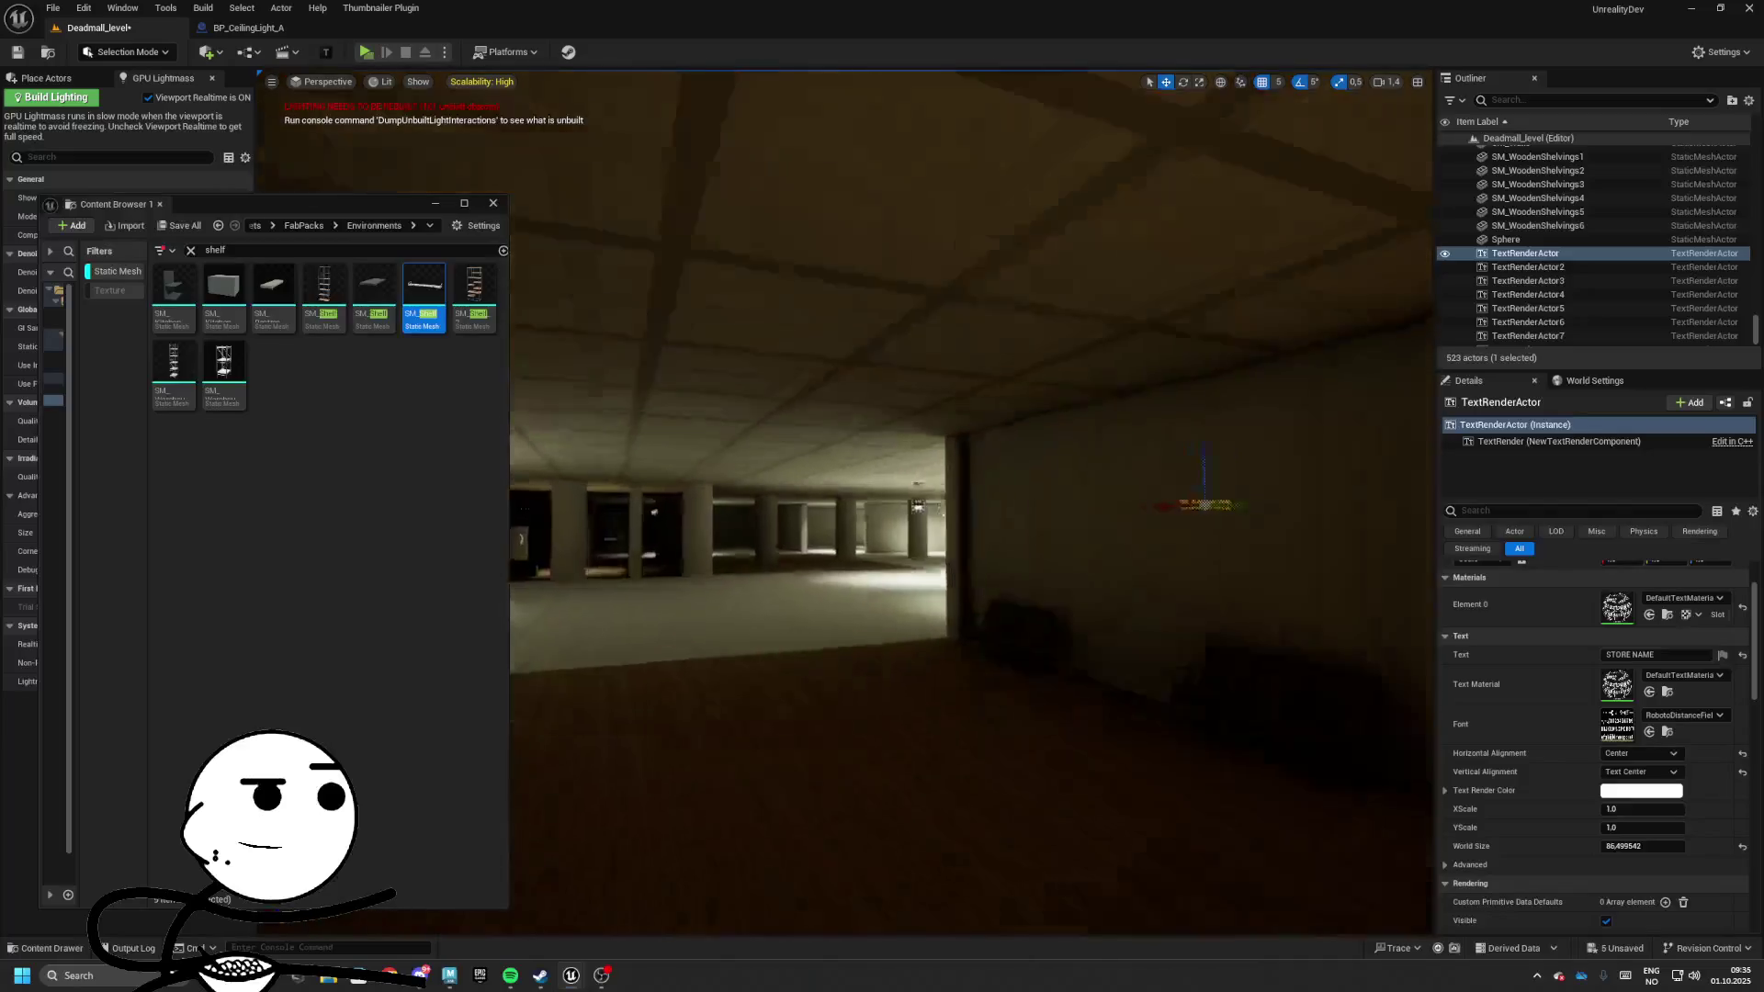
Select the store floor and set its Element 0 material to MI_PBR_Chipboard via a 'chip' search
key(w)
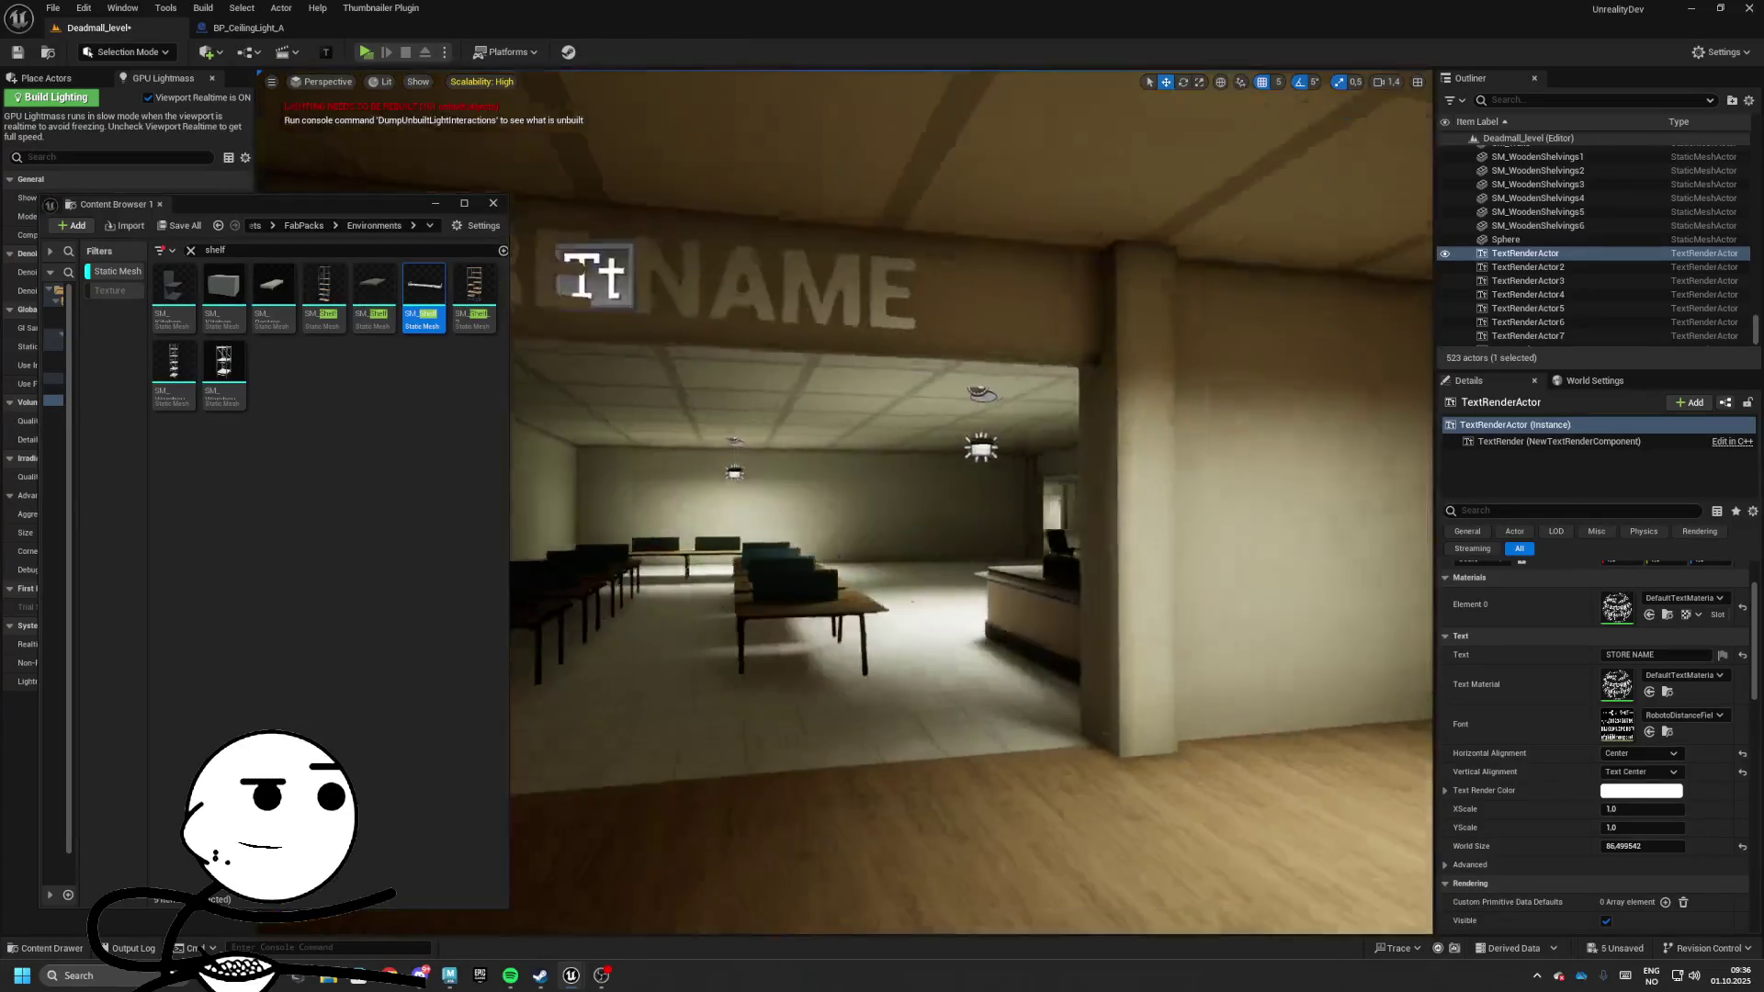
key(w)
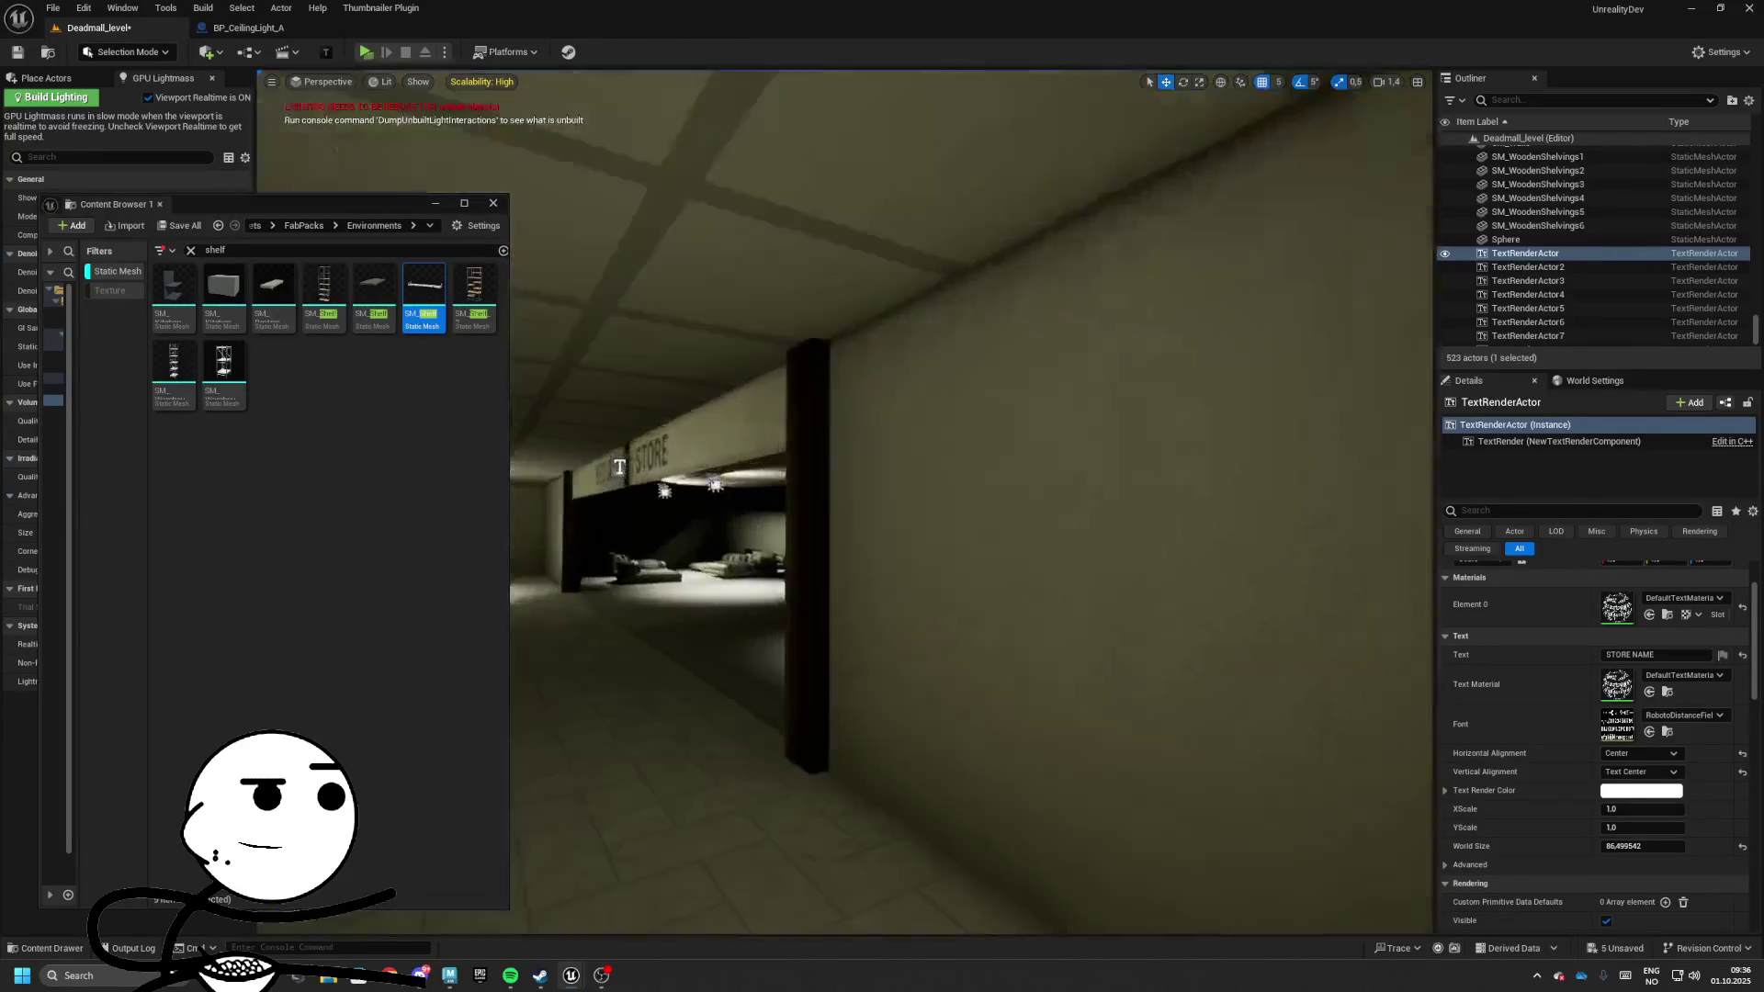
click(1256, 632)
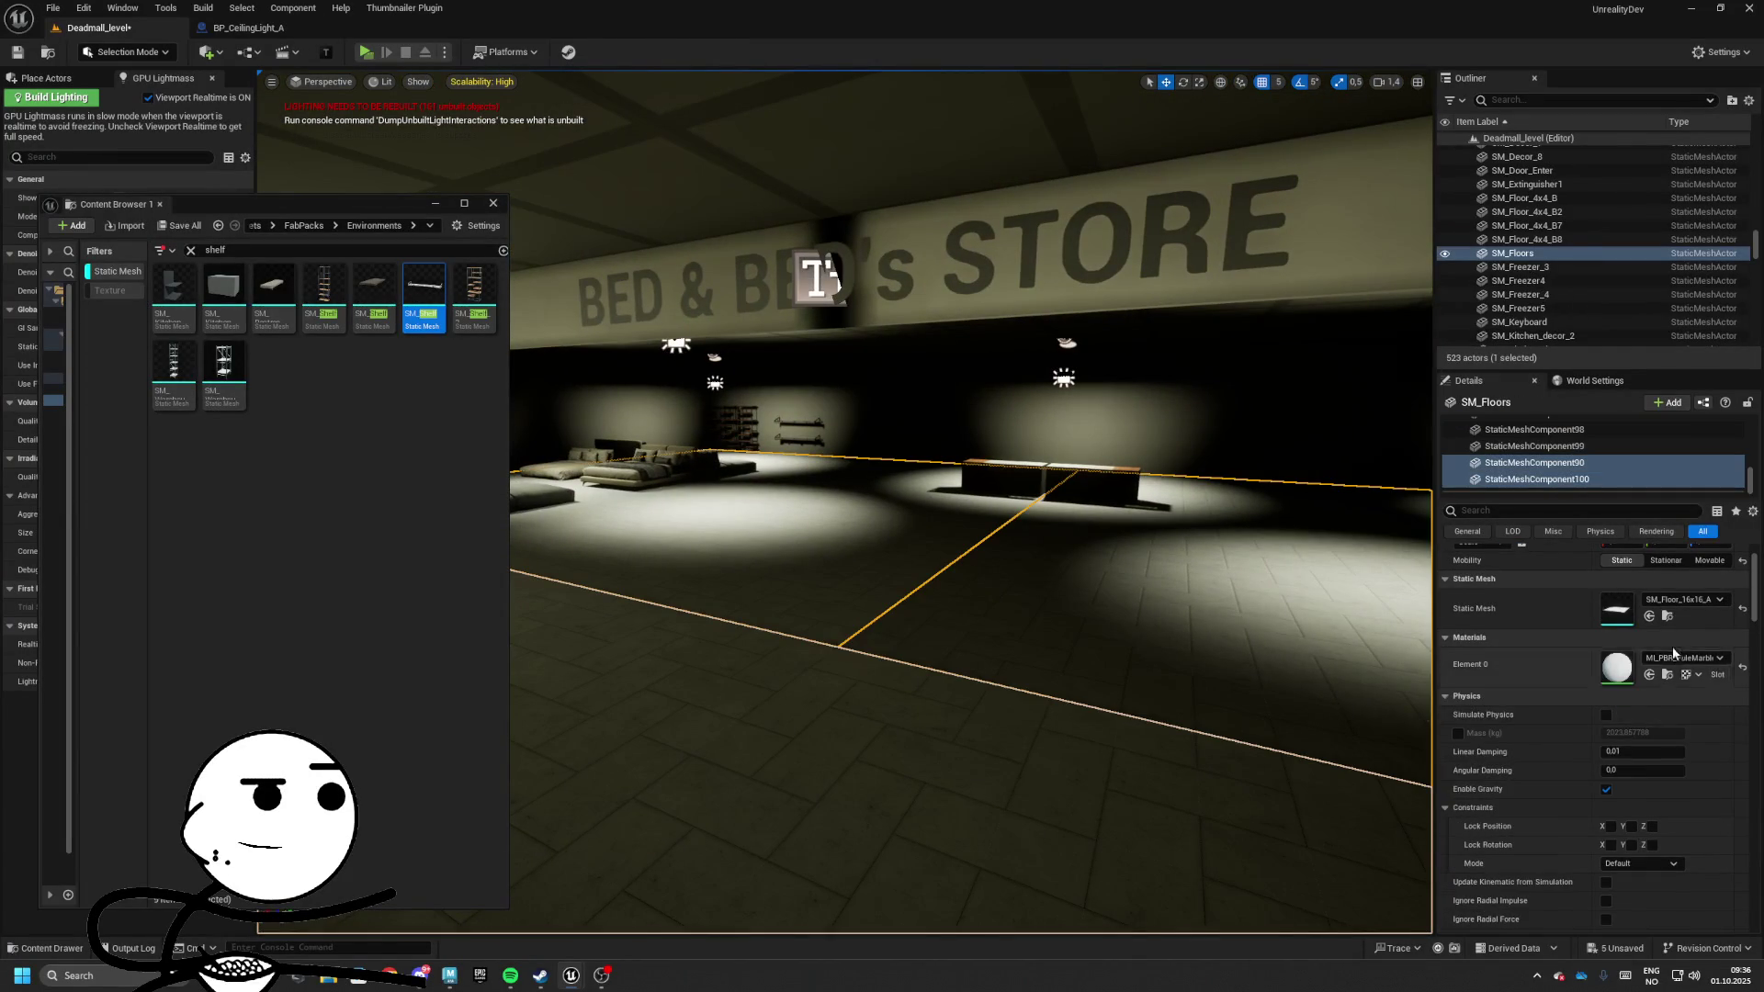
click(1674, 657)
text(cip)
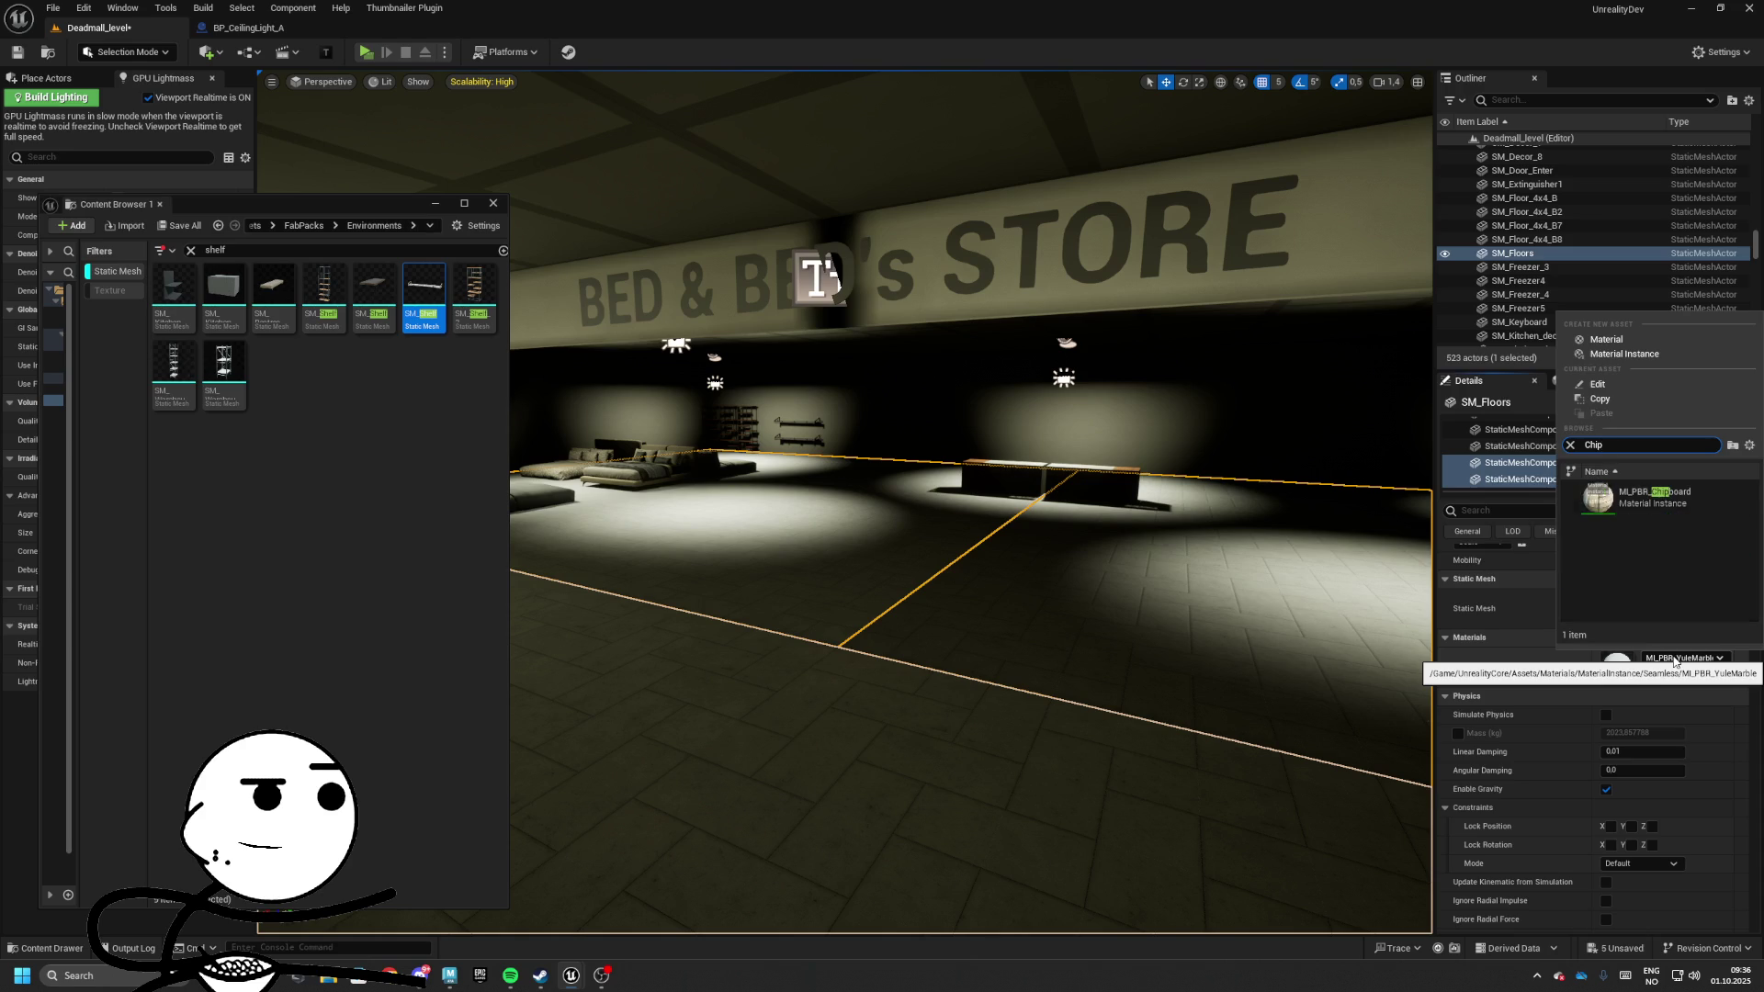
key(Return)
Look around the store, selecting other floor pieces and then the bed
mouse_move(843, 501)
mouse_down()
mouse_move(781, 500)
mouse_move(881, 501)
mouse_move(992, 459)
mouse_up()
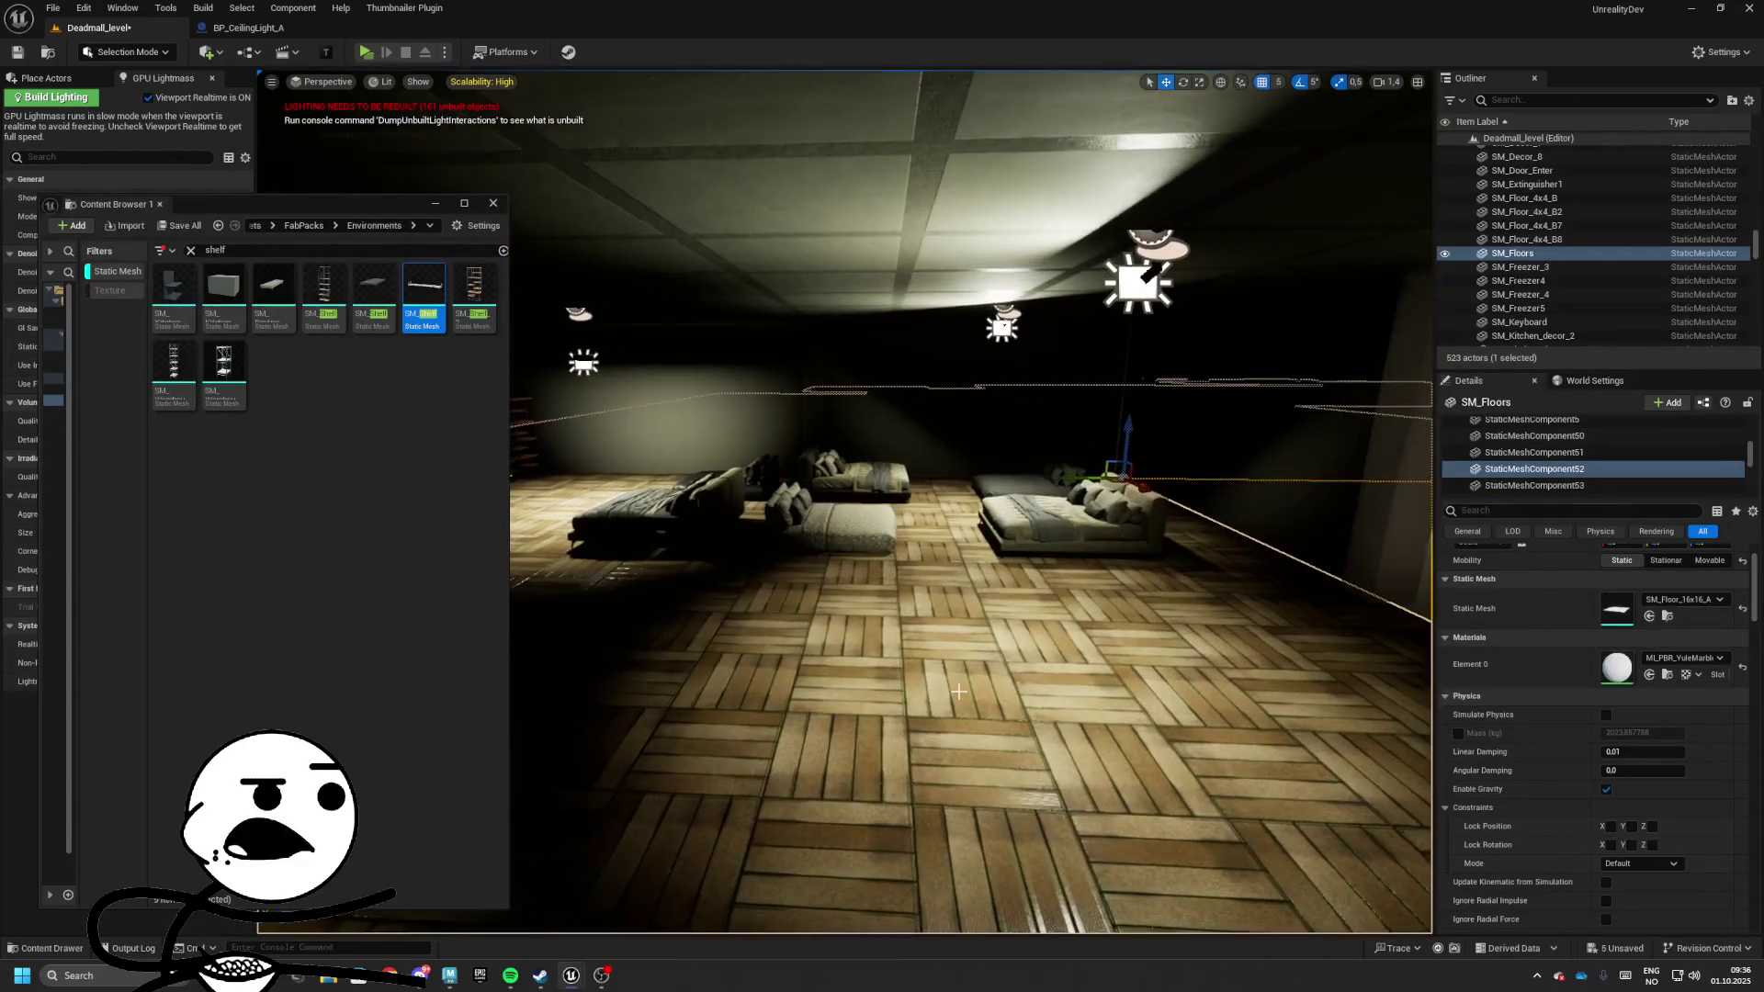
click(943, 595)
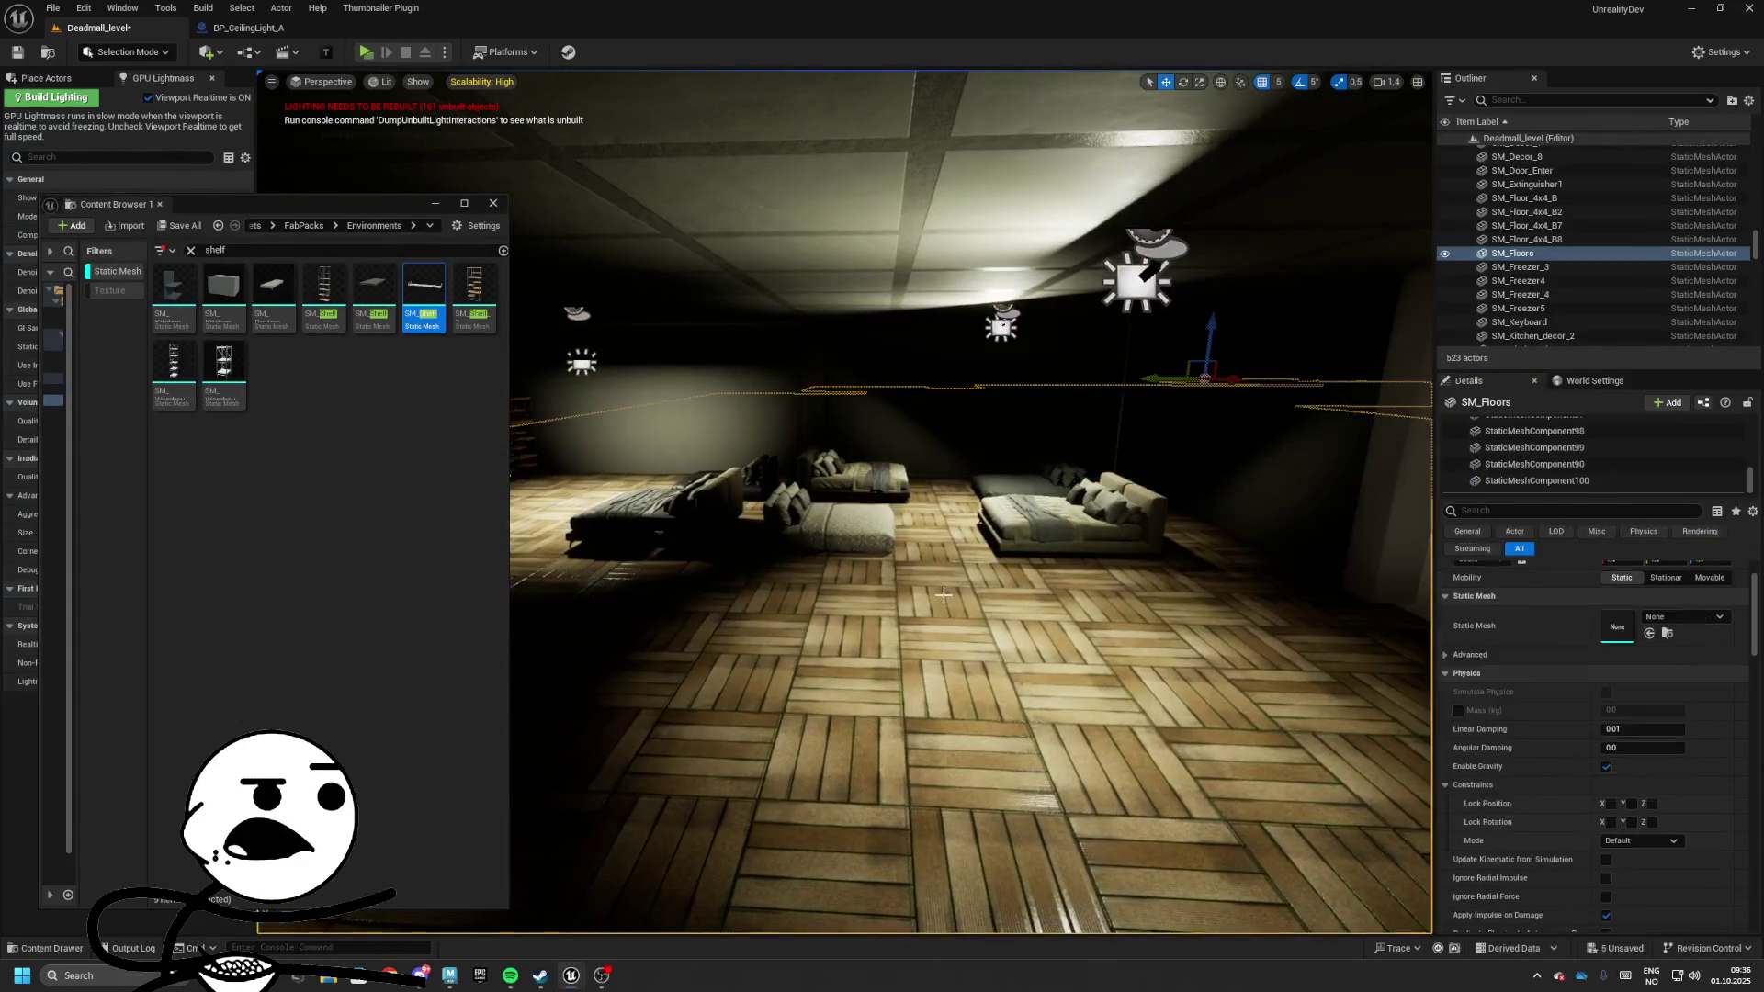
click(960, 591)
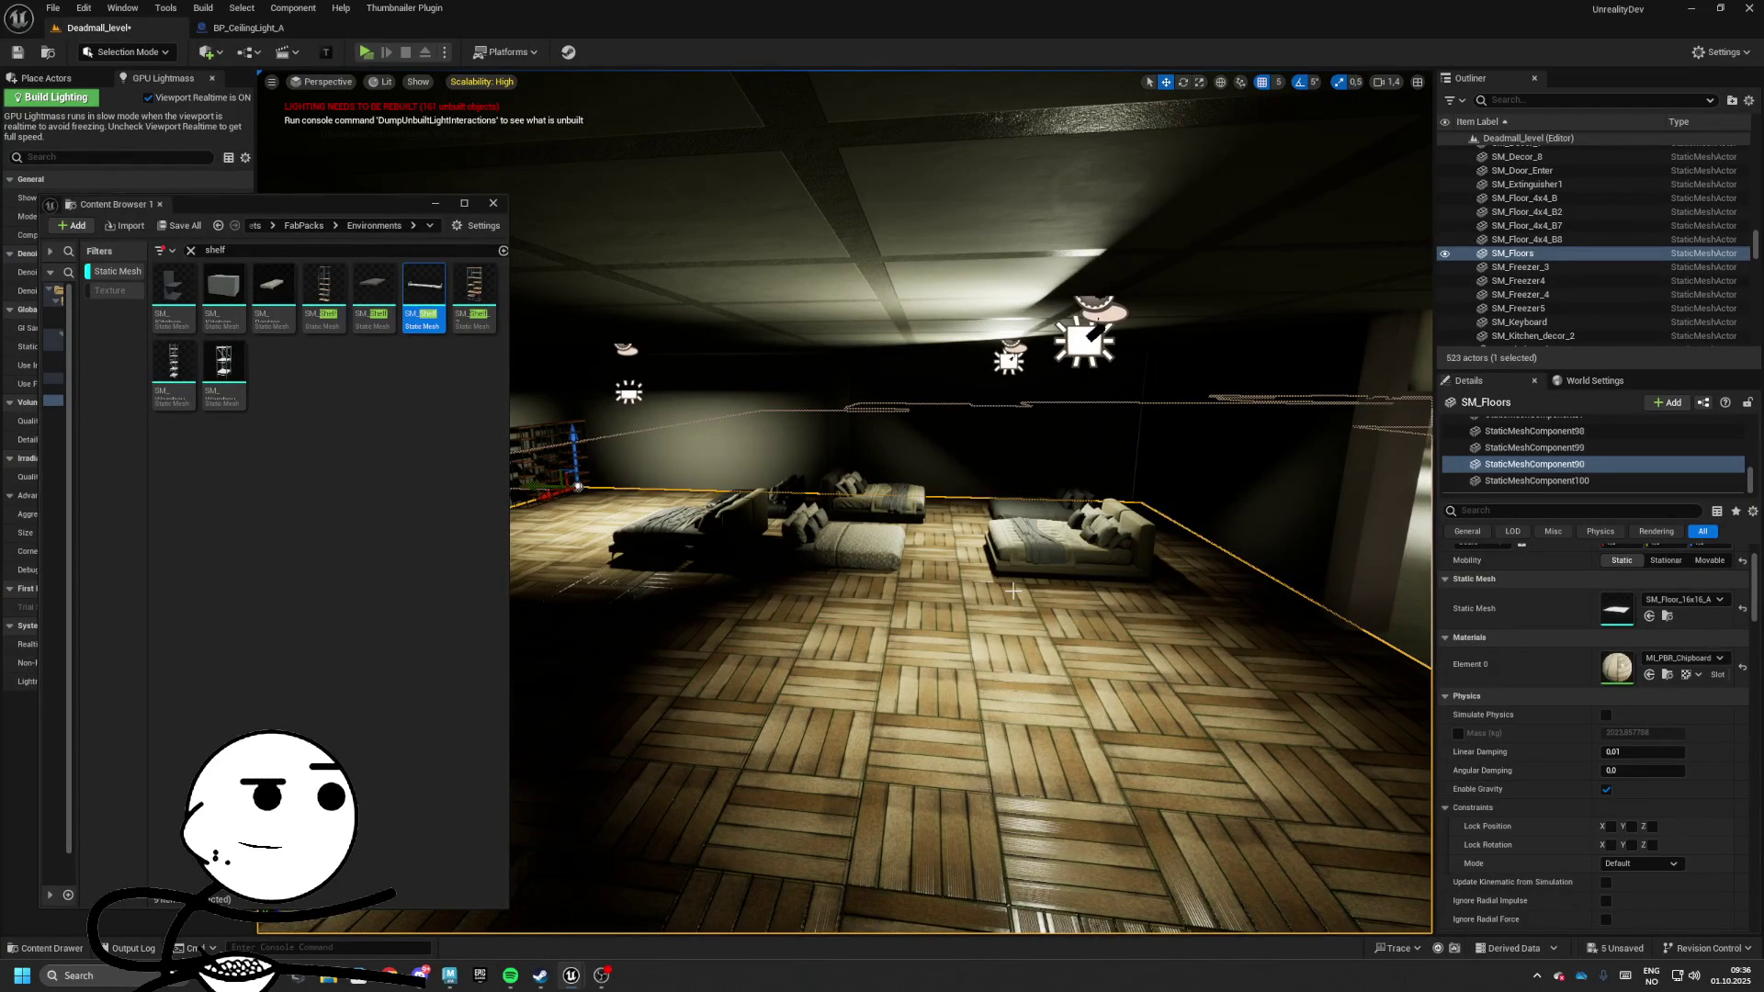
click(1022, 558)
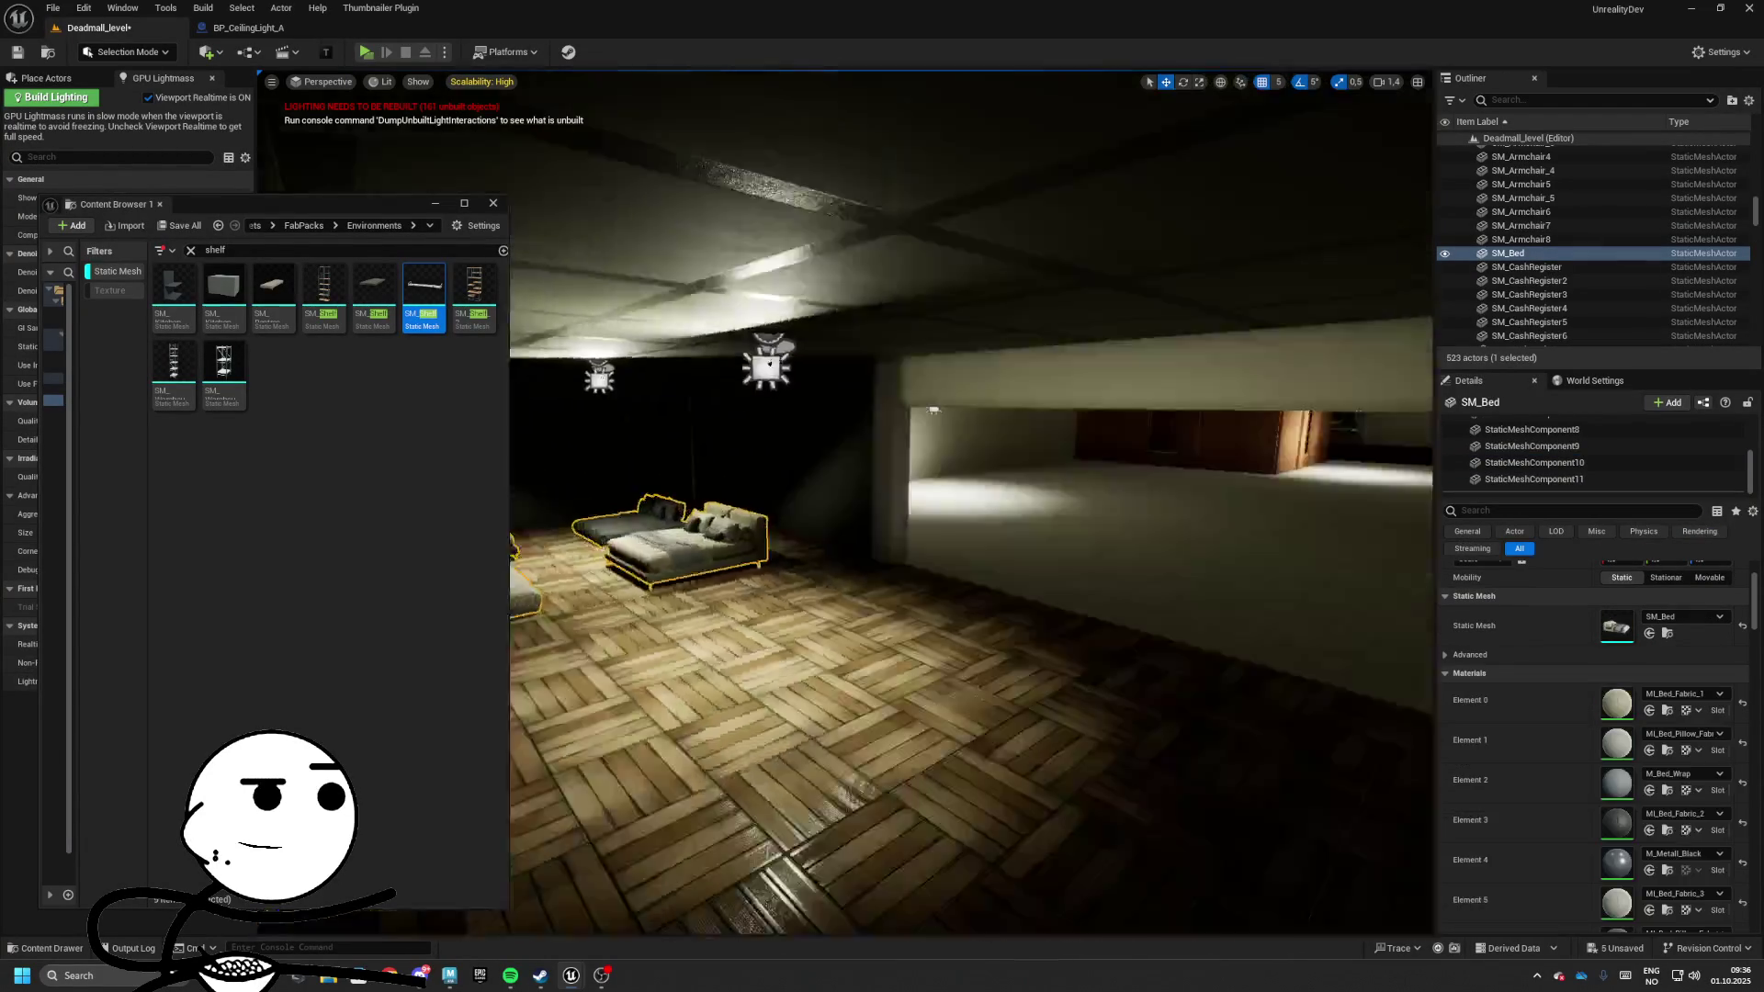
Fly through the mall halls and store, then dock the Content Browser below the viewport
key(s)
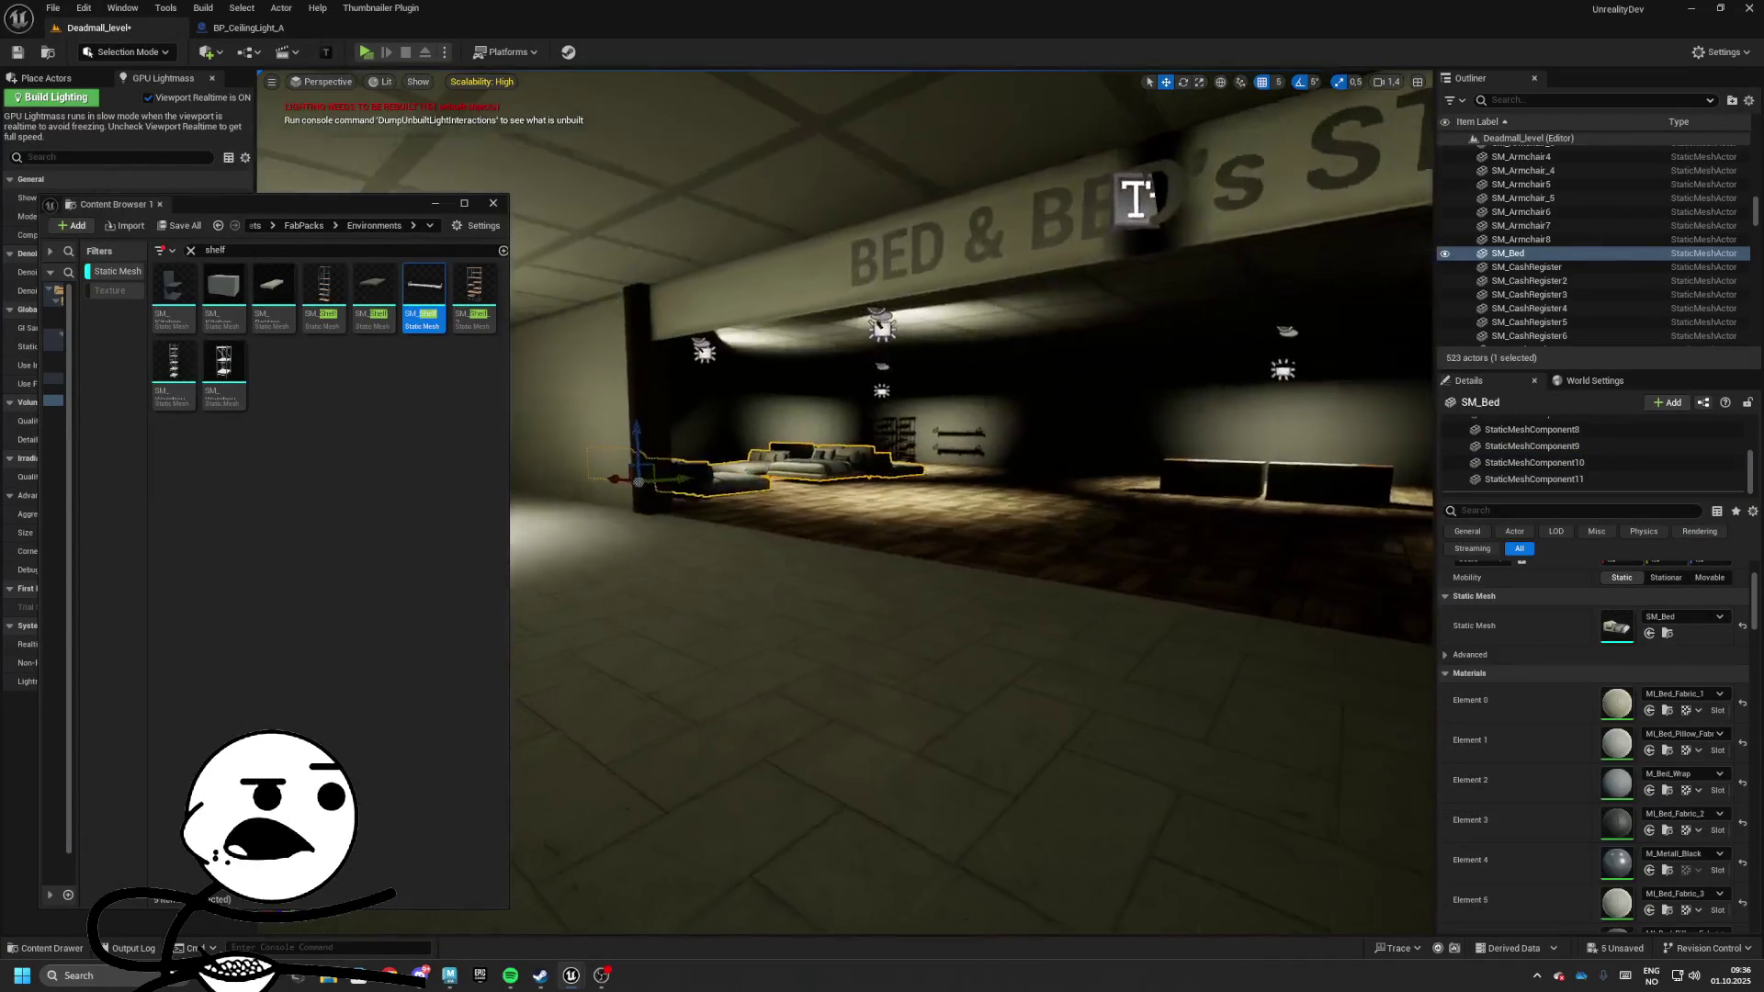
key(w)
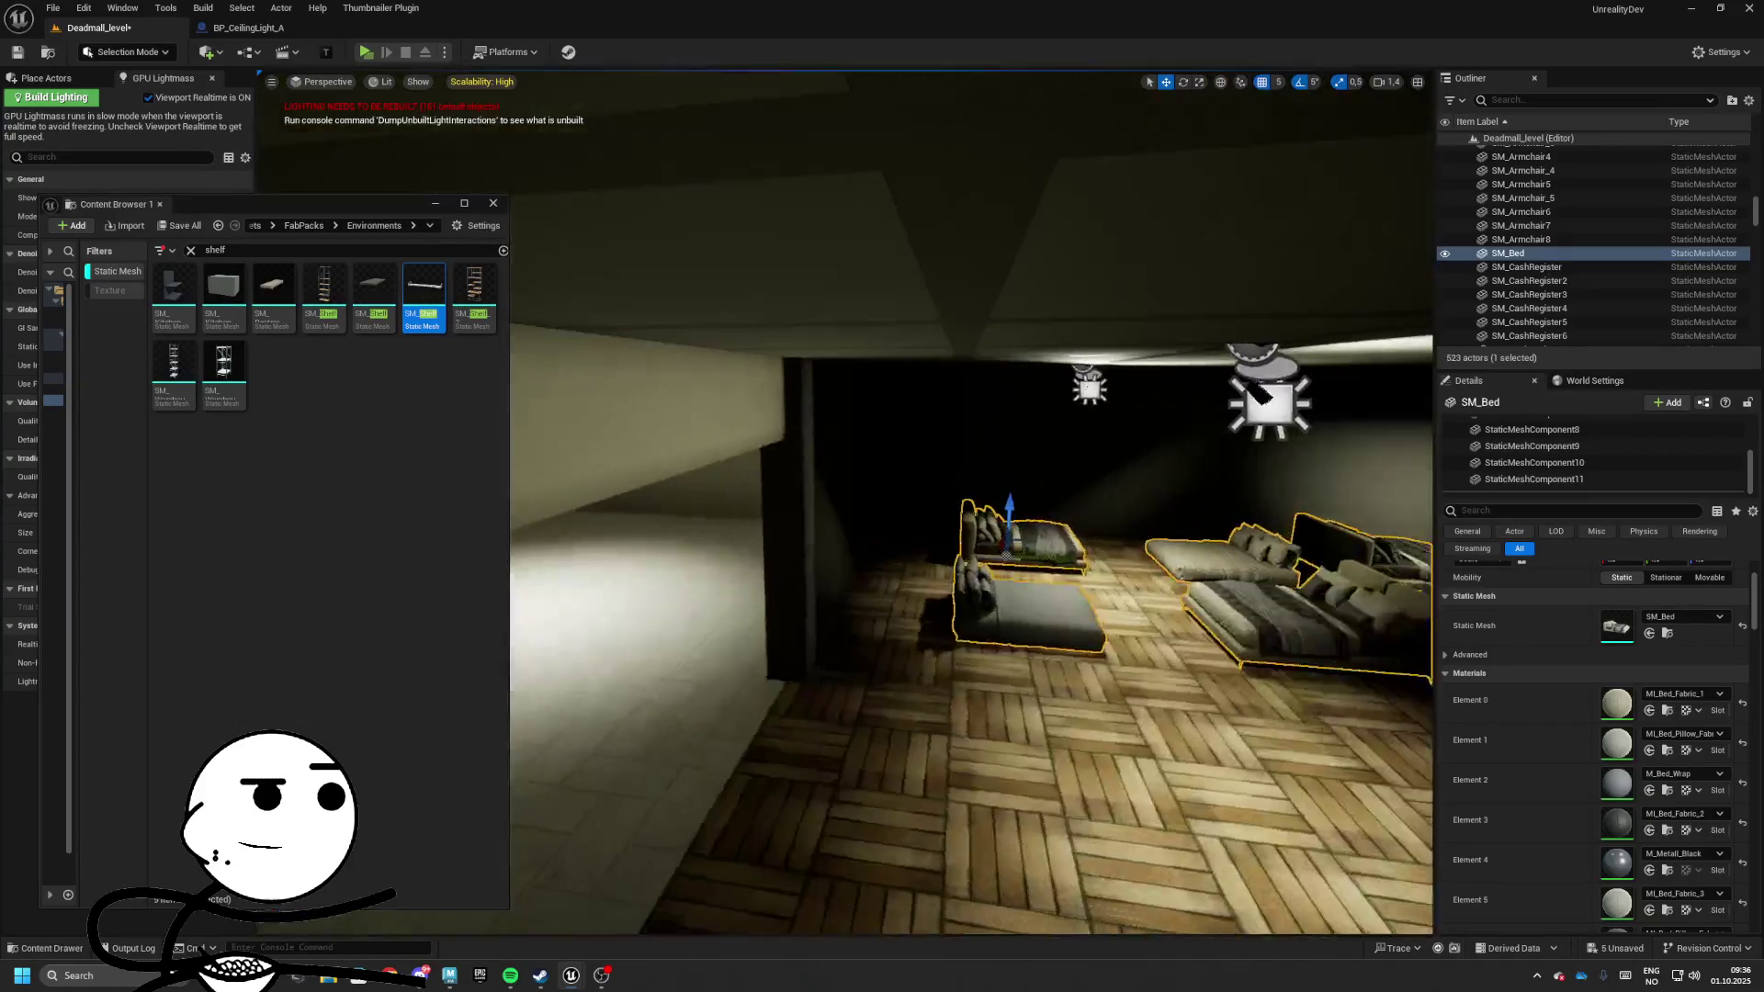
key(w)
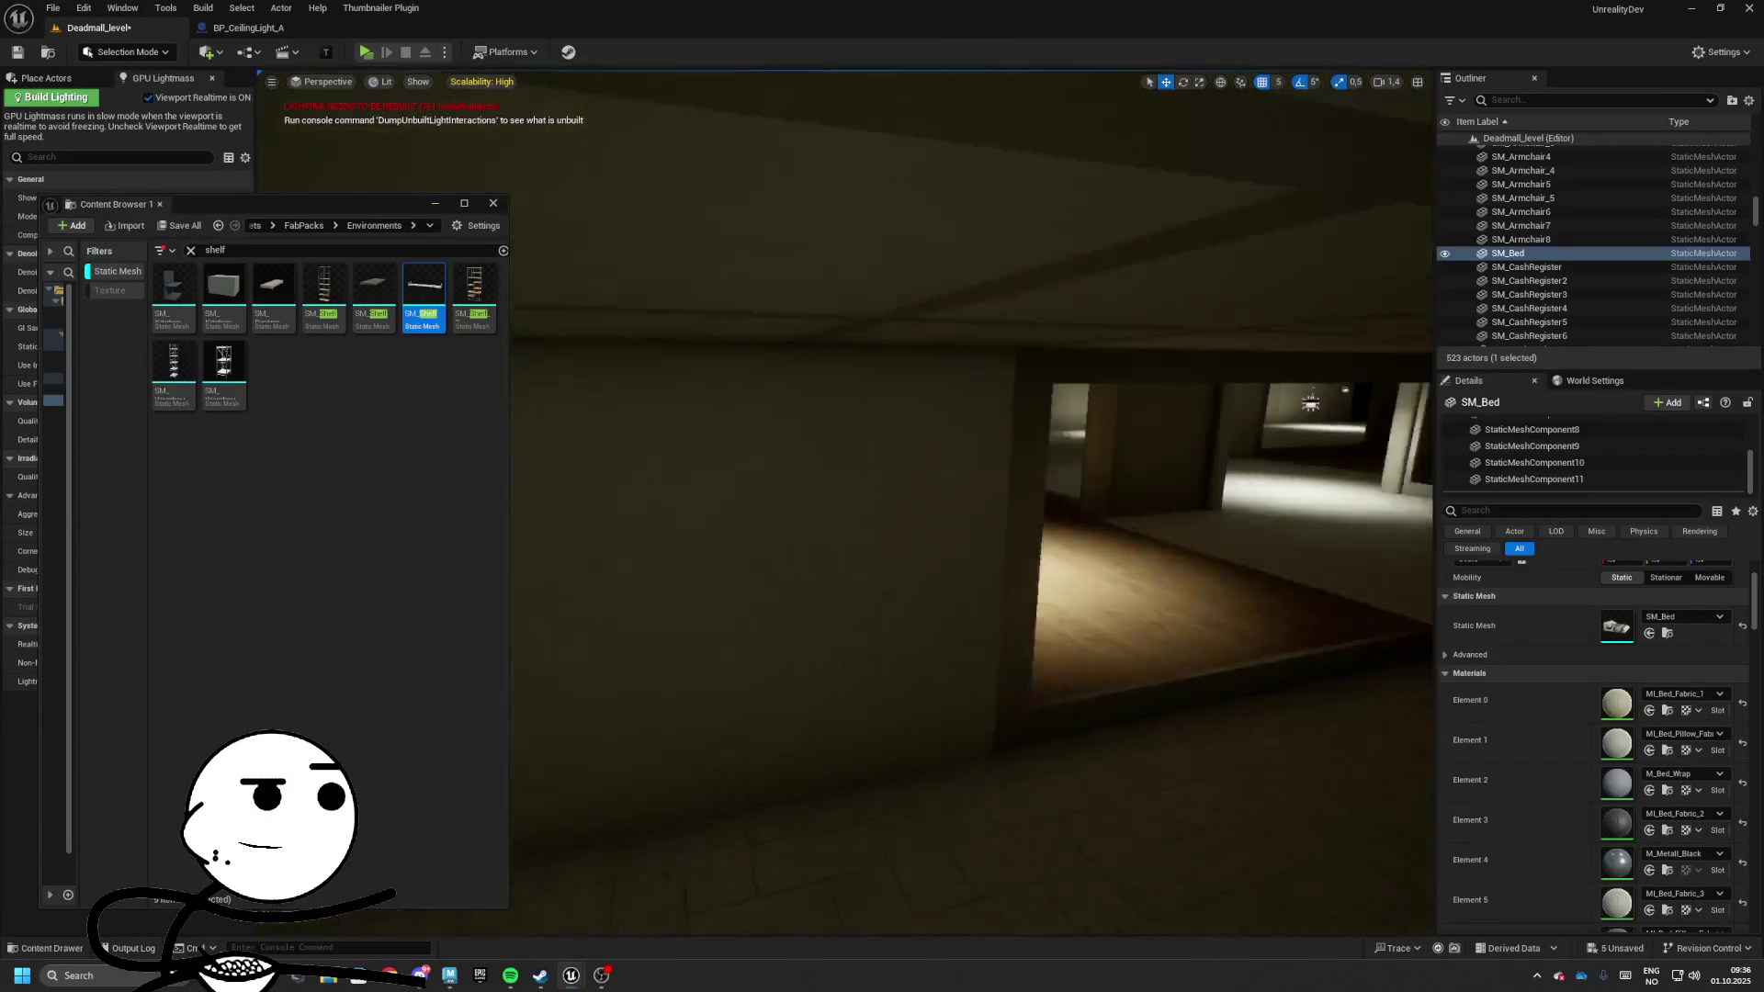
key(w)
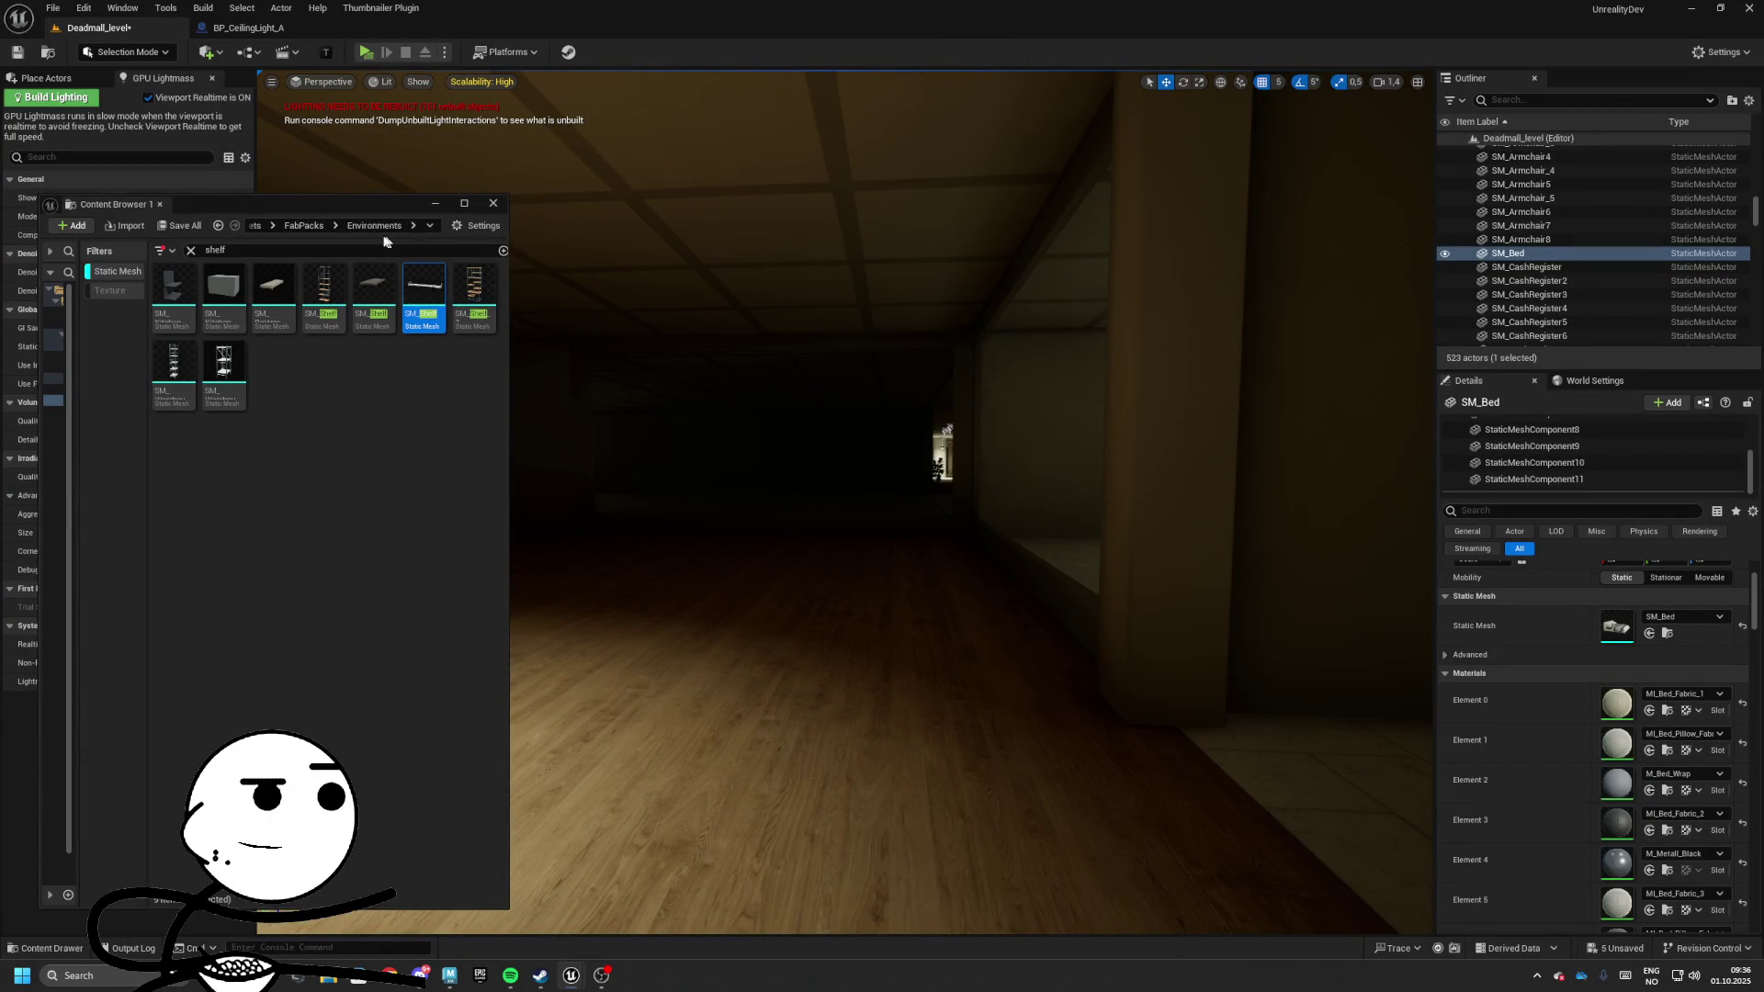
key(w)
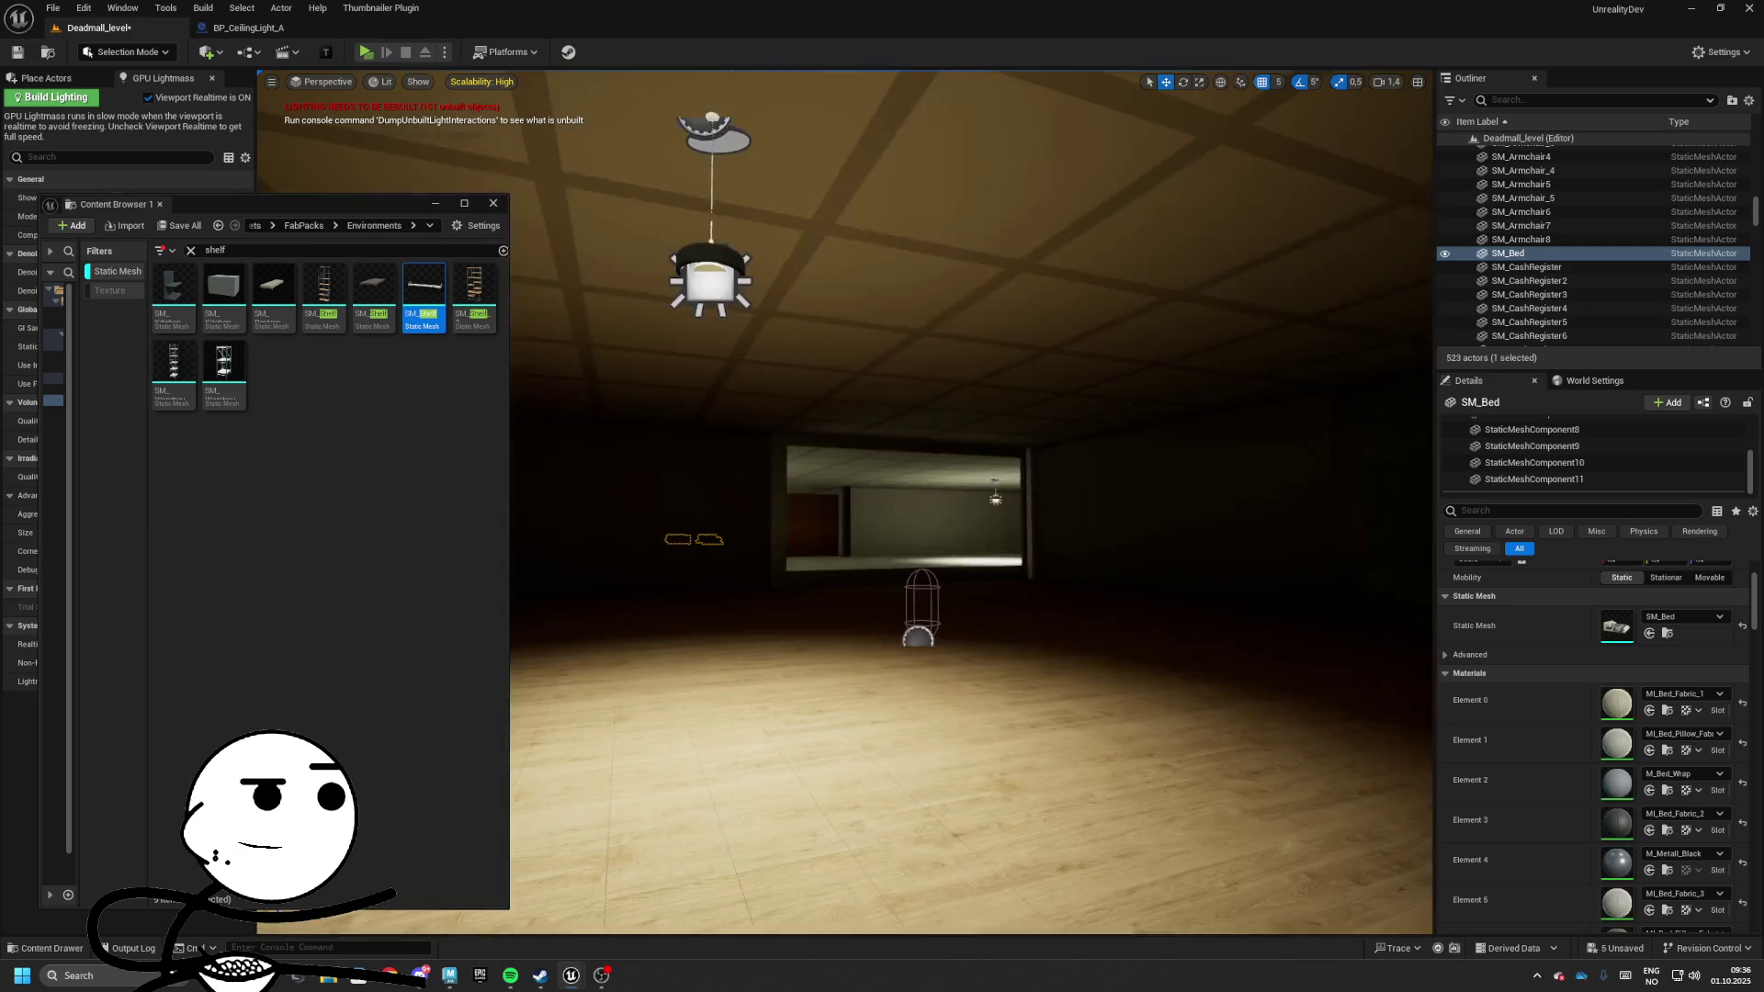
key(w)
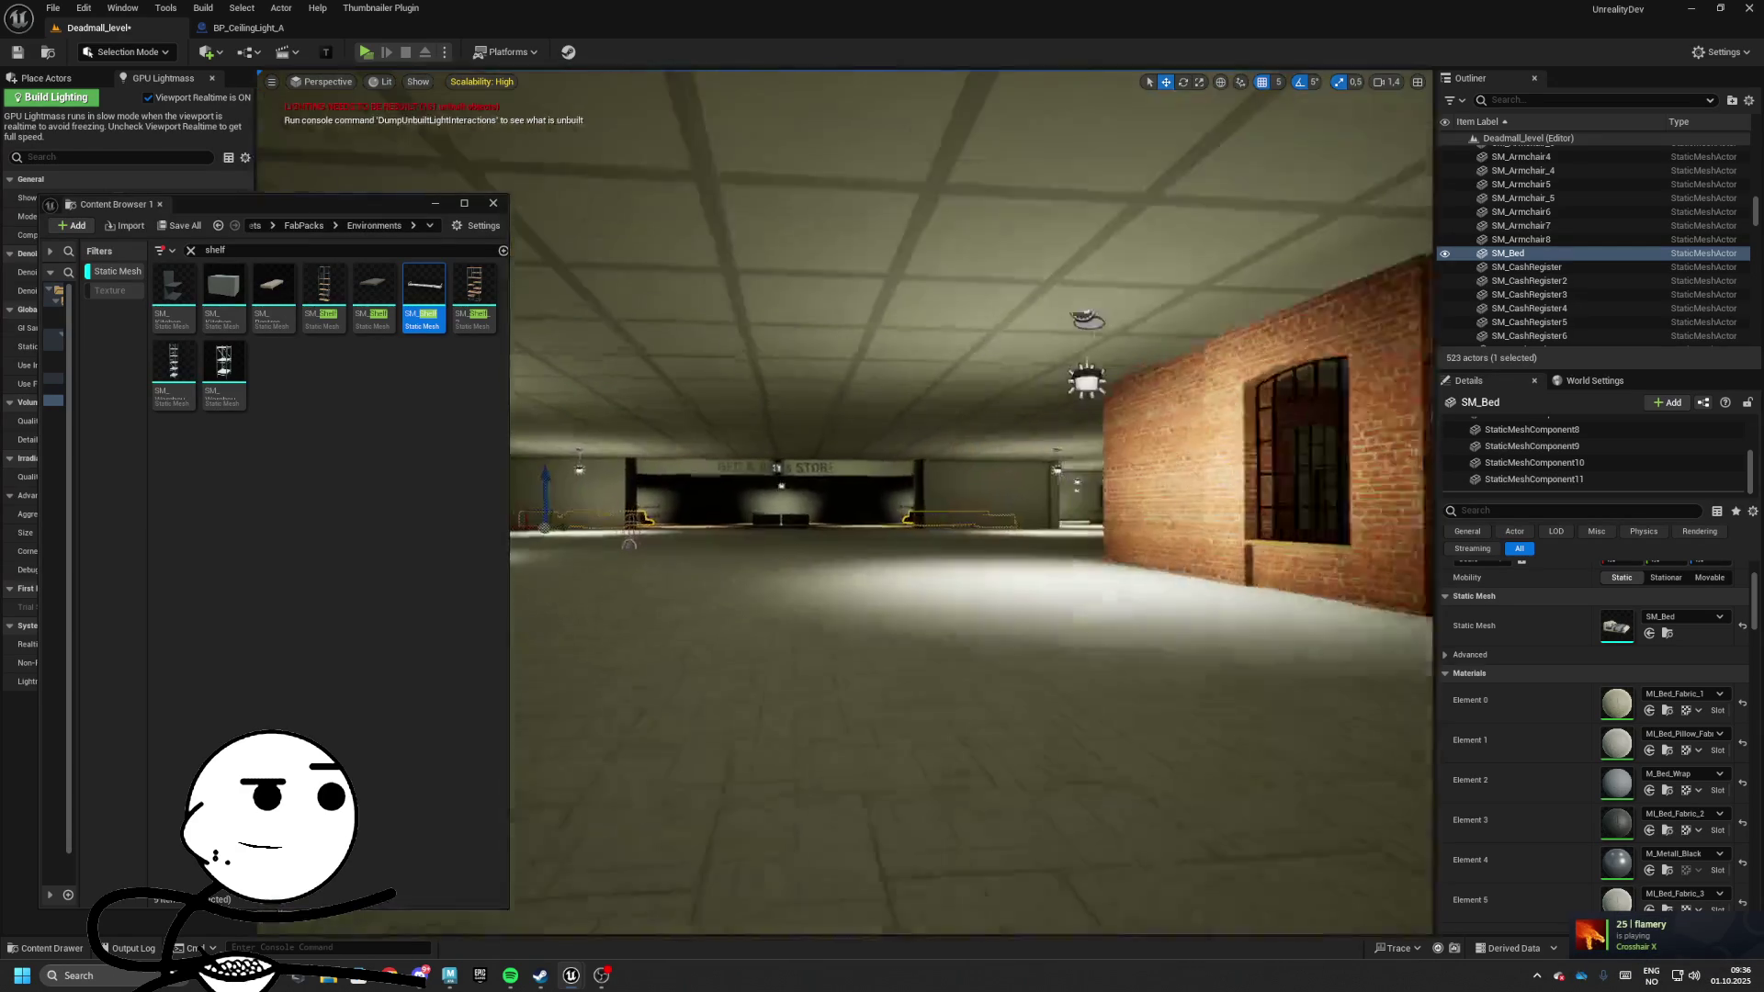
key(w)
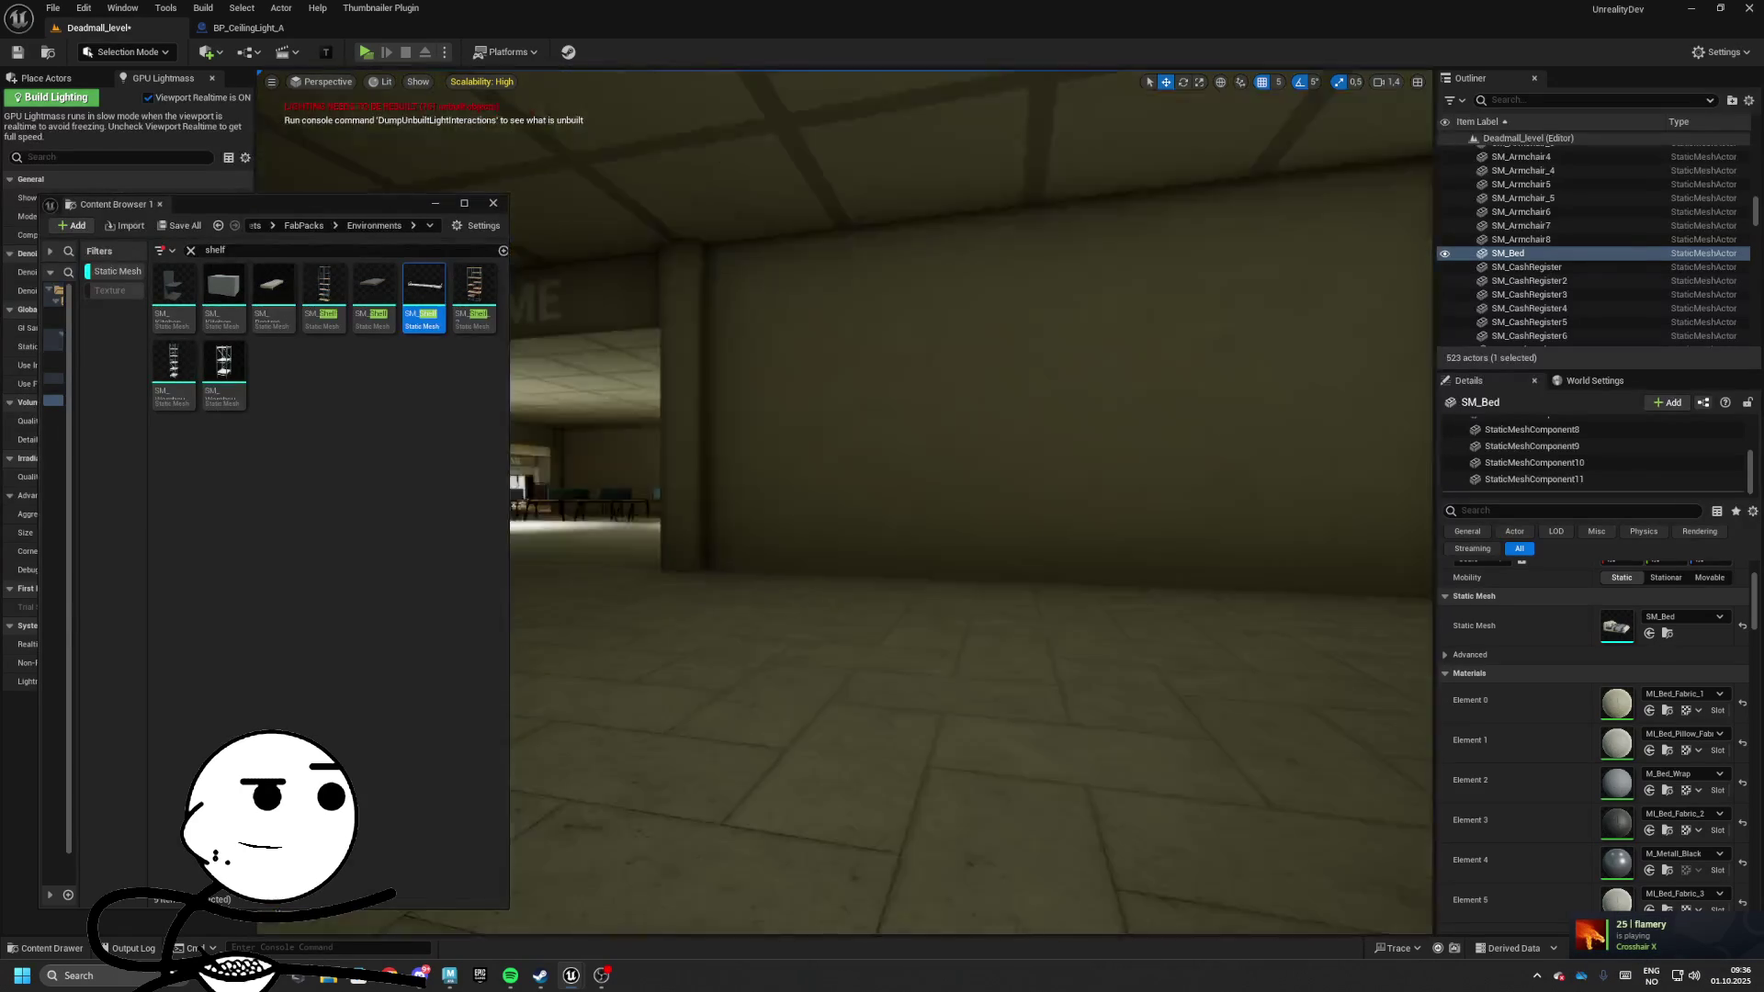
key(w)
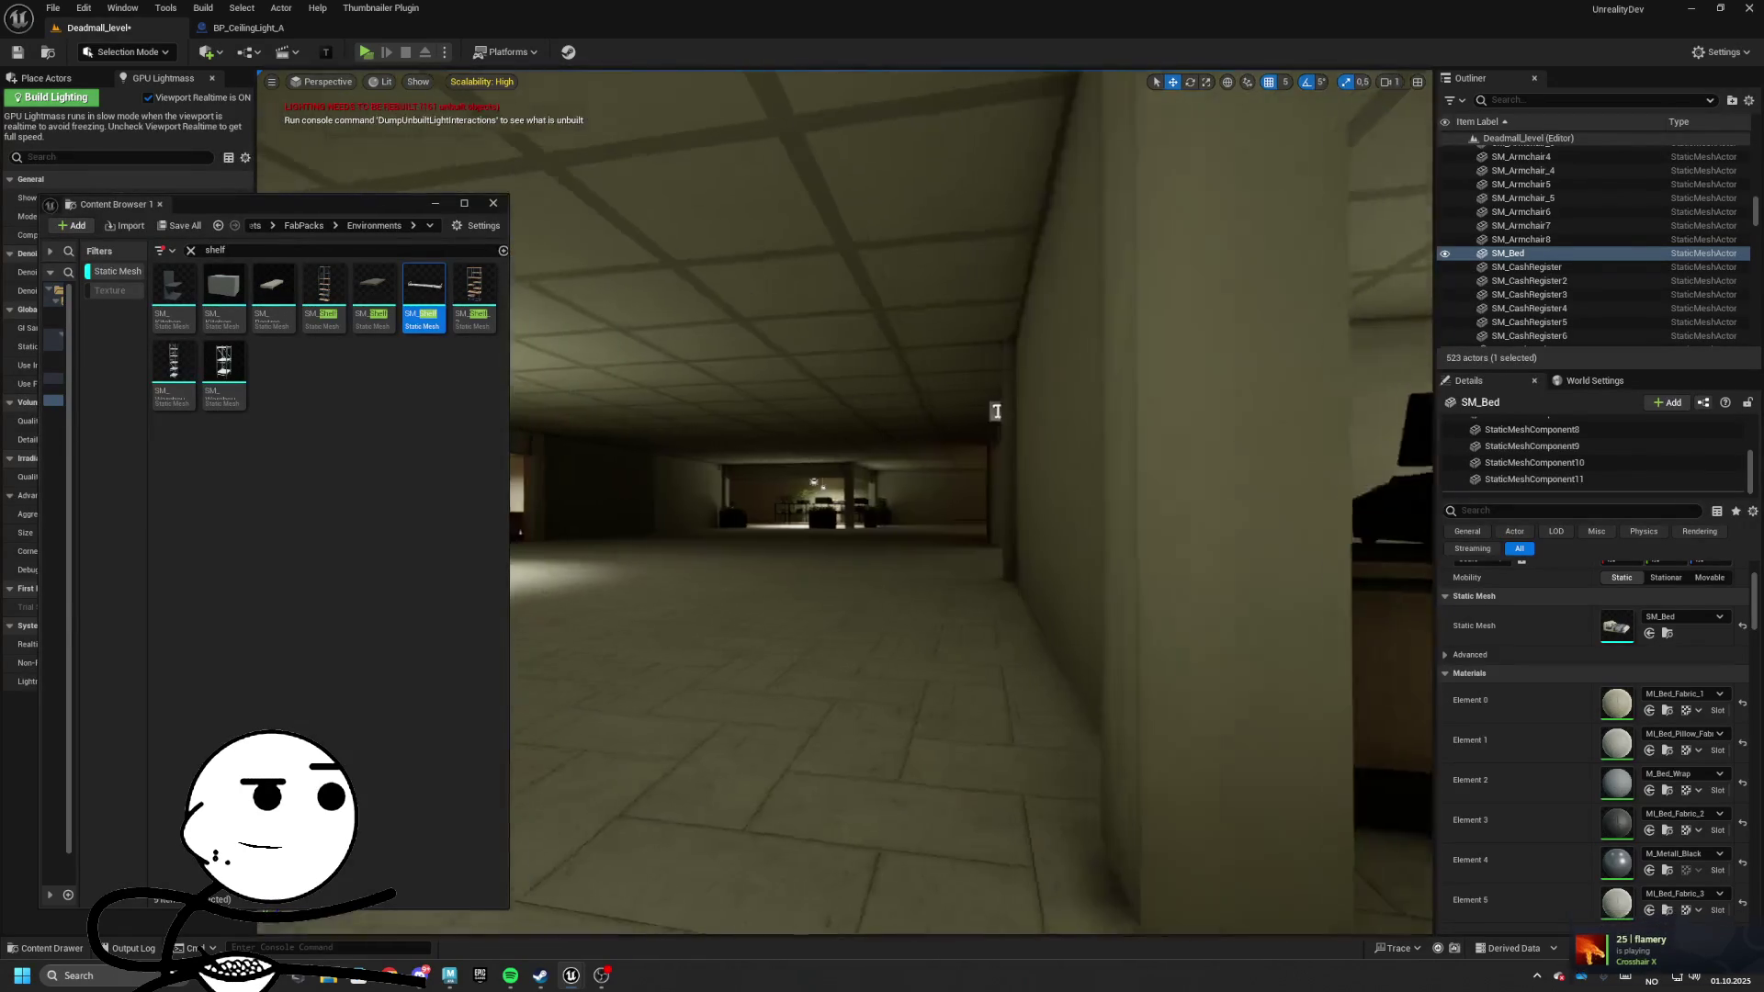
key(w)
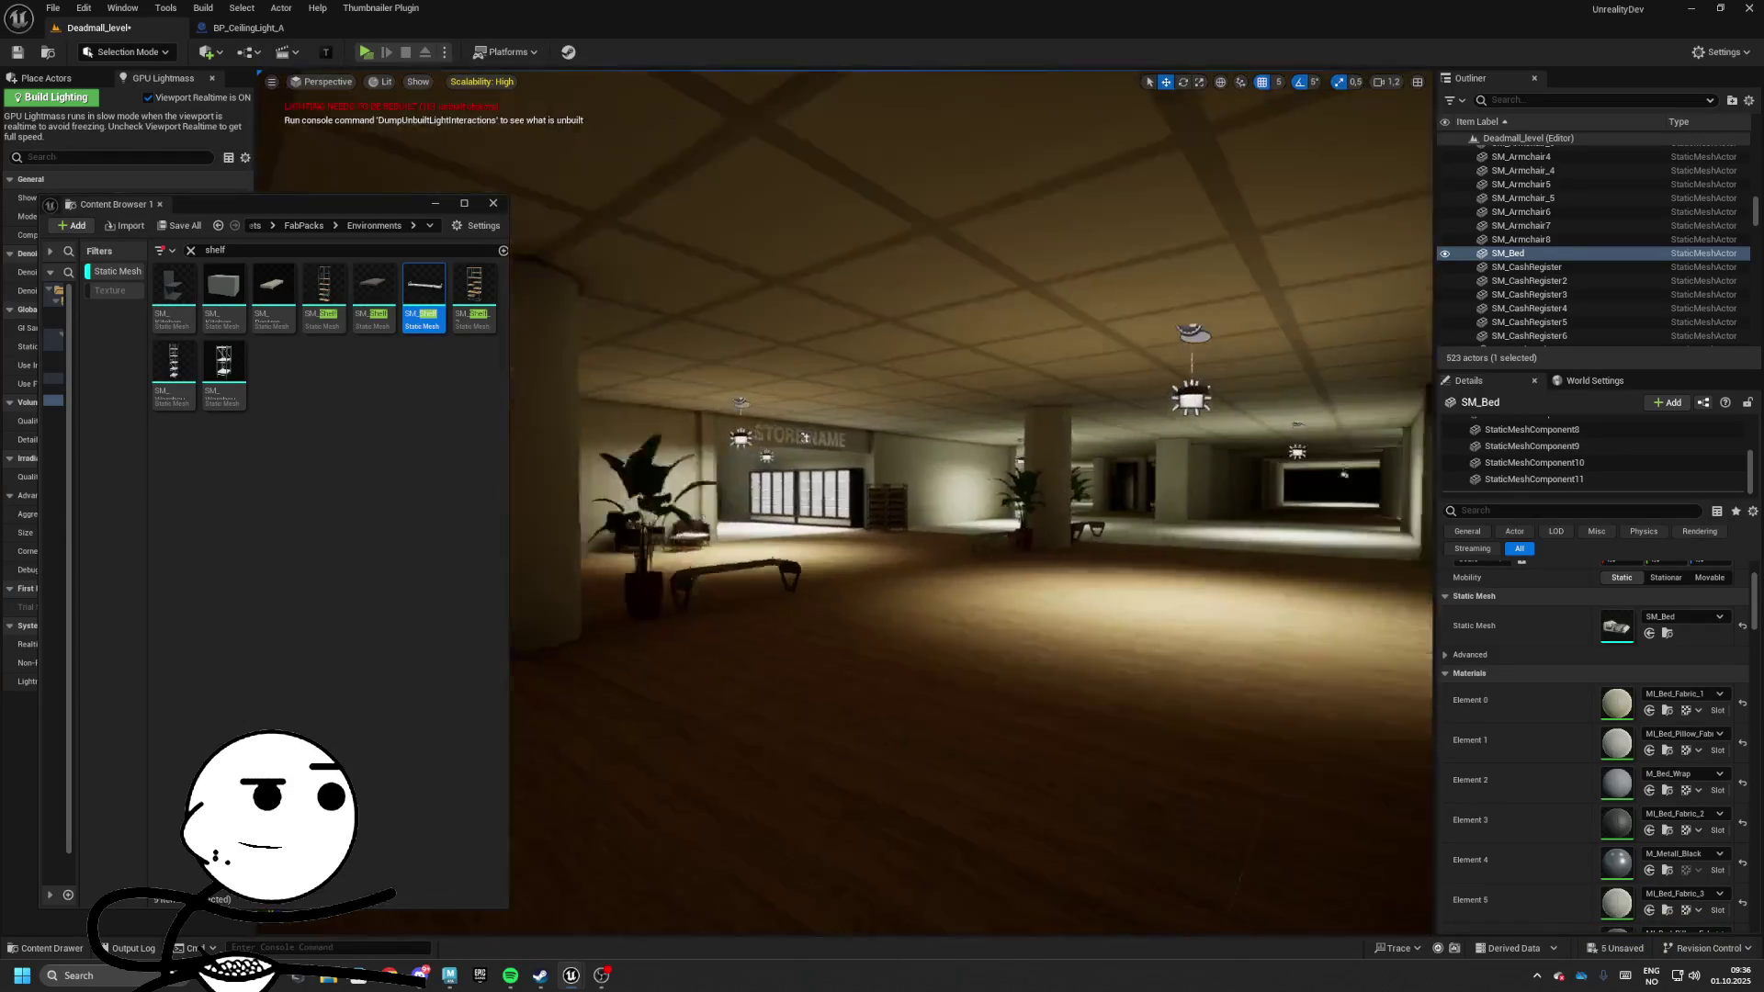
mouse_move(276, 204)
mouse_down()
mouse_move(490, 67)
mouse_move(479, 244)
mouse_move(875, 642)
mouse_move(942, 845)
mouse_up()
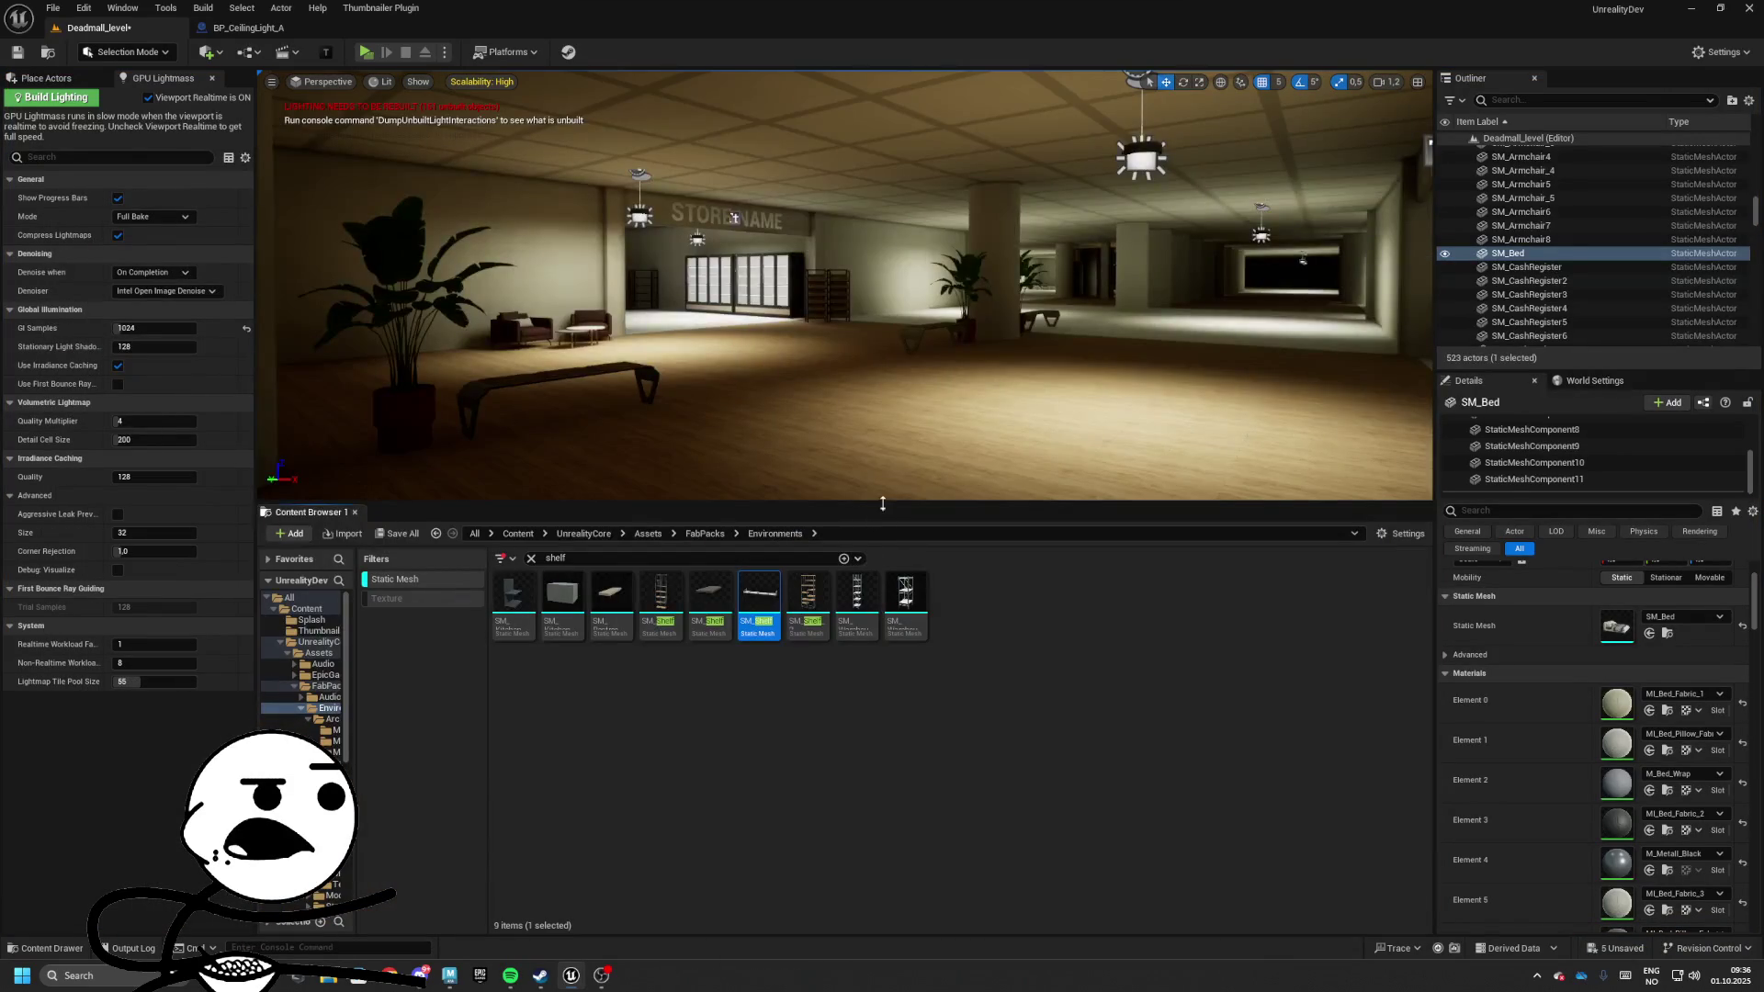
Clear the shelf search and Static Mesh filter, then browse to Blueprints > Actors > GameplayActors > Looting
drag(882, 503, 883, 749)
click(626, 803)
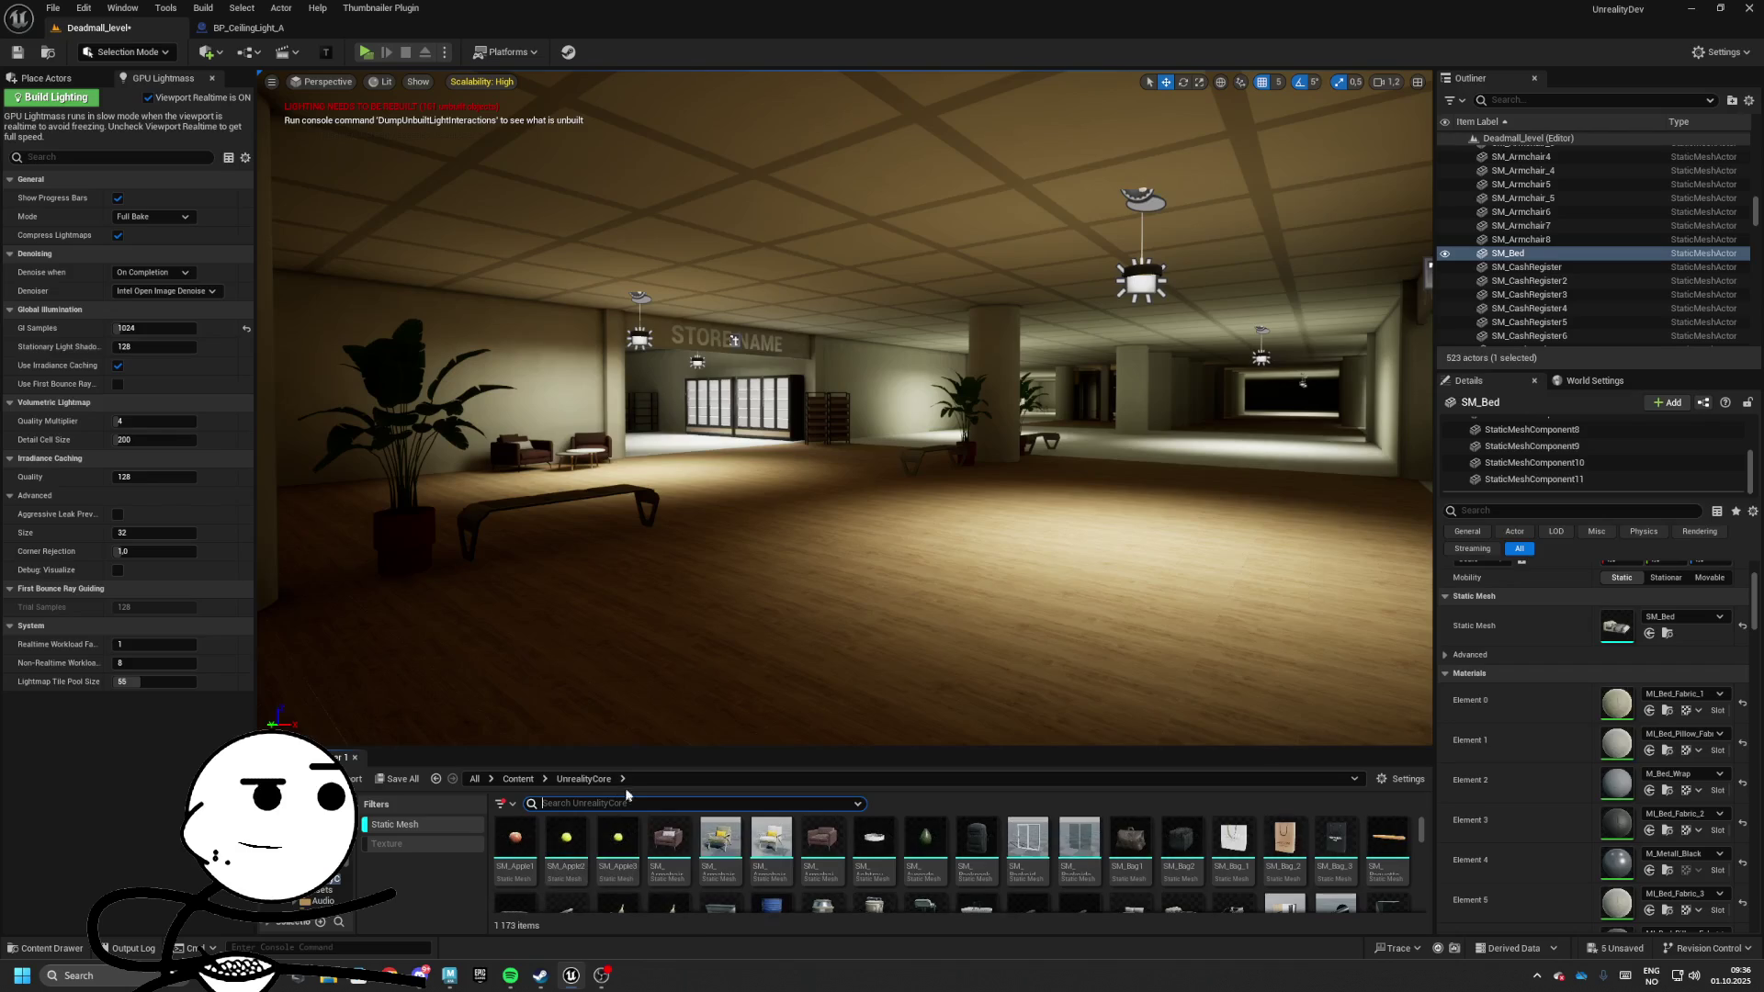
click(409, 824)
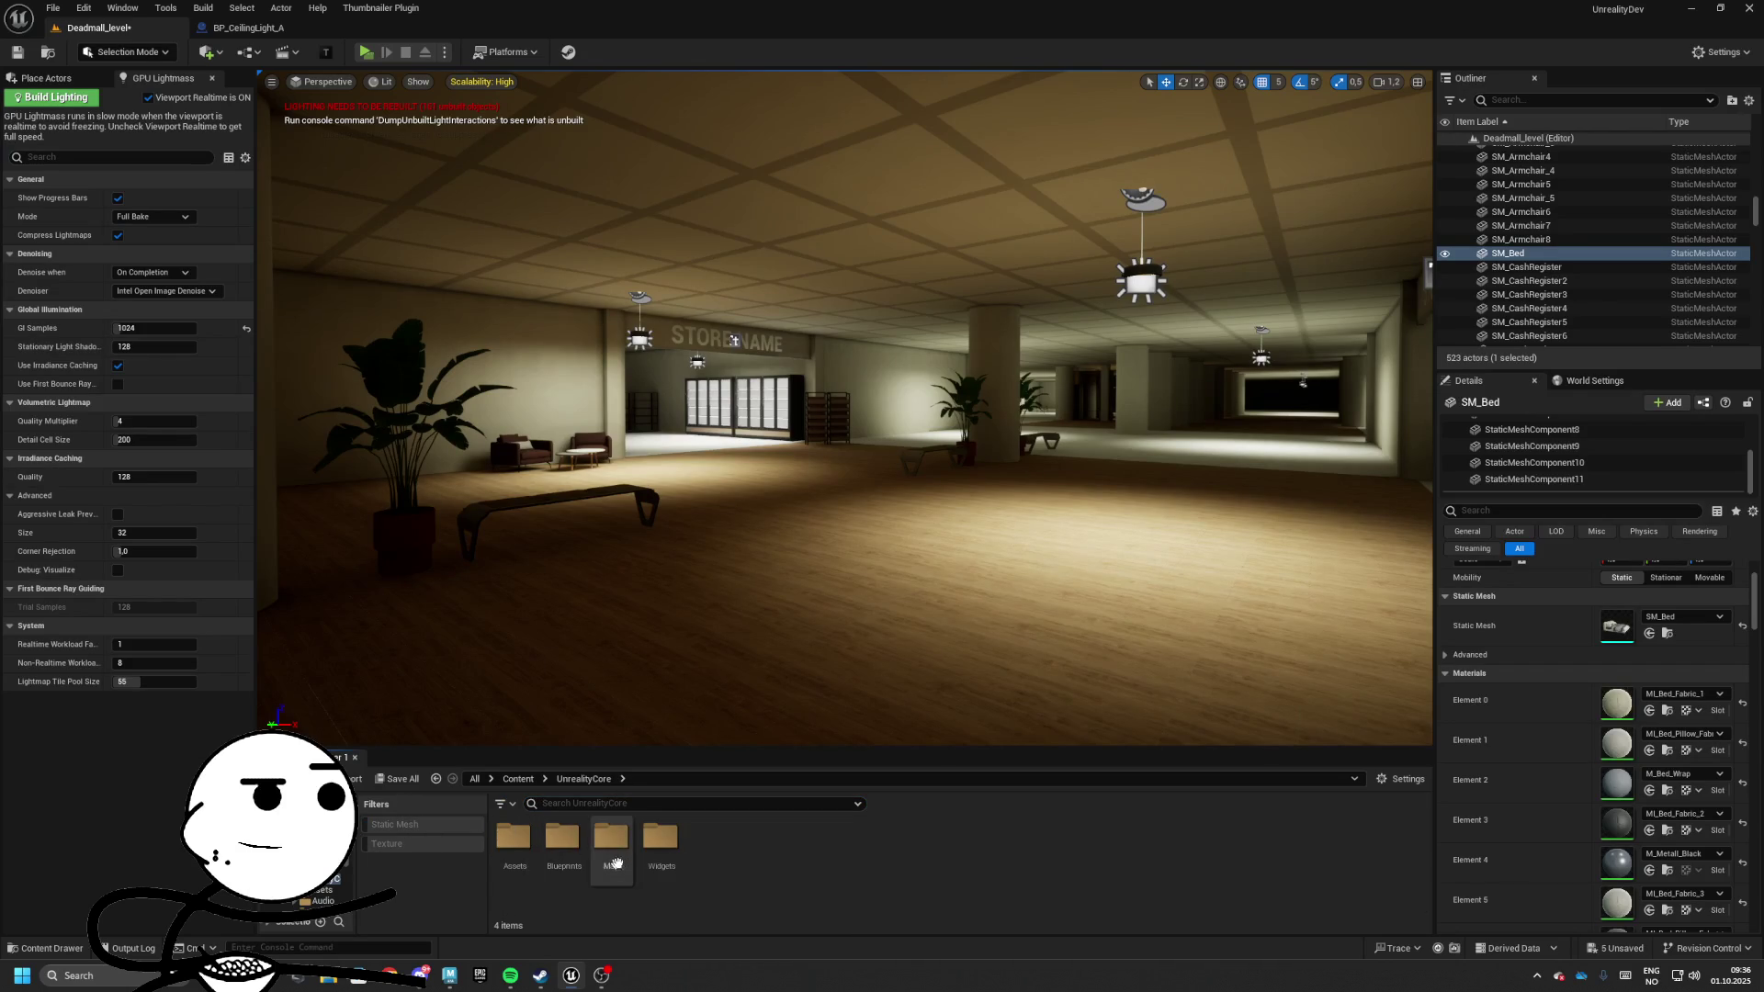
double_click(562, 838)
double_click(659, 835)
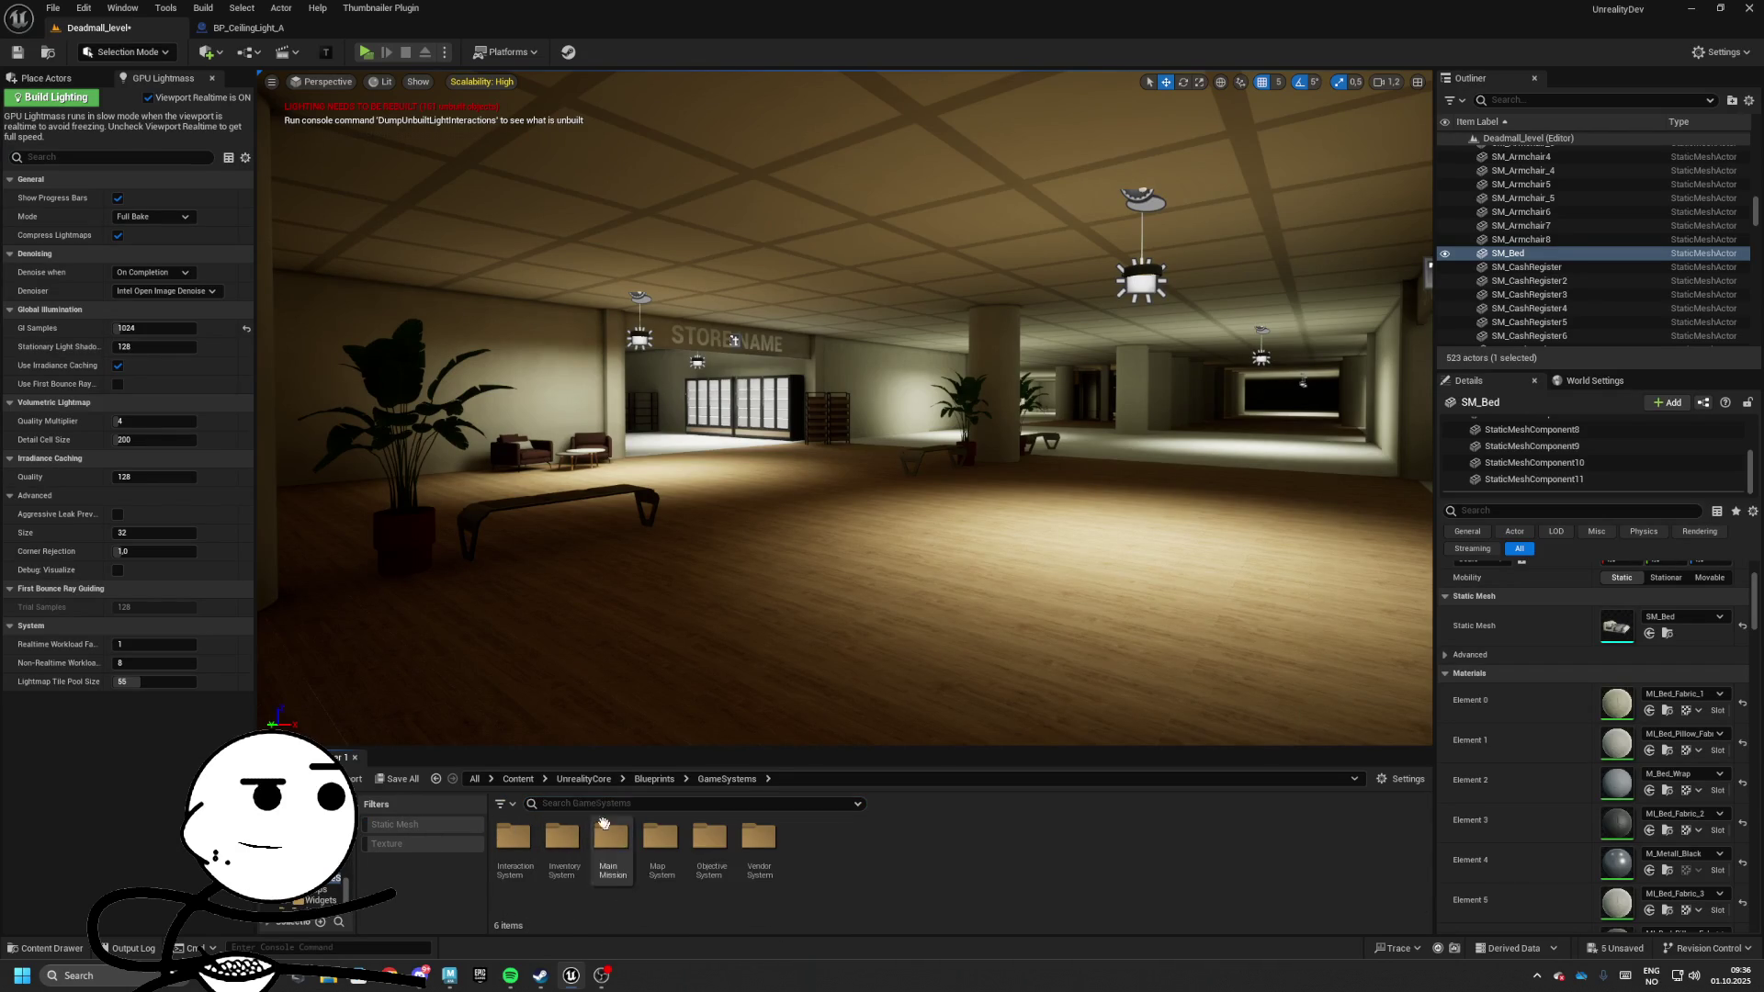
click(654, 778)
double_click(512, 836)
click(656, 840)
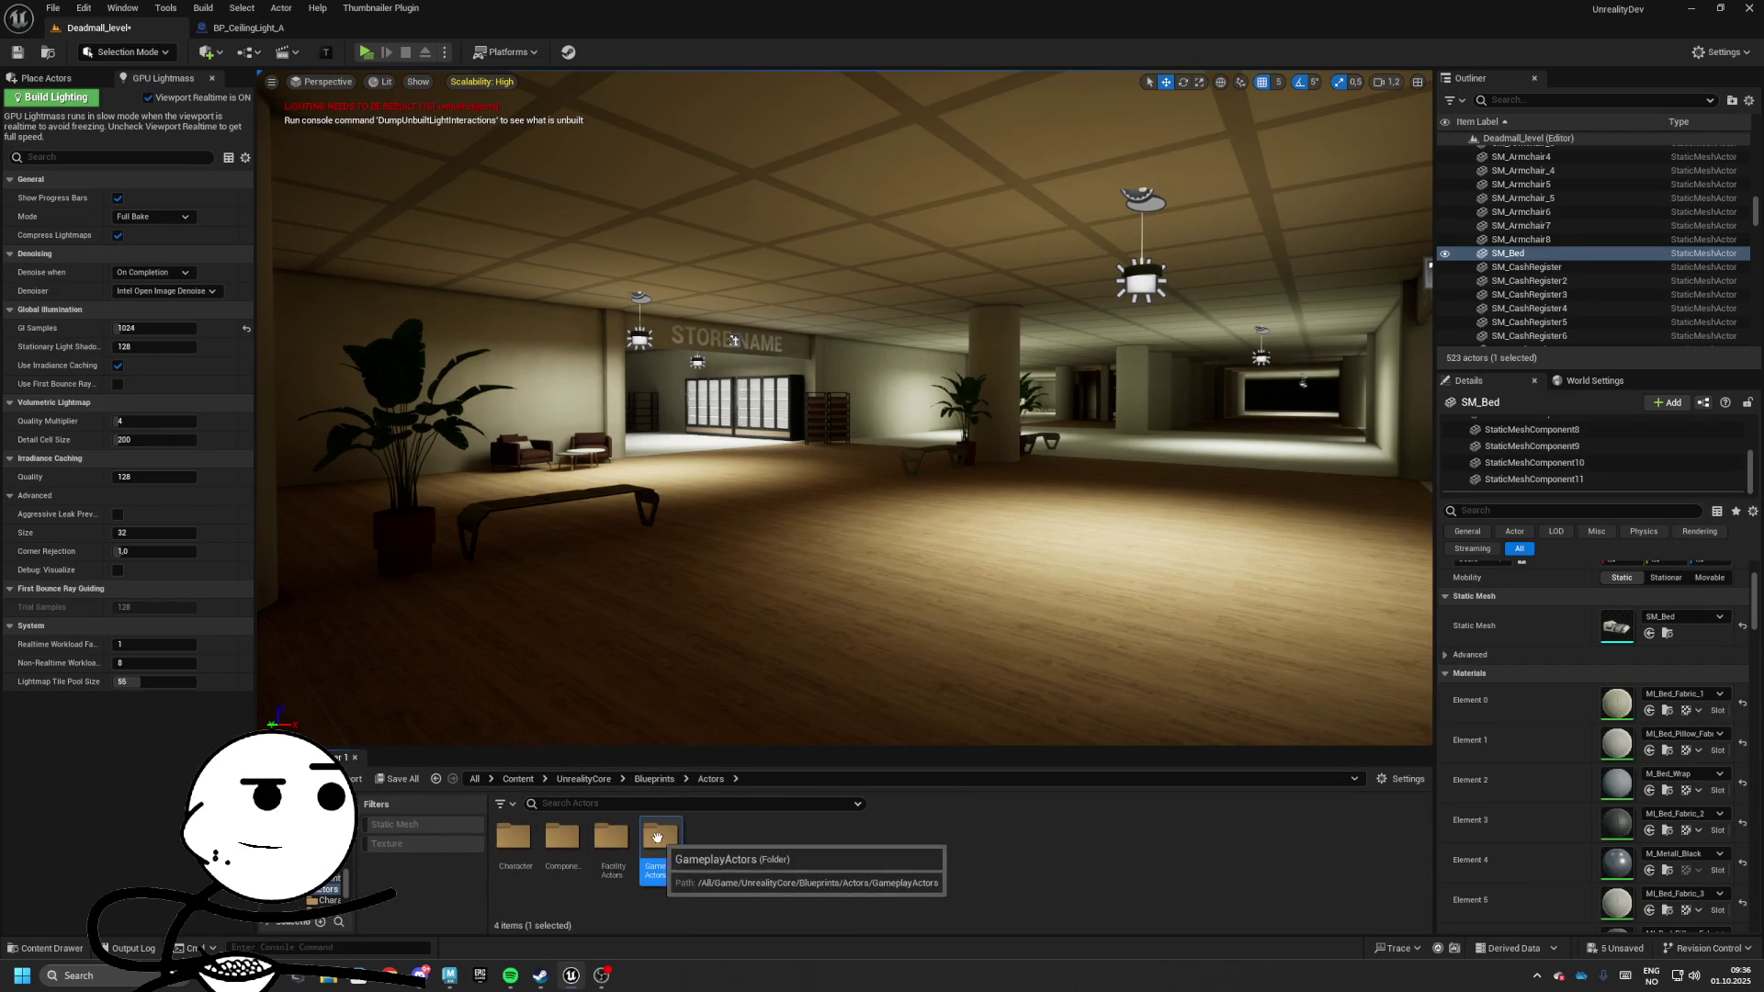
double_click(657, 844)
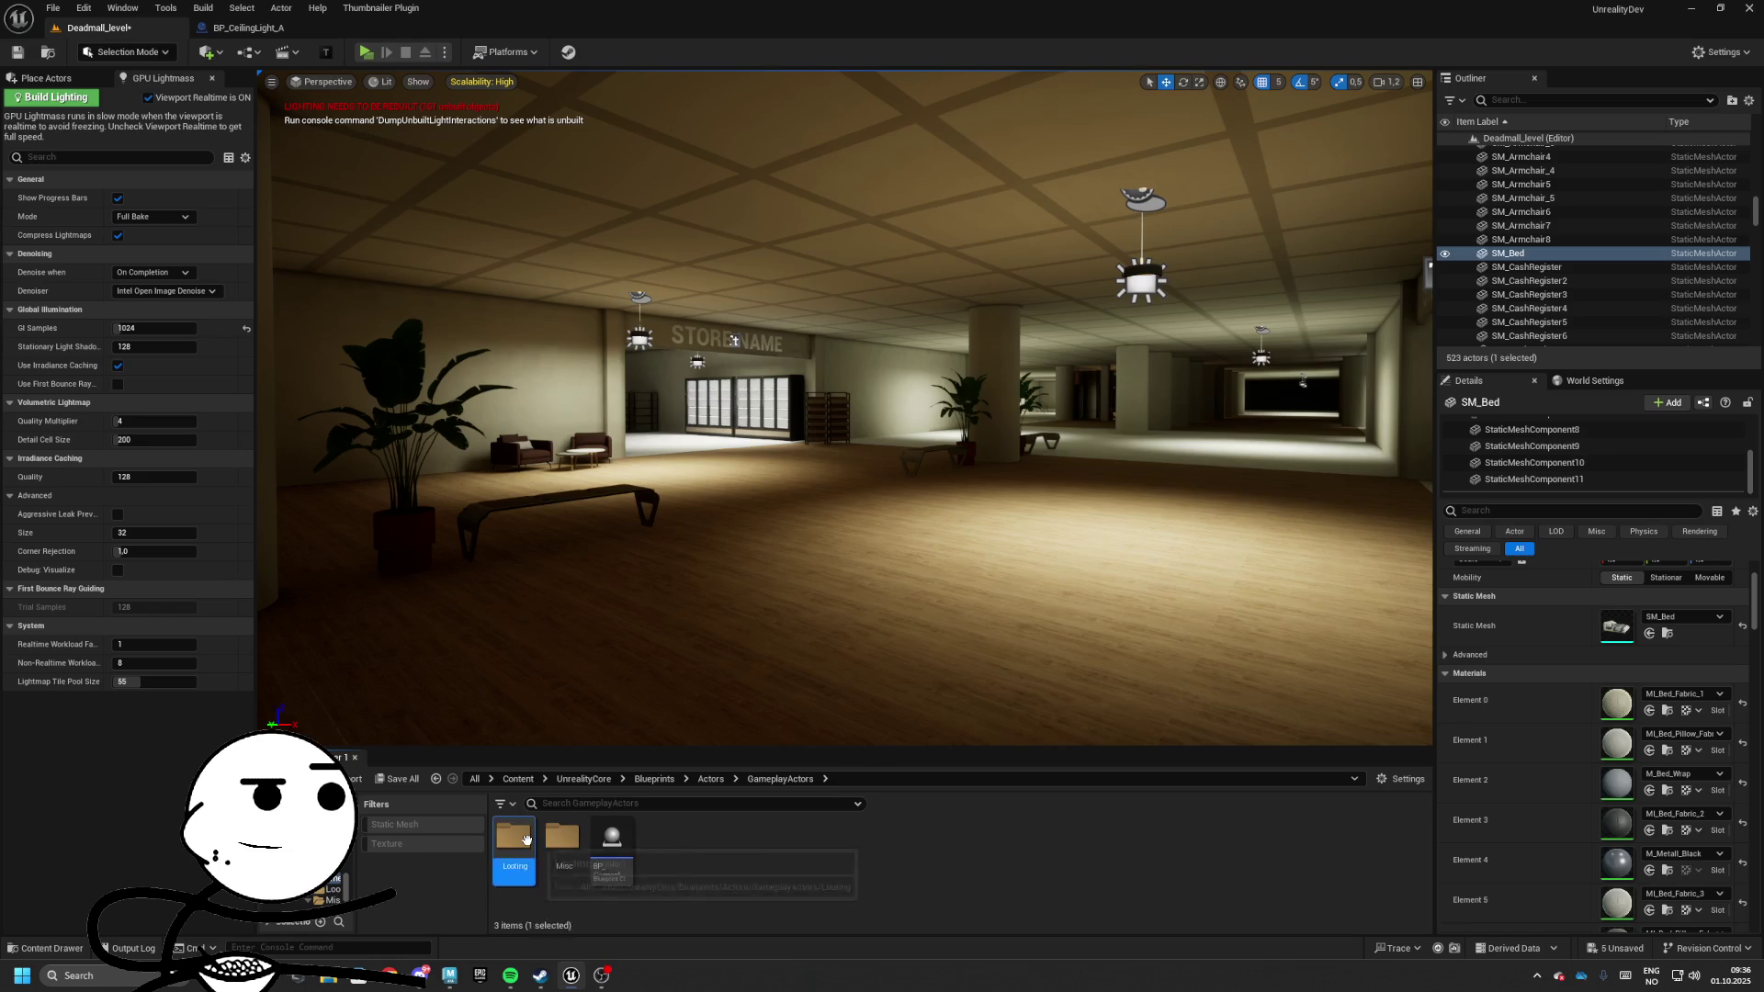
double_click(527, 838)
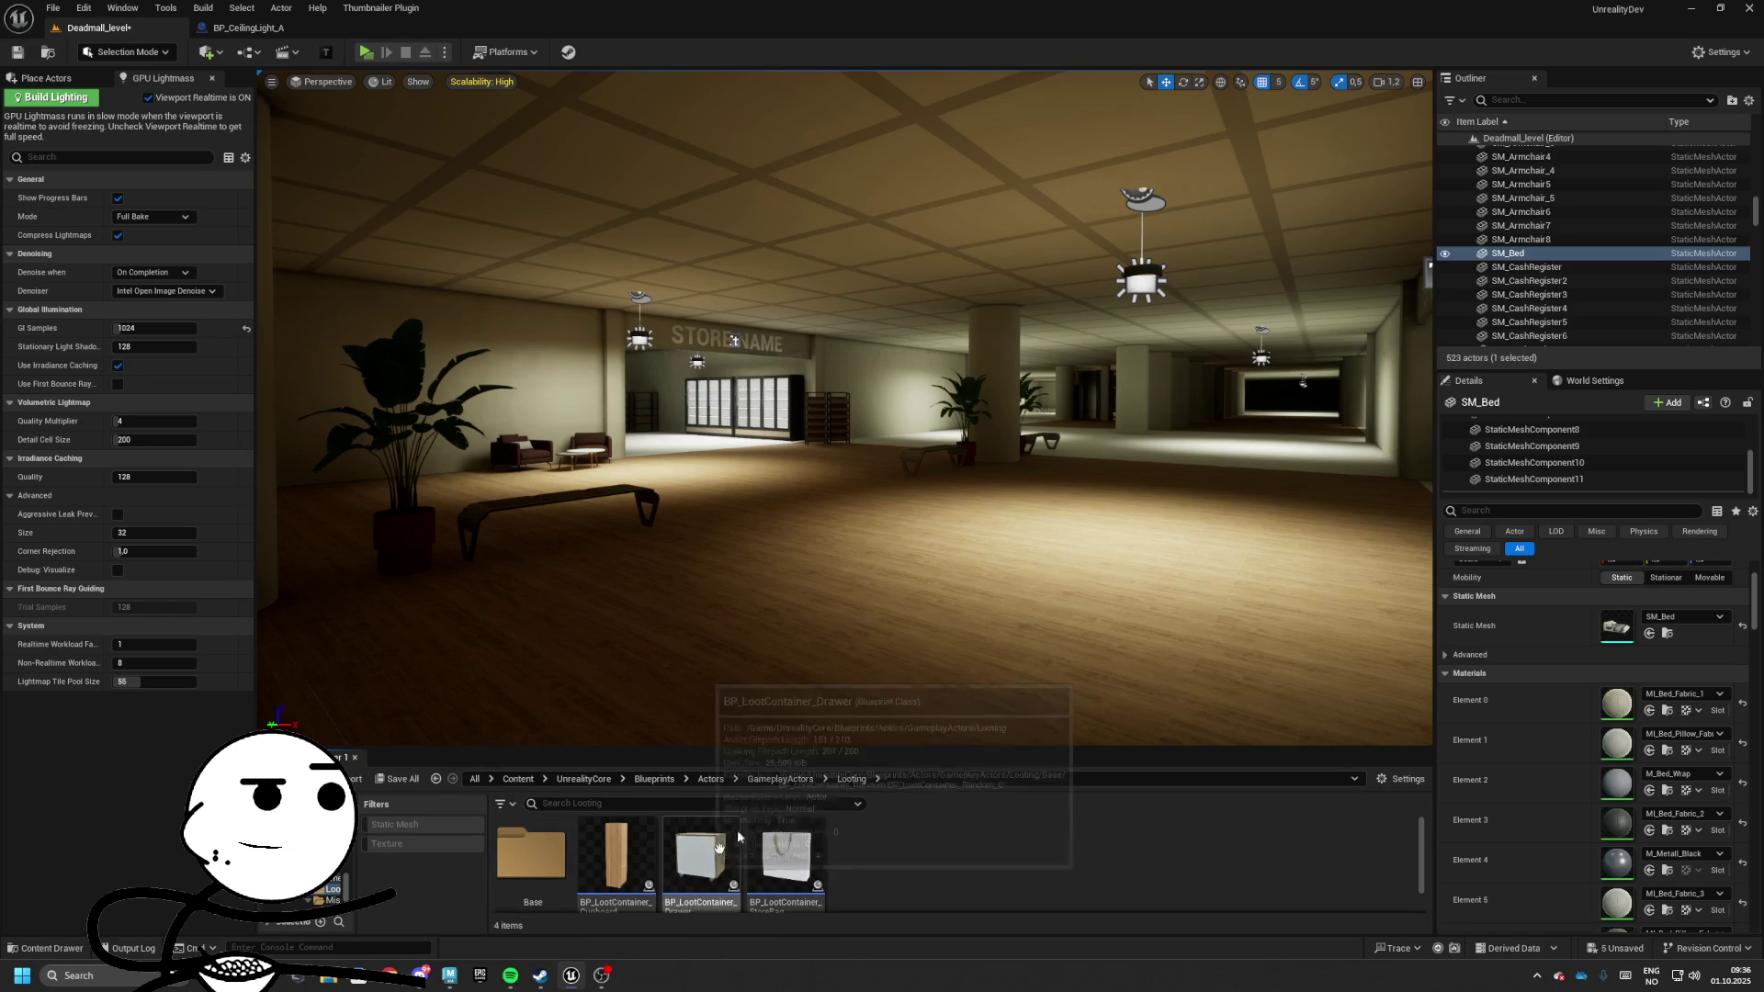
Duplicate the Drawer loot container, rename the copy for a bag, and open it
right_click(711, 868)
click(814, 607)
key(End)
key(BackSpace)
key(BackSpace)
key(BackSpace)
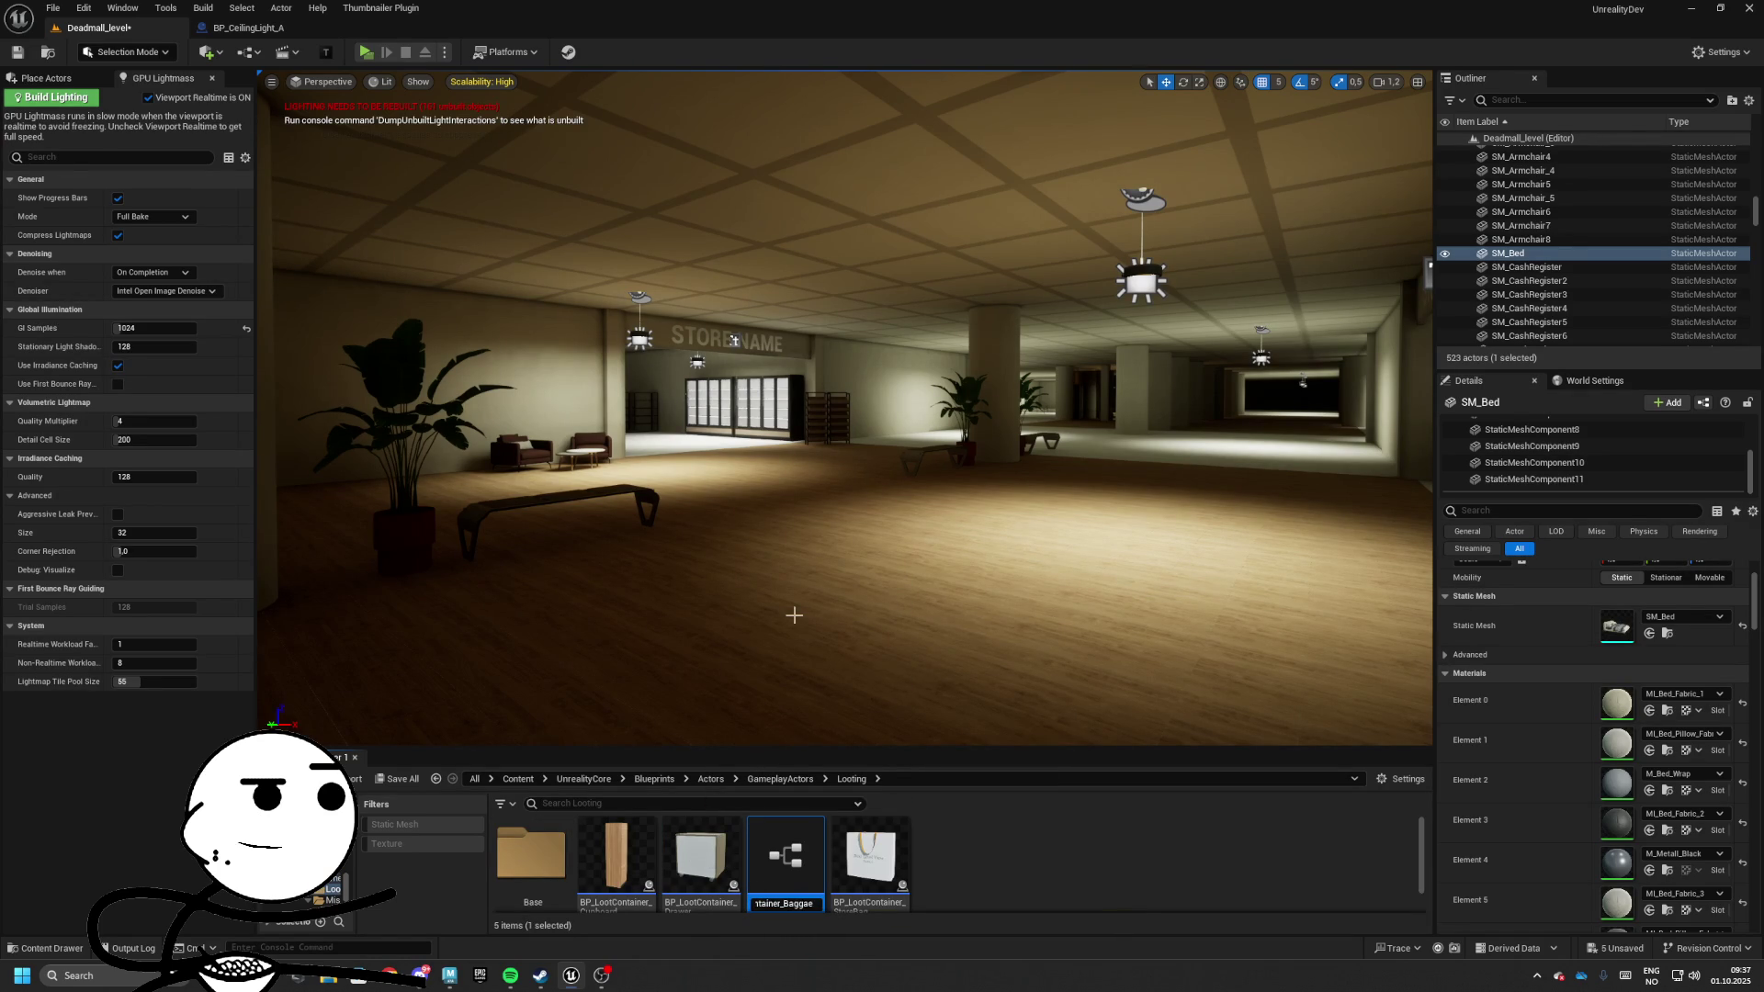
key(Return)
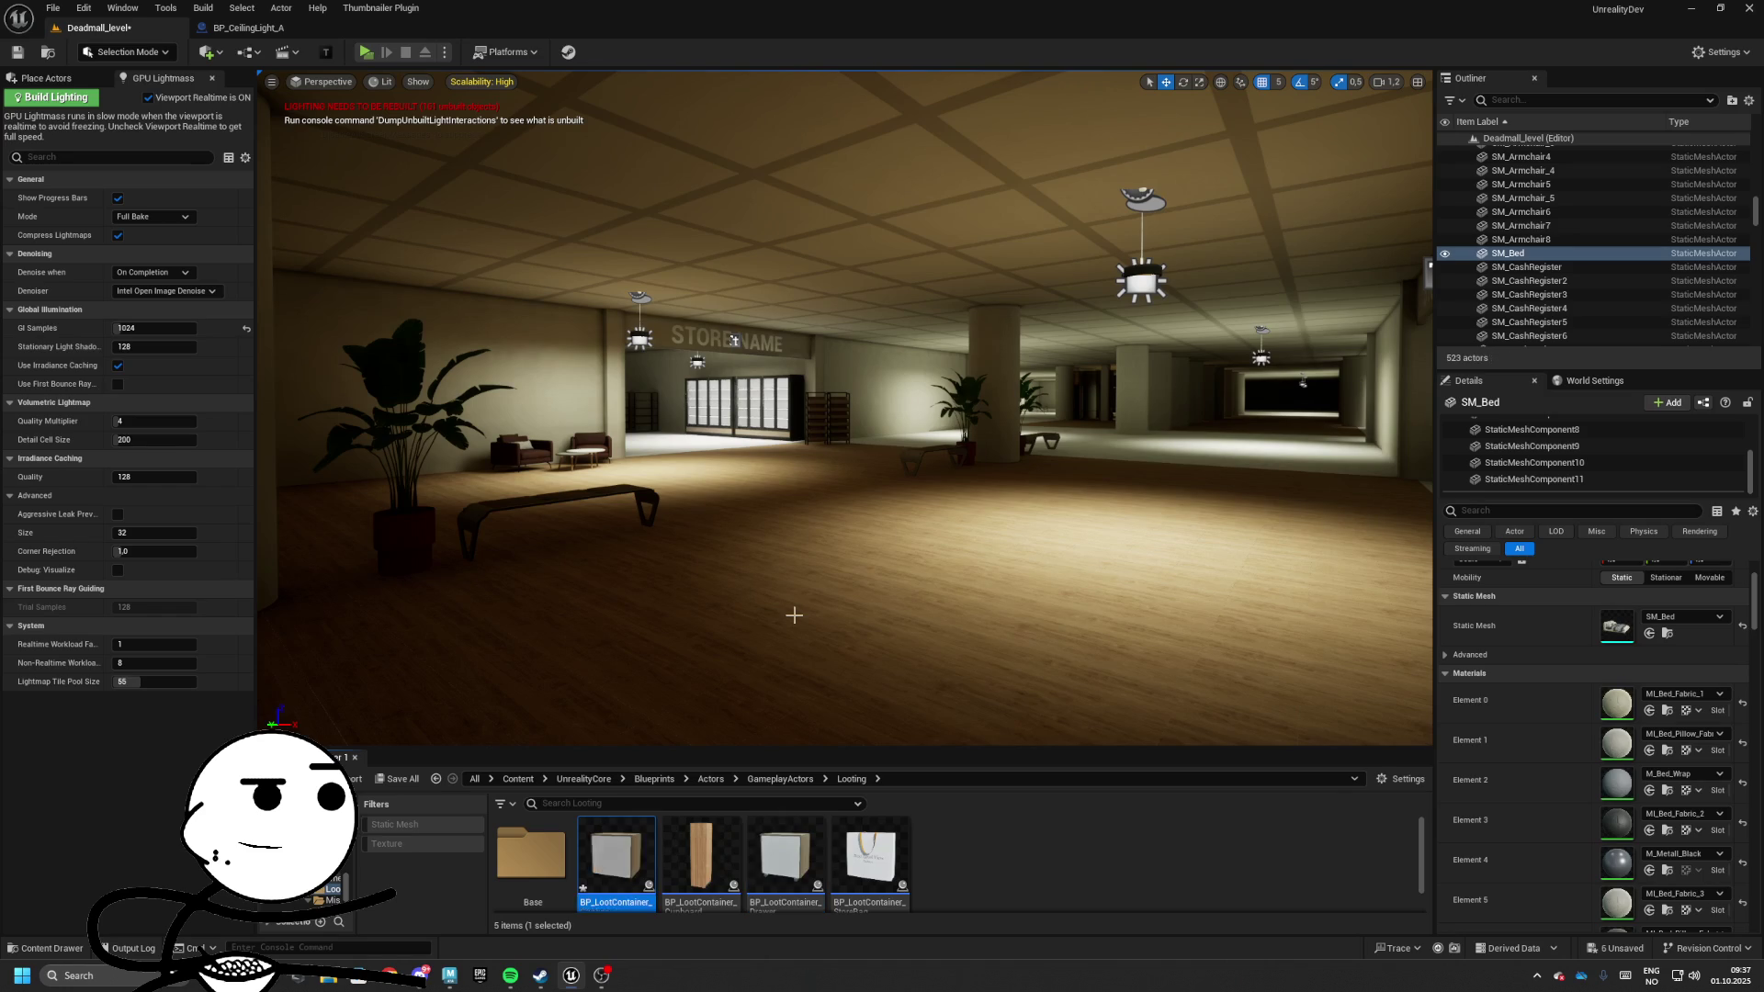
double_click(616, 859)
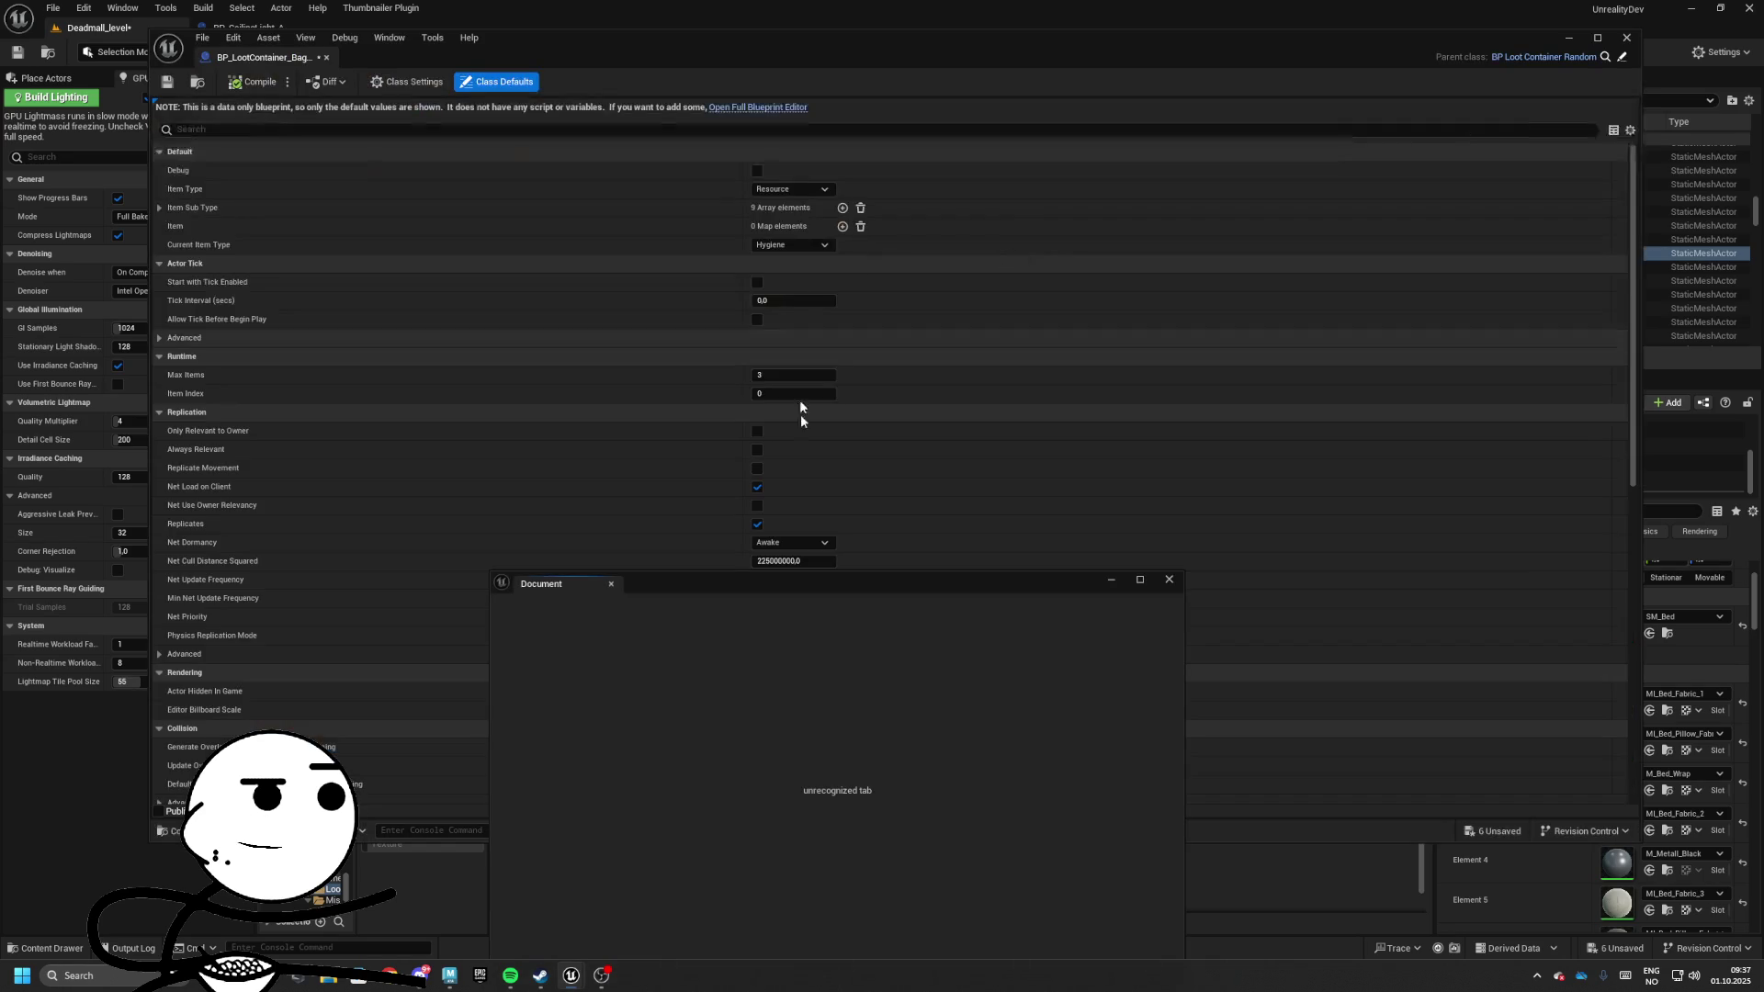
Set the container's StaticMesh to SM_Suitcase1, compile, and dock the blueprint beside Deadmall_level
click(724, 107)
click(221, 183)
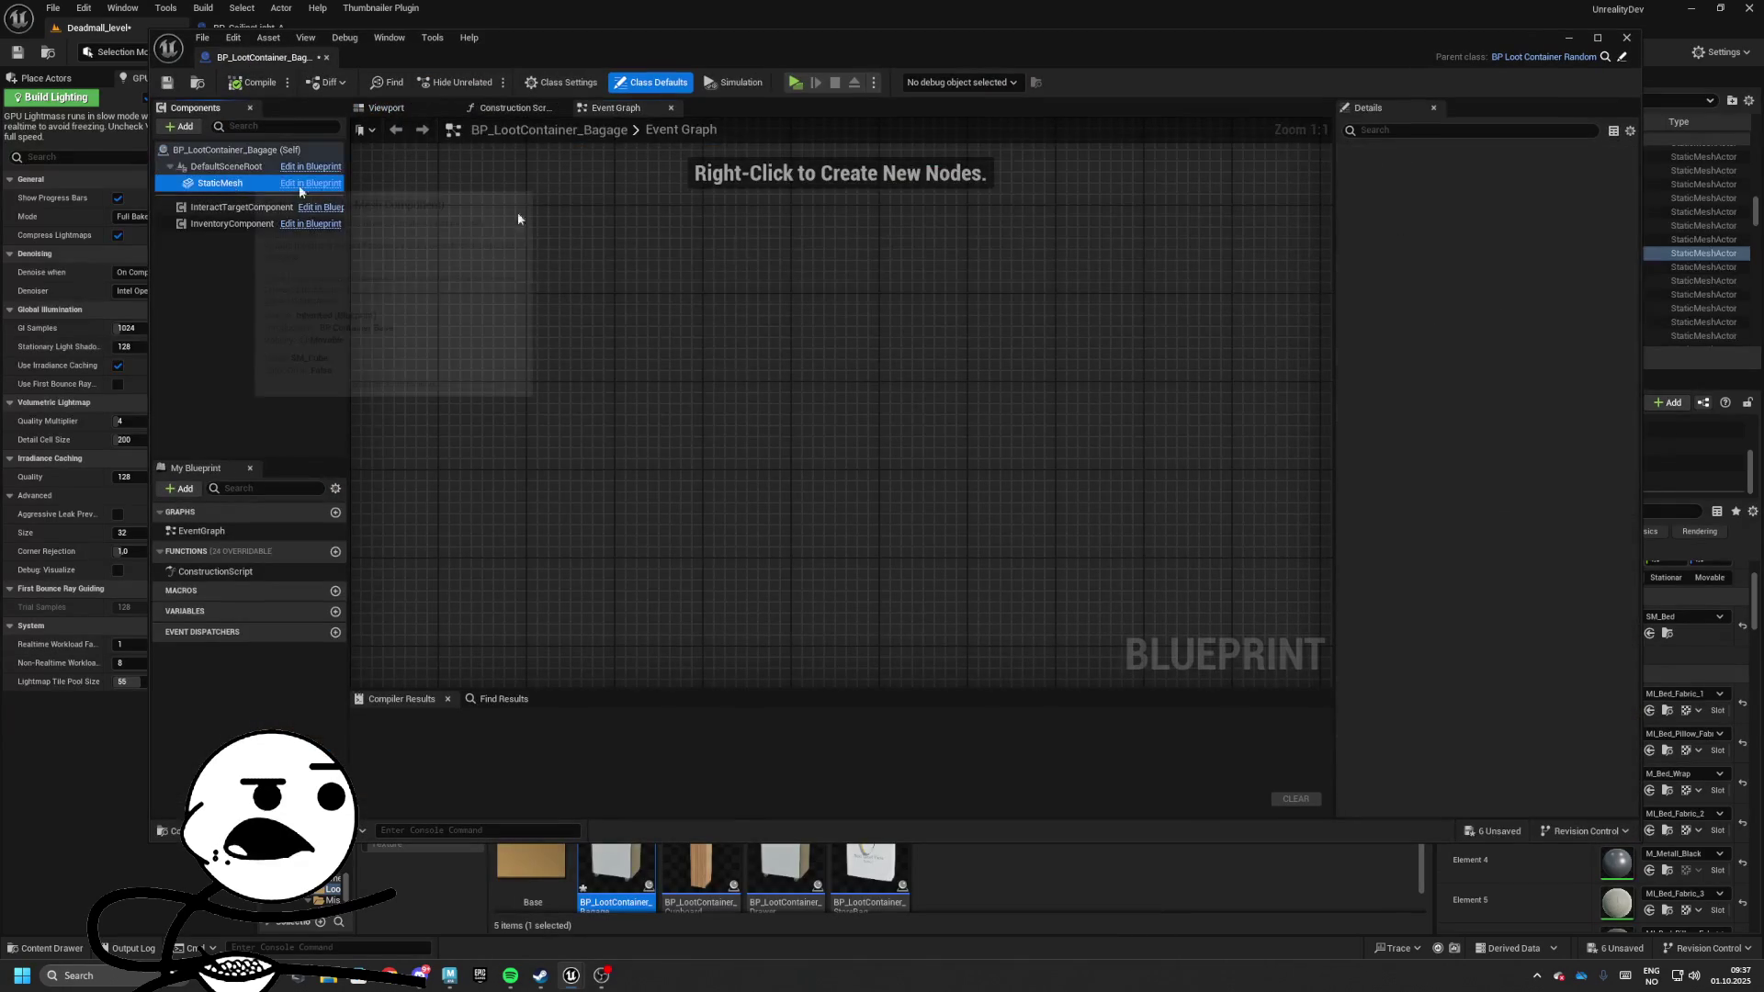
click(1562, 395)
text(bagg)
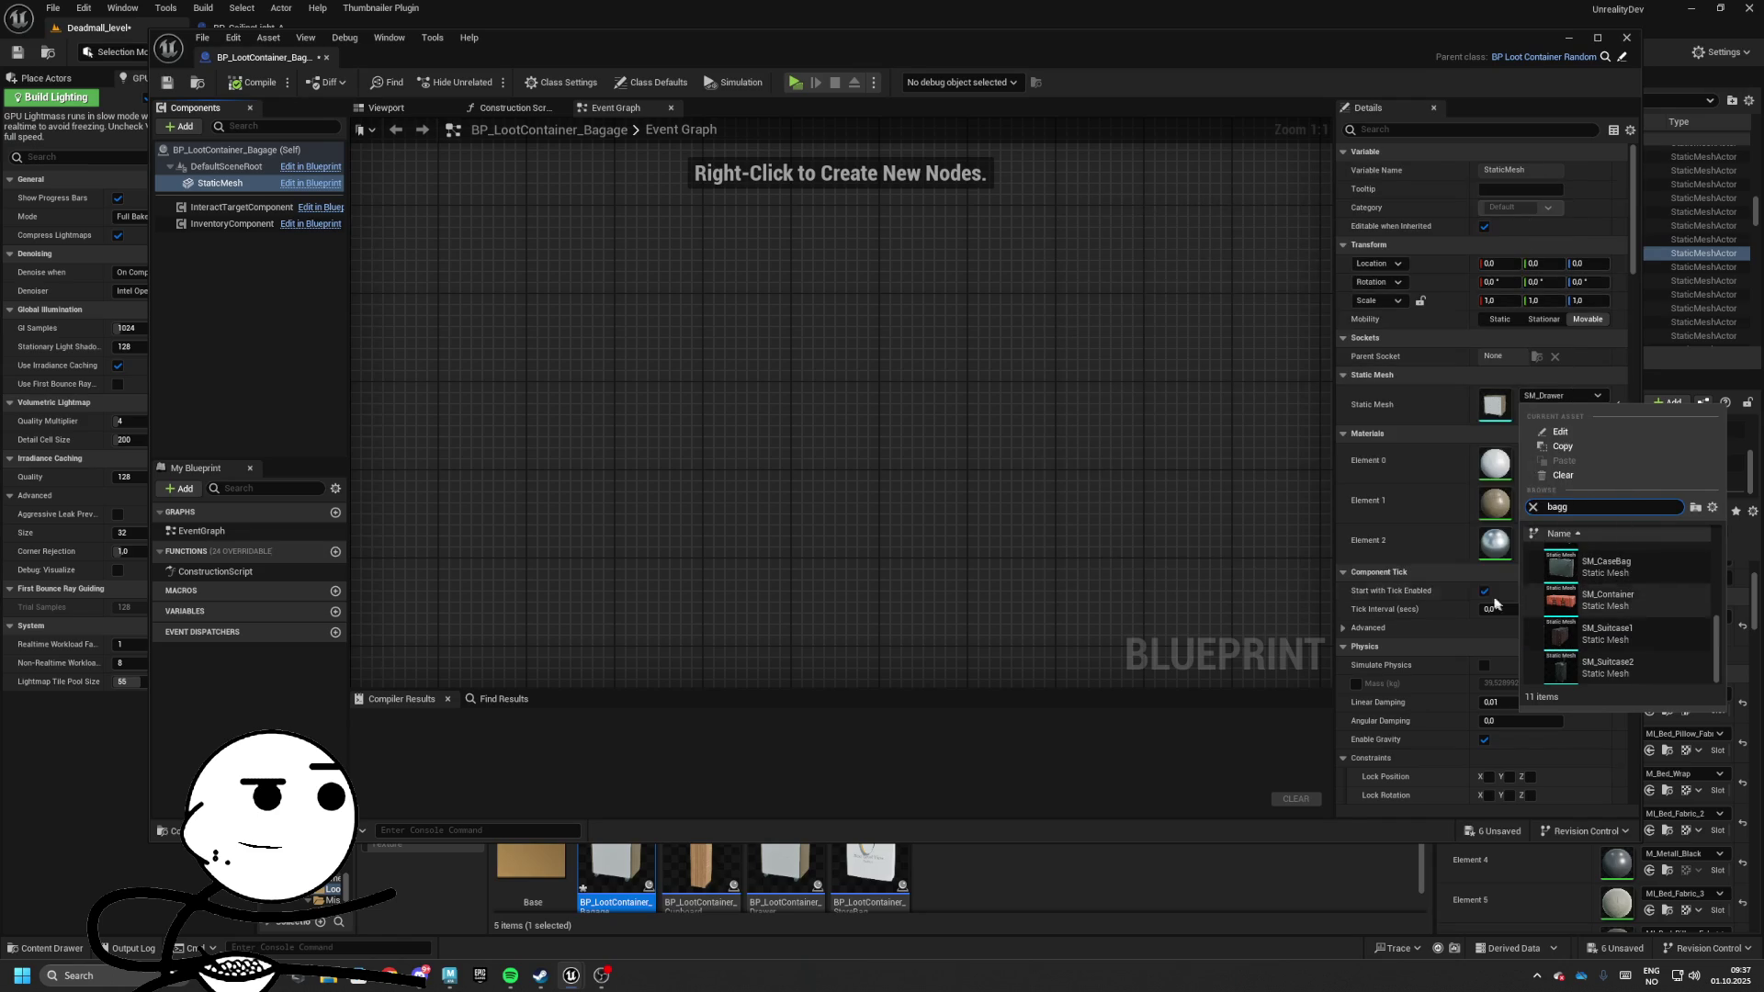
click(1608, 634)
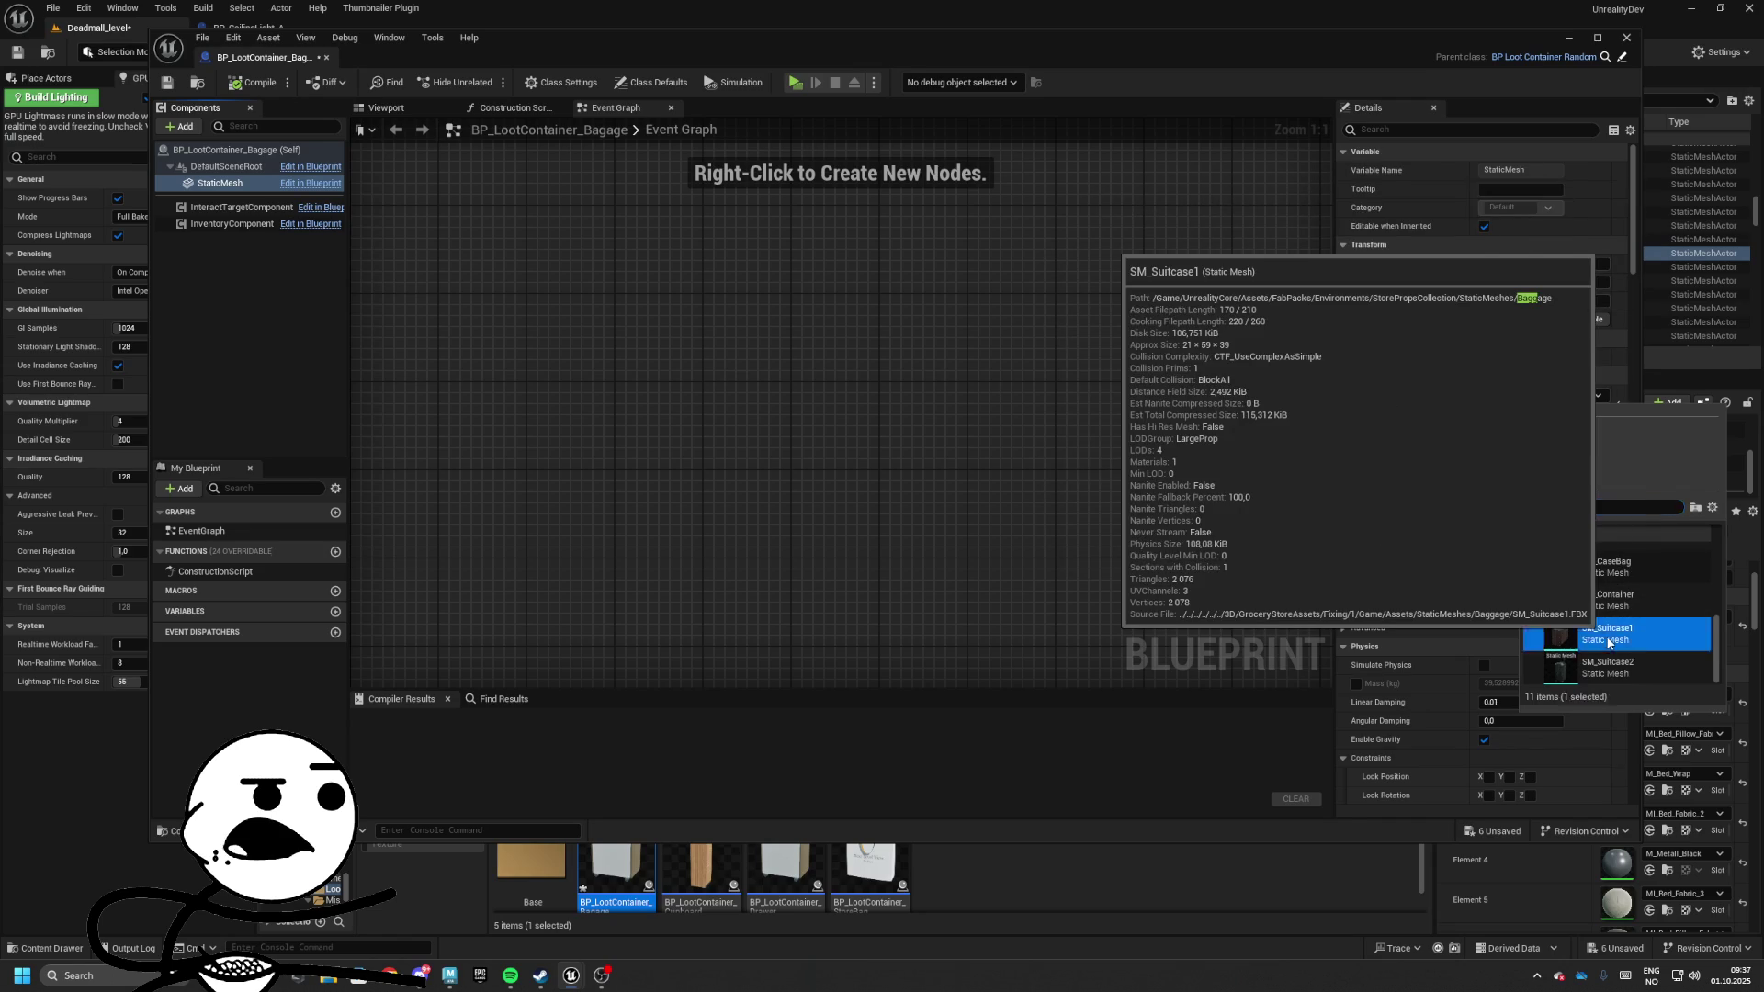
click(241, 83)
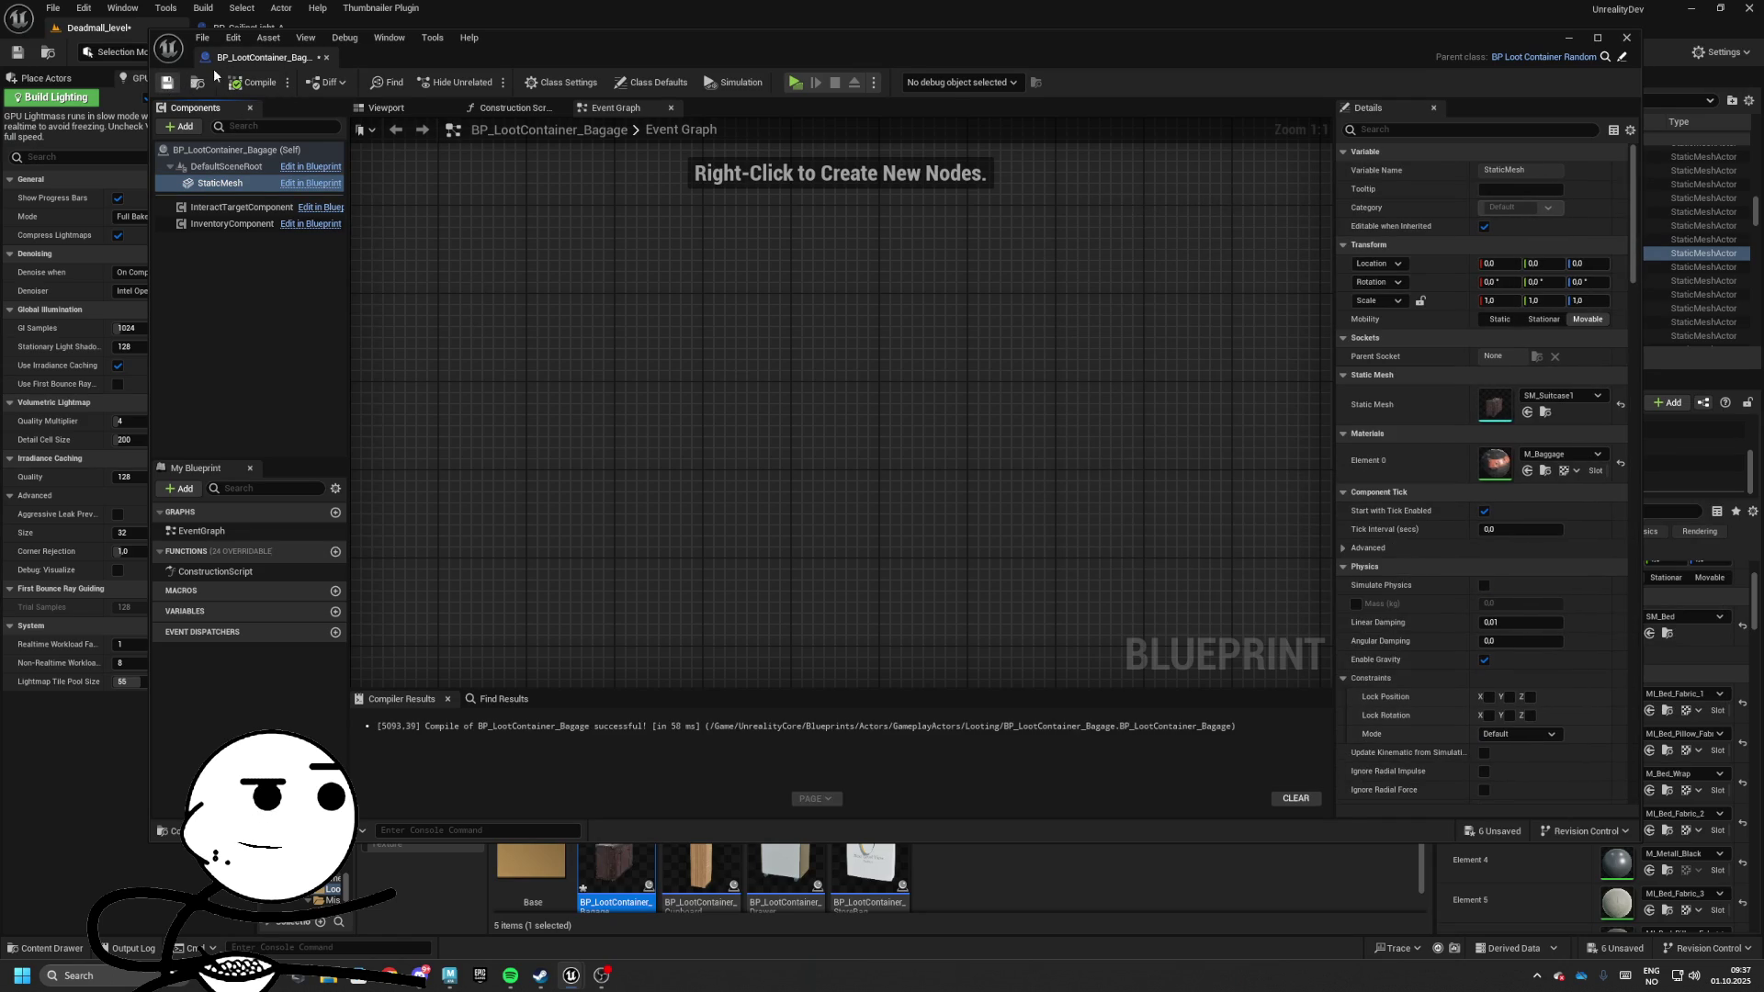
drag(268, 57, 404, 28)
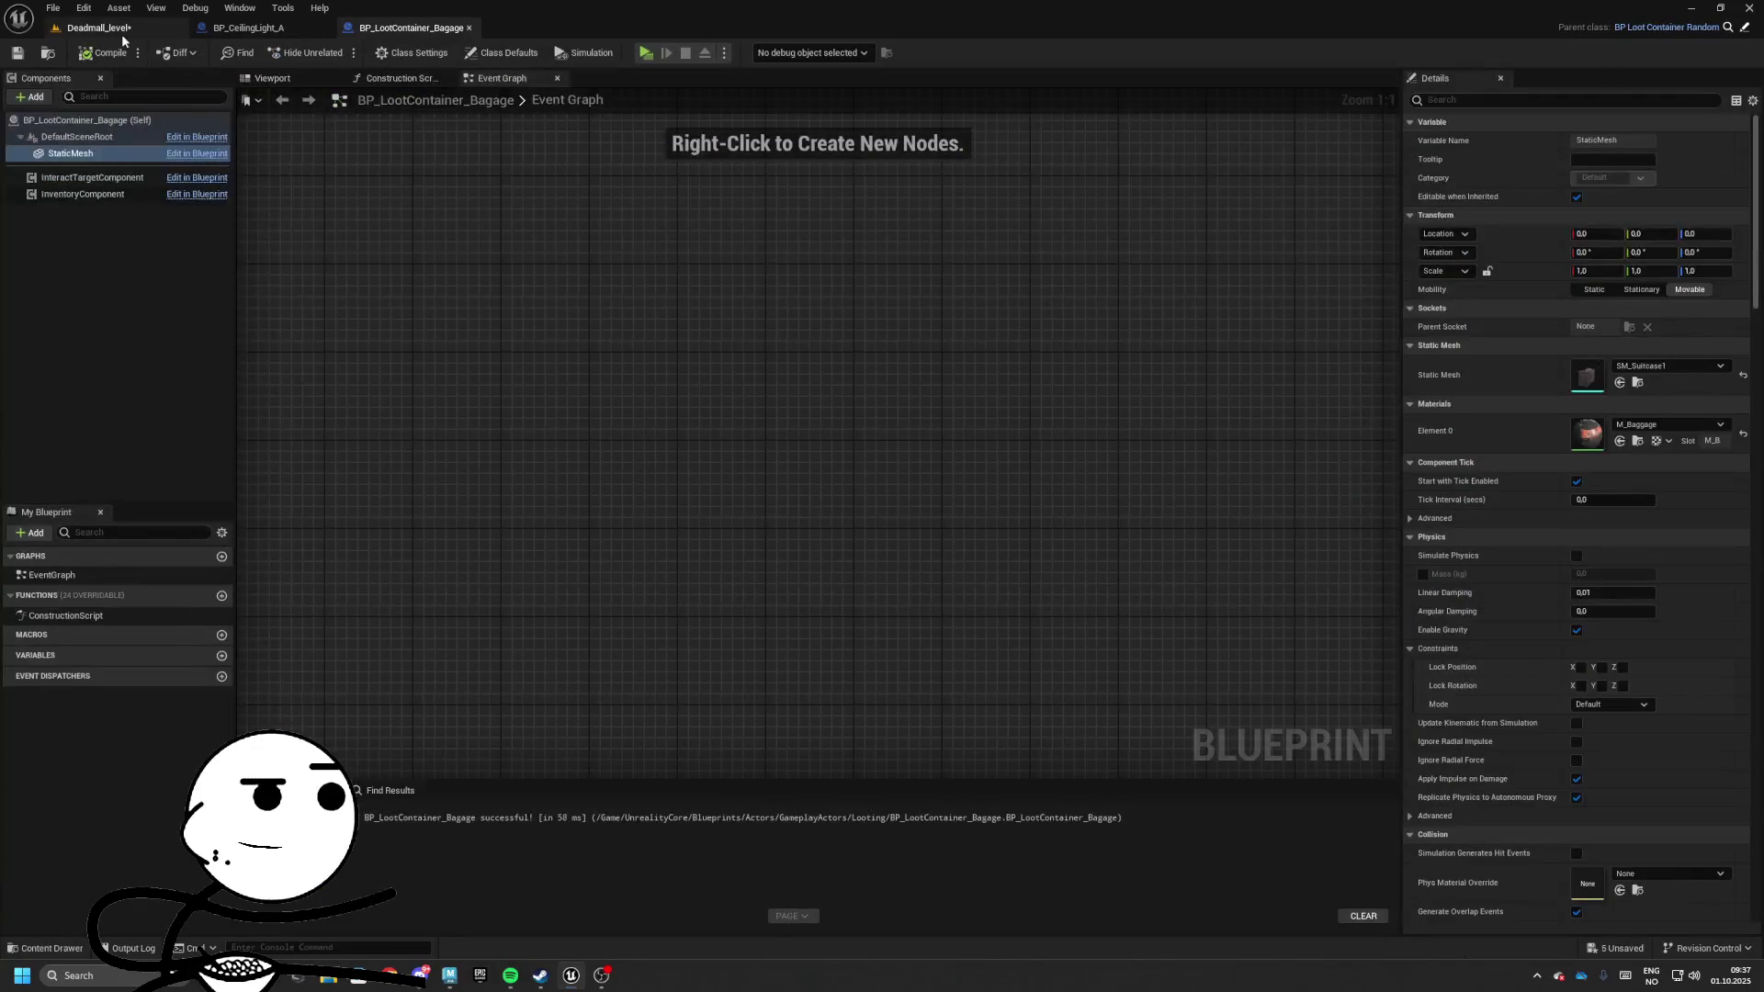
click(51, 54)
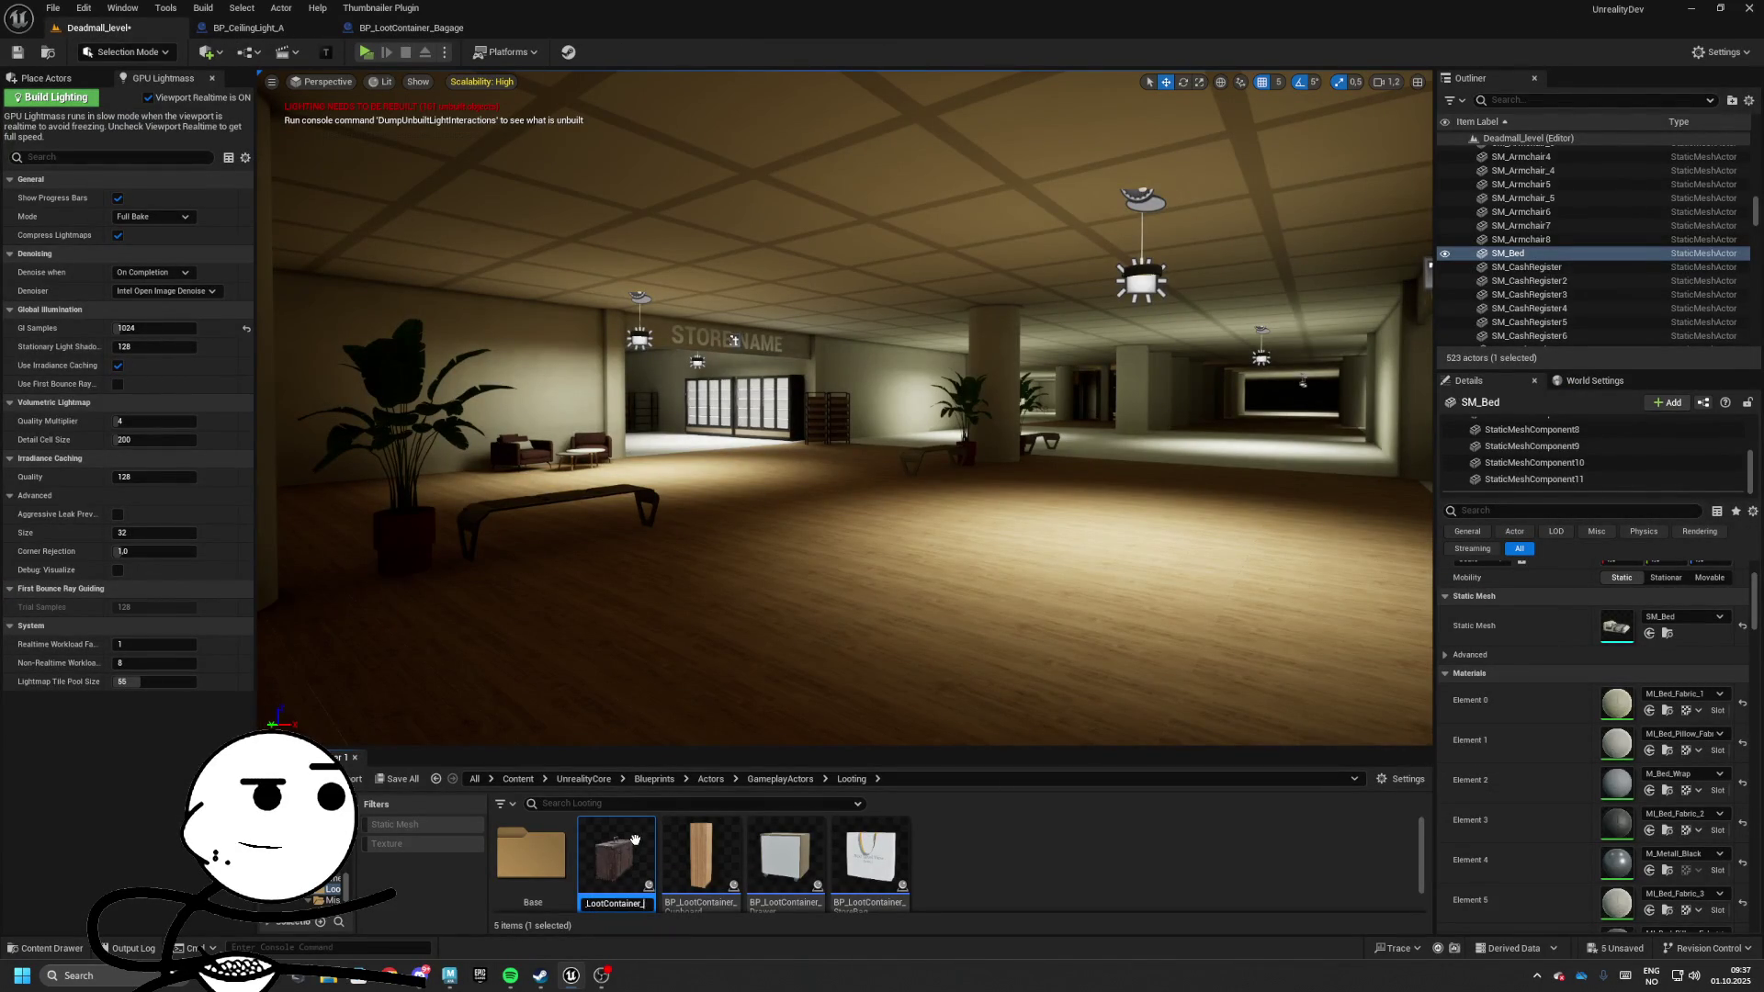
Finish renaming the asset to BP_LootContainer_Suitcase and drop it onto the hall floor
text(e)
key(Return)
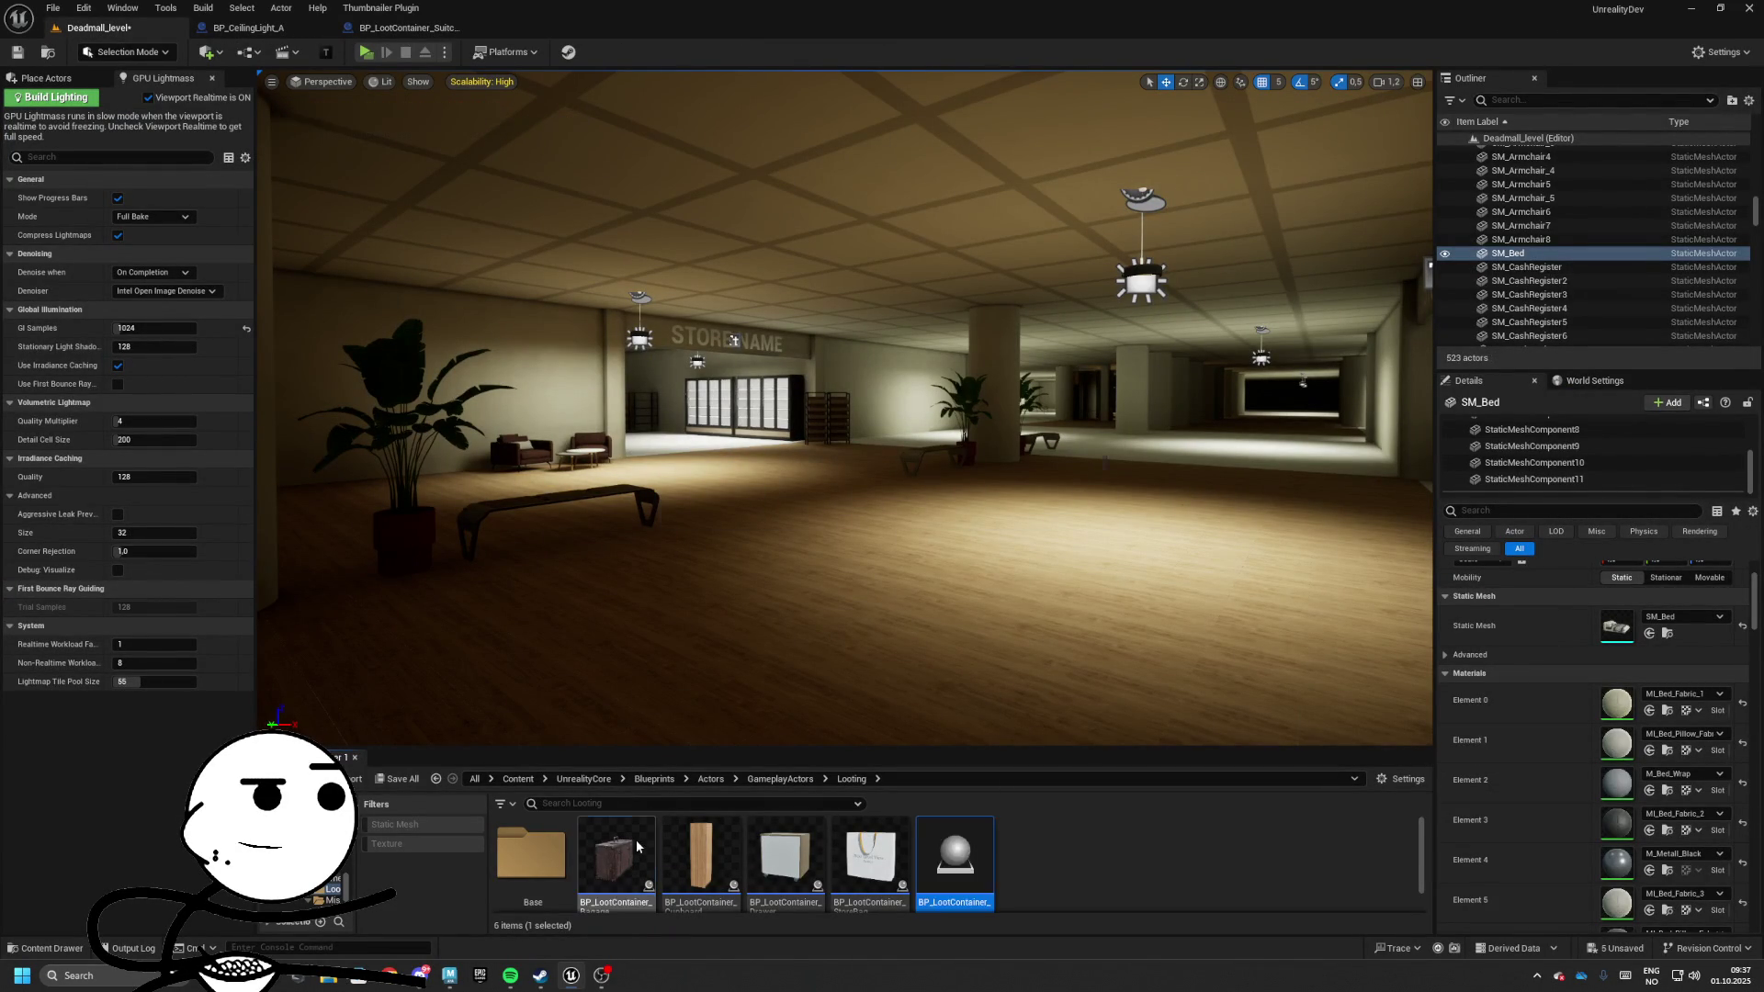
mouse_move(616, 854)
mouse_down()
mouse_move(787, 712)
mouse_move(854, 570)
mouse_move(613, 863)
mouse_up()
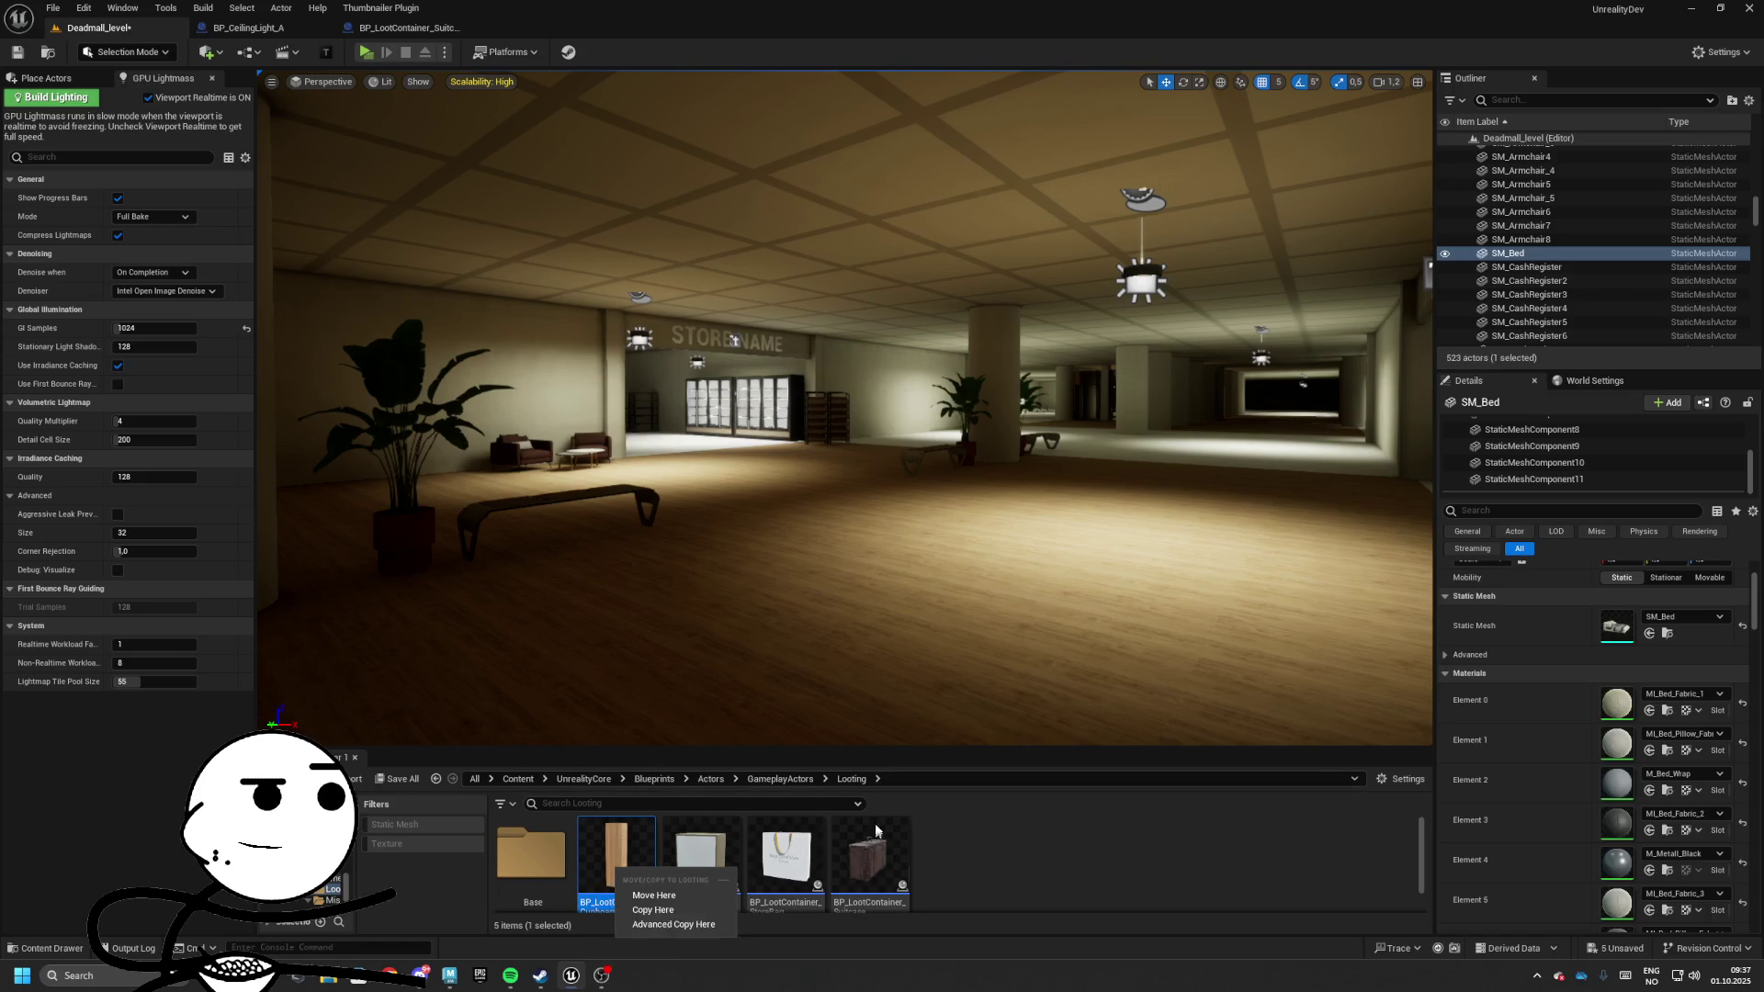
drag(870, 855, 768, 609)
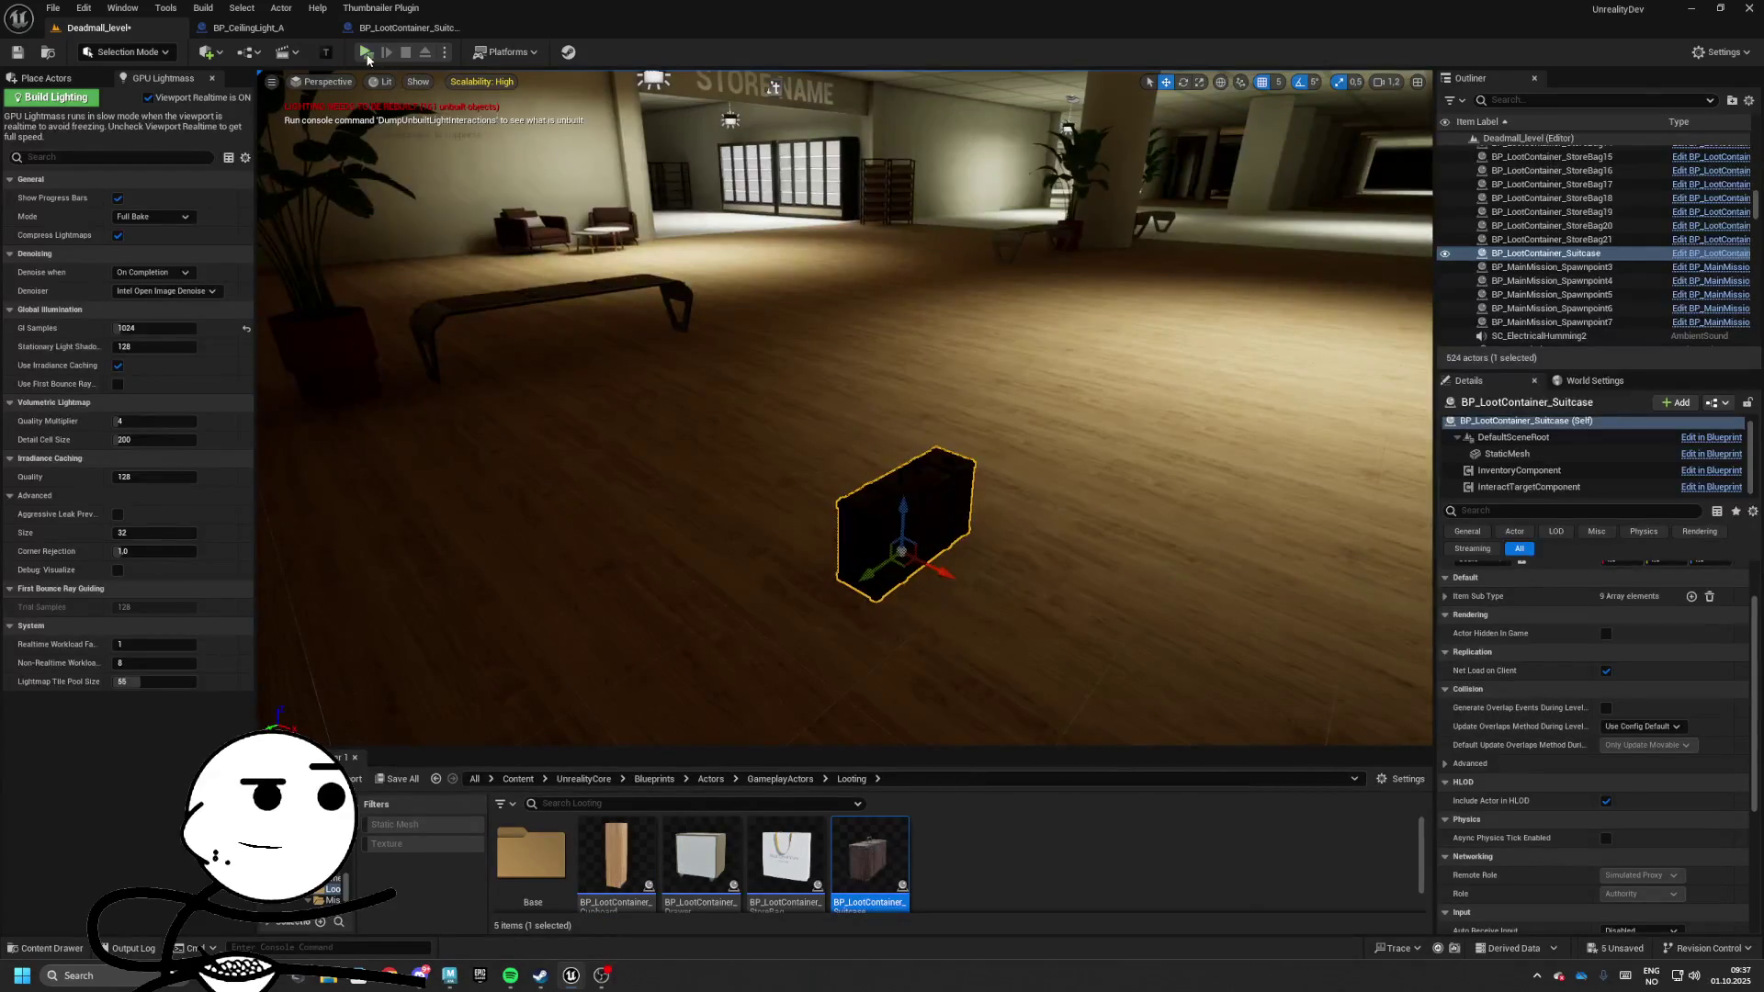
Play-test the level, opening and closing the suitcase's loot inventory, then stop
key(alt+p)
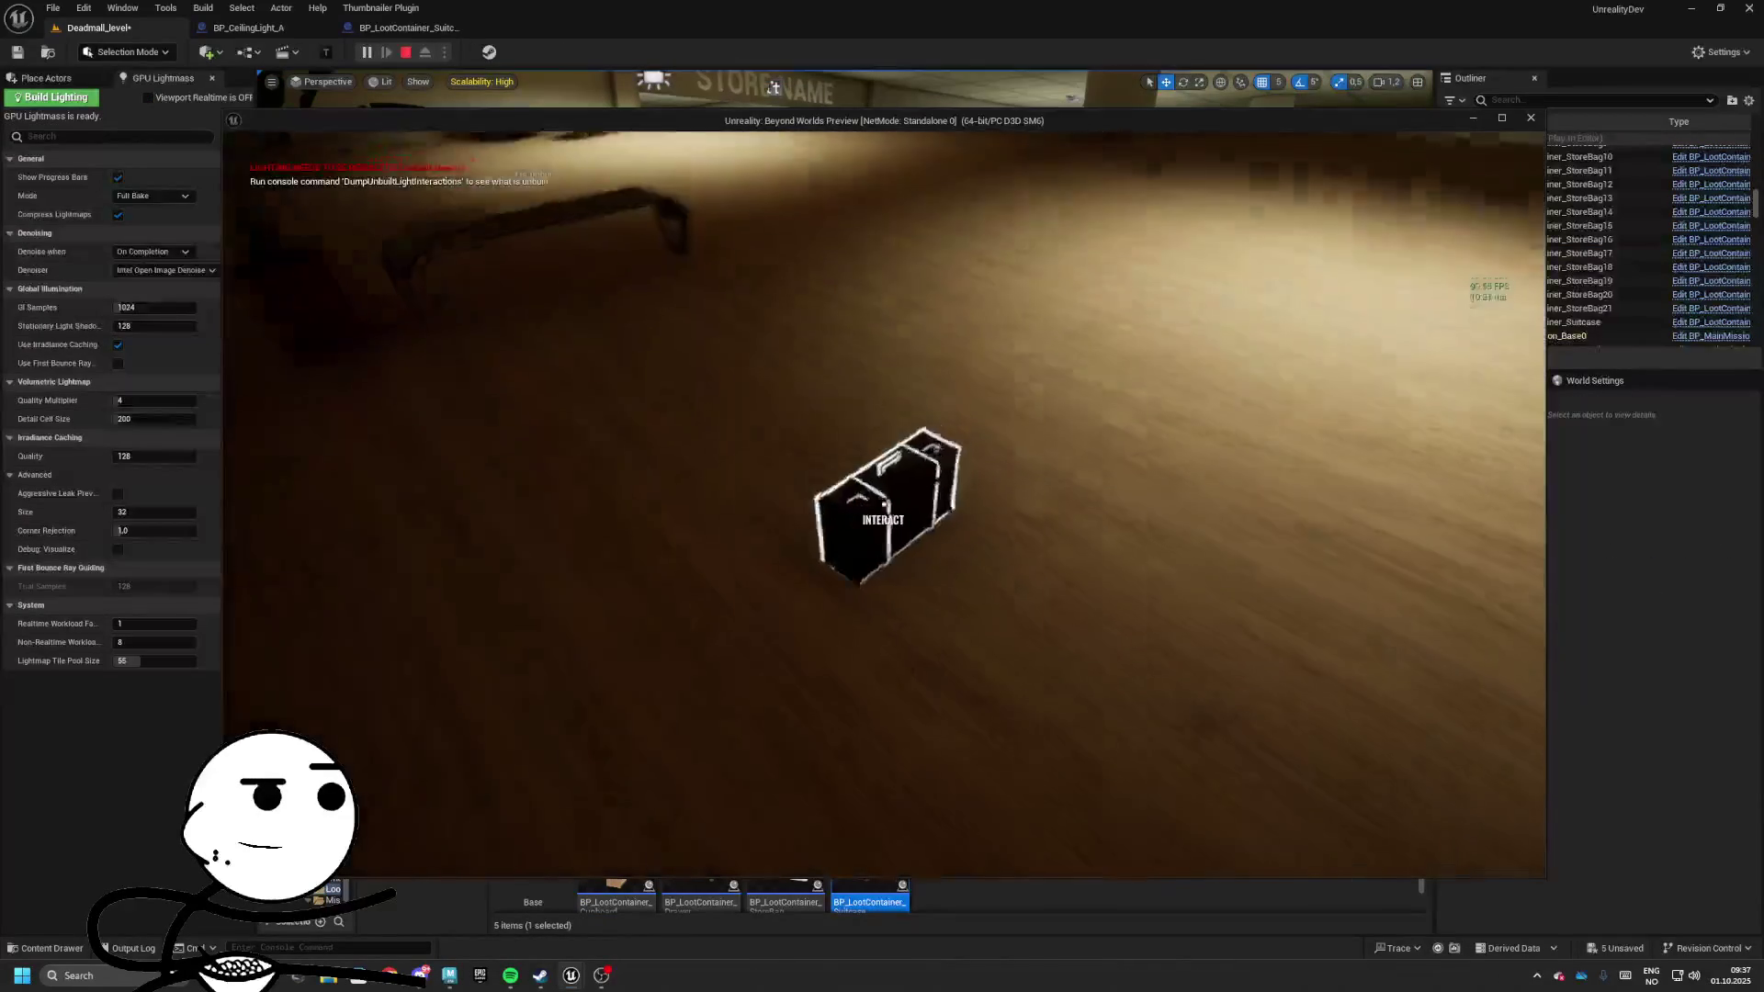
key(e)
key(e)
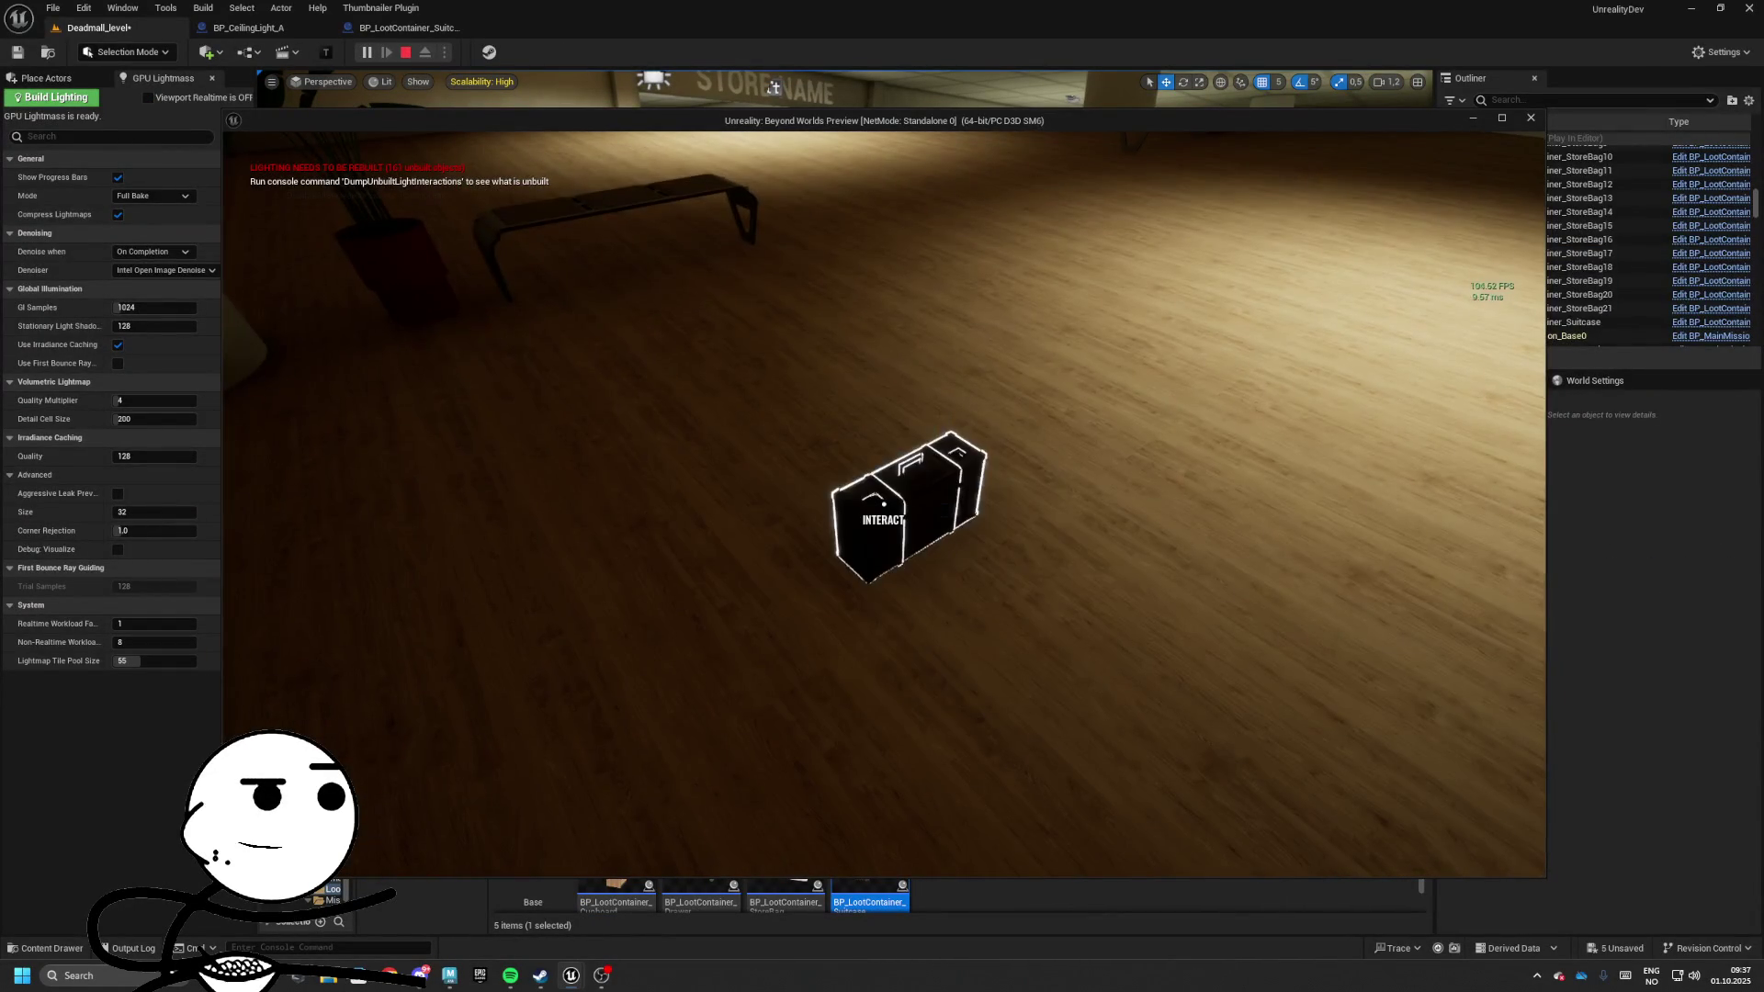
key(e)
key(e)
key(e)
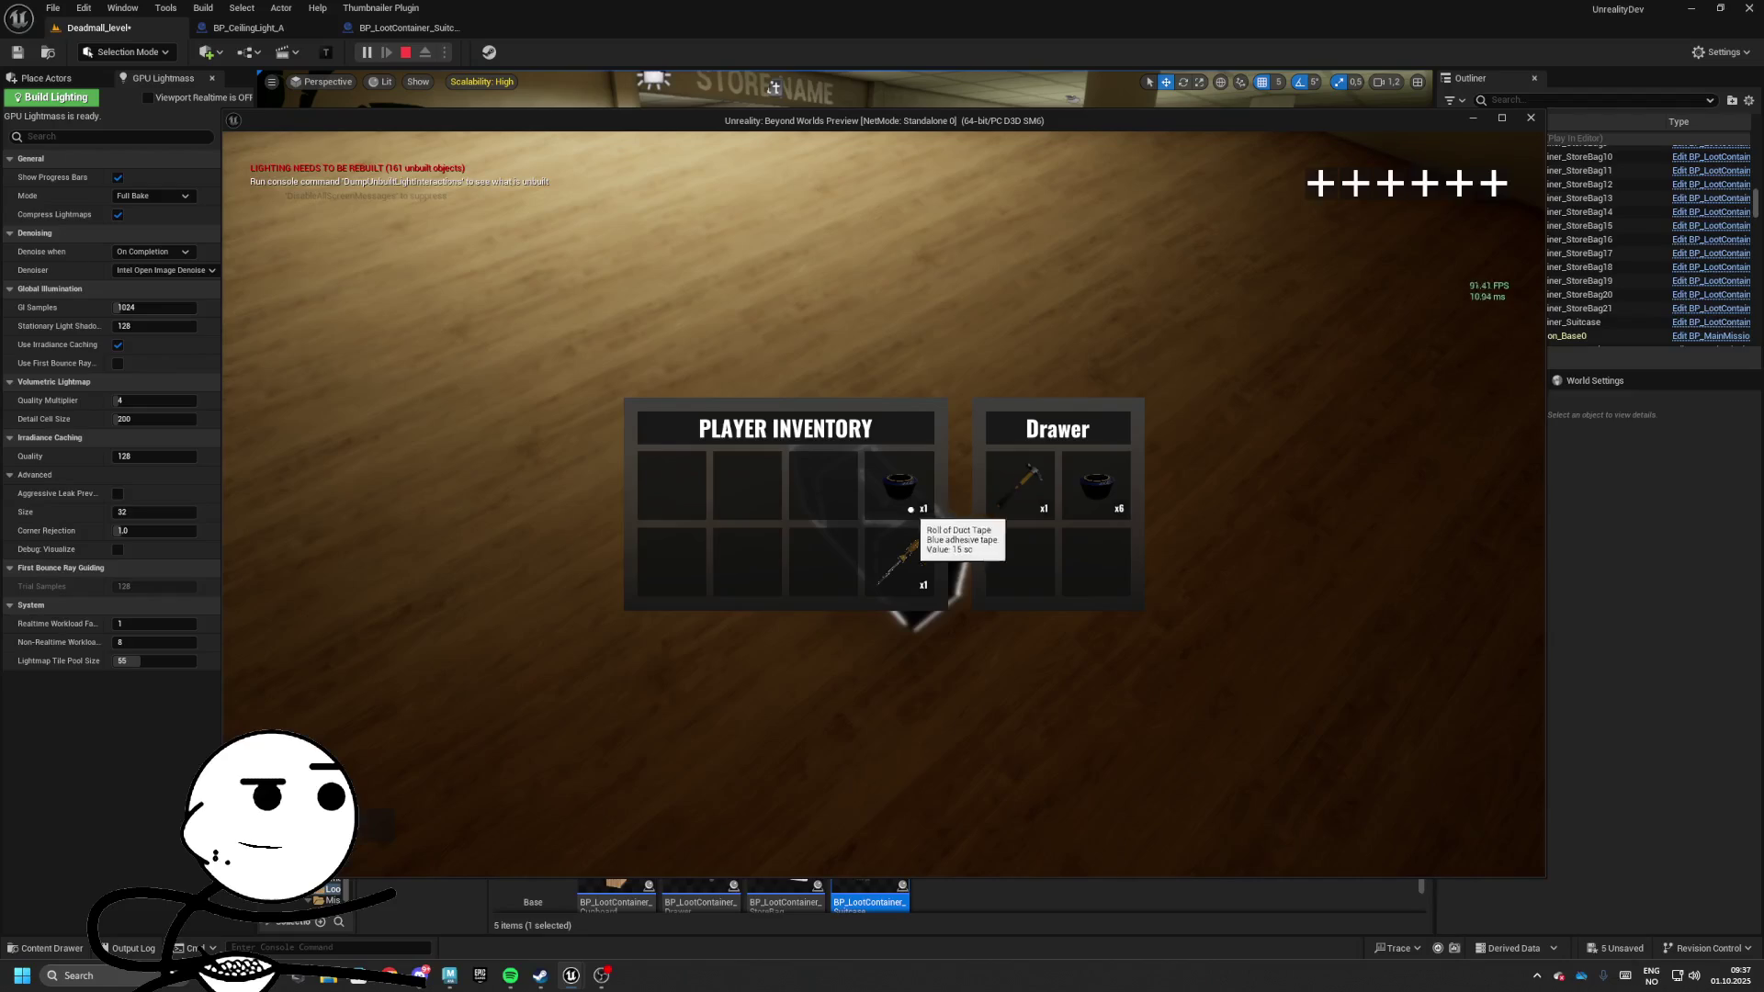
key(e)
key(Escape)
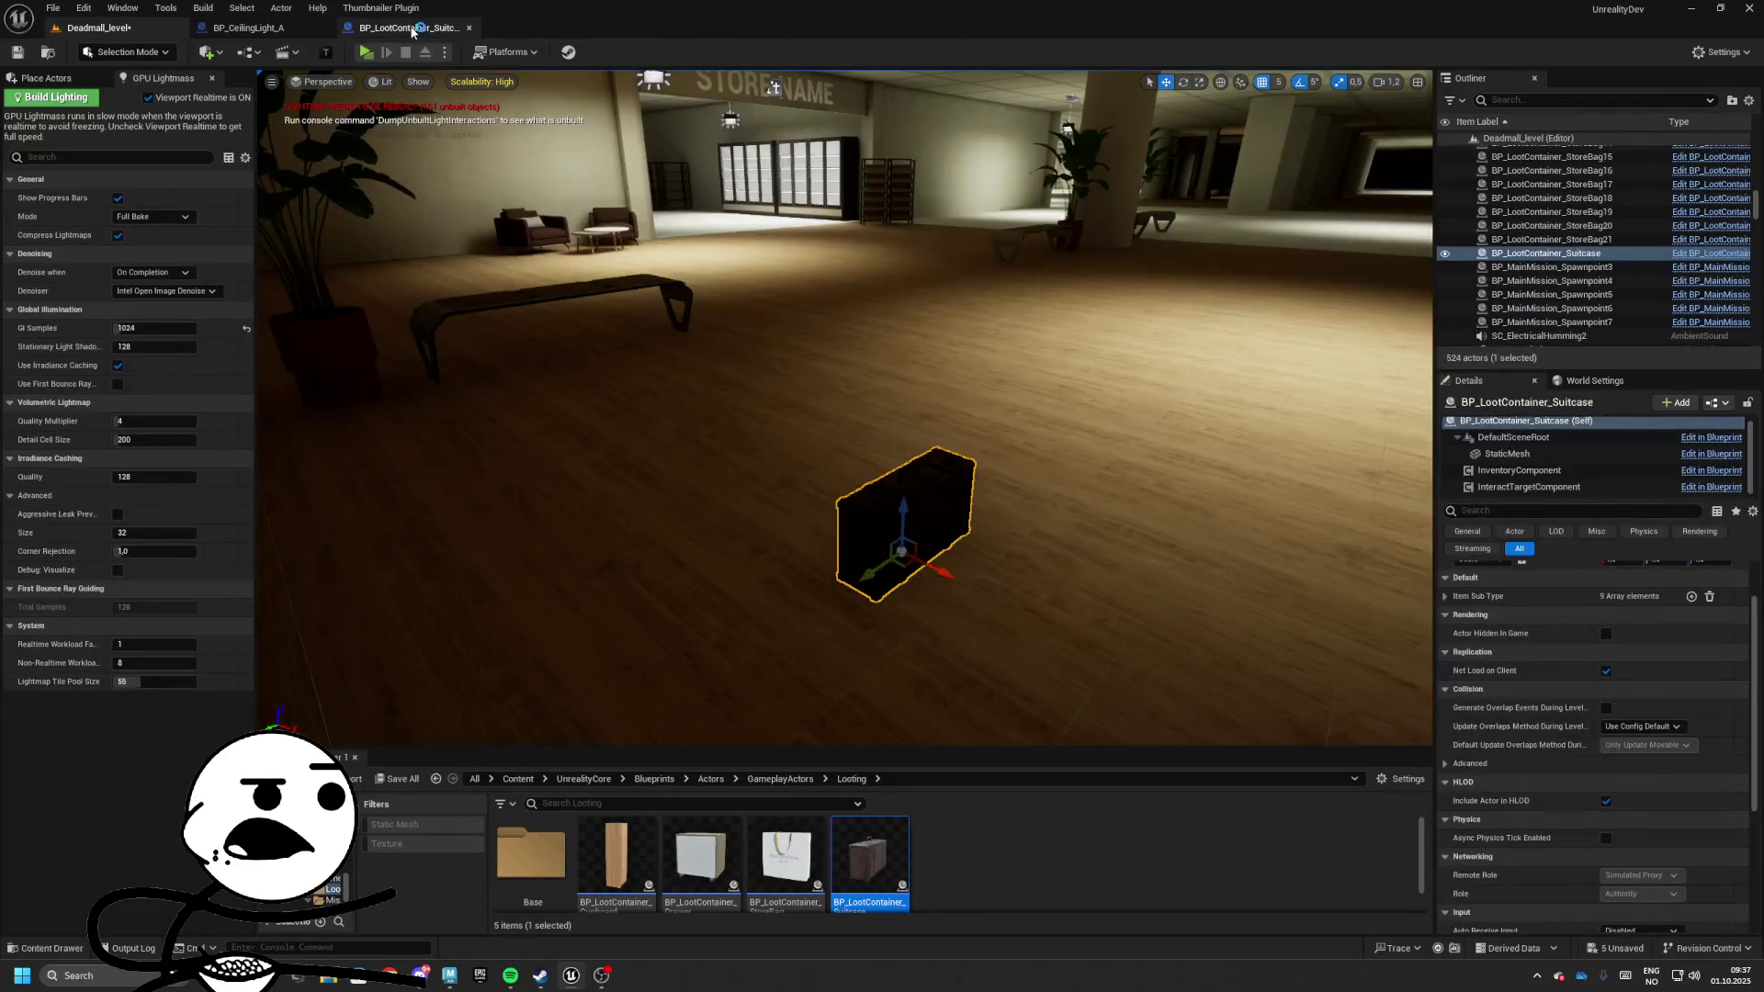
Select the InventoryComponent and start replacing its Drawer display name with 'S'
click(409, 28)
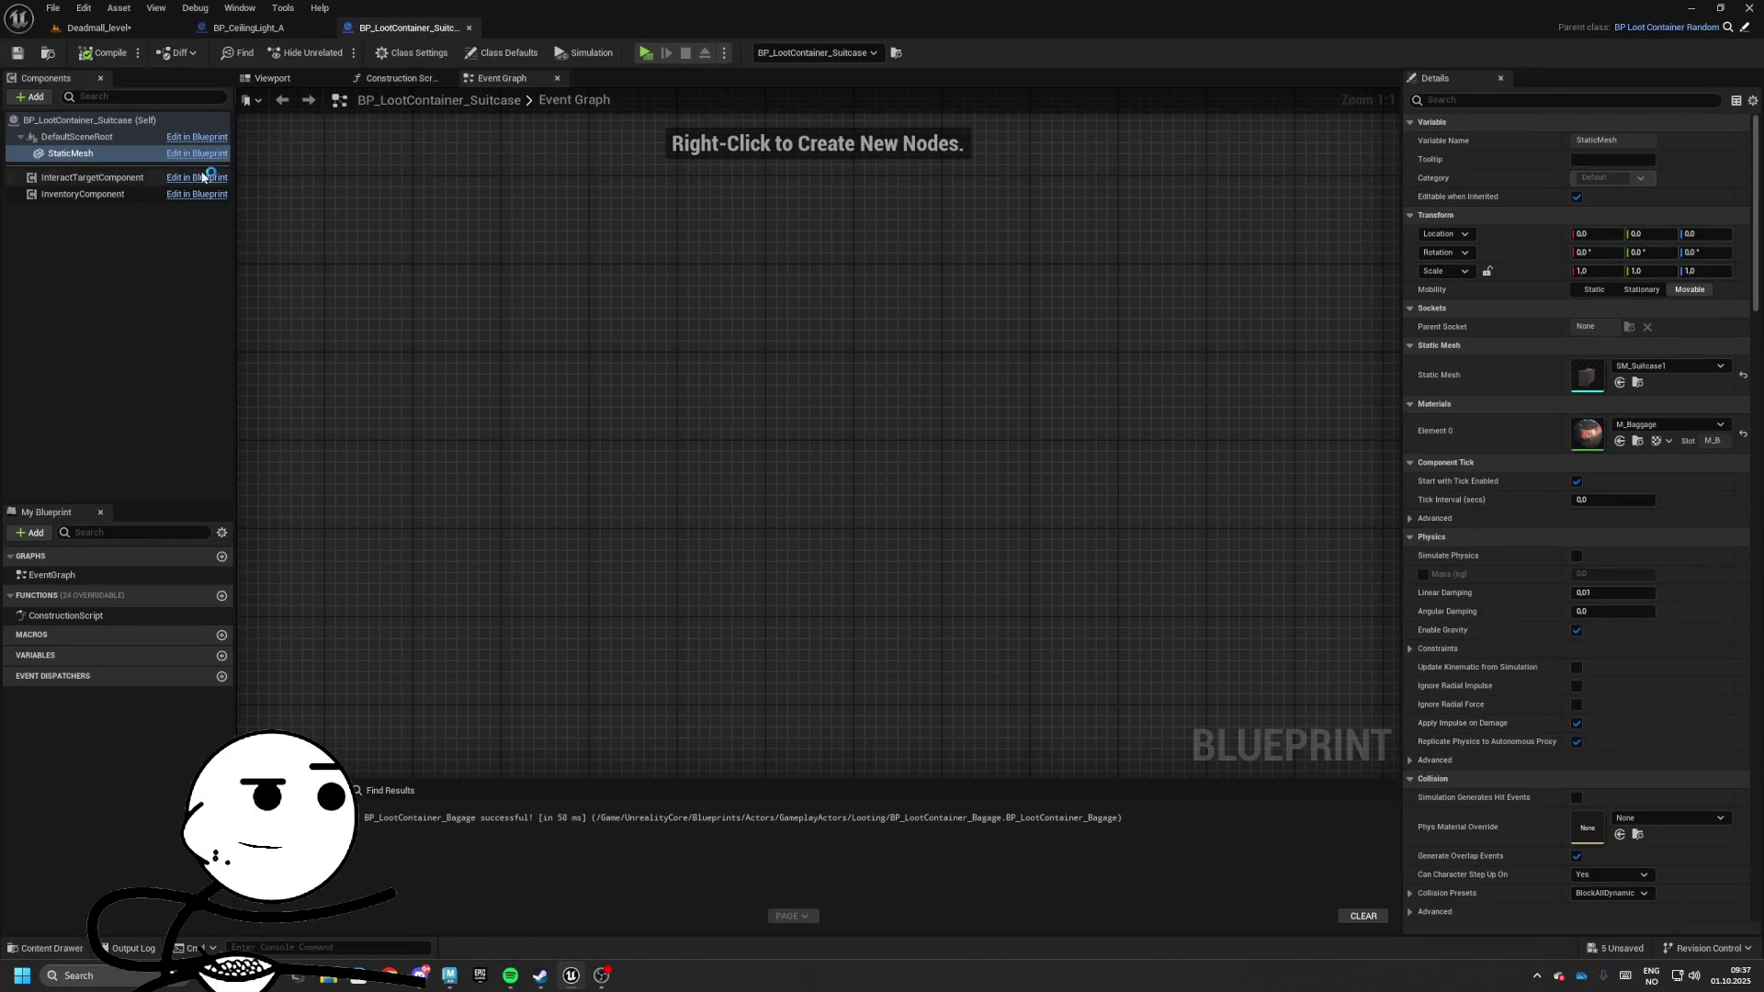
click(92, 177)
click(92, 193)
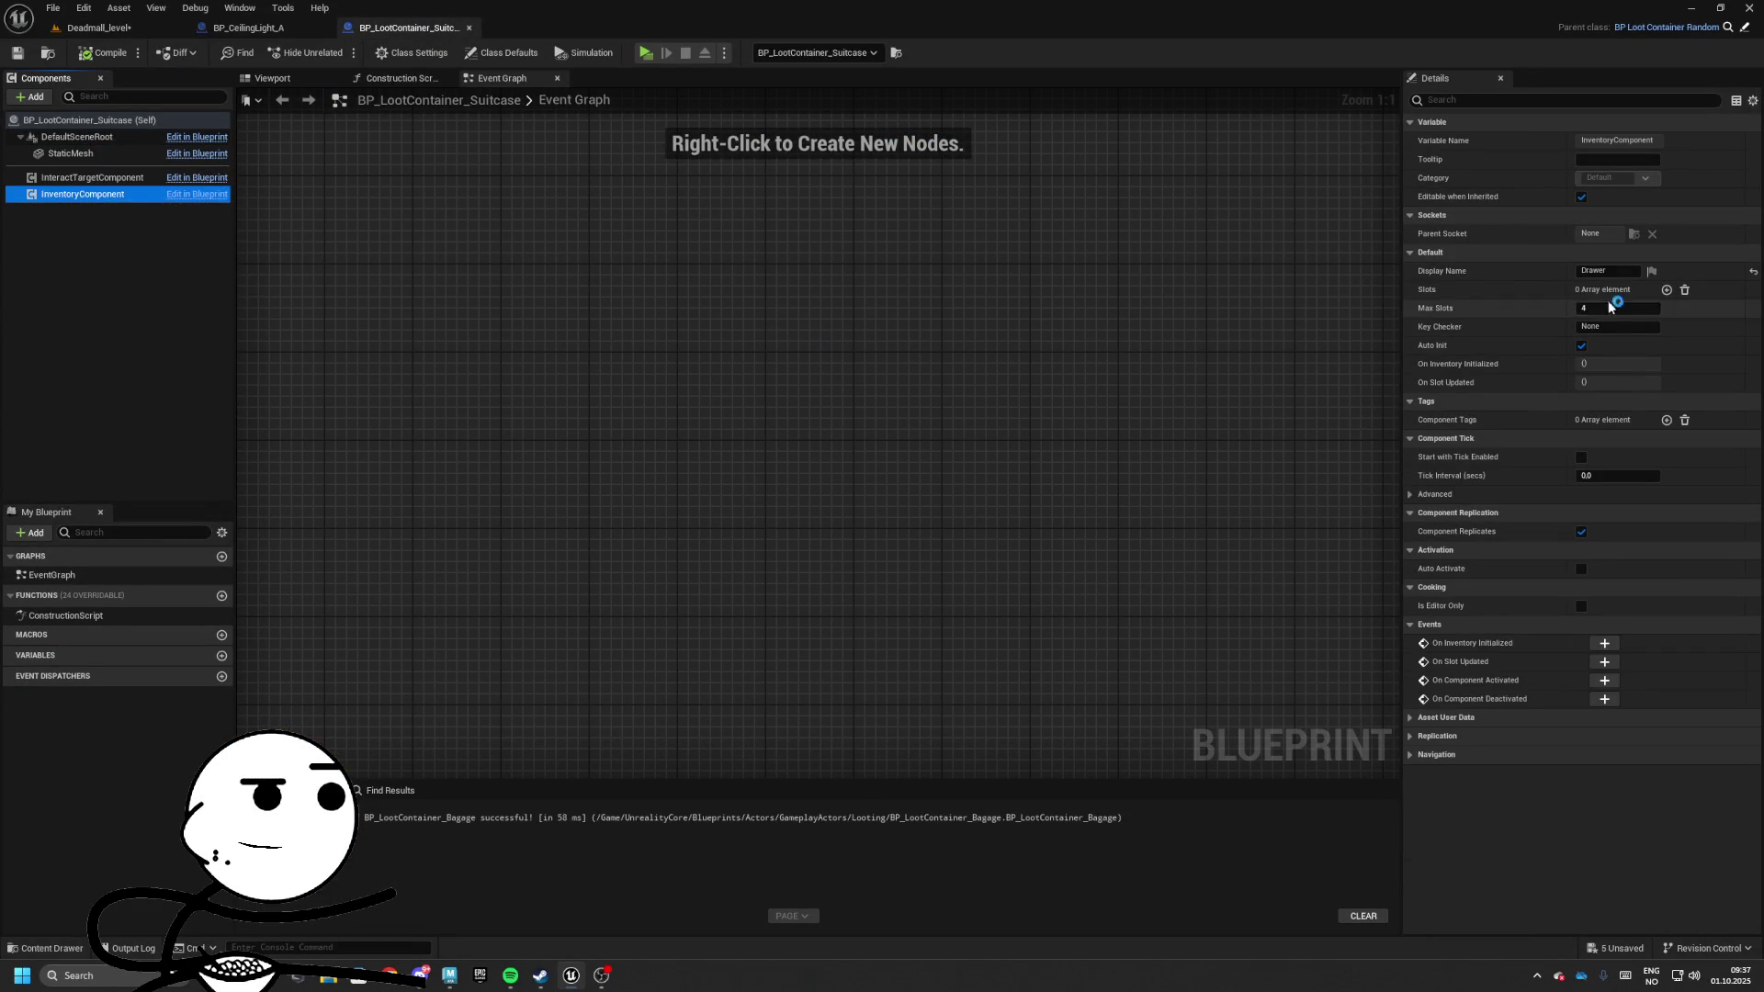
drag(1616, 270, 1454, 266)
text(Suitcase)
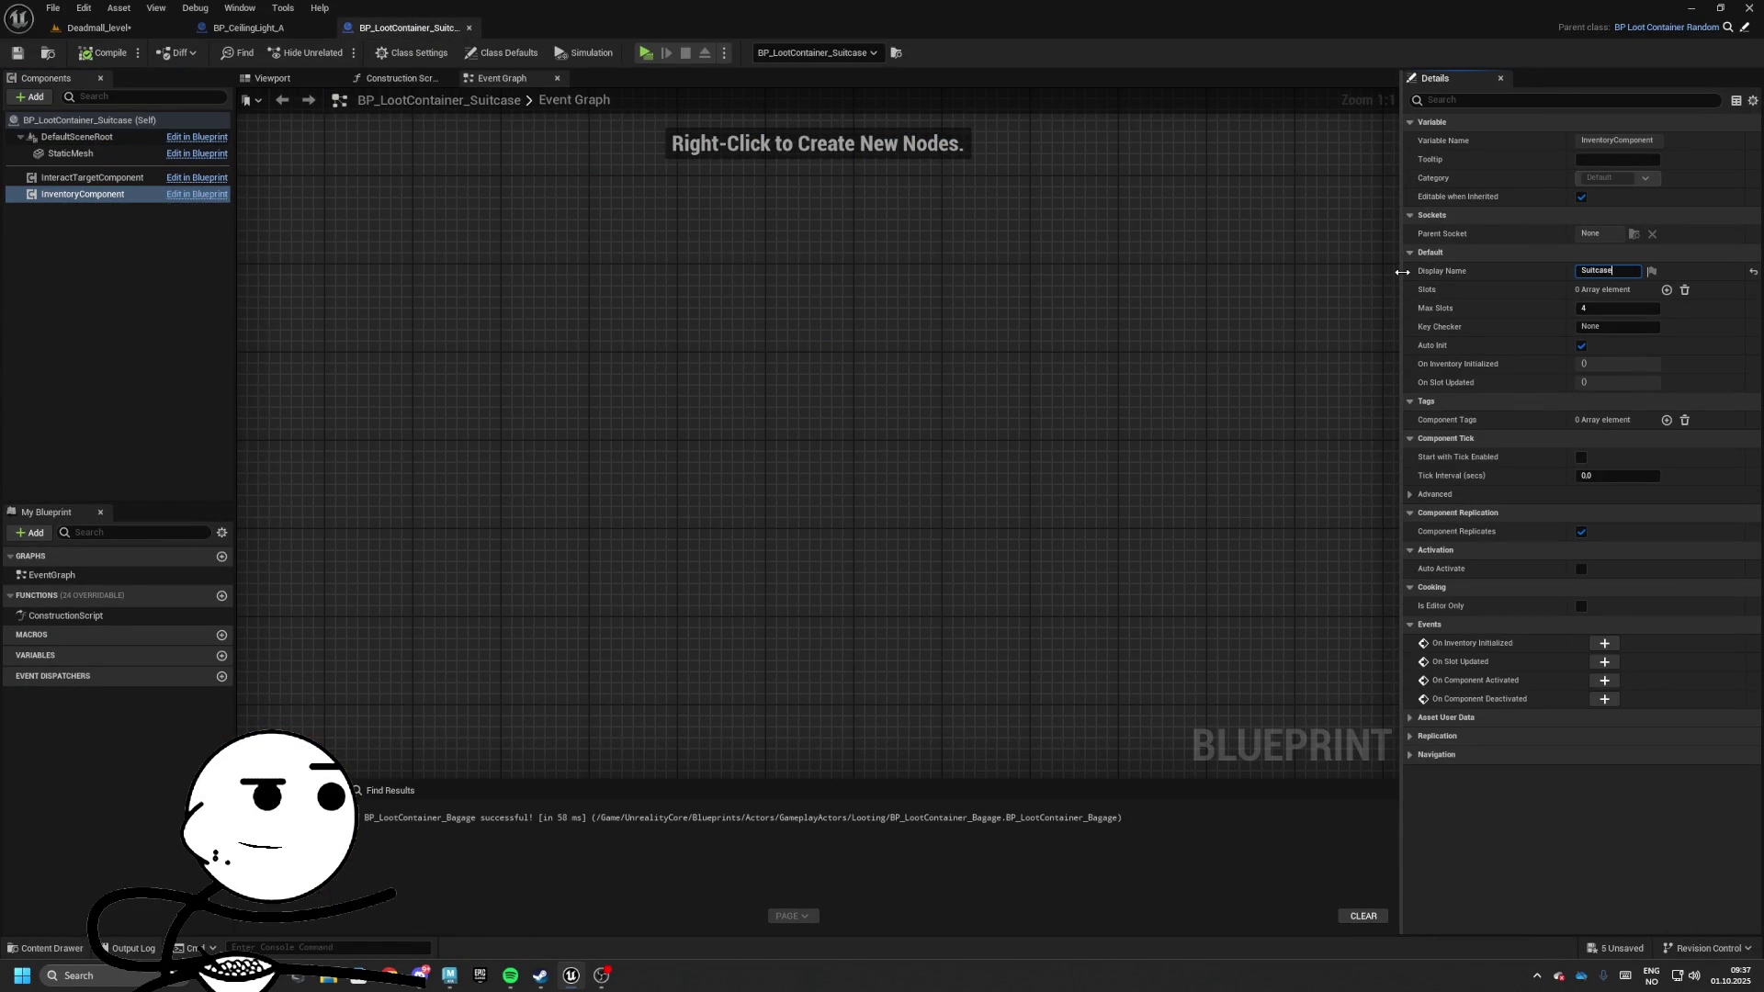
Play-test the level, opening the suitcase container, then end the session
click(118, 24)
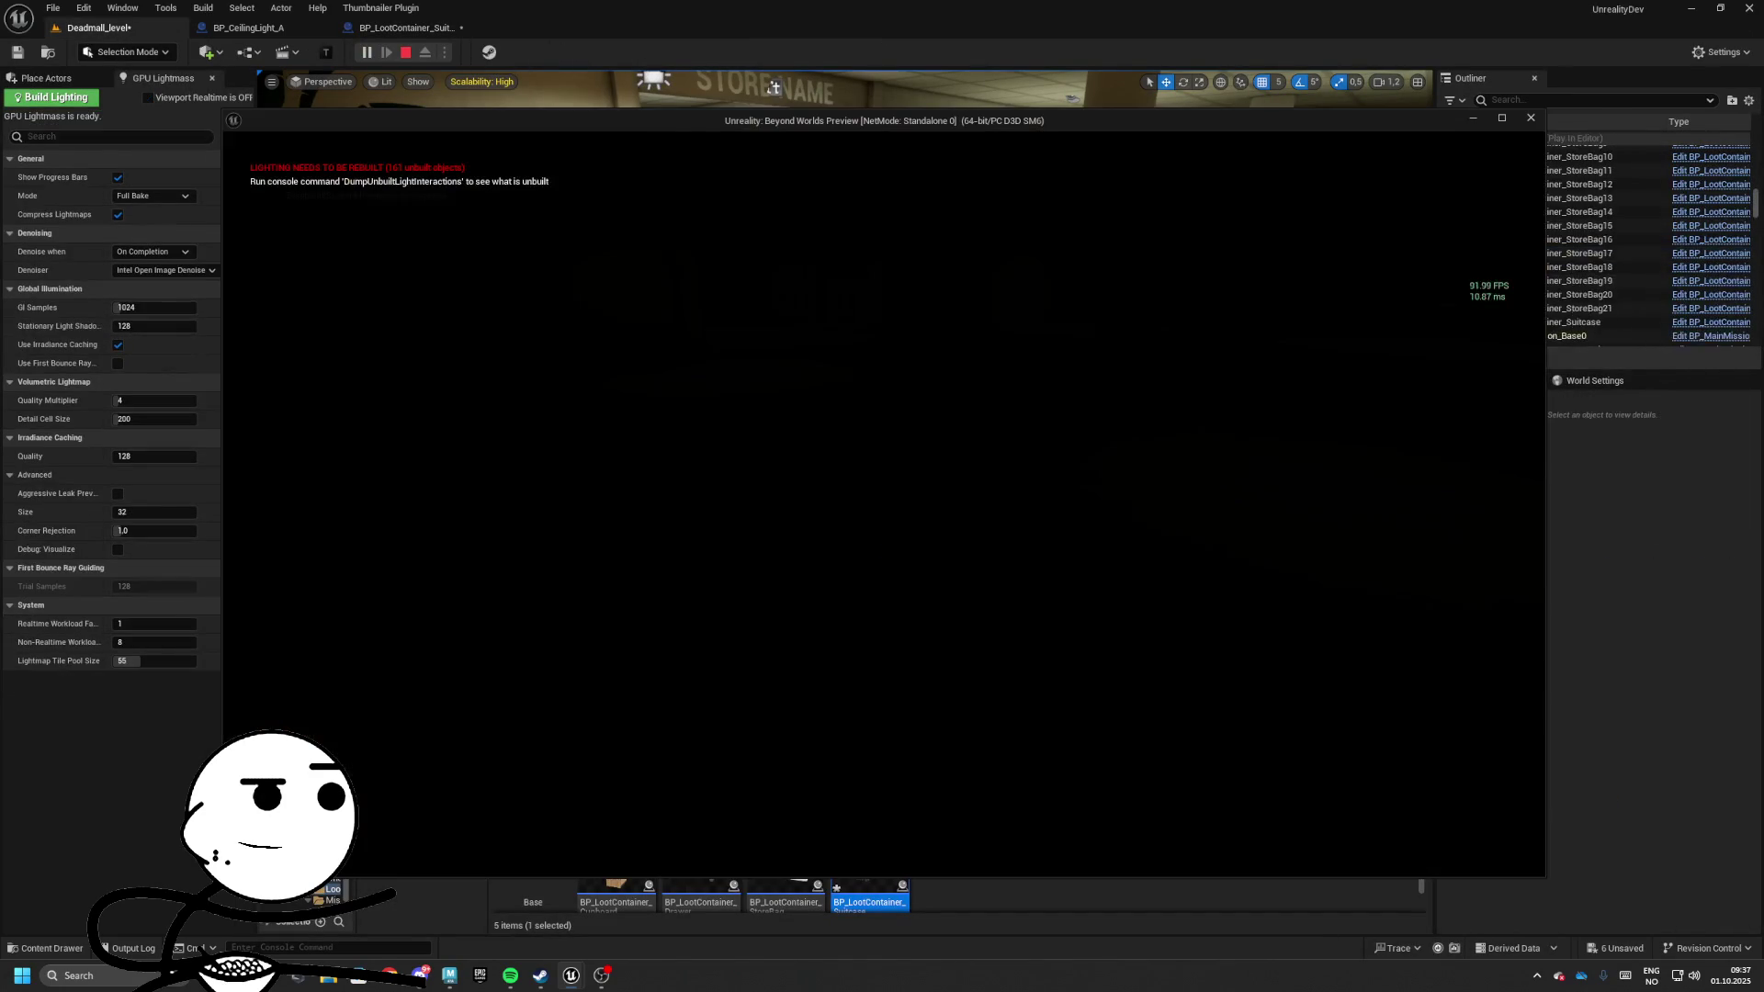
key(e)
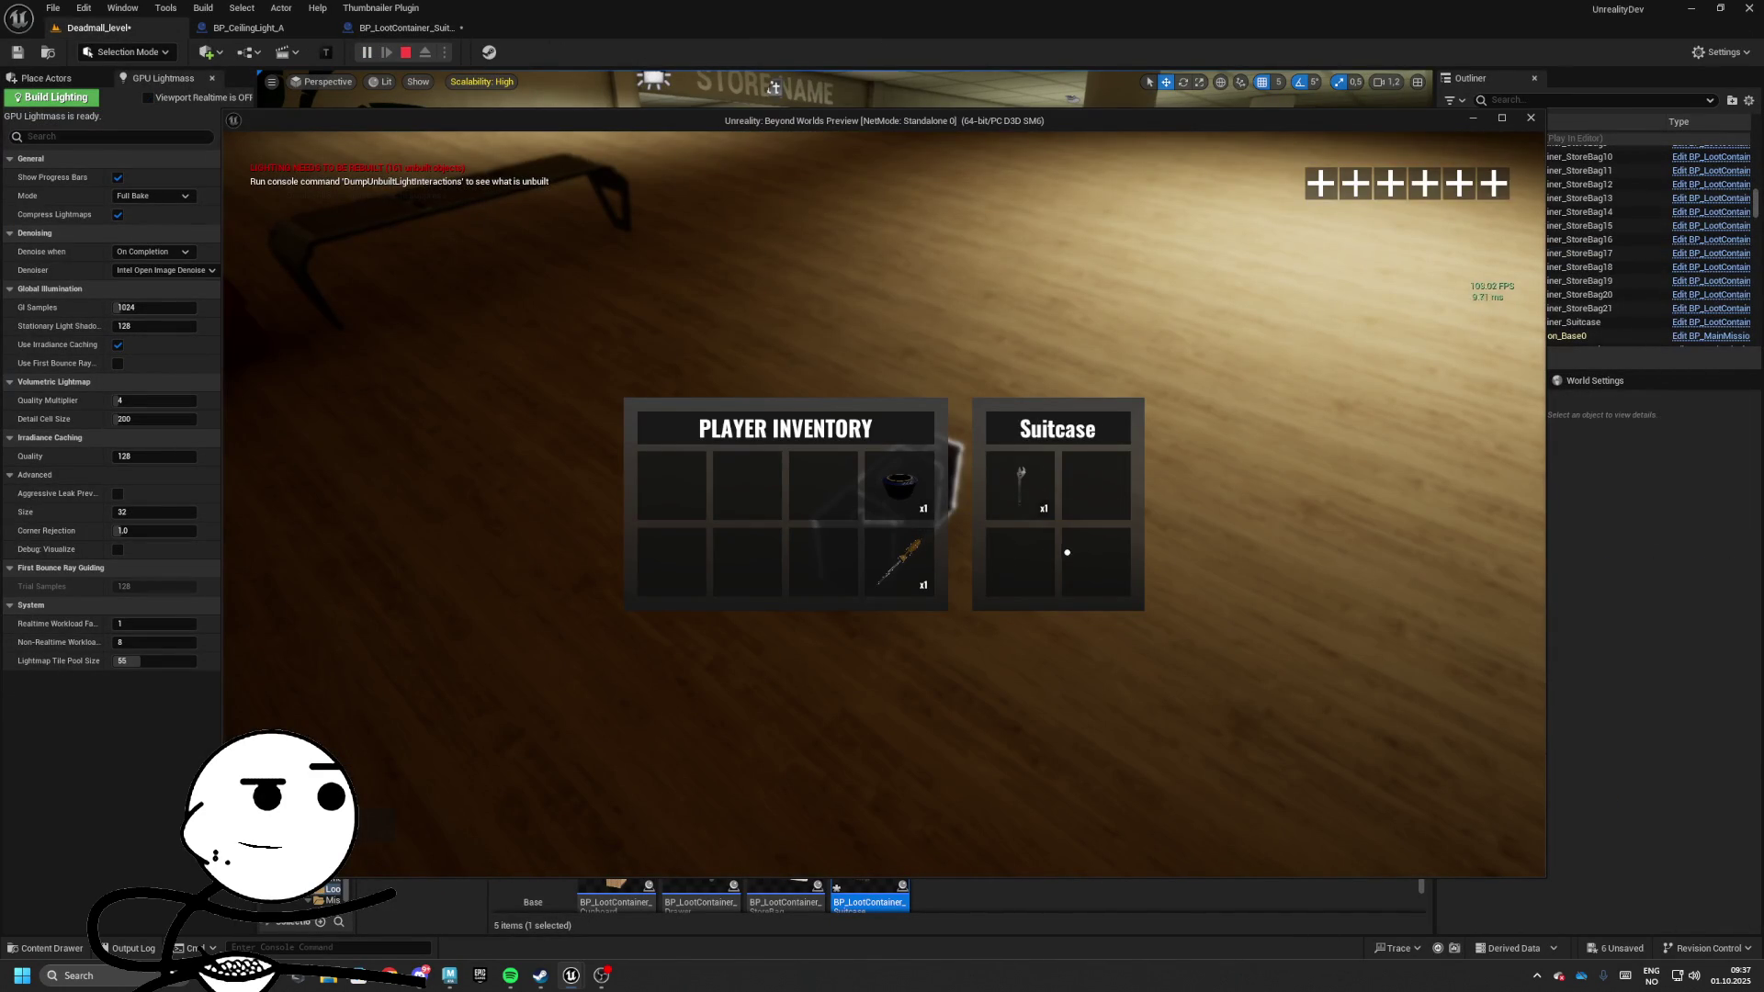
key(Escape)
Complete the display name as 'Suitcase', confirm it, and close the blueprint
click(404, 28)
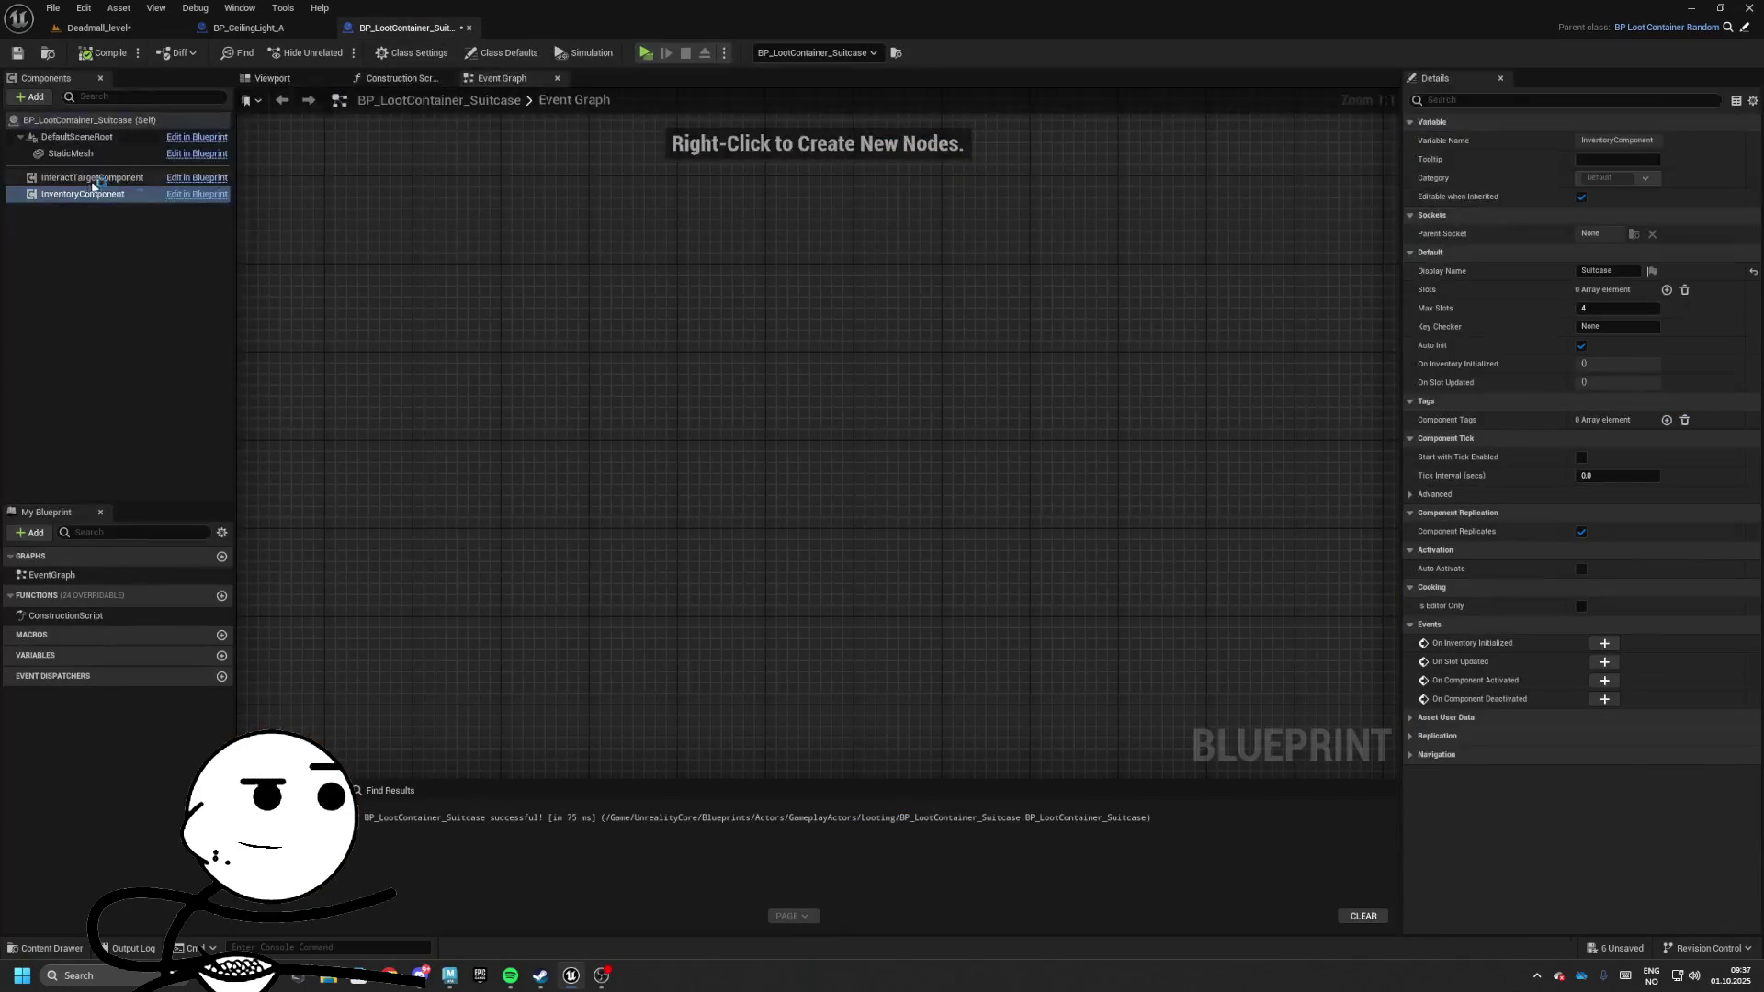
click(1448, 267)
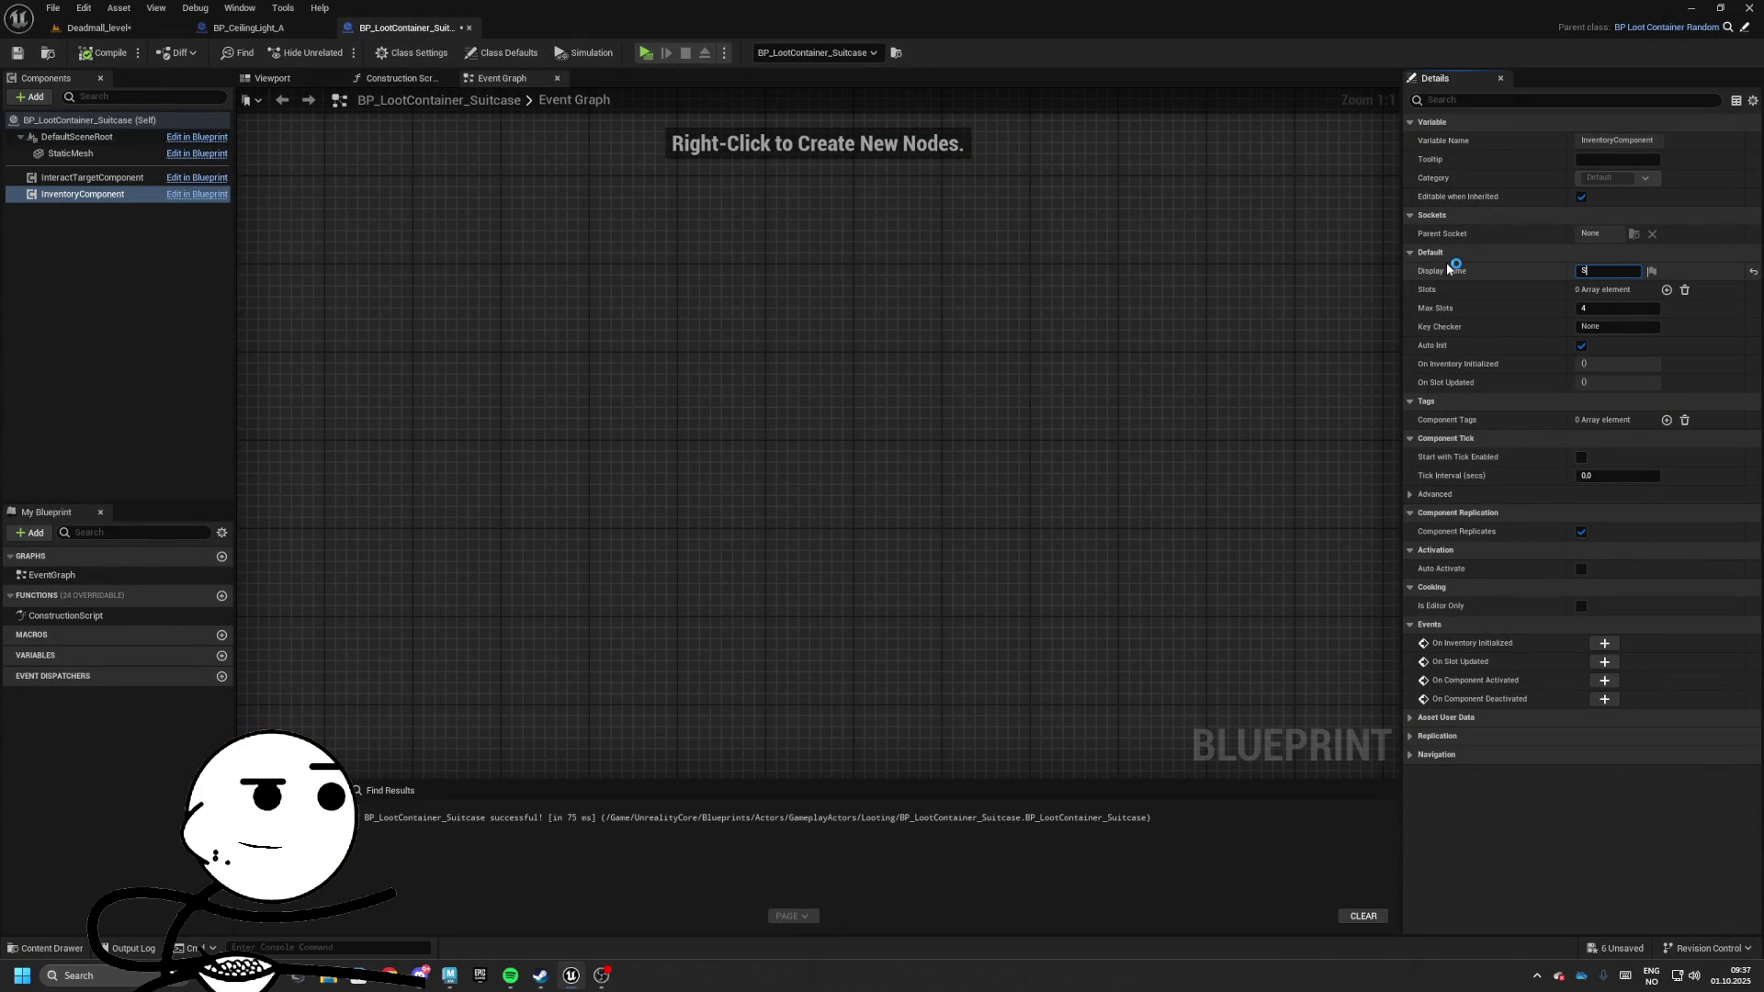
text(case)
key(Return)
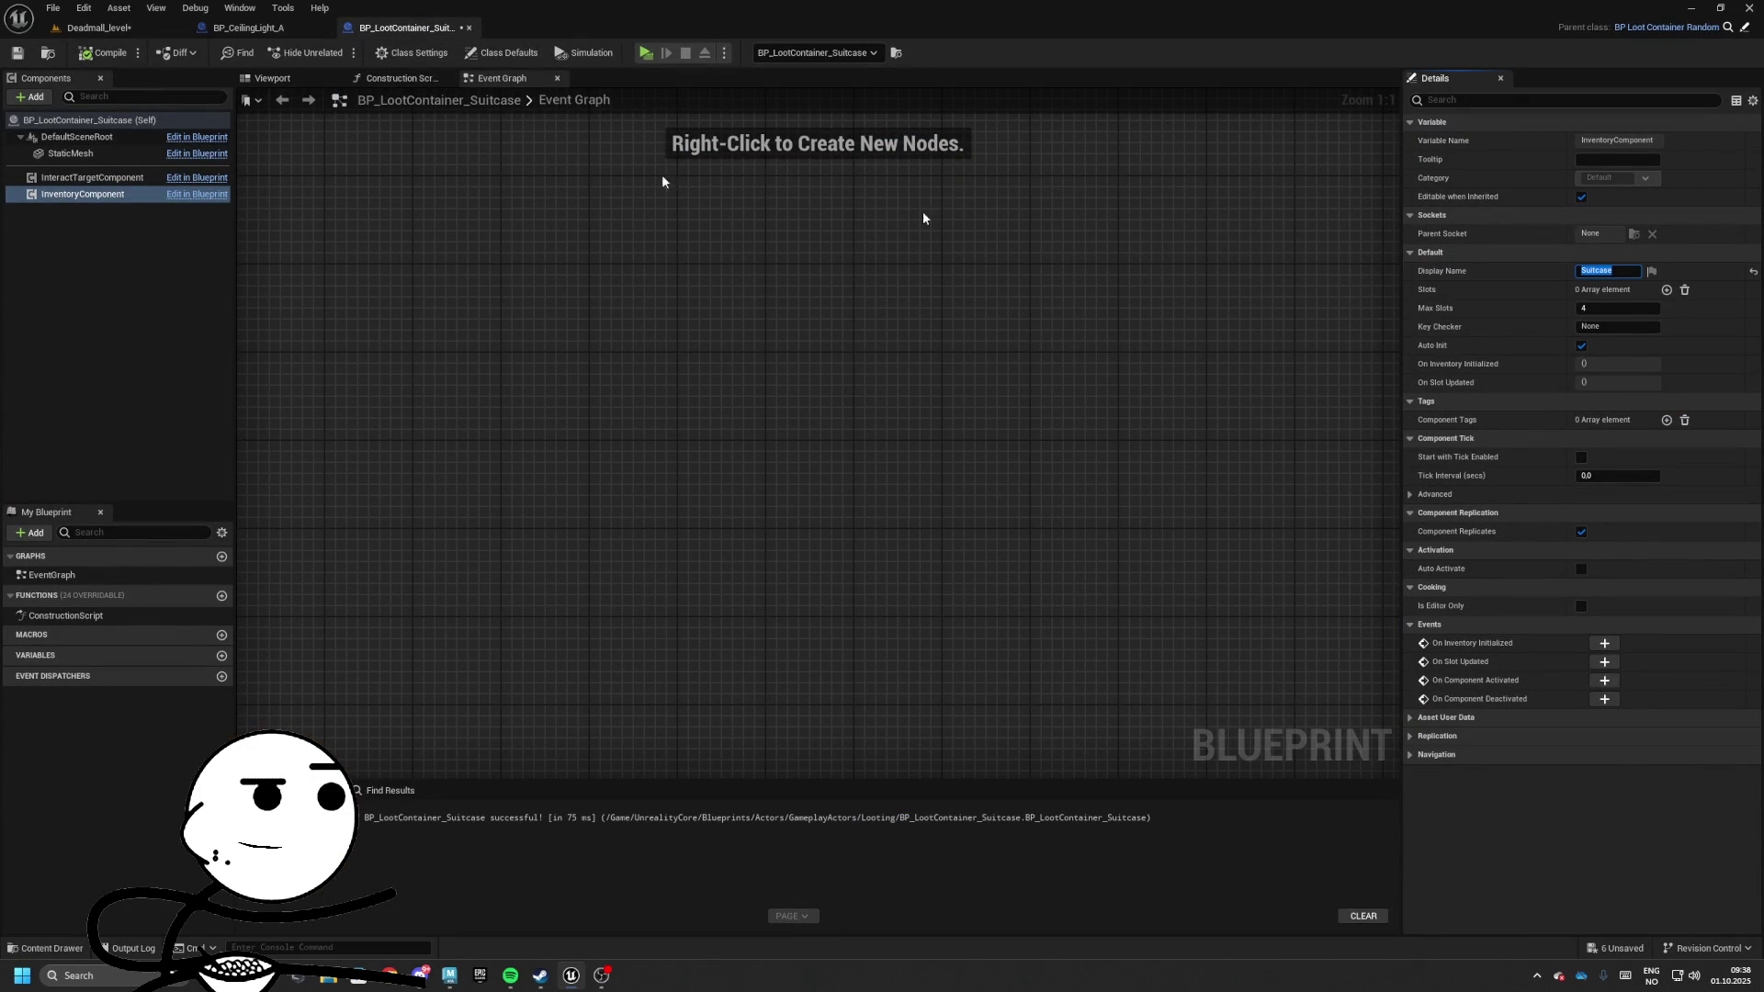
click(469, 31)
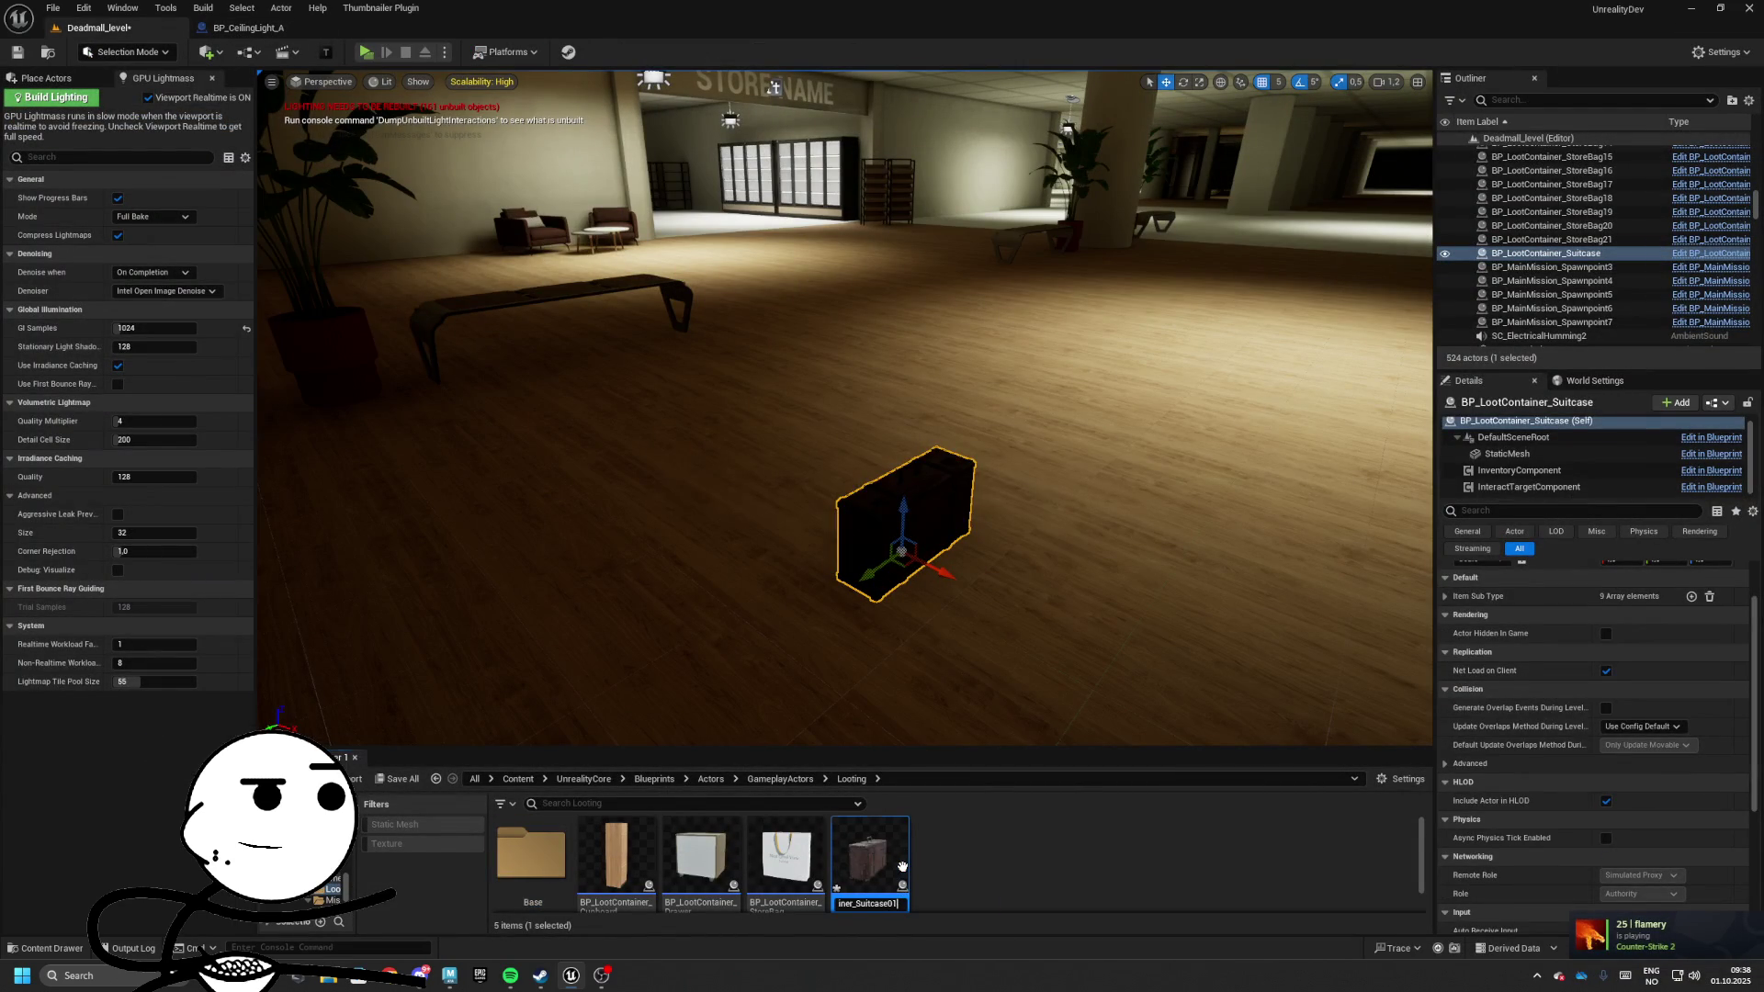
Finish renaming to BP_LootContainer_Suitcase_A and duplicate it as Suitcase_B
click(961, 877)
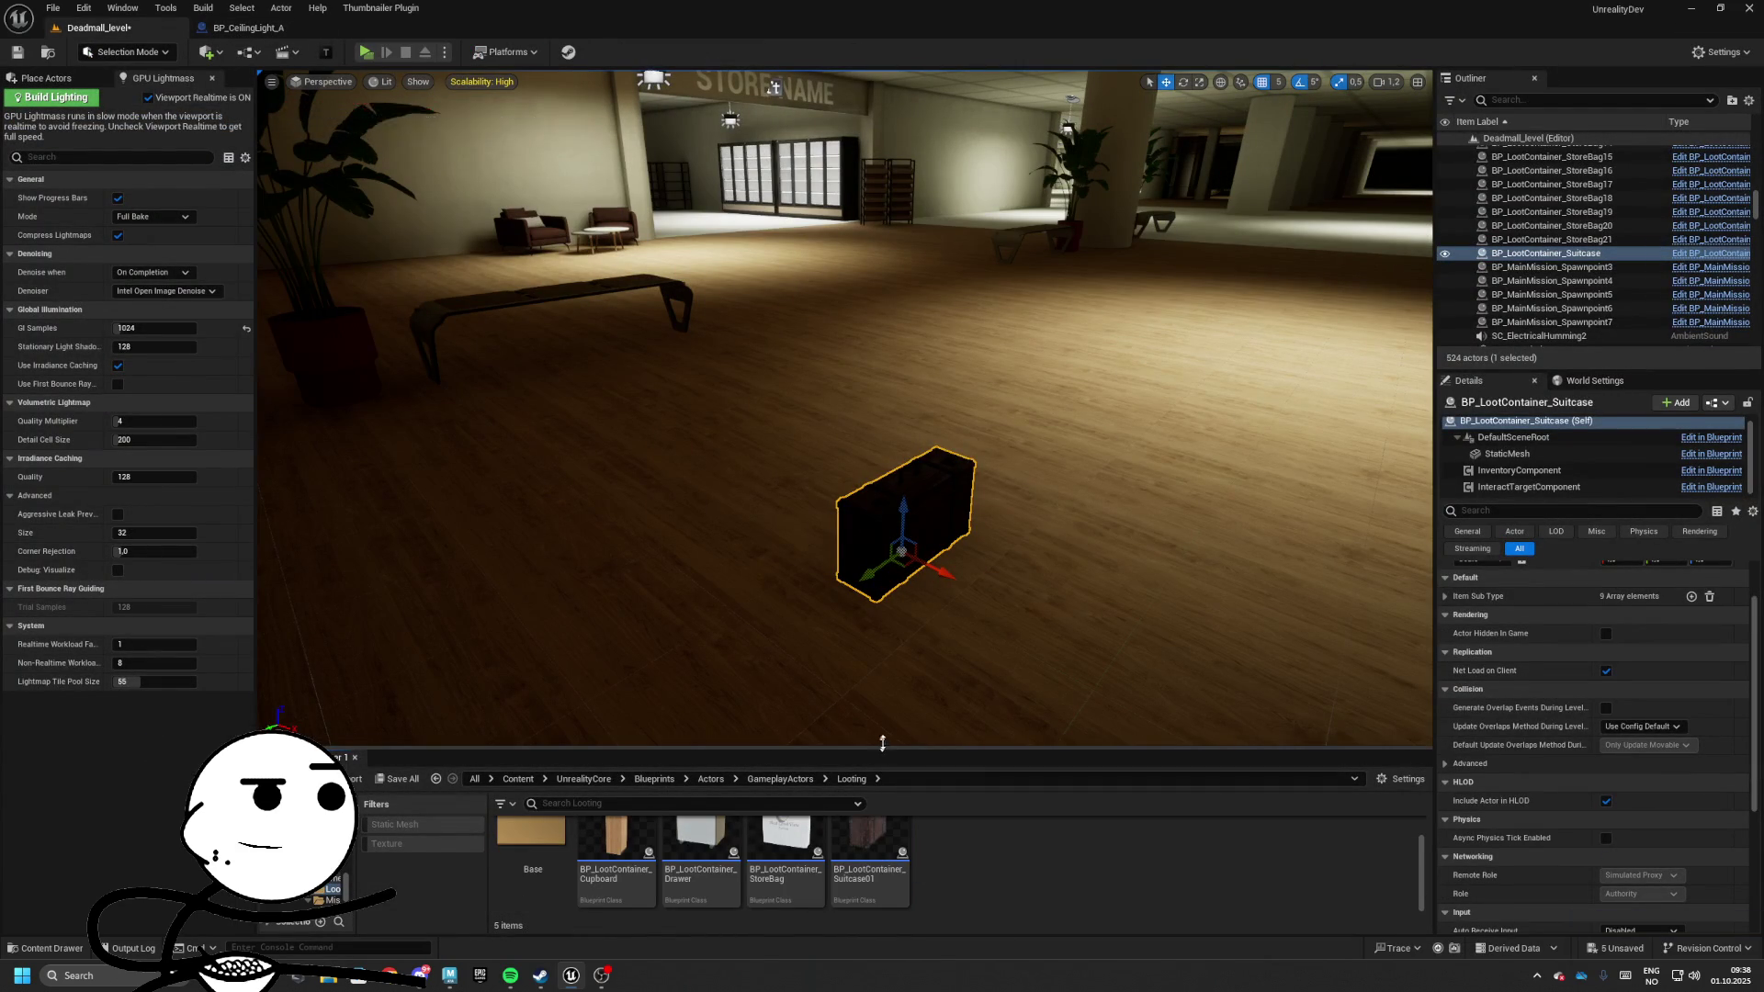
drag(881, 746, 881, 600)
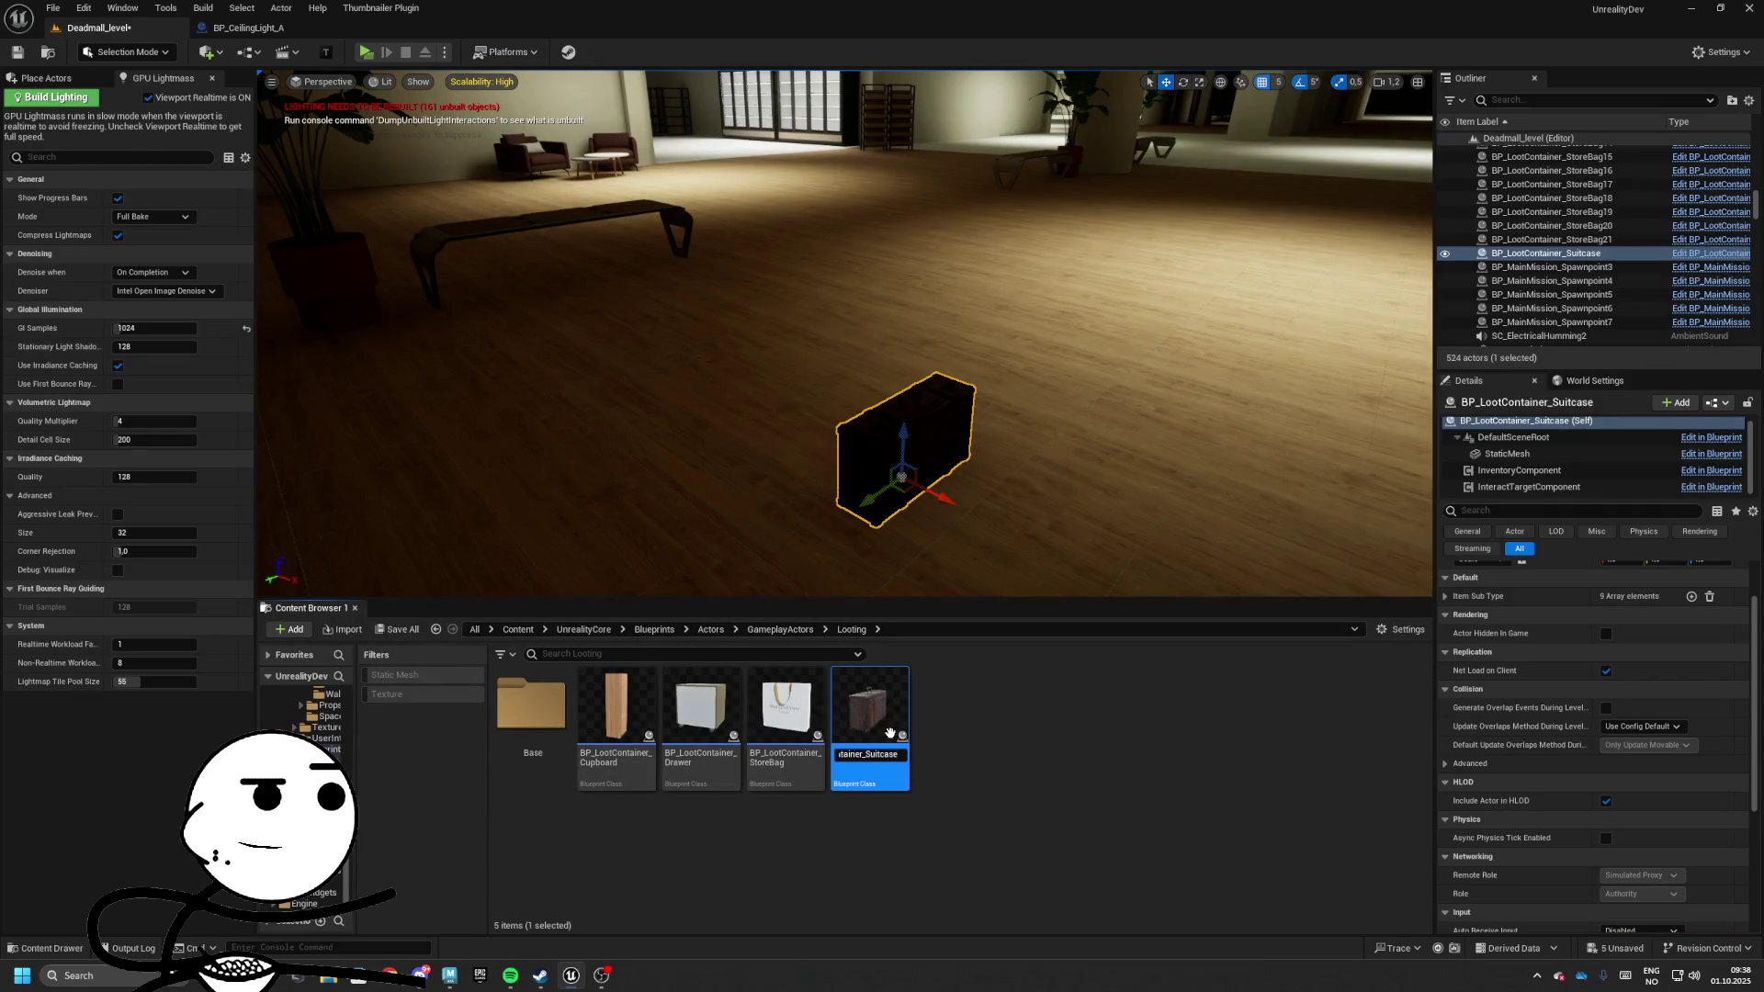
text(_A)
key(Return)
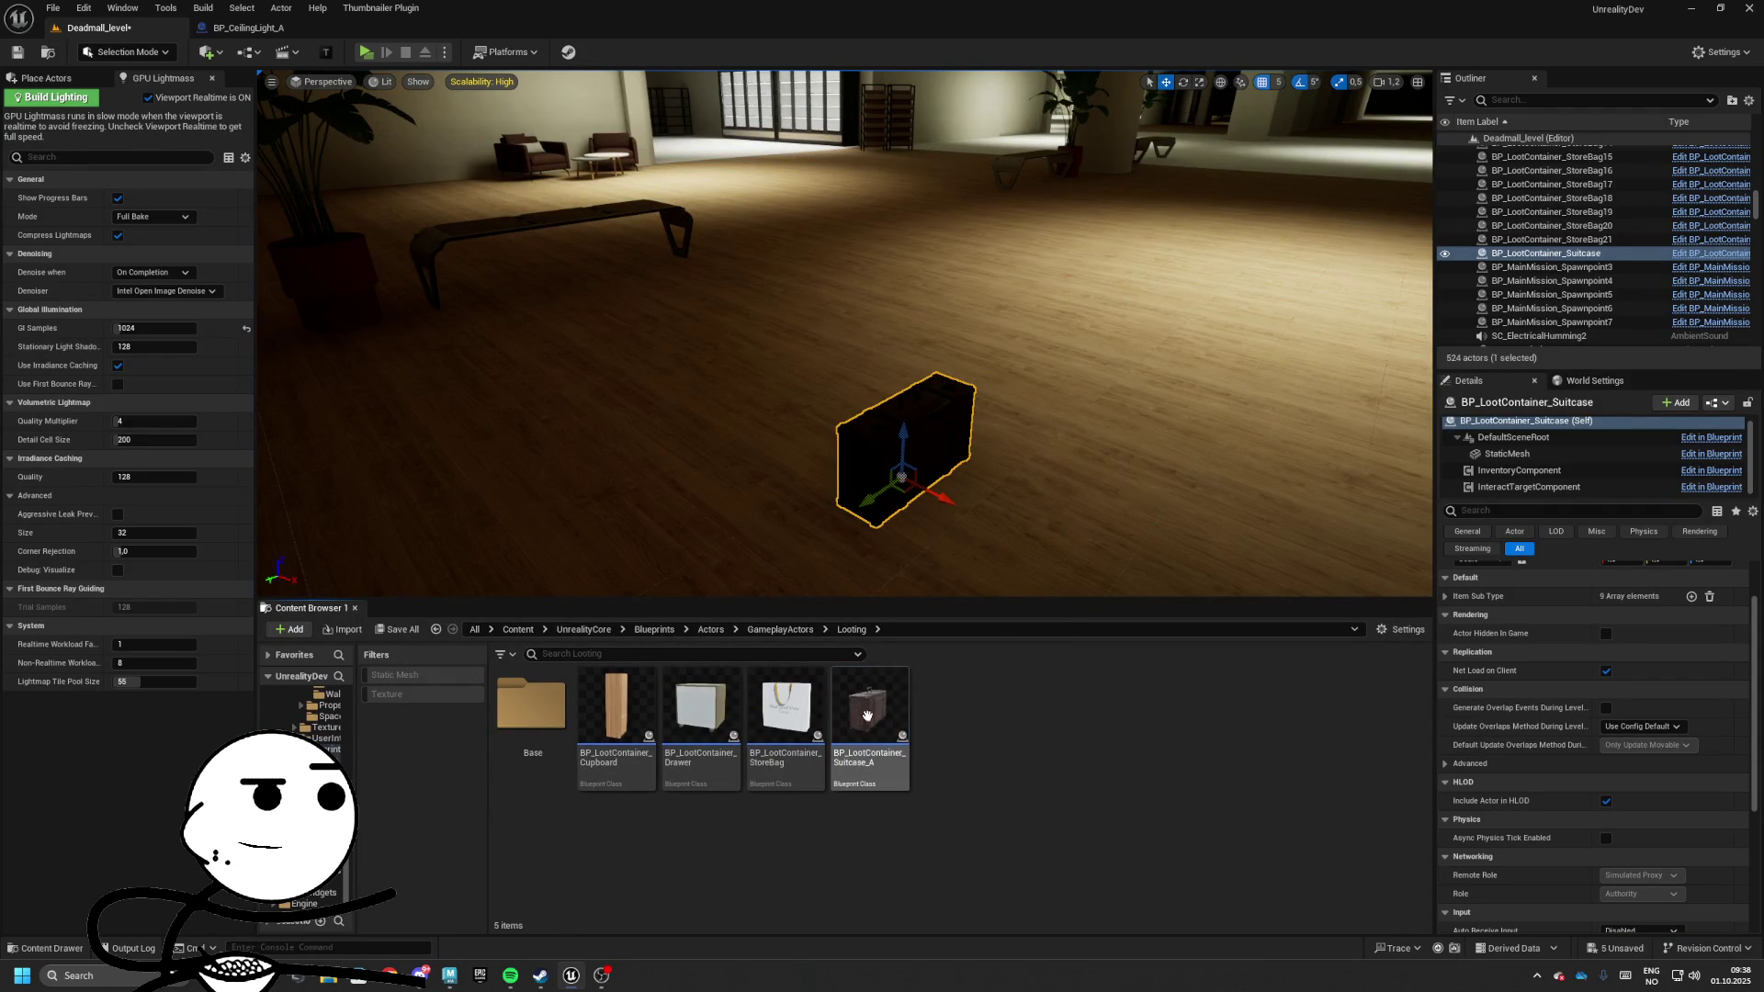
right_click(870, 718)
click(943, 470)
key(BackSpace)
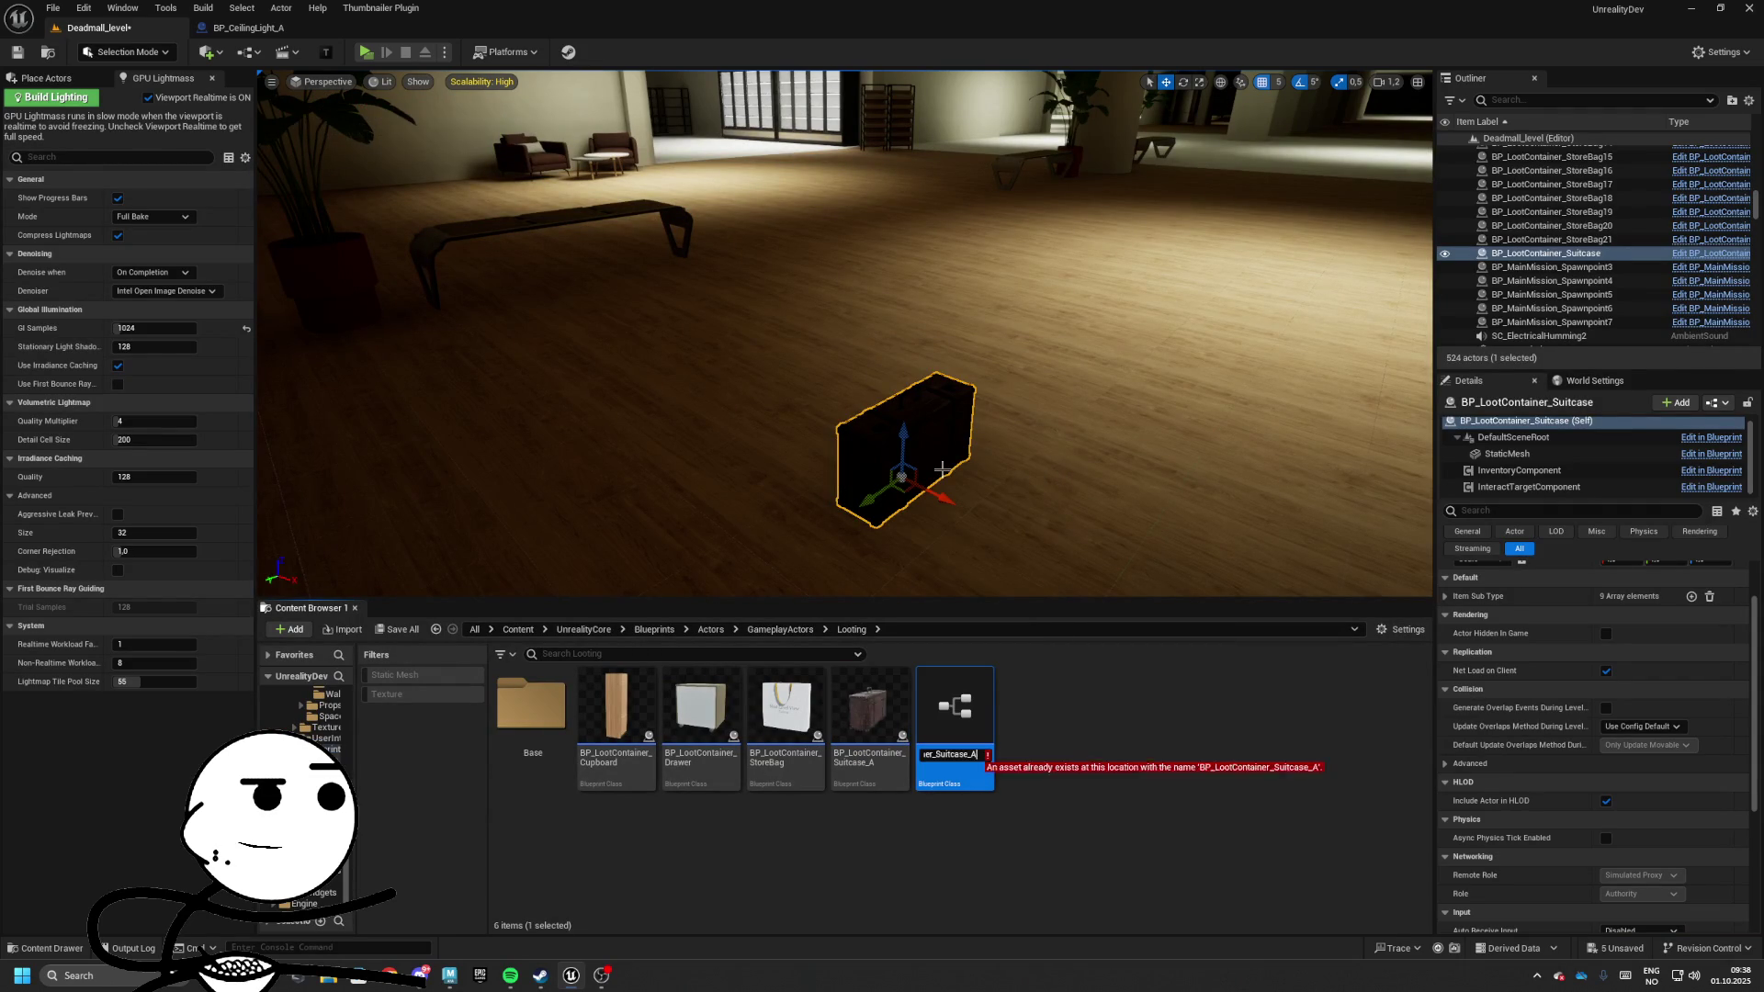
text(B)
key(Return)
Set Suitcase_B's static mesh to SM_Suitcase2, then compile and save
double_click(955, 712)
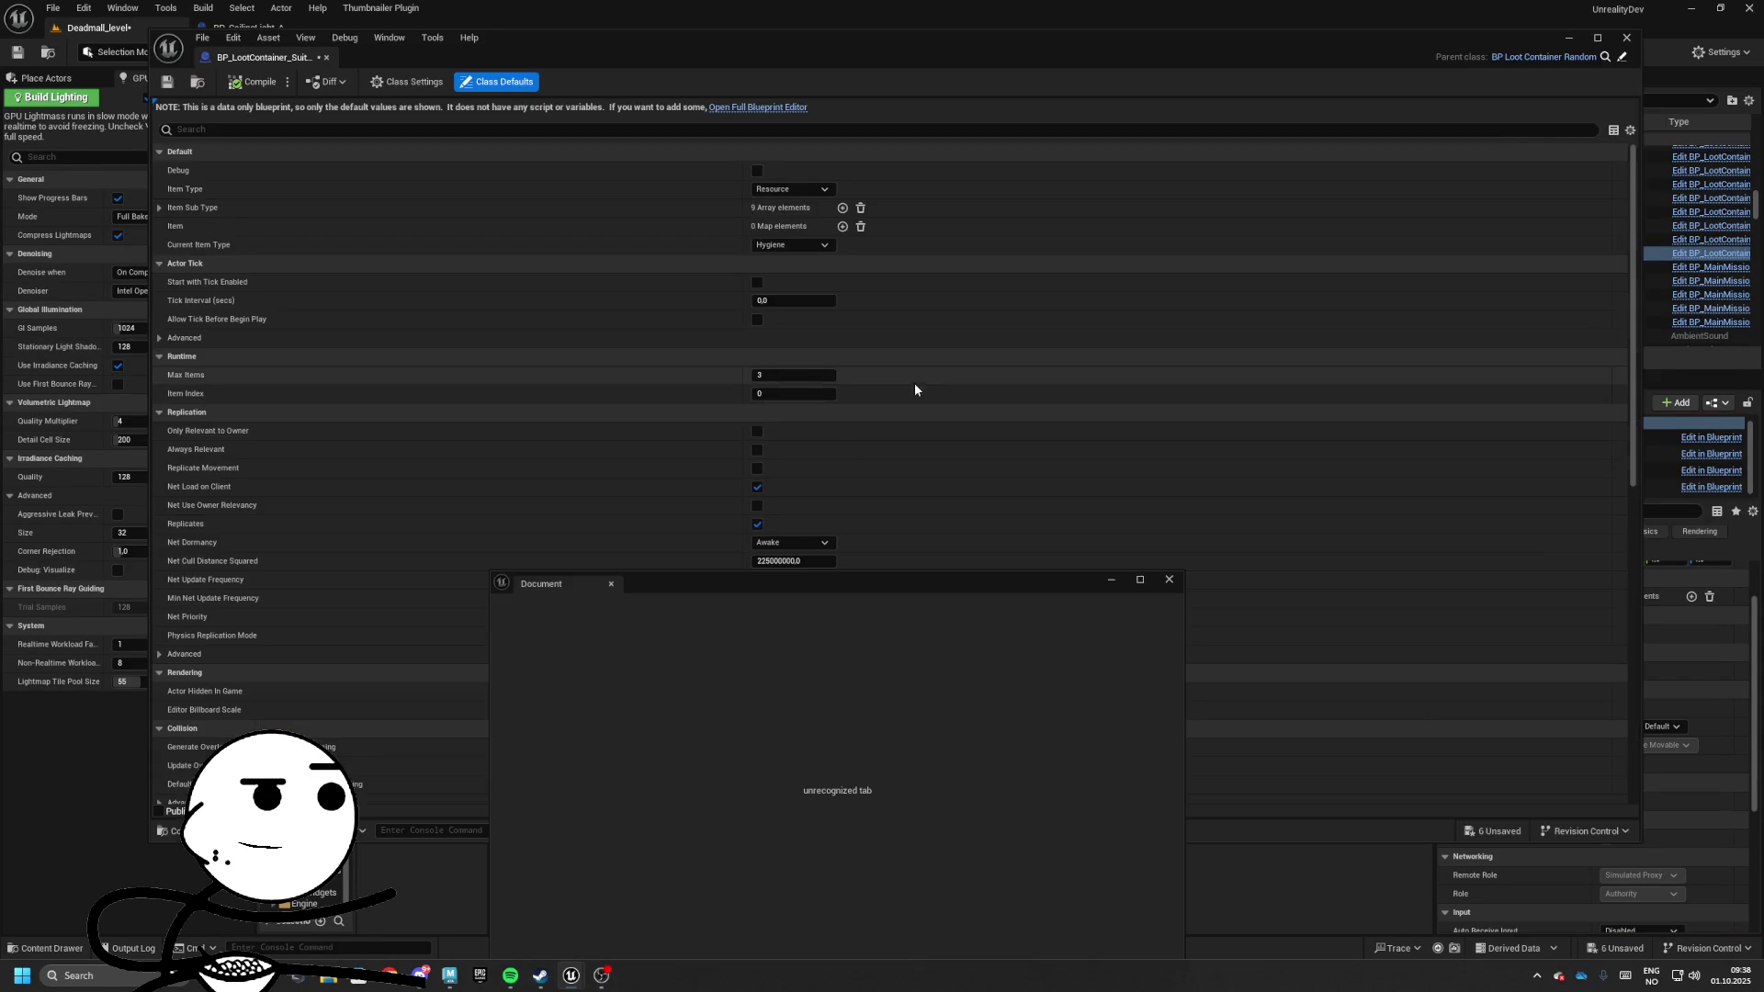
click(756, 113)
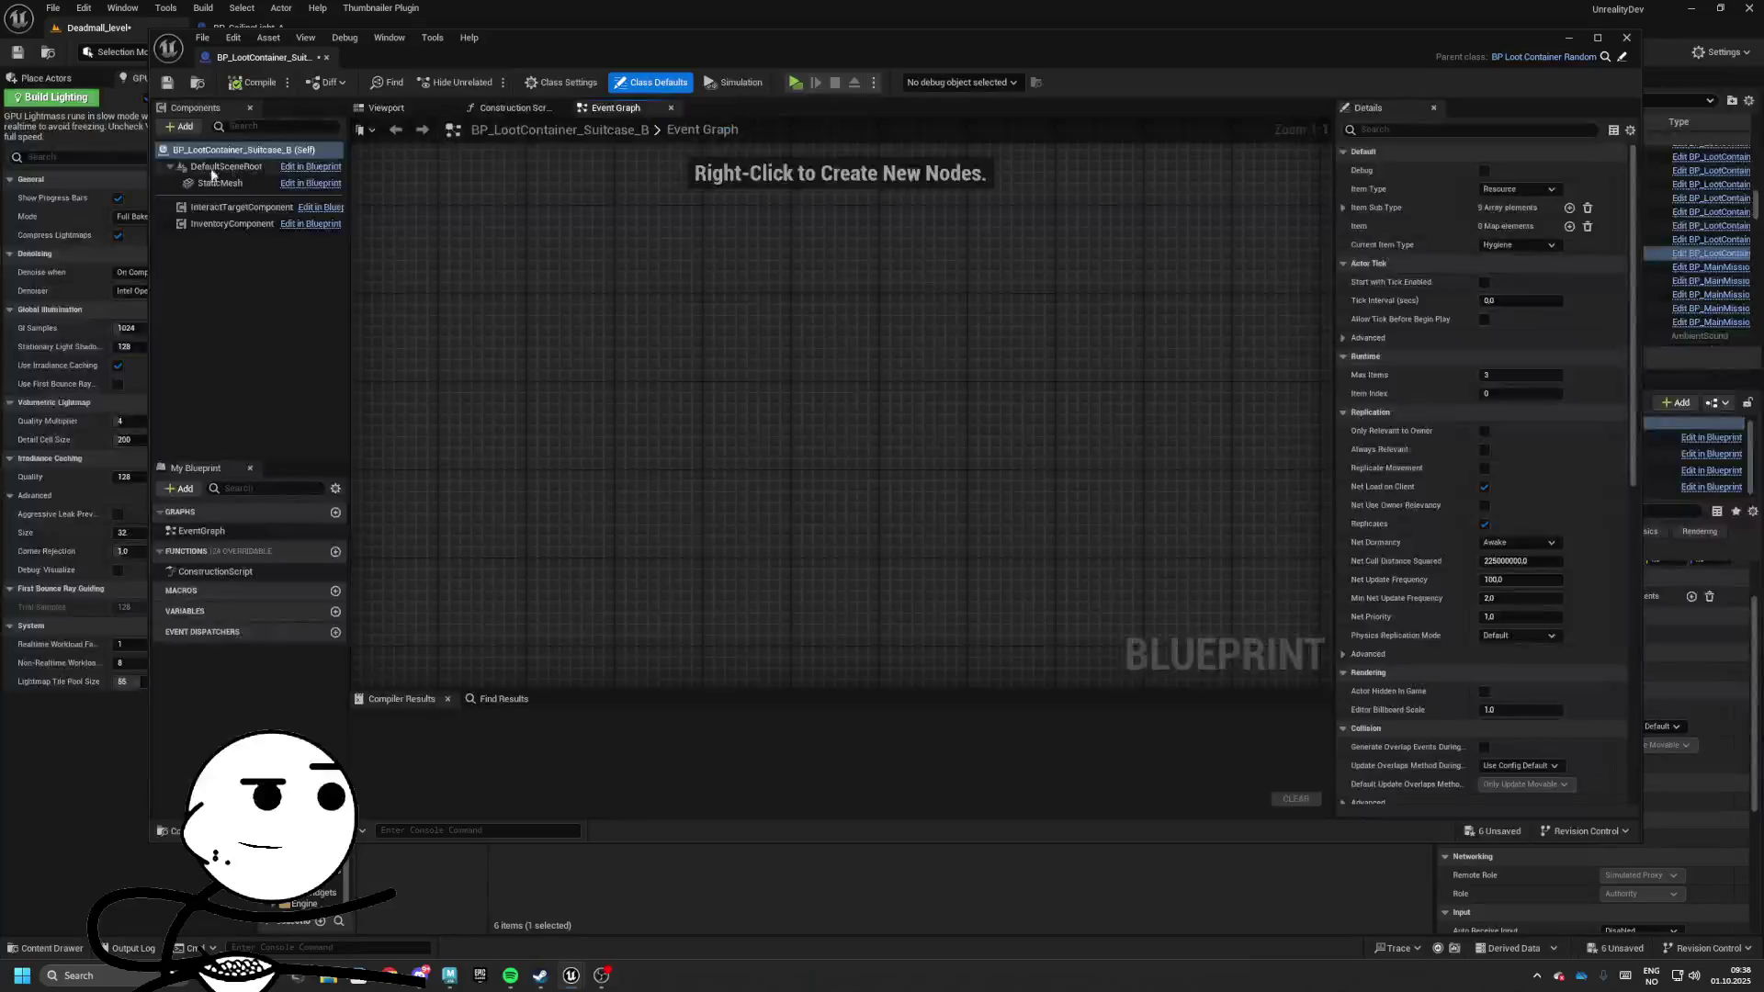
click(219, 183)
click(1553, 397)
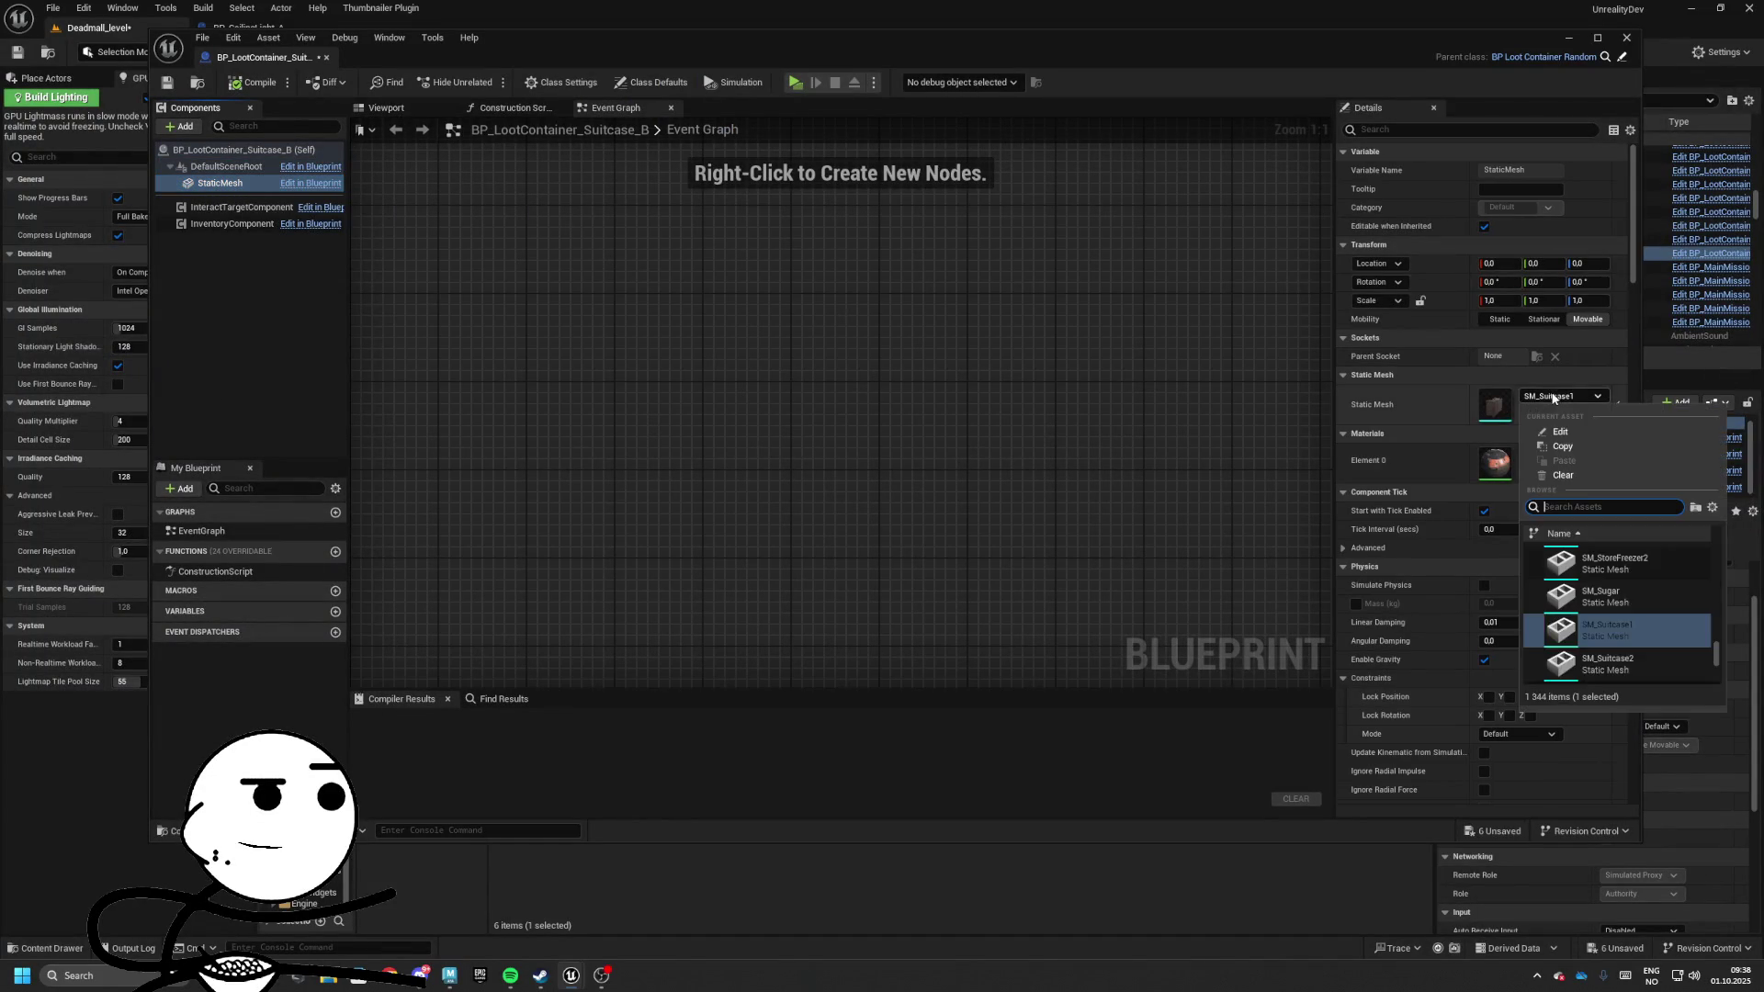
click(1617, 663)
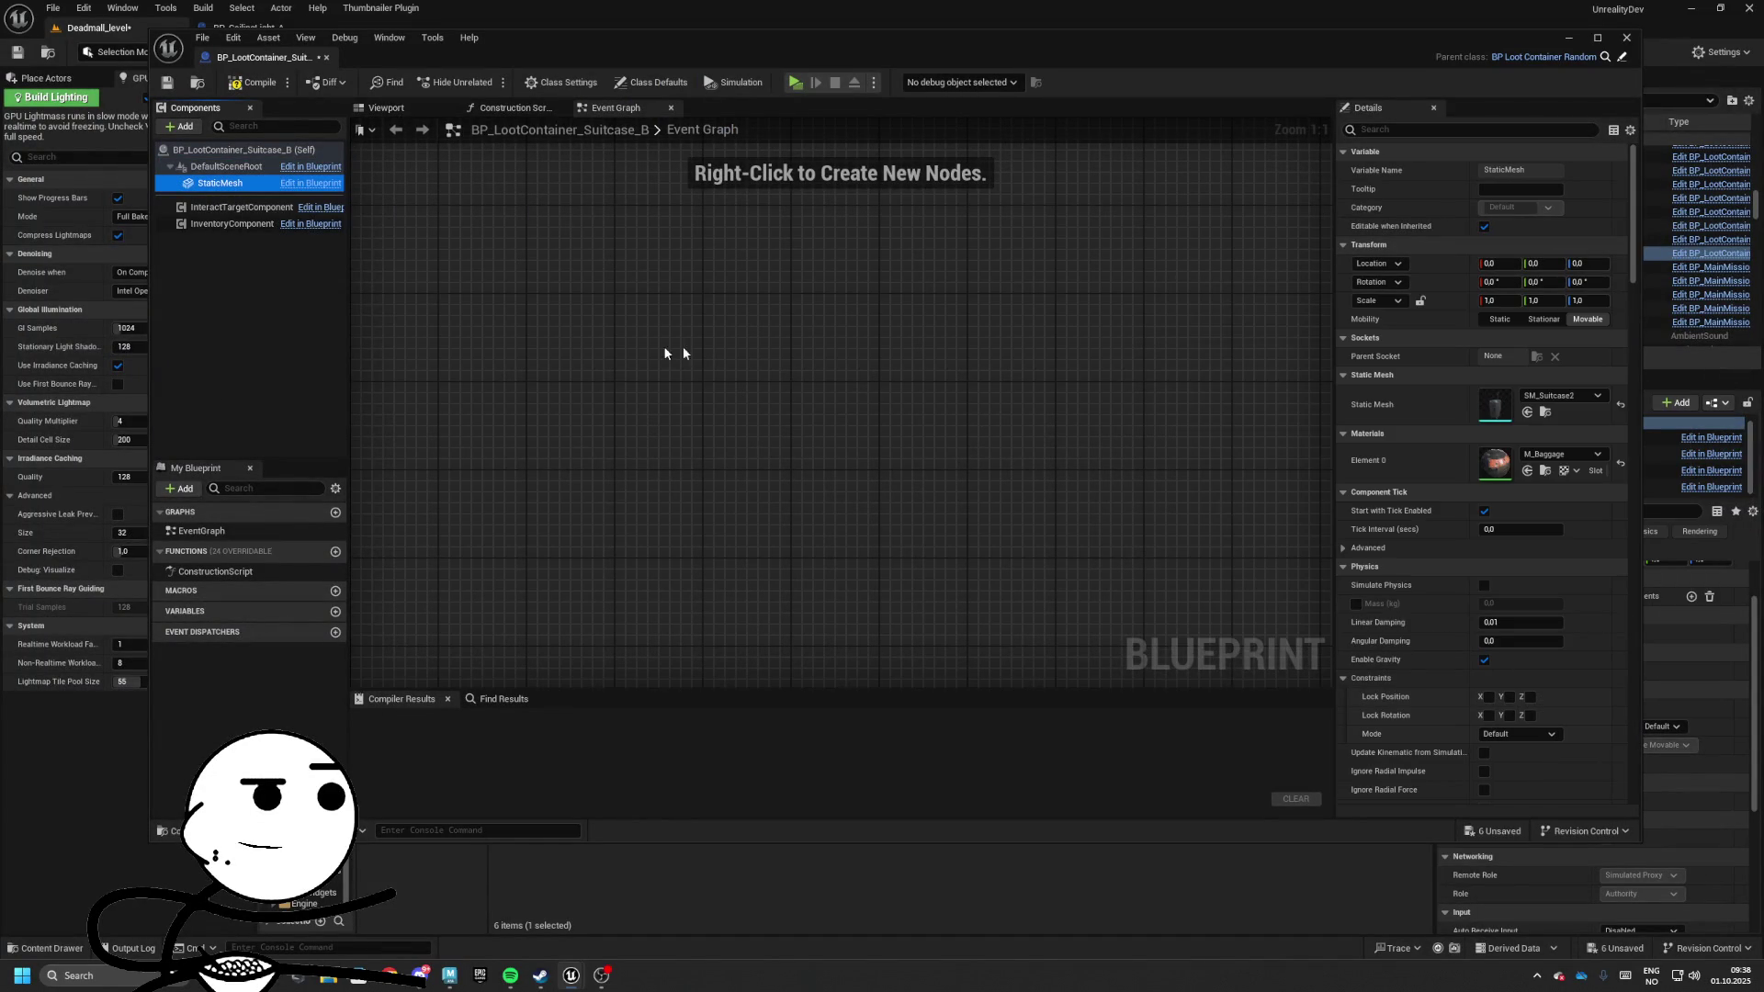
click(169, 82)
Dock the Suitcase_B blueprint tab and place Suitcase_B beside the briefcase in the hall
drag(319, 57, 404, 27)
click(97, 28)
drag(968, 703, 1040, 404)
Frame both placed suitcases, then duplicate Suitcase_B as Suitcase_B1 and open it
key(f)
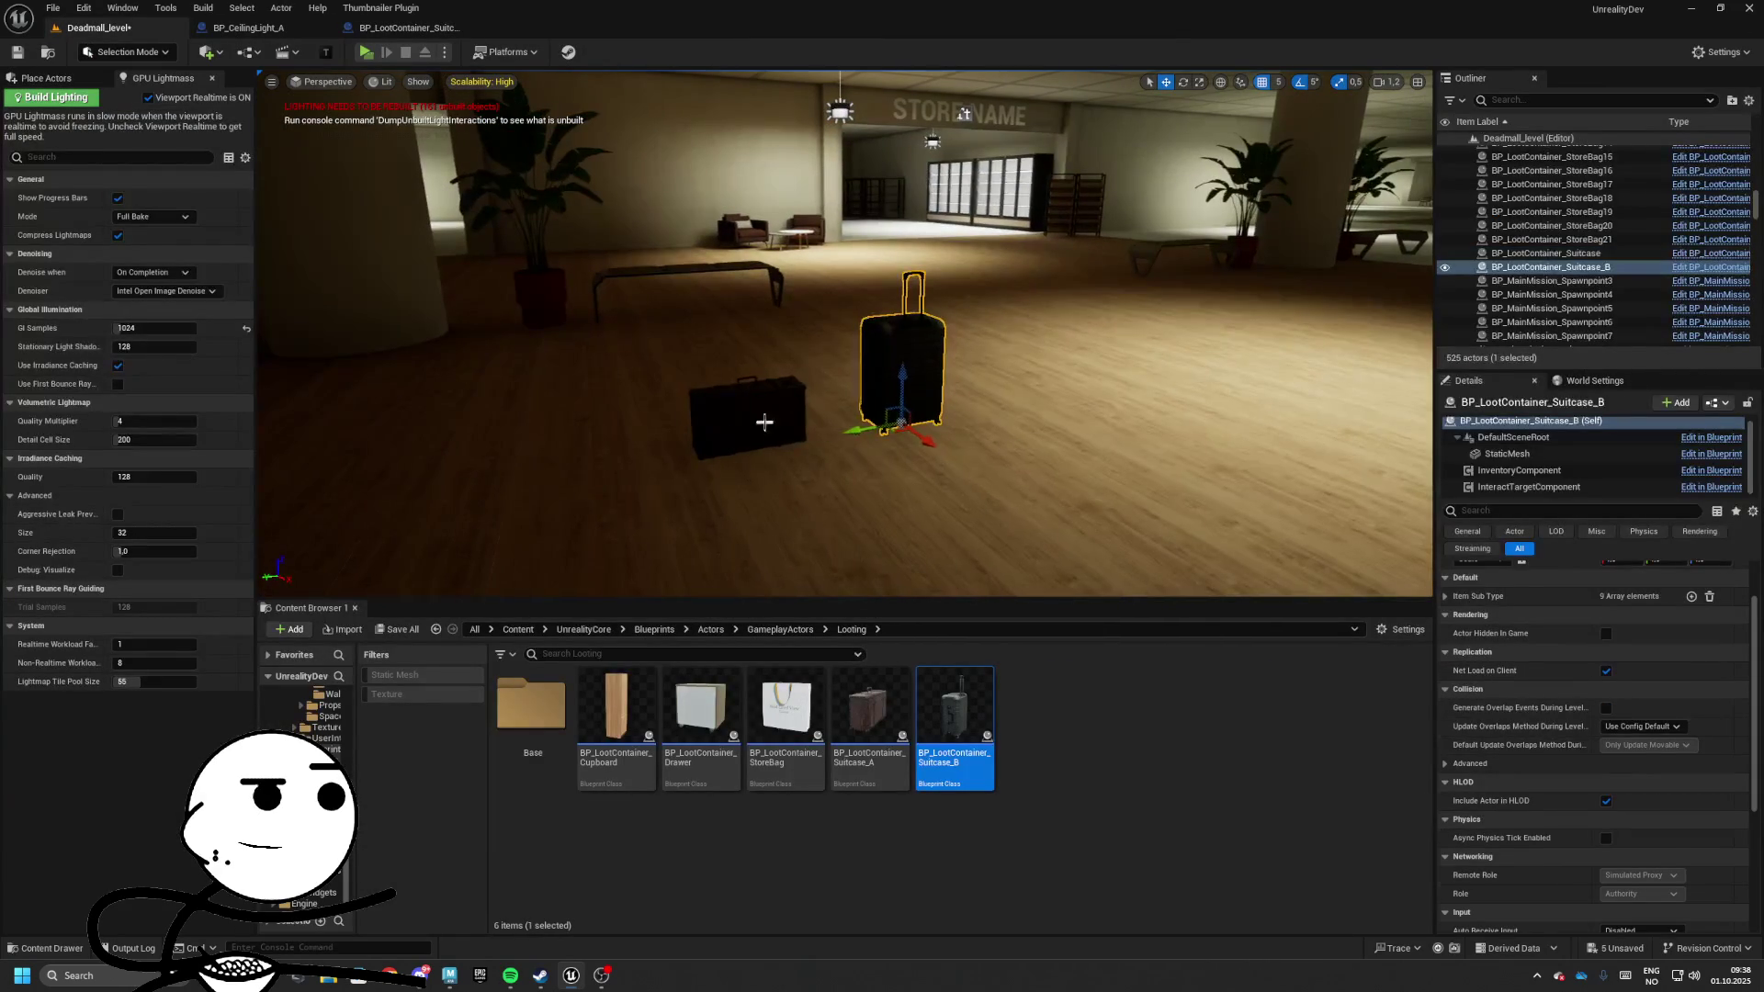
ctrl+click(762, 421)
key(f)
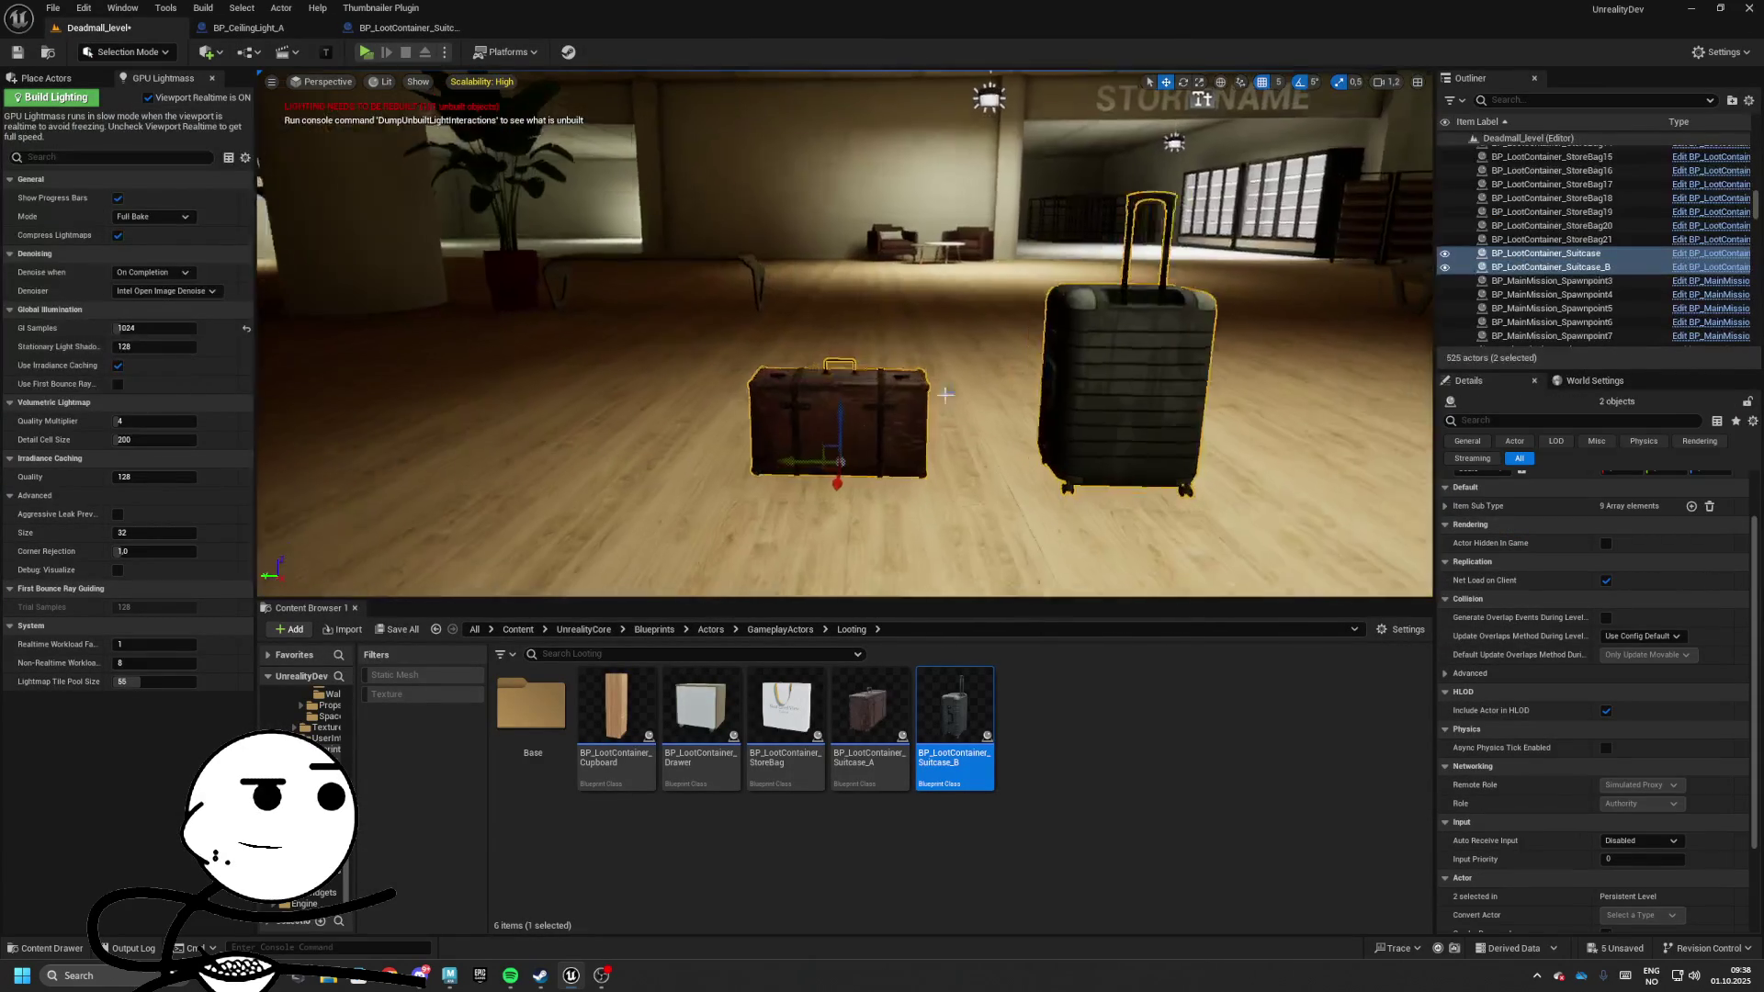
drag(1296, 520, 1296, 519)
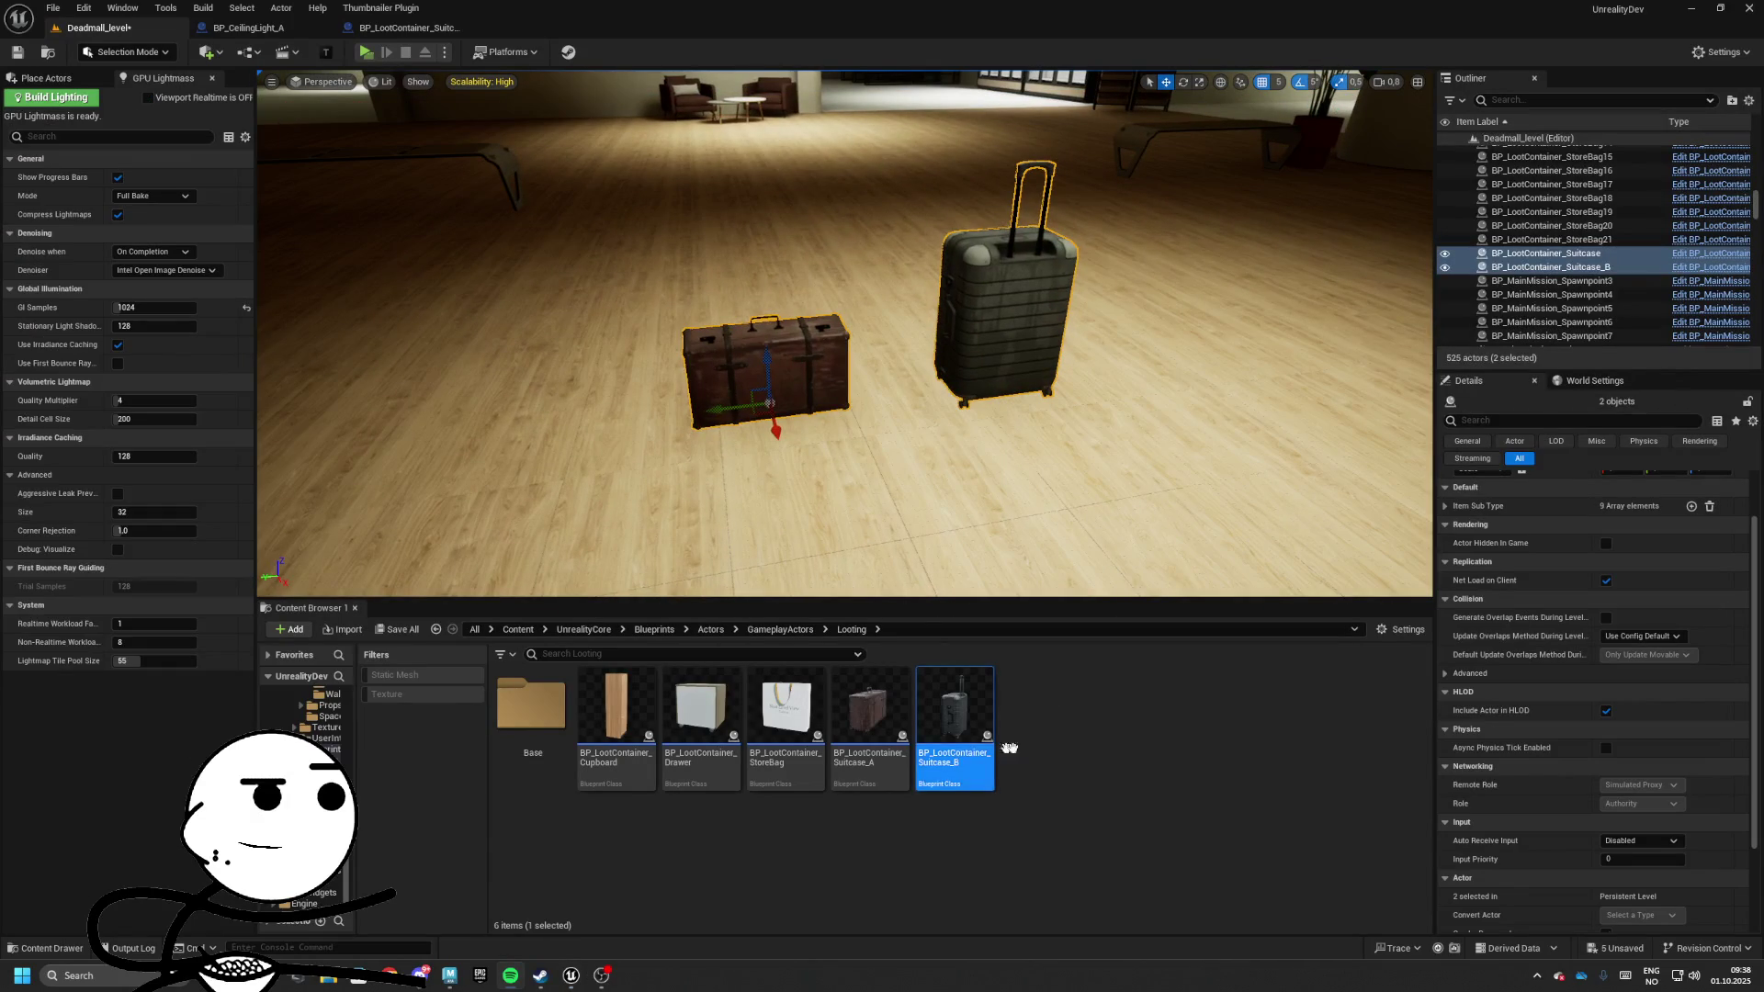
right_click(955, 716)
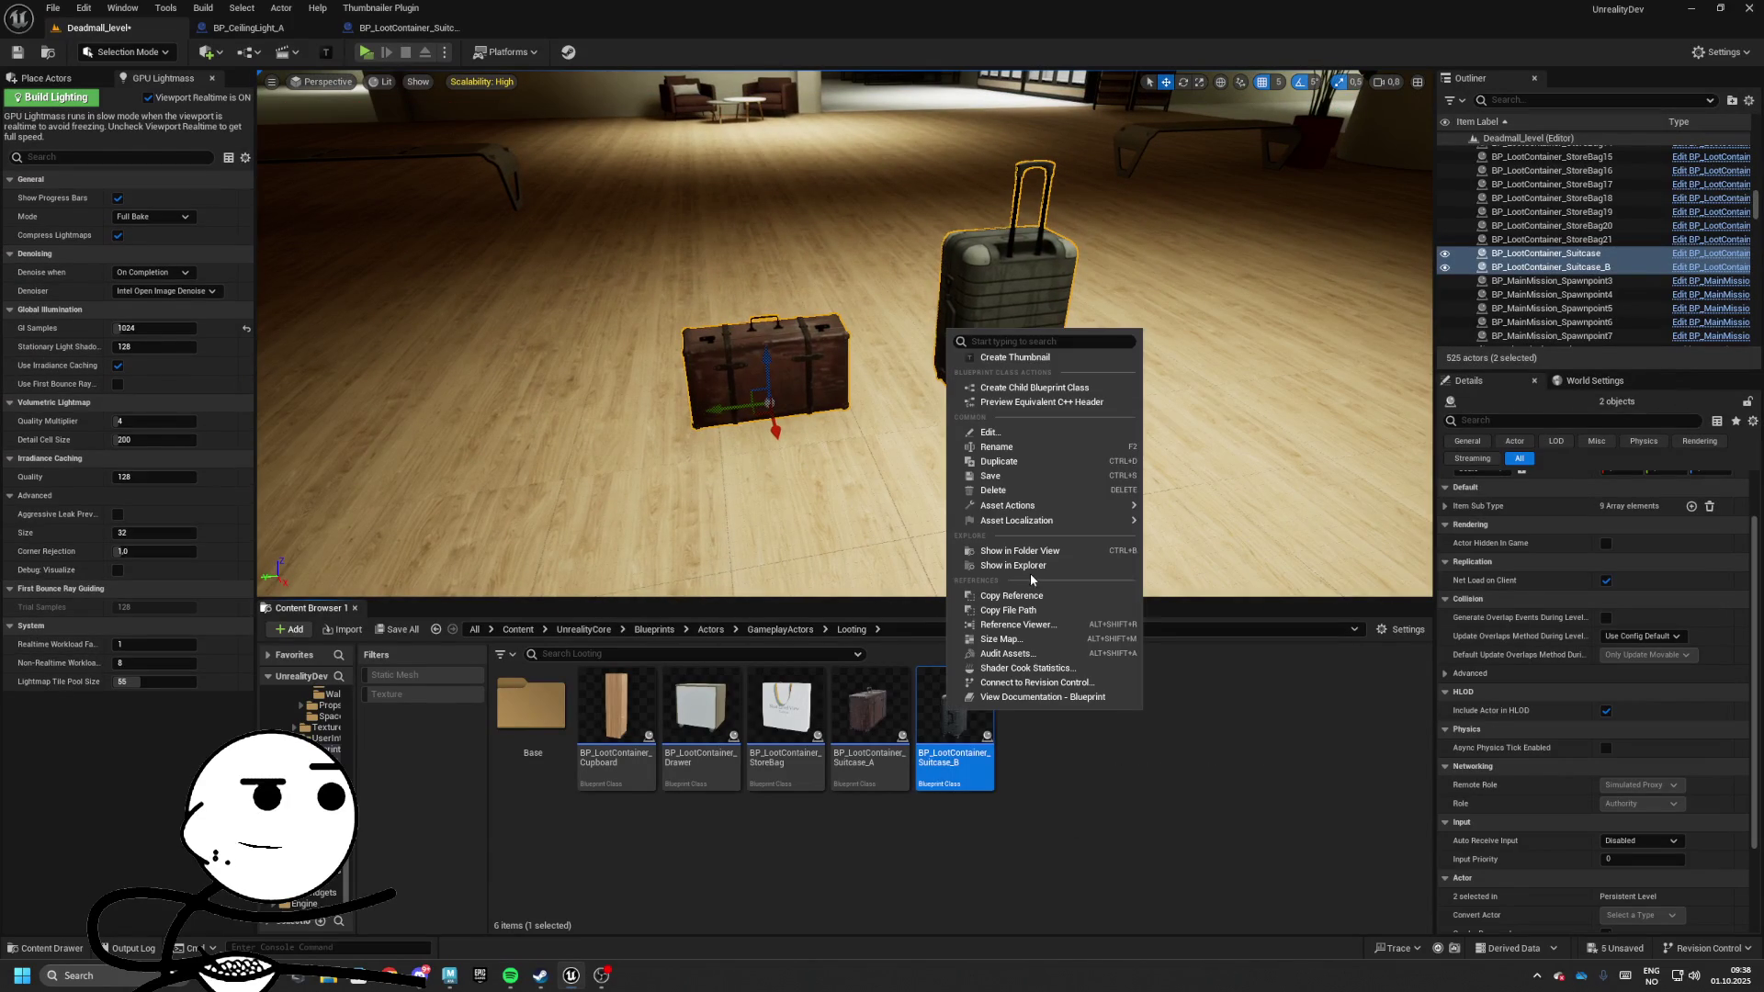
click(1035, 461)
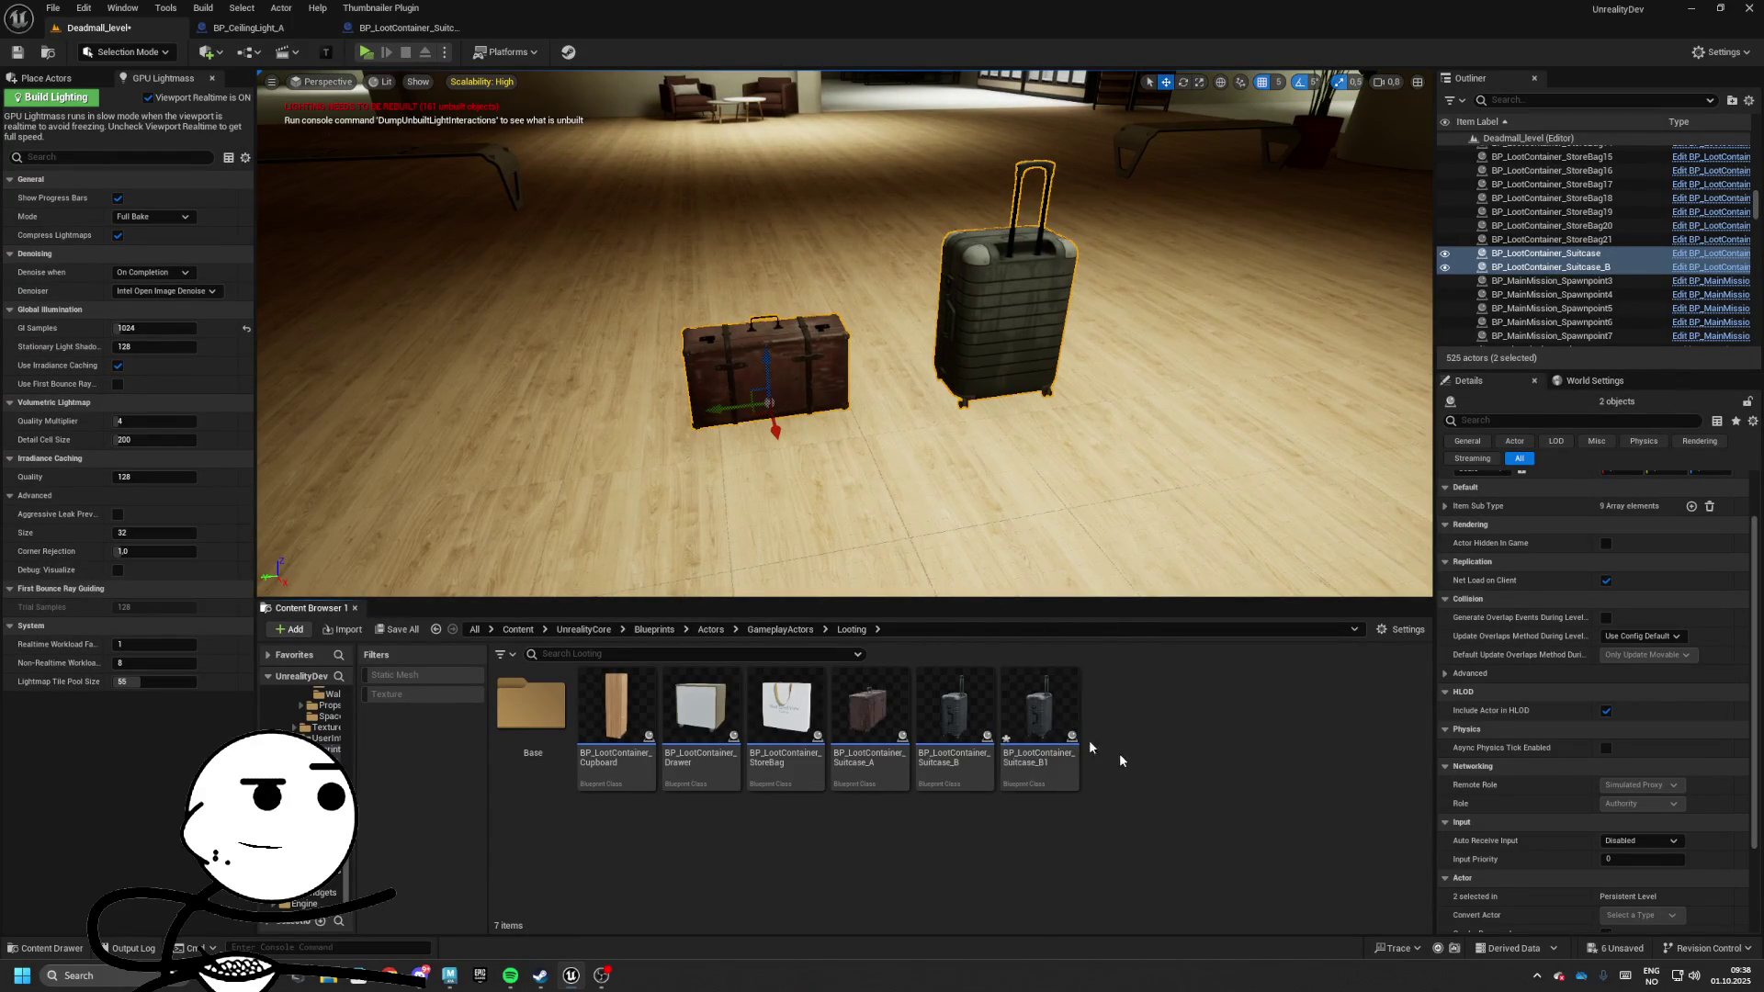
double_click(1047, 727)
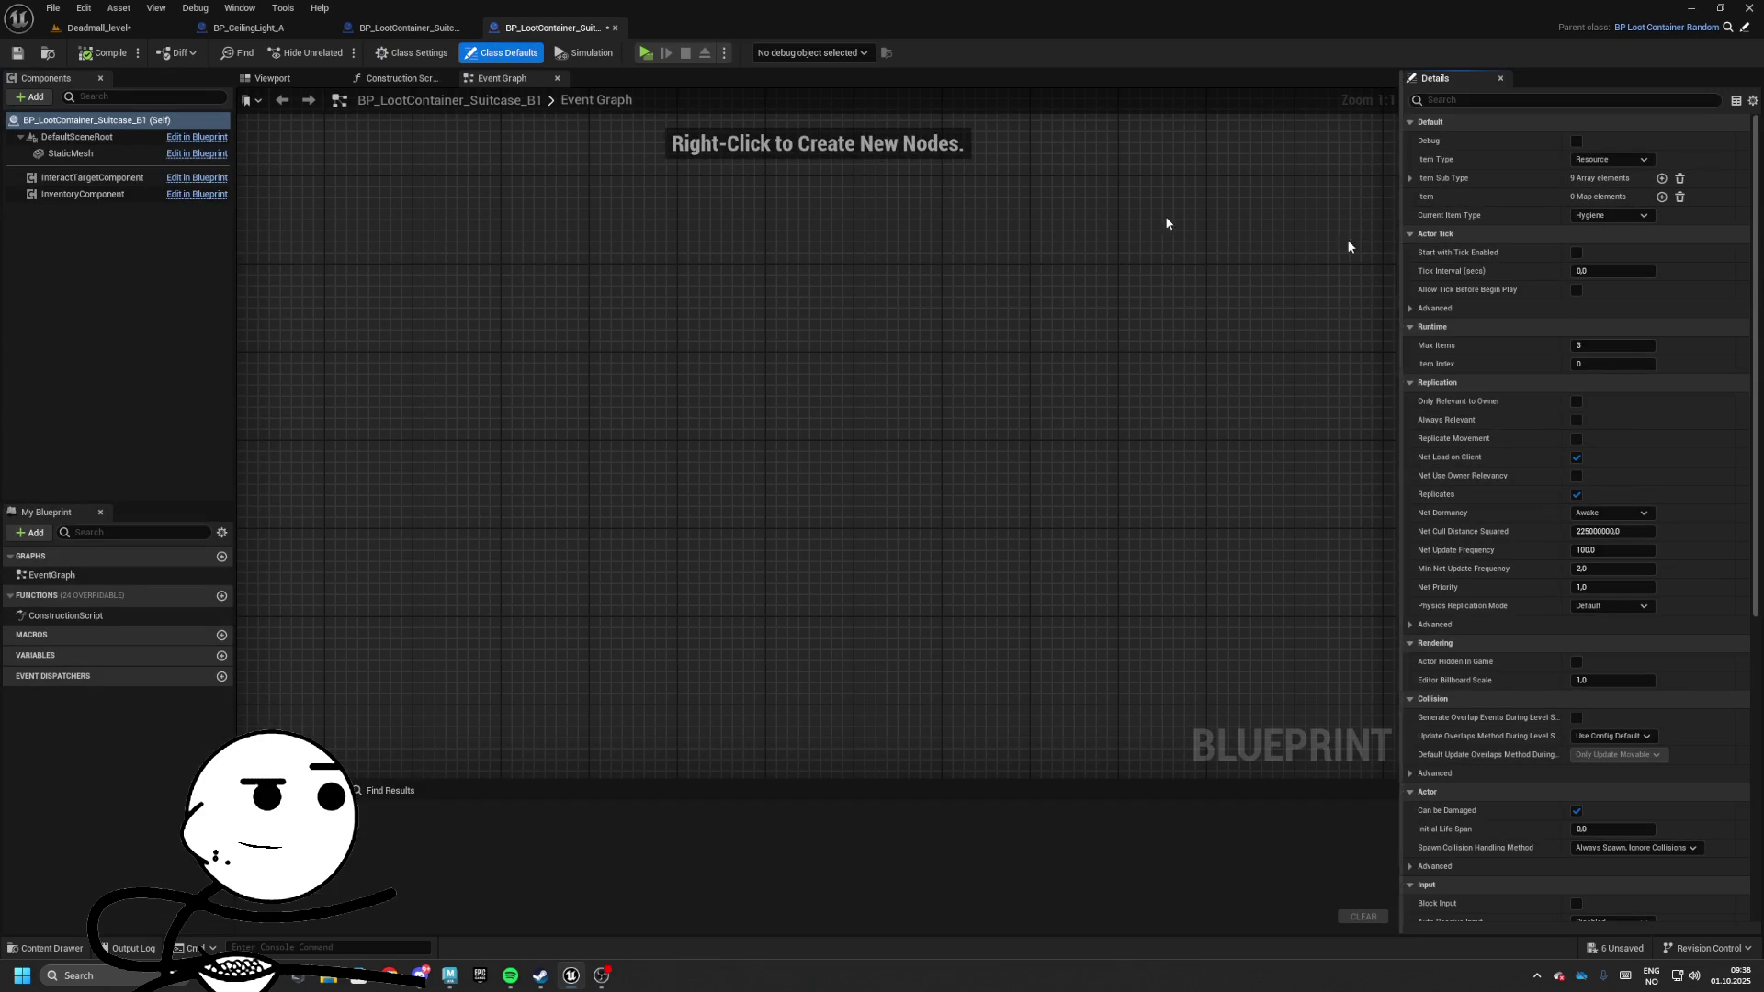
Change Suitcase_B1's static mesh to SM_Bag1, then compile and save
click(813, 441)
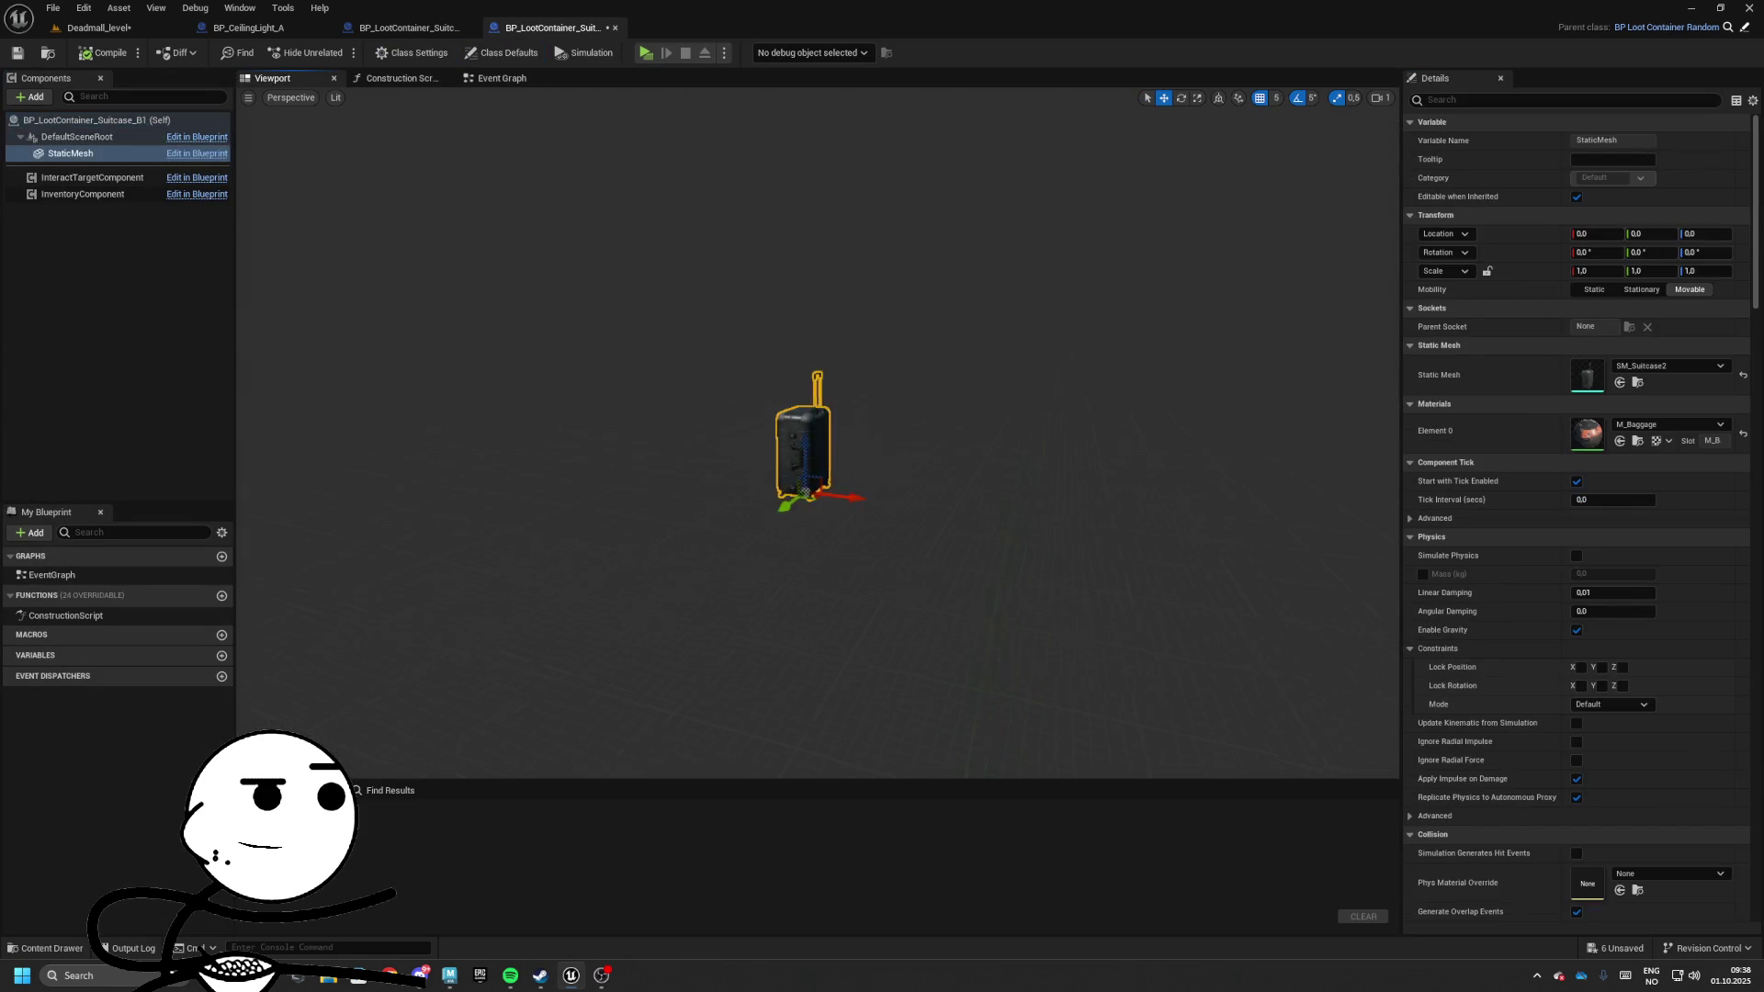
key(f)
click(1681, 367)
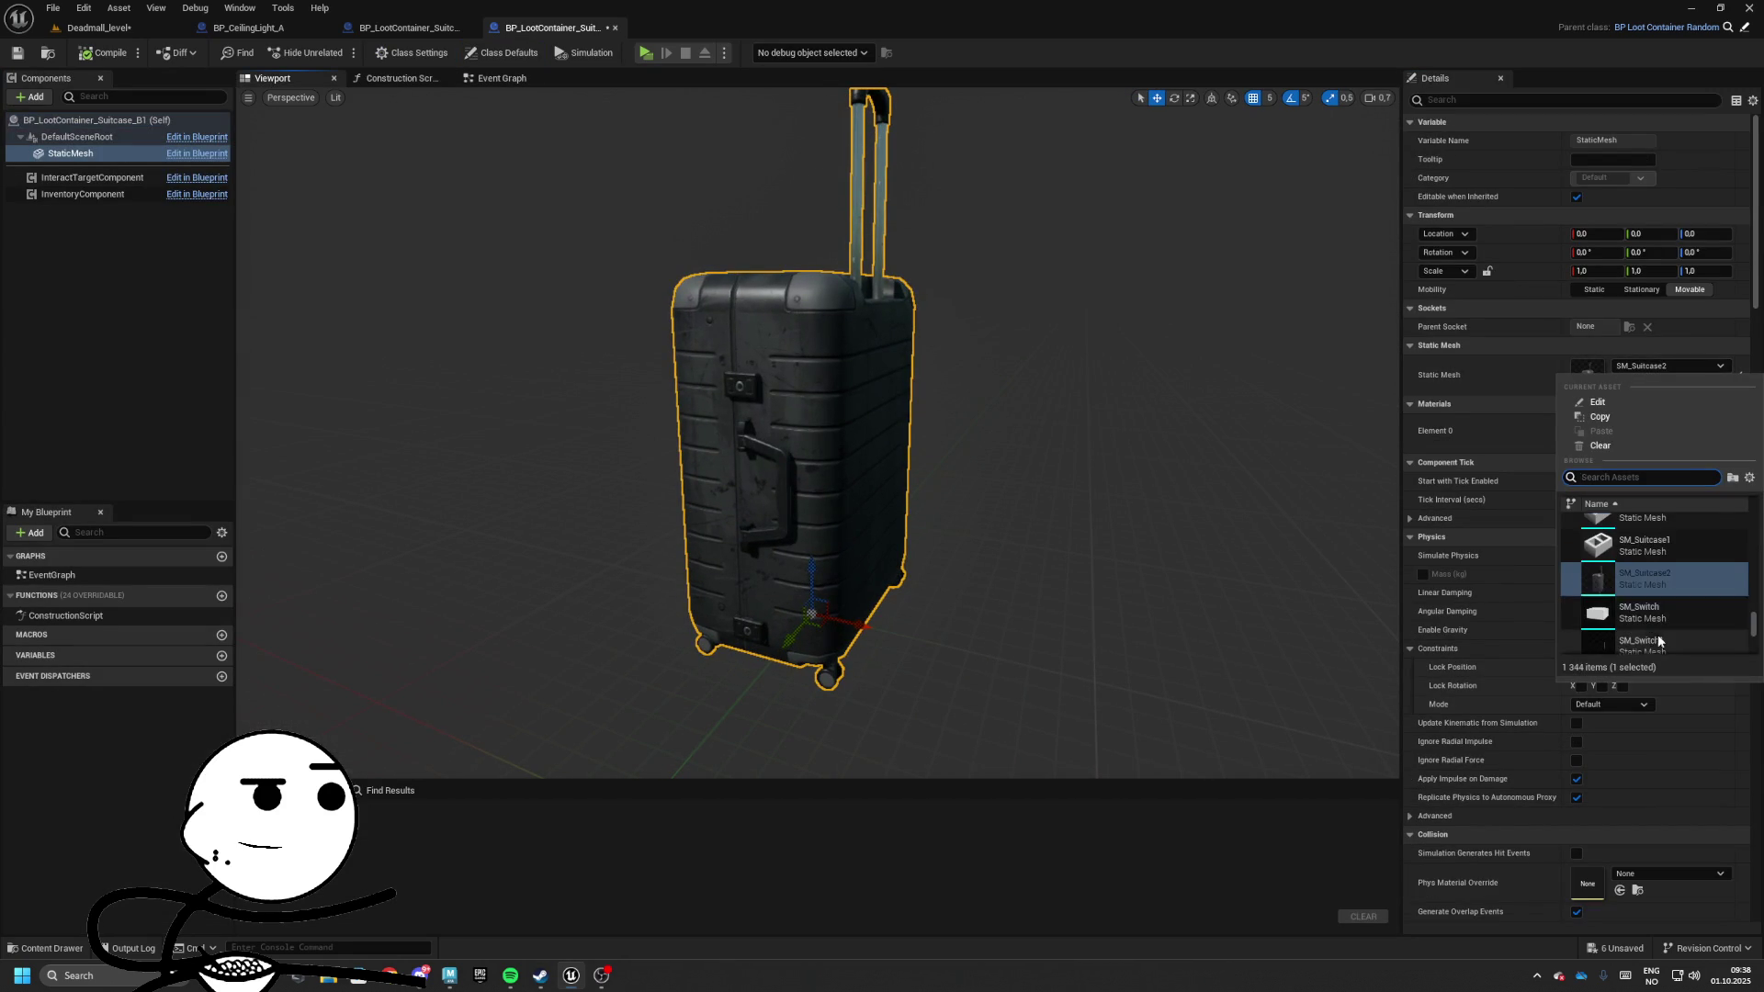
scroll(1635, 569, up, 2)
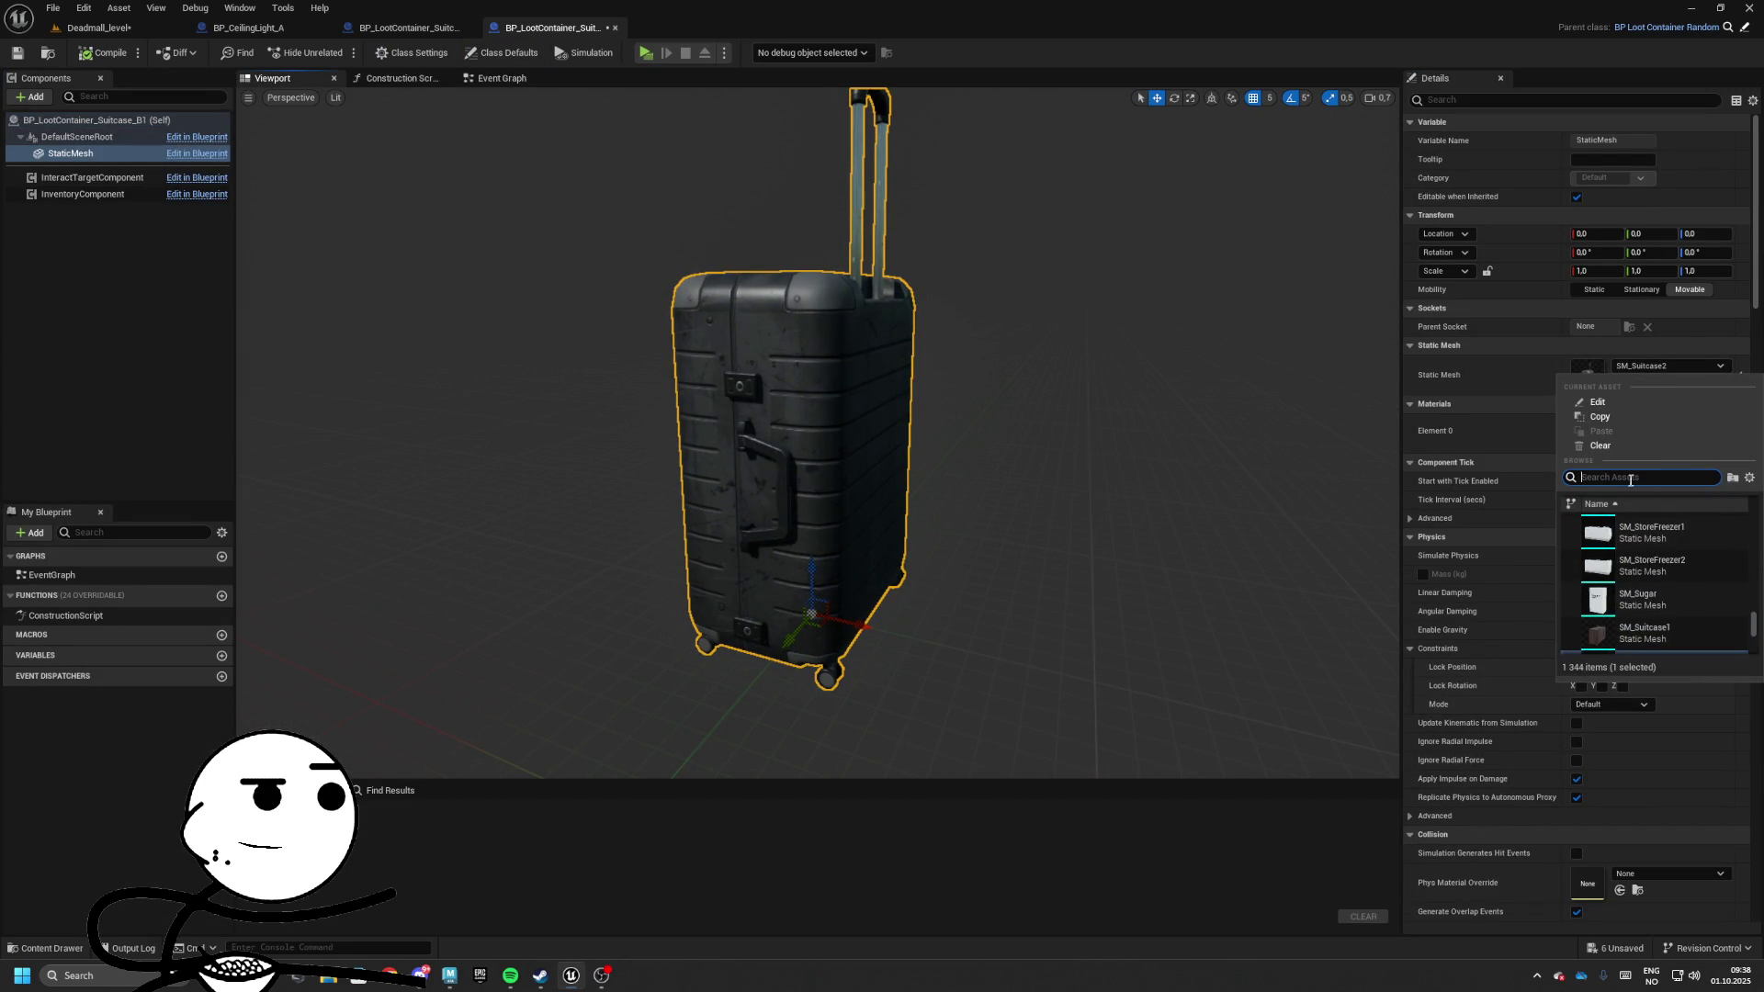
text(bagga)
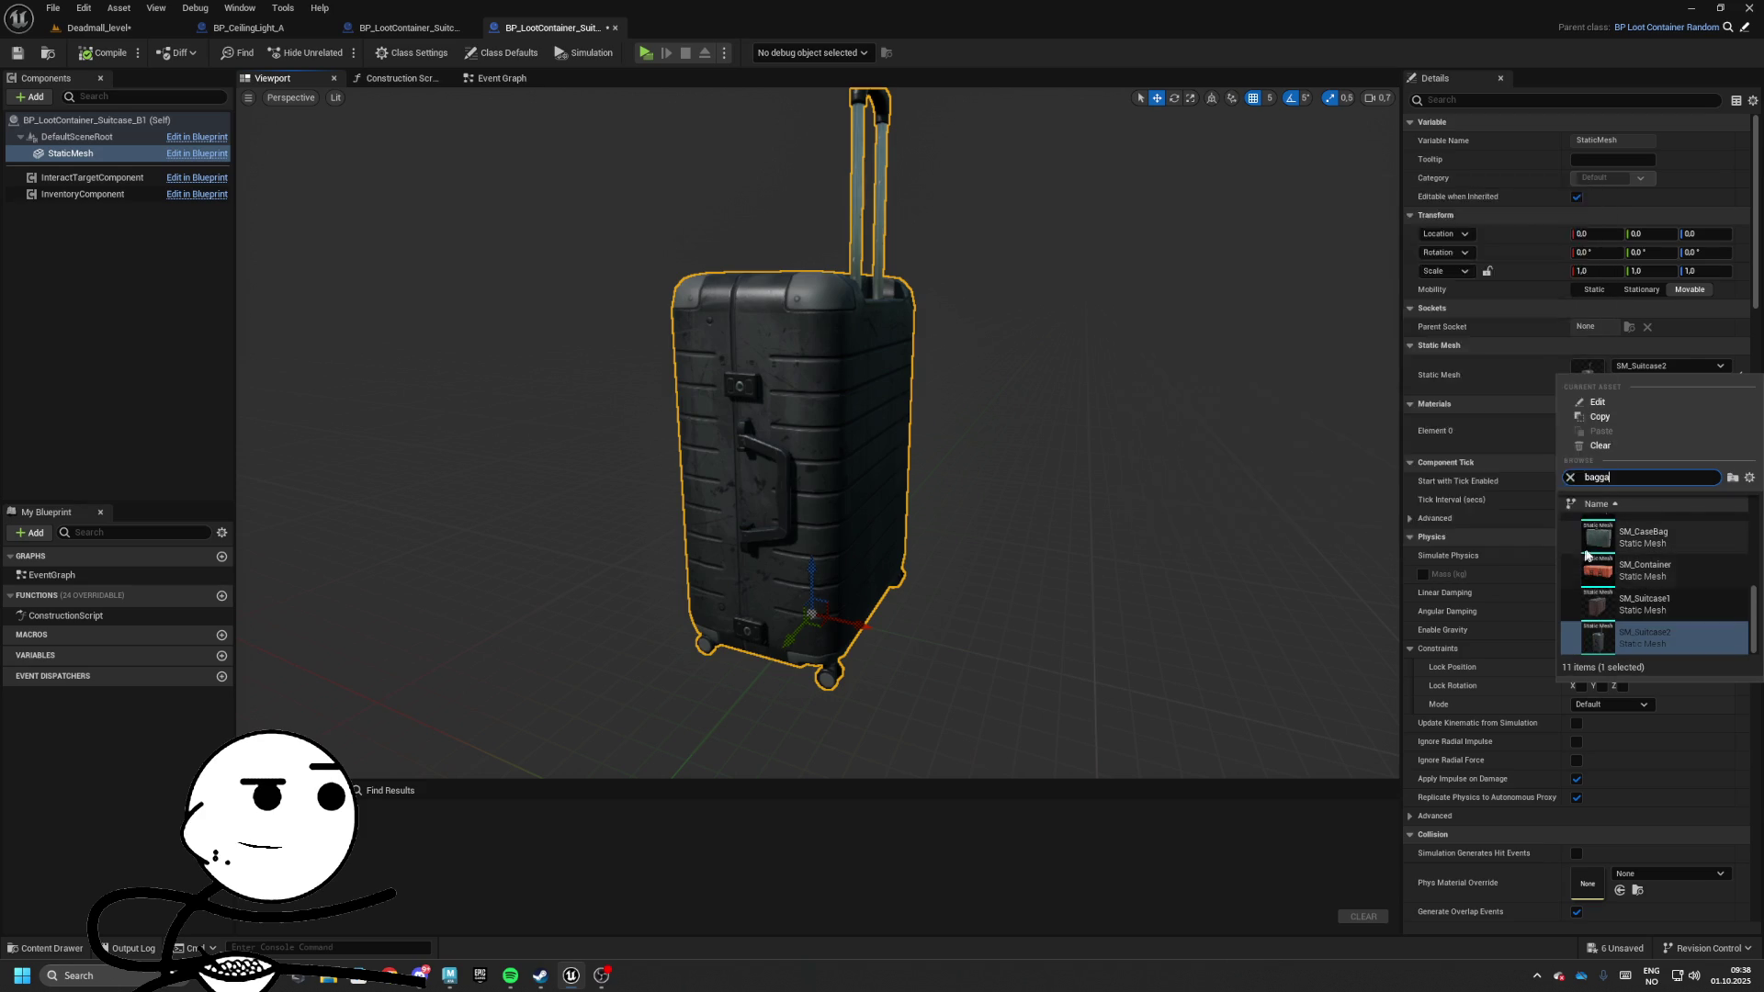
scroll(1644, 579, up, 5)
scroll(1580, 551, up, 3)
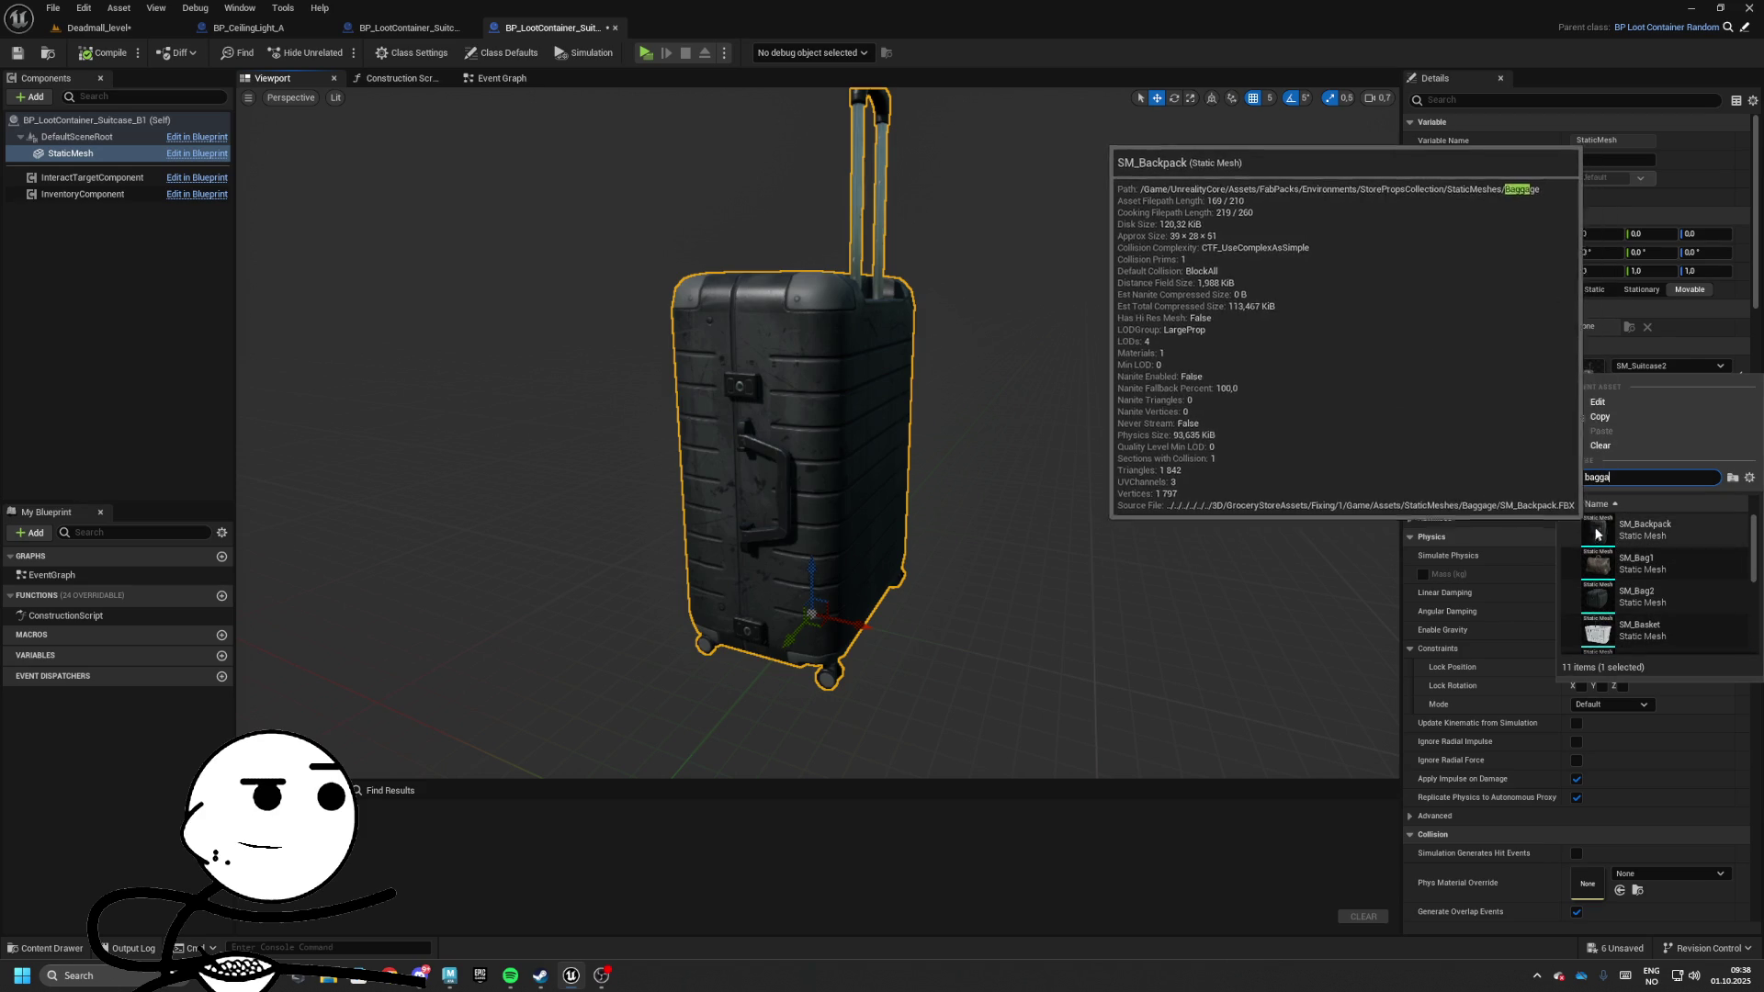
click(1637, 562)
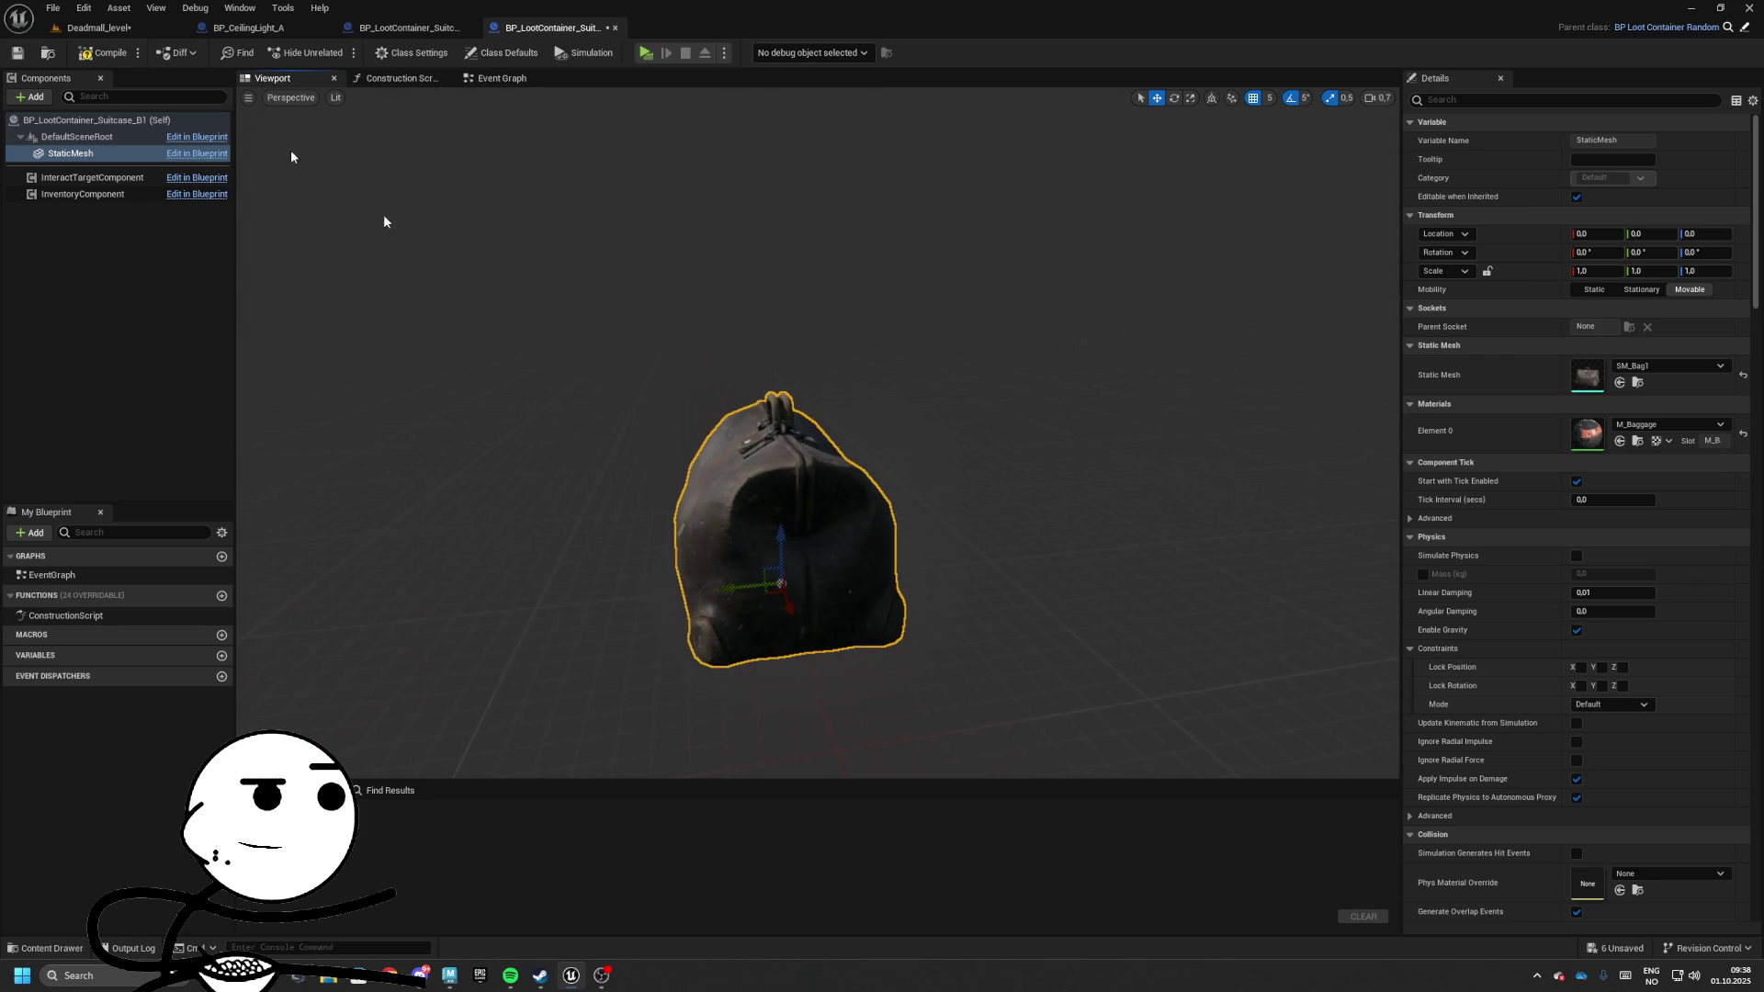
key(ctrl+s)
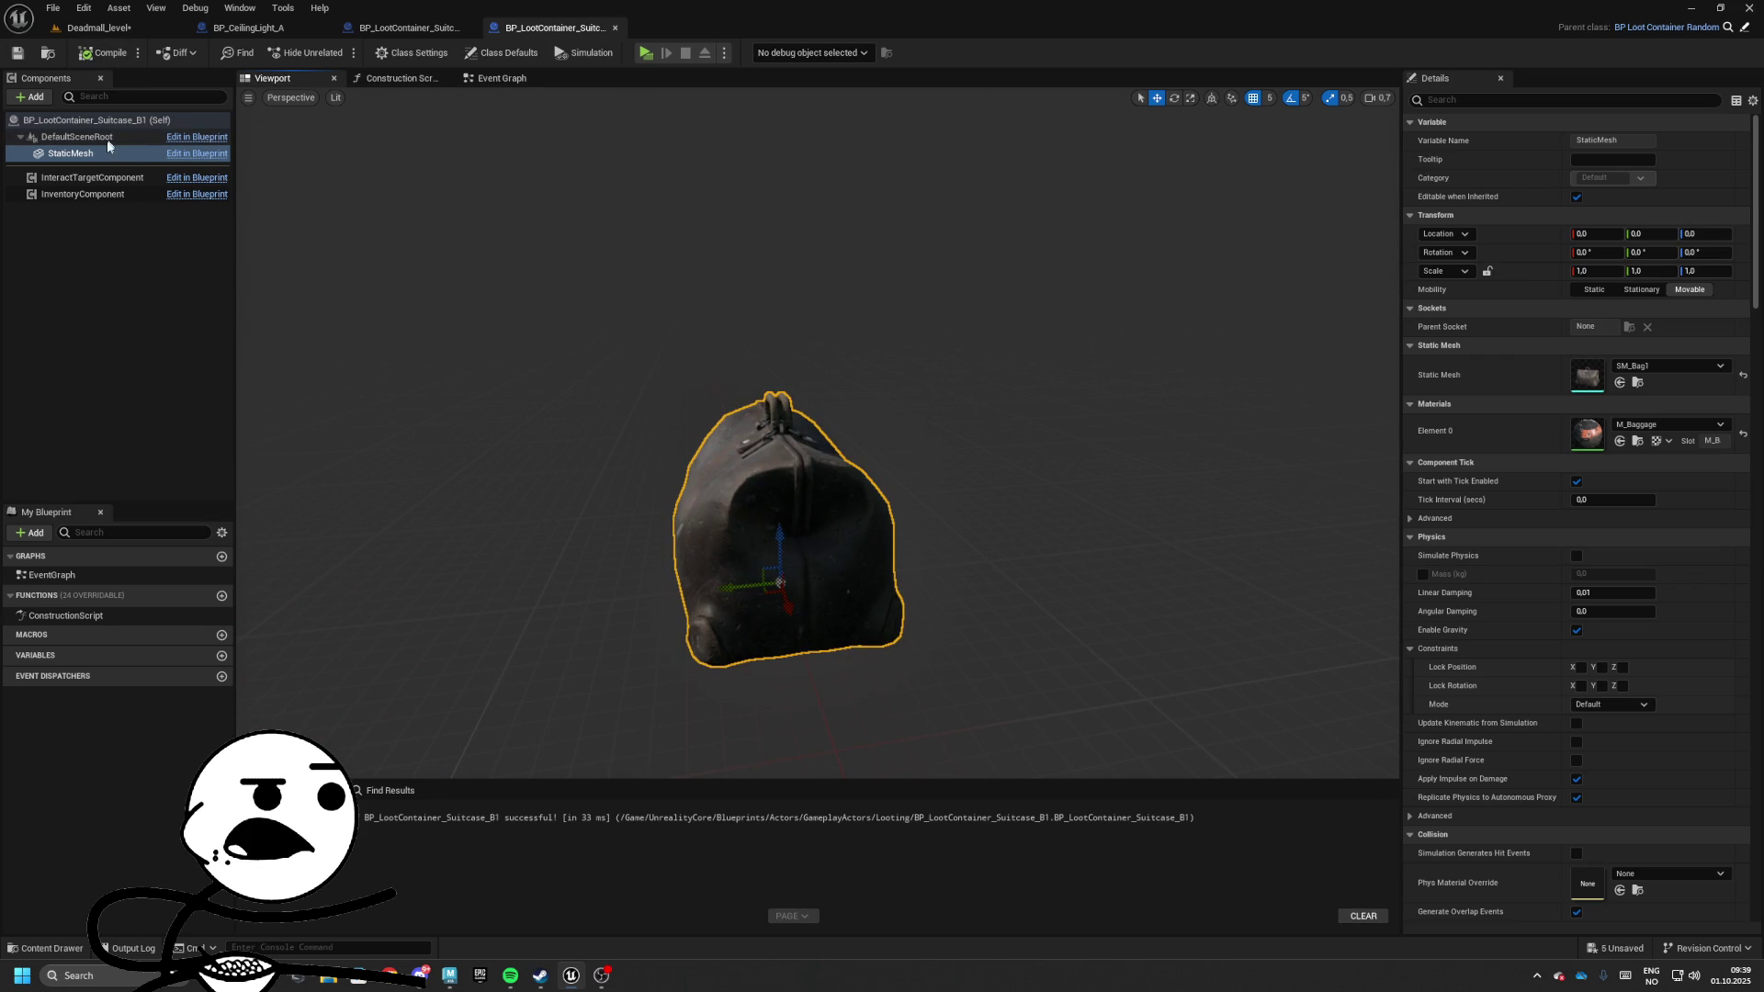
Select the InventoryComponent's display name field, then return to the level editor
click(82, 194)
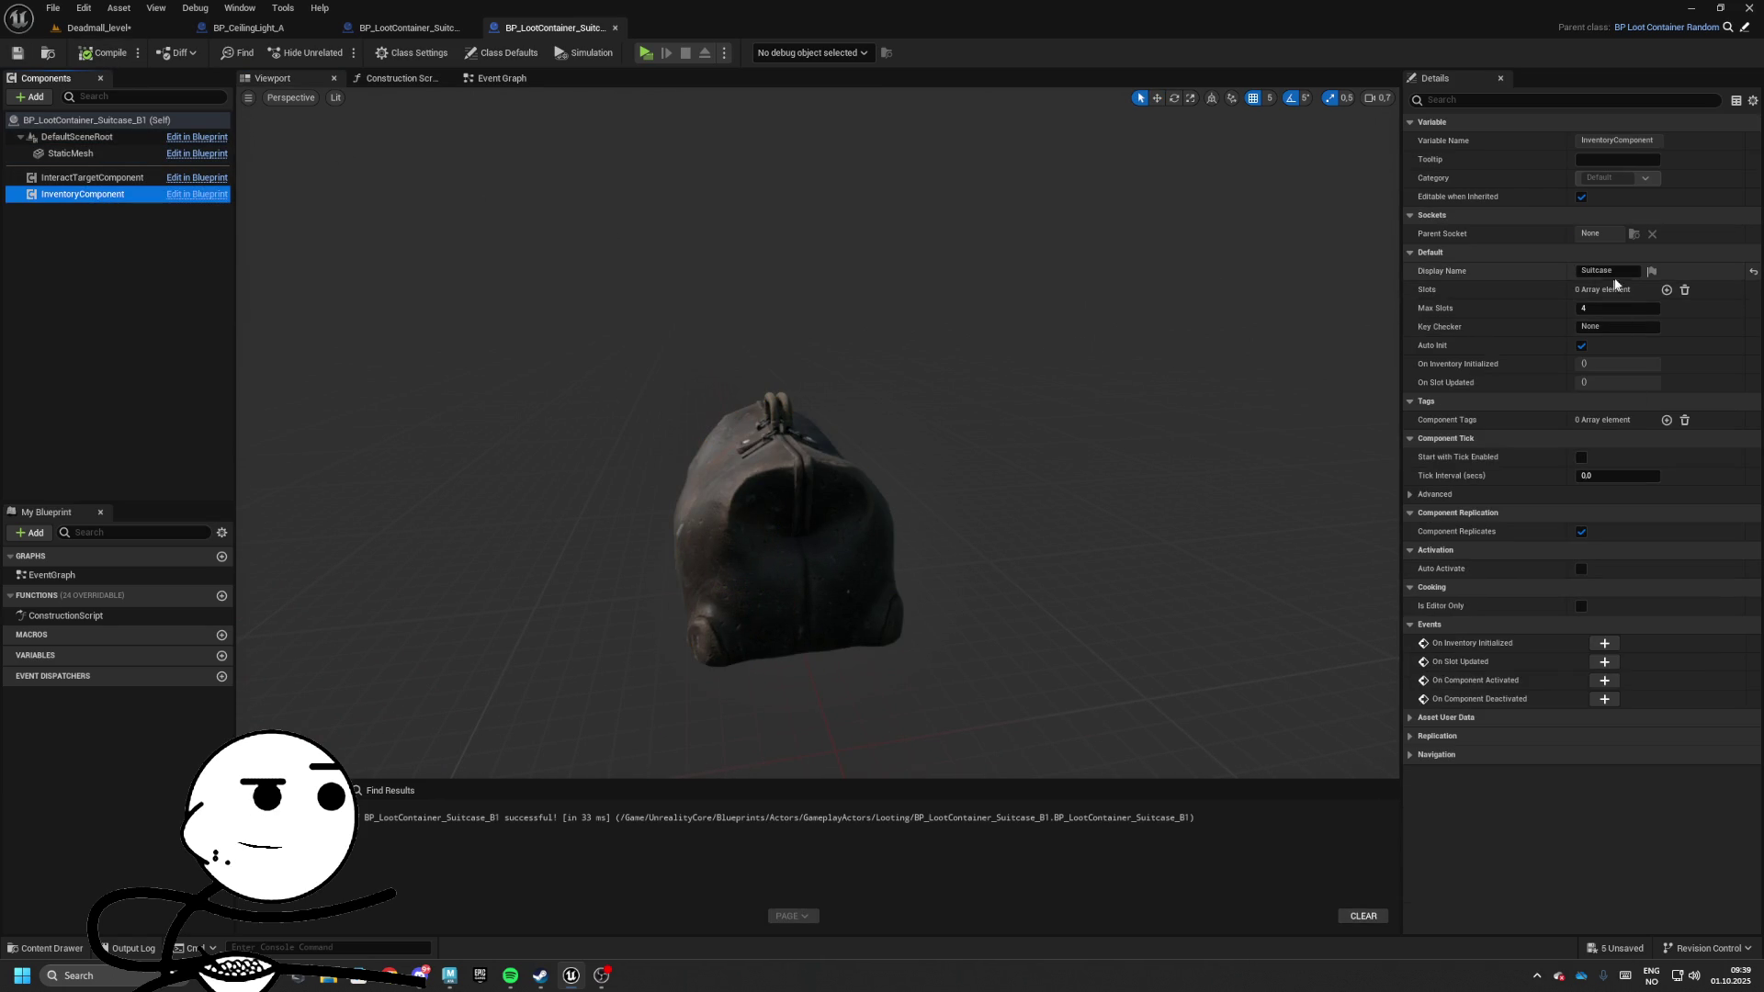
click(1607, 270)
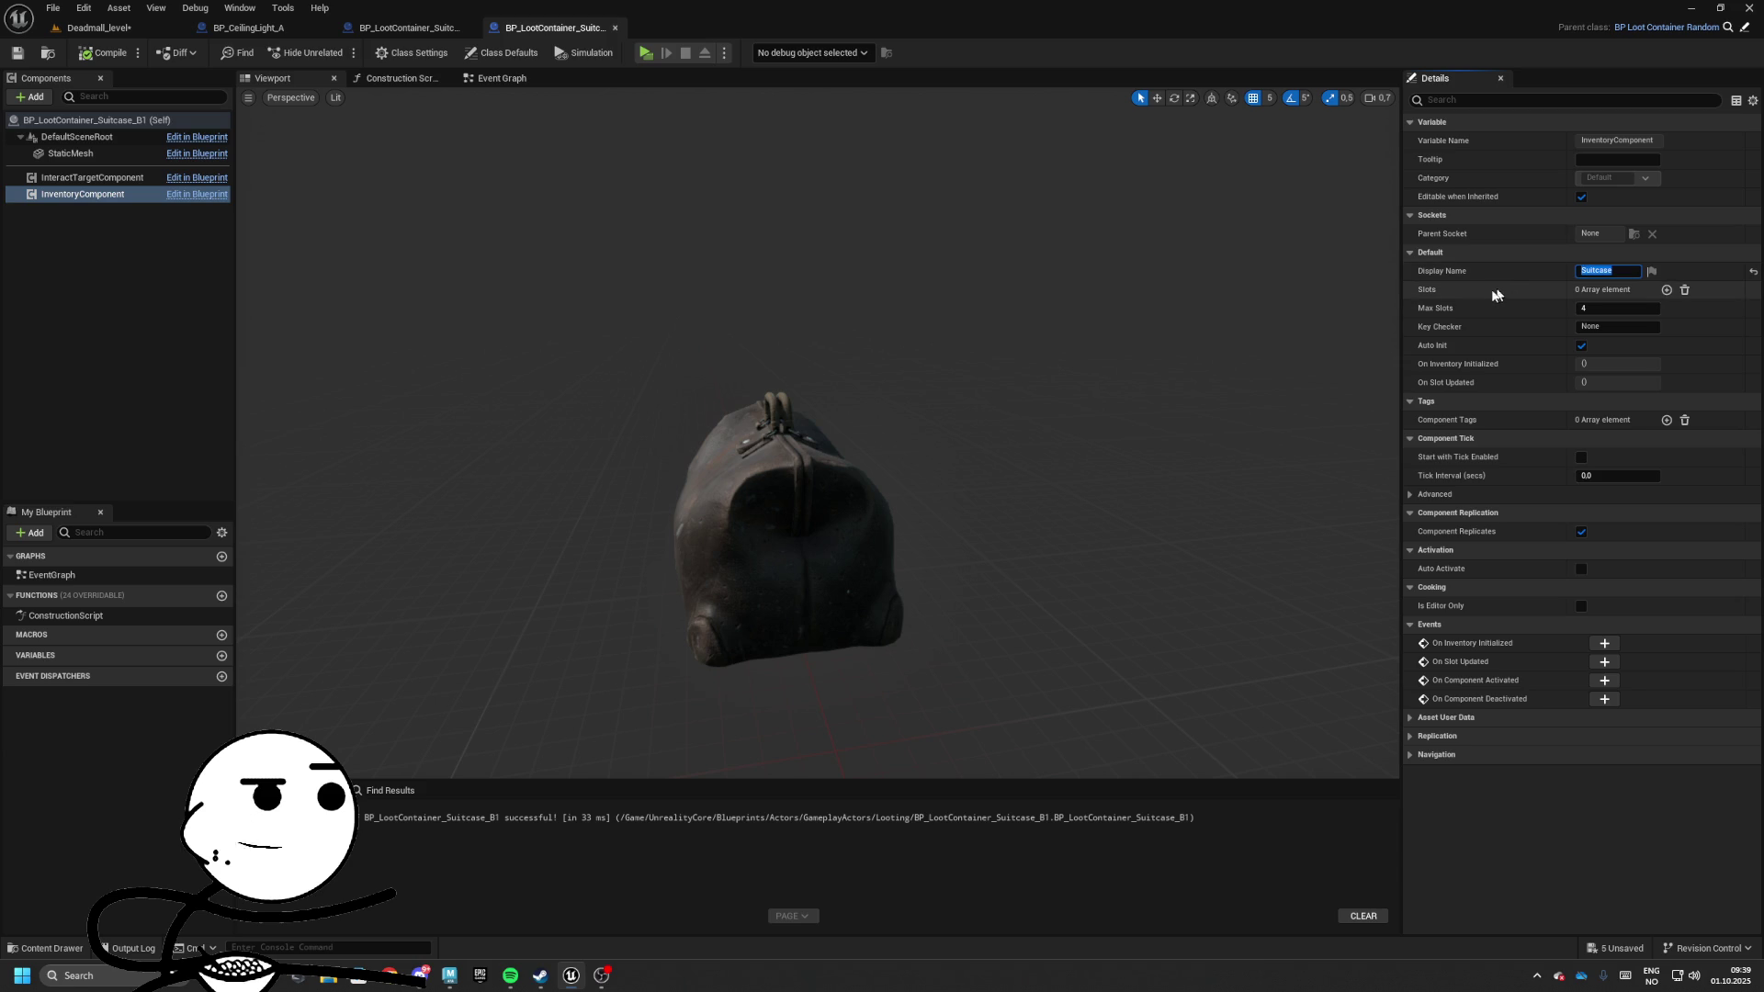
click(101, 26)
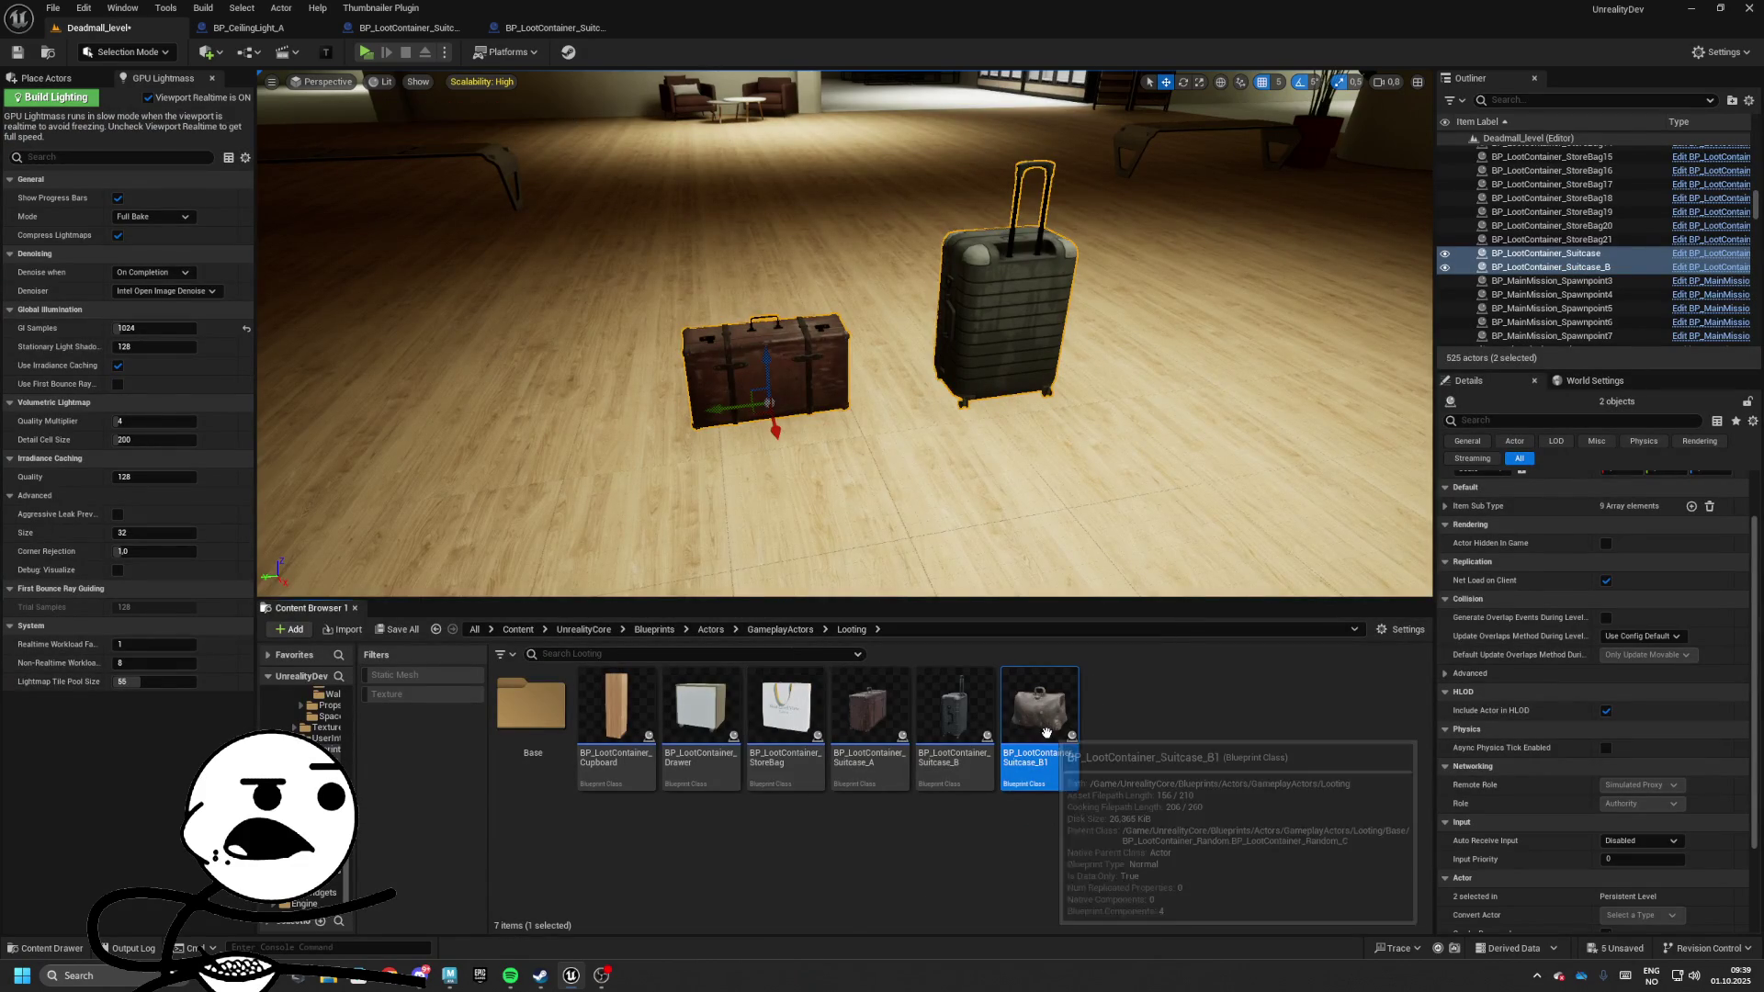
Rename BP_LootContainer_Suitcase_B1 to BP_LootContainer_Suitcase_Bag_A
key(F2)
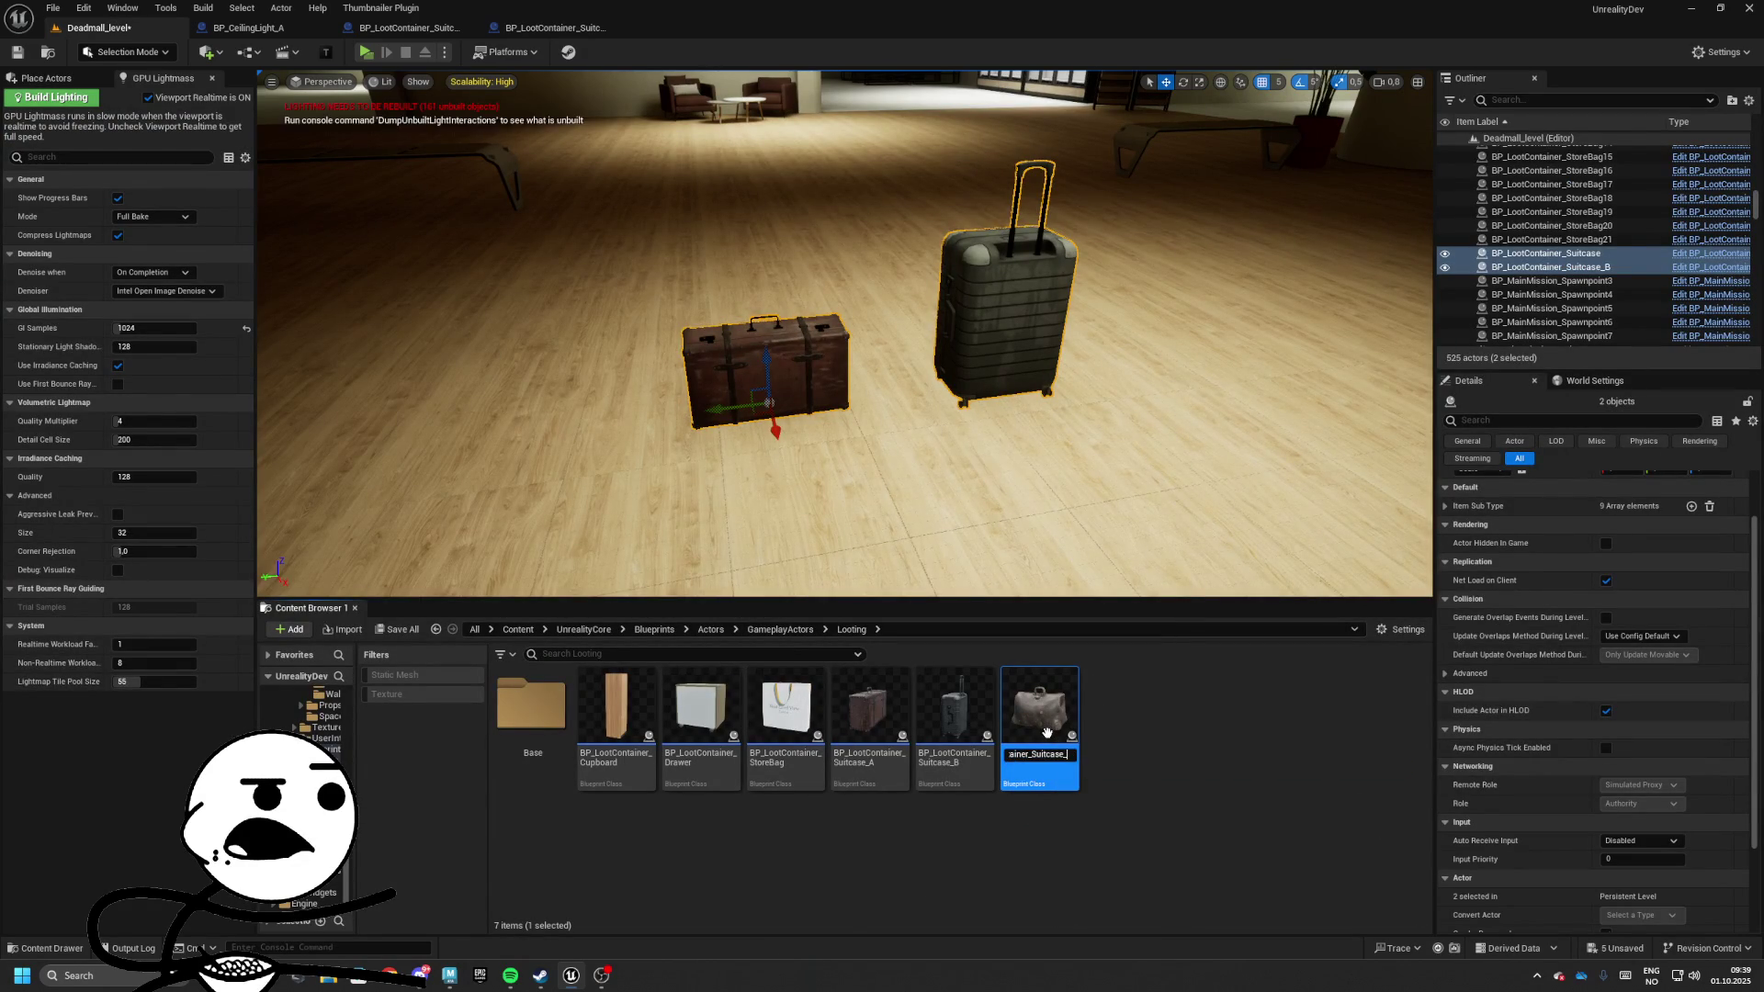
text(Bag)
click(1225, 757)
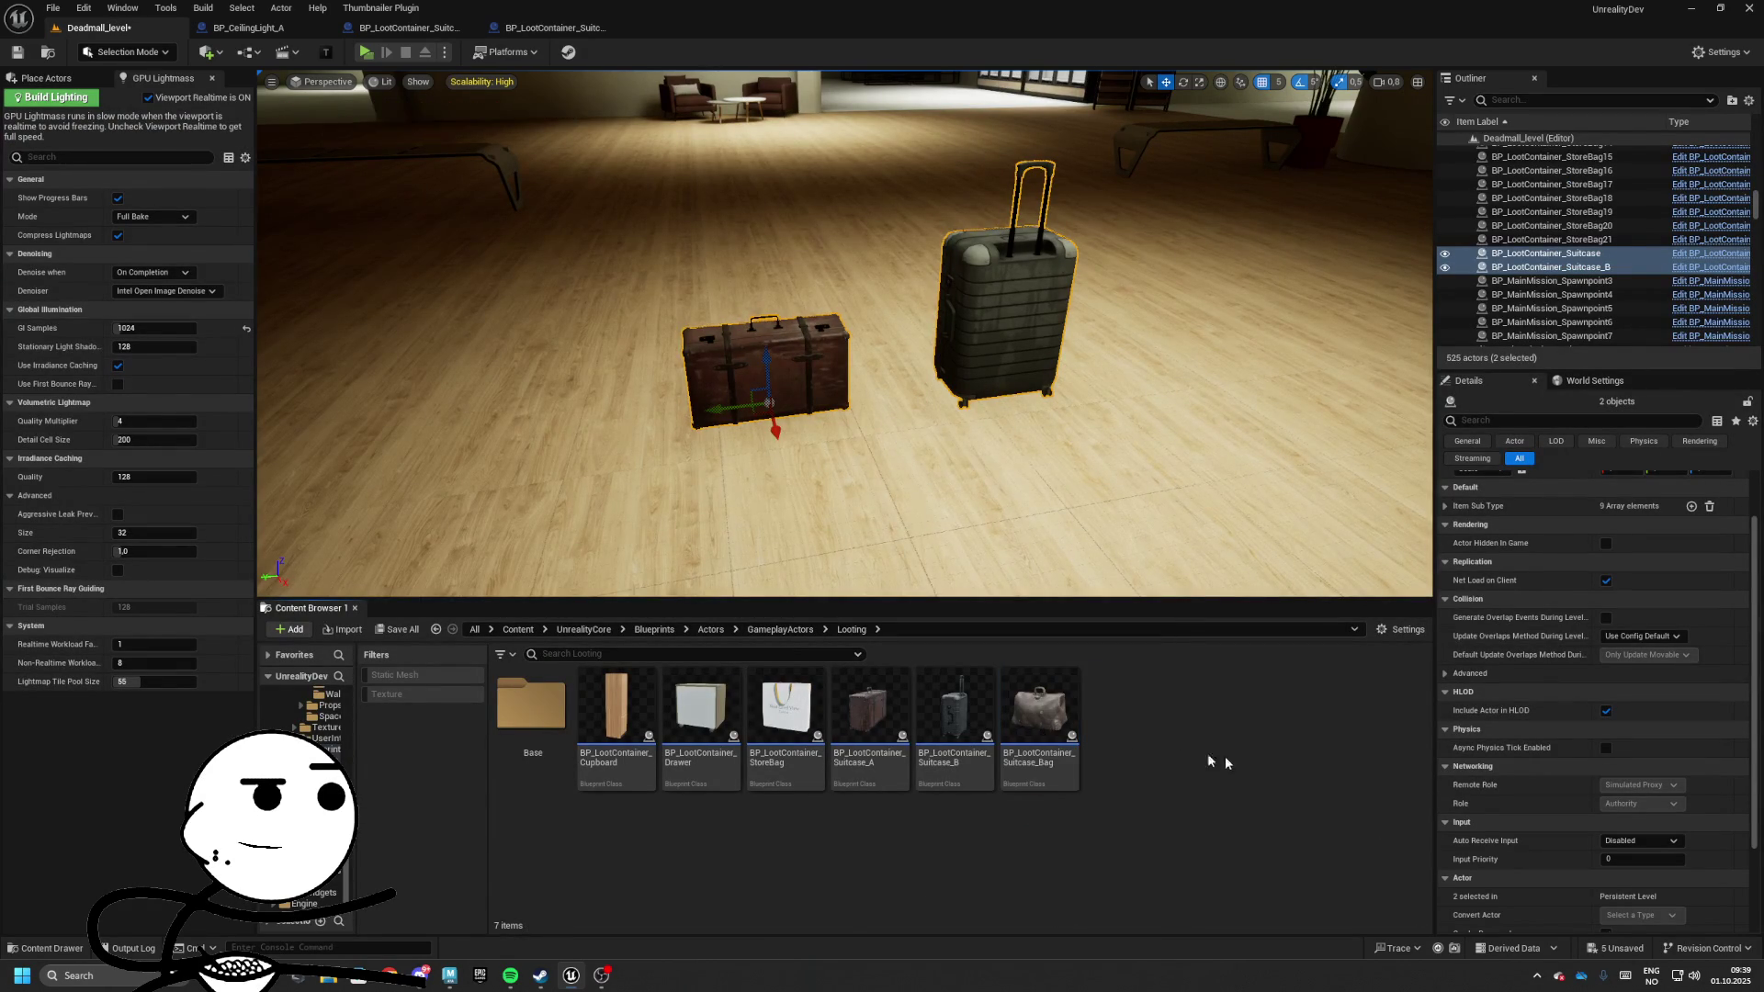
click(1039, 705)
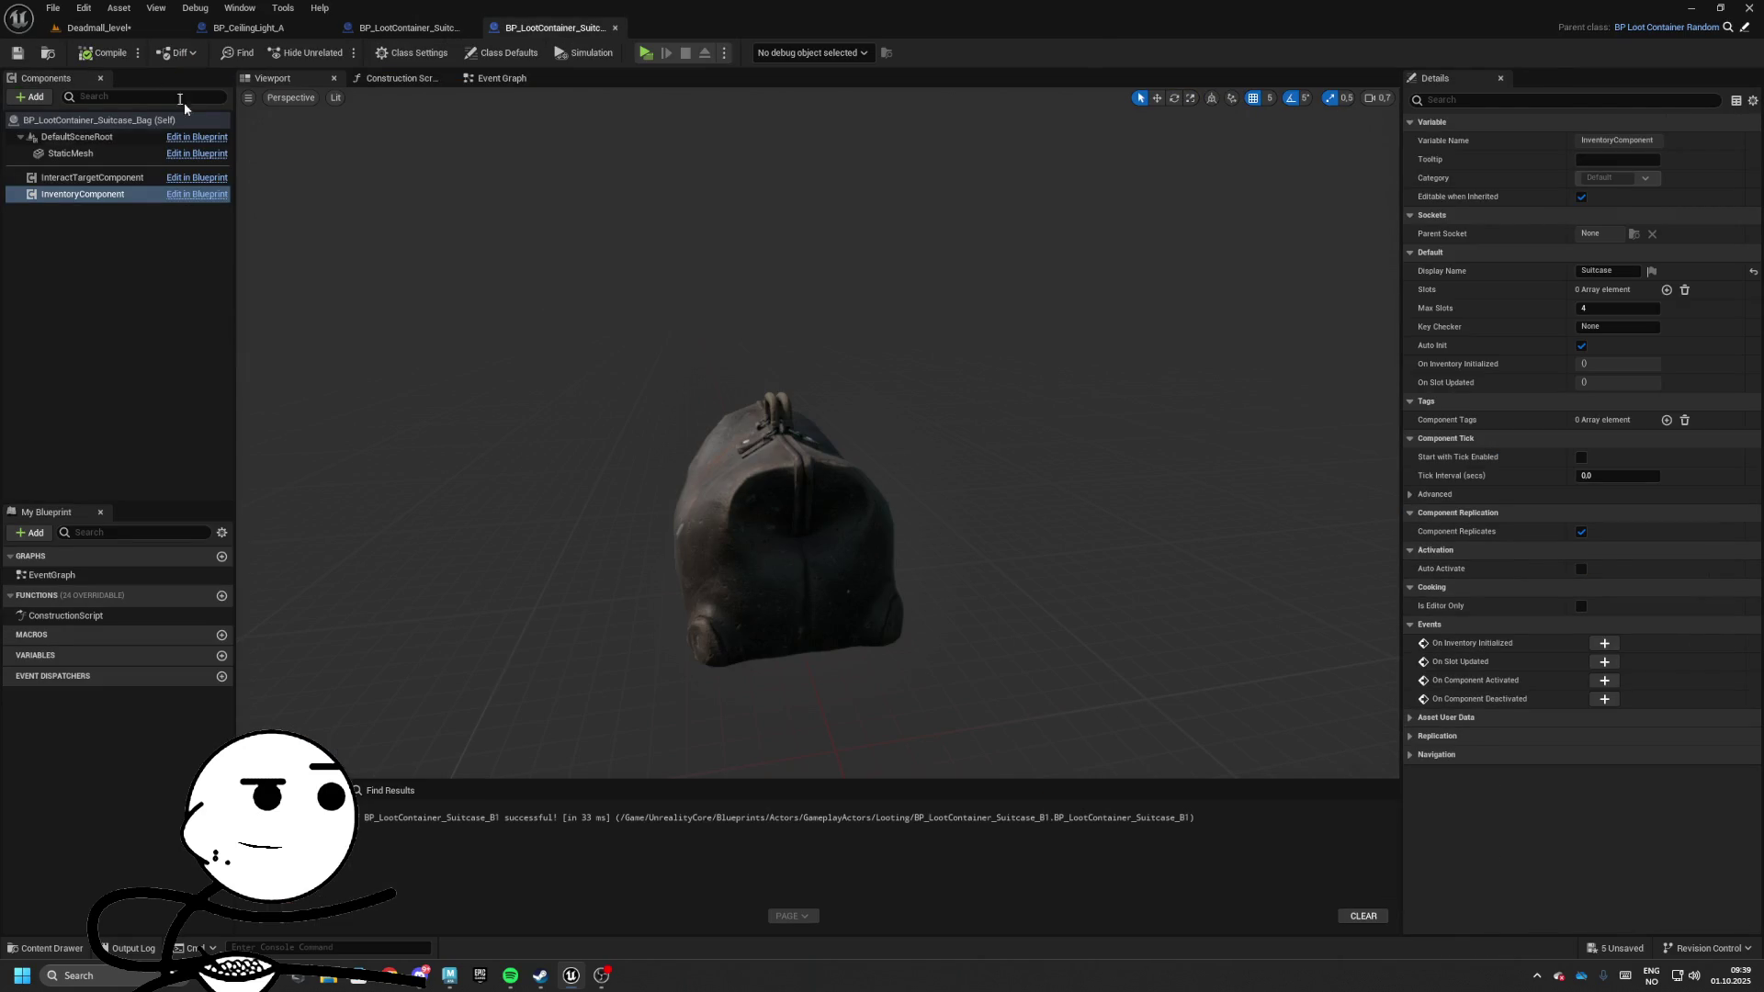
click(97, 27)
key(F2)
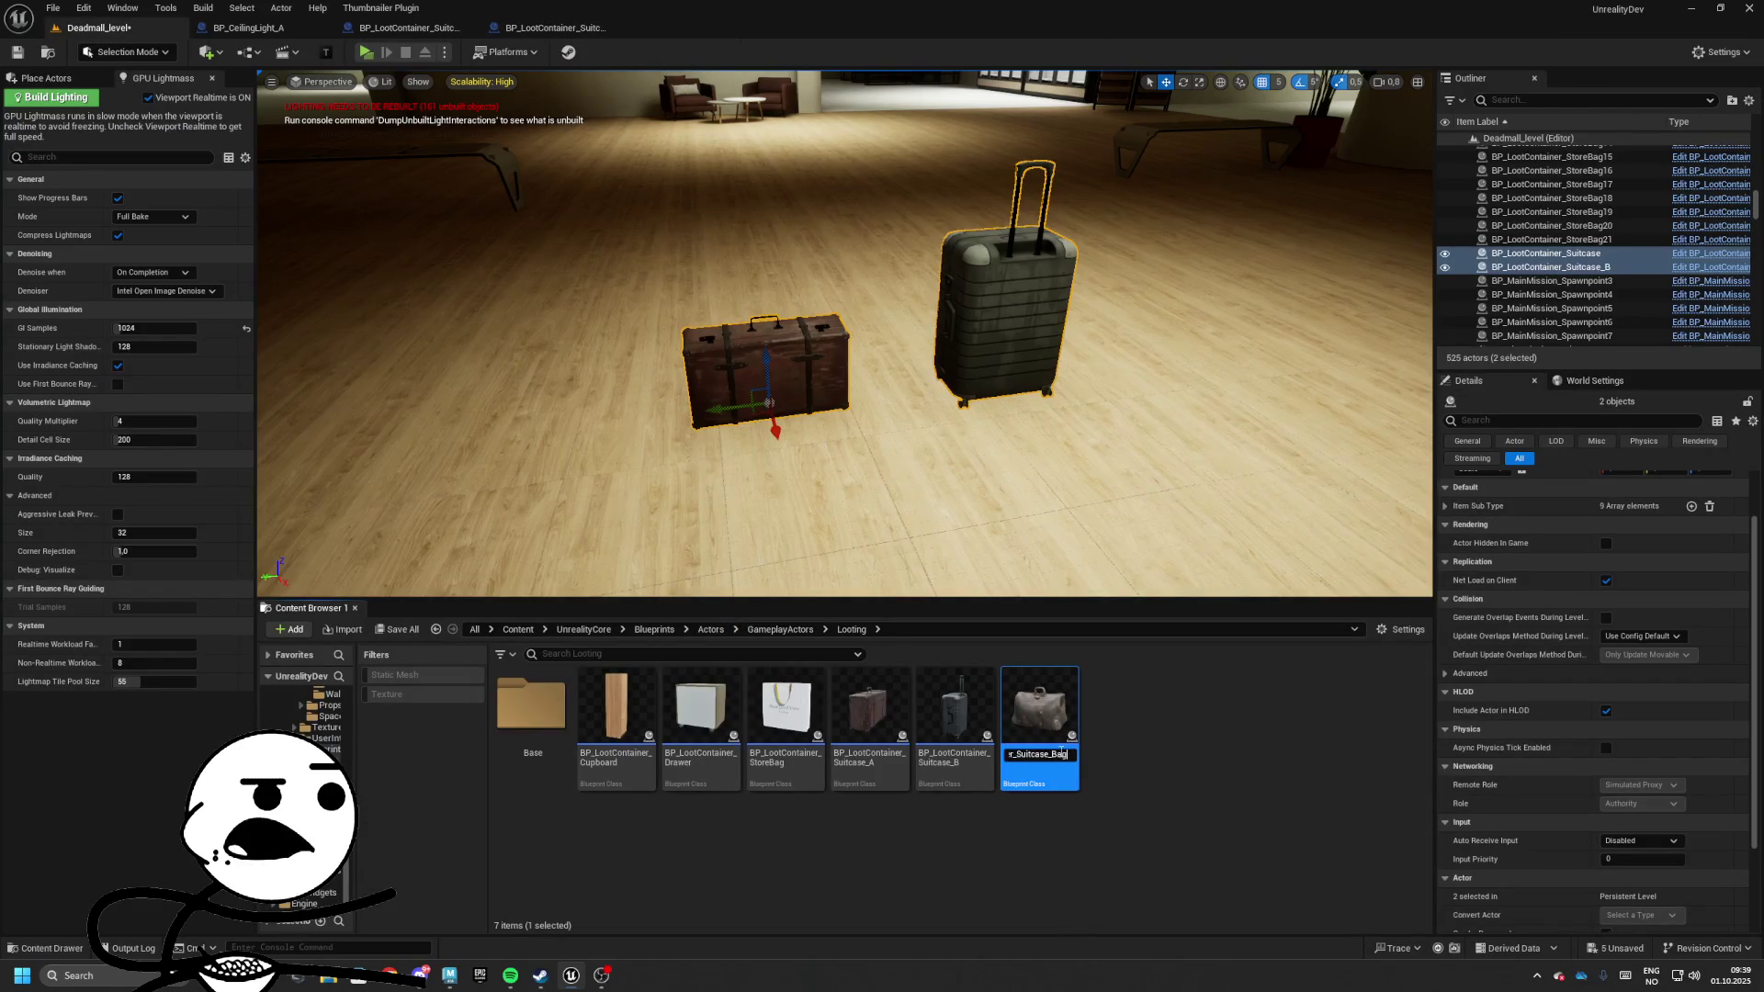
key(Return)
Duplicate Suitcase_Bag_A as Suitcase_Bag_B and open the copy
right_click(1040, 716)
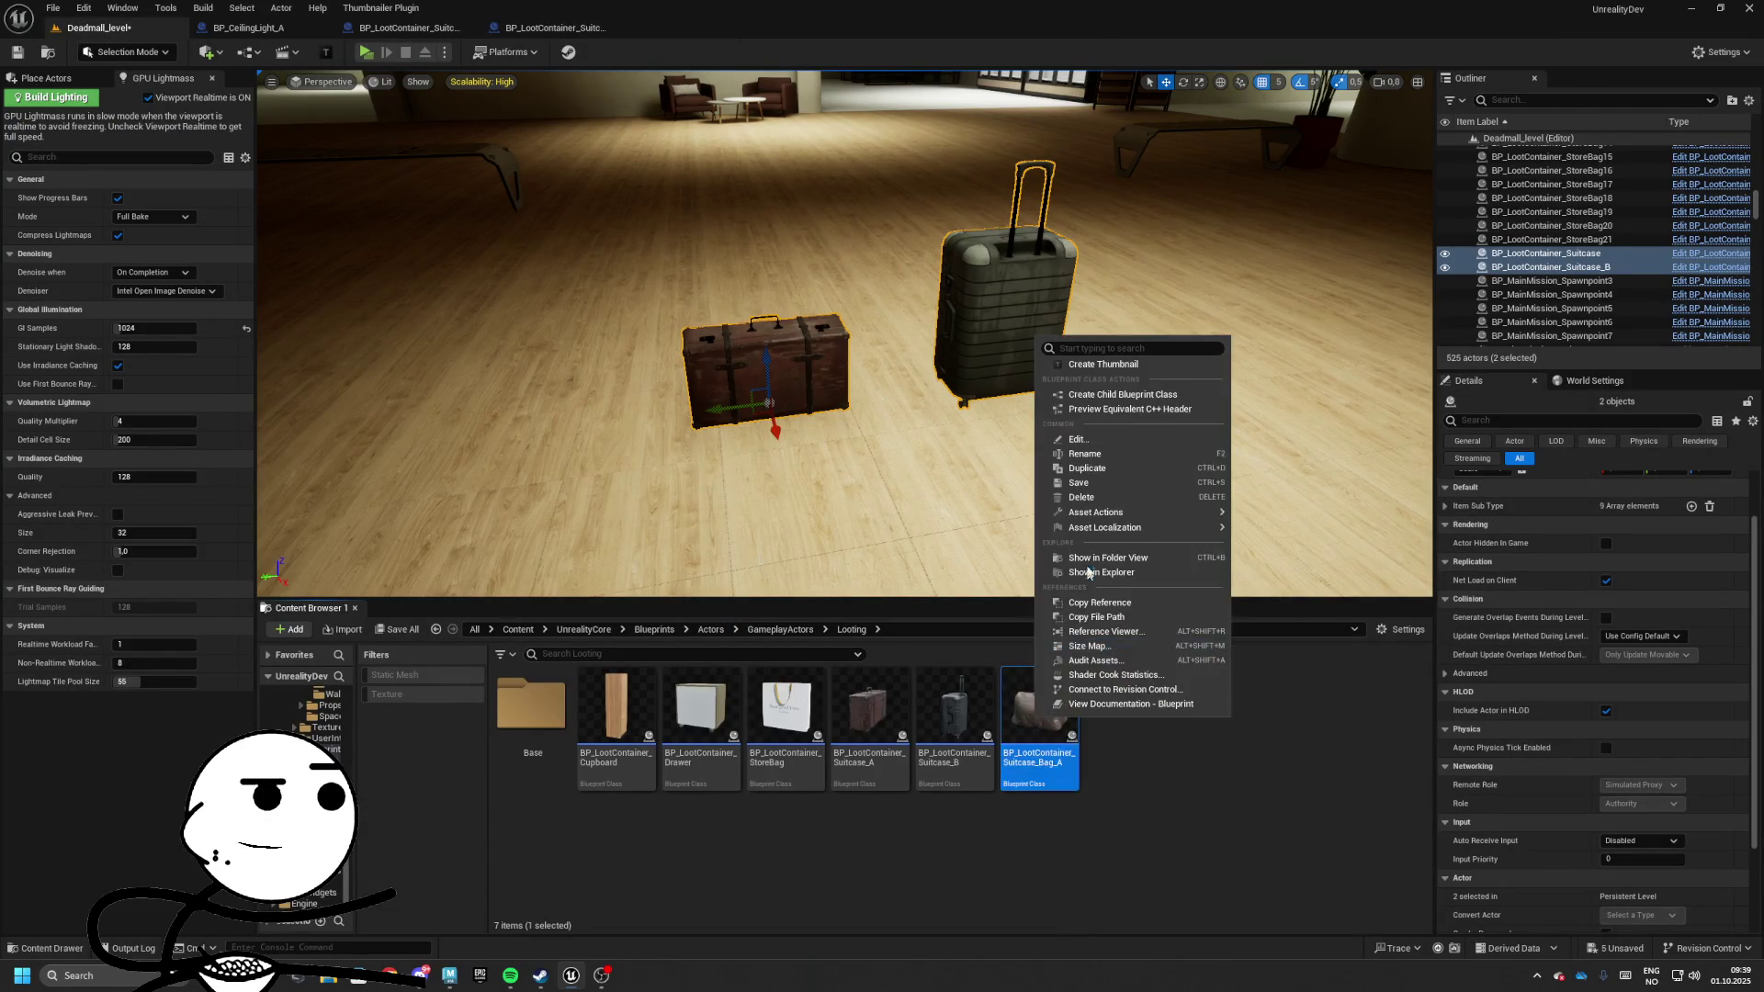
click(1104, 470)
text(Suitcase_Bag_B)
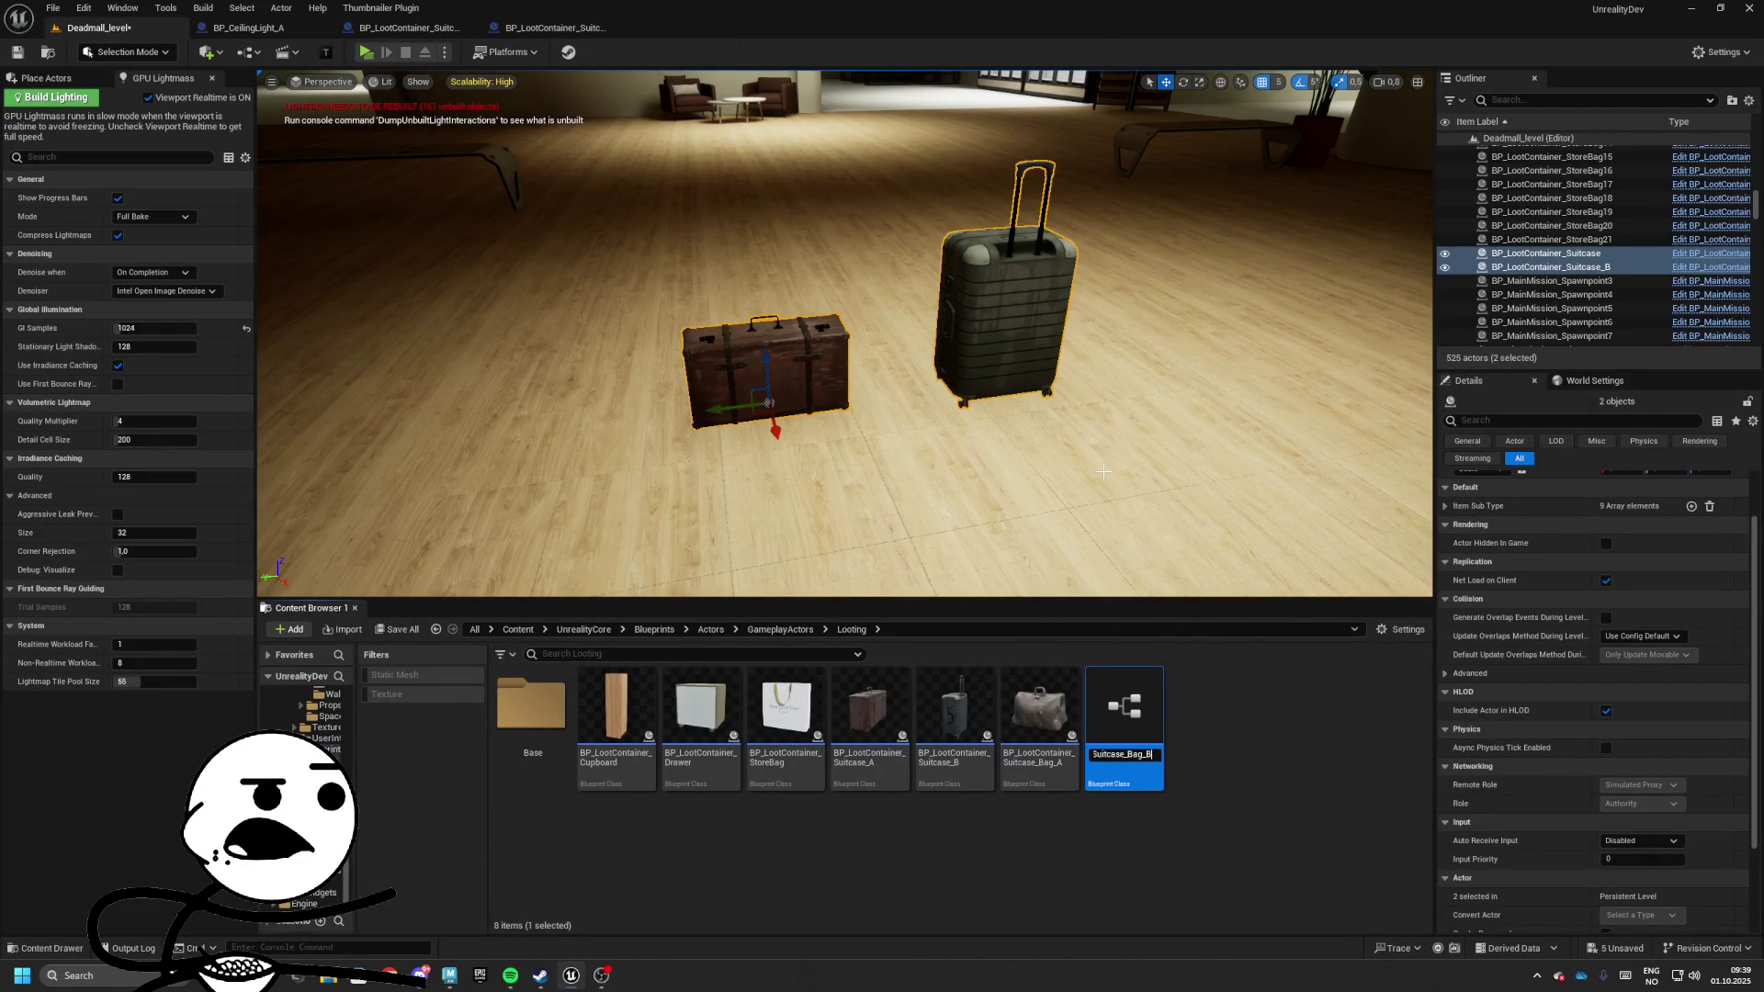
key(Return)
double_click(1124, 706)
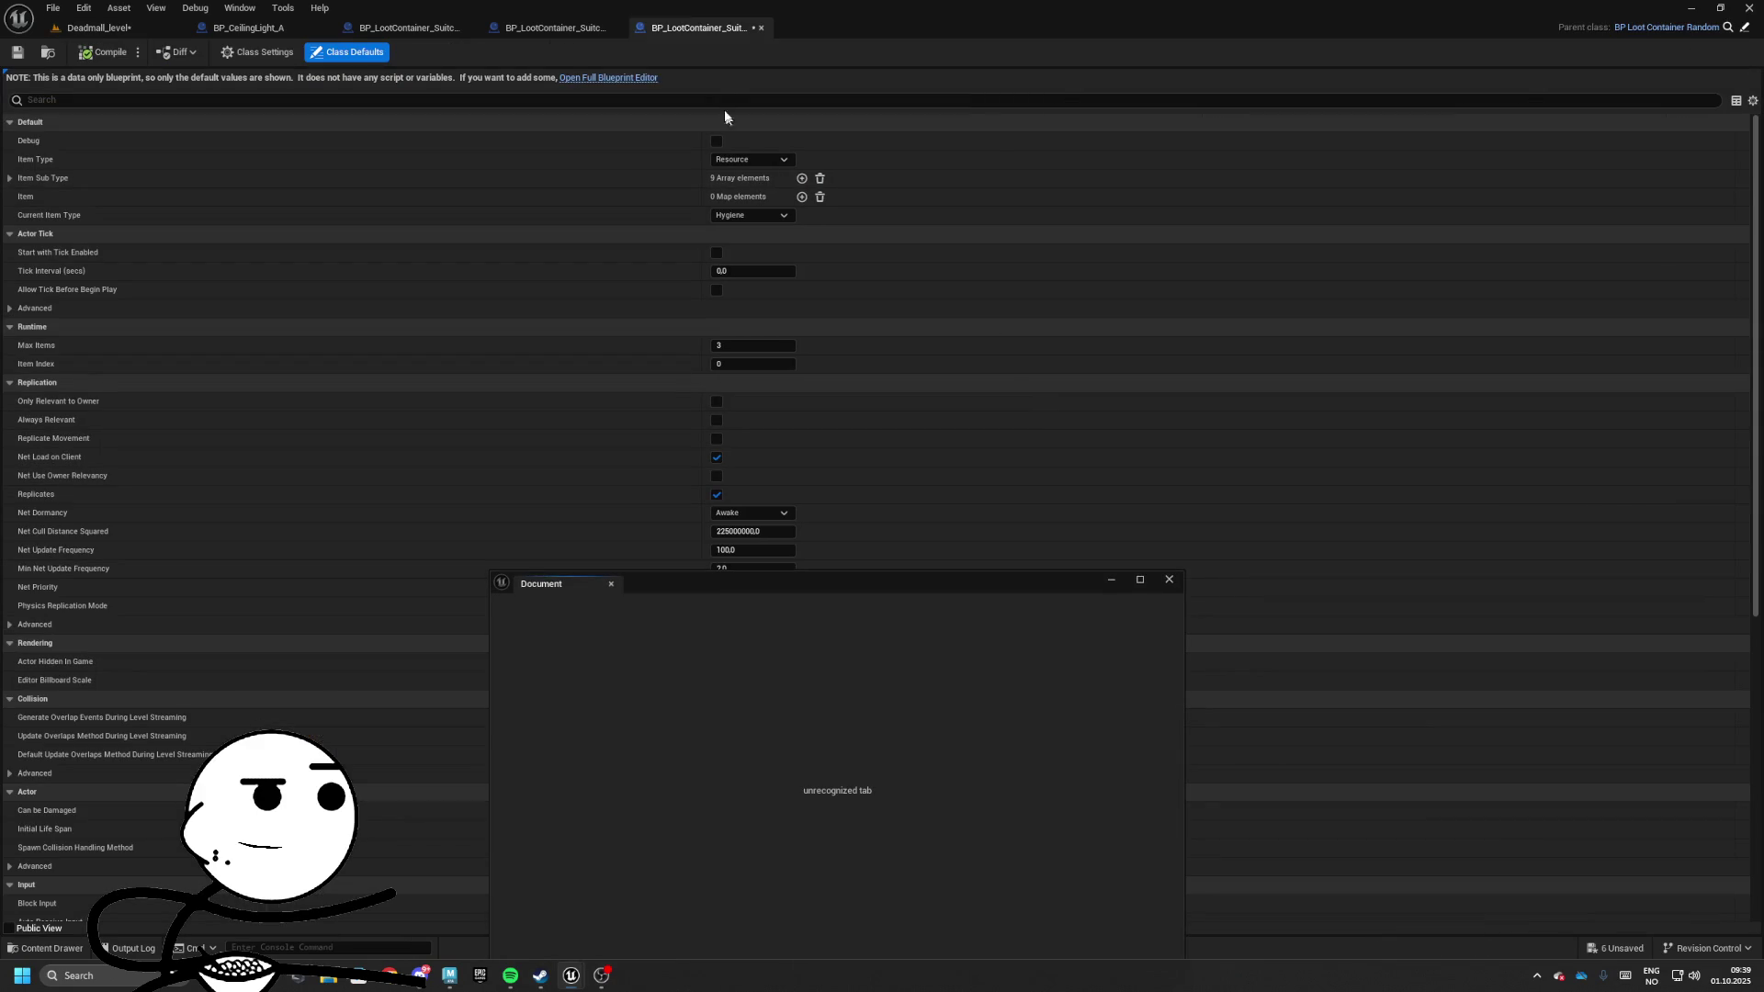
Set Suitcase_Bag_B's static mesh to SM_Bag2 and save the blueprint
click(608, 77)
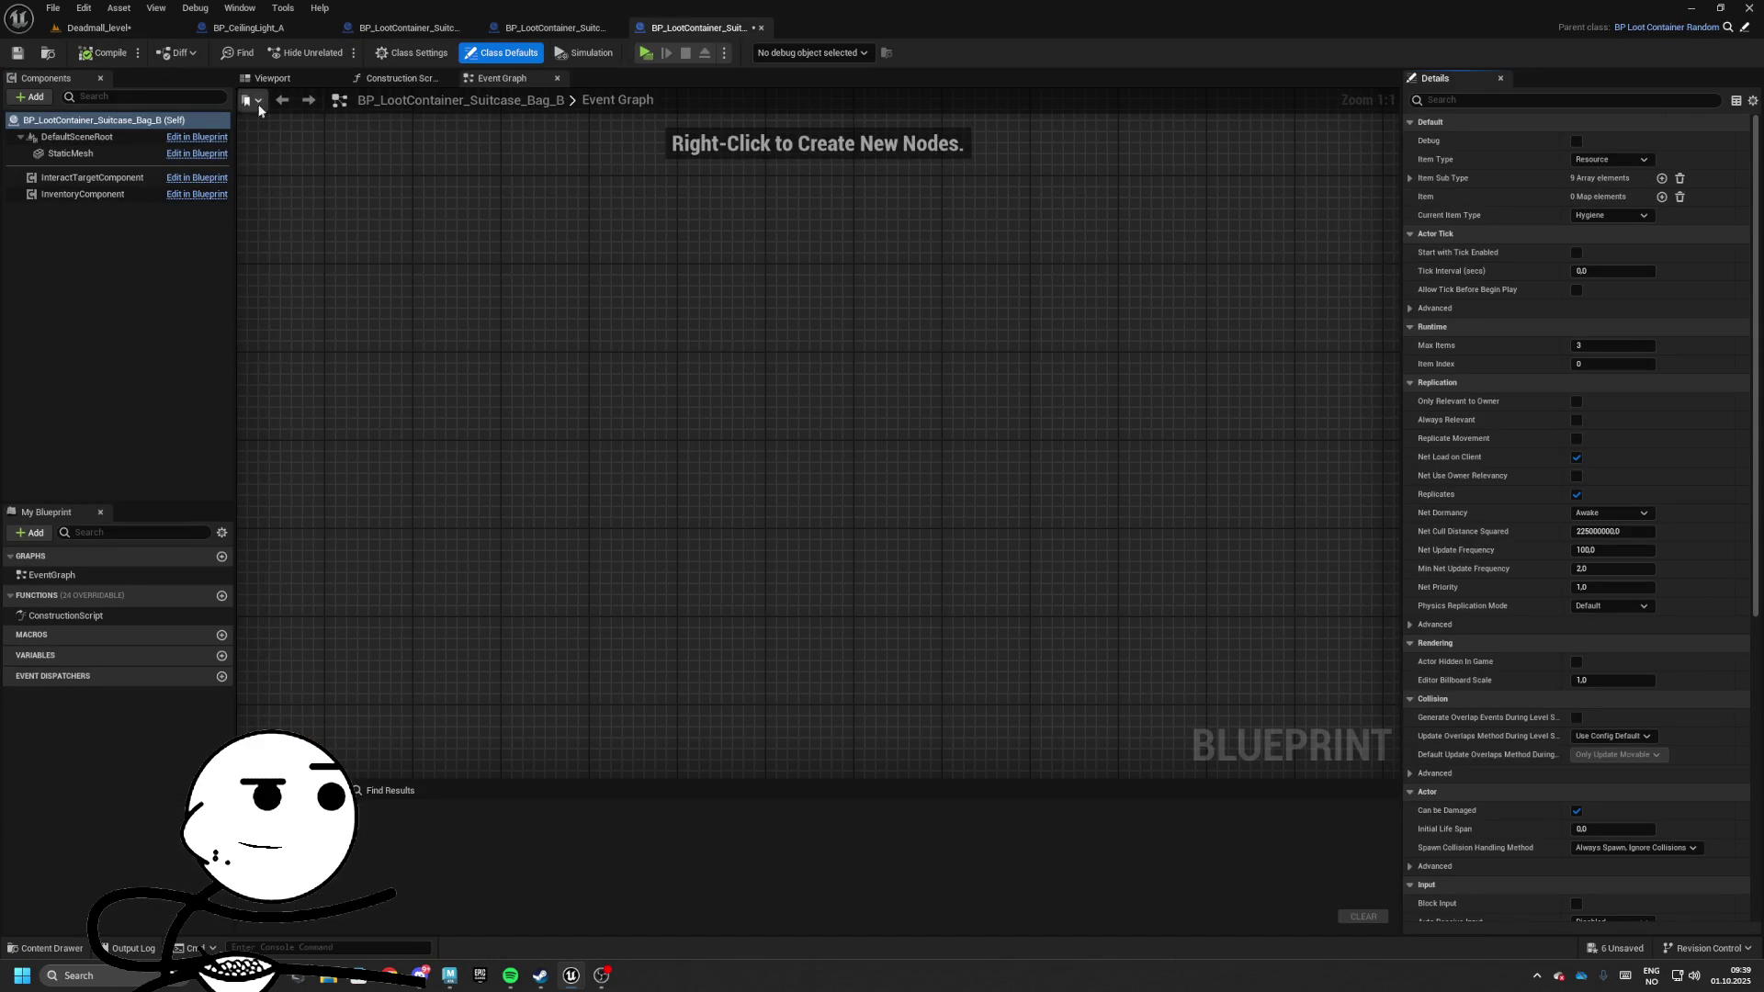
click(817, 437)
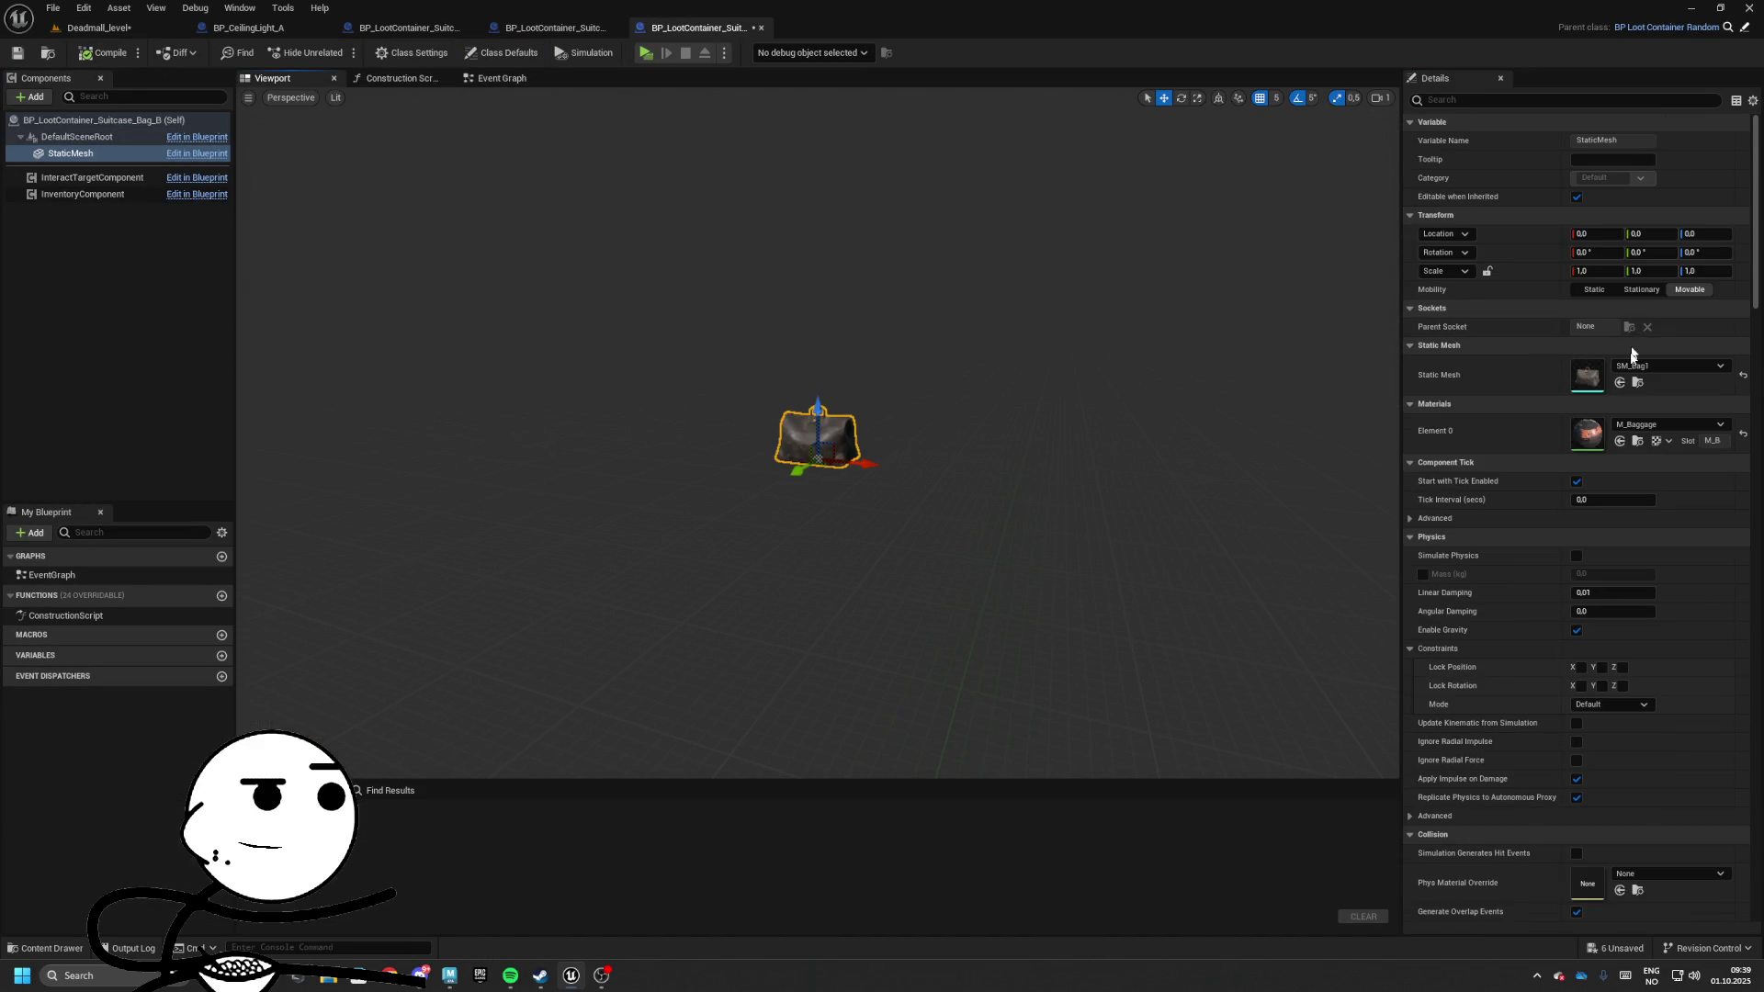
click(1663, 366)
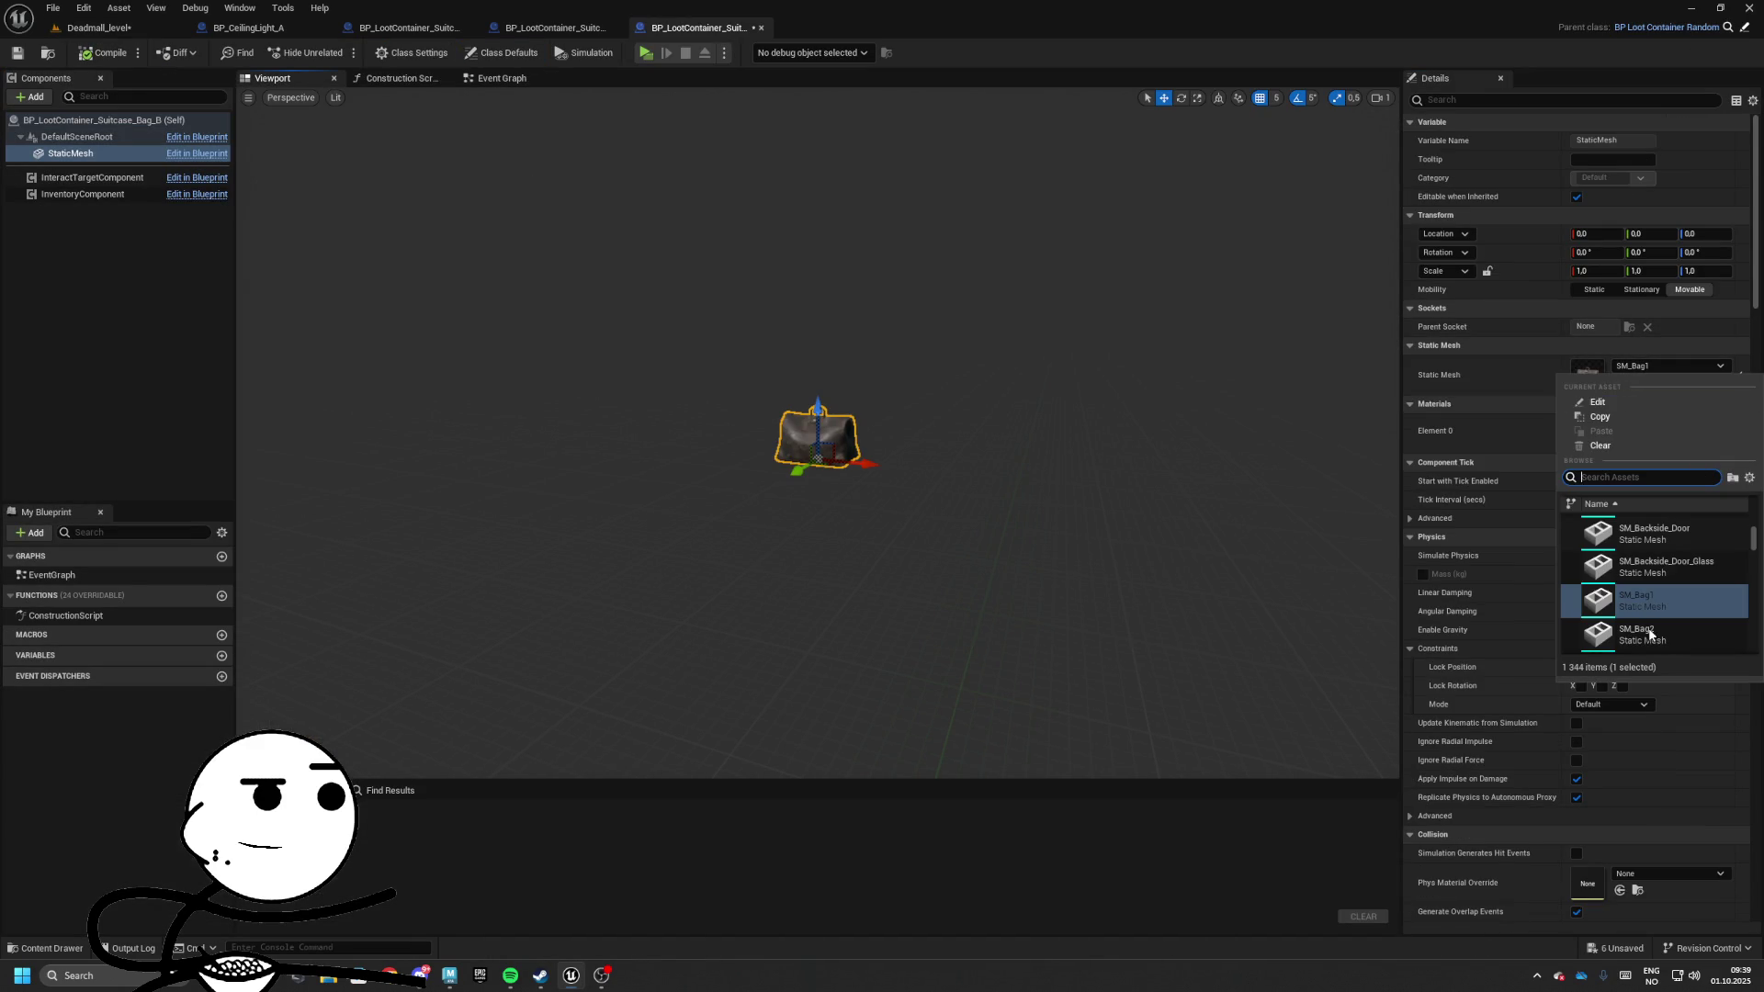
click(1388, 570)
click(17, 53)
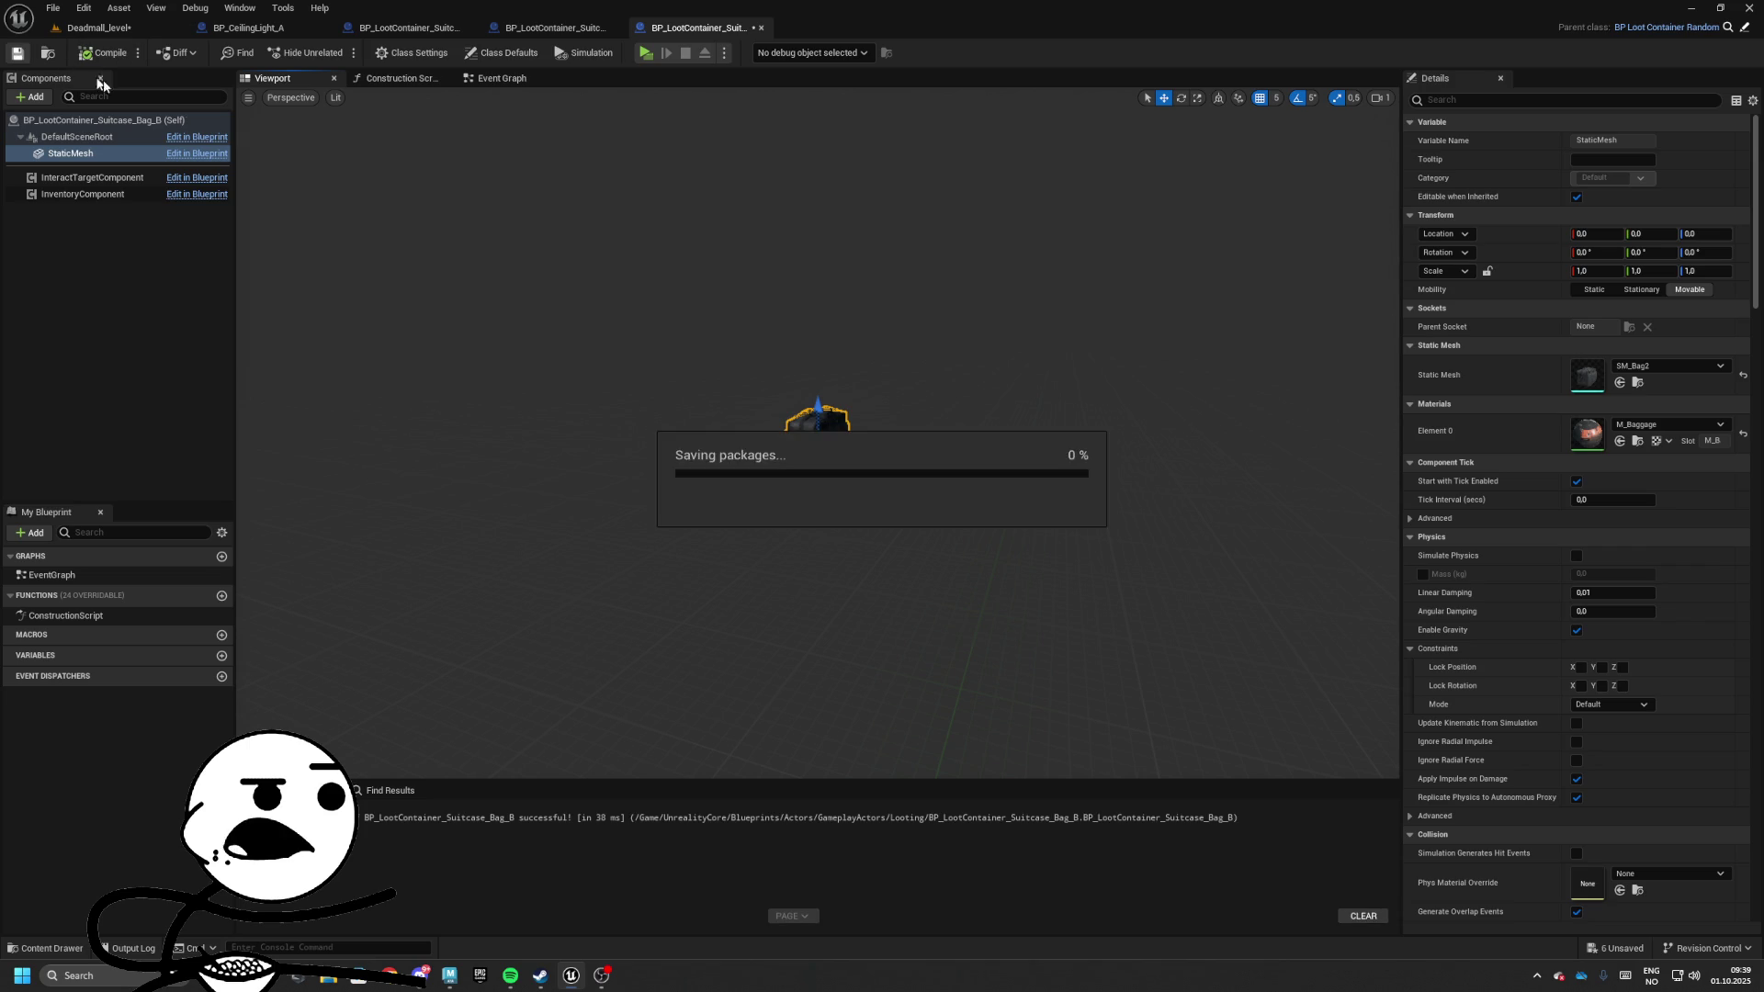
Close the Suitcase_Bag_B blueprint without further mesh changes and bring up its asset actions
click(1667, 366)
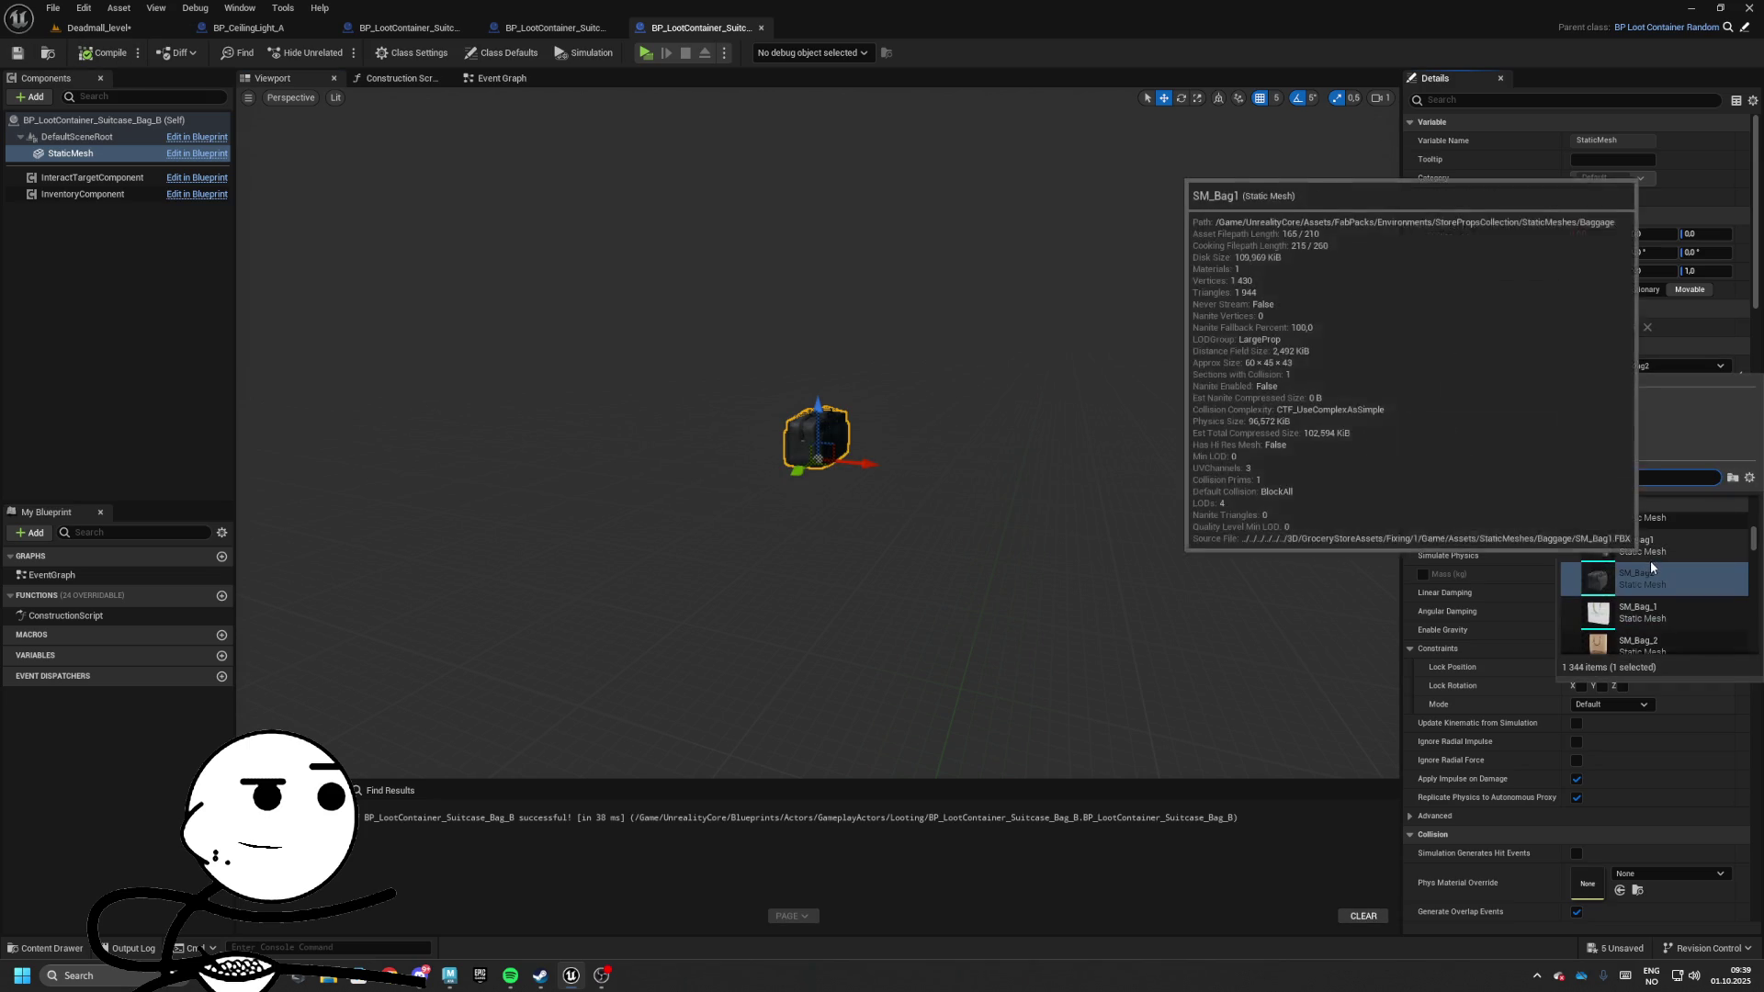
scroll(1653, 578, up, 2)
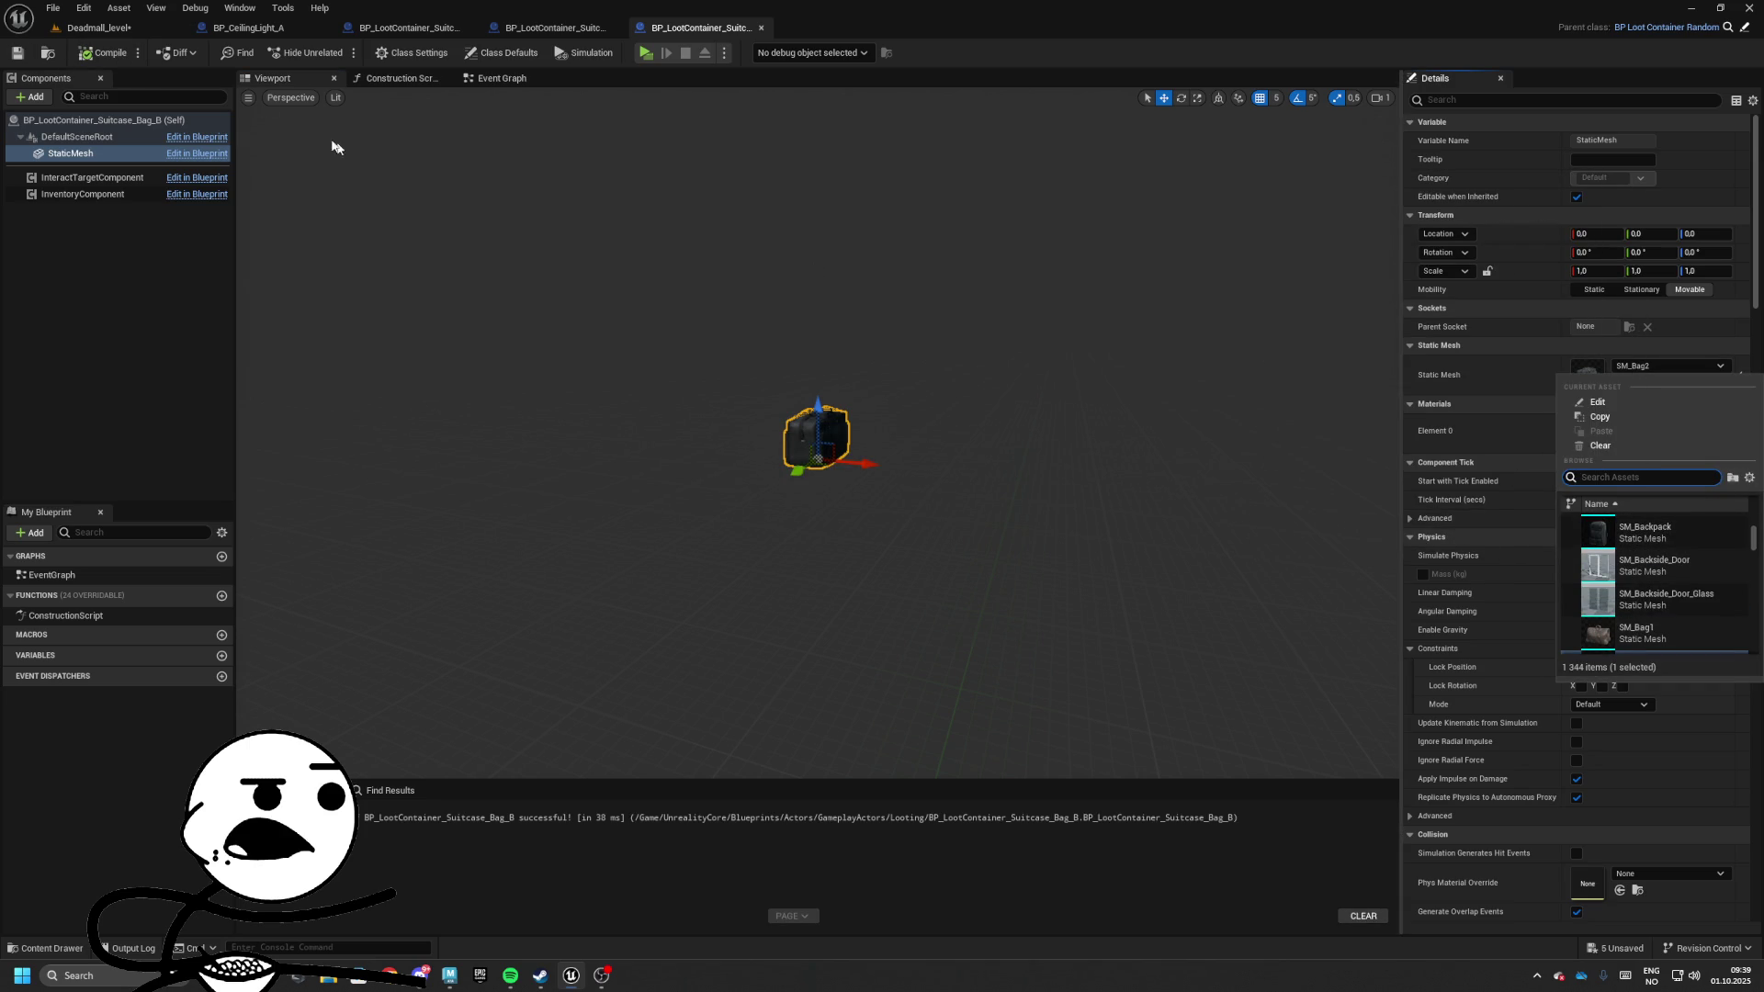
click(84, 53)
click(761, 29)
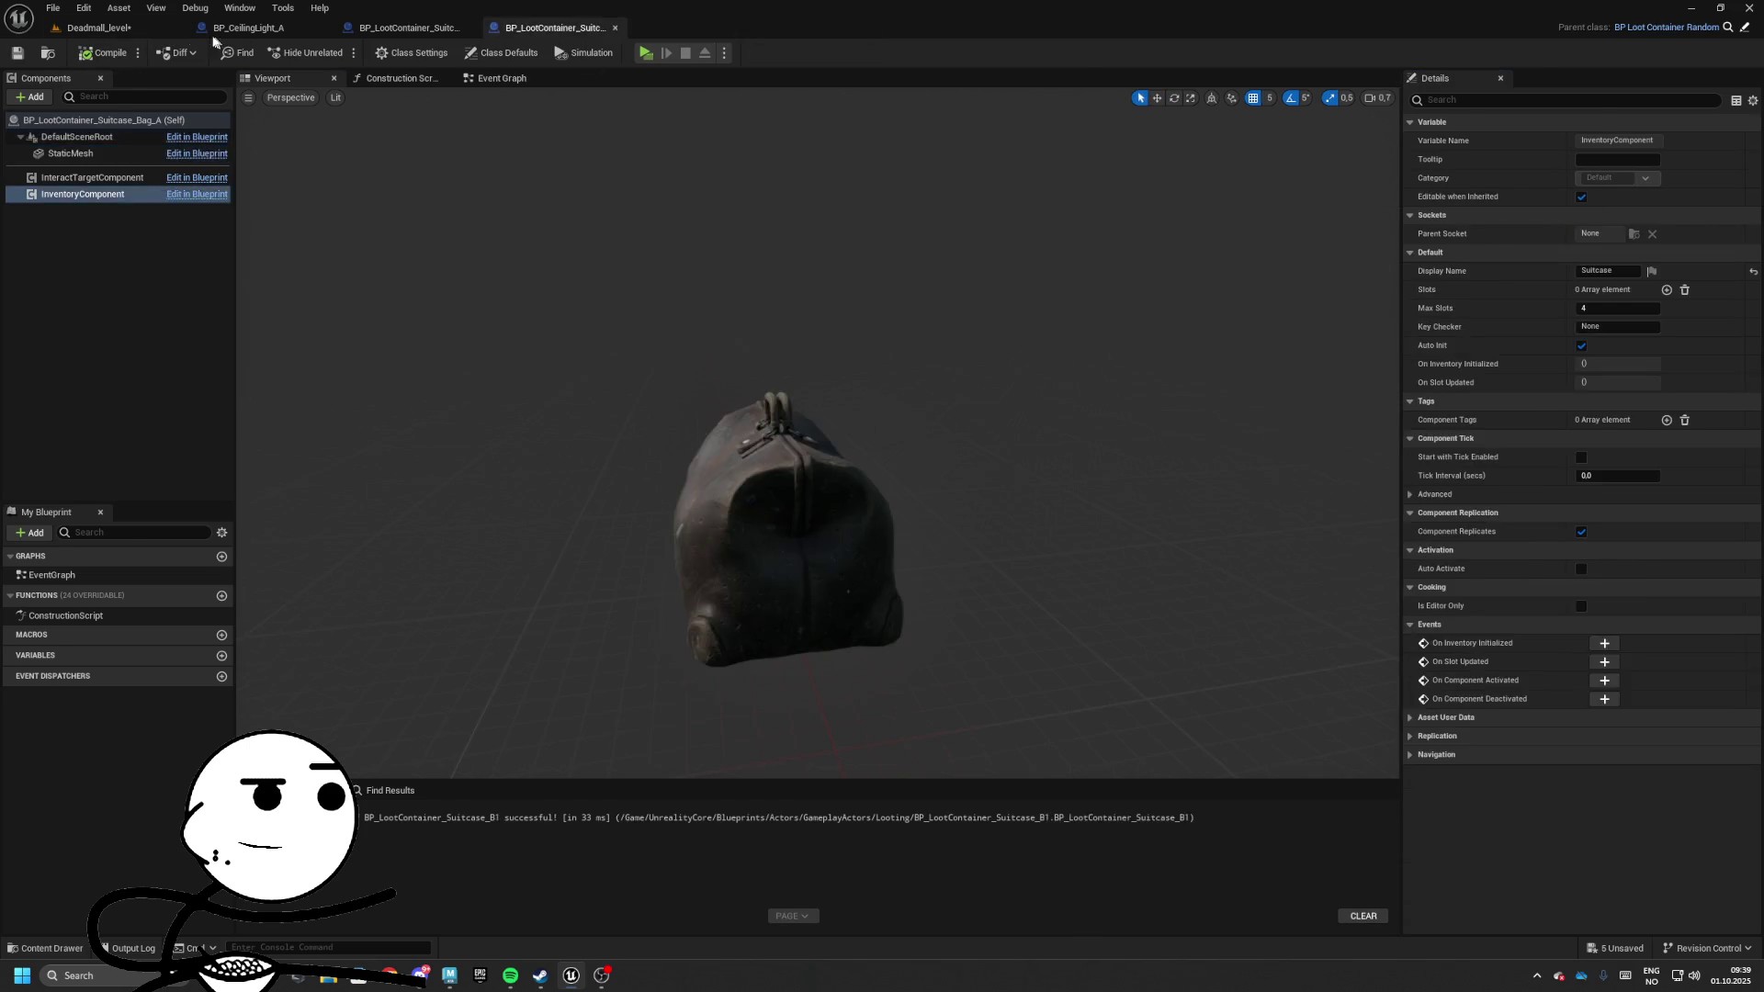
right_click(1139, 721)
Duplicate the Suitcase_Bag_B blueprint as Suitcase_Backpack and briefly open it
click(1238, 477)
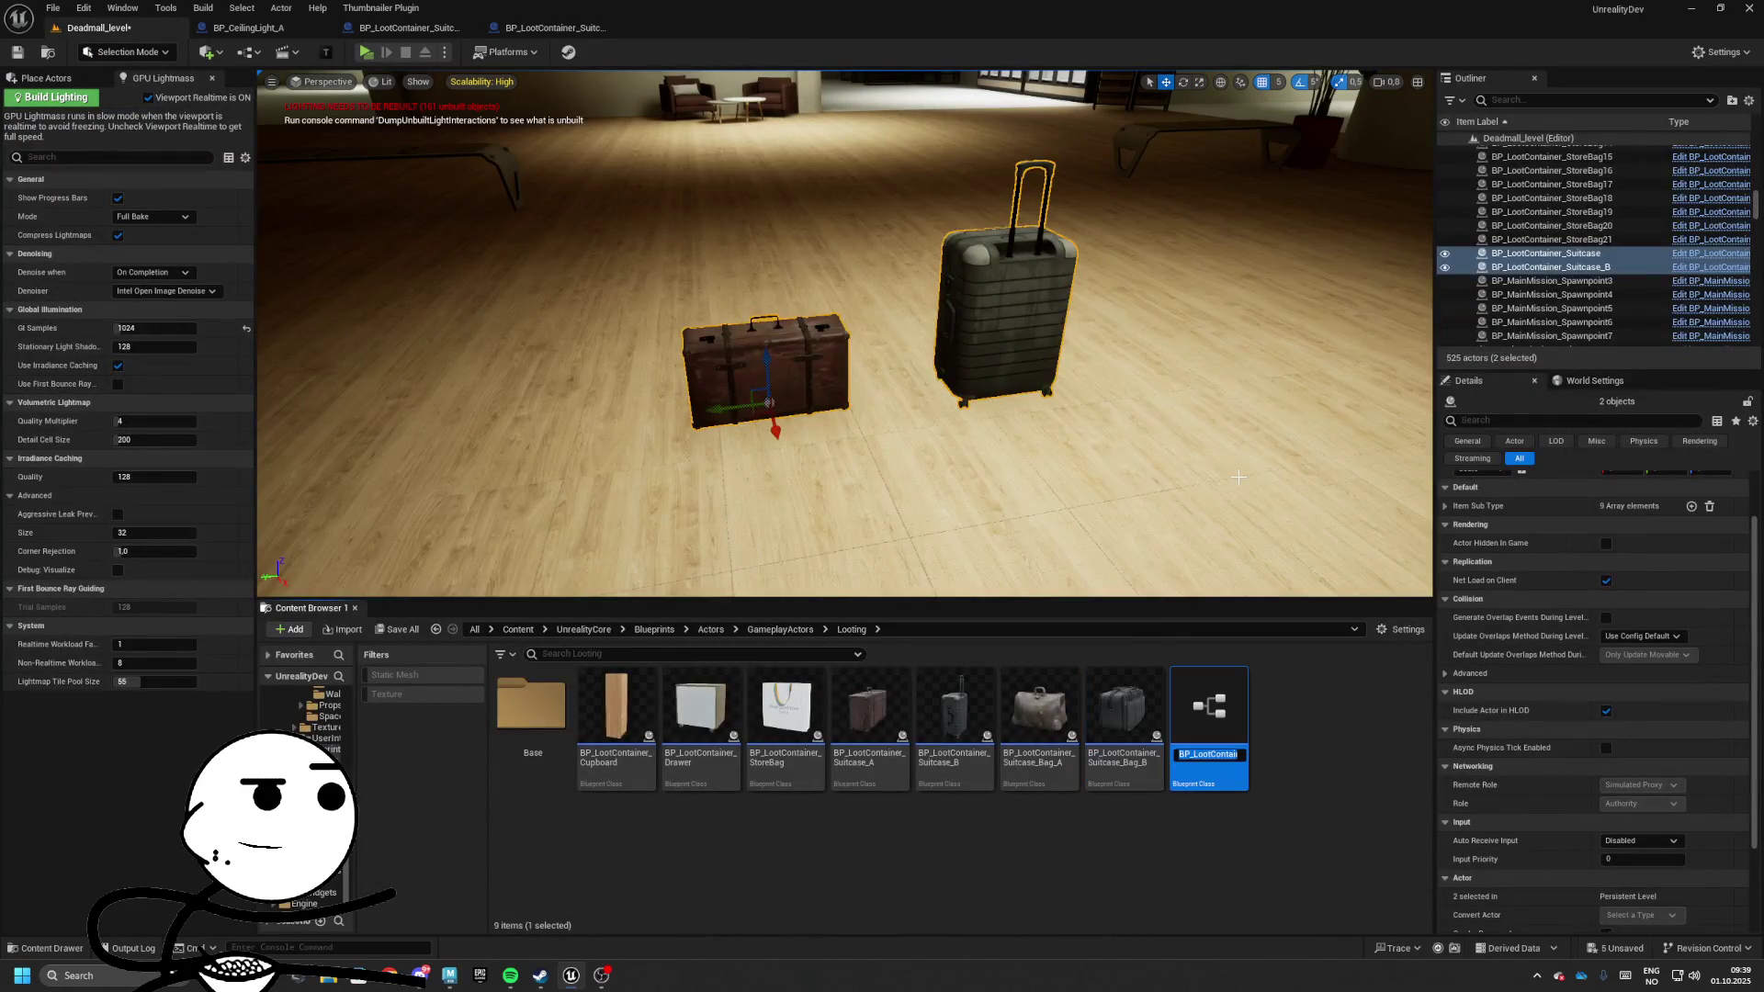
key(BackSpace)
key(BackSpace)
key(BackSpace)
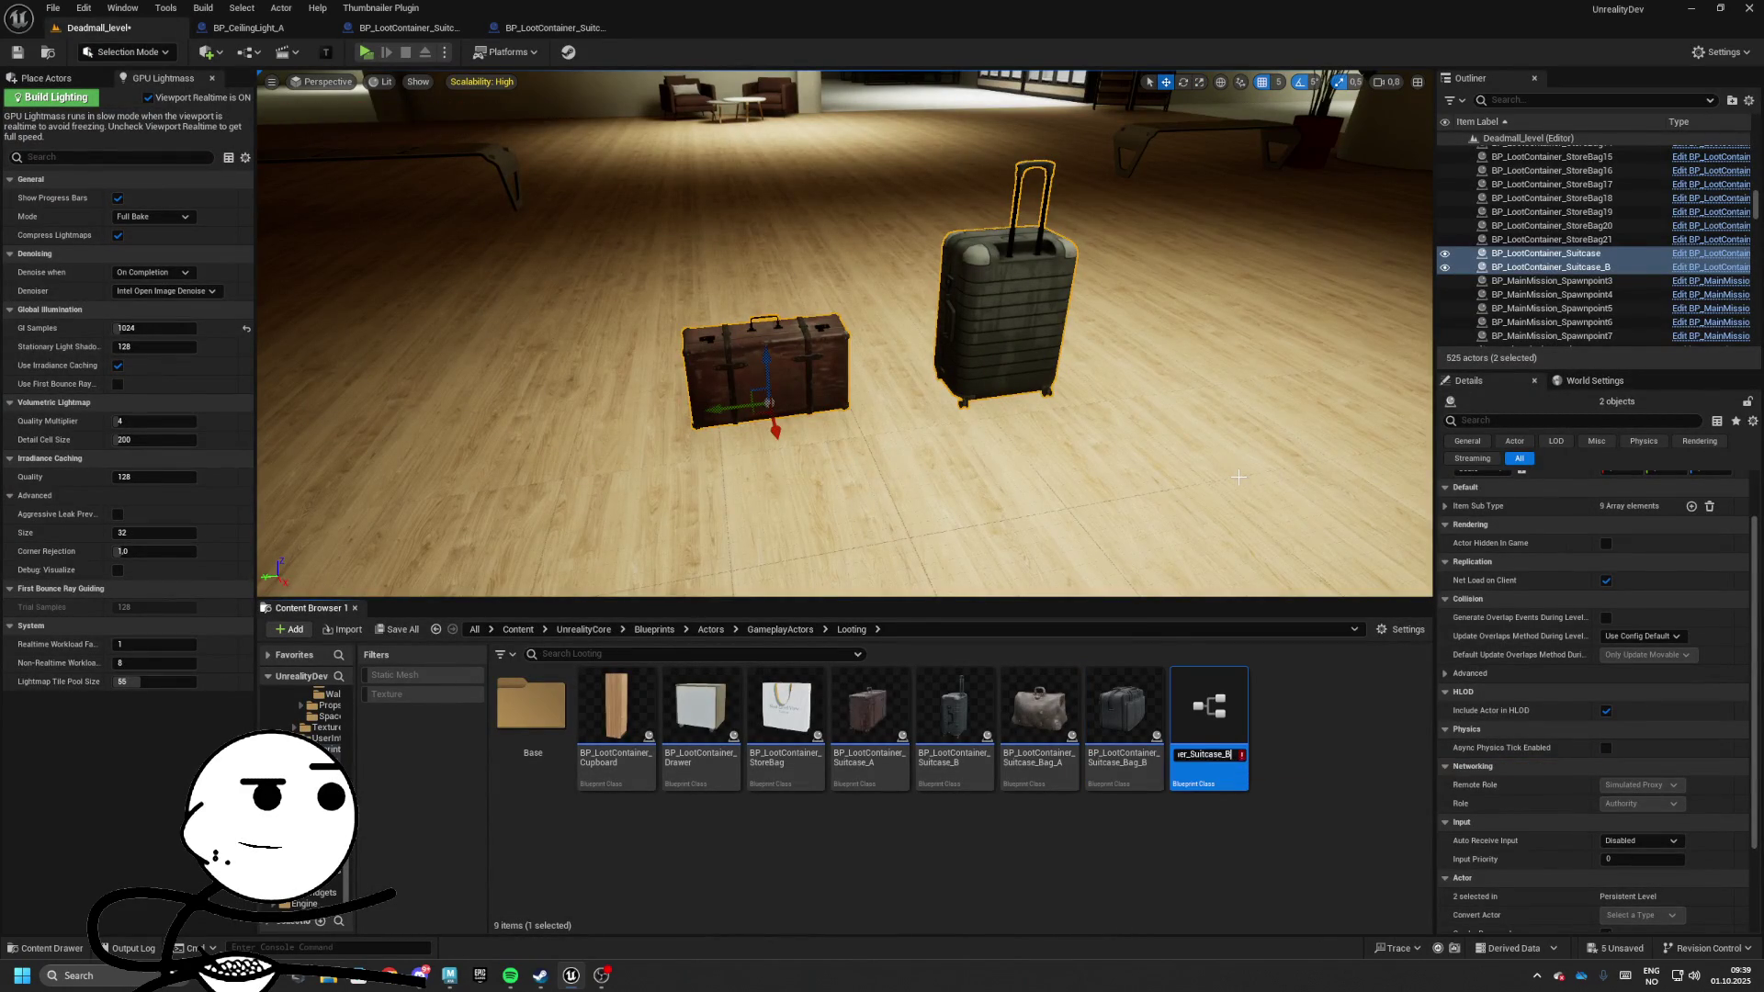
key(Return)
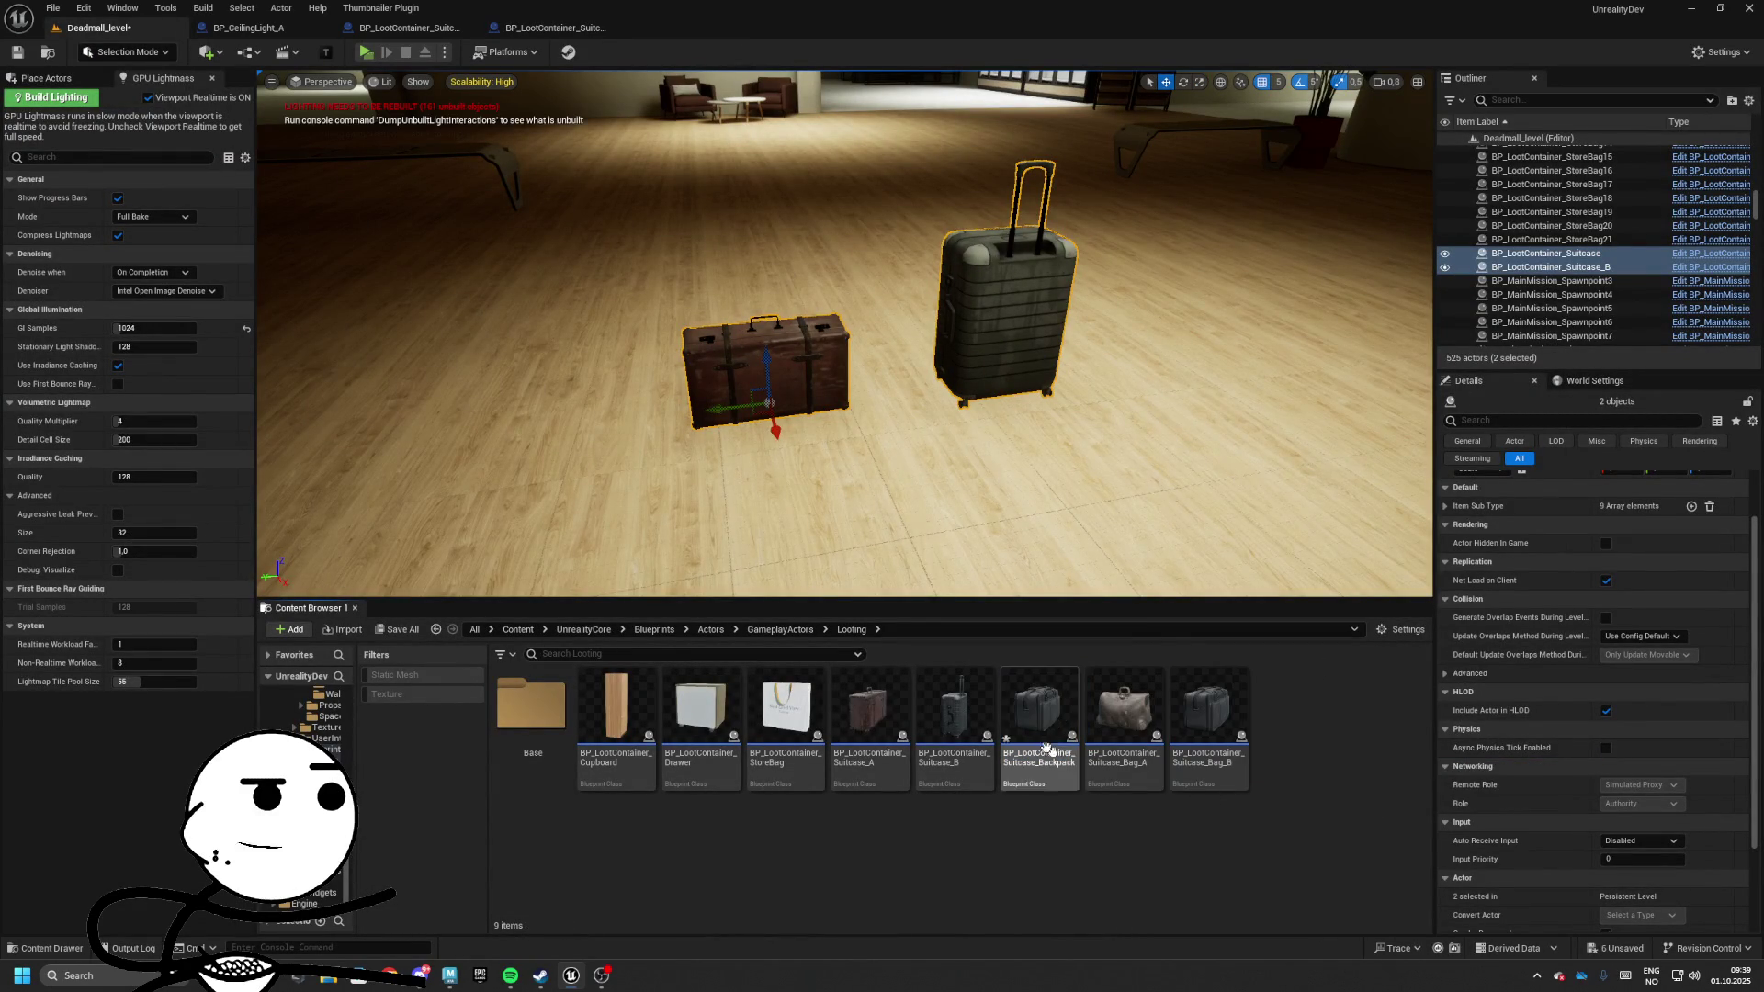
double_click(1040, 726)
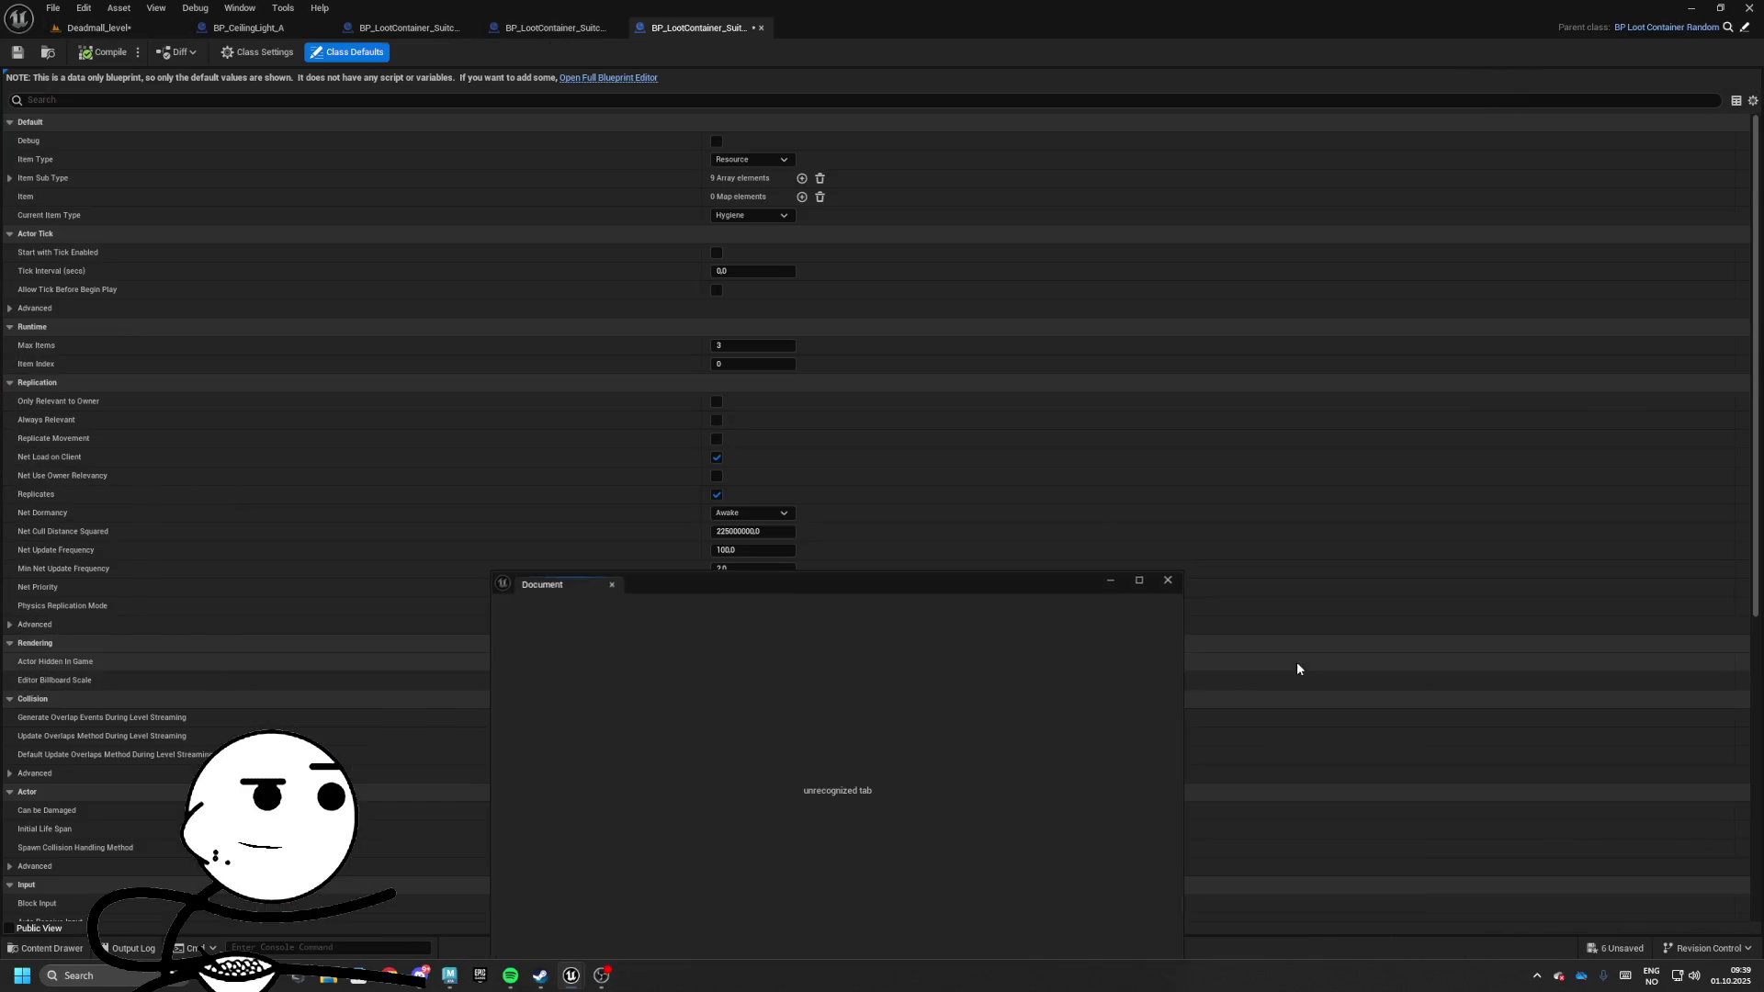
click(761, 28)
click(146, 27)
Rename Suitcase_Bag_A to Bag_A and give the copy its Backpack name
click(1137, 723)
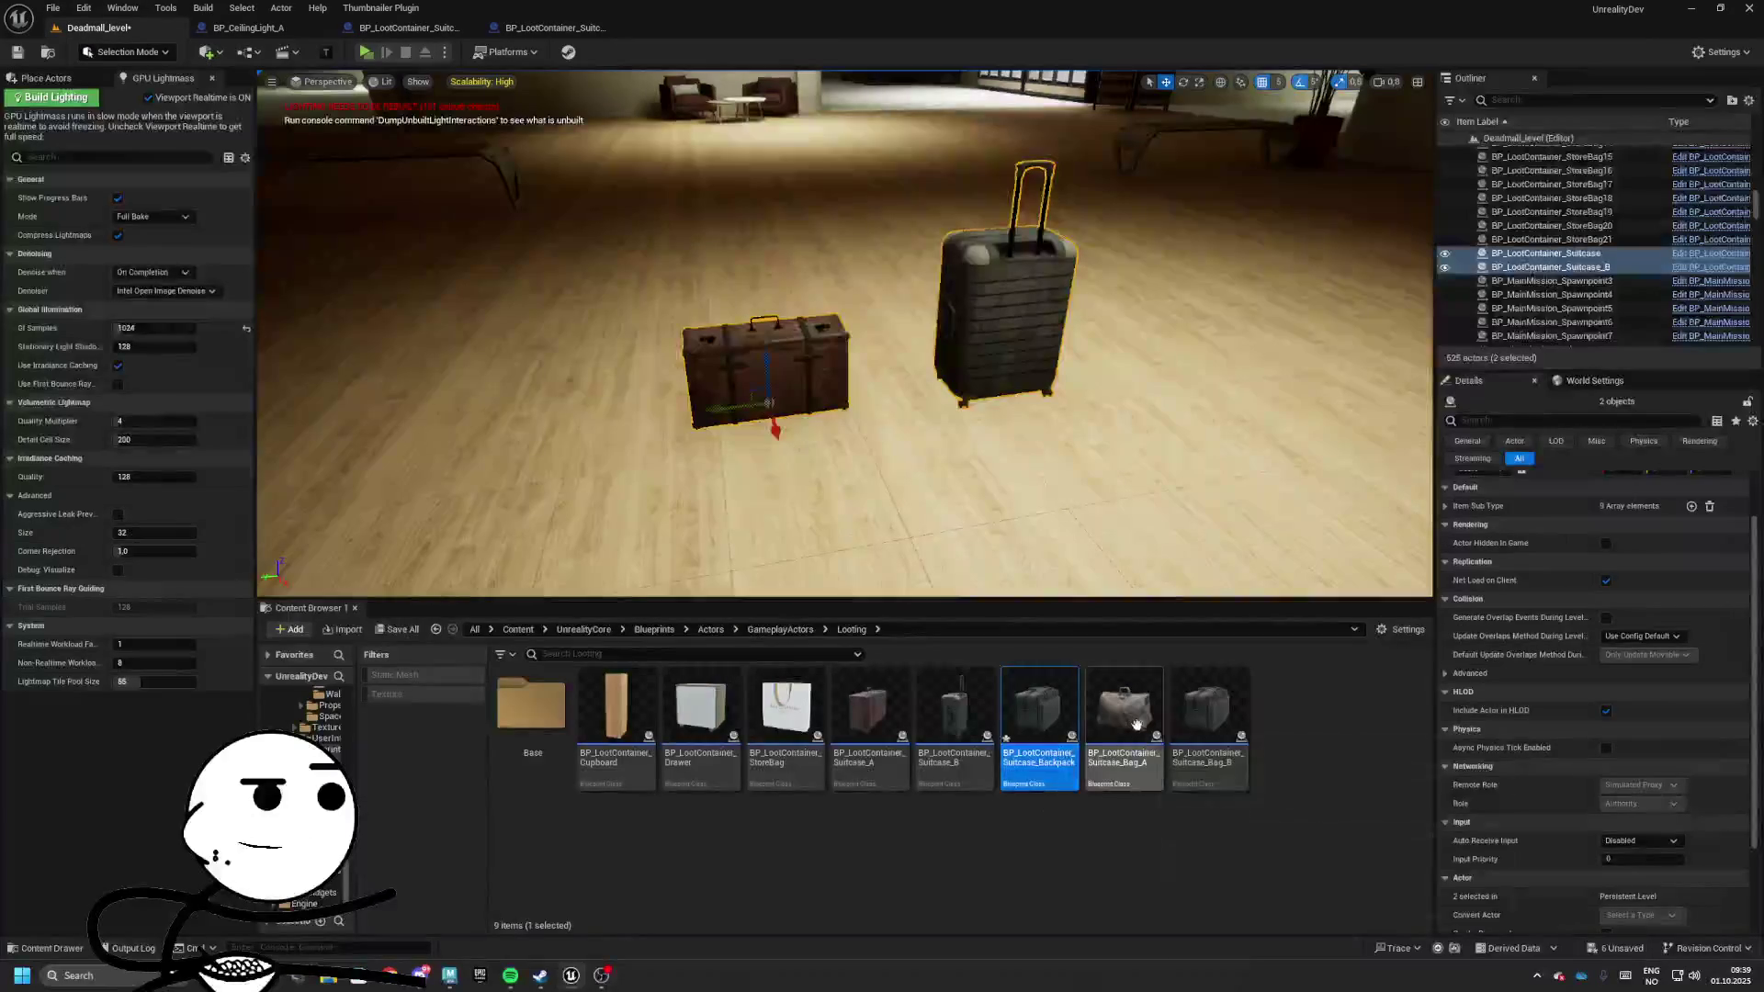
key(F2)
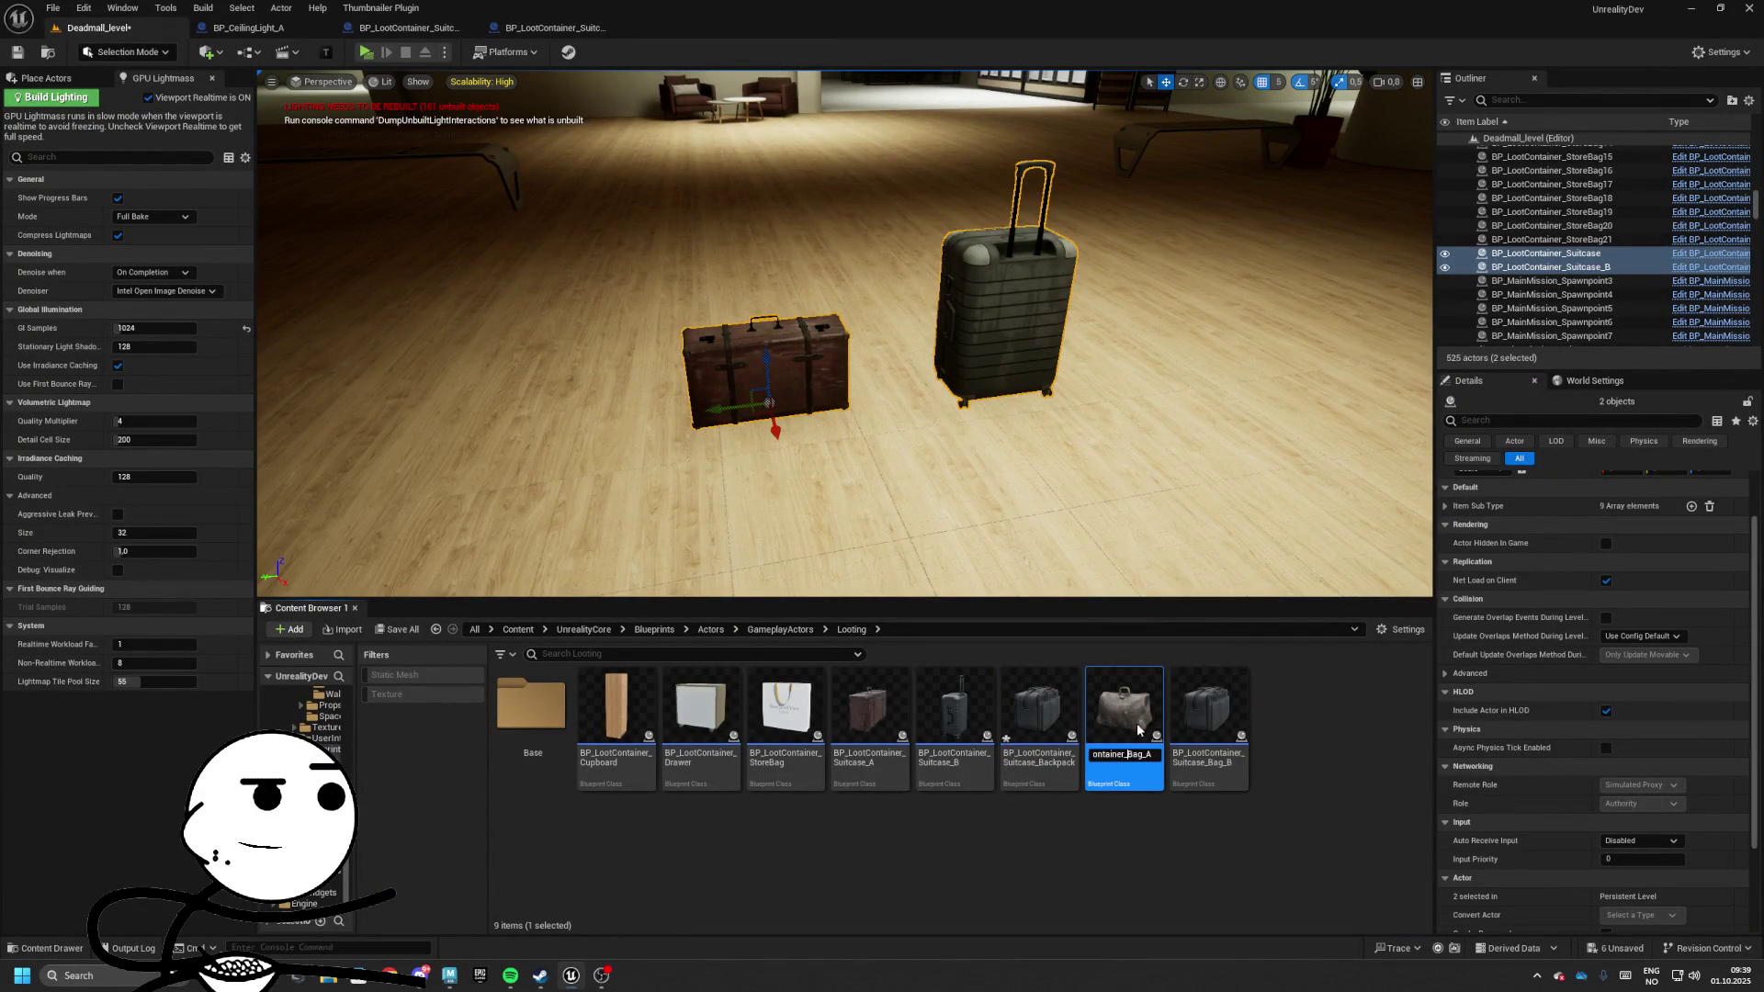
key(Return)
click(1107, 726)
key(F2)
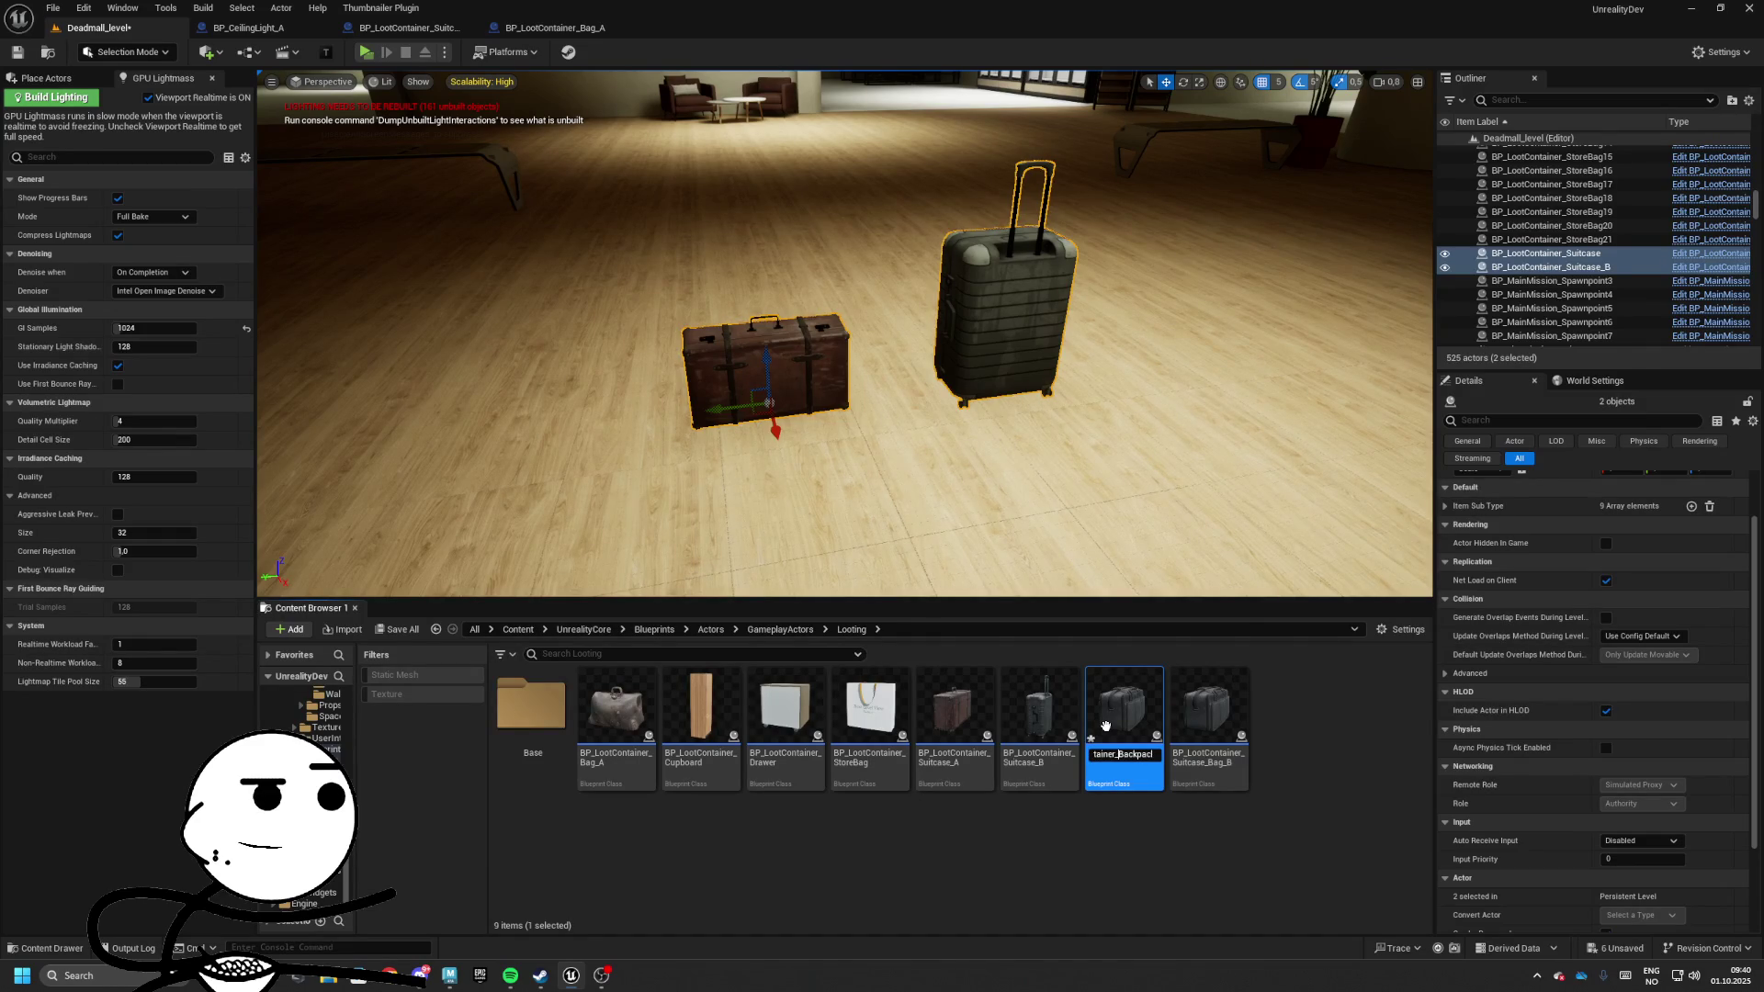
key(Return)
Rename the remaining bag asset to BP_LootContainer_Bag_B
click(1130, 735)
key(F2)
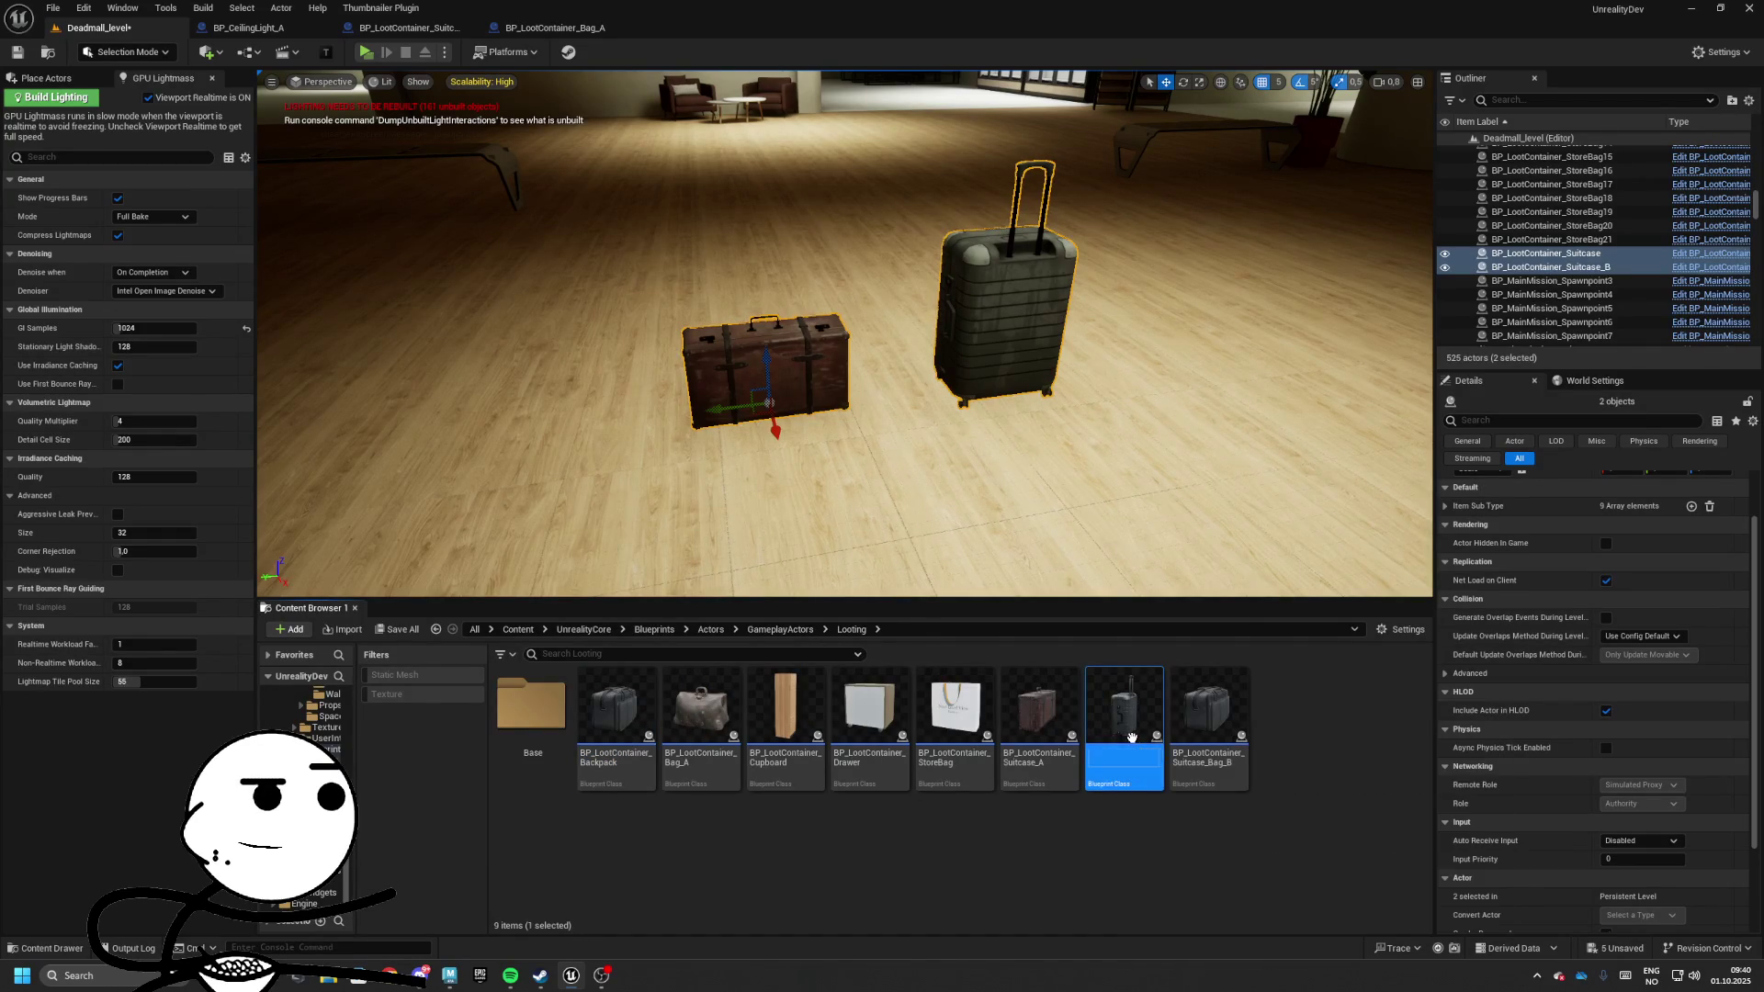
click(1208, 712)
key(F2)
text(q)
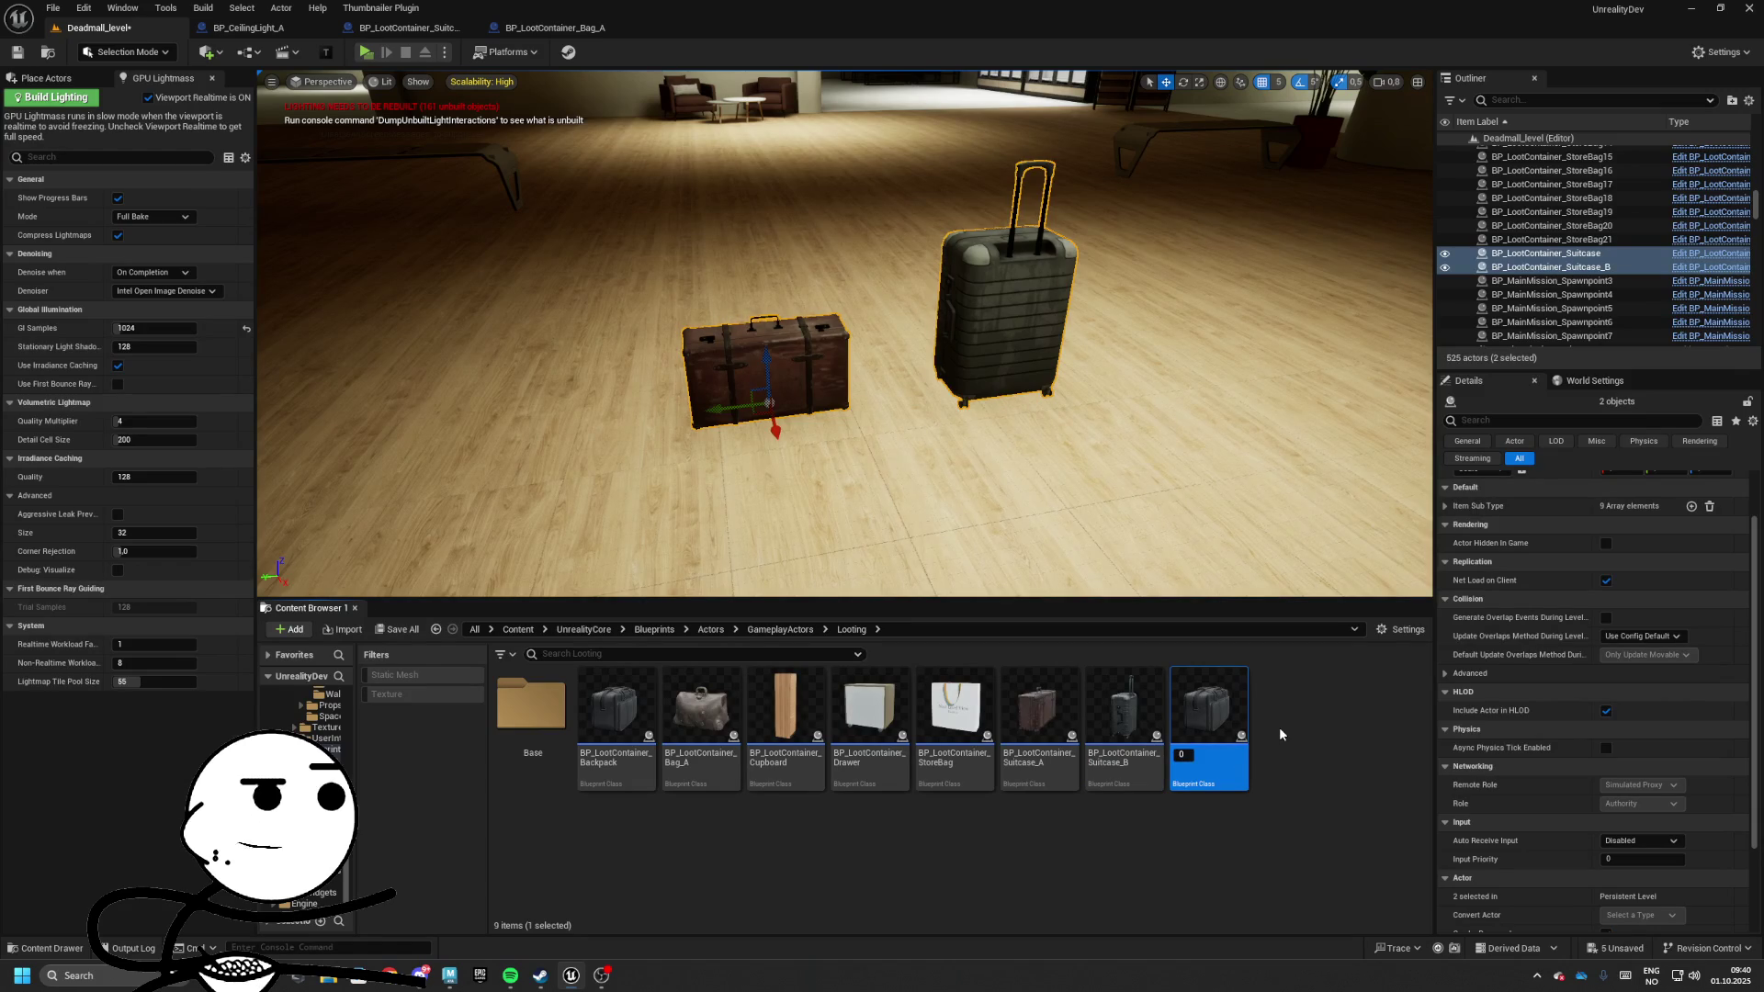
key(ctrl+z)
key(BackSpace)
key(BackSpace)
key(BackSpace)
key(BackSpace)
key(BackSpace)
key(BackSpace)
key(Return)
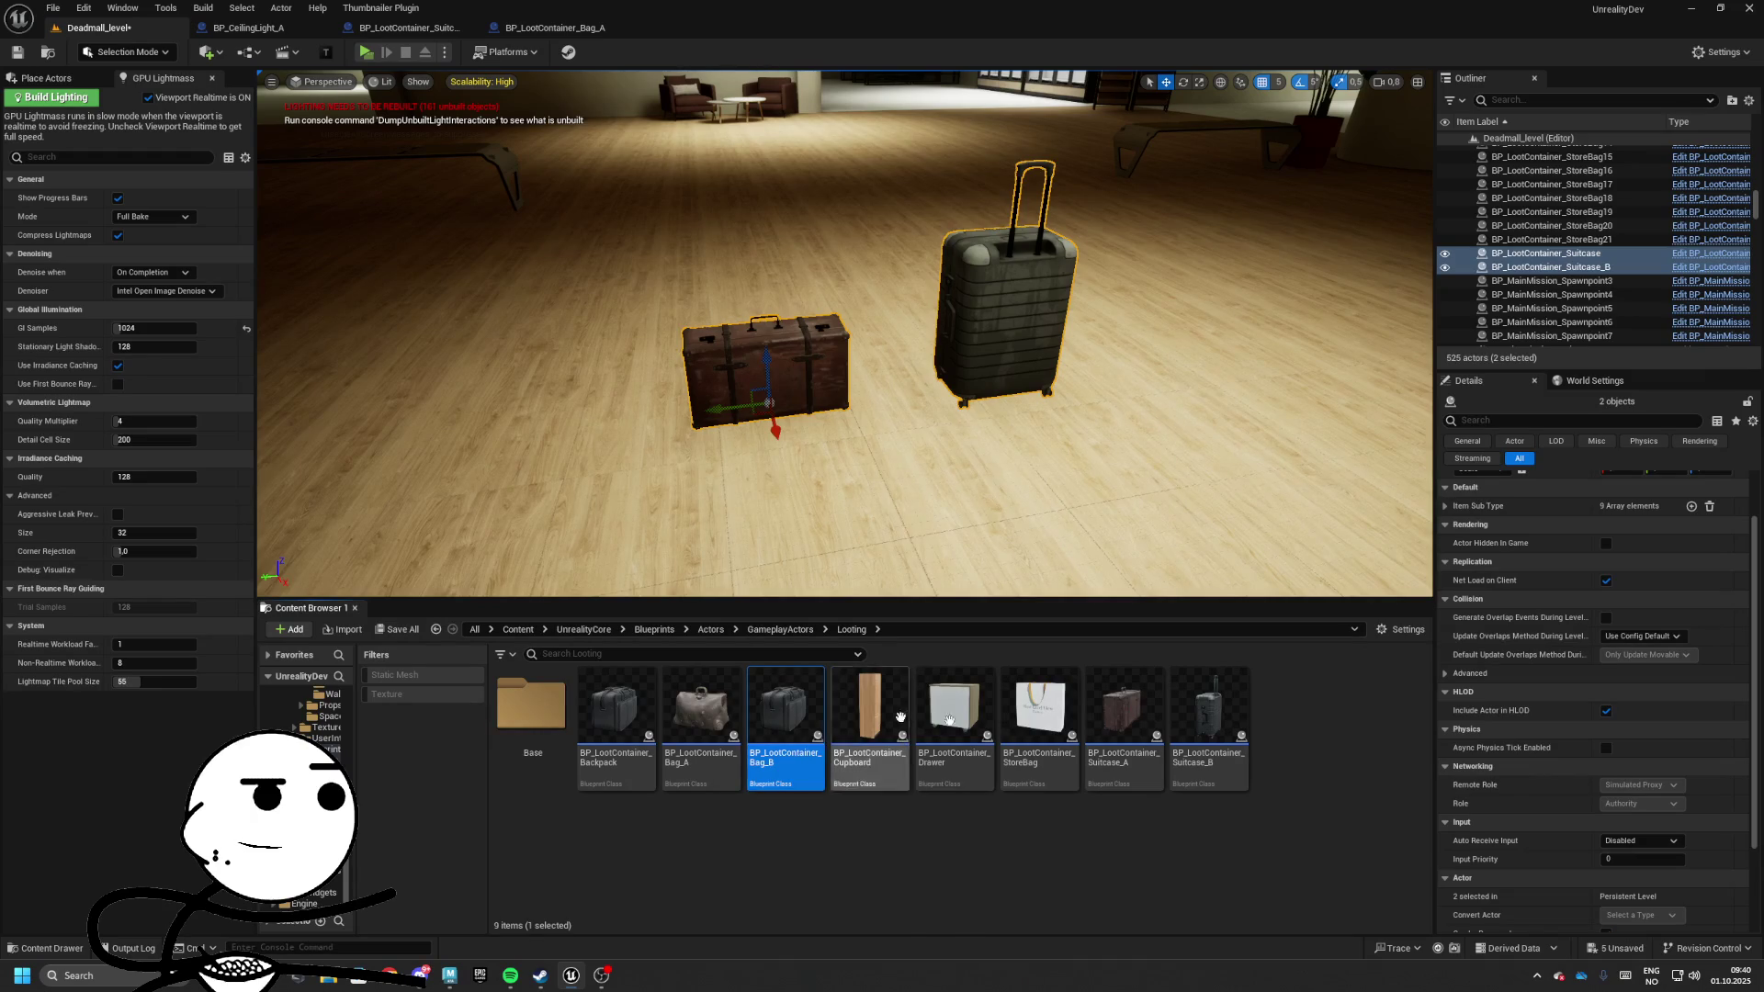
In BP_LootContainer_Backpack, set InventoryComponent display name Backpack and max slots 8, then compile
double_click(601, 732)
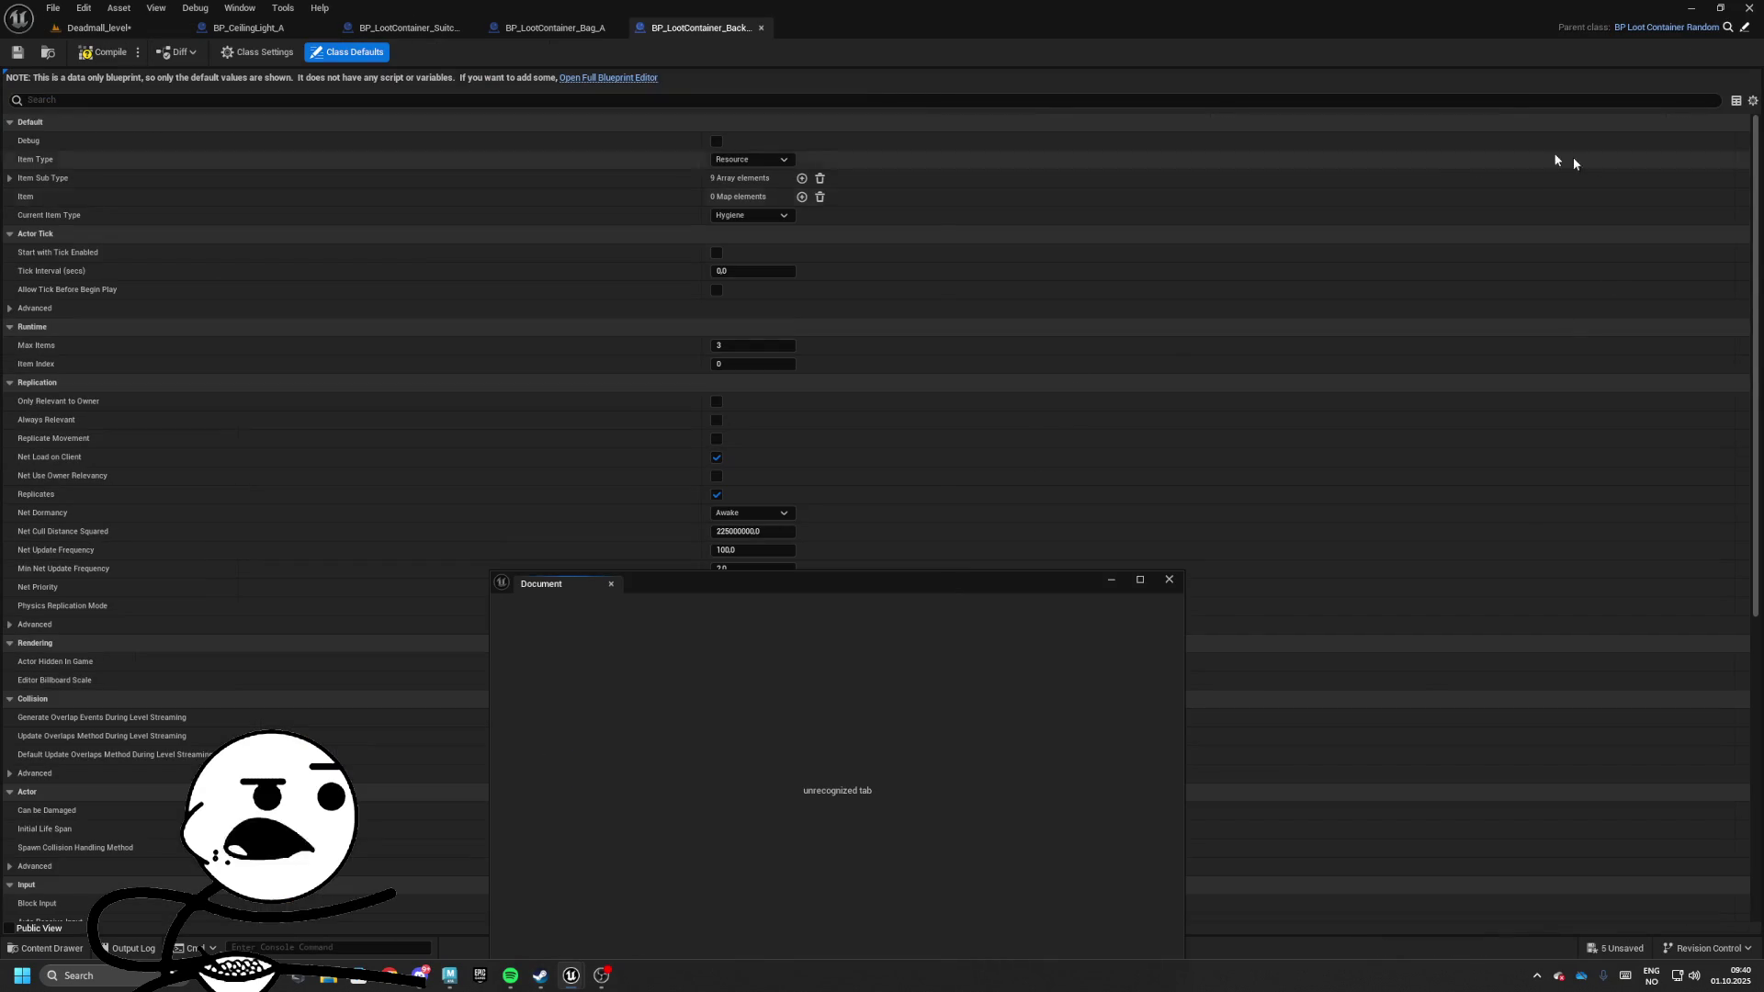
click(608, 78)
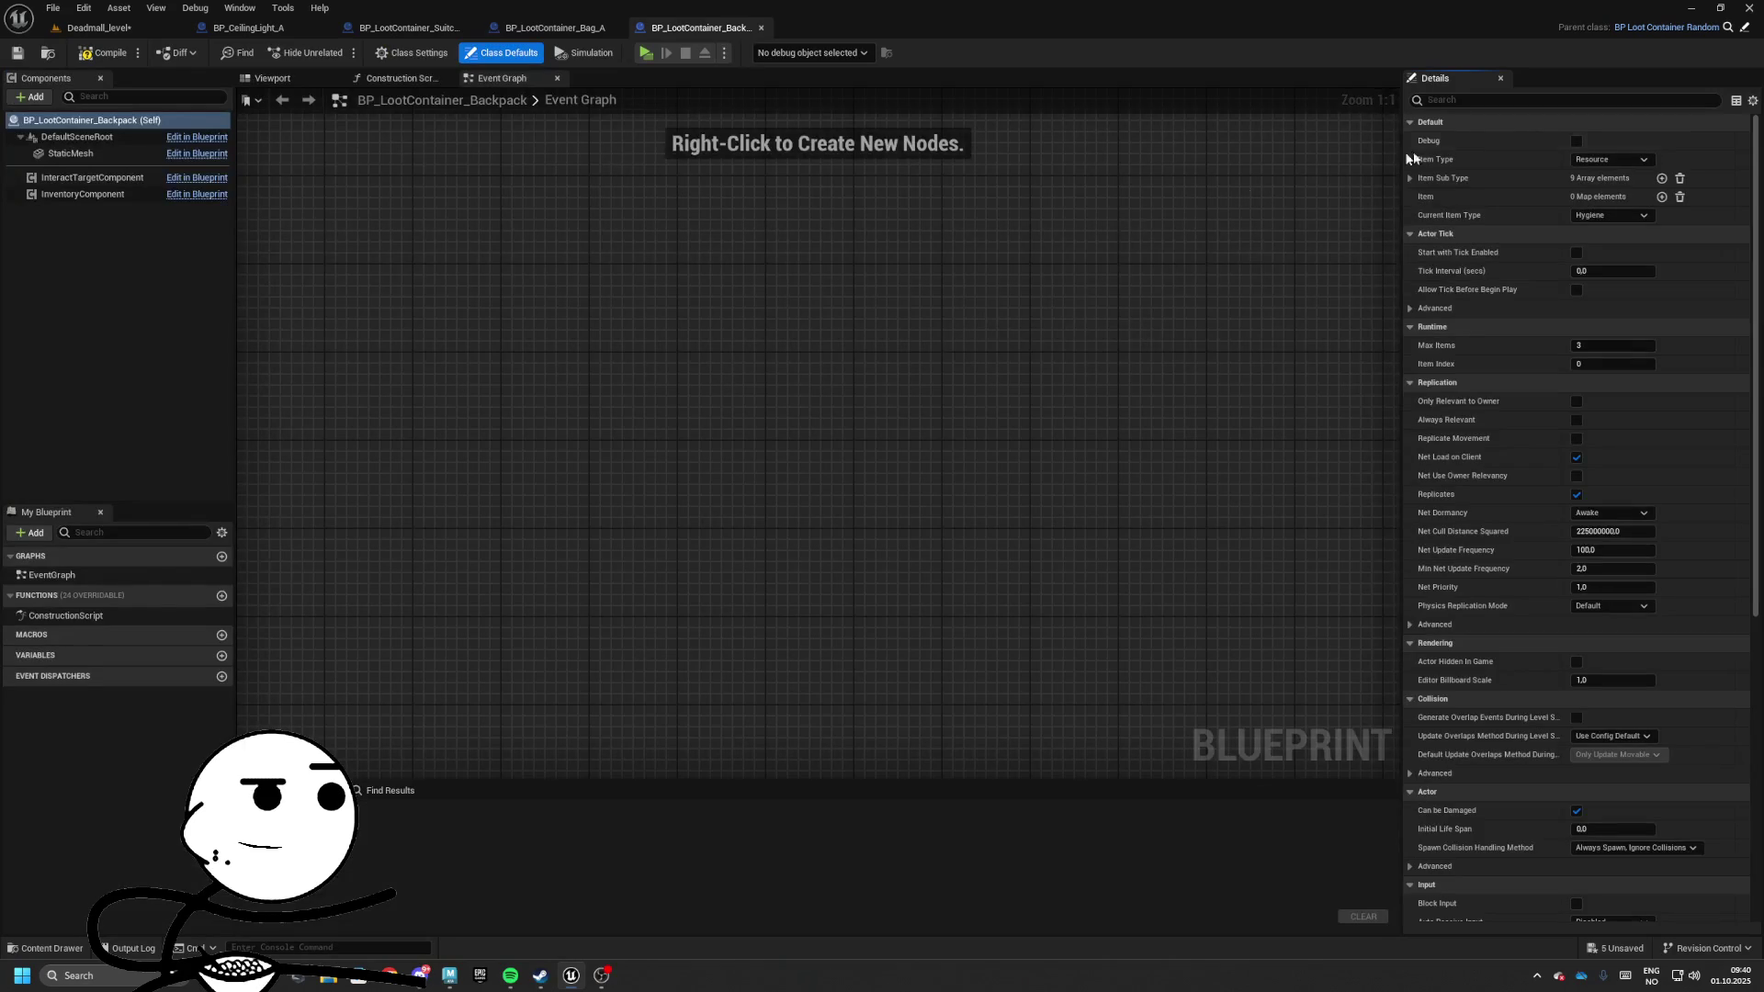
click(83, 193)
click(1579, 271)
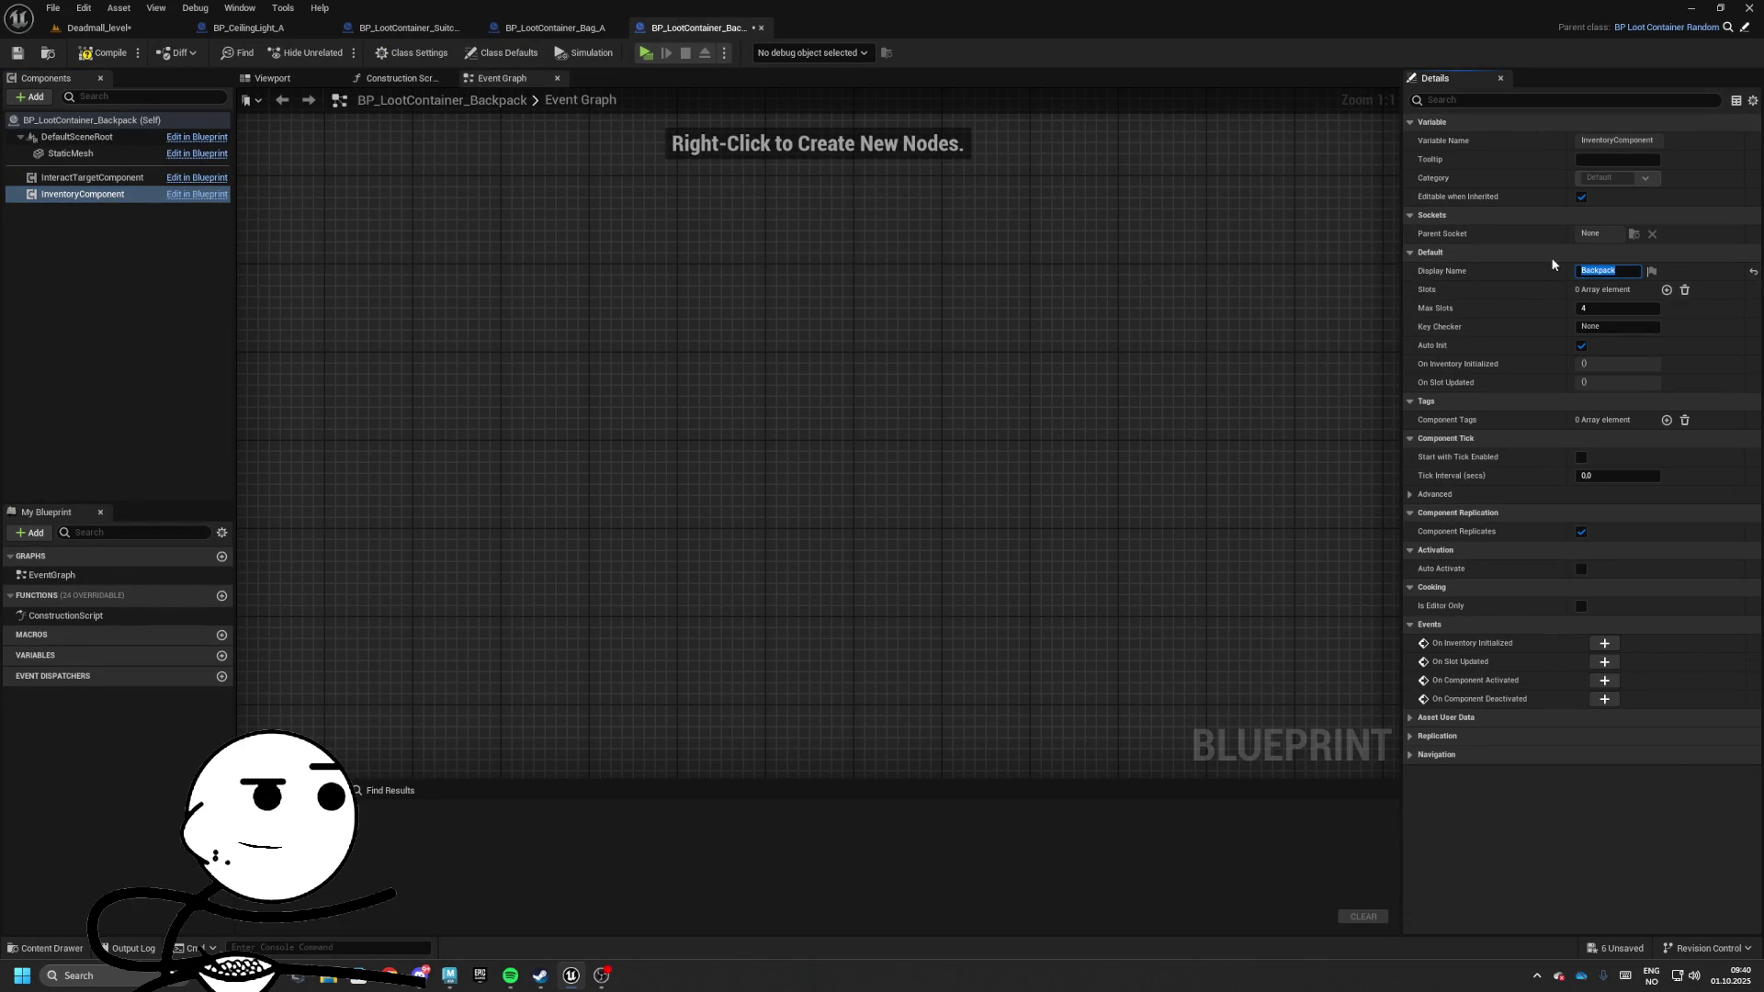
click(1603, 308)
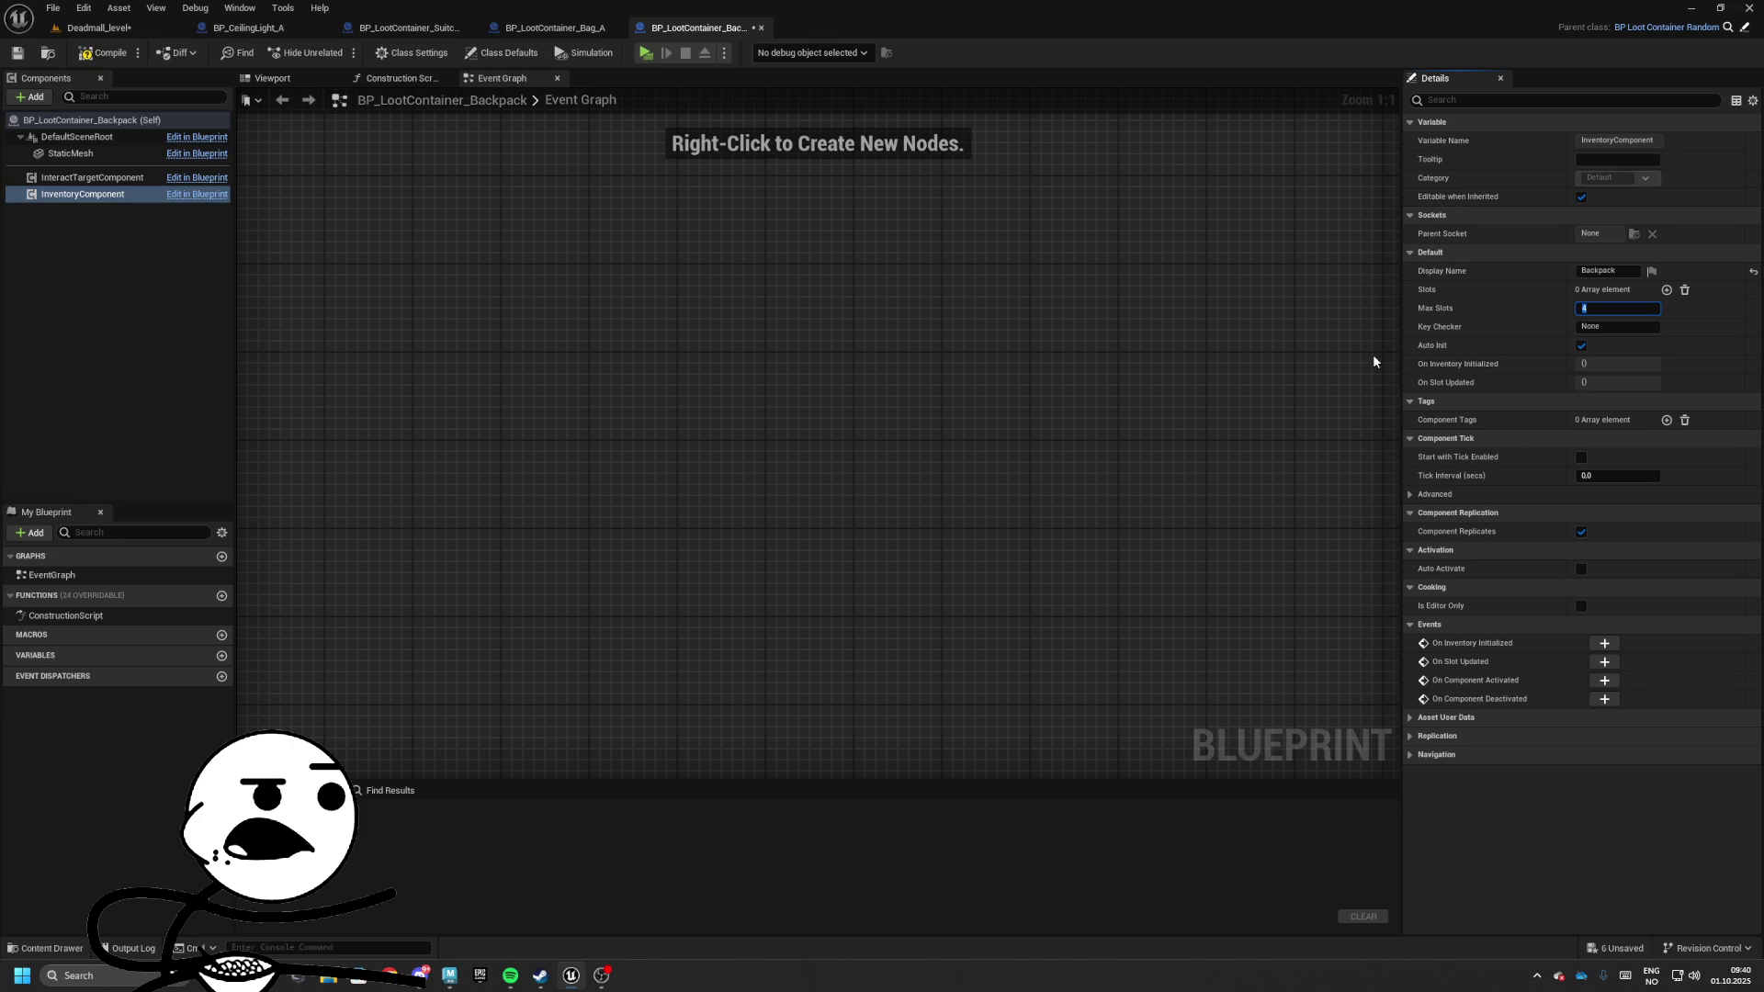
key(Return)
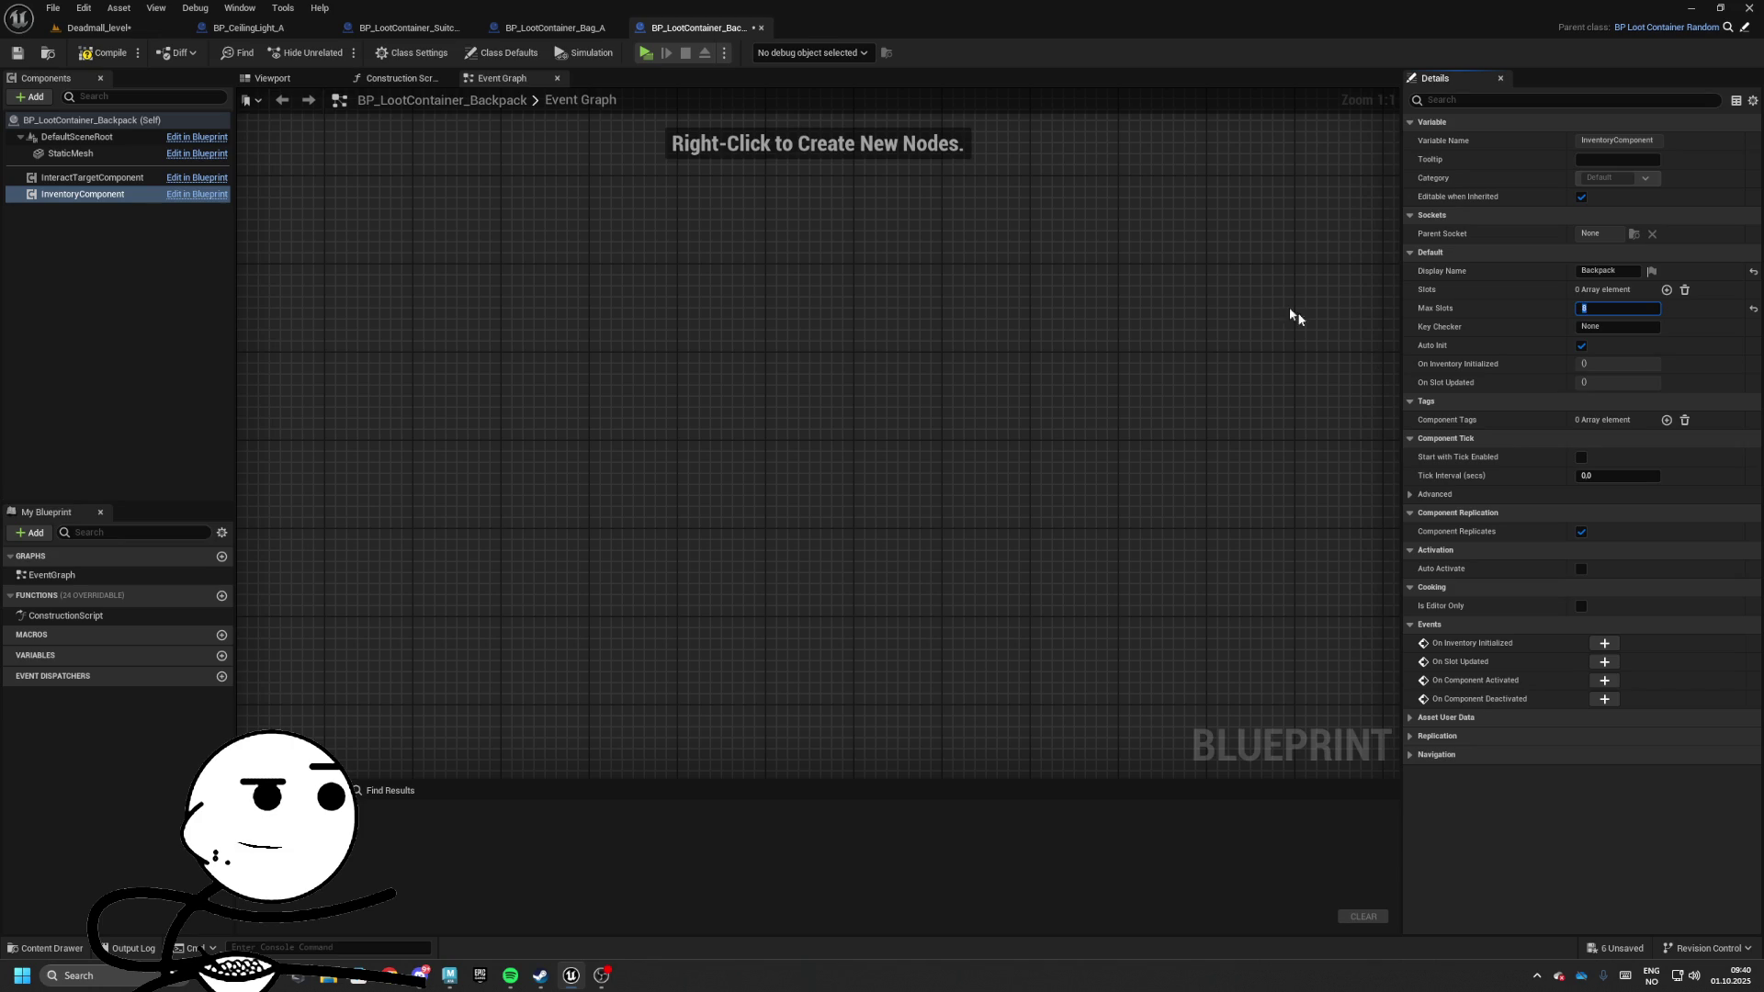
click(109, 57)
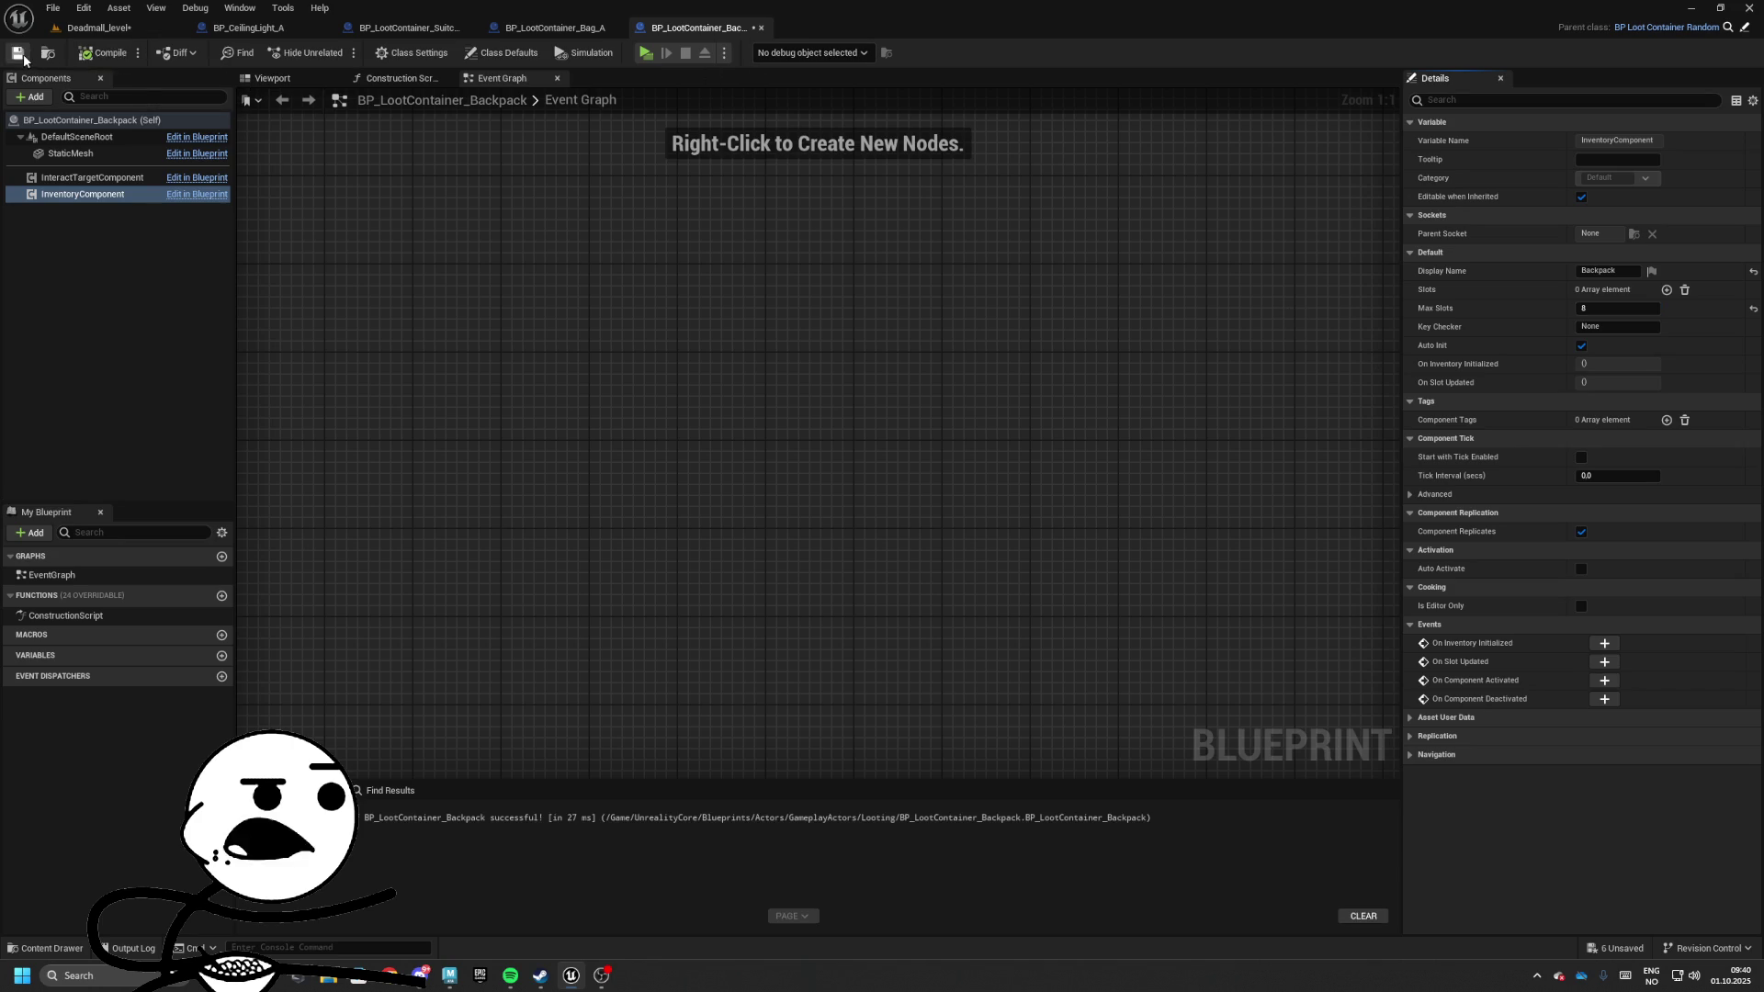
click(126, 29)
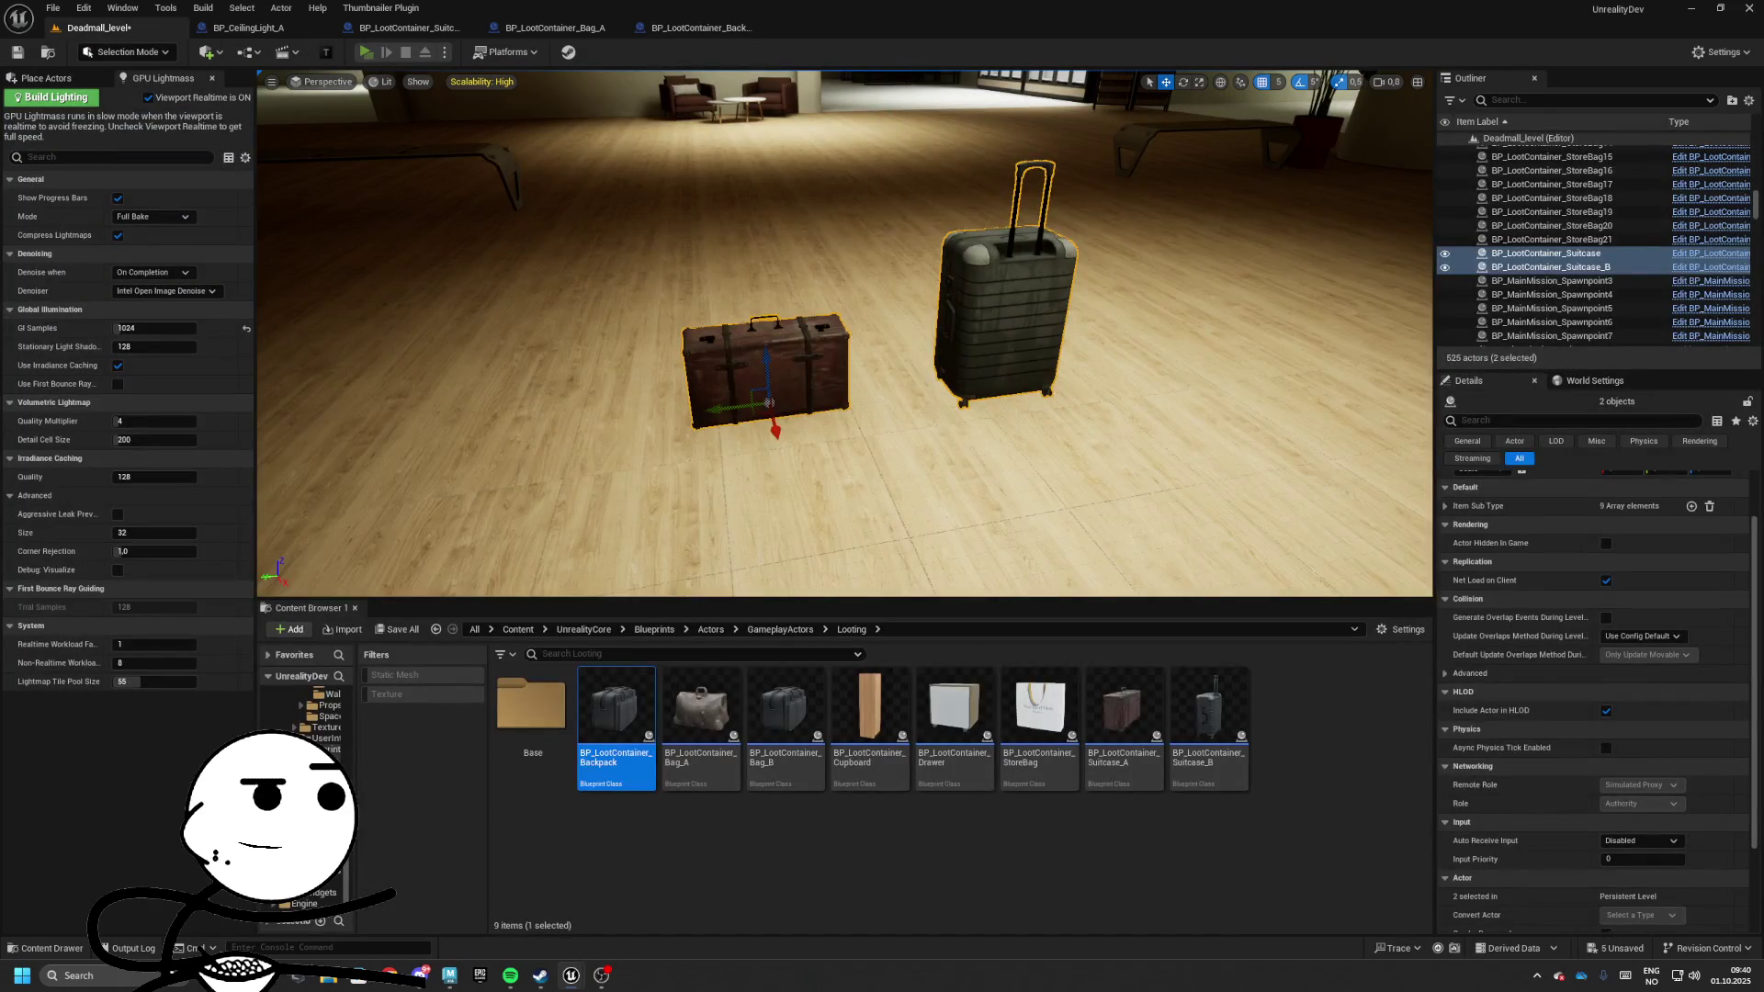
Play the level and open the suitcase's loot inventory, then stop
key(alt+p)
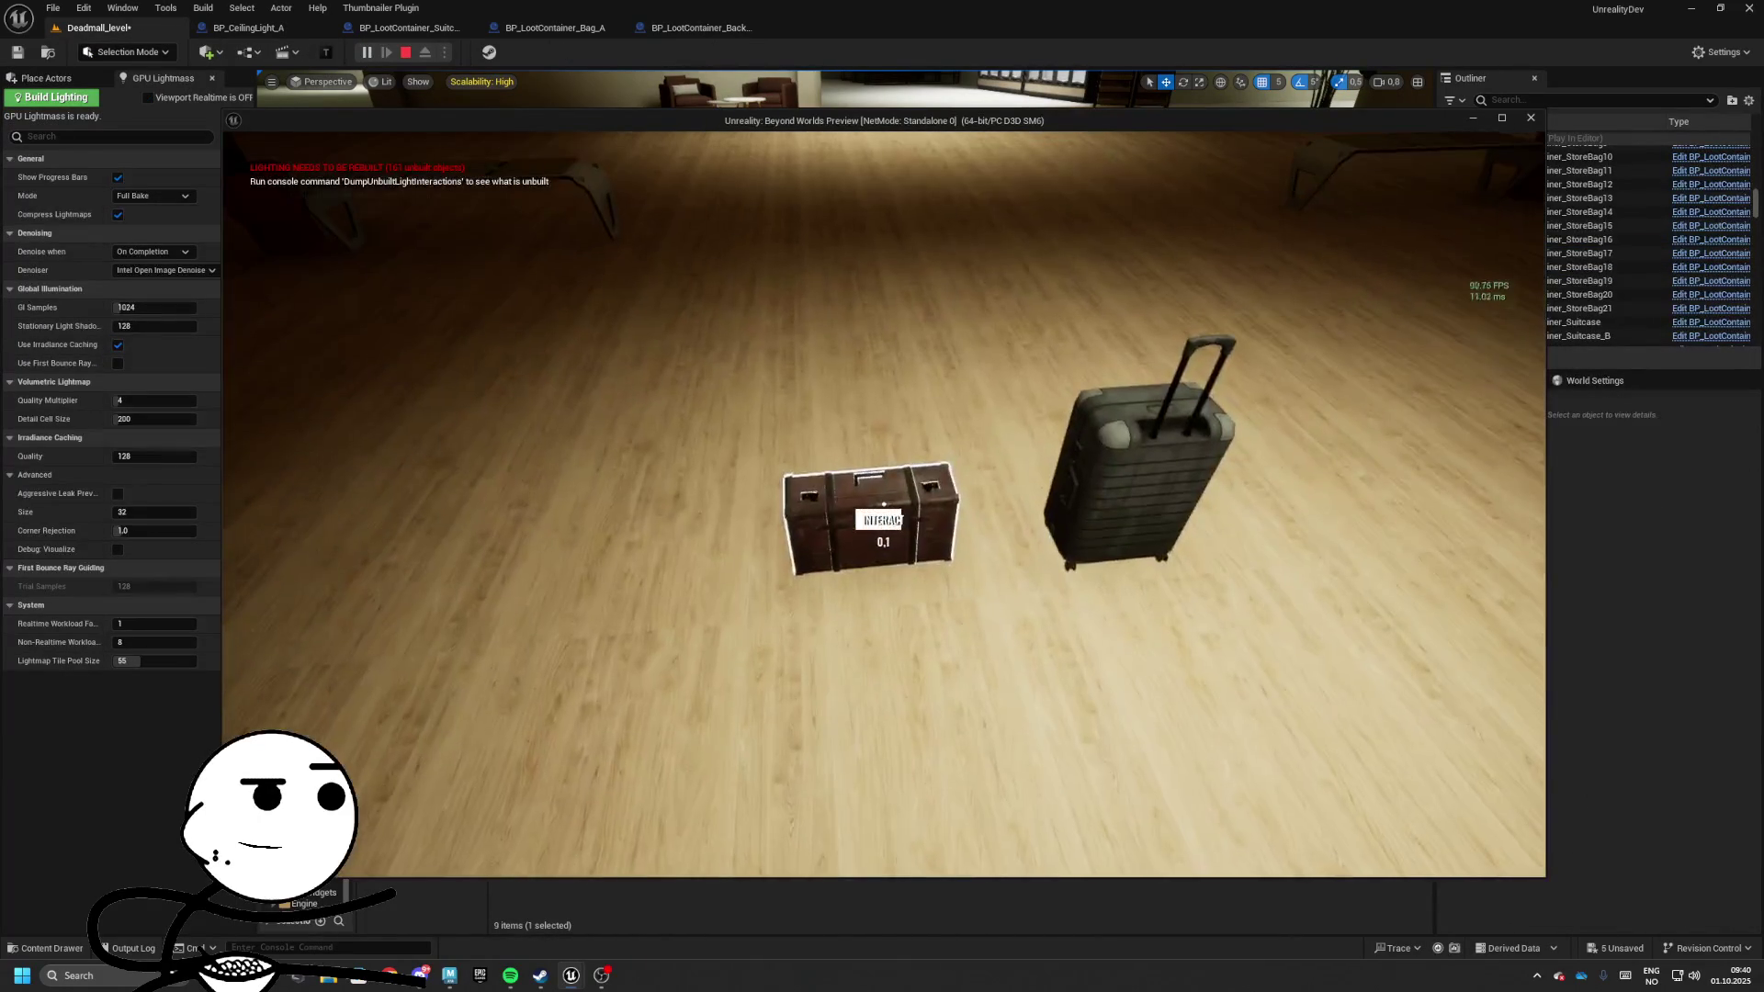
key(e)
key(Escape)
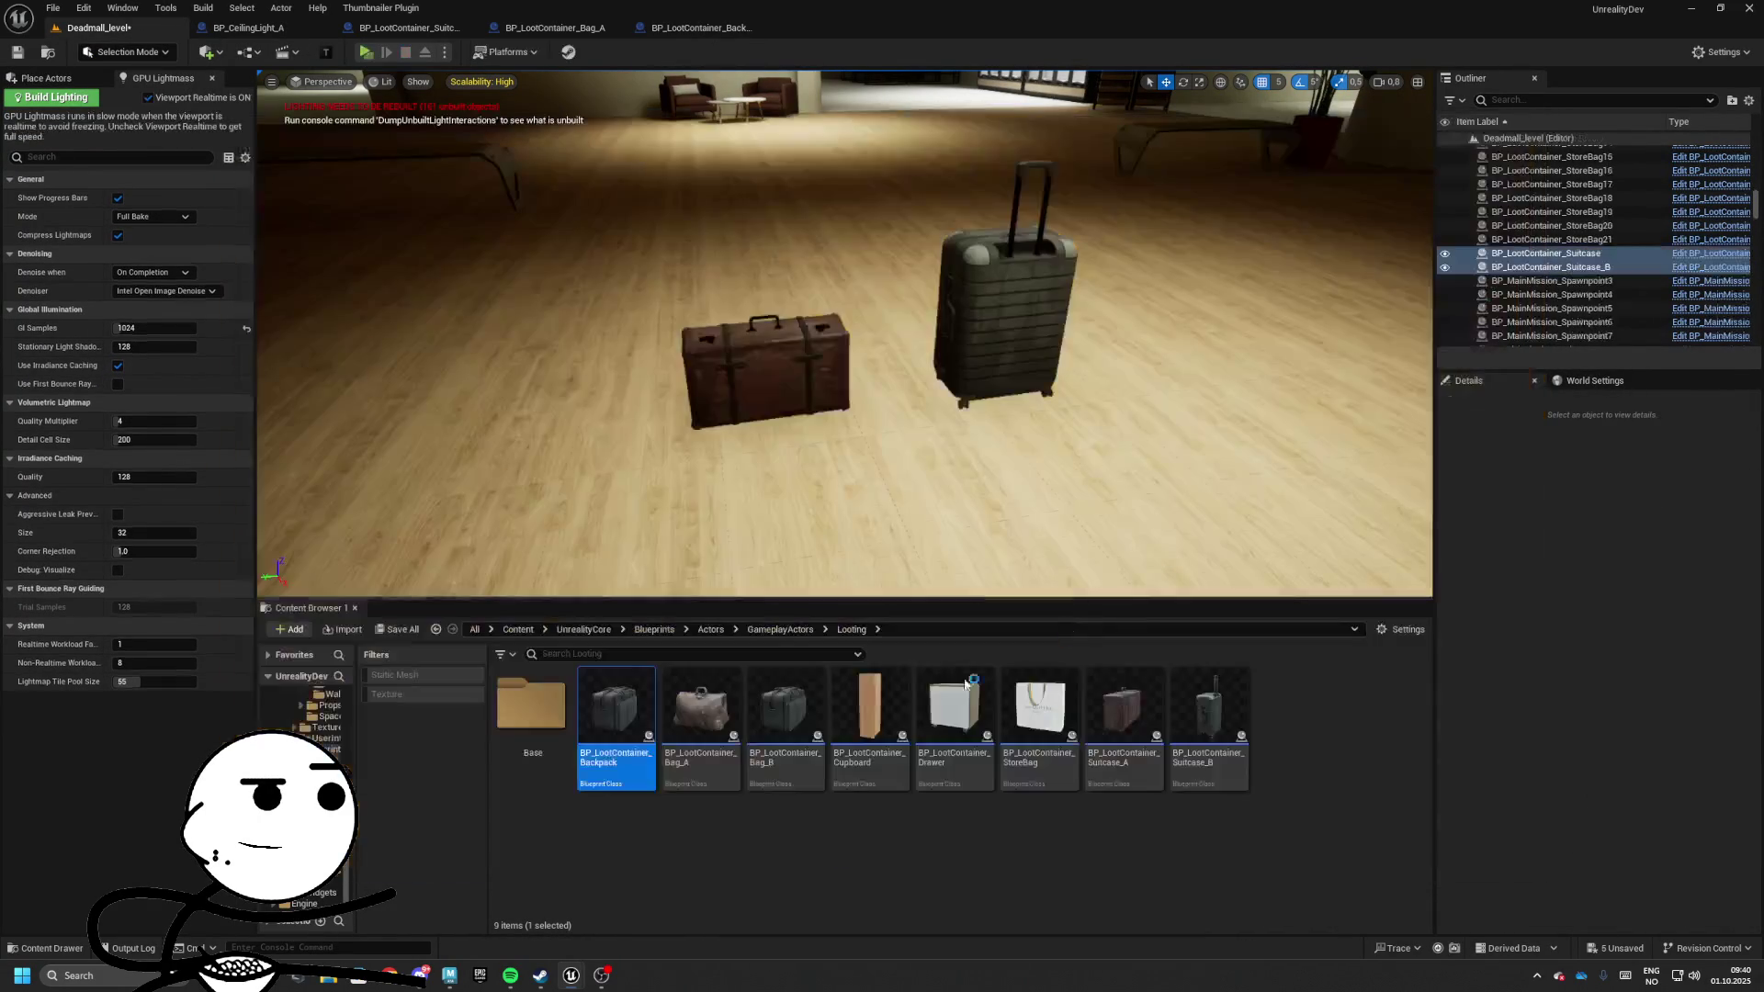
Place Bag_A, Bag_B and Backpack containers in the level and reopen the Backpack blueprint
mouse_move(1203, 361)
mouse_down()
mouse_move(634, 405)
mouse_move(1185, 332)
mouse_up()
key(f)
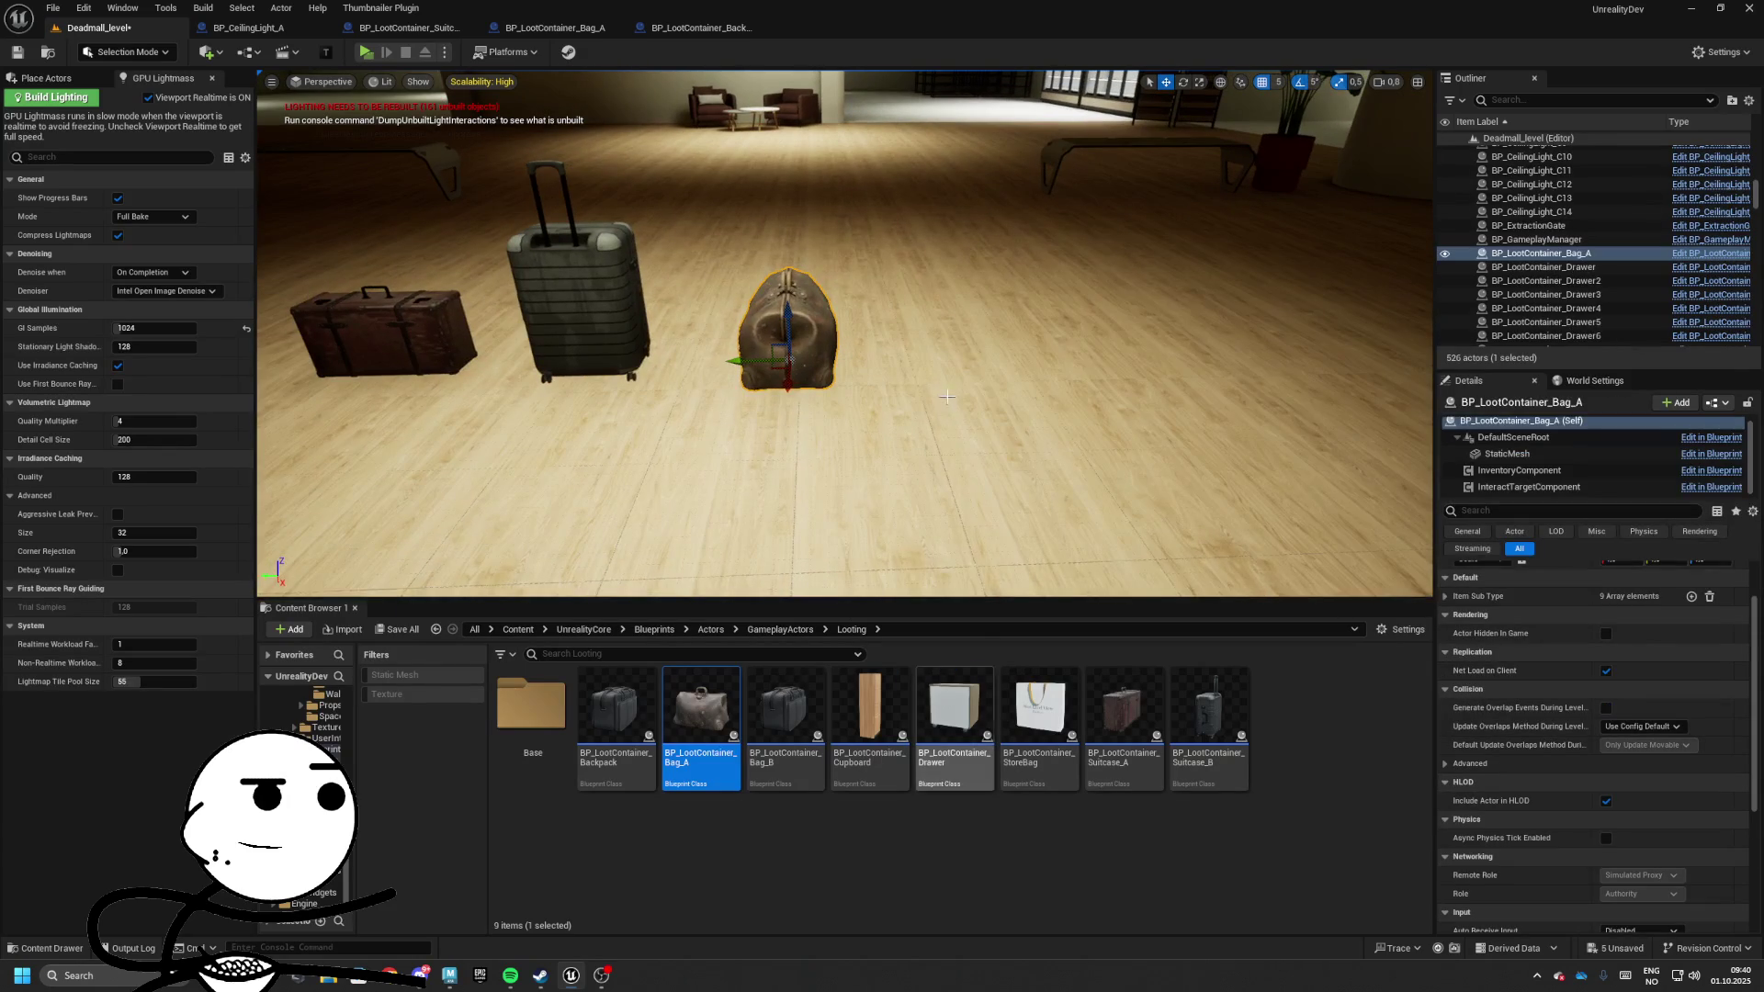
drag(785, 708, 953, 370)
mouse_move(618, 708)
mouse_down()
mouse_move(1114, 358)
mouse_move(1158, 368)
mouse_up()
double_click(618, 735)
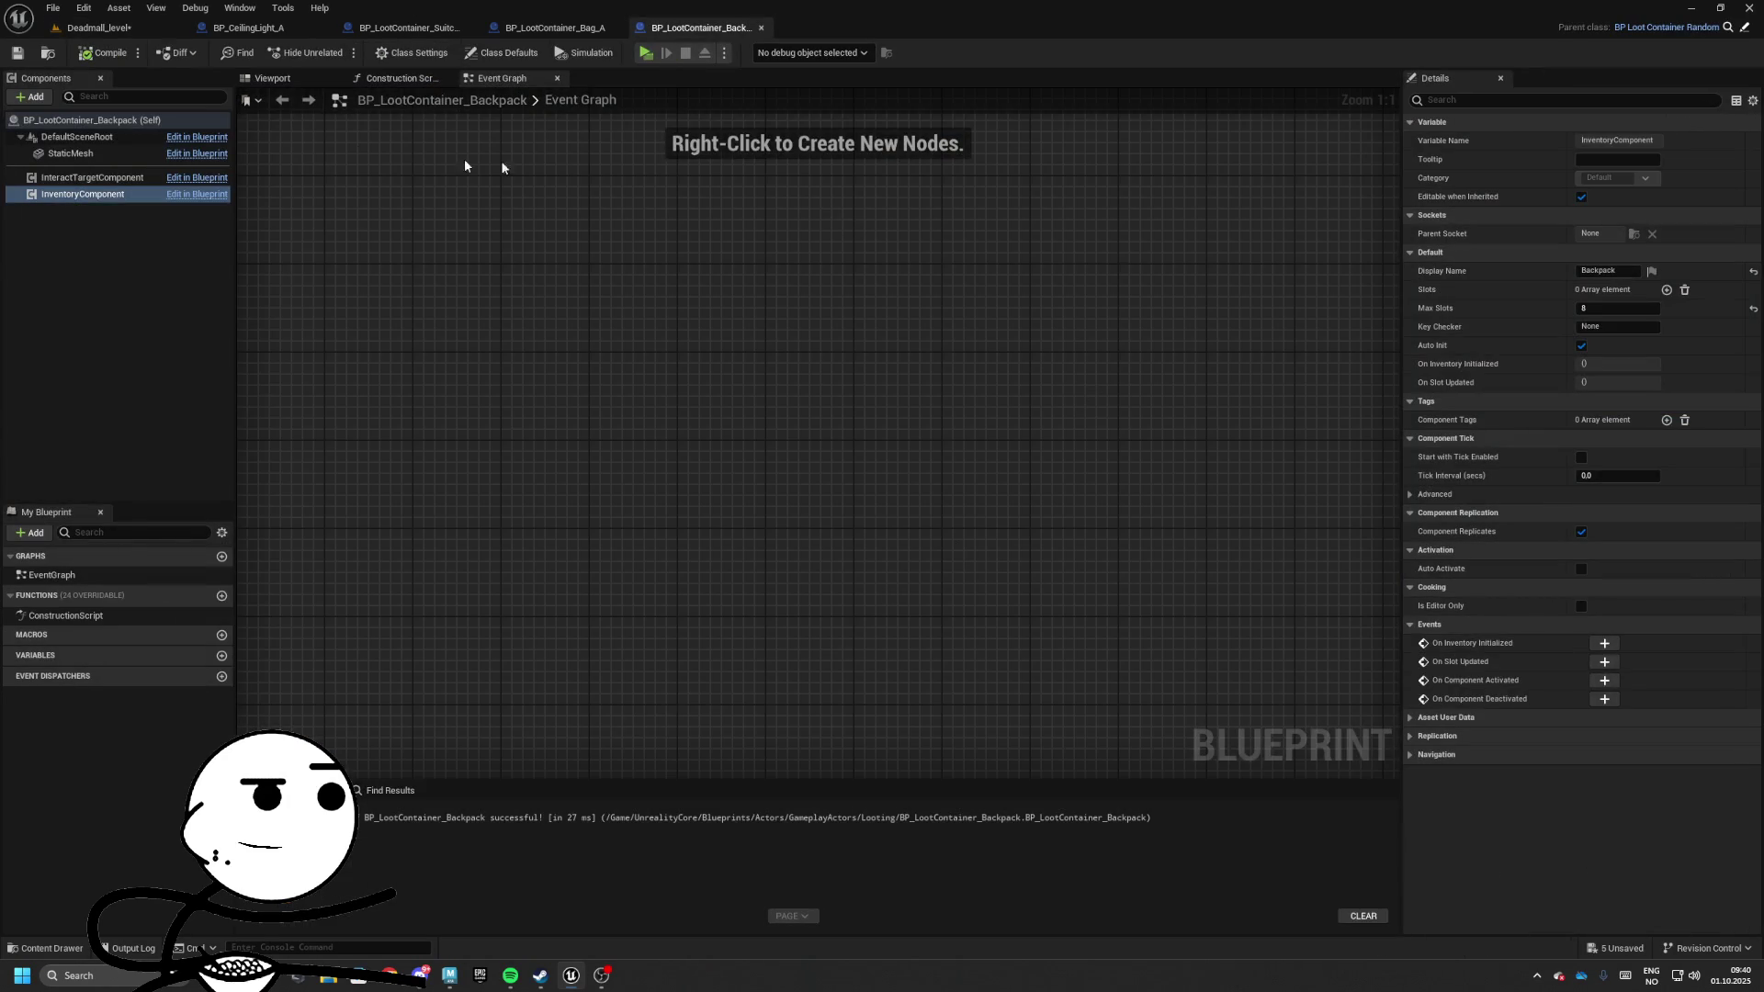
Assign the SM_Backpack mesh to the Backpack blueprint's StaticMesh component
drag(286, 79, 496, 78)
click(797, 428)
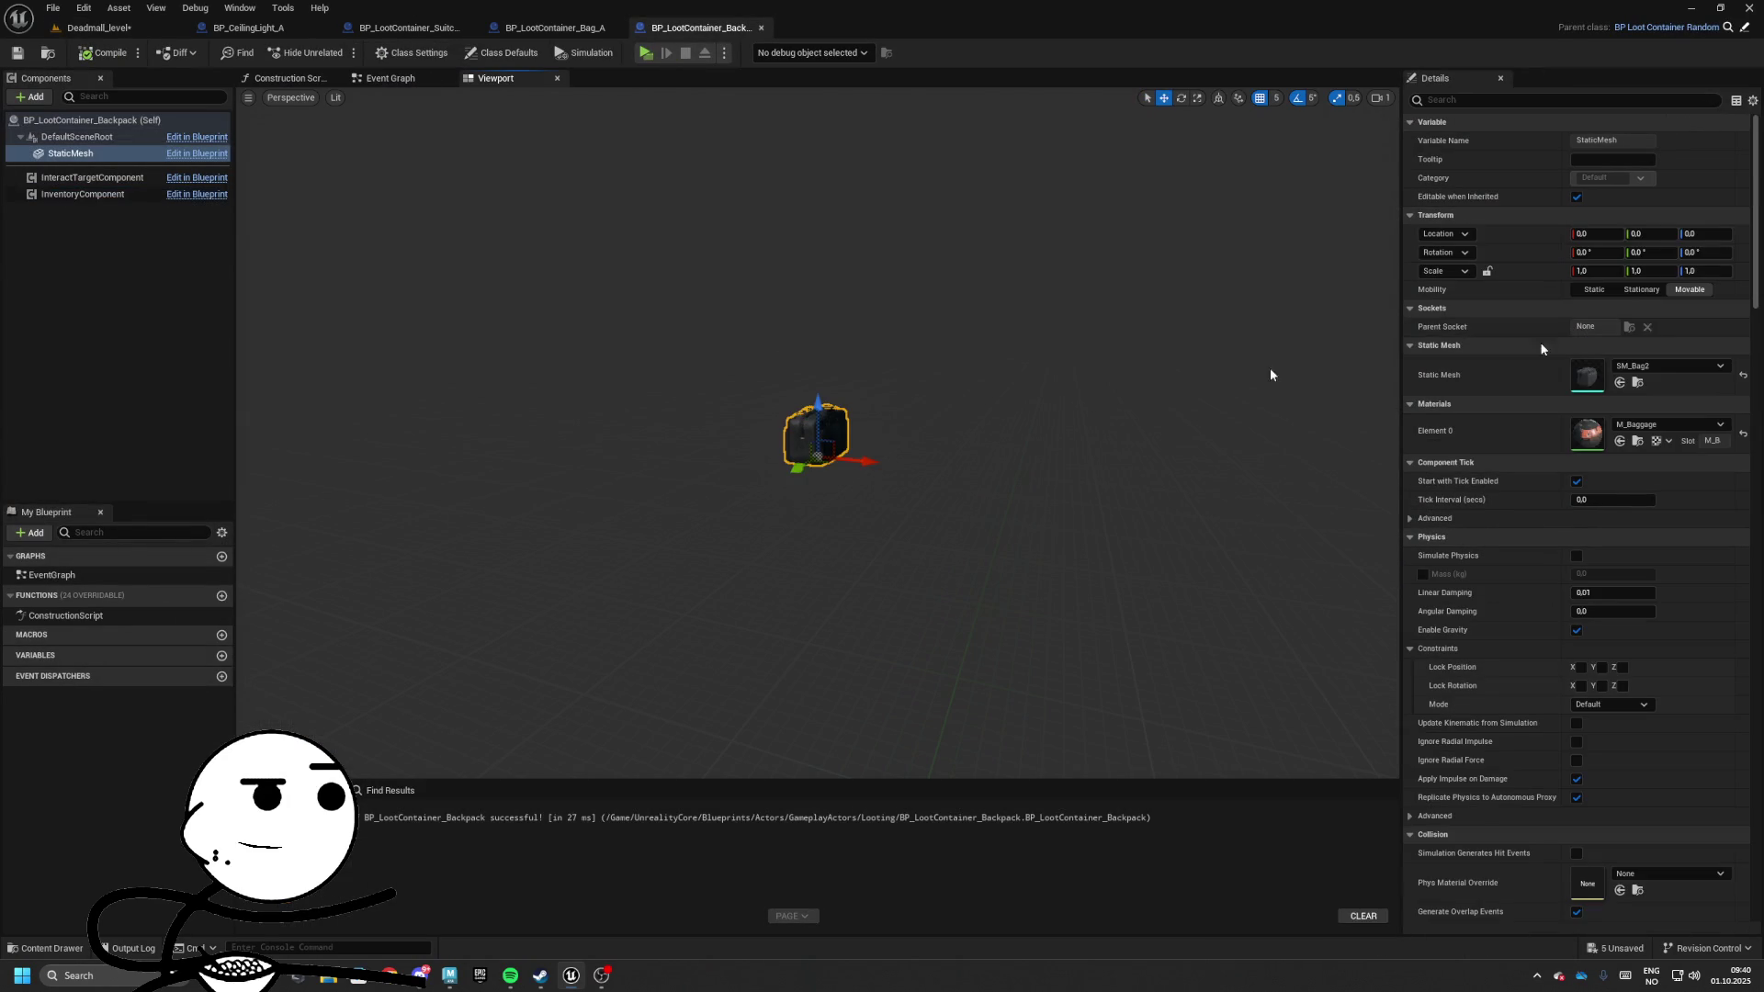
click(1658, 367)
scroll(1658, 570, down, 1)
click(1669, 526)
Close the Backpack, Bag_A, Suitcase and CeilingLight blueprint editors
click(760, 29)
click(620, 28)
click(474, 28)
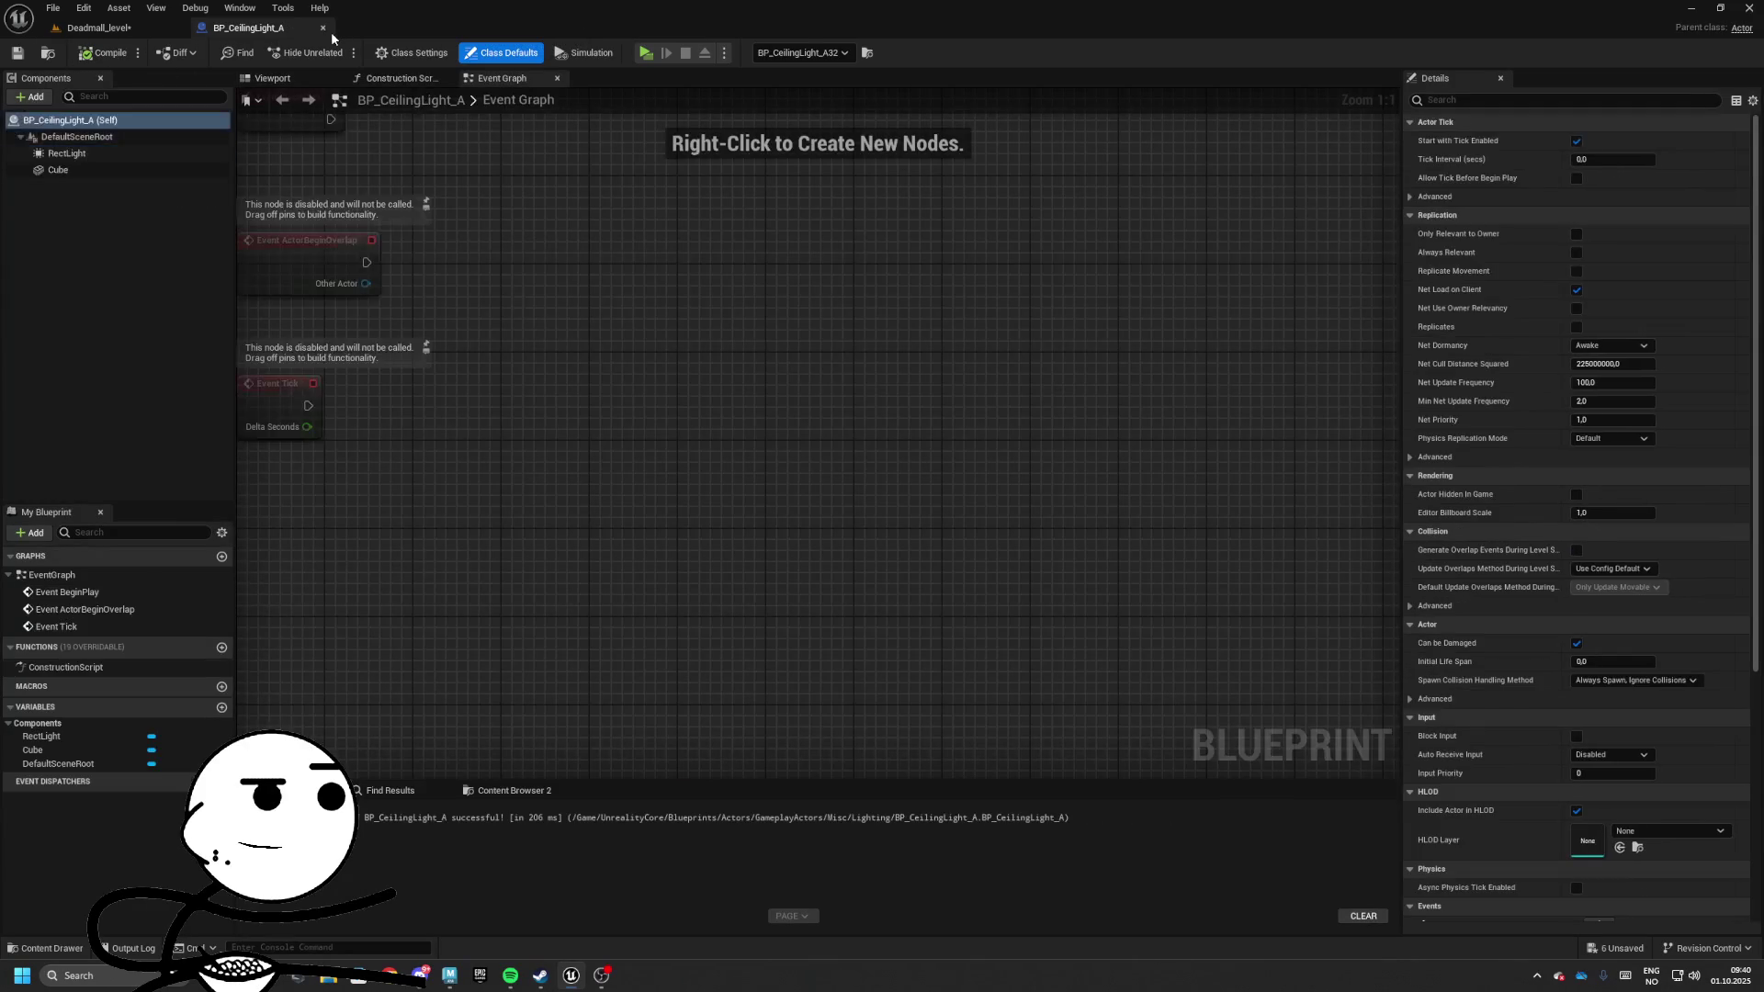
click(323, 28)
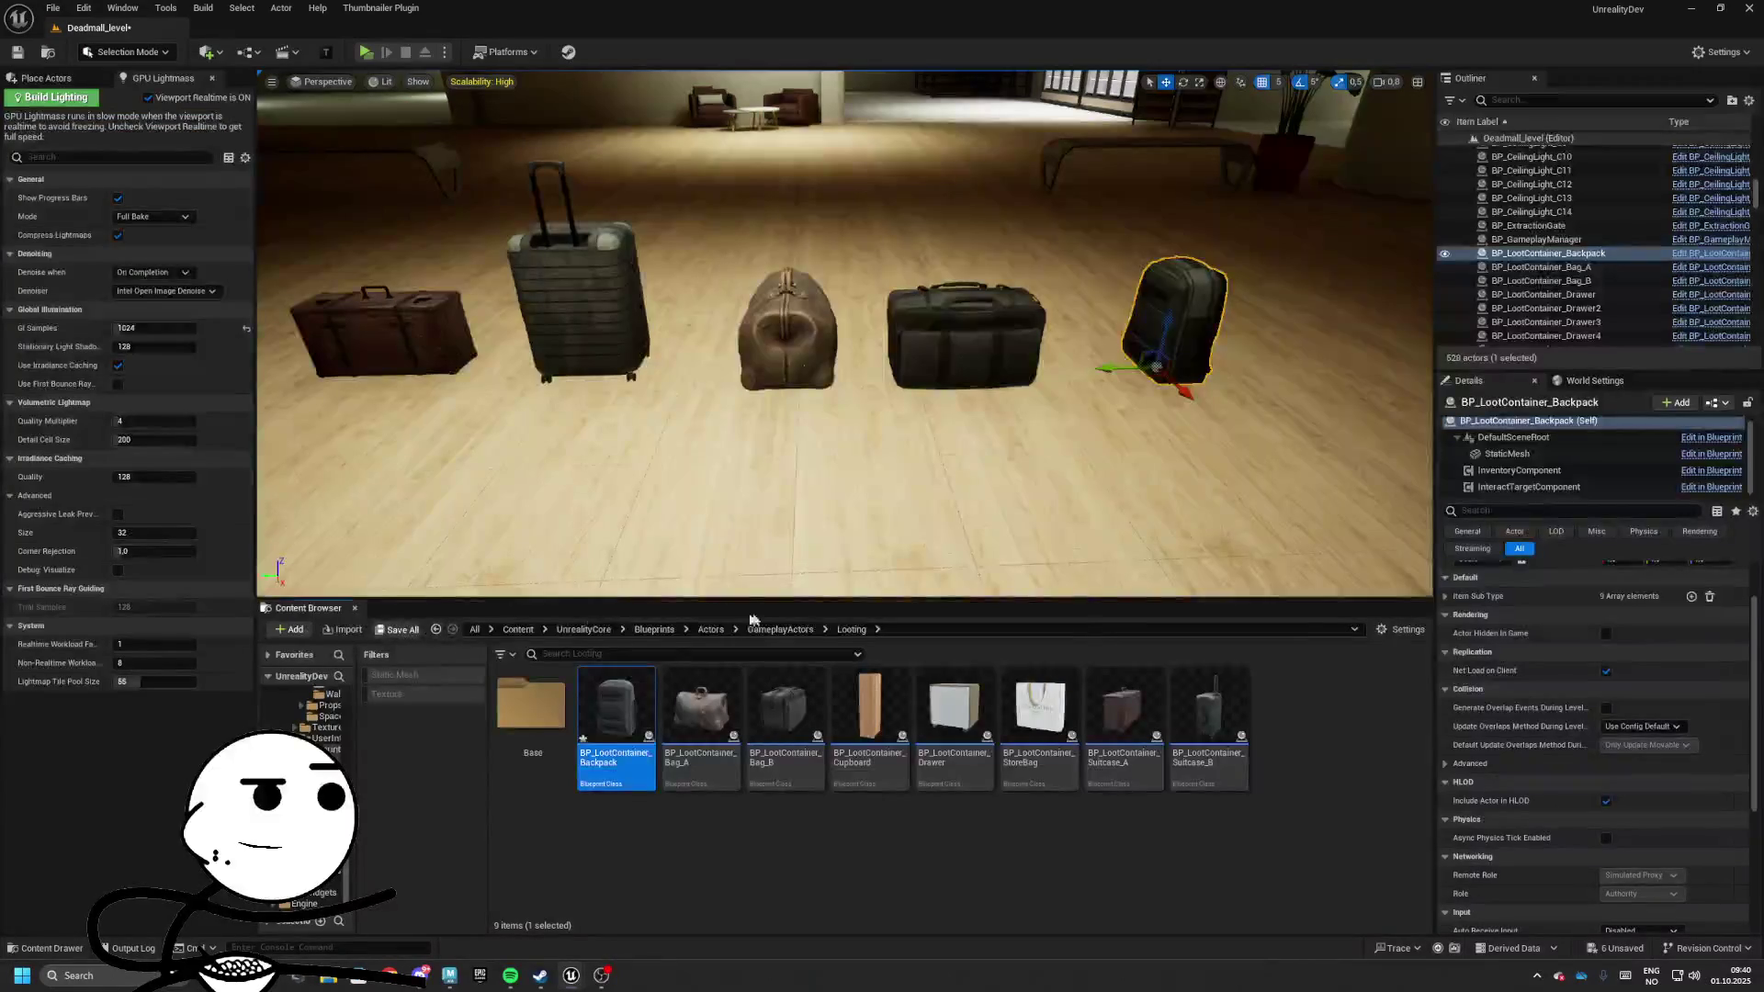
Save the six modified assets and start a play test, checking the suitcase inventory
click(397, 629)
click(972, 640)
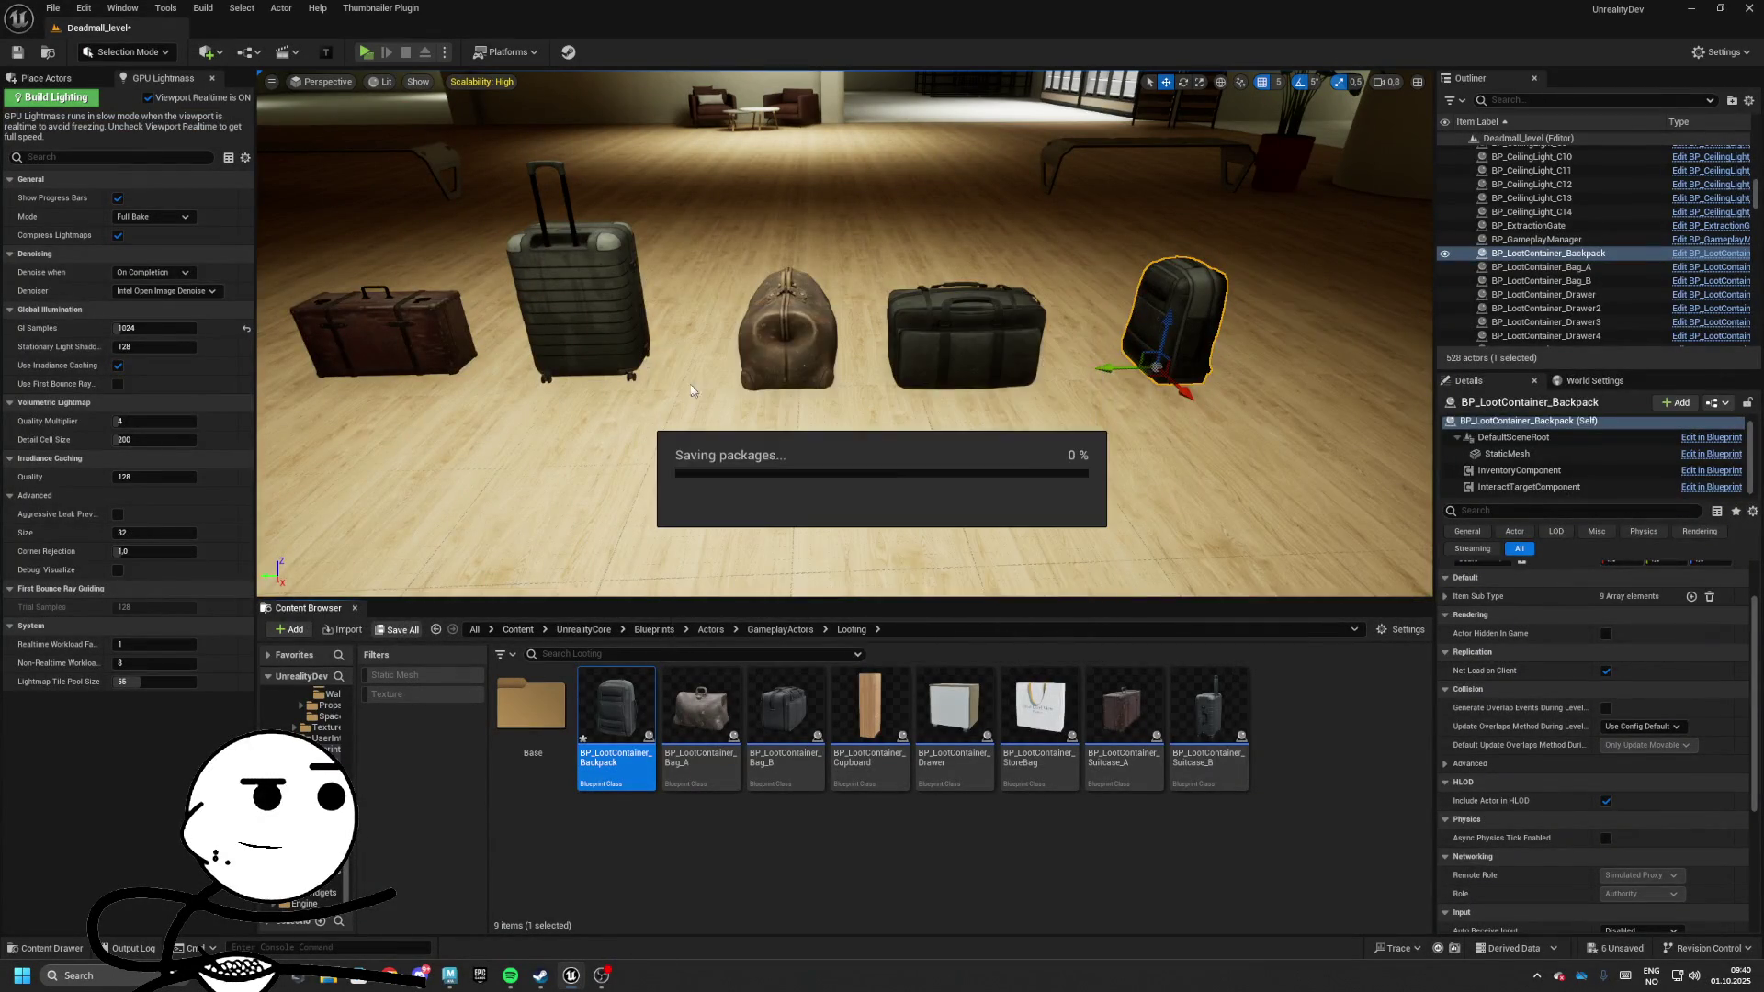
click(364, 52)
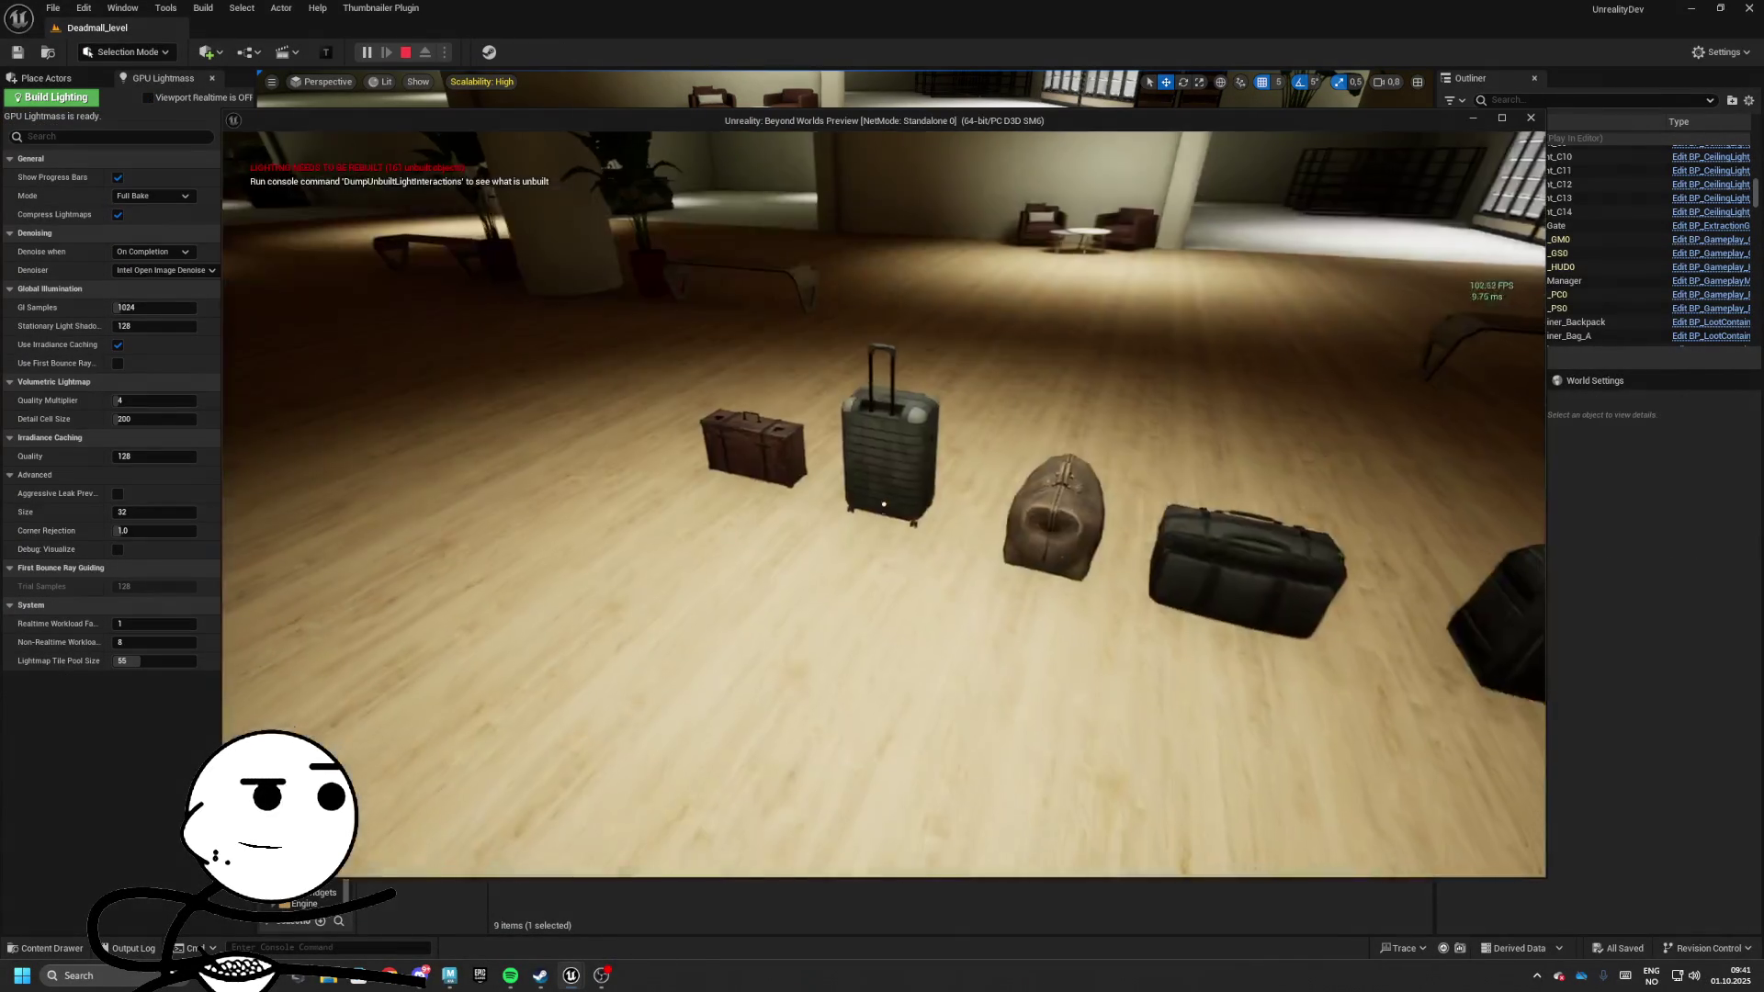
key(e)
key(e)
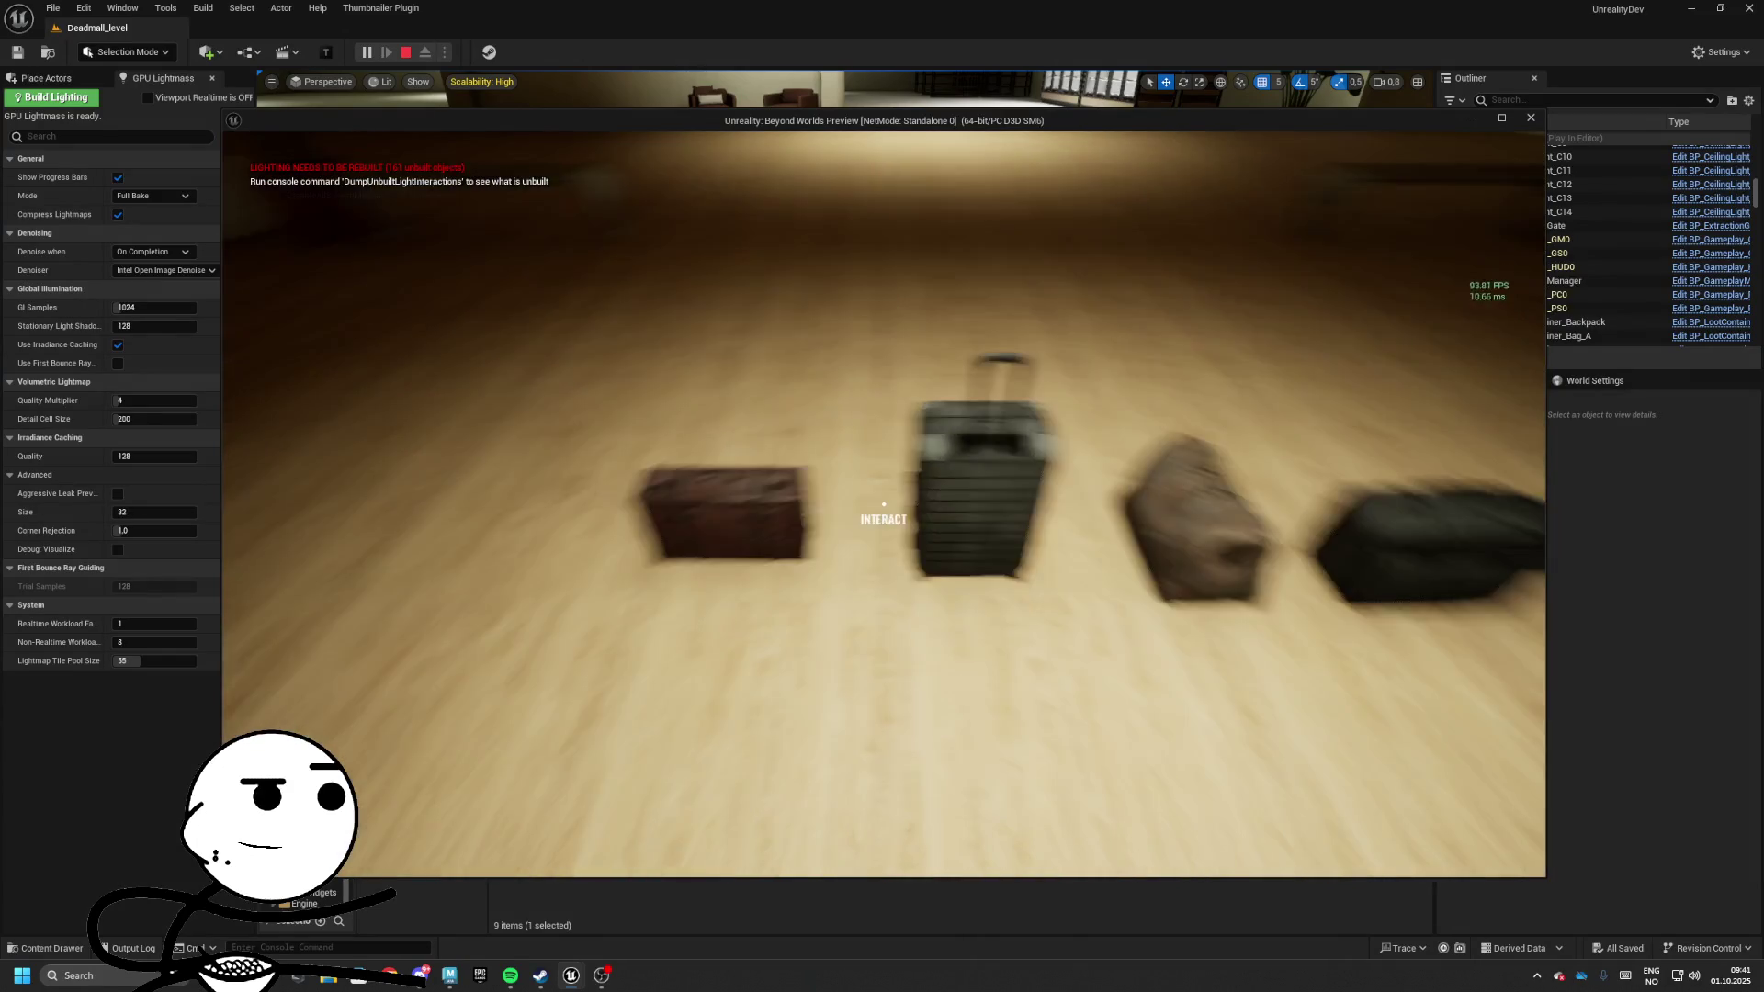
key(e)
key(e)
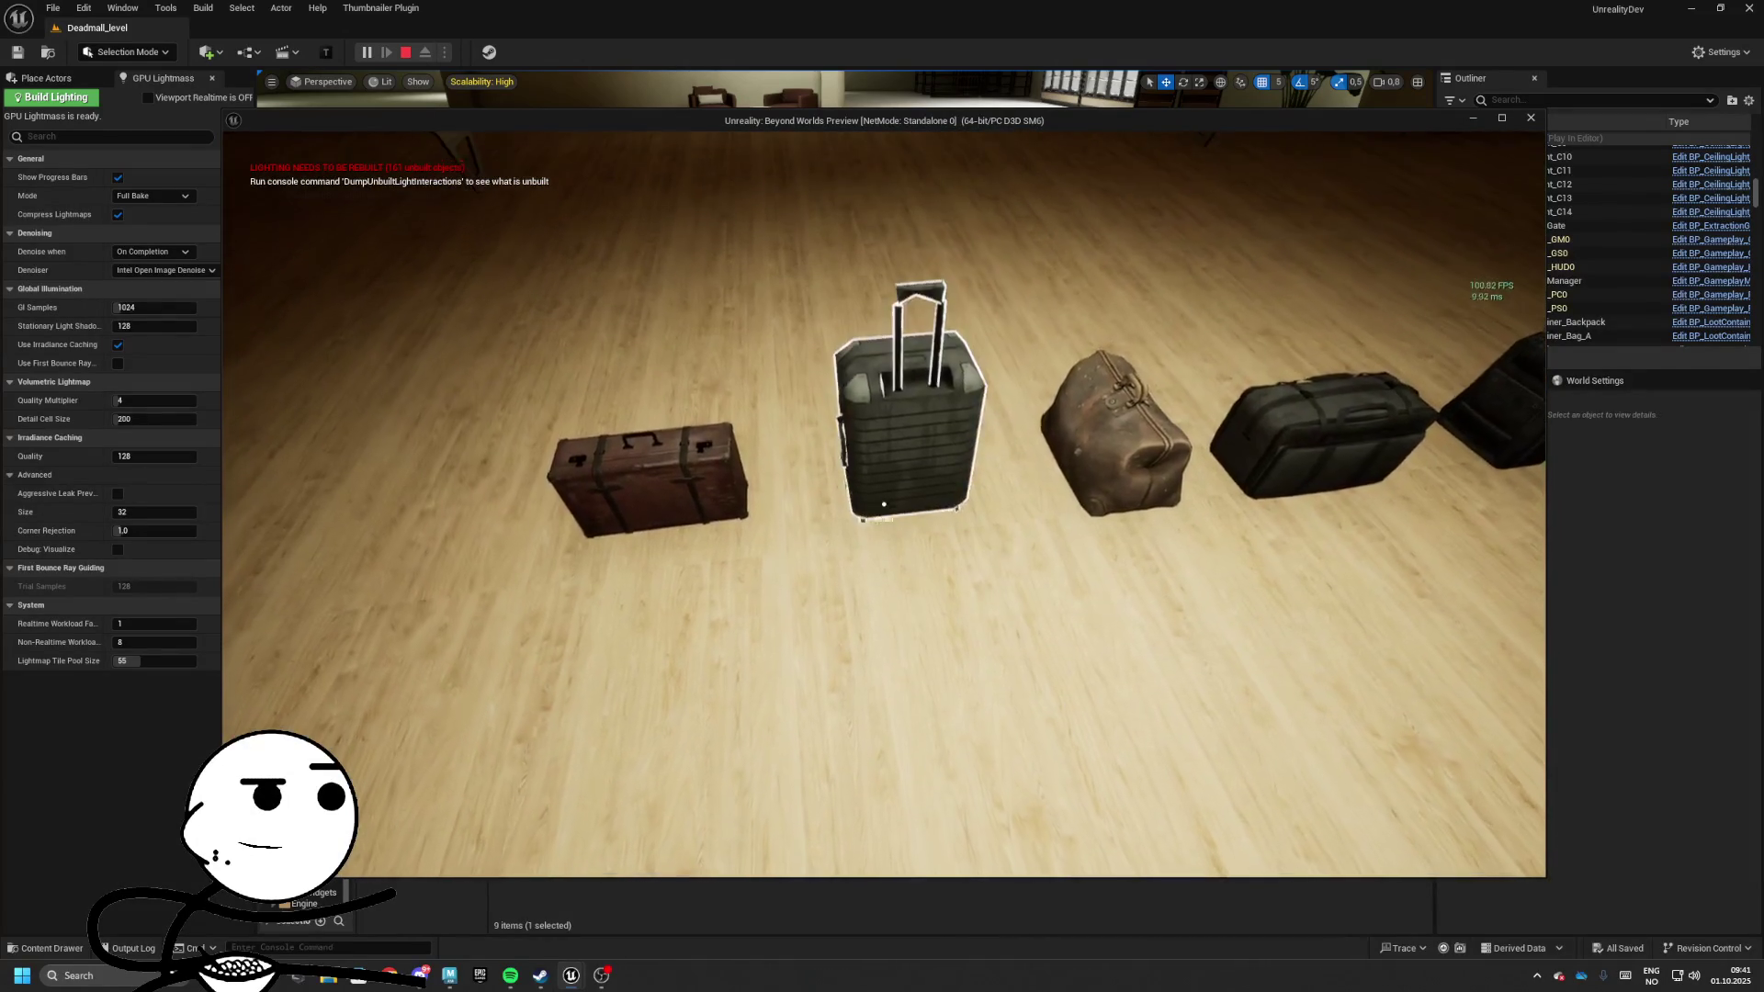
Walk along the luggage and open the backpack's eight-slot Backpack inventory, then stop play
key(a)
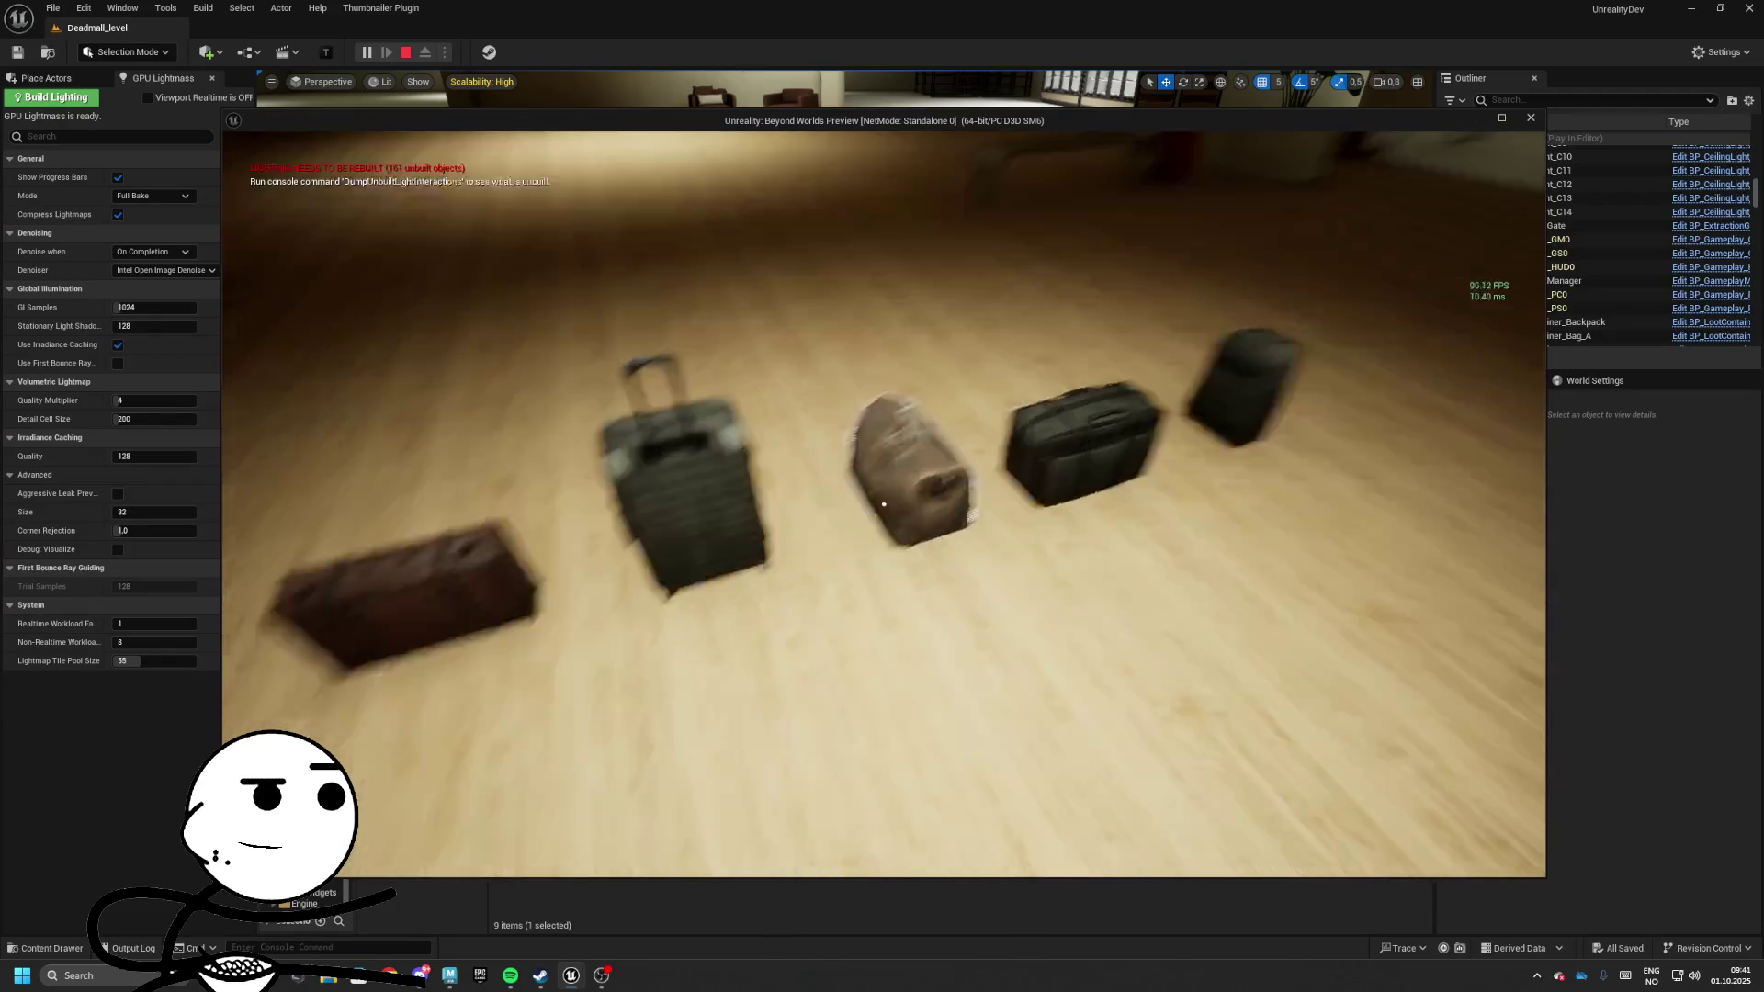
key(a)
key(d)
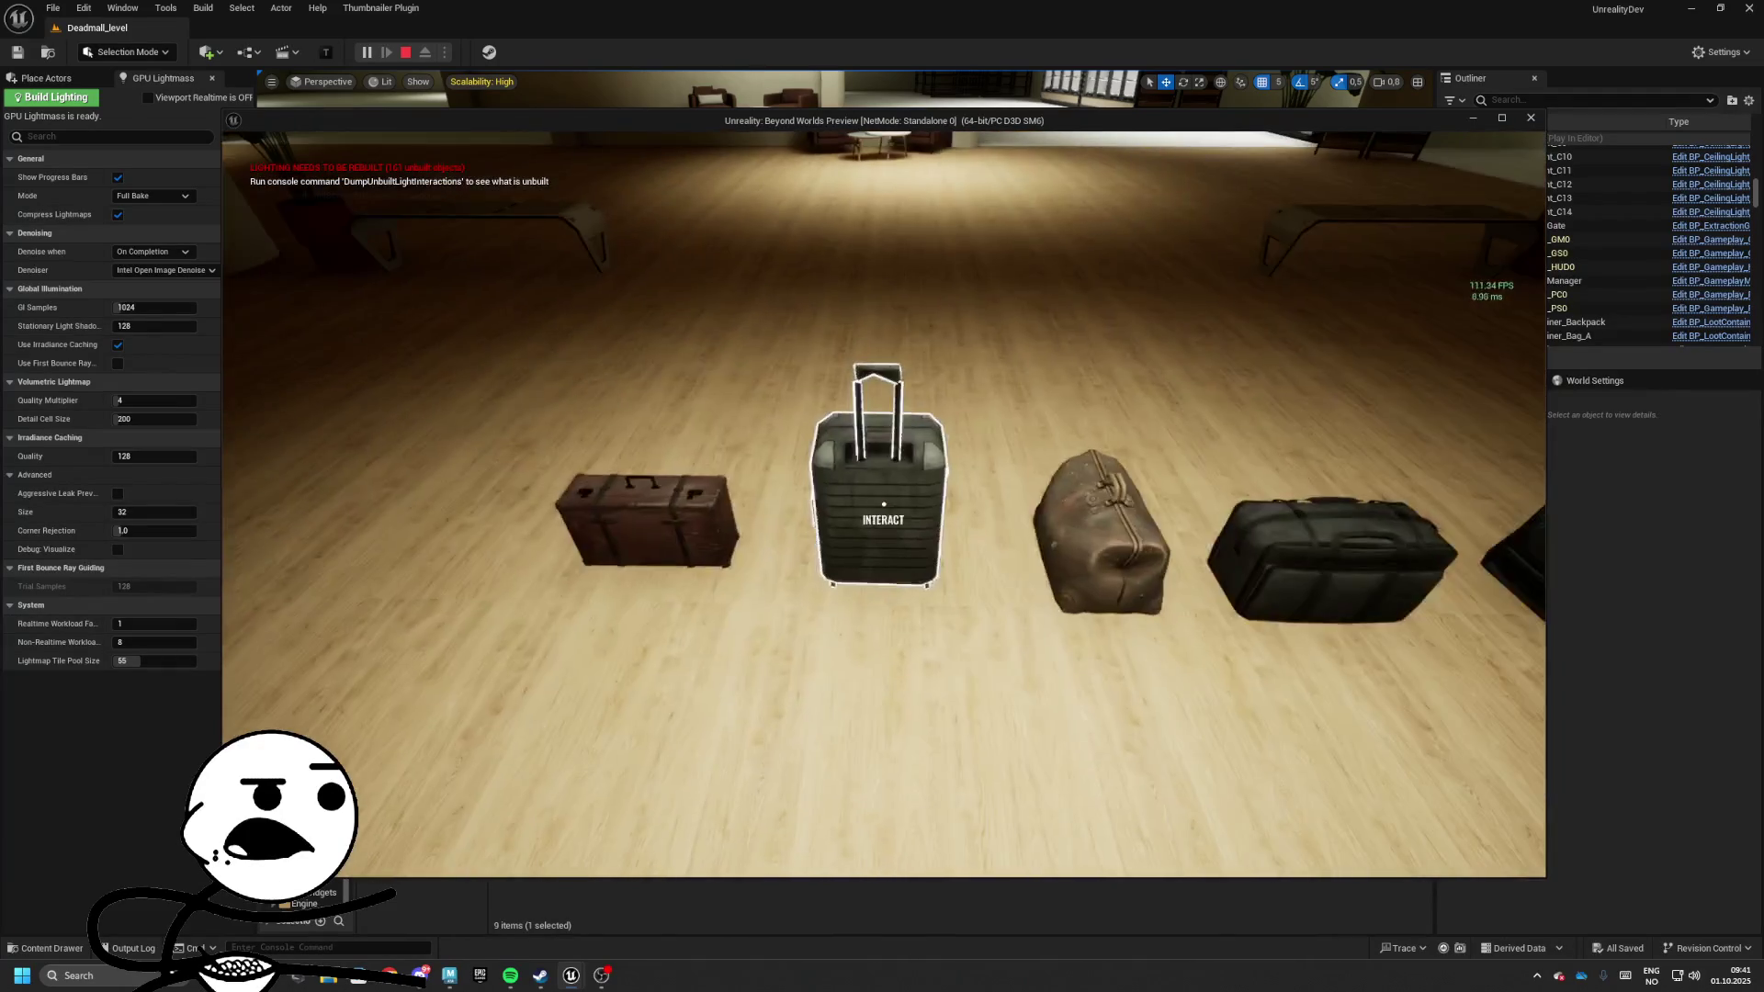
key(e)
key(e)
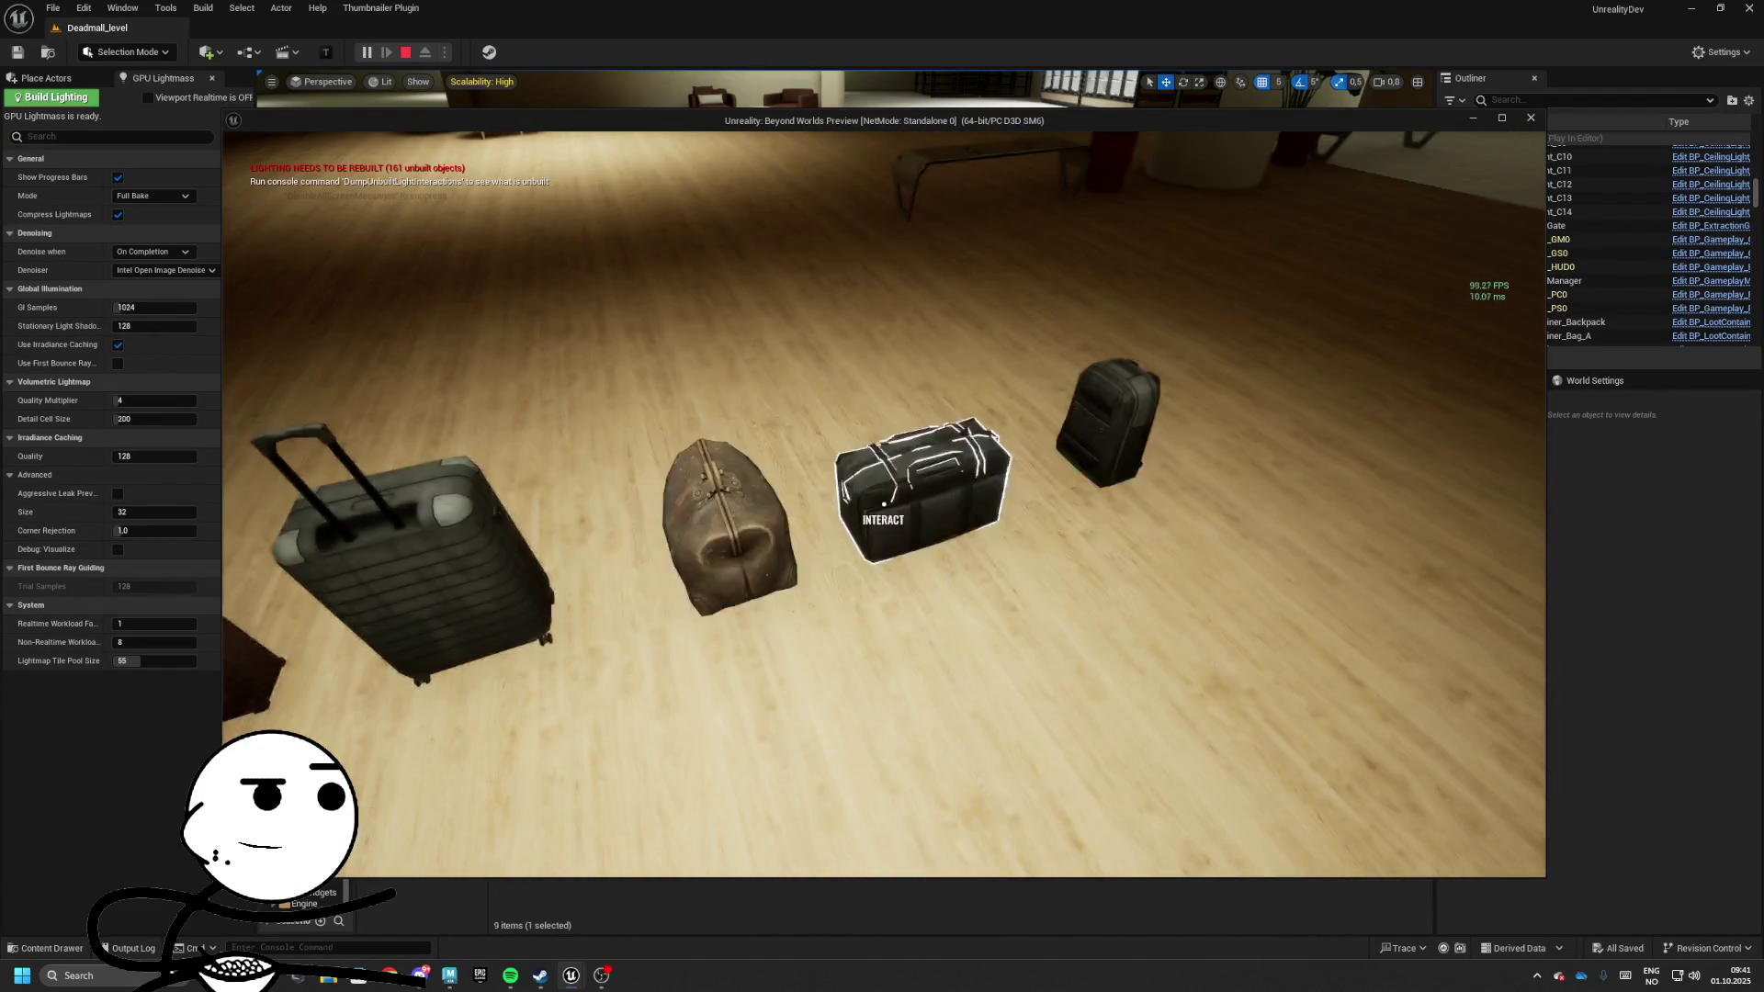
key(e)
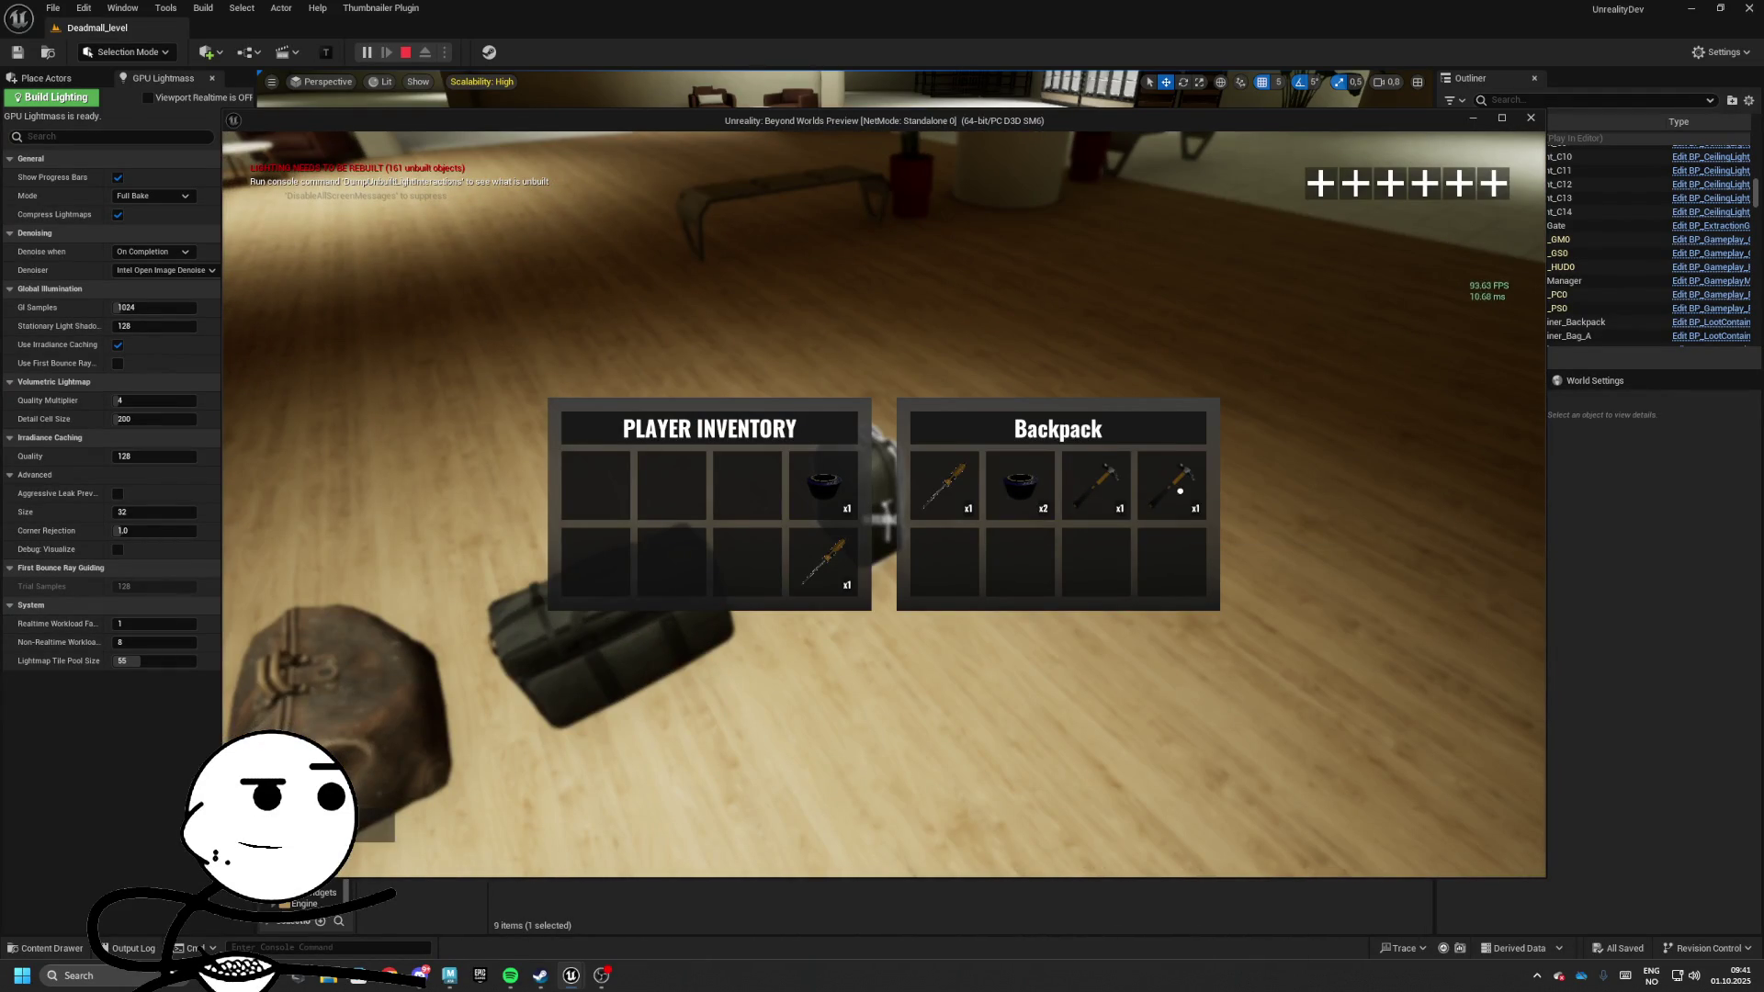
key(e)
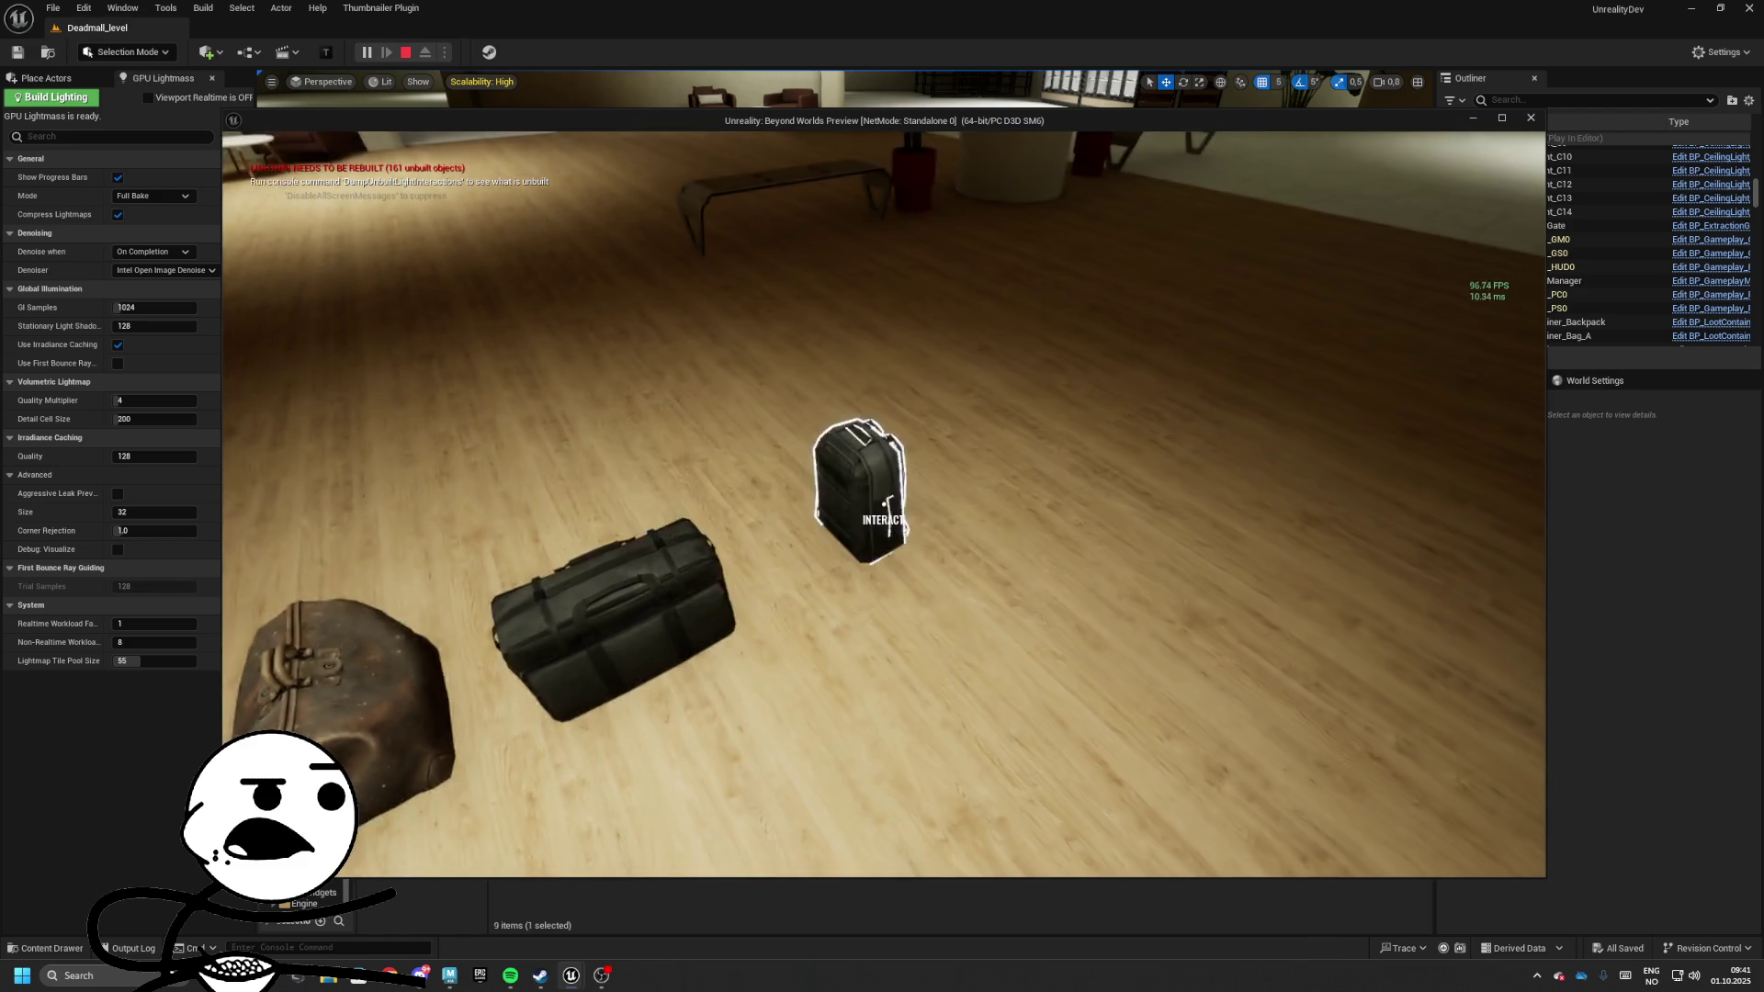
key(e)
key(e)
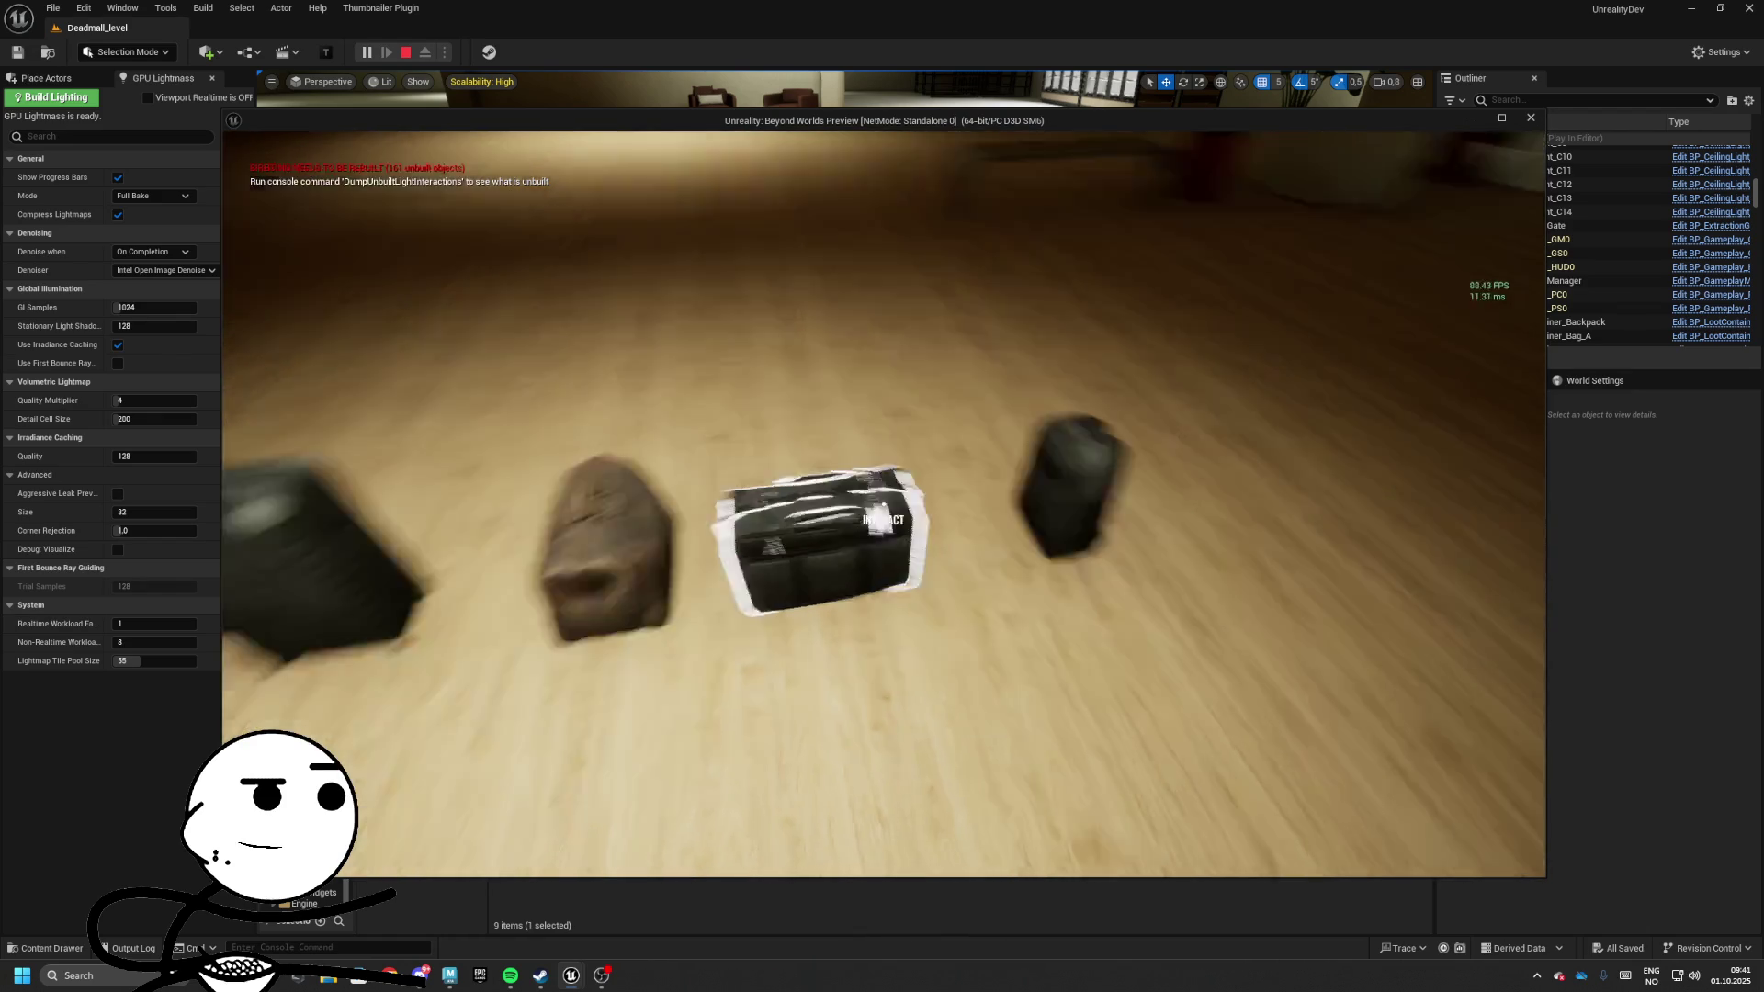
key(Escape)
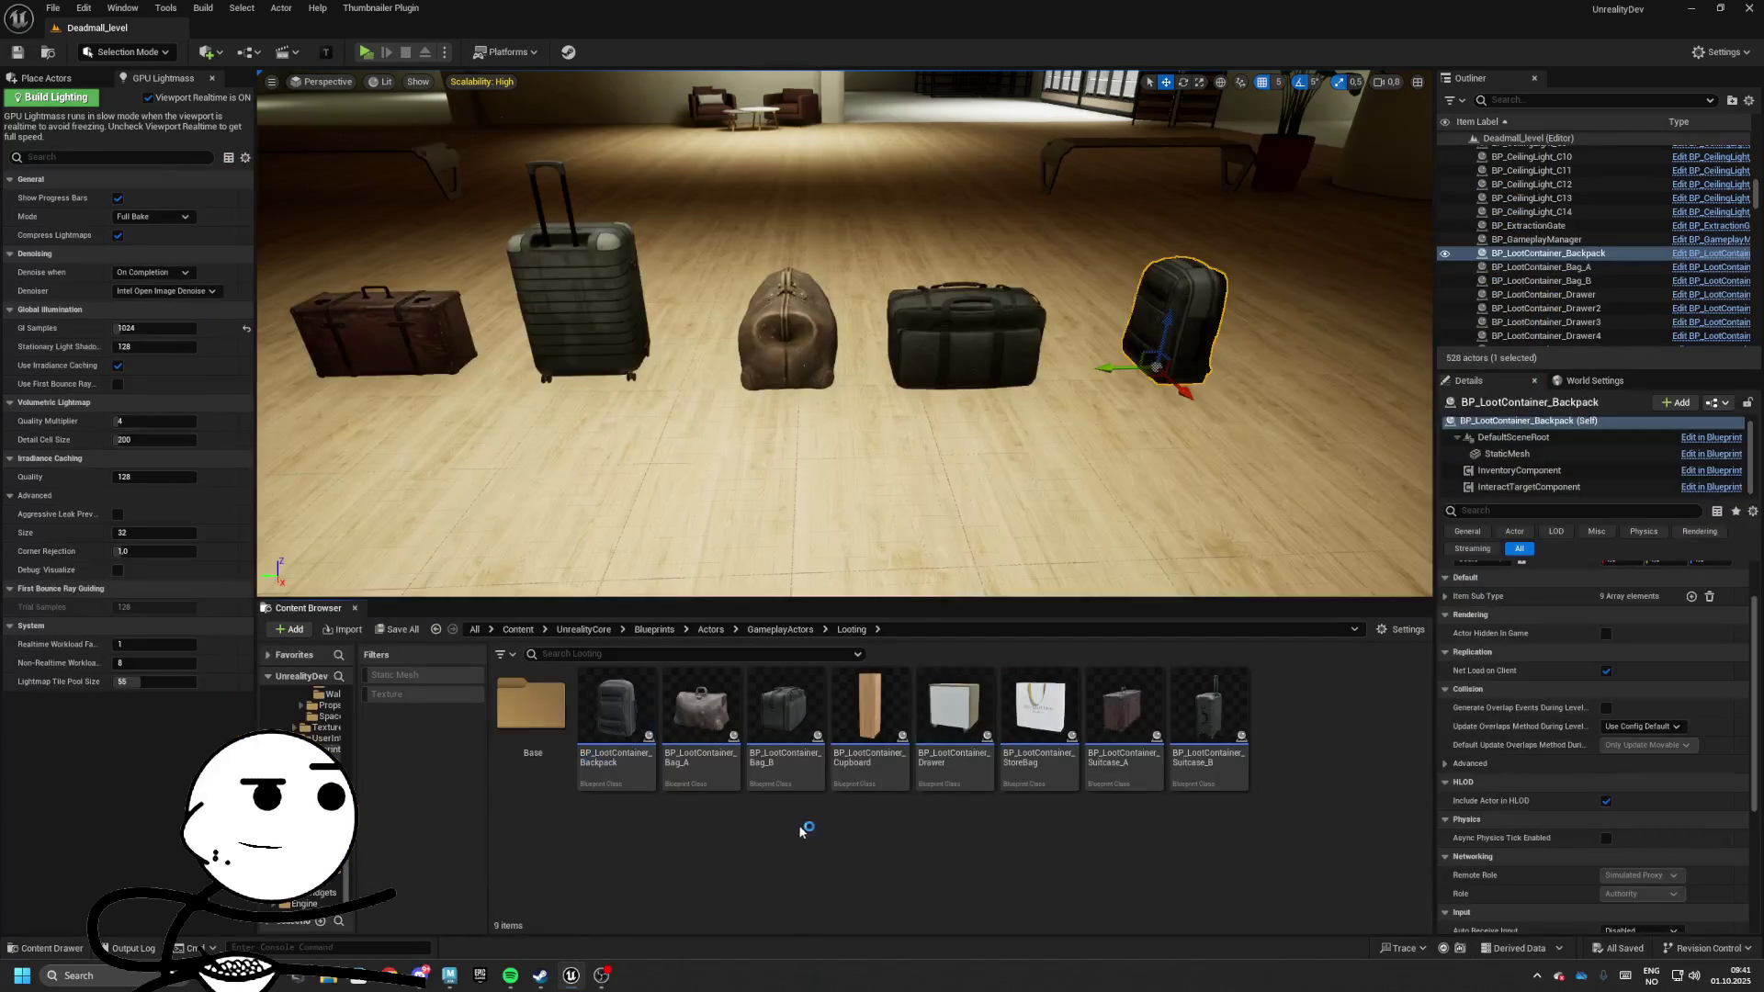
Duplicate the Backpack blueprint as BP_LootContainer_Container
right_click(606, 725)
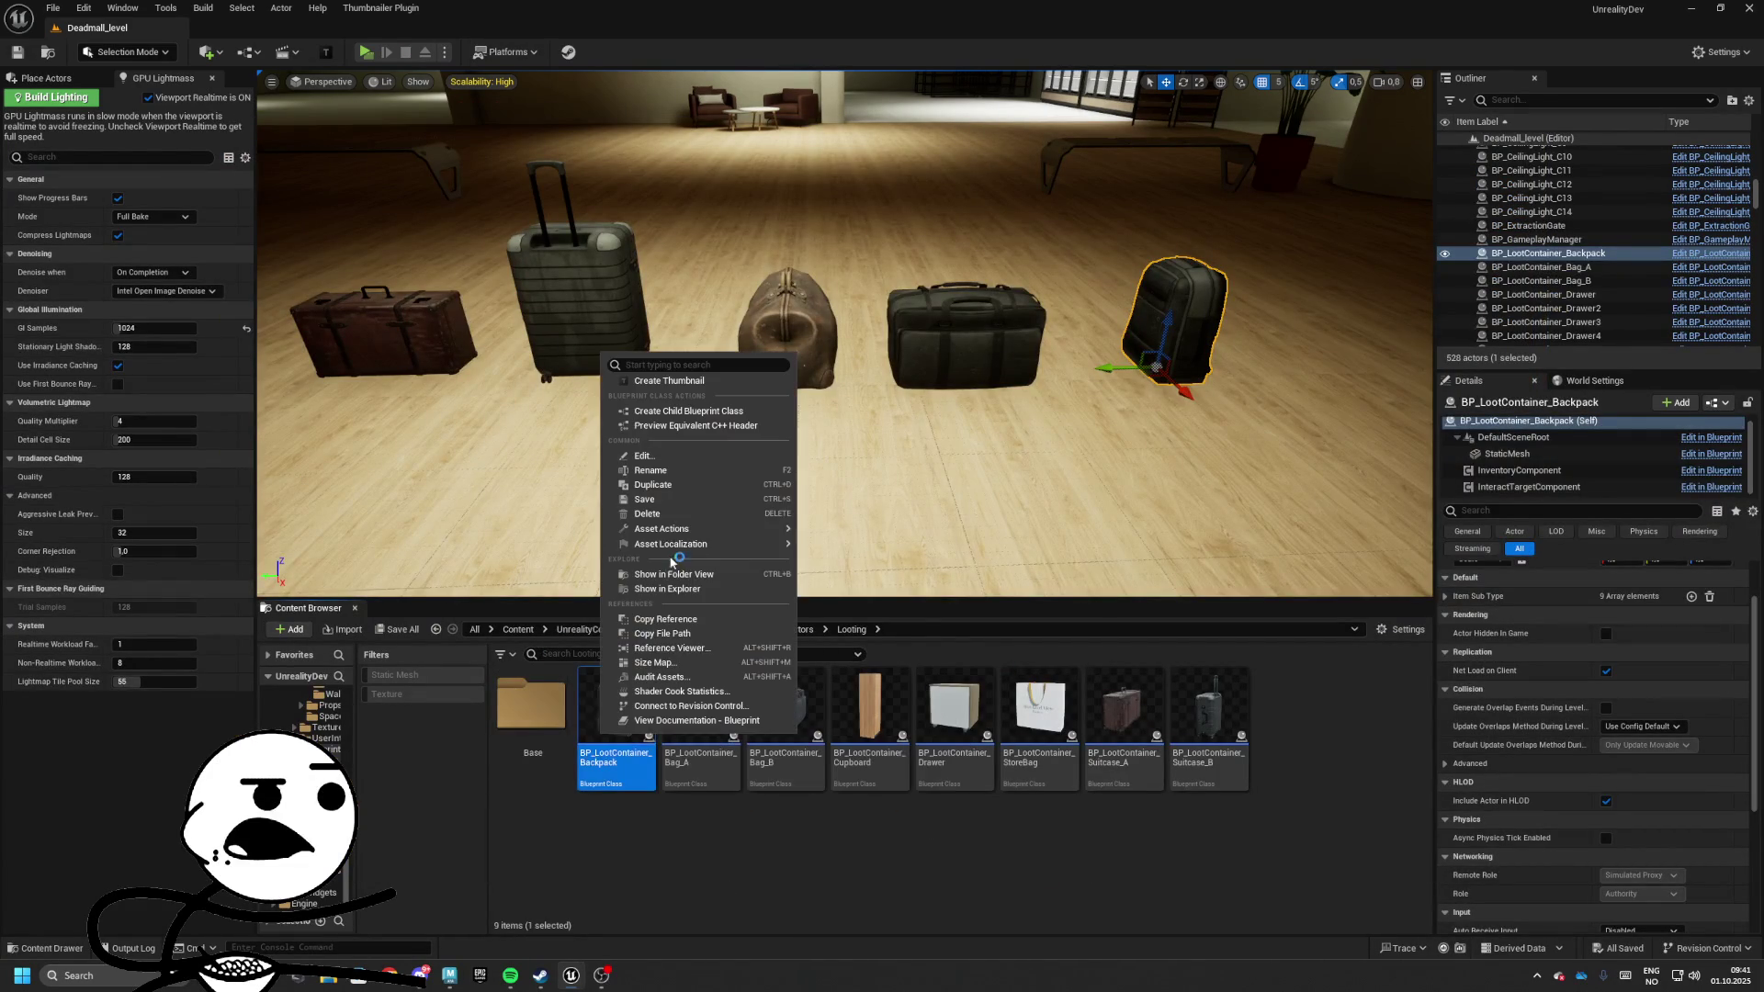
click(654, 485)
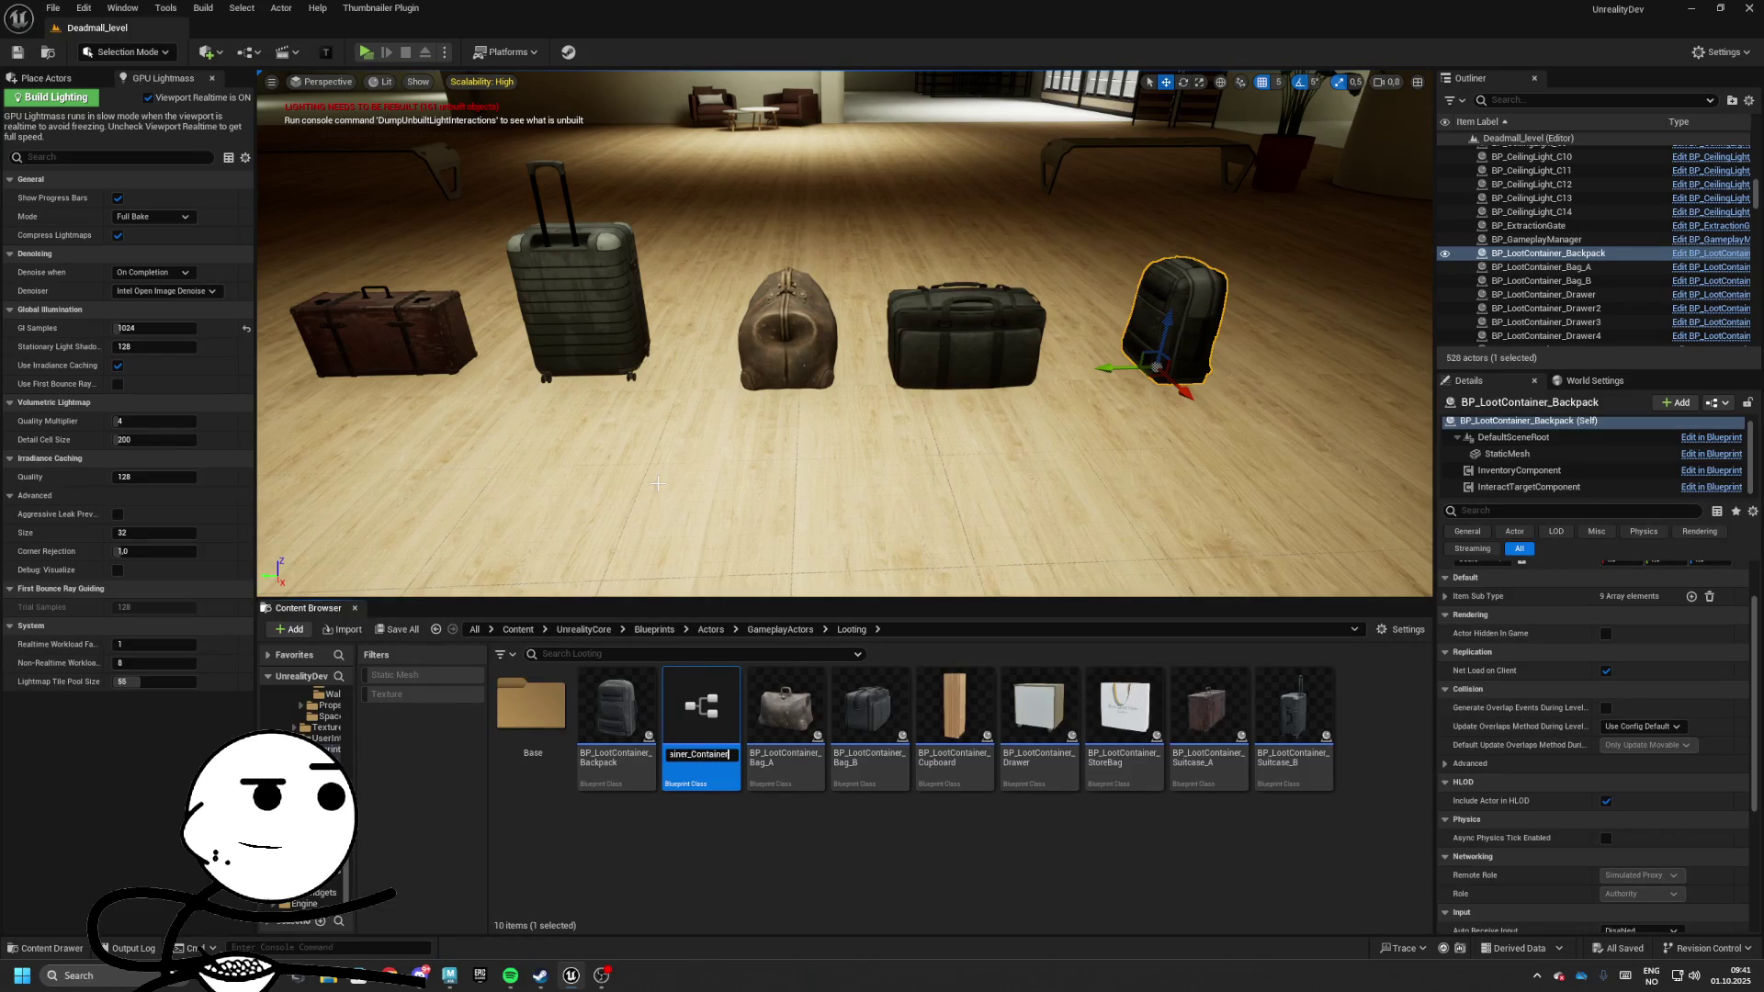
key(Return)
key(Return)
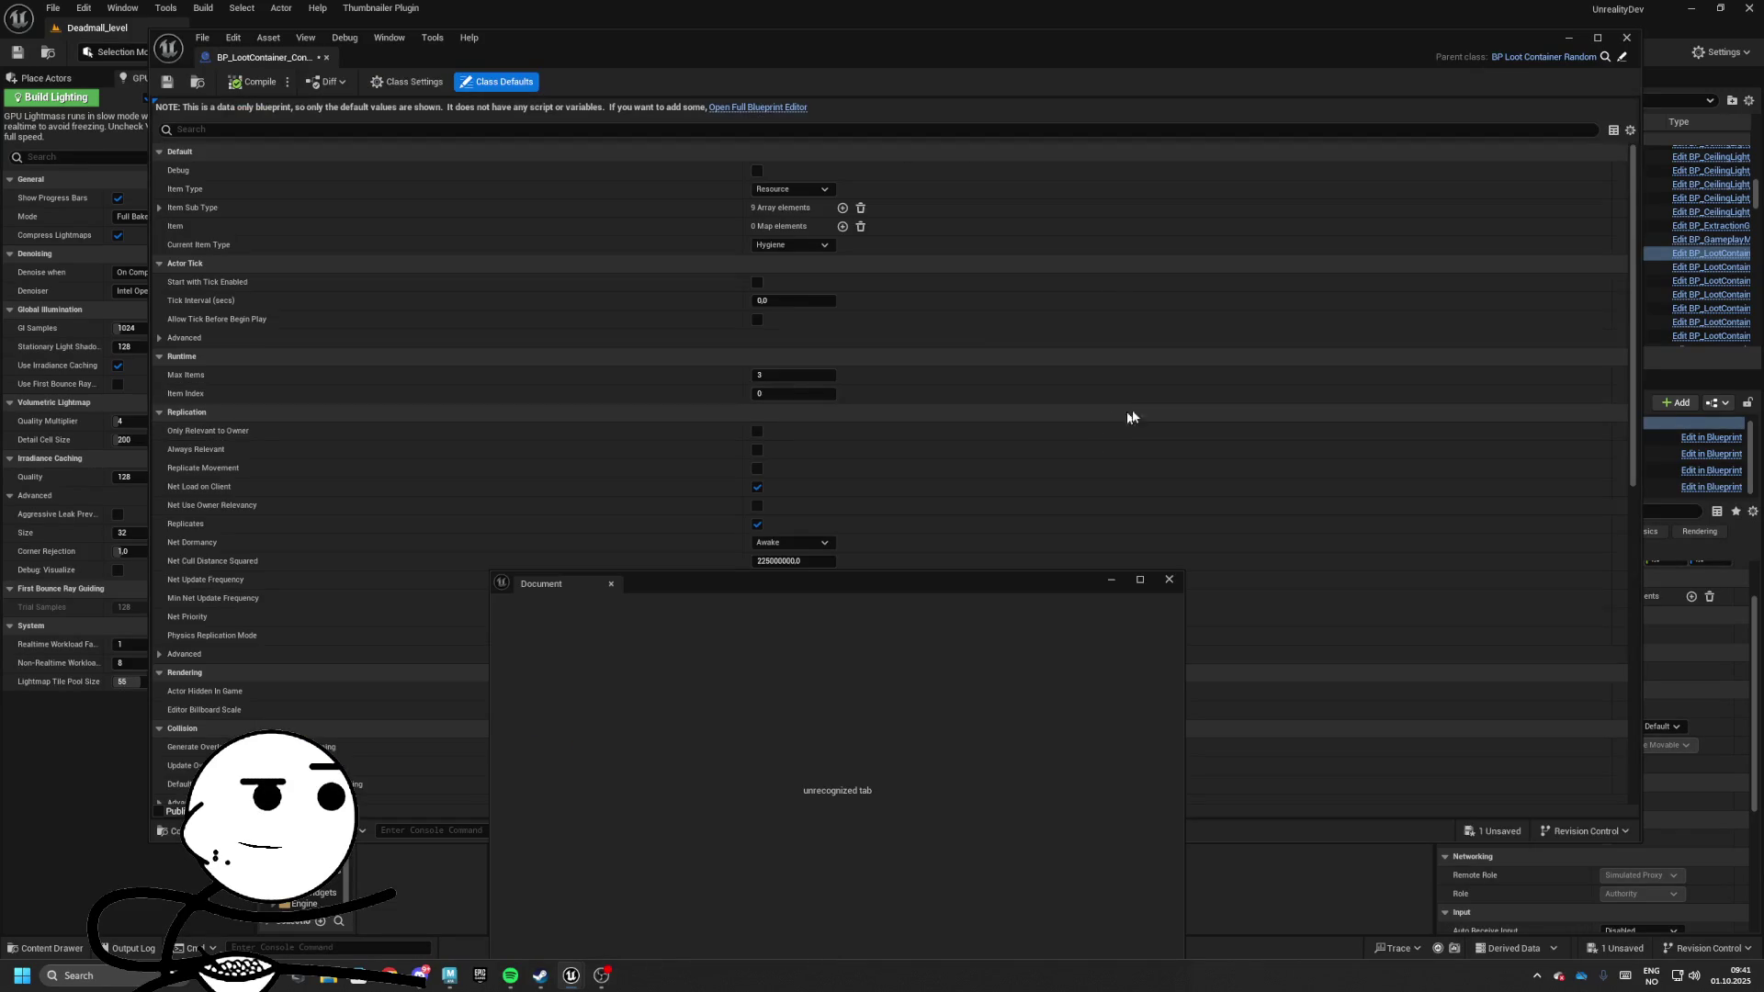
Set the container's StaticMesh to SM_Container, then compile and save
click(779, 109)
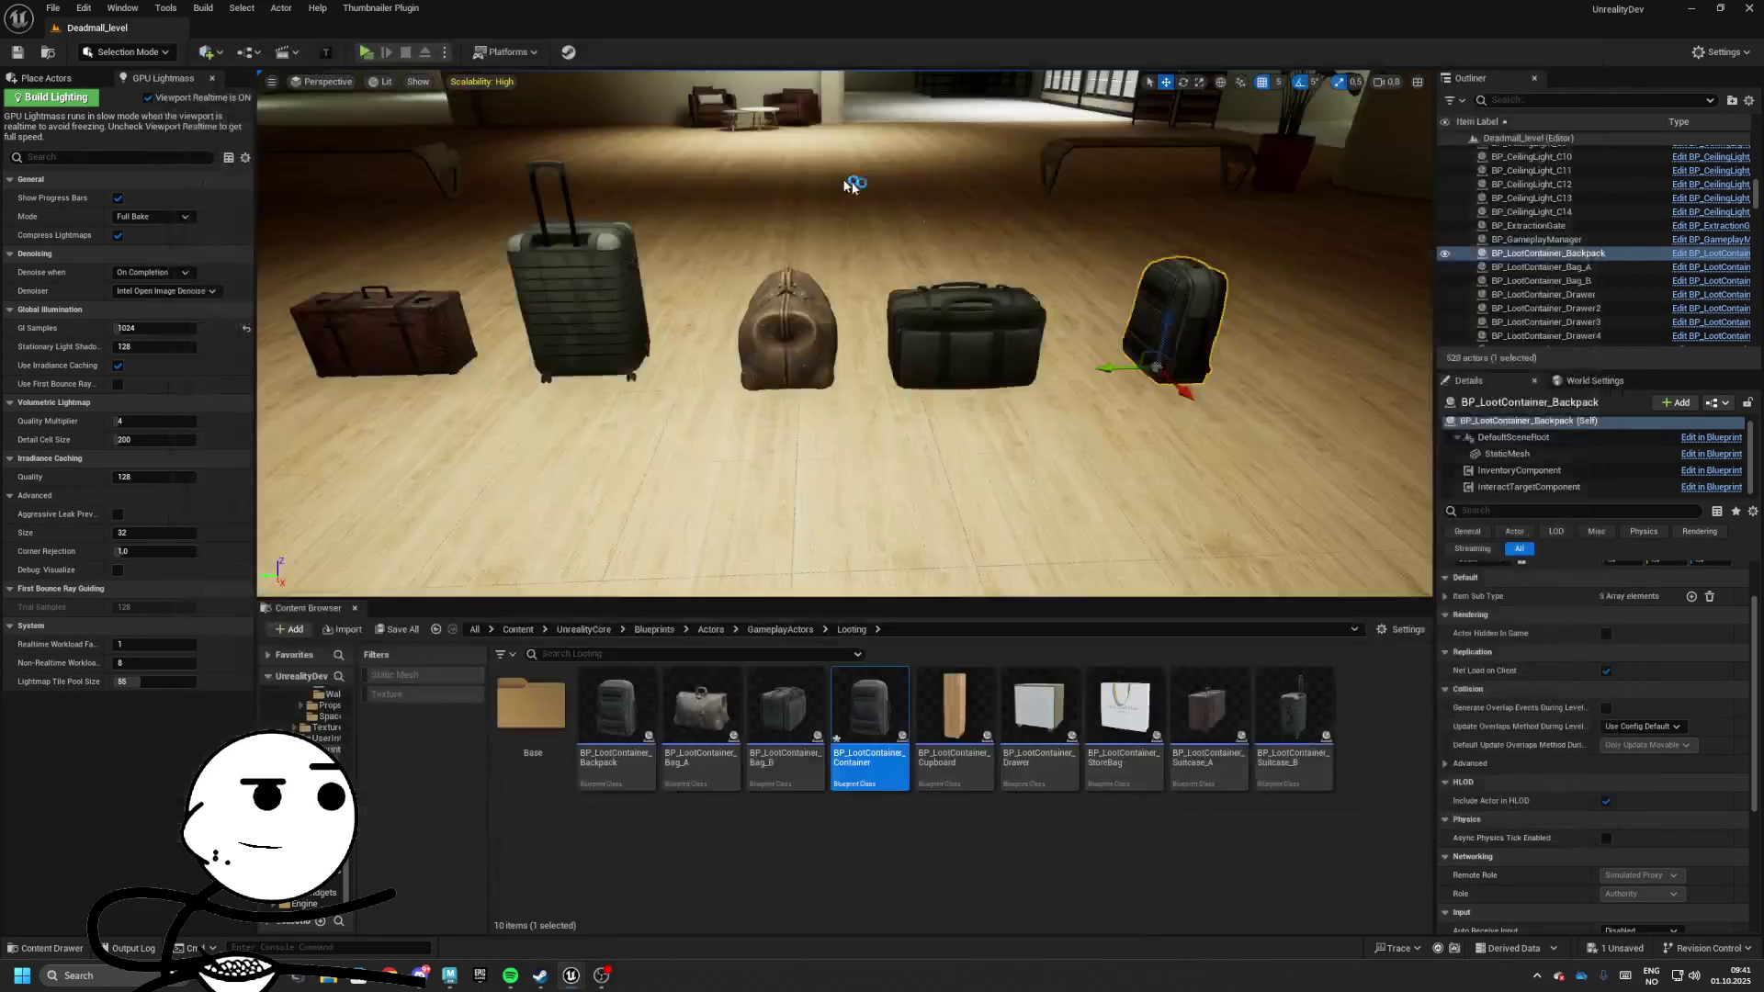
click(220, 182)
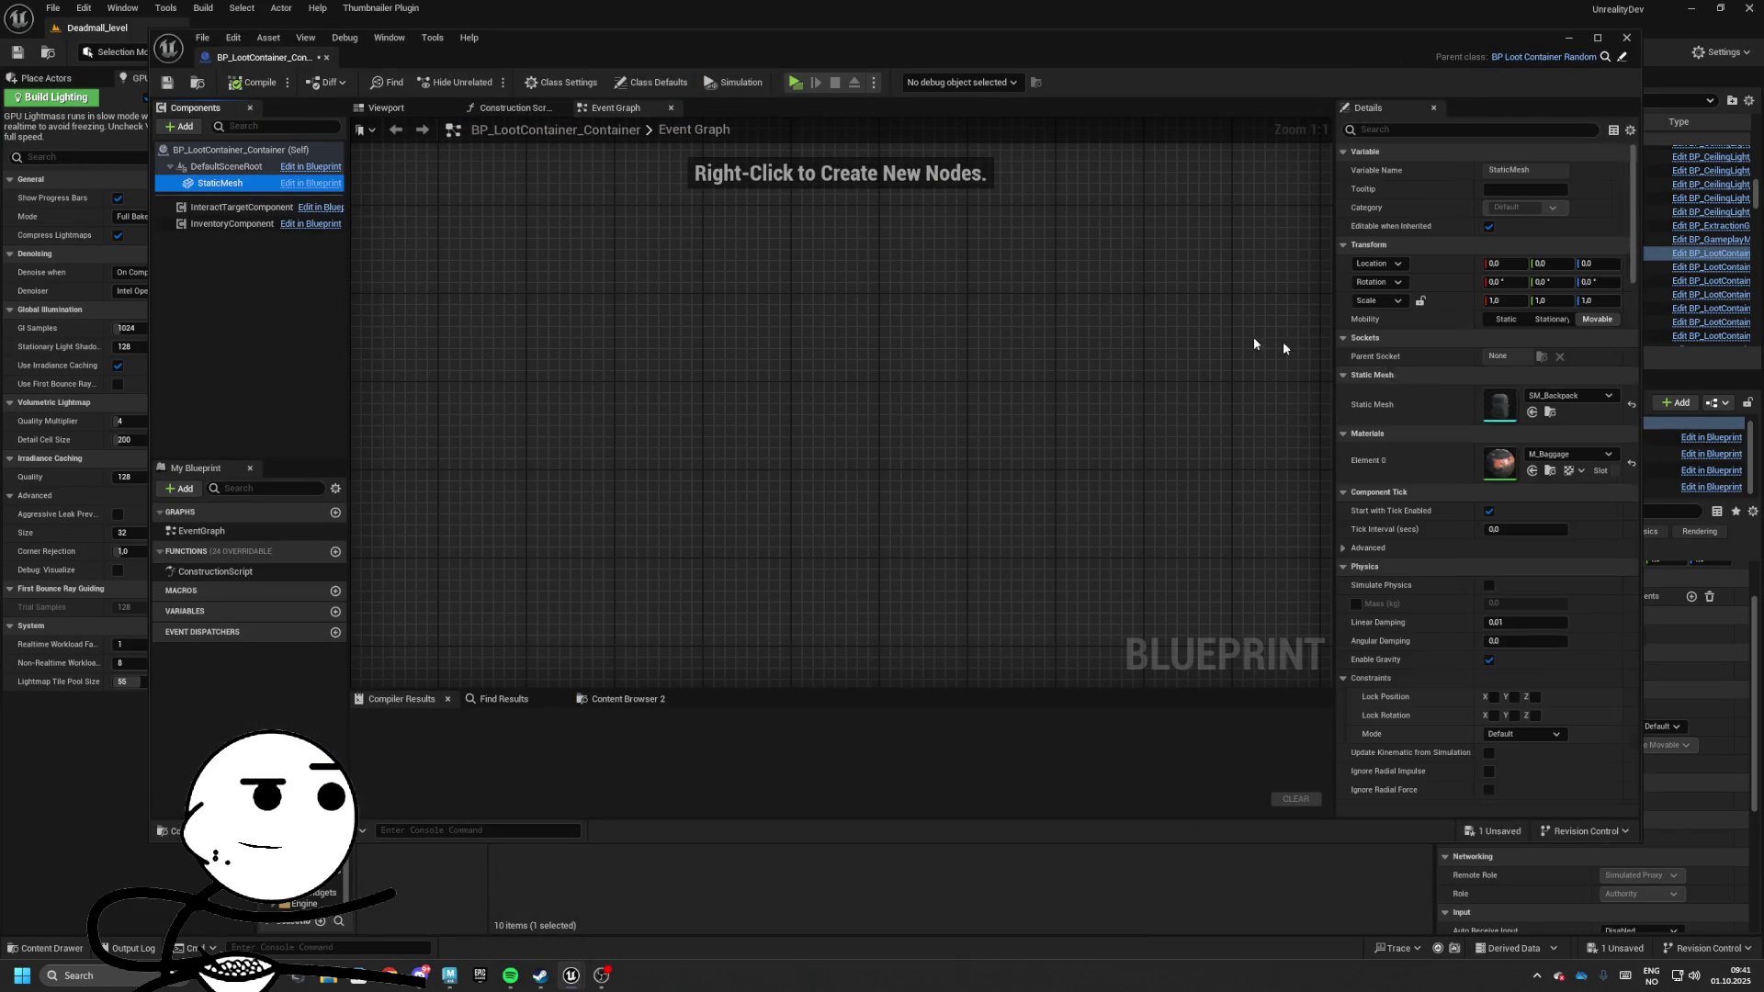
click(1547, 396)
text(conta)
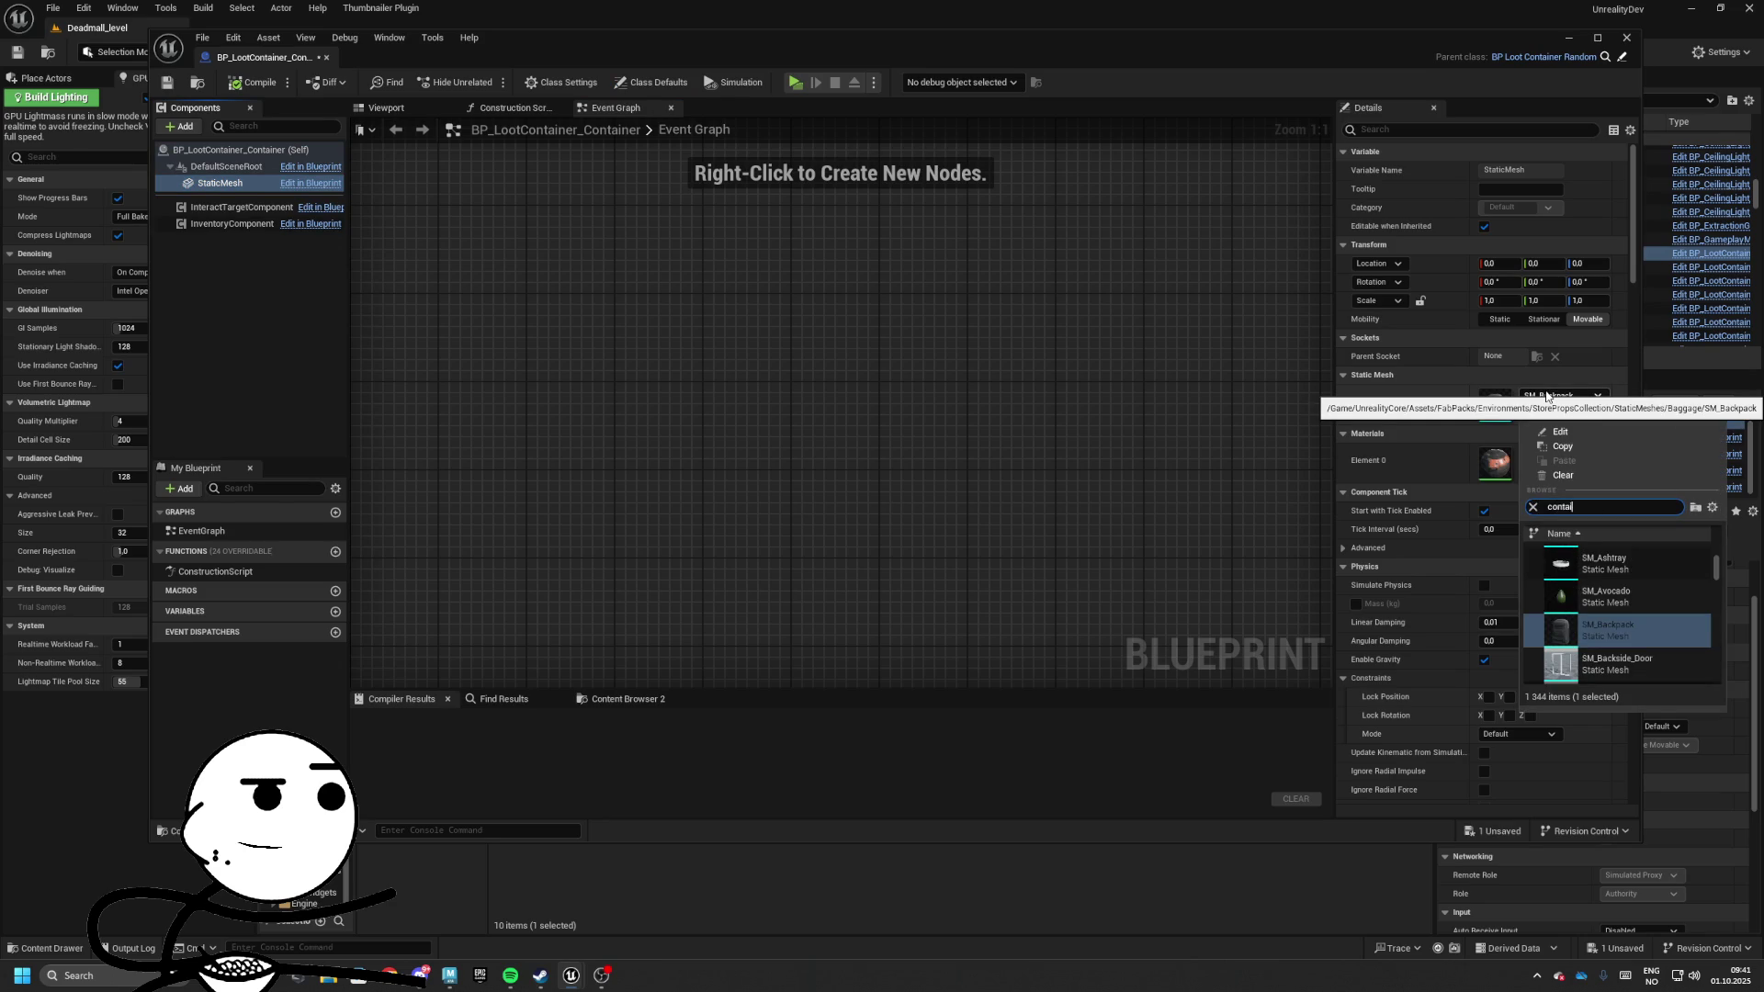
text(ner)
key(Down)
key(Down)
key(Down)
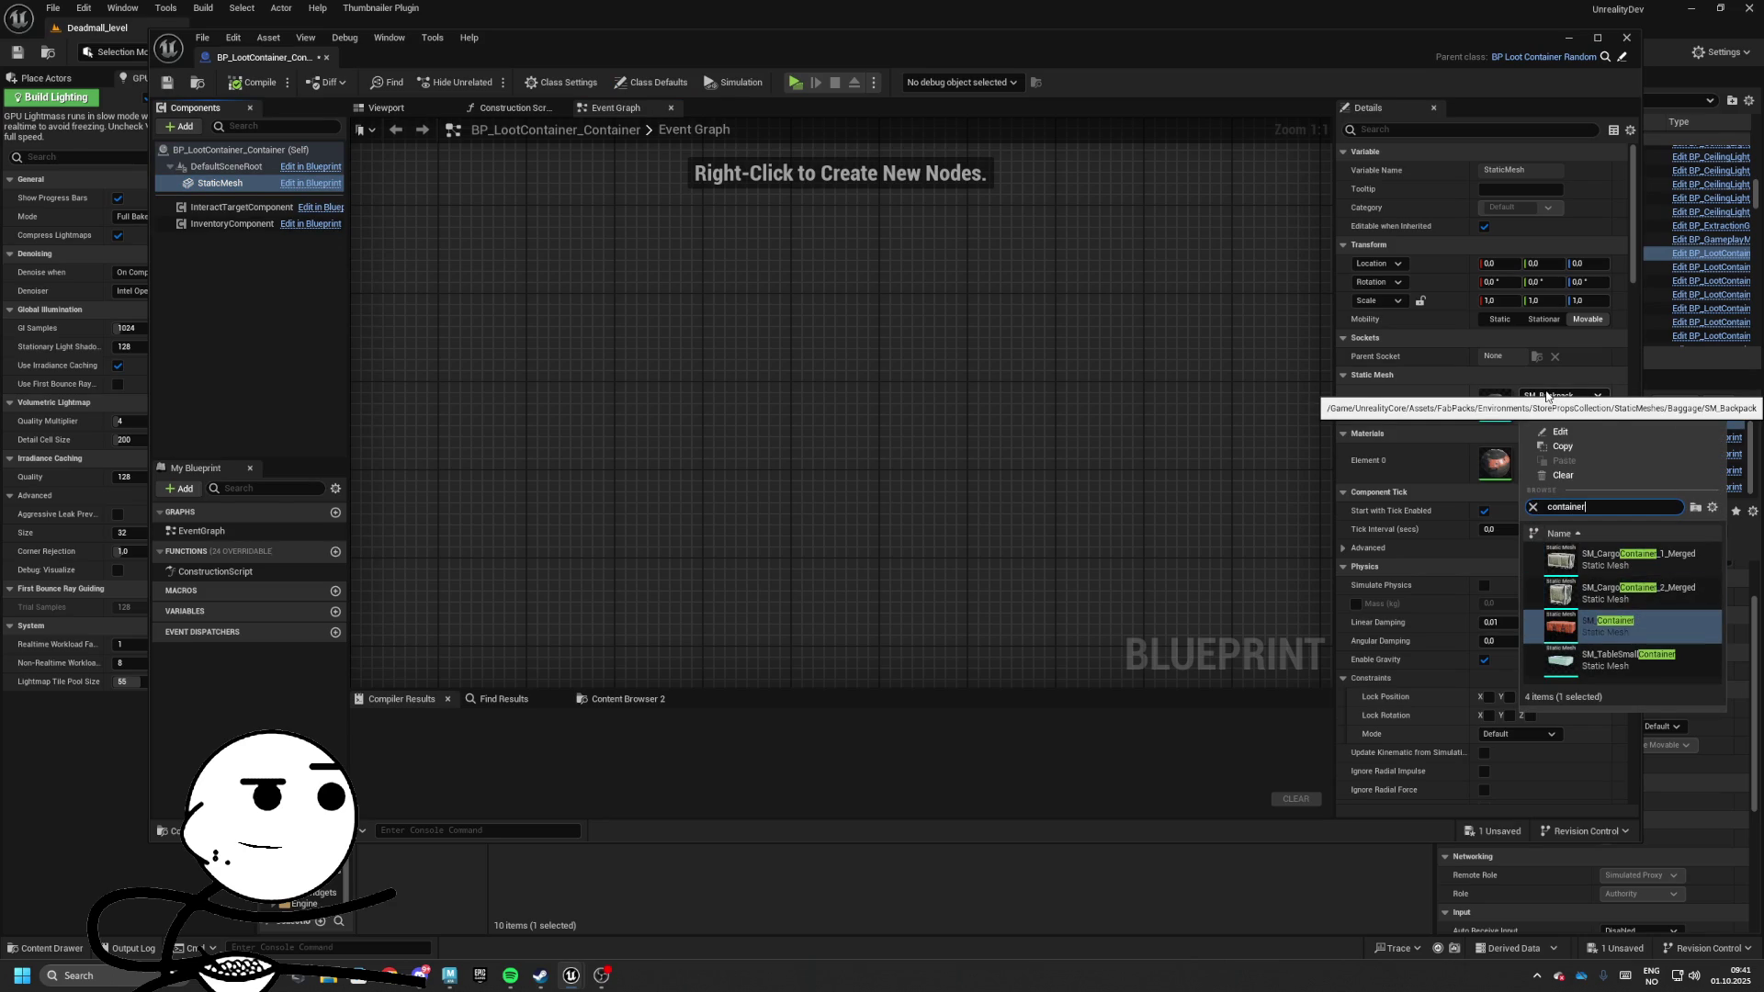
key(Return)
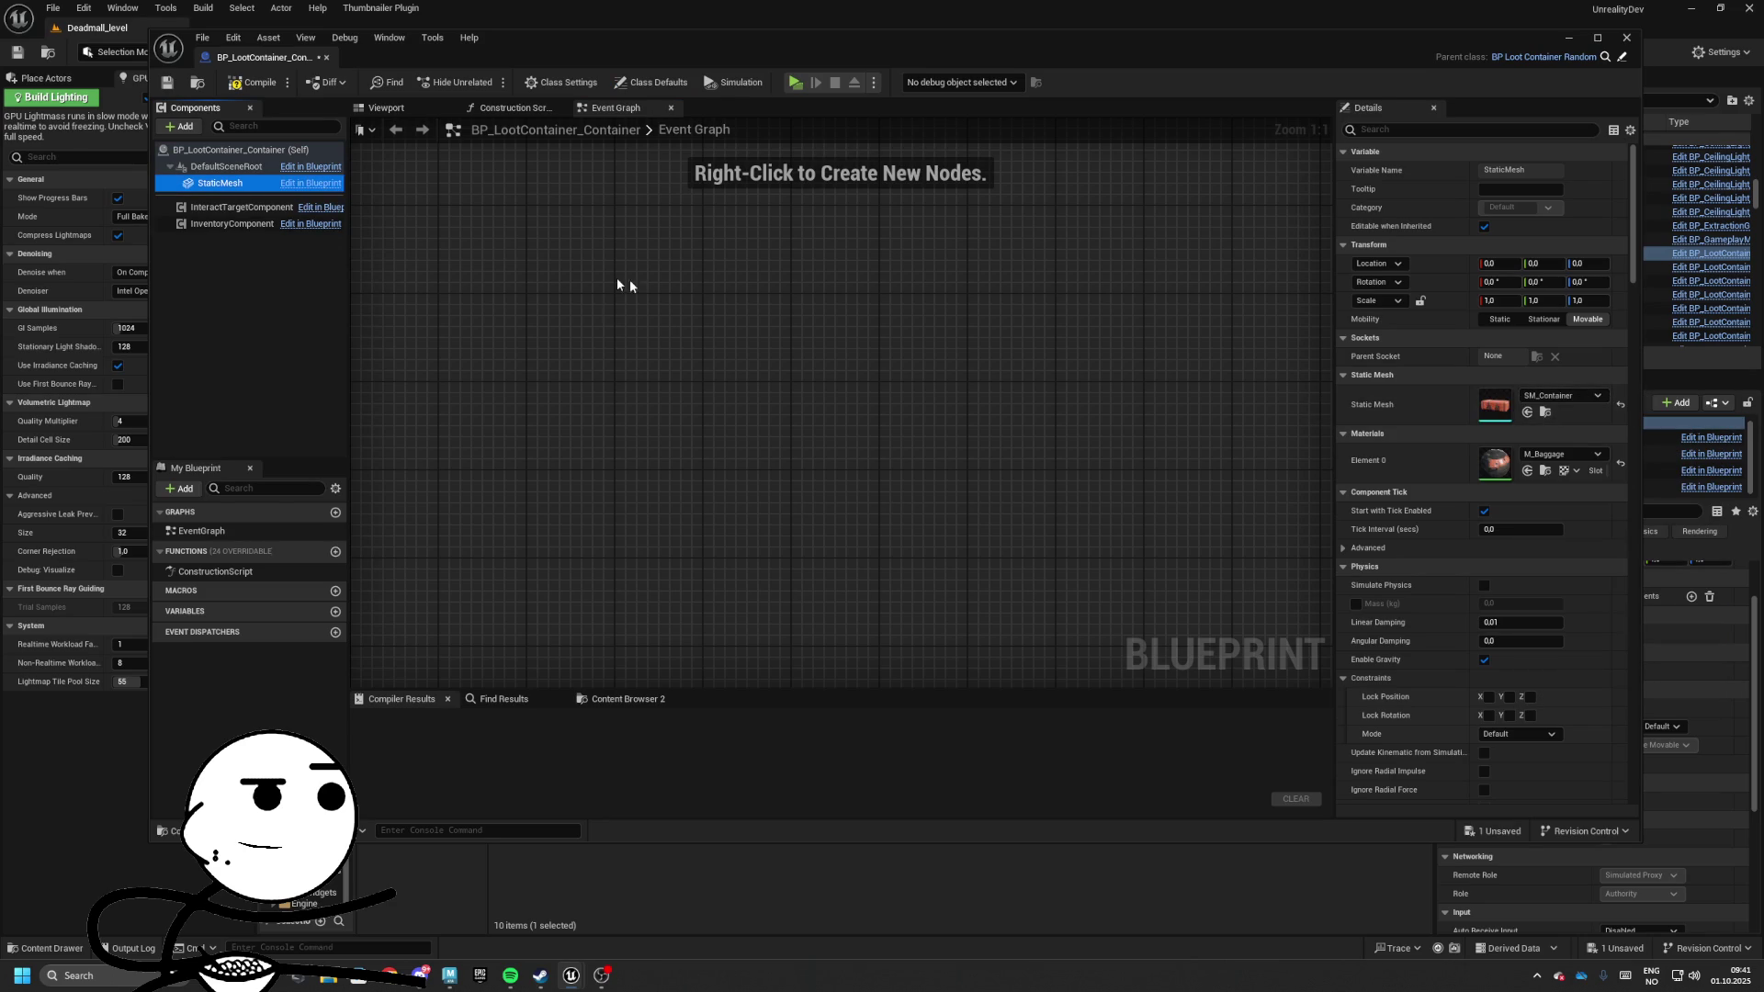
click(242, 84)
key(ctrl+s)
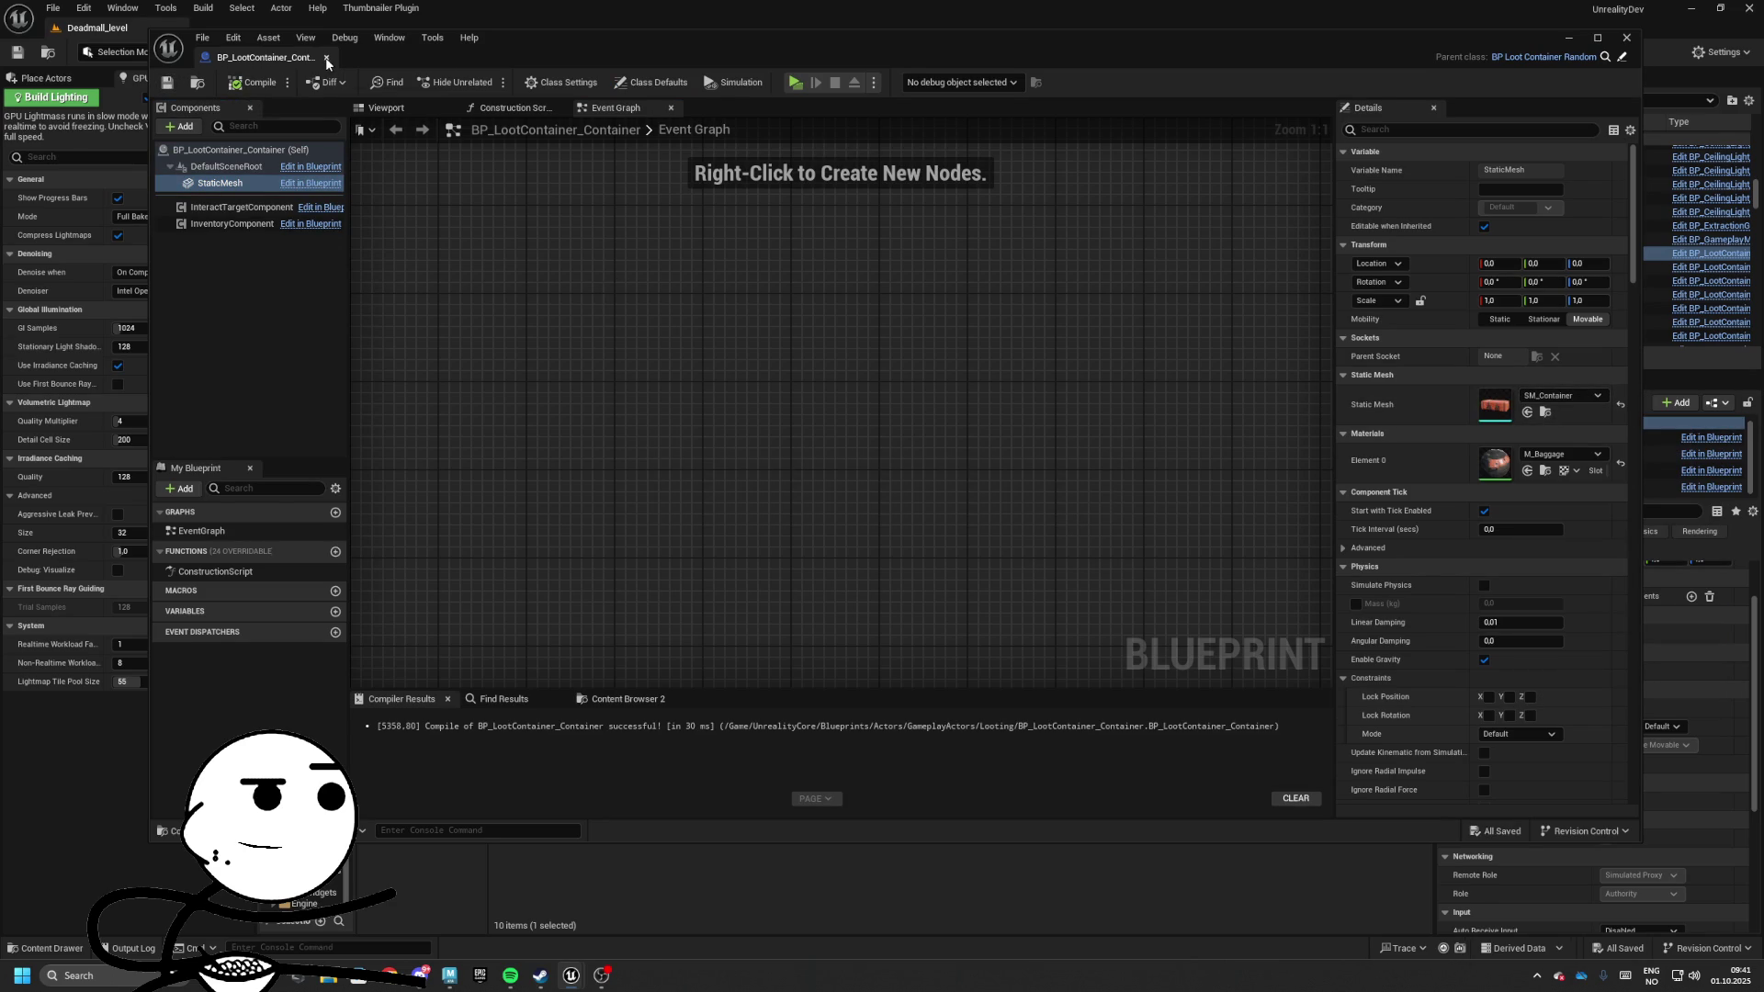
Set the InventoryComponent max slots to 16 and close the blueprint
click(225, 209)
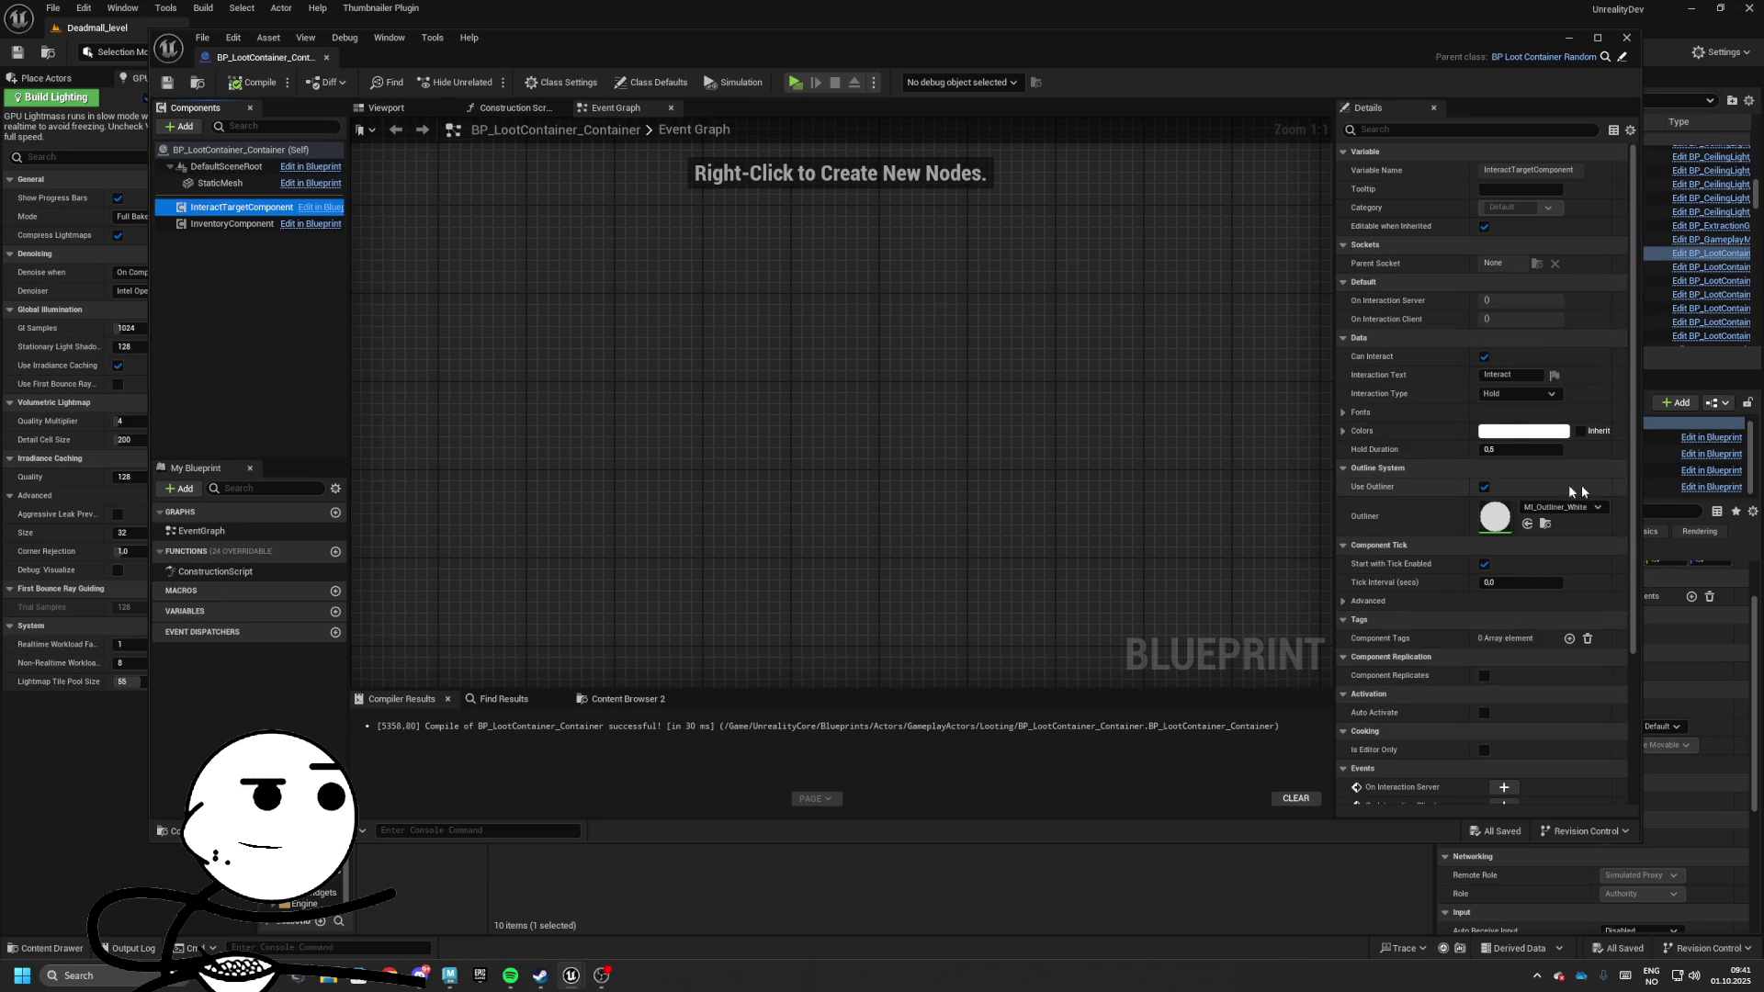
click(230, 224)
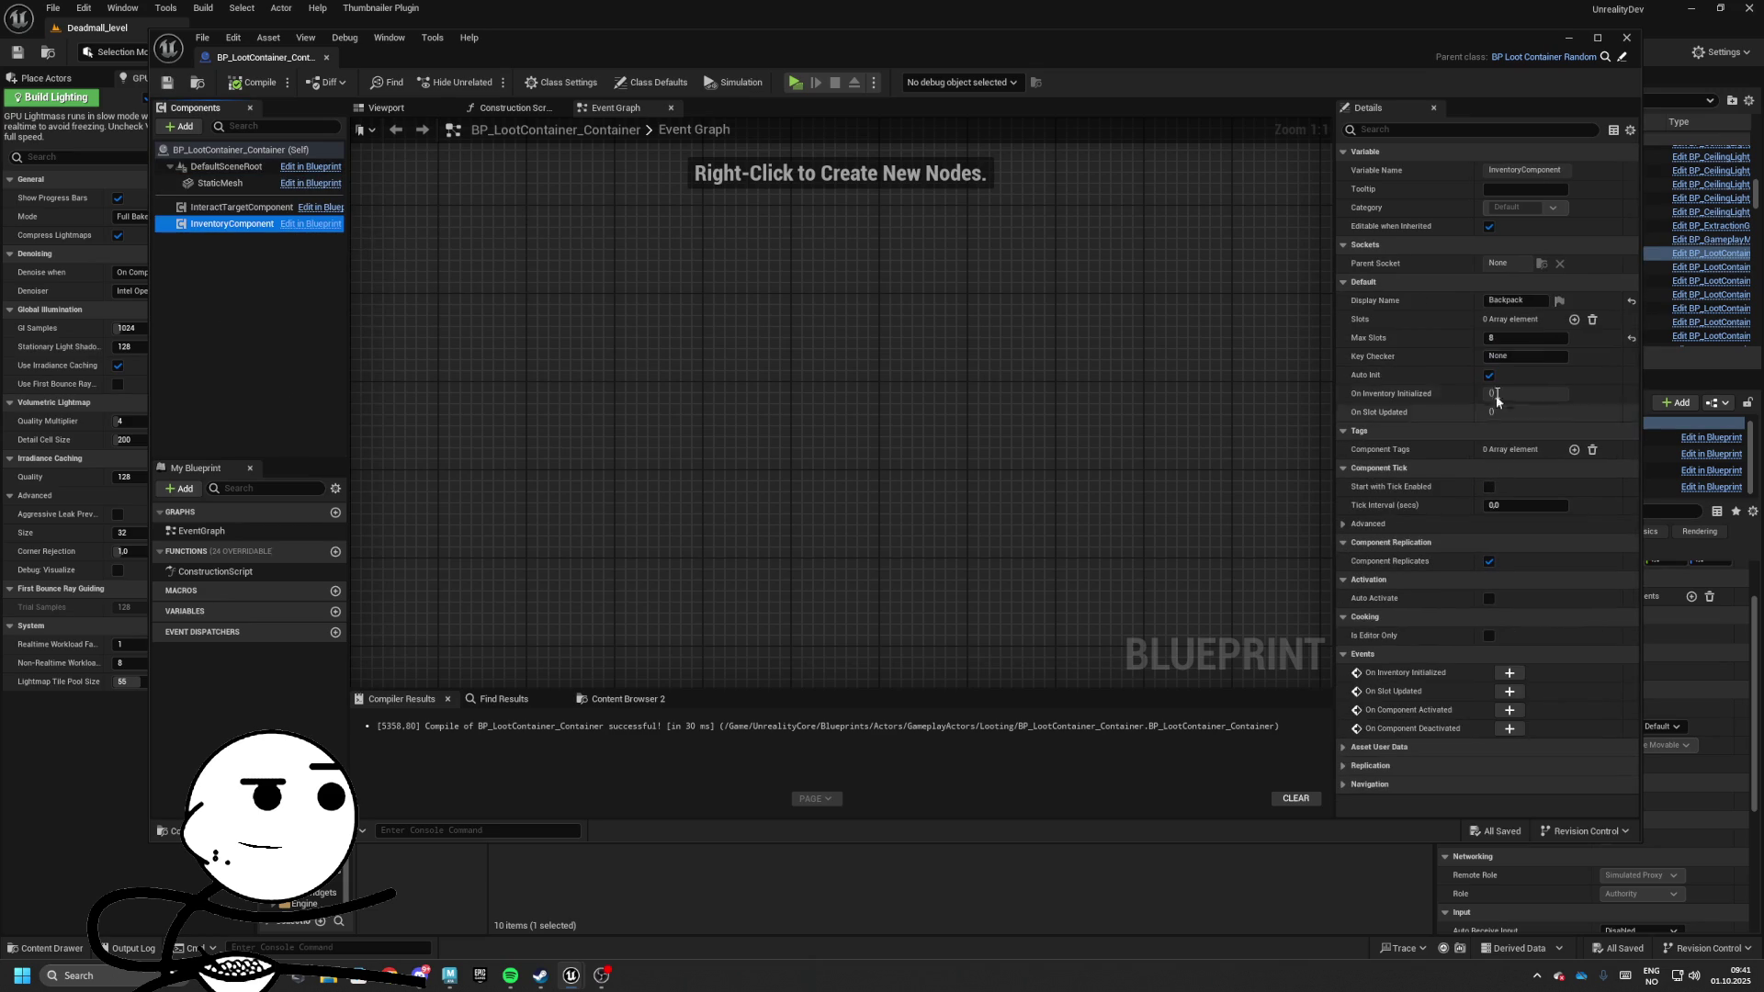
text(16)
key(Return)
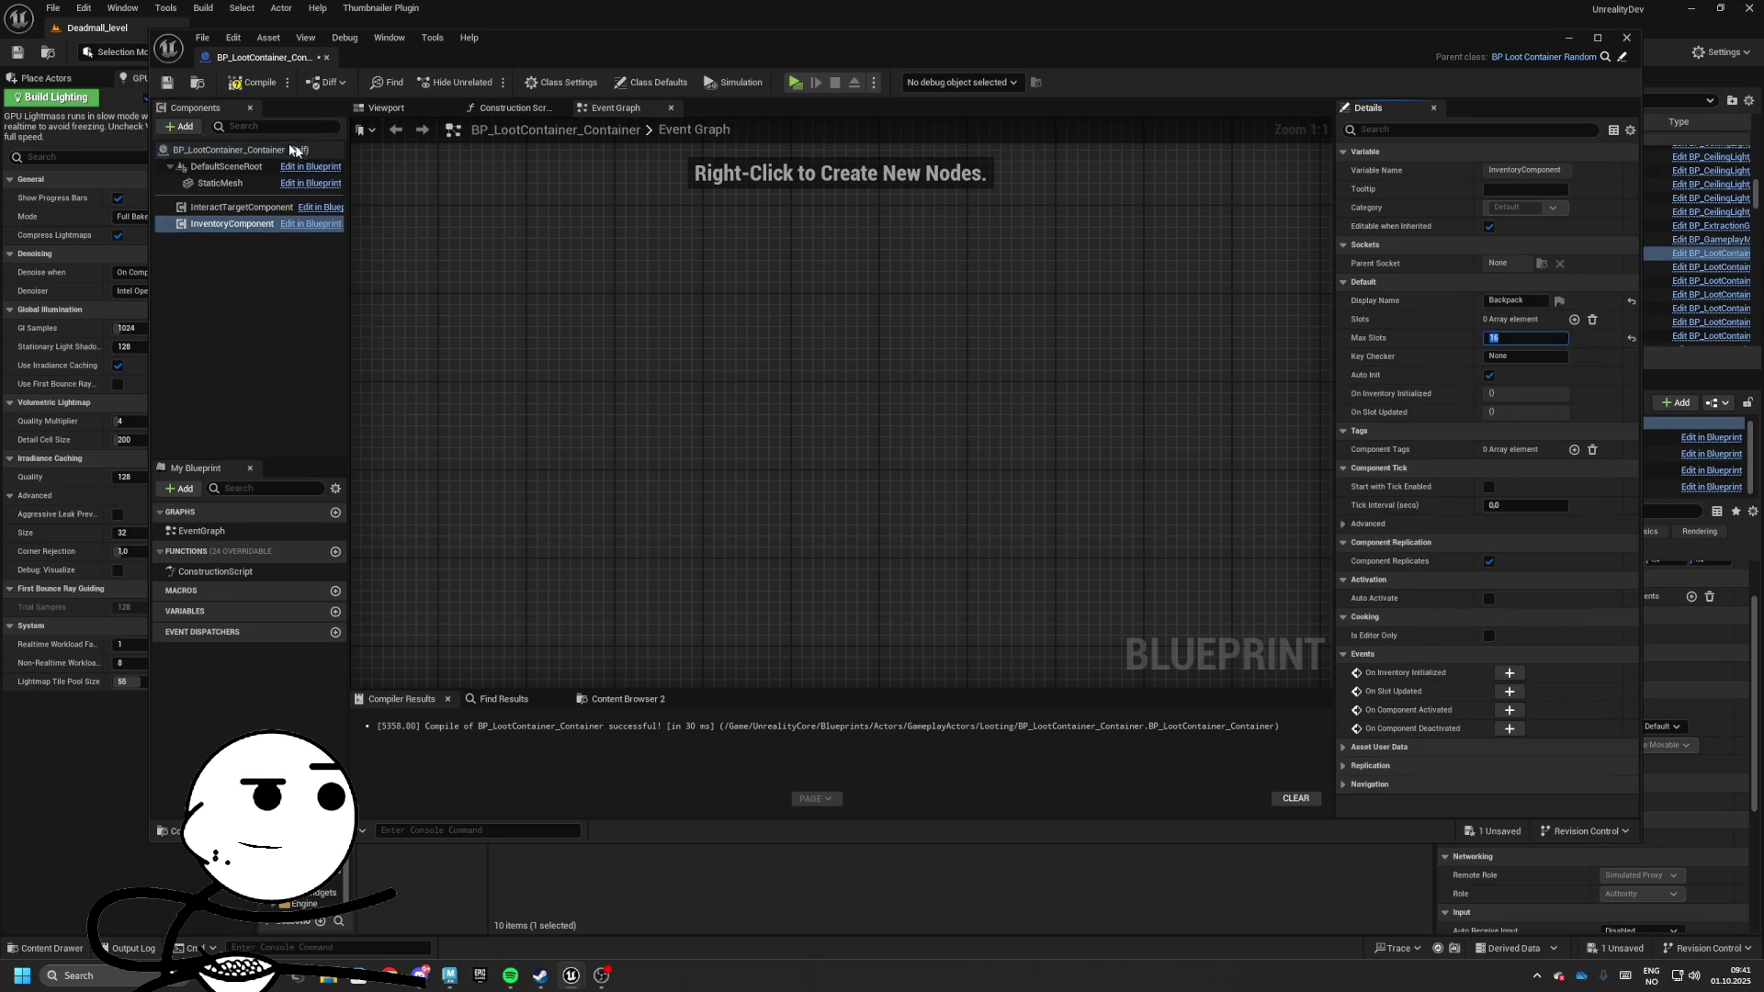
click(328, 59)
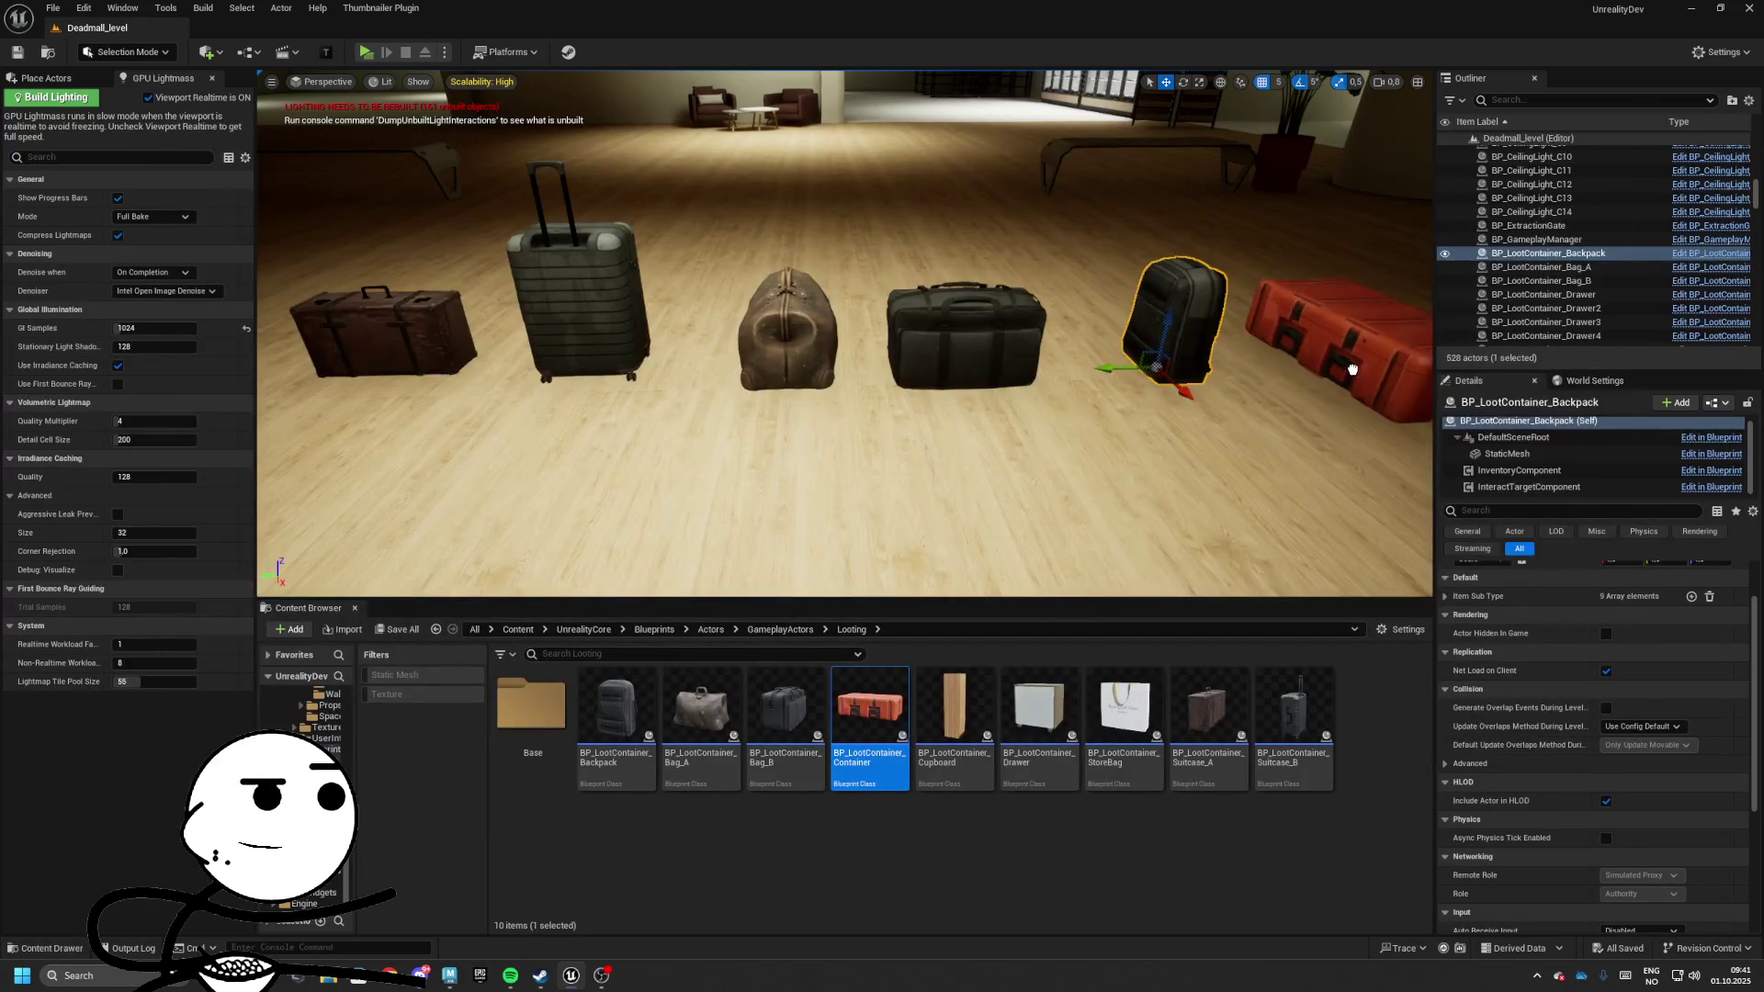
click(366, 52)
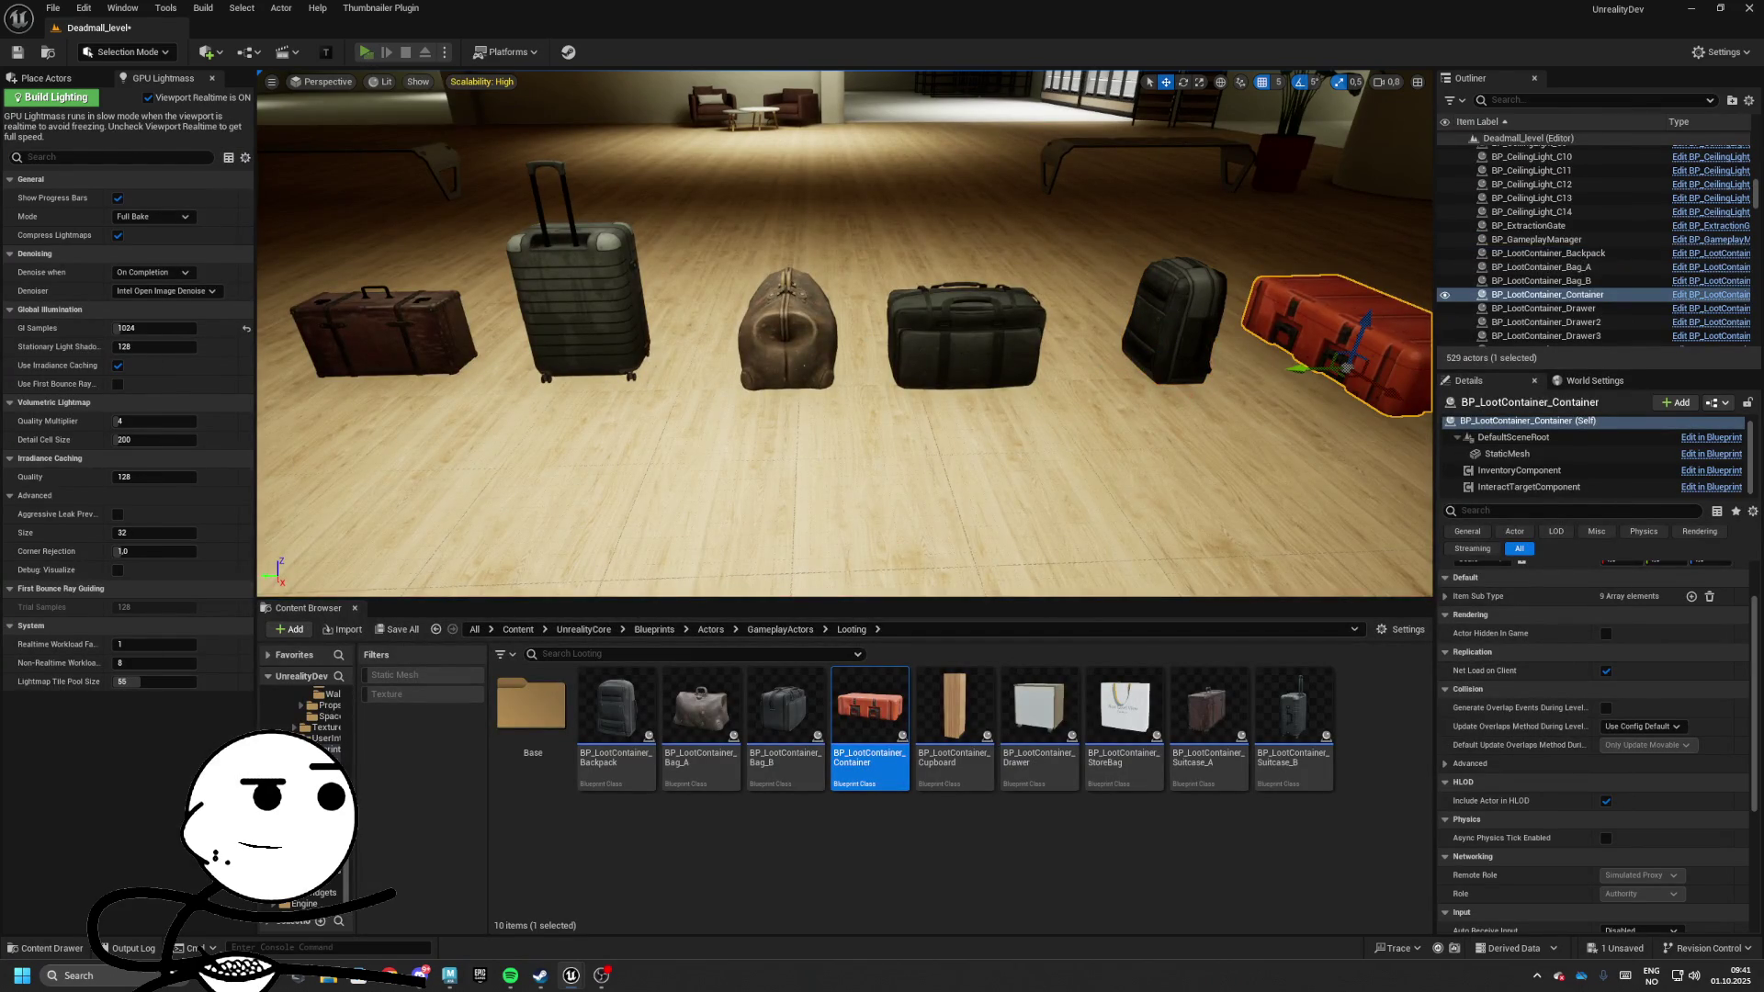
key(w)
key(e)
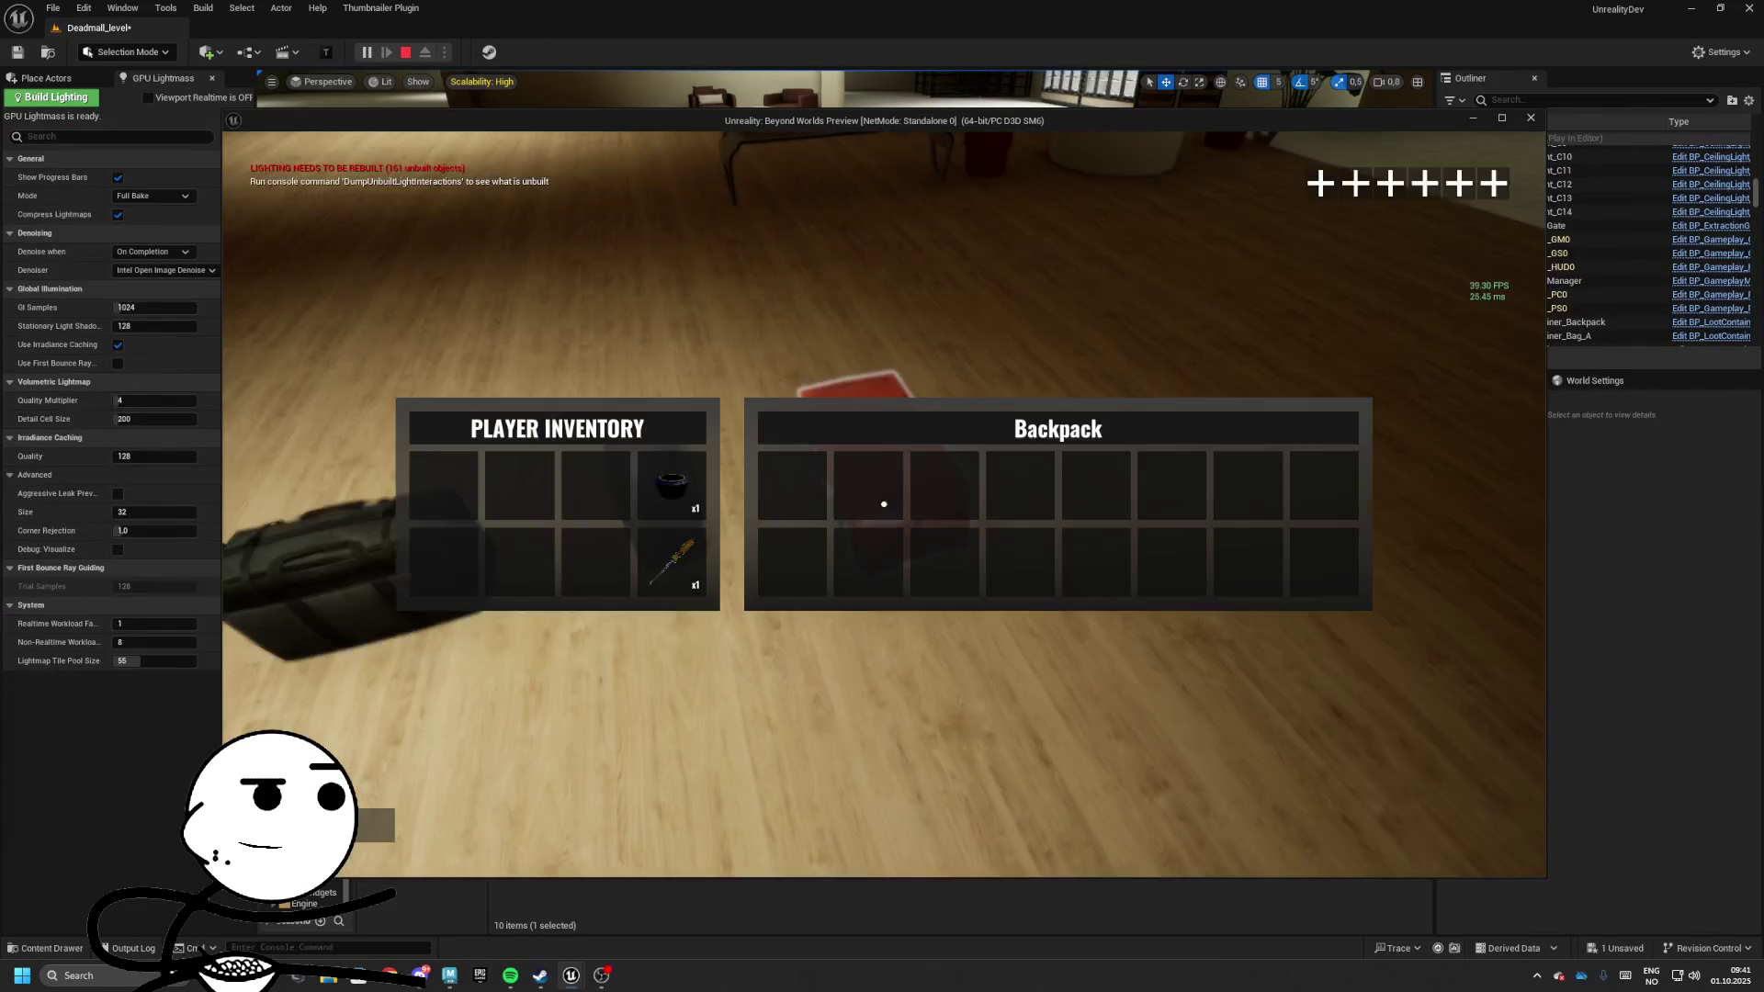
key(e)
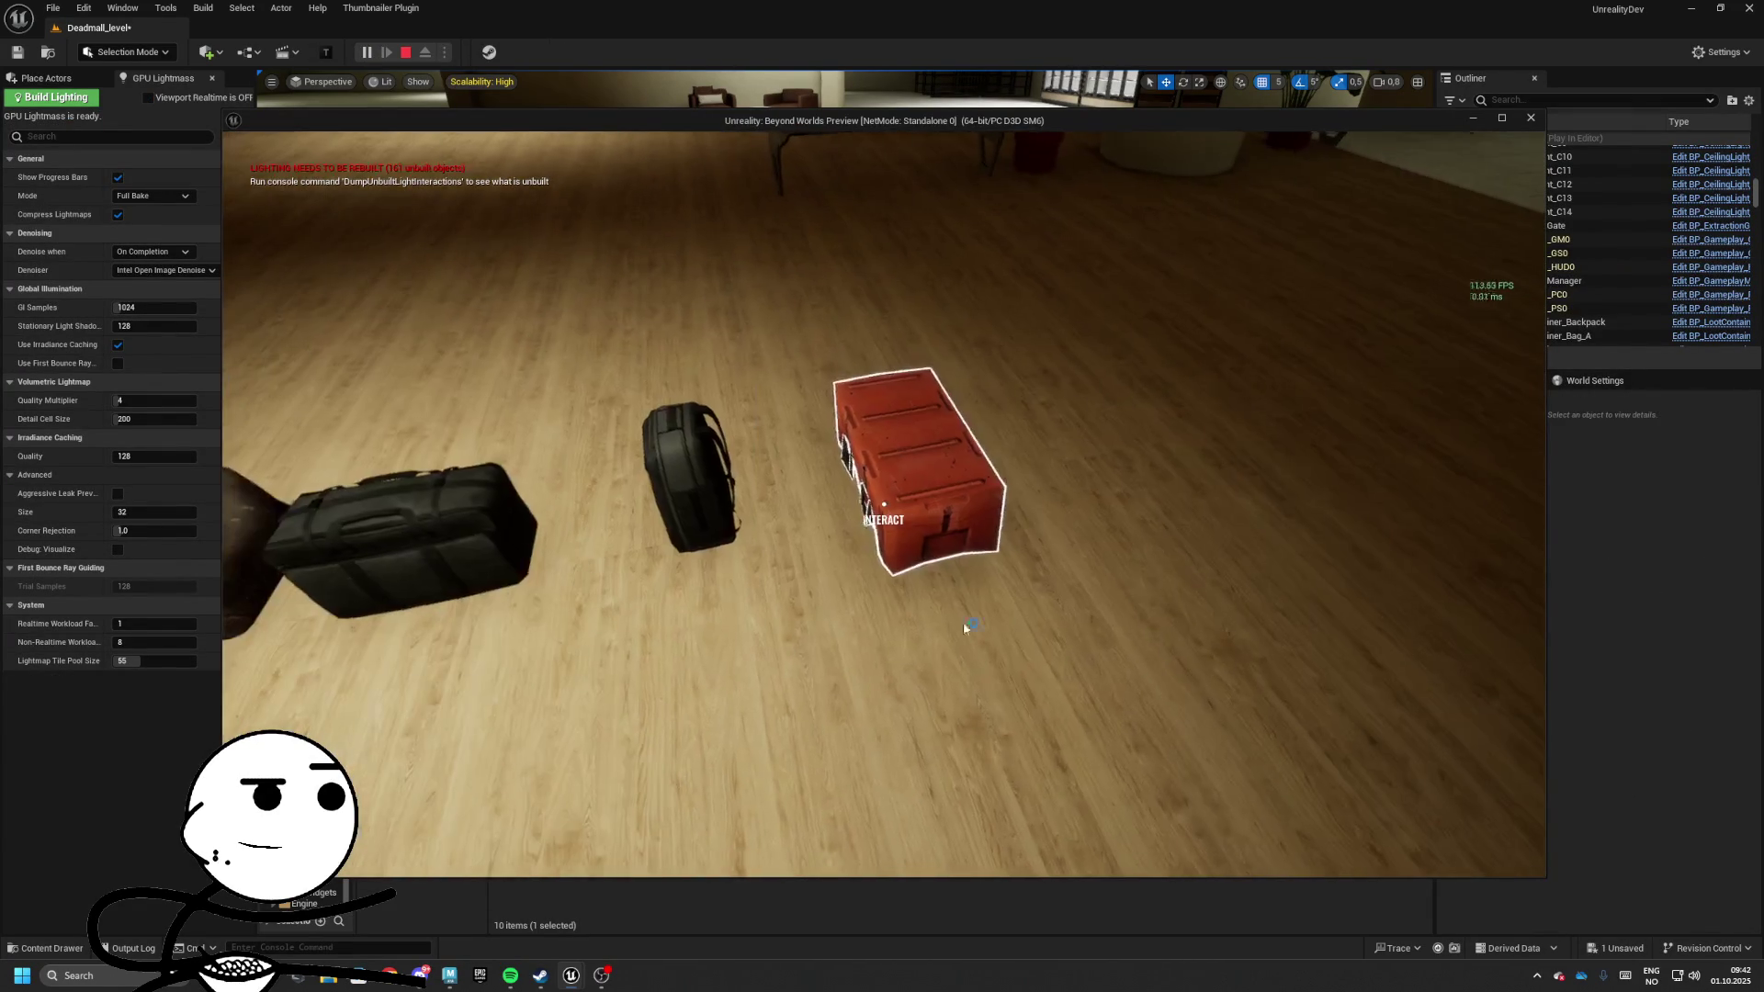
key(Escape)
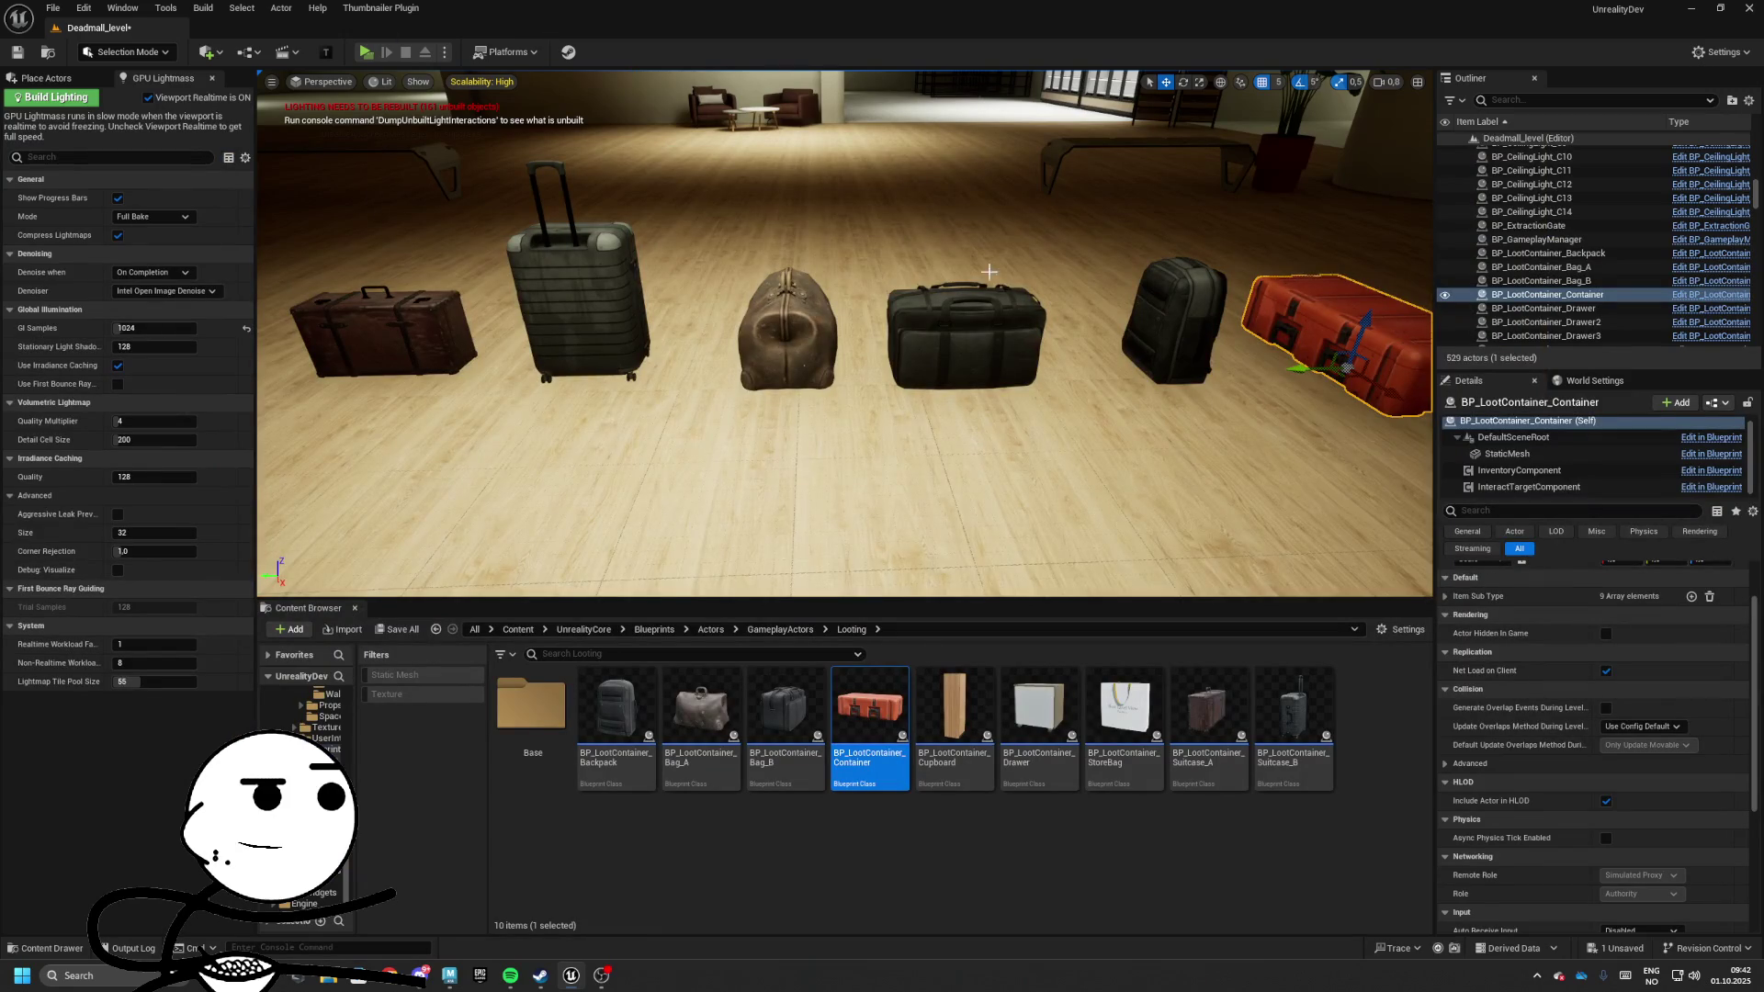
Set the container's InventoryComponent display name to Container and max slots to 8, then compile
double_click(823, 717)
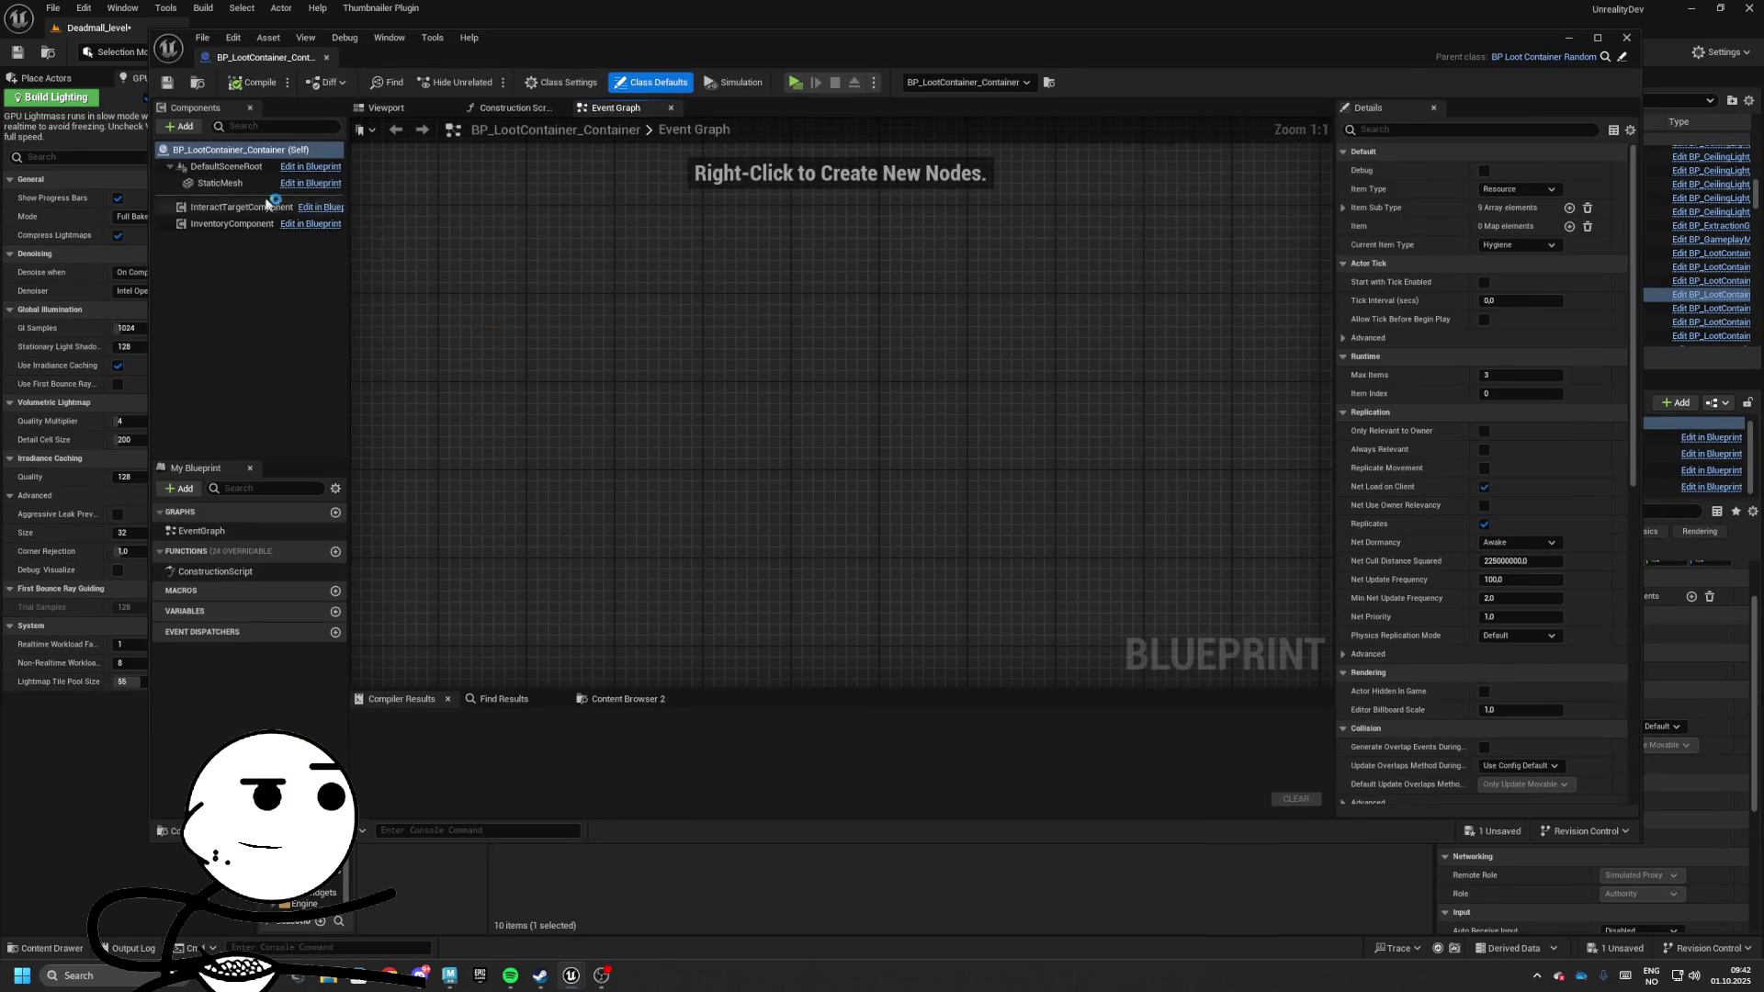
click(241, 206)
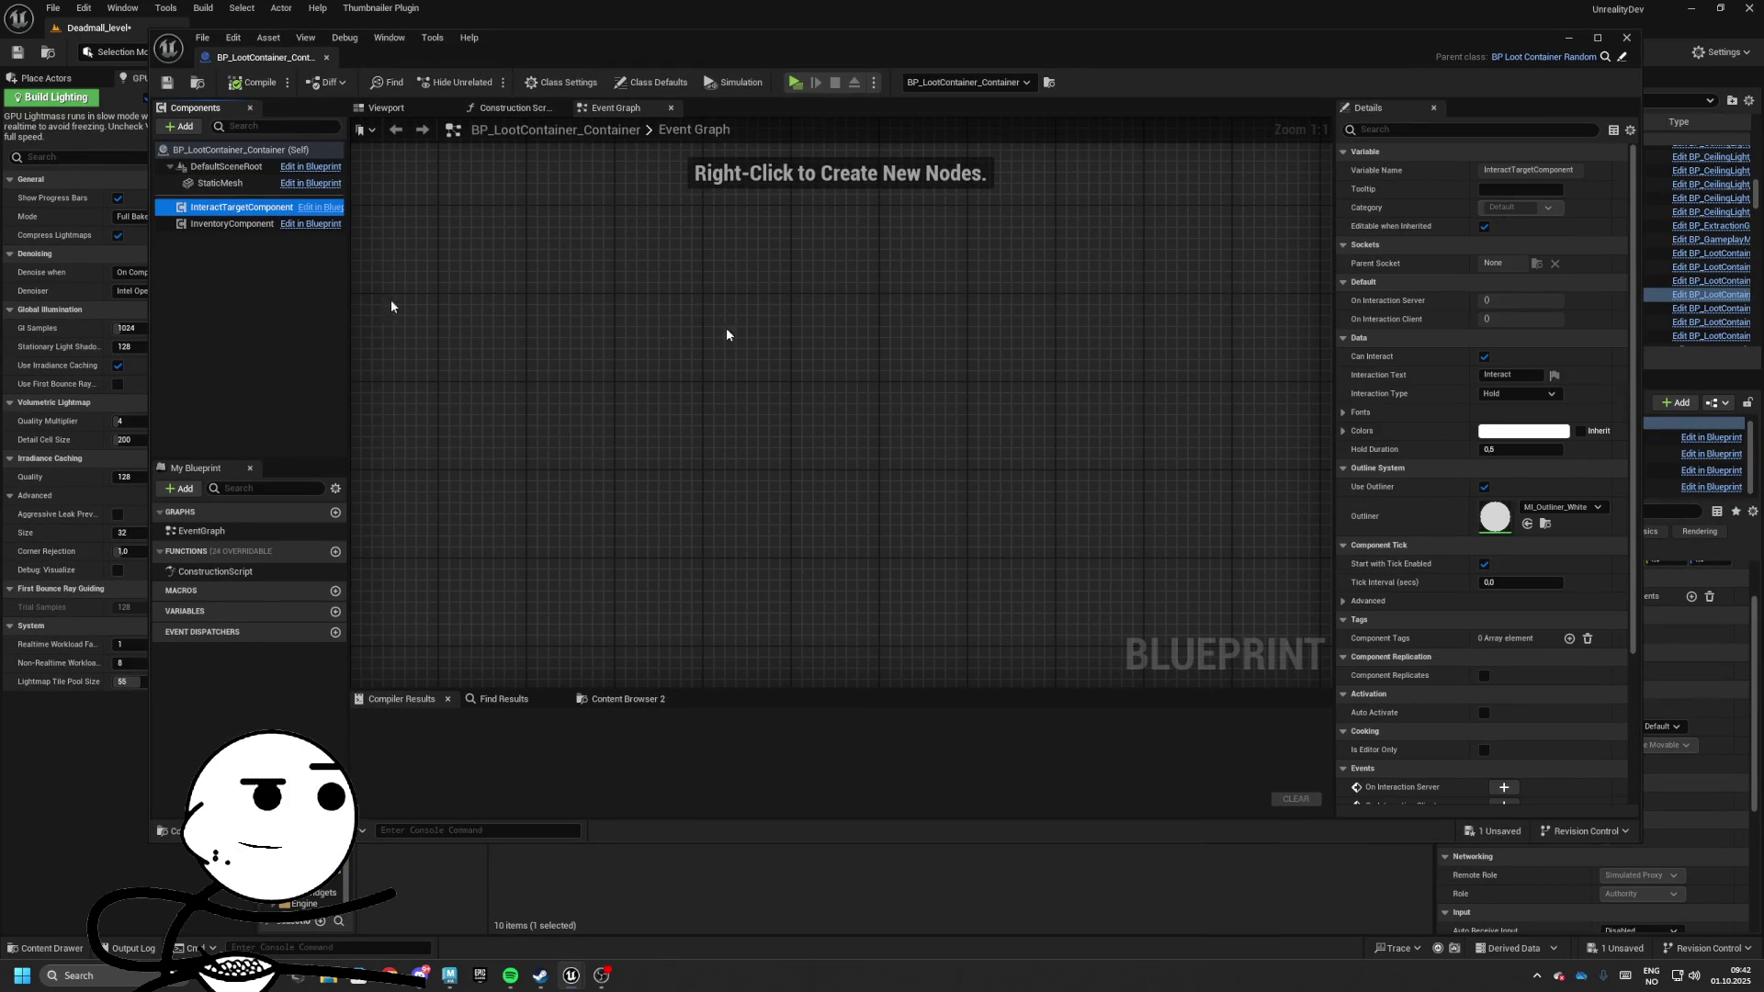
click(216, 223)
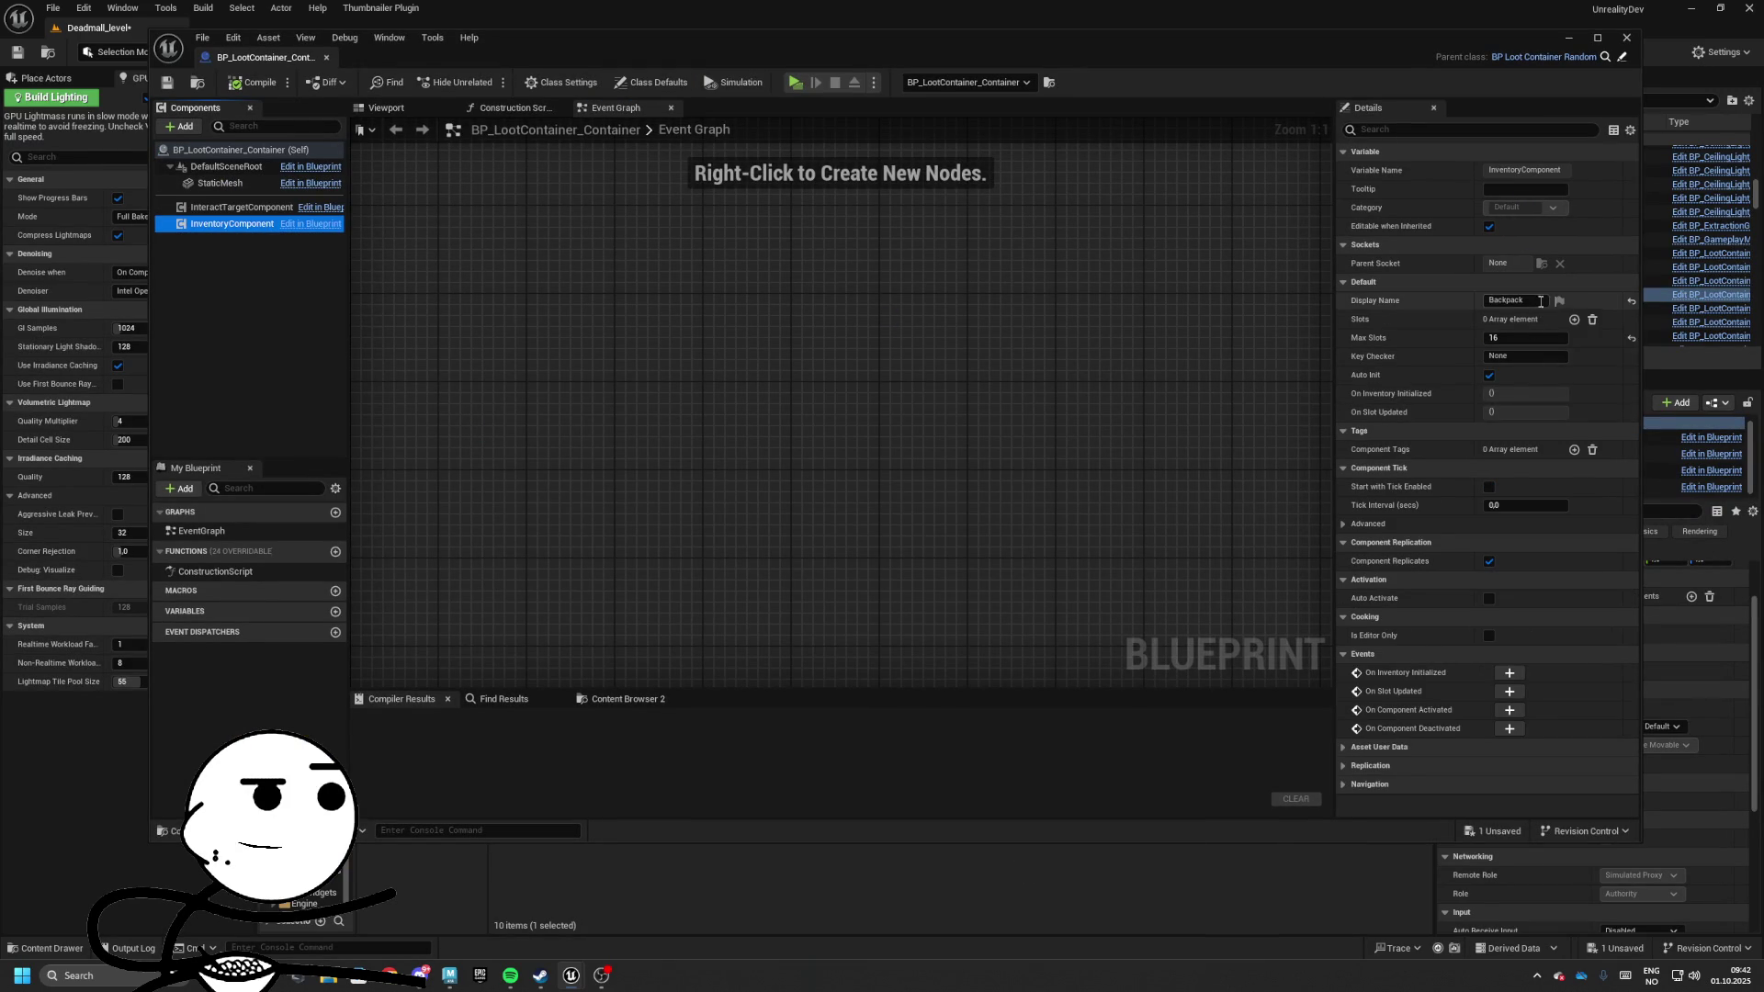
text(Container)
key(Return)
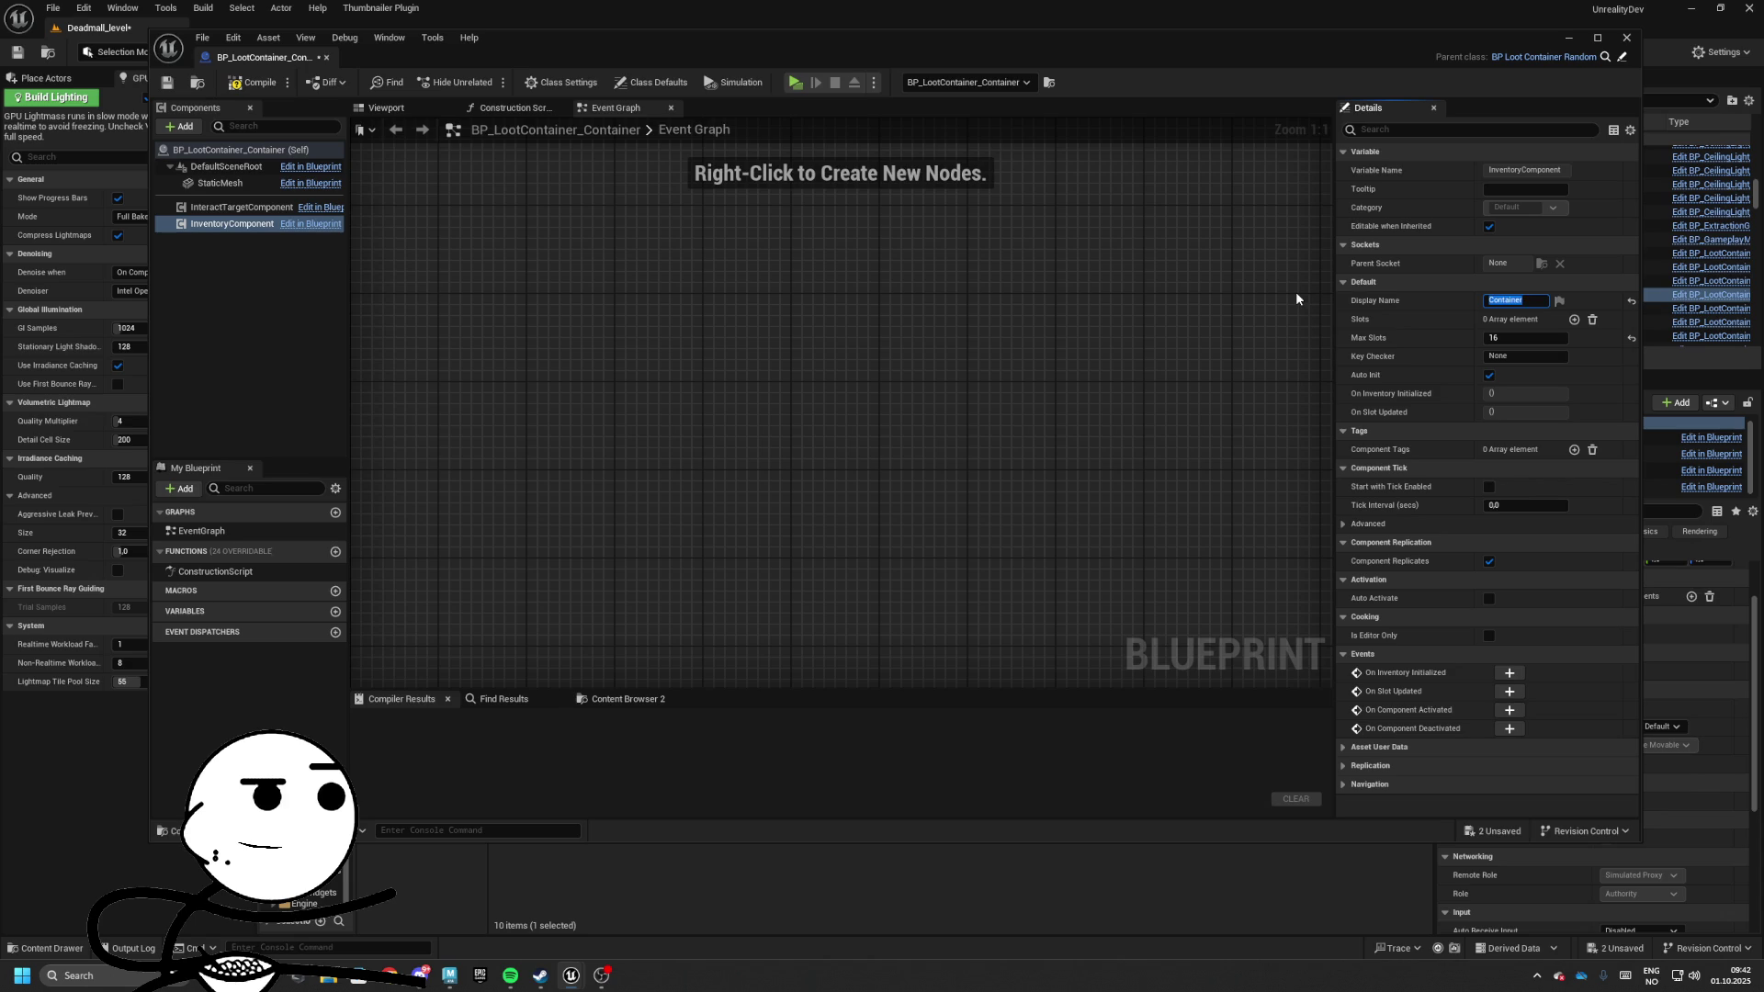
click(1510, 337)
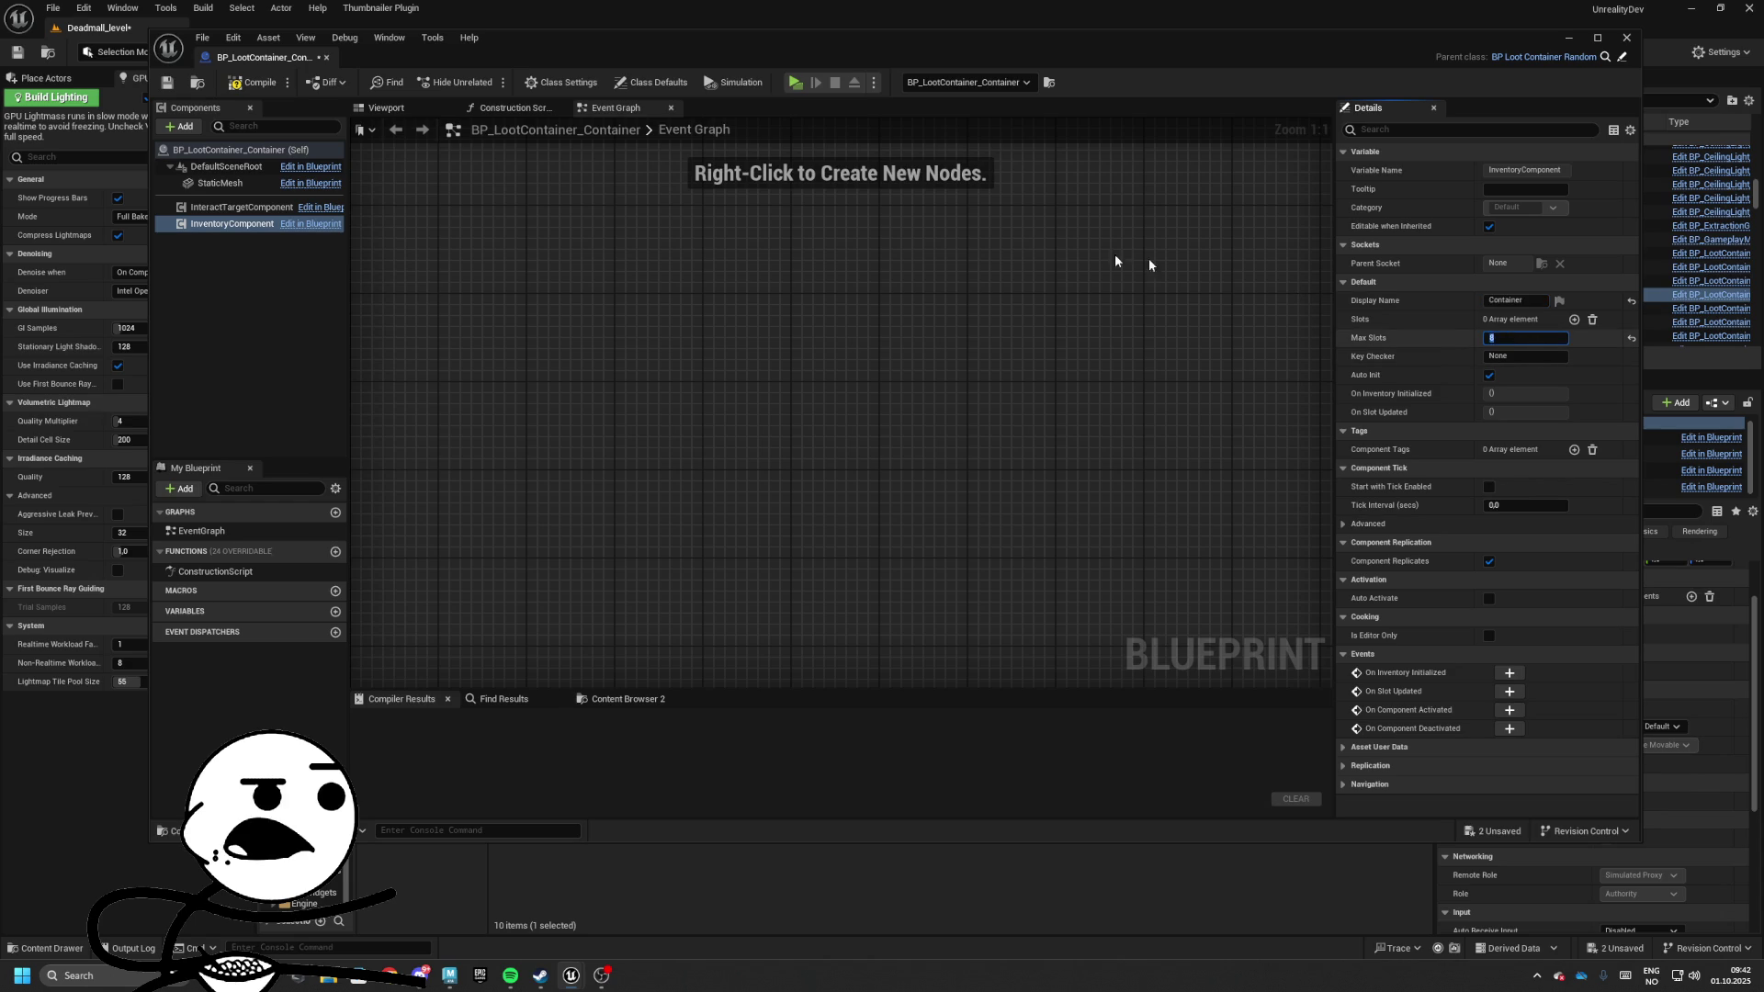
click(253, 82)
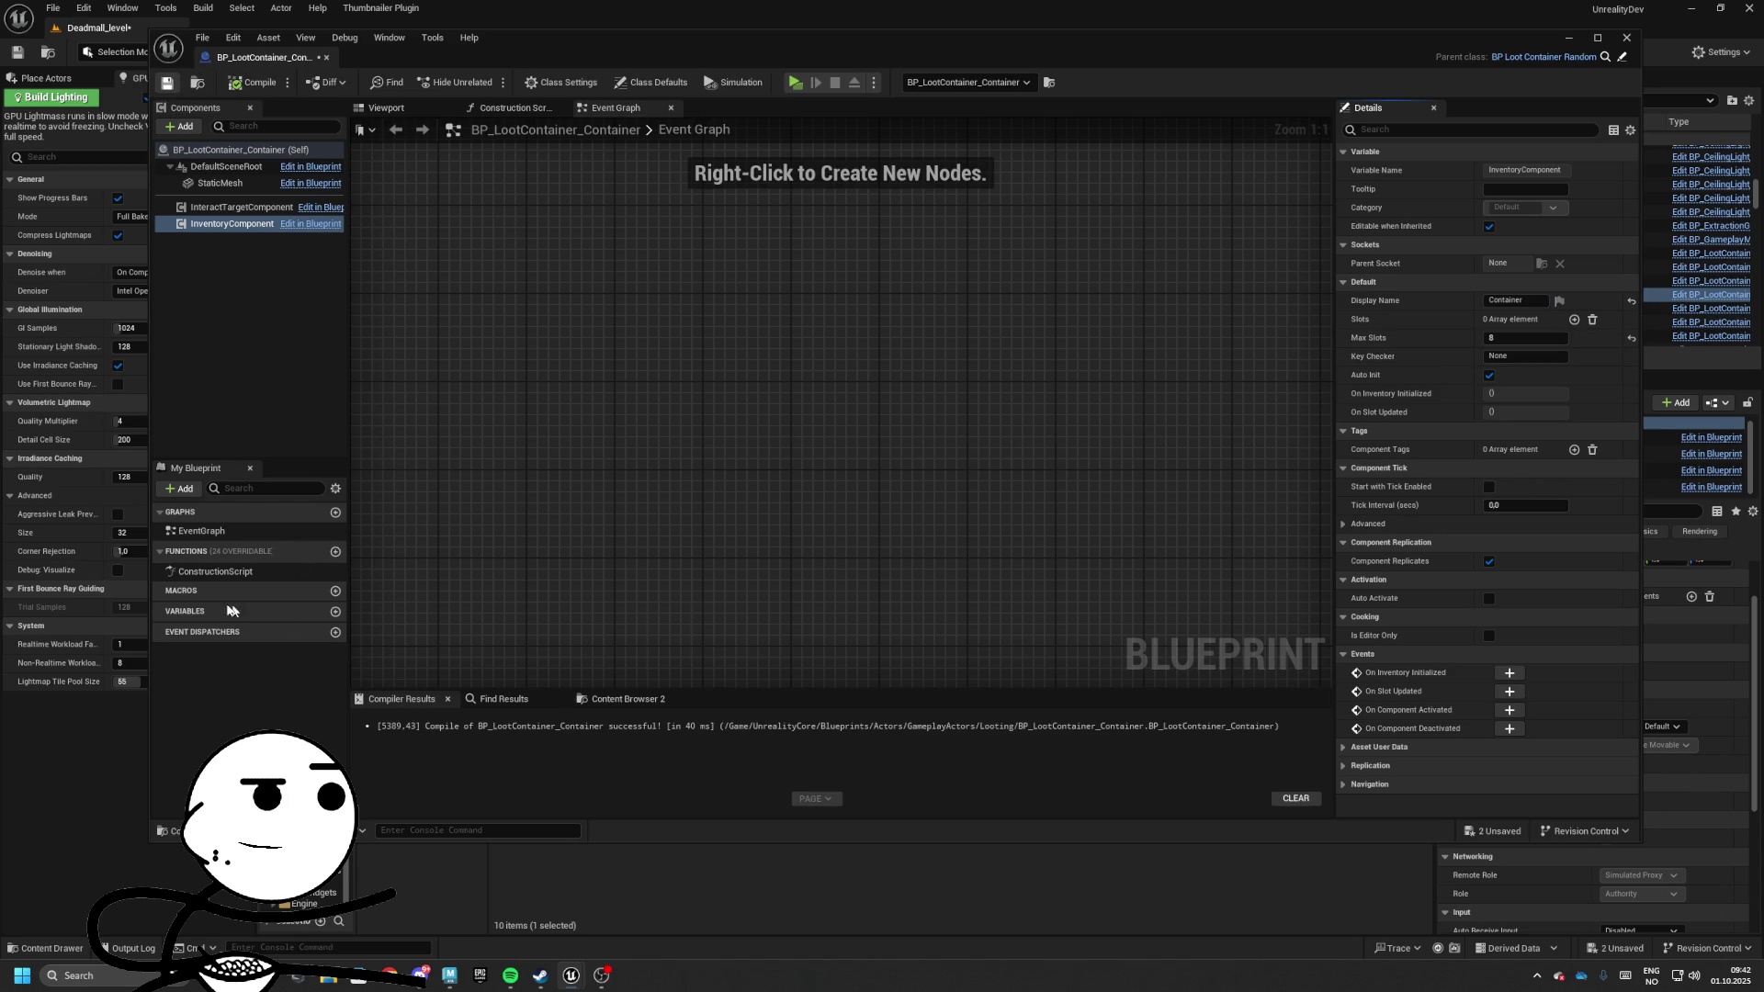
Inspect the Item Sub Type entries in Class Defaults, then close the blueprint
click(241, 149)
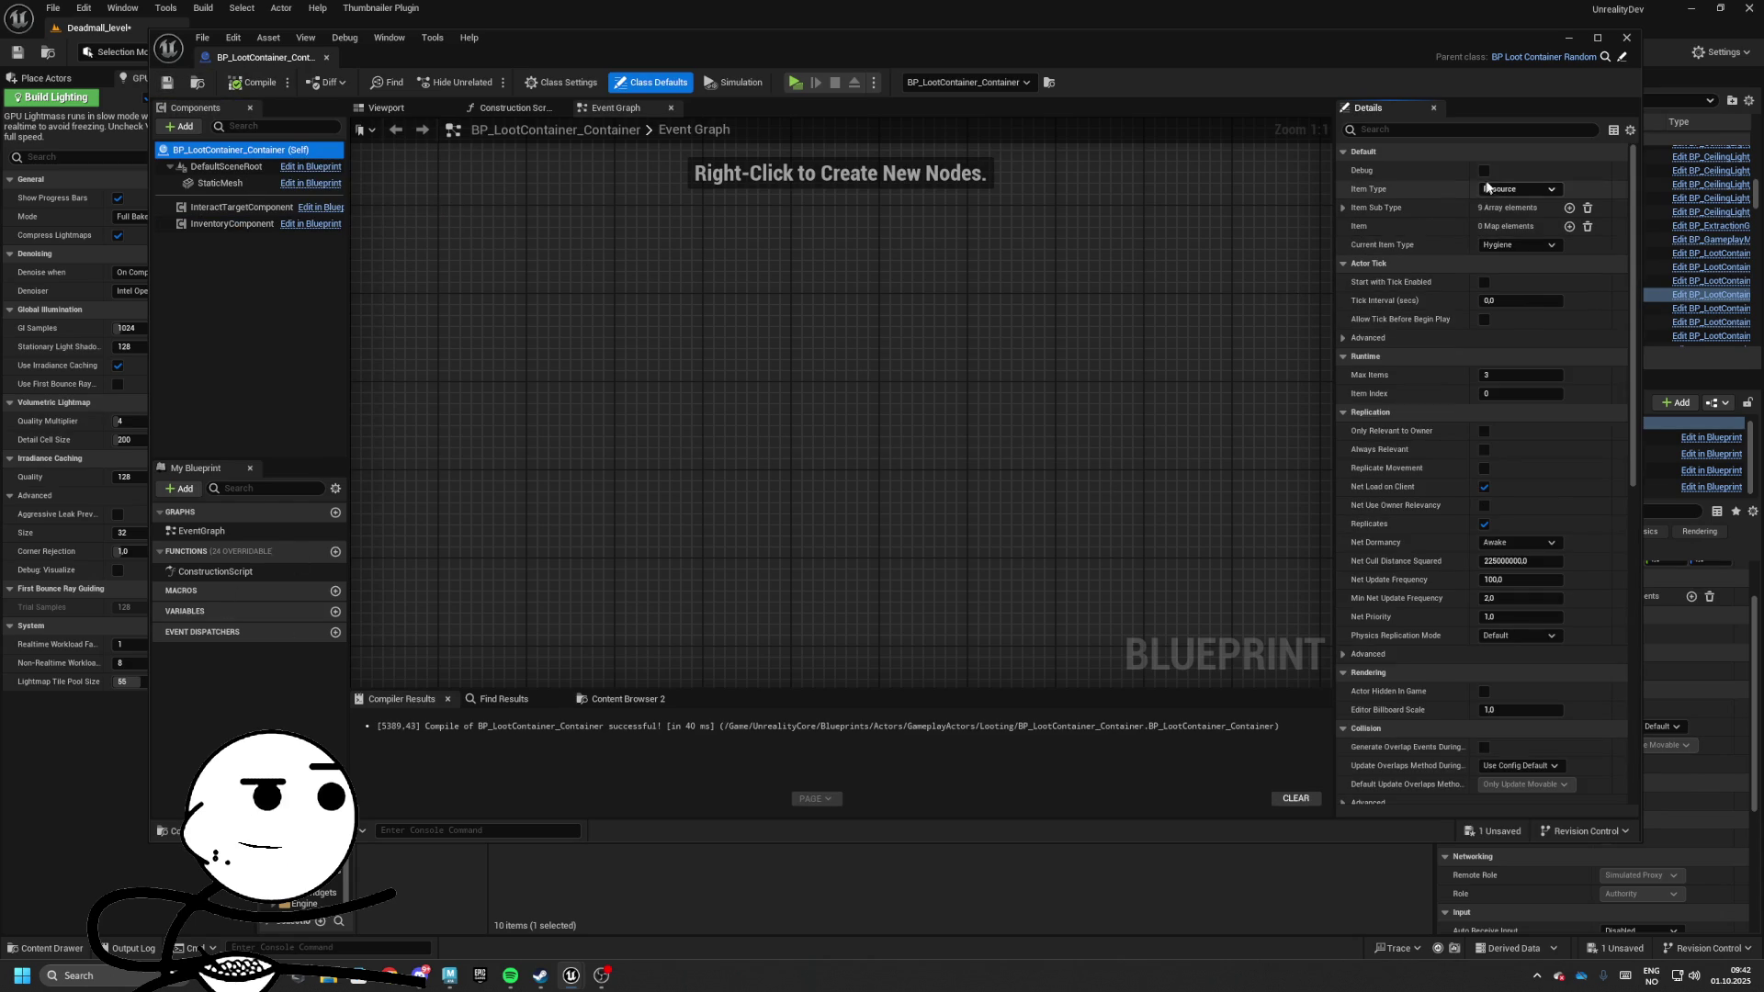
click(1343, 207)
click(1343, 208)
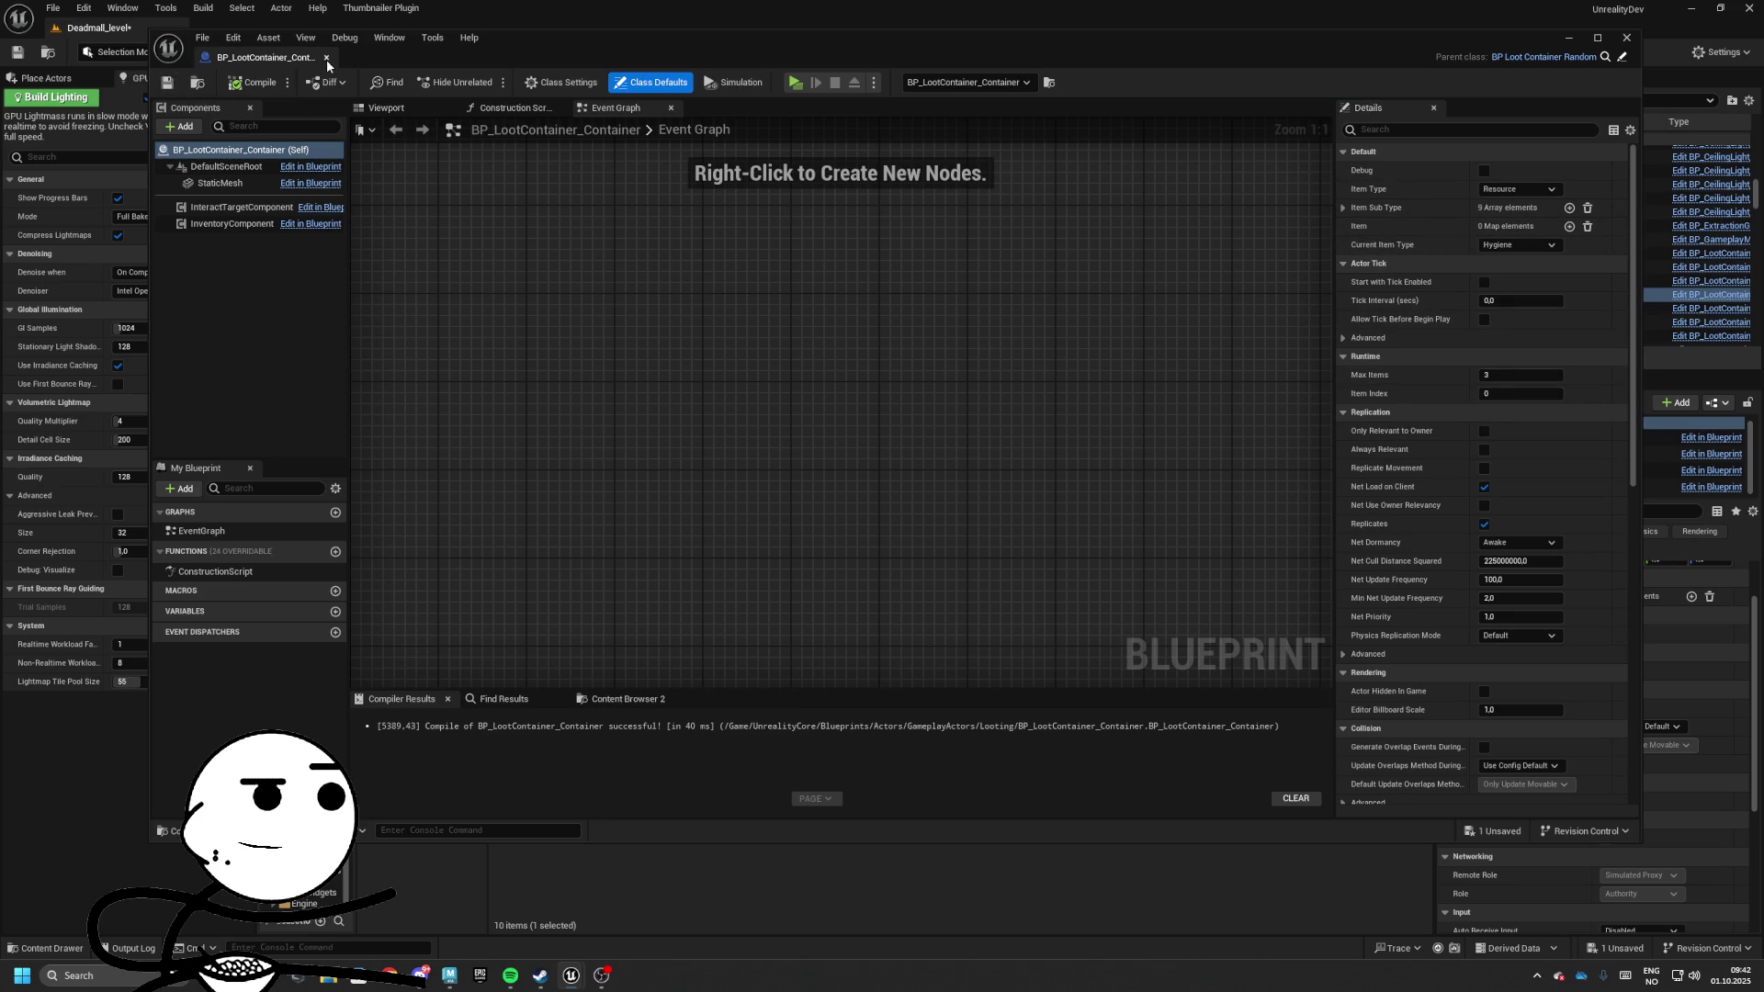
click(326, 56)
Play-test the level, opening the suitcase and bag inventories
key(alt+p)
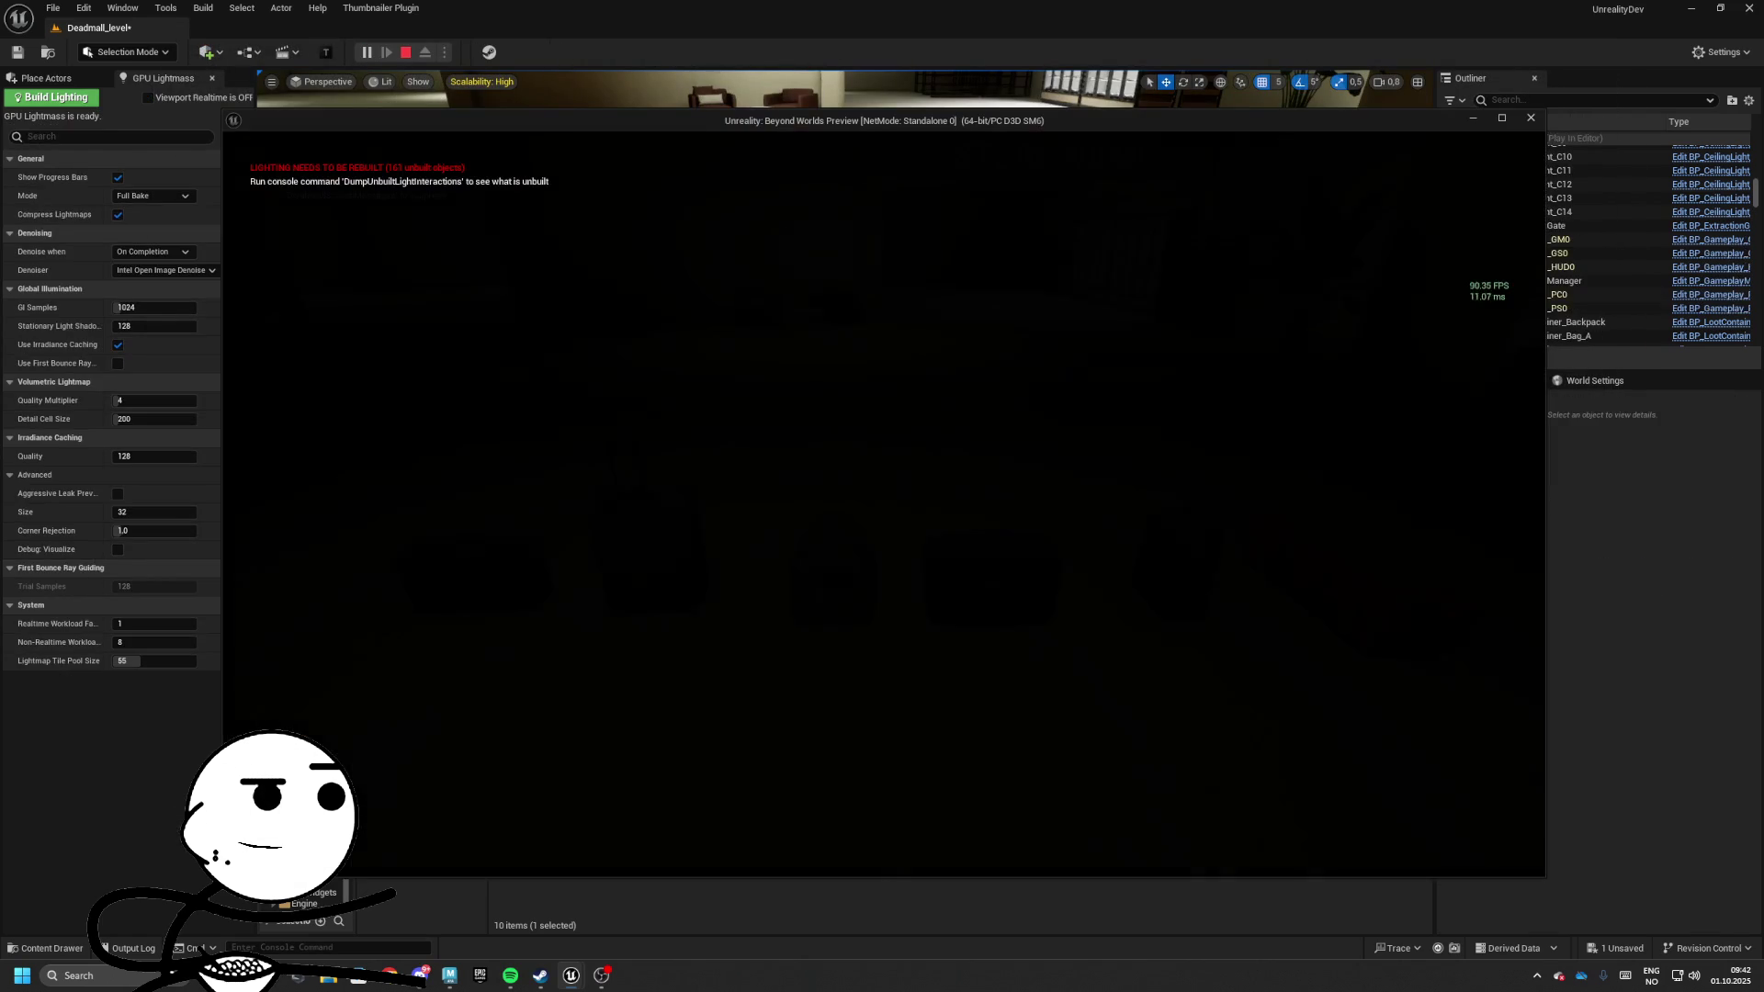
key(w)
key(e)
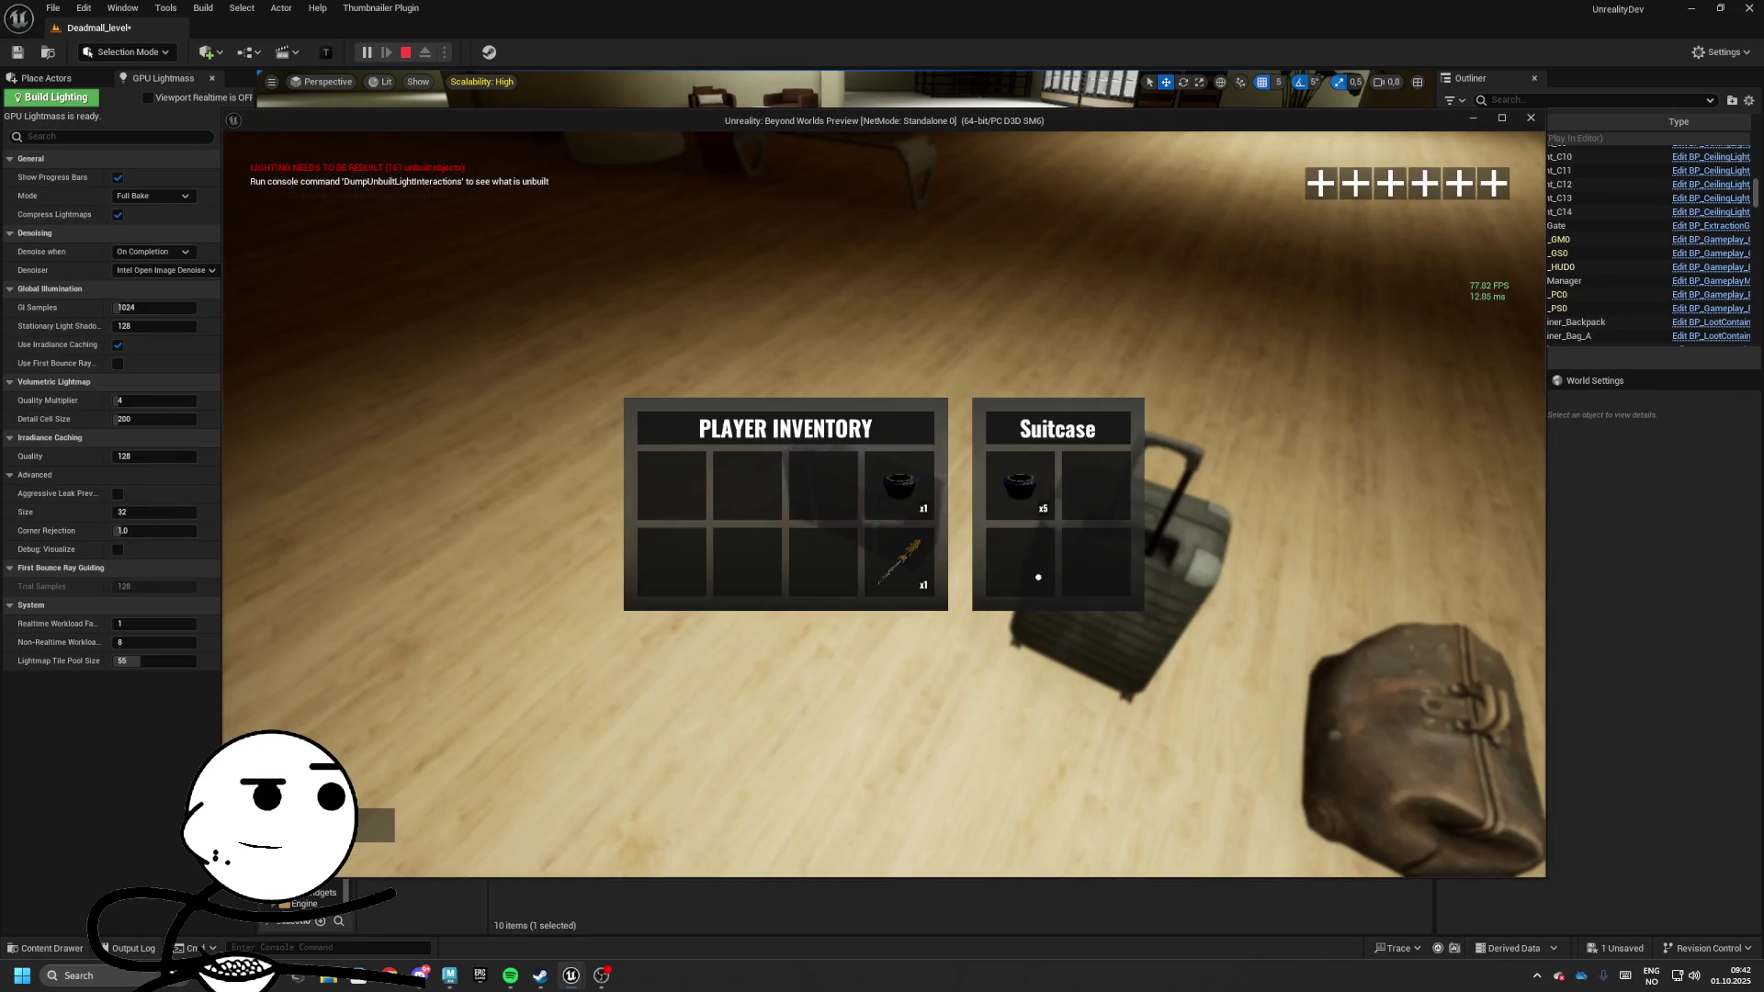
key(e)
key(e)
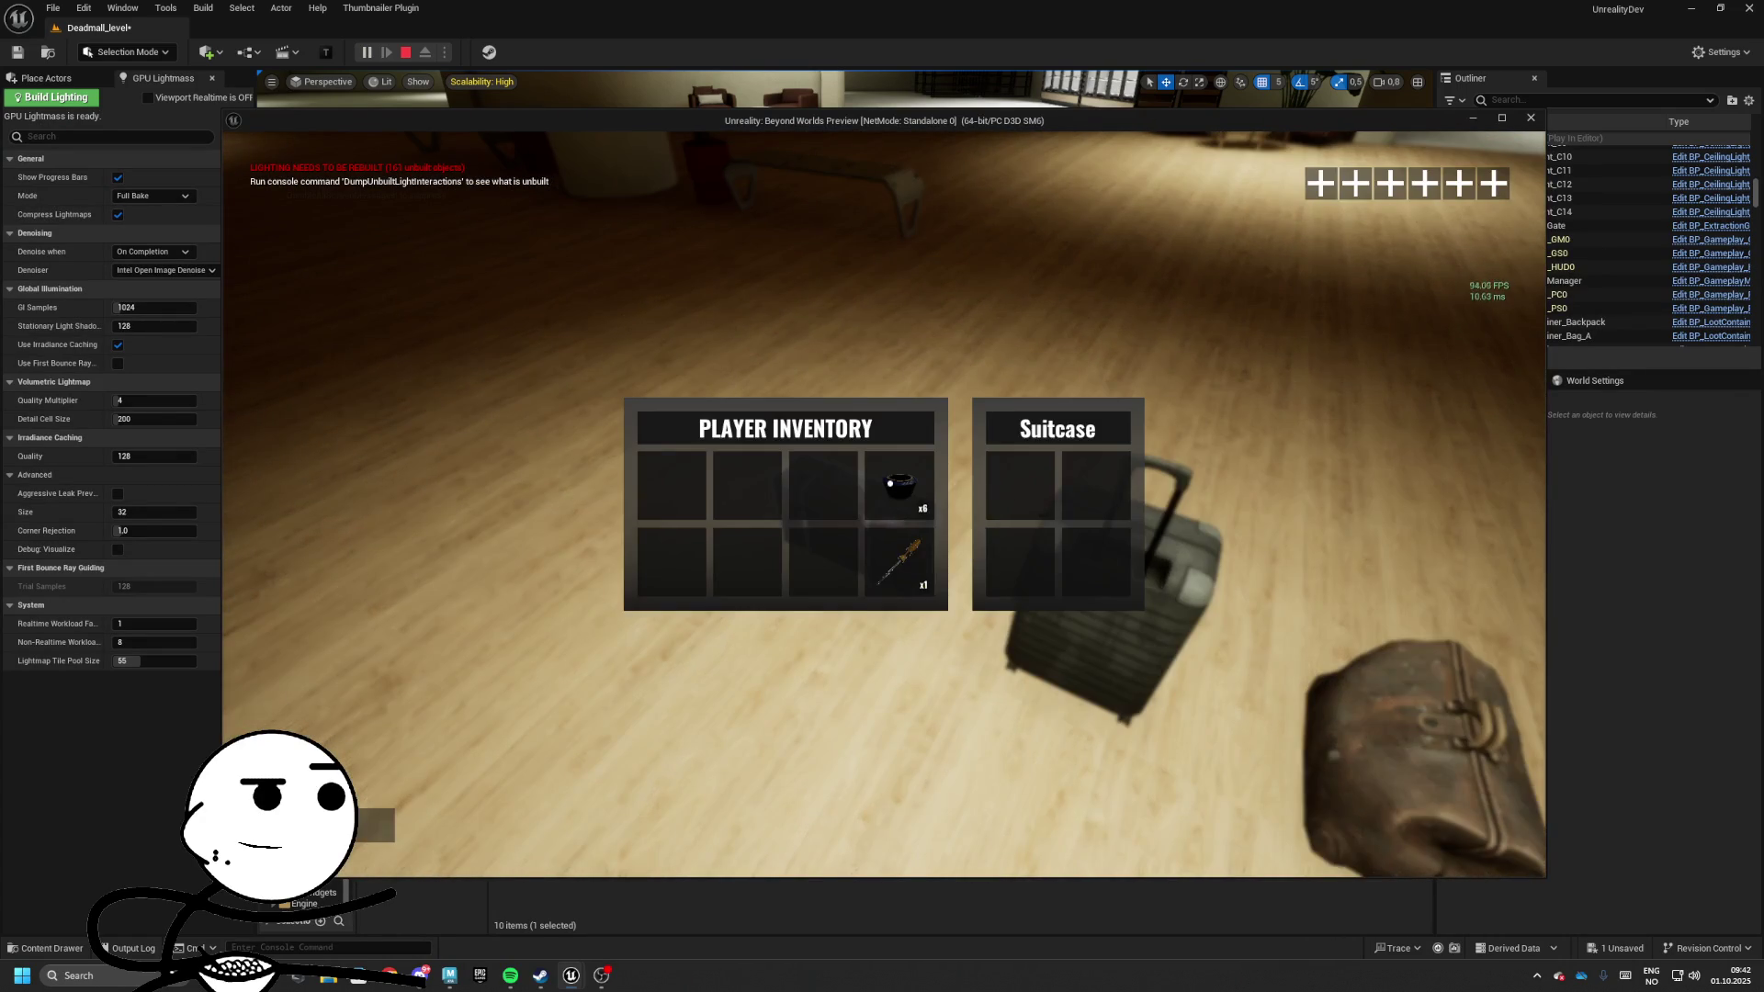
key(e)
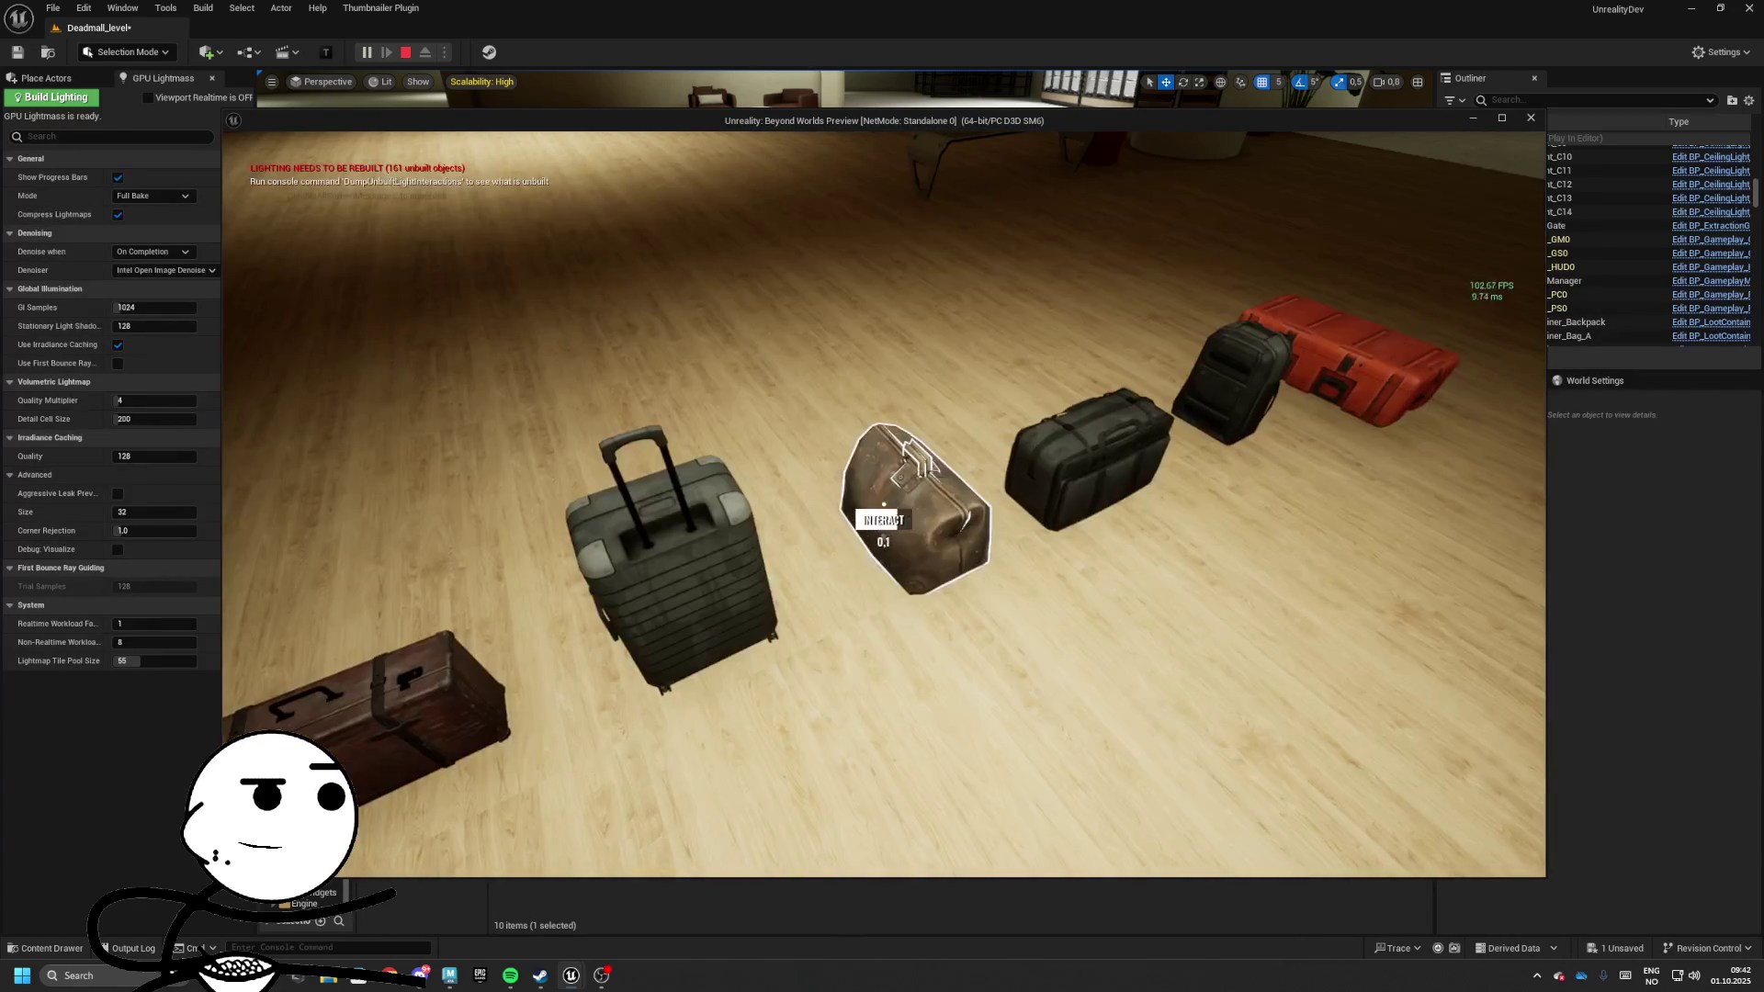
key(e)
key(e)
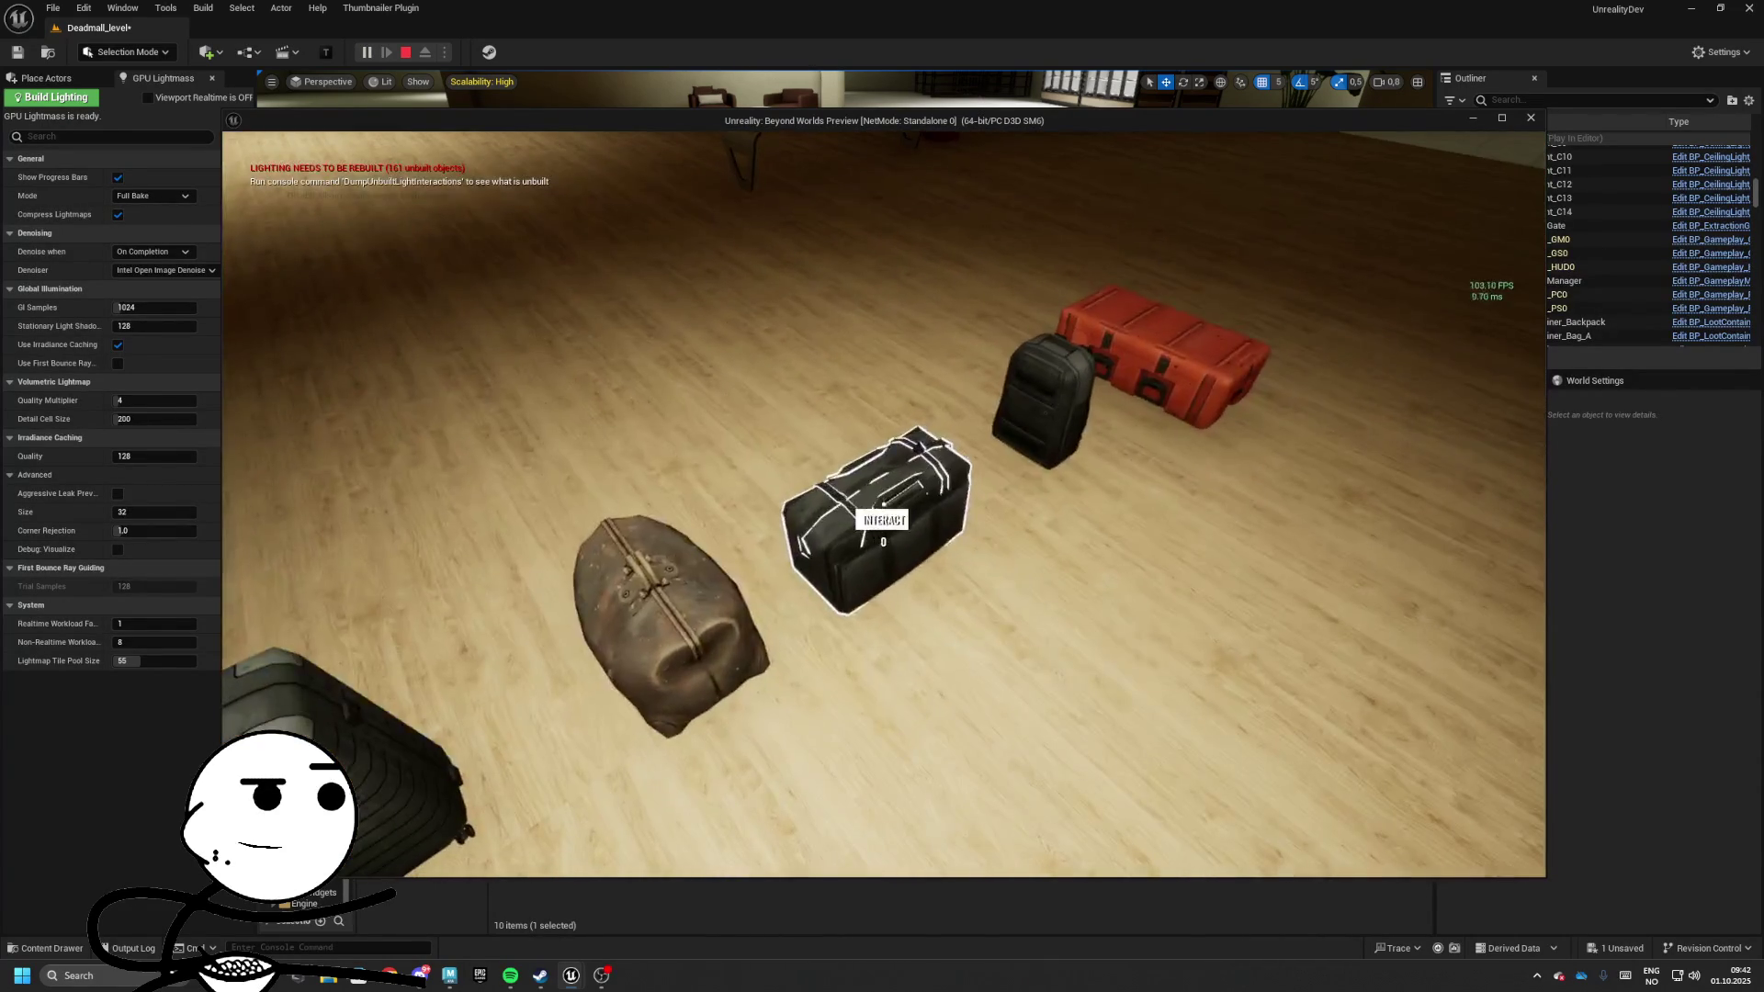
key(e)
Open the backpack and red container inventories, stop the preview and save the level
key(e)
key(e)
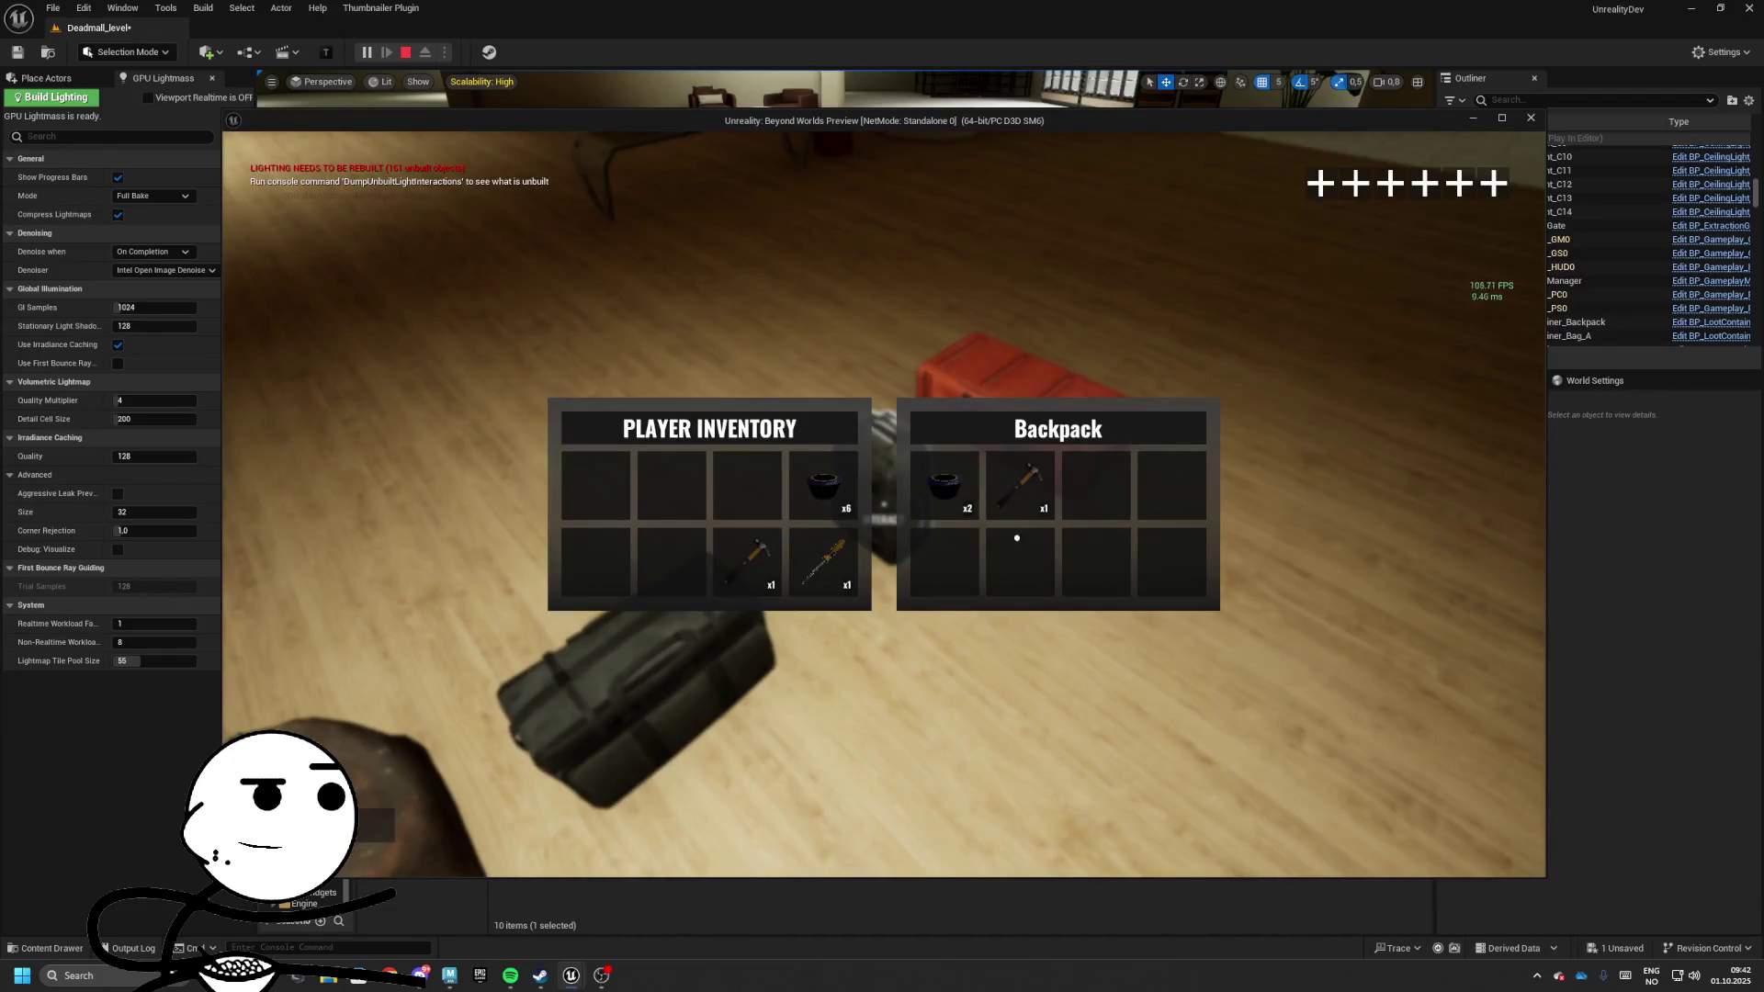
key(e)
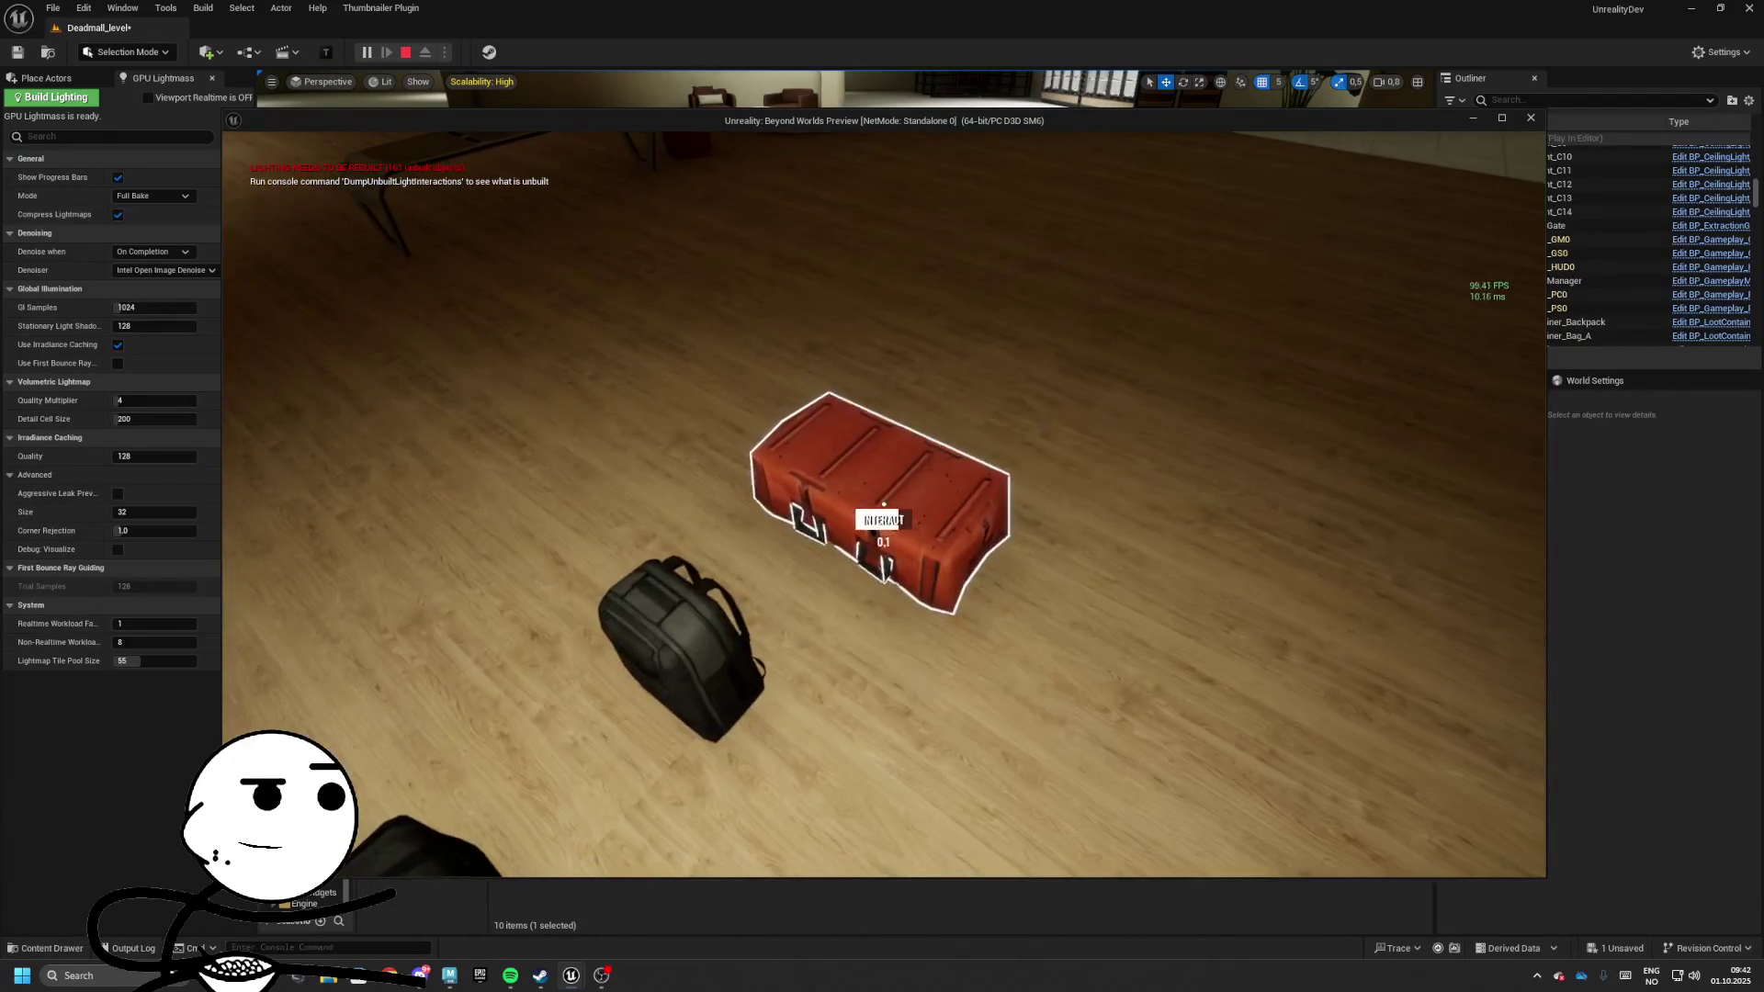
key(e)
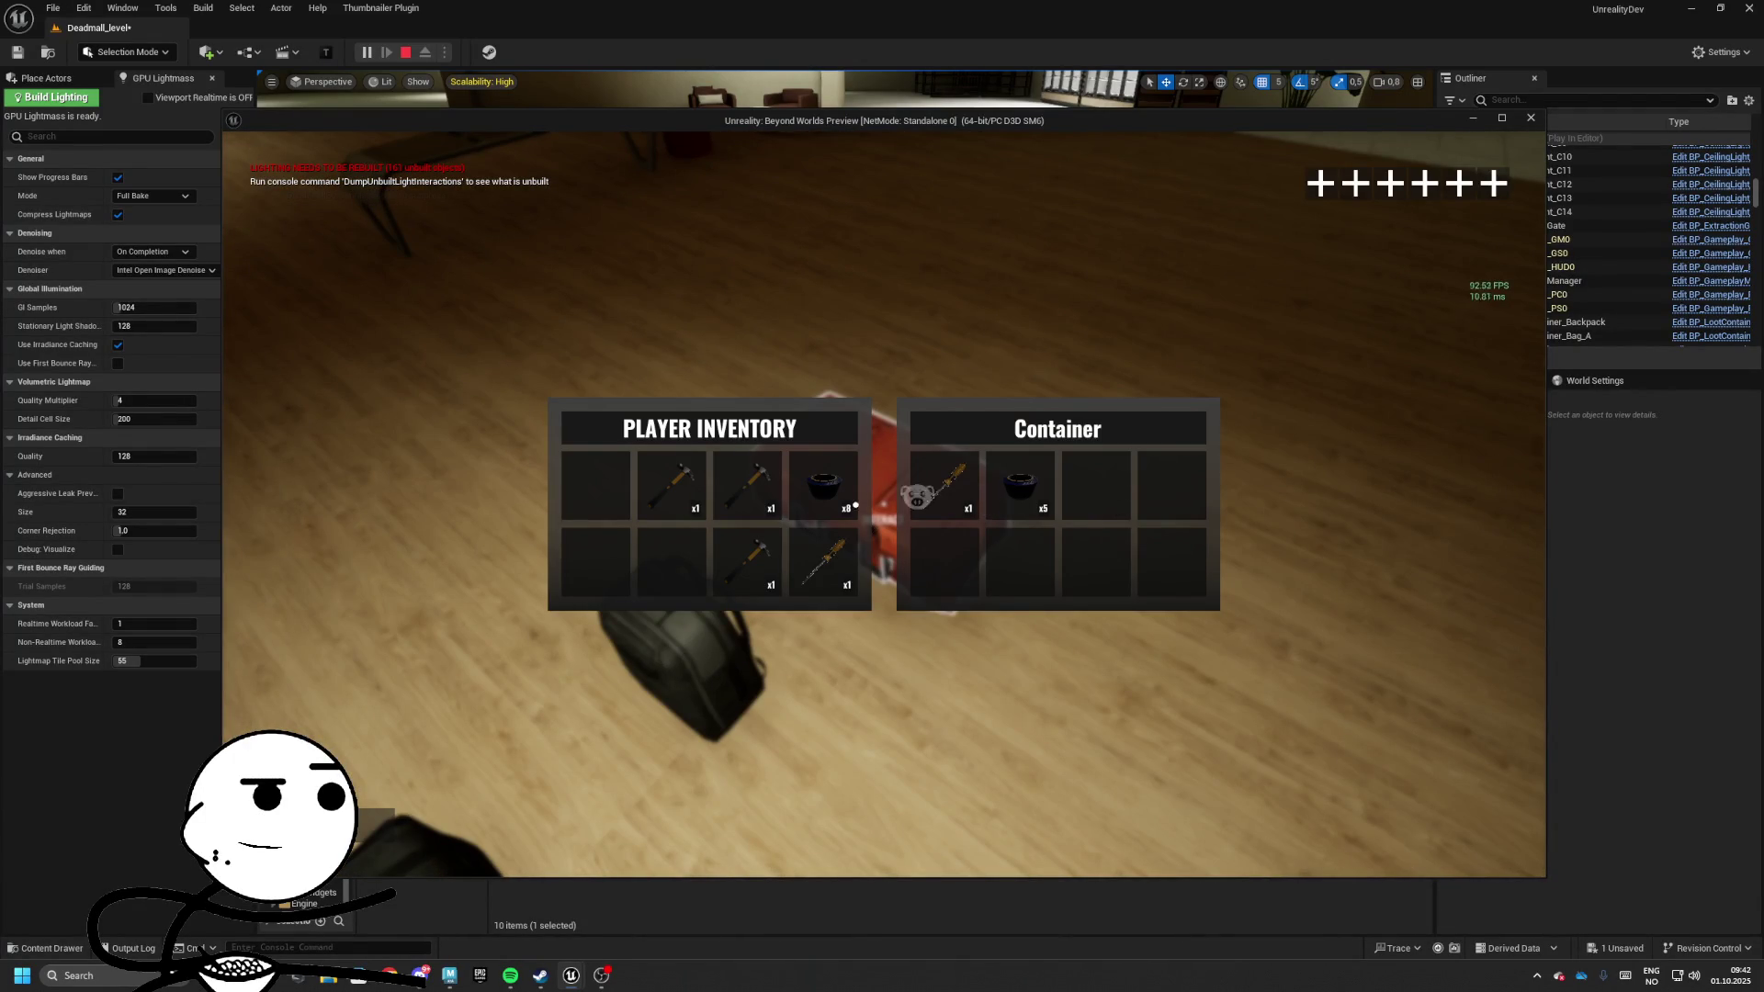
key(e)
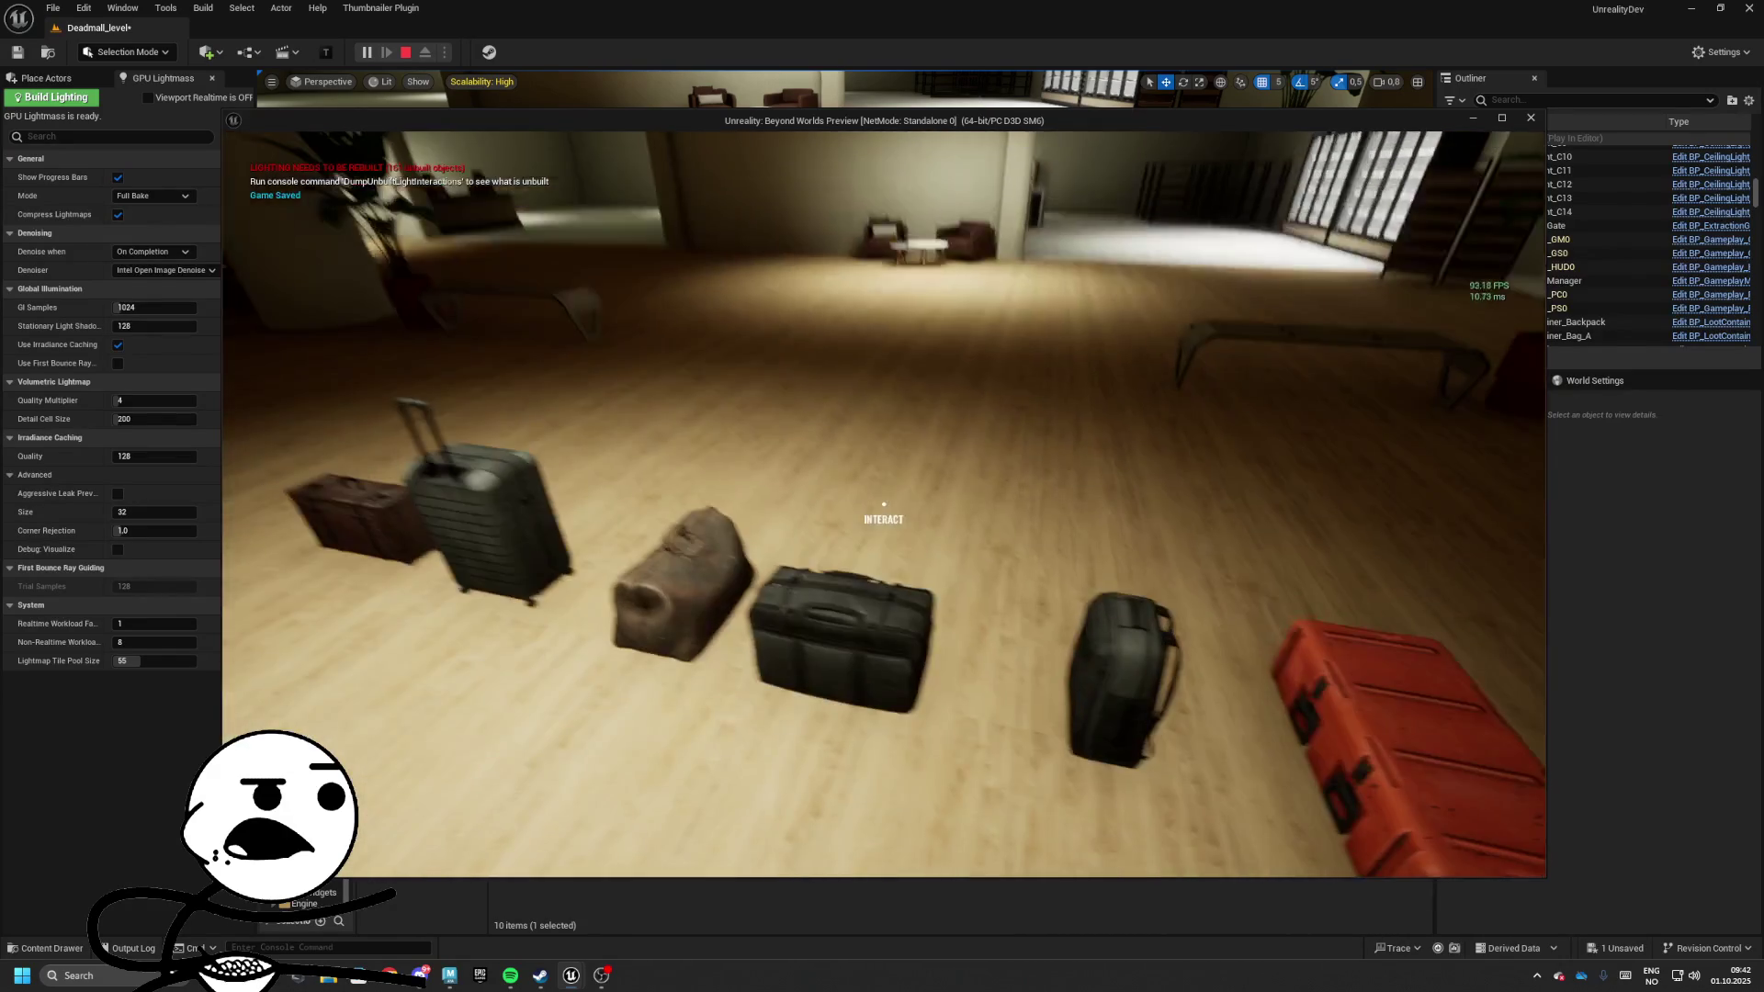
key(Escape)
click(443, 628)
Finish saving the level, create a Bags folder and move the six bag blueprints into it
click(990, 636)
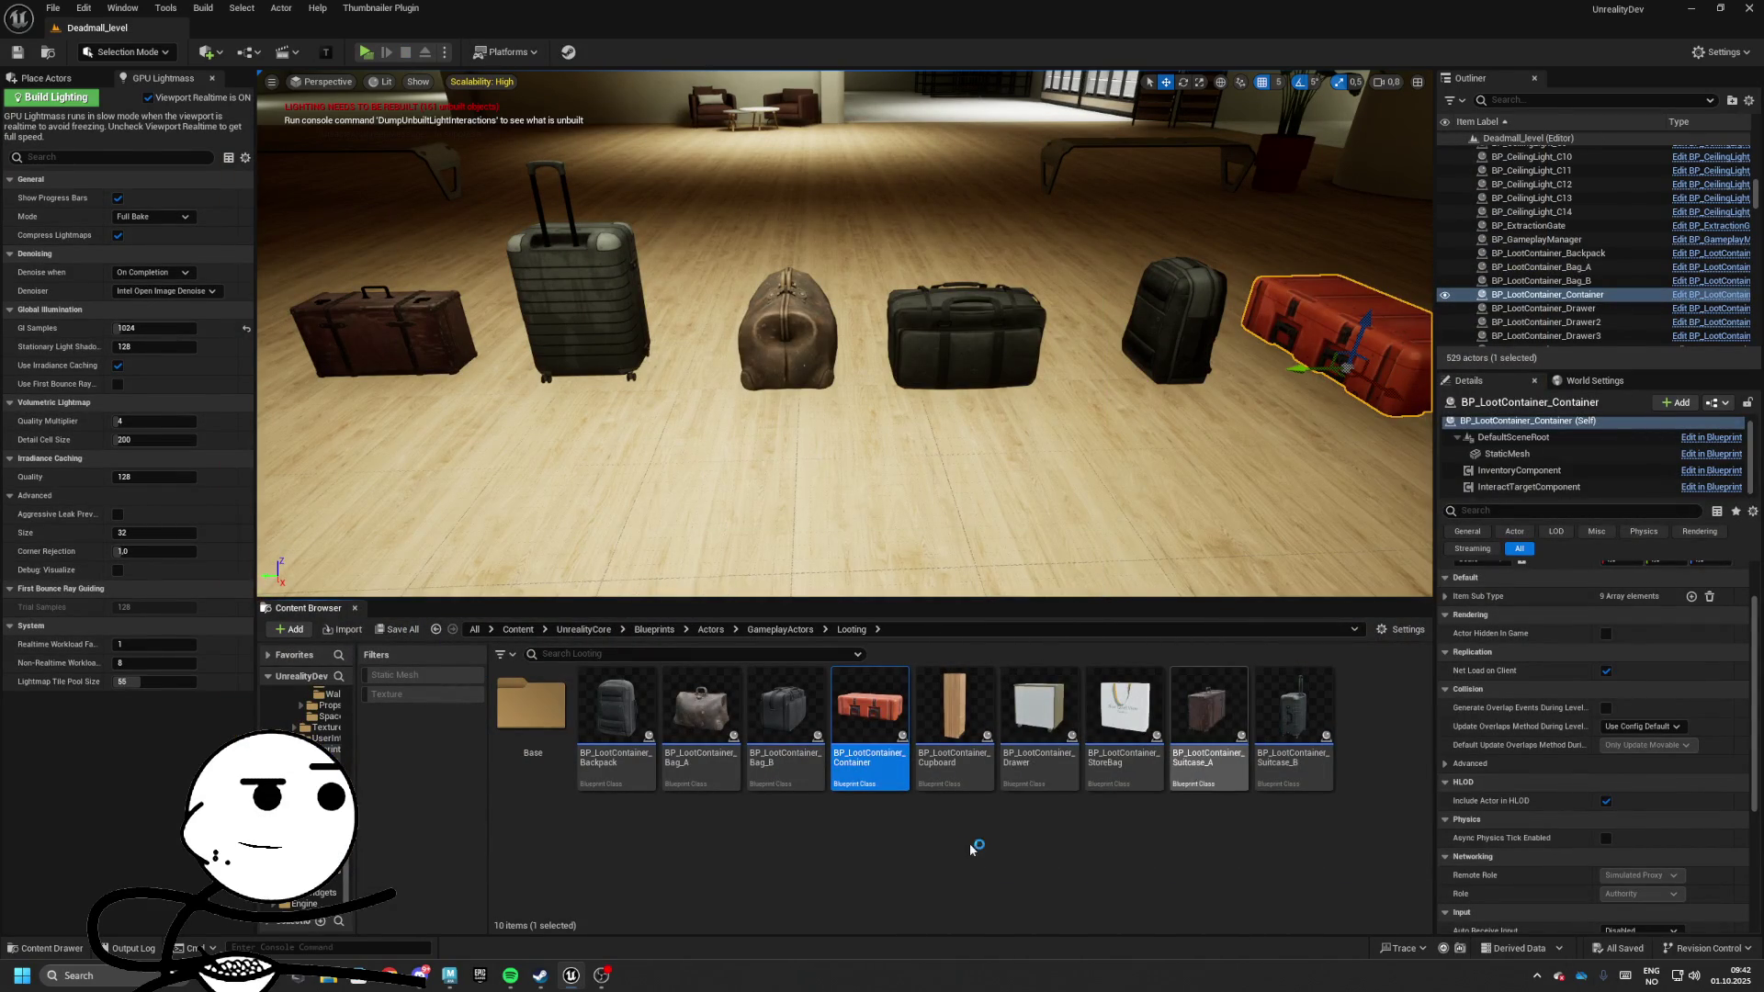
right_click(953, 838)
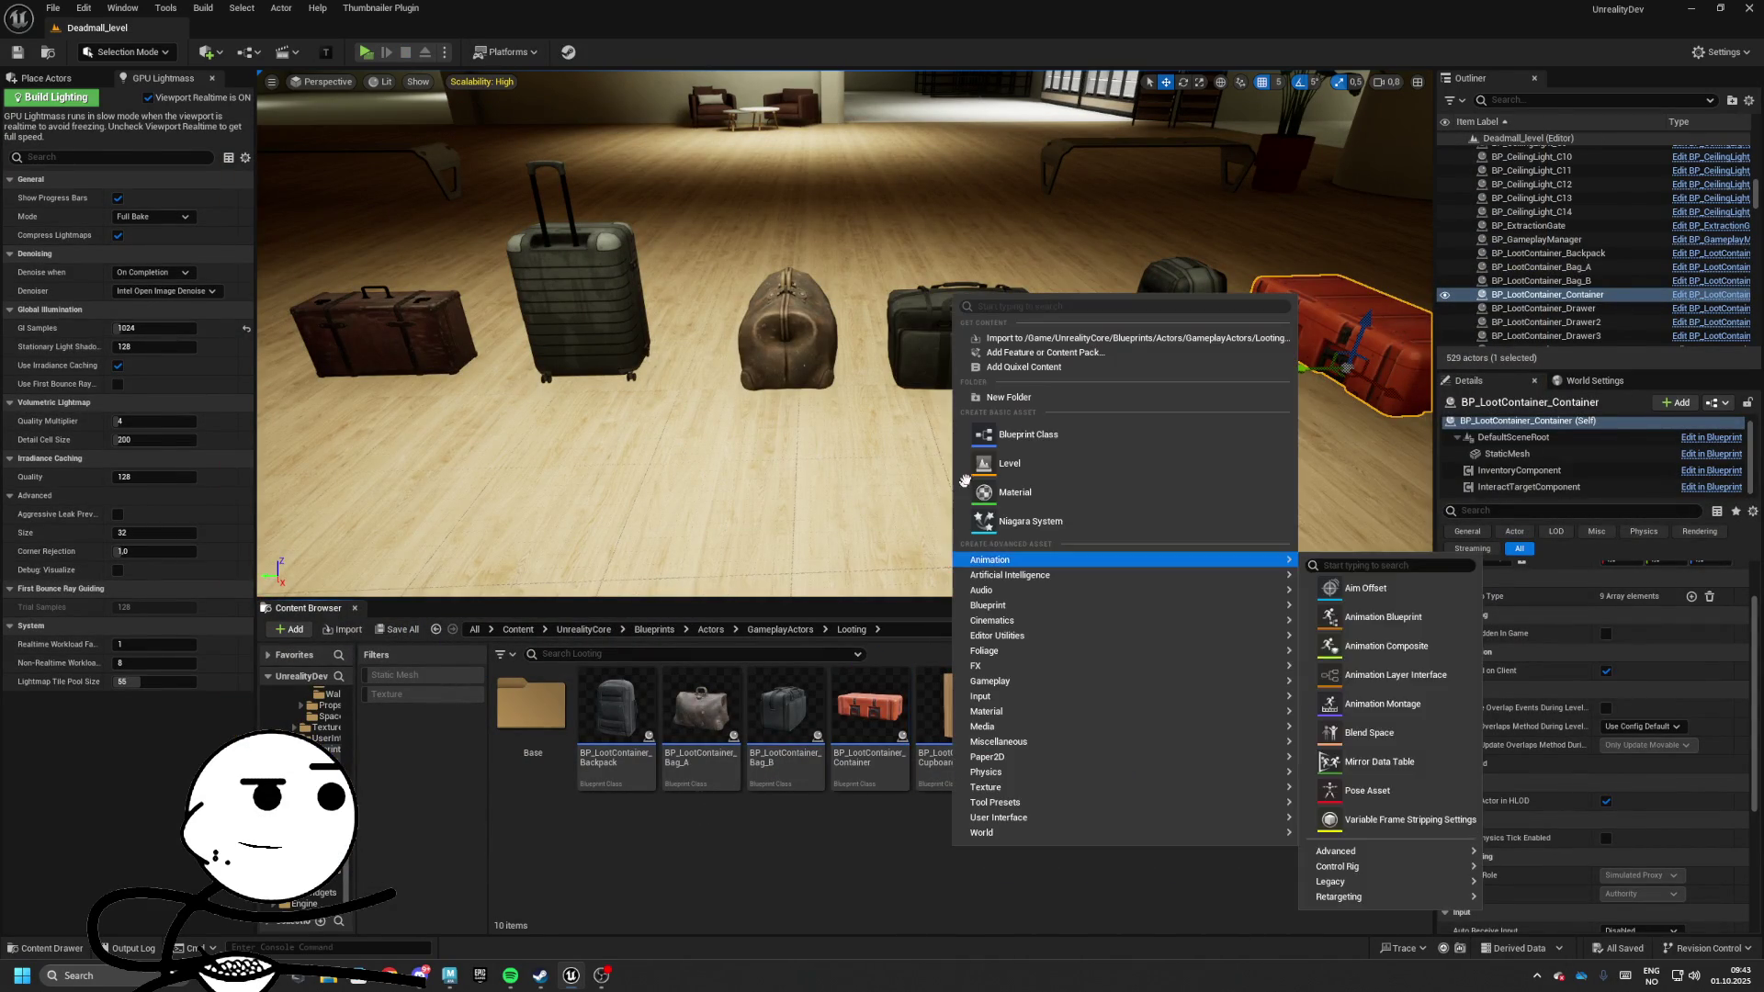
click(1039, 406)
text(Bags)
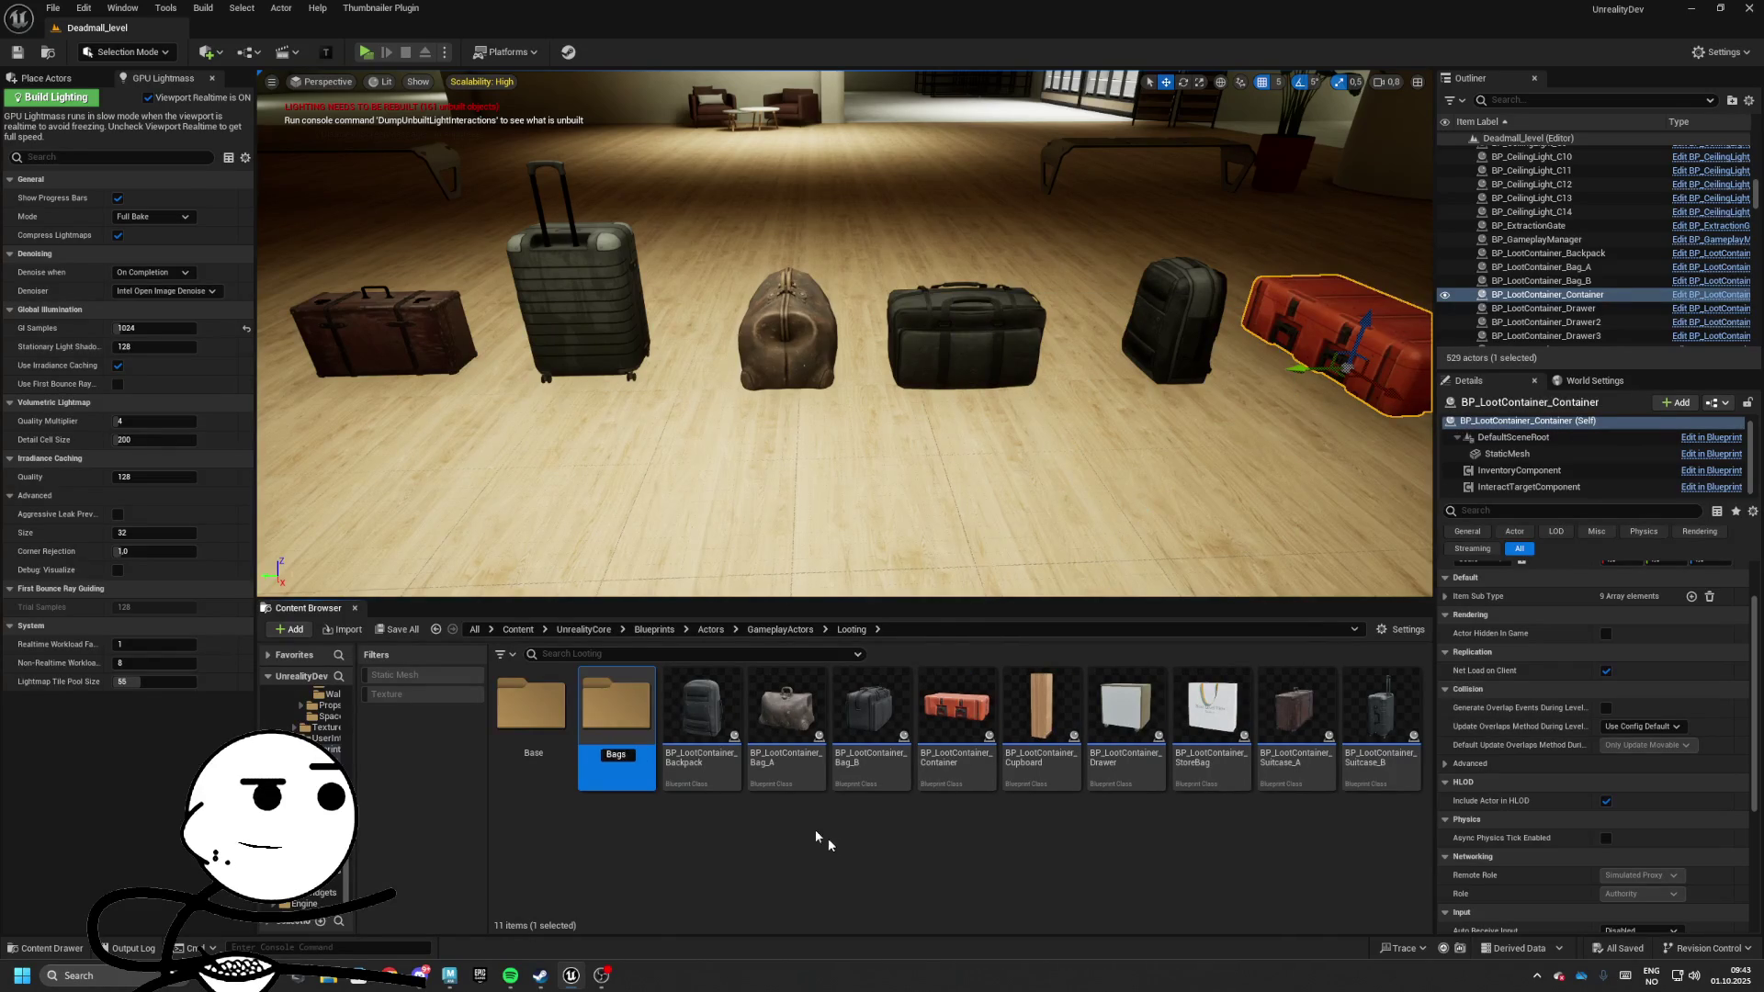
key(Return)
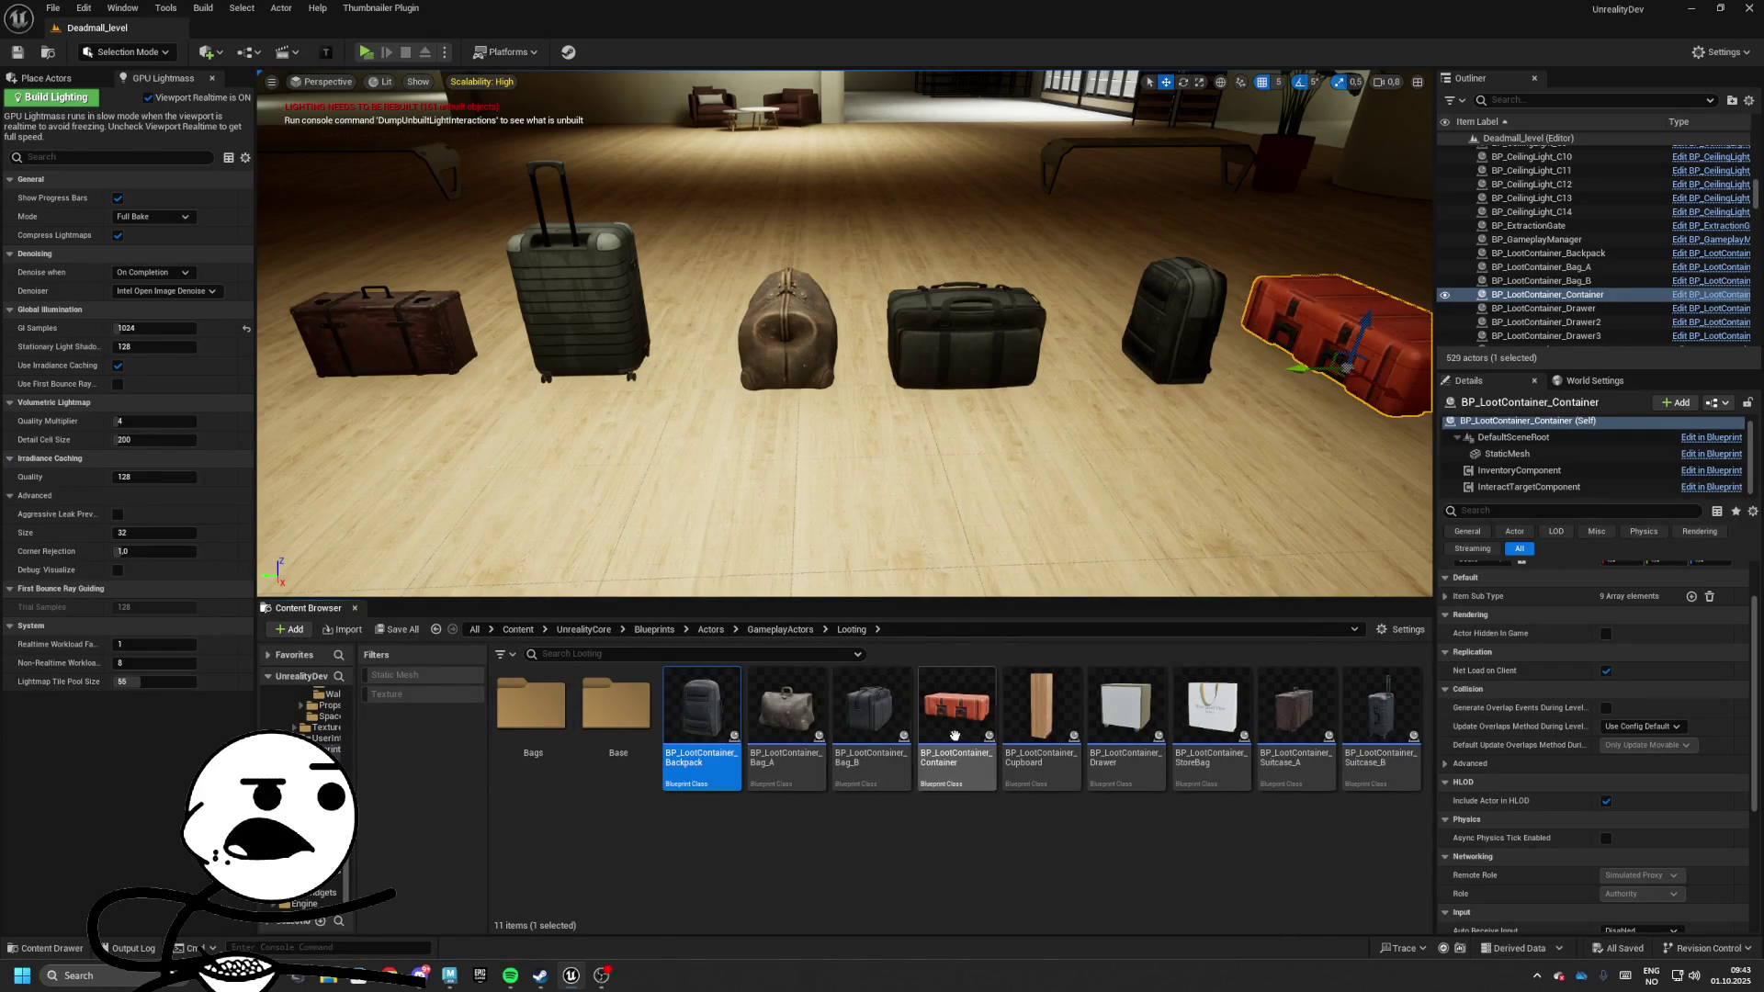
shift+click(954, 735)
ctrl+click(954, 735)
ctrl+click(1296, 712)
ctrl+click(1381, 716)
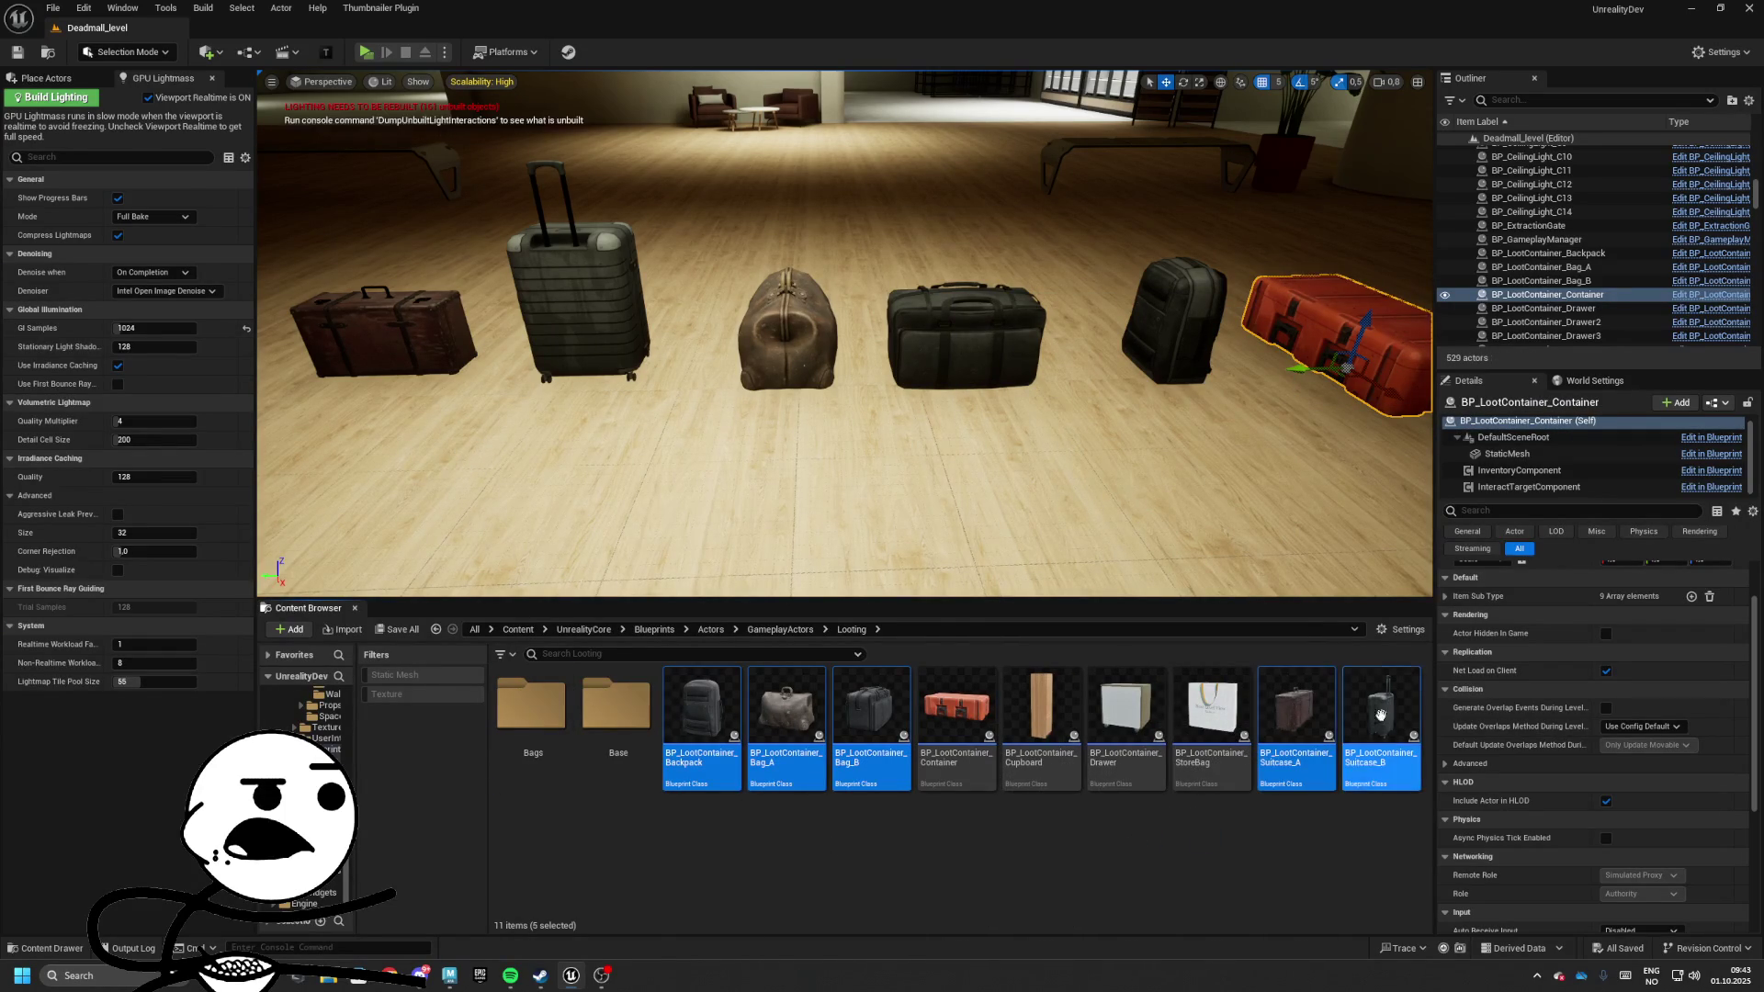
ctrl+click(1211, 721)
mouse_move(1210, 721)
mouse_down()
mouse_move(542, 726)
mouse_move(556, 752)
mouse_up()
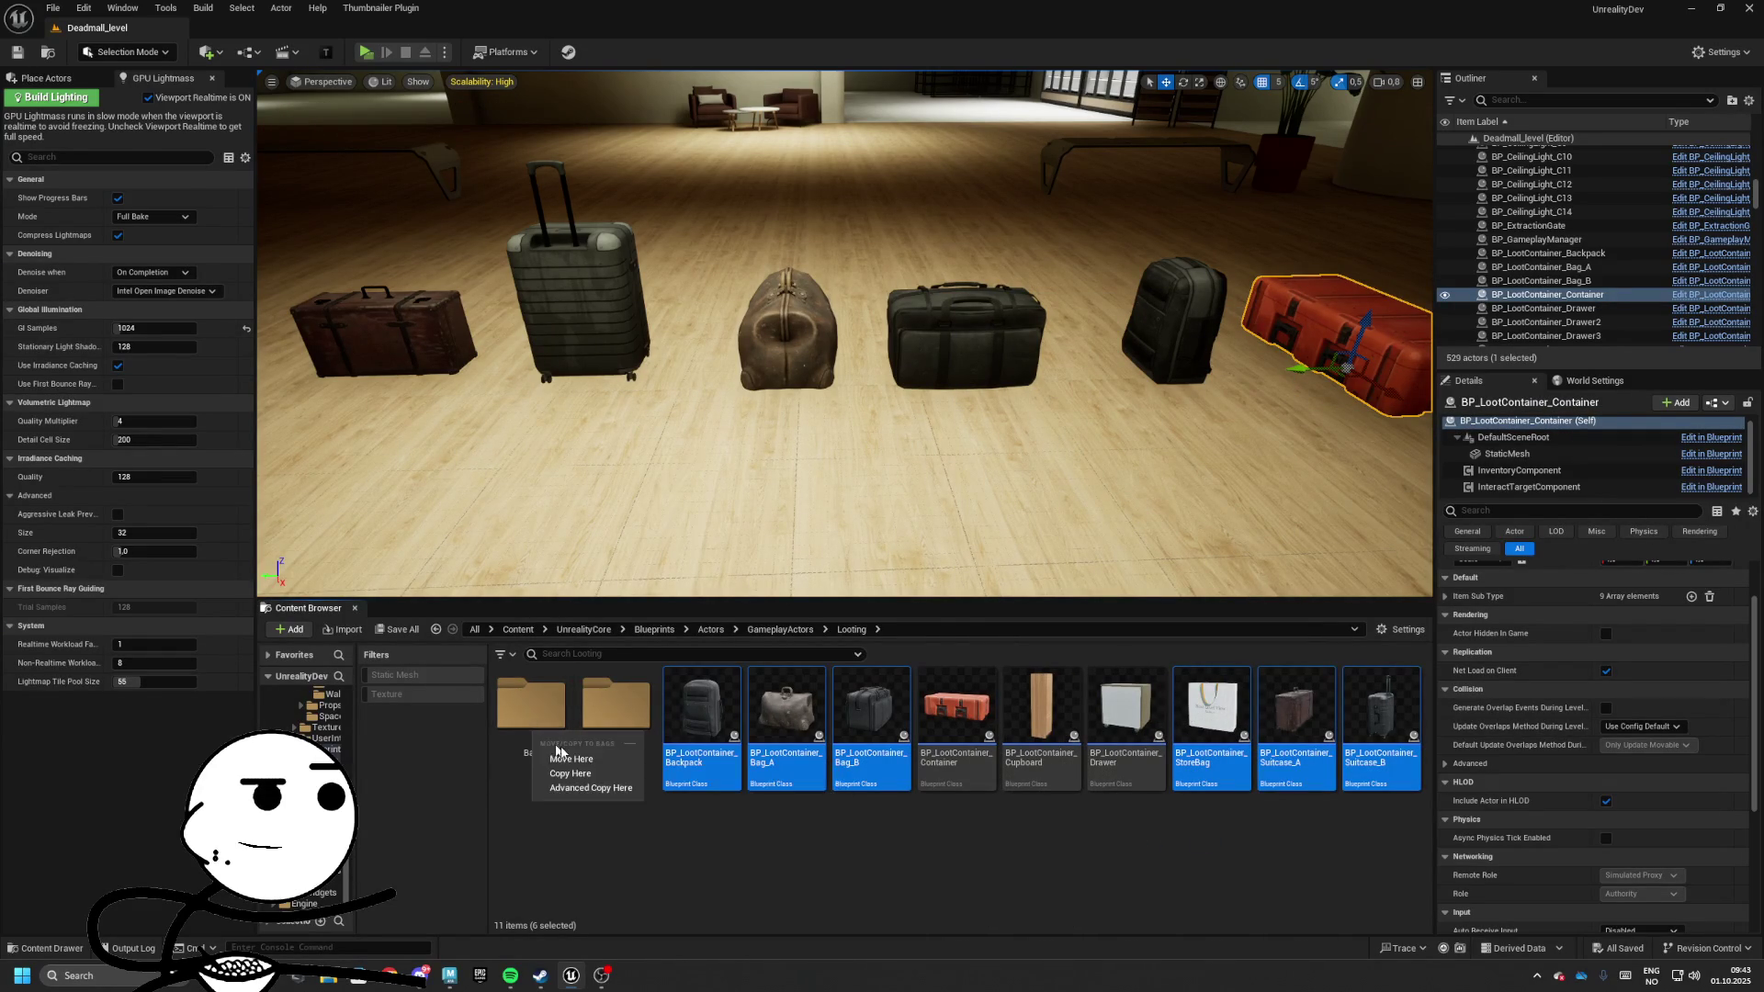
click(570, 759)
Create a Containers folder holding Container, Cupboard and Drawer, then open Bags
right_click(1010, 707)
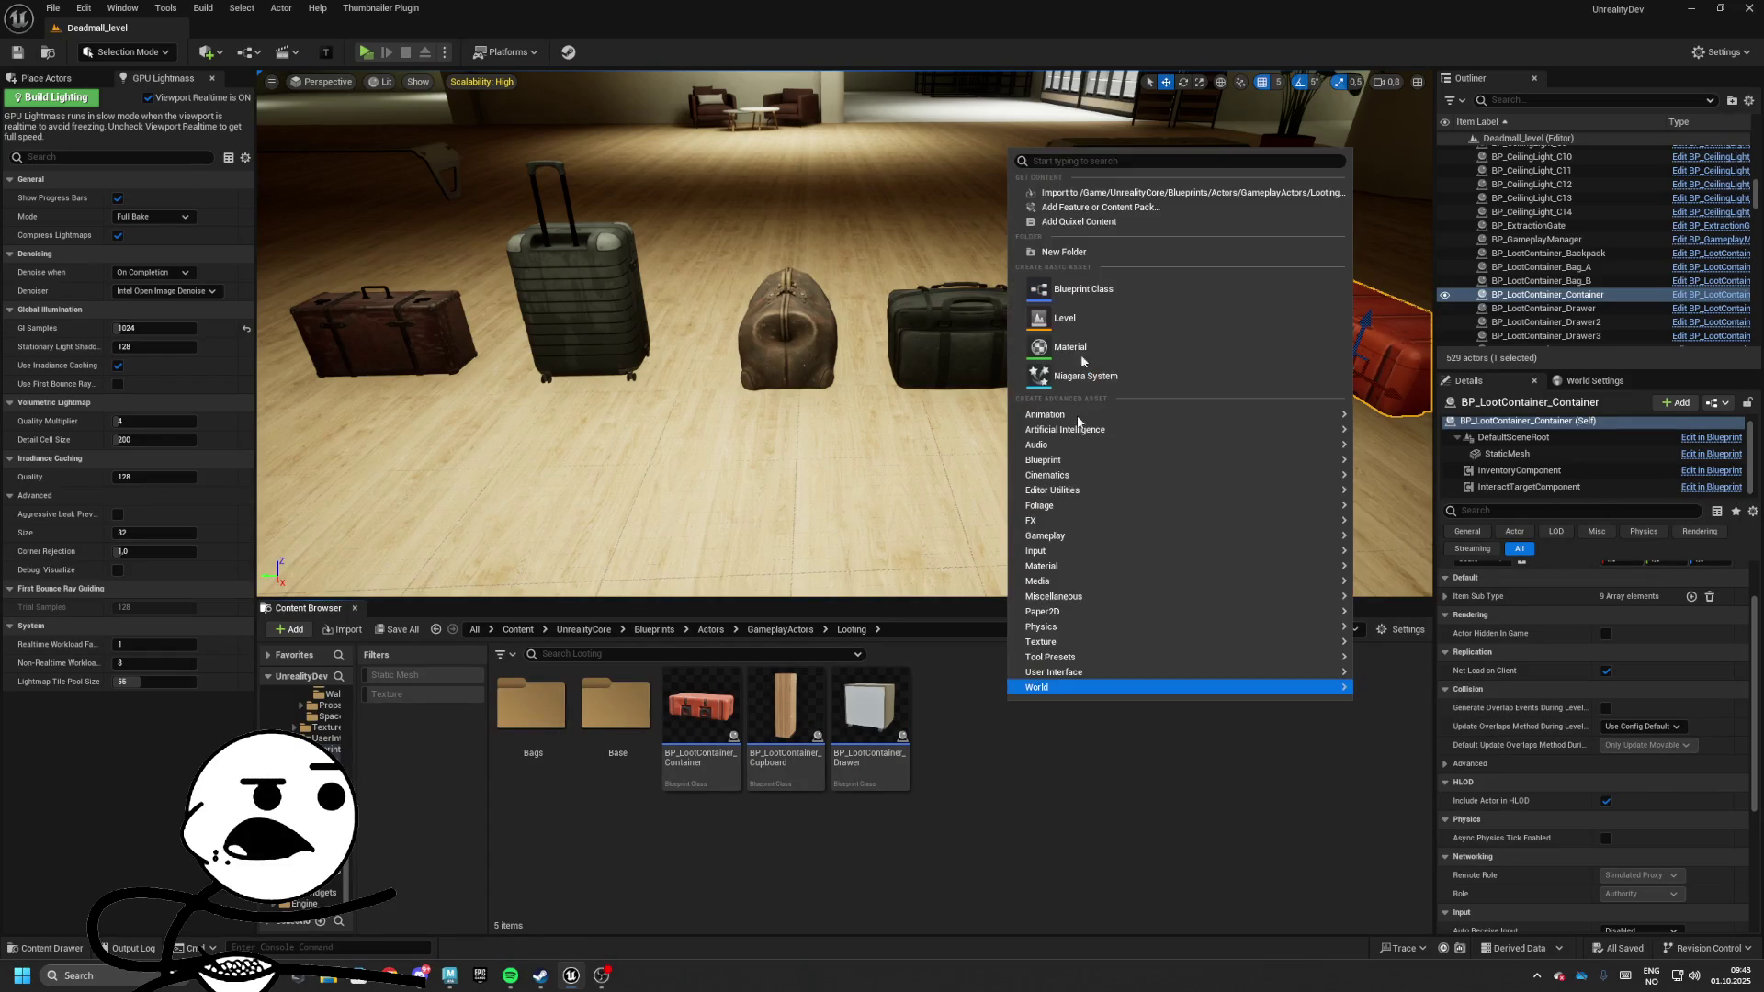
click(1077, 257)
text(Containe)
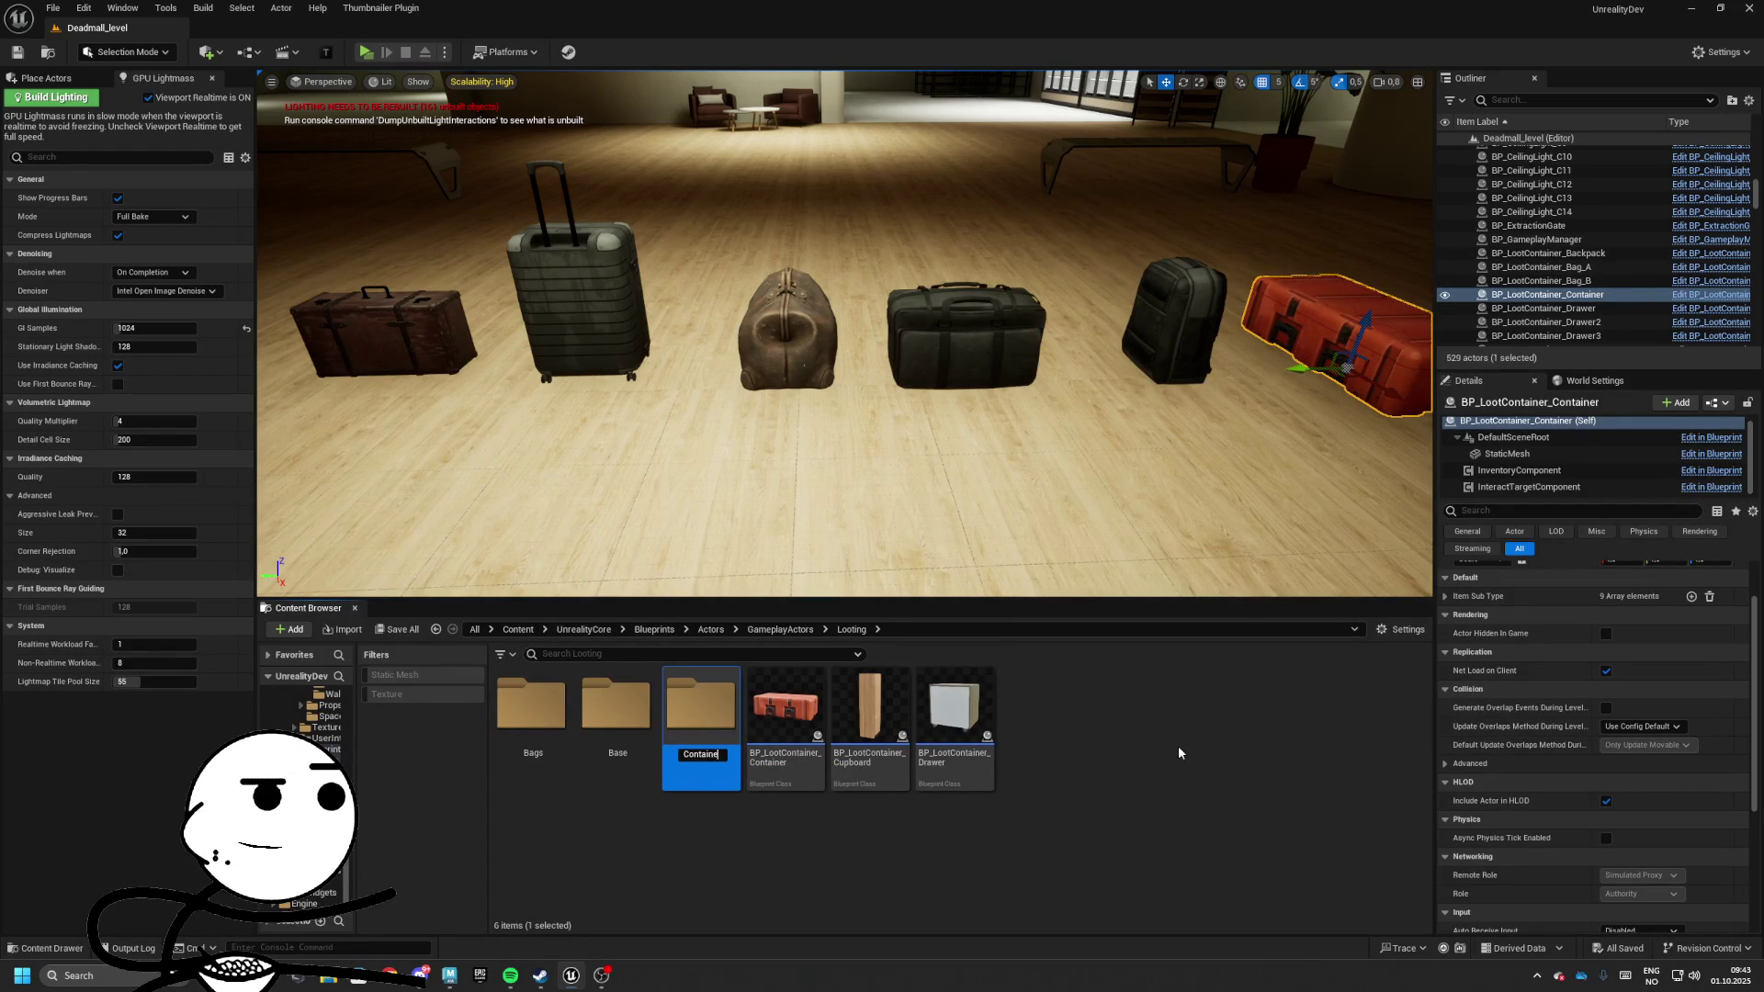
text(rs)
key(Return)
click(776, 711)
shift+click(941, 721)
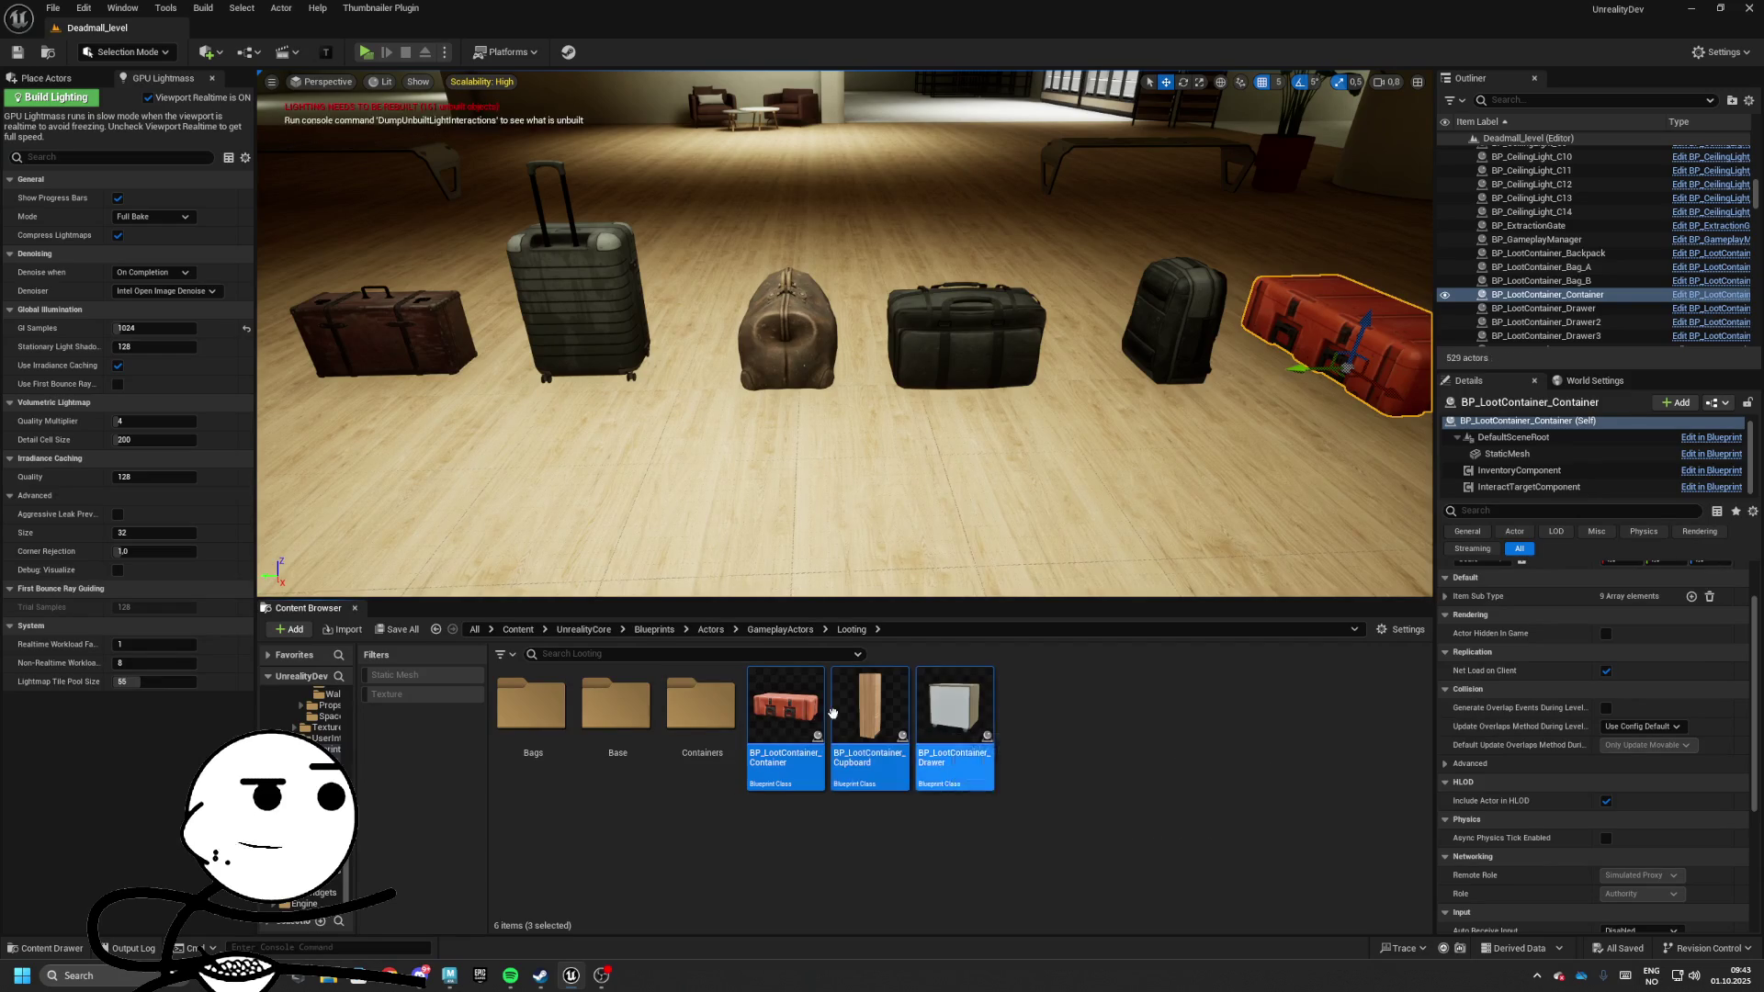
drag(833, 714, 702, 746)
click(734, 776)
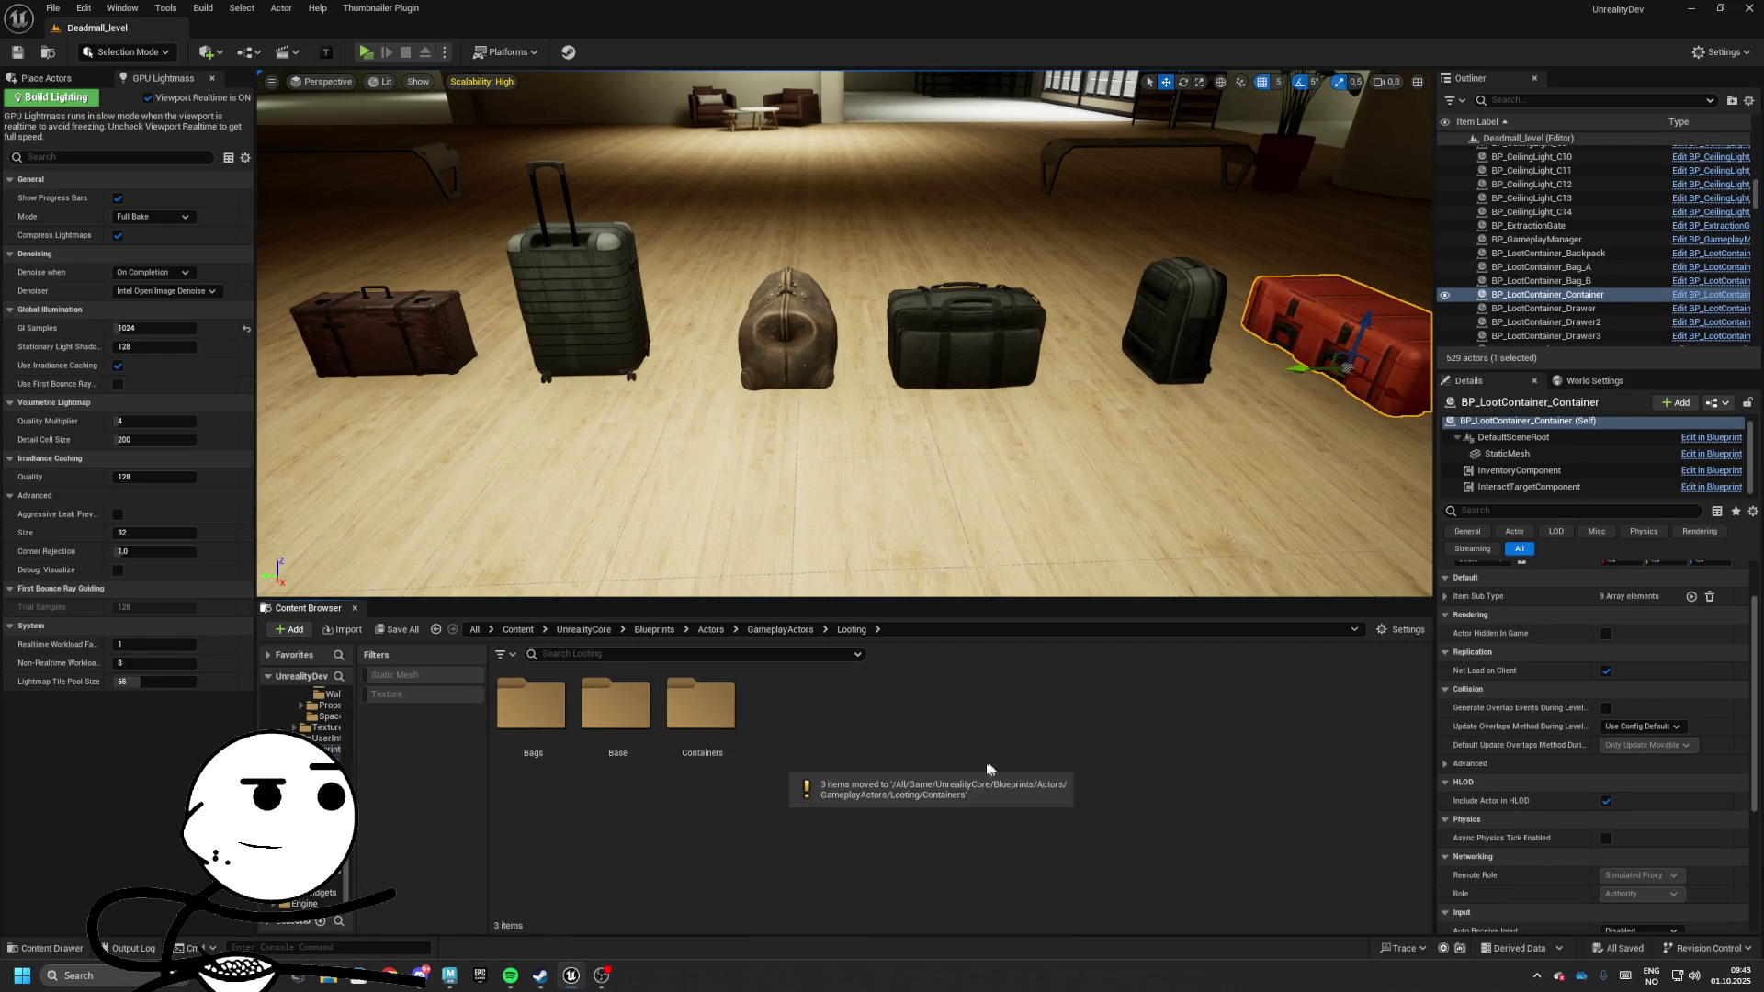
double_click(536, 735)
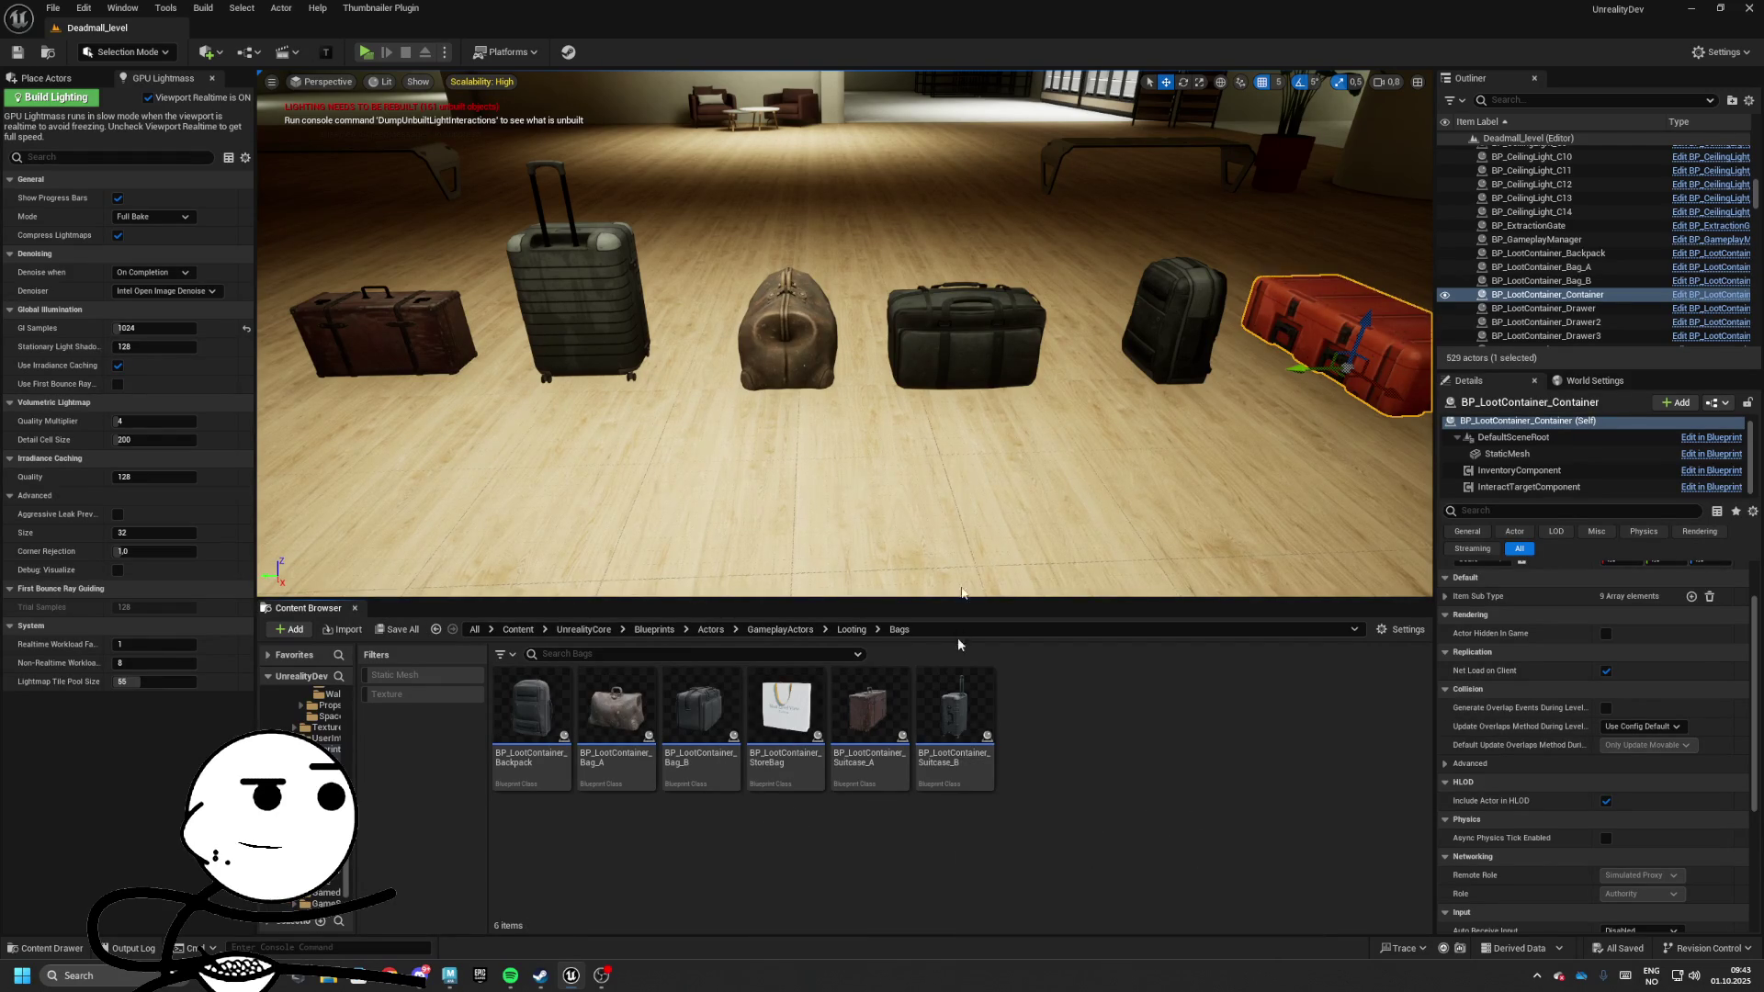
Delete the placed suitcases, bags, backpack and red container actors, then return to Looting
drag(959, 471, 946, 496)
click(588, 387)
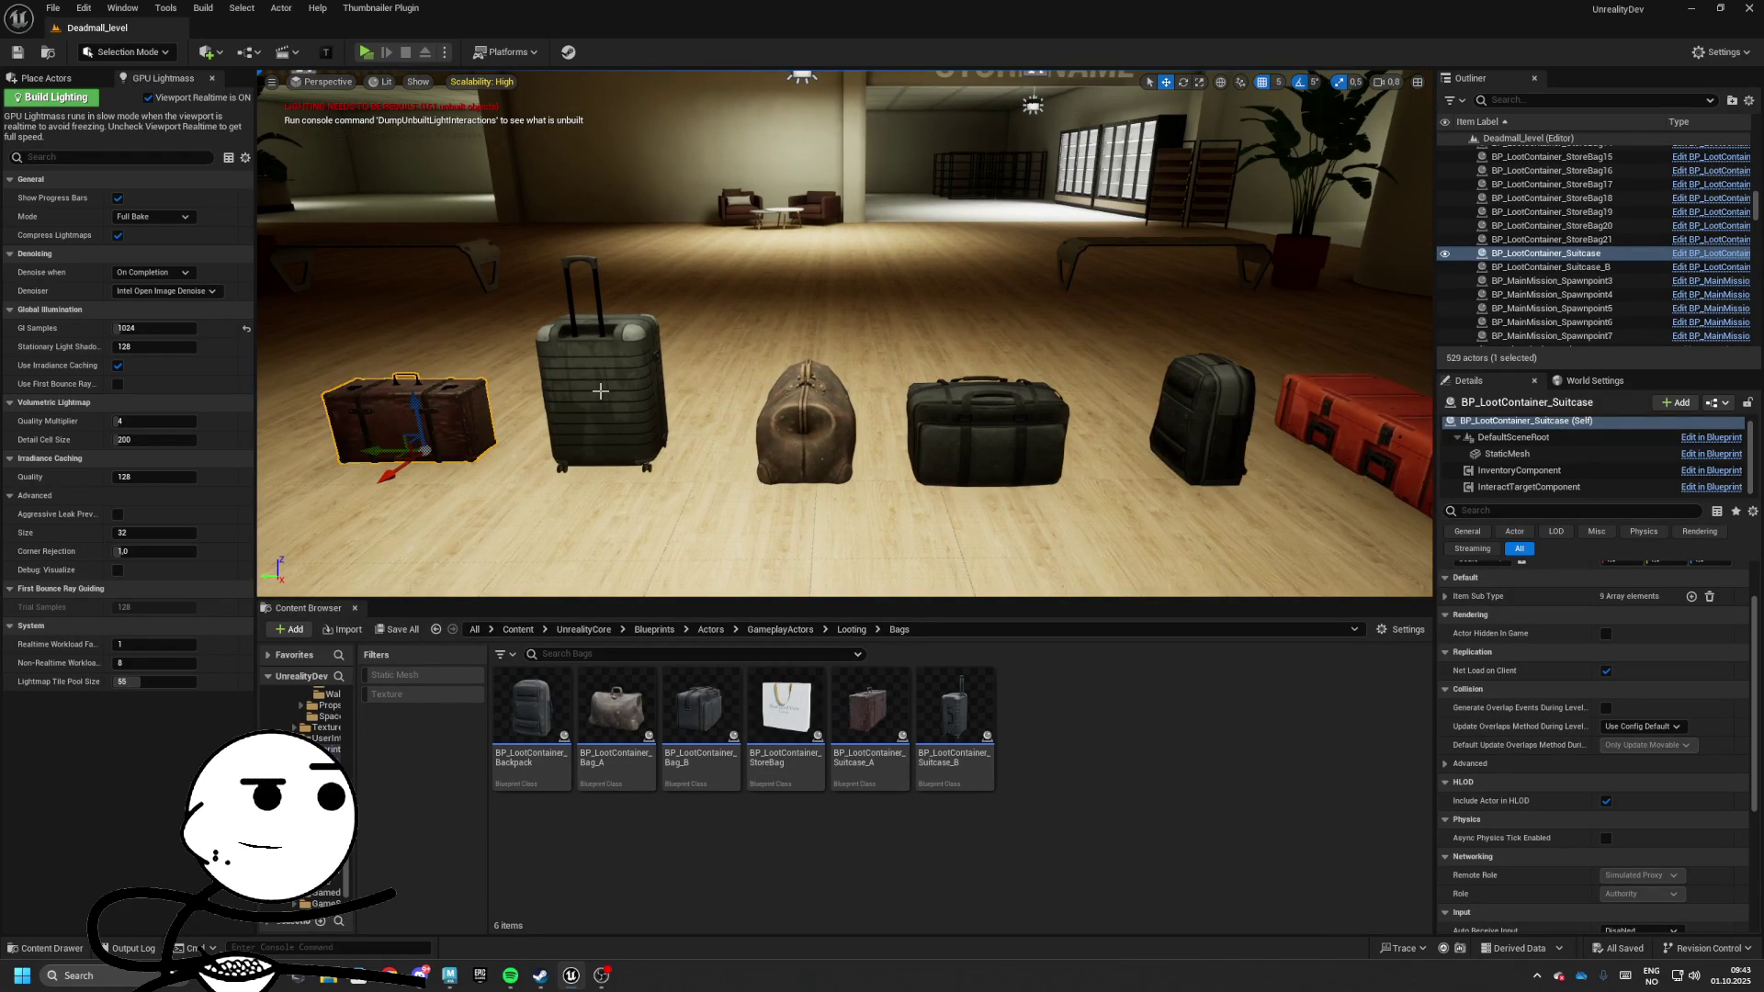
key(Delete)
click(599, 391)
key(Delete)
click(804, 422)
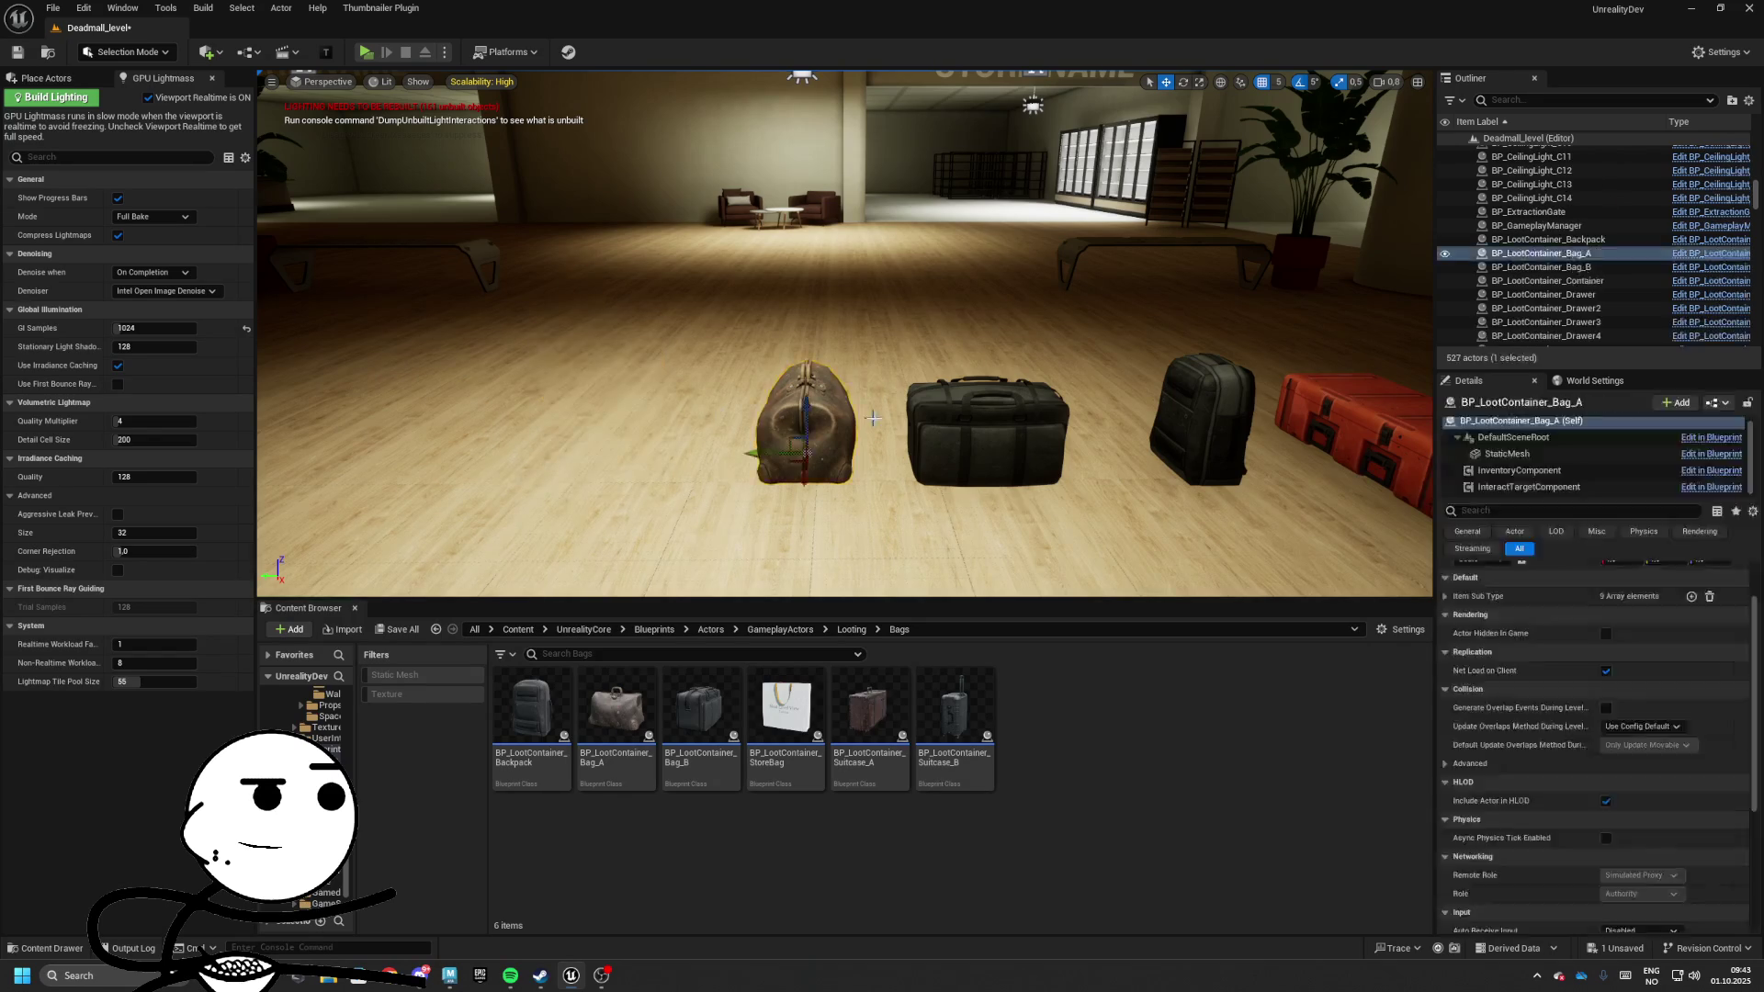
key(Delete)
click(988, 431)
key(Delete)
click(1201, 422)
key(Delete)
click(1341, 432)
key(Delete)
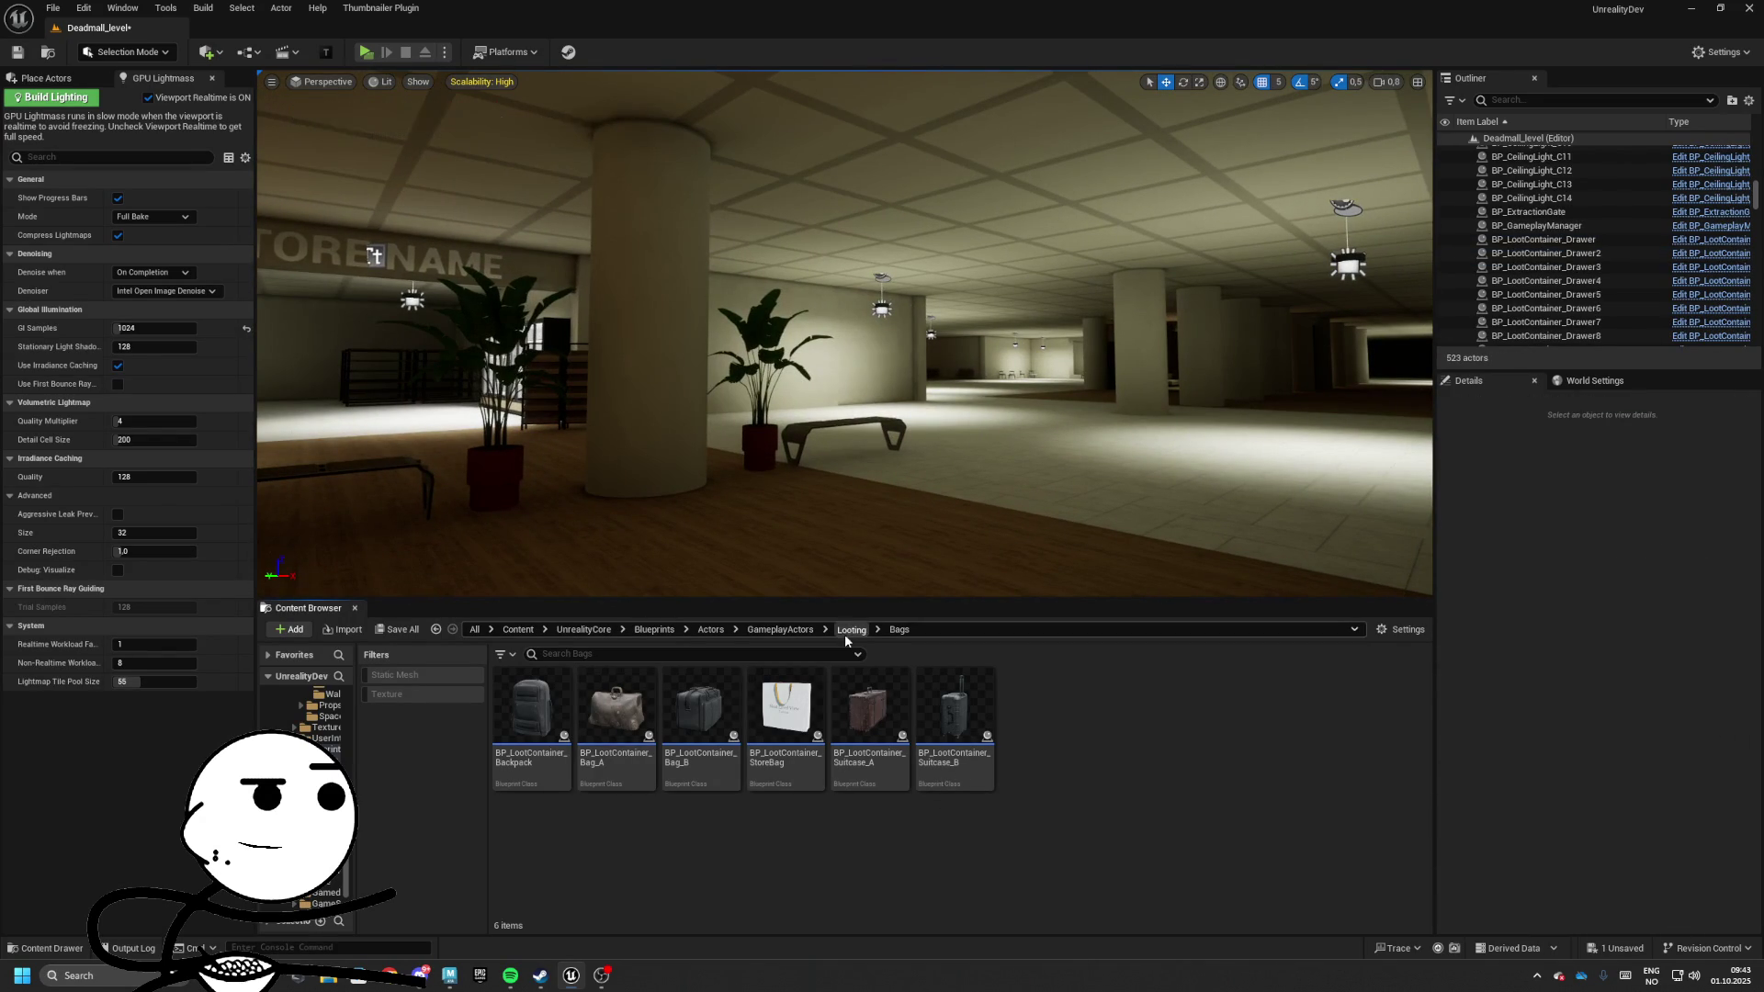
click(847, 630)
Turn the viewport camera toward the room and switch off realtime viewport updates
mouse_move(643, 459)
mouse_down()
mouse_move(607, 432)
mouse_move(863, 429)
mouse_up()
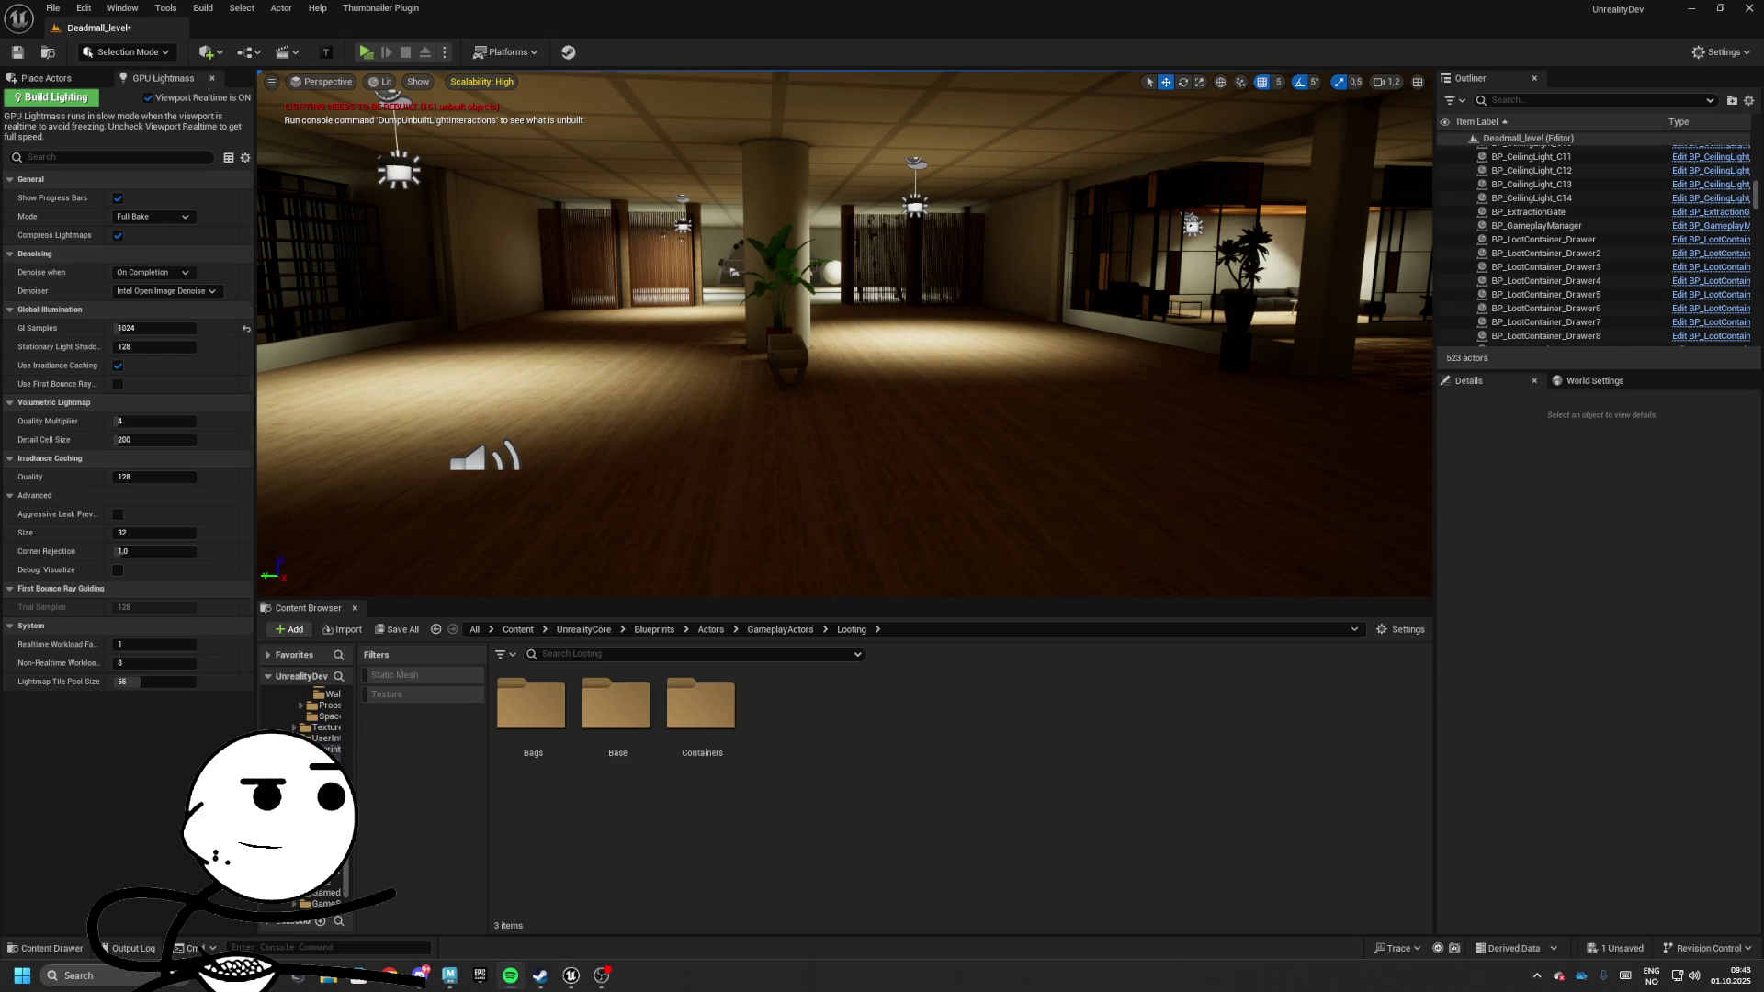
key(ctrl+r)
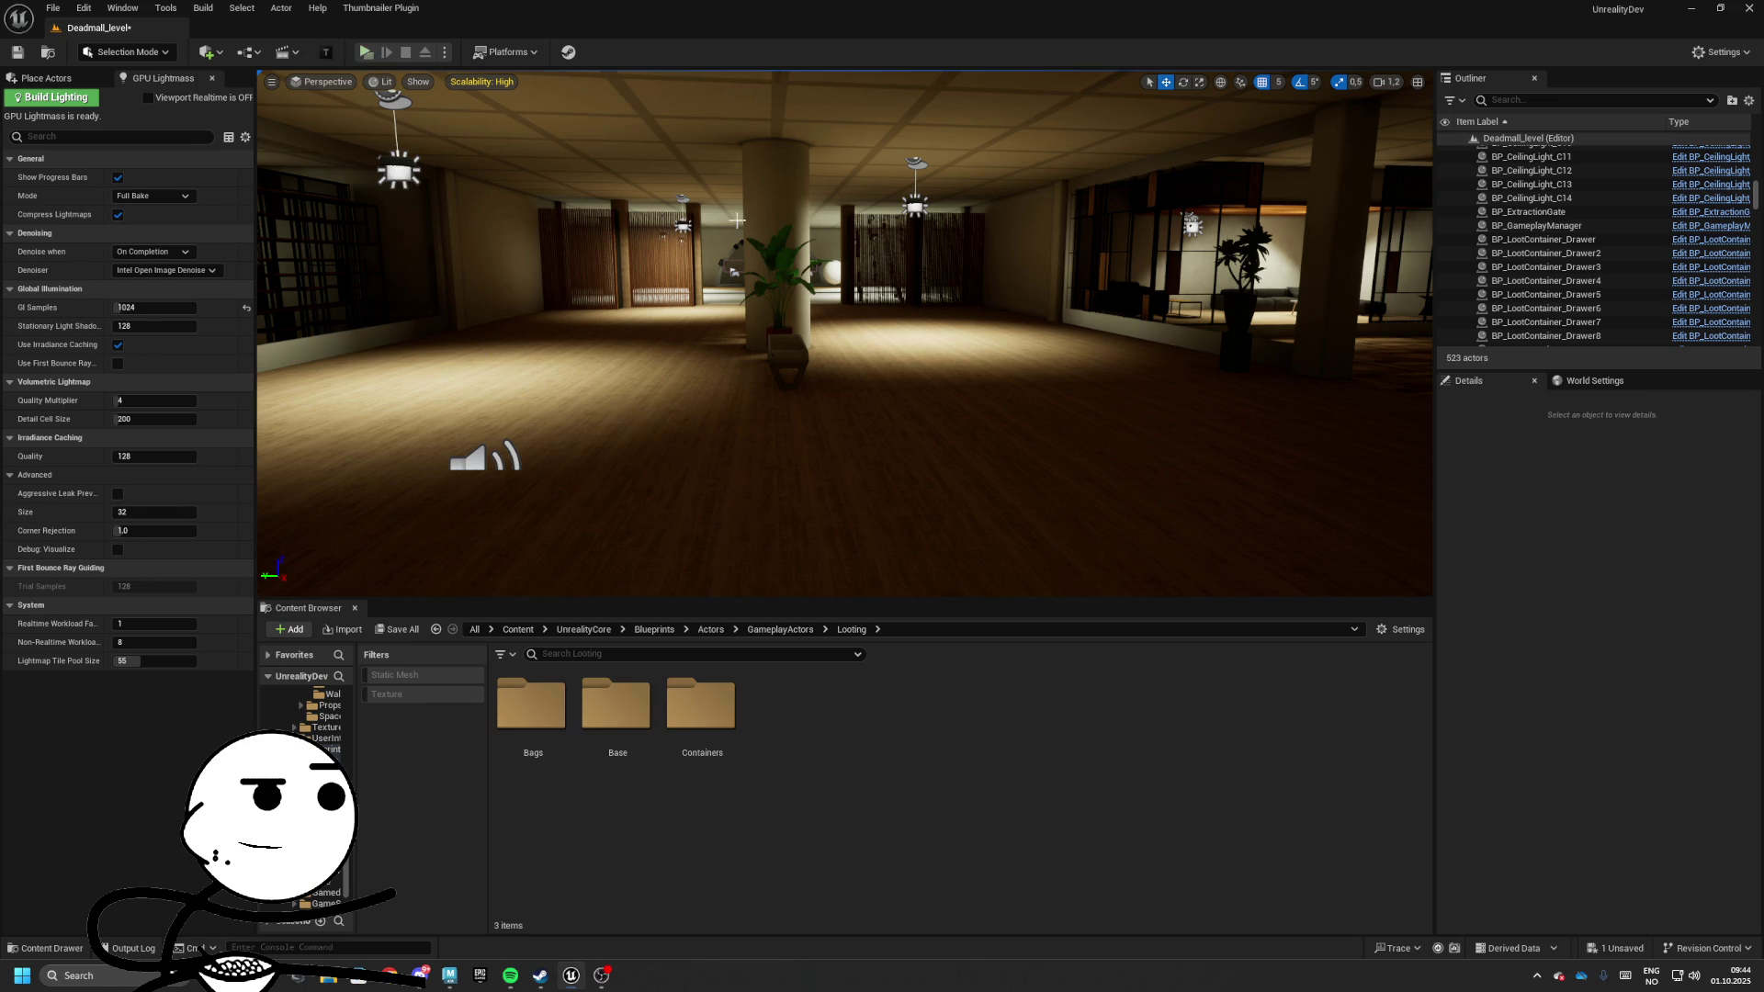
right_click(856, 254)
drag(856, 254, 790, 183)
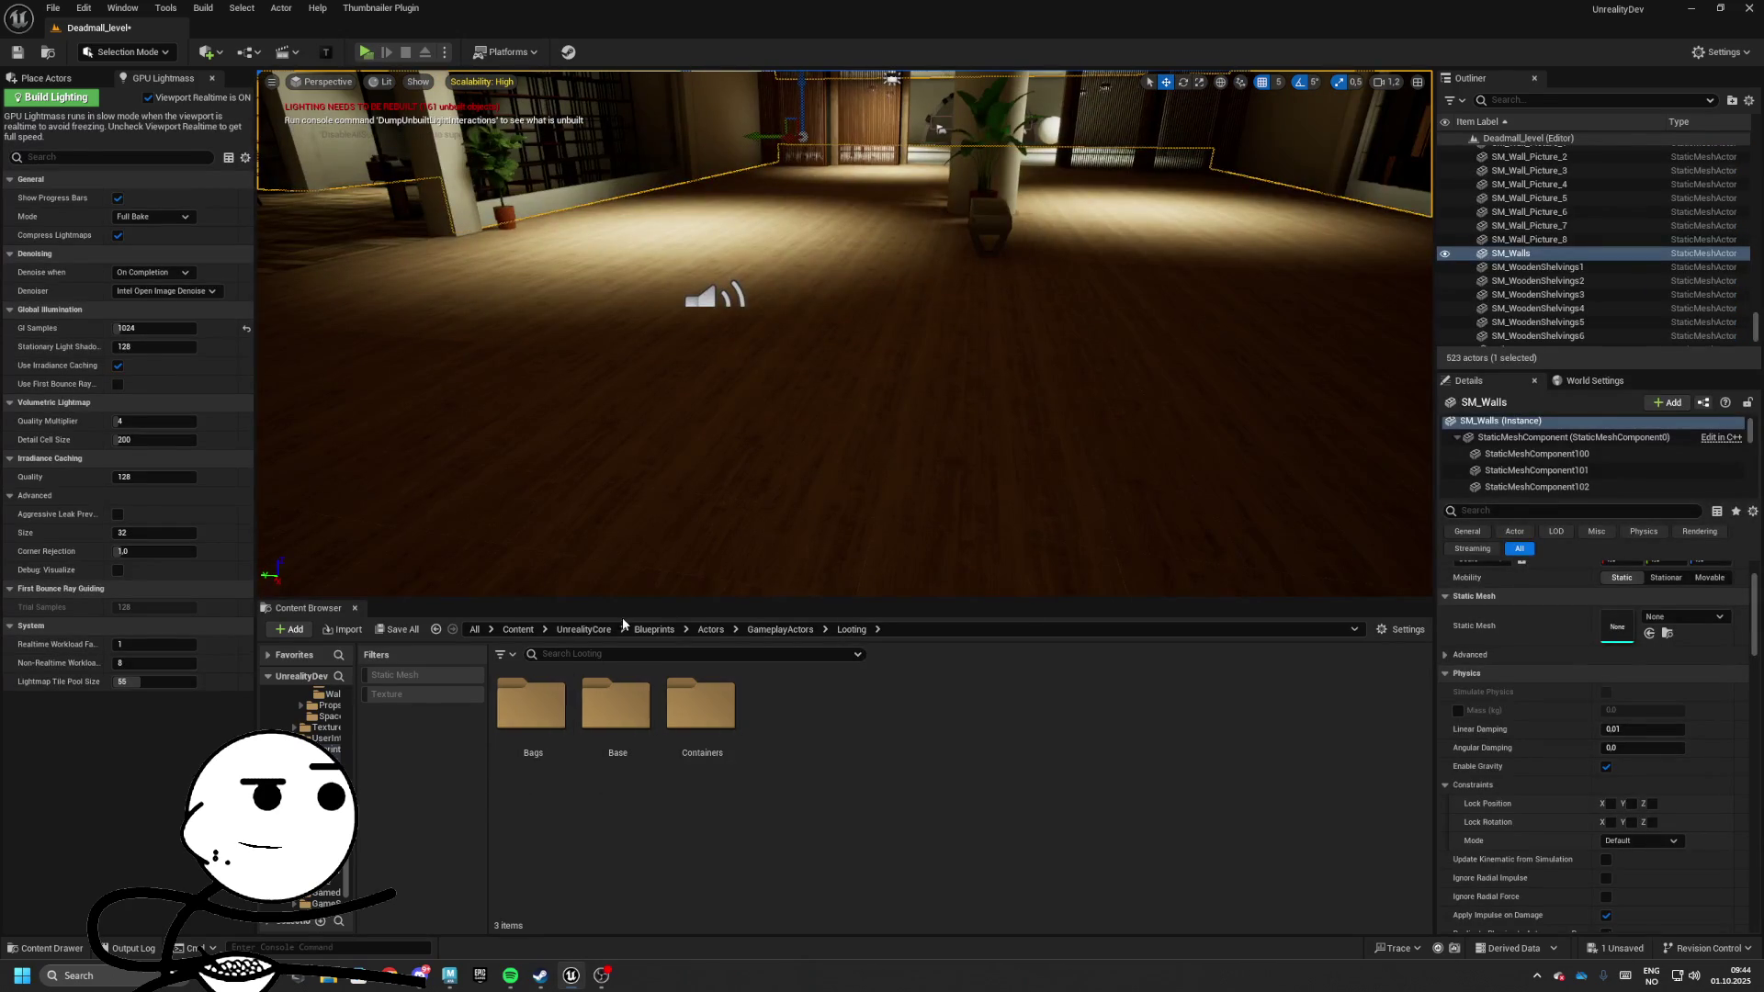
Enlarge the level view, then check Containers and Base before ending in the Bags folder
mouse_move(630, 600)
mouse_down()
mouse_move(633, 746)
mouse_move(720, 715)
mouse_up()
click(710, 852)
double_click(680, 813)
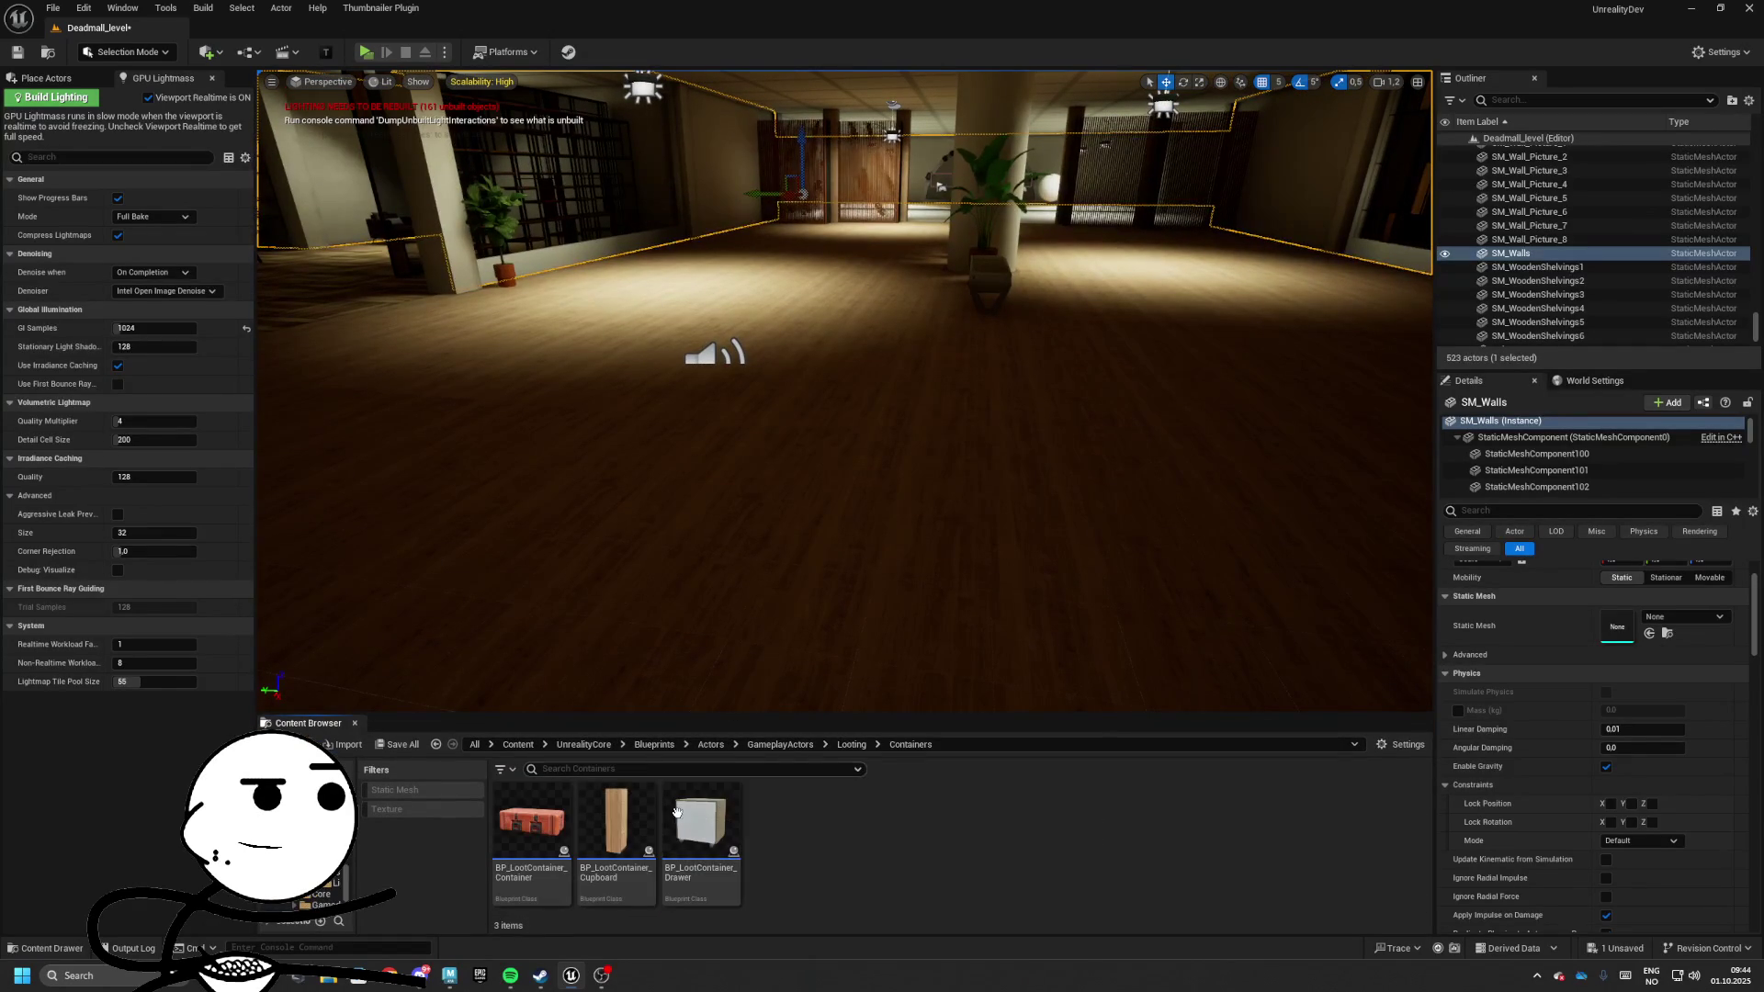
click(851, 744)
double_click(530, 822)
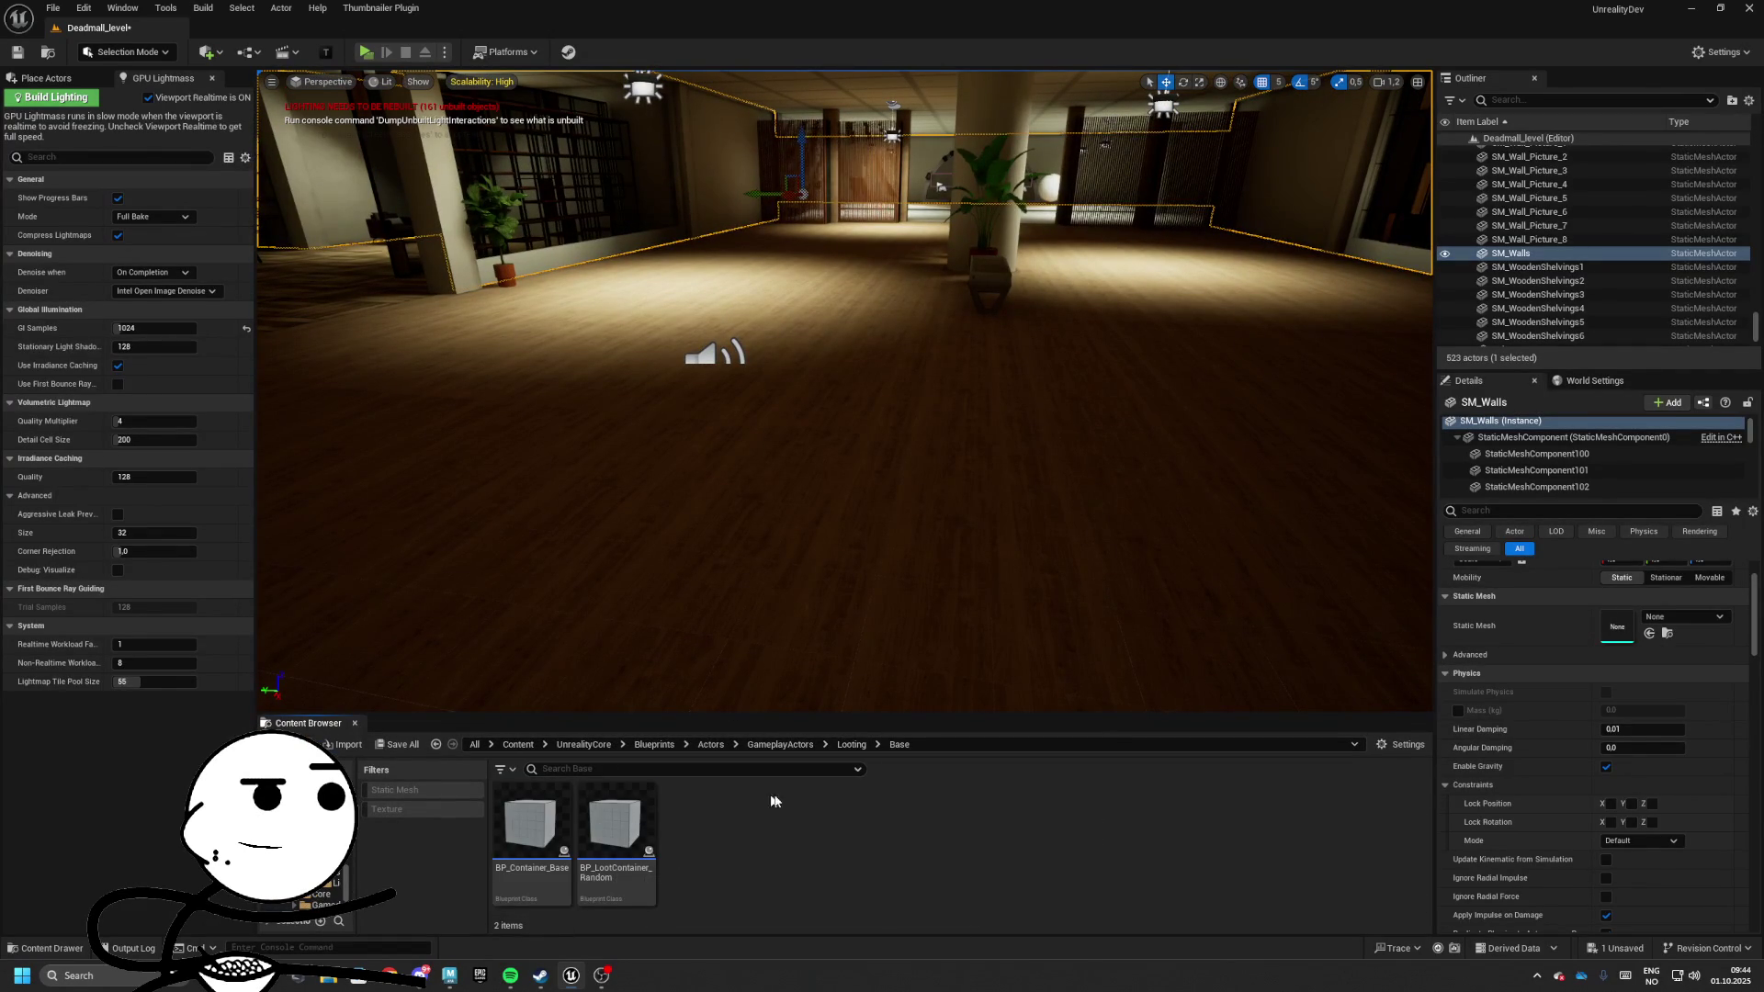
click(851, 744)
double_click(531, 822)
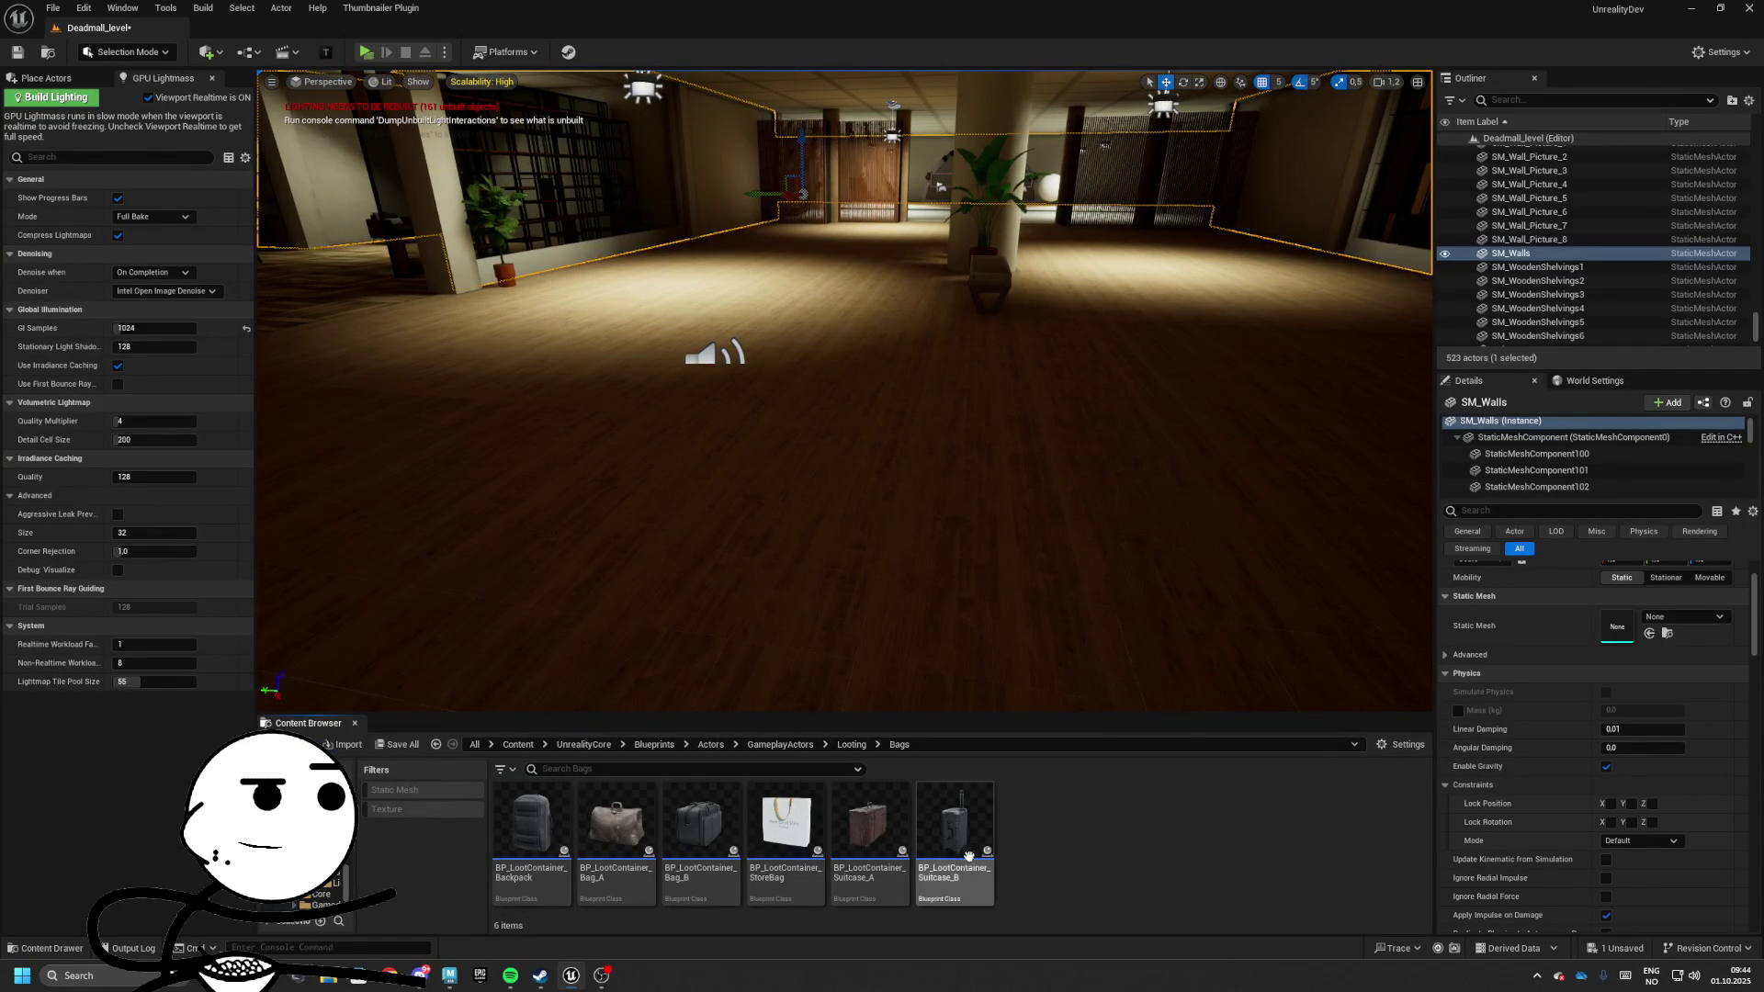
scroll(1110, 492, down, 3)
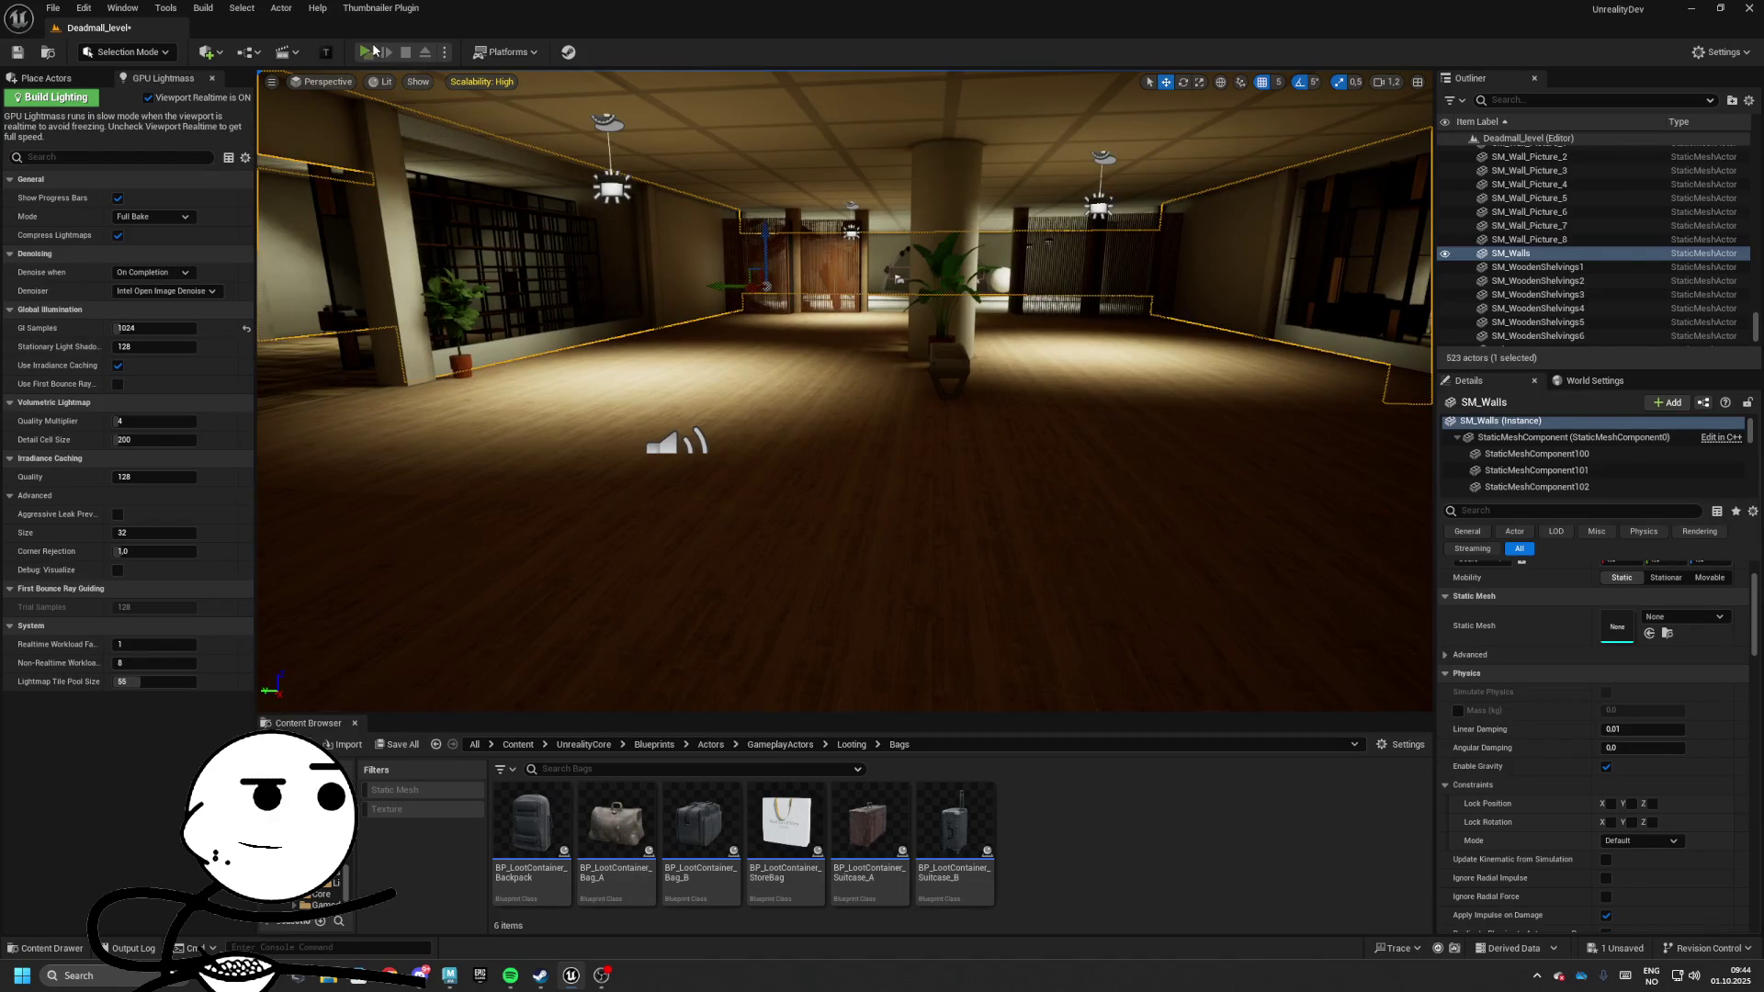
Play the level, walk forward and toggle the inventory beside the table bag
click(366, 52)
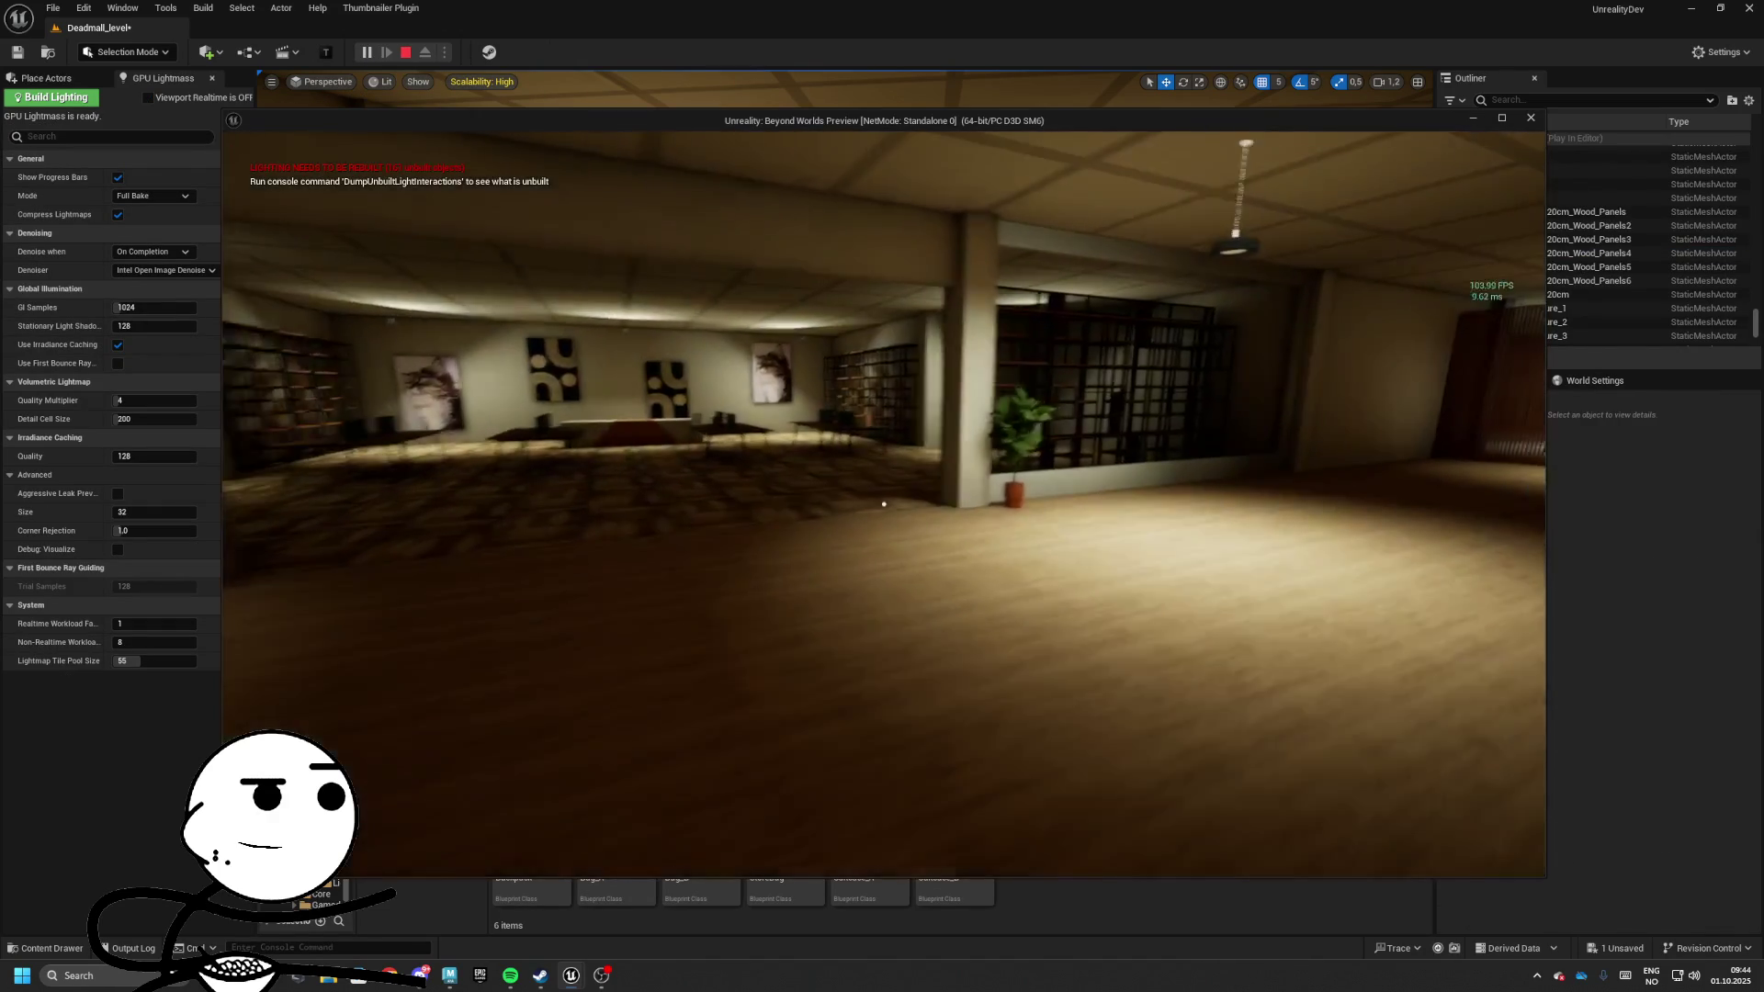
key(w)
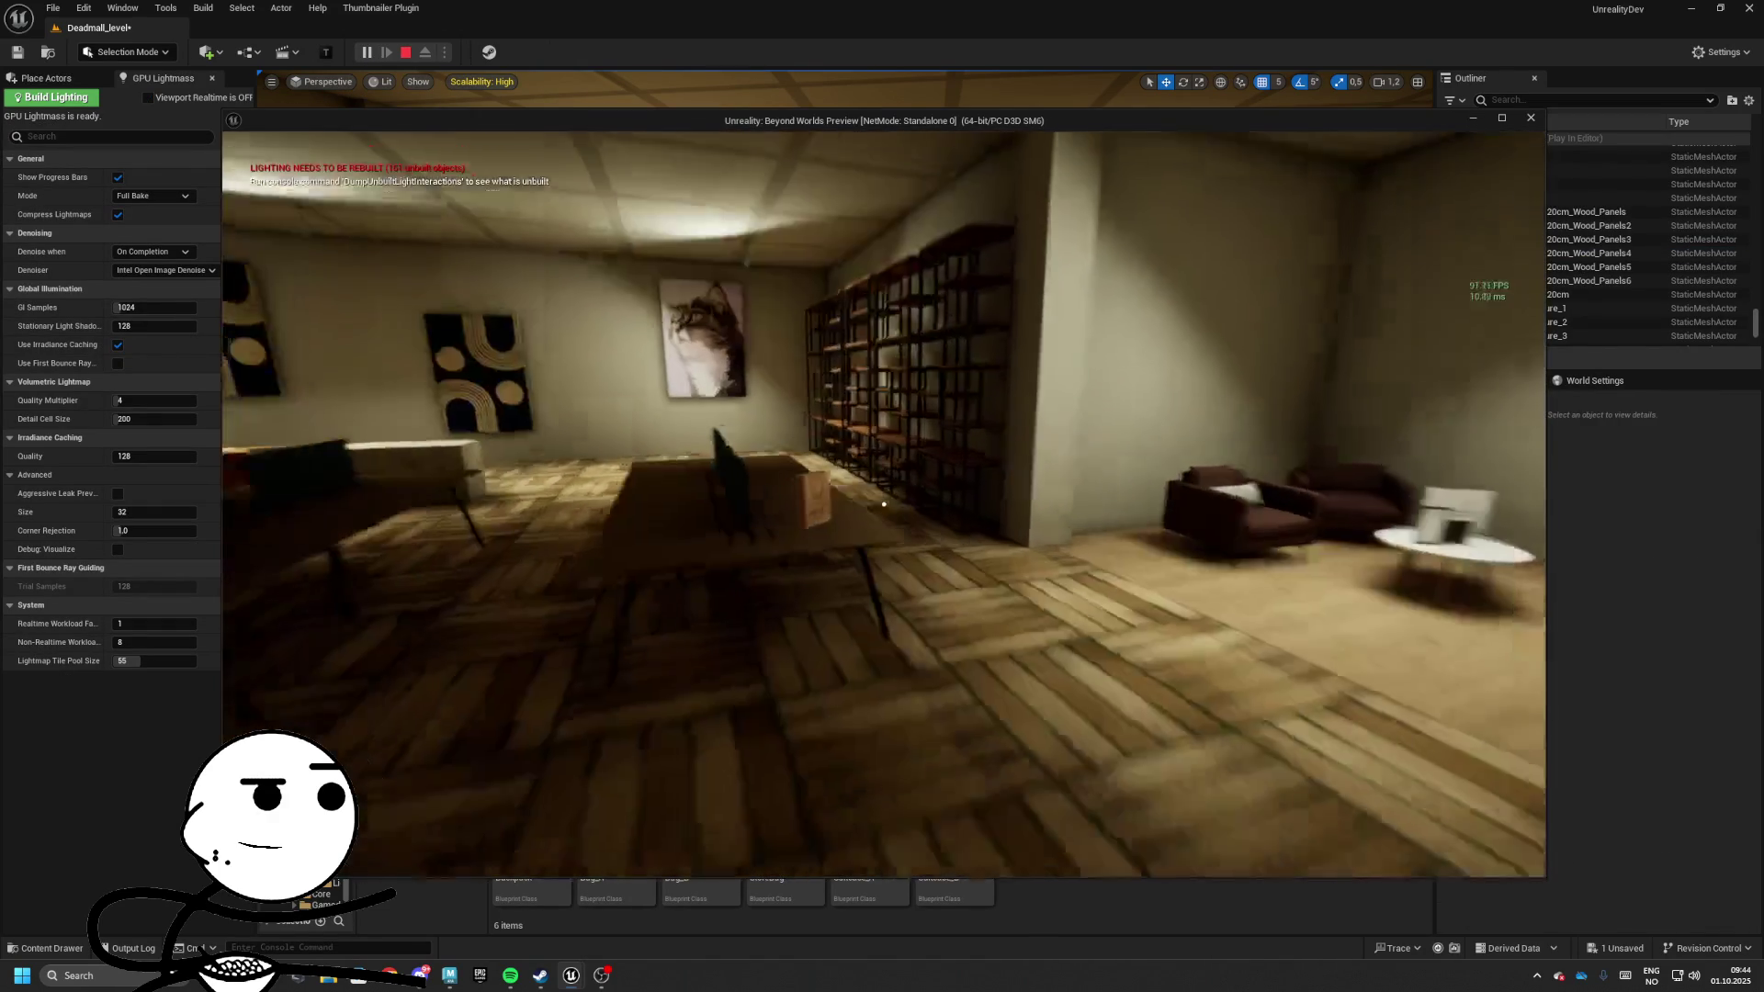
key(i)
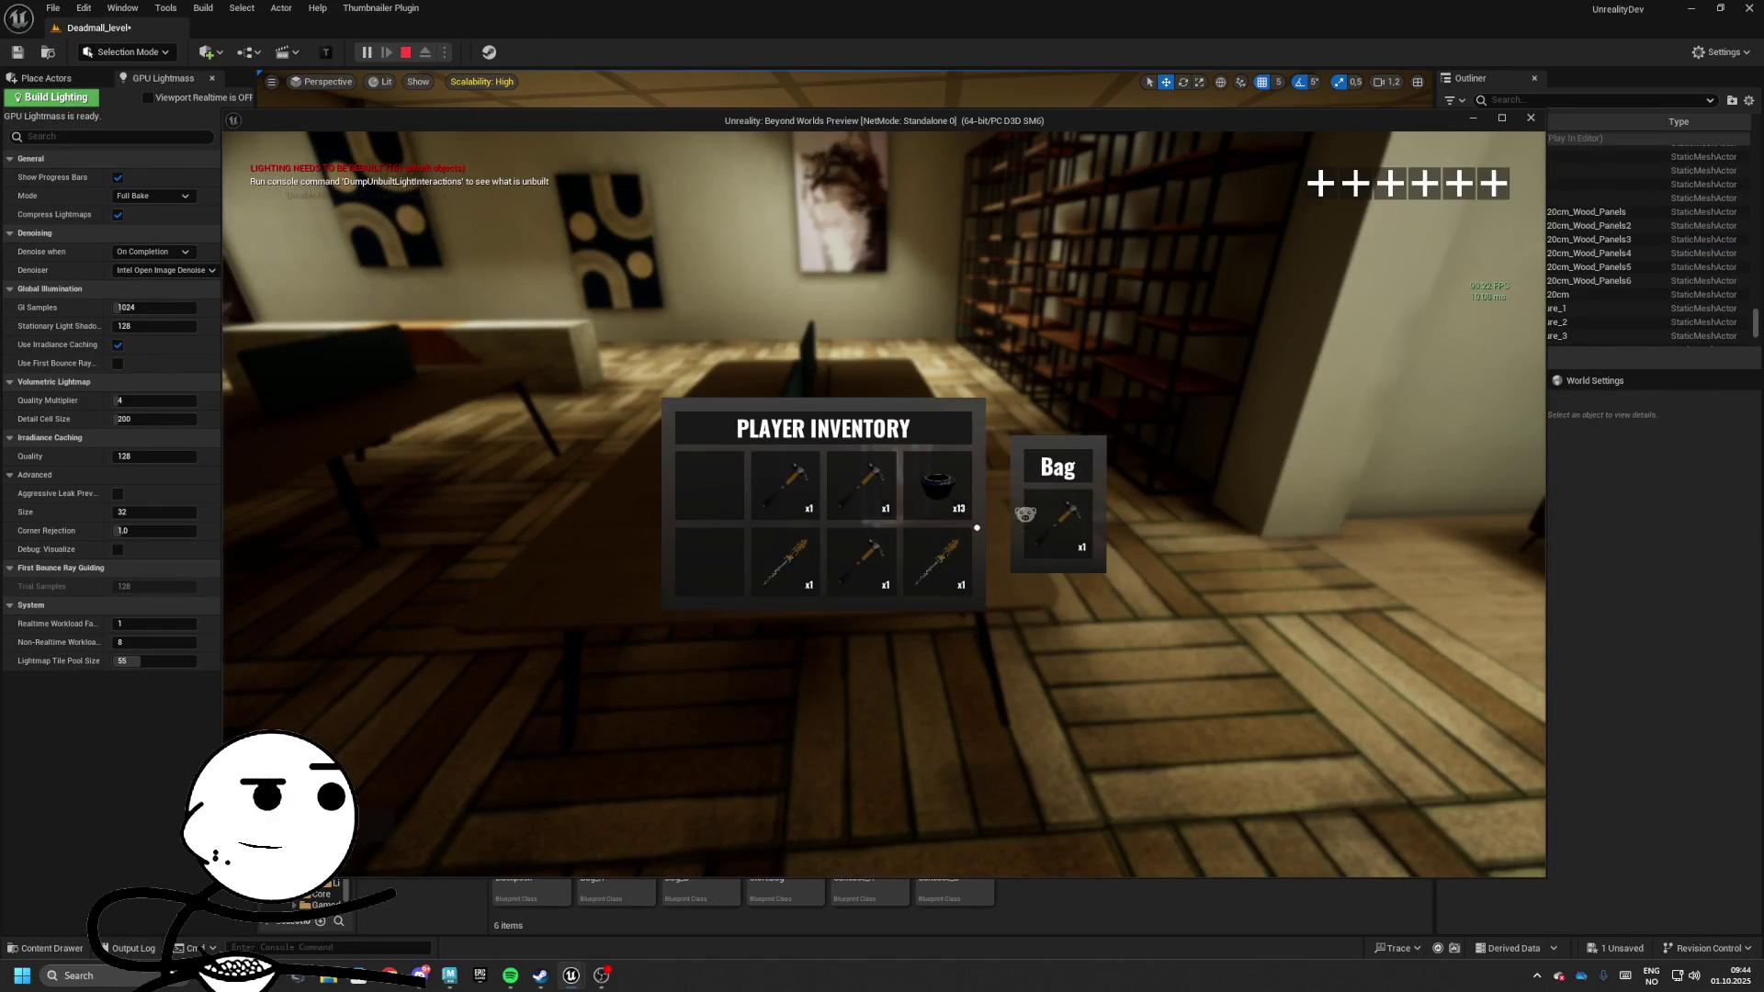
key(i)
key(w)
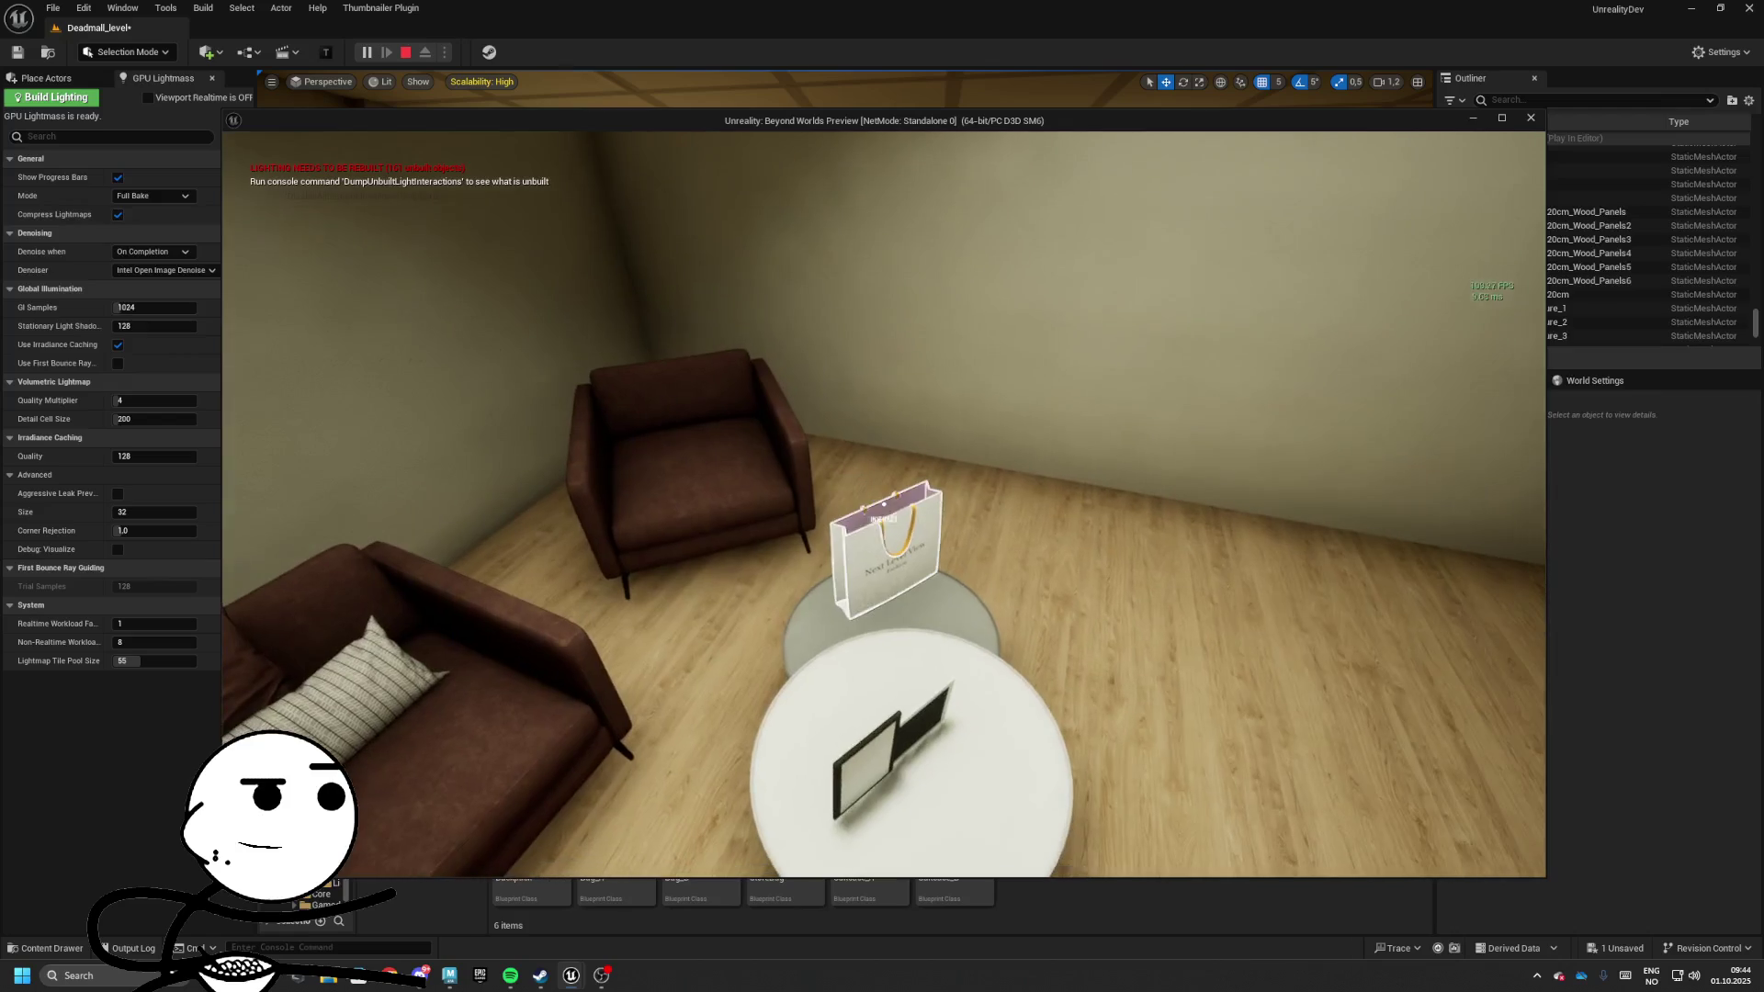
Loot the shopping bag and floor bag, stop the preview, and show GameplayMaps
key(e)
key(i)
key(i)
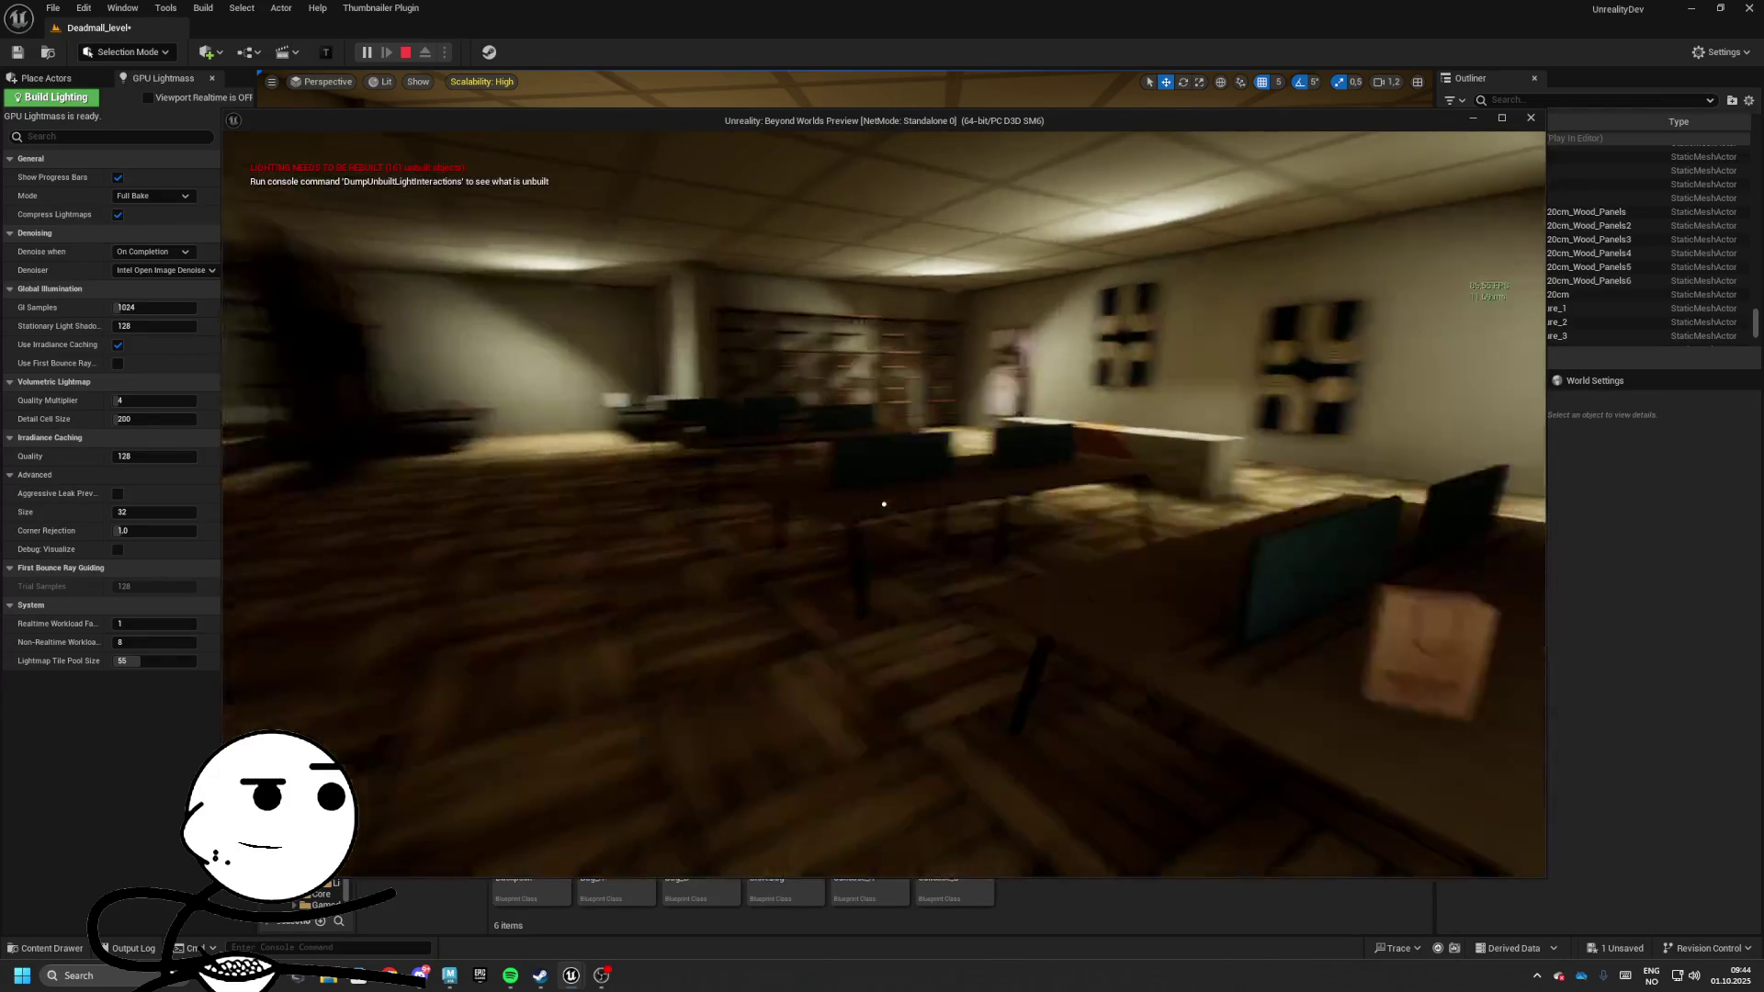
key(e)
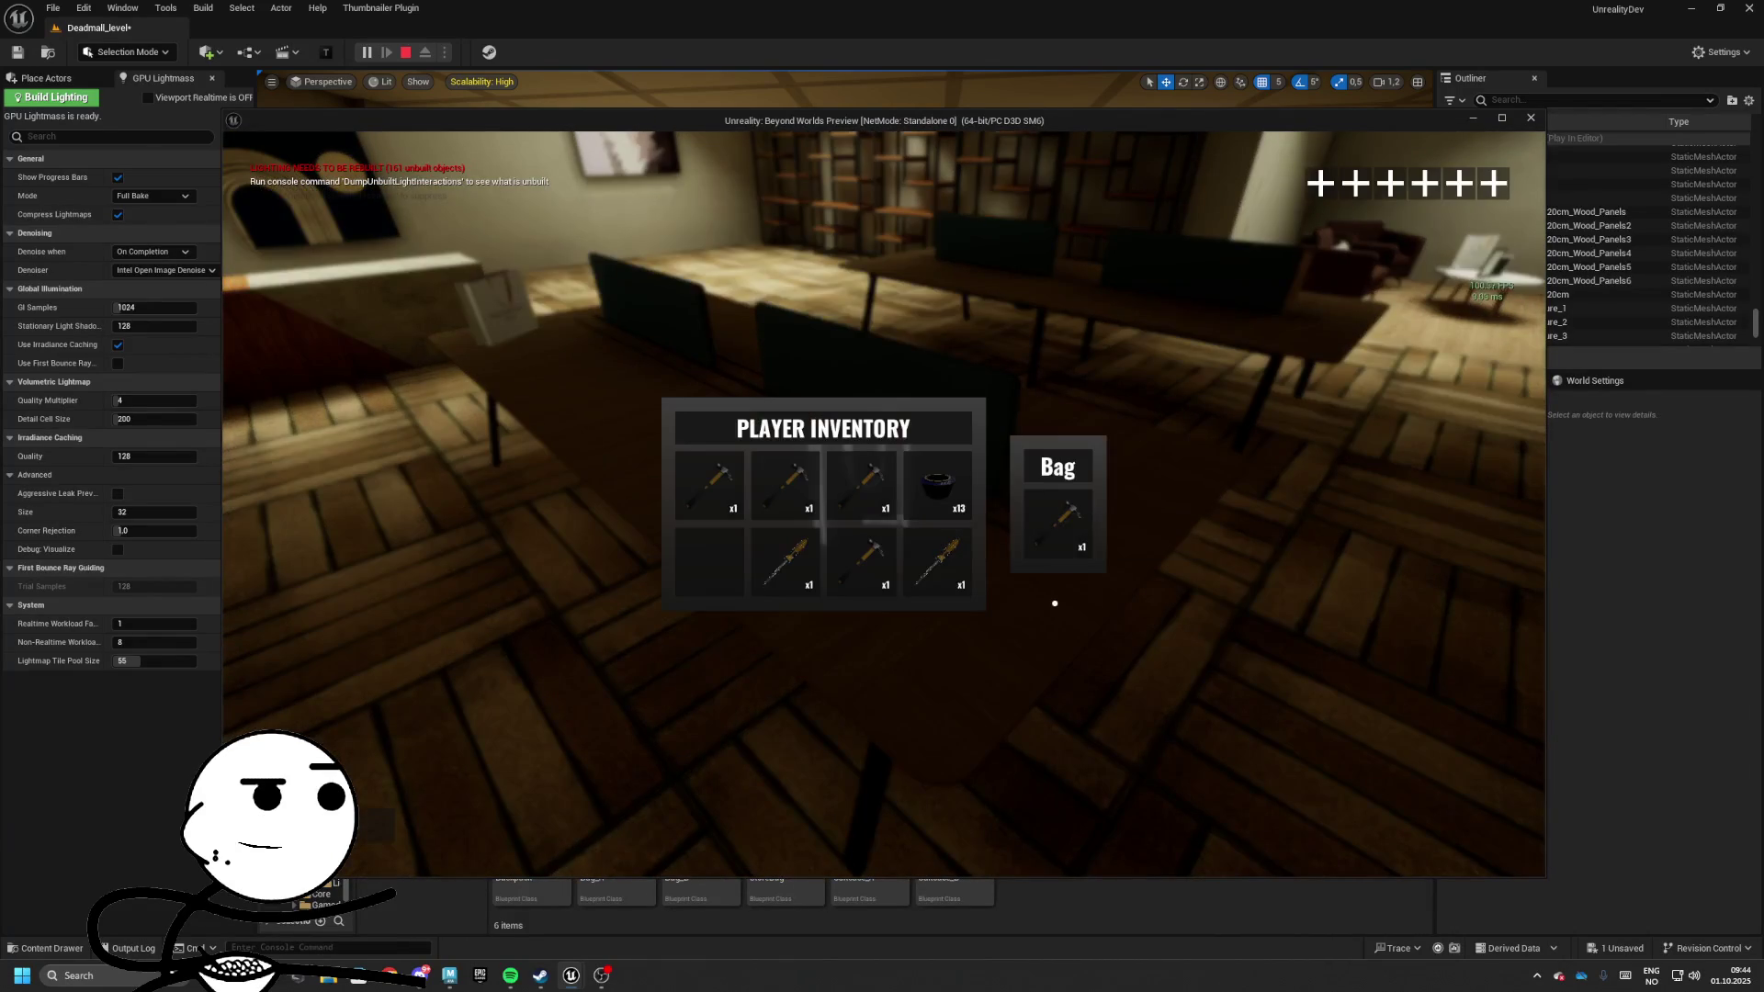
key(i)
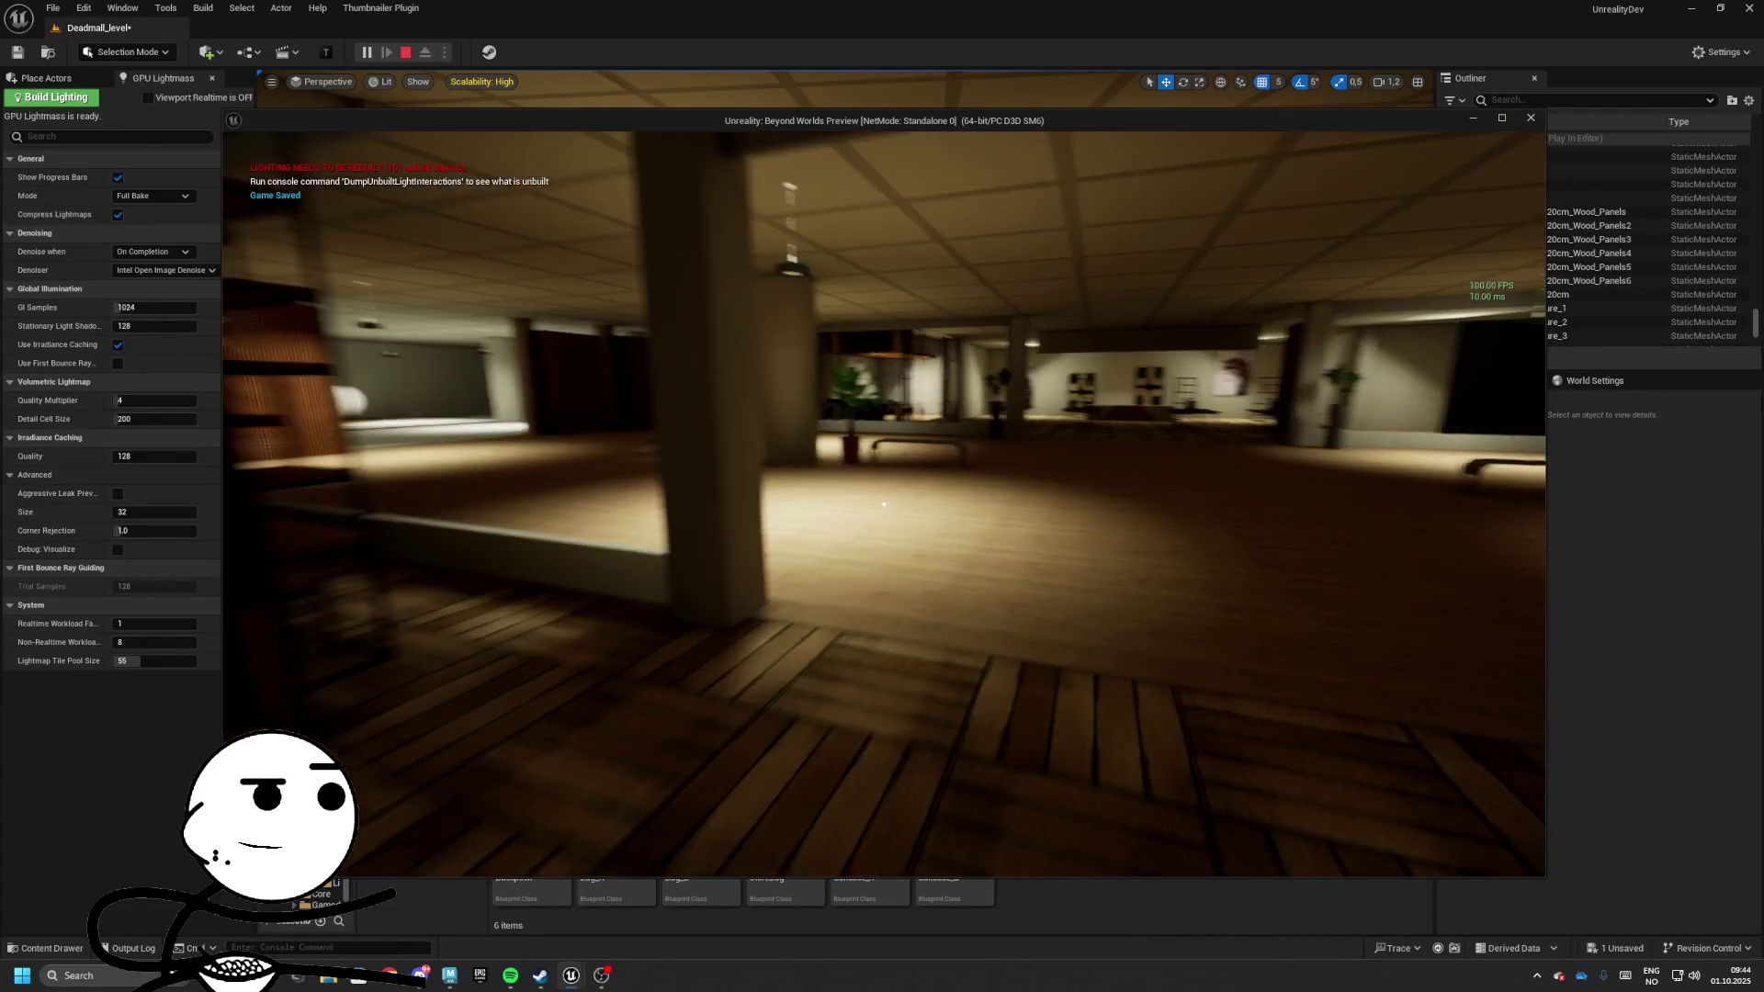
key(Escape)
click(47, 51)
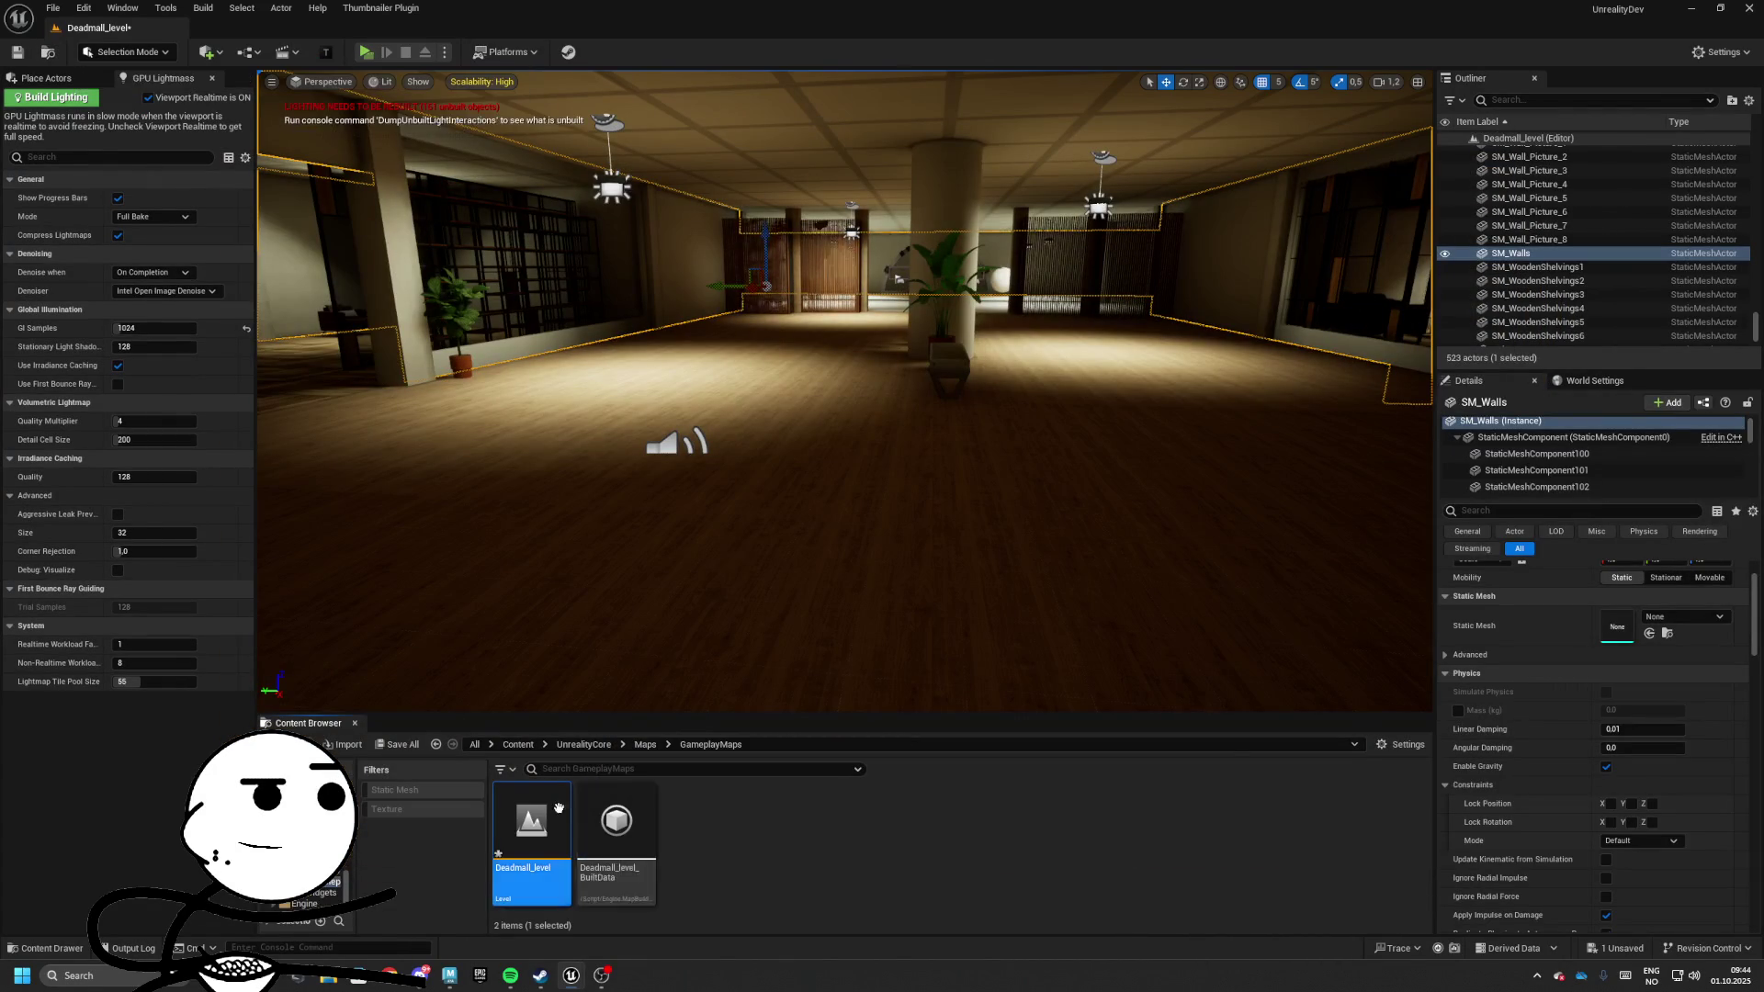
click(643, 745)
double_click(701, 822)
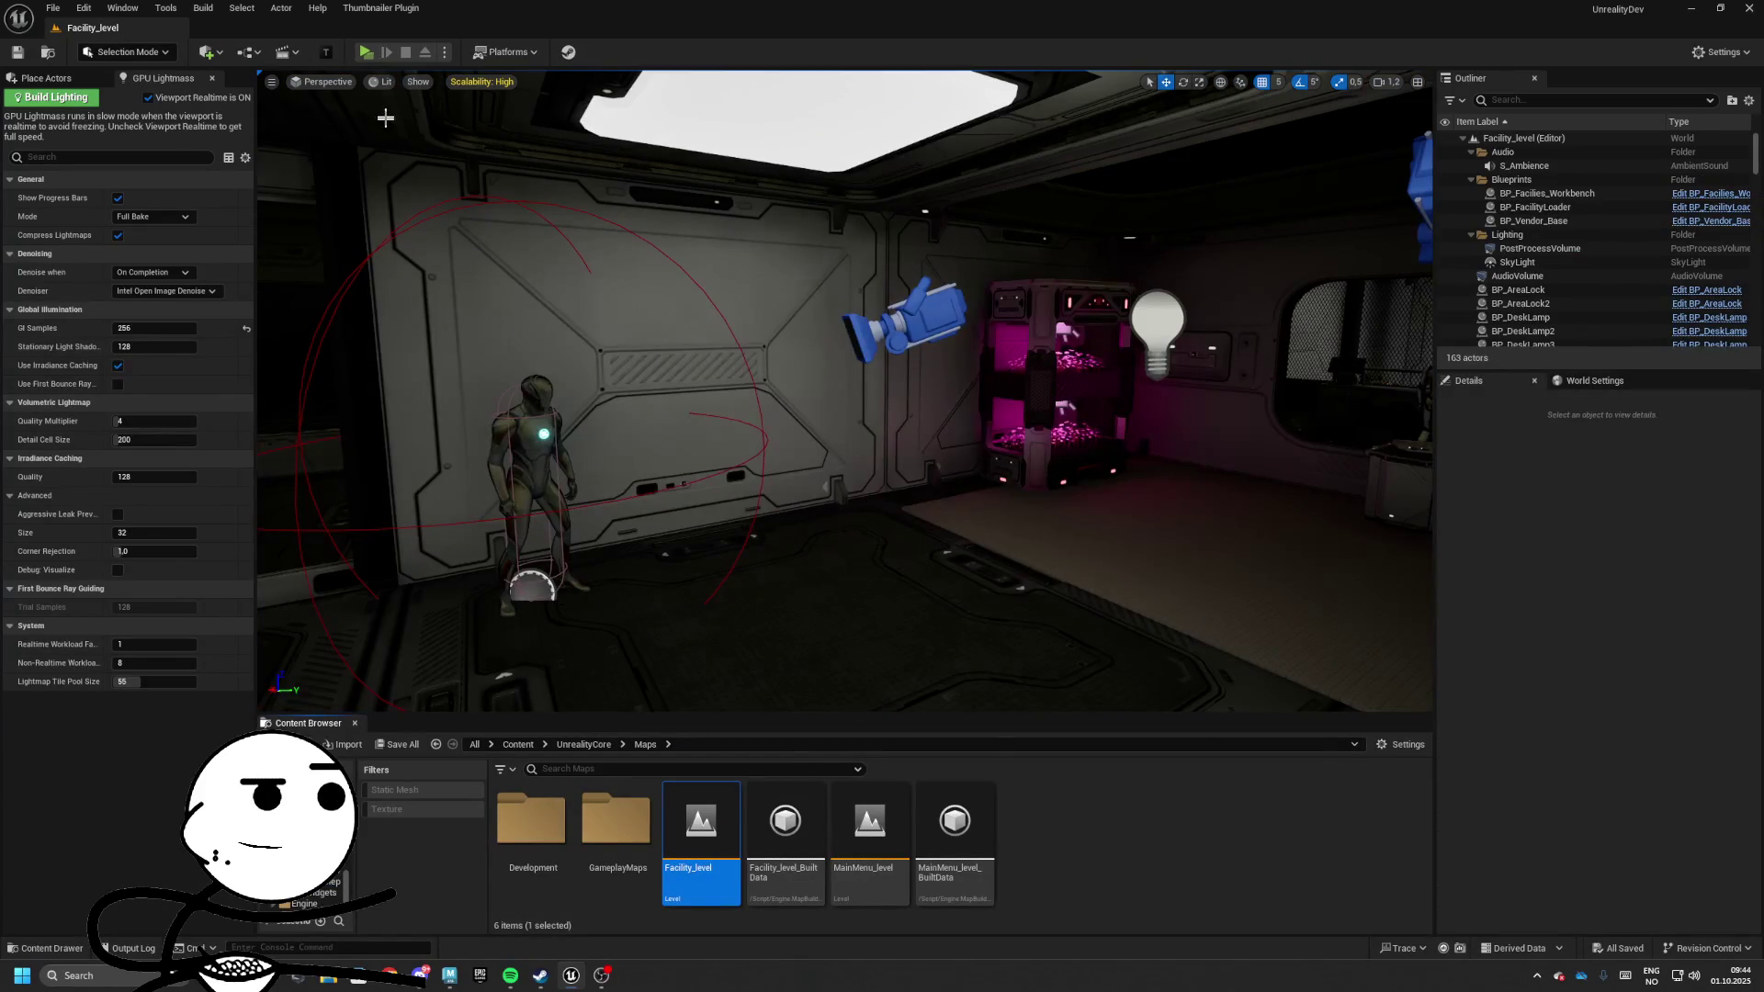
key(alt+p)
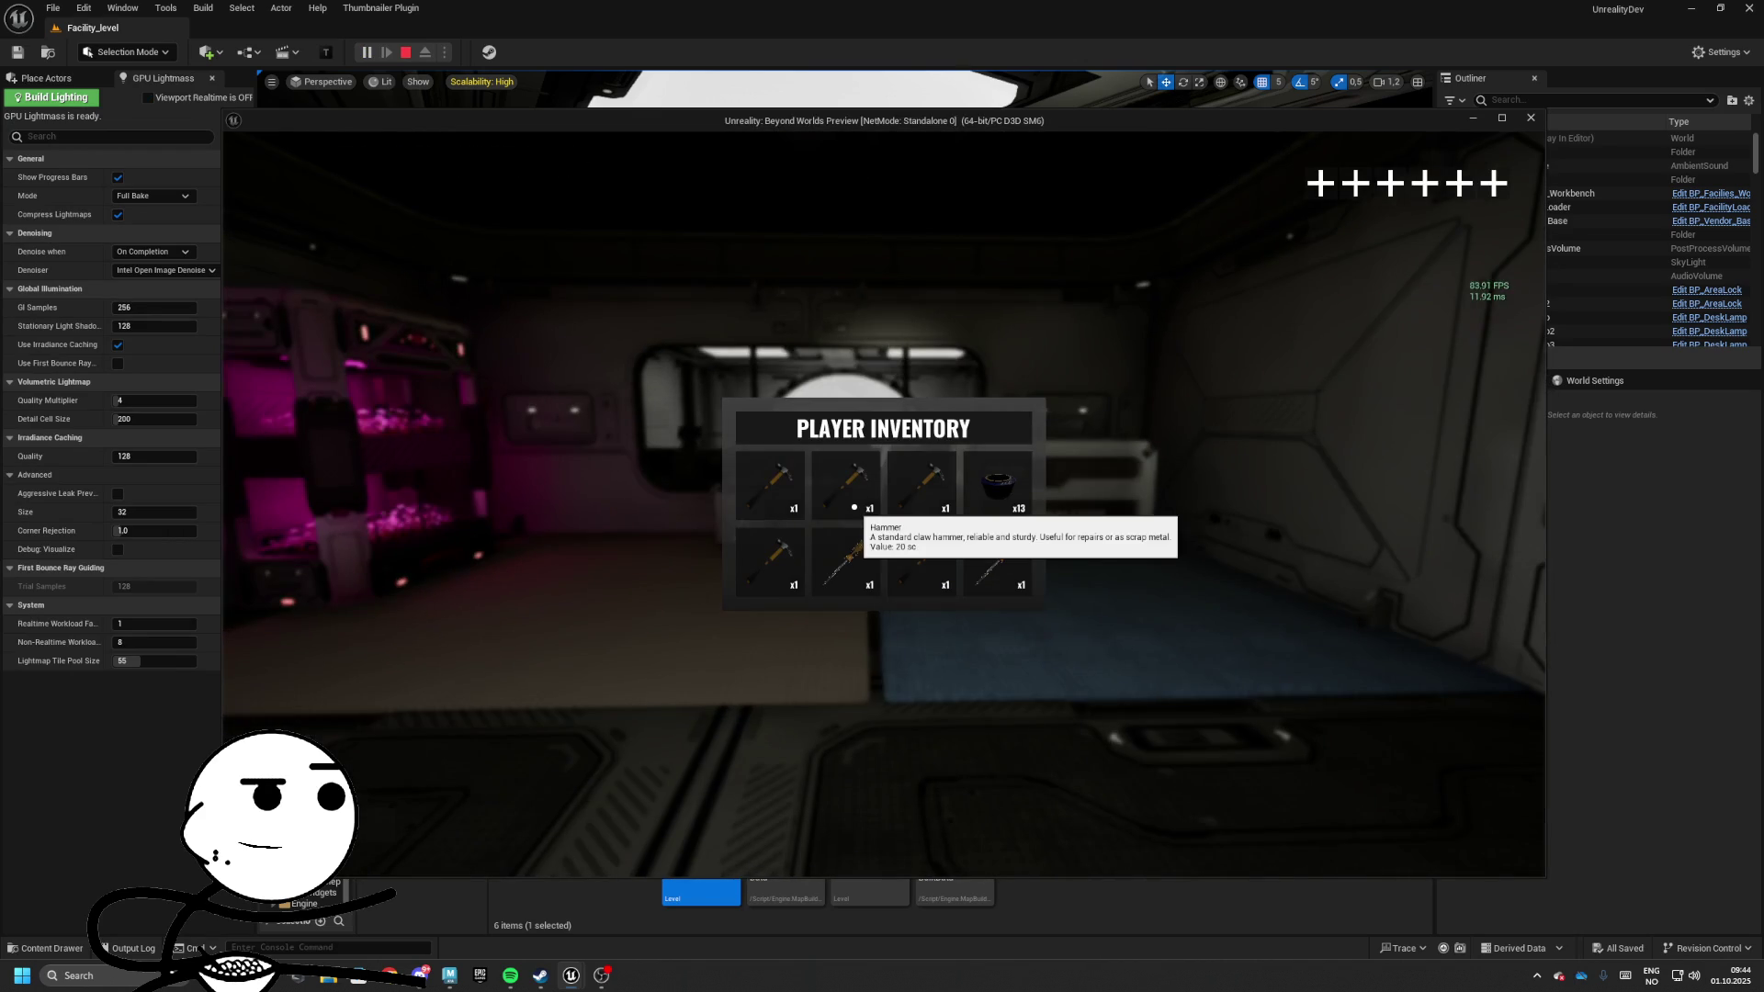
key(Tab)
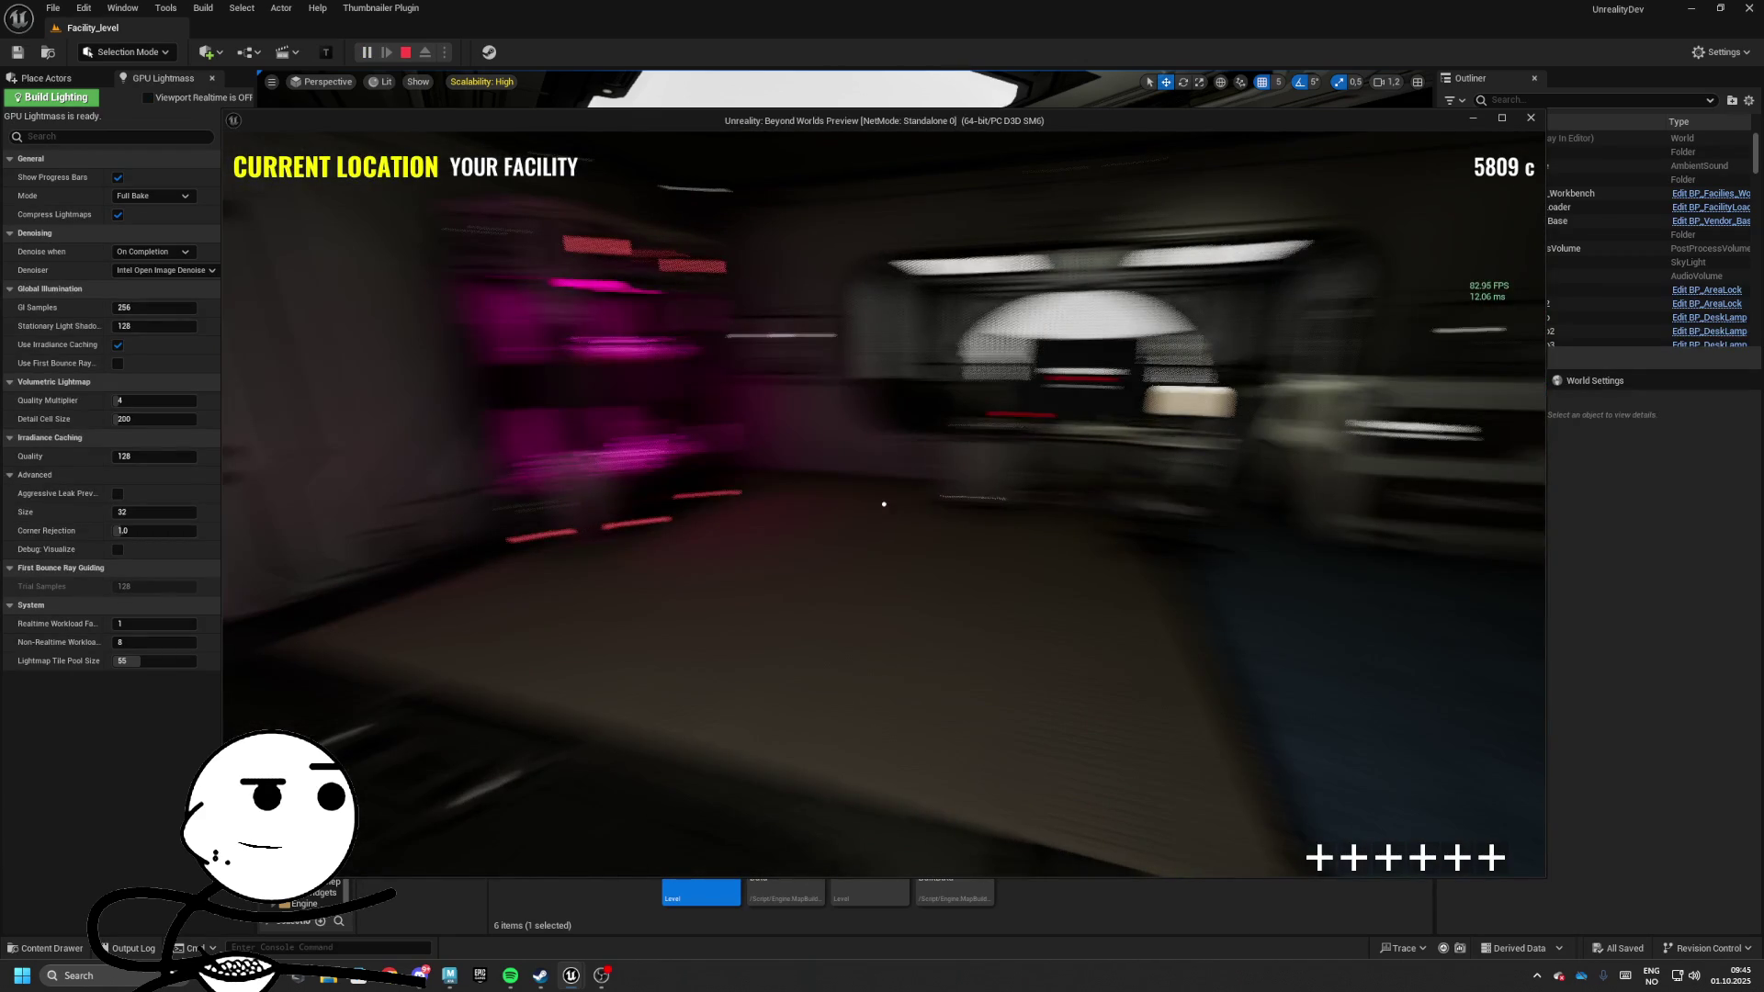
key(e)
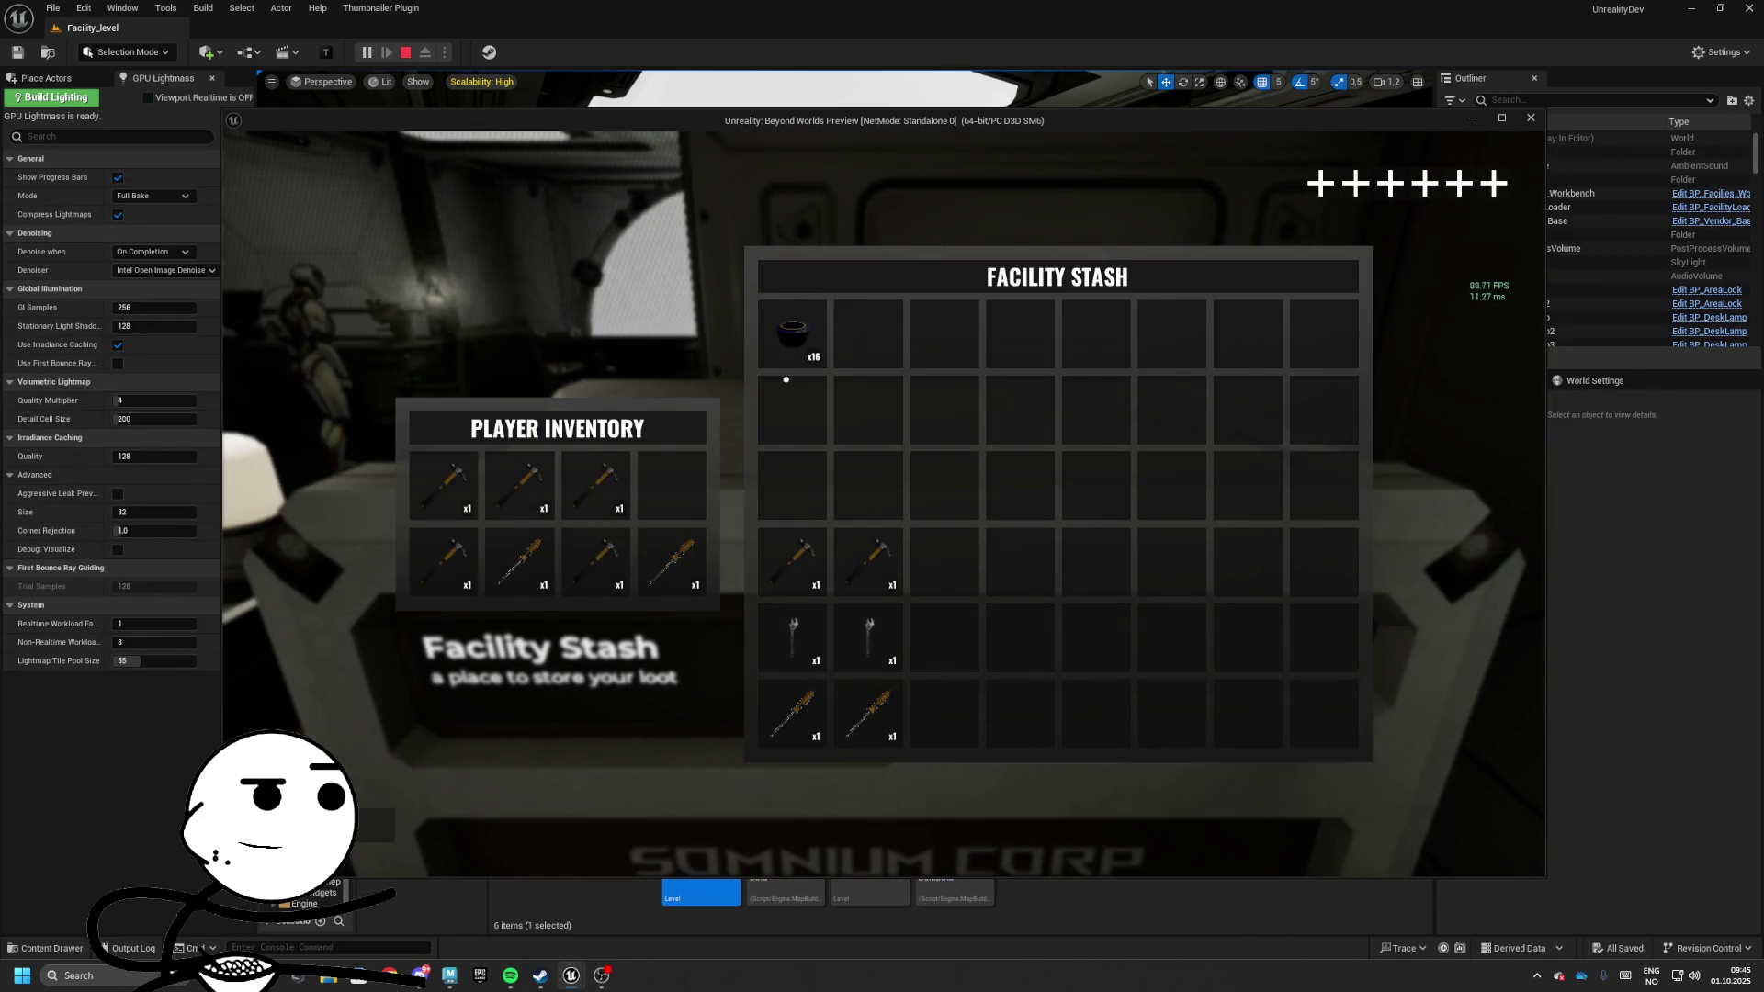
drag(597, 491, 970, 557)
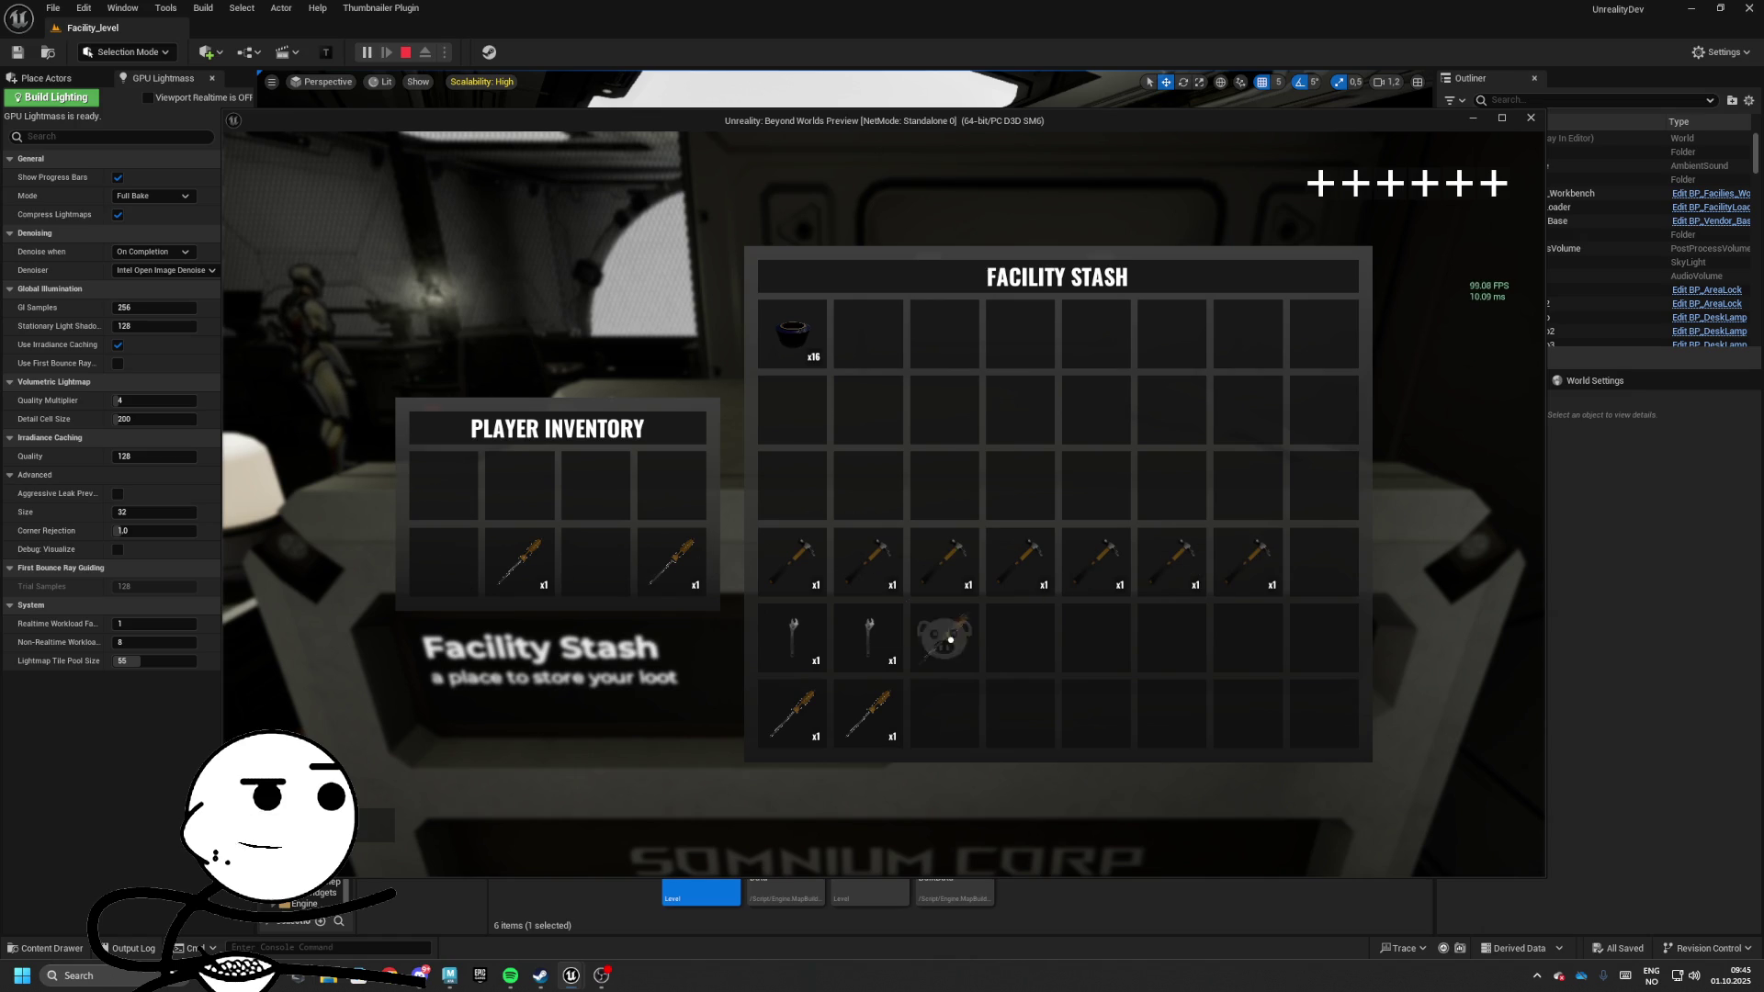
key(e)
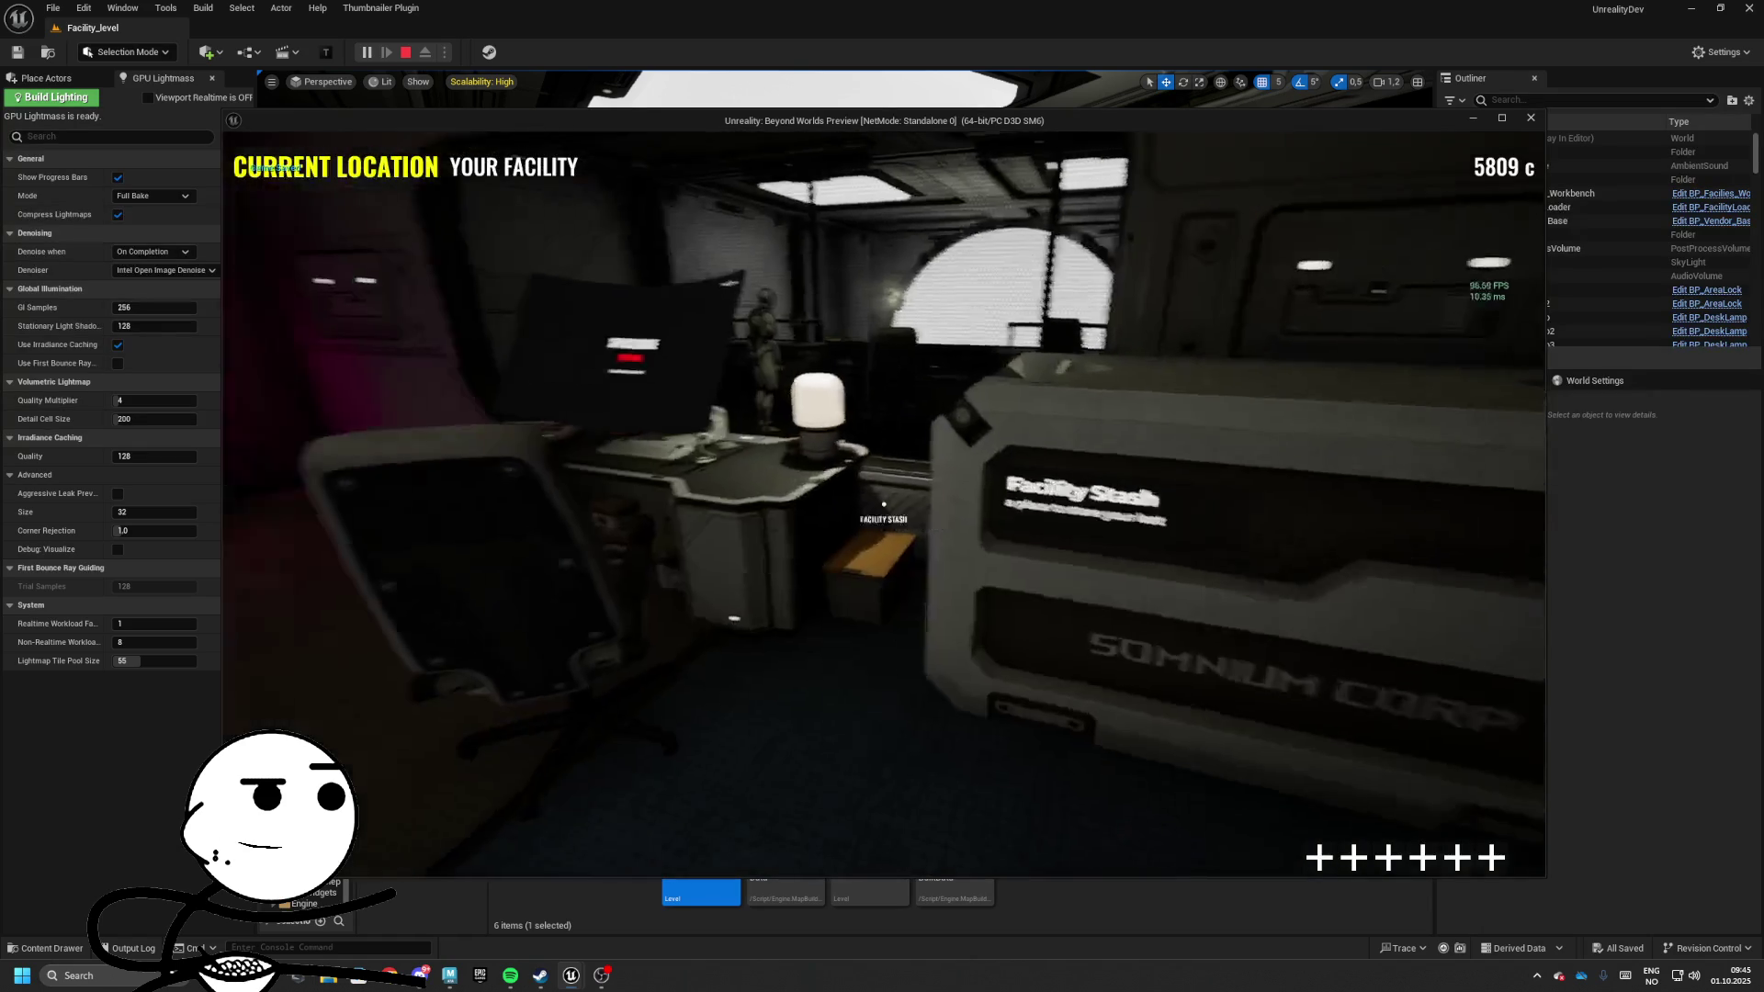
key(Escape)
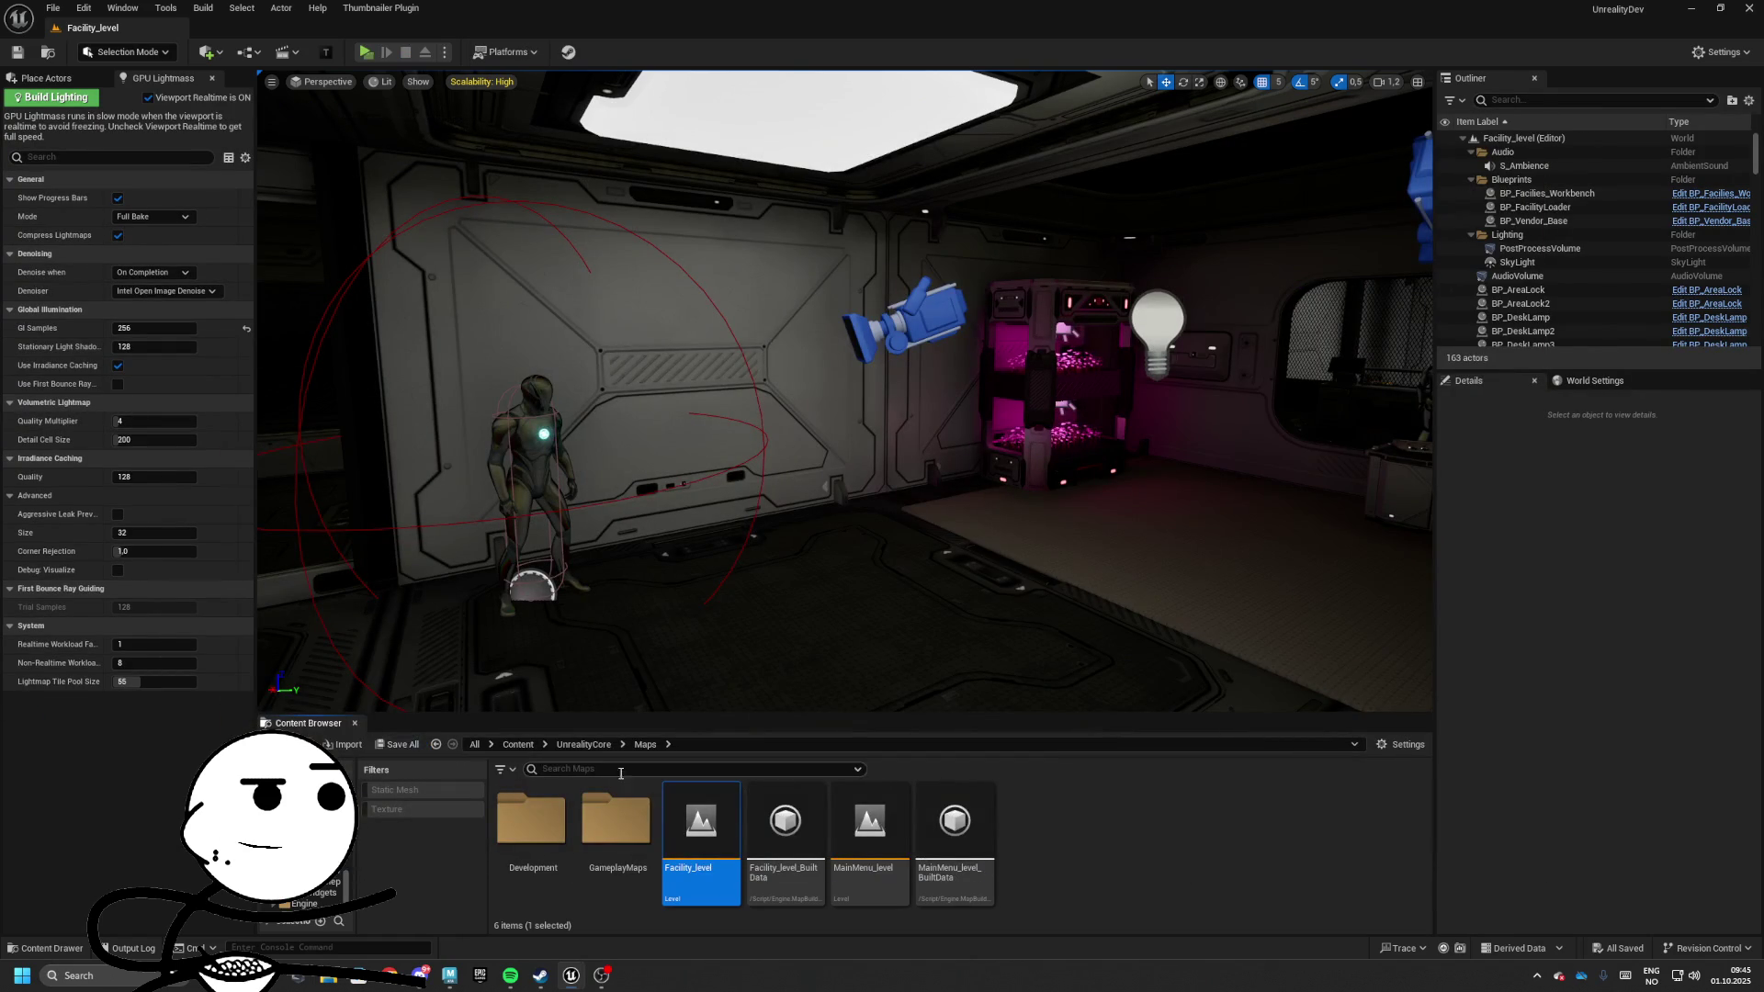
Open the DT_Items data table from UnrealityCore and add a new row
click(583, 743)
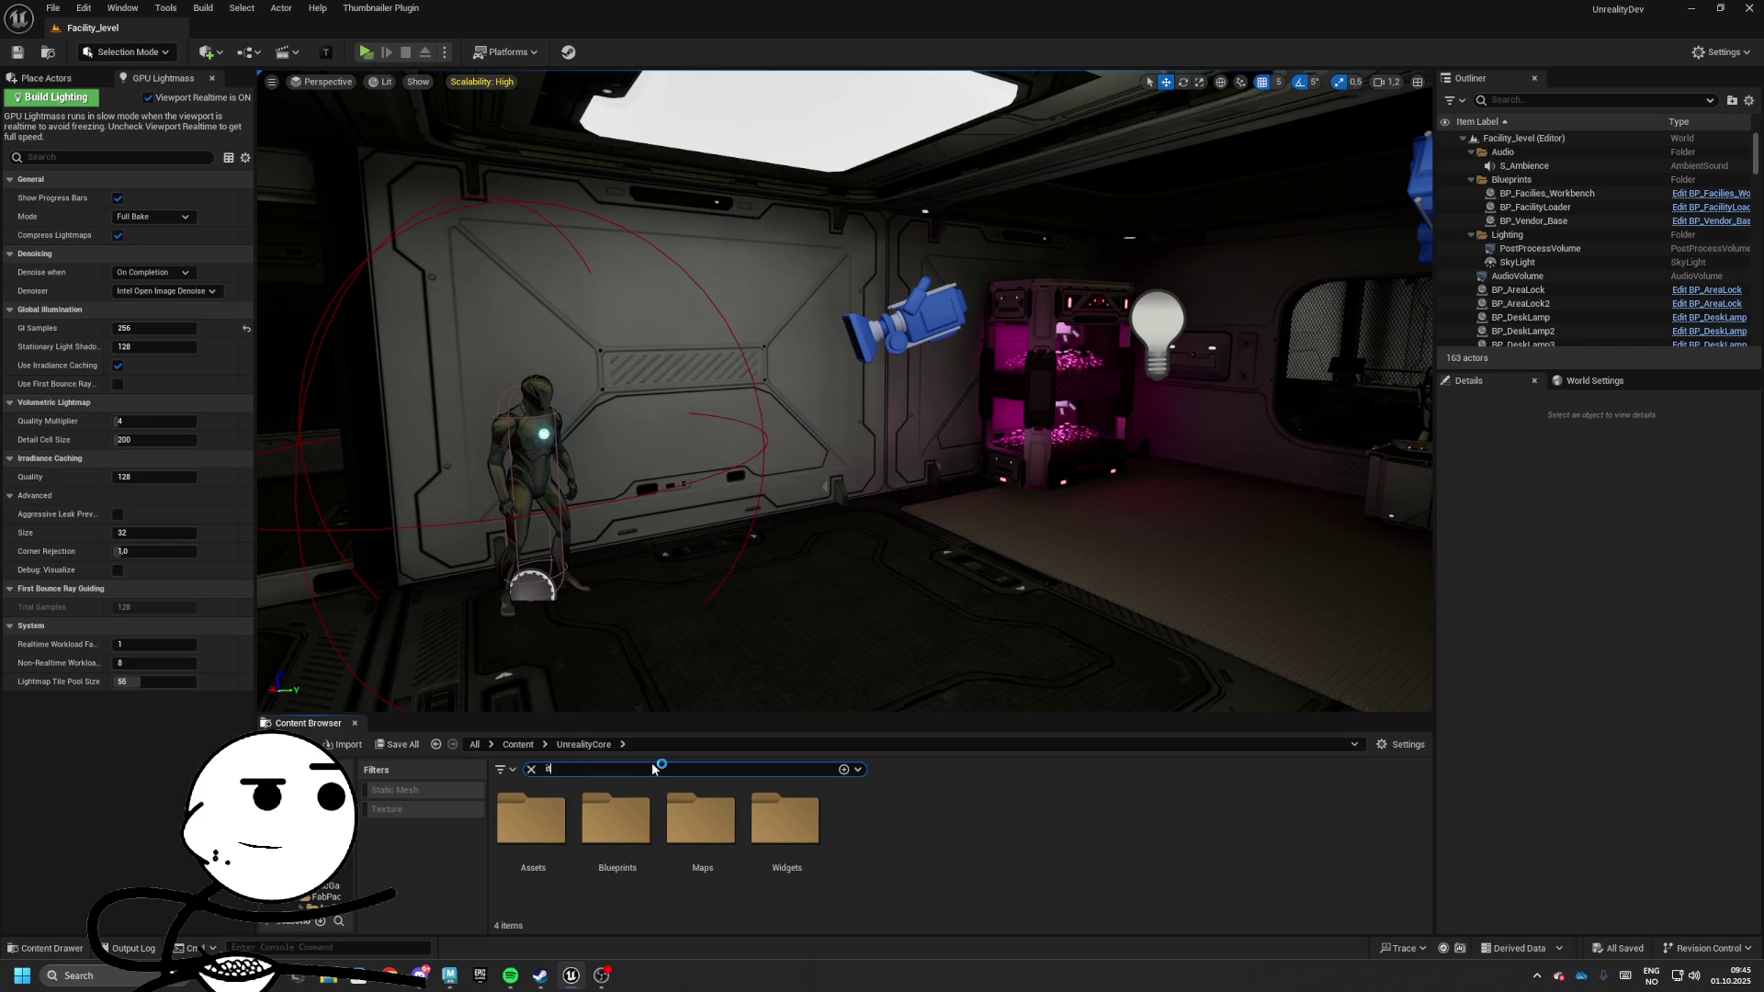
double_click(627, 827)
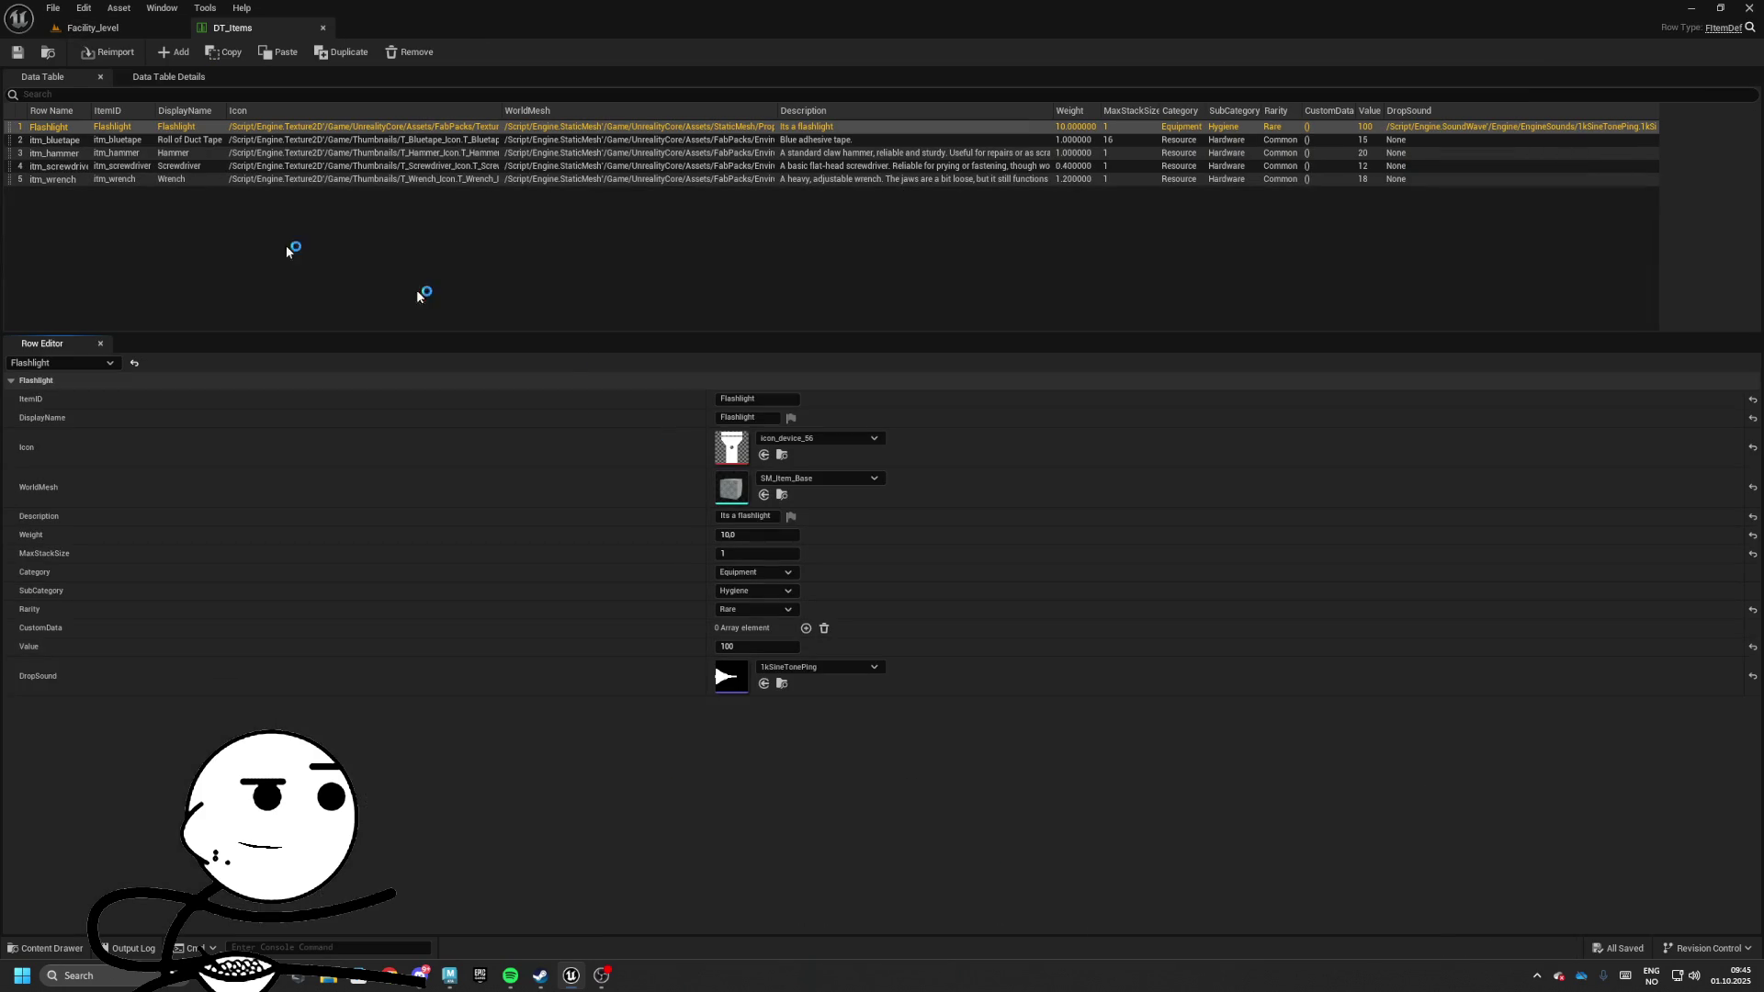
click(167, 53)
Rename the new row to itm_
double_click(57, 195)
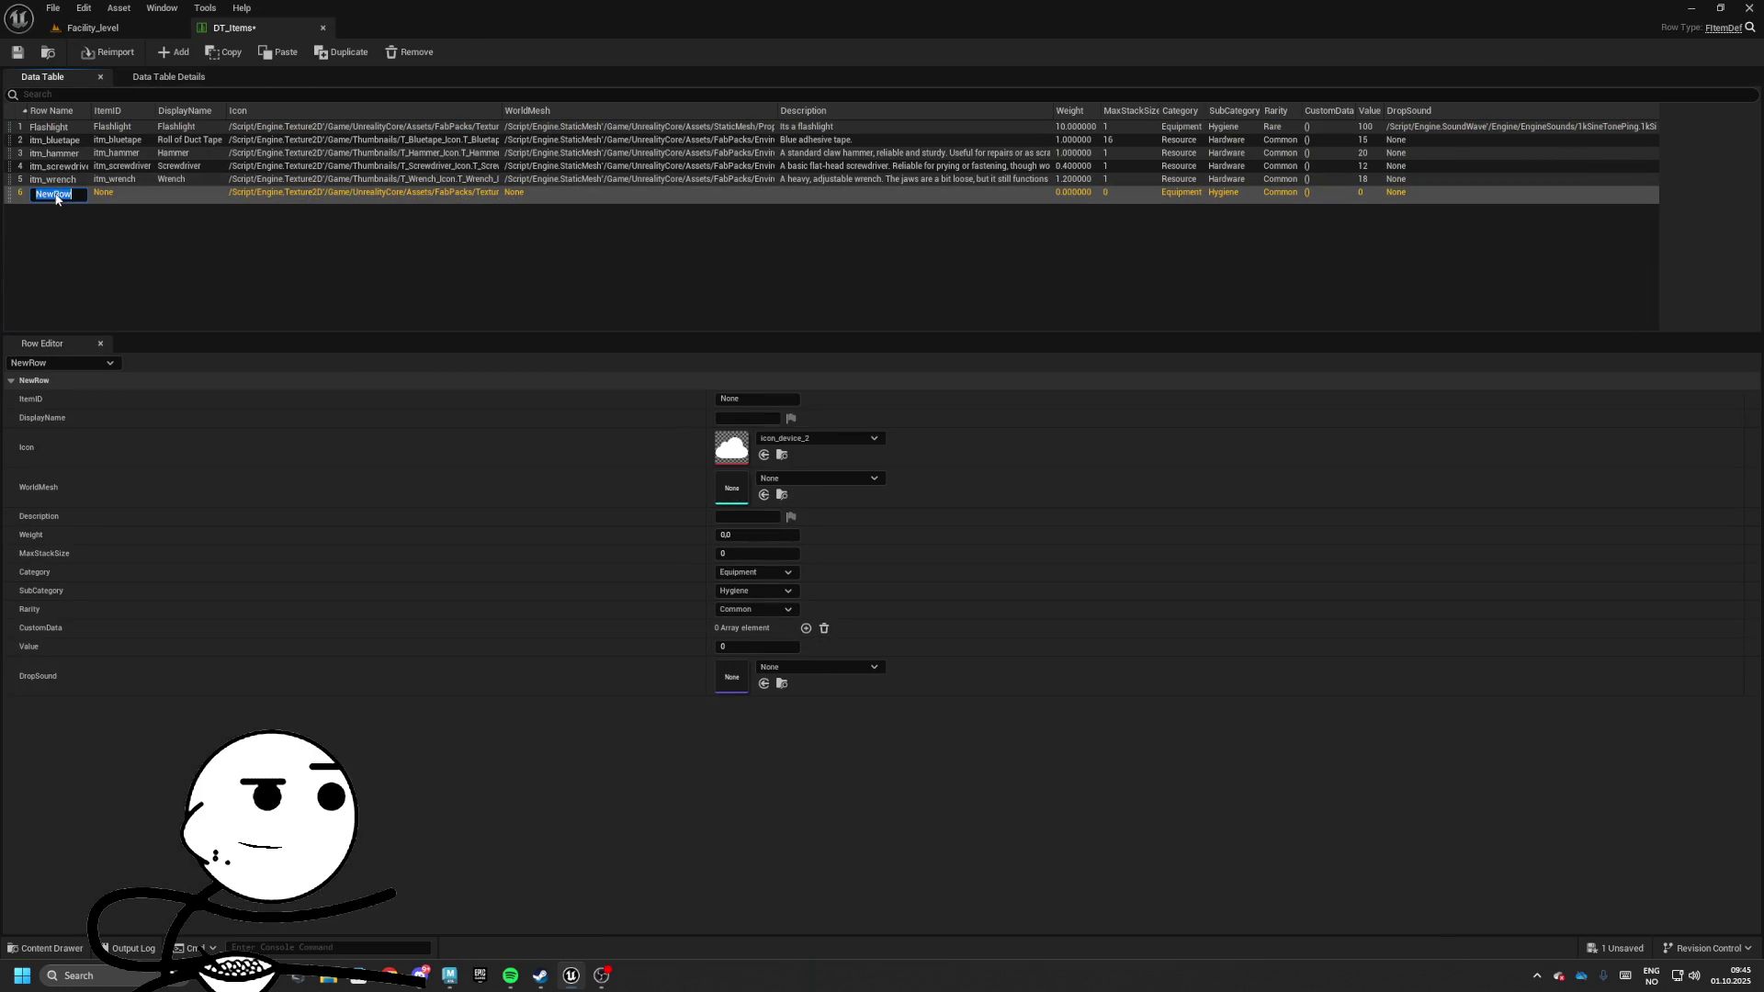
text(item)
key(BackSpace)
key(BackSpace)
key(BackSpace)
text(m)
key(Return)
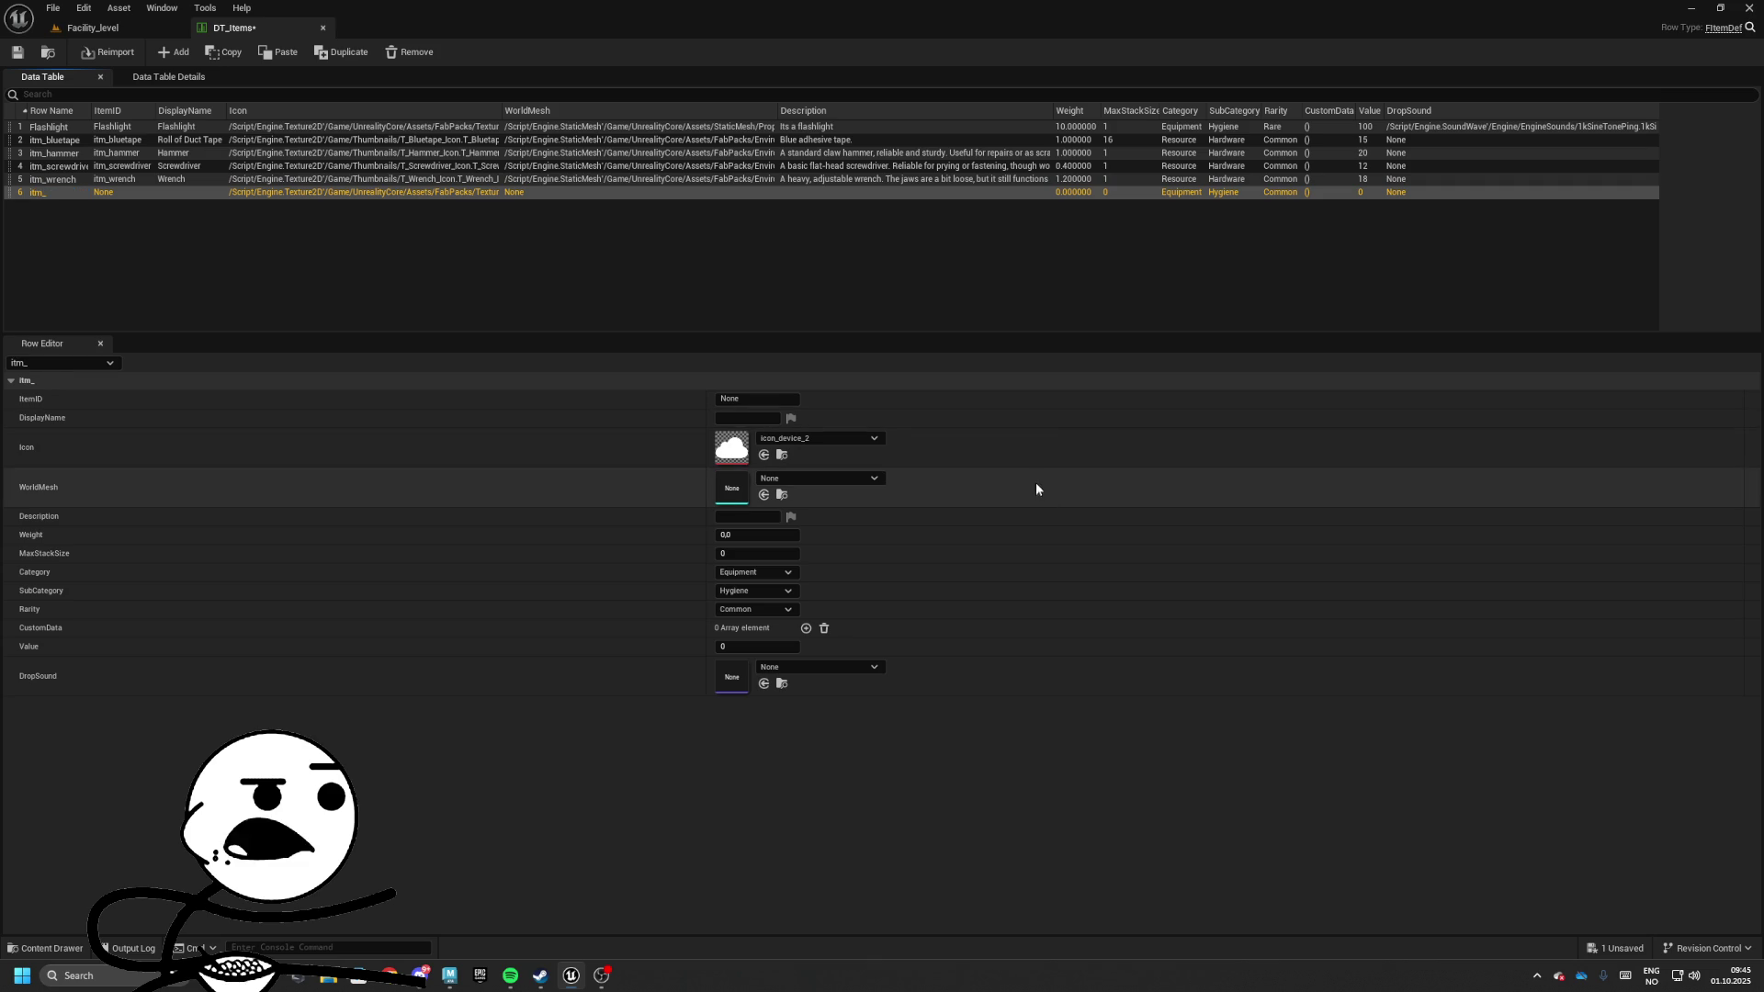
key(ctrl+space)
Dock the content browser beside the DT_Items table and make it taller
click(1644, 628)
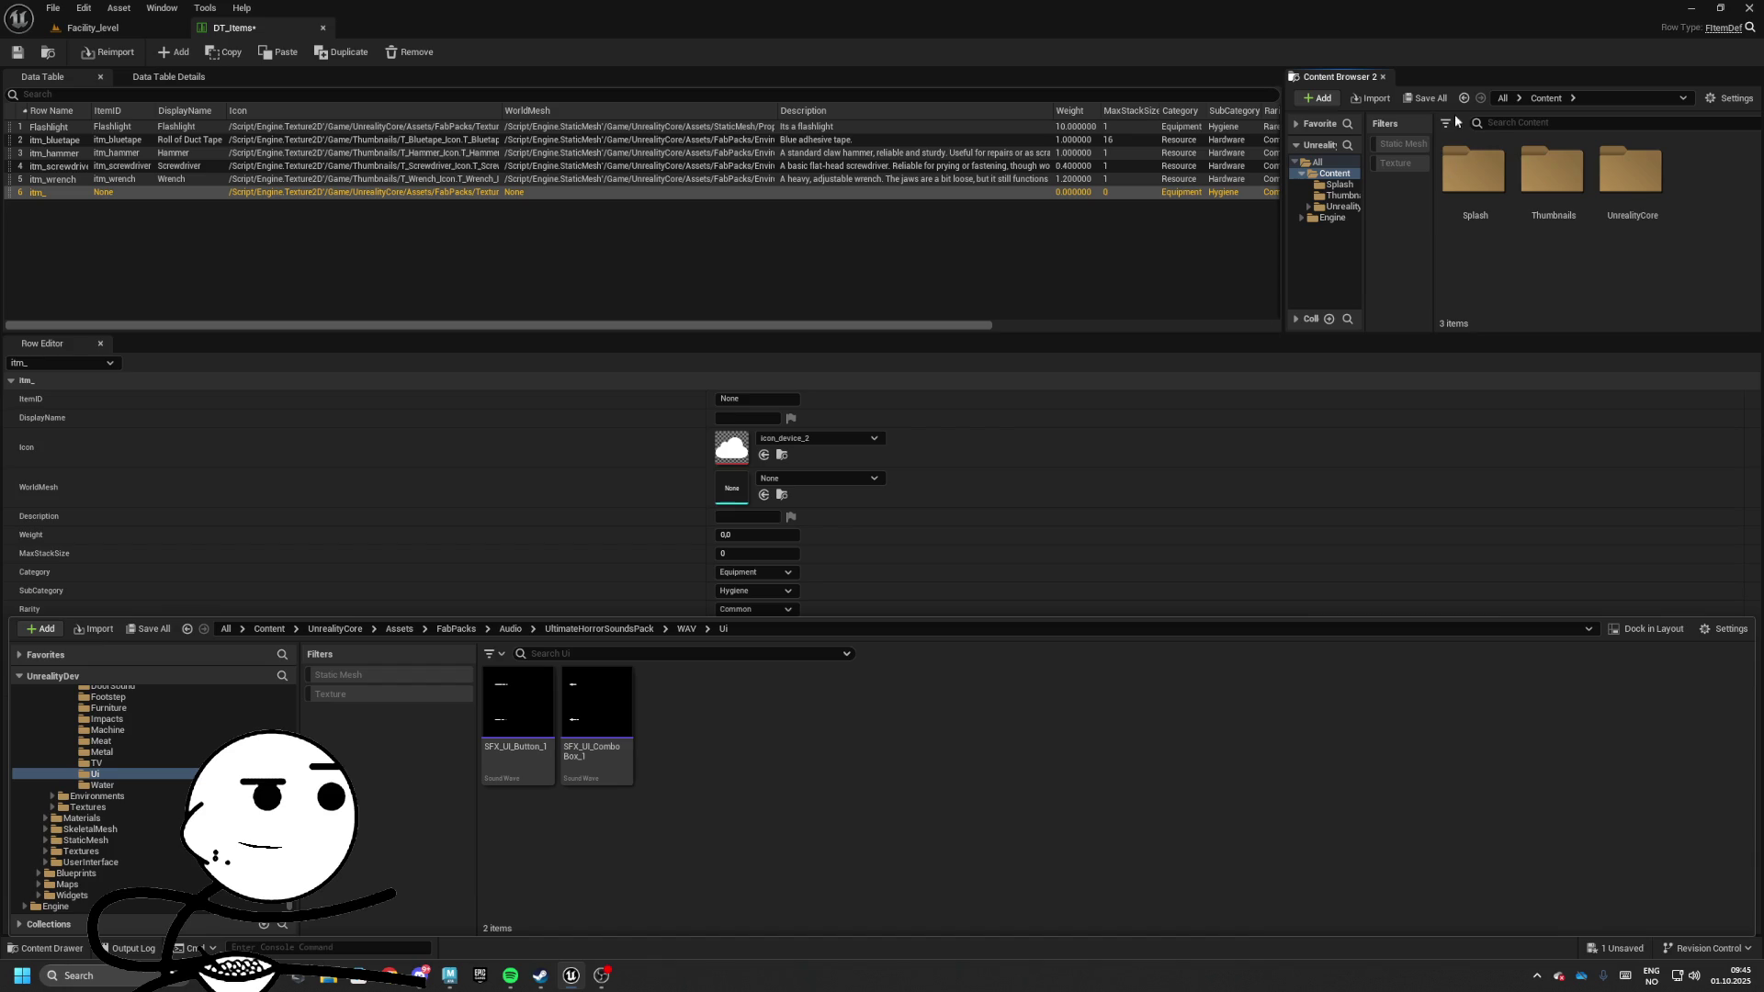
click(1573, 462)
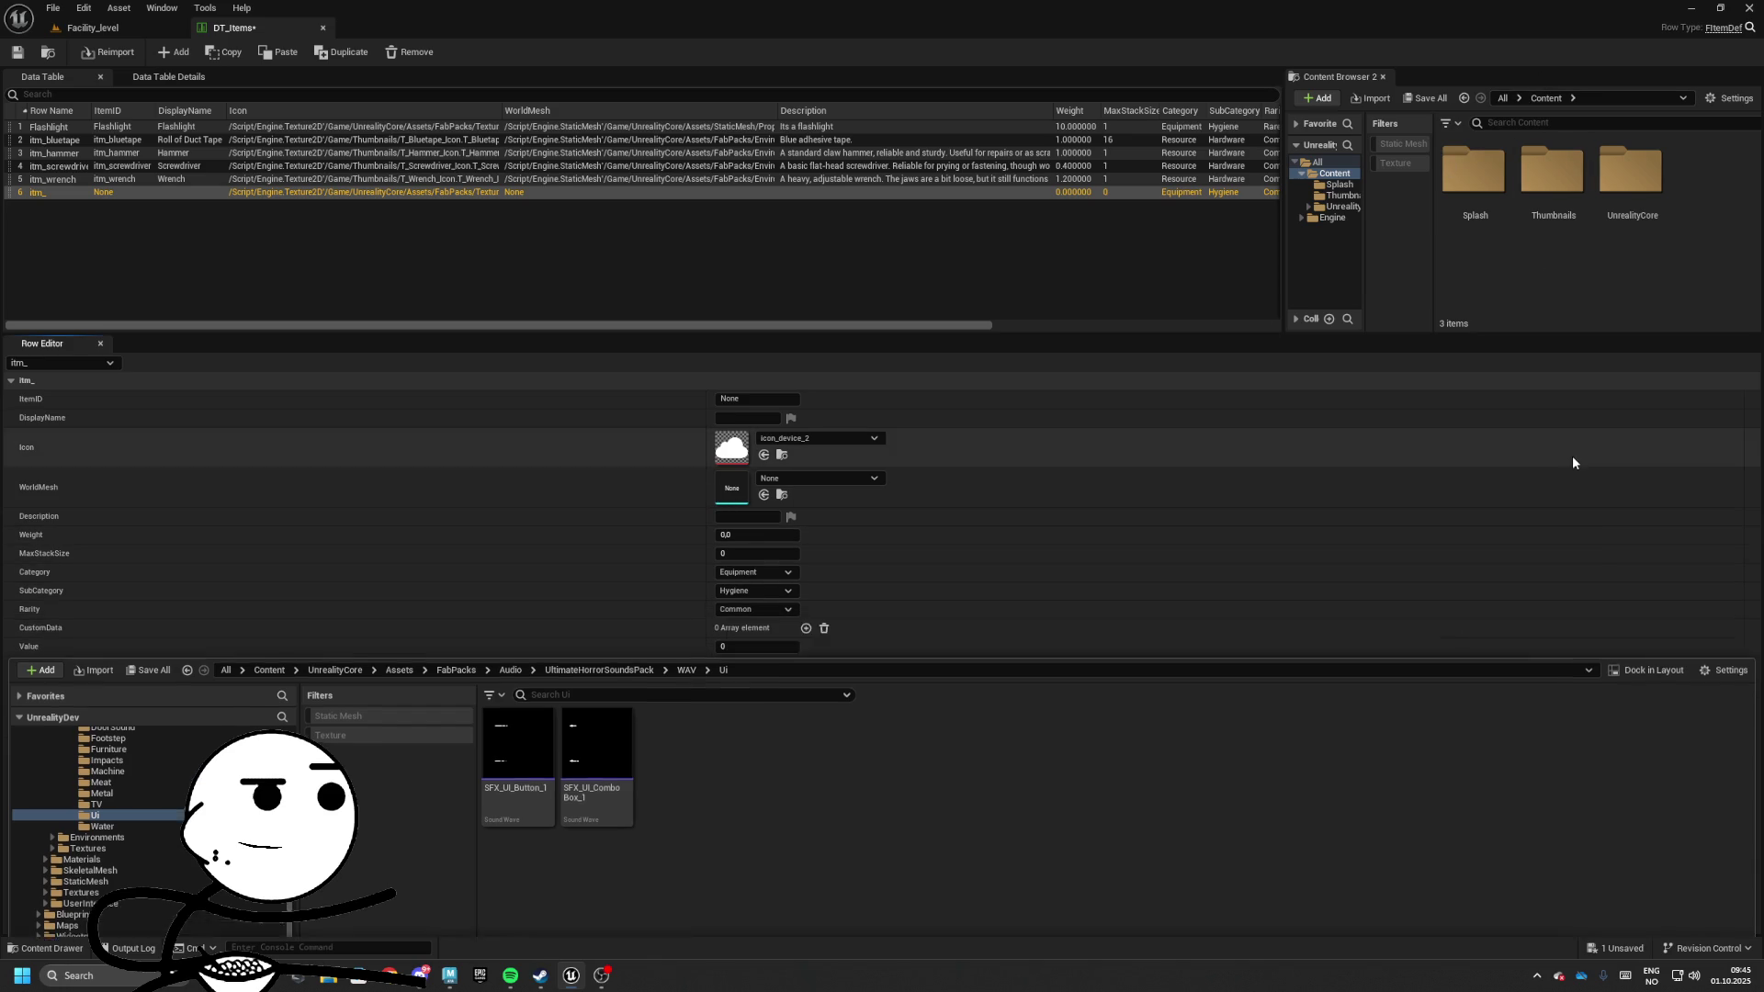
click(1558, 540)
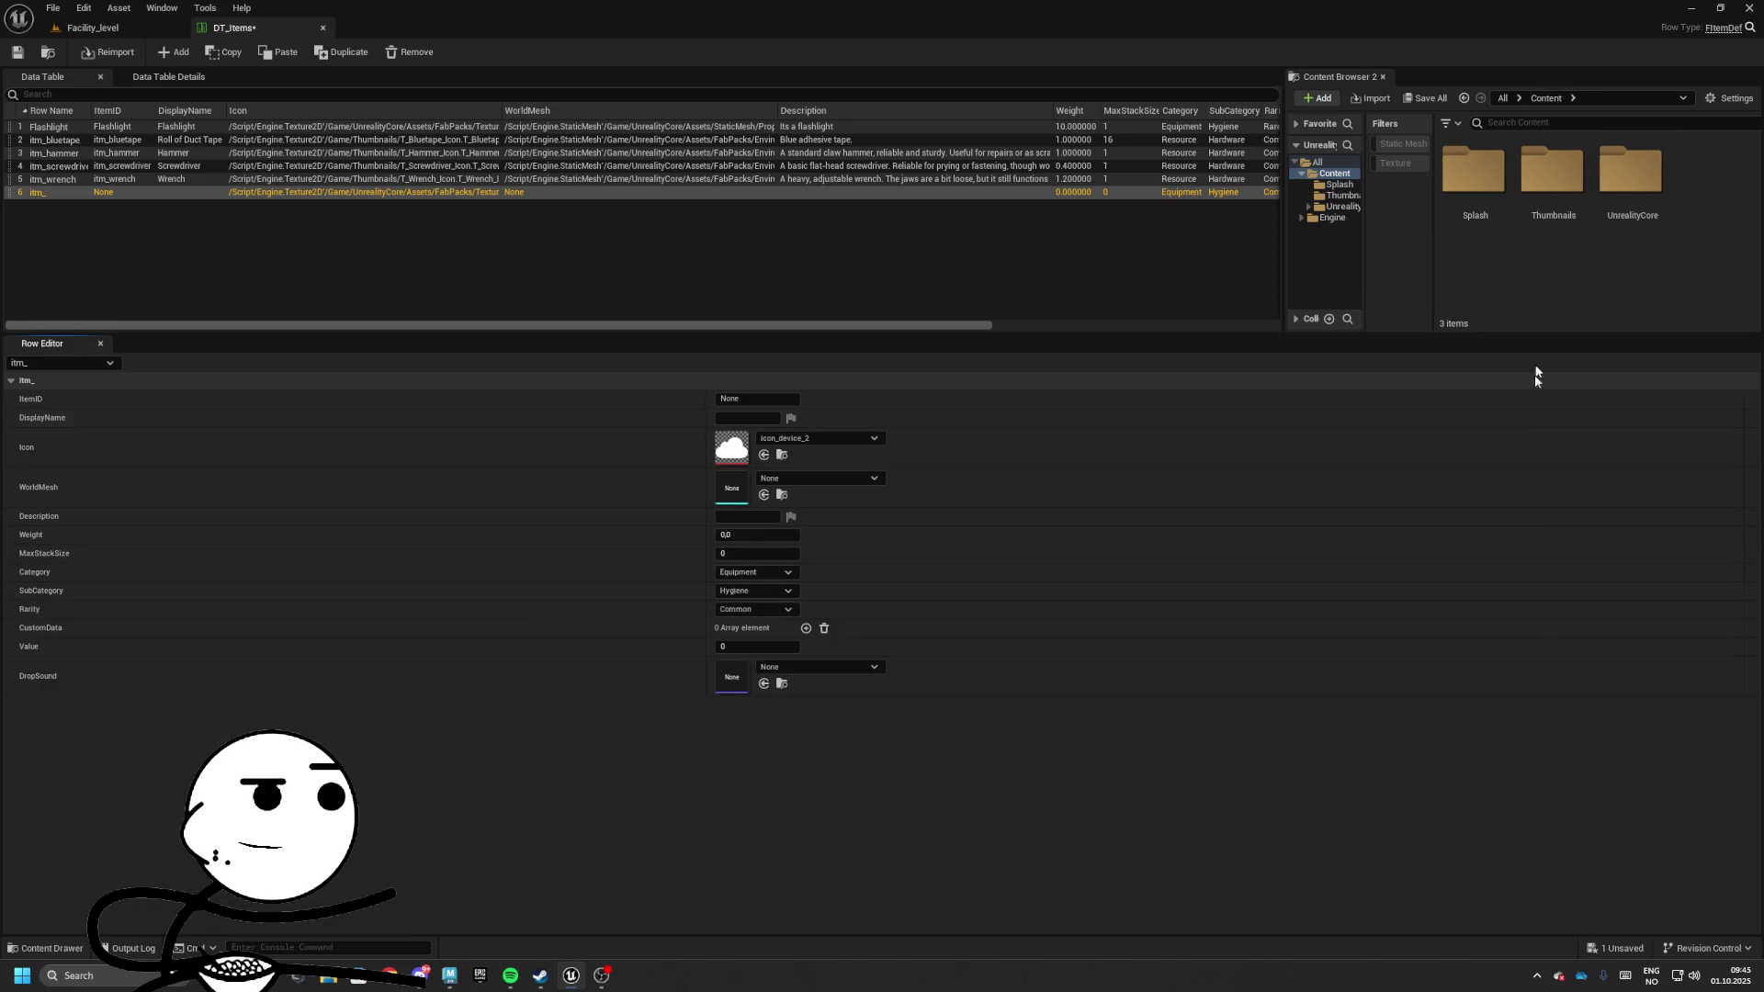
drag(1501, 333, 1504, 538)
Browse UnrealityCore > Assets > FabPacks > Environments > StorePropsCollection > StaticMeshes > EengineeringCommunications2
click(1630, 179)
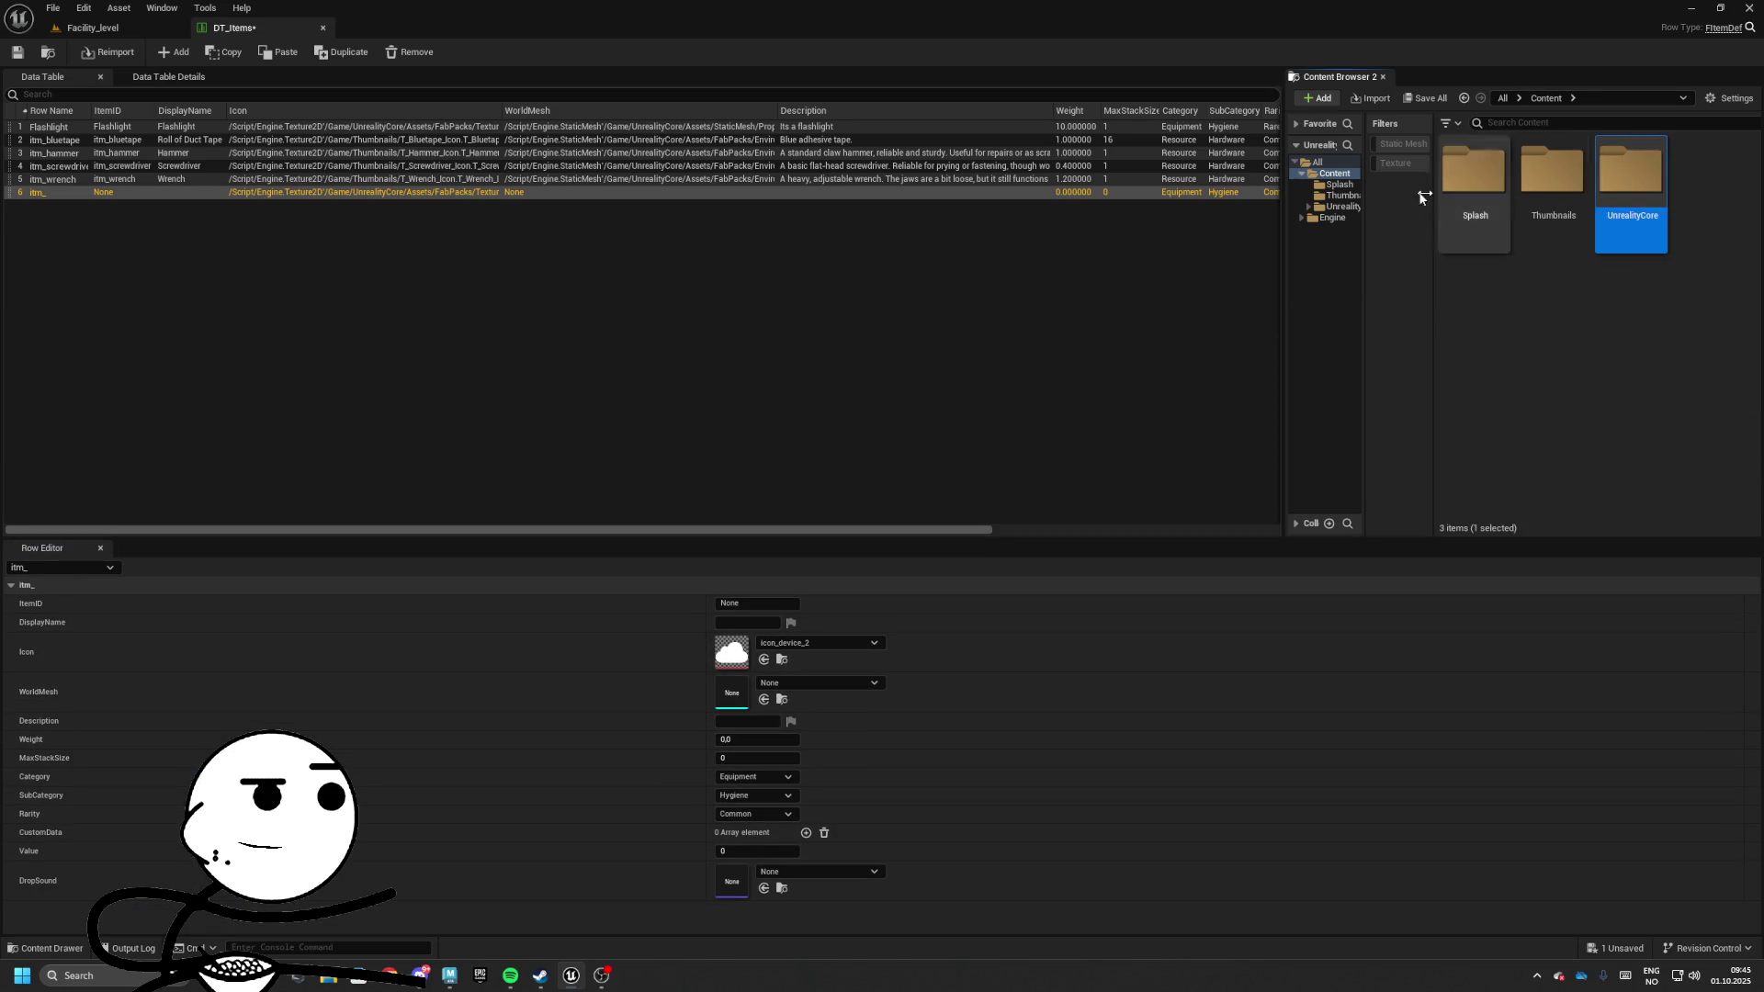
double_click(1626, 184)
click(1480, 190)
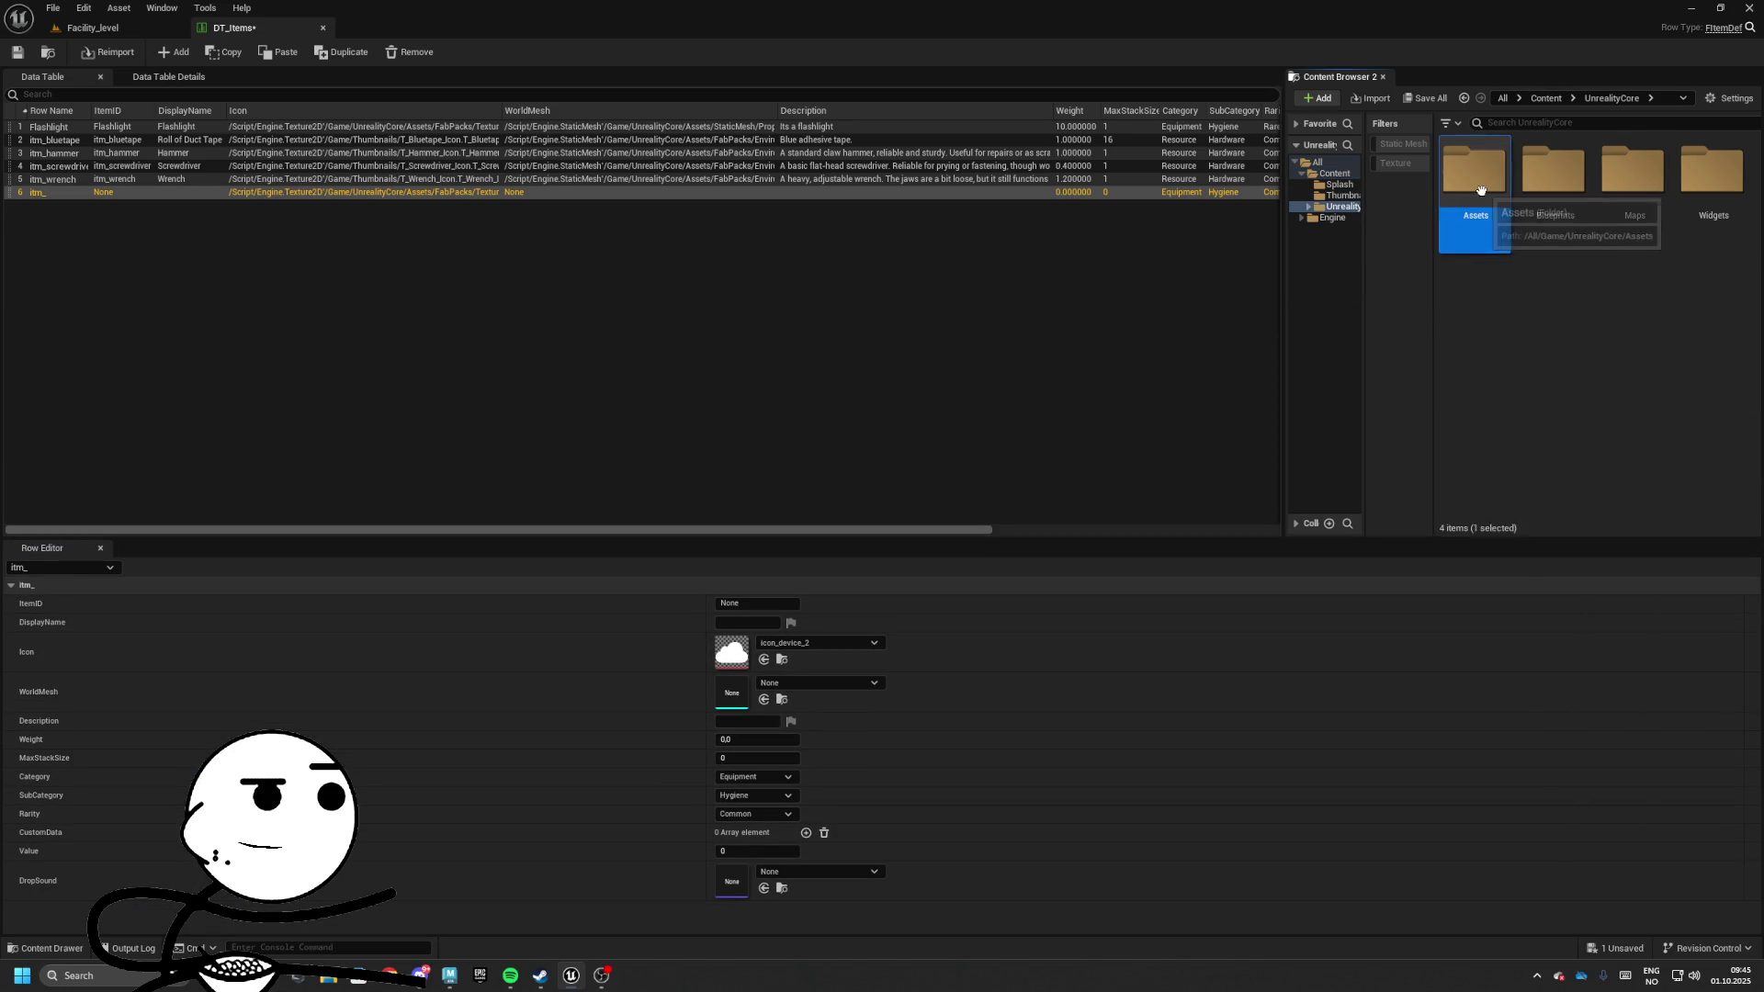
double_click(1480, 190)
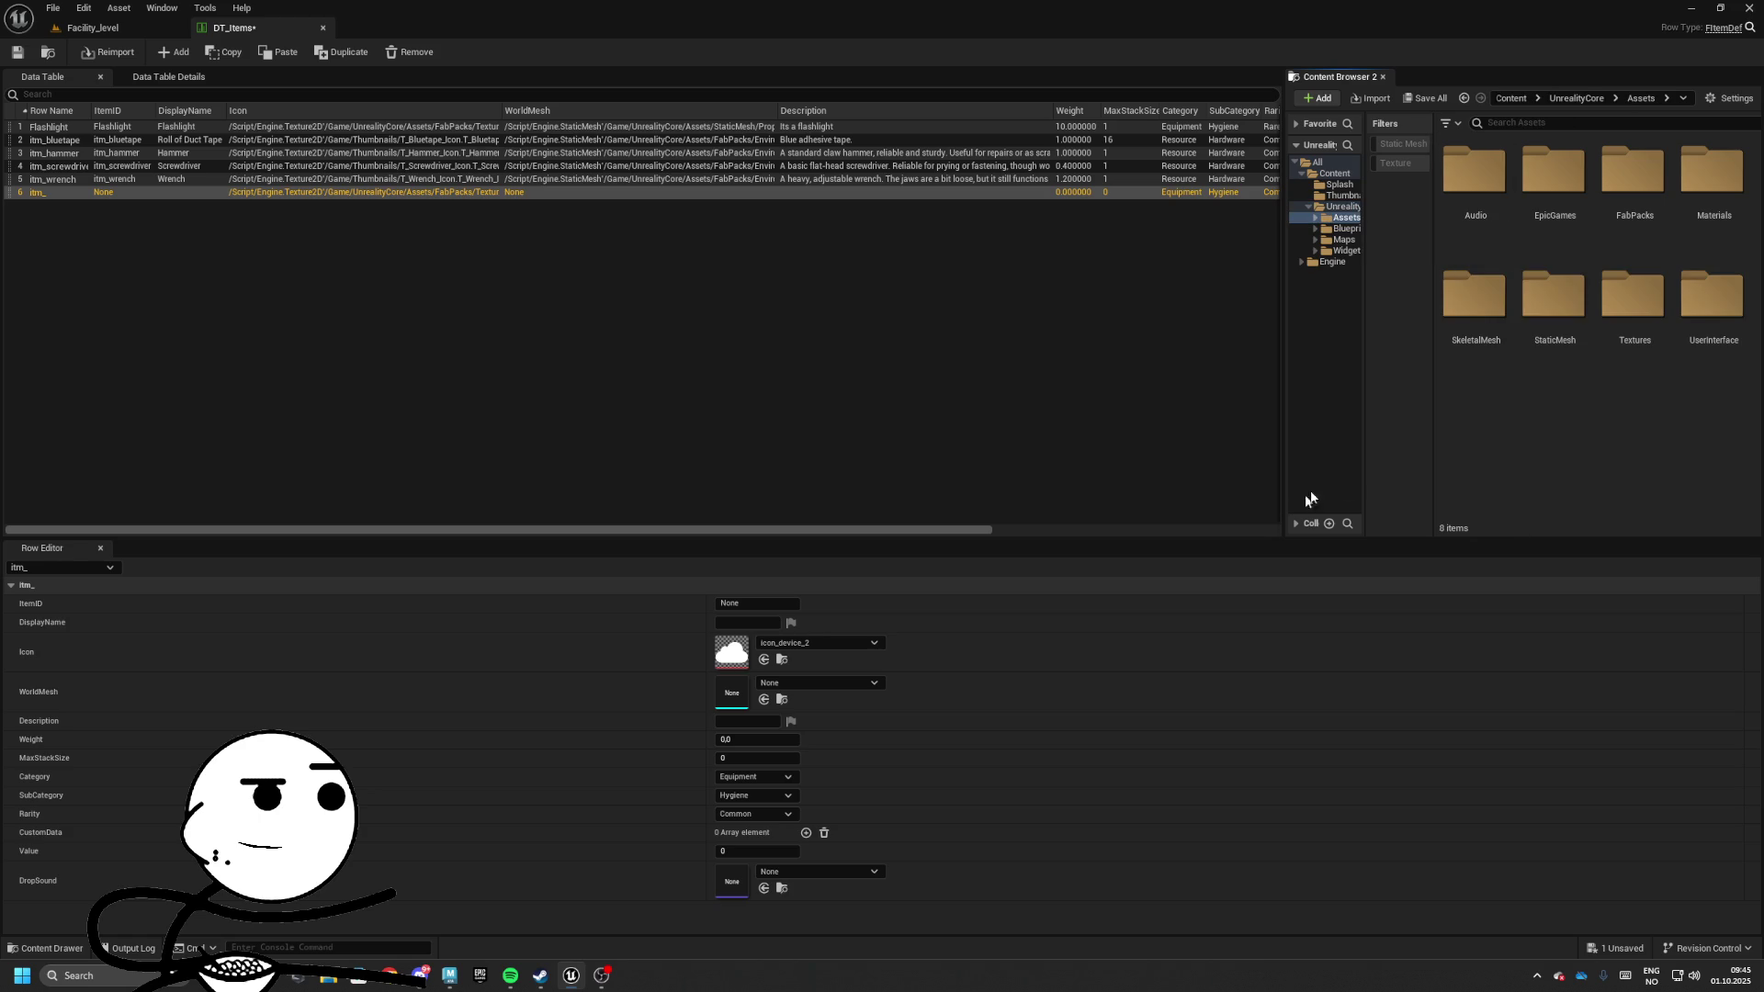
double_click(1599, 193)
double_click(1555, 180)
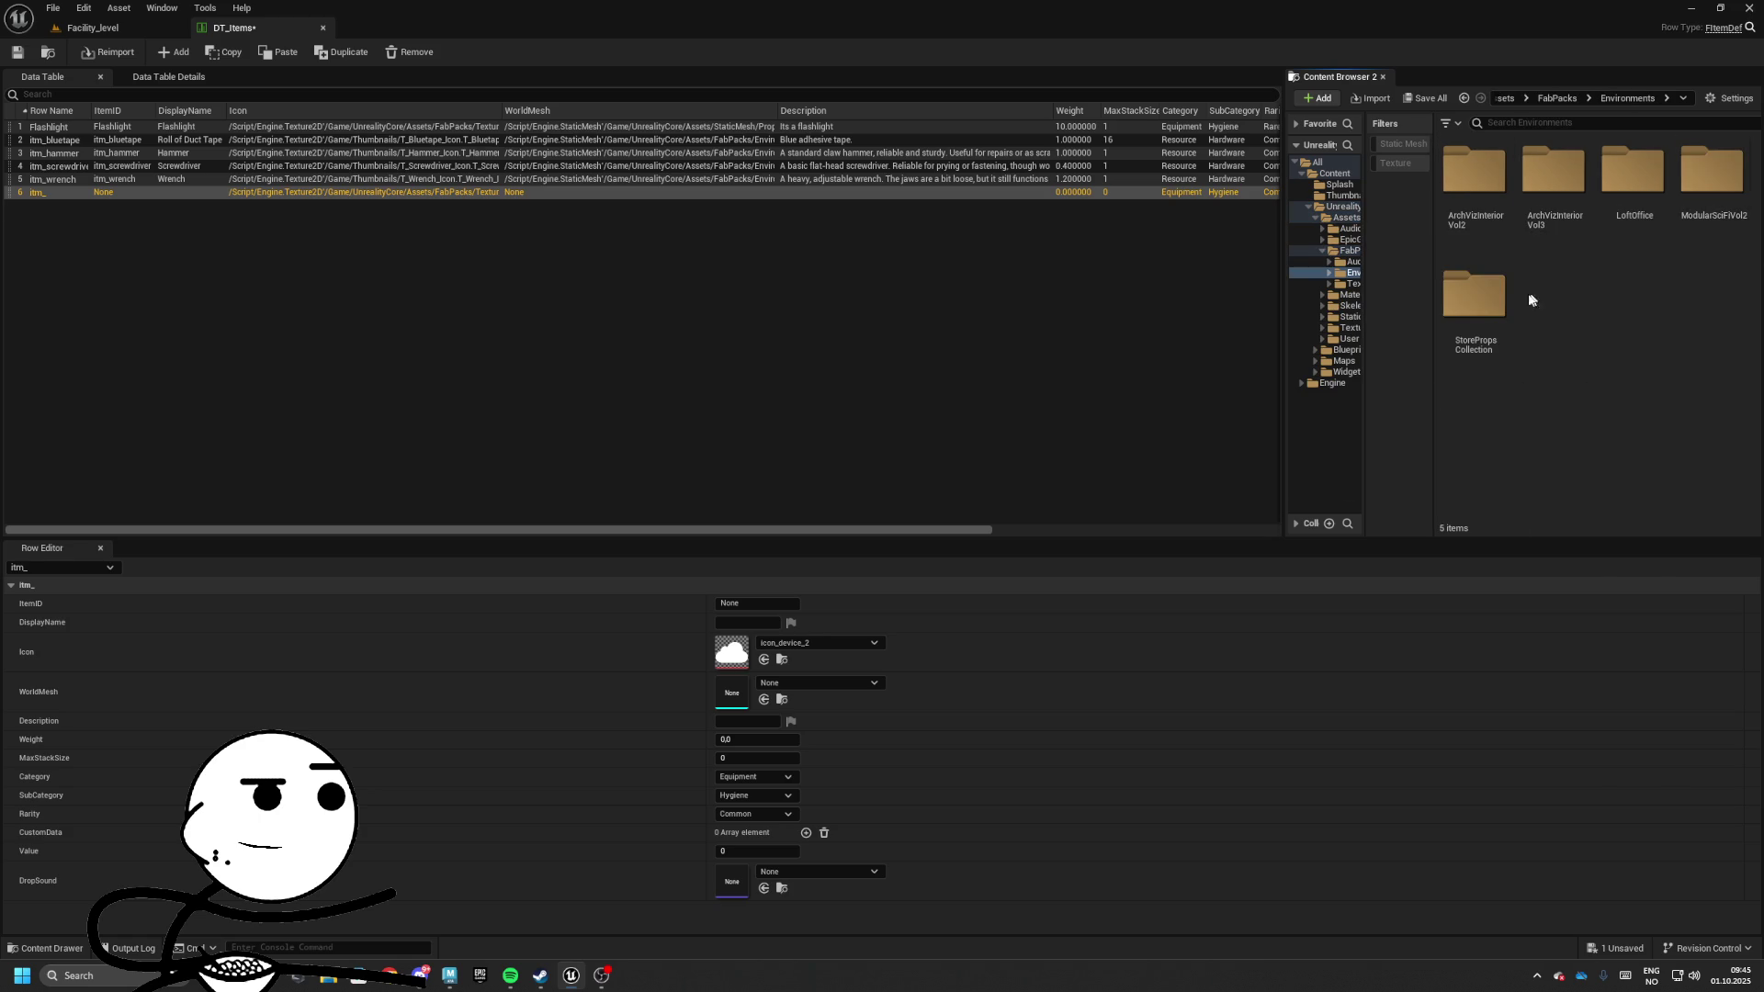
double_click(1474, 292)
double_click(1636, 188)
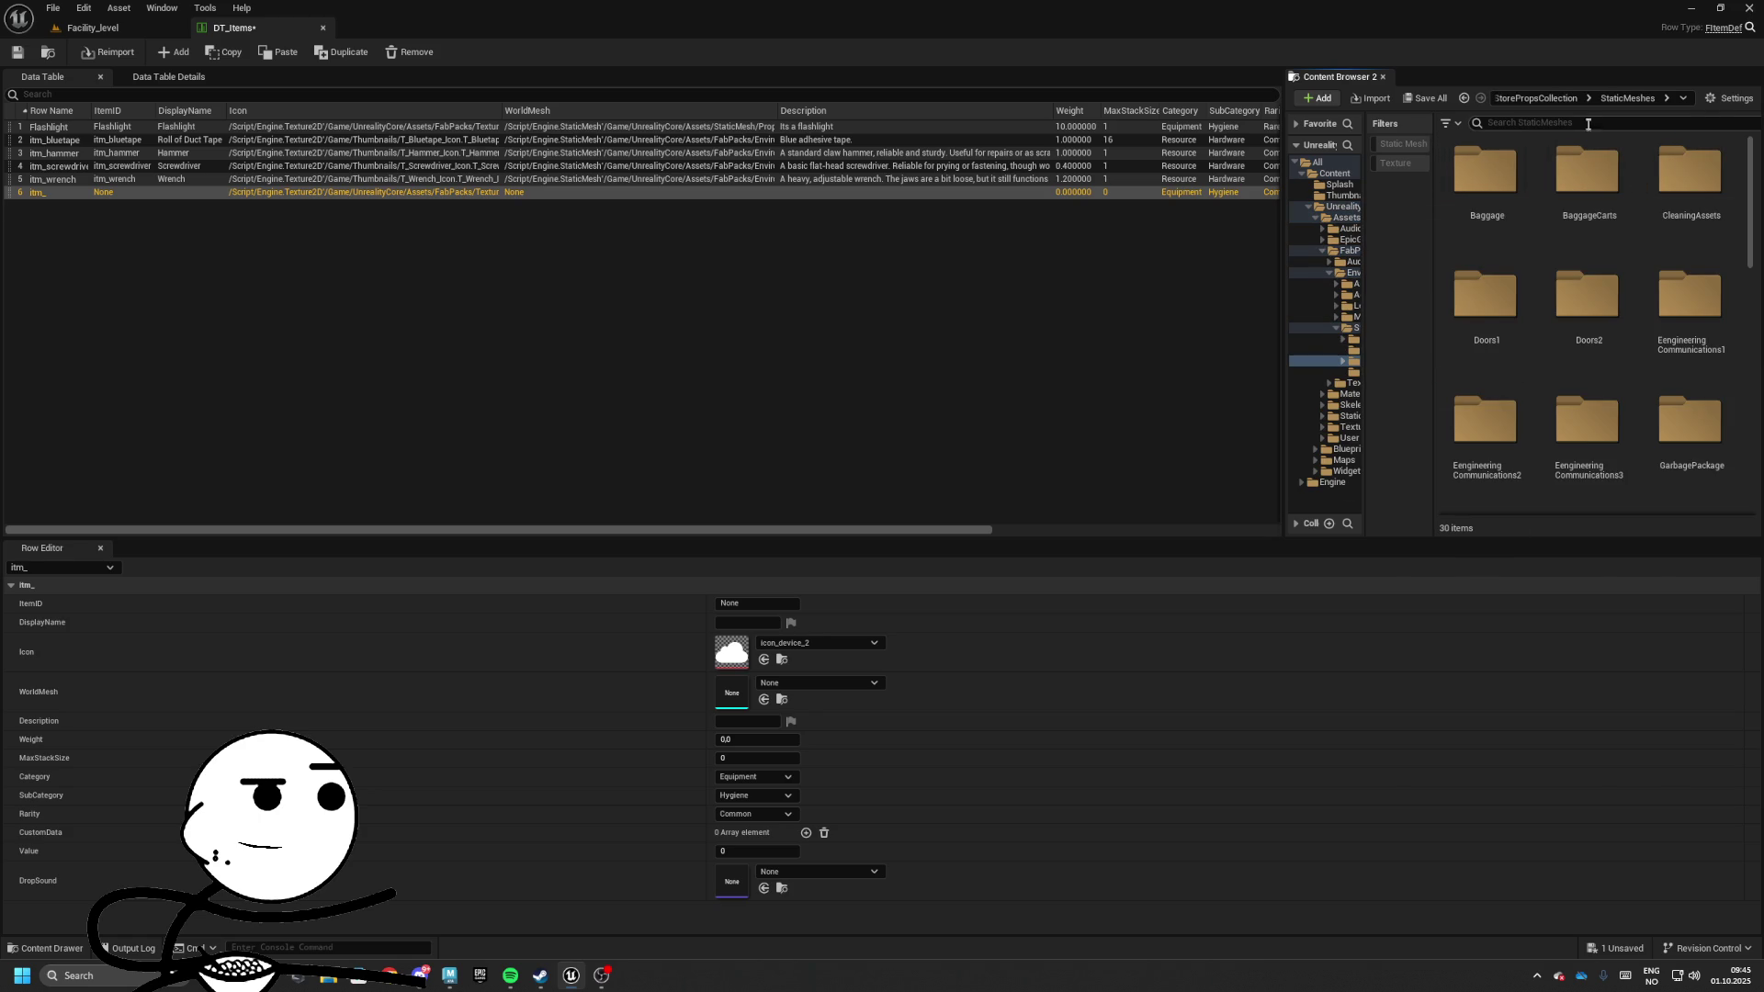
scroll(1526, 417, down, 2)
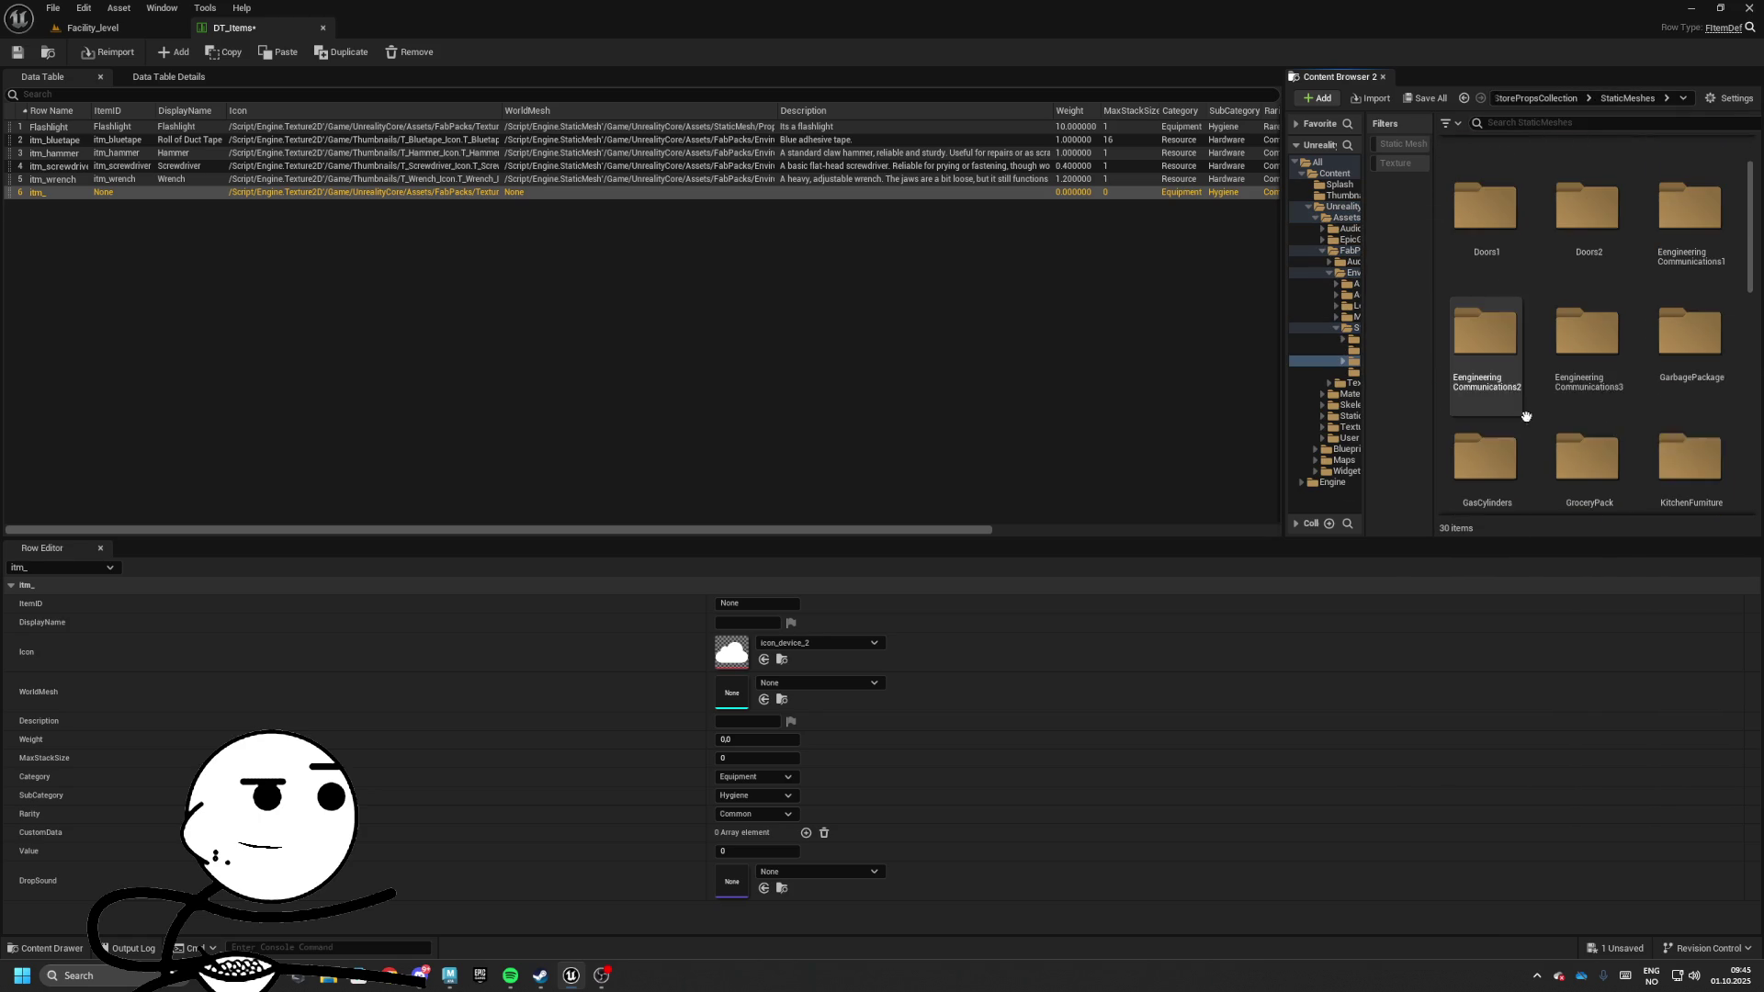
click(1502, 353)
double_click(1502, 353)
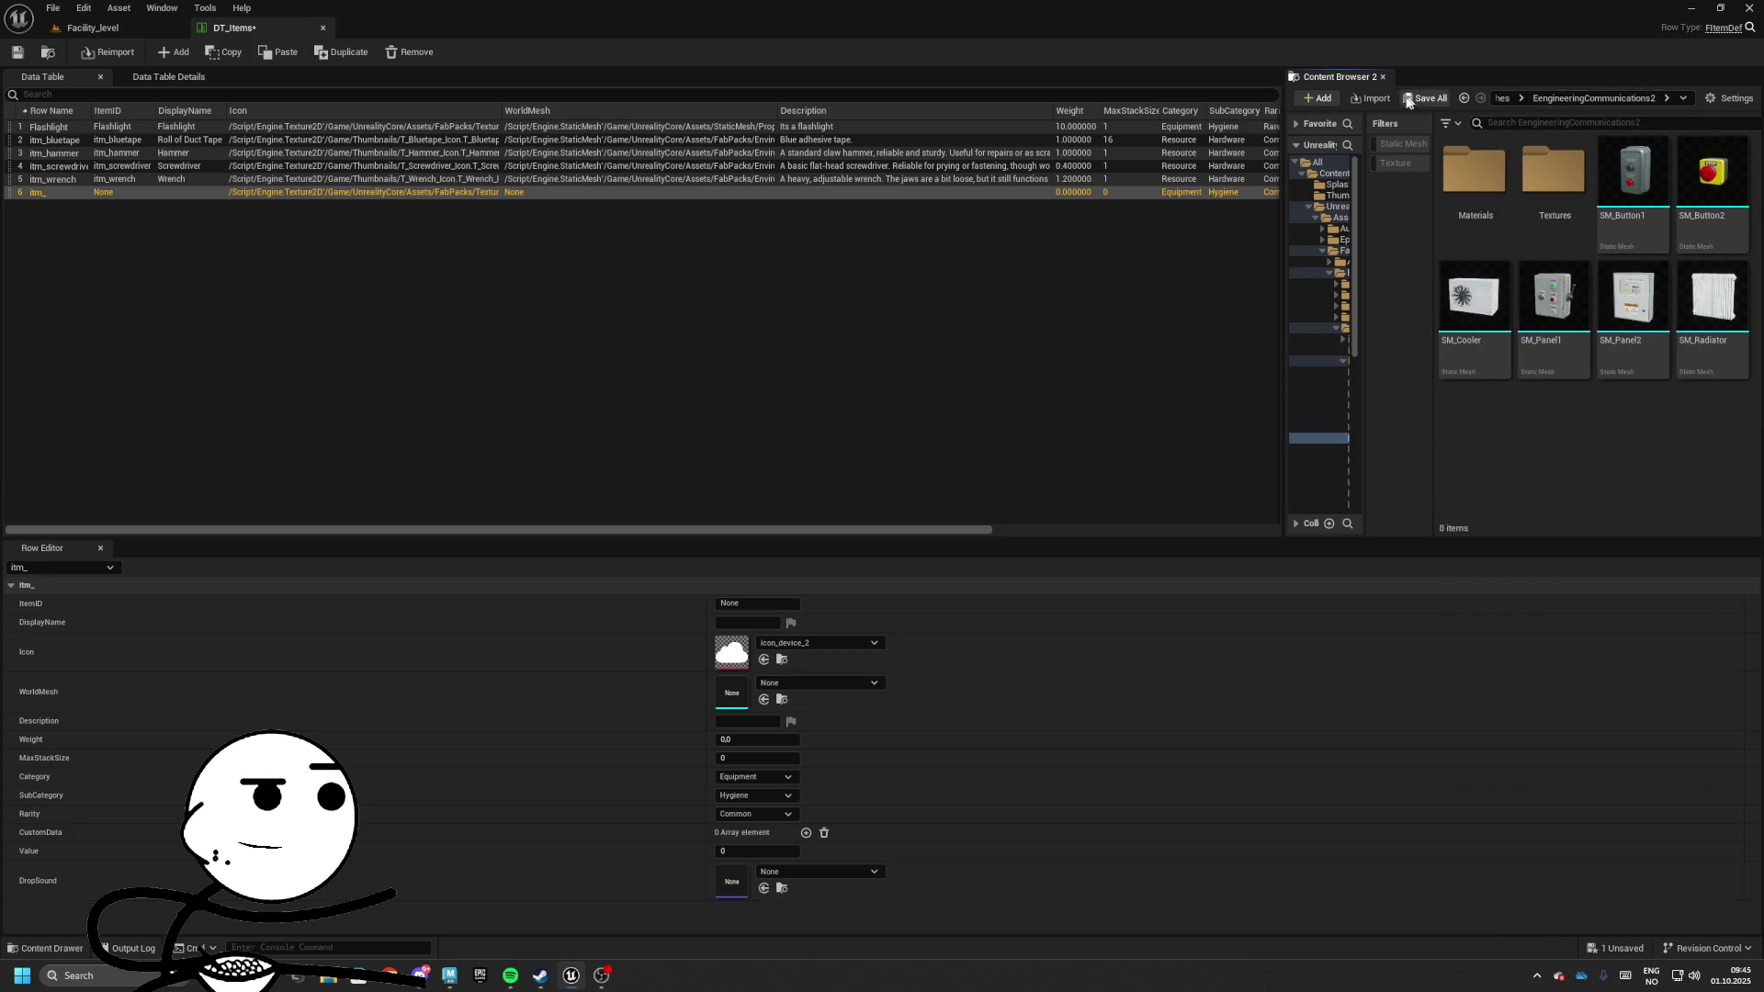
drag(1283, 137, 992, 138)
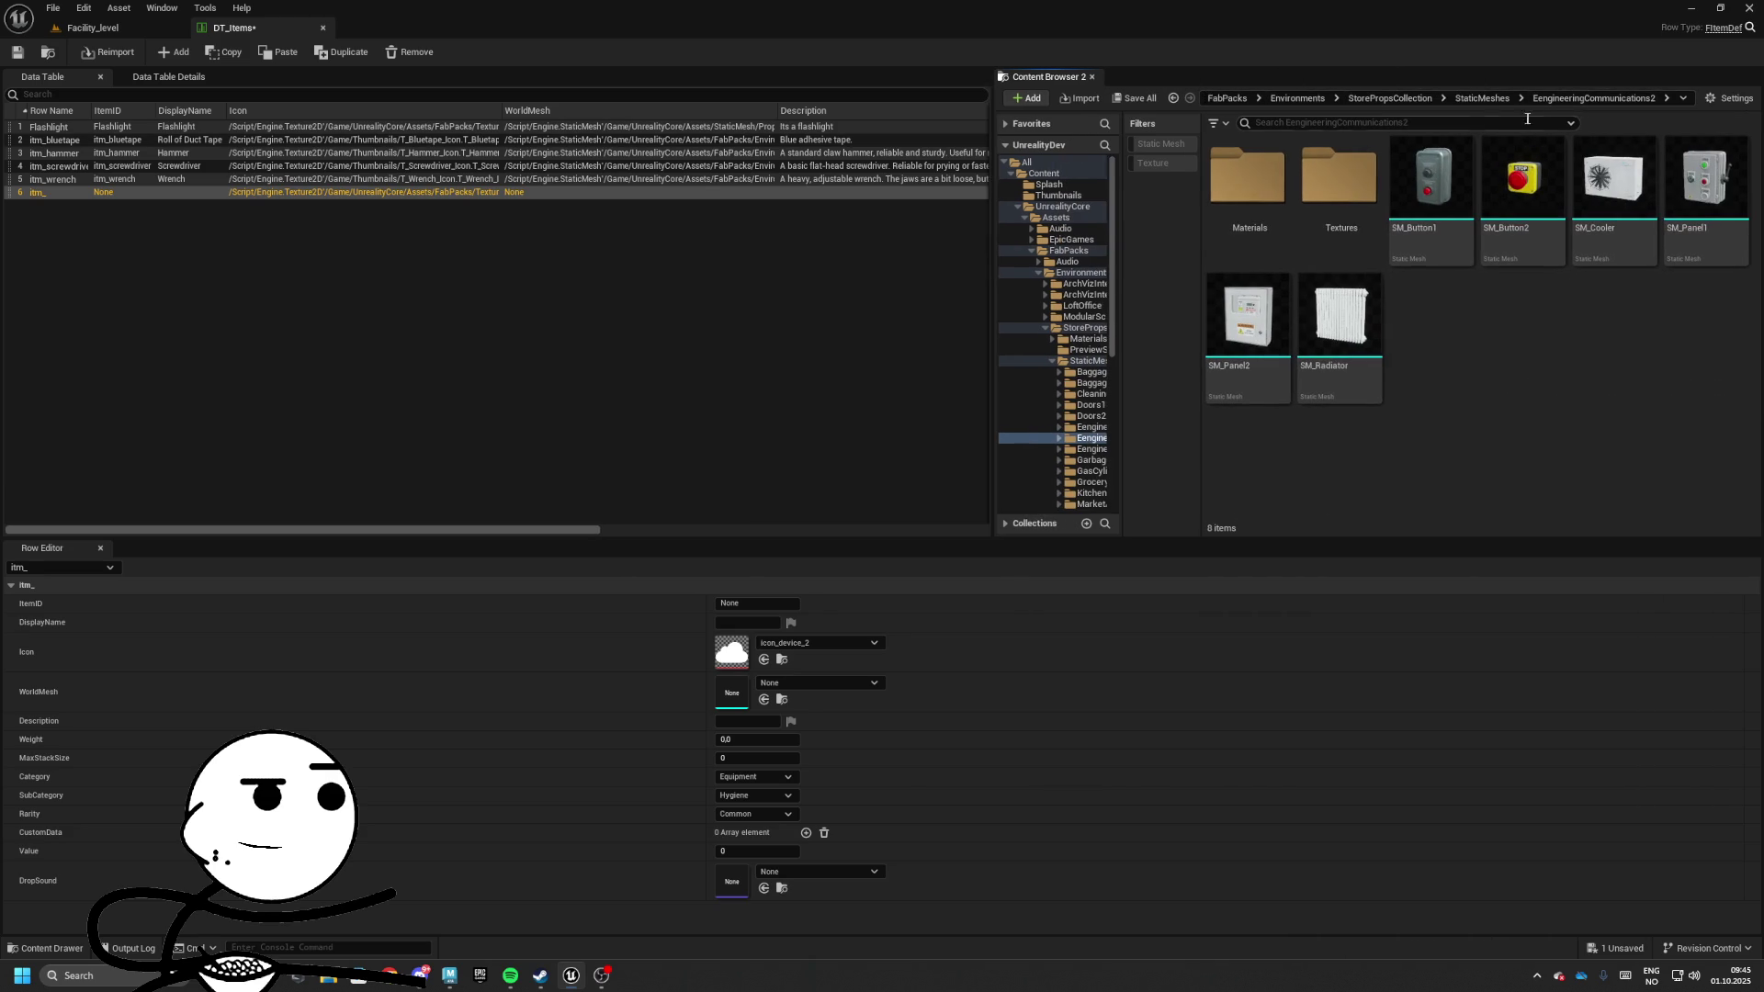
Look for a toolbox in the OfficeFurniture, OfficeKitchen, KitchenFurniture and OfficeMediumProps mesh folders
click(1482, 99)
scroll(1668, 303, down, 2)
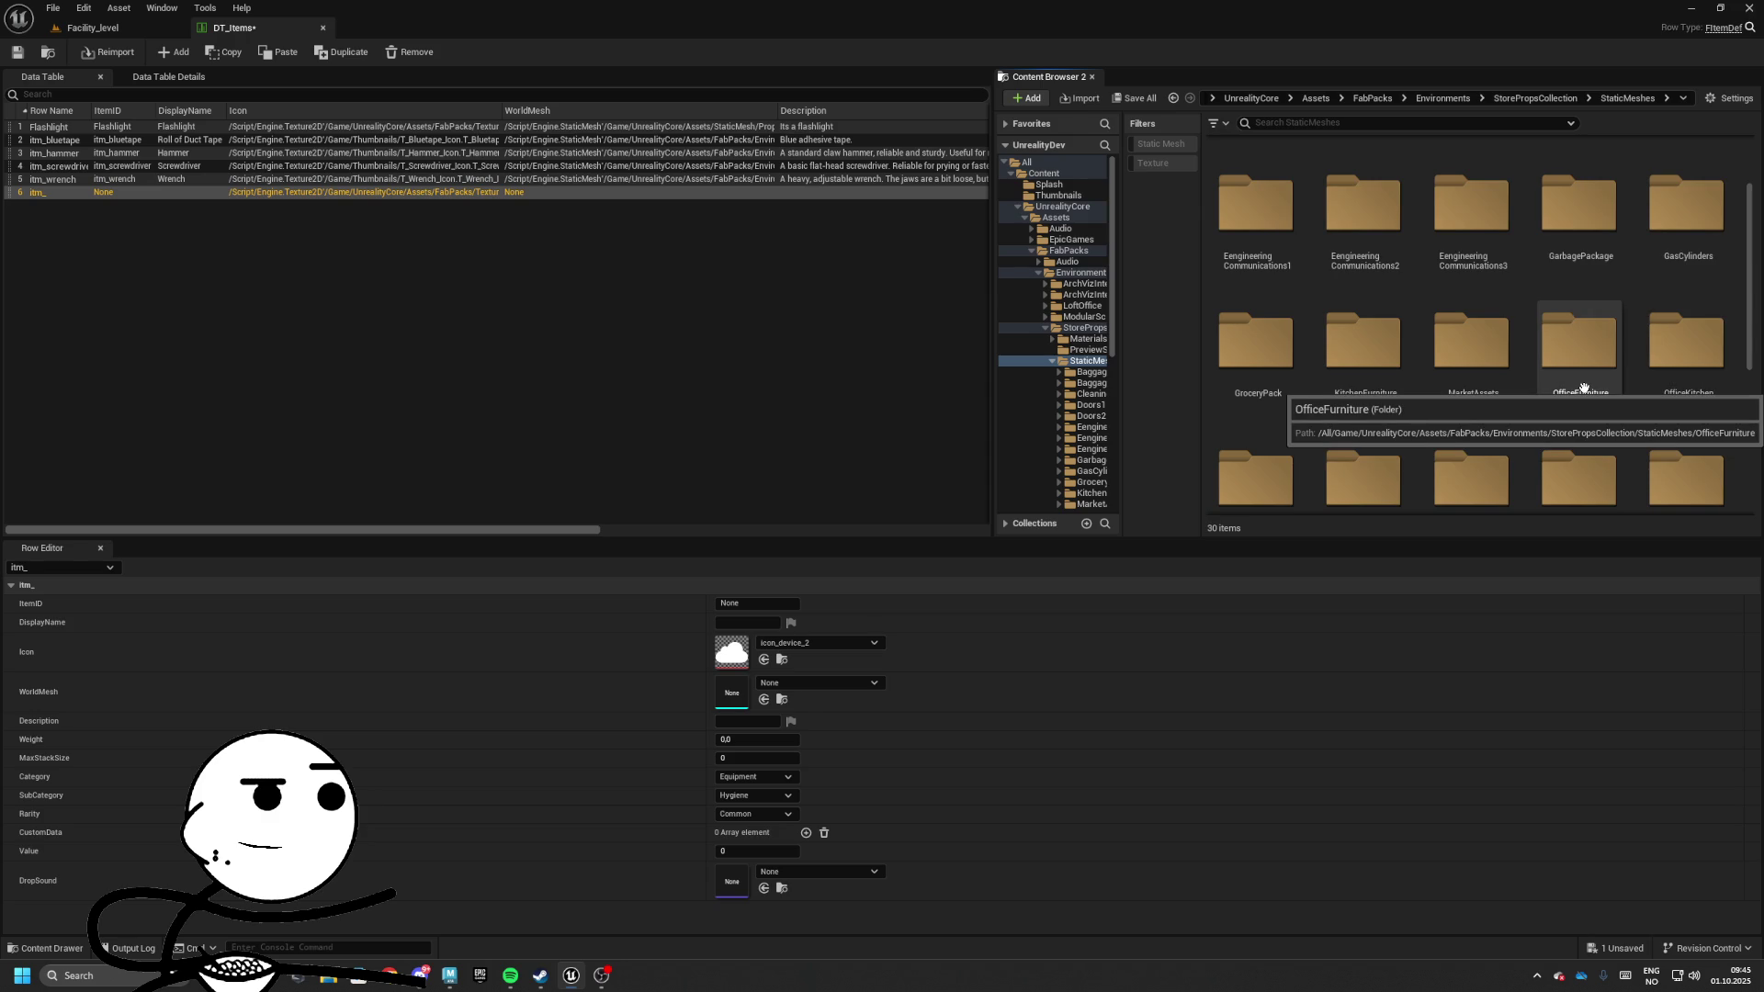
double_click(1582, 389)
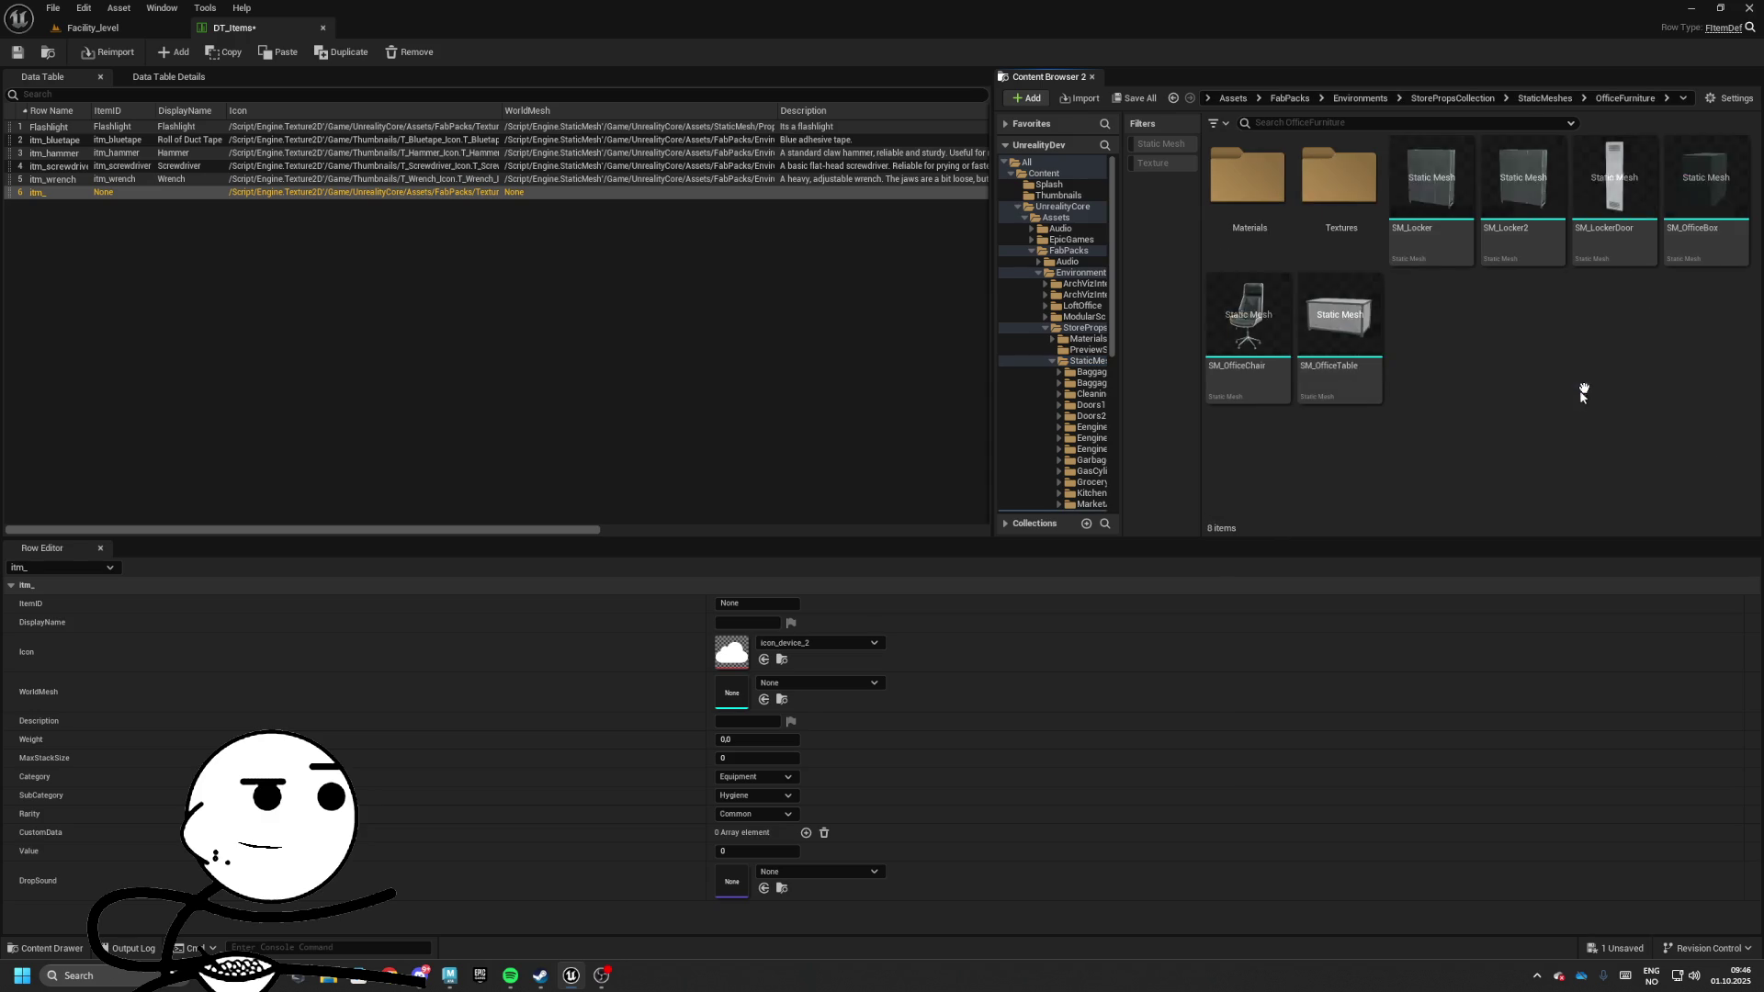
click(1570, 99)
scroll(1681, 355, down, 2)
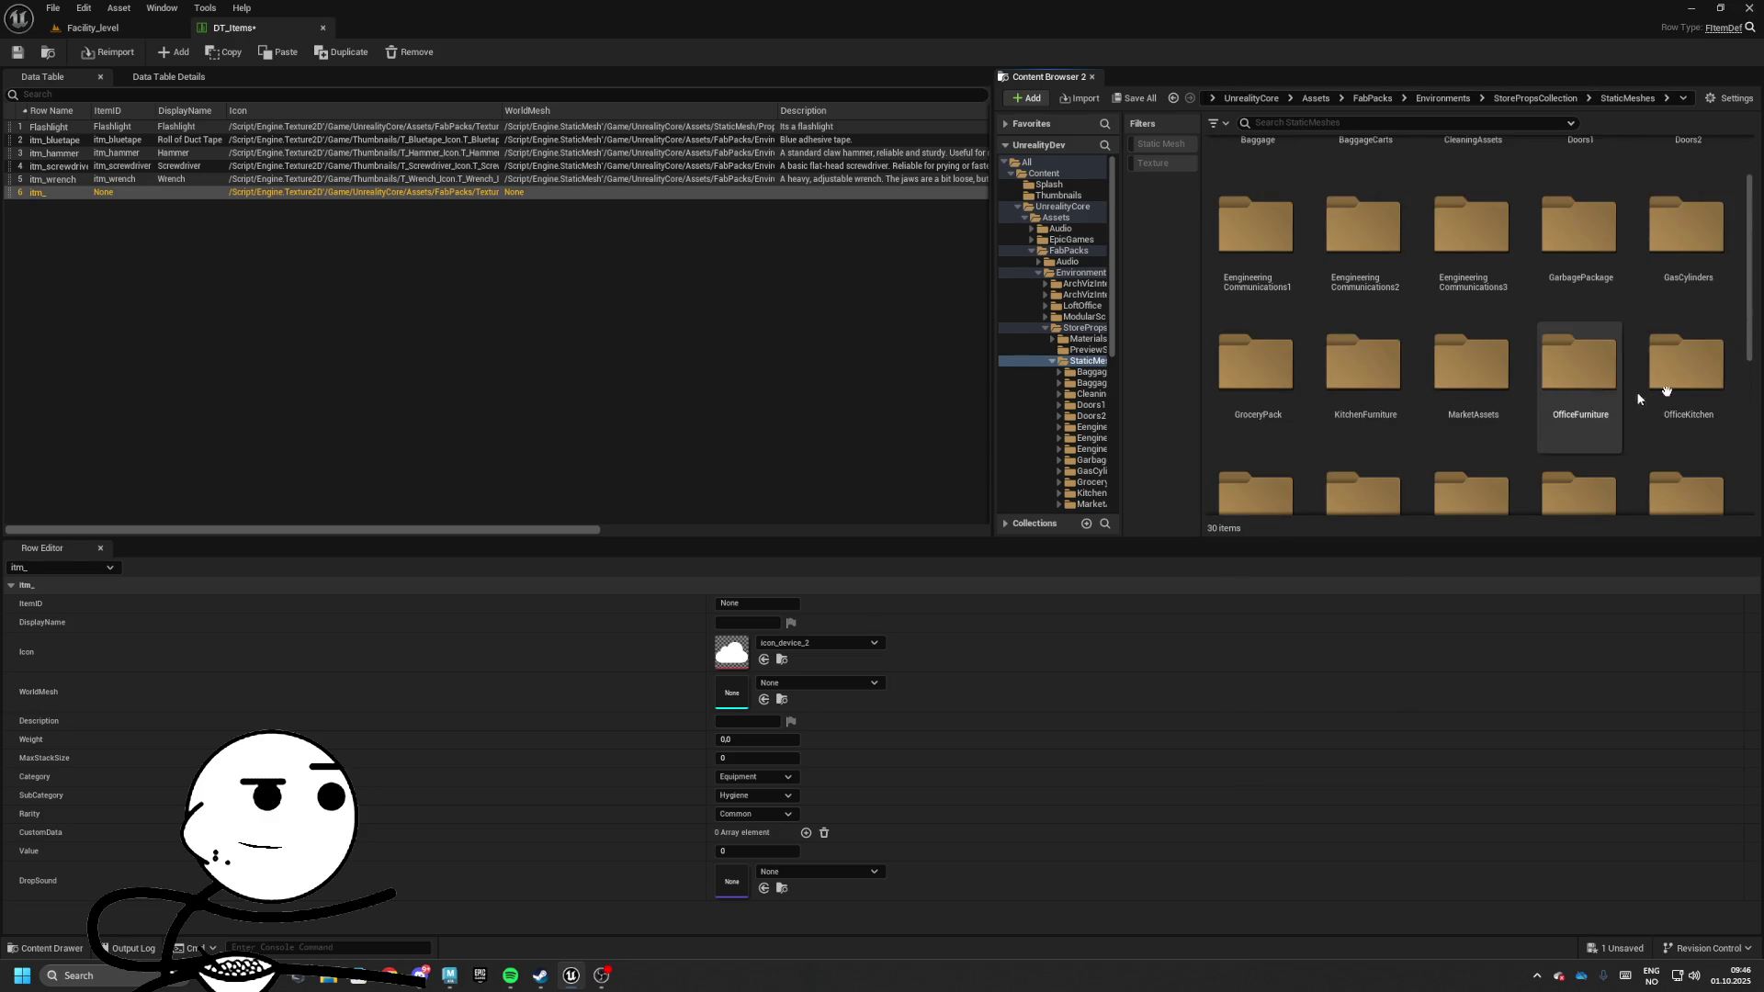
double_click(1580, 376)
click(1550, 98)
scroll(1516, 367, down, 2)
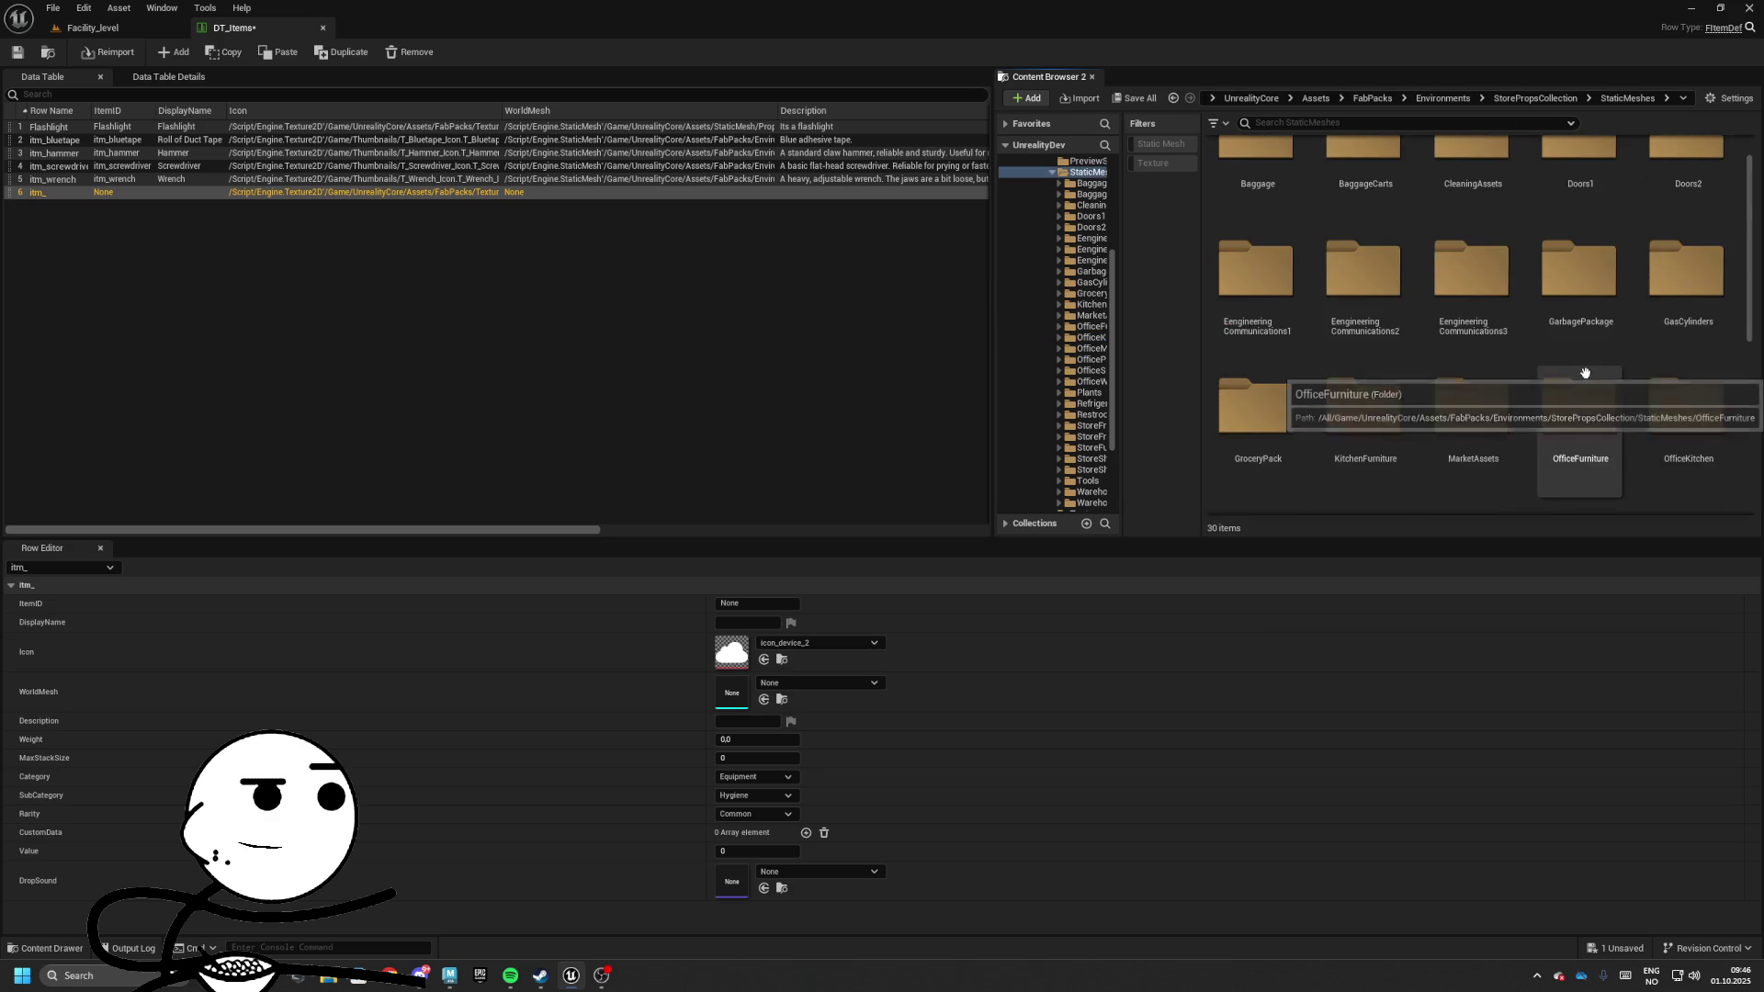
double_click(1578, 404)
click(1544, 99)
scroll(1391, 364, down, 2)
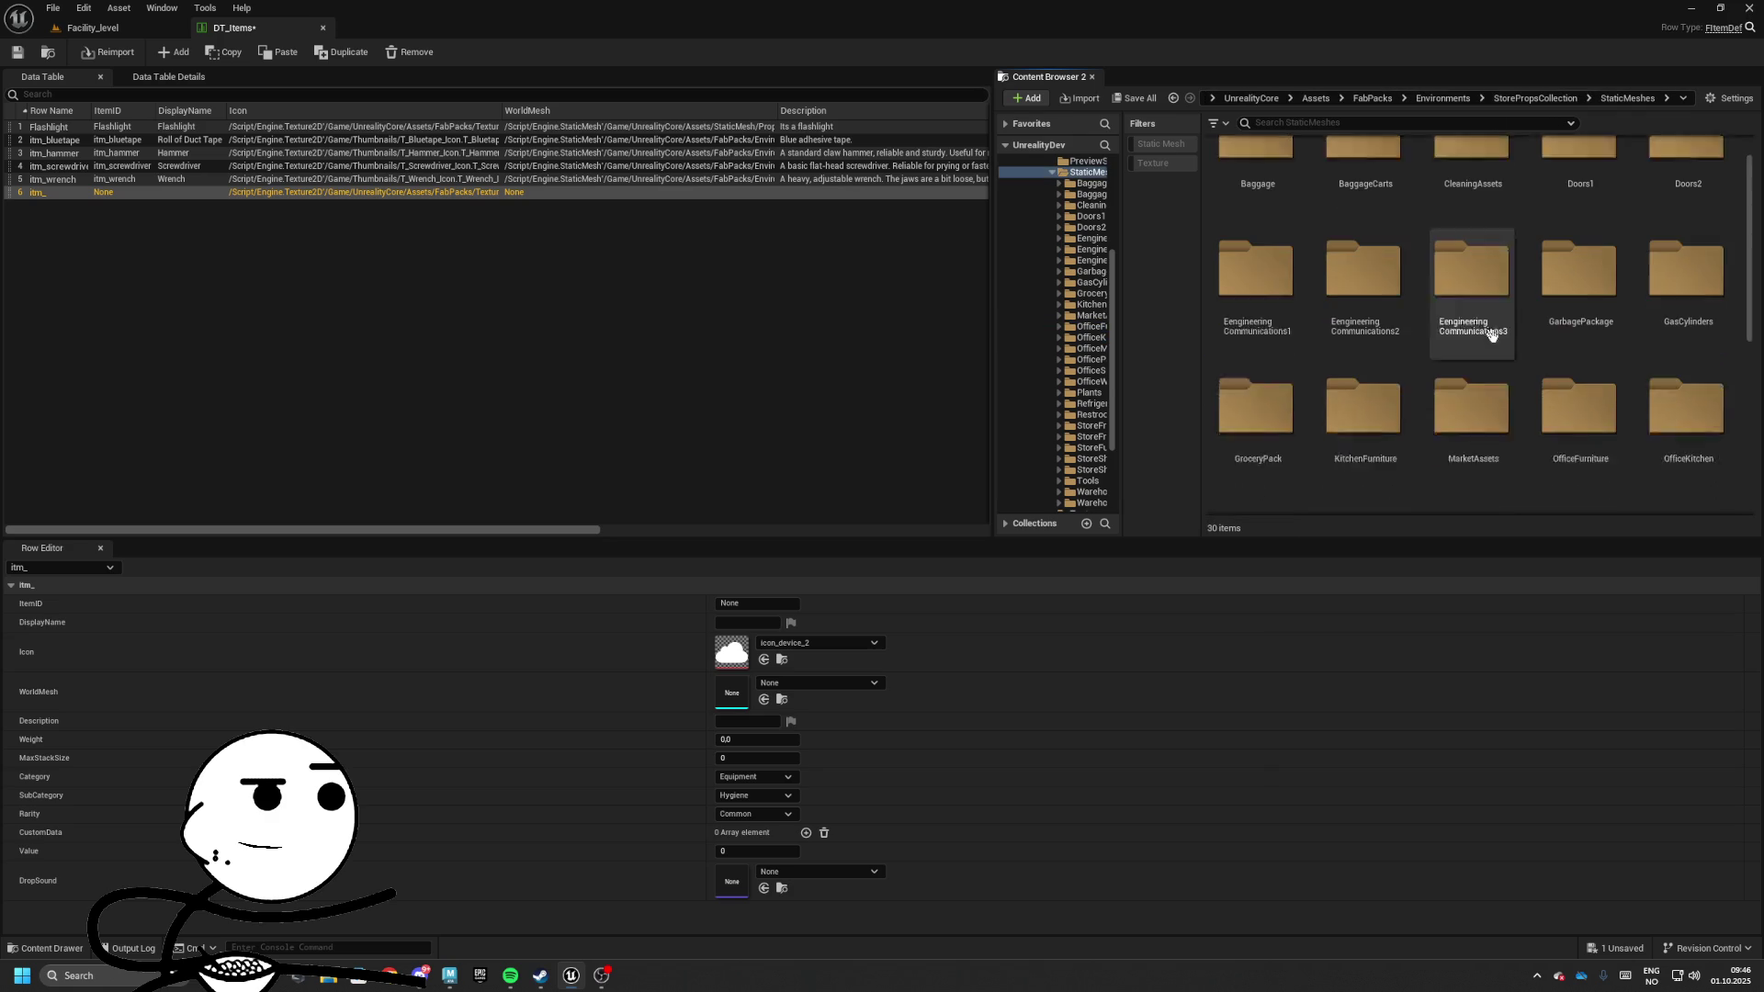
double_click(1391, 364)
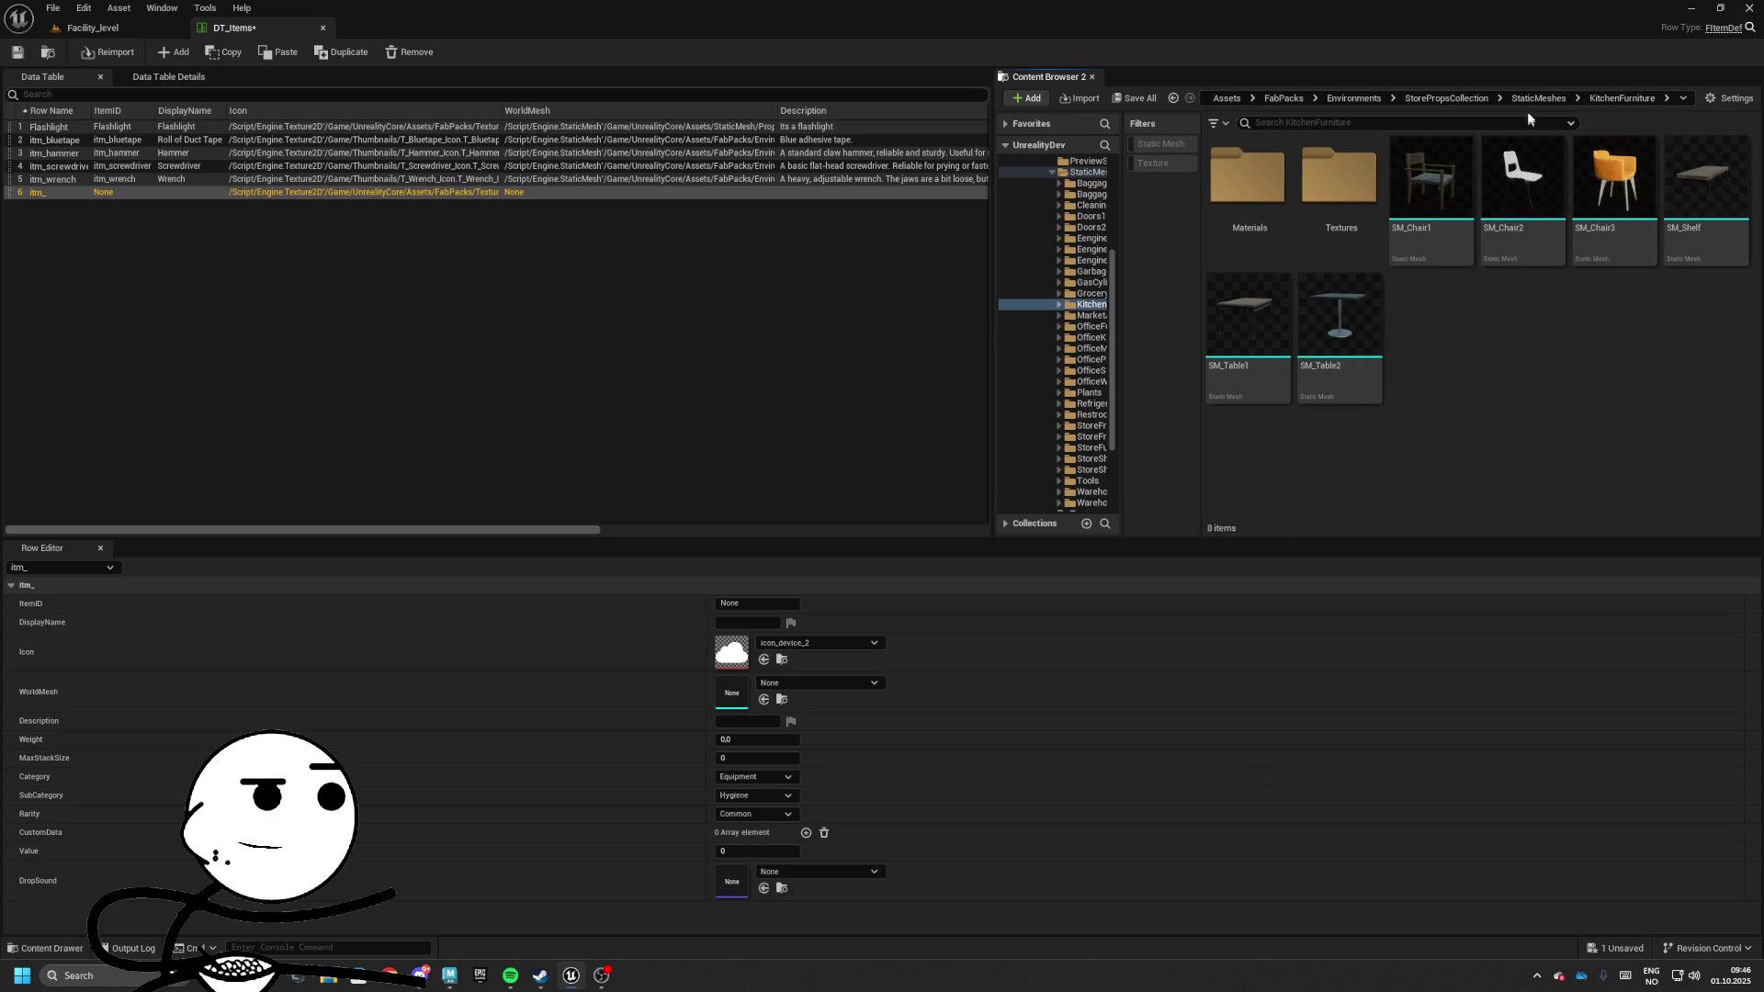
click(1538, 98)
scroll(1431, 345, down, 2)
click(1251, 422)
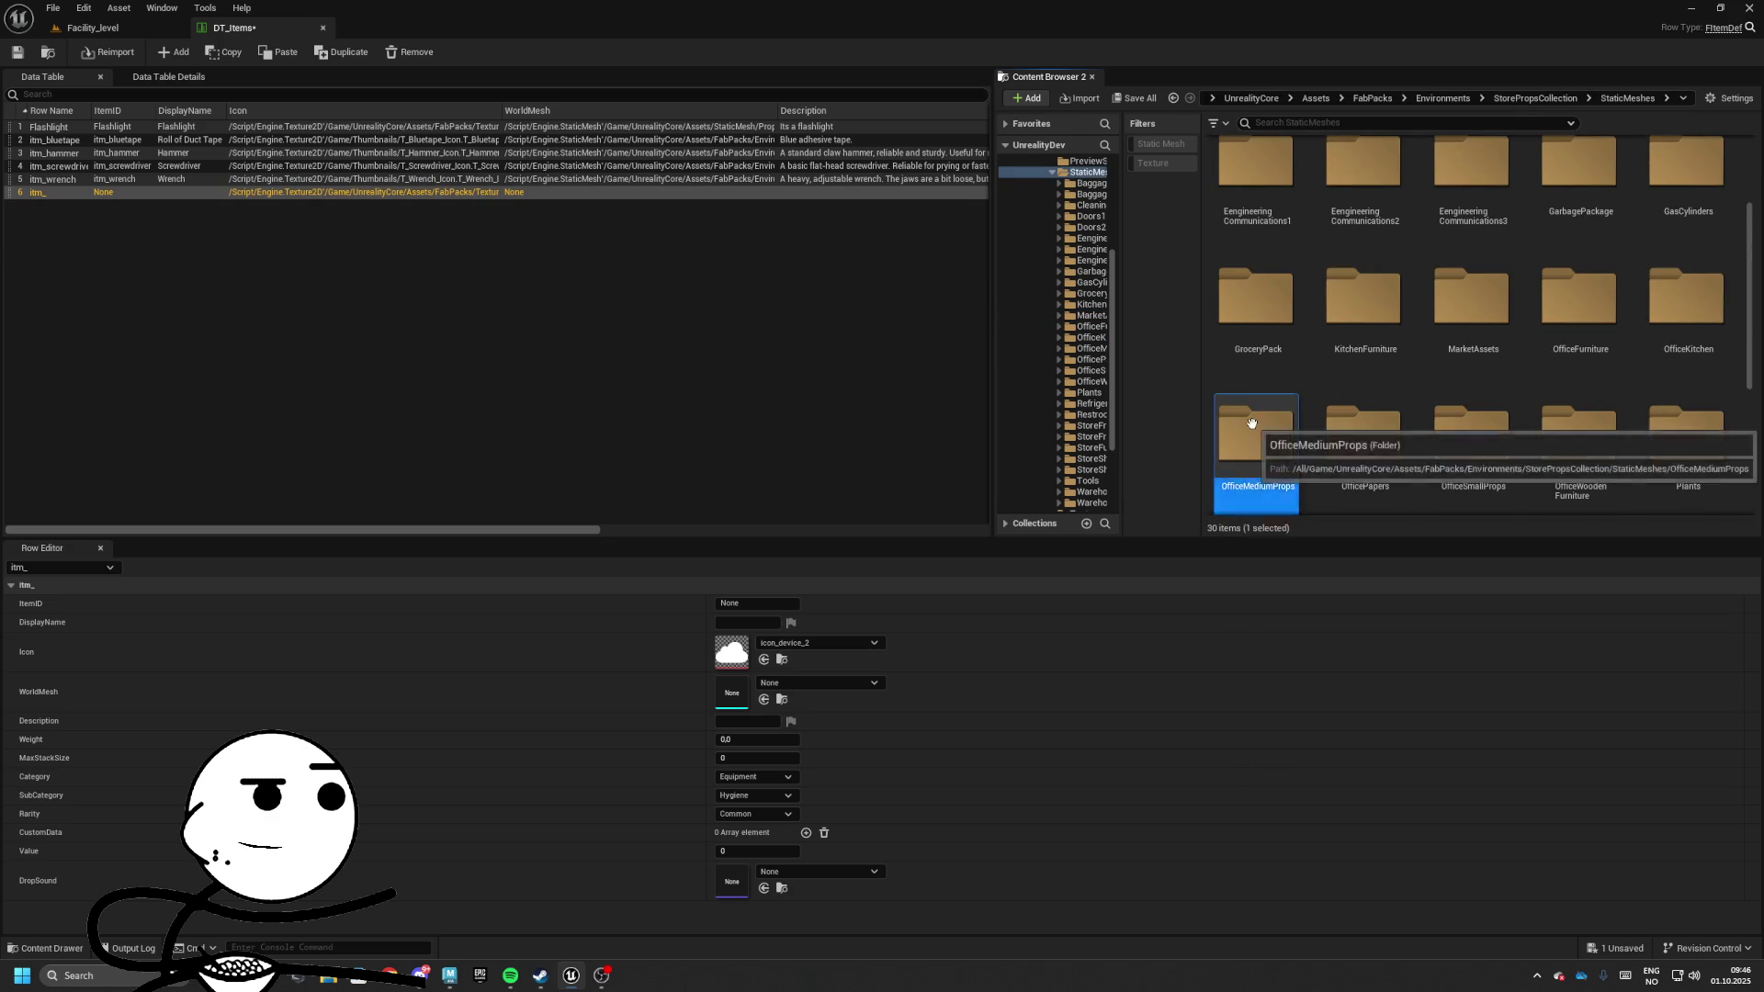
double_click(1251, 422)
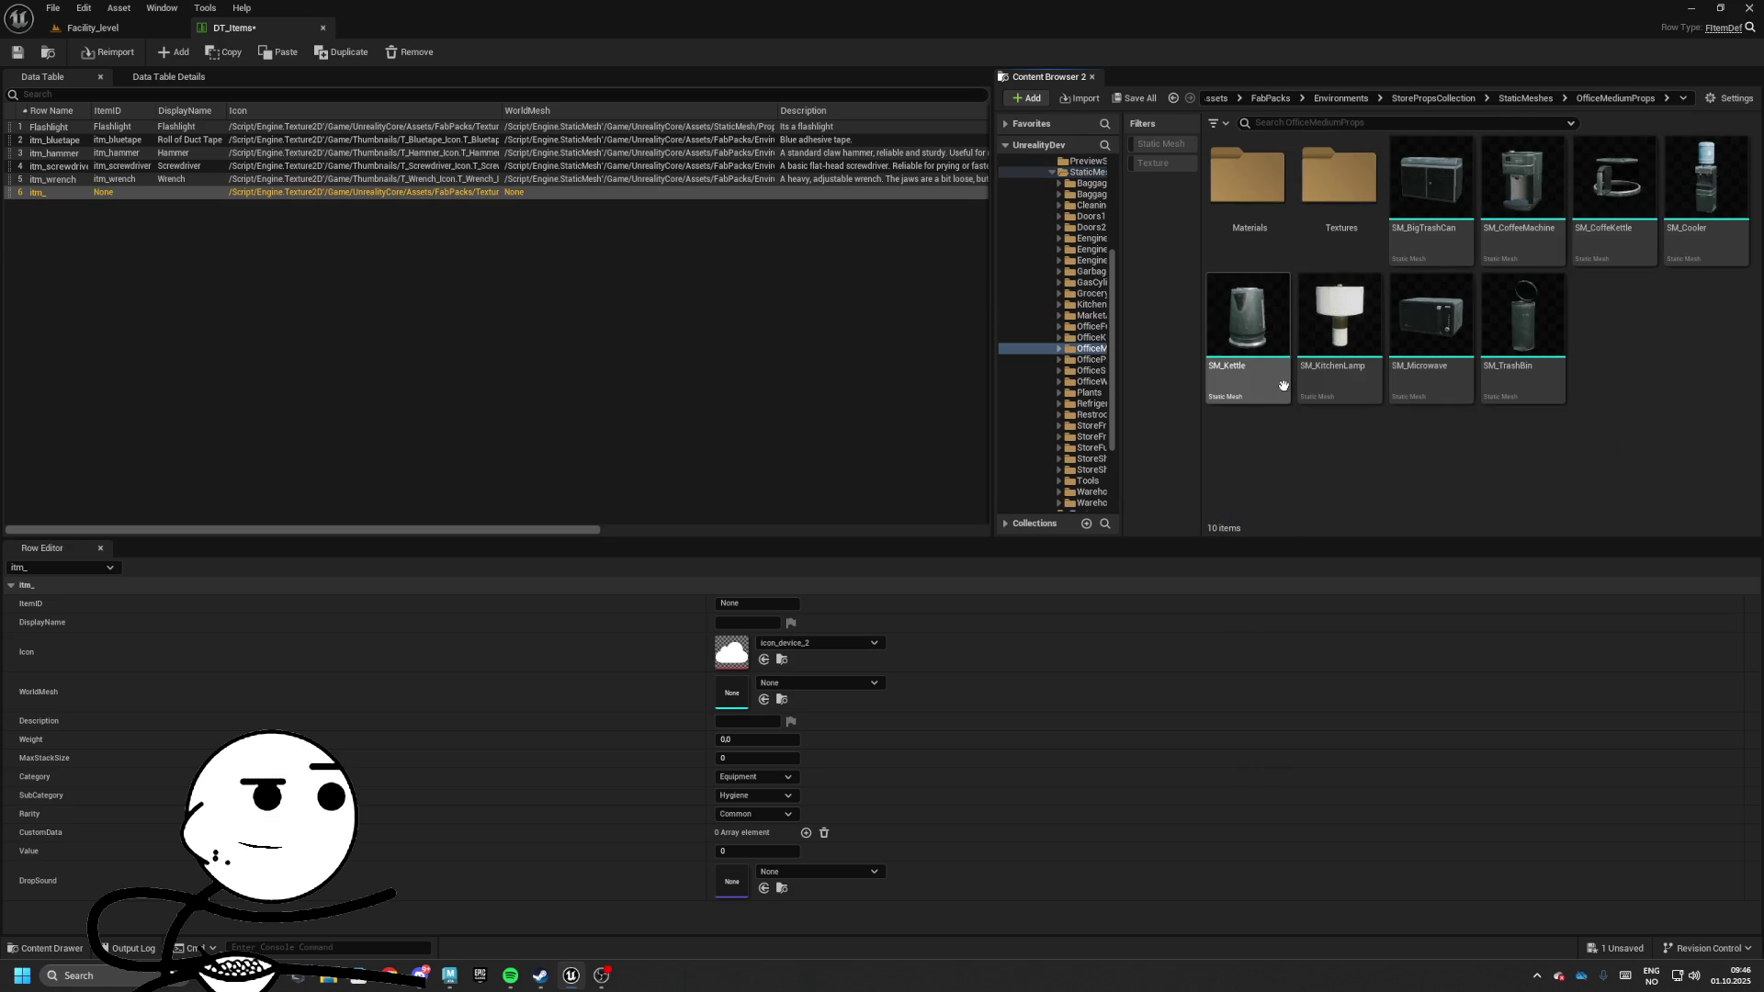
Search OfficeMediumProps, OfficeKitchen, MarketAssets and OfficeSmallProps meshes for a toolbox
click(1530, 99)
scroll(1259, 385, down, 2)
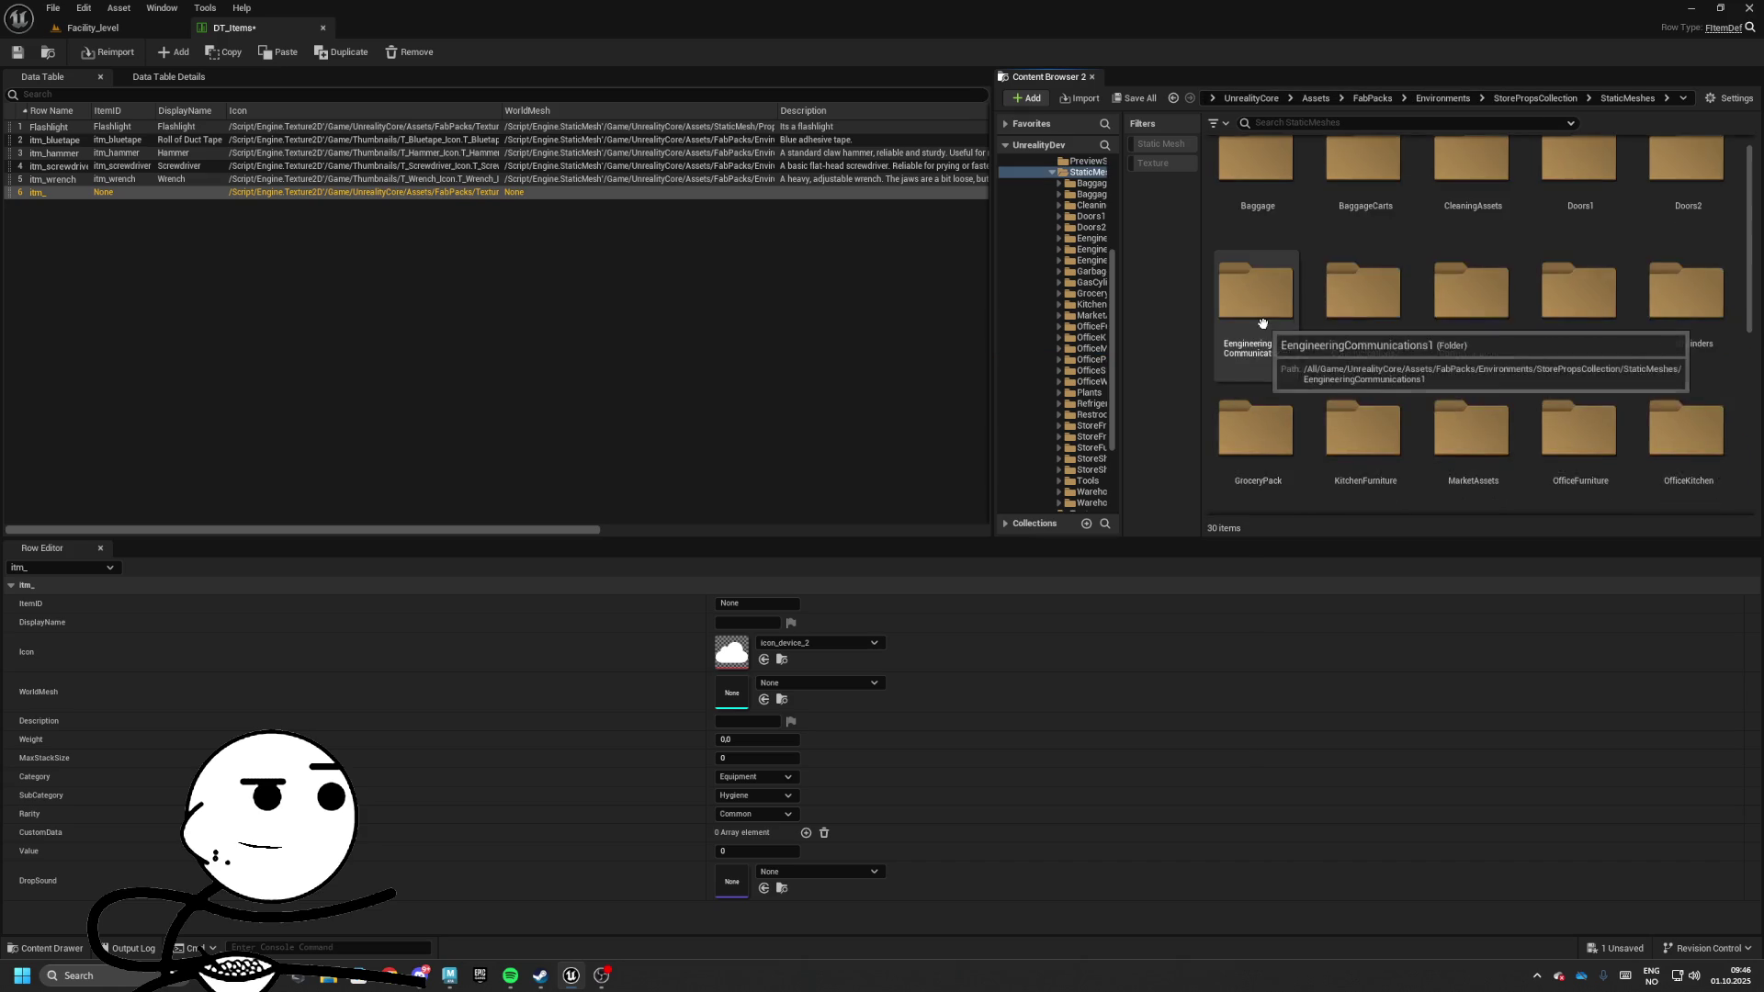
scroll(1266, 372, down, 1)
double_click(1265, 372)
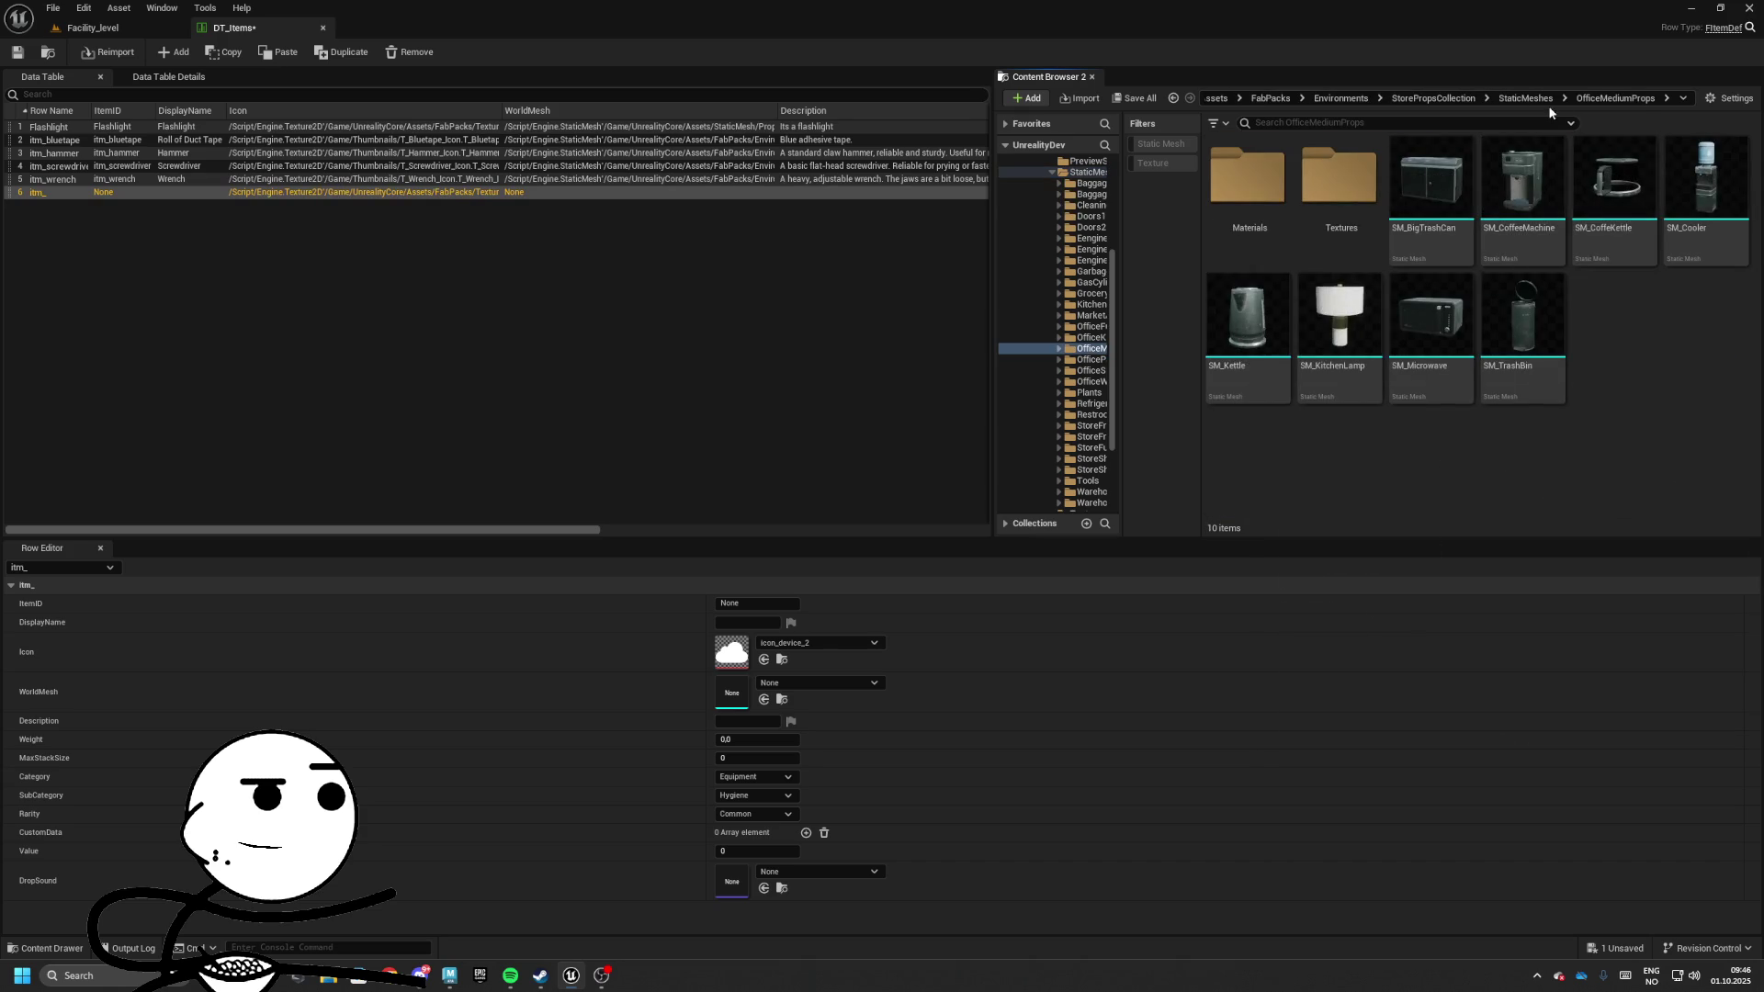
click(1525, 99)
scroll(1360, 367, down, 3)
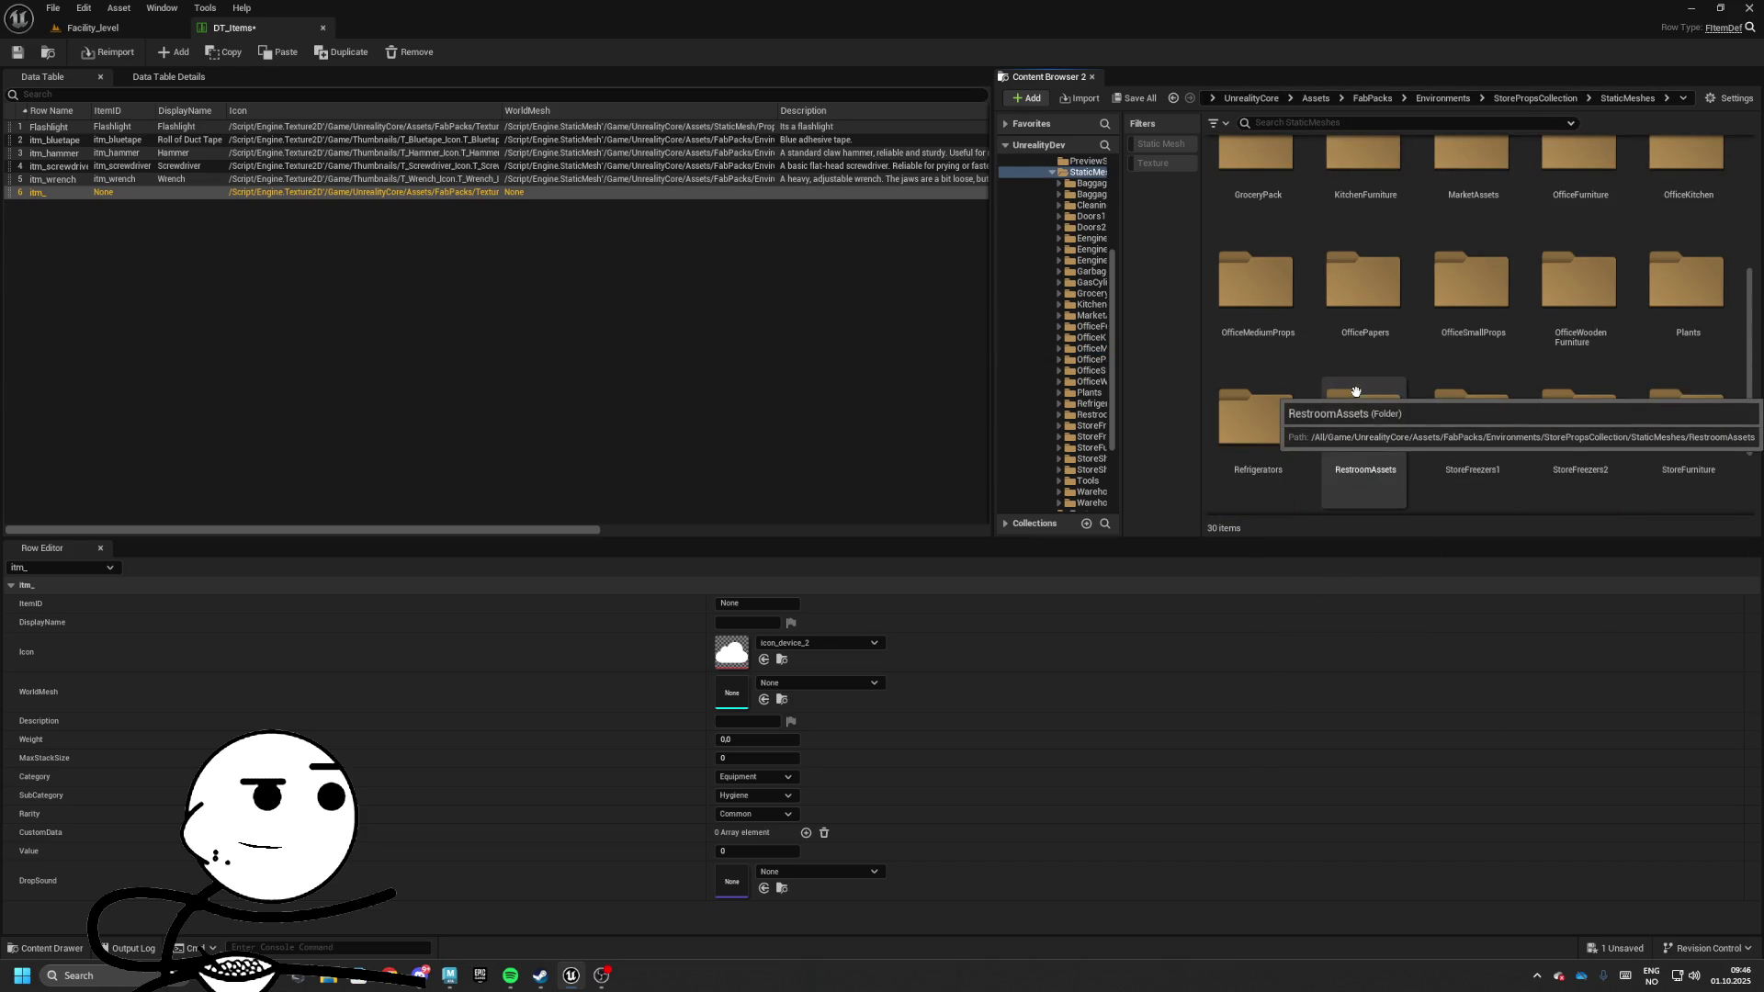
double_click(1255, 280)
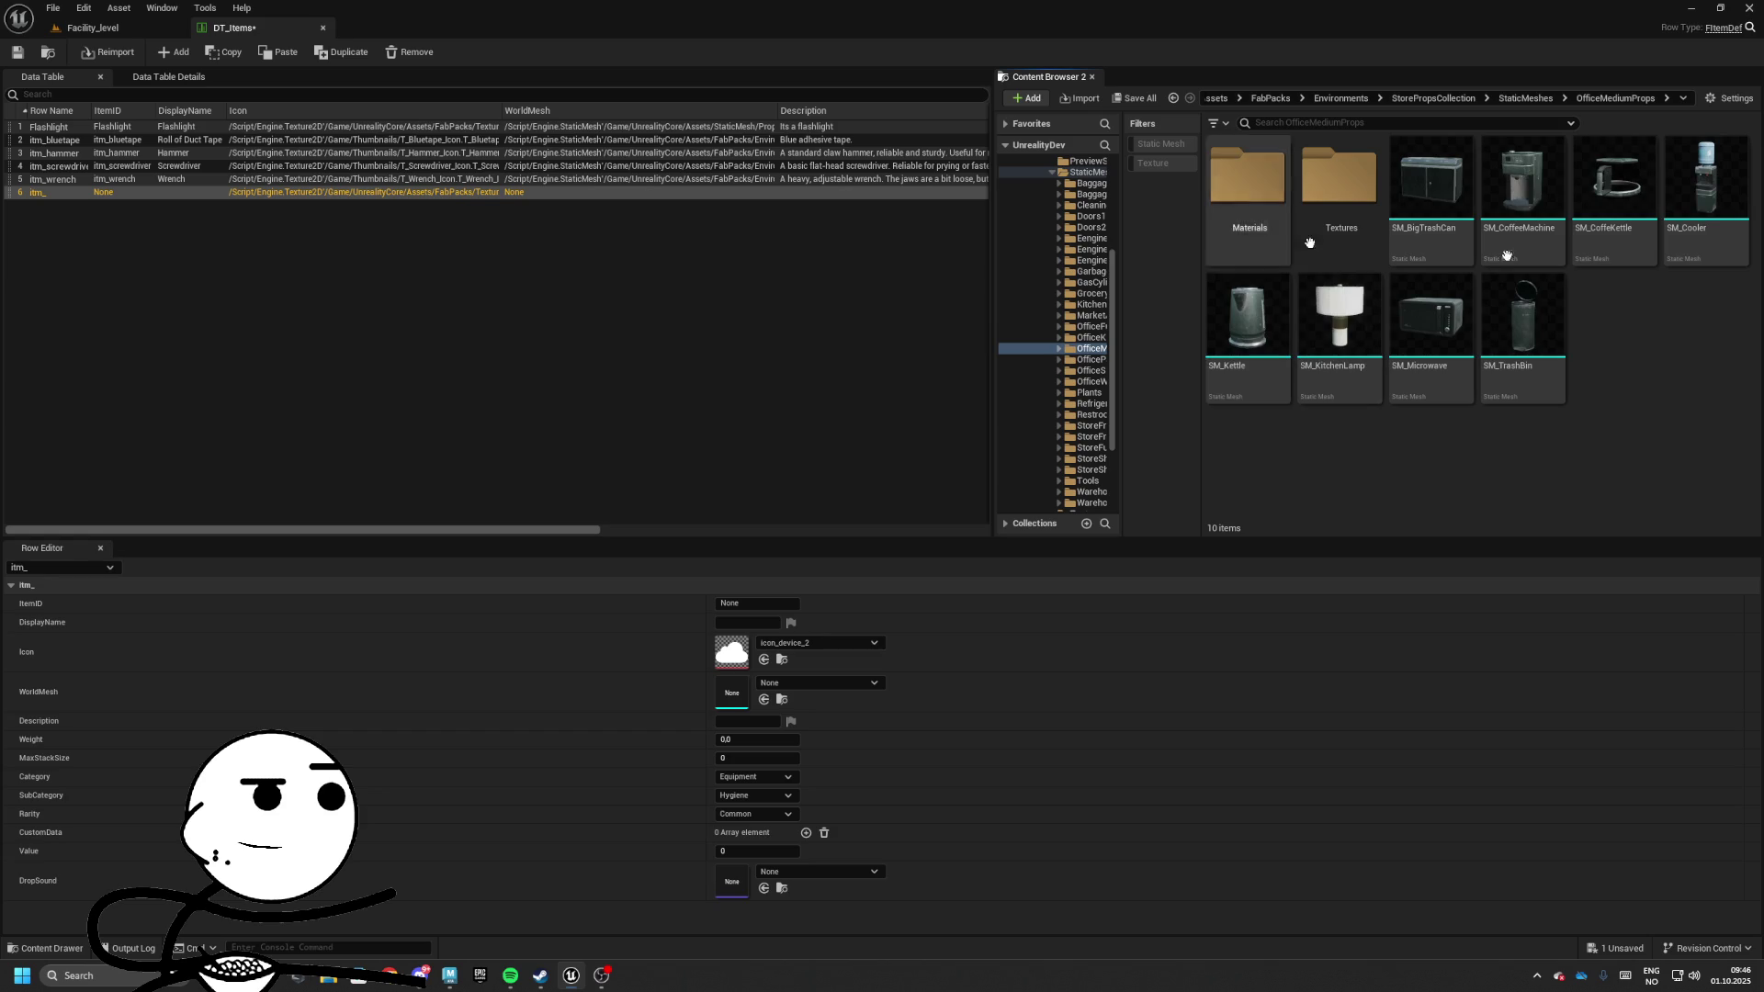
click(1553, 103)
scroll(1686, 334, down, 1)
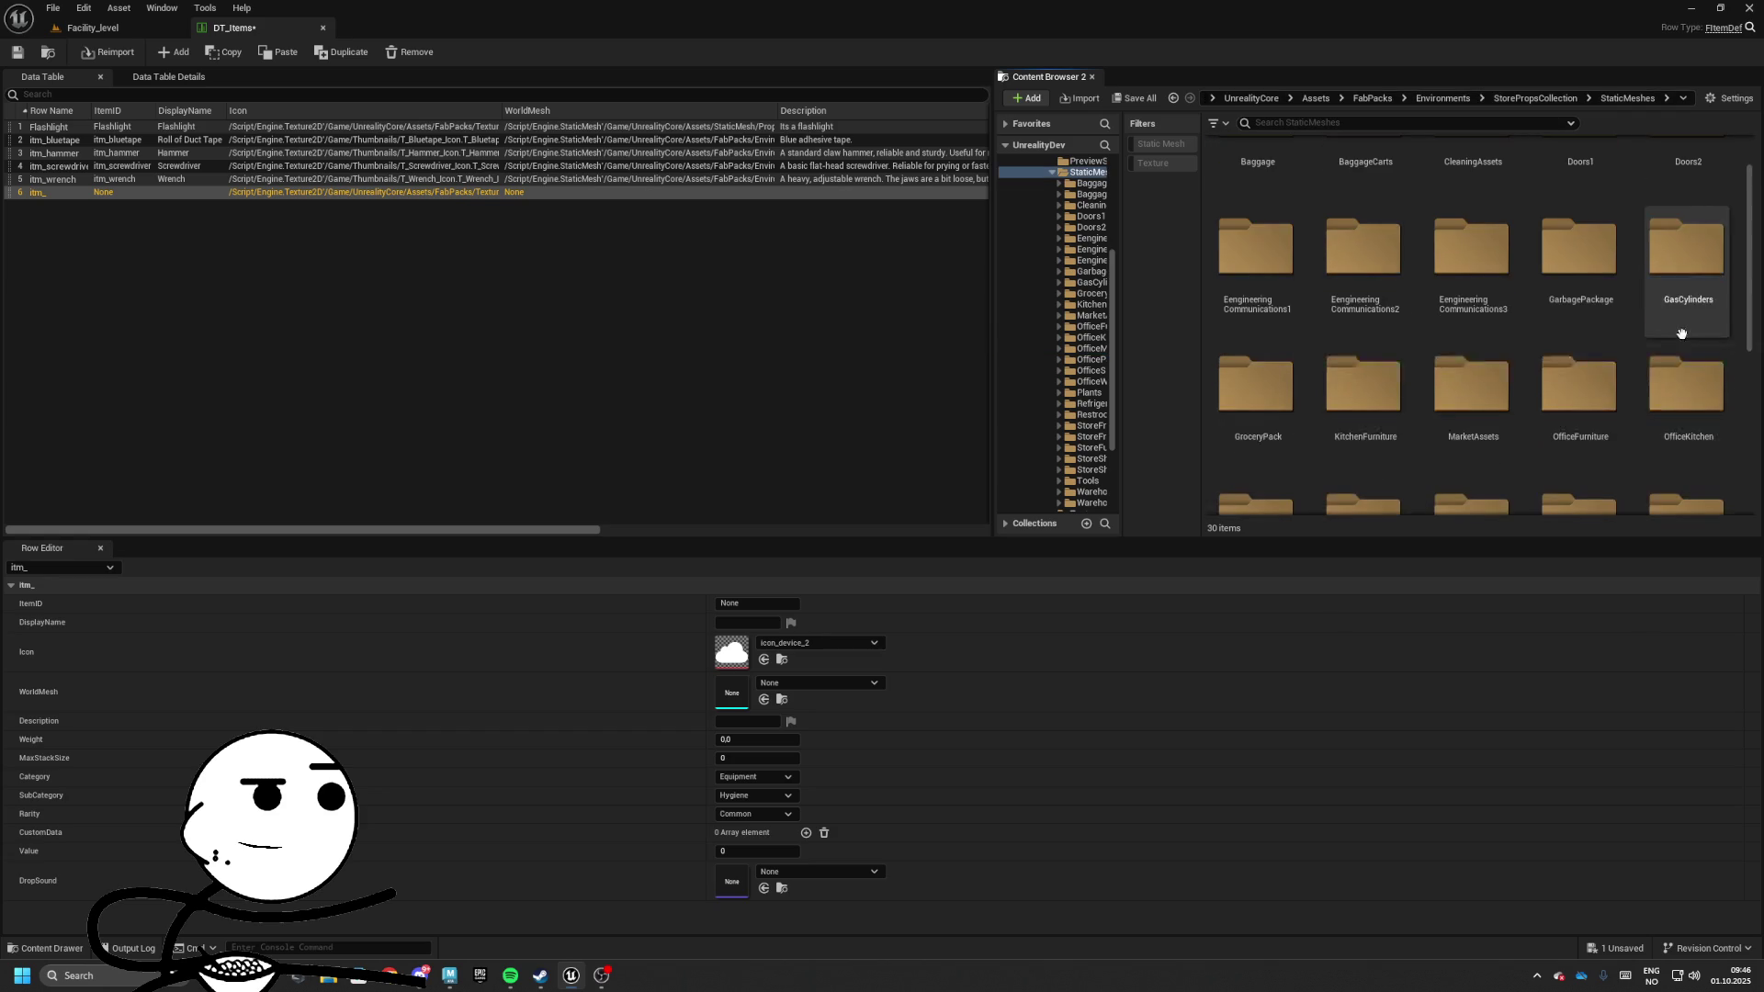
double_click(1674, 392)
click(1550, 99)
scroll(1562, 358, down, 2)
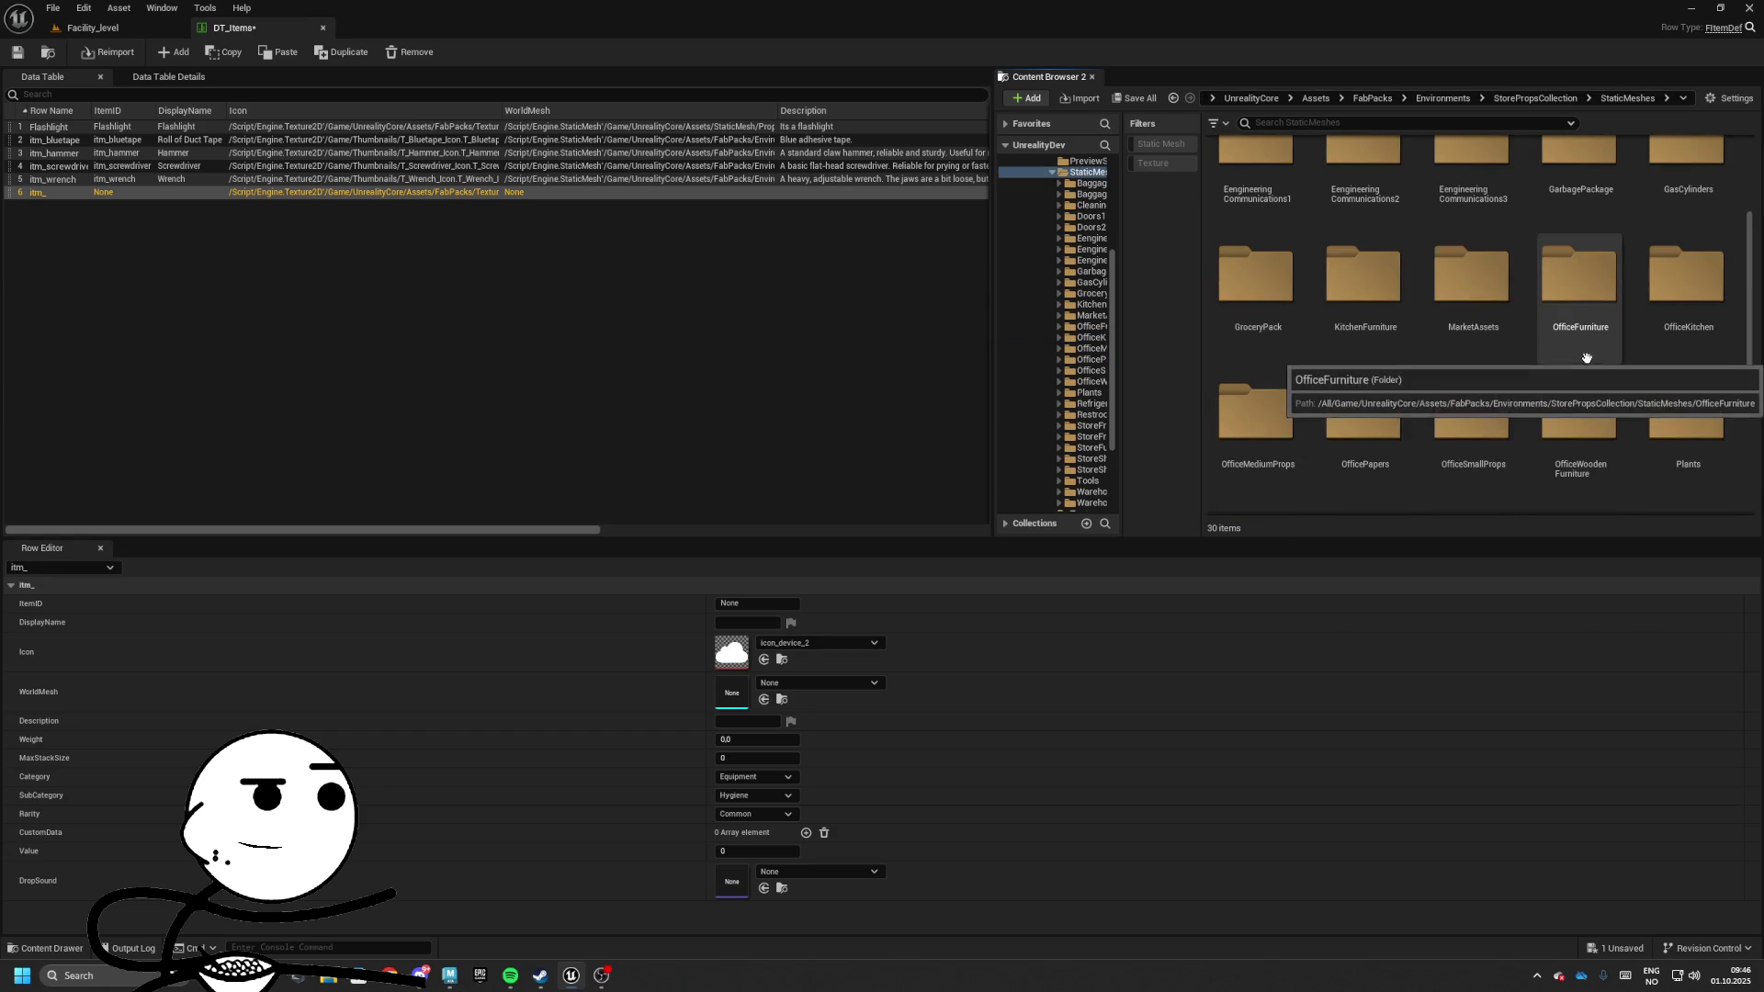
double_click(1454, 359)
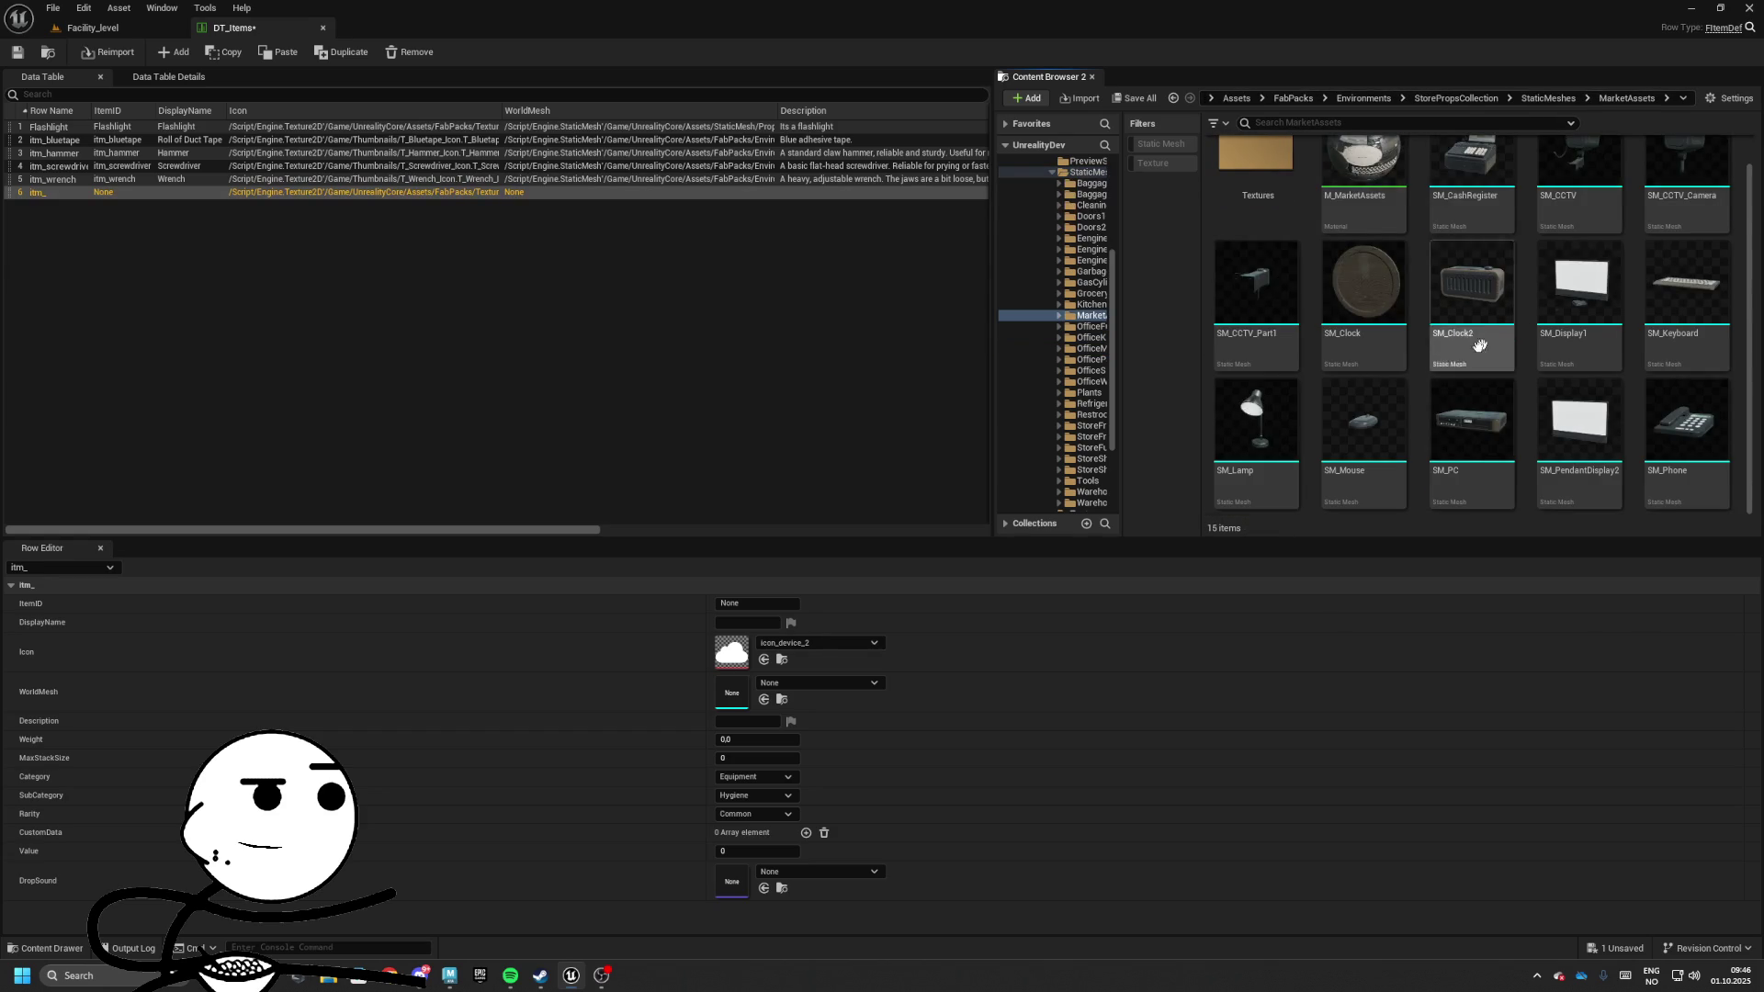
click(1548, 98)
scroll(1644, 378, down, 2)
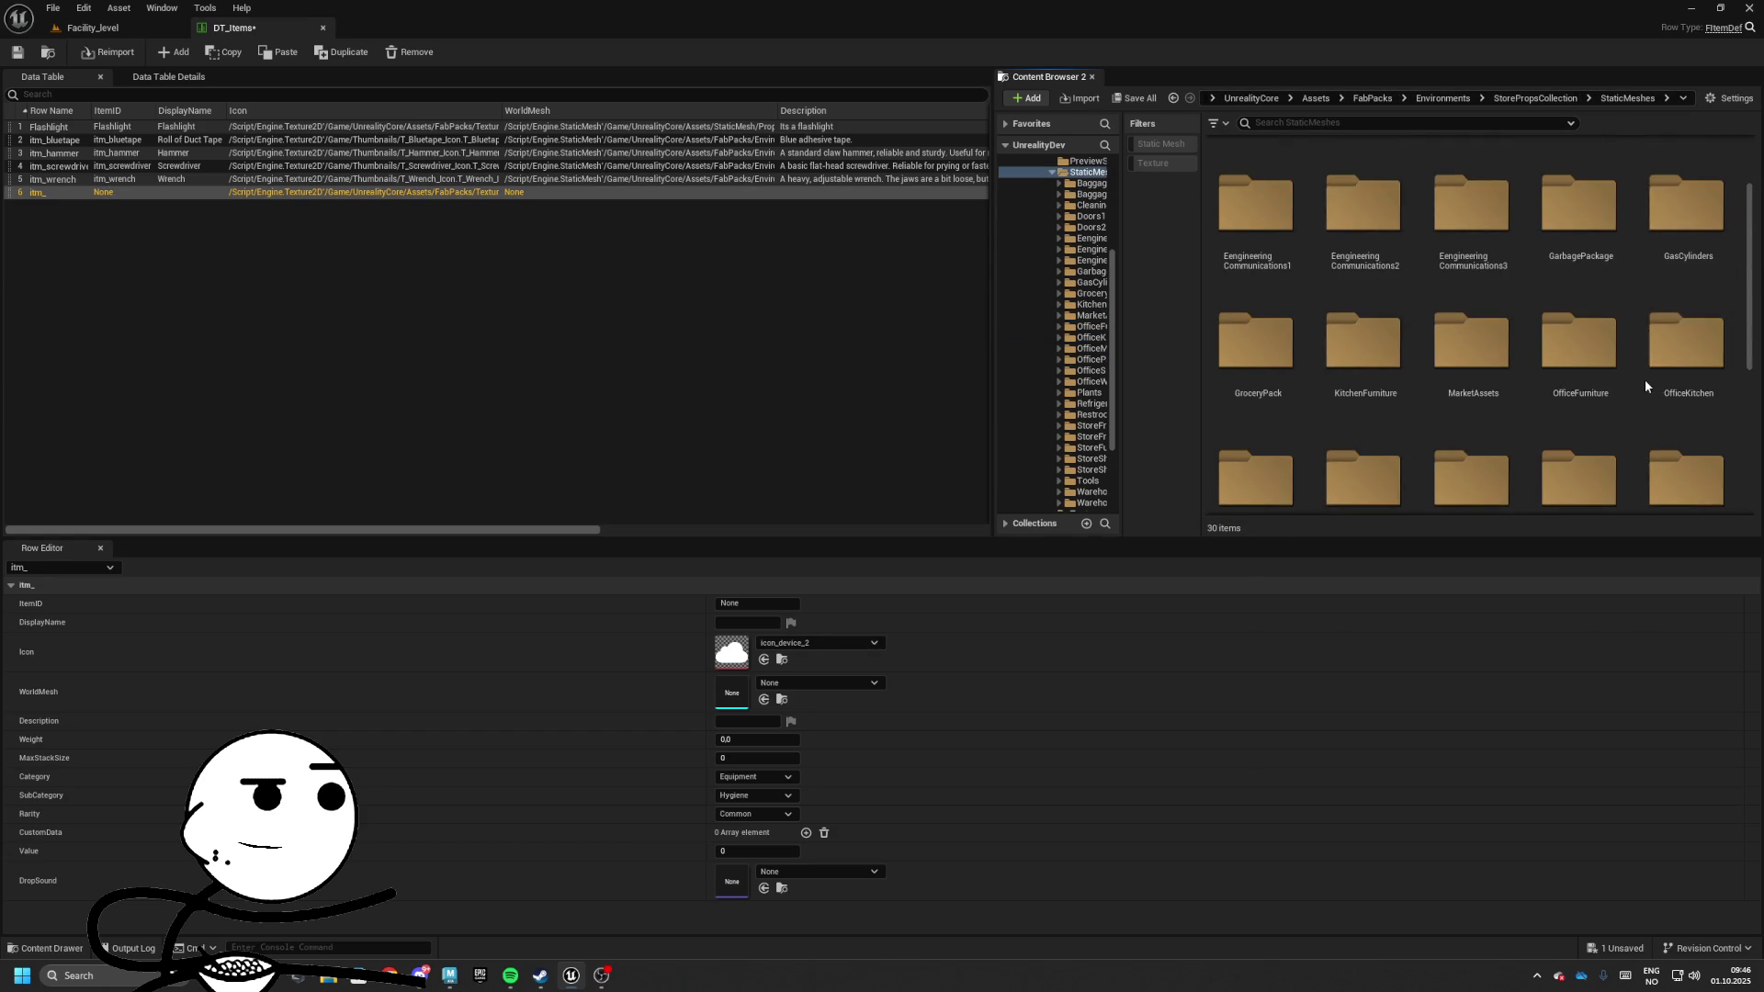
scroll(1552, 378, down, 1)
double_click(1472, 331)
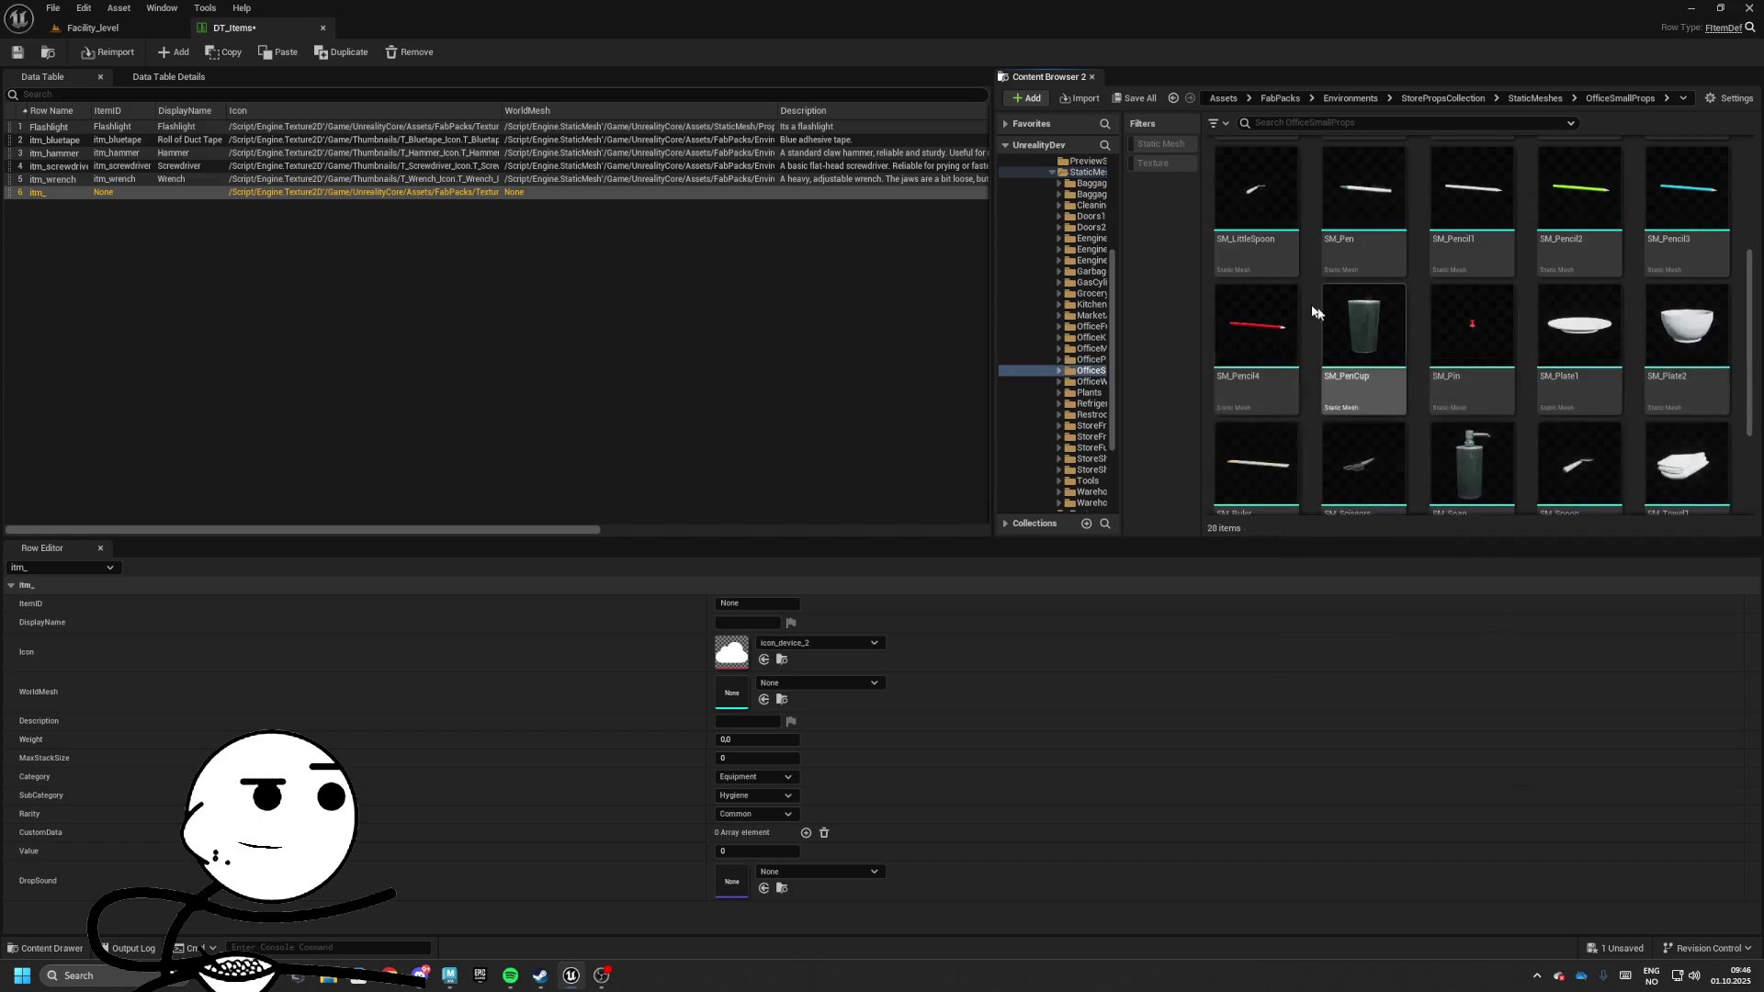
scroll(1472, 330, down, 1)
scroll(1540, 409, up, 3)
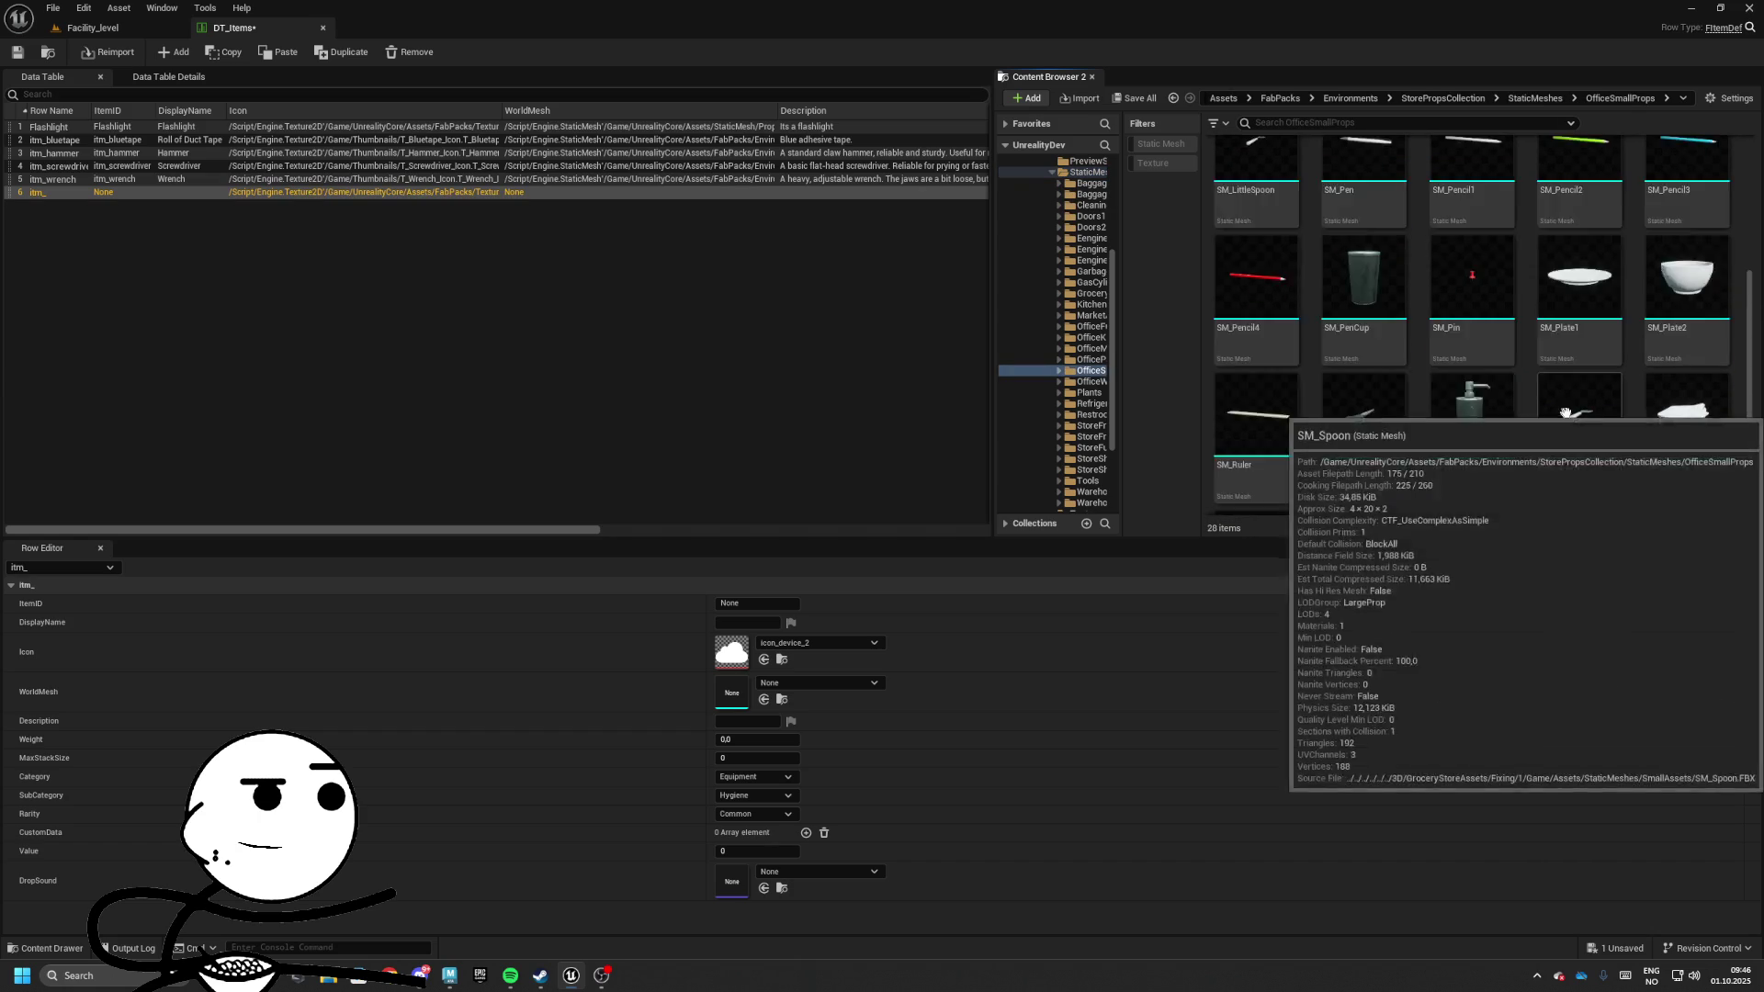
scroll(1625, 419, up, 2)
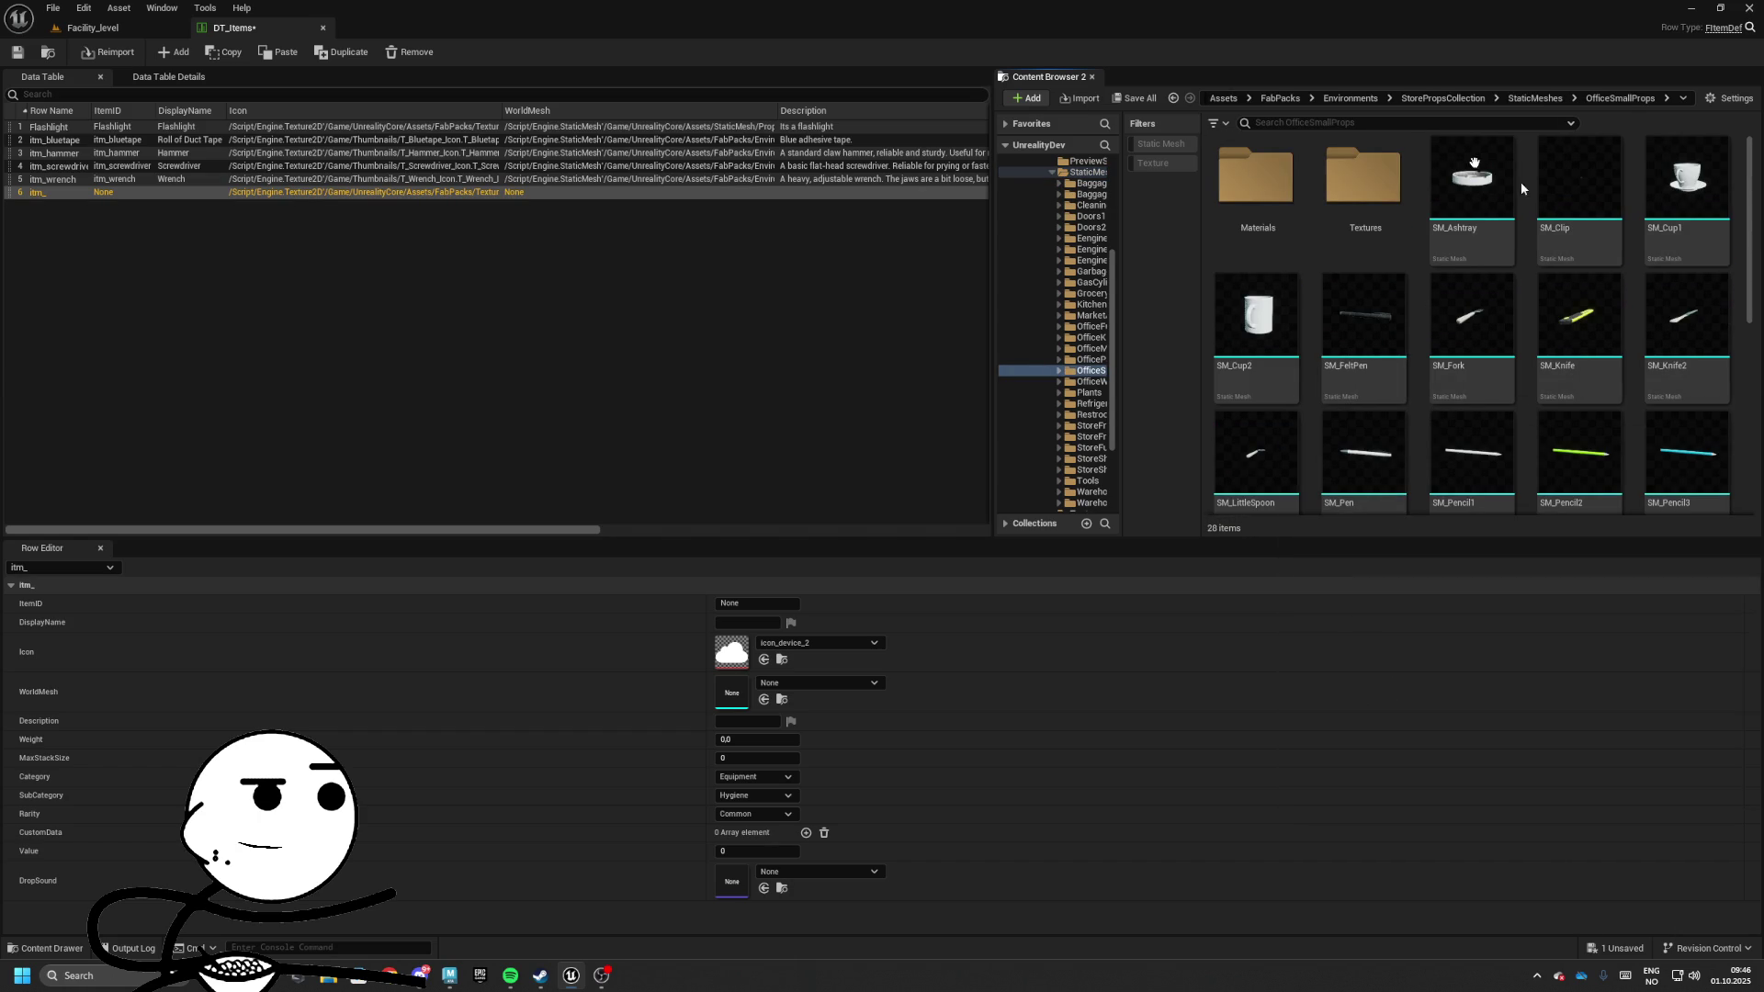
click(1546, 97)
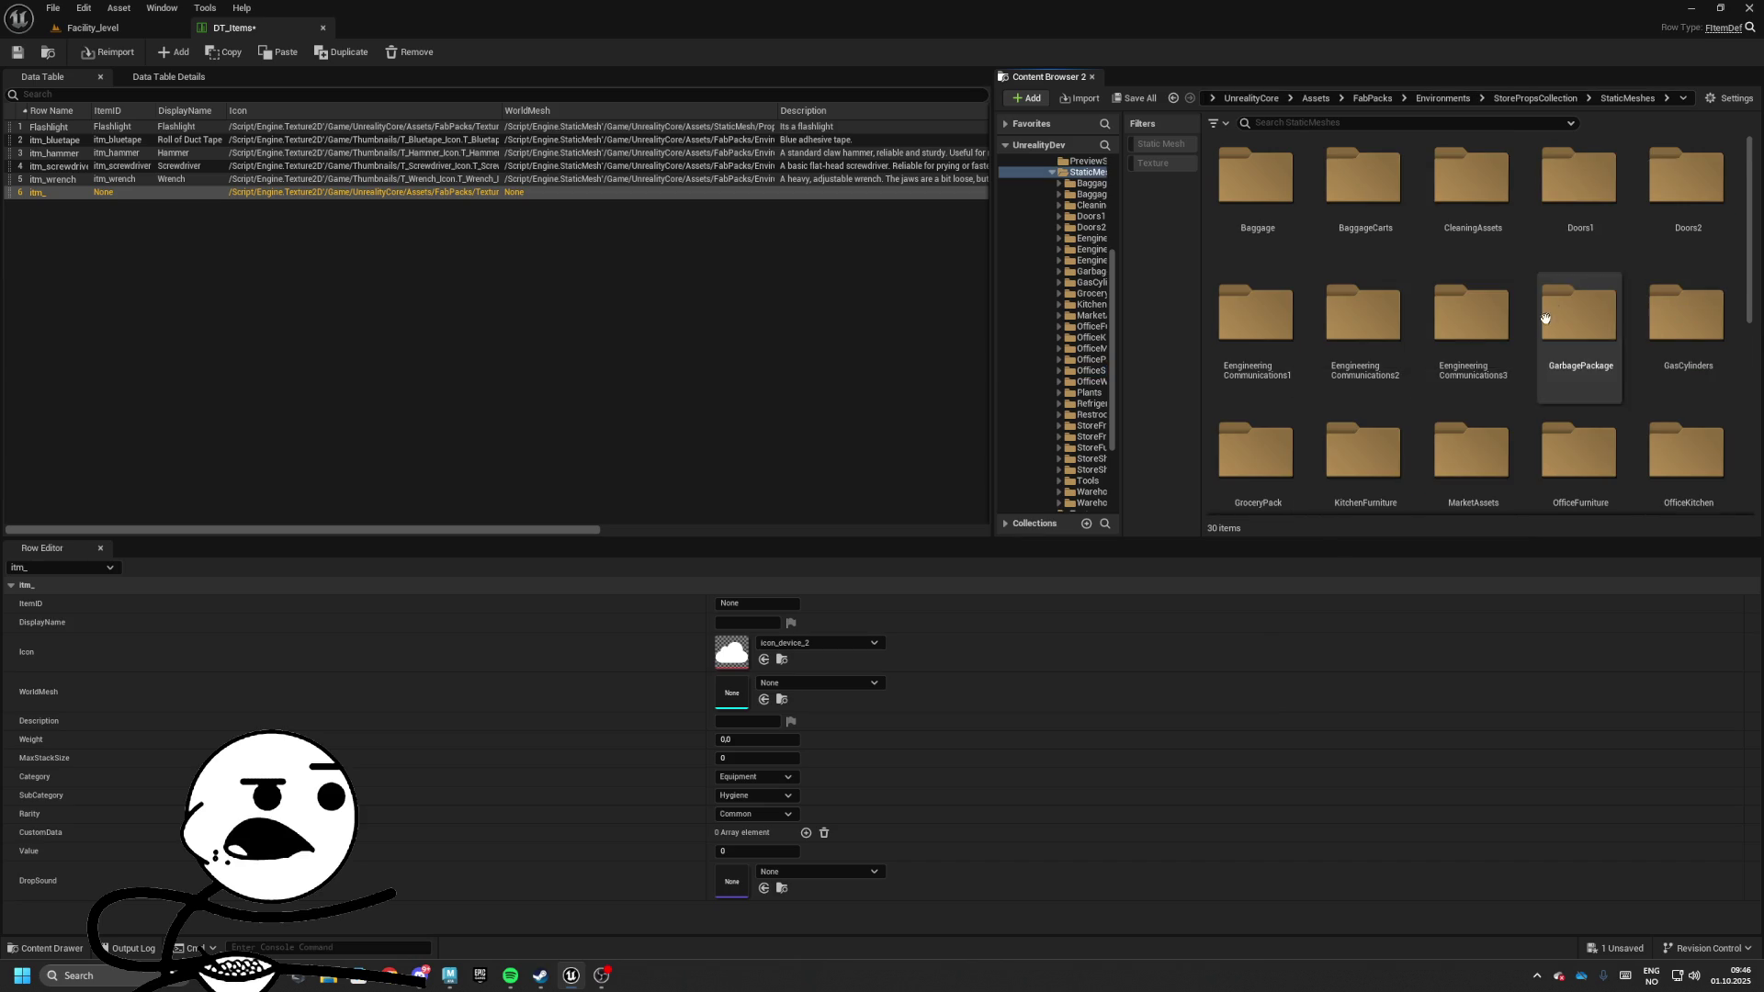
Check the EengineeringCommunications1 and 3, GroceryPack, MarketAssets and EengineeringCommunications2 folders for a toolbox
double_click(1281, 331)
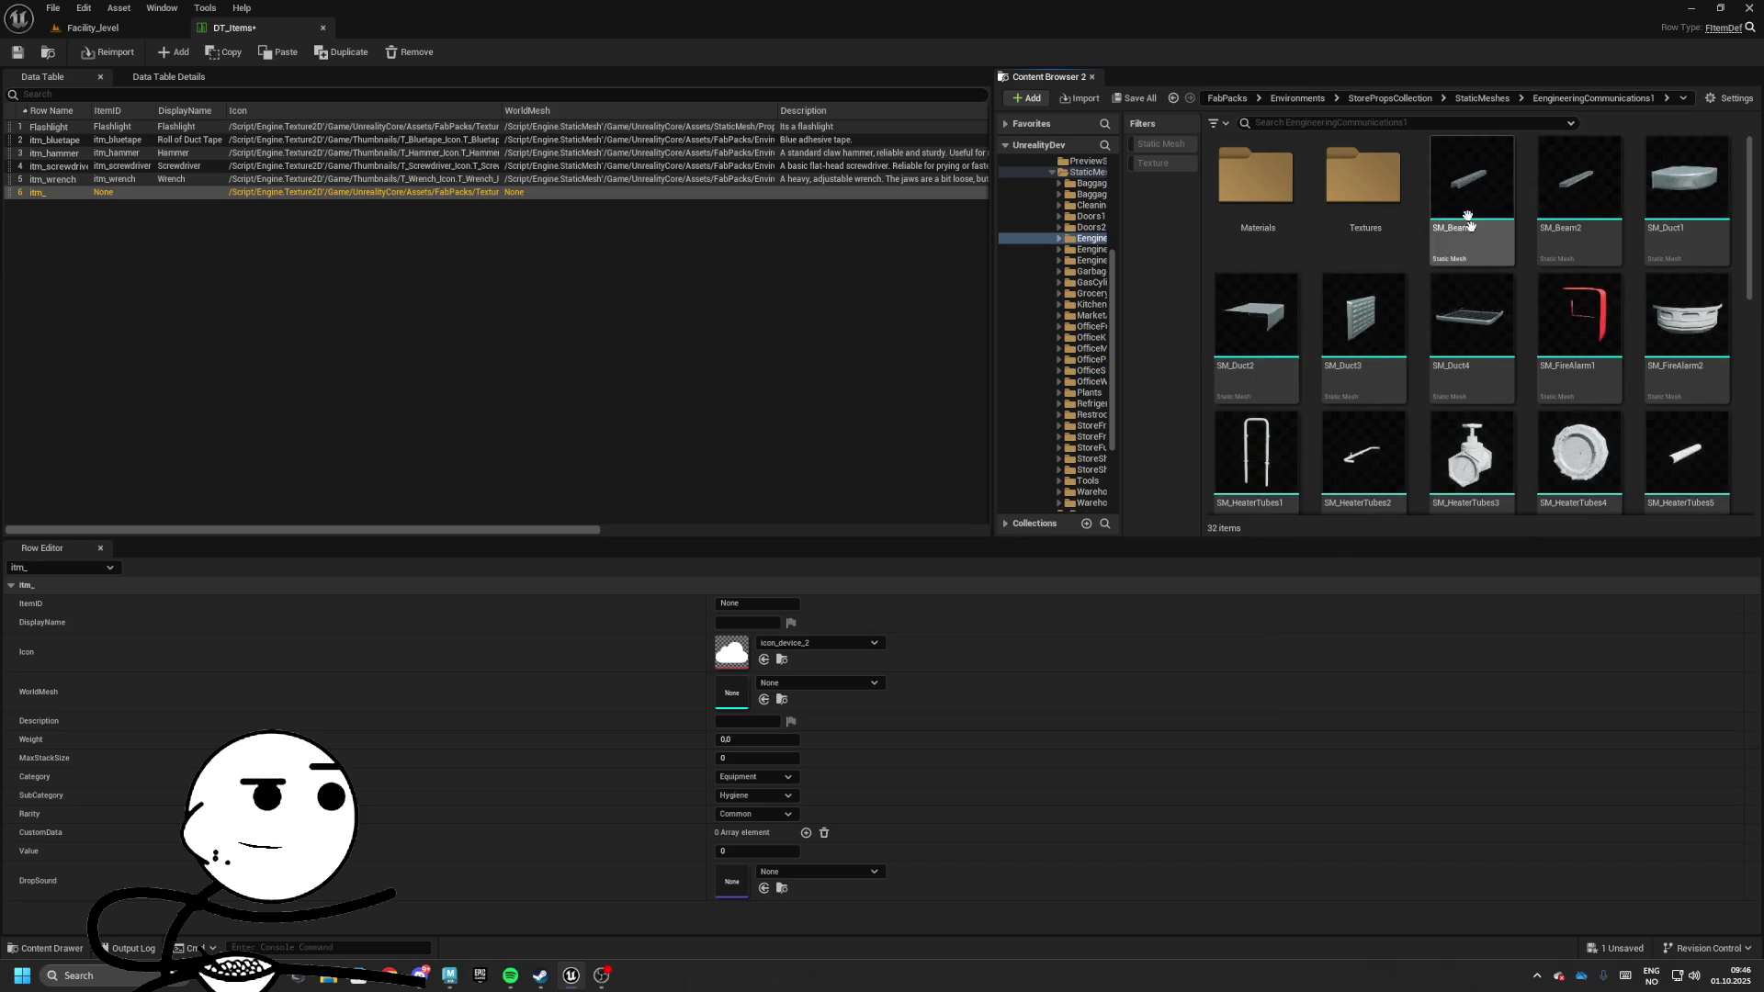
scroll(1486, 301, down, 1)
scroll(1485, 302, down, 5)
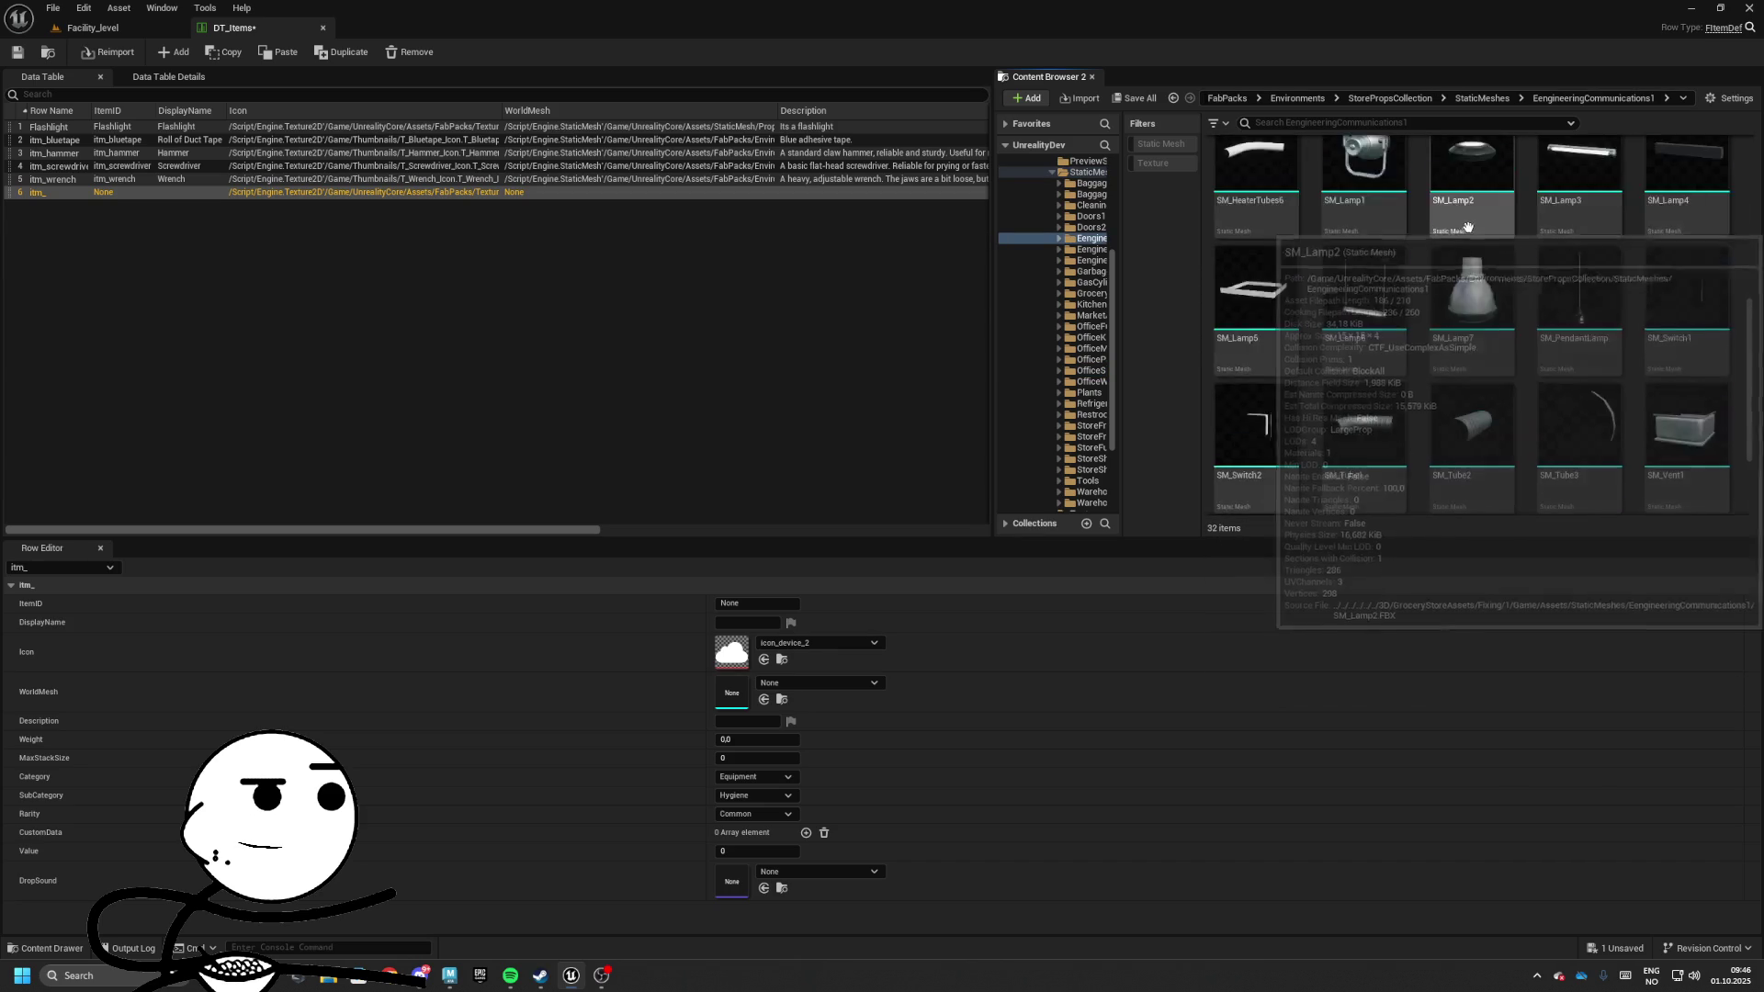
scroll(1465, 138, up, 3)
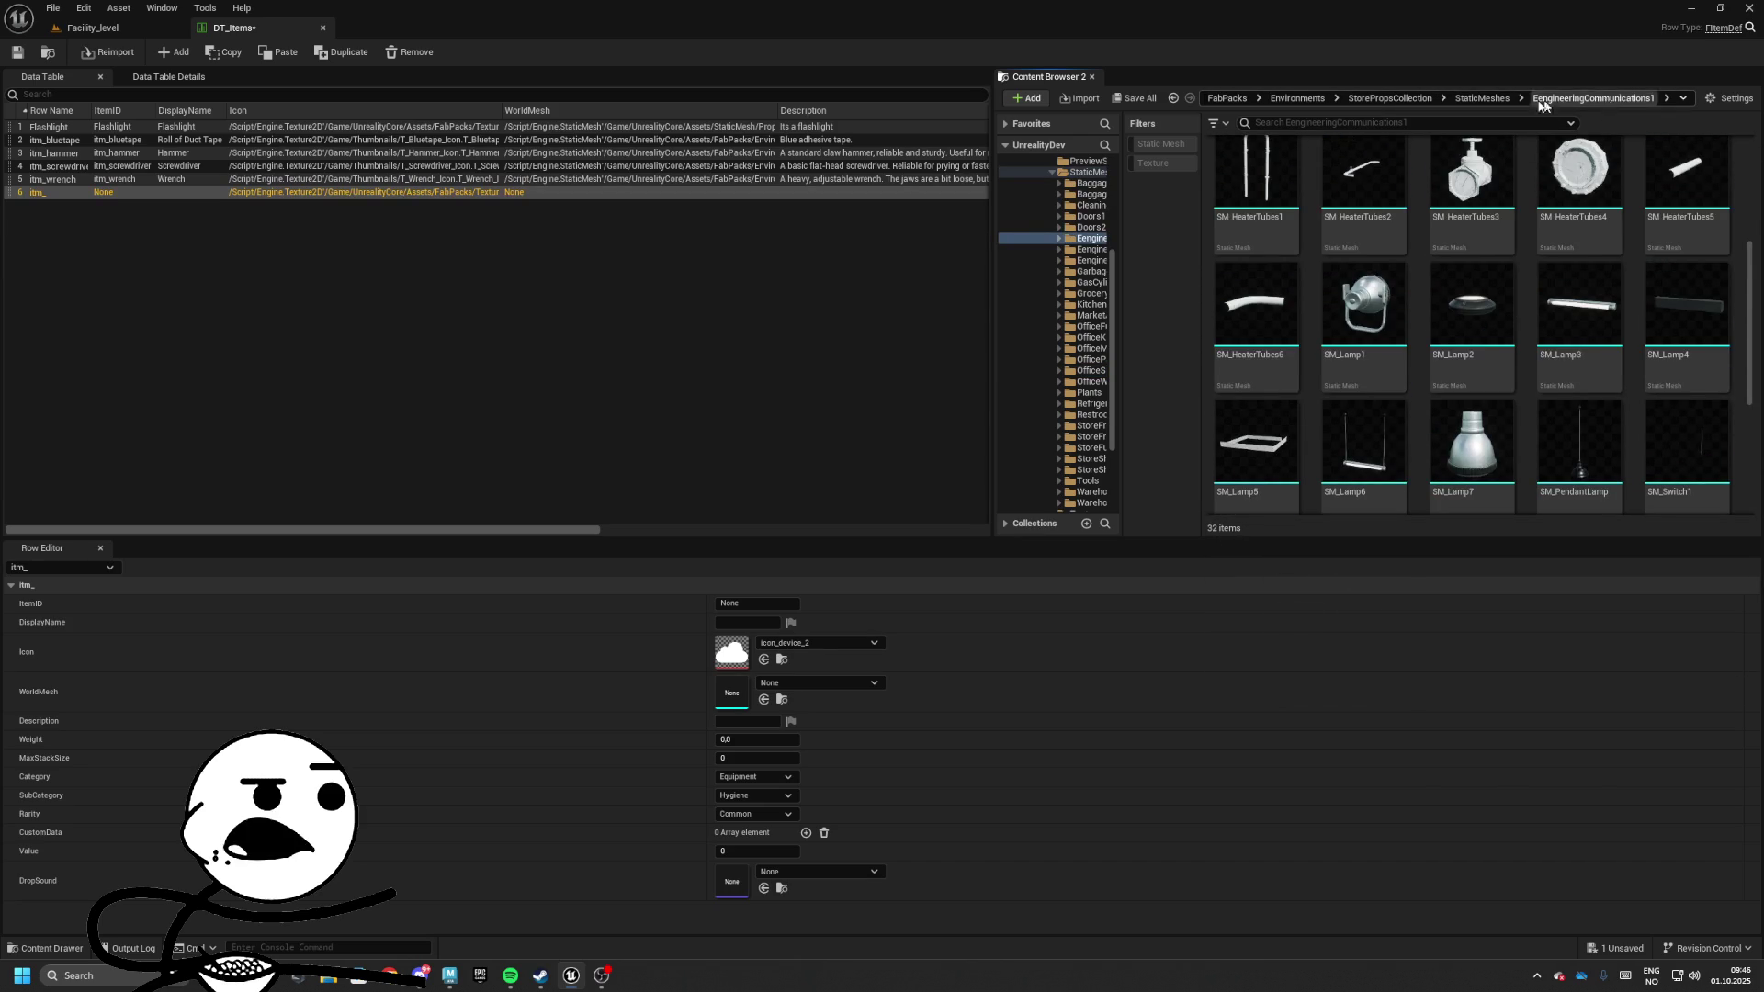
click(1482, 99)
scroll(1474, 230, up, 1)
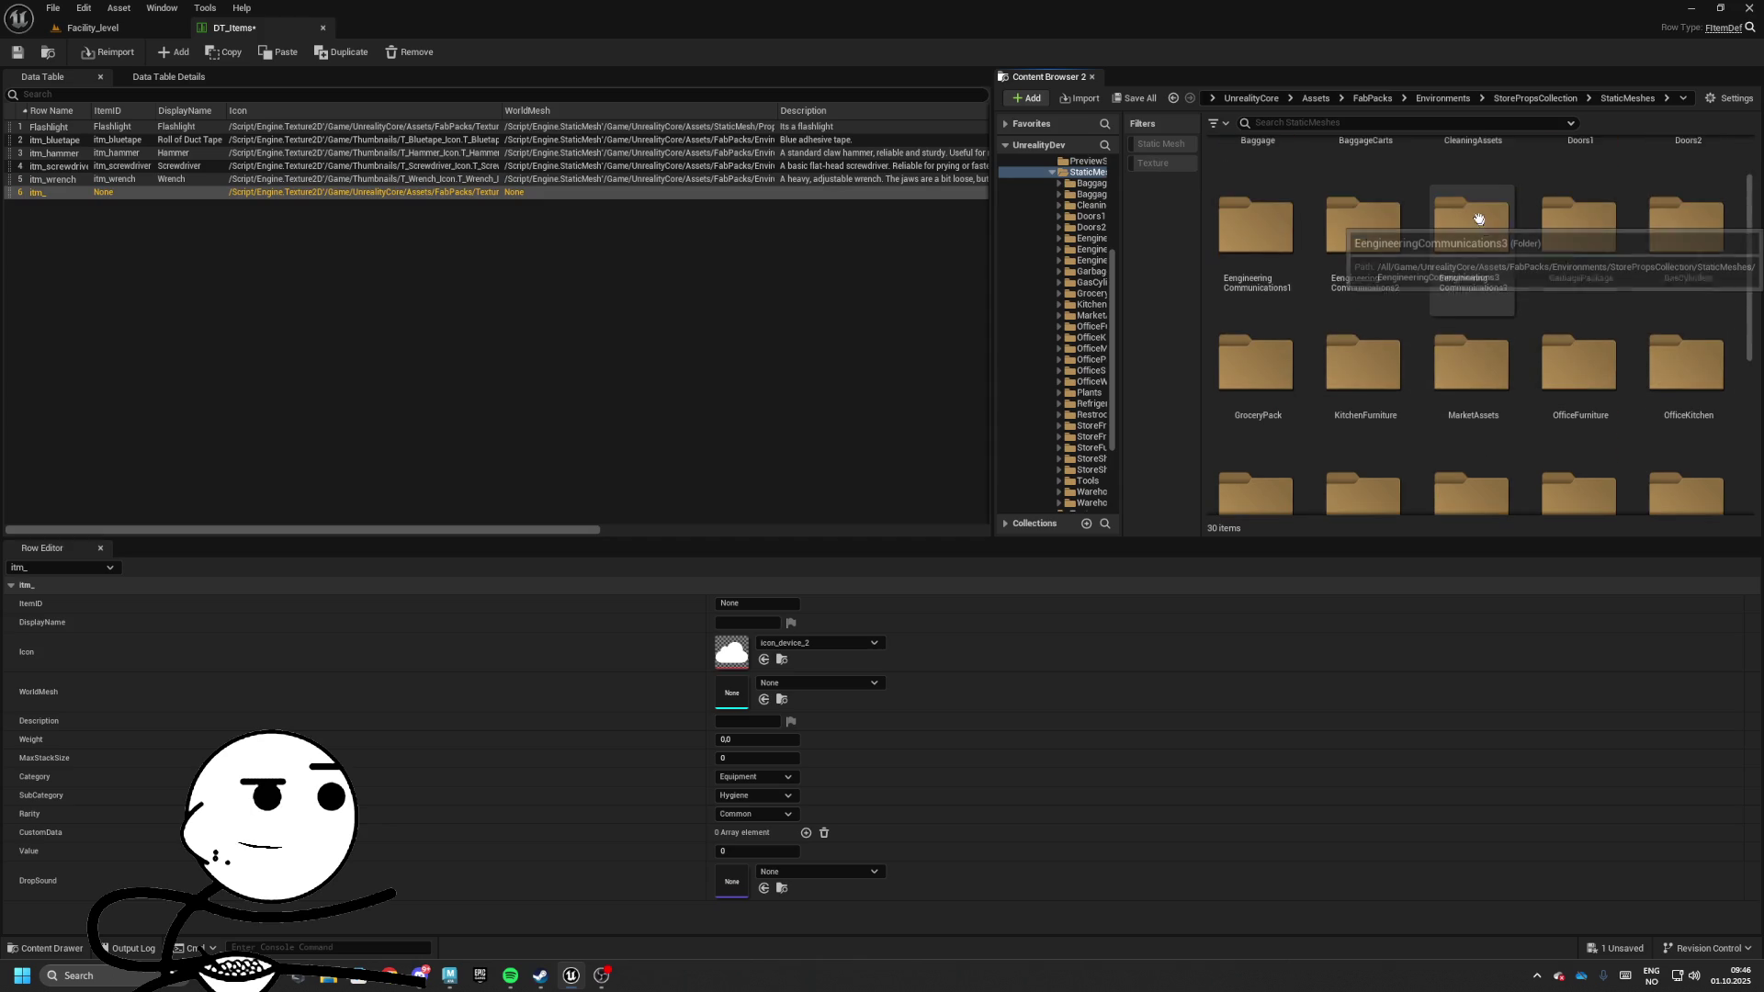
double_click(1478, 219)
scroll(1451, 234, up, 1)
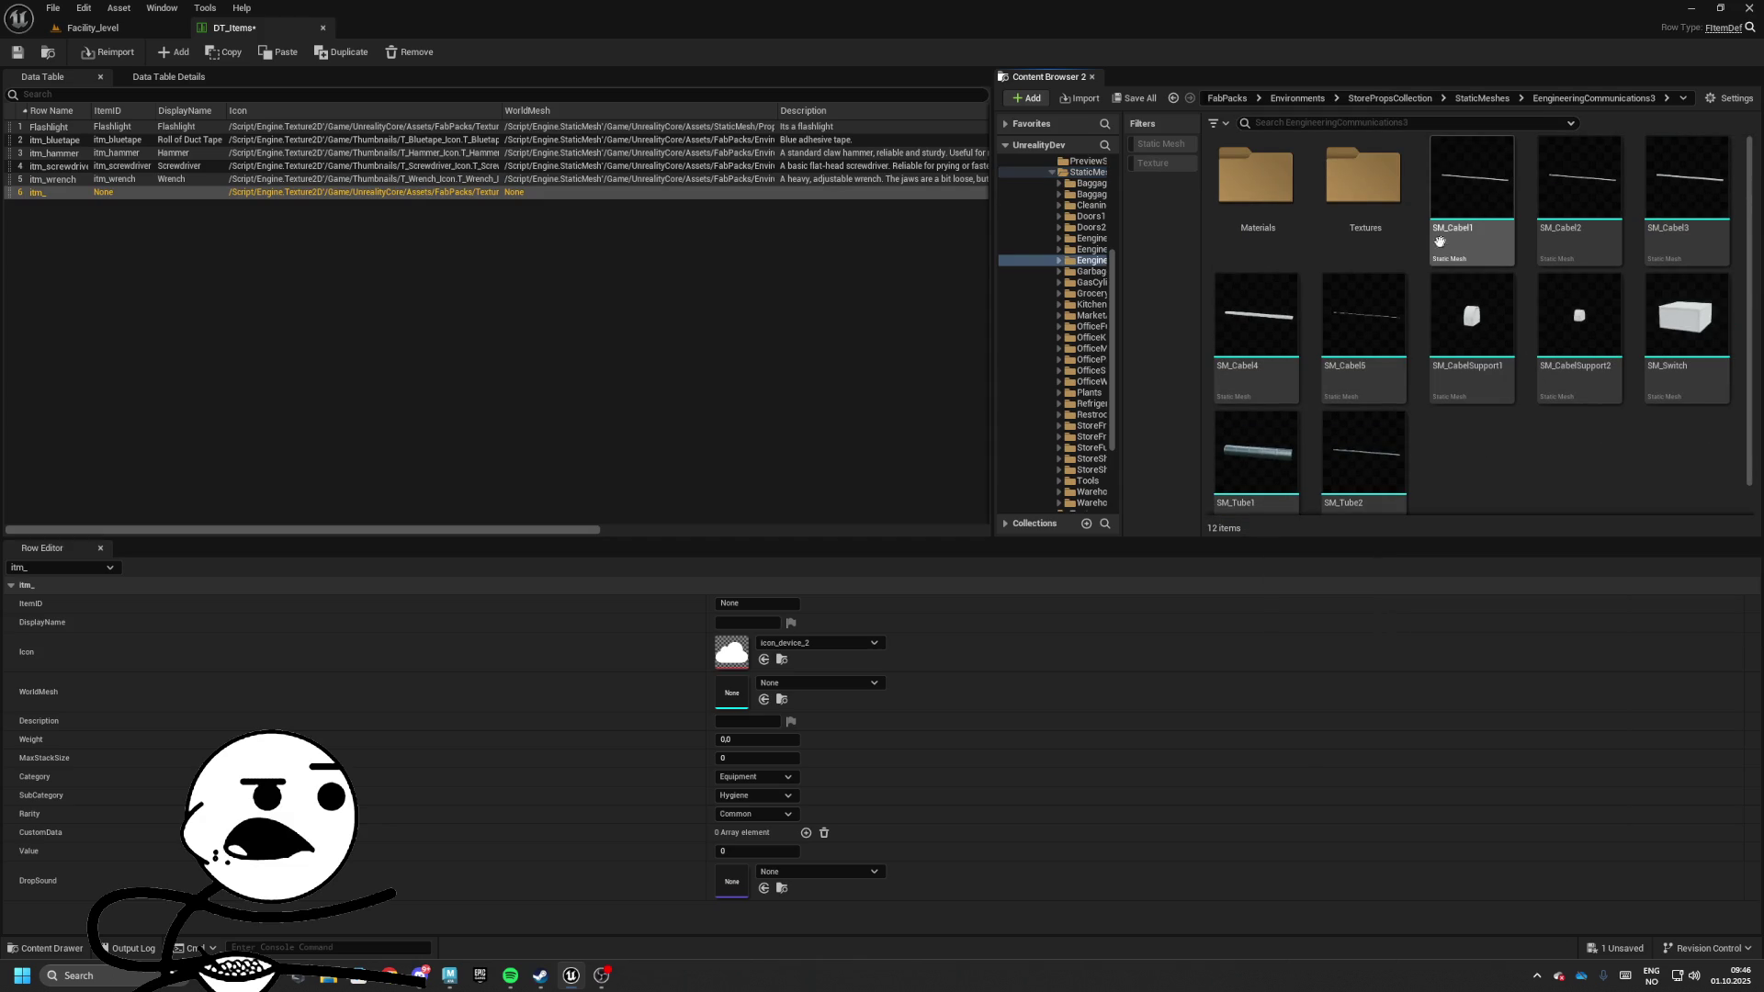
click(1465, 100)
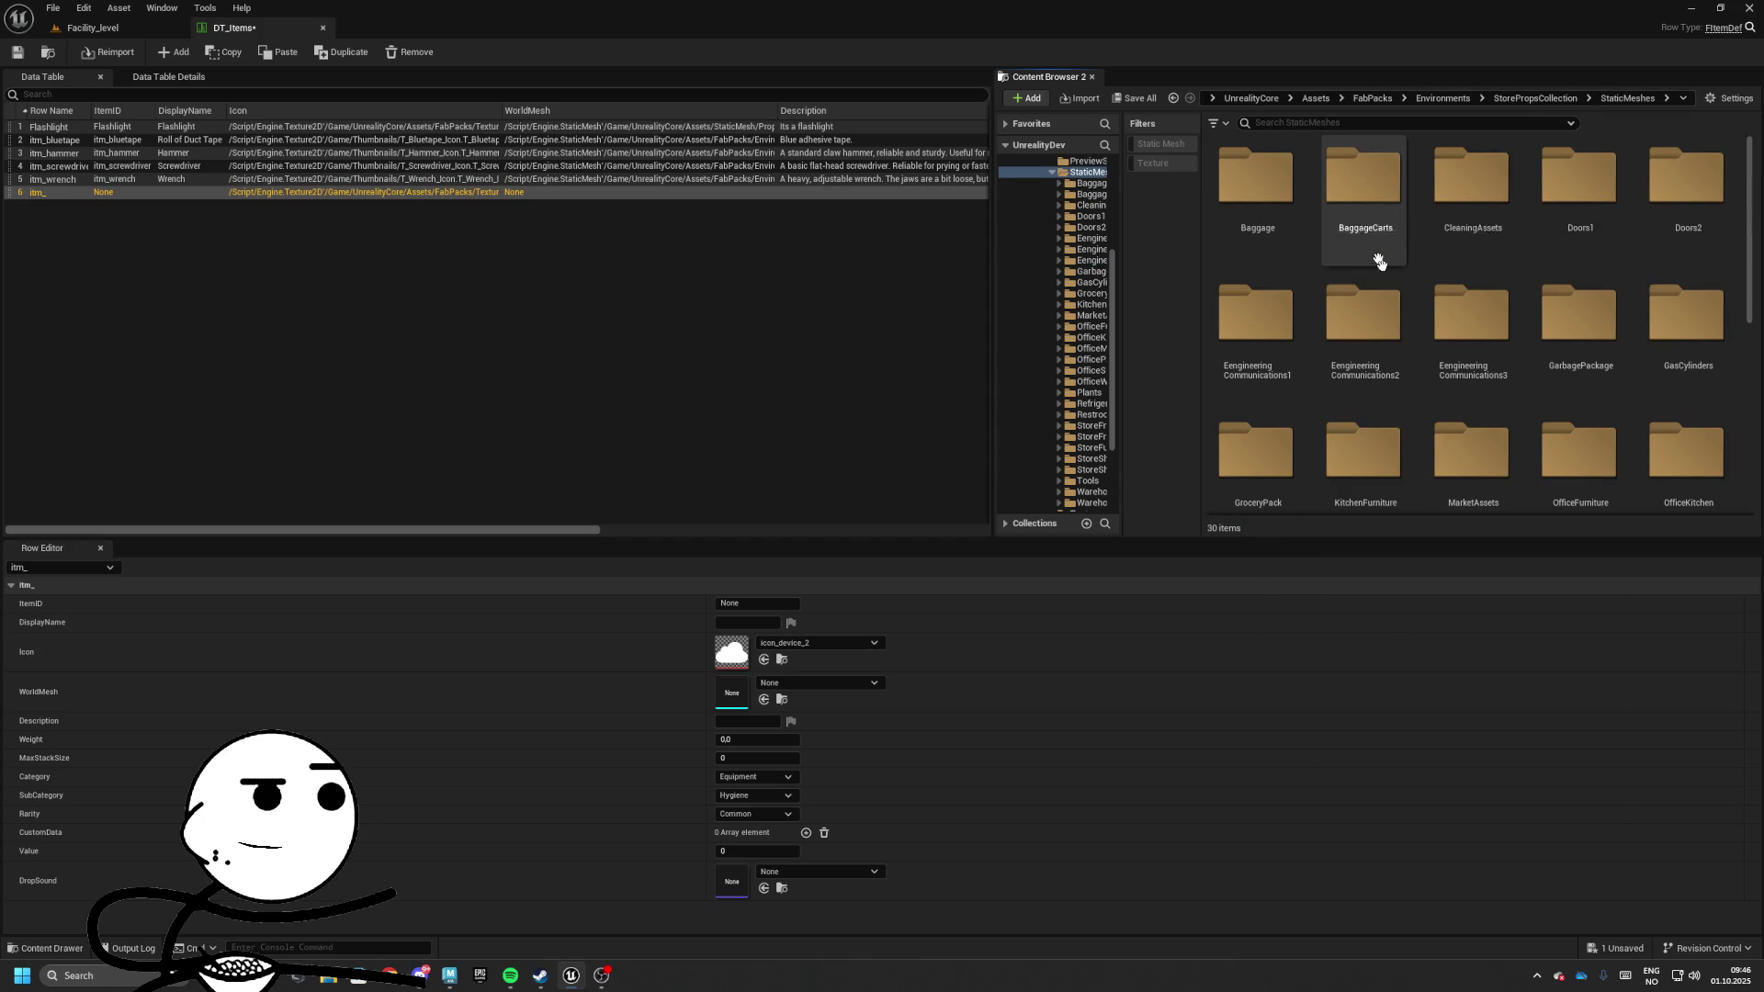
scroll(1378, 262, down, 1)
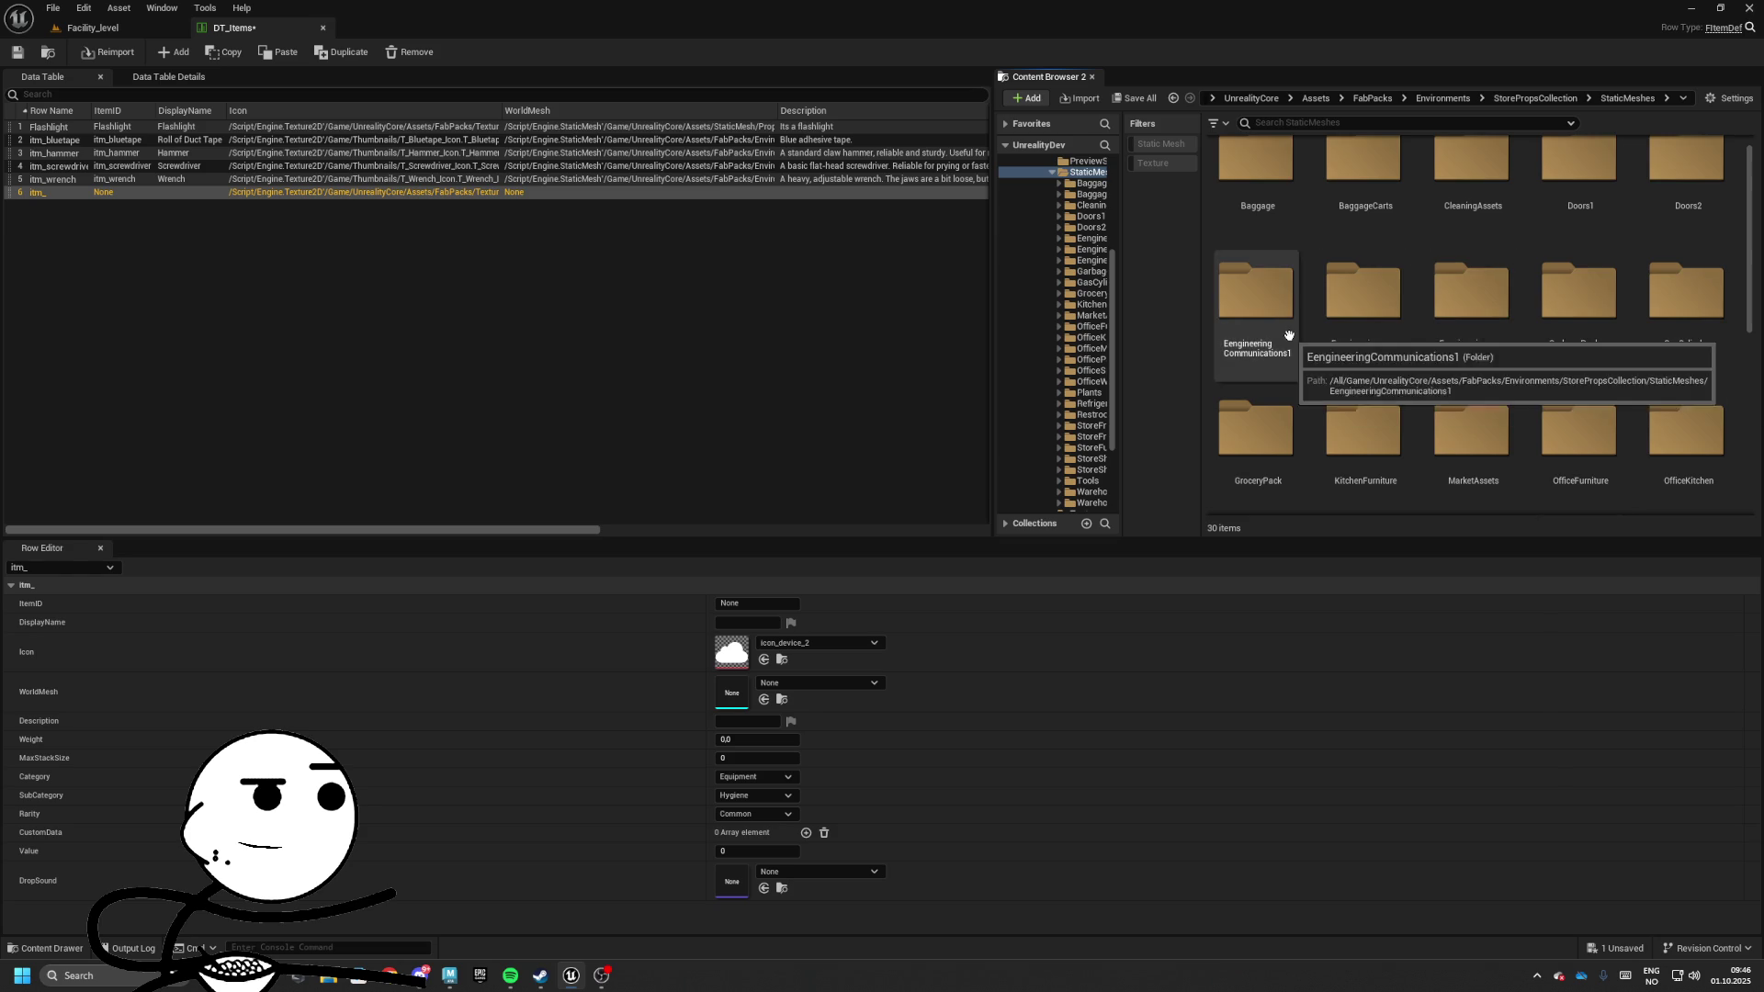
scroll(1477, 385, down, 2)
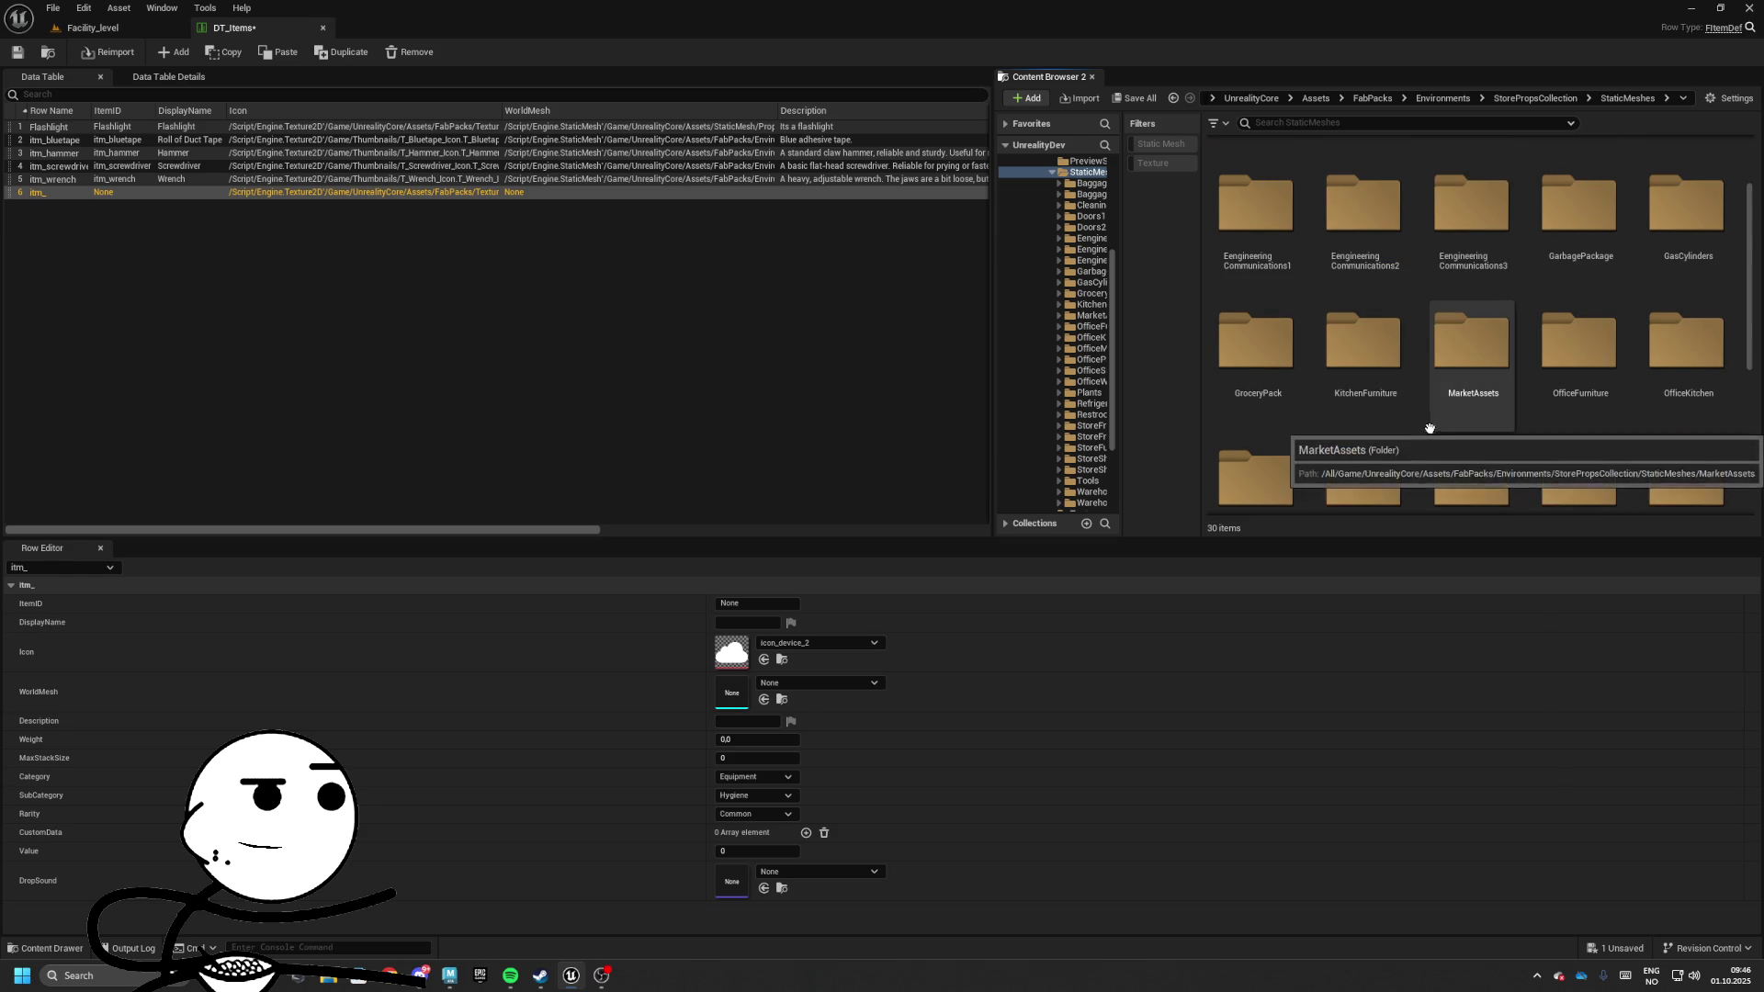
click(1276, 290)
double_click(1270, 374)
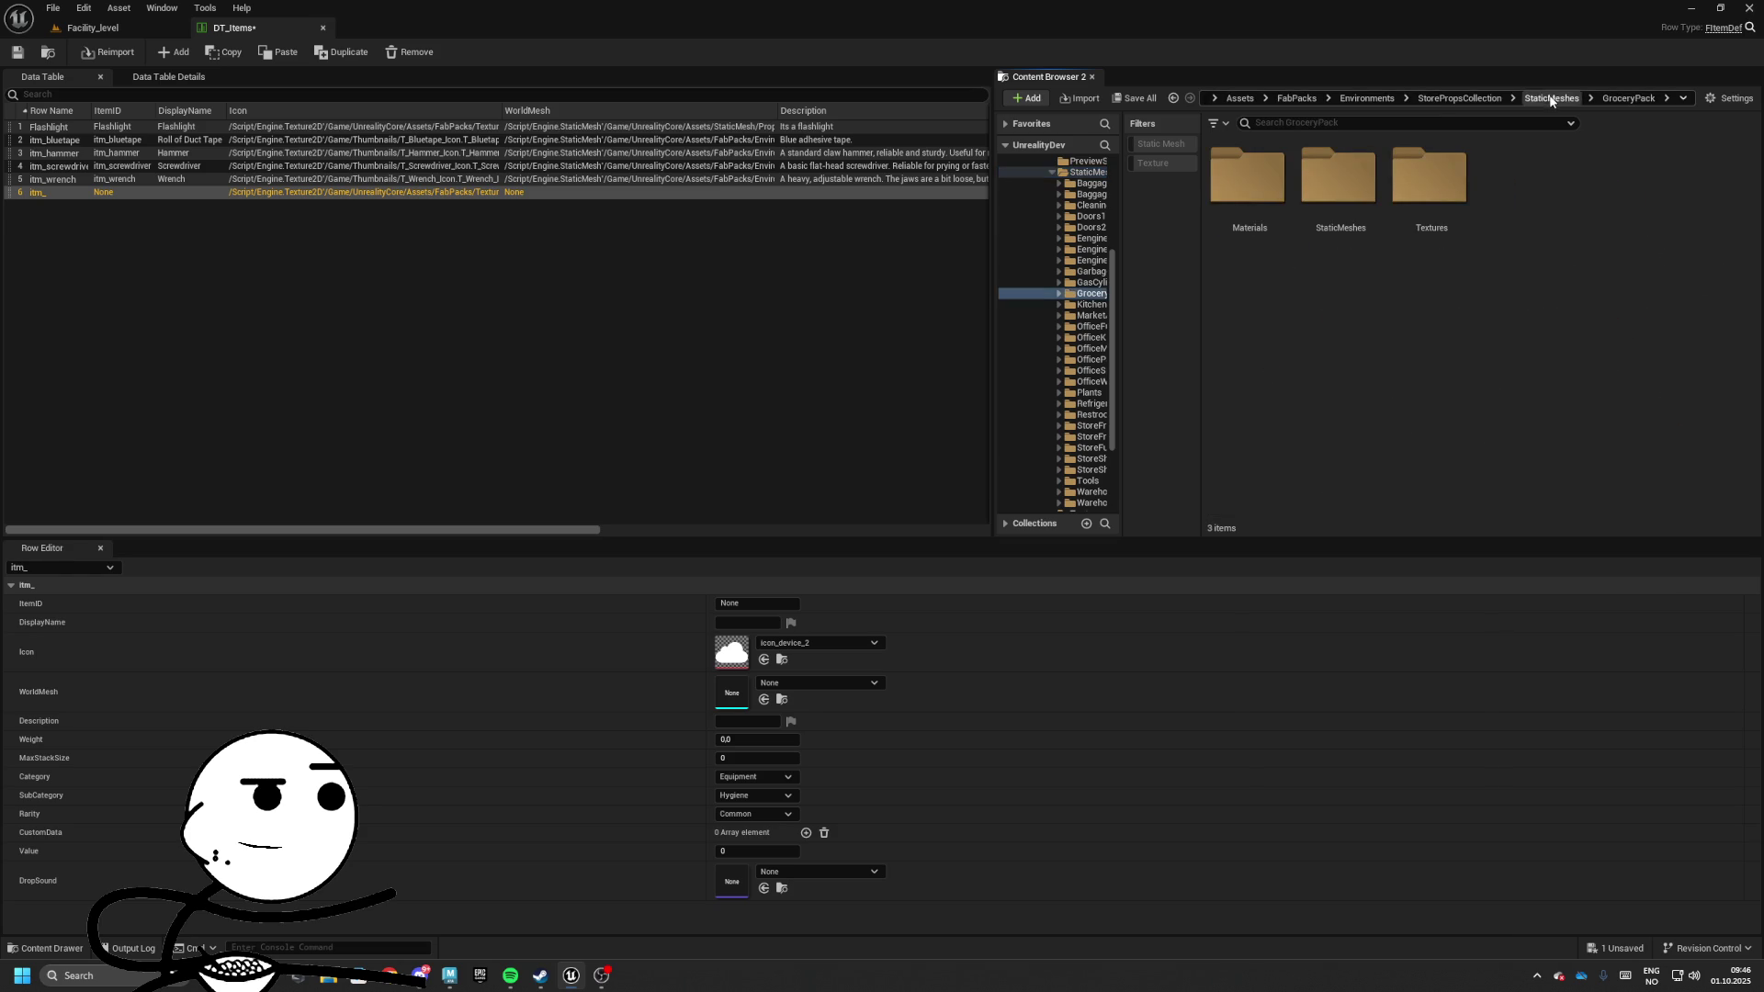
click(1551, 100)
double_click(1251, 366)
scroll(1531, 350, down, 2)
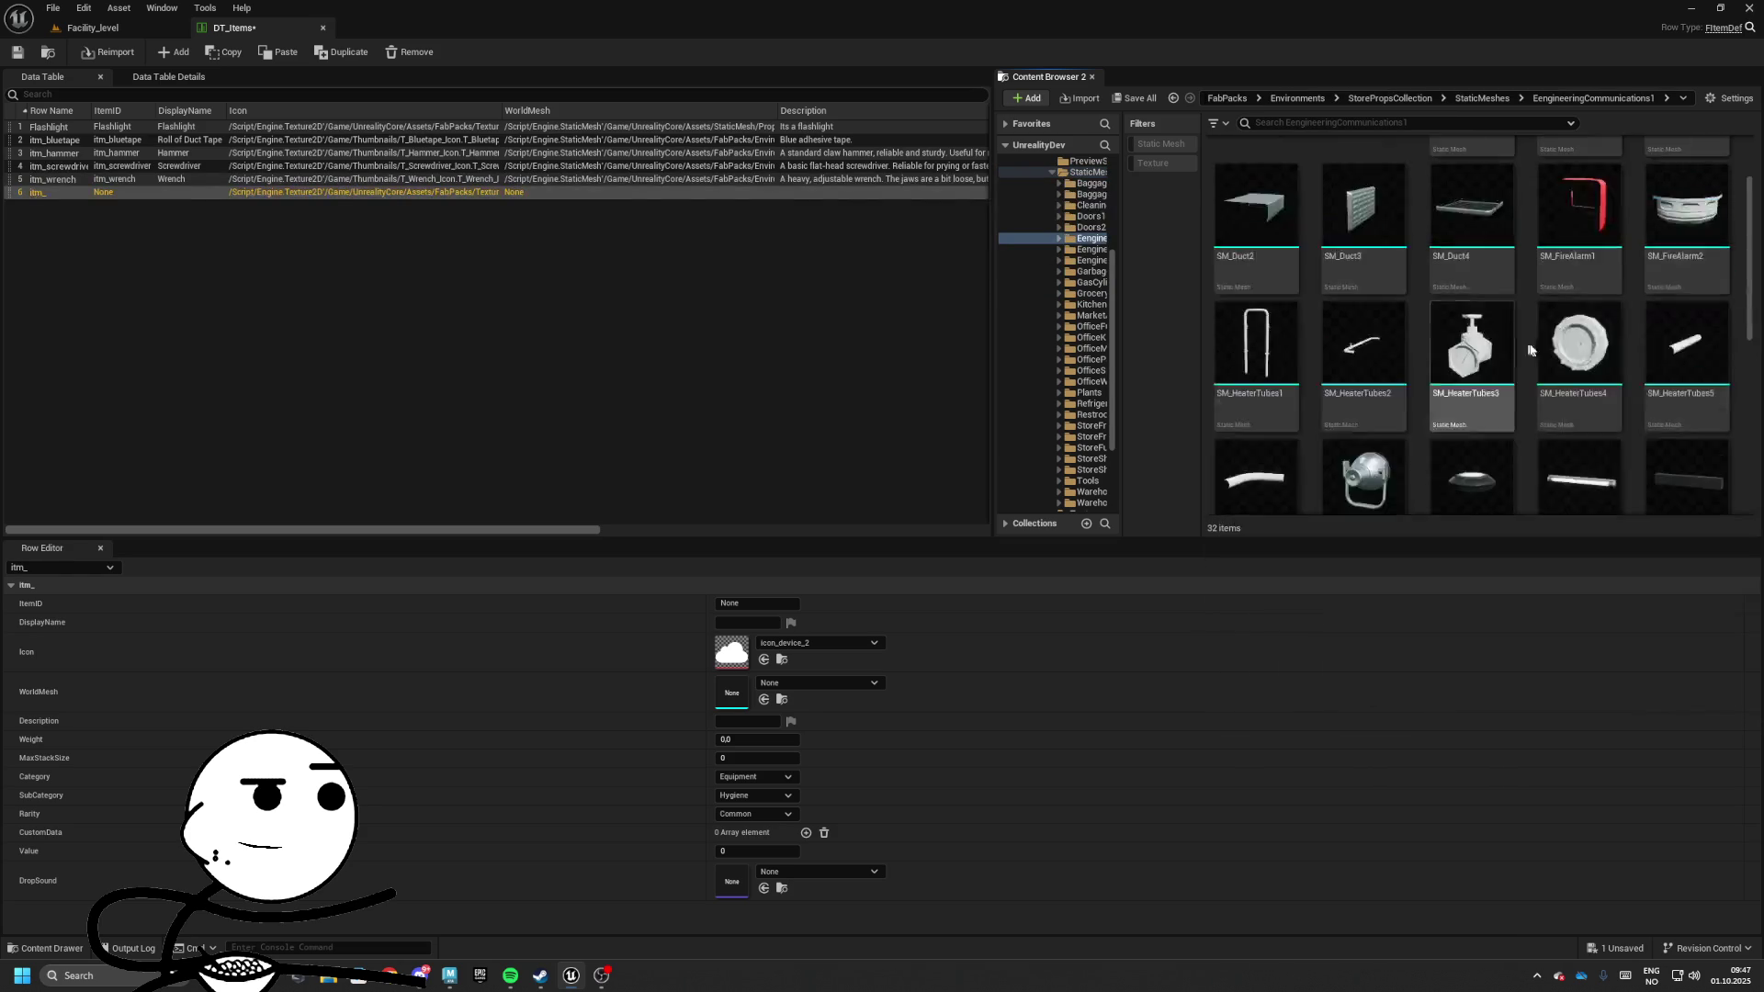
scroll(1529, 350, down, 5)
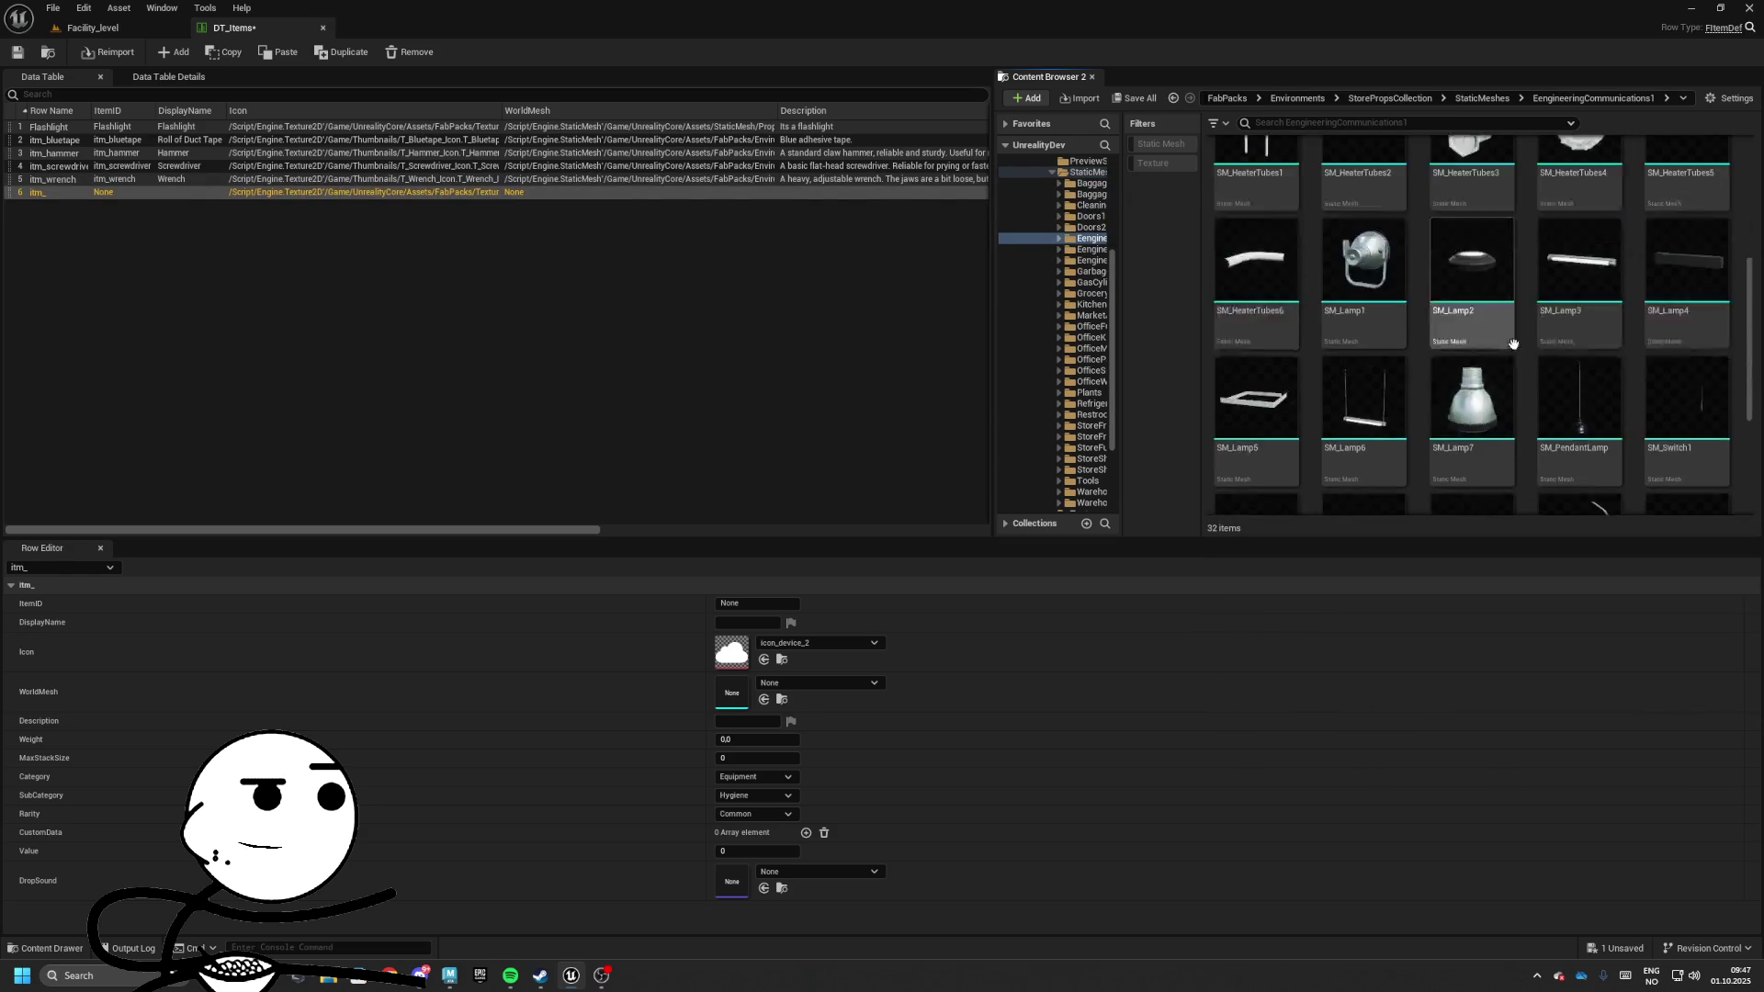
click(1464, 97)
scroll(1448, 345, down, 1)
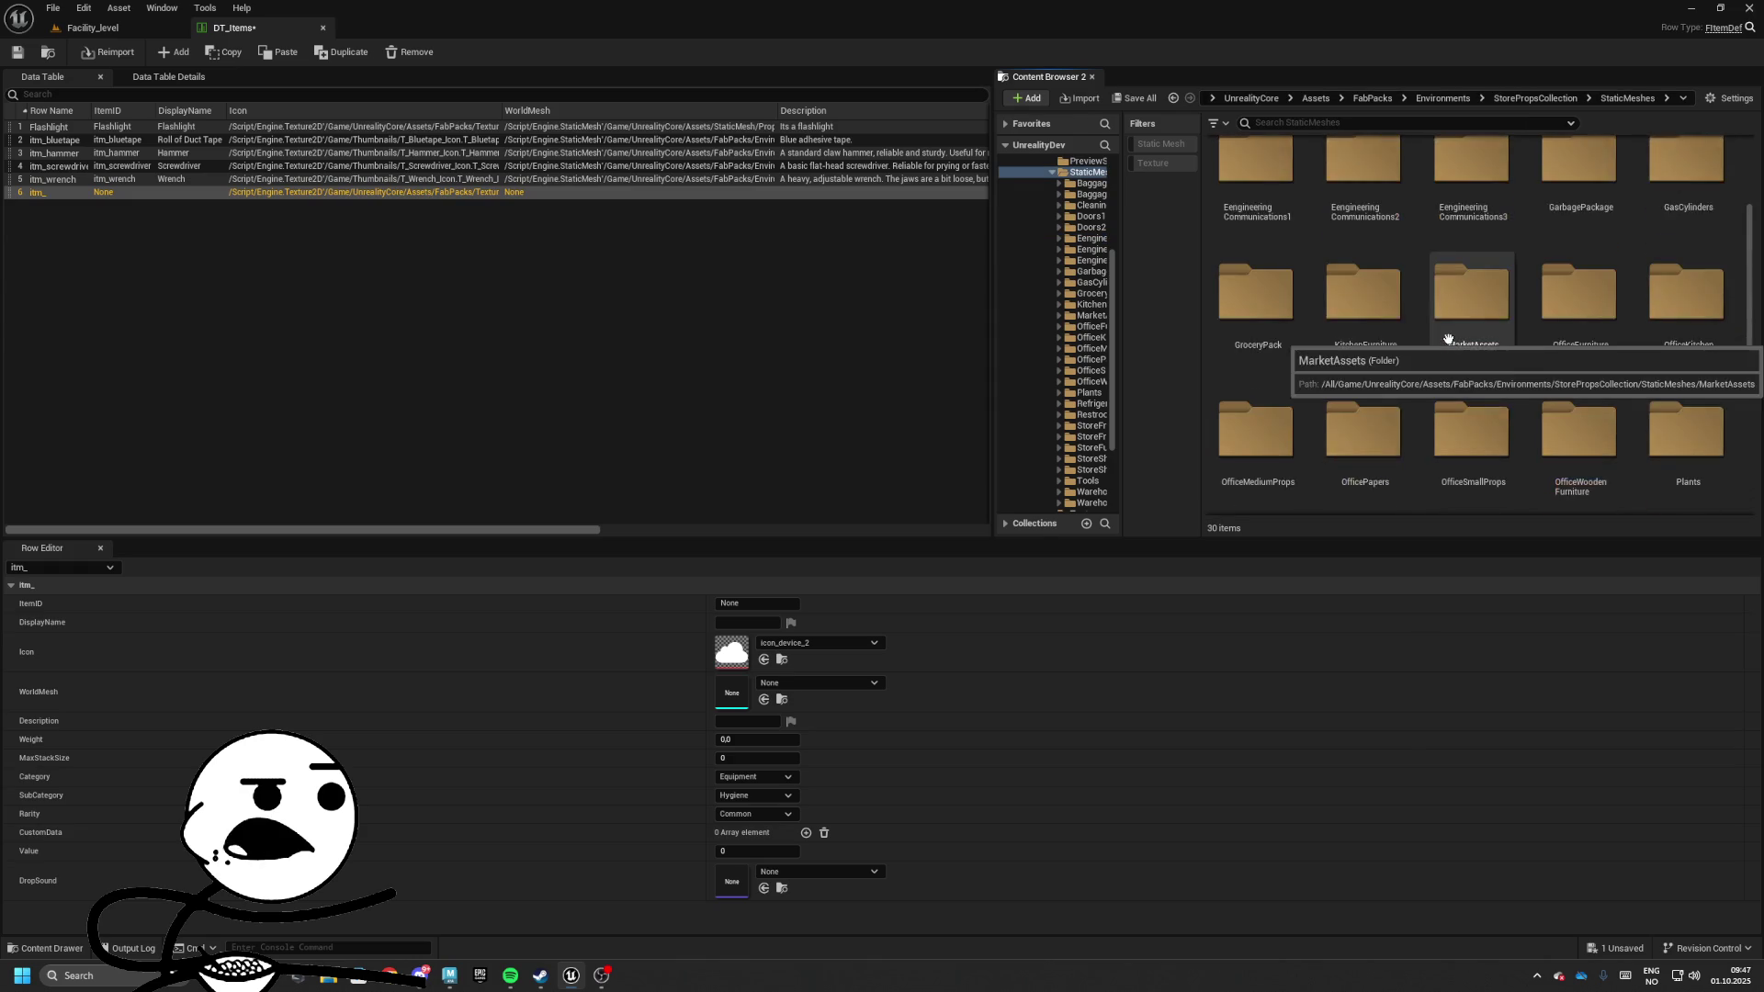
double_click(1449, 340)
click(1469, 98)
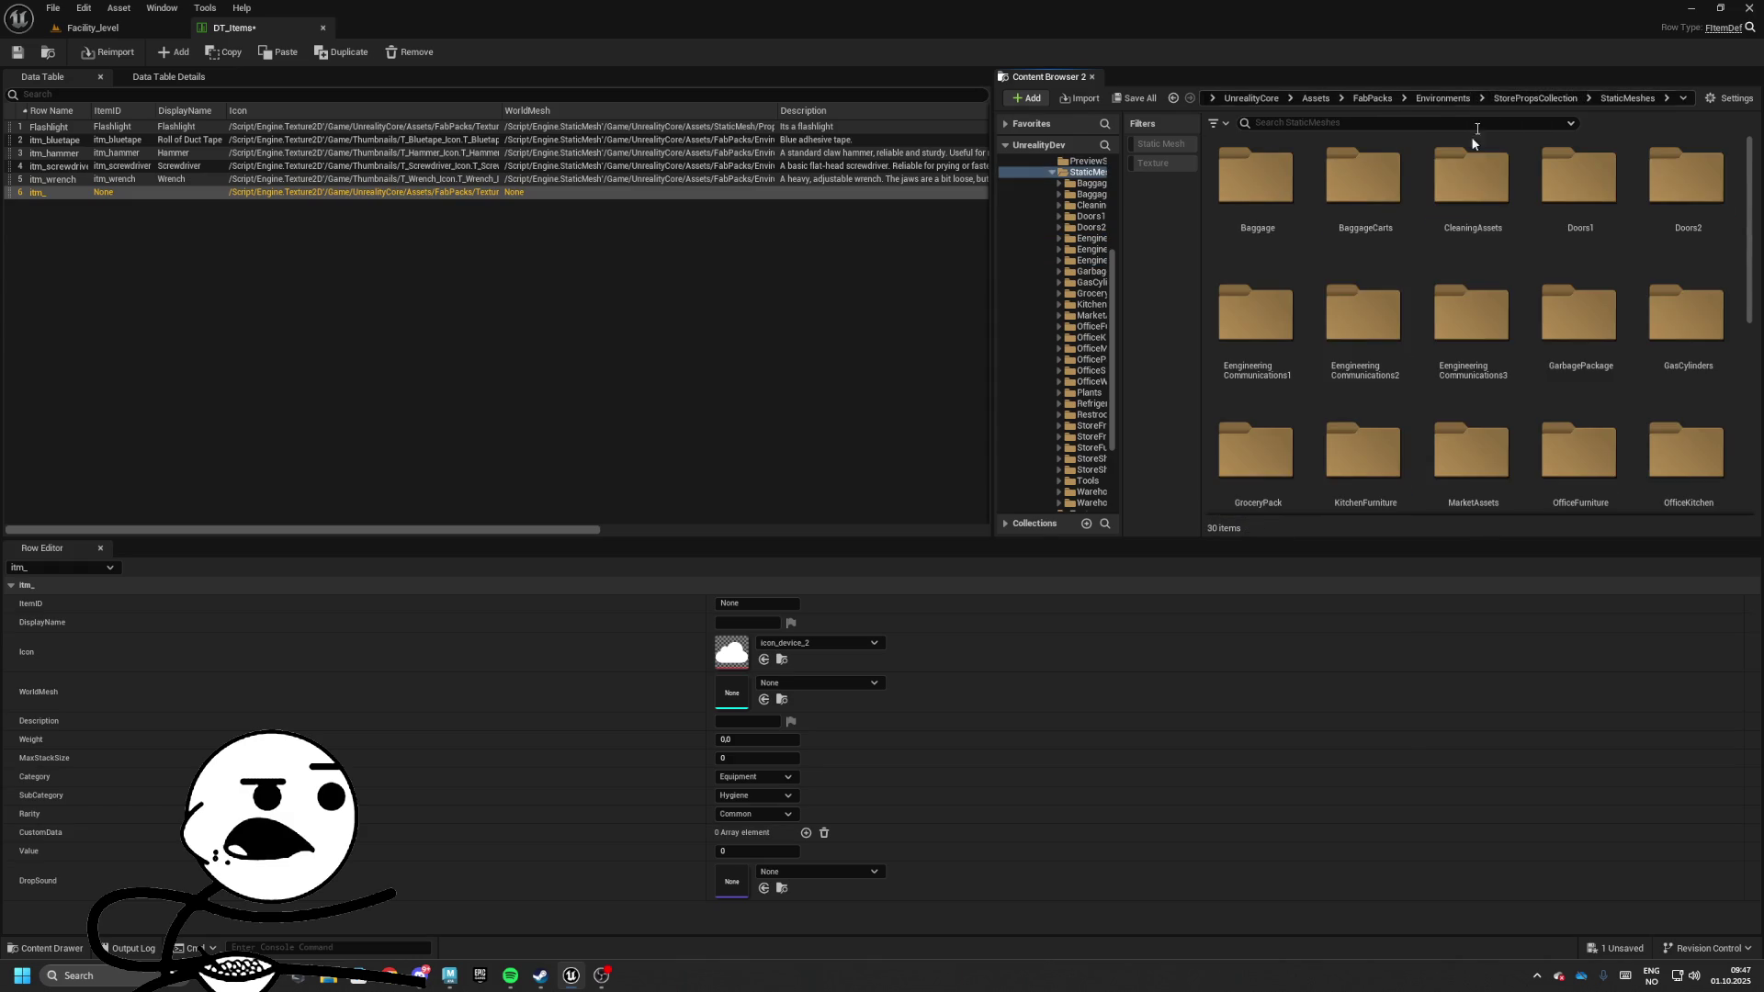
double_click(1361, 322)
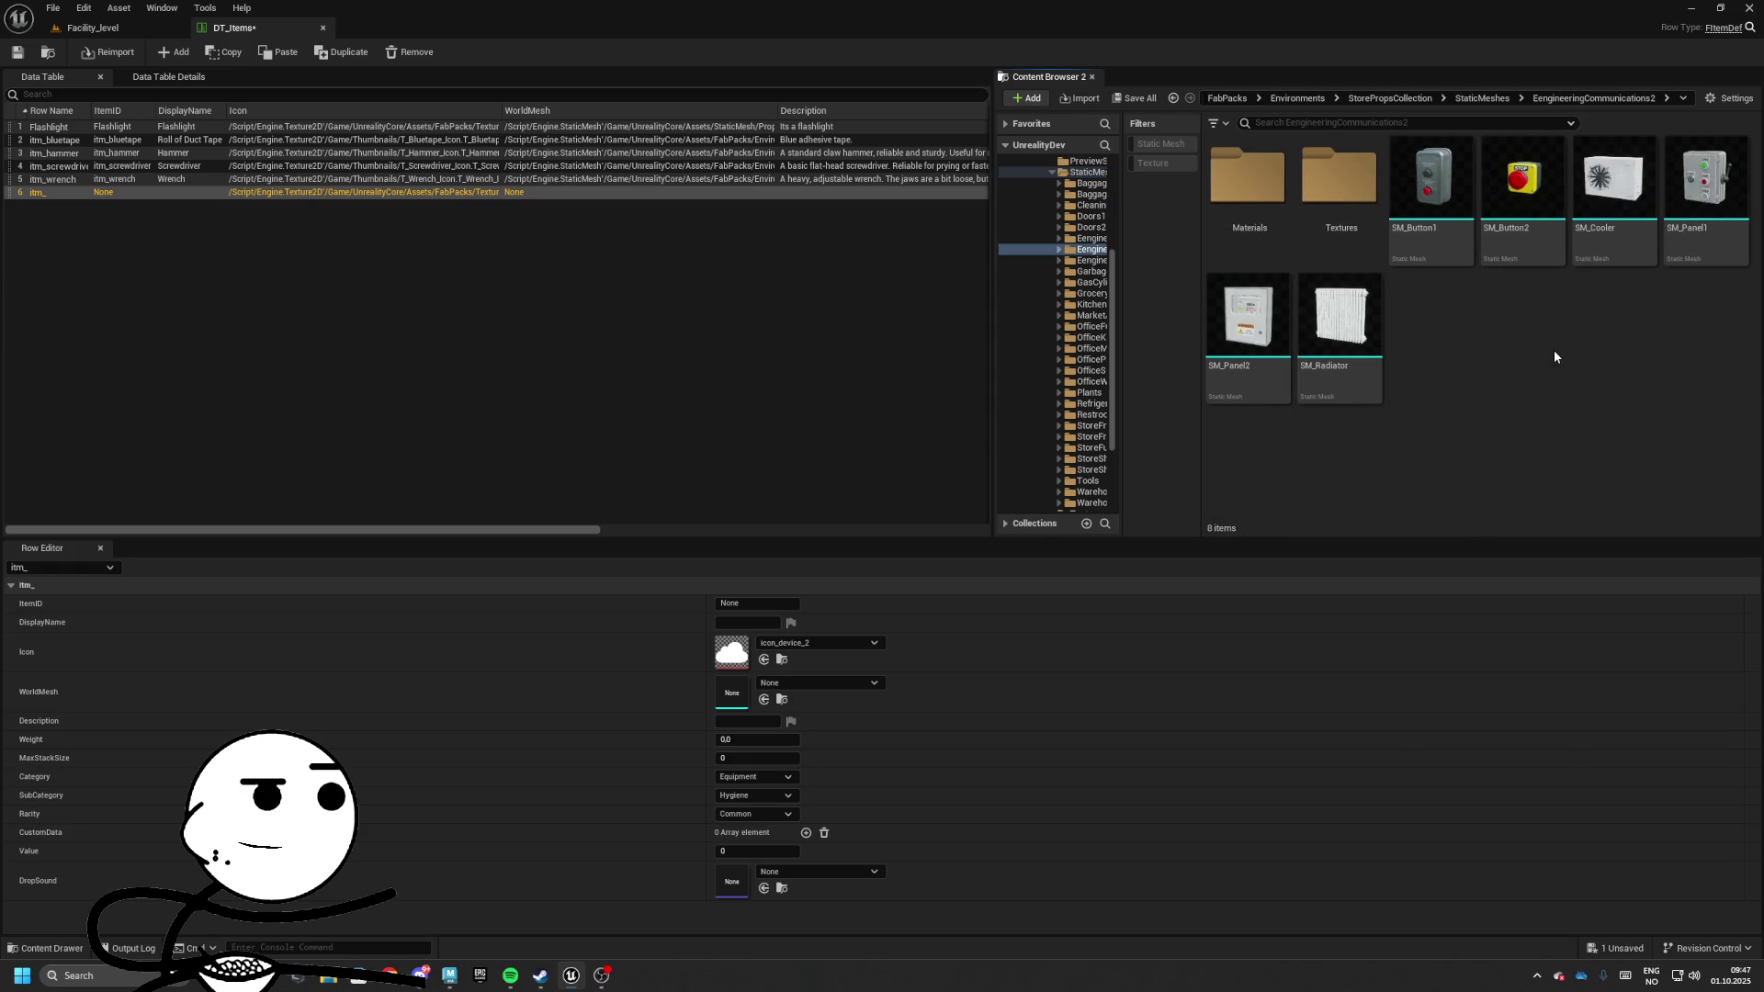
Look through GasCylinders and StoreFurniture, then open the Tools folder holding SM_Toolbox
mouse_move(1265, 324)
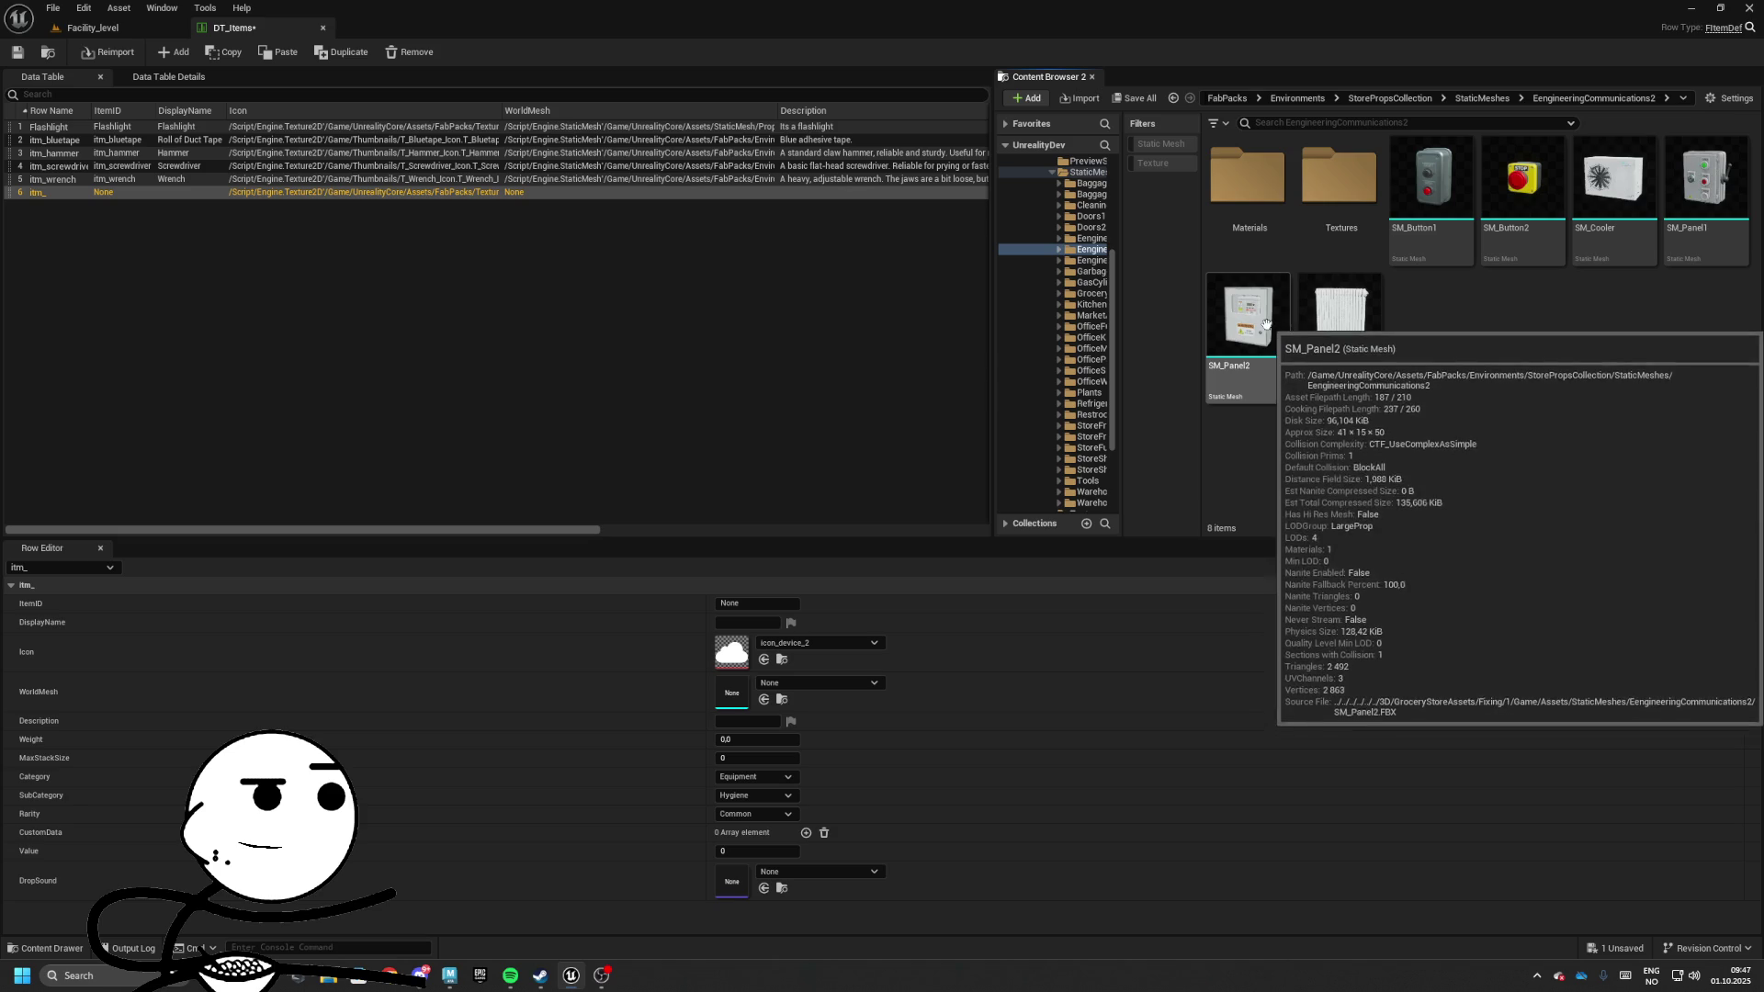
click(1504, 99)
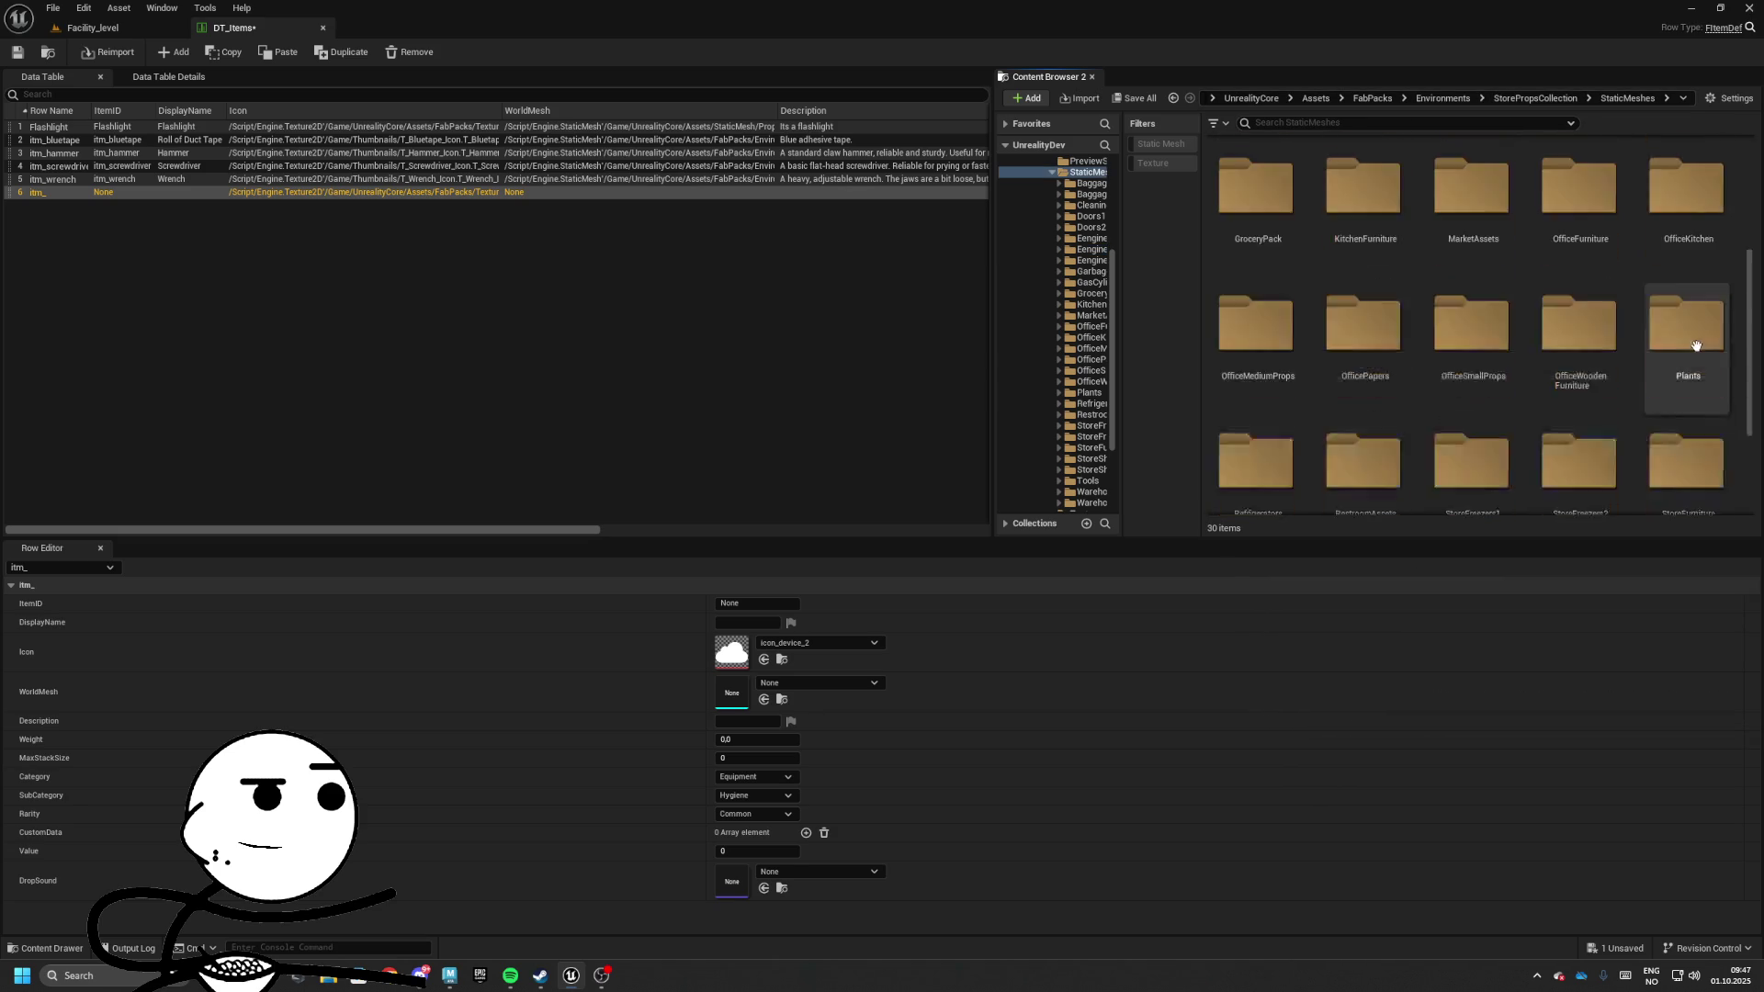
scroll(1696, 346, up, 2)
double_click(1687, 188)
mouse_move(1487, 154)
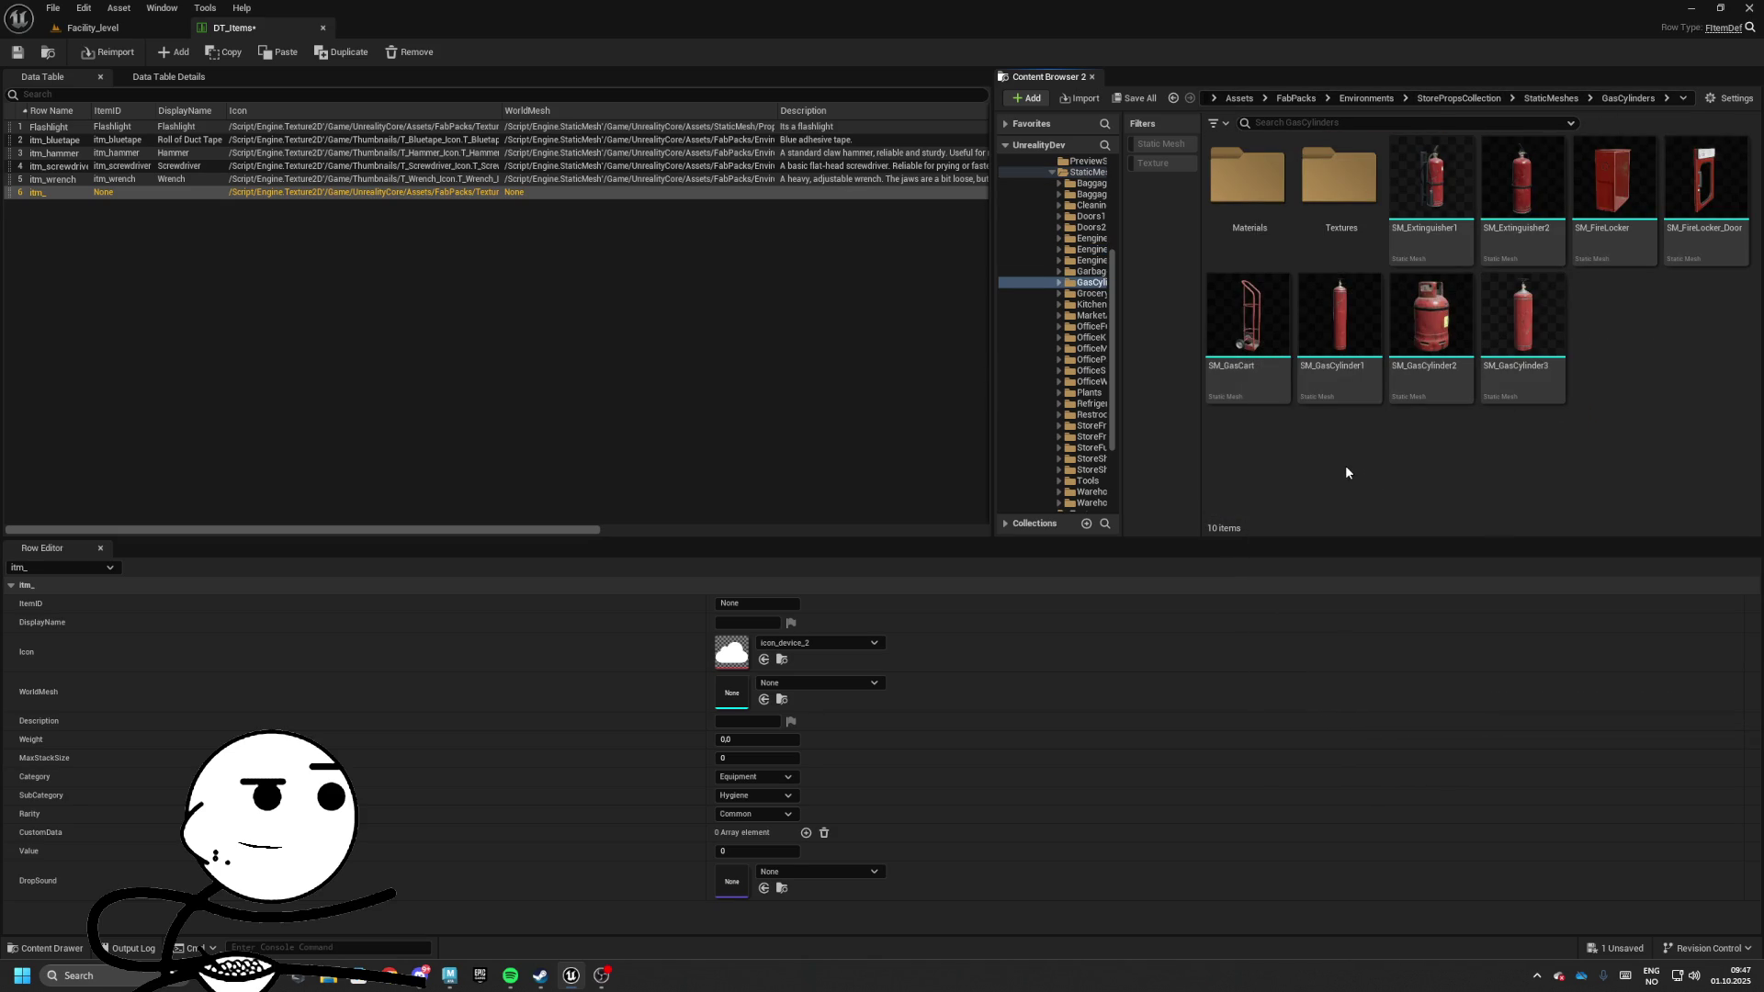
click(1550, 98)
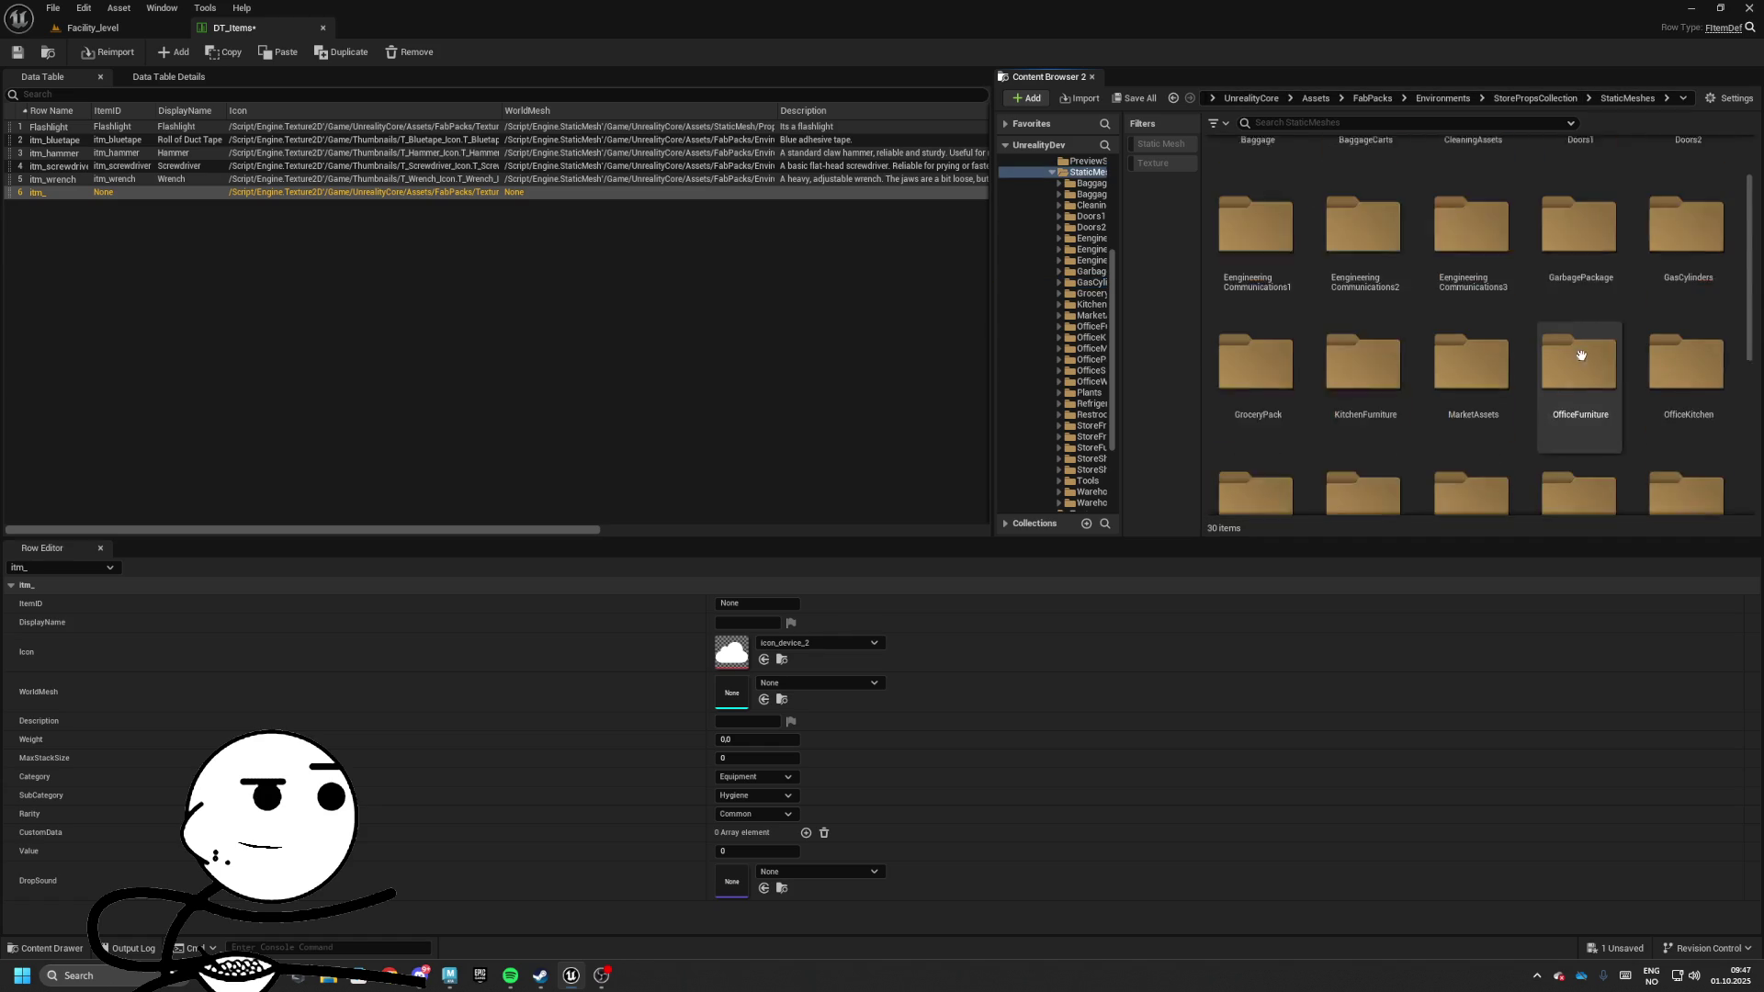
scroll(1653, 395, down, 2)
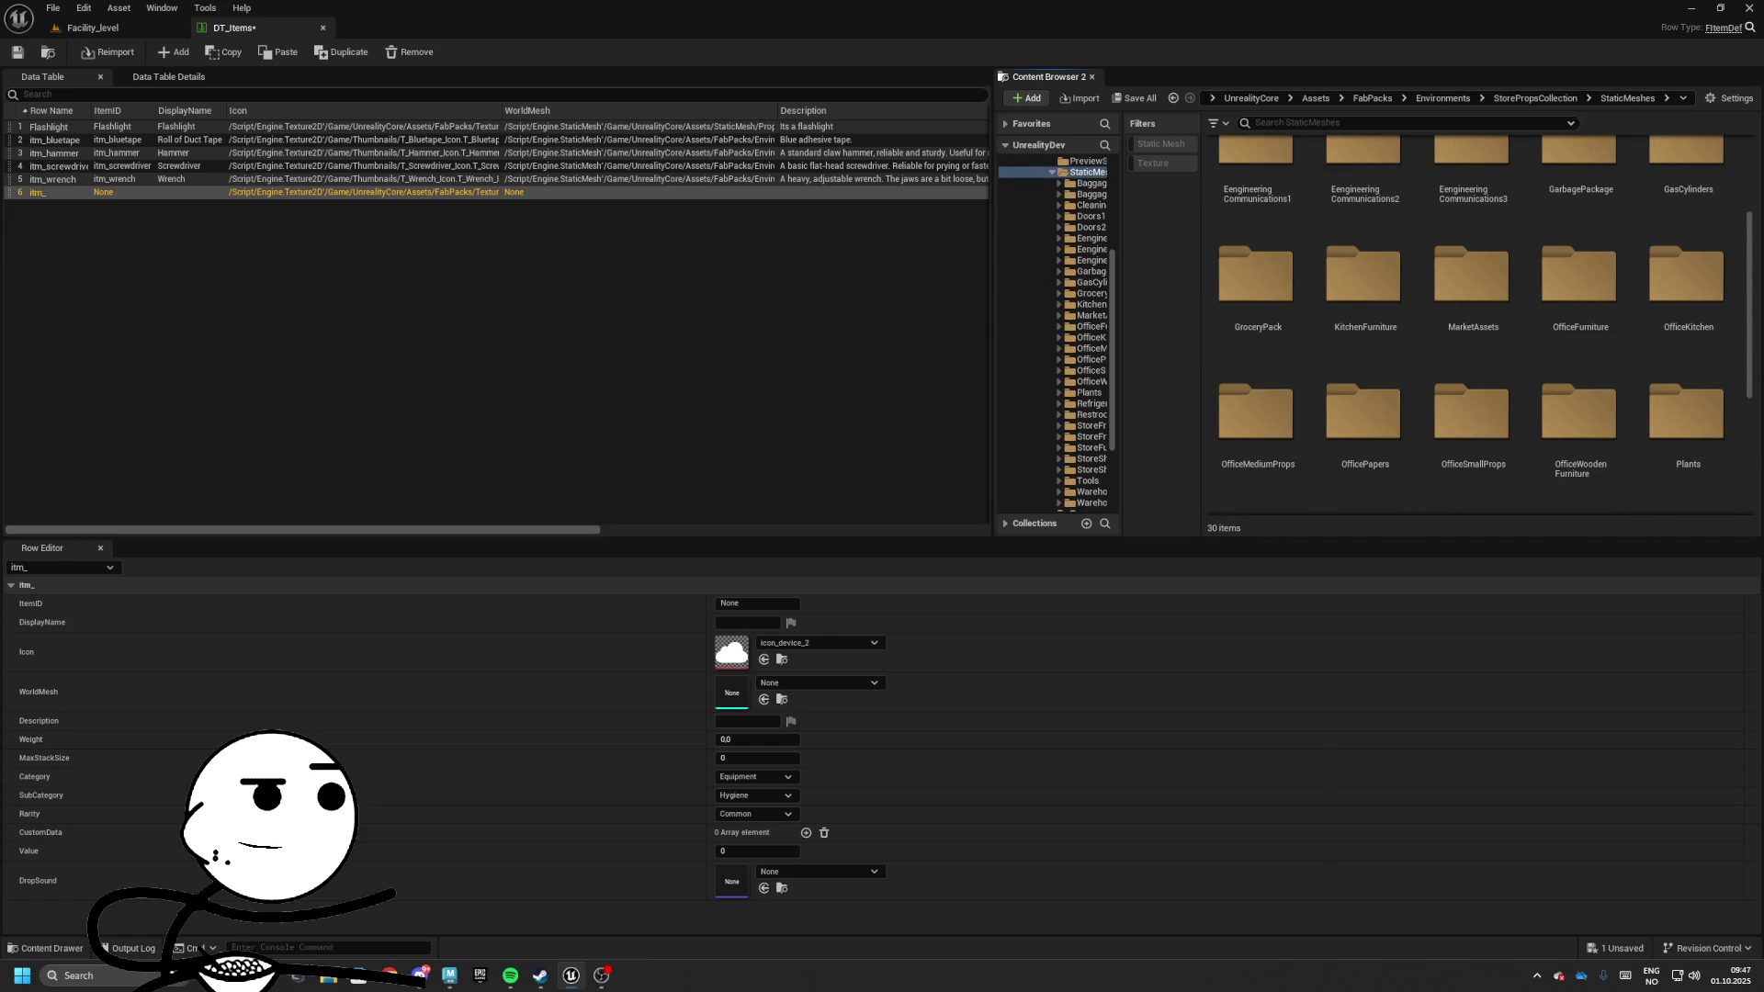
scroll(1638, 367, down, 3)
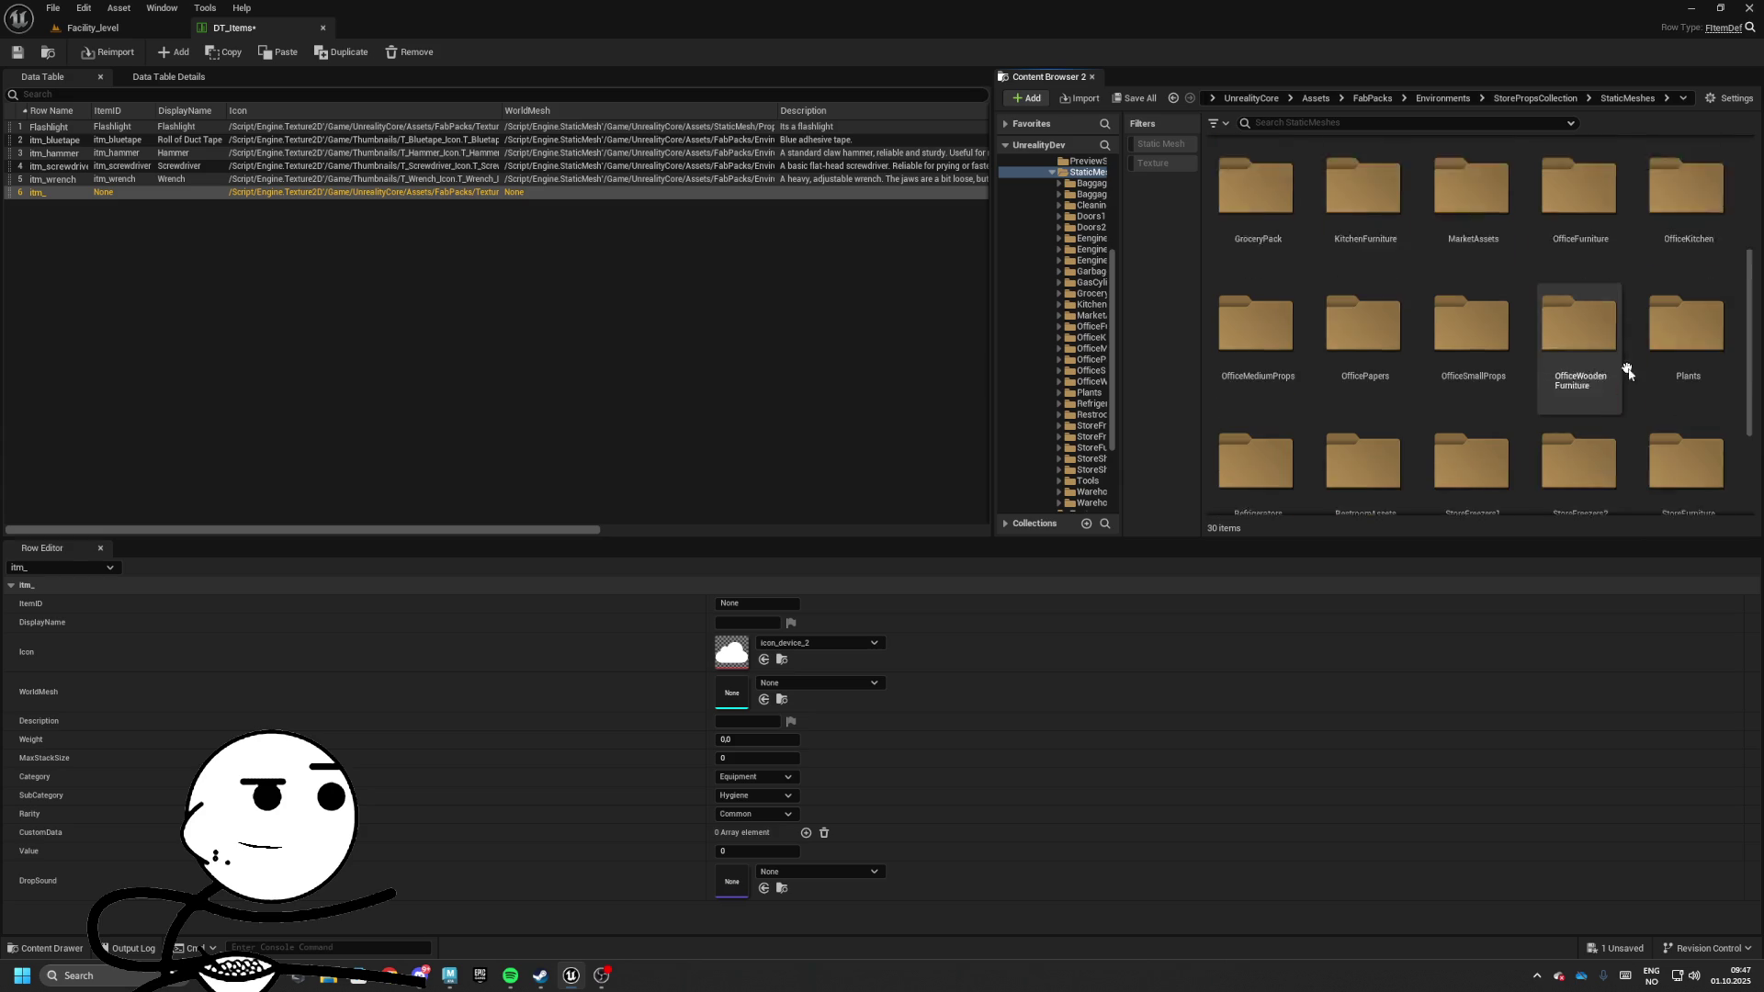
double_click(1683, 356)
click(1547, 98)
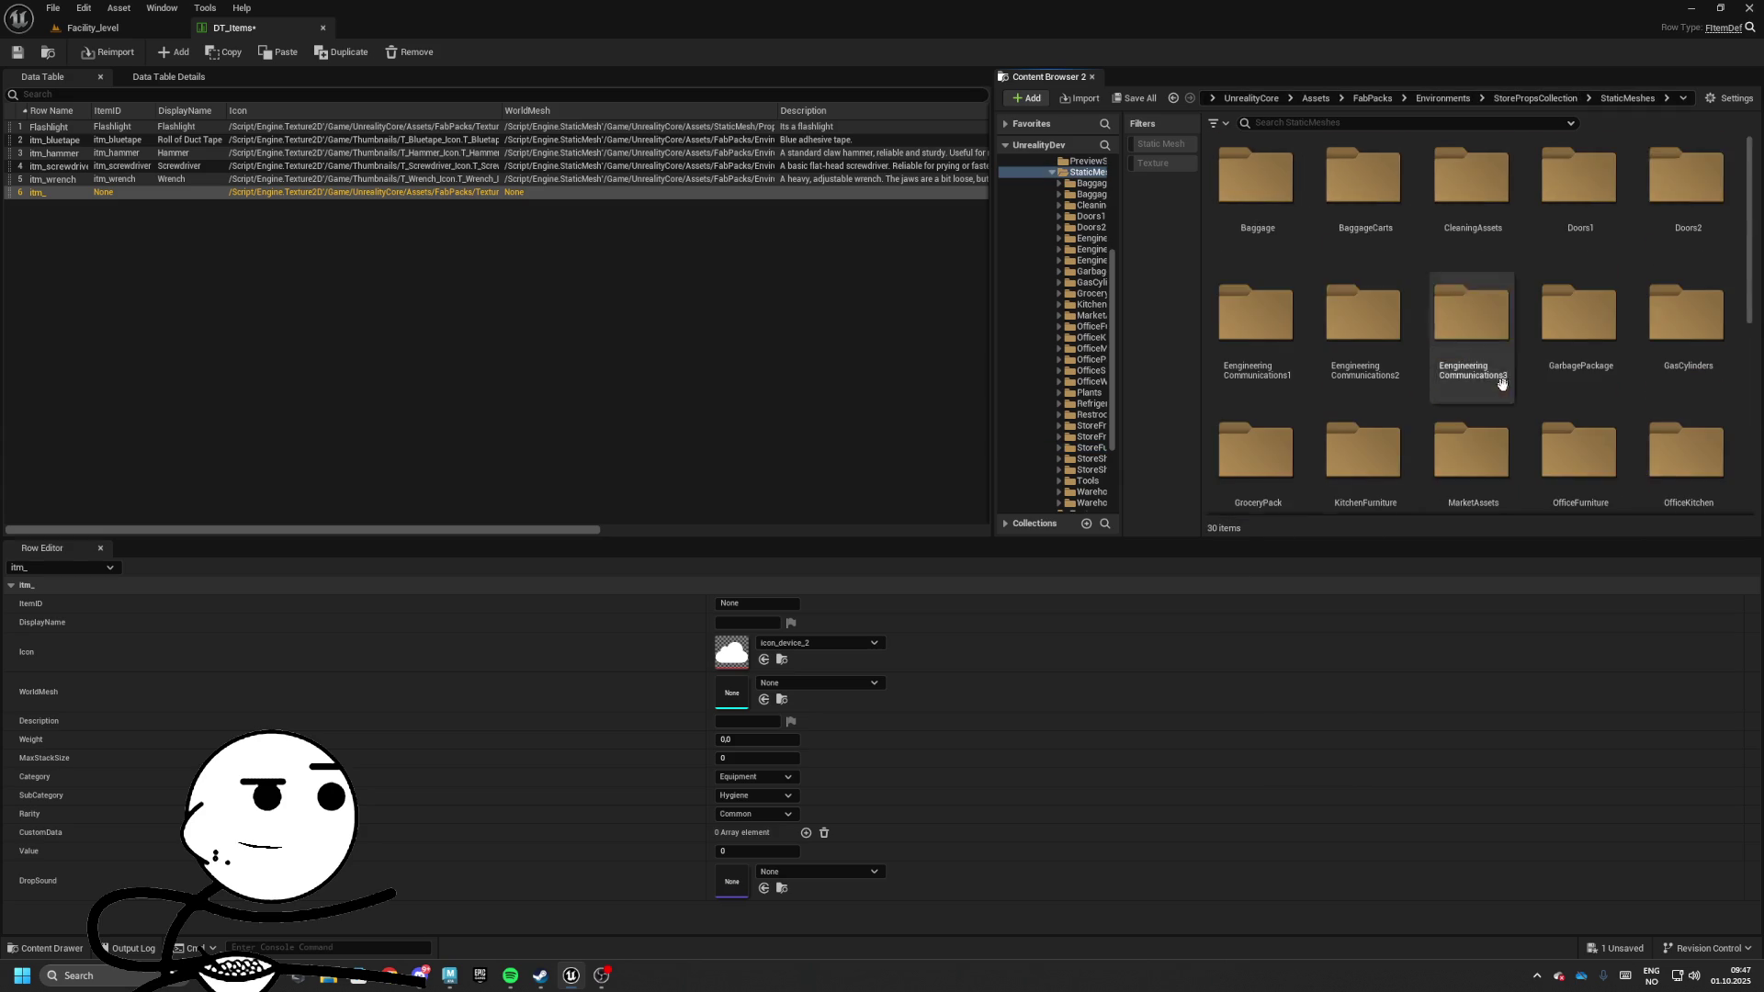
scroll(1501, 384, down, 2)
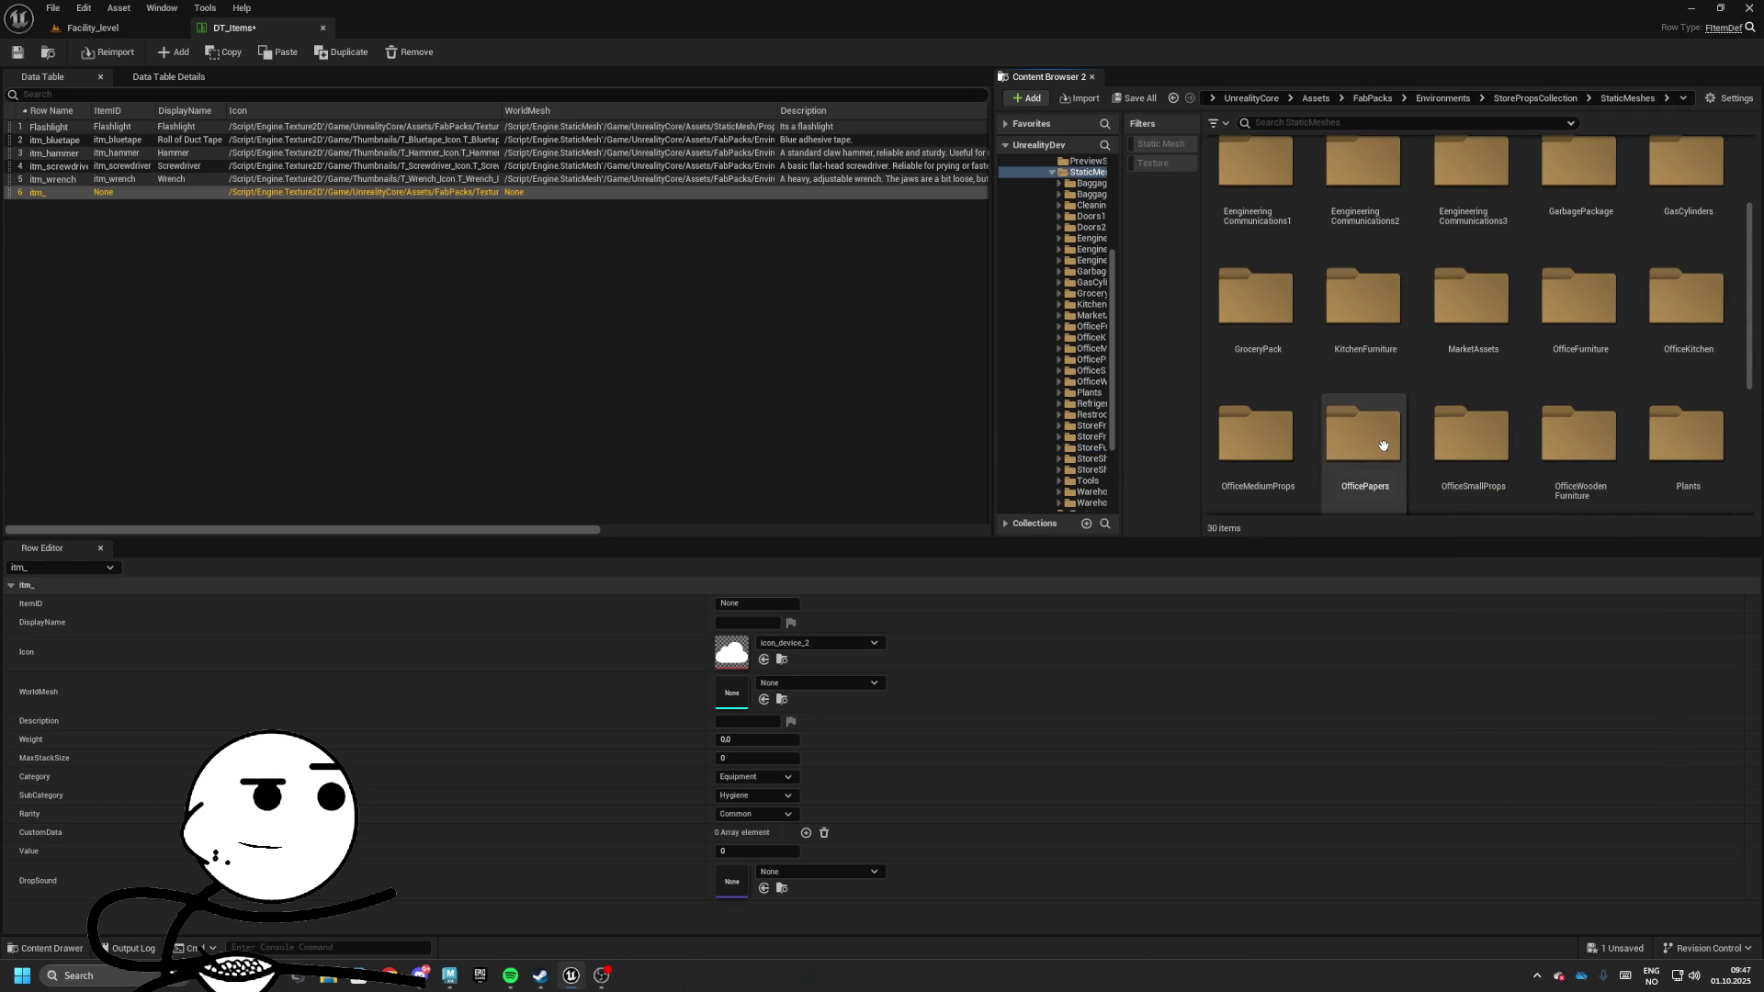
scroll(1383, 446, down, 2)
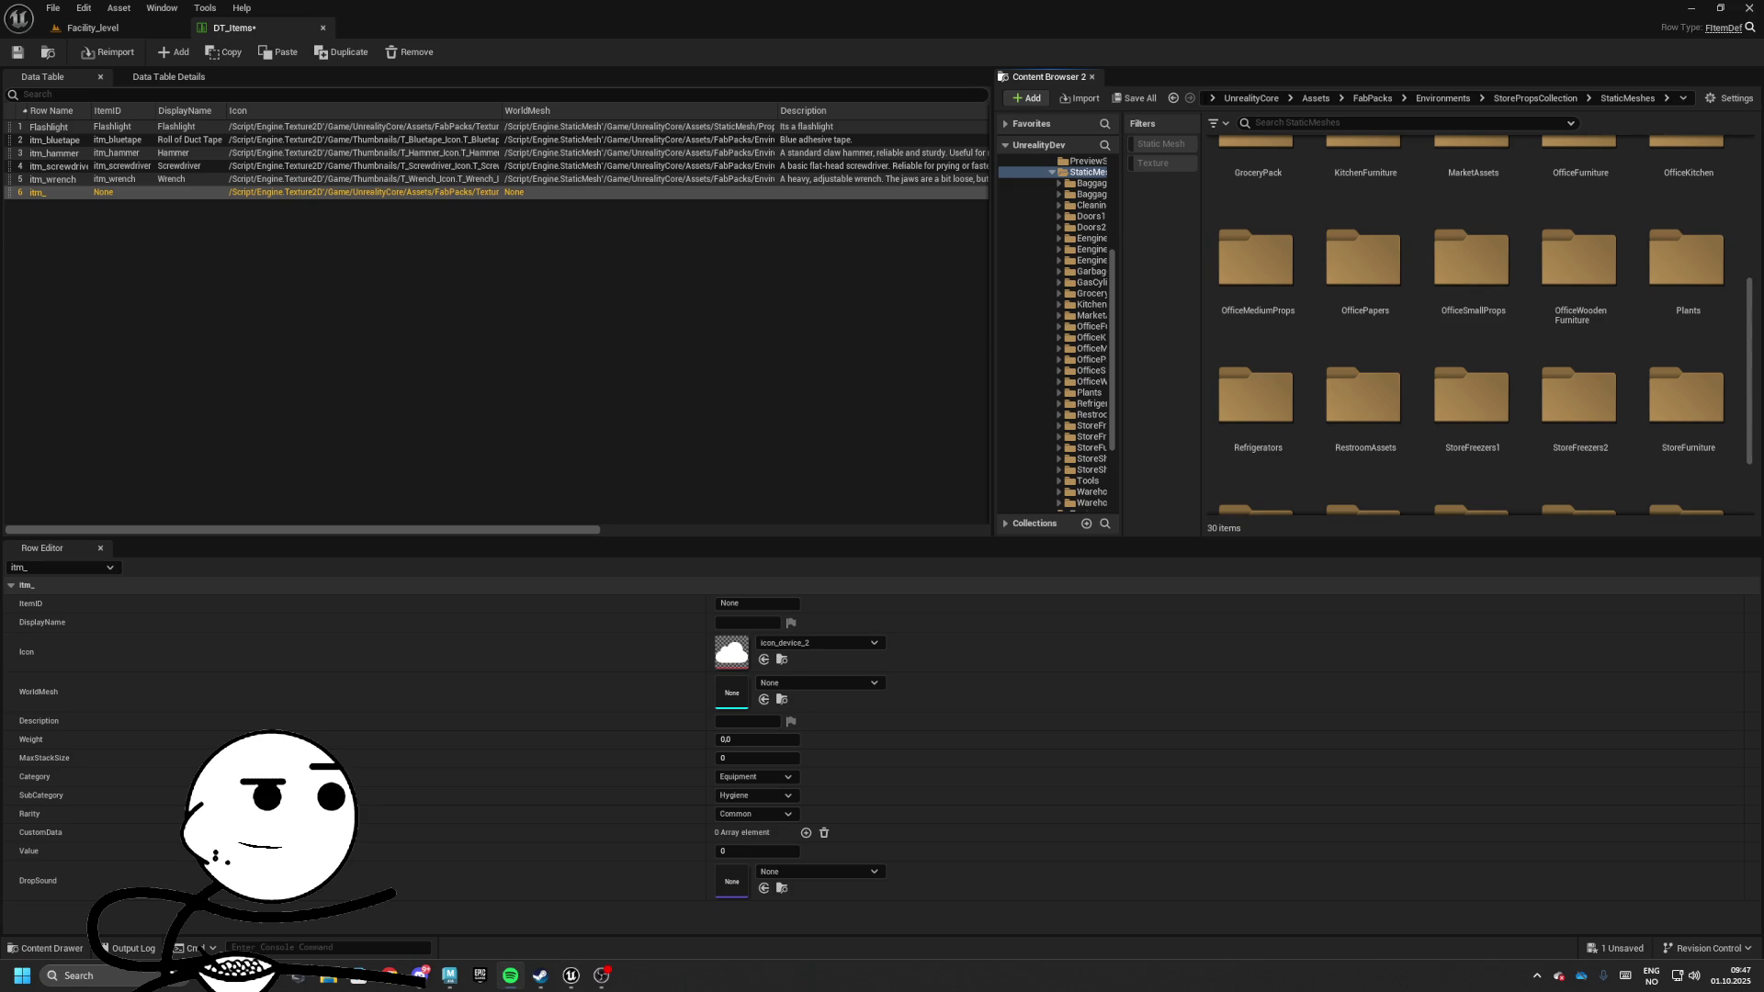
scroll(1448, 338, down, 1)
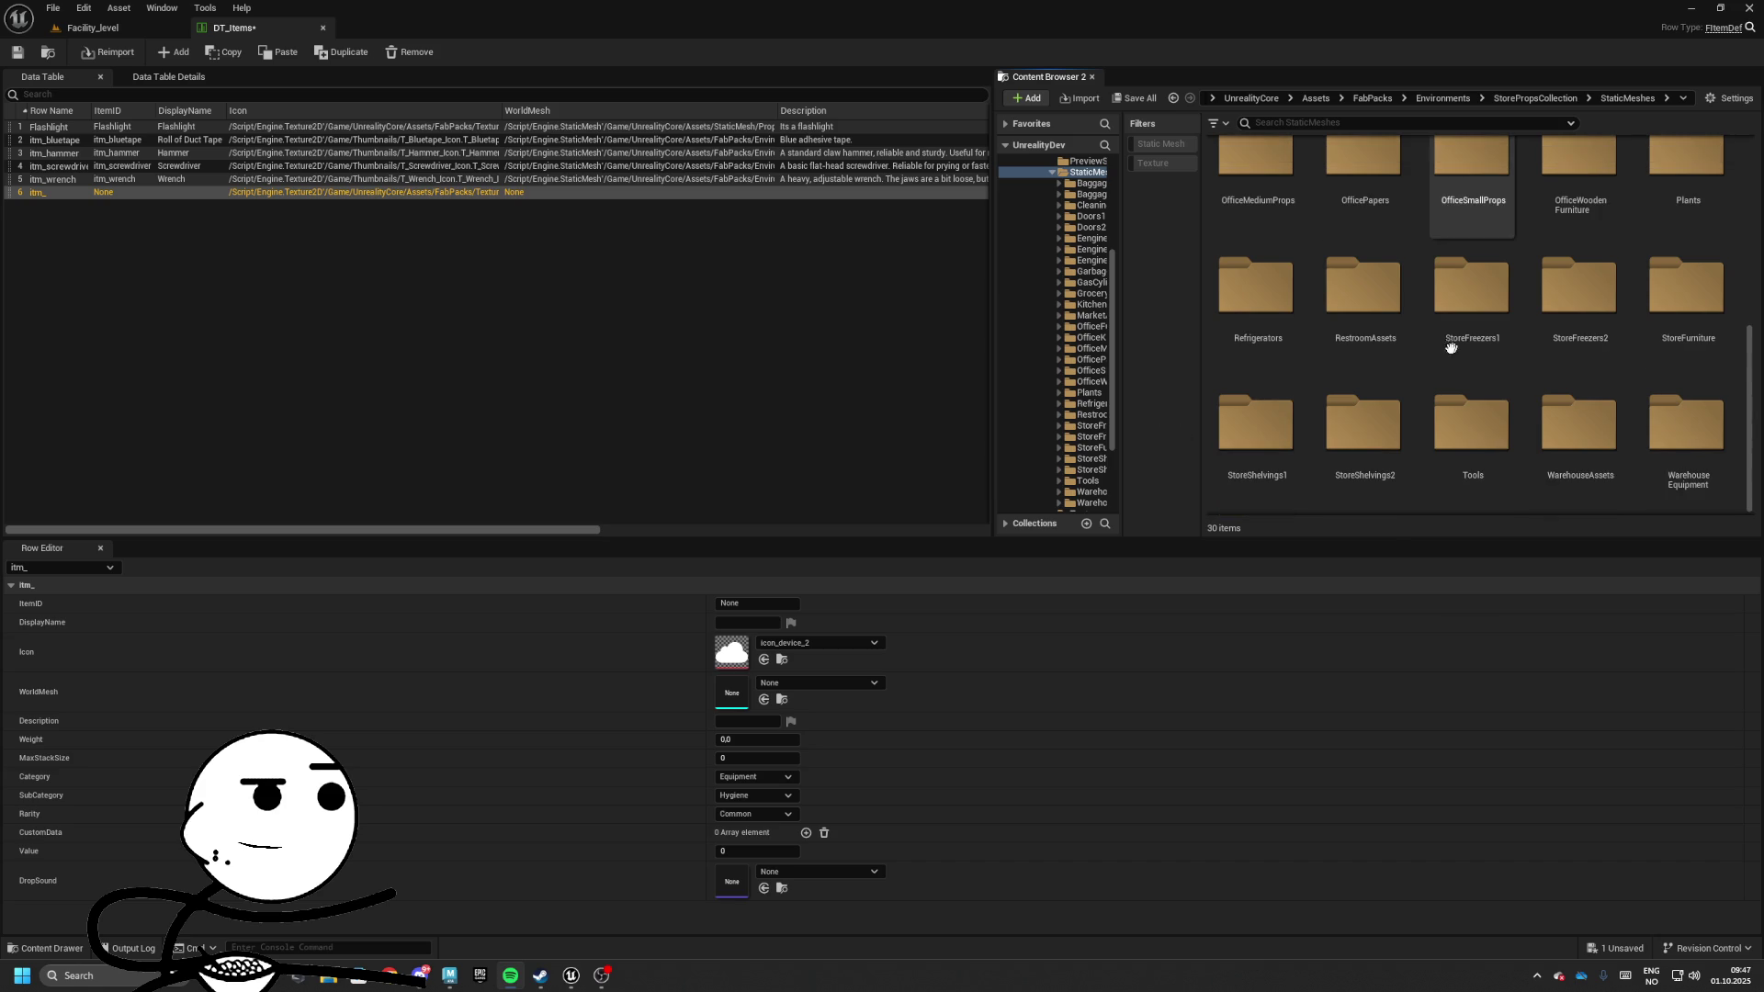
click(1469, 414)
double_click(1458, 414)
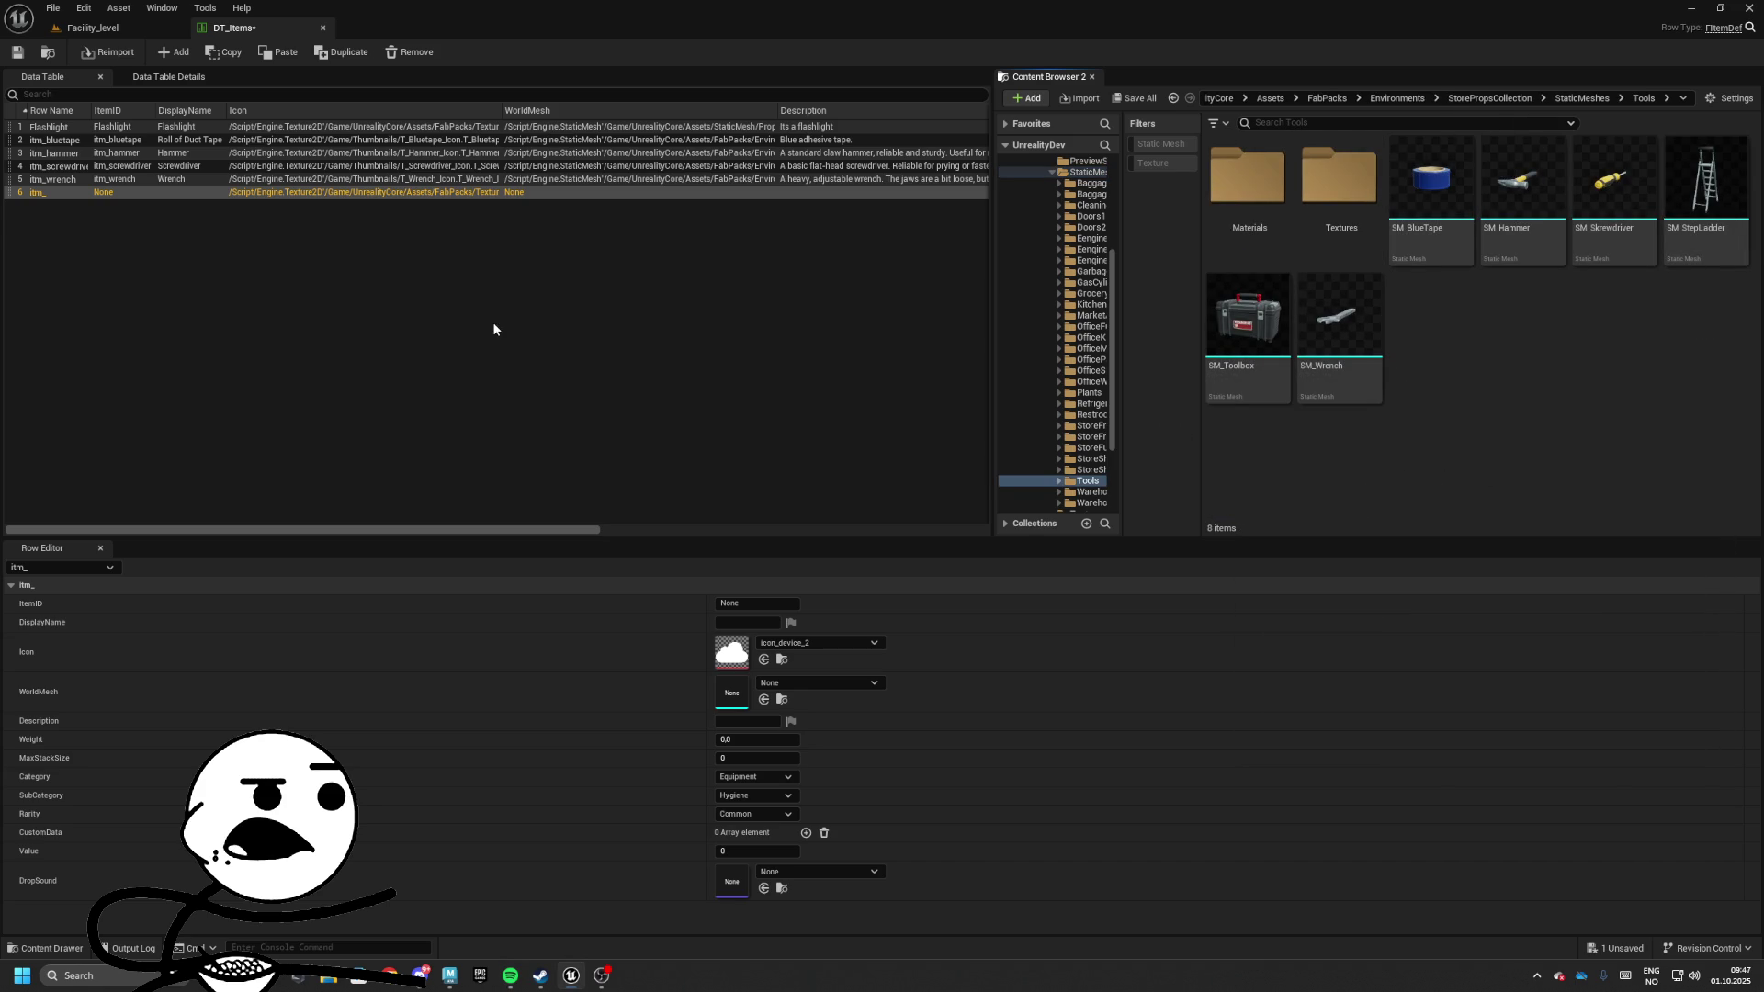
Rename row 6 to itm_toolbox, setting ItemID itm_toolbox and display name Toolbox
double_click(48, 196)
text(tool)
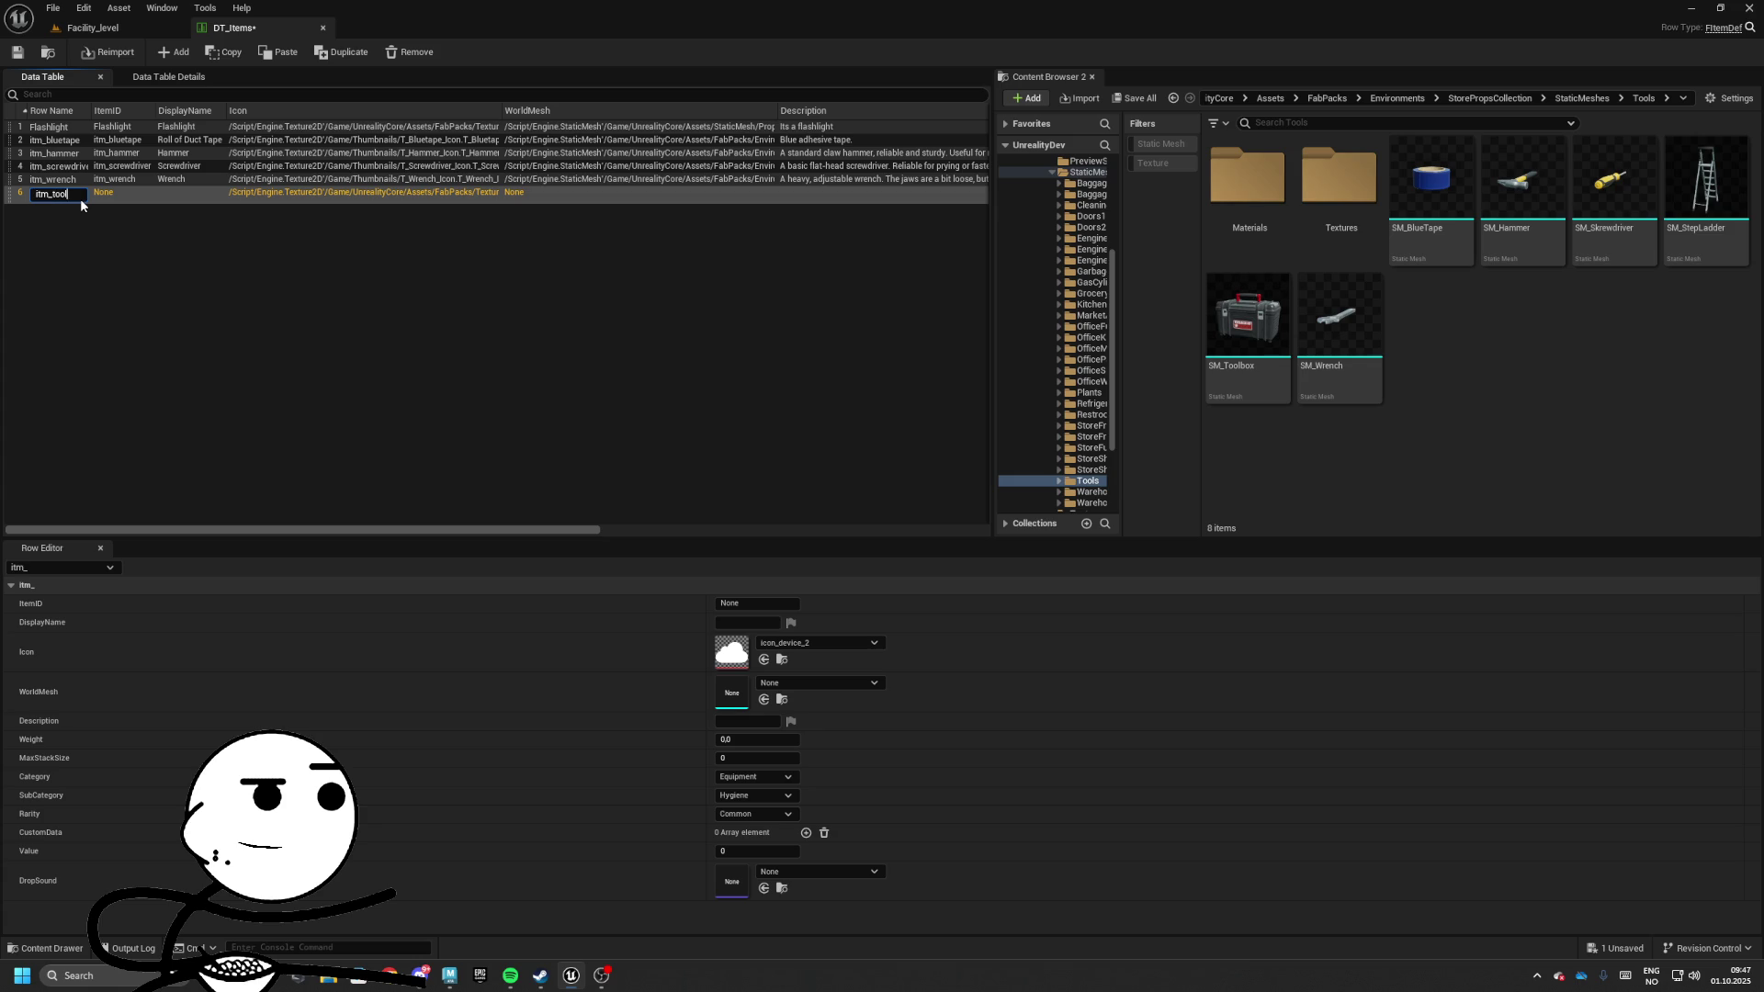
text(box)
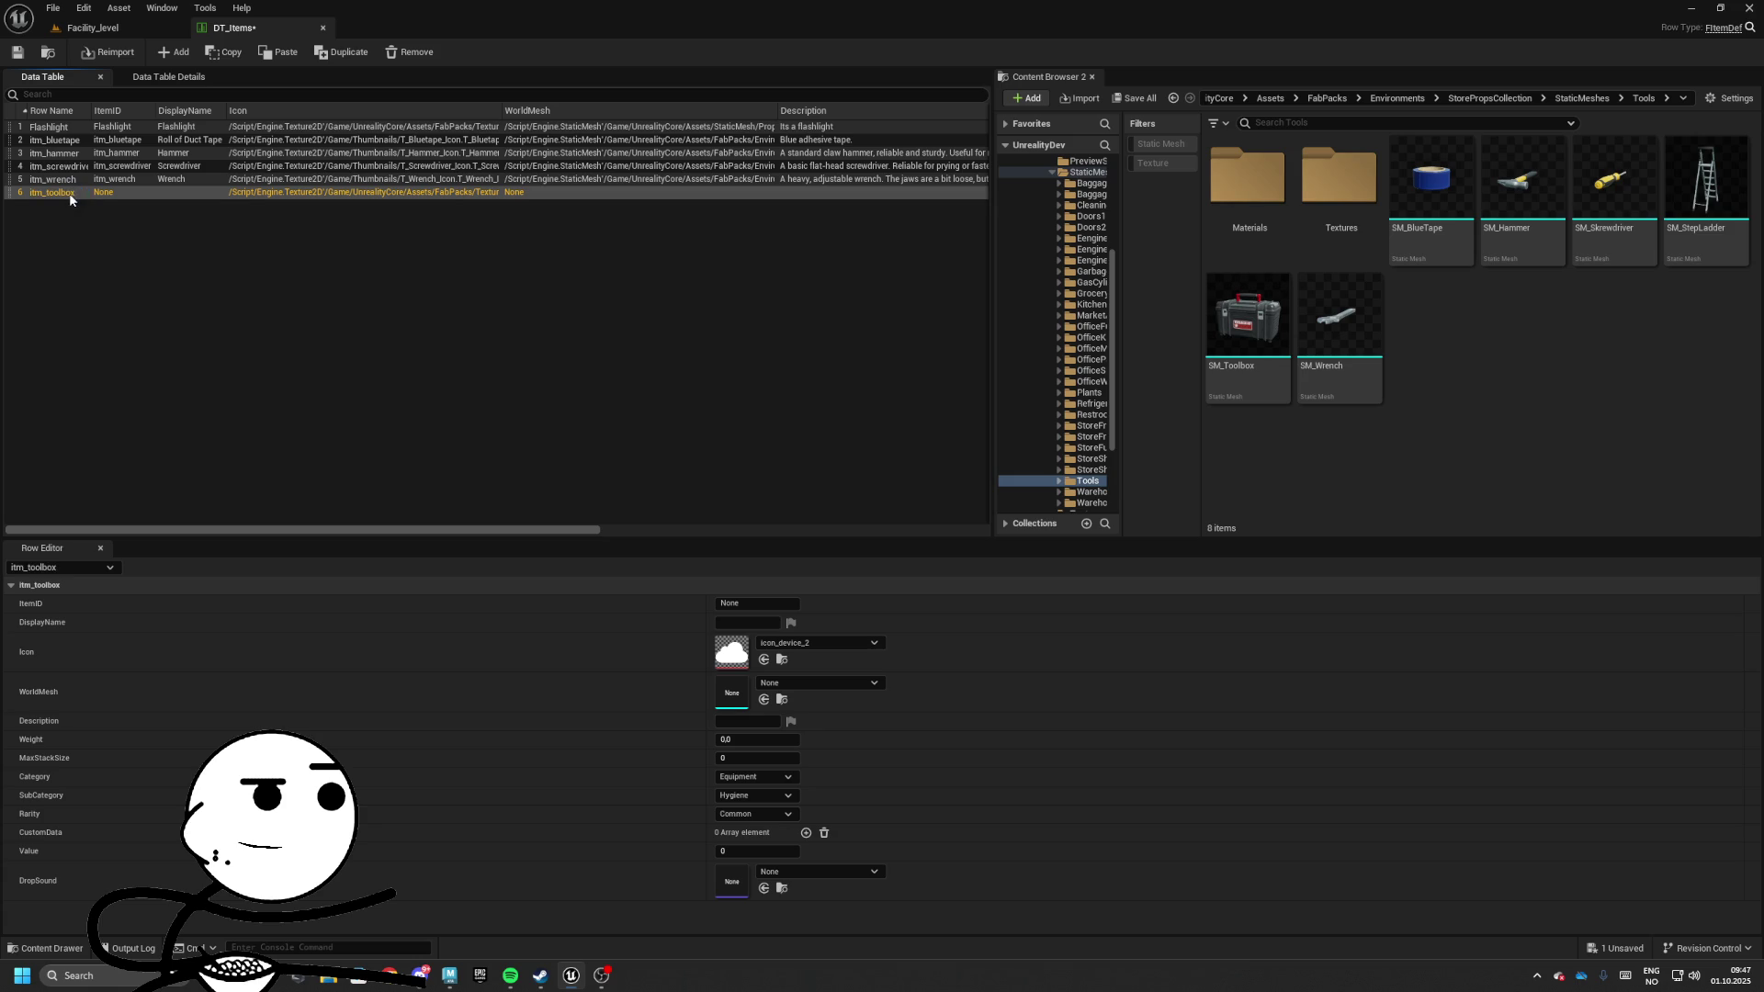
key(Return)
click(755, 604)
text(itm_toolbox)
click(774, 623)
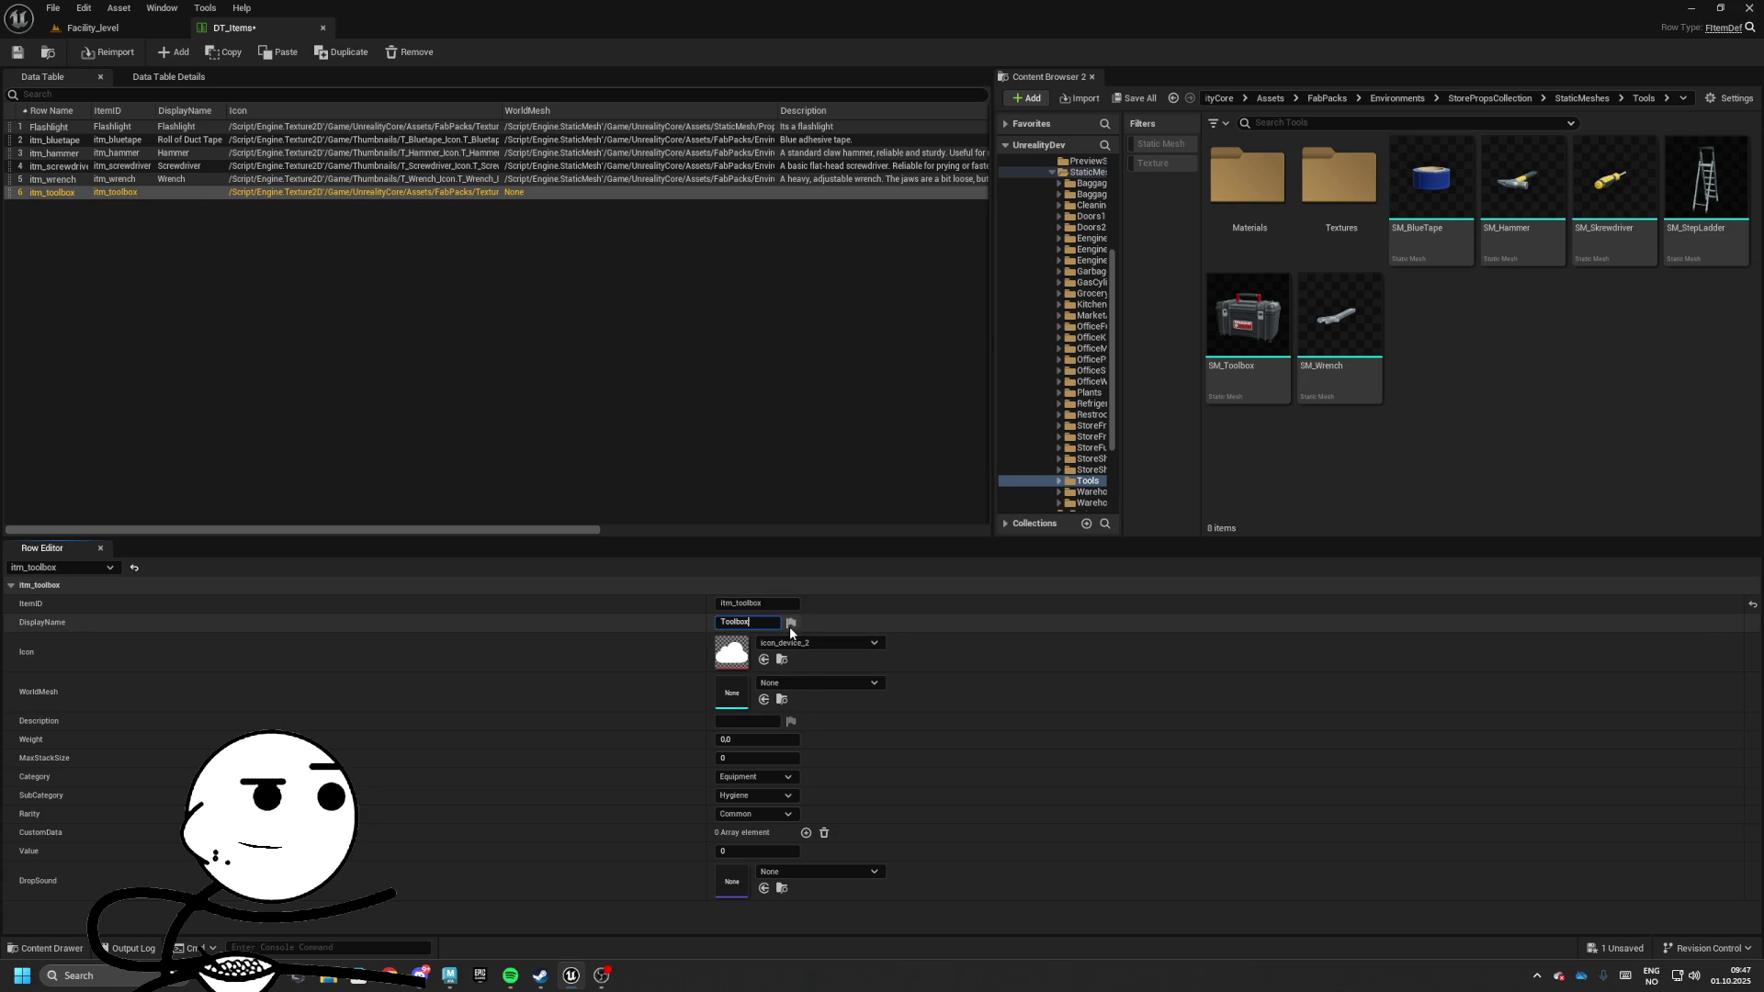
click(824, 641)
Set WorldMesh to SM_Toolbox and the description to 'used to craft with'
click(782, 665)
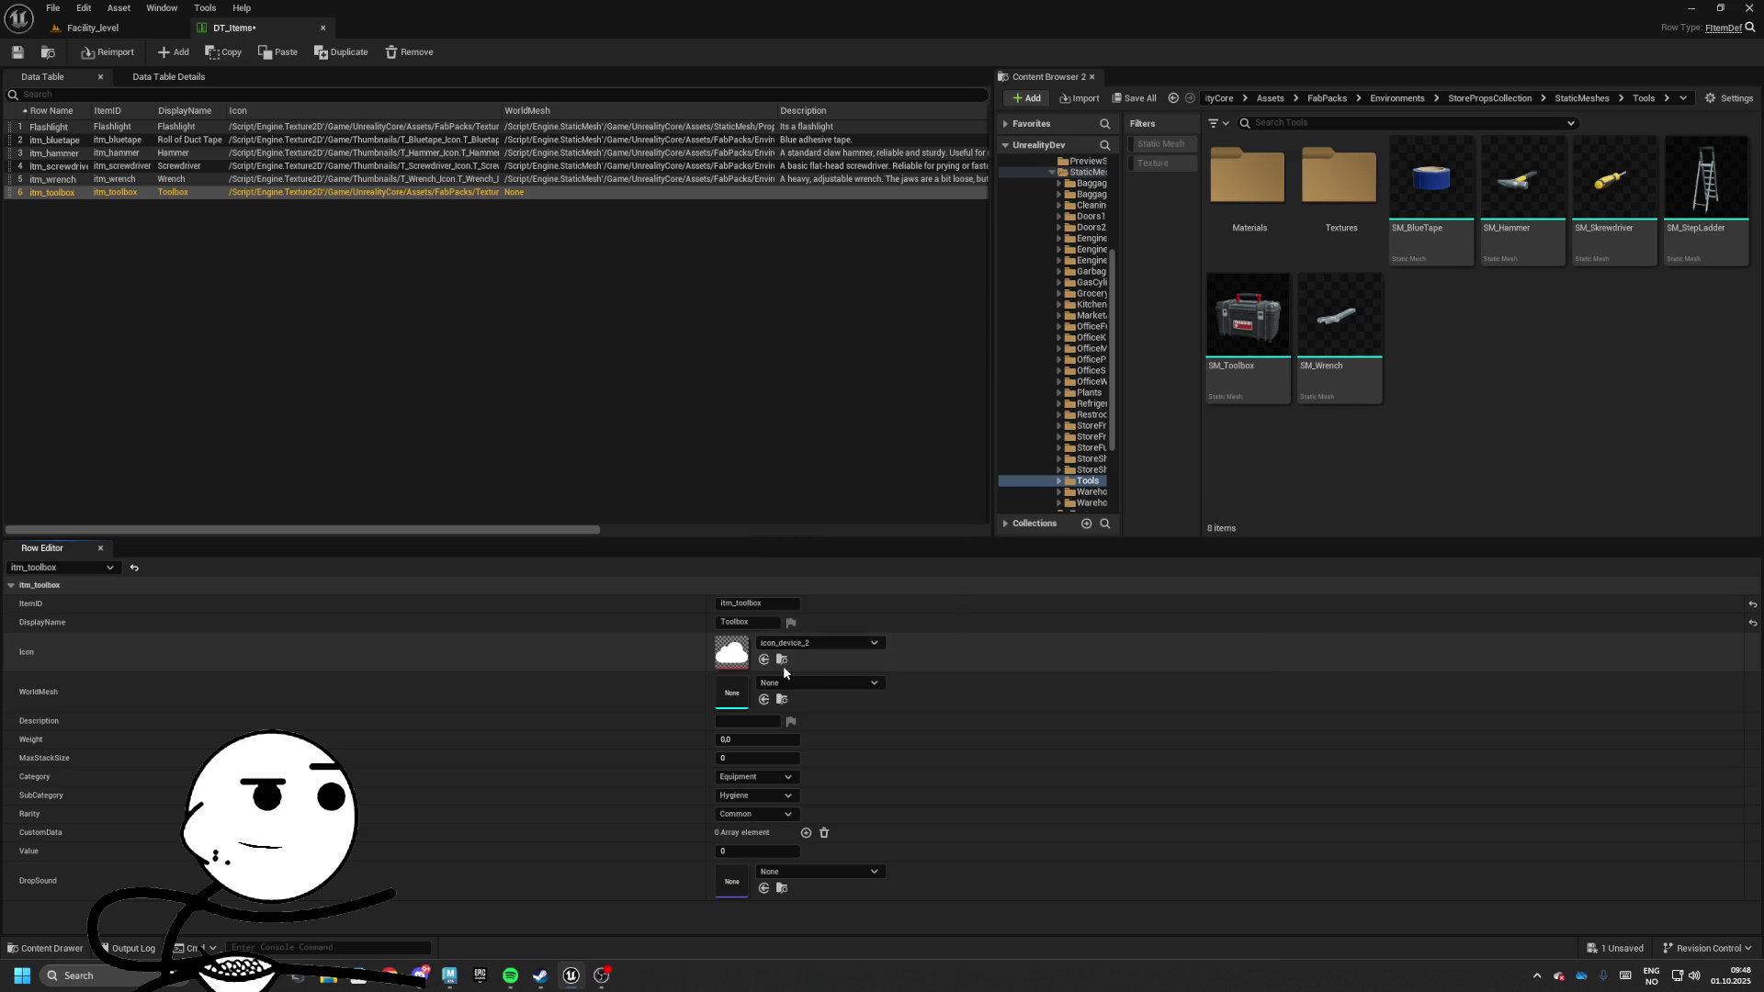
click(779, 683)
text(toolbox)
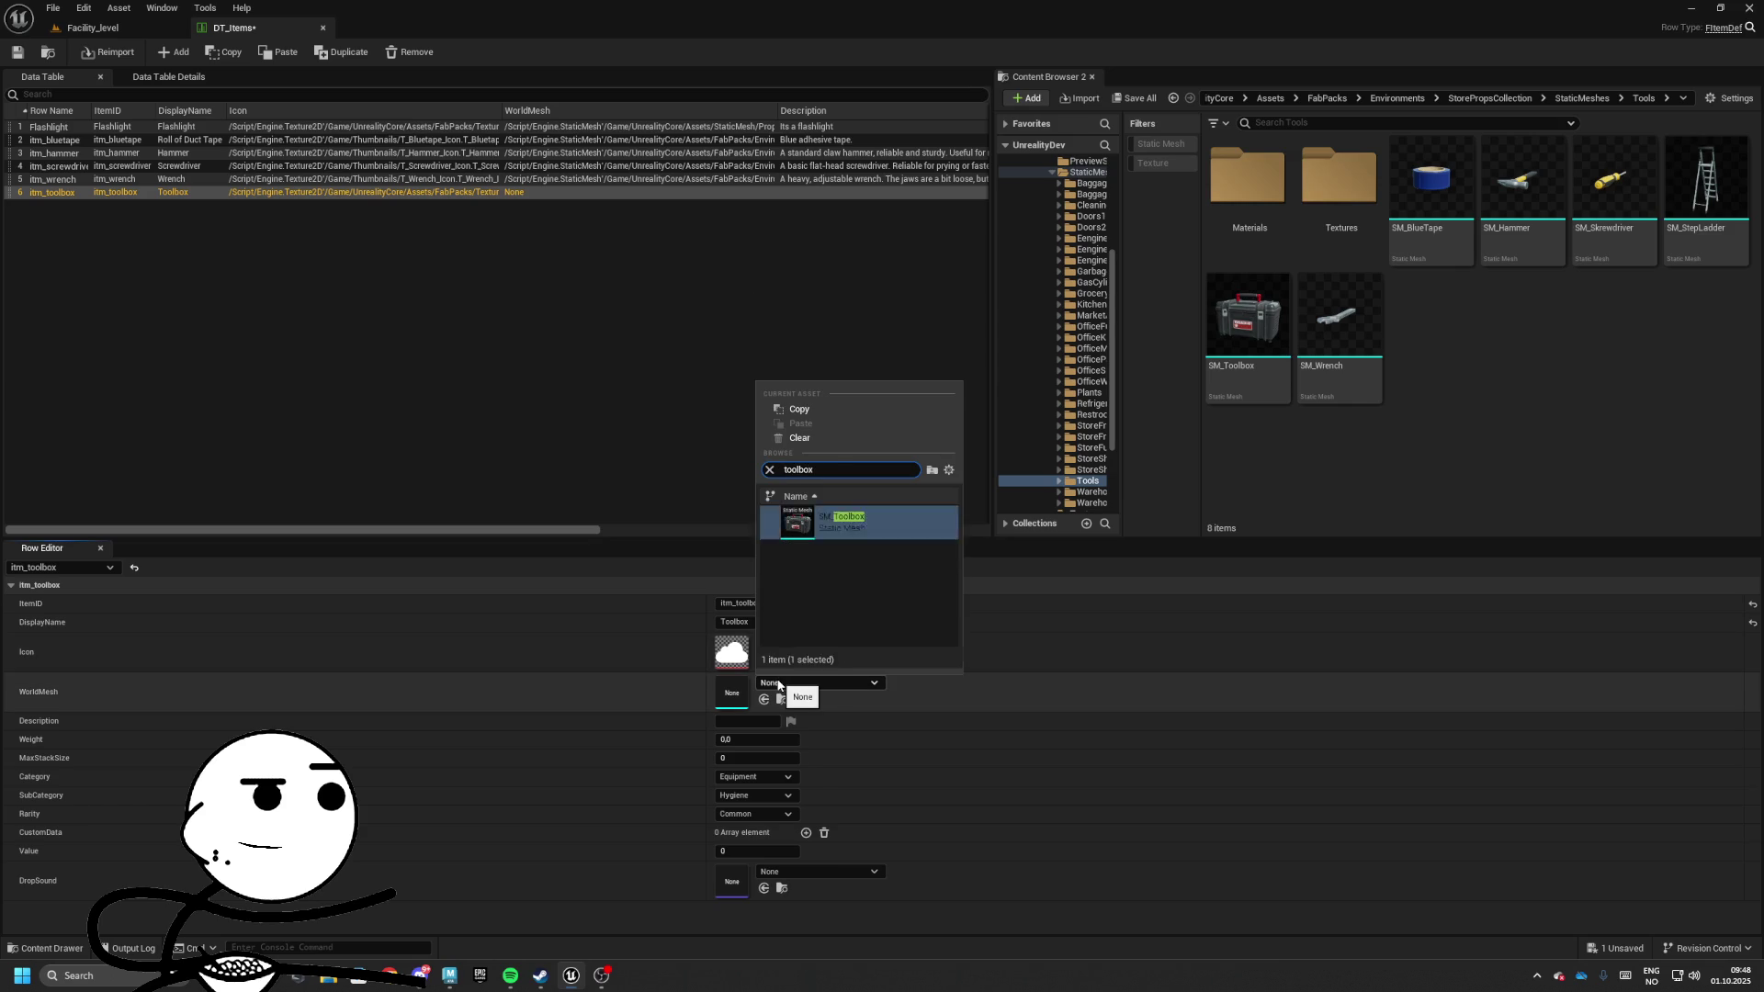
key(Return)
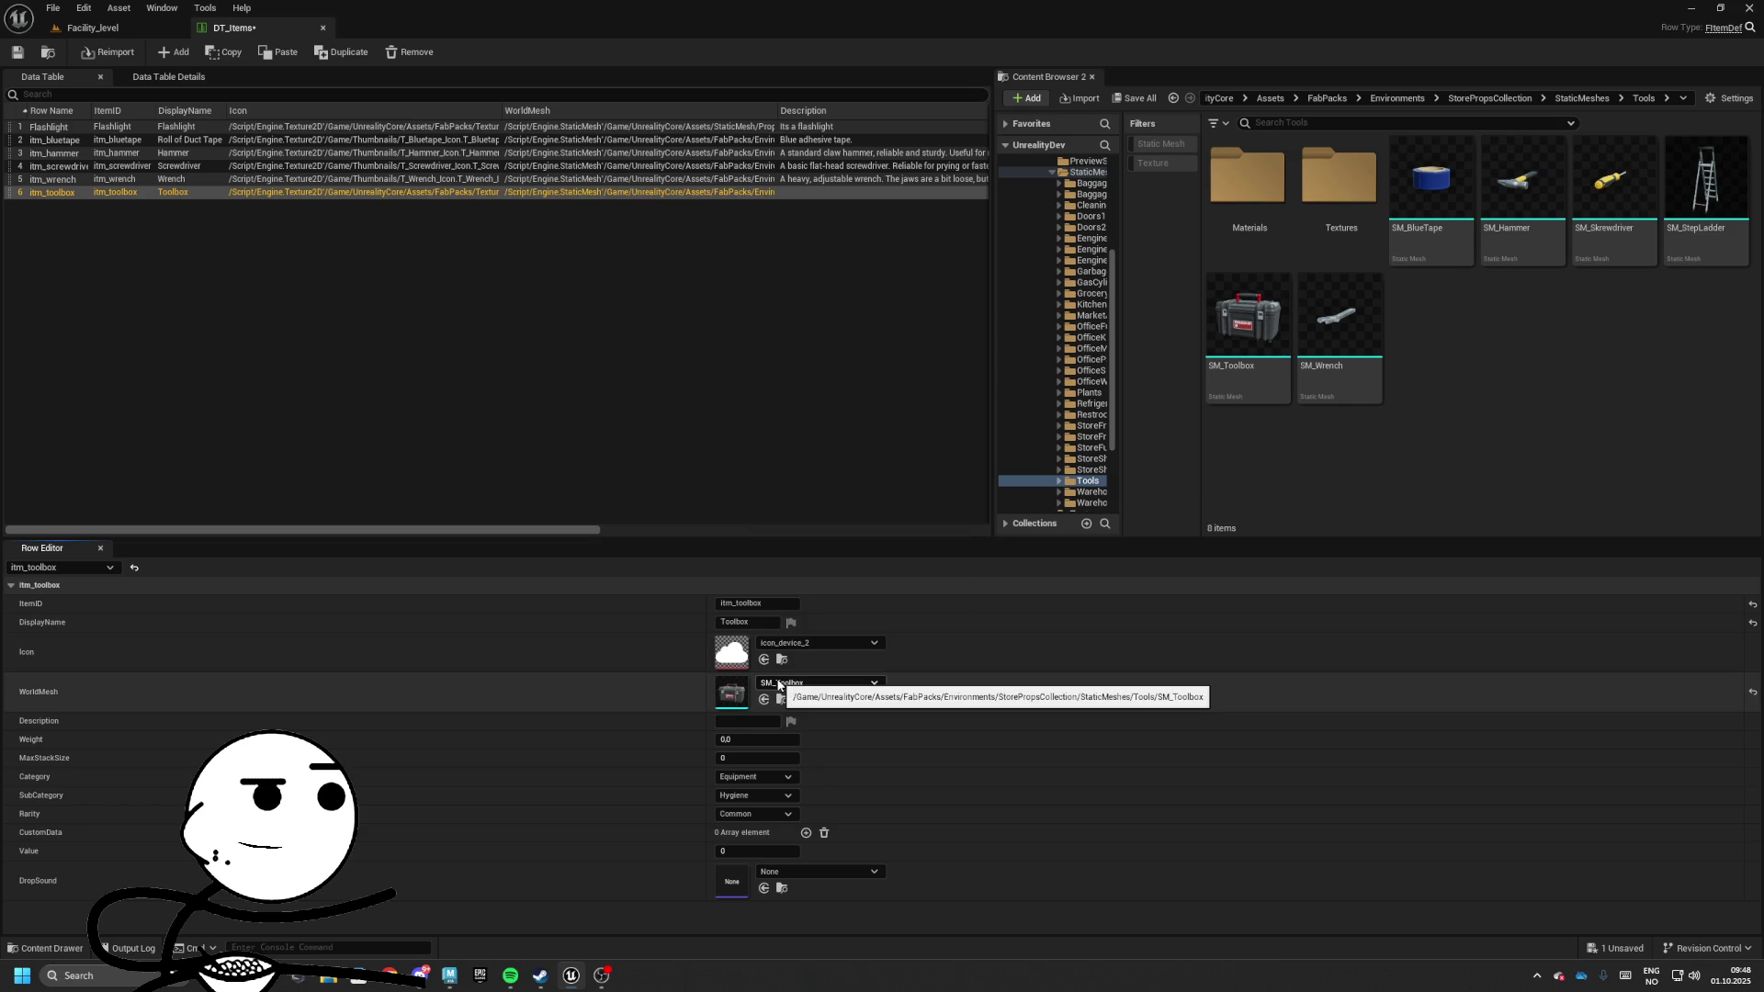
click(734, 720)
text(A box)
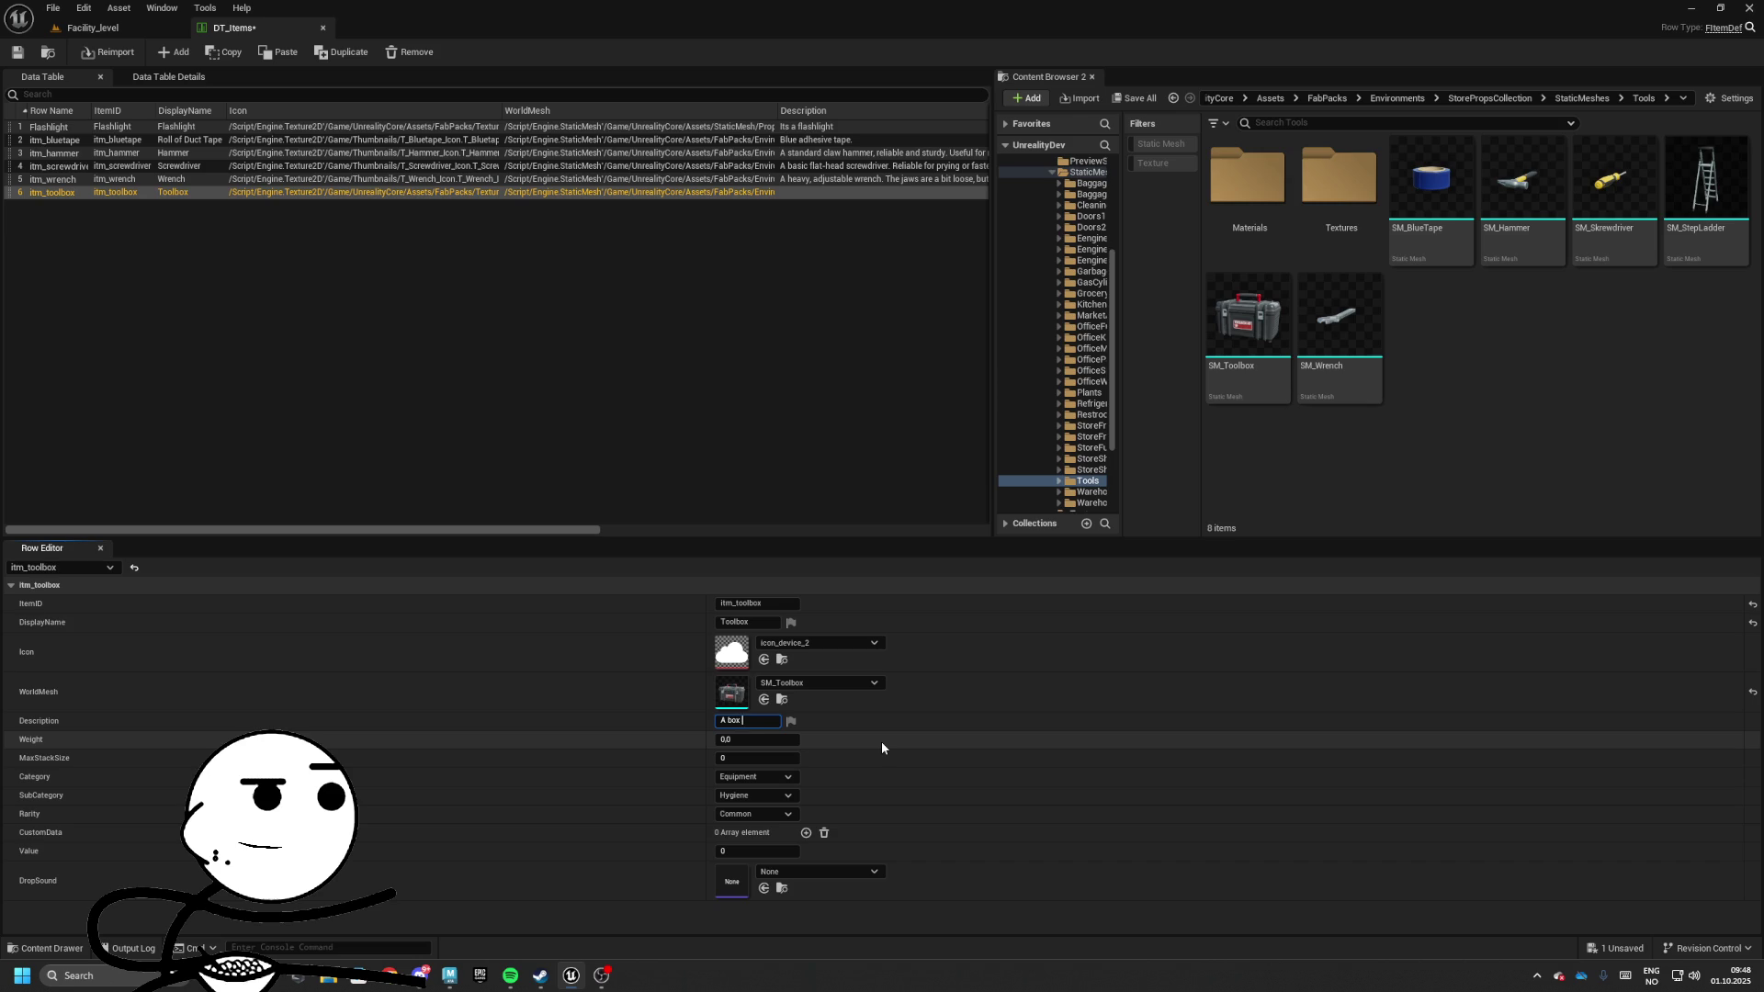
text(used)
text( to craft wi)
text(th)
key(Tab)
text(5)
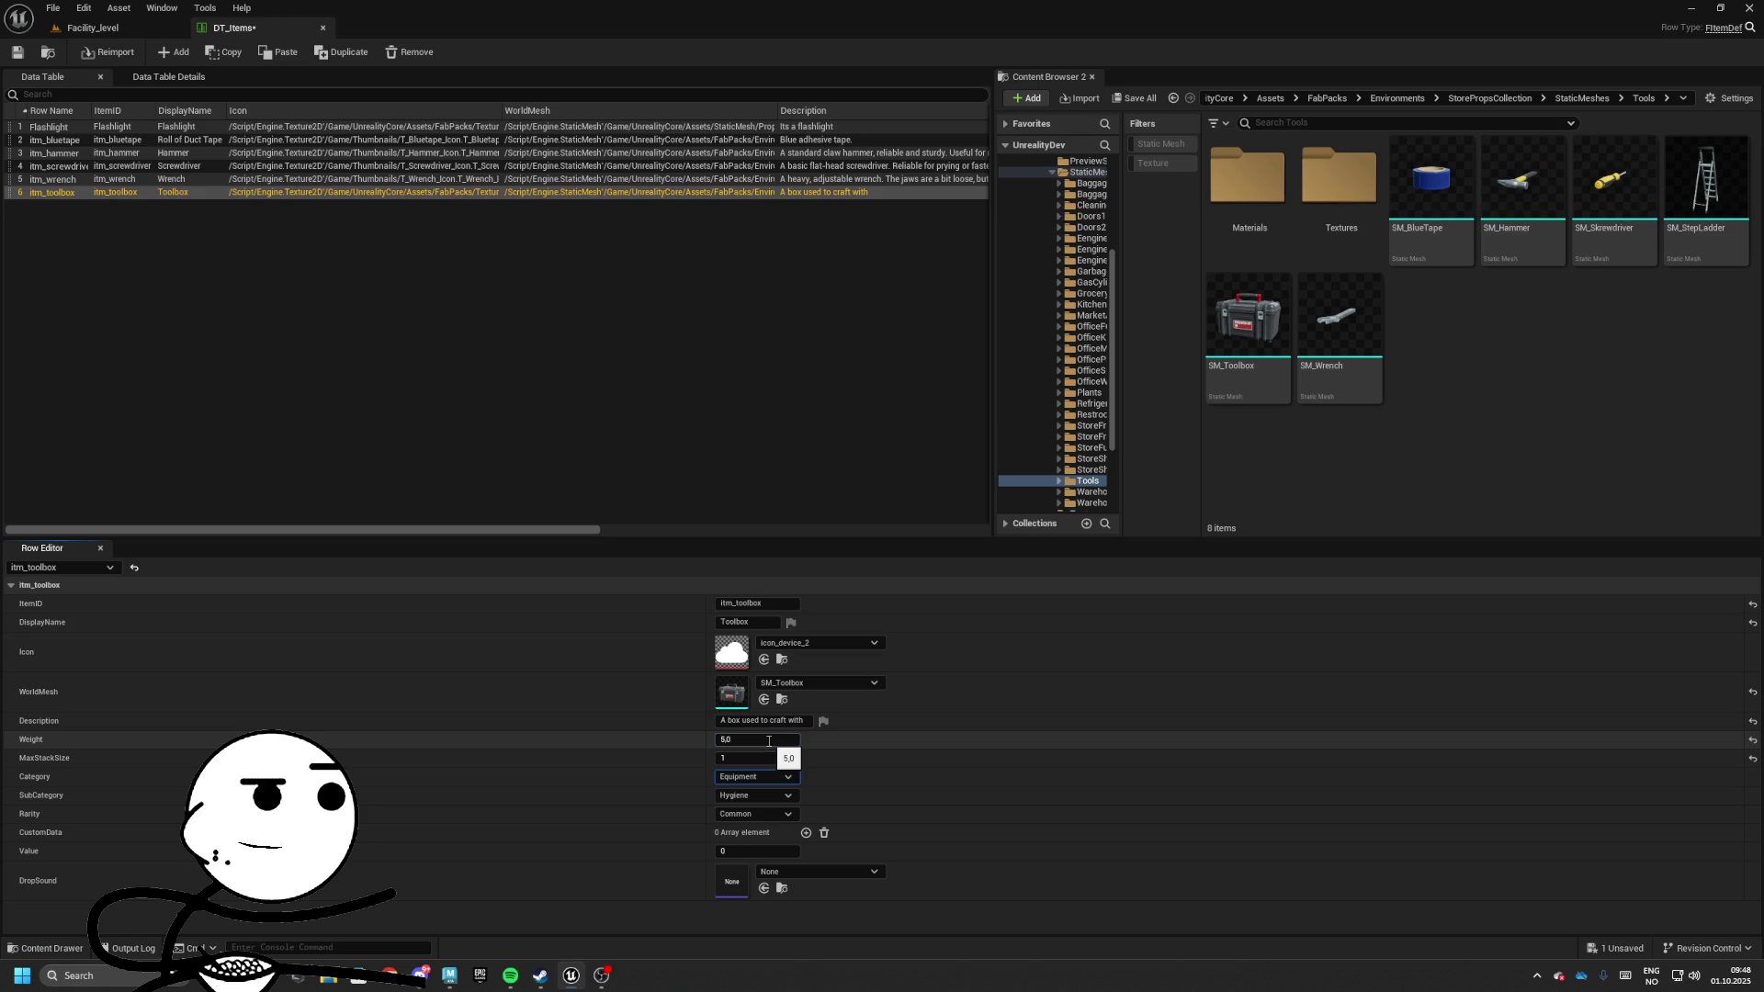
Set category Resource, subcategory Hardware and rarity Uncommon
key(Return)
key(Down)
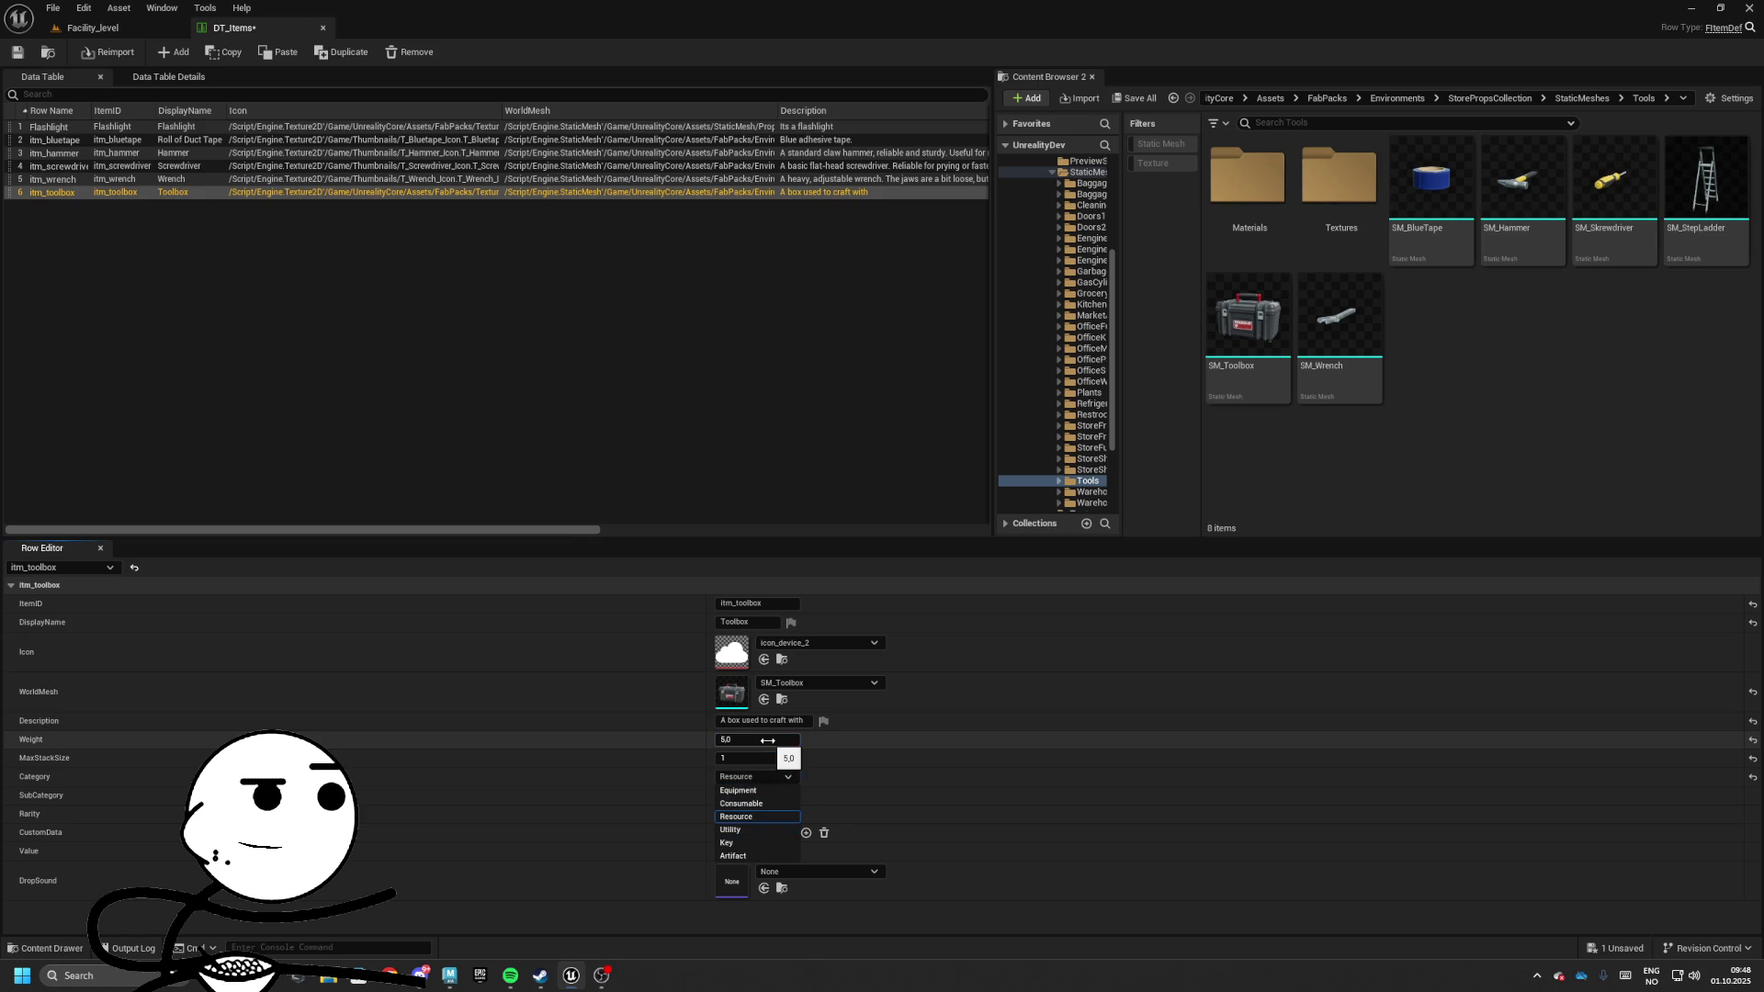
key(Return)
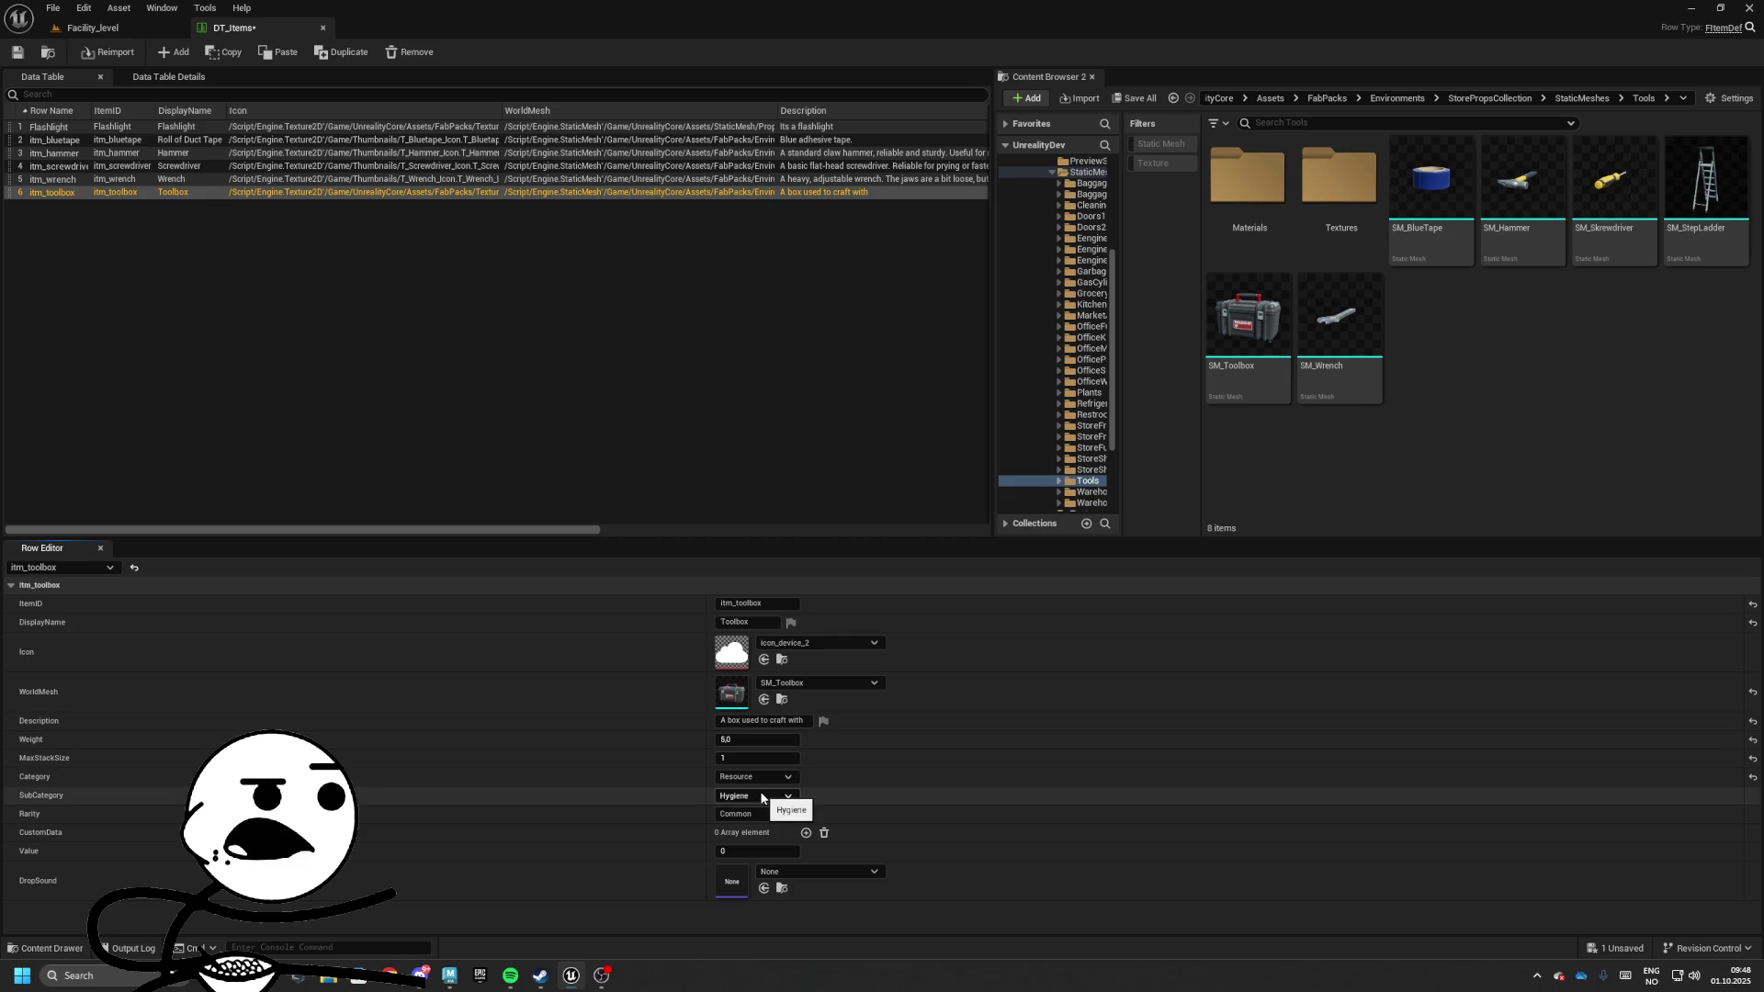
click(770, 795)
click(756, 847)
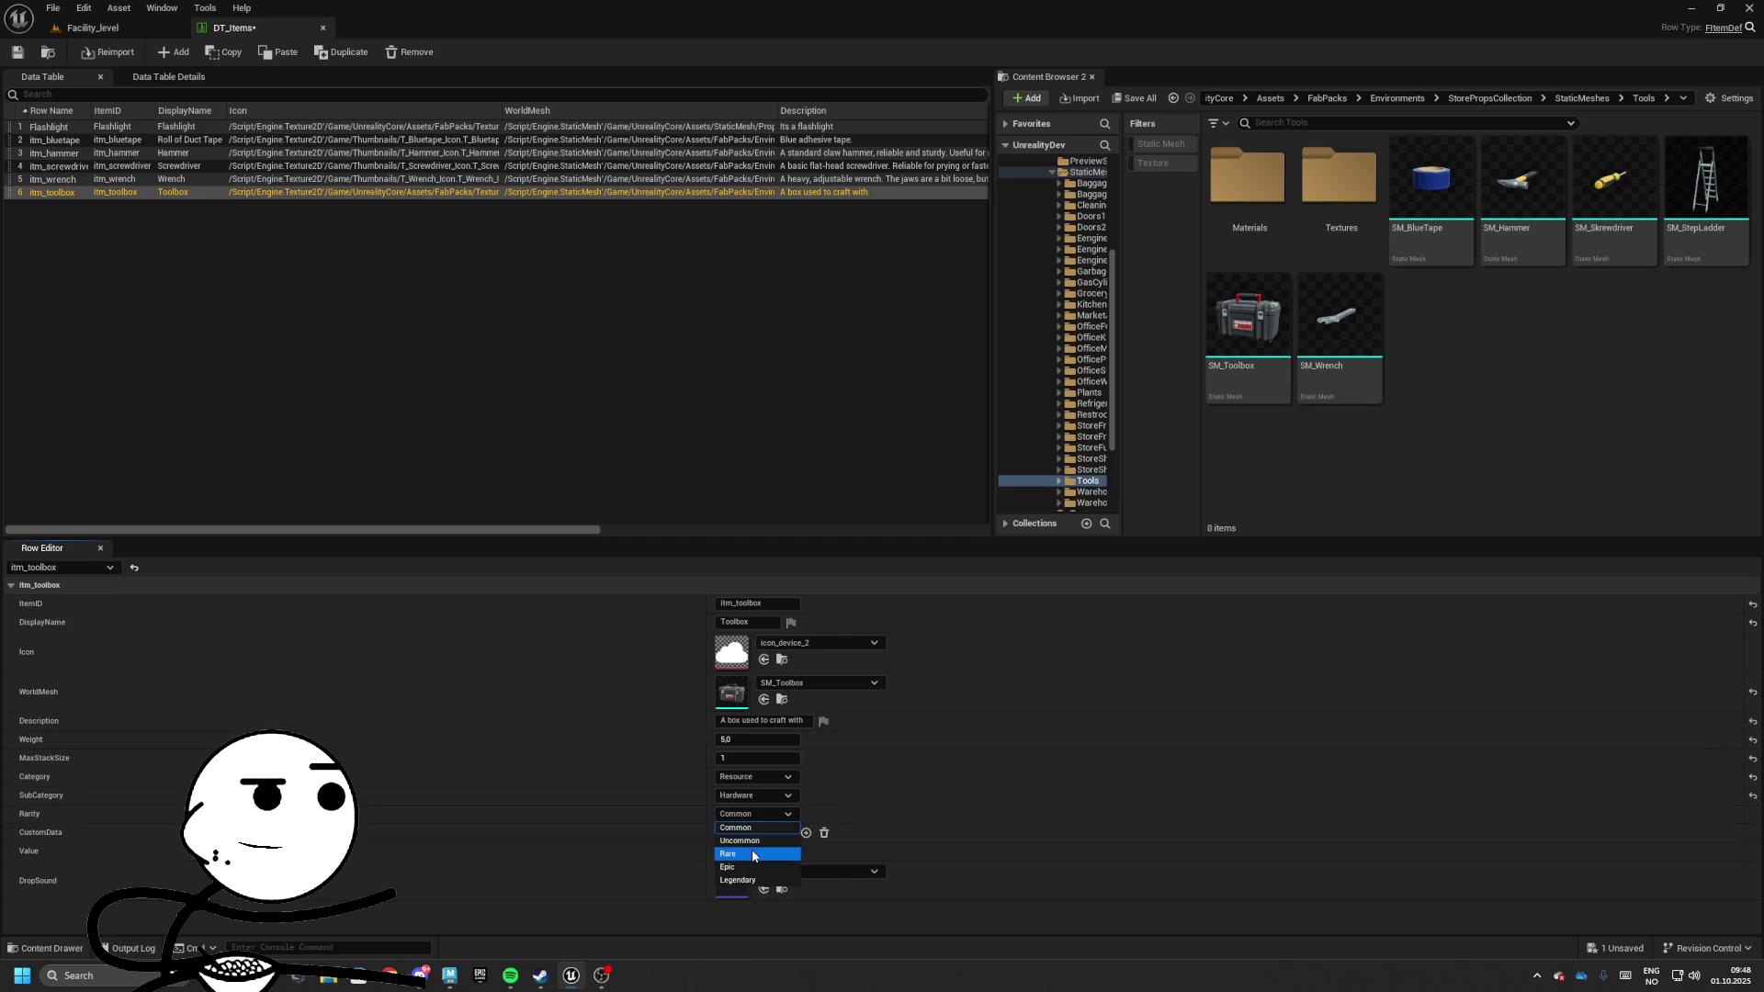
click(739, 841)
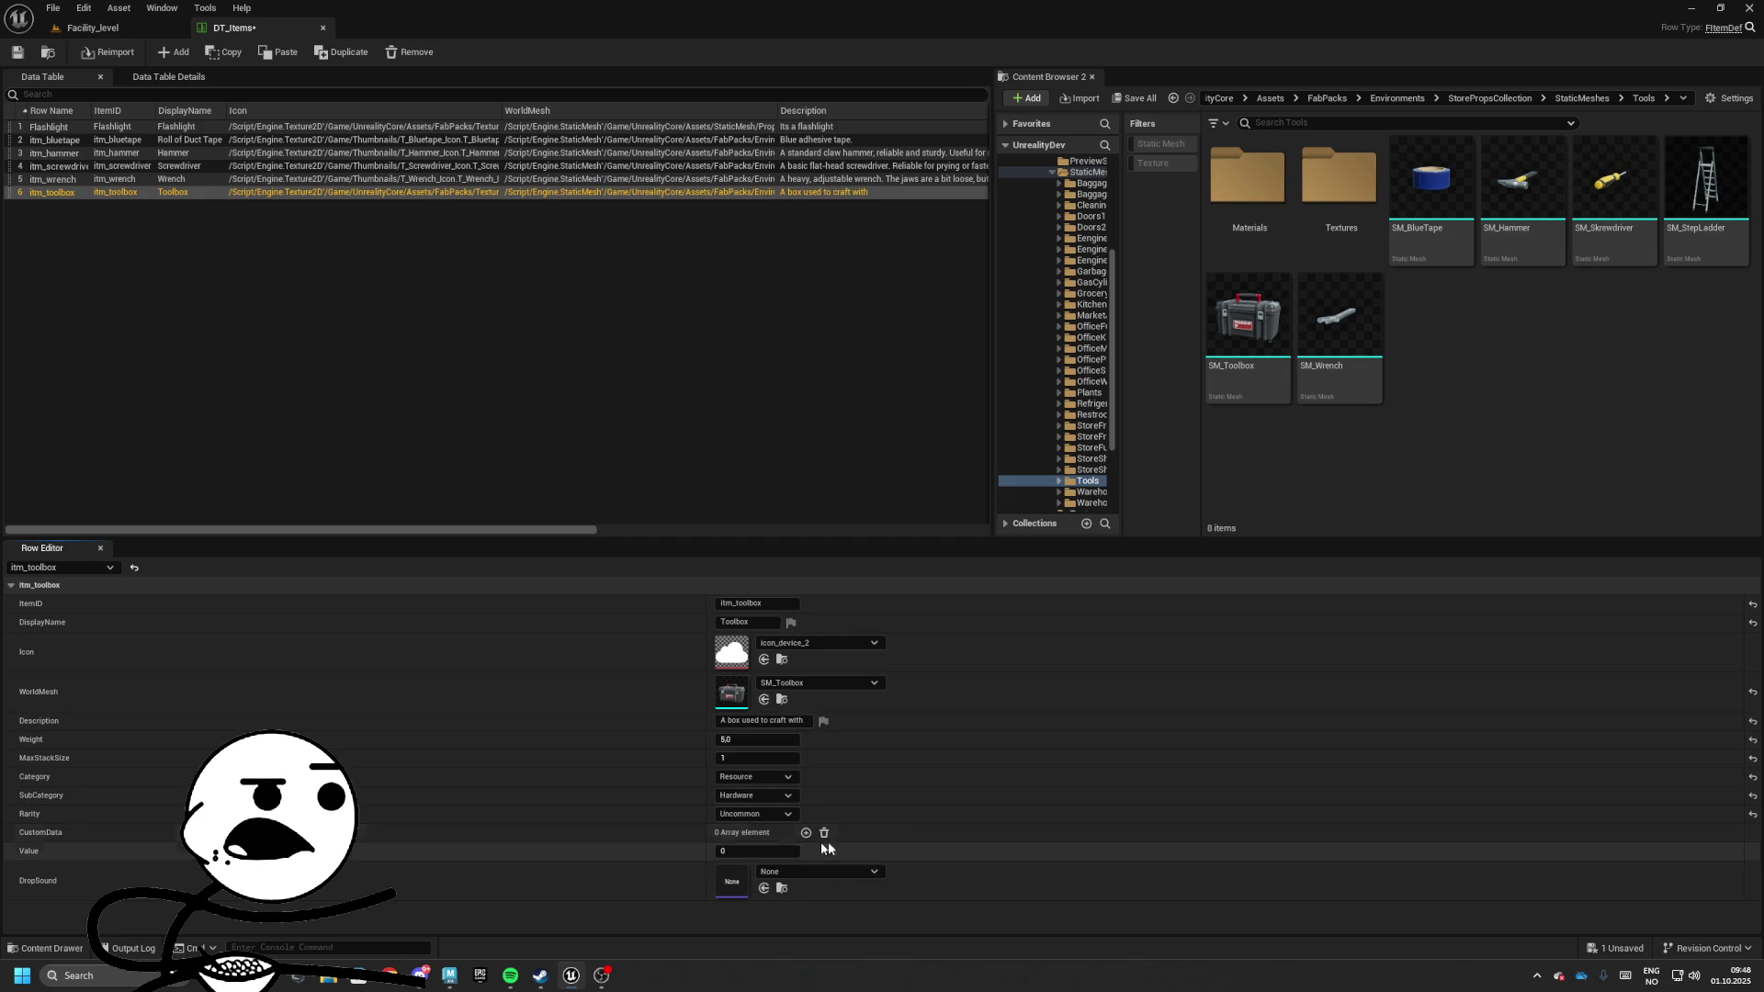
Set the item's Value to 200
click(742, 850)
text(50)
key(Return)
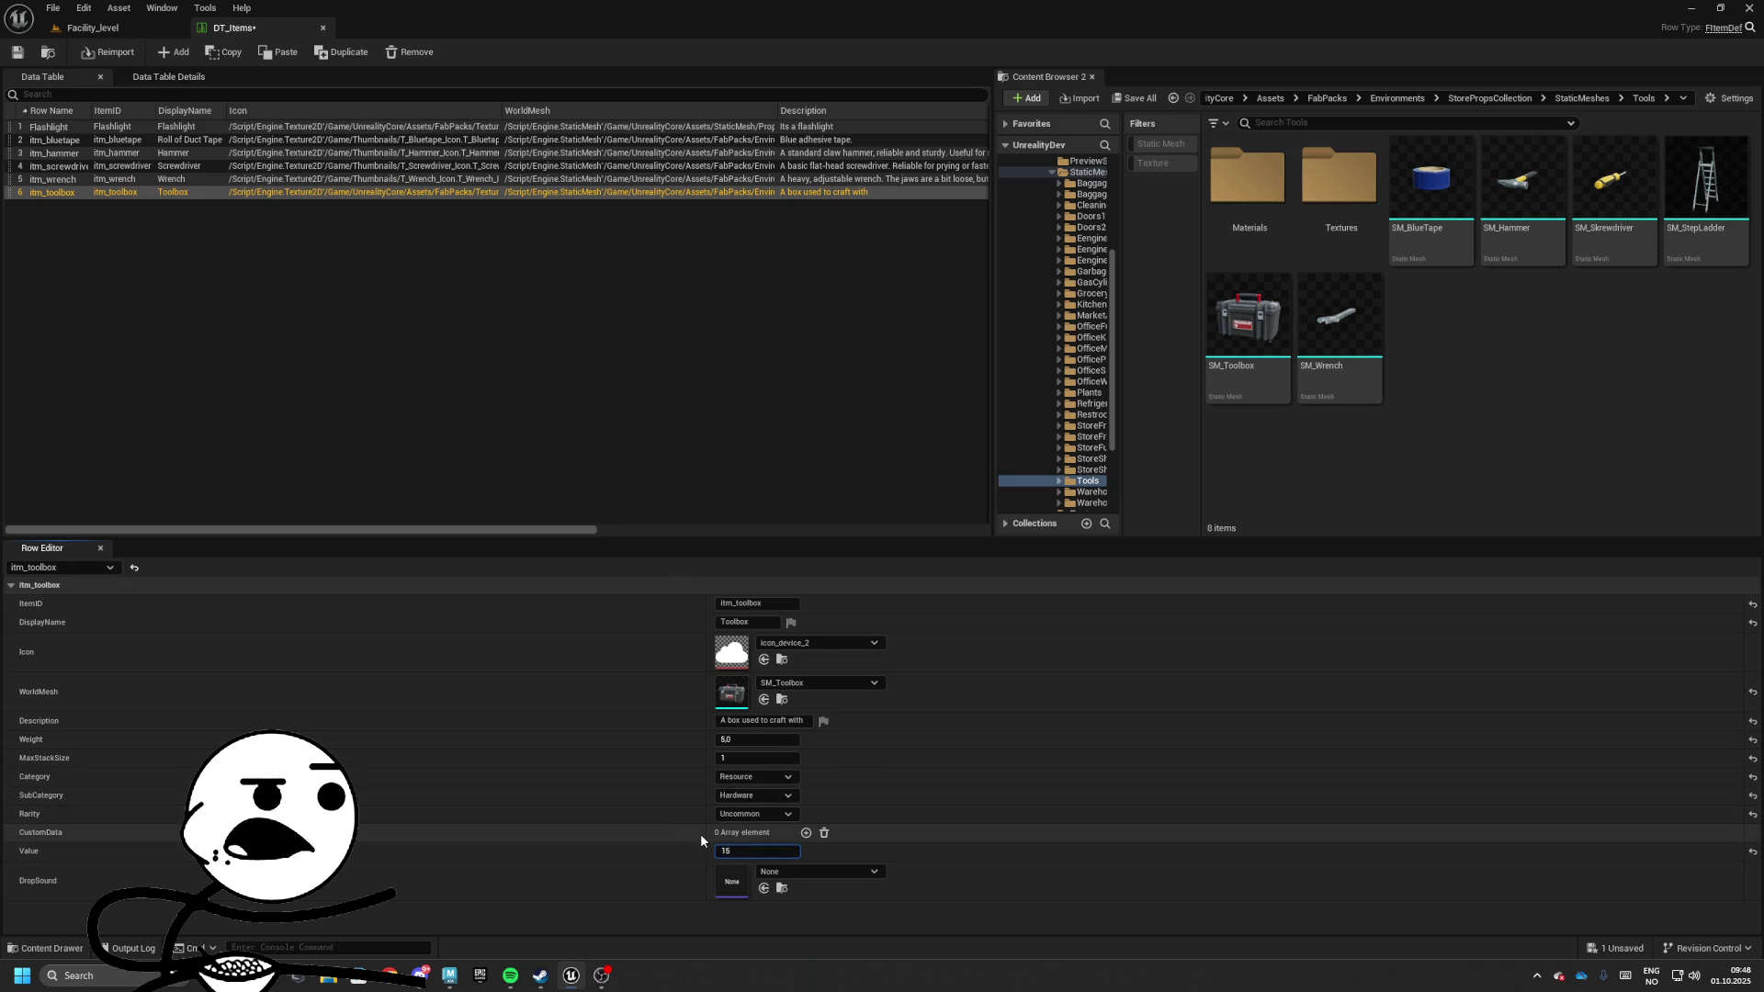
text(200)
key(Return)
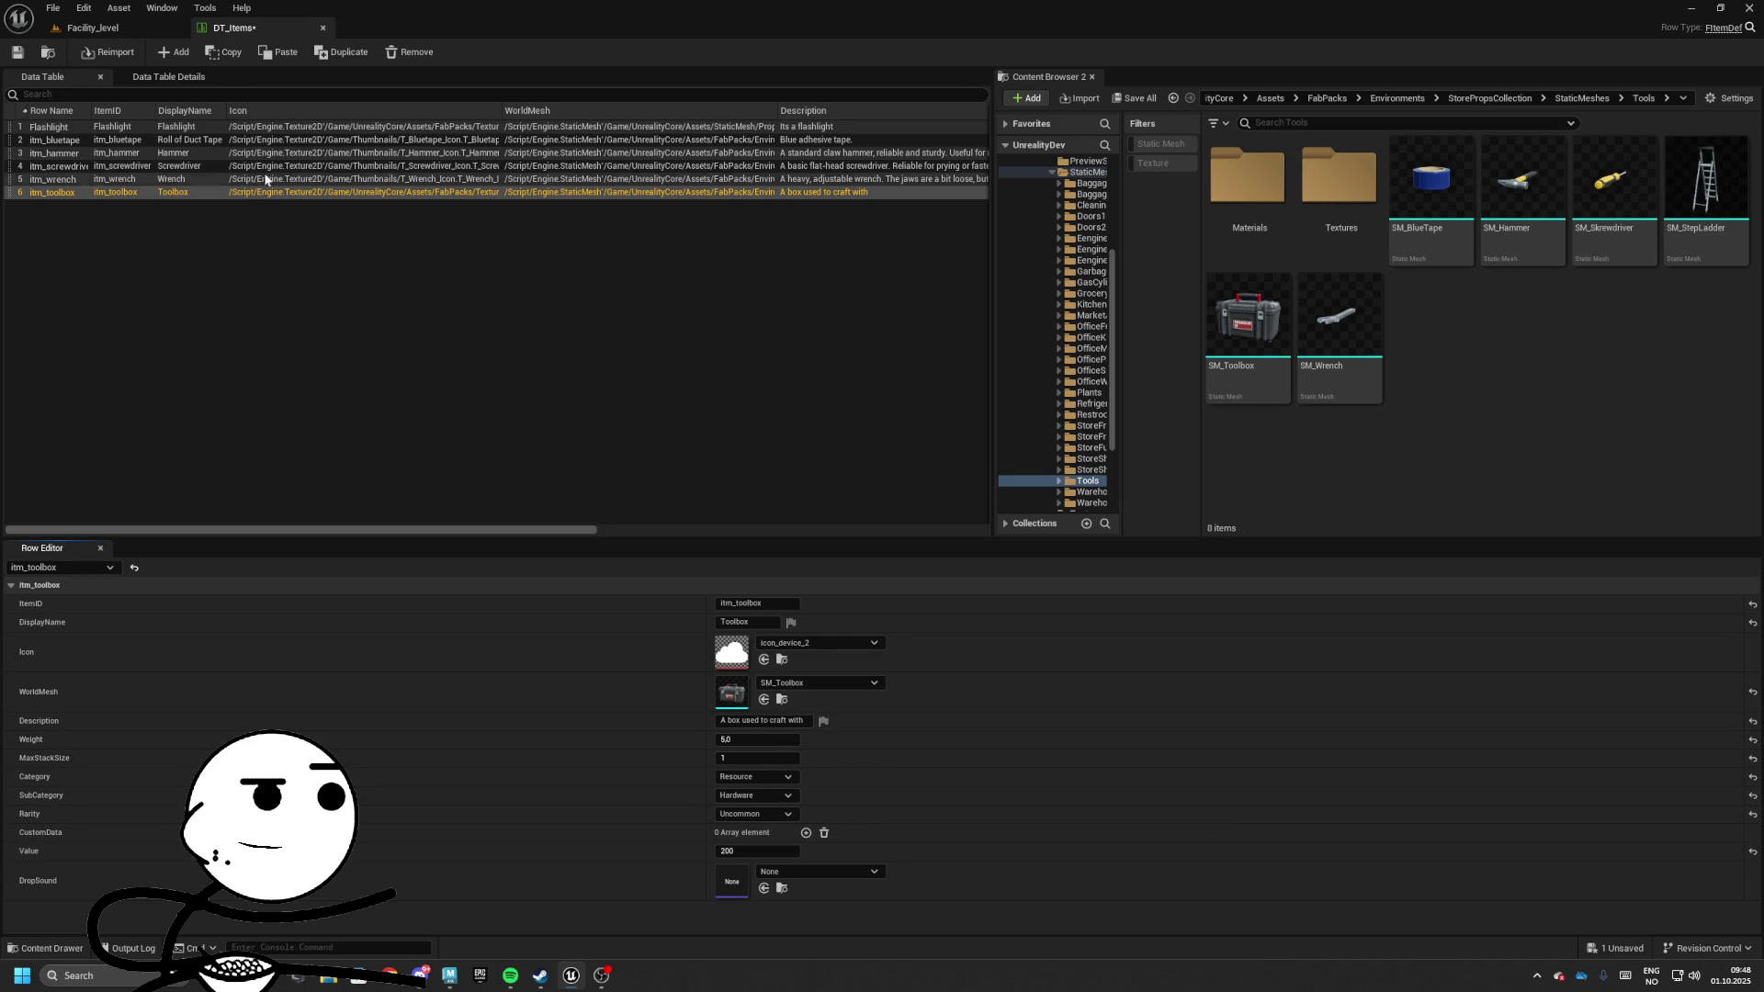
From Facility_level, launch Thumbnailer and pick SM_Toolbox in the STATIC MESH field
click(125, 31)
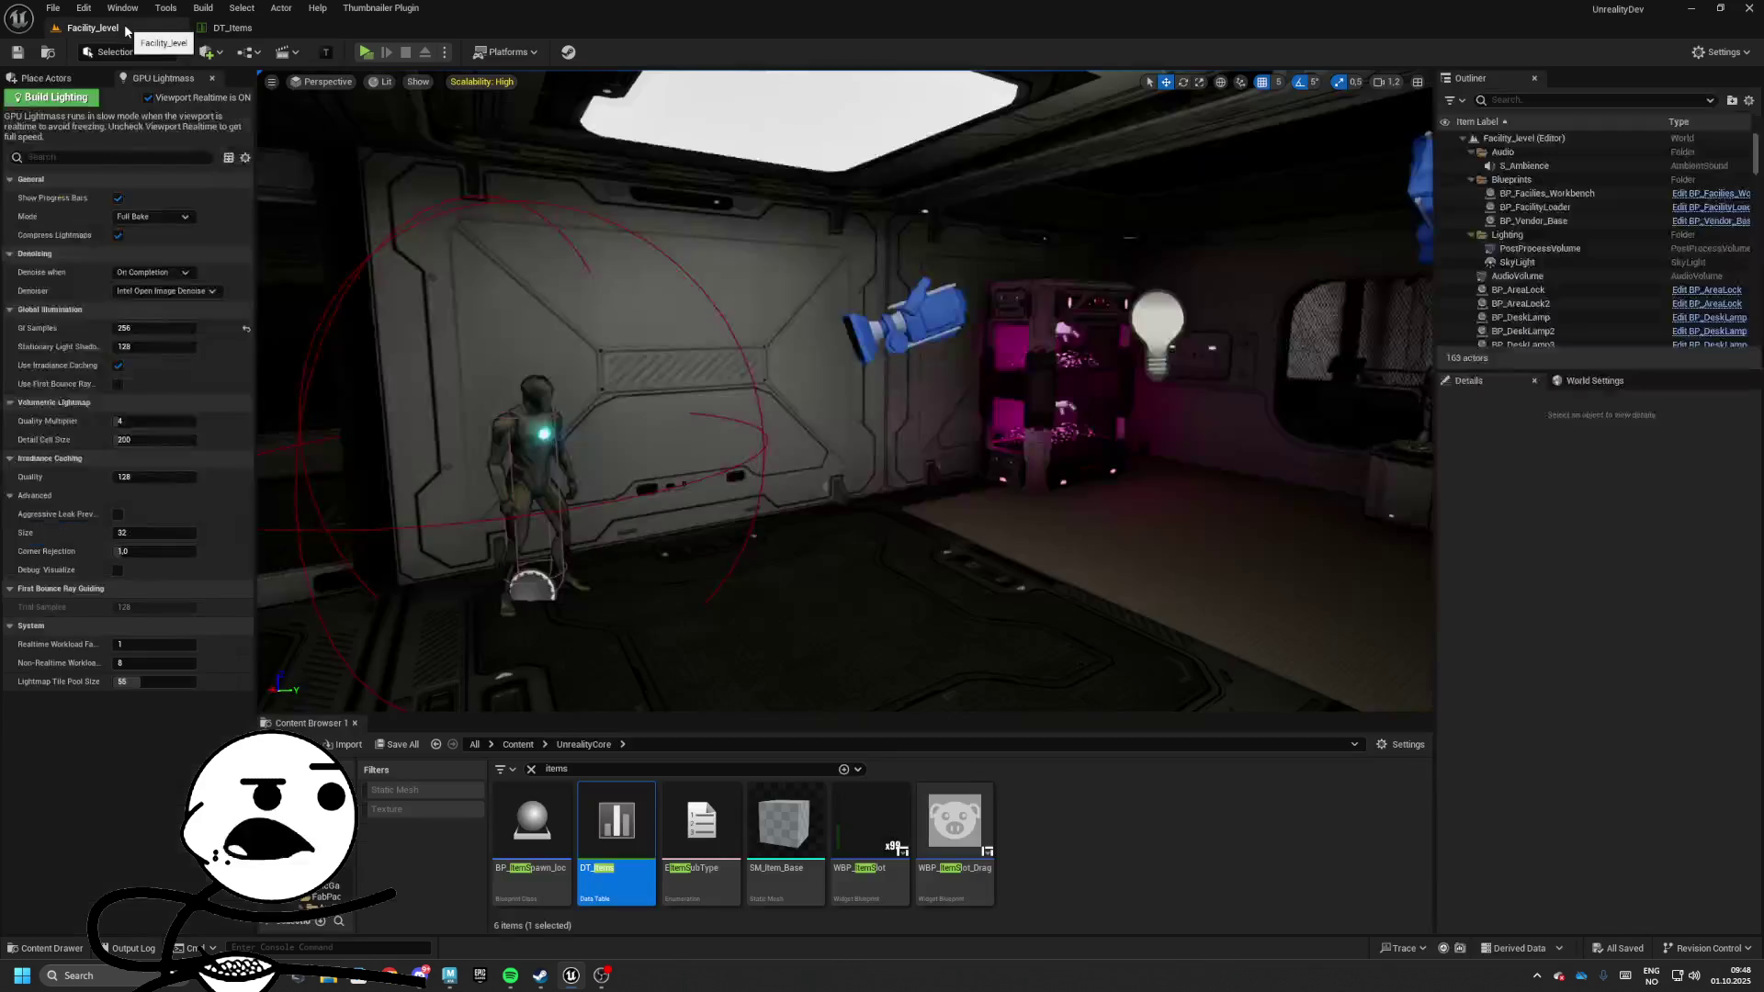
click(415, 123)
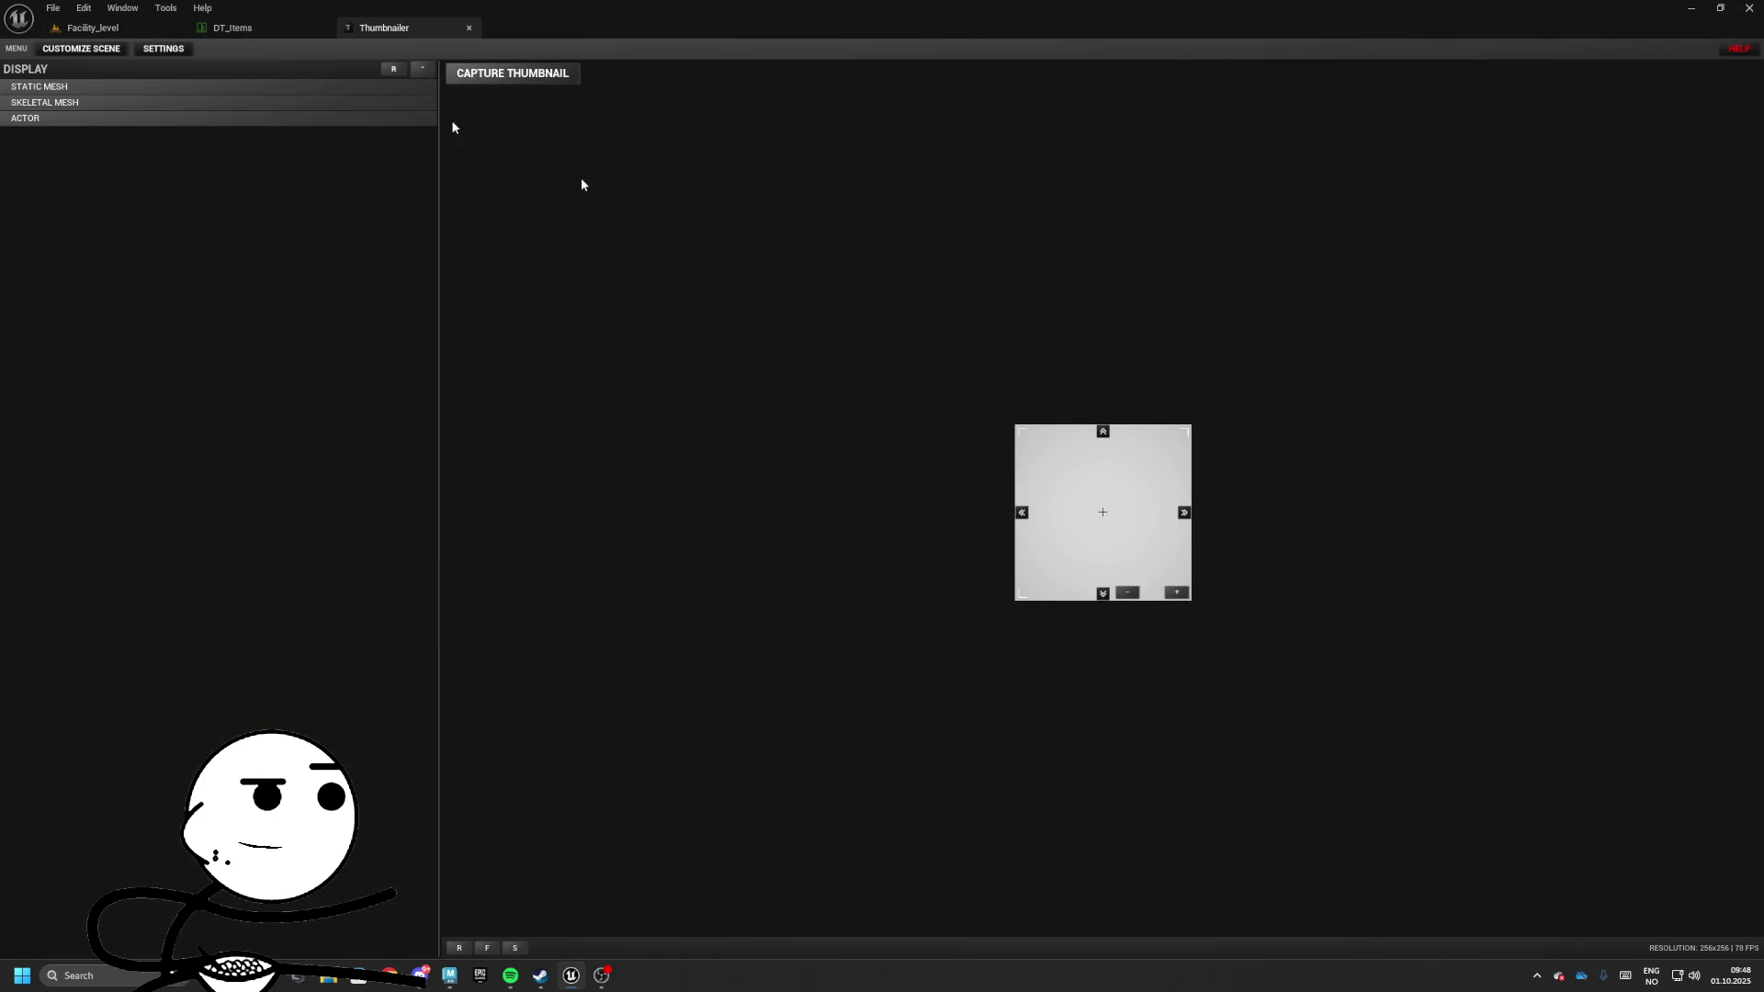
click(59, 89)
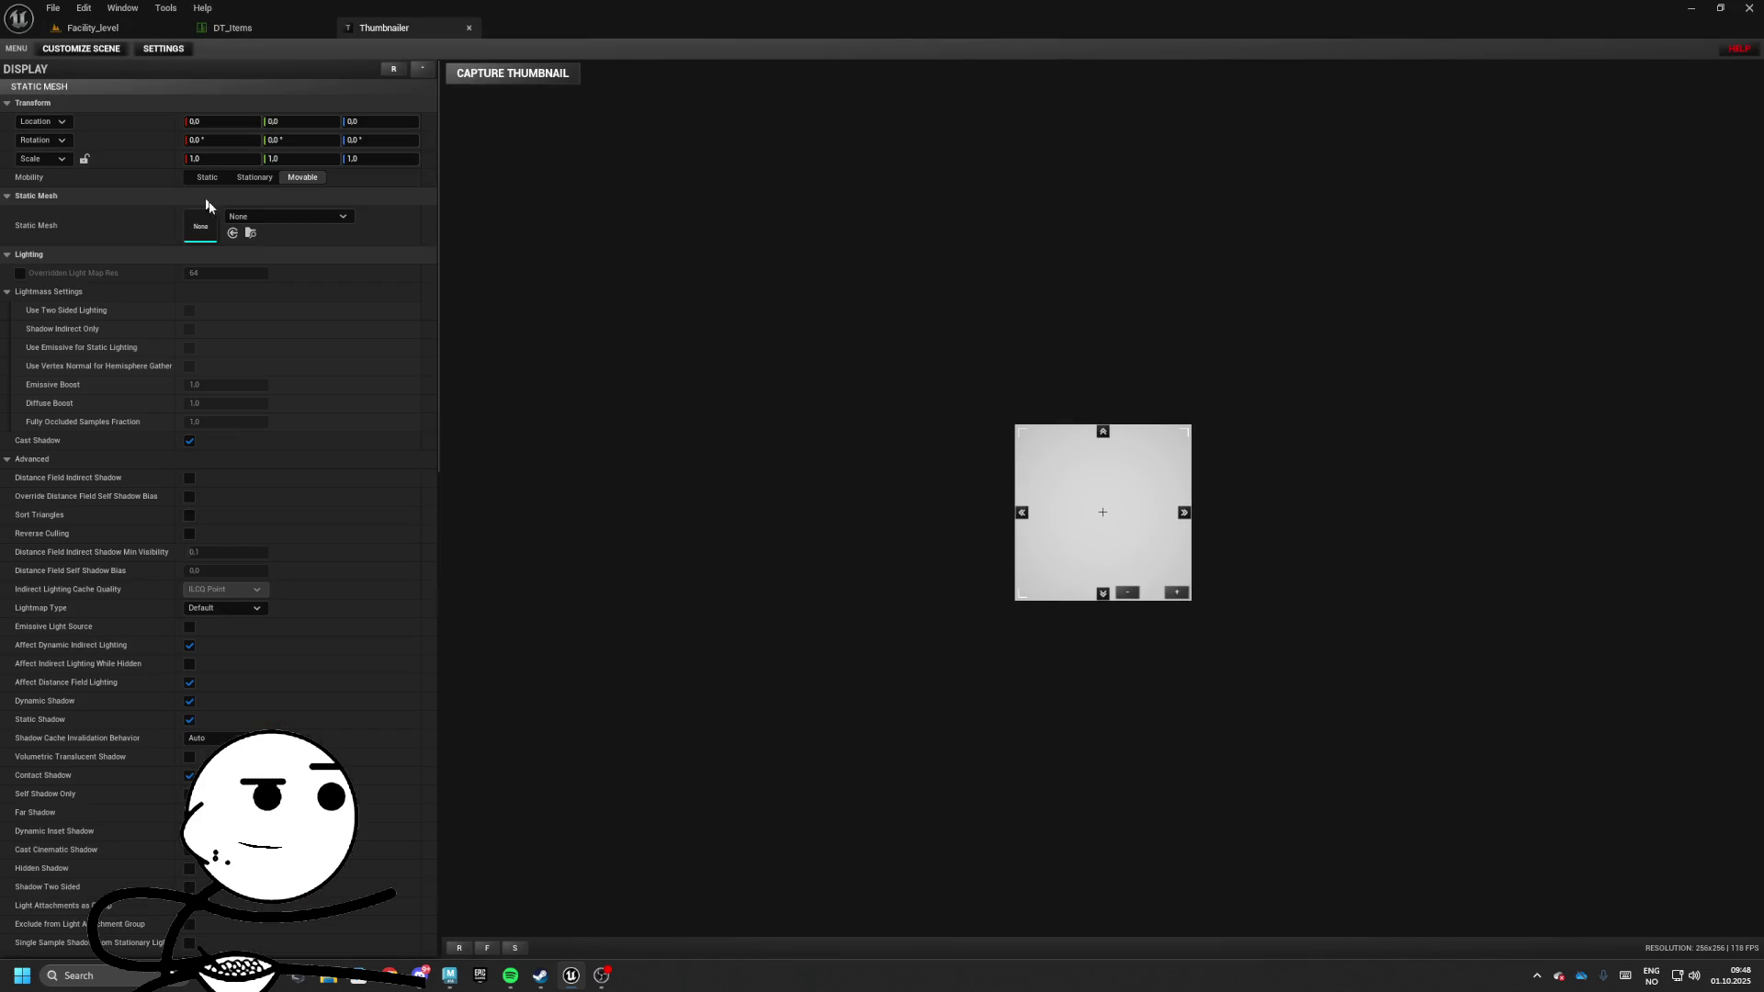
click(253, 218)
text(to)
text(ox)
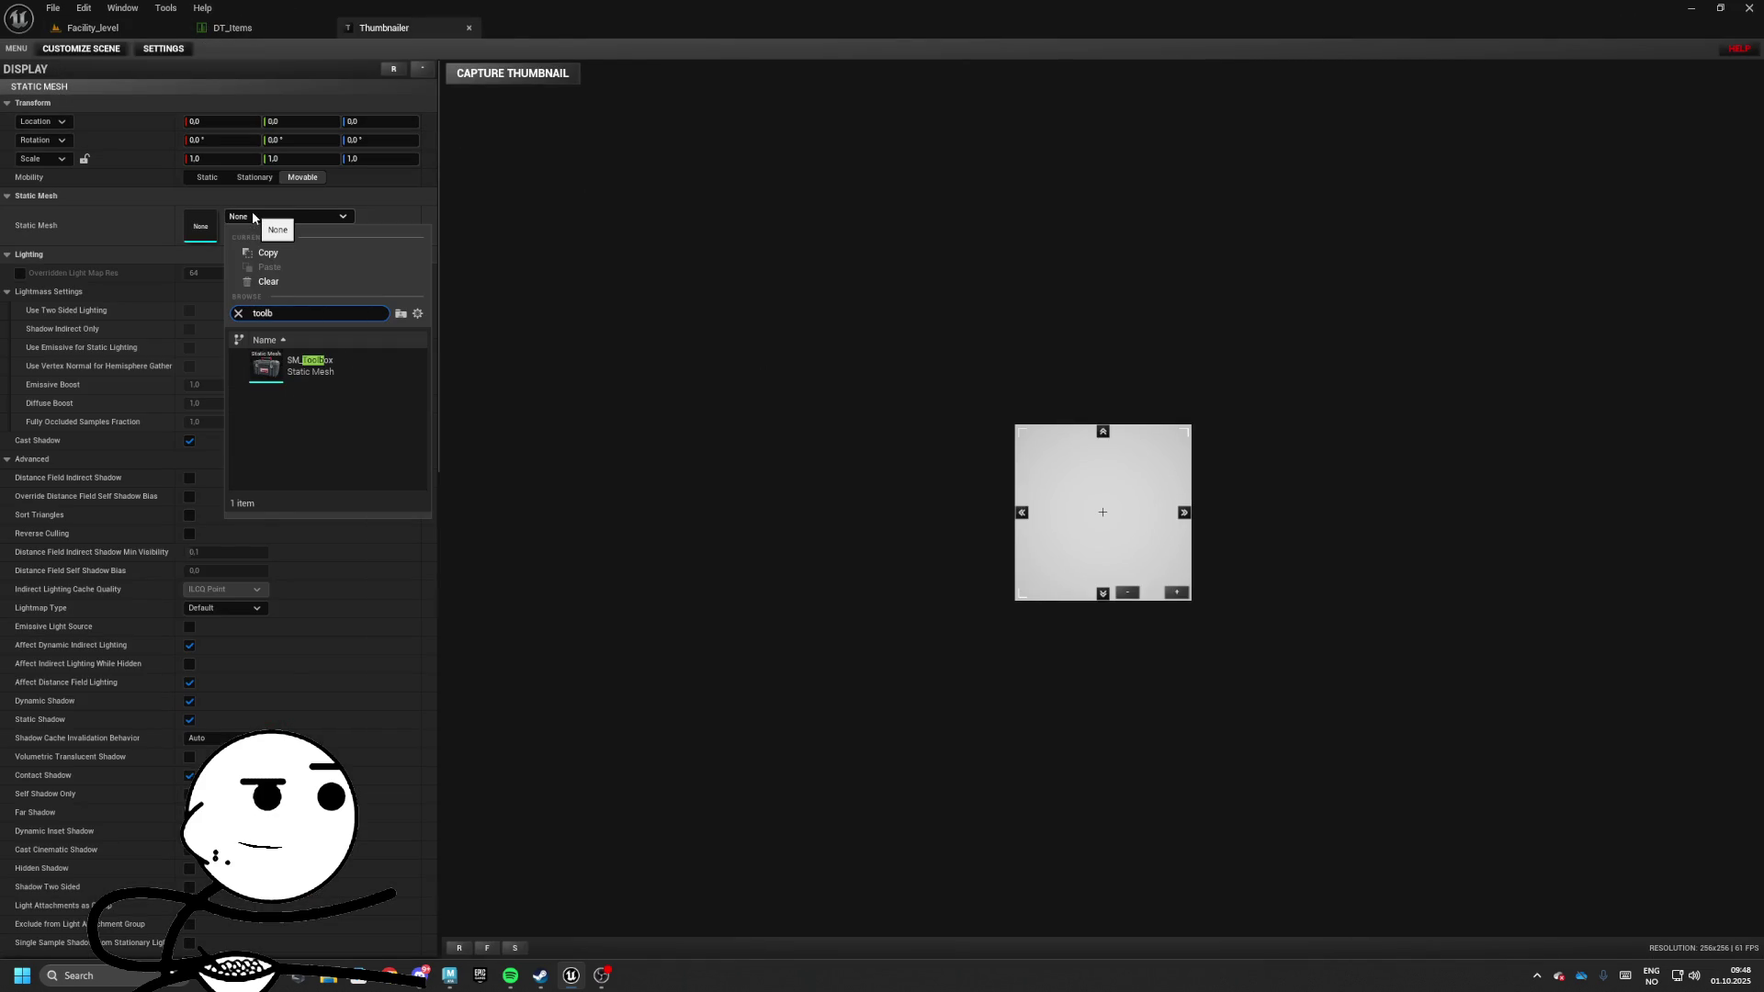
key(Return)
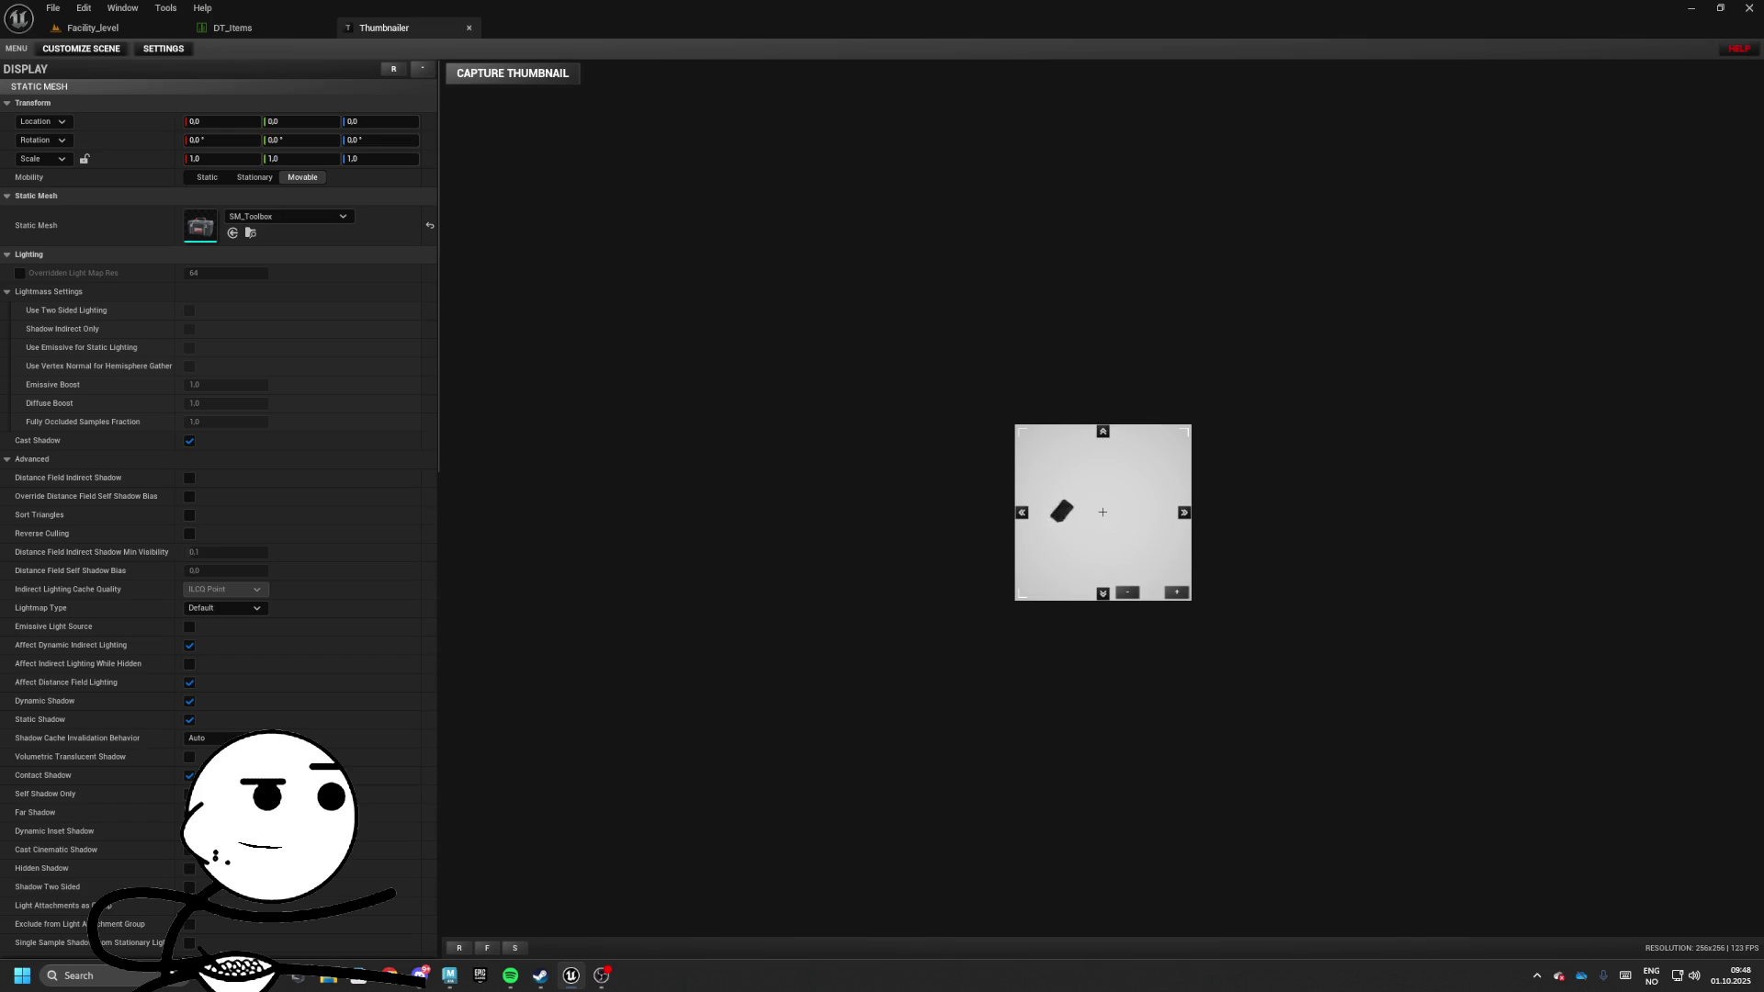
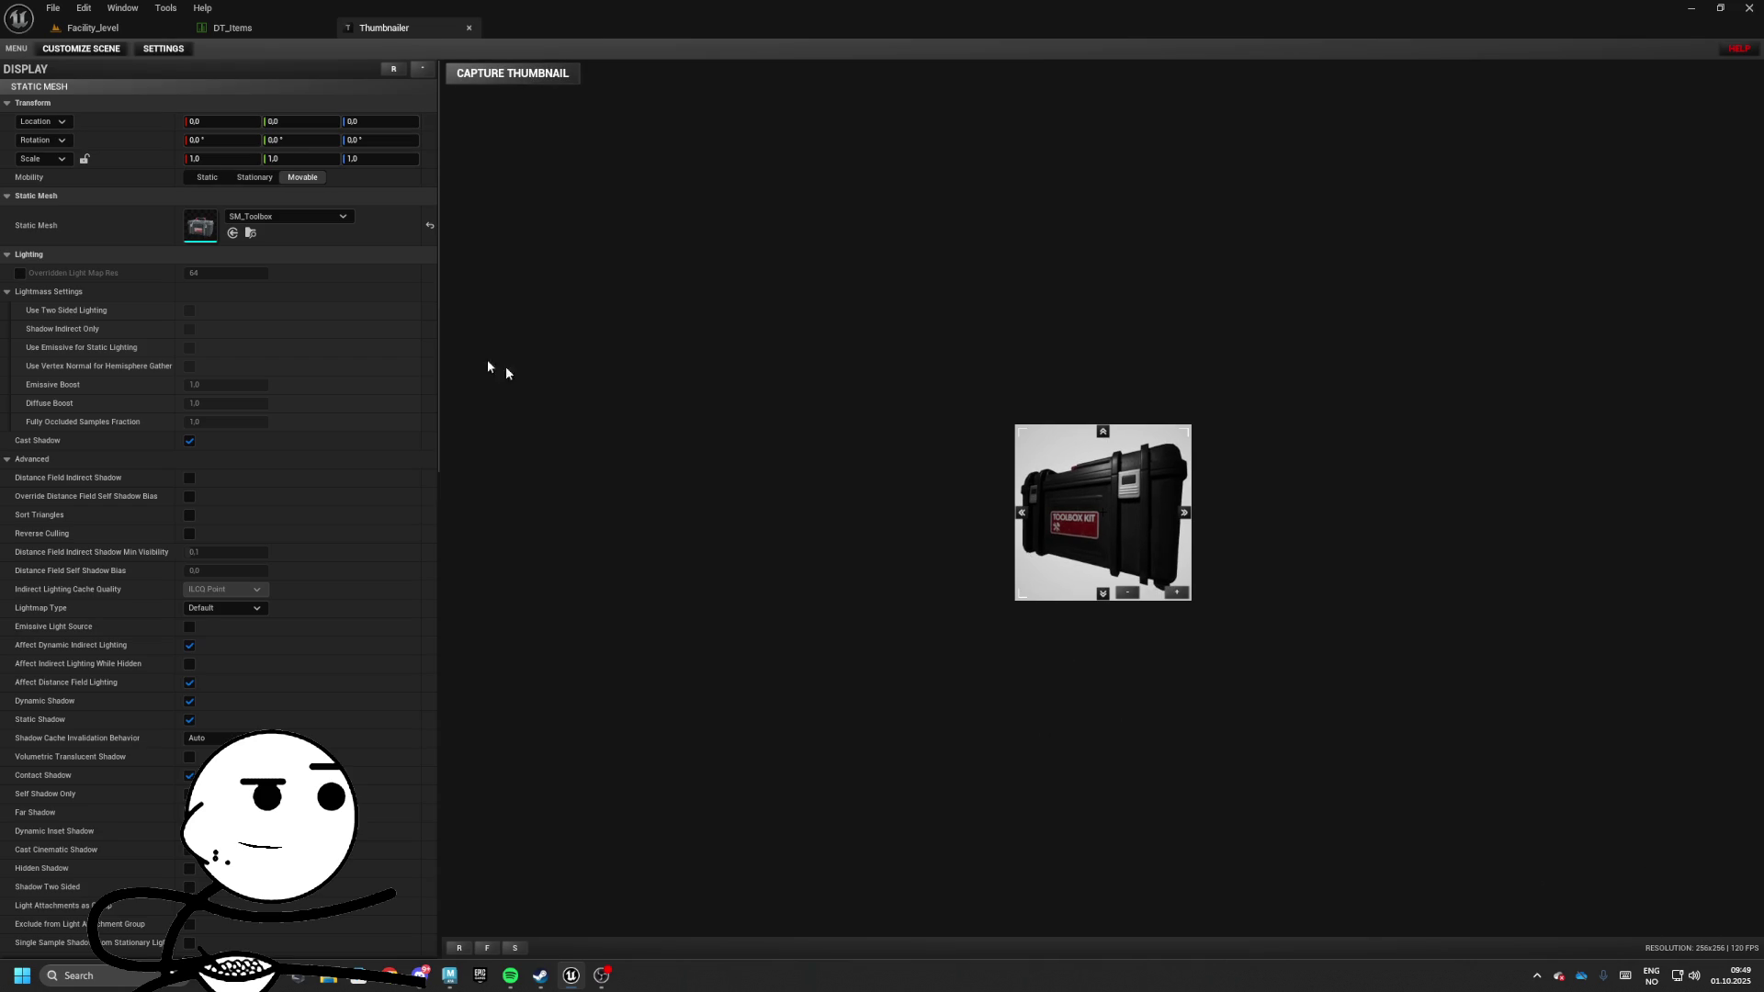
Name the captured toolbox thumbnail texture T_Toolbox_Icon in the Thumbnails folder
click(1598, 914)
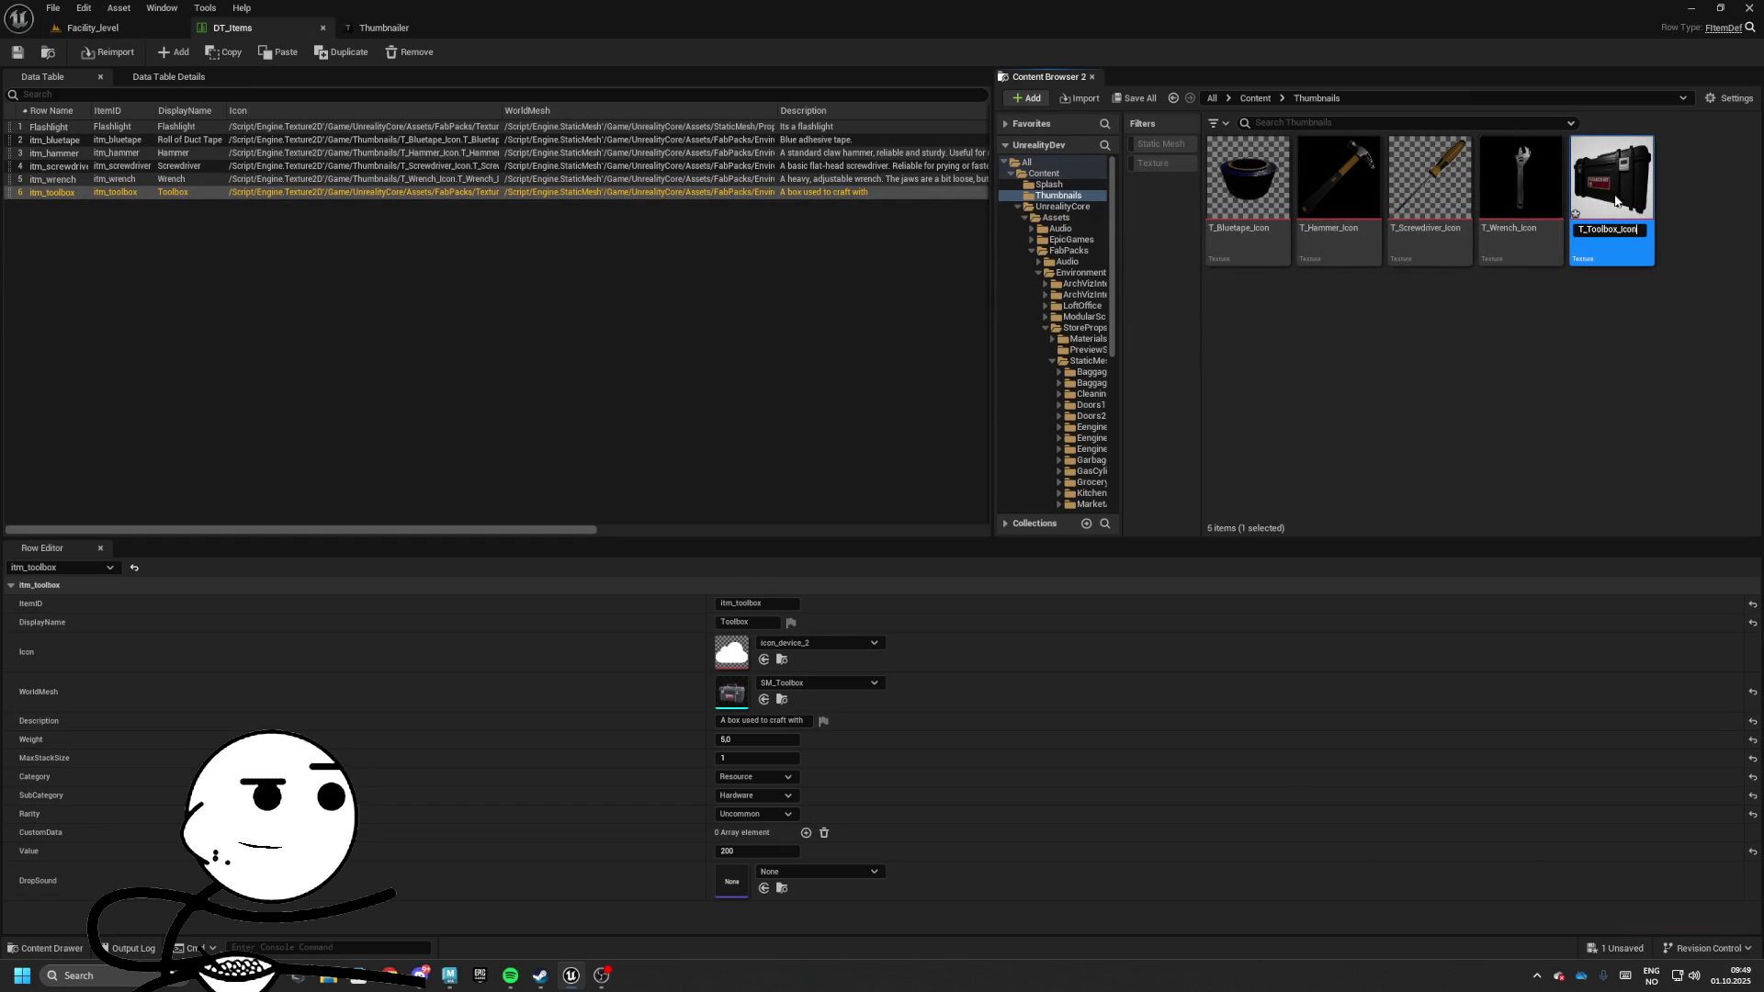
key(Return)
Enable Chroma Key Texture on T_Toolbox_Icon, keying out the light grey background colour
scroll(1470, 551, down, 5)
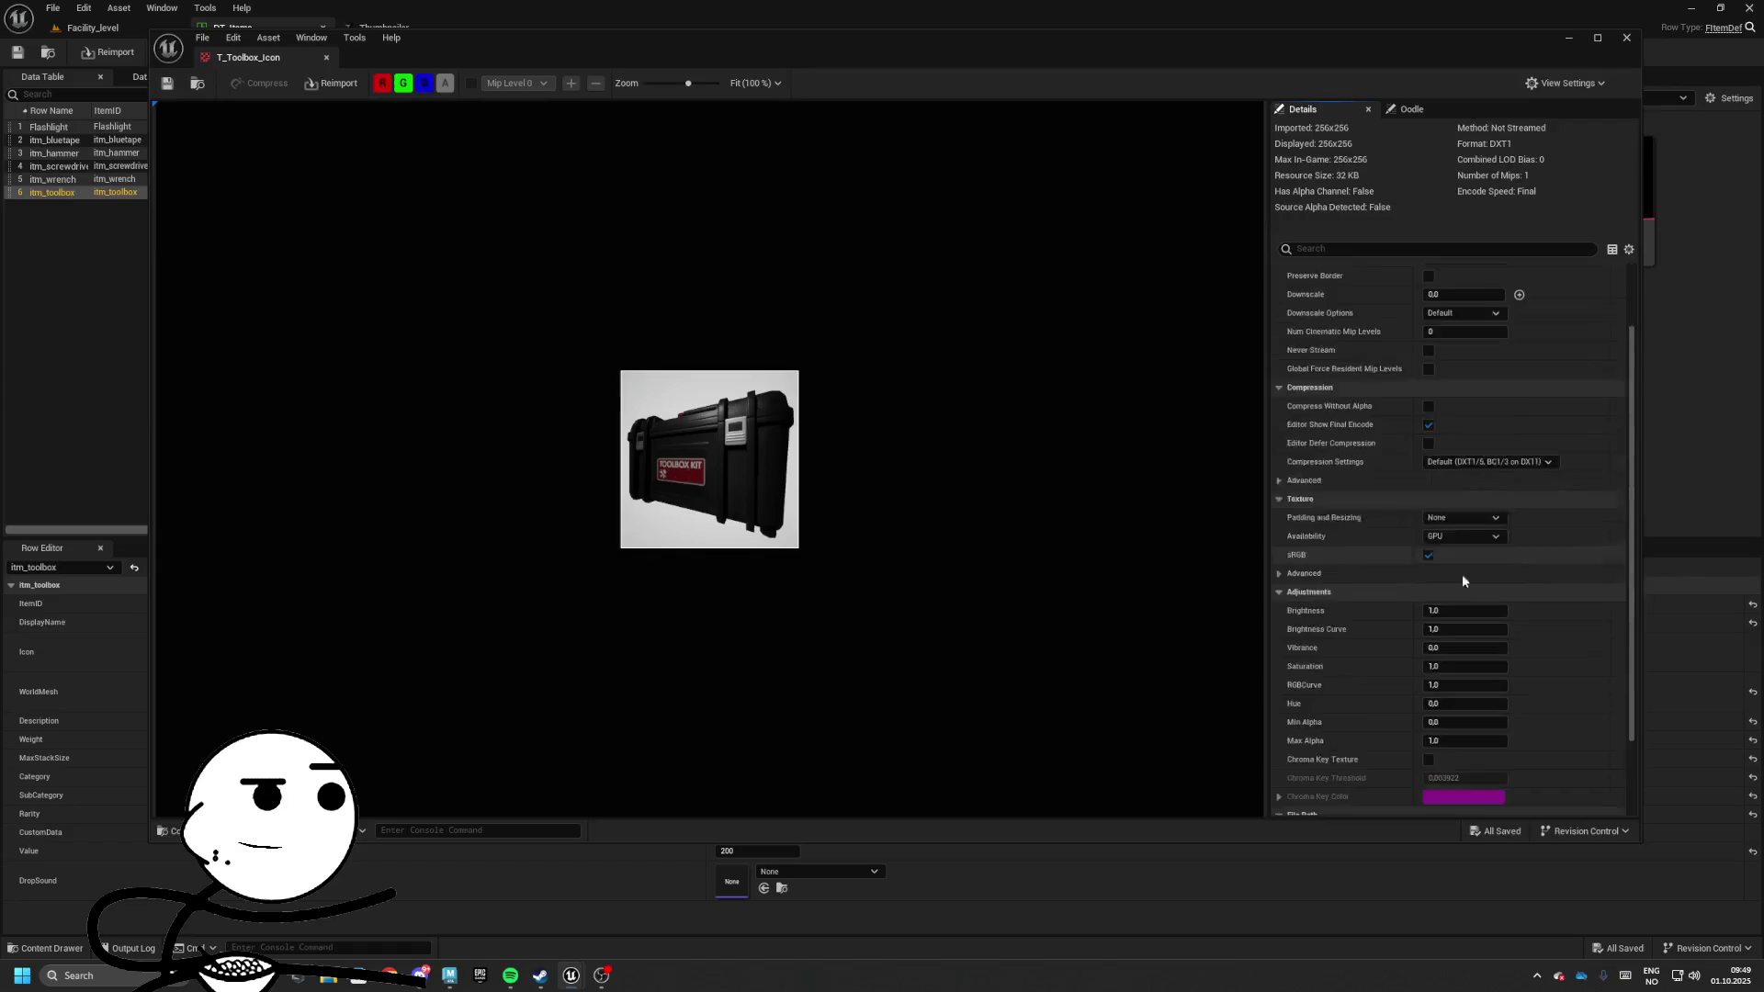
click(1428, 636)
click(1463, 672)
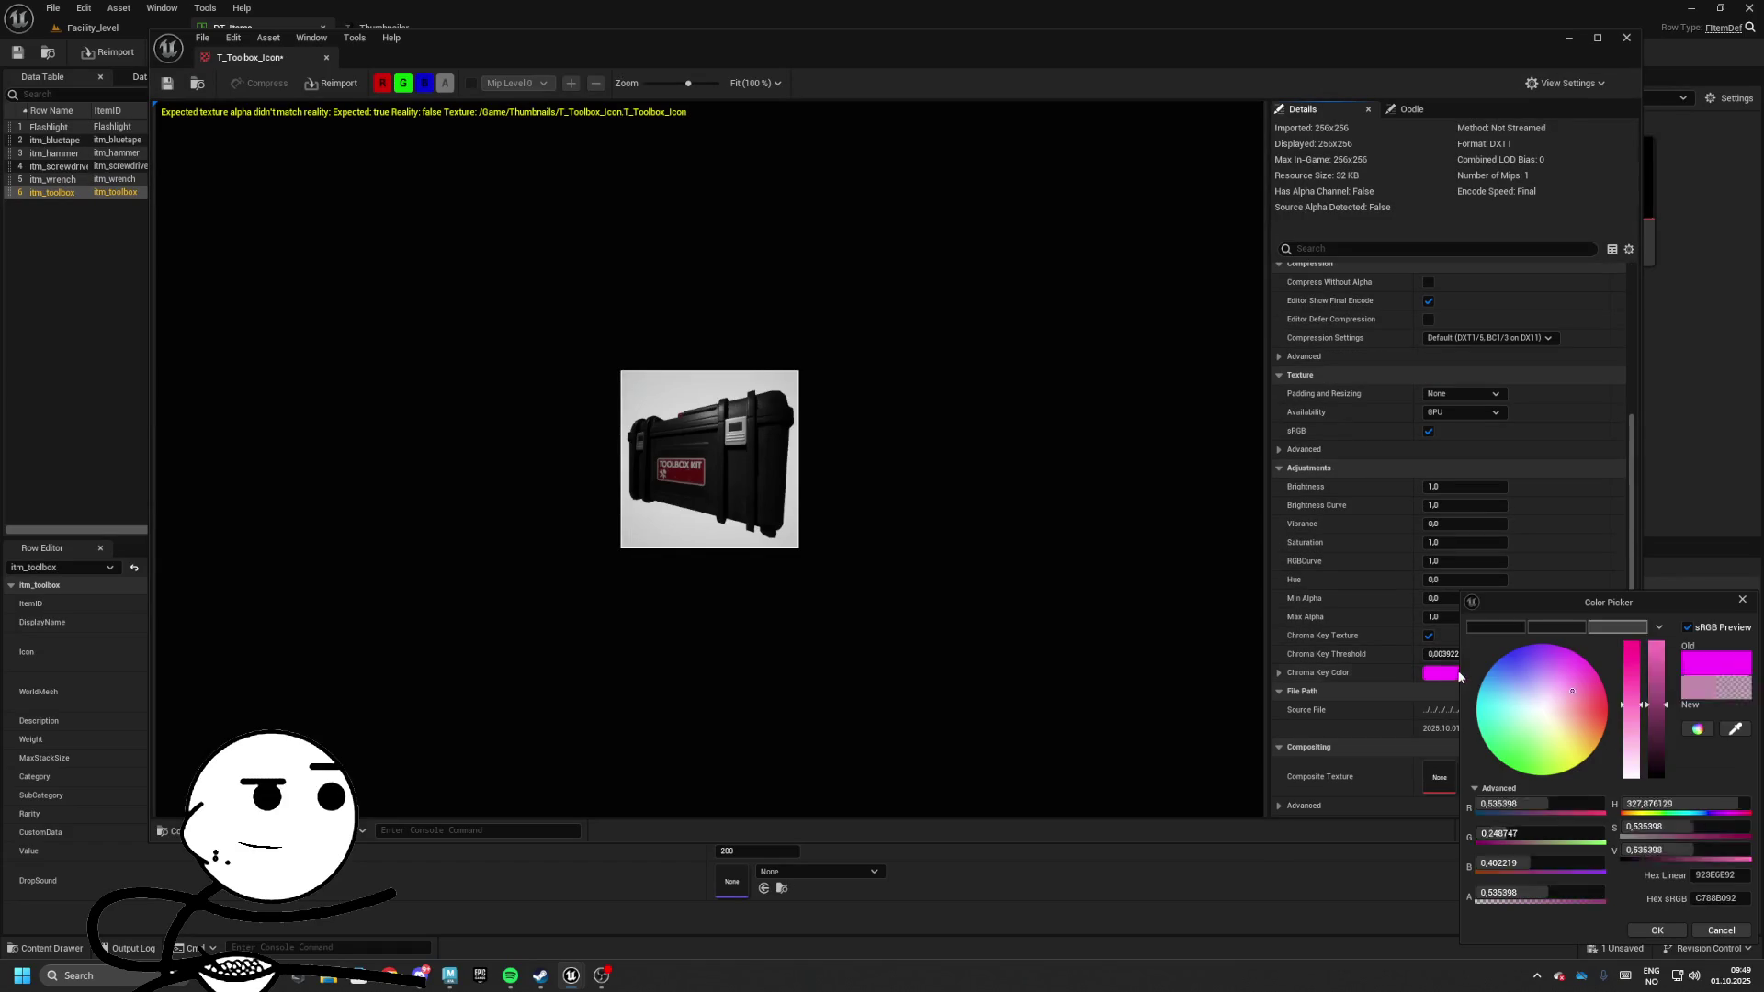
click(1734, 728)
click(796, 542)
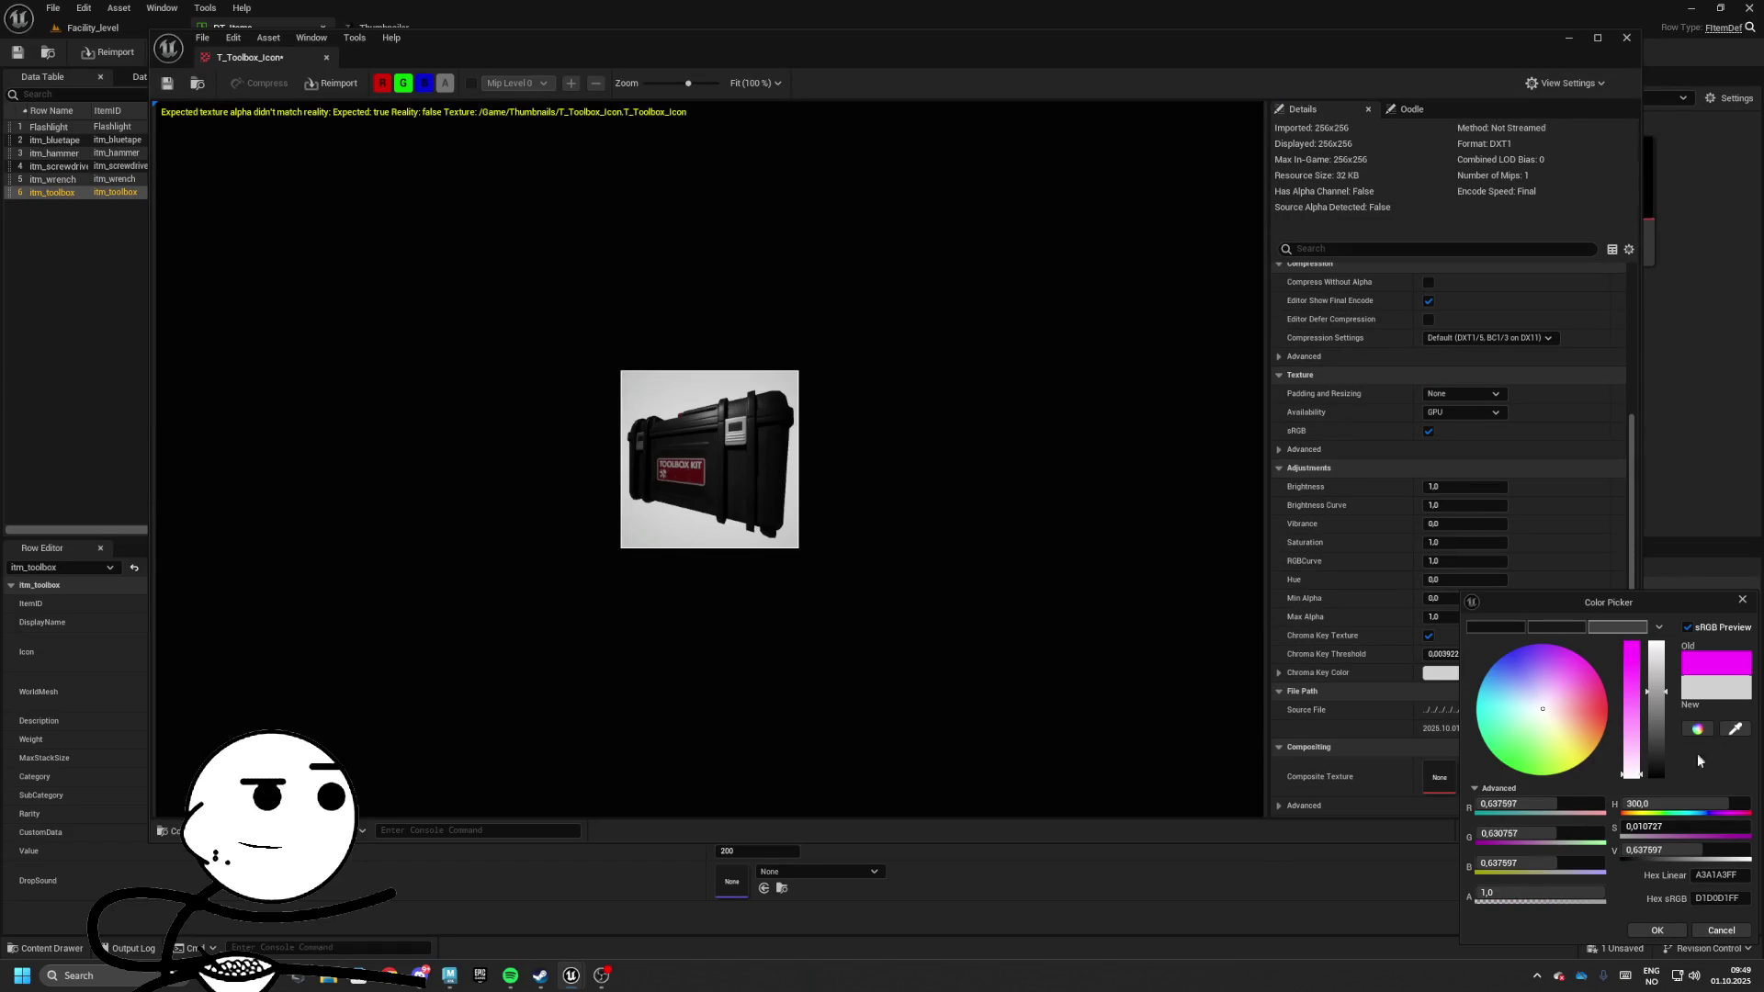
click(1656, 931)
Set the Chroma Key Threshold to 0,15
click(1459, 654)
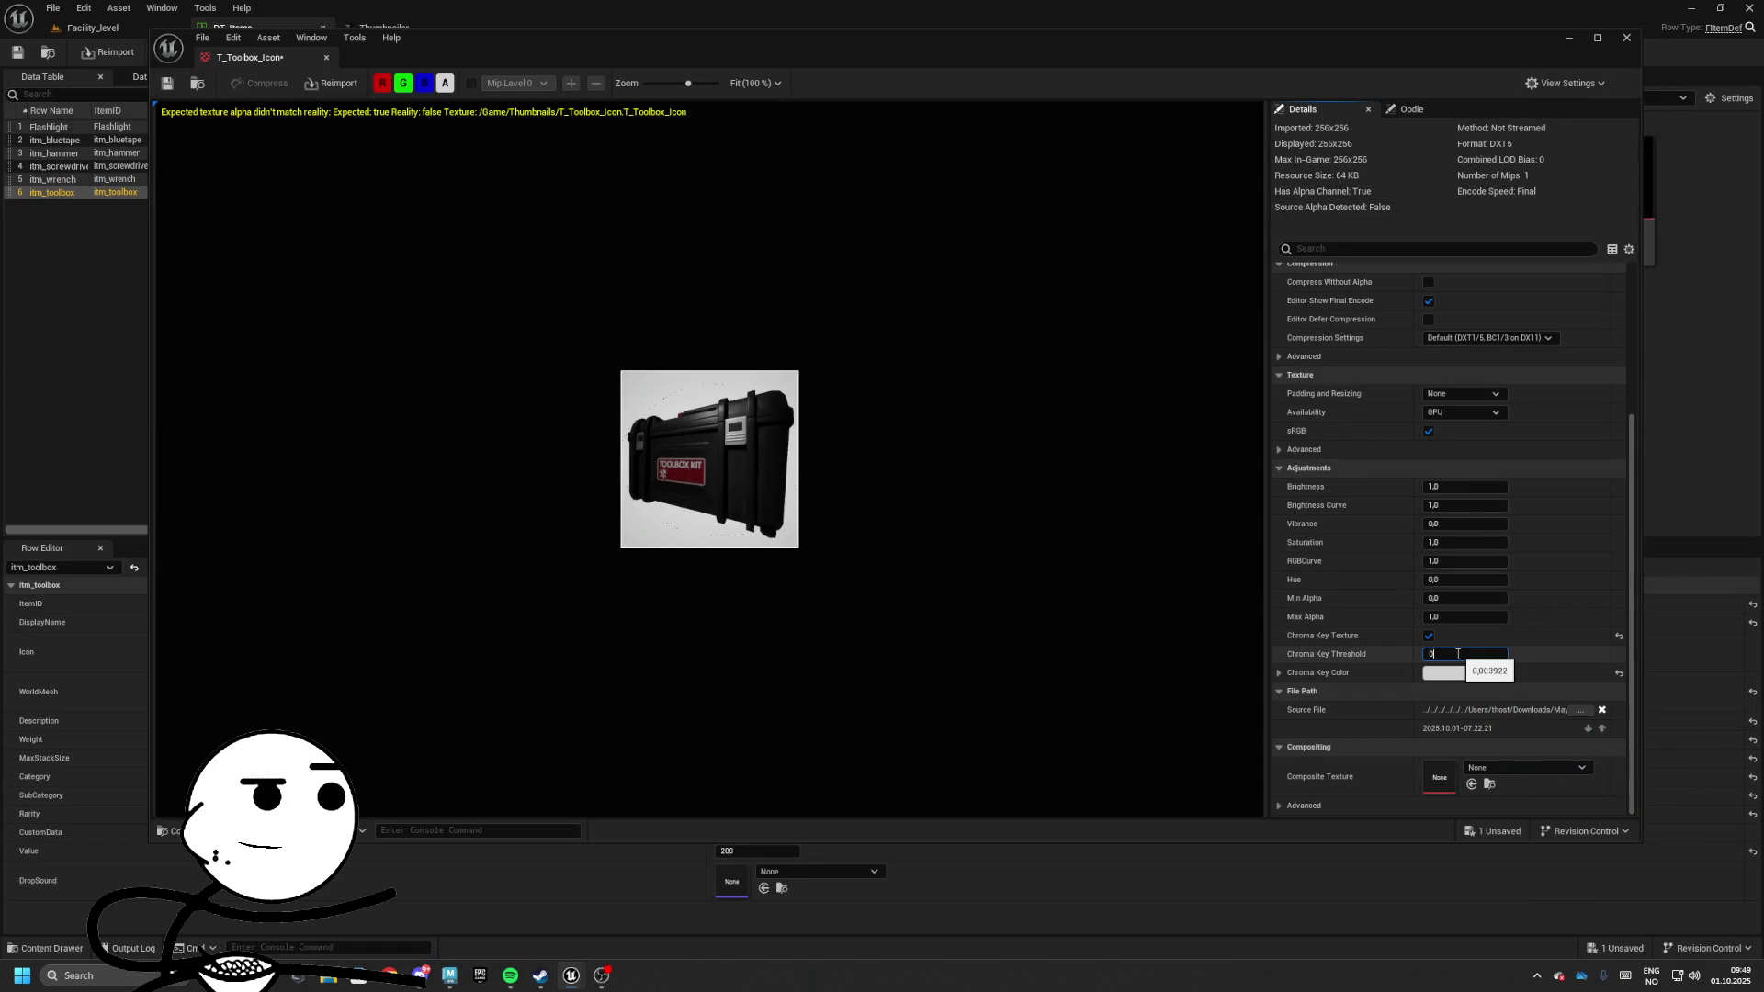
text(,1)
key(Return)
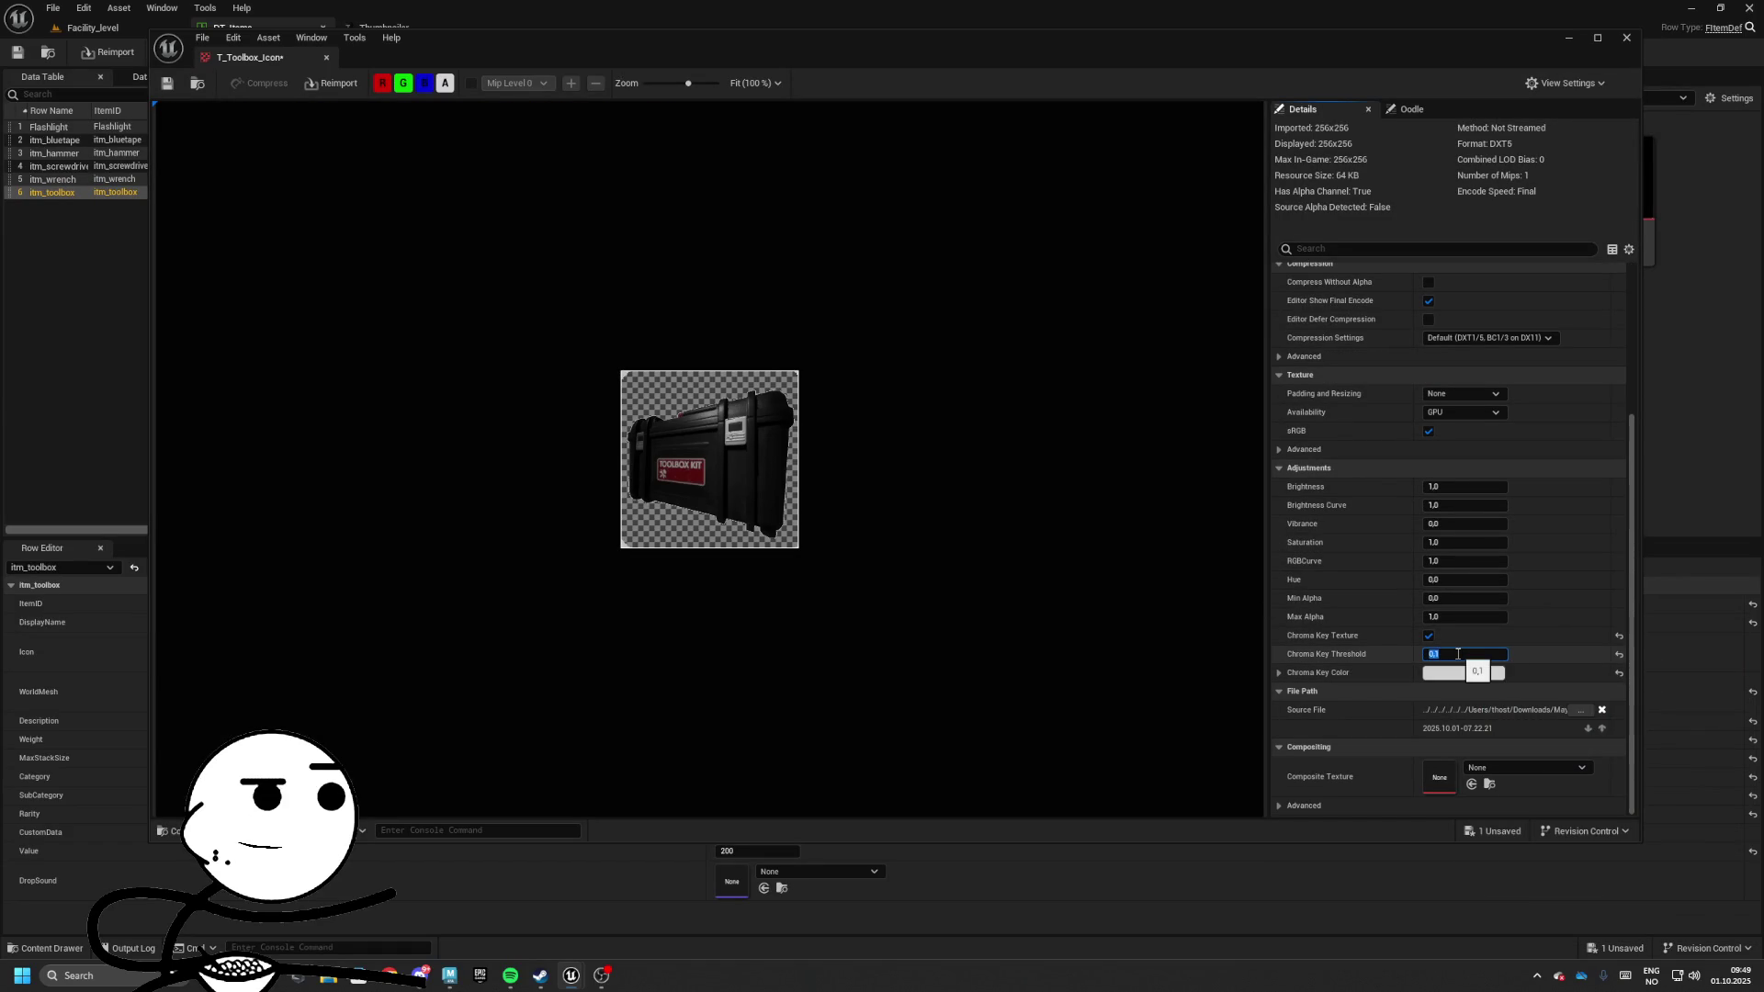
text(,15)
key(Return)
Assign T_Toolbox_Icon as the toolbox row's Icon and save DT_Items
click(326, 59)
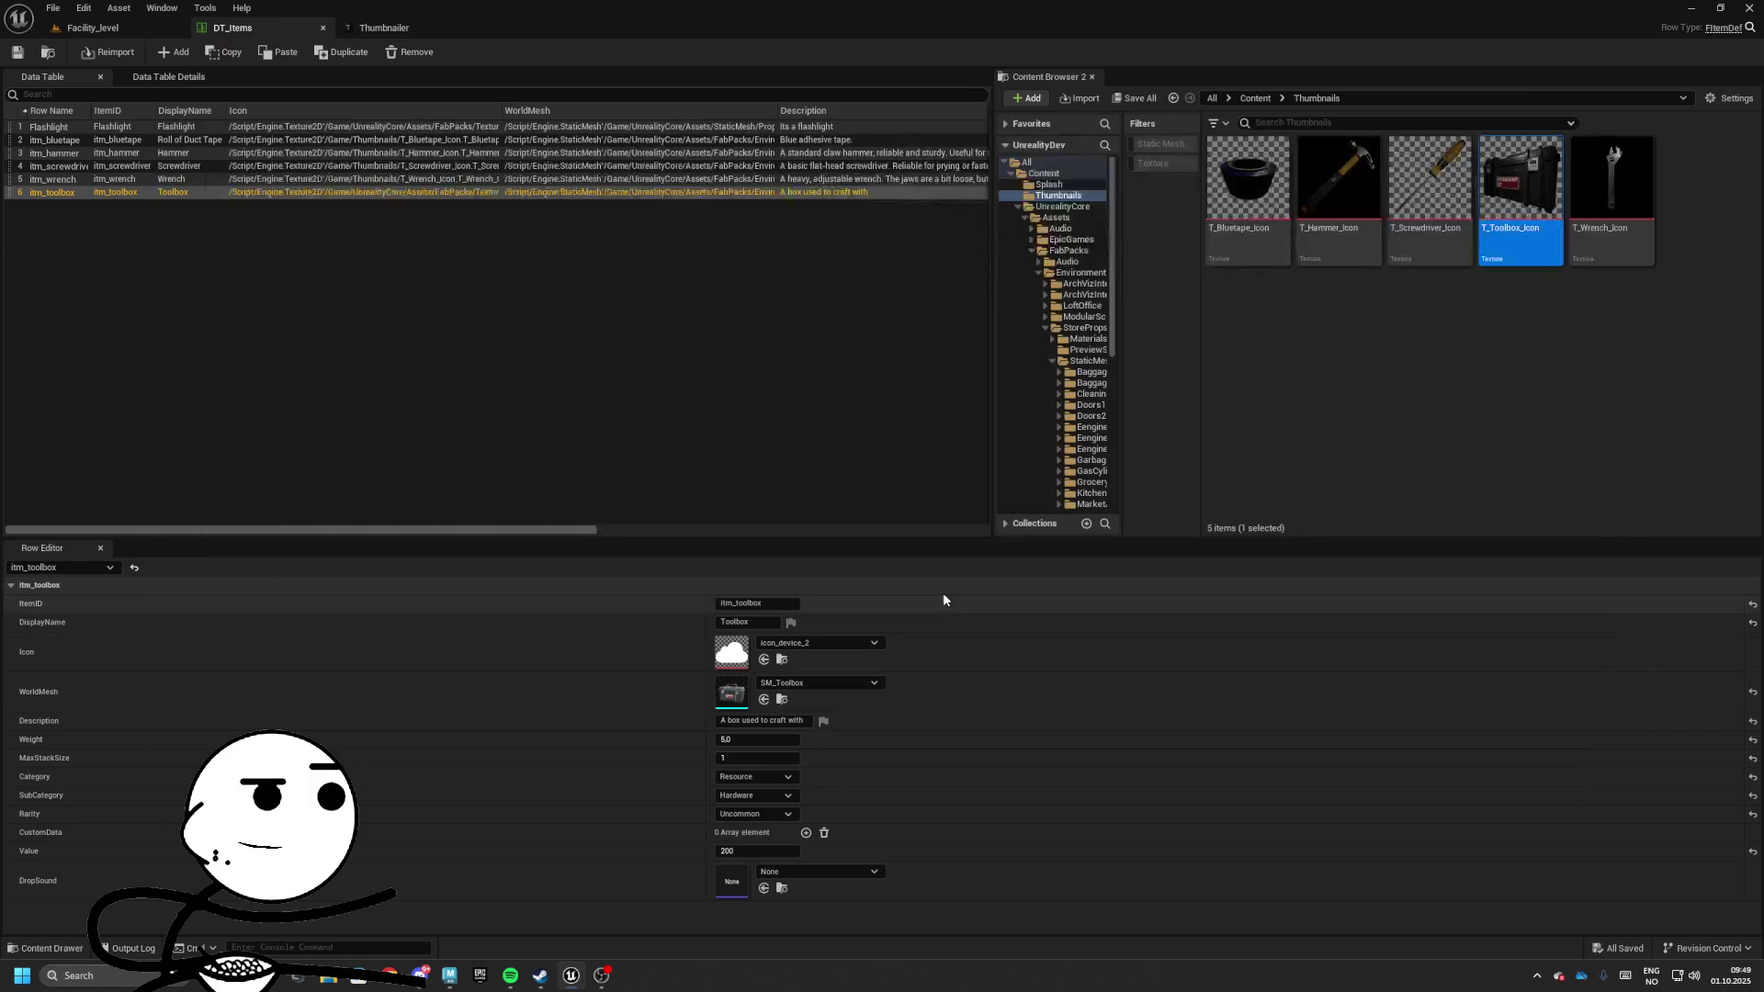
click(764, 659)
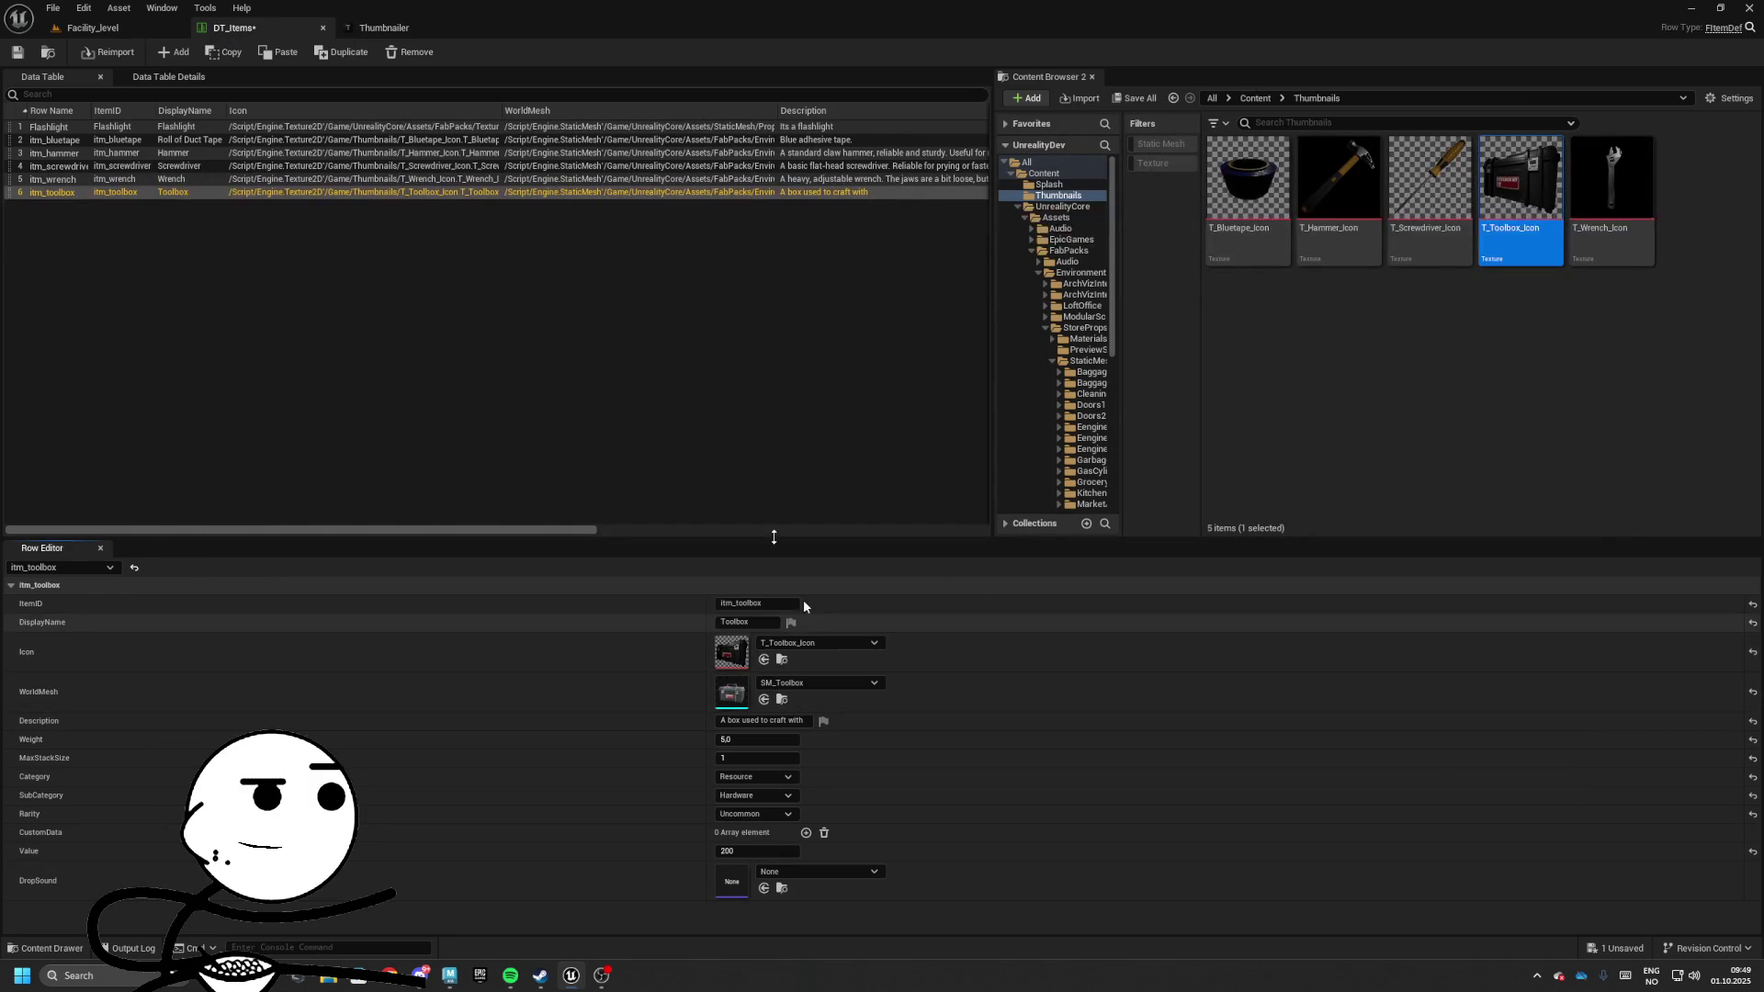
click(17, 52)
Open the Deadmall_level map from Maps > GameplayMaps
click(92, 27)
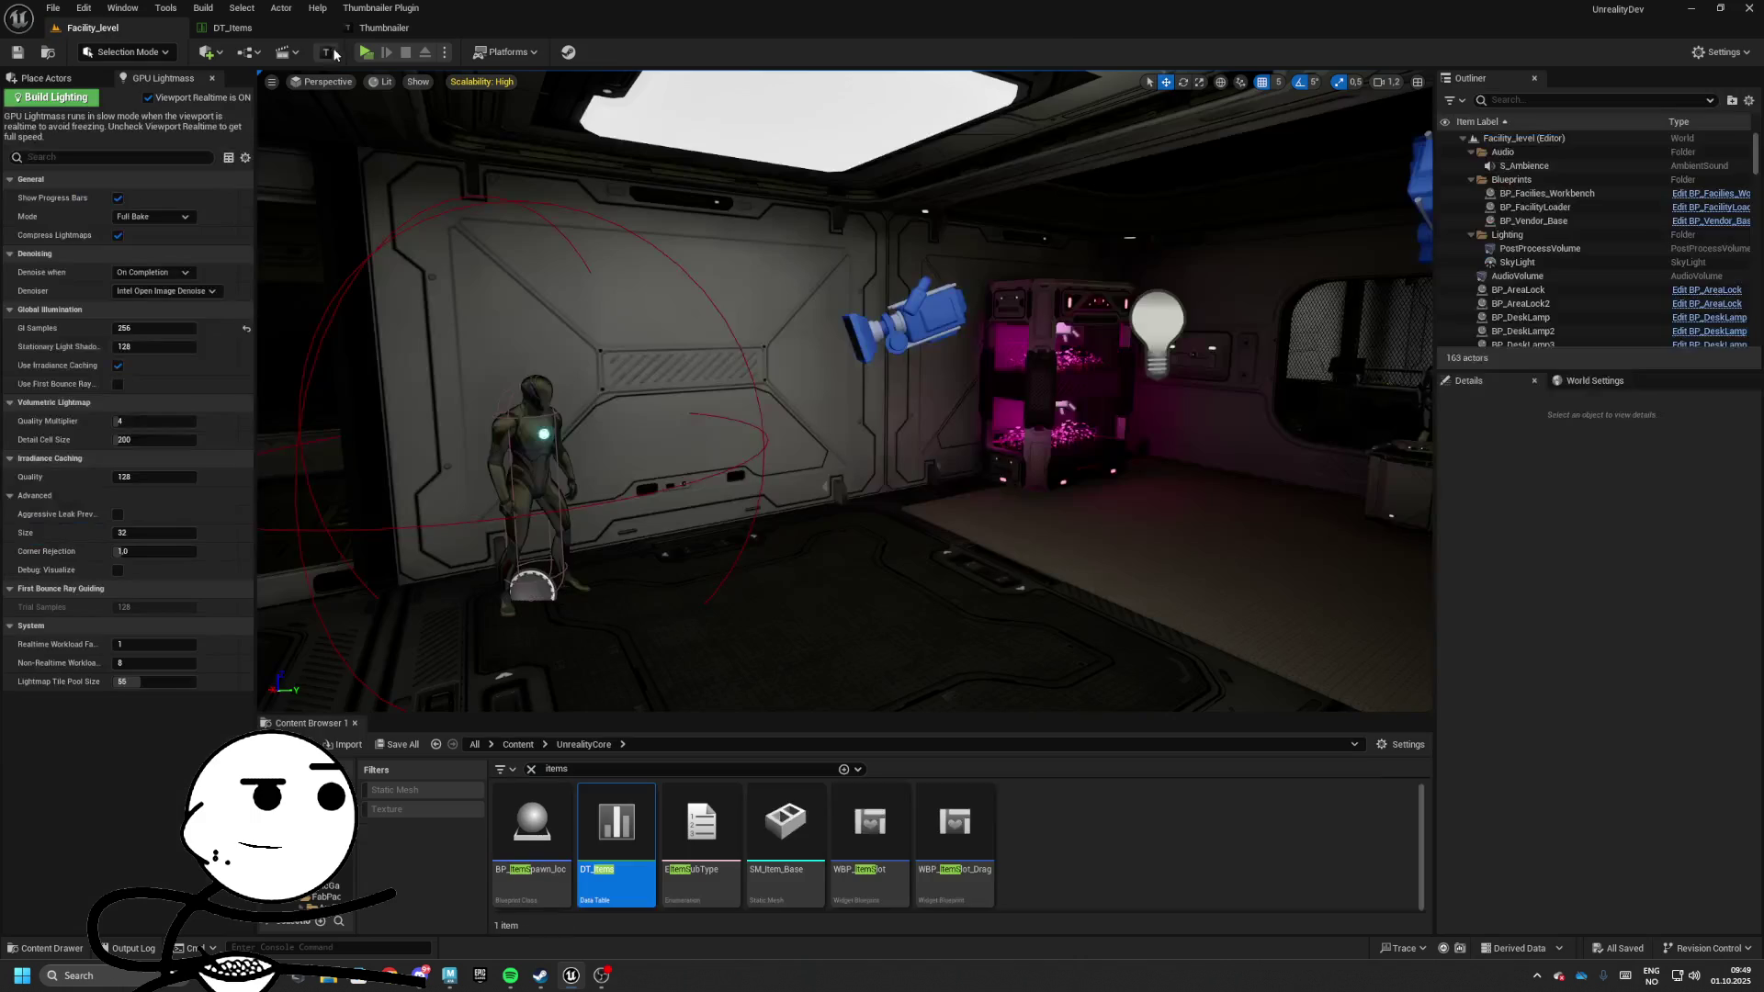
click(233, 27)
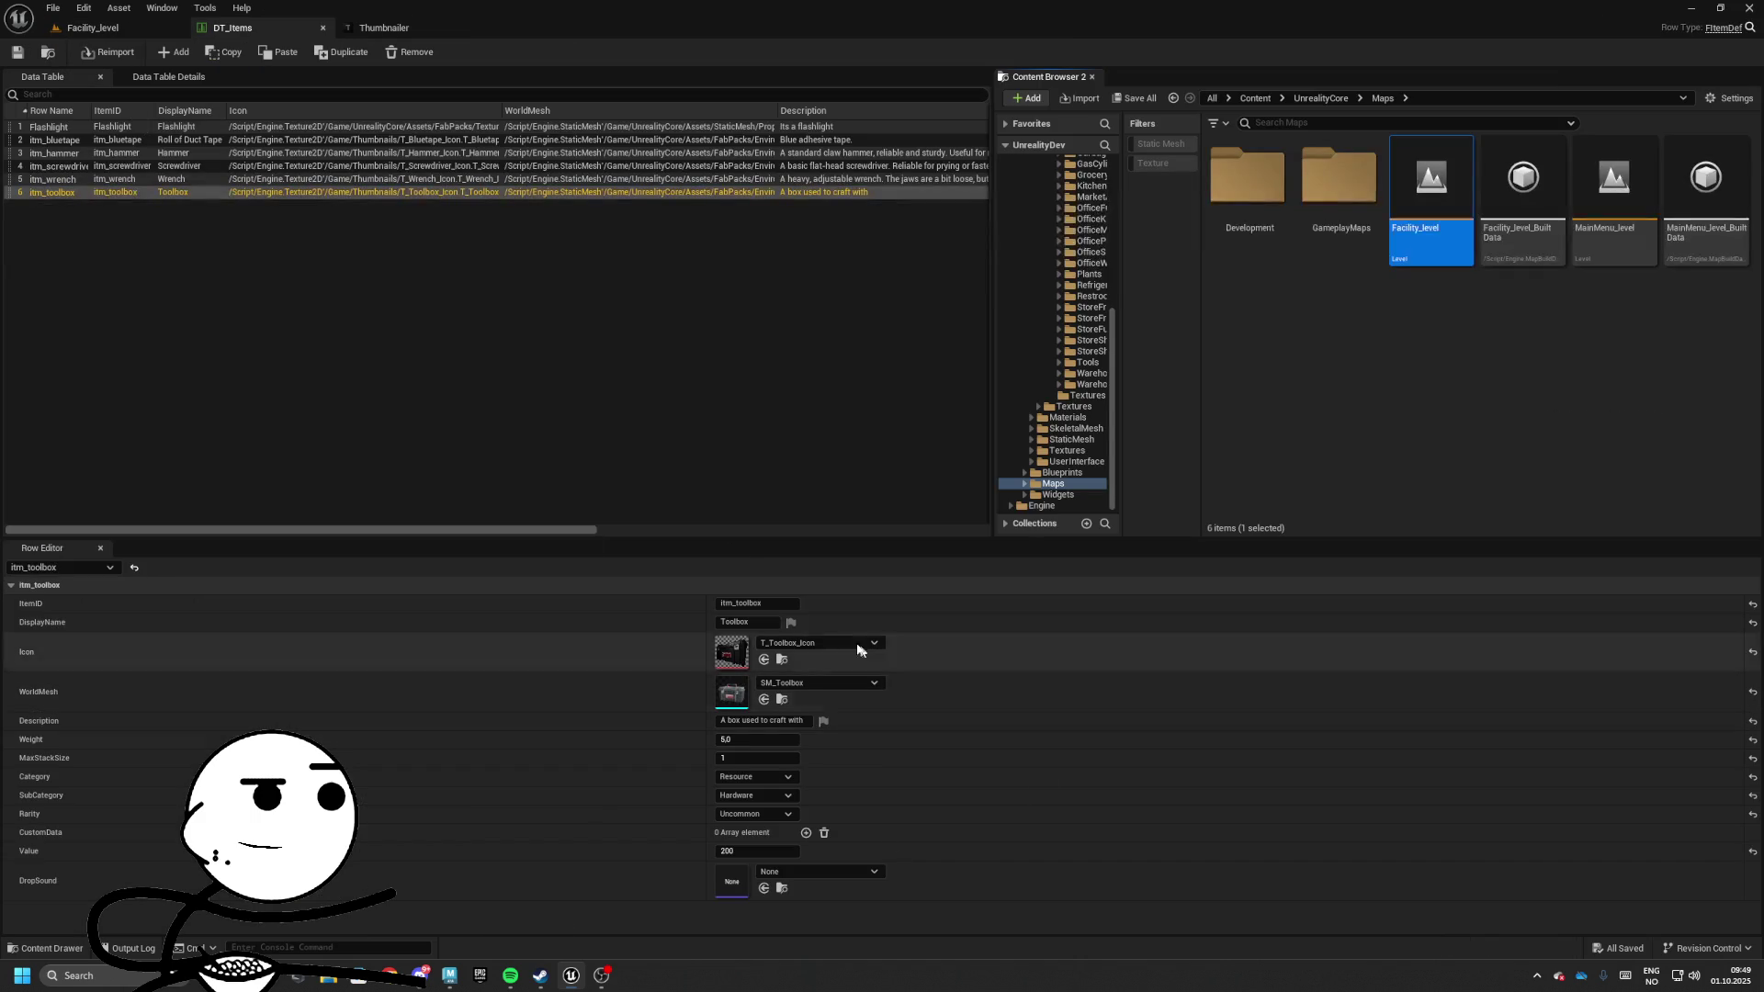
double_click(1339, 183)
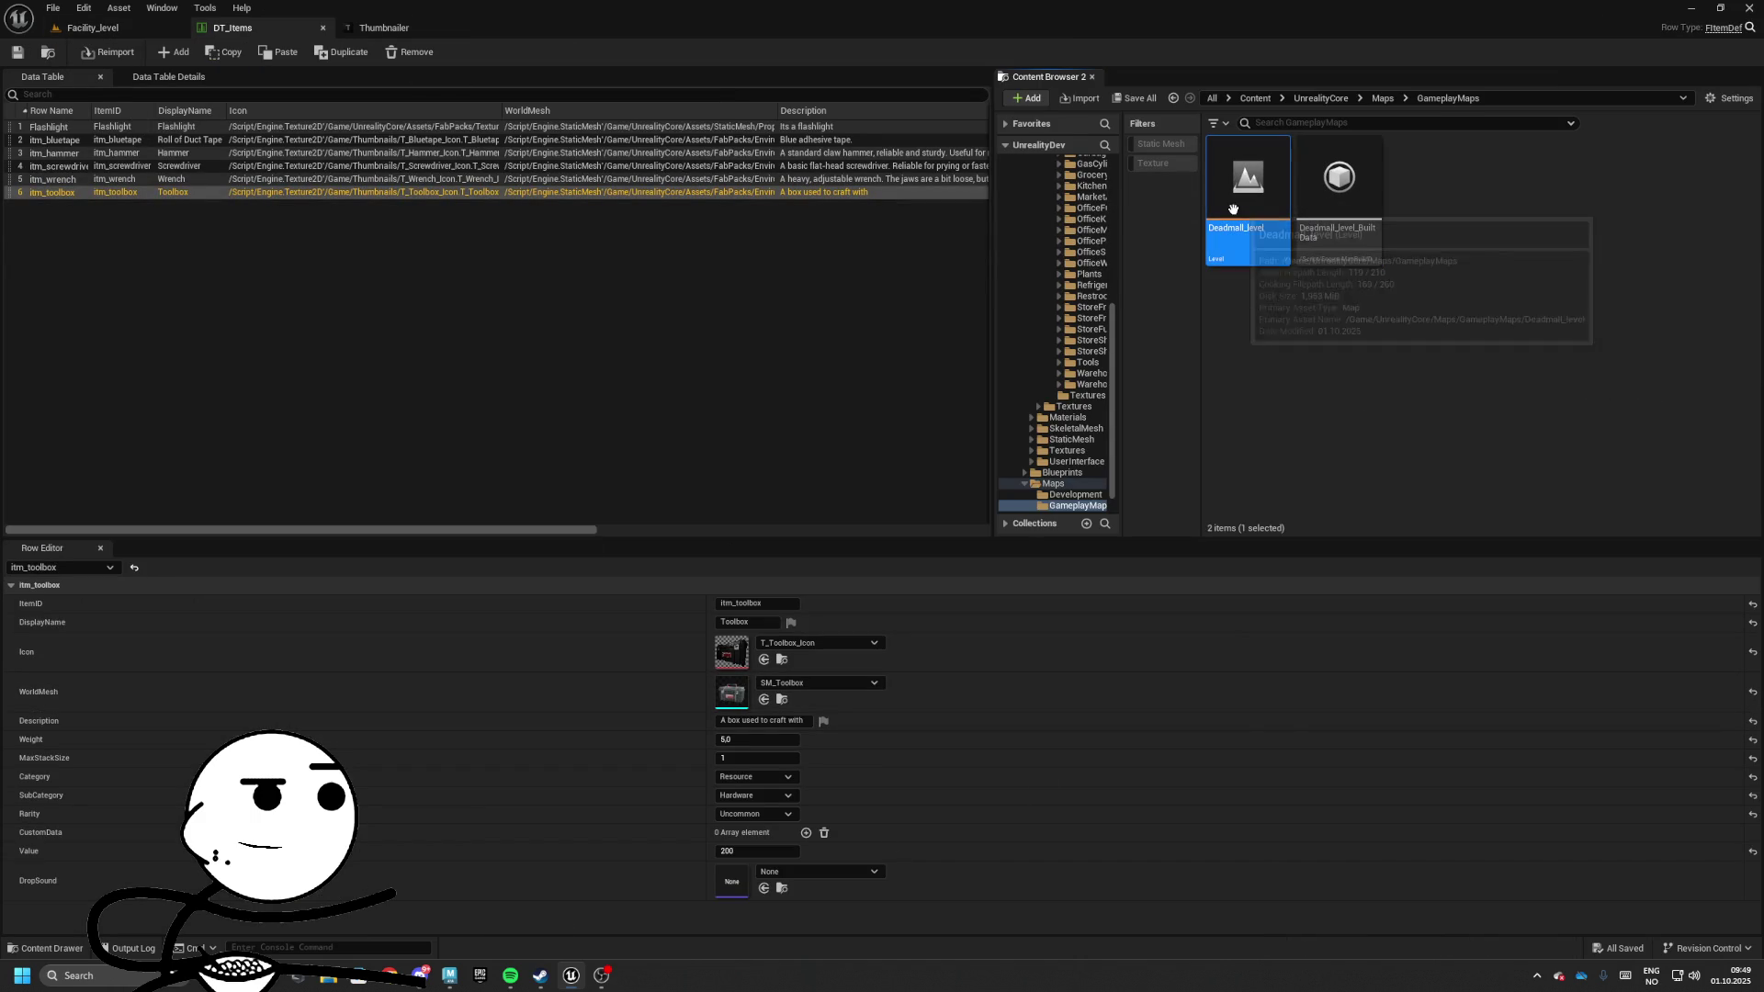
double_click(1248, 184)
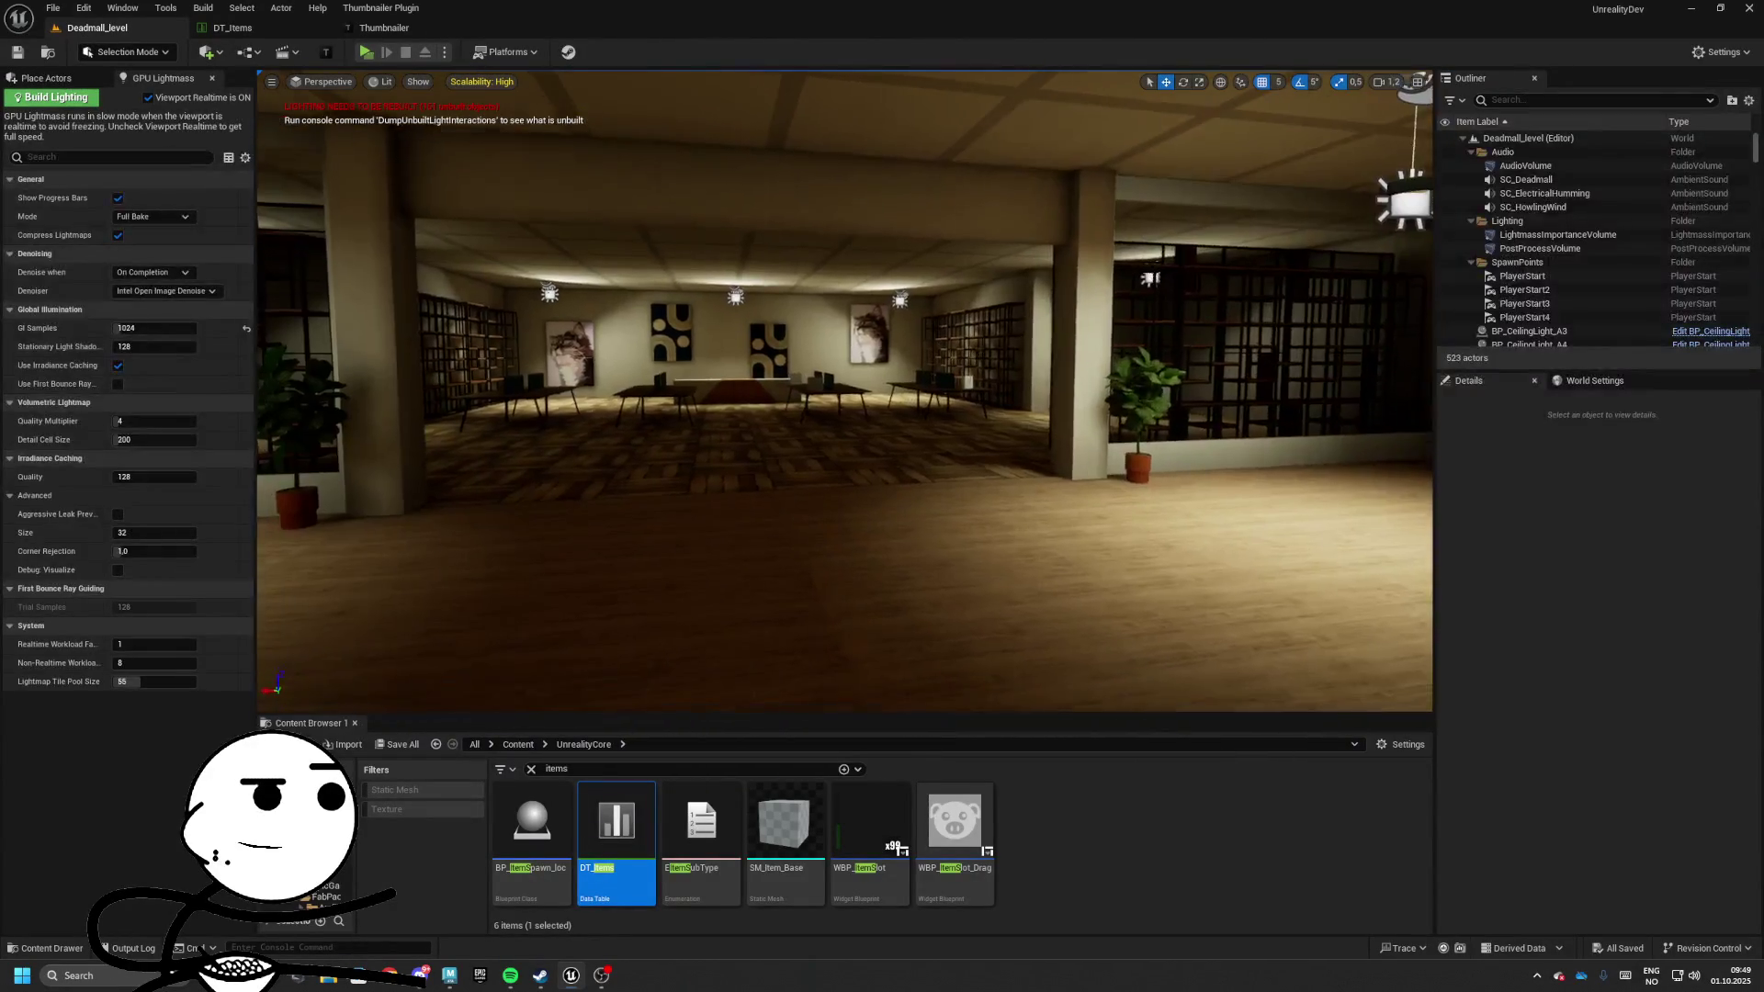
Play-test Deadmall_level by looting the table bag, then select BP_LootContainer_StoreBag16
drag(527, 228, 527, 228)
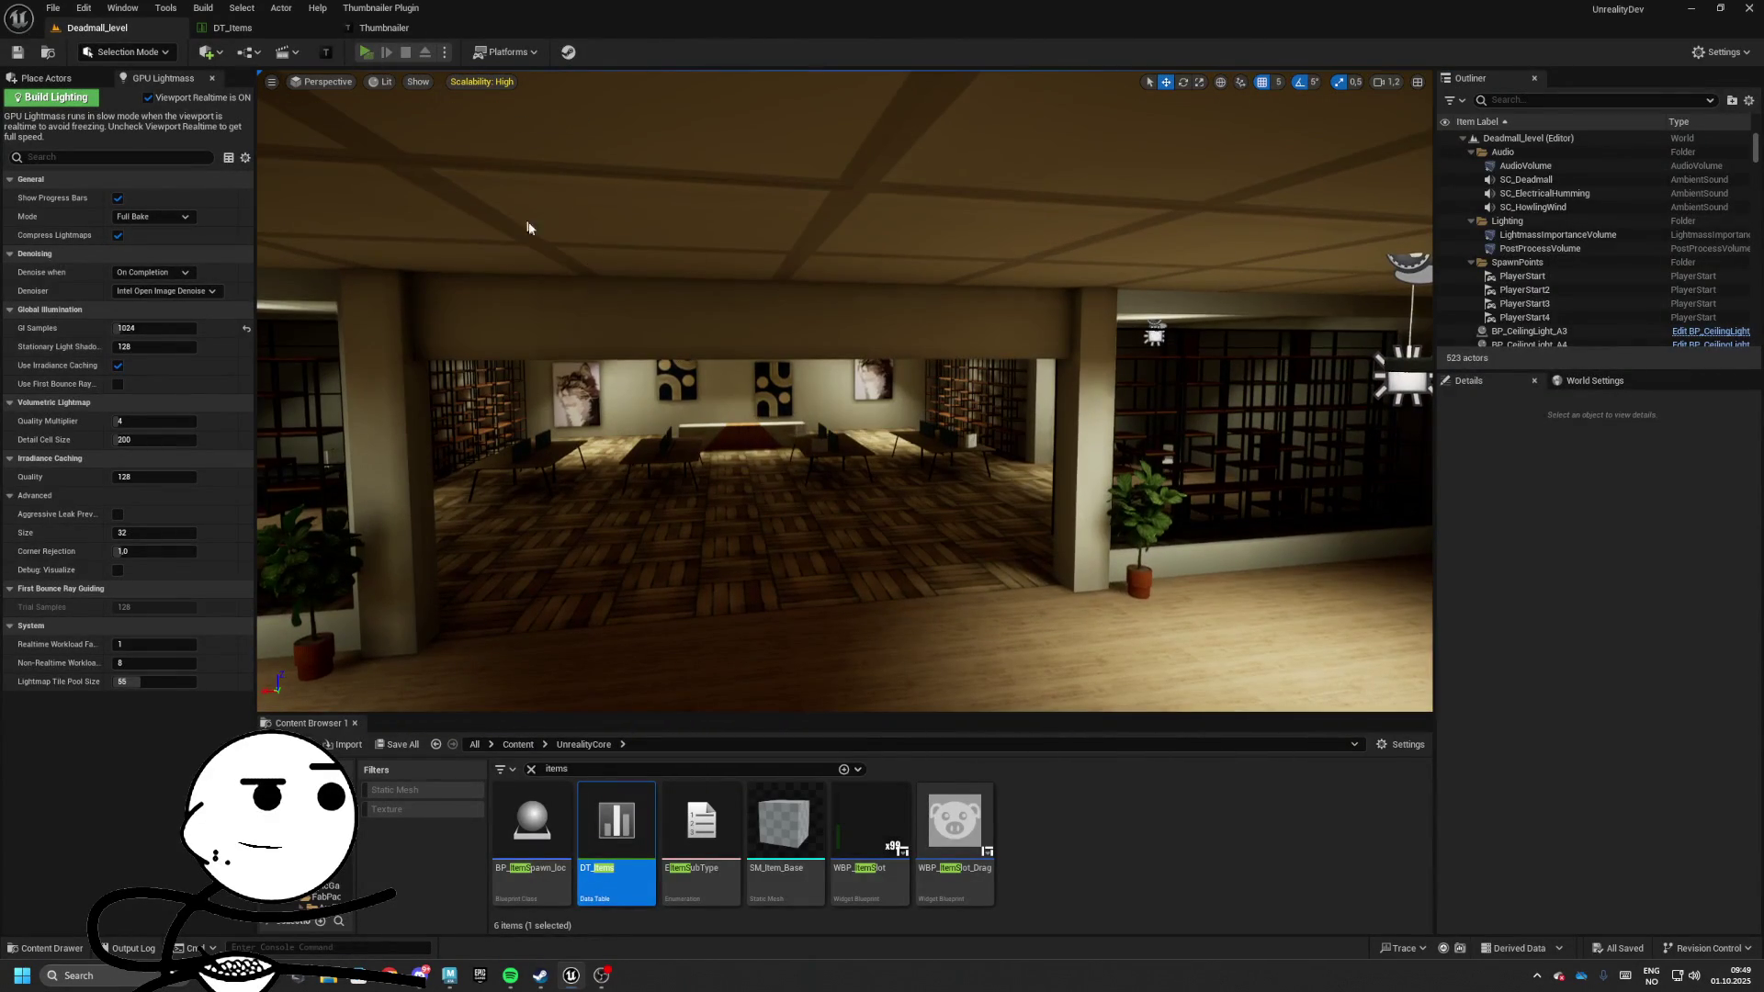
key(alt+p)
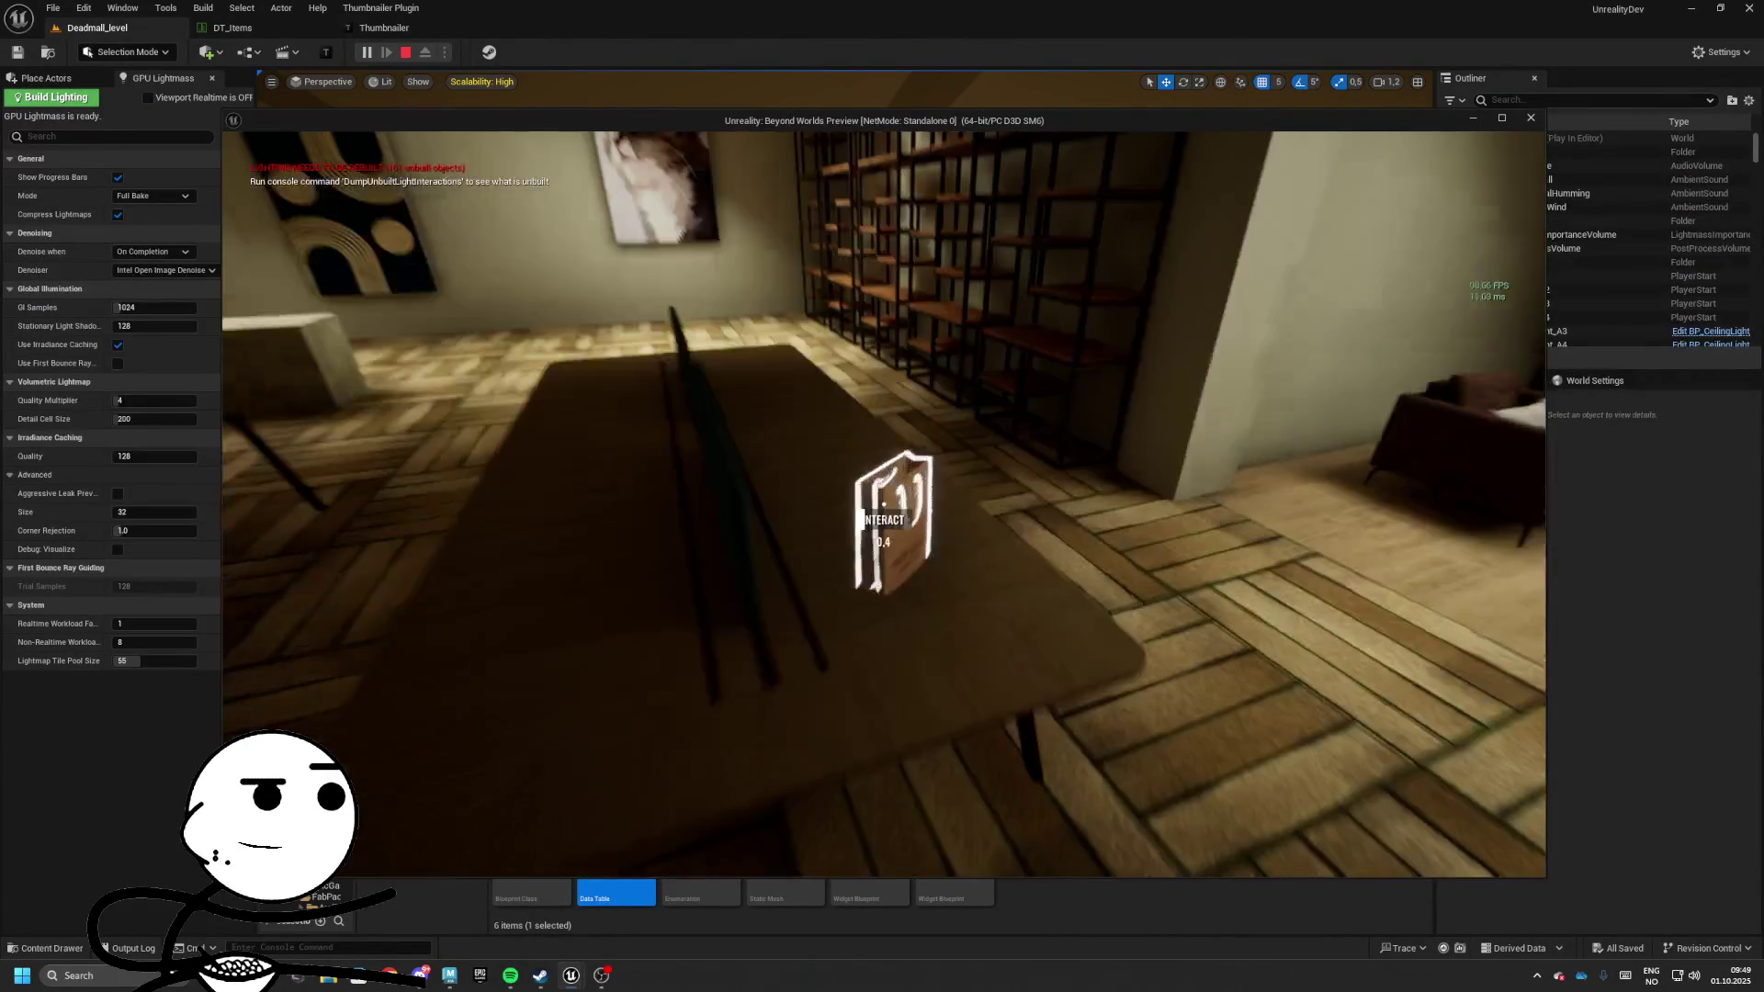
key(i)
key(Escape)
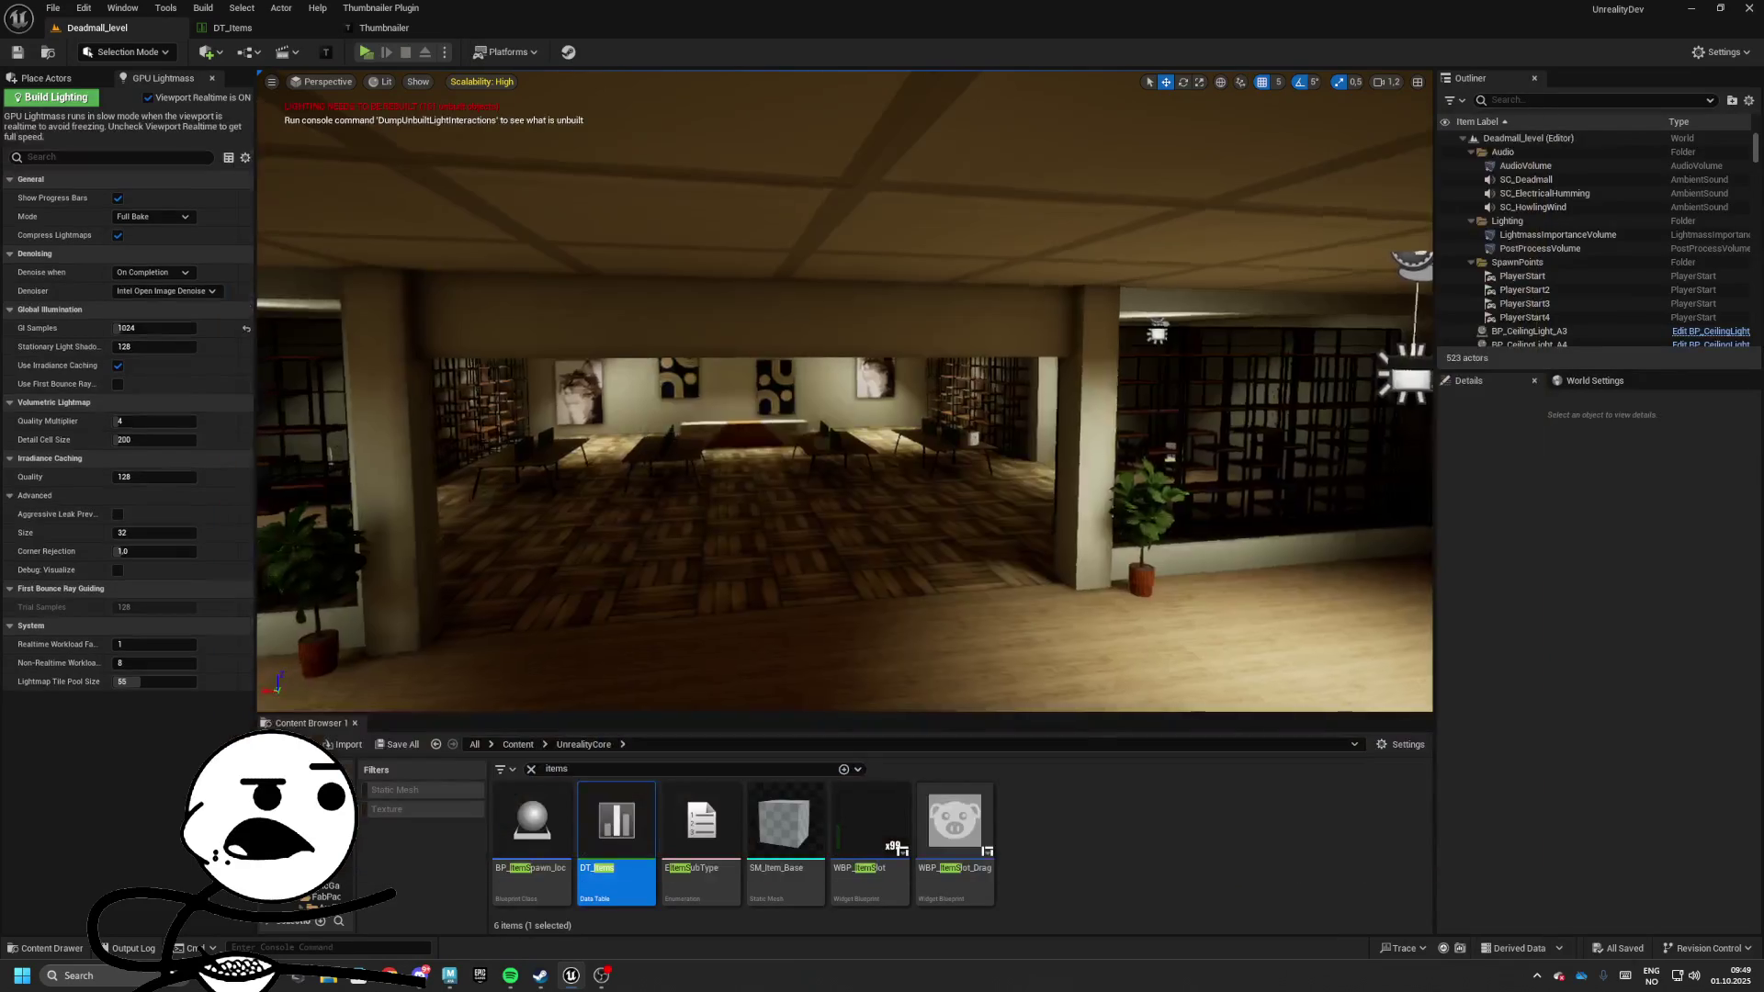
click(976, 391)
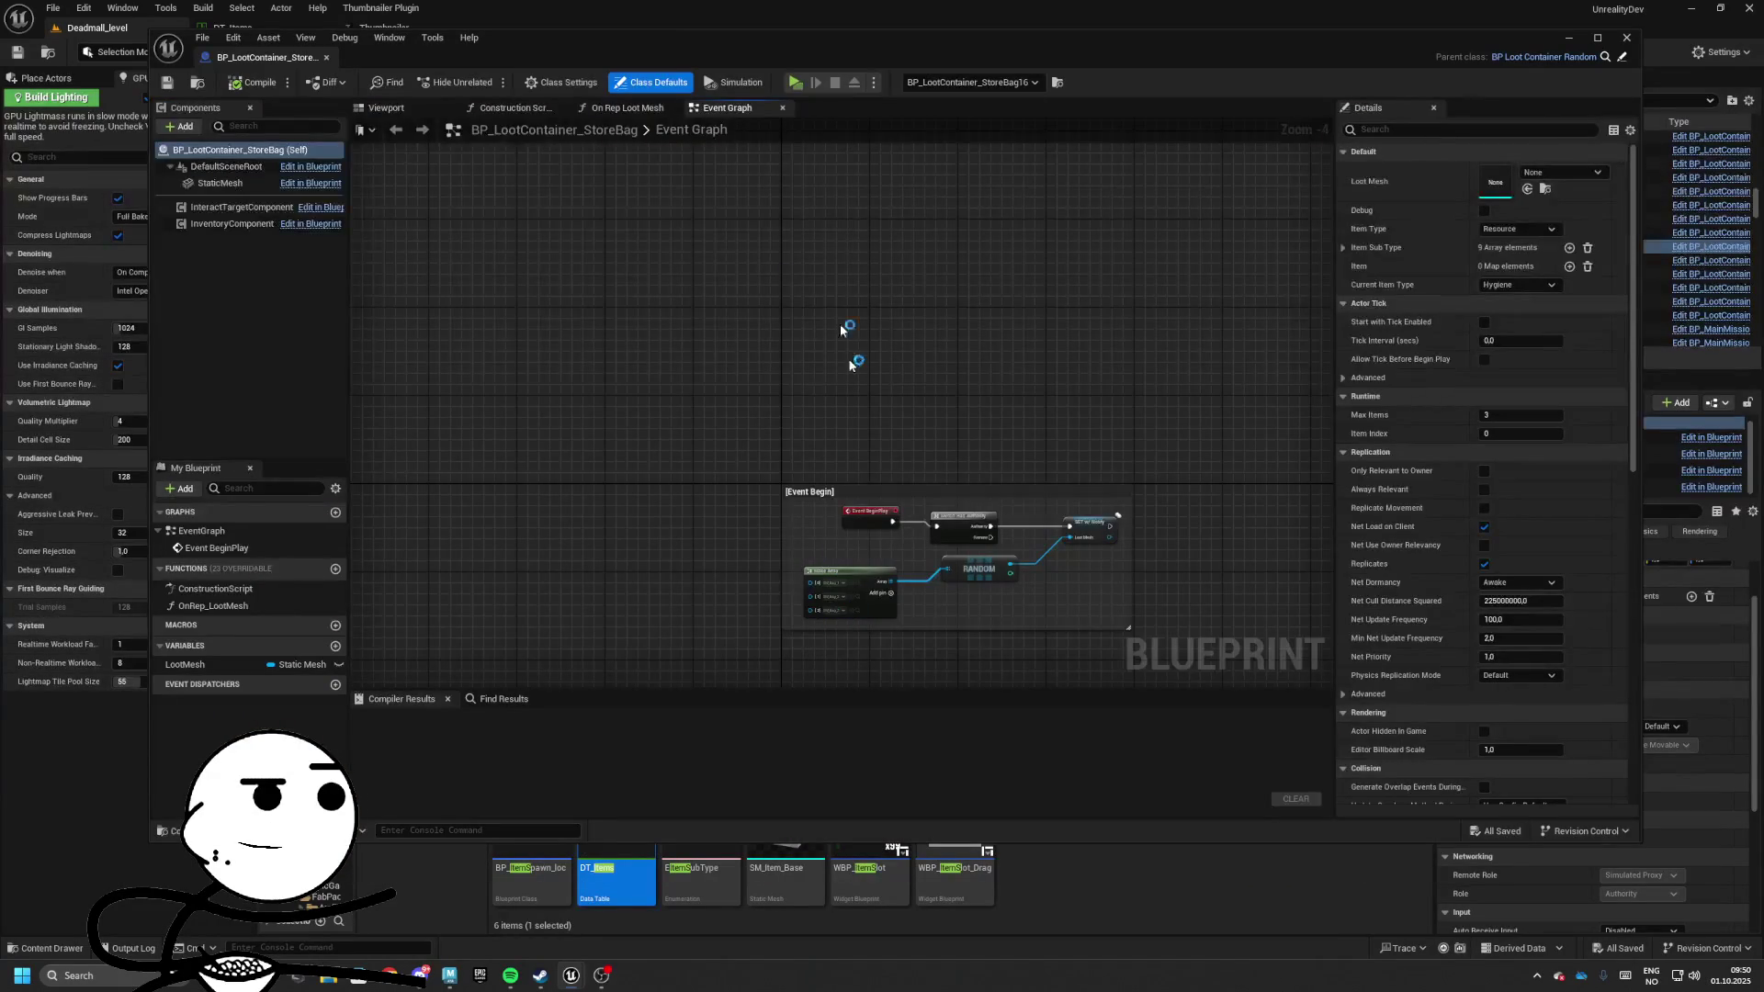
Dock the BP_LootContainer_StoreBag blueprint editor into the main window and reopen it
click(240, 27)
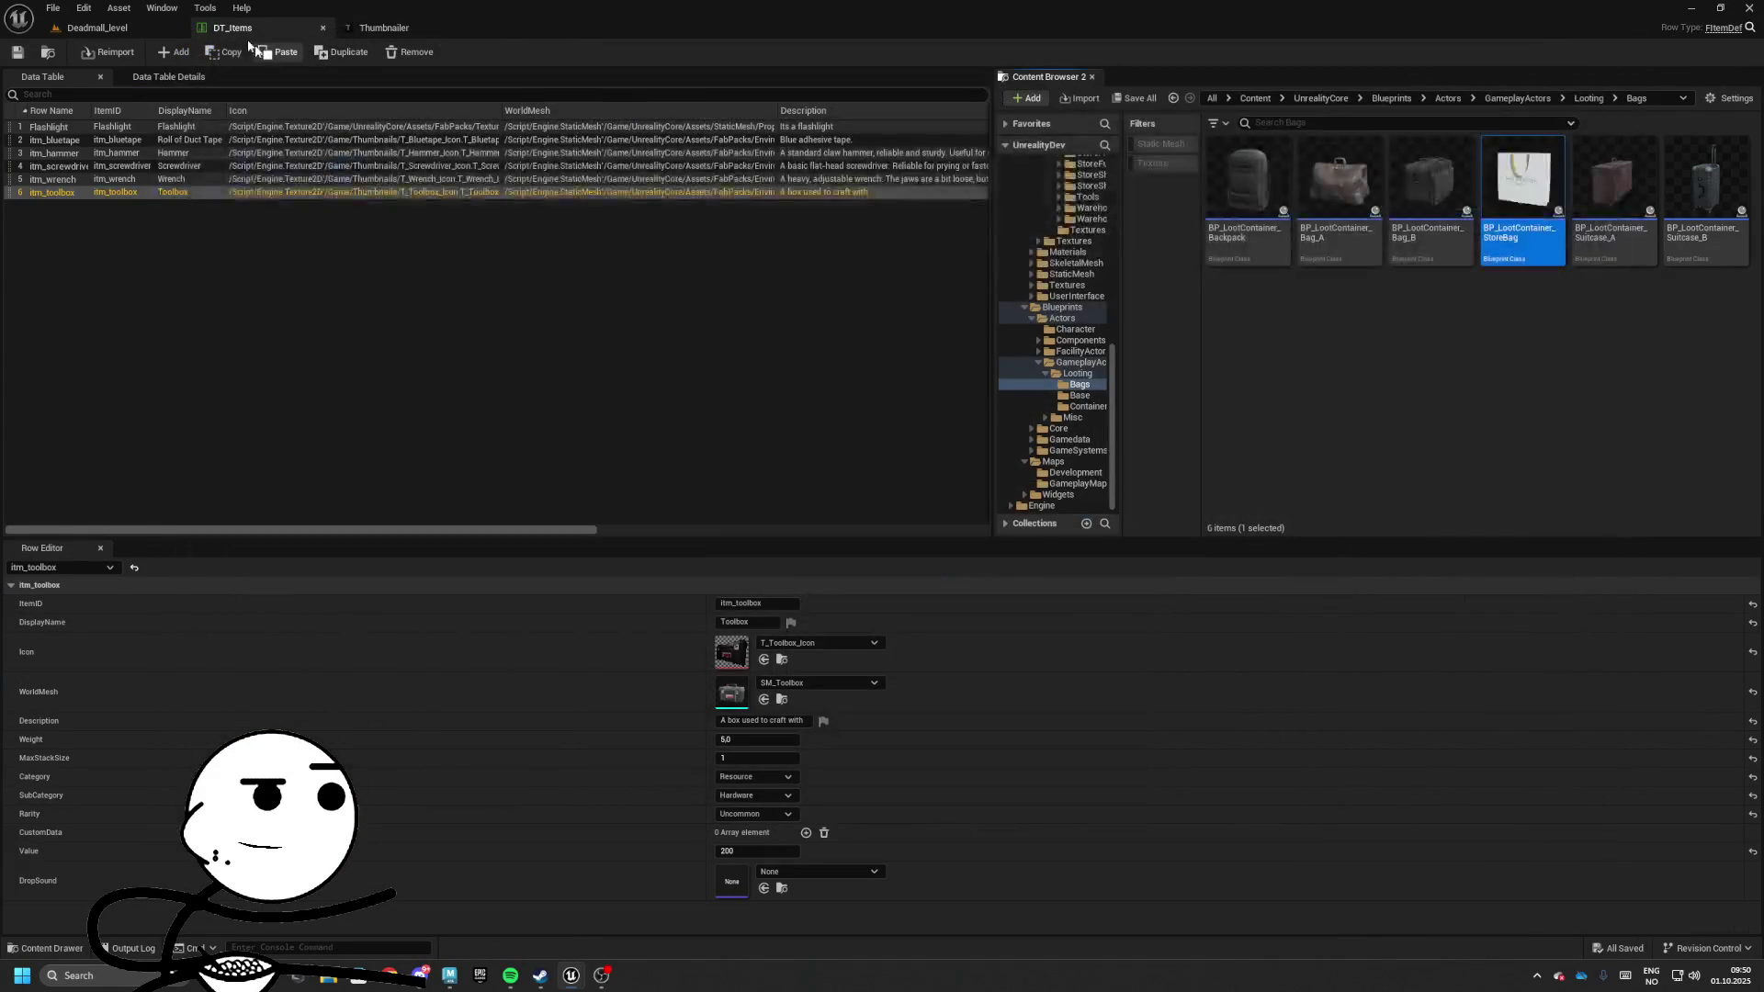
click(1092, 76)
click(96, 28)
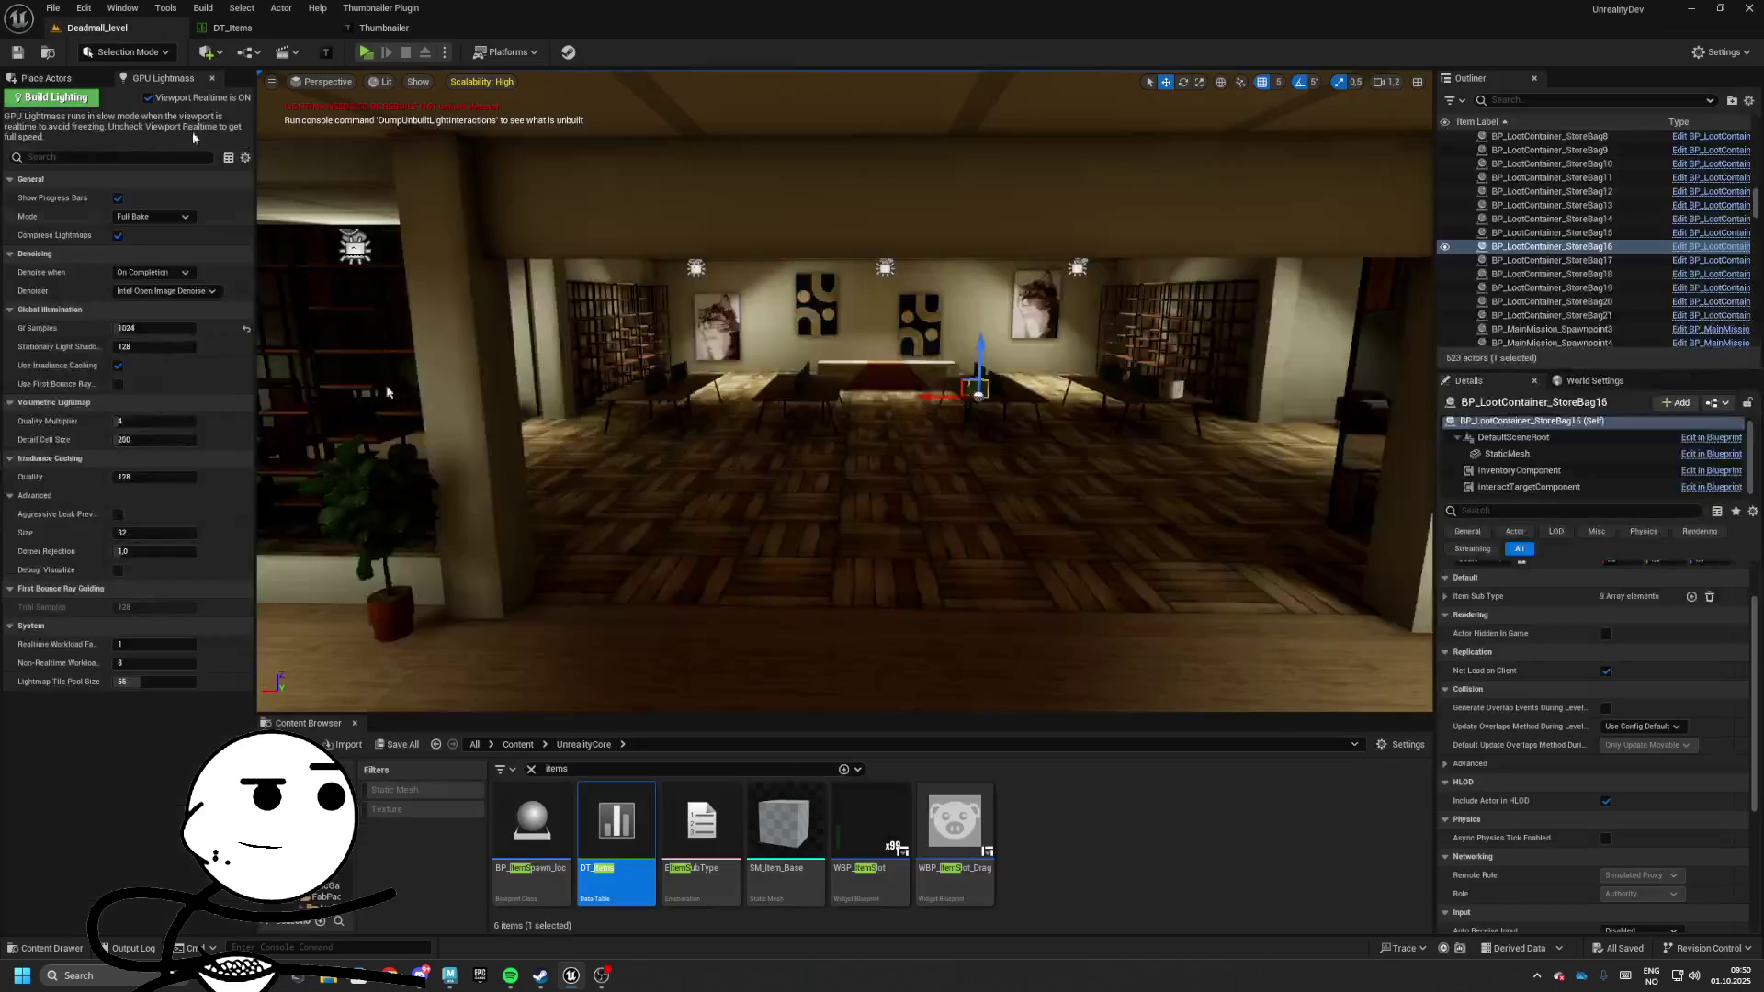
click(1710, 260)
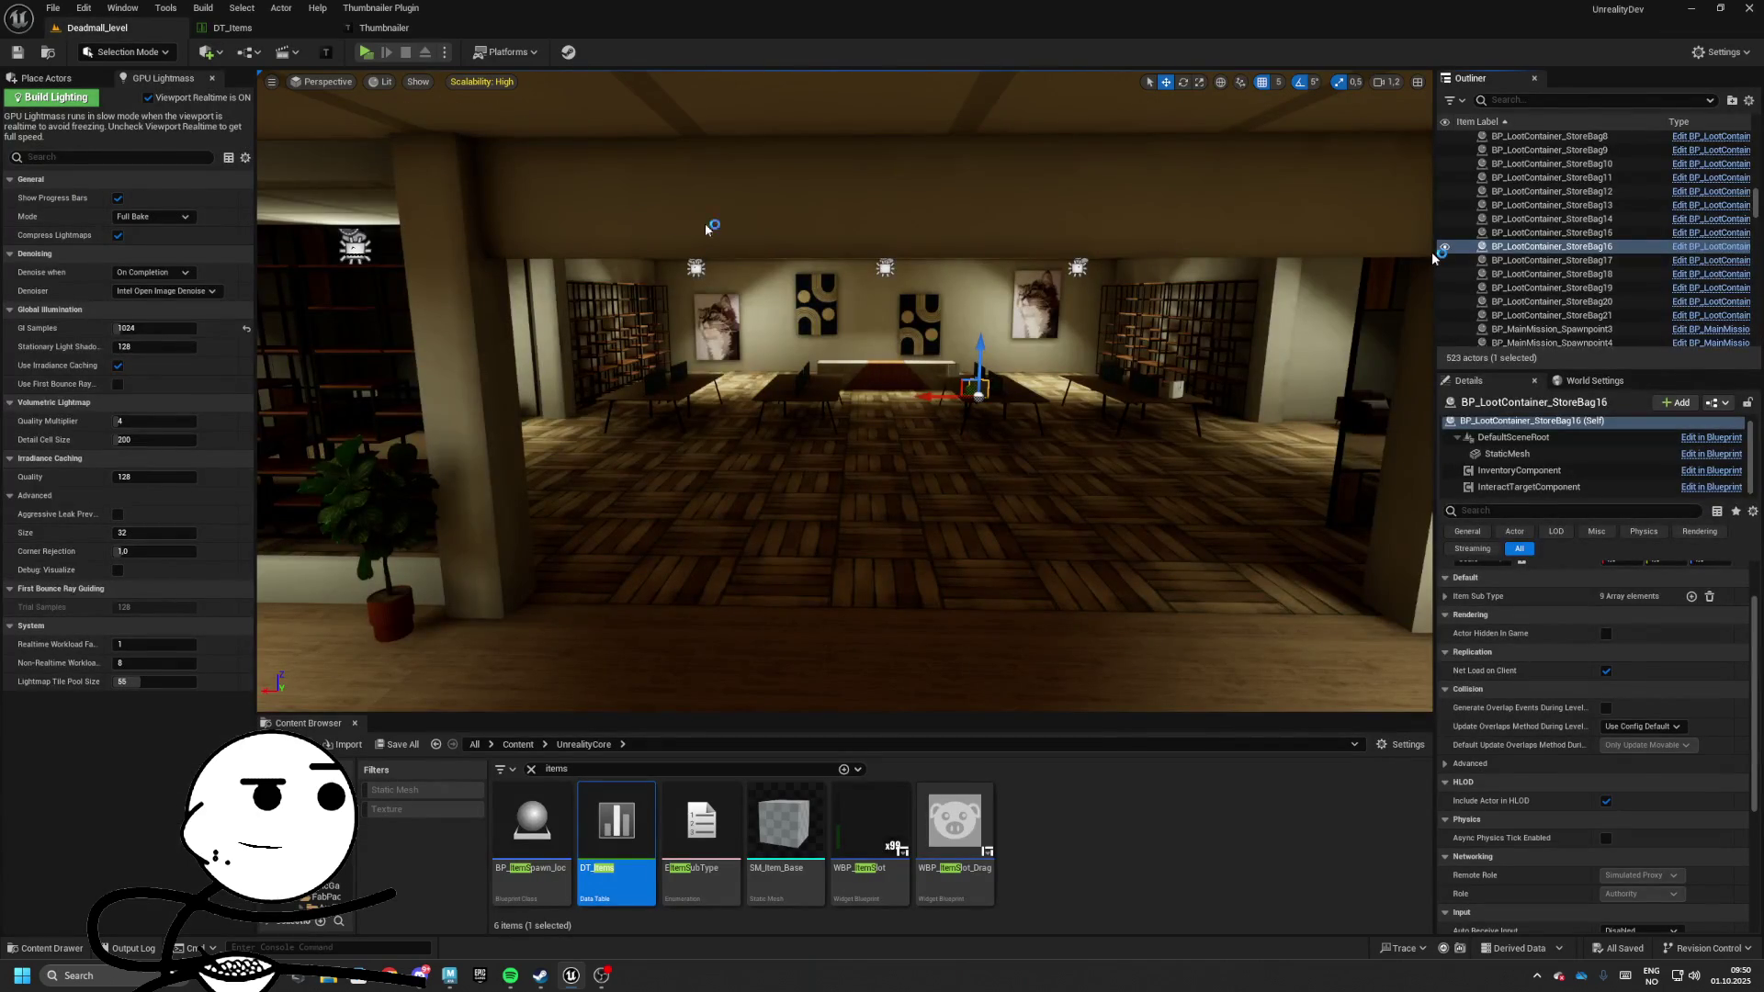
drag(258, 57, 551, 27)
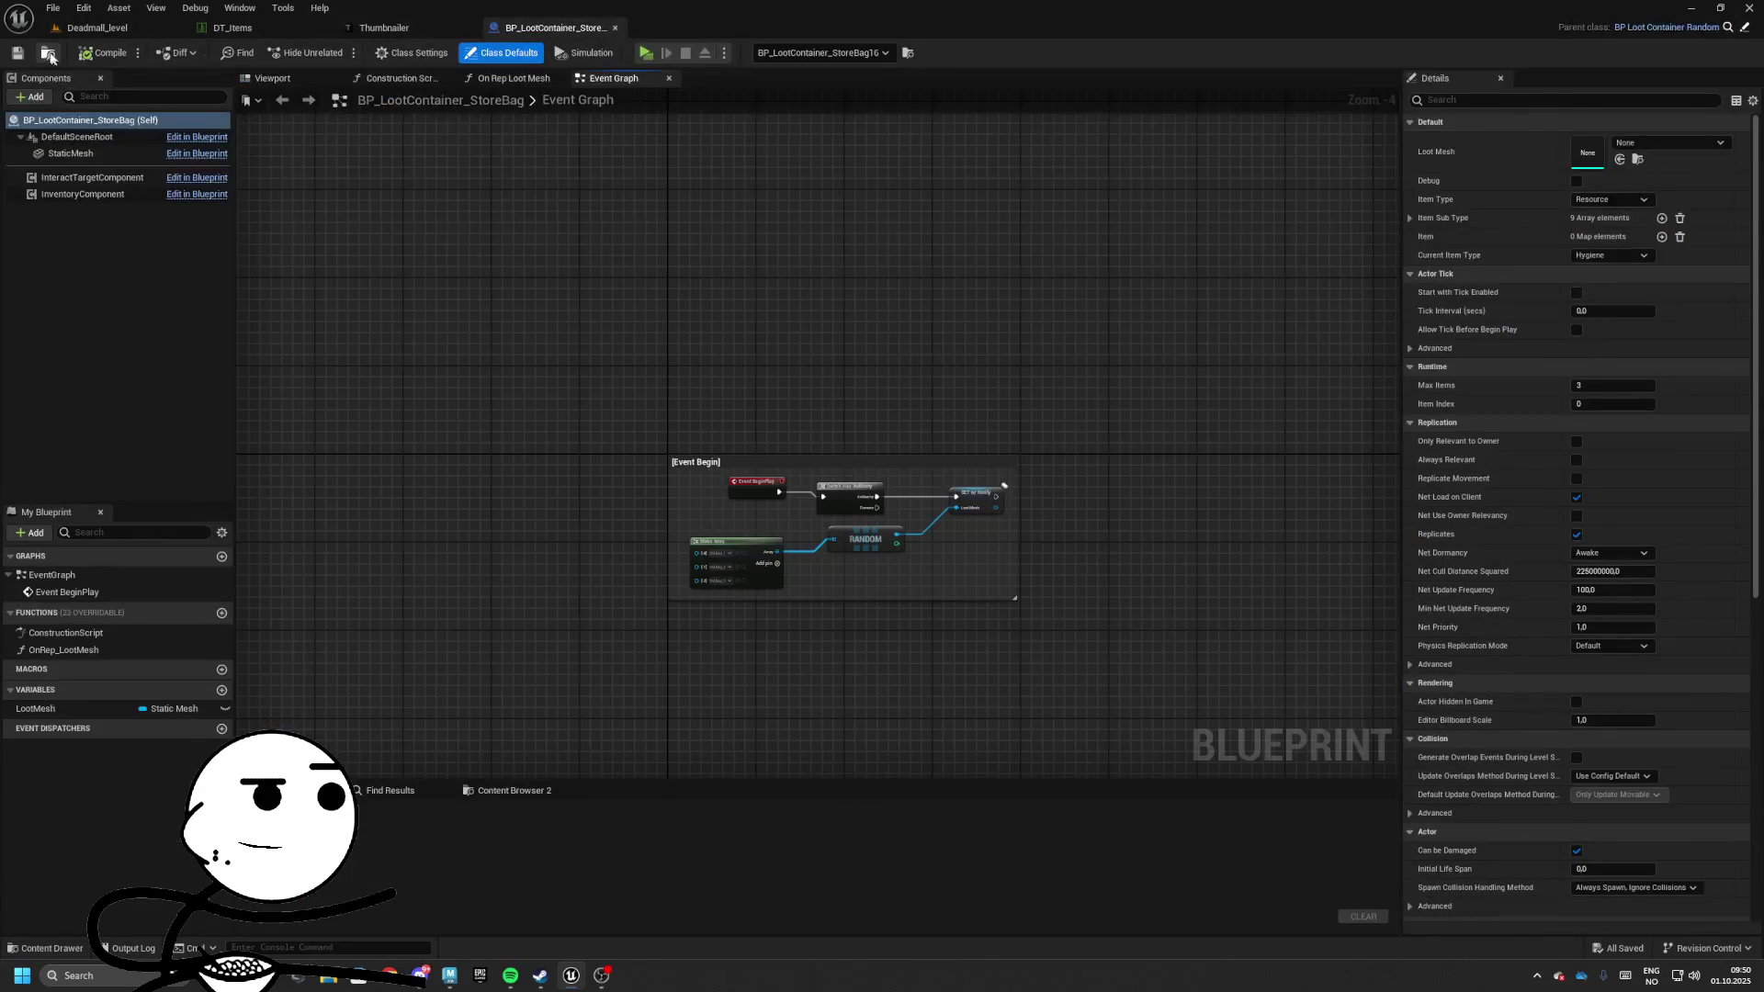
click(96, 28)
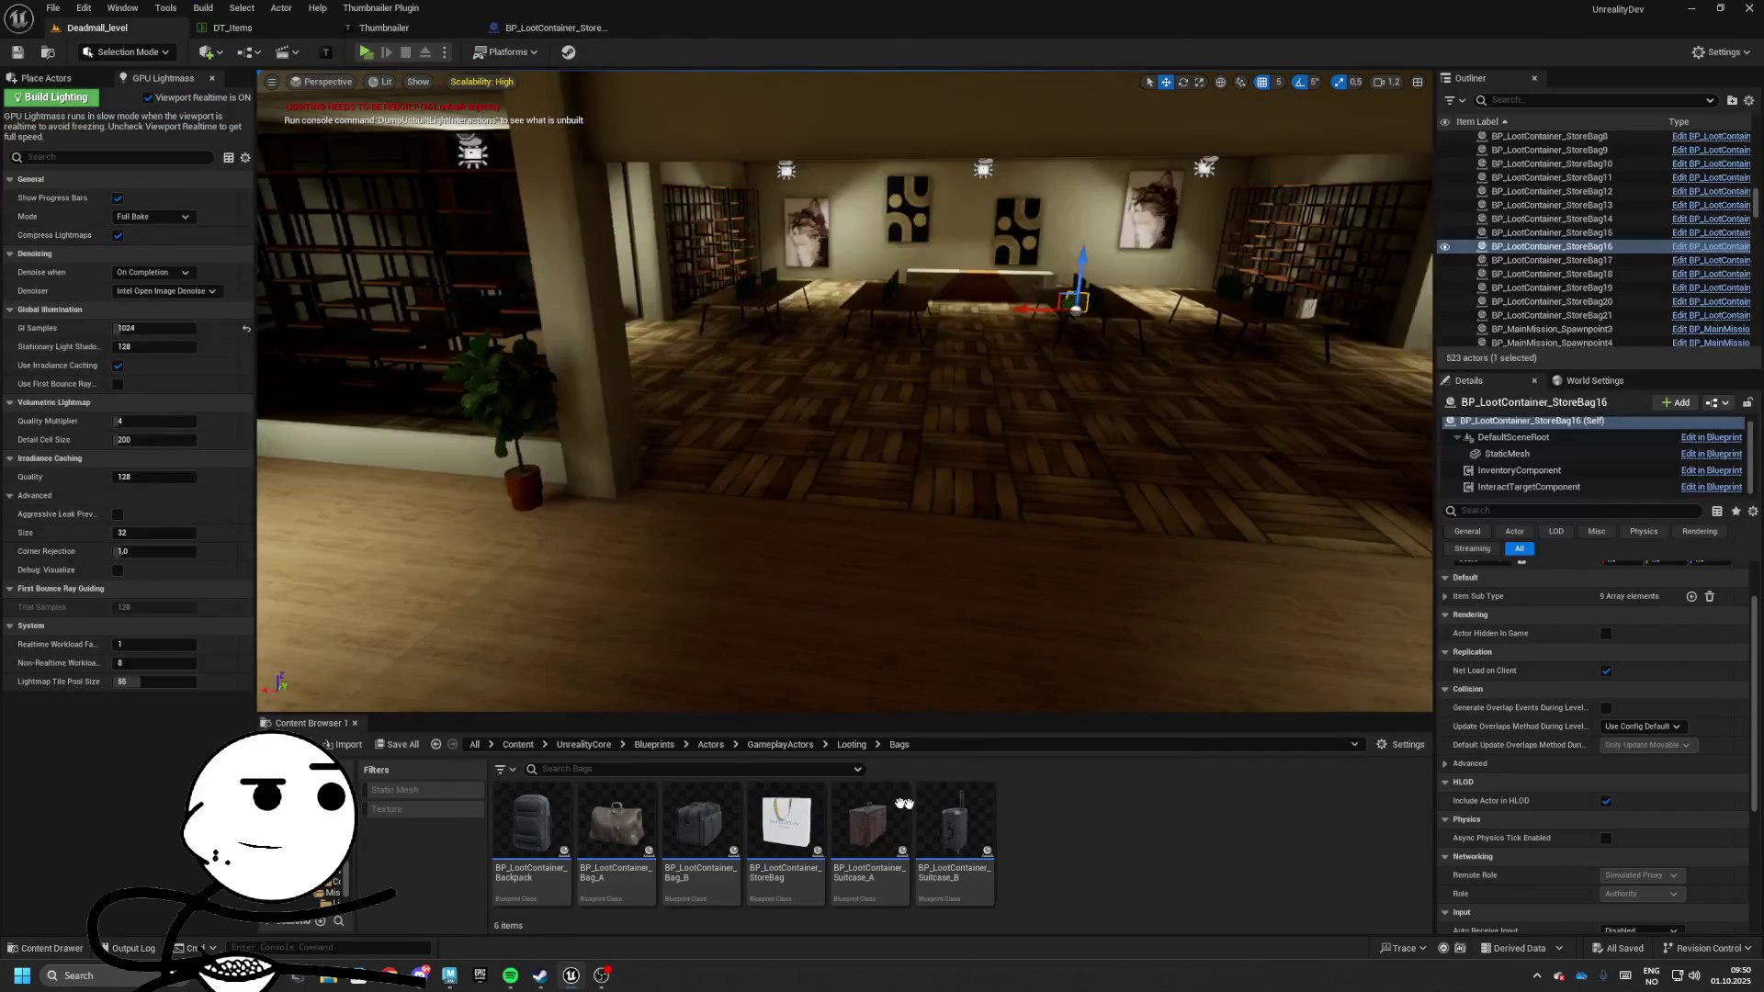
double_click(785, 822)
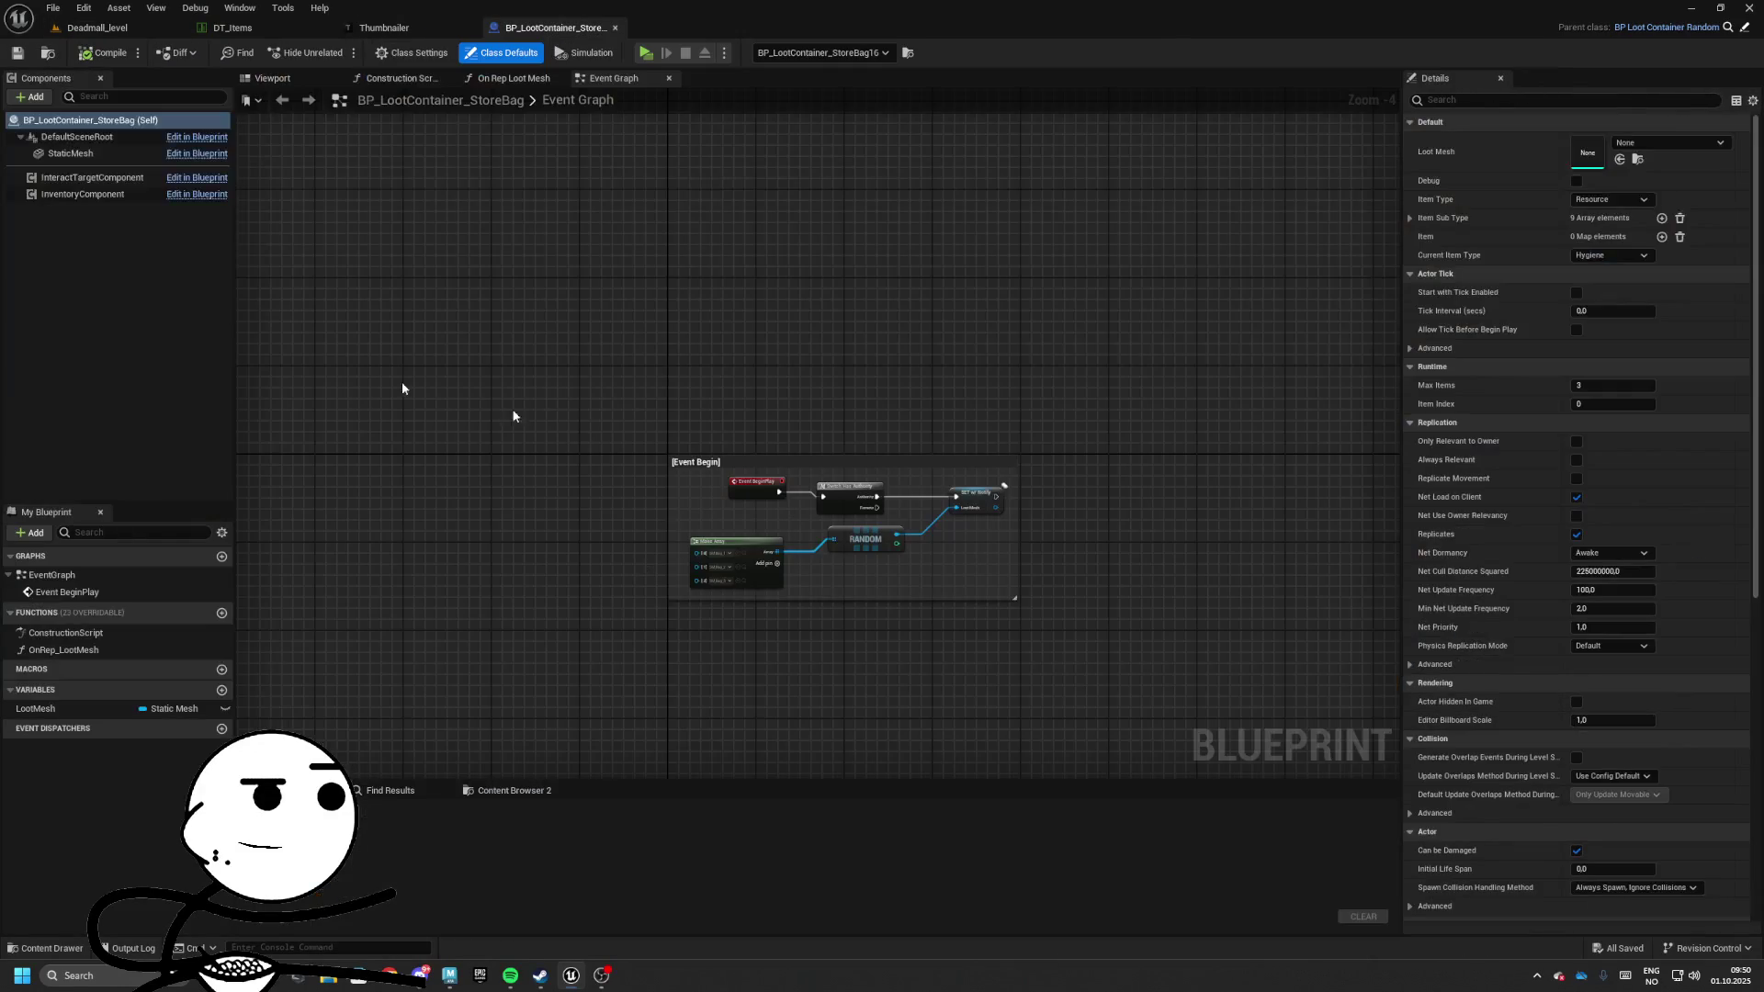
Inspect the InventoryComponent, then expand the Item Sub Type list in Class Defaults
click(92, 178)
click(90, 121)
click(83, 194)
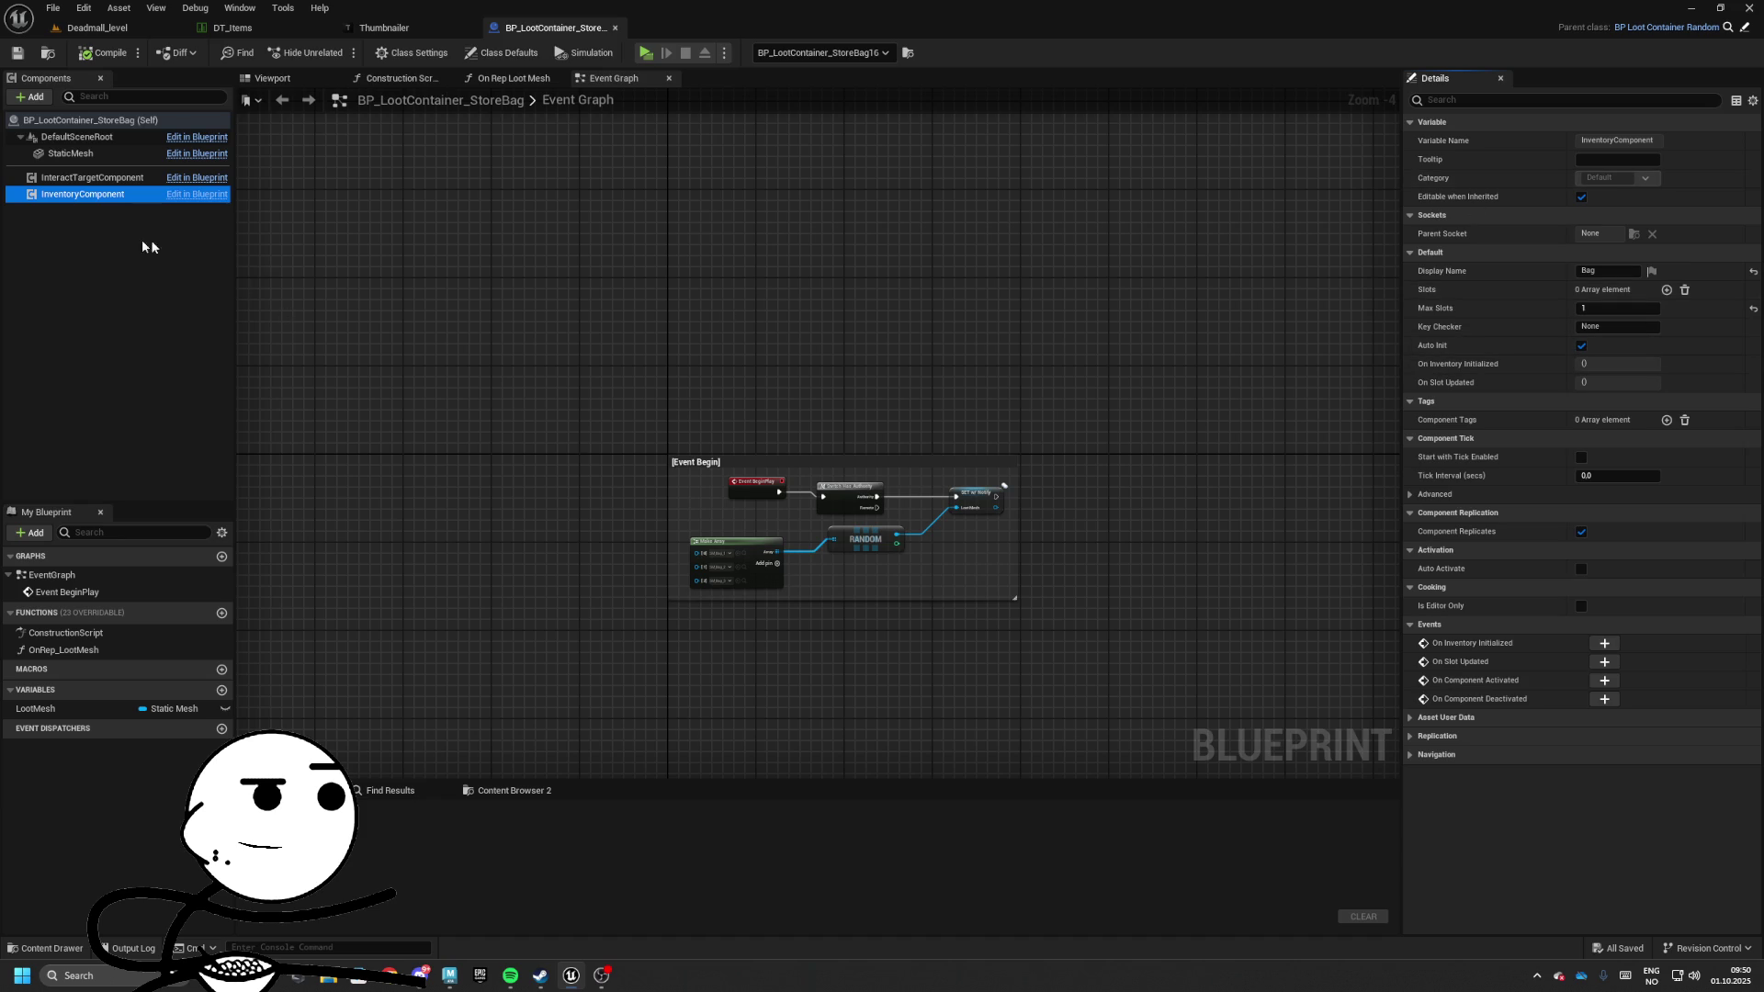
click(101, 223)
click(135, 128)
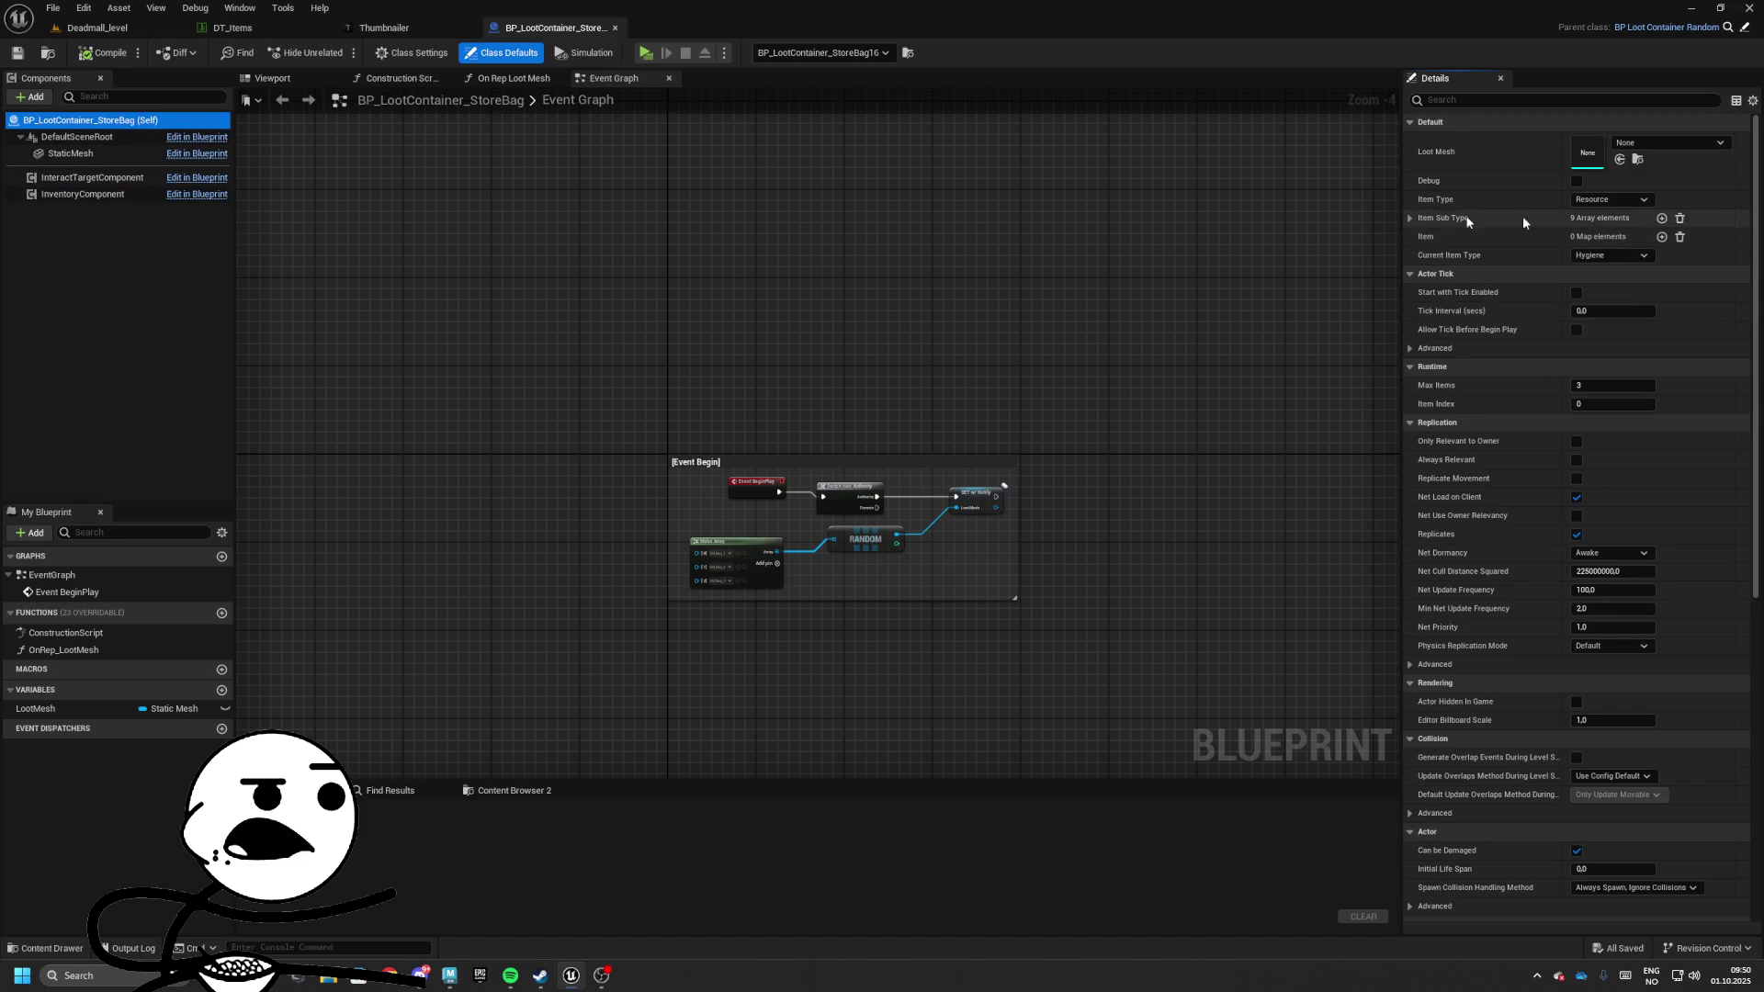
click(1410, 218)
Remove Hardware, Container and Paper from the Item Sub Type list
click(1644, 297)
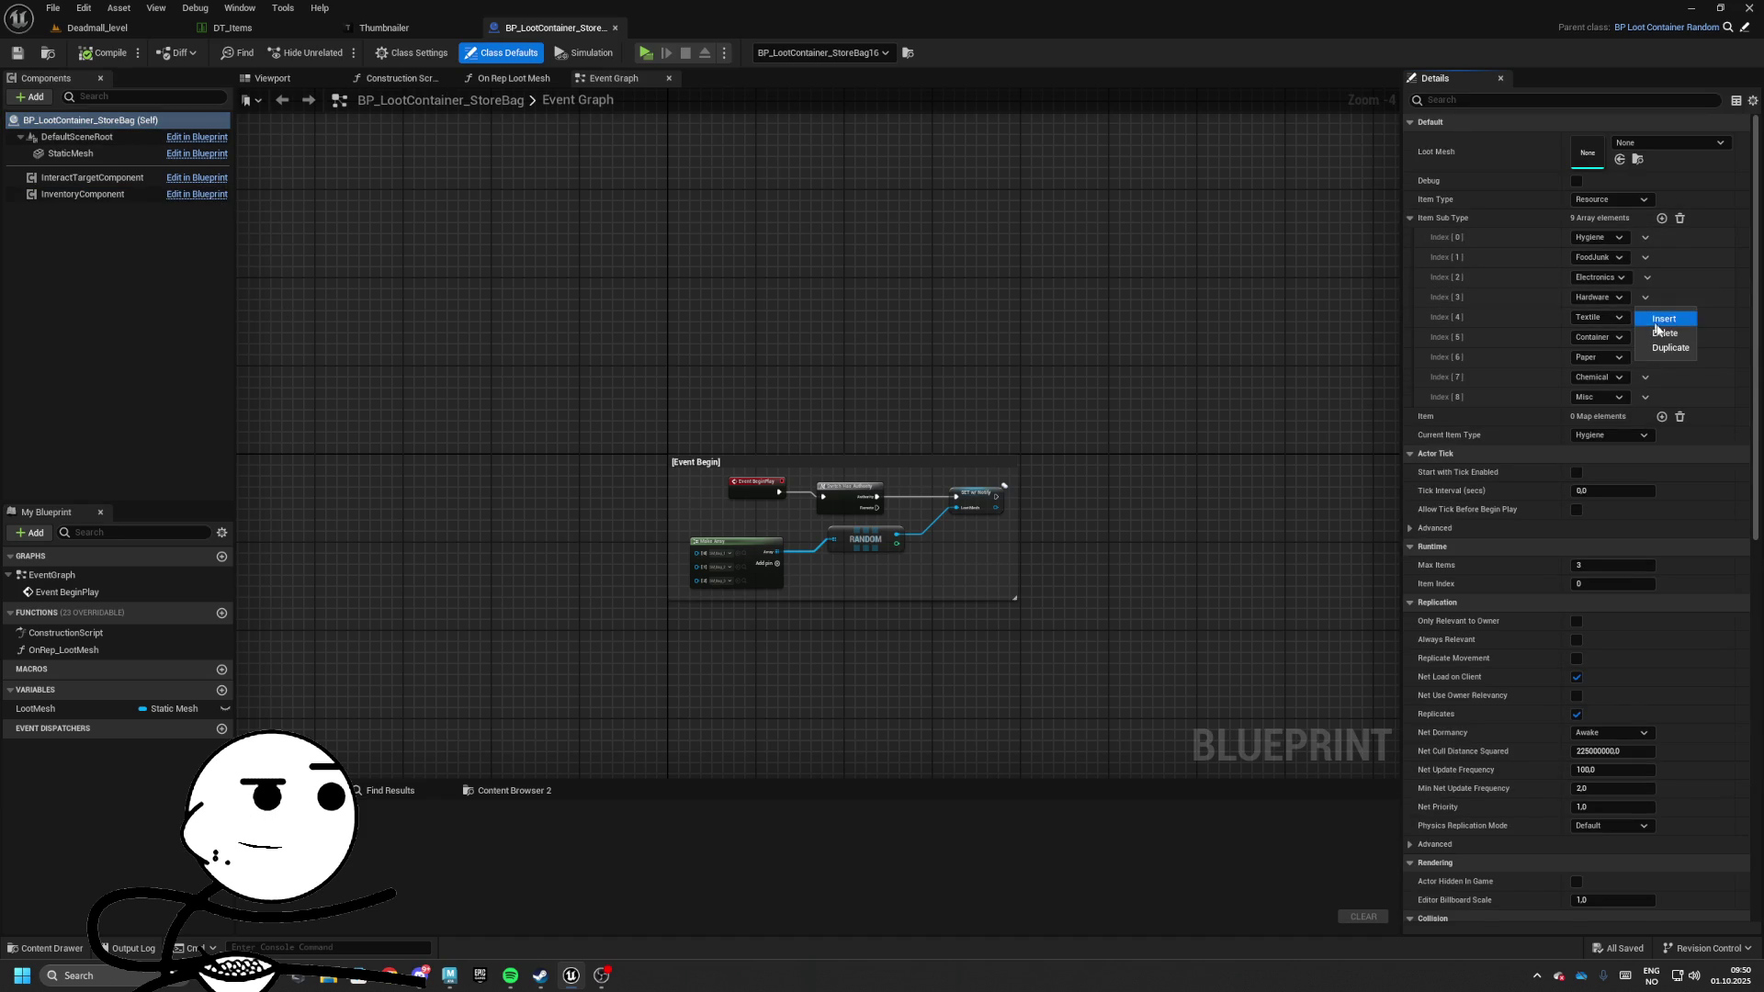
click(1653, 327)
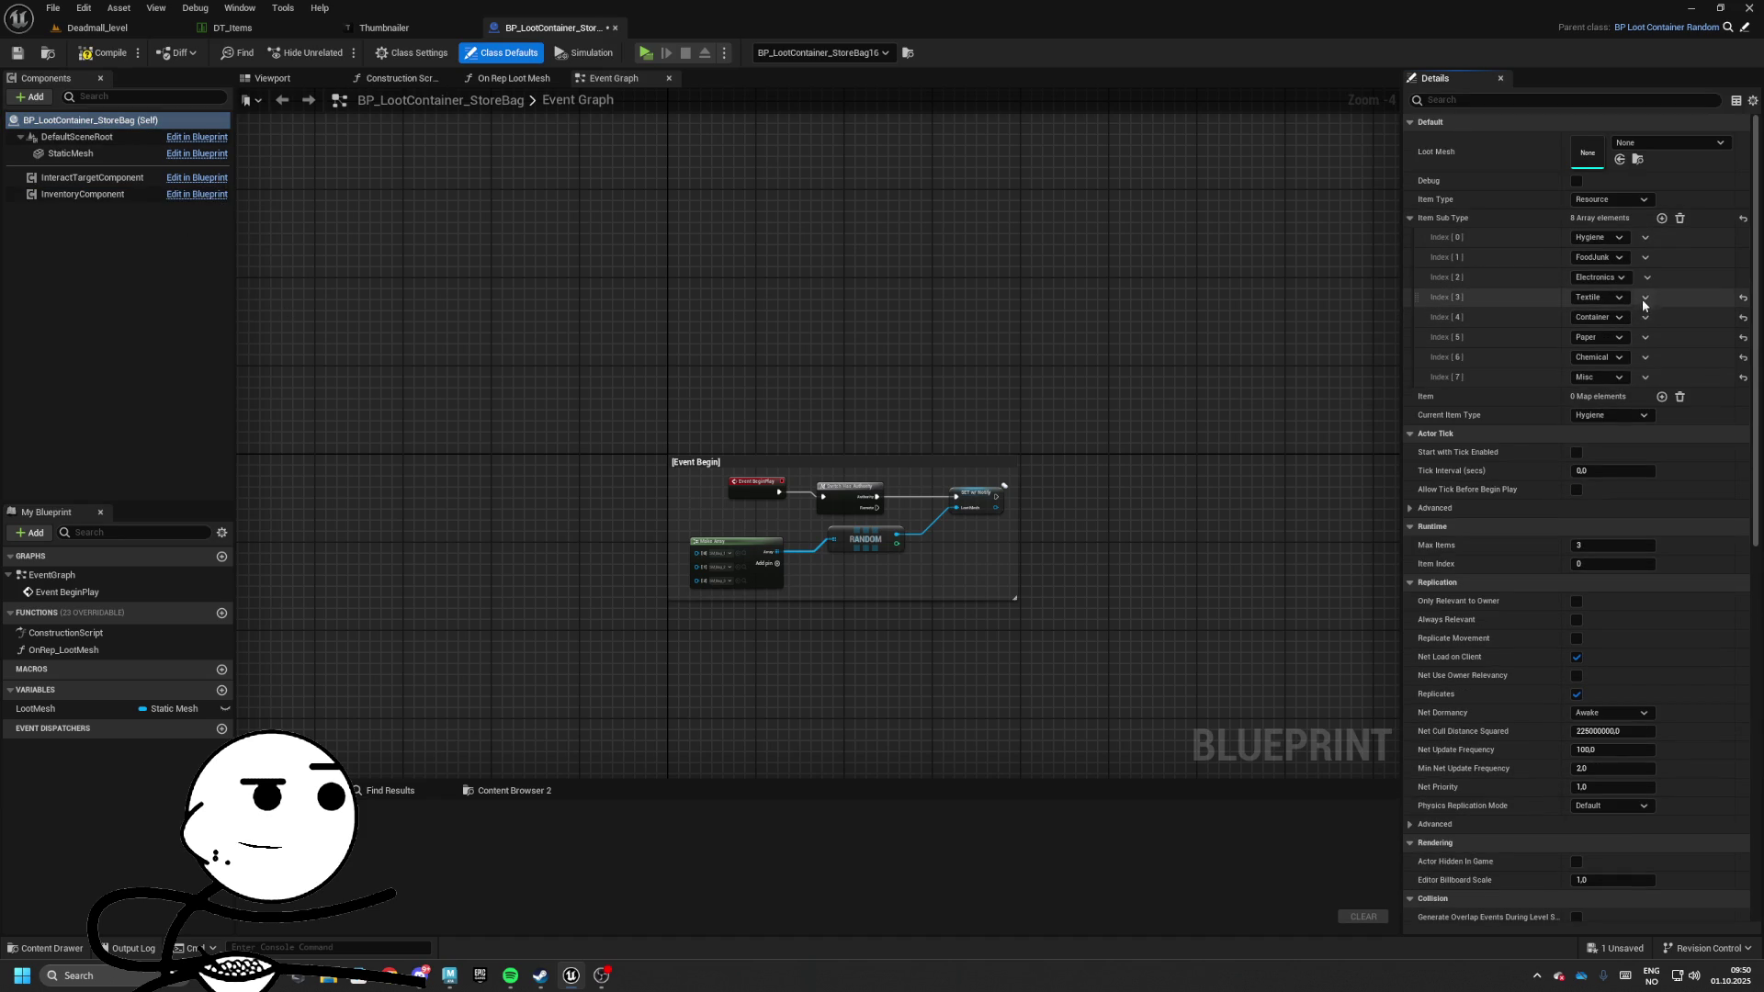
click(1644, 317)
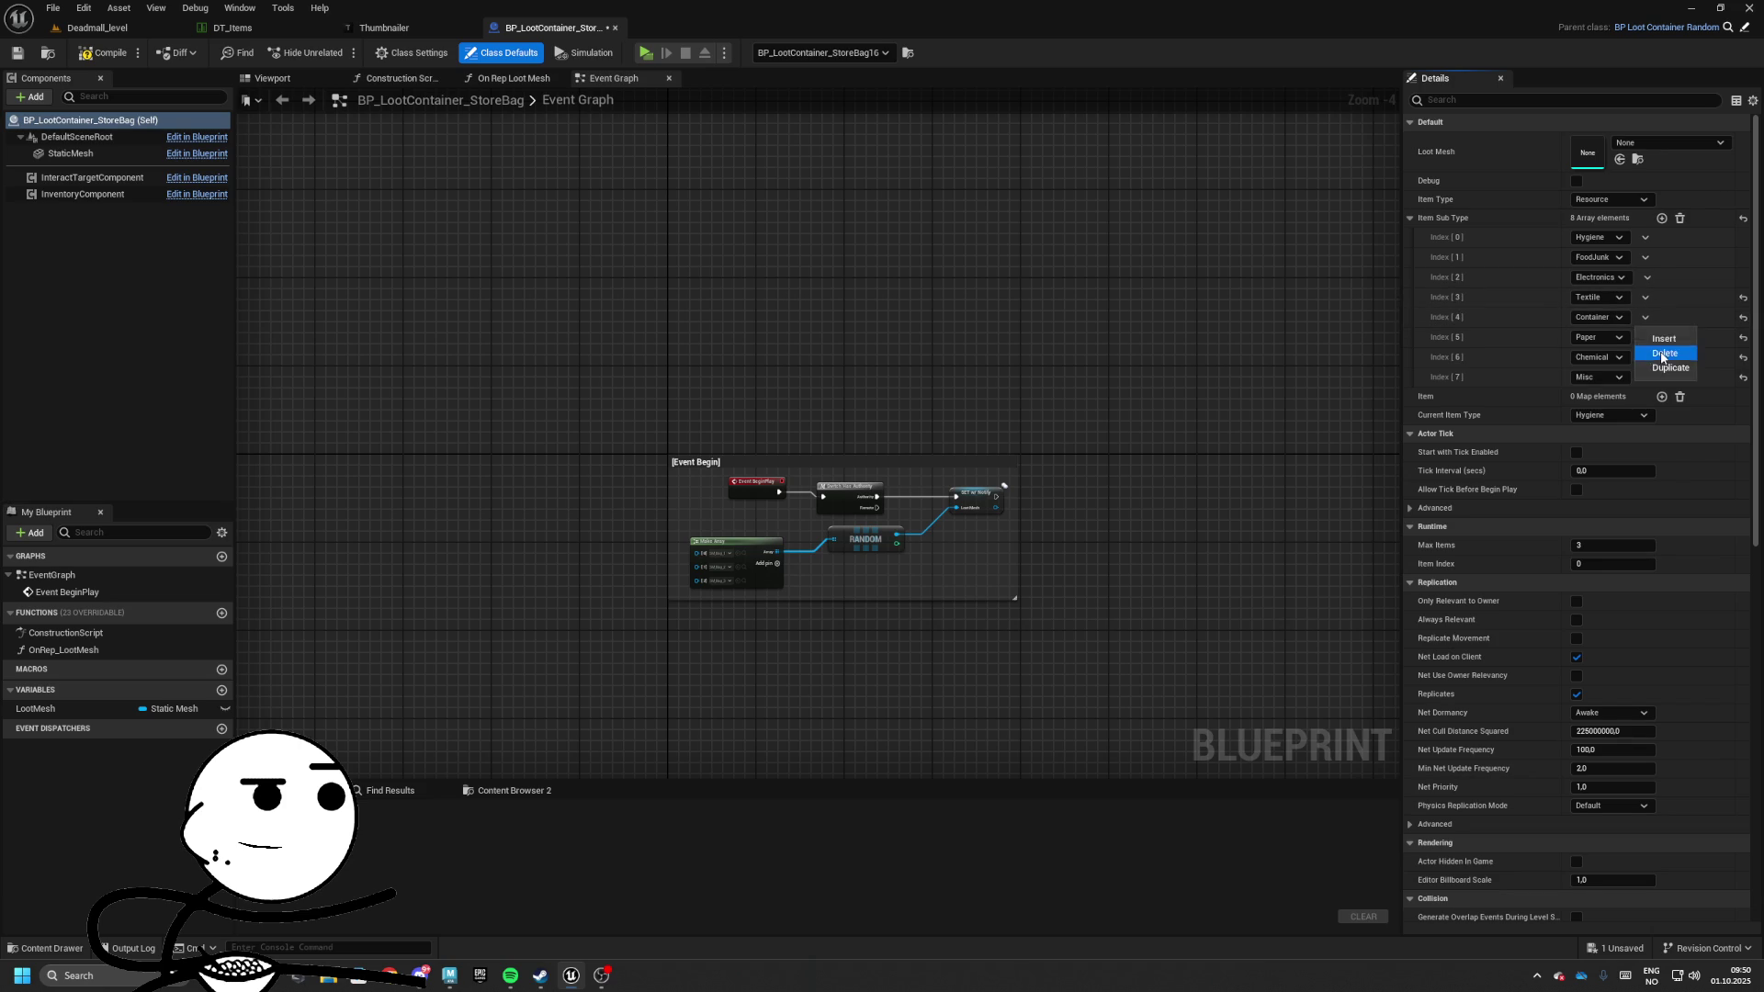
click(1658, 347)
click(1644, 317)
click(1656, 353)
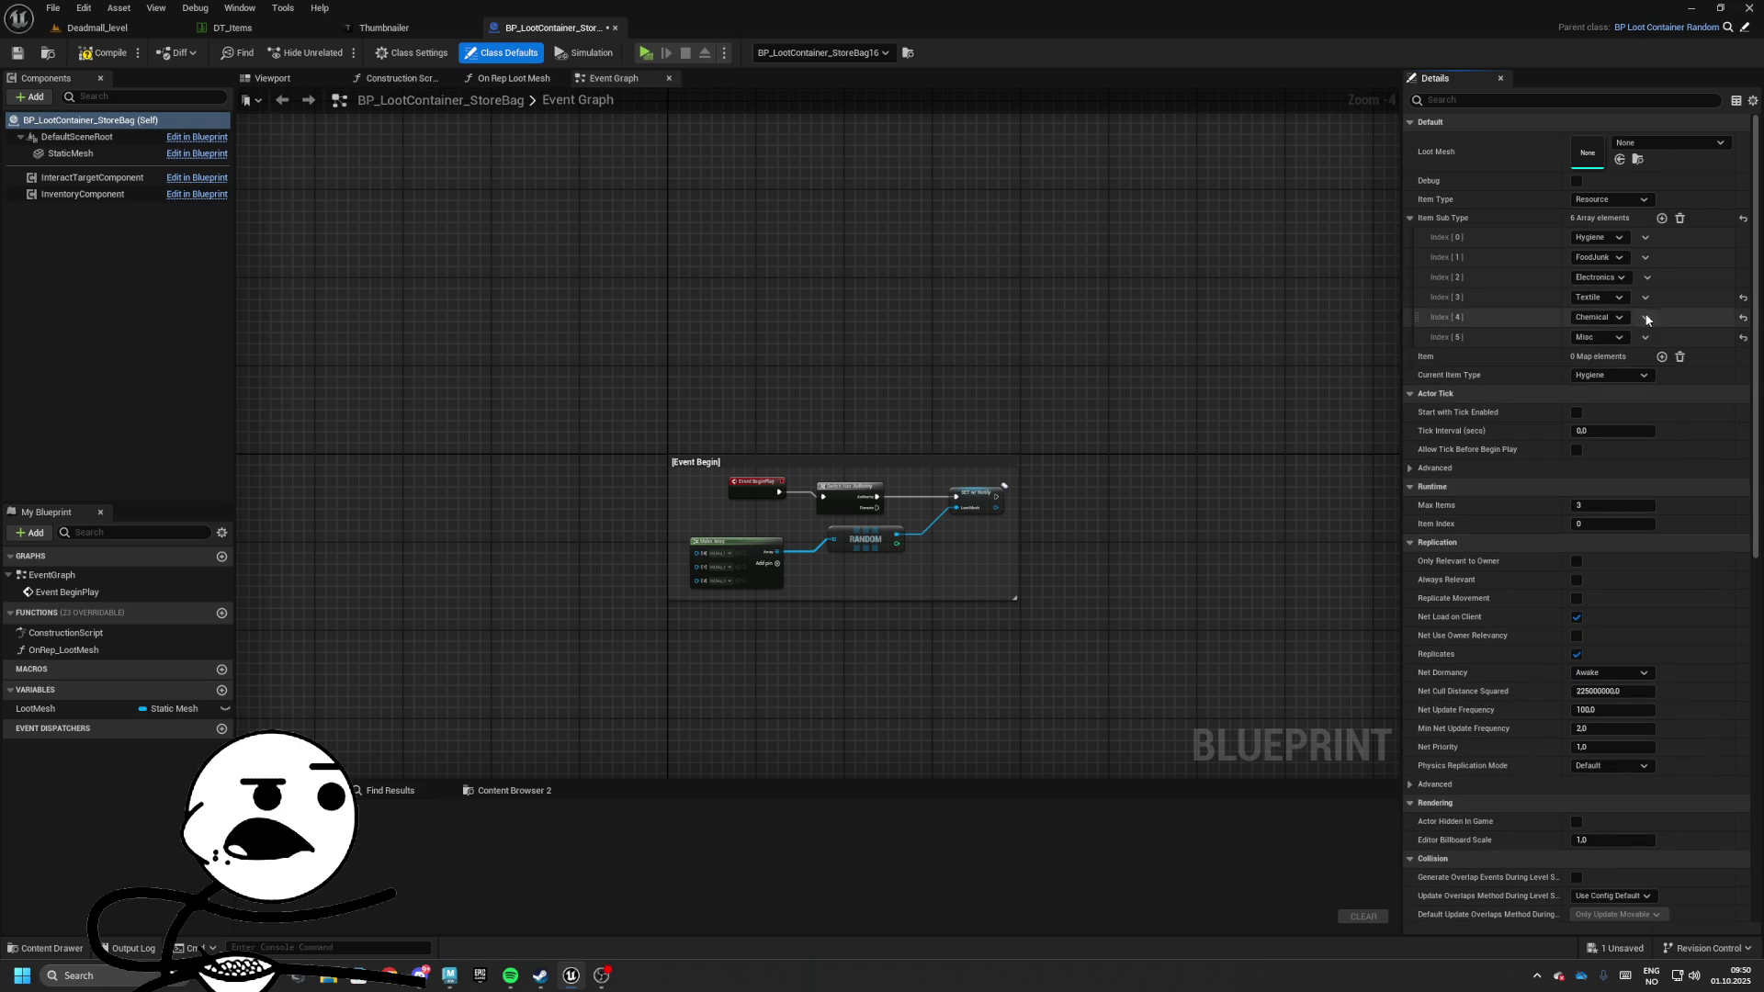
Remove Chemical, Textile, Electronics and FoodJunk, leaving Hygiene and Misc, then compile and save
click(1644, 317)
click(1661, 353)
click(1644, 297)
click(1659, 329)
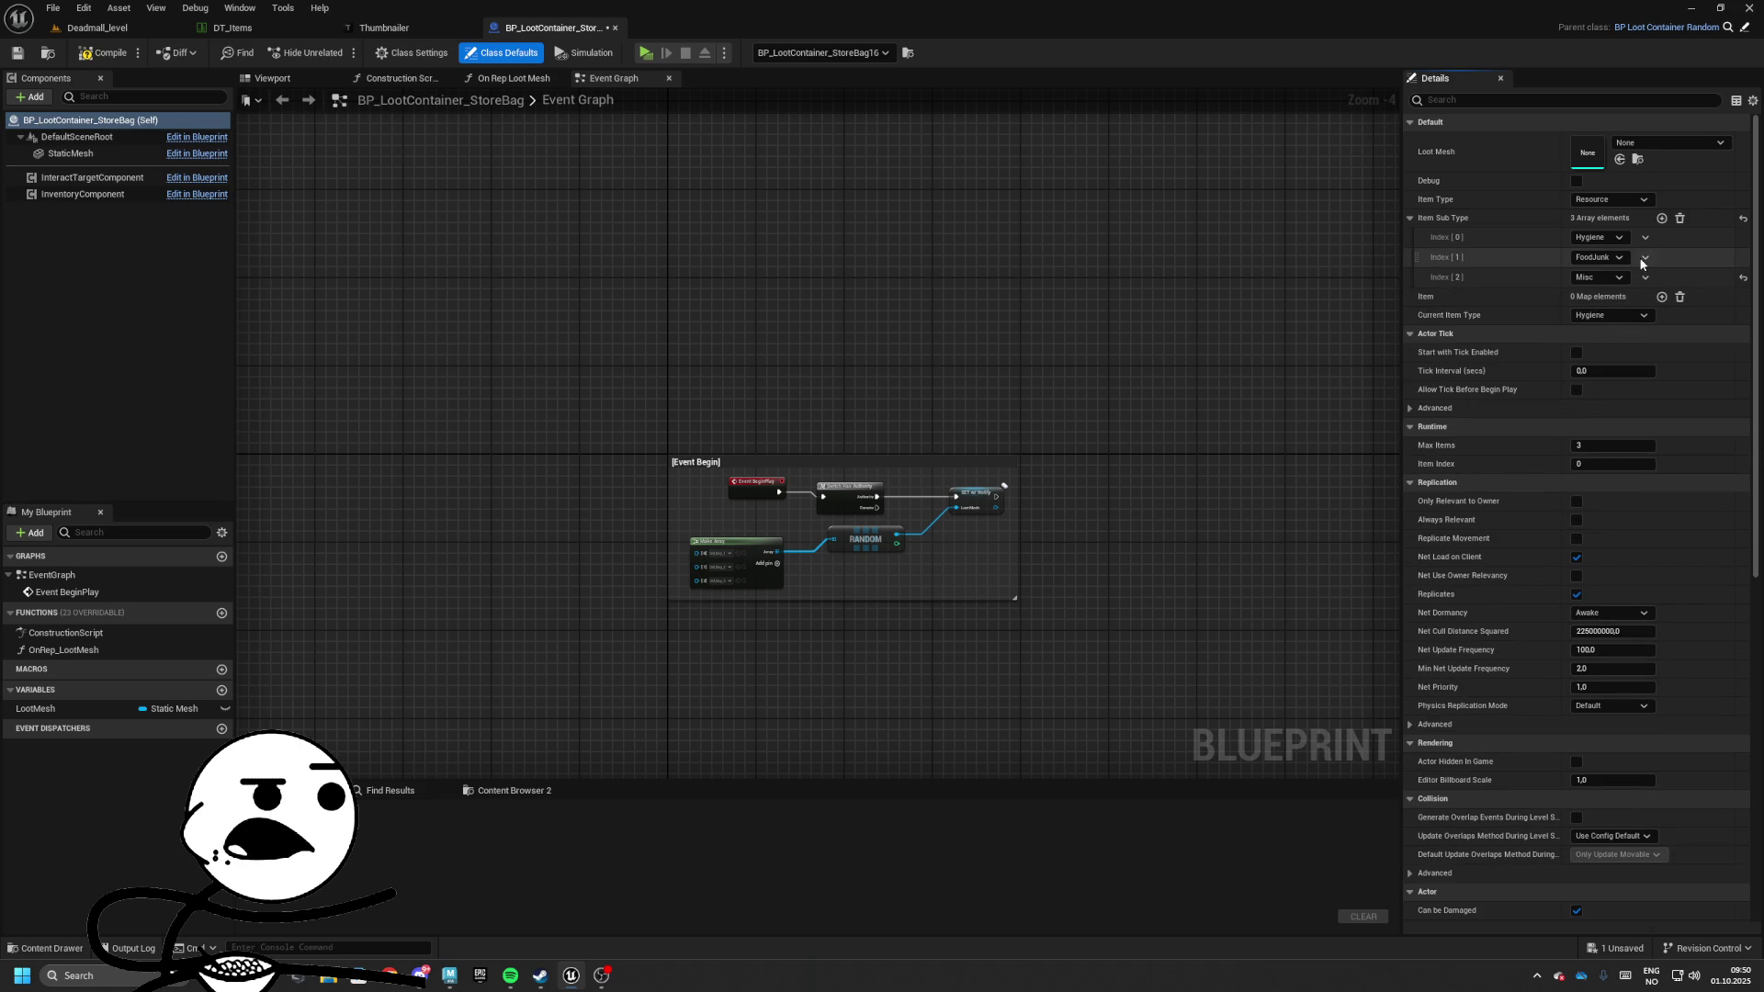
click(1646, 277)
click(1661, 294)
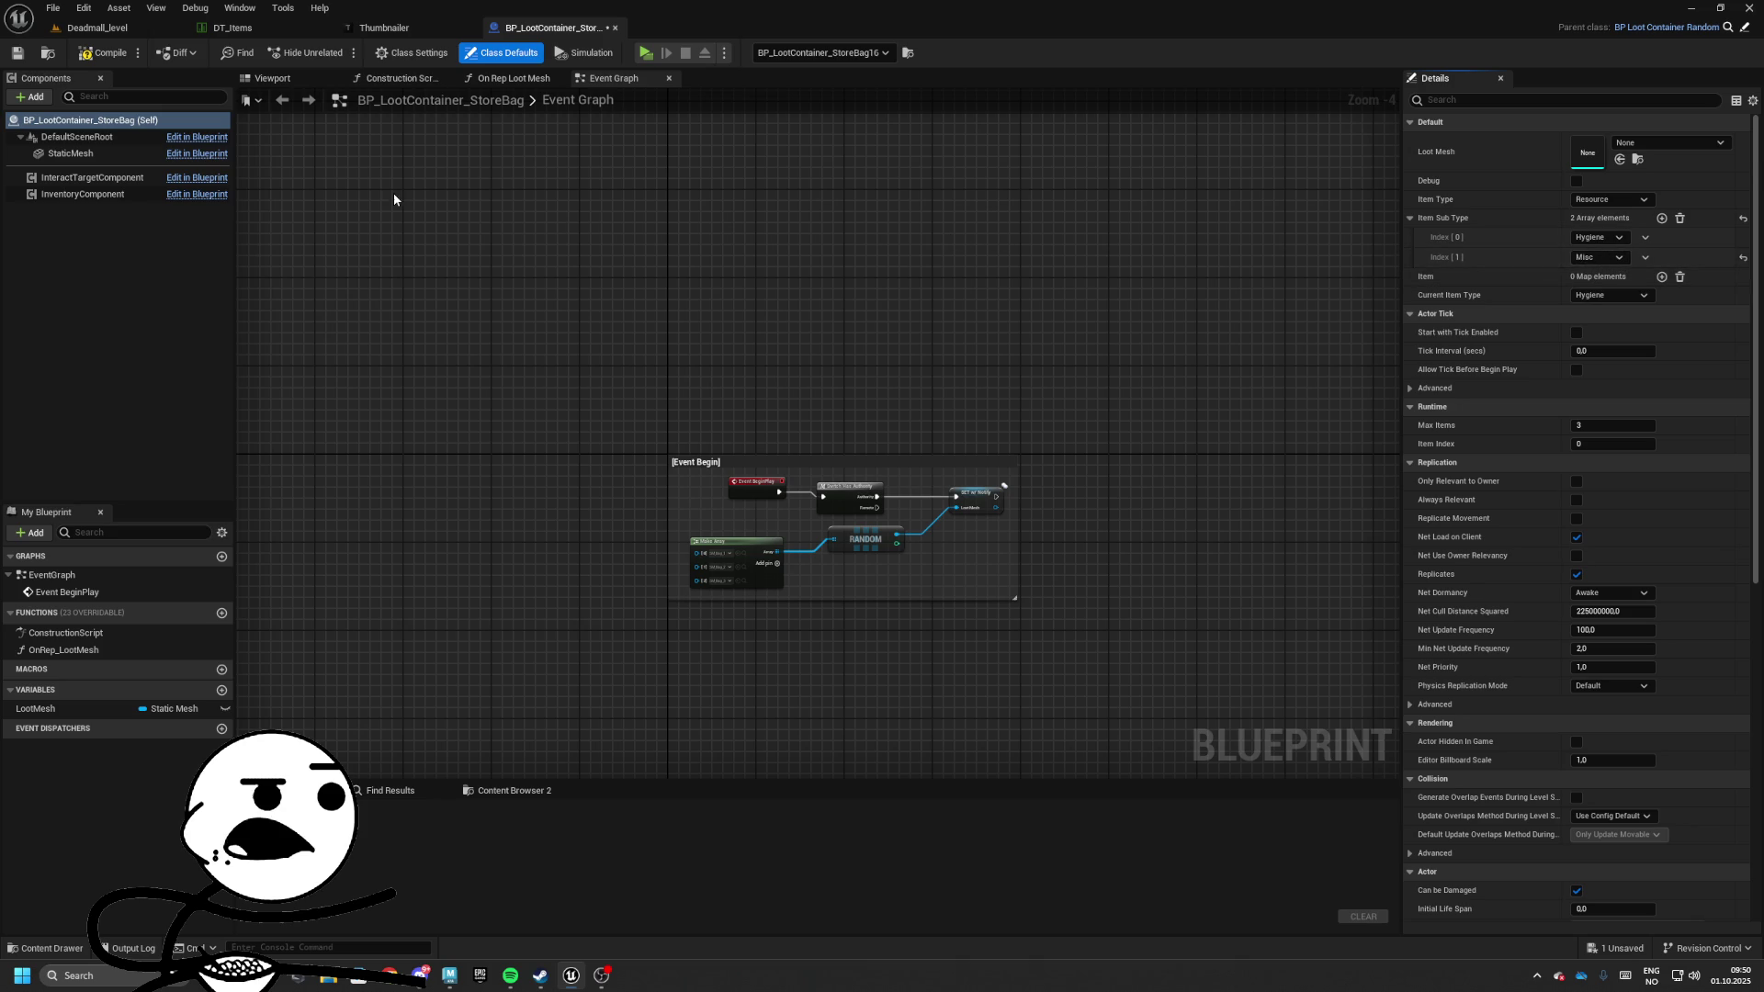
click(101, 52)
click(17, 53)
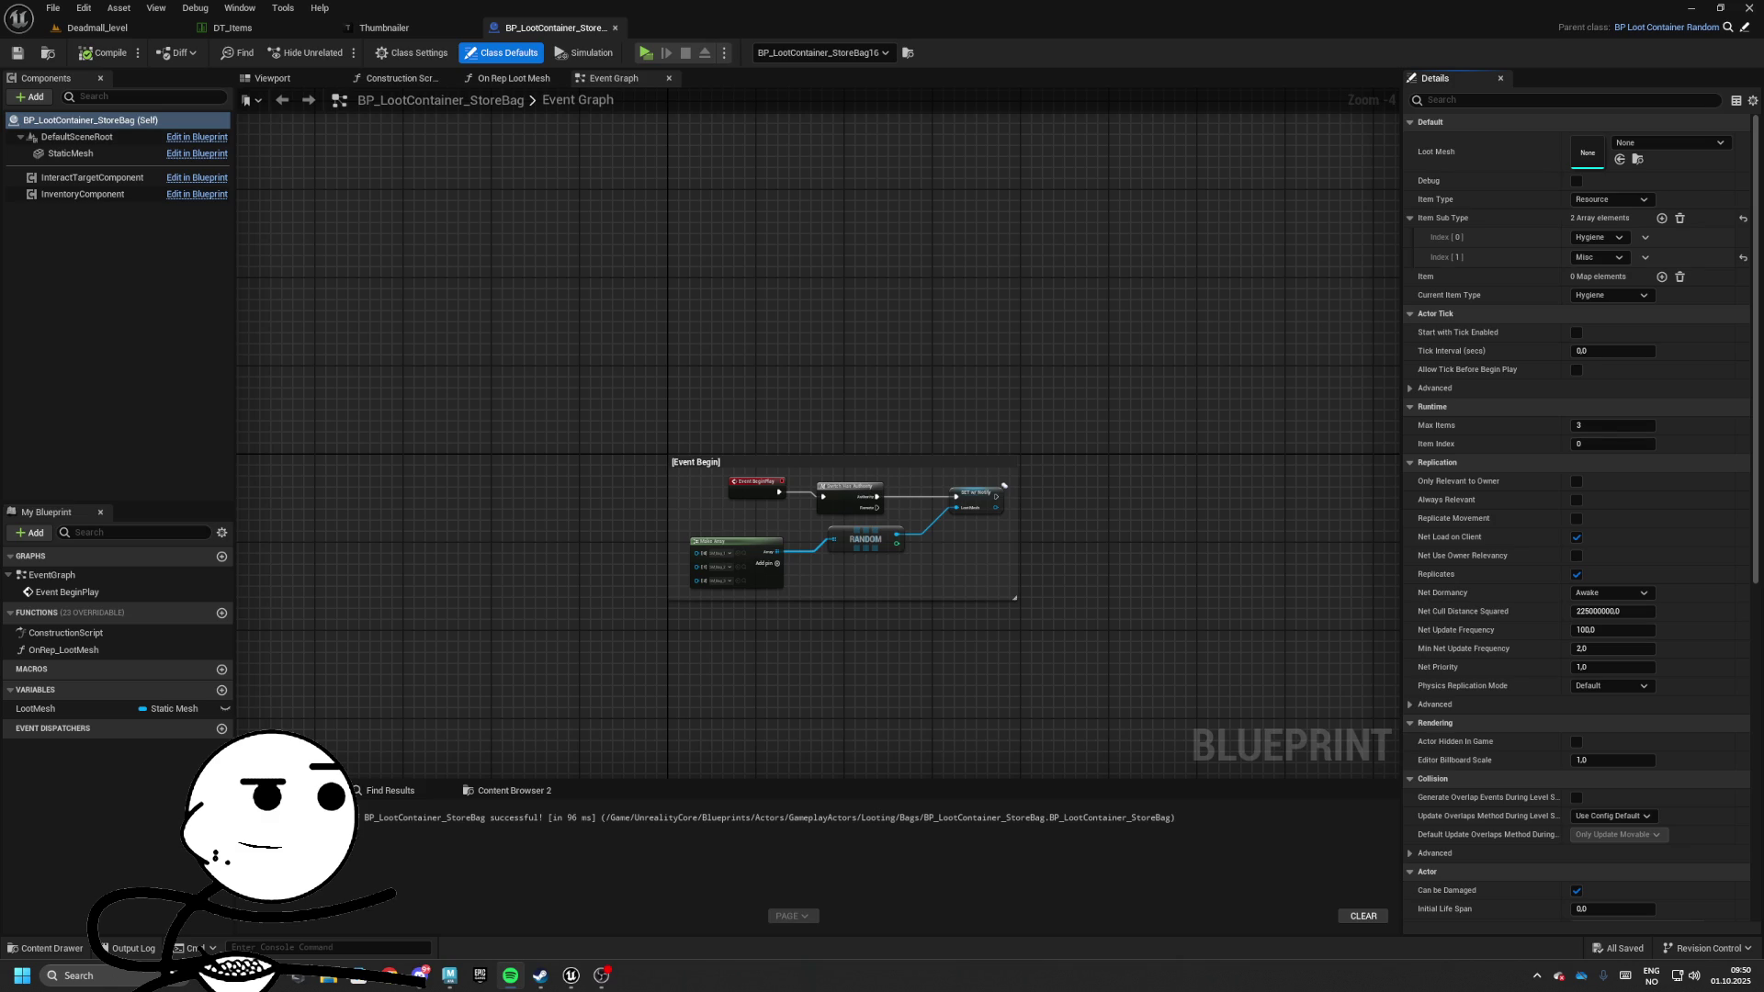
Place a BP_LootContainer_Bag_B near the bench and open its blueprint
click(97, 28)
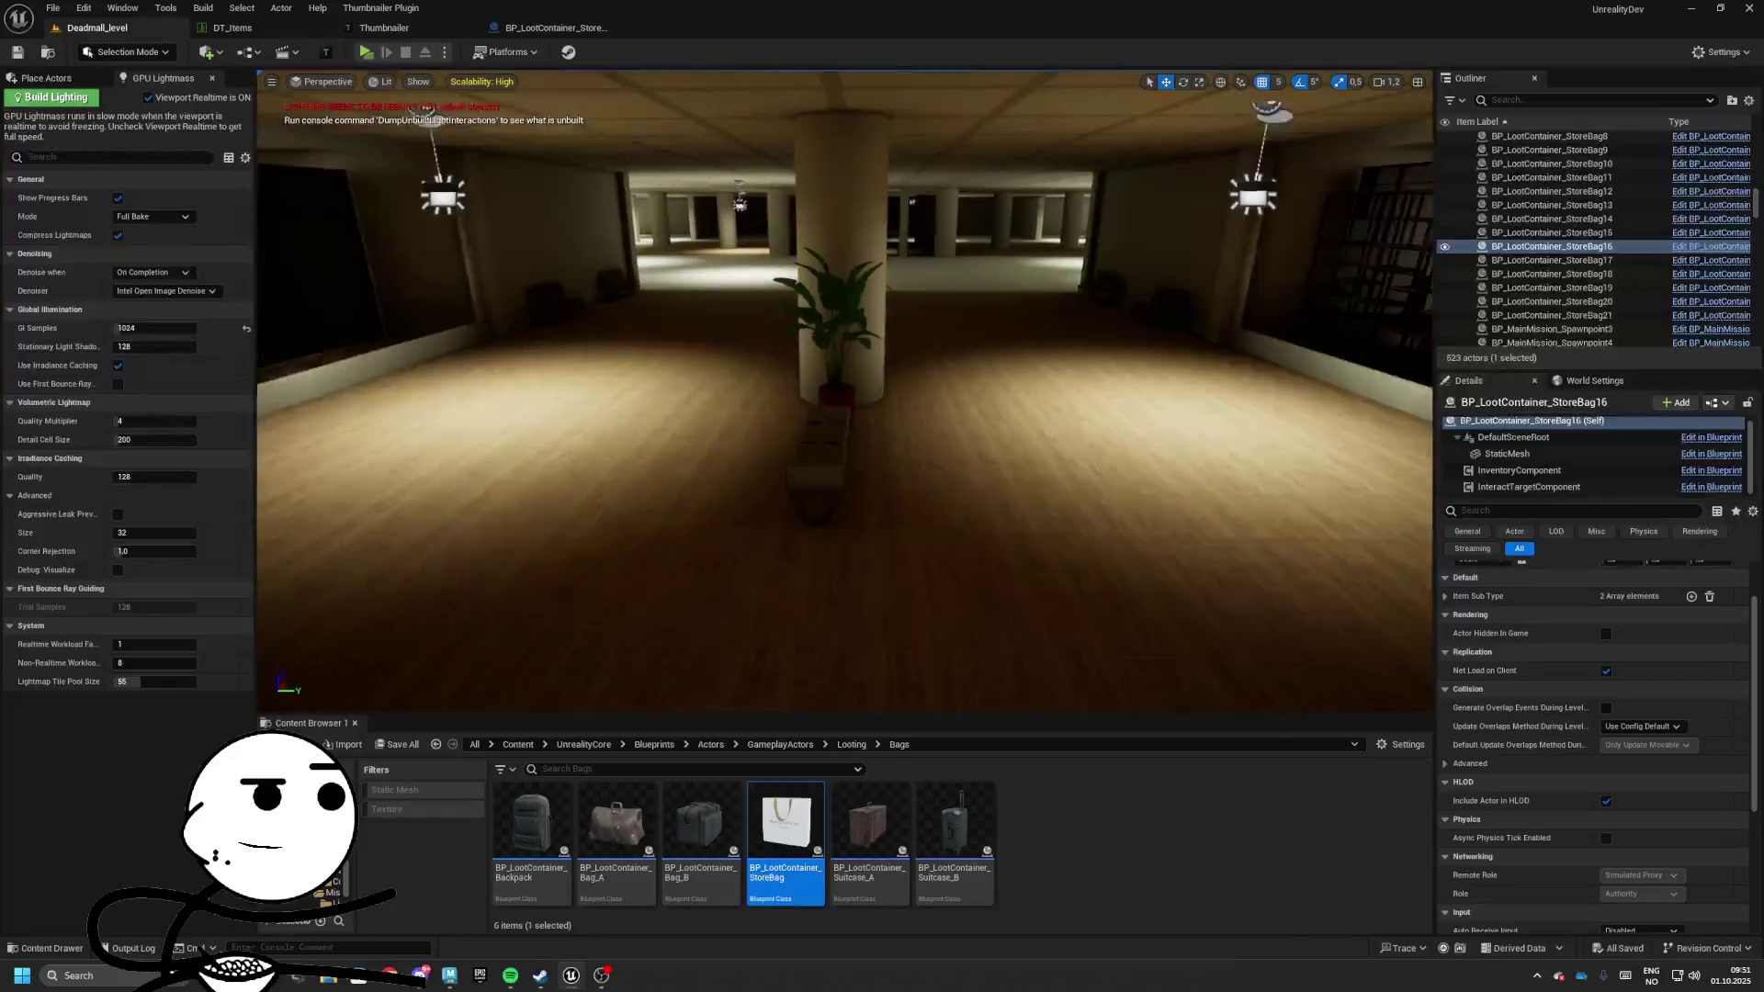
drag(701, 840, 835, 599)
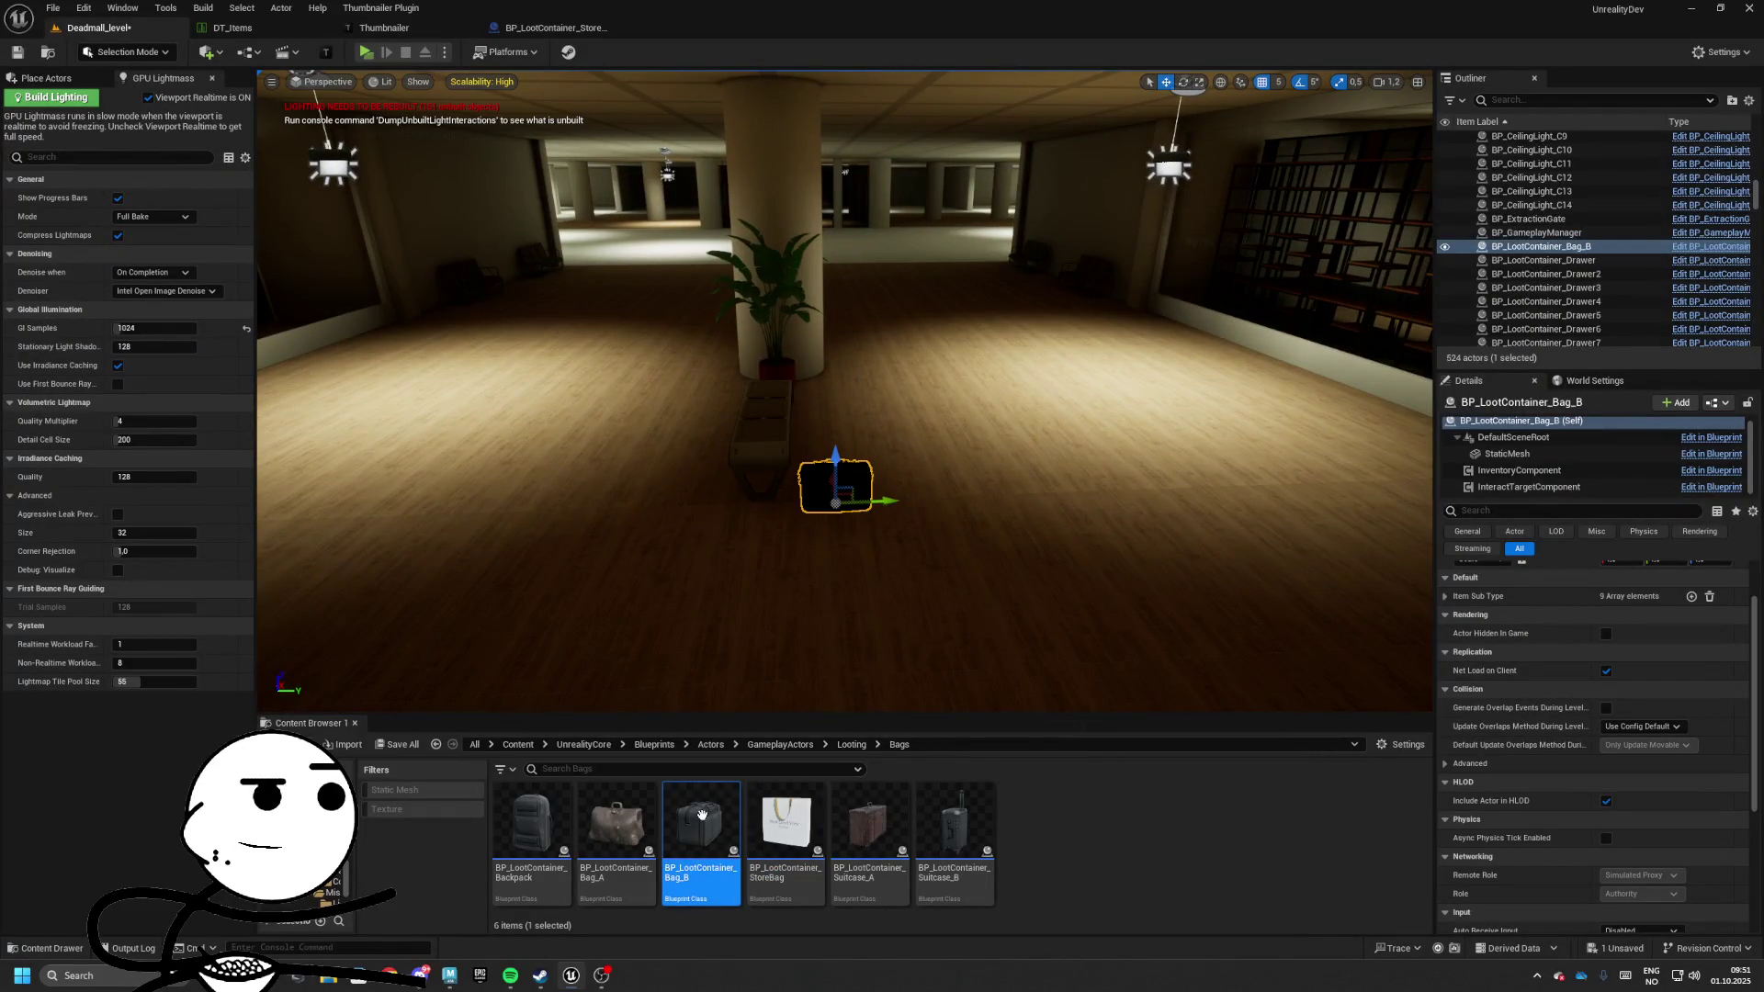
double_click(700, 822)
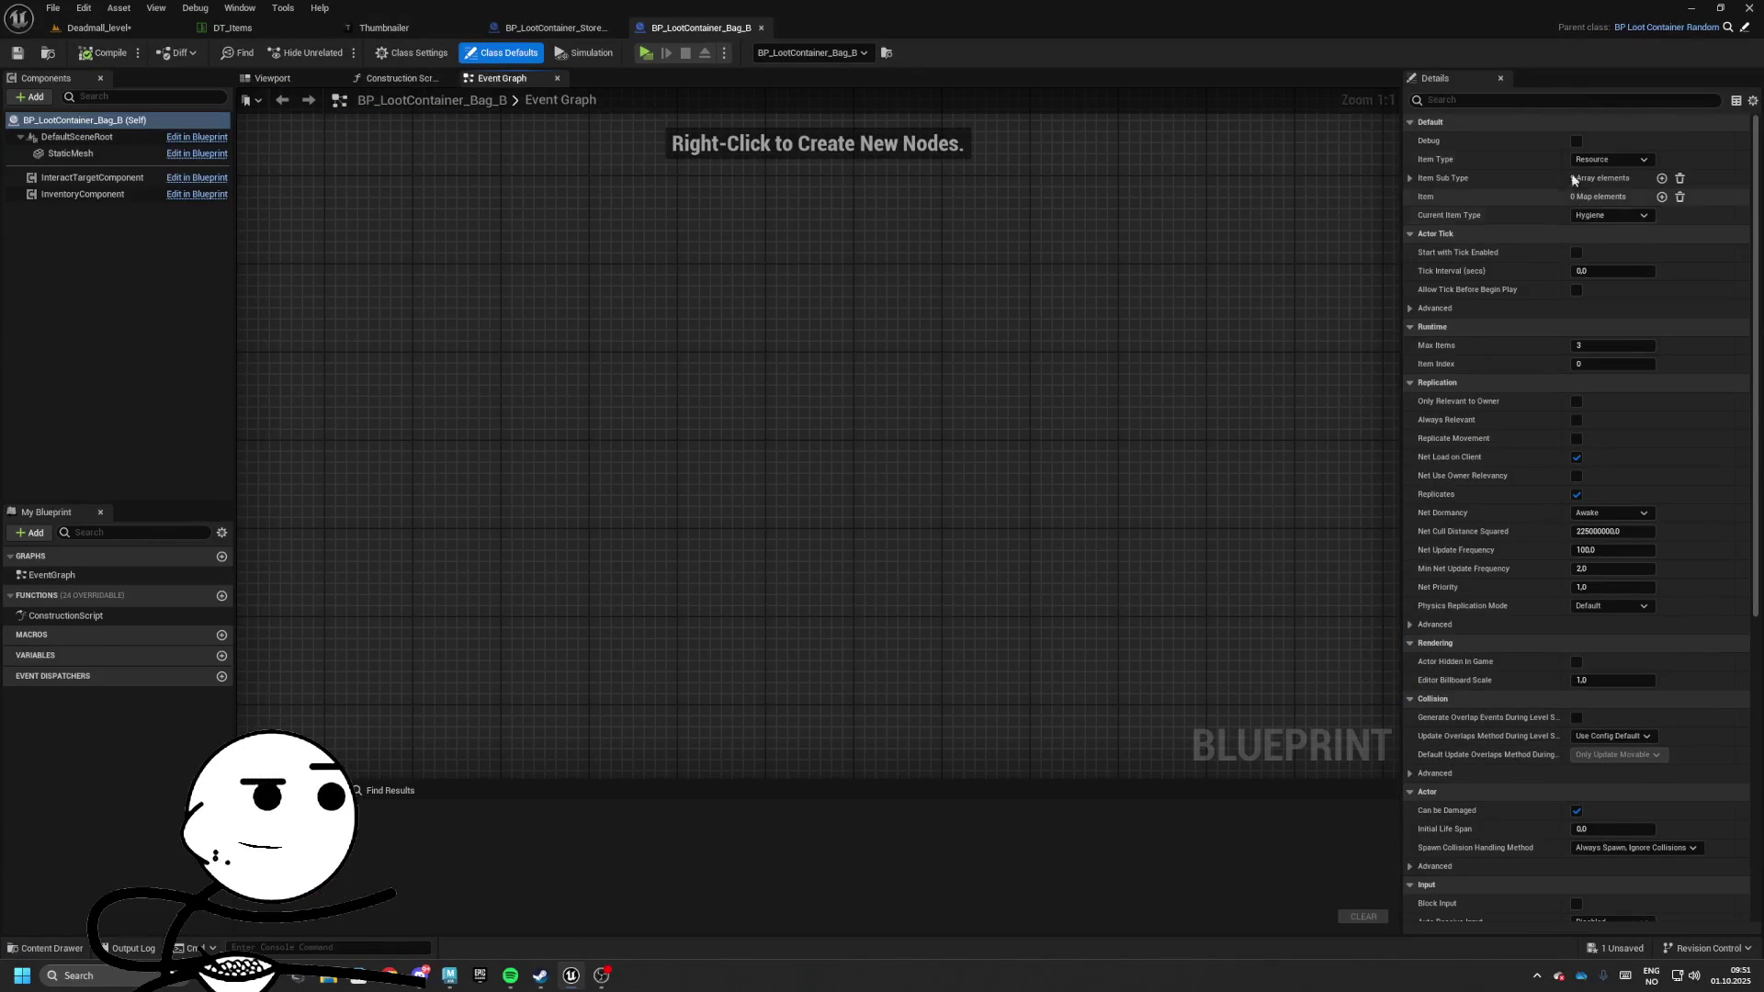
Remove Hygiene, FoodJunk, Textile, Container and Paper from Bag_B's Item Sub Type list
click(1408, 178)
click(1644, 197)
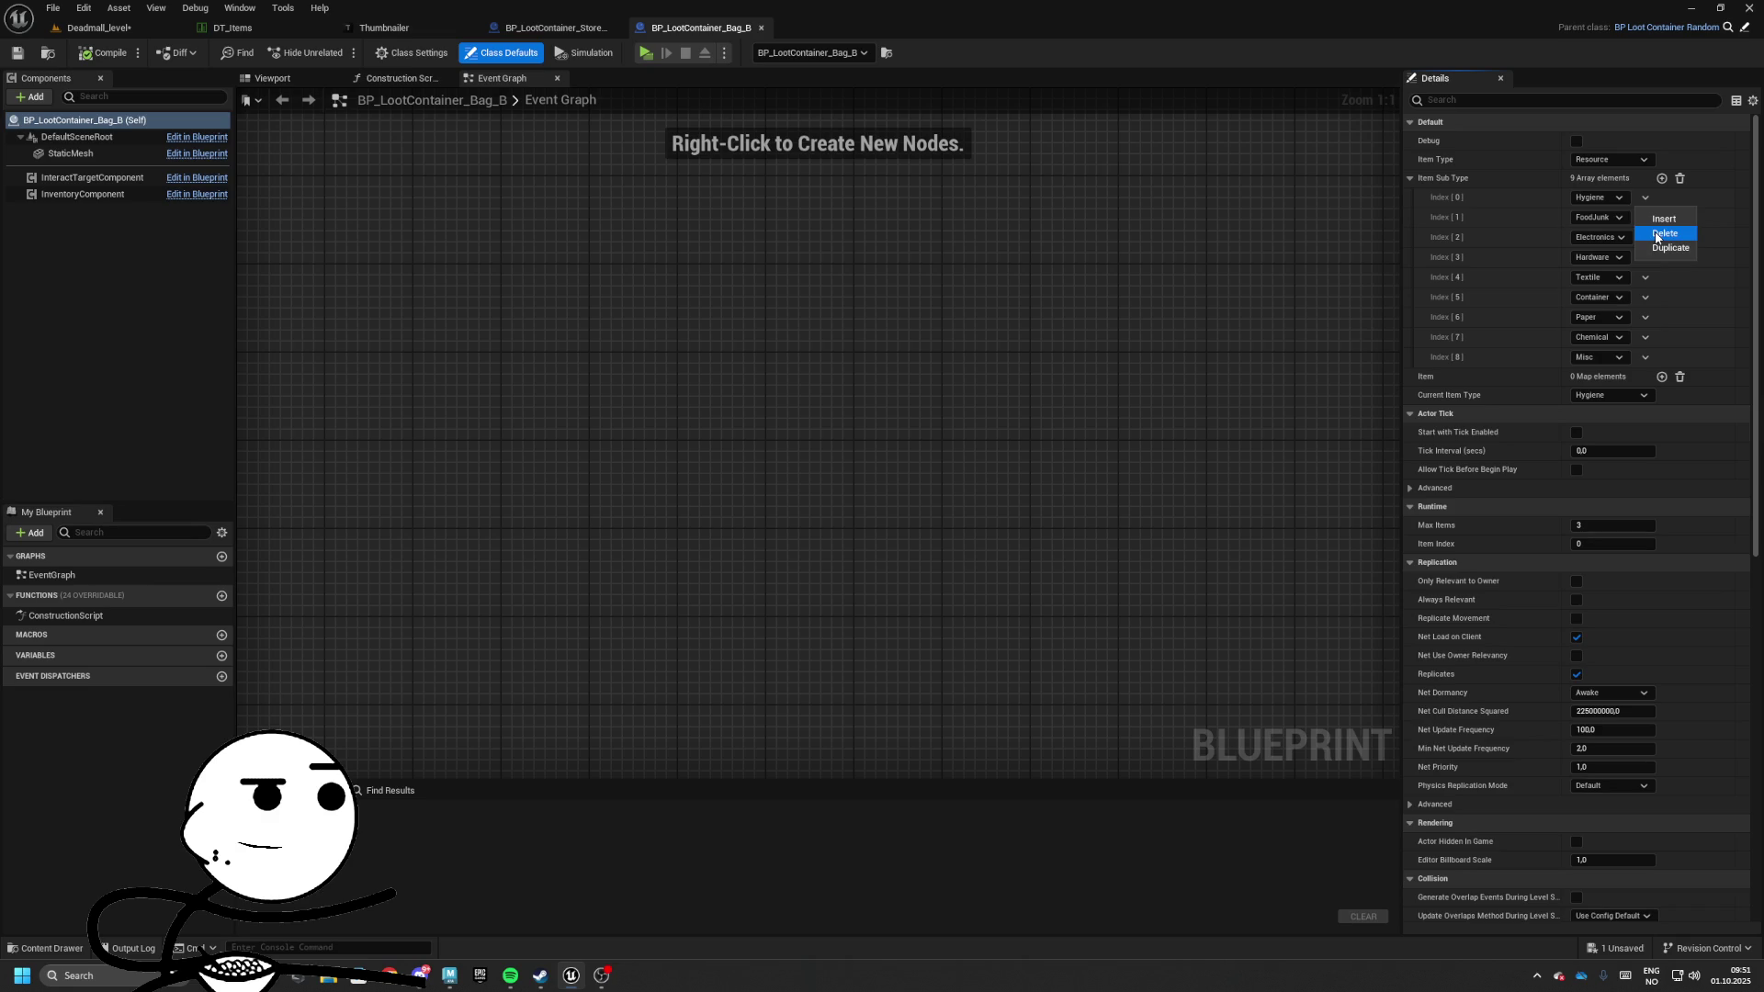
click(1658, 234)
click(1645, 197)
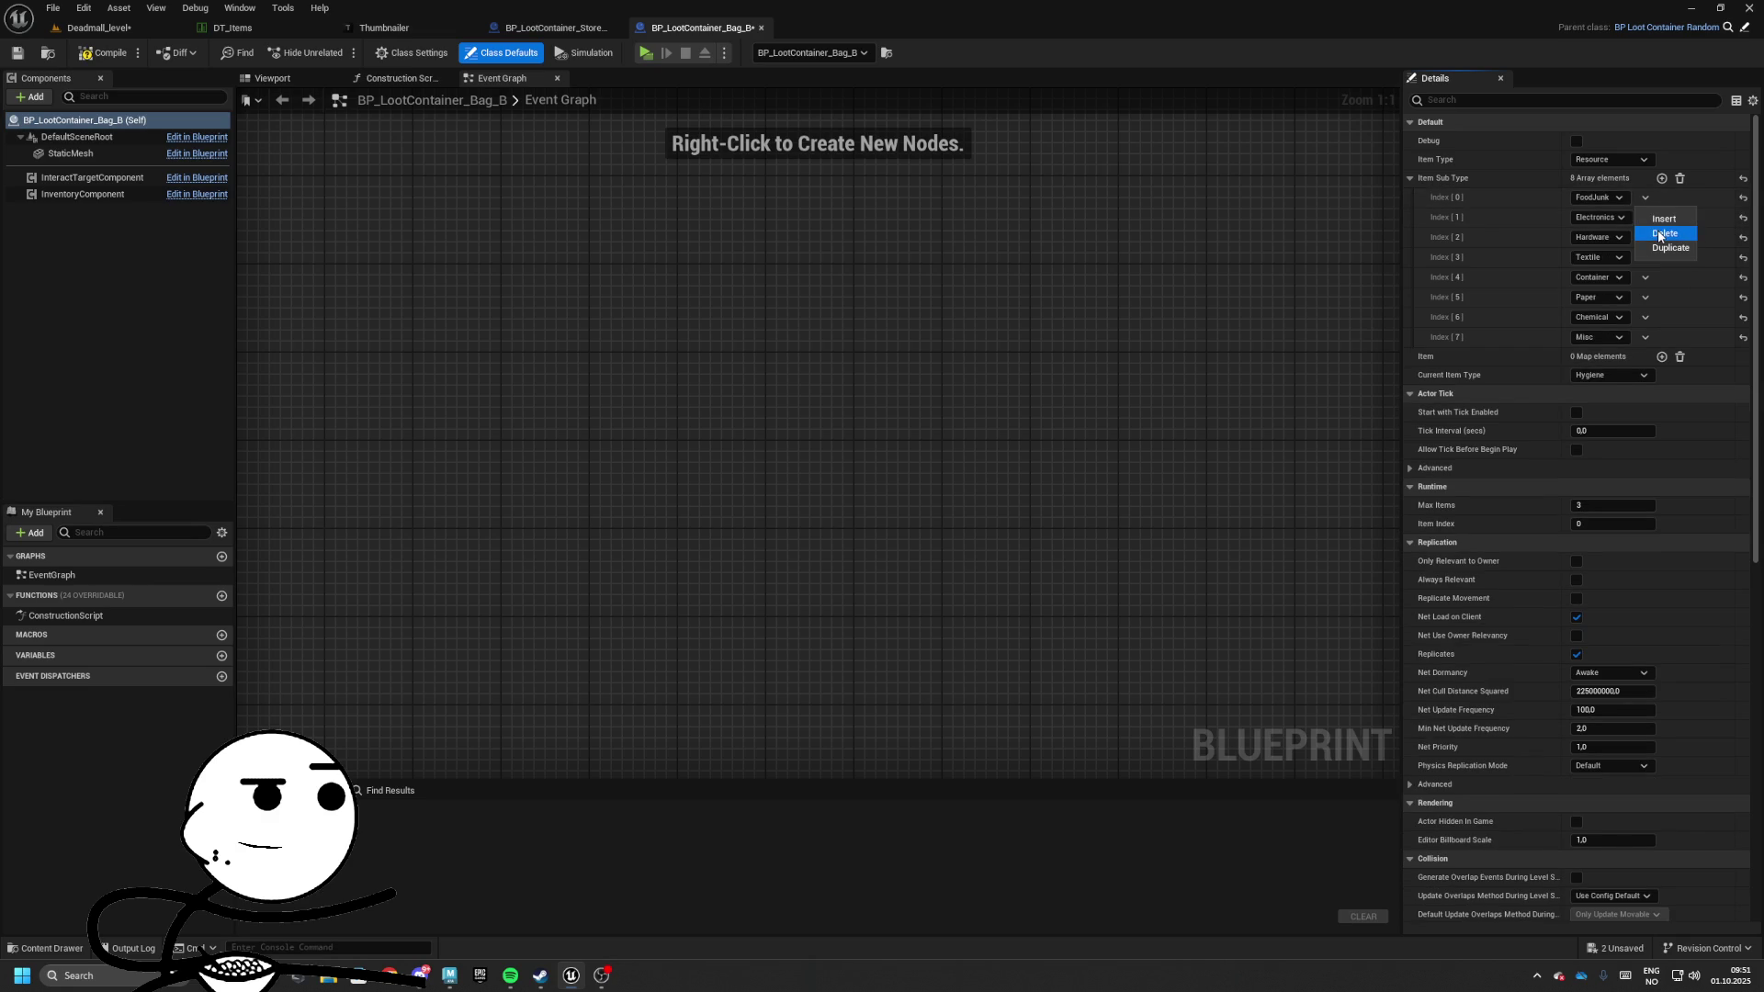
click(1663, 233)
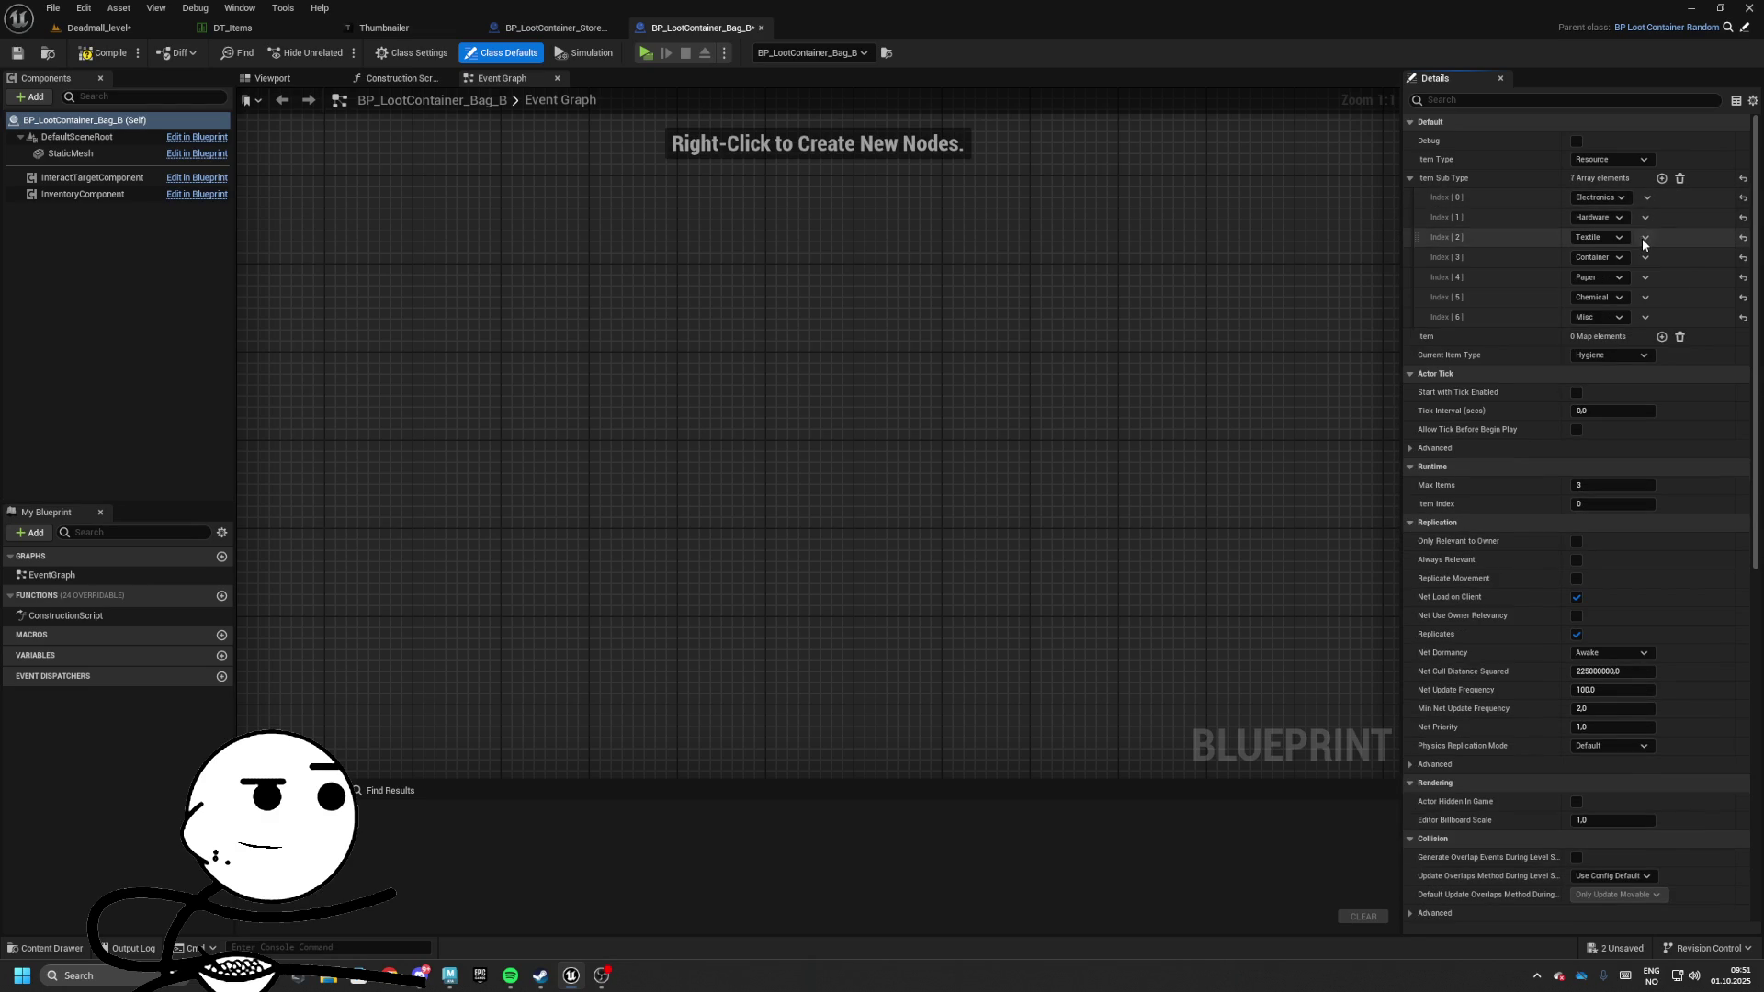
click(1644, 237)
click(1663, 273)
click(1644, 237)
click(1662, 274)
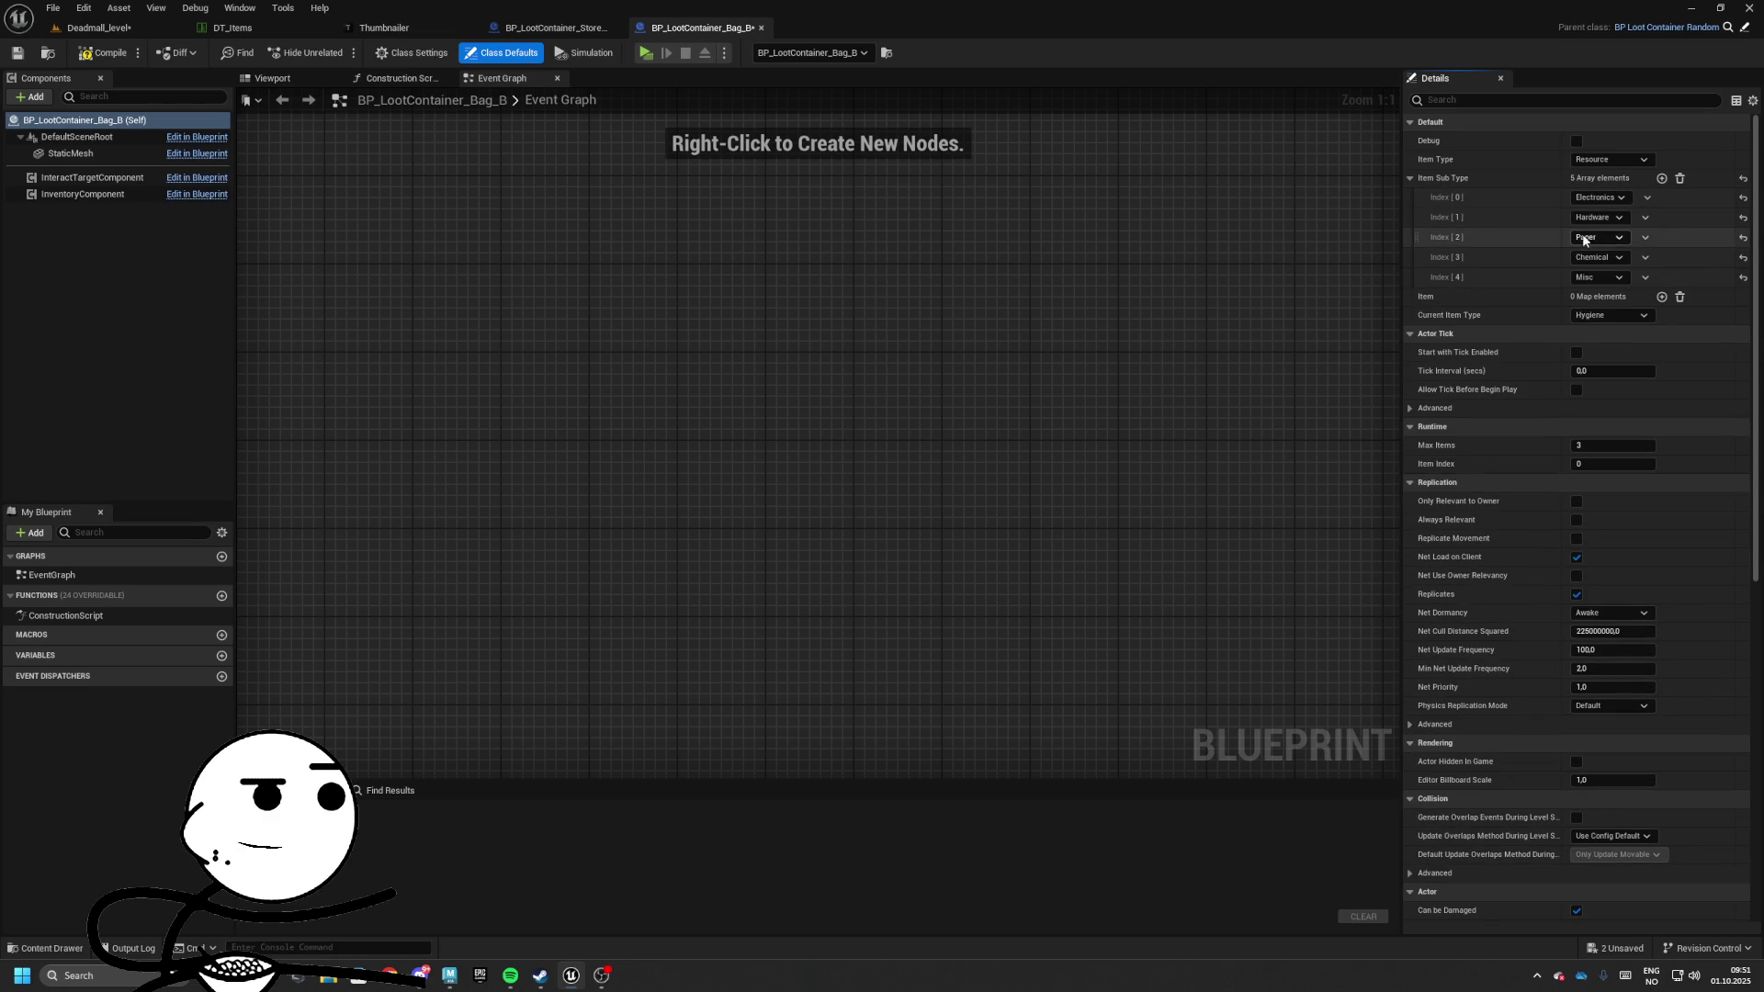
click(1642, 236)
click(1663, 273)
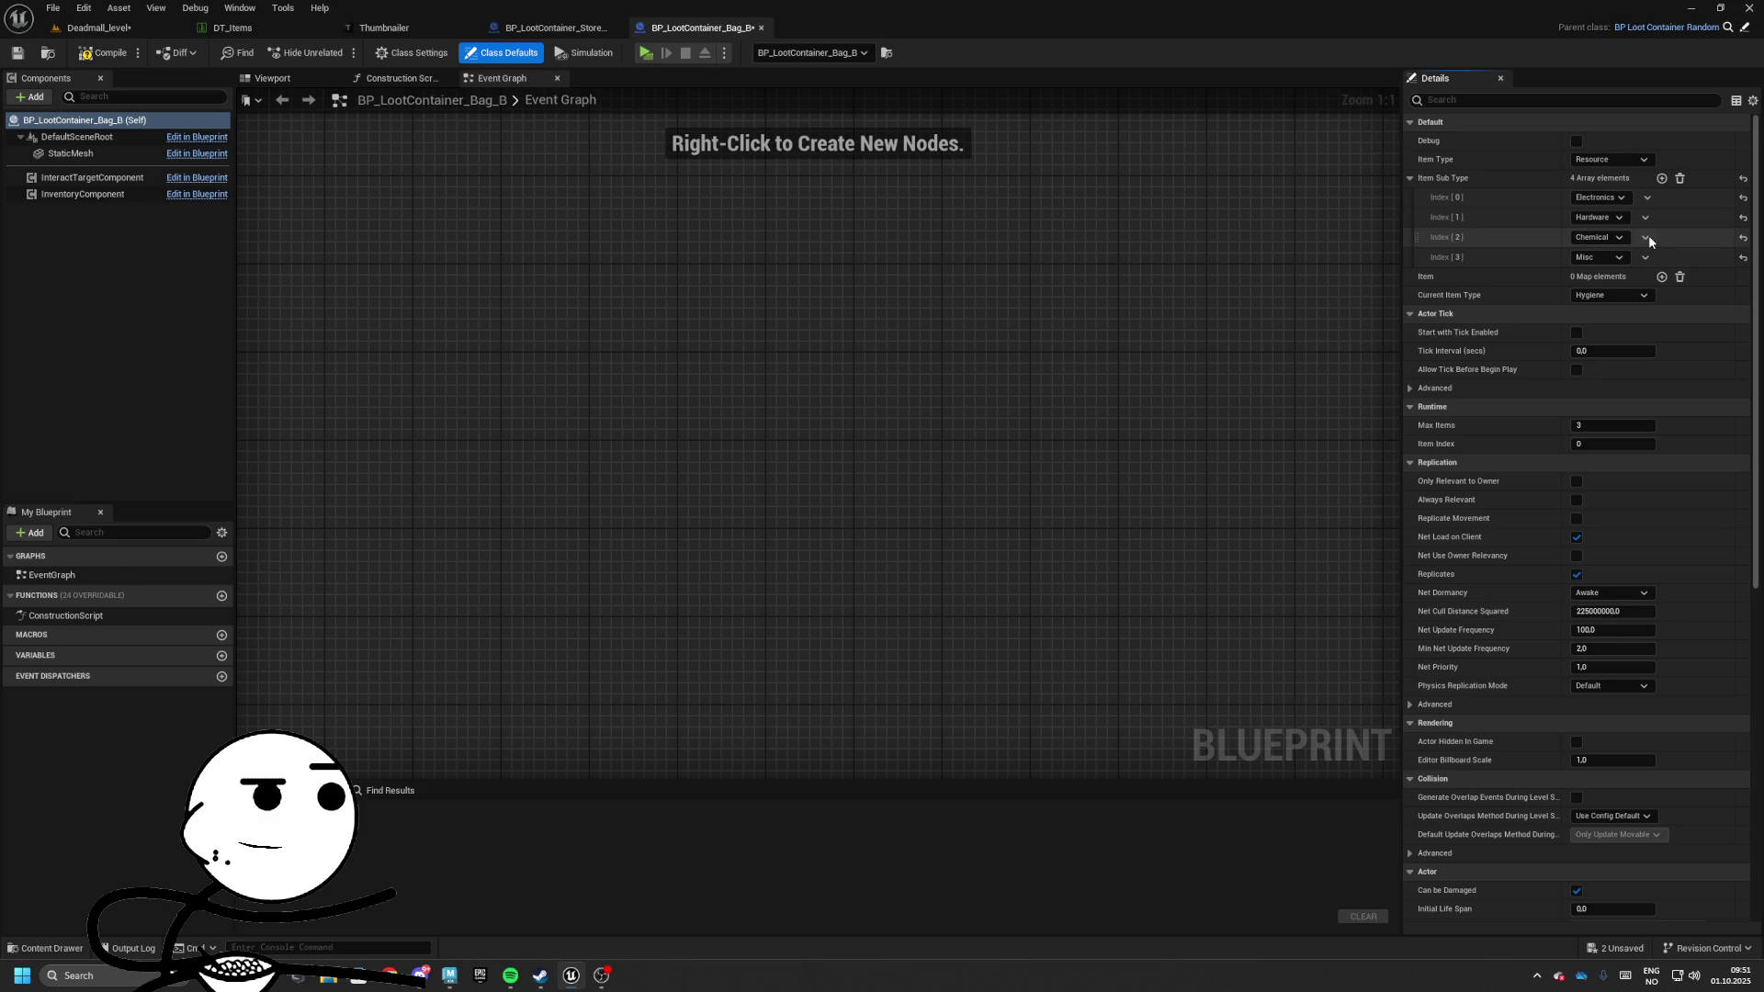
Compile Bag_B and slide the placed bag left along the bench
click(97, 57)
click(760, 28)
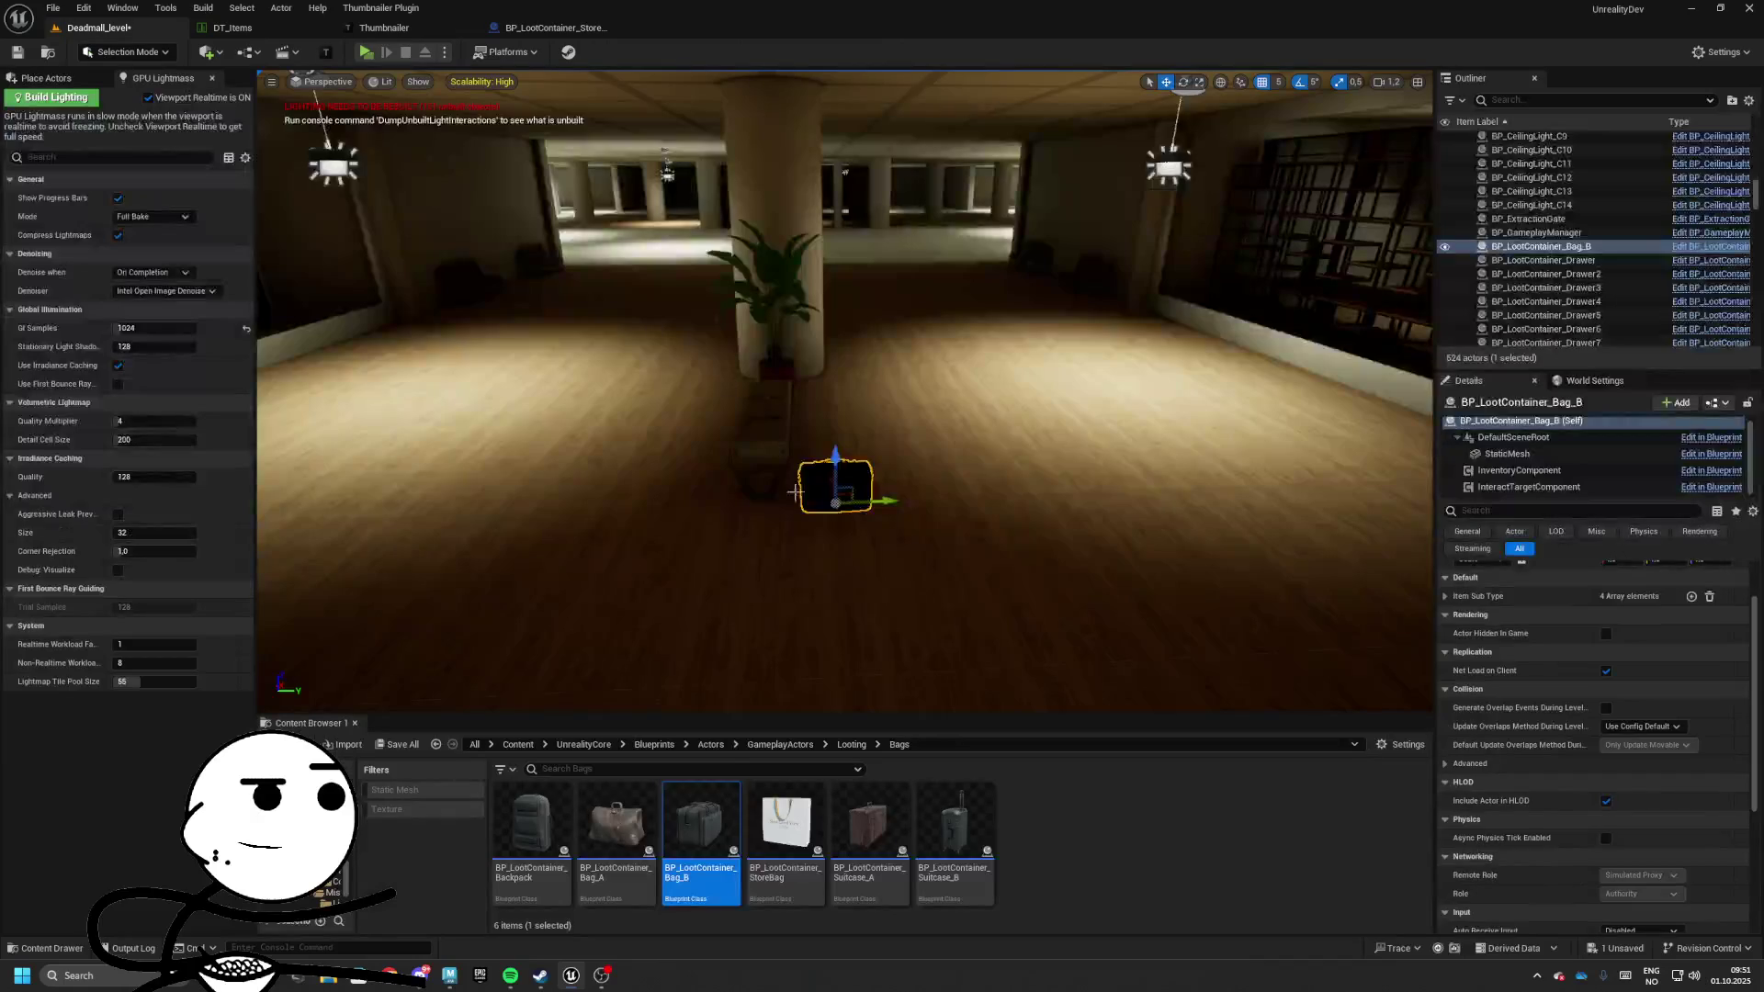
key(f)
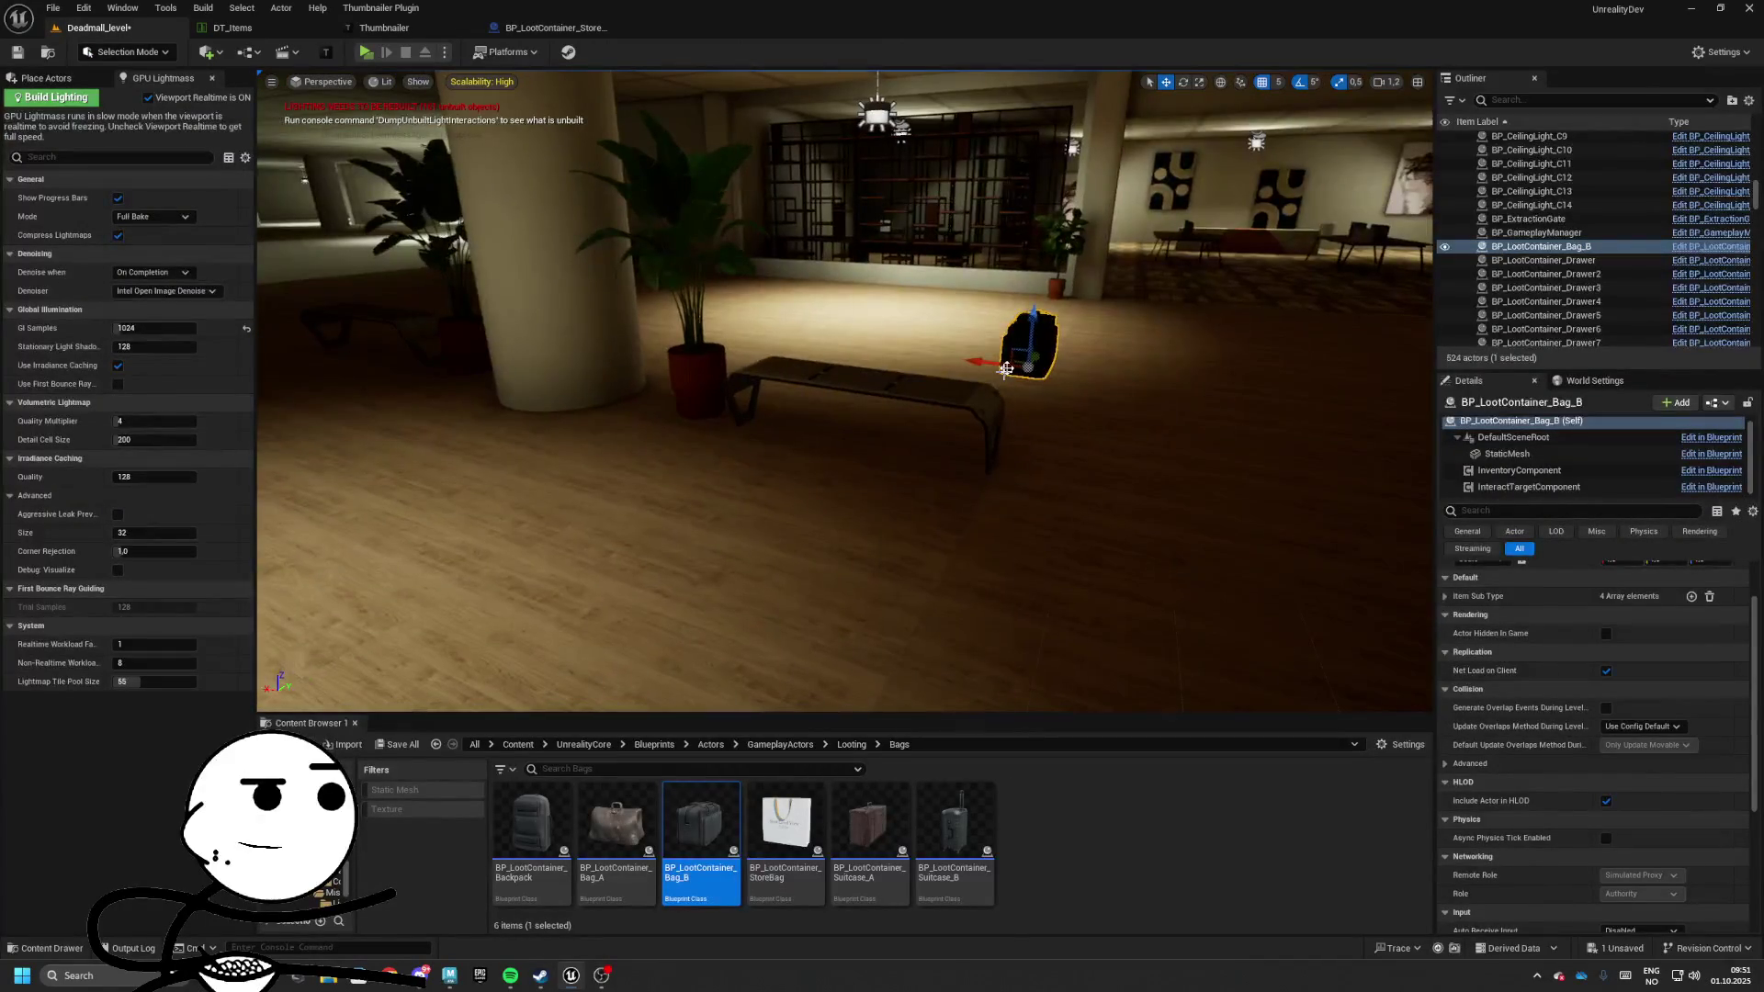
mouse_move(879, 365)
mouse_down()
mouse_move(795, 369)
mouse_move(788, 328)
mouse_up()
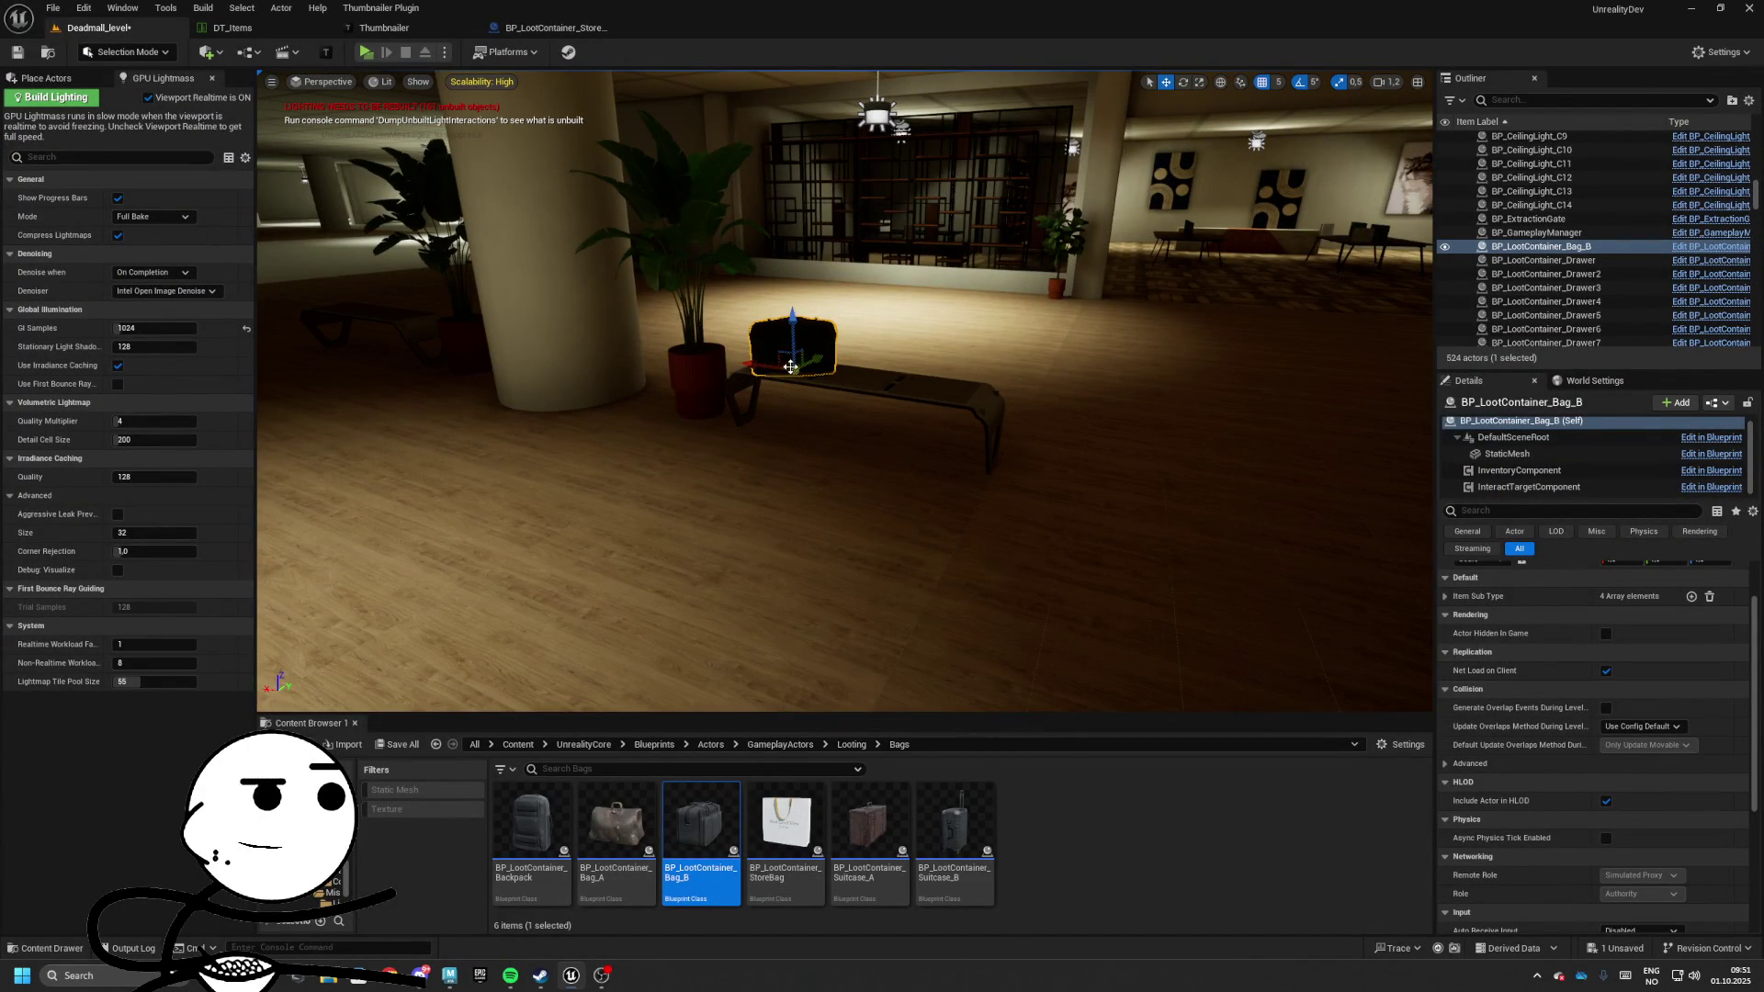
Rotate the bench bag and place a second Bag_B by the plant
key(f)
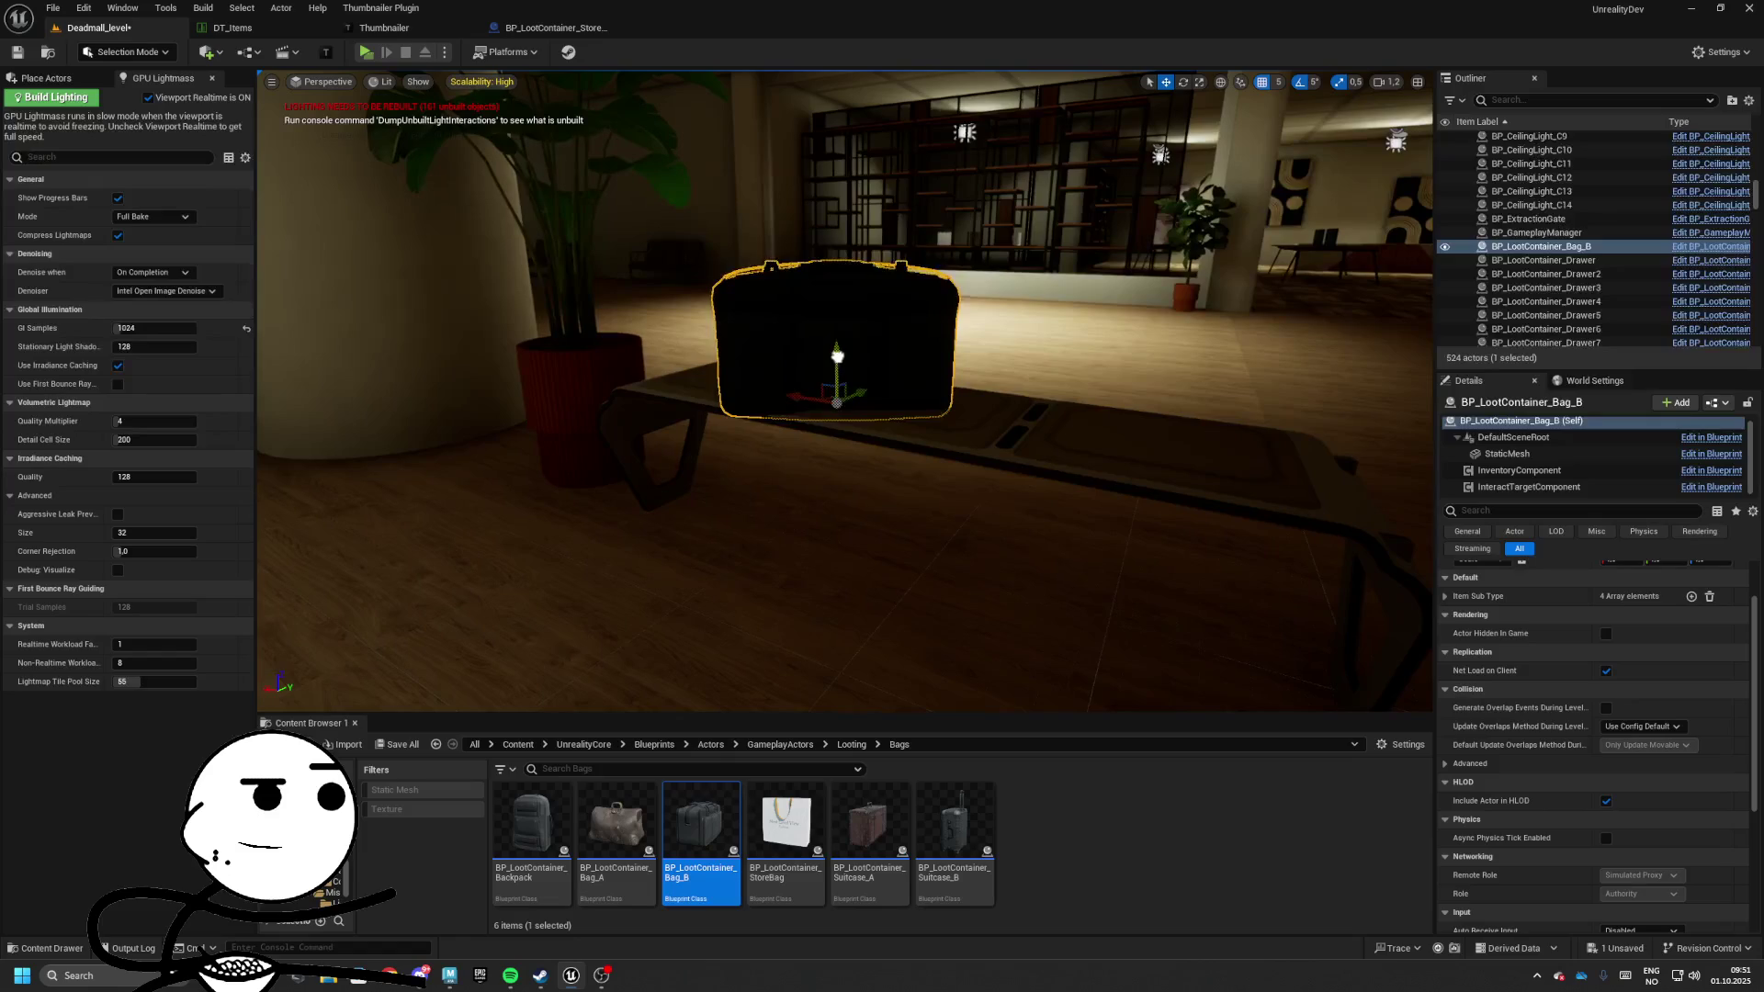
key(e)
scroll(837, 356, down, 10)
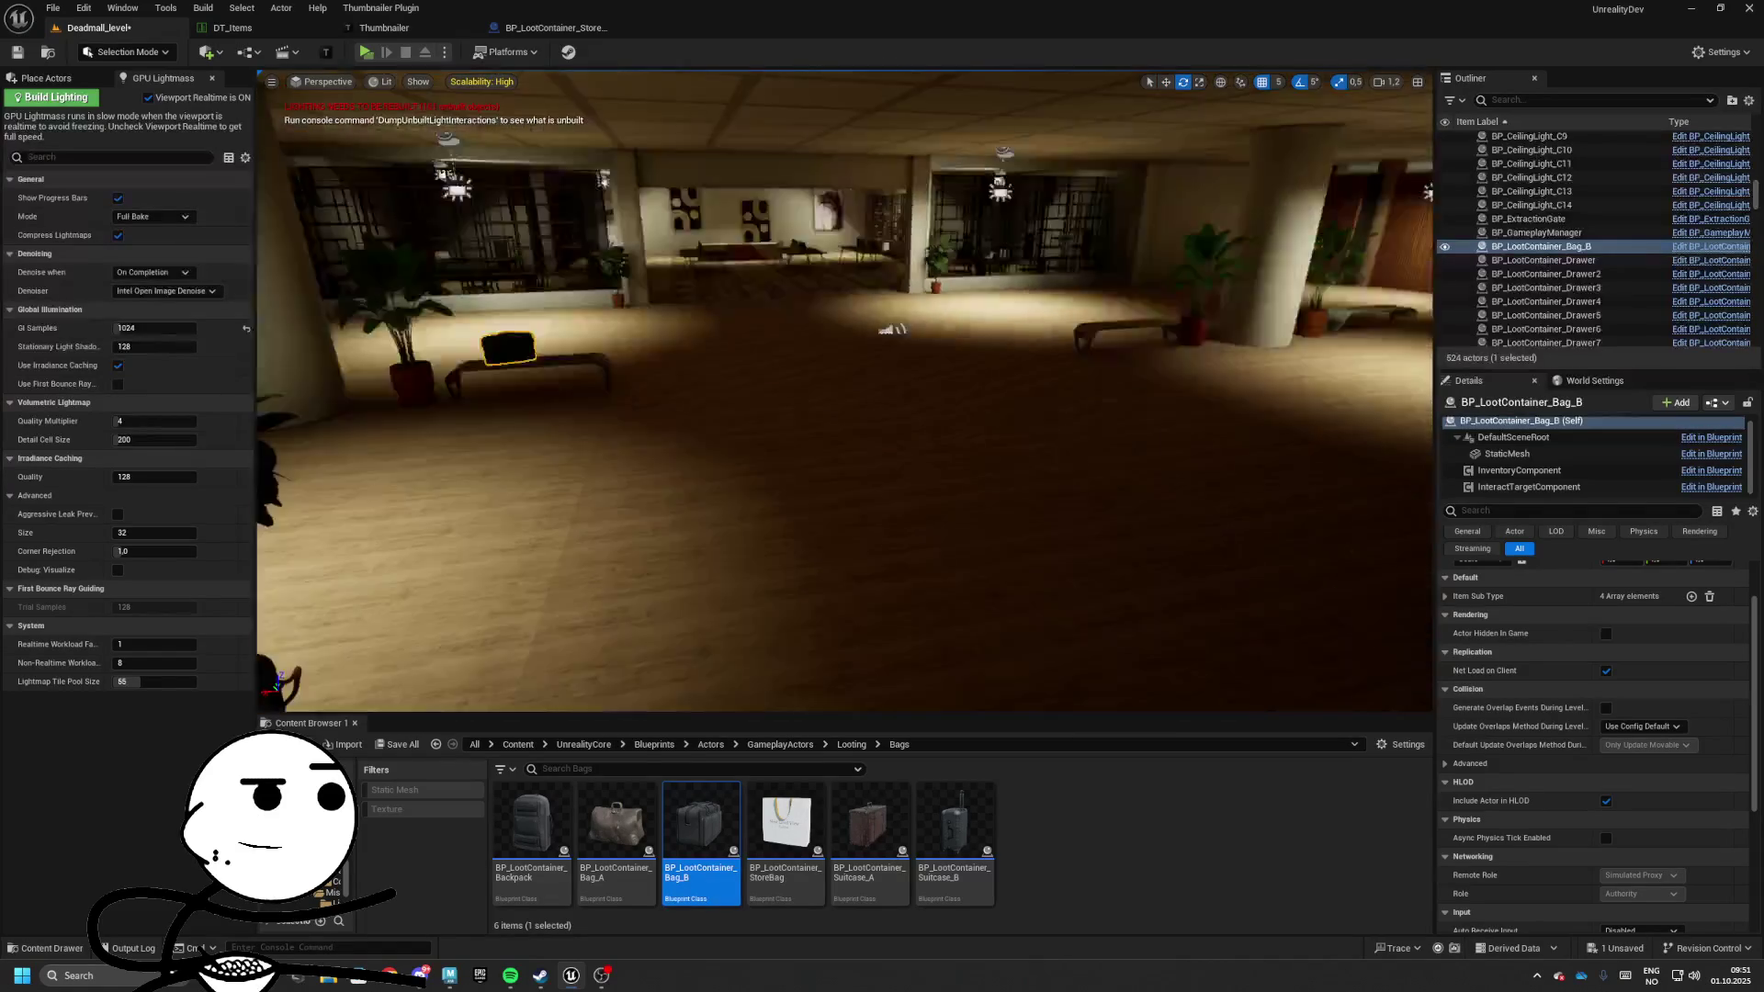
key(w)
mouse_move(700, 827)
mouse_down()
mouse_move(1009, 321)
mouse_move(948, 337)
mouse_up()
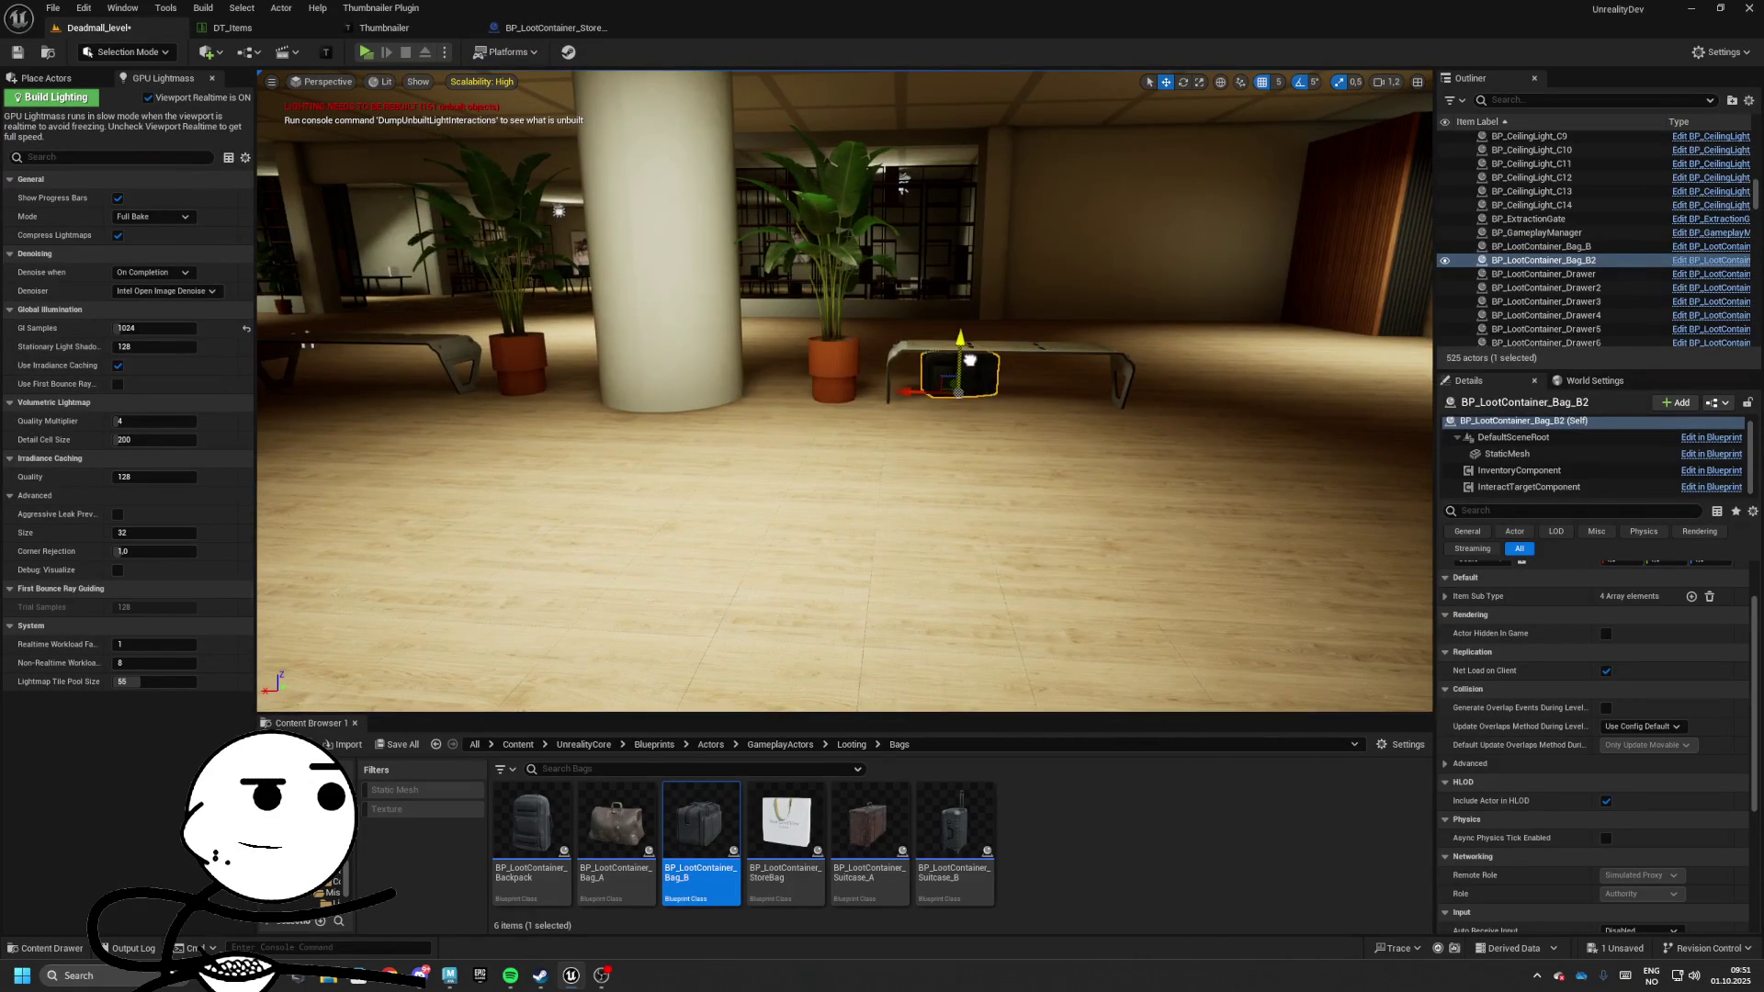
key(f)
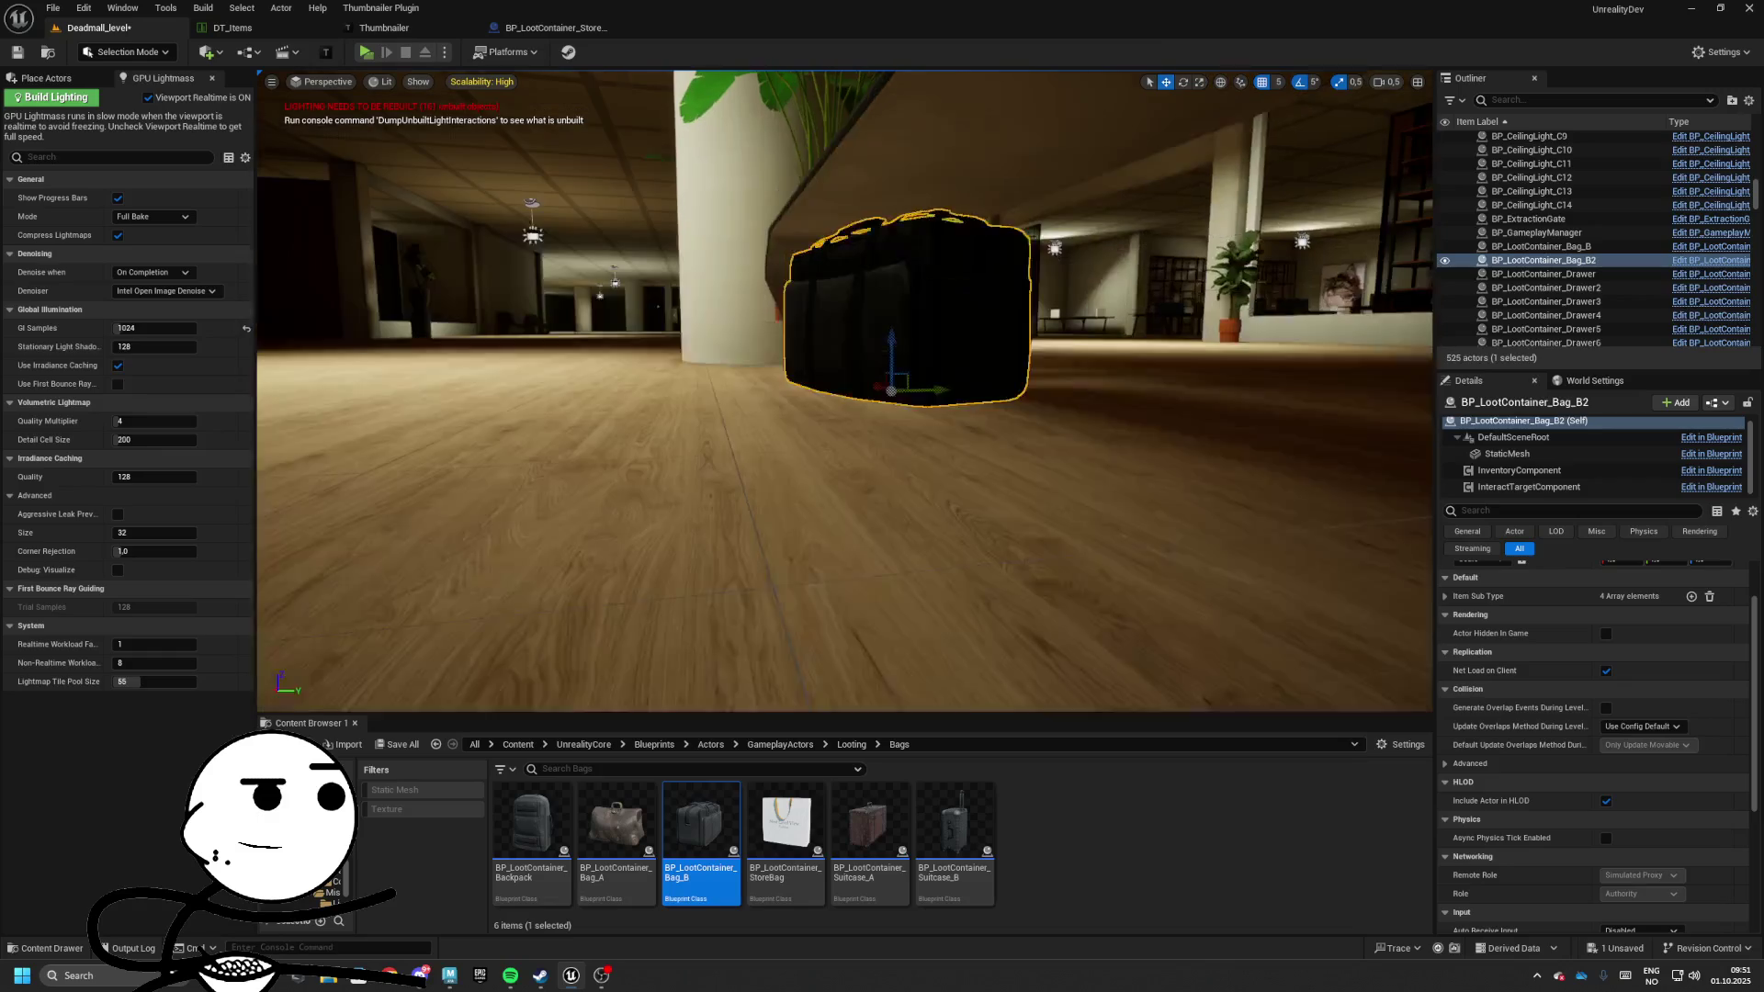
drag(908, 365, 908, 349)
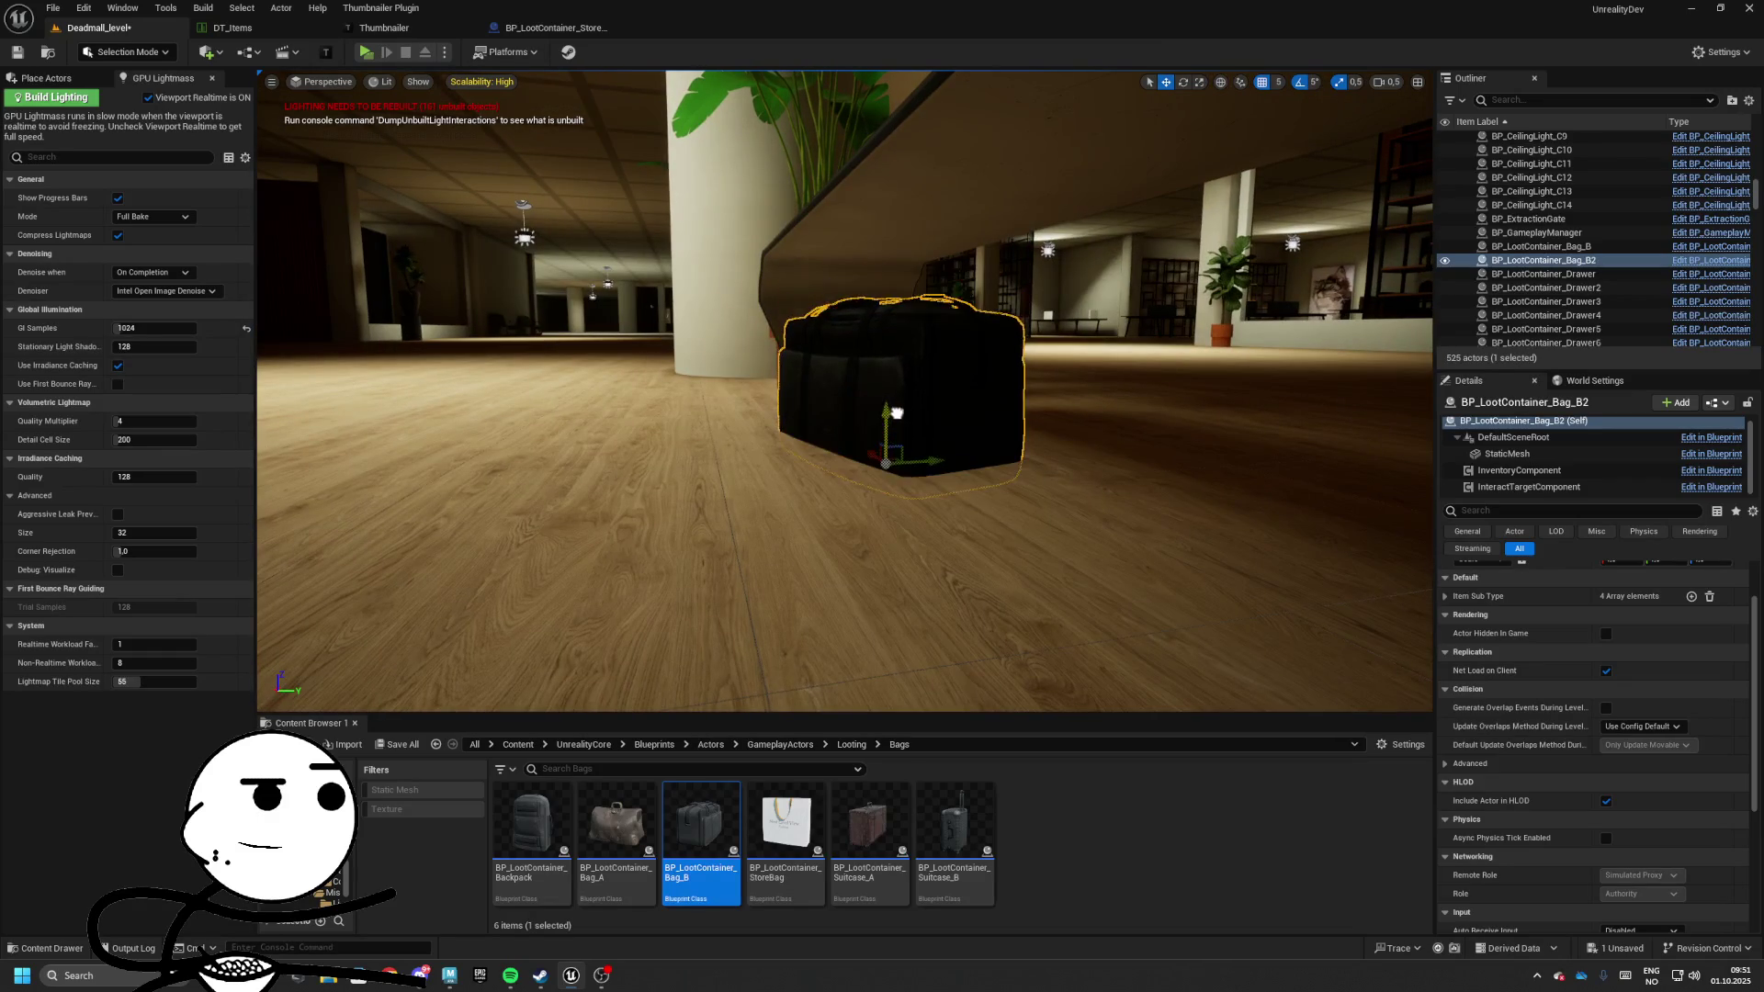
mouse_move(896, 412)
mouse_down()
mouse_move(897, 477)
mouse_move(827, 477)
mouse_move(827, 532)
mouse_move(898, 668)
mouse_up()
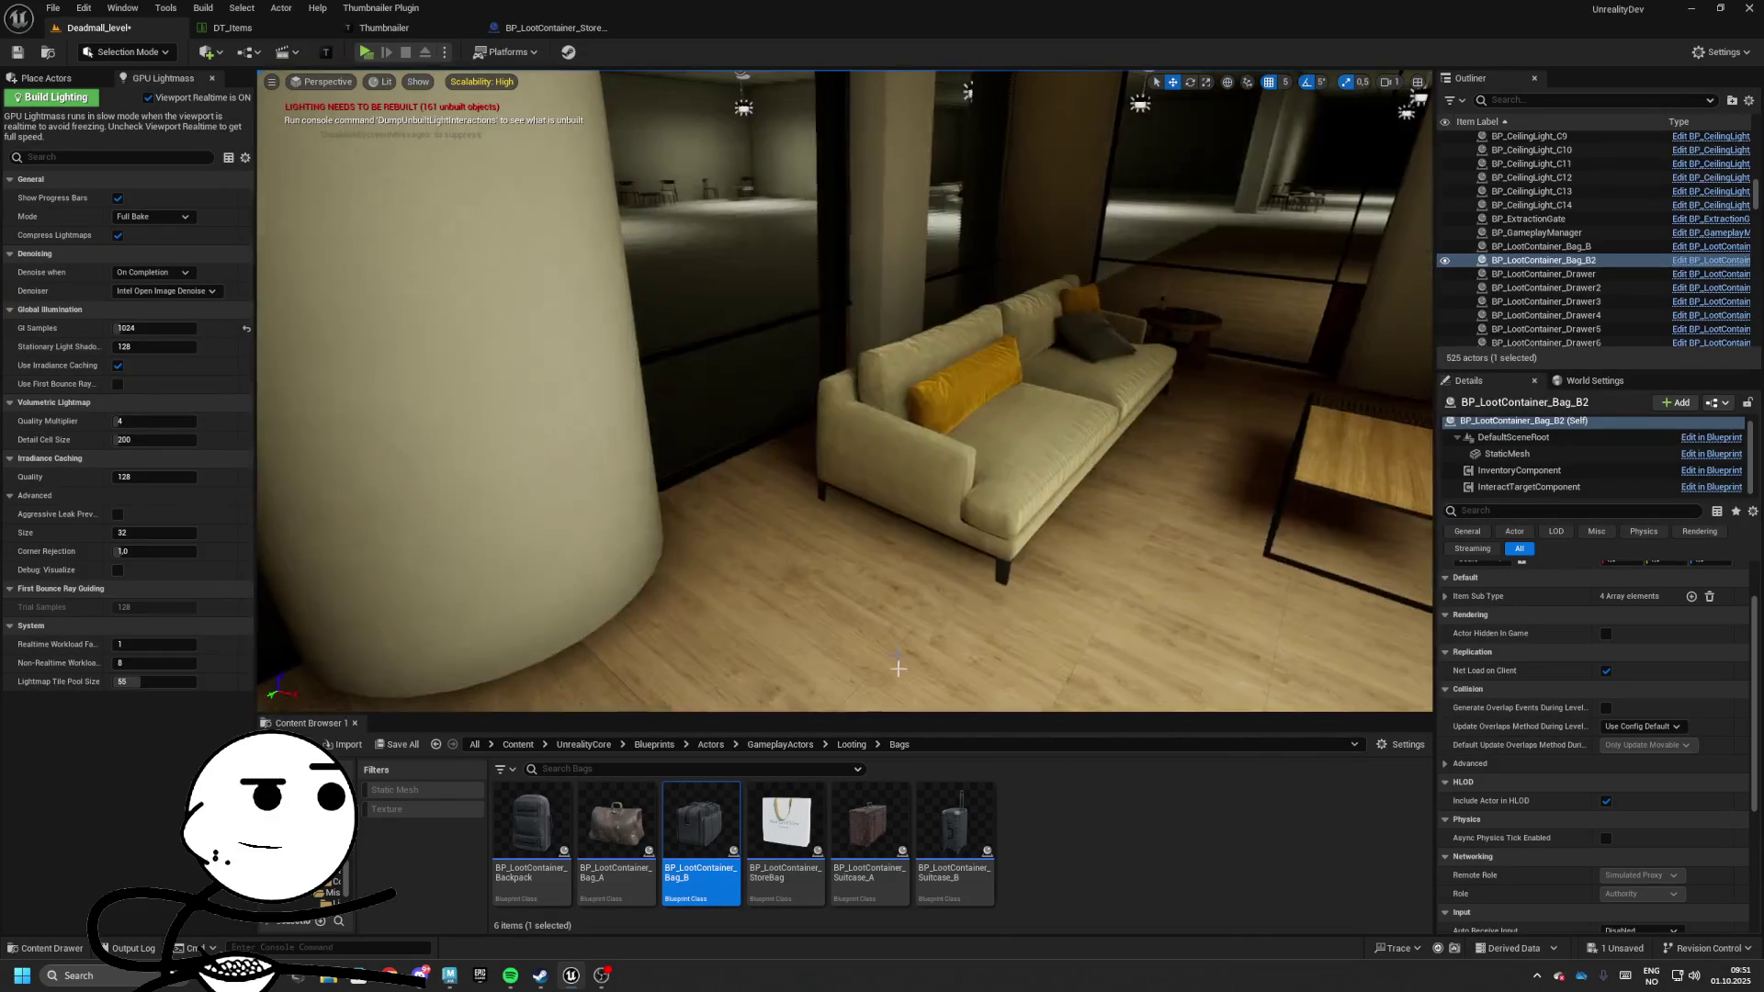
Drop a Bag_B beside the sofa and rotate the bag inside the shelf
mouse_move(700, 822)
mouse_down()
mouse_move(794, 475)
mouse_move(872, 501)
mouse_move(818, 476)
mouse_move(858, 543)
mouse_up()
key(e)
click(888, 525)
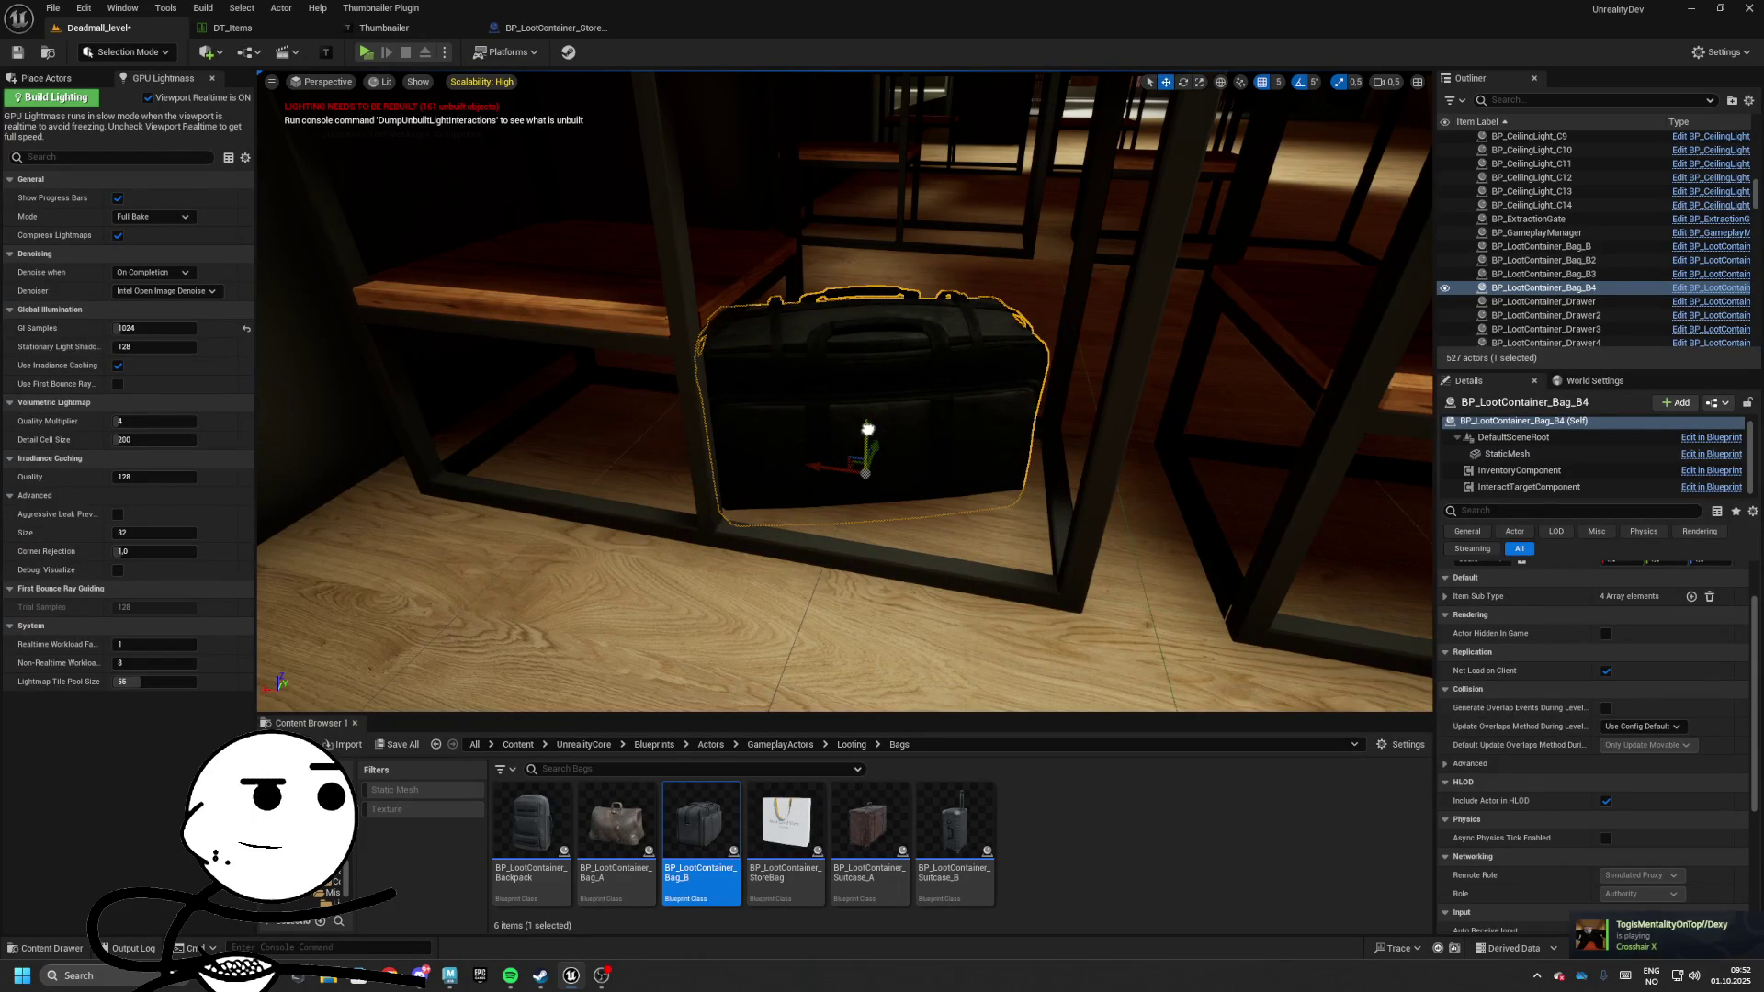
drag(878, 458, 848, 479)
key(e)
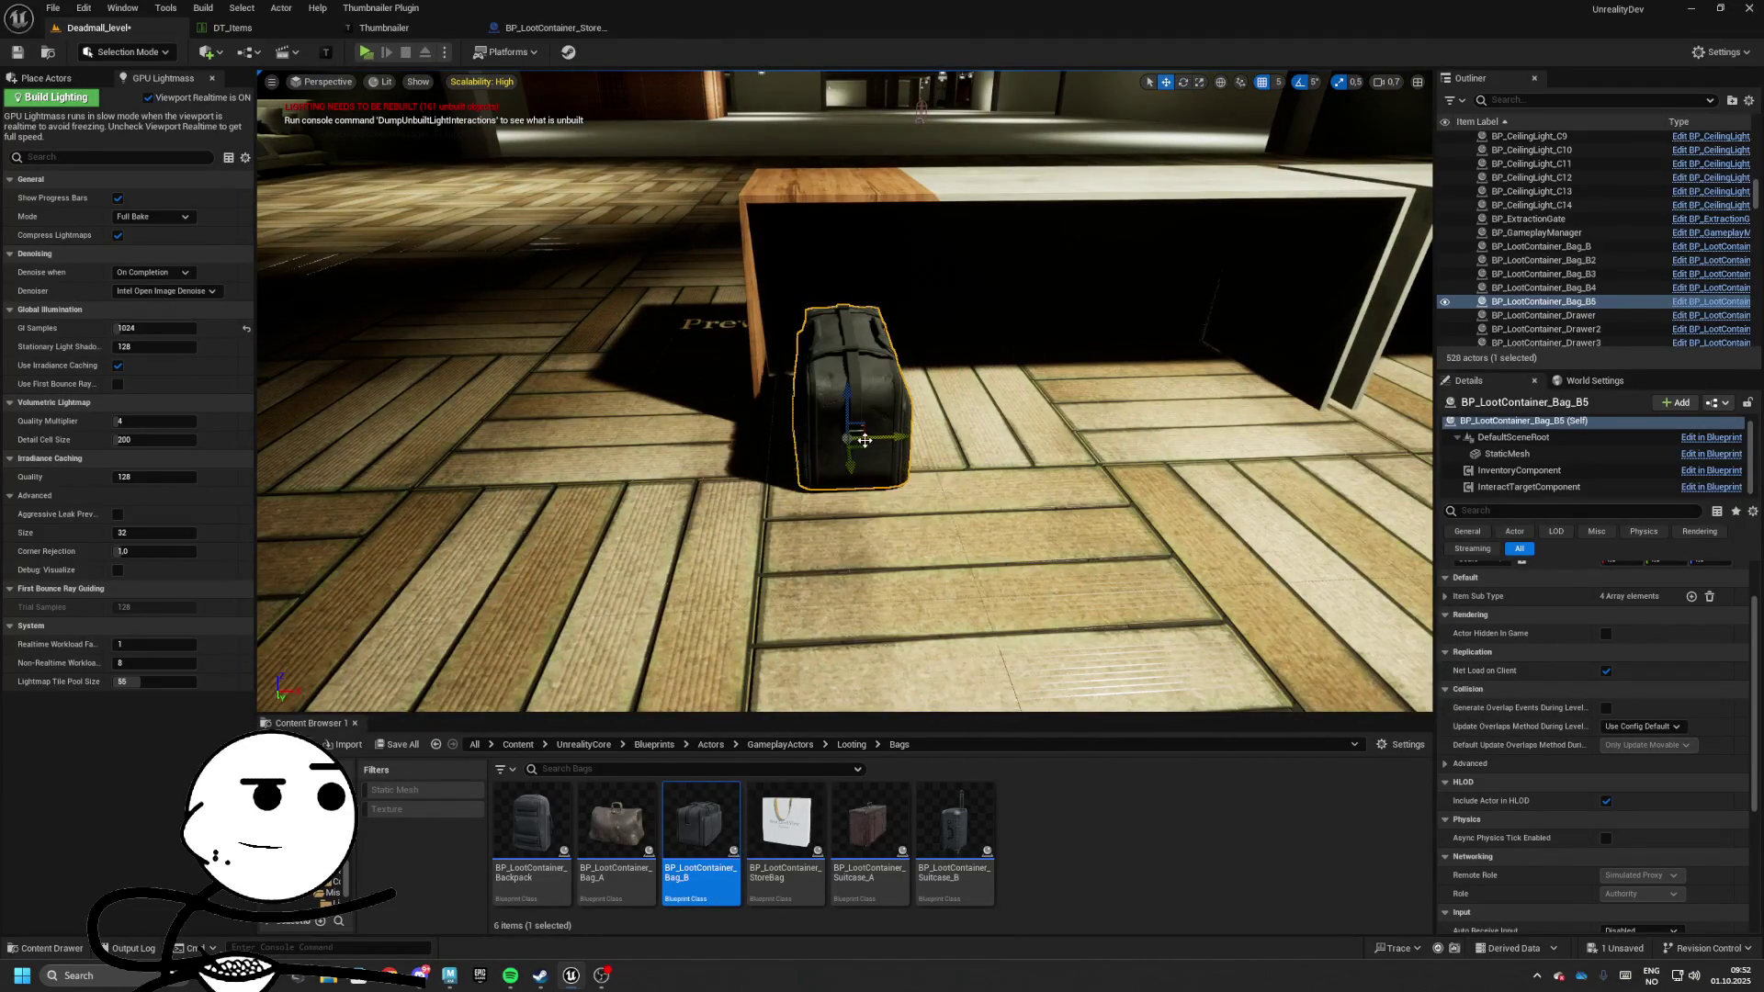
scroll(723, 390, up, 2)
drag(723, 390, 723, 390)
scroll(723, 390, down, 2)
Place two more Bag_B bags, one on the counter top and one beside the counter
mouse_move(690, 827)
mouse_down()
mouse_move(807, 394)
mouse_move(820, 459)
mouse_up()
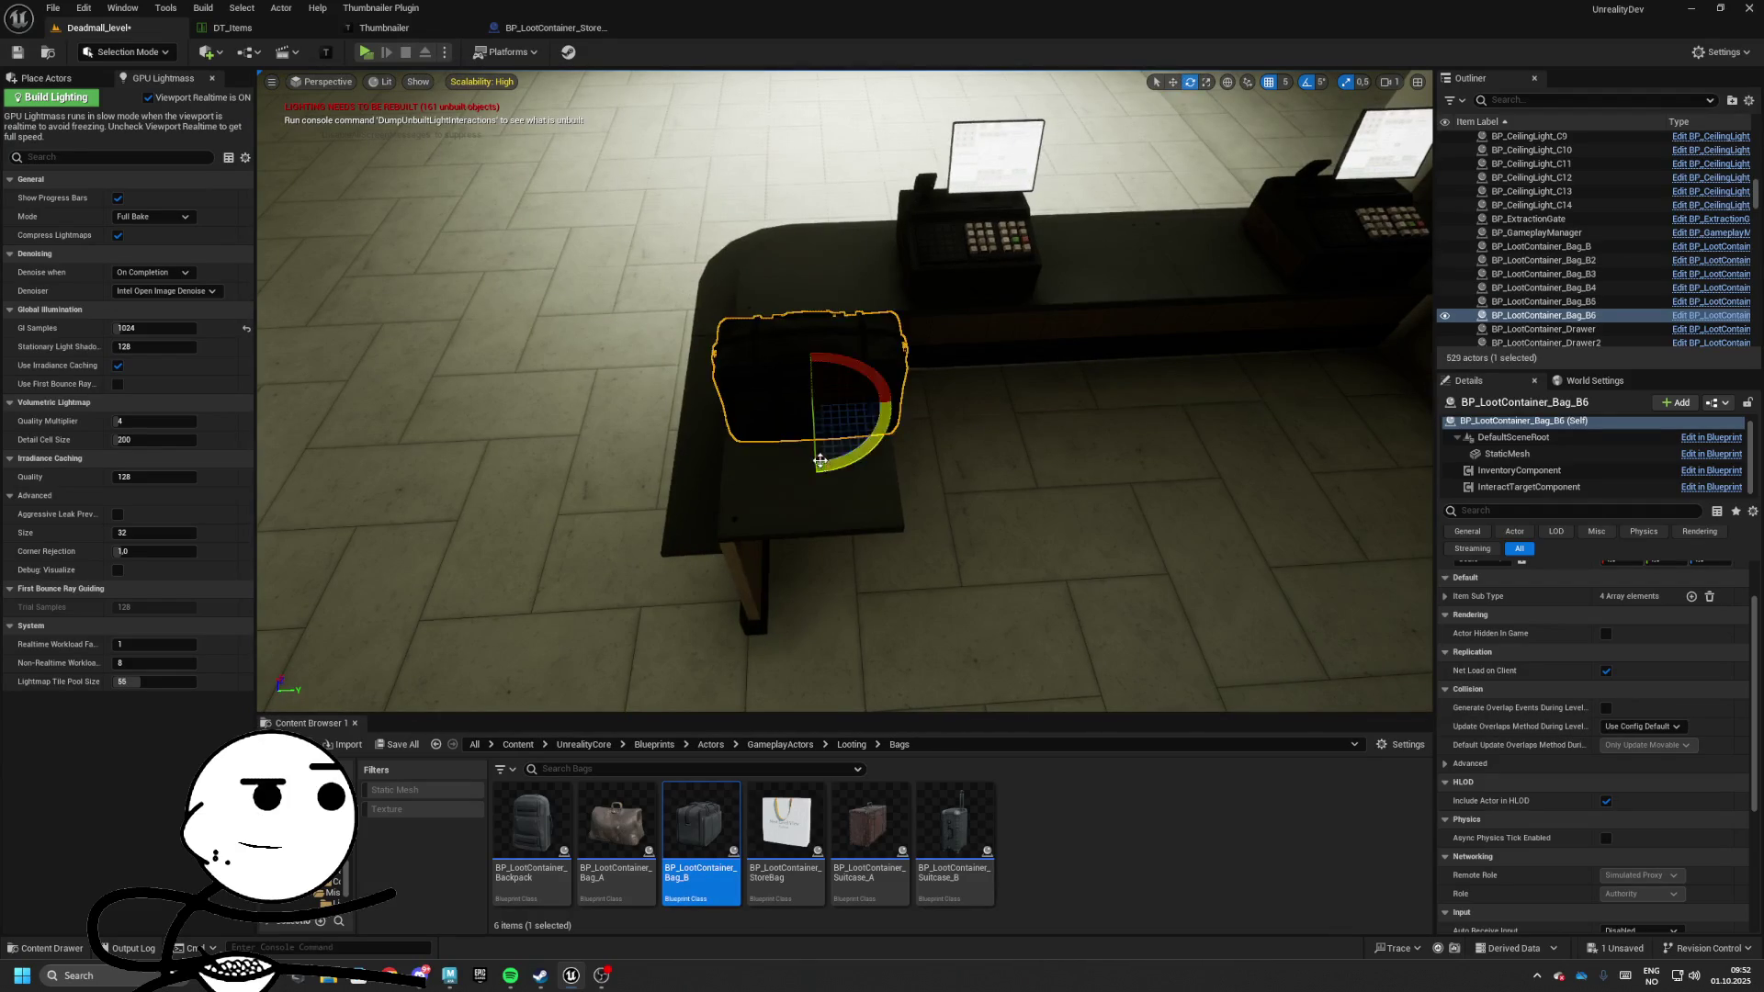
drag(723, 391, 723, 391)
scroll(723, 391, up, 1)
mouse_move(701, 831)
mouse_down()
mouse_move(541, 404)
mouse_move(565, 395)
mouse_up()
key(f)
drag(723, 390, 723, 390)
key(w)
drag(873, 502, 874, 502)
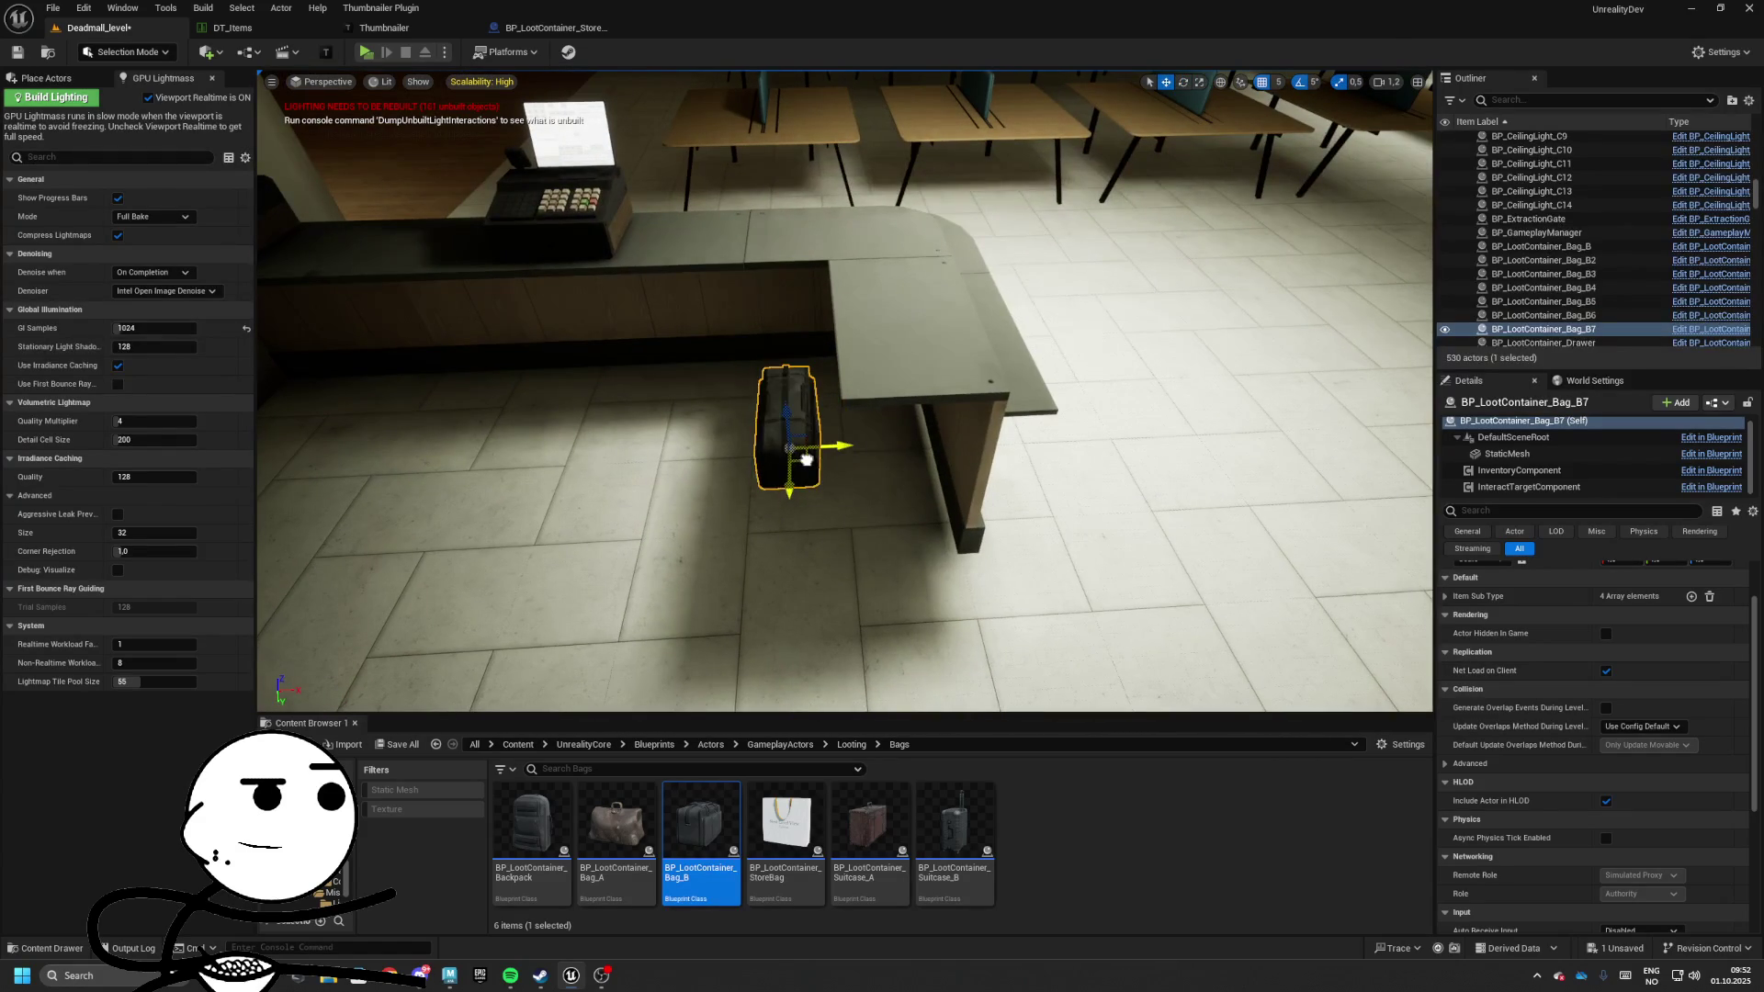
key(w)
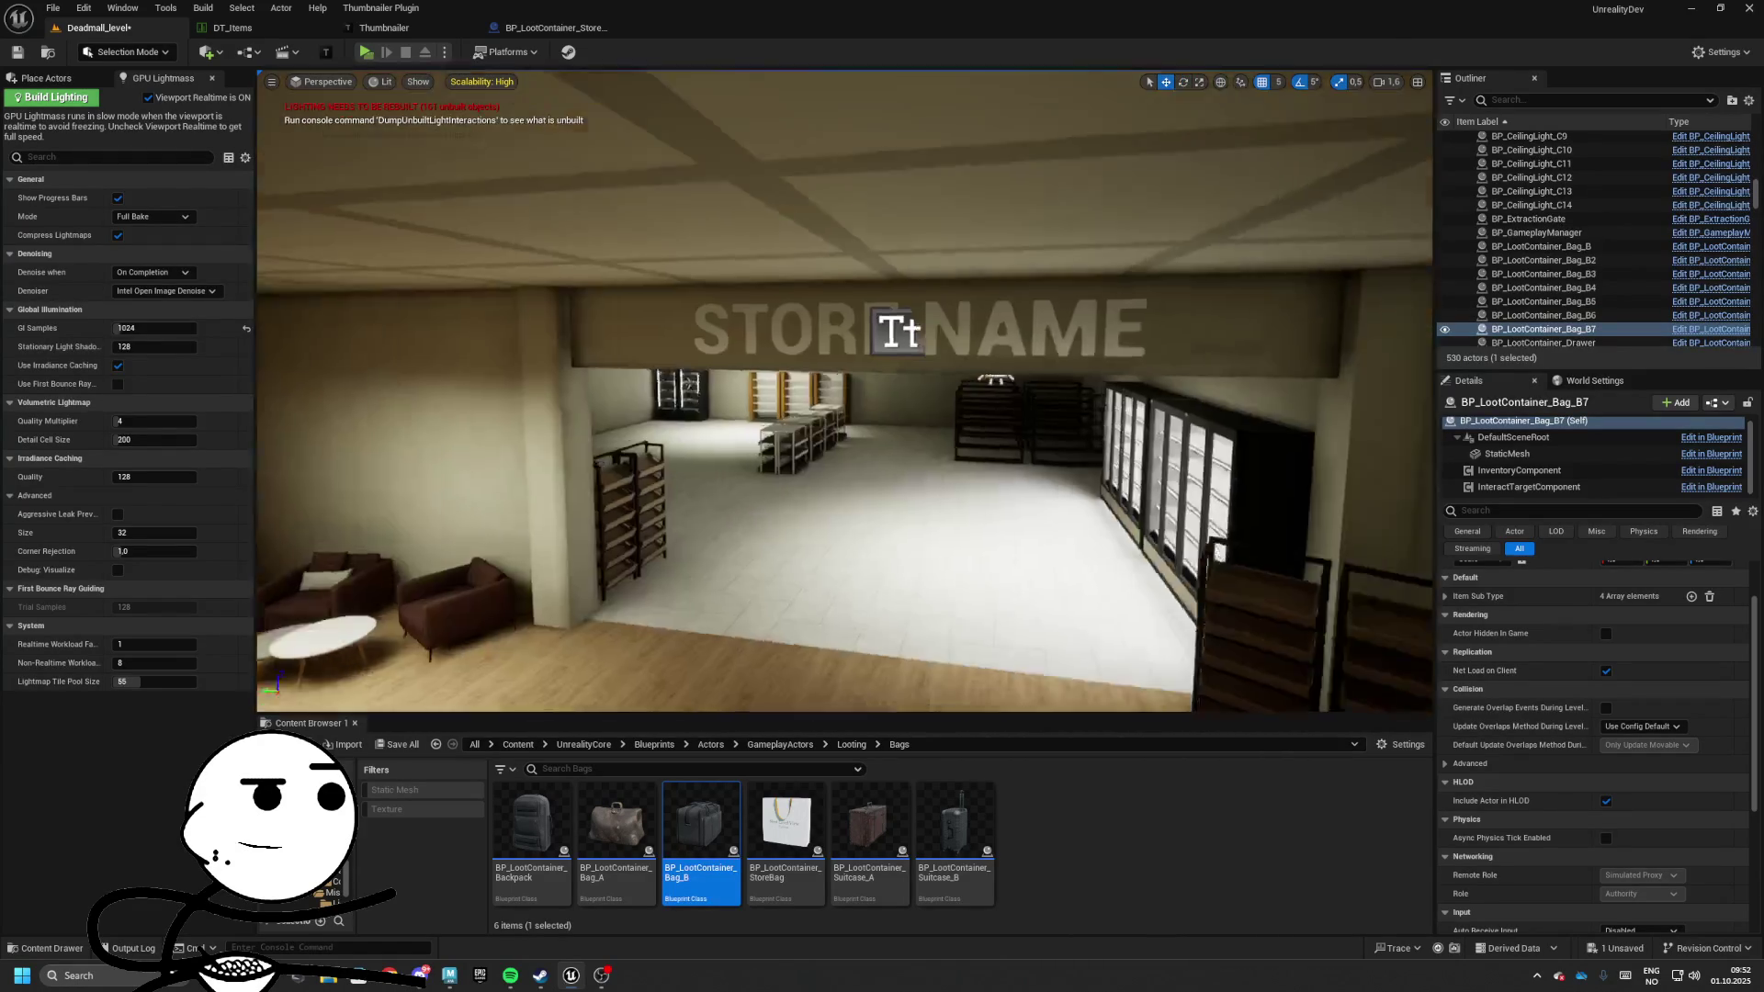
key(w)
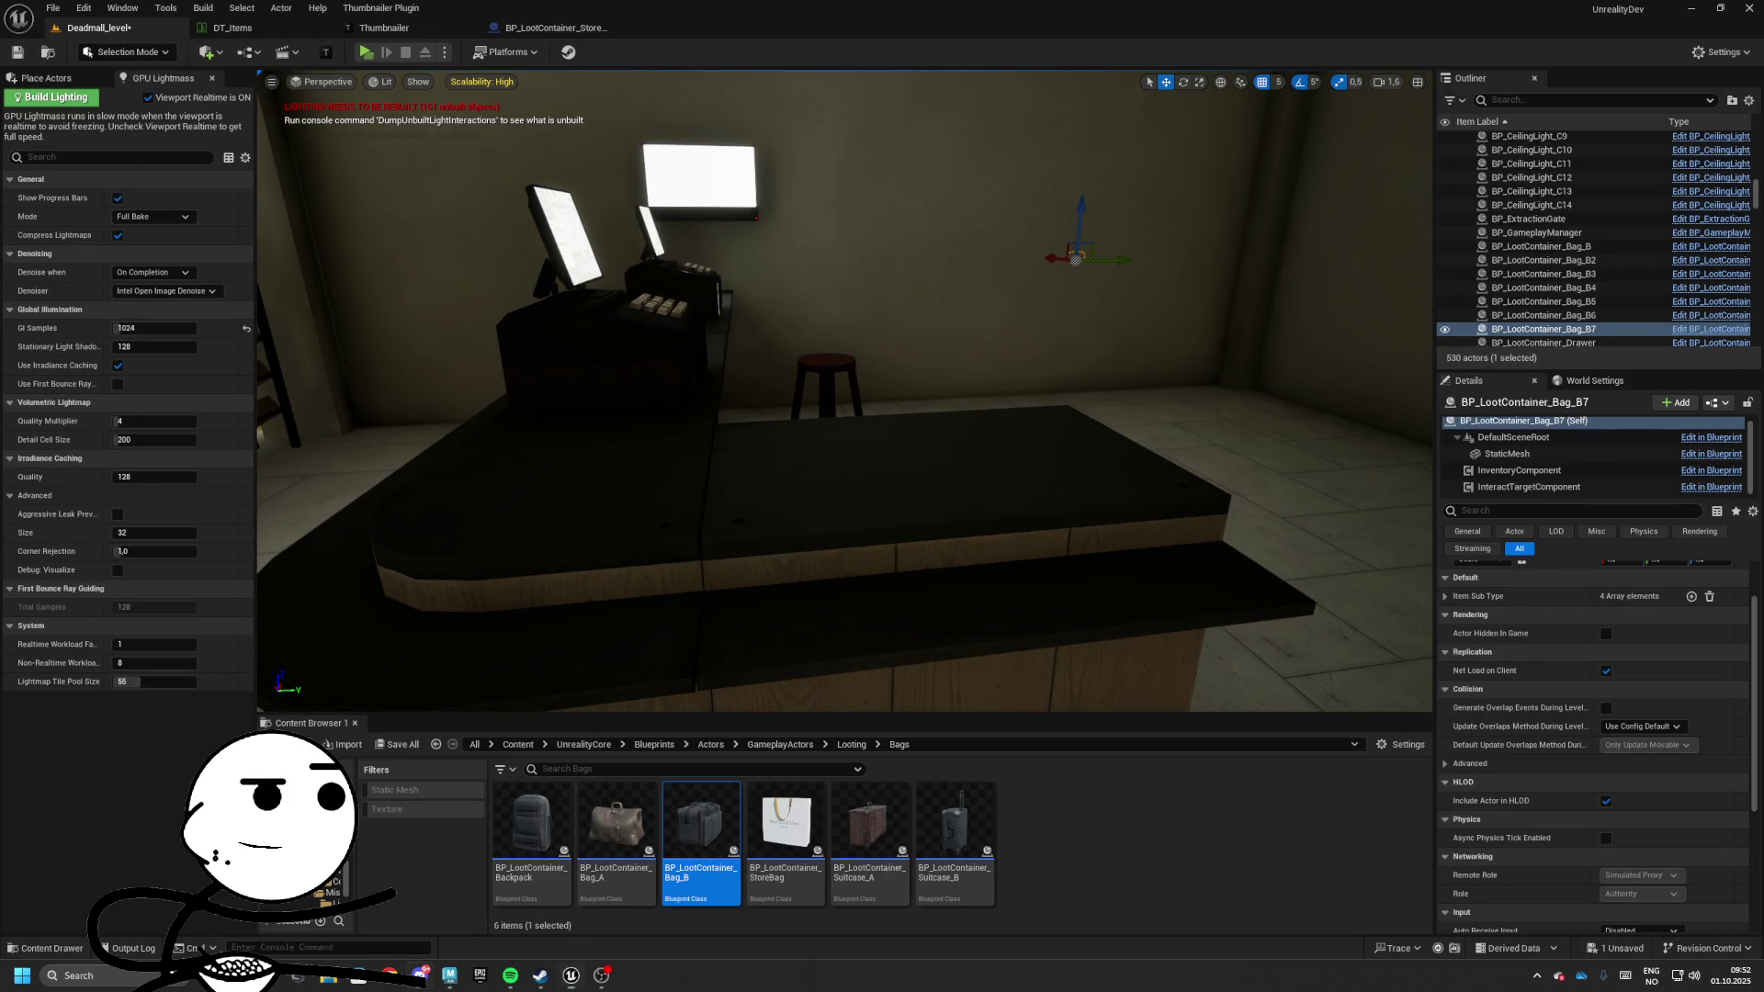
With realtime viewport off, drop BP_LootContainer_Bag_B8 and undo its accidental rotation
key(ctrl+r)
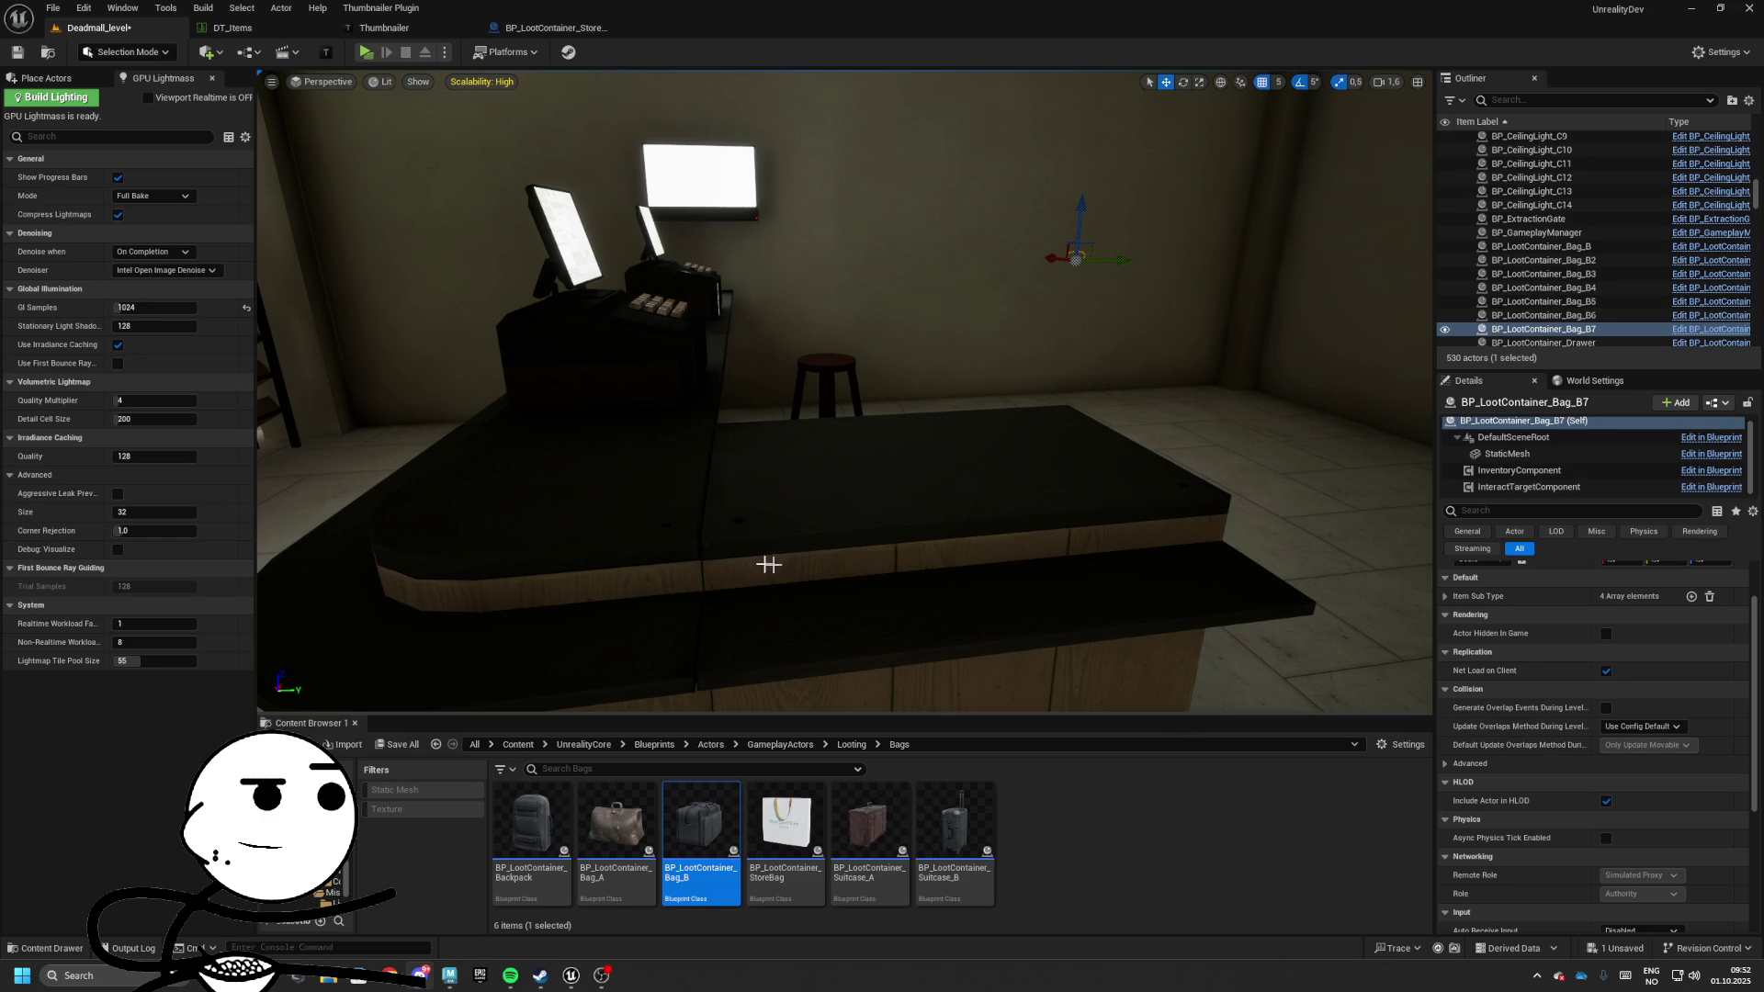
mouse_move(1172, 462)
mouse_down()
mouse_move(1200, 460)
mouse_move(1120, 423)
mouse_move(1010, 439)
mouse_move(1137, 708)
mouse_up()
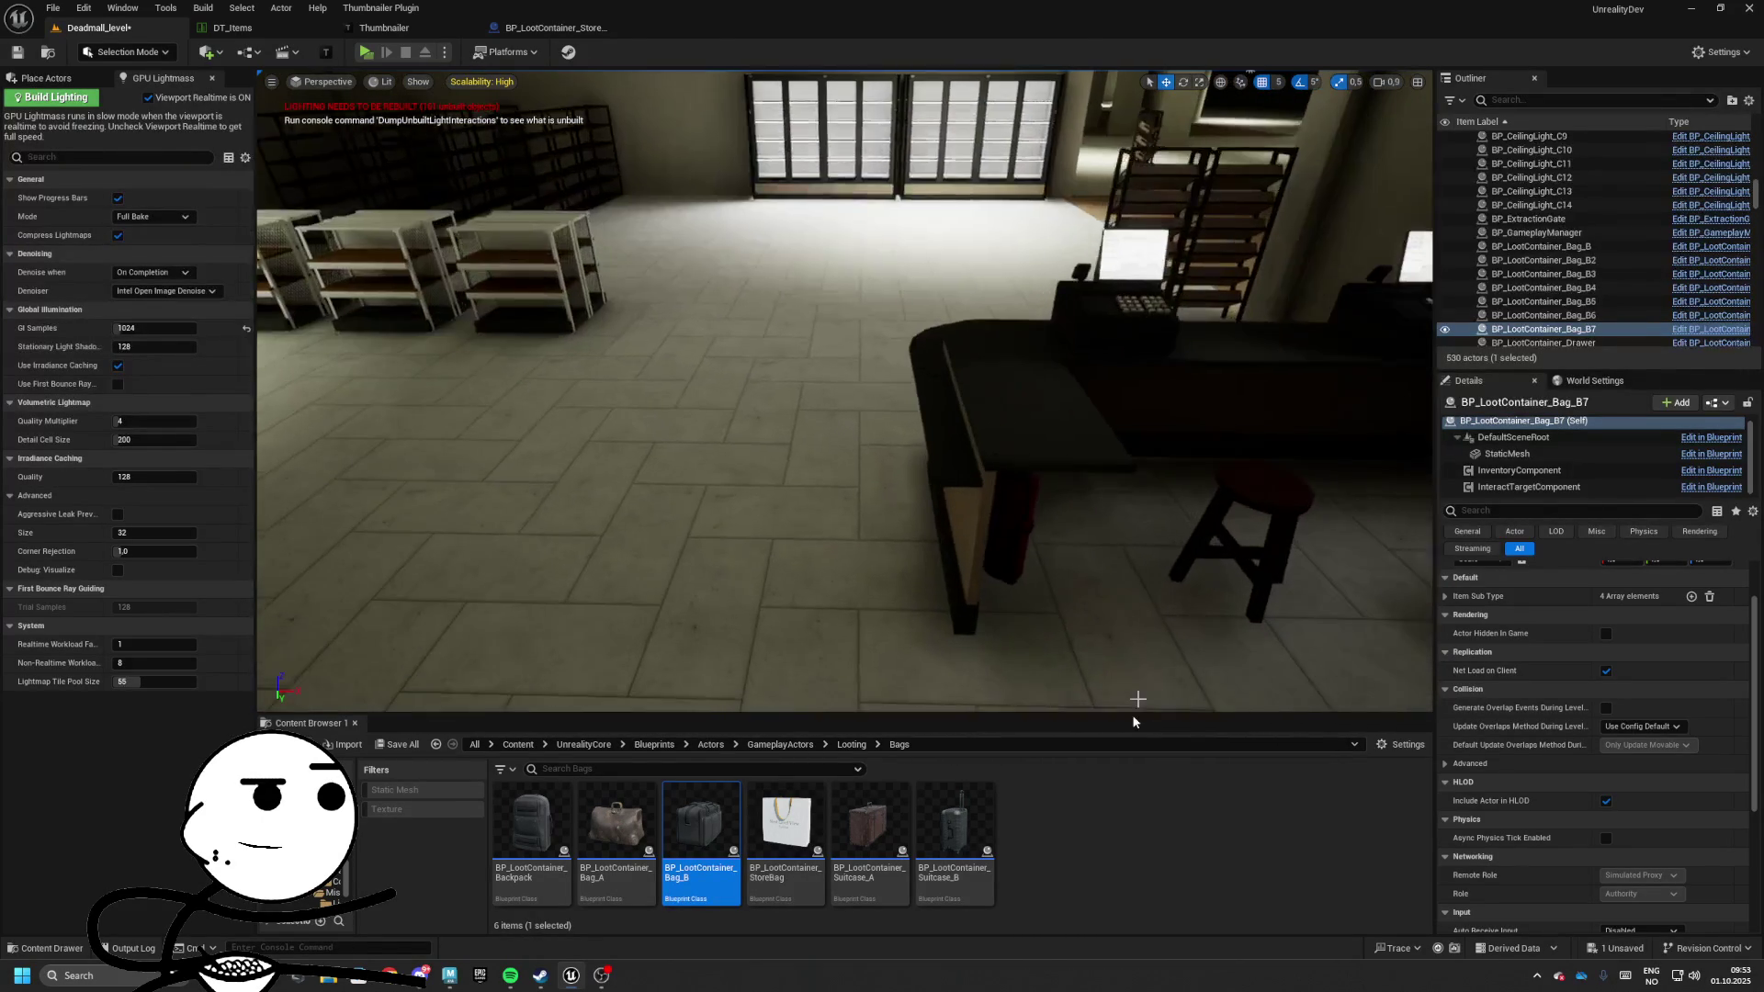
mouse_move(654, 799)
mouse_down()
mouse_move(1000, 417)
mouse_move(1056, 410)
mouse_move(964, 434)
mouse_up()
key(e)
key(ctrl+z)
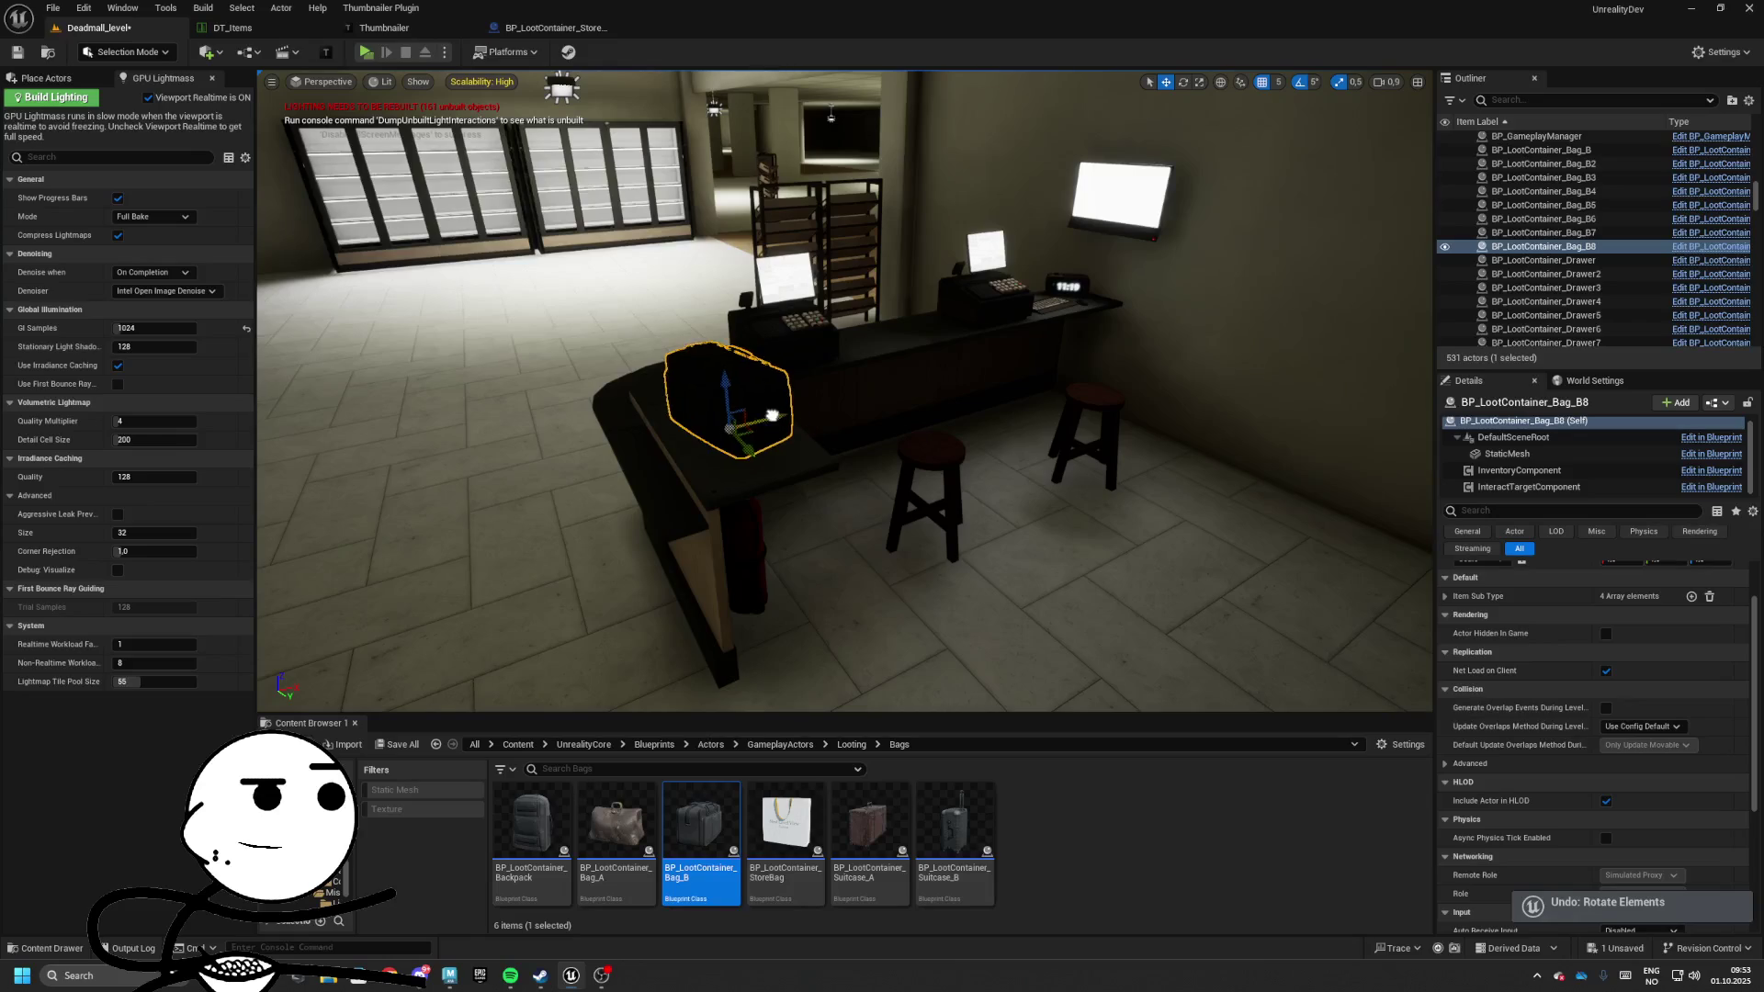
mouse_move(771, 415)
mouse_down()
mouse_move(647, 404)
mouse_move(739, 407)
mouse_move(801, 378)
mouse_up()
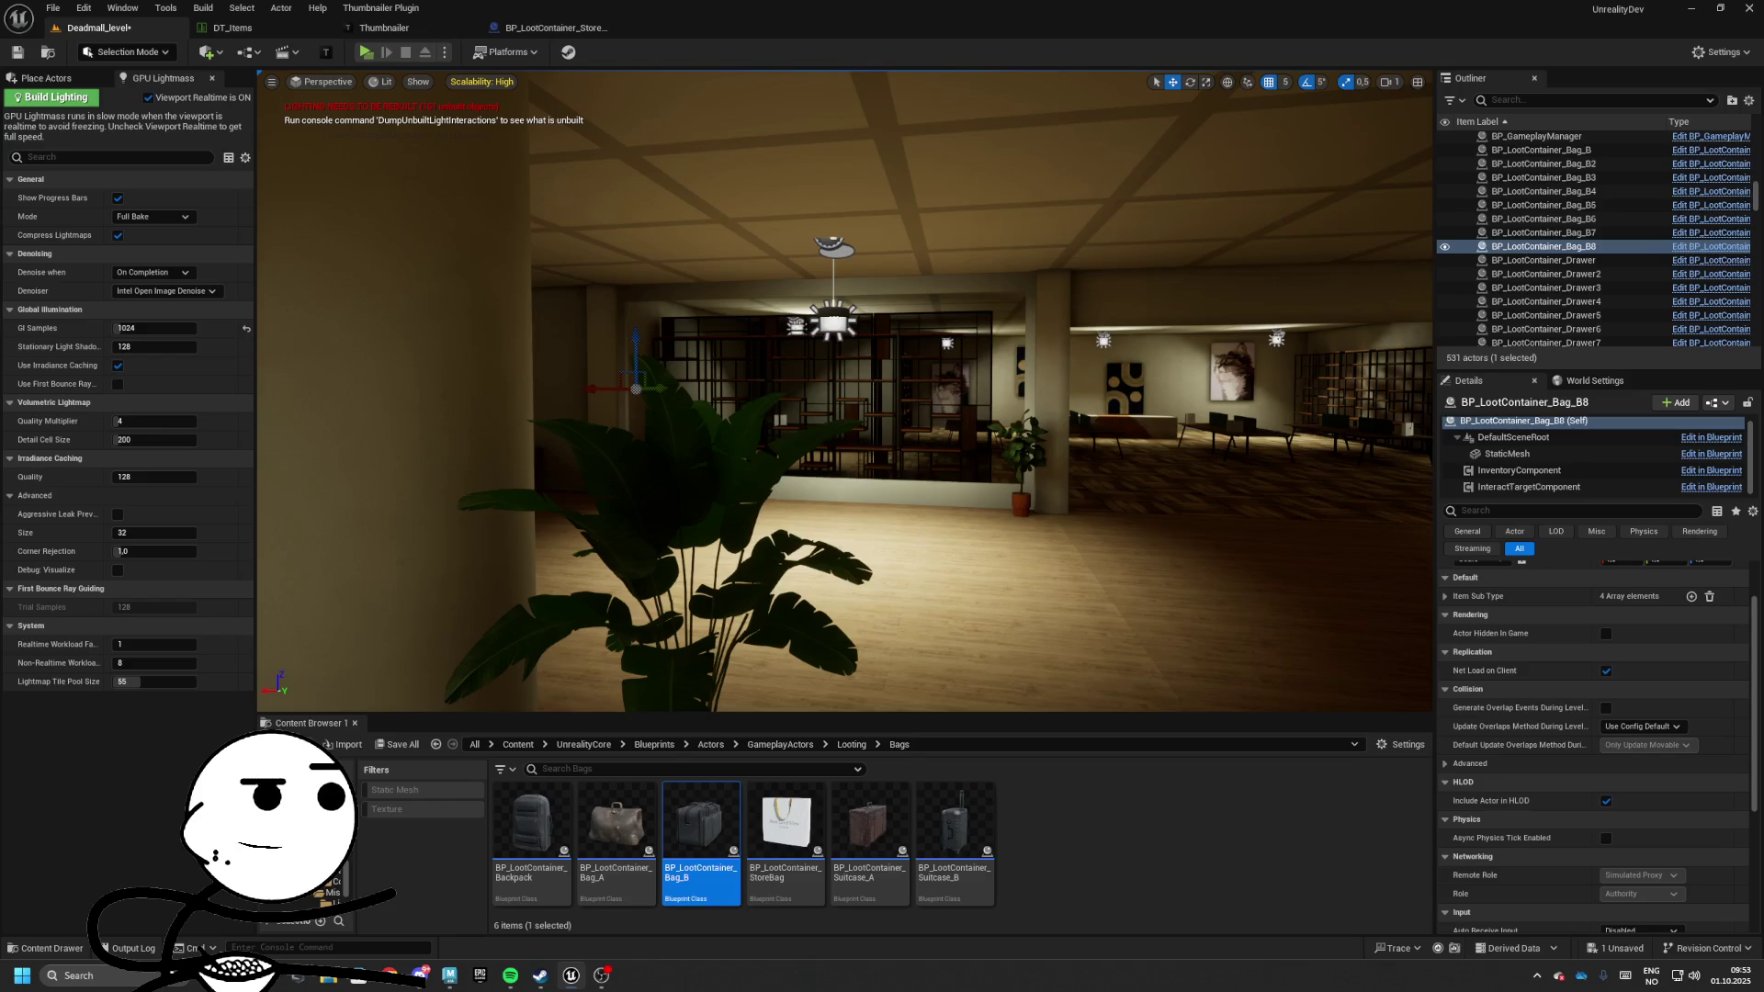
mouse_move(801, 379)
mouse_down()
mouse_move(845, 382)
mouse_move(790, 386)
mouse_move(832, 404)
mouse_move(818, 384)
mouse_up()
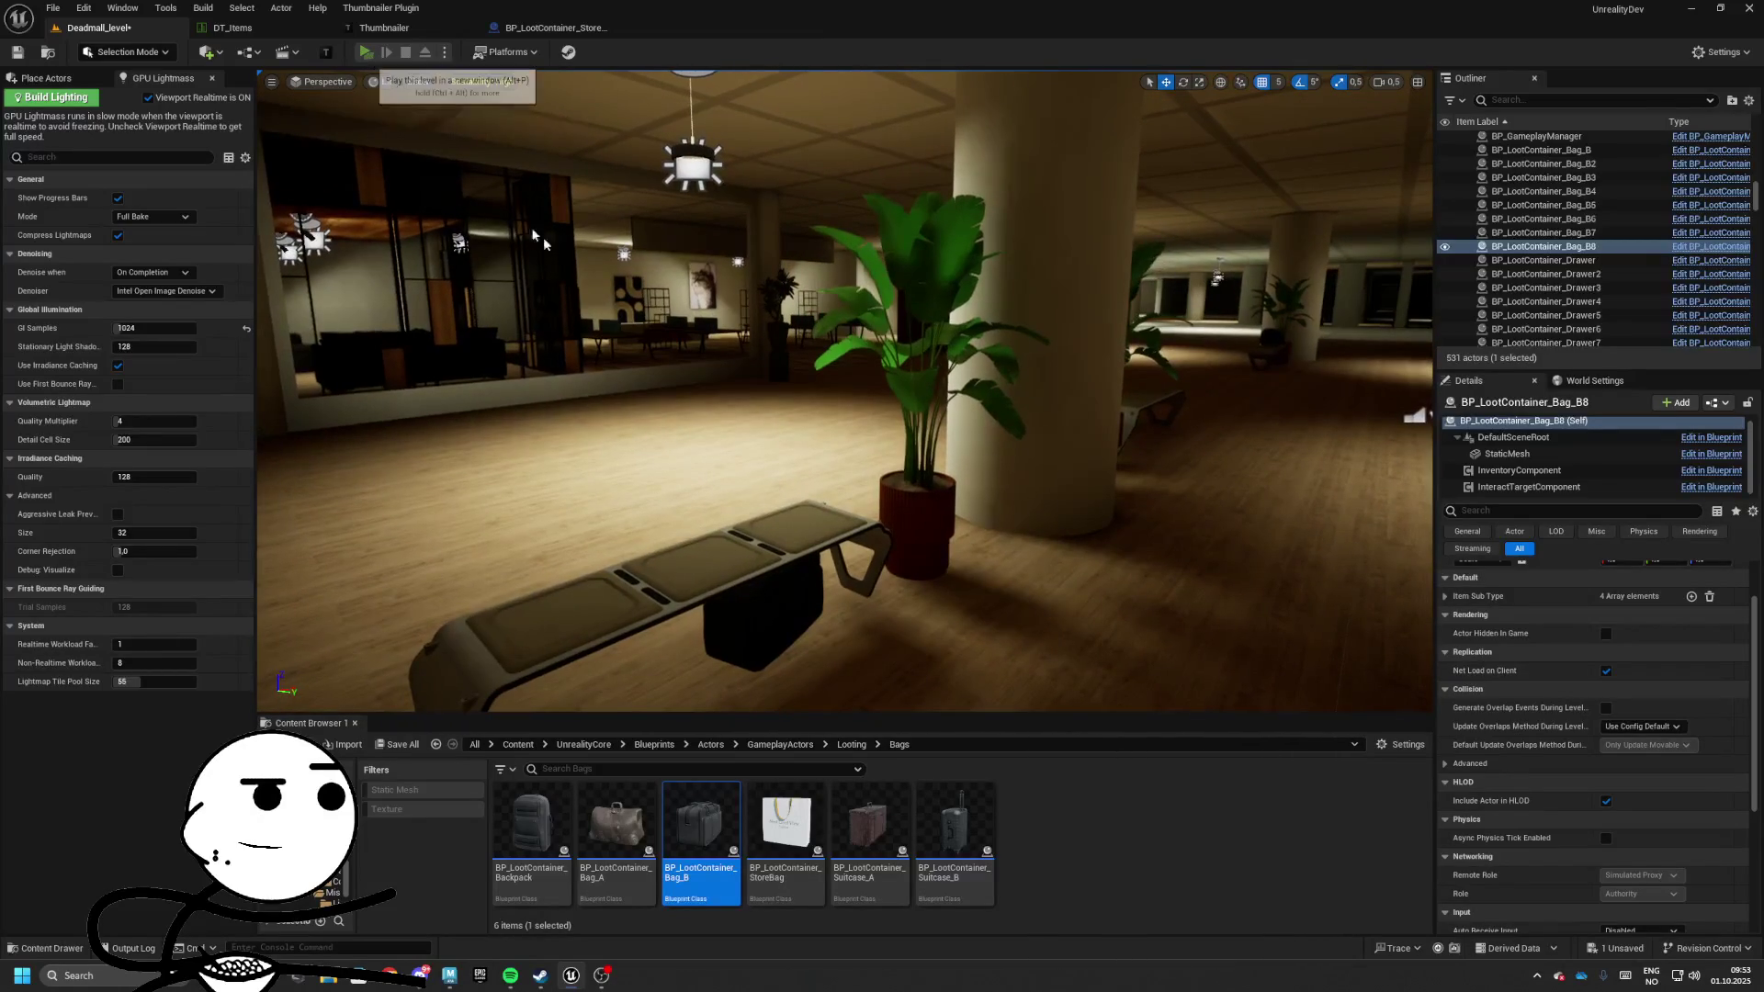
Run a standalone preview to check the bag's loot panel title
click(366, 52)
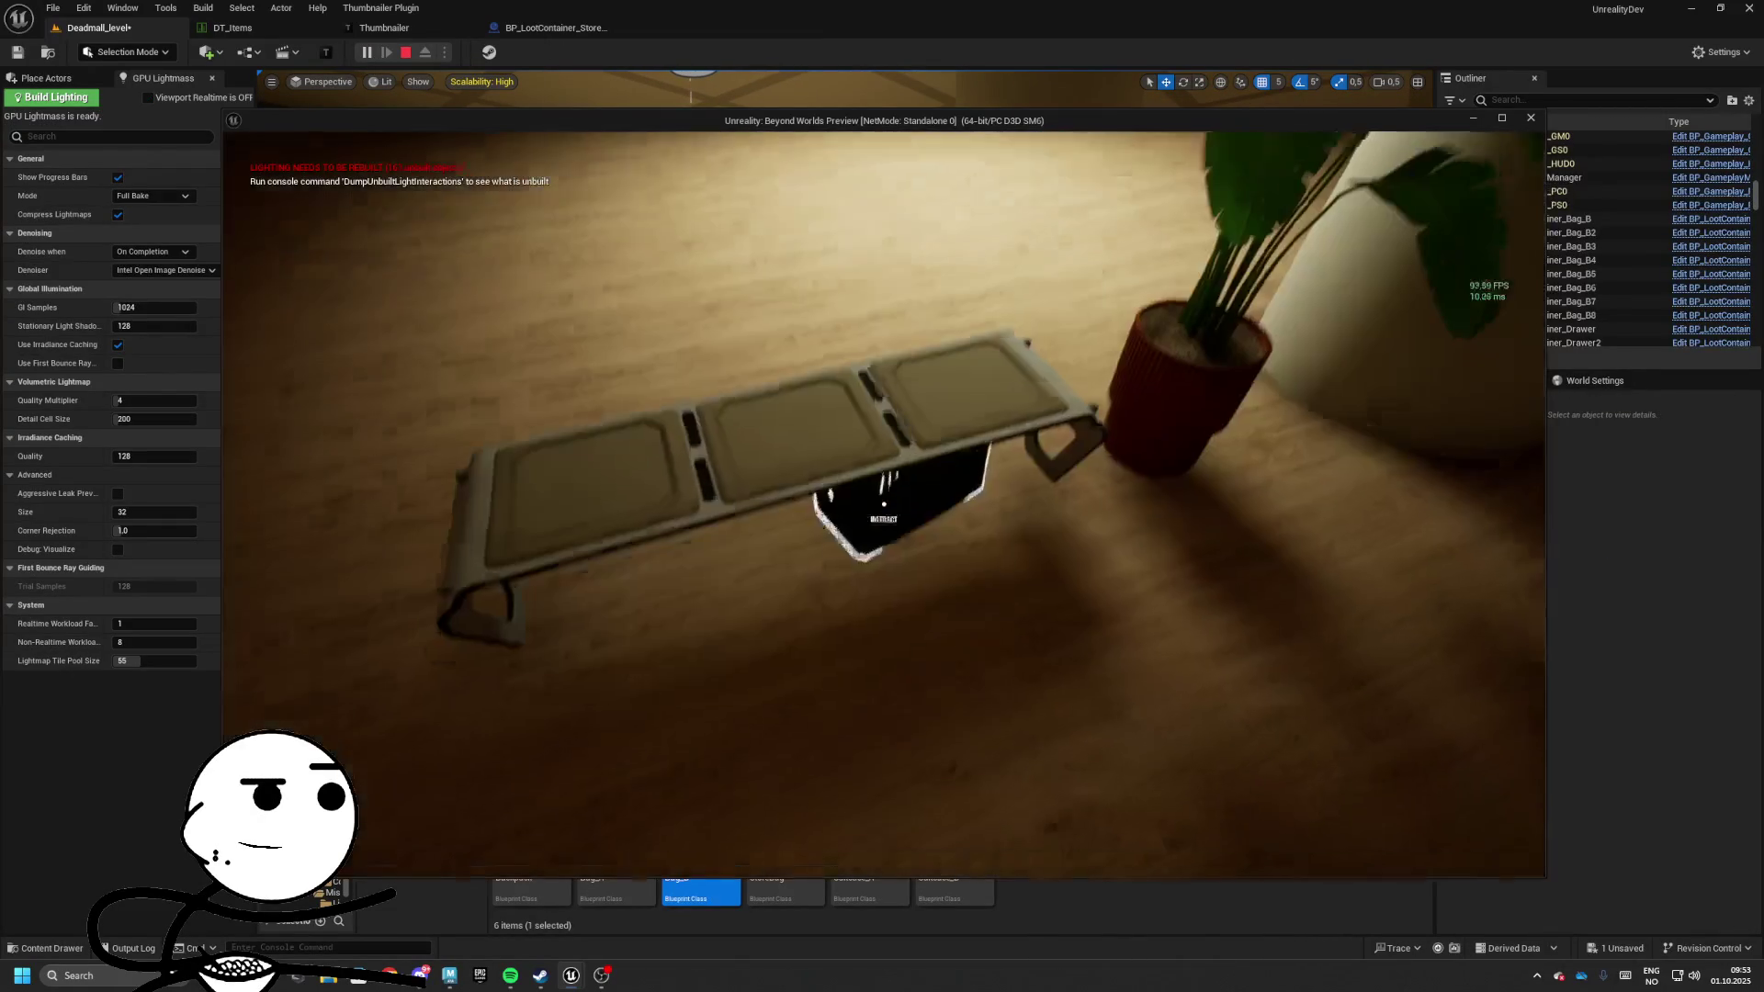
key(e)
key(e)
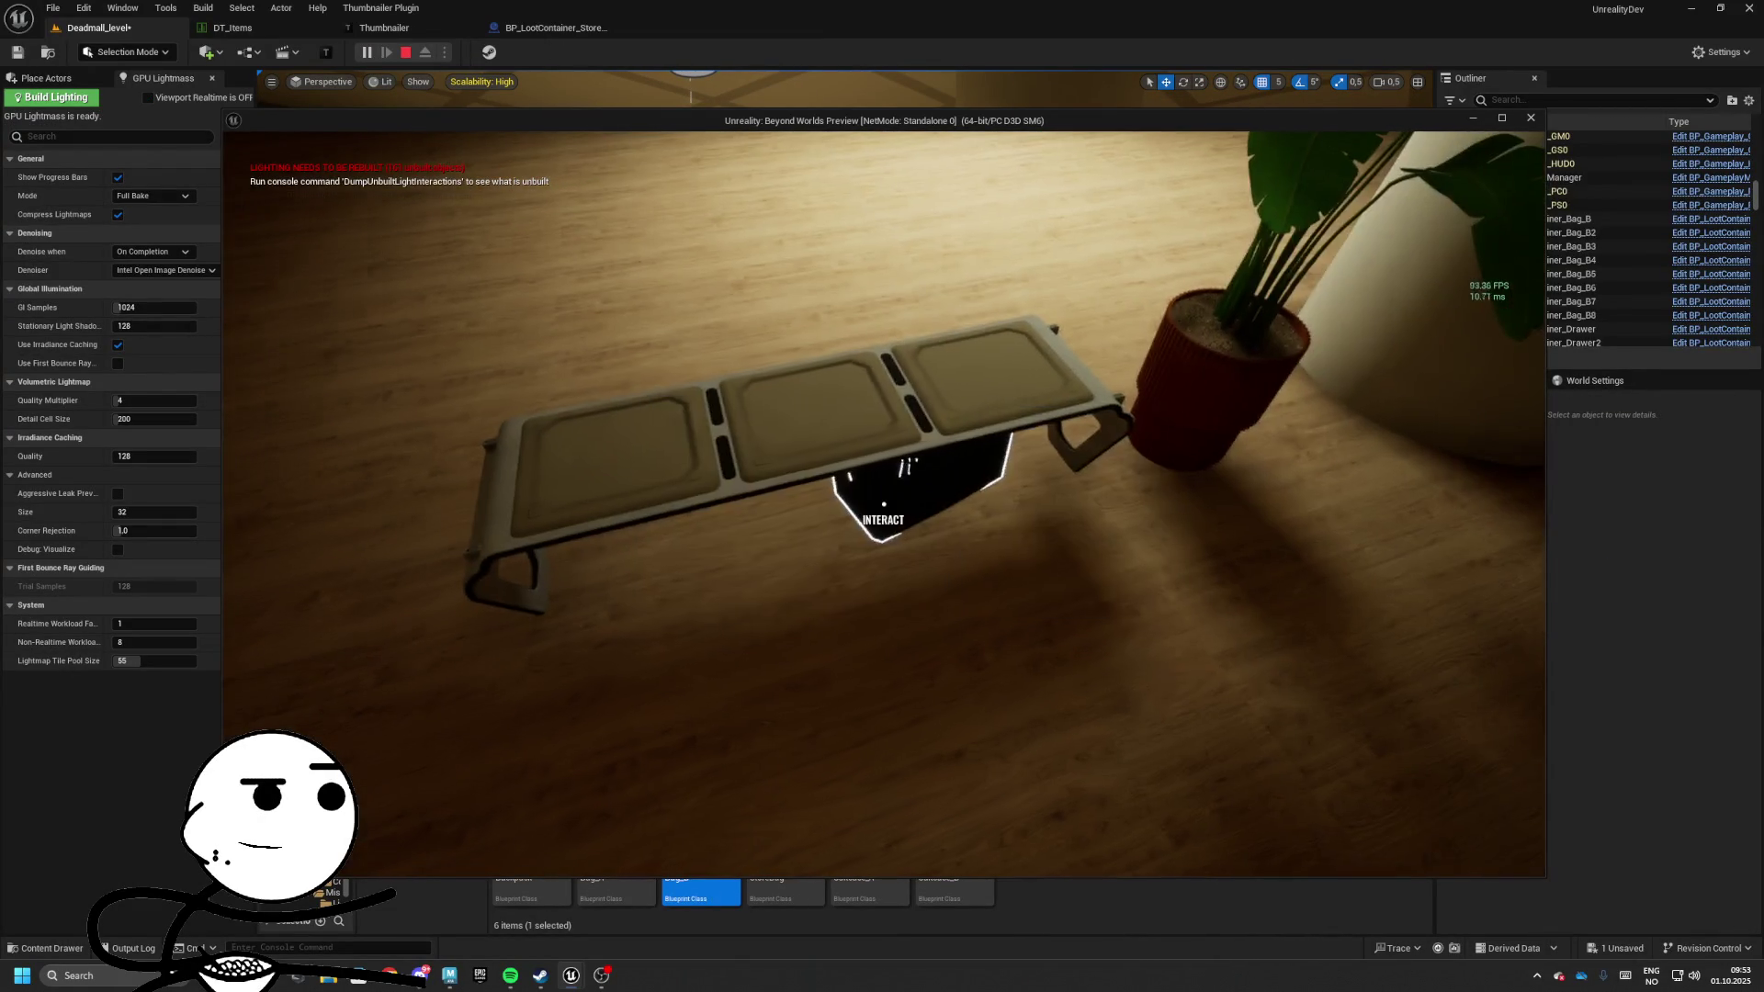
key(Escape)
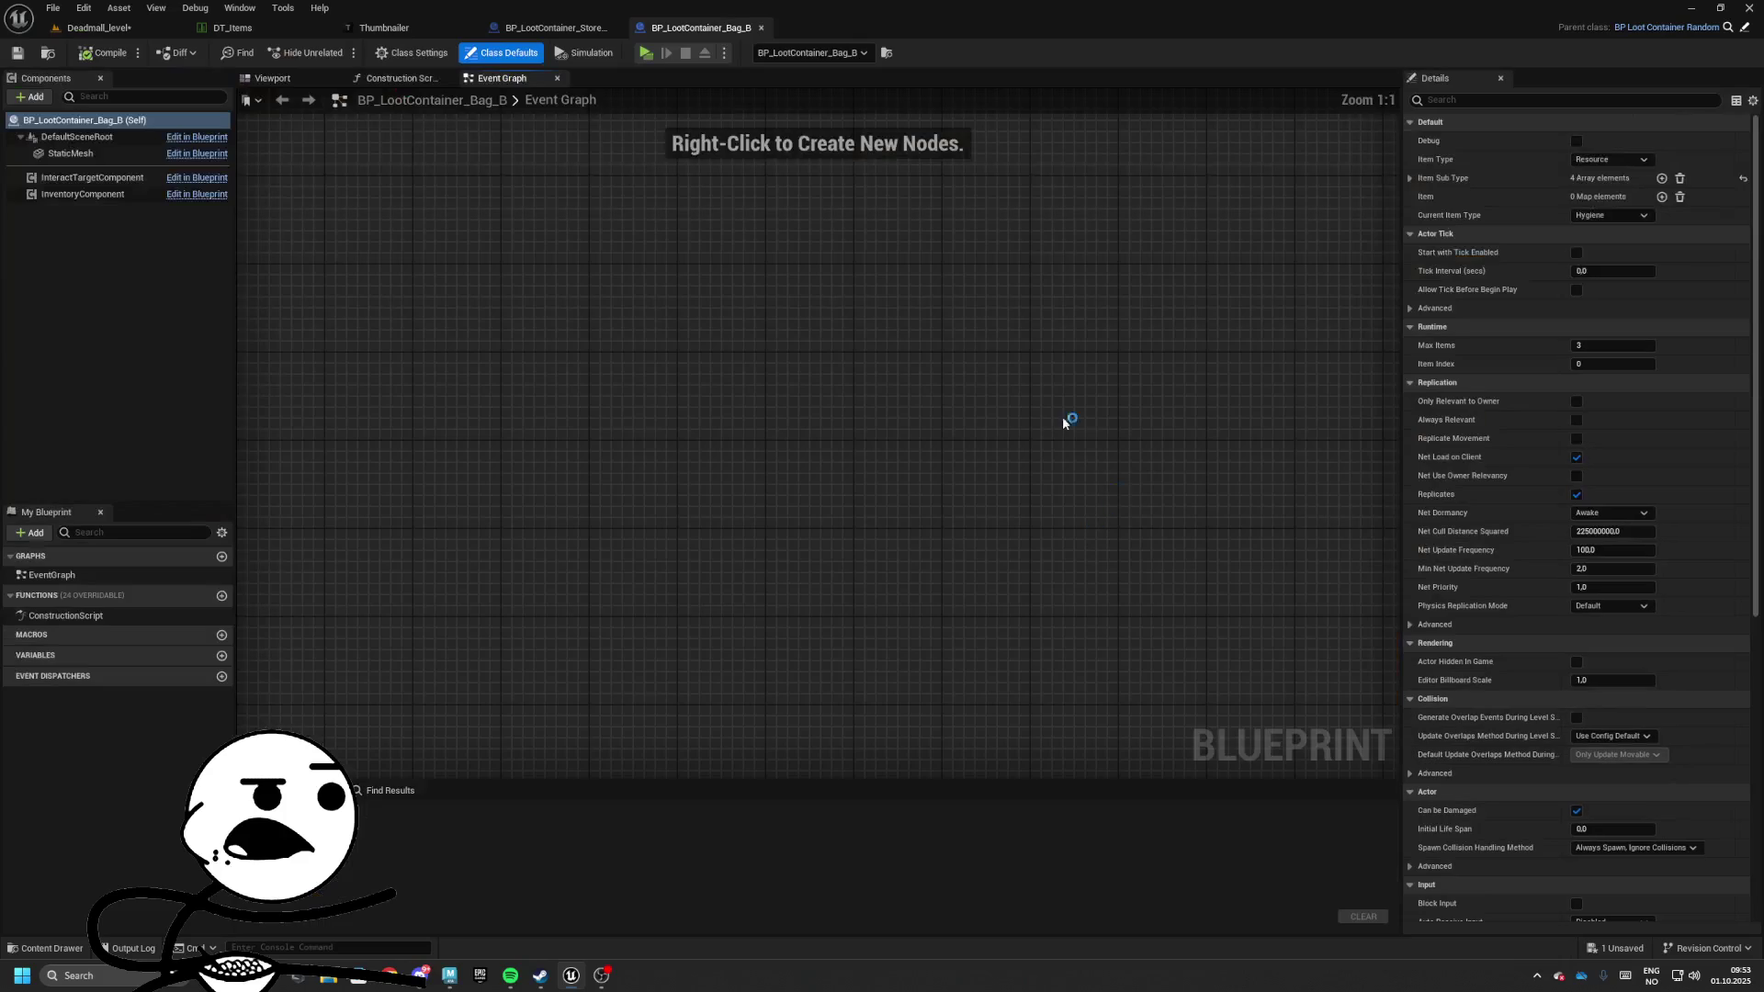
Set the InventoryComponent Display Name to Bag, then compile and save the blueprint
click(138, 193)
click(1610, 272)
text(Bag)
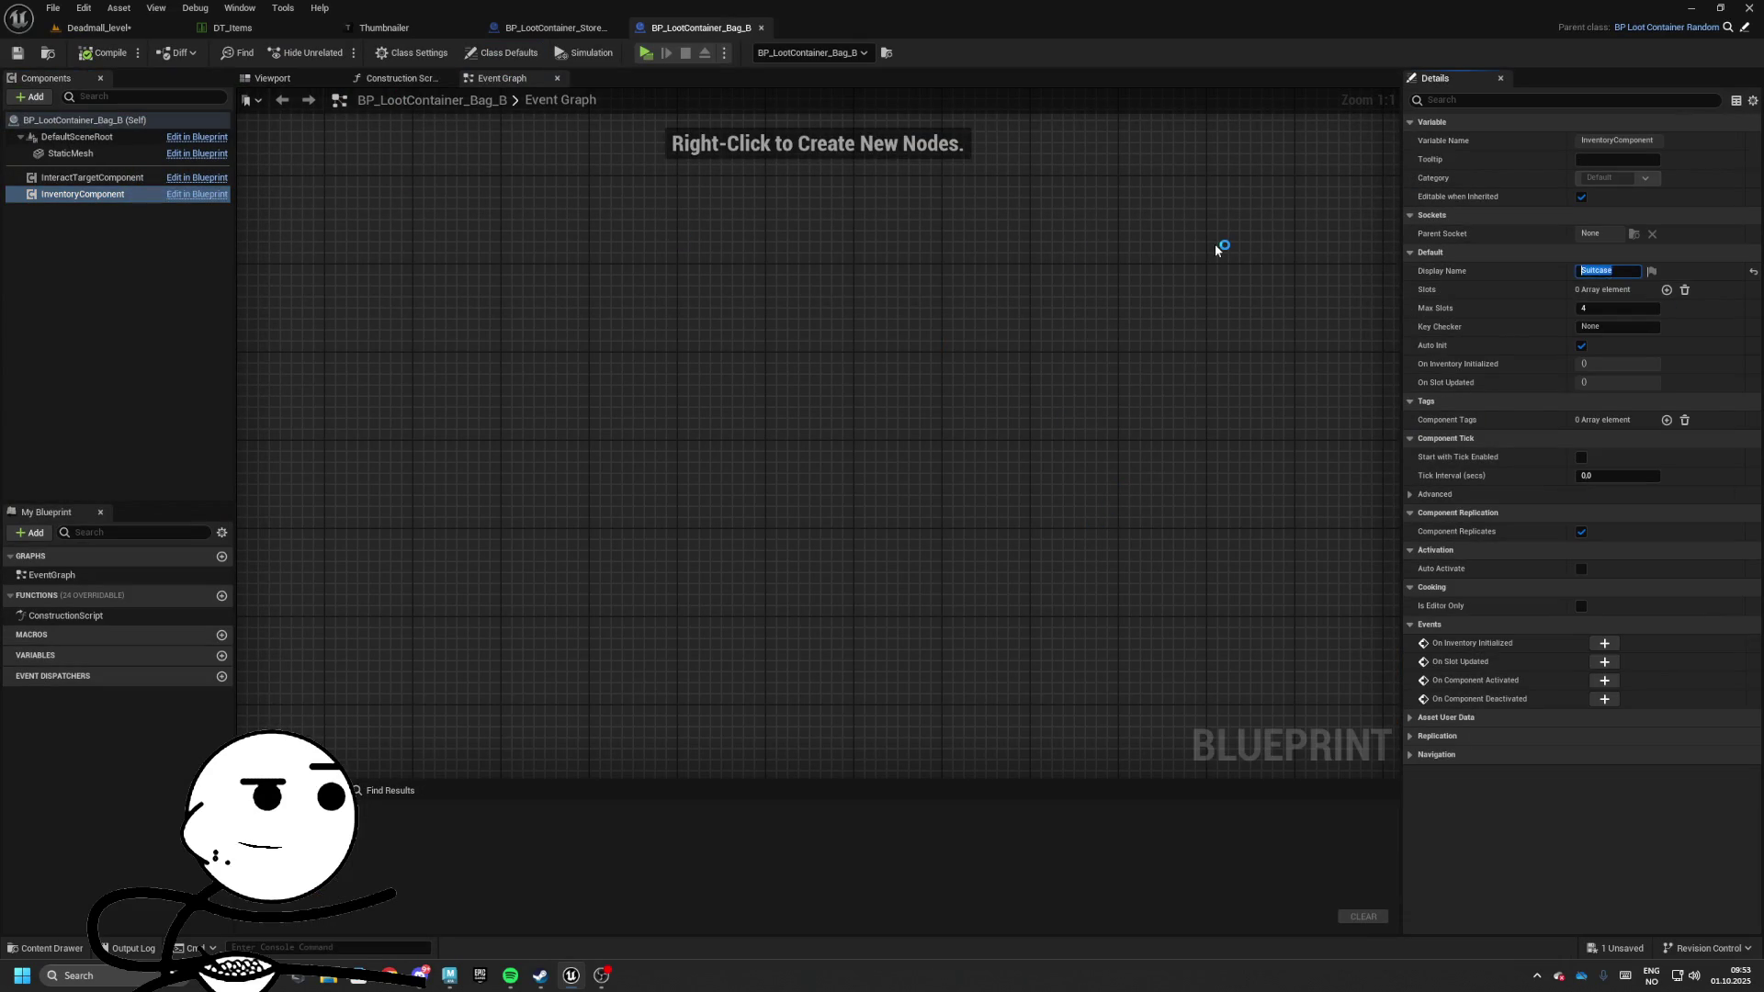
key(Return)
click(104, 52)
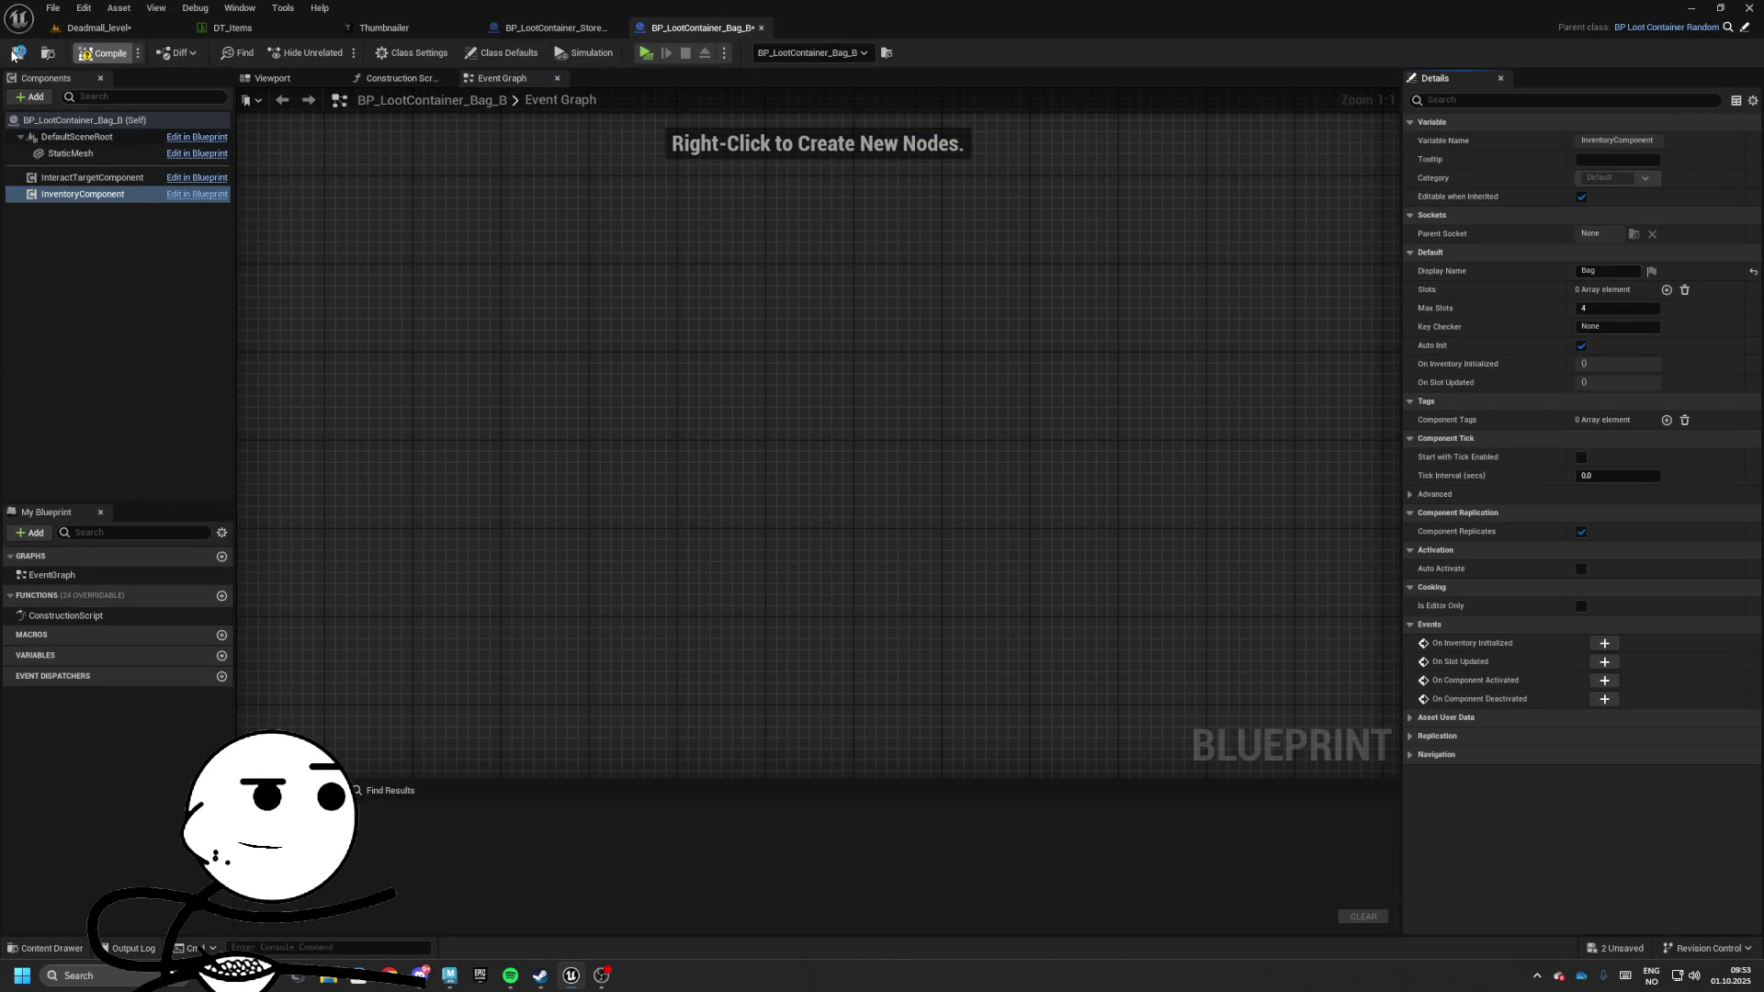
click(17, 53)
Play-test Deadmall_level and confirm the bench bag's panel now reads Bag
click(92, 27)
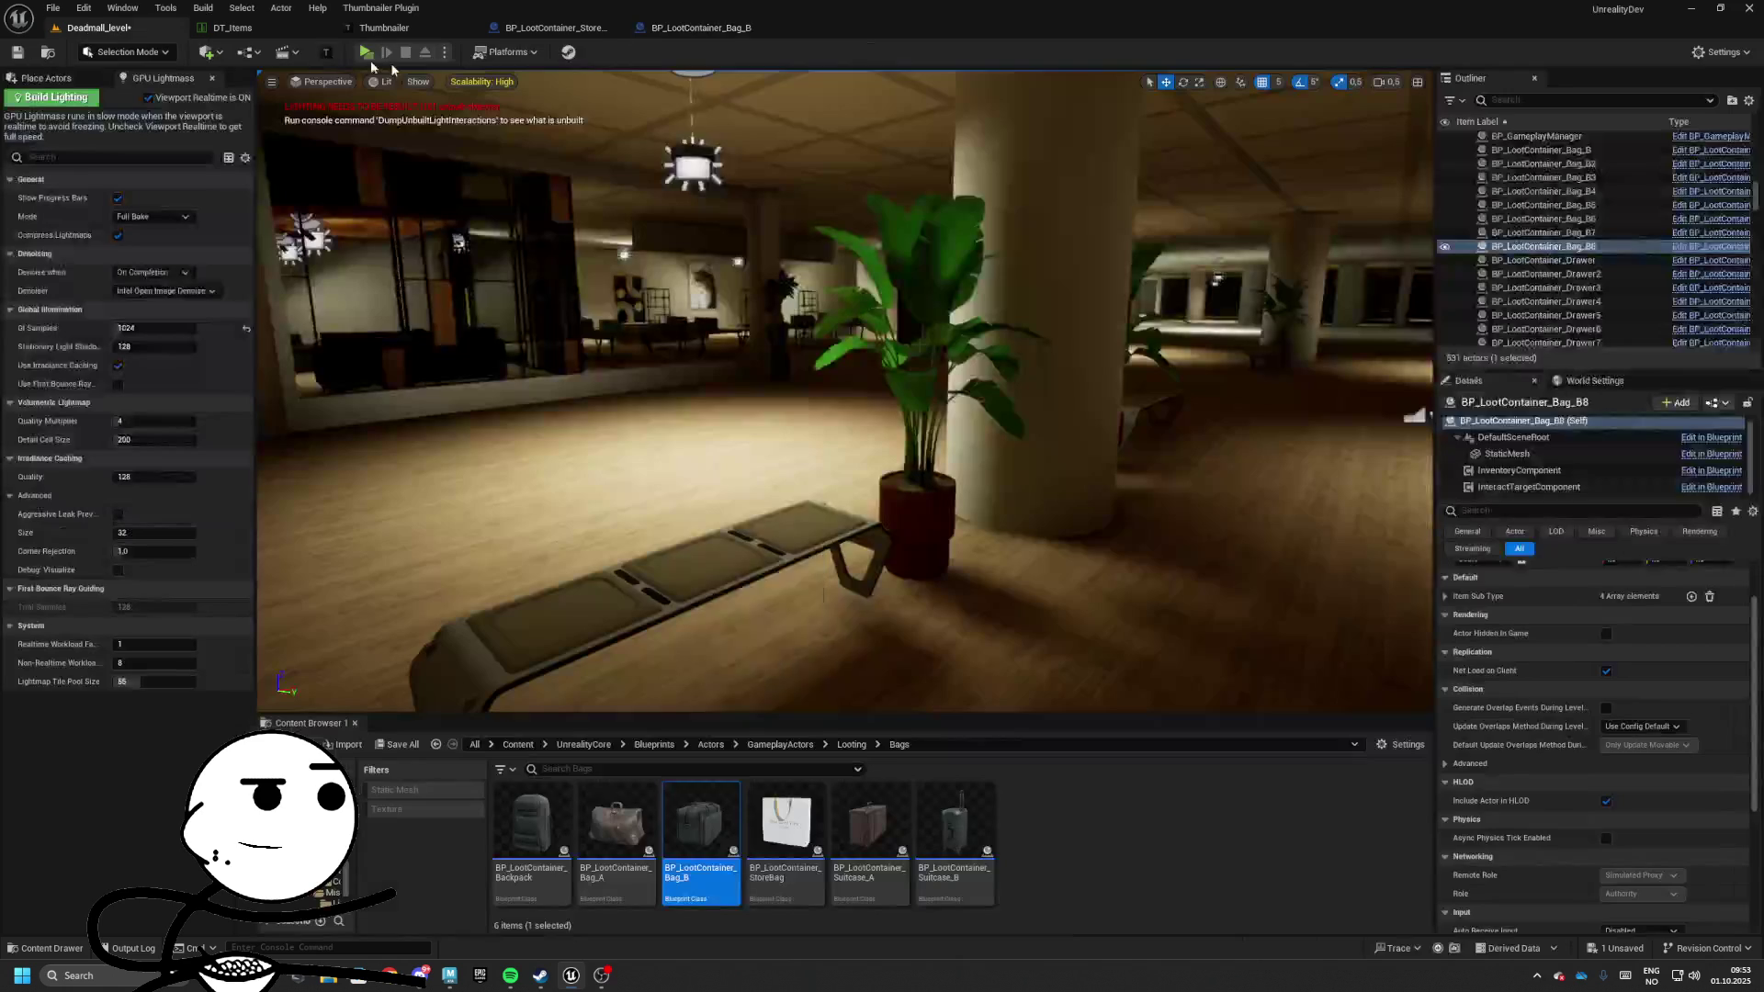
key(alt+p)
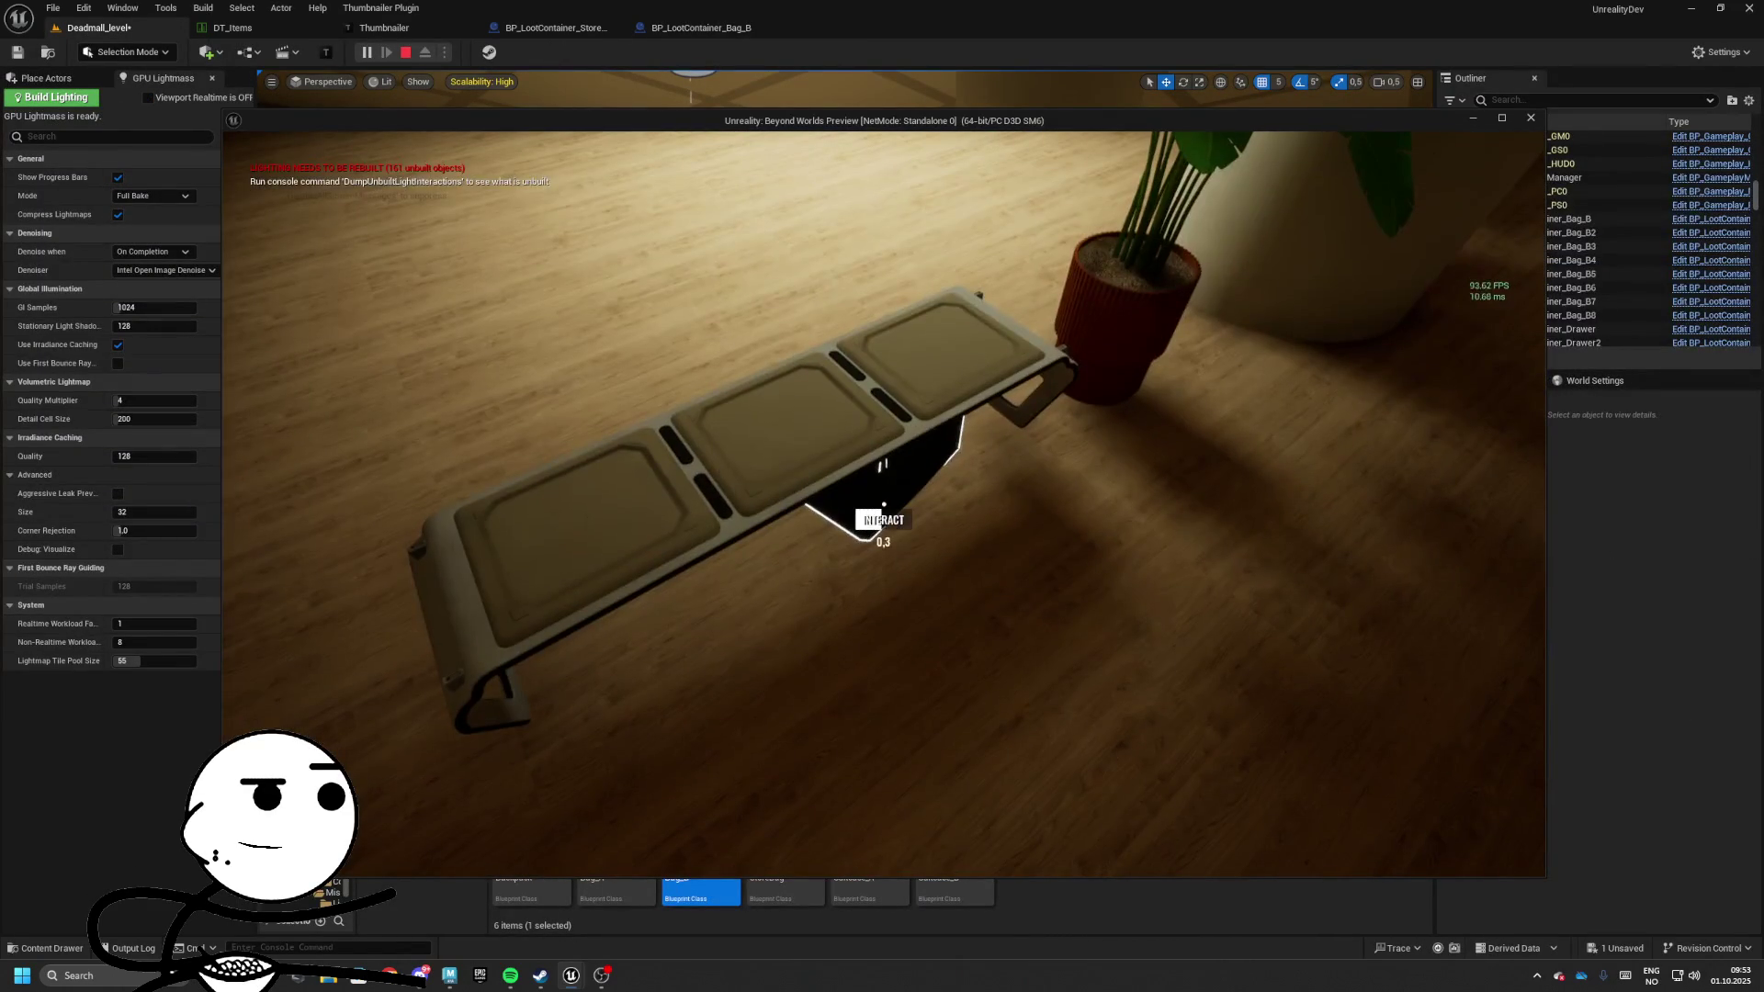
key(e)
key(e)
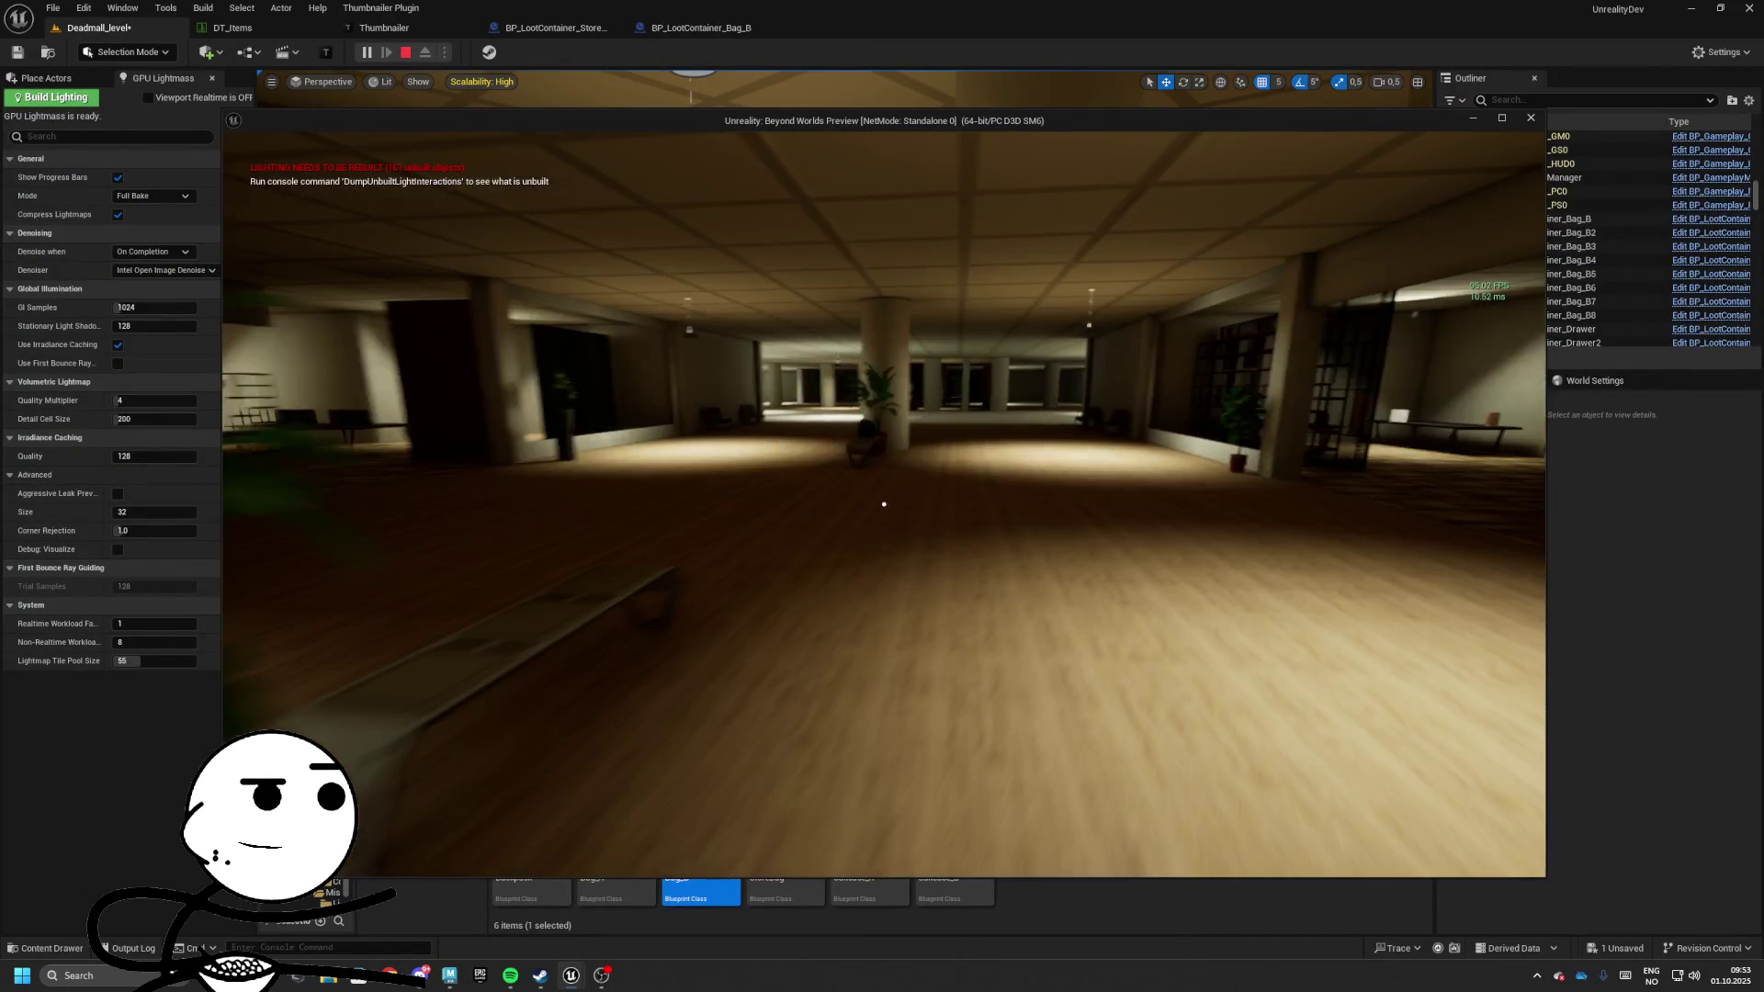
key(w)
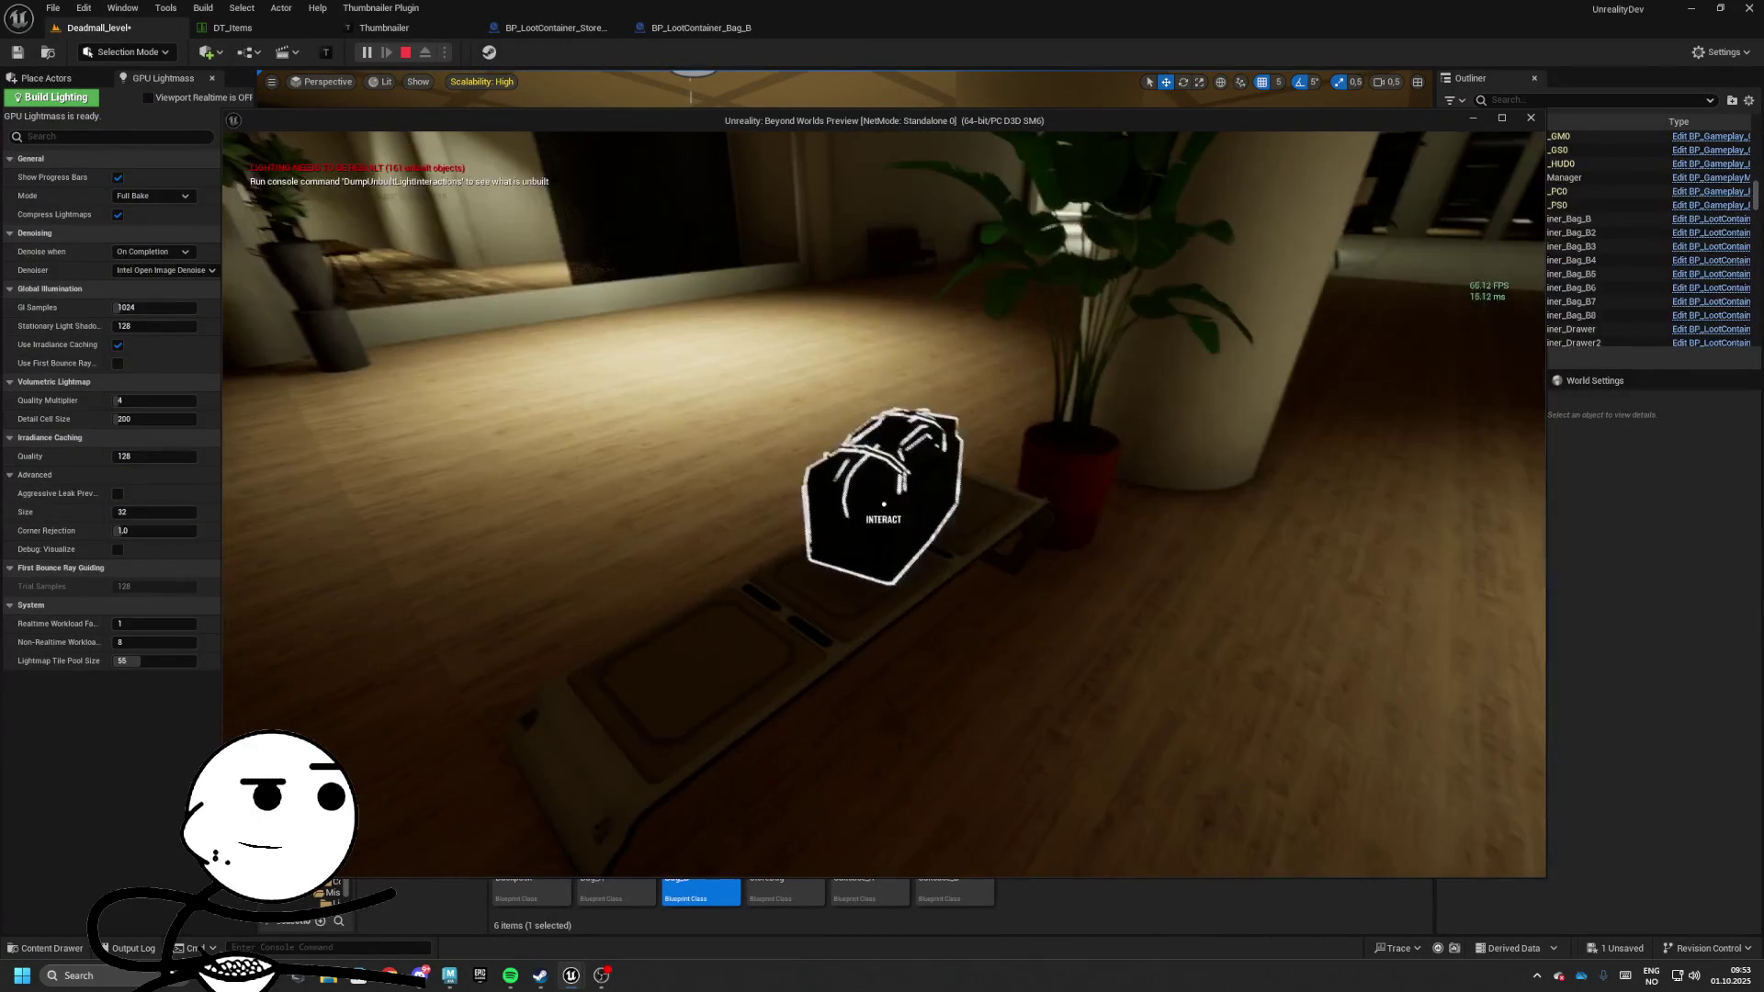
key(e)
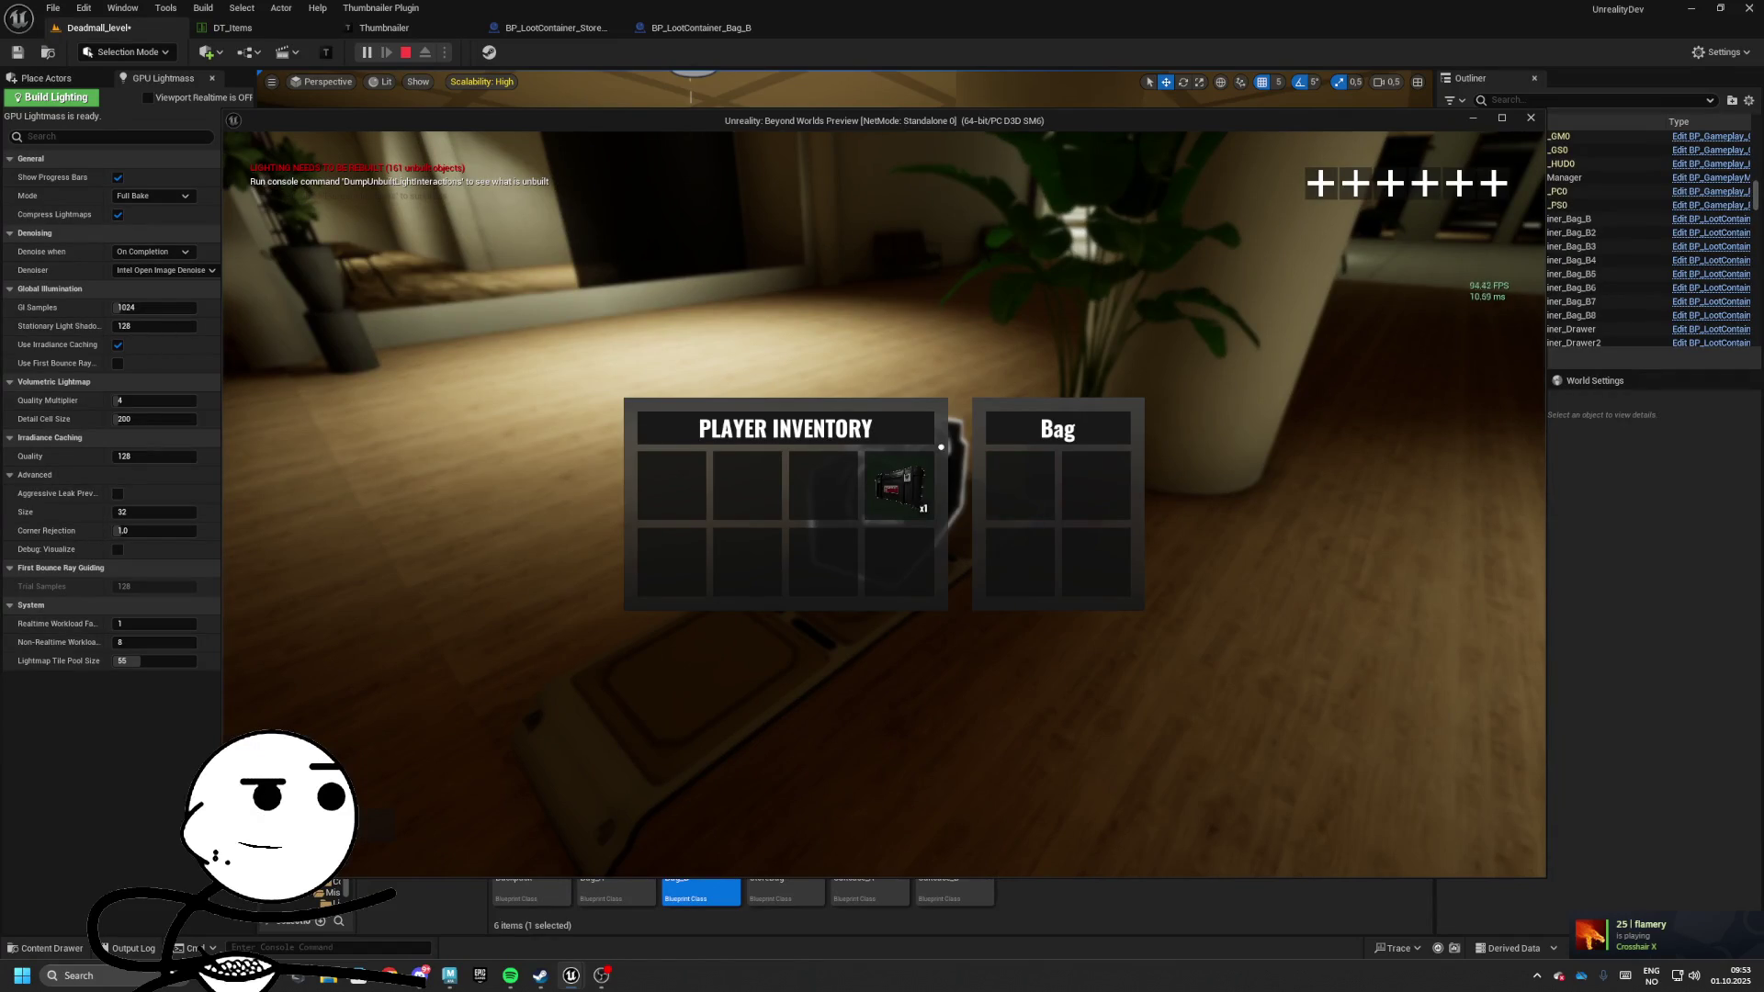
key(e)
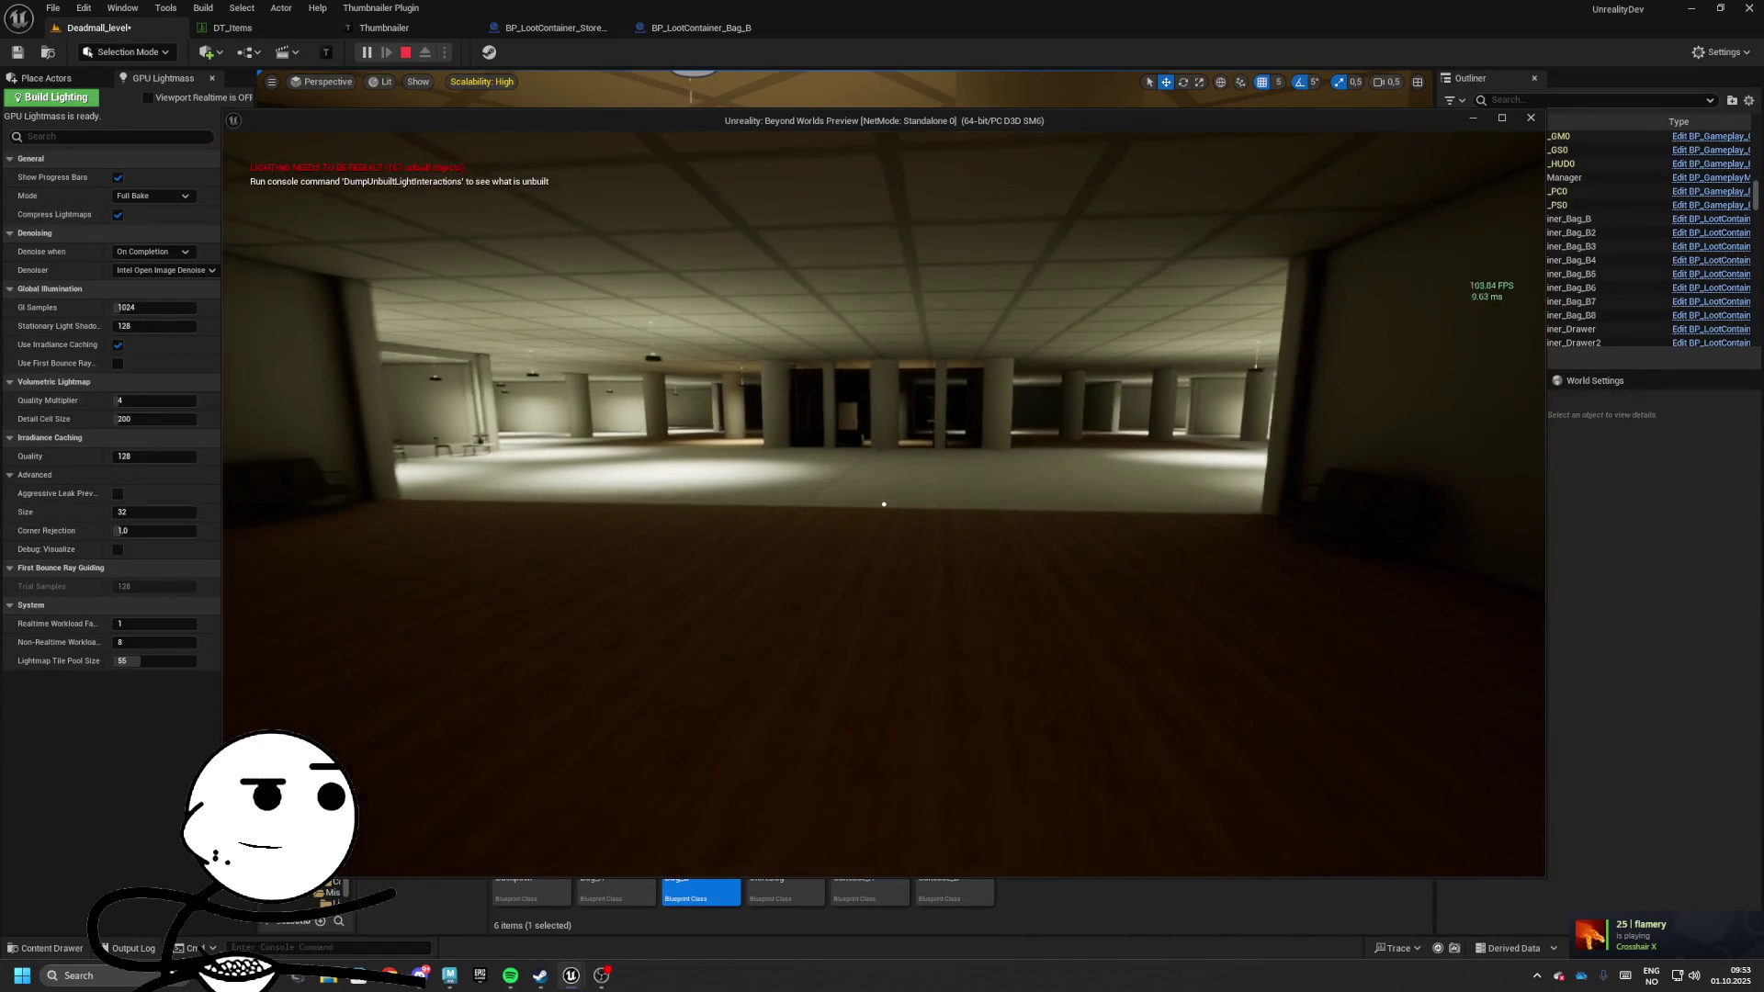
mouse_move(222, 327)
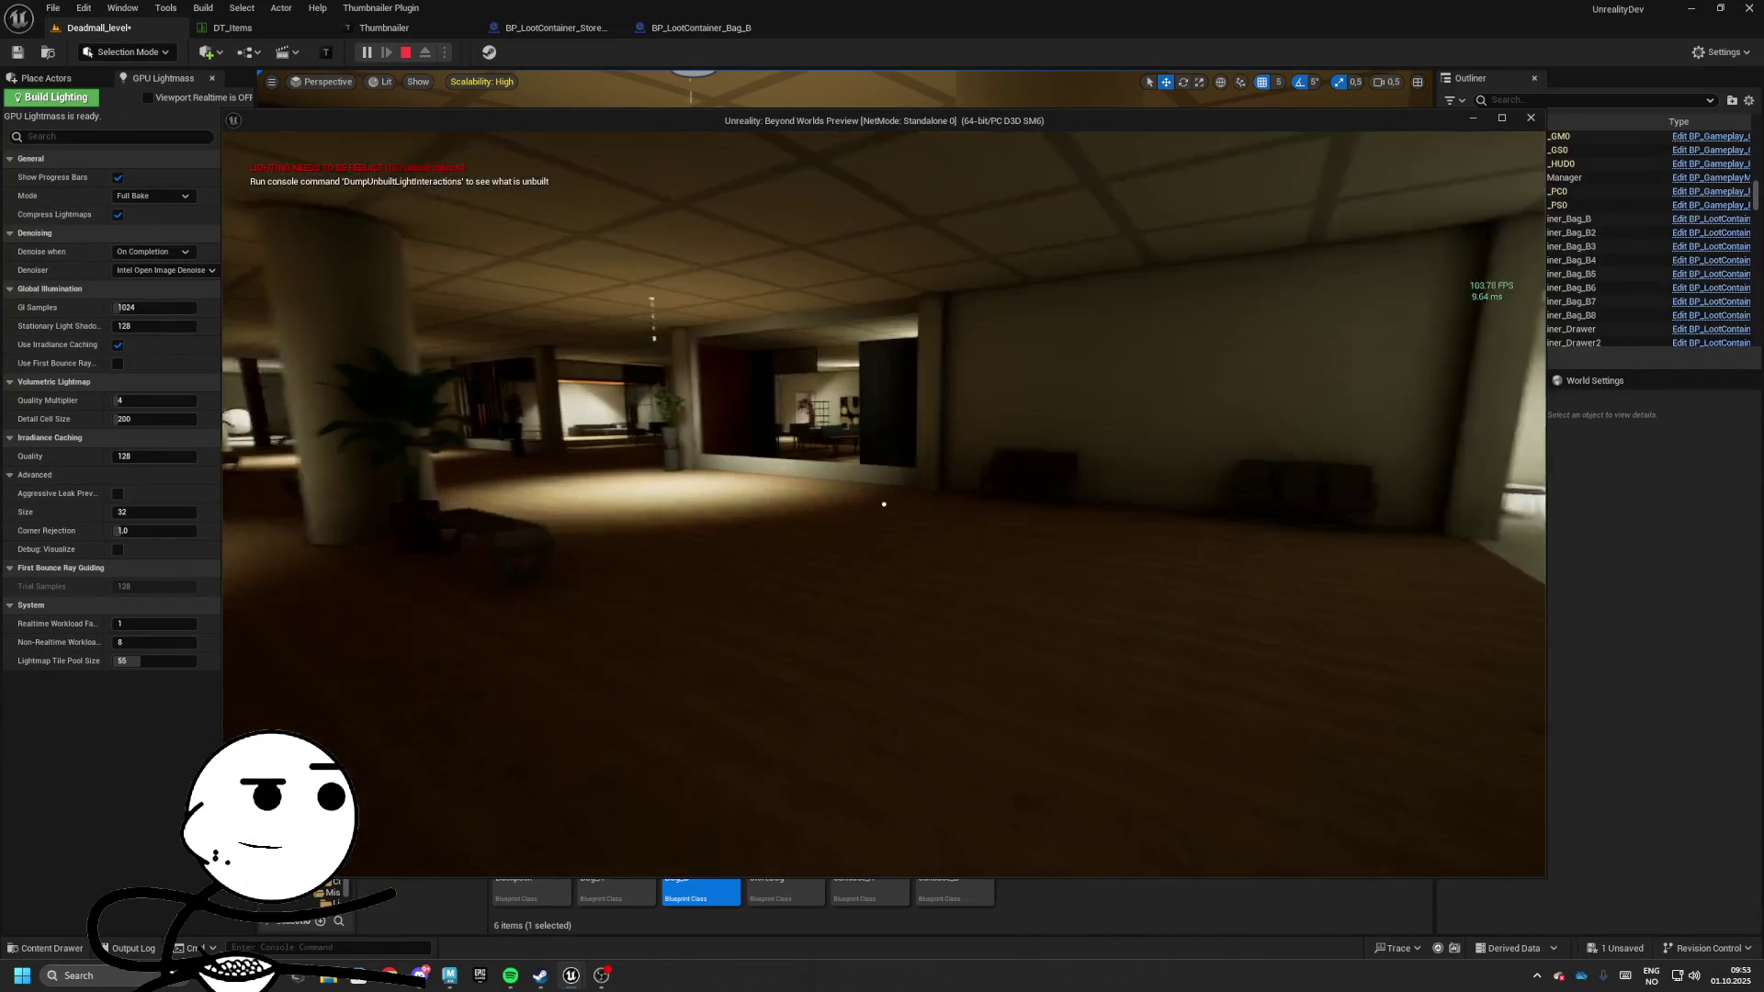
key(Escape)
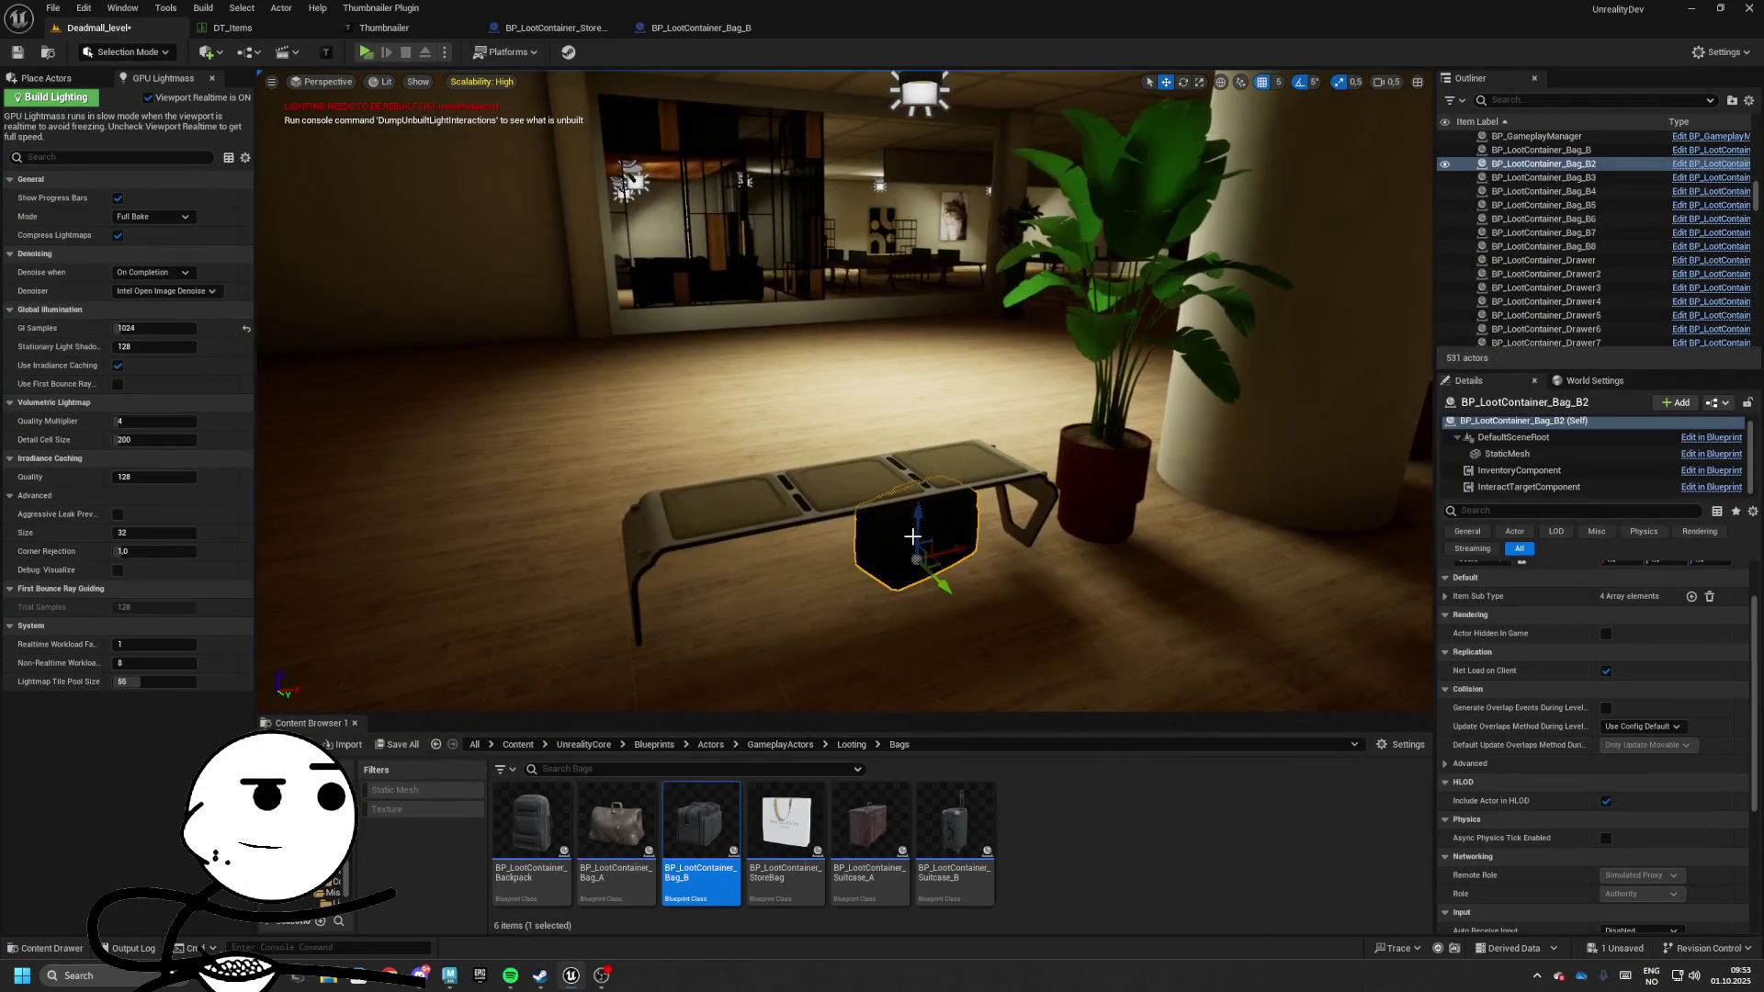
Delete the test bags BP_LootContainer_Bag_B2 and Bag_B from the level
key(Delete)
scroll(952, 515, down, 10)
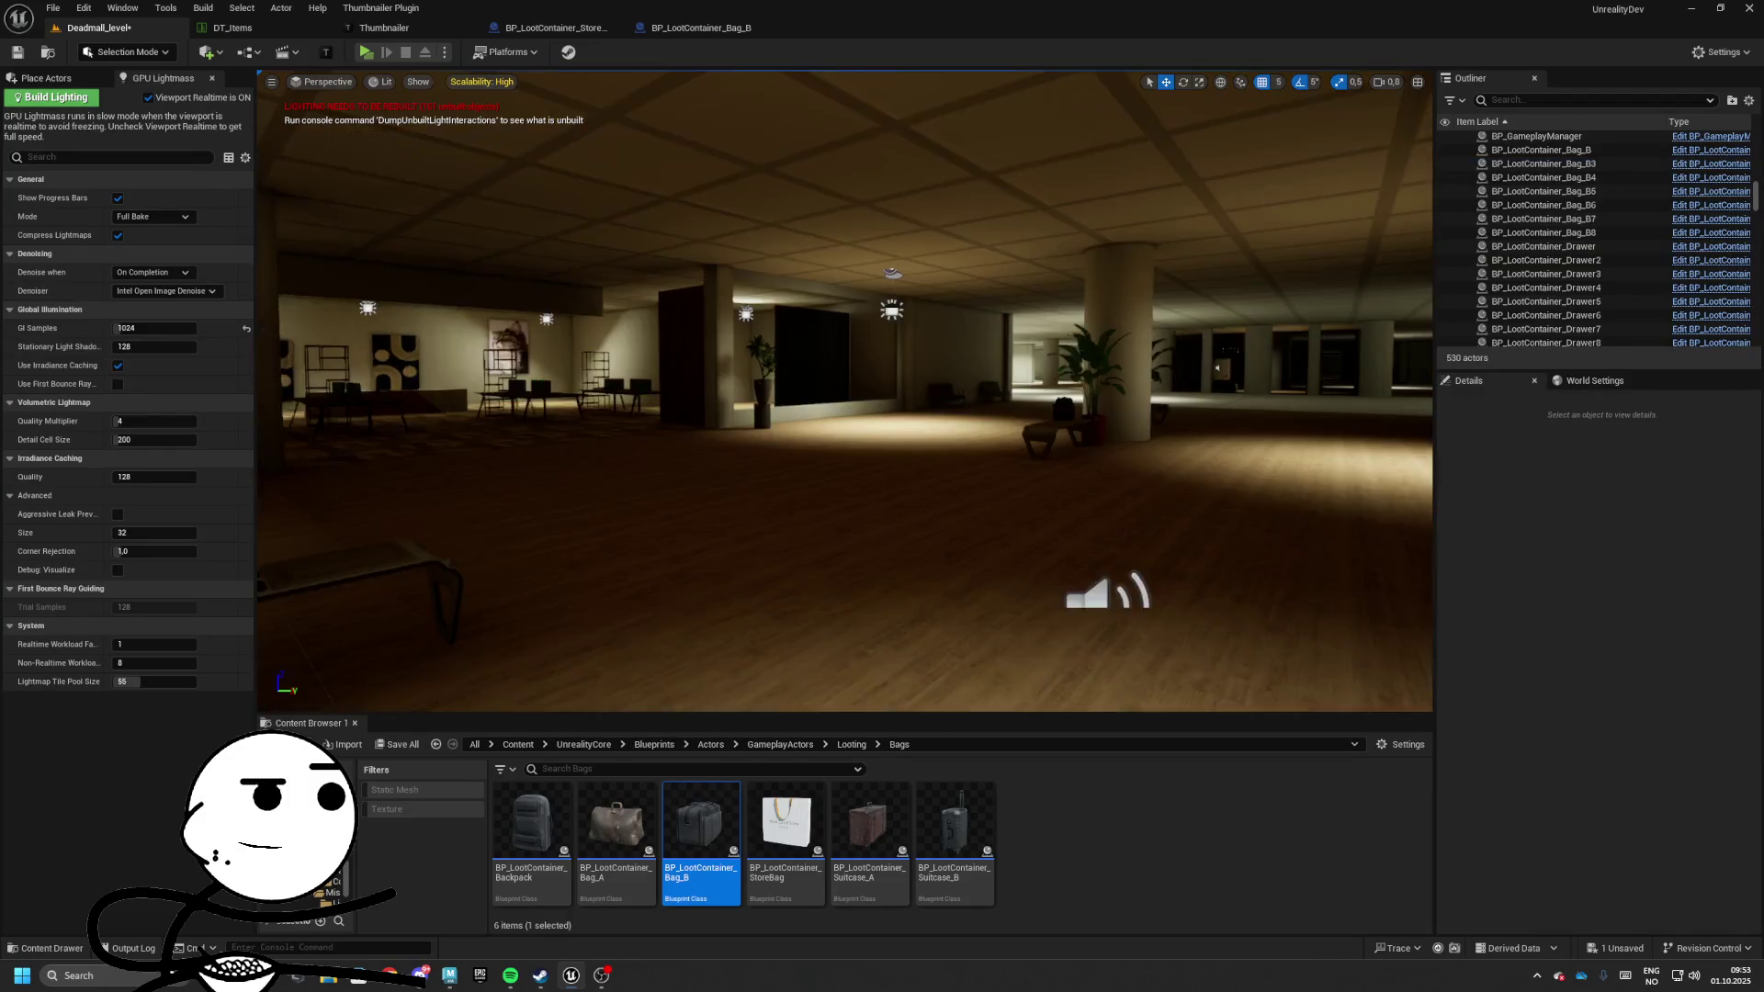
click(988, 421)
key(Delete)
mouse_move(988, 421)
mouse_down()
mouse_move(836, 349)
mouse_move(946, 367)
mouse_move(882, 377)
mouse_move(901, 468)
mouse_move(1089, 443)
mouse_up()
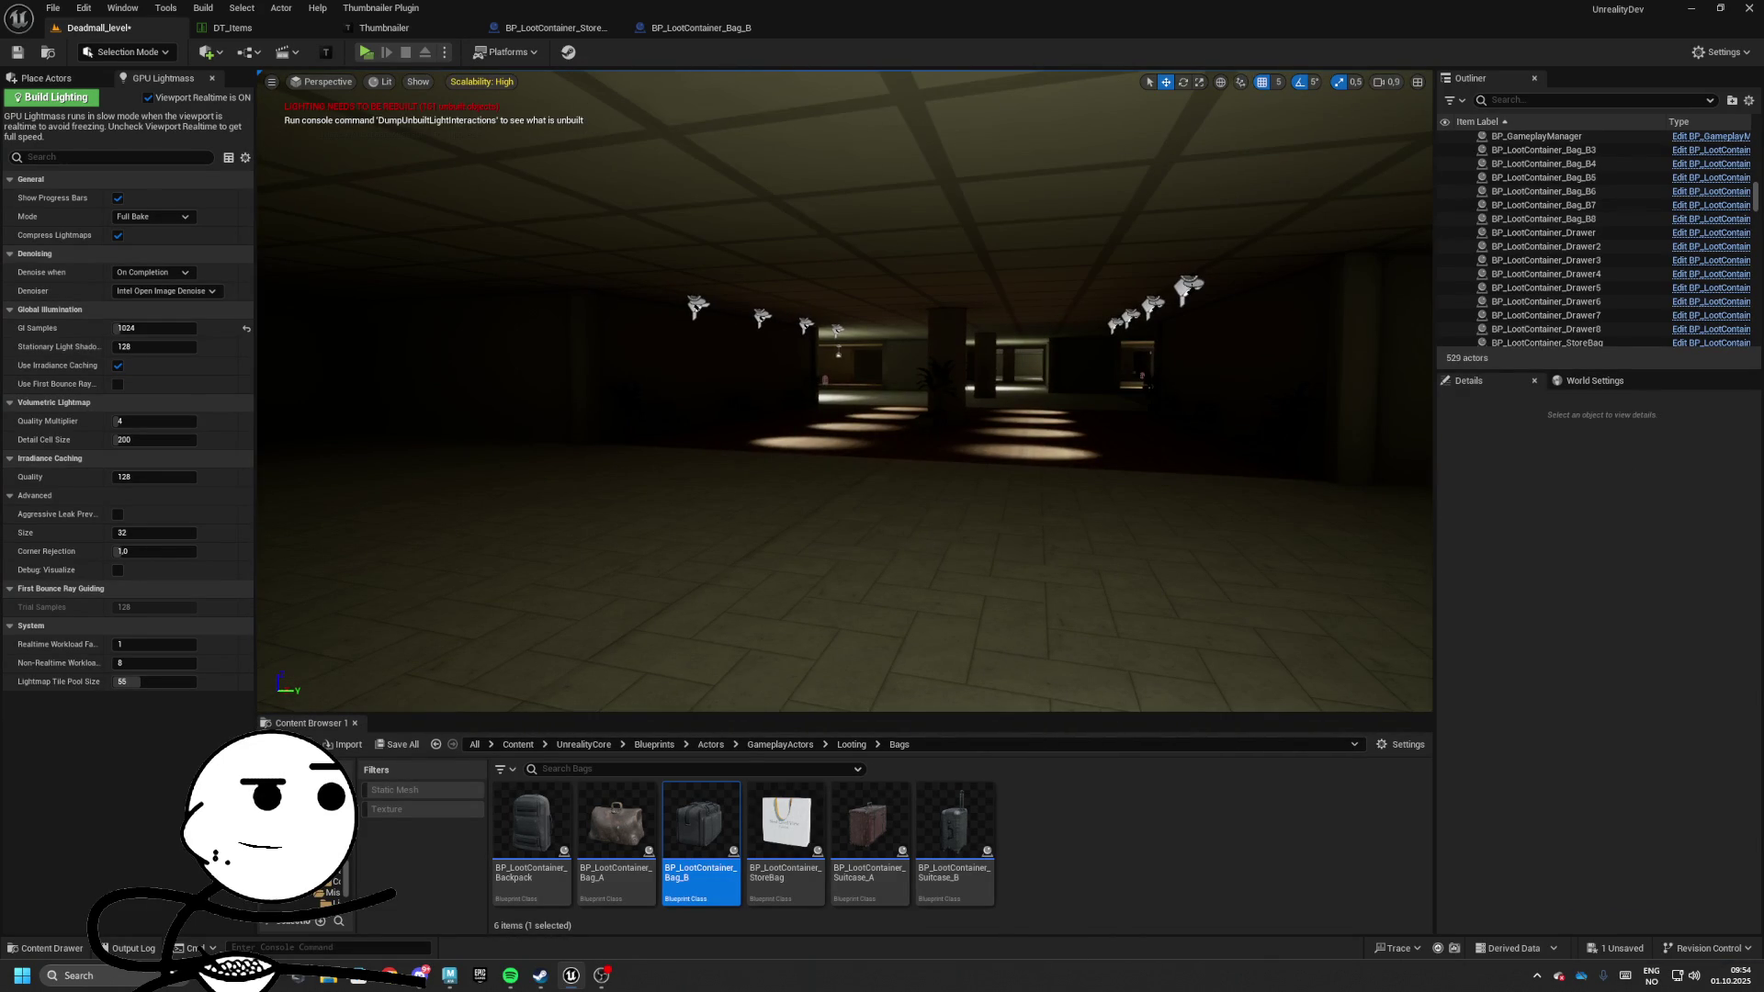
mouse_move(988, 330)
mouse_down()
mouse_move(1029, 335)
mouse_move(930, 357)
mouse_up()
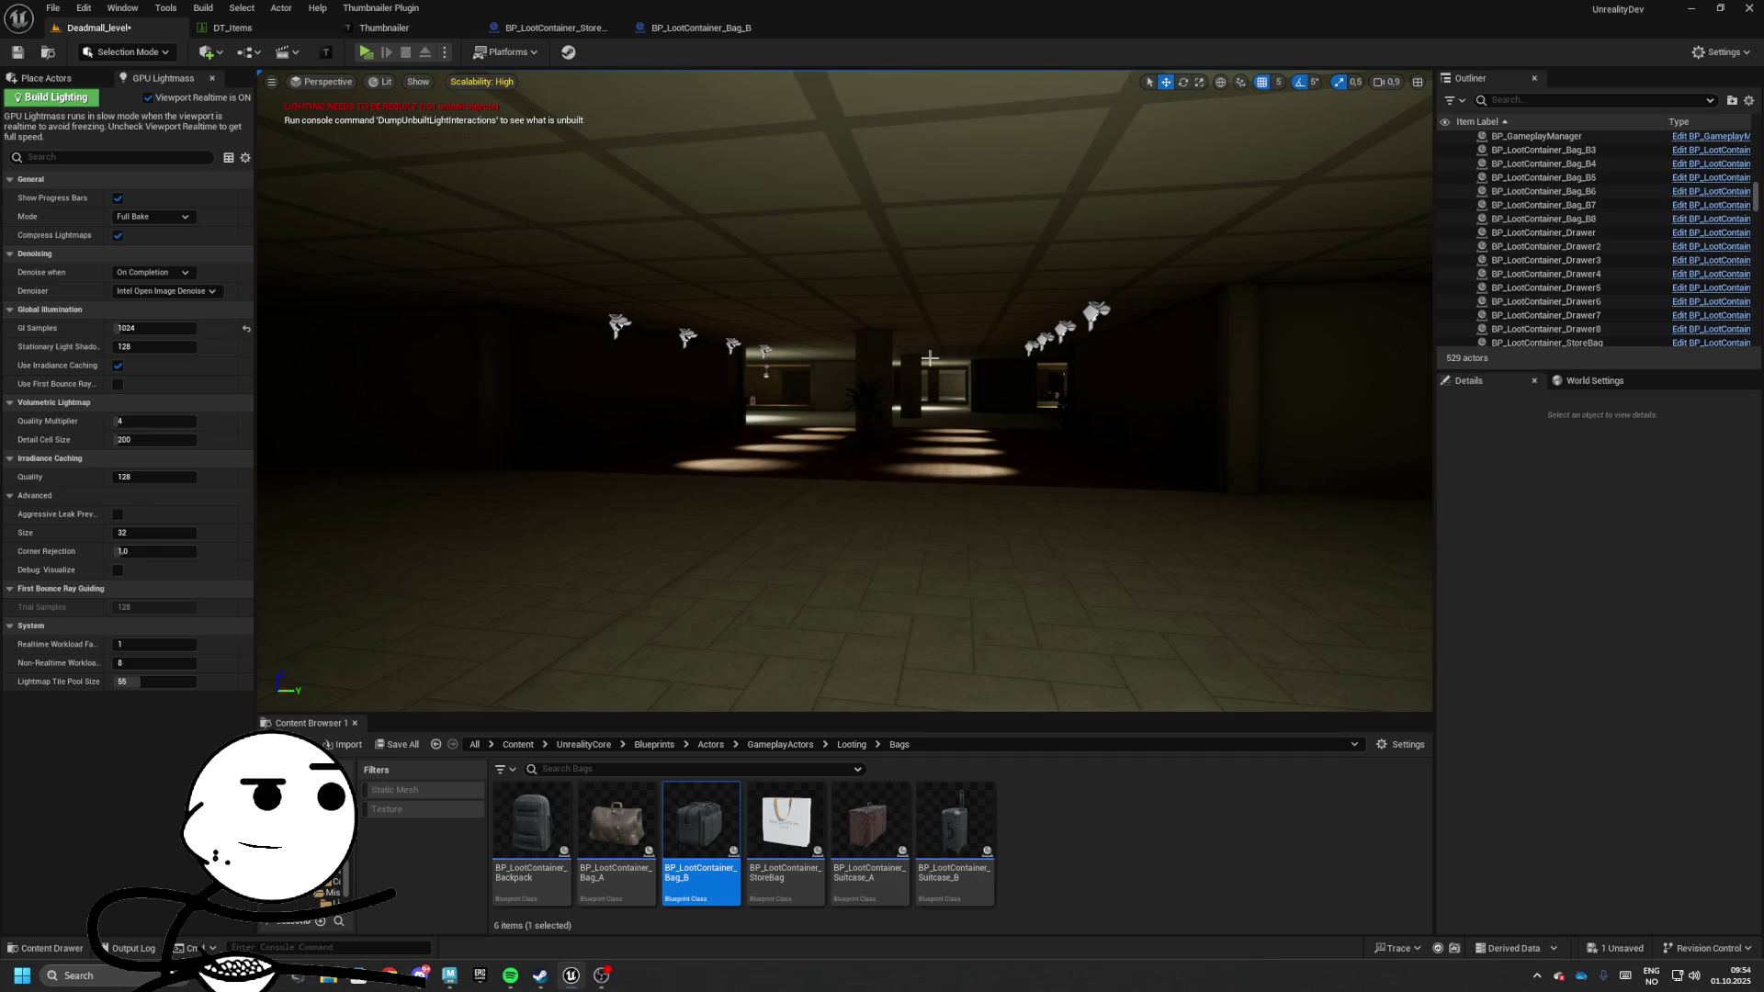
mouse_move(794, 189)
mouse_down()
mouse_move(570, 170)
mouse_move(698, 175)
mouse_move(702, 252)
mouse_up()
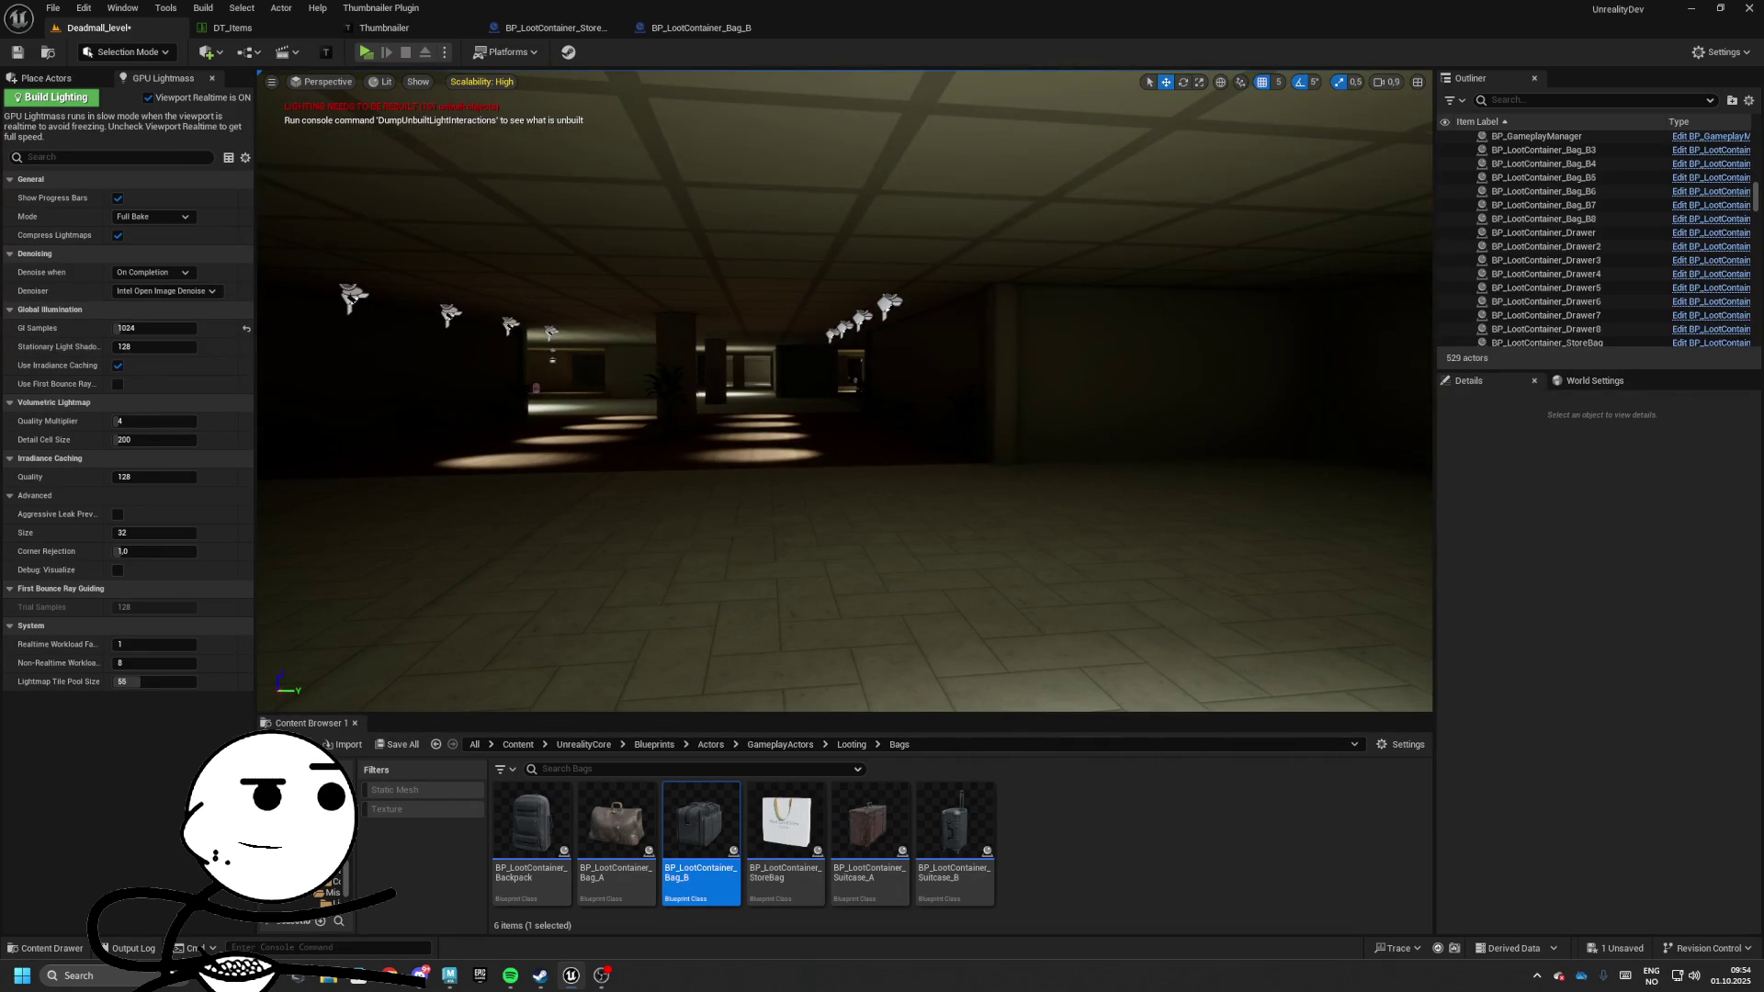
Close Unreal saving Deadmall_level, then close Maya saving its scene
click(1749, 12)
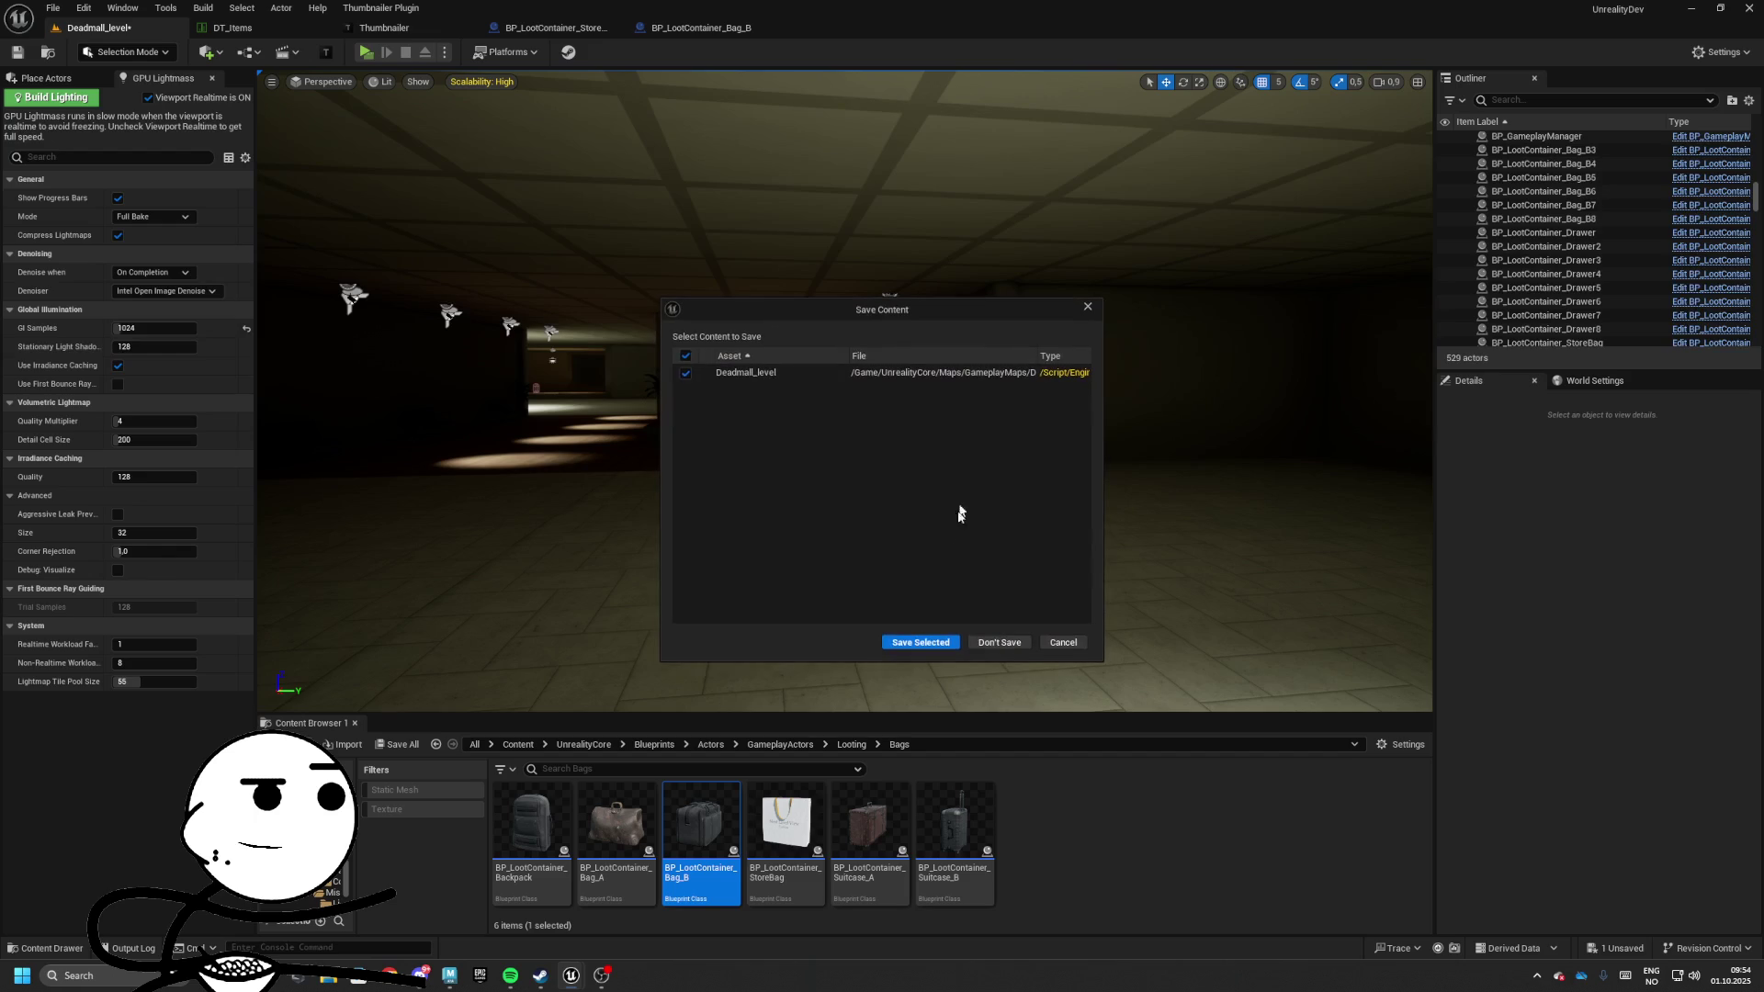
click(913, 630)
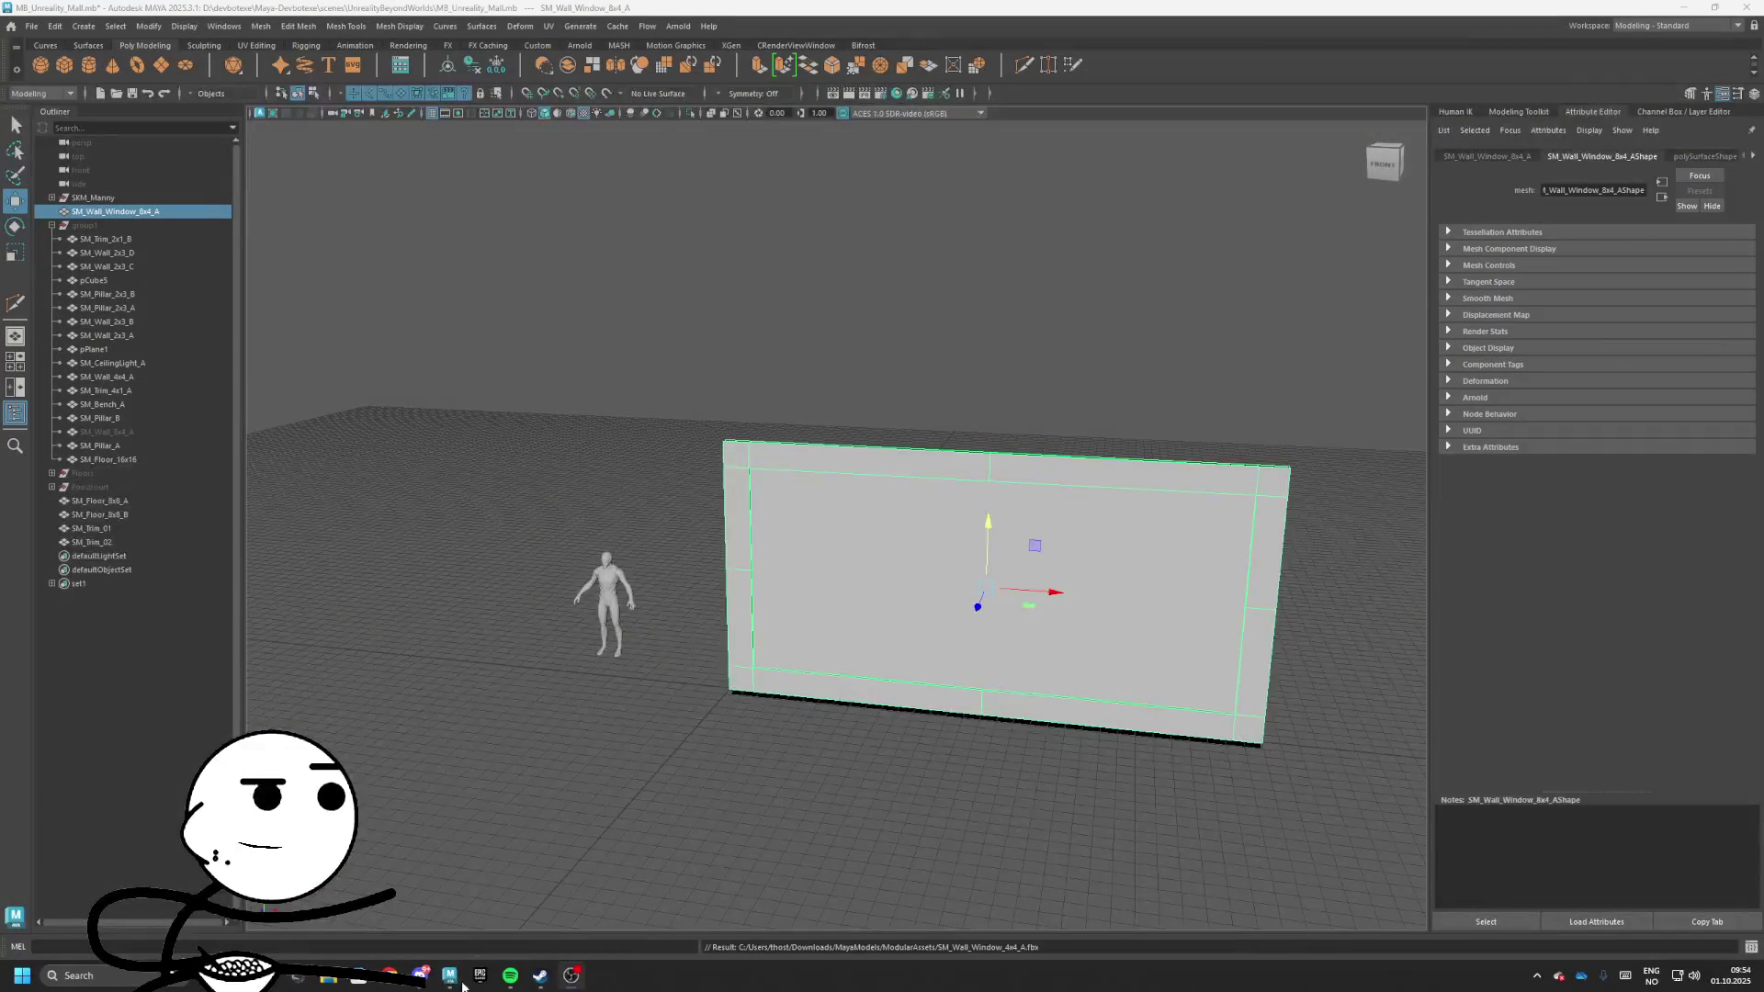
click(1745, 8)
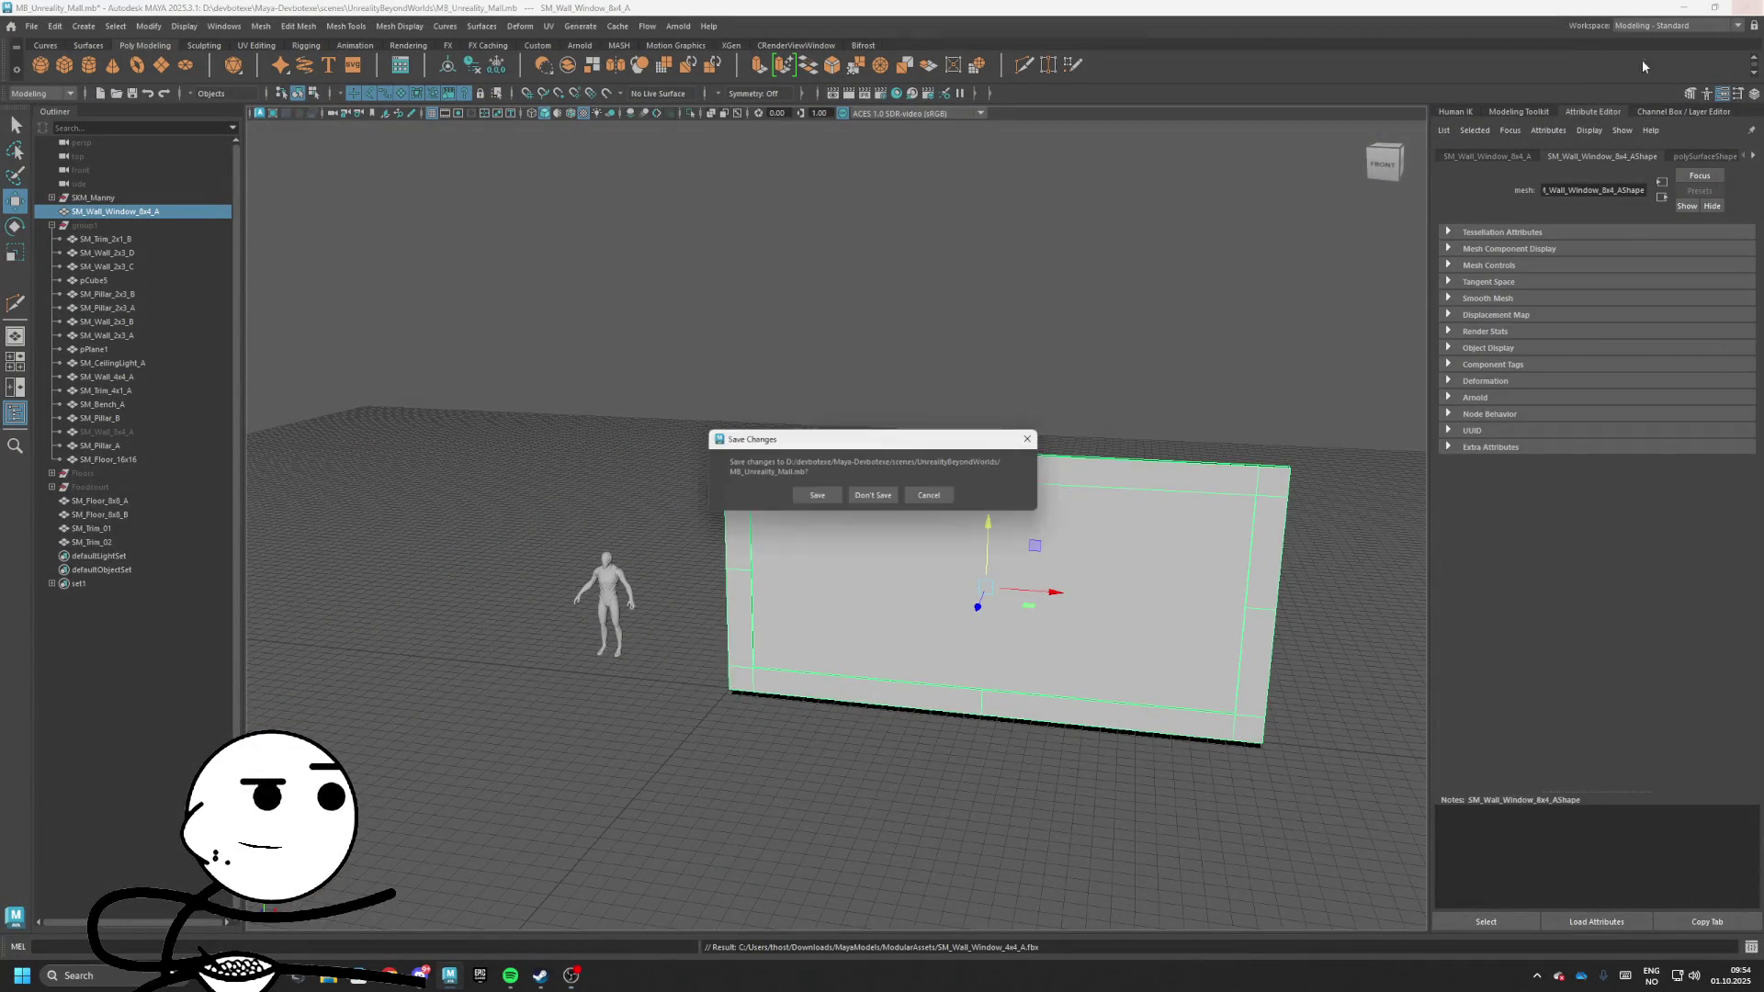
click(826, 497)
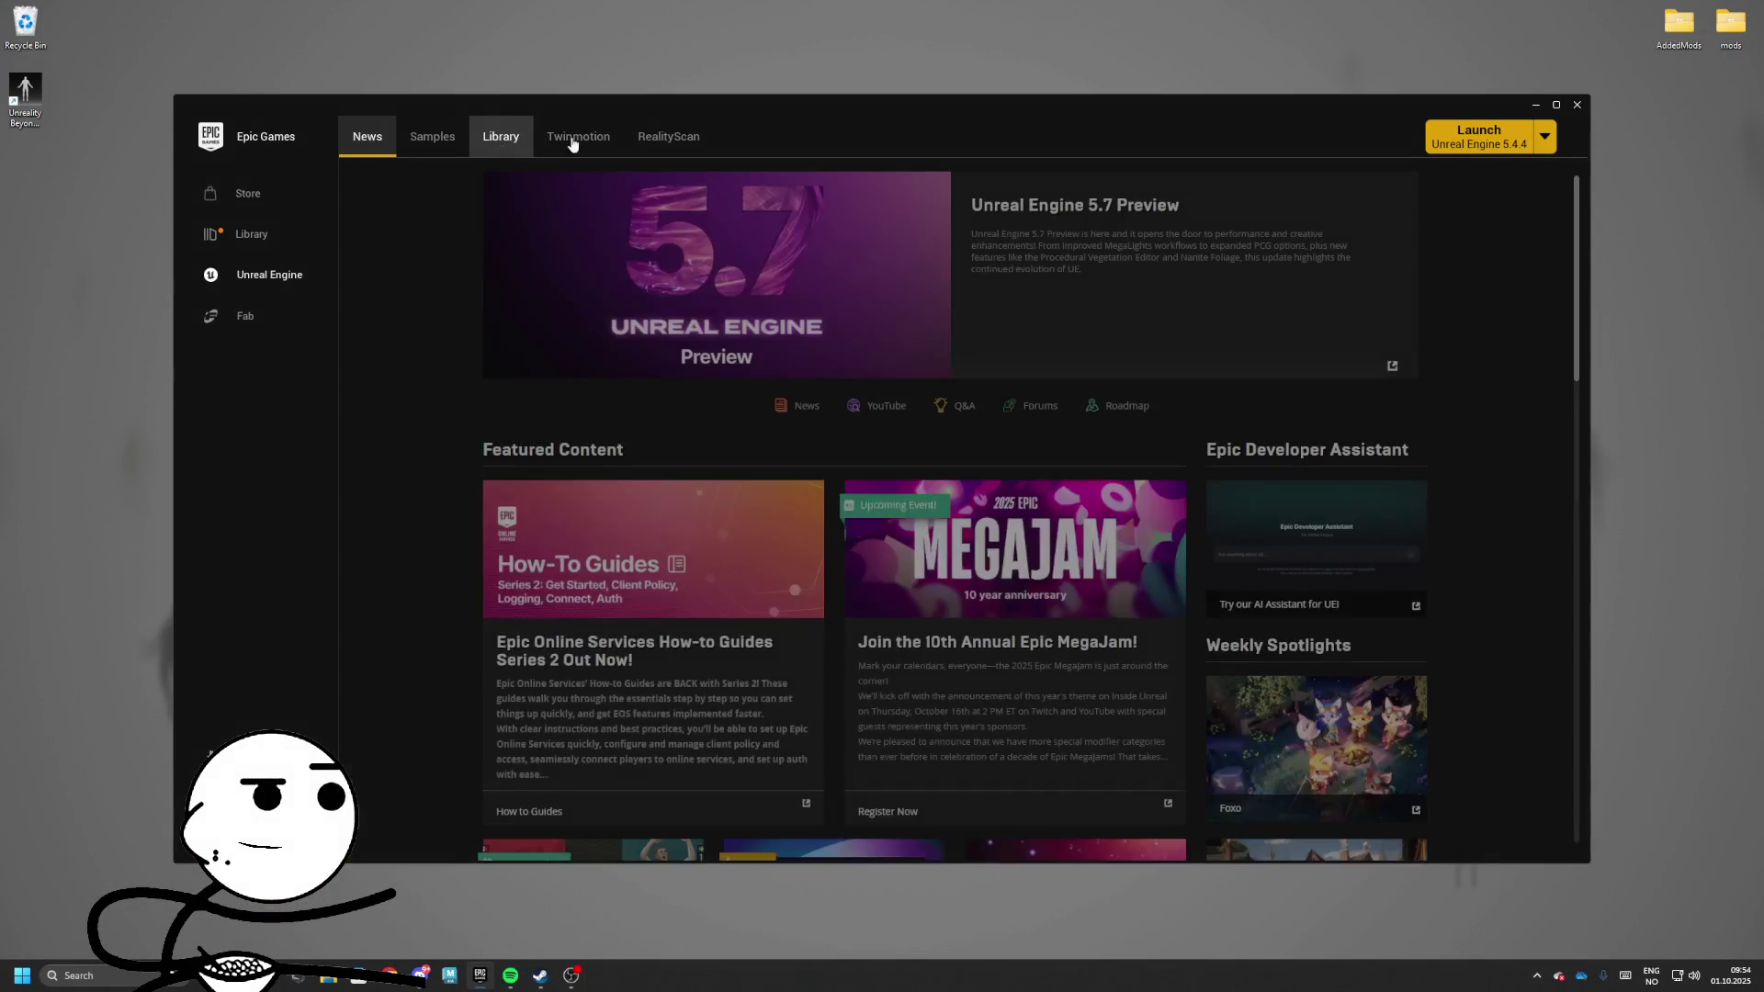
Launch the UnrealityDev project from the Unreal Engine Library and minimize the launcher while it loads
click(522, 138)
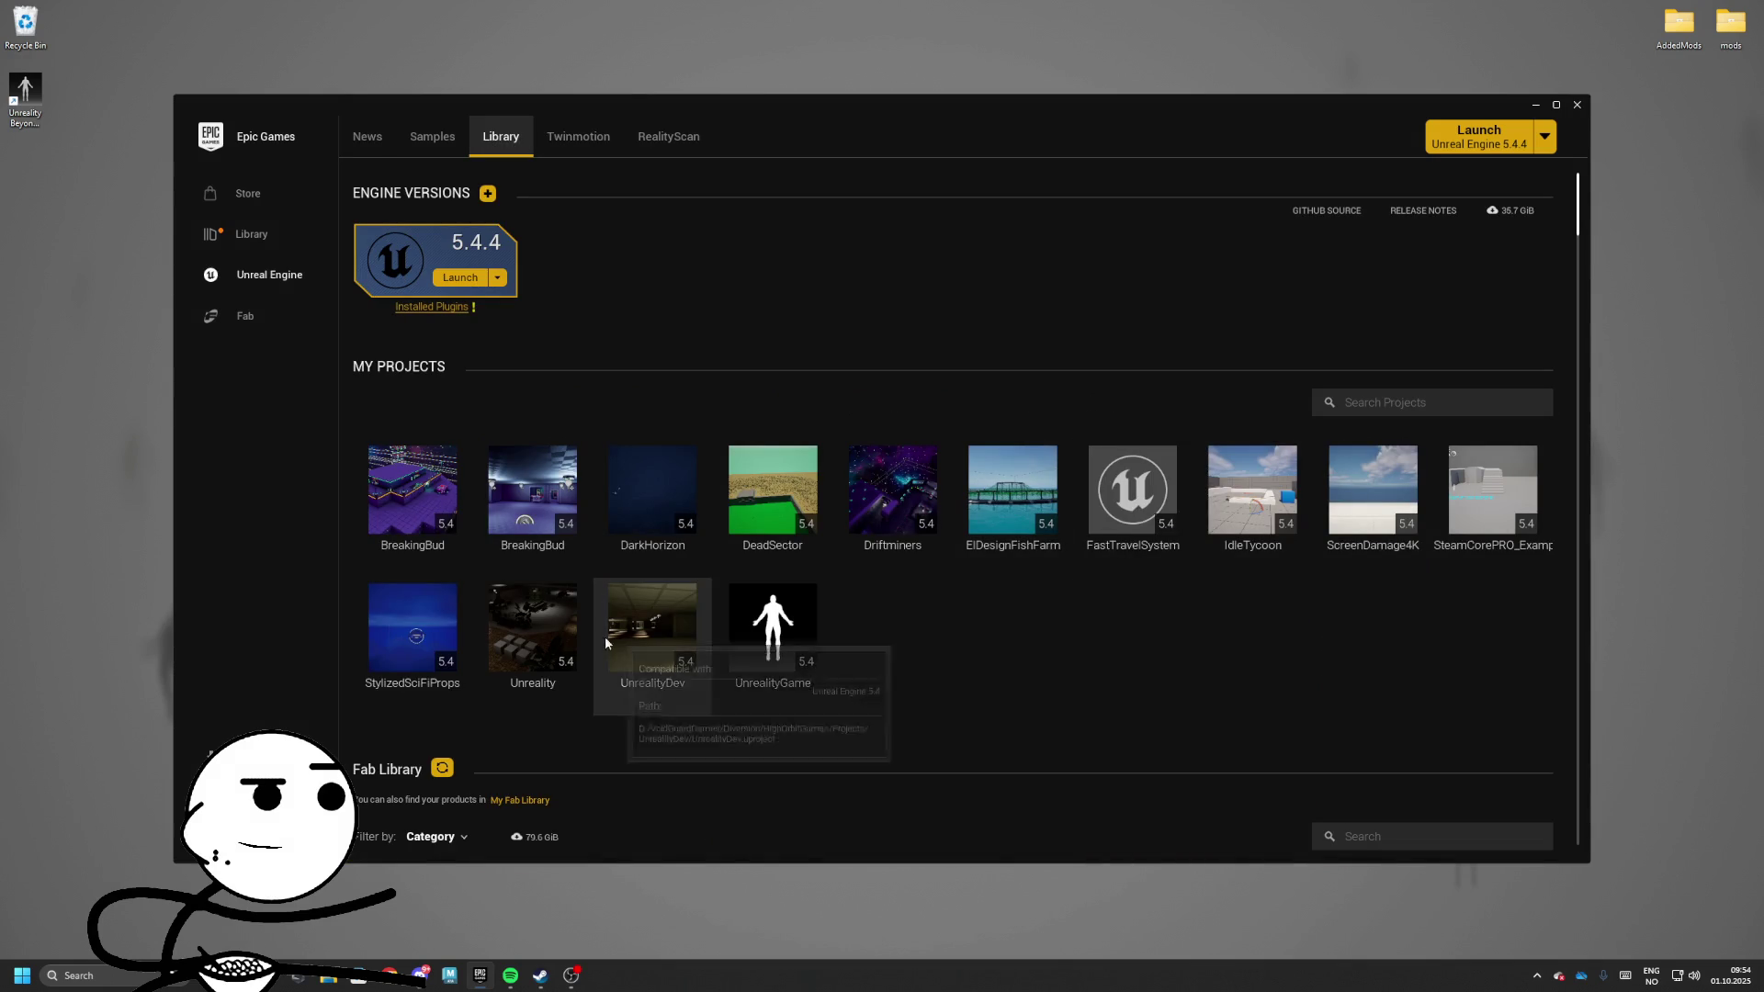
double_click(682, 634)
click(1535, 105)
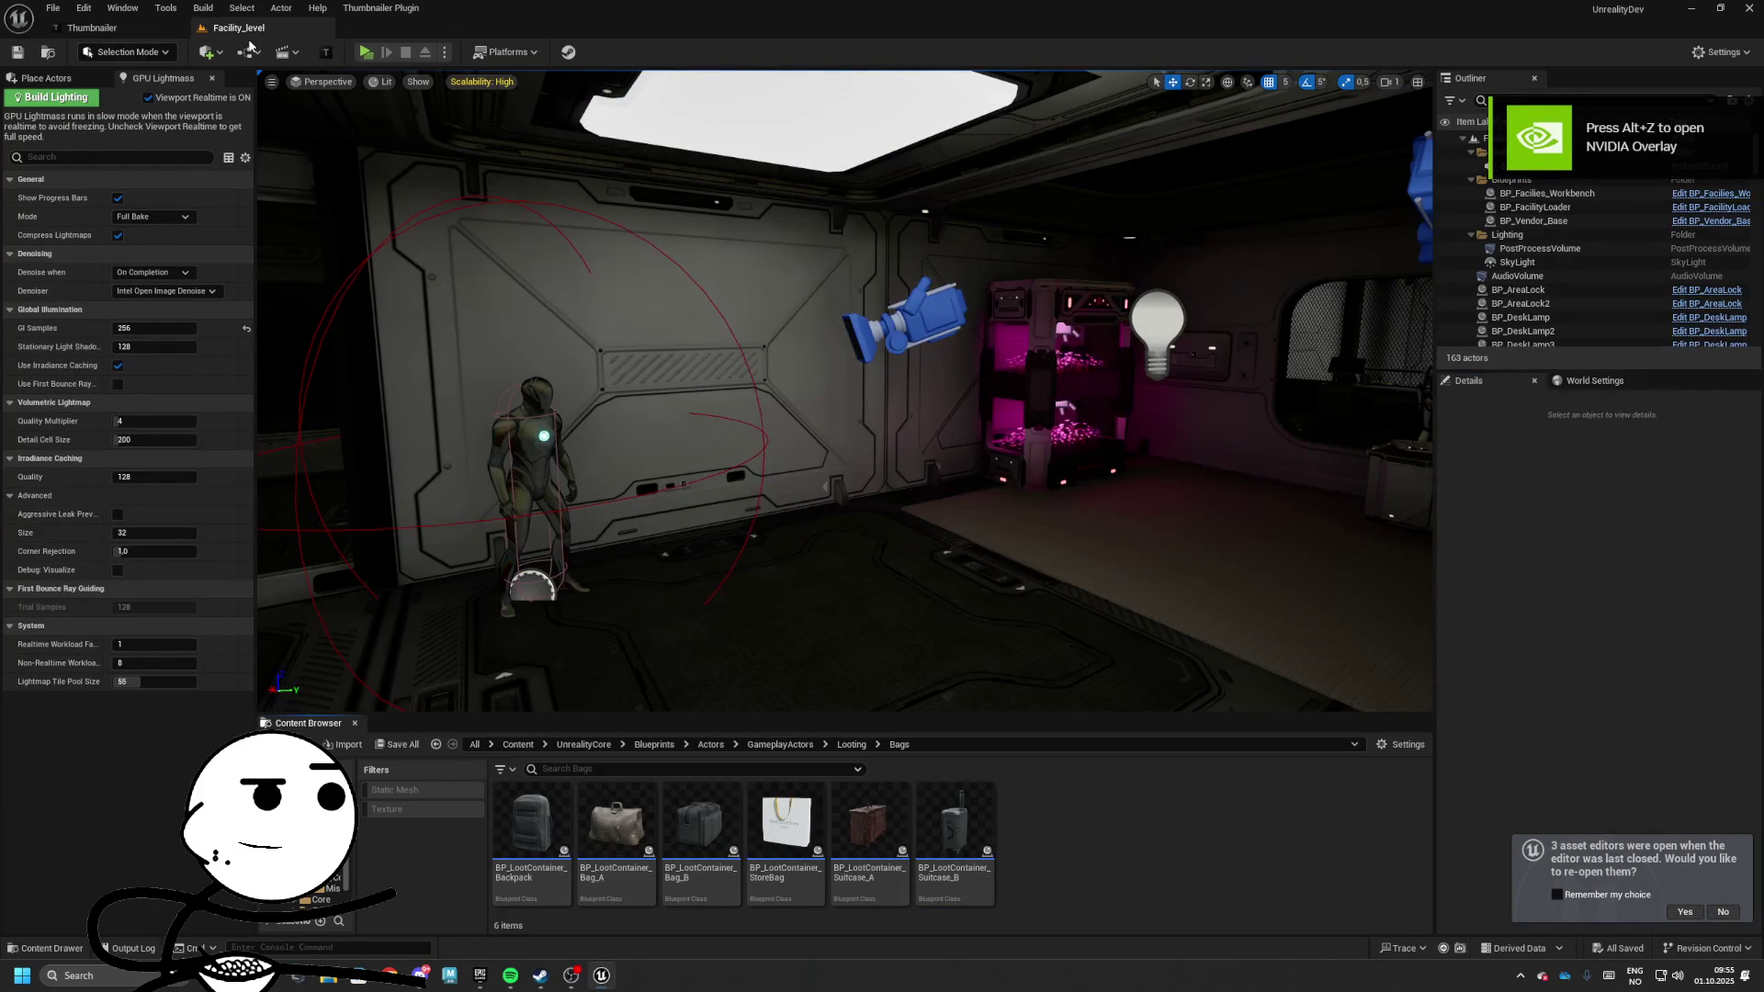
Close the Thumbnailer tab so only Facility_level remains, and skip ahead three music tracks
drag(91, 28, 337, 41)
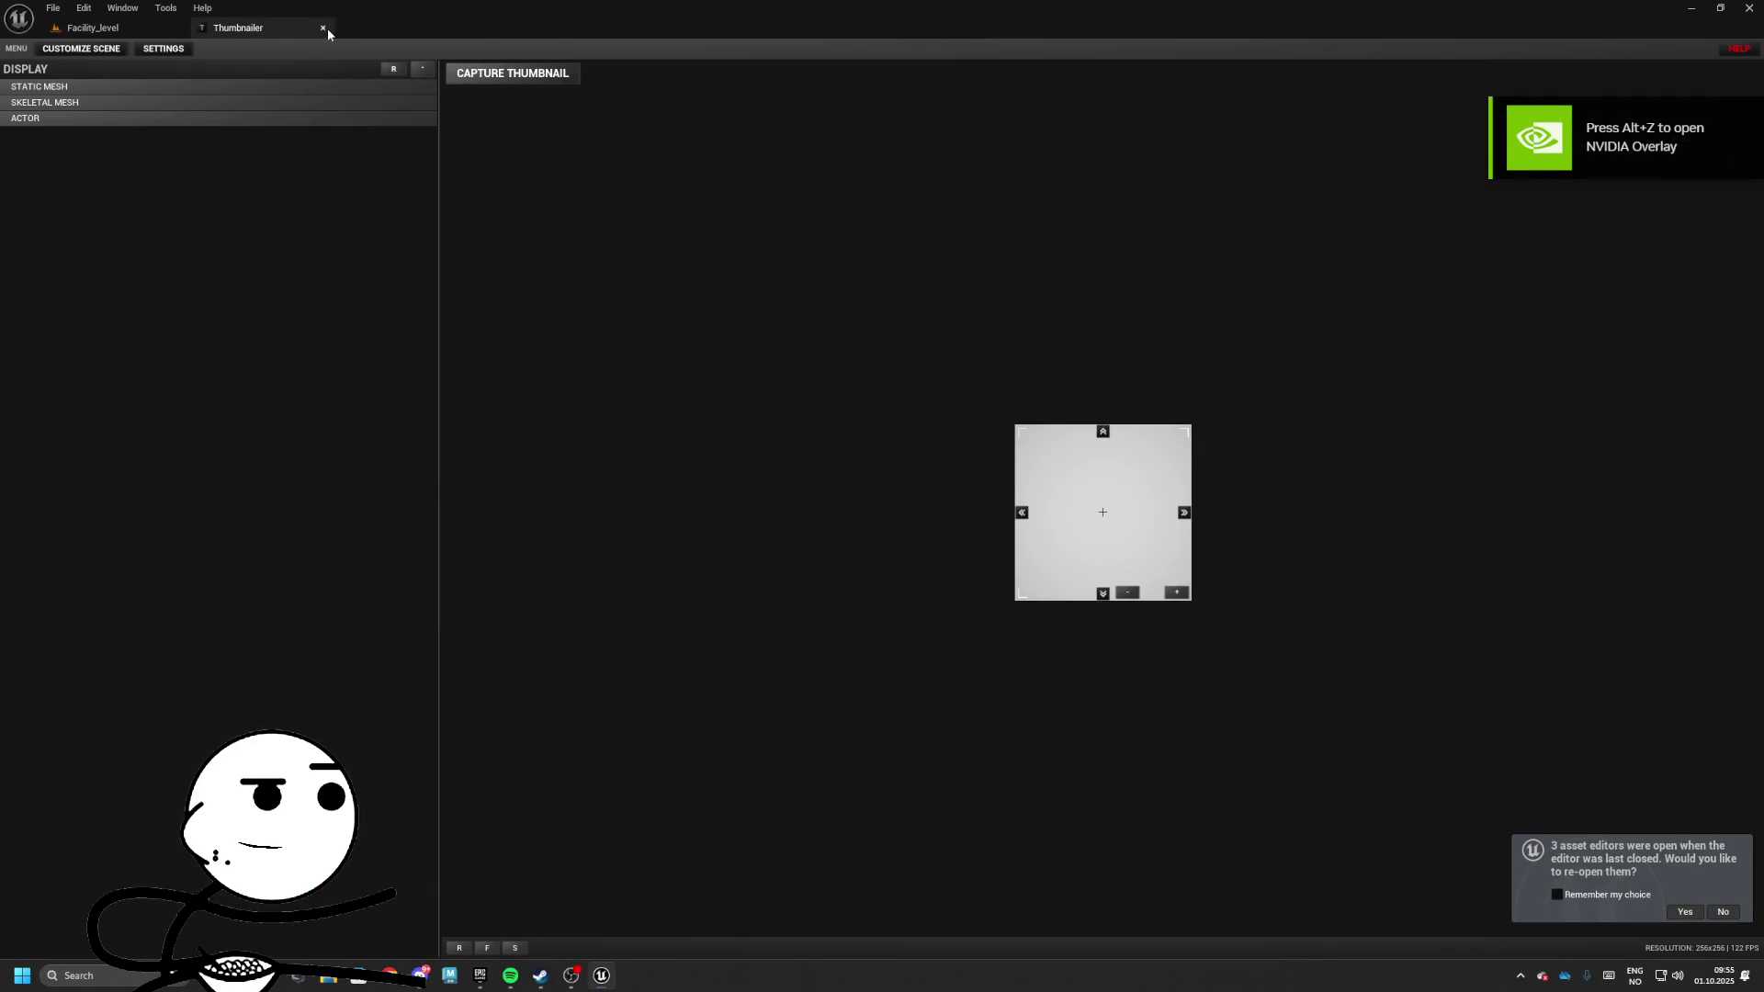
click(323, 28)
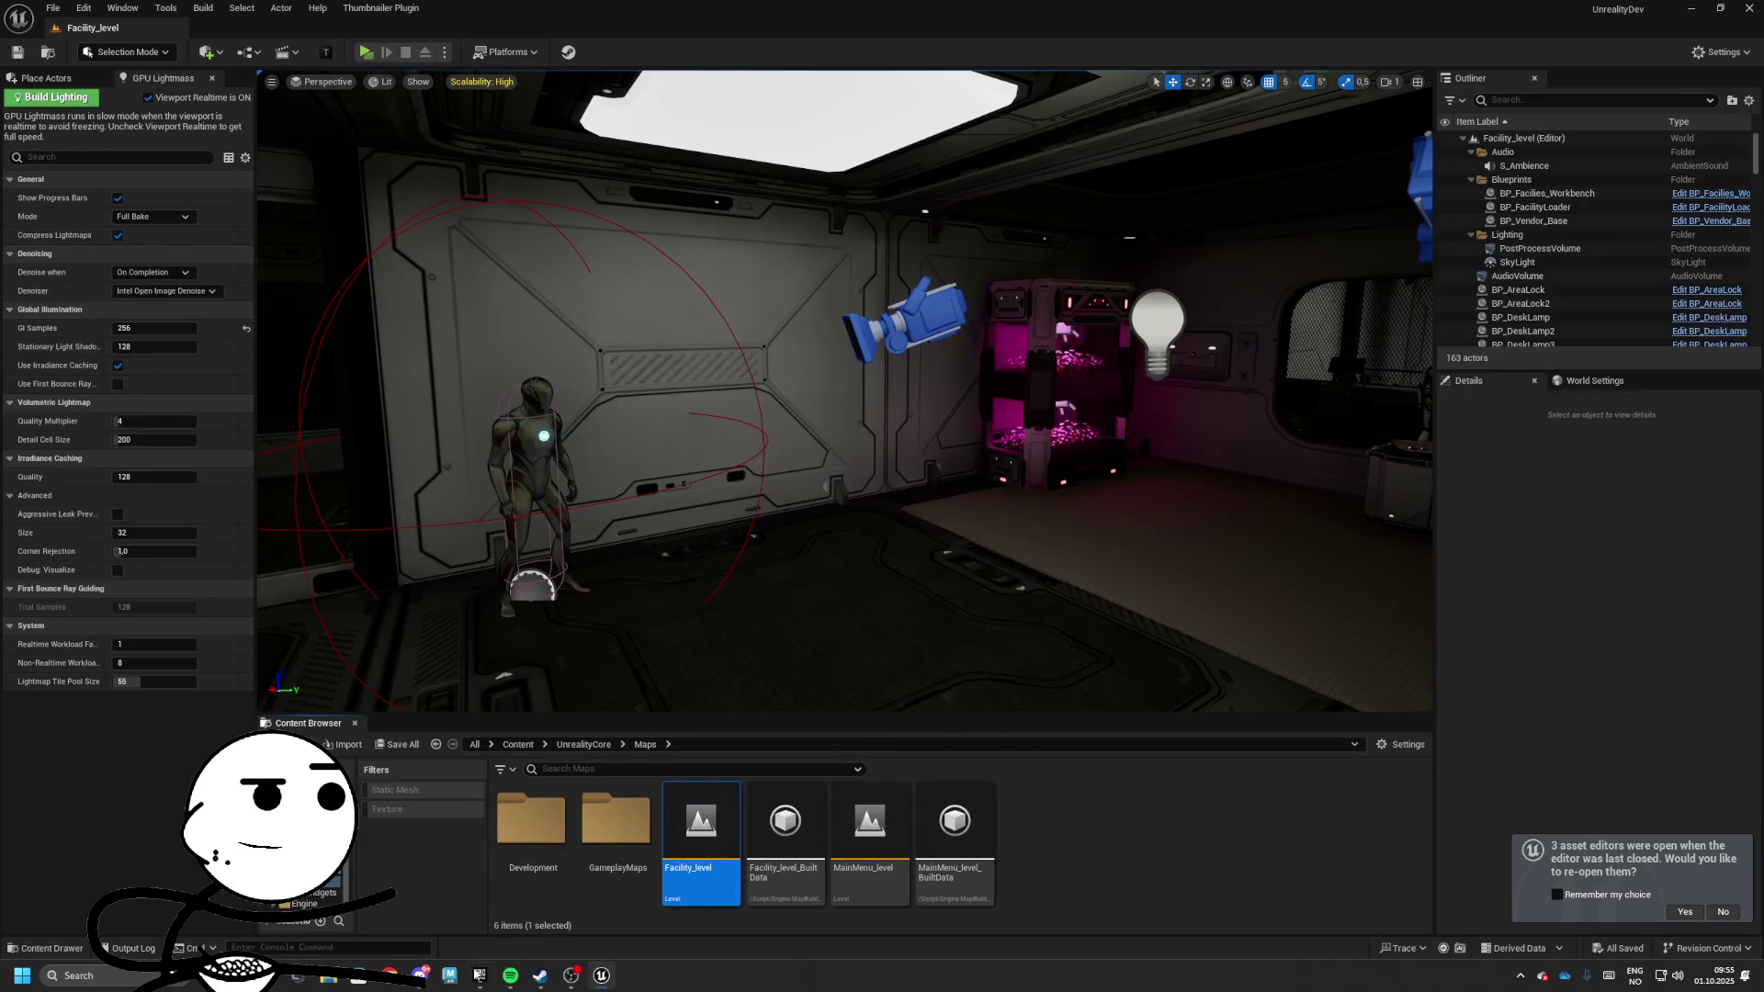
mouse_move(510, 975)
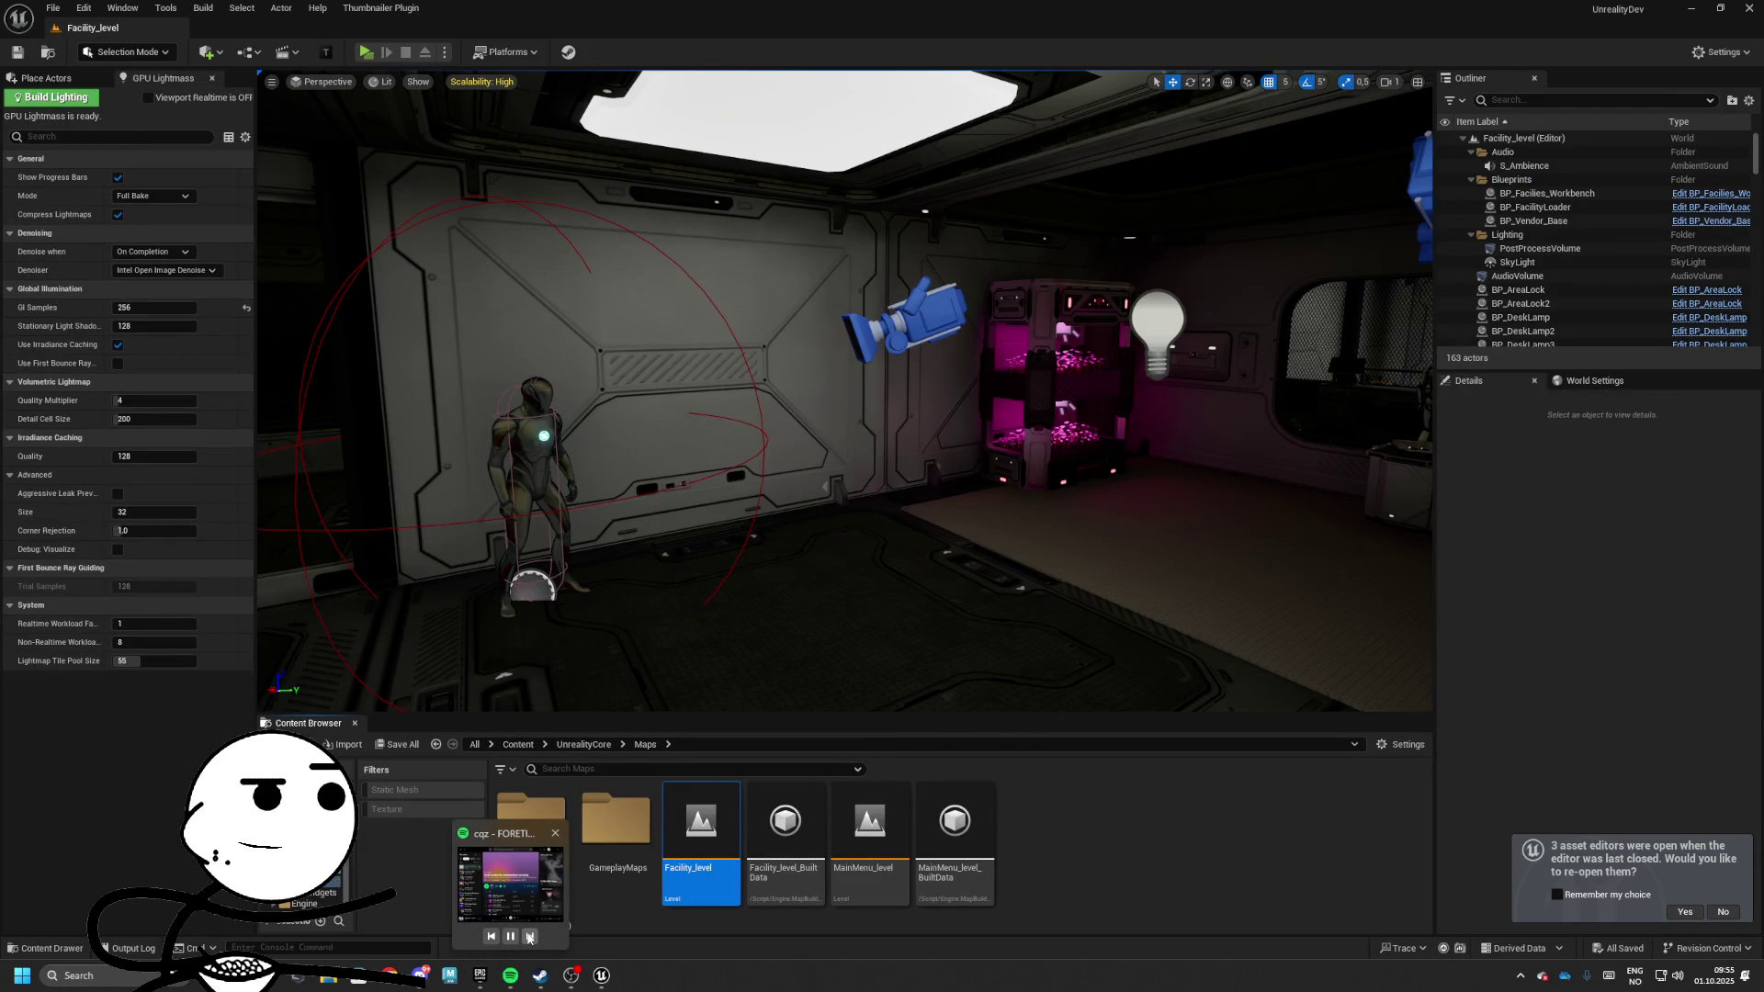
click(529, 936)
click(529, 936)
click(529, 936)
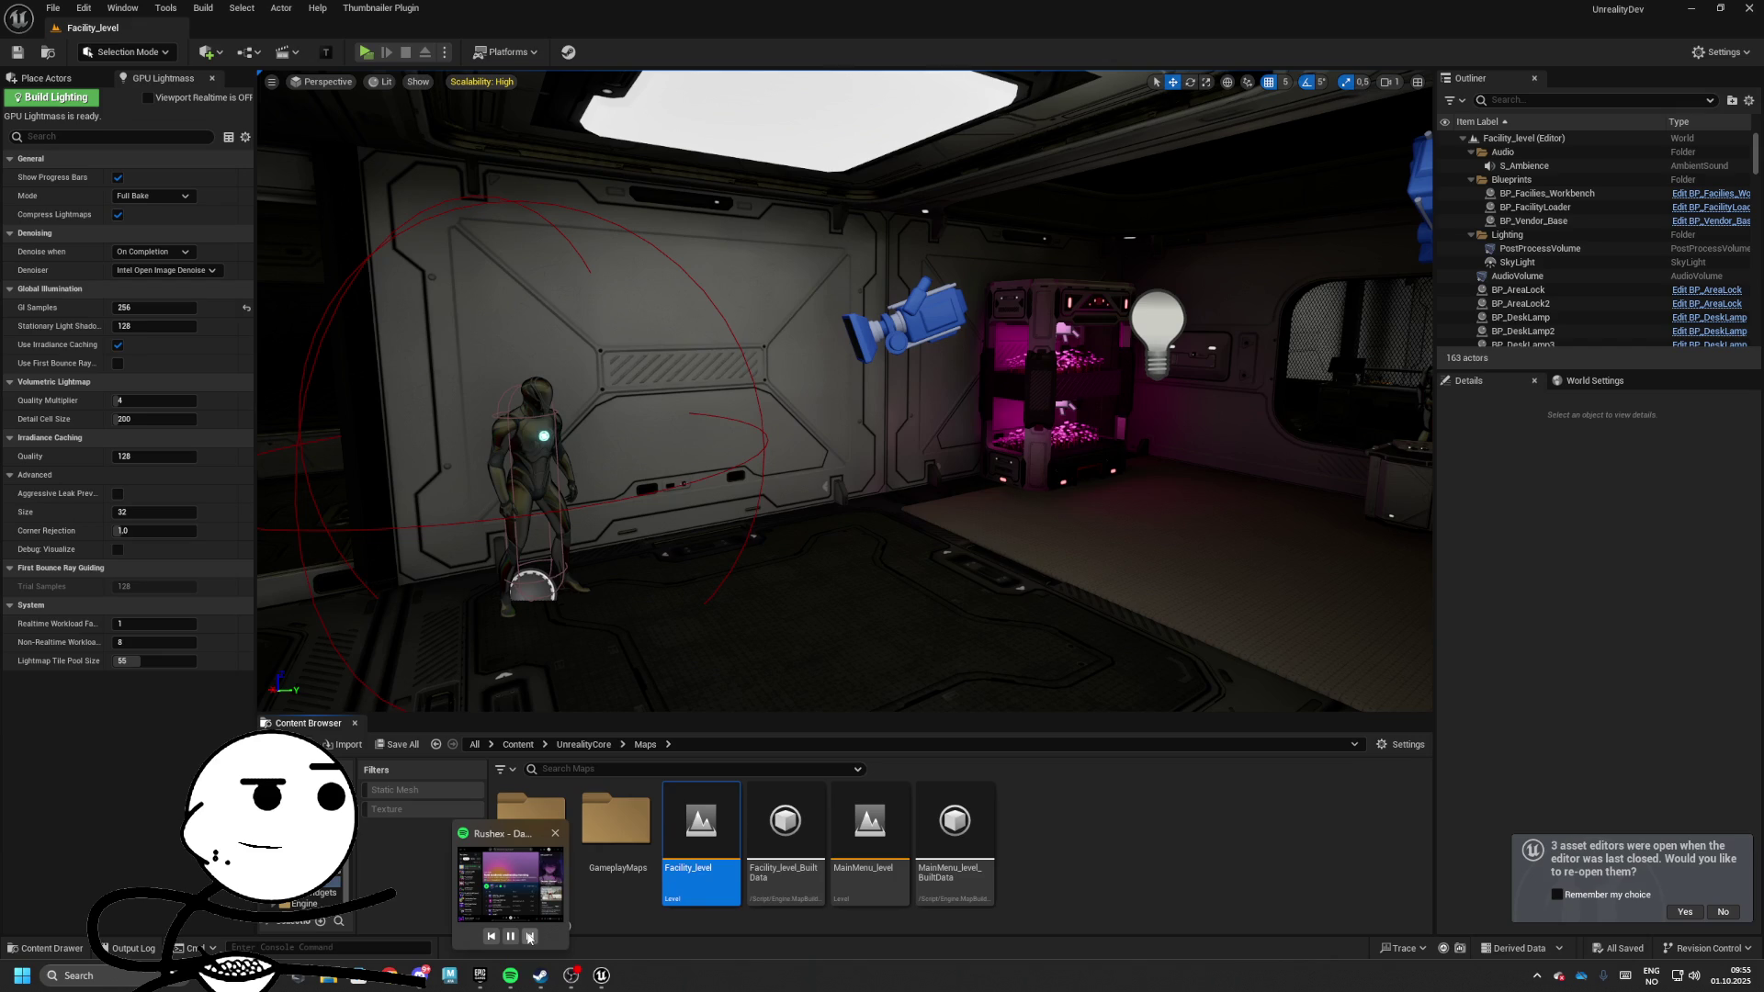
click(1404, 863)
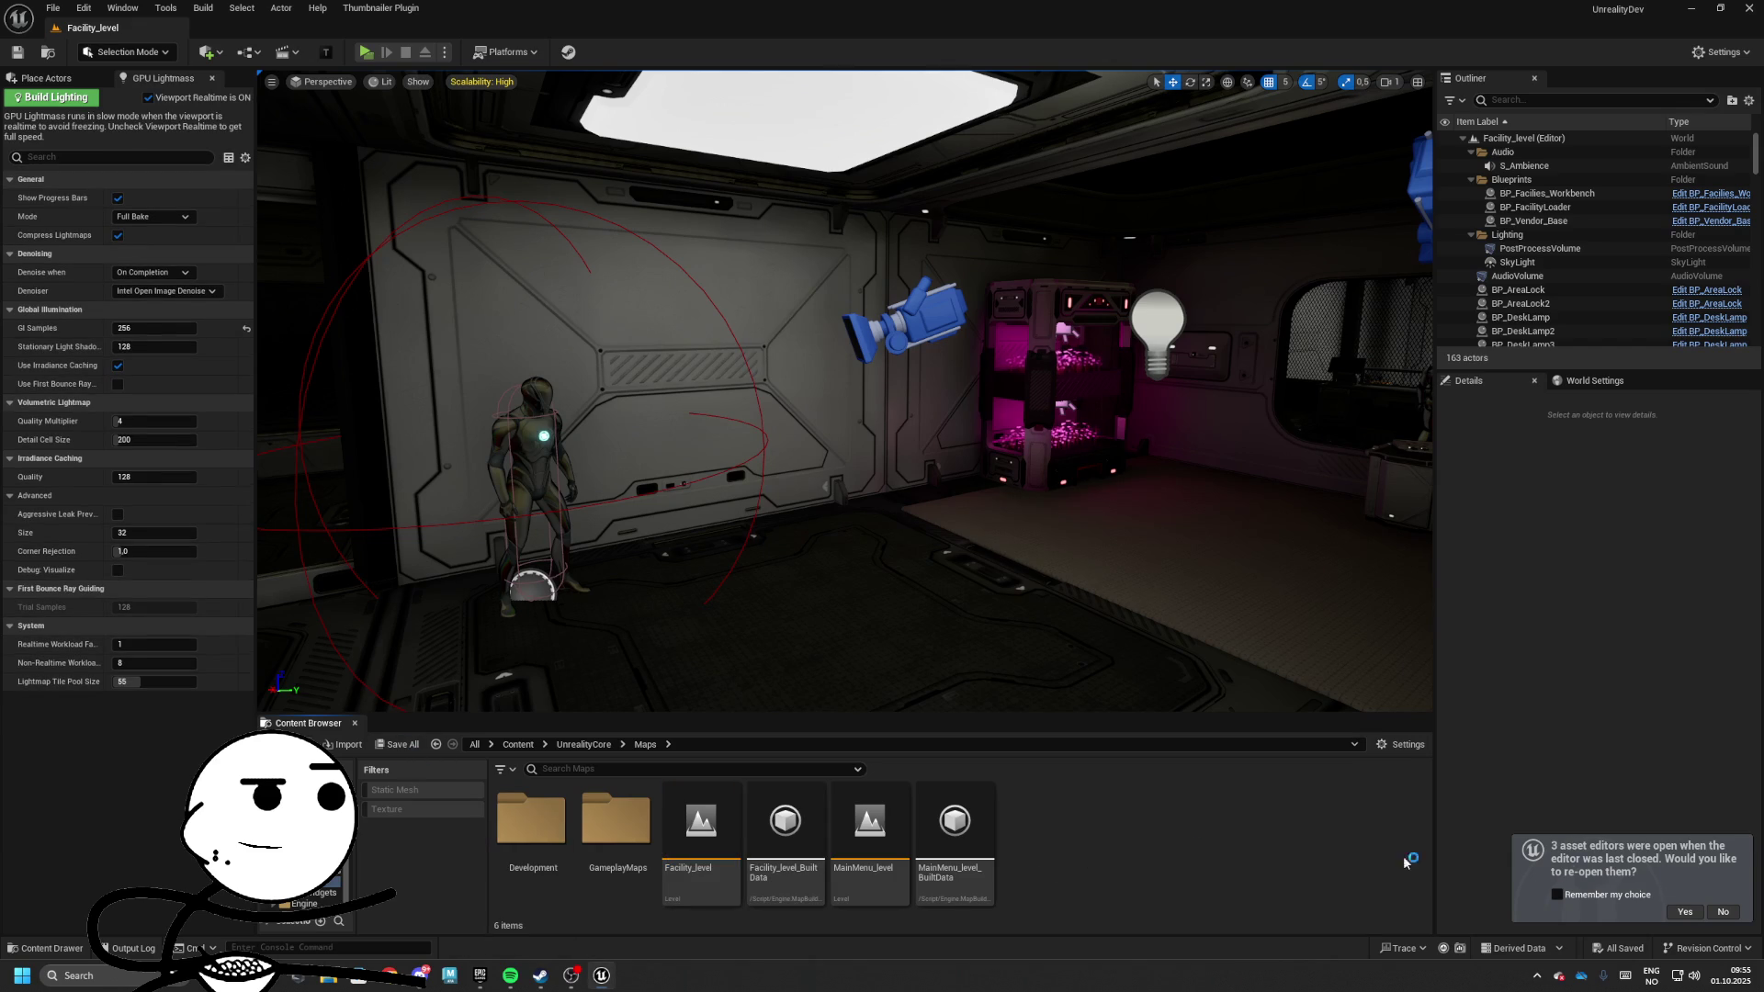
Open the Deadmall_level map from the GameplayMaps folder
double_click(615, 820)
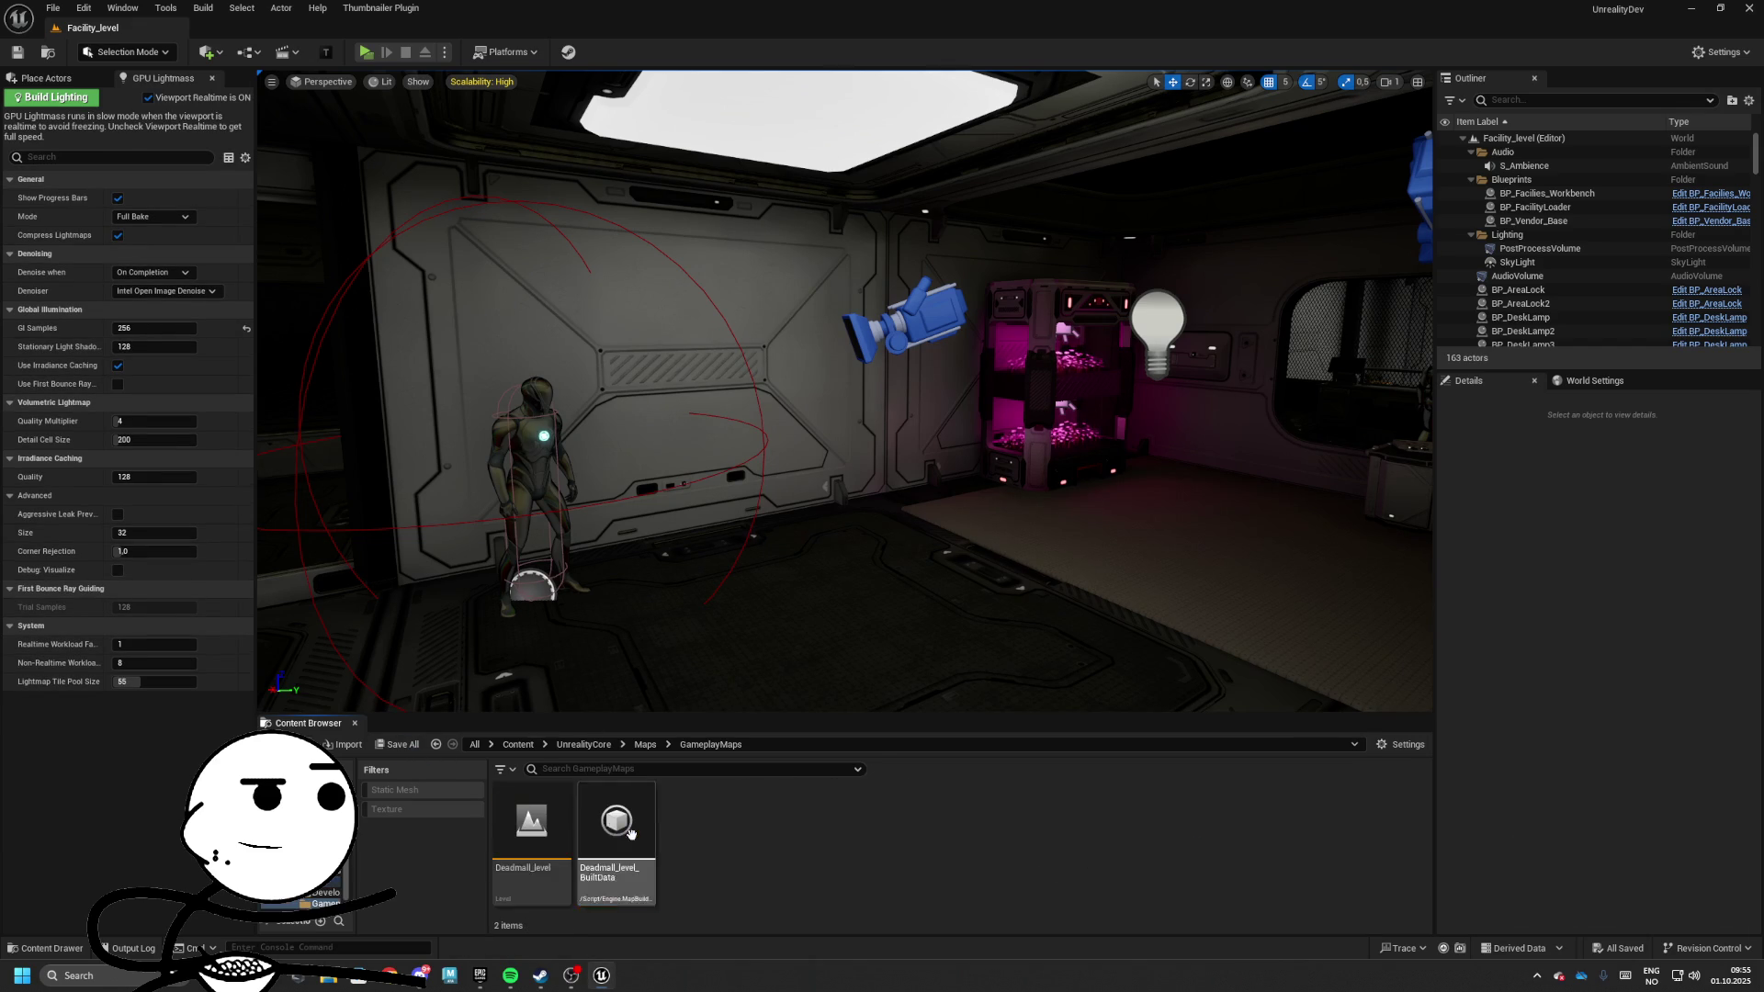
double_click(531, 820)
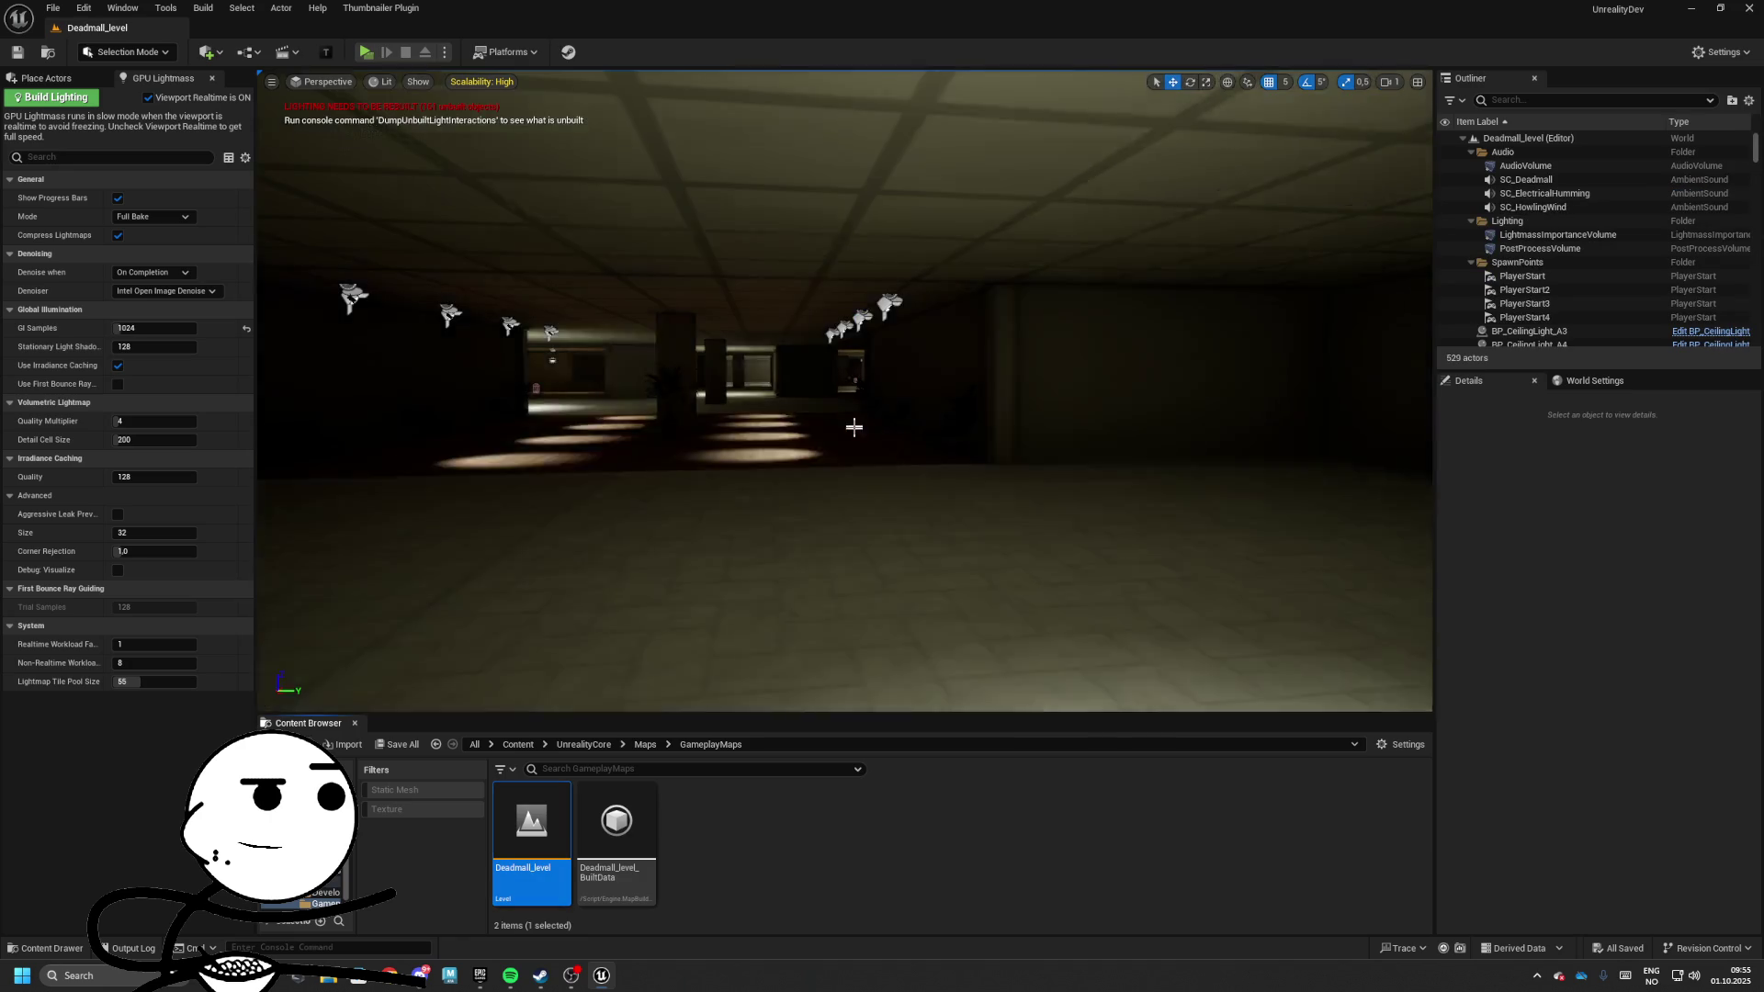
scroll(845, 390, up, 1)
Fly the camera forward past the pillars into the hall, then go up to the Maps folder
key(w)
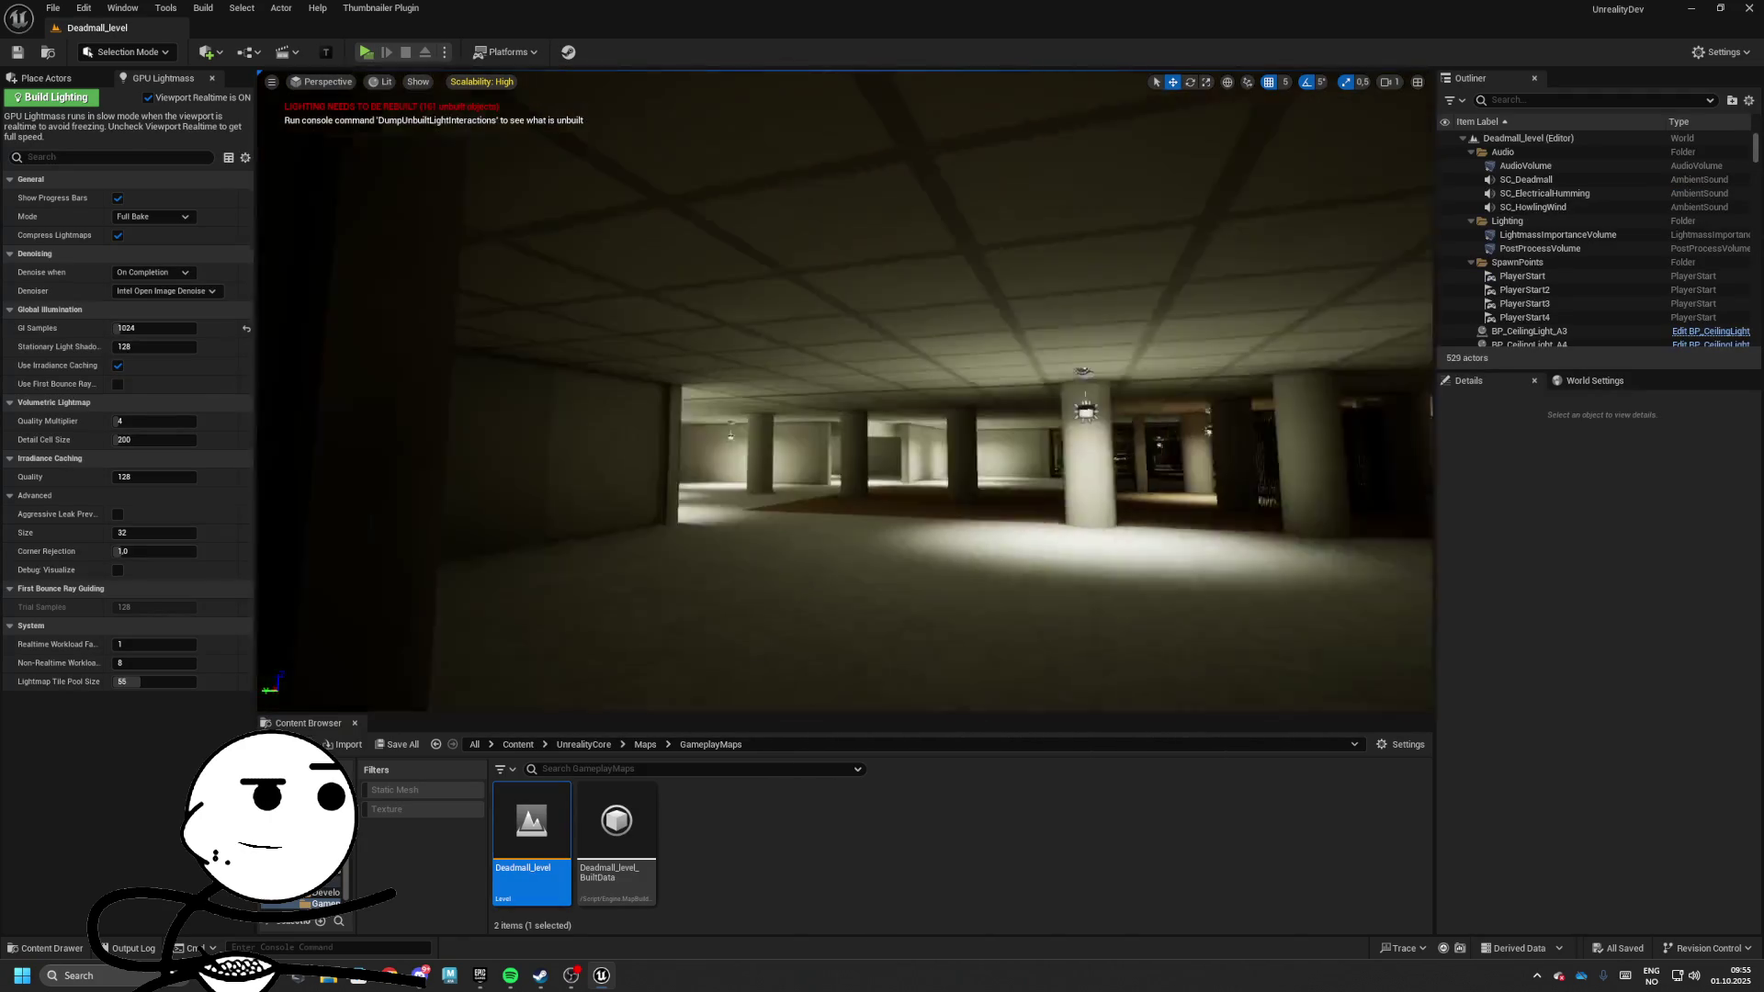
key(w)
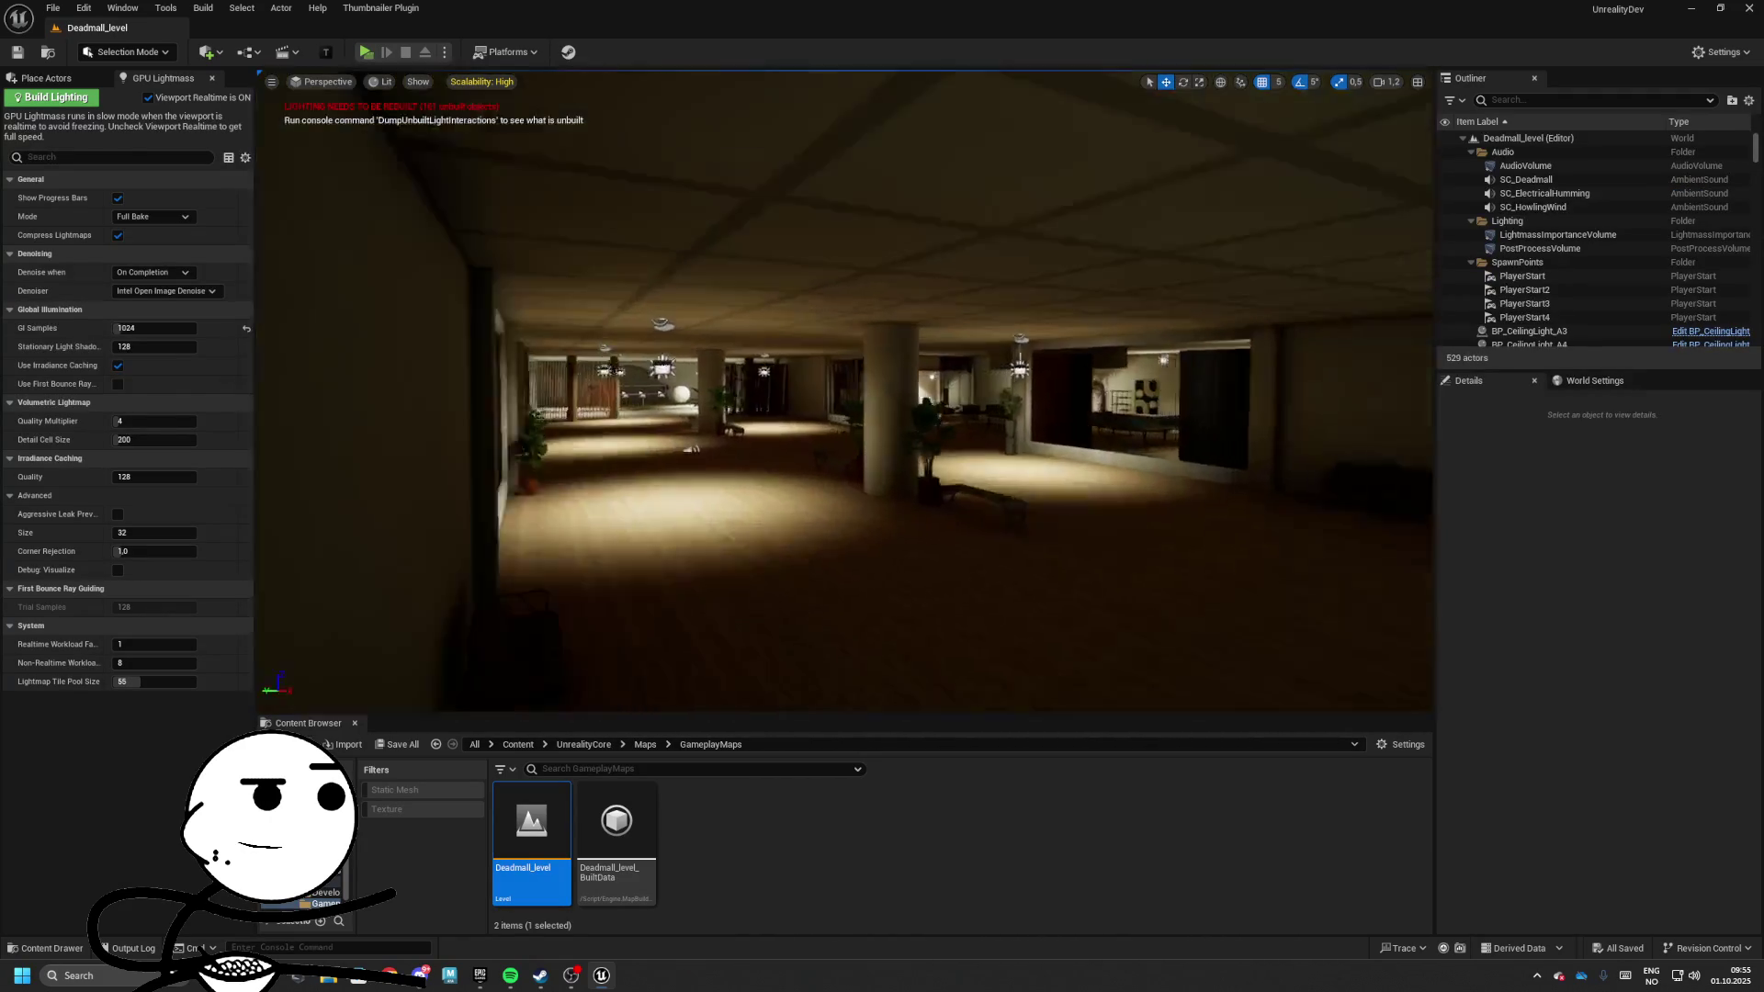
key(w)
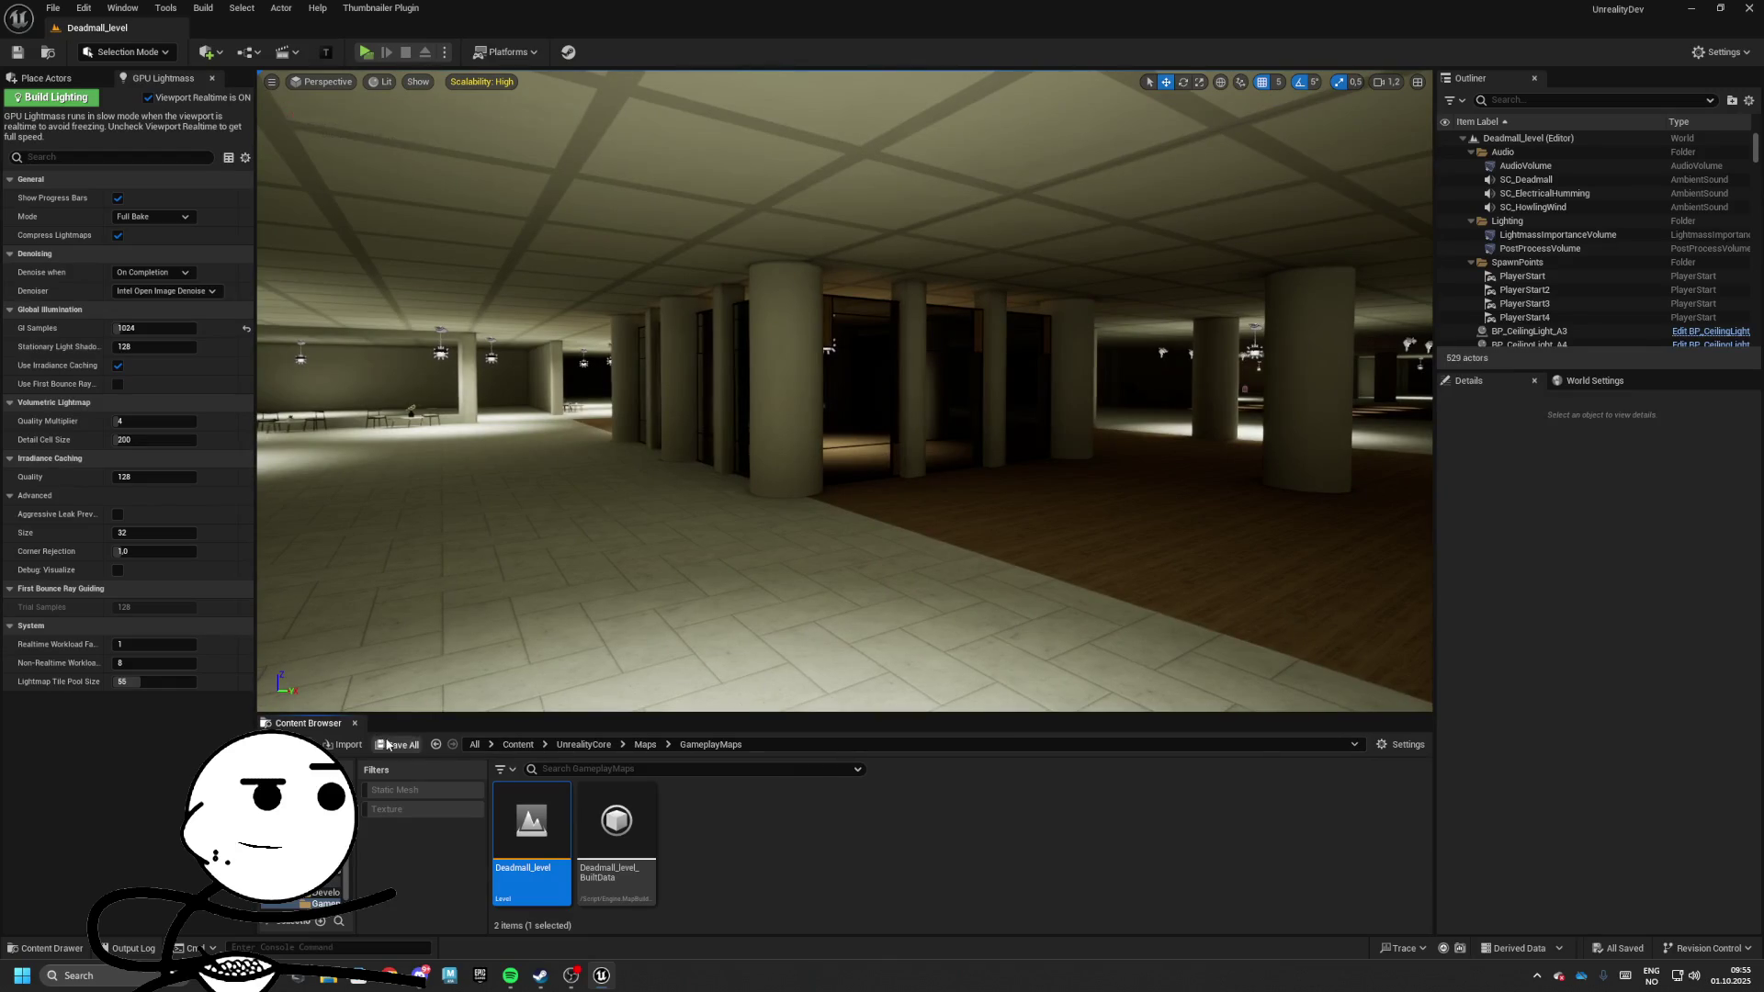
click(887, 833)
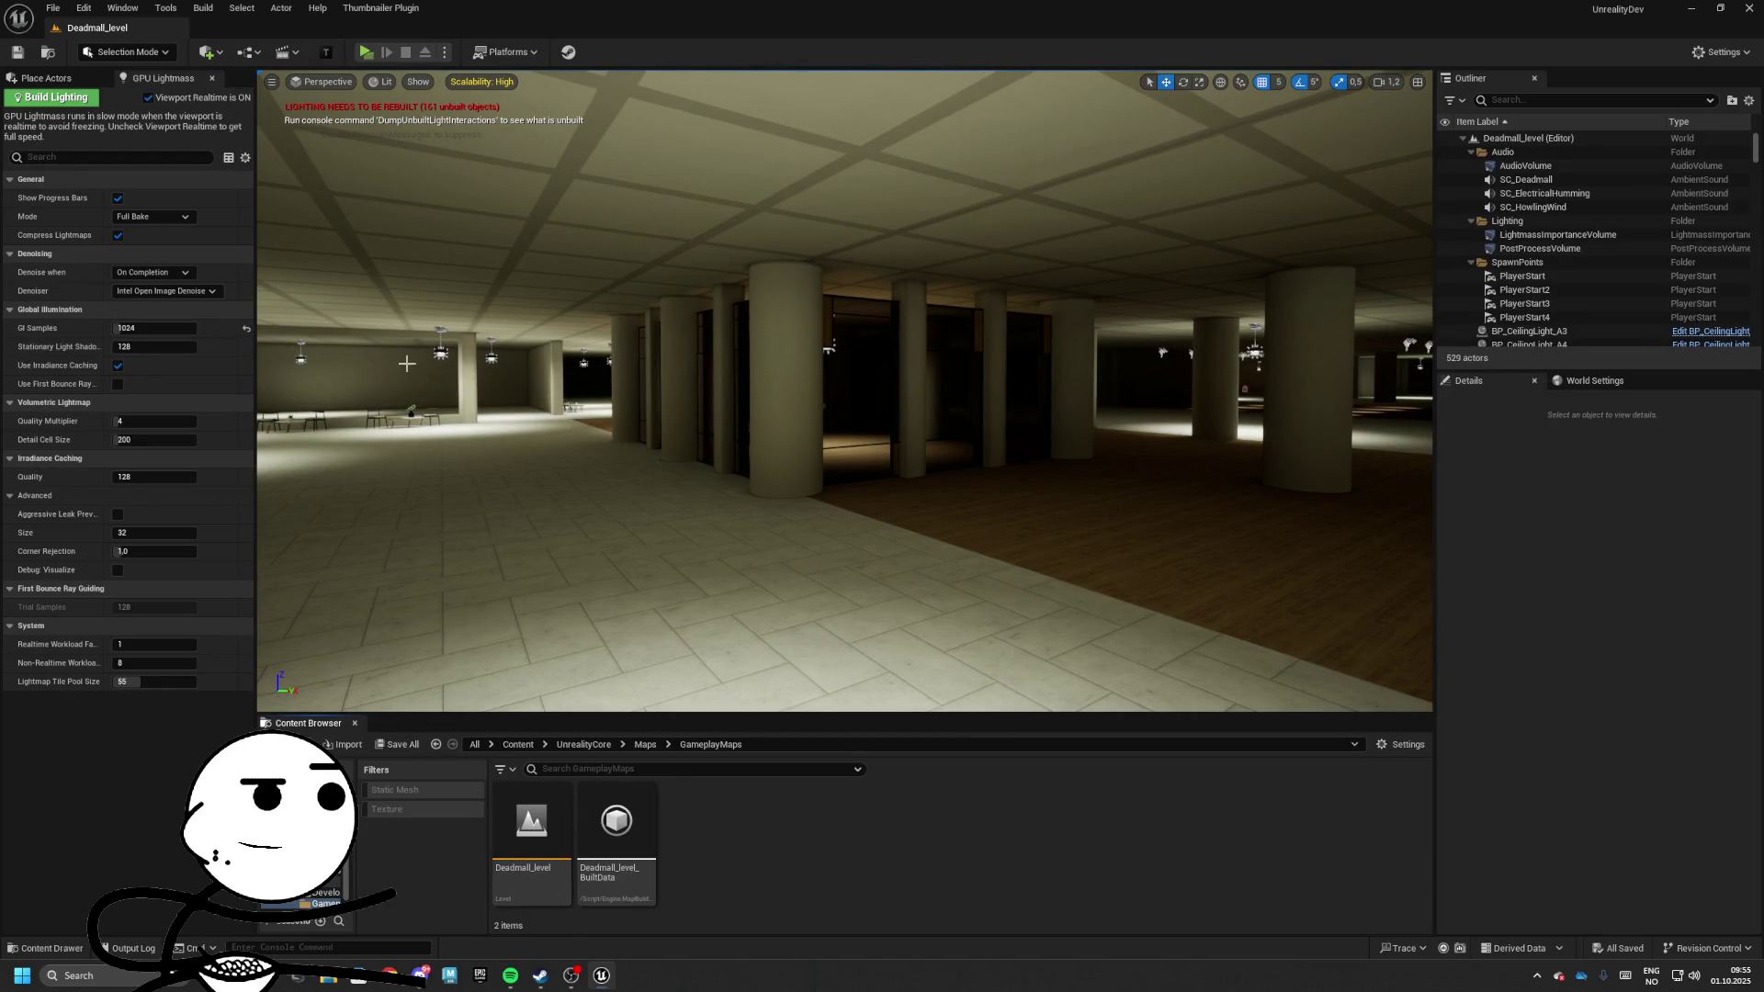
click(644, 744)
Browse UnrealityCore > Blueprints > GameSystems and look at the InventorySystem folder
click(583, 744)
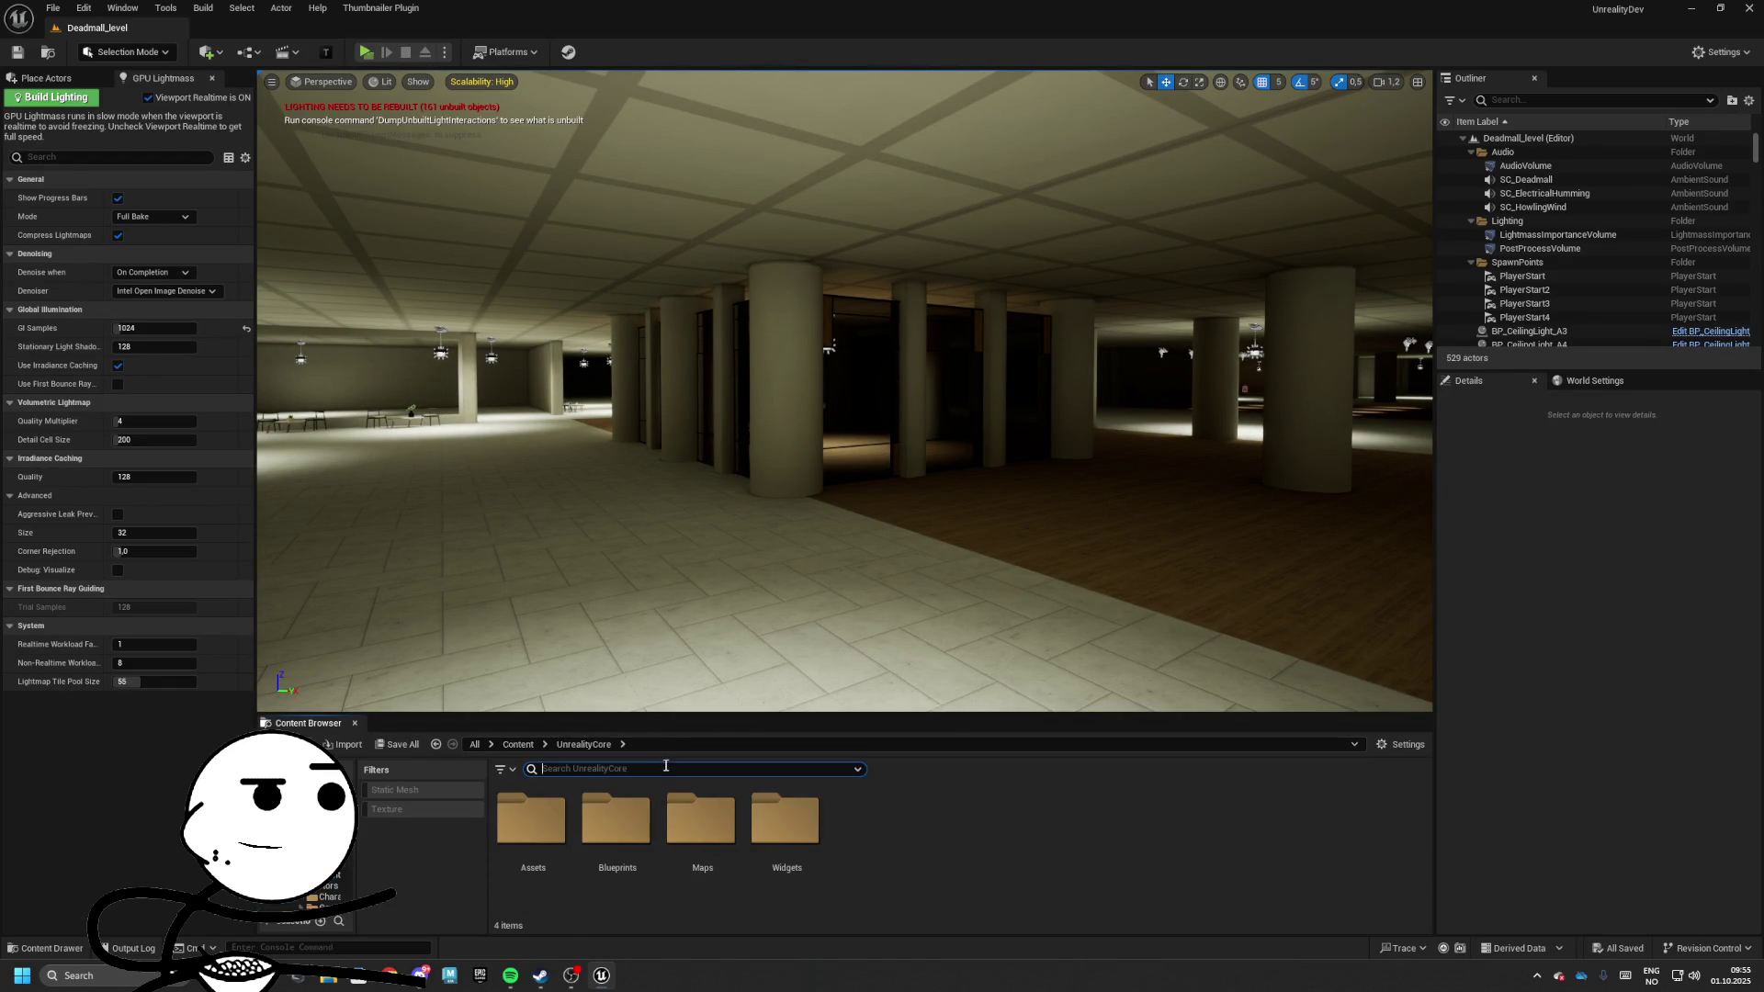
double_click(582, 827)
double_click(785, 822)
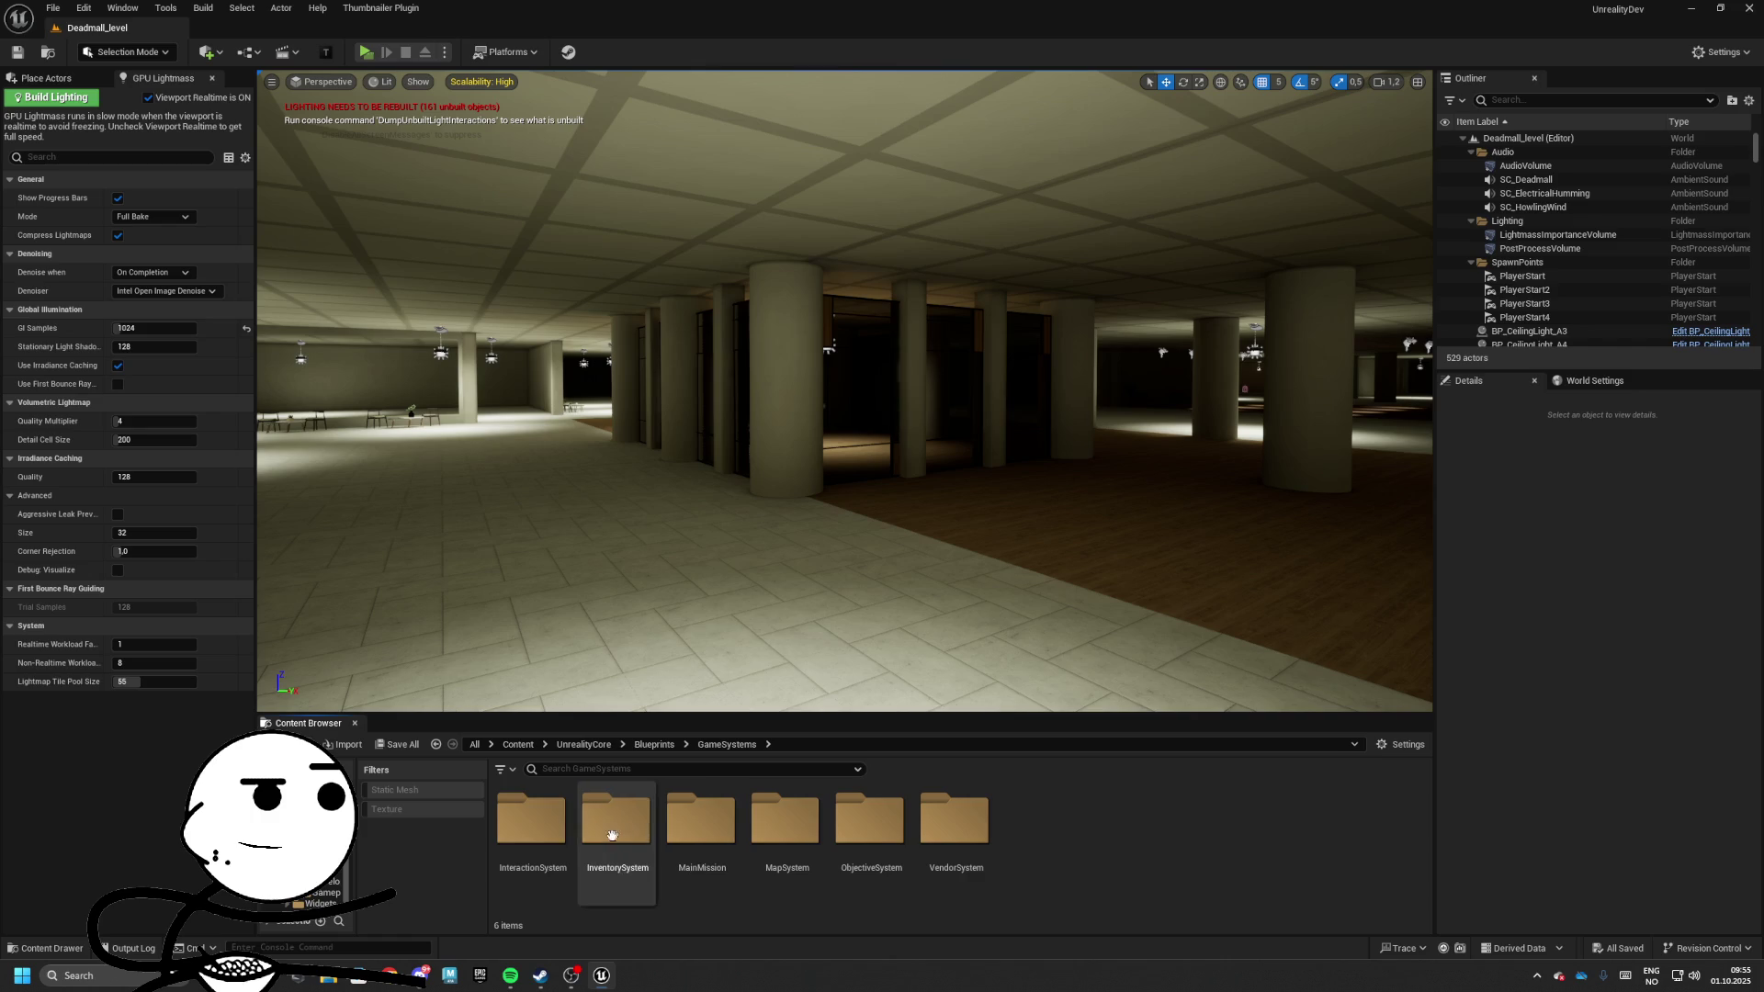
click(601, 829)
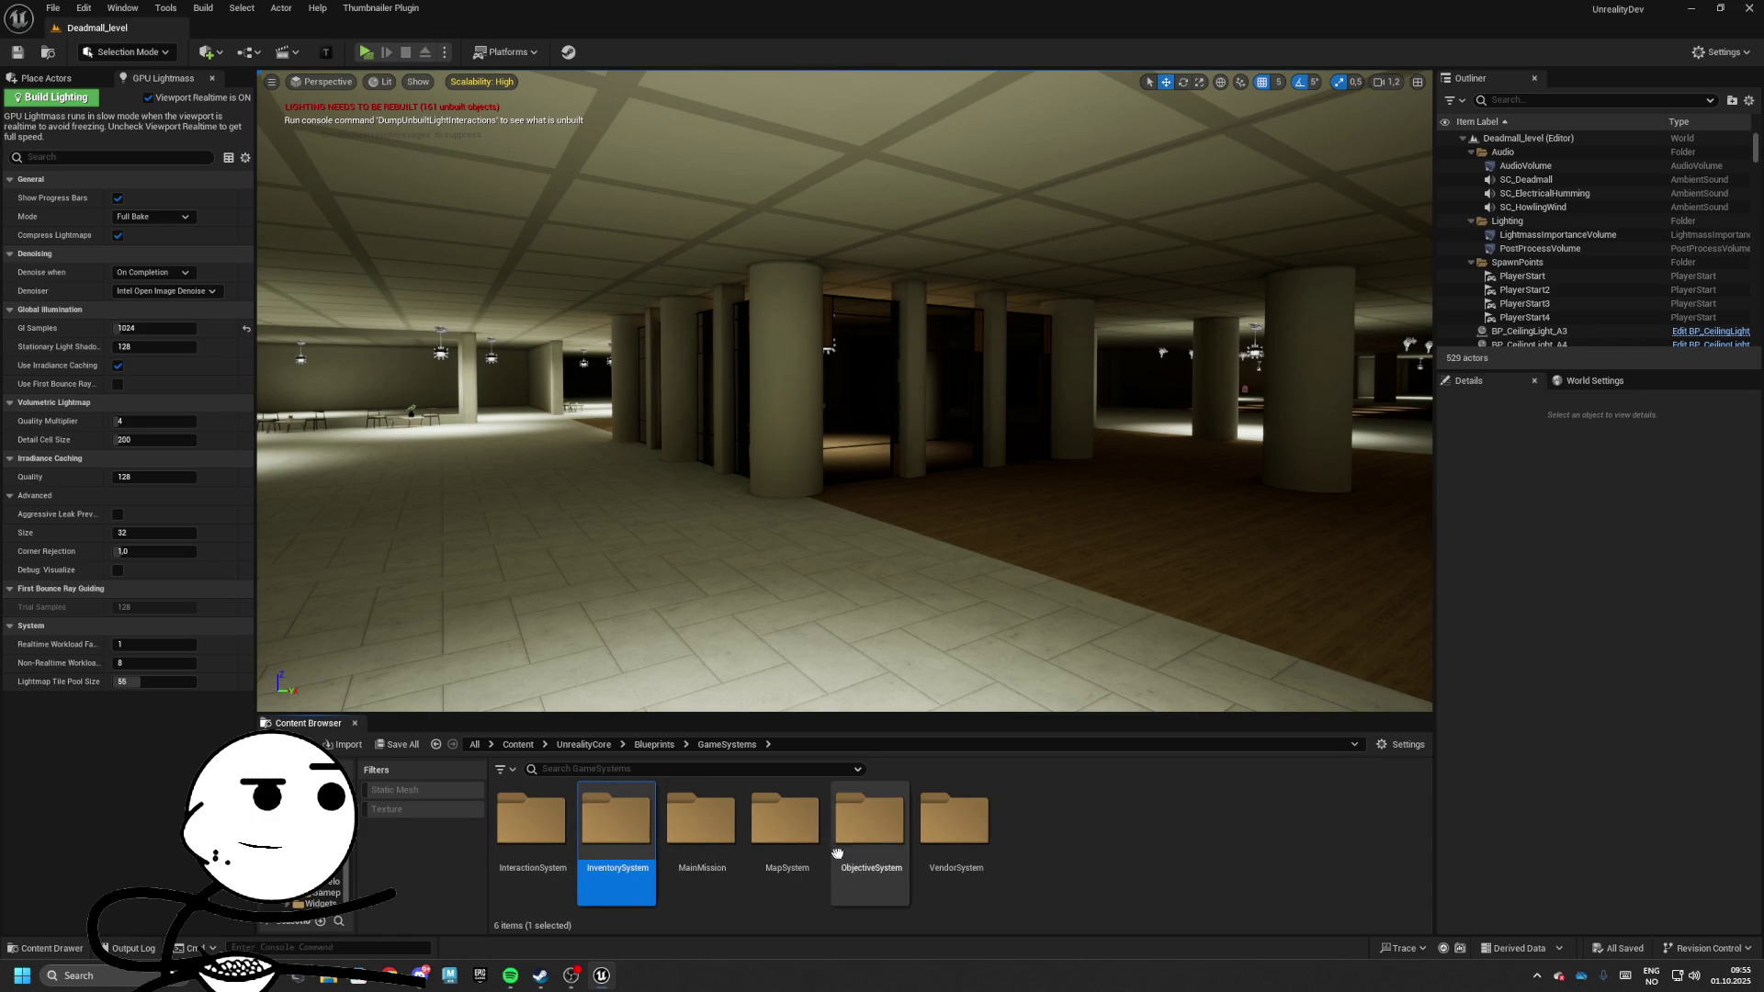
right_click(542, 826)
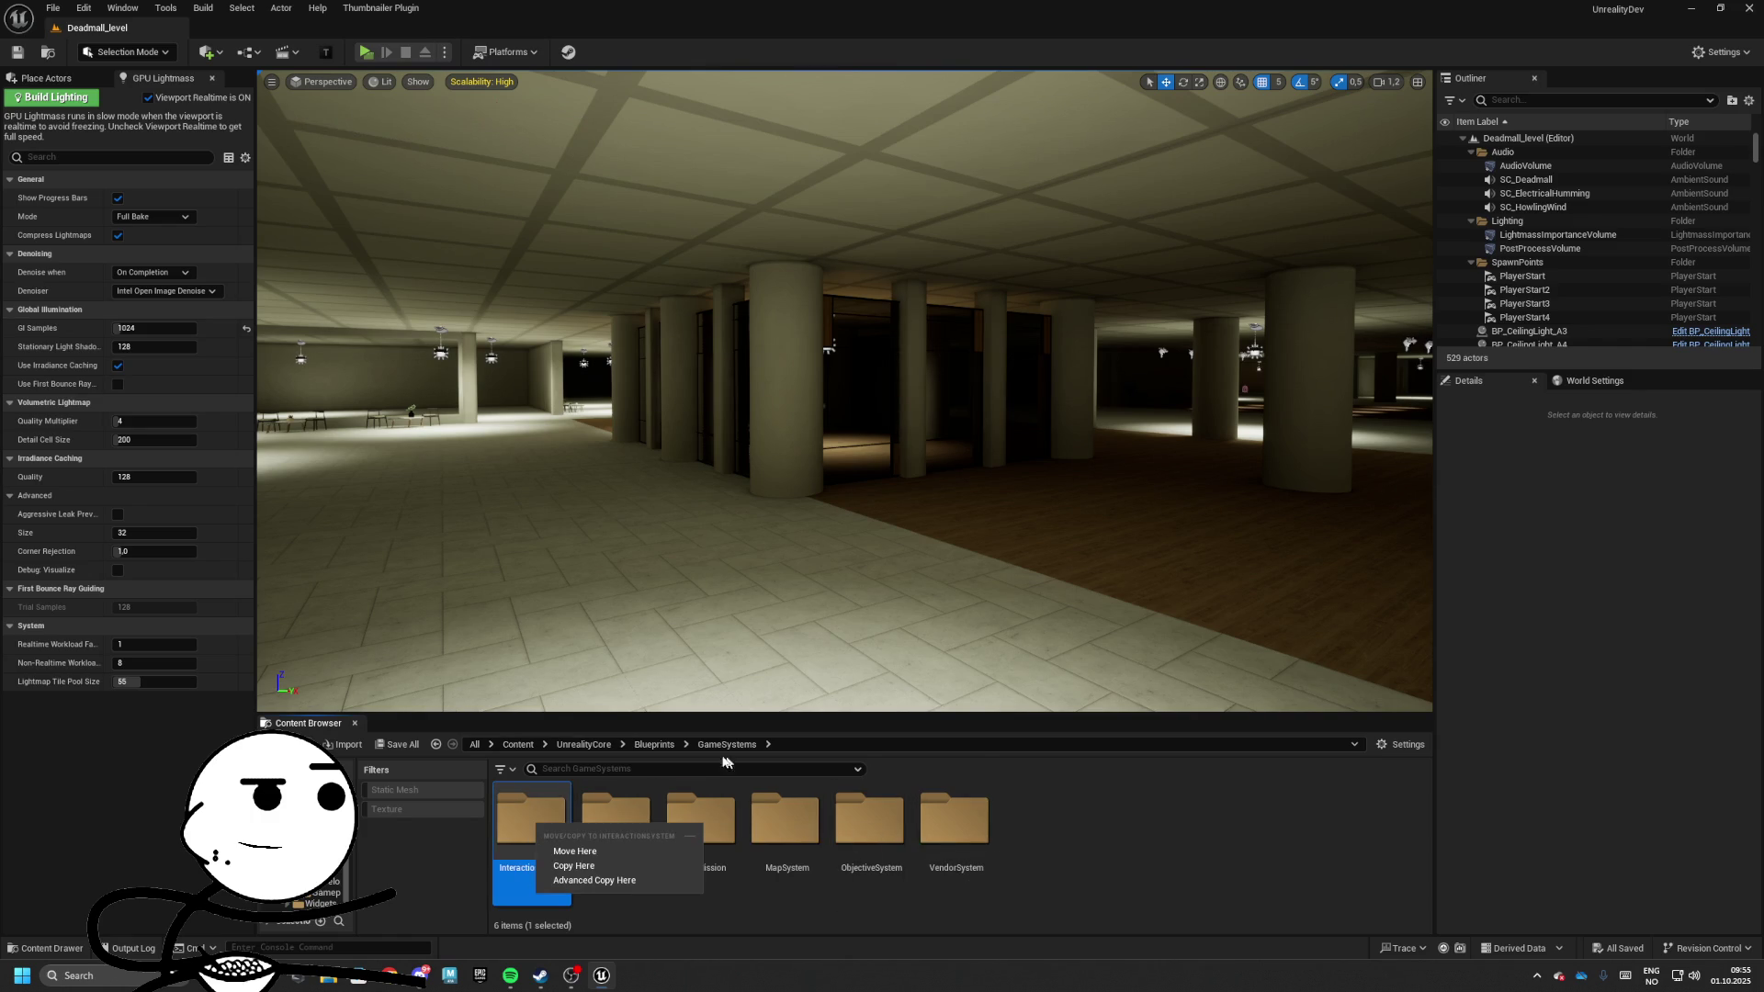
click(654, 744)
Navigate Actors > GameplayActors > Looting > Containers and check the Drawer container's options
click(531, 817)
key(Return)
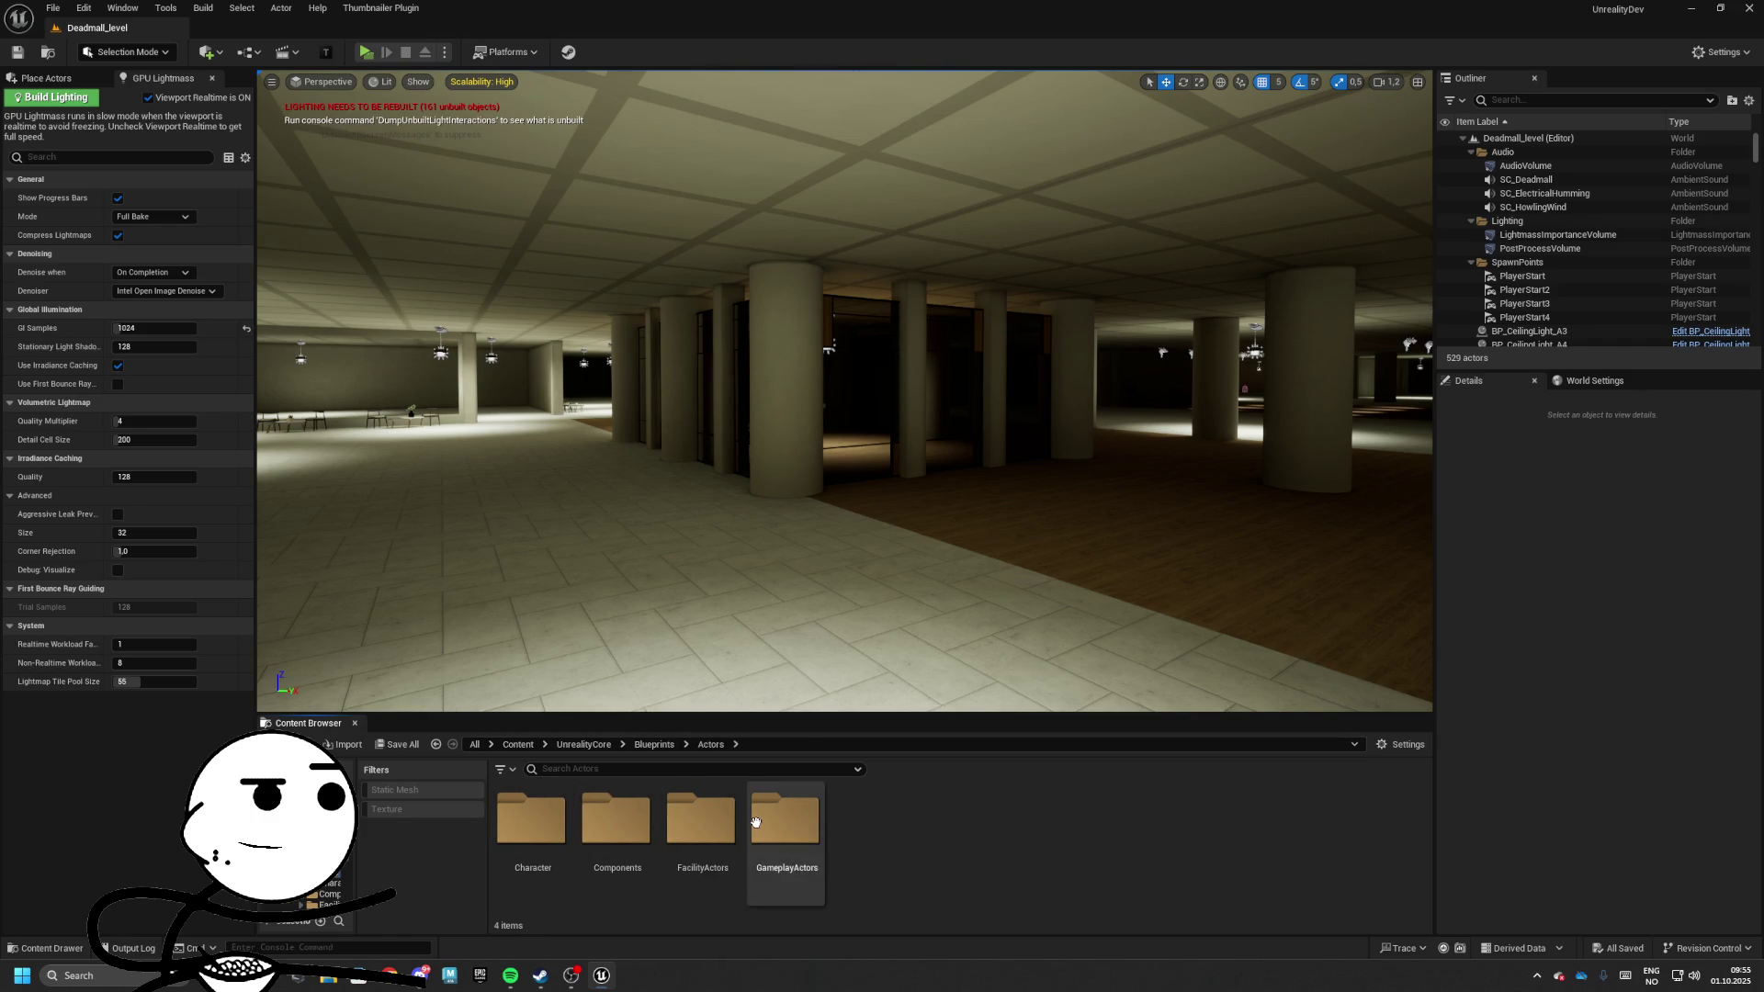
click(785, 822)
double_click(786, 822)
double_click(615, 822)
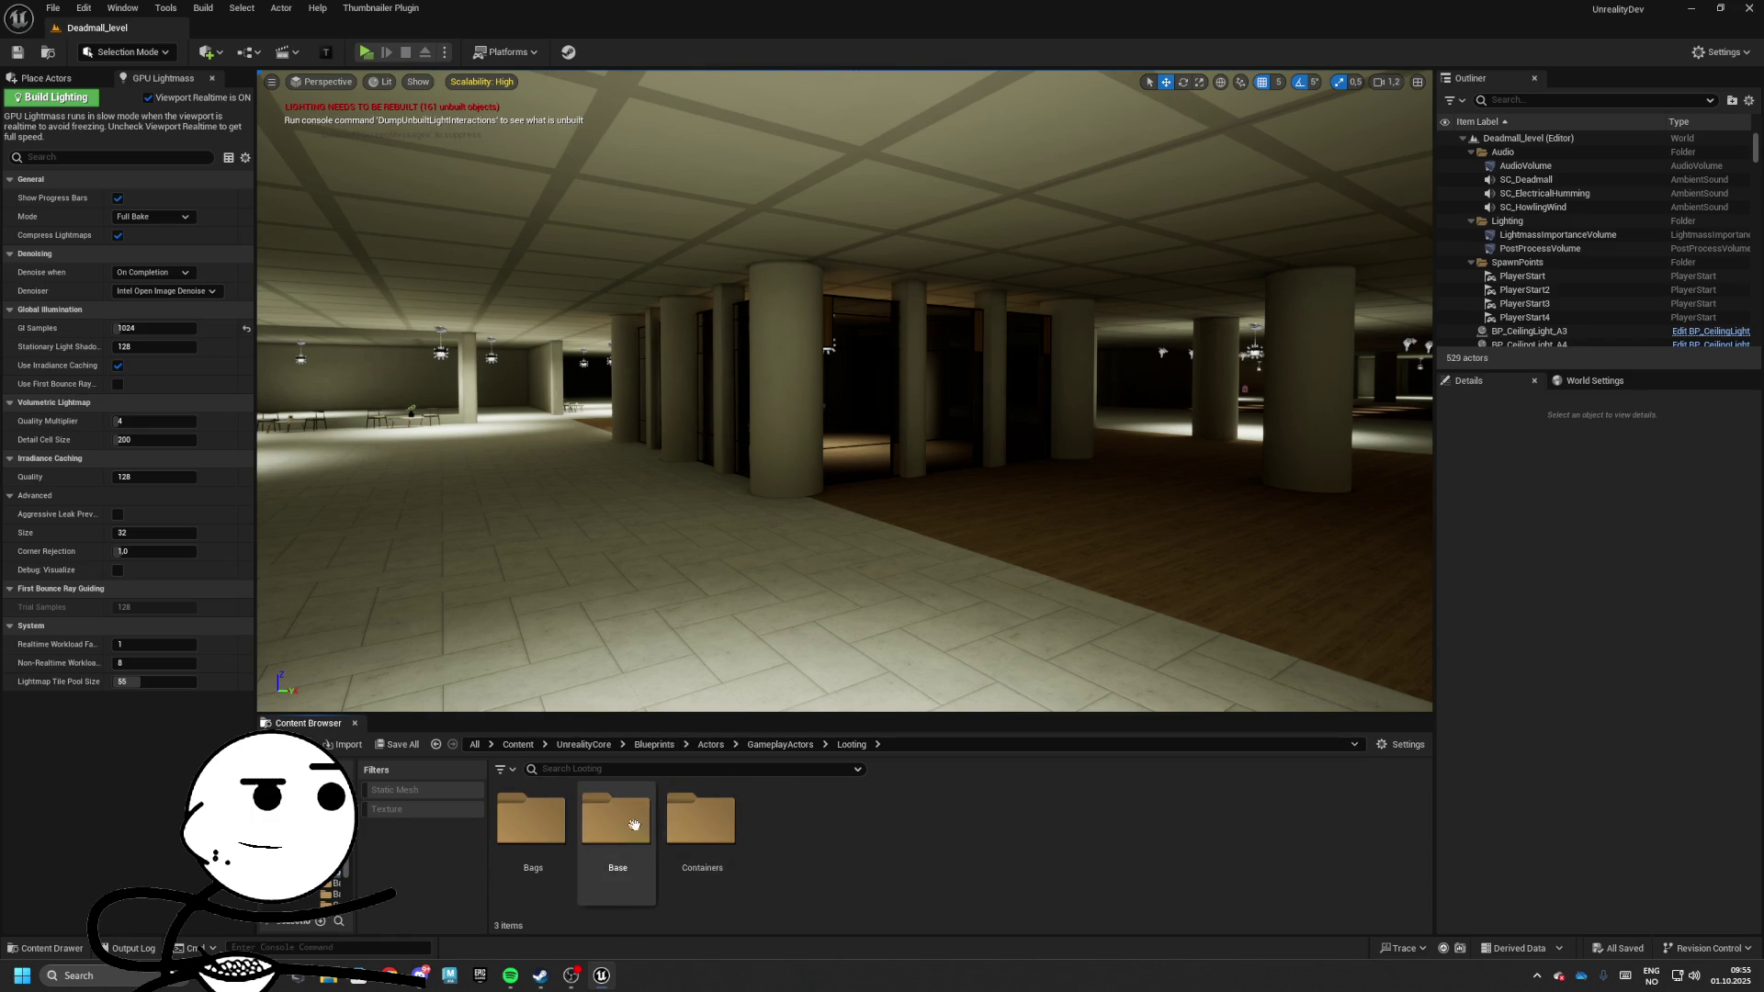
double_click(703, 820)
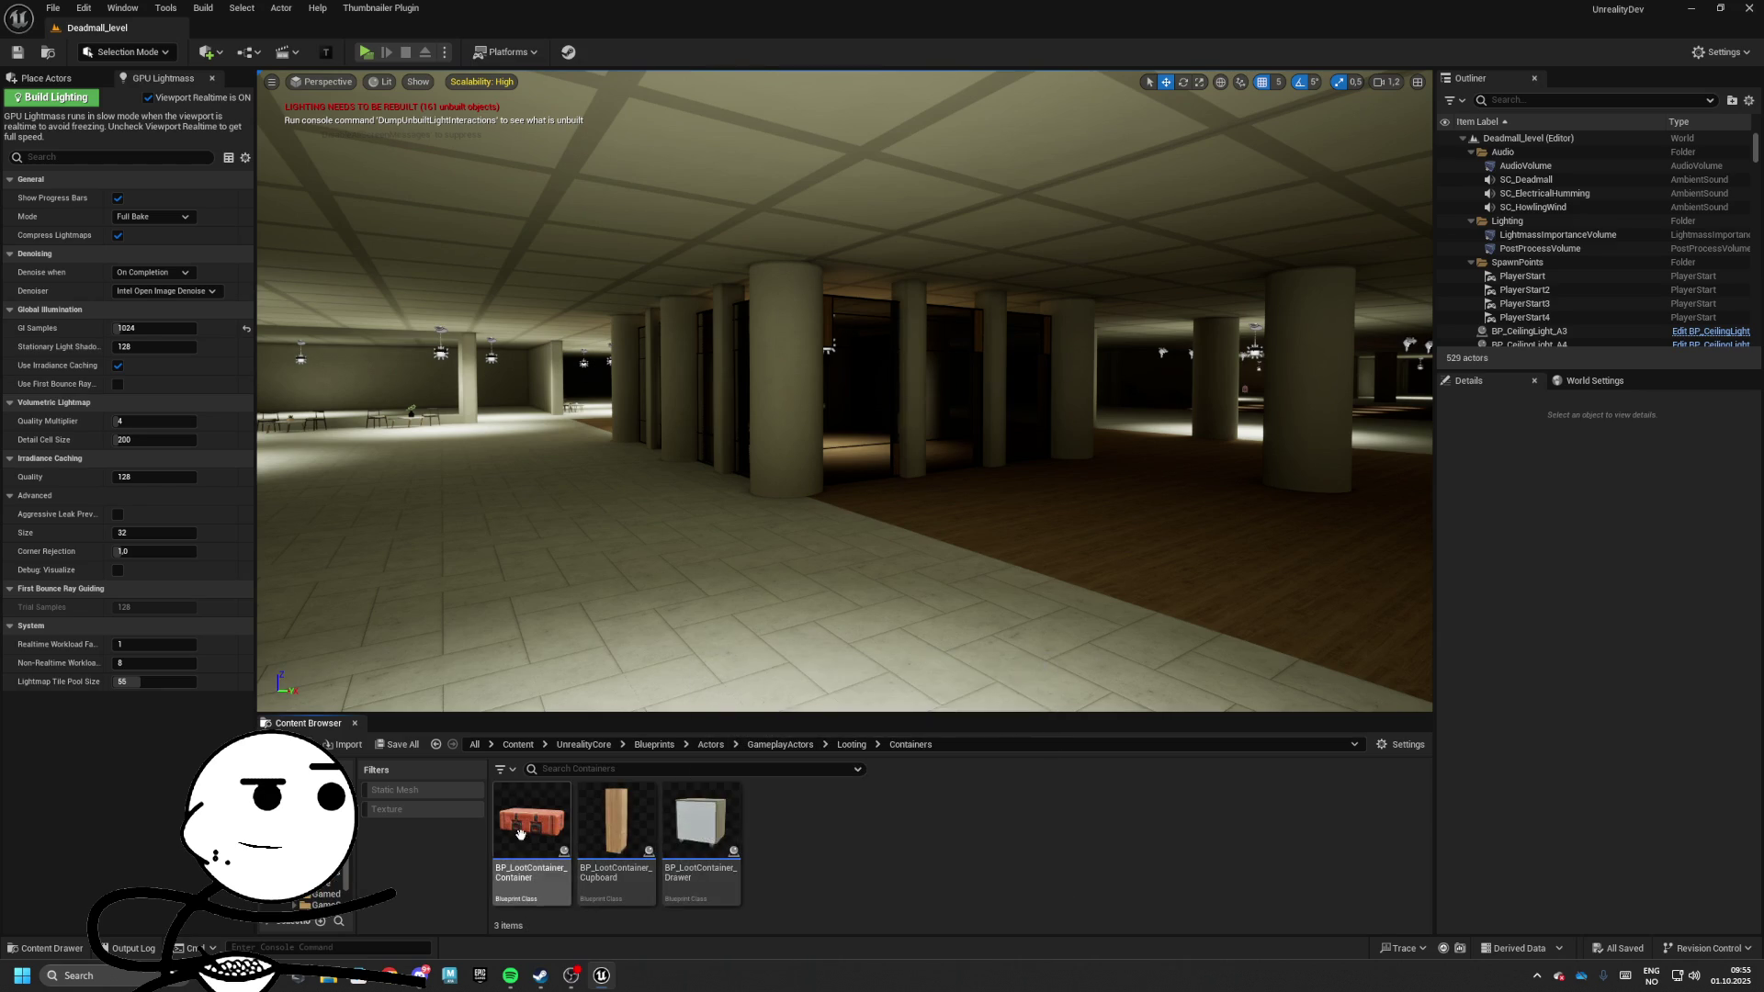
right_click(717, 845)
key(Escape)
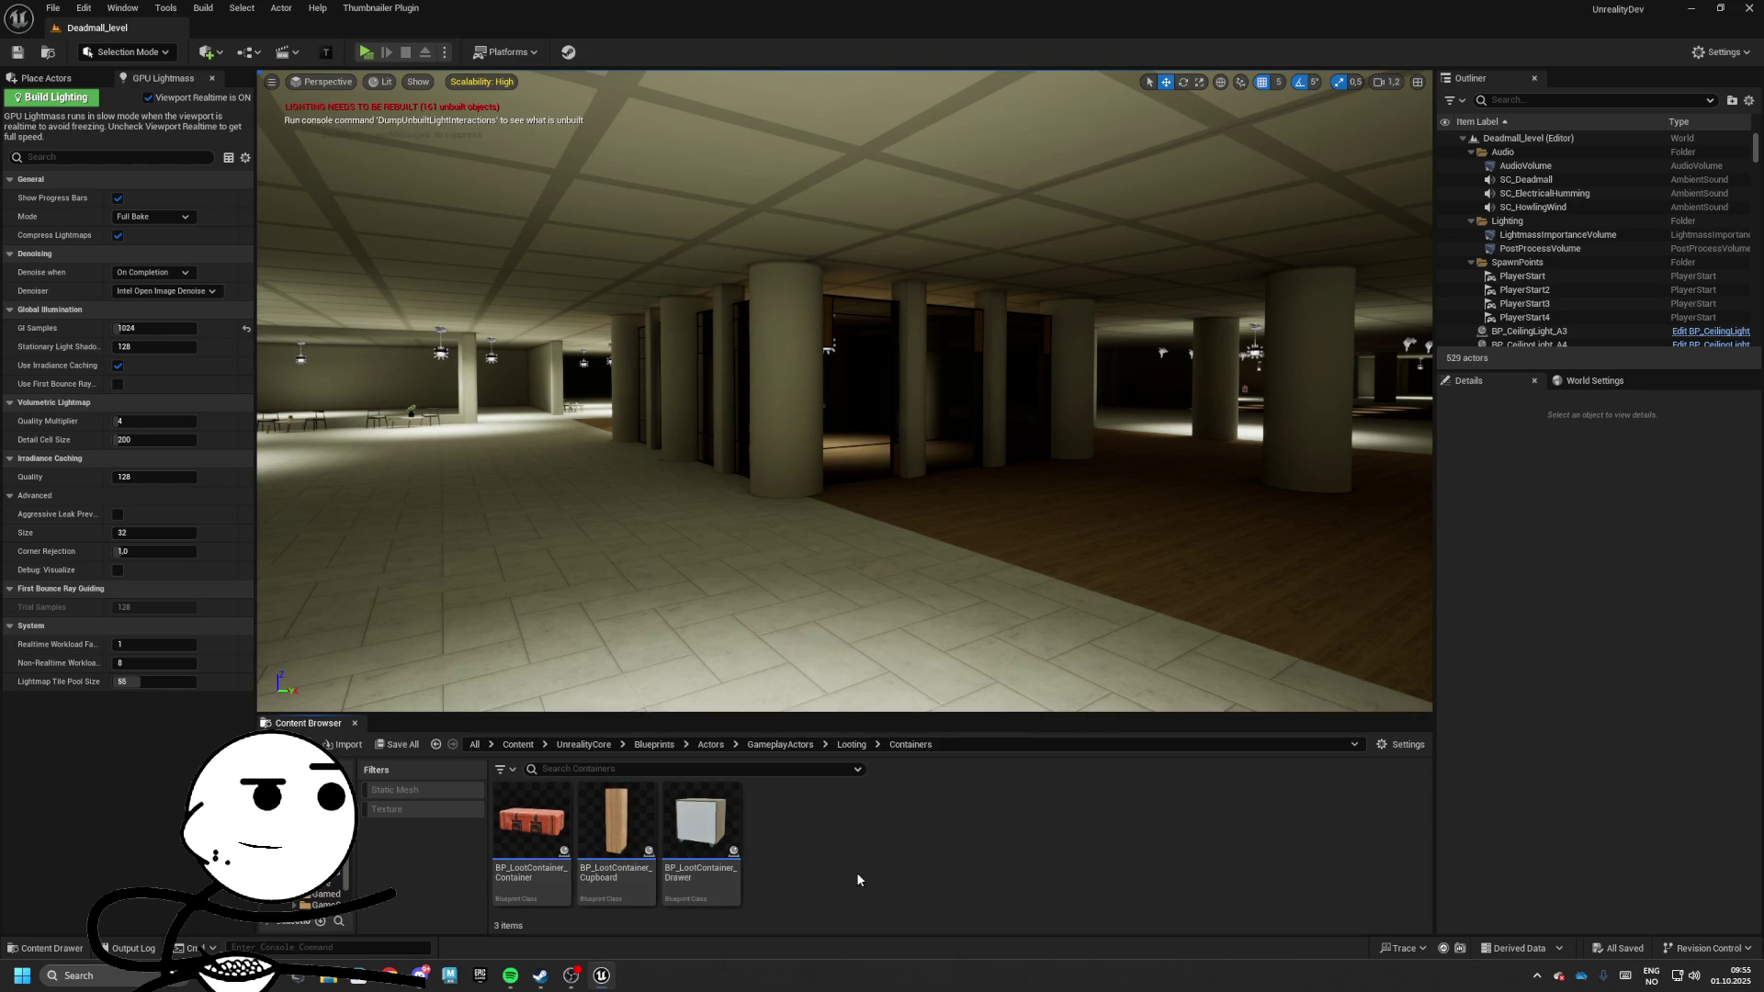
Open the Looting/Bags folder and bring up BP_LootContainer_Suitcase_B's context menu
click(854, 746)
click(531, 826)
double_click(531, 826)
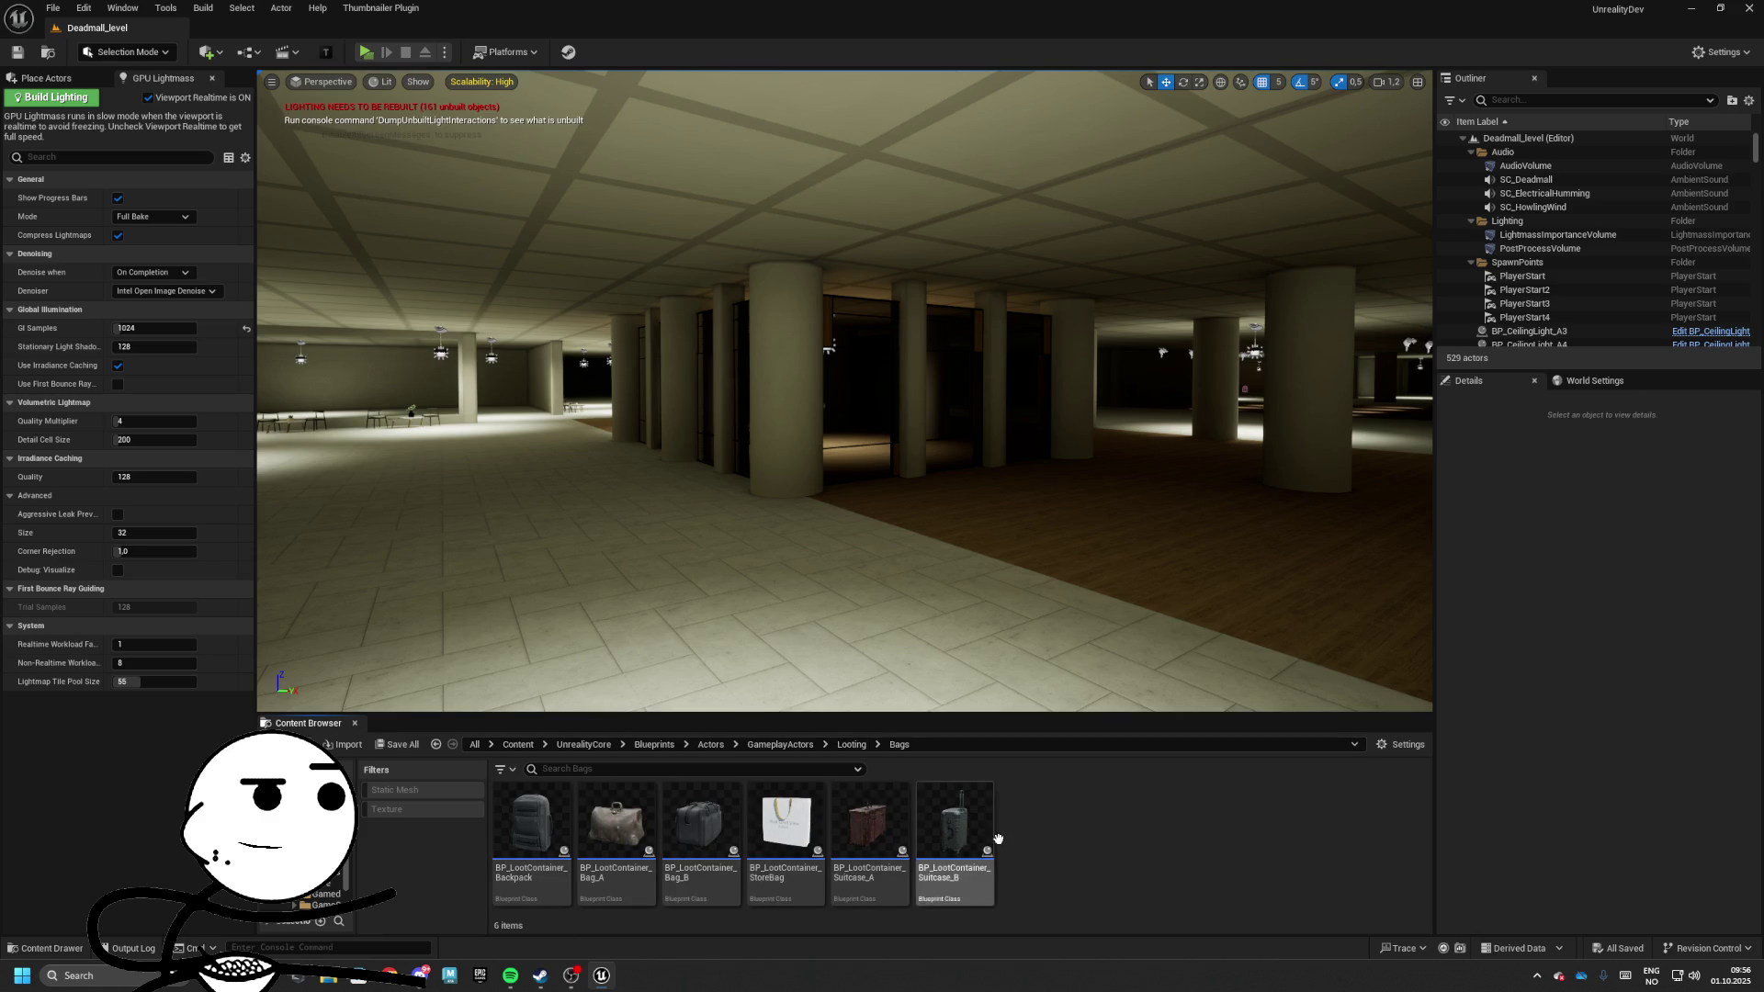
right_click(1054, 826)
right_click(994, 804)
Duplicate Suitcase_B and name the copy BP_LootContainer_2
click(1089, 567)
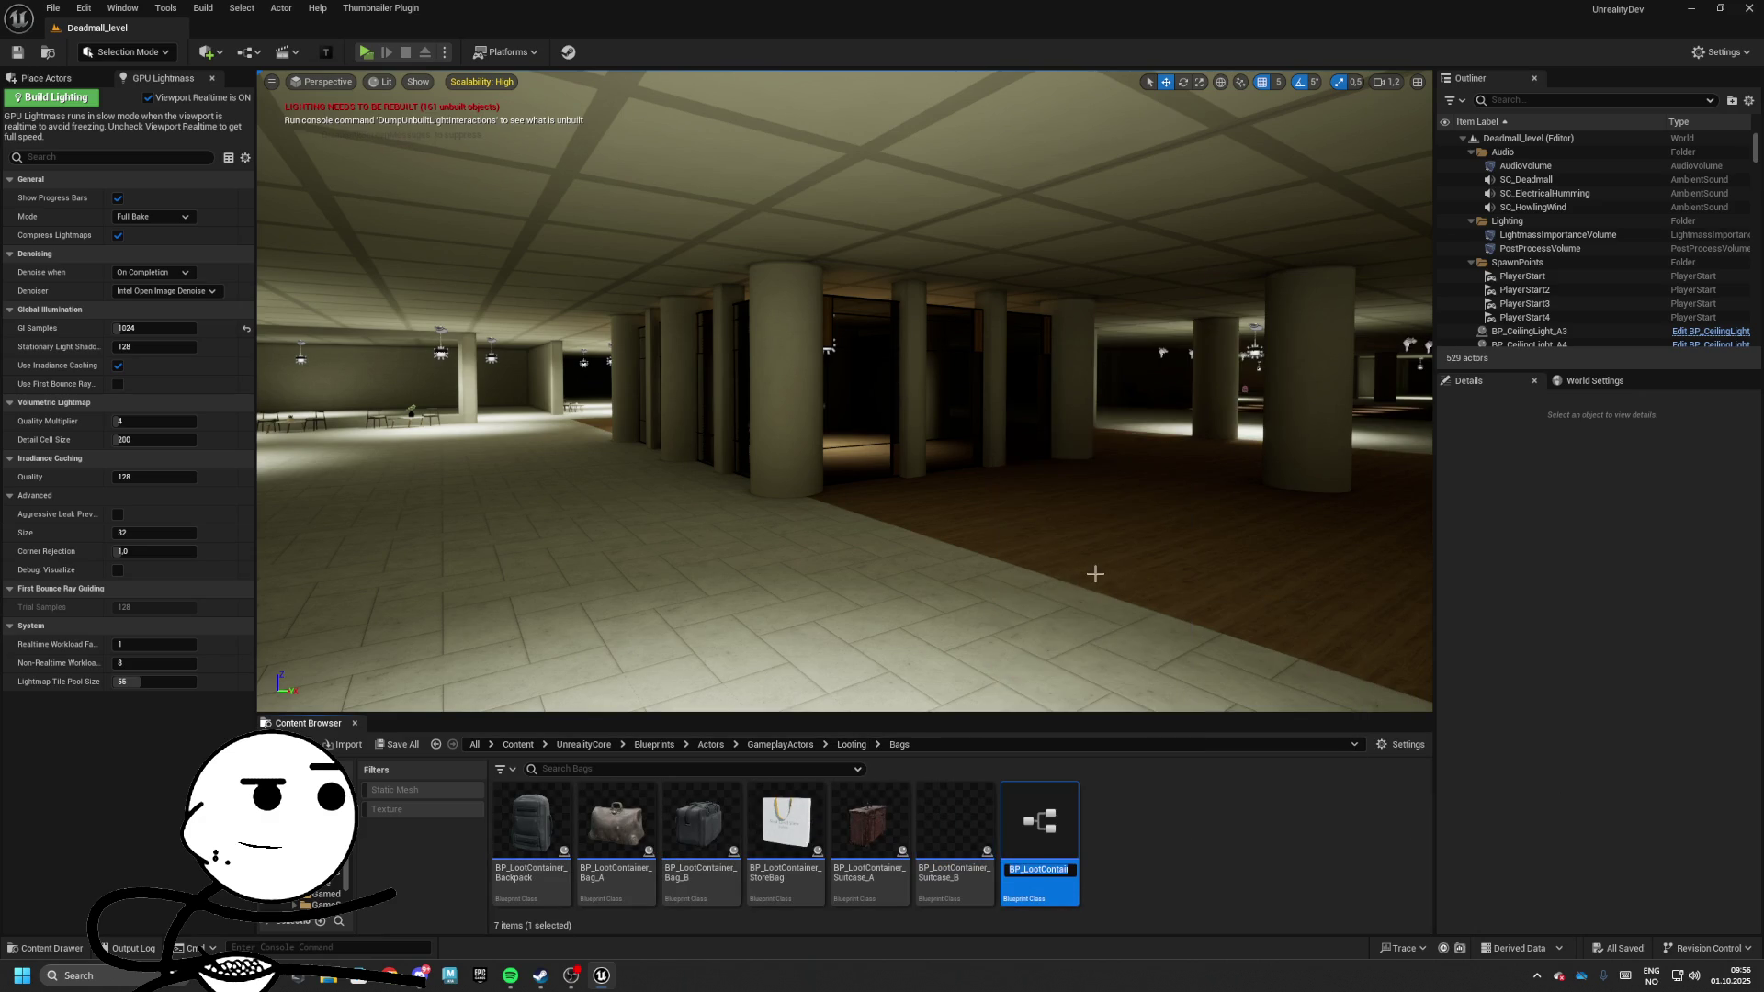
key(End)
key(BackSpace)
key(BackSpace)
key(Return)
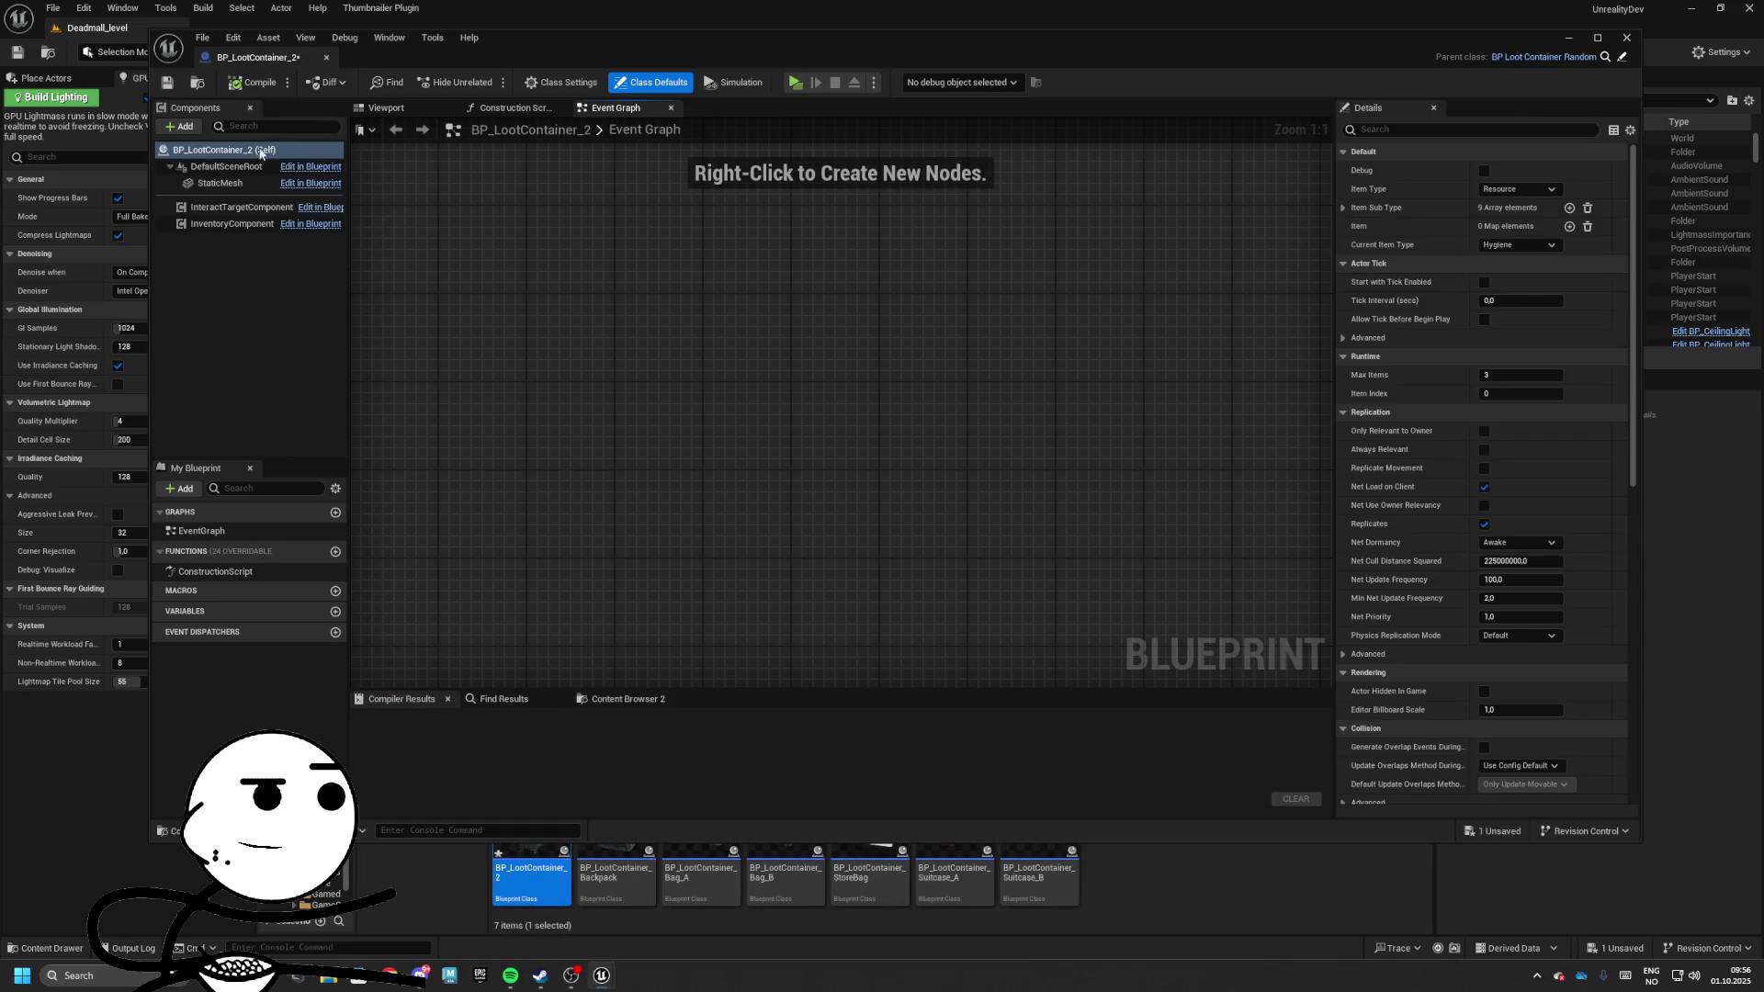
Give it the SM_Basket mesh, compile and save, then place and delete a test basket
click(220, 183)
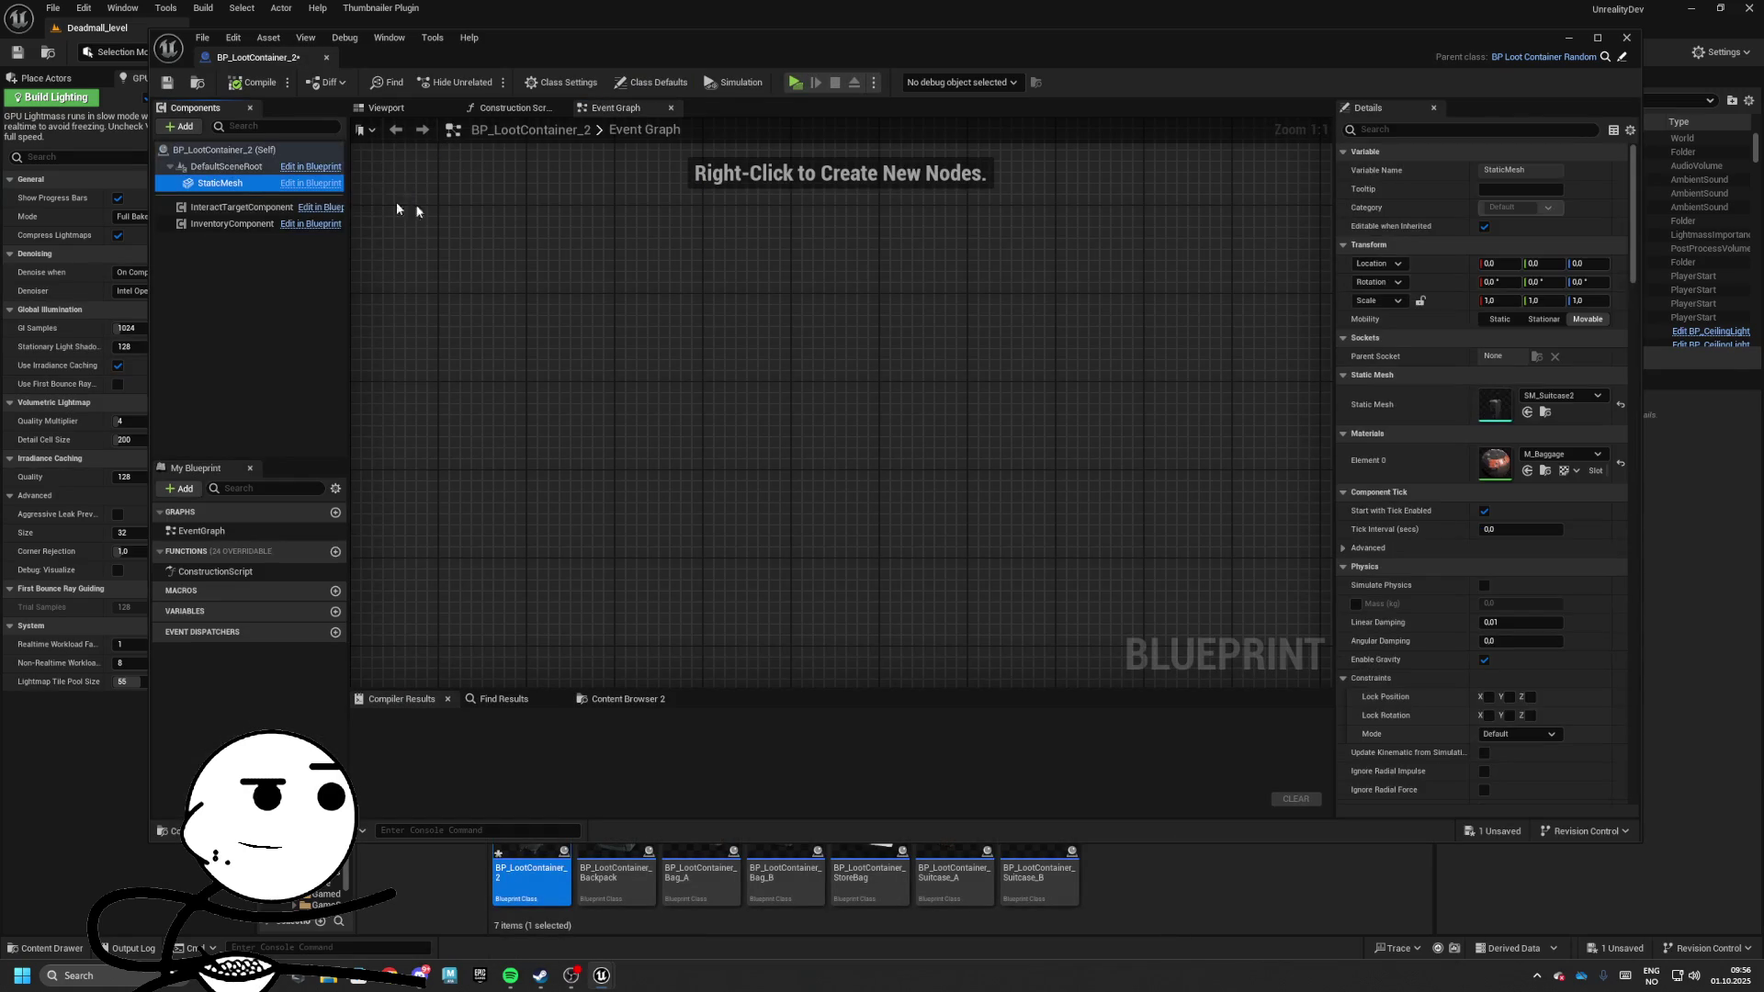
click(1556, 395)
text(s)
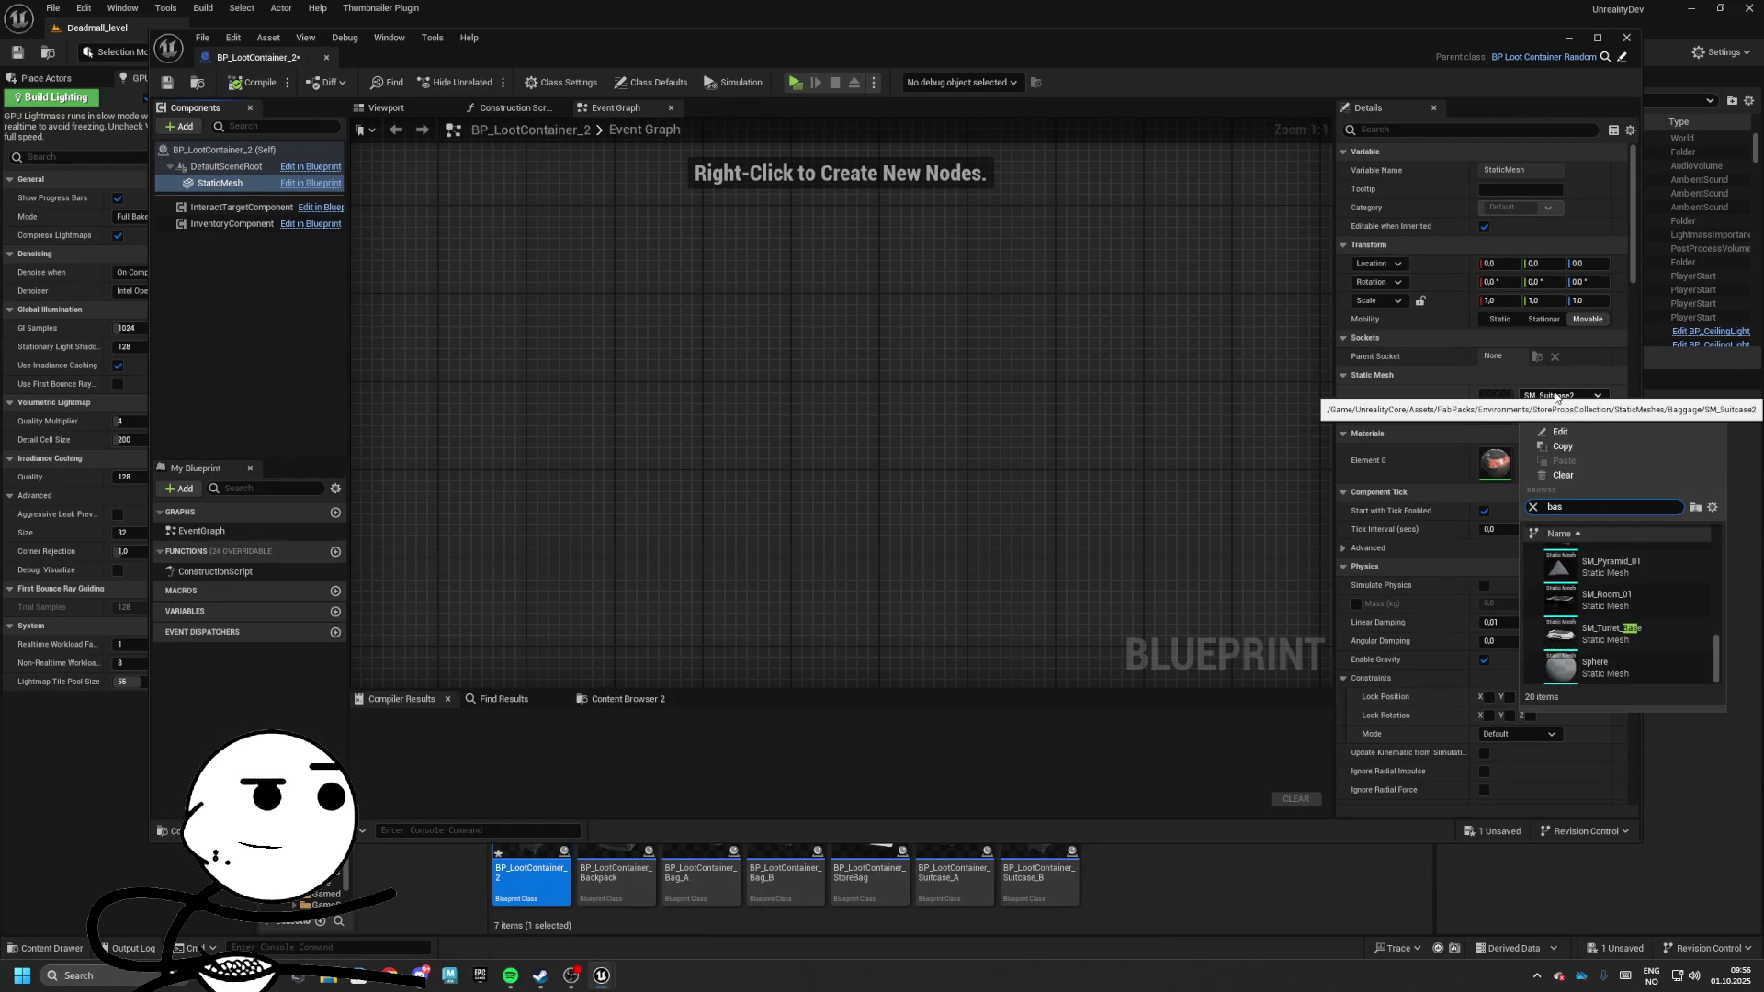
text(ket)
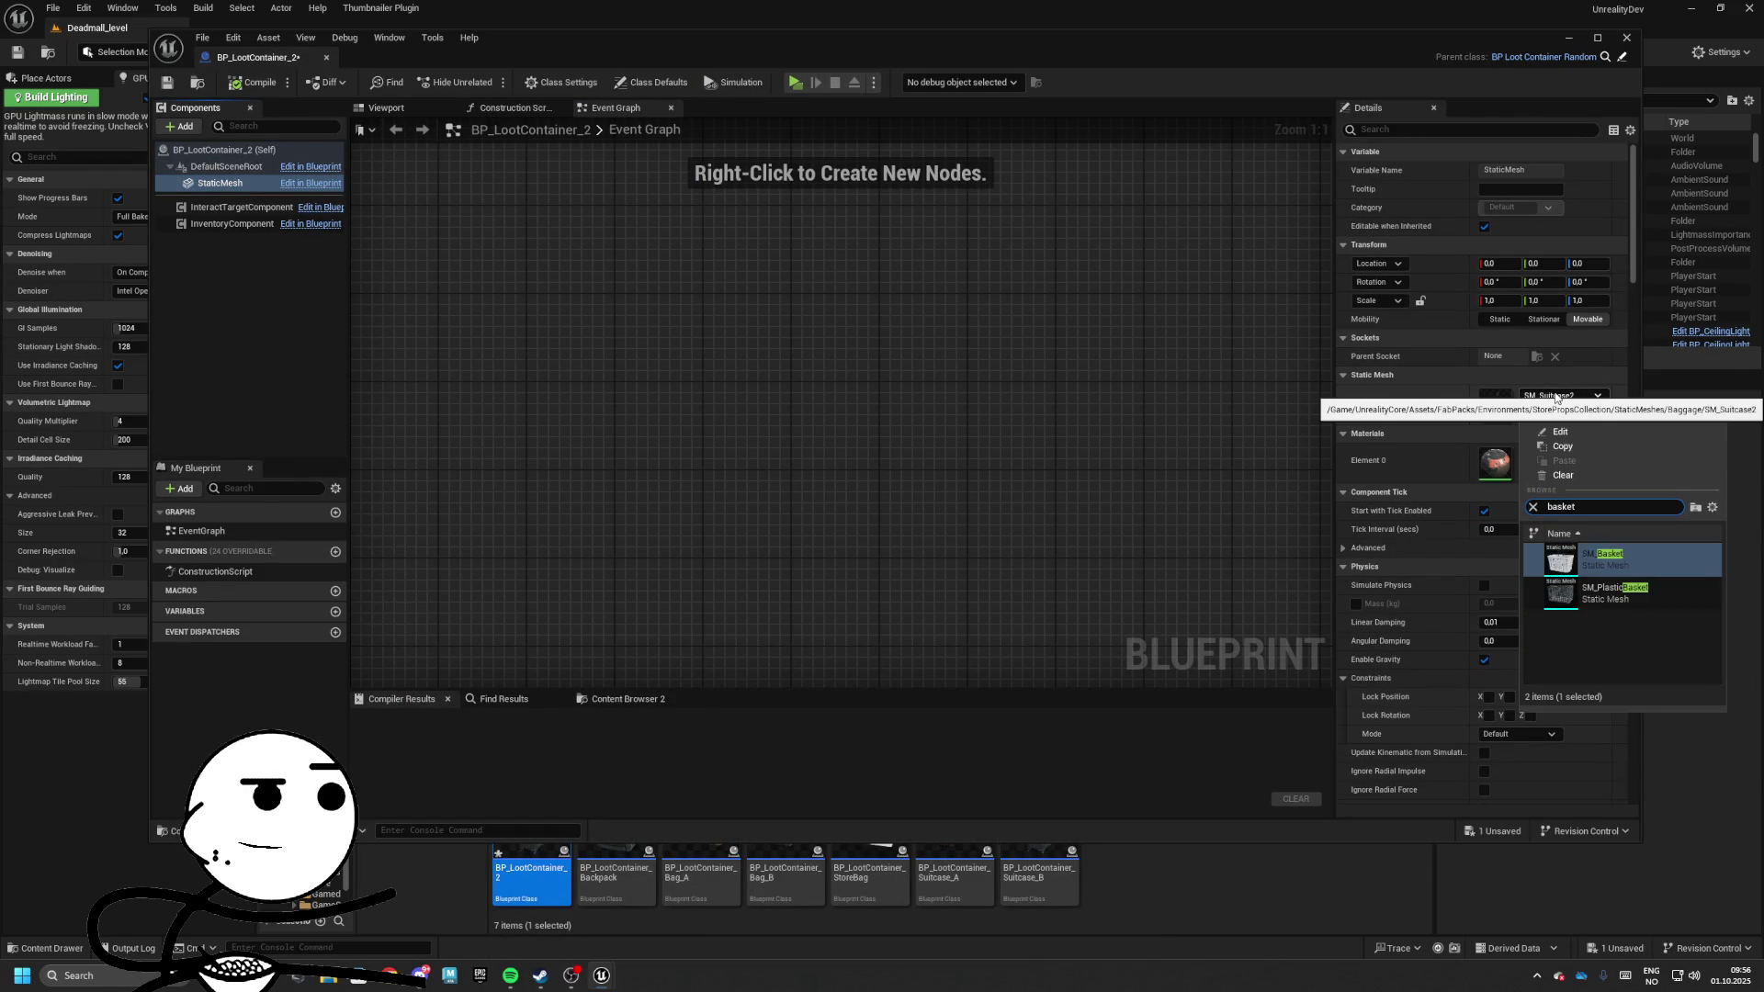
key(Return)
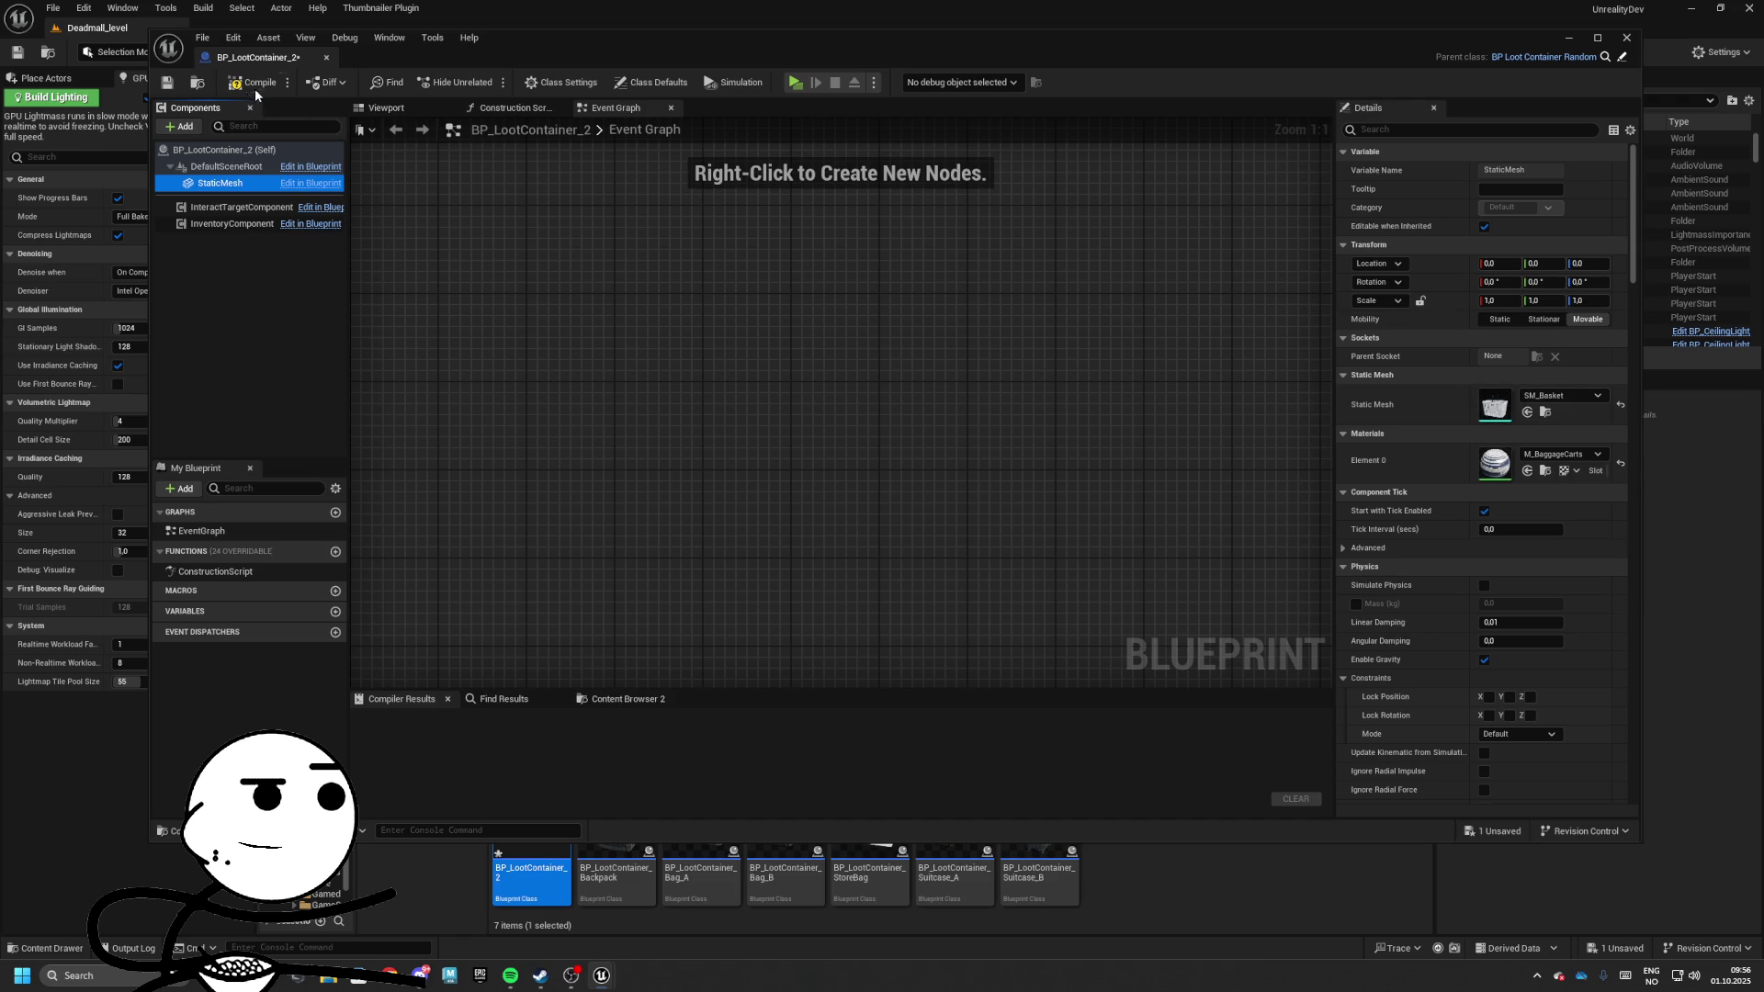
click(254, 83)
click(167, 82)
drag(531, 822, 952, 422)
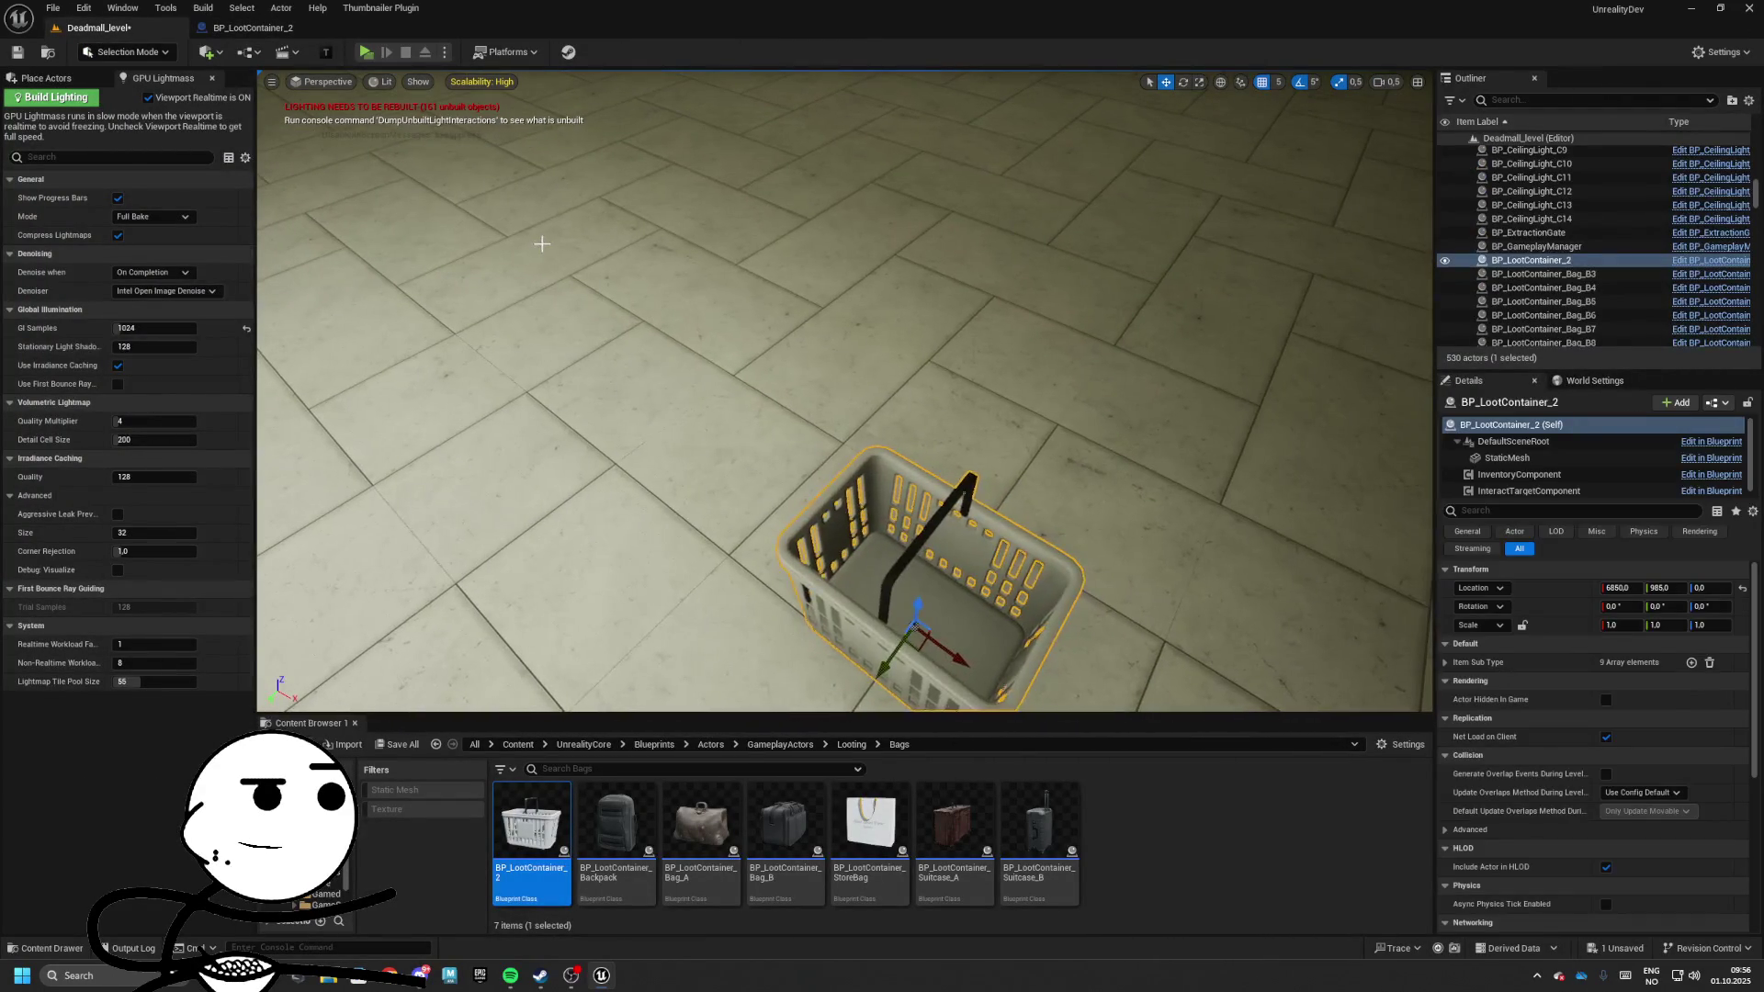
key(Delete)
Reopen BP_LootContainer_2's Static Mesh list and scroll through it looking for SM_Basket
click(253, 28)
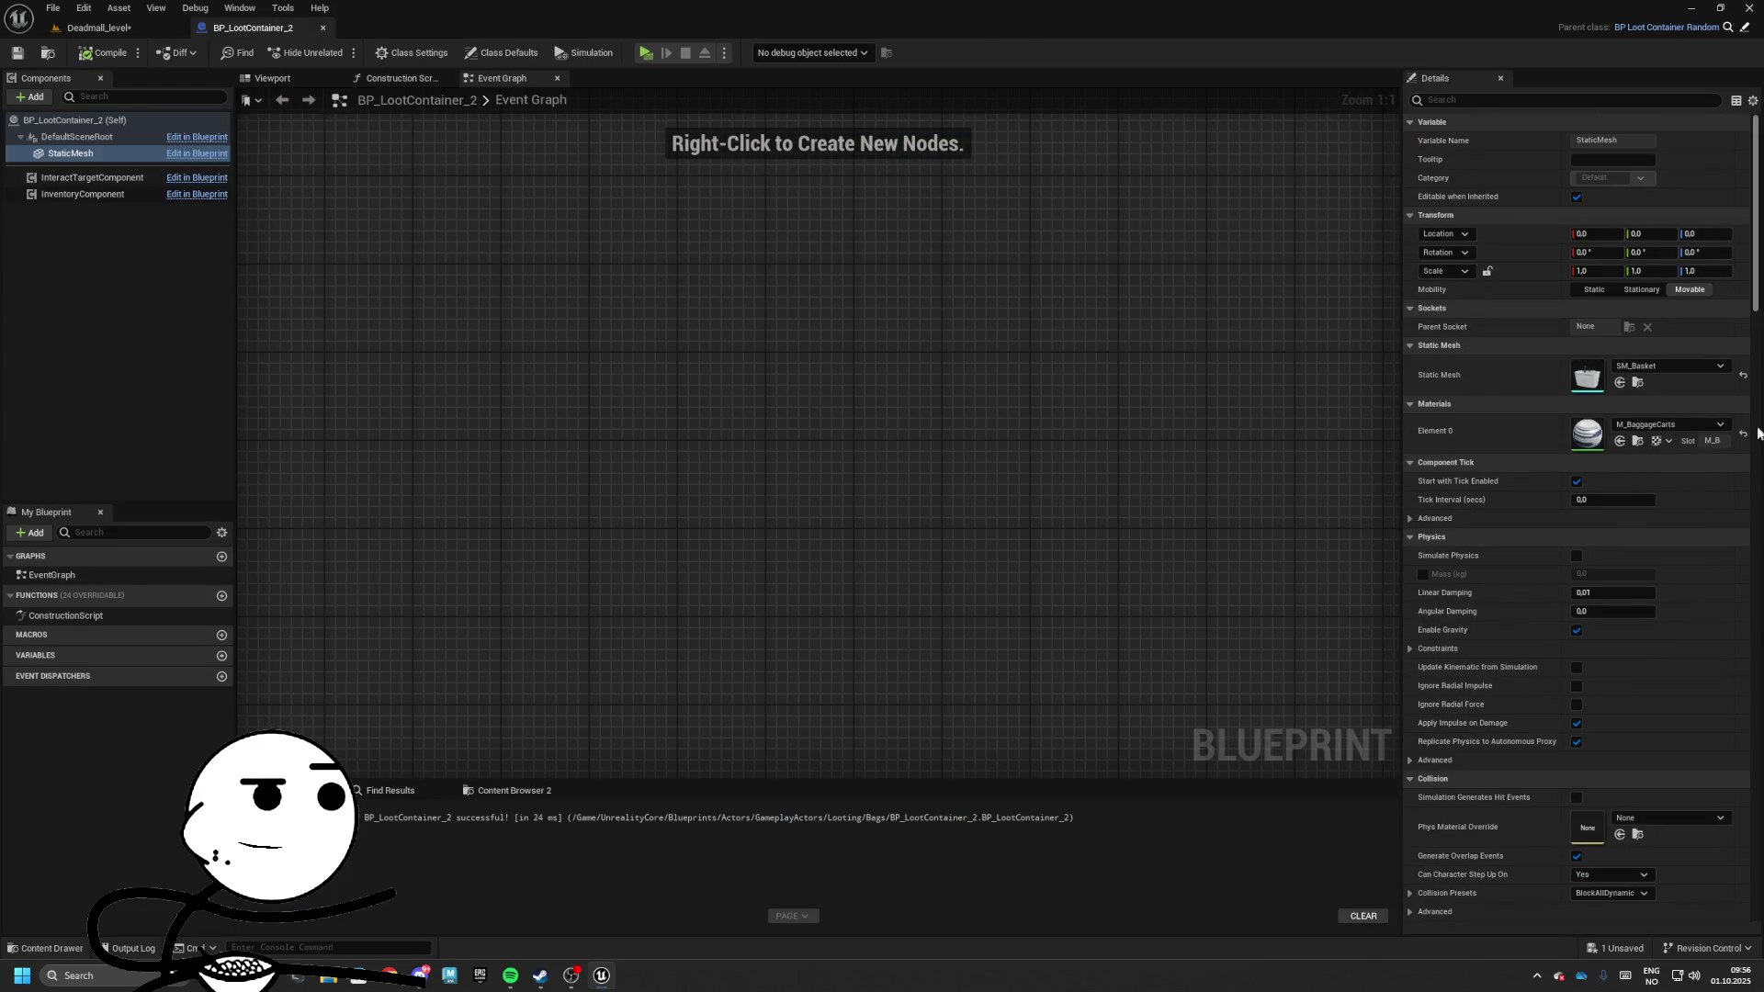
click(1672, 365)
scroll(1646, 569, up, 3)
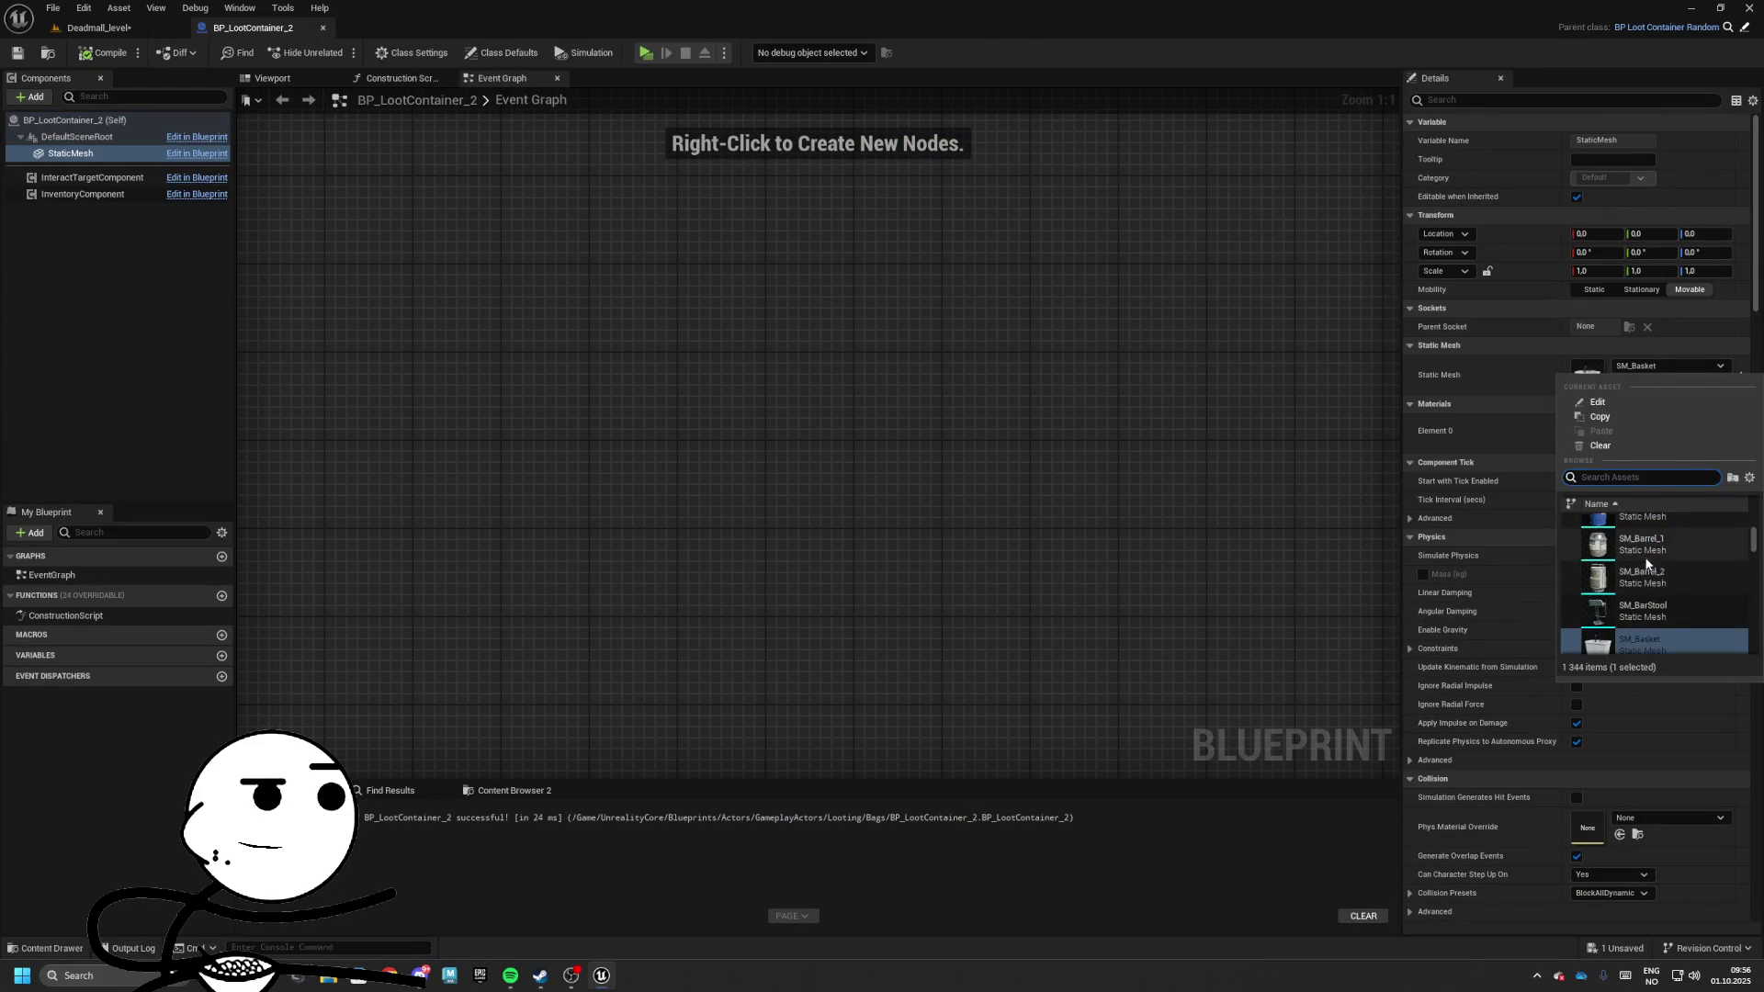
scroll(1646, 564, up, 3)
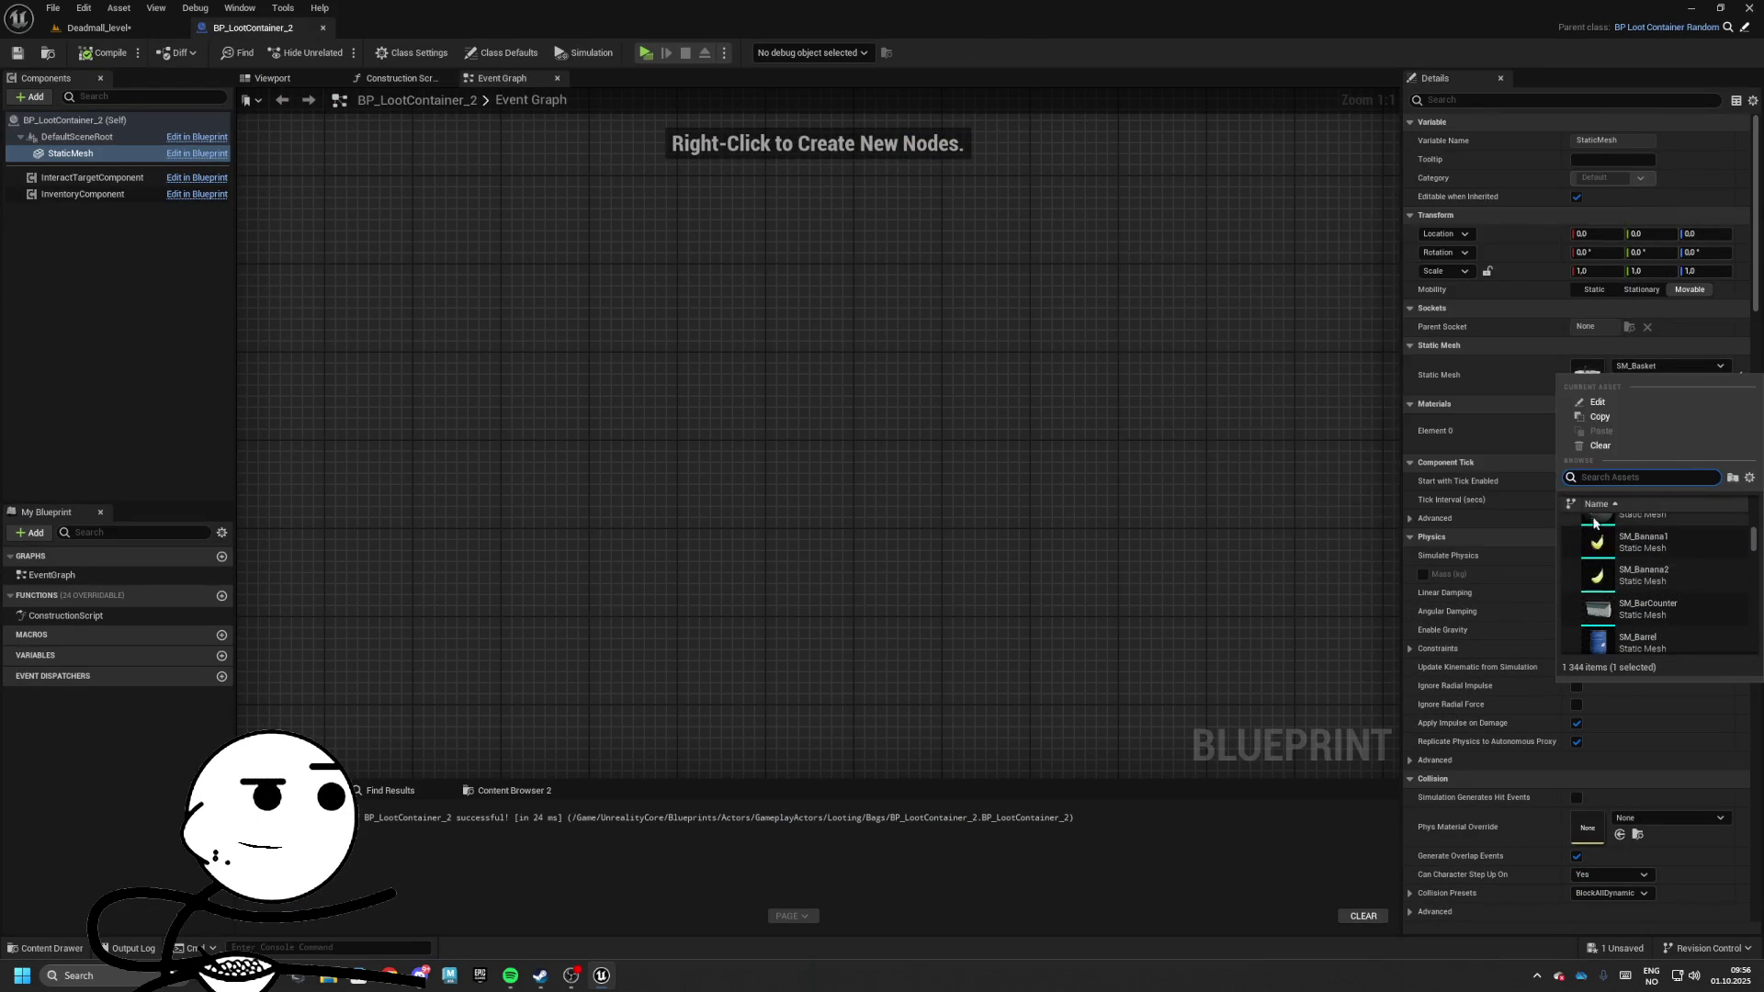
scroll(1635, 531, up, 2)
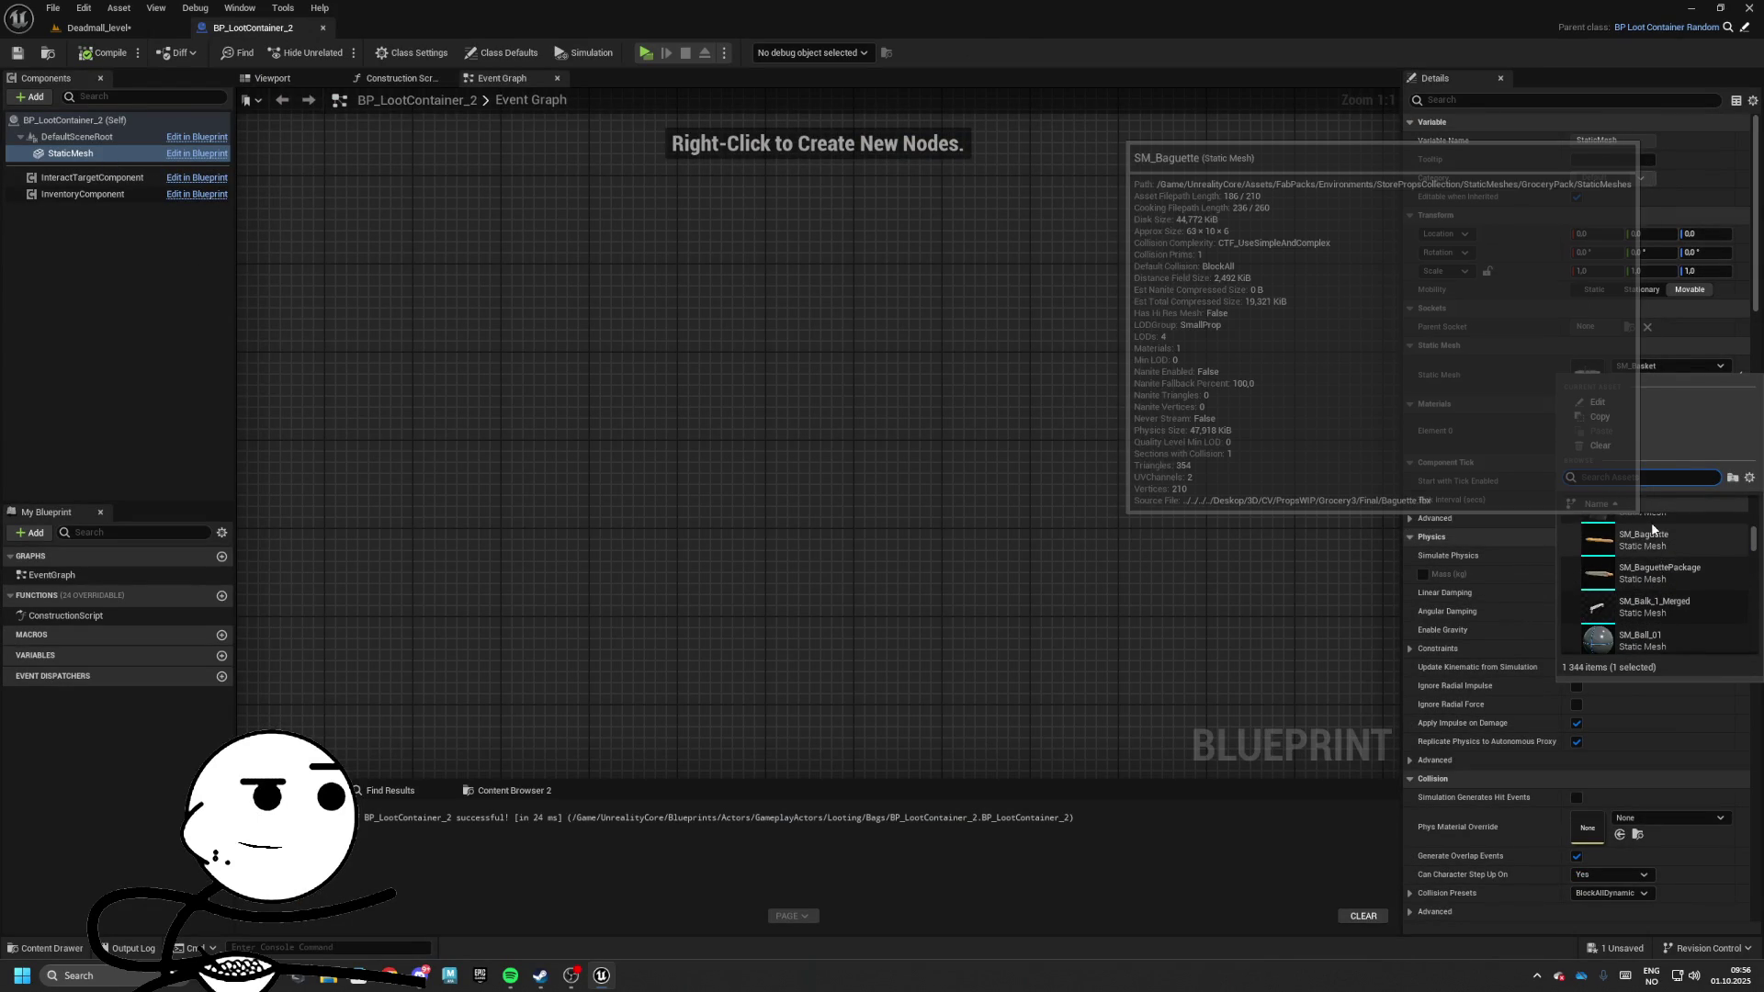
scroll(1649, 533, up, 3)
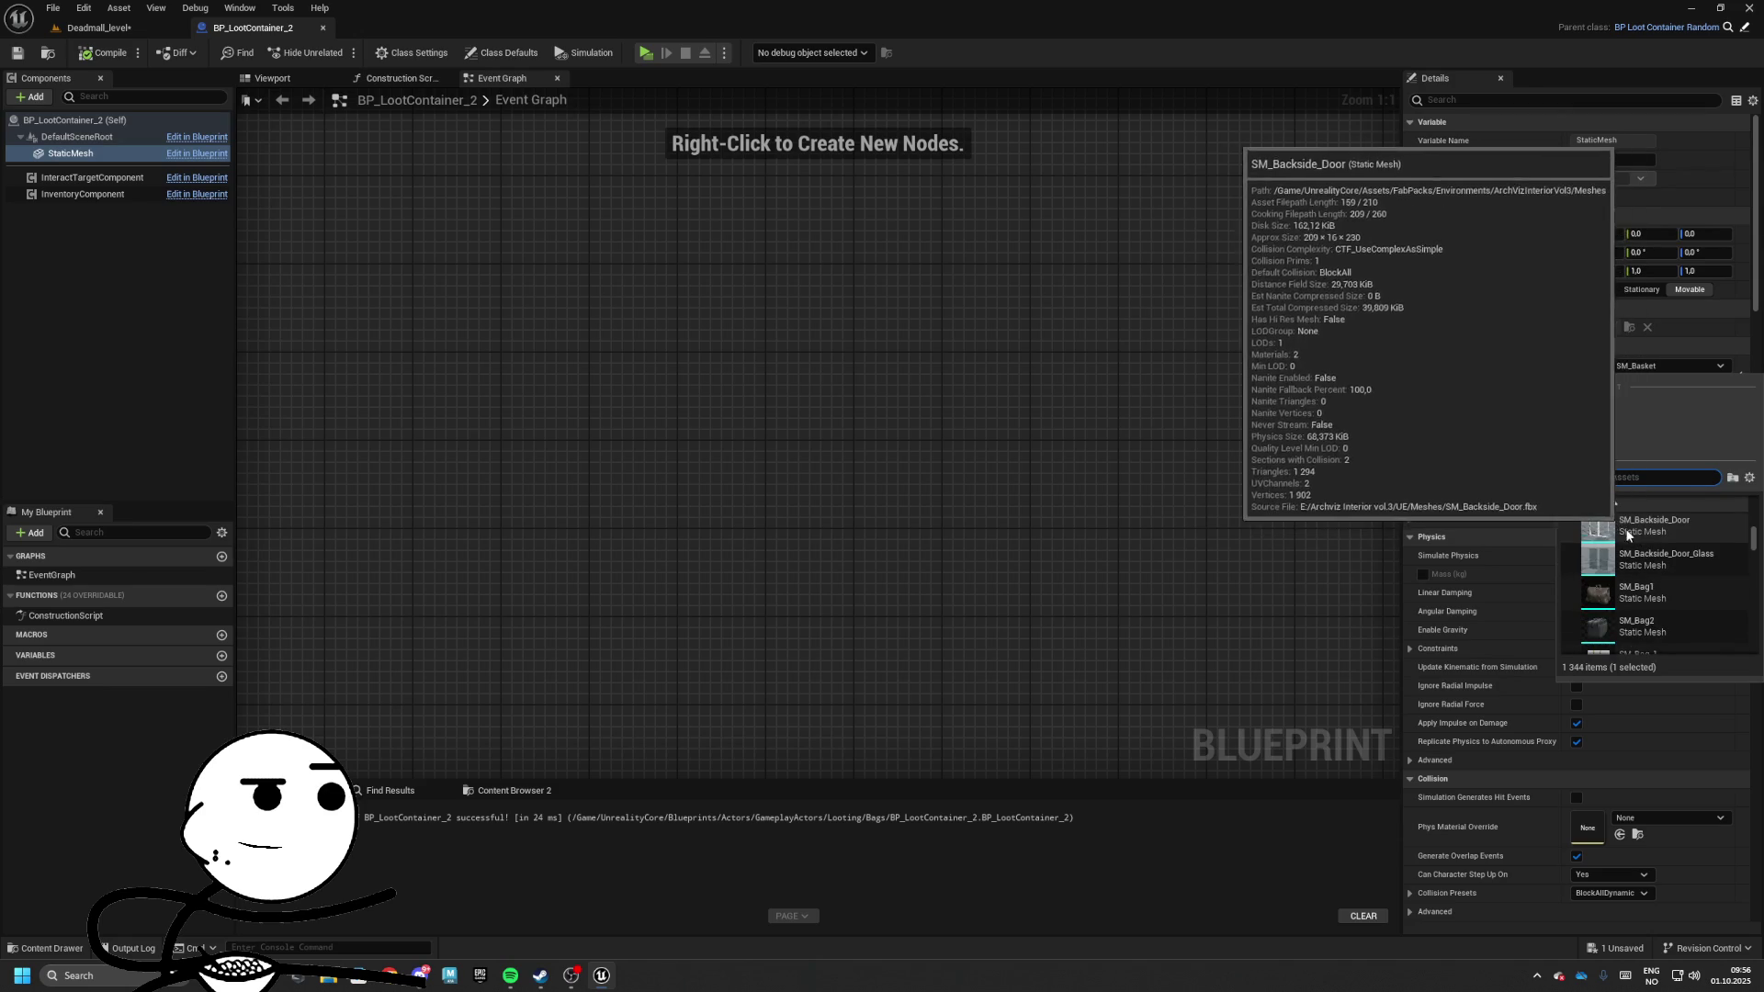
scroll(1627, 536, up, 4)
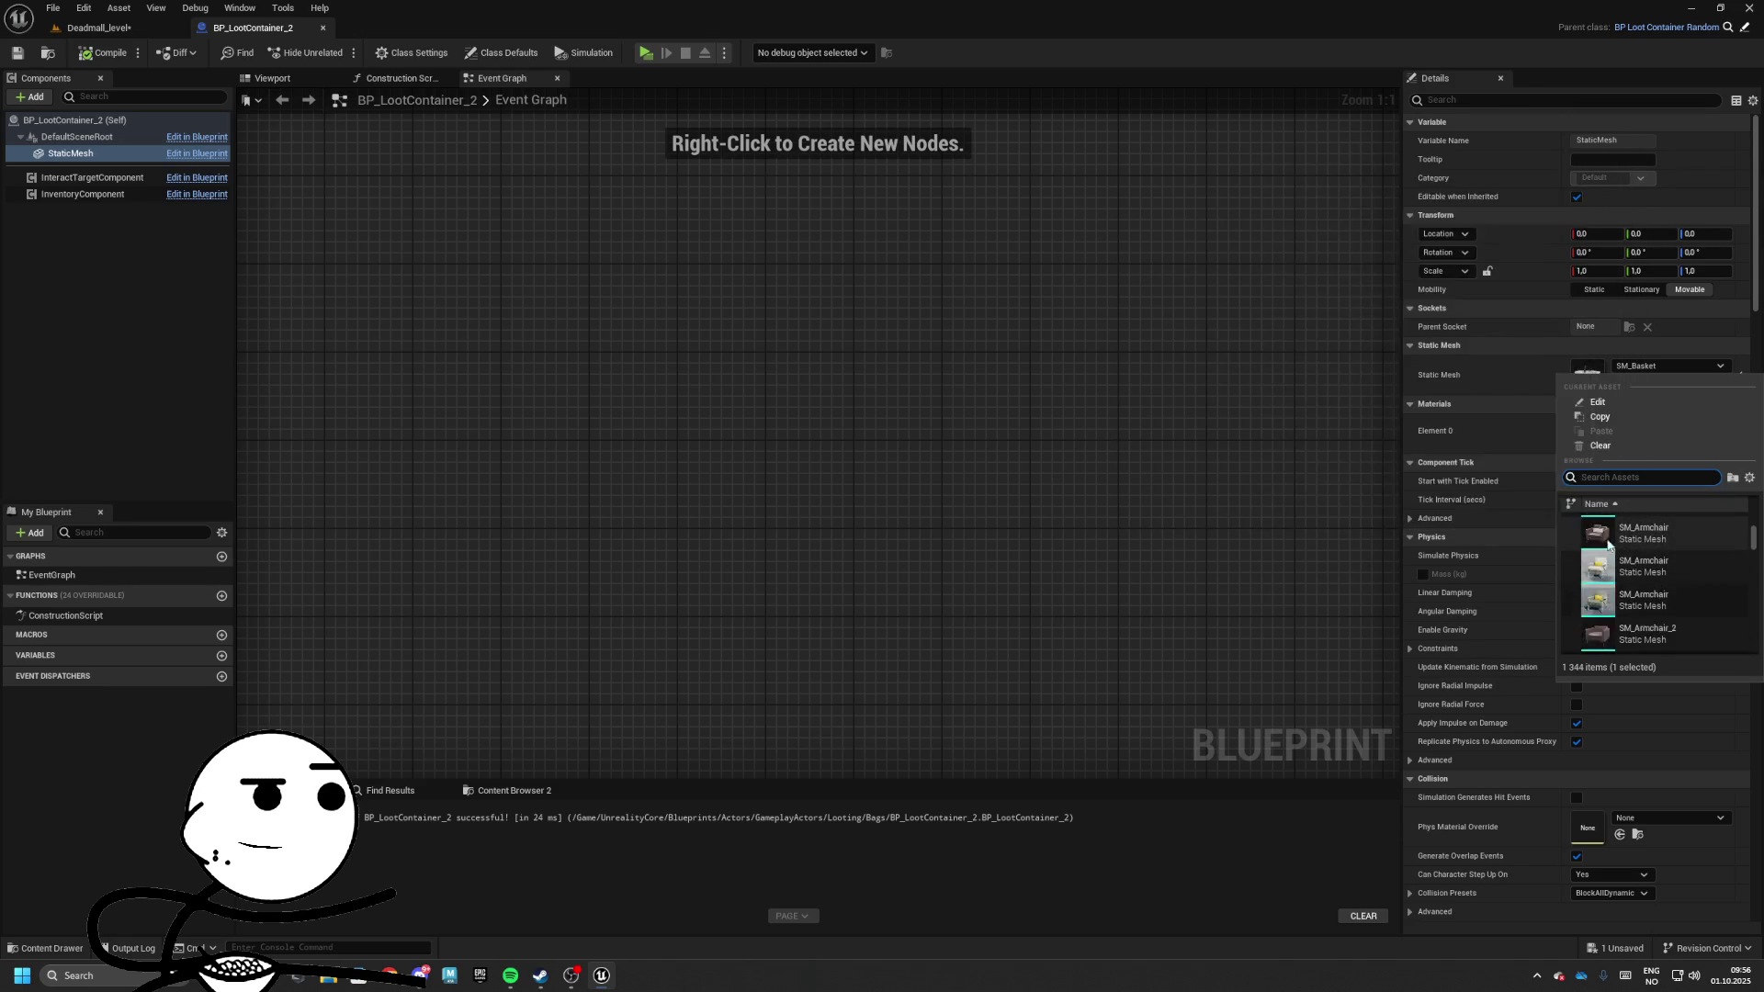
scroll(1607, 544, up, 2)
key(Escape)
Show SM_Basket's folder, enlarge the asset panel, and search assets for containers and storage
click(1598, 400)
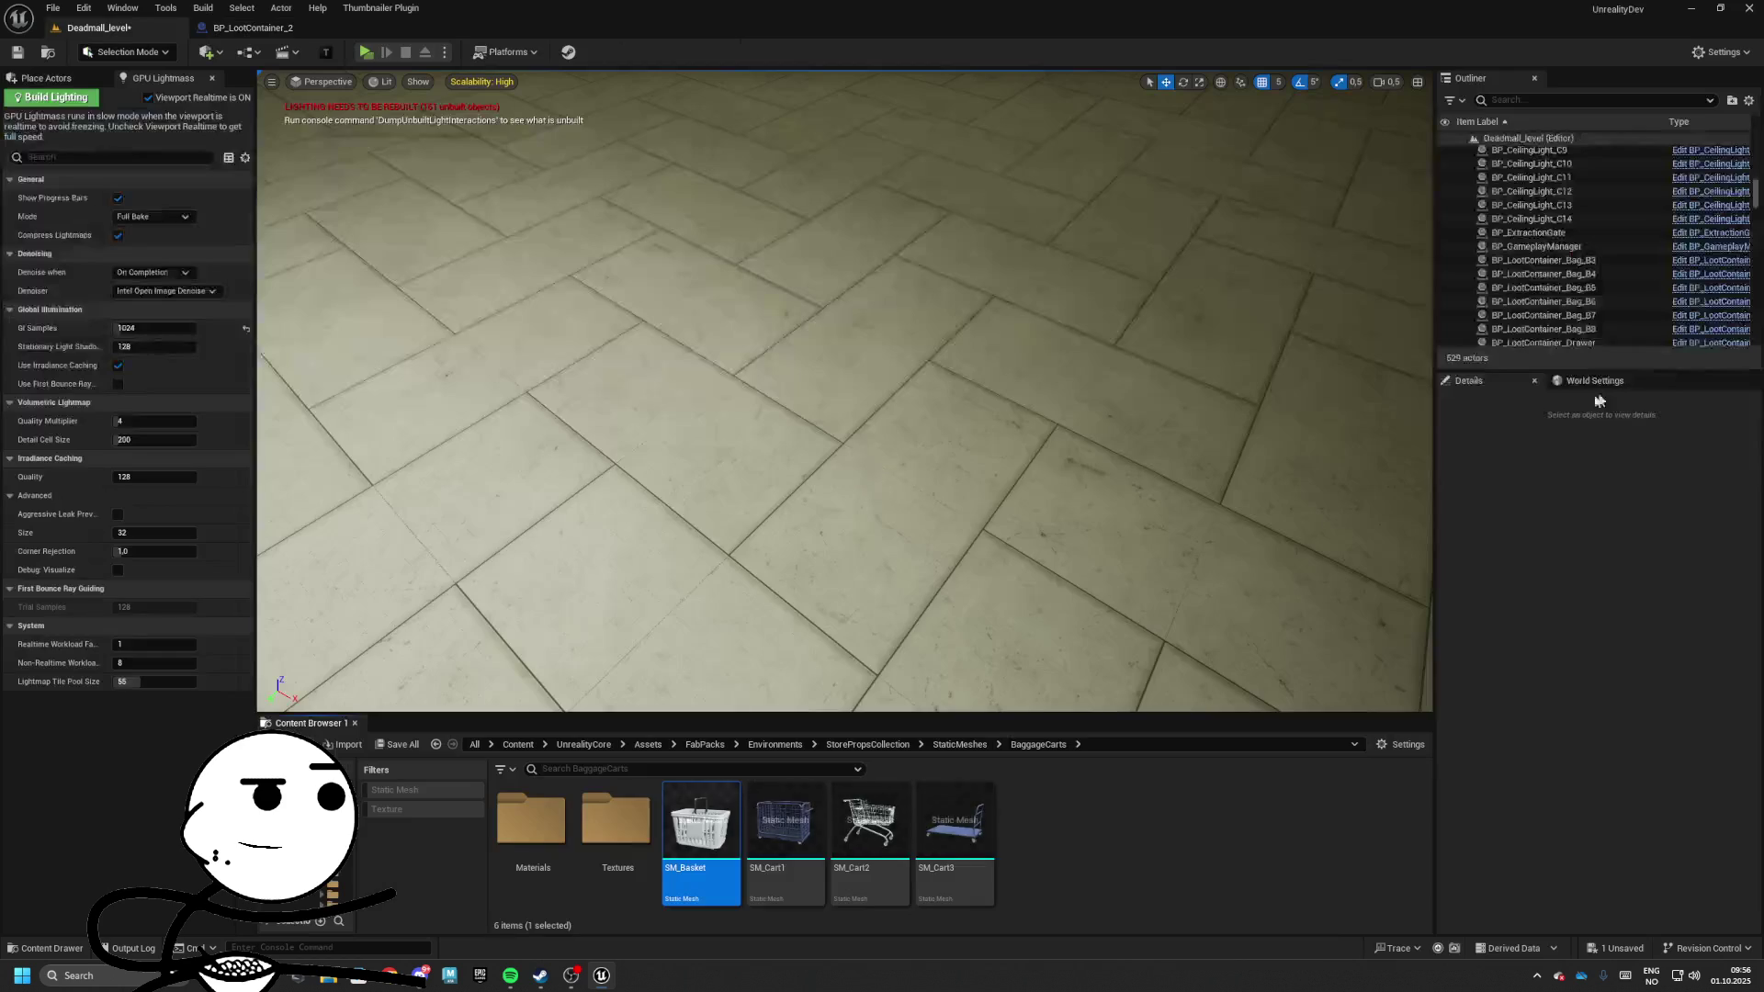
click(959, 744)
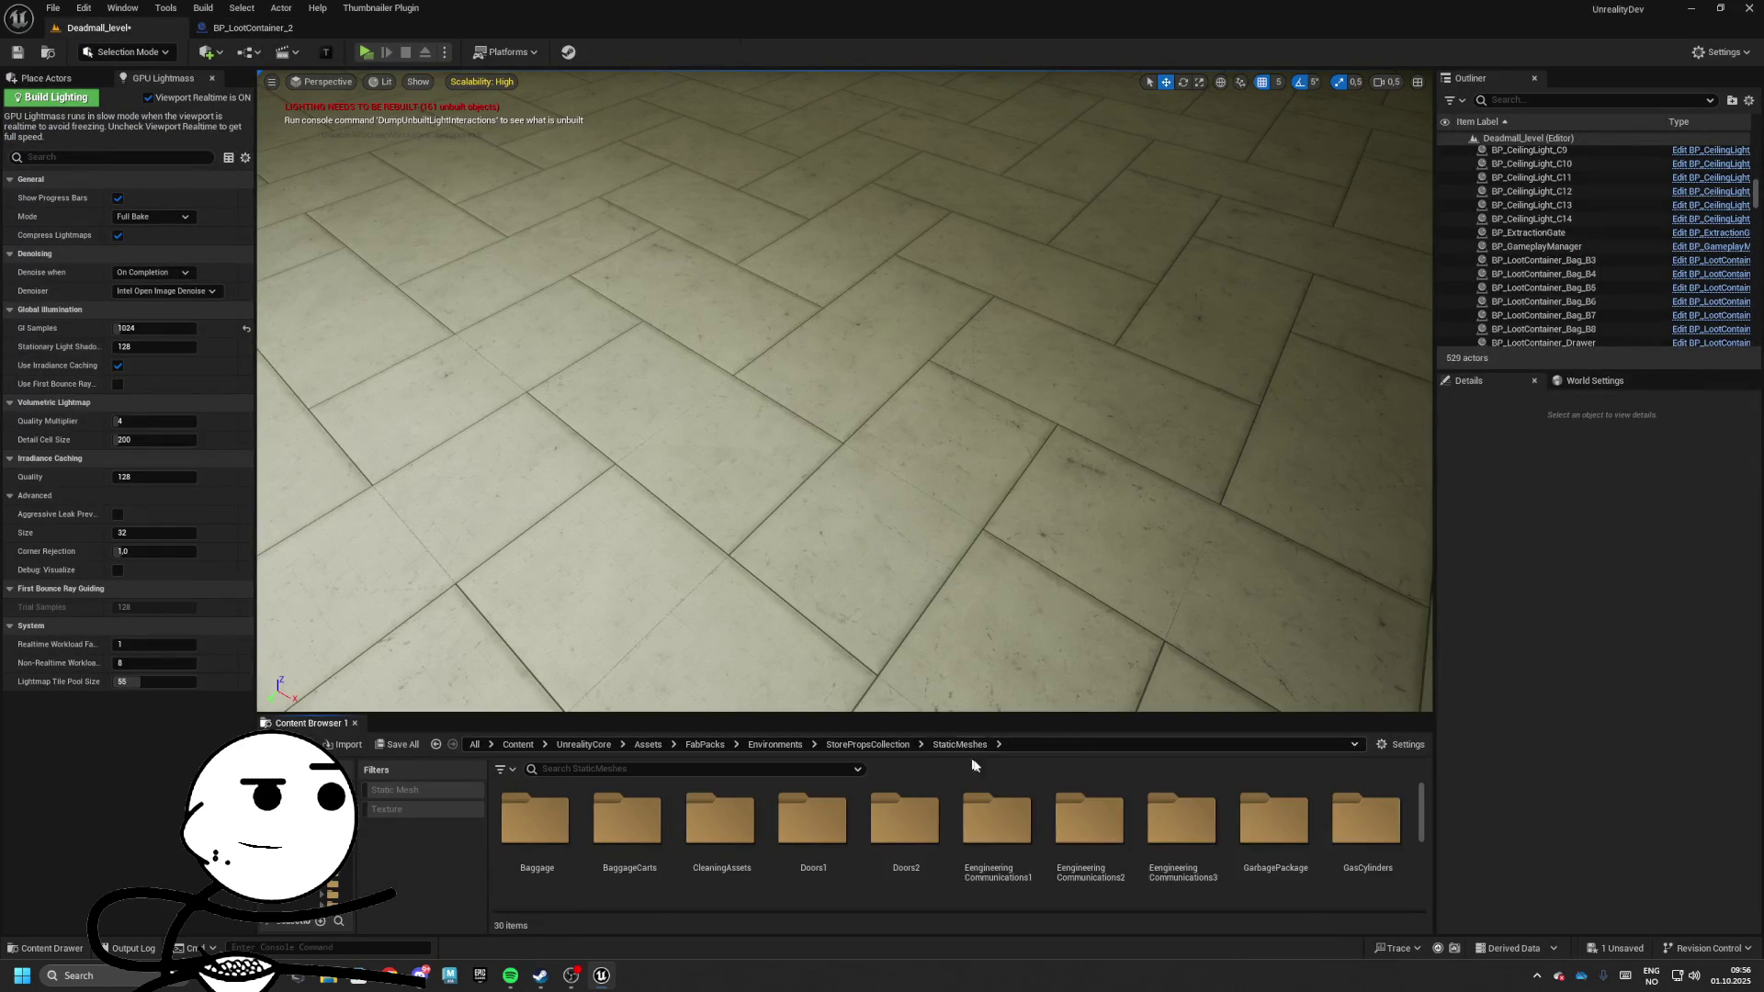
drag(1036, 721, 918, 498)
text(container)
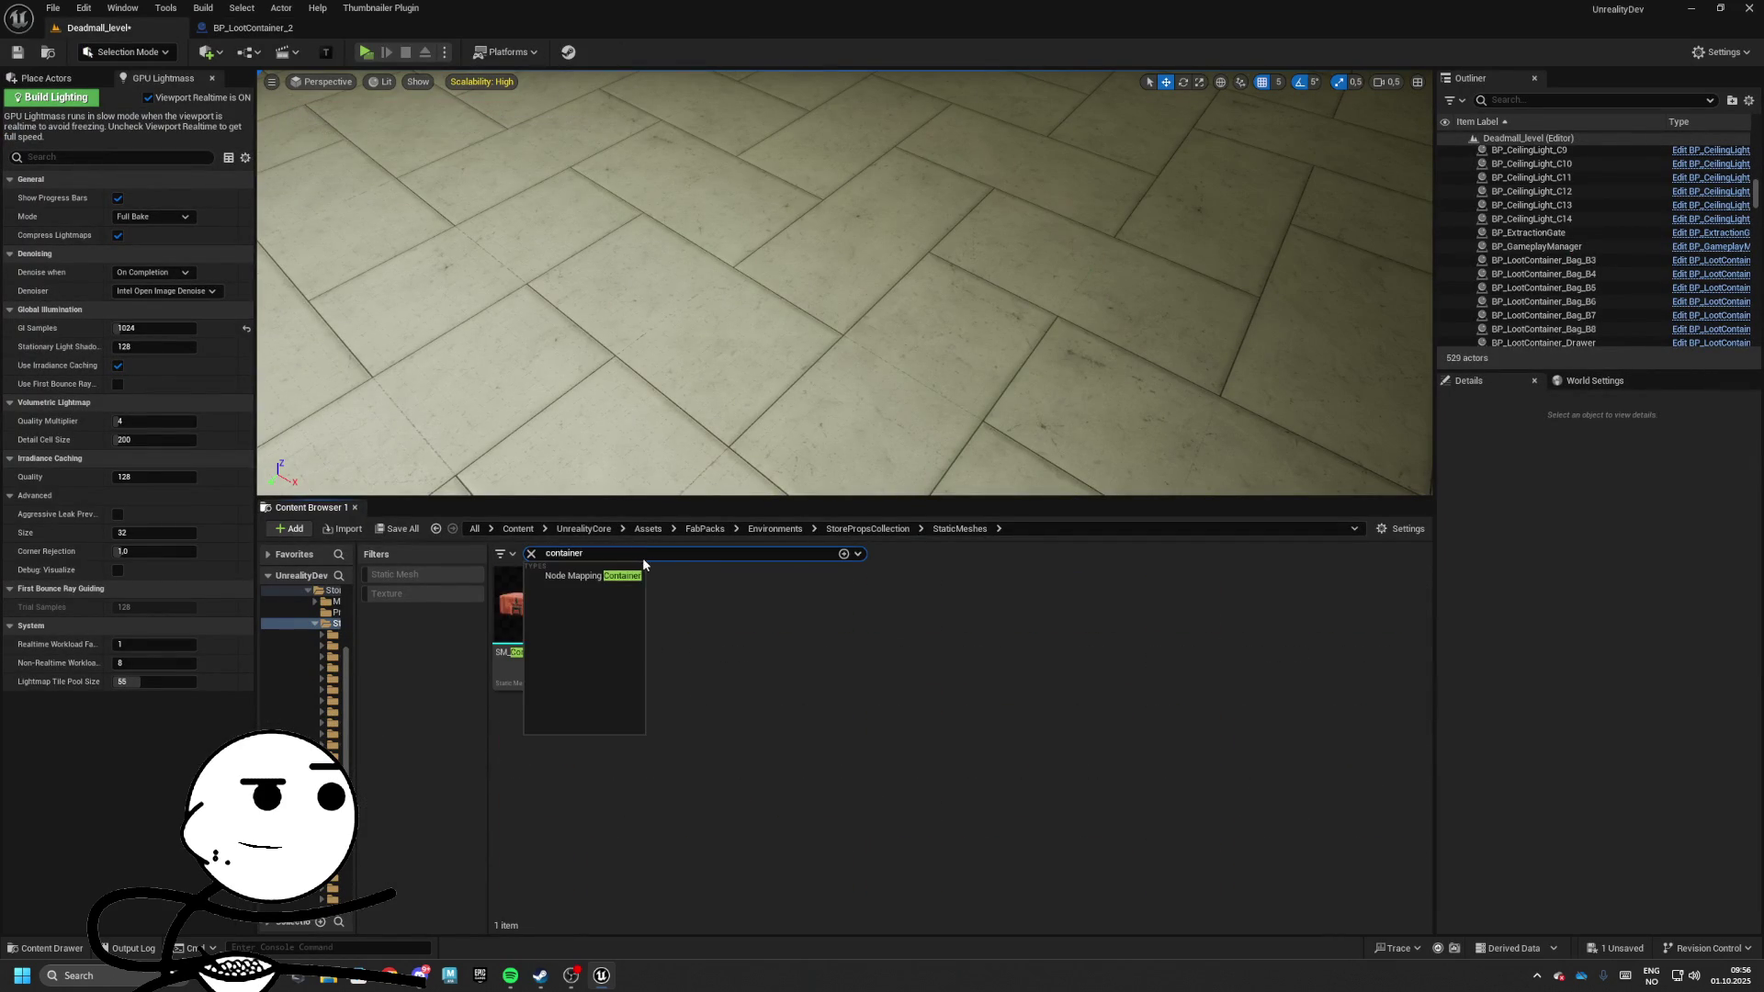
key(Return)
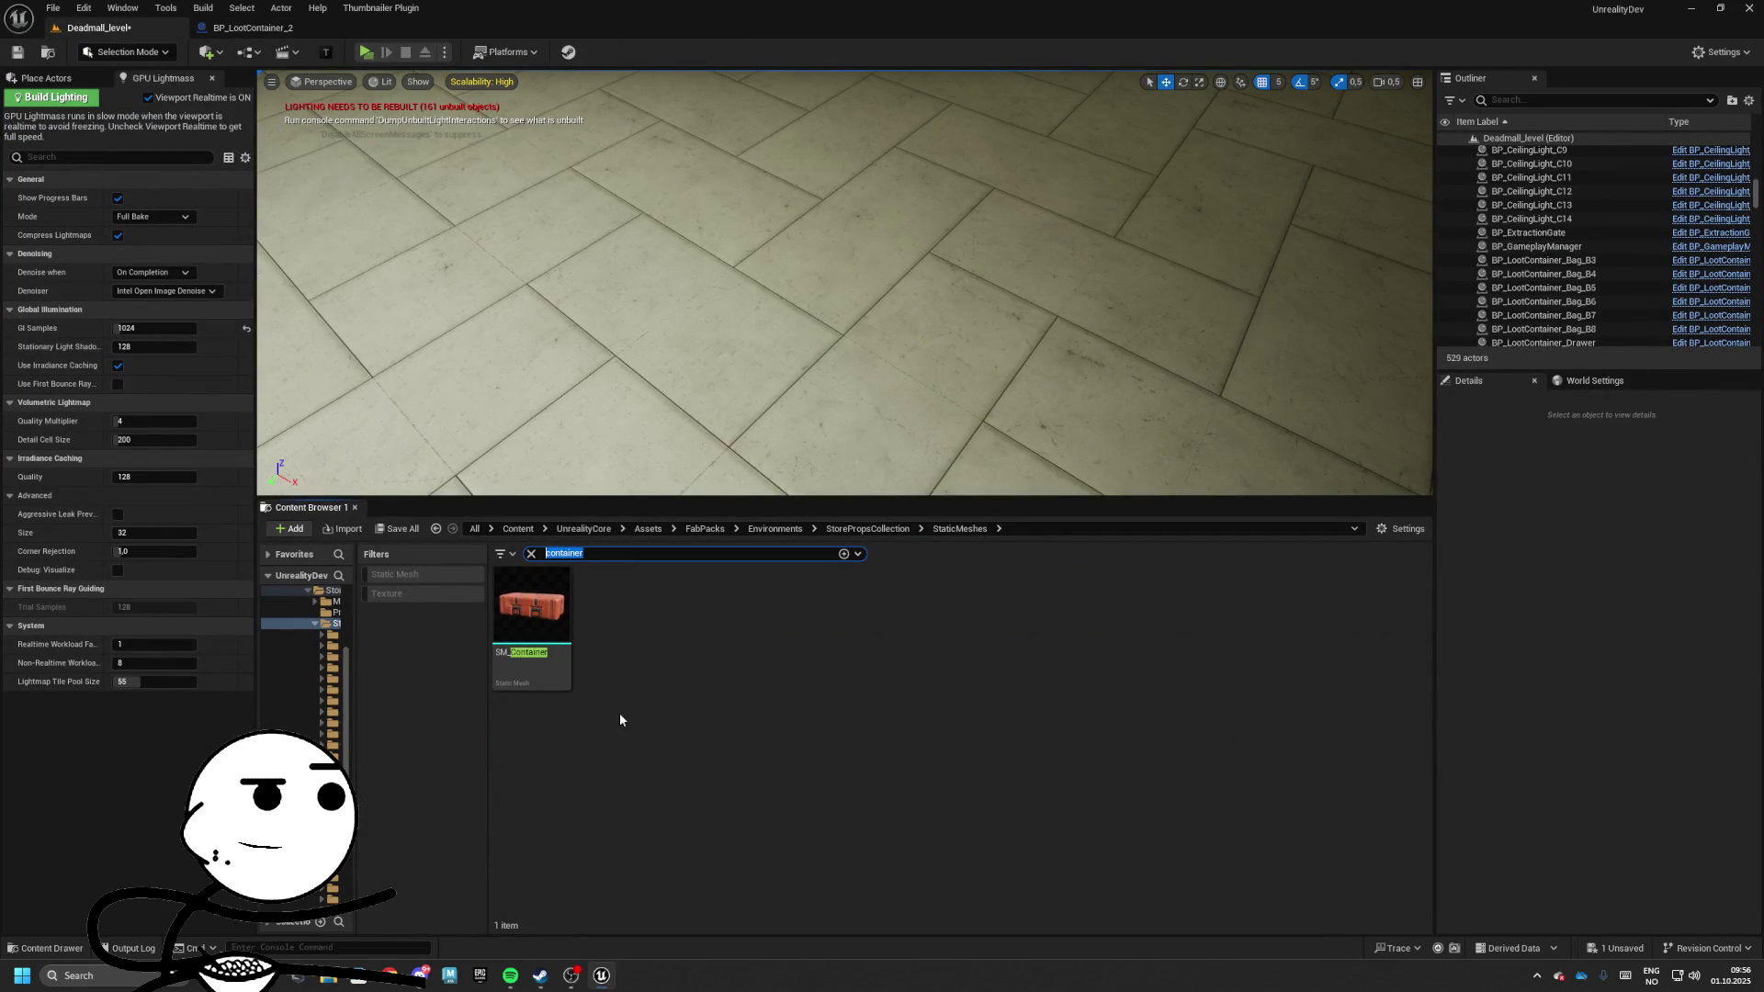
key(BackSpace)
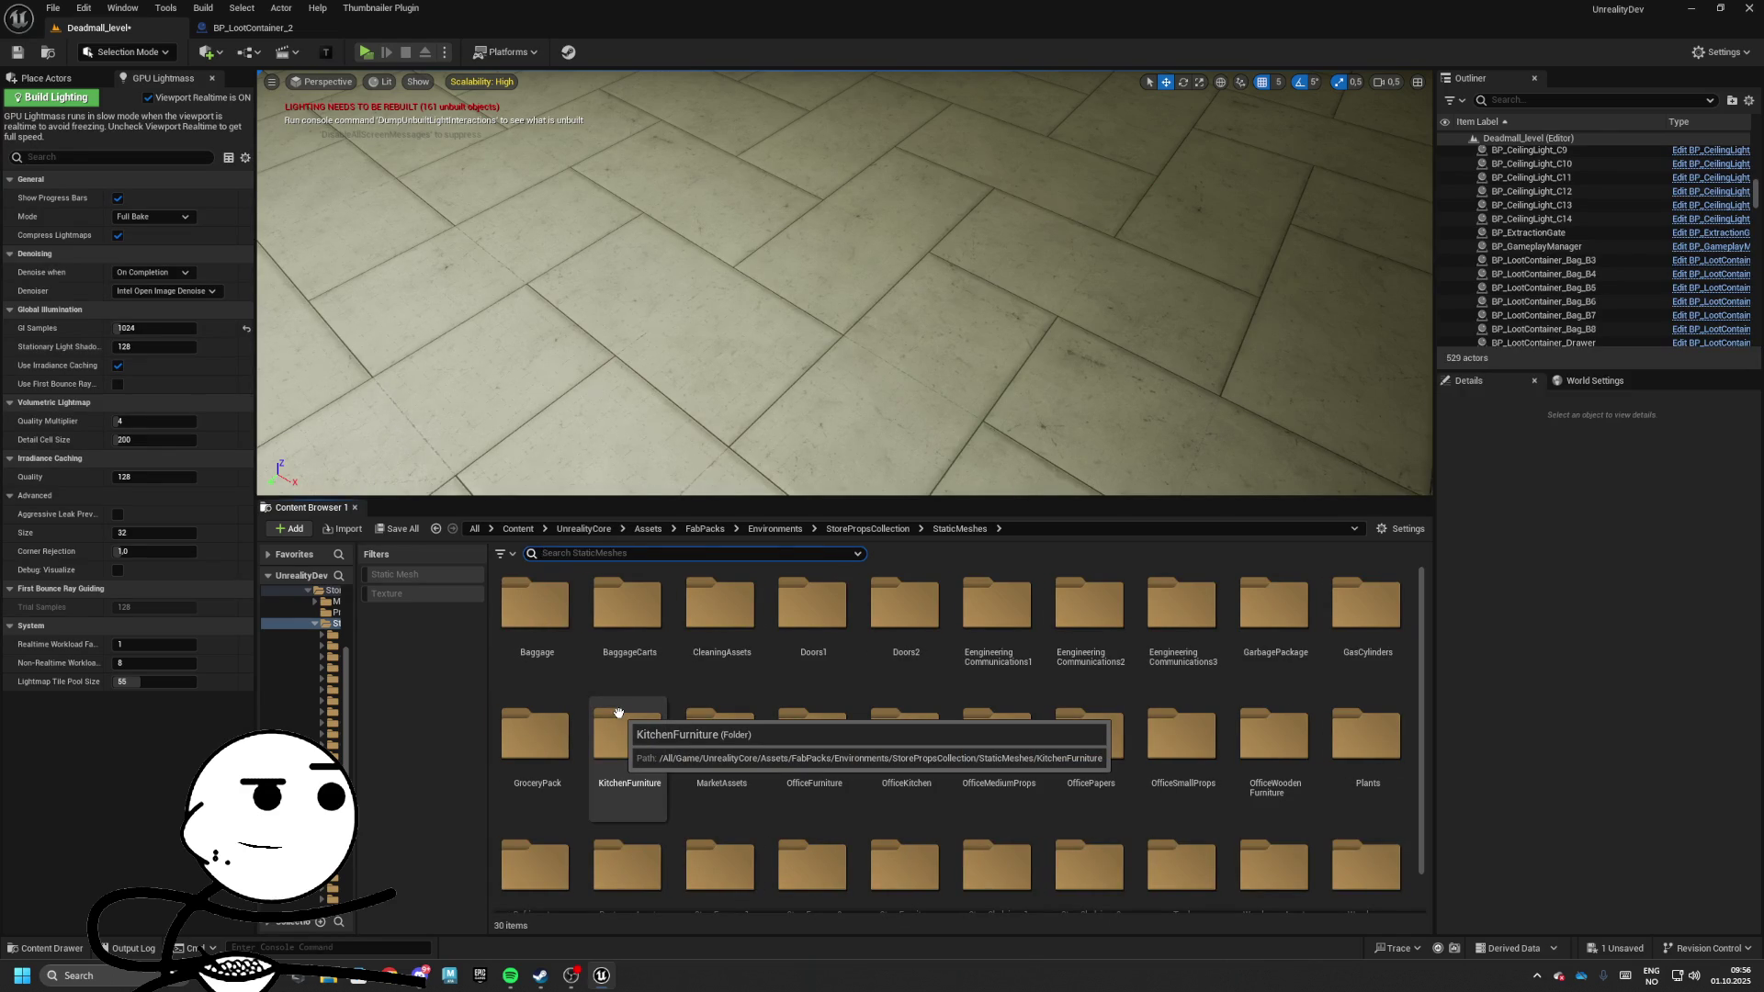
text(storage)
key(Return)
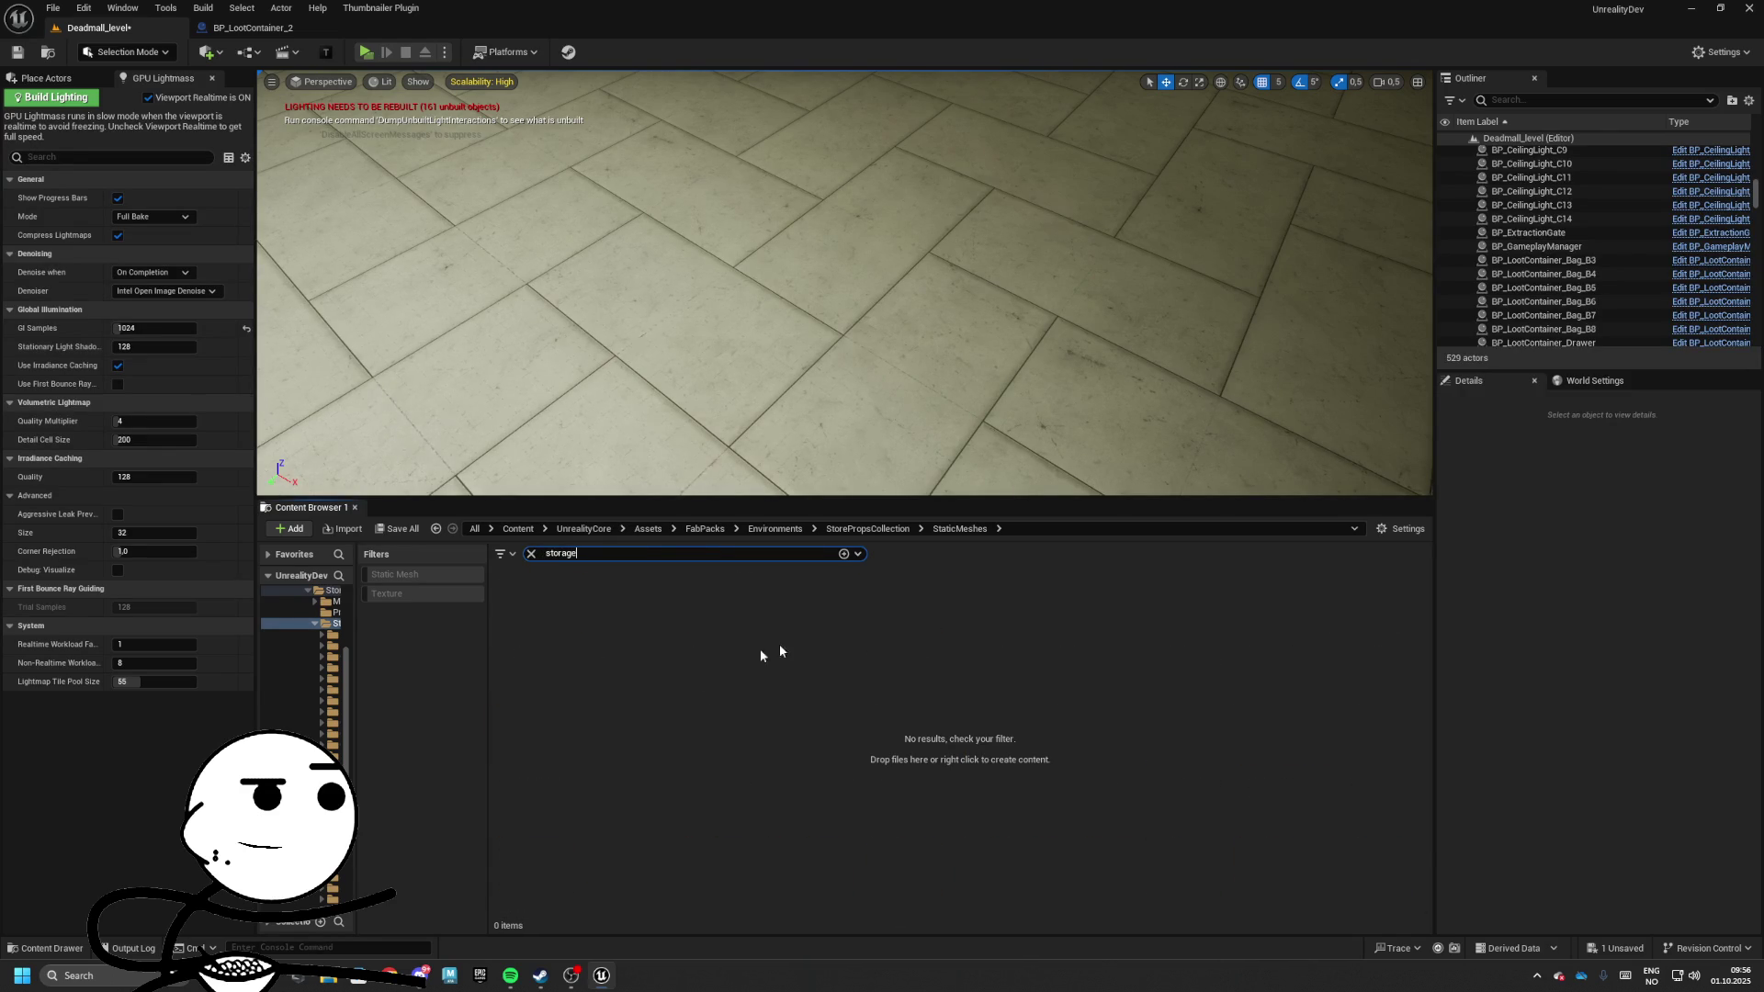
key(BackSpace)
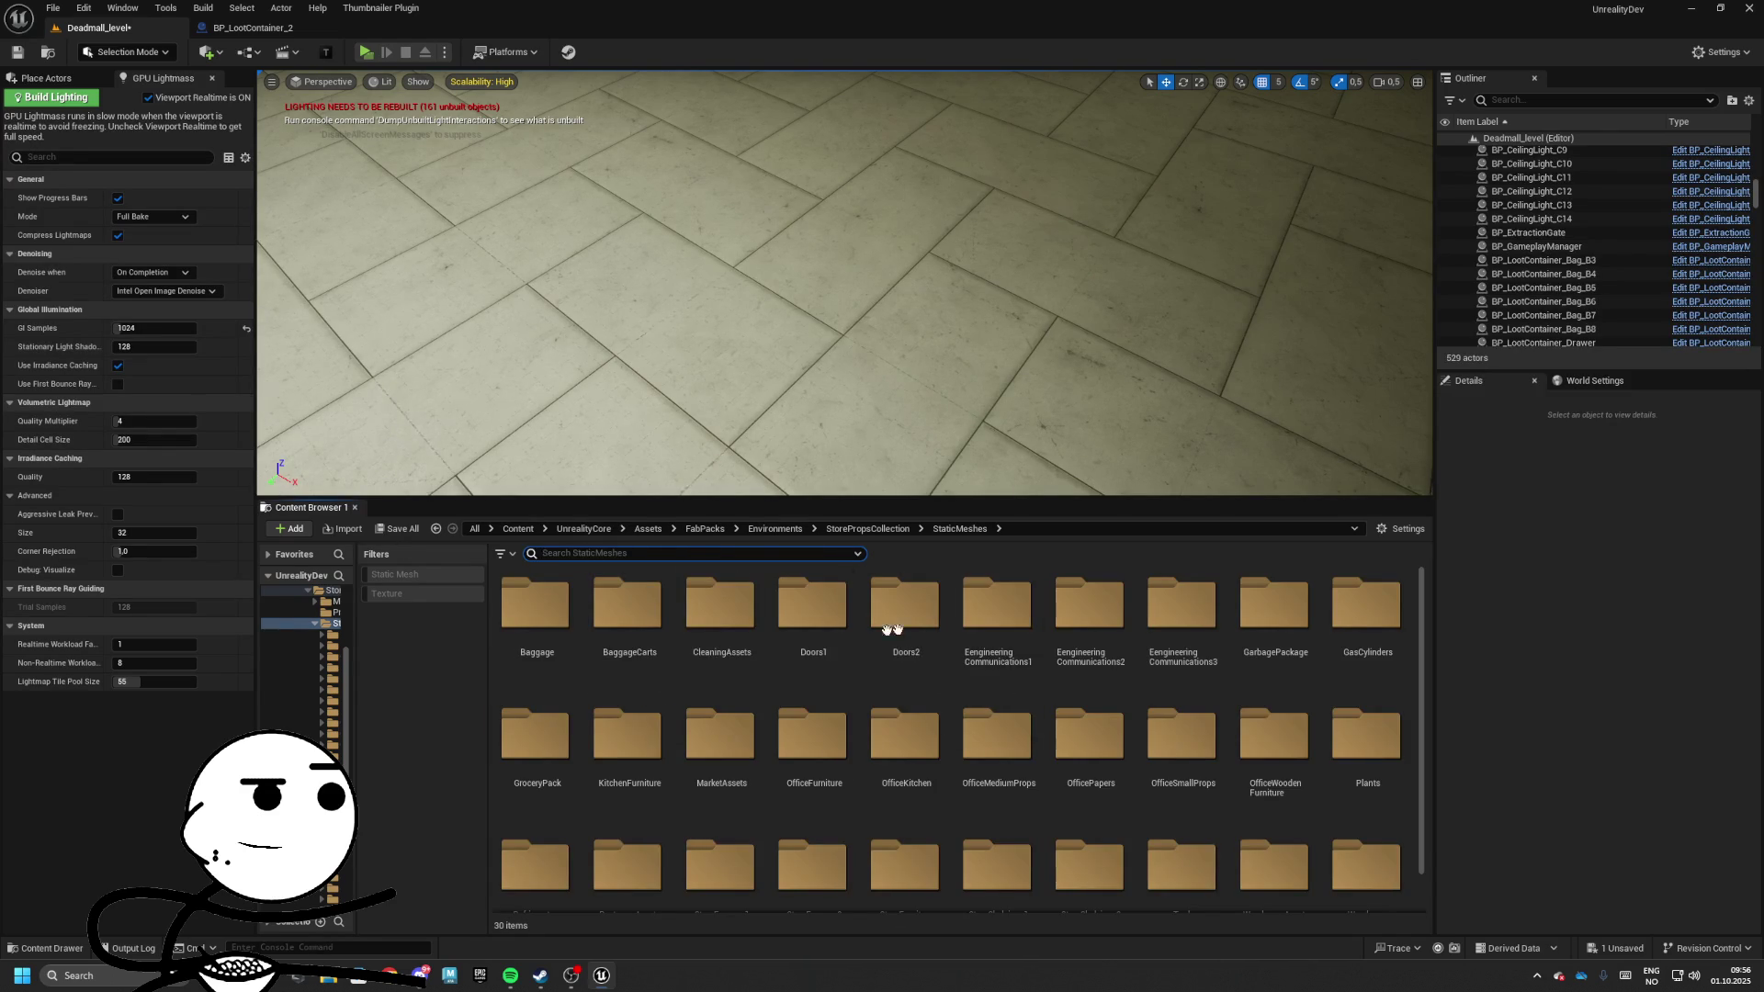
Browse the Doors2 and OfficeKitchen folders while toggling realtime viewport rendering off and on
double_click(891, 620)
scroll(836, 749, down, 1)
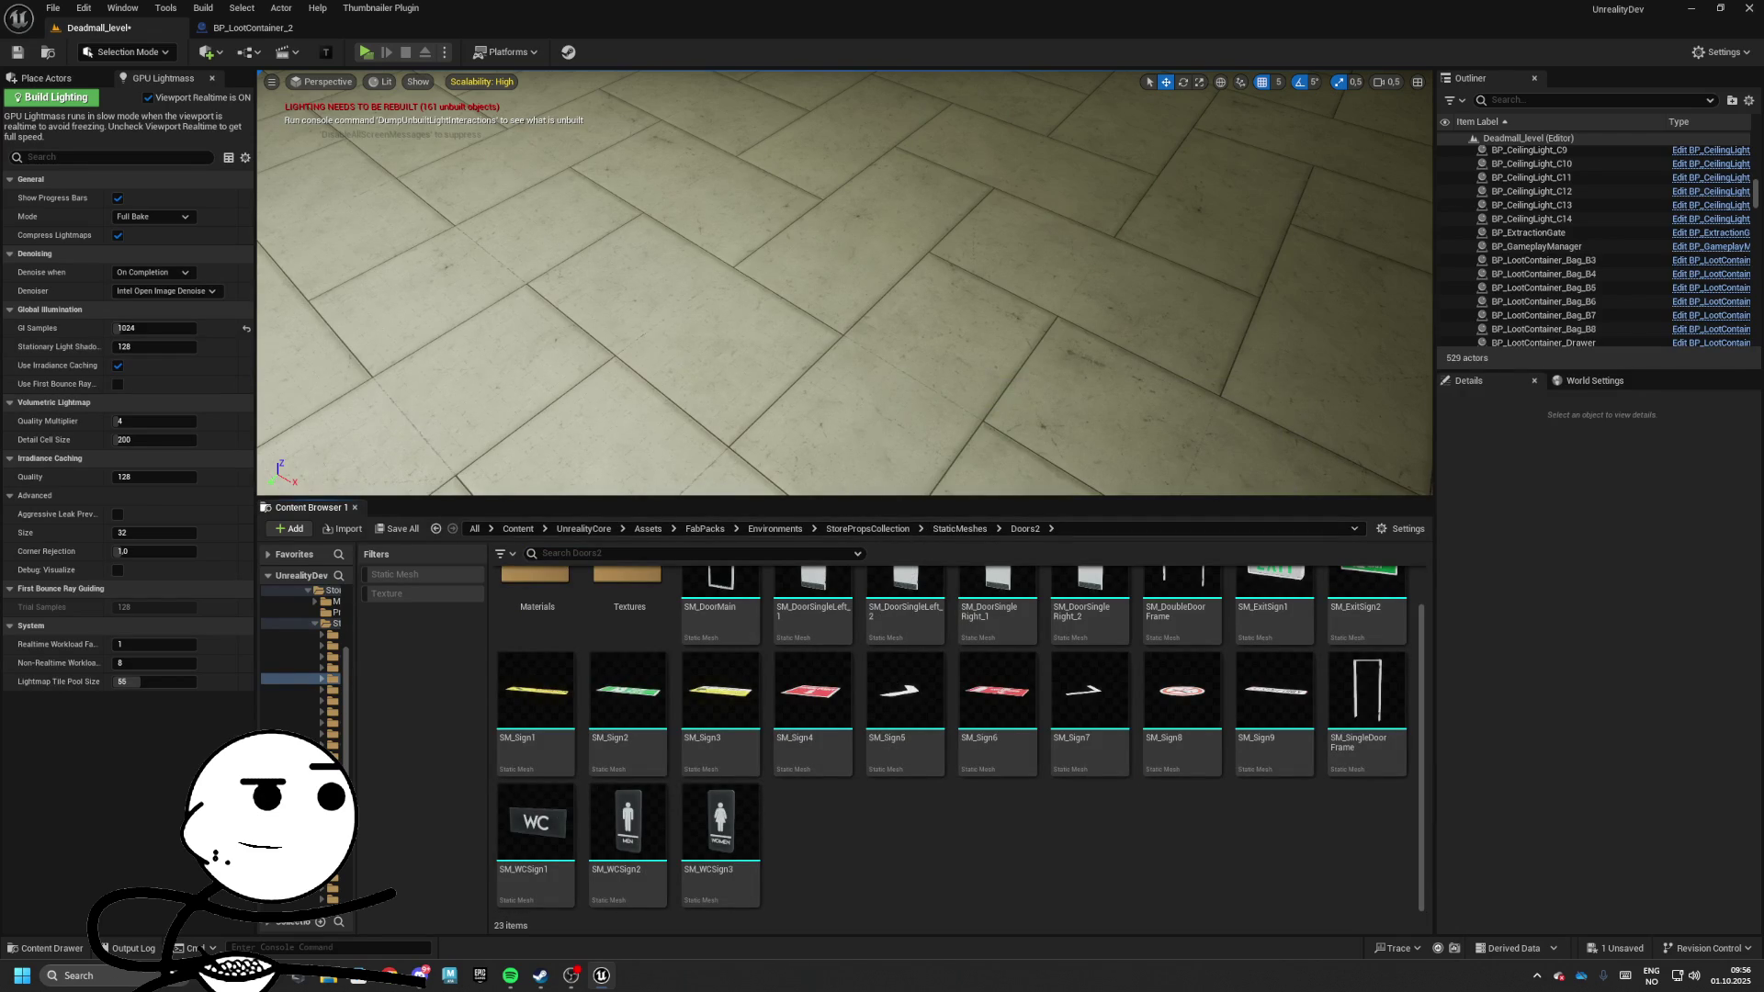
key(ctrl+r)
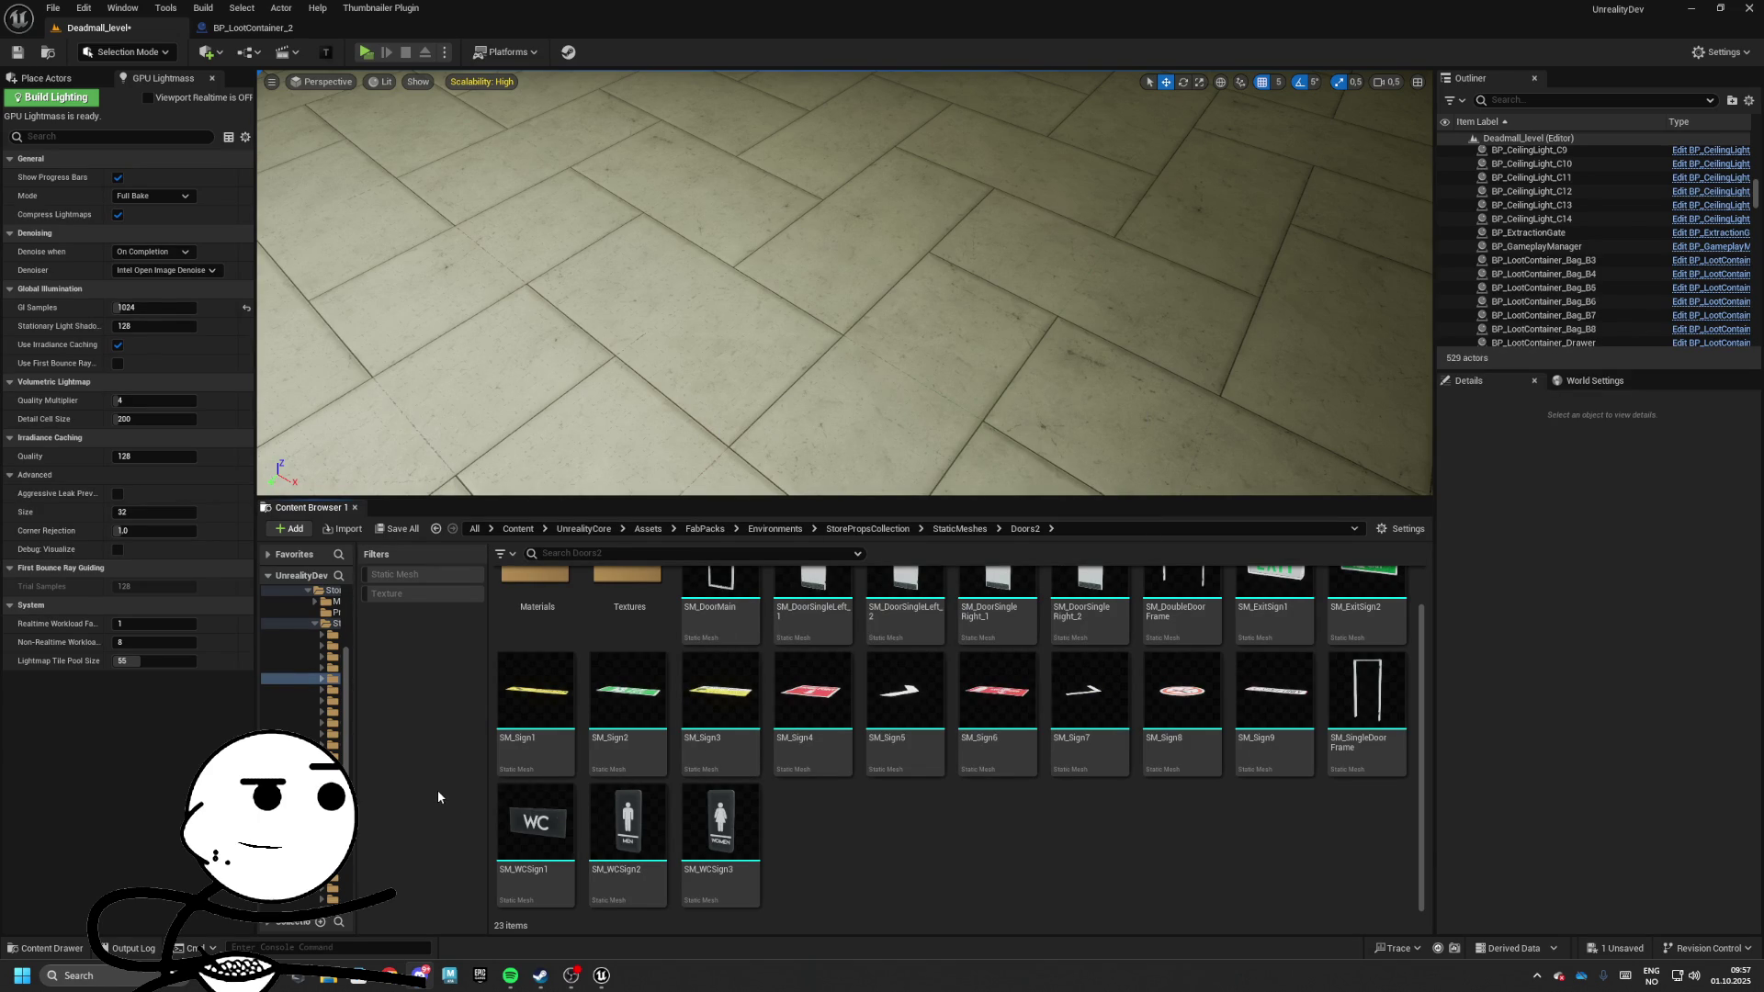
key(ctrl+r)
key(alt+Left)
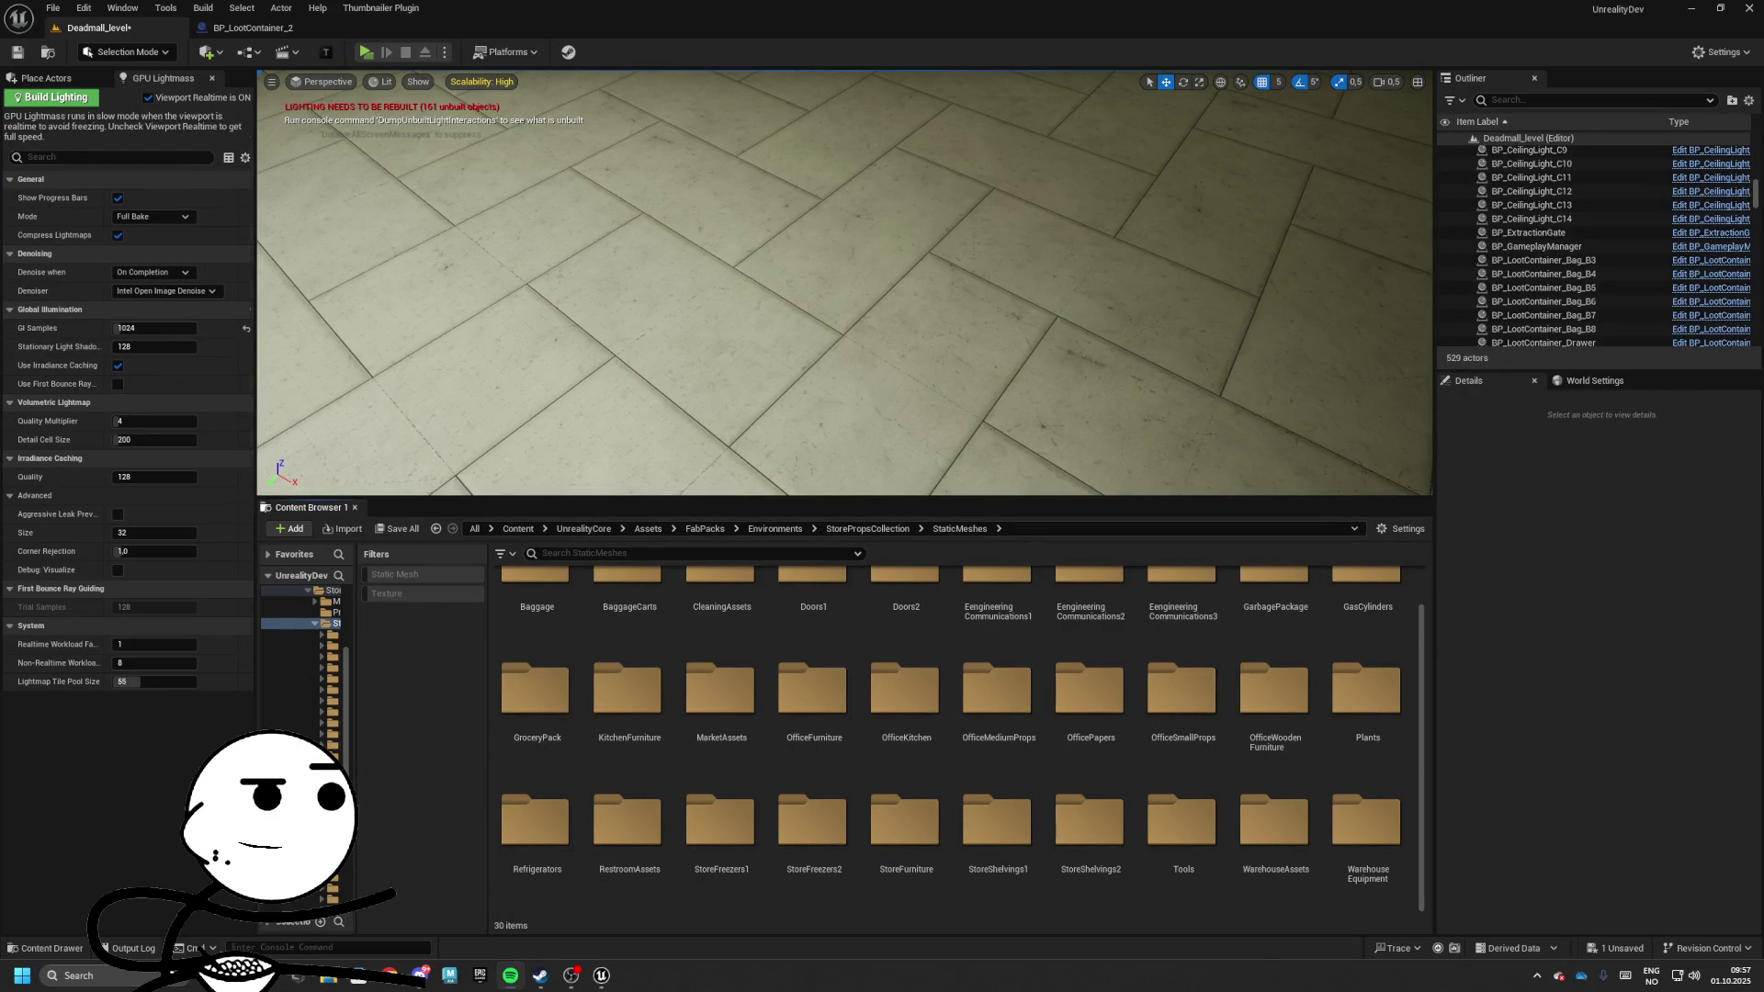
key(ctrl+r)
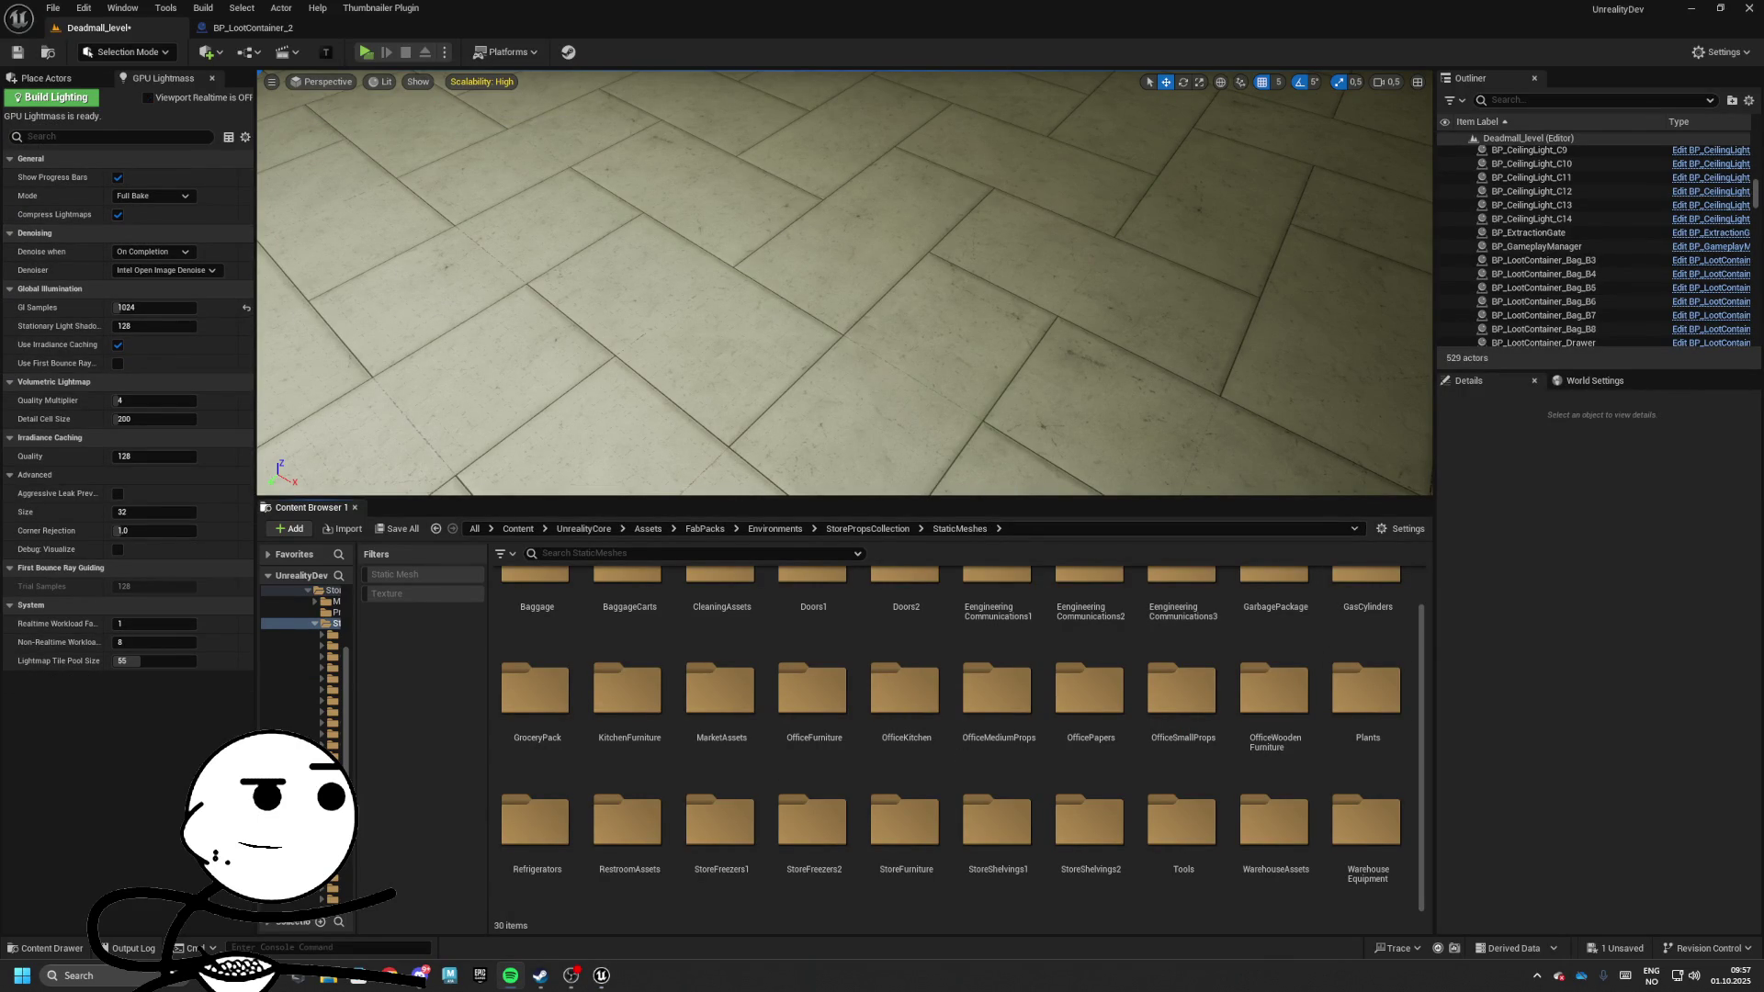
key(ctrl+r)
key(ctrl+r)
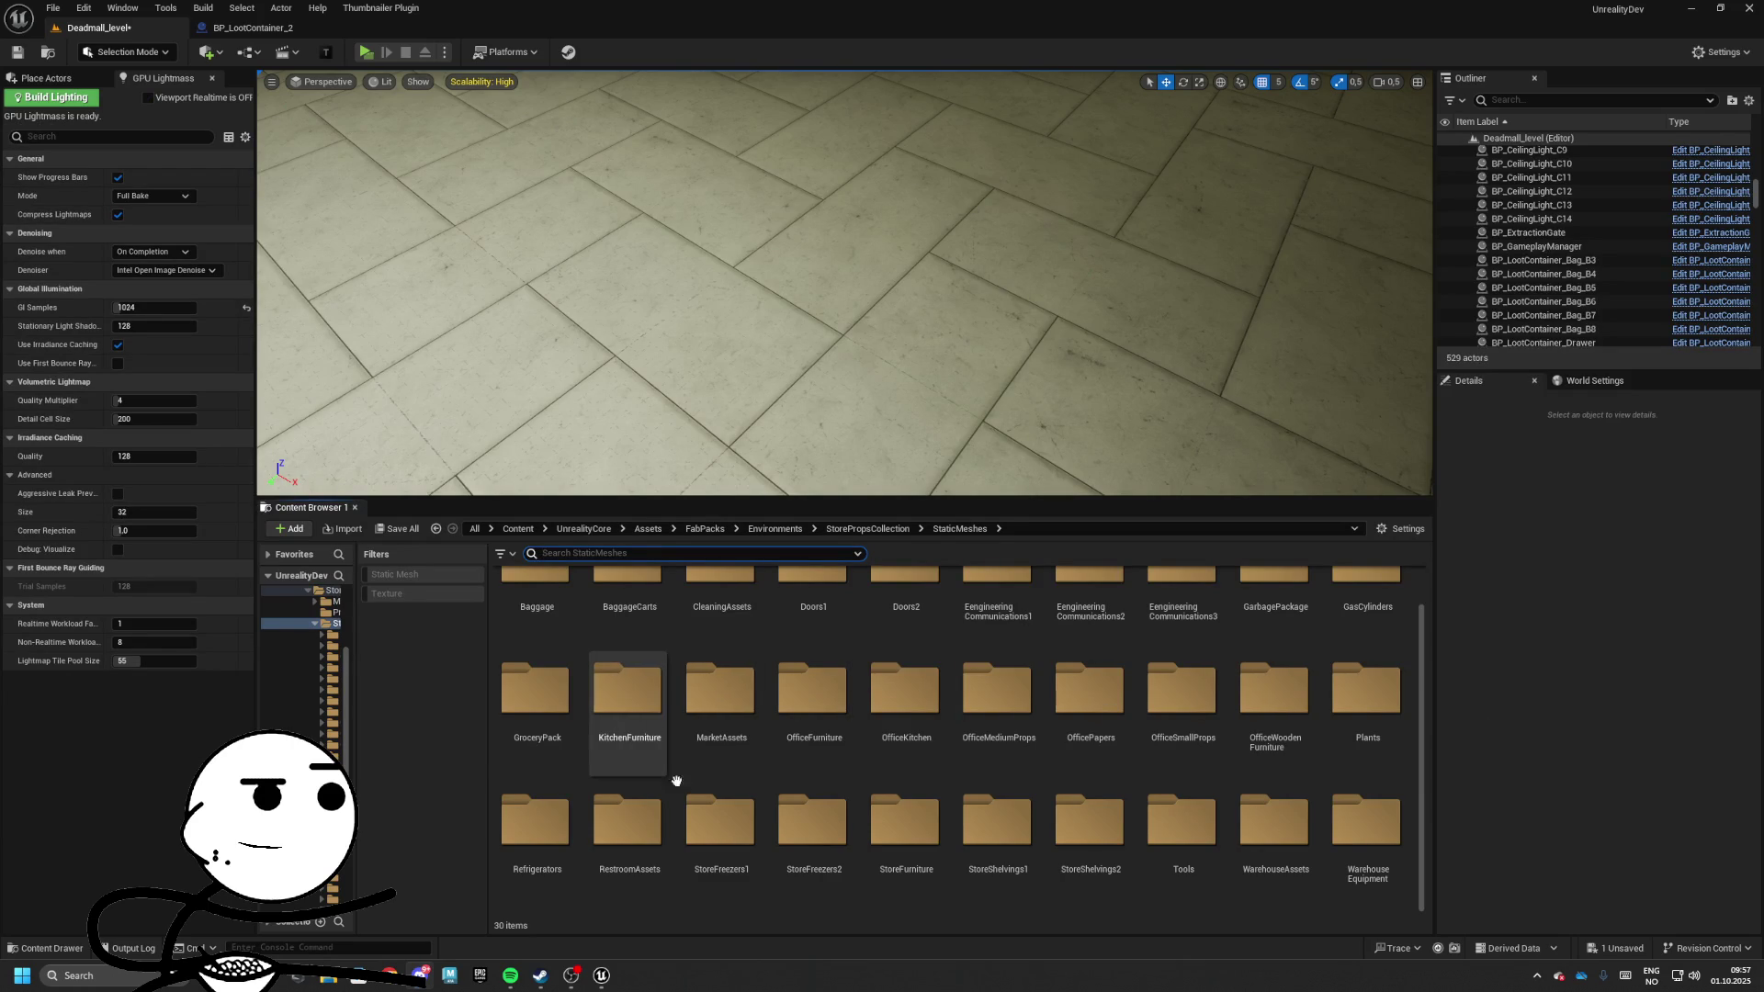
click(904, 703)
key(ctrl+r)
Open GarbagePackage > StaticMeshes and select SM_Cardboard1
scroll(1102, 643, up, 1)
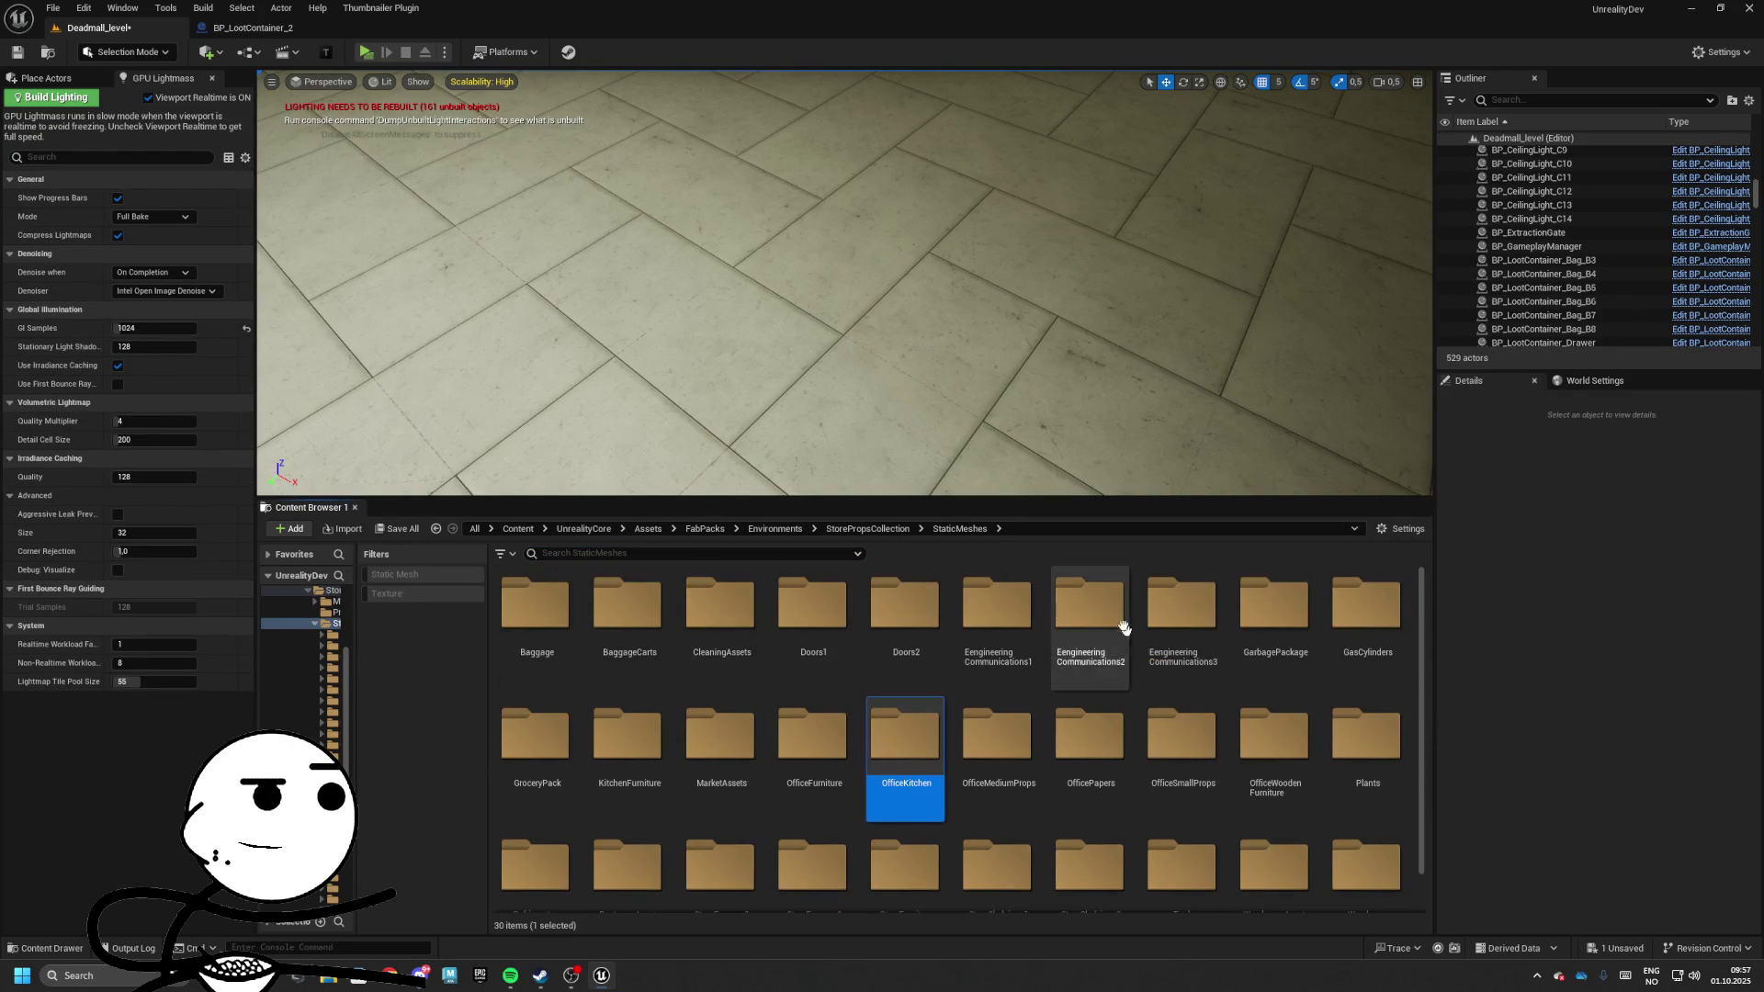
double_click(1277, 615)
double_click(643, 633)
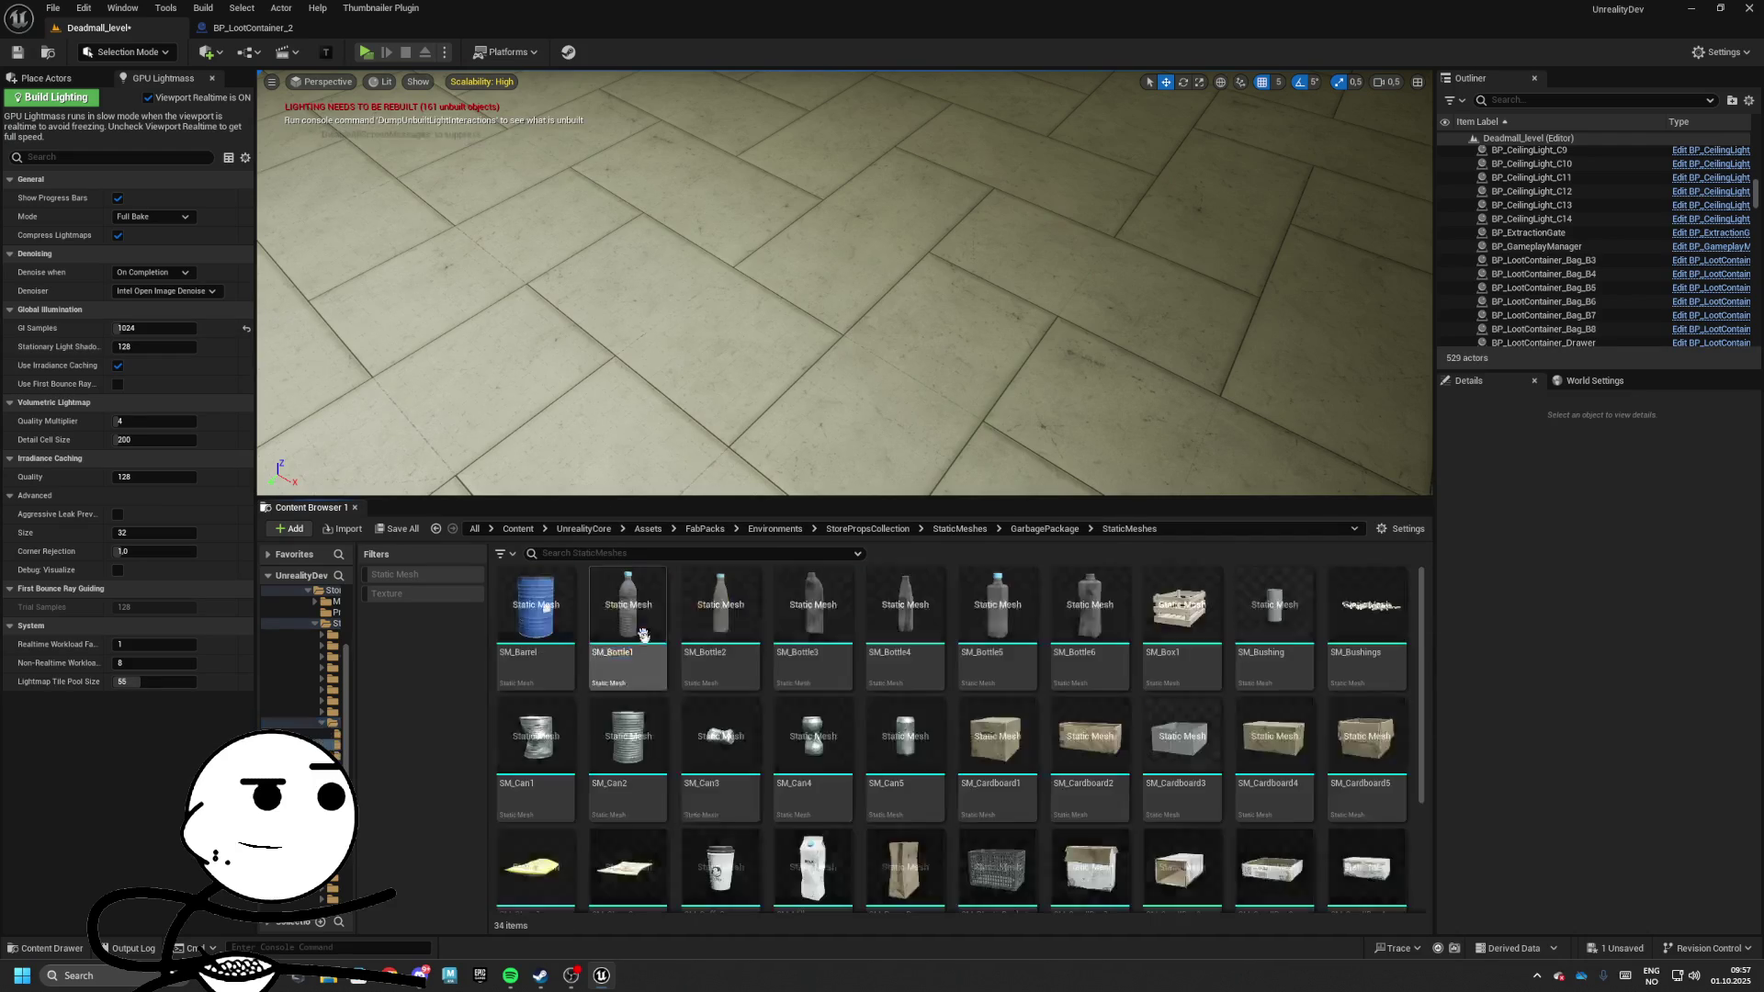
scroll(826, 661, down, 2)
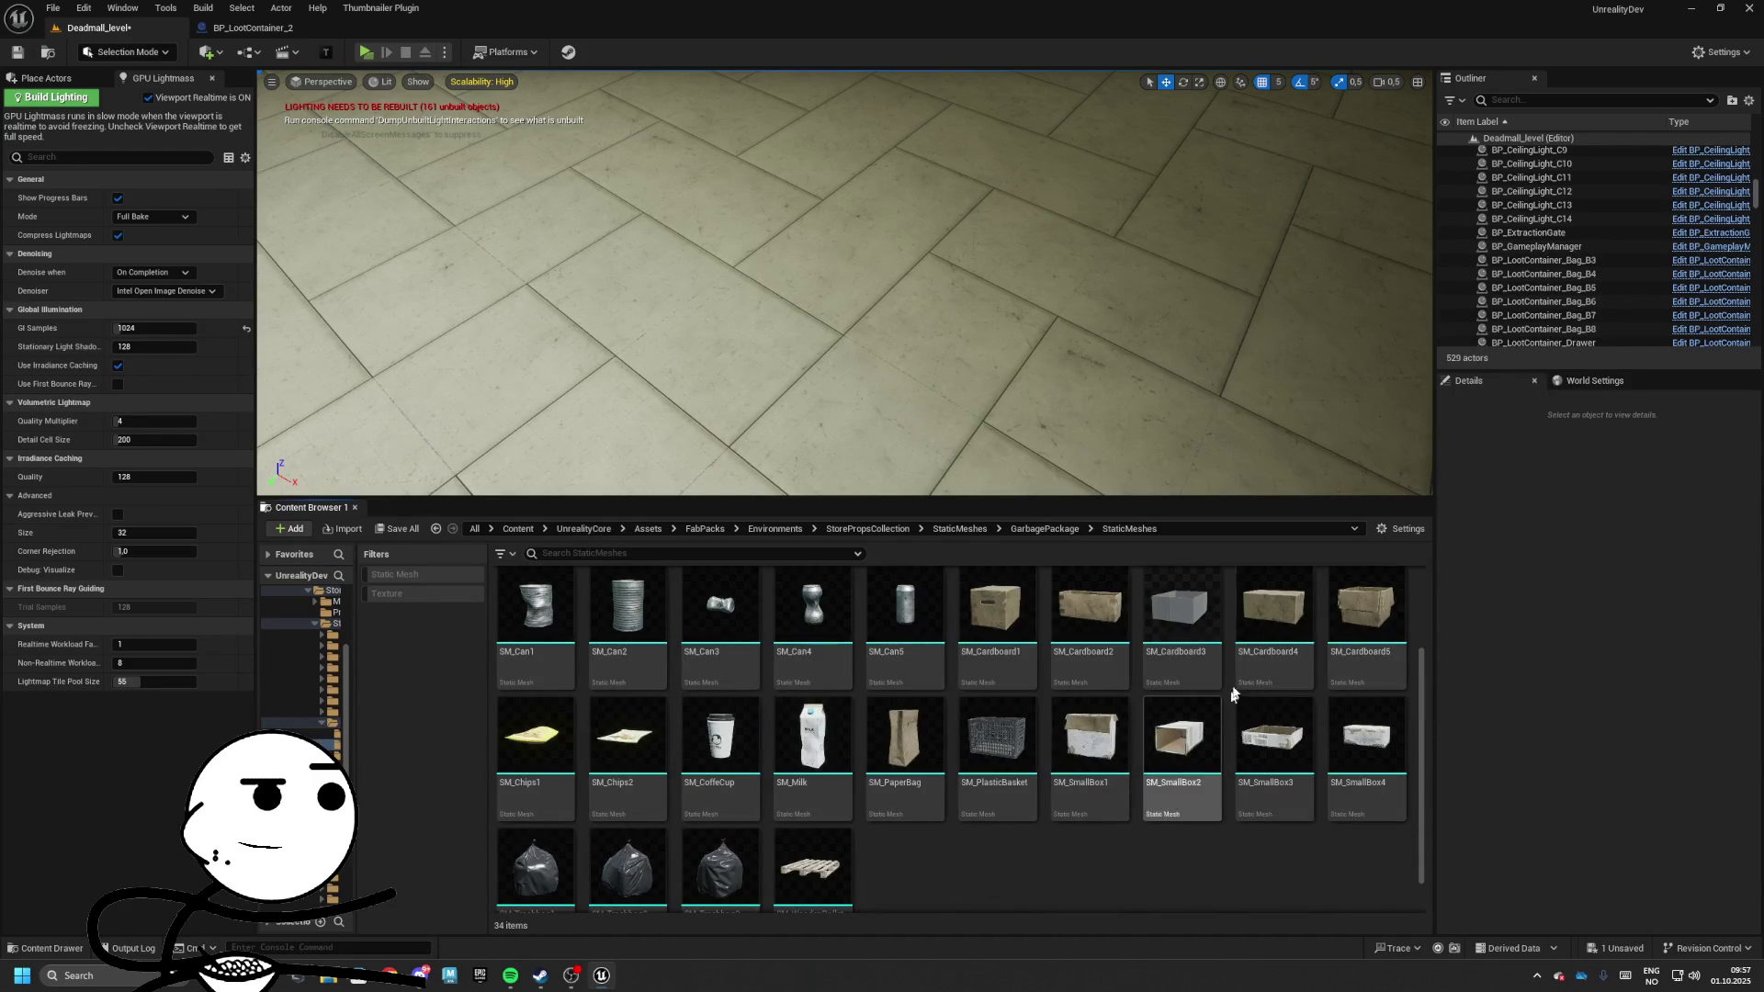
scroll(1011, 726, down, 1)
mouse_move(1017, 718)
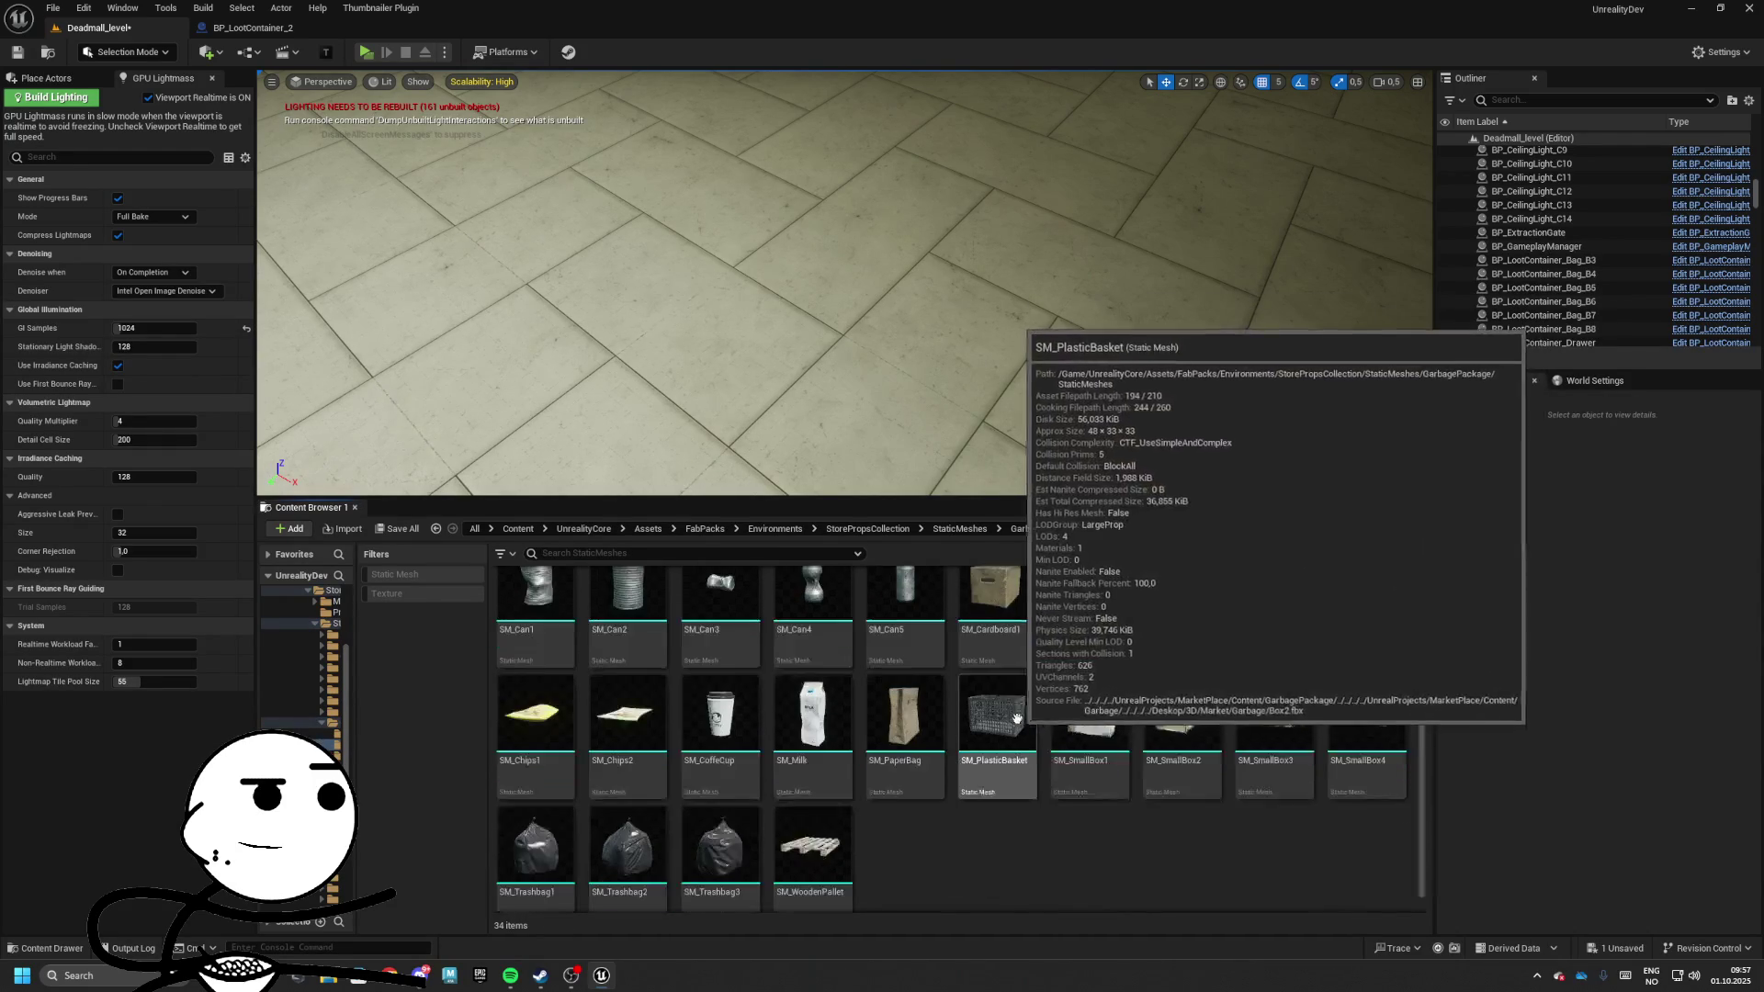
scroll(1017, 719, up, 2)
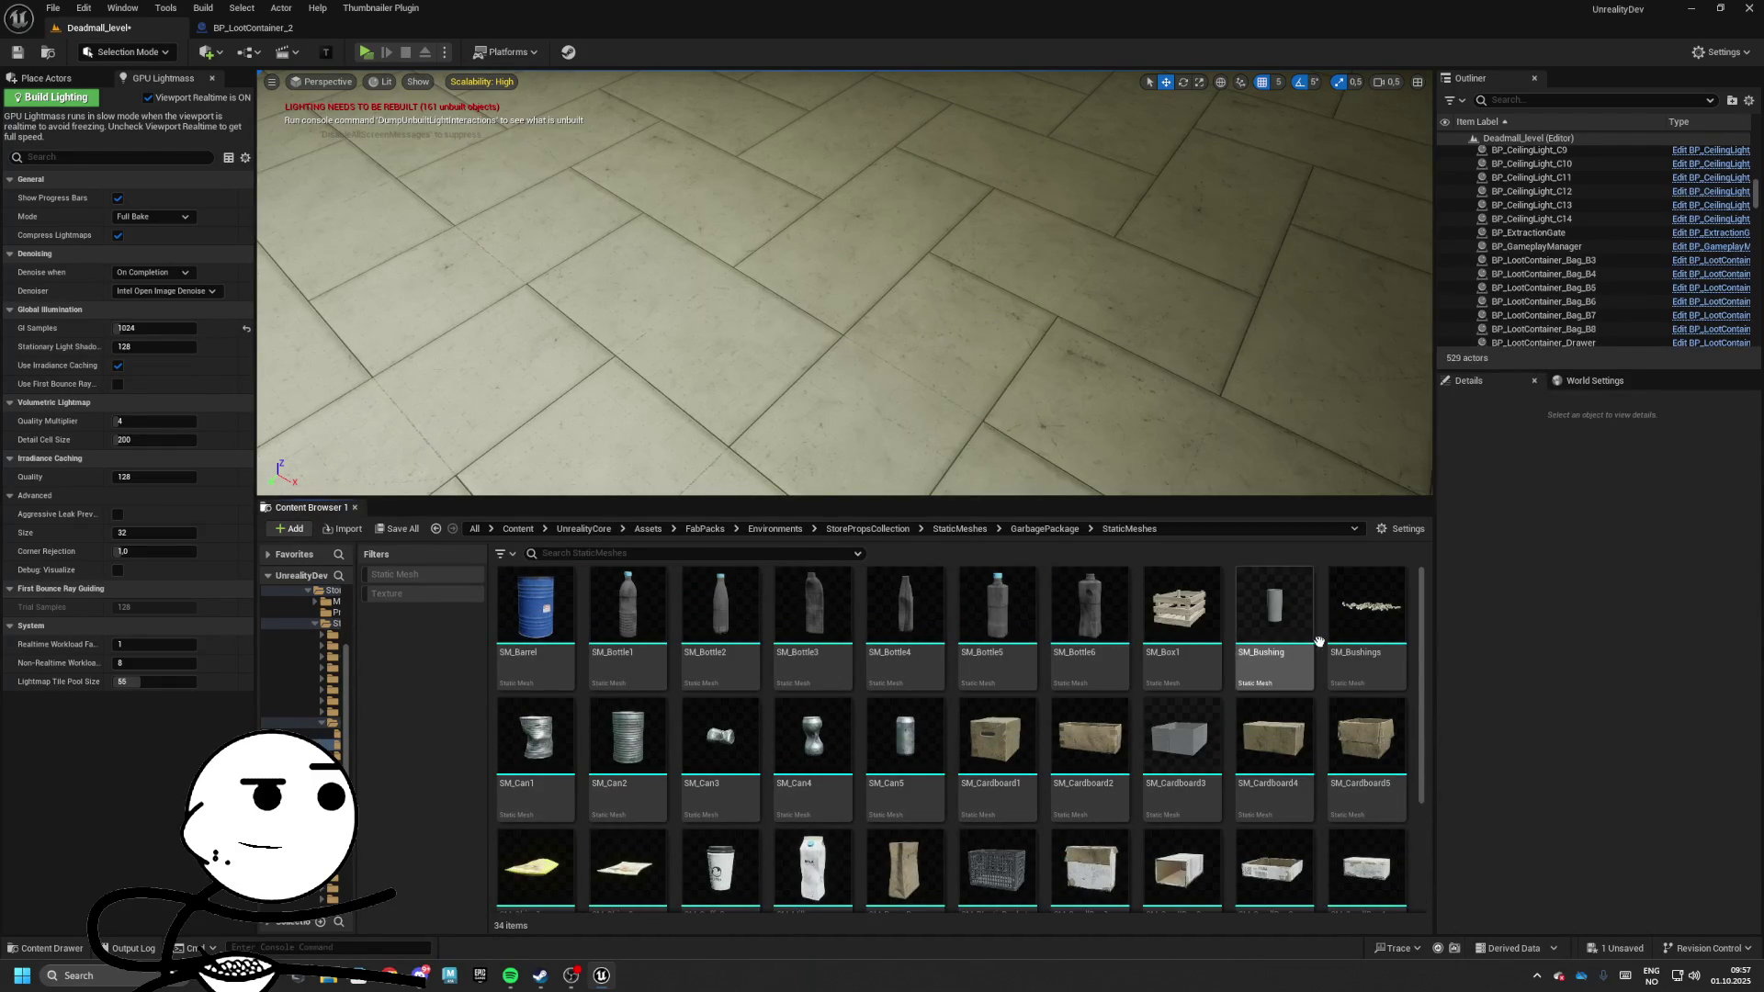
click(997, 744)
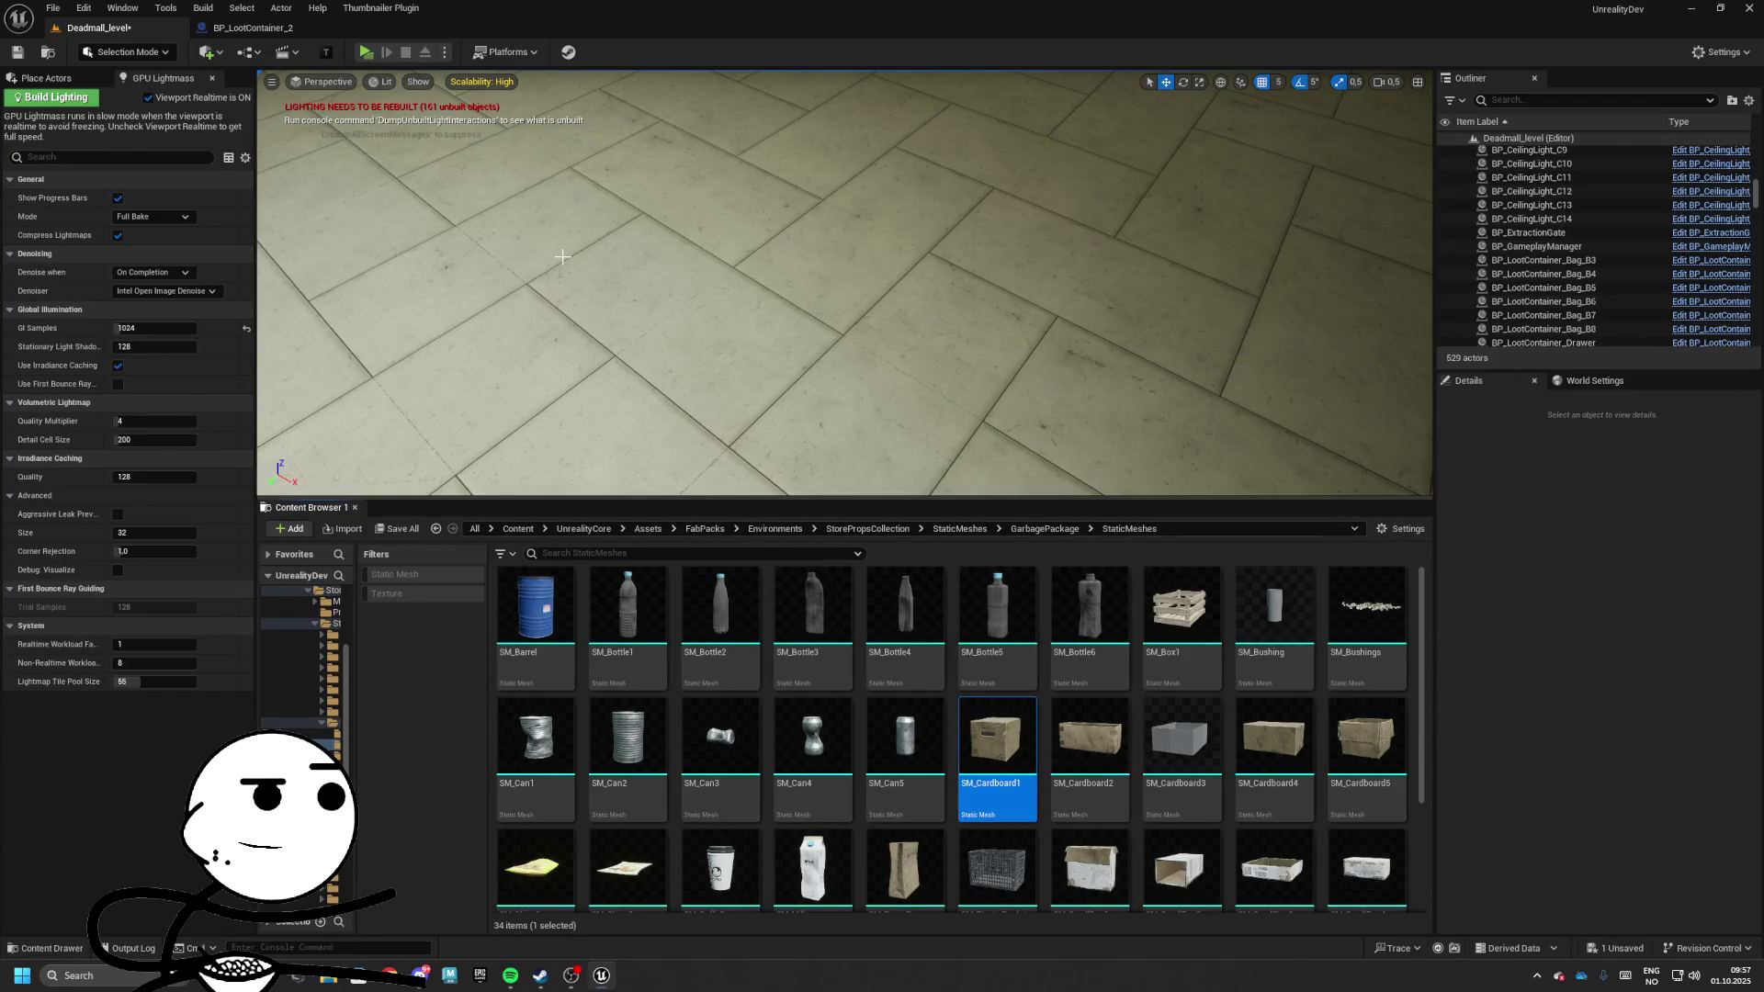
Set the container mesh to SM_Cardboard1, compile, save, and rename it BP_LootContainer_Cardboard
click(273, 30)
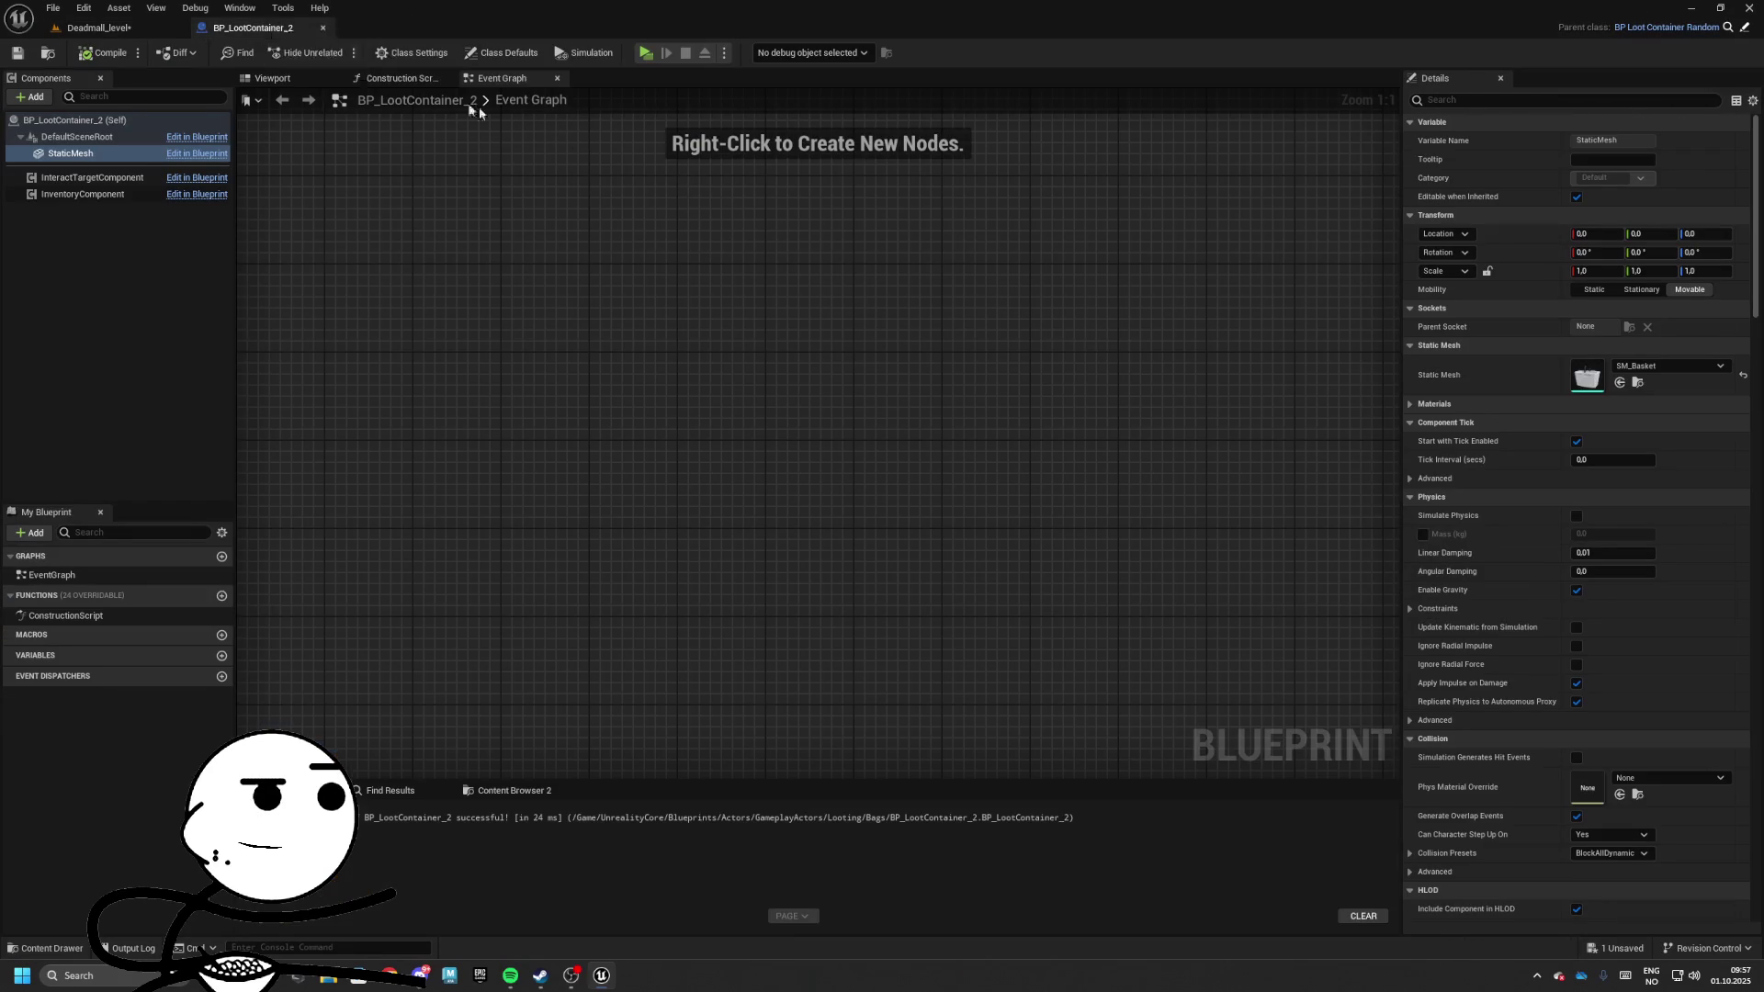
click(1620, 384)
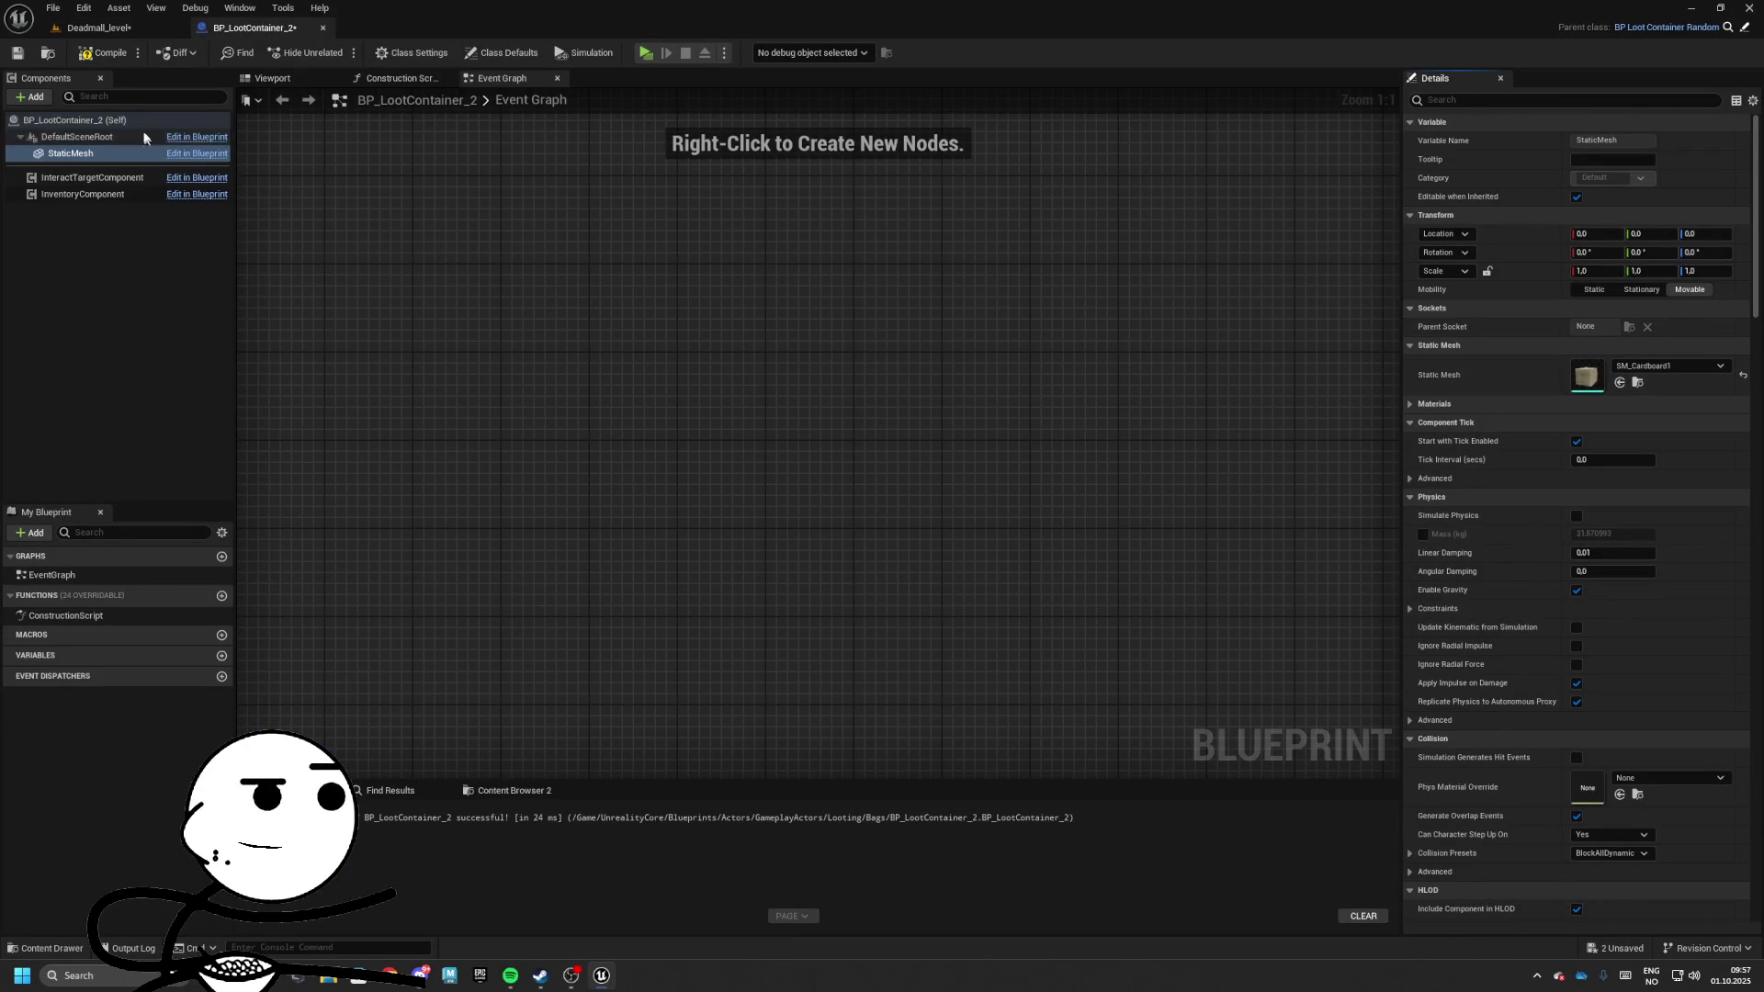
click(50, 53)
click(252, 27)
click(92, 53)
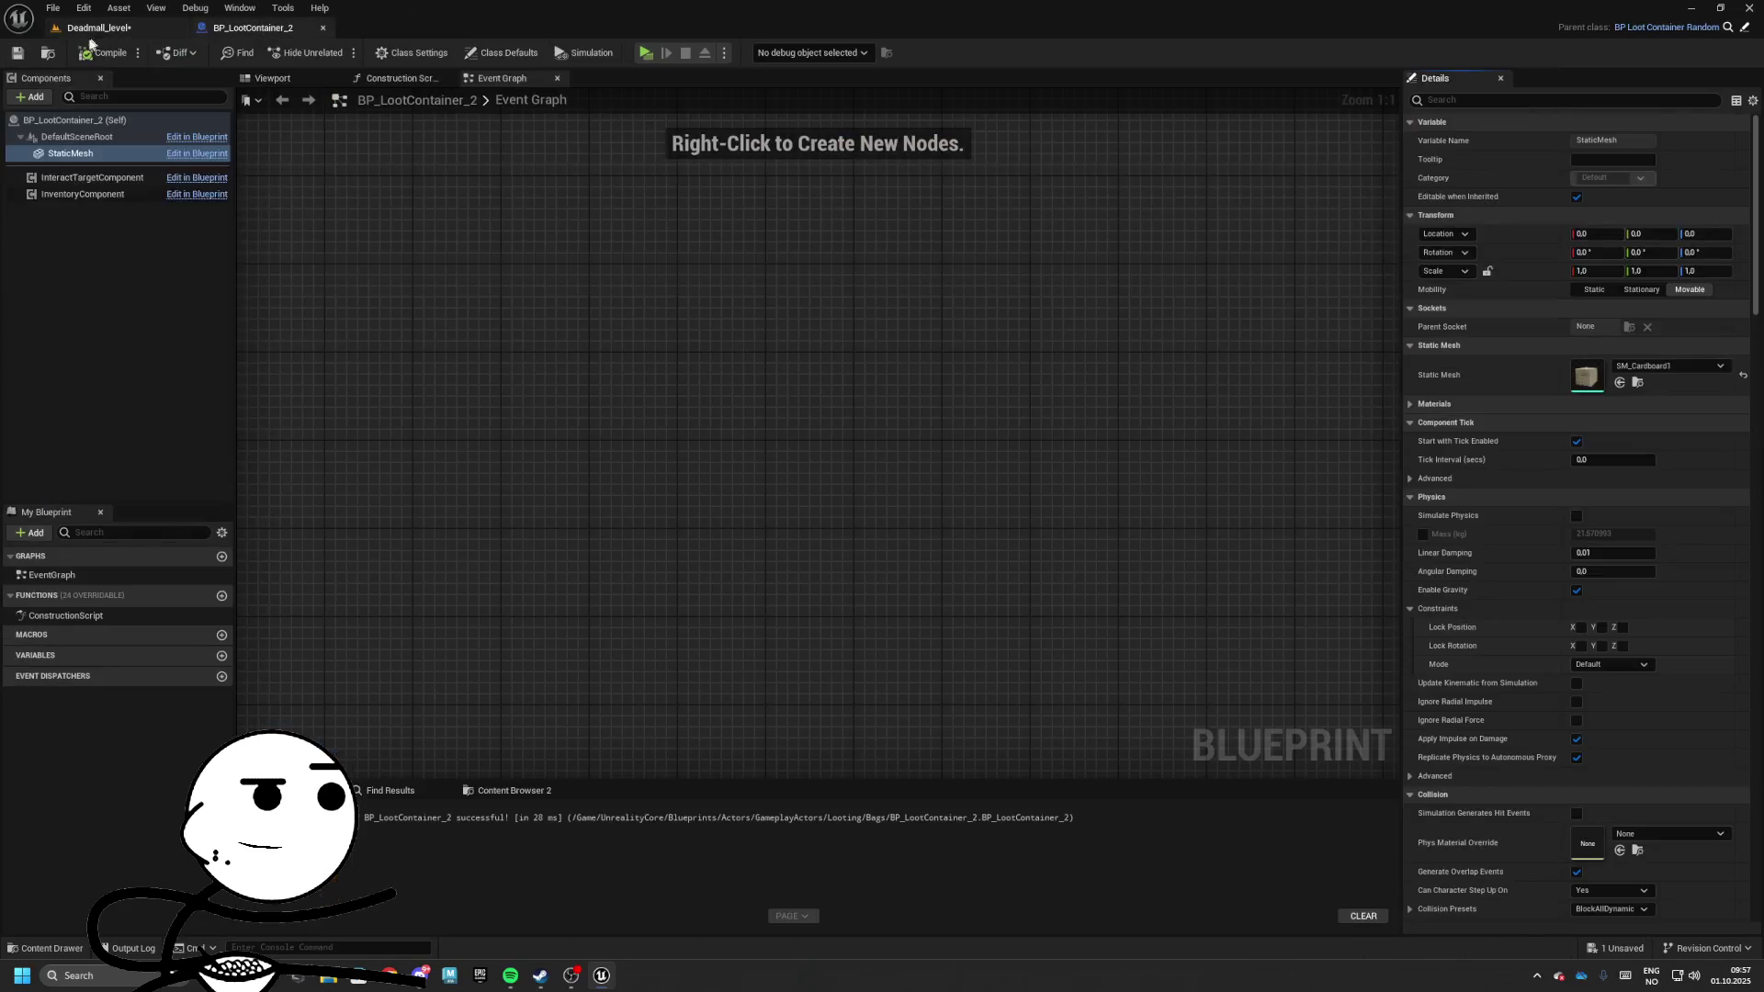
click(91, 28)
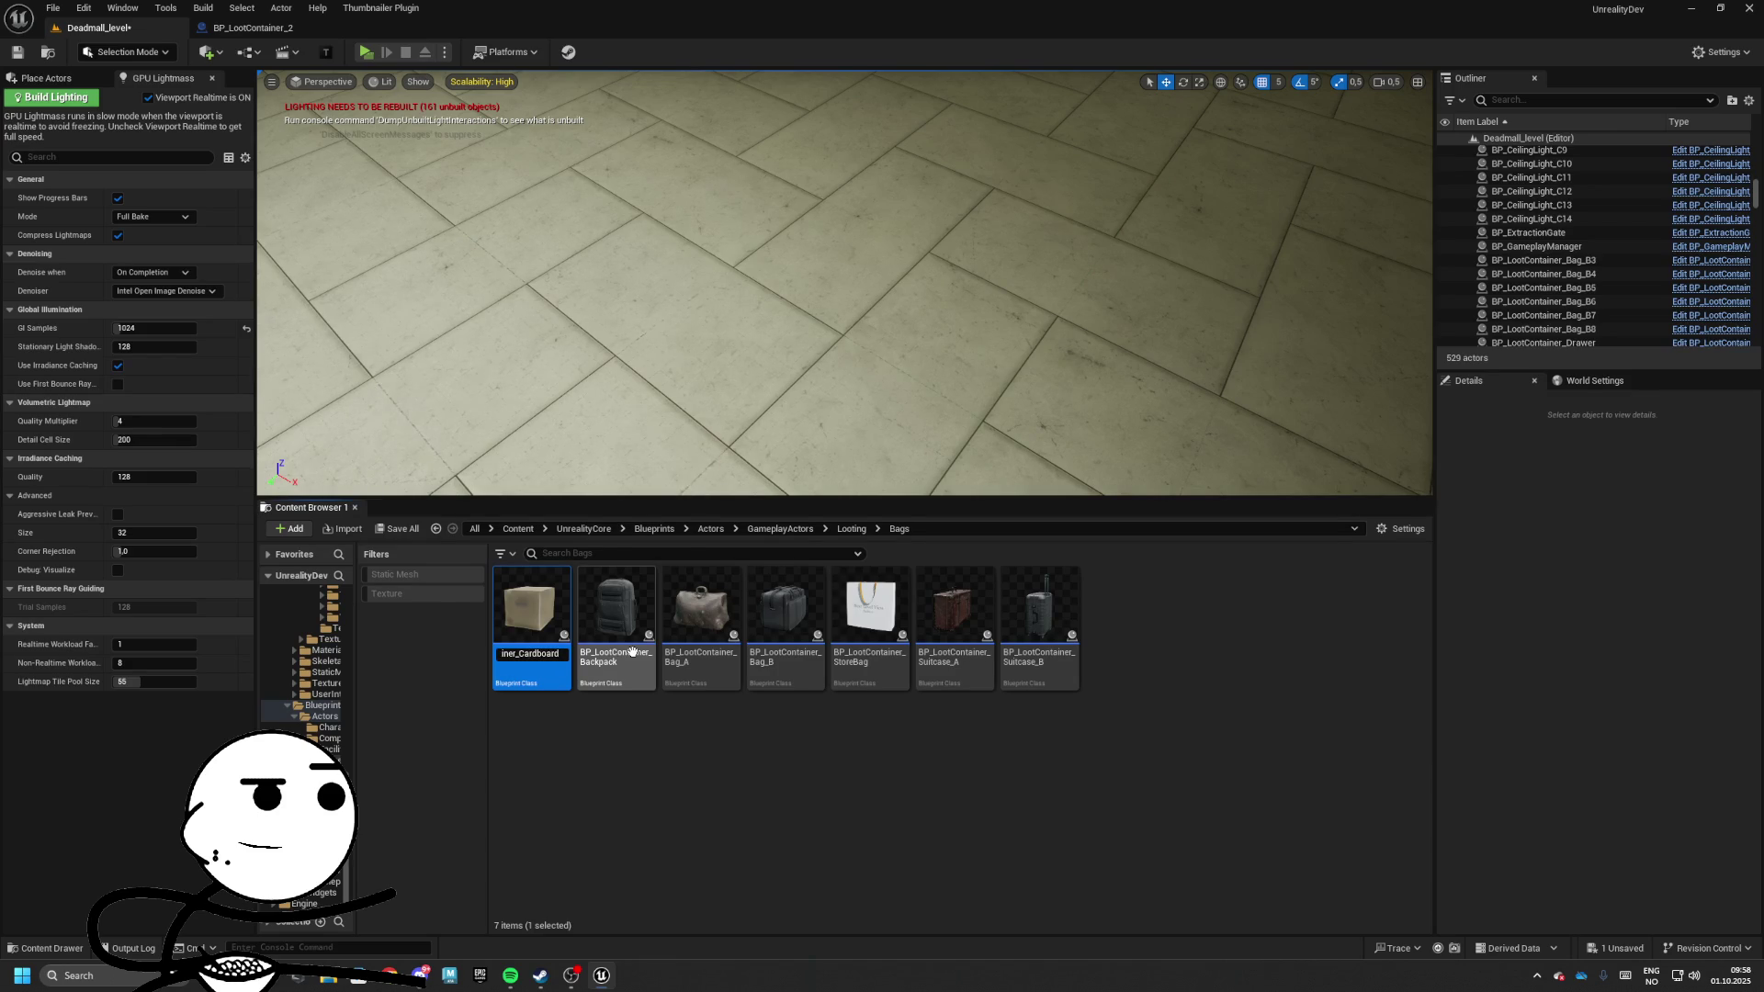
key(Return)
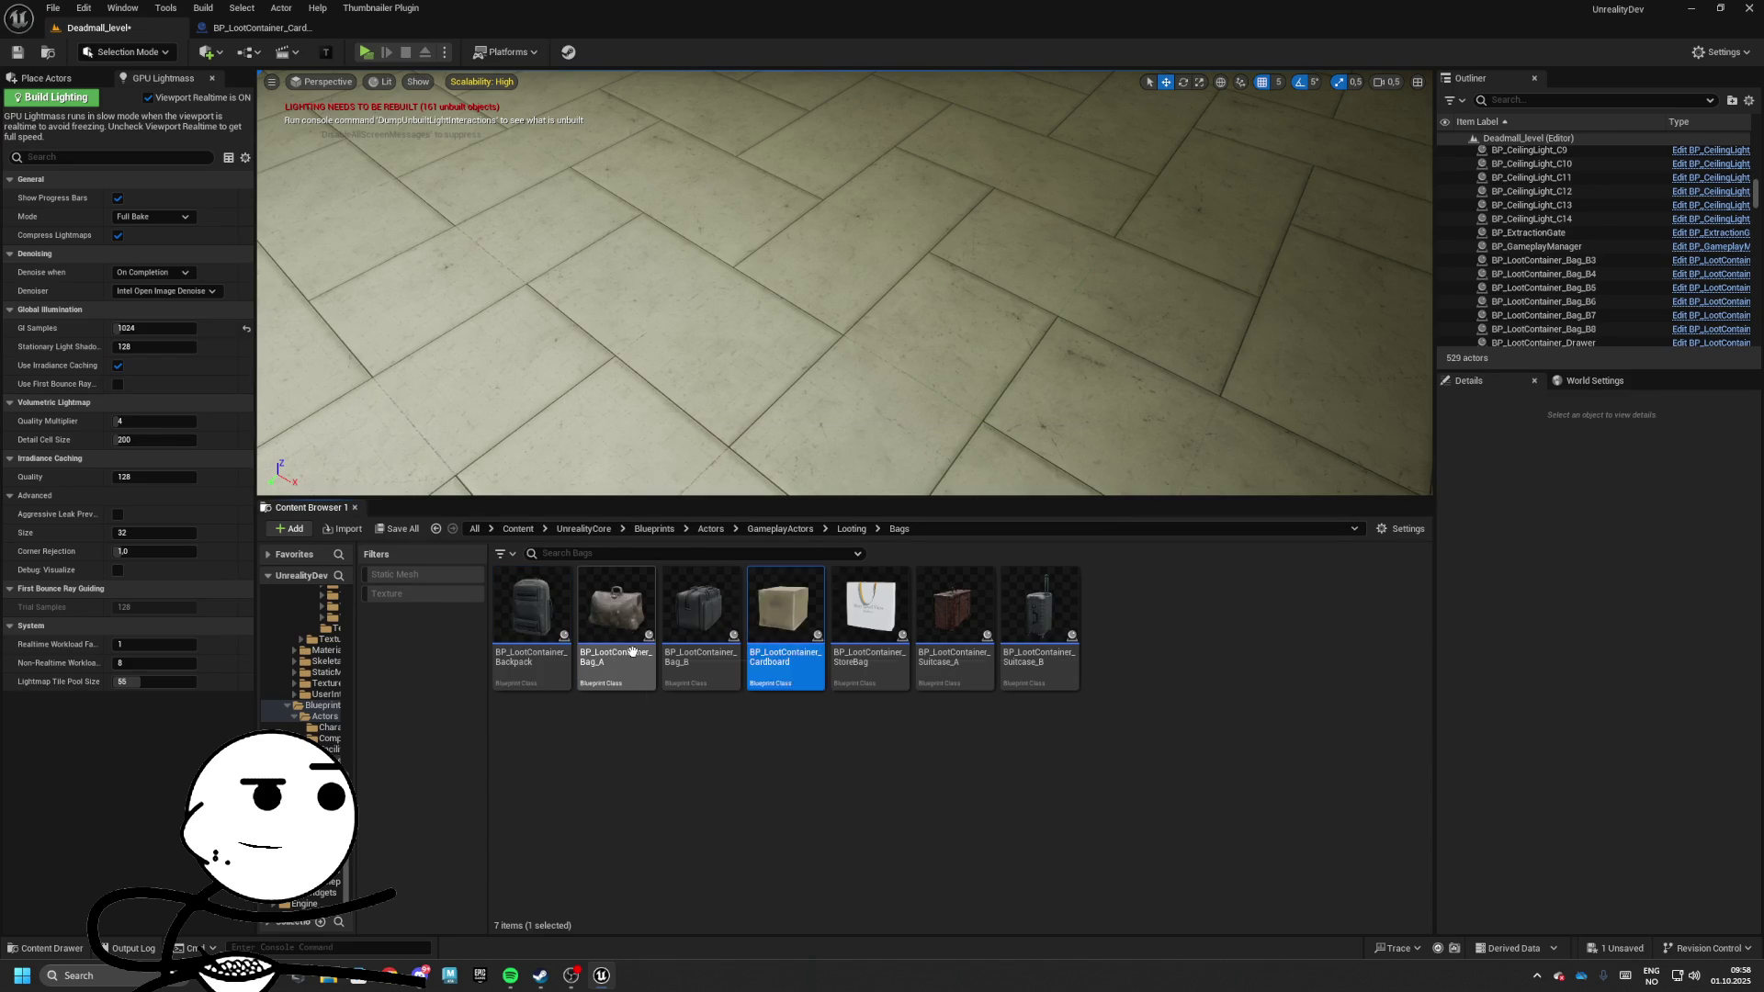
Set the InventoryComponent's Display Name to 'Cardboard Box'
double_click(805, 618)
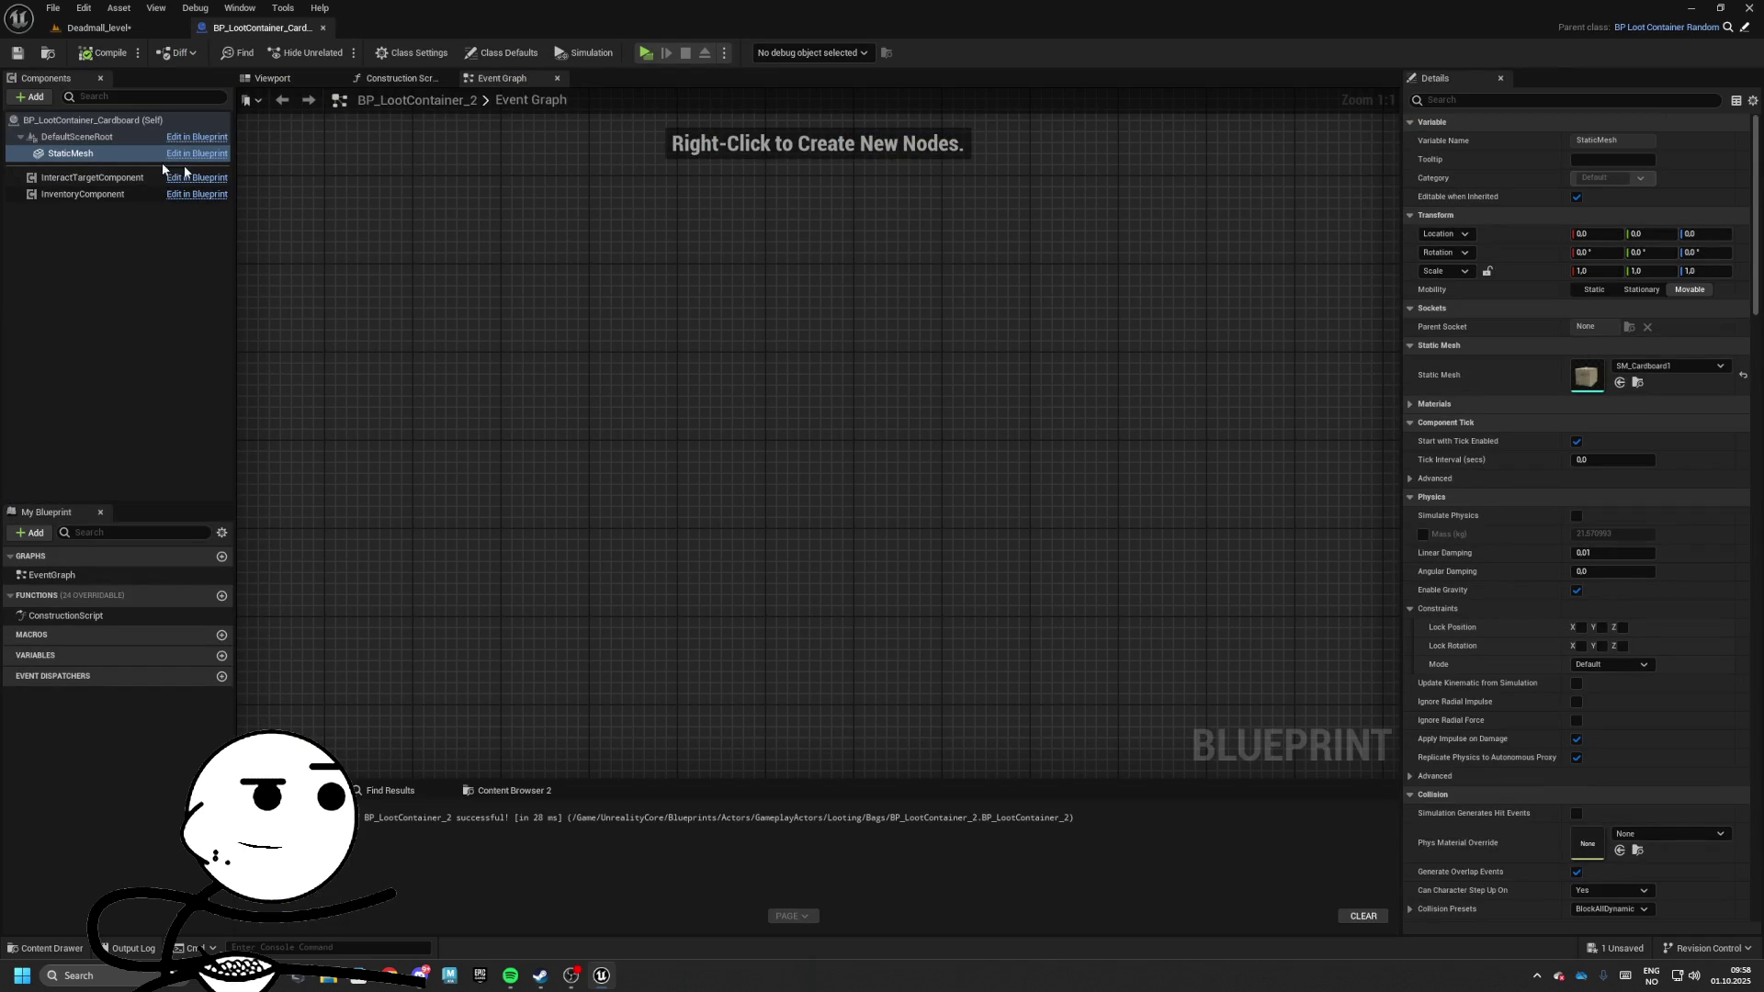
click(83, 193)
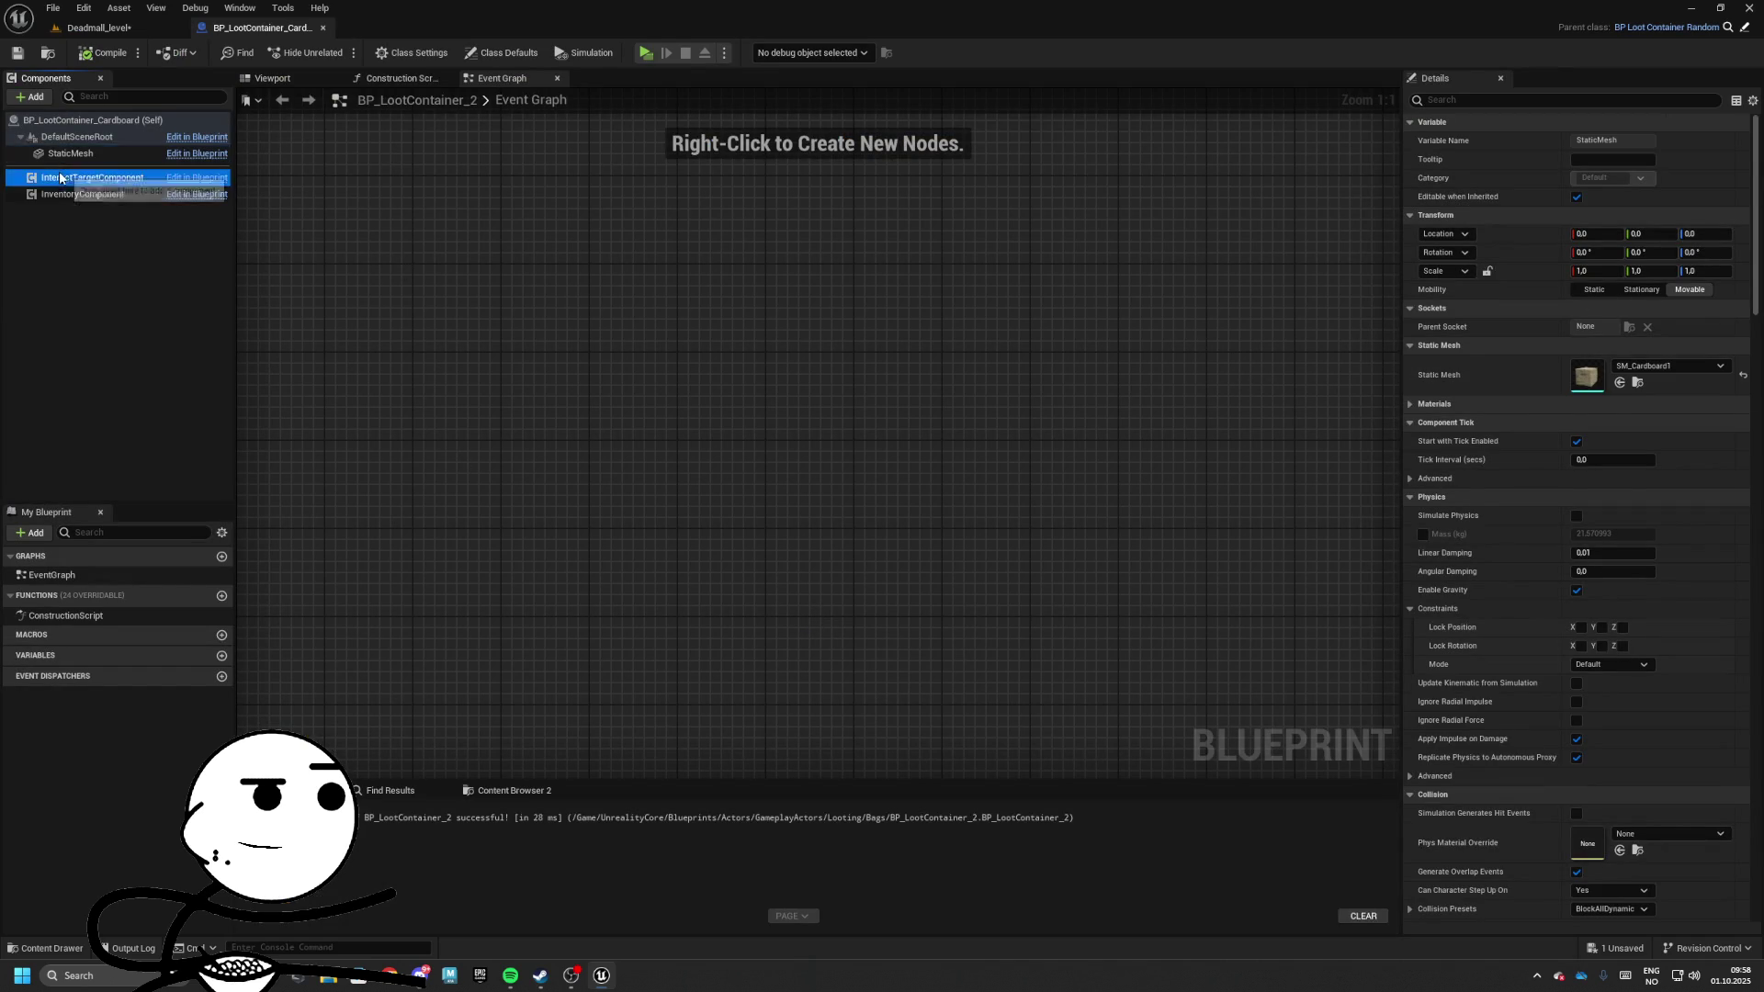
click(1628, 272)
text(Car)
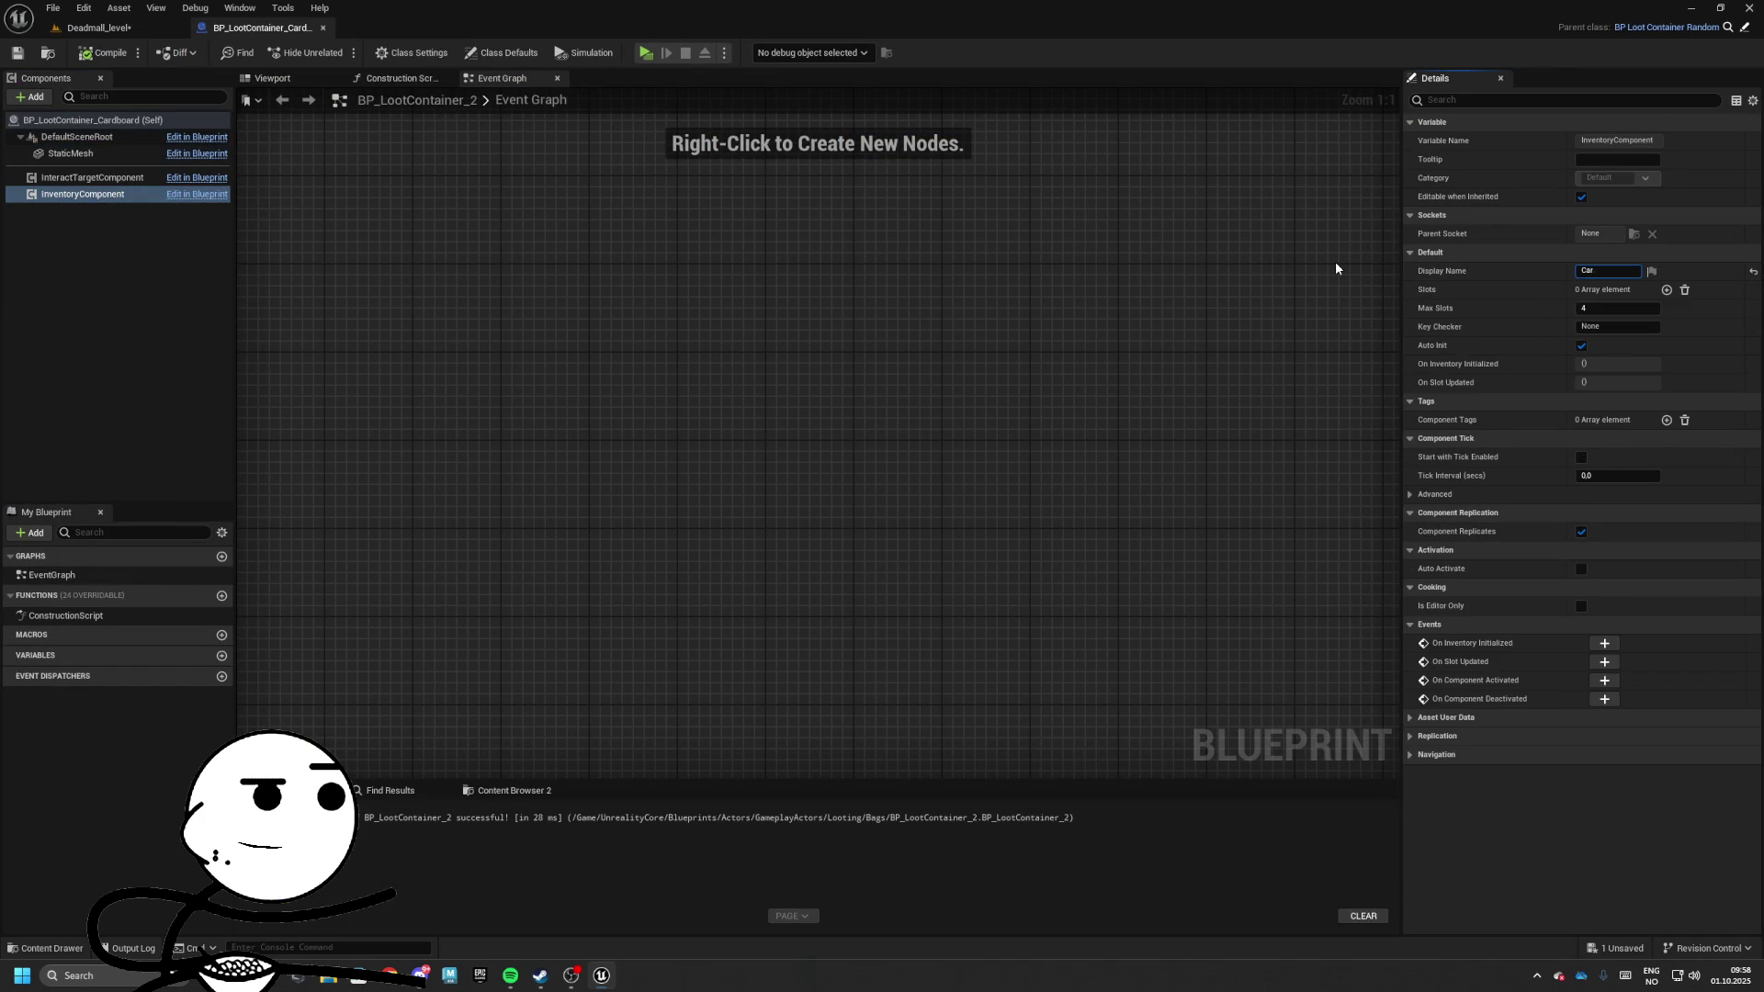
text(dboard)
key(Return)
drag(1598, 270, 1649, 290)
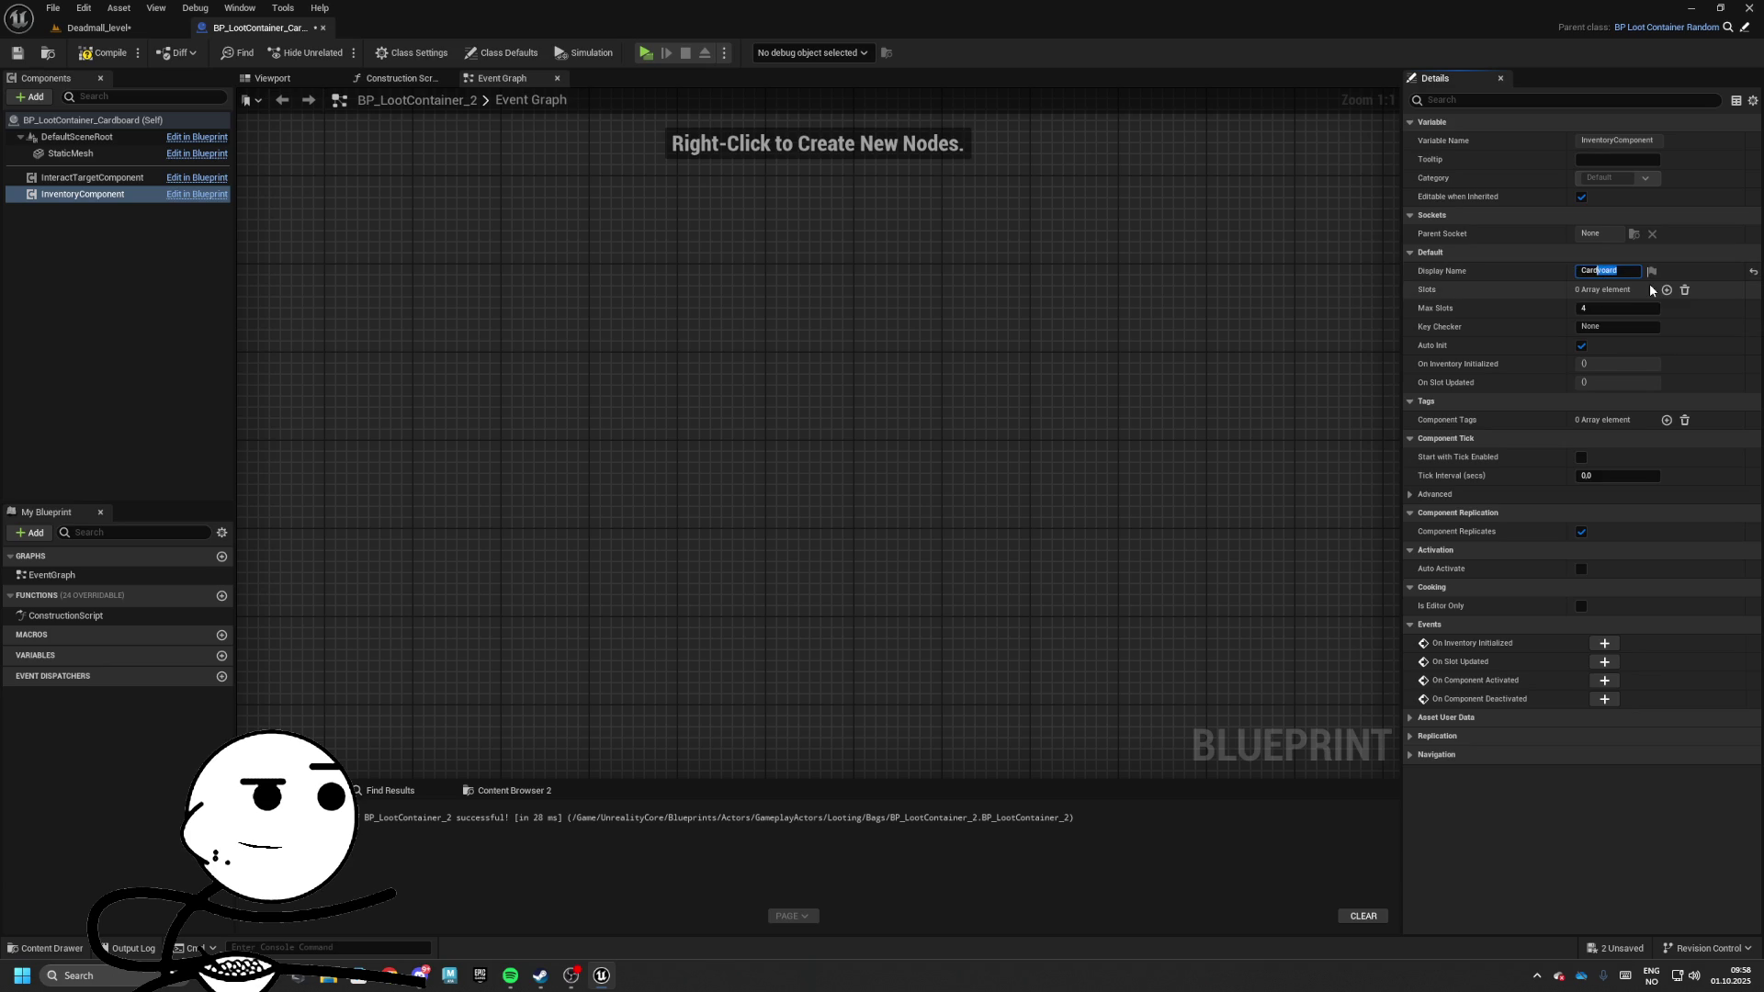
text(ox)
key(Return)
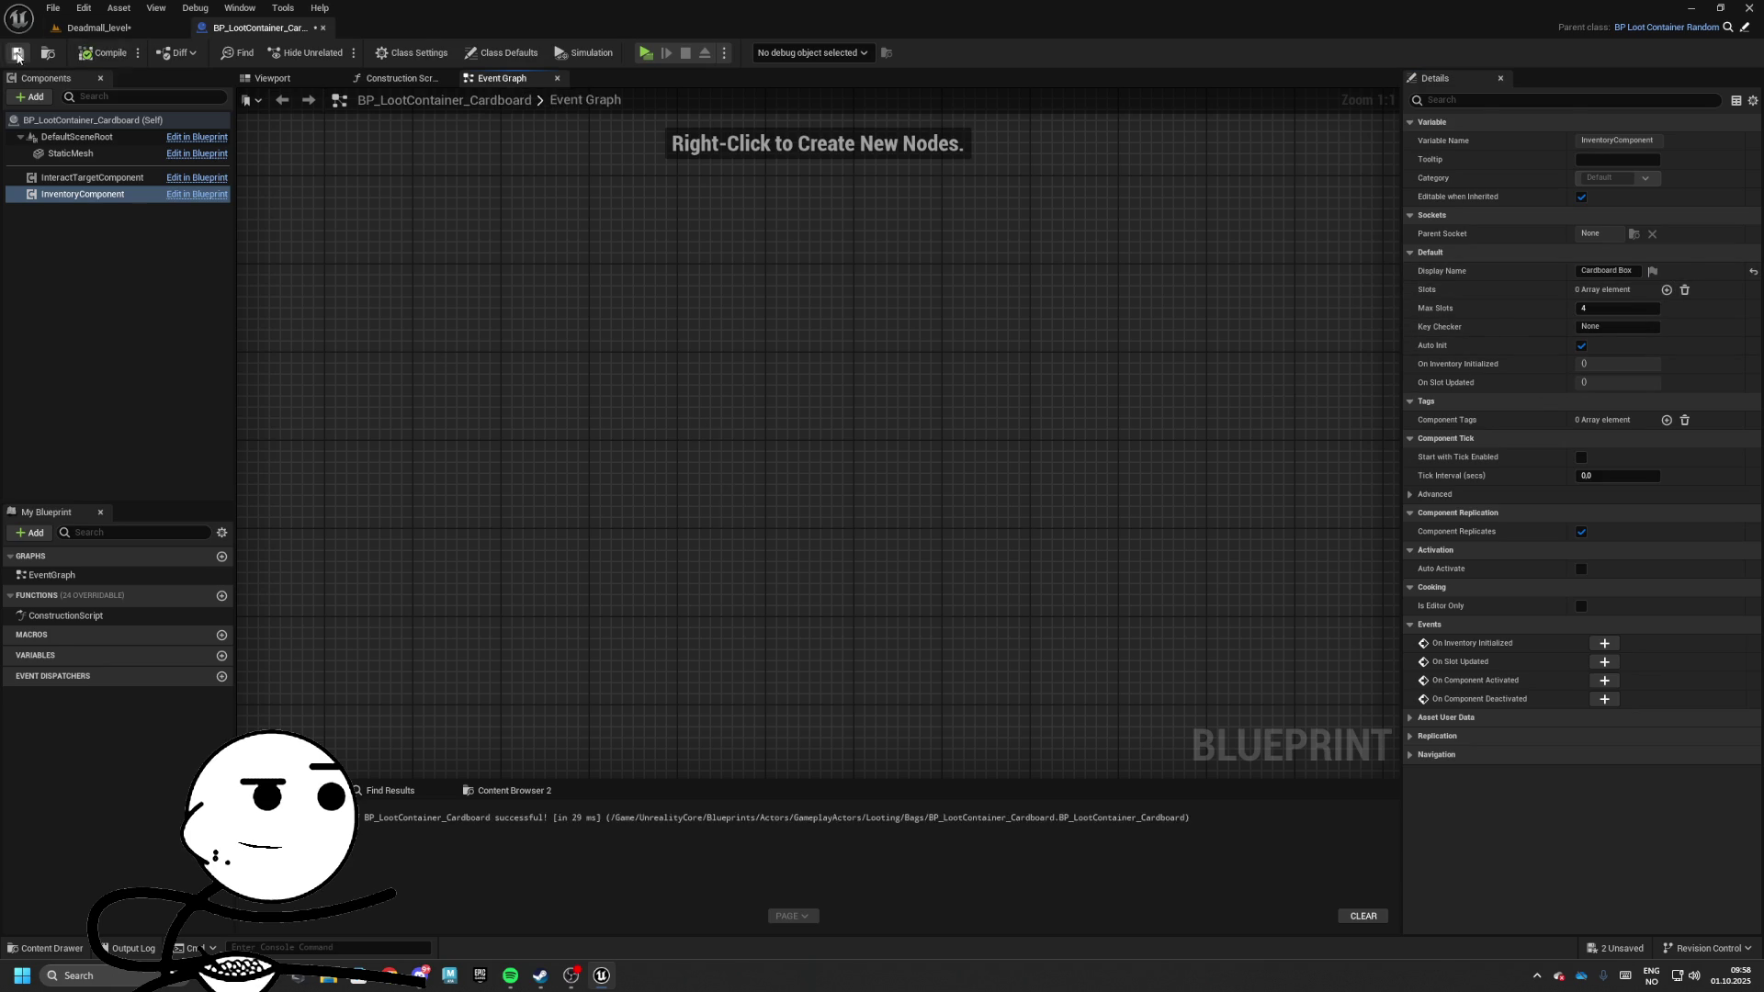
Set the blueprint's Class Defaults Max Items to 2
click(92, 27)
double_click(785, 611)
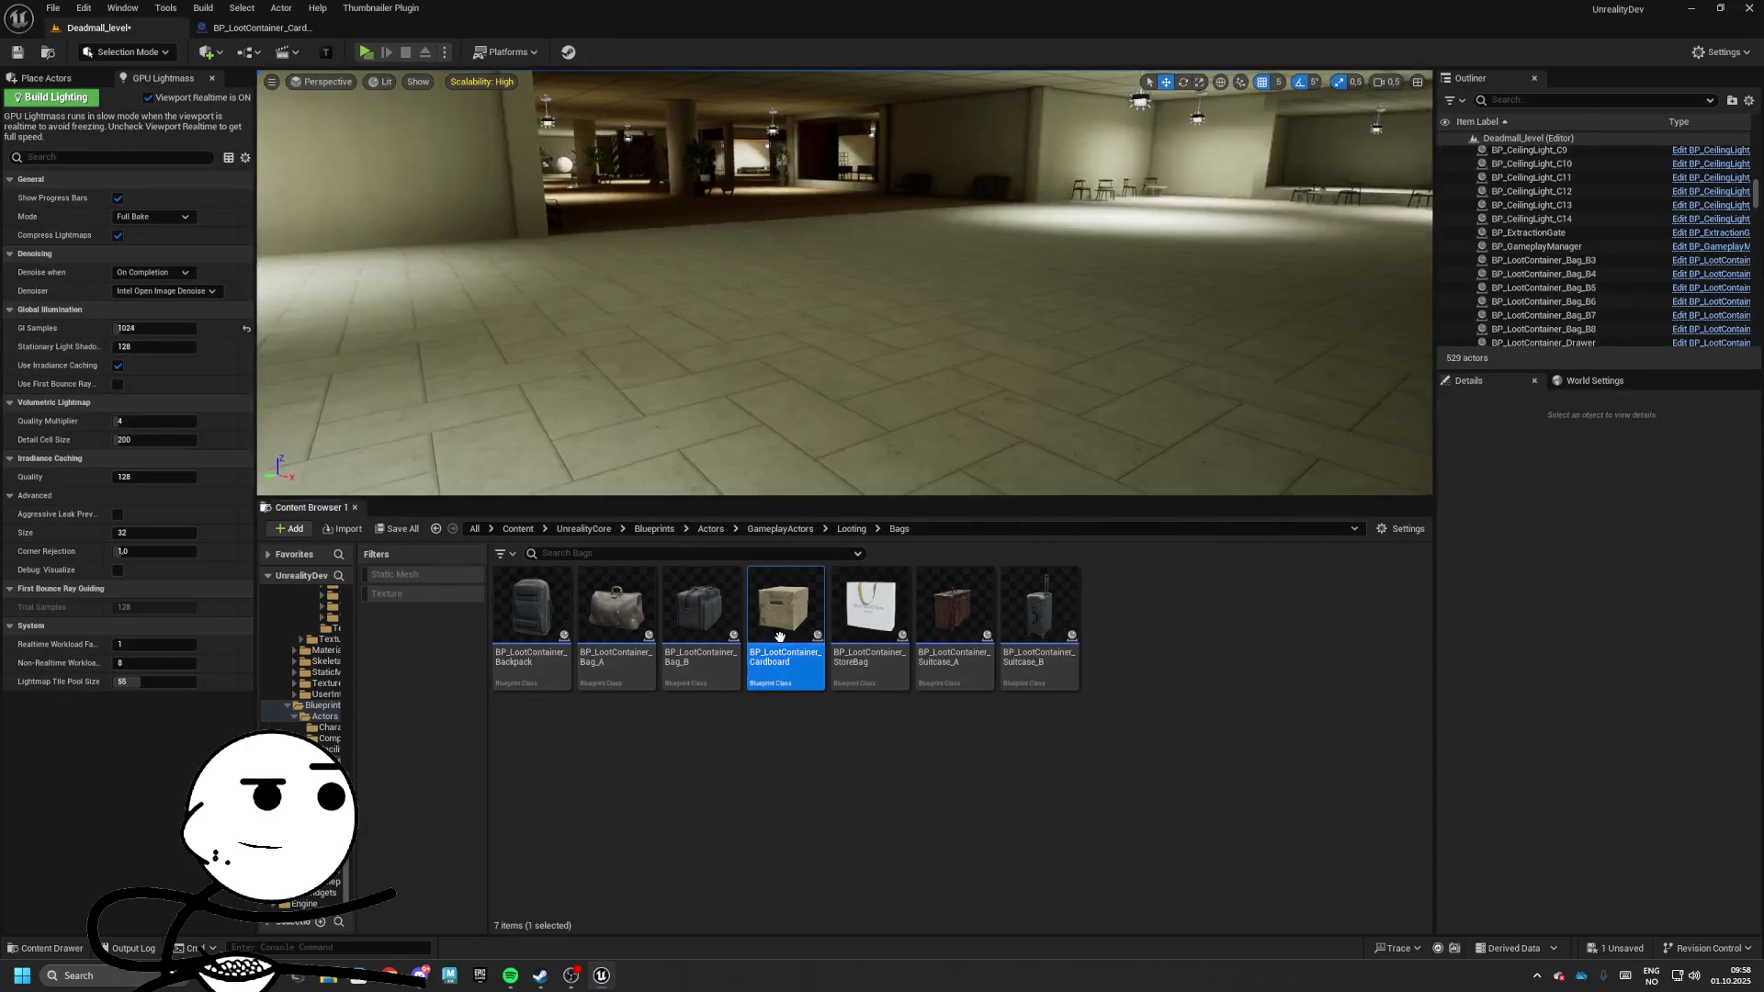
click(79, 177)
click(87, 120)
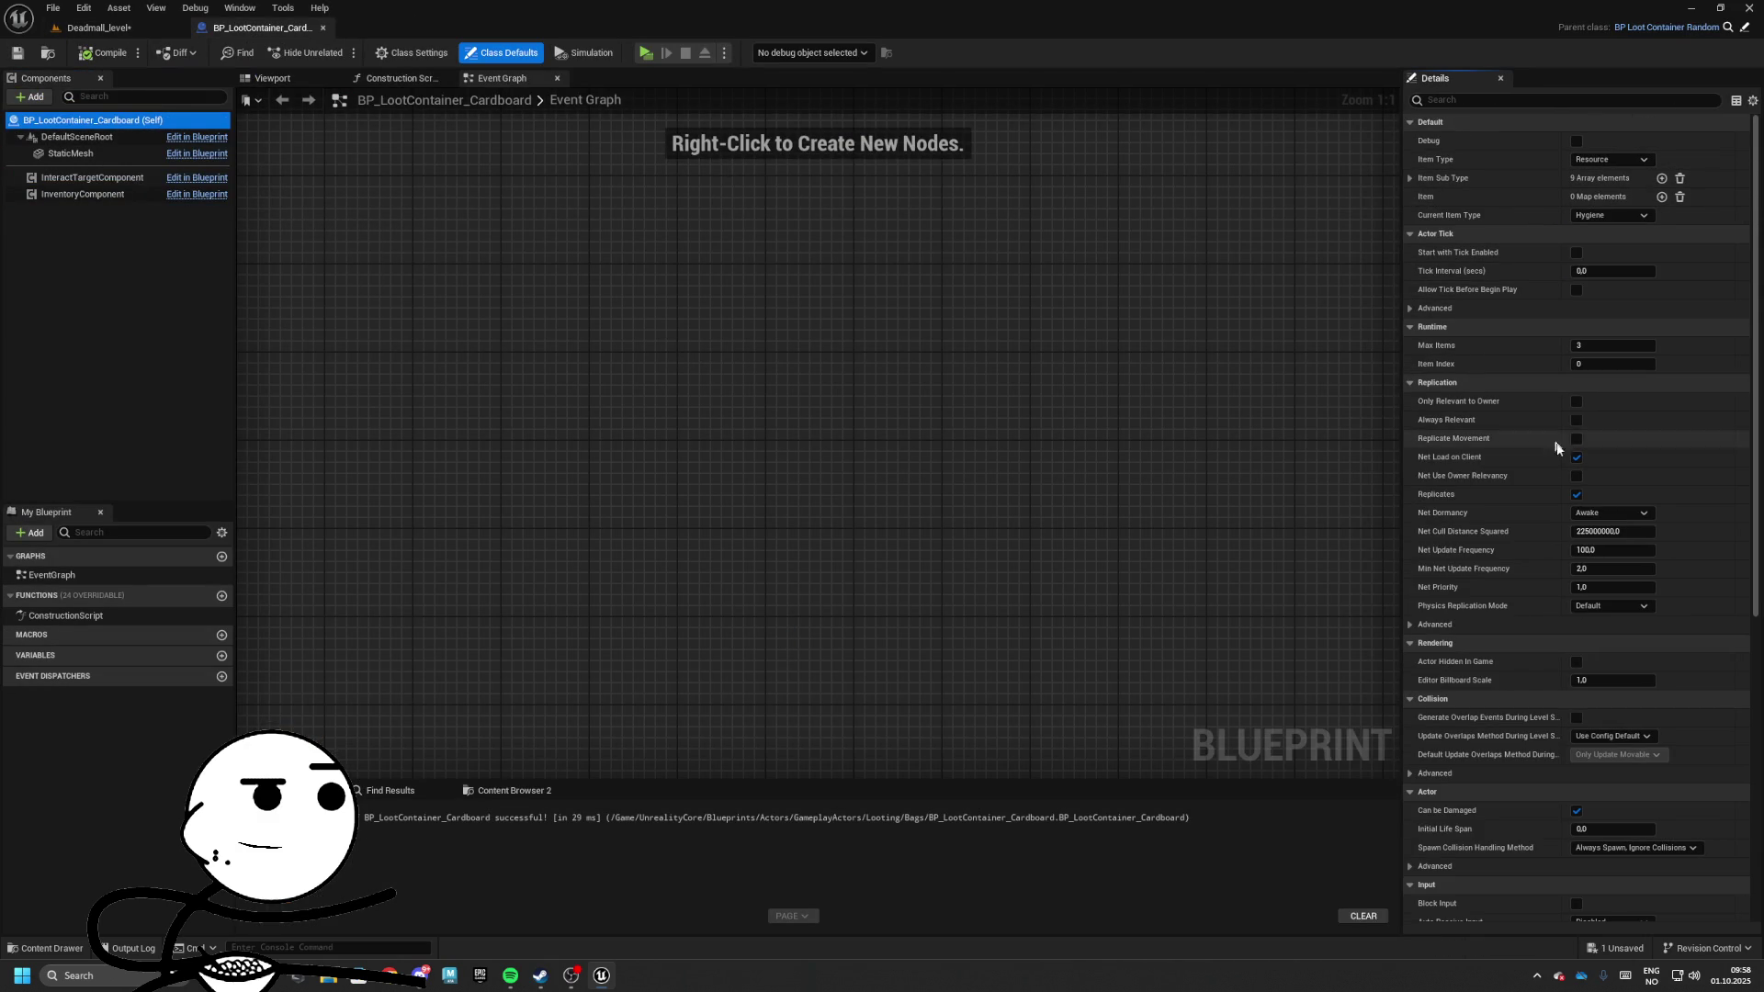
click(1609, 345)
text(2)
key(Return)
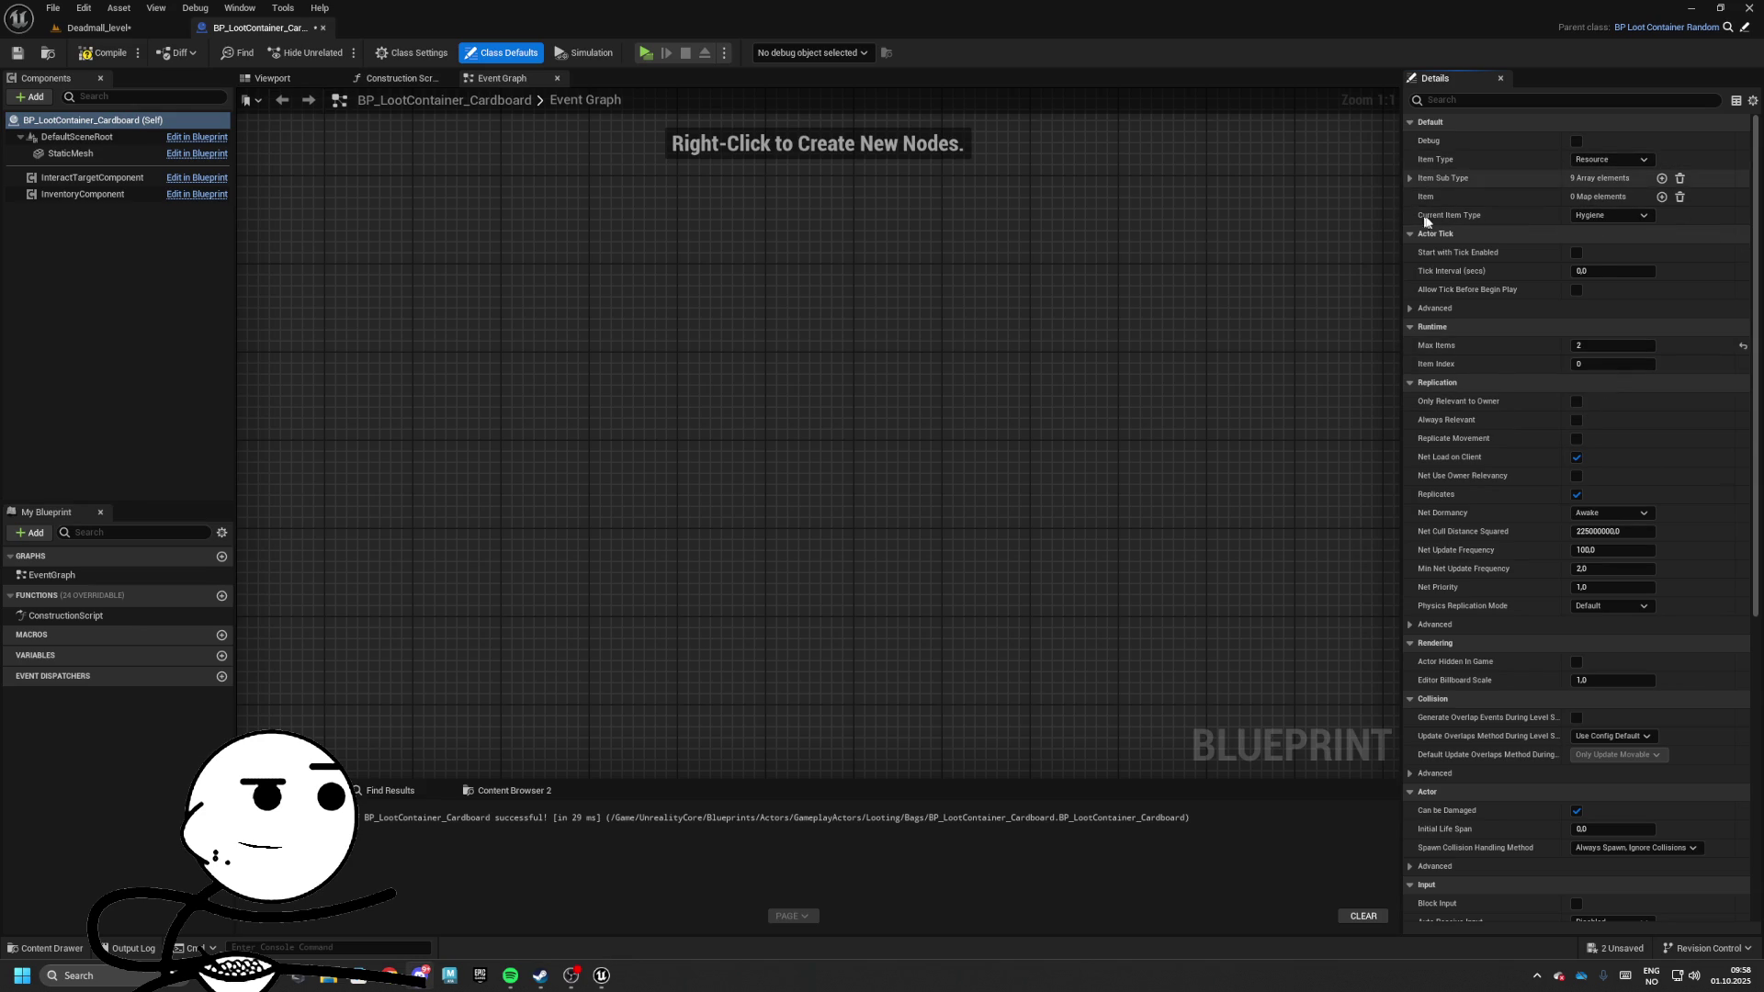
Place a cardboard box in Deadmall_level and play-test looting it
click(96, 28)
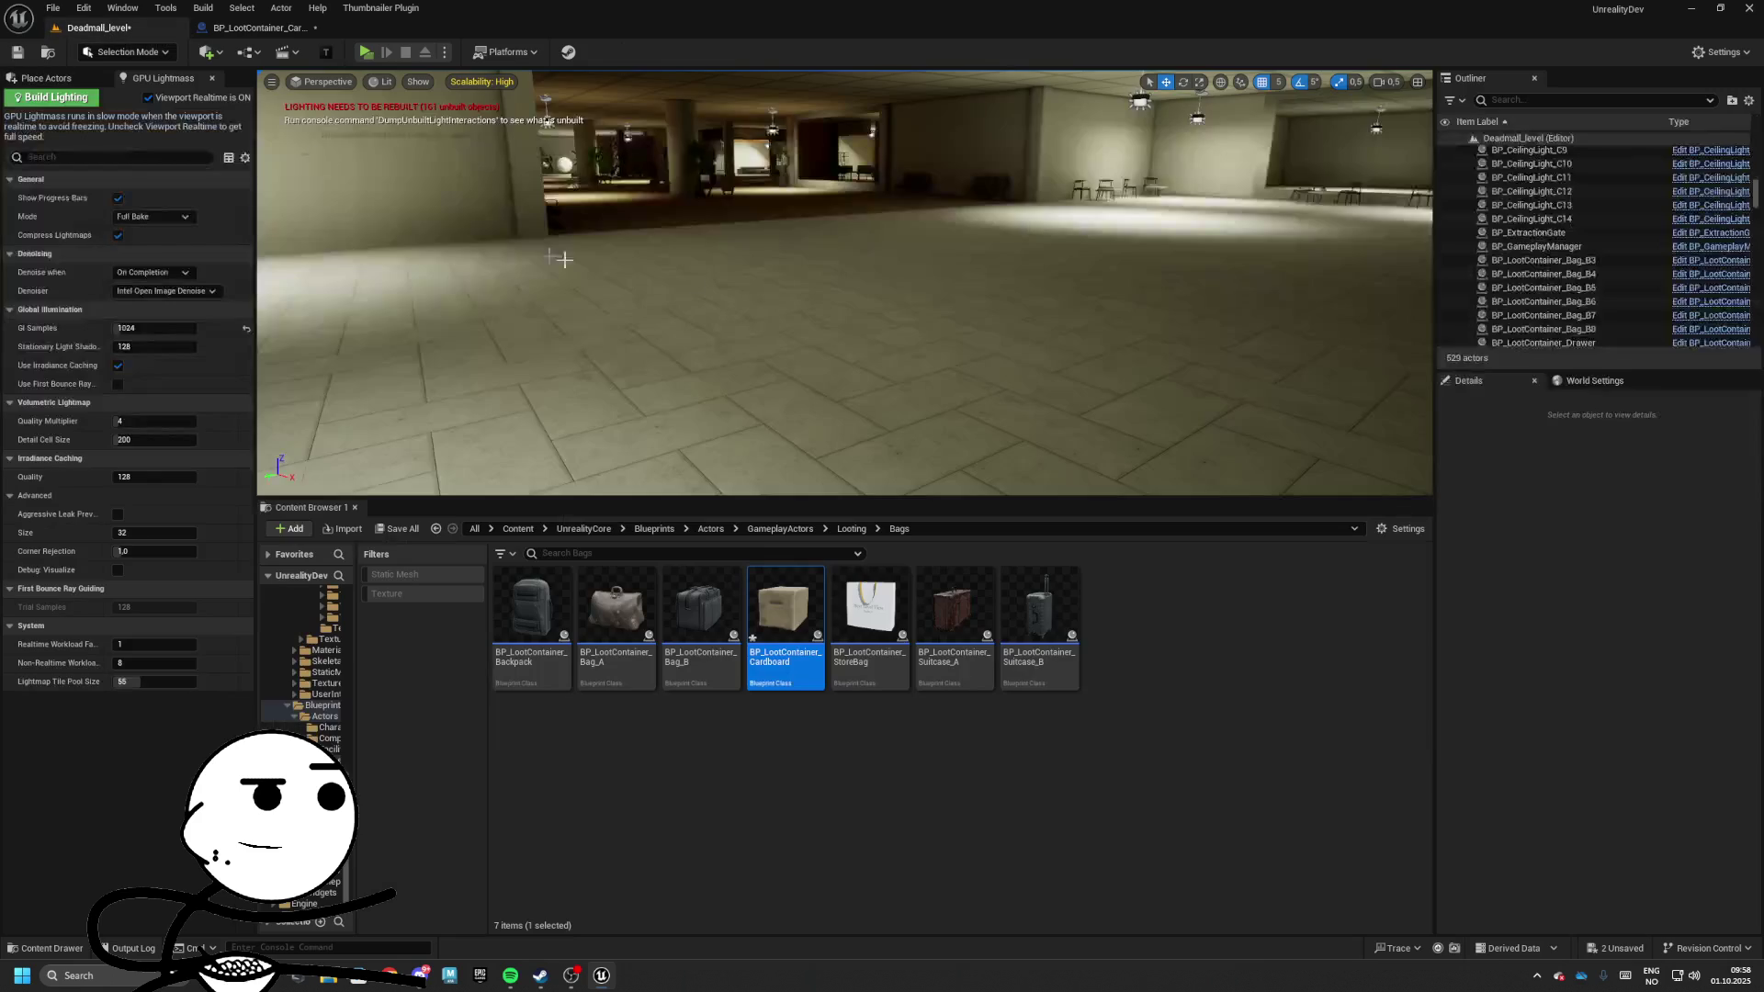
drag(797, 601, 856, 404)
click(365, 52)
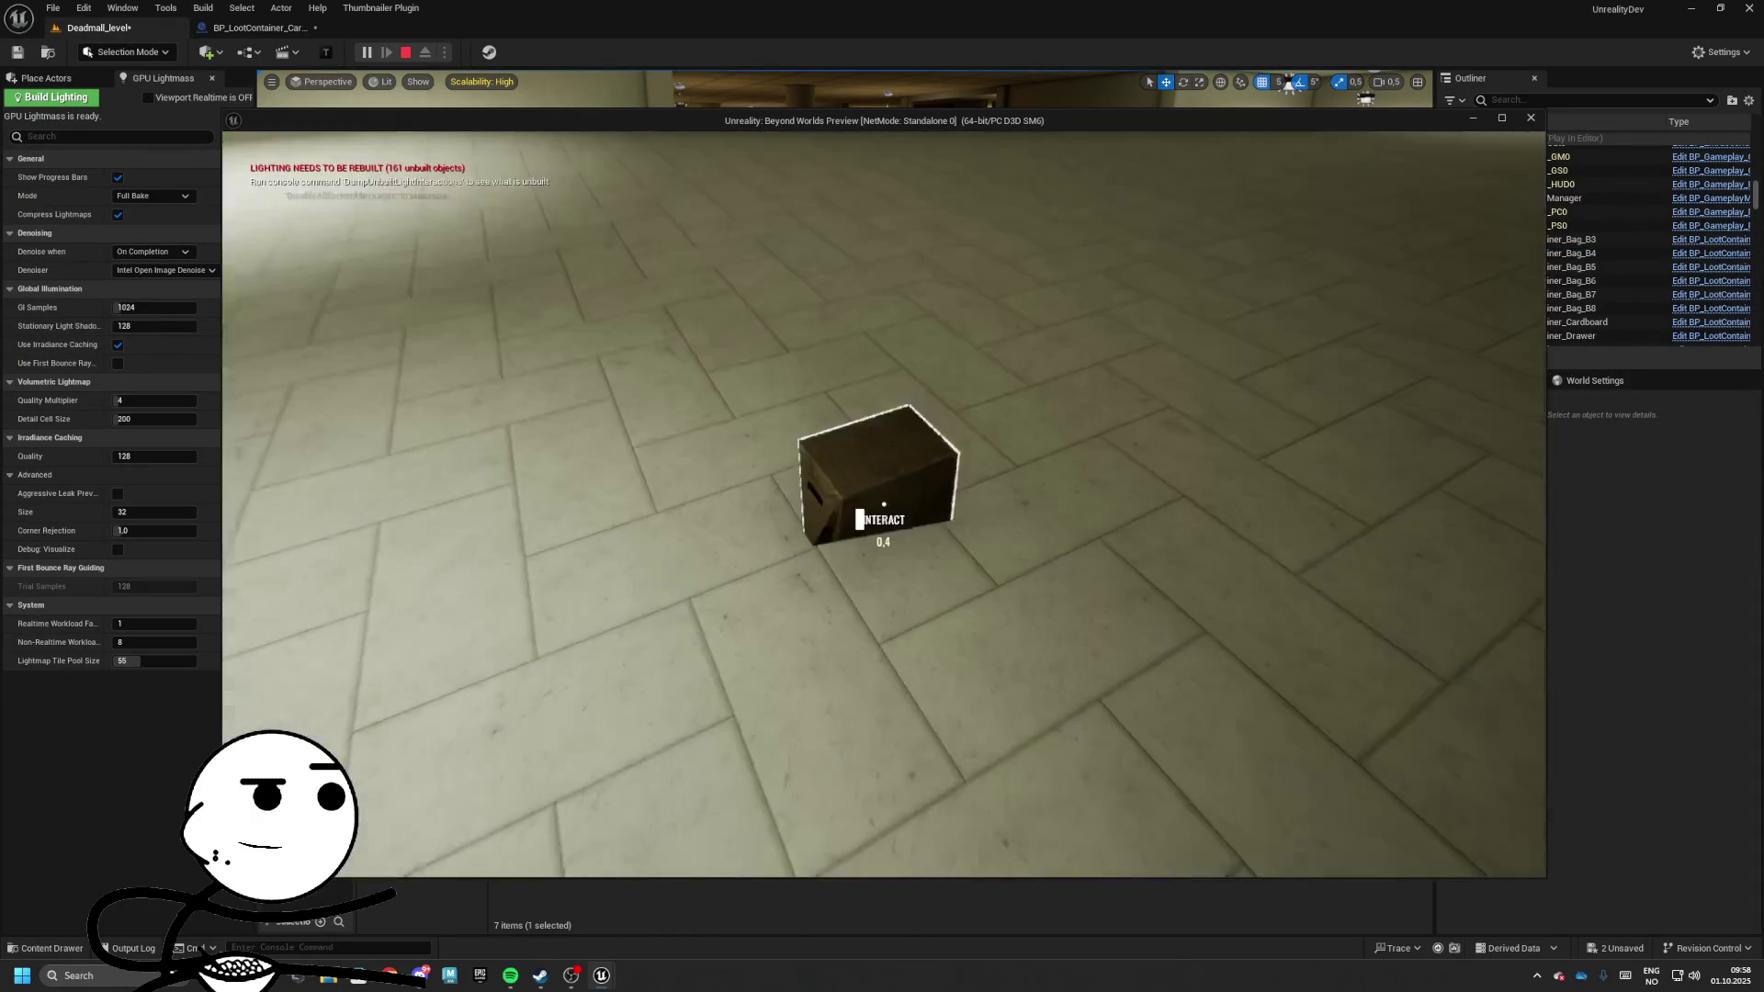
key(e)
key(Escape)
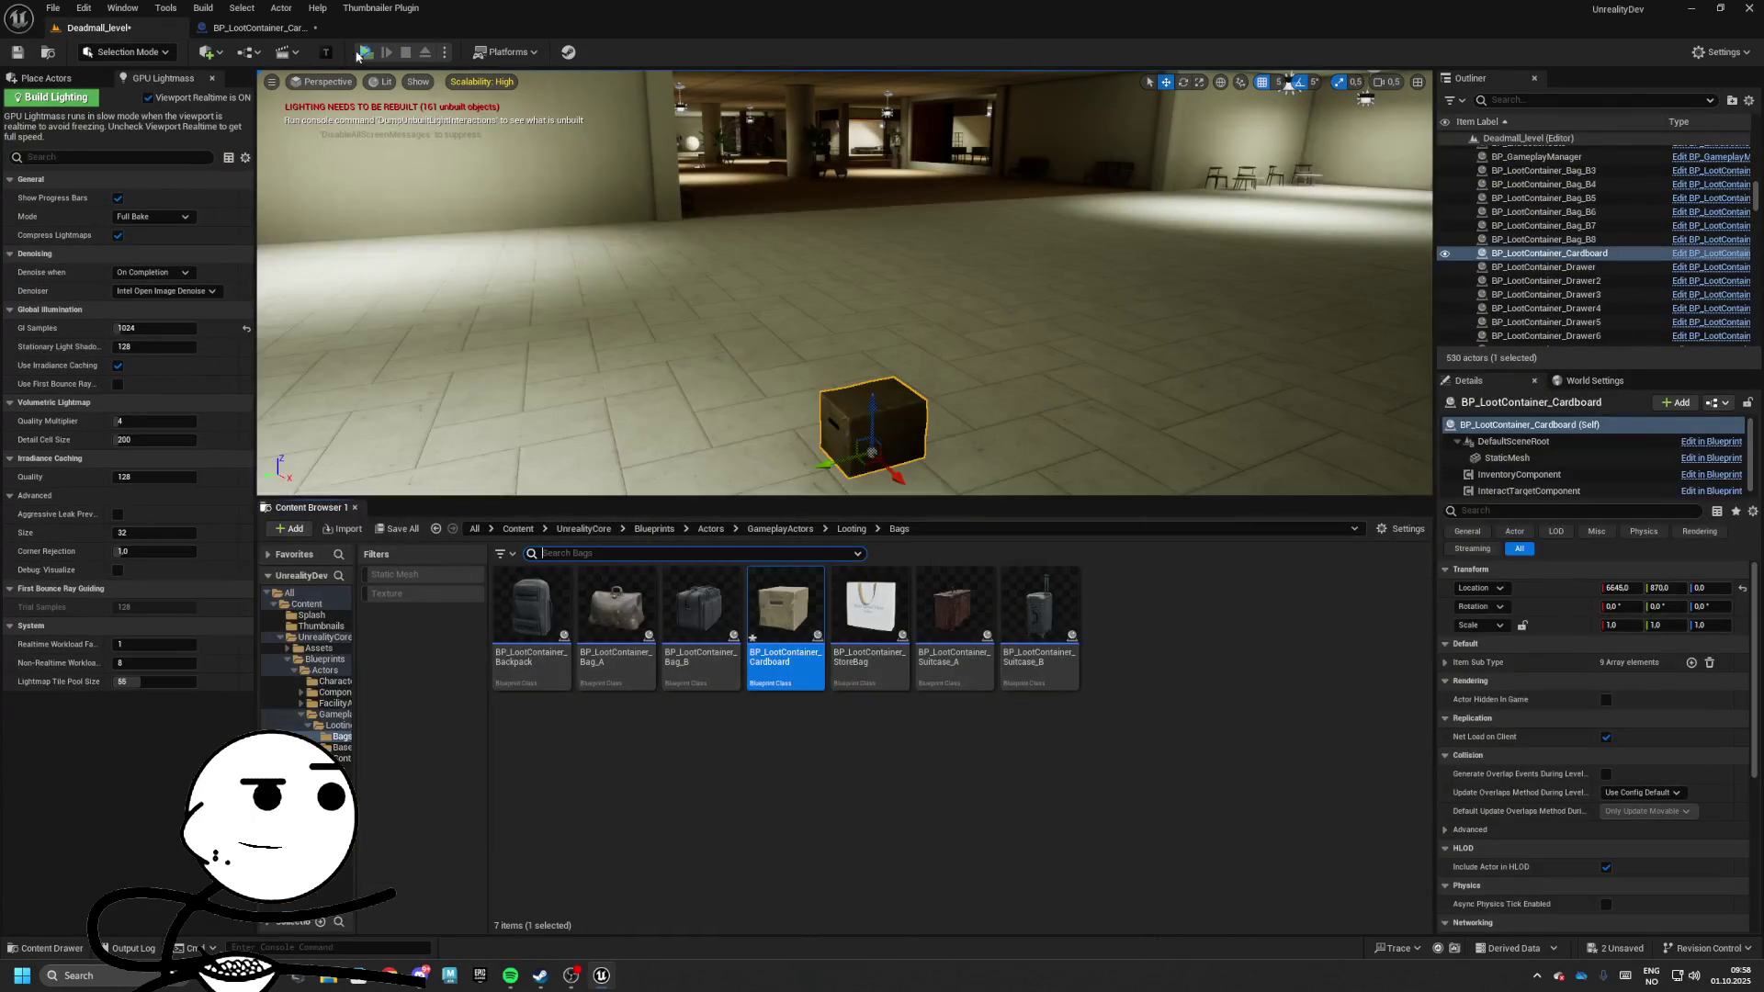
Uncheck Use Outliner on the box's InteractTargetComponent and compile
click(259, 28)
click(138, 194)
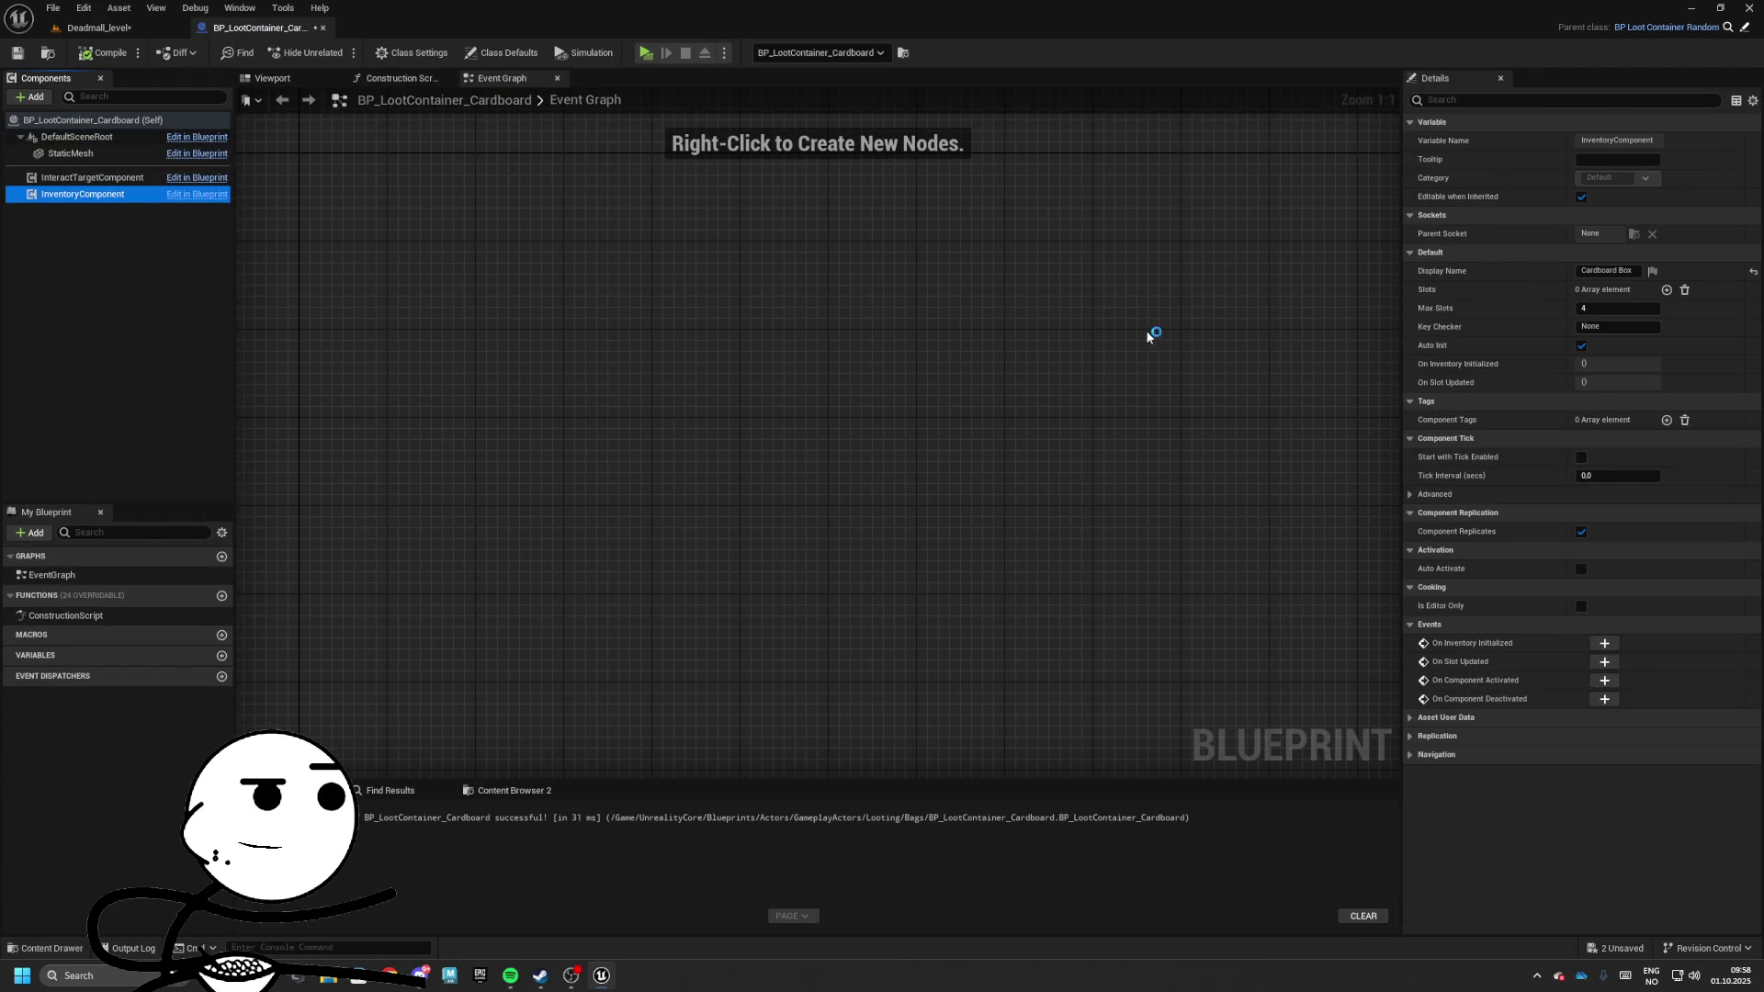
click(80, 178)
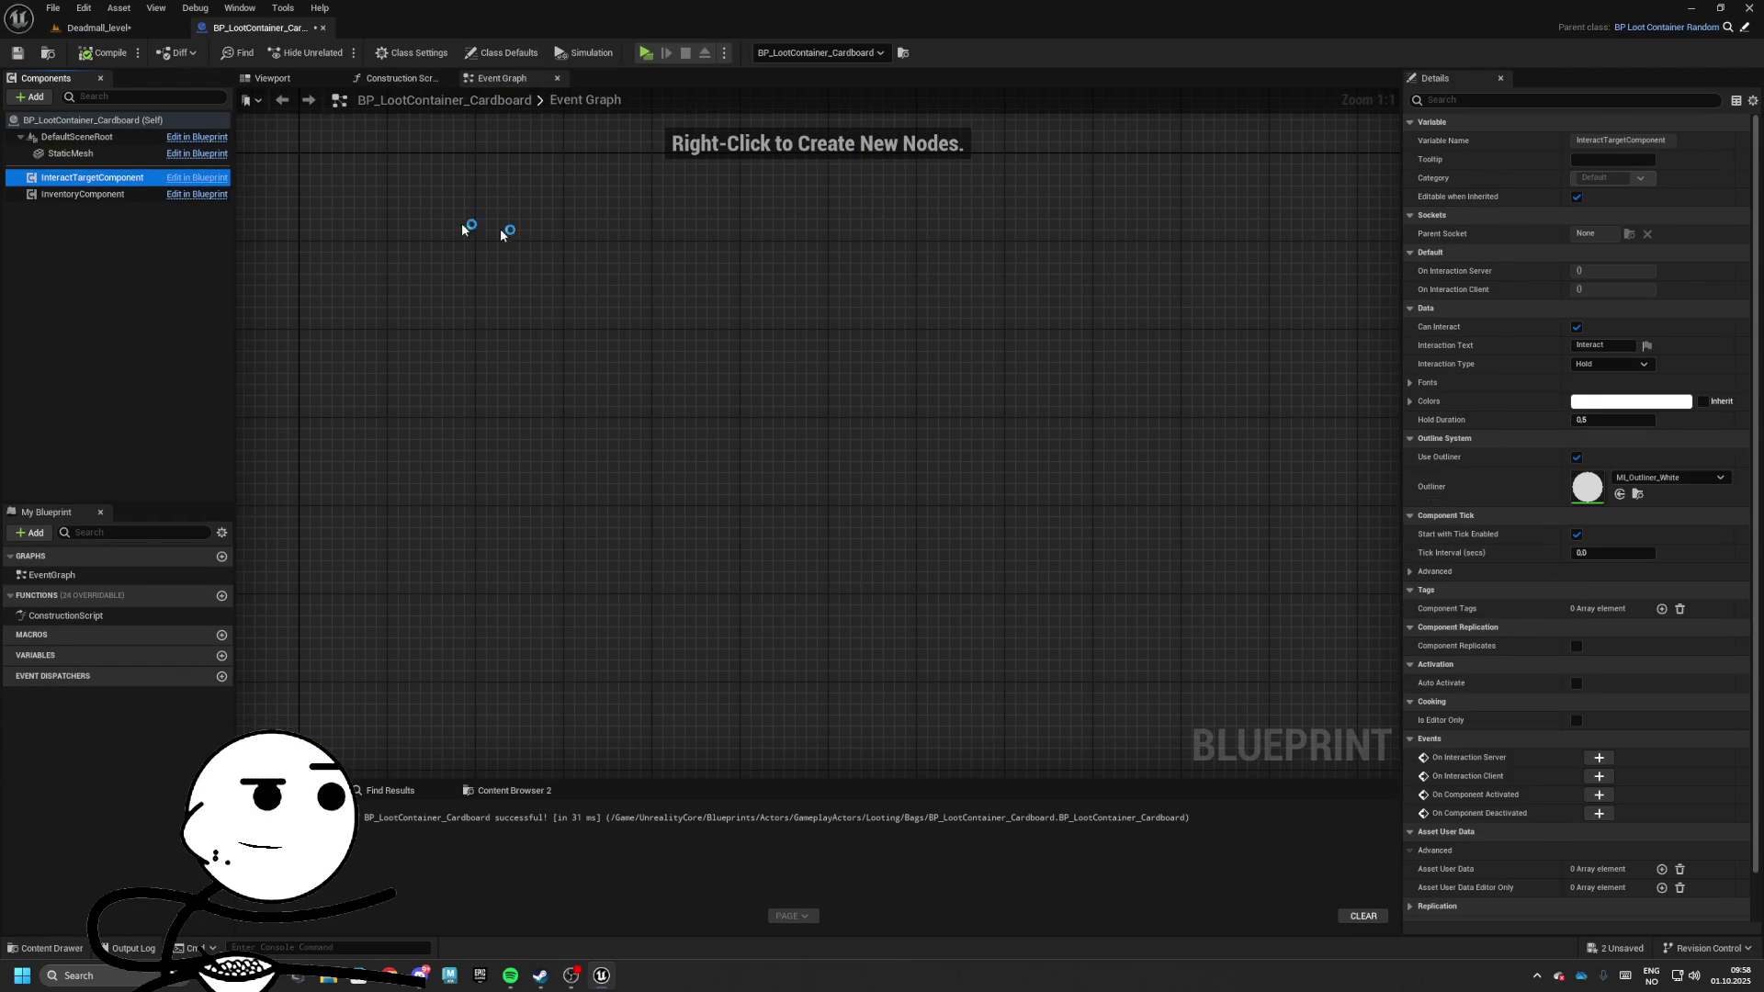
click(1576, 456)
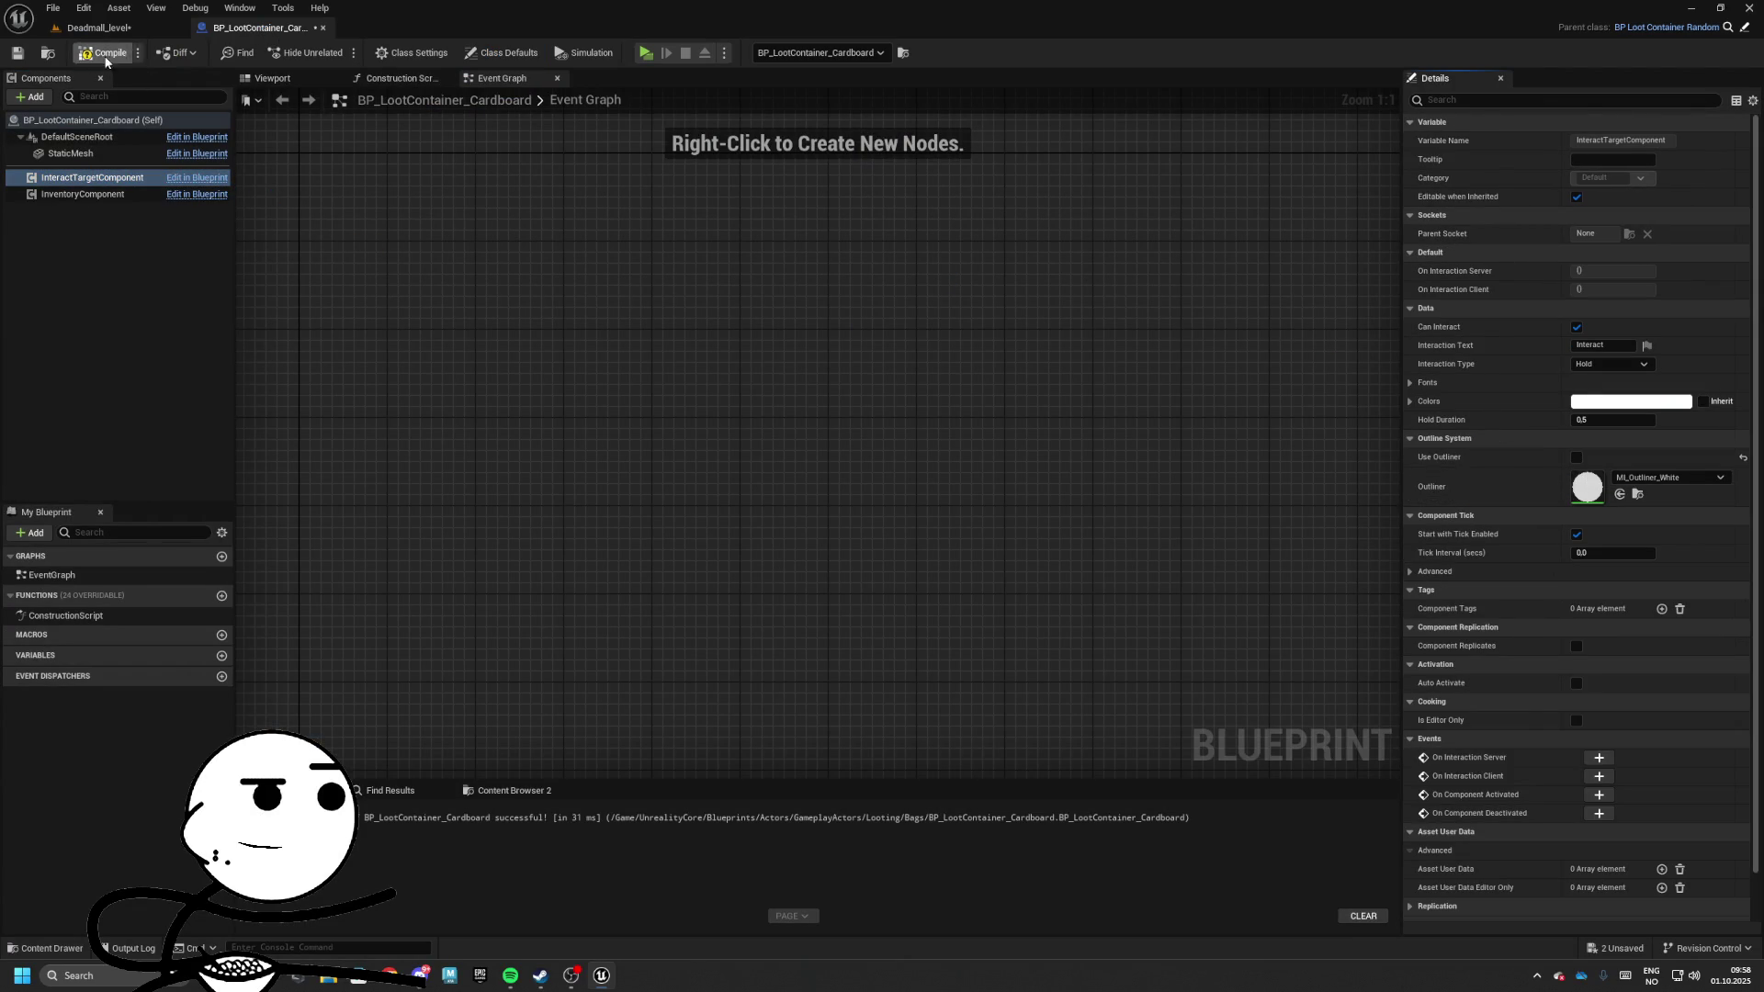
click(98, 27)
Play-test opening and closing the box's loot, then Alt-drag a copy stacked on top
key(alt+p)
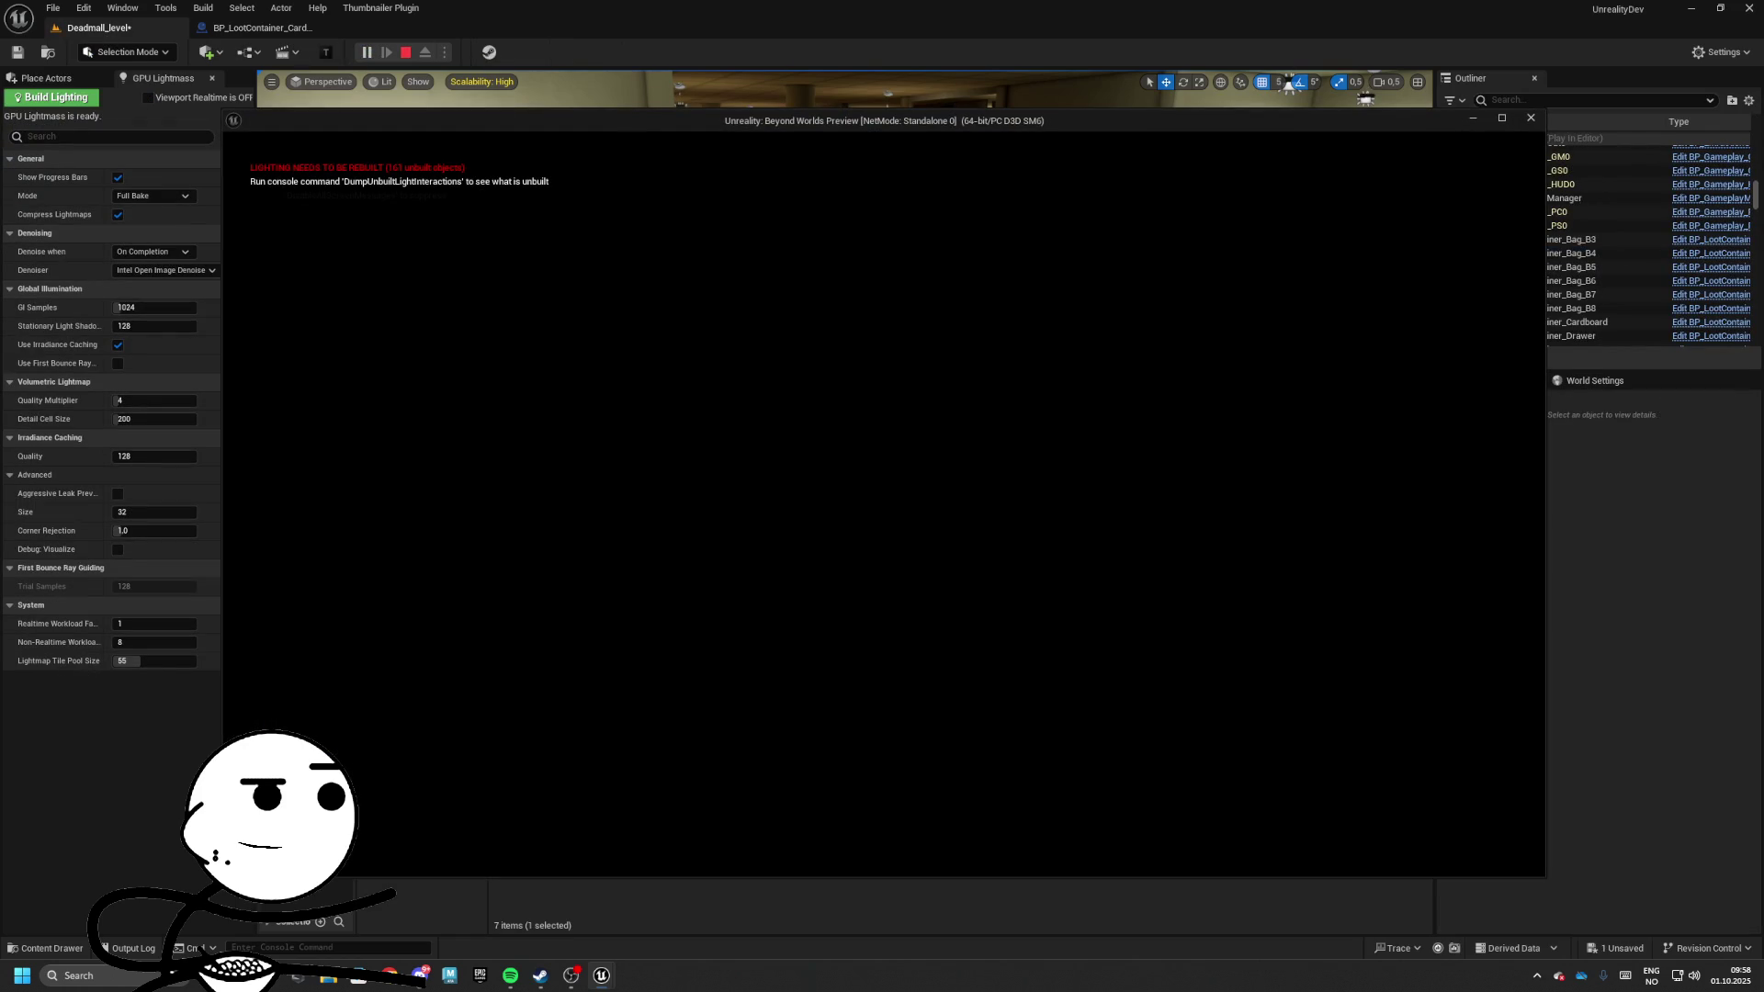
key(e)
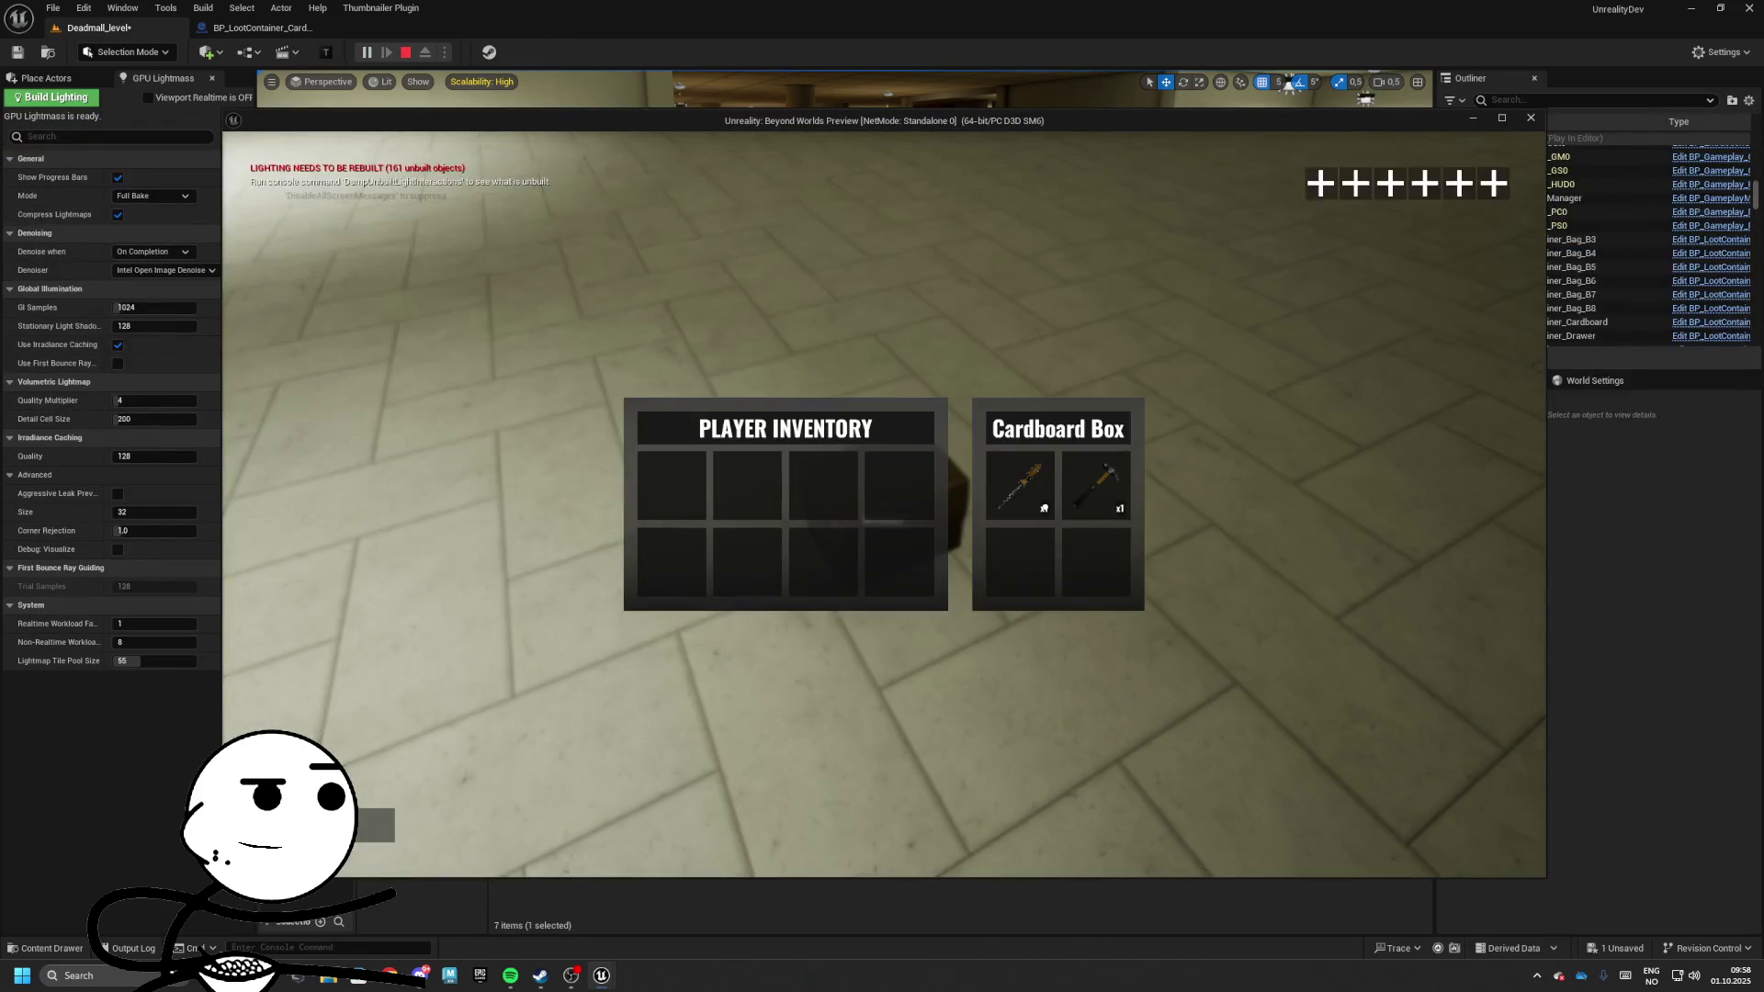
key(e)
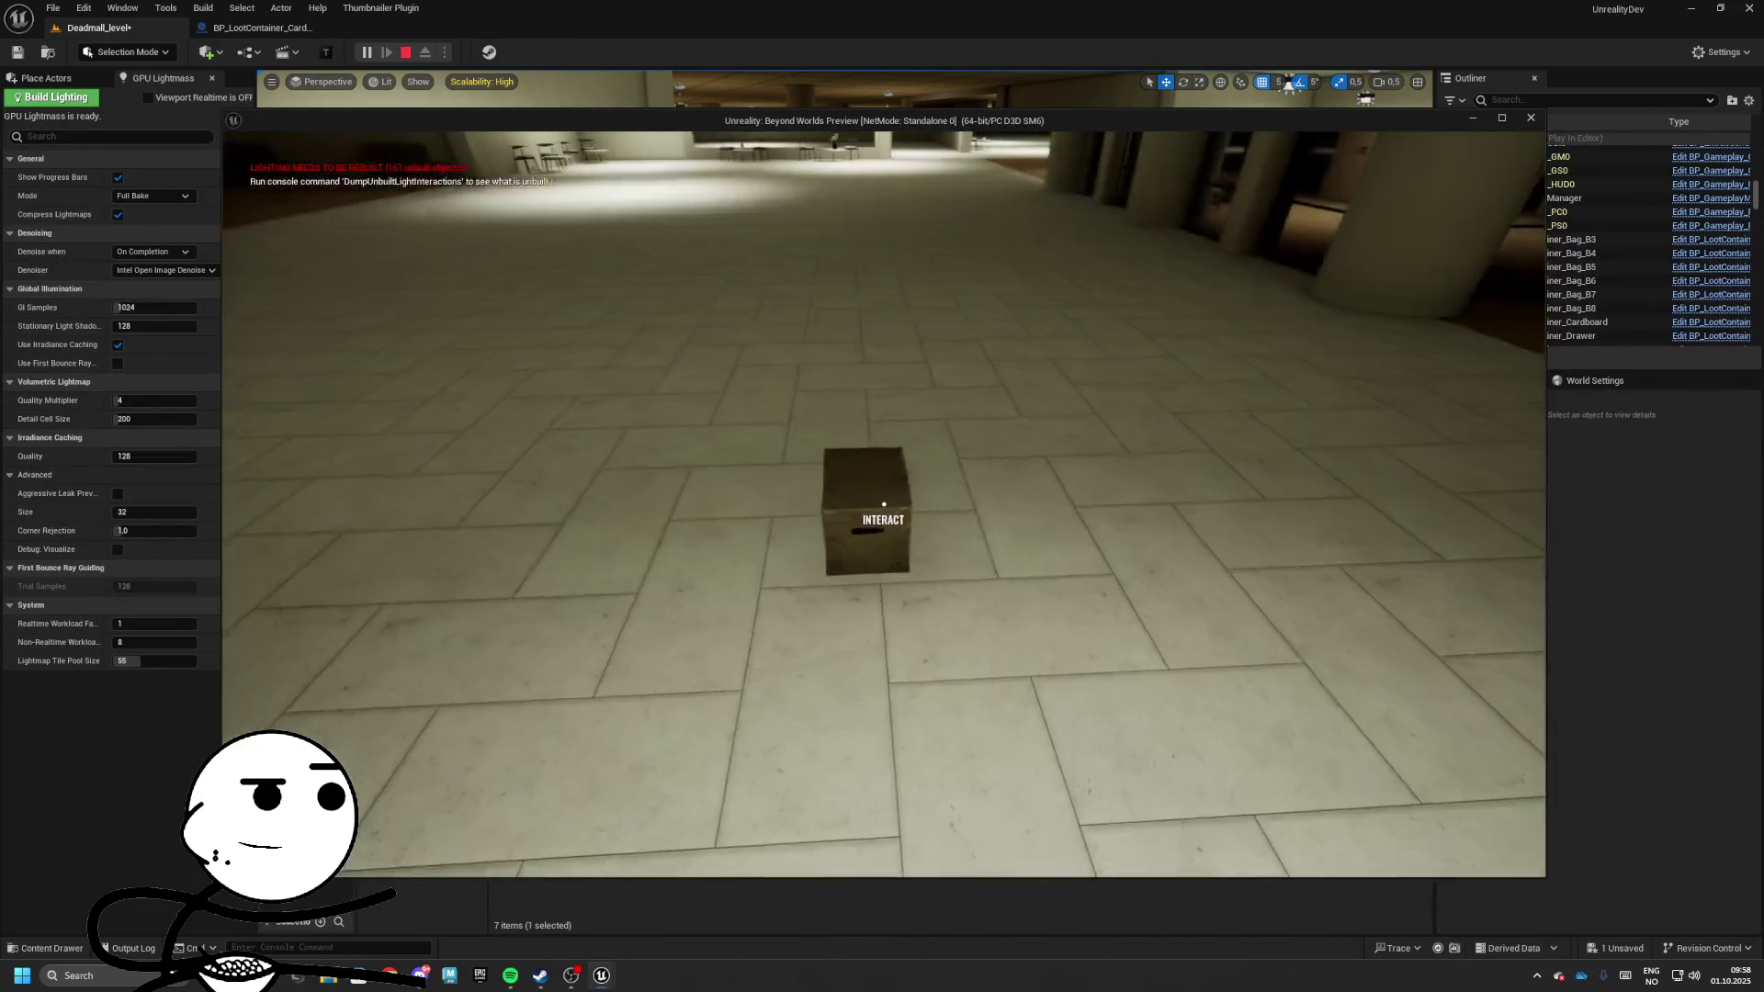
key(Escape)
mouse_move(871, 406)
mouse_down()
mouse_move(894, 371)
mouse_move(893, 409)
mouse_up()
Add another box, store bags, Suitcase_B, a backpack, Bag_A, a cardboard box and Suitcase_A
drag(739, 470, 855, 425)
scroll(855, 424, up, 3)
mouse_move(870, 611)
mouse_down()
mouse_move(825, 316)
mouse_move(859, 275)
mouse_up()
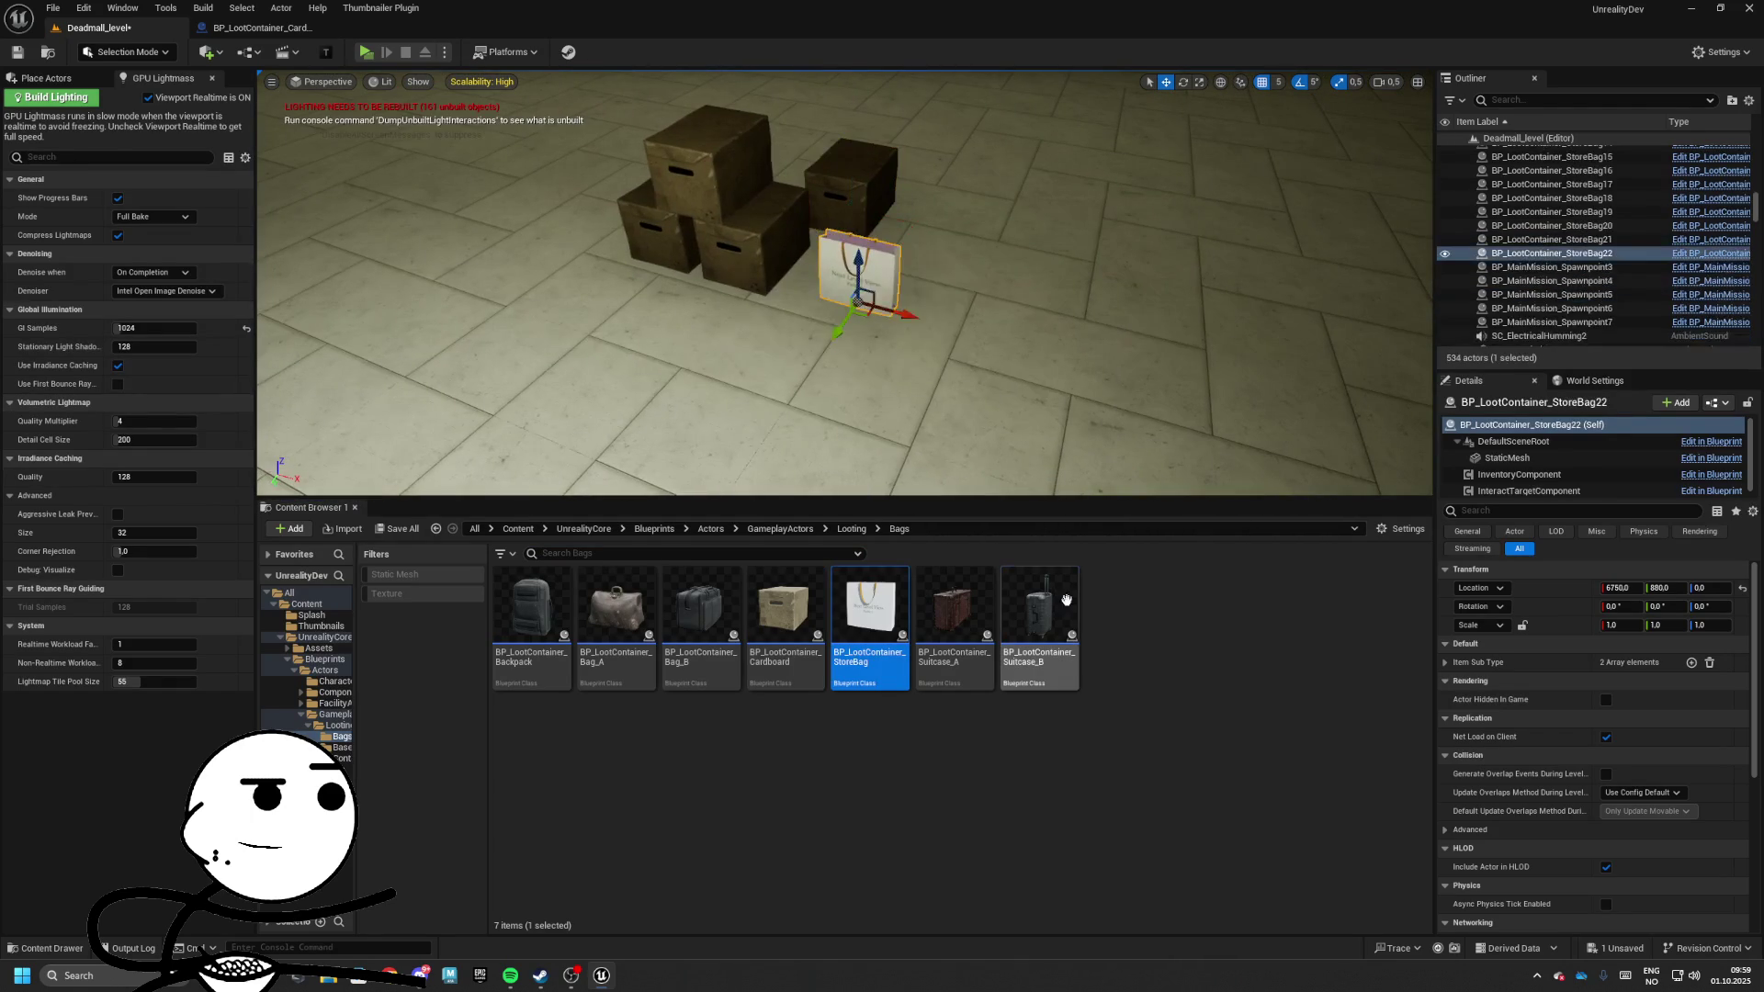
drag(1040, 624, 987, 276)
mouse_move(955, 624)
mouse_down()
mouse_move(583, 344)
mouse_move(670, 395)
mouse_move(992, 405)
mouse_up()
drag(531, 606, 546, 418)
drag(629, 604, 753, 404)
scroll(753, 404, down, 2)
mouse_move(785, 606)
mouse_down()
mouse_move(898, 610)
mouse_move(1129, 303)
mouse_up()
drag(955, 606, 404, 184)
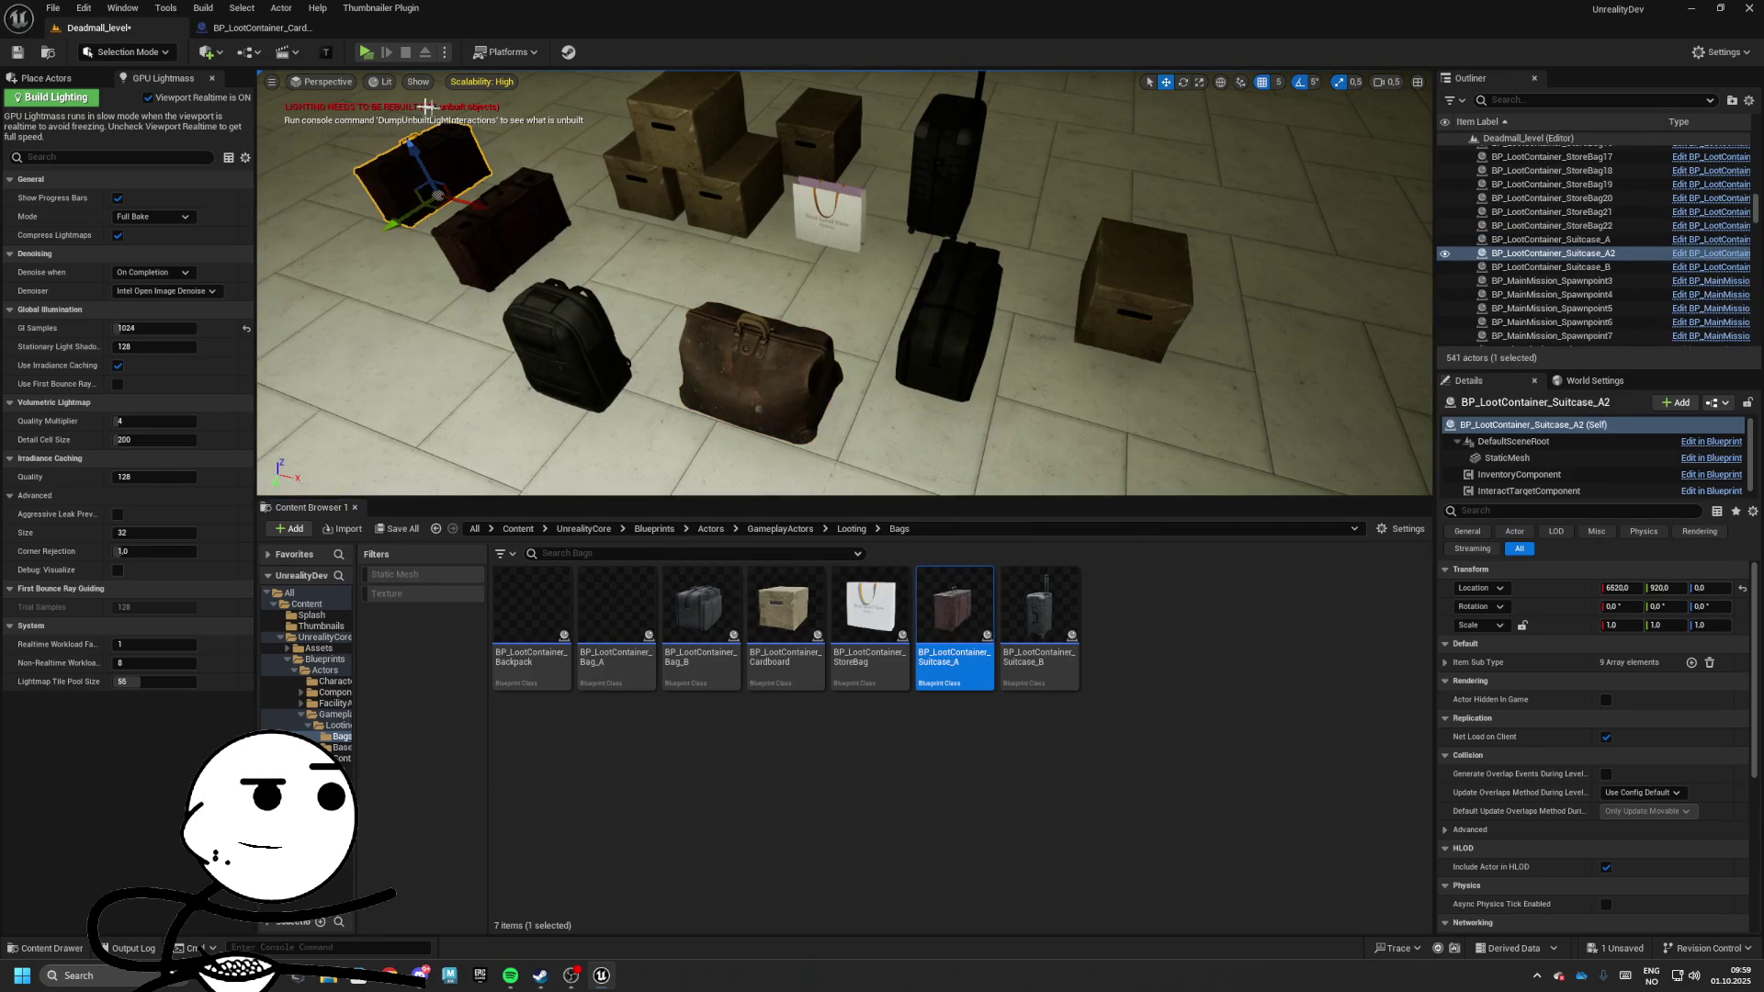
Play-test by opening and closing each container's inventory, then stop playing
click(365, 52)
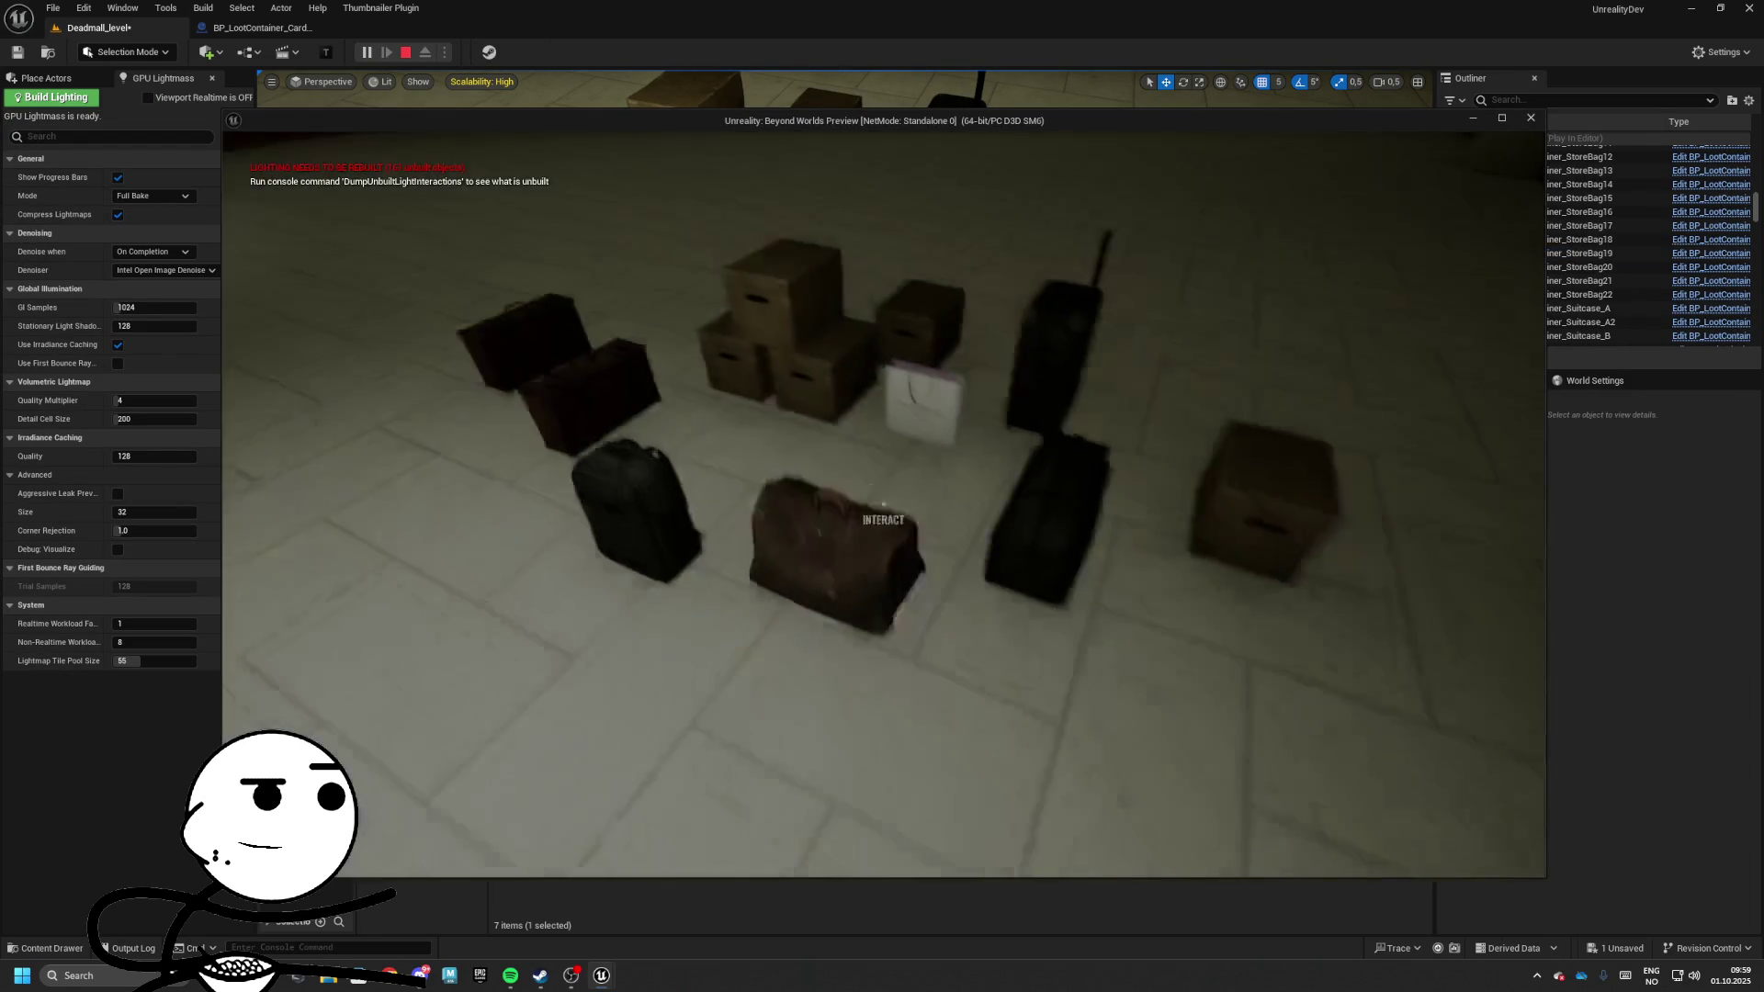
key(e)
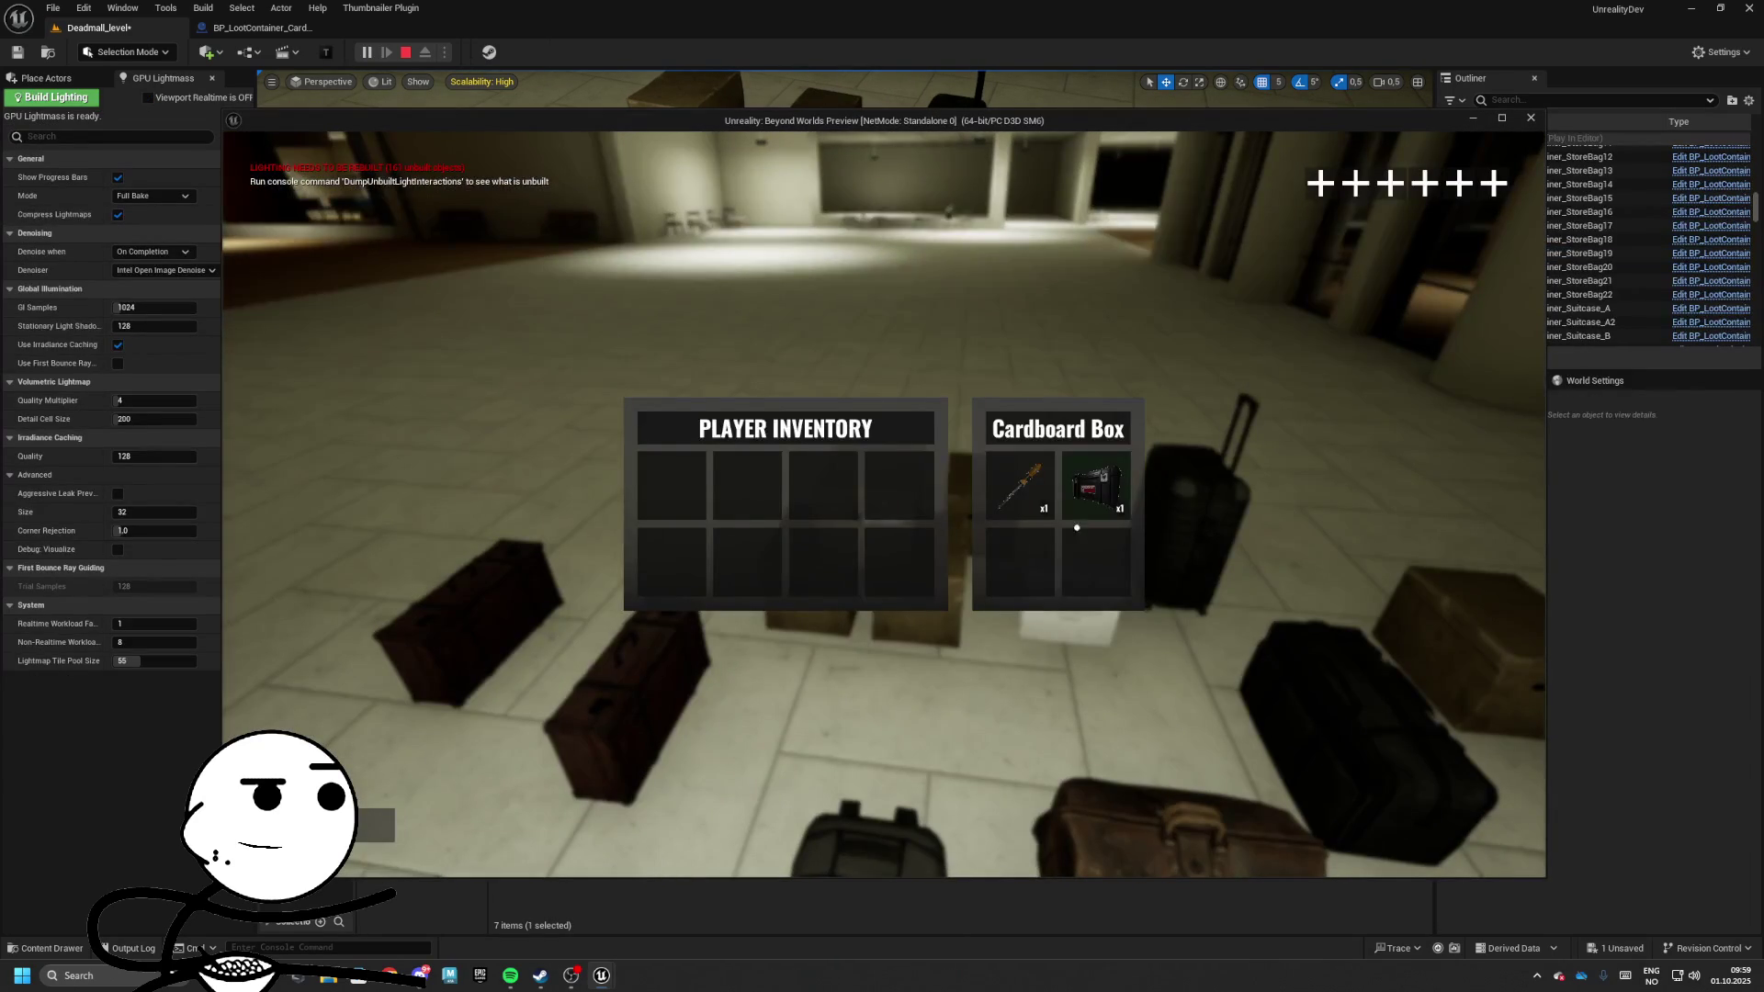
key(e)
key(e)
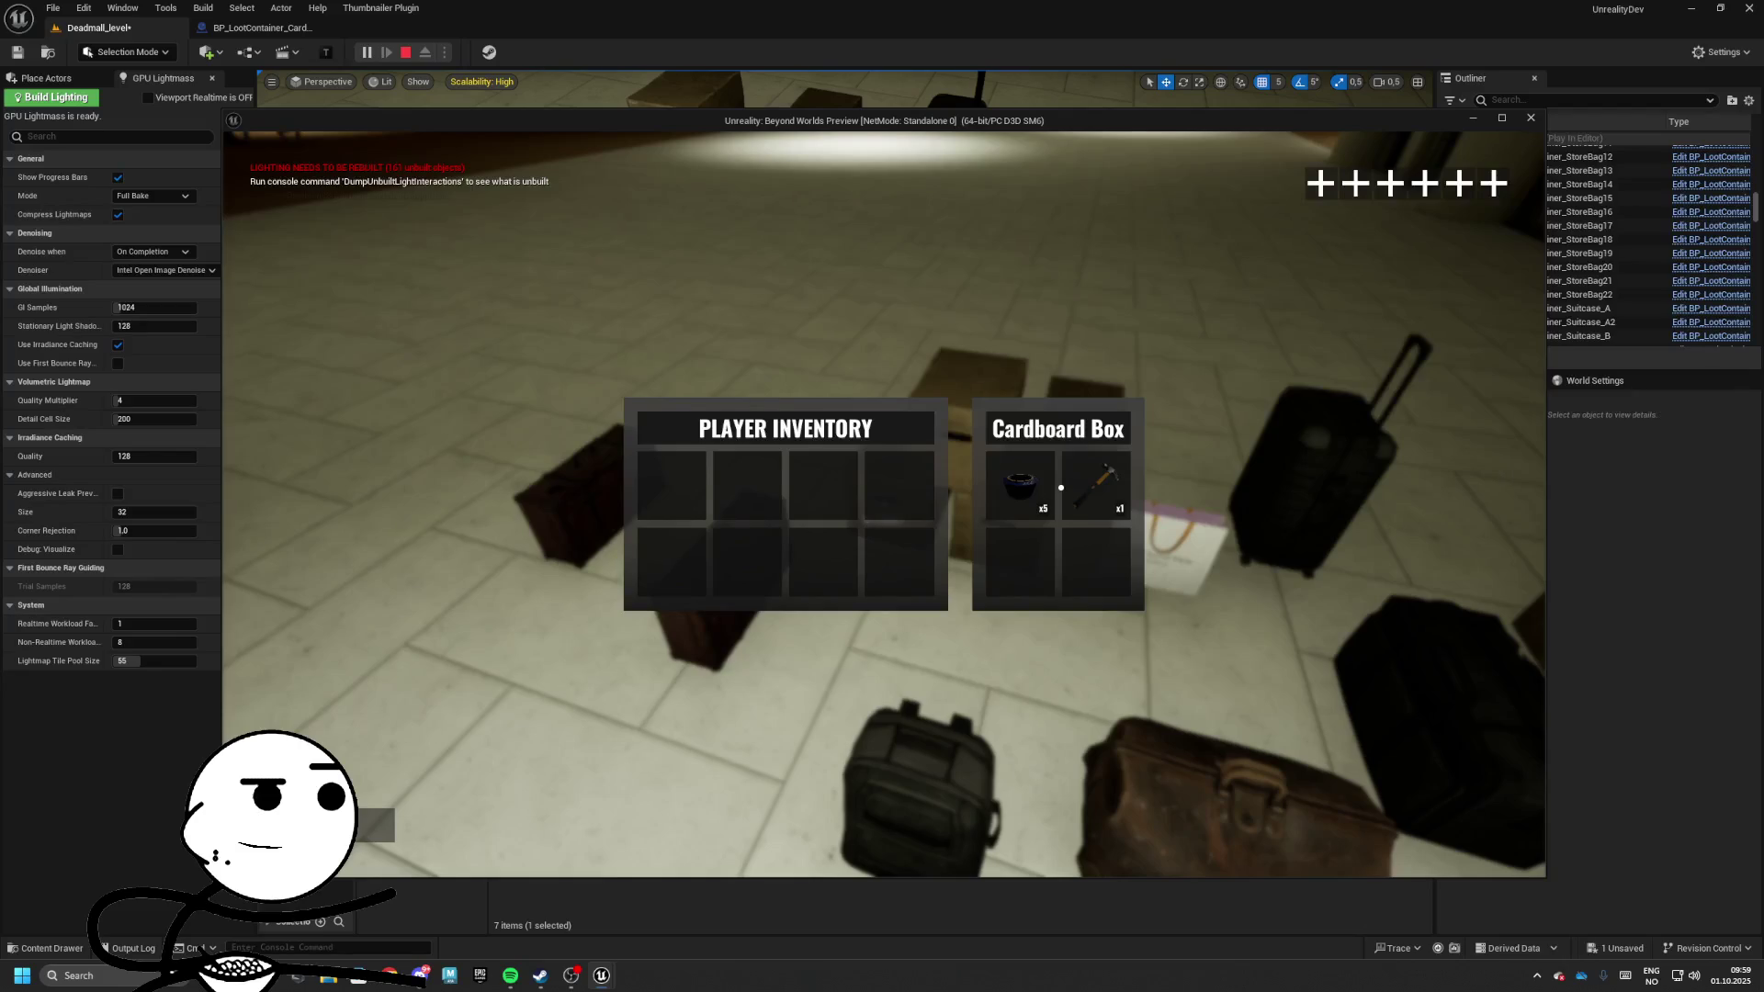
key(e)
key(e)
key(e)
key(e)
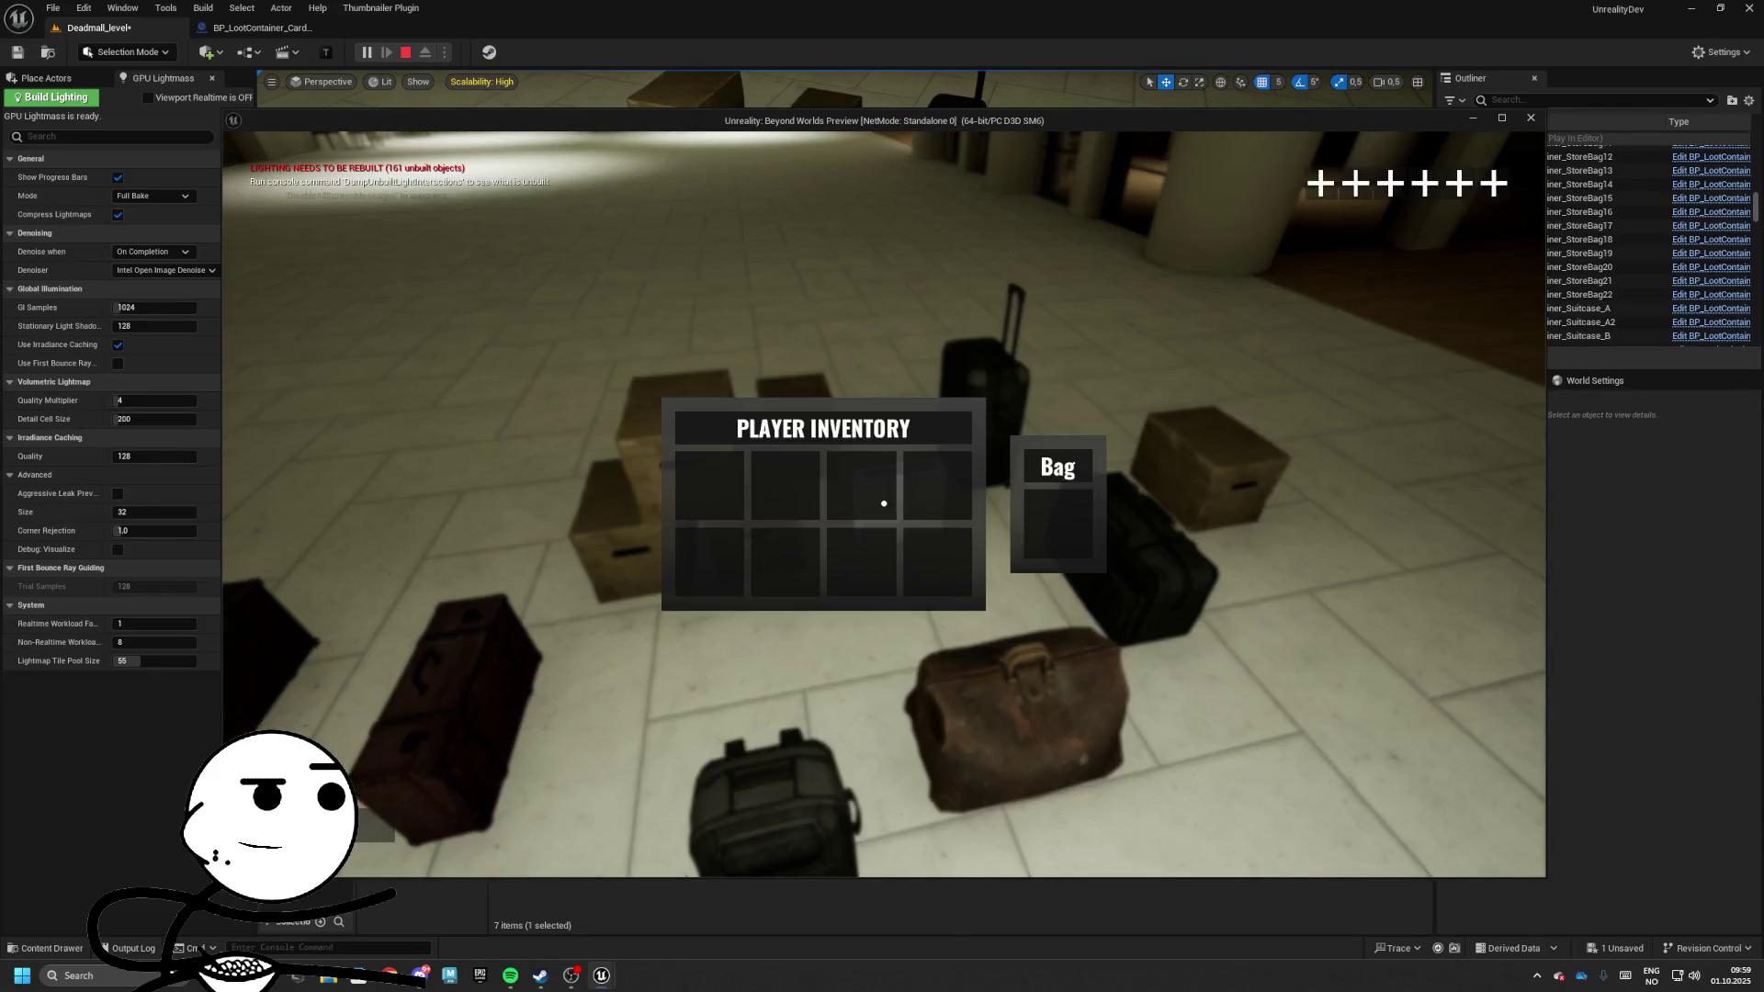
key(e)
key(e)
key(e)
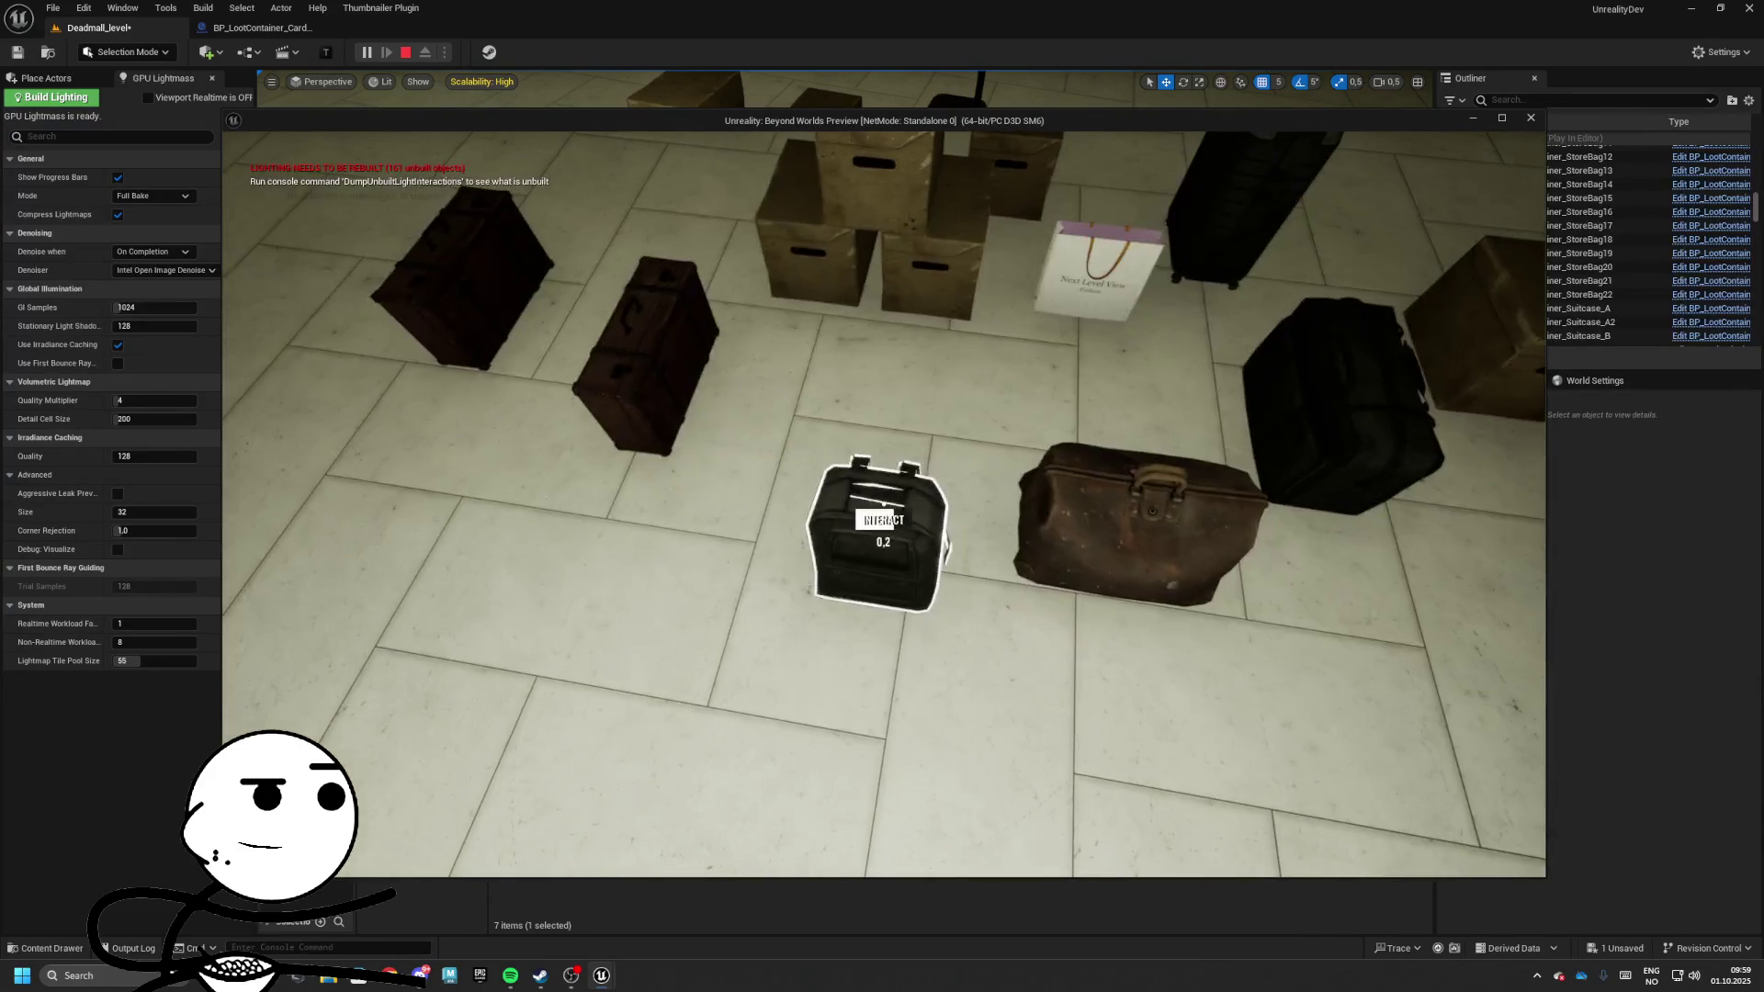
key(e)
key(e)
key(e)
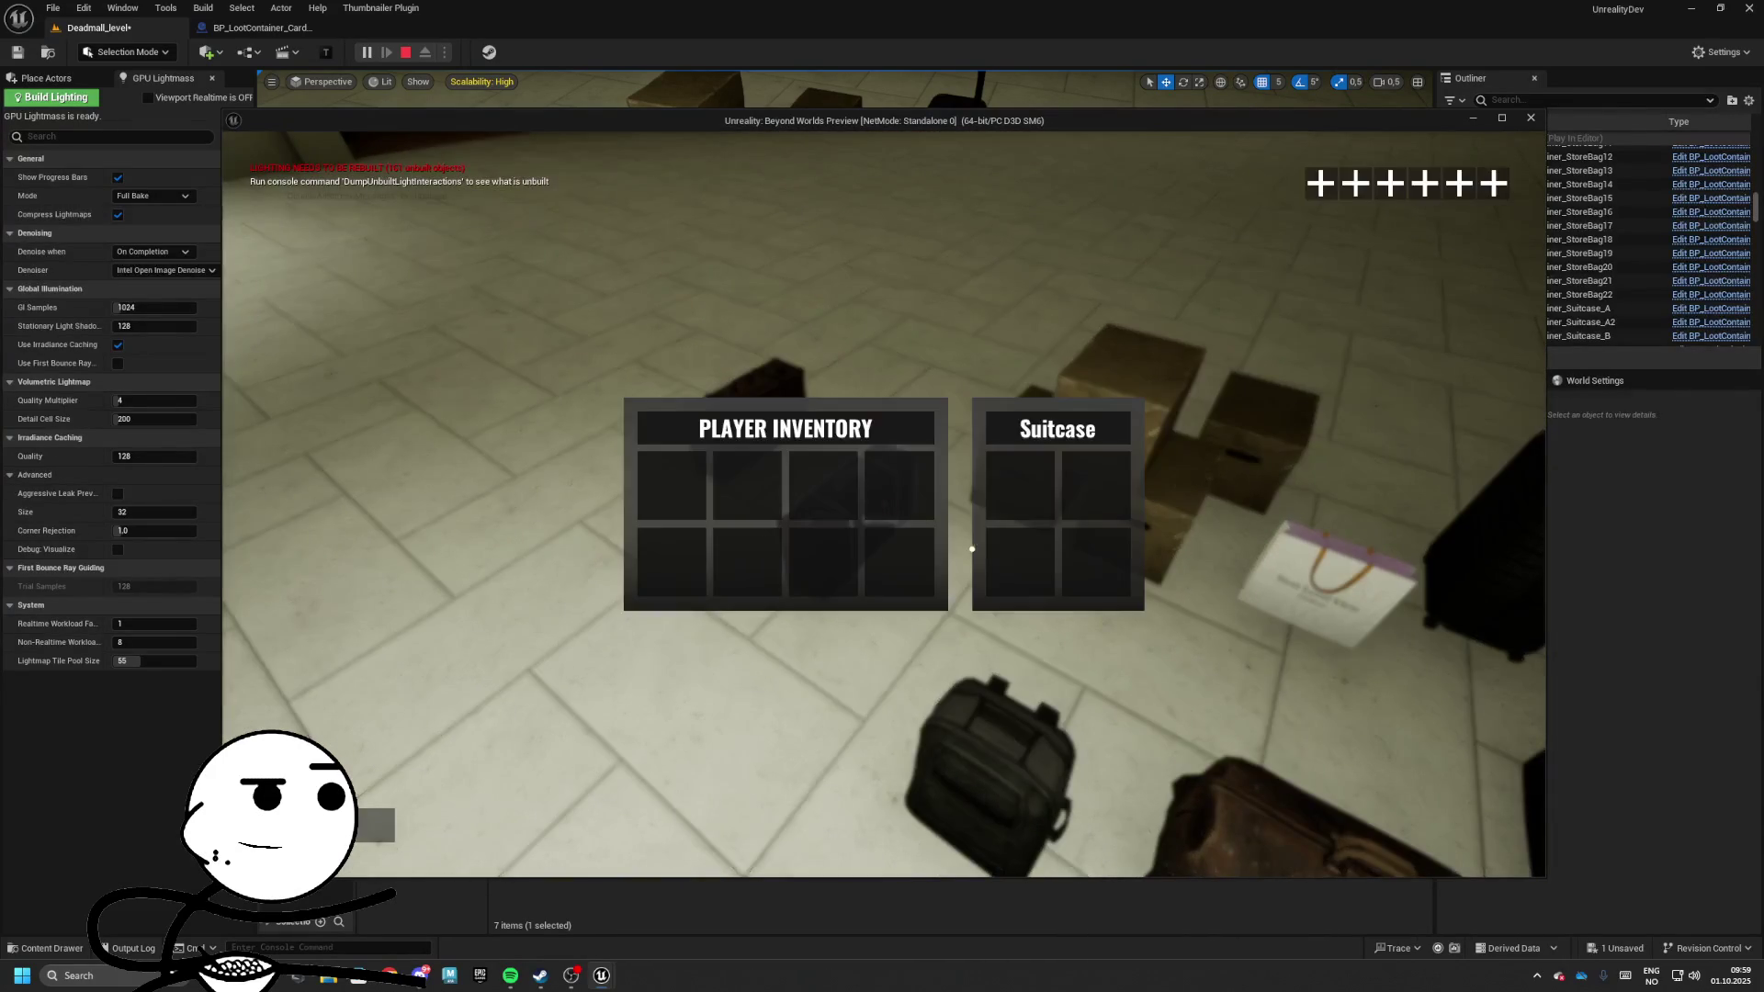
key(e)
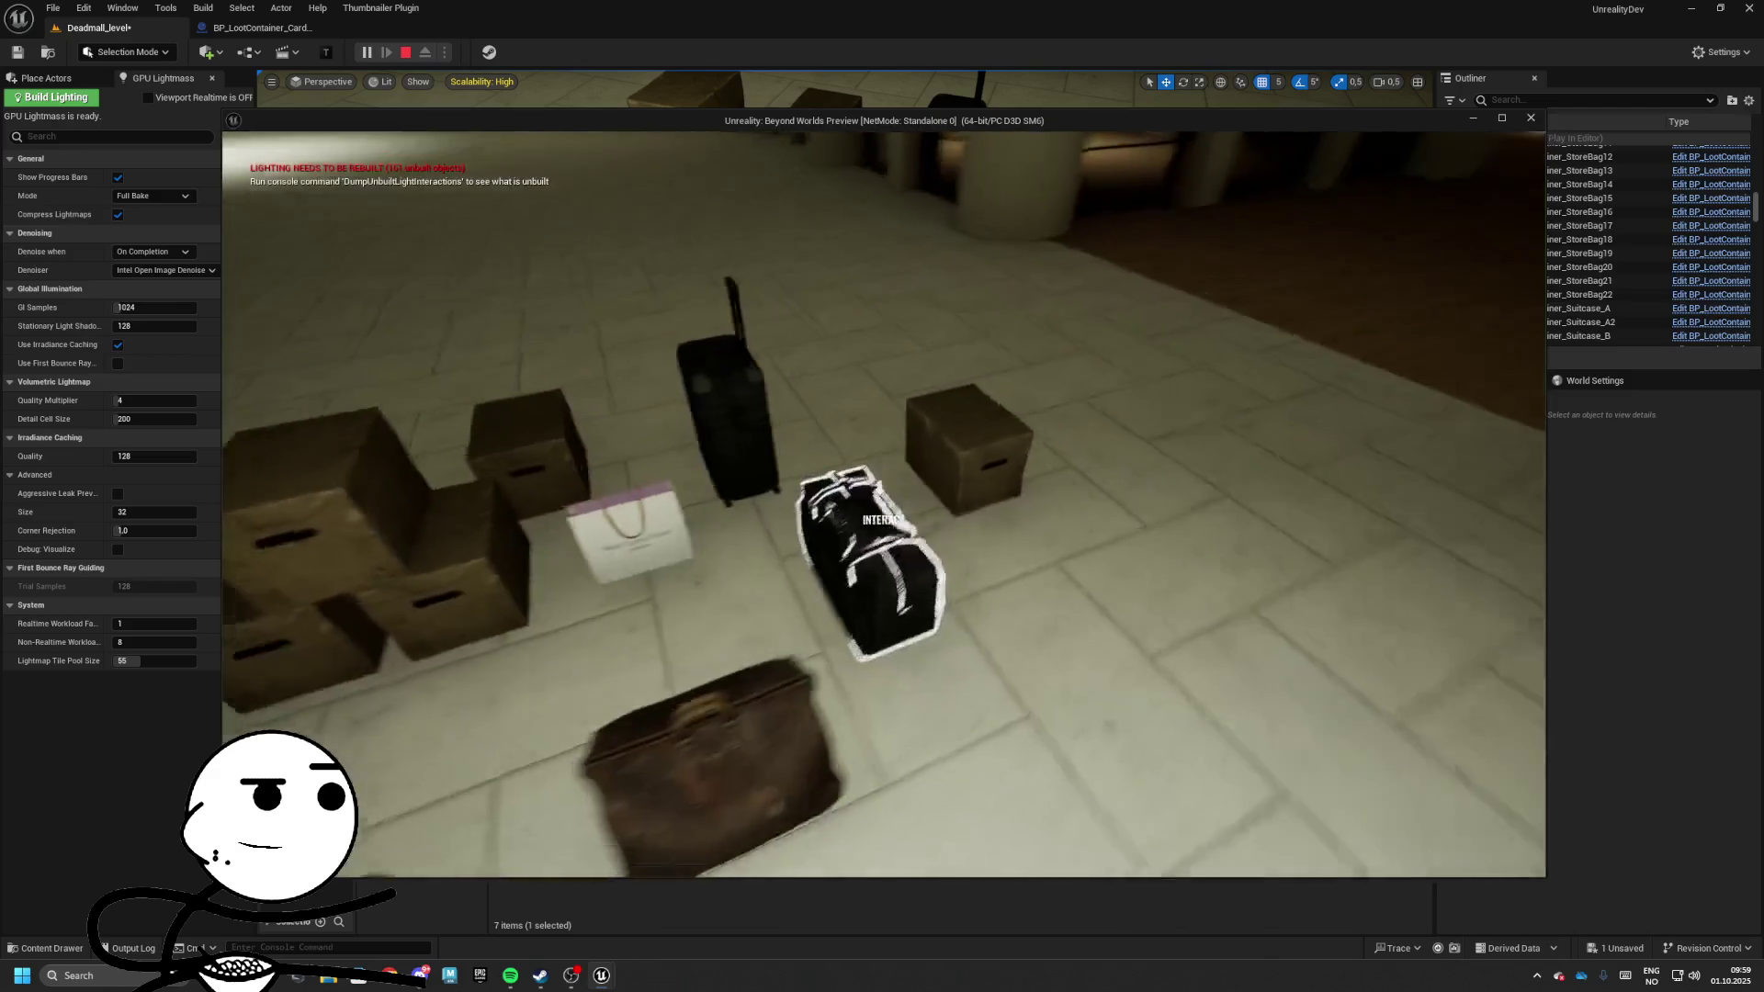
key(e)
key(e)
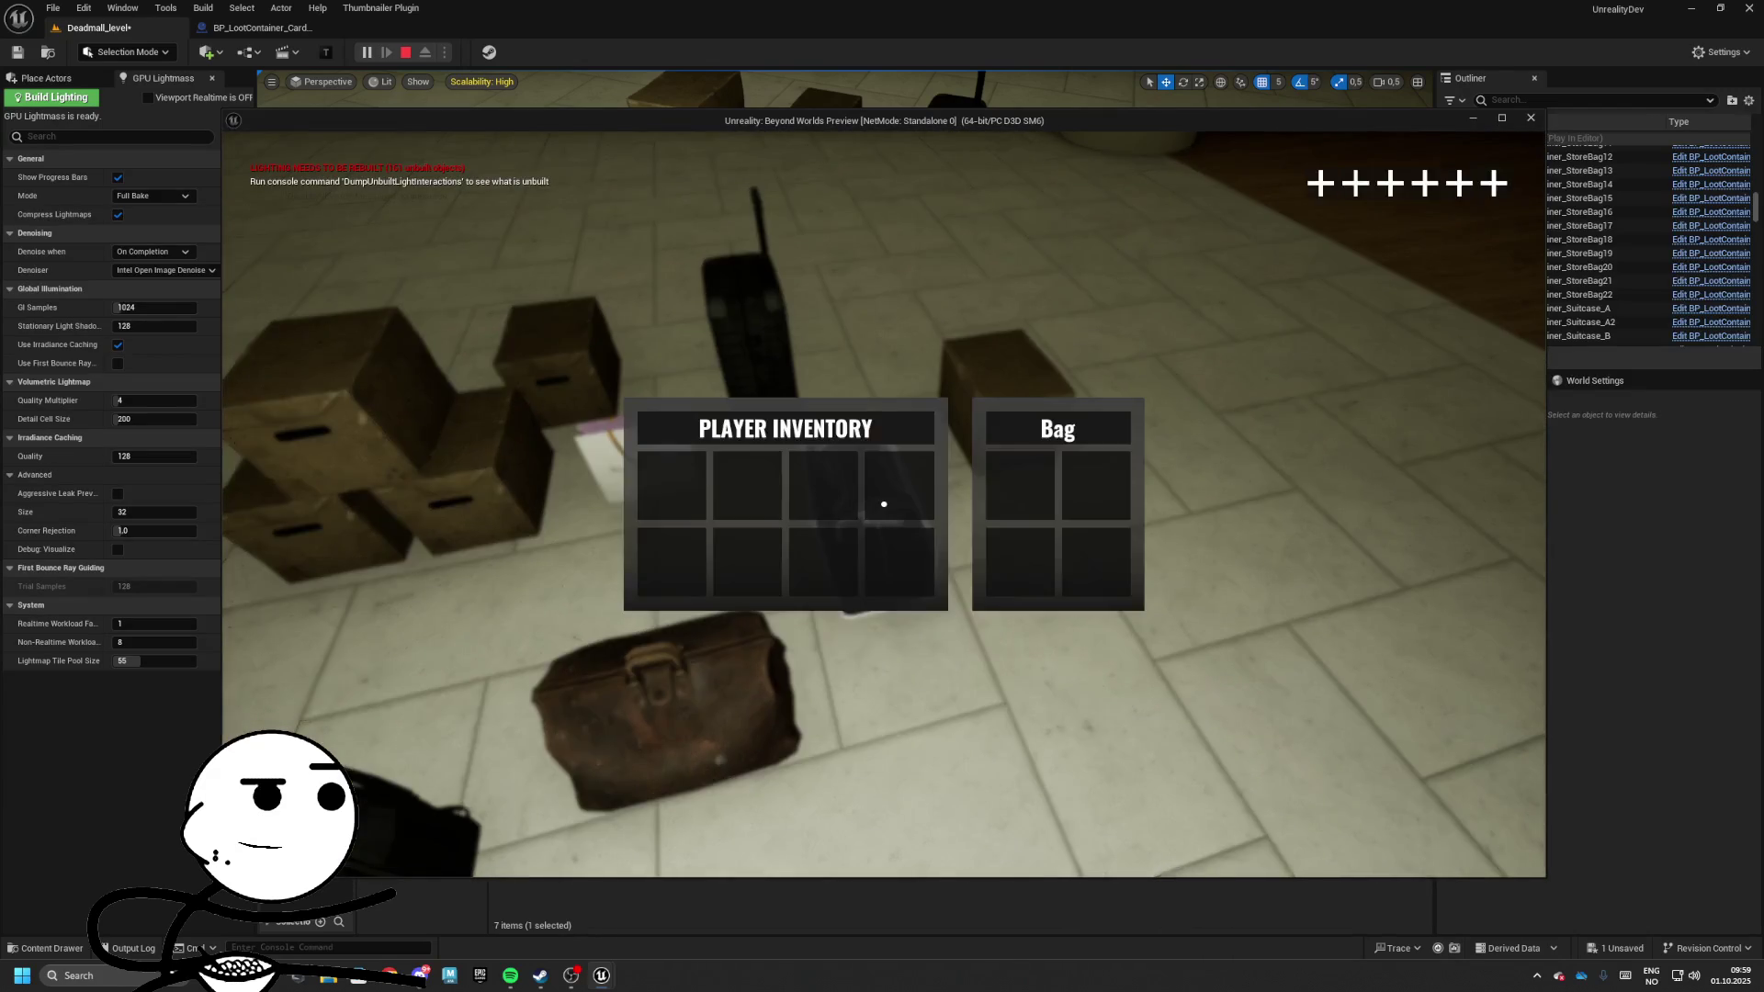
key(e)
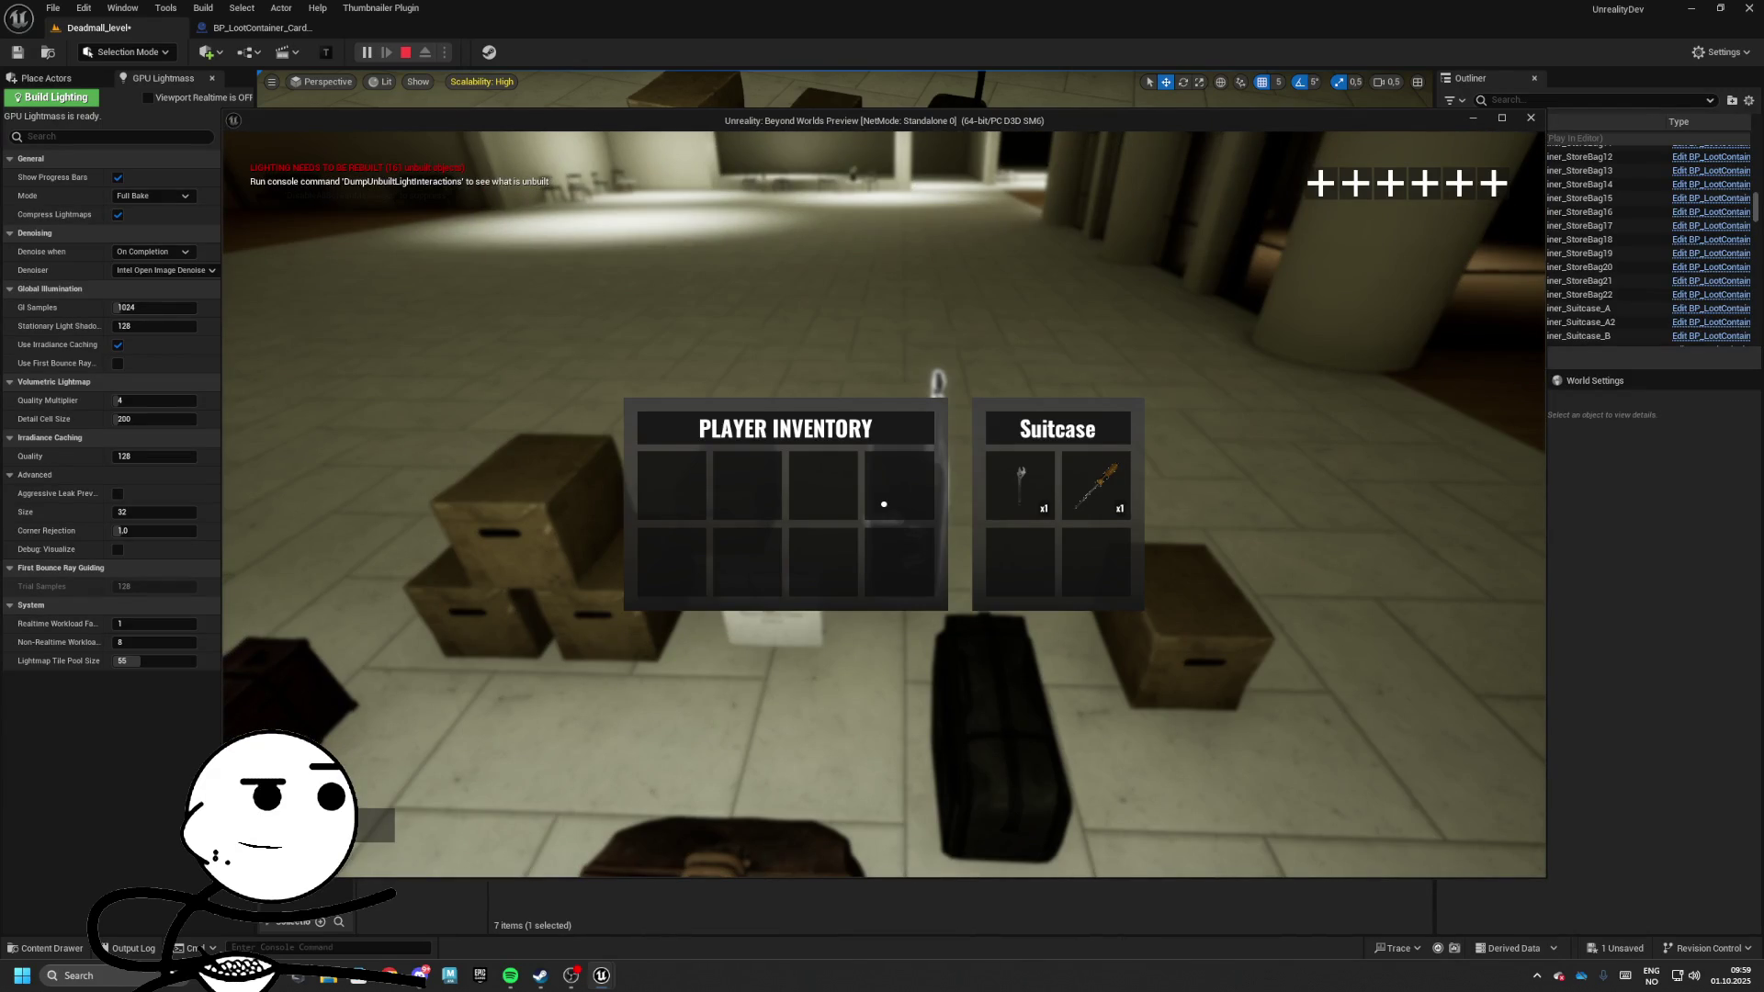
key(Tab)
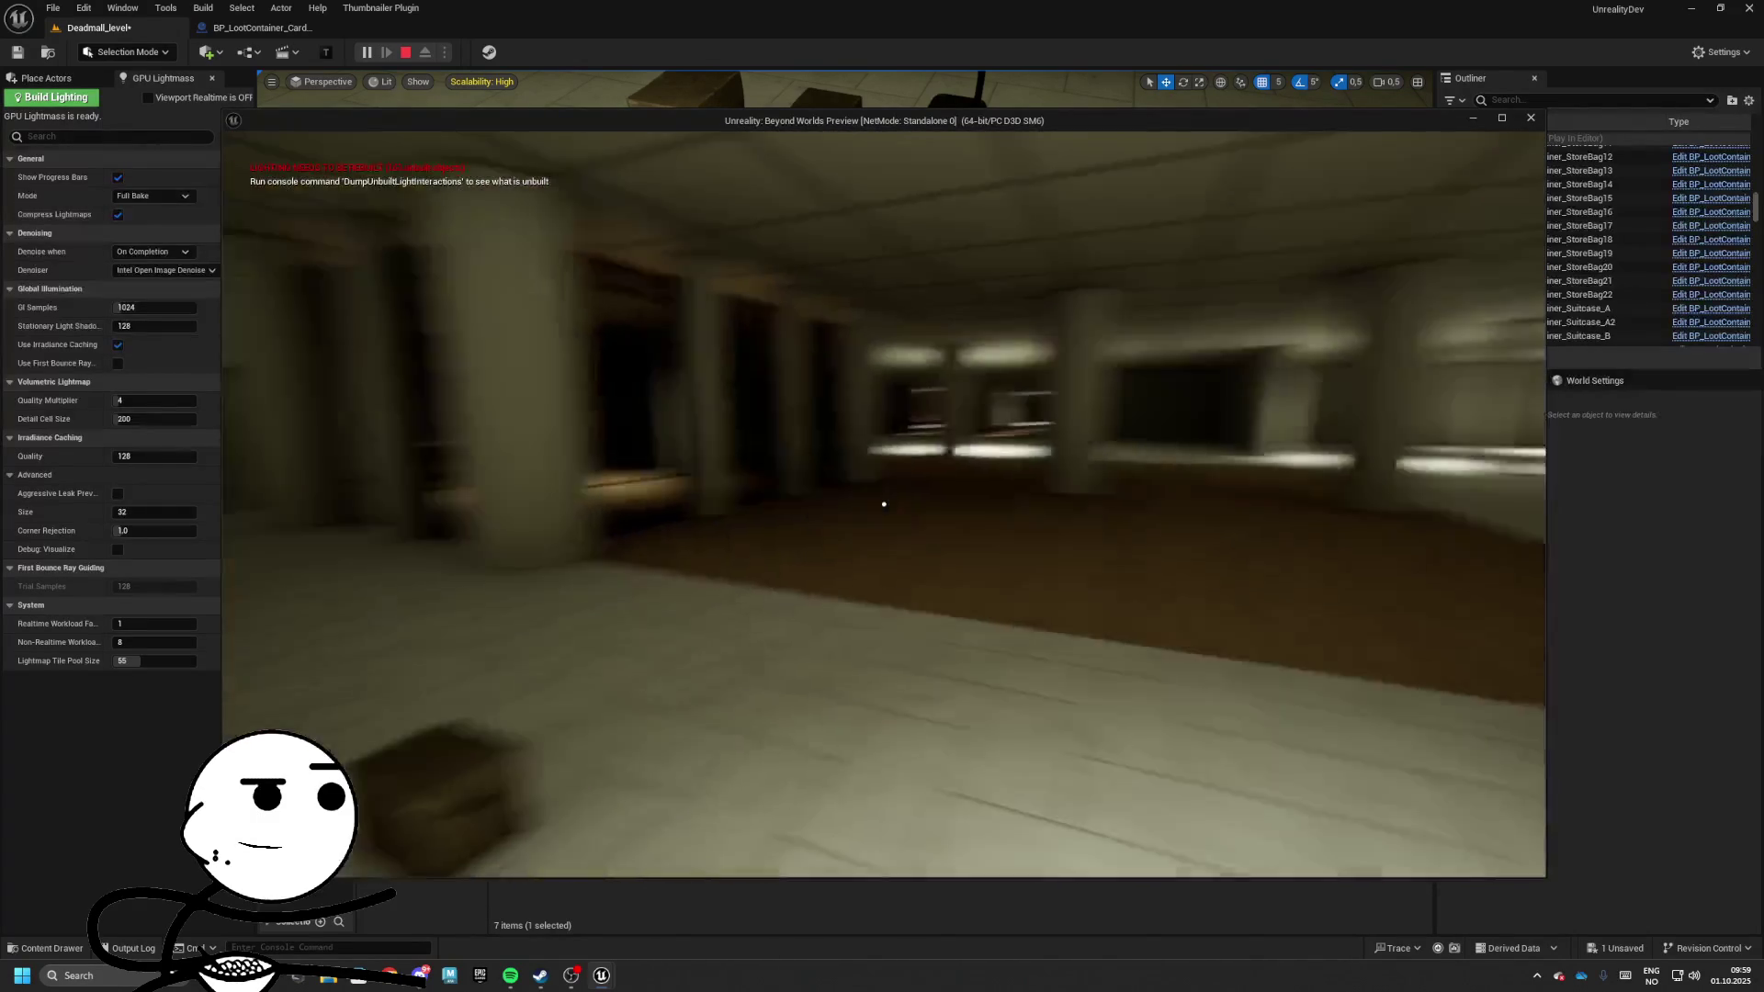
key(Escape)
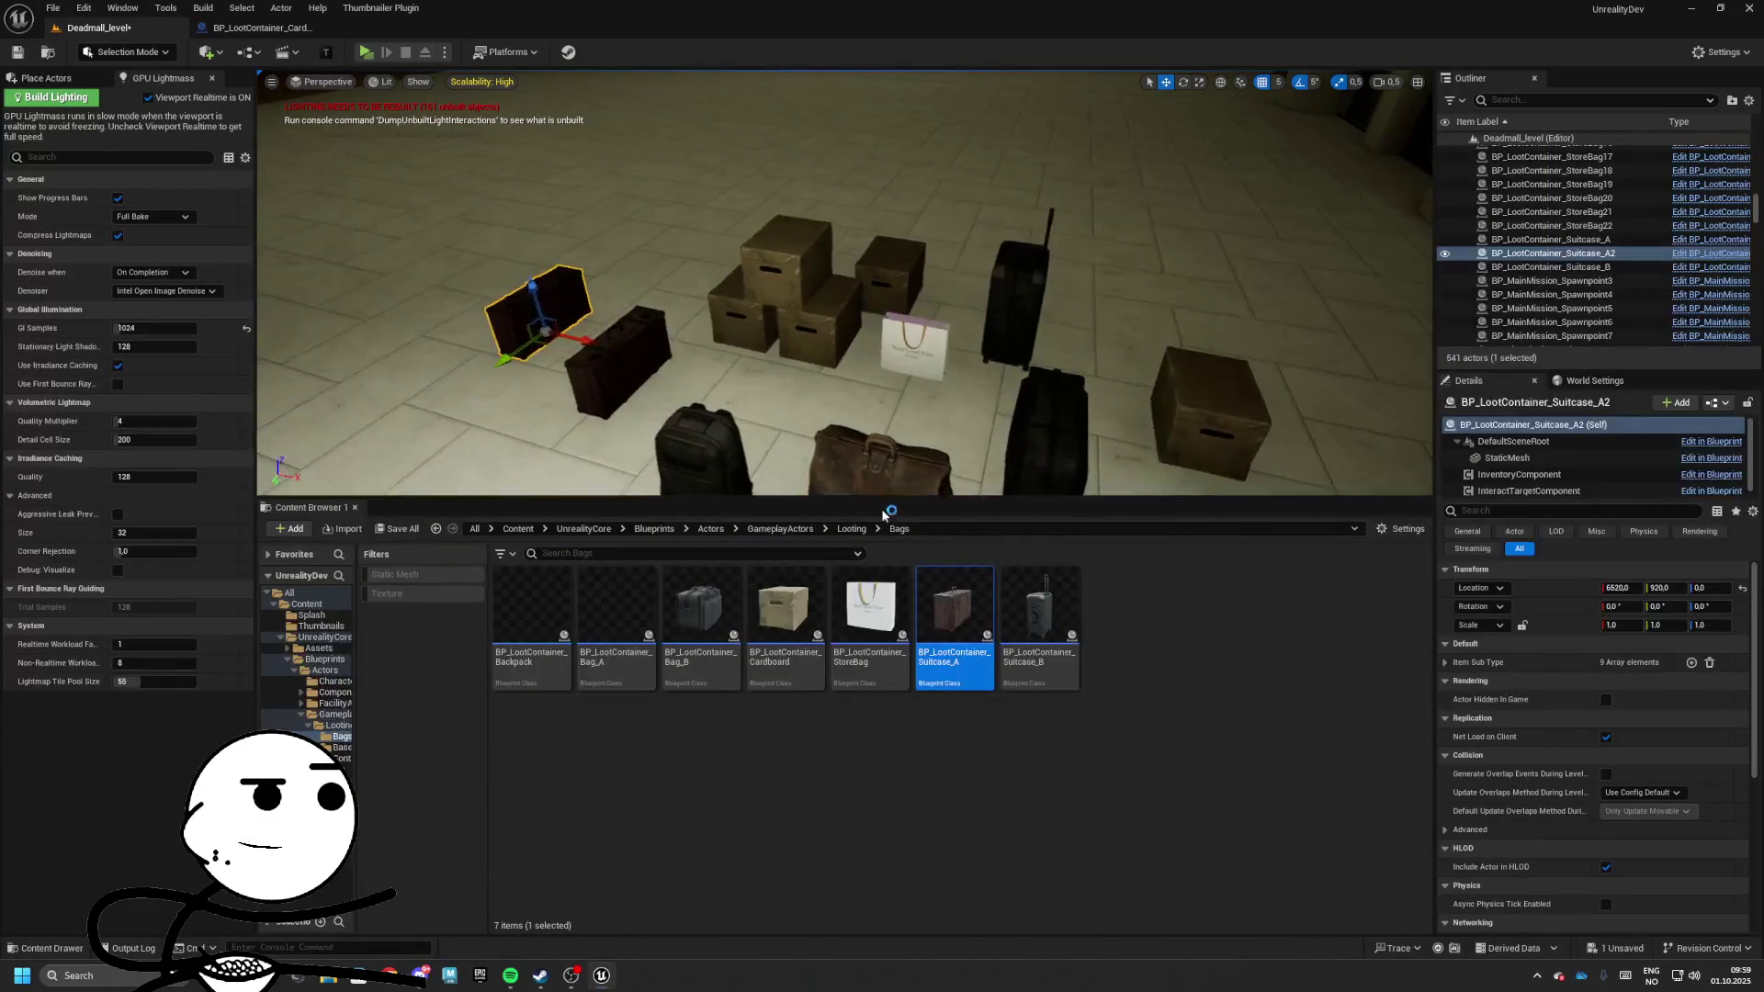
Delete the test loot pile: backpack, bags, suitcases, cardboard boxes and both black cases
drag(879, 497, 879, 681)
click(721, 561)
ctrl+click(895, 593)
ctrl+click(1070, 551)
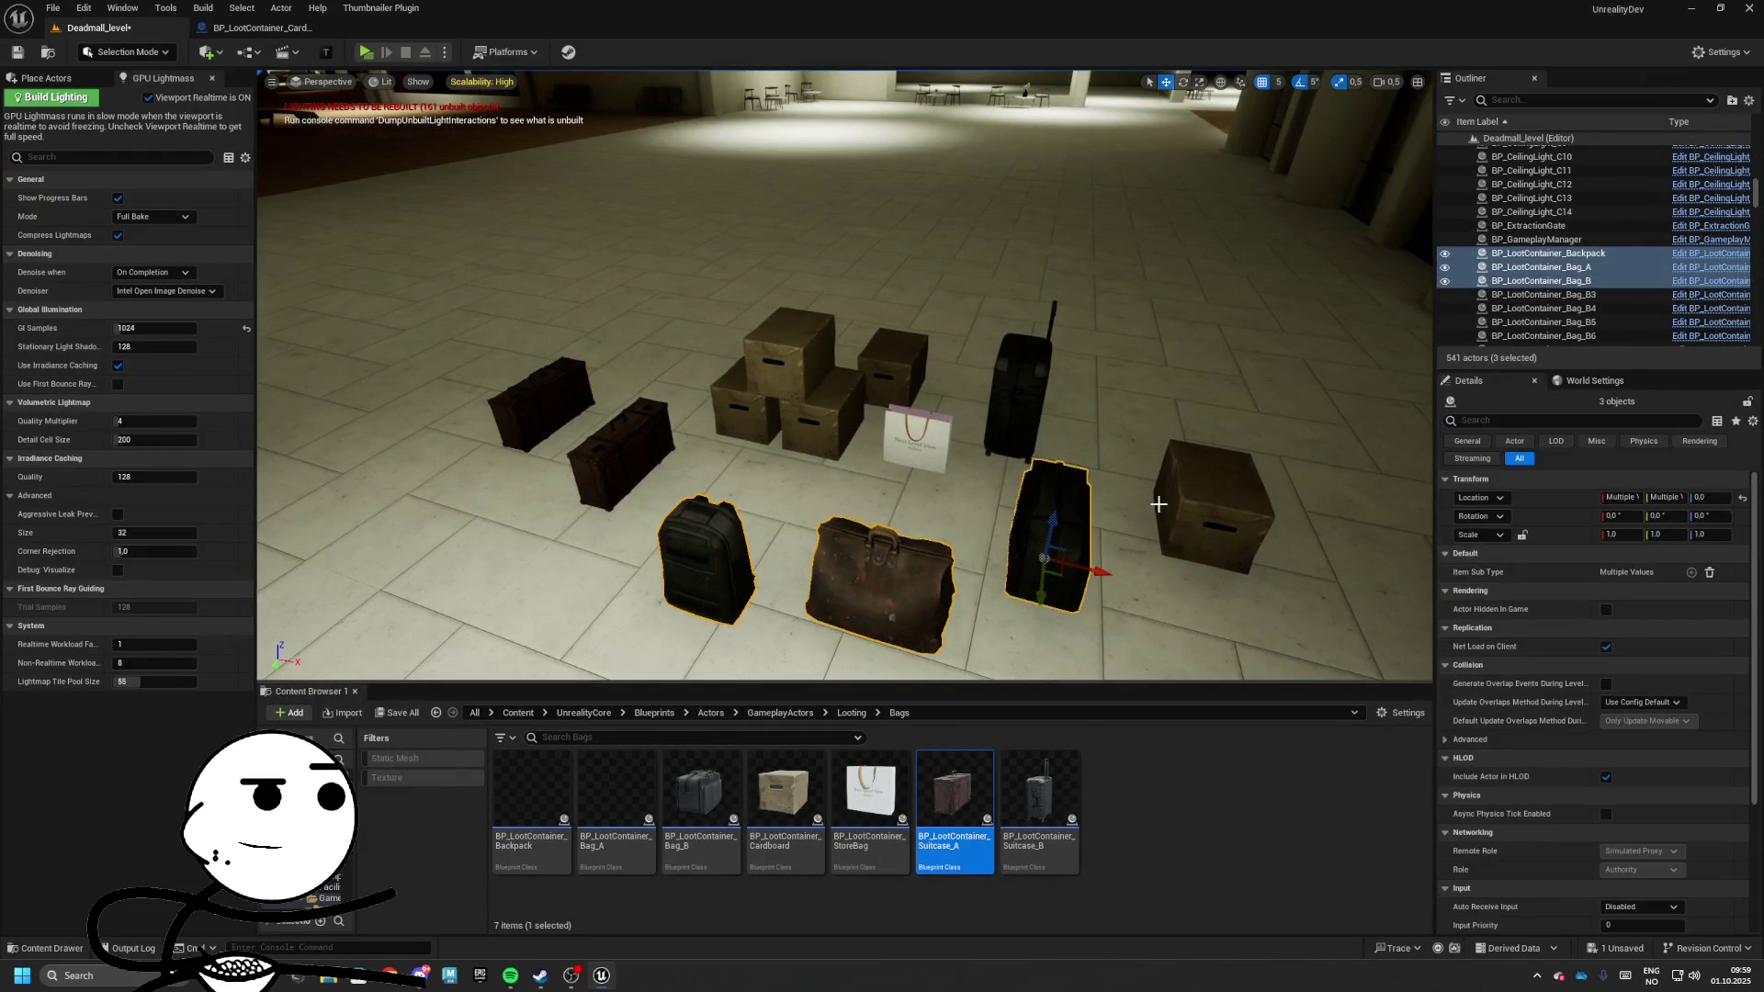
ctrl+click(1042, 400)
ctrl+click(1240, 519)
ctrl+click(936, 445)
ctrl+click(911, 368)
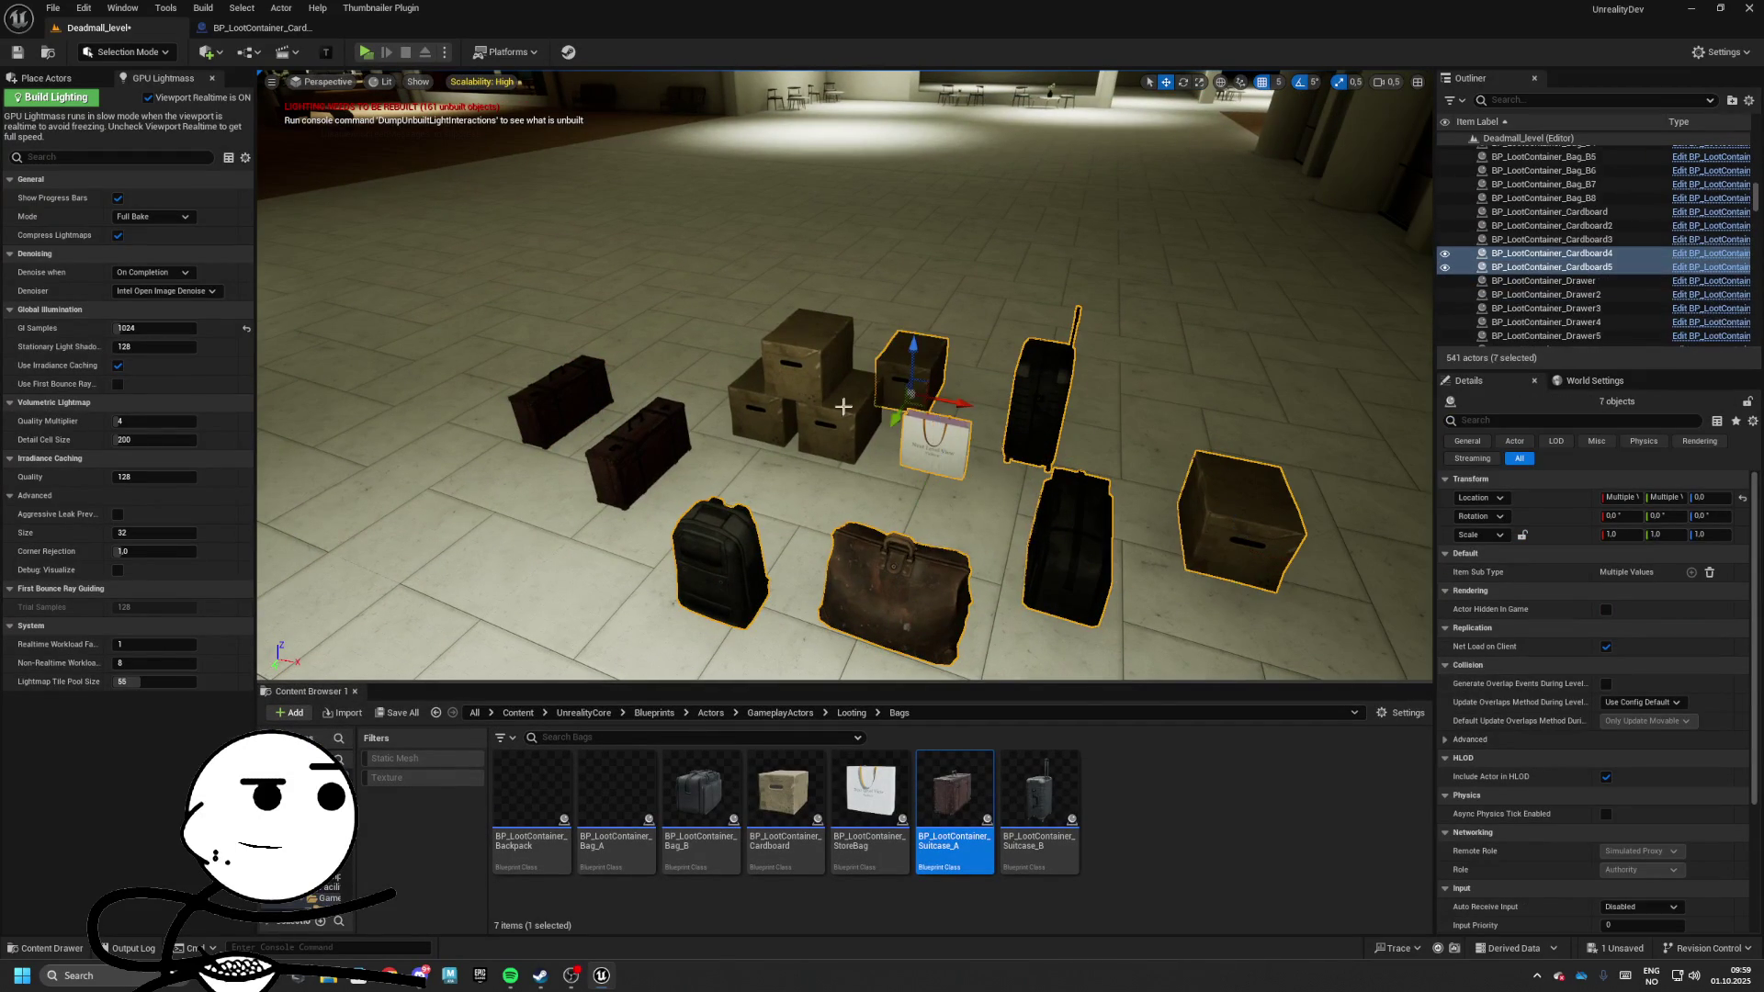
ctrl+click(808, 344)
ctrl+click(837, 422)
ctrl+click(571, 393)
ctrl+click(610, 445)
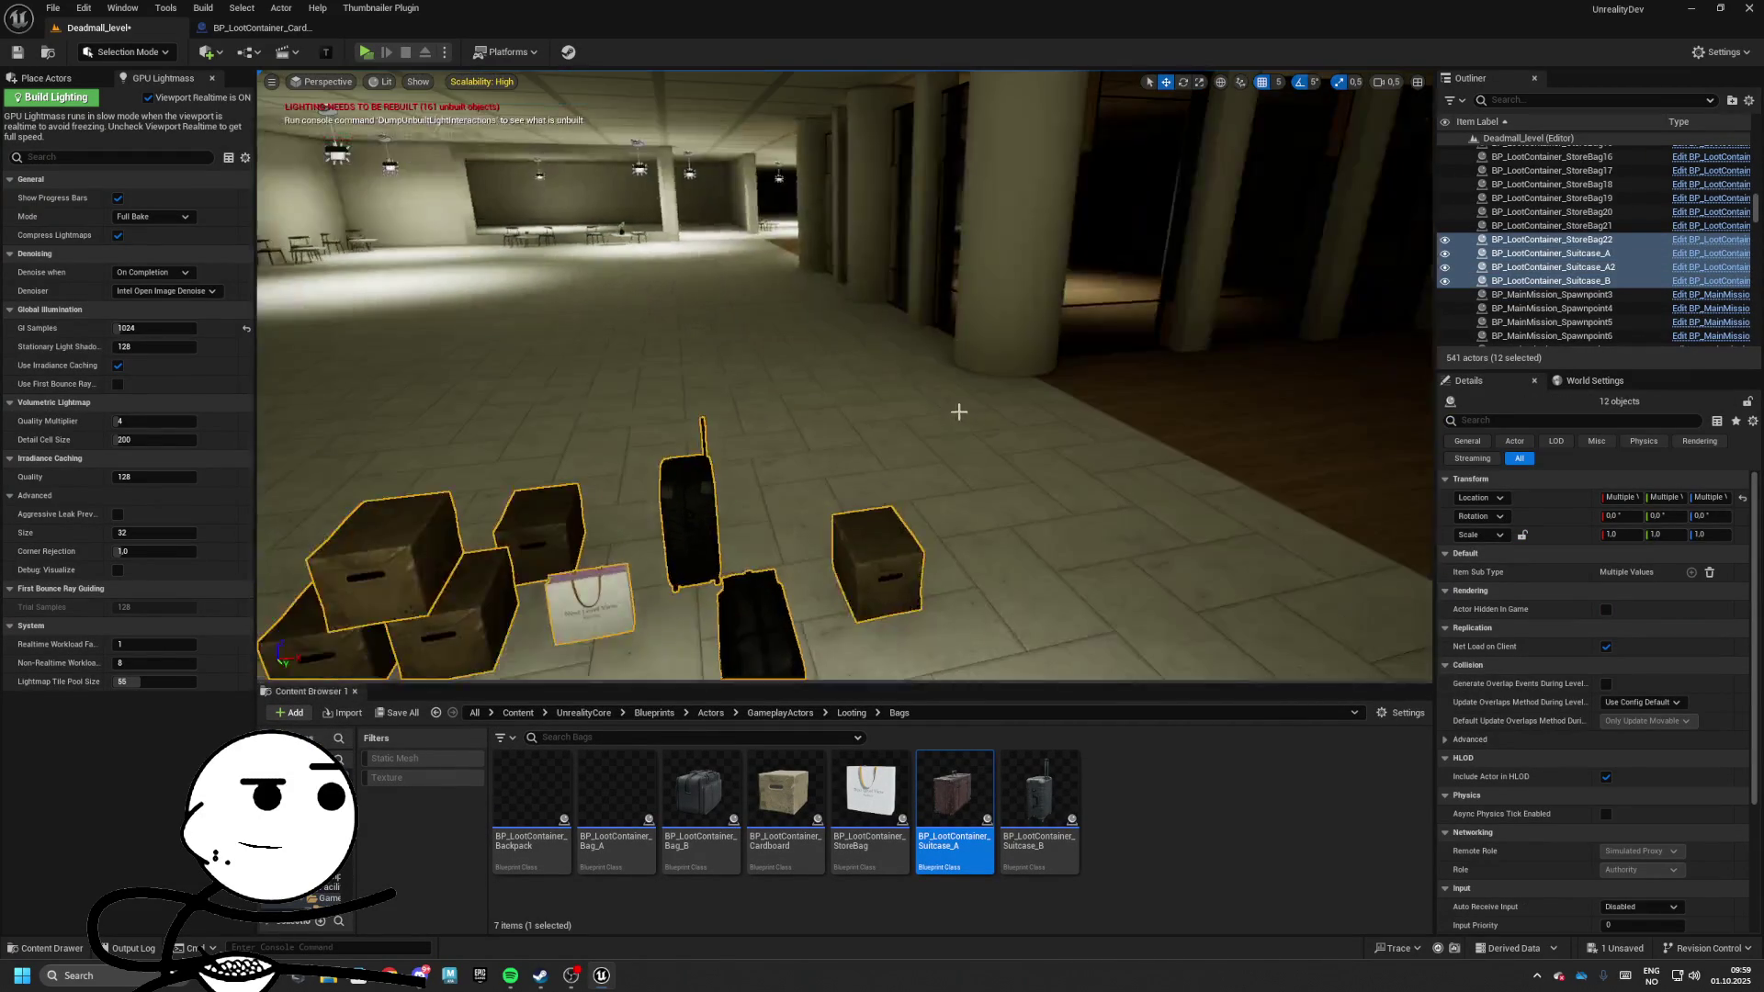
key(Delete)
Fly into the storeroom and place a 0.8-scale BP_LootContainer_Cardboard box on the black shelves
key(w)
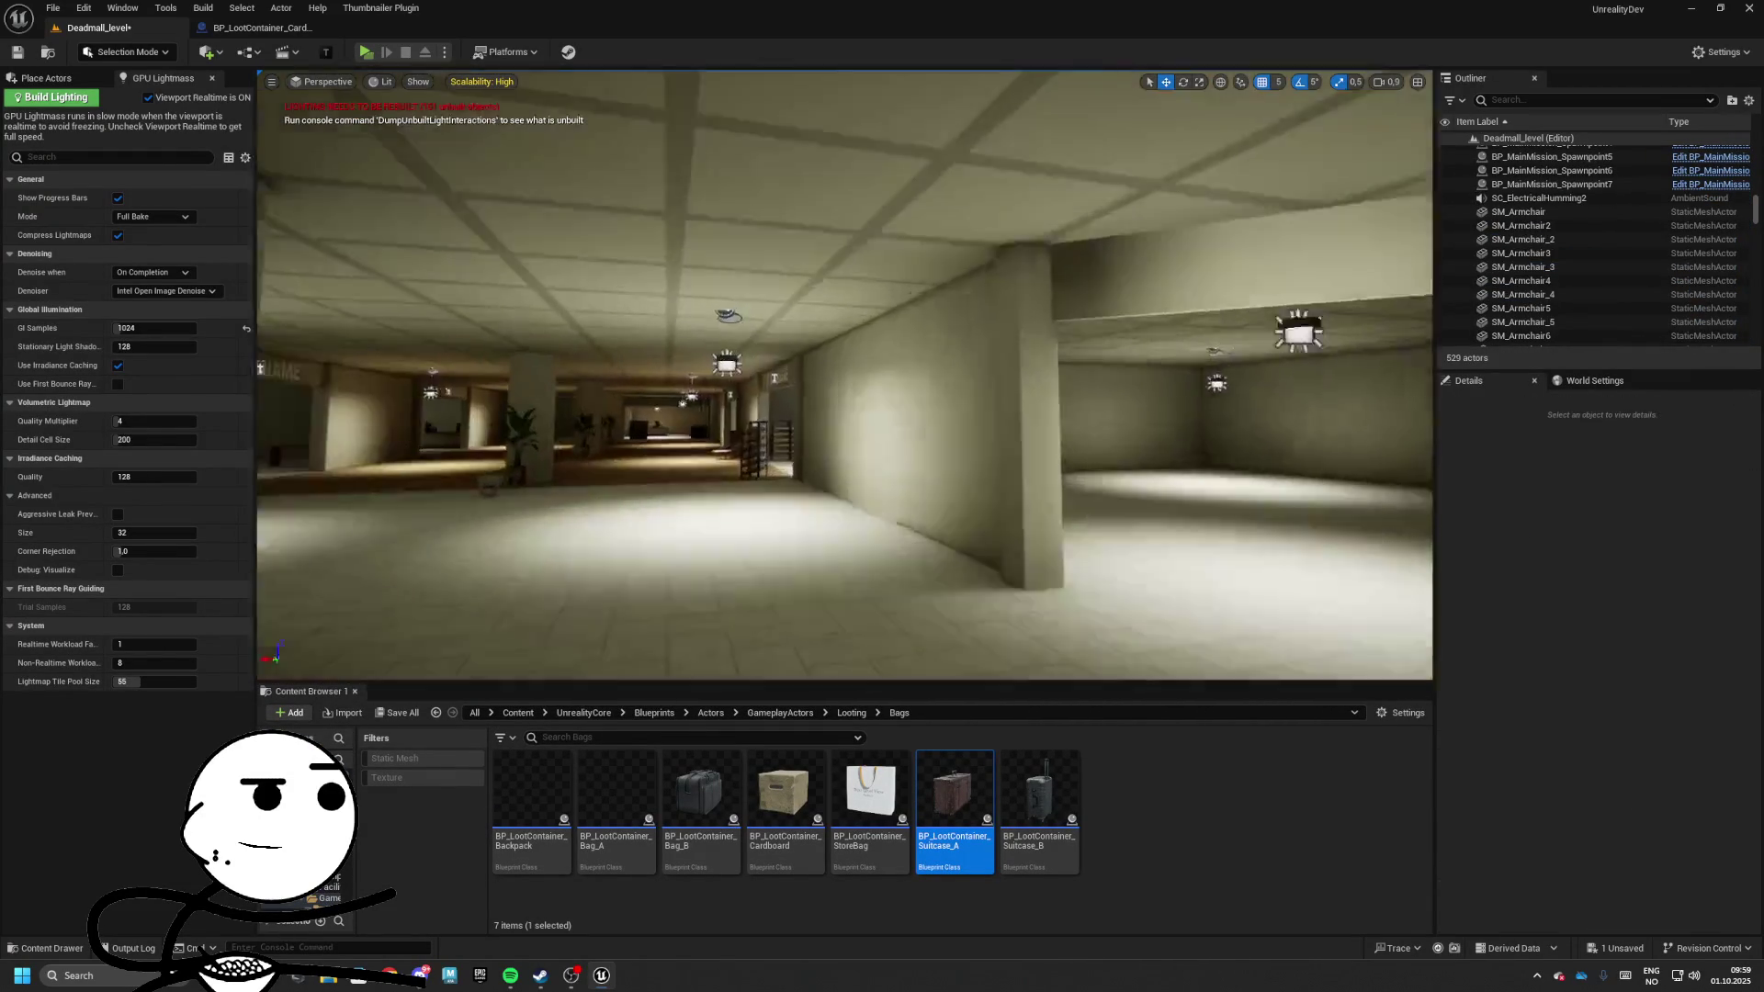
key(w)
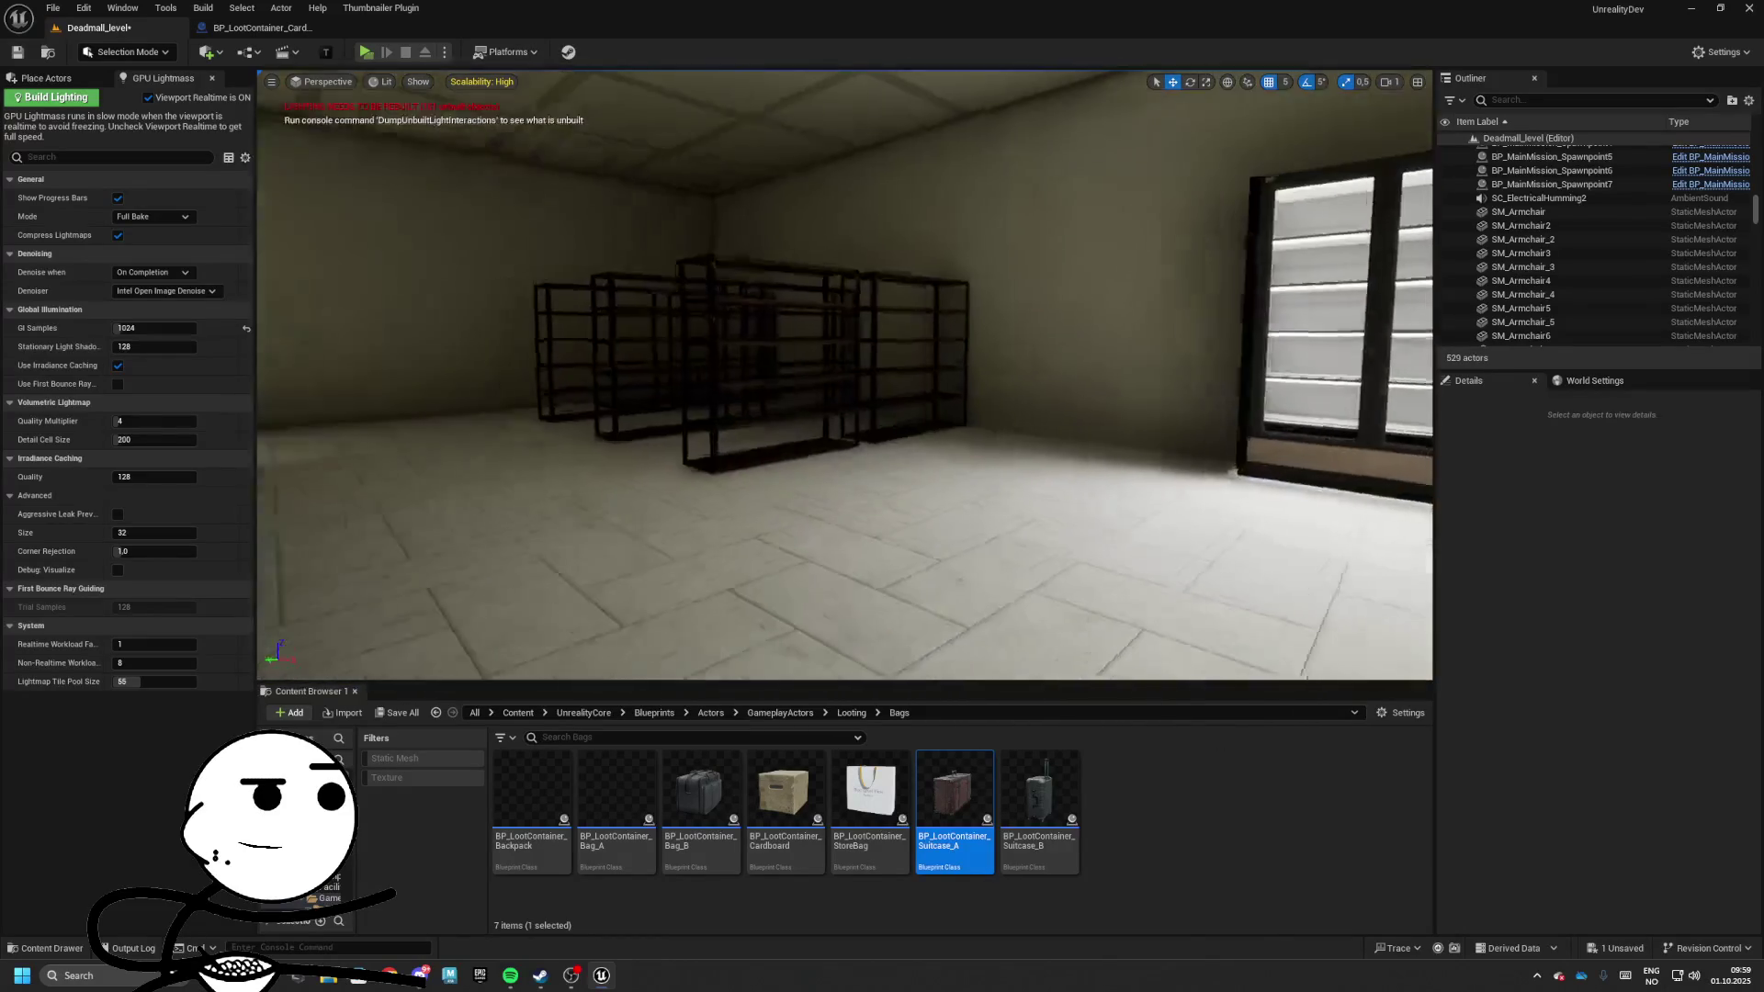
key(w)
scroll(845, 374, down, 1)
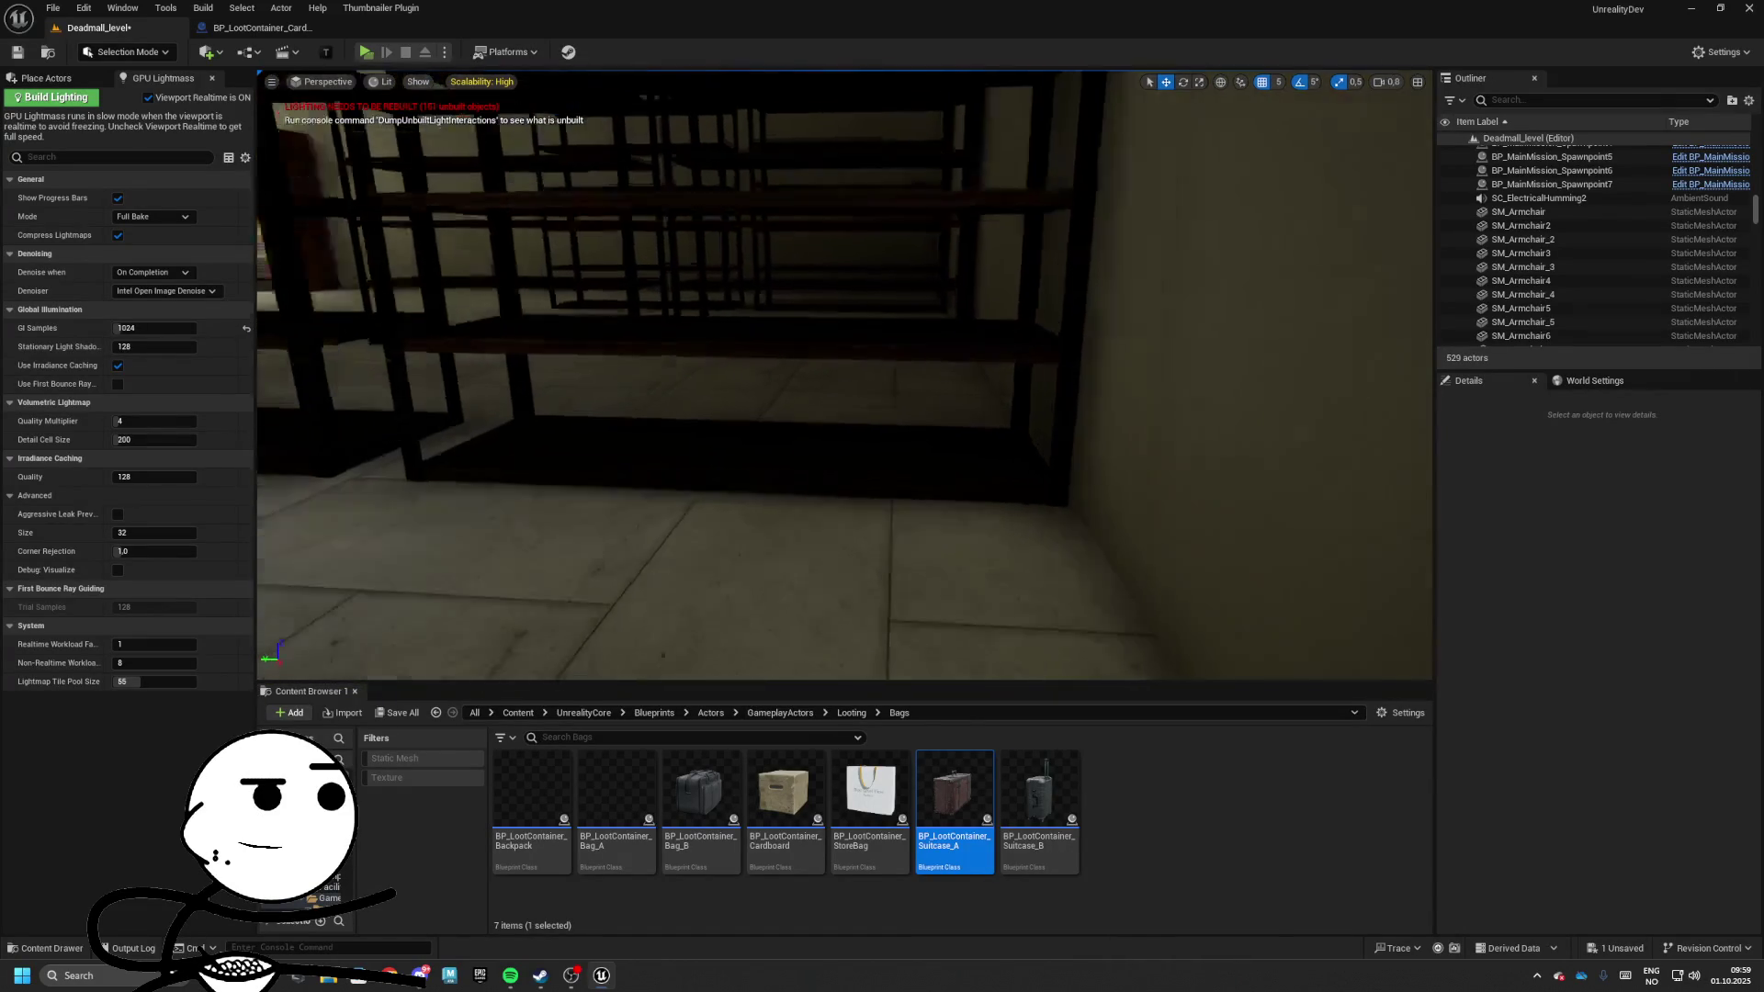
mouse_move(785, 790)
mouse_down()
mouse_move(796, 496)
mouse_move(814, 530)
mouse_up()
key(e)
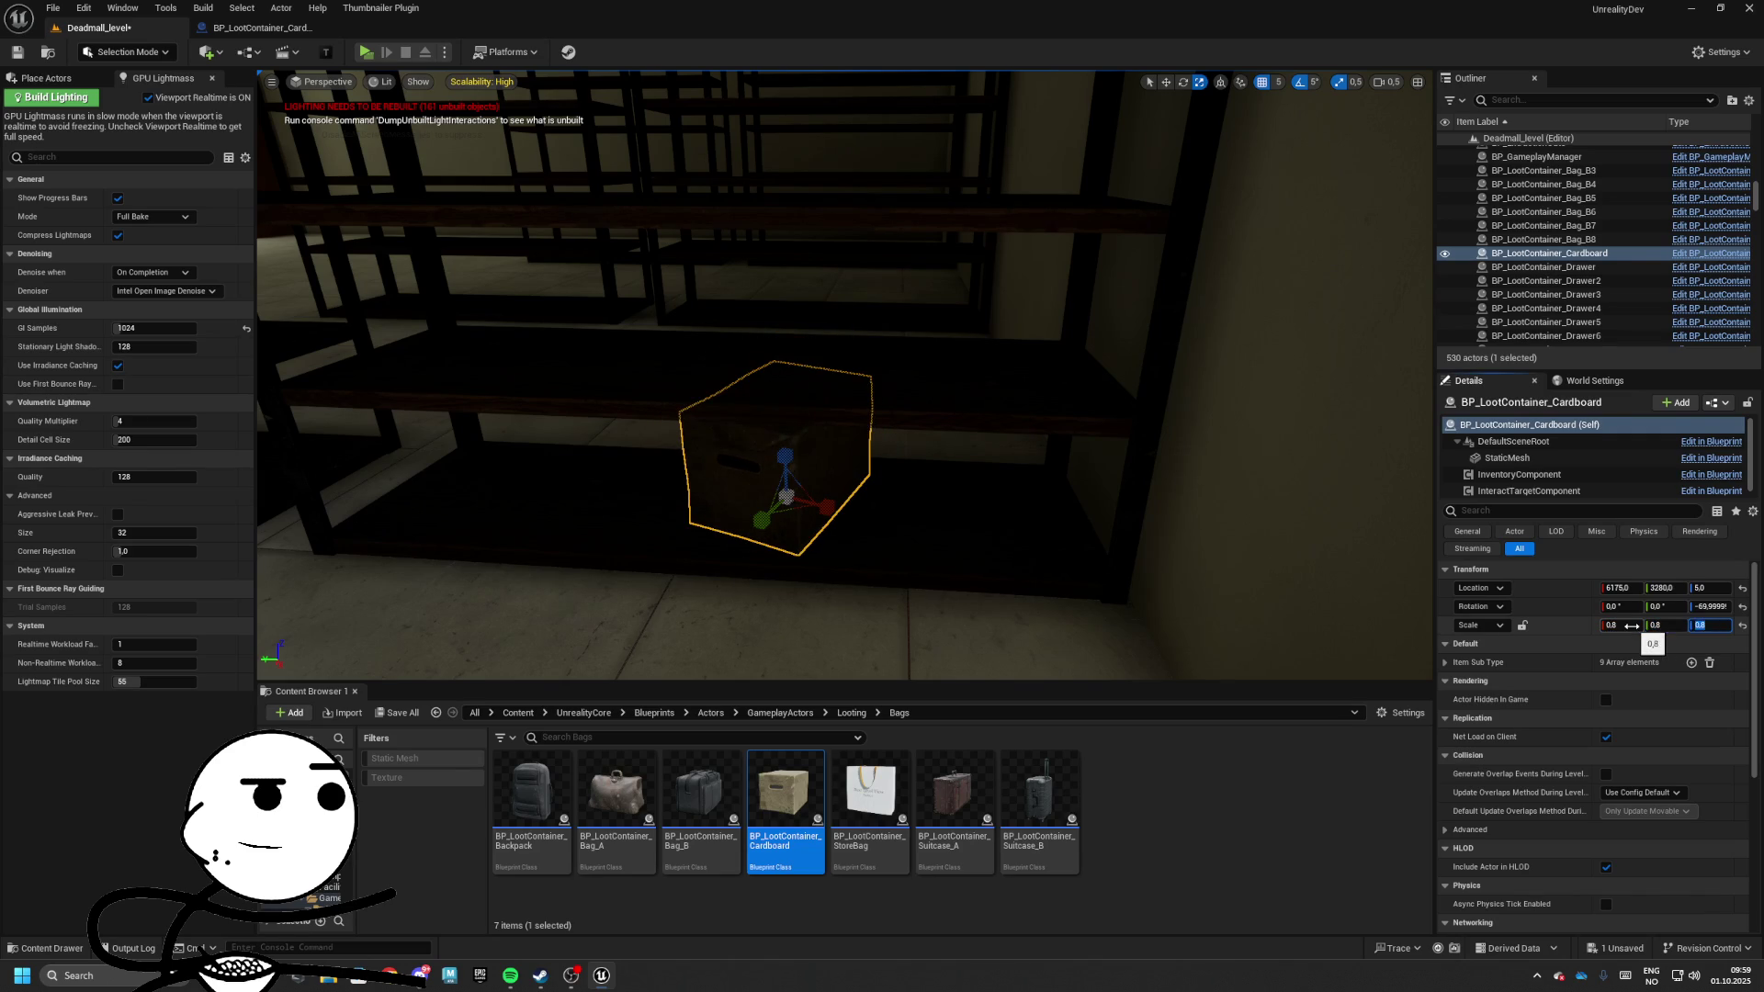
Turn the cardboard box on the shelf to about -115°
mouse_move(997, 503)
mouse_down()
mouse_move(946, 523)
mouse_move(998, 504)
mouse_move(551, 399)
mouse_up()
key(w)
key(e)
drag(431, 414, 551, 423)
key(w)
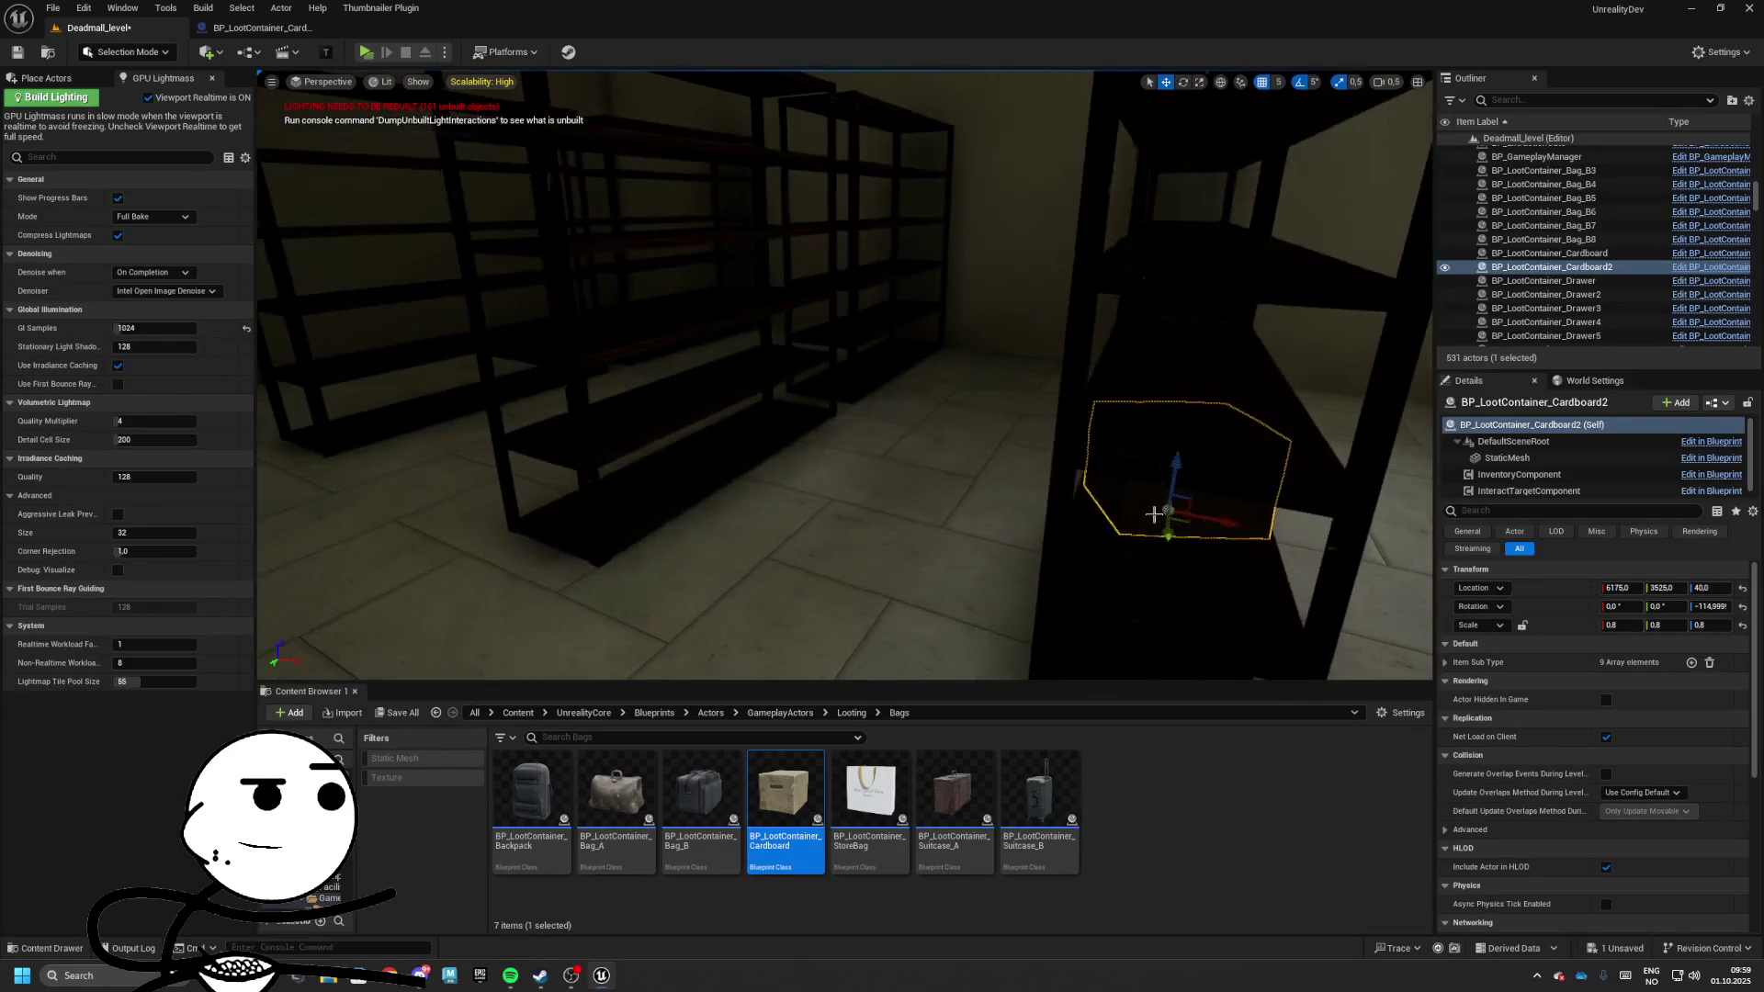
Alt-drag two box copies: one lowered onto the bottom shelf, another turned to about -55°
alt+drag(698, 413, 677, 435)
drag(653, 370, 679, 438)
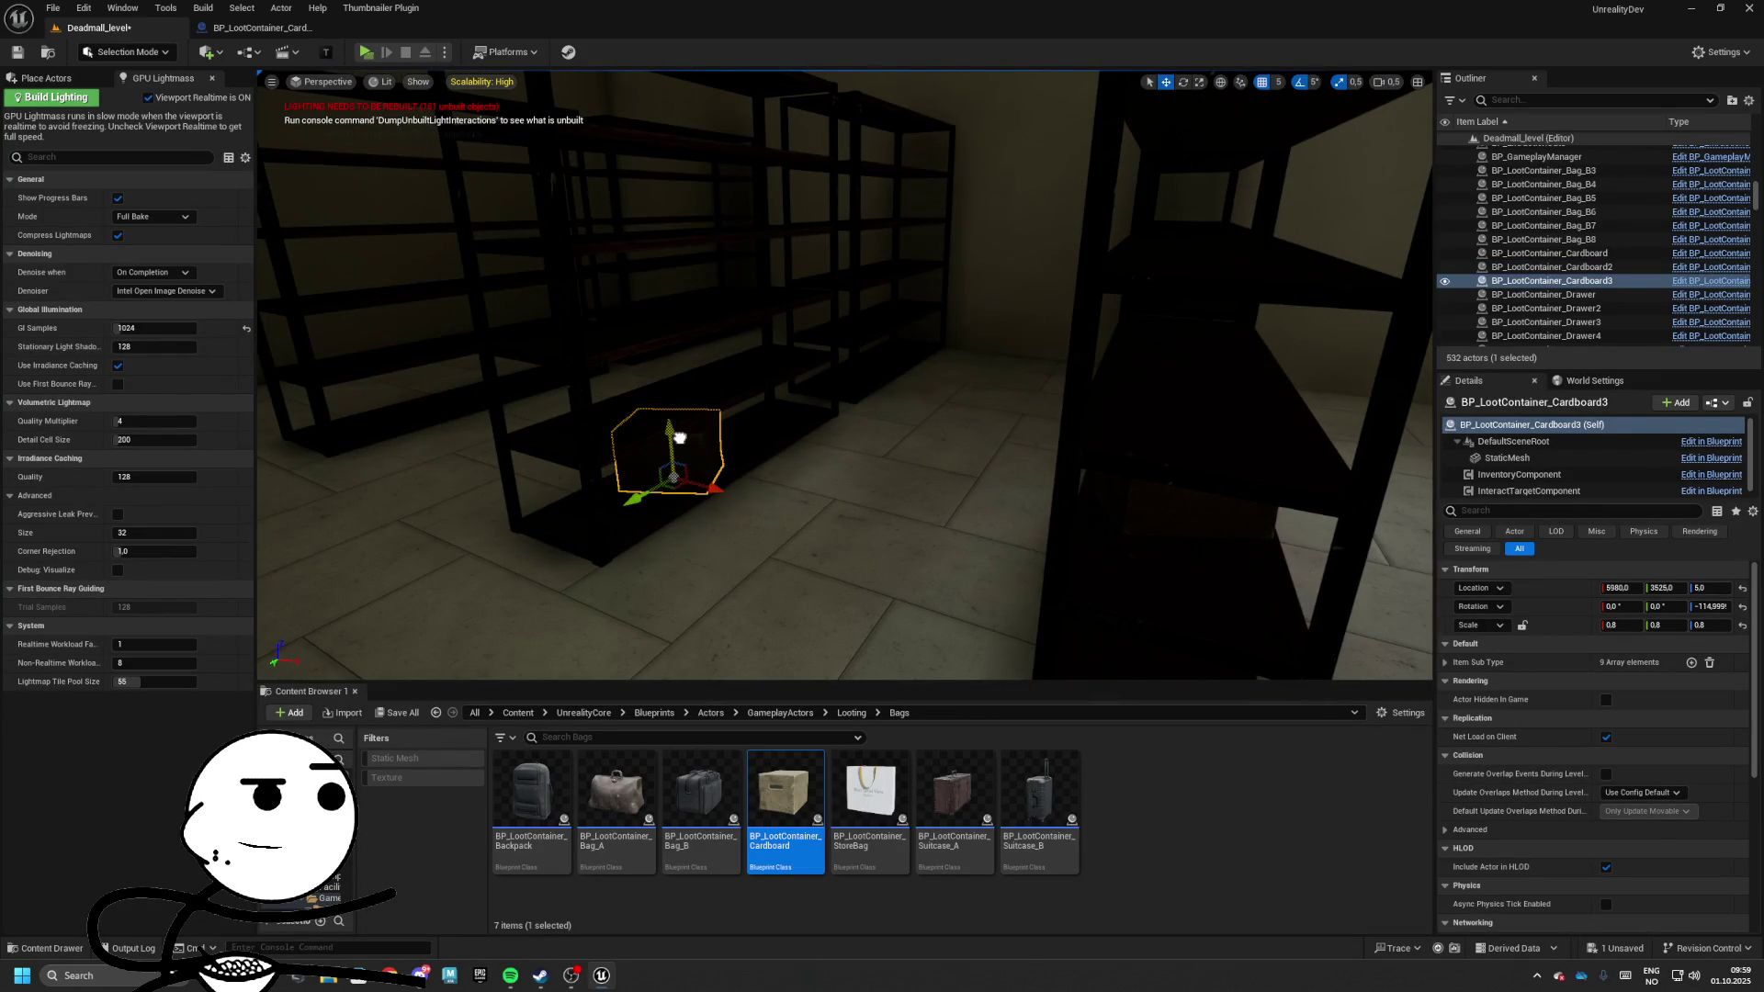
drag(643, 494, 734, 459)
scroll(744, 414, up, 2)
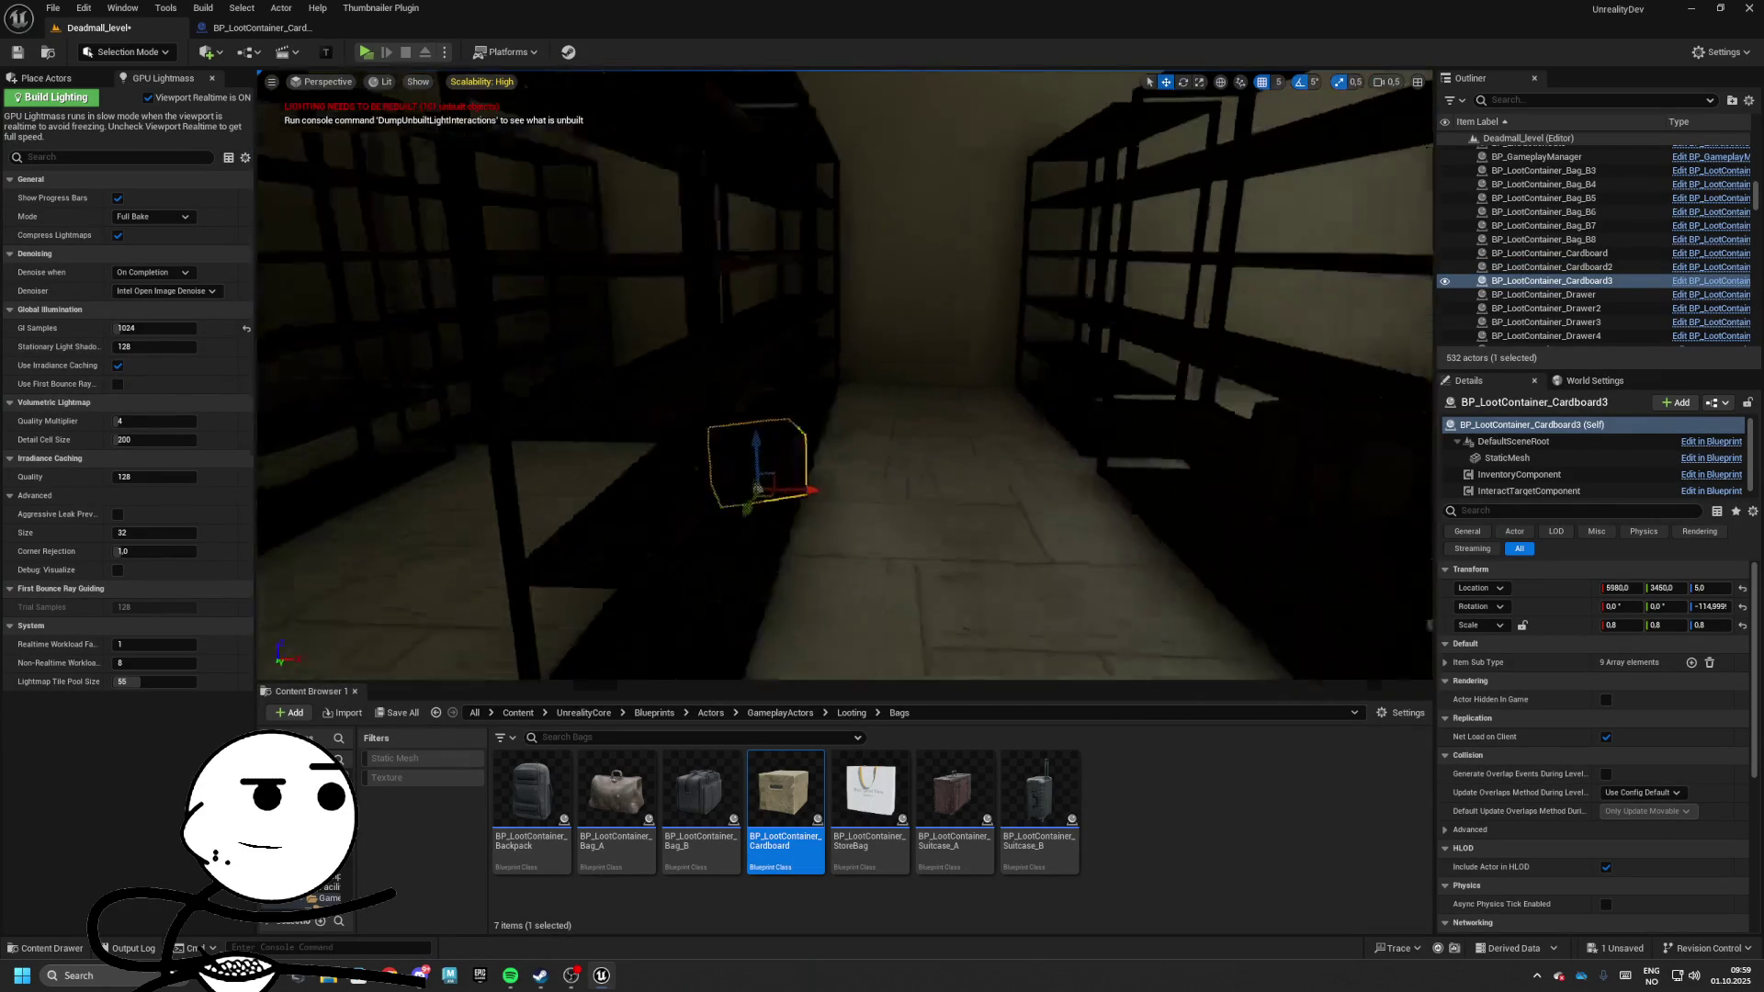
mouse_move(1130, 515)
alt+mouse_down()
mouse_move(570, 432)
mouse_move(588, 404)
mouse_move(557, 379)
mouse_move(717, 394)
alt+mouse_up()
key(e)
key(w)
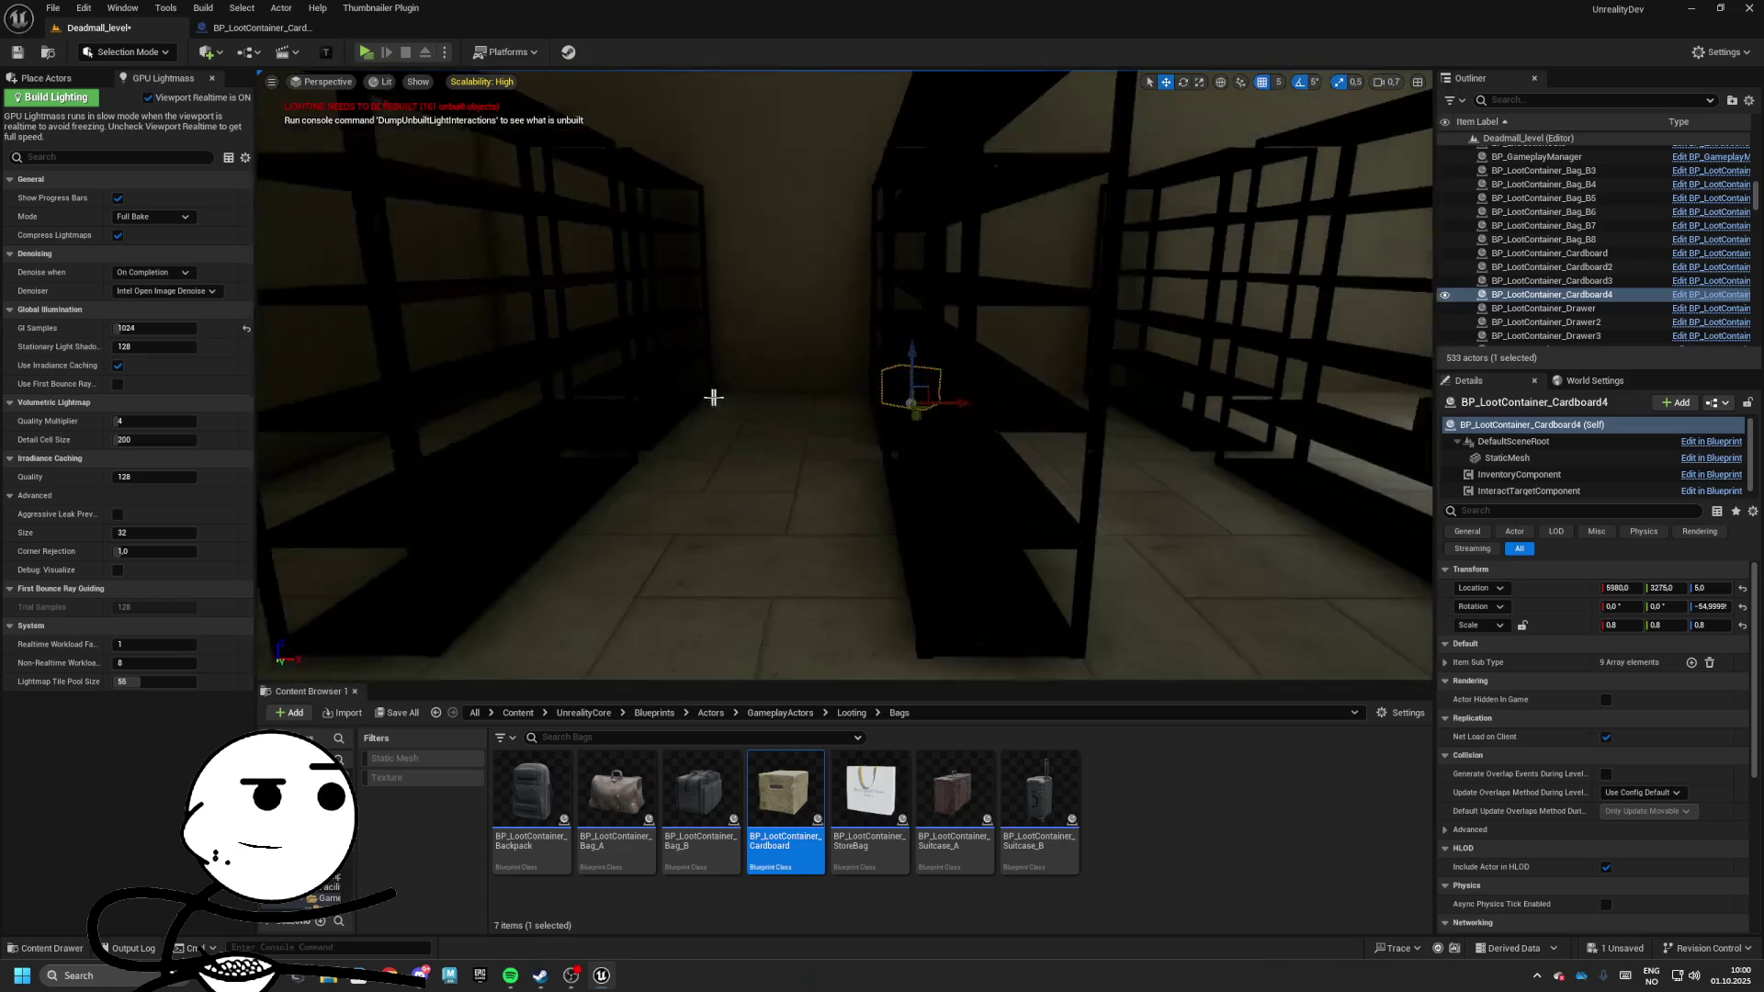
Copy another cardboard box and lower it onto the shelf below
mouse_move(949, 394)
alt+mouse_down()
mouse_move(698, 389)
mouse_move(654, 275)
mouse_move(654, 188)
alt+mouse_up()
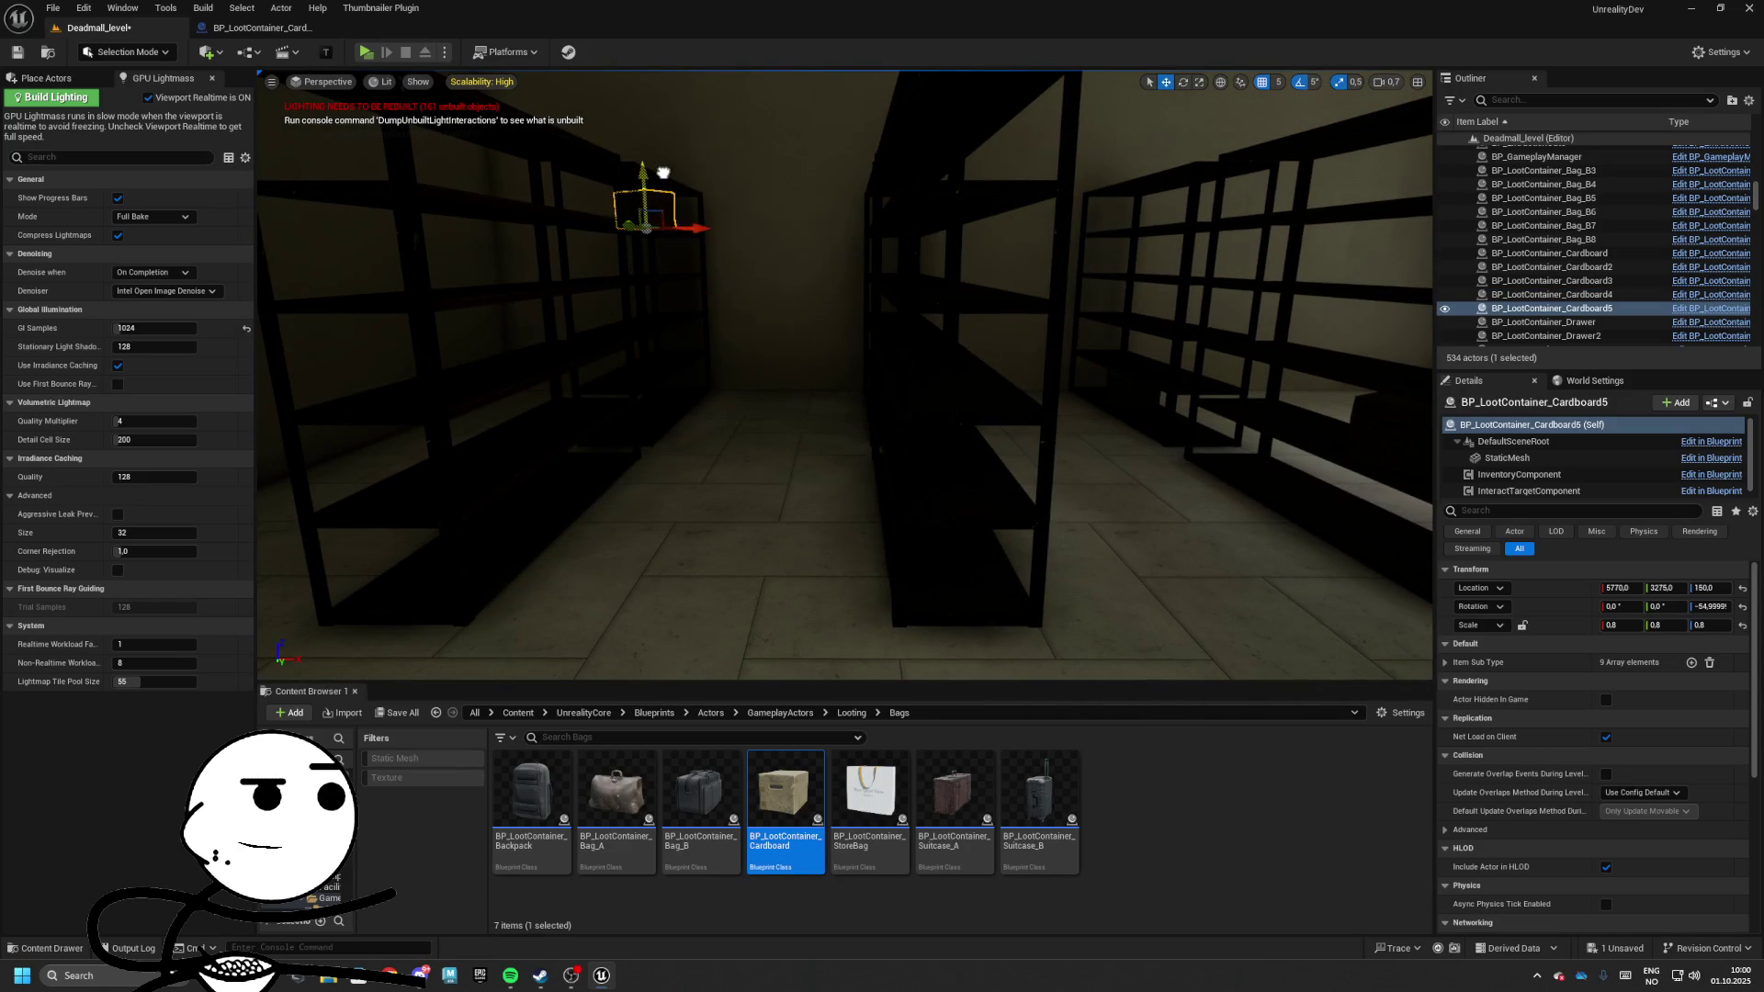
mouse_move(1215, 274)
mouse_down()
mouse_move(1214, 349)
mouse_move(1148, 349)
mouse_move(1215, 274)
mouse_move(671, 267)
mouse_move(542, 321)
mouse_up()
key(e)
key(w)
scroll(751, 221, up, 5)
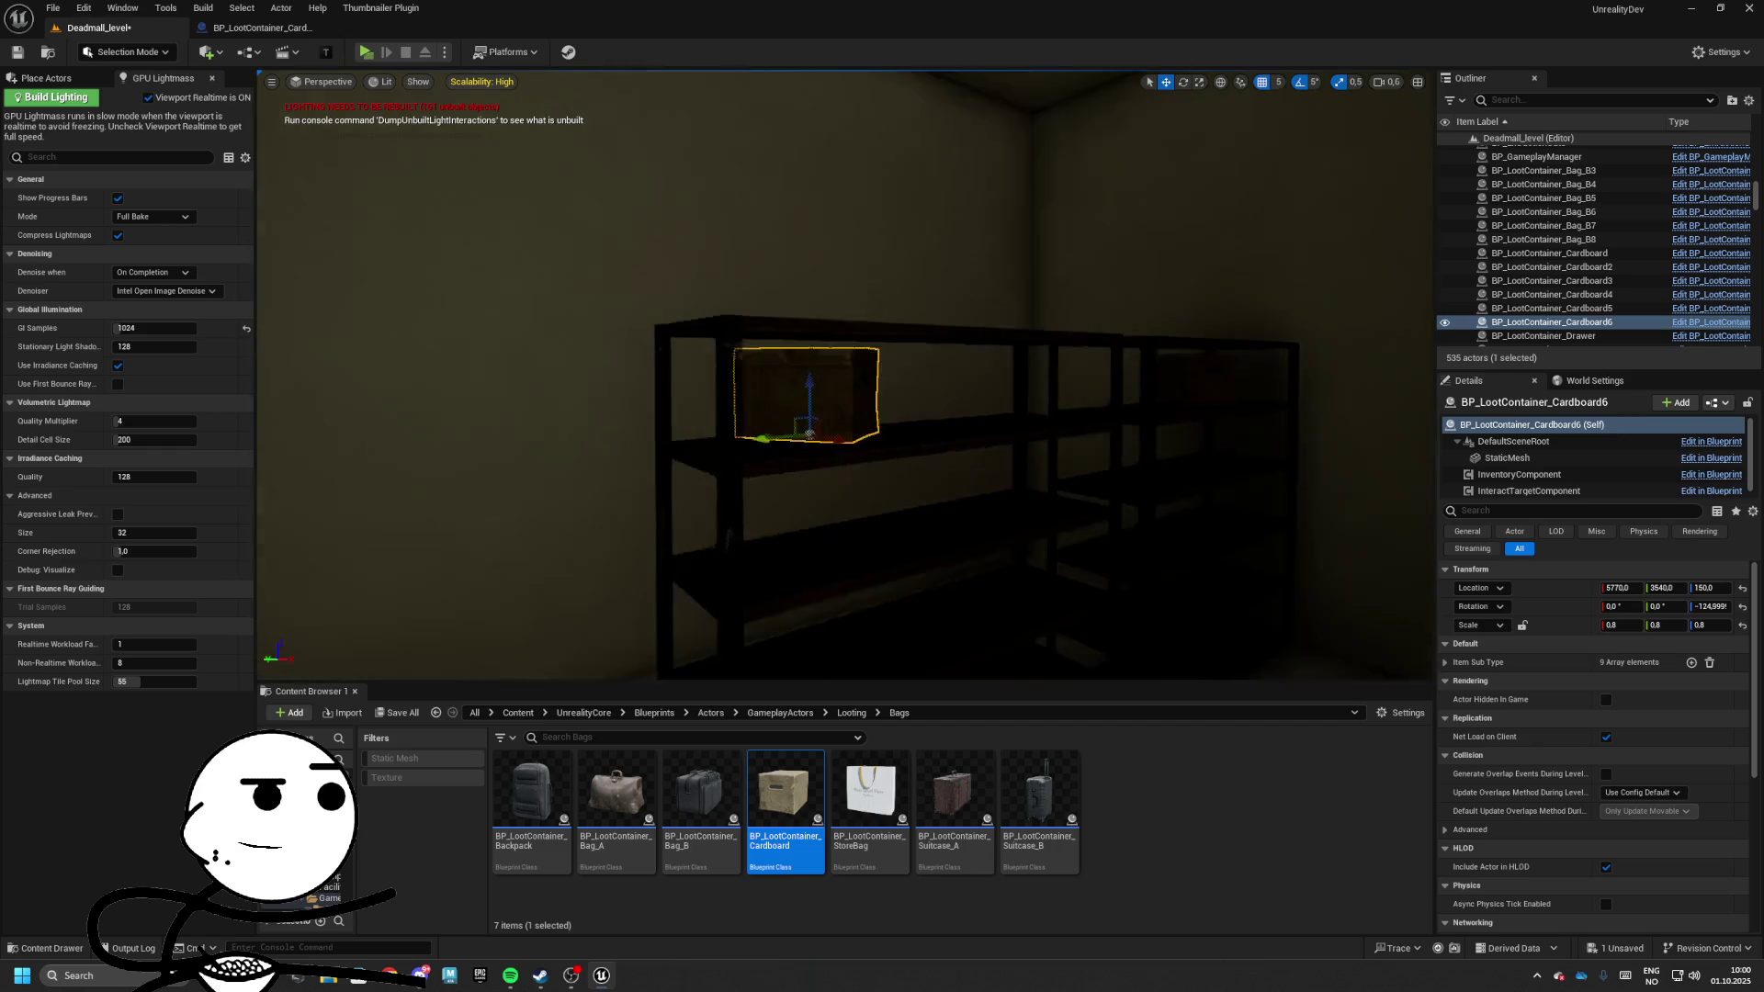
drag(751, 222, 750, 391)
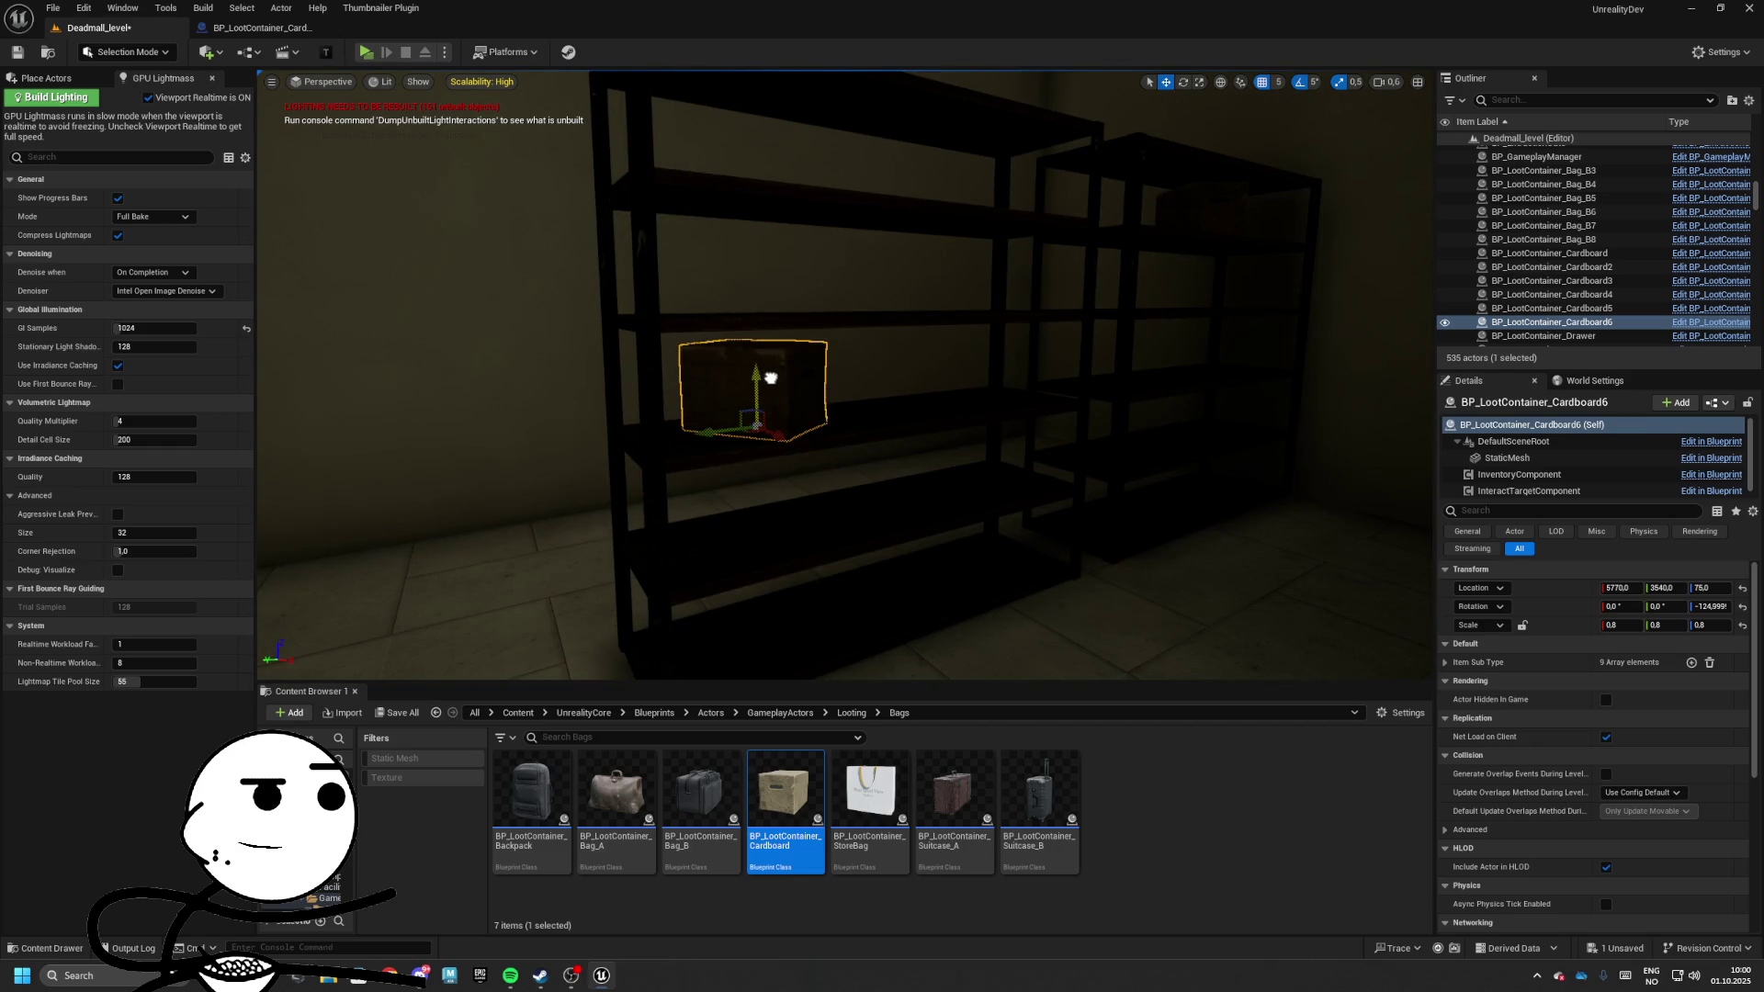
key(f)
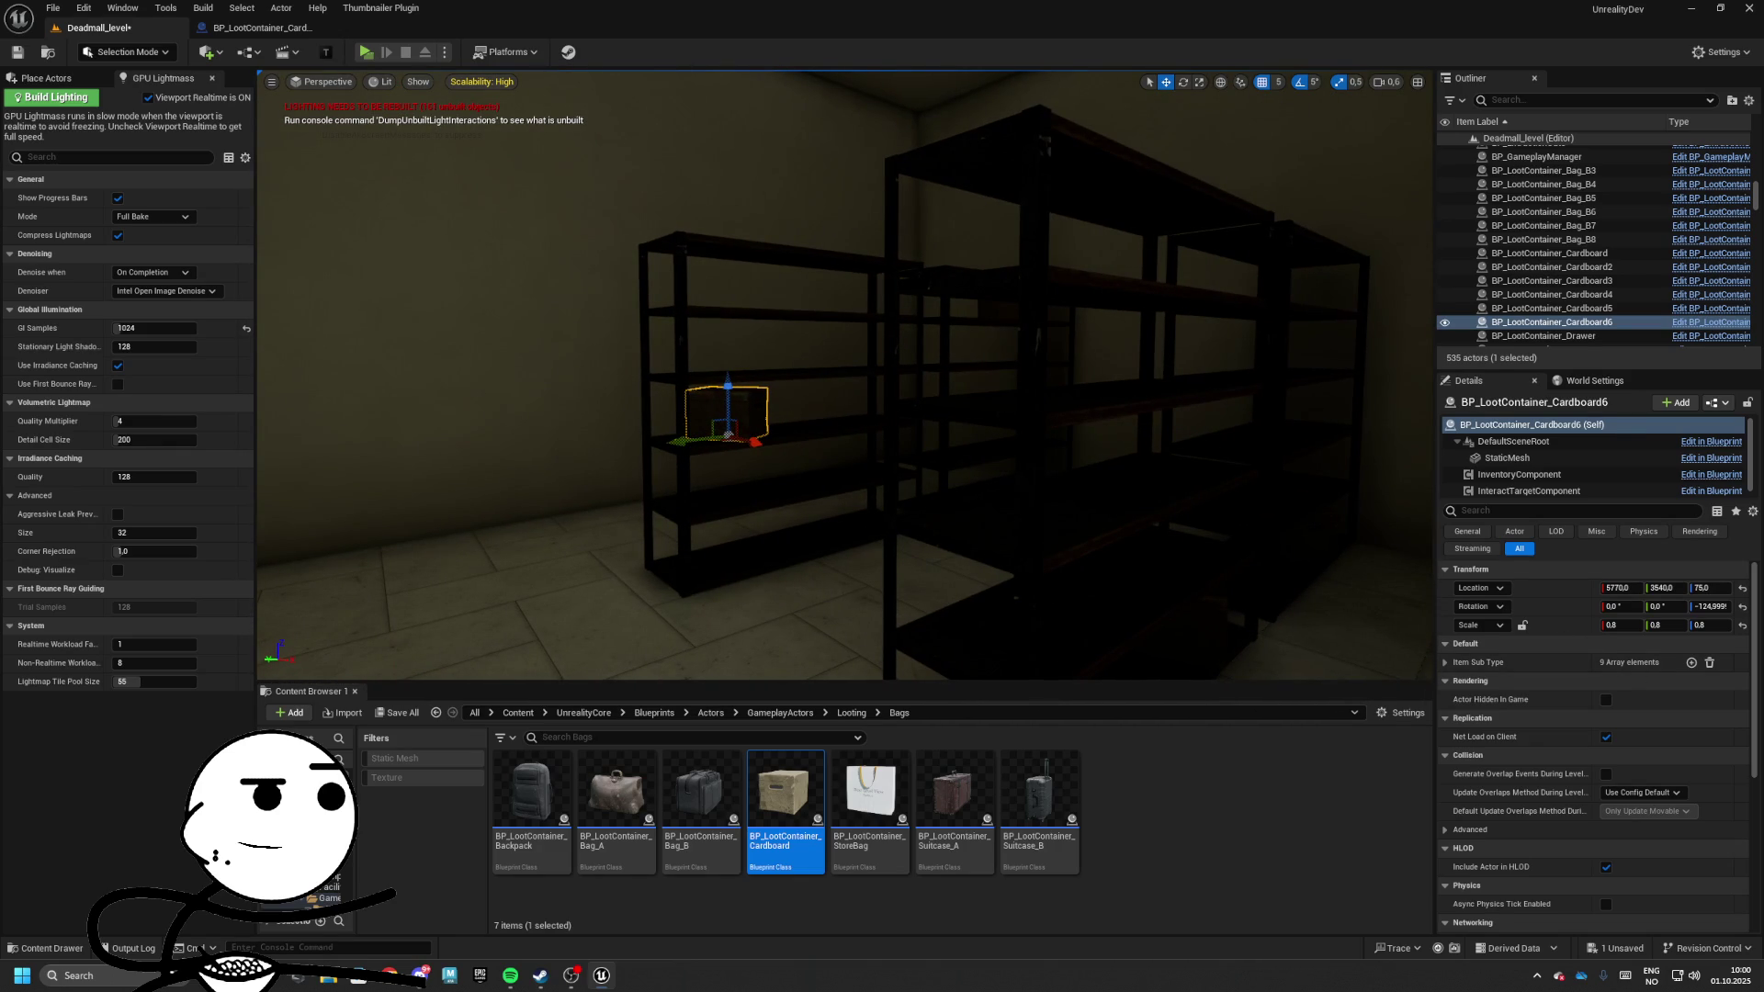
With realtime updates off, copy a box down near the floor and slide it along the bottom shelf
key(ctrl+r)
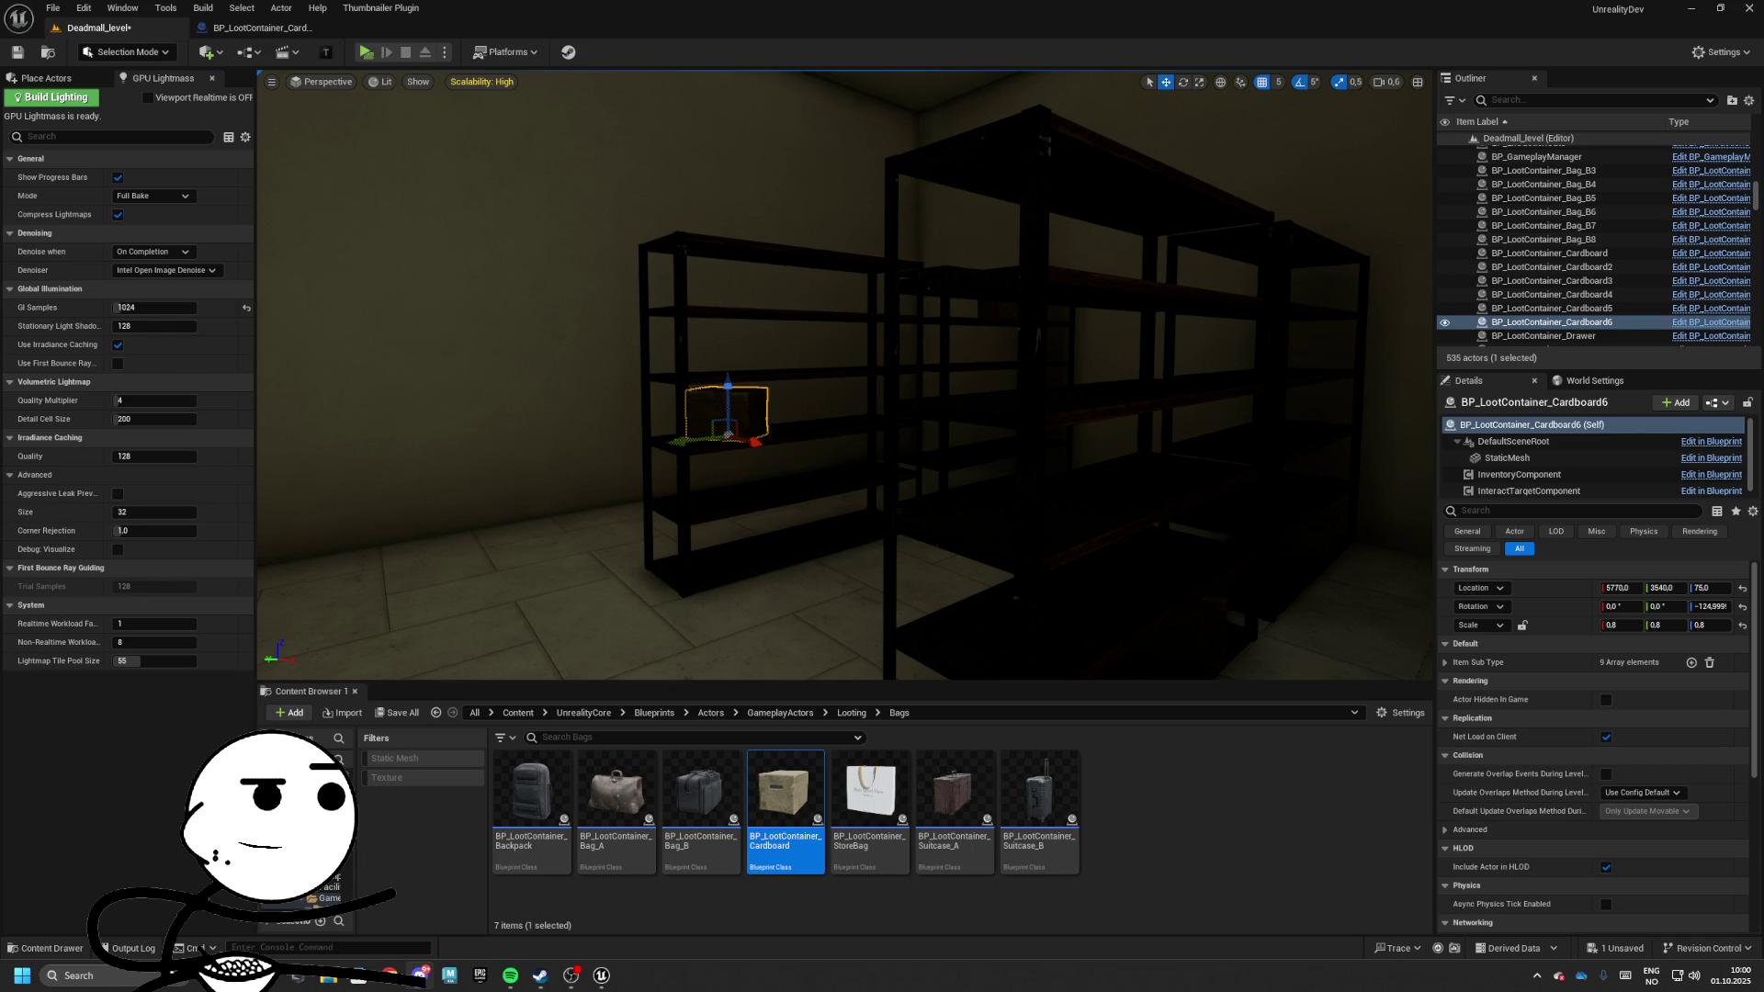
drag(955, 394, 907, 382)
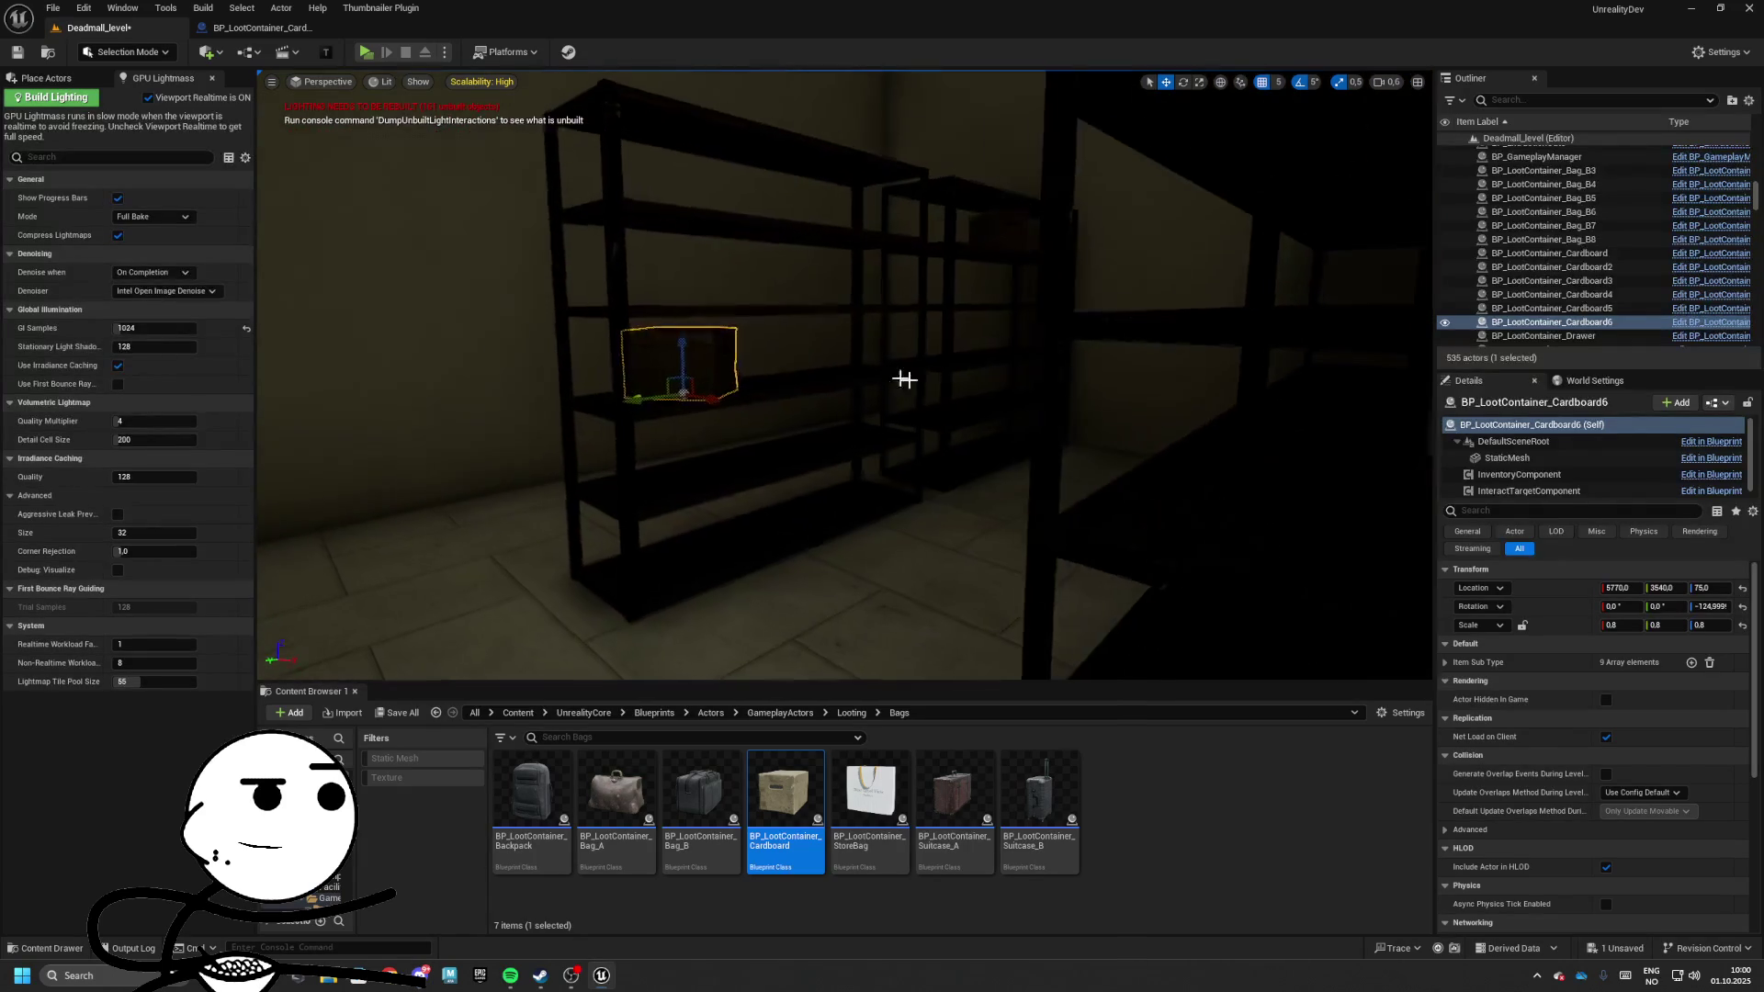
drag(693, 375, 736, 519)
scroll(736, 519, up, 5)
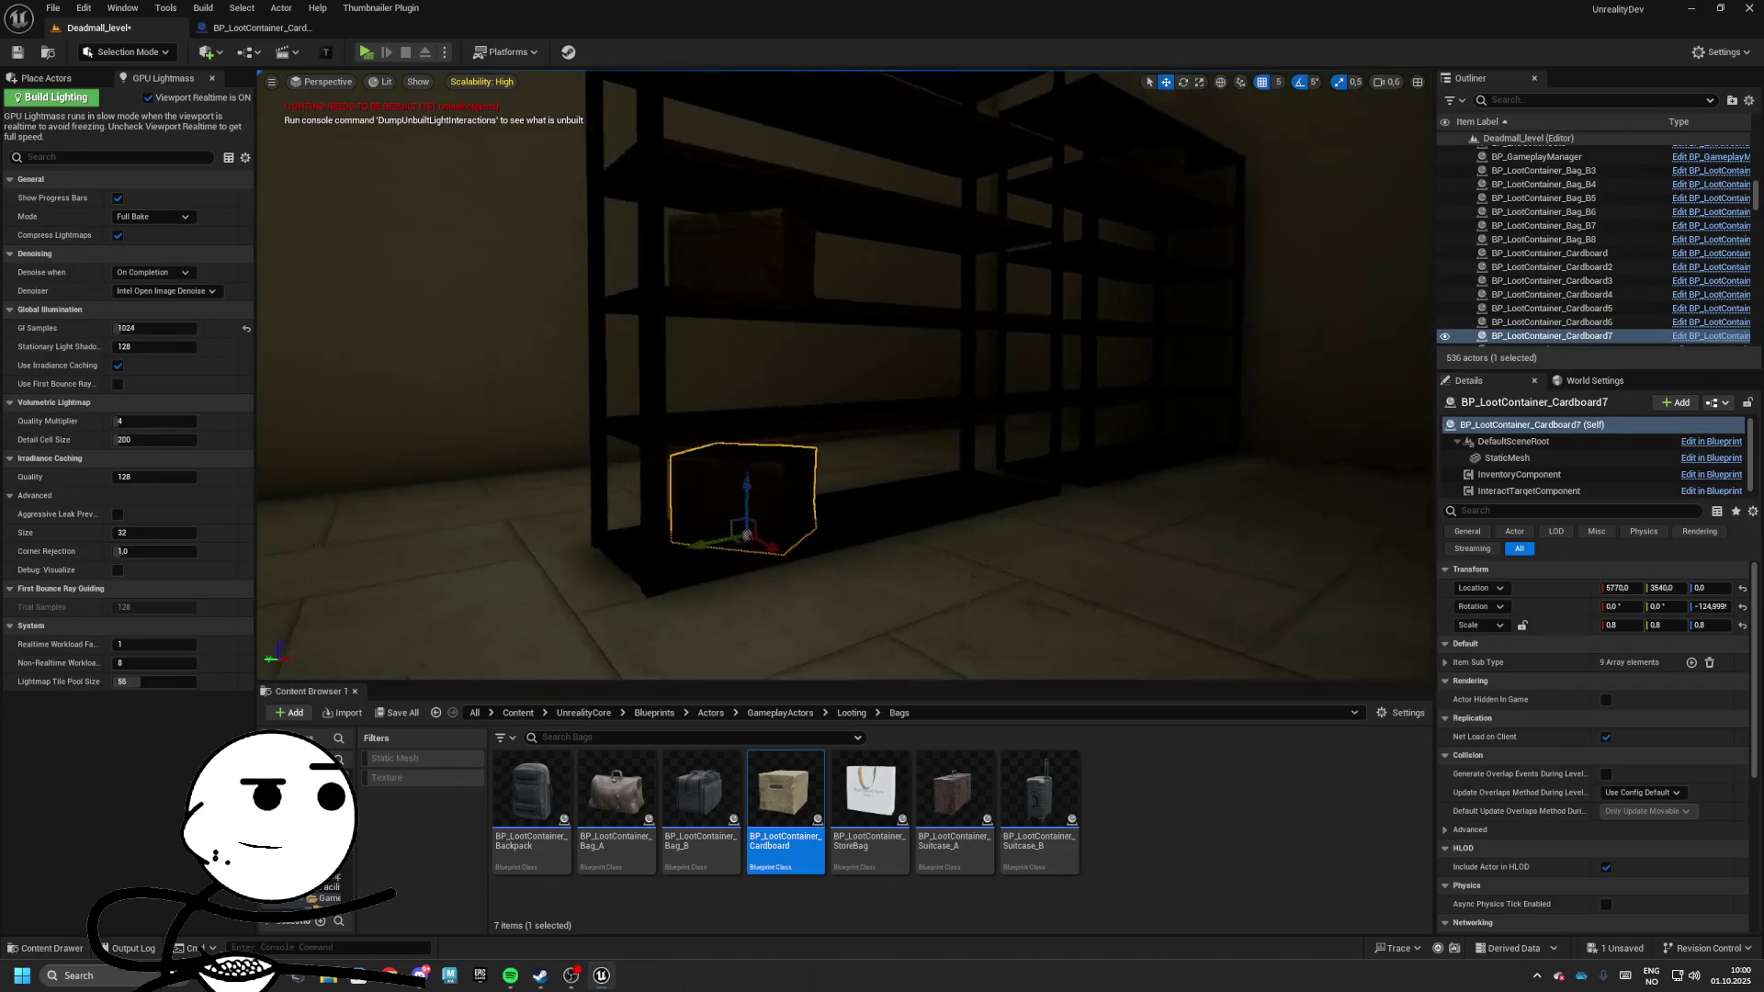
mouse_move(532, 559)
mouse_down()
mouse_move(1010, 551)
mouse_move(955, 551)
mouse_move(827, 414)
mouse_move(512, 191)
mouse_up()
key(e)
key(alt+p)
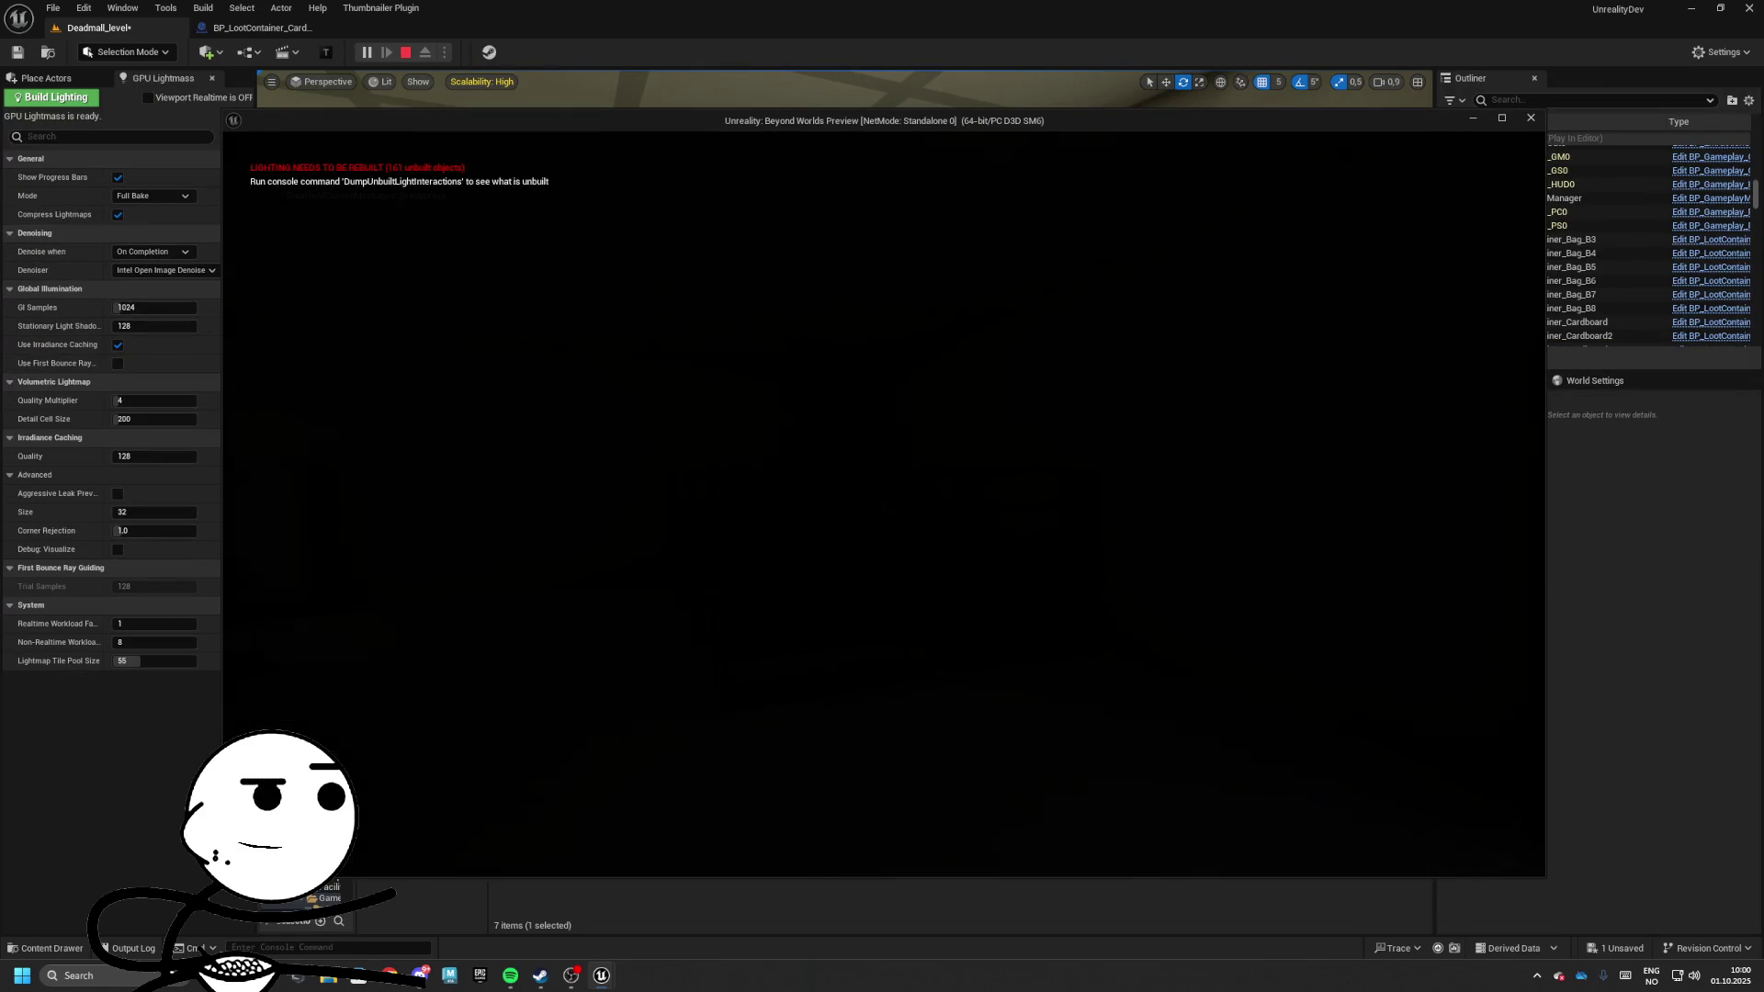
key(w)
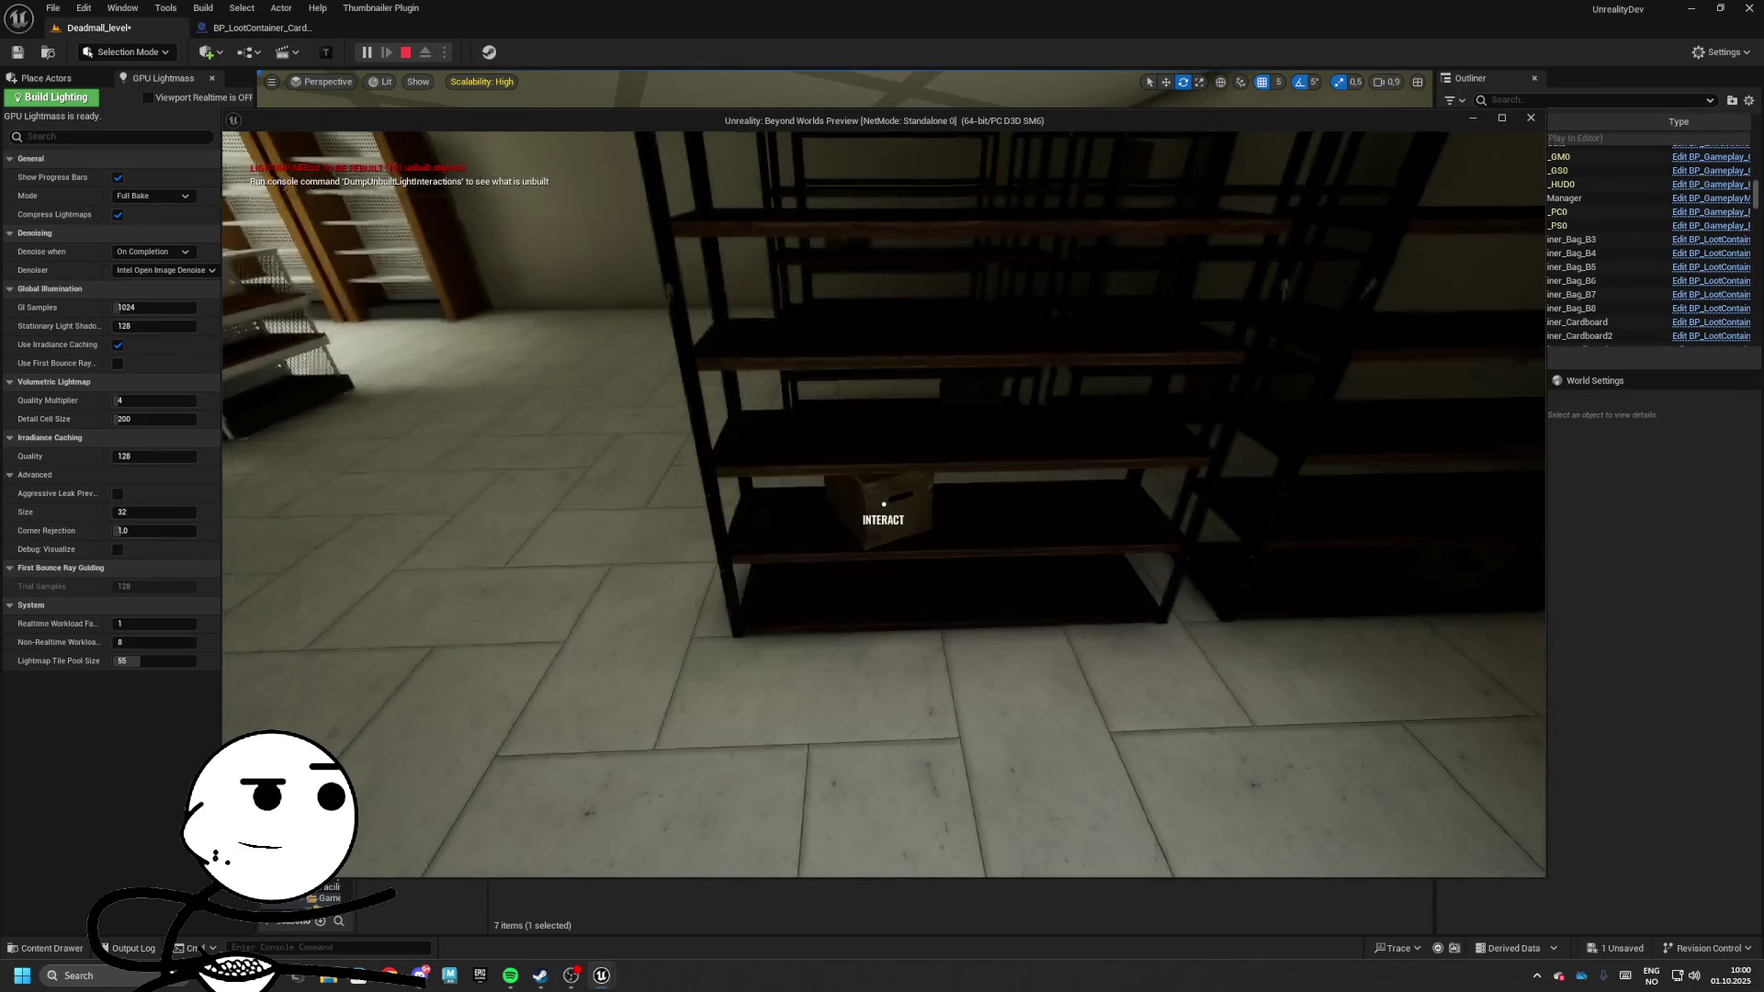
key(w)
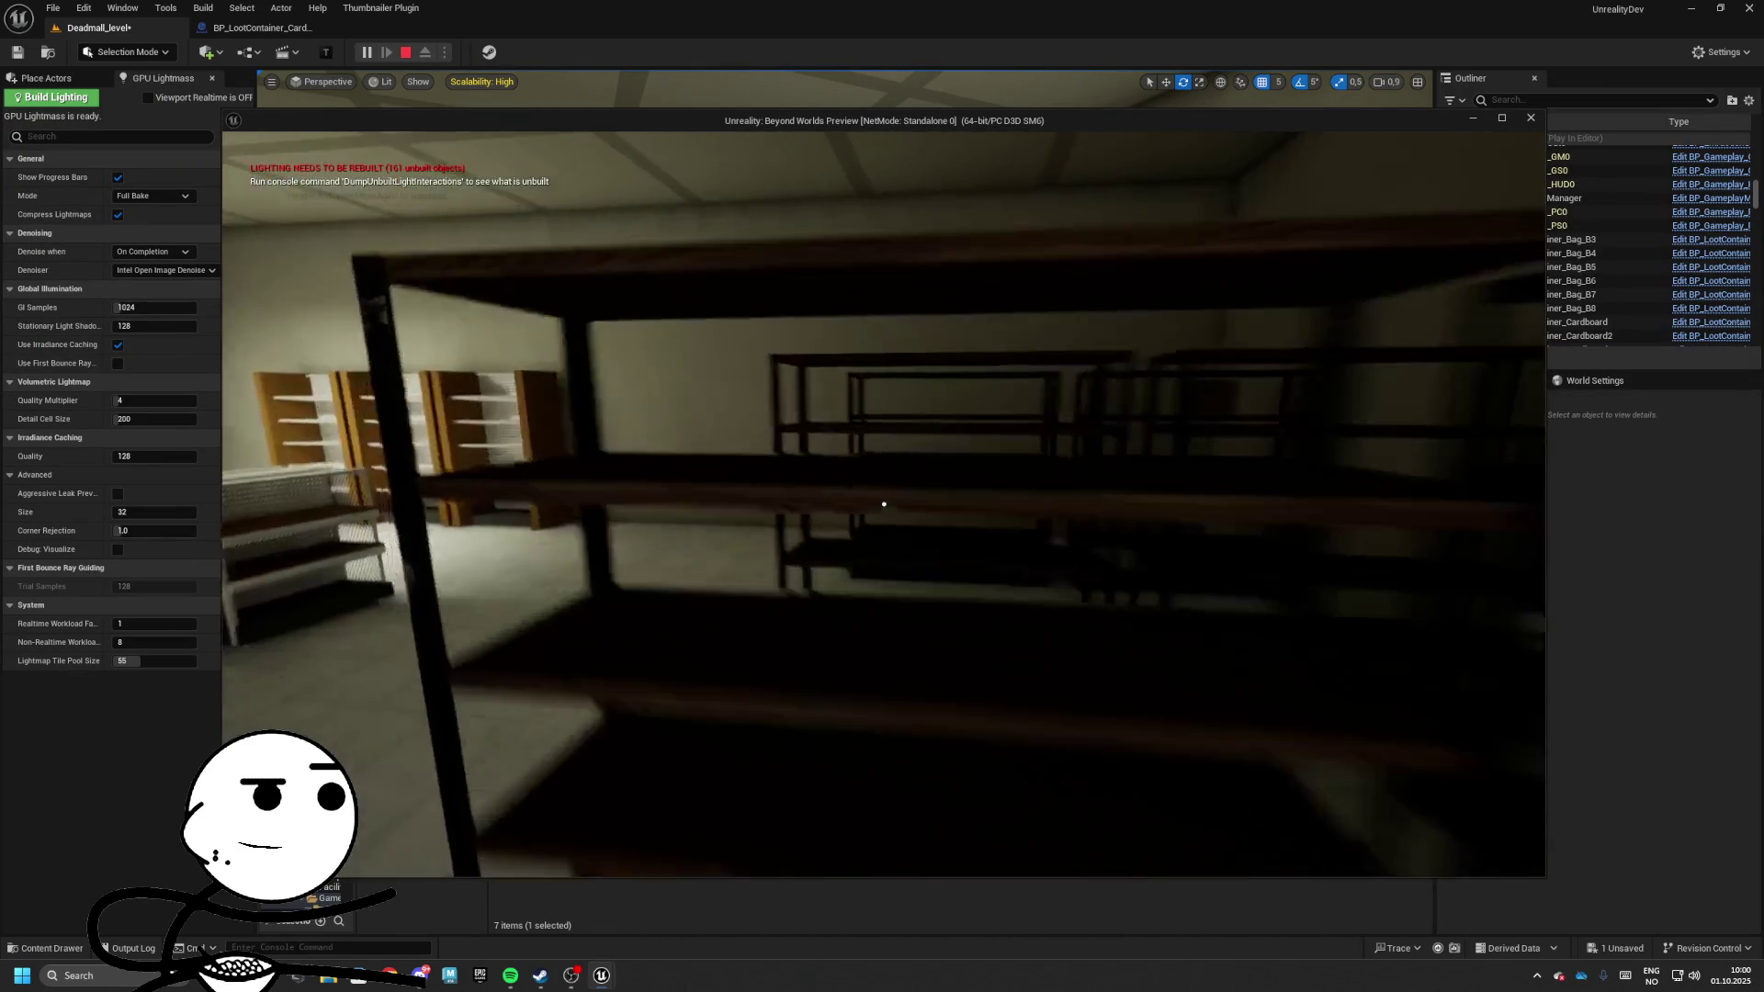
key(e)
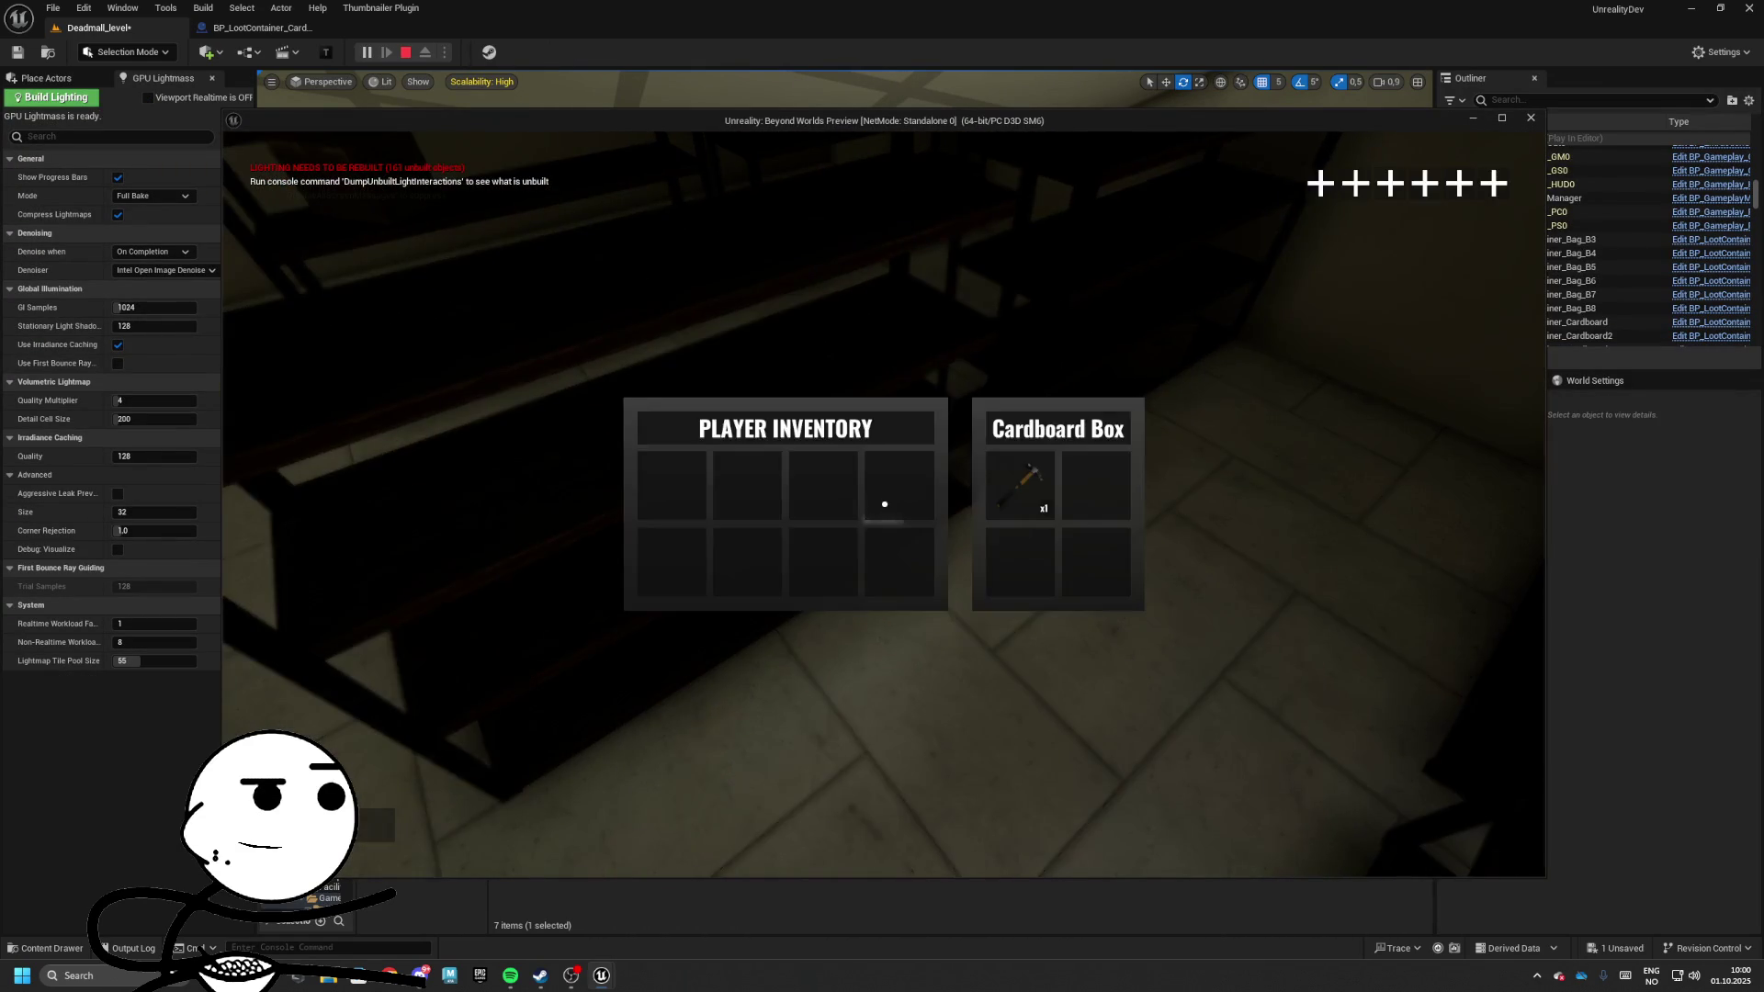
key(e)
key(e)
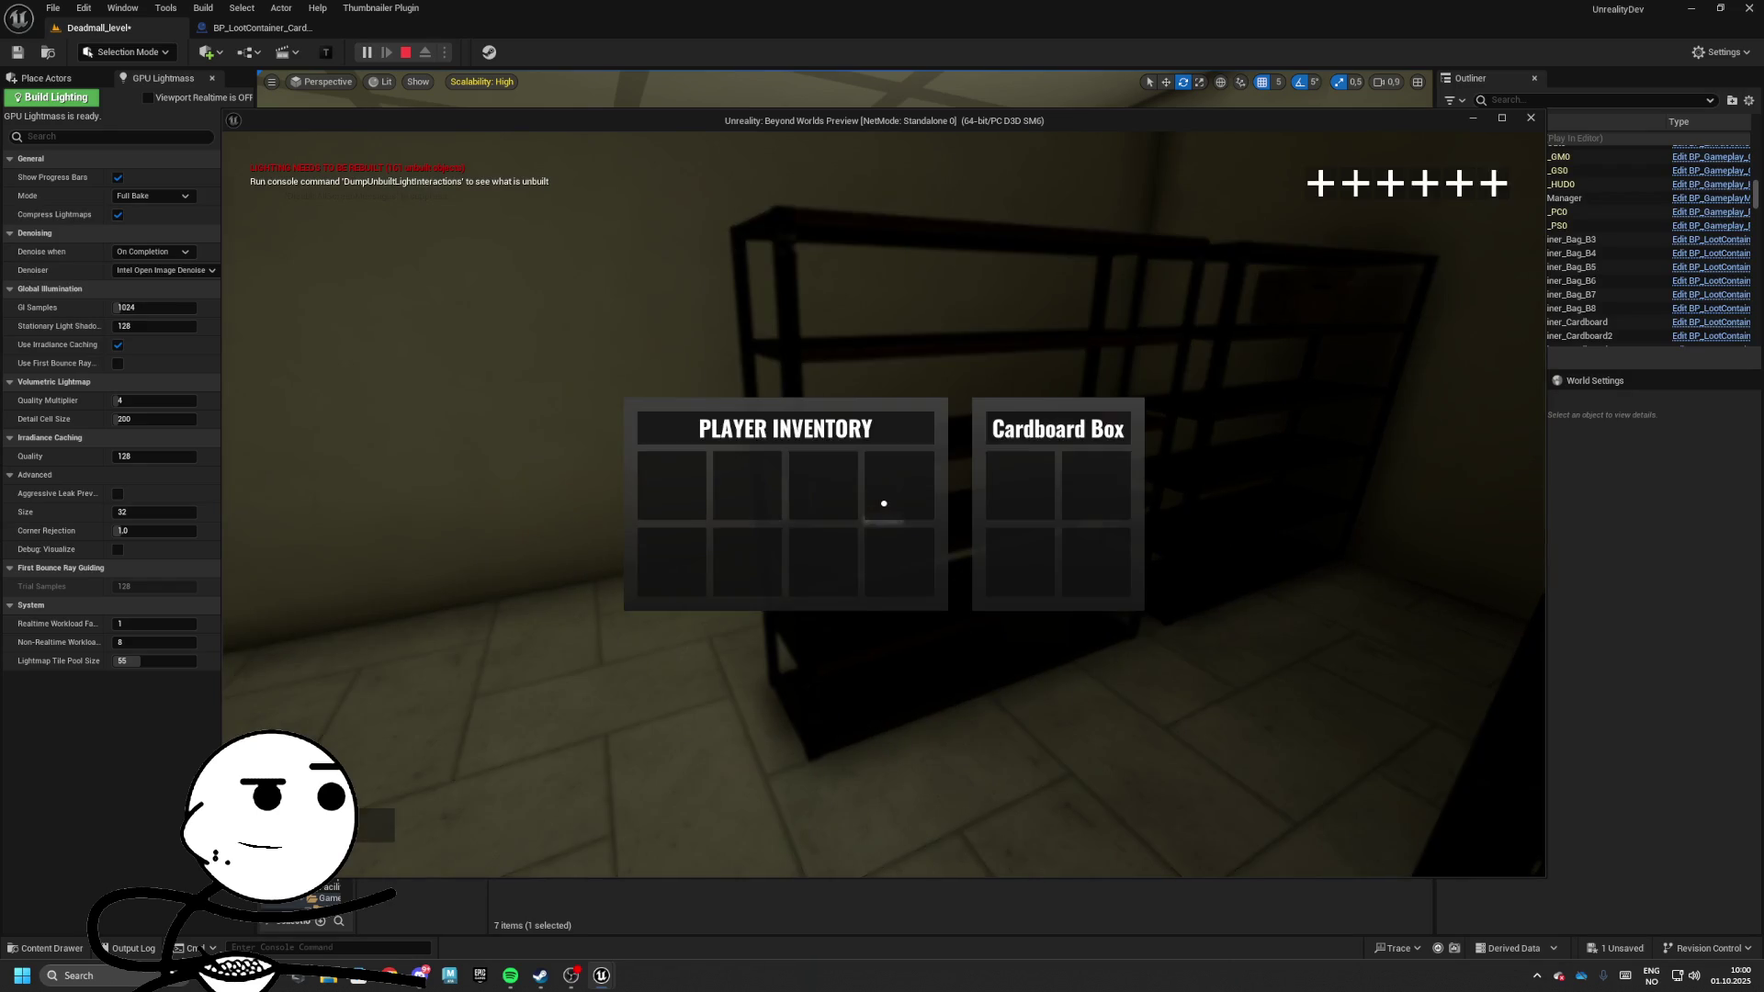
key(Escape)
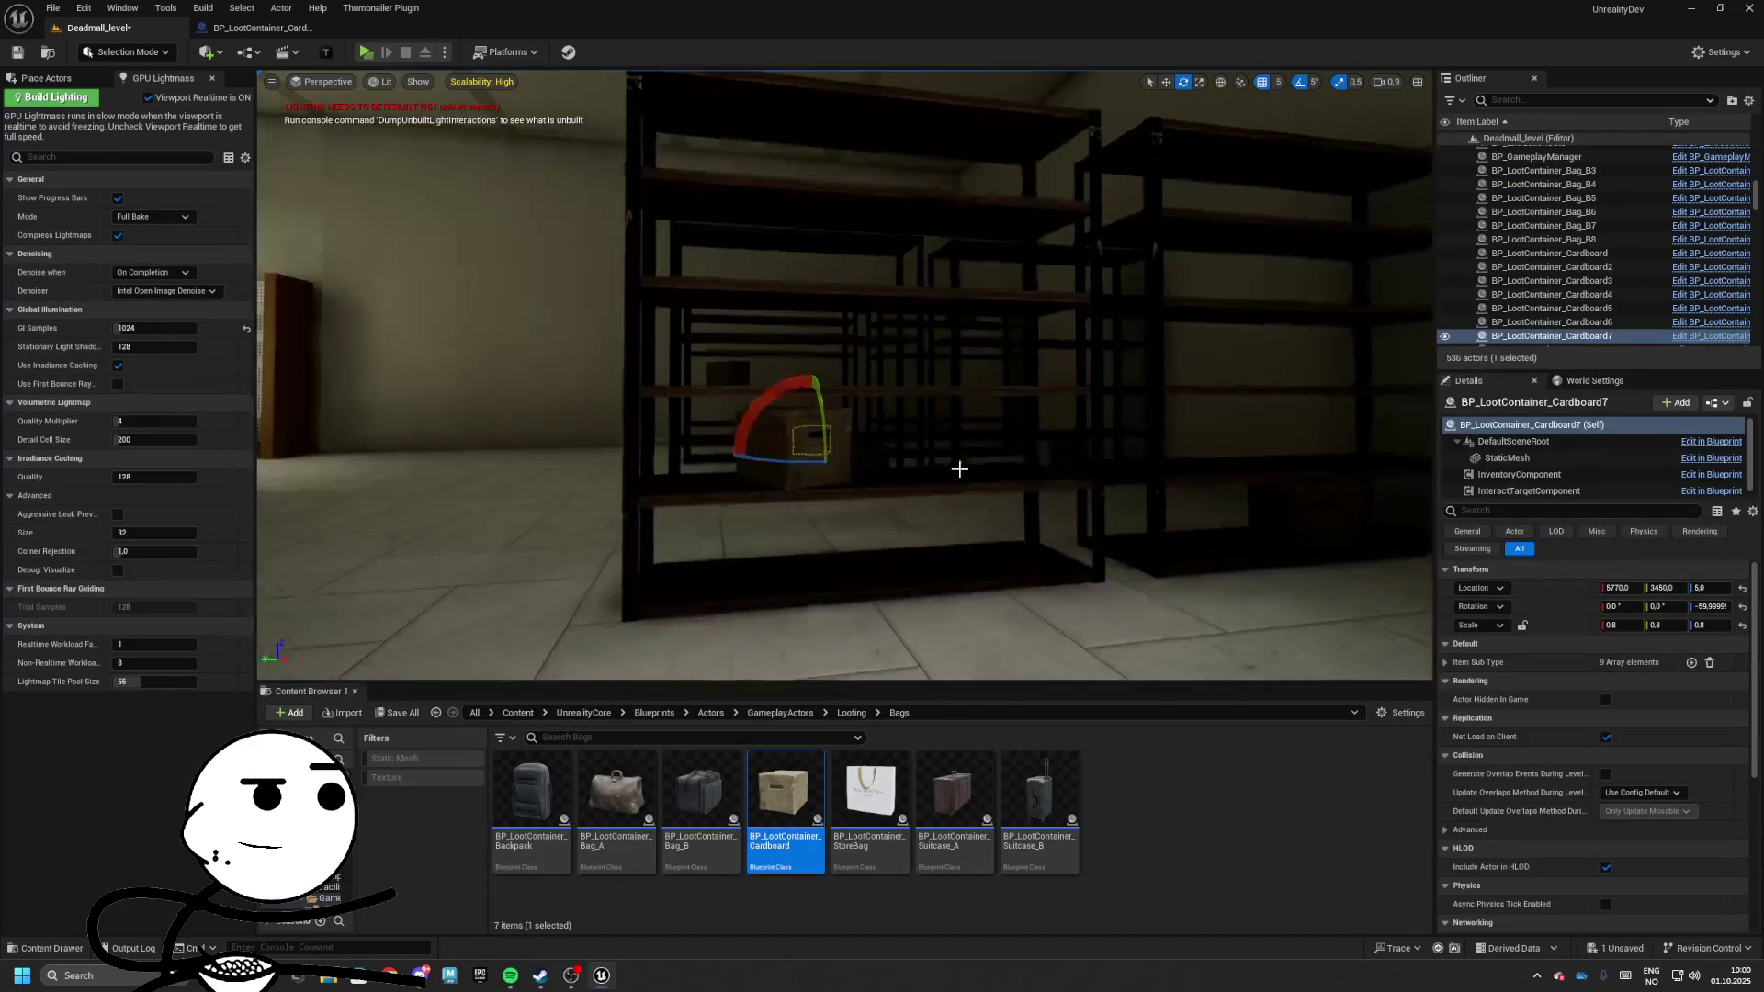
Ctrl-select all the cardboard boxes on the storeroom shelves
click(820, 425)
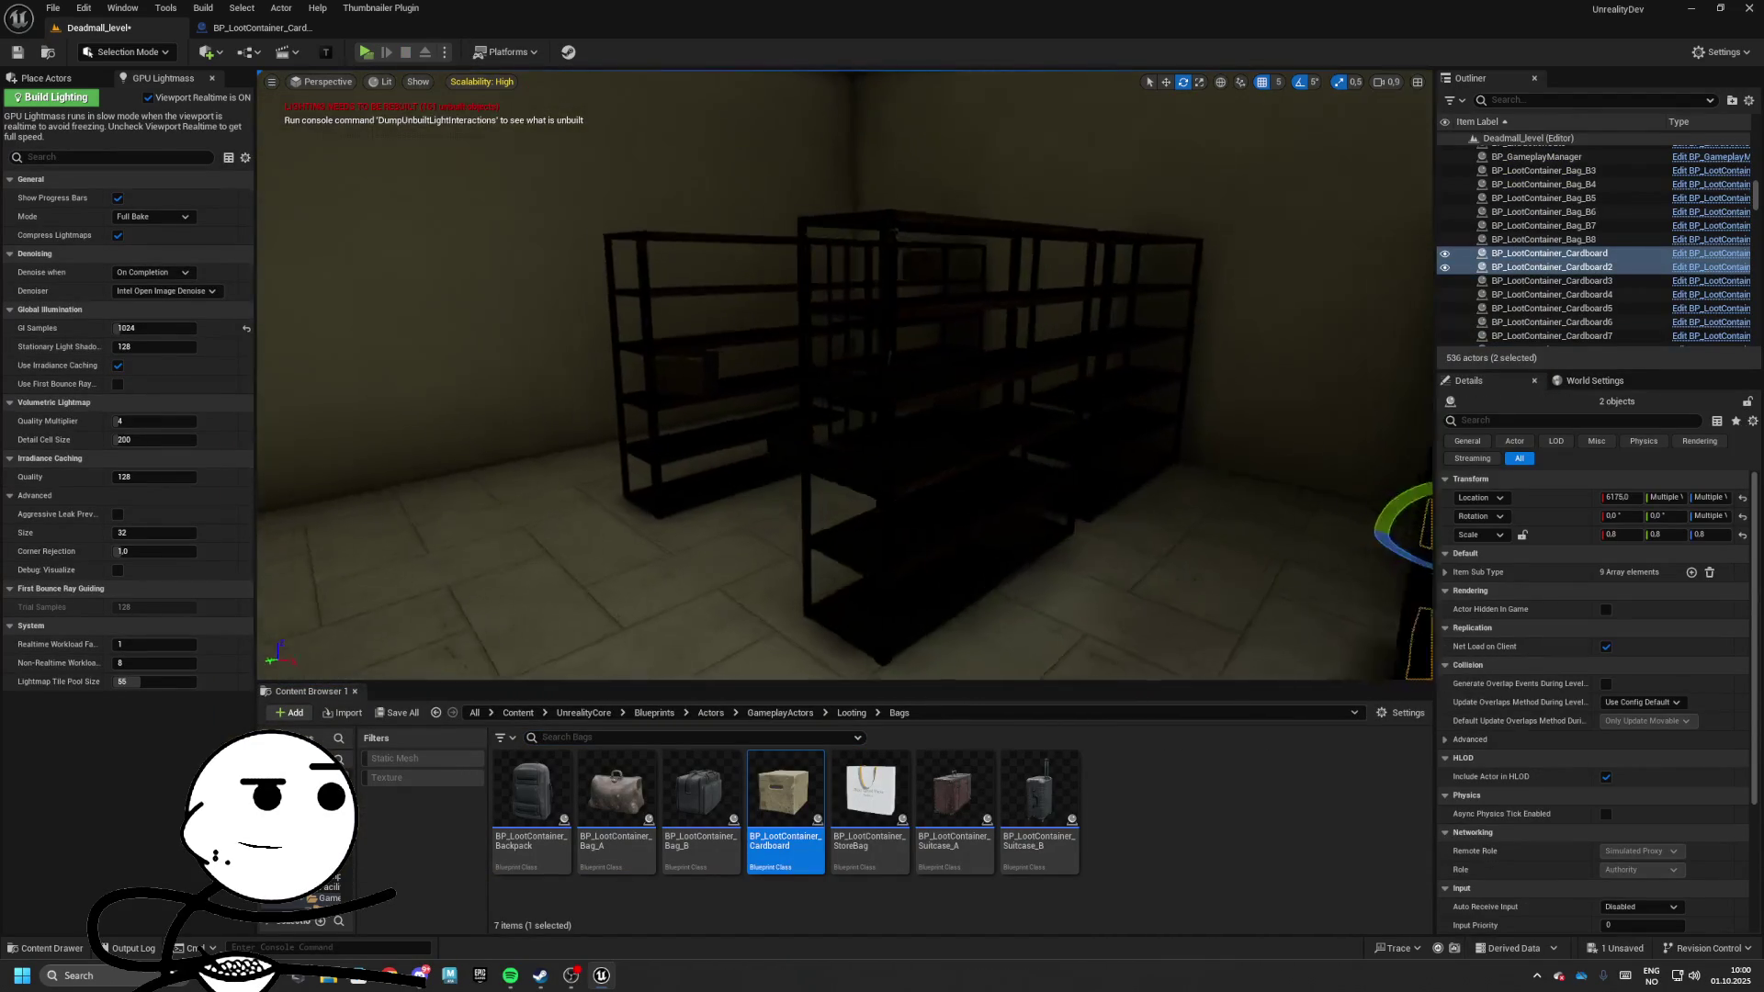
ctrl+click(1001, 414)
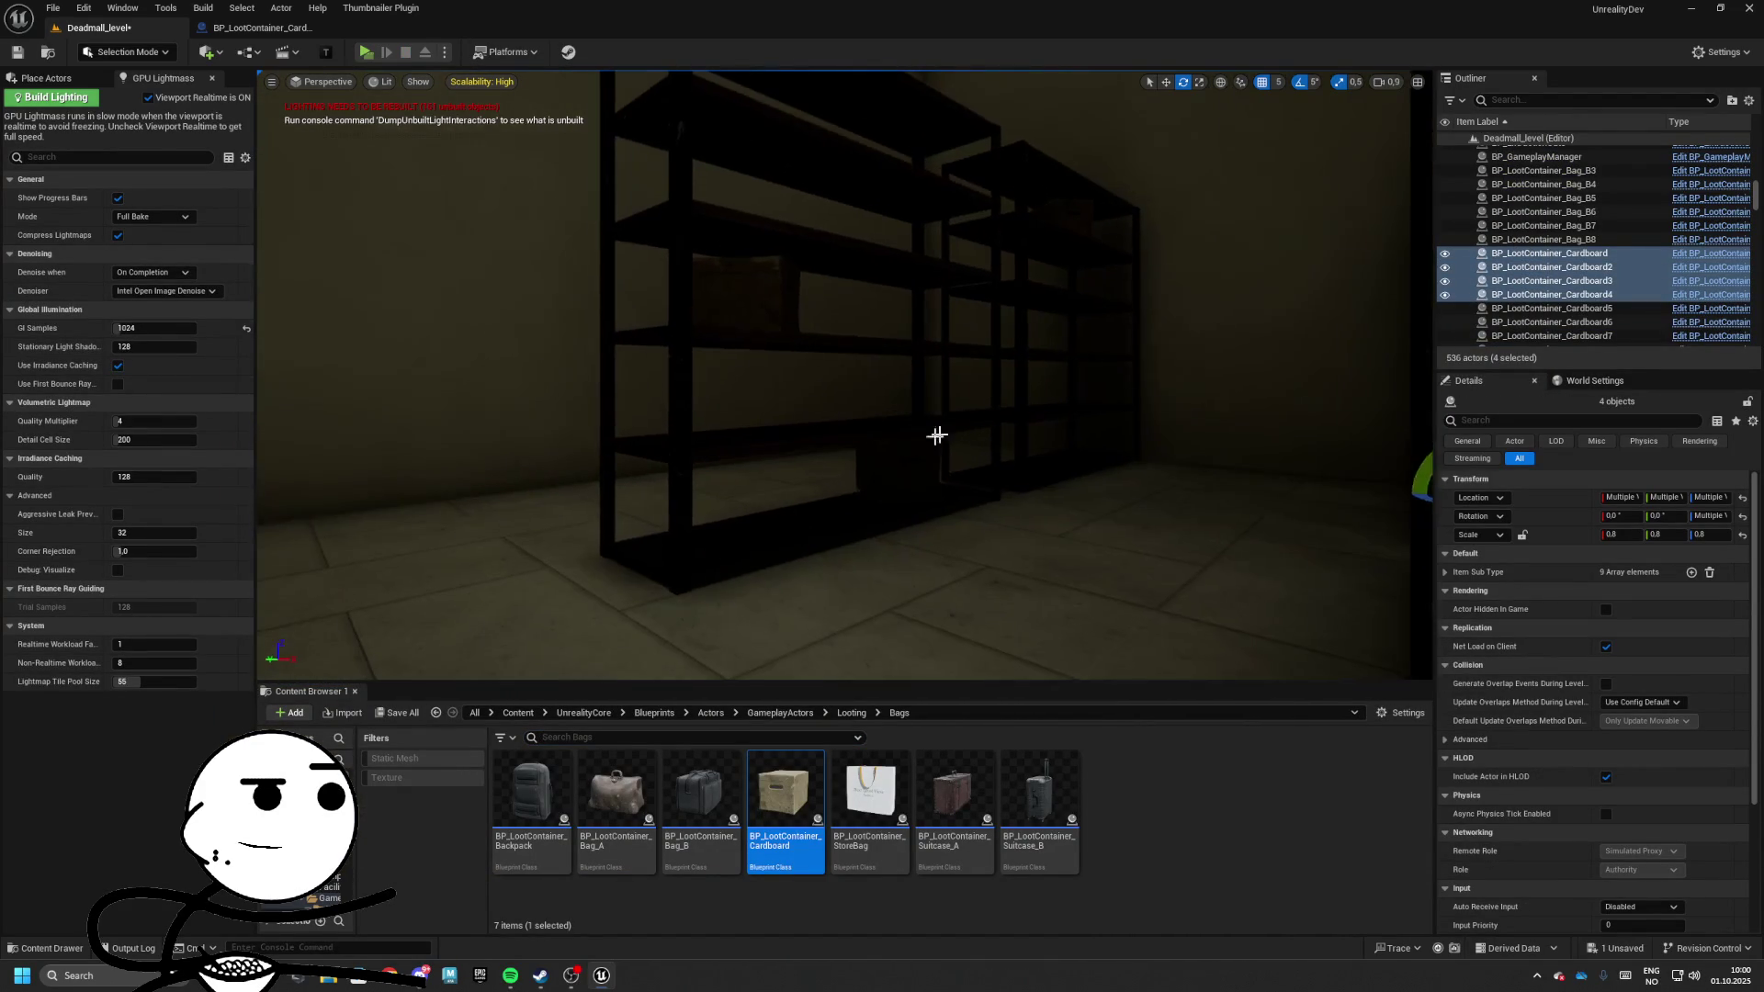
ctrl+click(898, 466)
ctrl+click(771, 290)
ctrl+click(1085, 214)
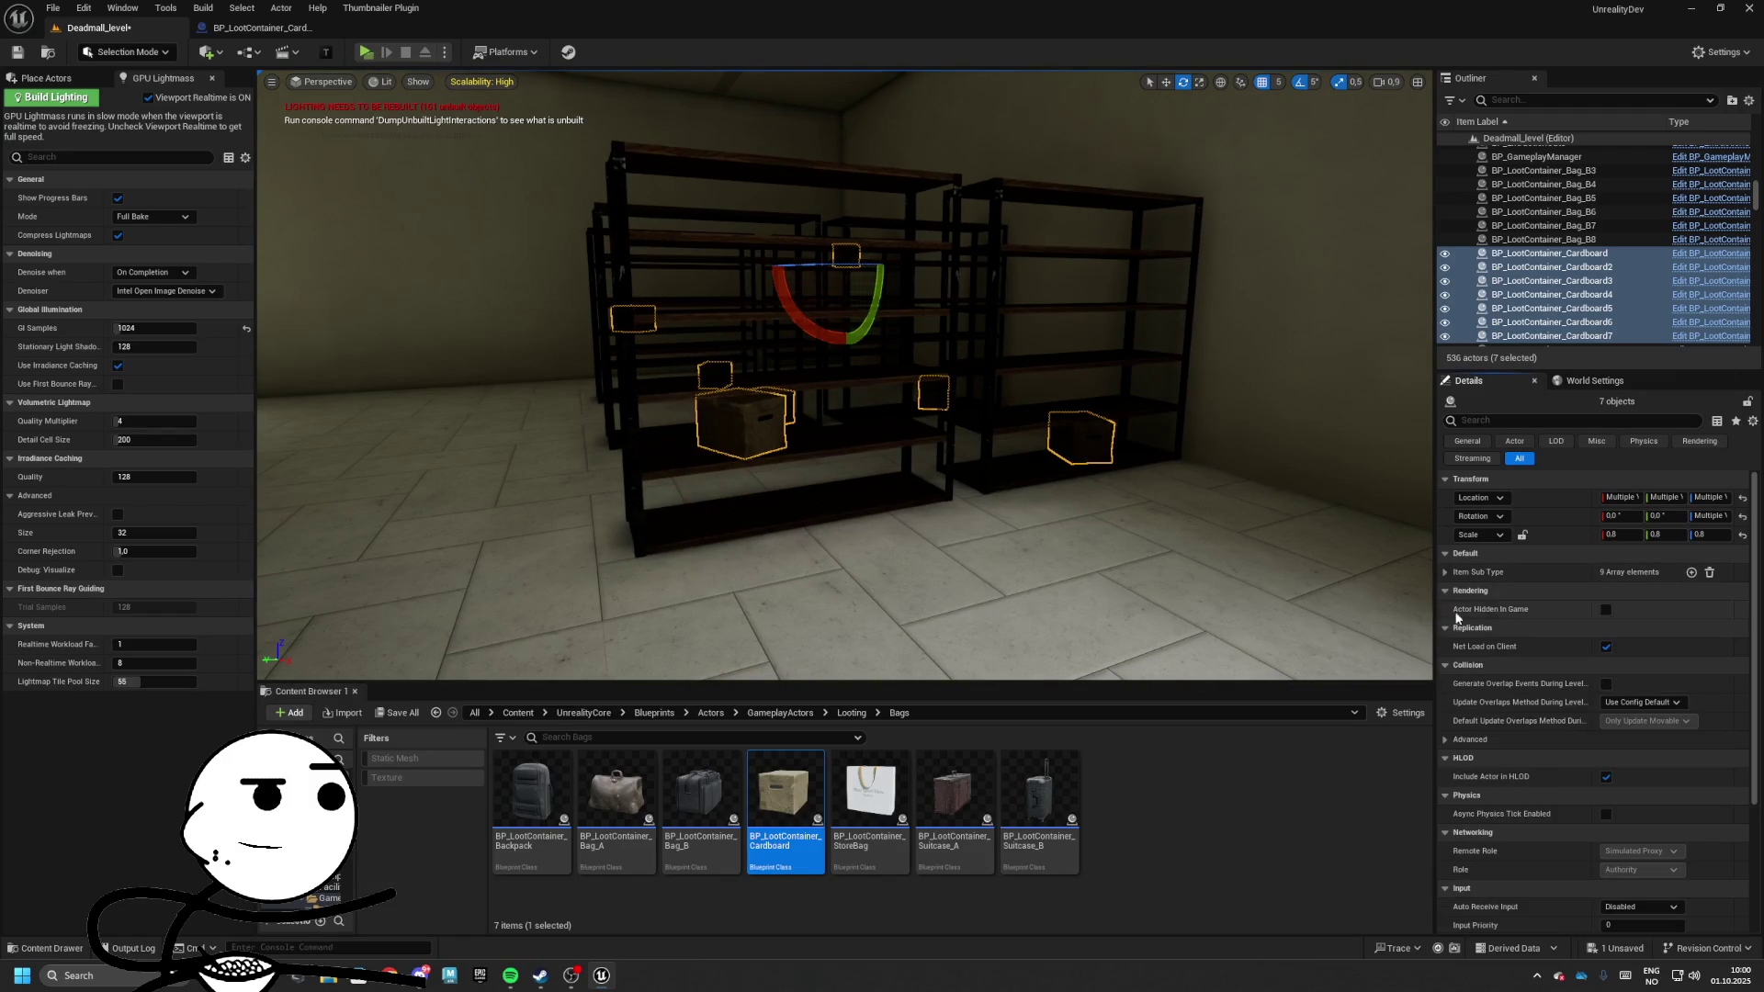
Navigate the Content Browser up to the Looting assets folder
scroll(1552, 655, down, 3)
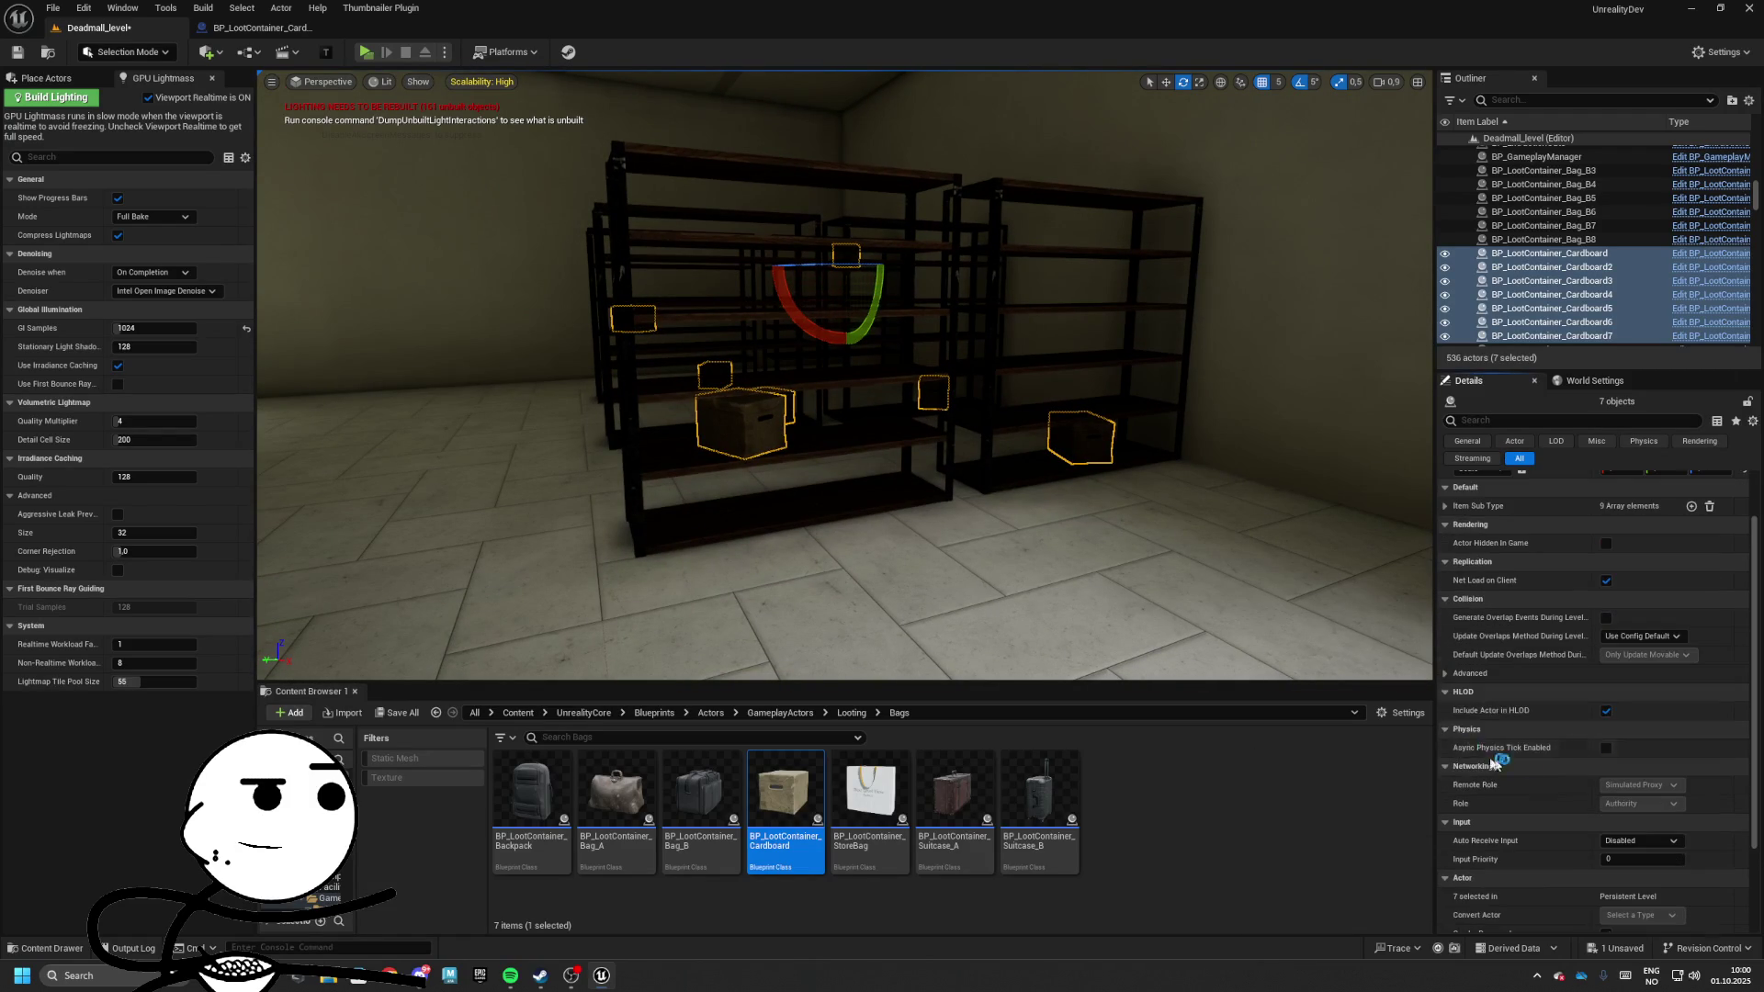
scroll(1552, 656, down, 4)
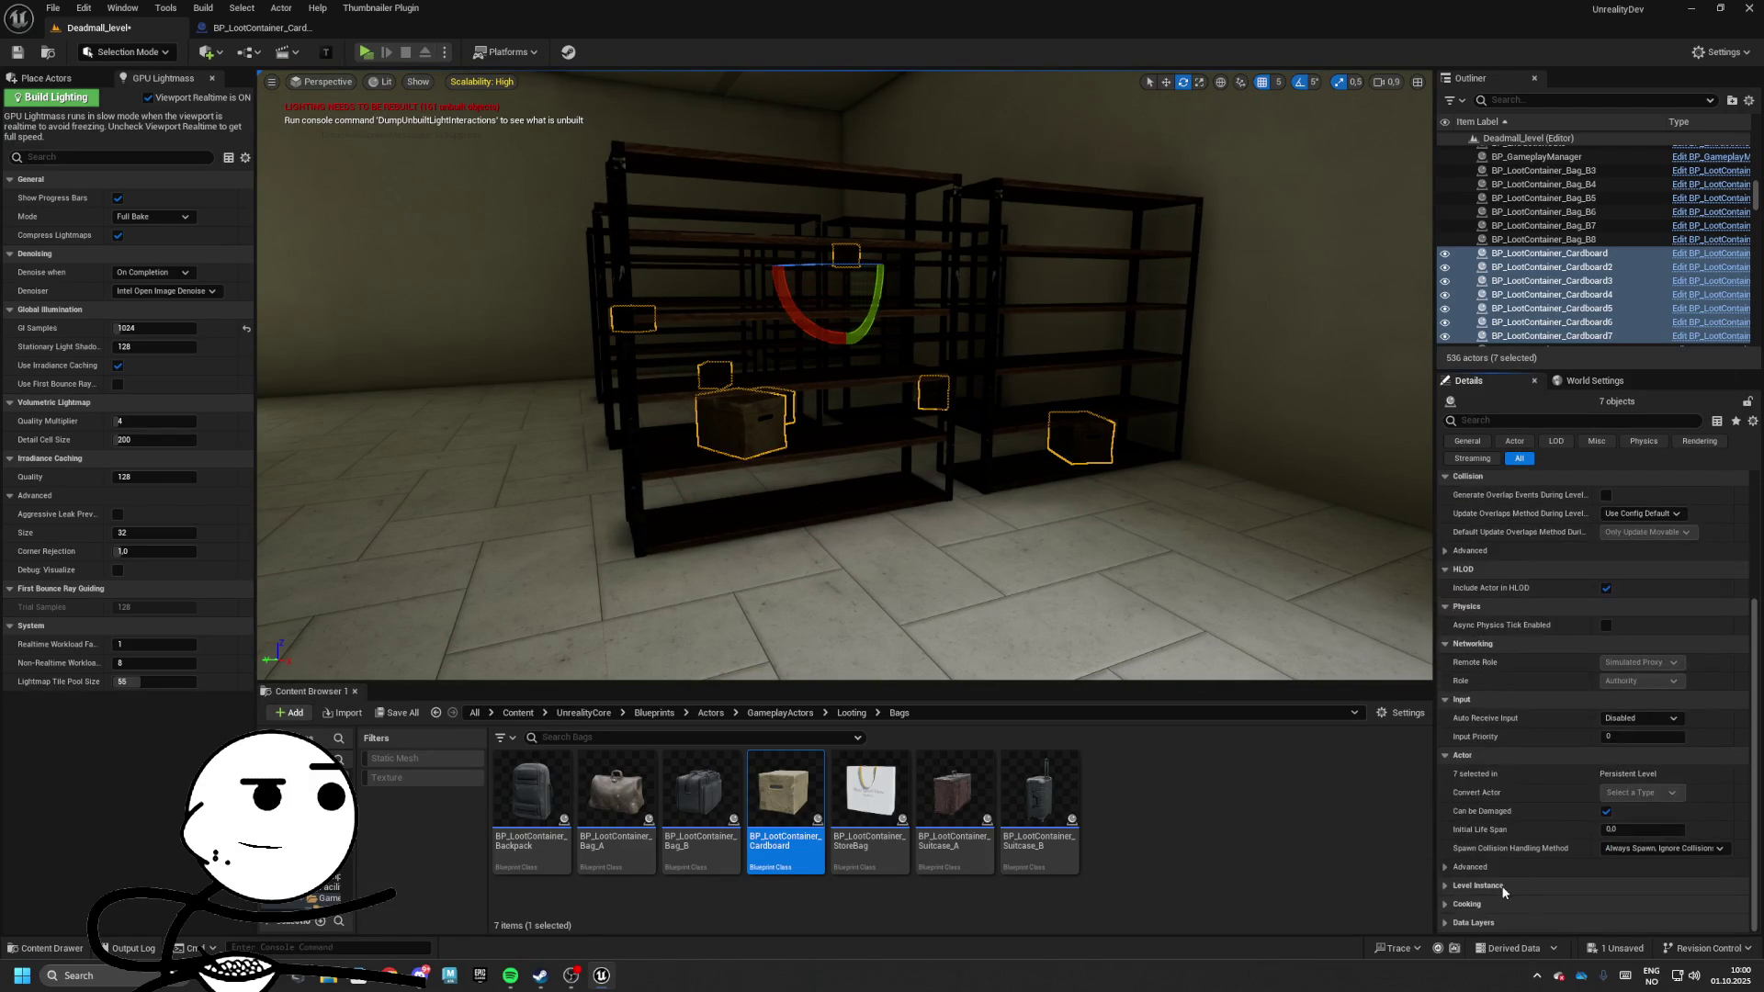
scroll(1514, 817, up, 2)
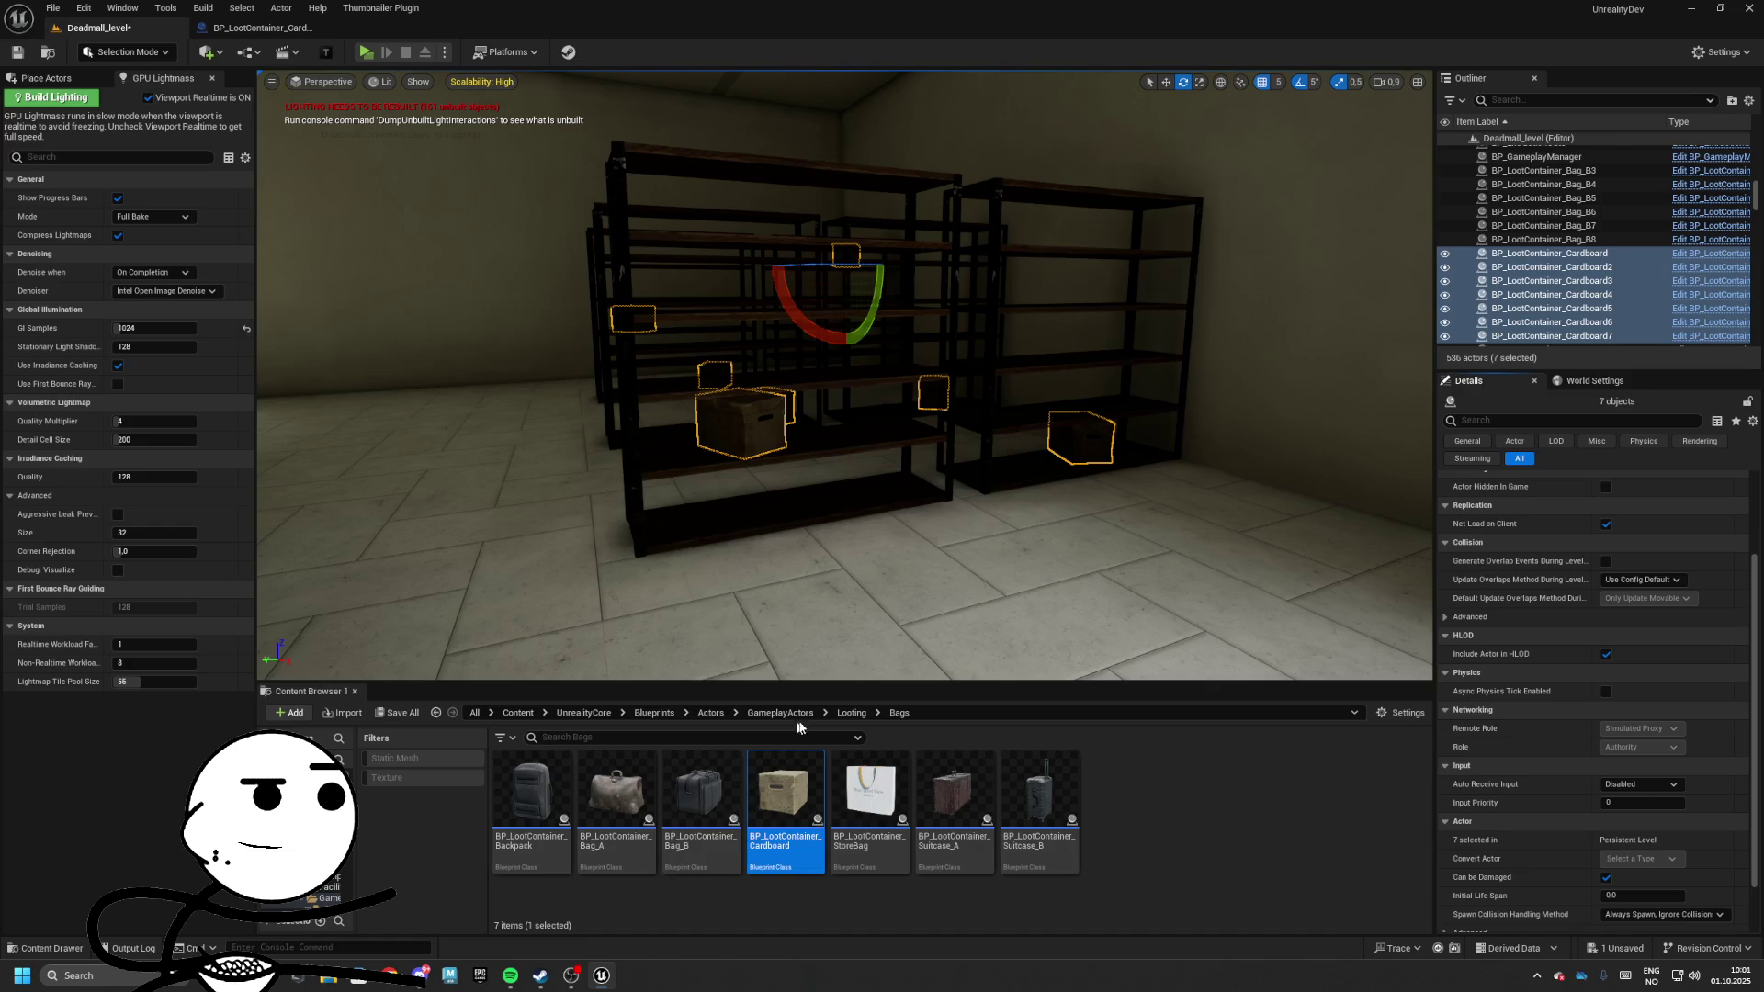
click(847, 714)
Open the BP_LootContainer_Random blueprint from Looting/Base and inspect its MaxItems variable
double_click(614, 795)
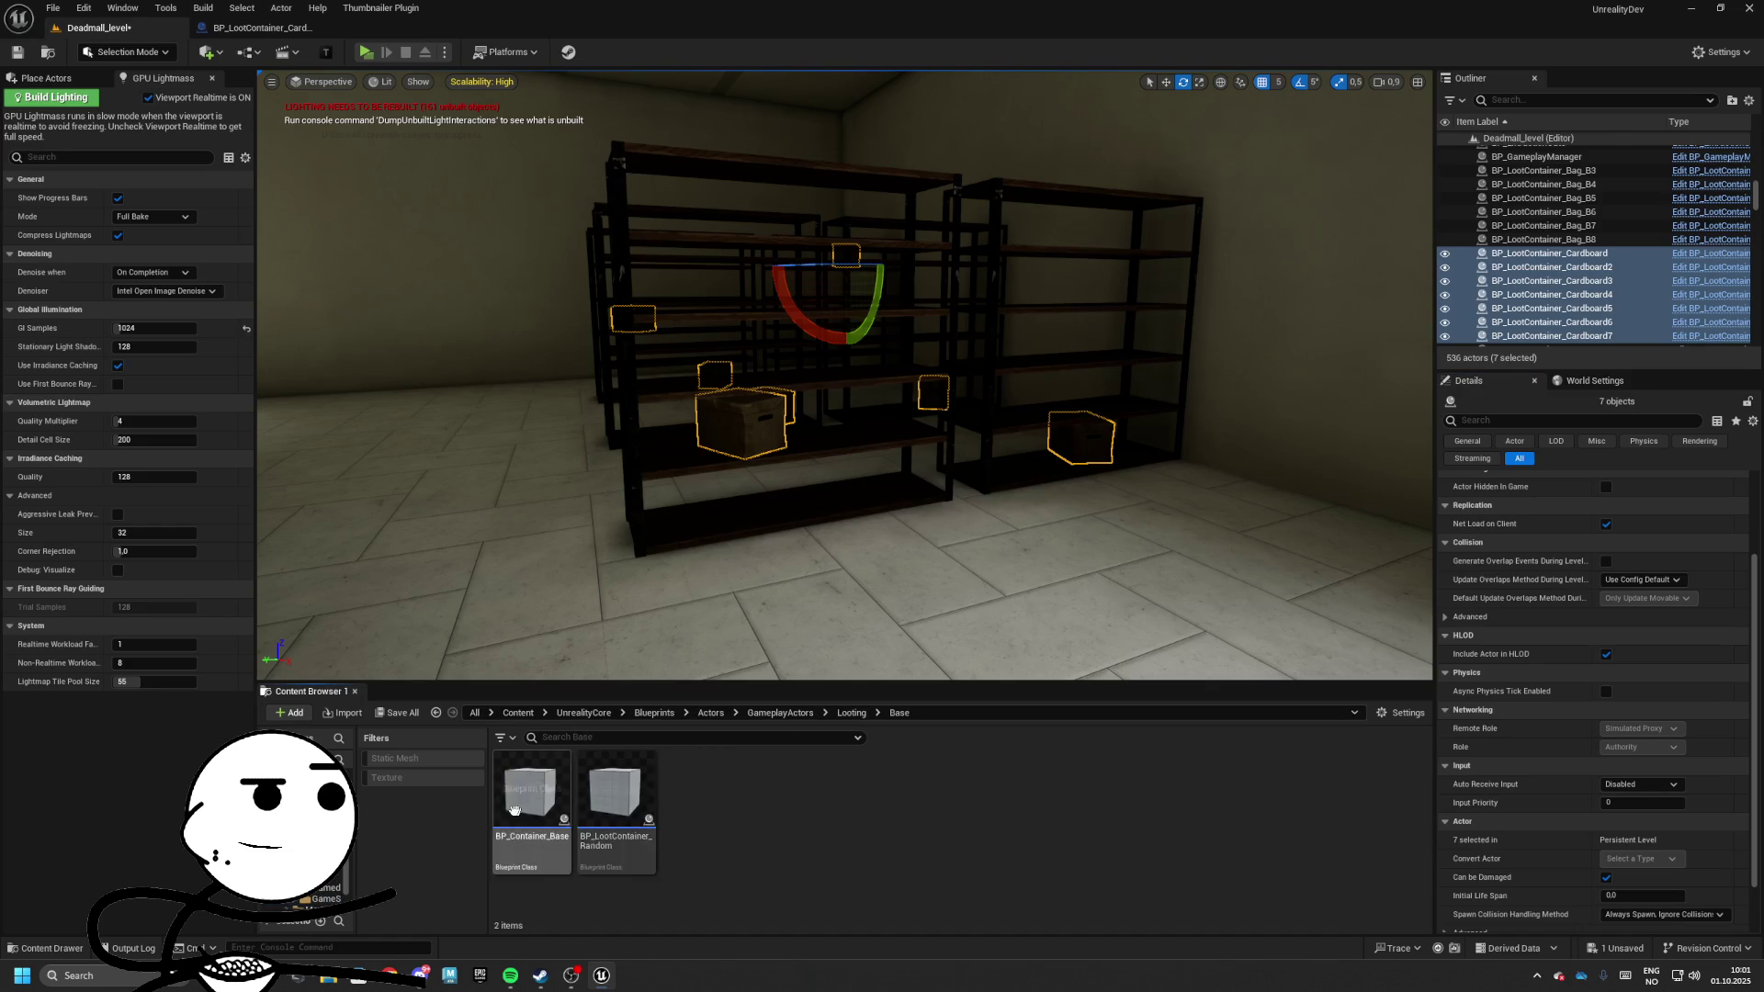
click(634, 808)
double_click(634, 809)
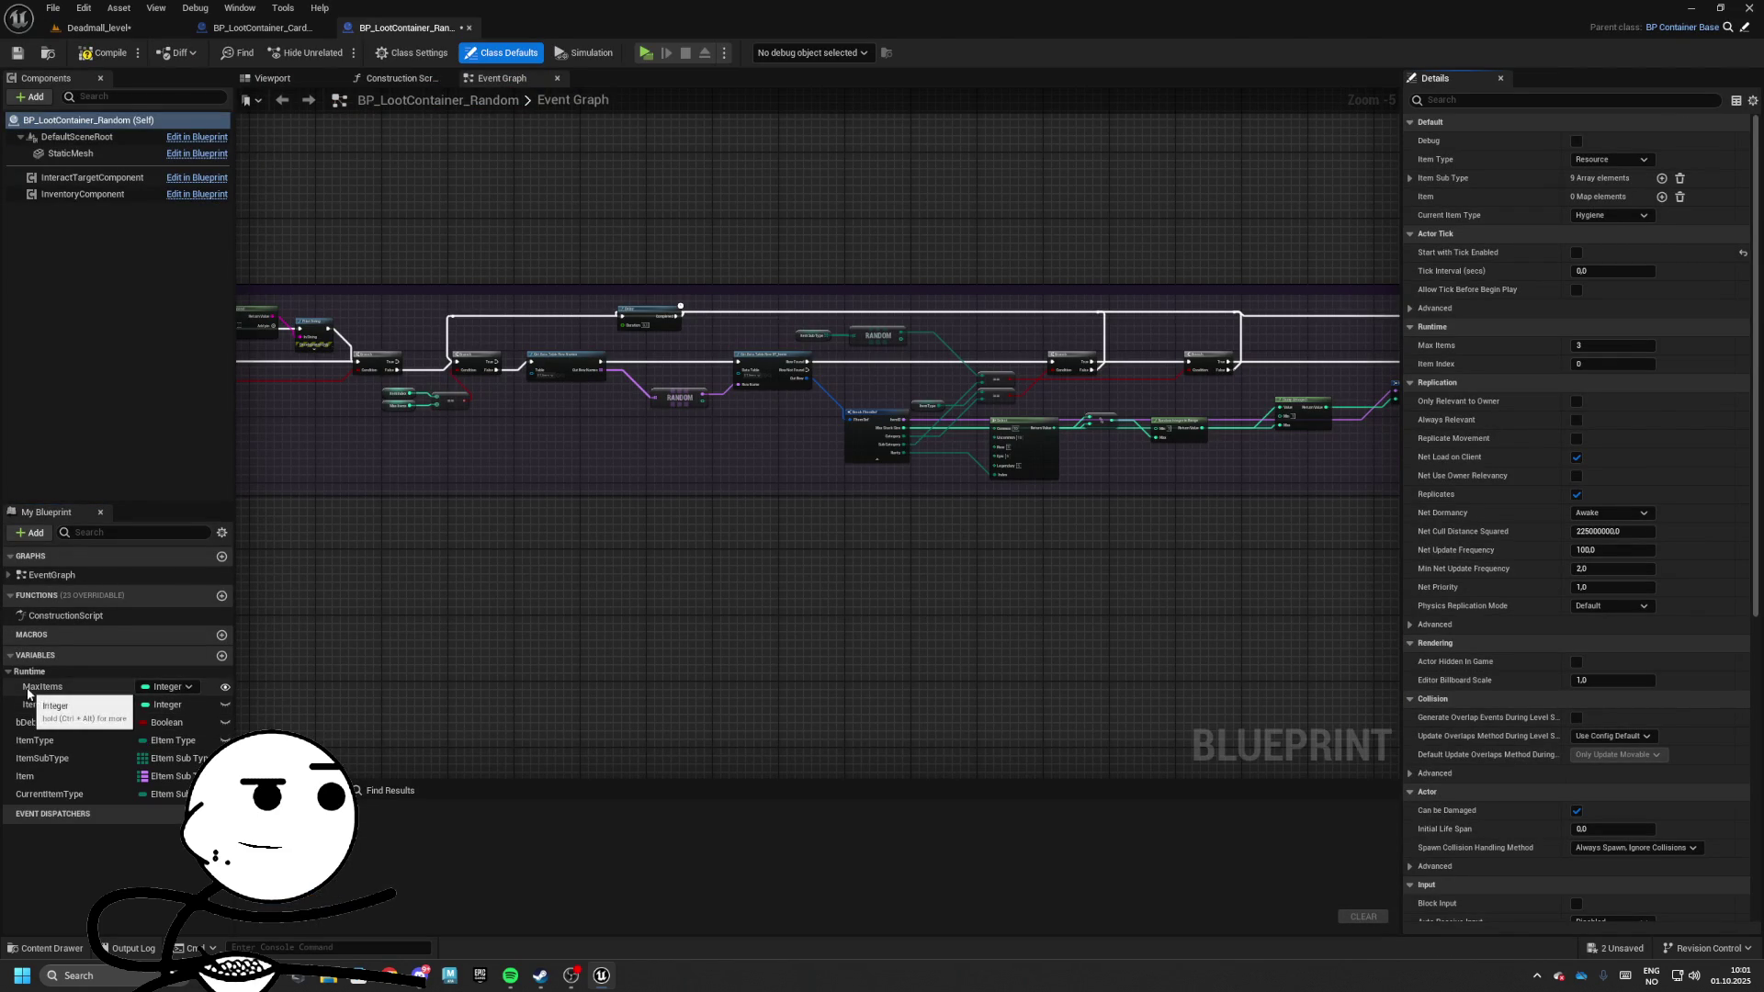
click(115, 684)
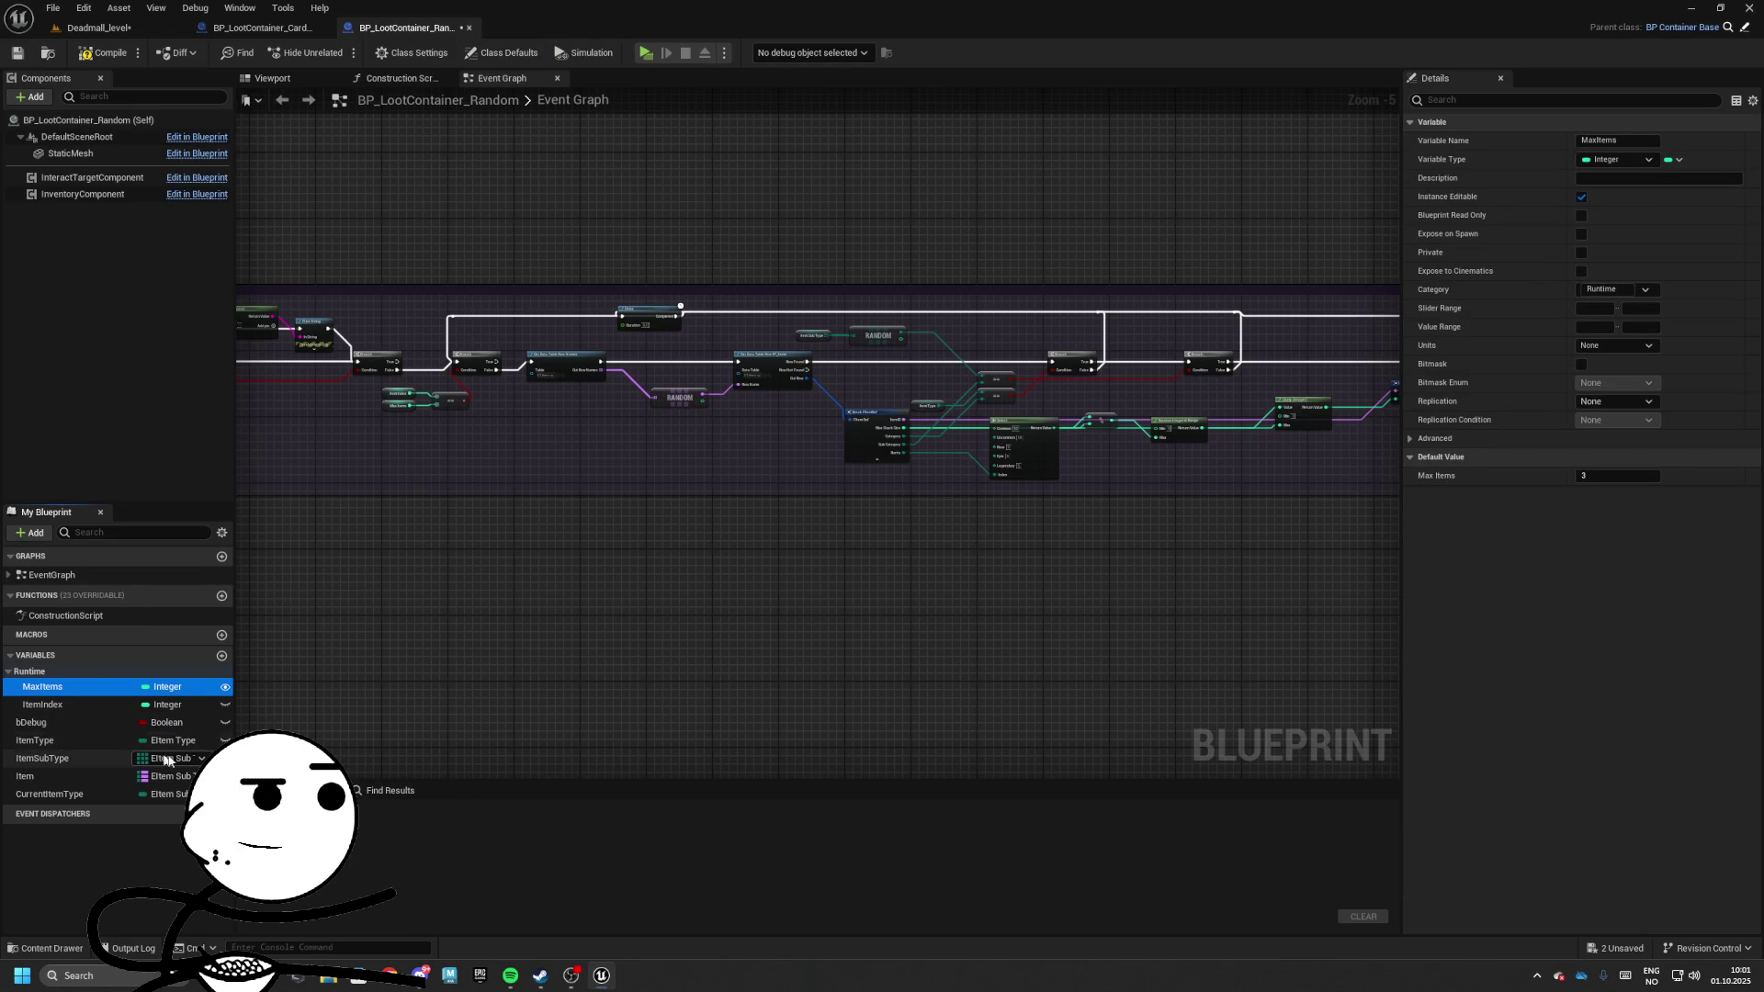
Move ItemSubType directly under MaxItems, compile and save, then return to Deadmall
click(294, 28)
click(99, 27)
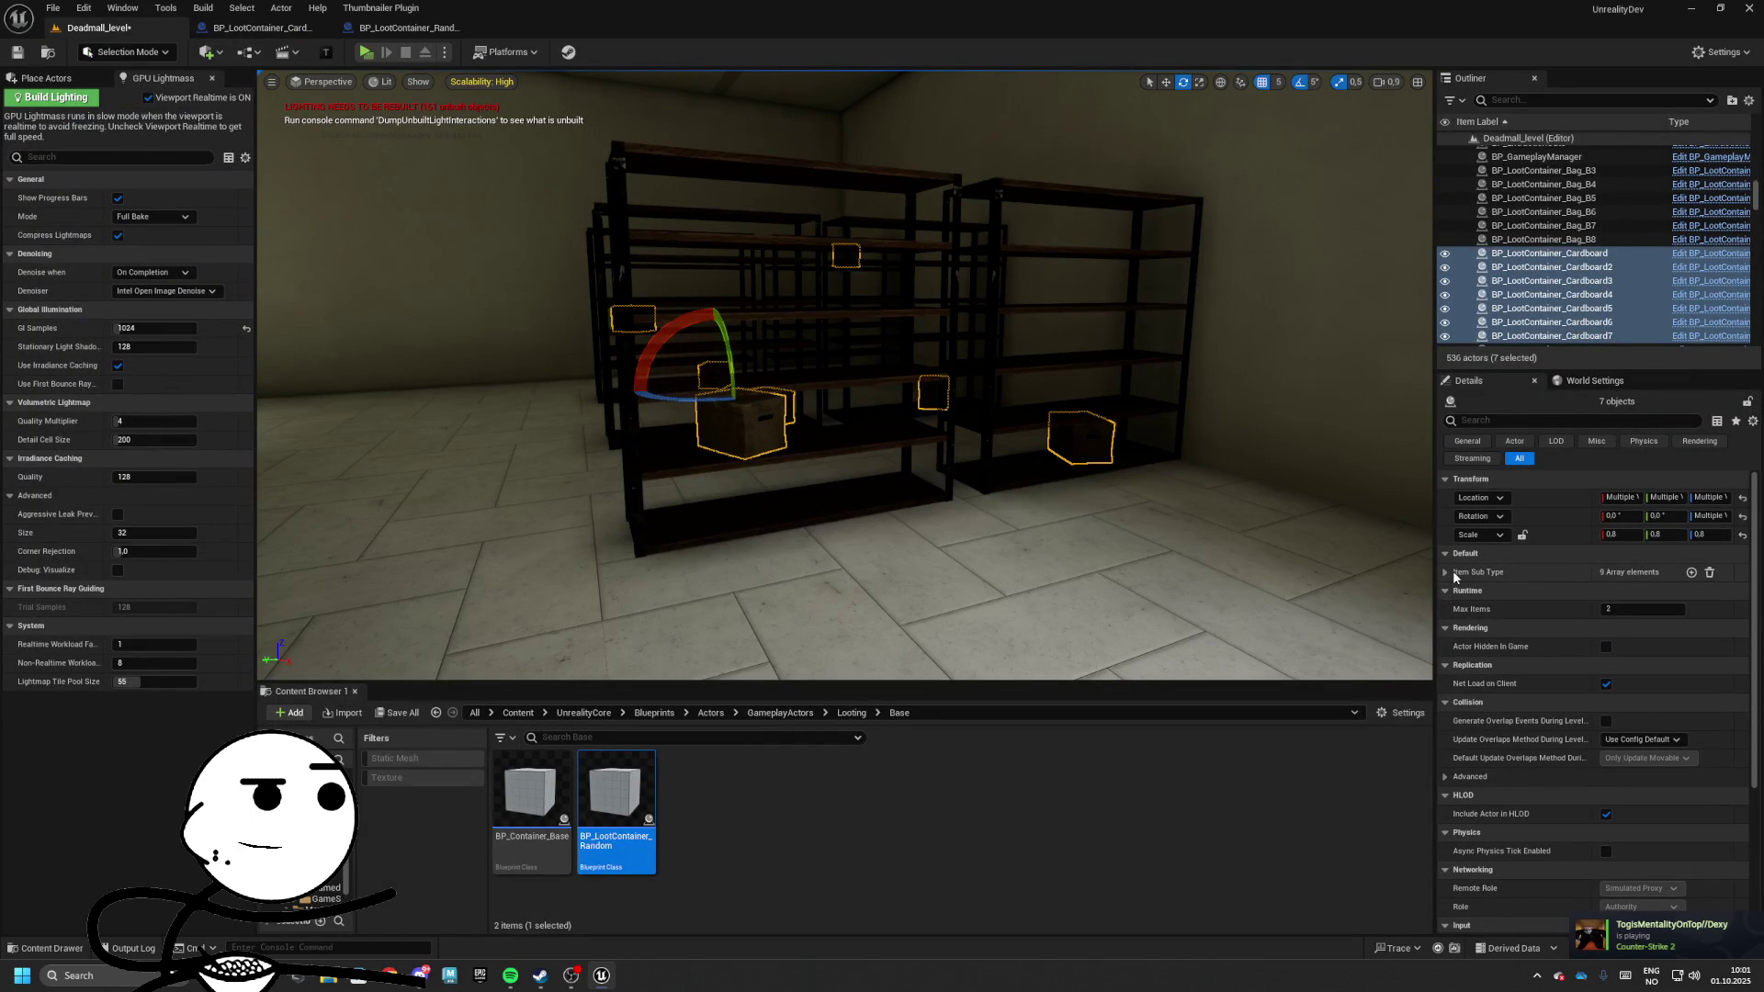
click(409, 27)
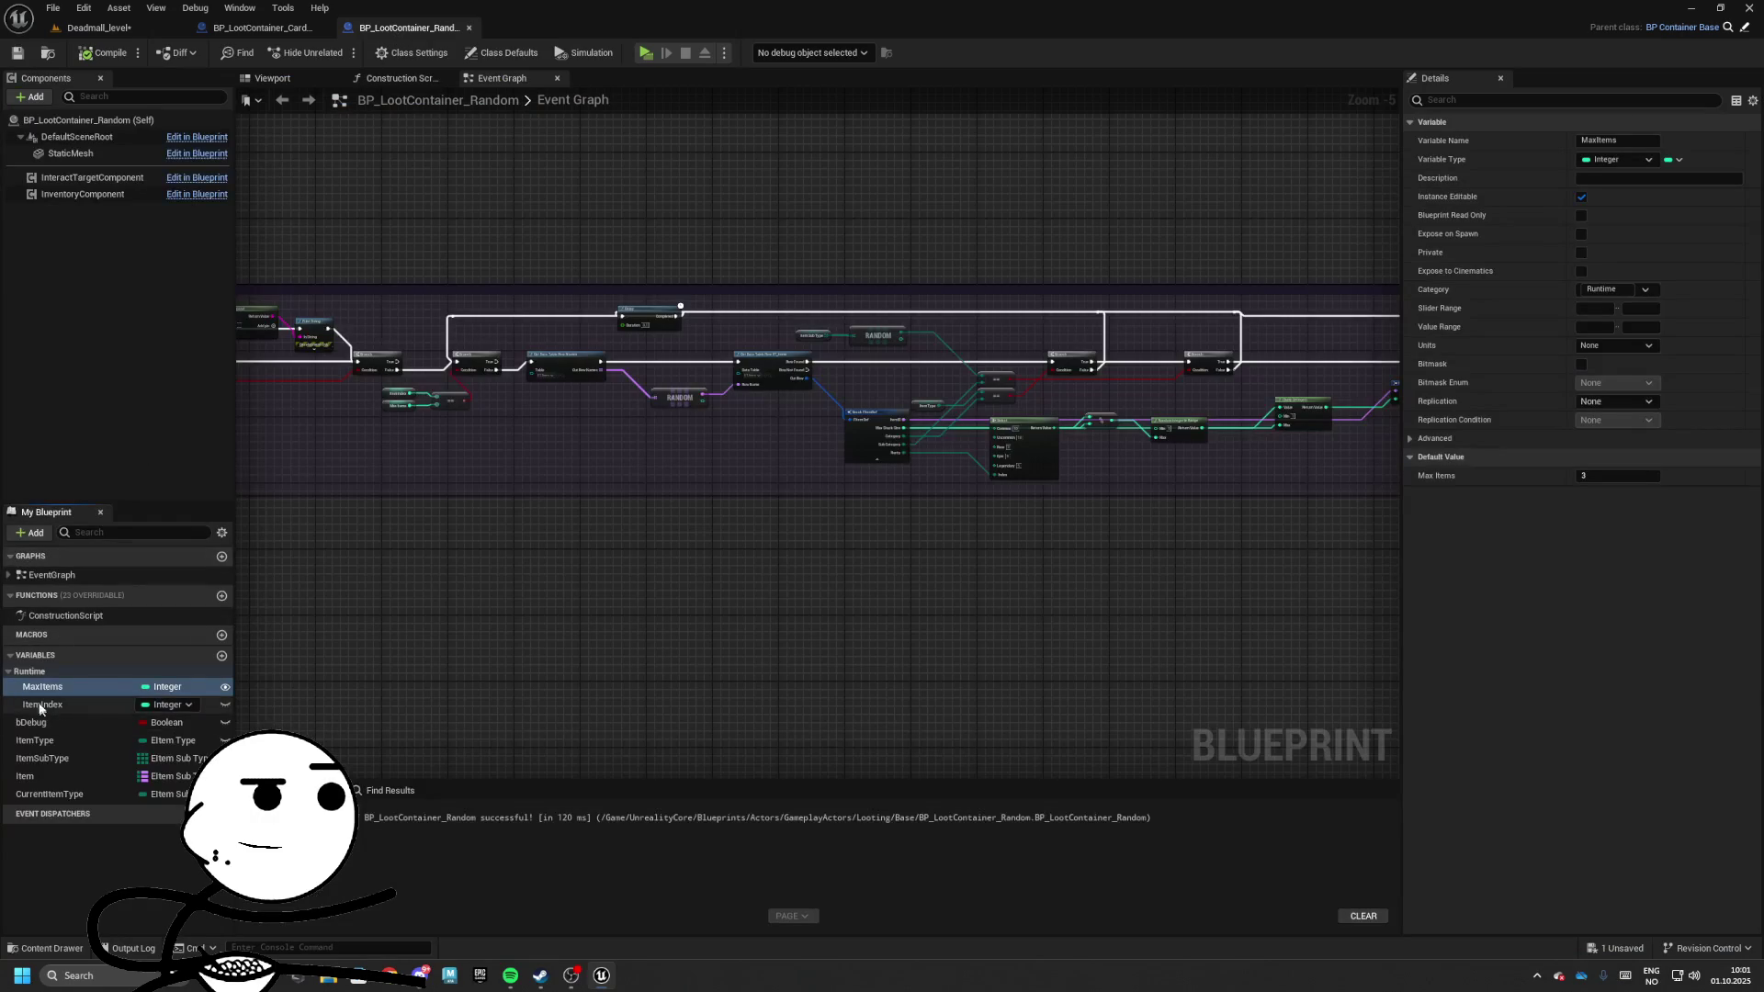
drag(41, 758, 40, 683)
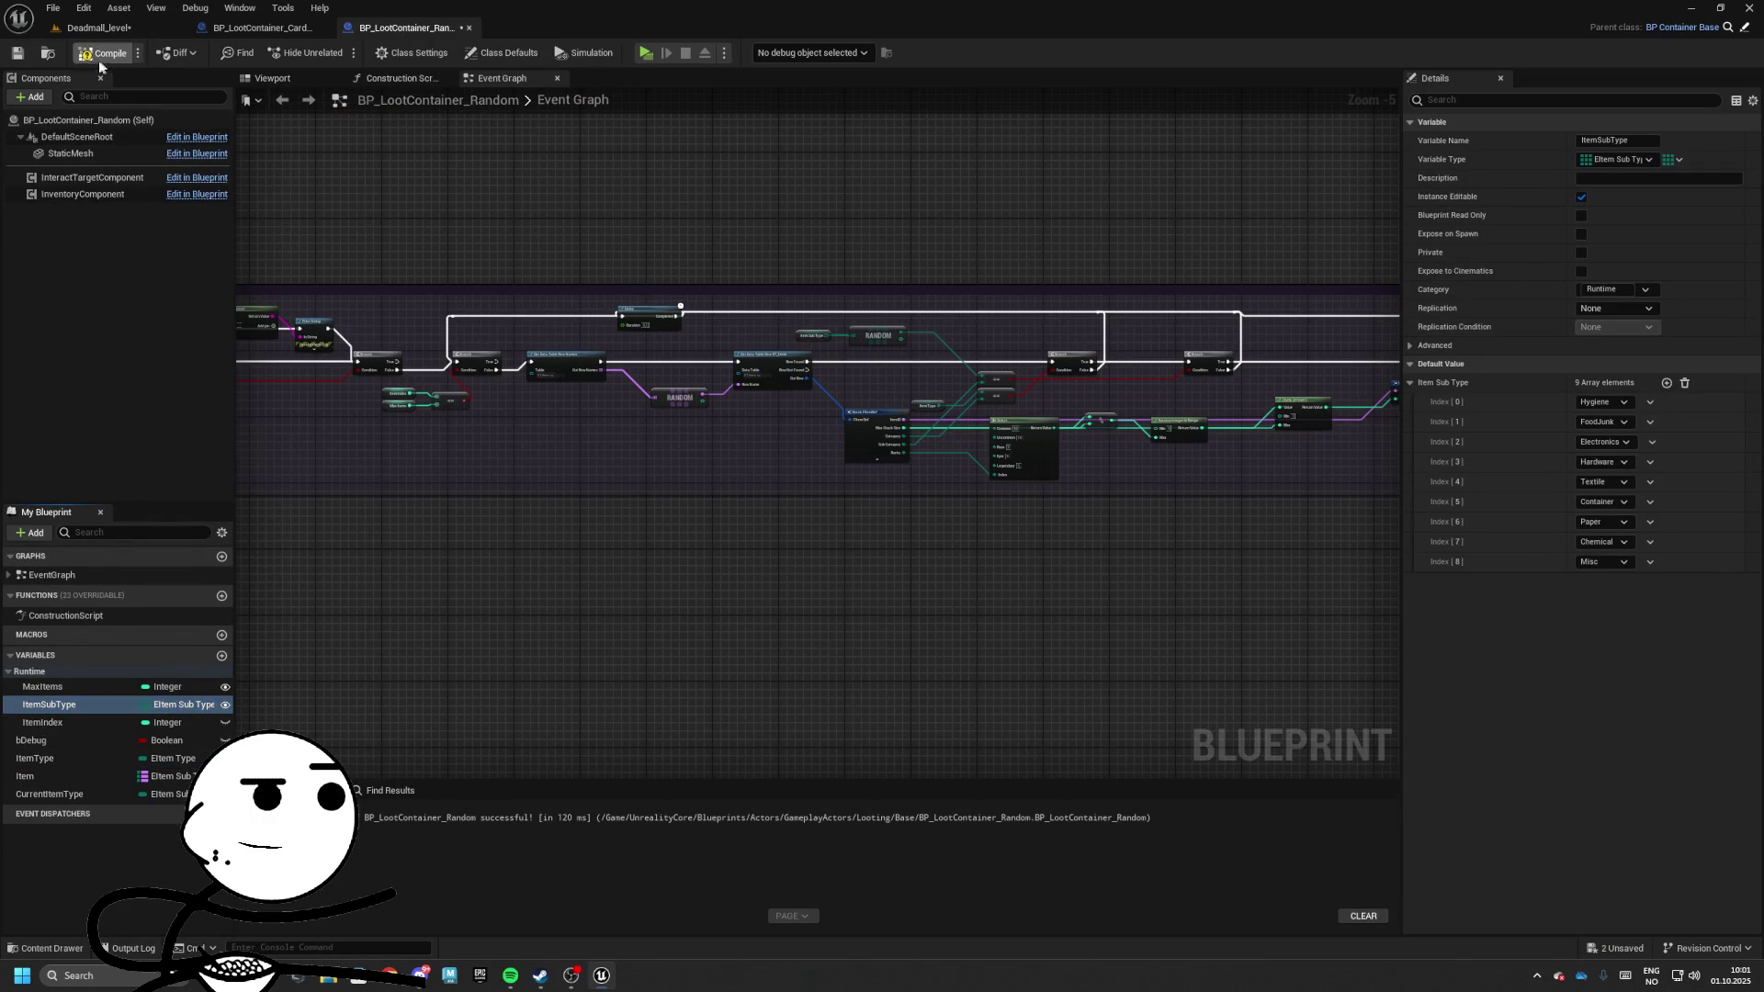
click(18, 53)
click(98, 28)
Trim the boxes' Item Sub Type list, set the first entry to FoodJunk and add a second entry
click(1462, 591)
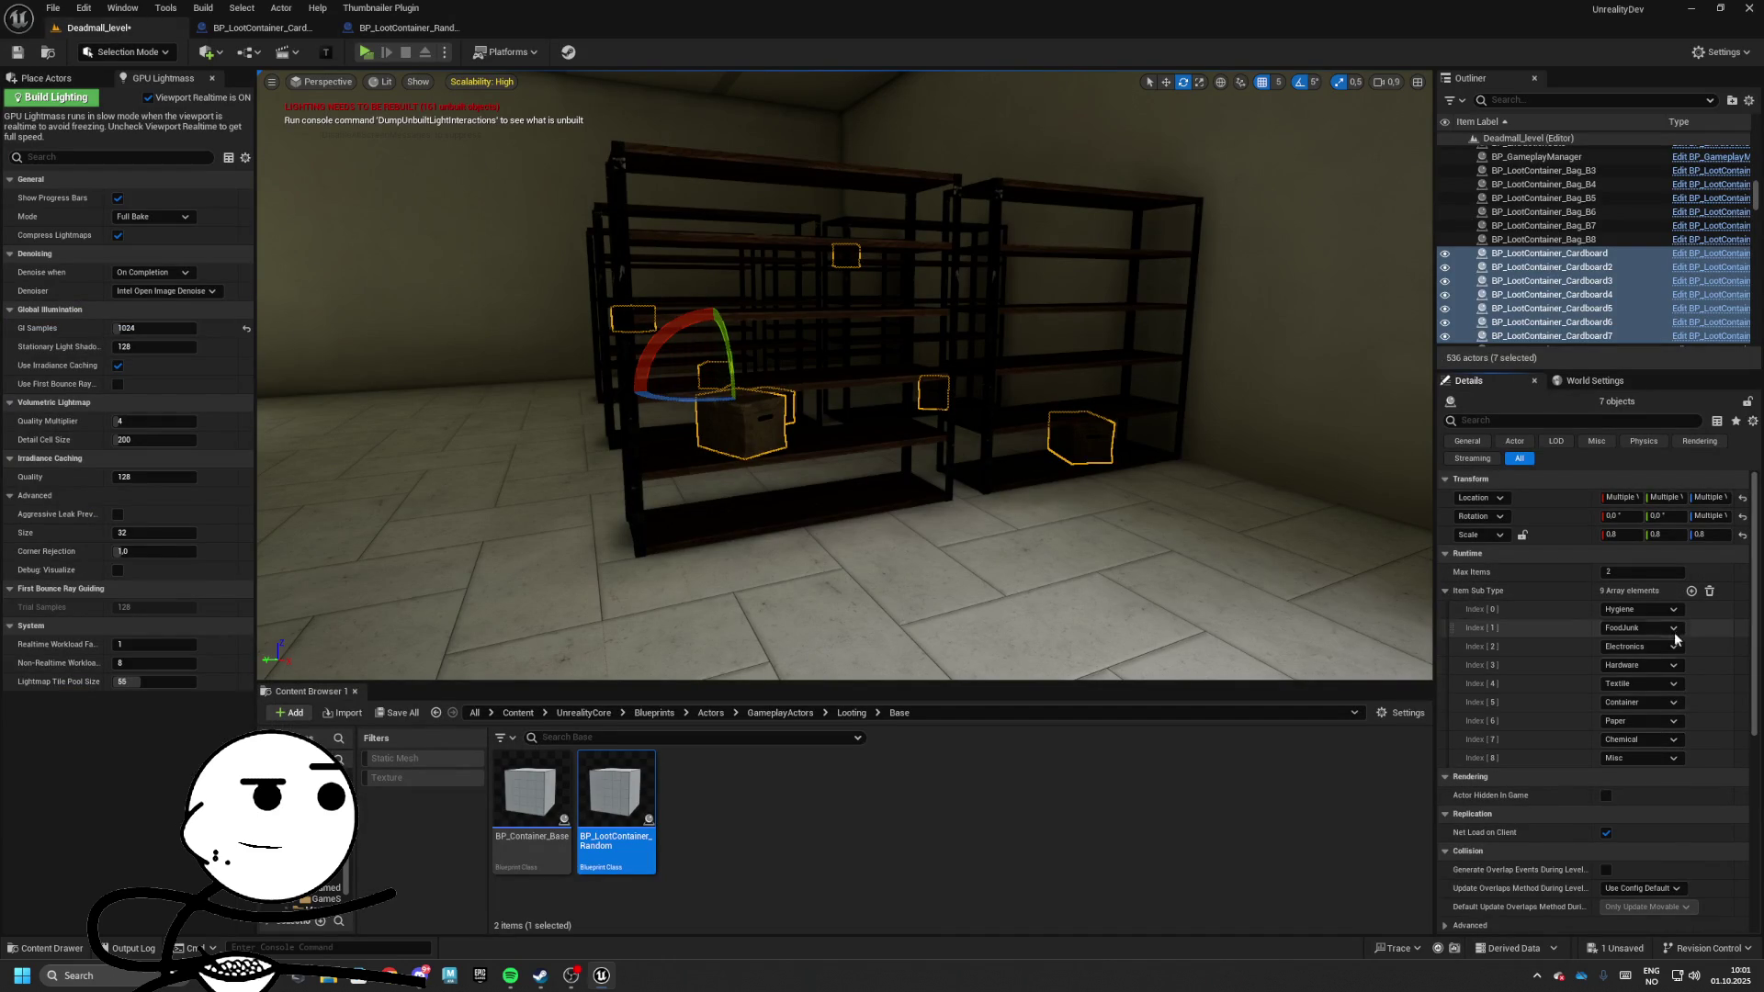
click(1709, 593)
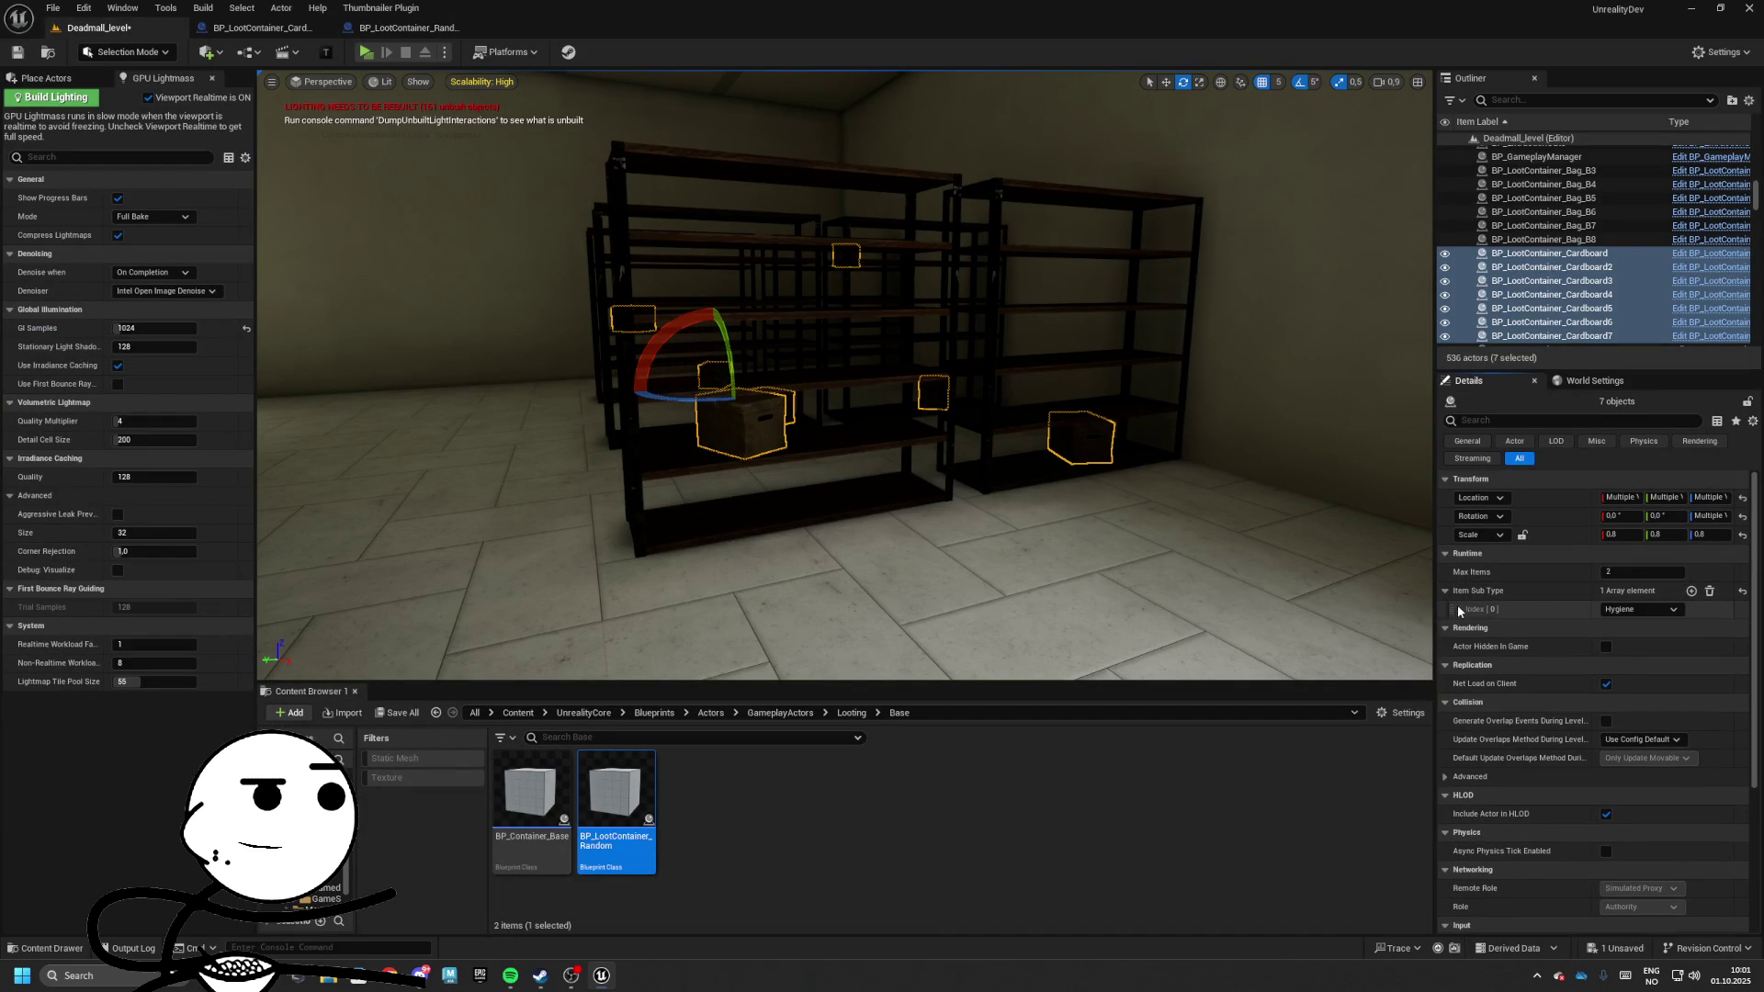
click(1612, 610)
click(1625, 640)
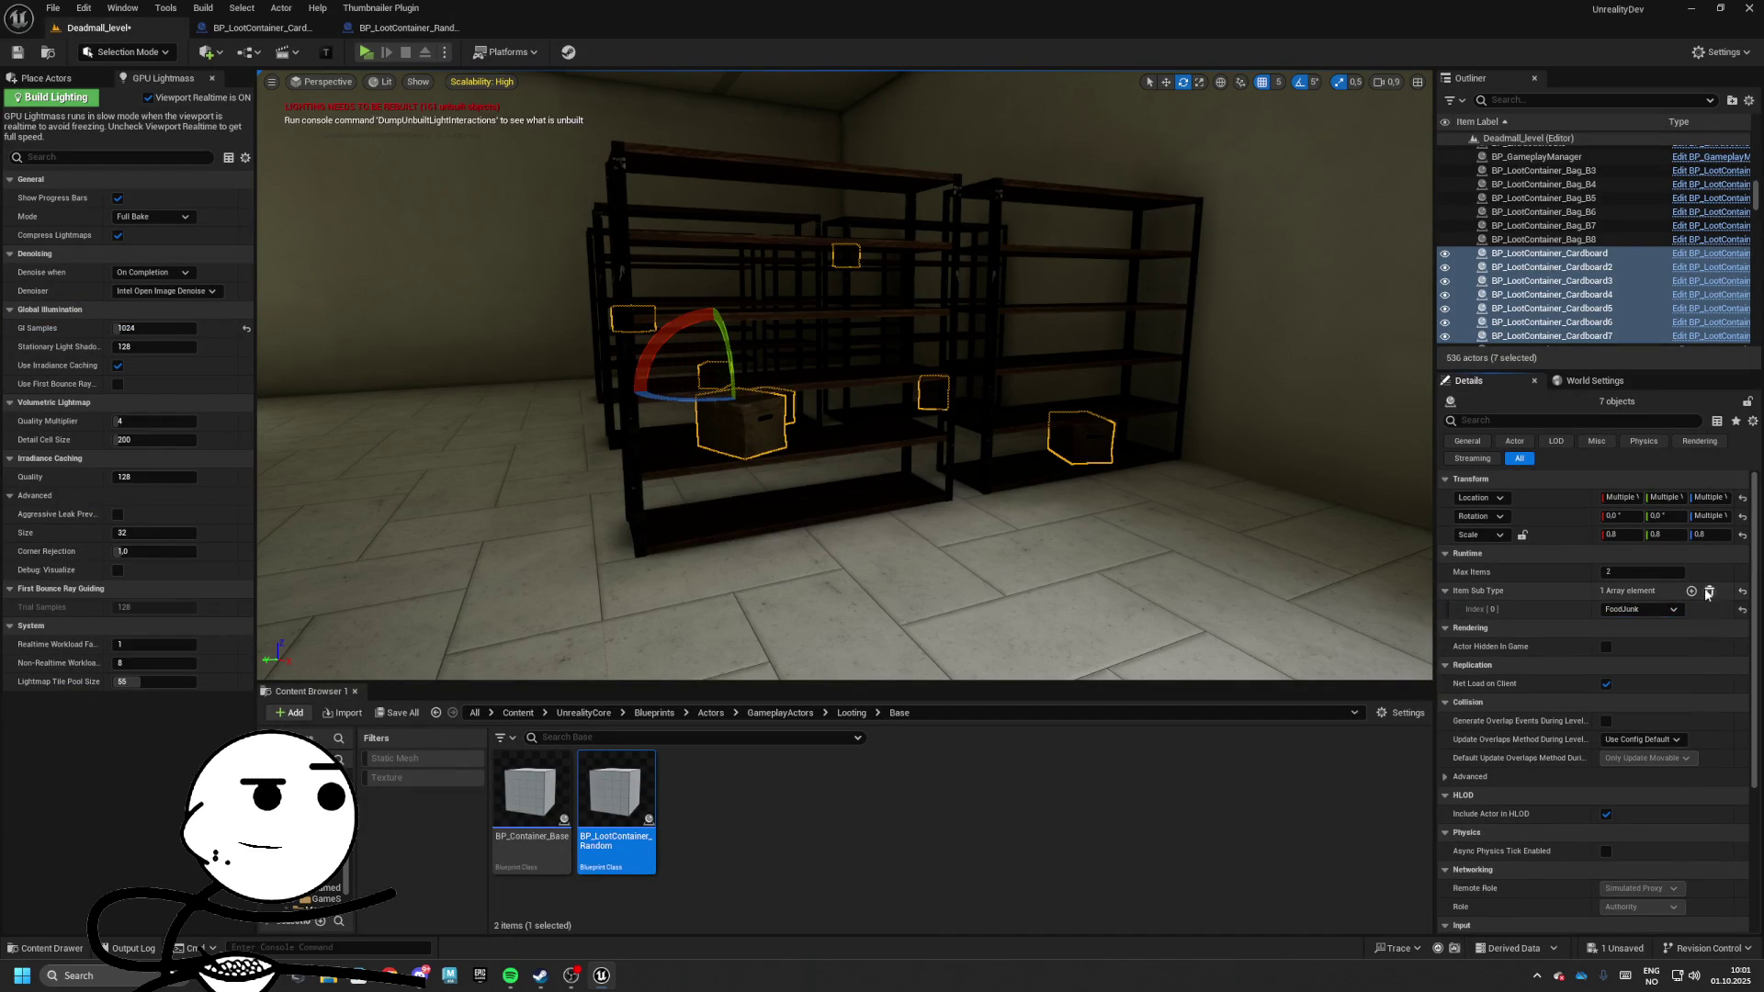
click(1708, 590)
click(1691, 591)
click(1639, 609)
click(1624, 635)
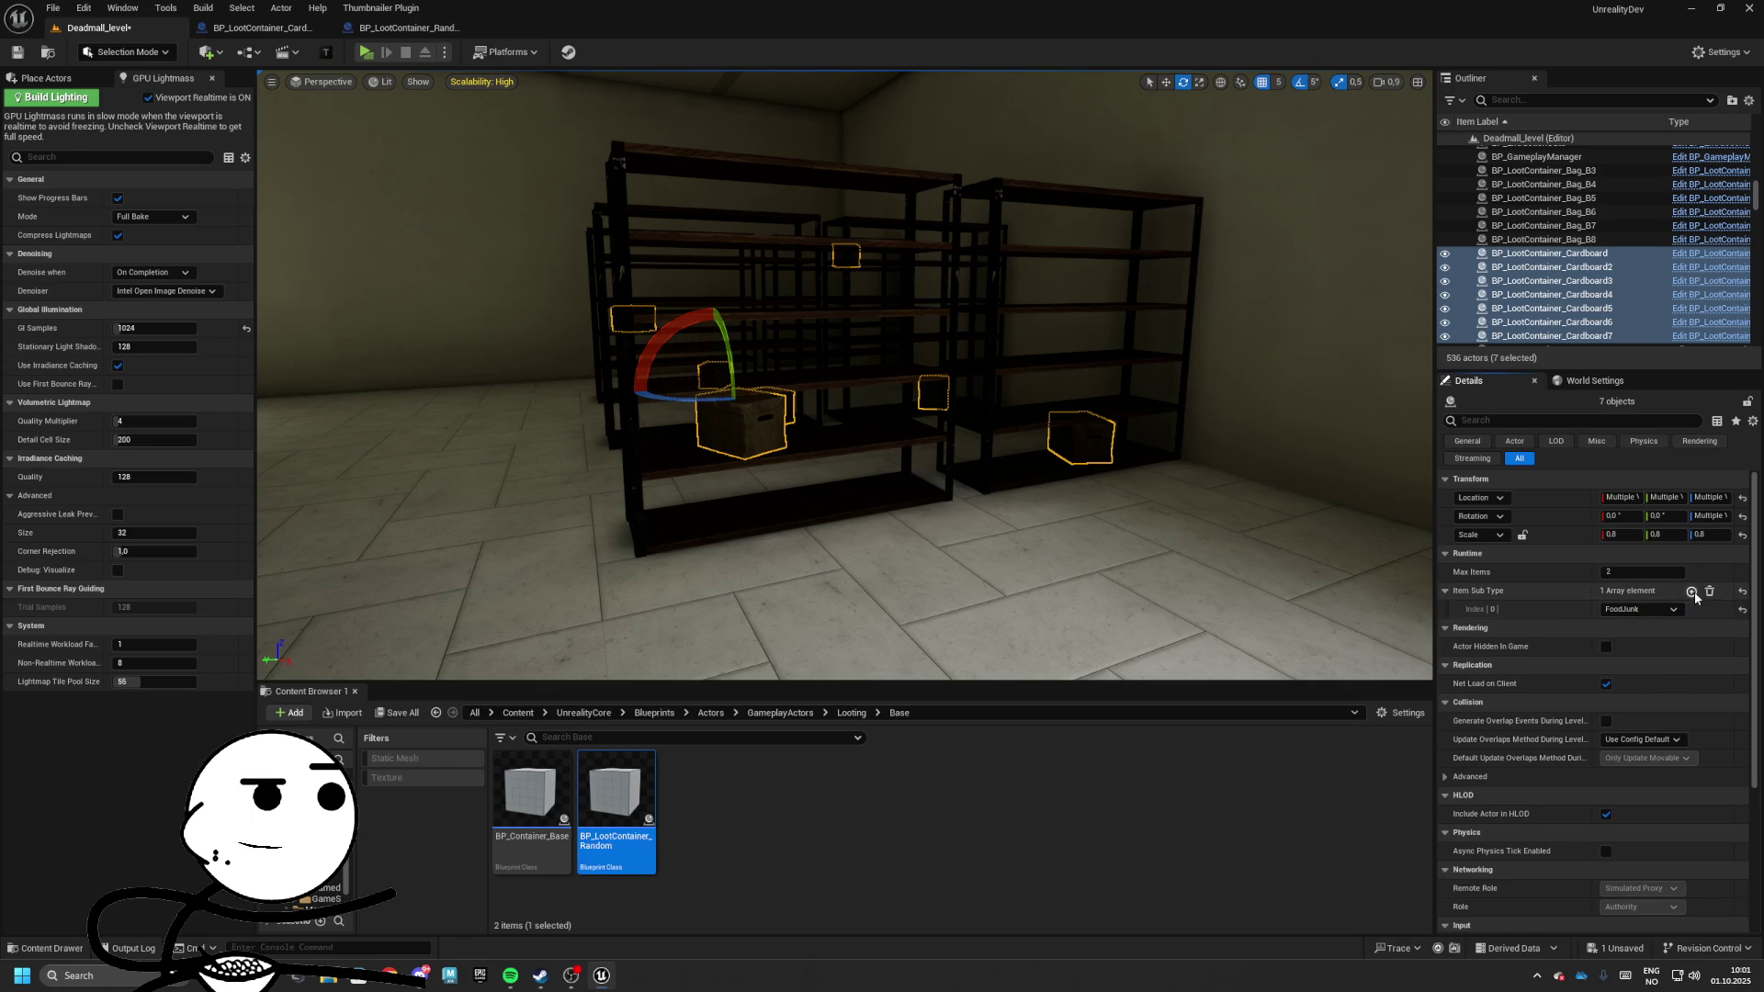
click(1691, 591)
click(1639, 627)
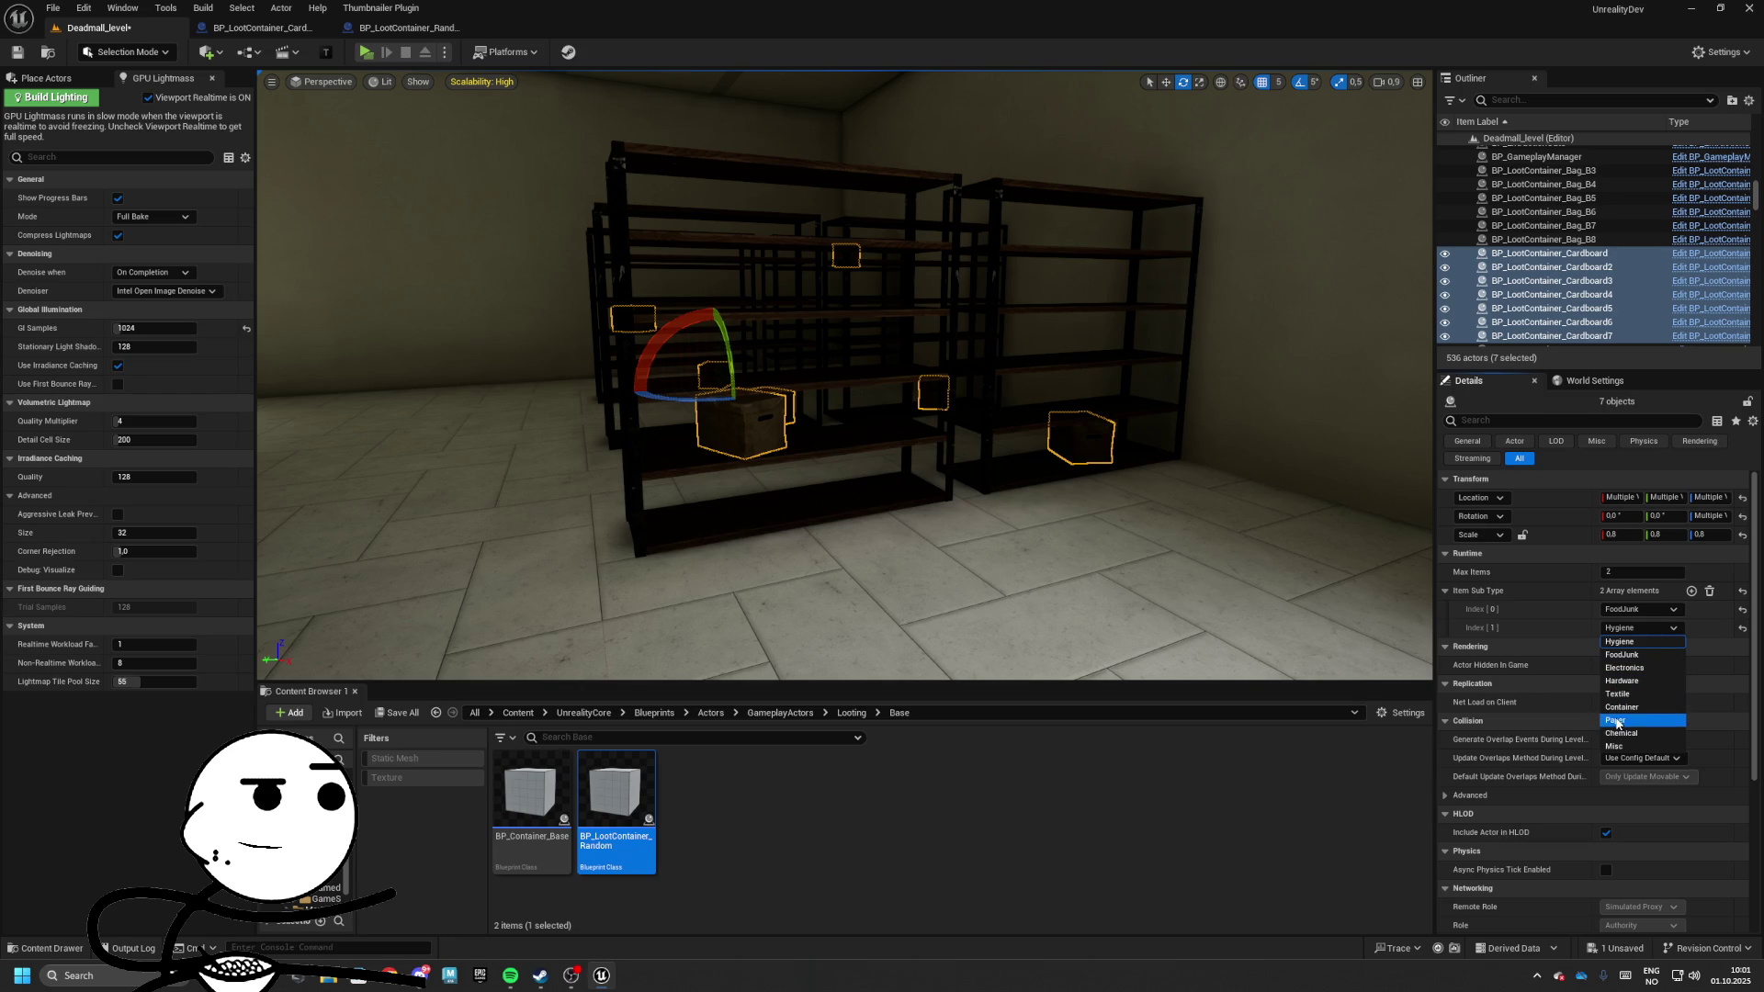
Keep Hygiene as the second sub type and add a third entry set to Misc
key(Escape)
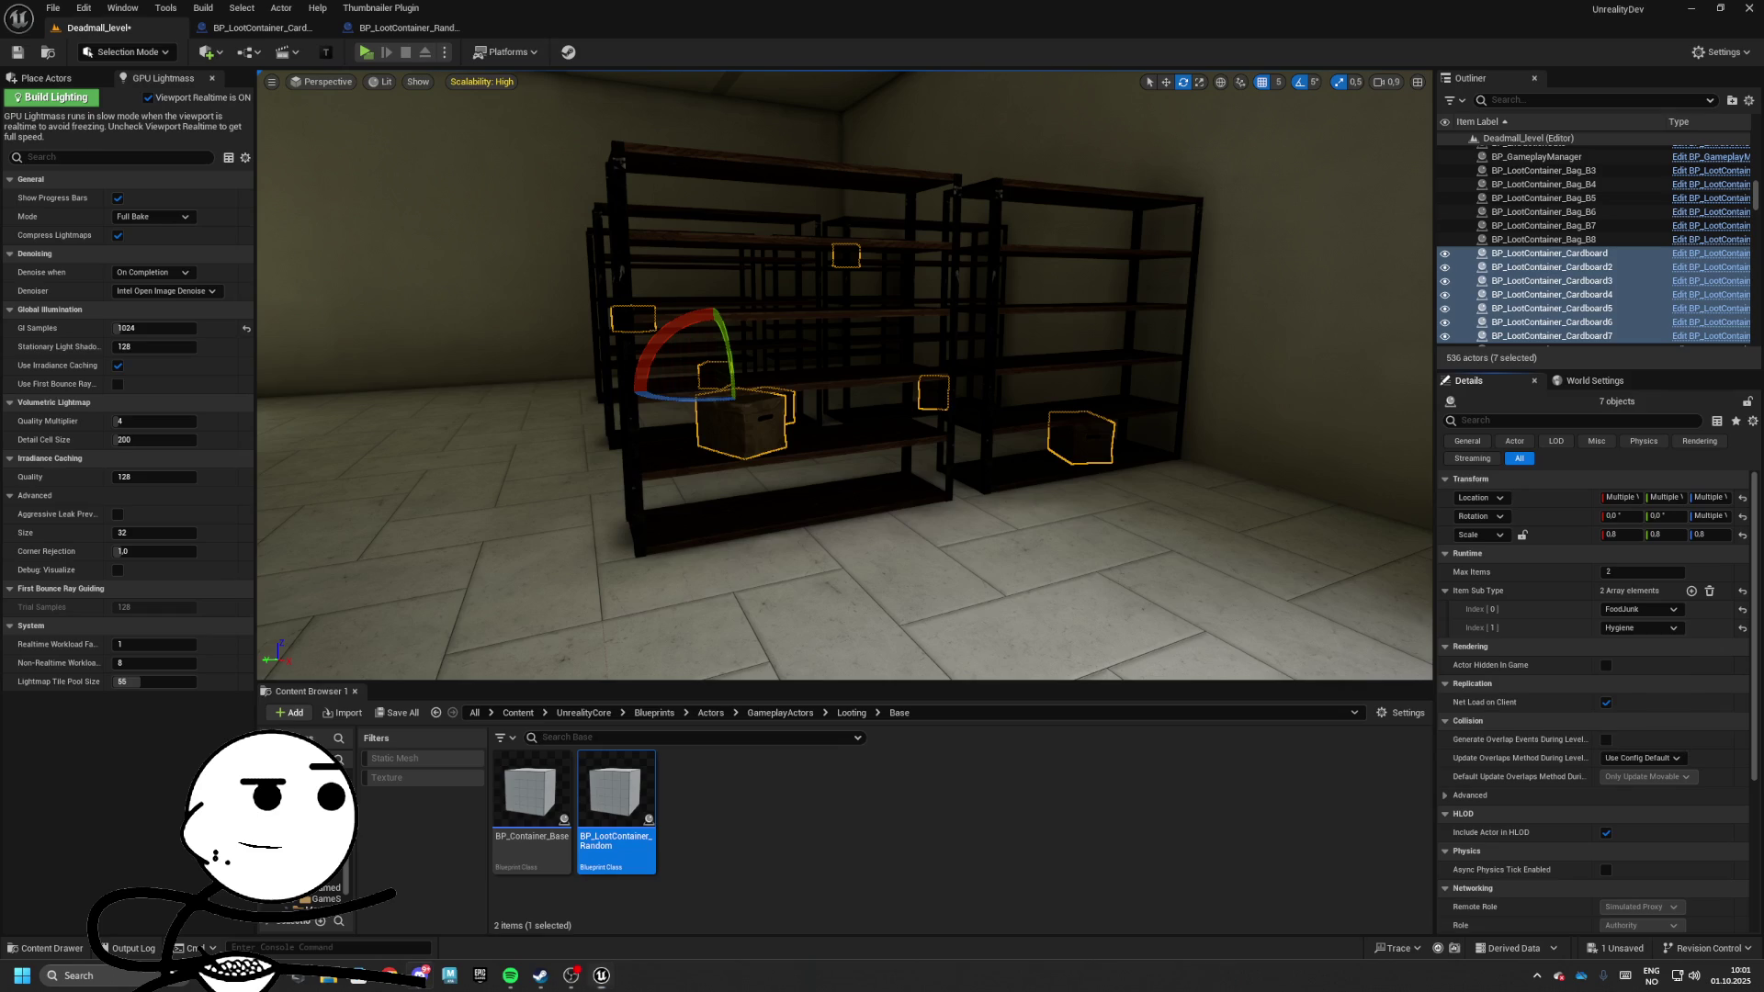
key(ctrl+r)
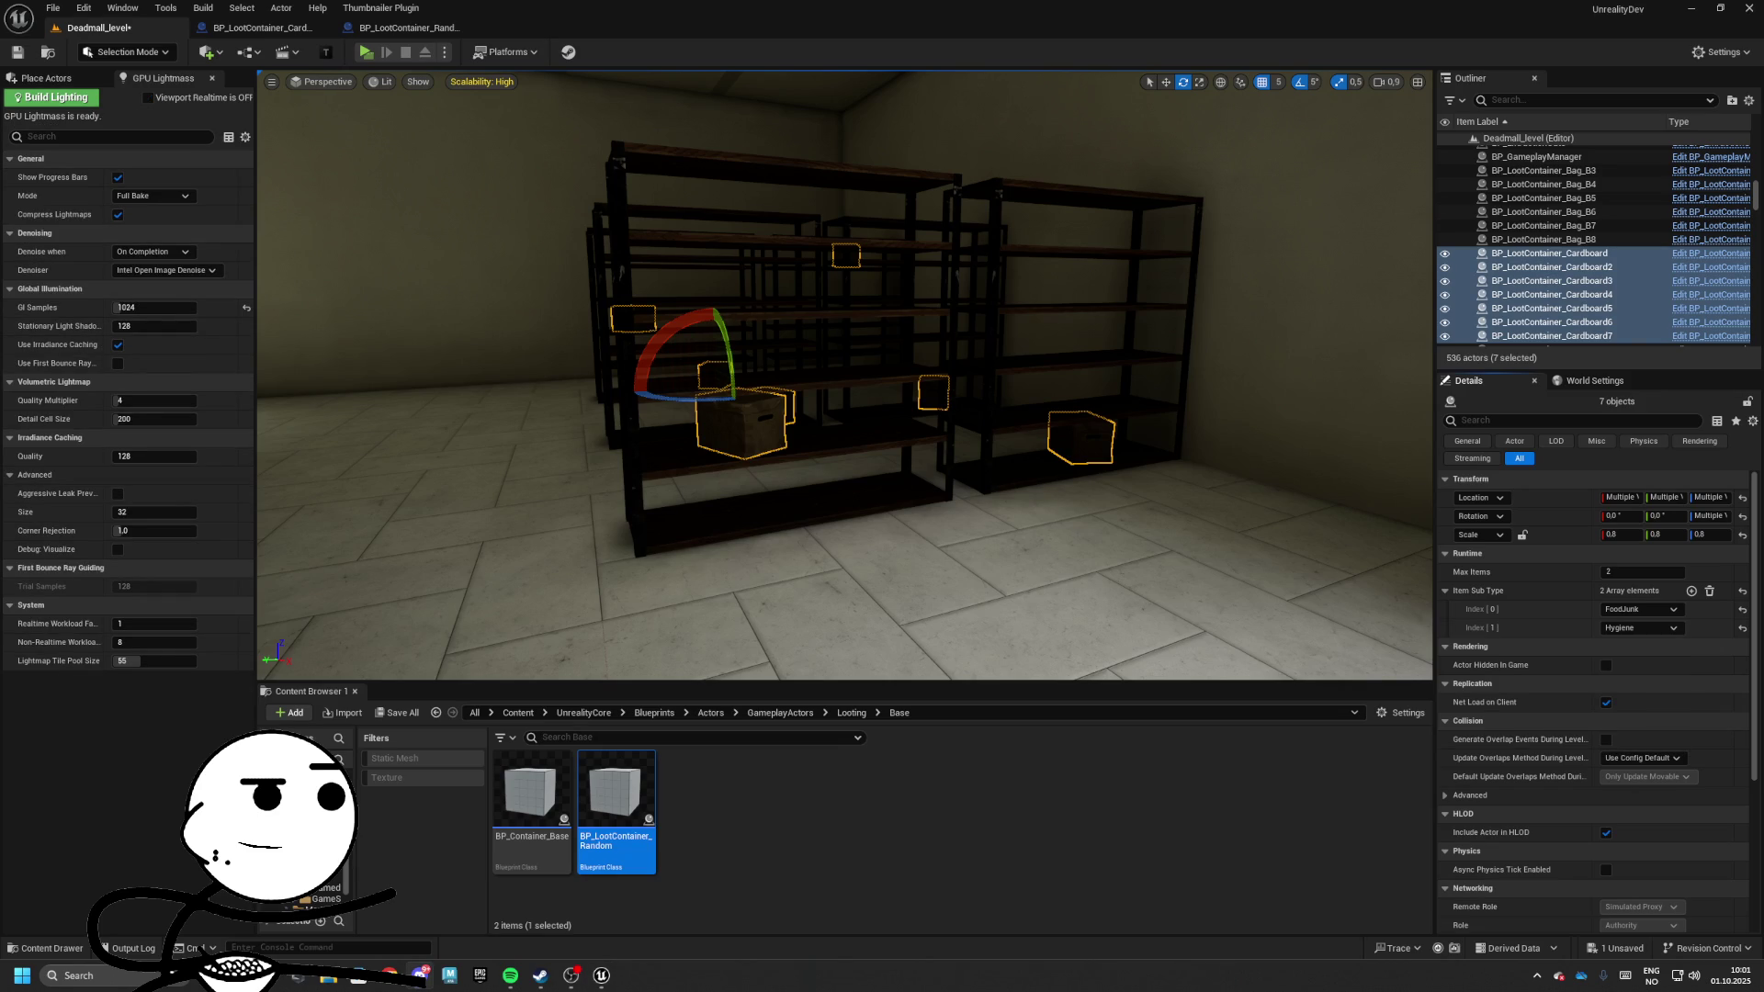
key(ctrl+r)
click(1640, 627)
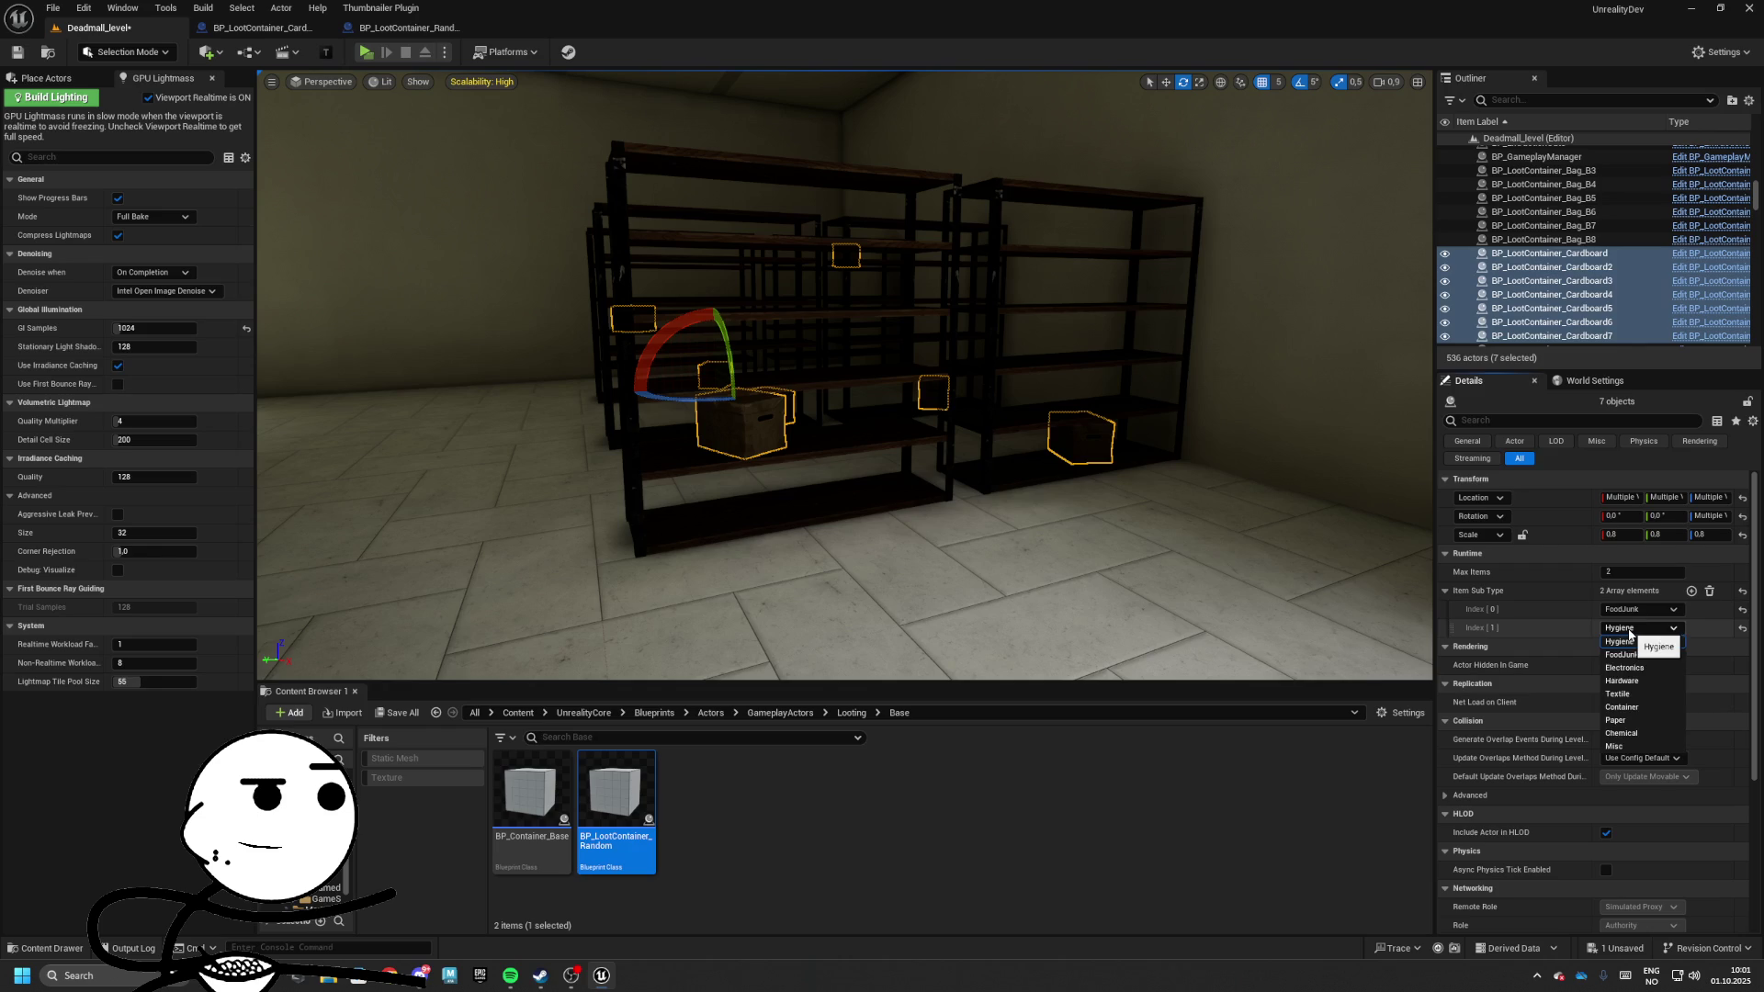
click(1626, 641)
click(1691, 591)
click(1639, 646)
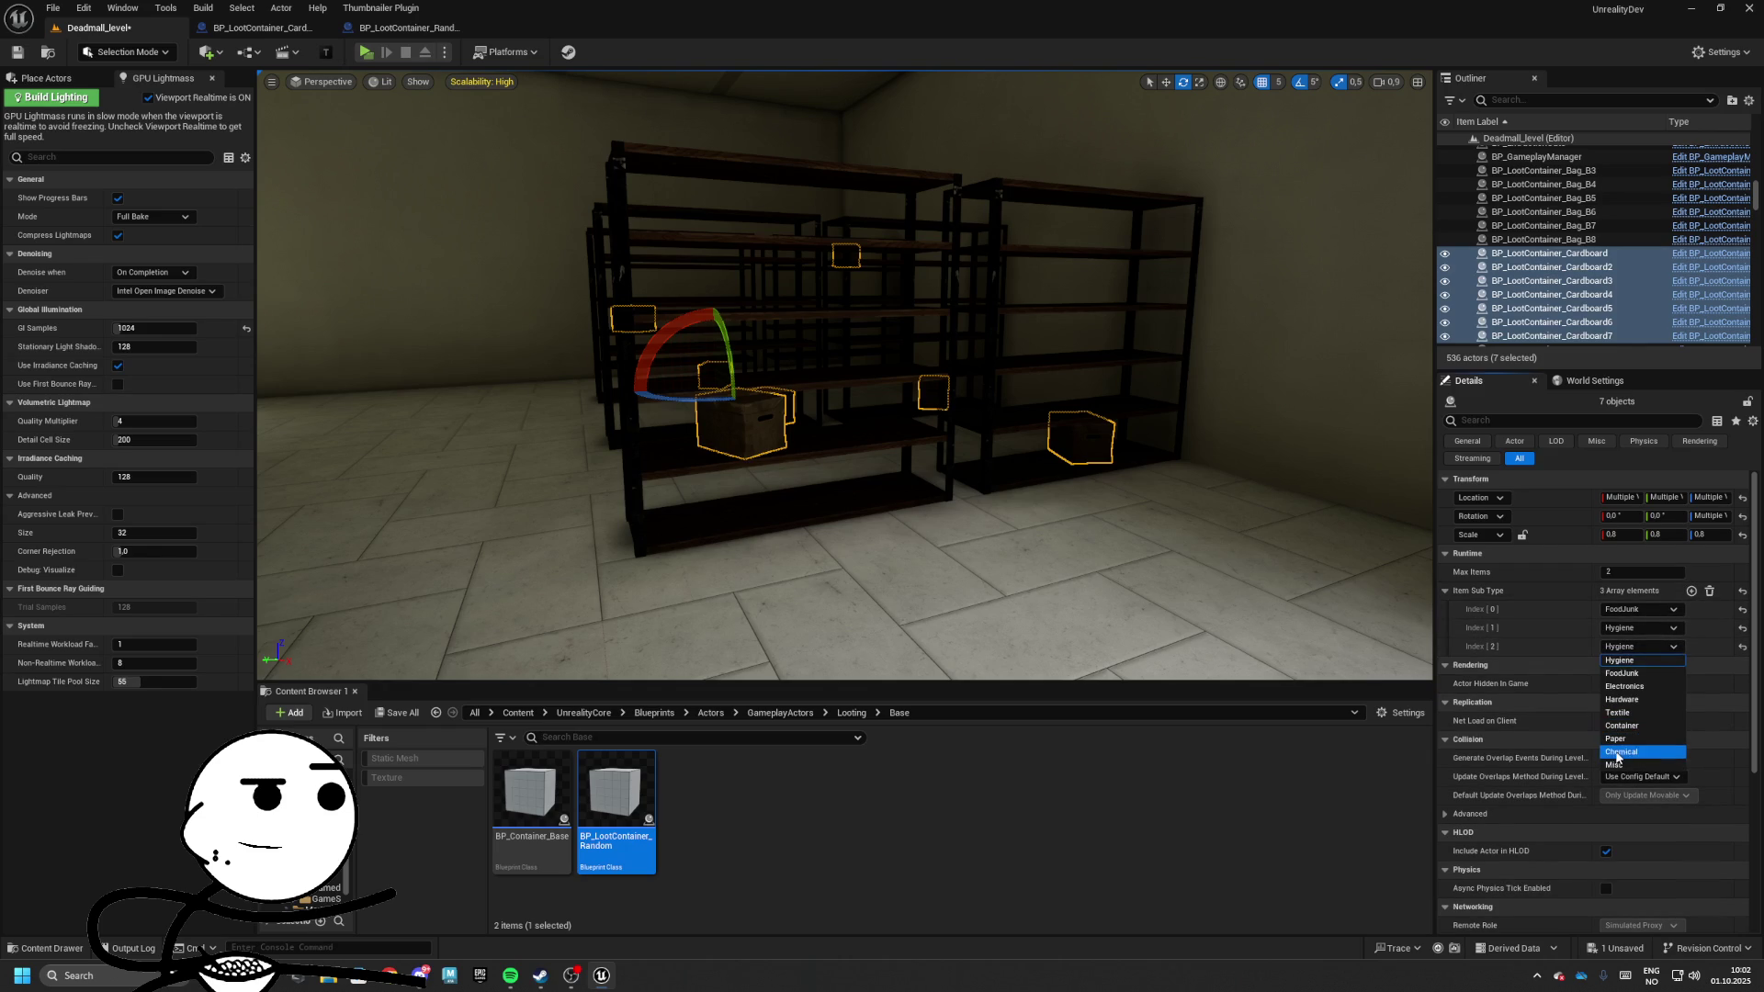
click(1616, 765)
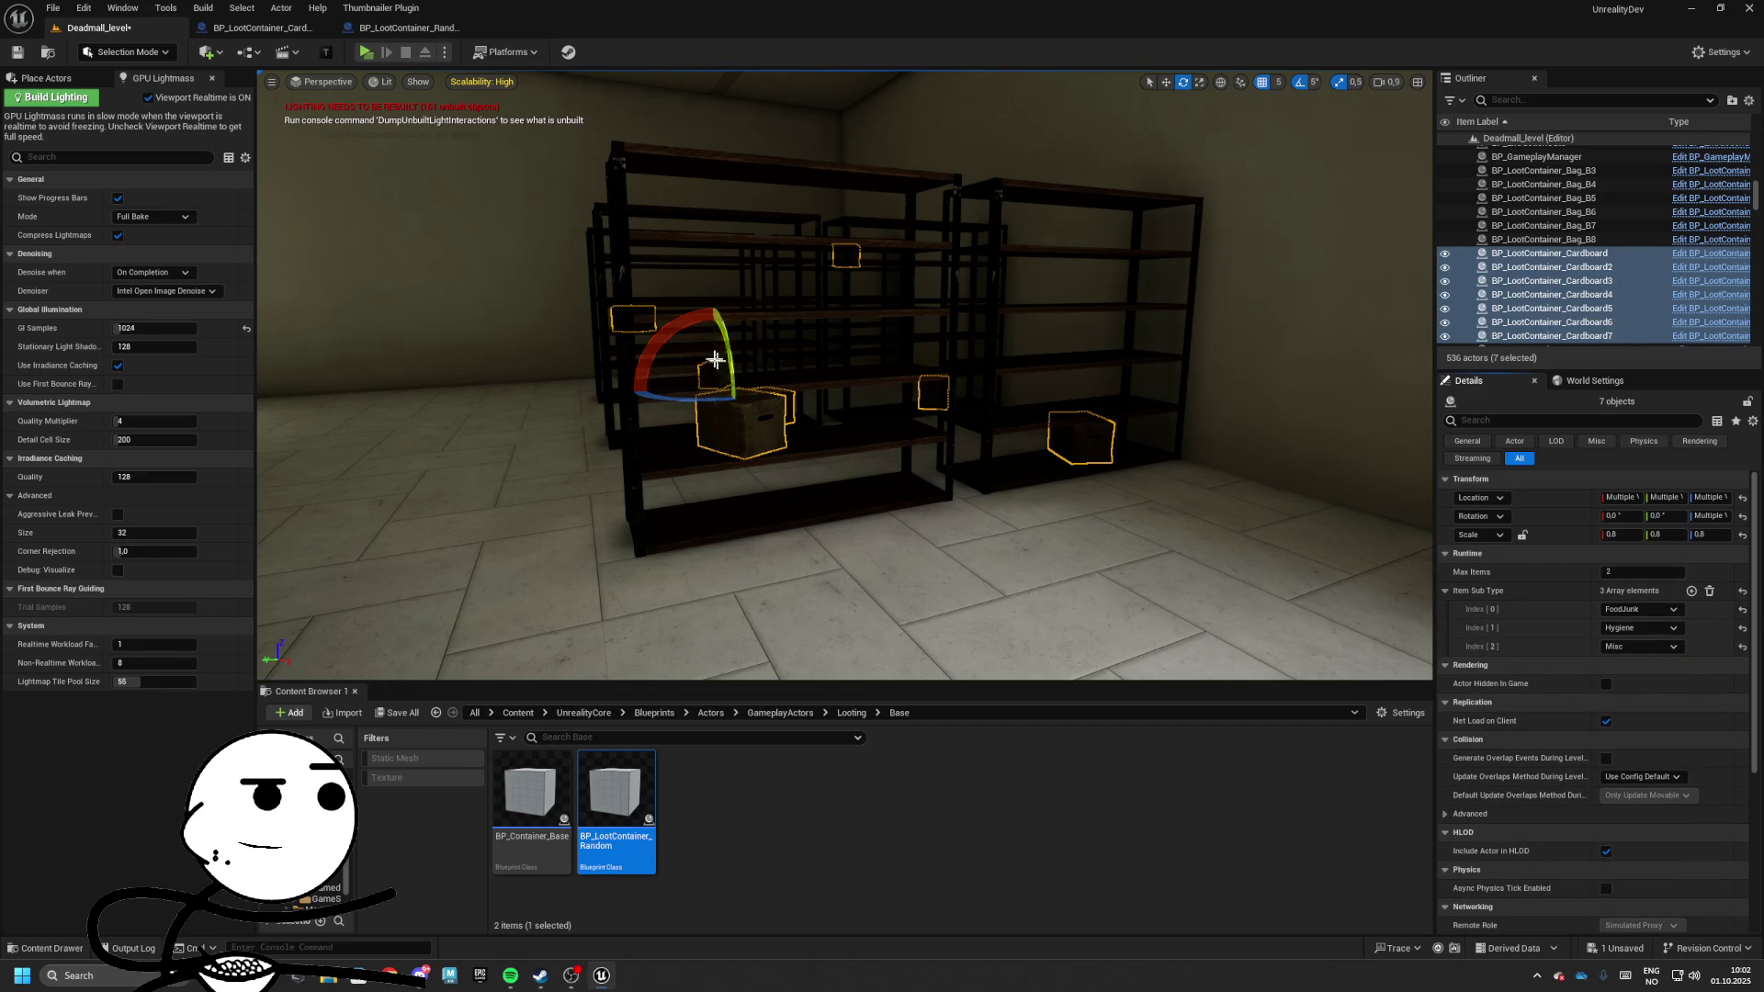
mouse_move(359, 98)
mouse_down()
mouse_move(276, 103)
mouse_move(359, 98)
mouse_up()
click(365, 52)
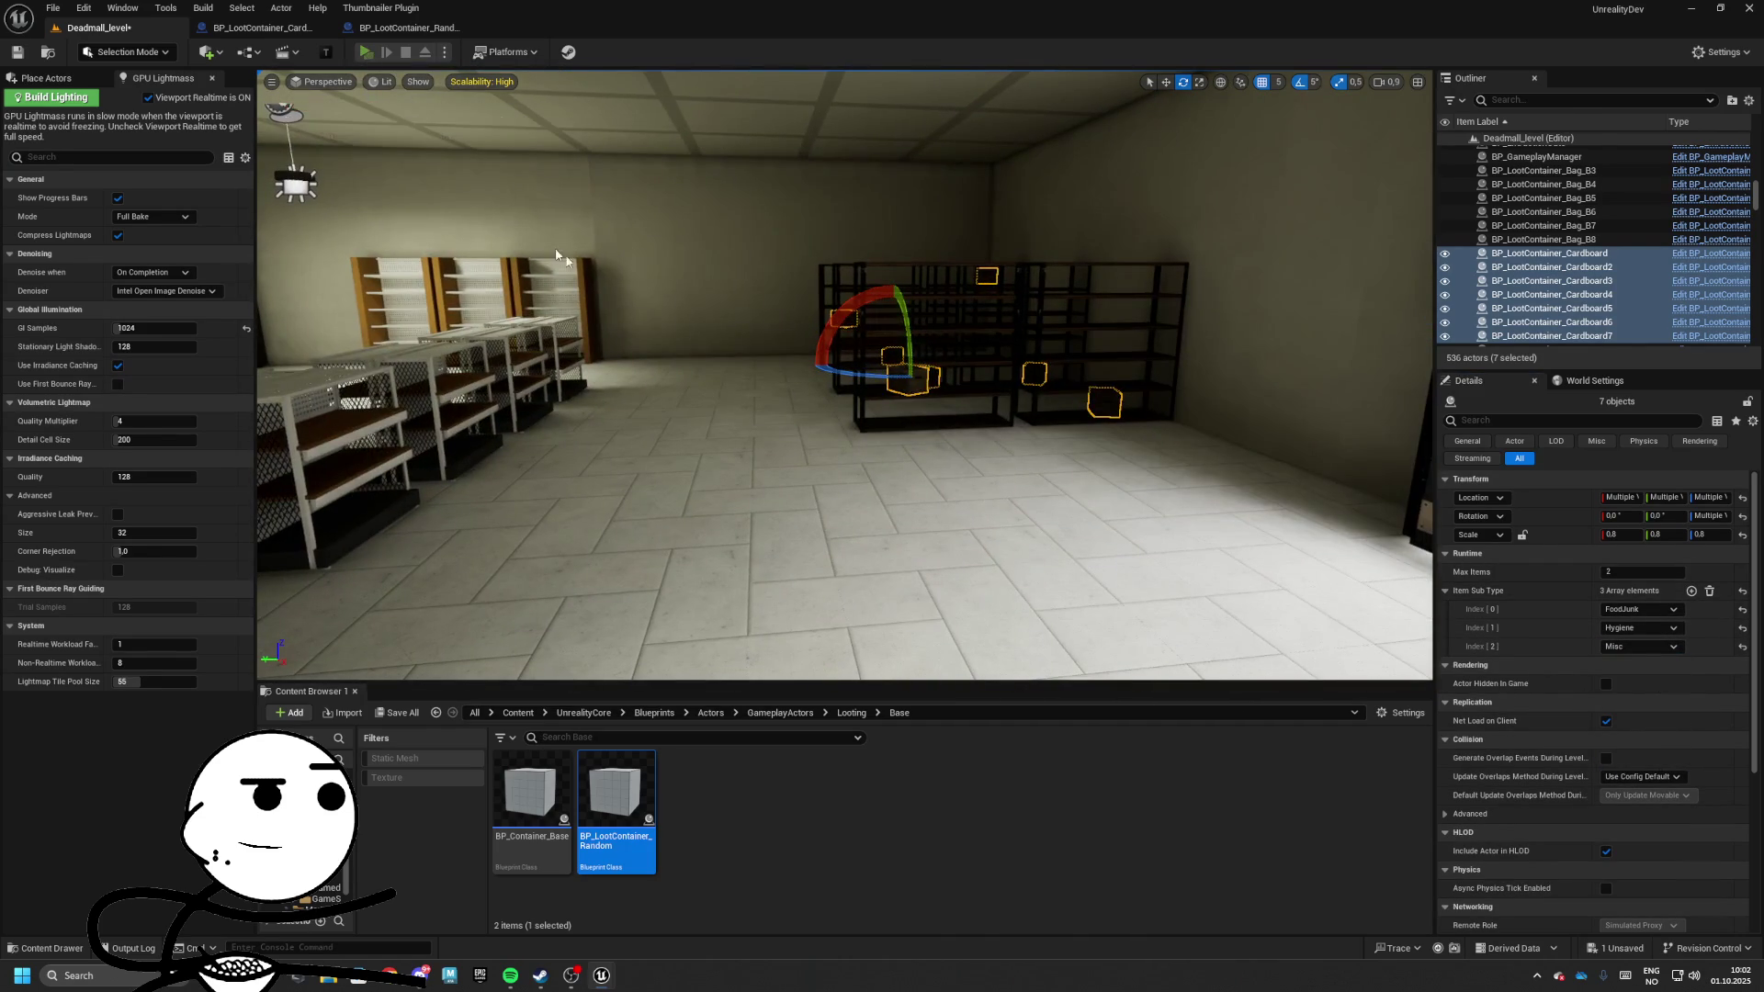
key(w)
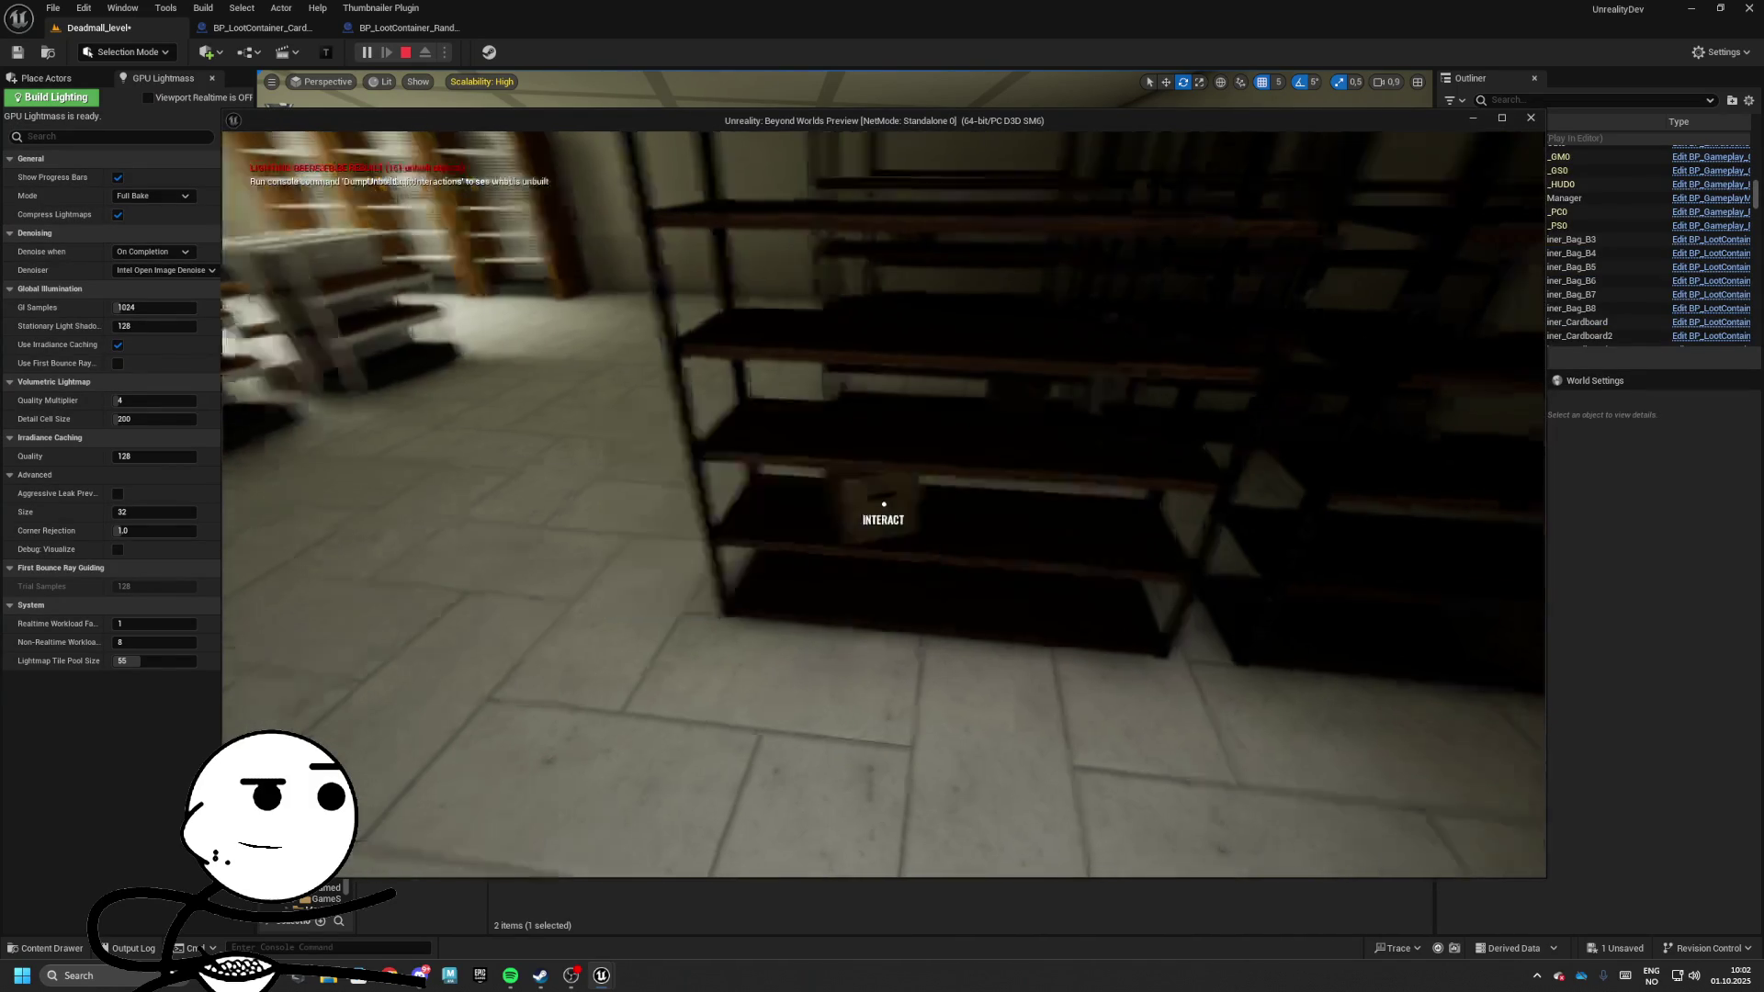
key(w)
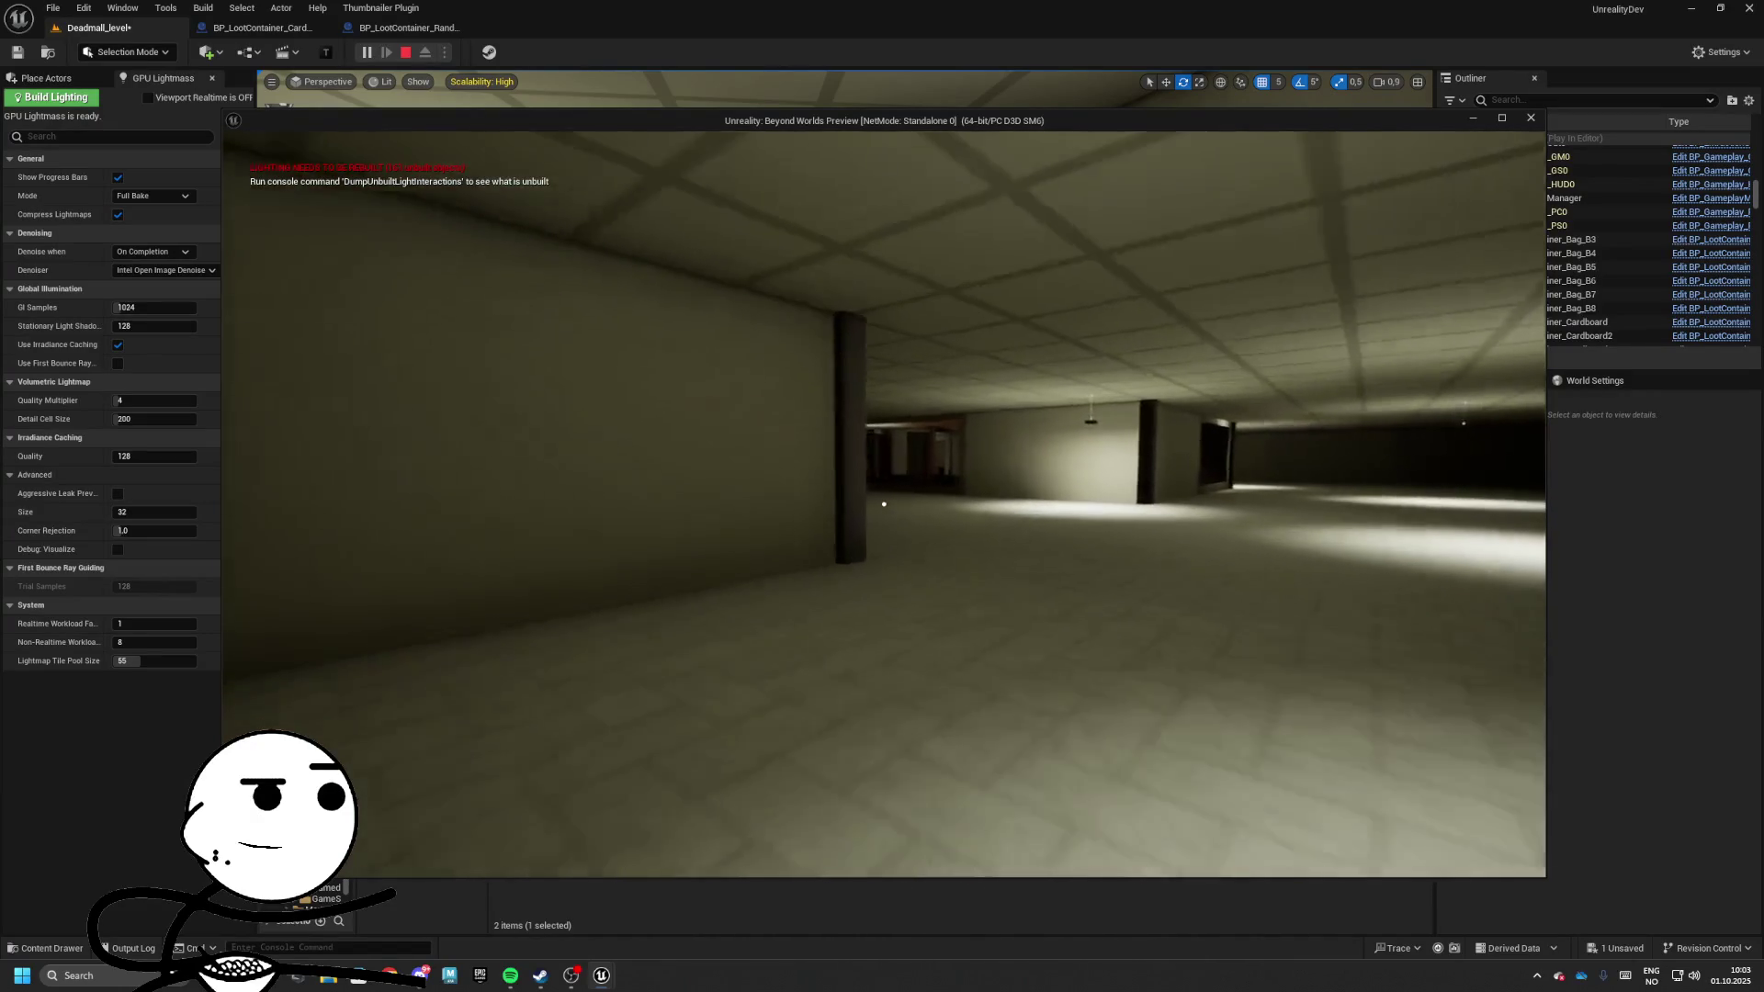
key(w)
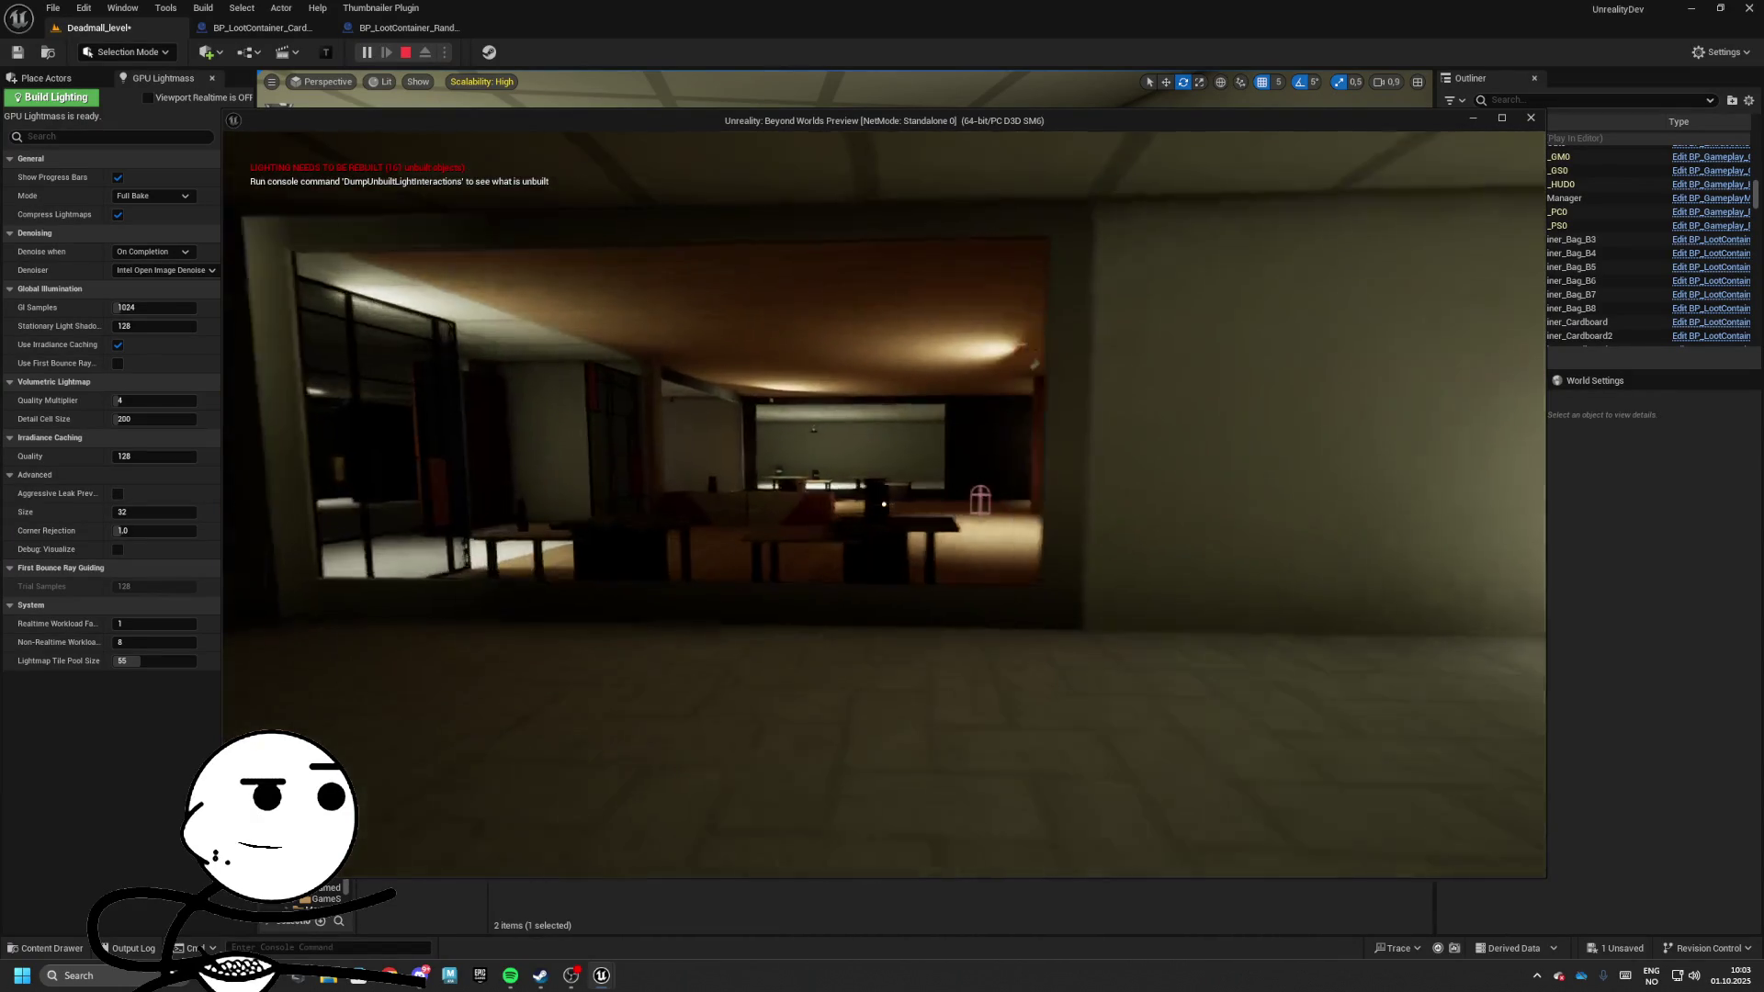
key(w)
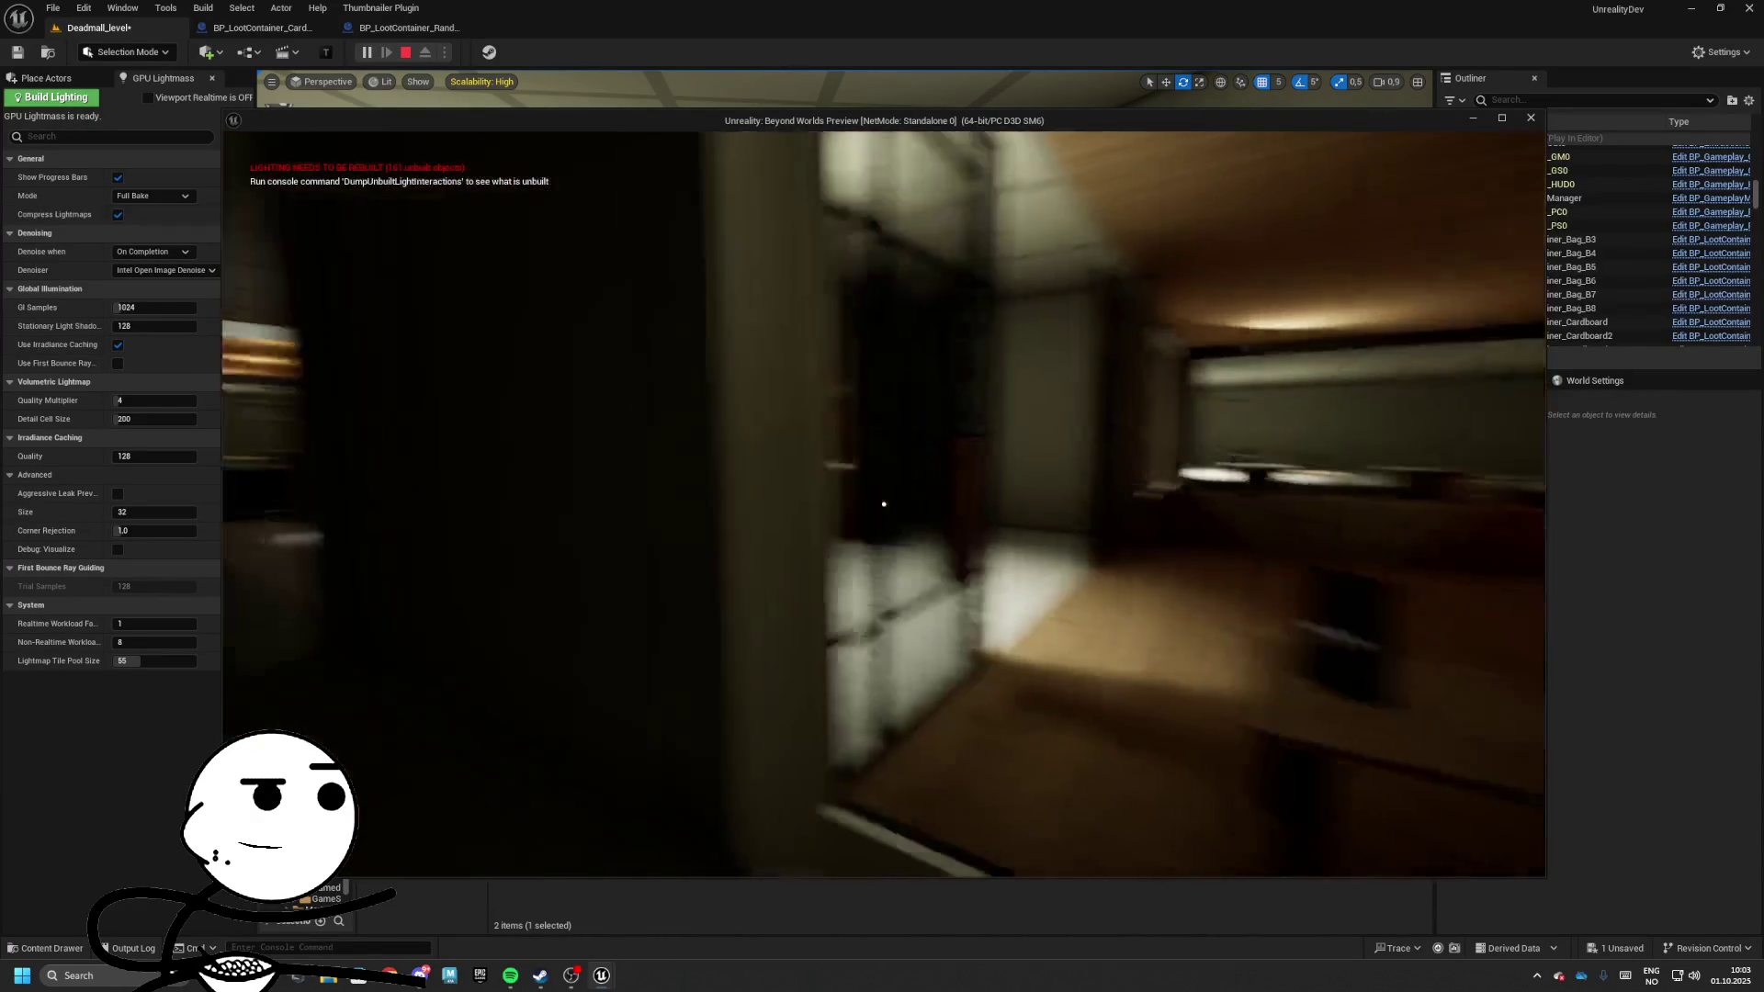
key(w)
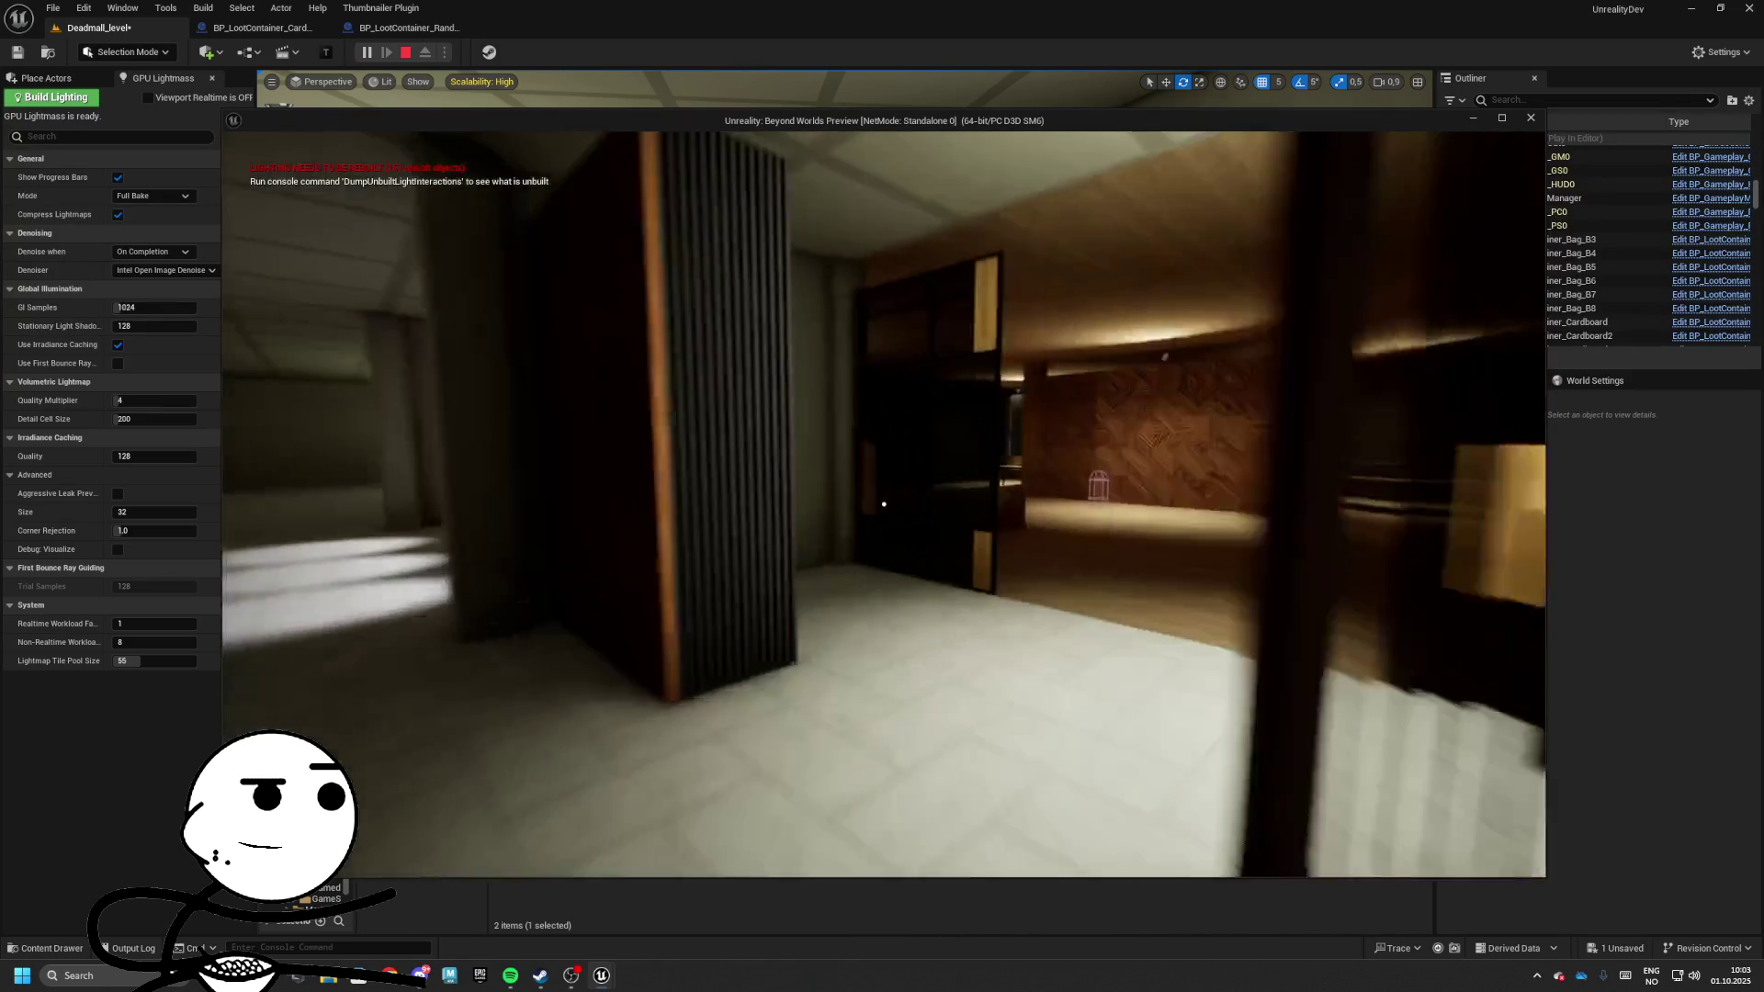
key(w)
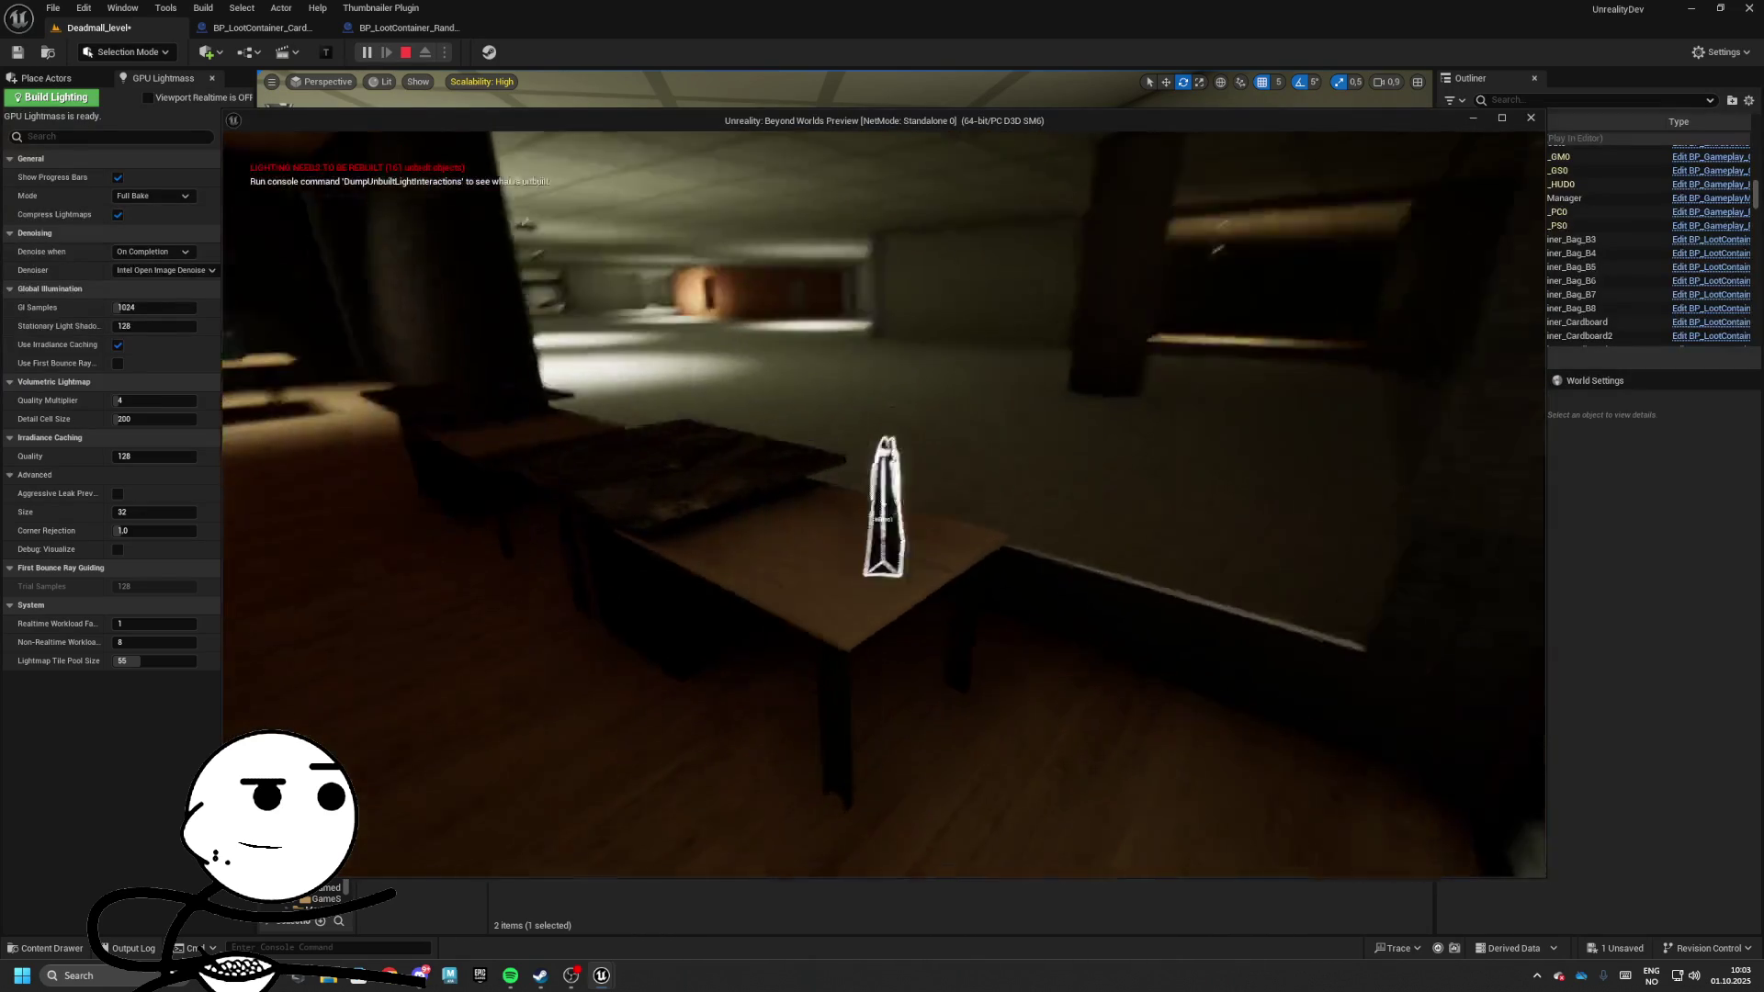
key(Tab)
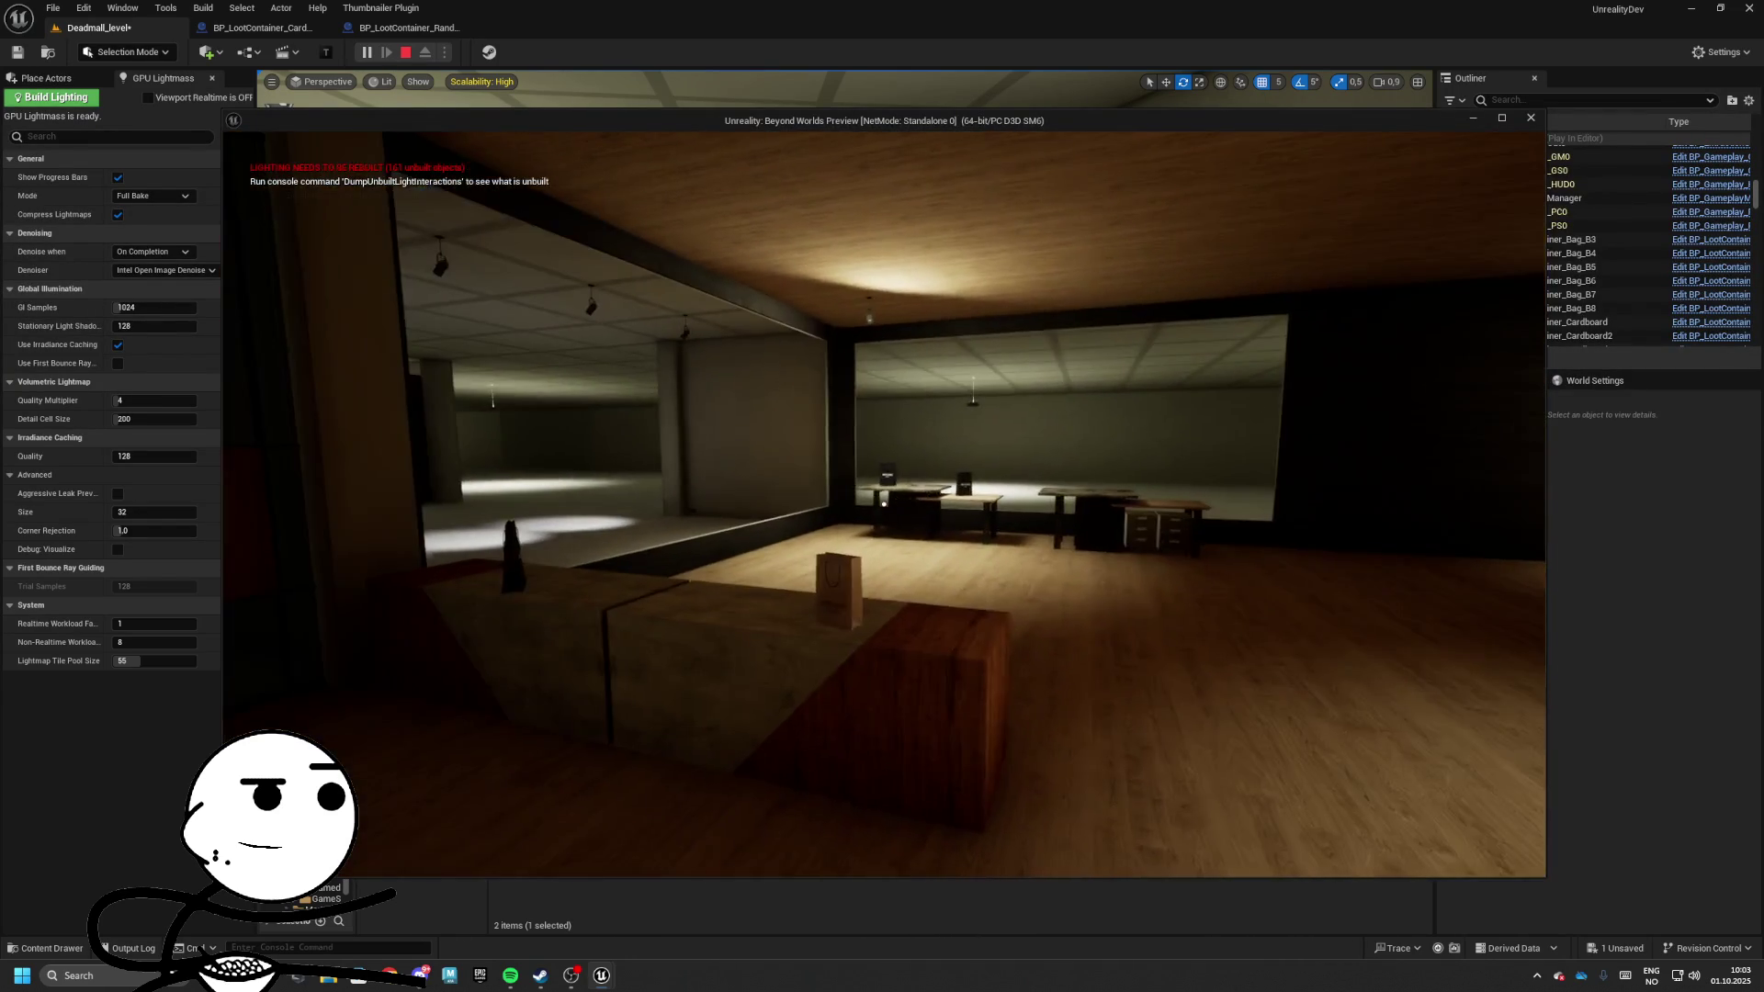
key(Escape)
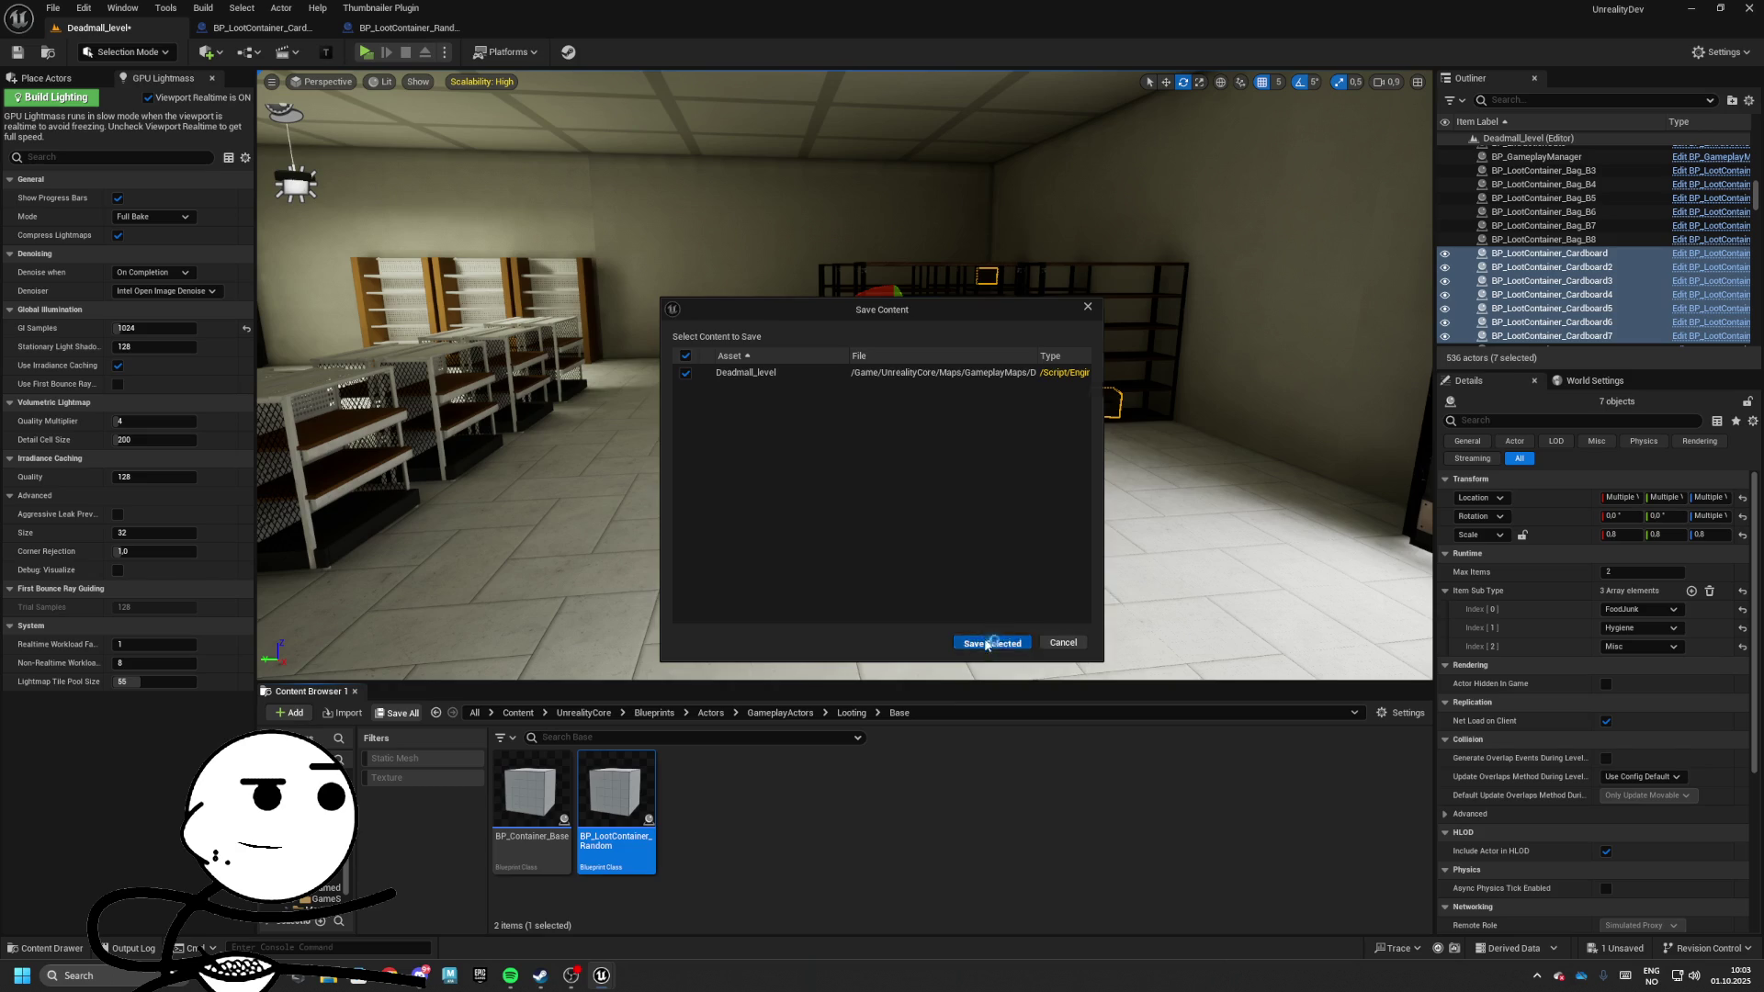
Fly the view through the level to the pillared hall while moving up to the Actors folder
mouse_move(787, 675)
mouse_down()
mouse_move(1323, 262)
mouse_move(646, 637)
mouse_move(603, 713)
mouse_up()
click(710, 741)
mouse_move(790, 643)
mouse_down()
mouse_move(864, 459)
mouse_move(919, 385)
mouse_move(780, 367)
mouse_move(818, 368)
mouse_up()
drag(701, 816, 643, 808)
Browse from GameSystems through Assets/FabPacks/Environments into the ArchVizInteriorVol3 Meshes folder
key(Escape)
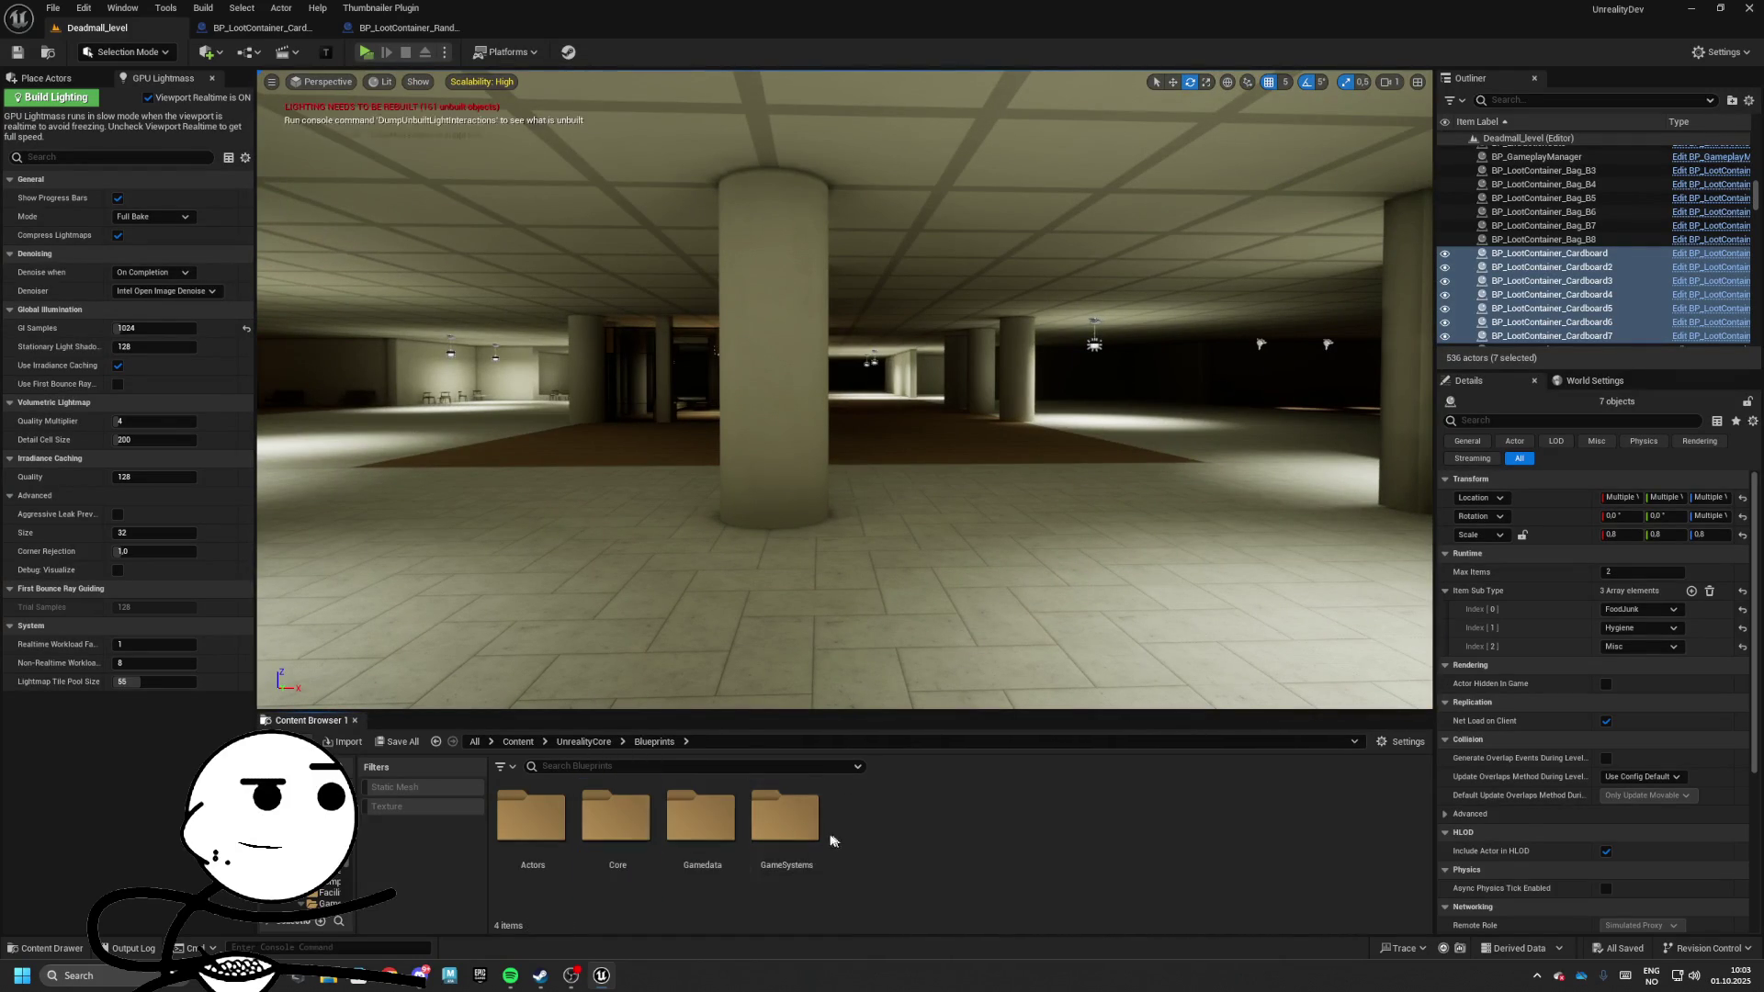
double_click(786, 817)
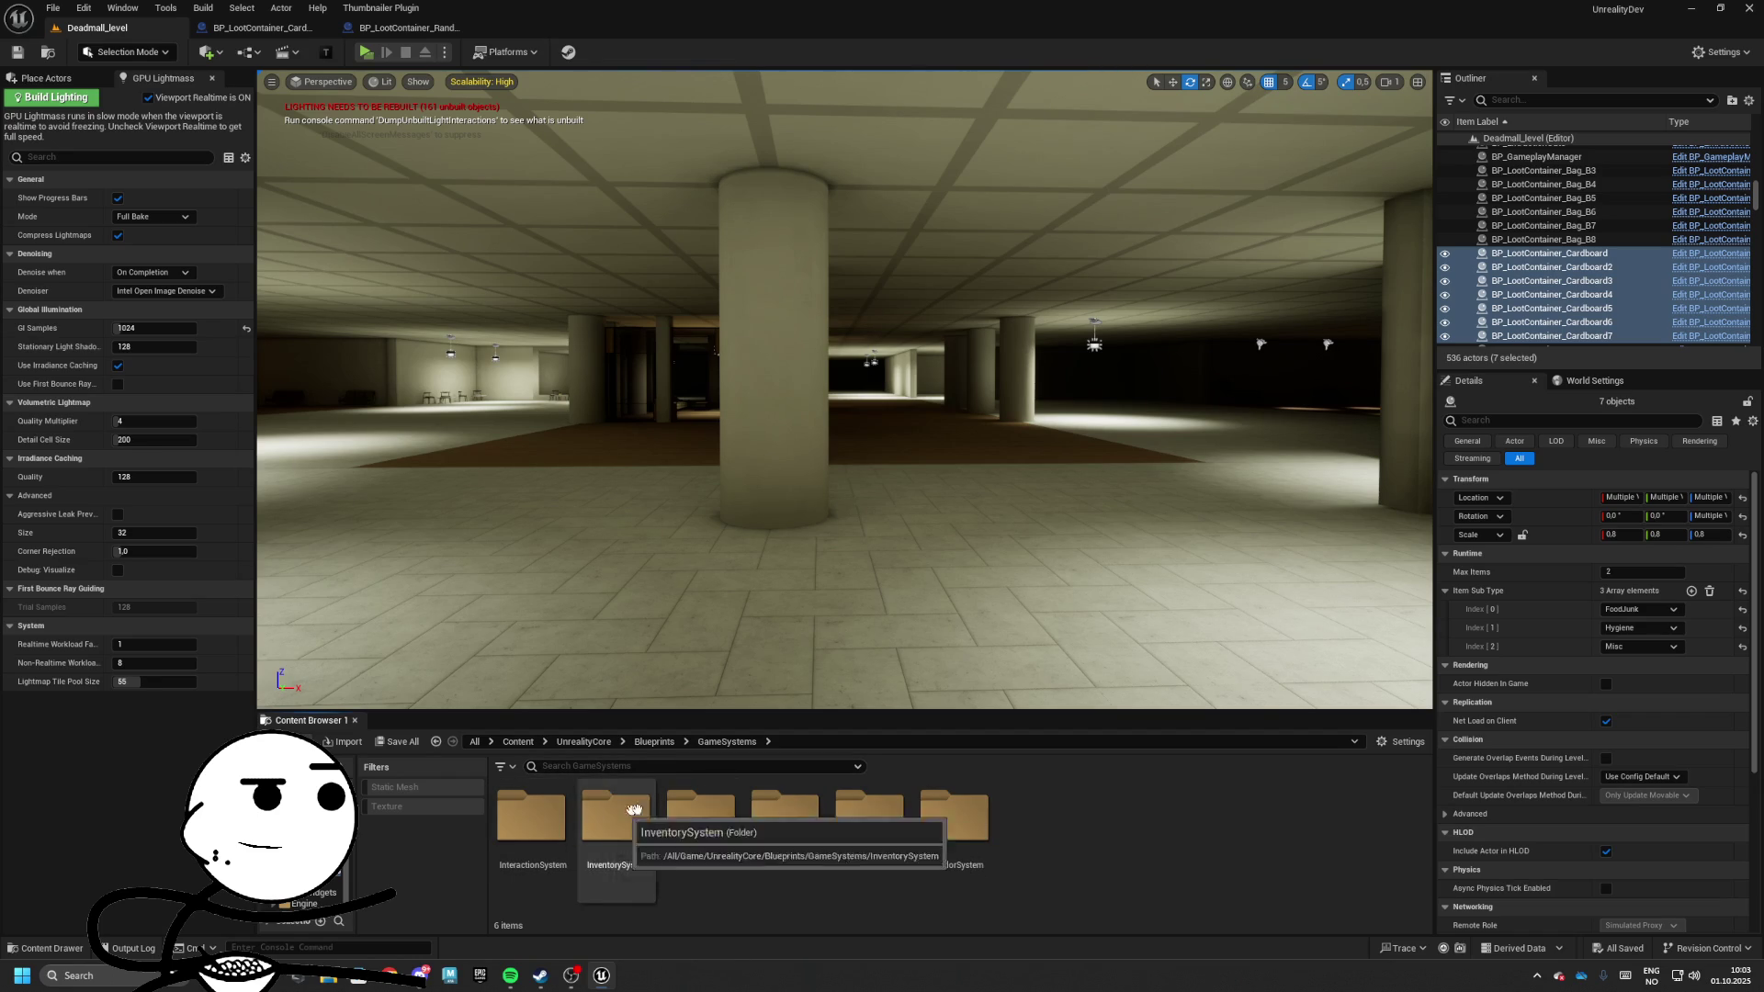
click(654, 742)
click(574, 742)
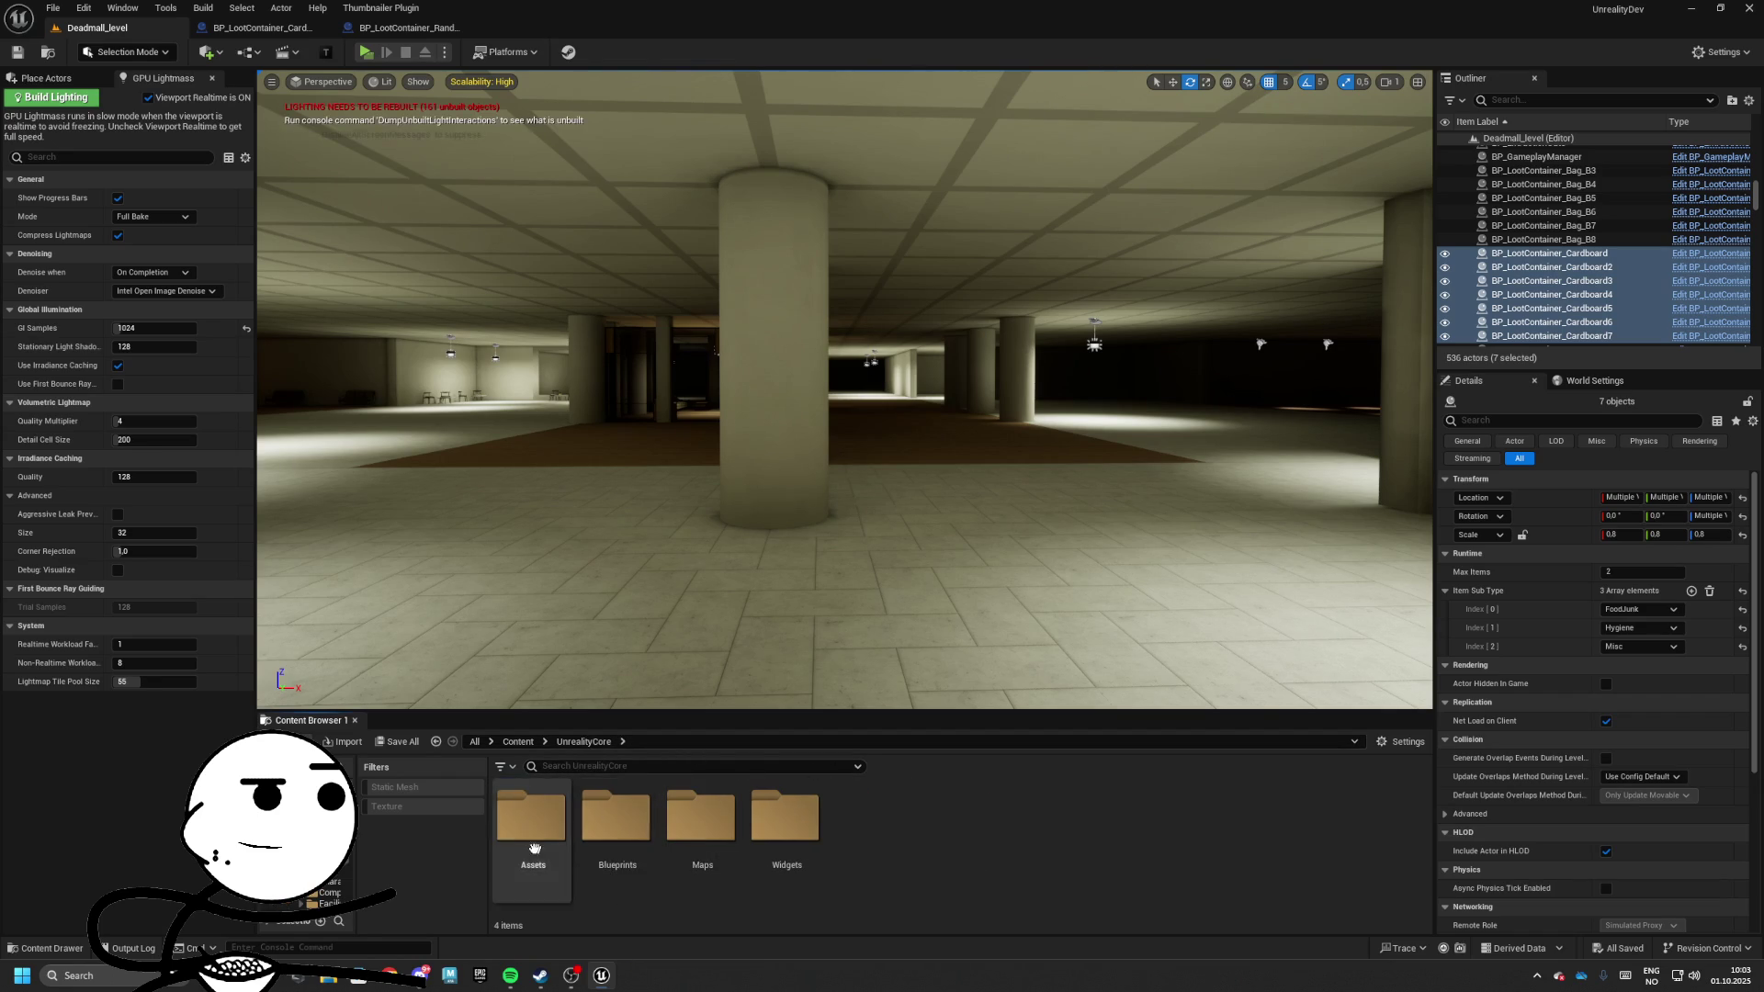
double_click(532, 826)
double_click(701, 832)
double_click(617, 831)
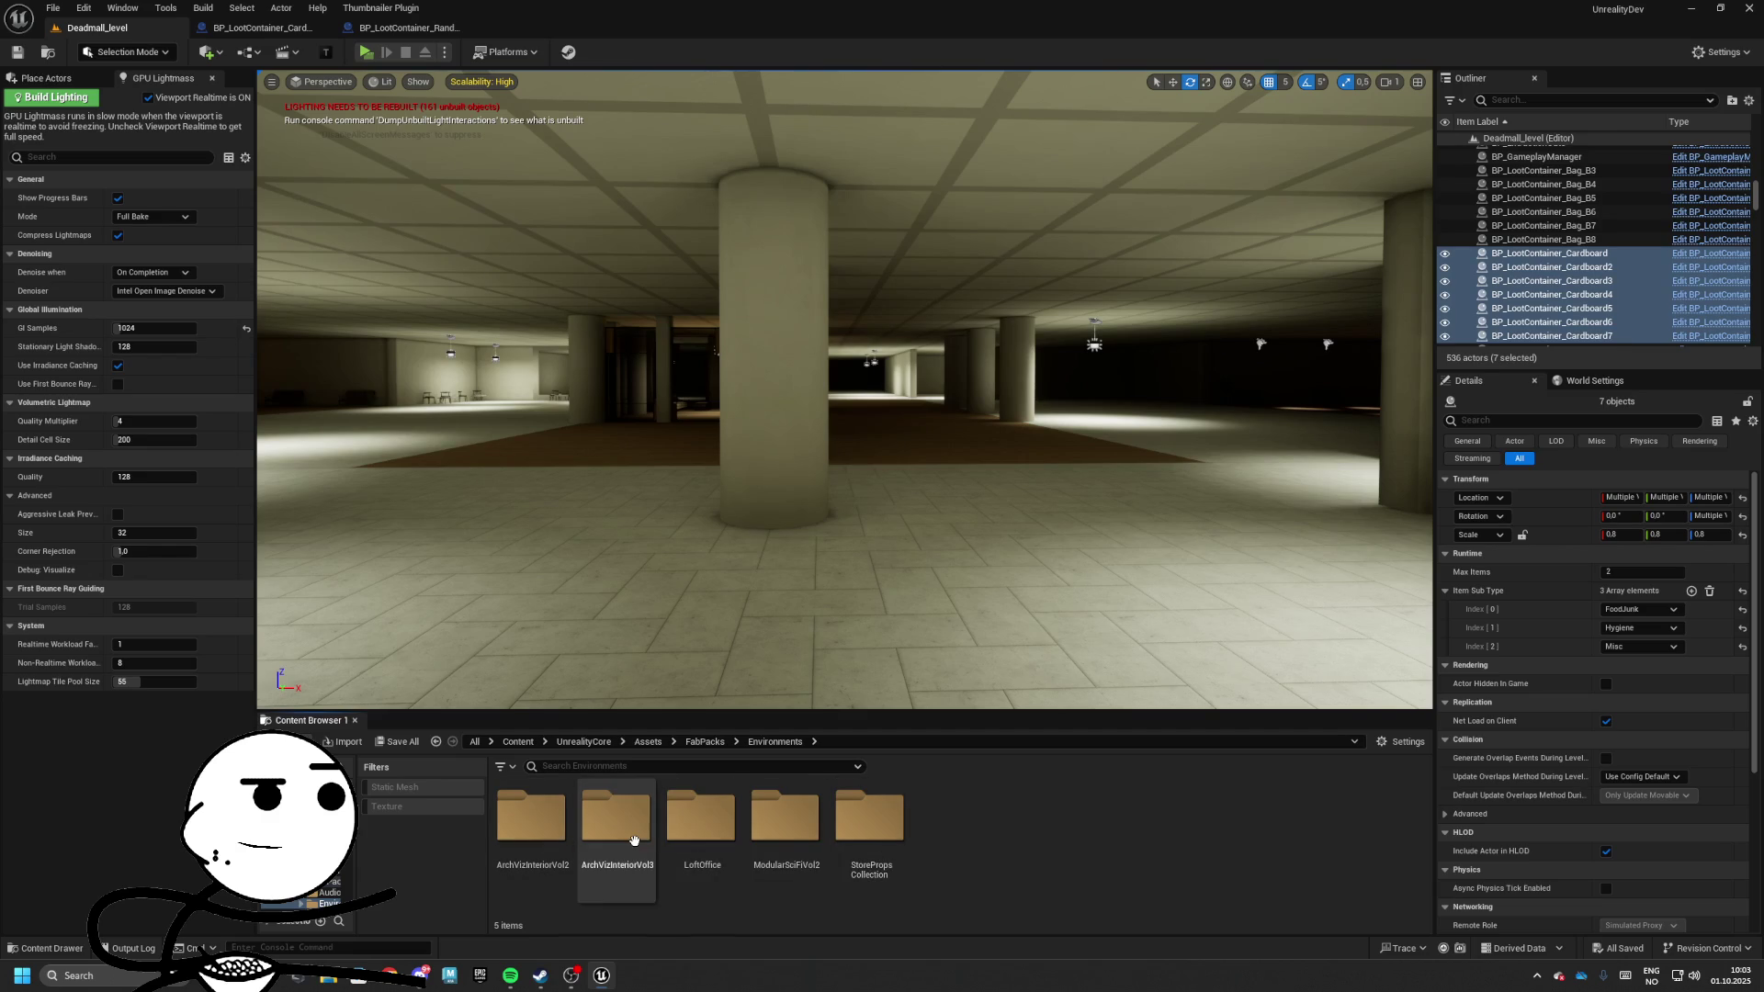
double_click(634, 827)
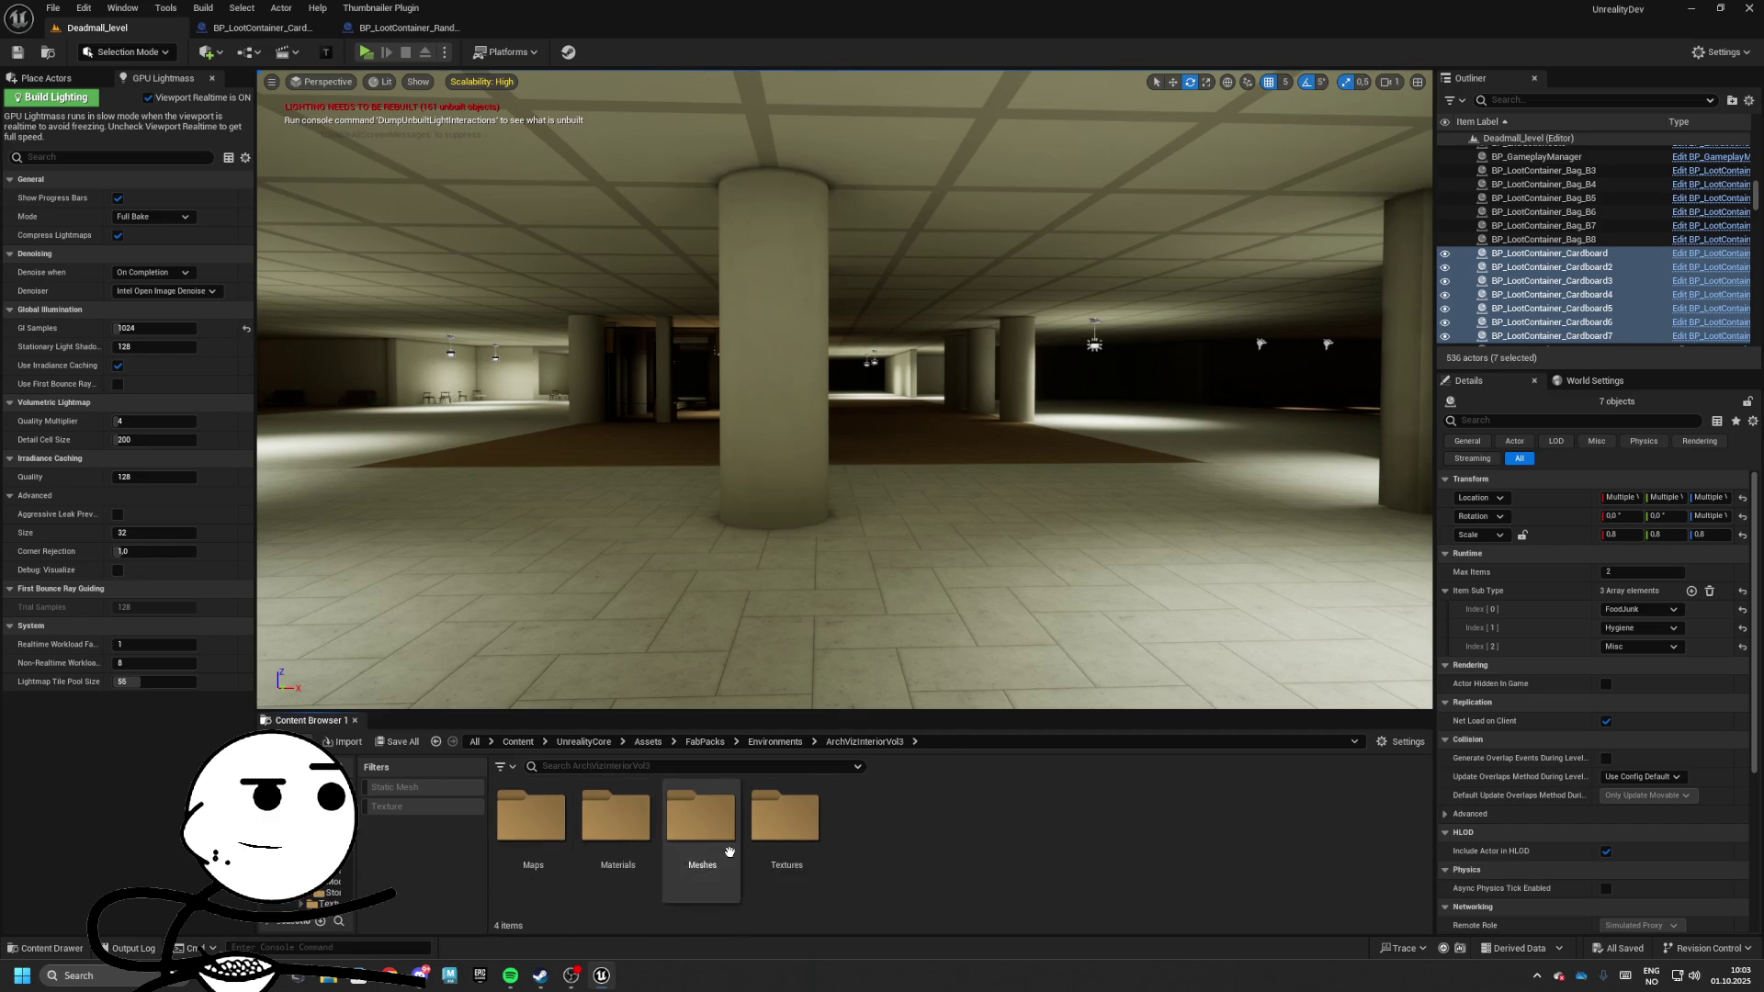
double_click(701, 822)
drag(837, 710, 837, 323)
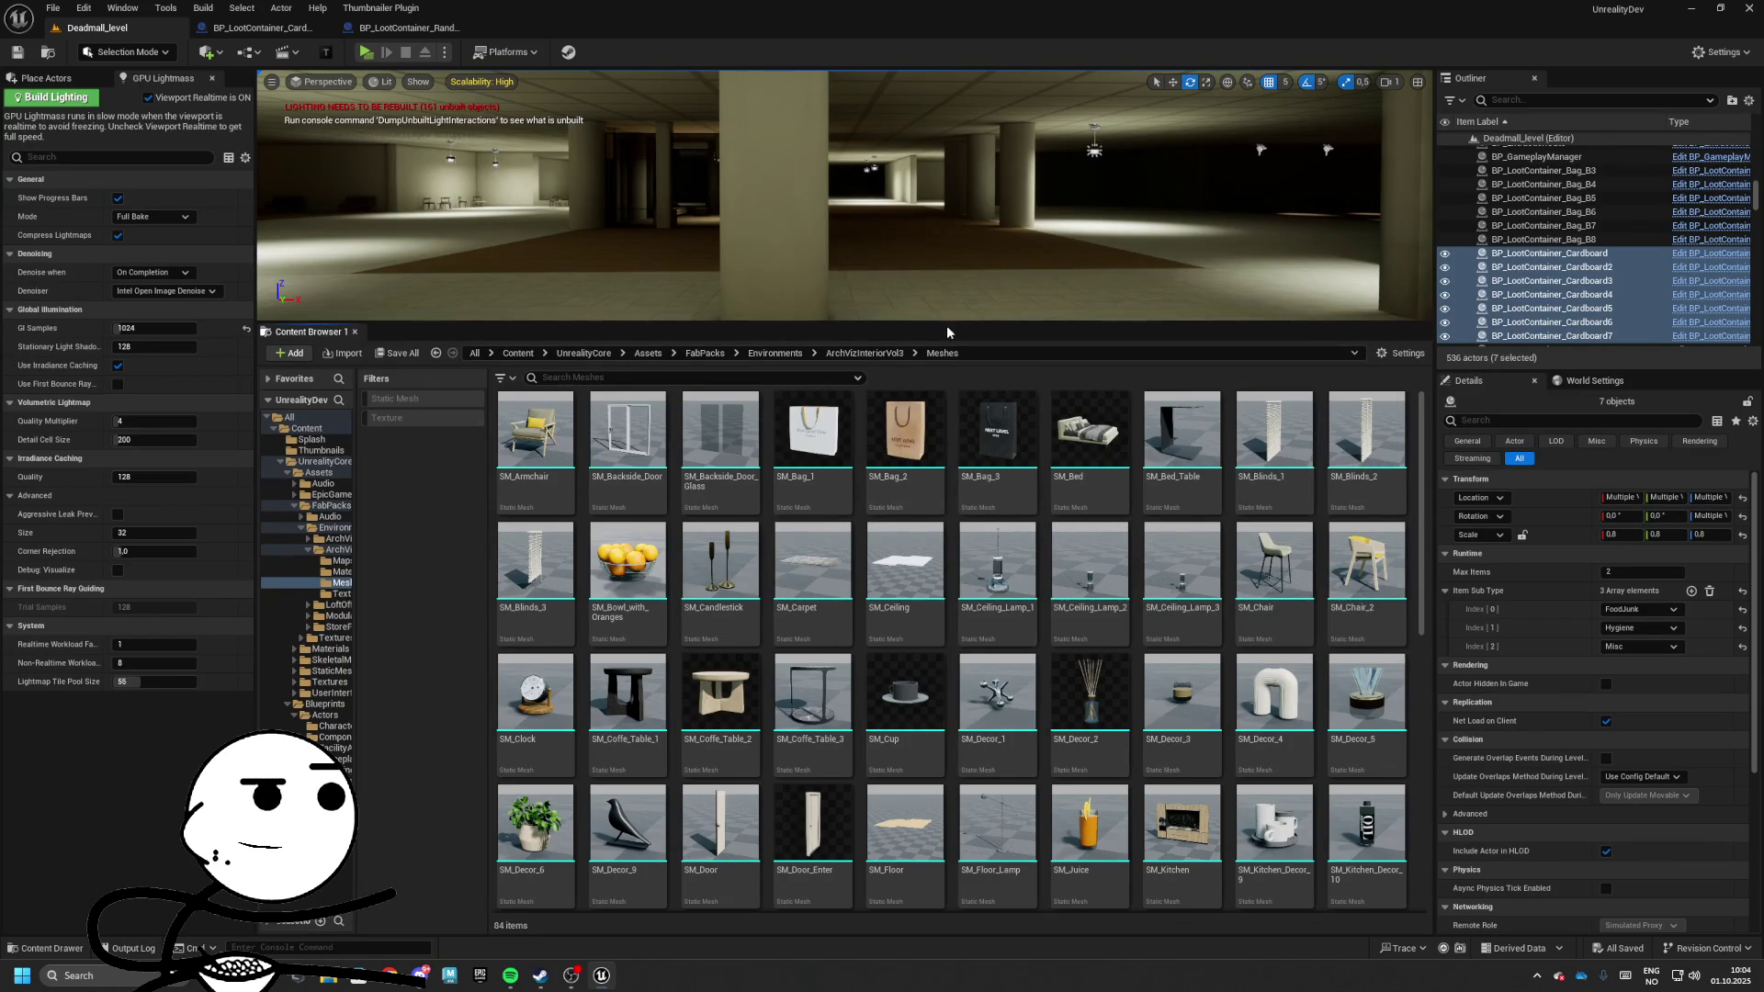
drag(949, 323, 956, 467)
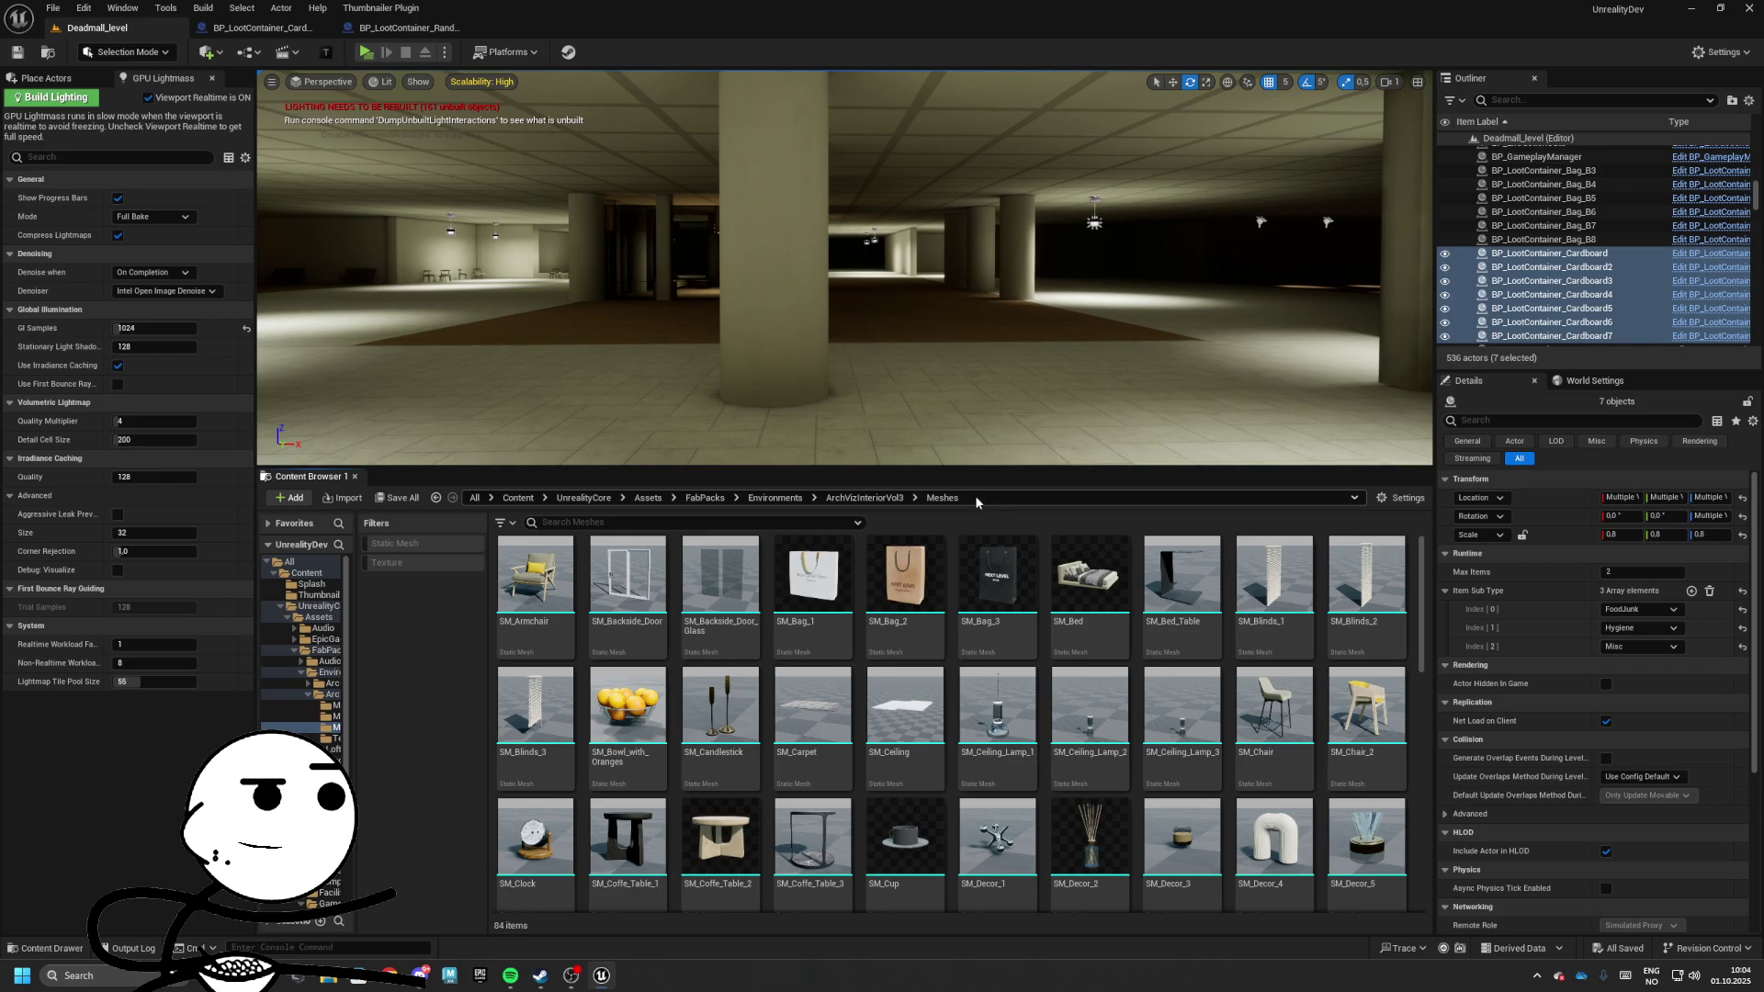
Switch to the StorePropsCollection pack's StaticMeshes and open the OfficeMediumProps folder
click(848, 499)
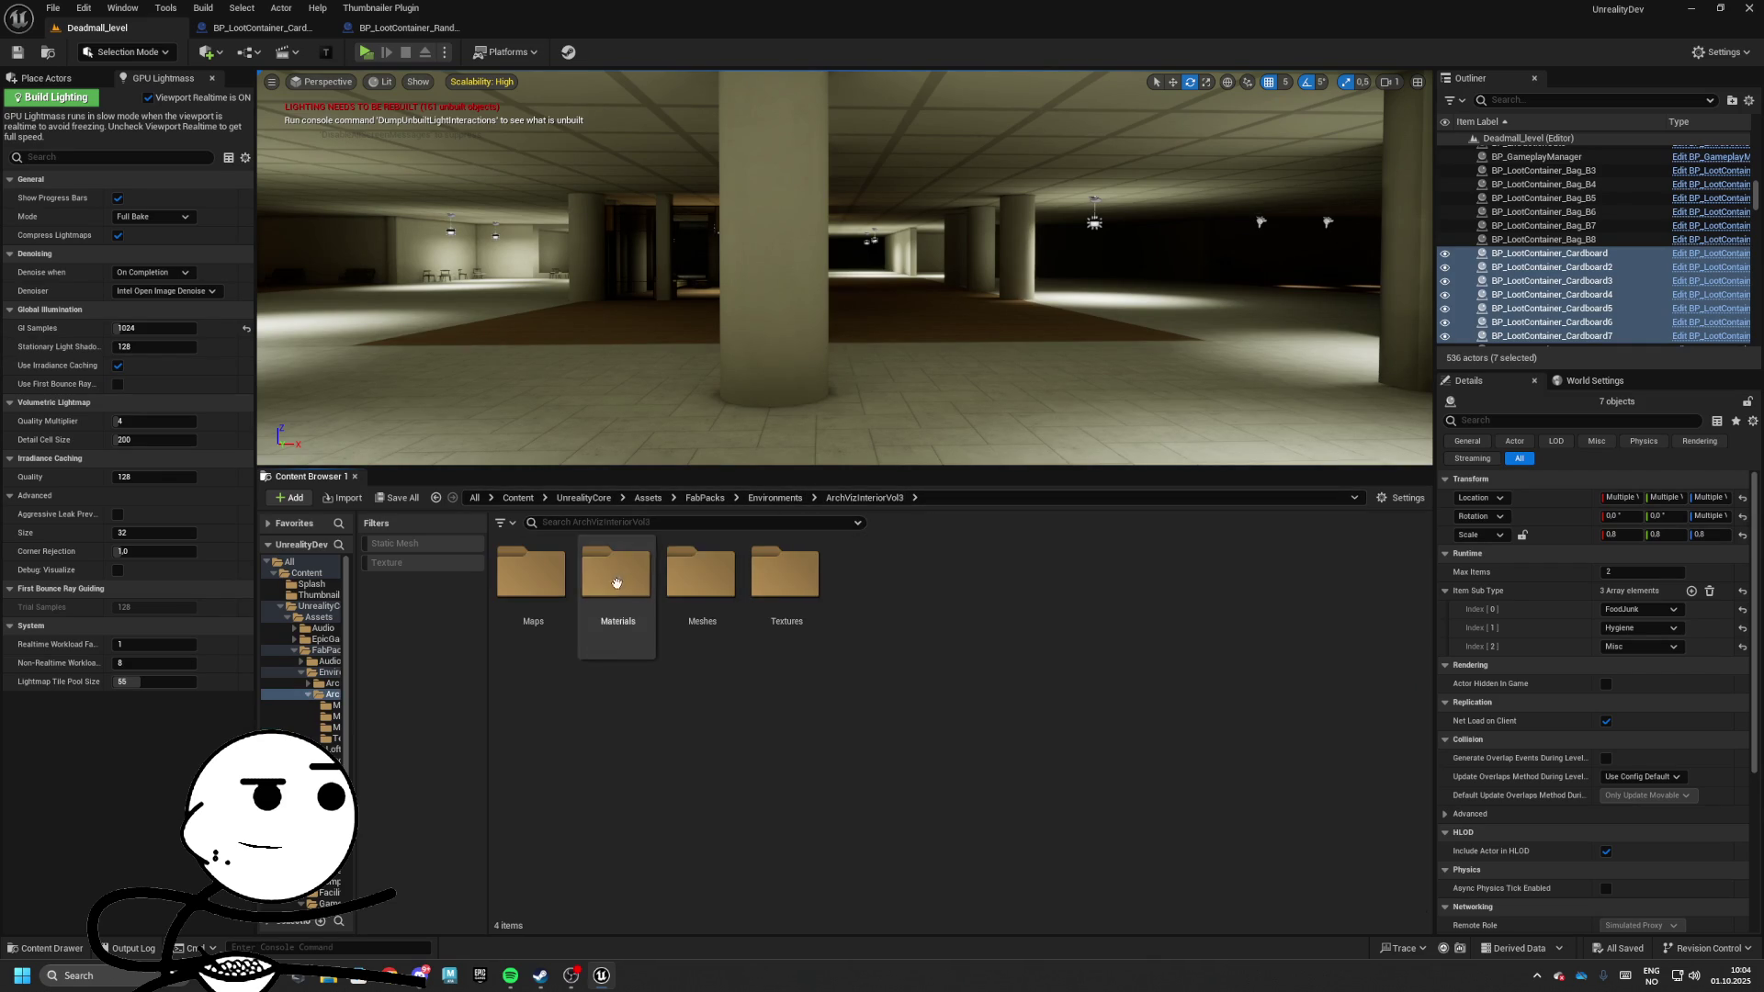
click(774, 498)
double_click(870, 588)
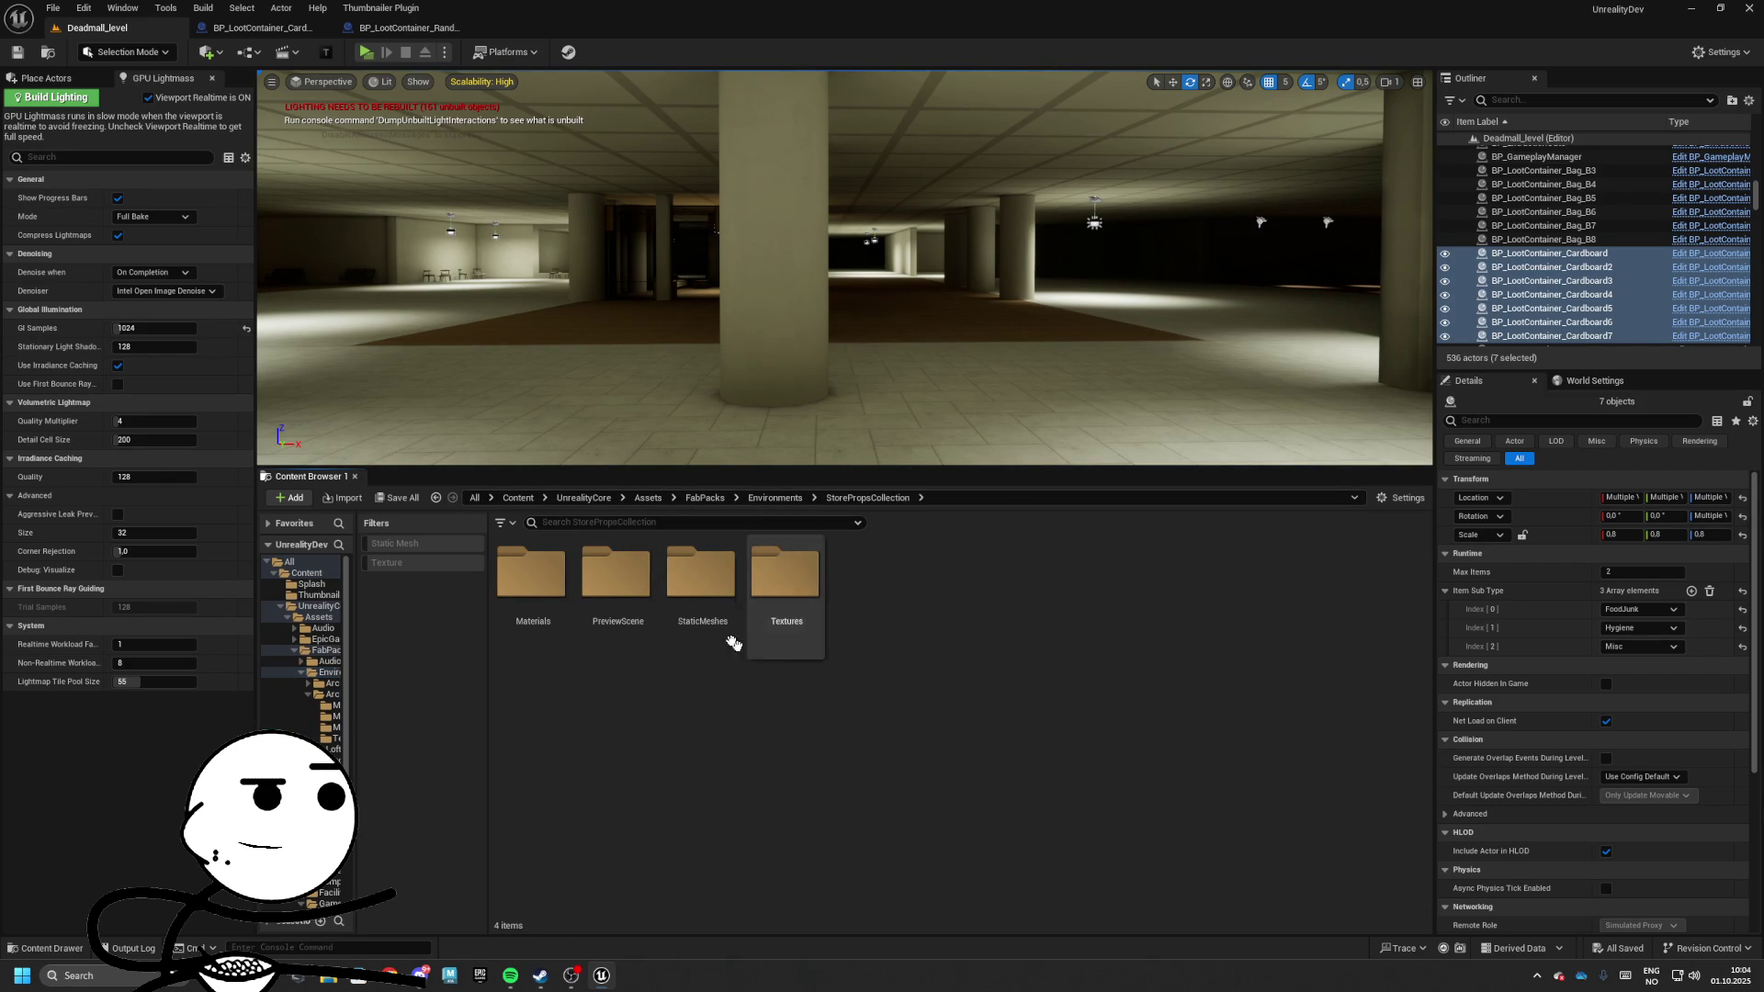
double_click(730, 638)
scroll(1267, 623, down, 1)
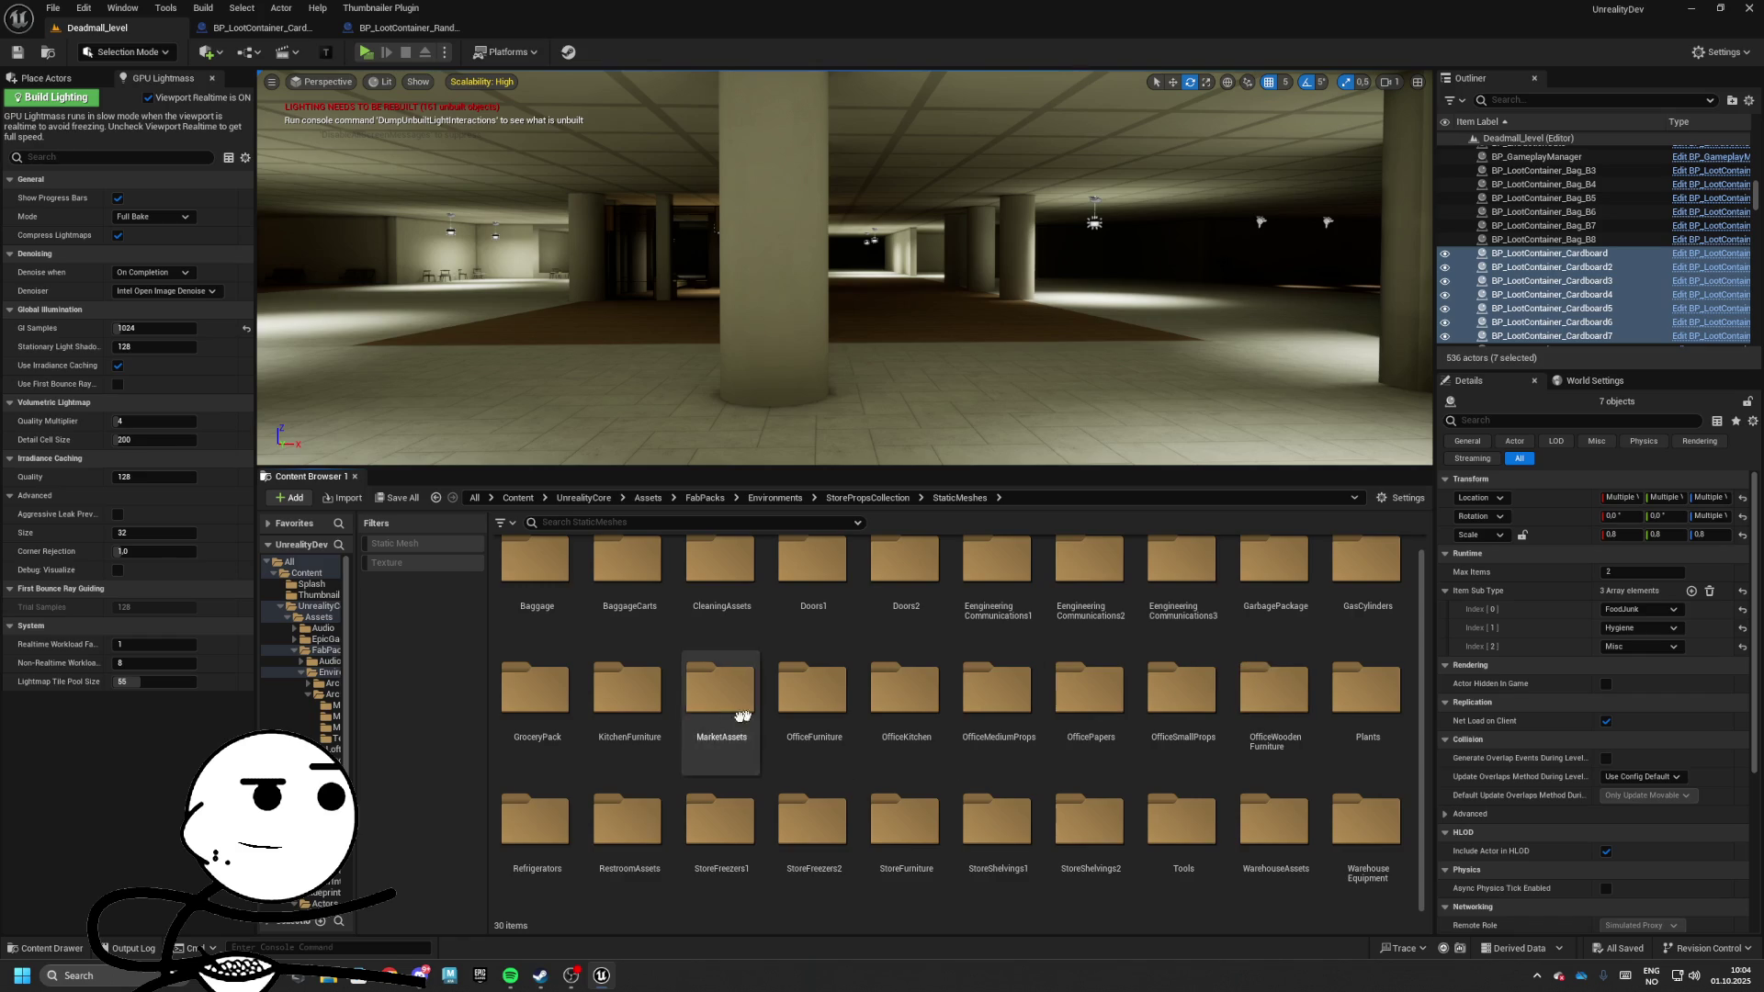
click(1009, 718)
double_click(1008, 718)
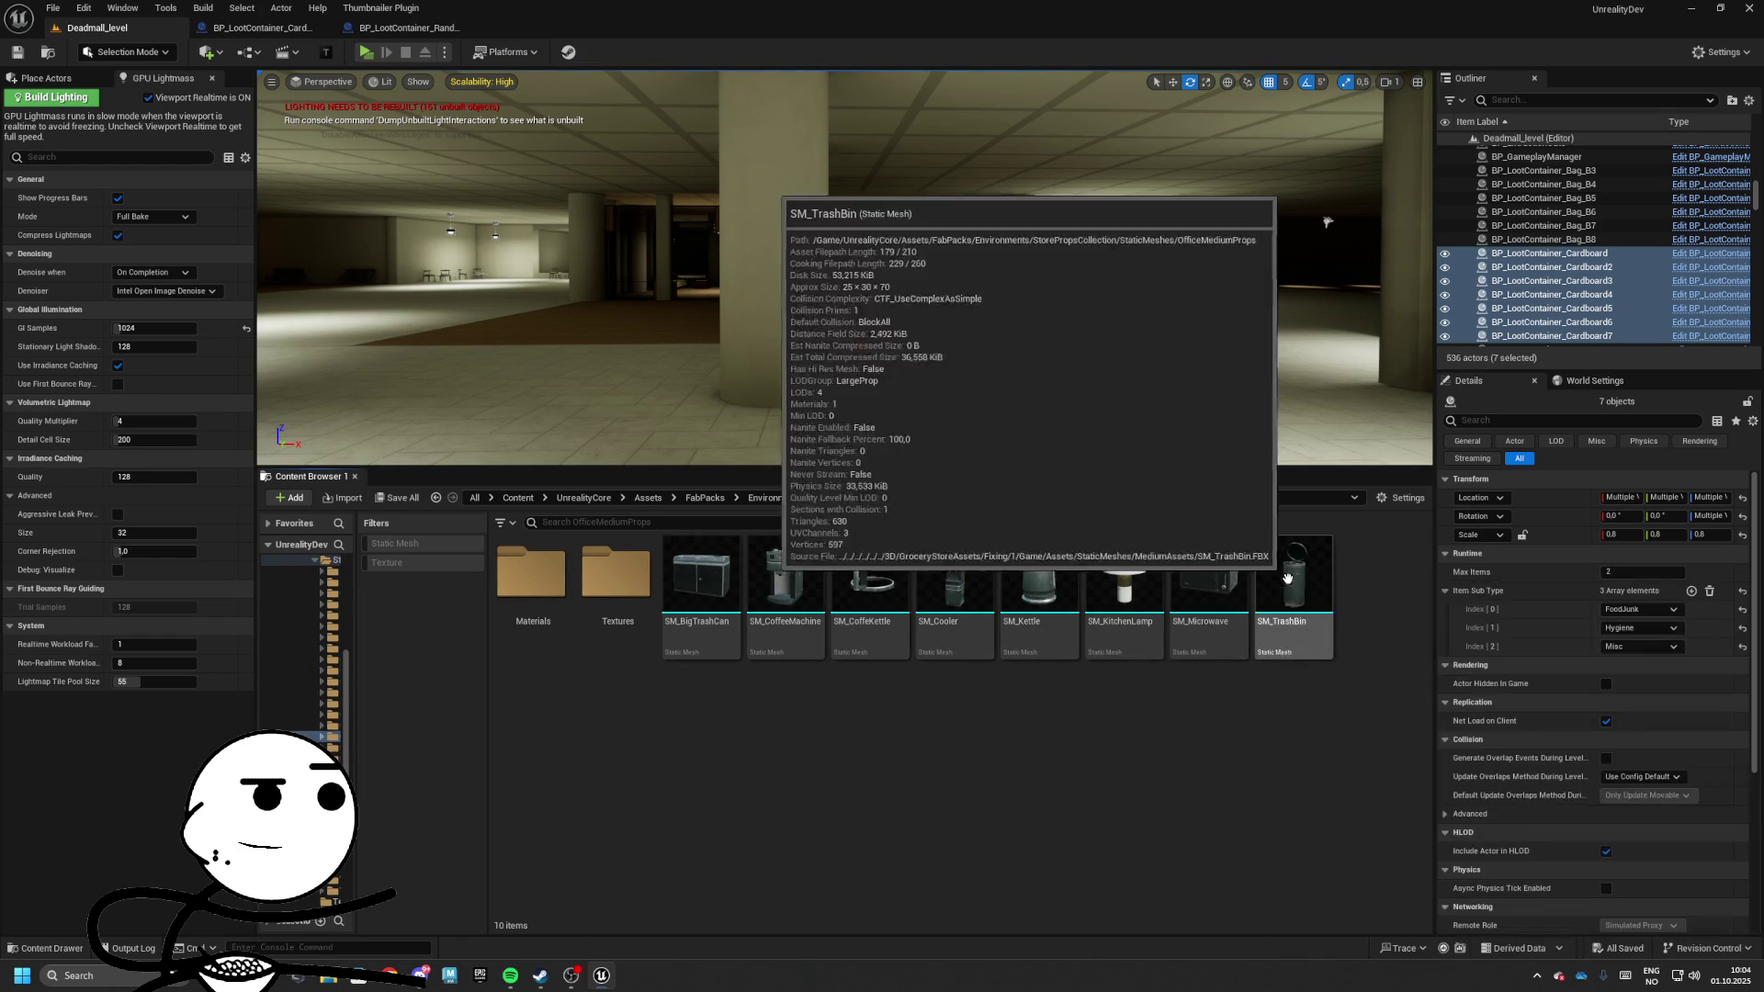
Check the OfficeKitchen and OfficeFurniture folders, then open the Tools props folder
click(976, 500)
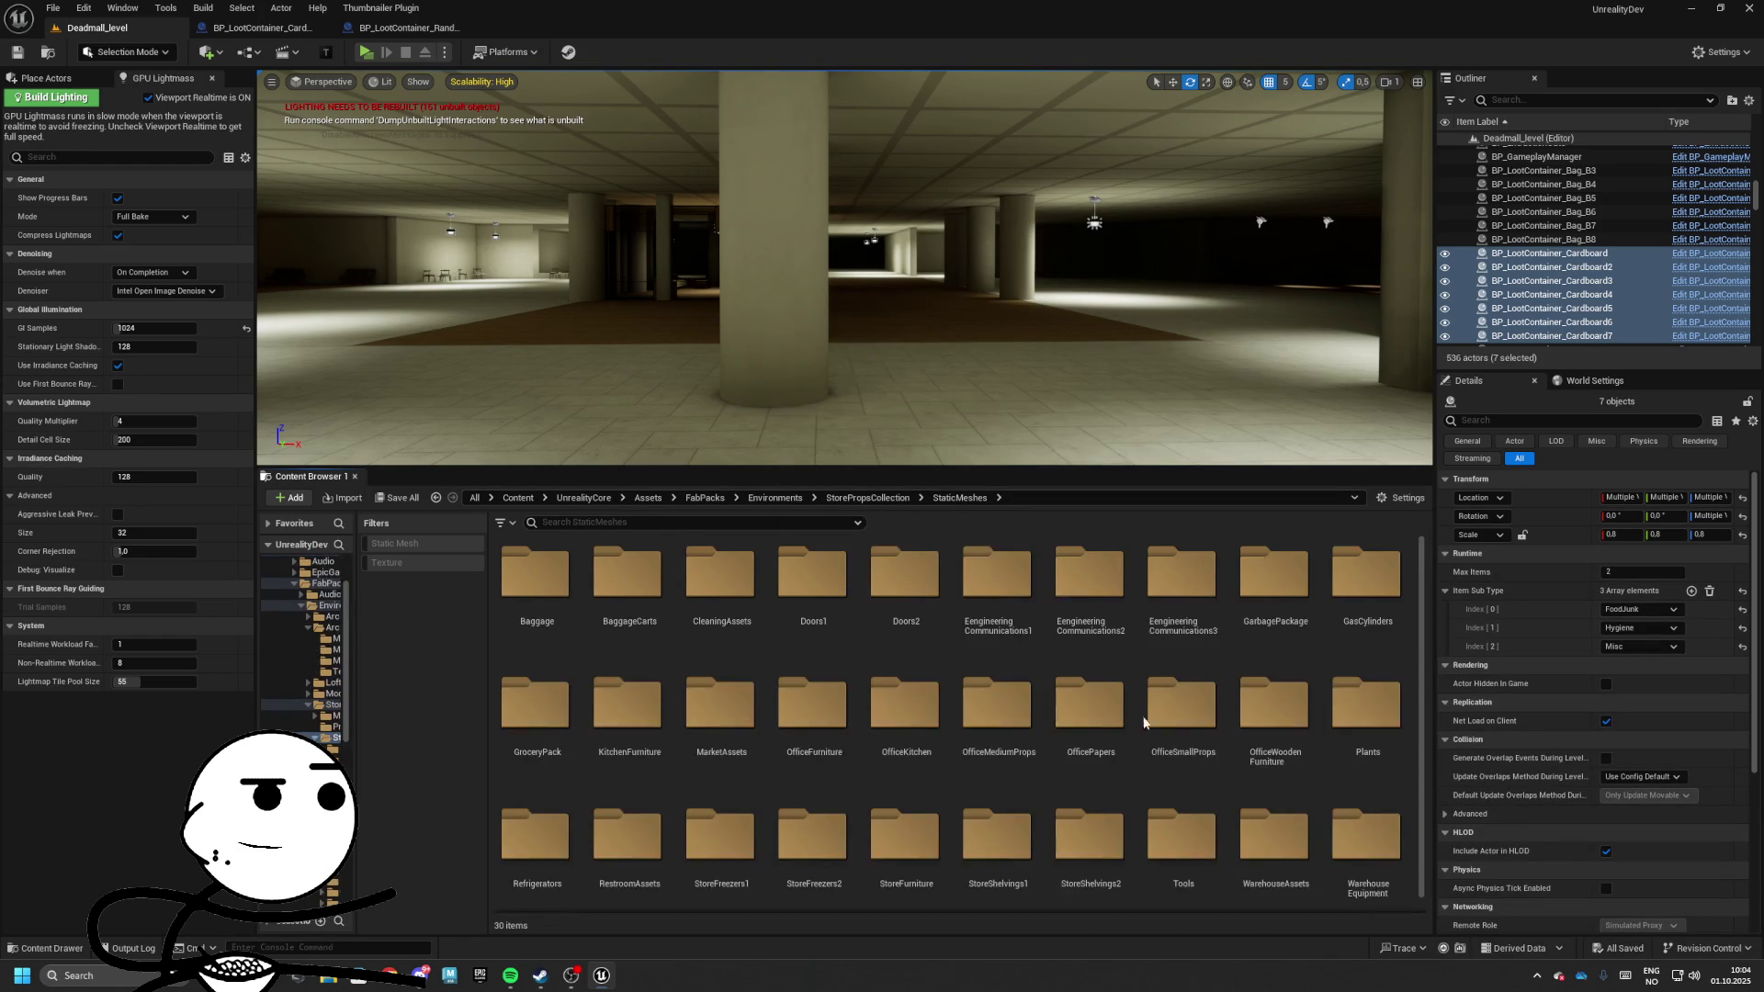
double_click(997, 716)
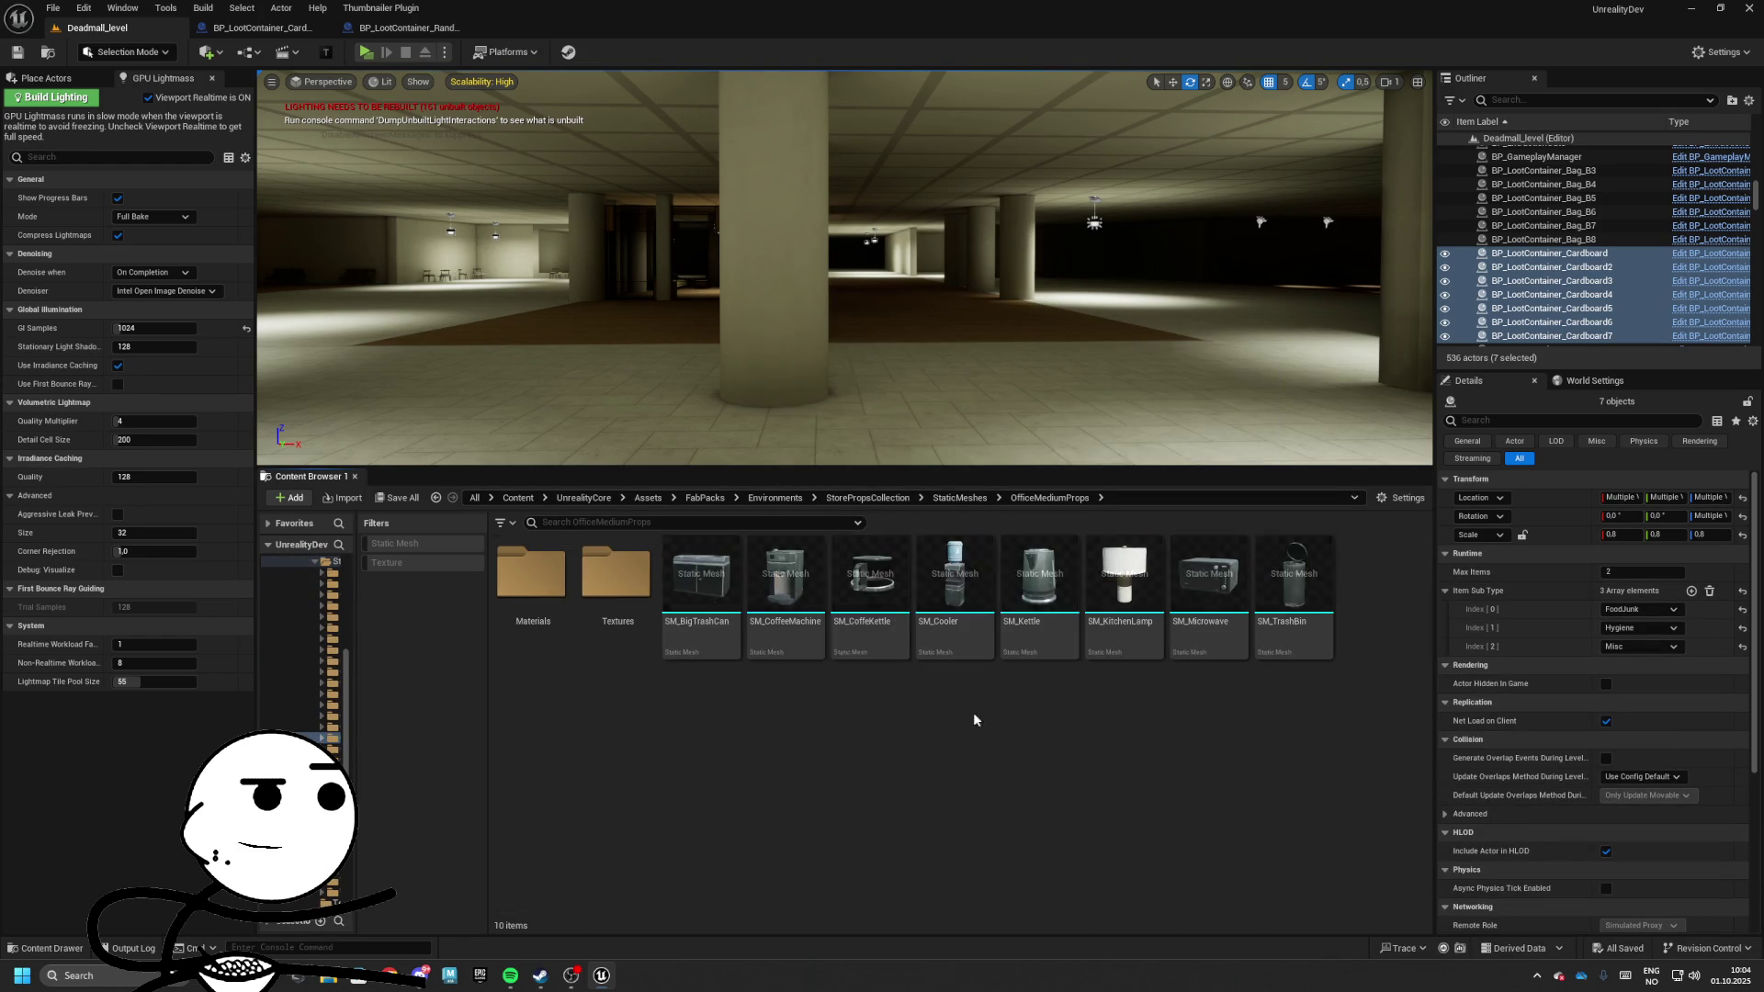
click(966, 503)
double_click(886, 739)
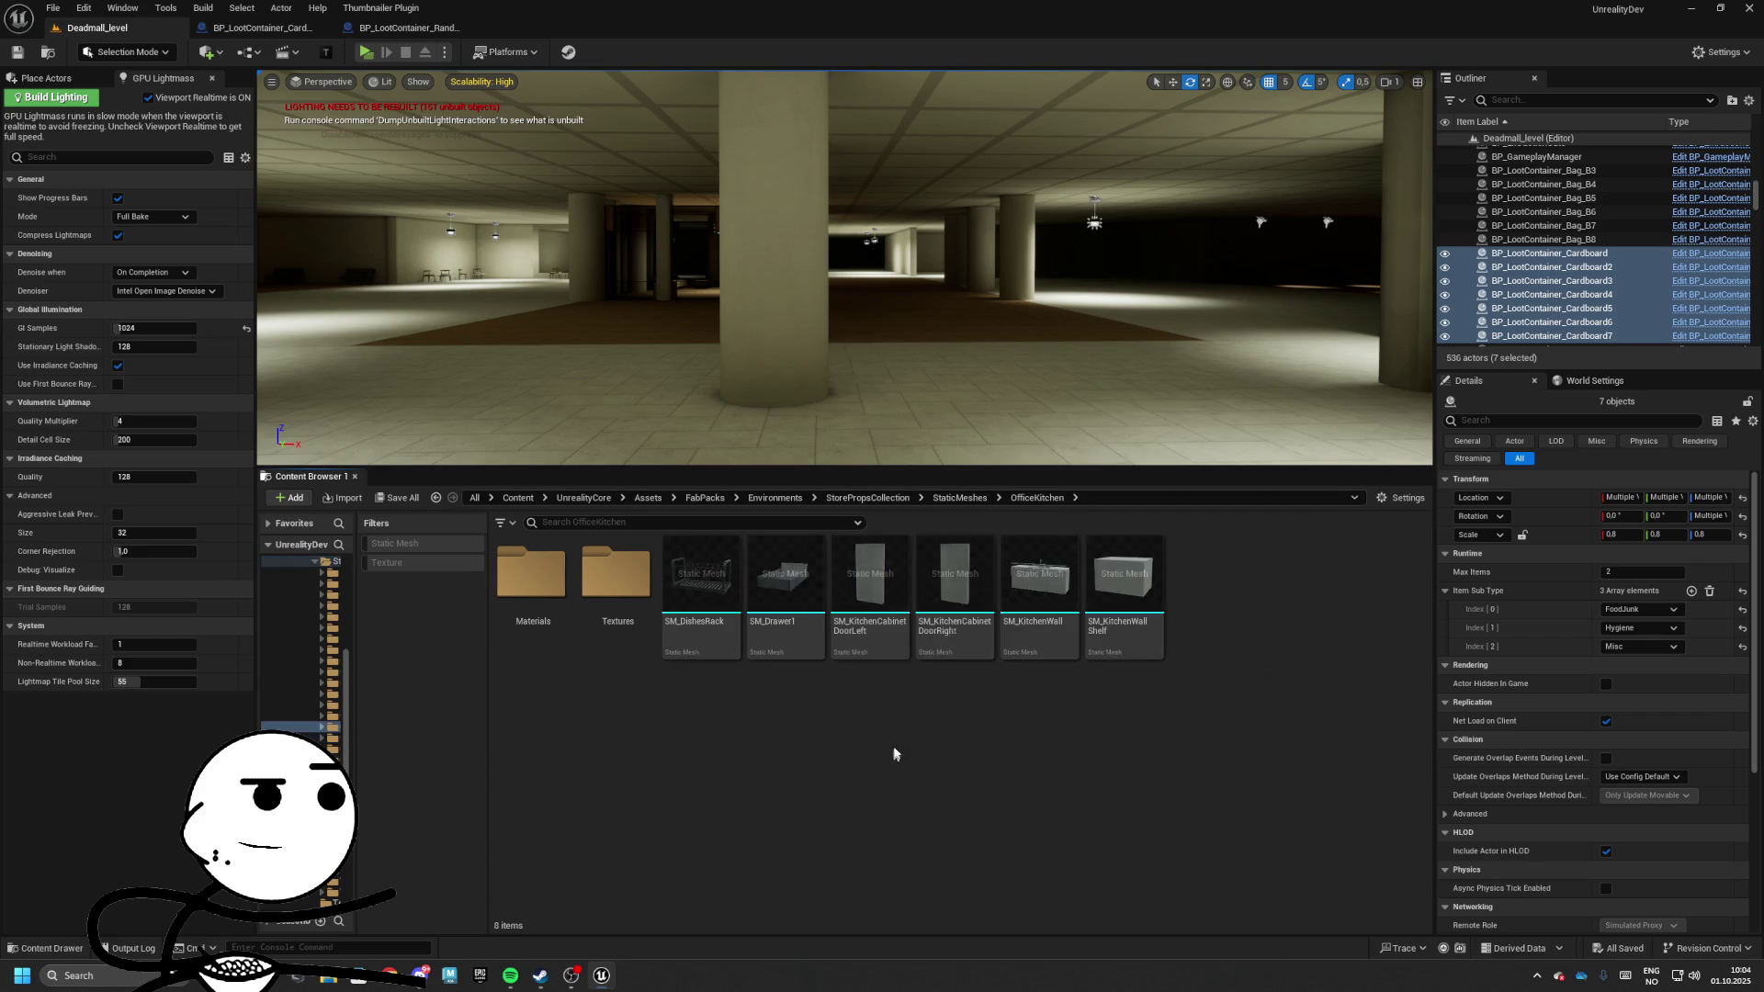
click(950, 503)
double_click(813, 725)
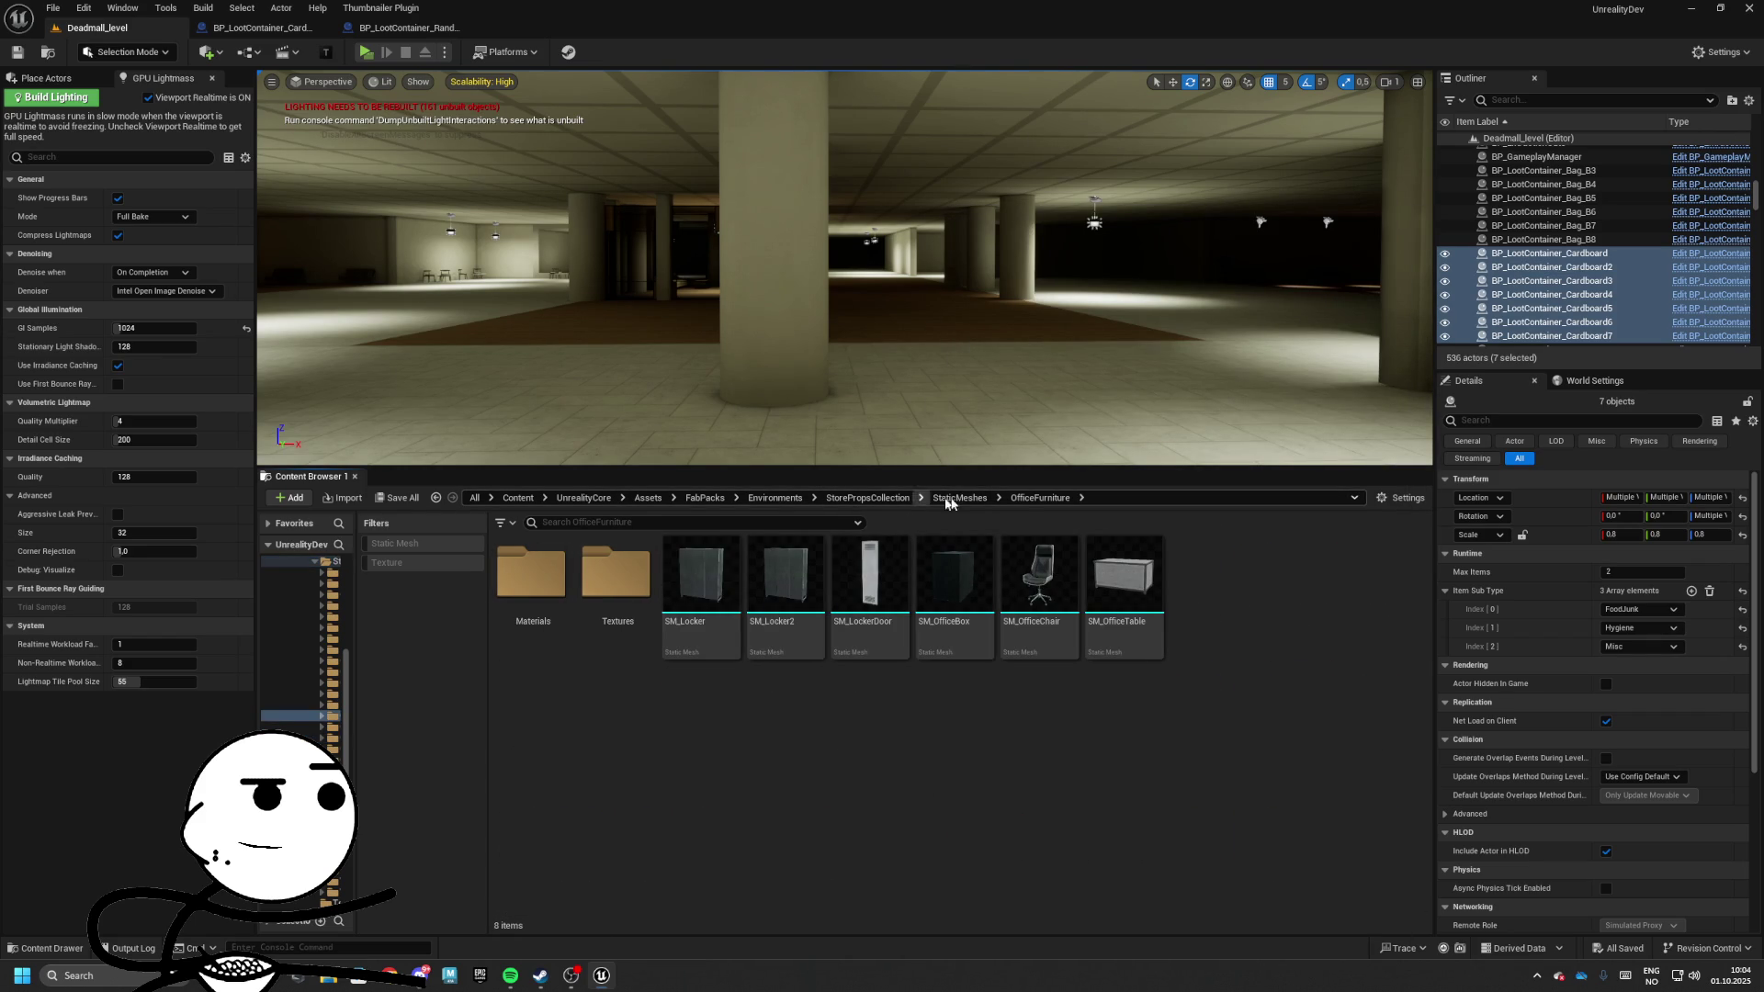
click(960, 498)
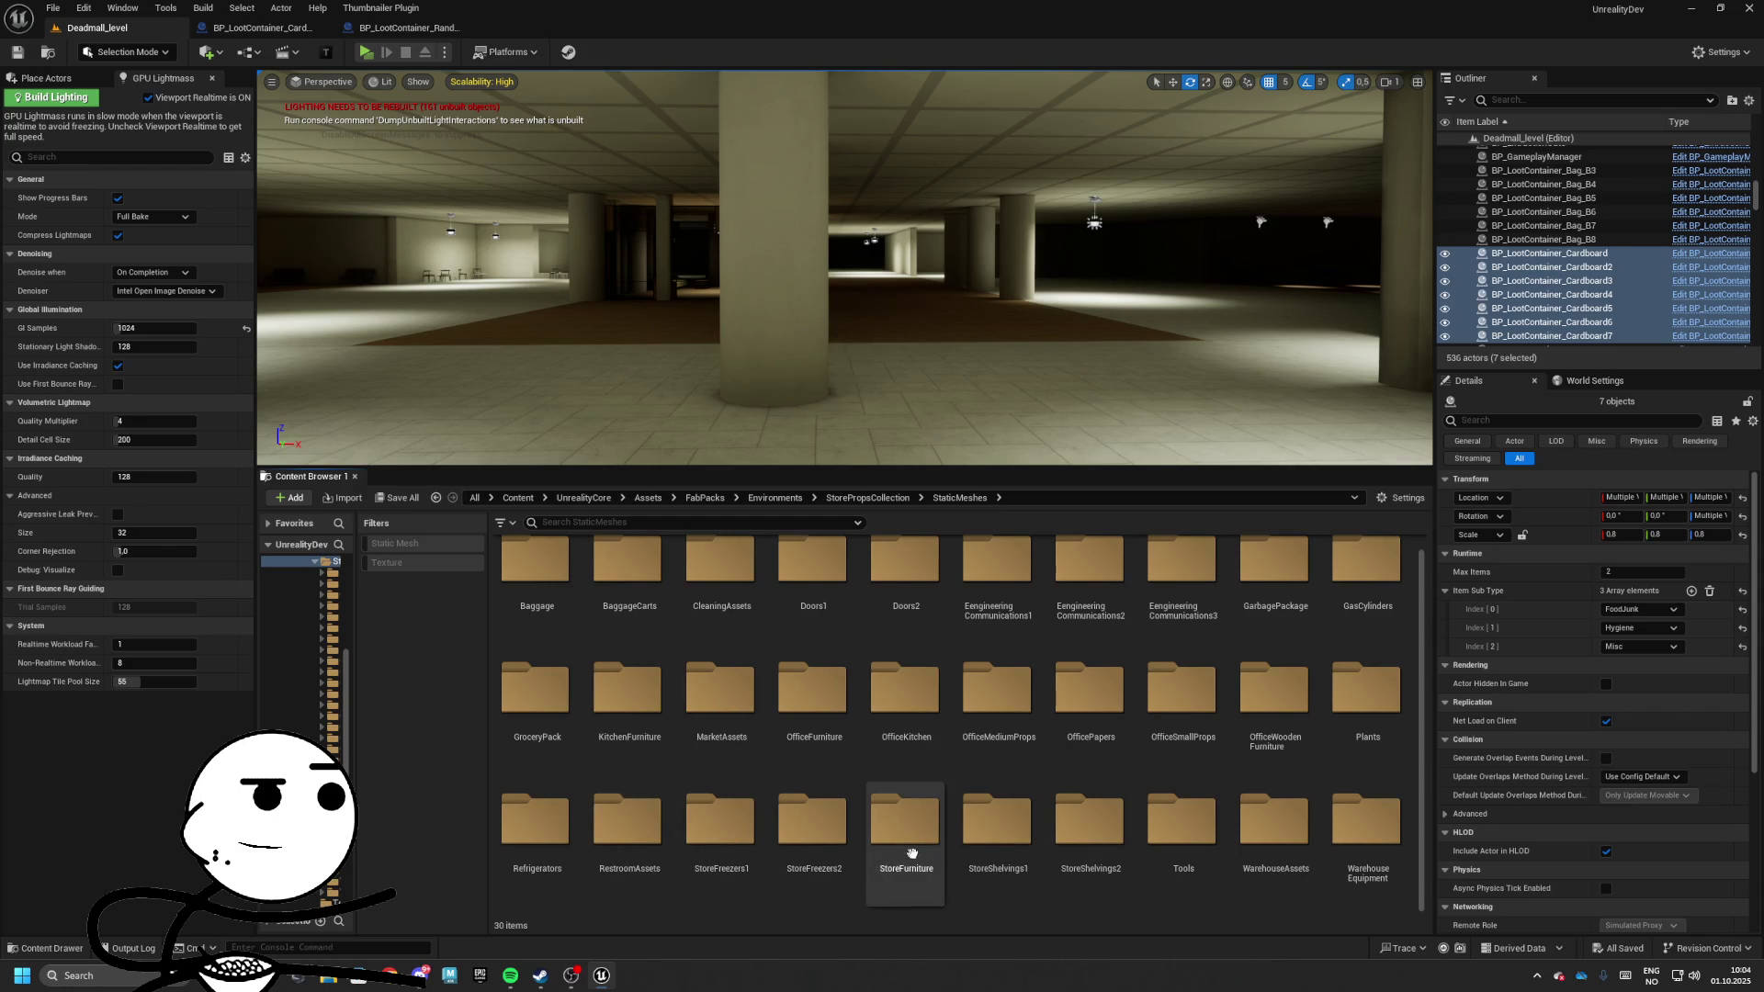
double_click(1182, 827)
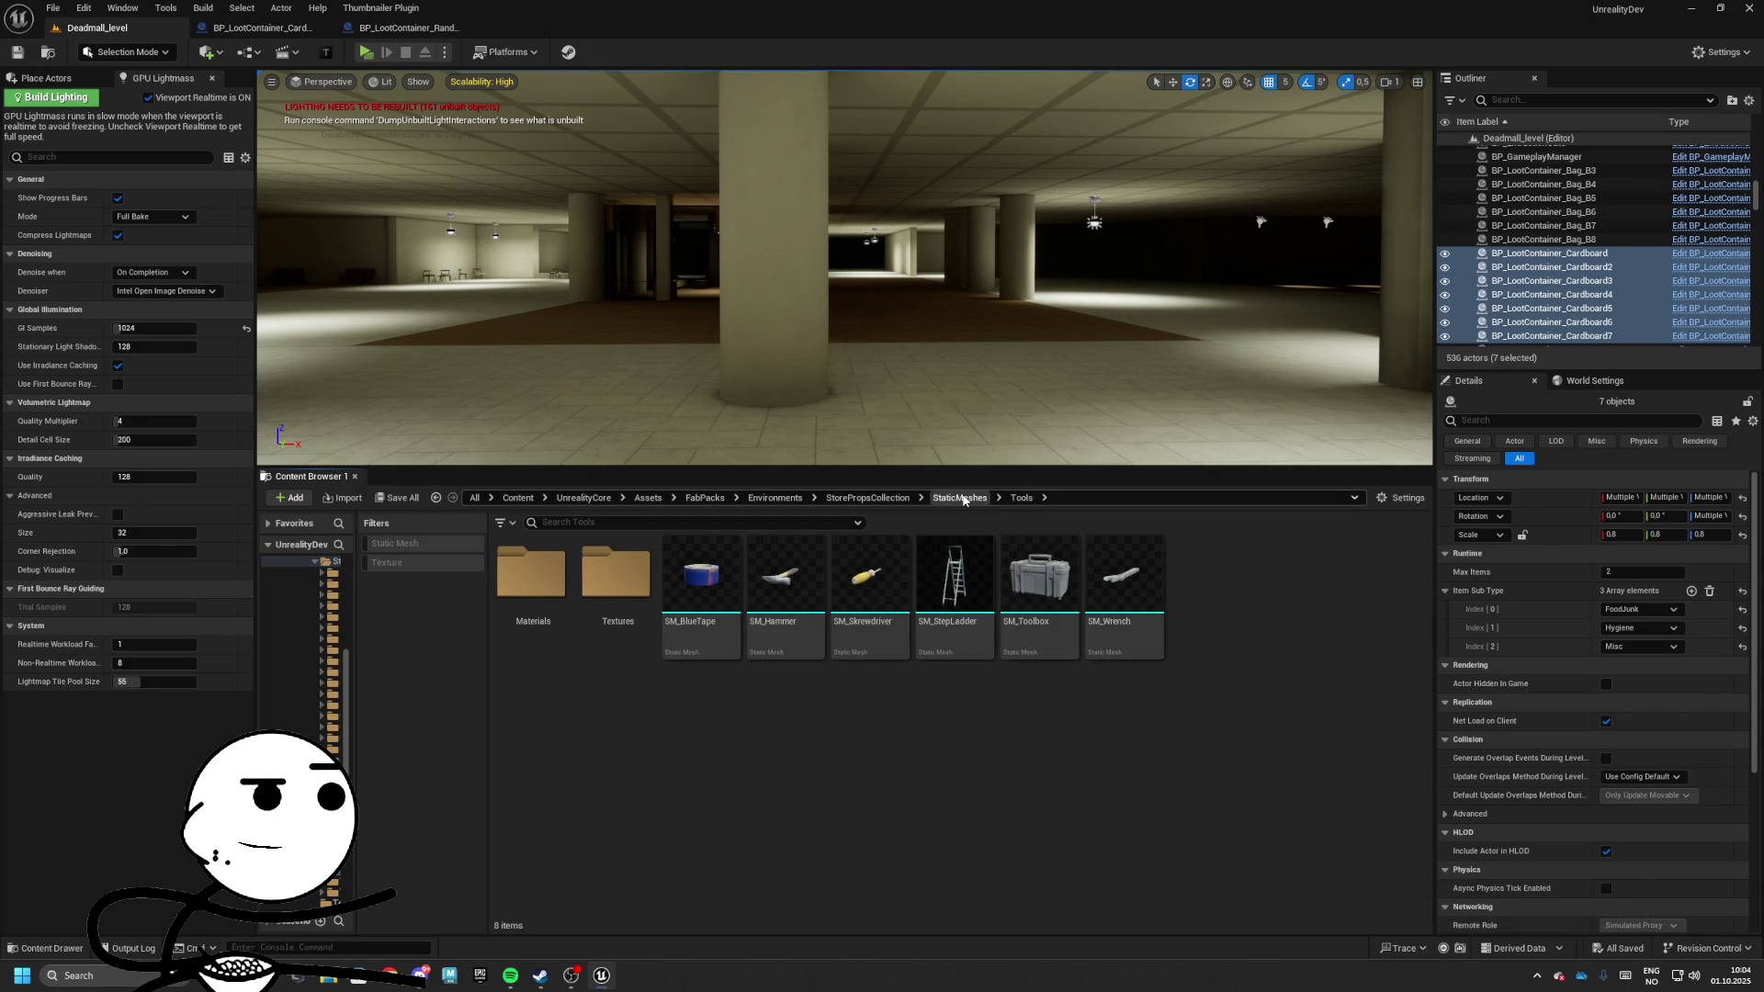
Place SM_StepLadder in the dim hall and turn it around its vertical axis
mouse_move(967, 422)
mouse_down()
mouse_move(901, 395)
mouse_move(955, 391)
mouse_move(881, 384)
mouse_move(928, 386)
mouse_move(965, 422)
mouse_move(1035, 445)
mouse_up()
mouse_move(955, 574)
mouse_down()
mouse_move(860, 342)
mouse_move(861, 230)
mouse_move(867, 326)
mouse_move(1130, 358)
mouse_move(1055, 373)
mouse_up()
click(860, 230)
click(1070, 351)
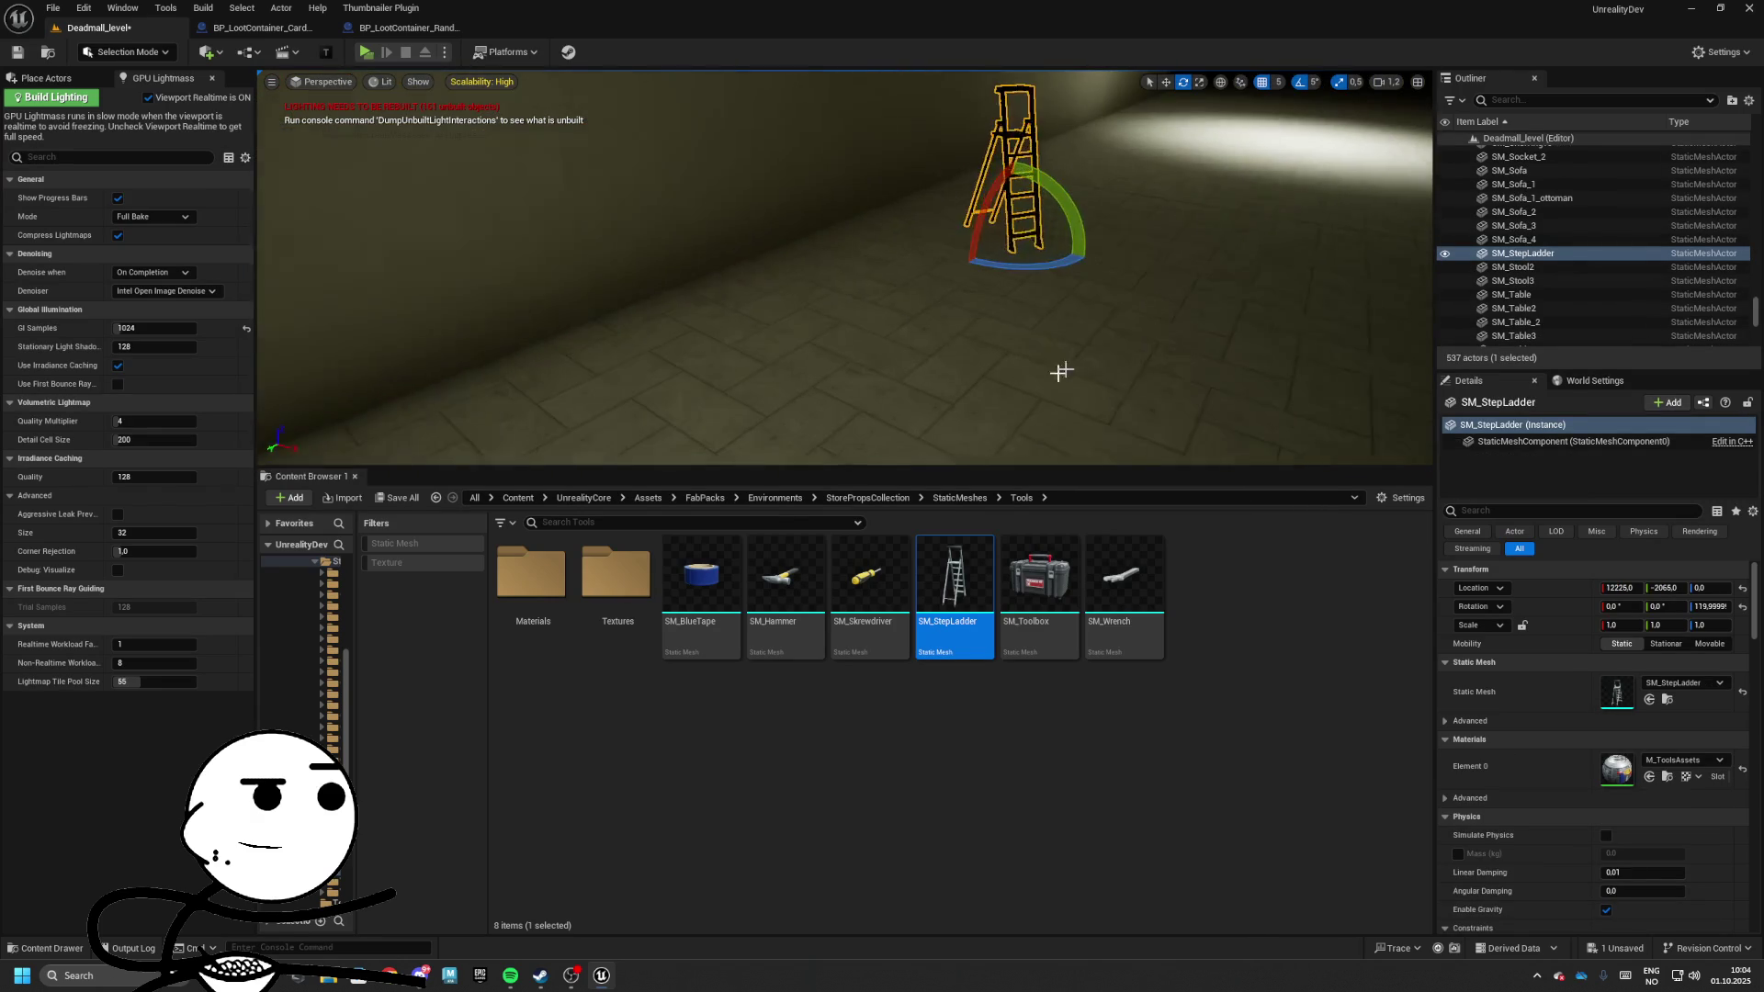
Find SM_ManualForklift in WarehouseEquipment and place it beside the ladder
click(959, 497)
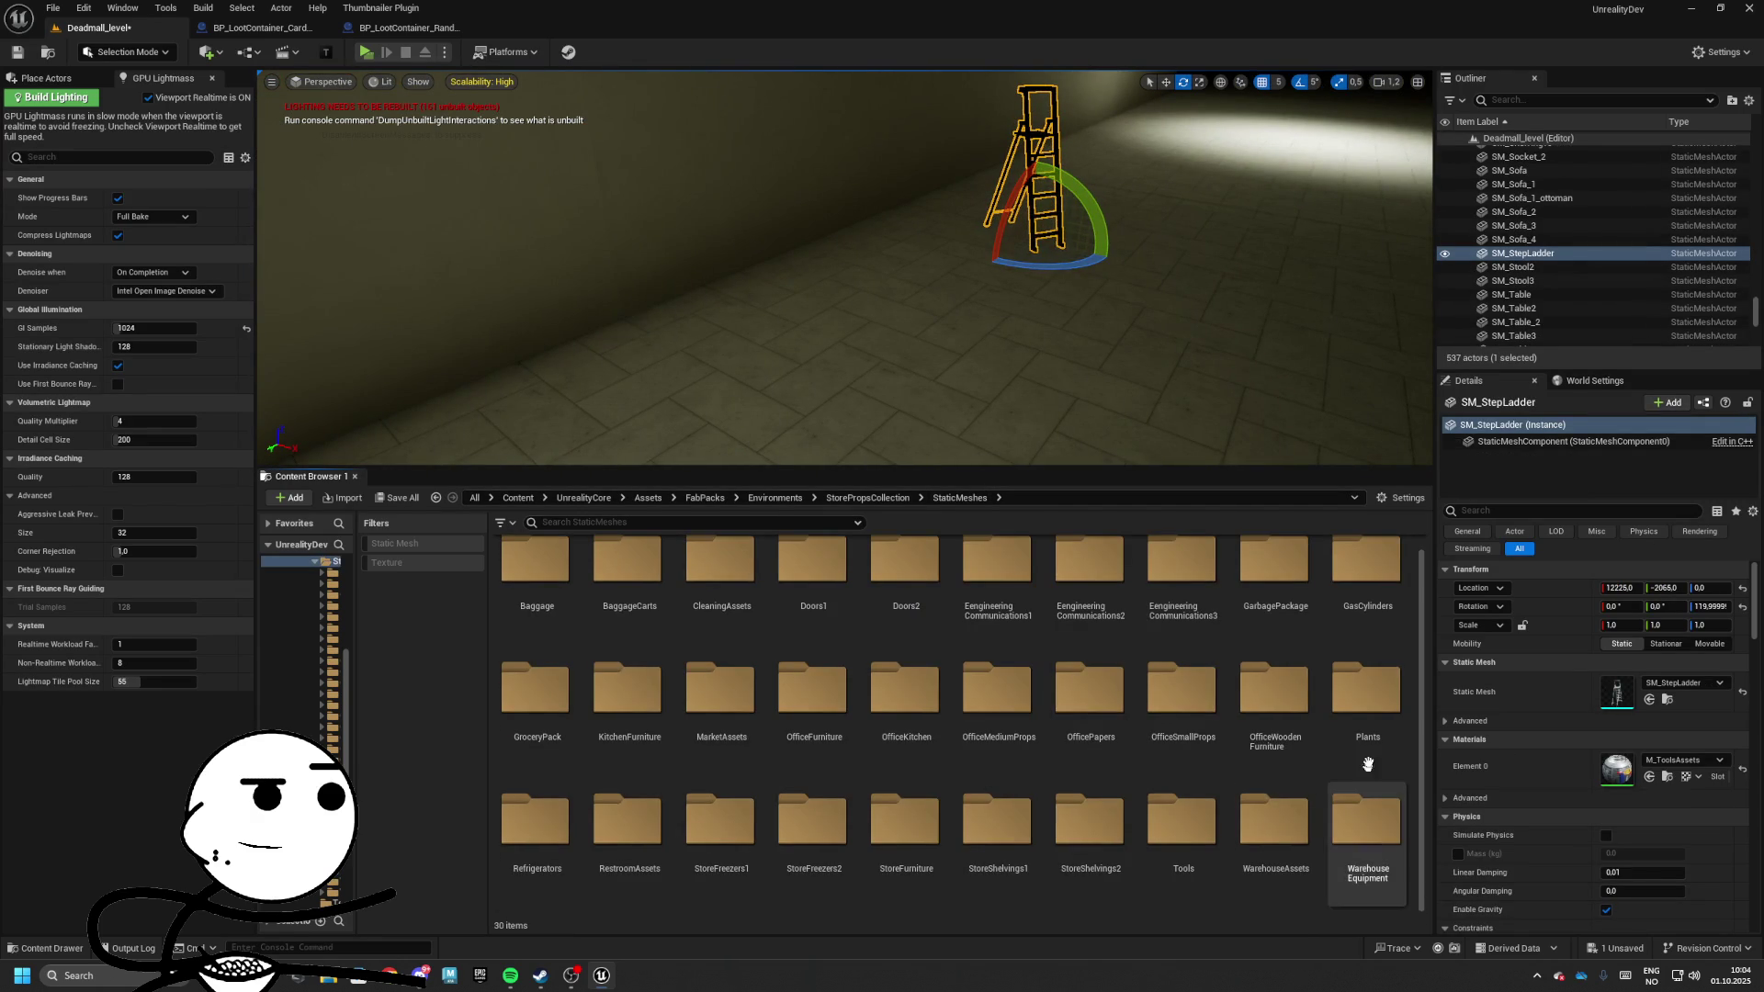
double_click(1367, 689)
click(959, 497)
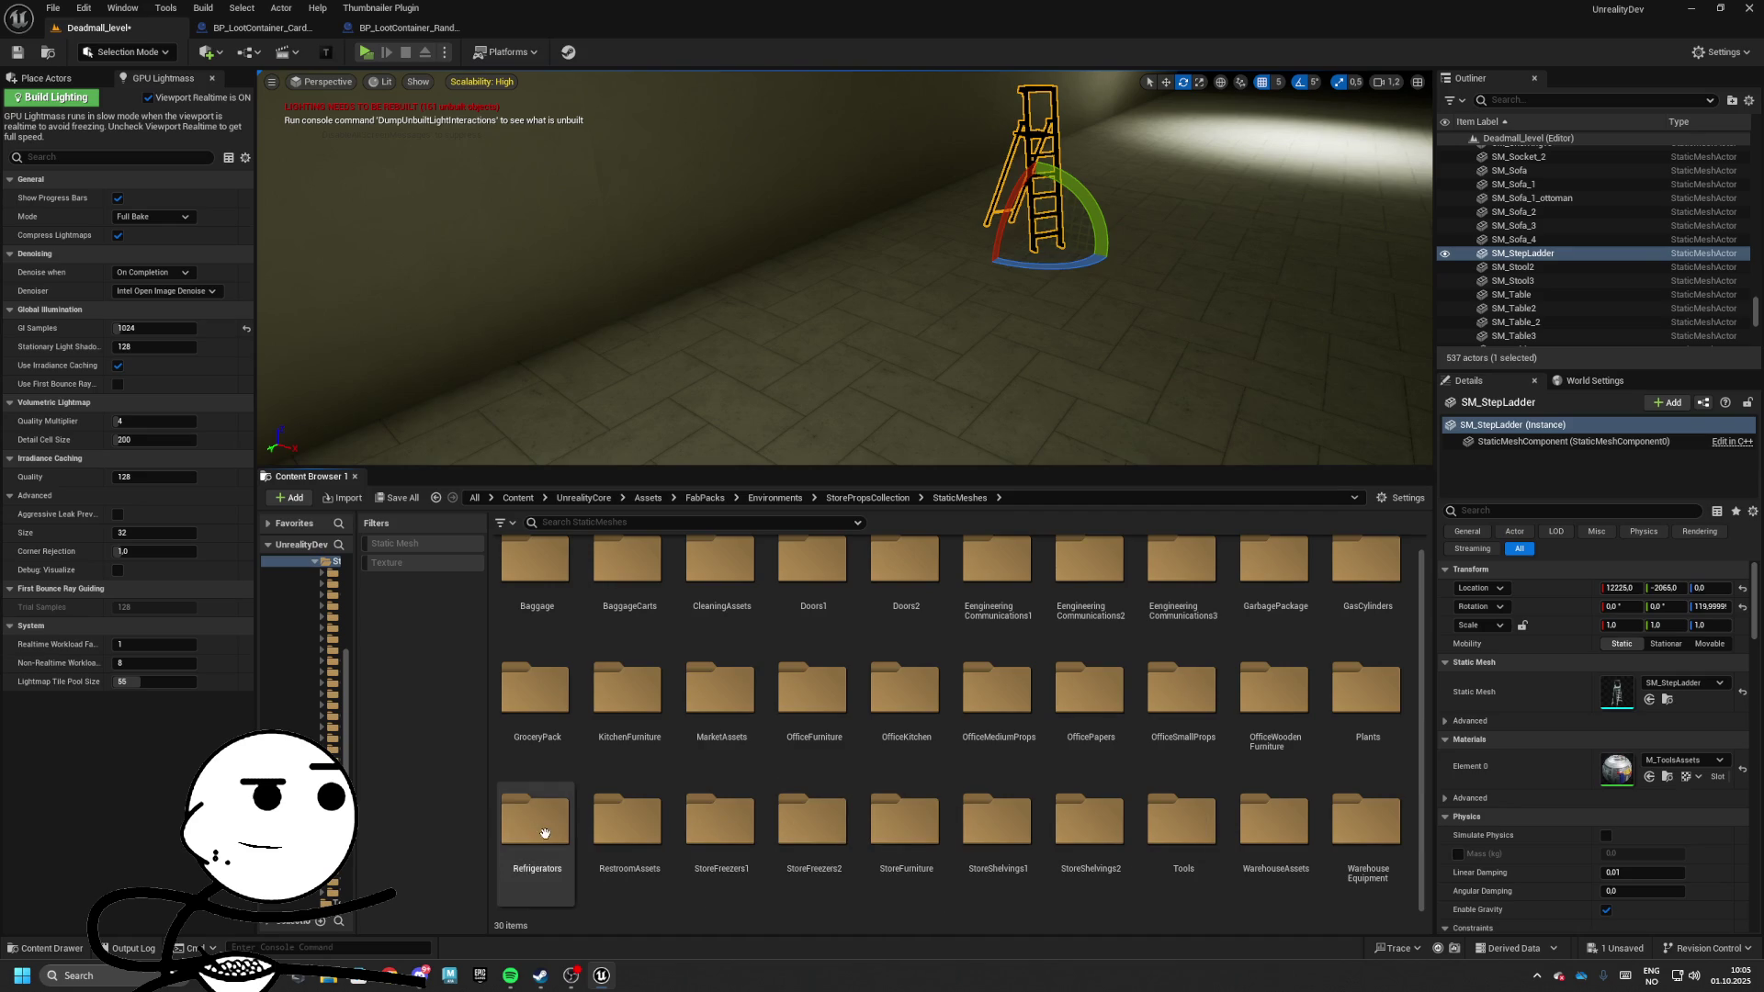
double_click(570, 808)
click(959, 497)
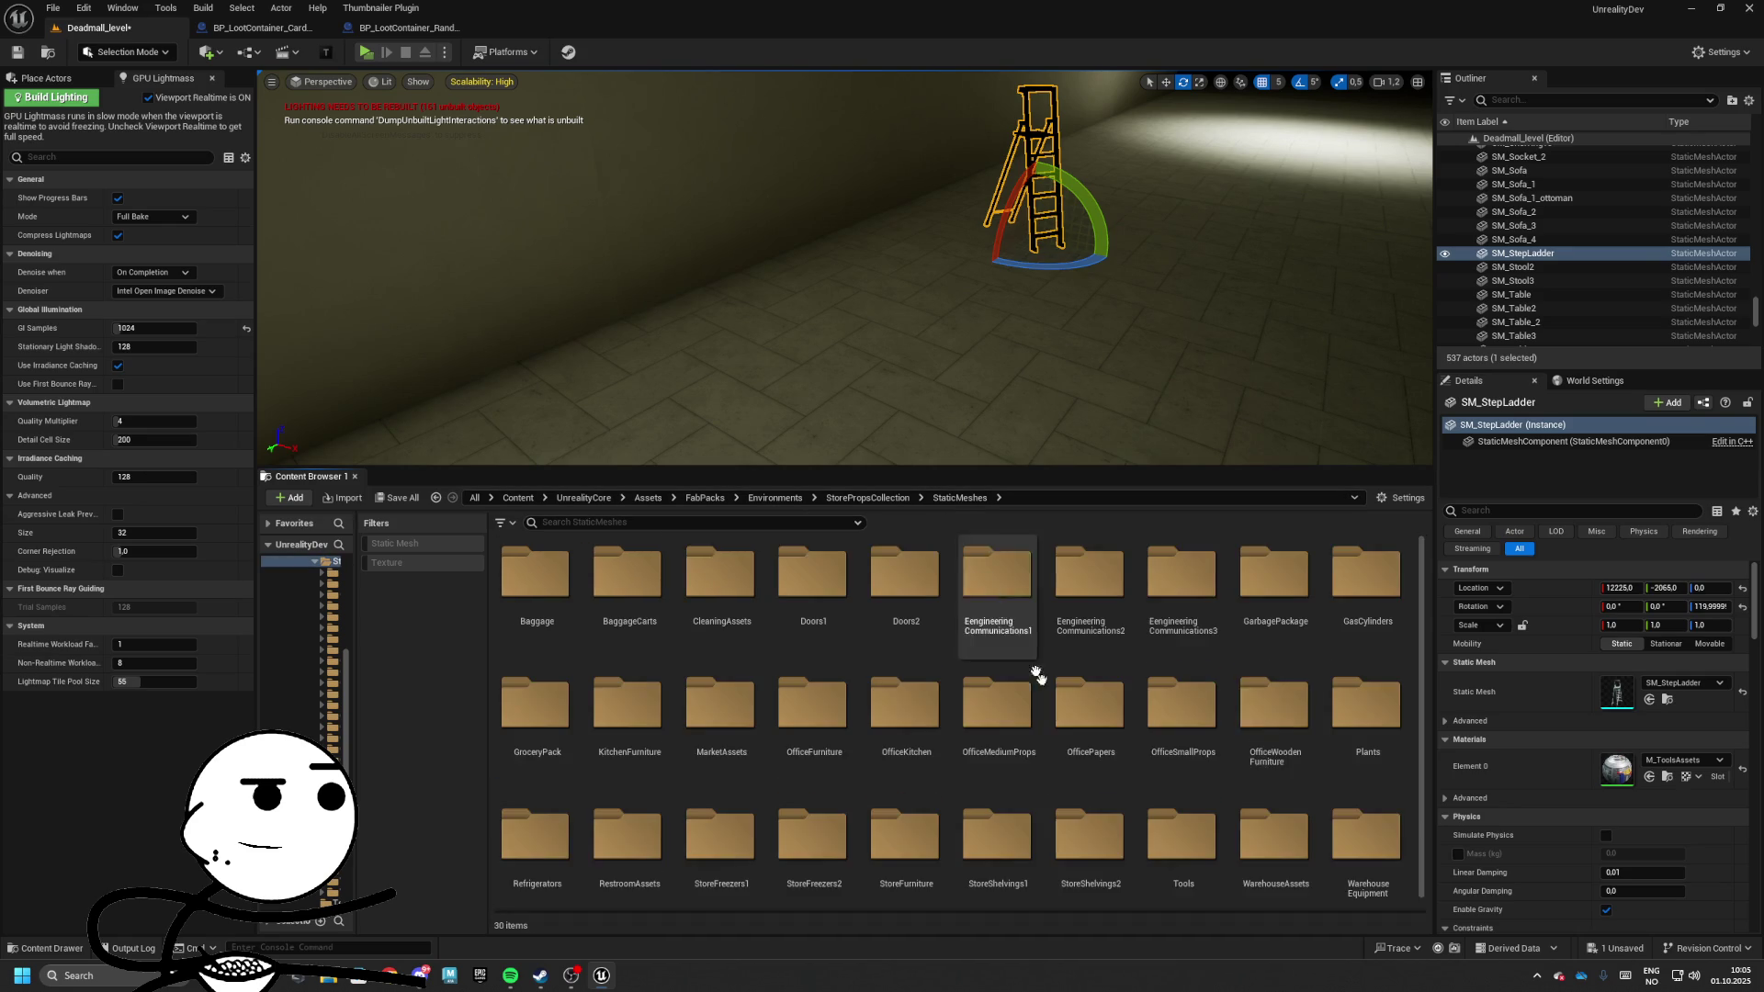
scroll(1366, 858, down, 1)
double_click(1364, 831)
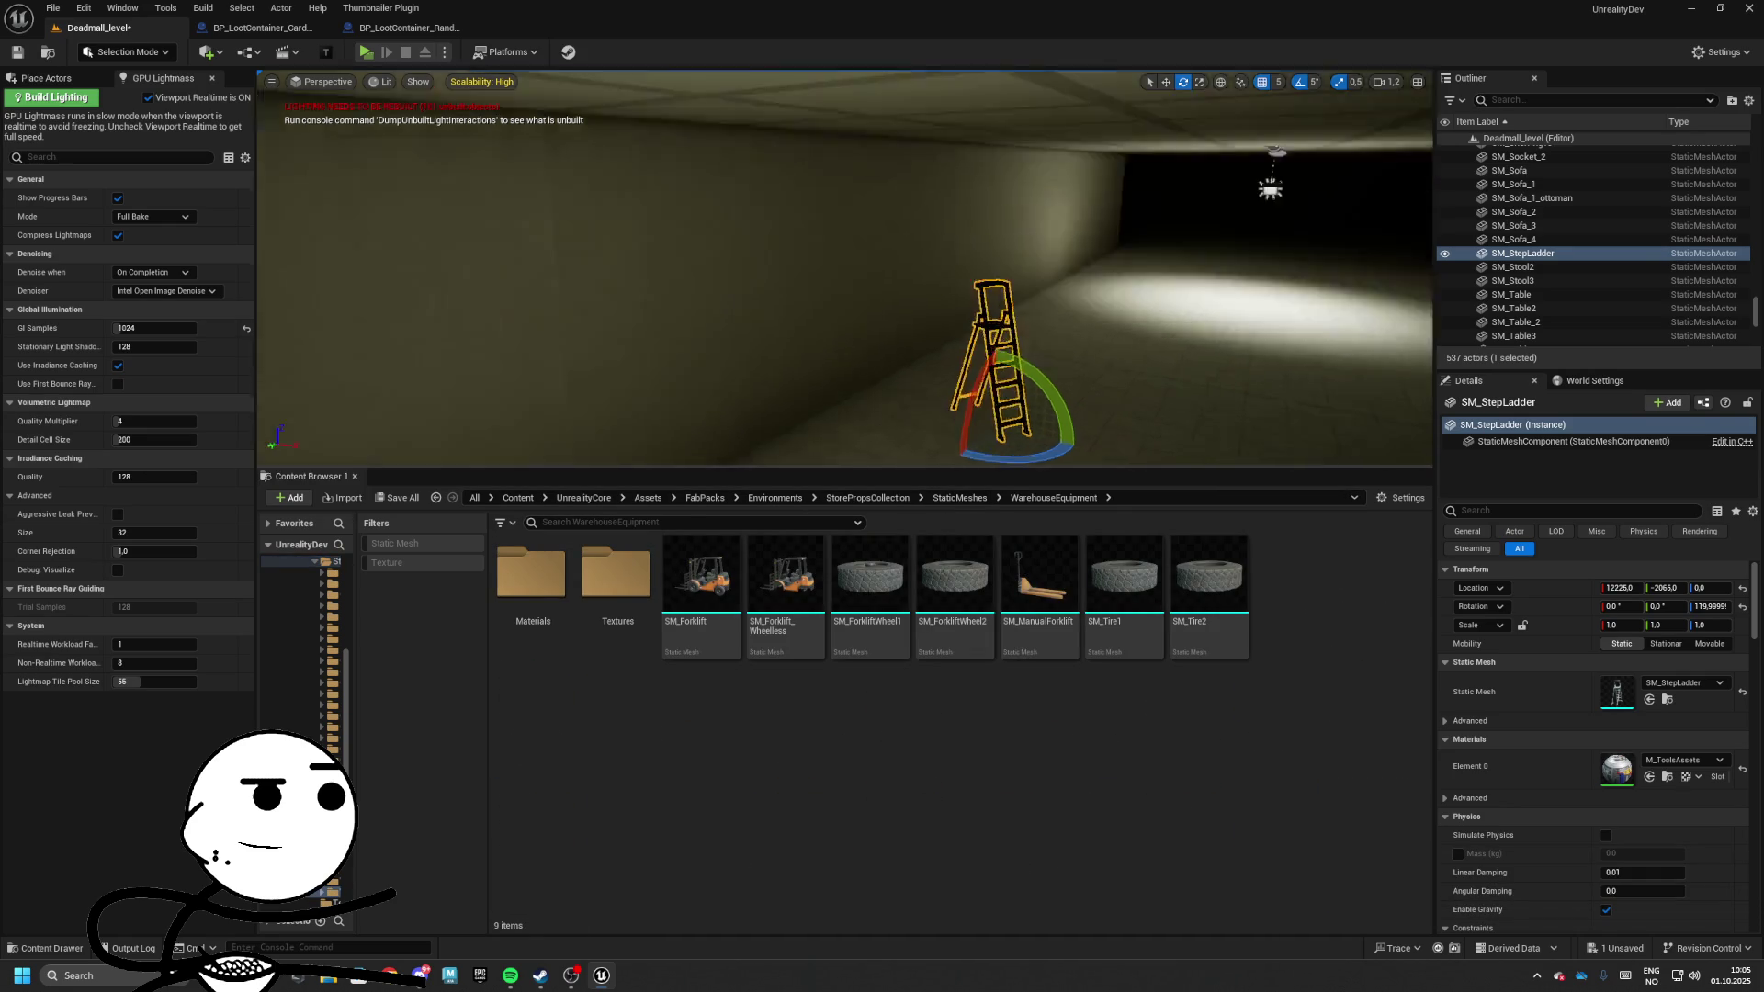
mouse_move(1039, 579)
mouse_down()
mouse_move(940, 397)
mouse_move(1057, 406)
mouse_up()
Place the toolbox, screwdriver, hammer, blue tape and wrench from Tools on the floor
click(959, 498)
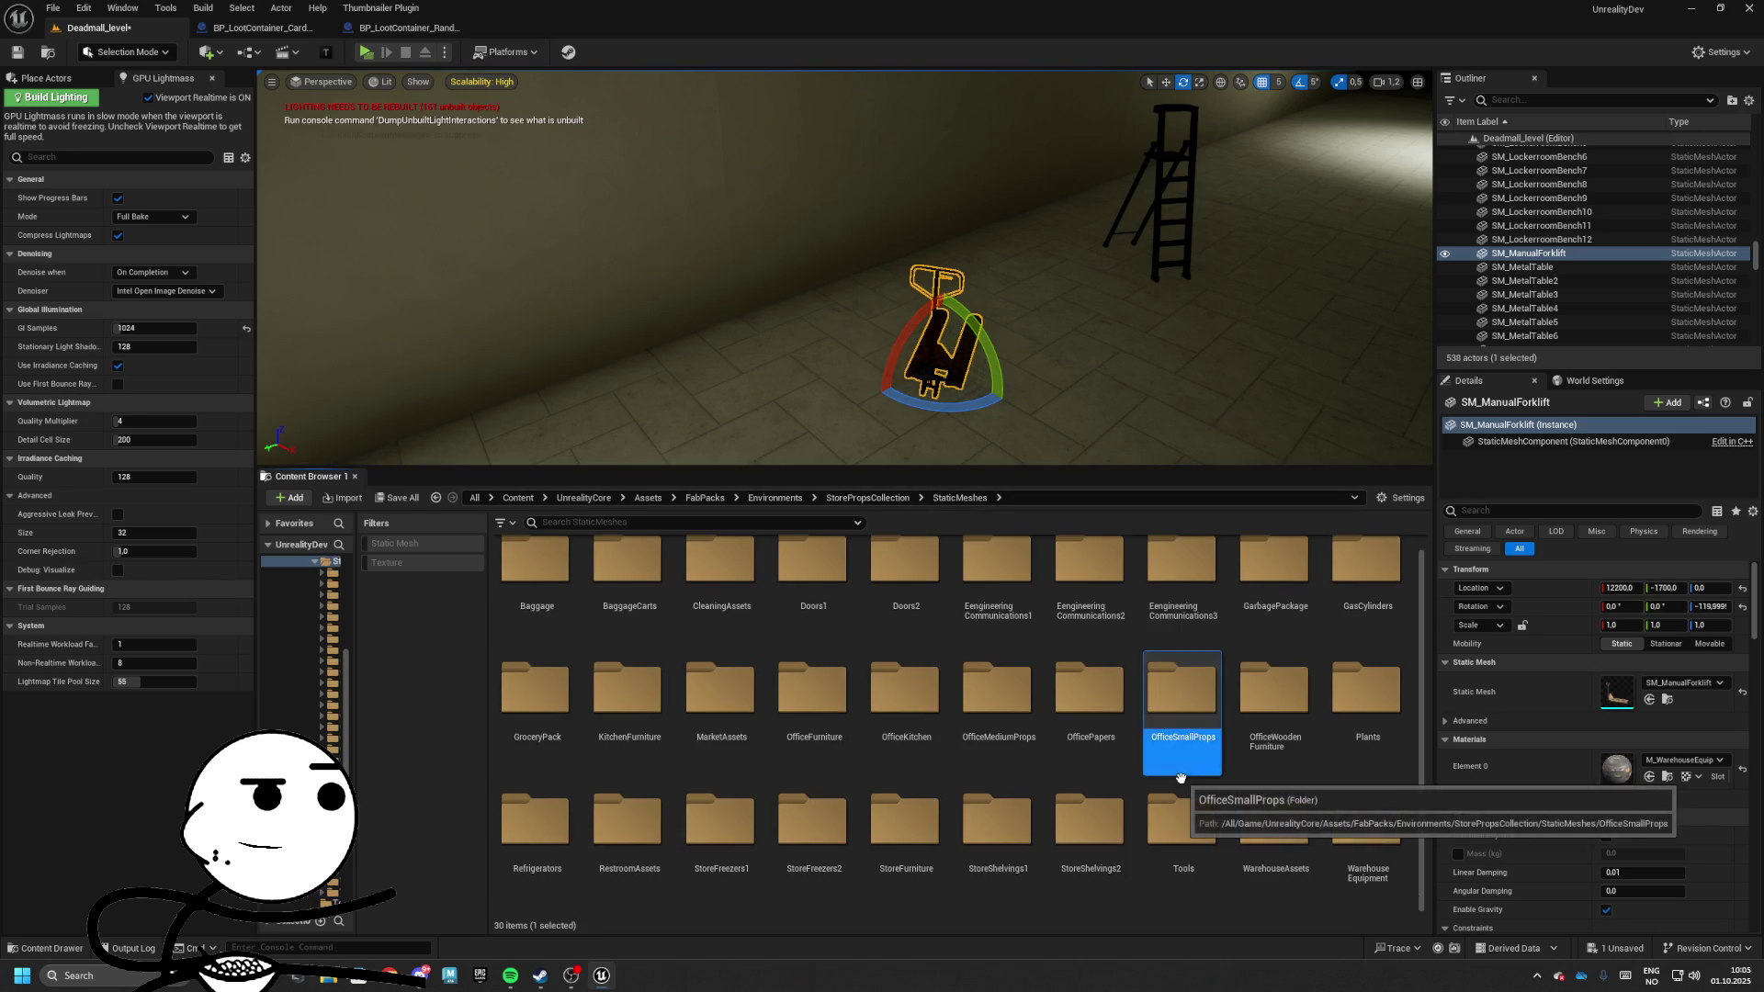
double_click(1178, 820)
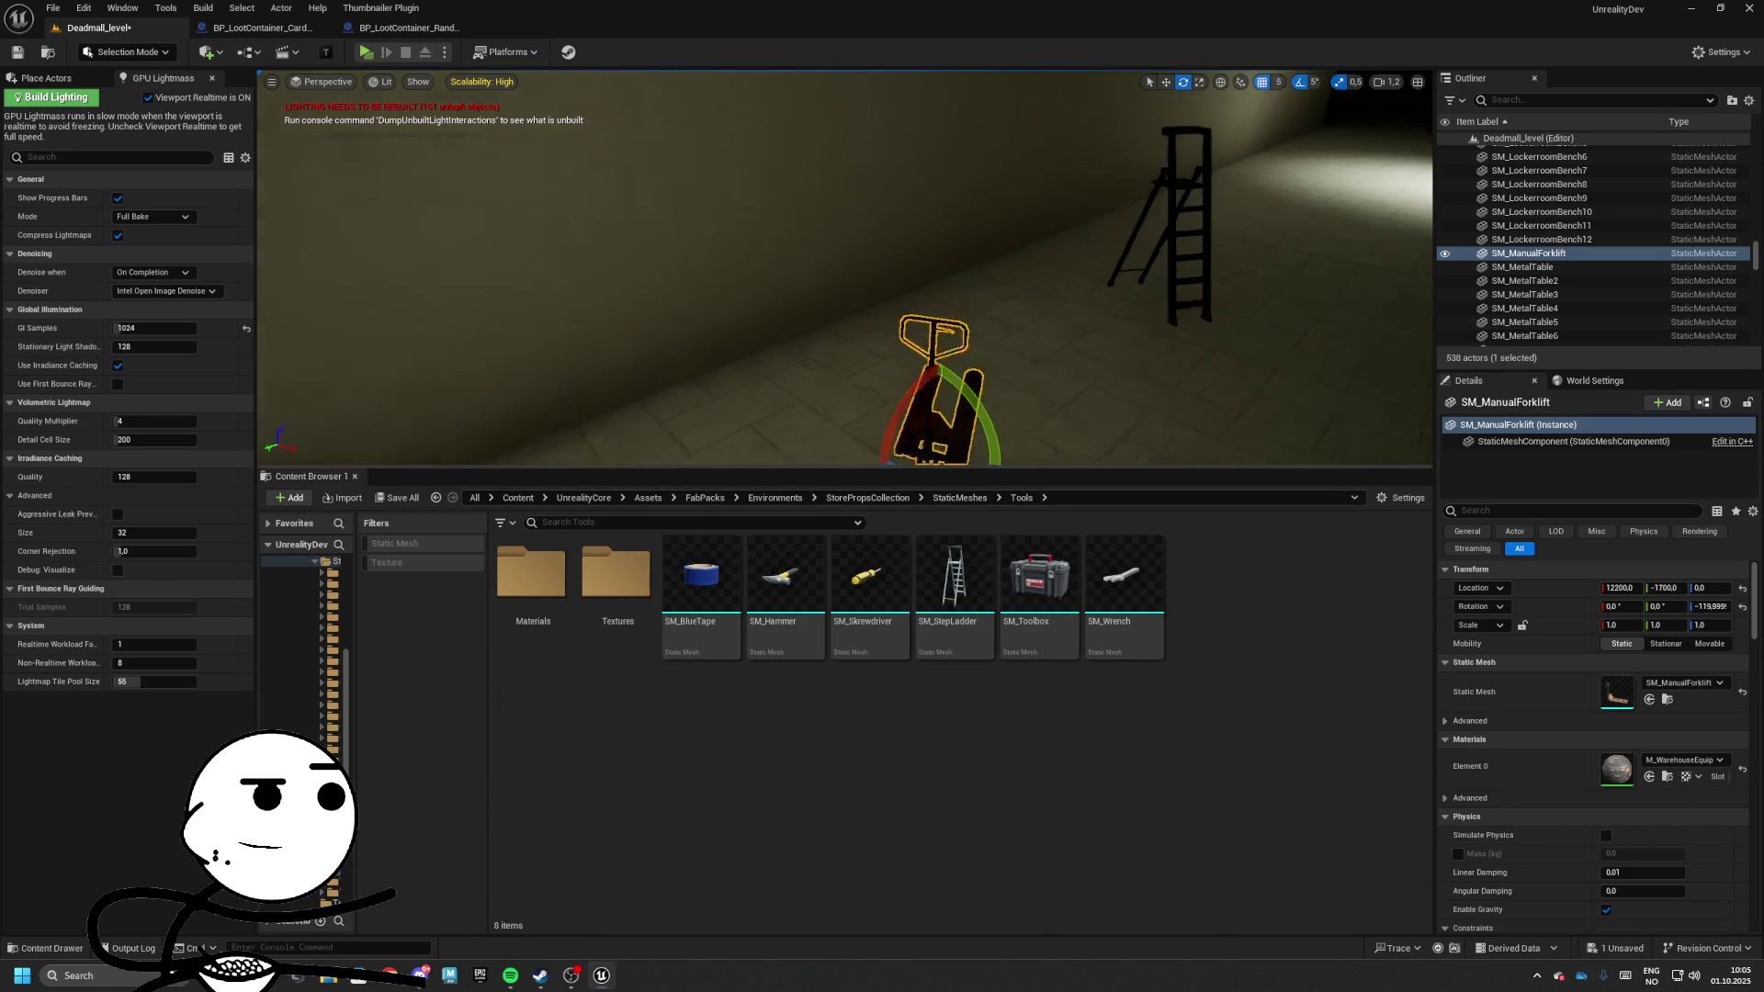
mouse_move(1039, 574)
mouse_down()
mouse_move(675, 363)
mouse_move(628, 371)
mouse_up()
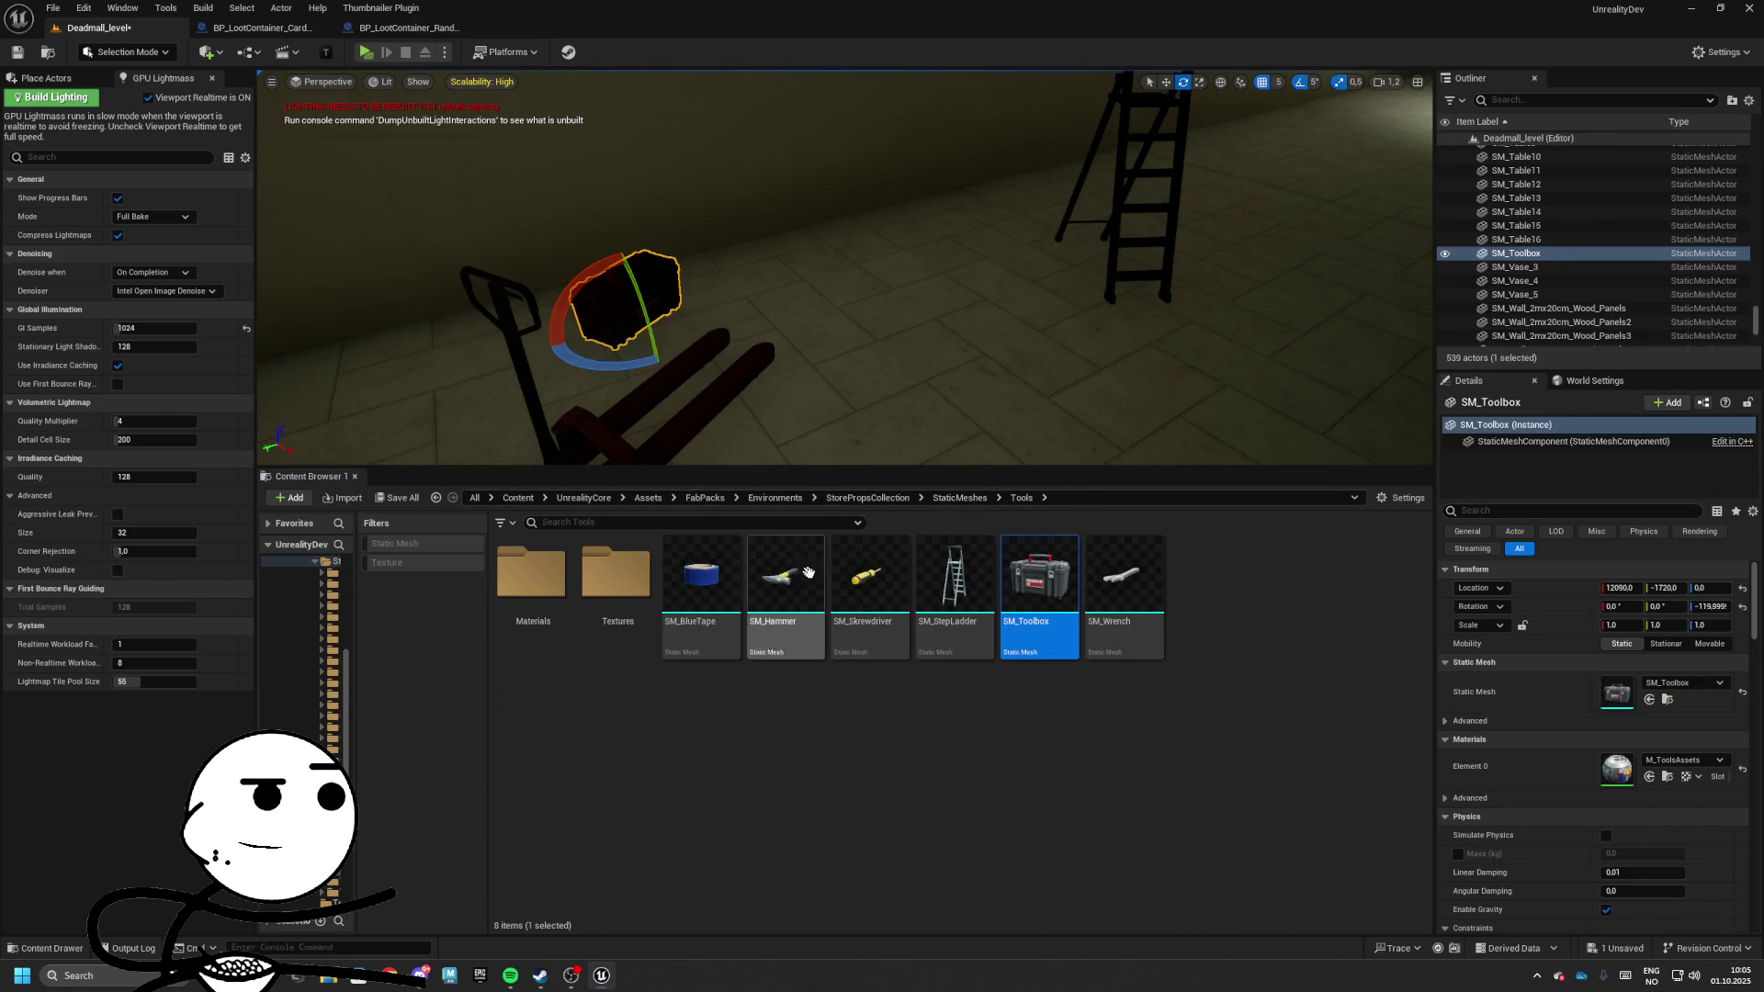
mouse_move(868, 574)
mouse_down()
mouse_move(964, 500)
mouse_move(1094, 315)
mouse_move(1098, 349)
mouse_up()
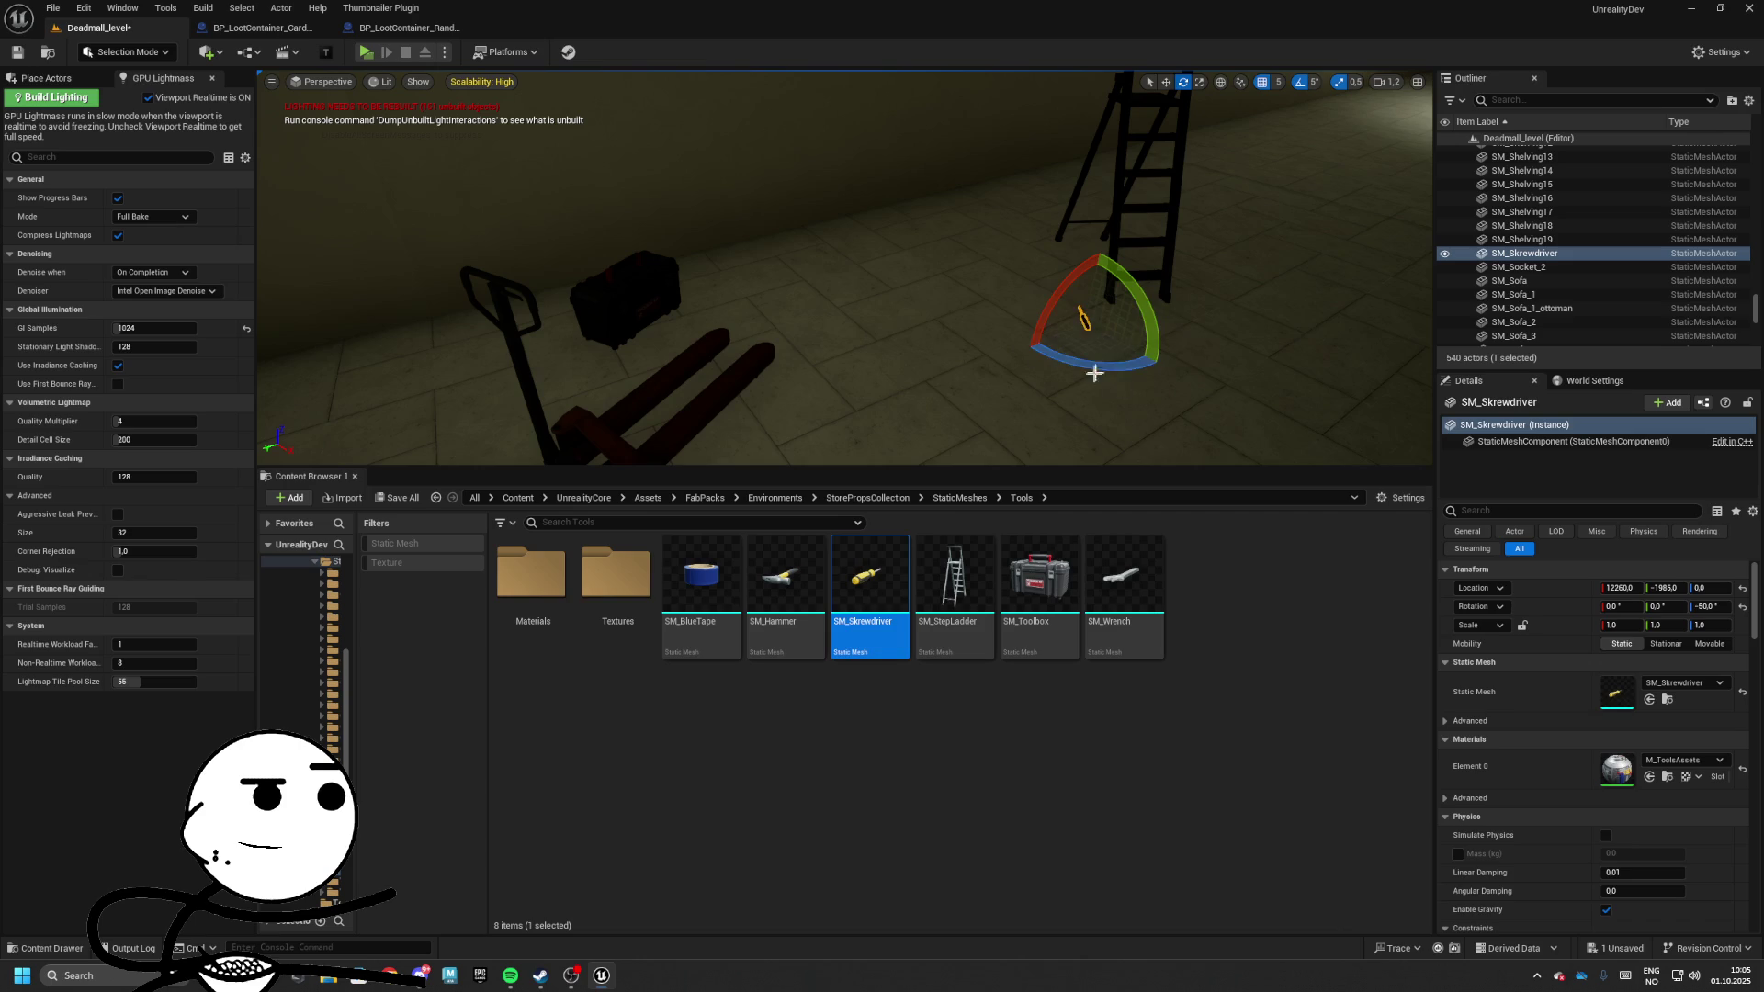
mouse_move(779, 574)
mouse_down()
mouse_move(984, 405)
mouse_move(1040, 310)
mouse_up()
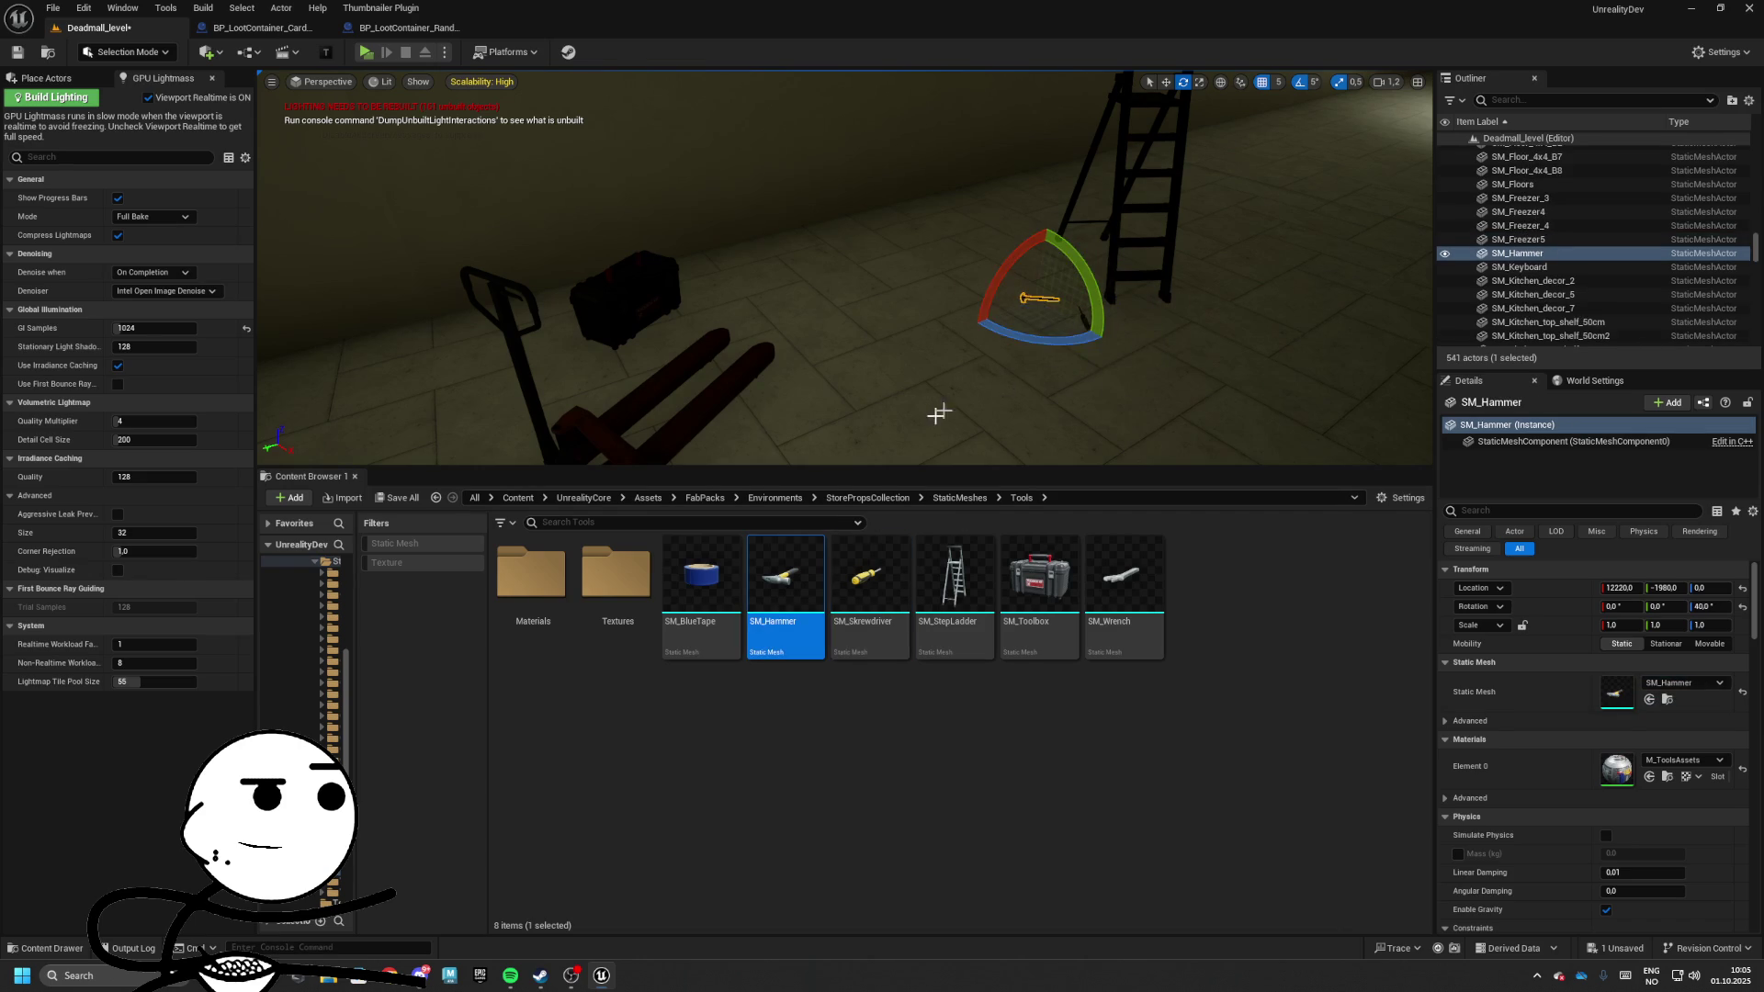
drag(701, 574, 1137, 382)
drag(1122, 574, 877, 334)
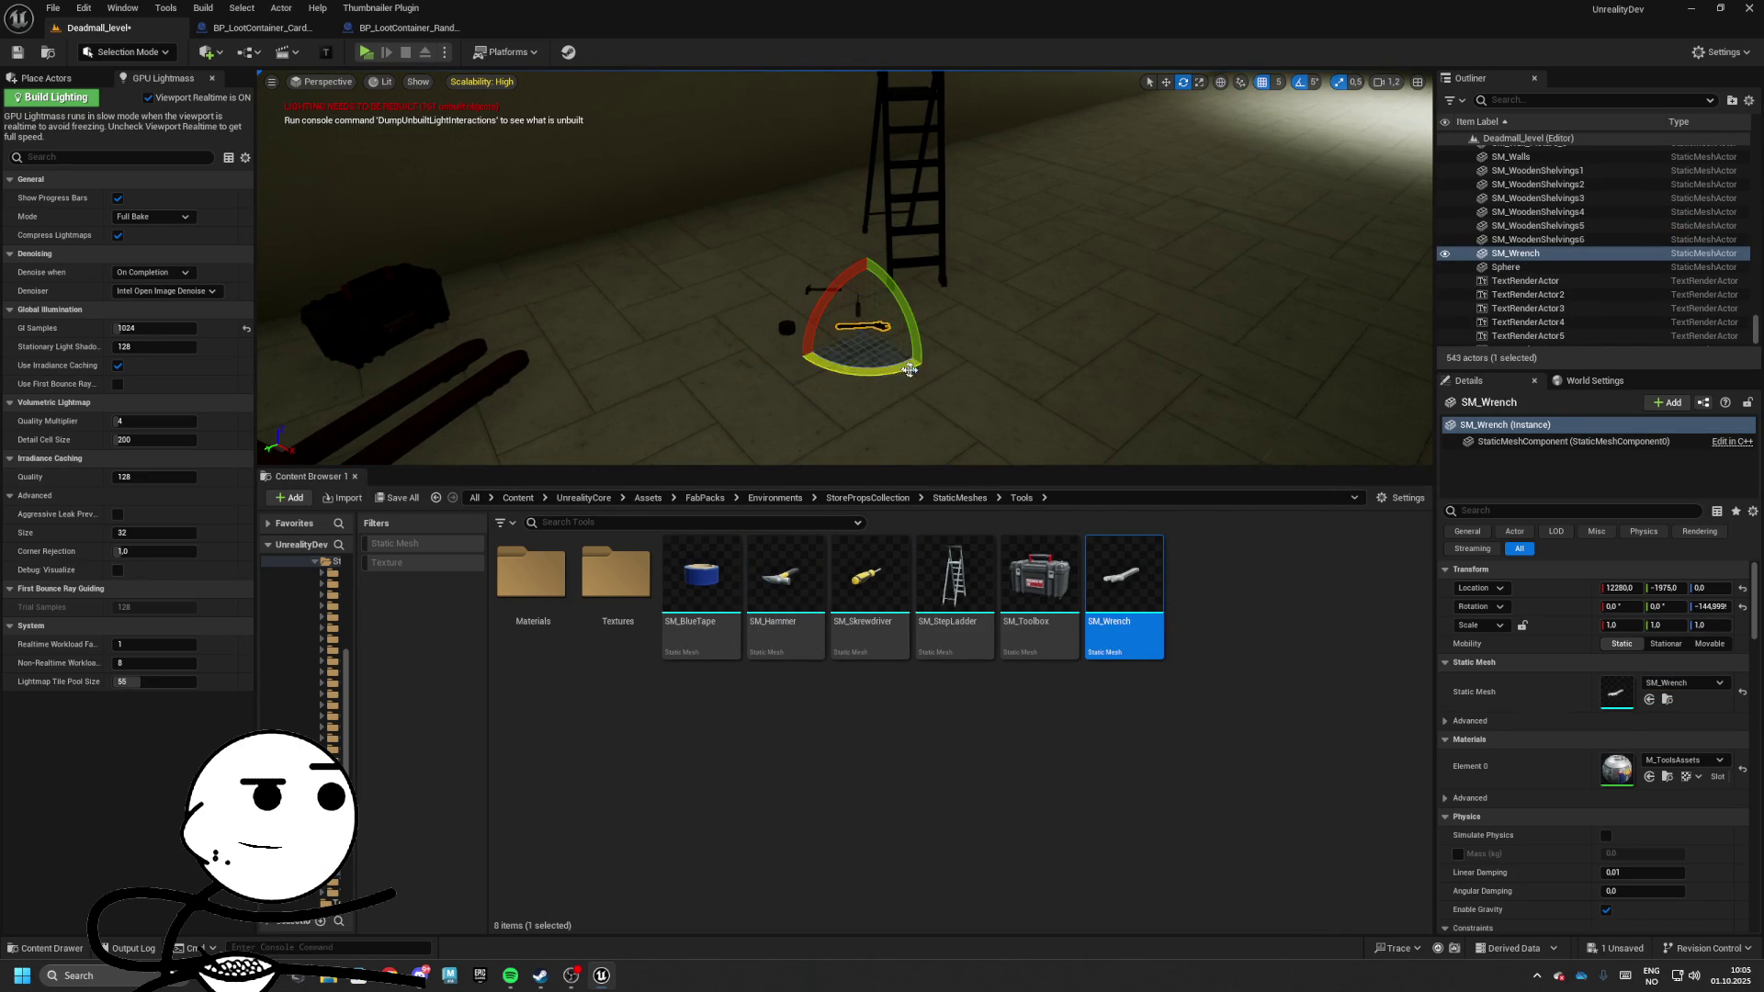
click(960, 497)
Swap the selected SM_Walls section's static mesh for SM_Wall_4x4_A, leaving a doorway opening
double_click(973, 652)
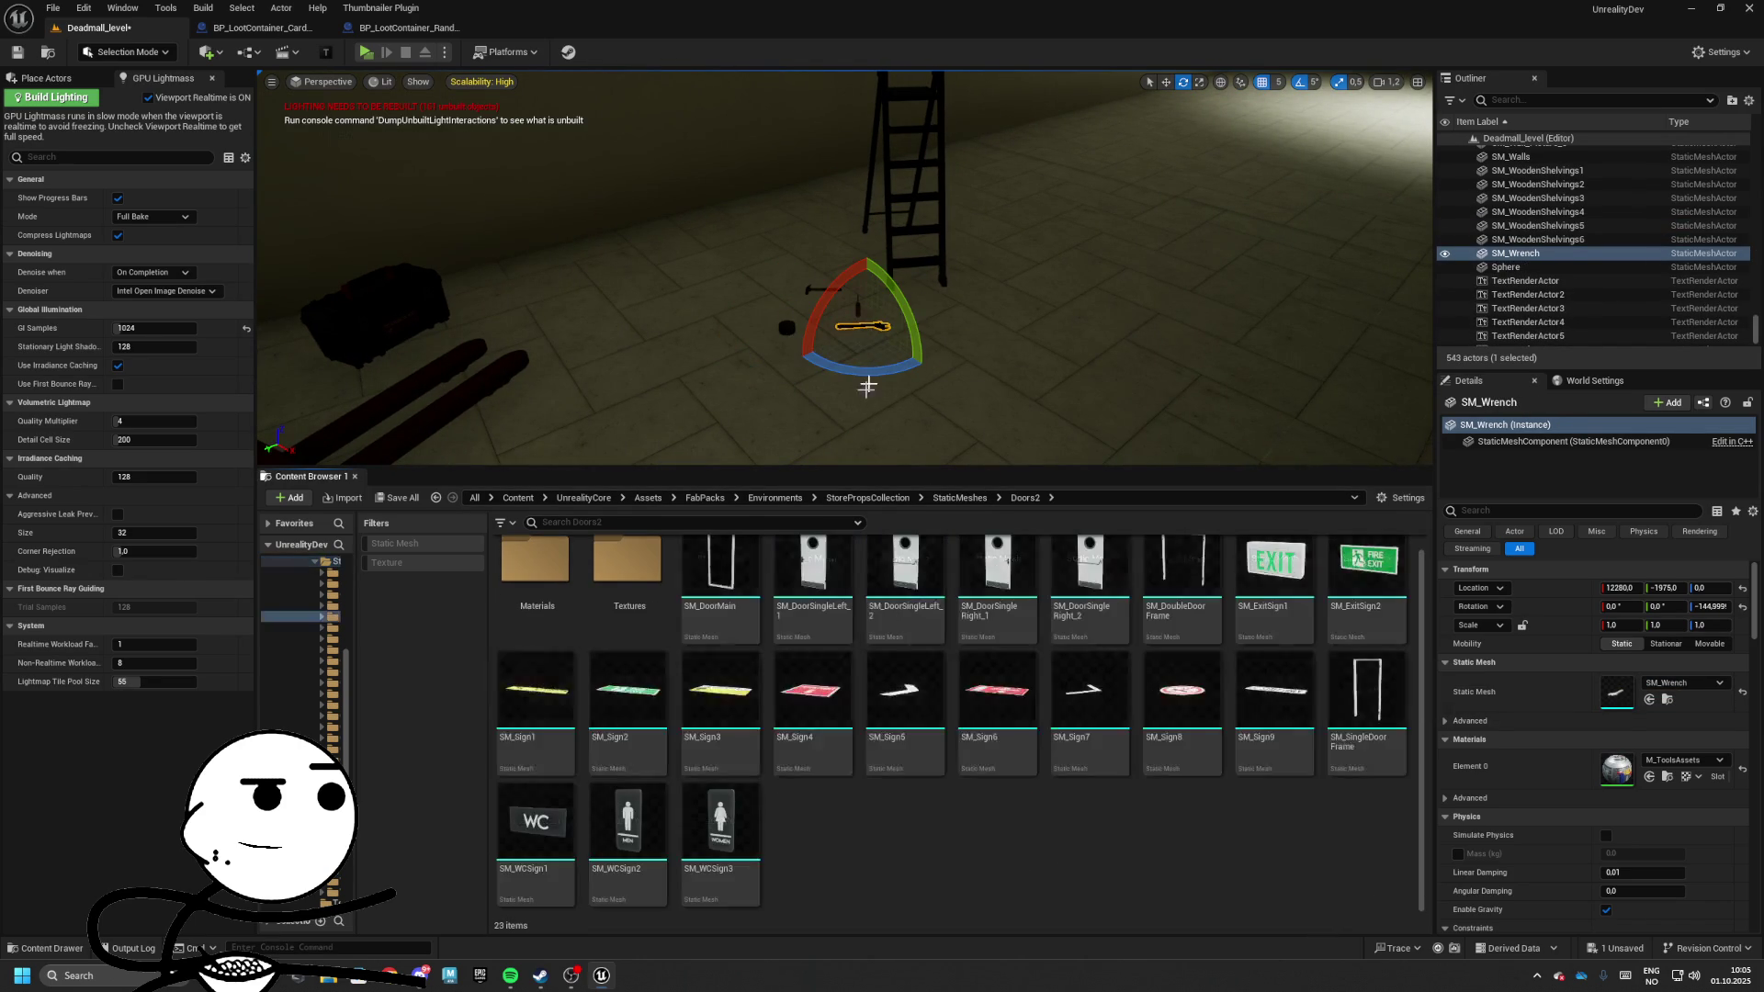
mouse_move(867, 386)
mouse_down()
mouse_move(867, 331)
mouse_move(836, 331)
mouse_move(1032, 307)
mouse_up()
click(1031, 307)
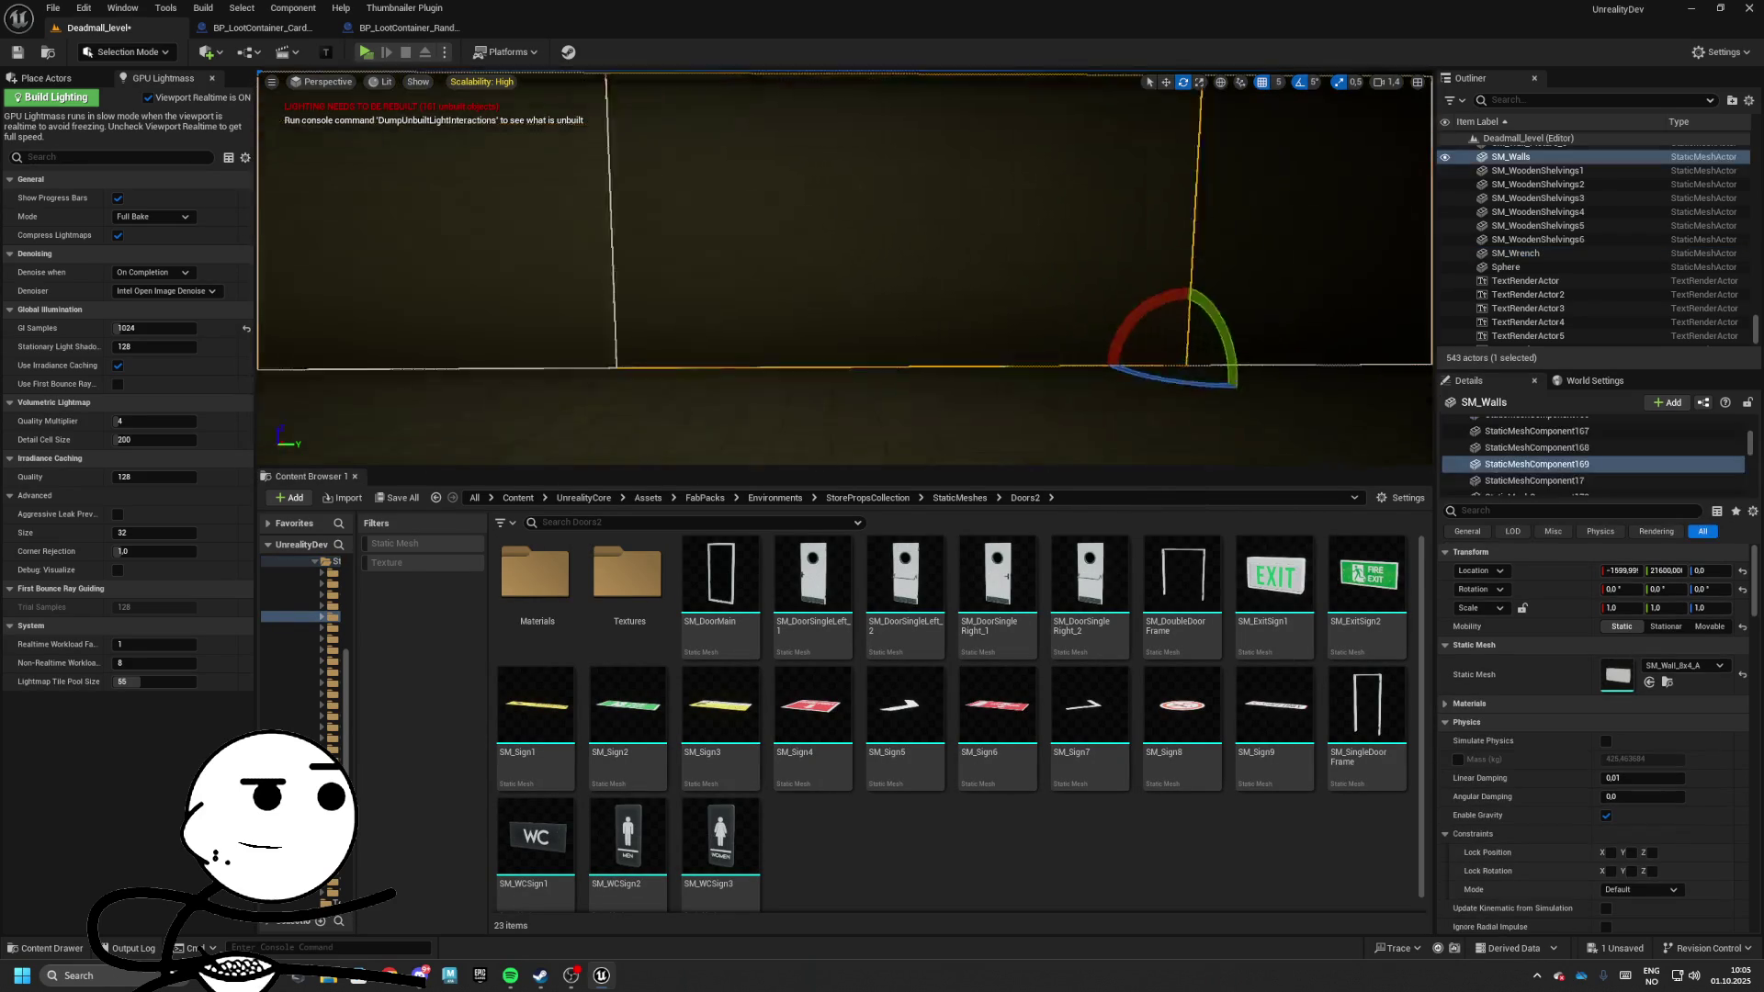
click(1667, 682)
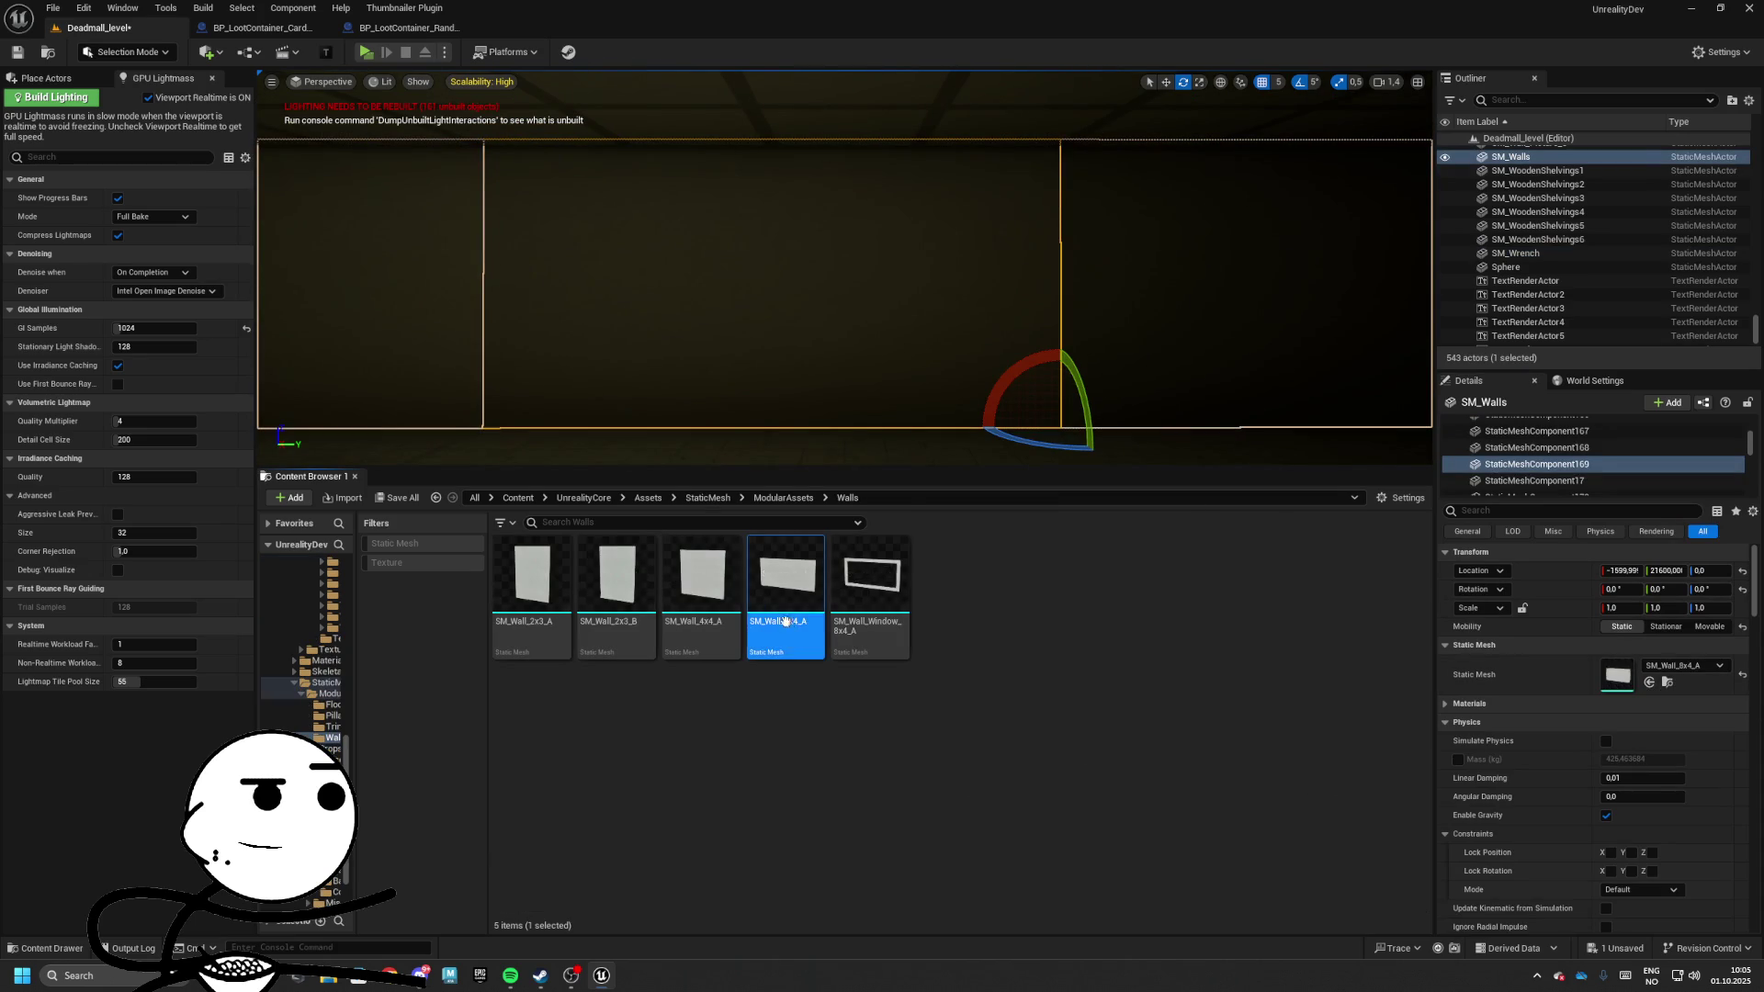
mouse_move(700, 588)
mouse_down()
mouse_move(1016, 642)
mouse_move(1644, 679)
mouse_up()
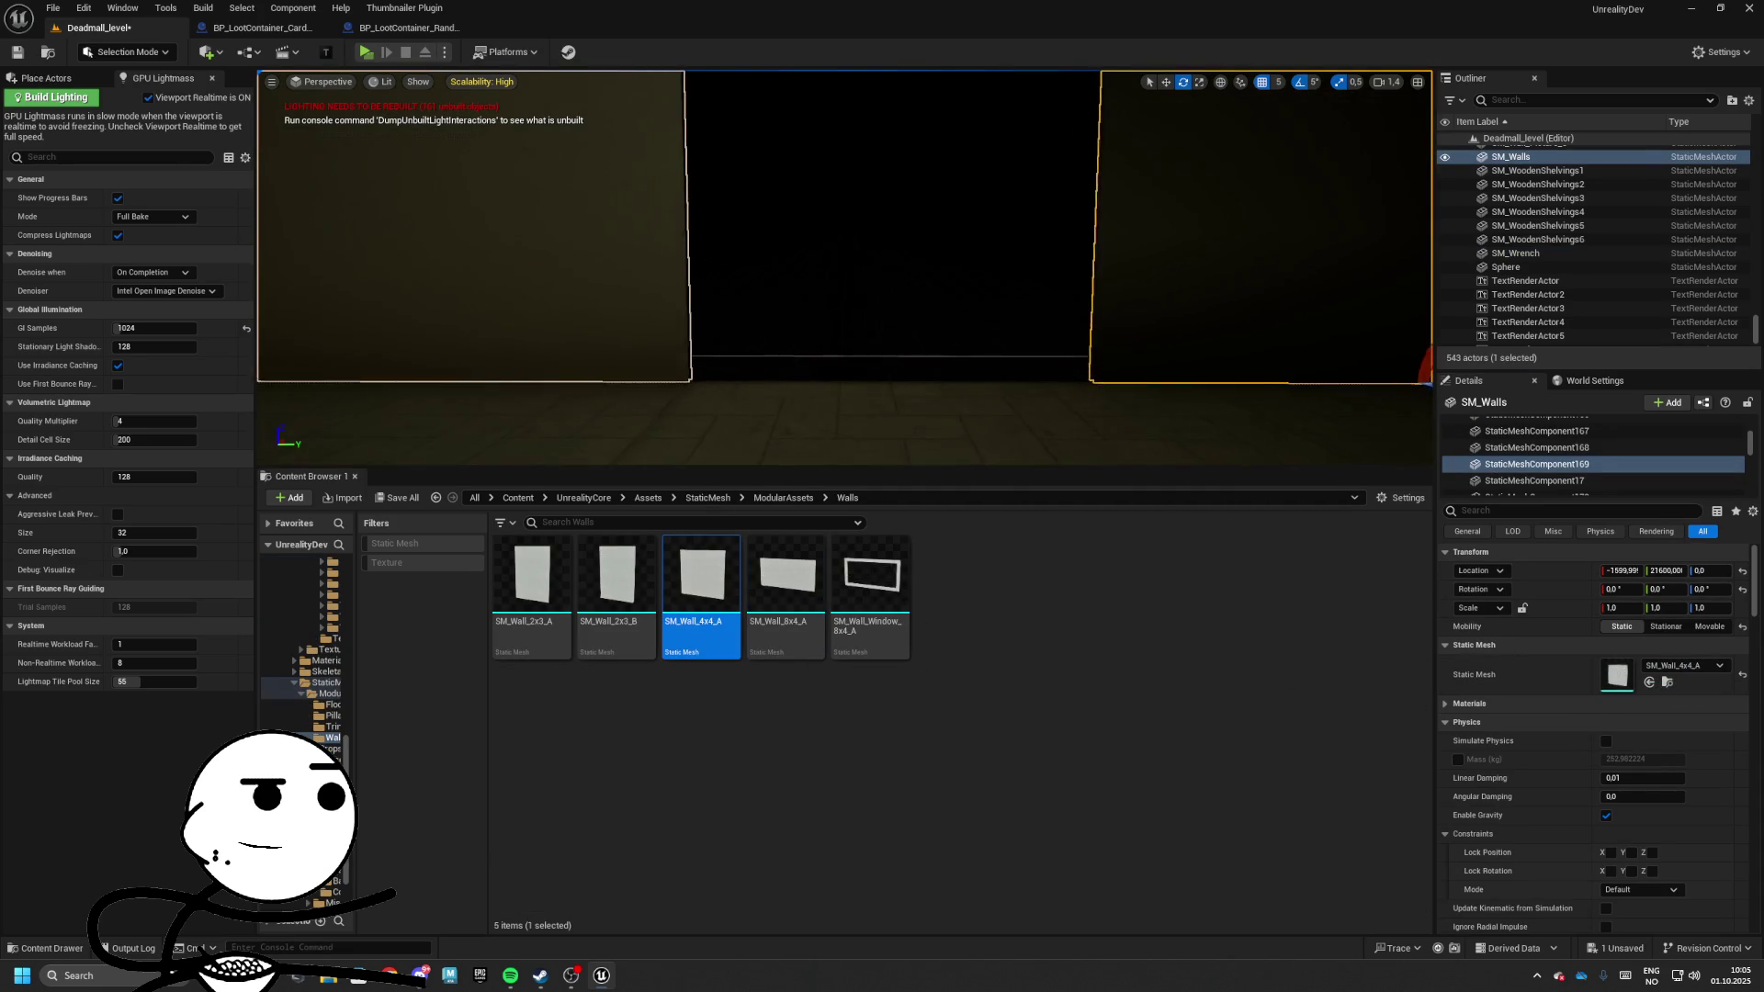
click(885, 583)
Return to the modular asset folders and select the table in the lit room
click(782, 497)
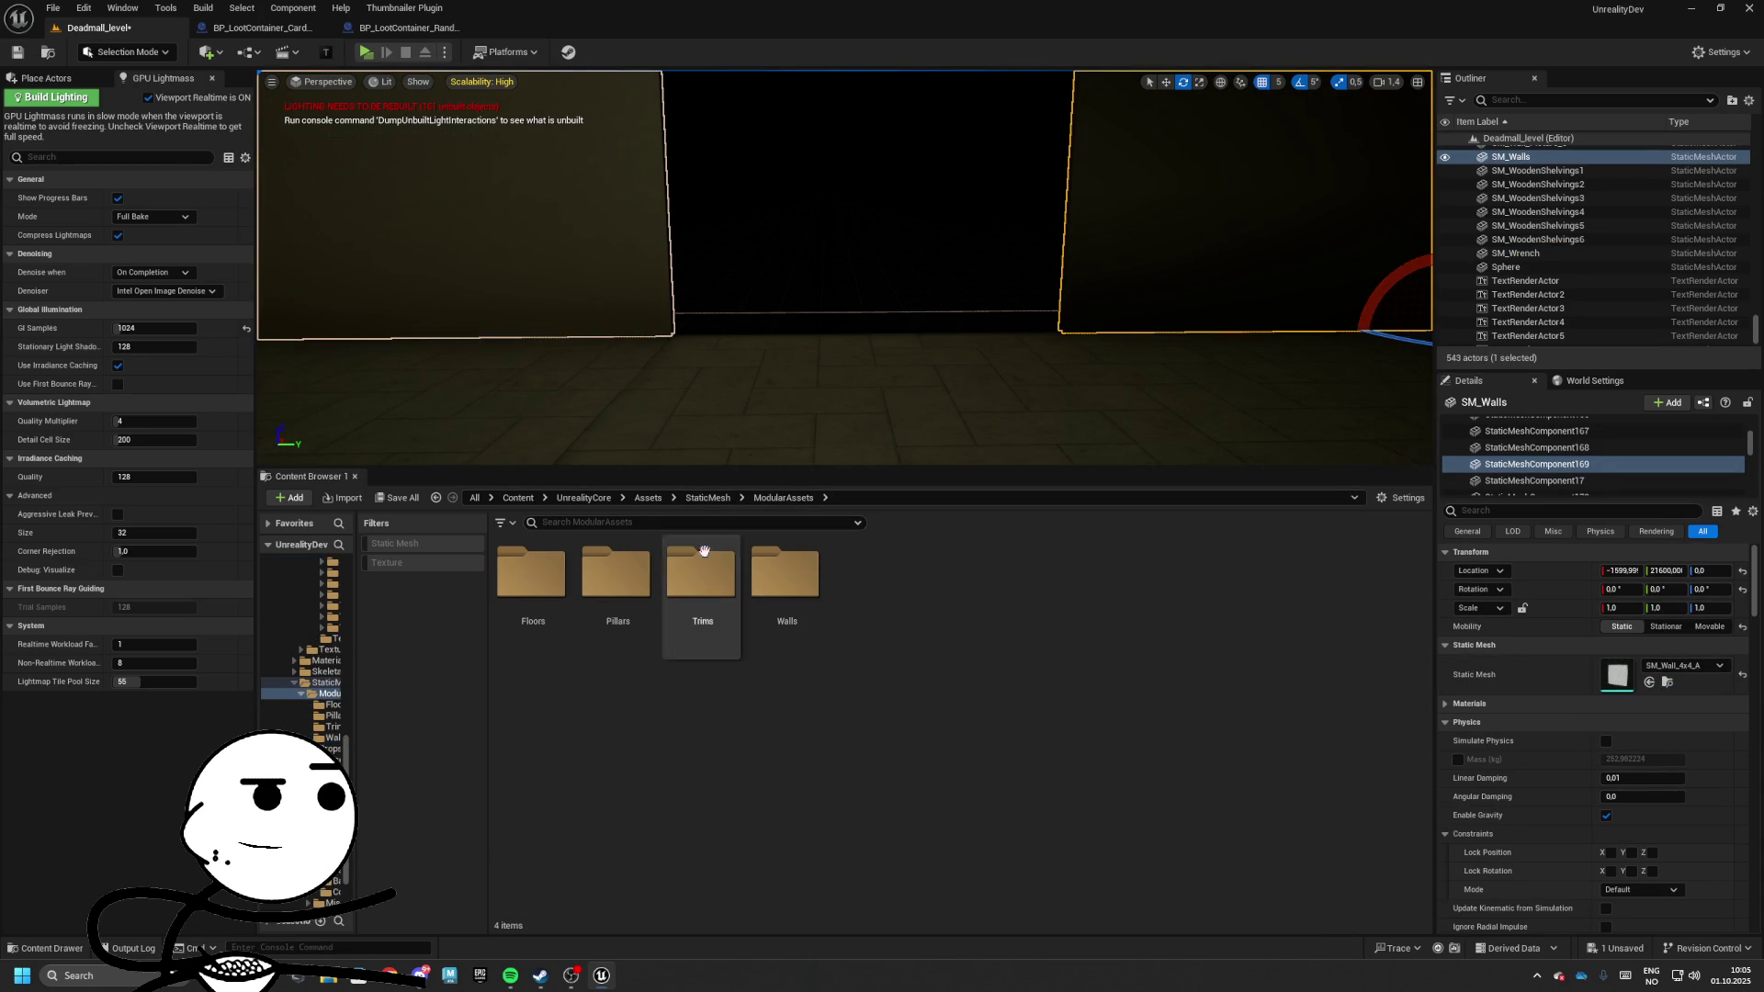
drag(1102, 276, 1360, 317)
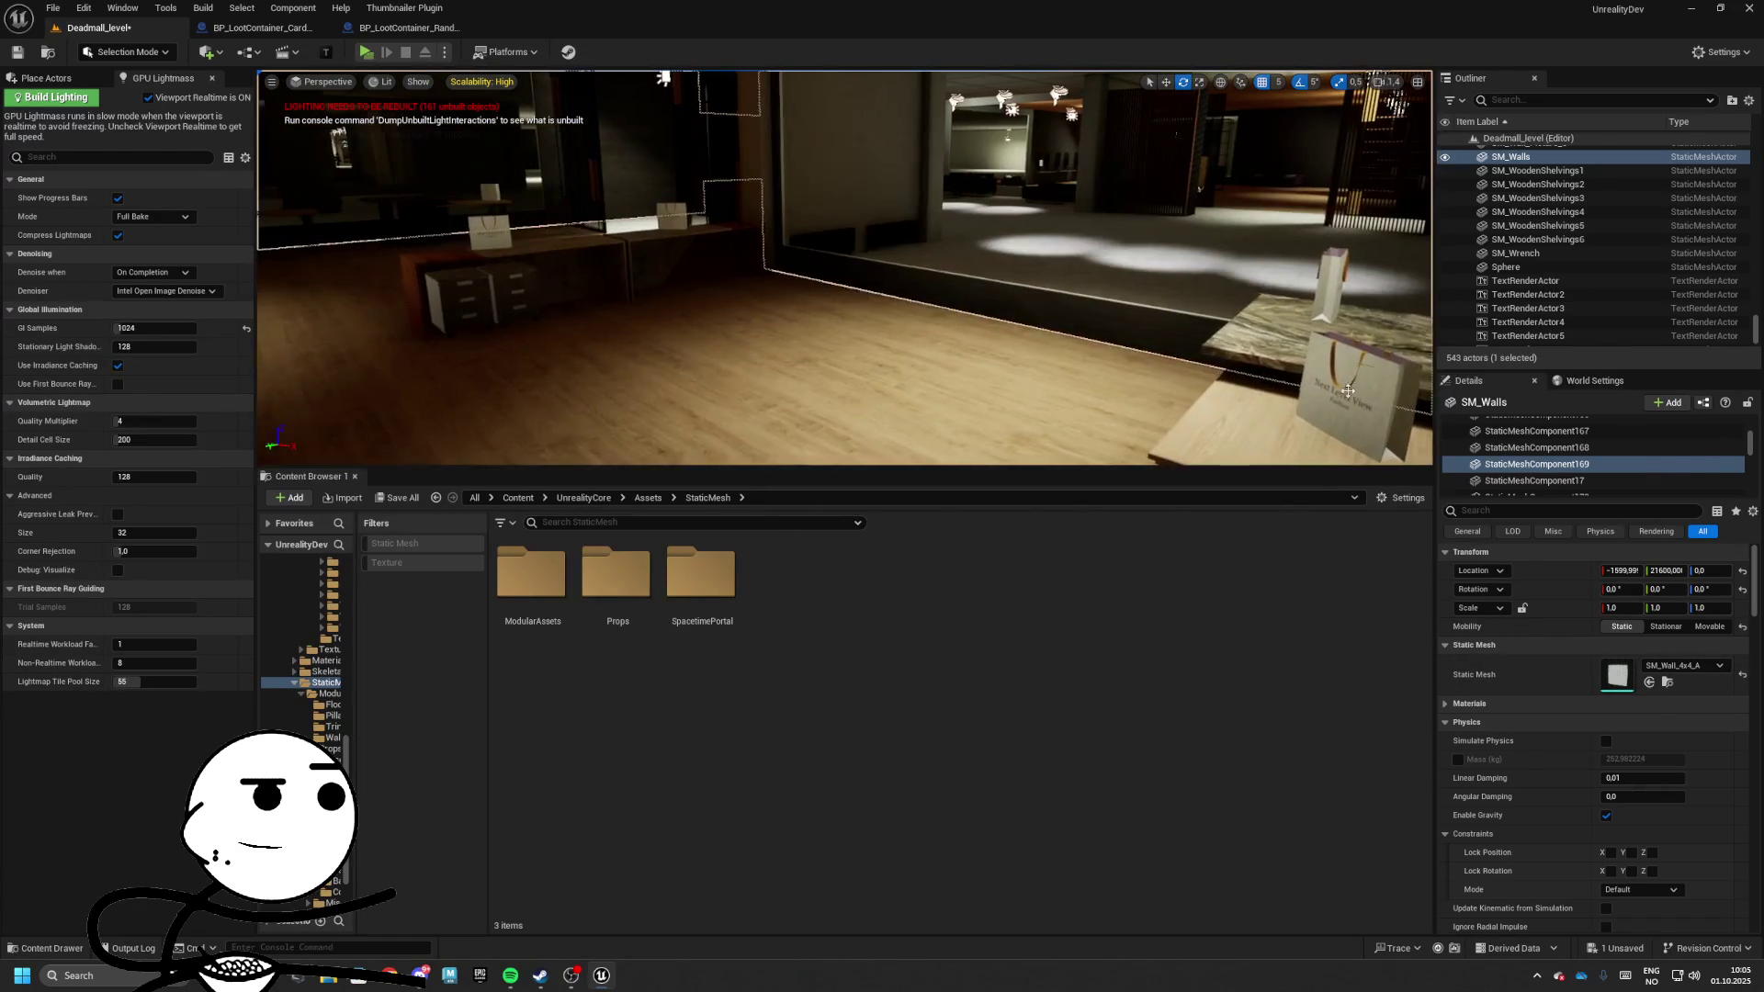
click(1360, 317)
Browse the StorePropsCollection StaticMeshes folders, including RestroomAssets and Tools, for a suitable prop
click(1667, 701)
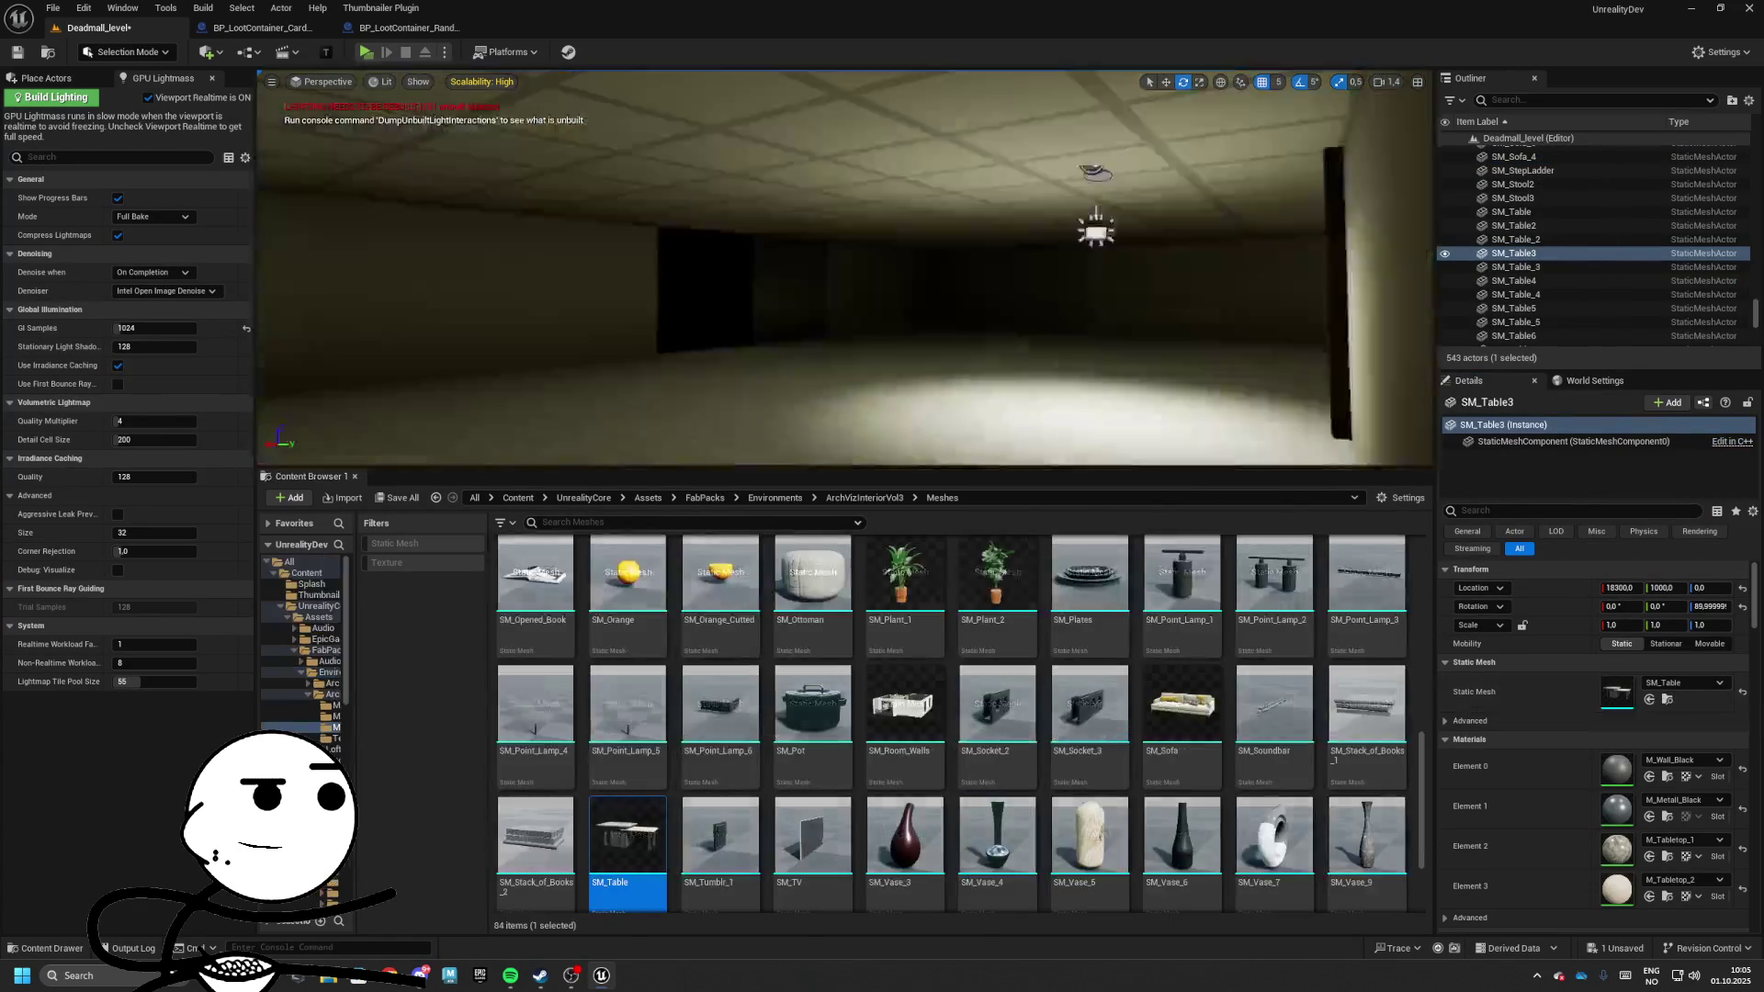
click(874, 499)
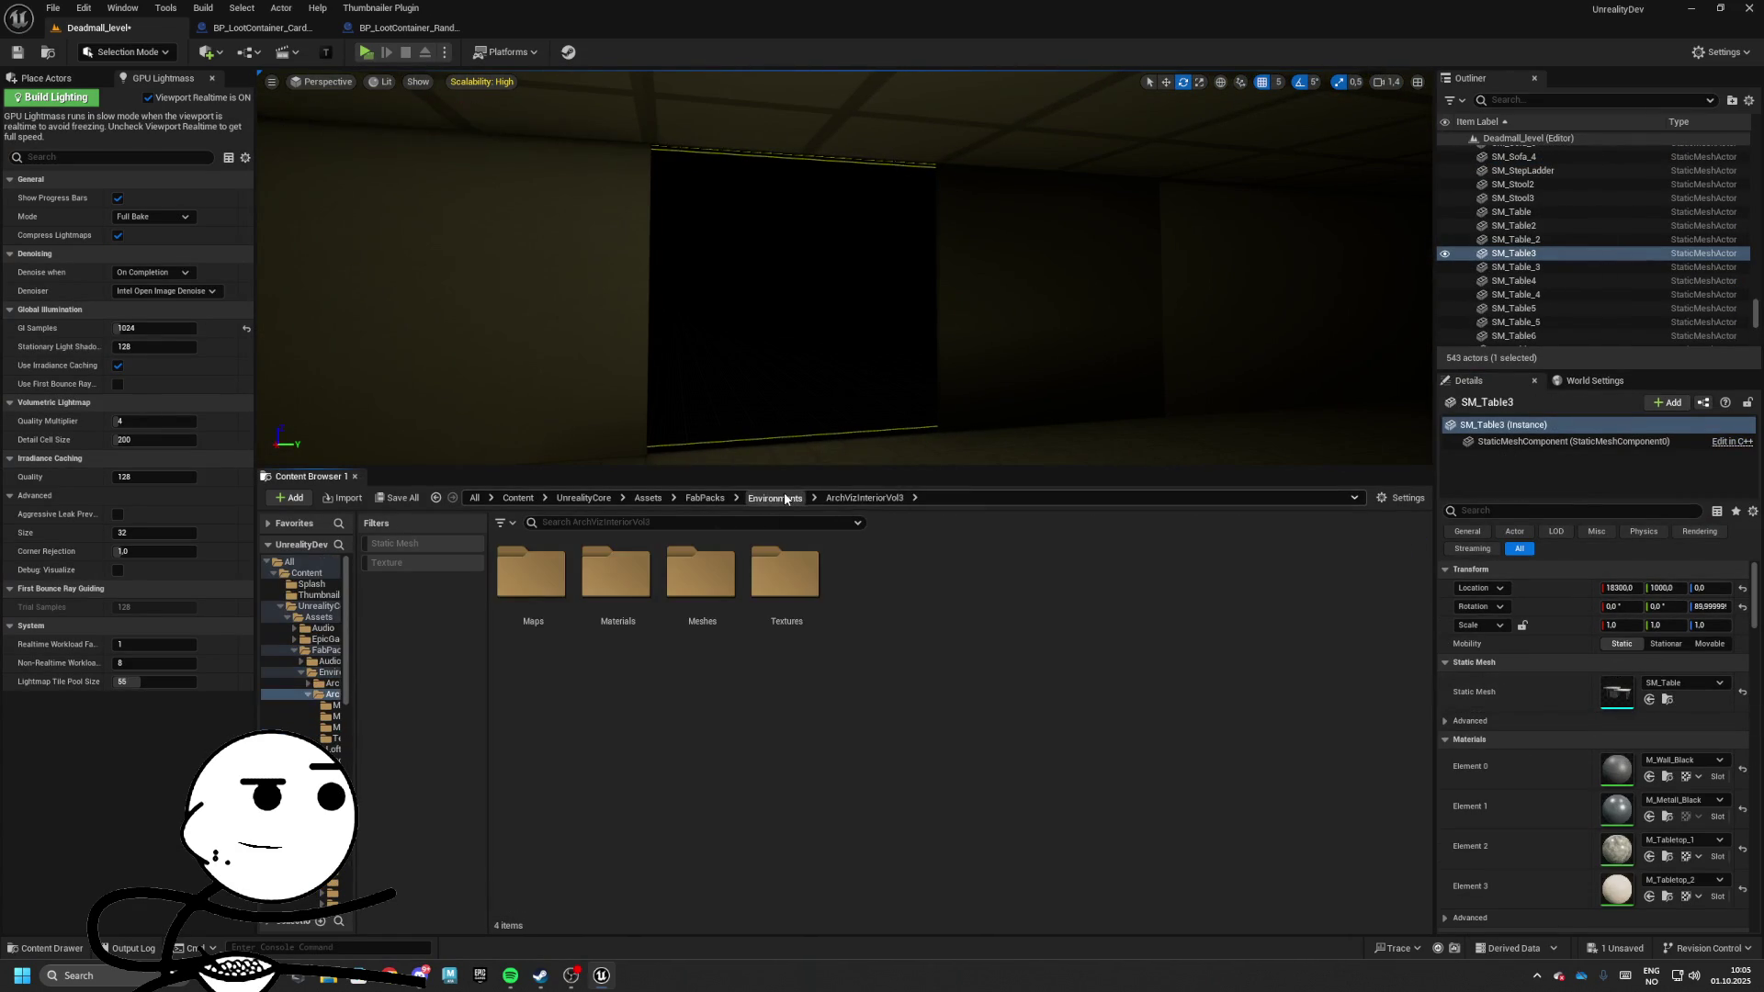
click(774, 497)
double_click(849, 593)
double_click(708, 576)
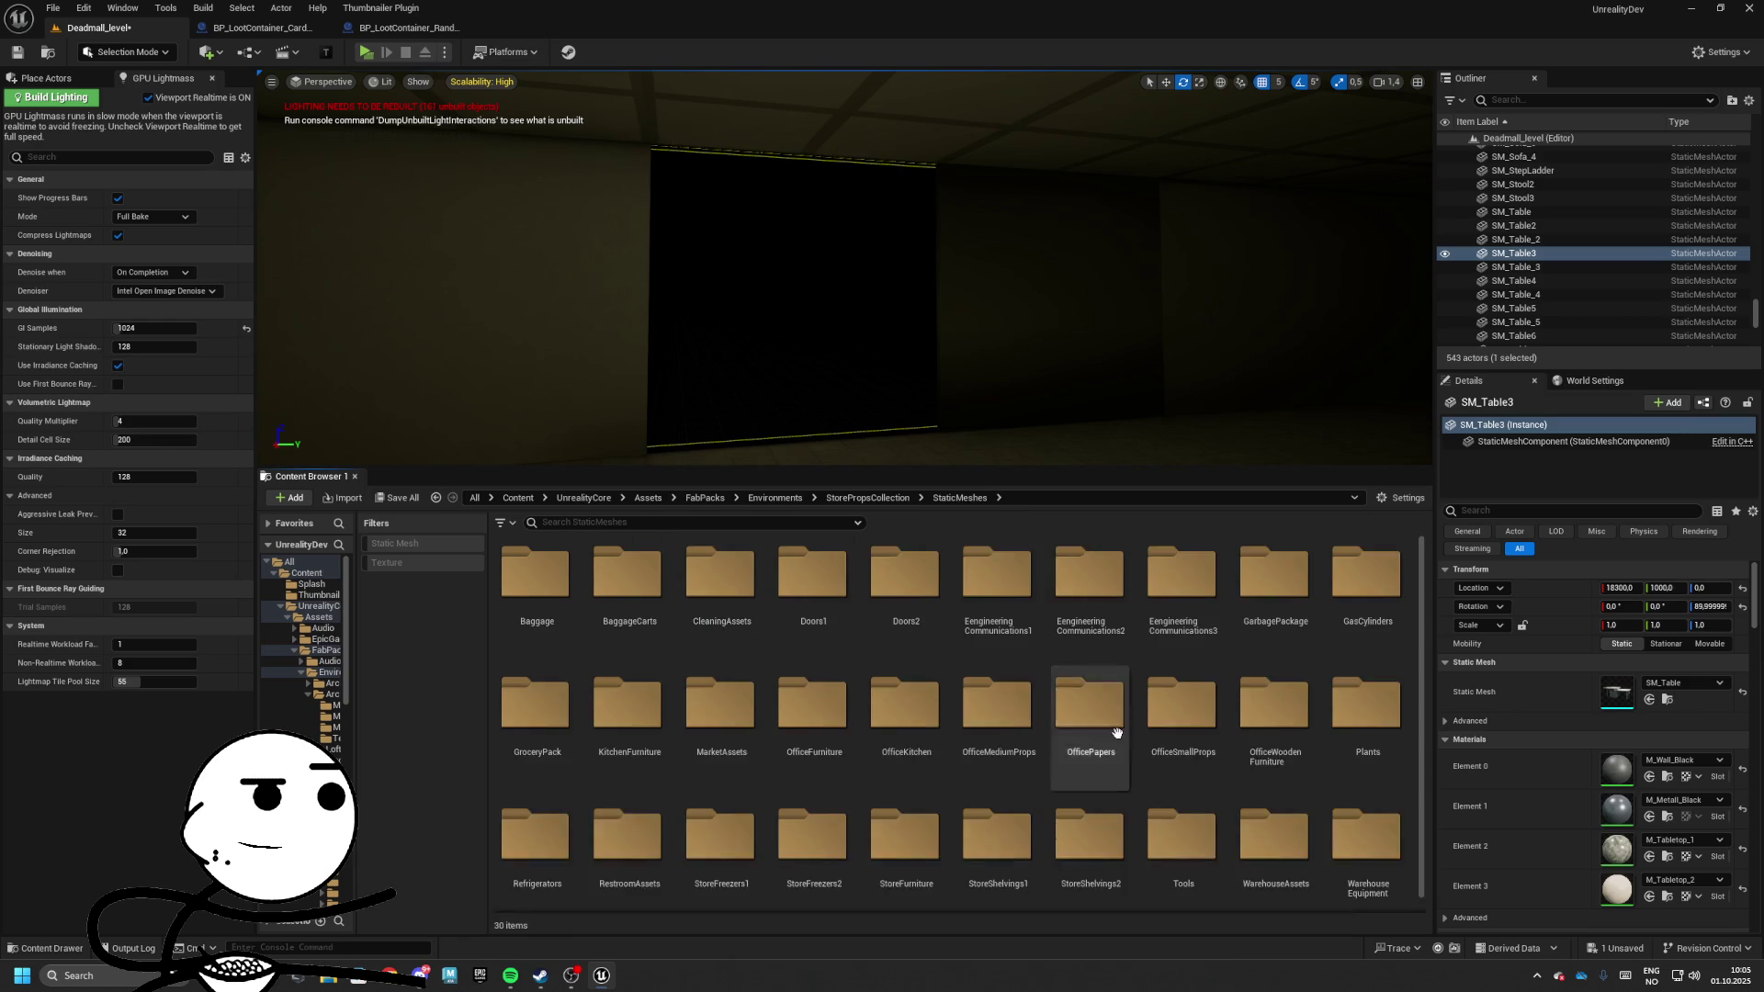
scroll(1194, 732, down, 1)
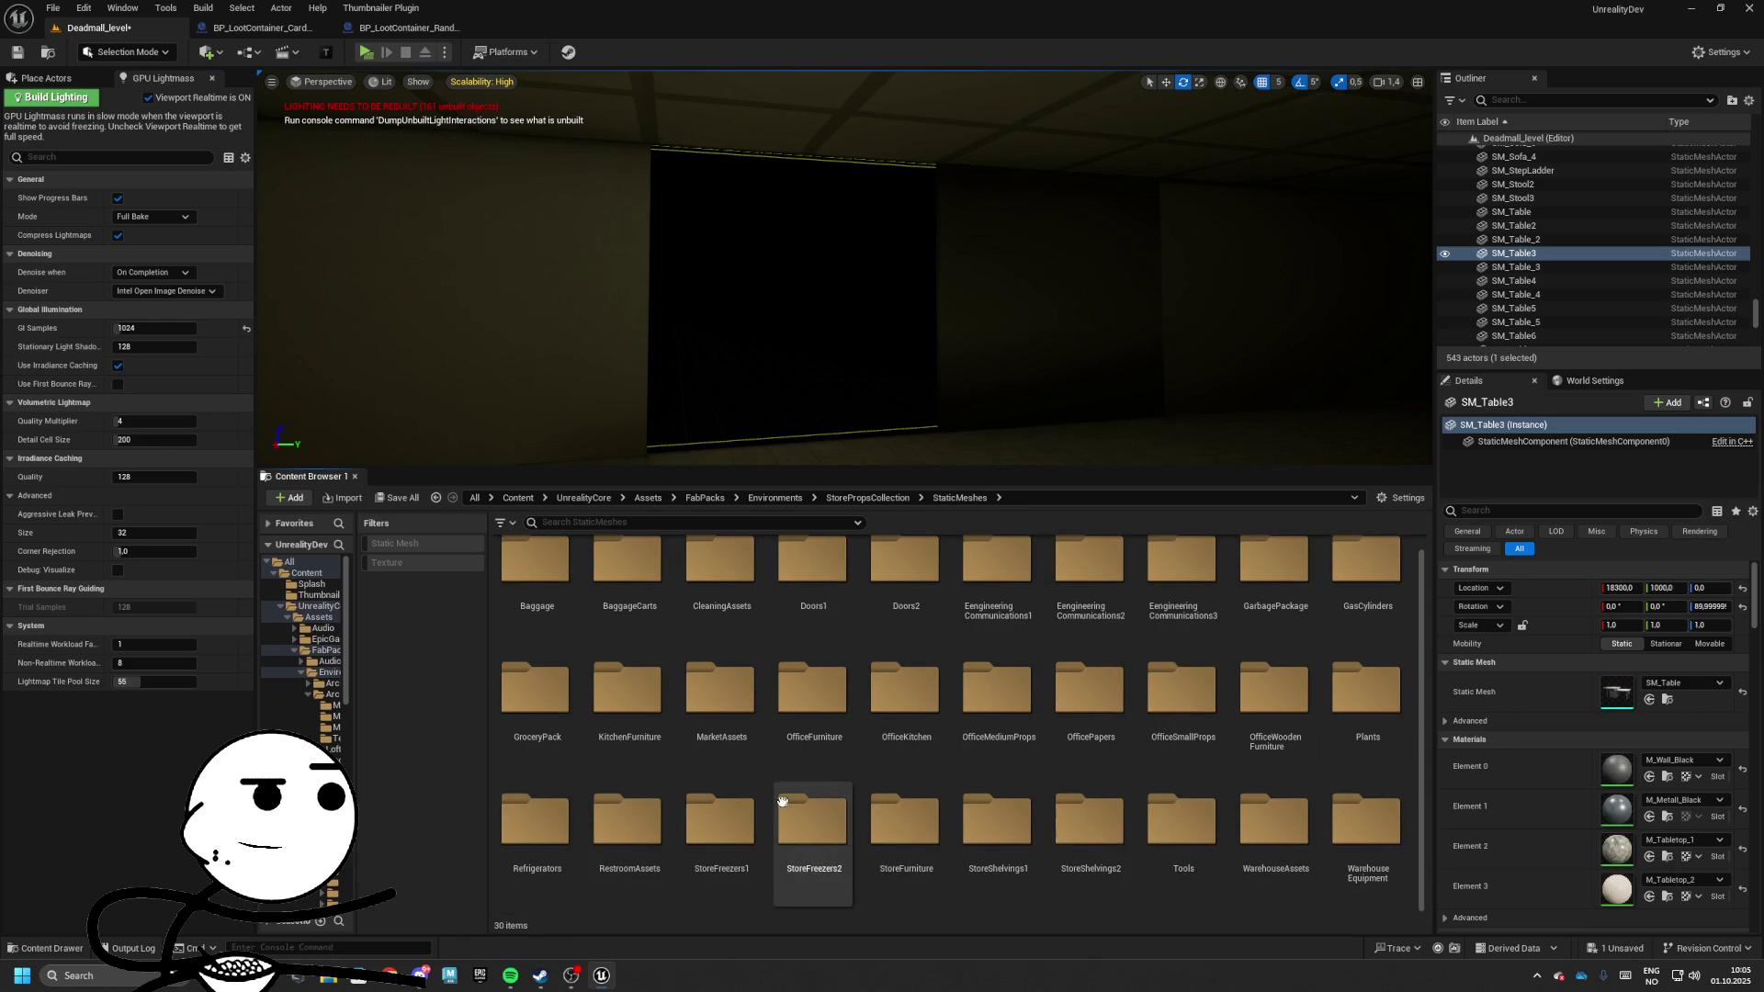
double_click(613, 840)
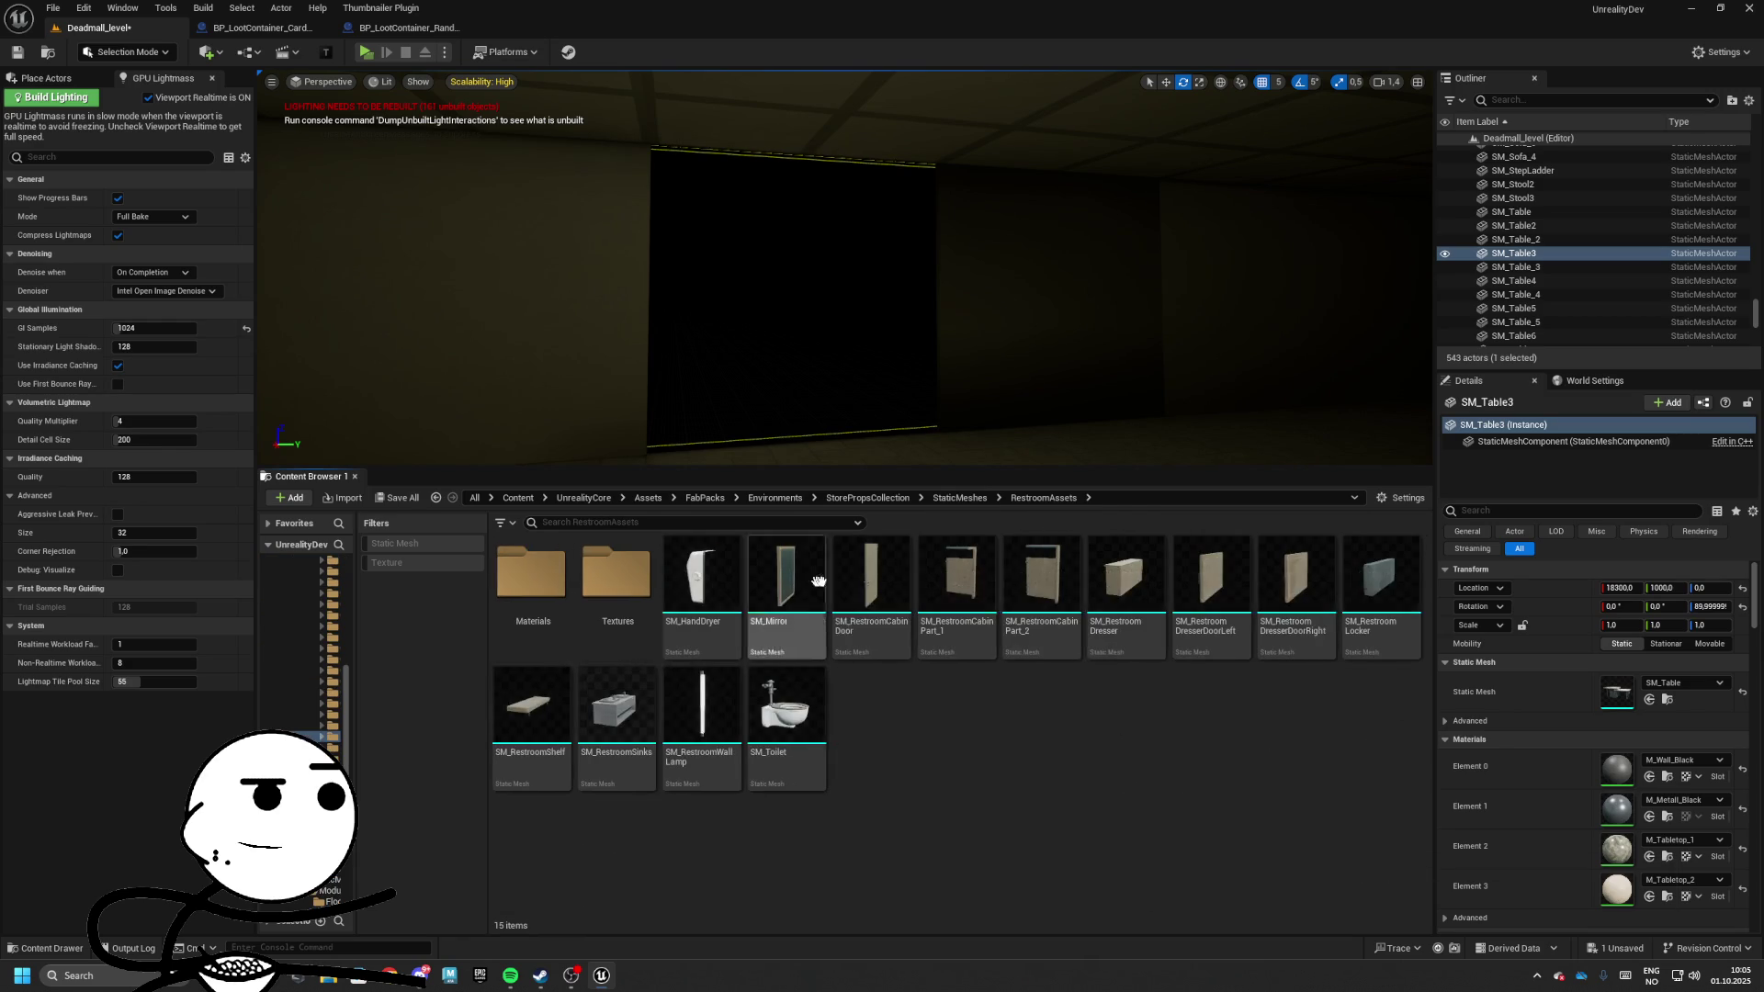
drag(819, 431, 881, 418)
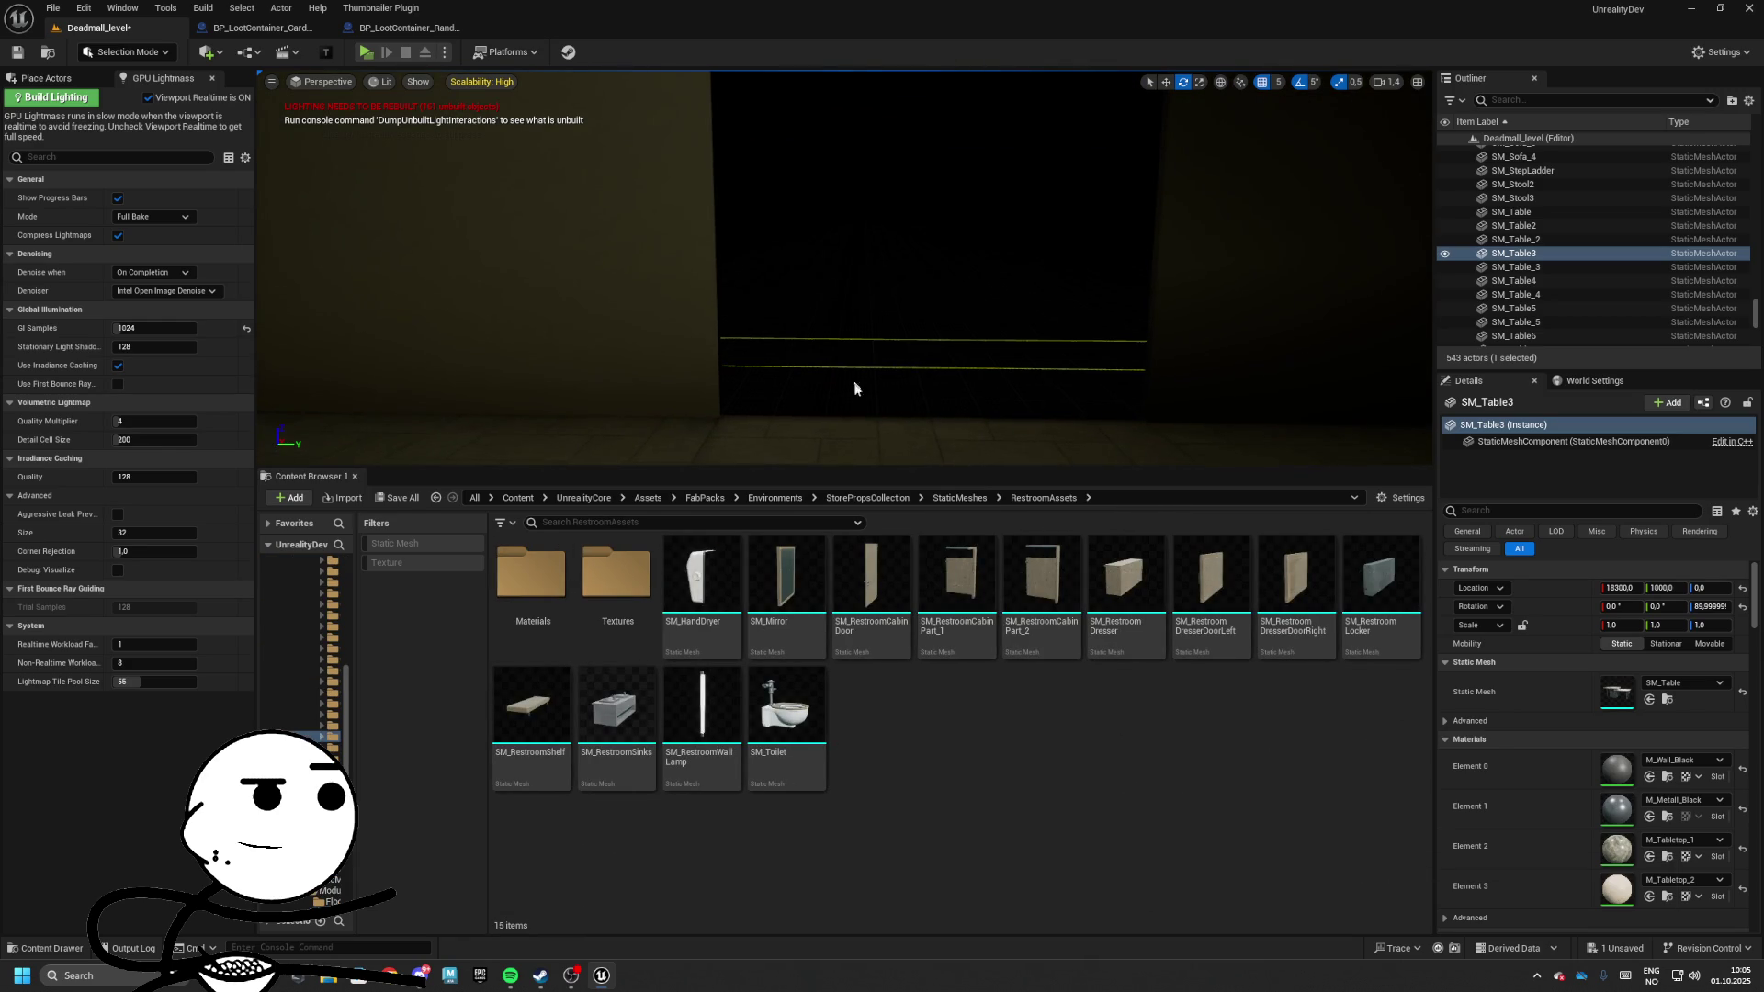
click(955, 499)
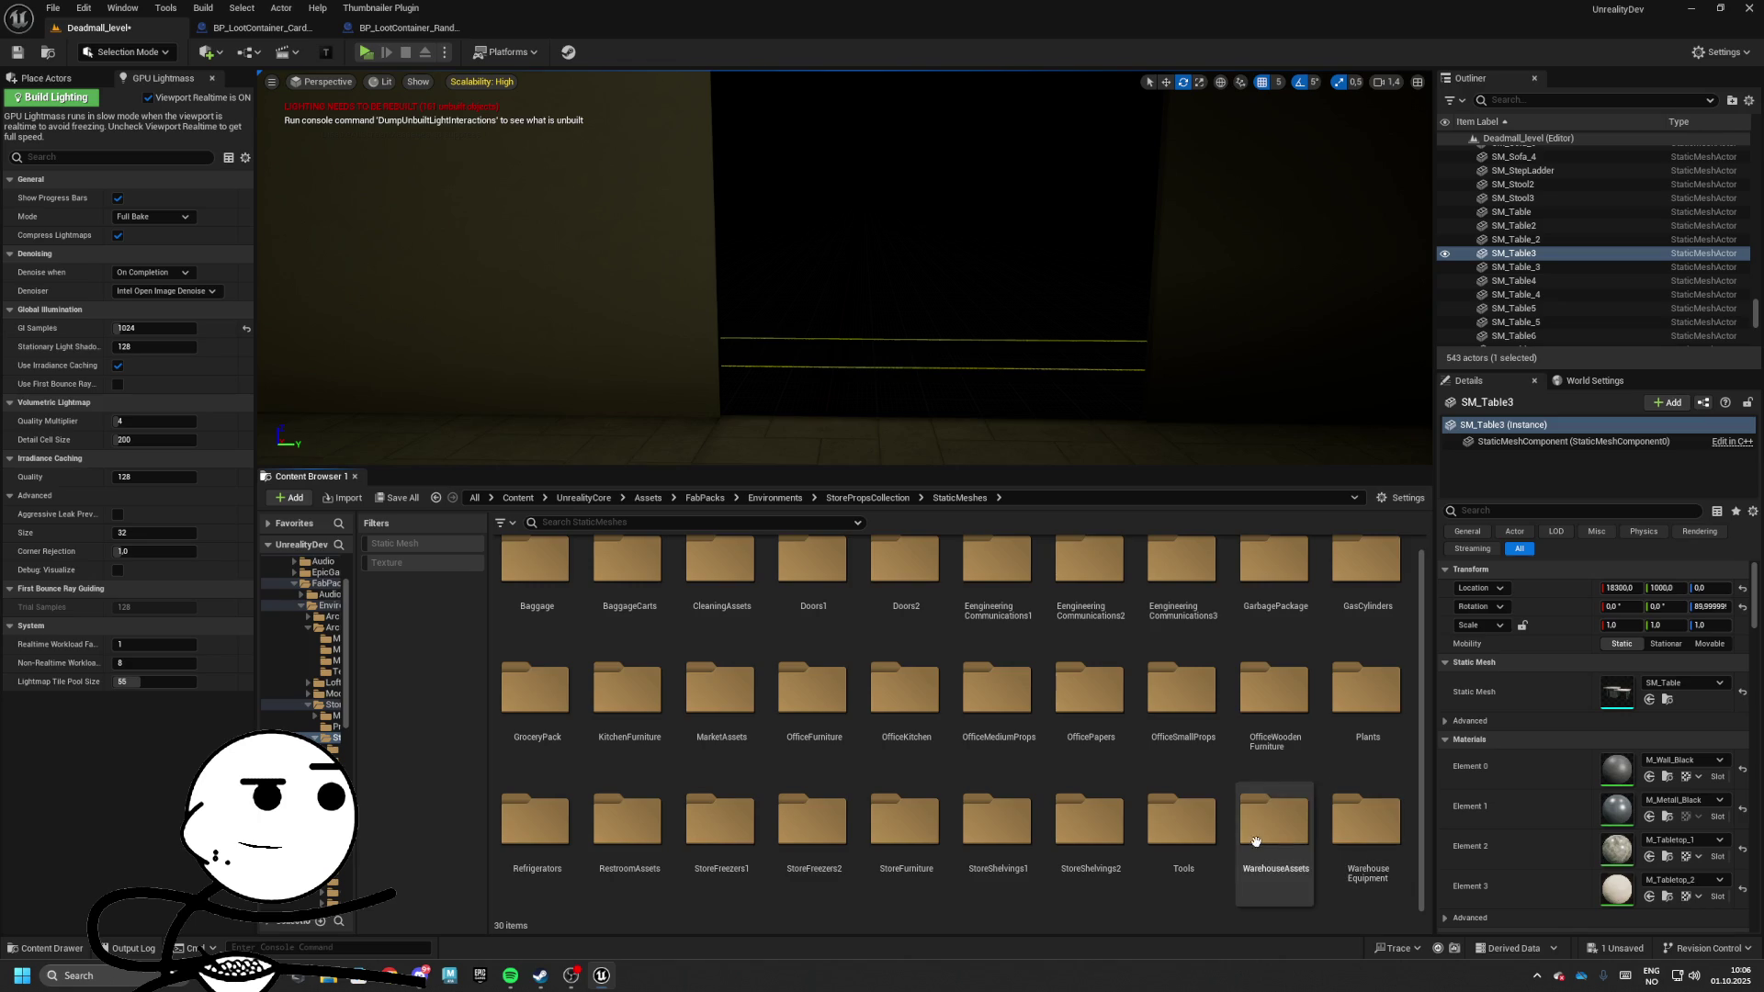
double_click(1143, 841)
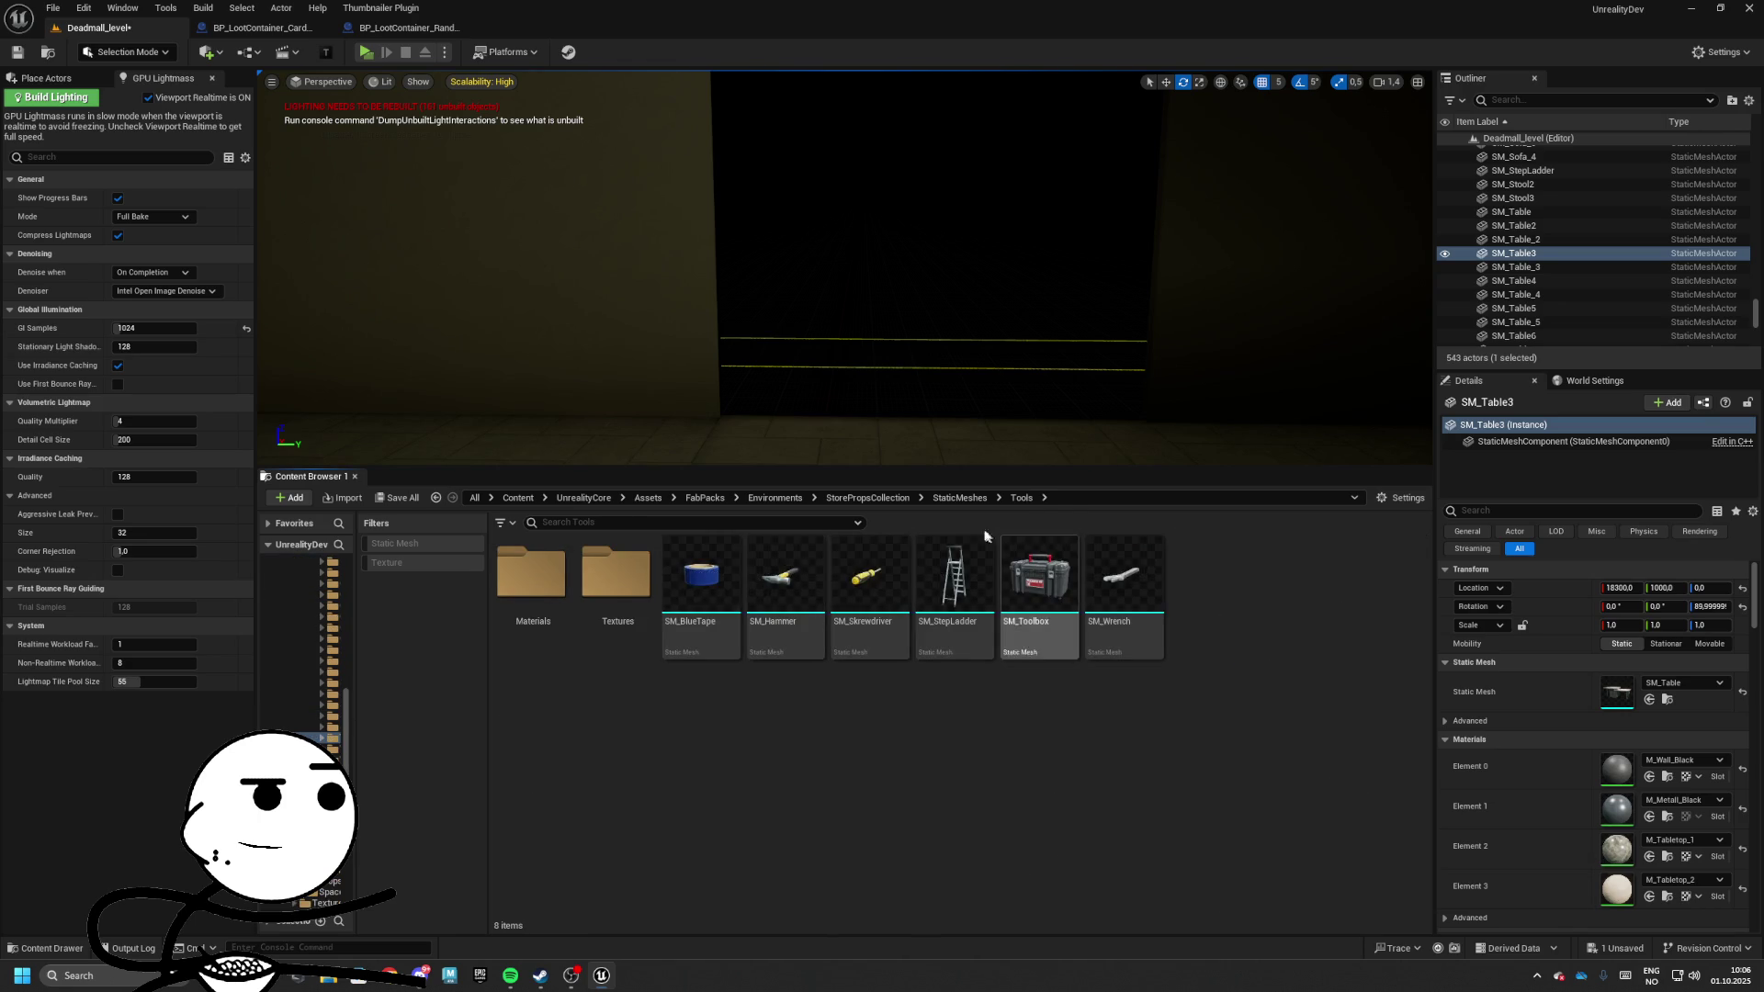
click(960, 497)
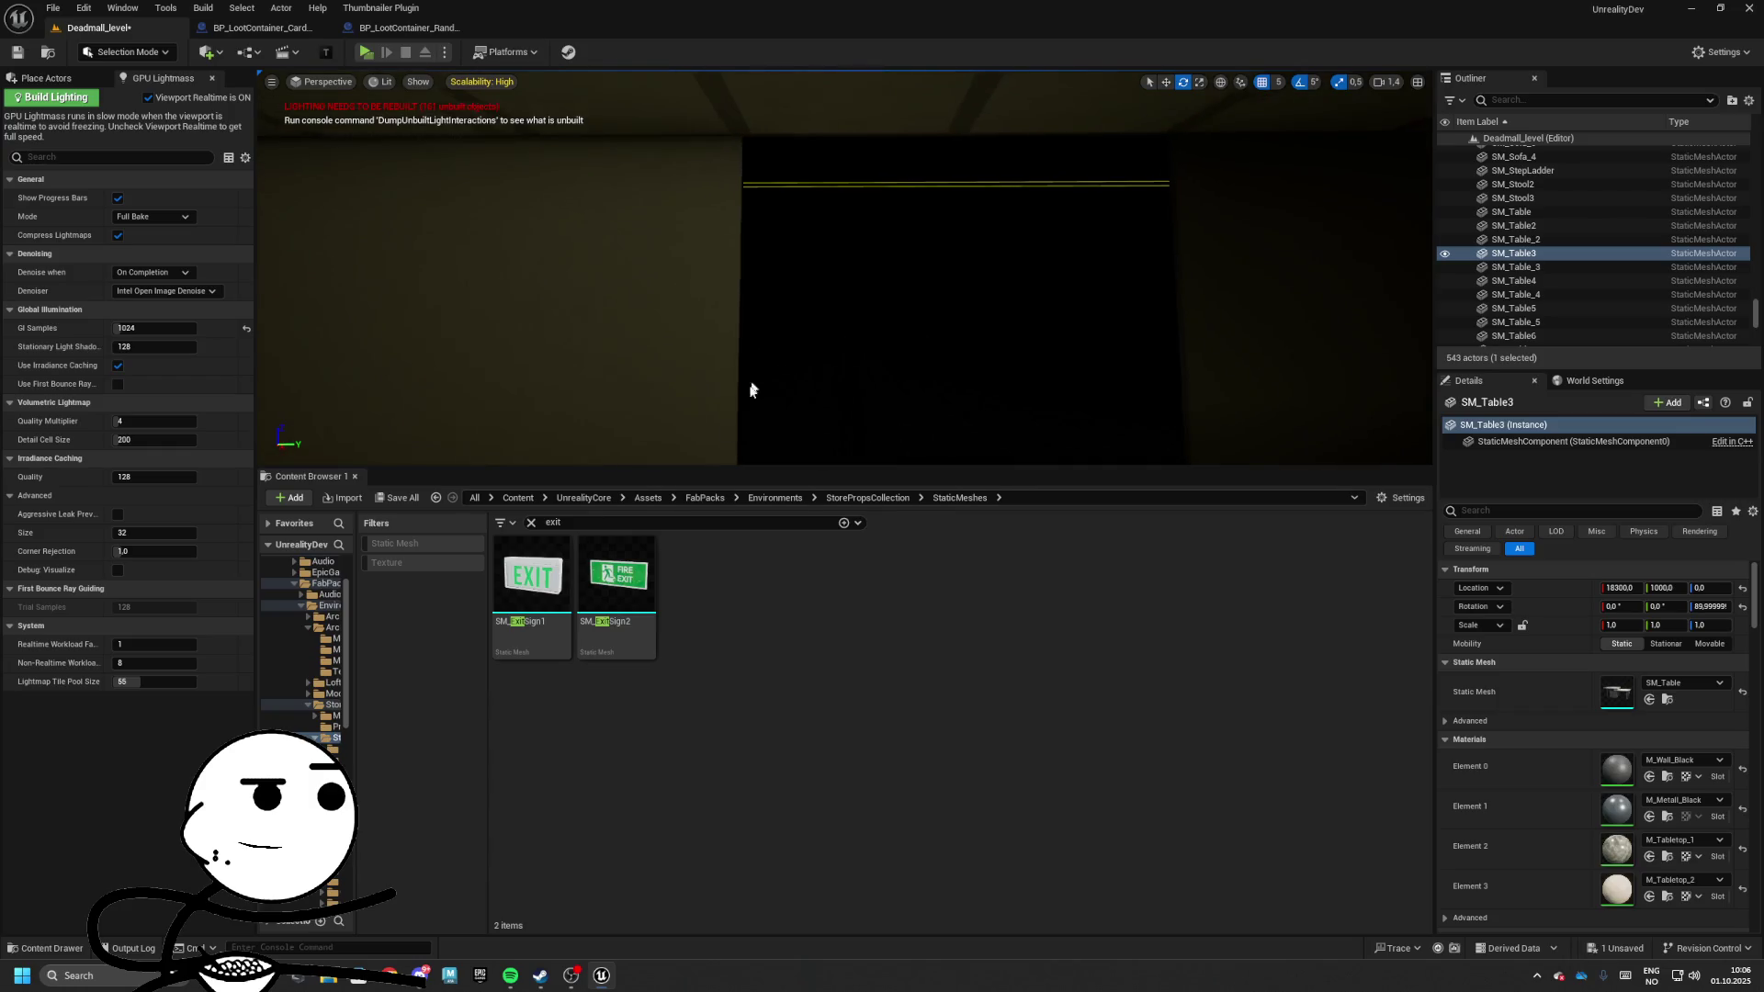
Place SM_ExitSign1 on the wall above the dark opening and clear the 'exit' search
drag(616, 579, 705, 358)
mouse_move(531, 578)
mouse_down()
mouse_move(707, 183)
mouse_move(1148, 244)
mouse_up()
click(723, 522)
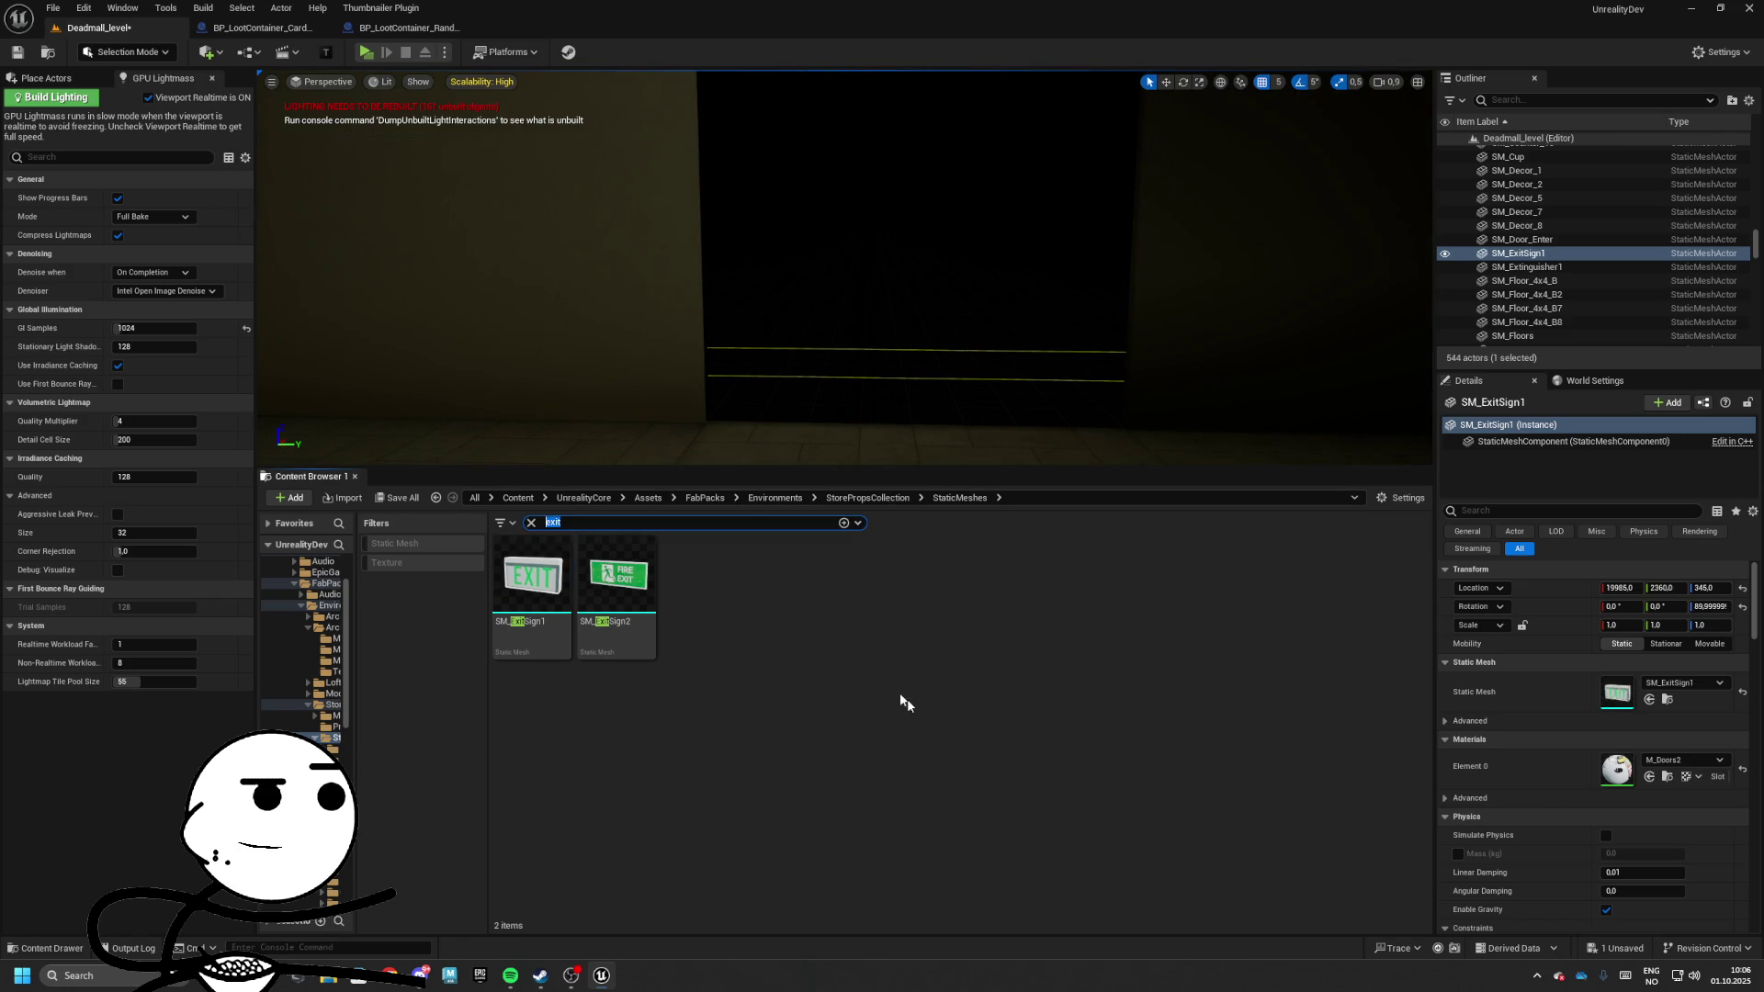
key(BackSpace)
Check the OfficeWoodenFurniture and Plants folders, then filter StoreProps StaticMeshes to static meshes only
click(1246, 721)
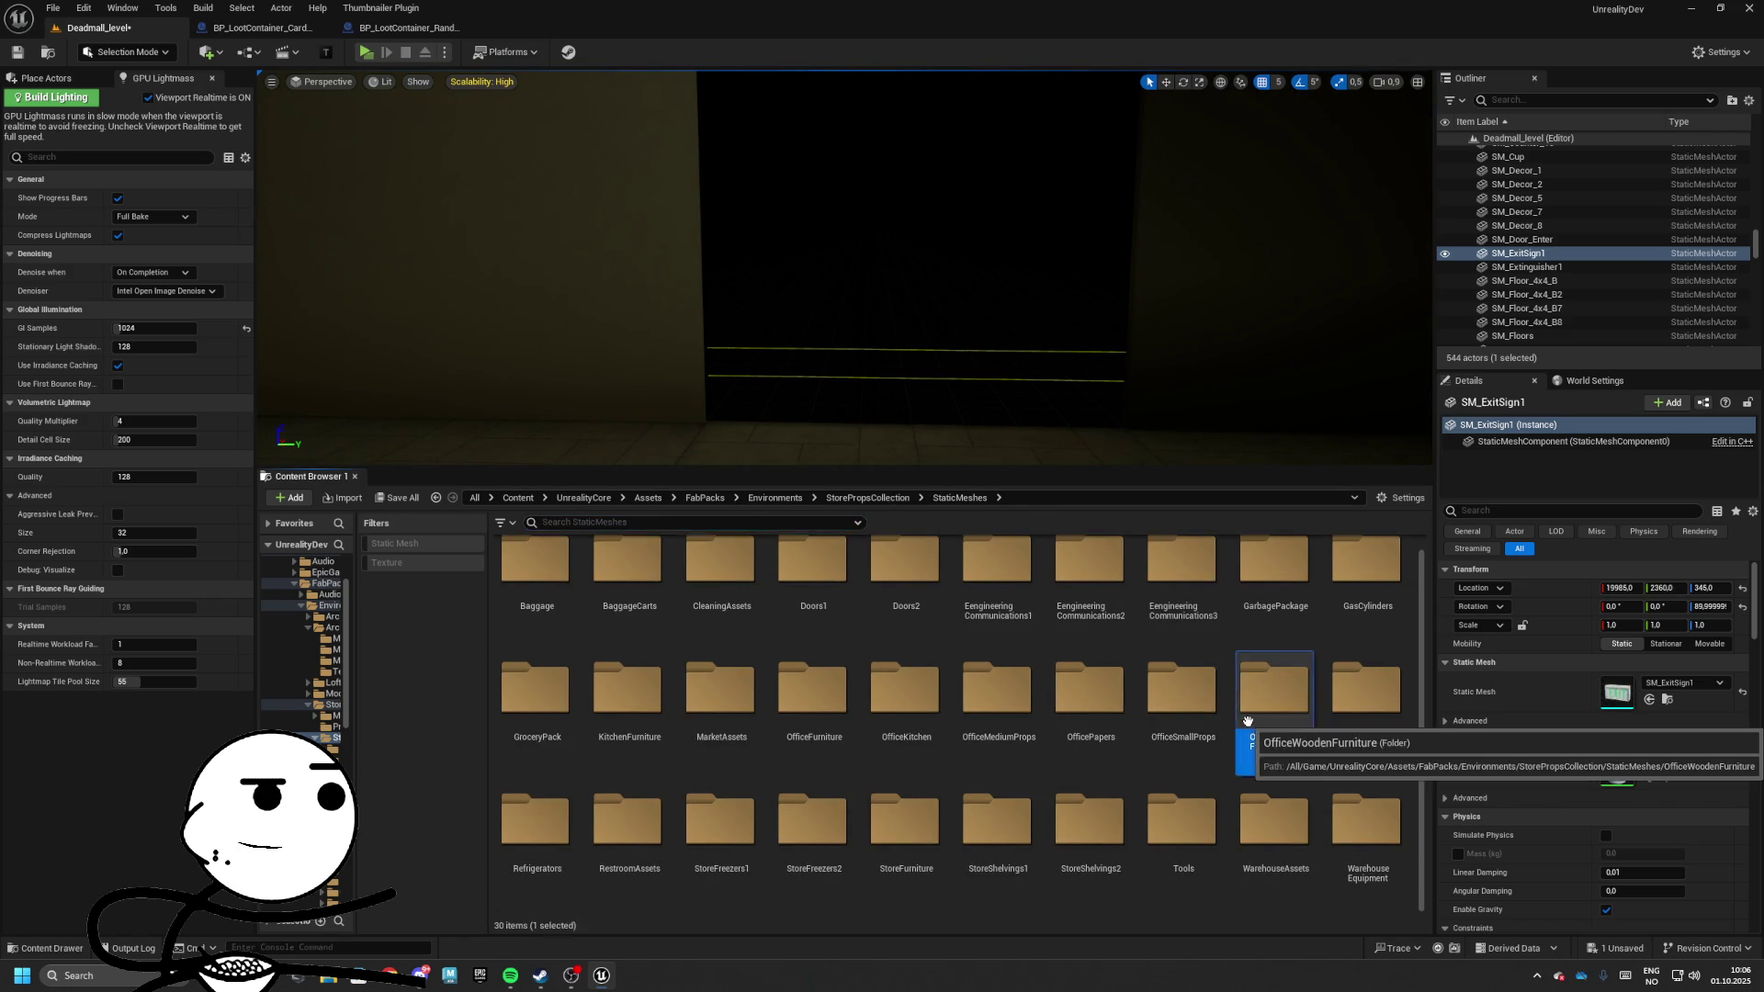
double_click(1247, 721)
click(960, 497)
double_click(1346, 703)
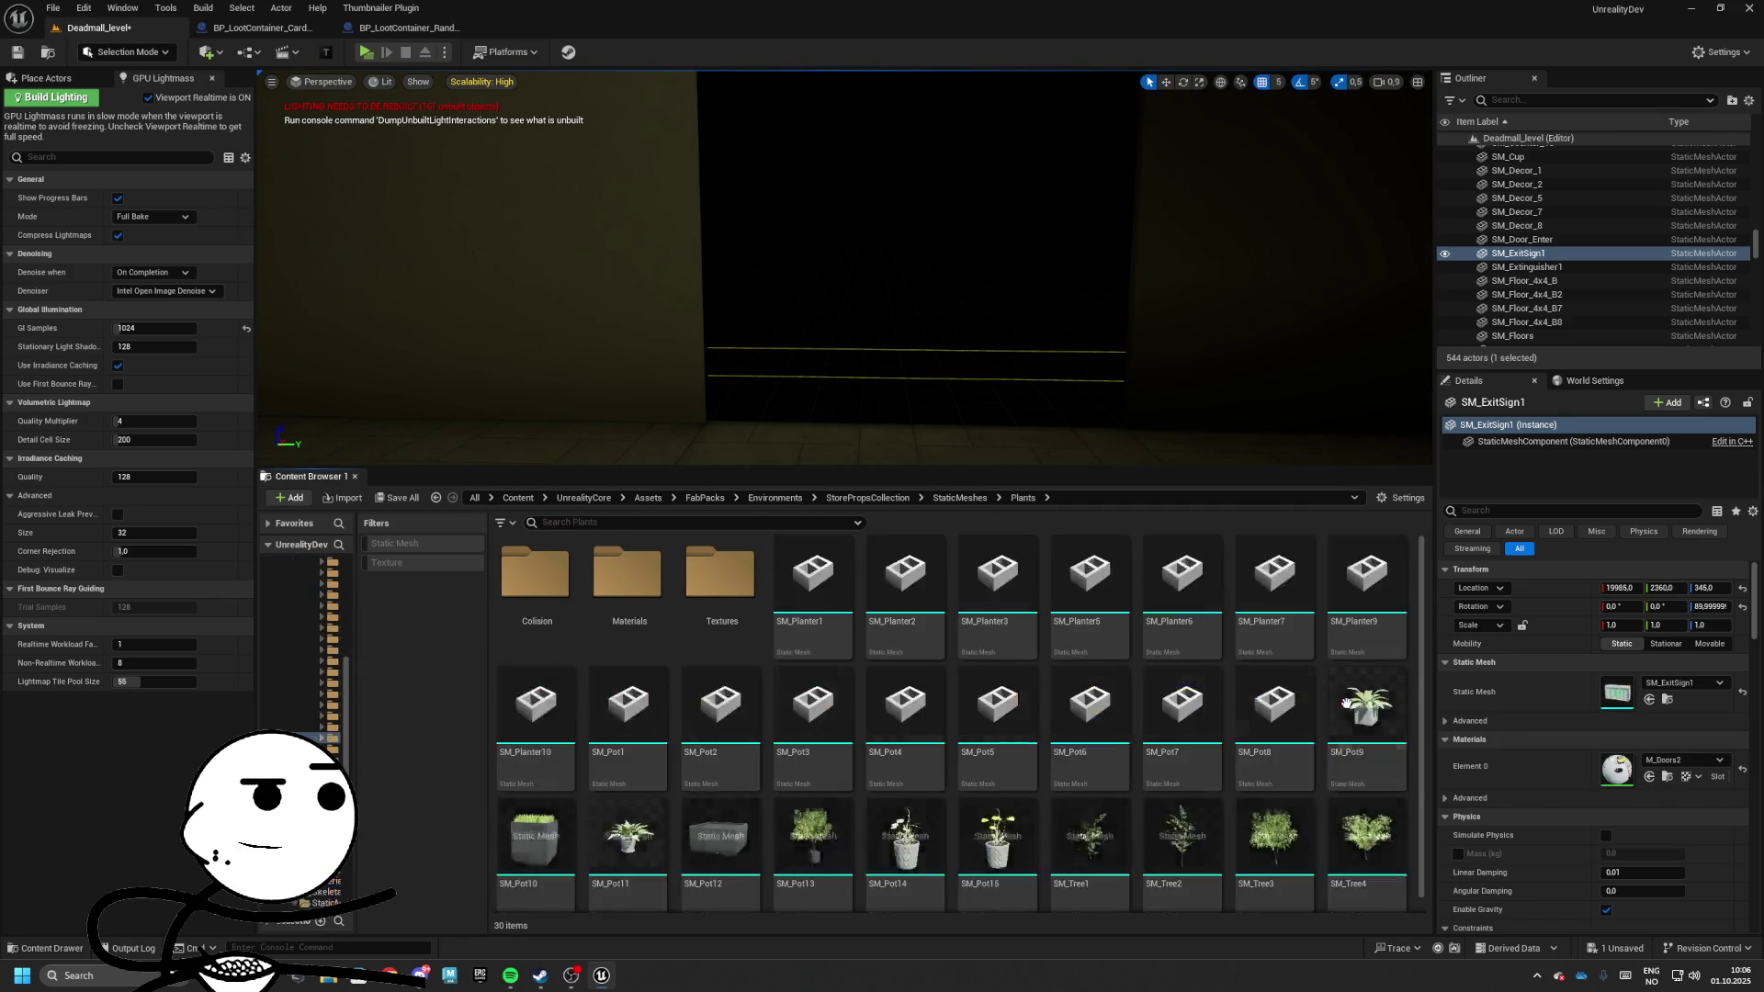
click(958, 497)
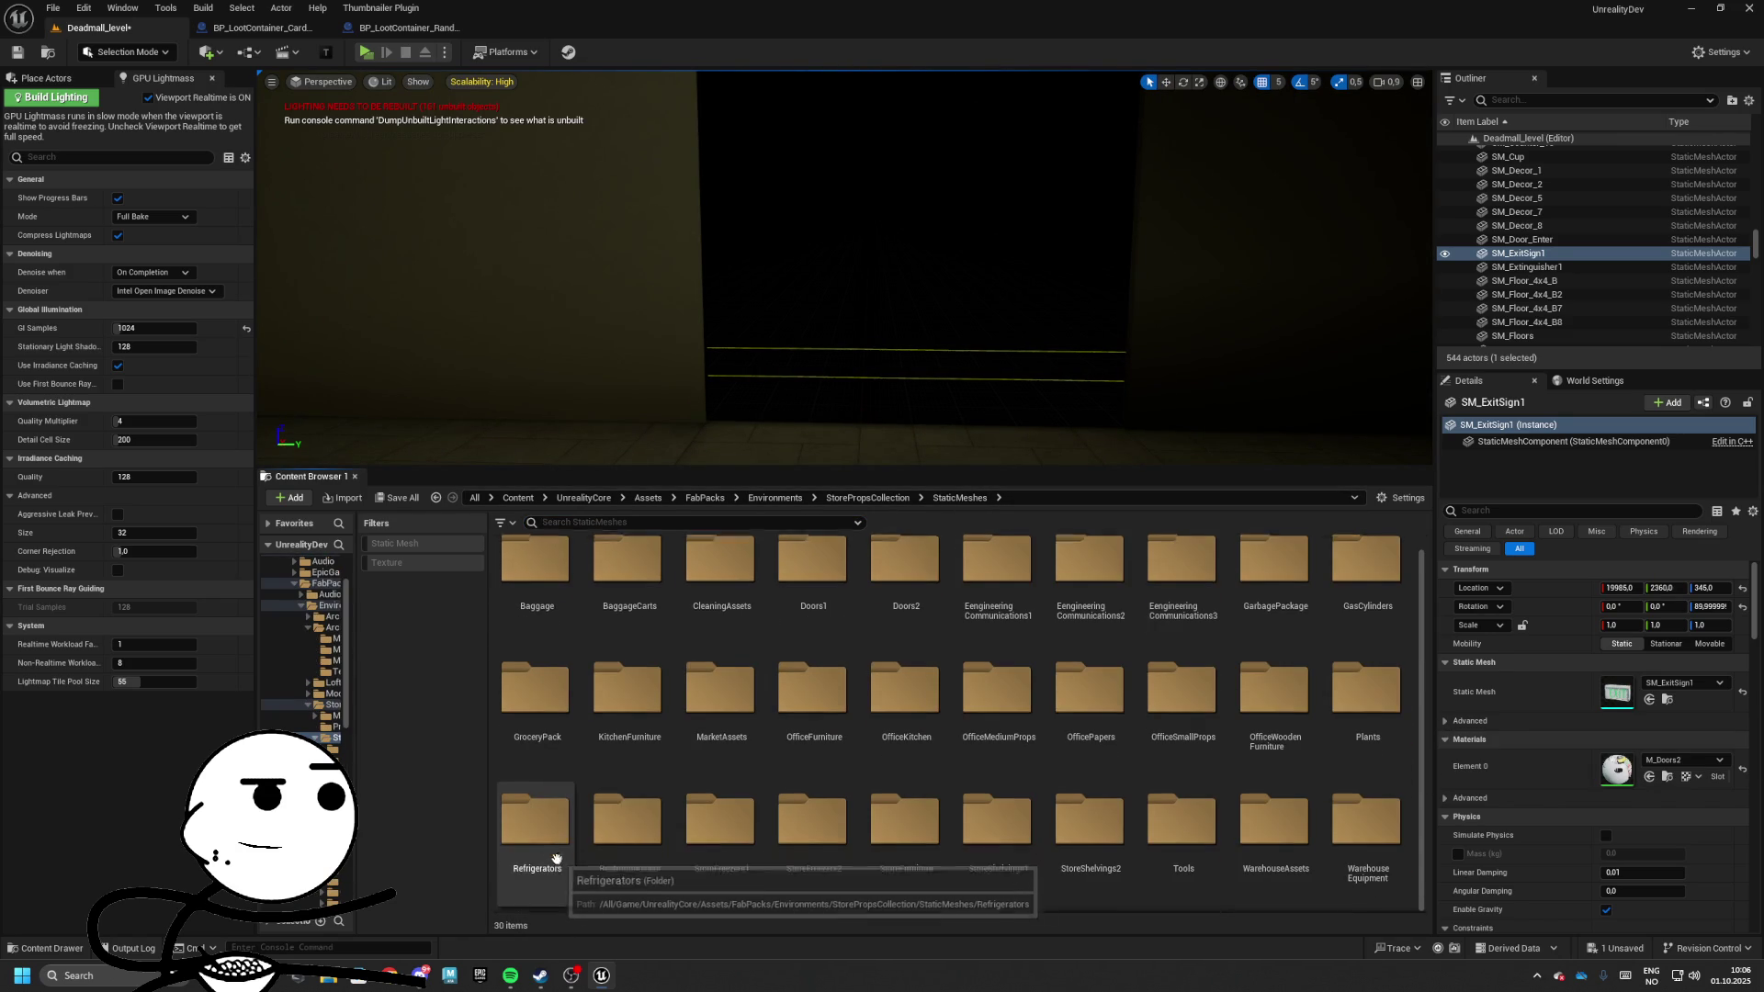
click(394, 543)
scroll(650, 668, down, 5)
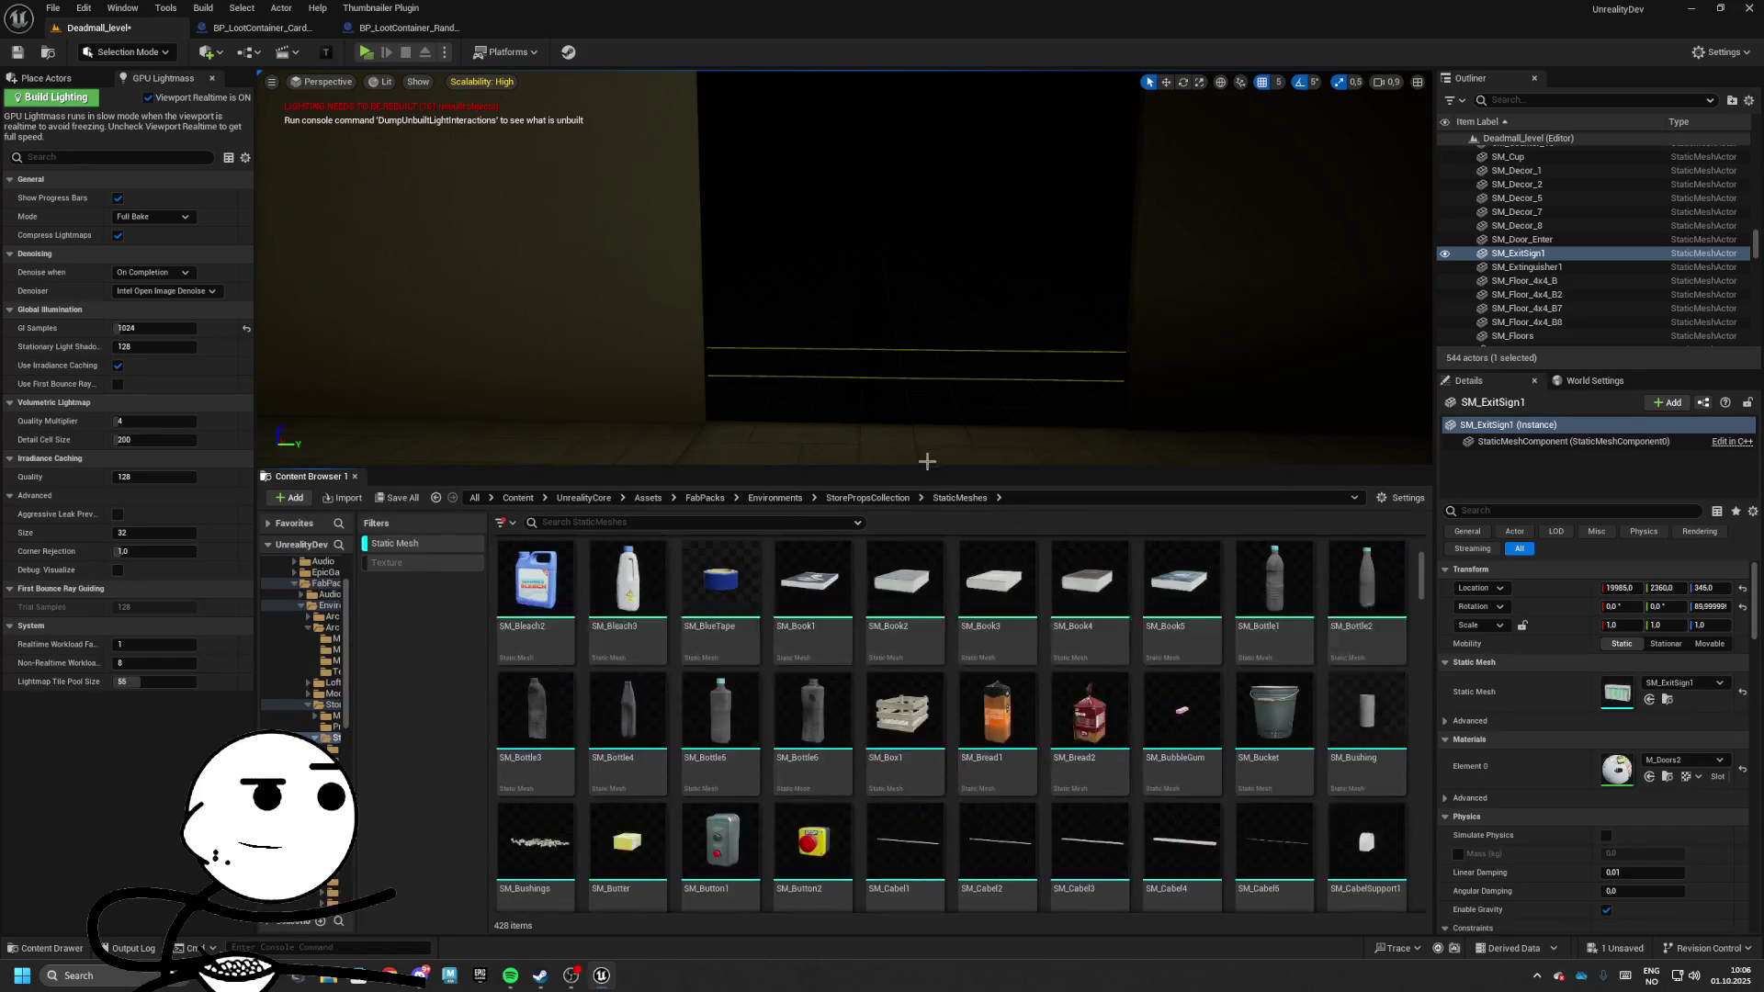
Float the Content Browser, maximize the viewport with F11, and enlarge the browser at upper left
mouse_move(320, 481)
mouse_down()
mouse_move(220, 317)
mouse_move(386, 229)
mouse_move(482, 228)
mouse_up()
key(F11)
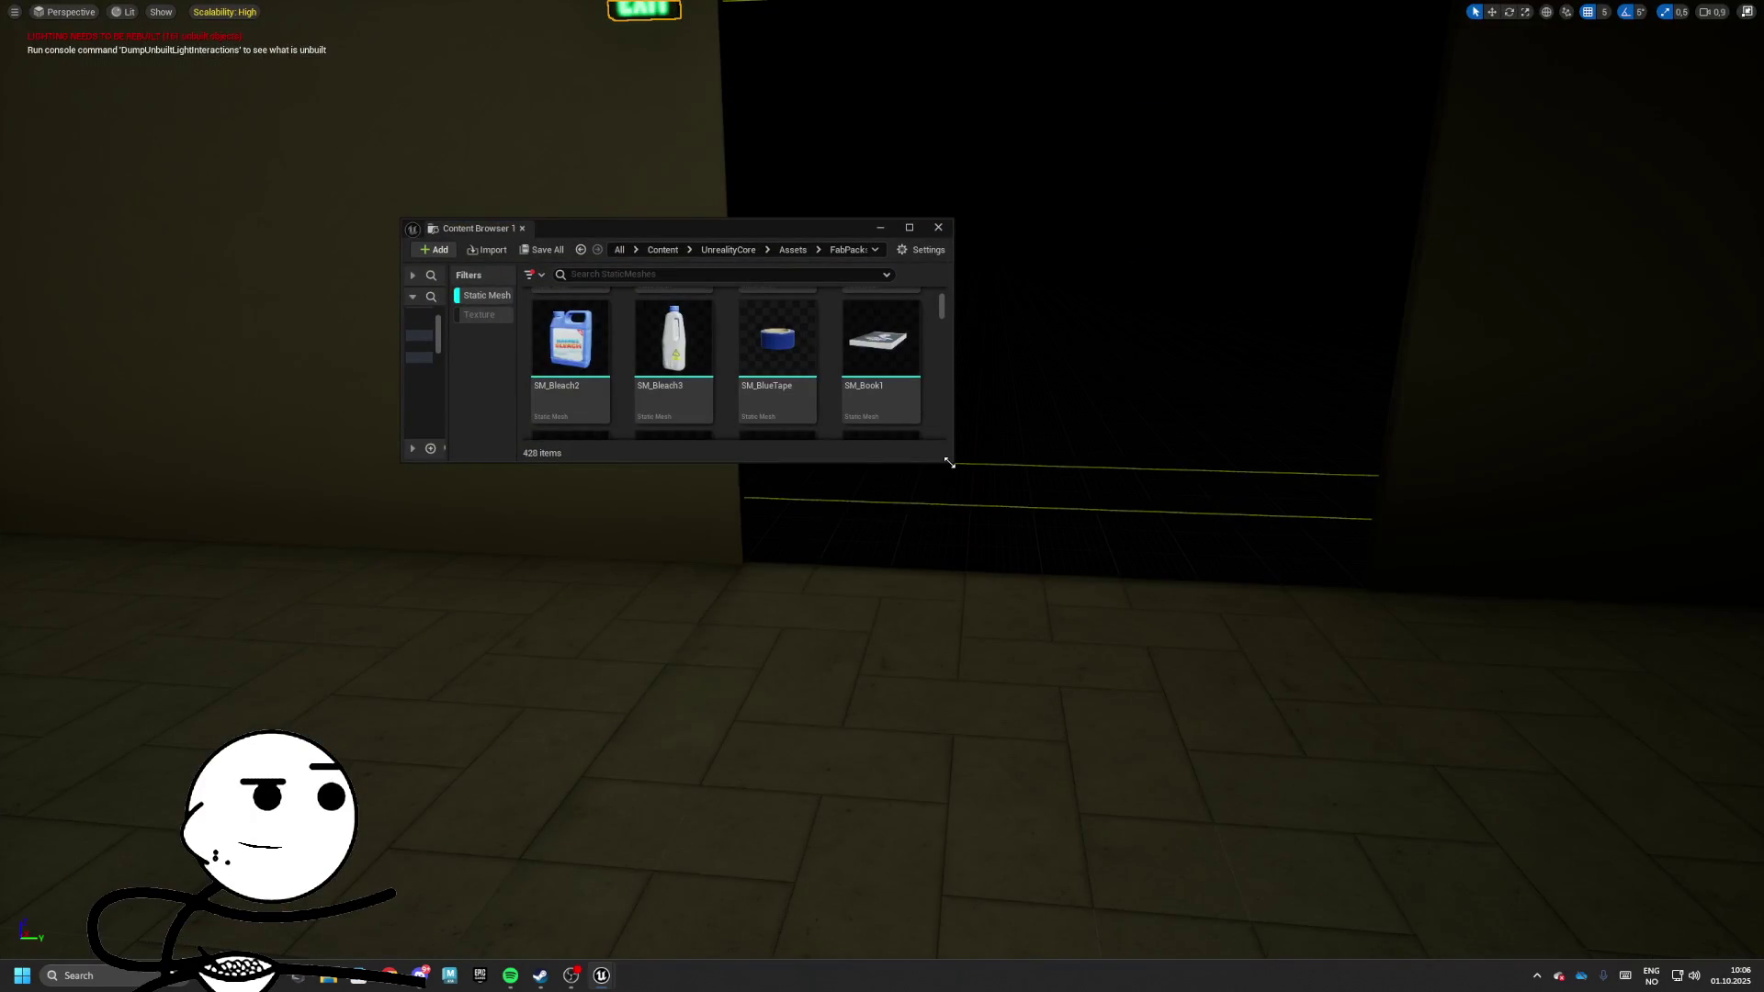
mouse_move(949, 462)
mouse_down()
mouse_move(835, 725)
mouse_move(898, 885)
mouse_up()
drag(724, 230, 394, 88)
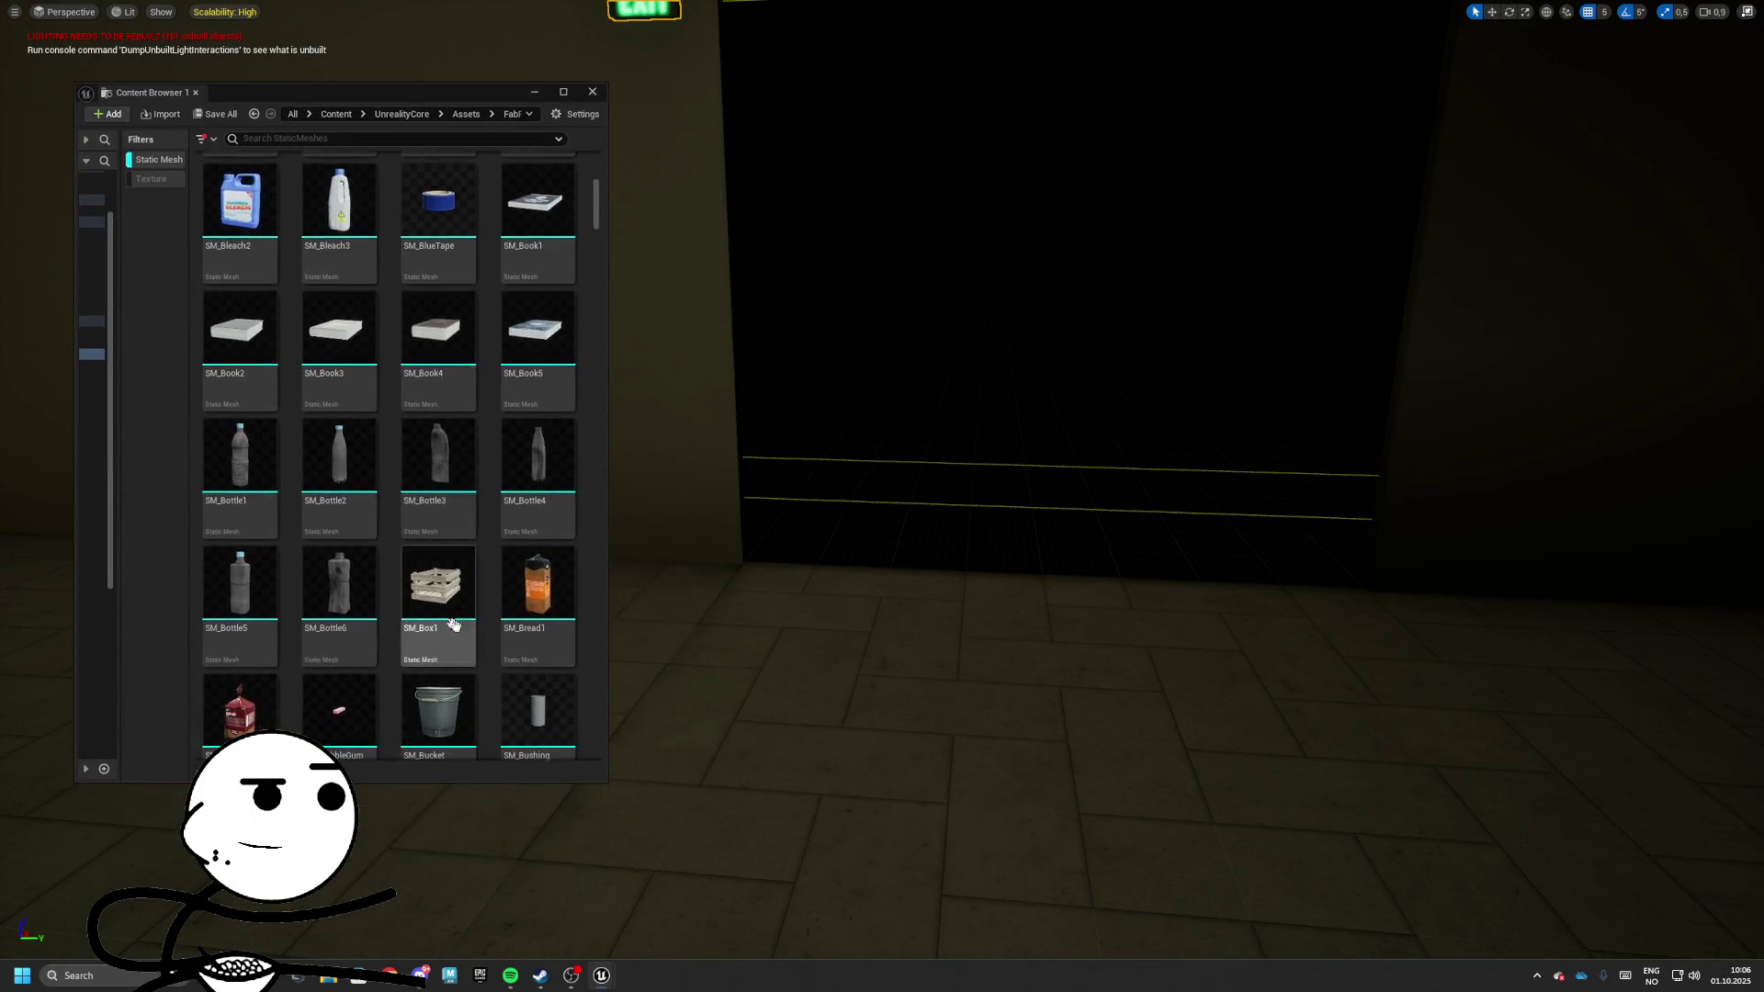
ctrl+scroll(453, 624, down, 2)
drag(601, 783, 603, 874)
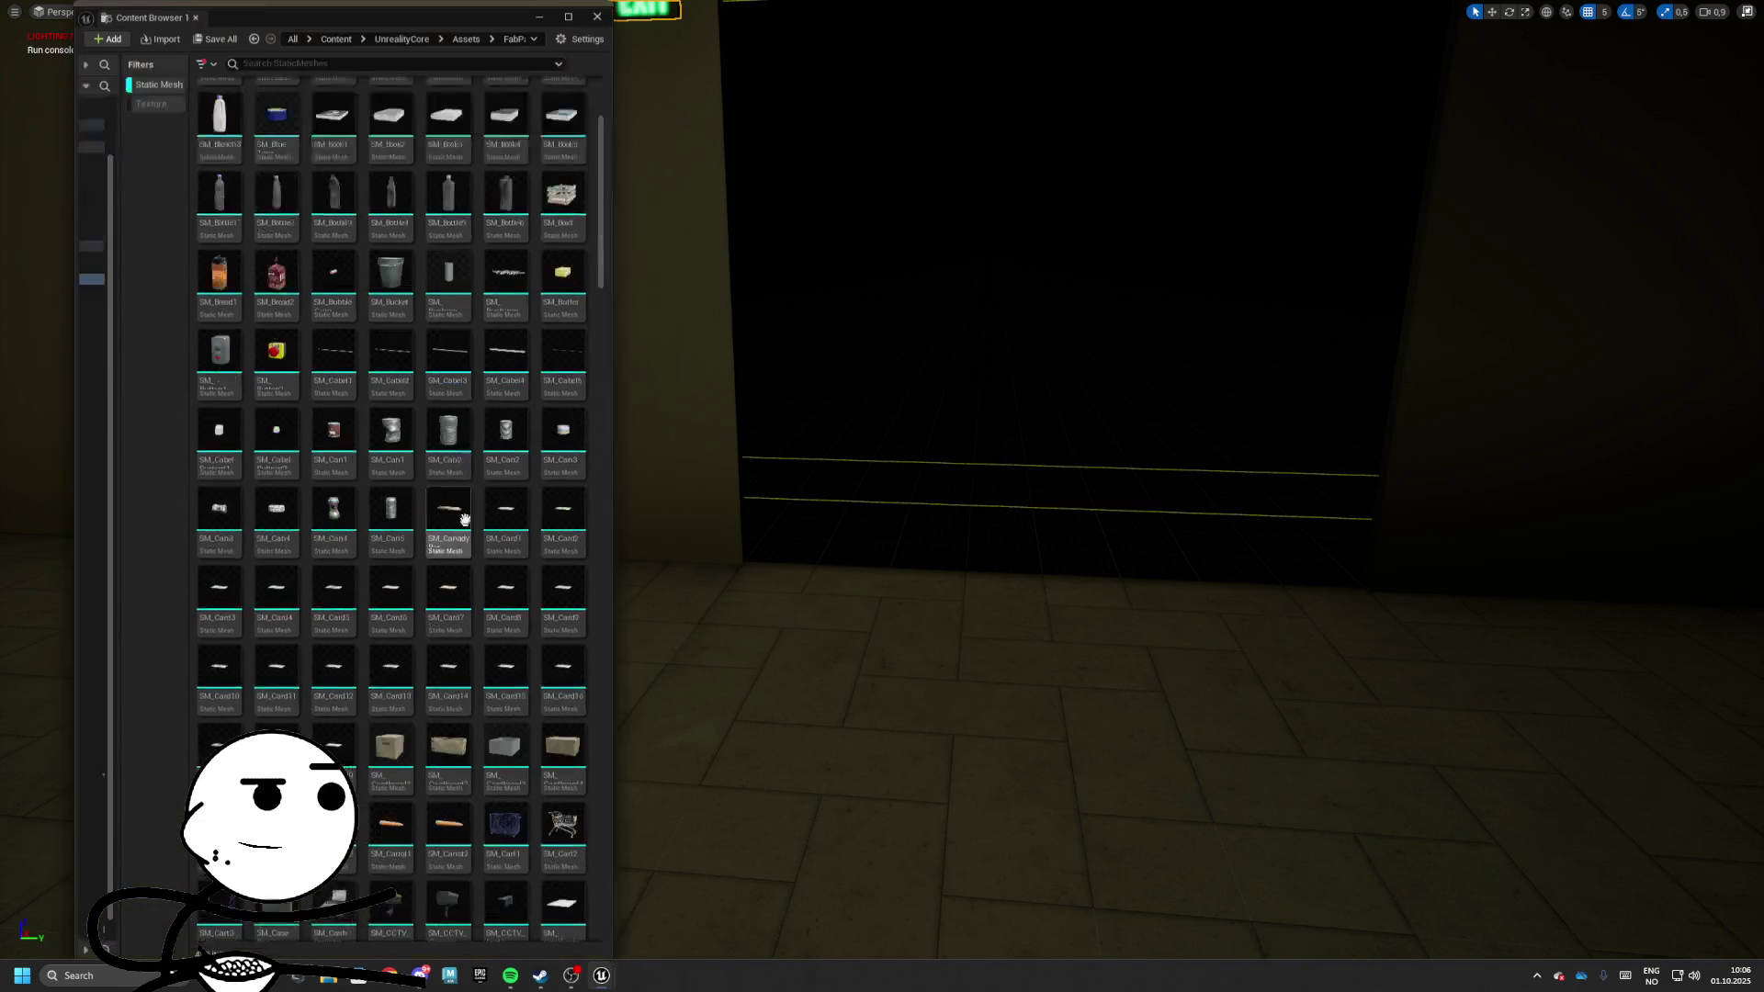
mouse_move(461, 512)
mouse_down()
mouse_move(468, 71)
mouse_move(490, 61)
mouse_move(450, 78)
mouse_up()
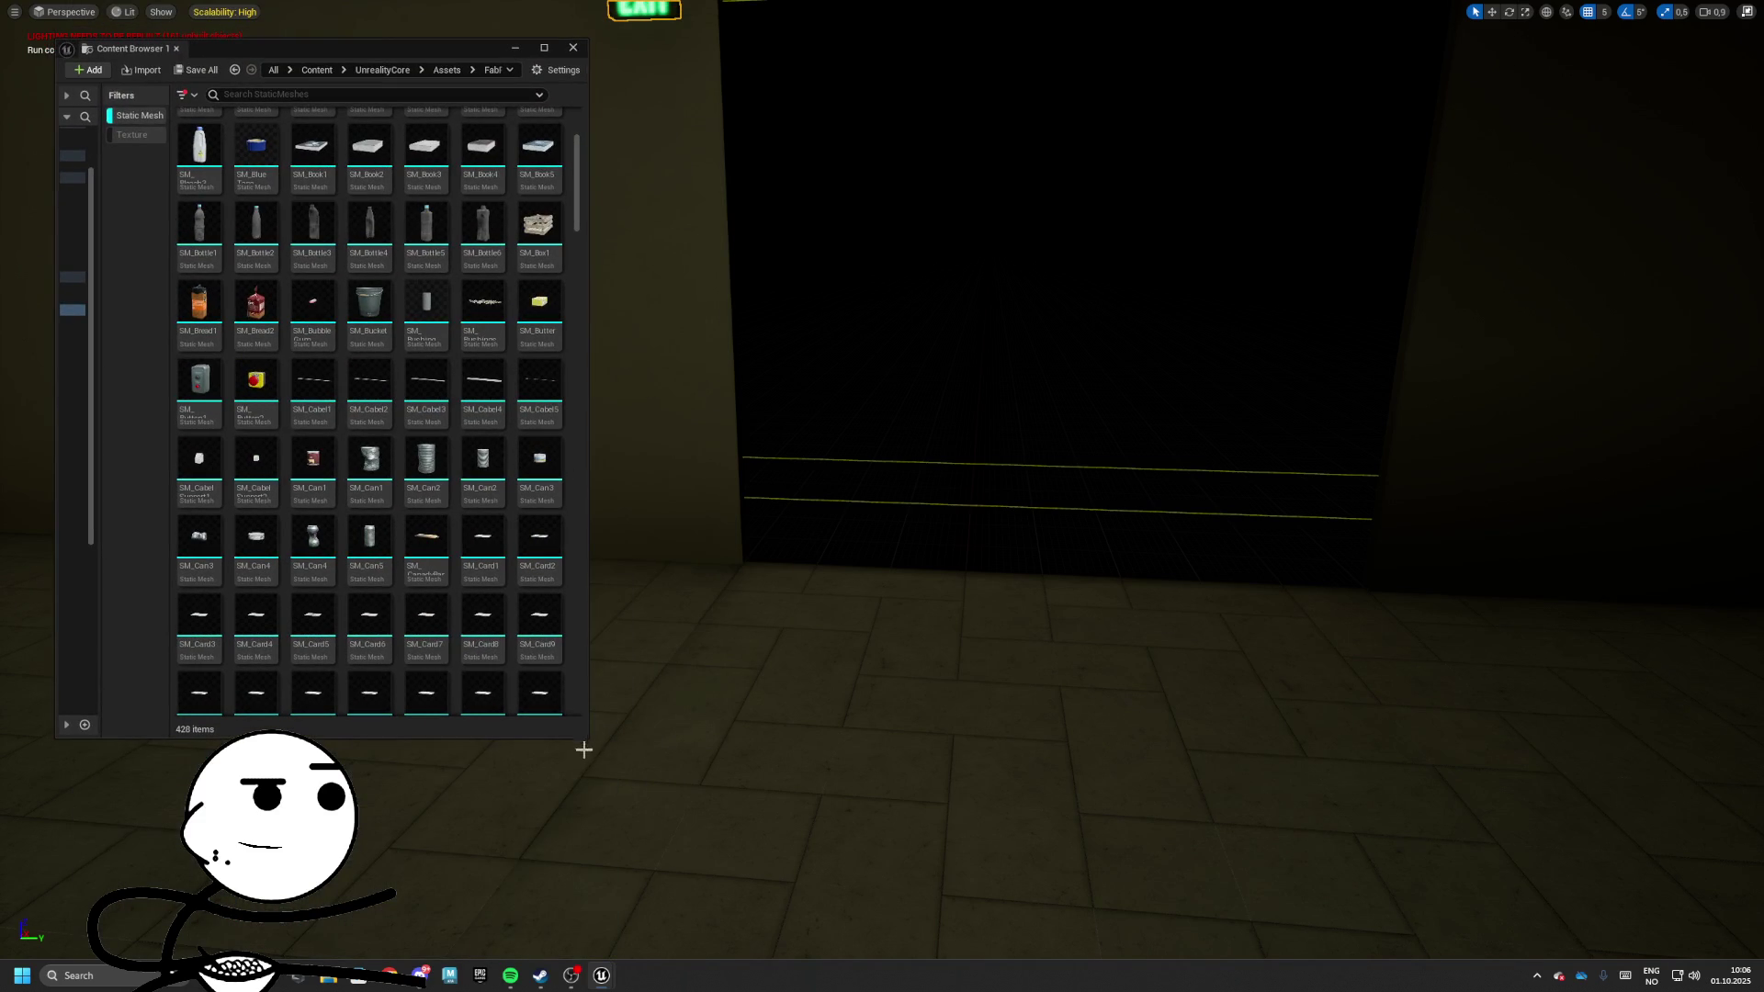
drag(585, 740, 608, 894)
scroll(390, 580, down, 4)
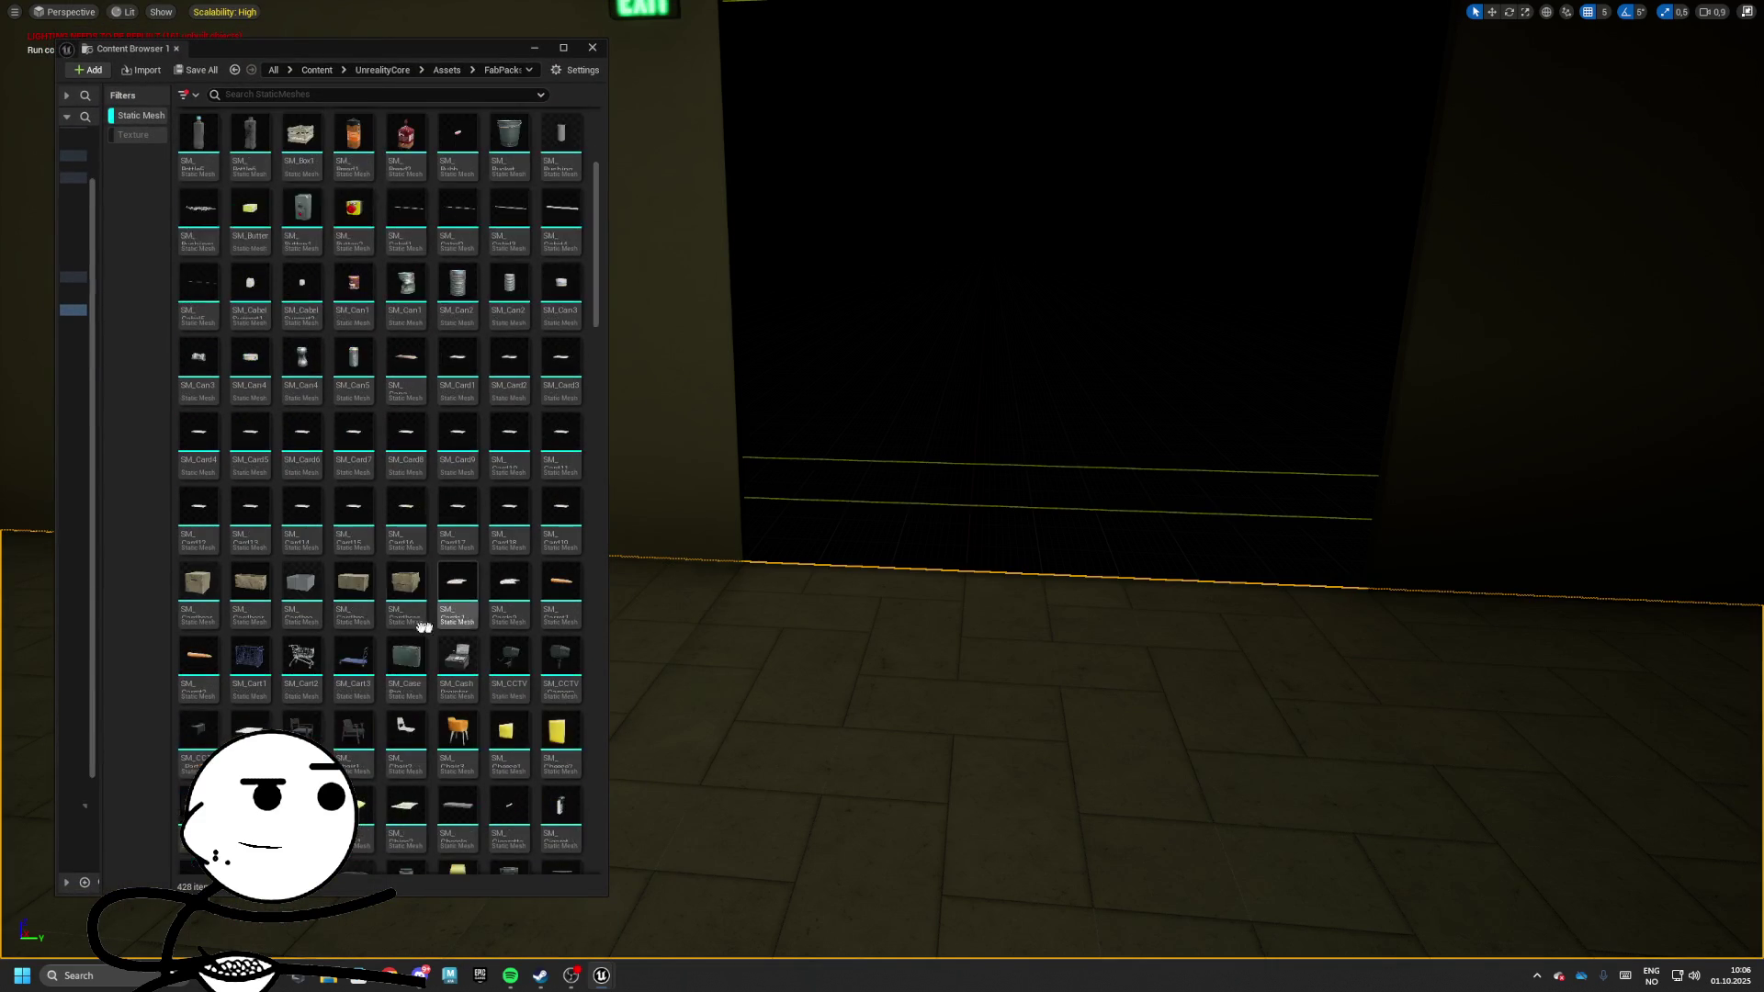
scroll(390, 581, down, 10)
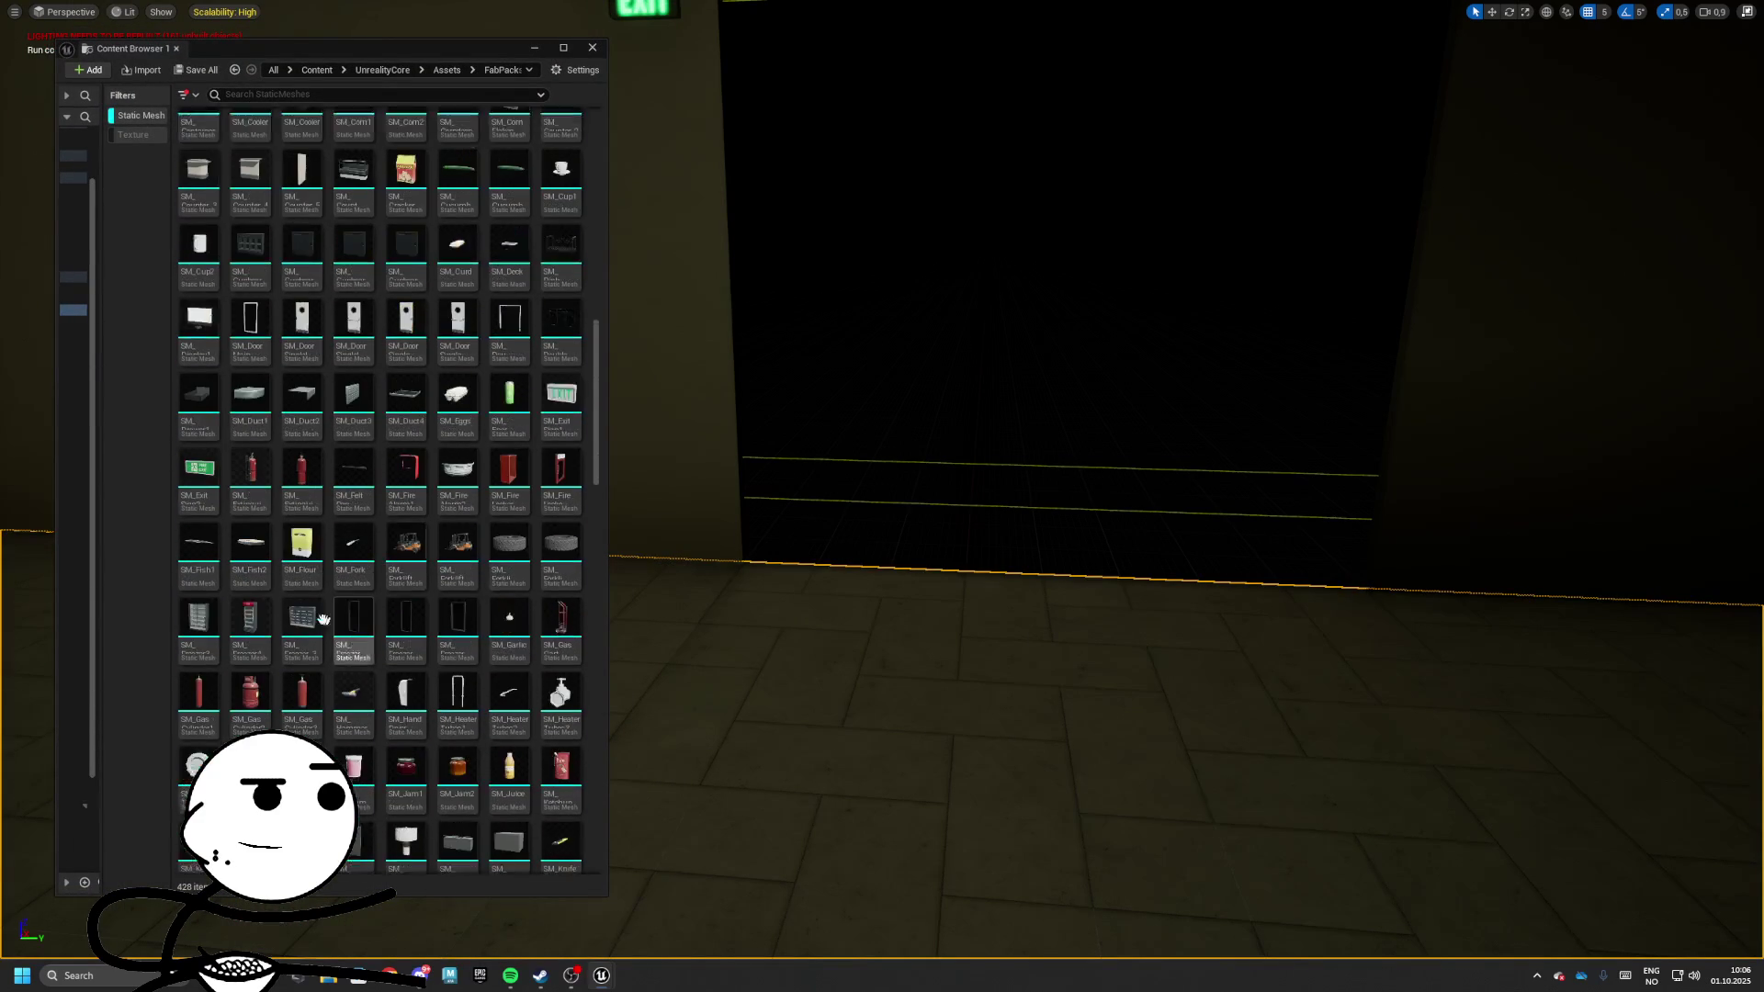
scroll(344, 595, up, 2)
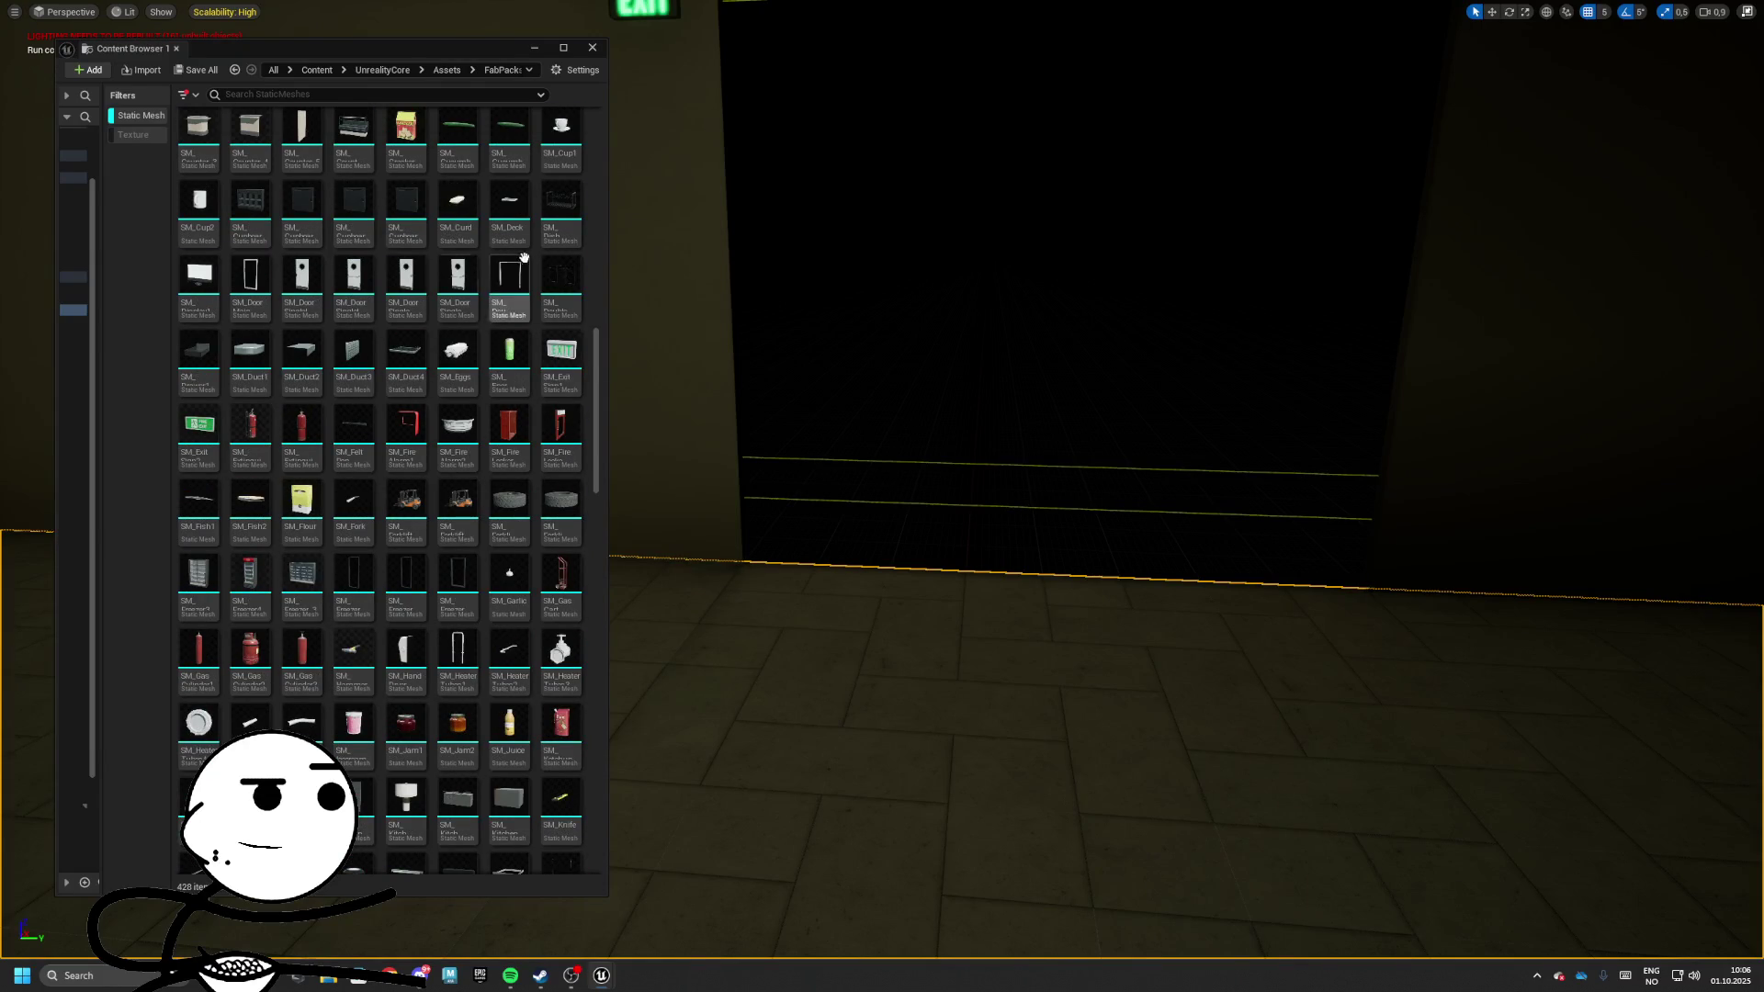
scroll(390, 342, up, 2)
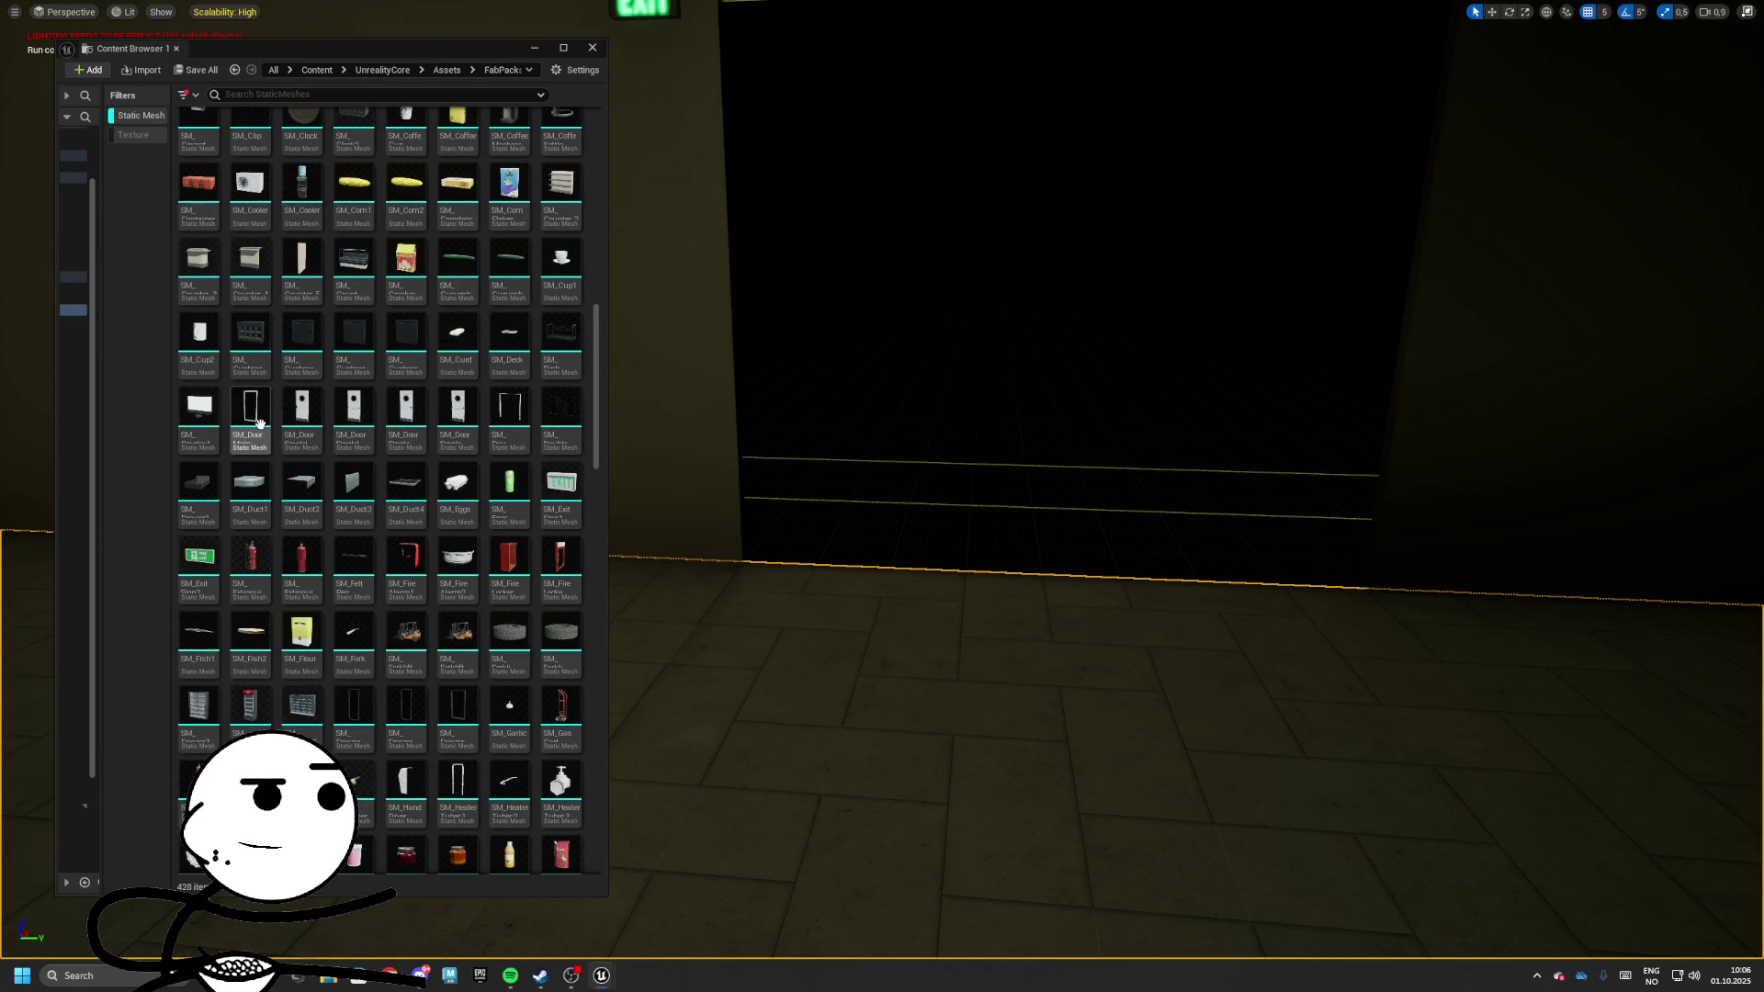
Place the SM_Double doorway mesh beside the EXIT sign and rotate it to face the room
mouse_move(561, 414)
mouse_down()
mouse_move(1015, 590)
mouse_move(1217, 640)
mouse_move(933, 618)
mouse_move(1063, 618)
mouse_up()
key(e)
key(w)
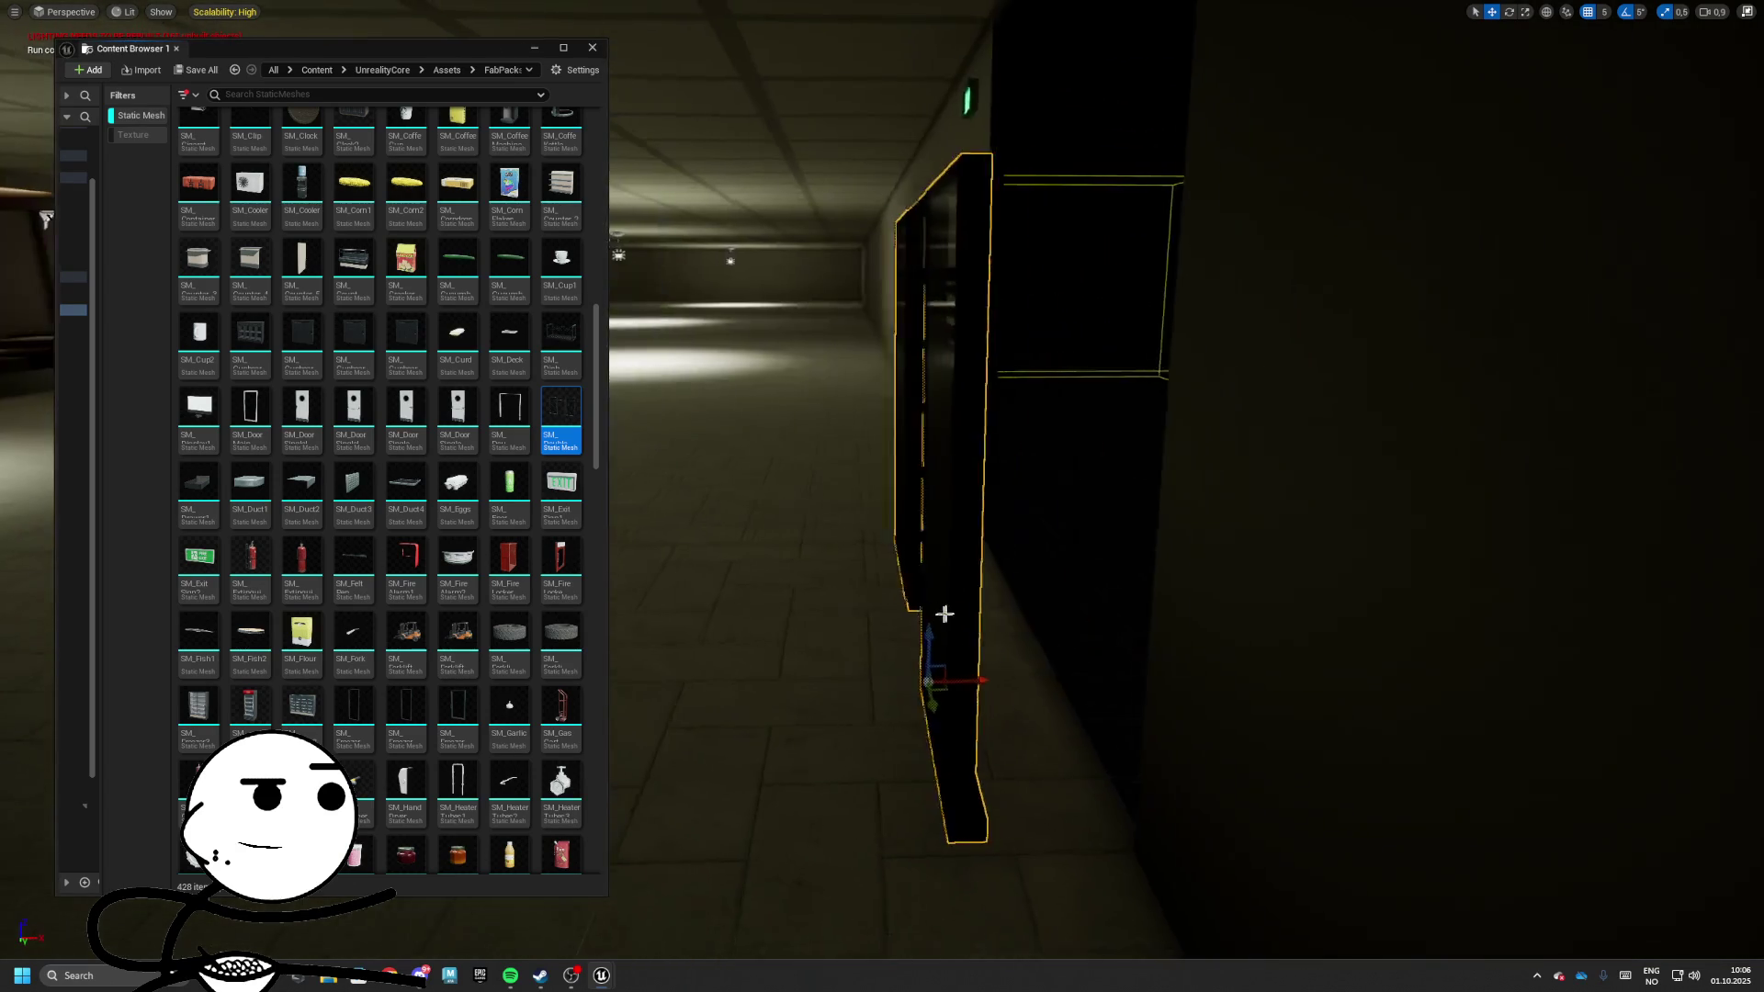
mouse_move(944, 613)
mouse_down()
mouse_move(918, 643)
mouse_move(949, 669)
mouse_move(1011, 670)
mouse_move(909, 669)
mouse_up()
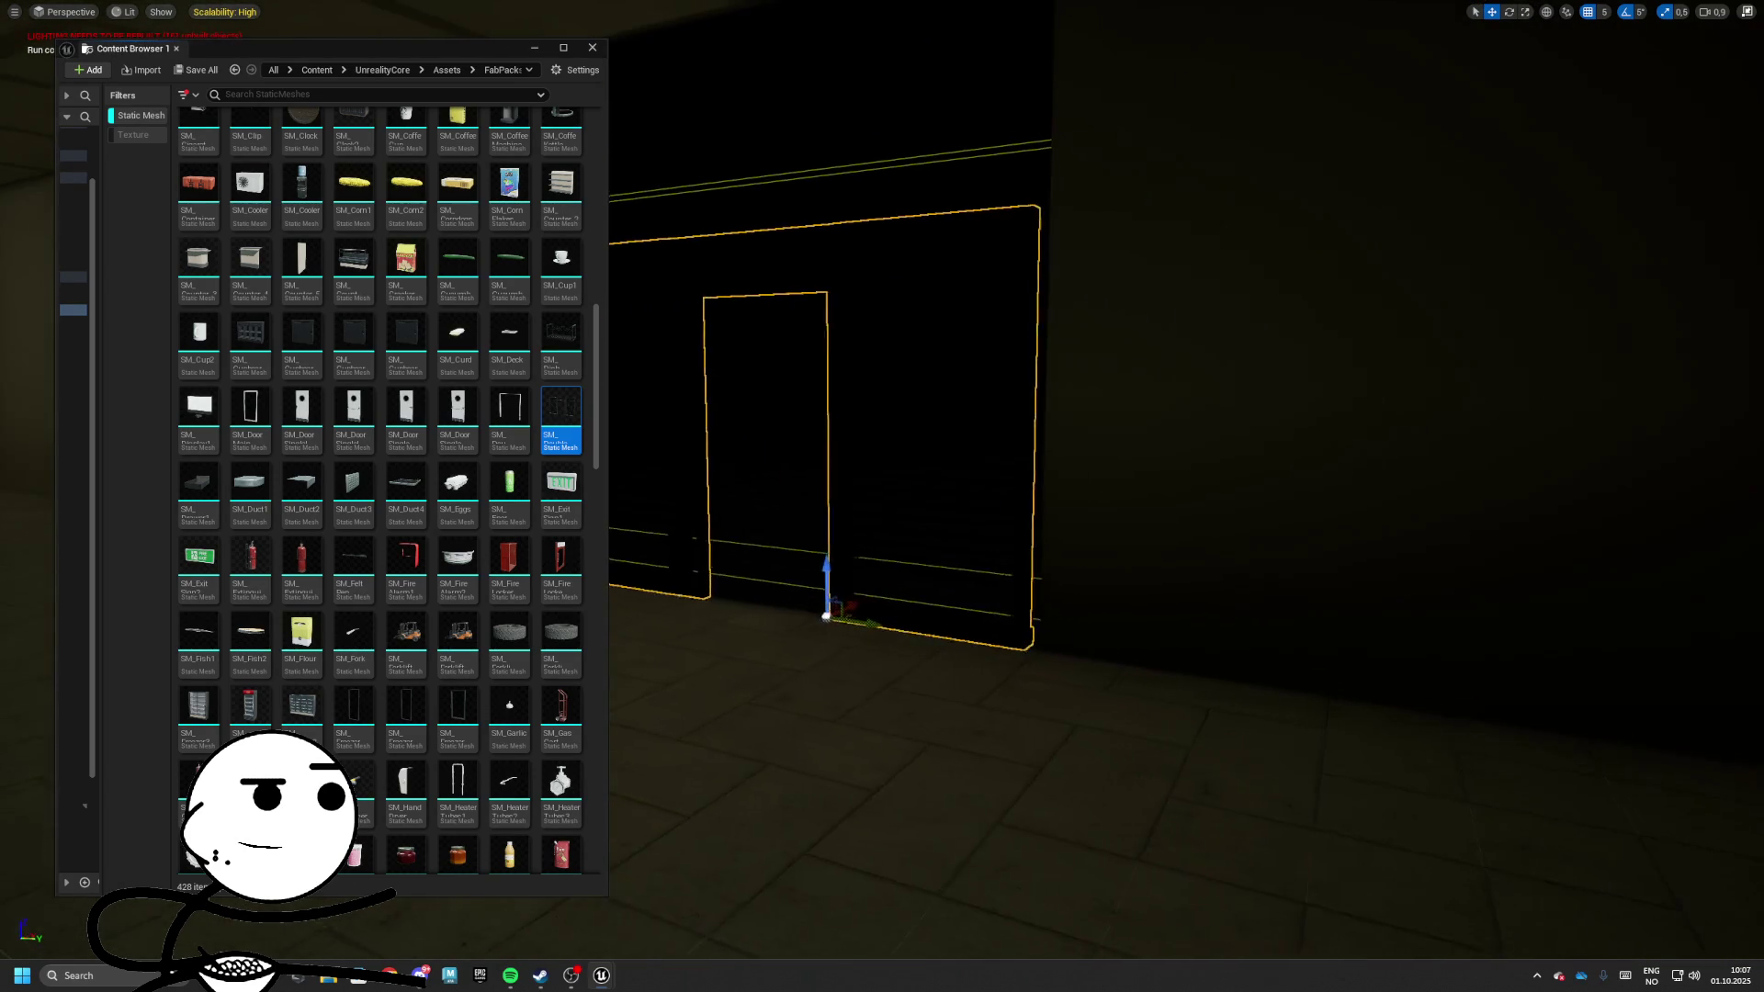
mouse_move(1182, 681)
mouse_down()
mouse_move(1102, 680)
mouse_move(1181, 680)
mouse_up()
key(r)
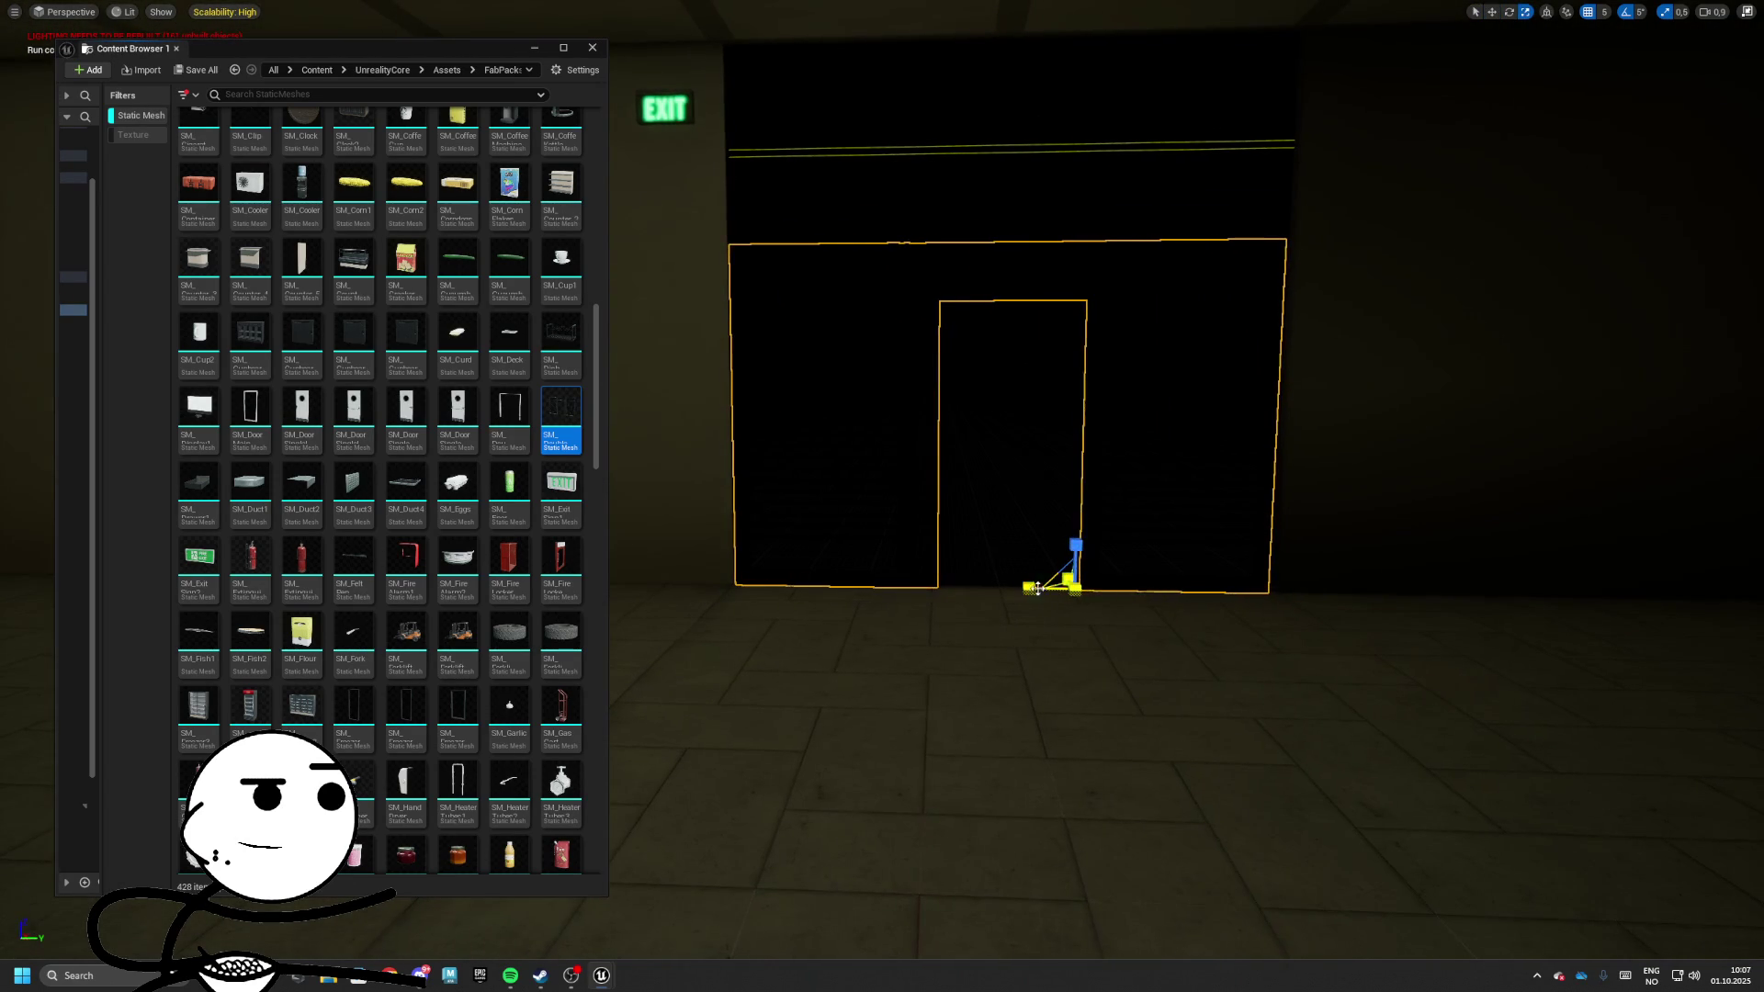
key(w)
mouse_move(1034, 578)
mouse_down()
mouse_move(771, 276)
mouse_move(827, 459)
mouse_move(918, 478)
mouse_up()
drag(772, 592, 785, 603)
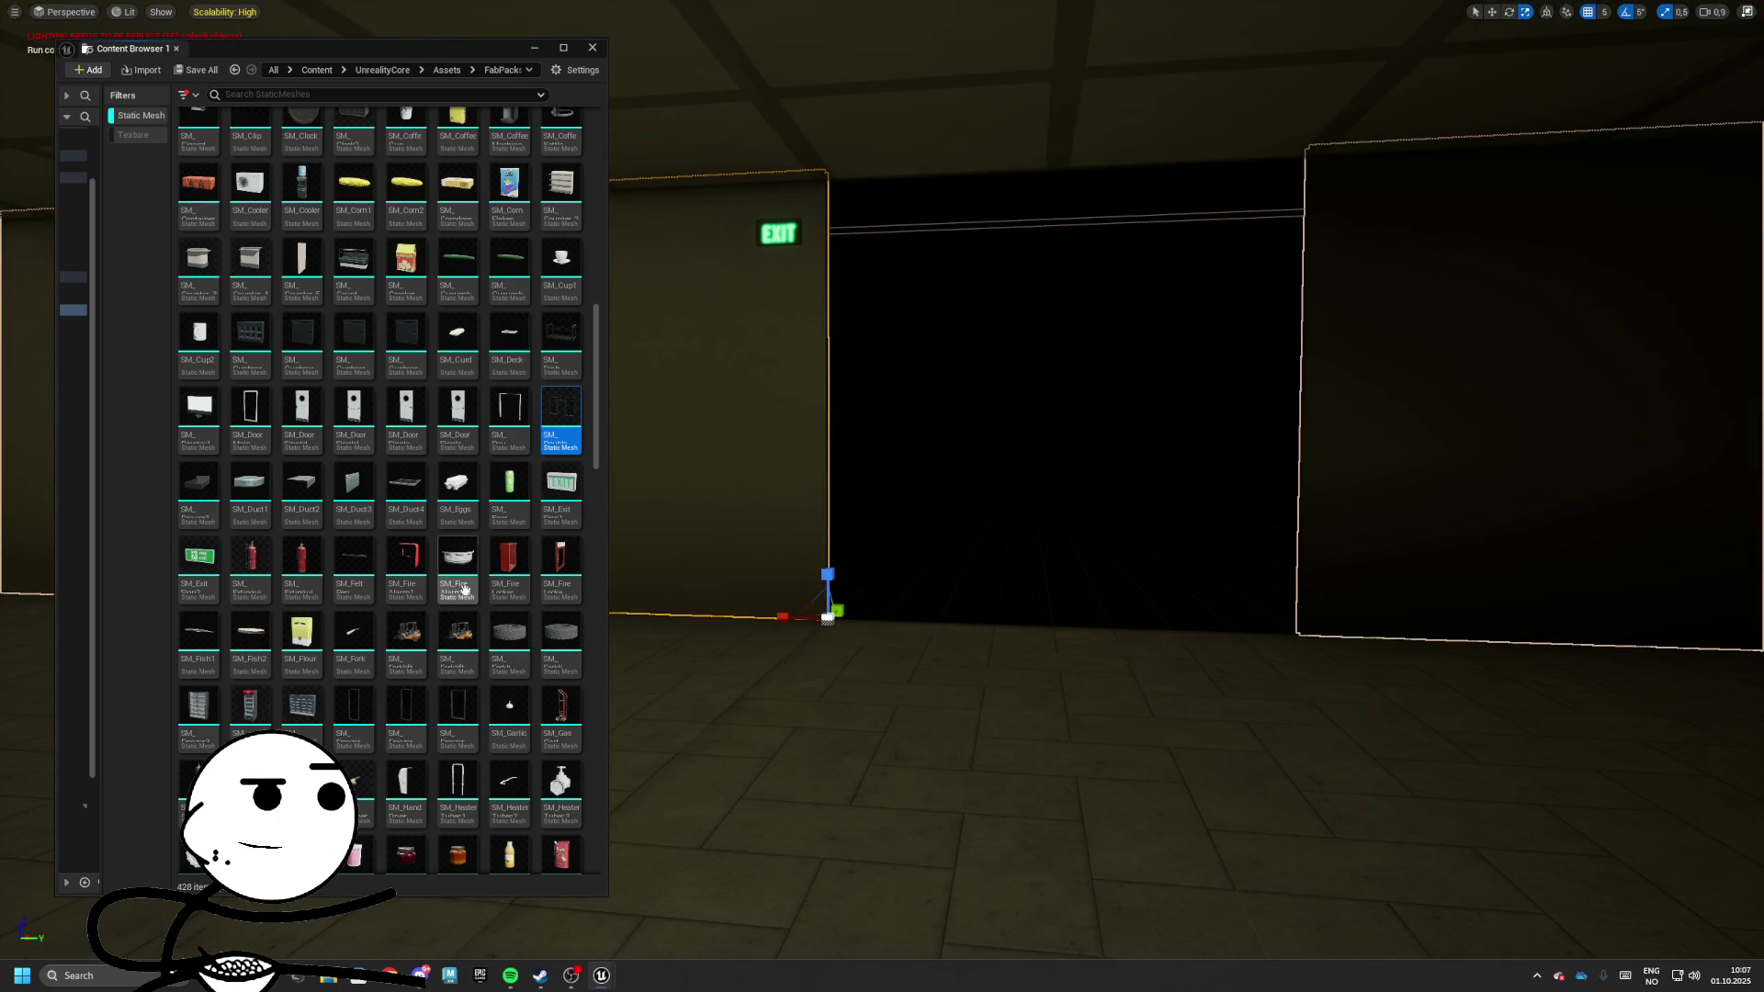
scroll(504, 613, down, 4)
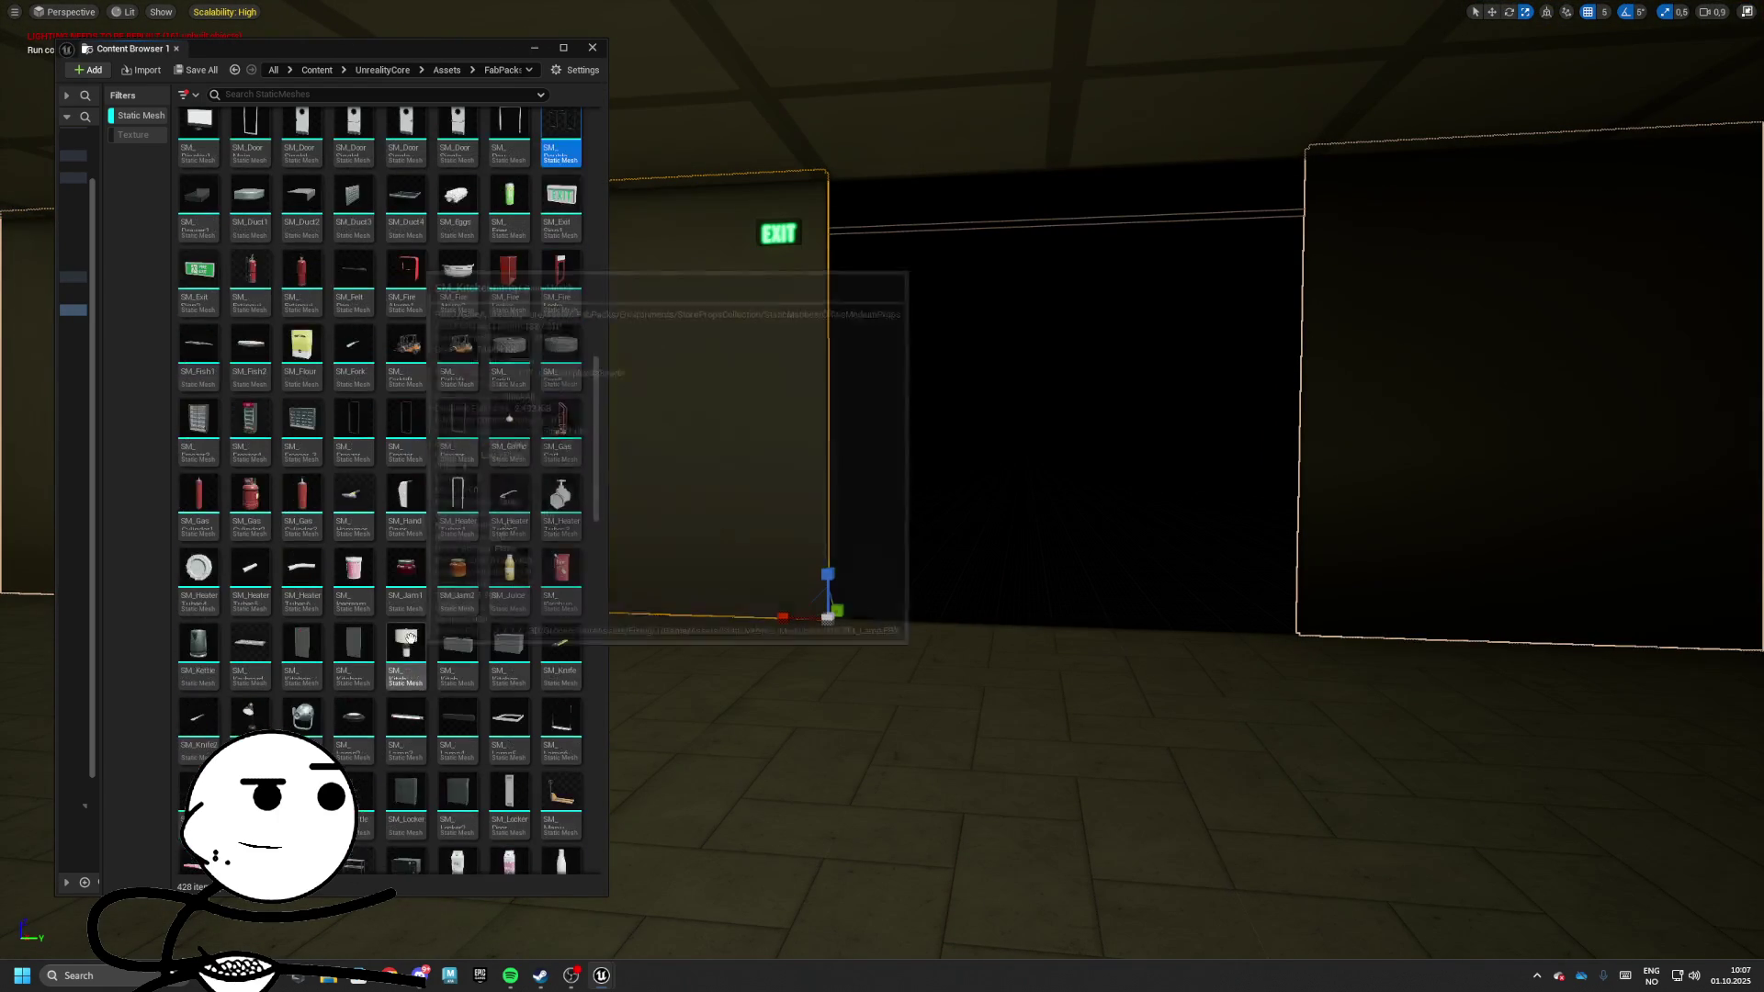
click(898, 753)
drag(897, 753, 918, 551)
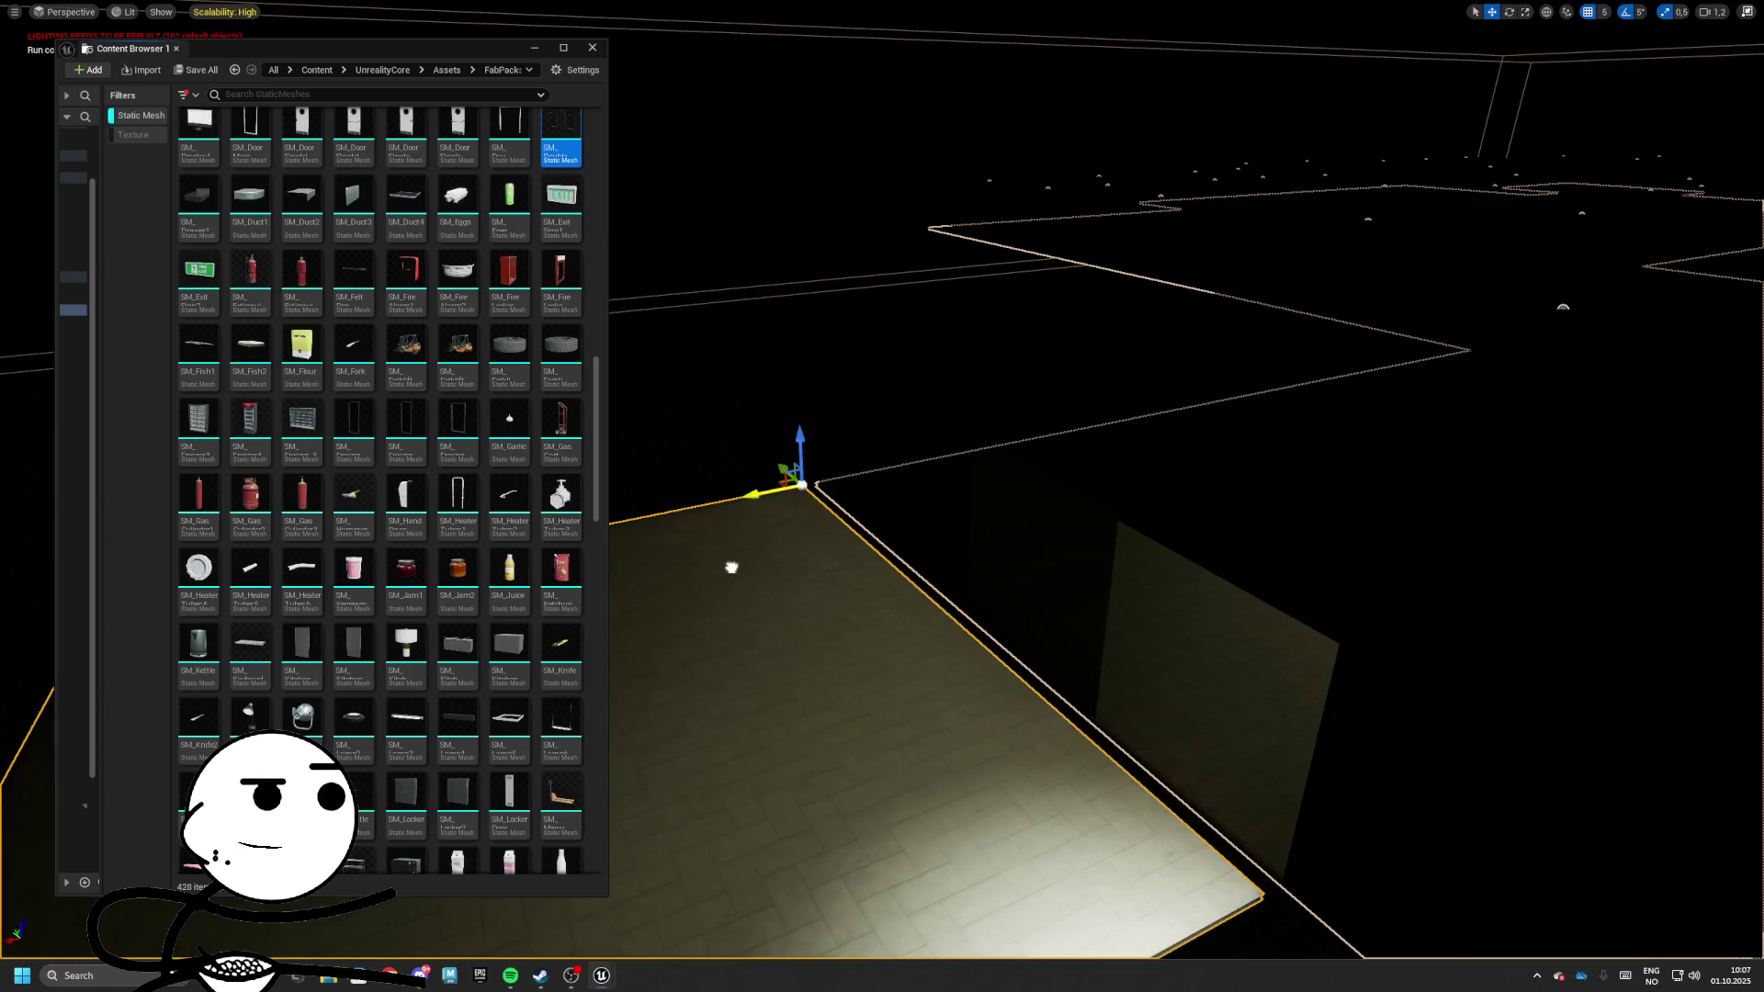
Undo the accidental floor move and set the move grid snap to 100
key(ctrl+z)
click(1603, 12)
click(1616, 111)
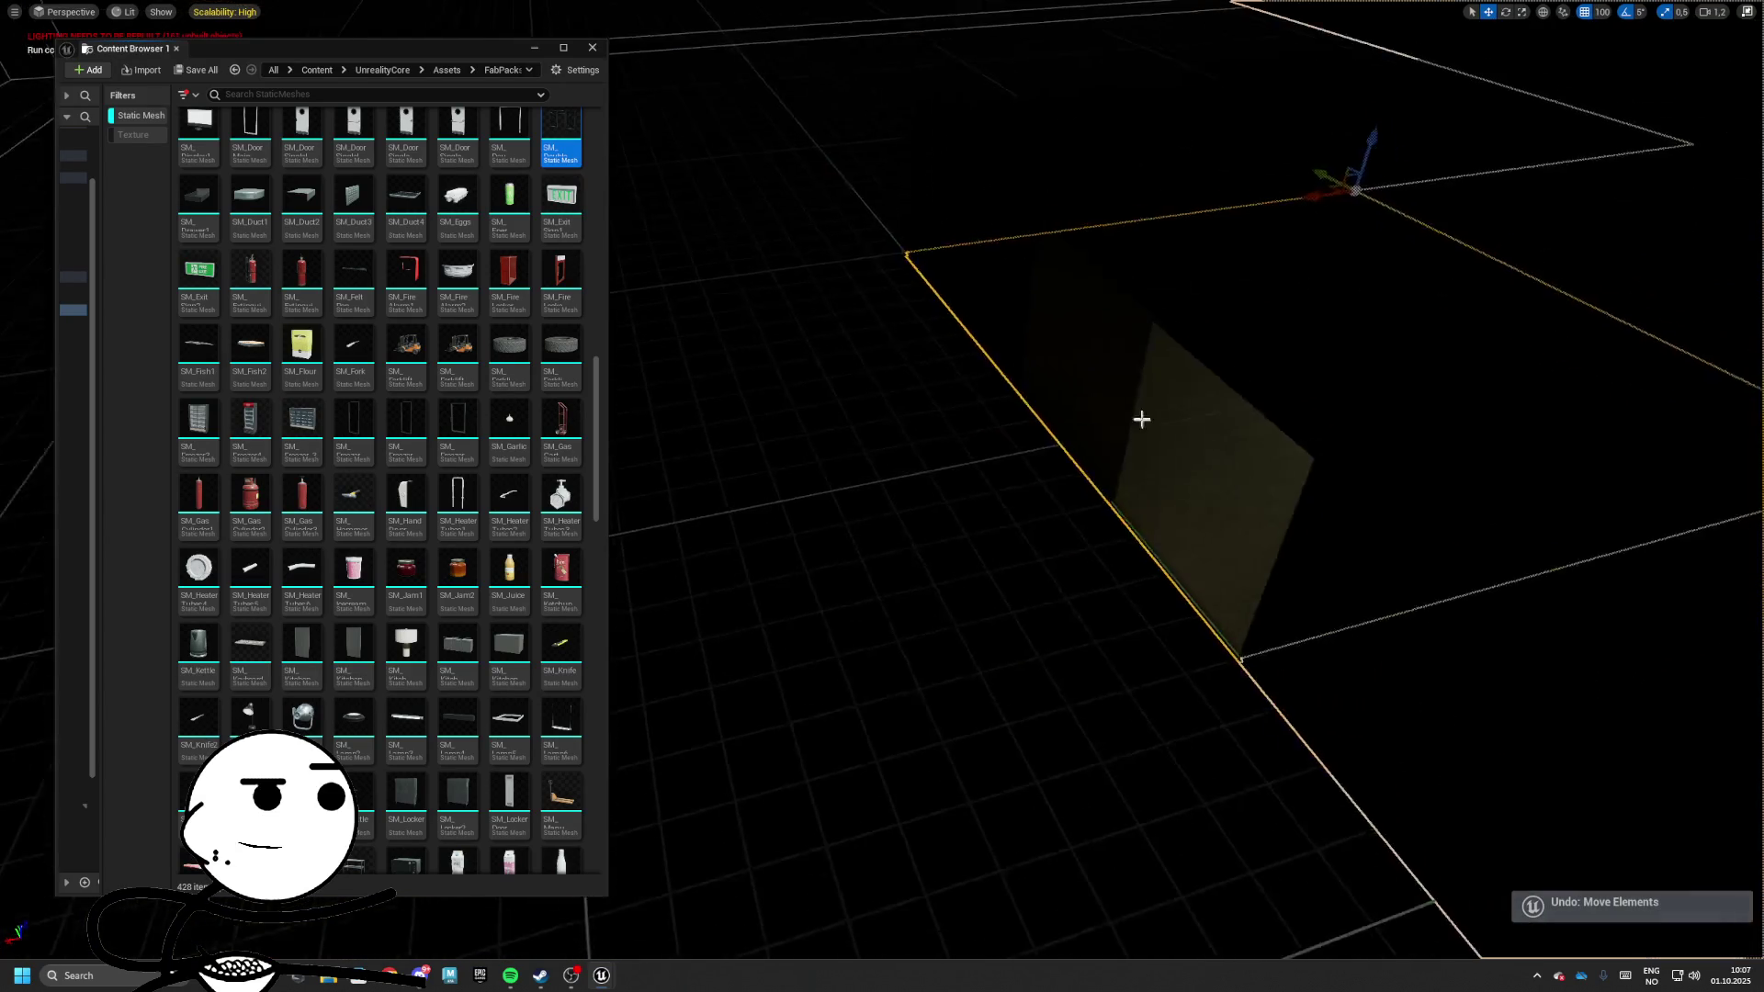
Rotate the level piece by the corridor doorway -90°, then launch Maya 2025
mouse_move(1268, 216)
mouse_down()
mouse_move(1010, 460)
mouse_move(1187, 389)
mouse_move(1148, 303)
mouse_move(1203, 404)
mouse_move(1148, 275)
mouse_move(1113, 602)
mouse_move(992, 413)
mouse_move(955, 377)
mouse_move(919, 395)
mouse_up()
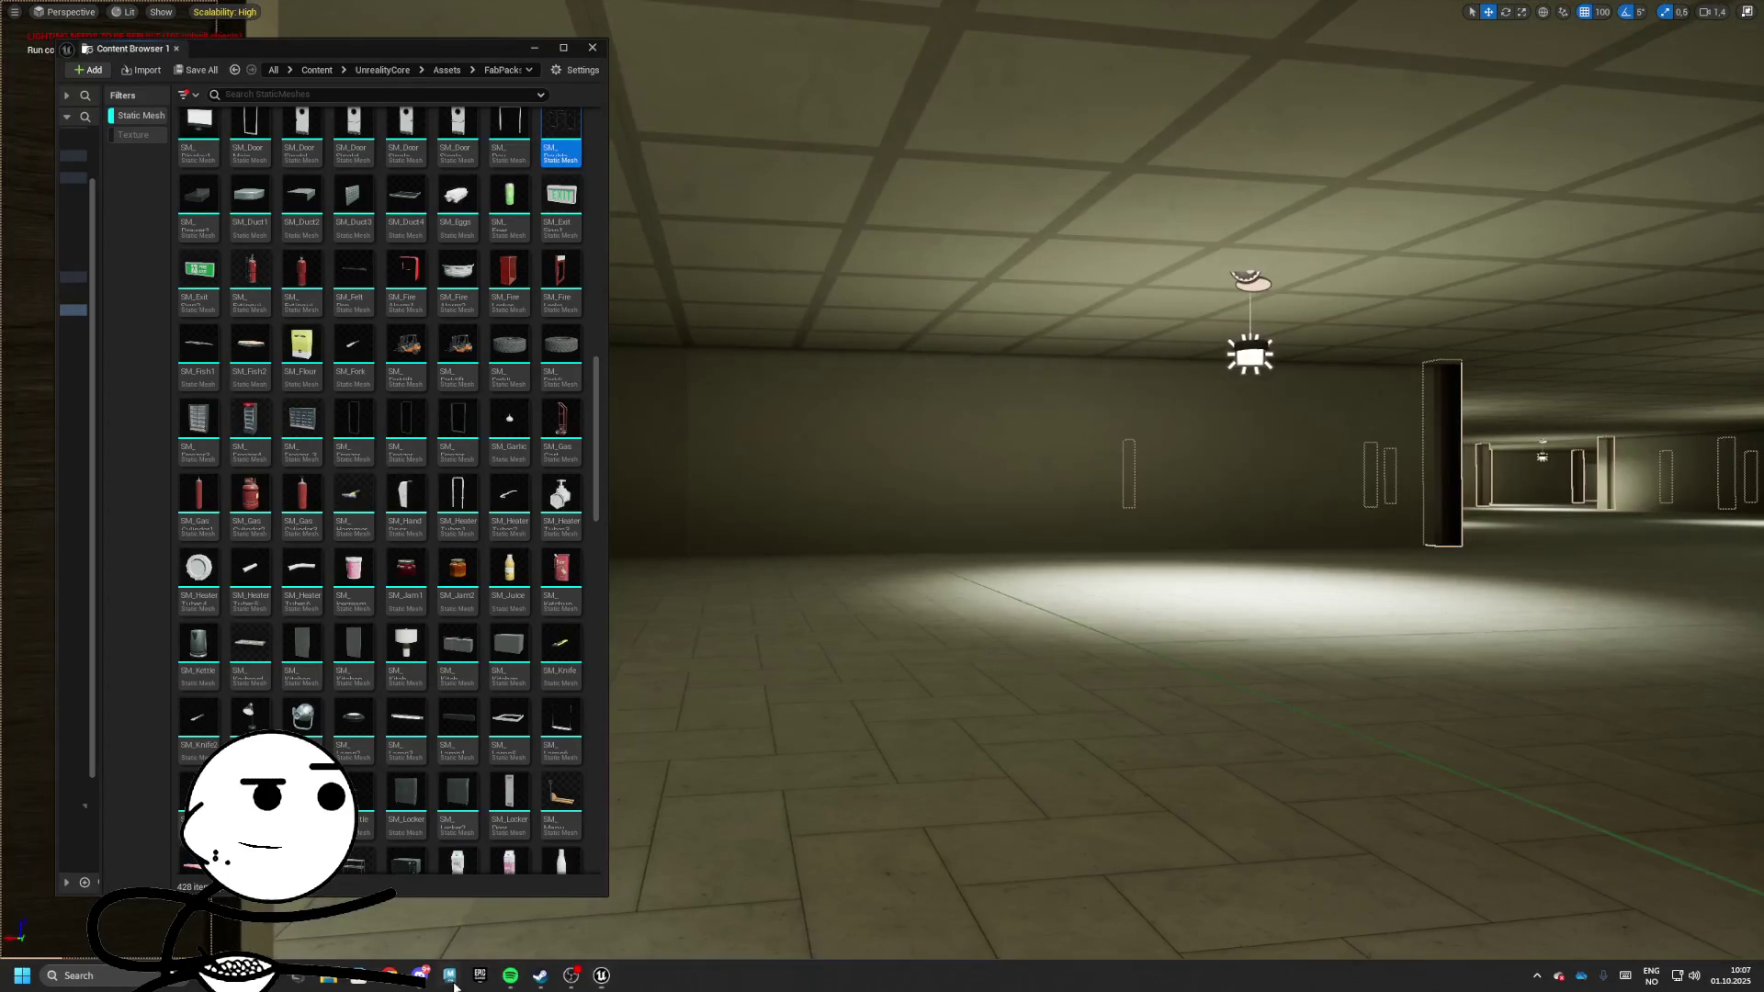
mouse_move(958, 601)
mouse_down()
mouse_move(977, 618)
mouse_move(1209, 584)
mouse_move(1515, 404)
mouse_up()
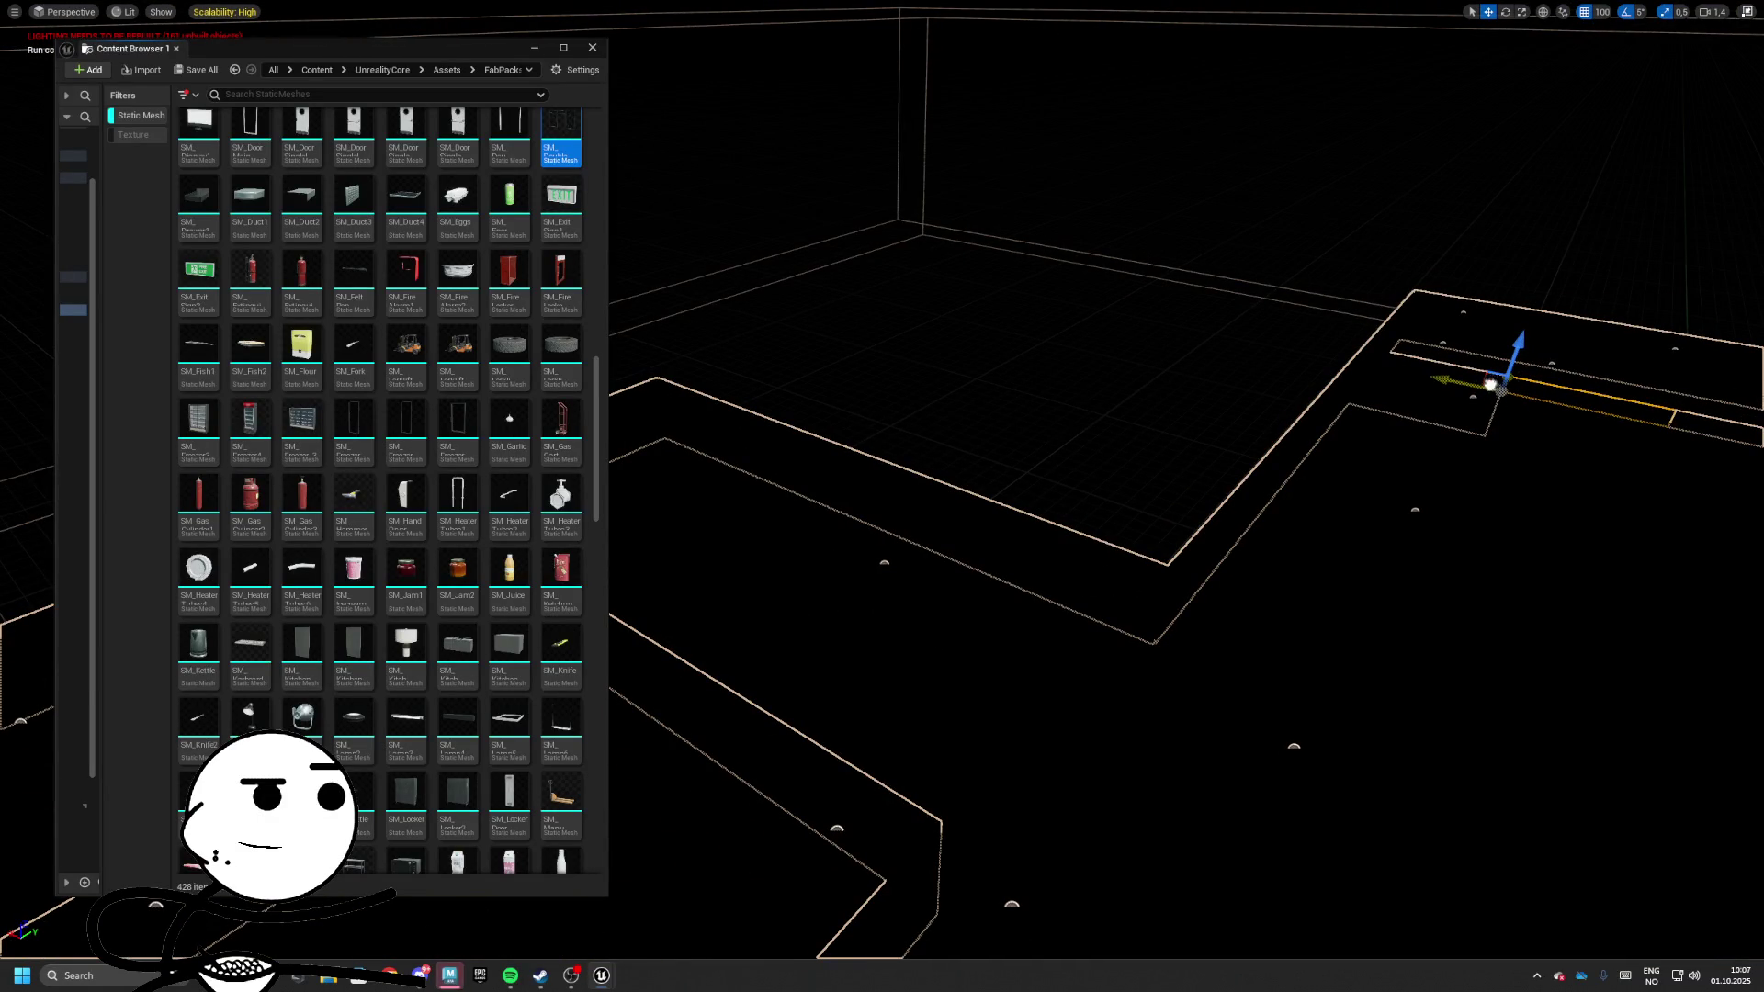
key(f)
key(e)
drag(1019, 424, 1018, 441)
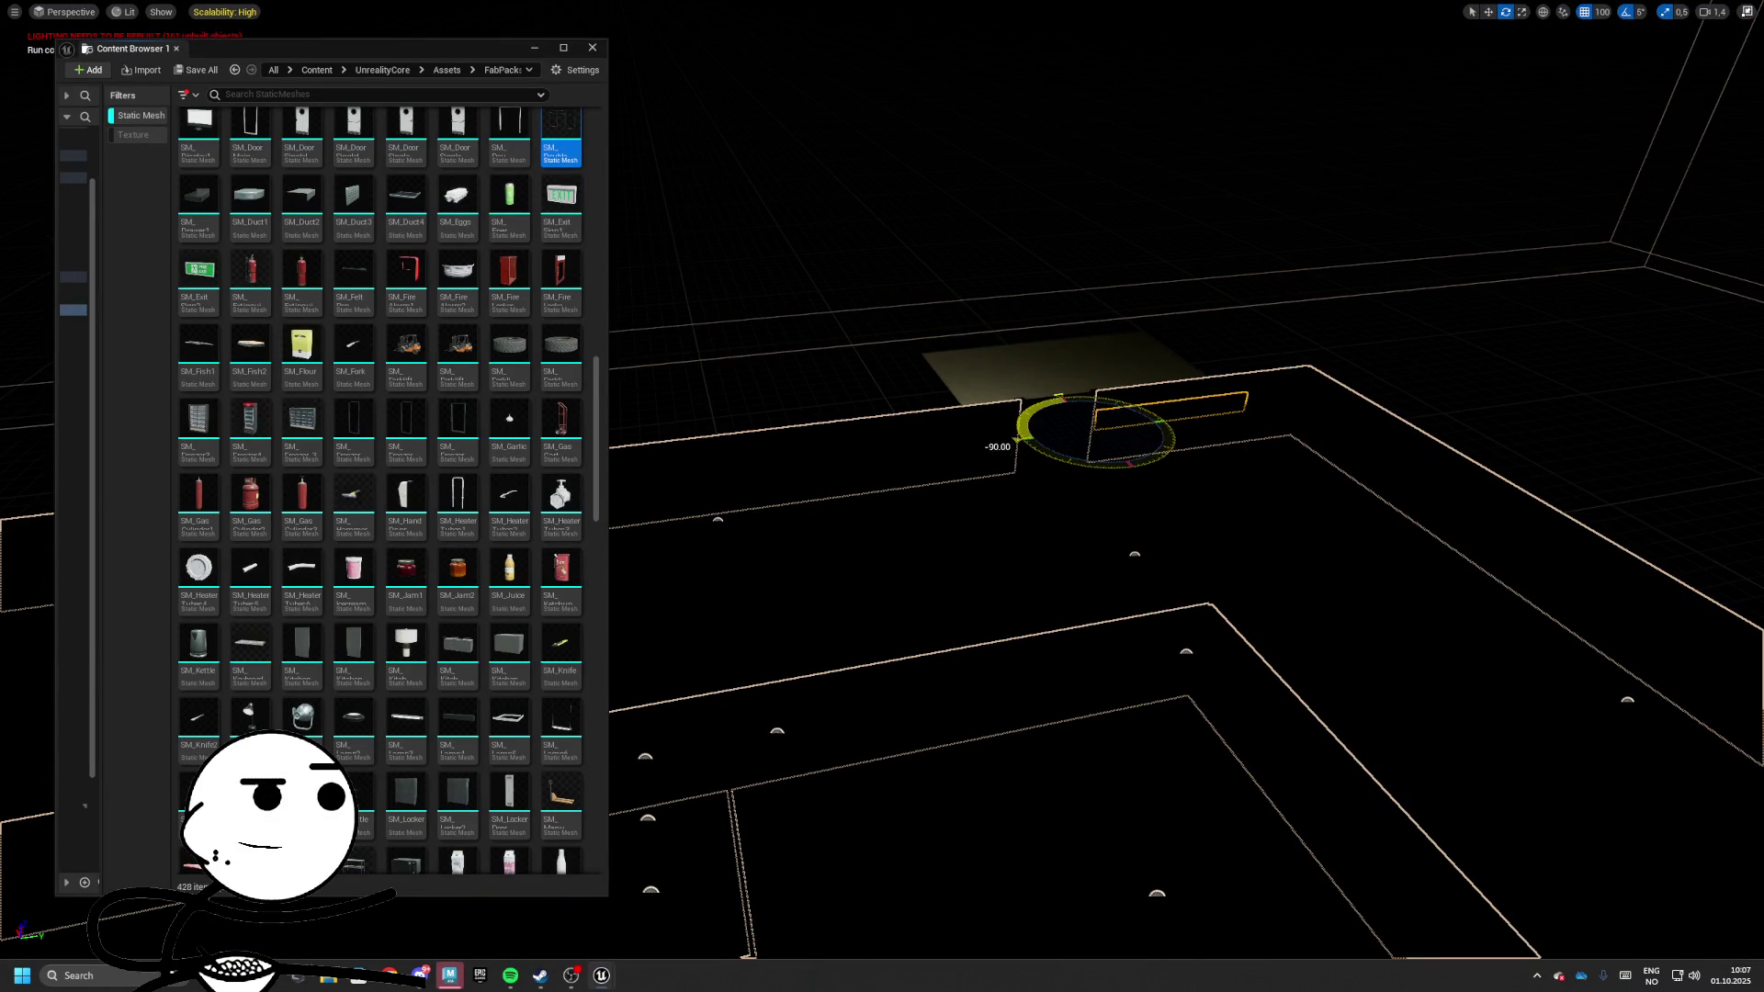
key(w)
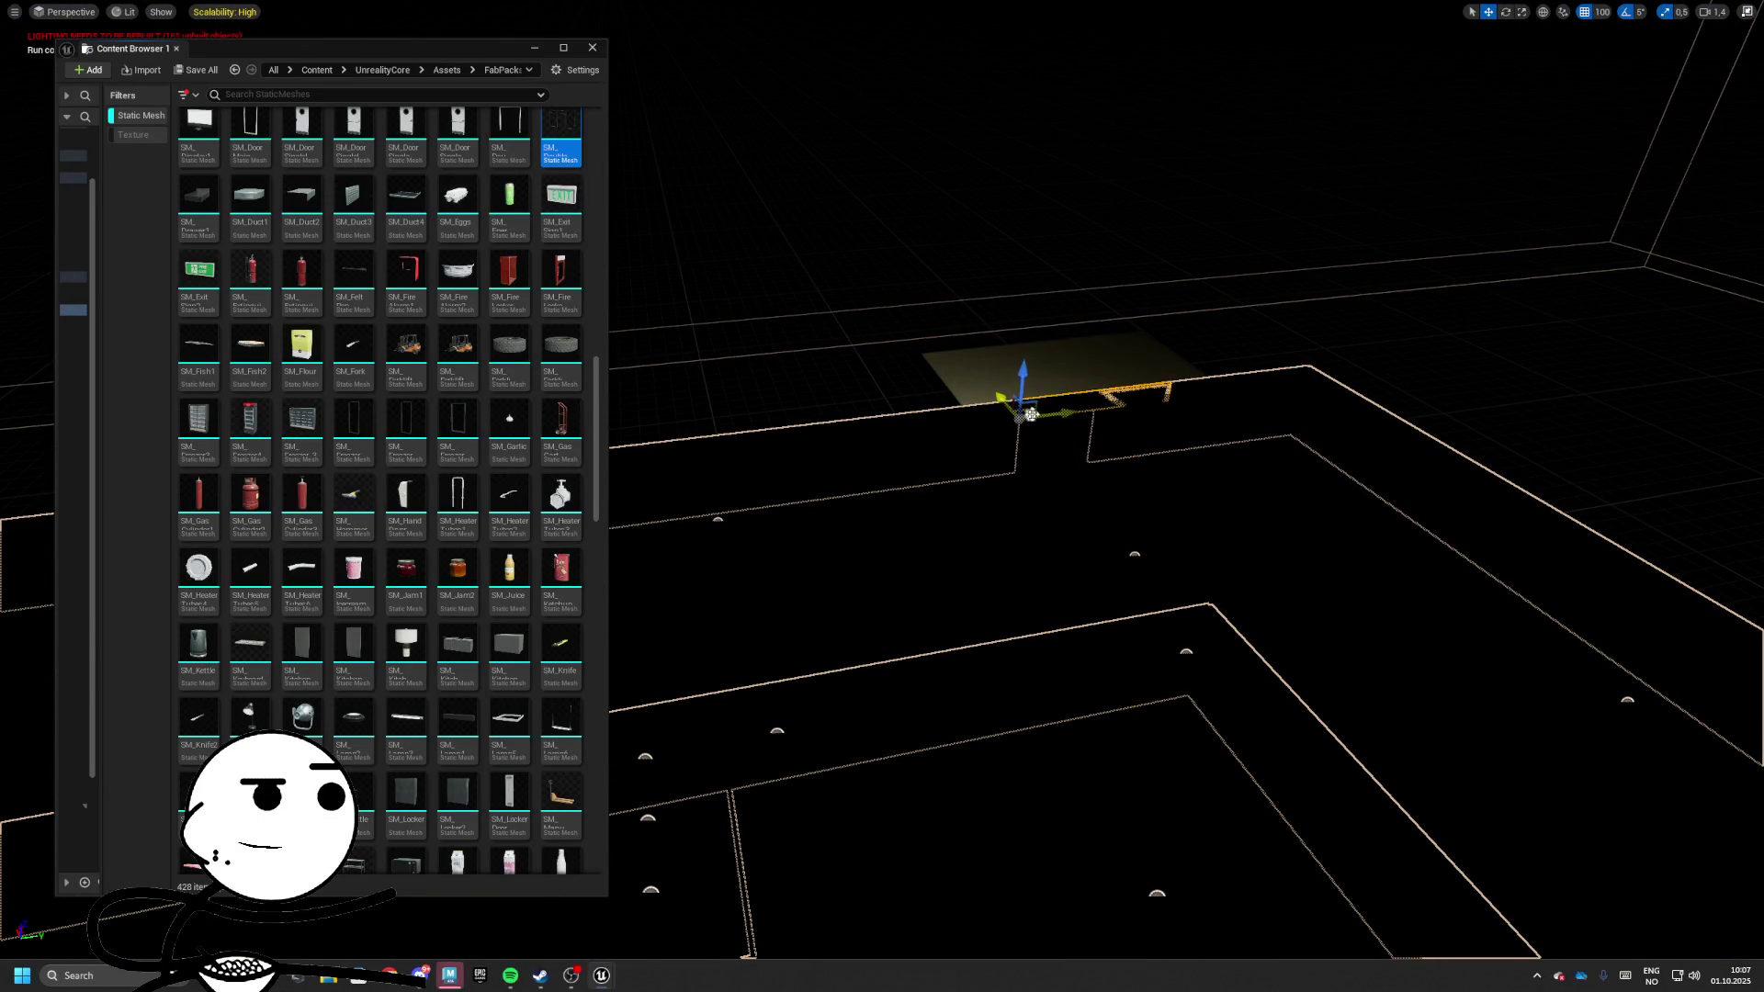
mouse_move(1030, 415)
mouse_down()
mouse_move(1031, 321)
mouse_move(1030, 386)
mouse_move(866, 811)
mouse_up()
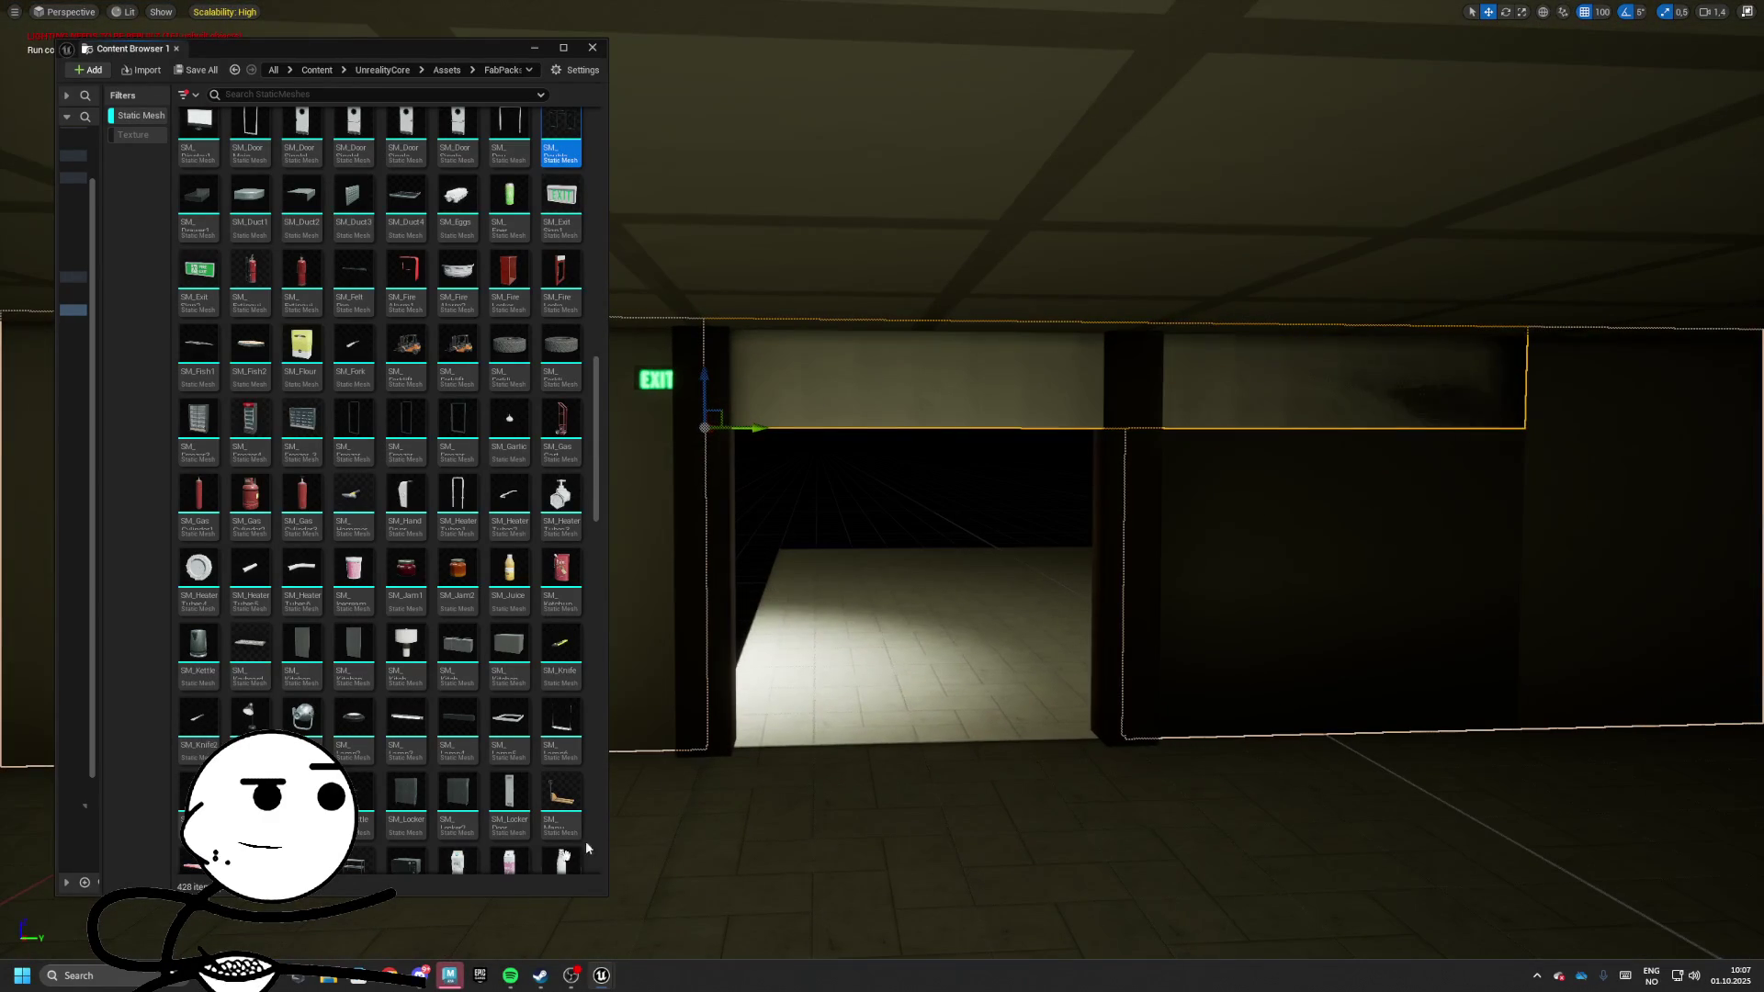
click(450, 978)
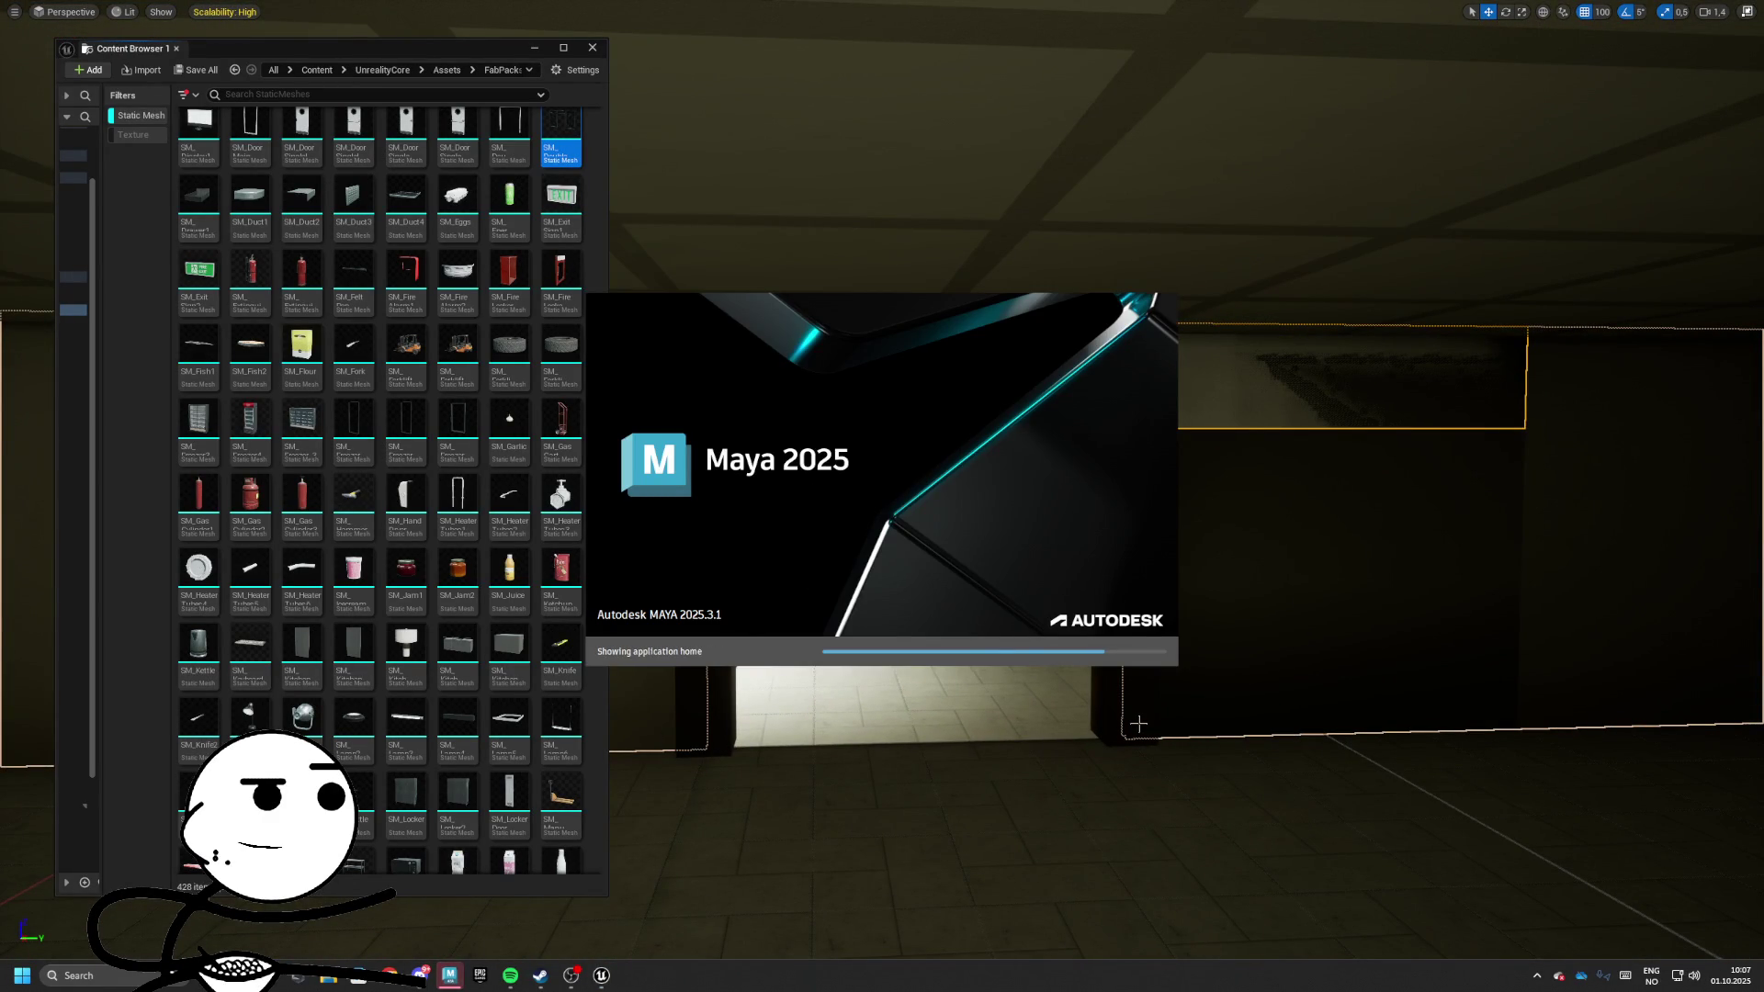
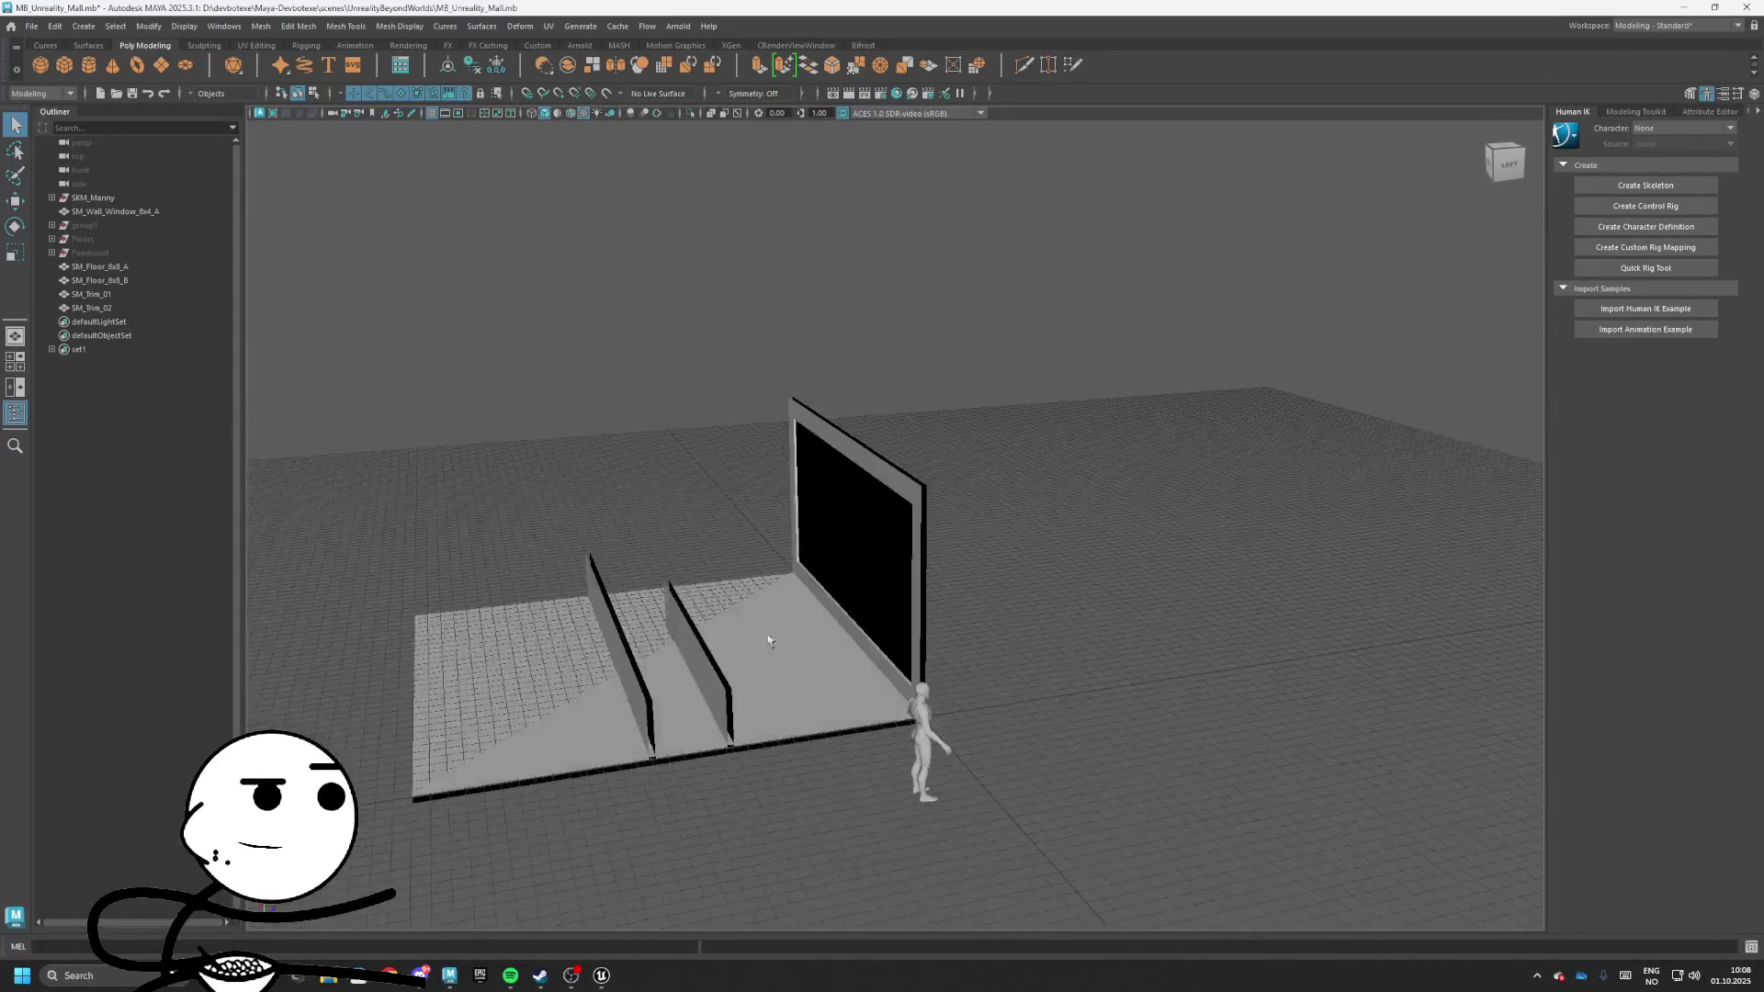
Isolate SM_Trim_01 in the viewport and duplicate it
click(620, 642)
key(ctrl+1)
key(f)
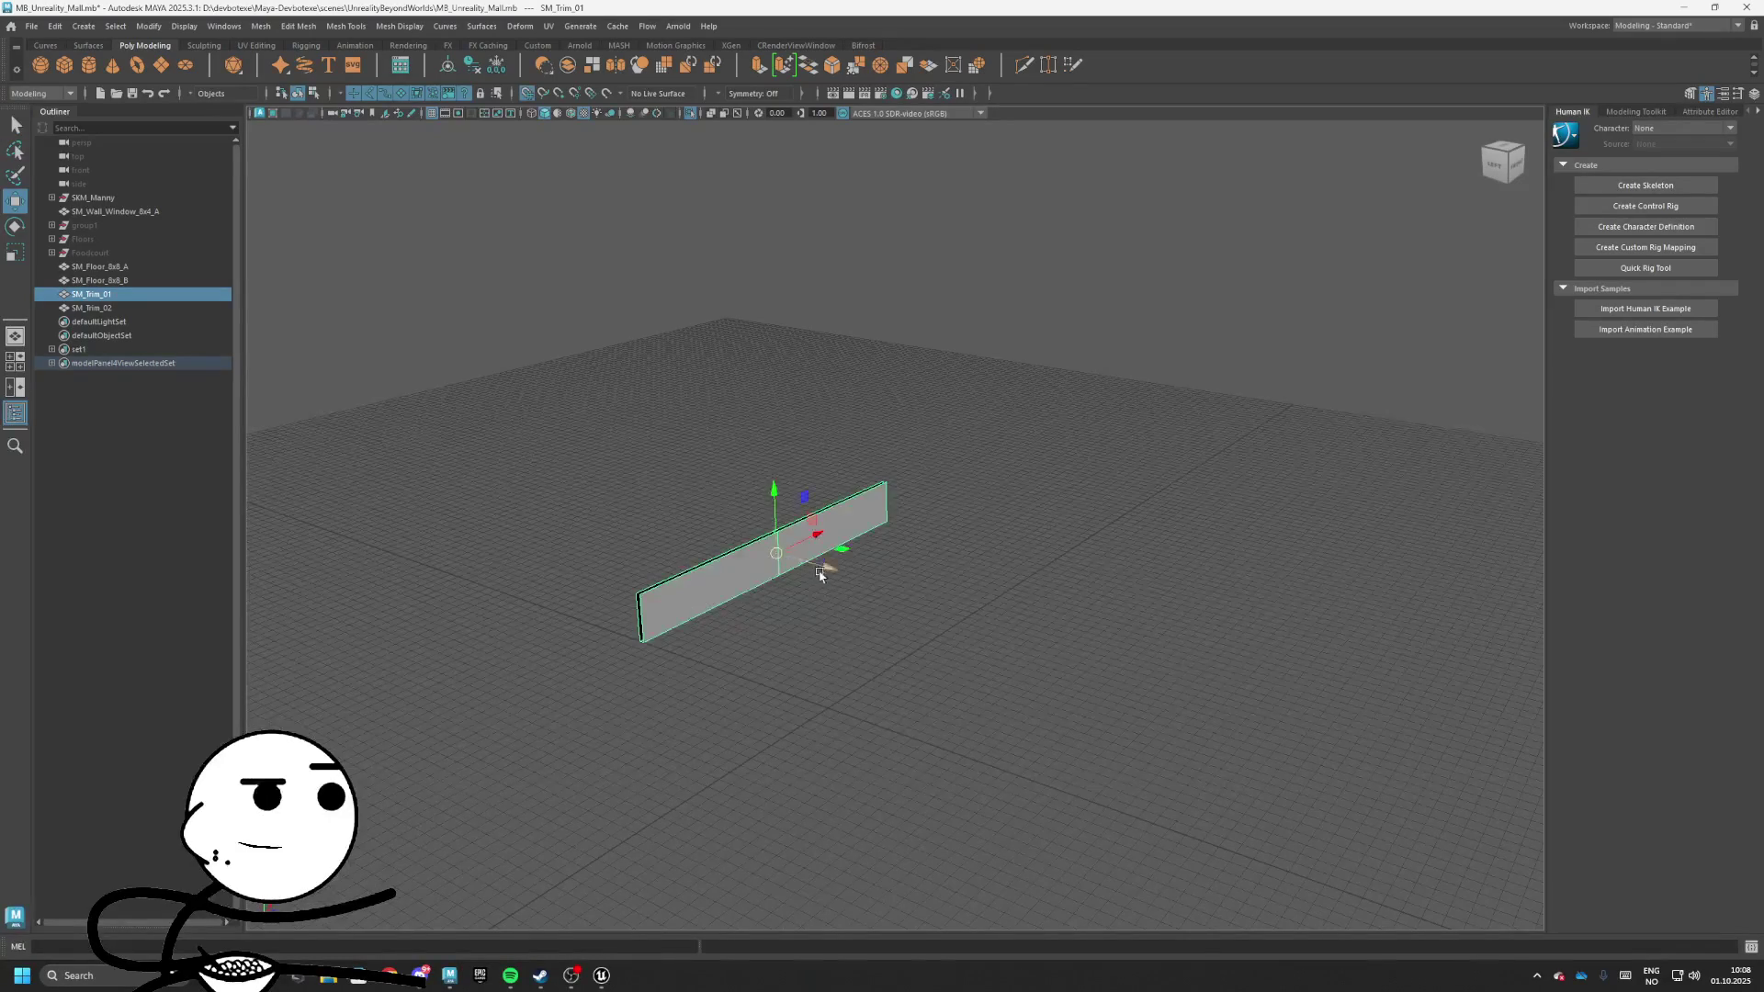
mouse_move(820, 573)
mouse_down()
mouse_move(957, 603)
mouse_move(1173, 692)
mouse_move(1279, 591)
mouse_move(1121, 567)
mouse_move(918, 440)
mouse_up()
key(ctrl+d)
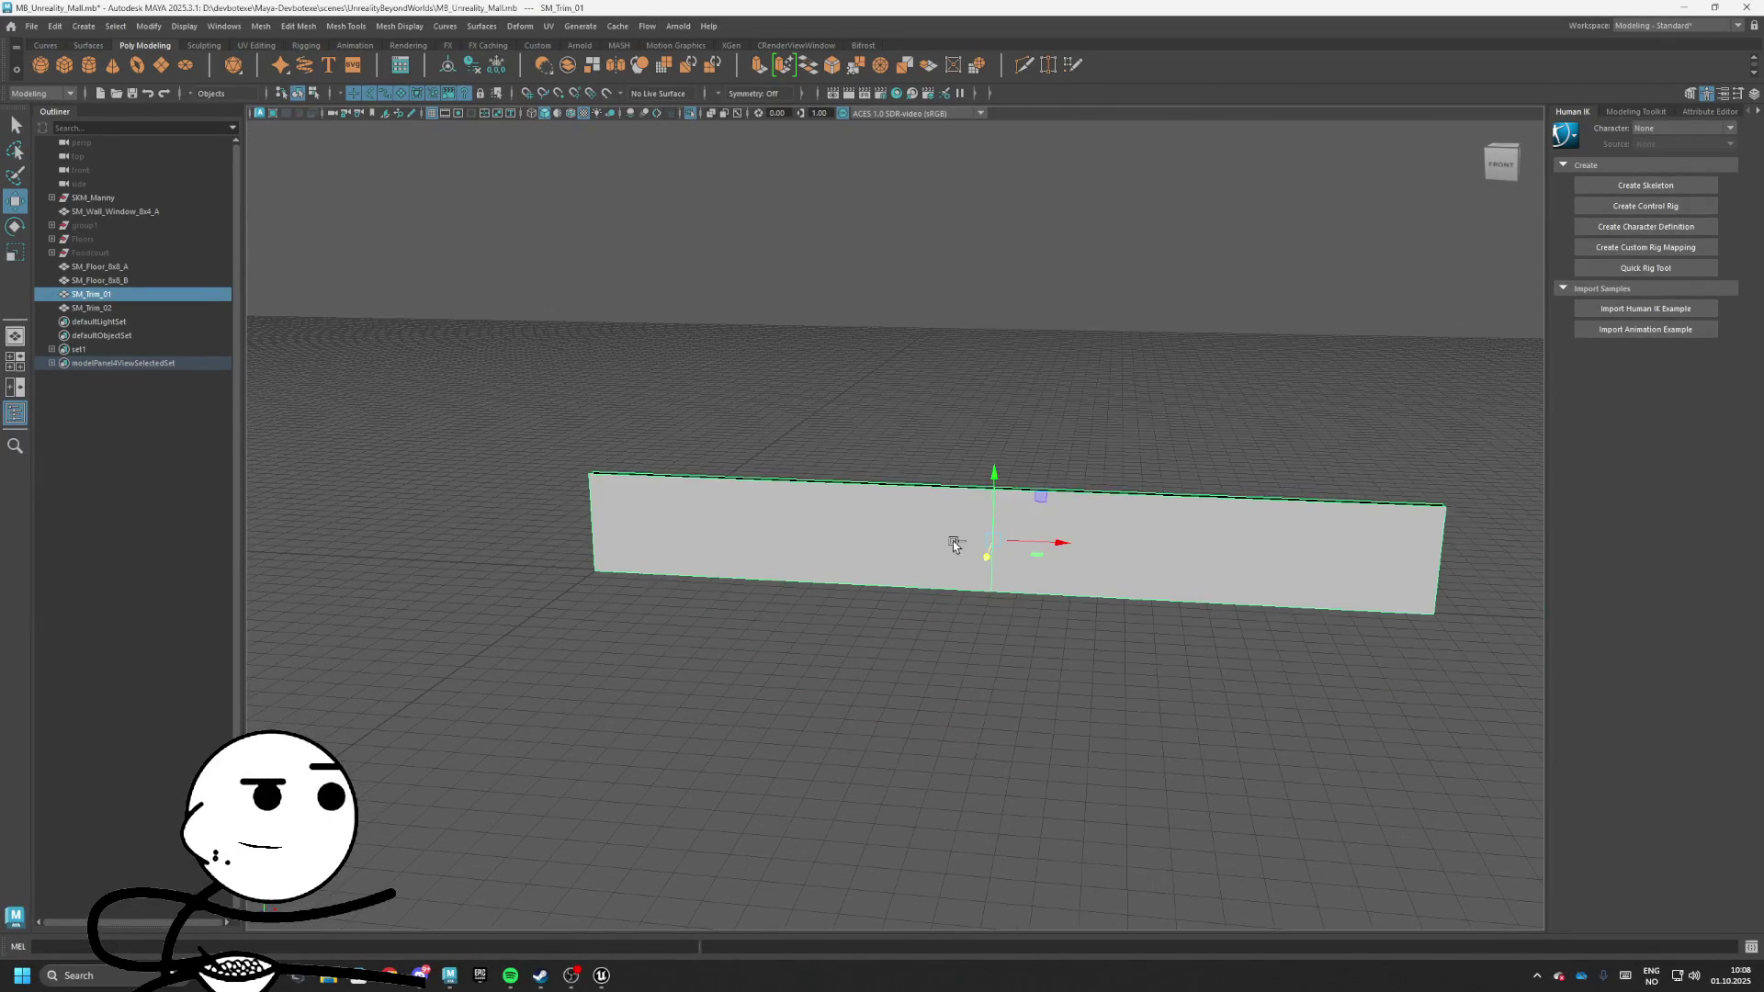
mouse_move(1078, 421)
mouse_down()
mouse_move(979, 492)
mouse_move(1043, 512)
mouse_move(769, 554)
mouse_up()
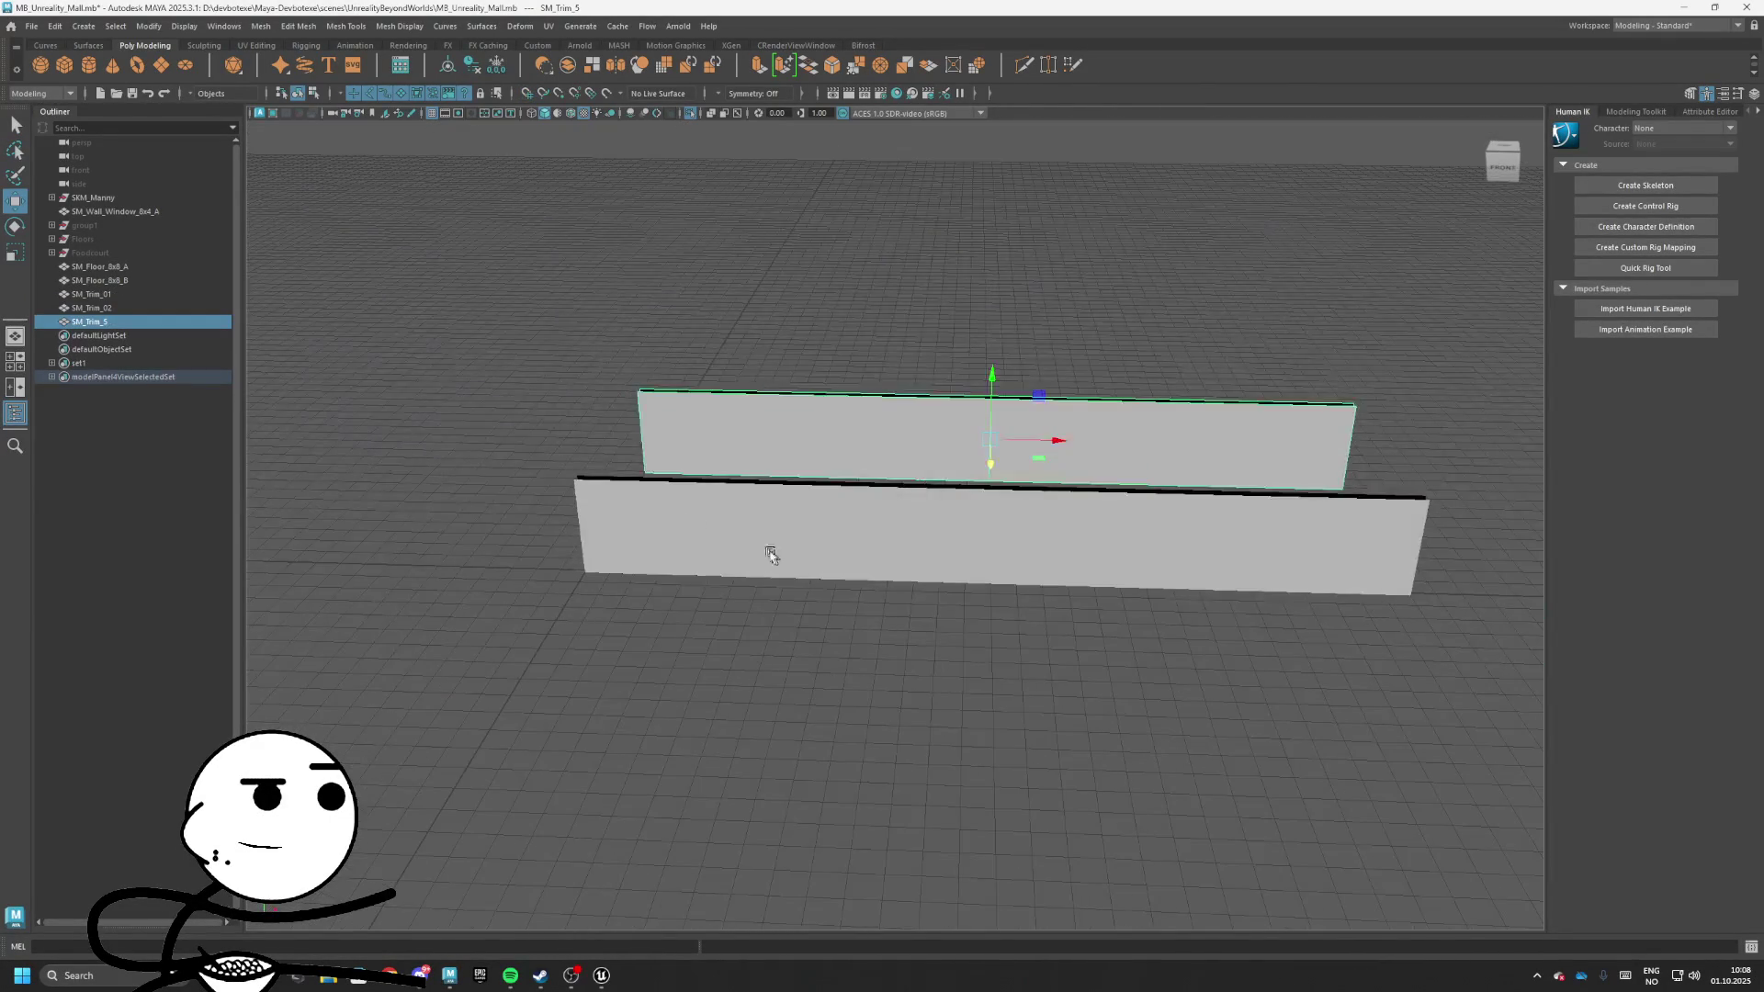
key(ctrl+z)
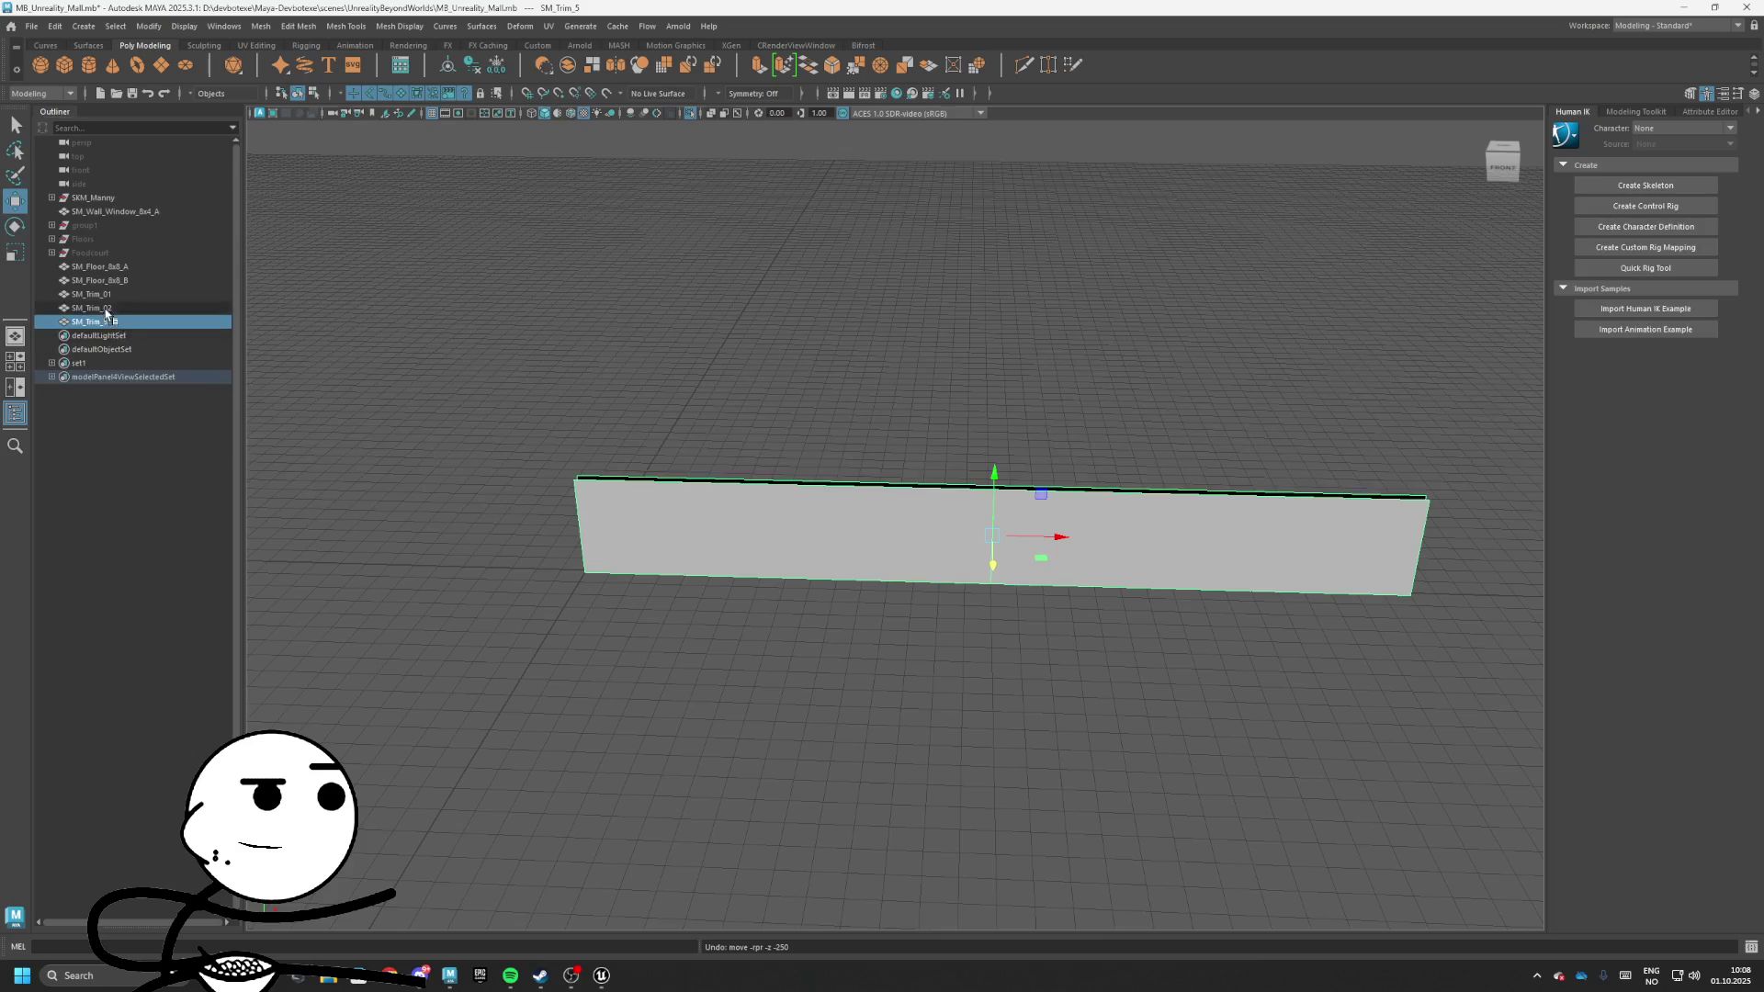
Move the original trim aside and rename the duplicate SM_Trim_4x1 in the Outliner
mouse_move(643, 386)
mouse_down()
mouse_move(995, 465)
mouse_move(350, 402)
mouse_up()
click(97, 294)
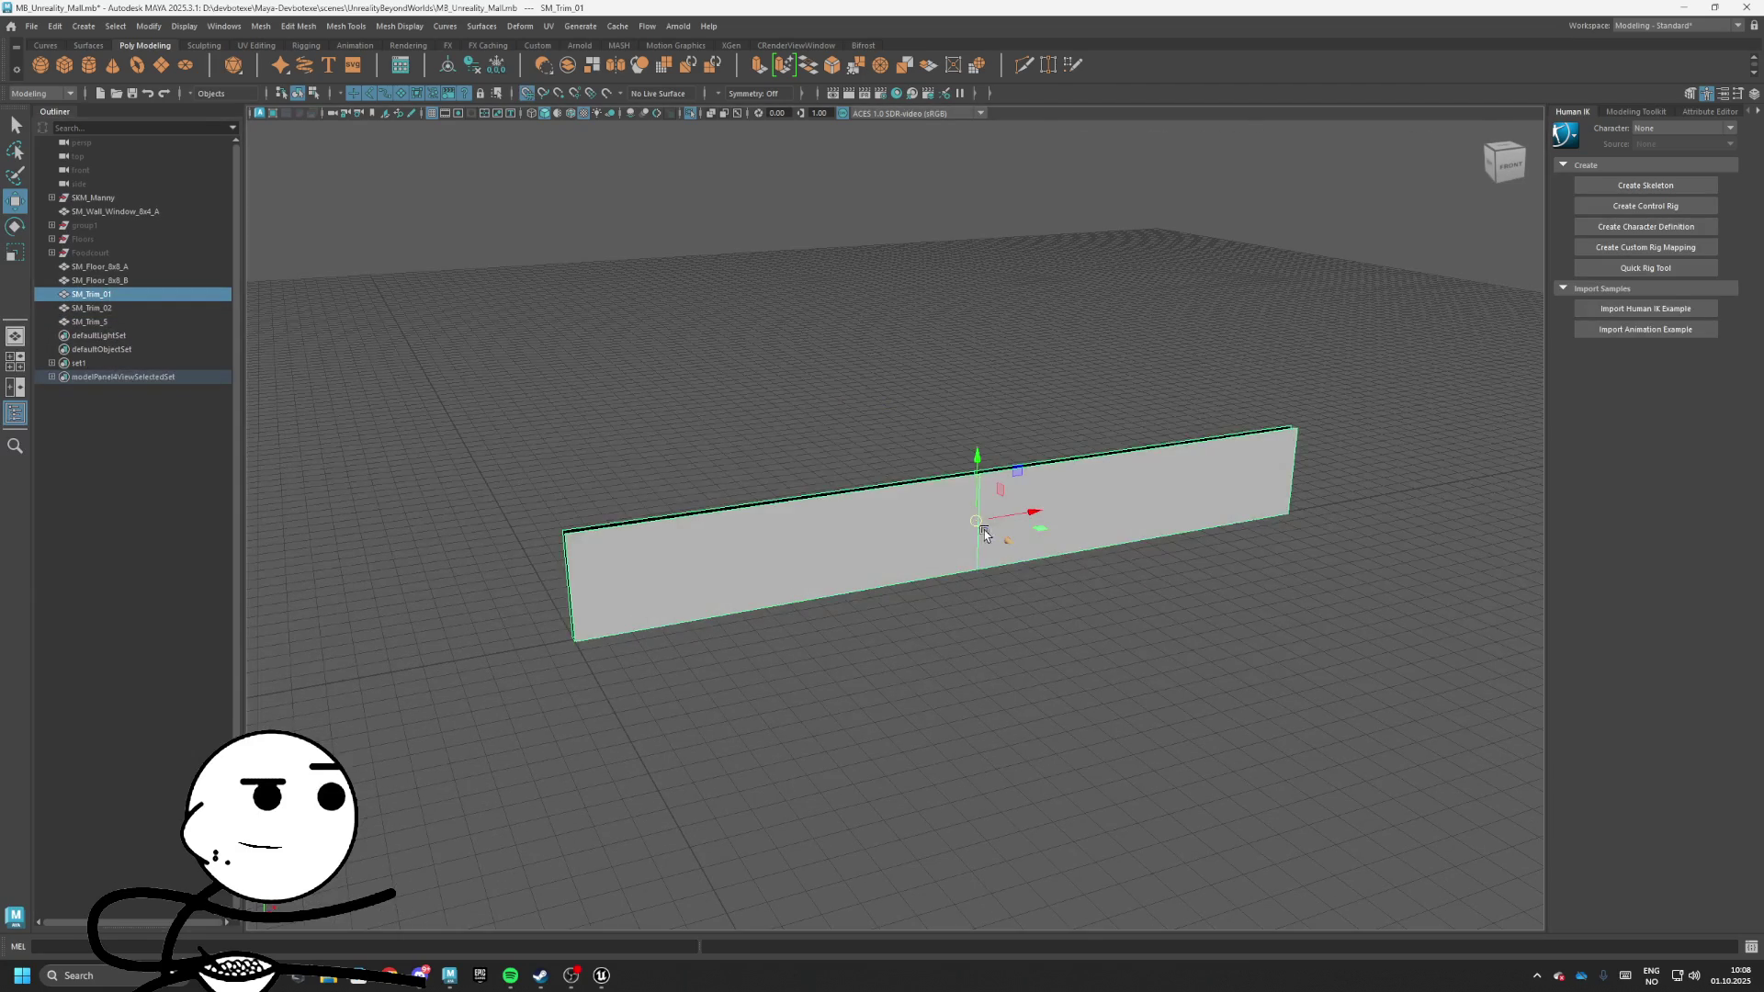
mouse_move(984, 535)
mouse_down()
mouse_move(808, 461)
mouse_move(827, 552)
mouse_up()
click(807, 496)
double_click(139, 322)
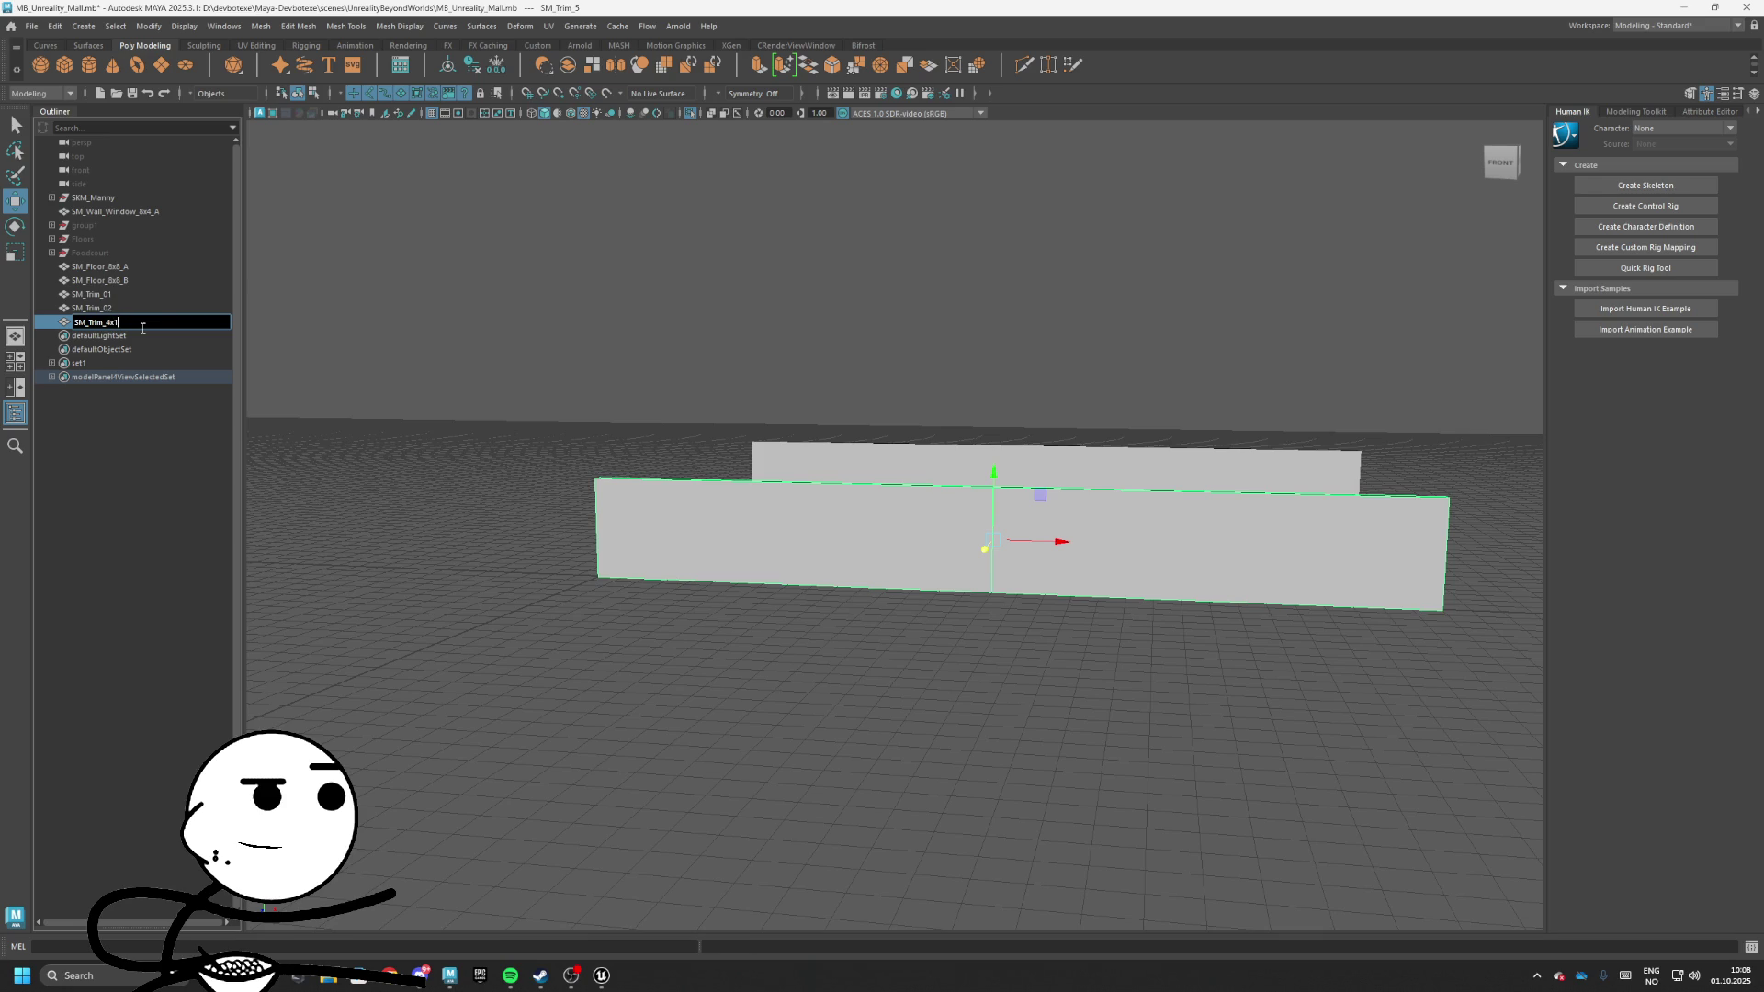
mouse_move(419, 368)
mouse_down()
mouse_move(1000, 551)
mouse_move(649, 426)
mouse_move(307, 359)
mouse_up()
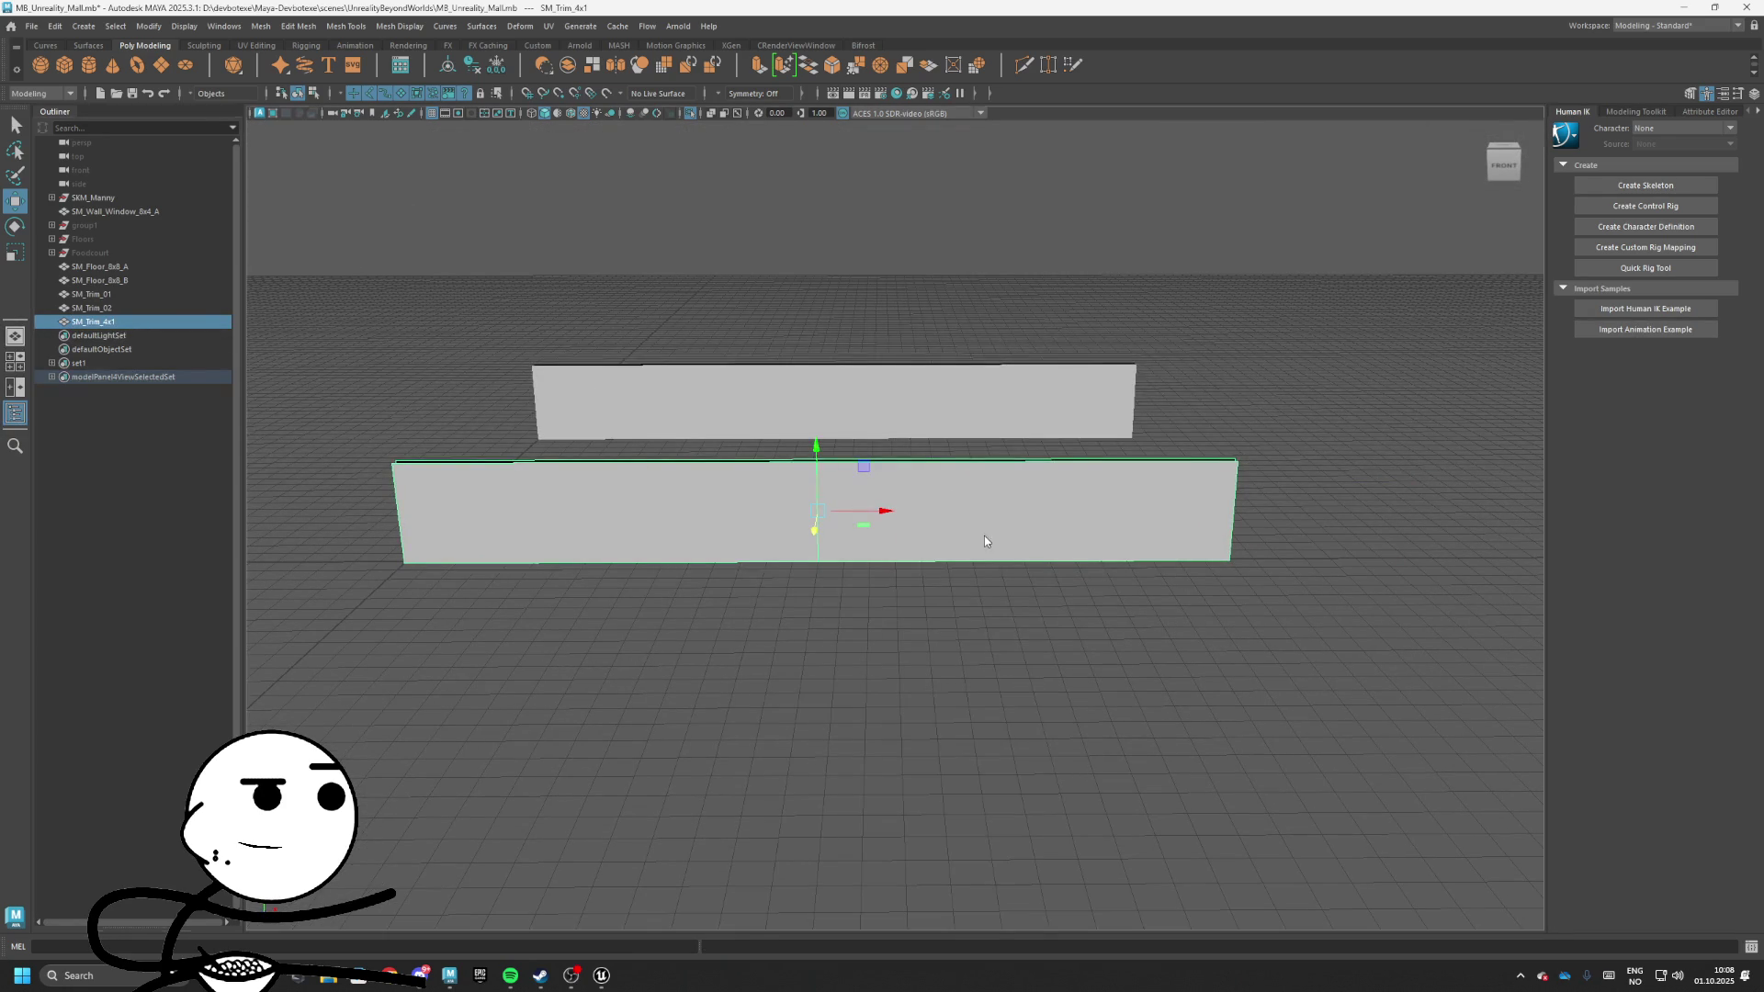
Select the right-half faces of SM_Trim_4x1 to cut it to half length, then return to object mode
key(F11)
mouse_move(984, 426)
mouse_down()
mouse_move(1083, 610)
mouse_move(1146, 583)
mouse_up()
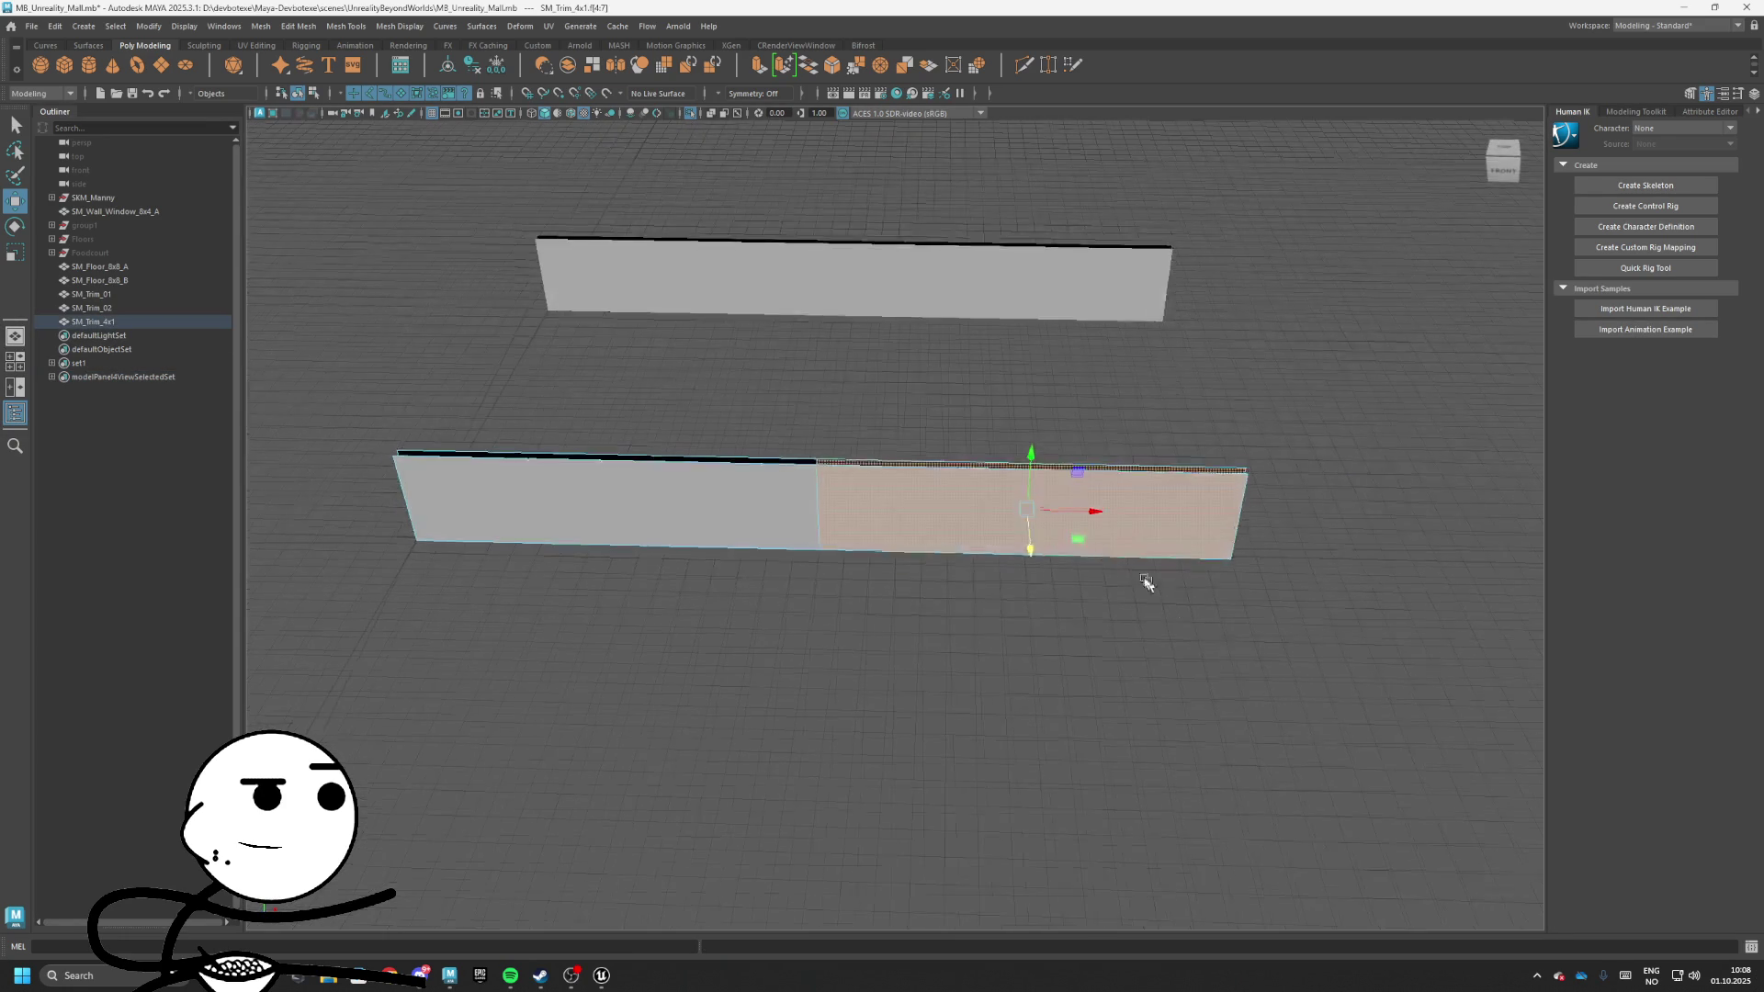
click(1284, 713)
mouse_move(1283, 713)
mouse_down()
mouse_move(1267, 582)
mouse_move(1363, 547)
mouse_move(1299, 698)
mouse_up()
right_click(946, 551)
click(1016, 511)
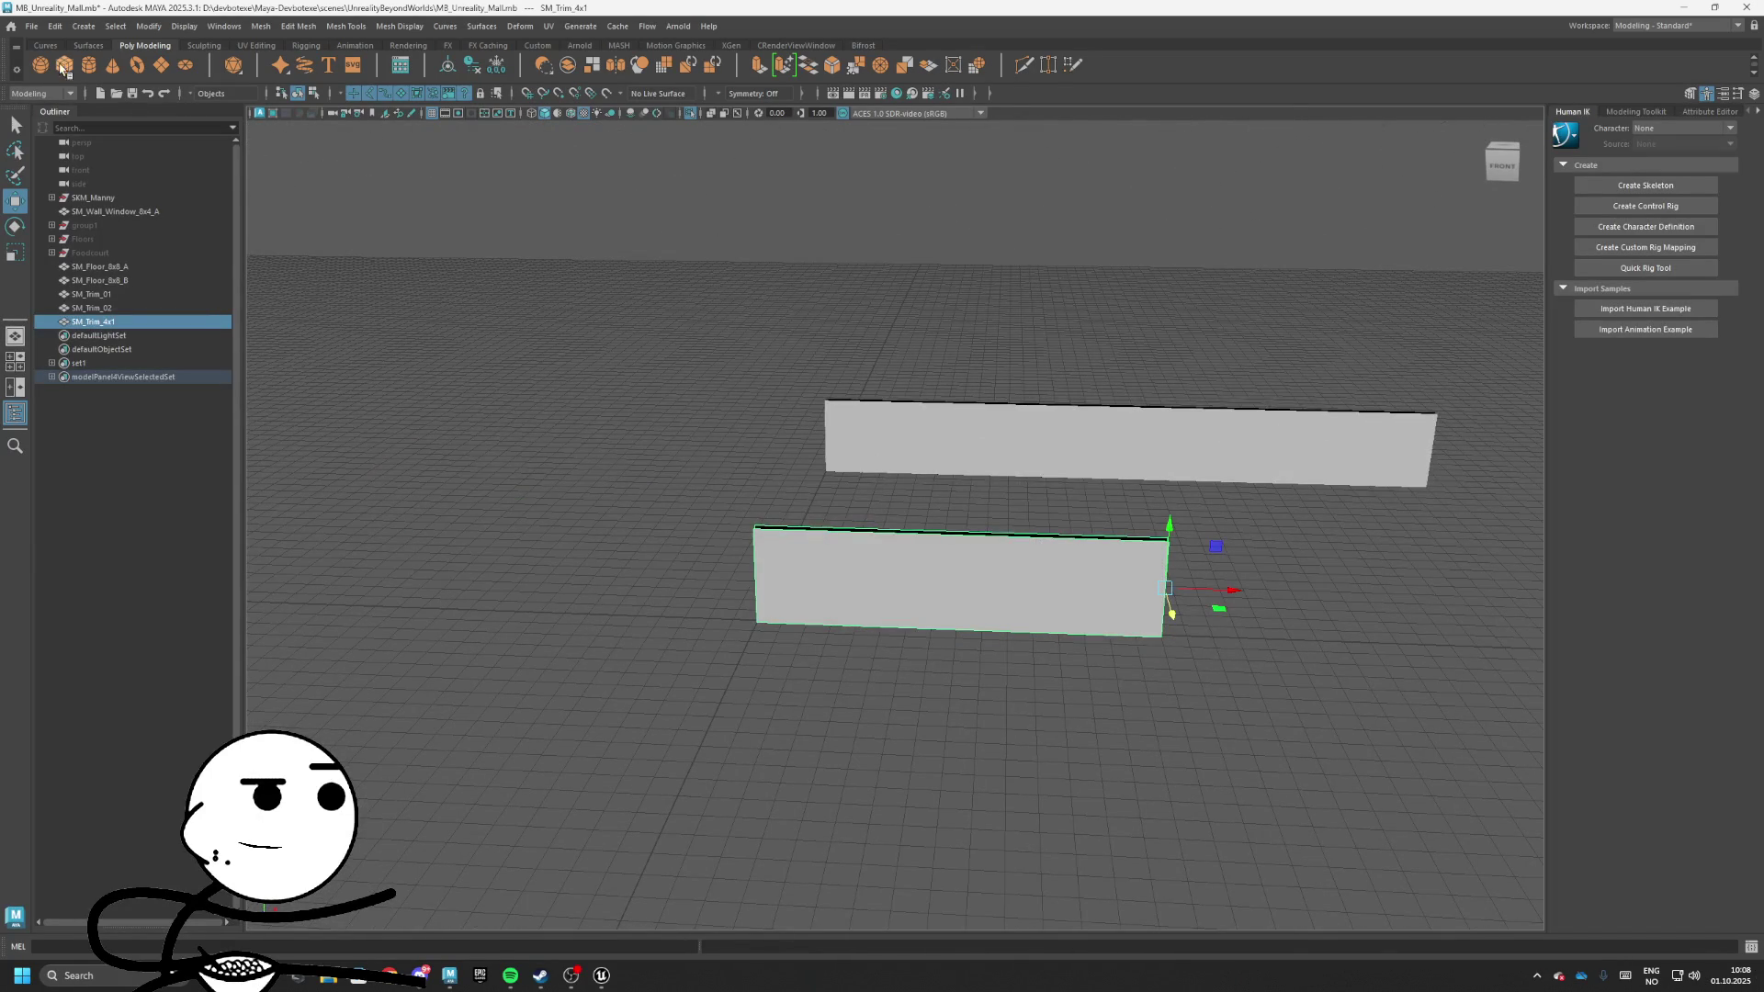
click(32, 26)
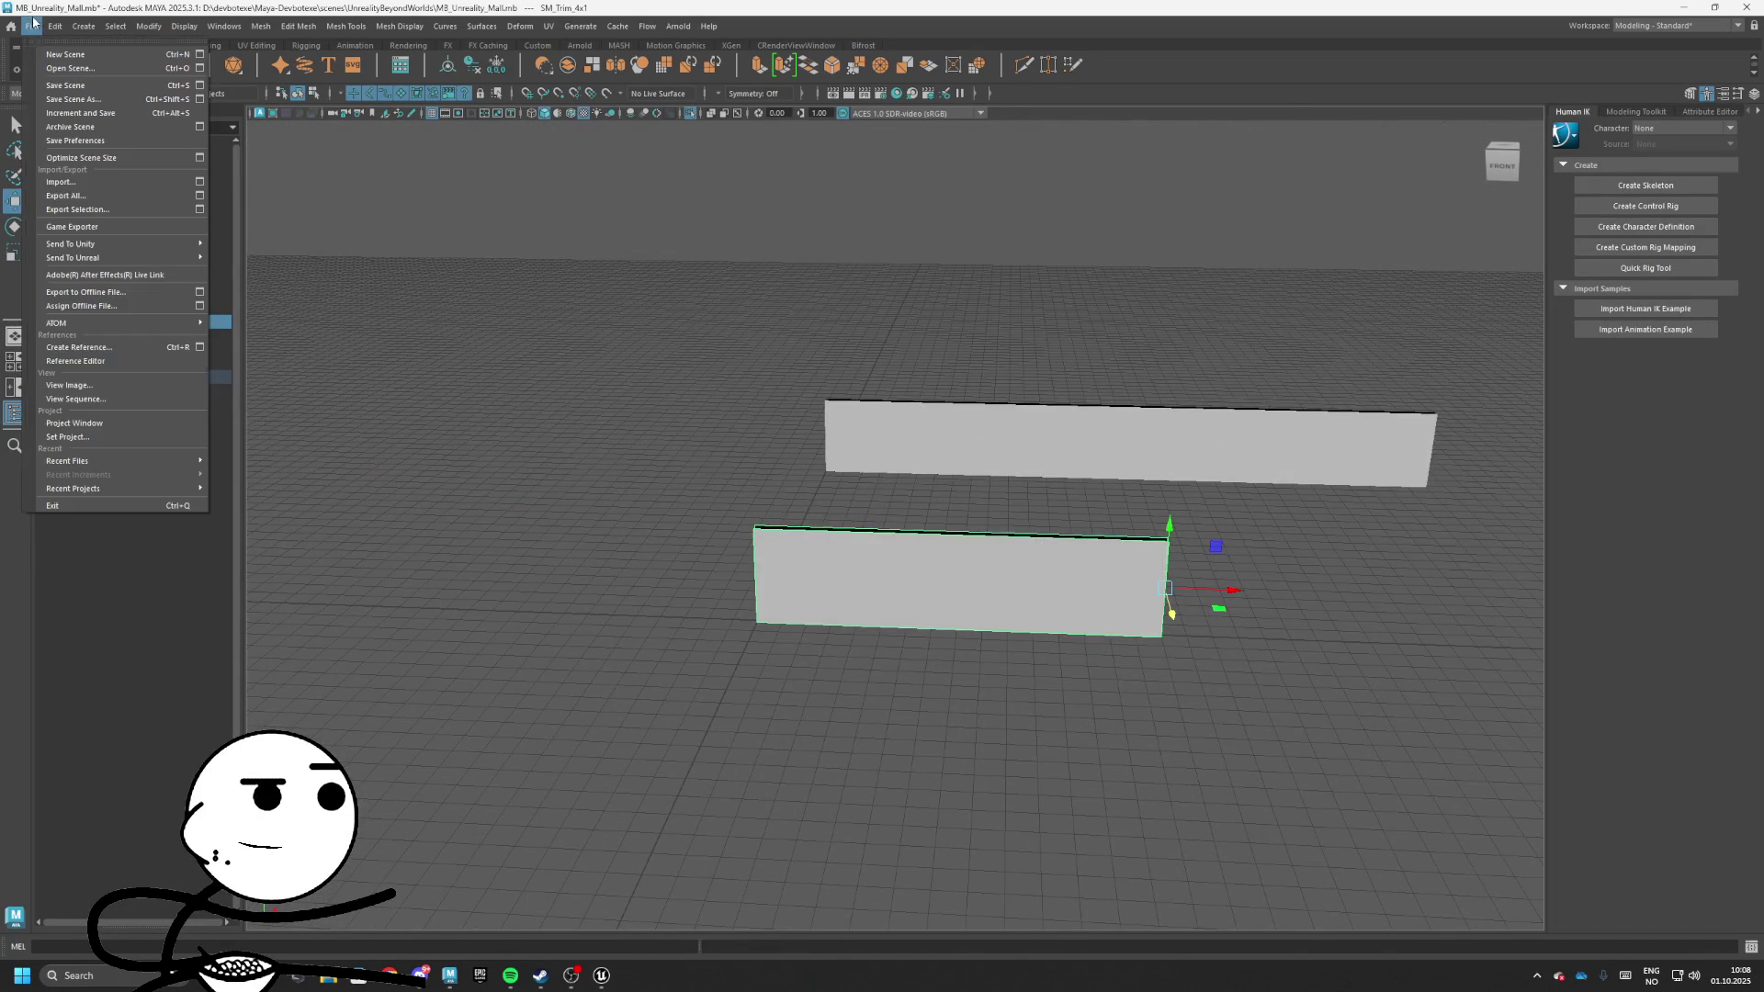
Export the selection, browsing to Downloads\MayaModels\ModularAssets\Walls
click(76, 210)
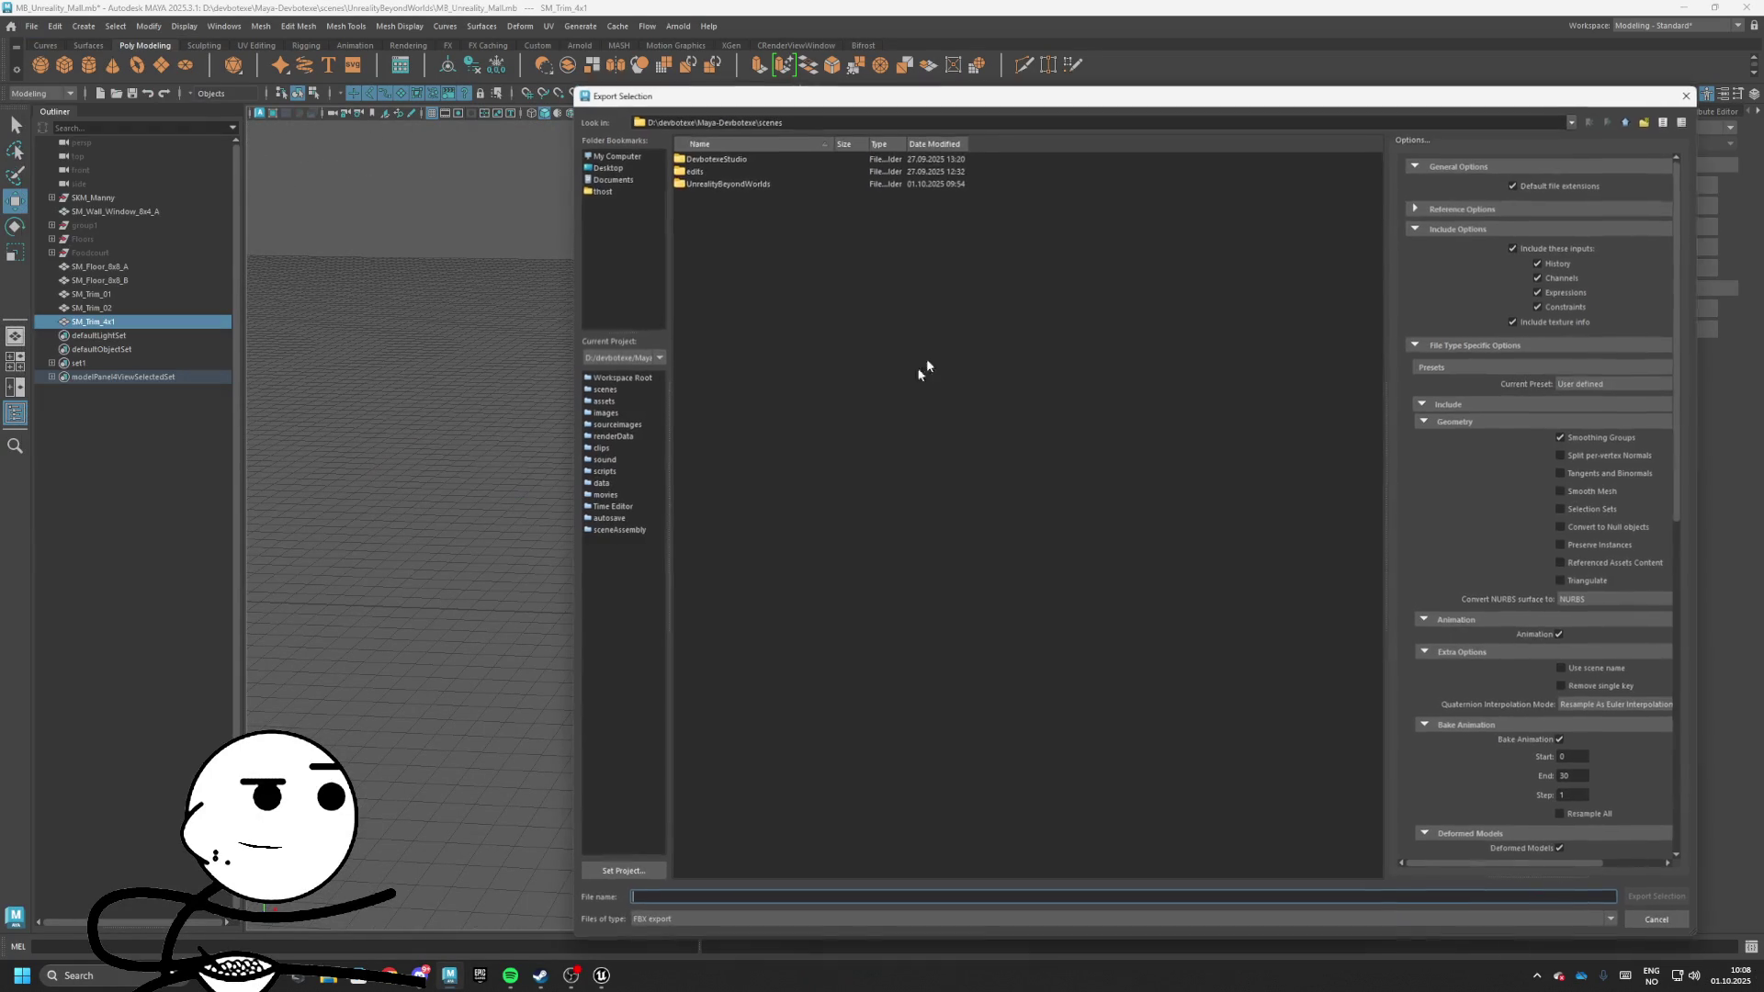
click(607, 167)
click(612, 191)
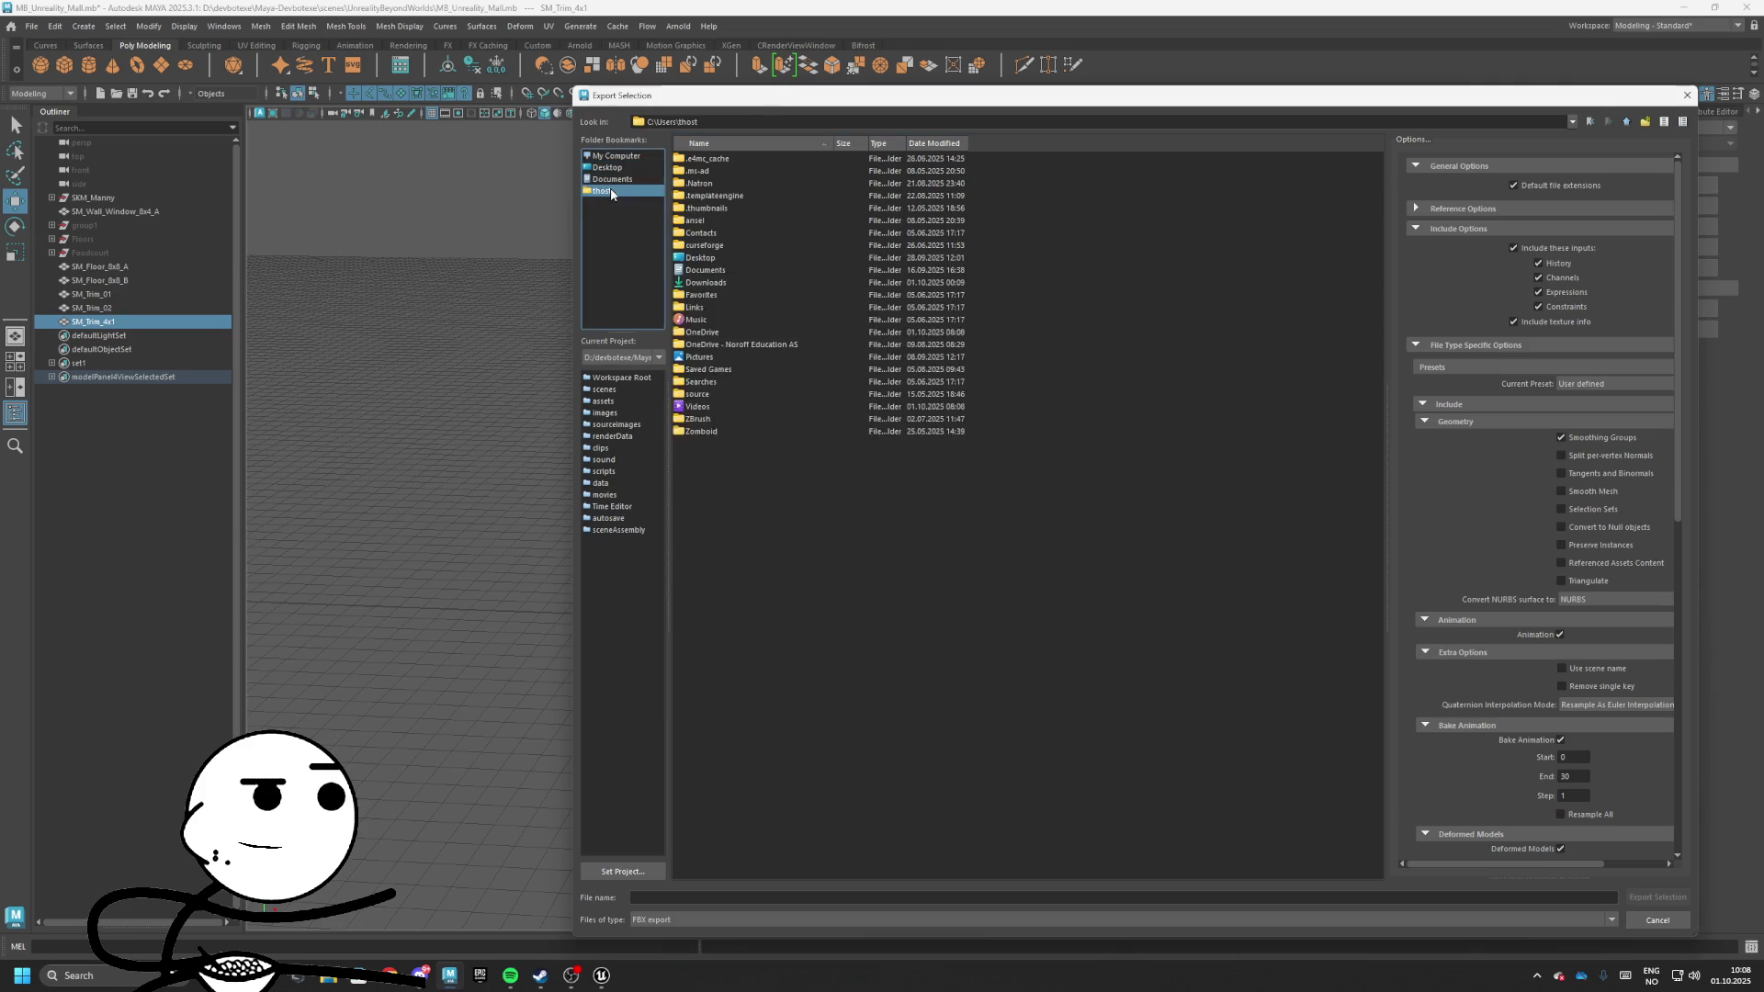
double_click(698, 284)
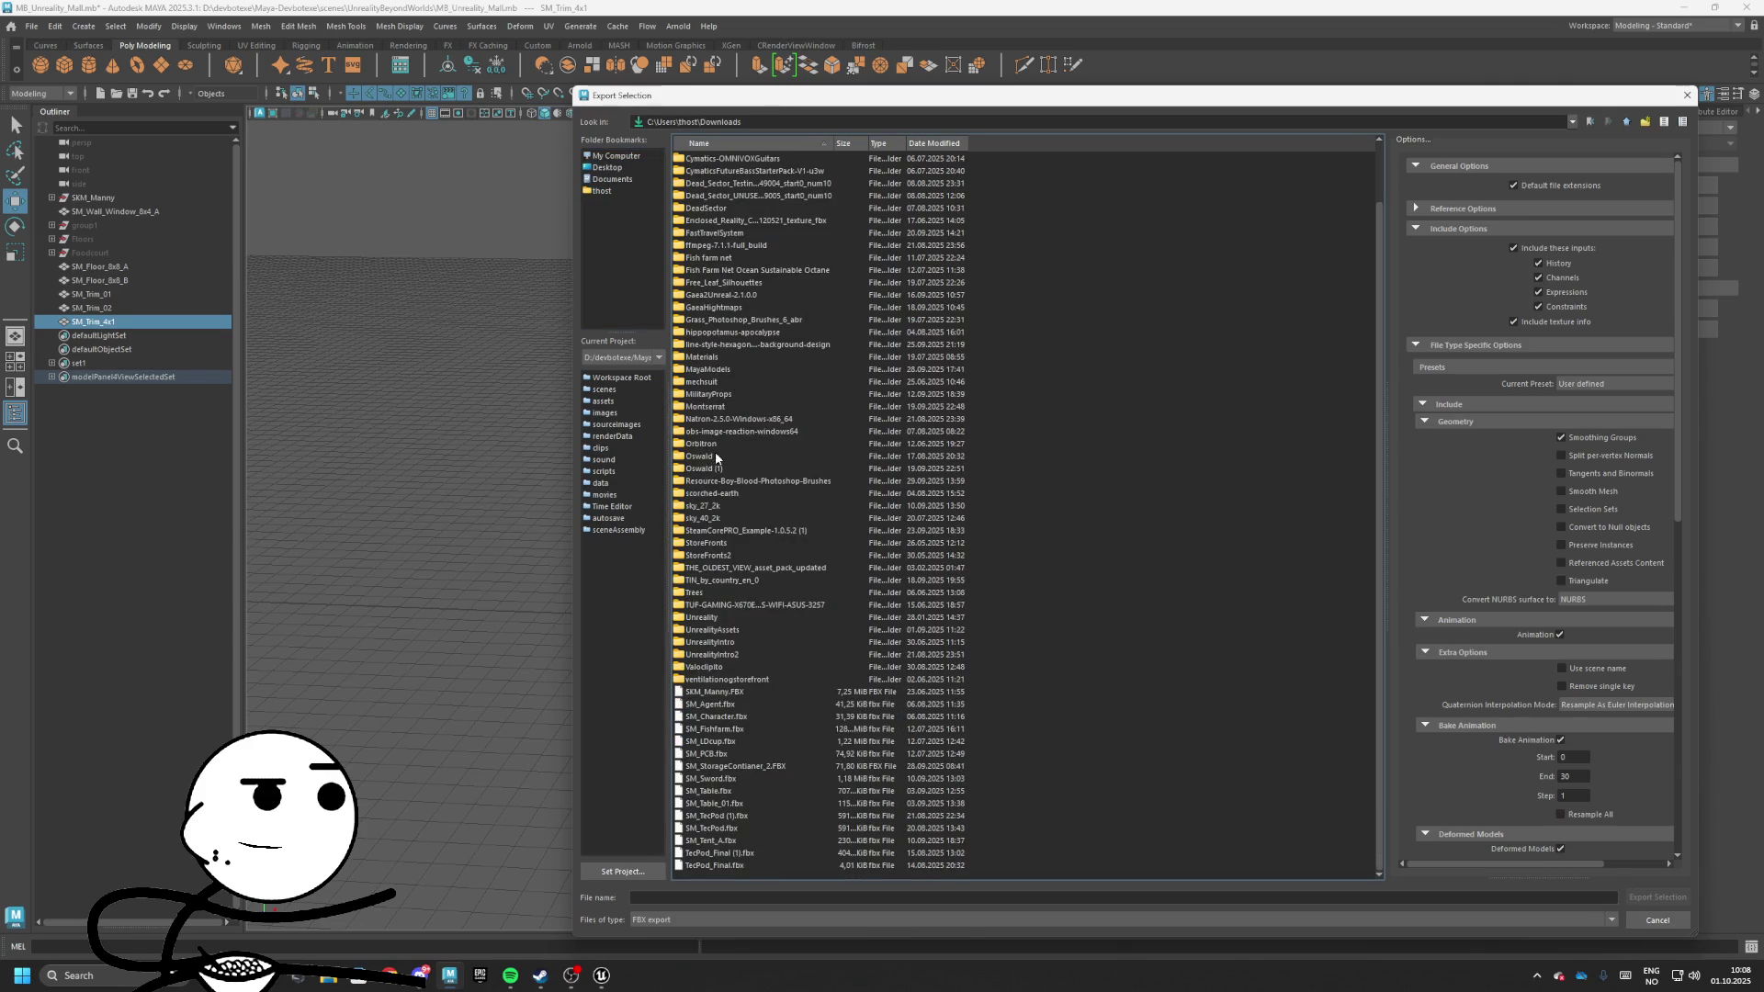
scroll(717, 458, up, 2)
click(716, 457)
double_click(715, 433)
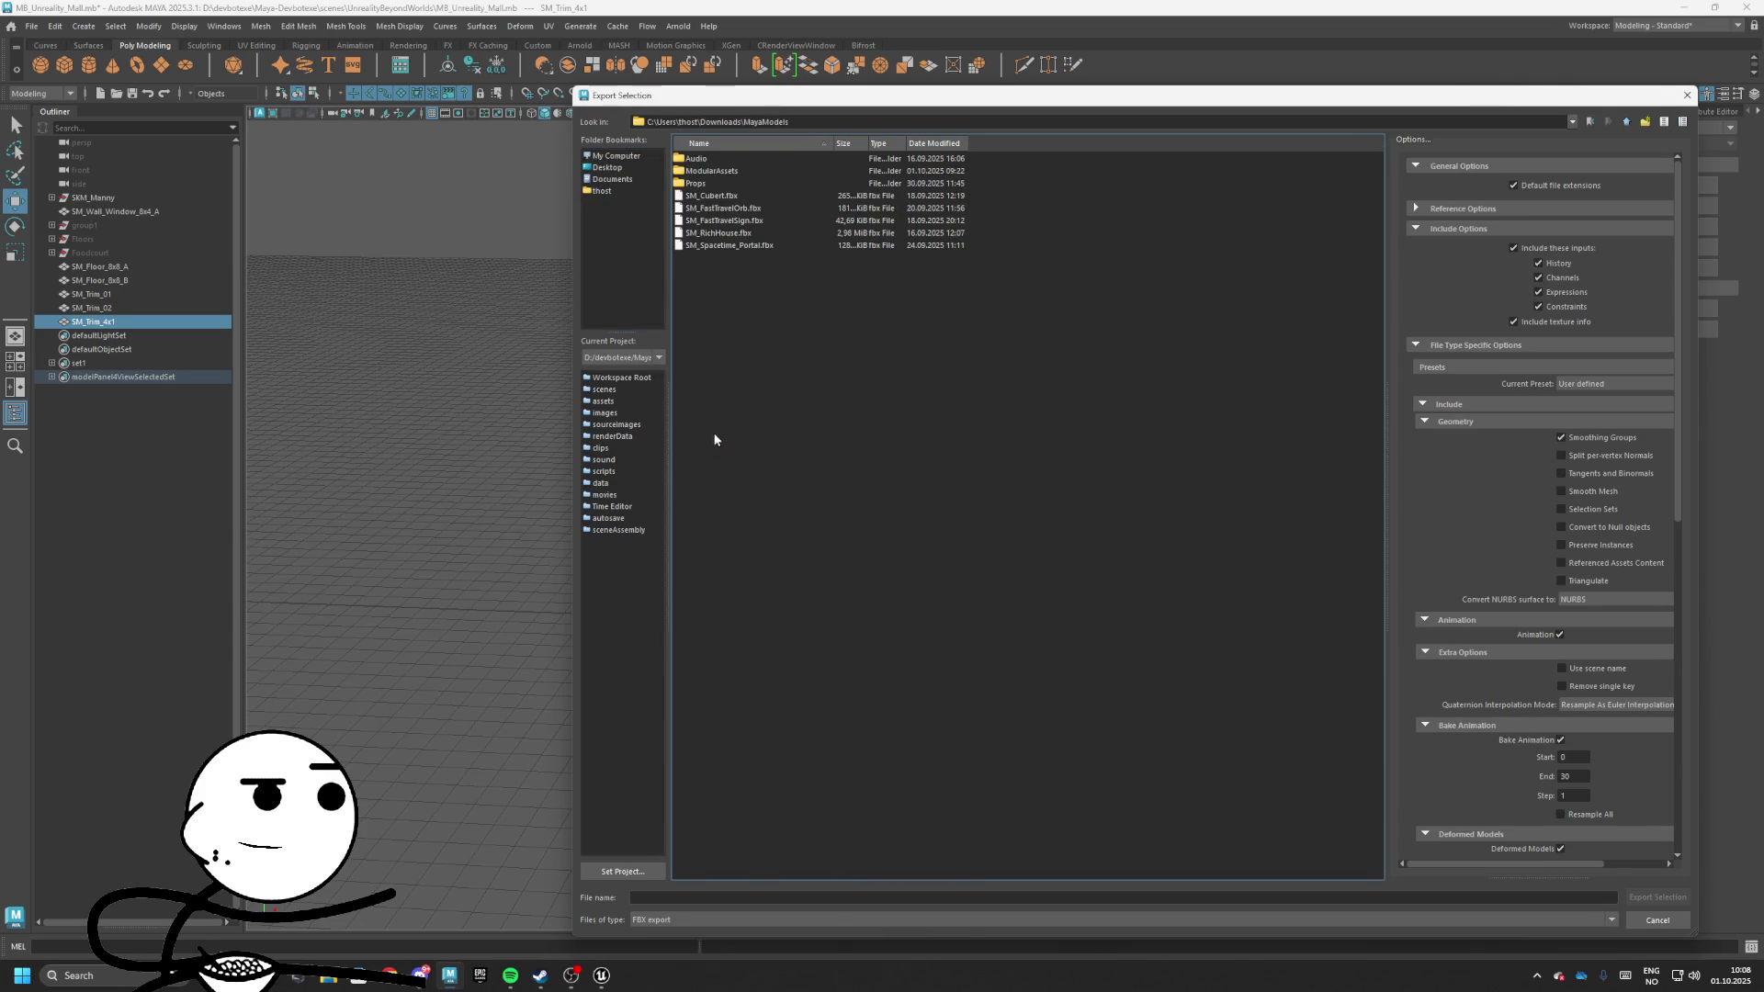
double_click(714, 172)
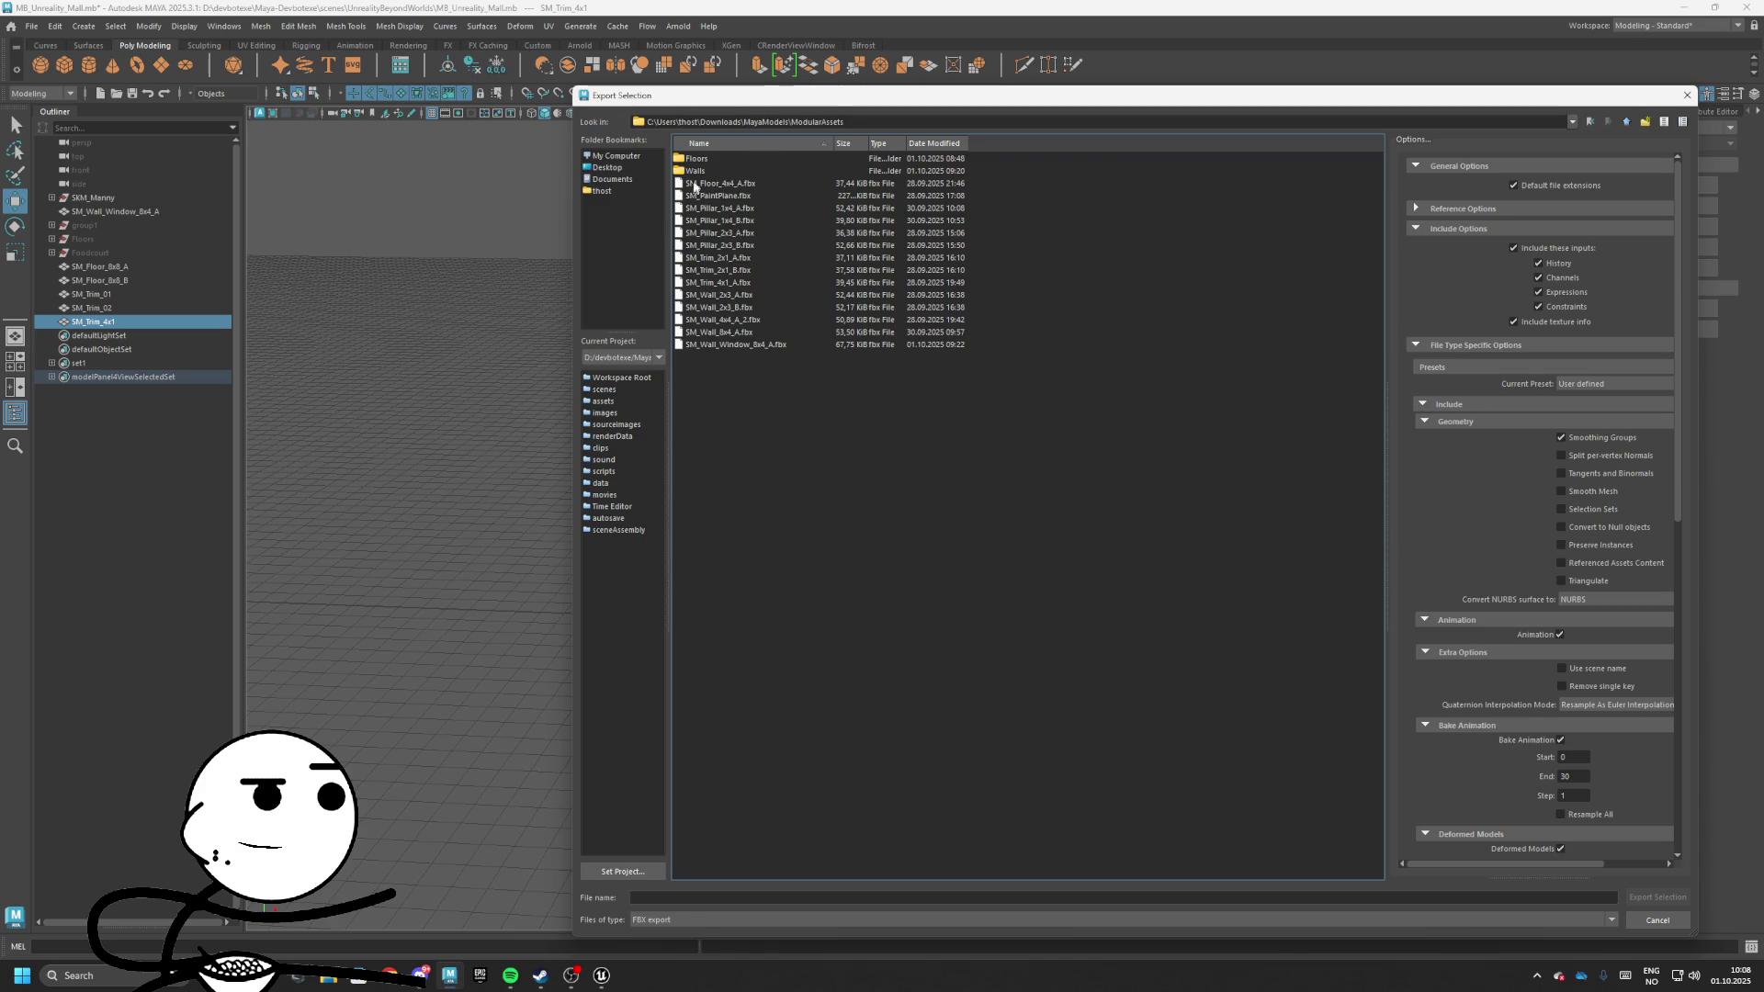
double_click(696, 171)
click(744, 173)
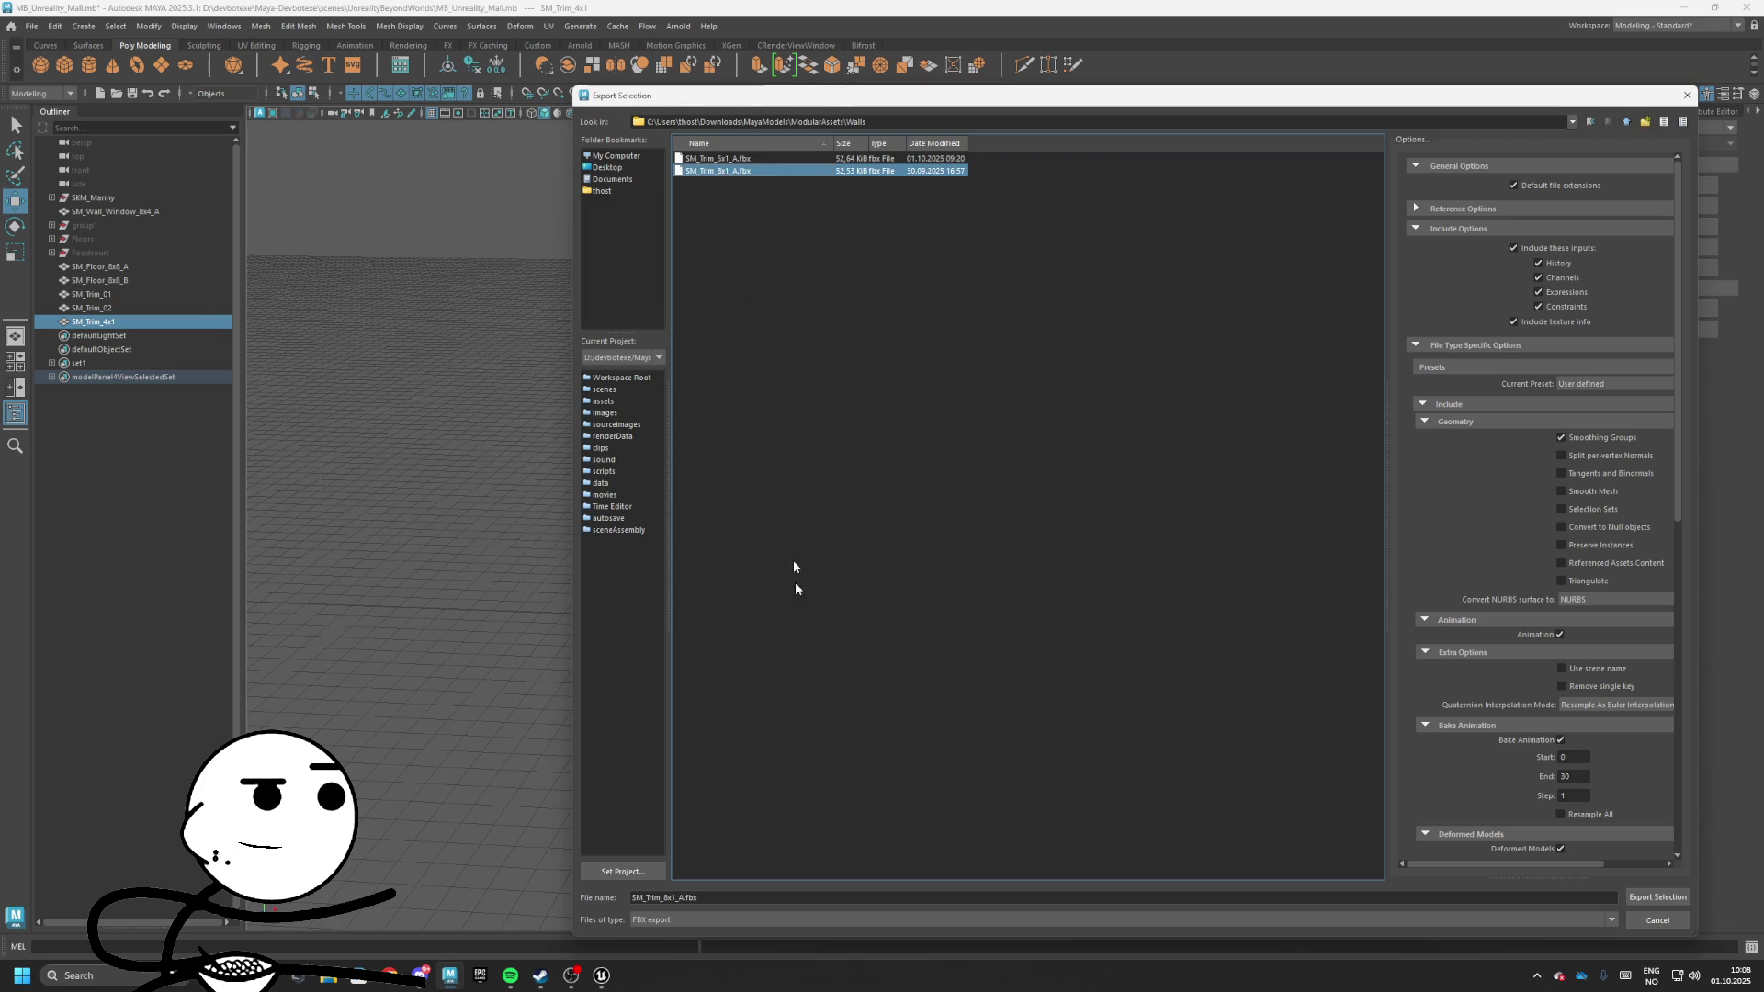
Name the export file SM_Trim_4x1_A.fbx and export it
click(673, 897)
key(BackSpace)
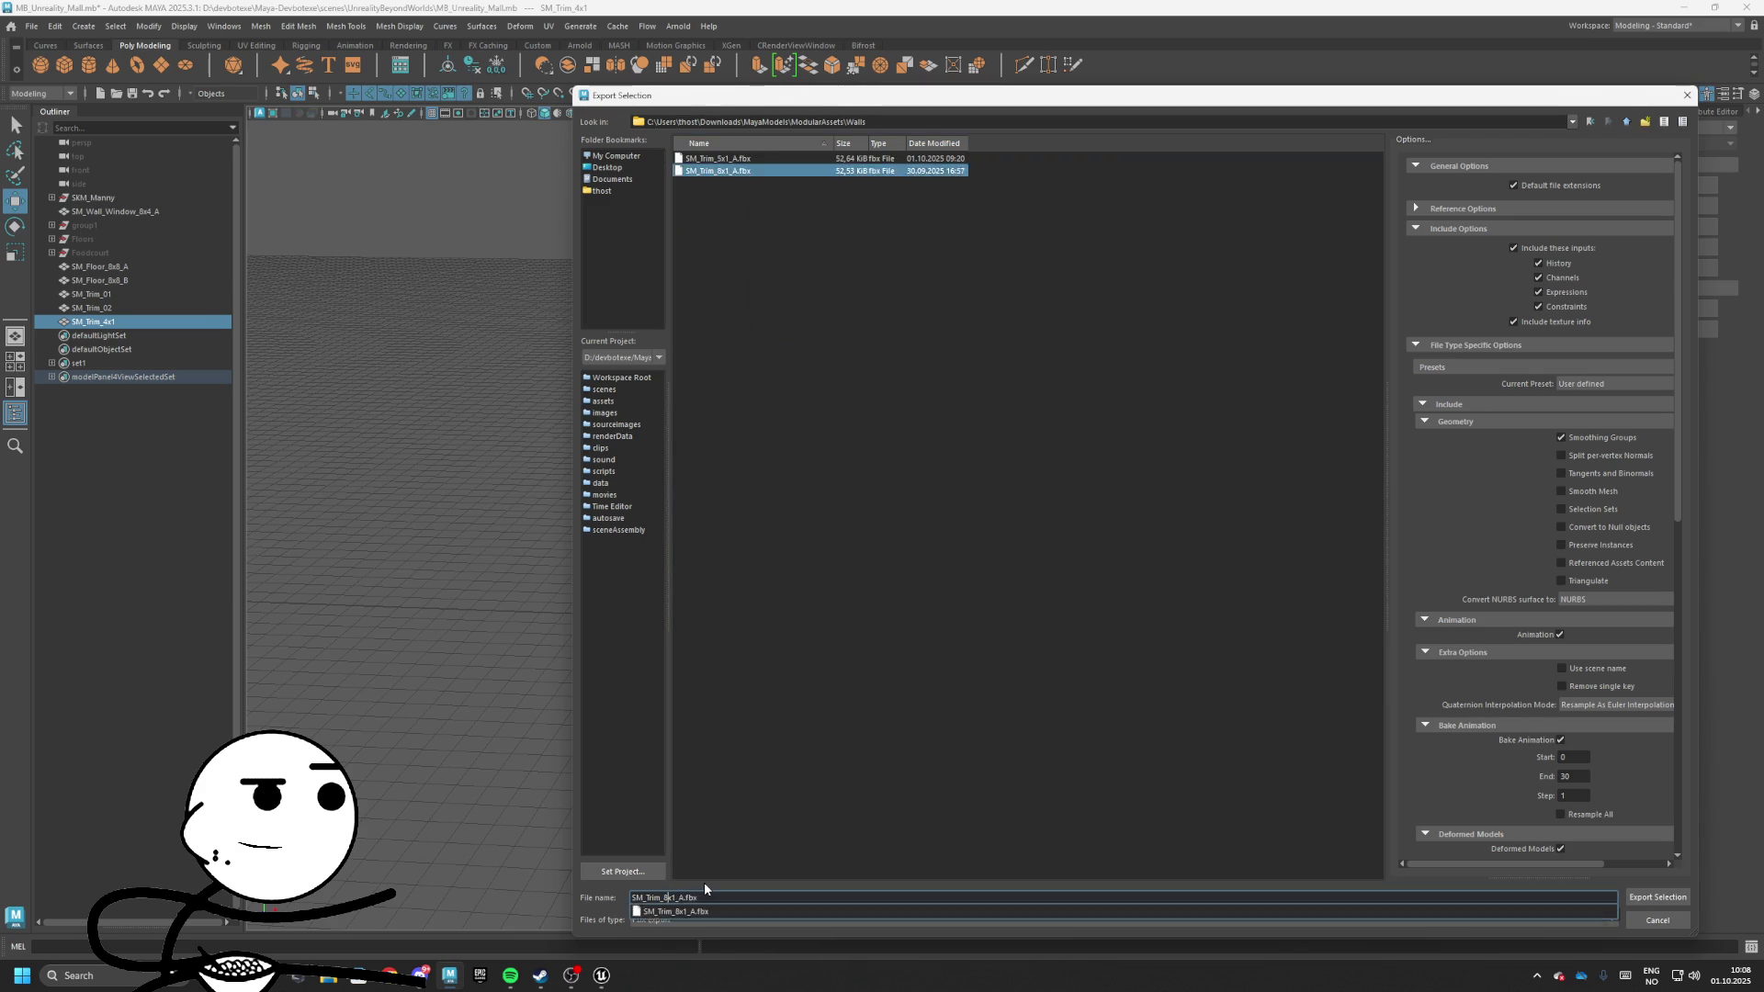
text(4)
key(Return)
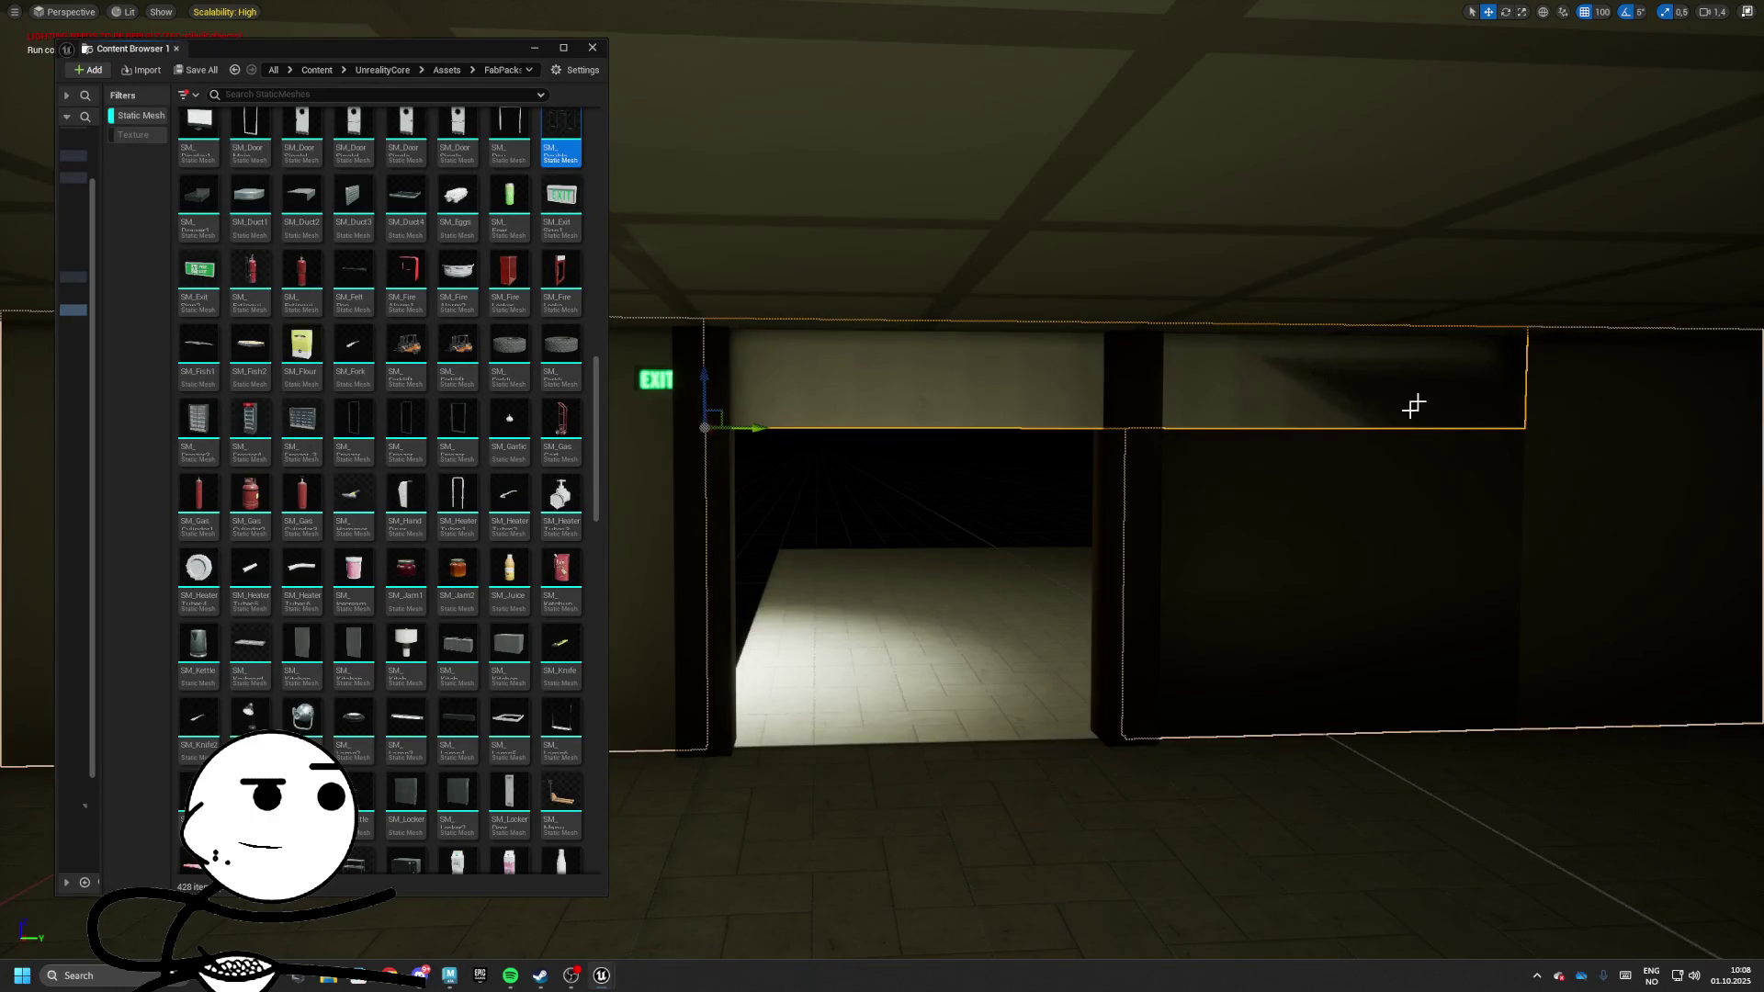
Check the Static Mesh of the wall strip above the doorway and browse to it in the Trims folder
key(F11)
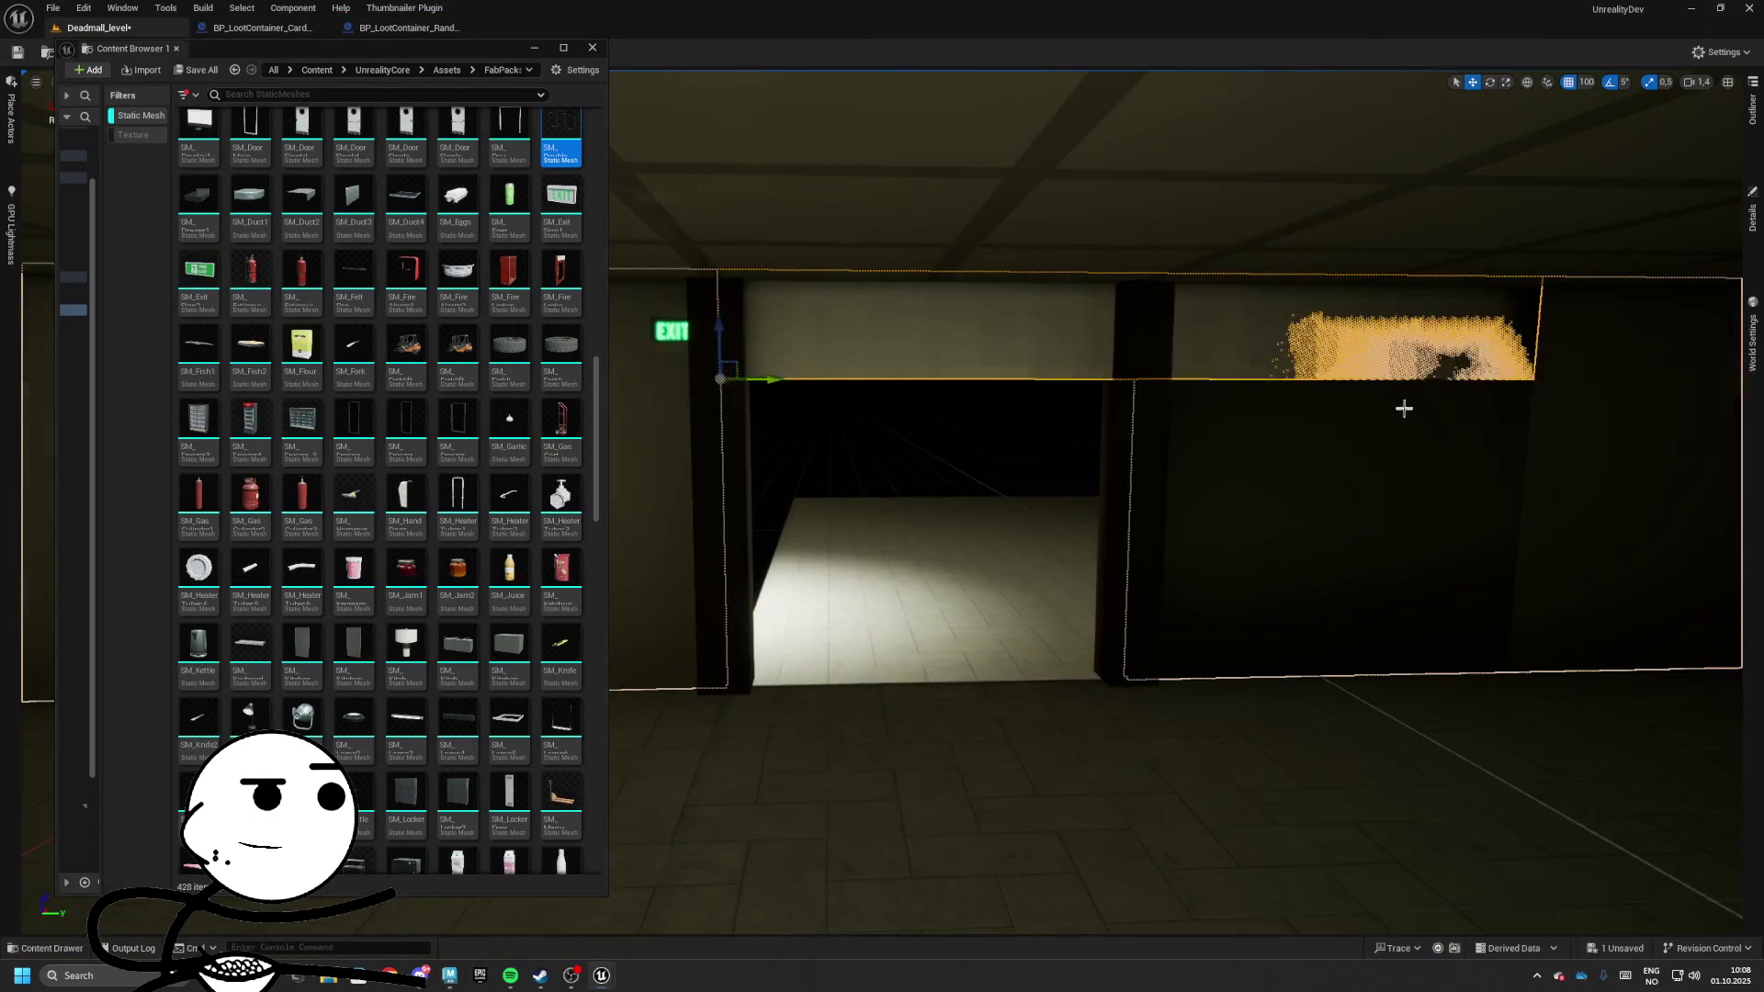
click(1039, 342)
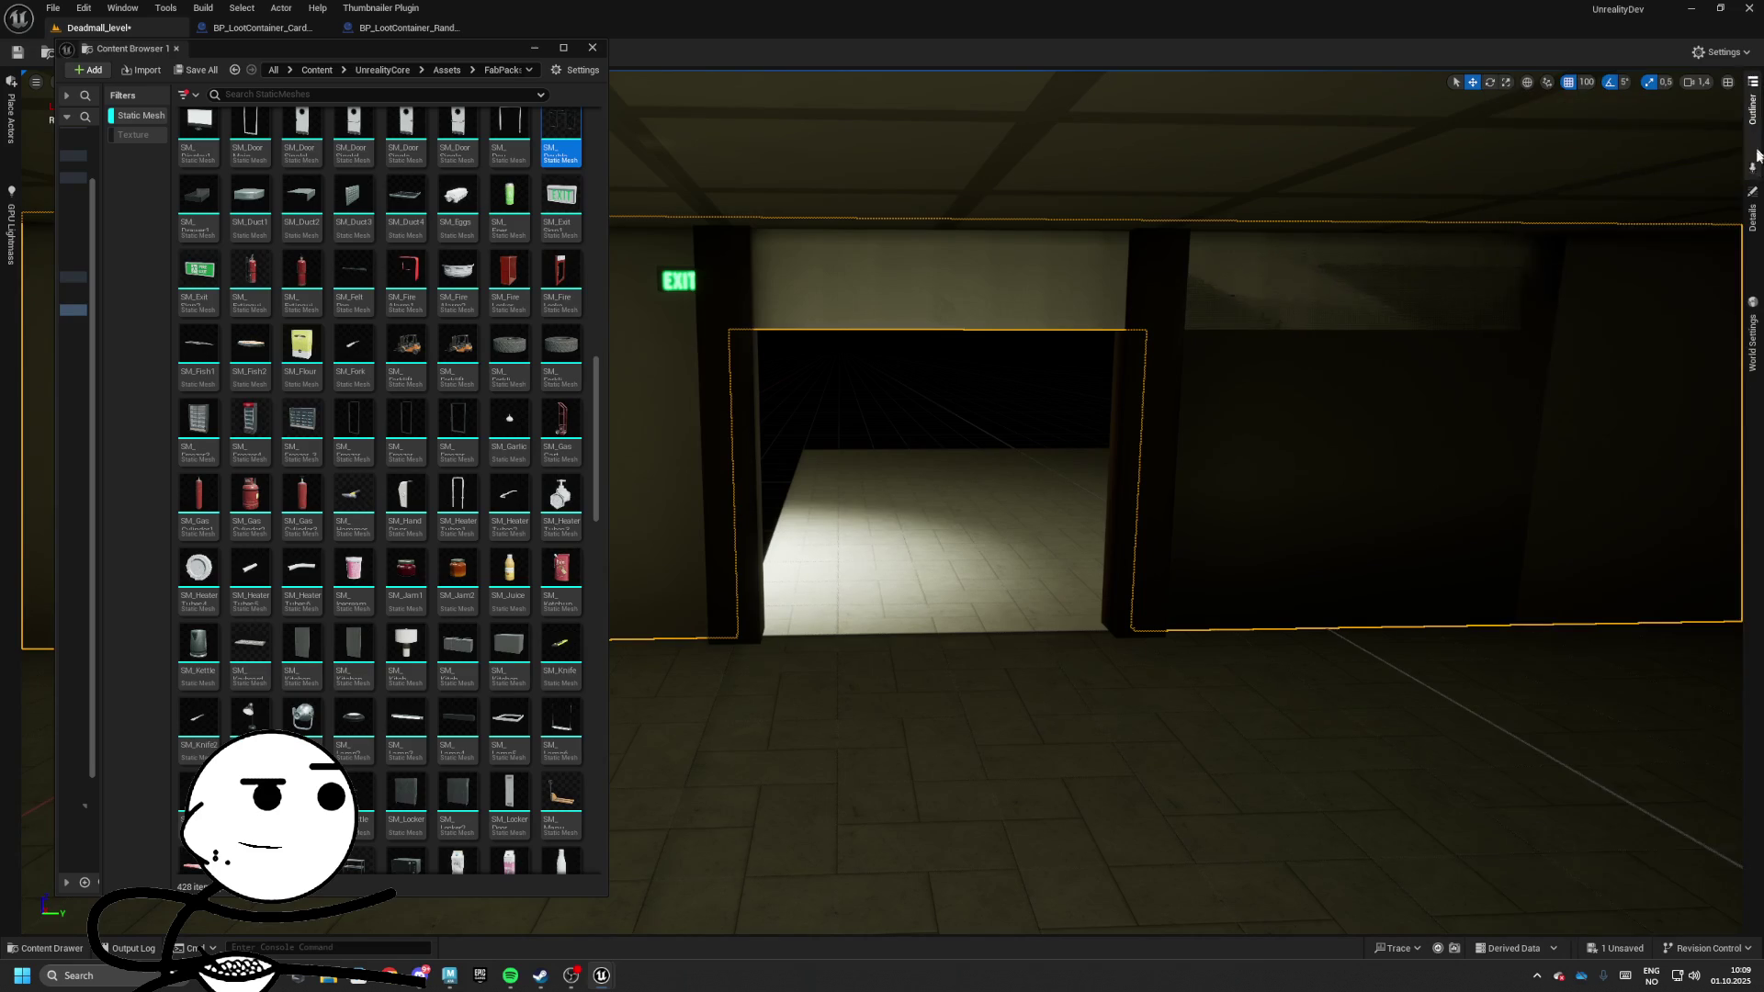
mouse_move(1757, 215)
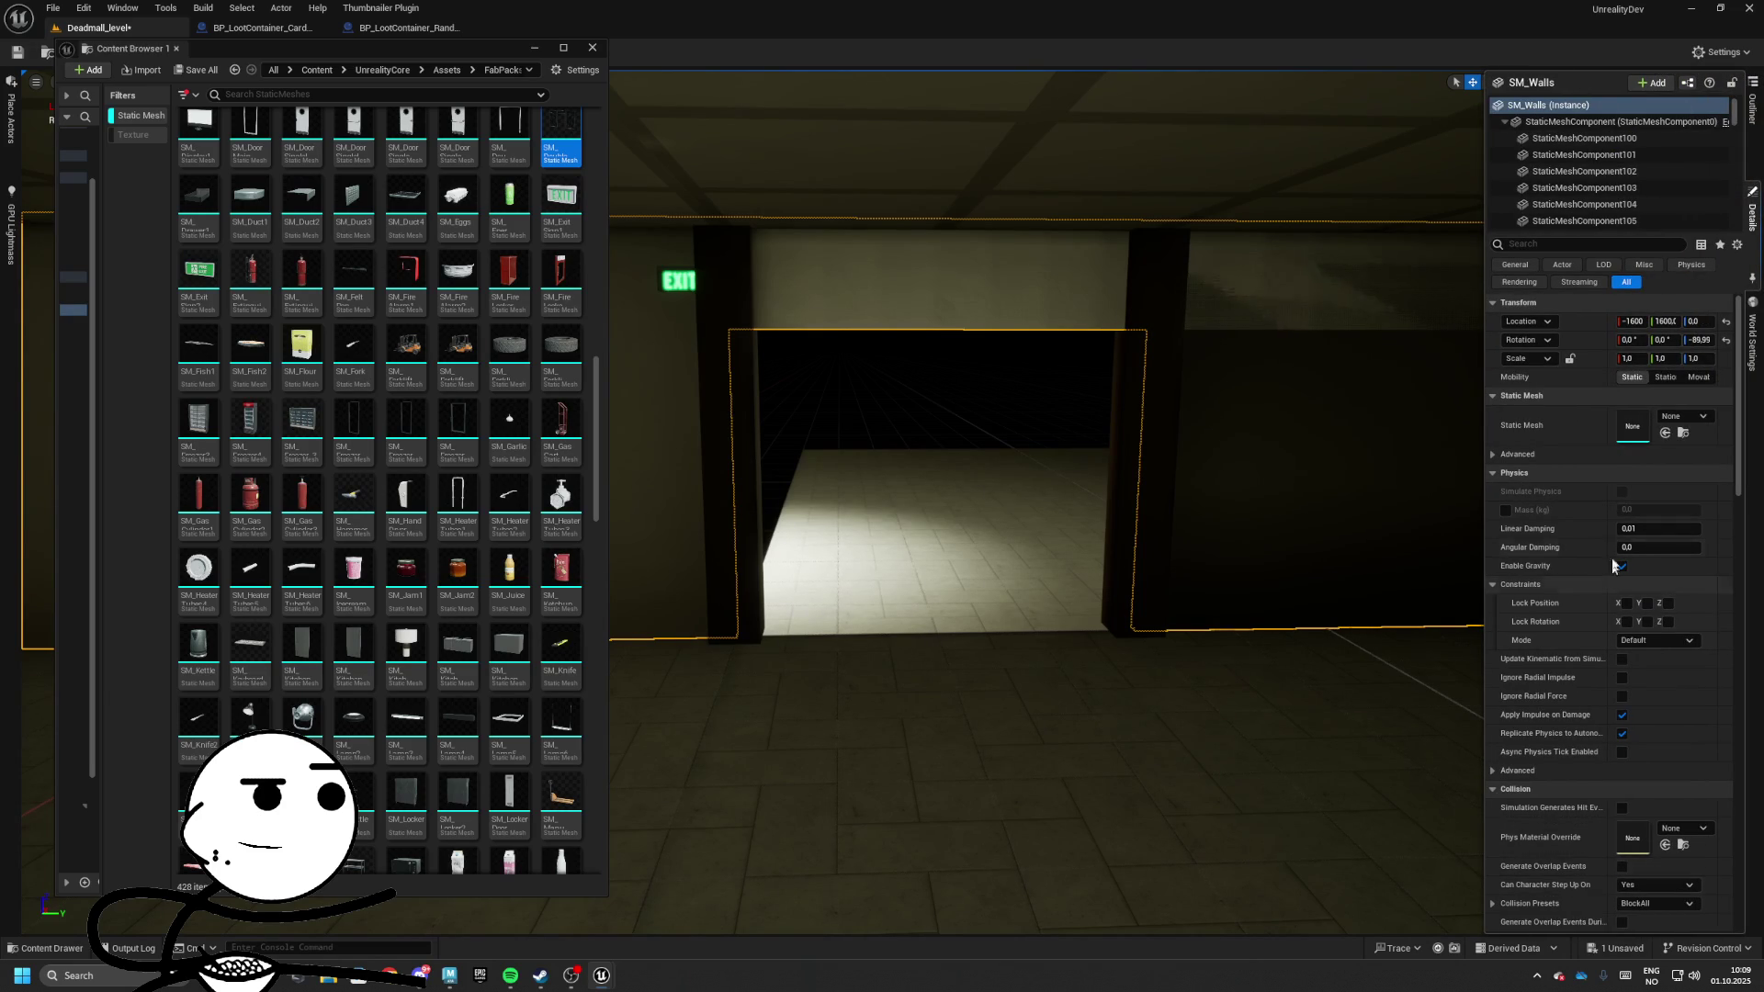
click(1072, 265)
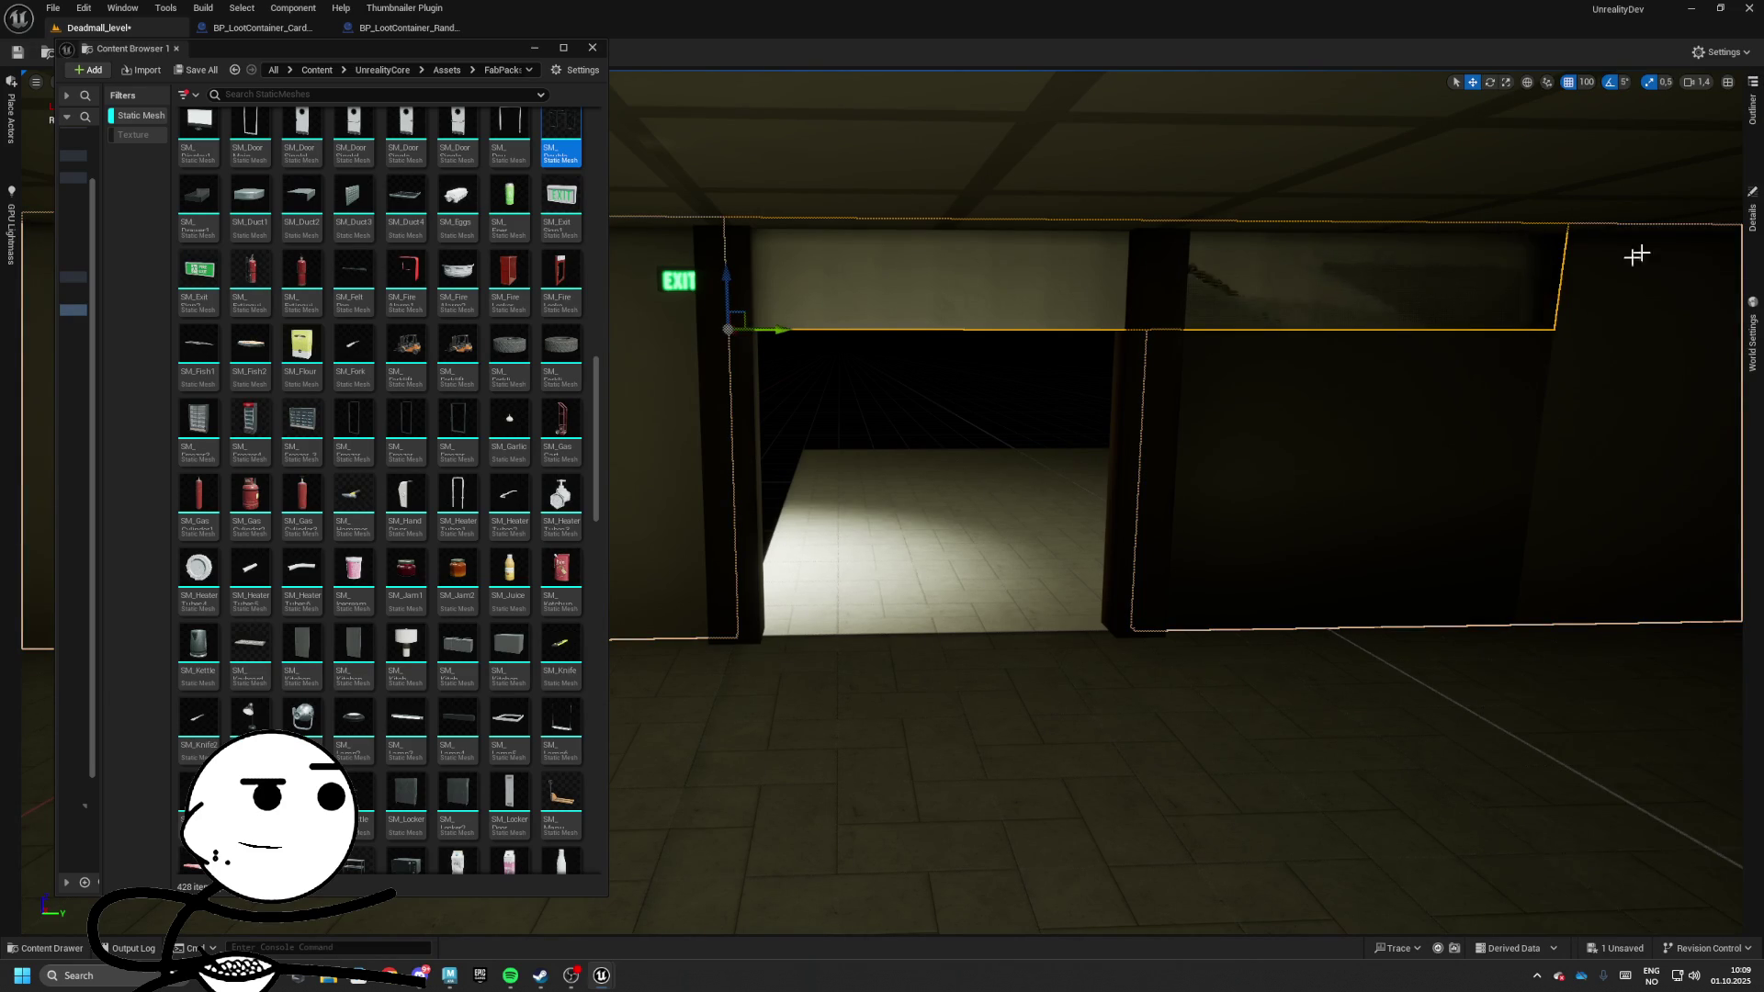
click(1751, 211)
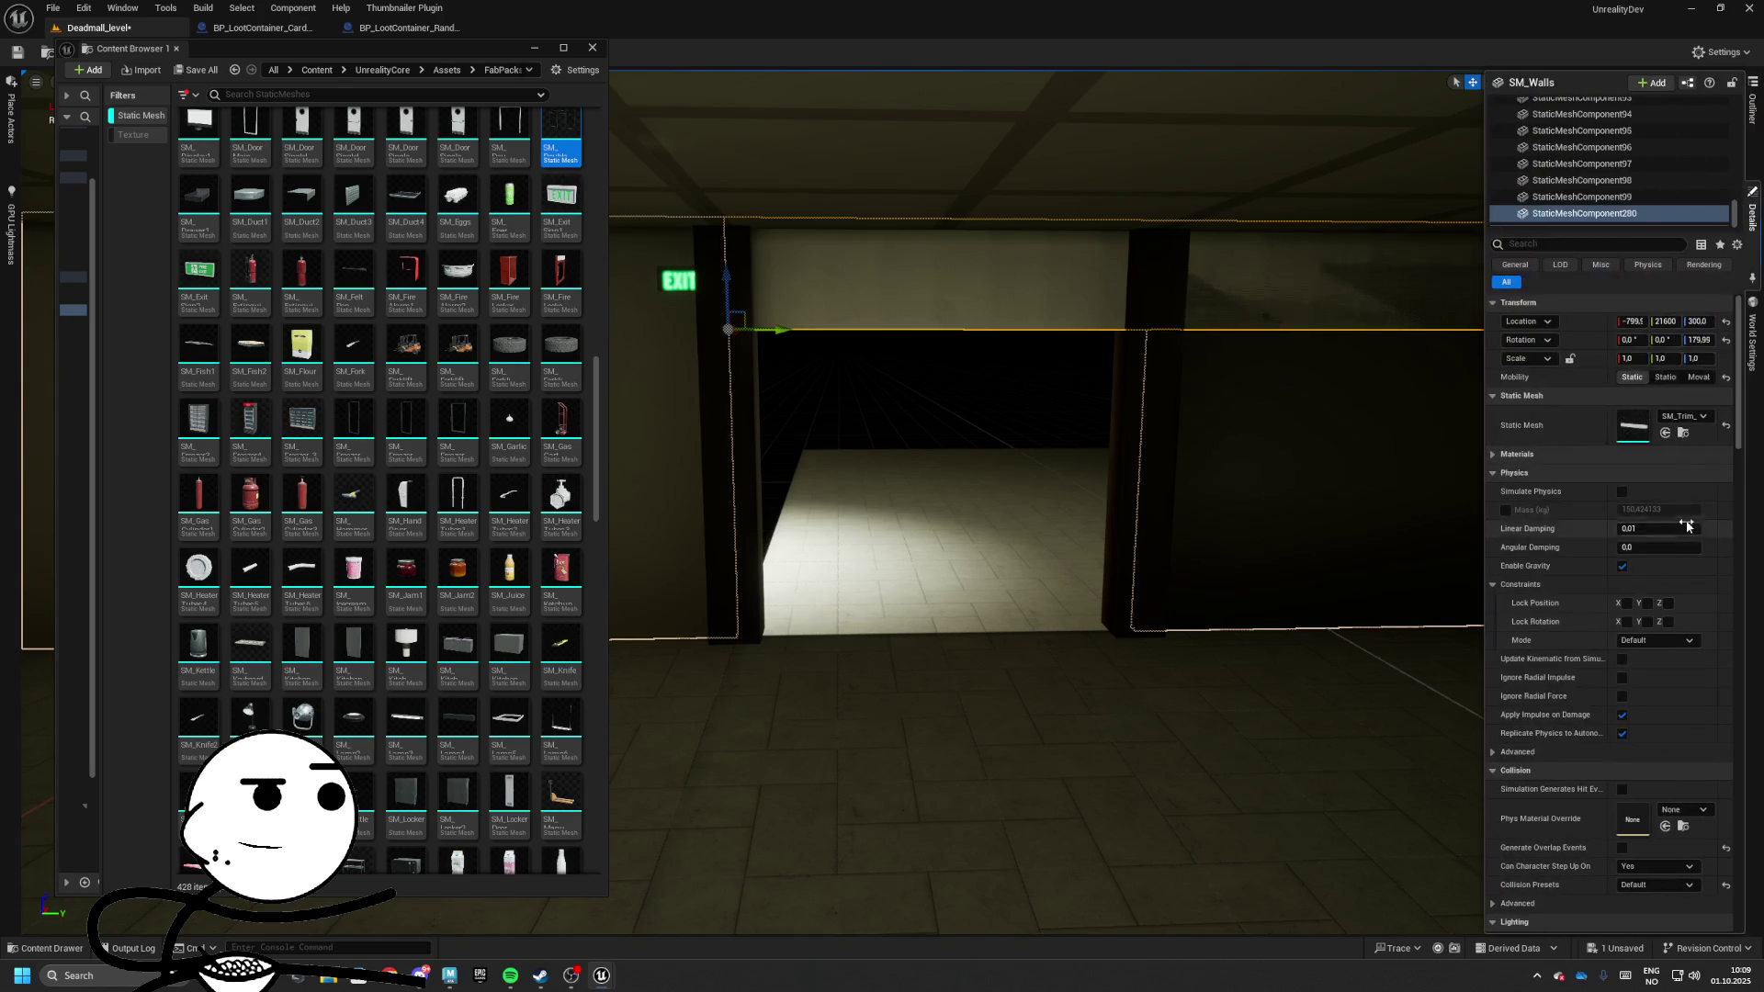
click(1682, 416)
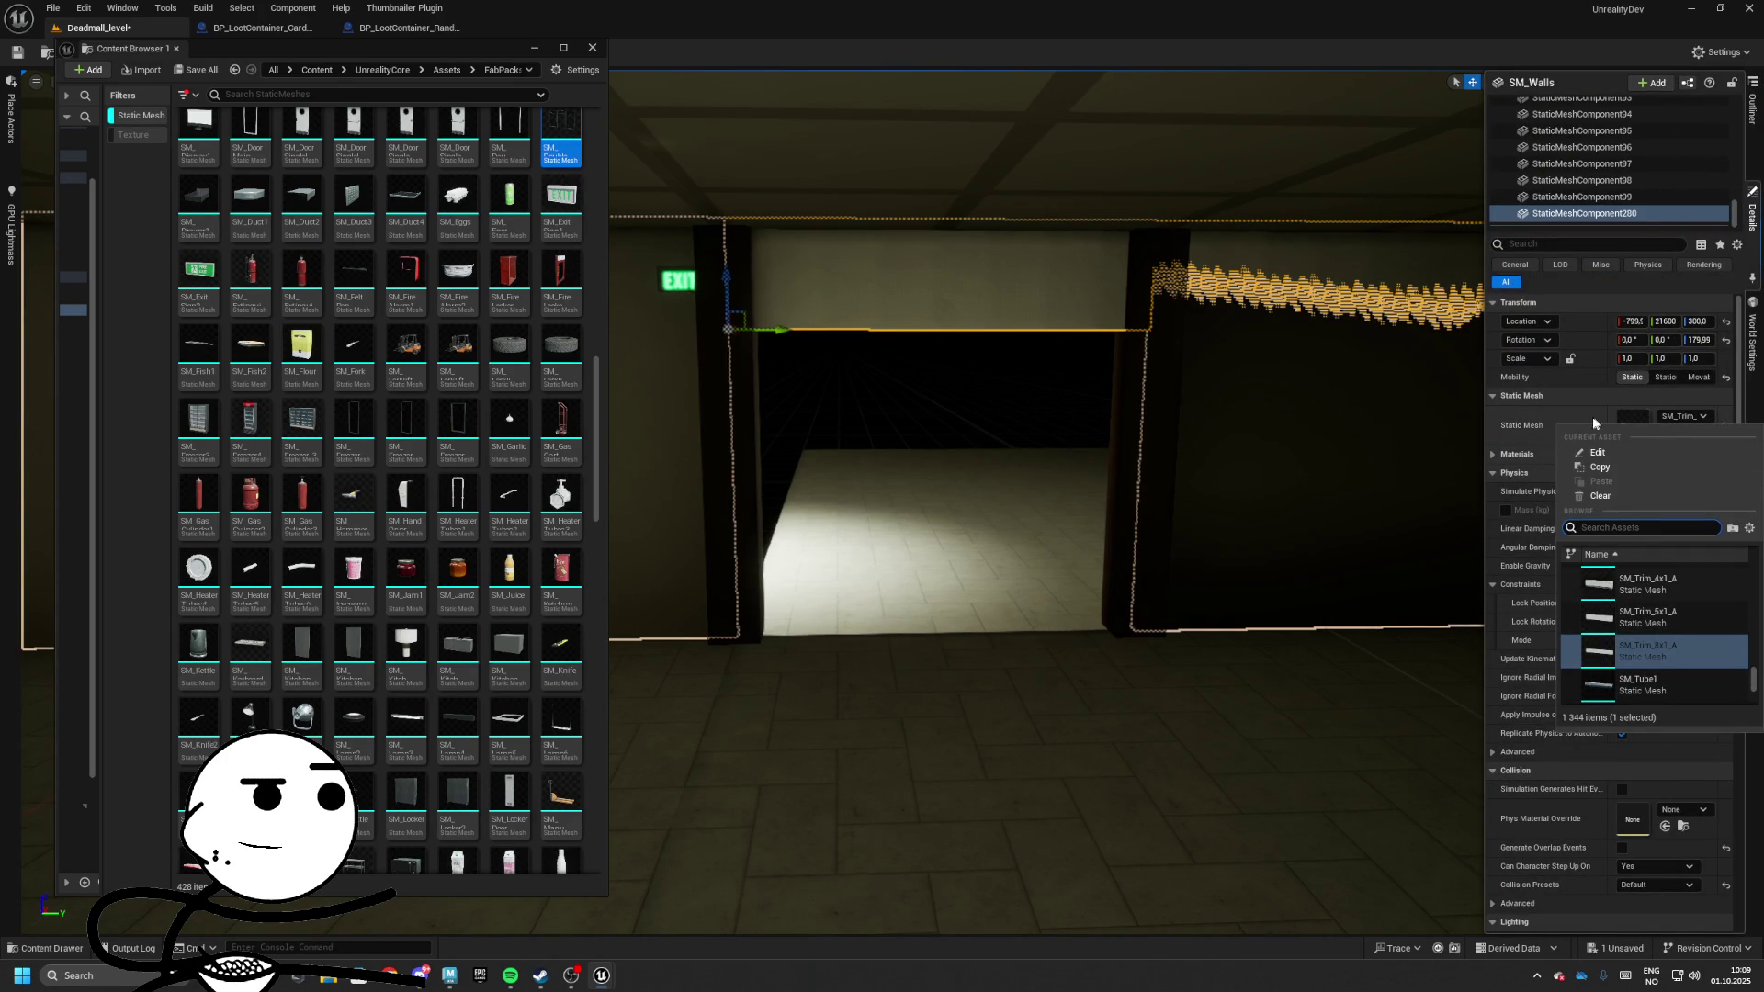
click(1684, 435)
click(1685, 435)
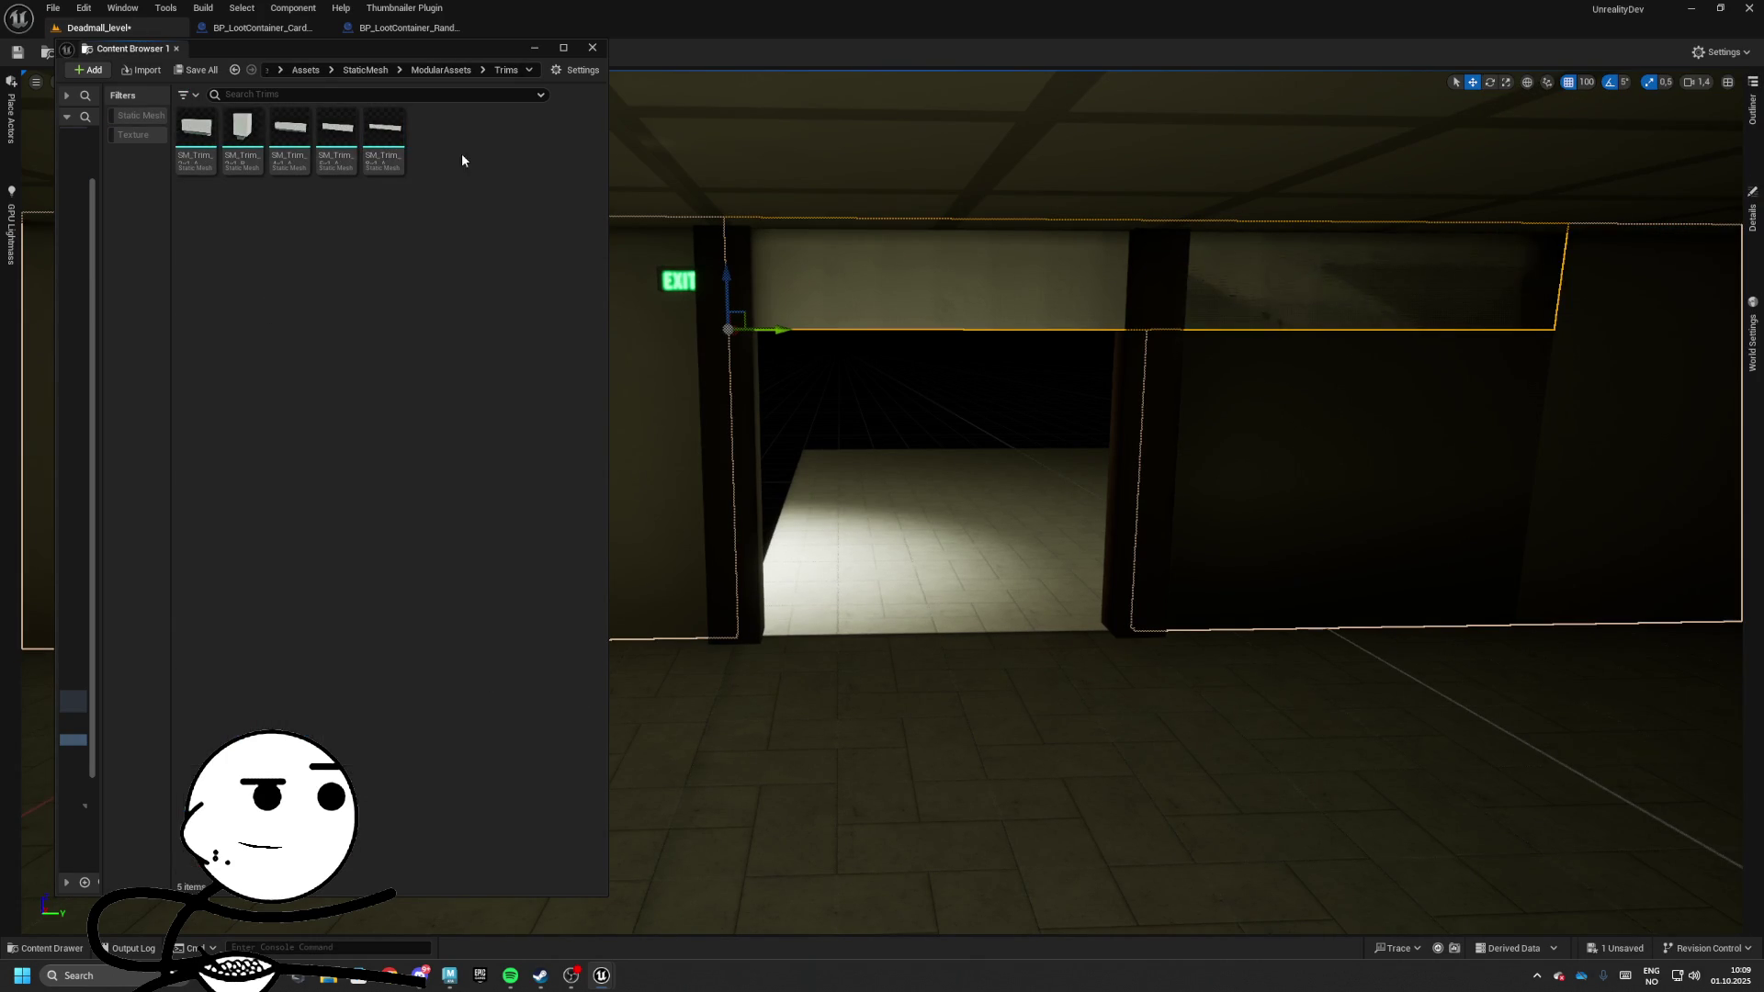
Start importing SM_Trim_4x1_A.fbx from the Walls folder, declining to overwrite the existing trim asset
click(144, 71)
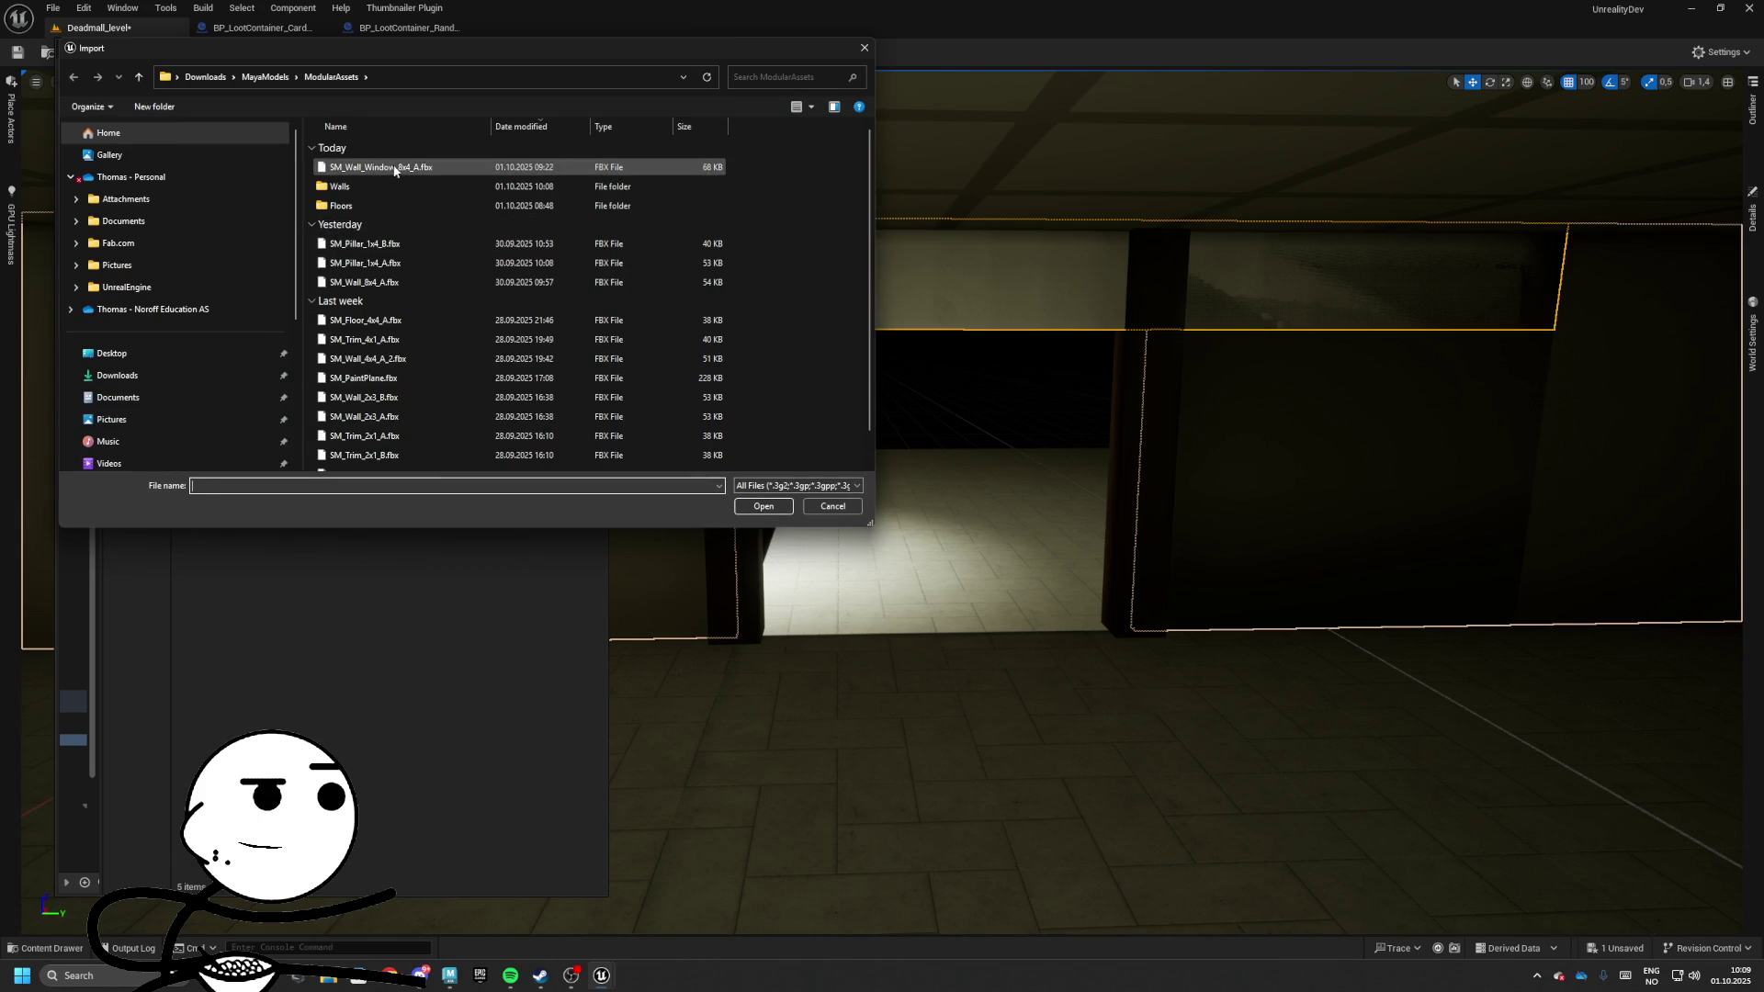
double_click(338, 187)
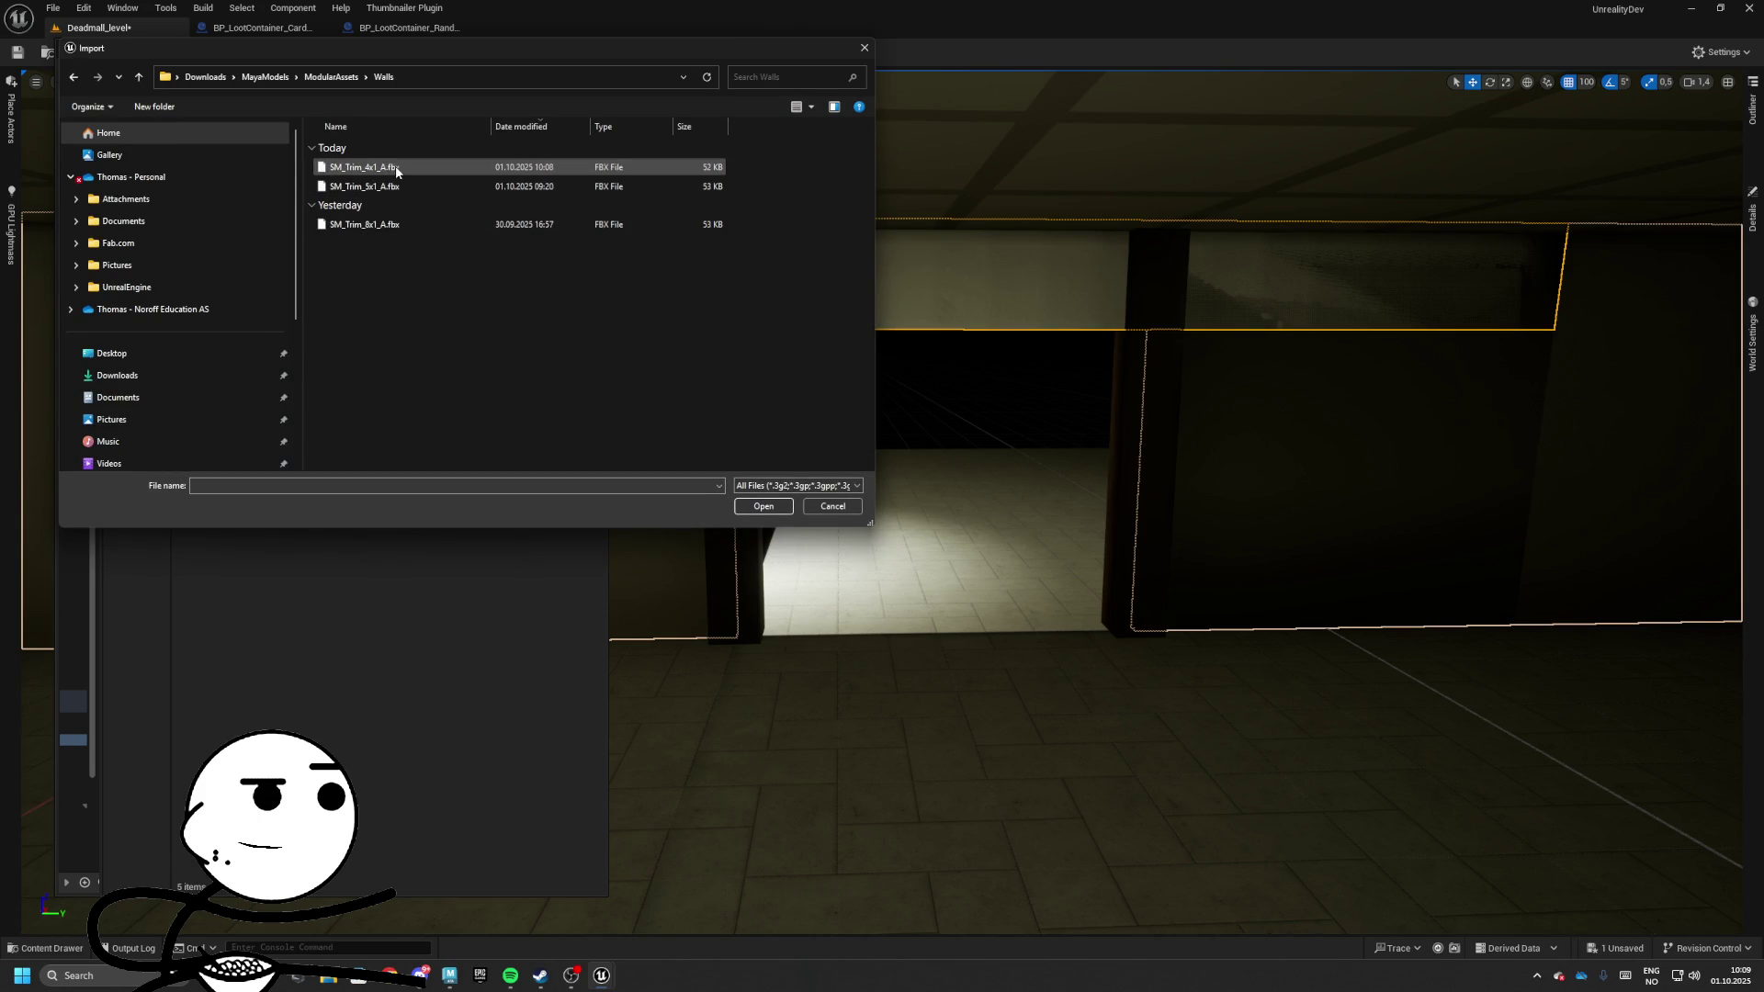
double_click(401, 170)
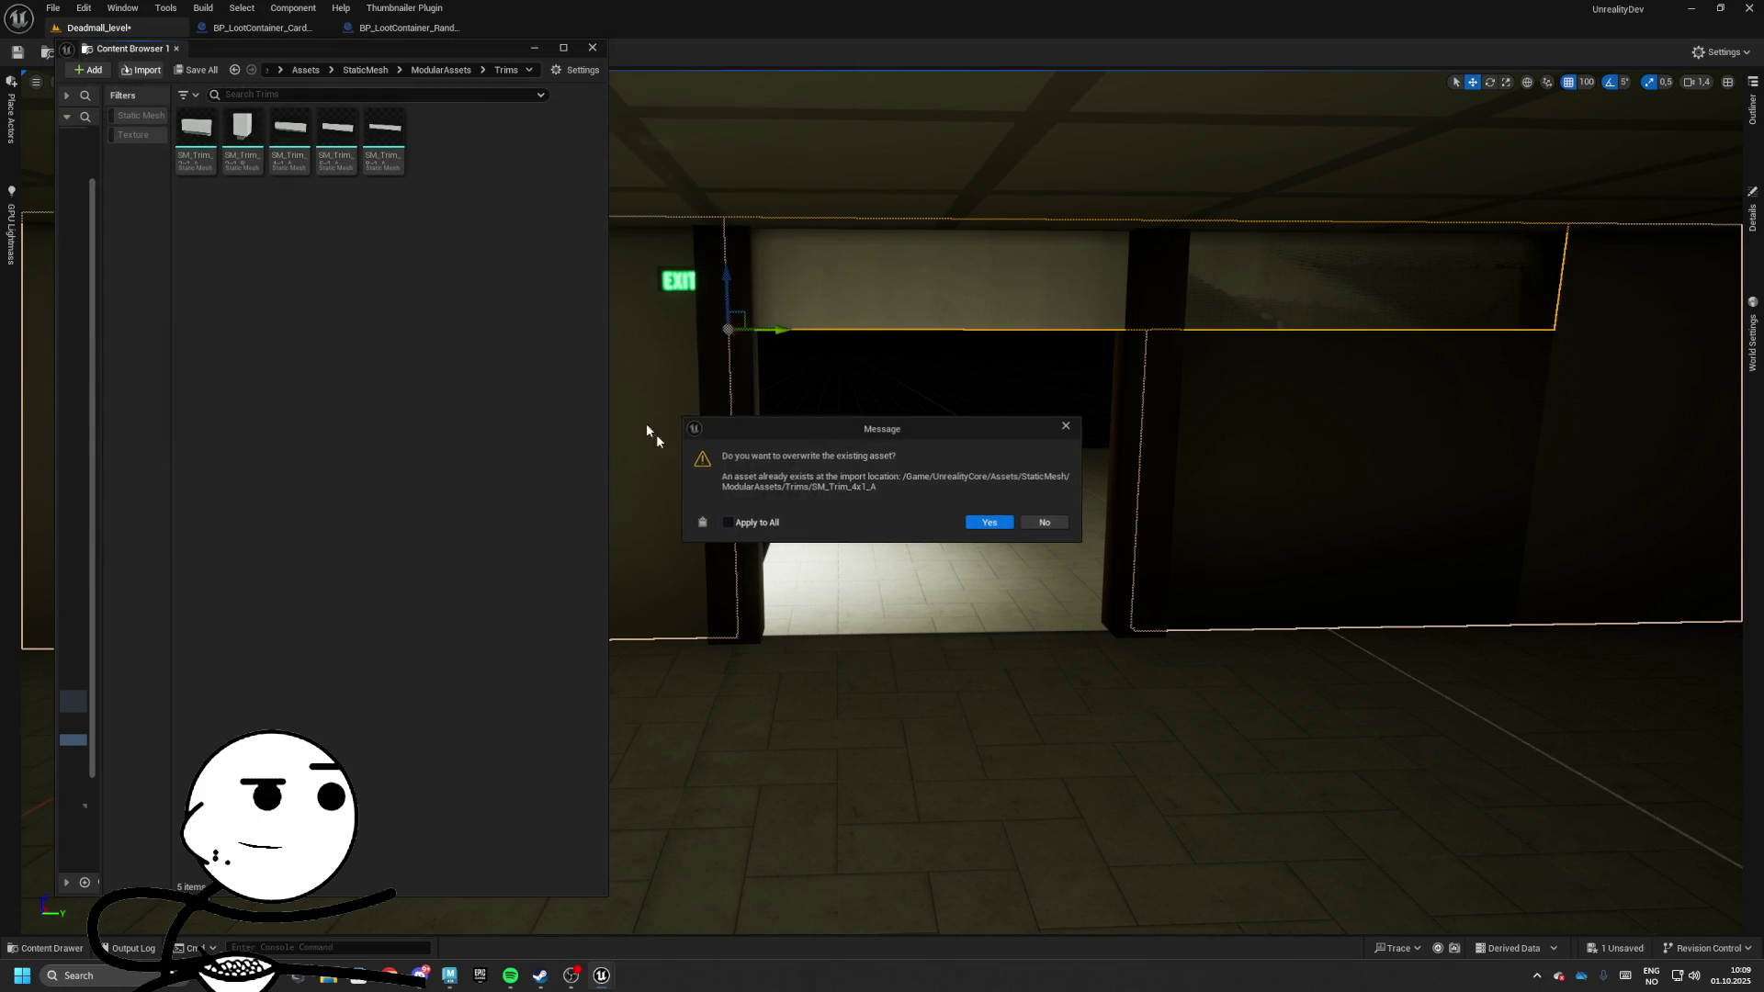
click(1045, 522)
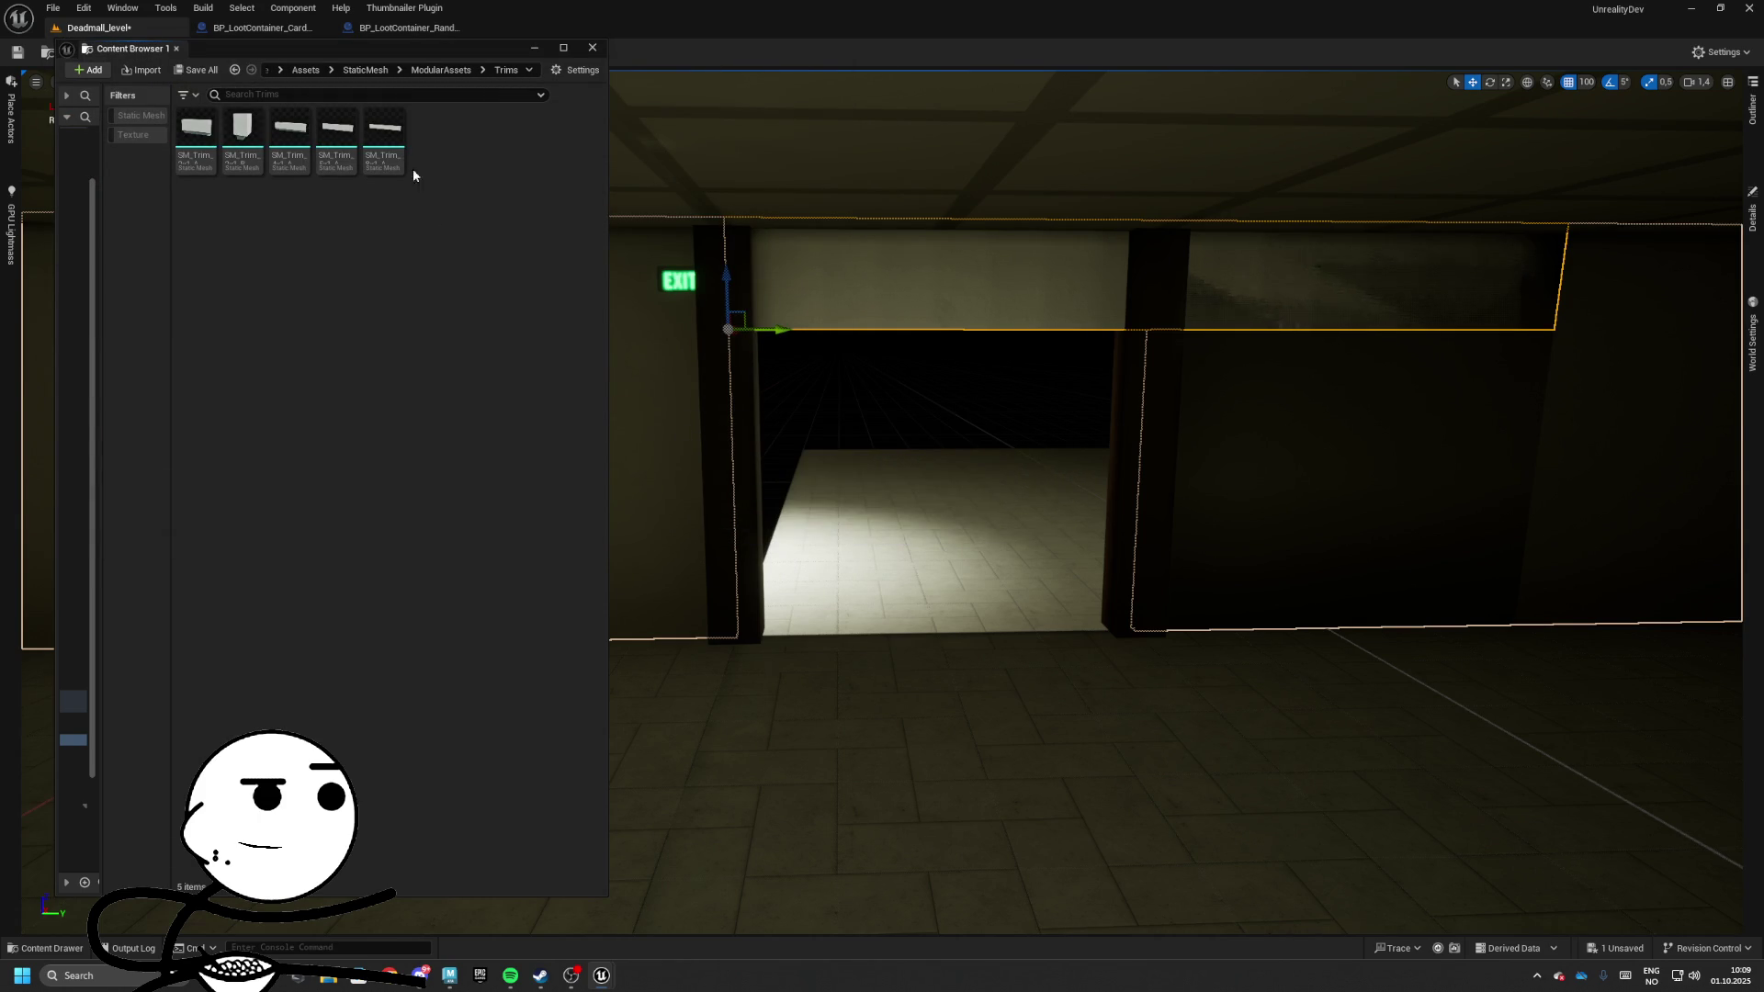
Delete the three old trim meshes and import SM_Trim_4x1_A.fbx
click(348, 147)
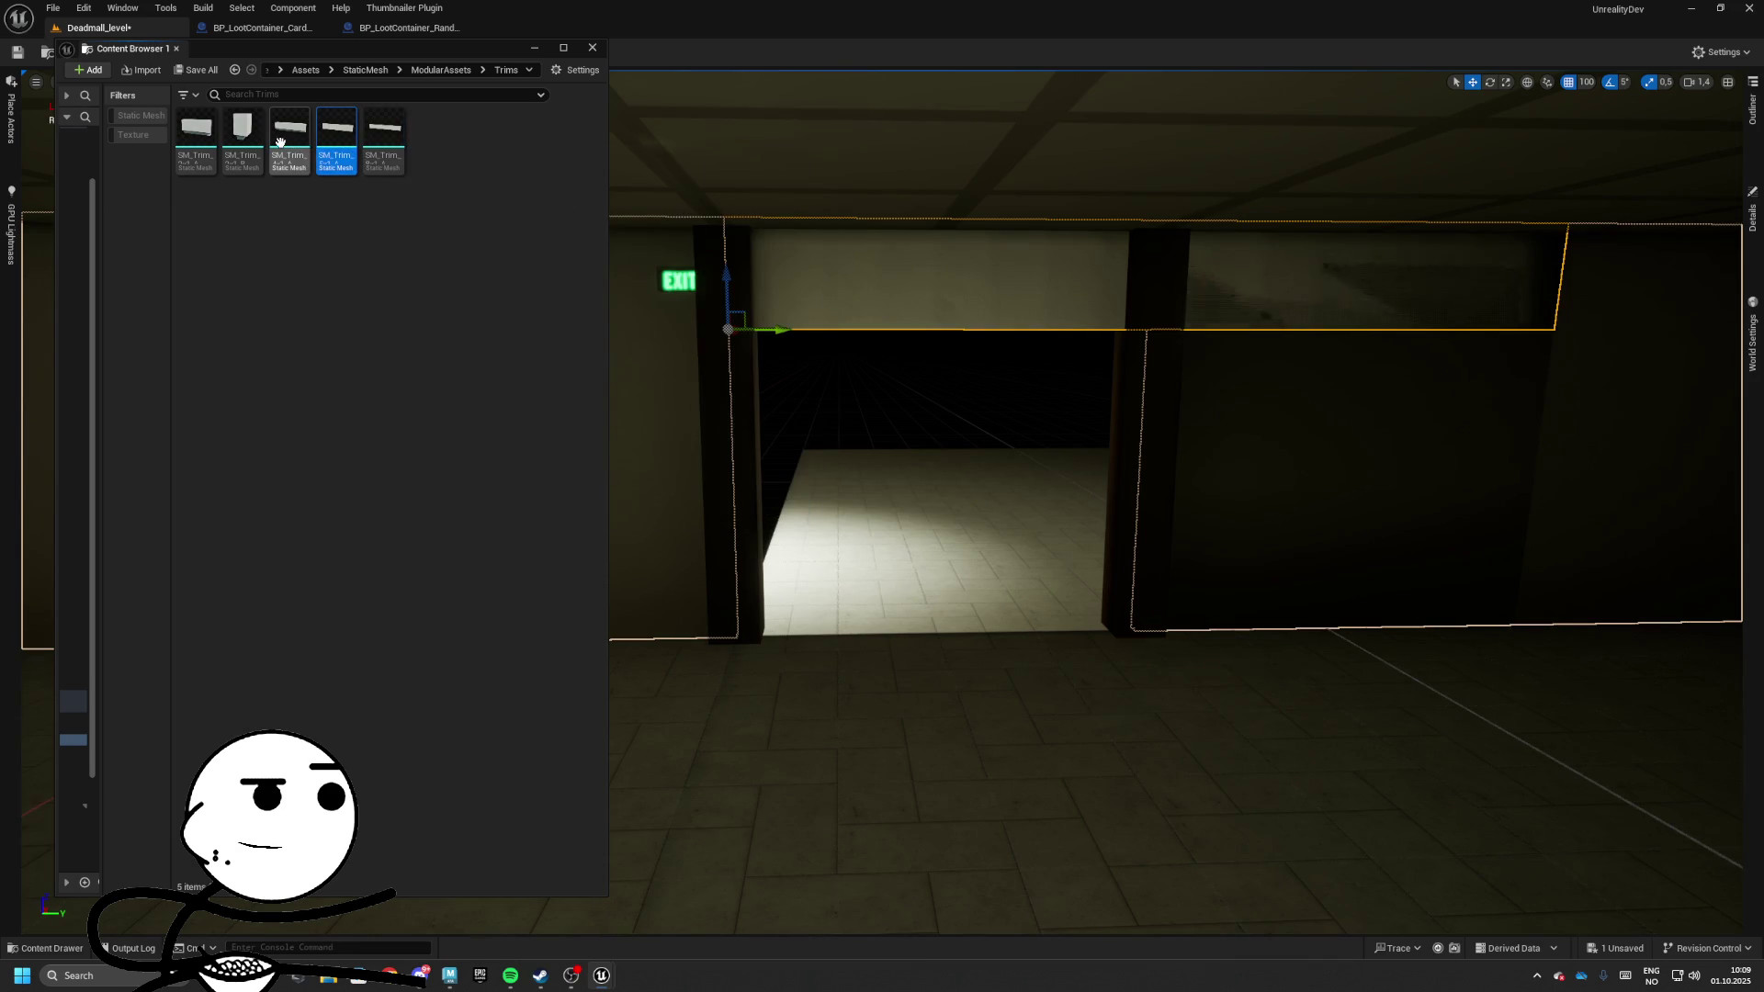
mouse_move(280, 141)
ctrl+click(195, 147)
ctrl+click(243, 171)
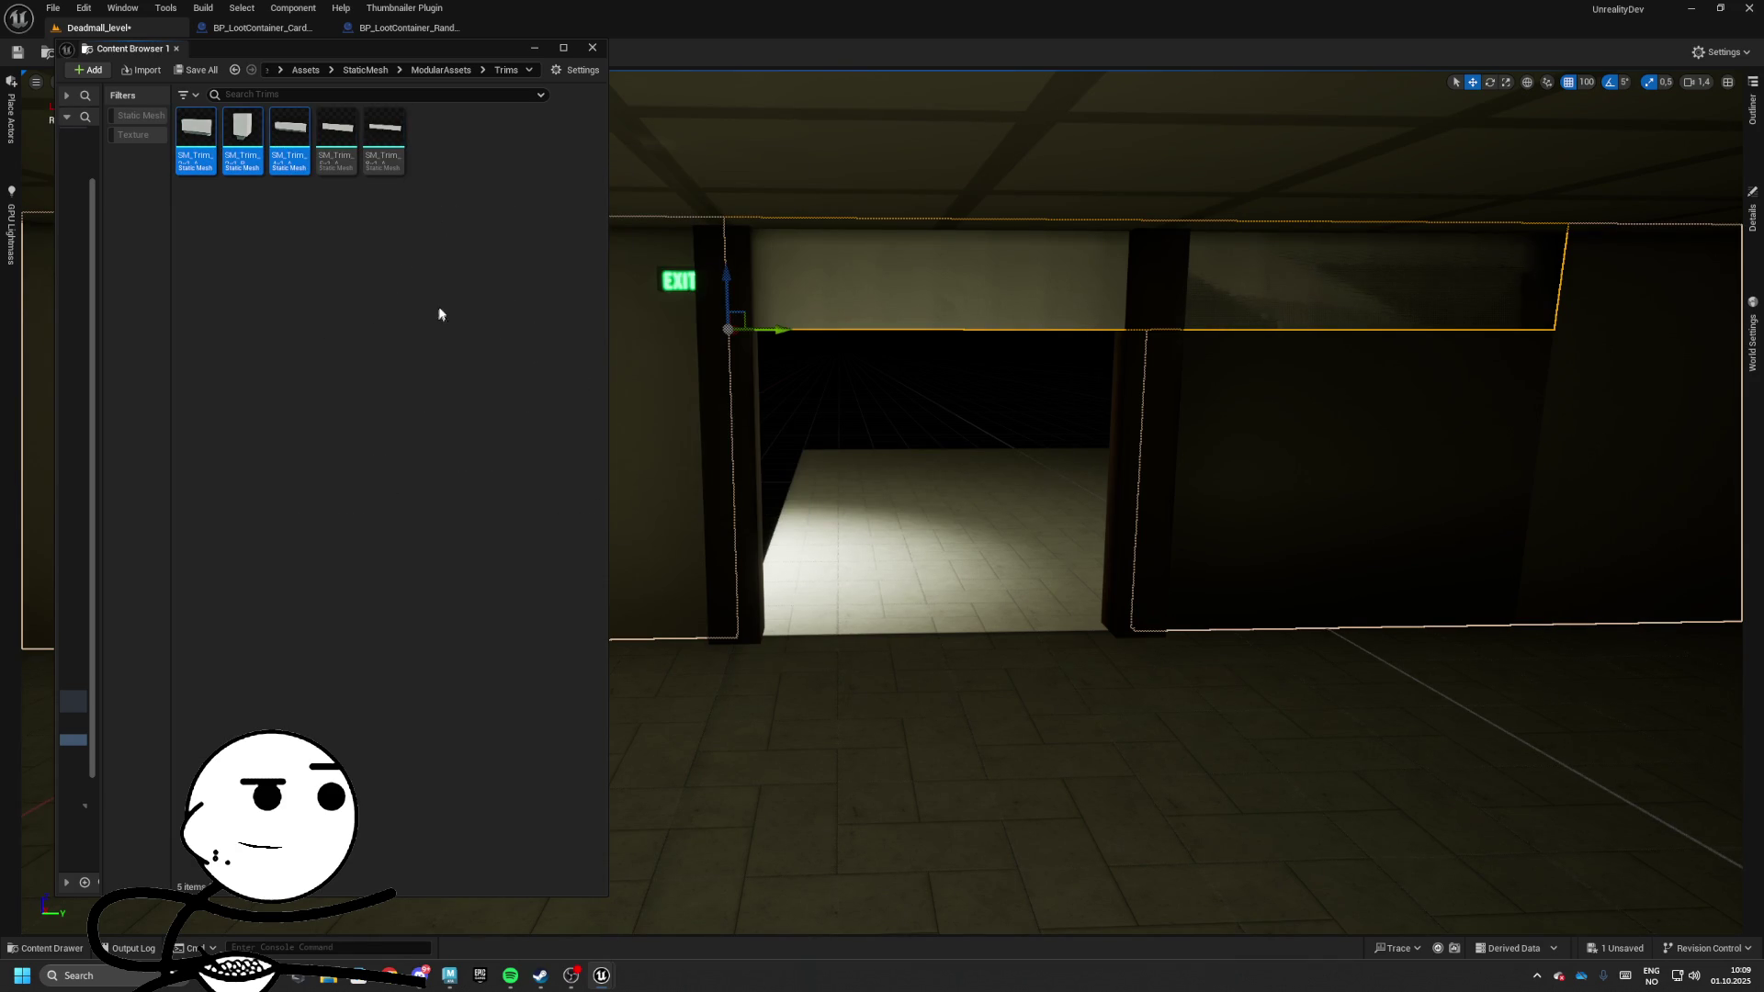
key(Delete)
click(814, 709)
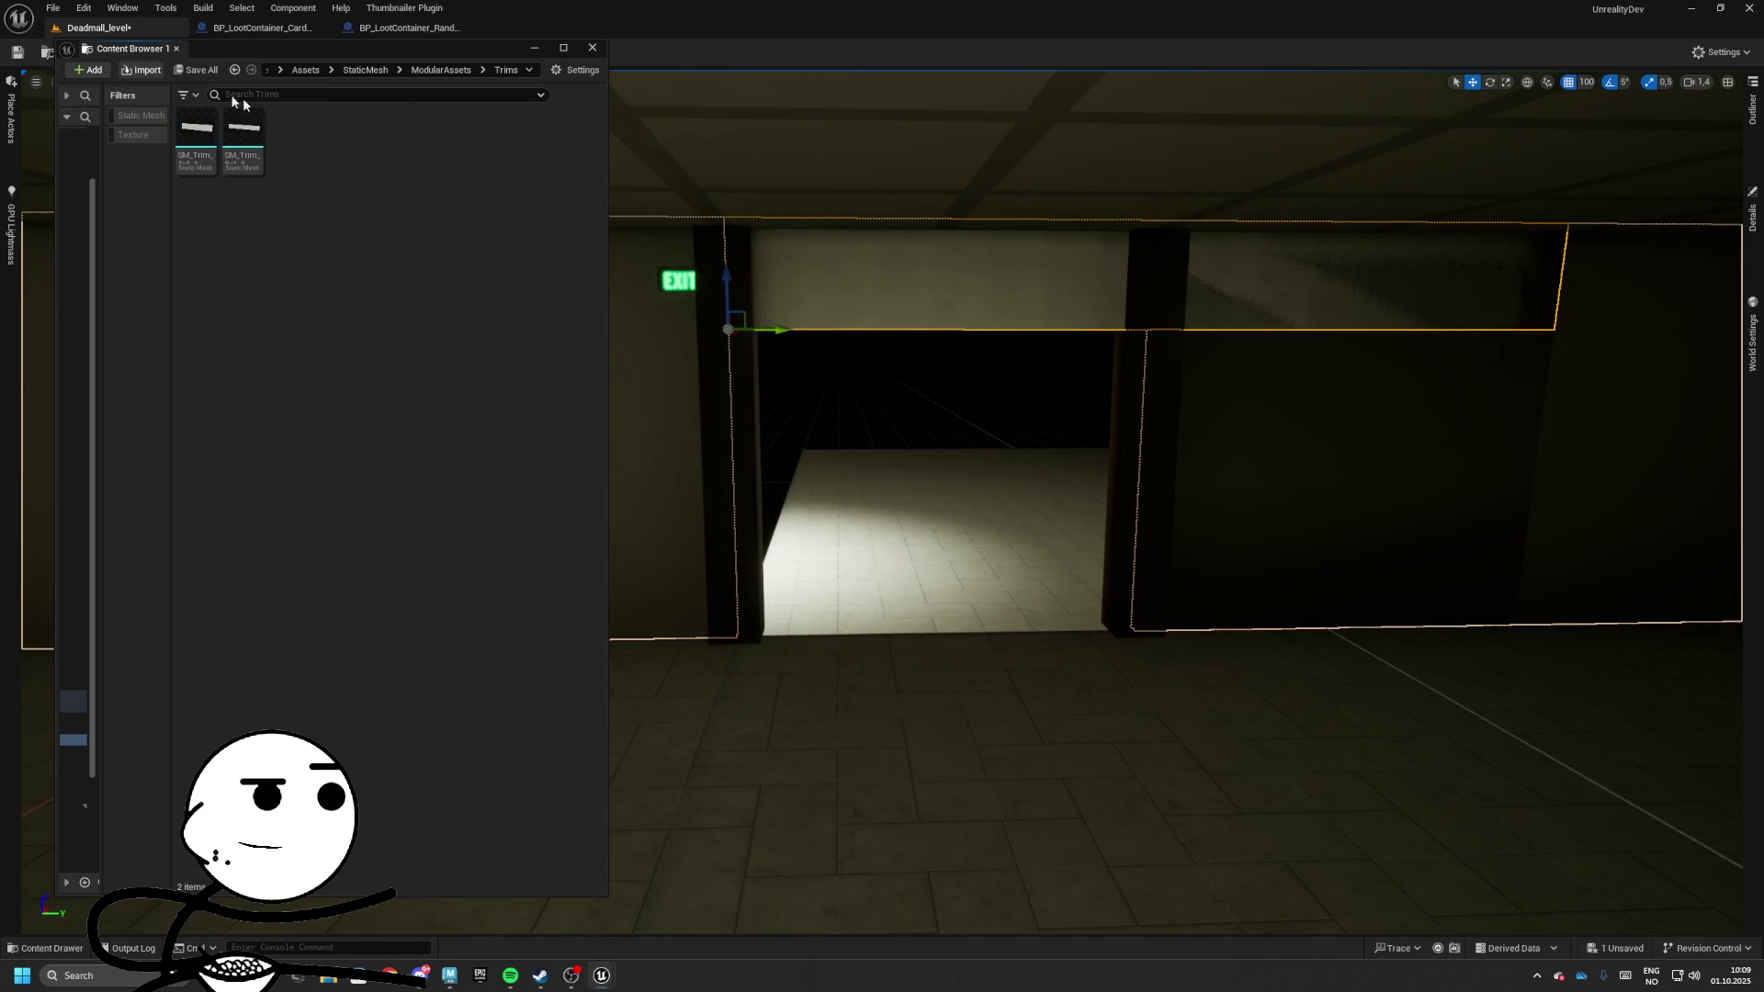
double_click(384, 175)
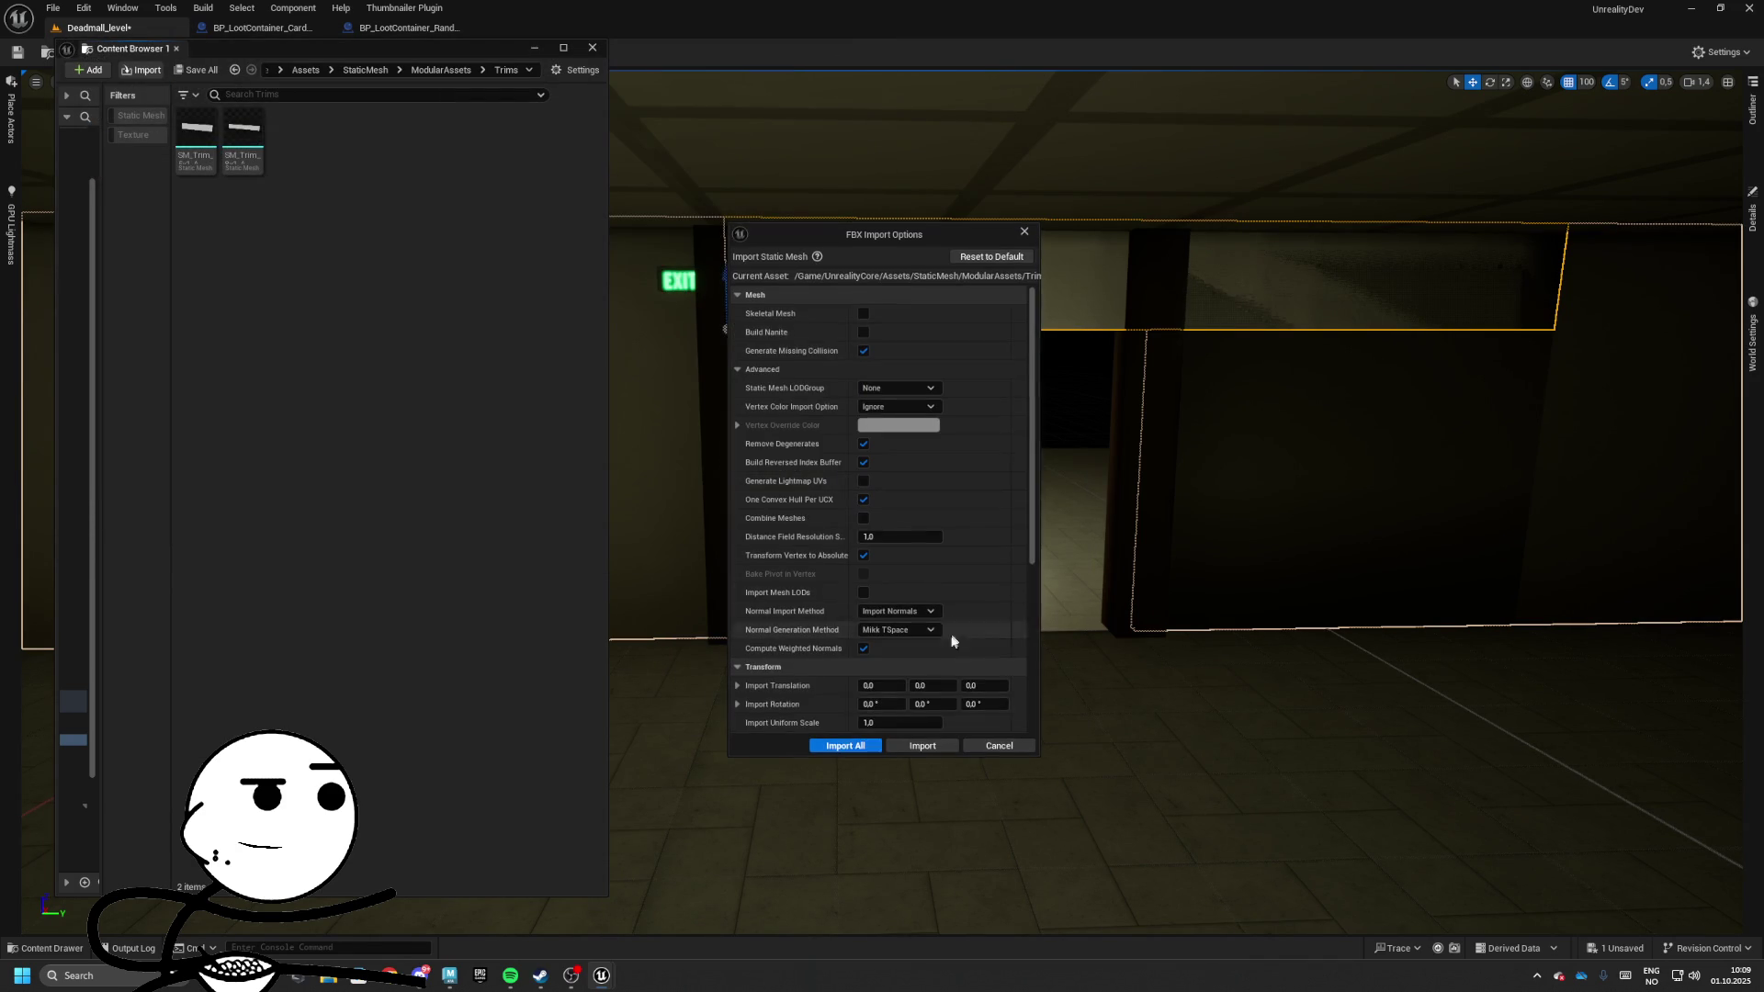
click(863, 745)
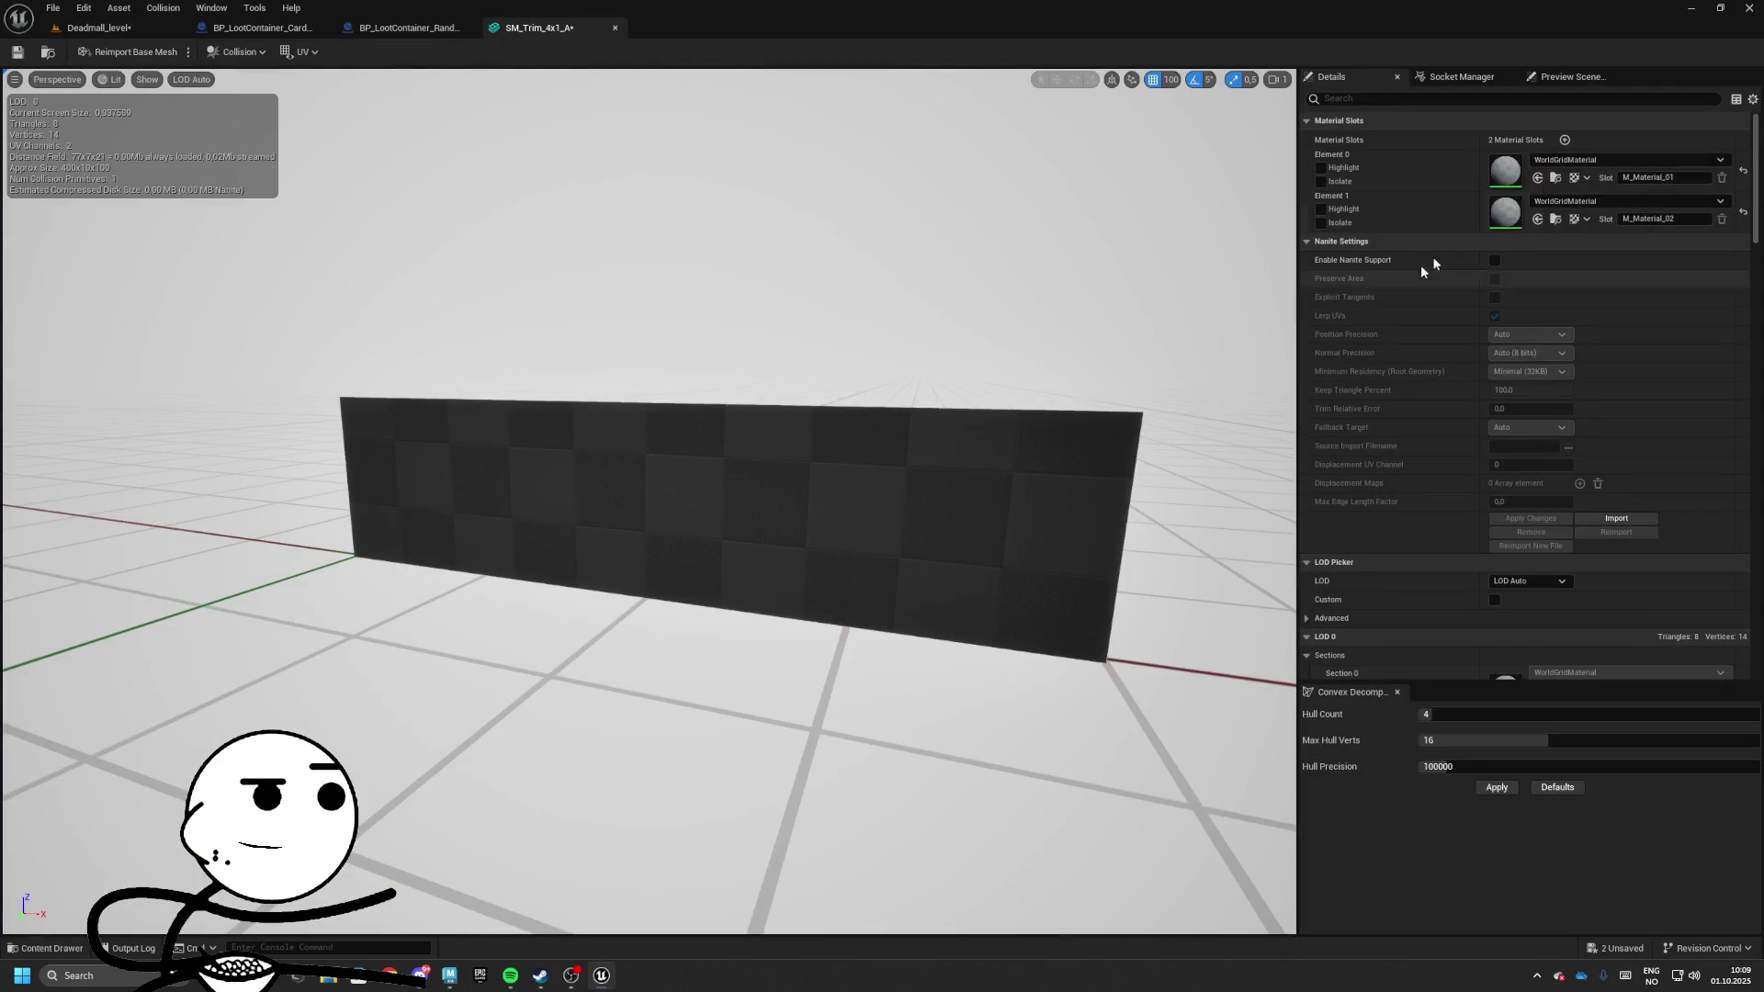
Assign MI_PBR_SmoothPlaster to both material slots of SM_Trim_4x1_A
click(1628, 159)
text(s)
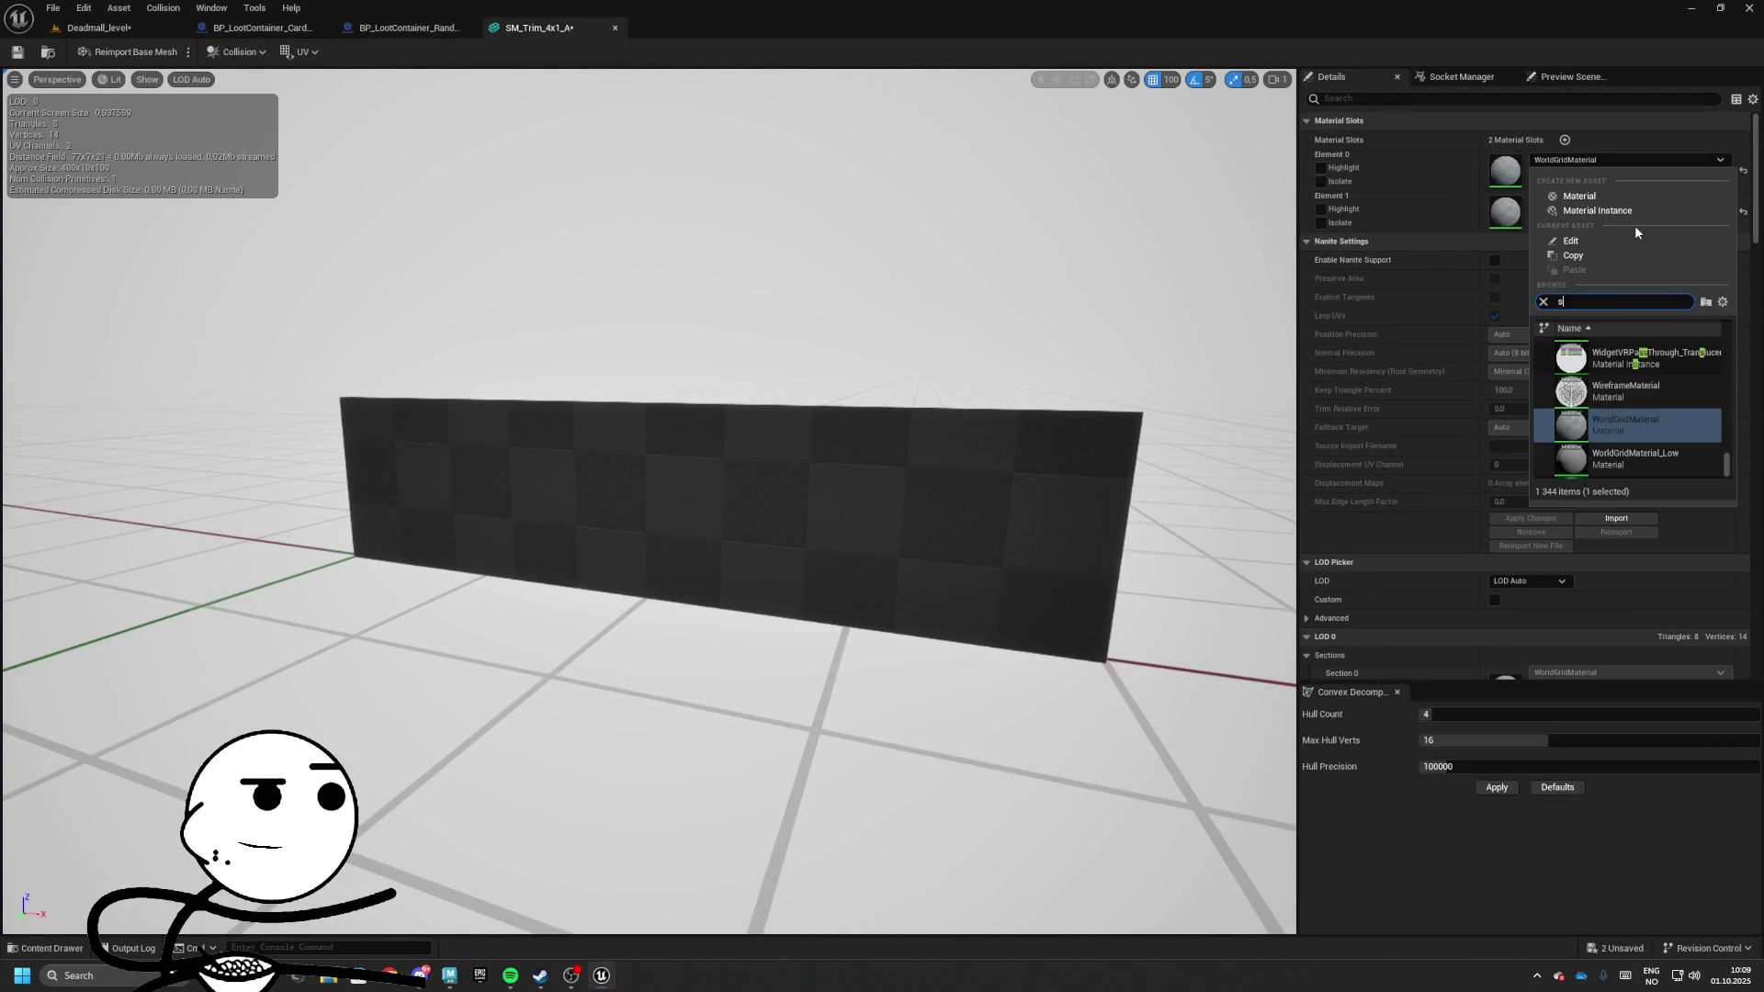
text(moot)
key(Down)
key(Down)
key(Return)
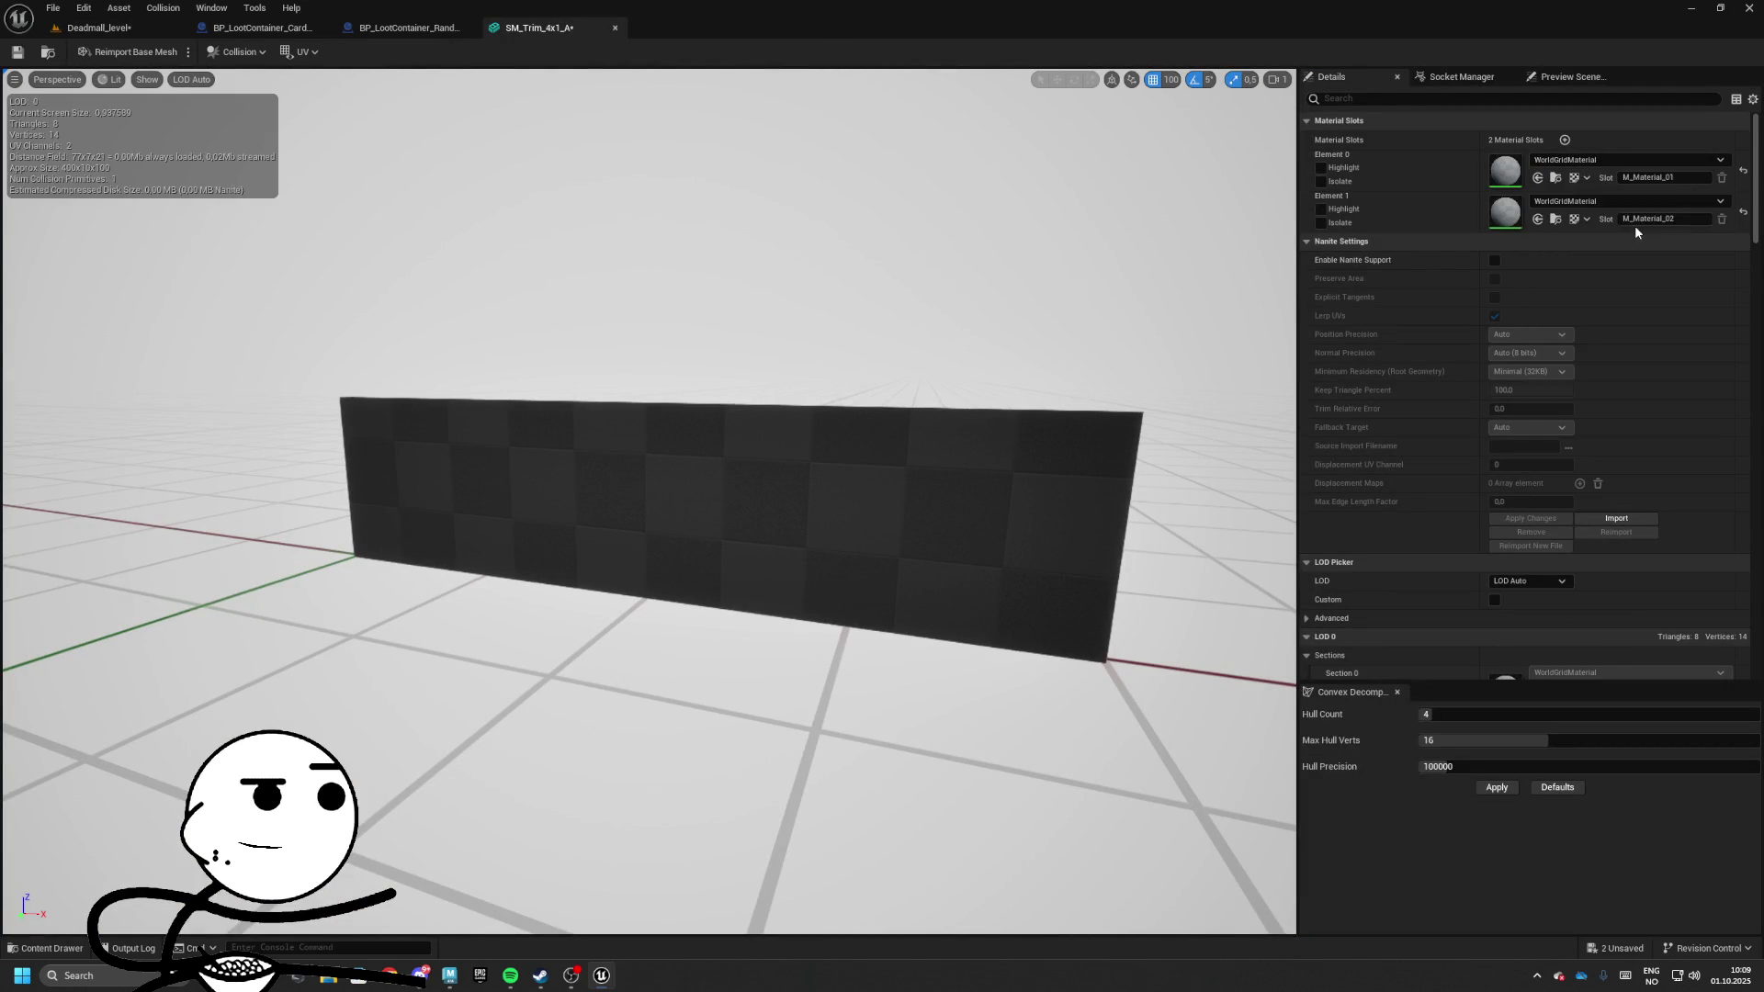
click(1577, 202)
text(smooth)
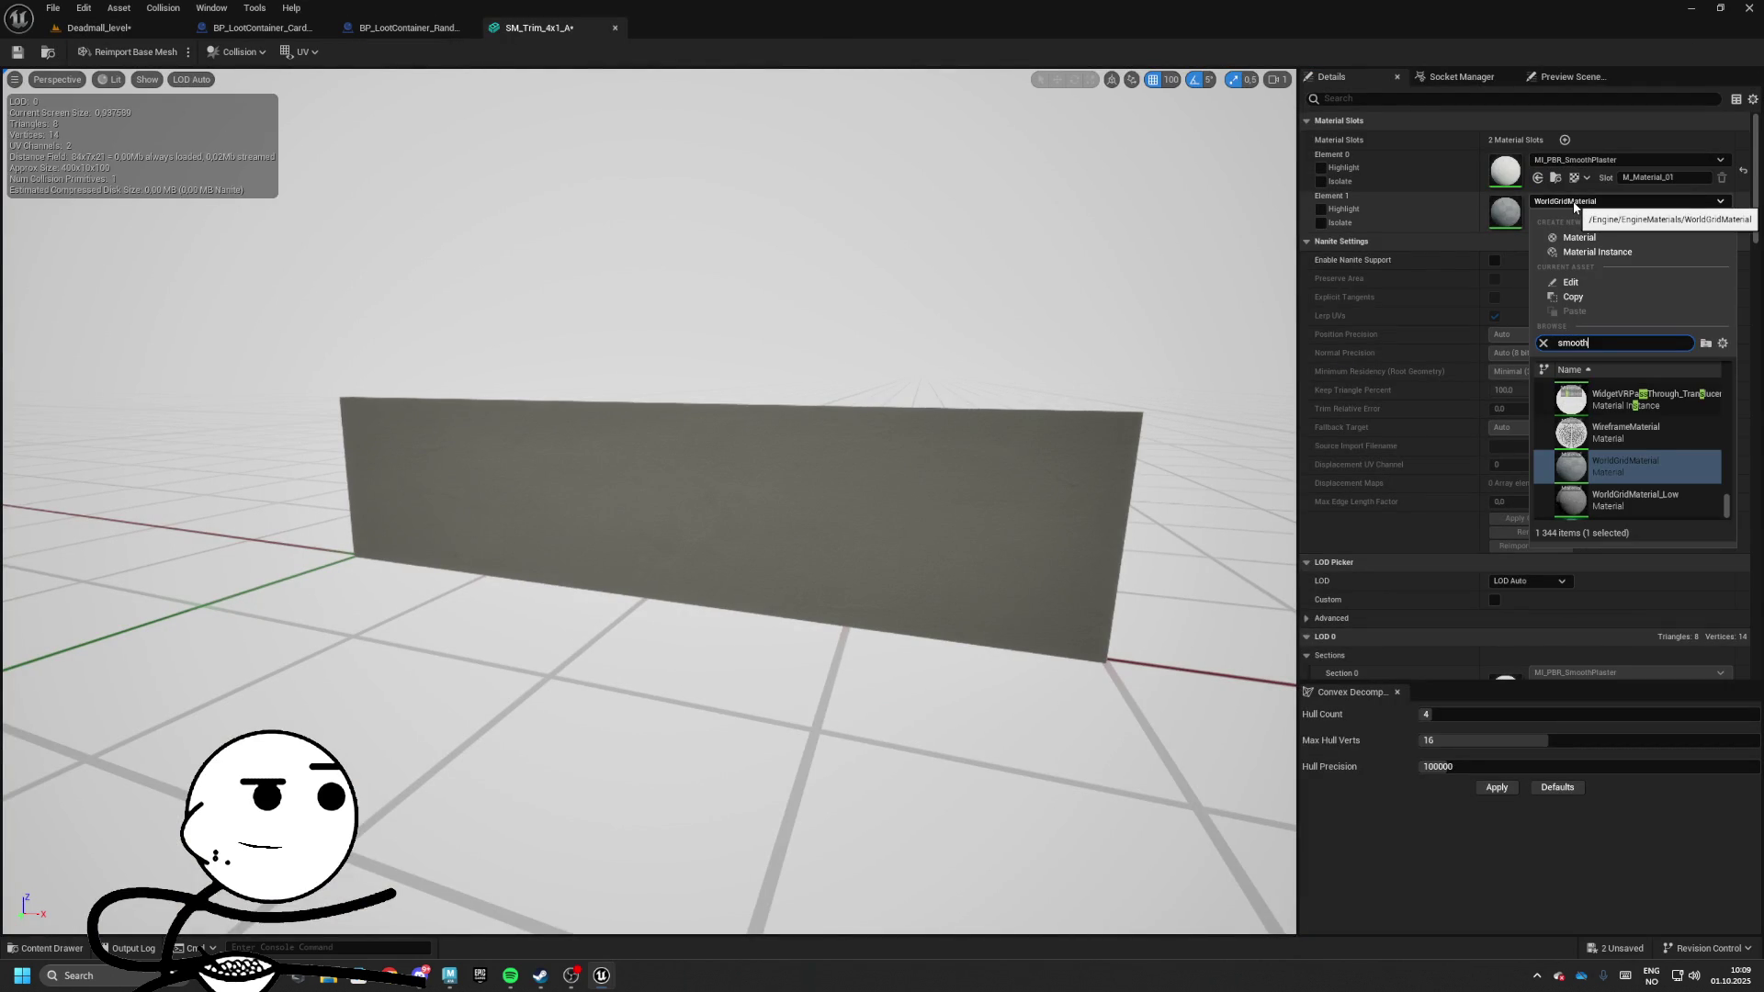
key(Down)
key(Down)
key(Return)
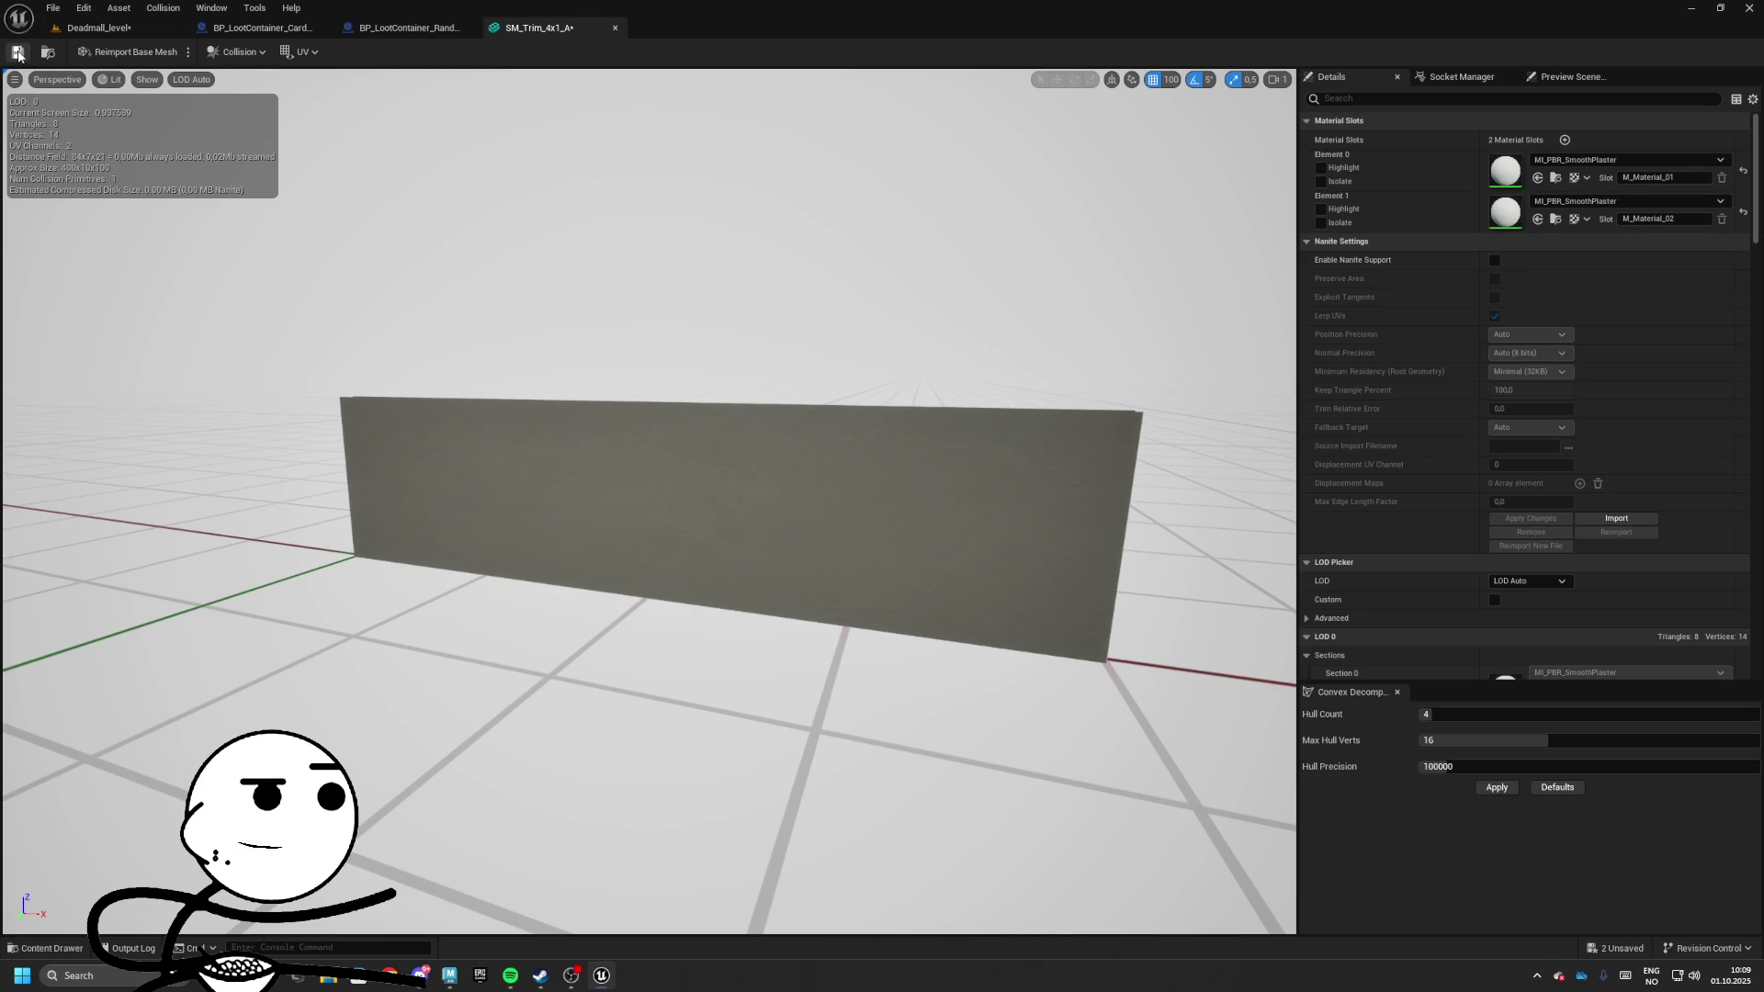
click(614, 27)
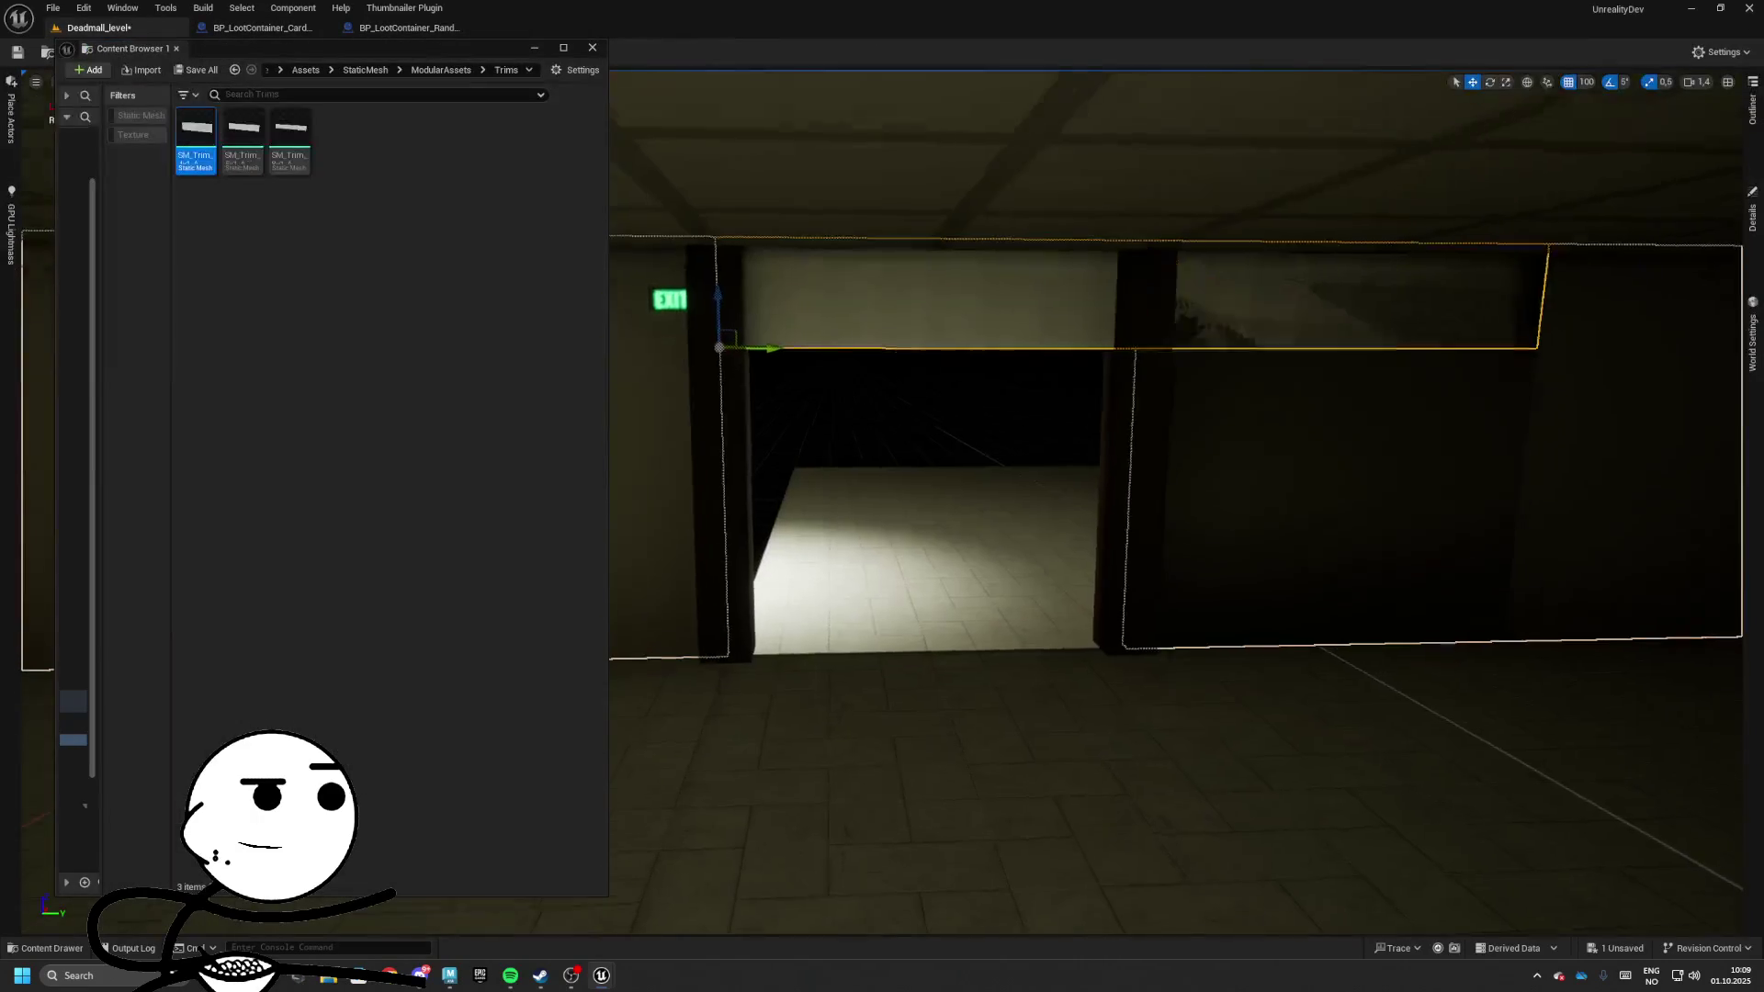
Inspect the wall piece and the next room's floor mesh in Details
click(1752, 217)
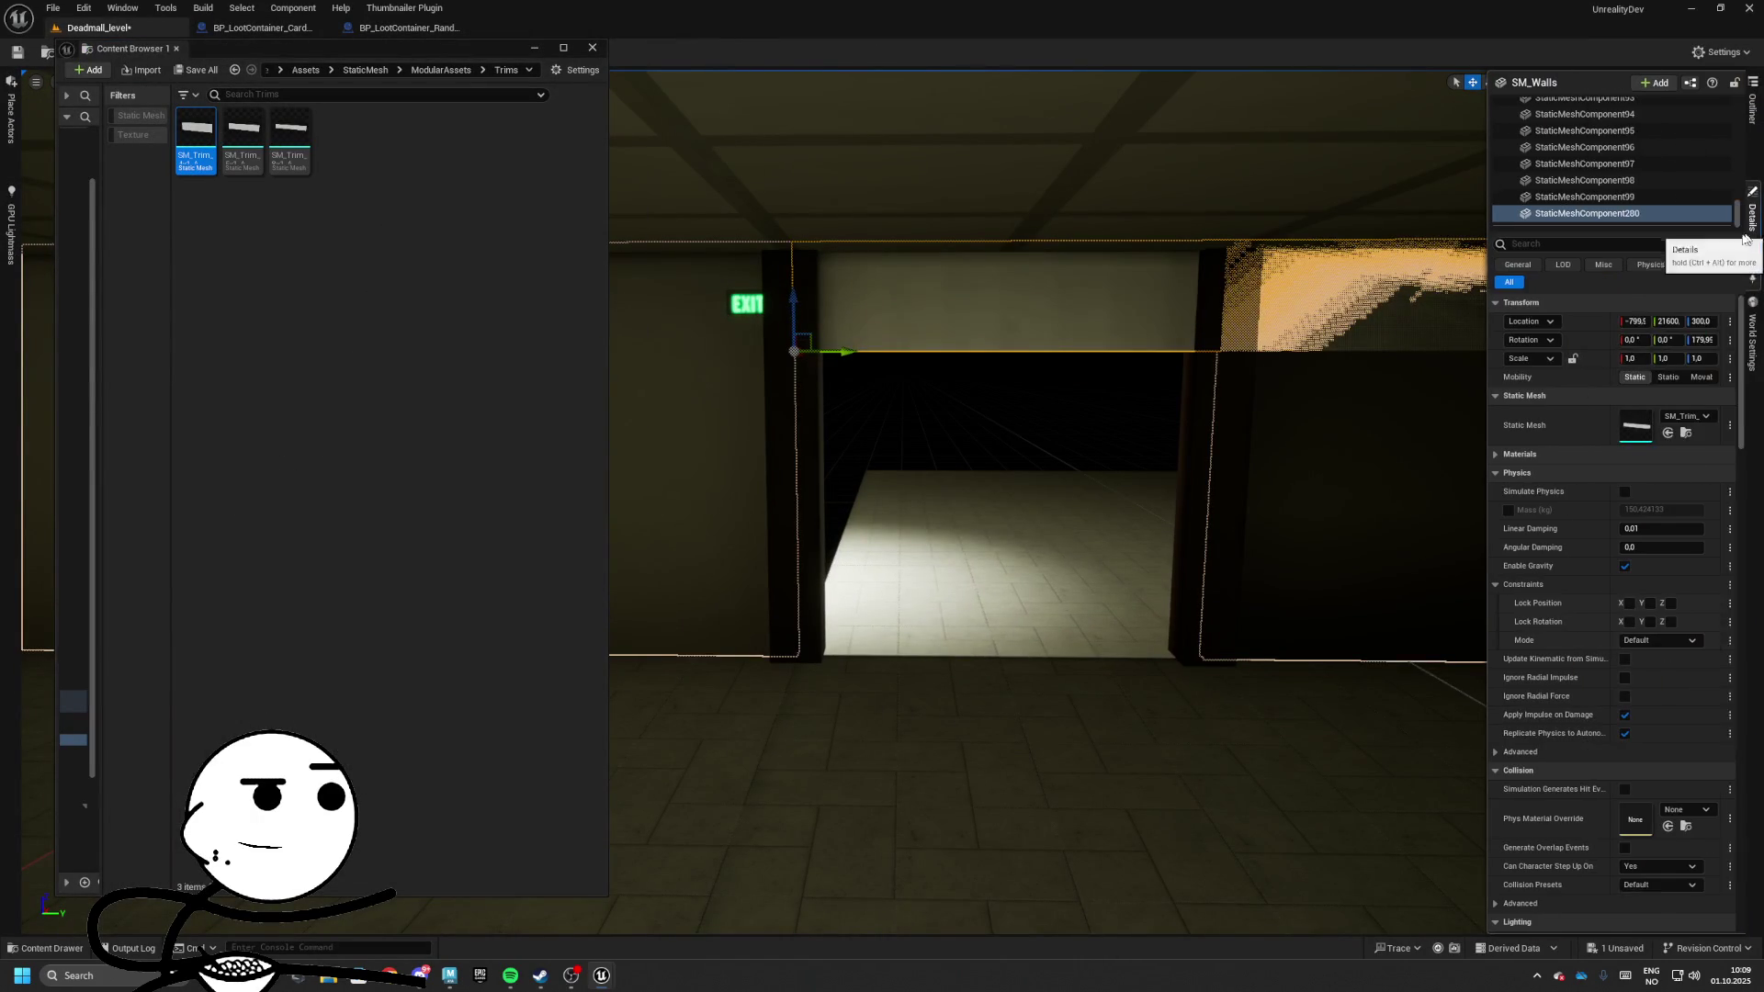
scroll(900, 374, up, 5)
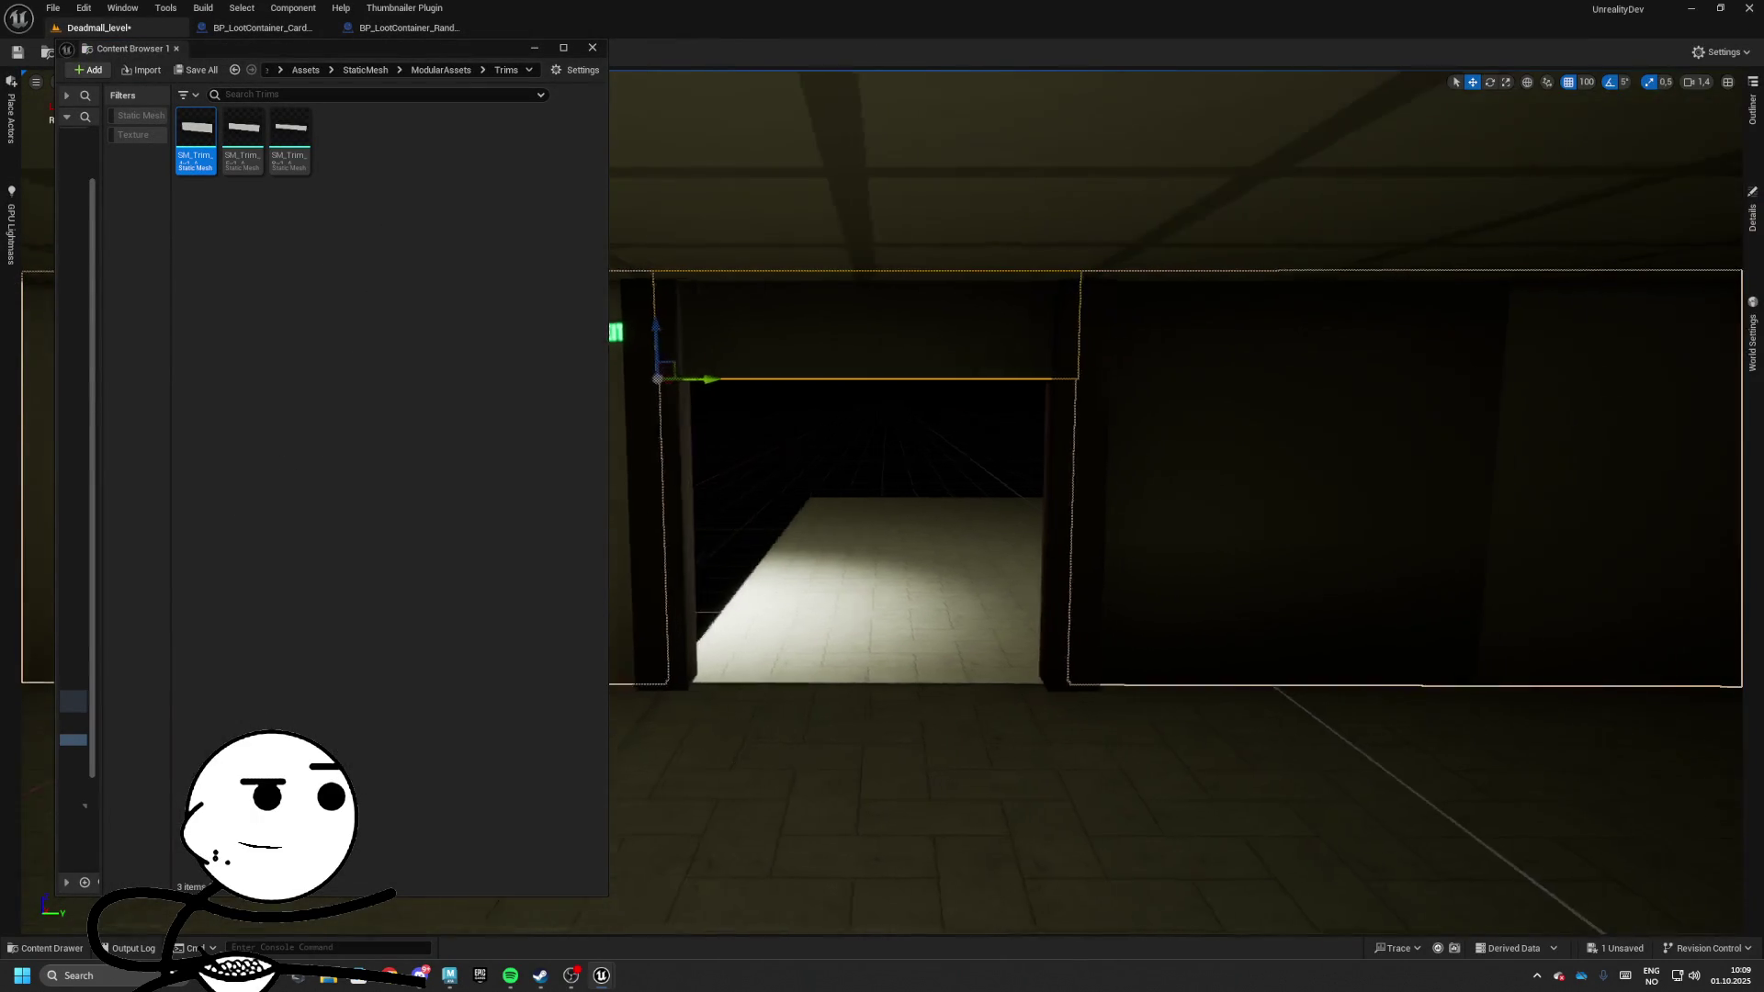
mouse_move(900, 375)
mouse_down()
mouse_move(900, 354)
mouse_move(827, 353)
mouse_move(909, 368)
mouse_move(918, 349)
mouse_move(965, 386)
mouse_move(1031, 531)
mouse_move(992, 514)
mouse_up()
click(1031, 531)
click(1751, 216)
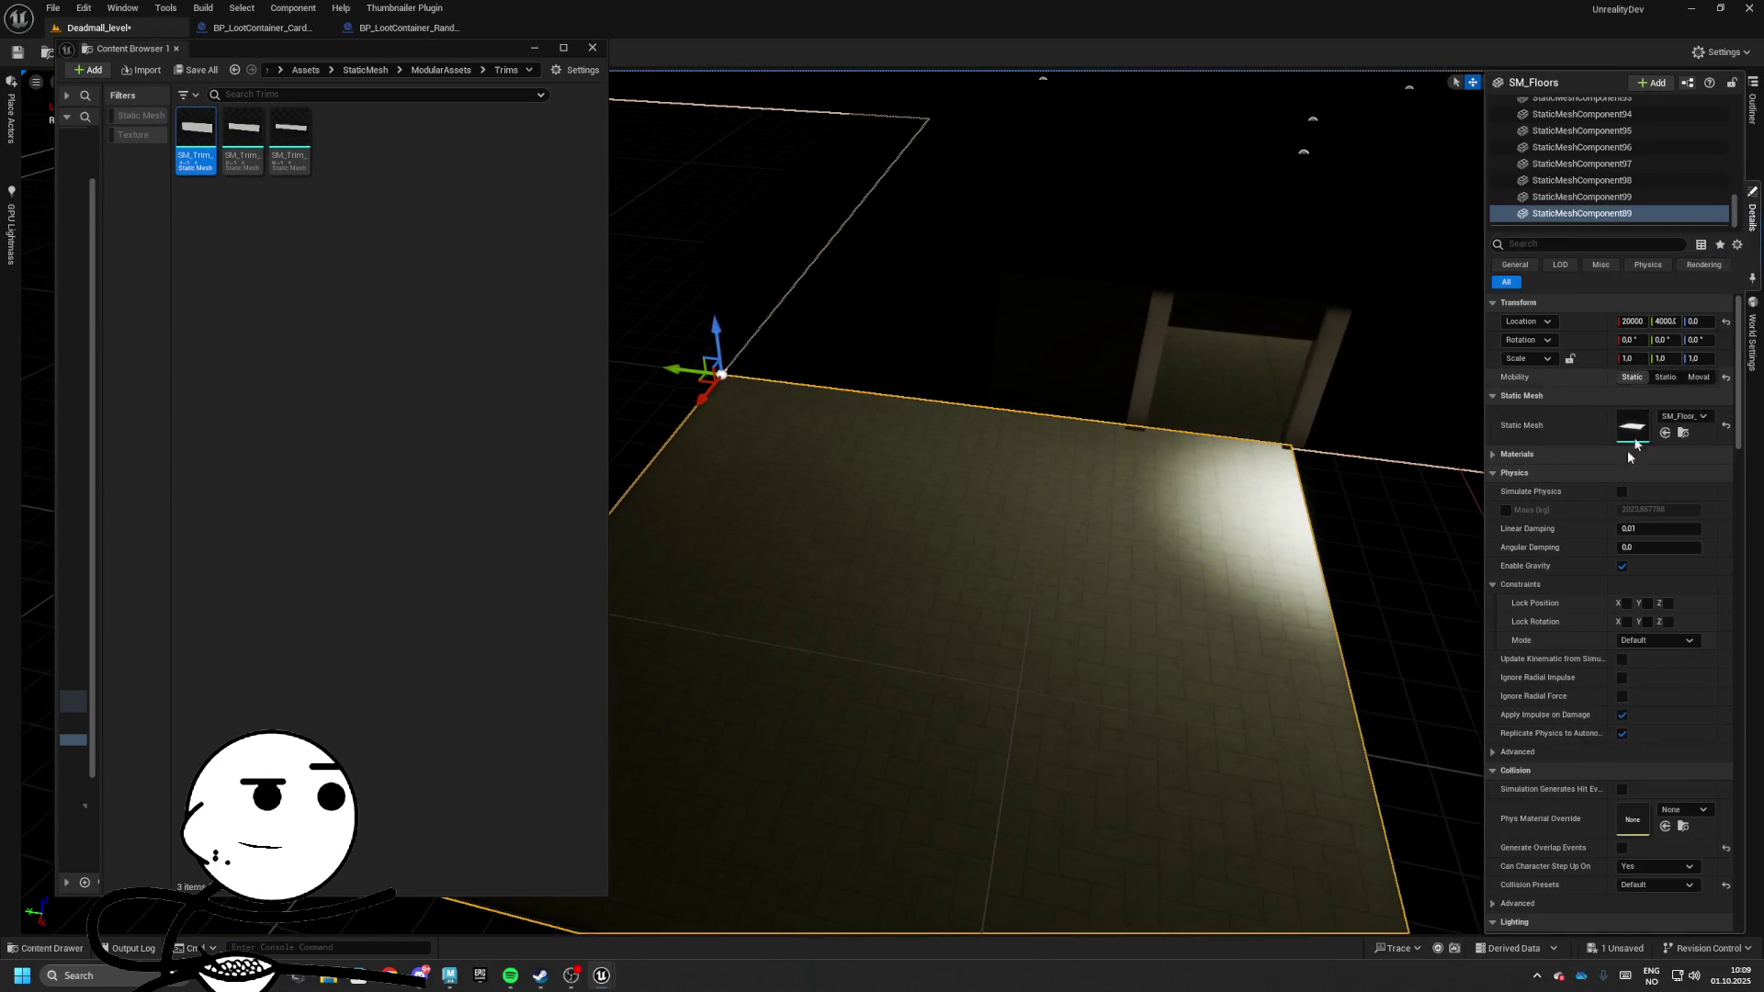
click(1683, 432)
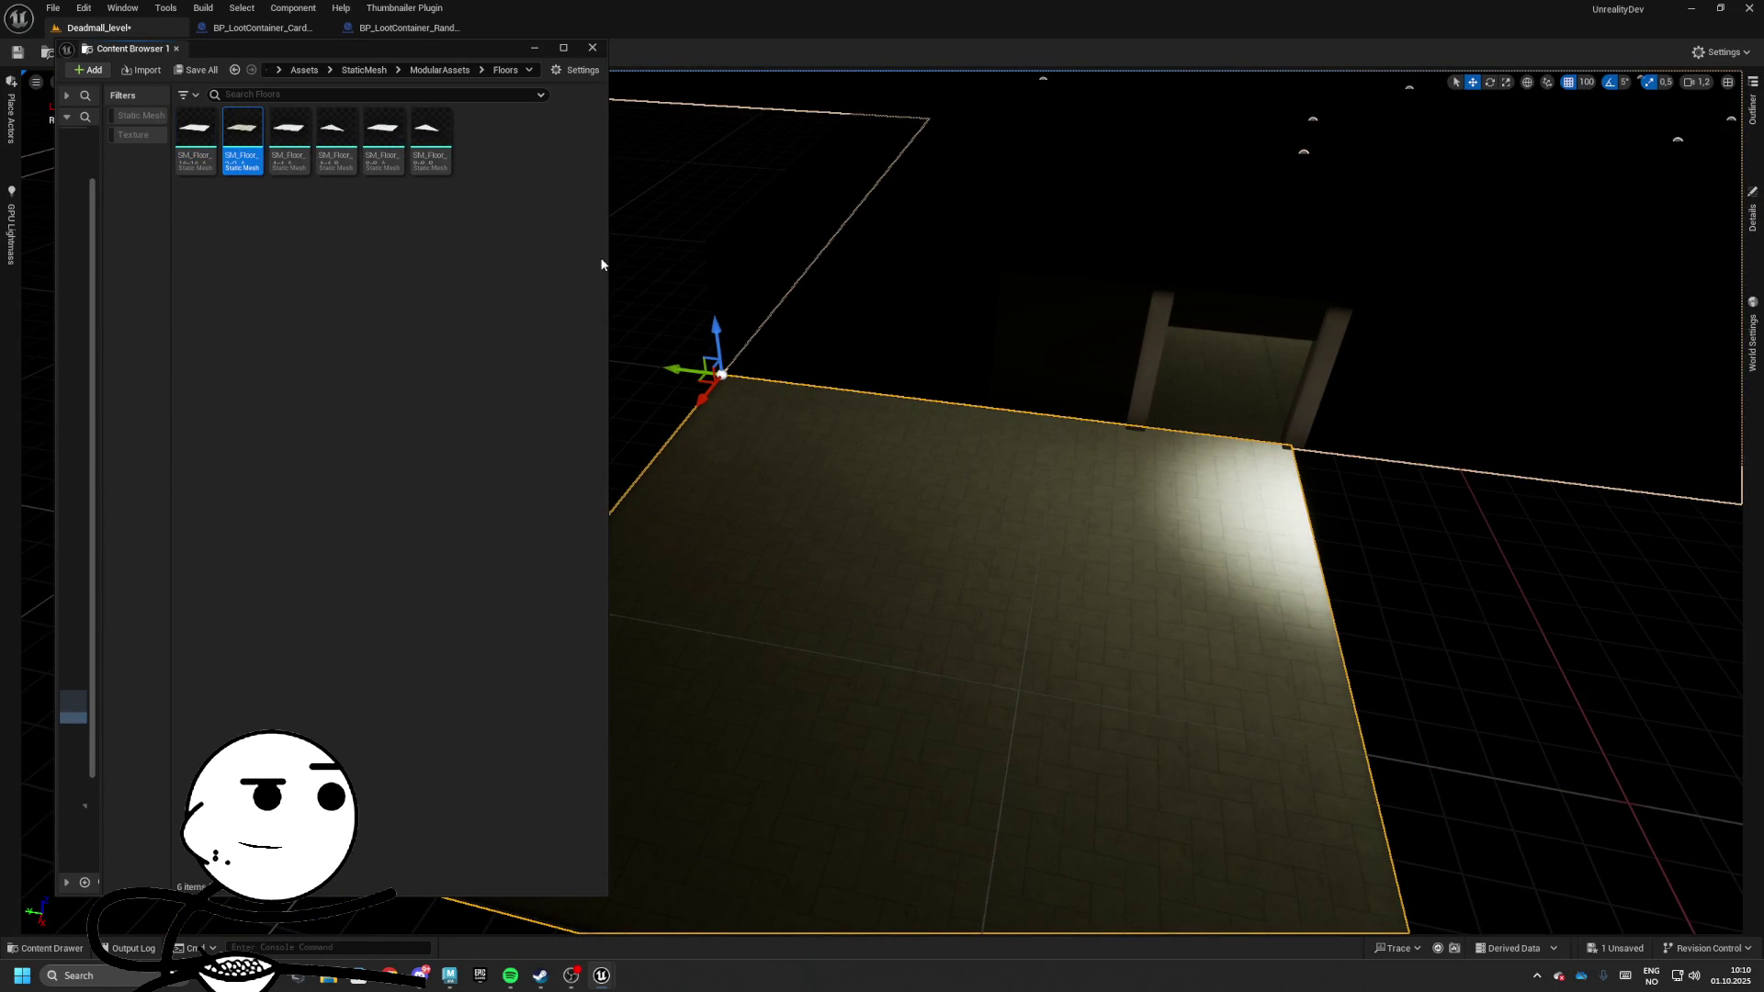
drag(873, 165, 877, 265)
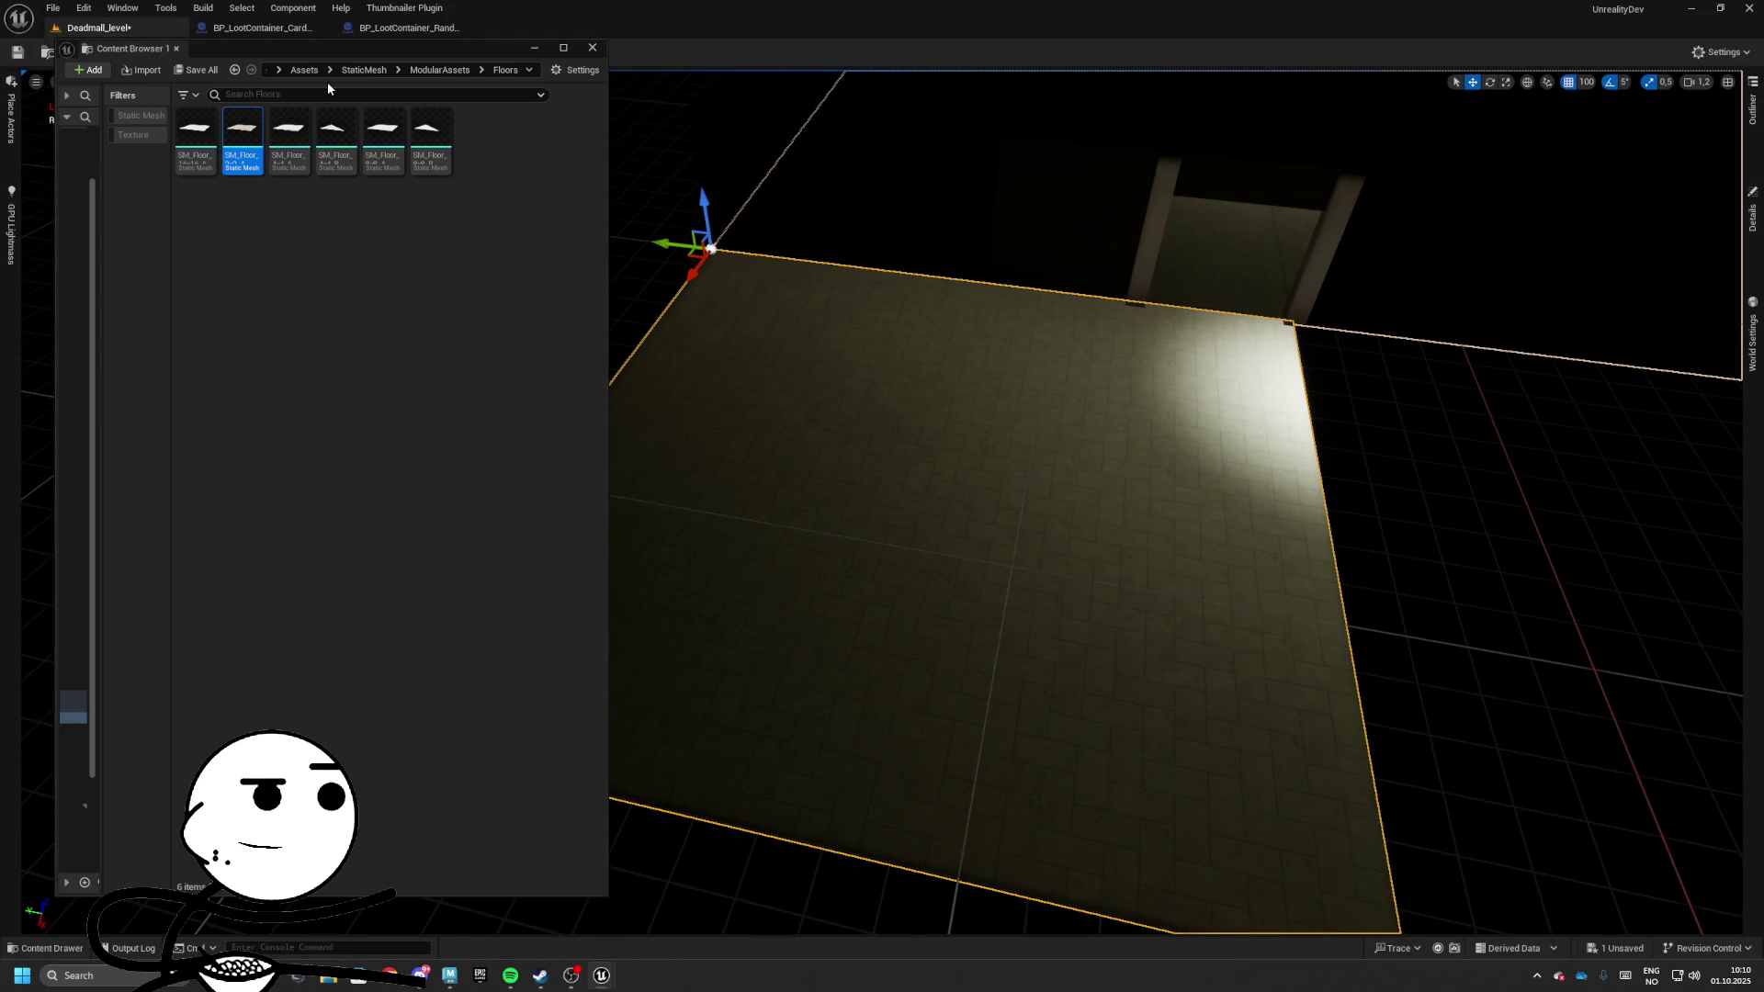
Dock the Content Browser at the bottom, restore the window, save the Deadmall level and close Unreal
drag(331, 53, 405, 121)
mouse_move(247, 107)
mouse_down()
mouse_move(284, 145)
mouse_move(636, 854)
mouse_up()
key(super+Down)
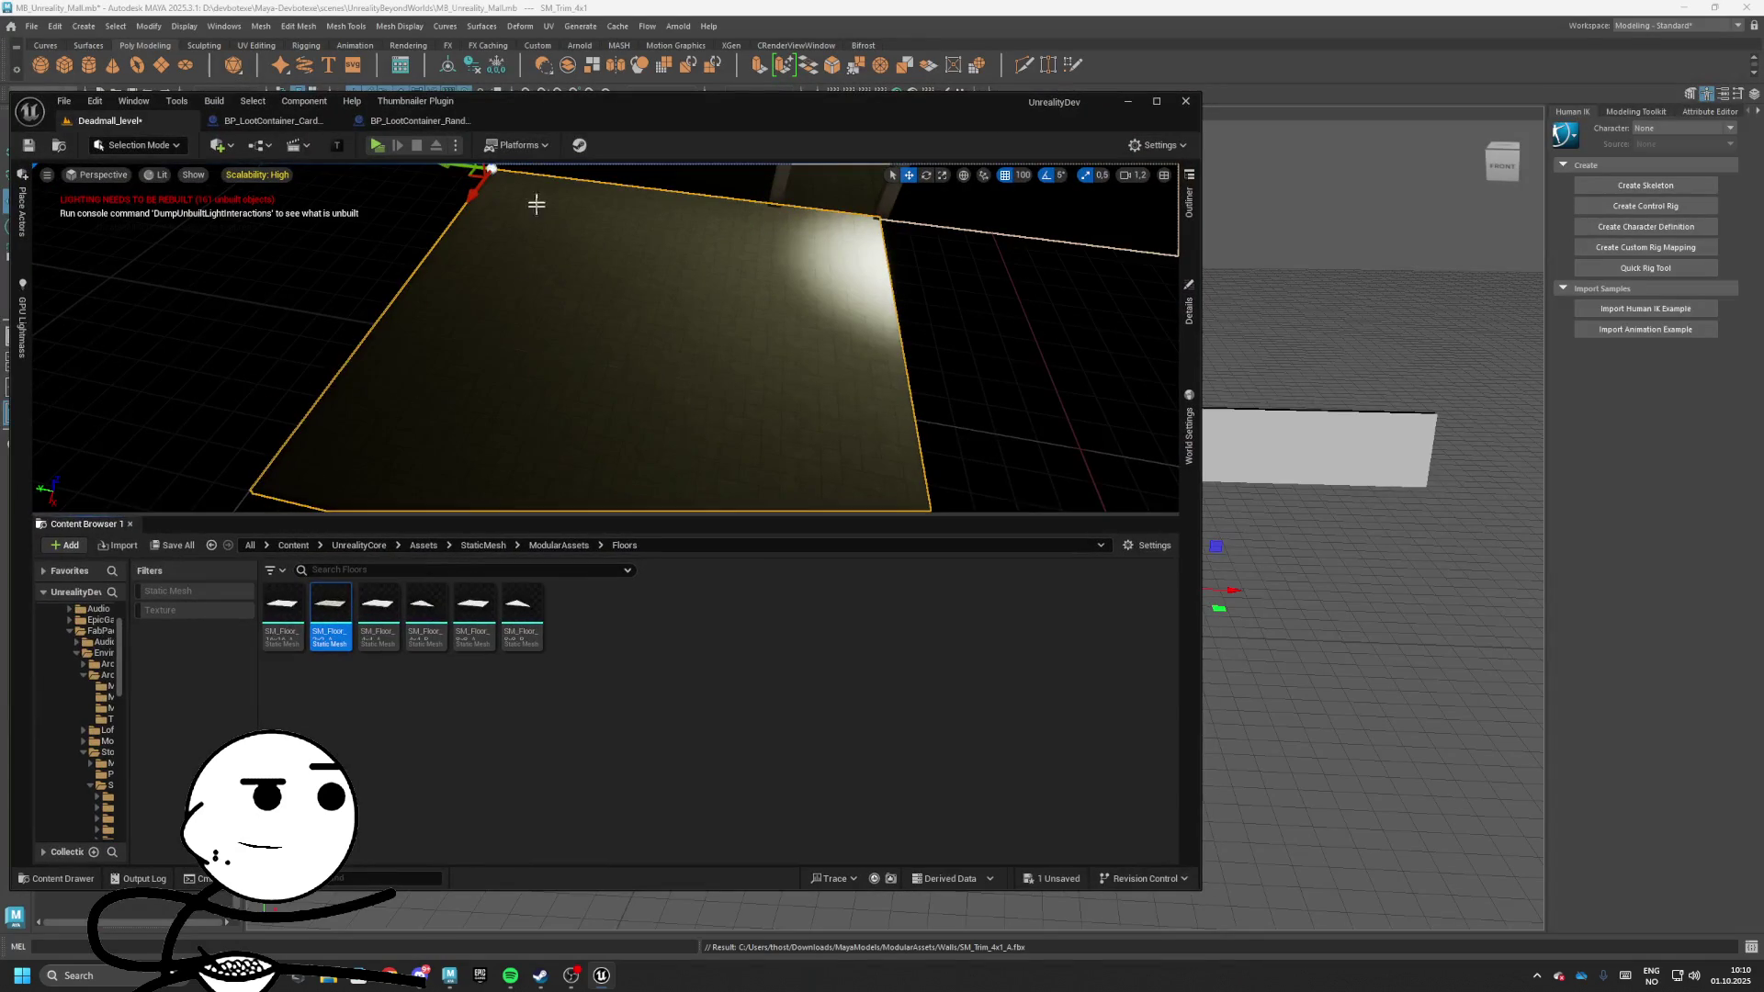
drag(591, 101, 822, 153)
key(ctrl+s)
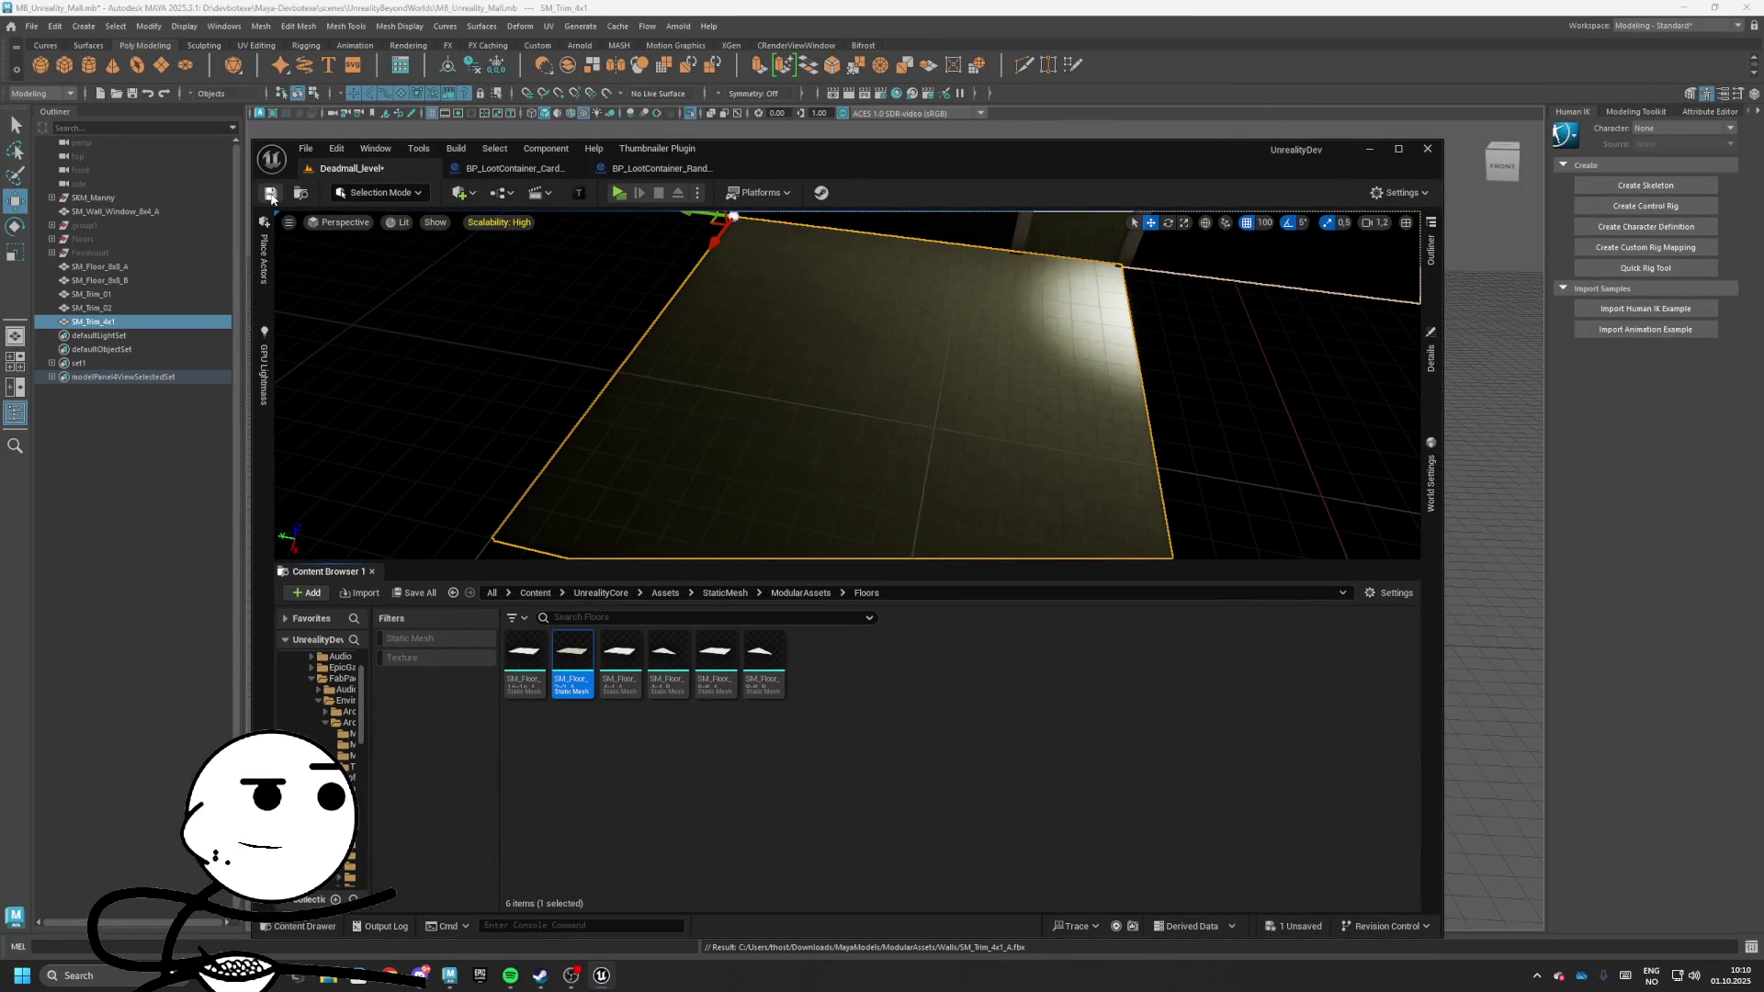
click(1433, 155)
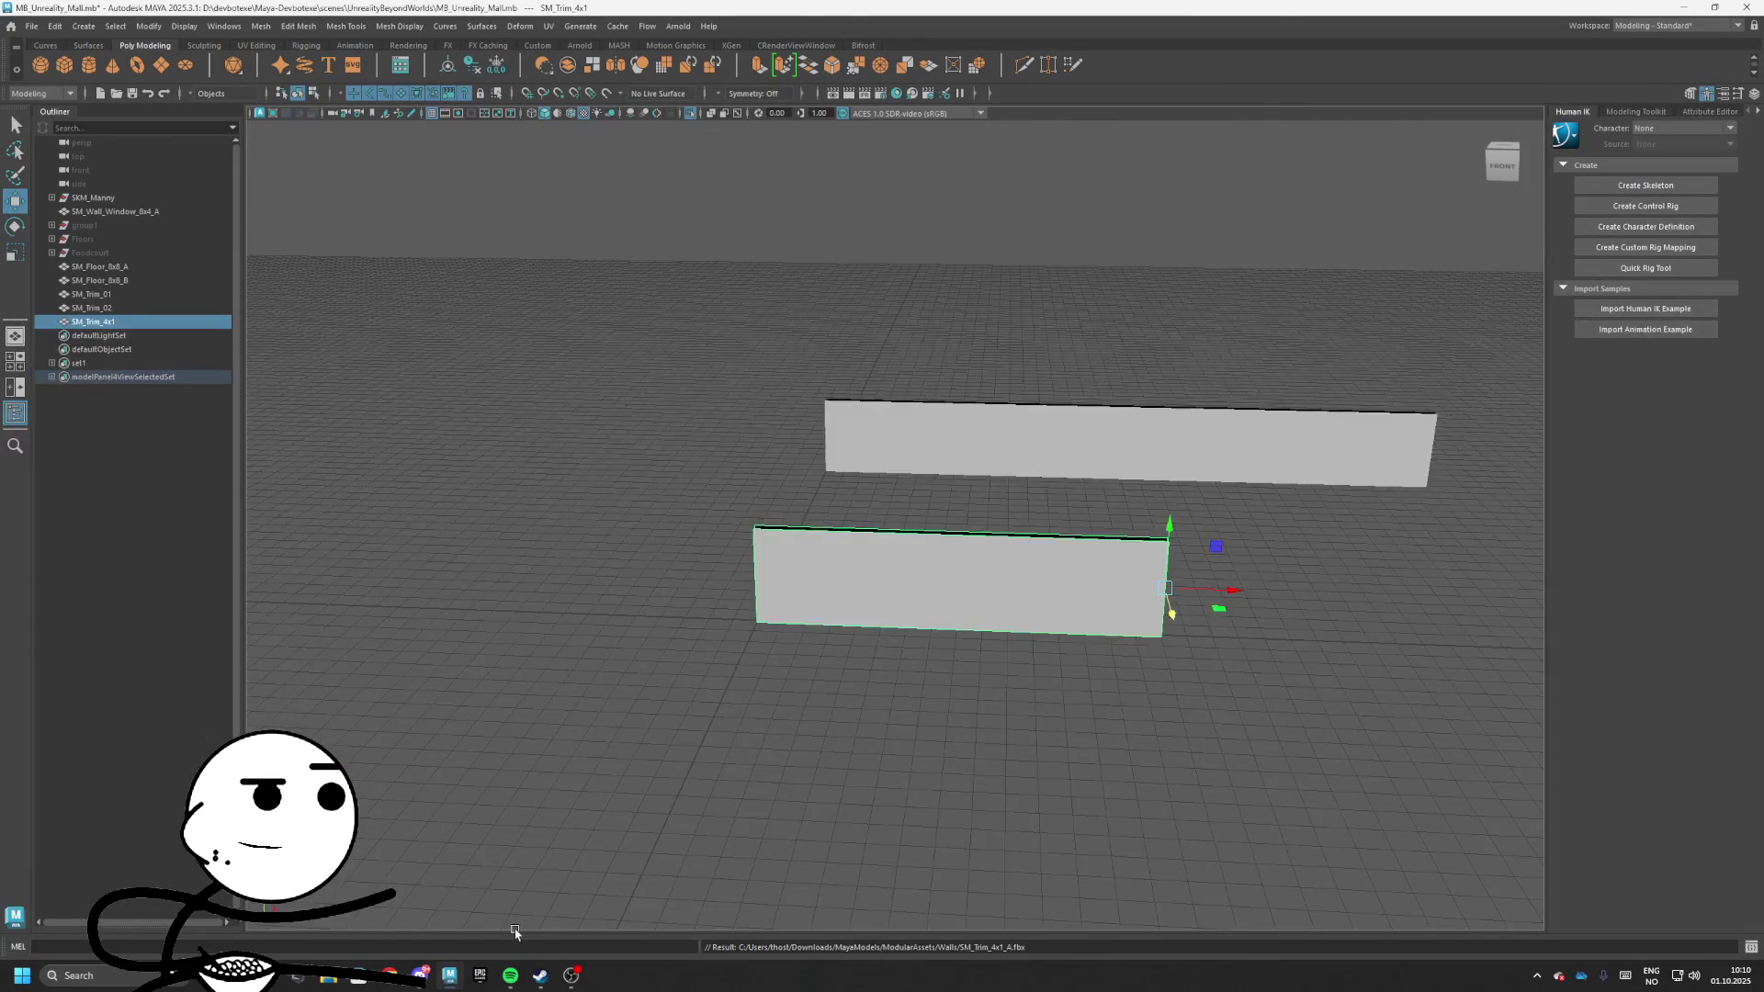
Open the UnrealityDev project from the Epic Games Launcher library
click(487, 974)
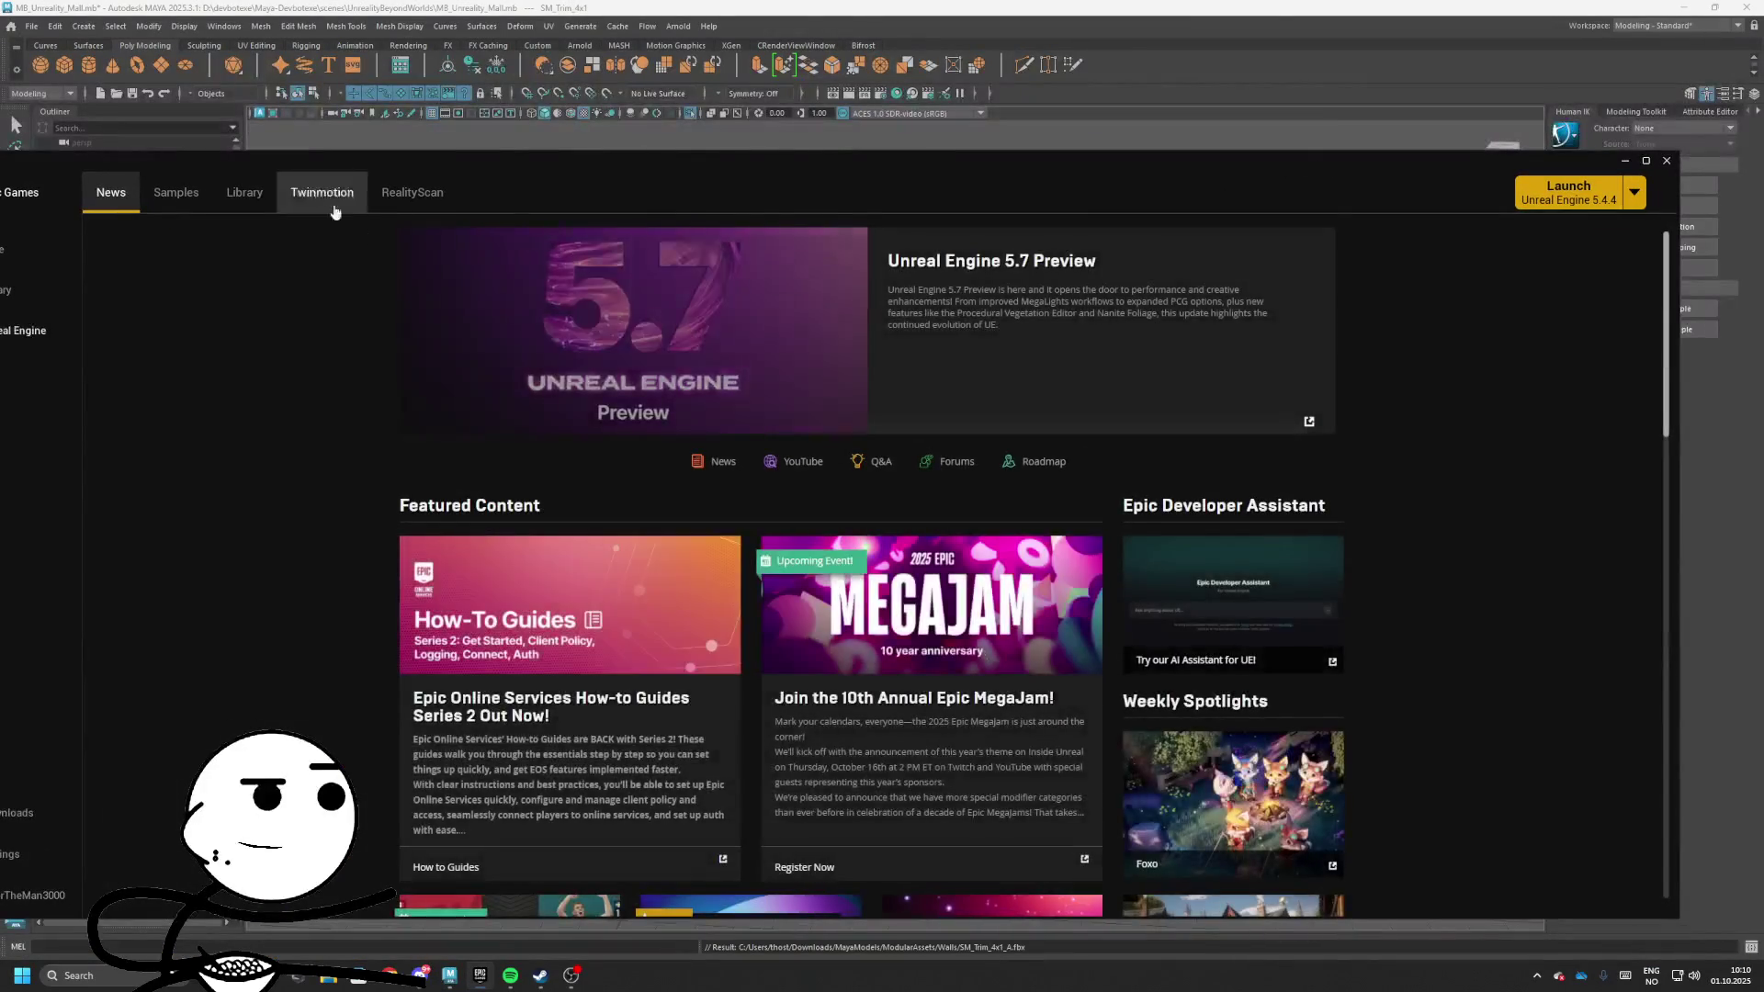
click(234, 198)
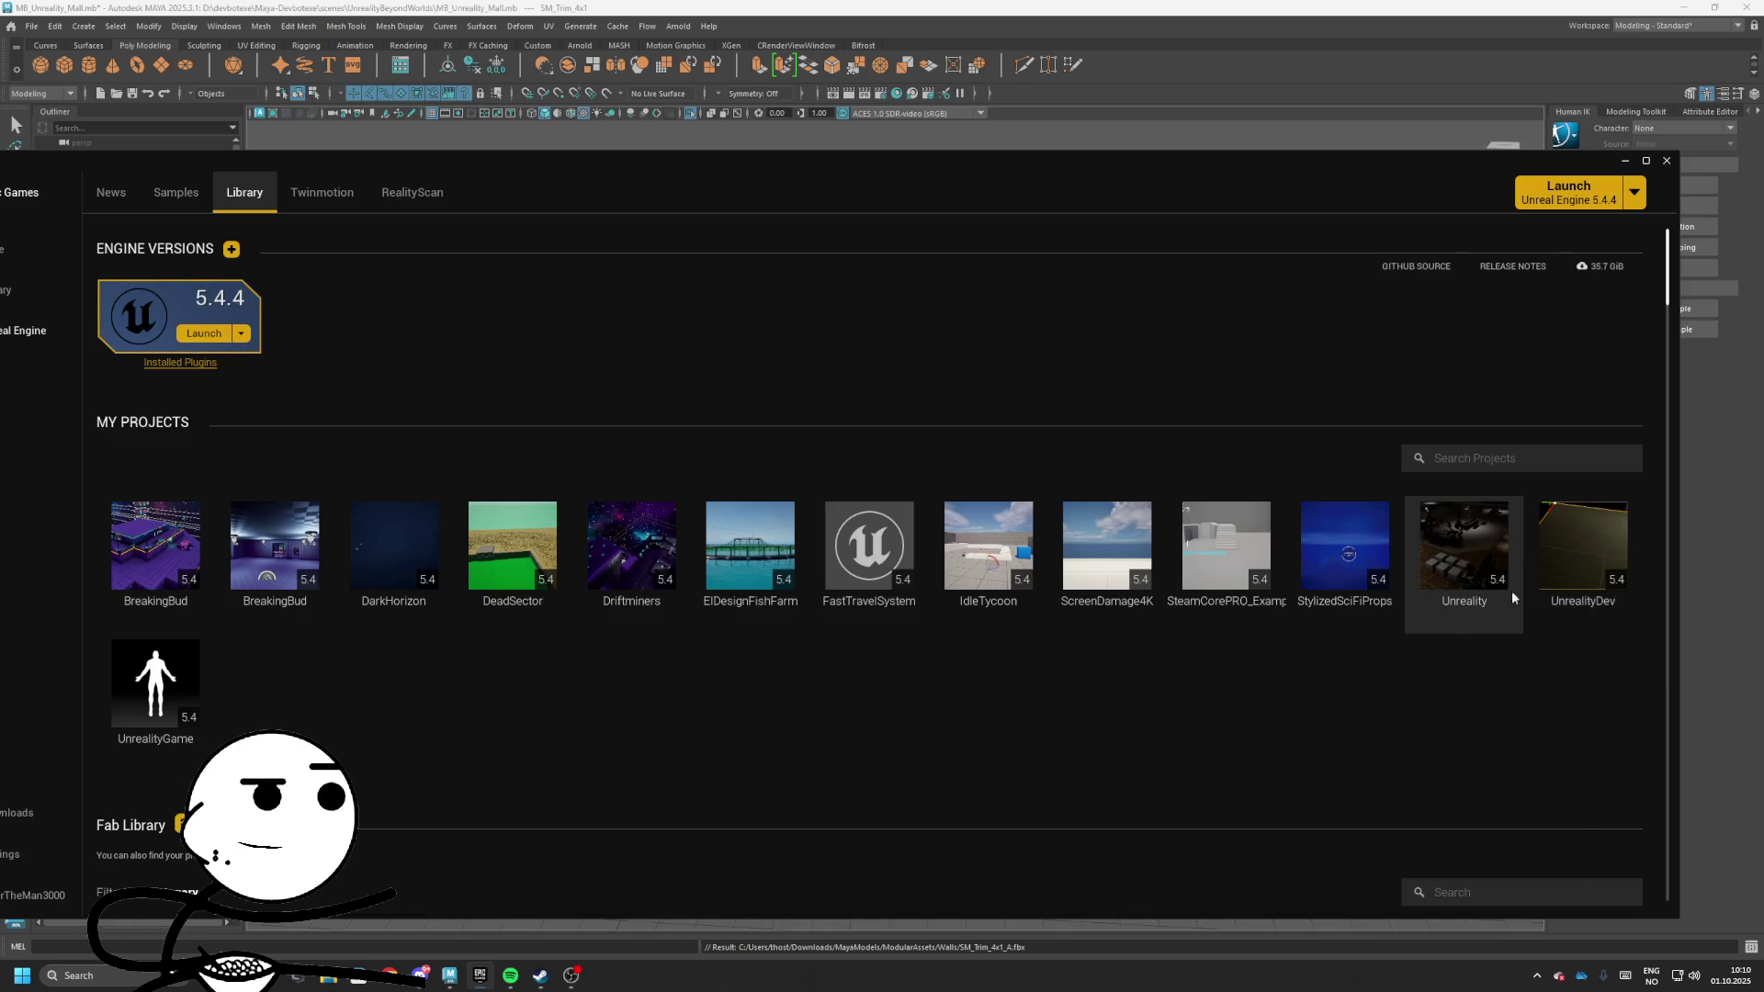
right_click(1575, 565)
click(1596, 575)
Align the two trim pieces and move the five floor and trim meshes into the hidden group
click(1624, 164)
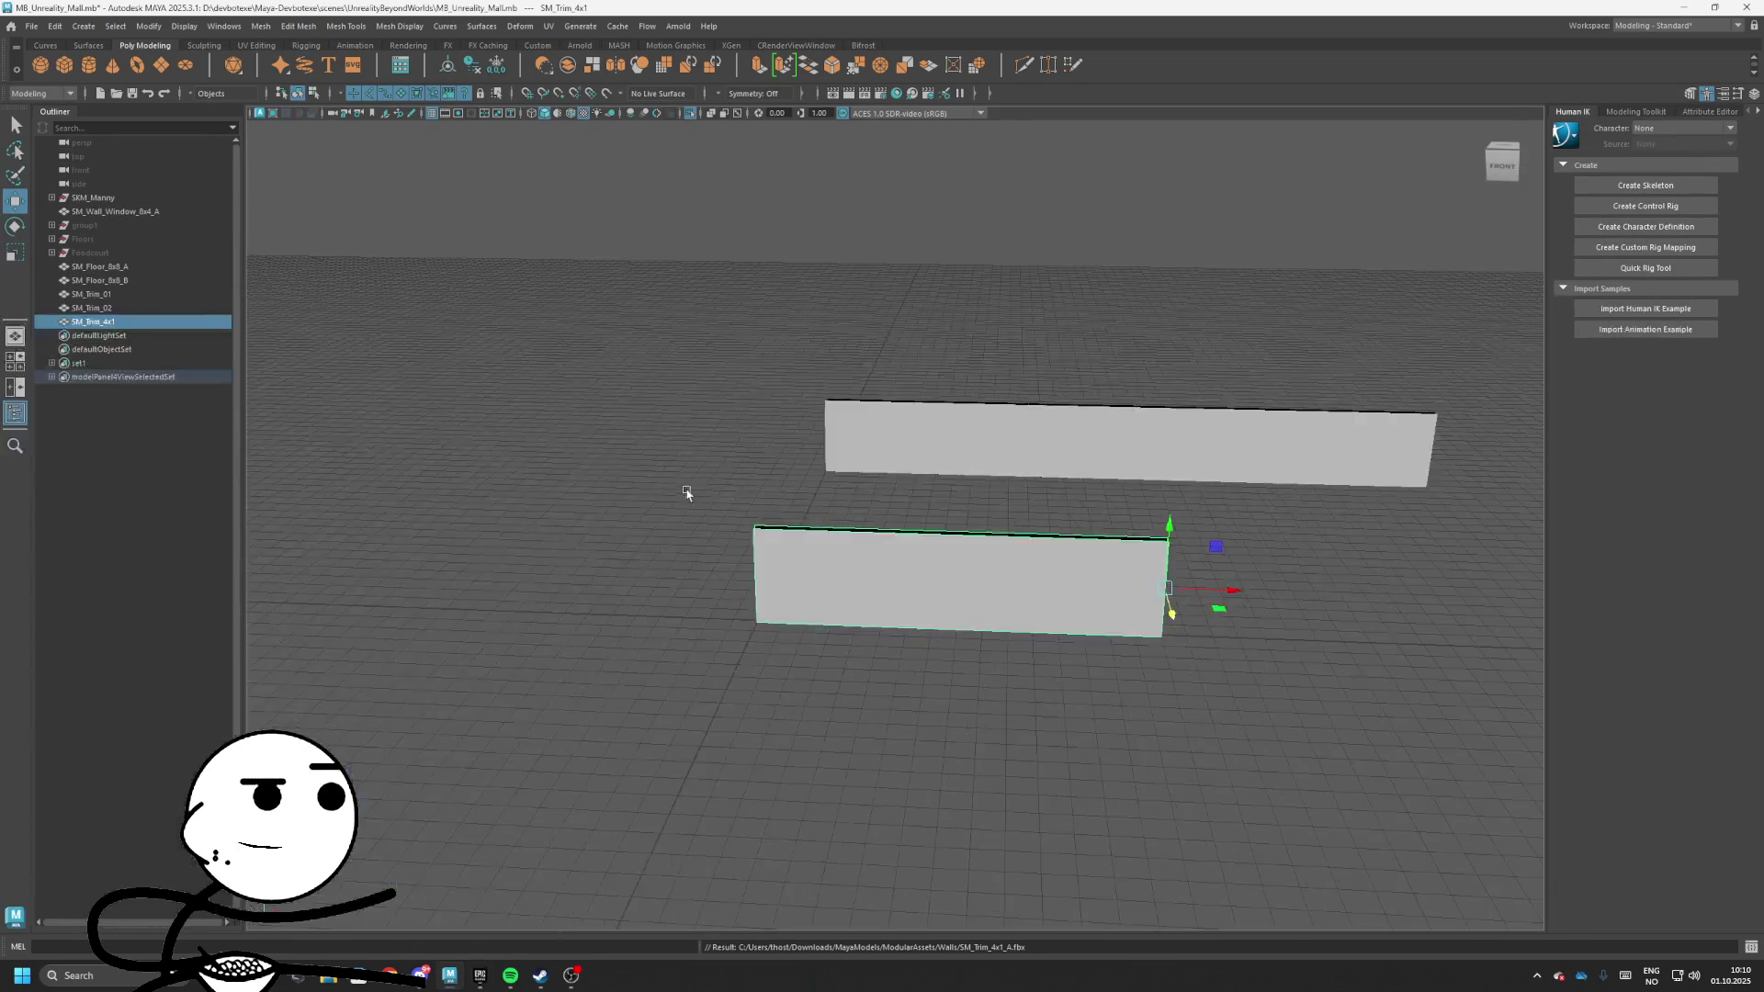
mouse_move(689, 491)
mouse_down()
mouse_move(964, 491)
mouse_move(972, 366)
mouse_move(1047, 555)
mouse_move(1047, 540)
mouse_up()
click(974, 353)
click(91, 322)
shift+click(79, 267)
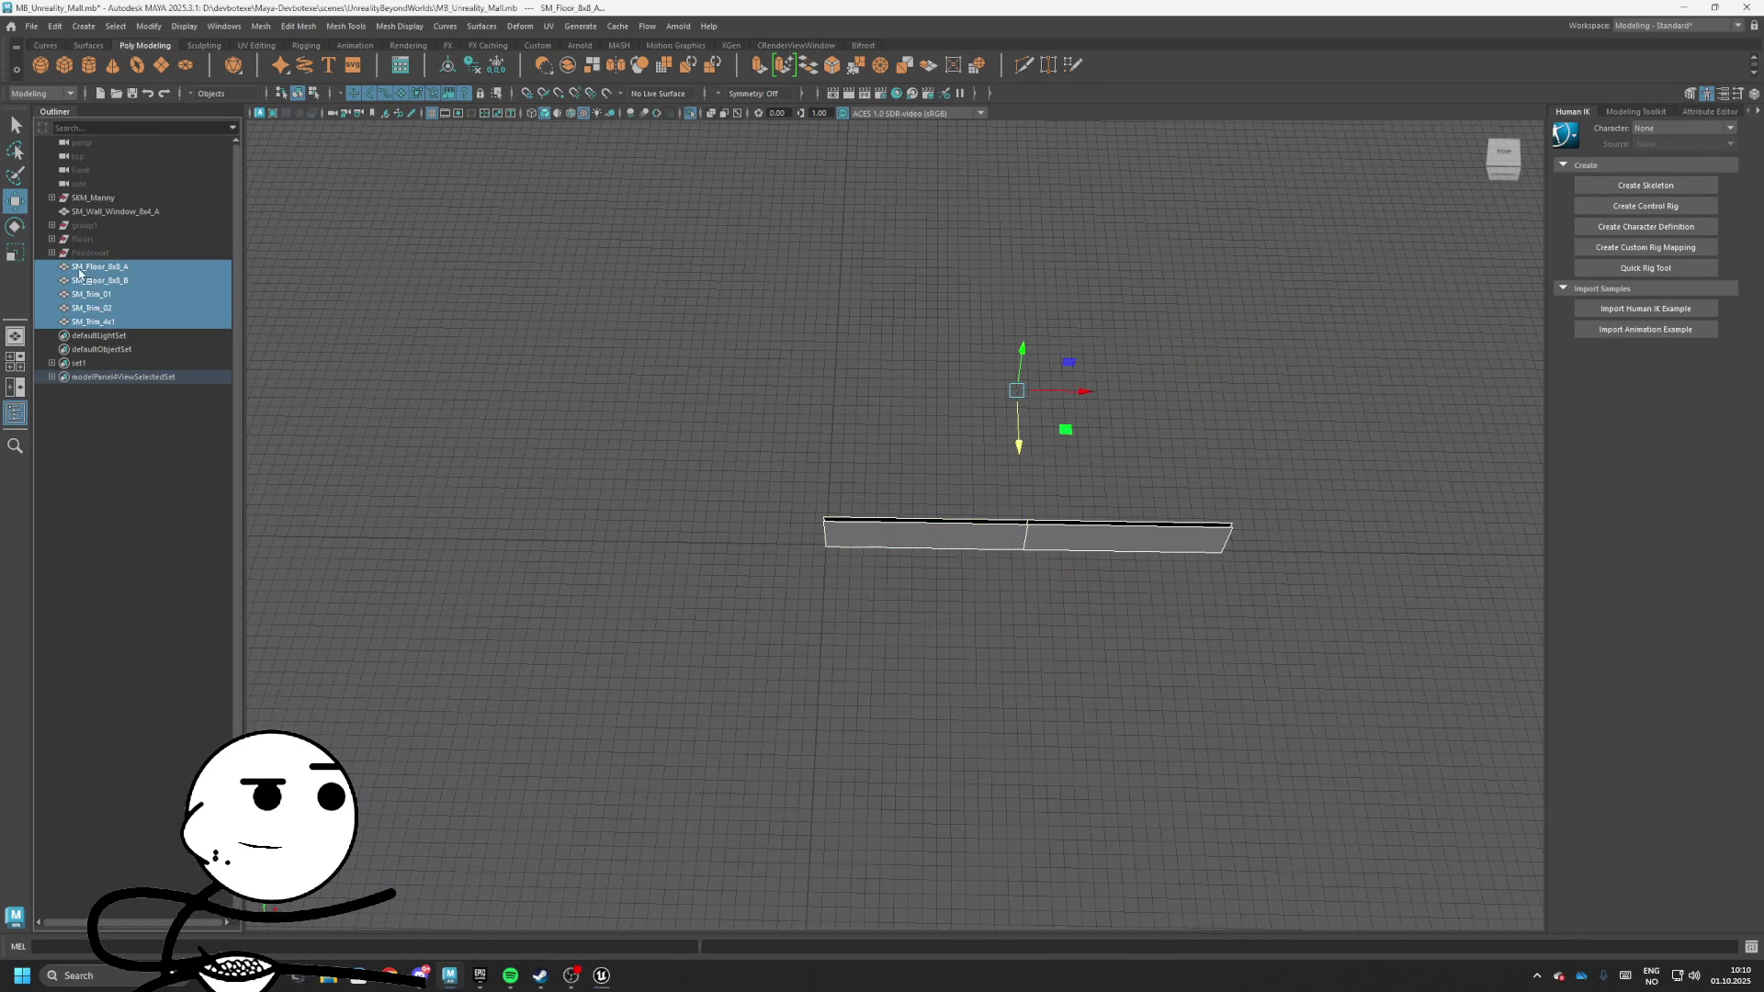
drag(88, 223, 96, 221)
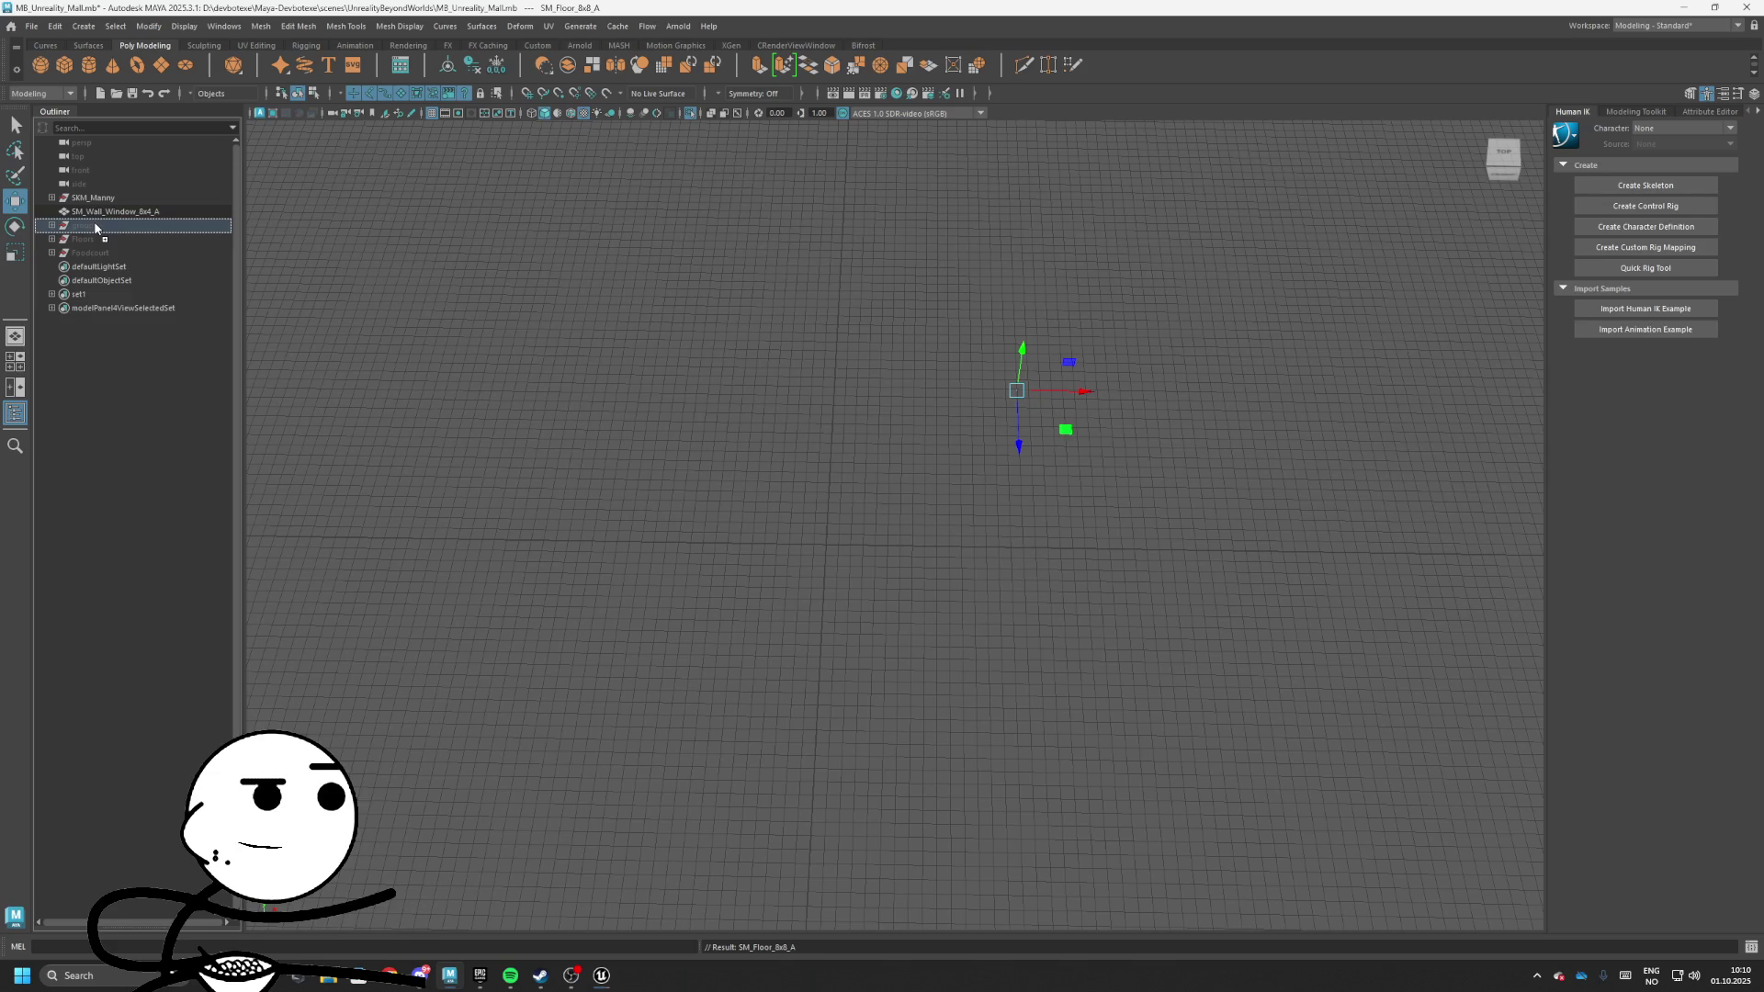
Exit the isolated view and create a polygon sphere at the origin
key(ctrl+1)
mouse_move(665, 342)
mouse_down()
mouse_move(1267, 446)
mouse_move(385, 288)
mouse_up()
click(672, 565)
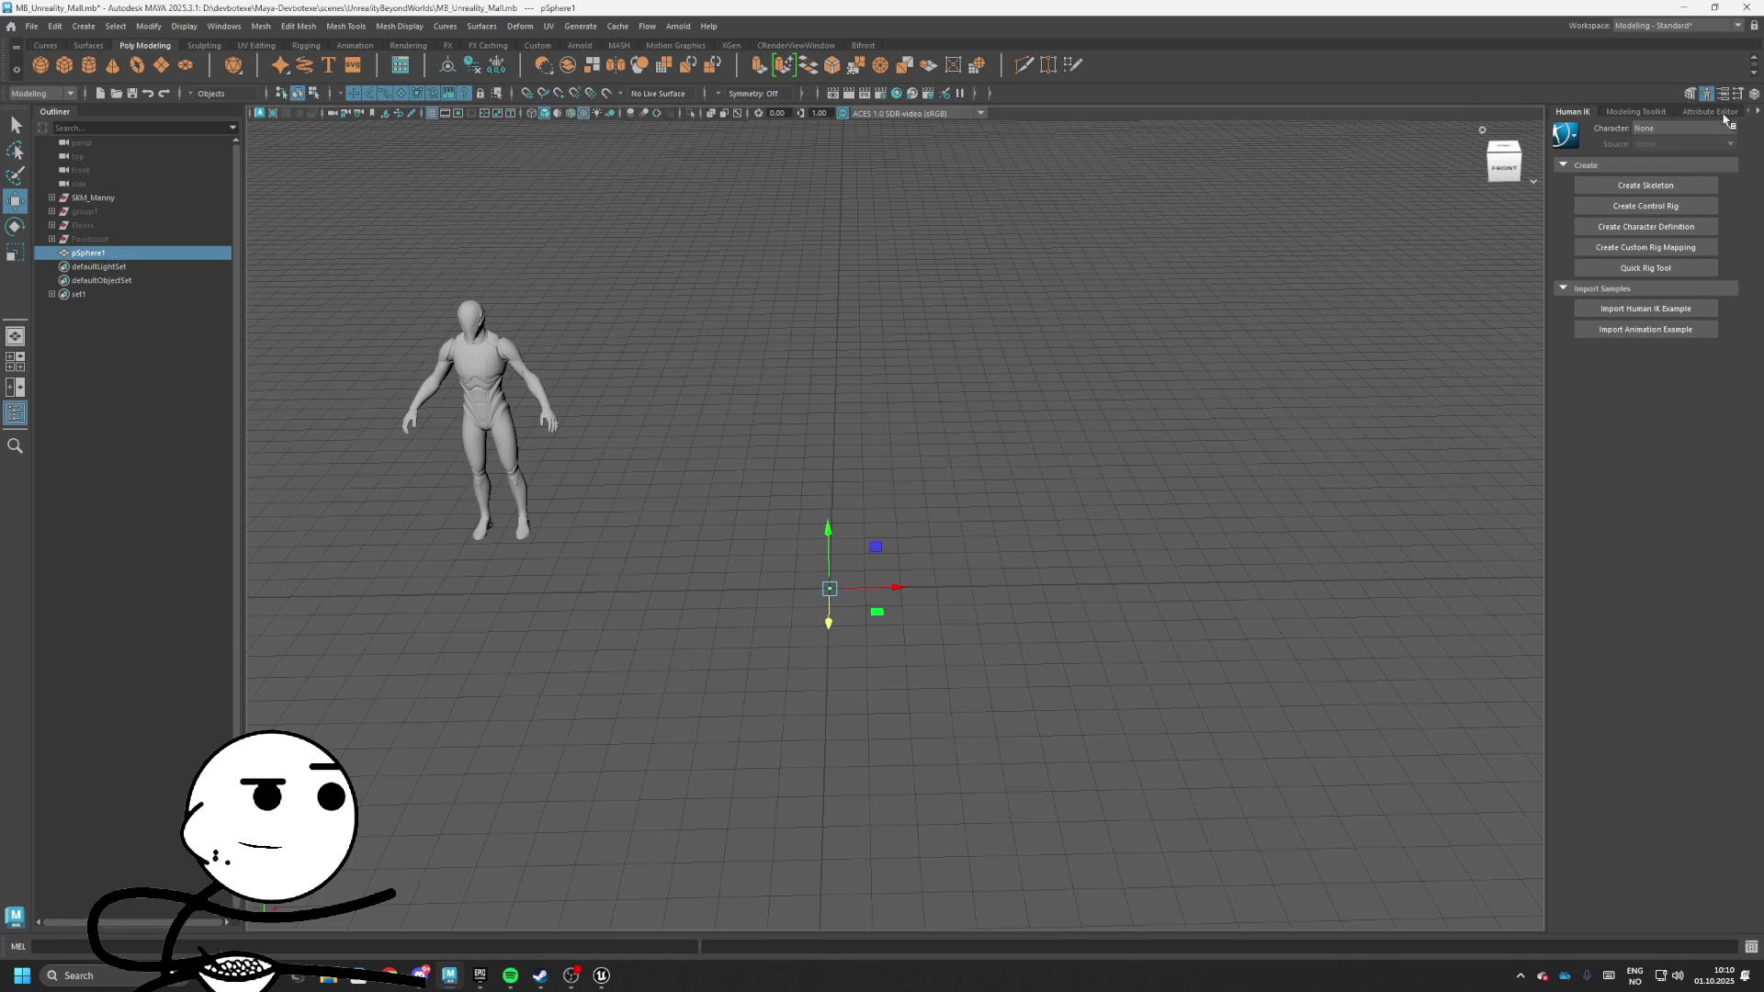
Set the sphere's radius to 100 and its subdivisions to 32
click(1710, 112)
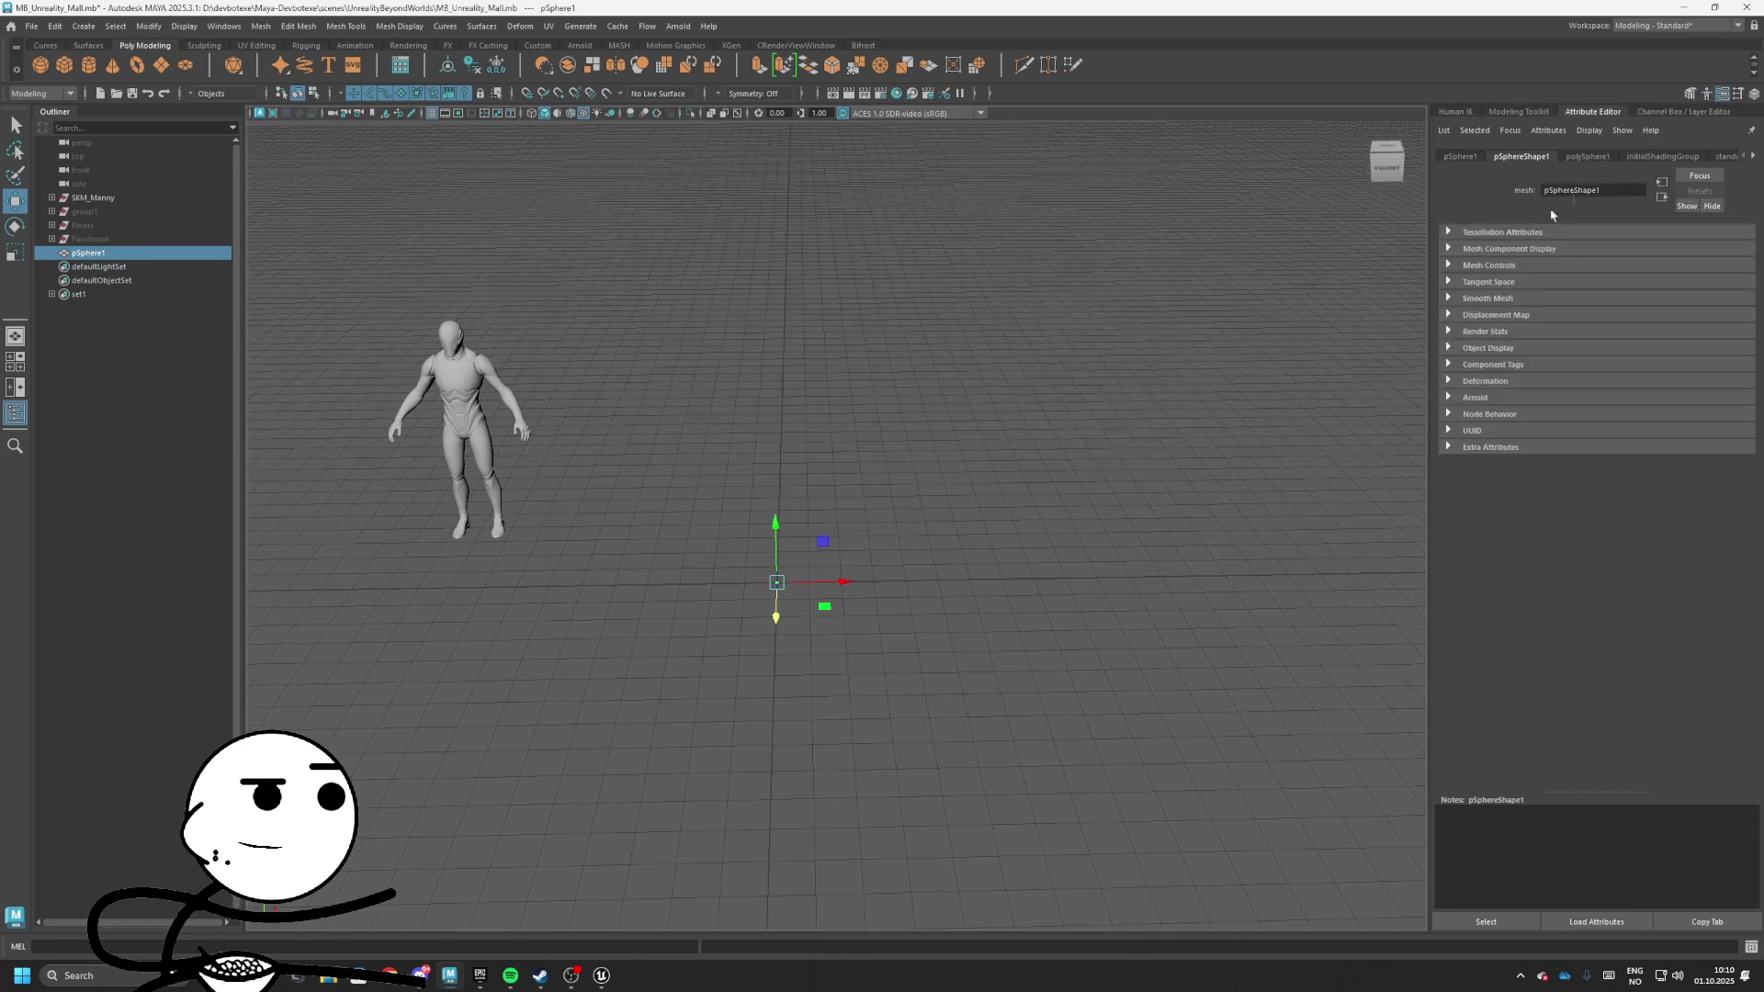
click(1592, 158)
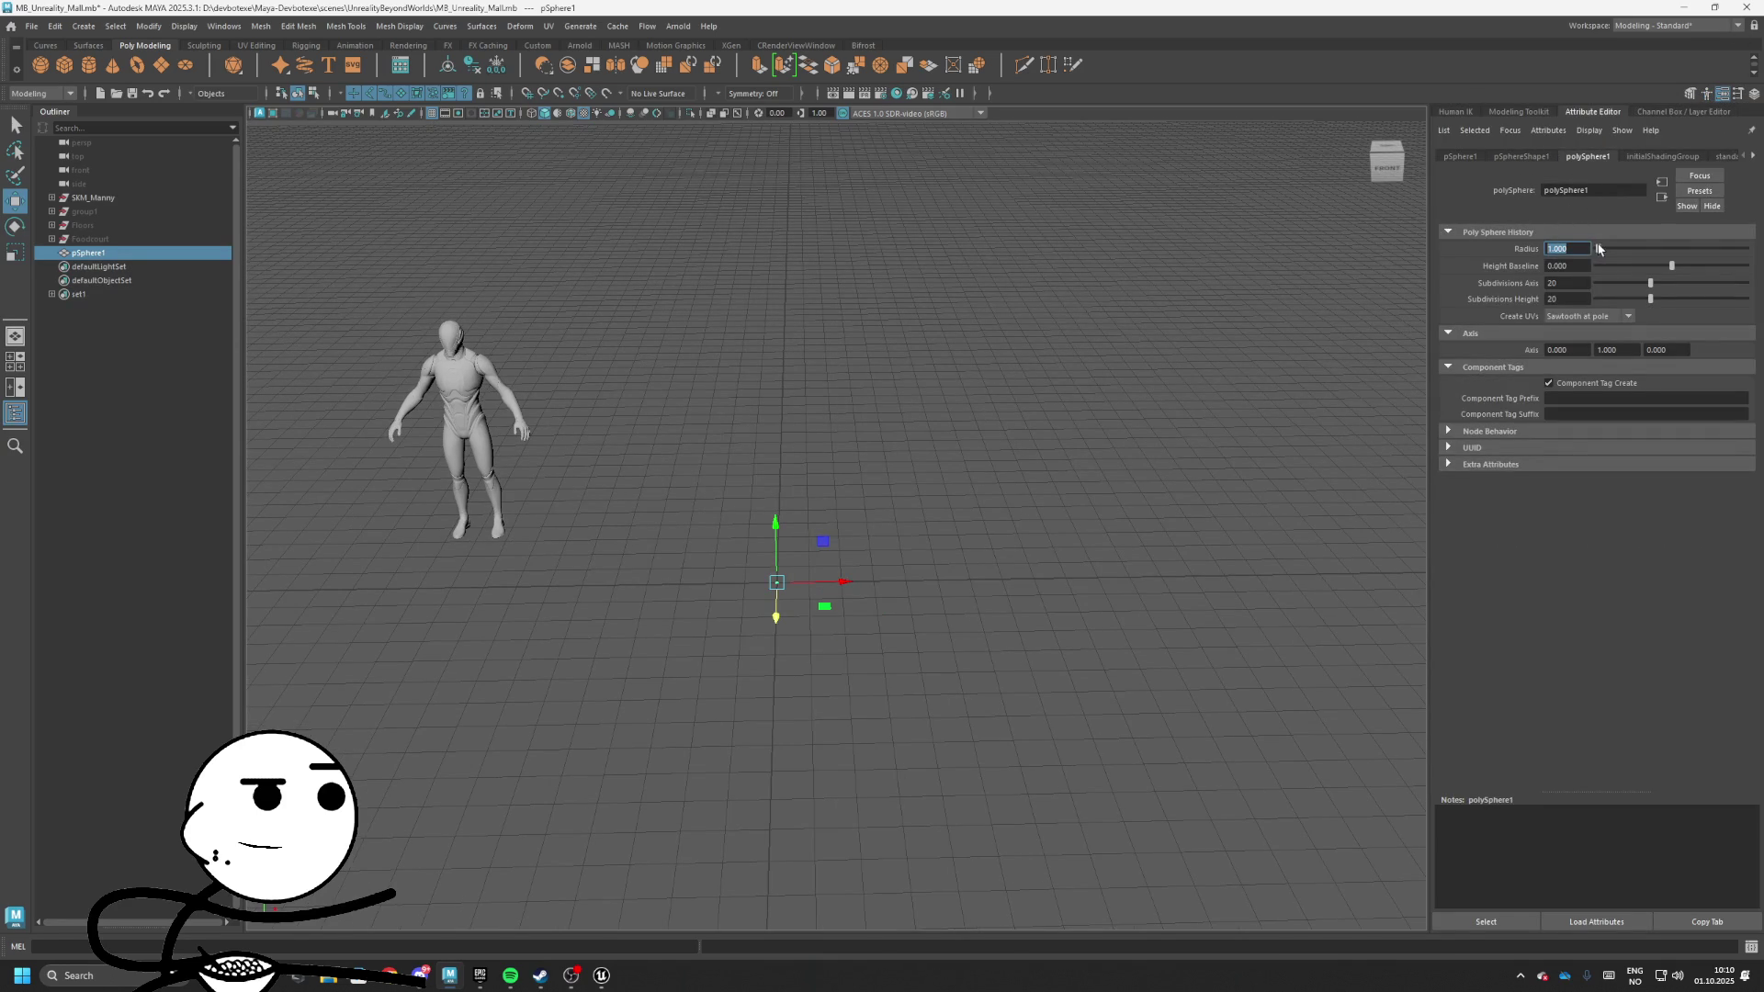
text(100)
key(Return)
click(1068, 445)
alt+drag(1012, 472, 812, 540)
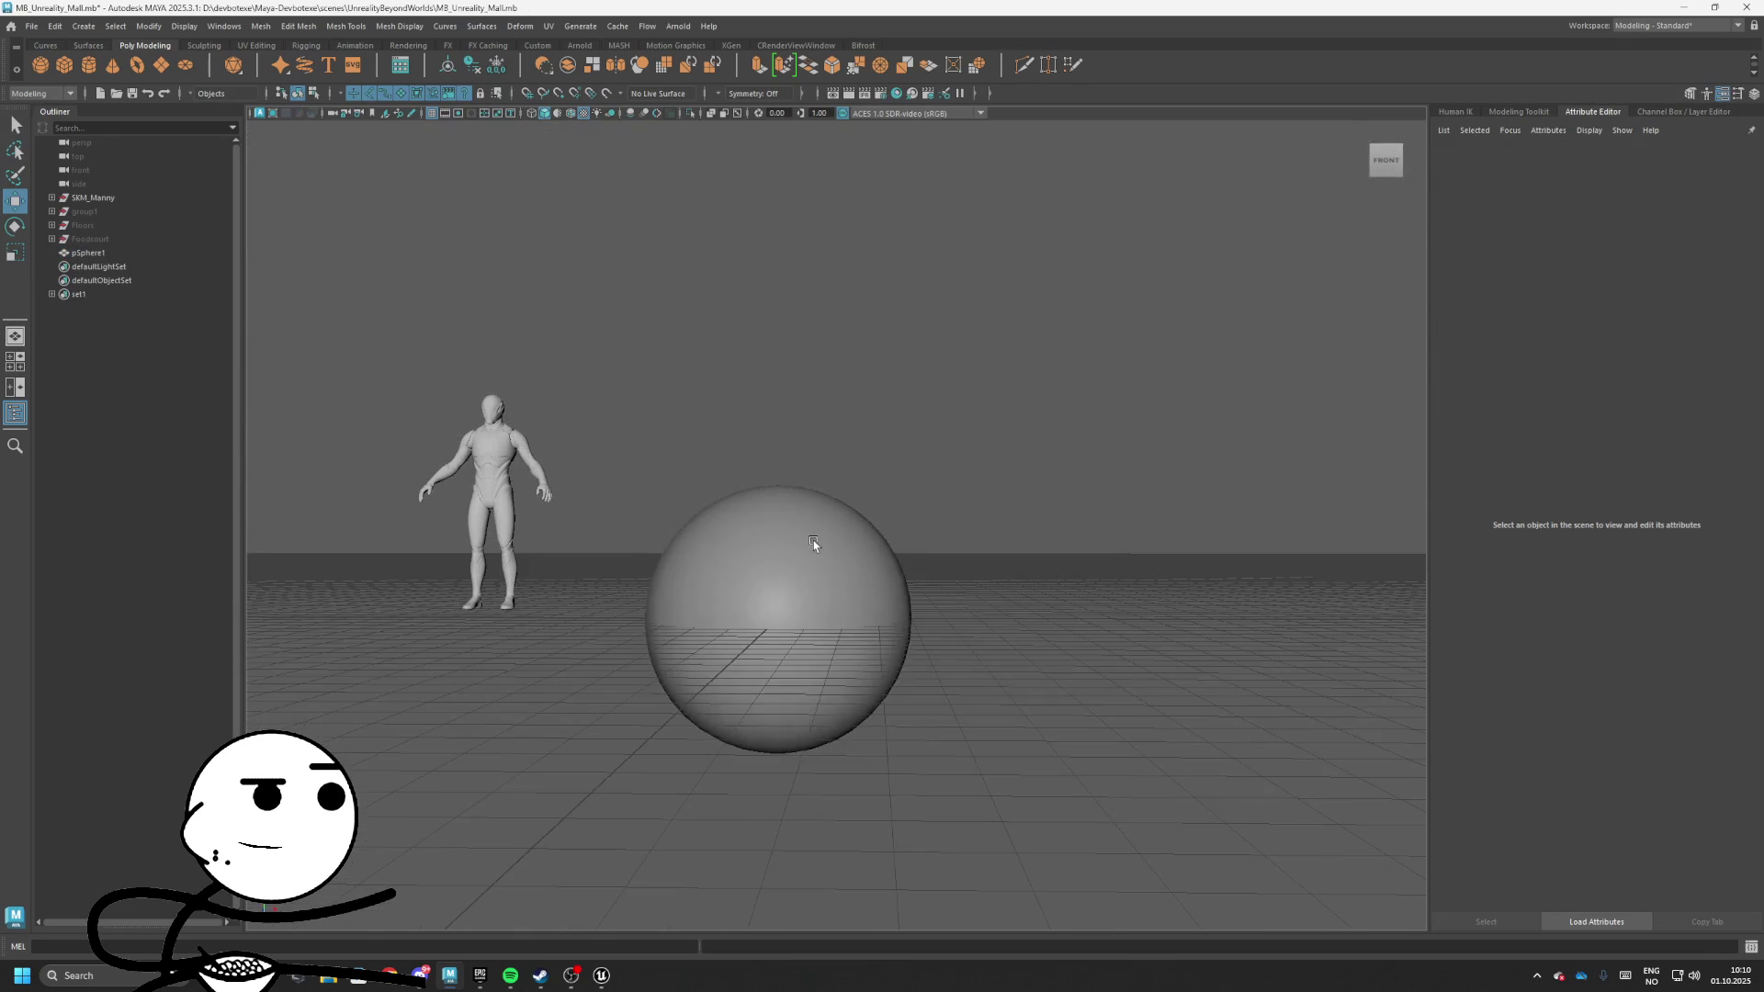
click(813, 540)
text(32)
click(1564, 298)
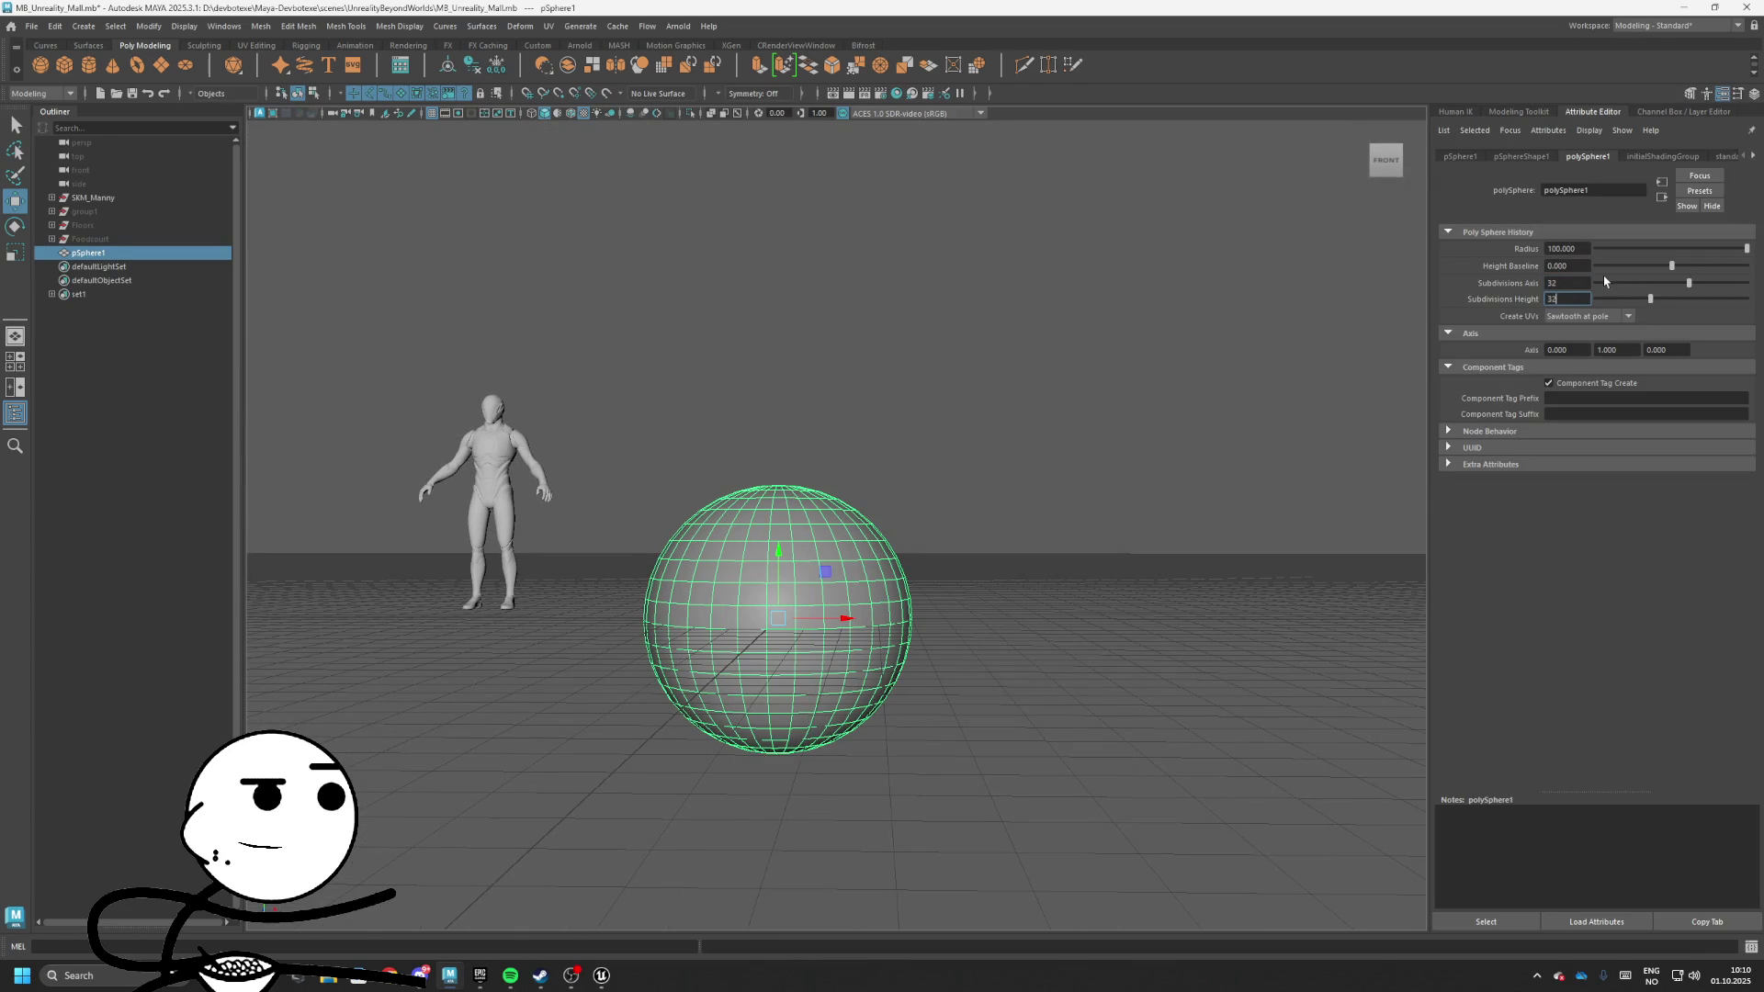
key(Return)
mouse_move(808, 588)
alt+mouse_down()
mouse_move(921, 610)
mouse_move(999, 476)
mouse_move(805, 540)
mouse_move(895, 511)
mouse_move(863, 482)
mouse_move(838, 507)
mouse_move(857, 496)
alt+mouse_up()
scroll(1118, 523, up, 5)
Duplicate the sphere as pSphere2 and scale it up
key(ctrl+d)
scroll(881, 591, down, 3)
scroll(805, 540, up, 3)
key(r)
Select a band of face loops around the middle, invert the selection and delete the top and bottom
right_click(838, 507)
click(872, 520)
double_click(872, 519)
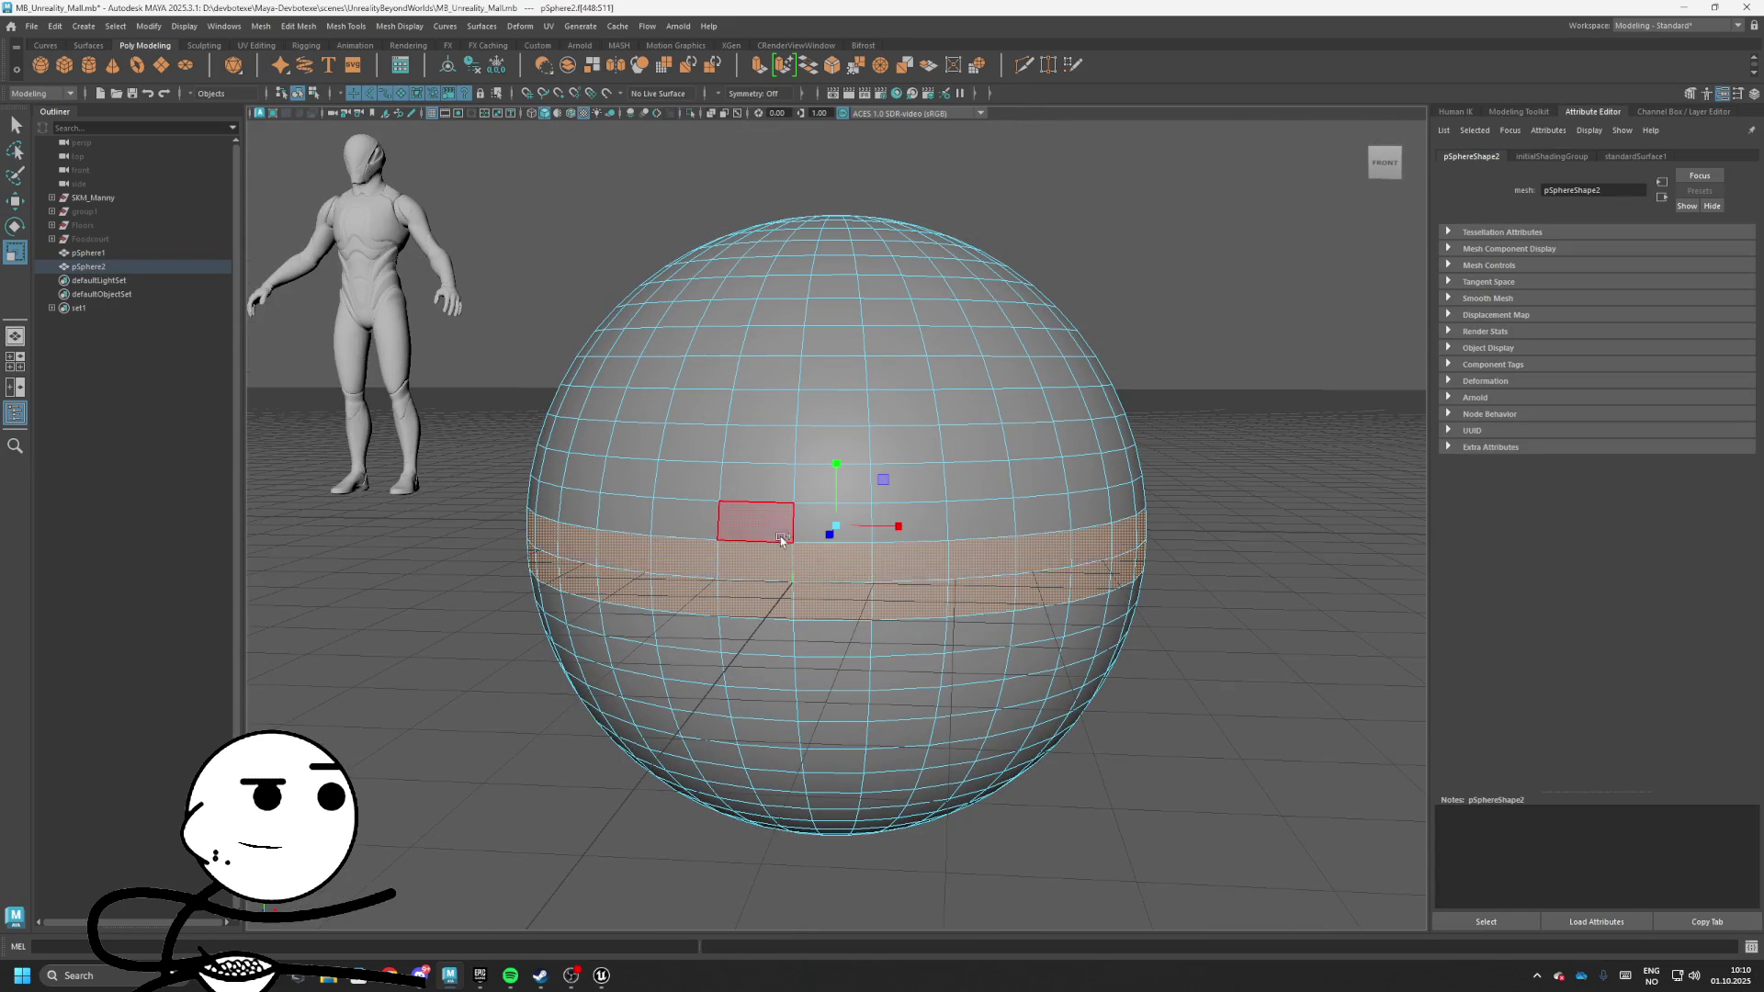
mouse_move(749, 516)
alt+mouse_down()
mouse_move(840, 513)
mouse_move(768, 590)
alt+mouse_up()
key(shift+period)
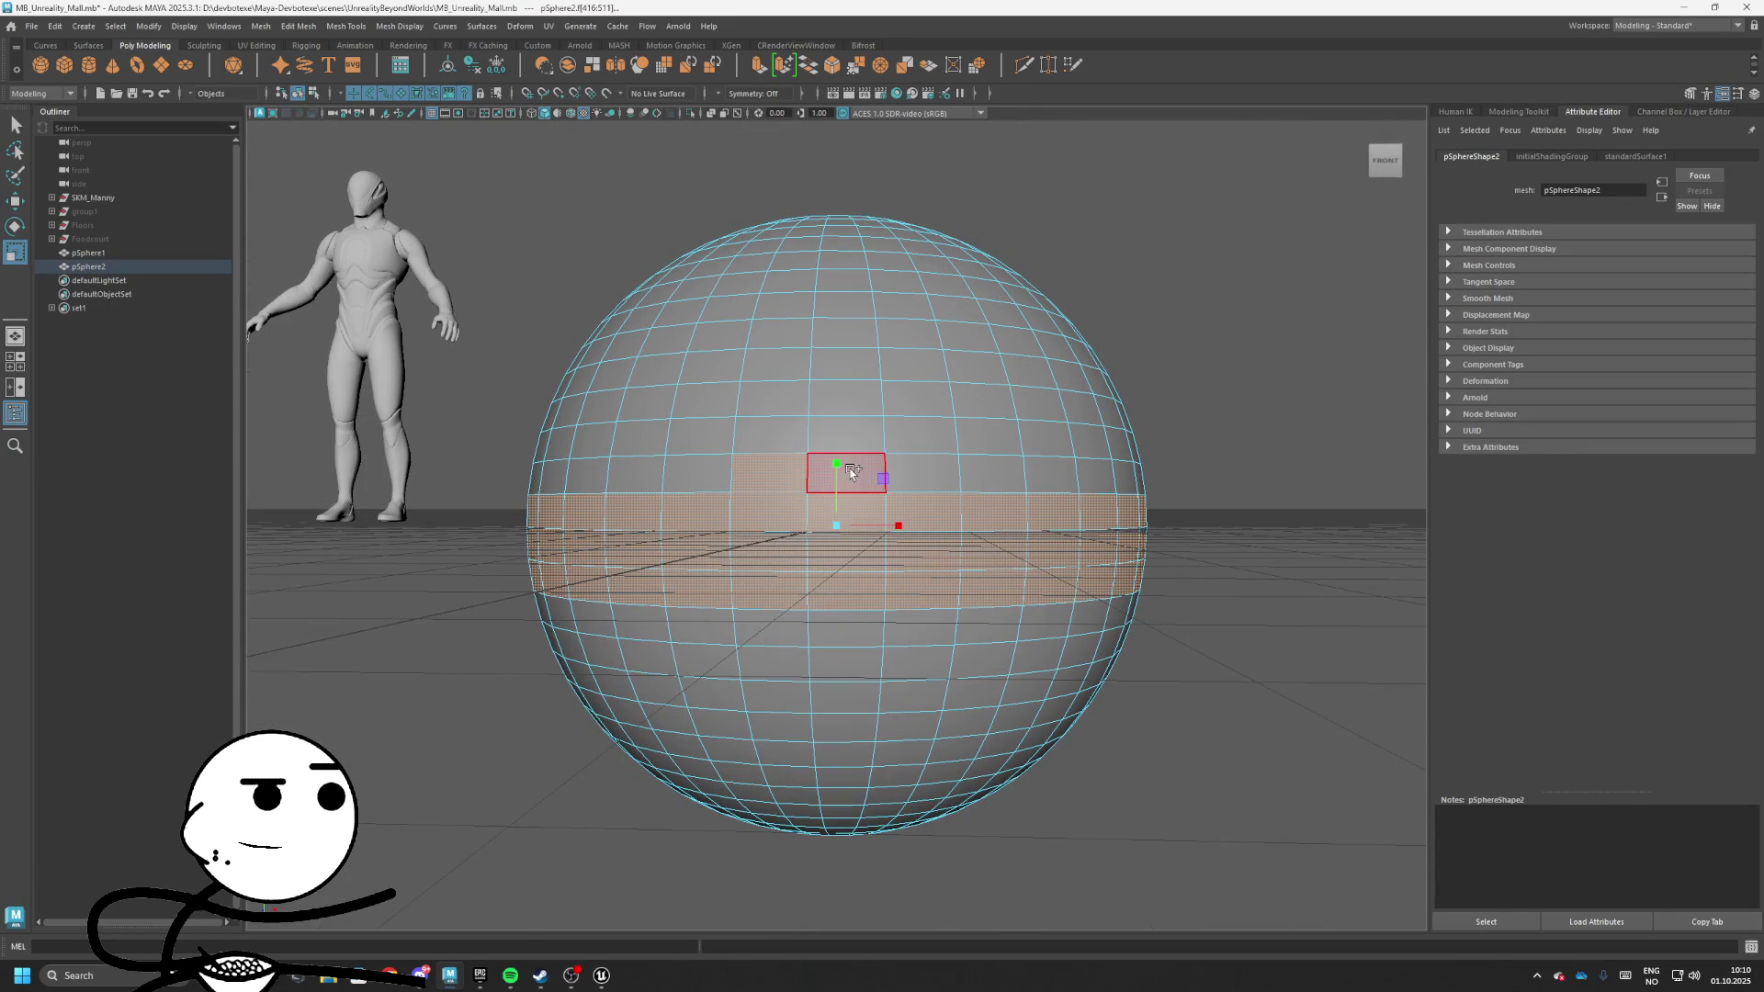
shift+double_click(851, 470)
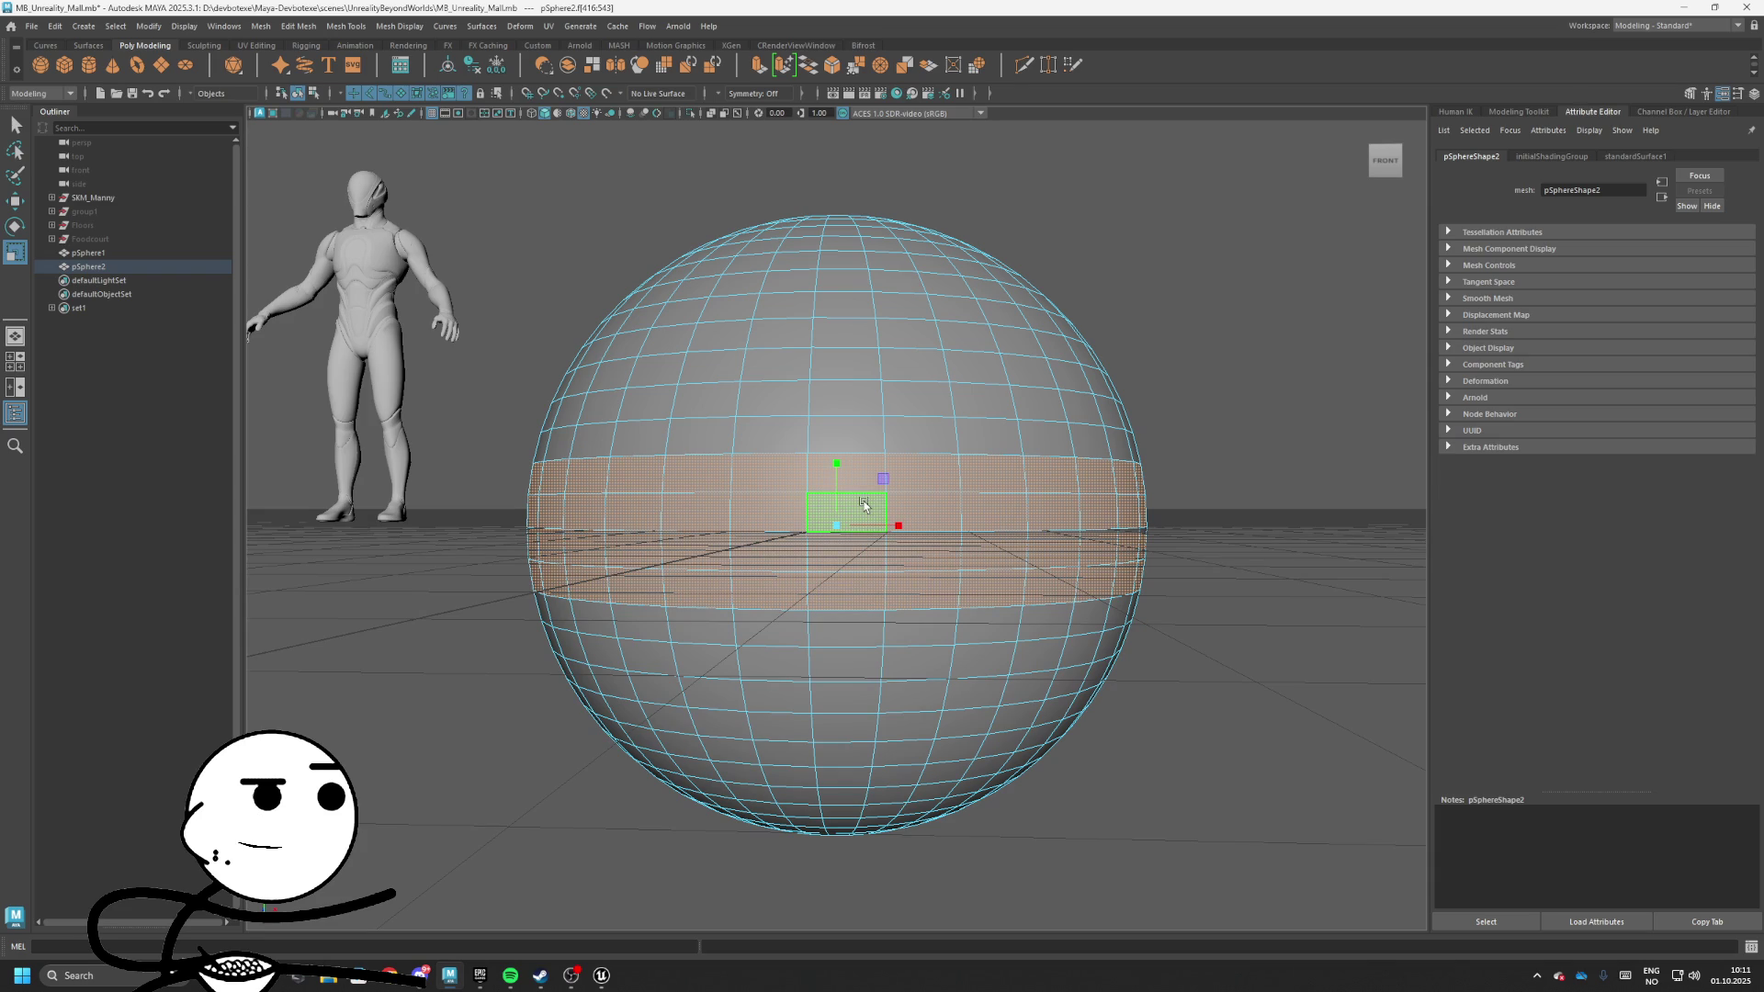
right_click(863, 505)
click(856, 641)
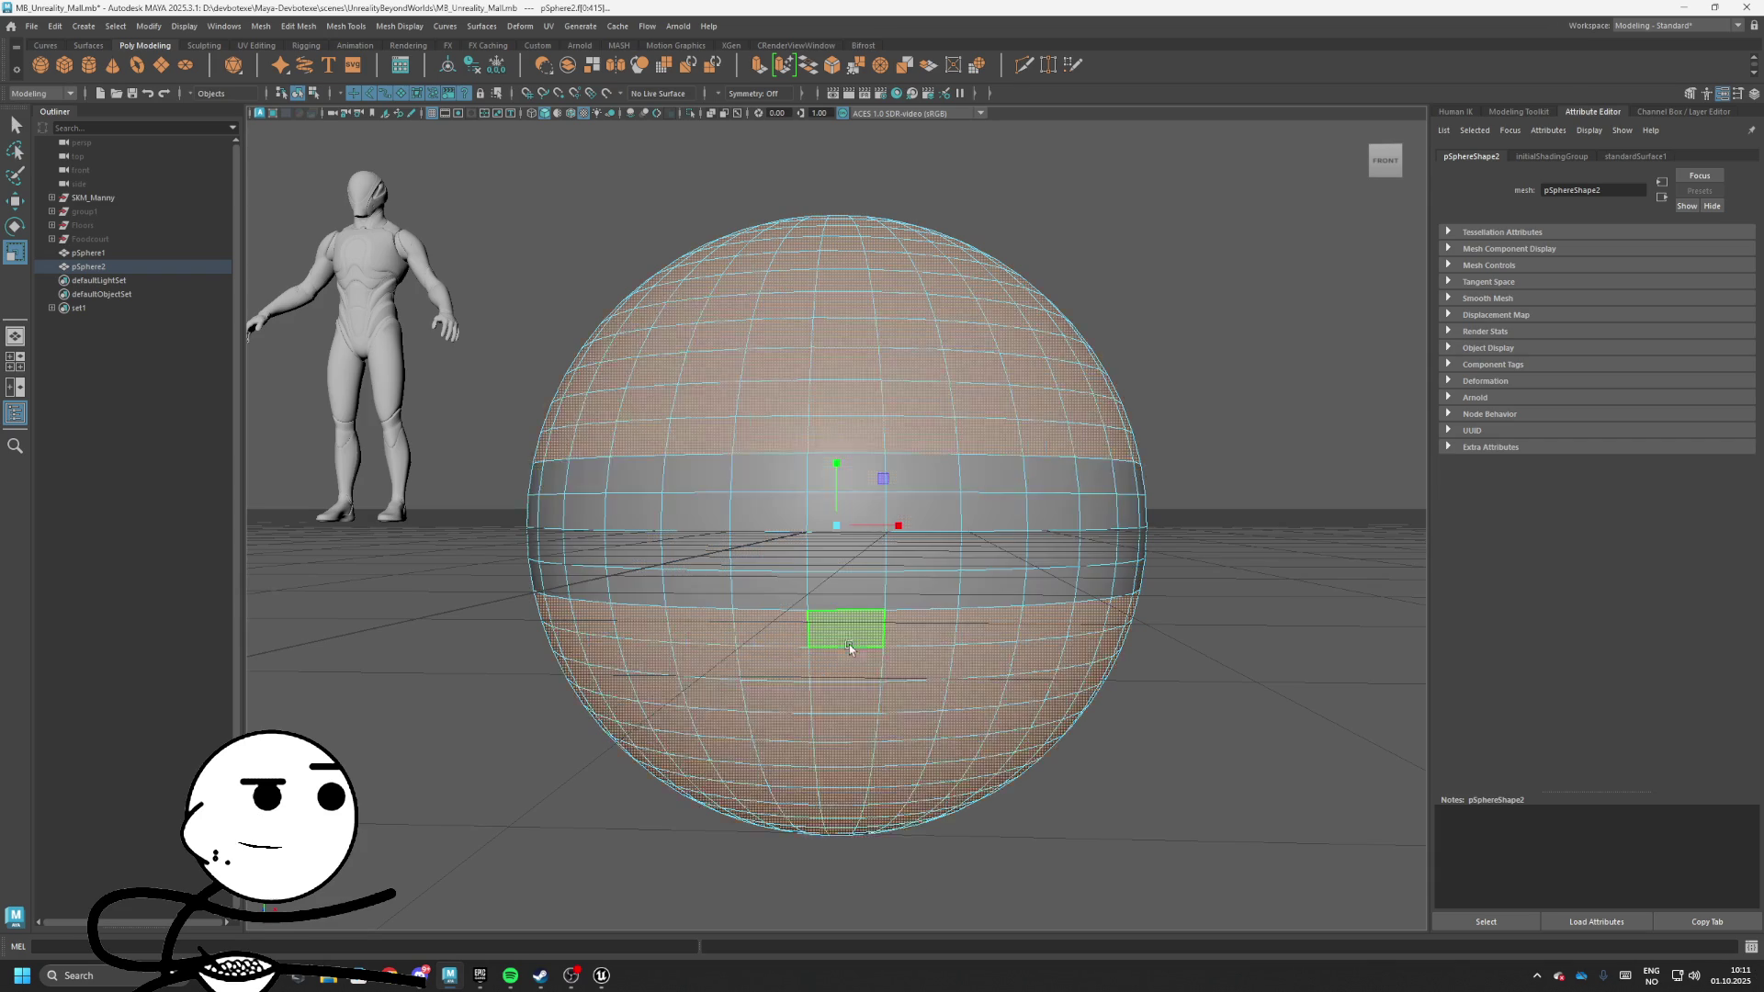
key(Delete)
Extrude the remaining band faces with a thickness of 5, then deselect
drag(981, 692, 833, 601)
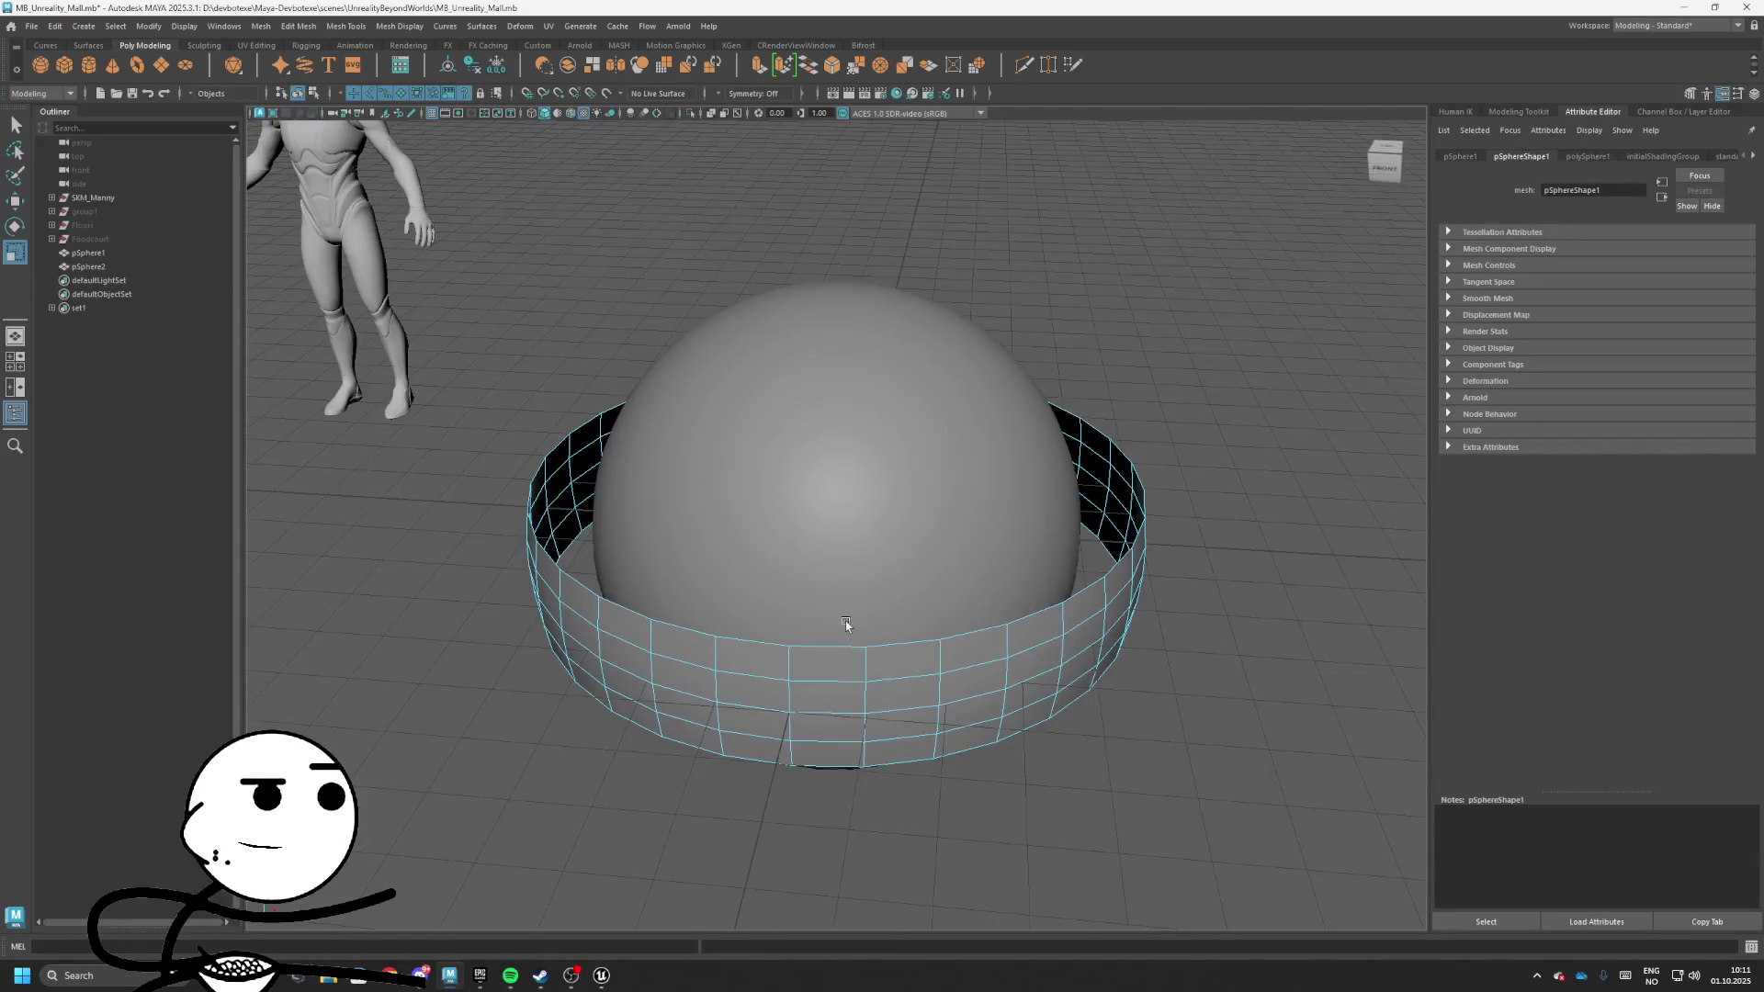
key(F11)
click(877, 691)
key(ctrl+e)
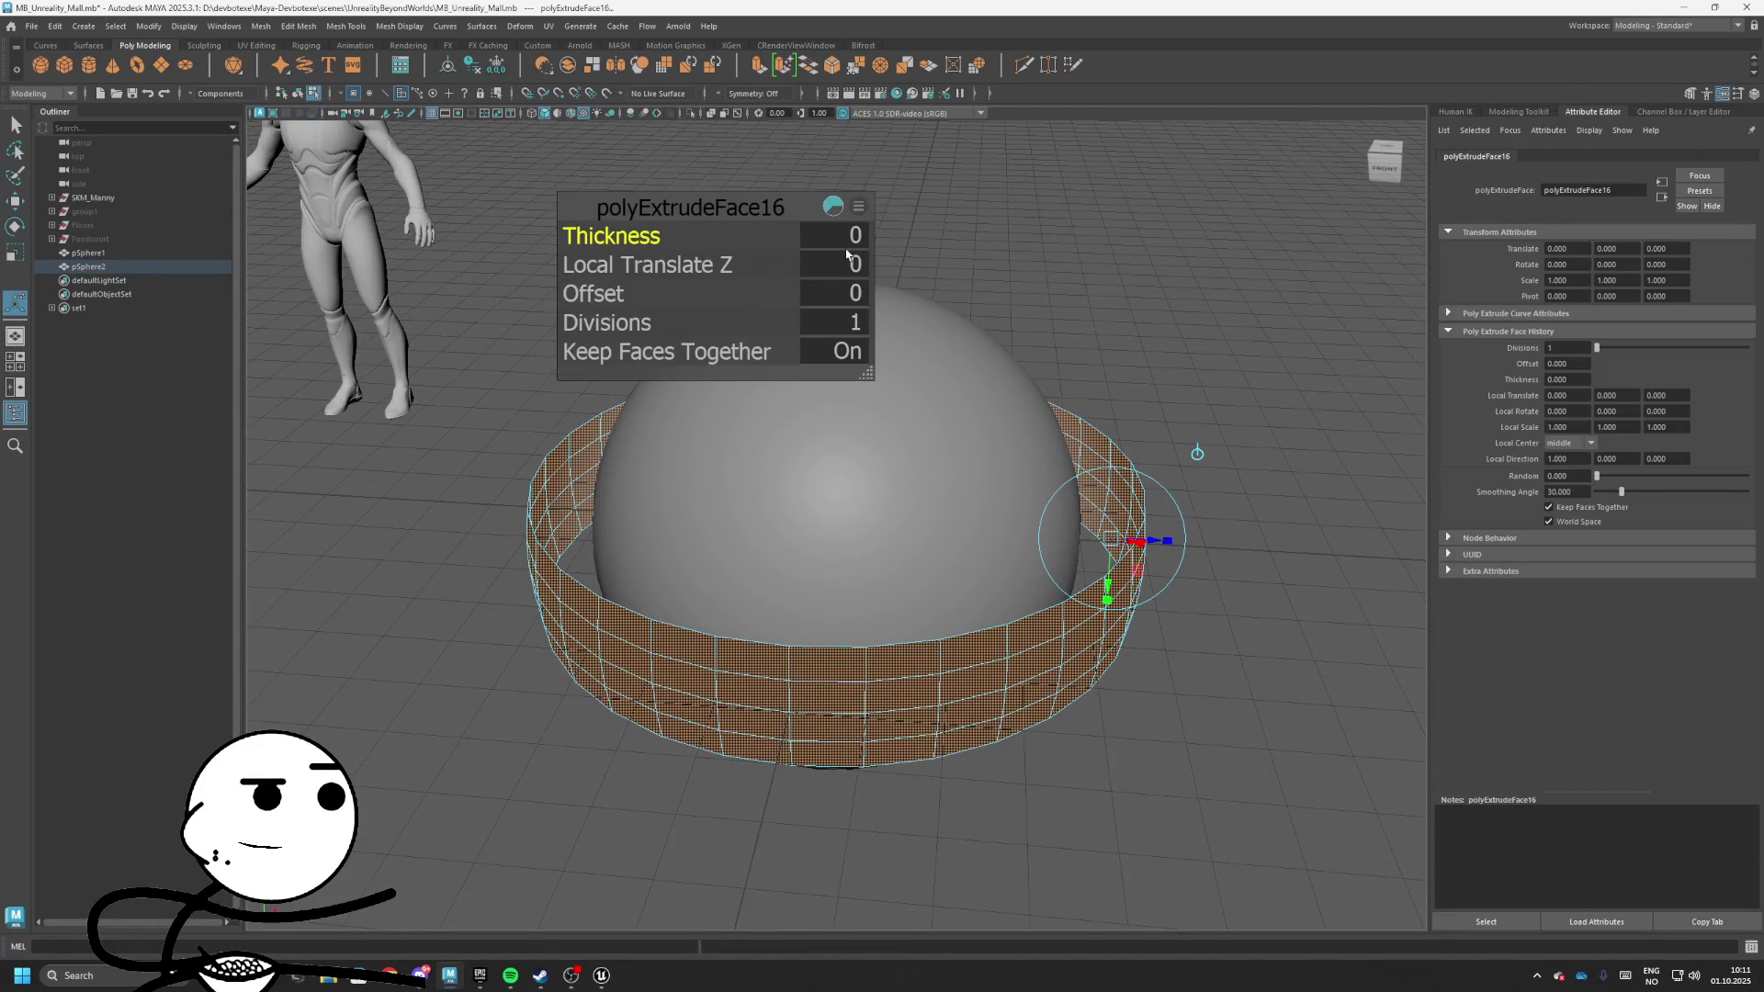
text(5)
key(Return)
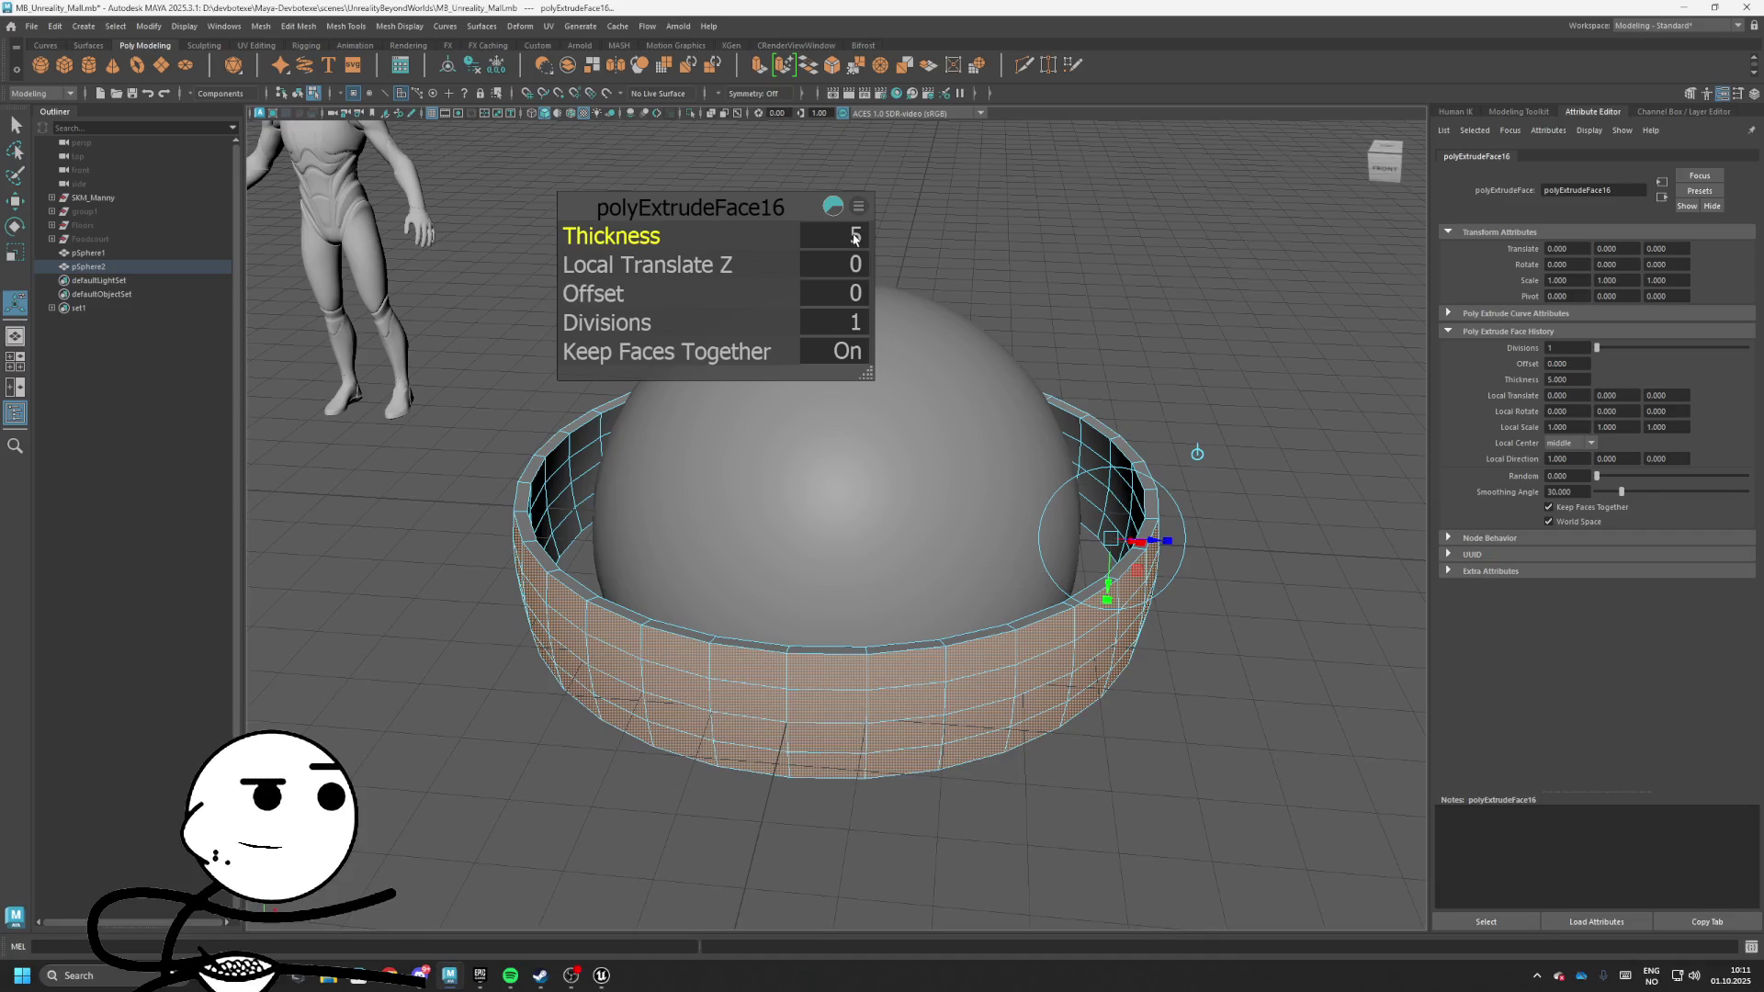
click(941, 510)
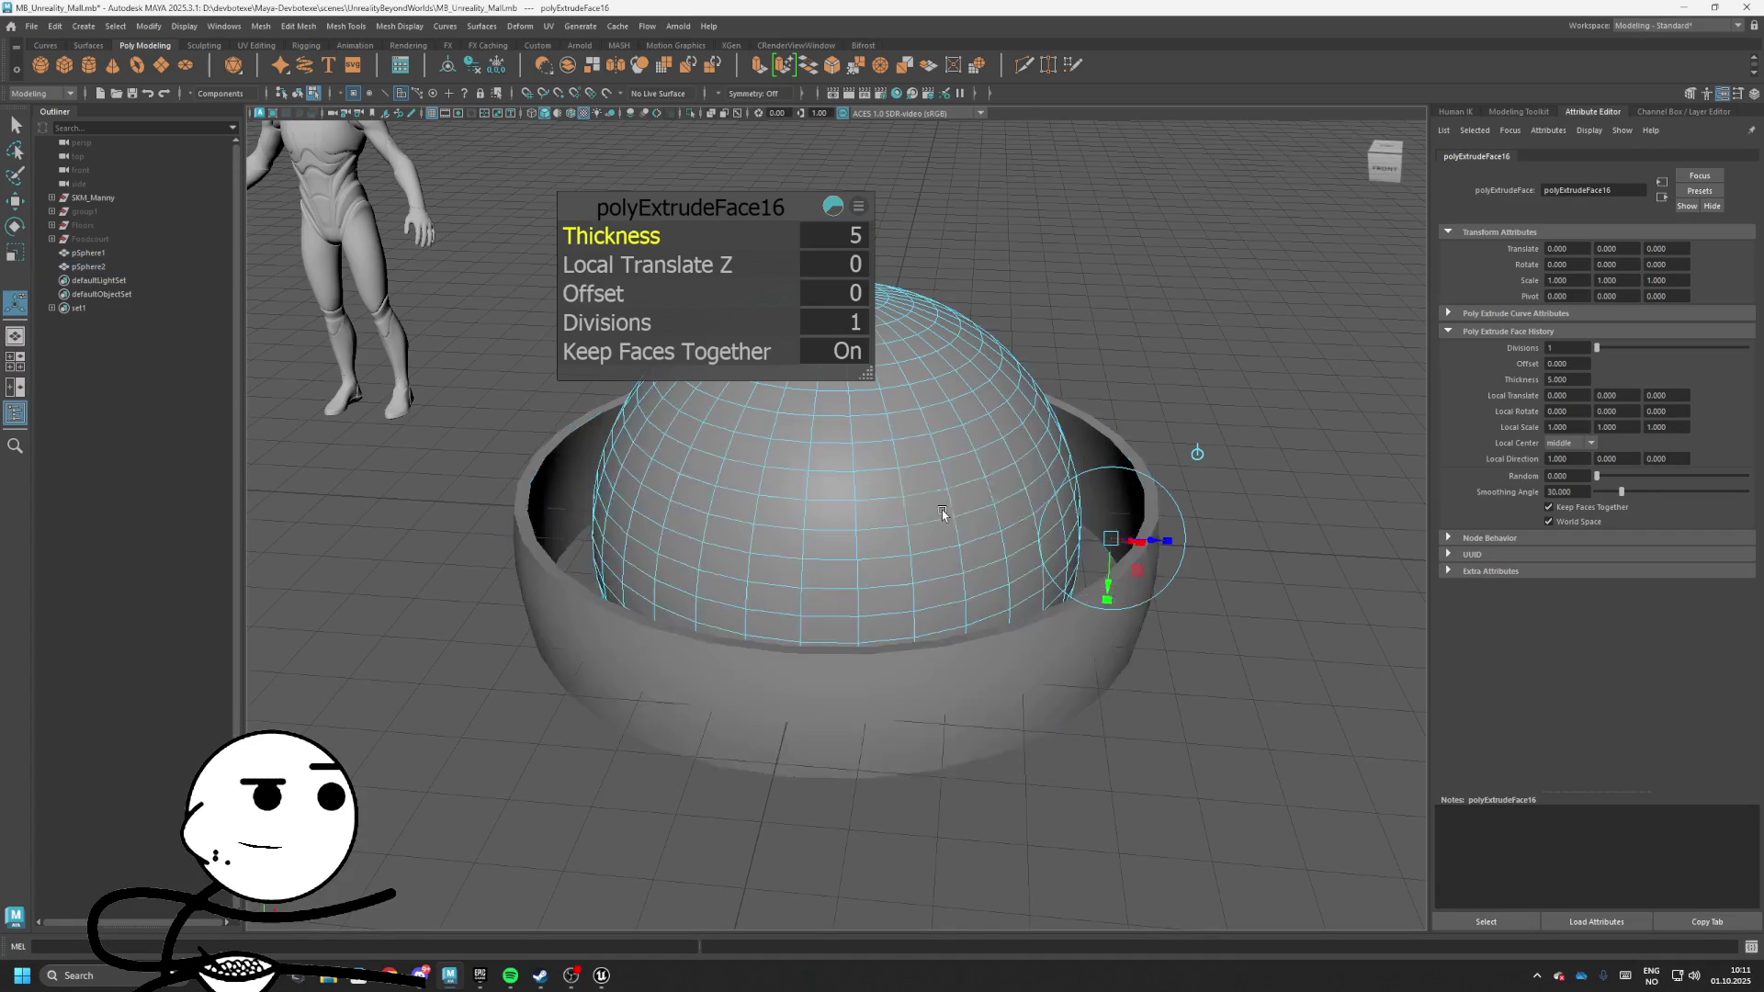
mouse_move(941, 510)
mouse_down()
mouse_move(1004, 500)
mouse_move(826, 643)
mouse_move(753, 774)
mouse_up()
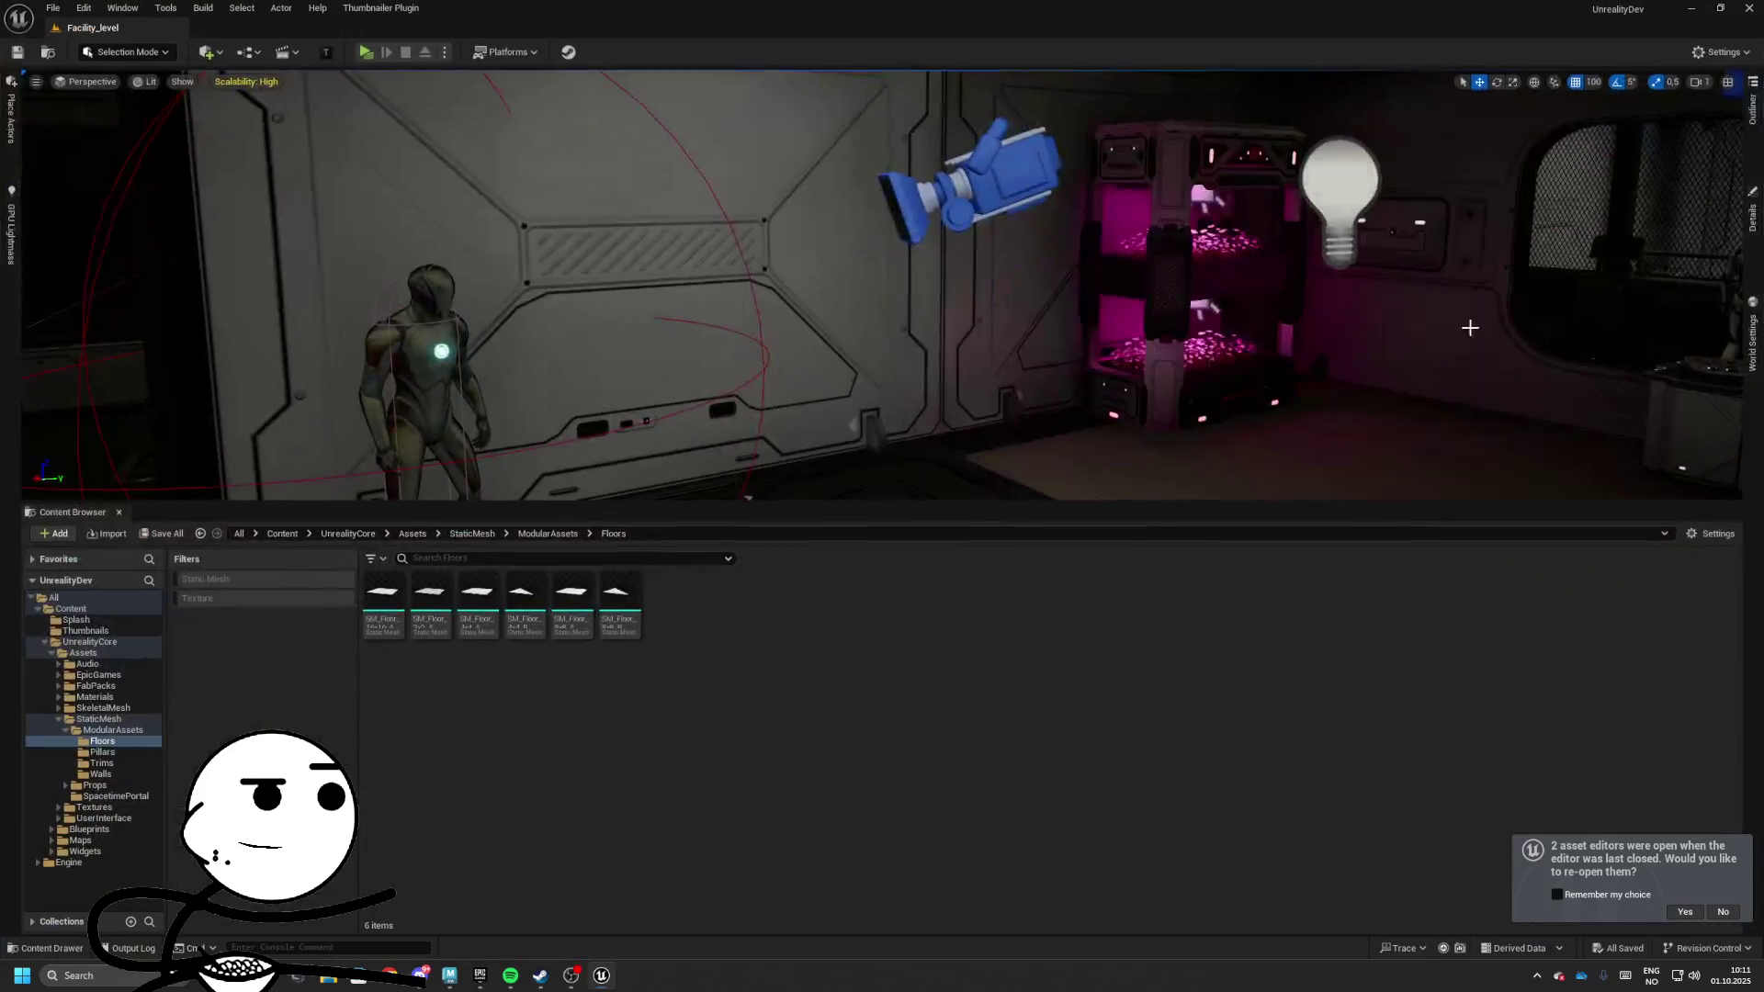
Close the Details sidebar tab, show the Outliner and decline reopening previous asset editors
right_click(1750, 246)
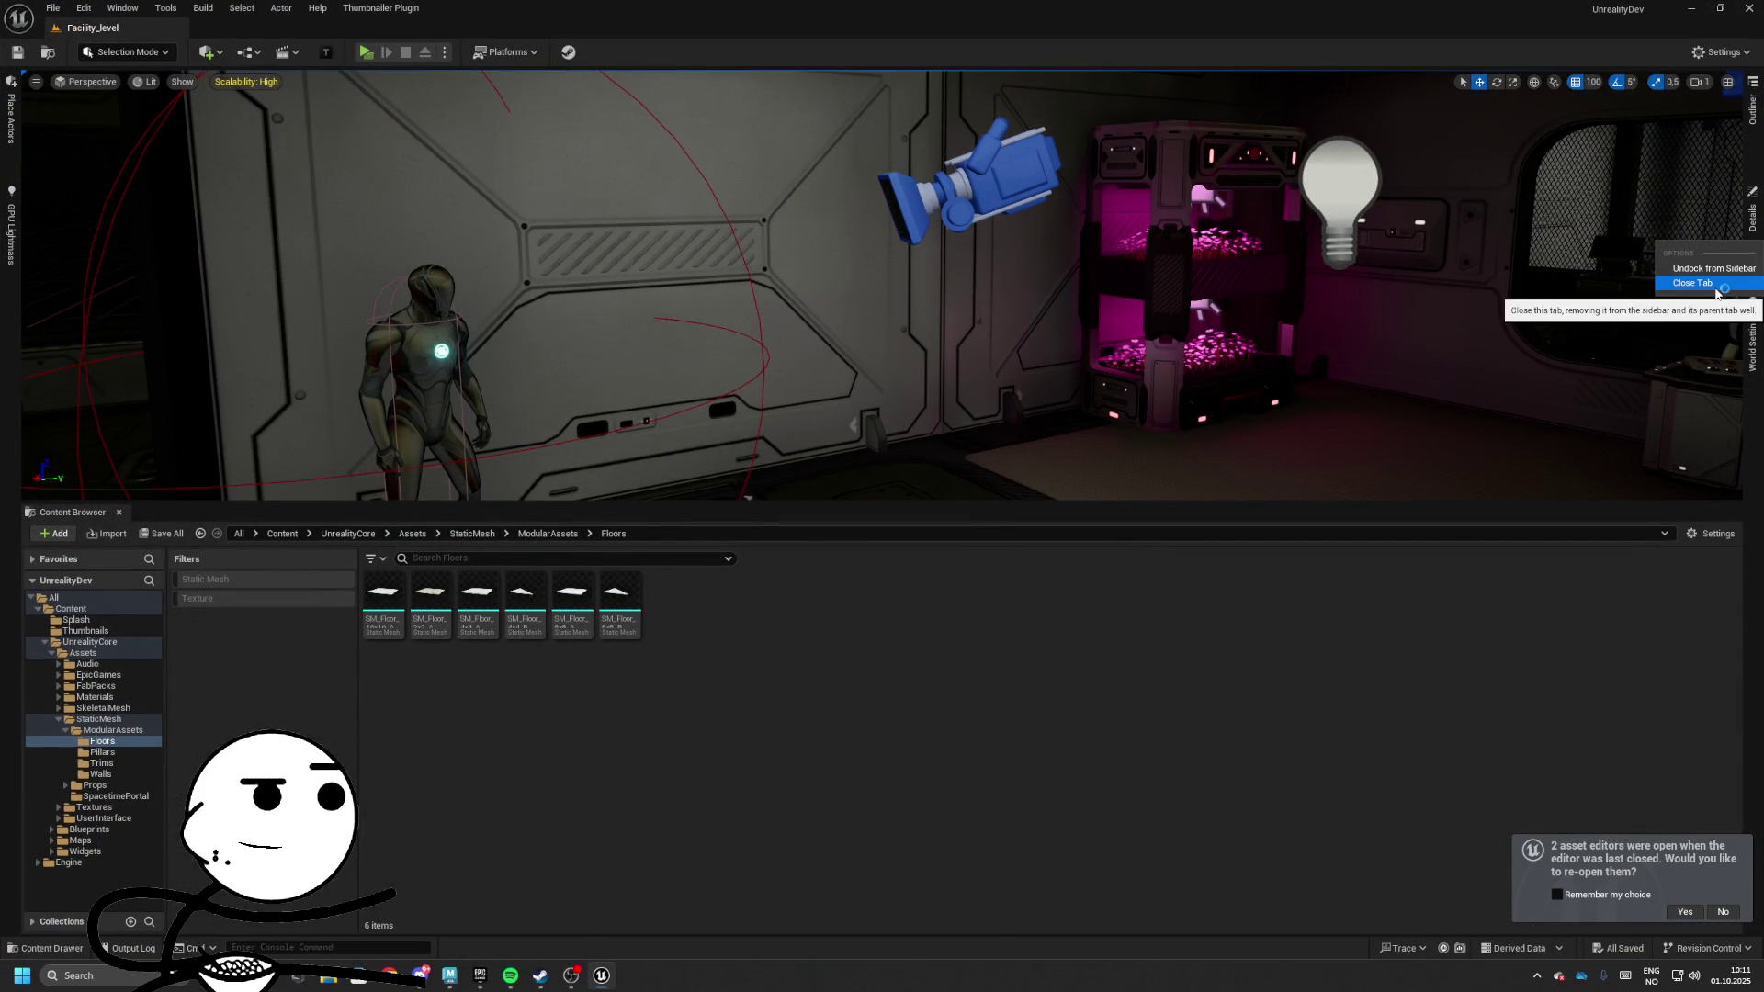
click(1716, 290)
click(1752, 230)
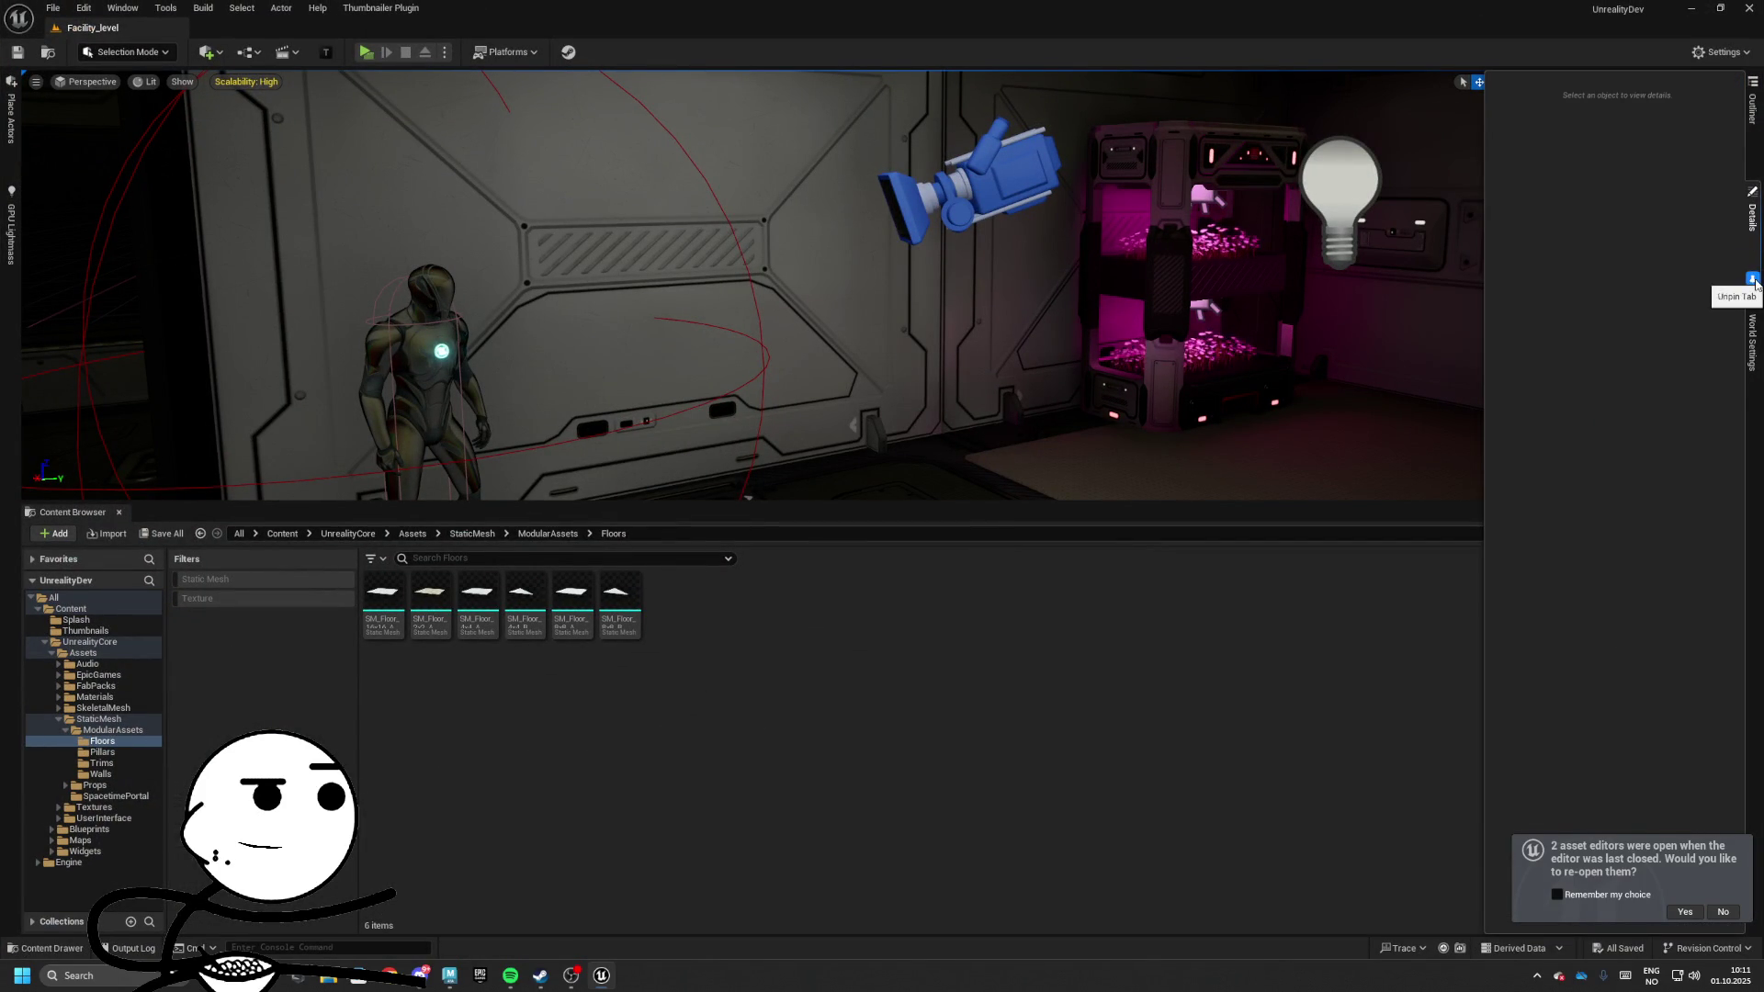
click(1752, 164)
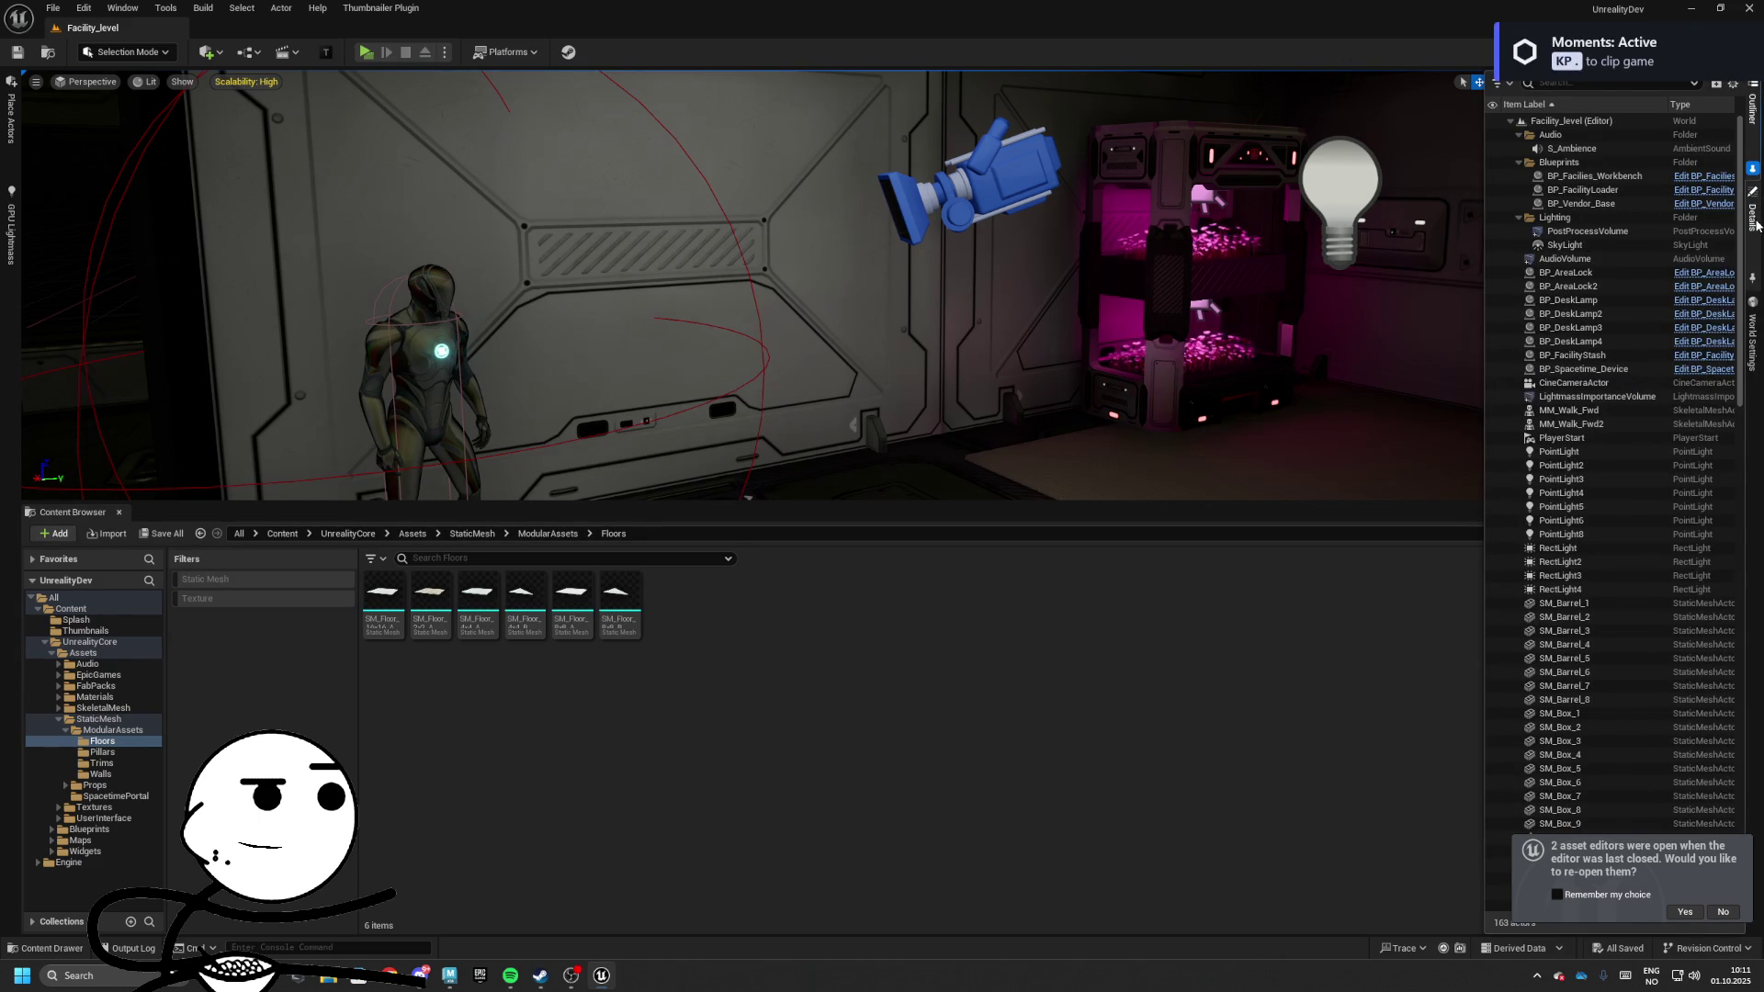
click(1716, 911)
key(f)
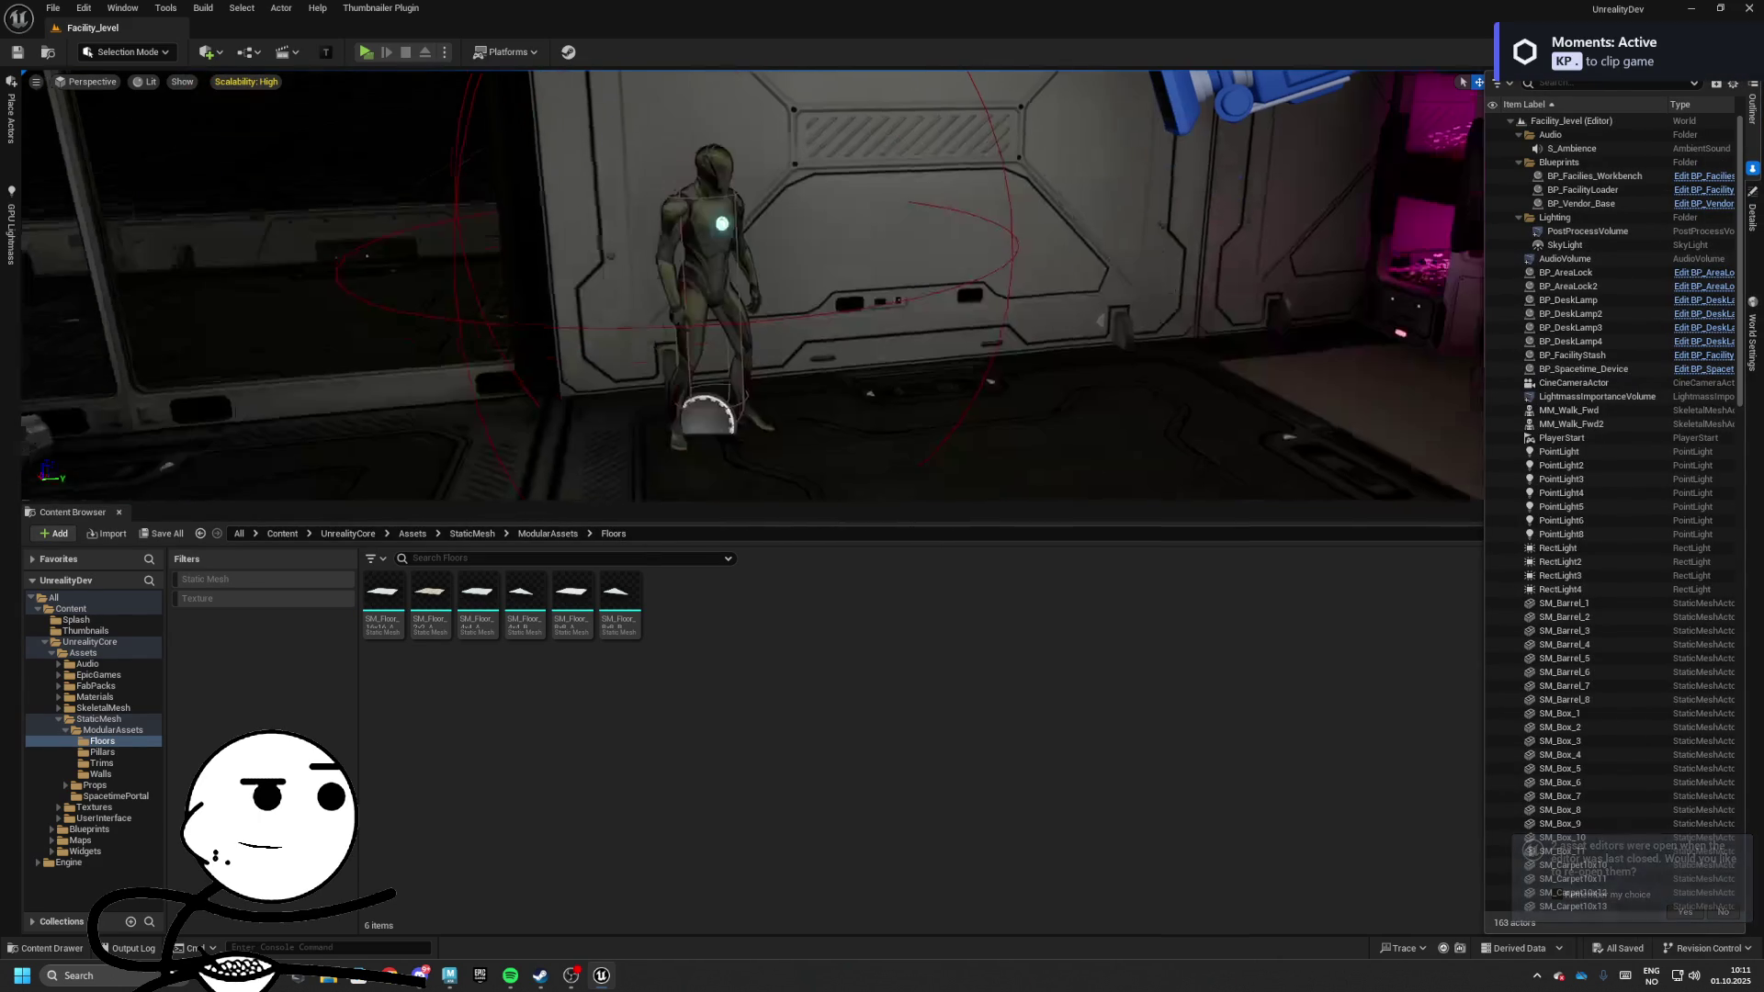
Float the Content Browser as a separate, narrower and taller window
mouse_move(72, 512)
mouse_down()
mouse_move(111, 193)
mouse_move(142, 178)
mouse_up()
drag(80, 85, 216, 198)
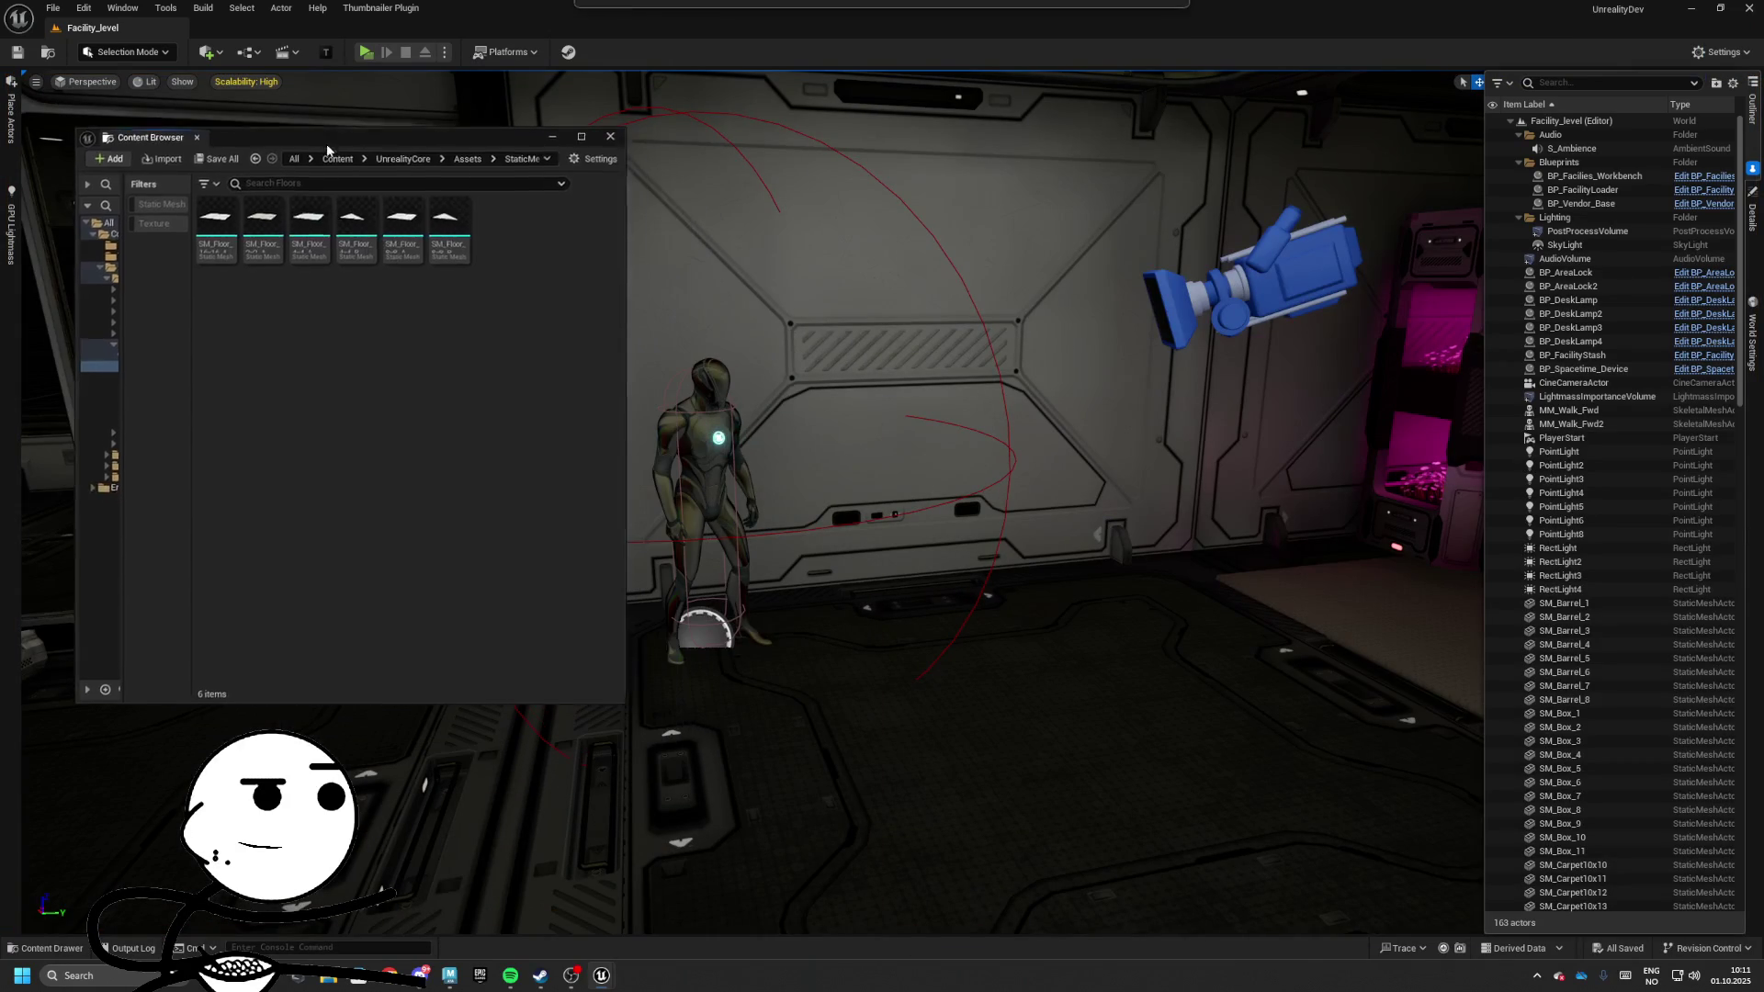
mouse_move(617, 698)
mouse_down()
mouse_move(414, 749)
mouse_move(377, 852)
mouse_up()
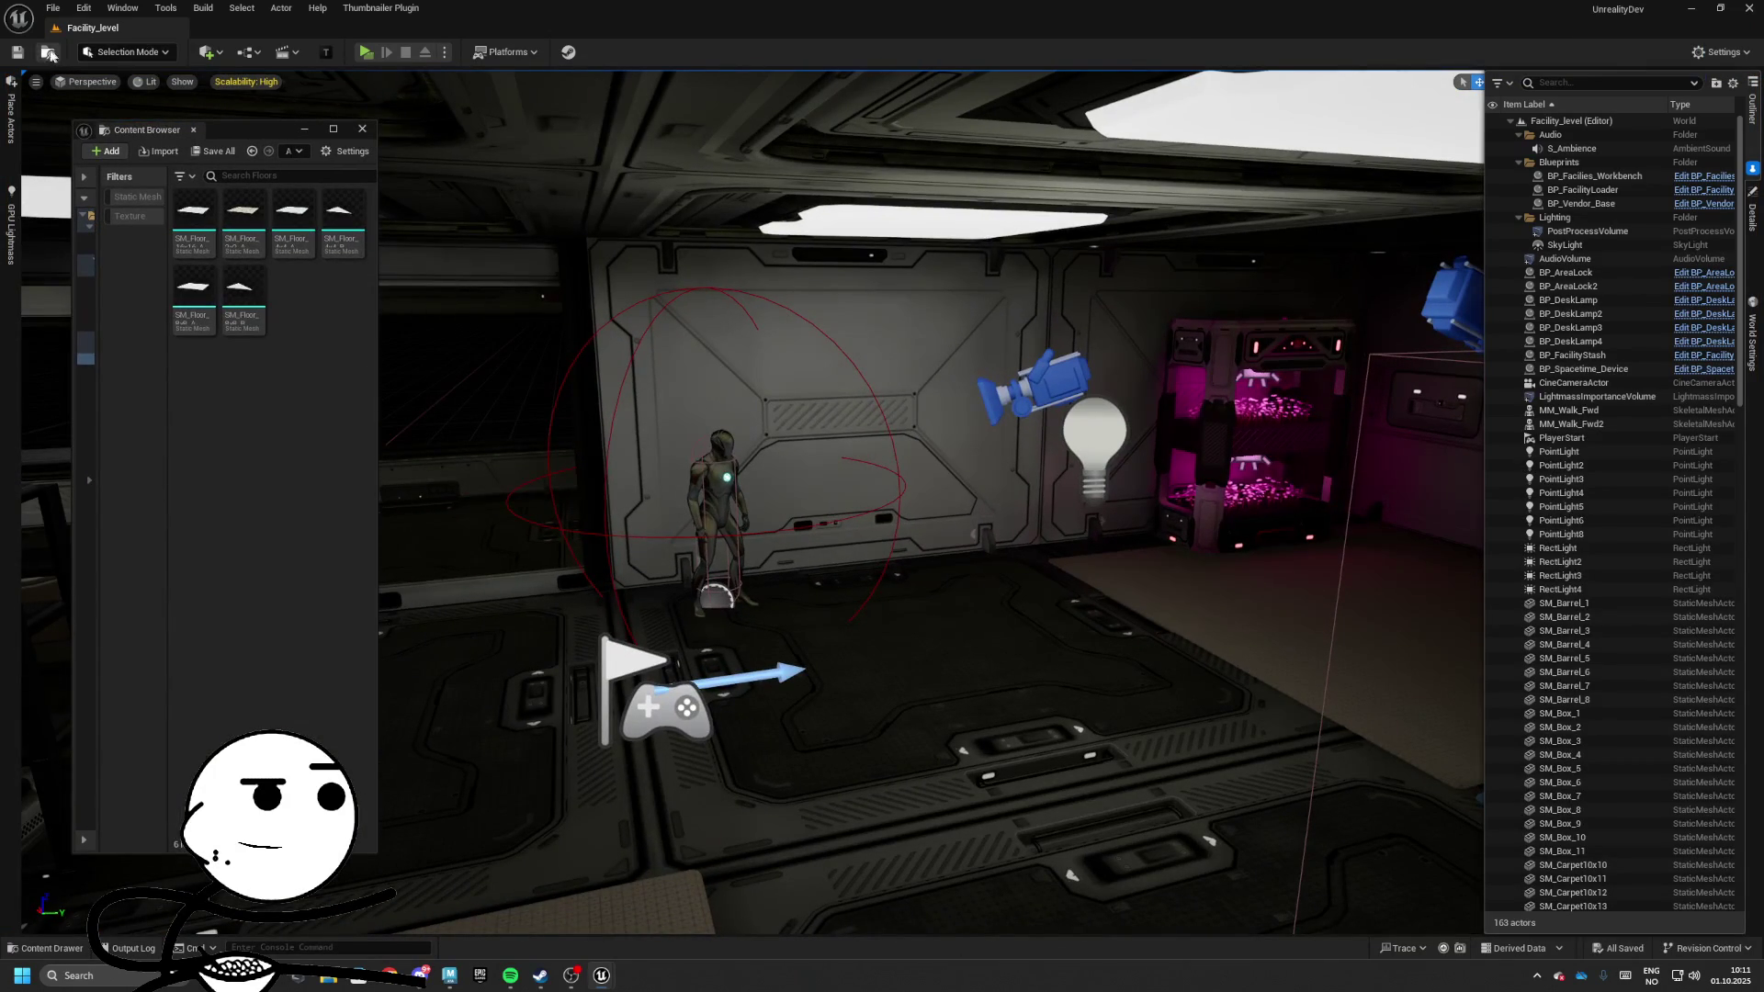
Open the Deadmall_level map from the GameplayMaps folder
click(48, 52)
key(Left)
key(Left)
key(Right)
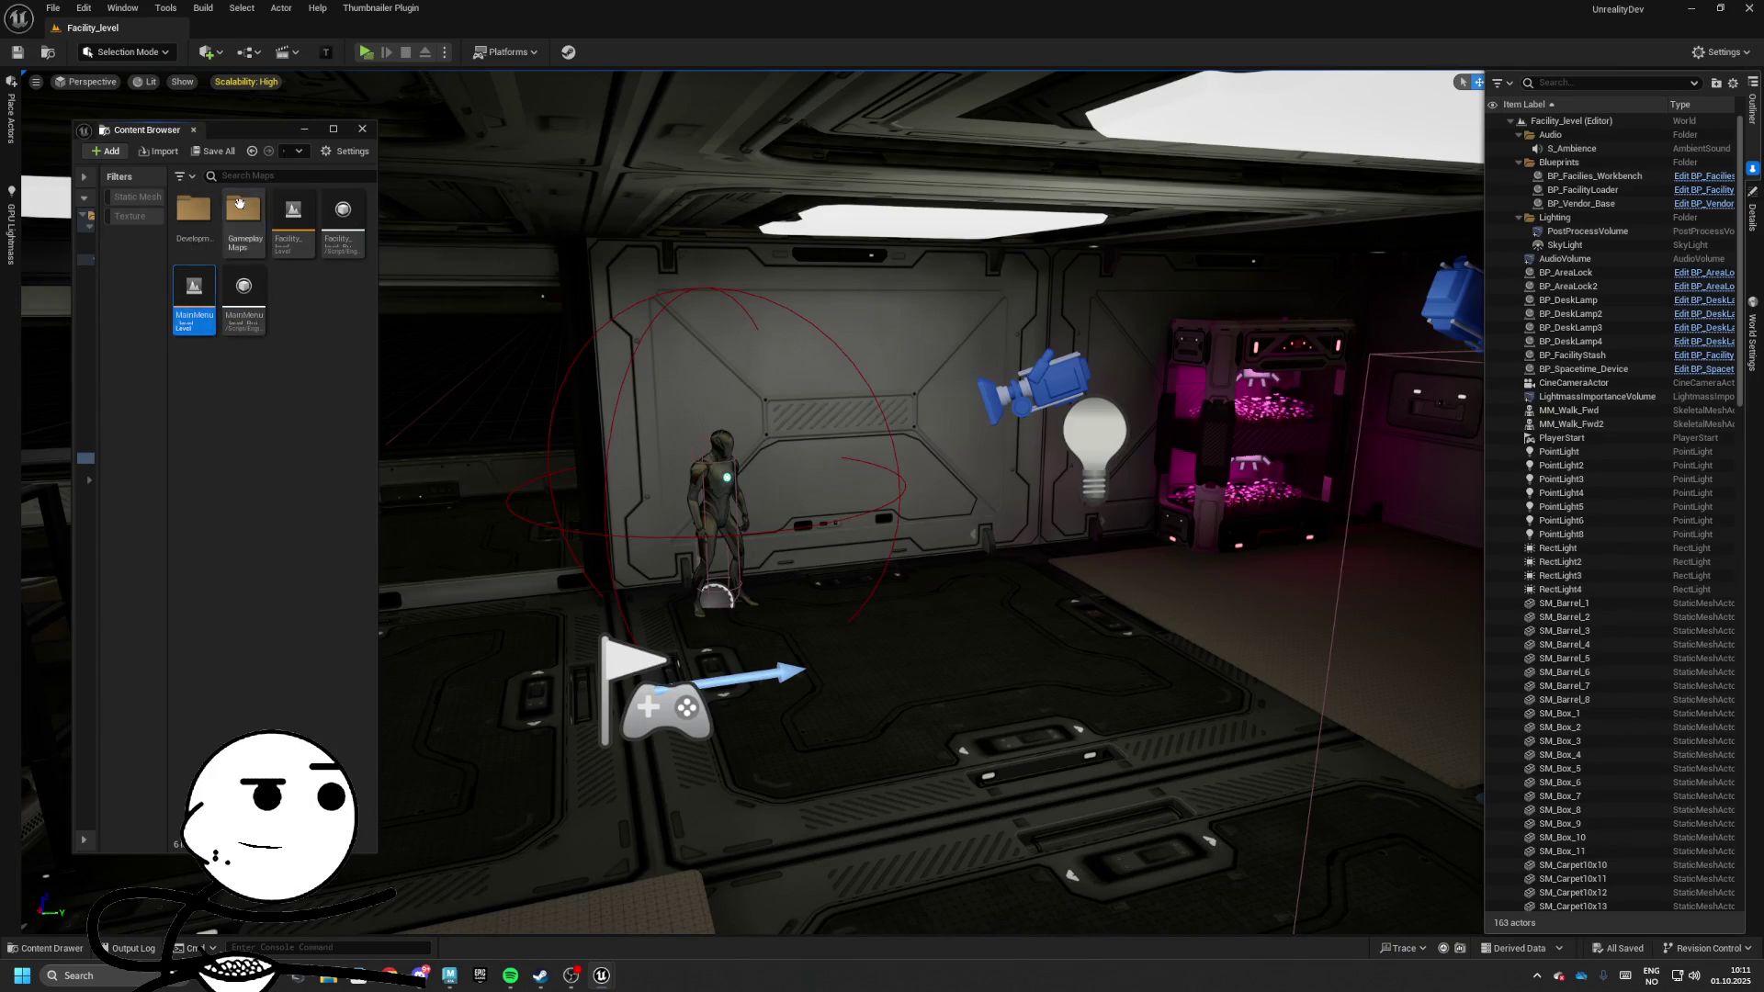
key(Return)
key(Return)
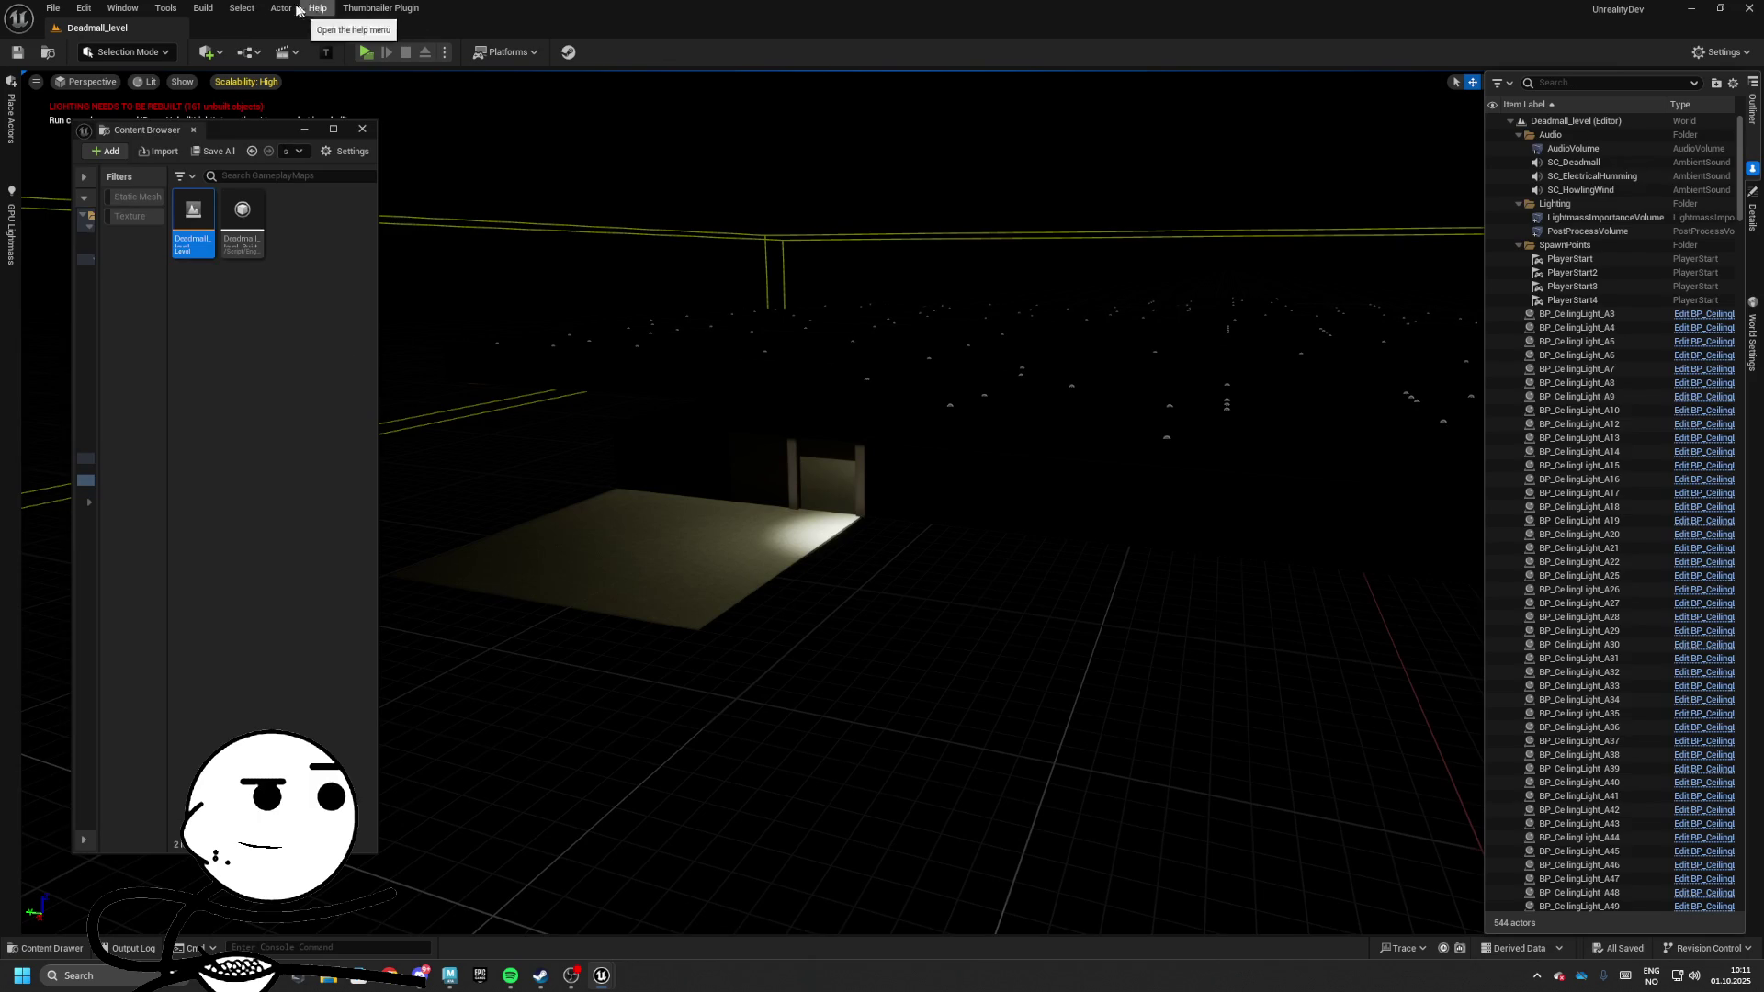
Load the Default Editor Layout and reopen the Place Actors panel
click(242, 8)
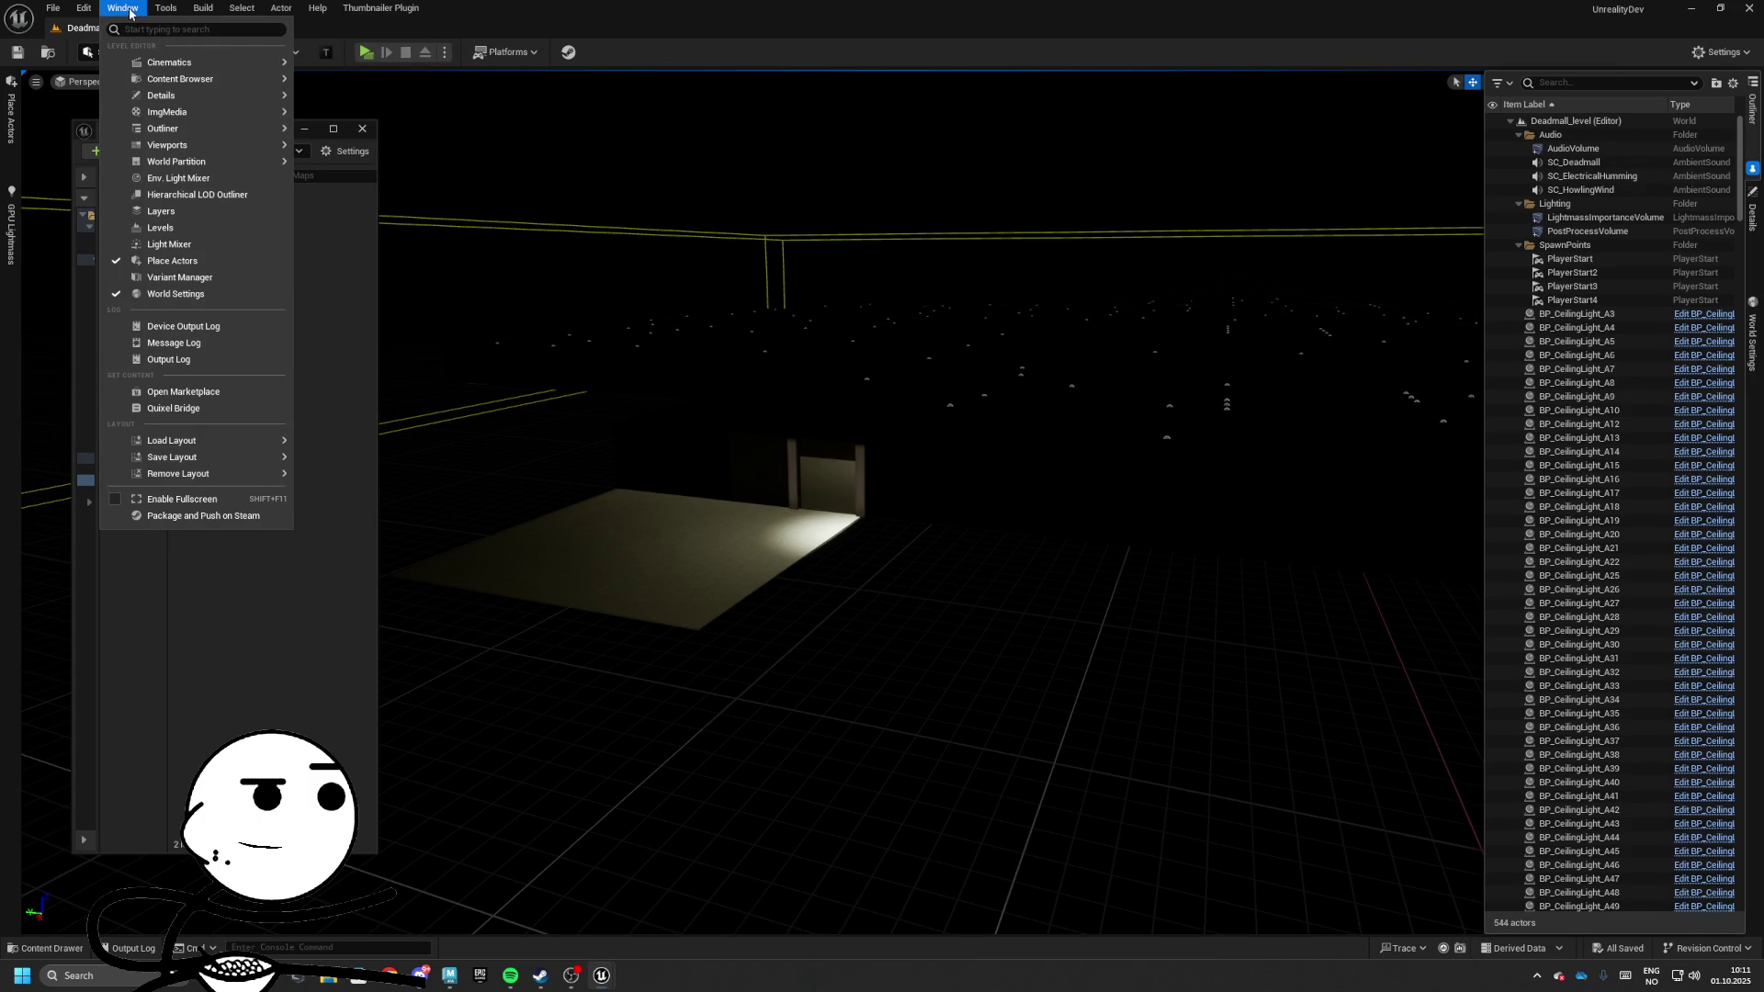
mouse_move(192, 443)
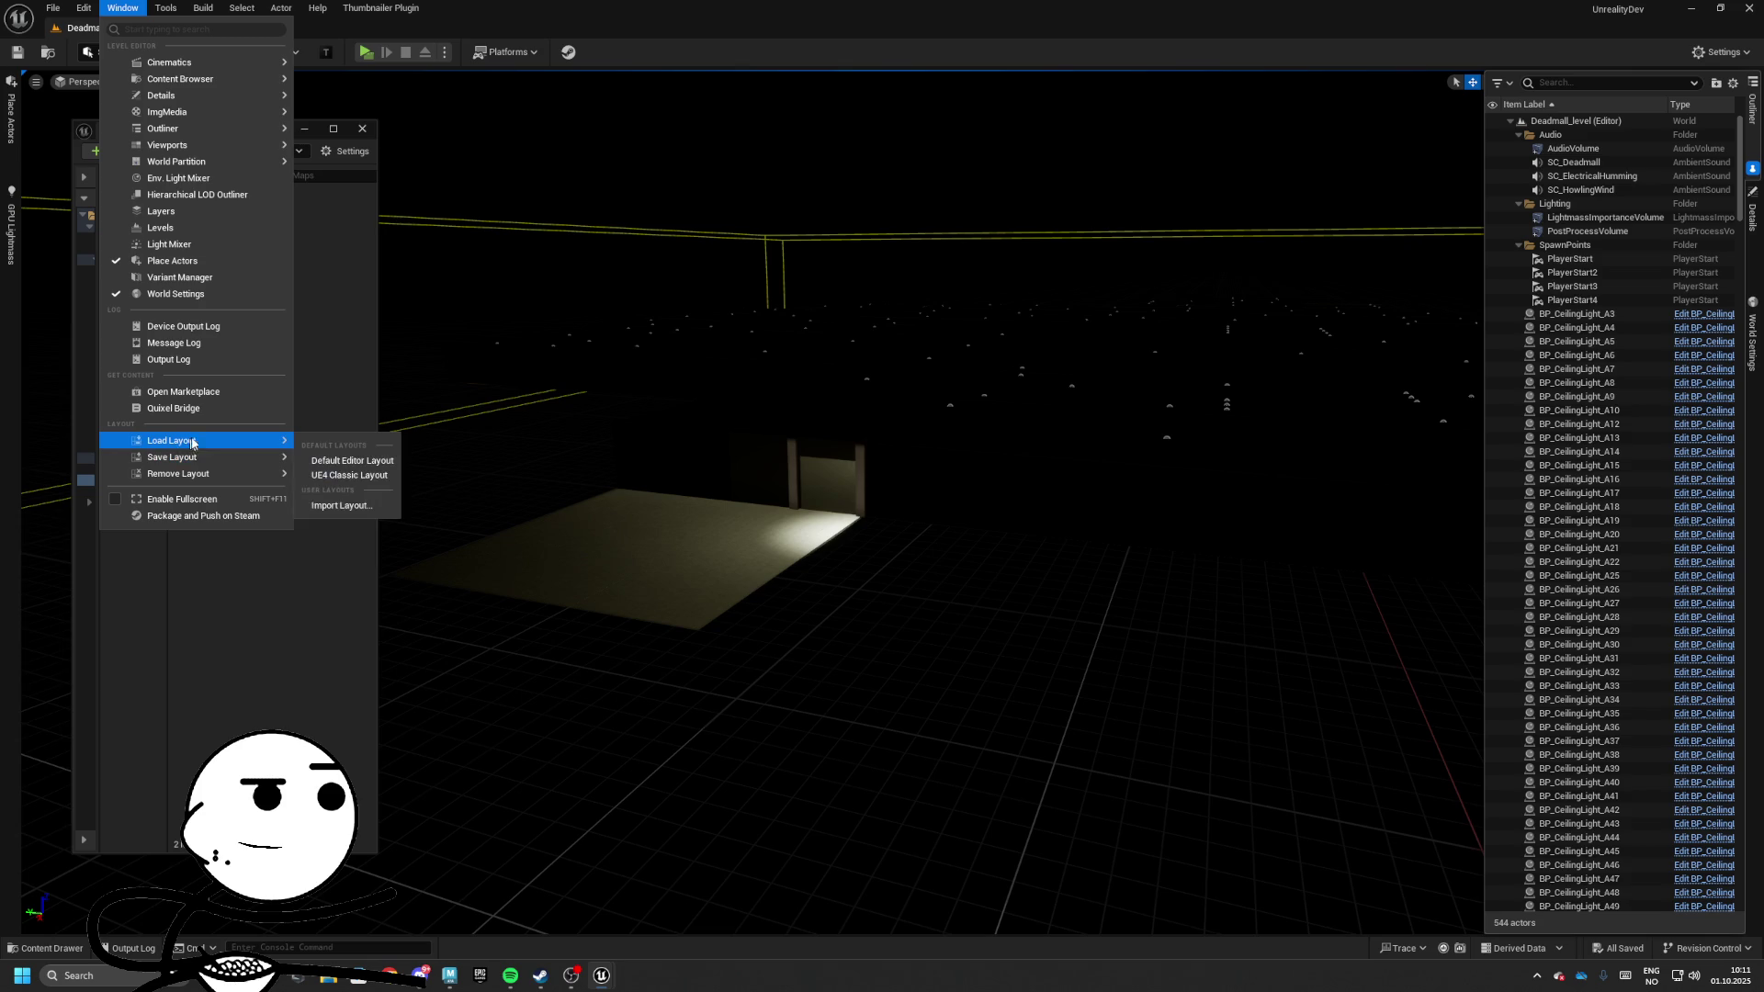
click(346, 464)
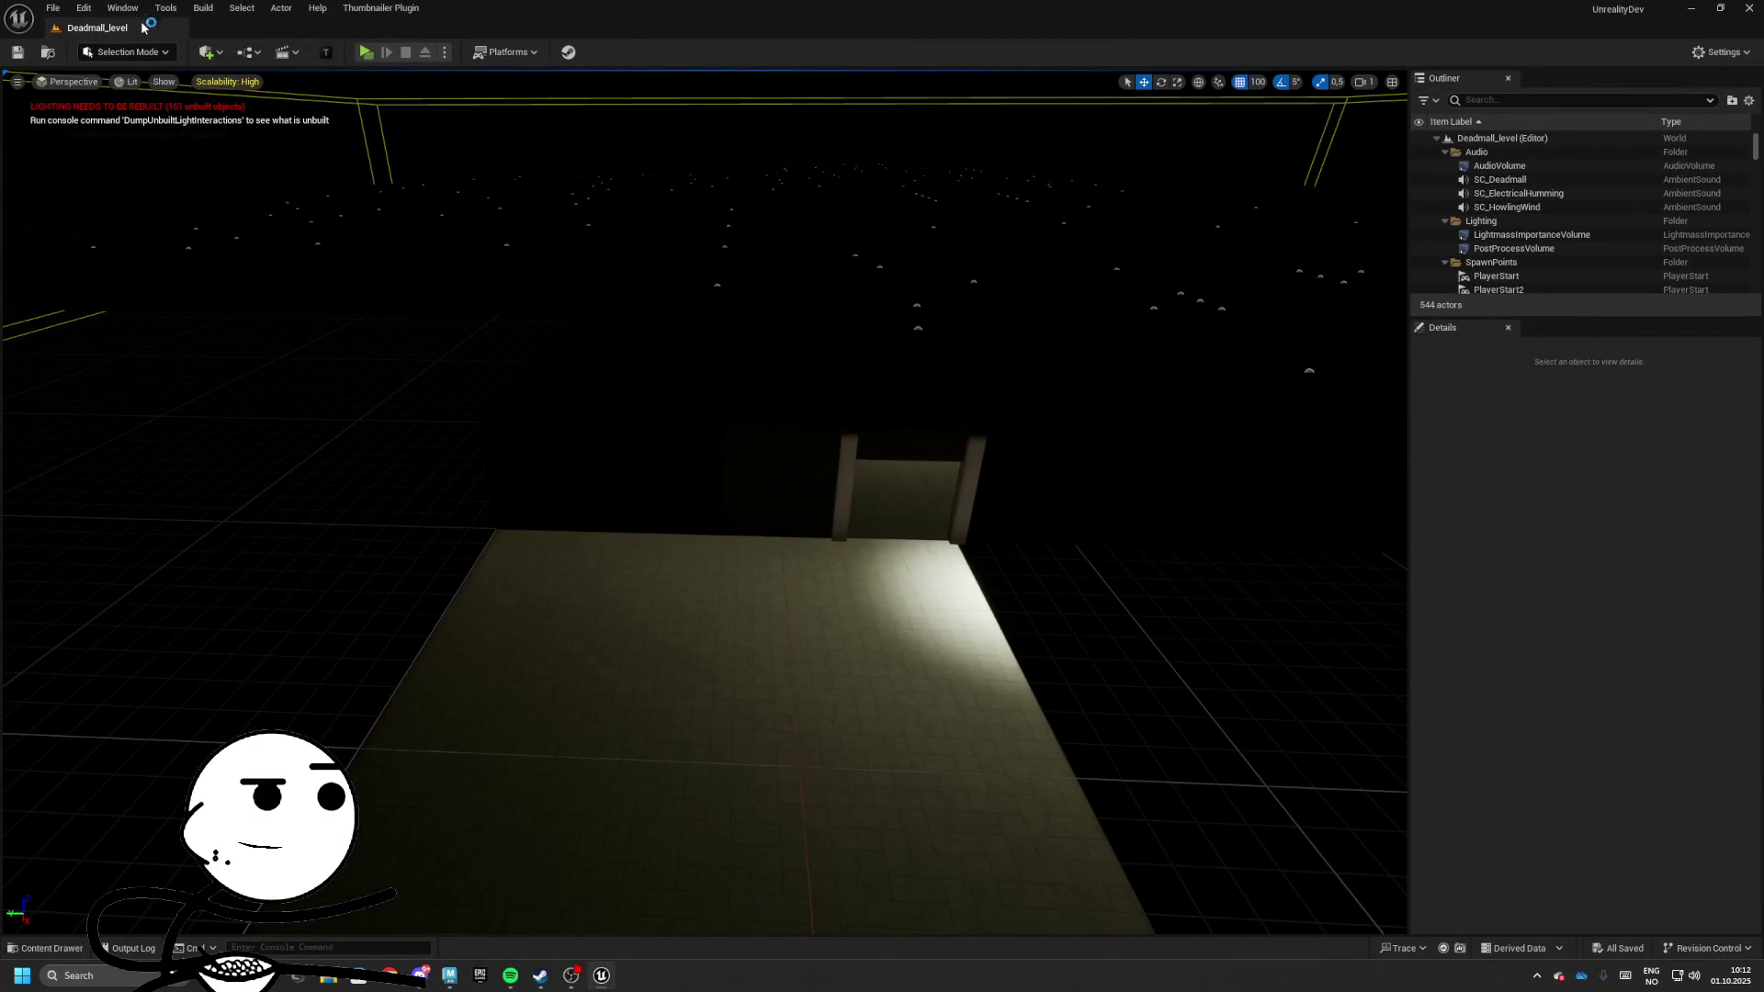
click(133, 9)
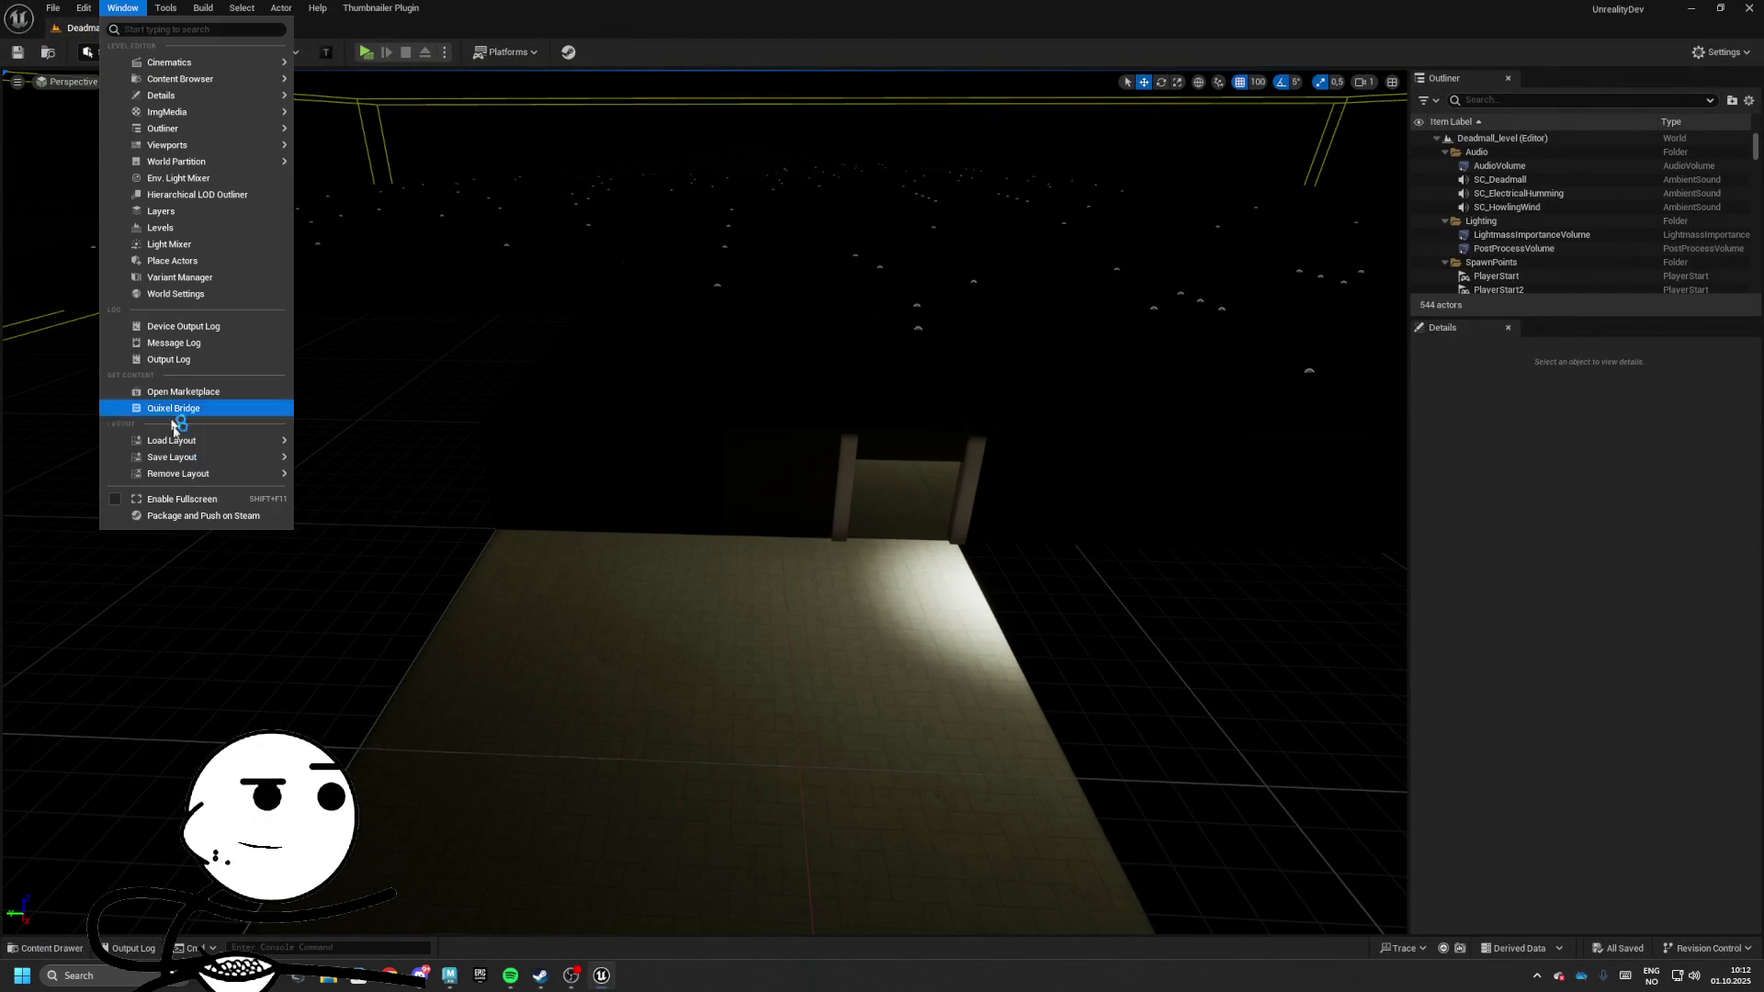
mouse_move(177, 135)
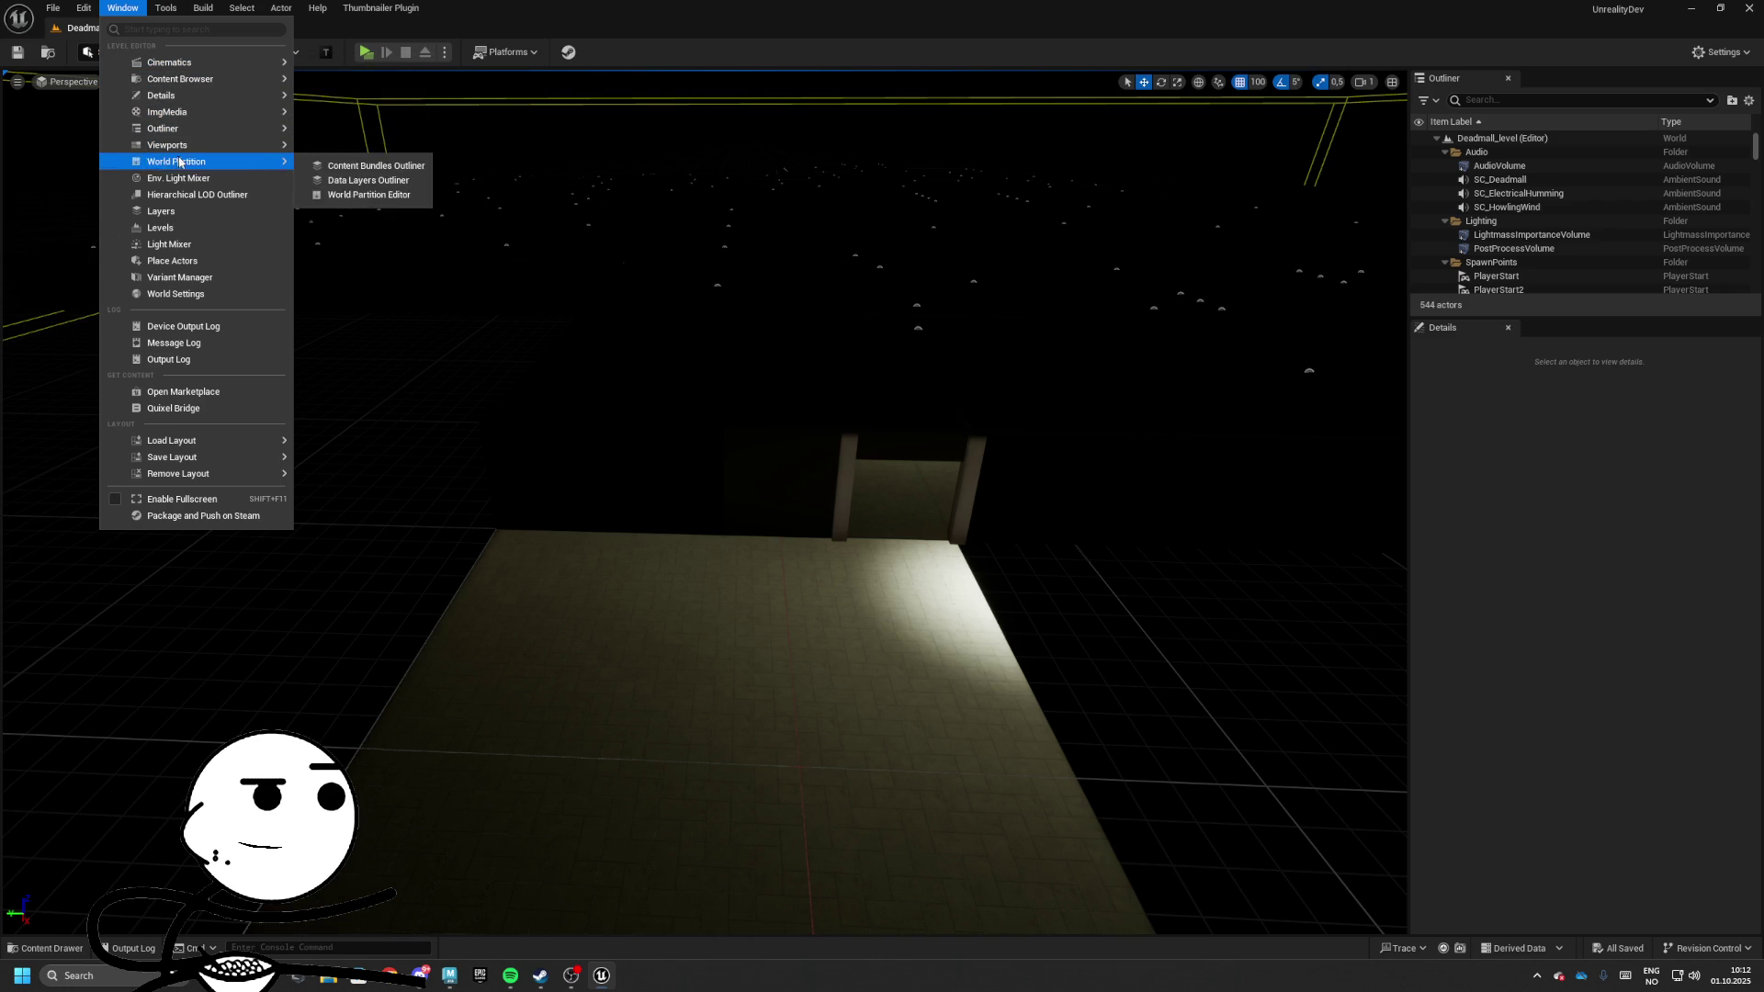
click(160, 261)
Dock the Content Browser below the viewport and enlarge the viewport above it
key(ctrl+space)
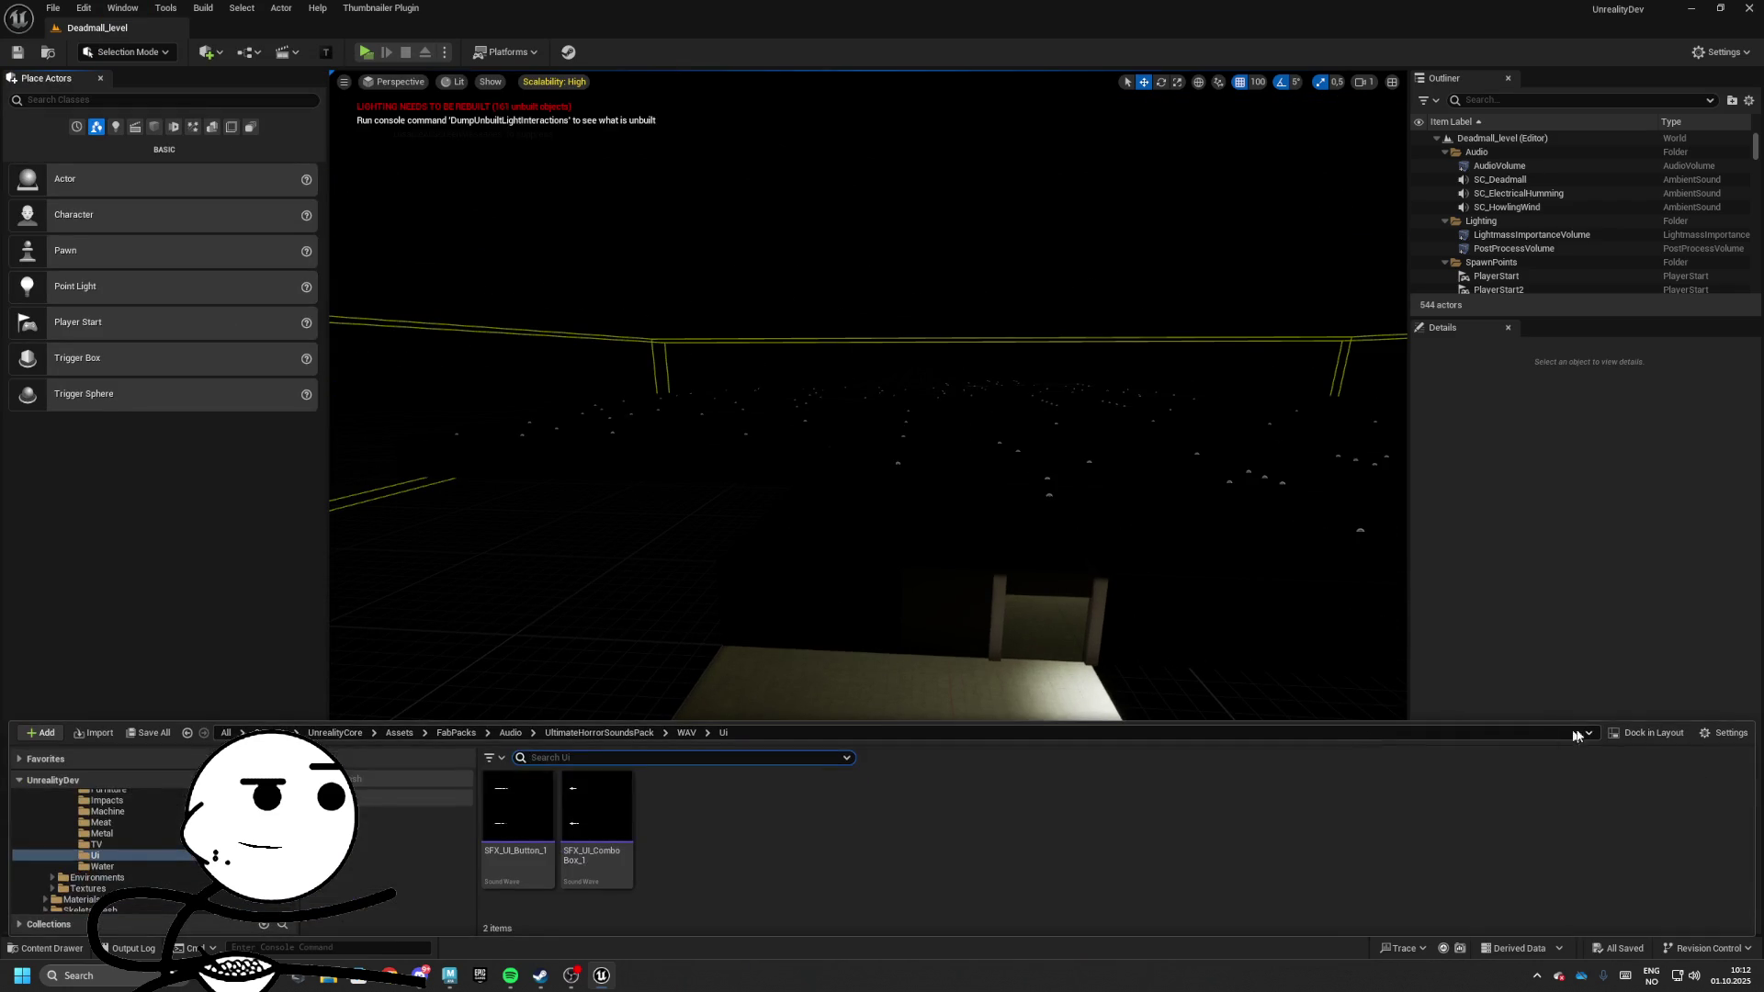
click(1651, 733)
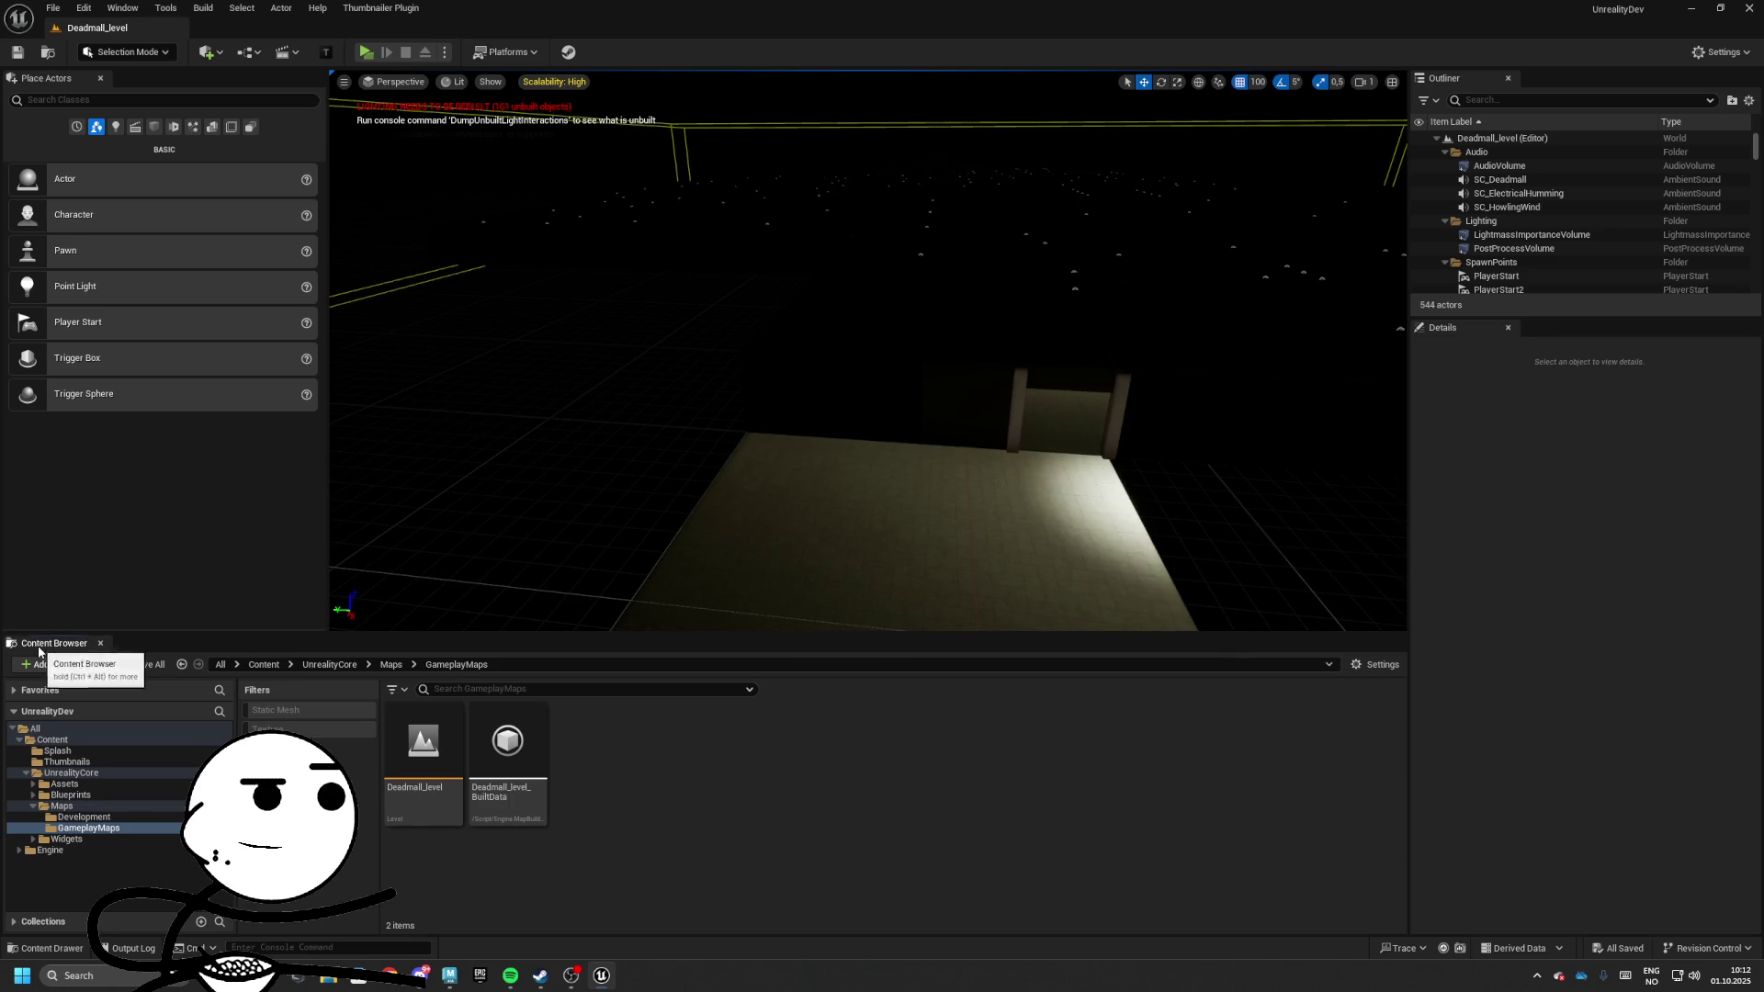
mouse_move(39, 648)
mouse_down()
mouse_move(722, 678)
mouse_move(648, 863)
mouse_up()
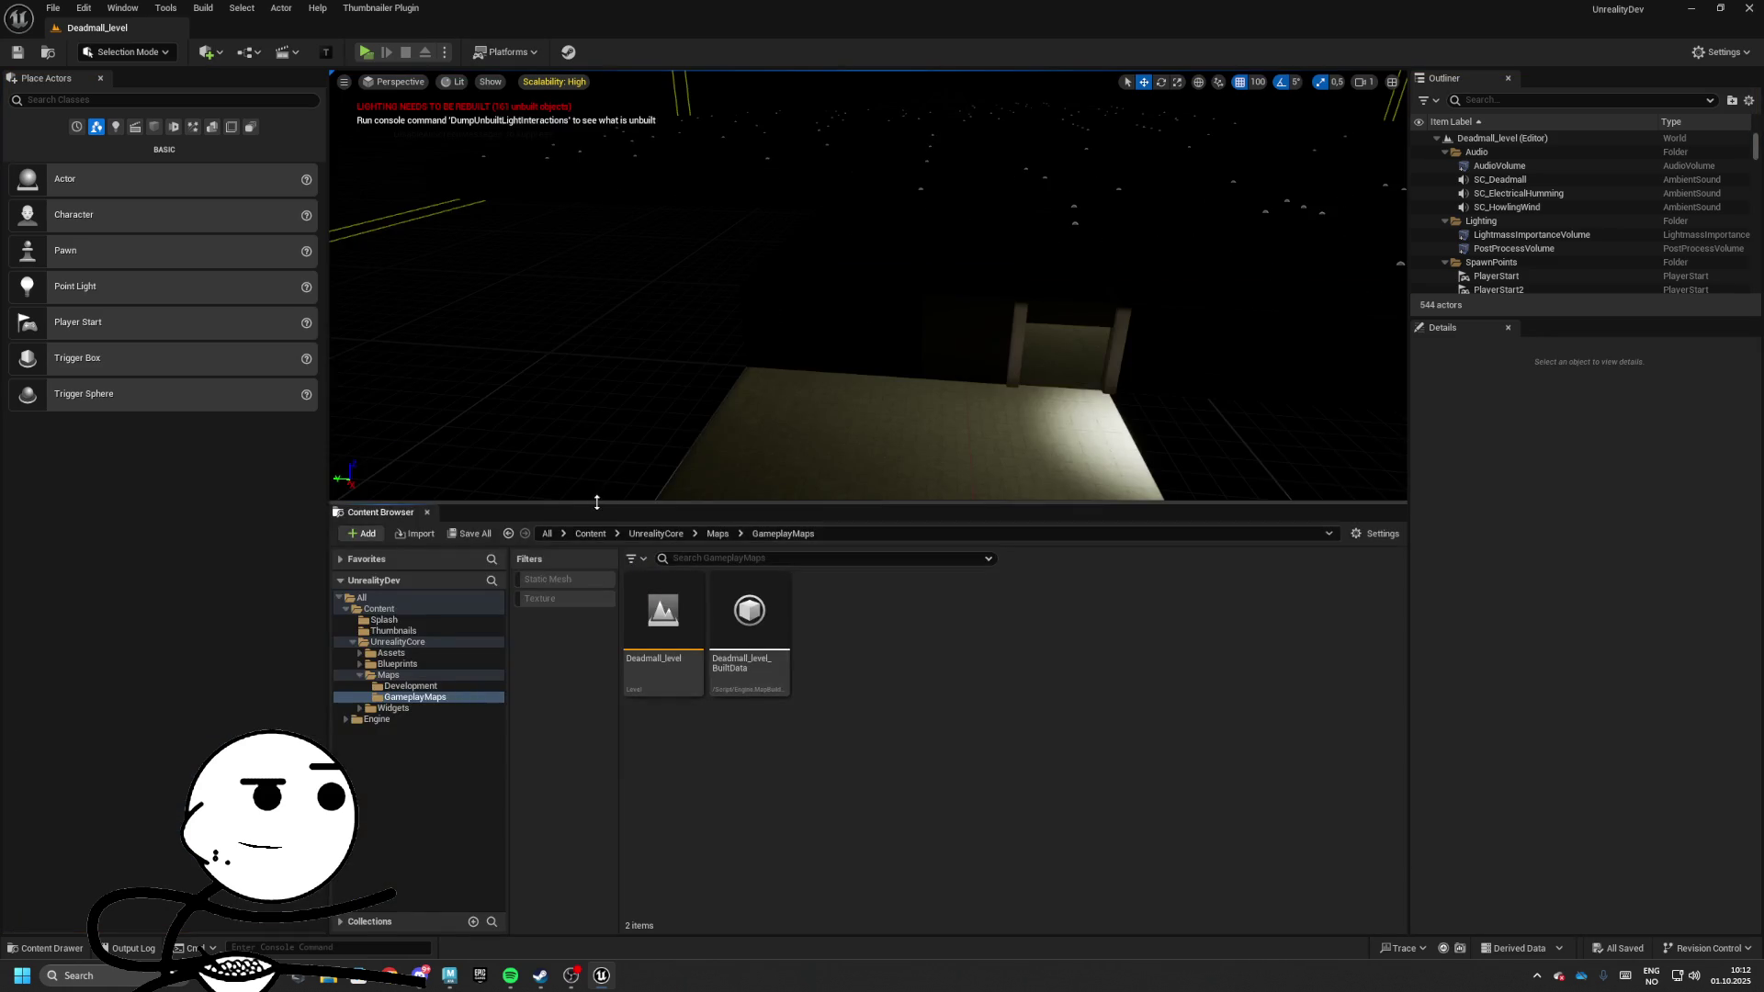
mouse_move(596, 503)
mouse_down()
mouse_move(610, 772)
mouse_move(614, 708)
mouse_up()
Save the current editor layout under the name 'Default'
click(156, 8)
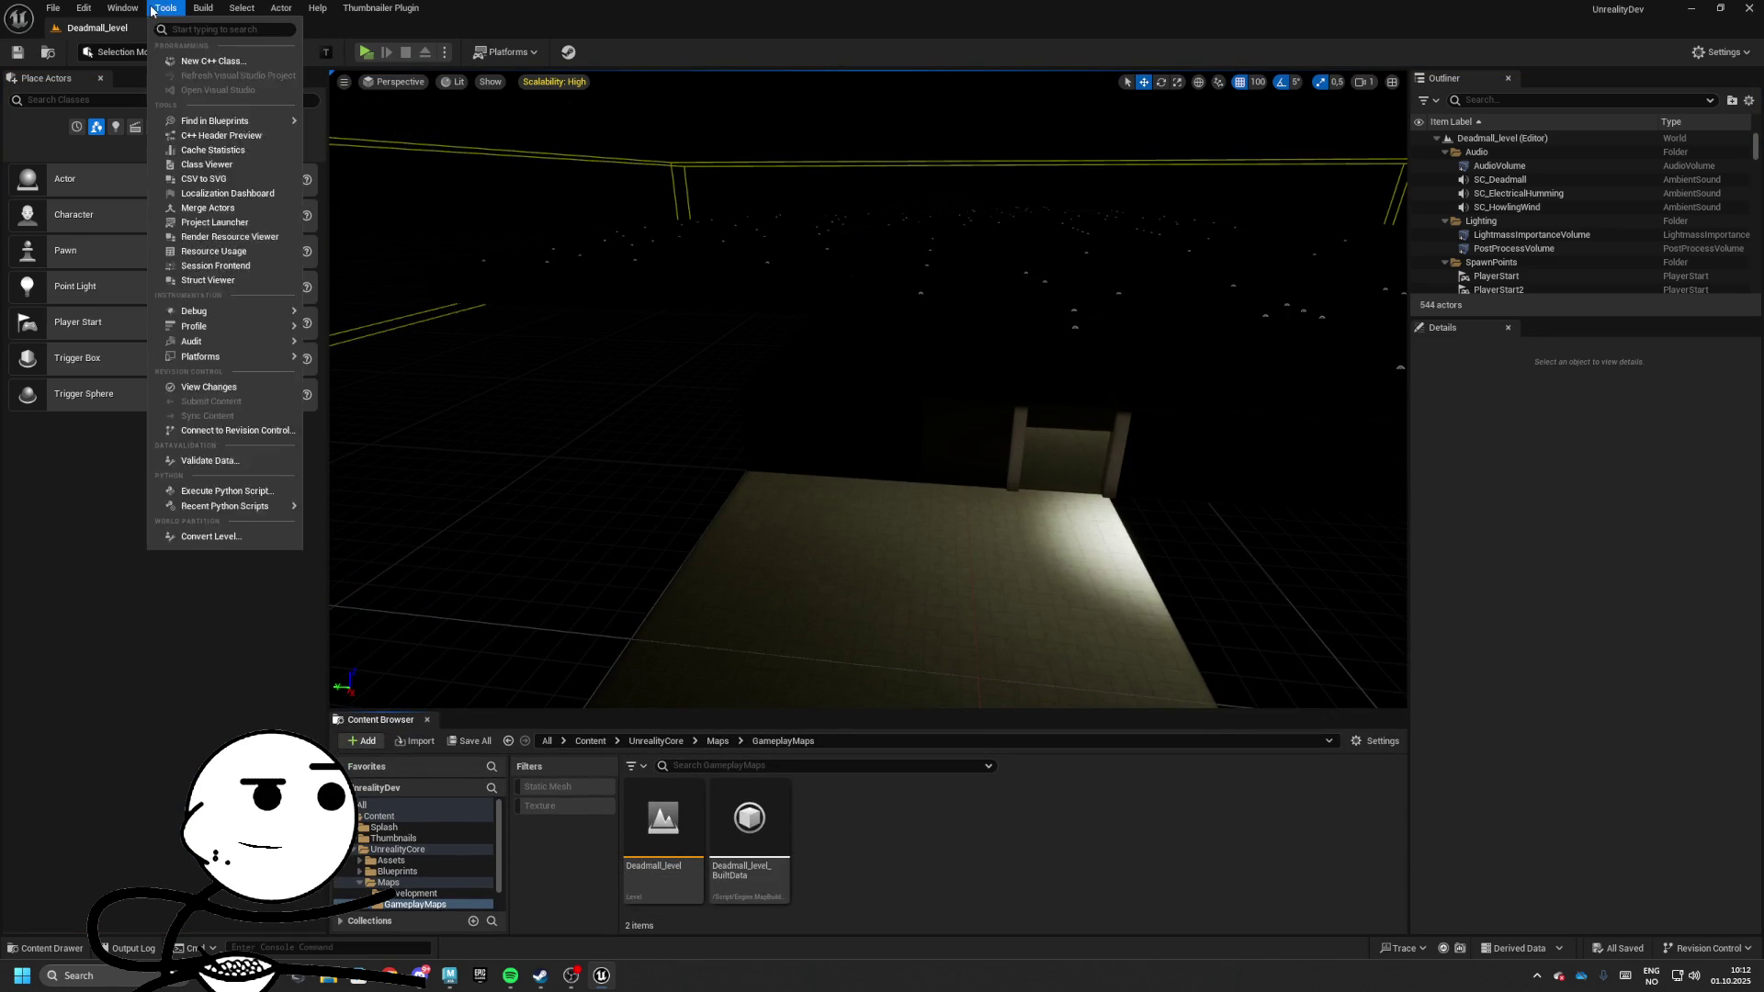
mouse_move(122, 9)
mouse_move(184, 458)
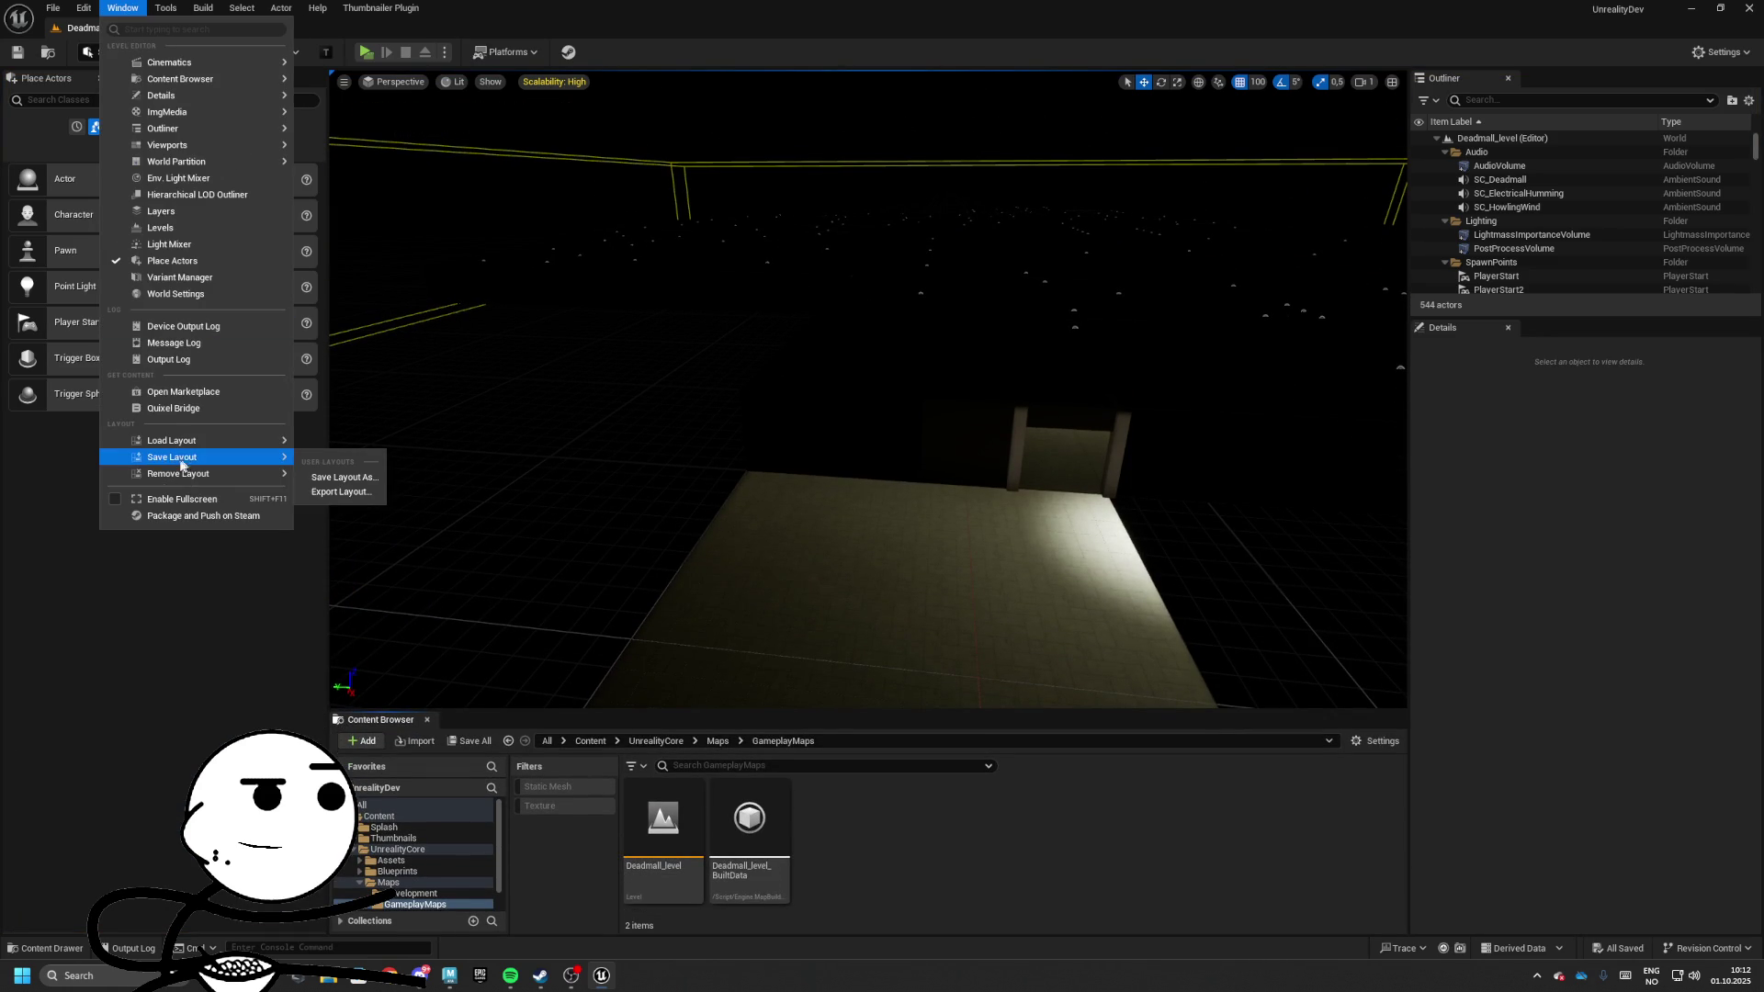
click(338, 478)
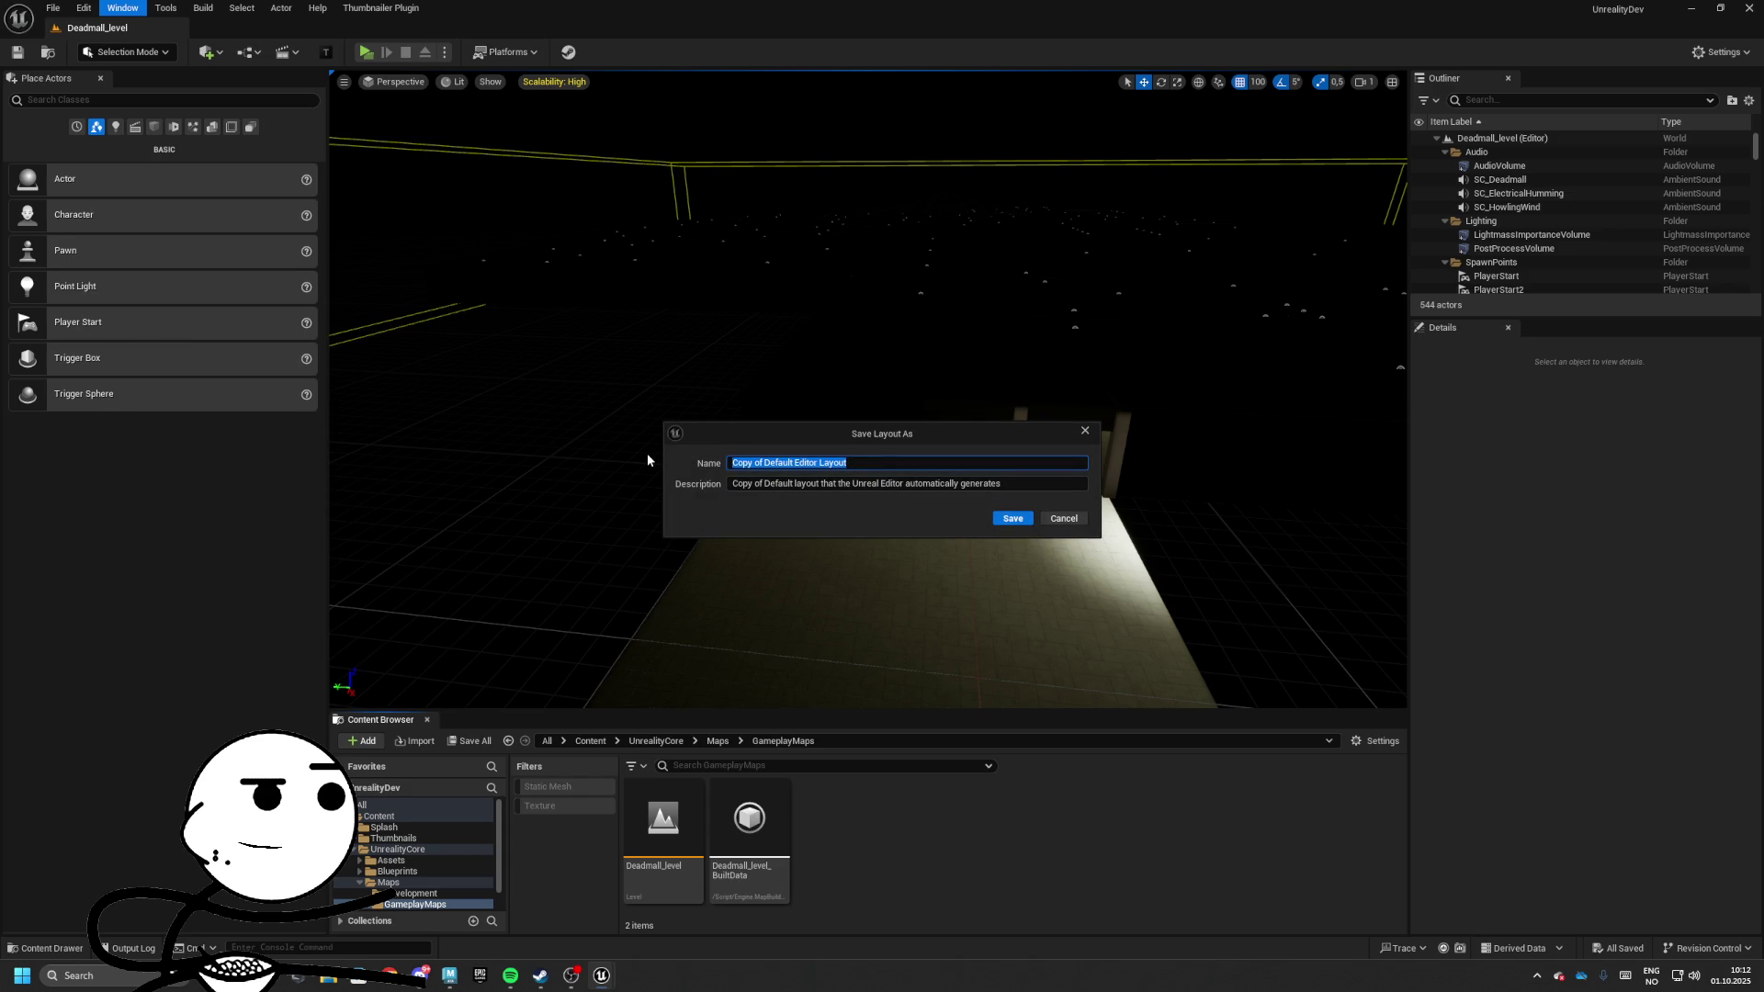
text(Default)
click(864, 484)
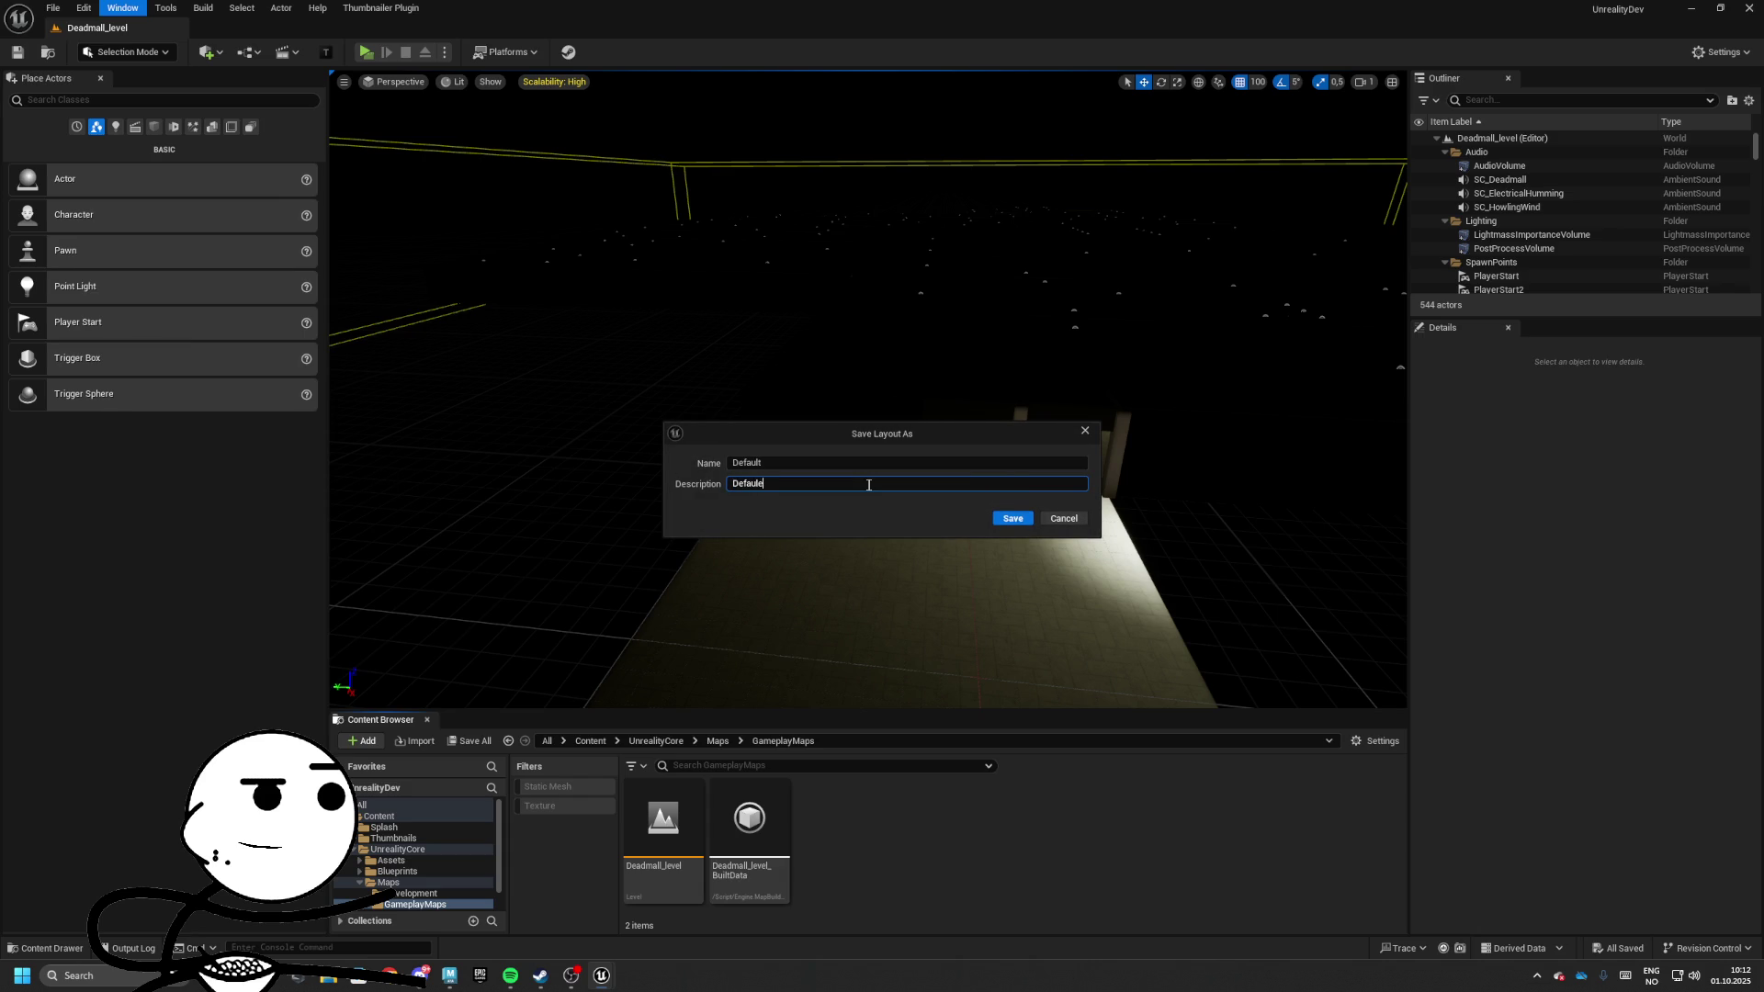
key(Return)
mouse_move(925, 362)
mouse_down()
mouse_move(1094, 705)
mouse_move(1035, 563)
mouse_up()
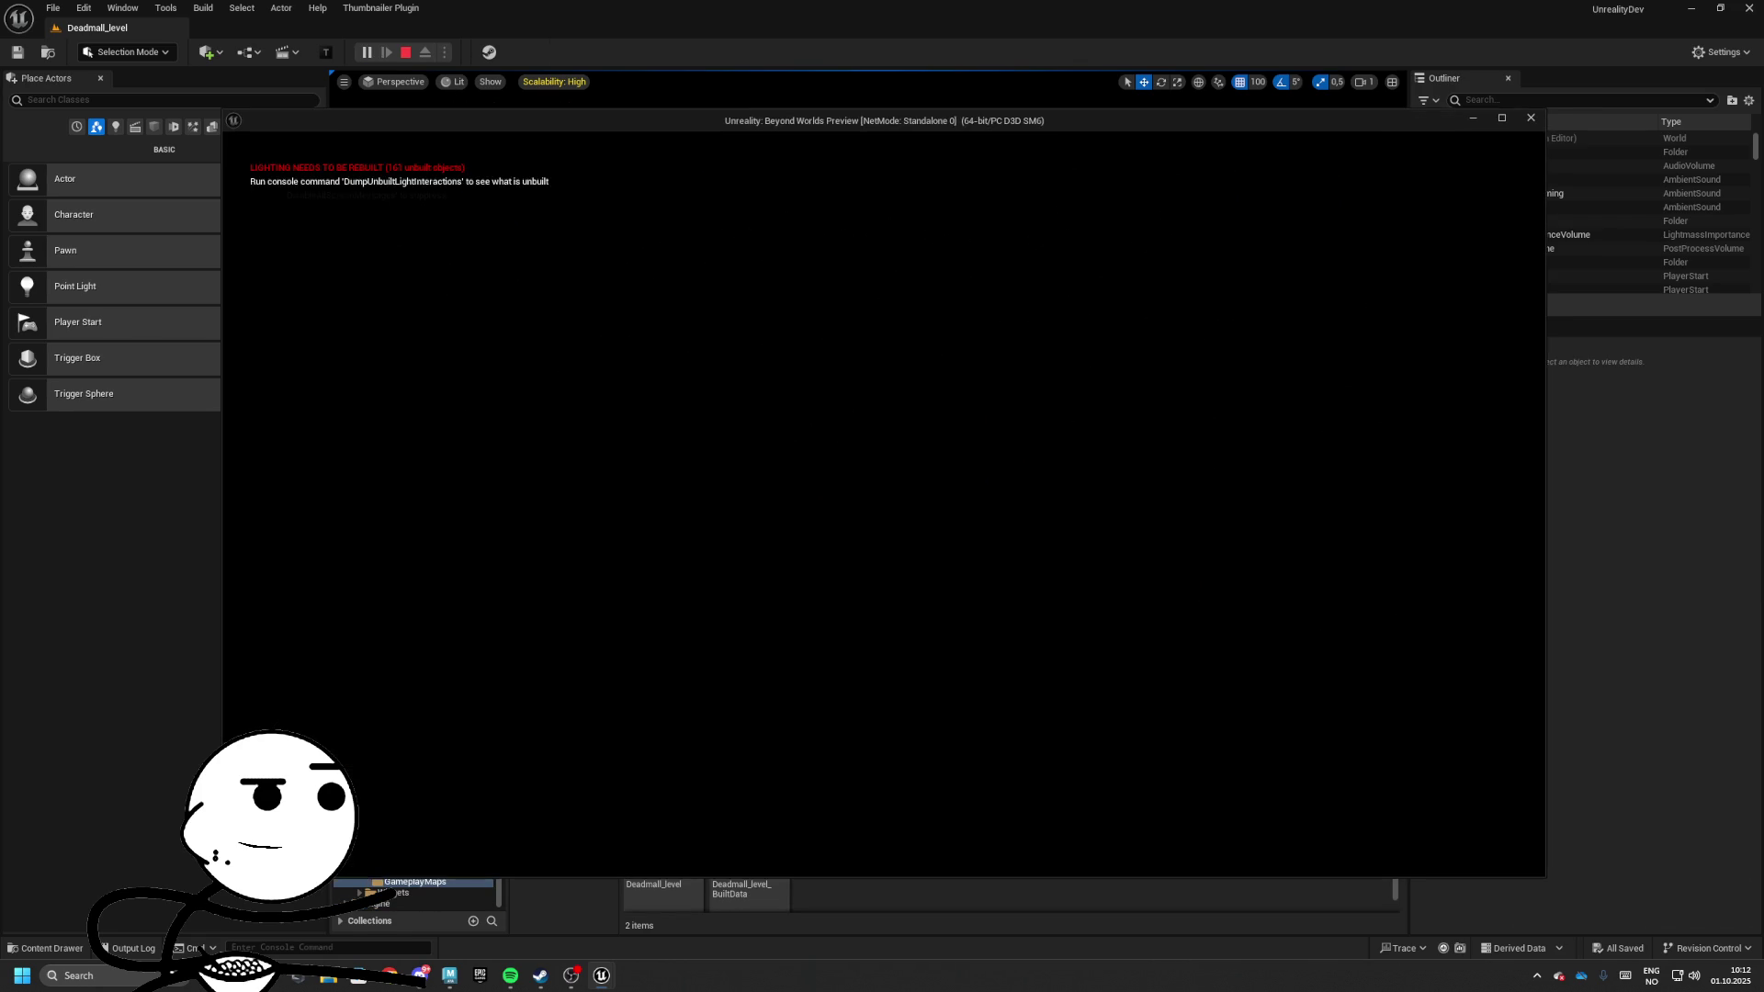
Swap the SM_Floors floor piece's static mesh to SM_Floor_8x8_A
drag(852, 401, 956, 452)
click(956, 453)
click(1653, 637)
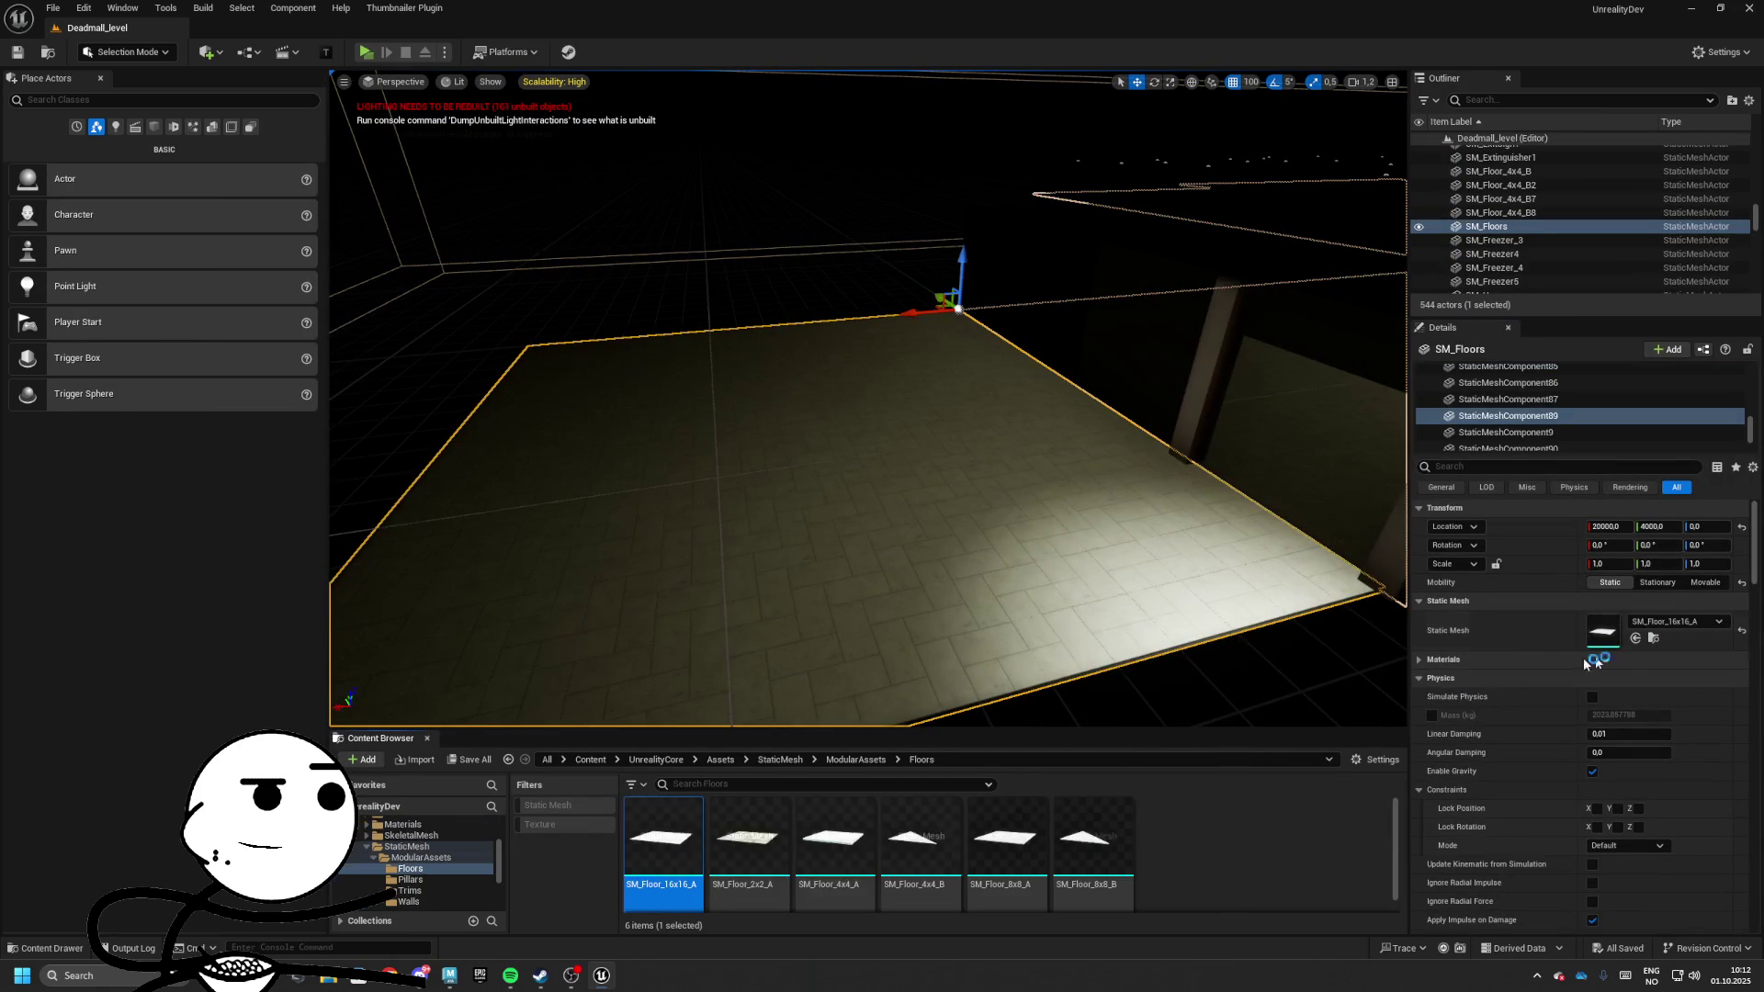
click(834, 831)
mouse_move(834, 831)
mouse_down()
mouse_move(1224, 830)
mouse_move(1653, 634)
mouse_up()
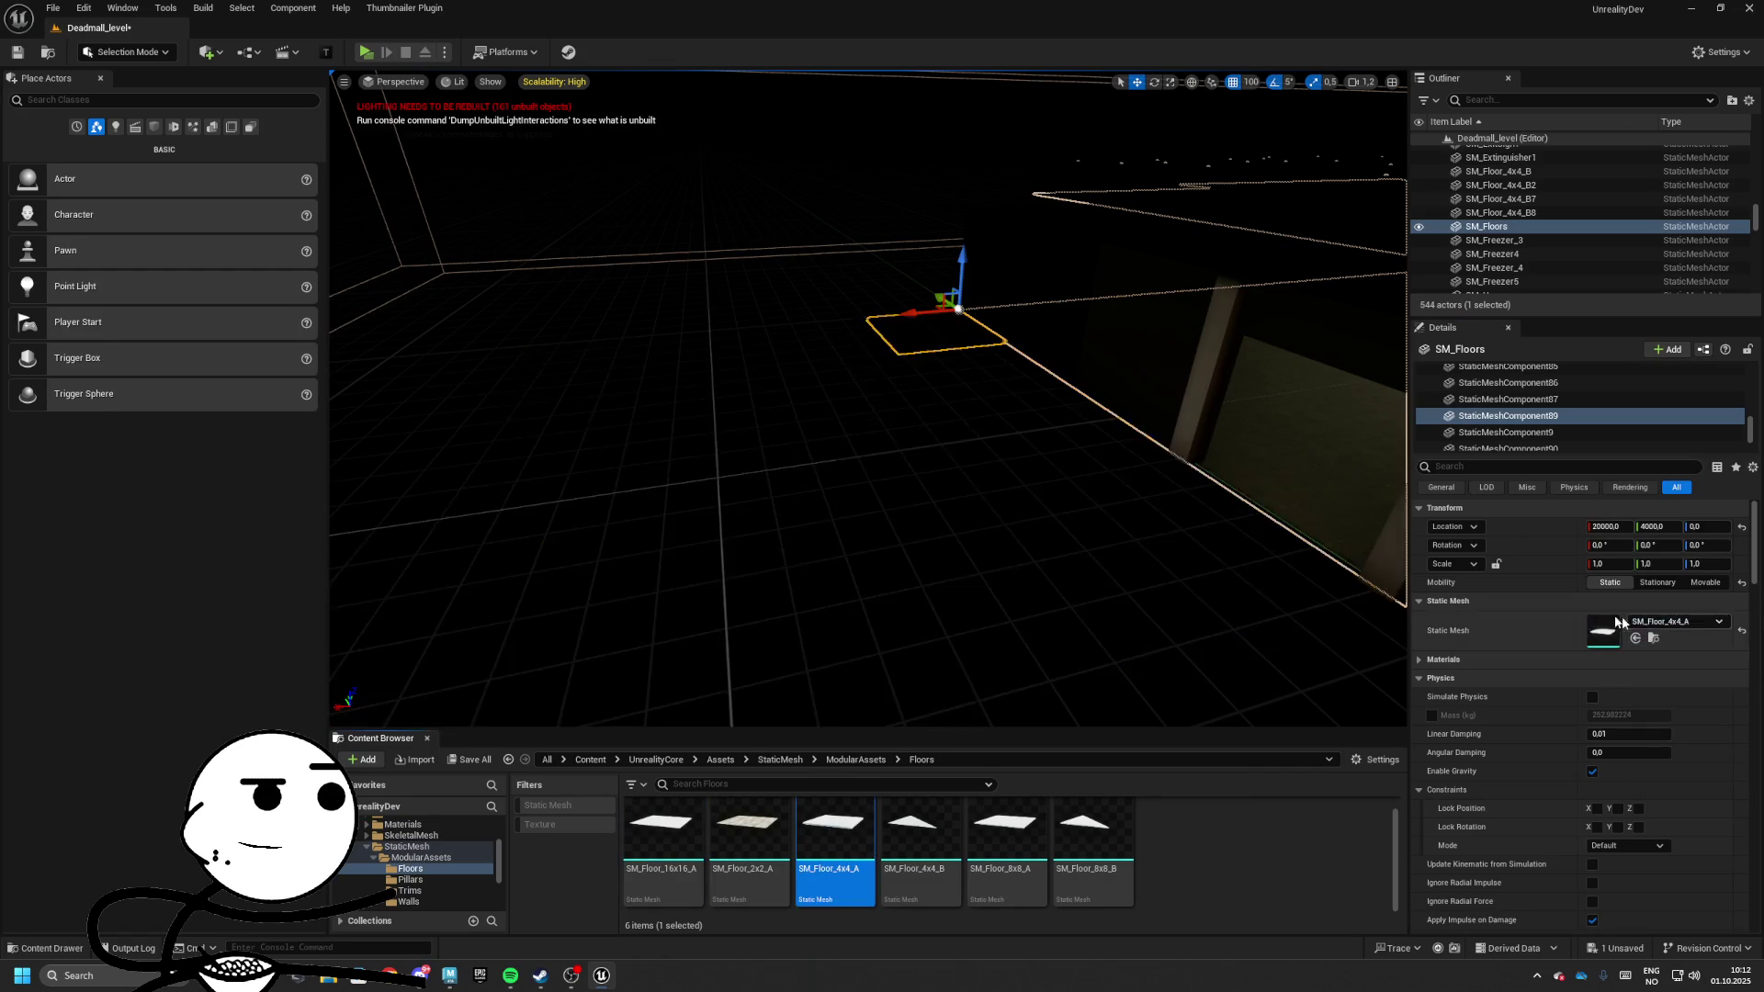
mouse_move(1004, 831)
mouse_down()
mouse_move(1511, 764)
mouse_move(1653, 633)
mouse_up()
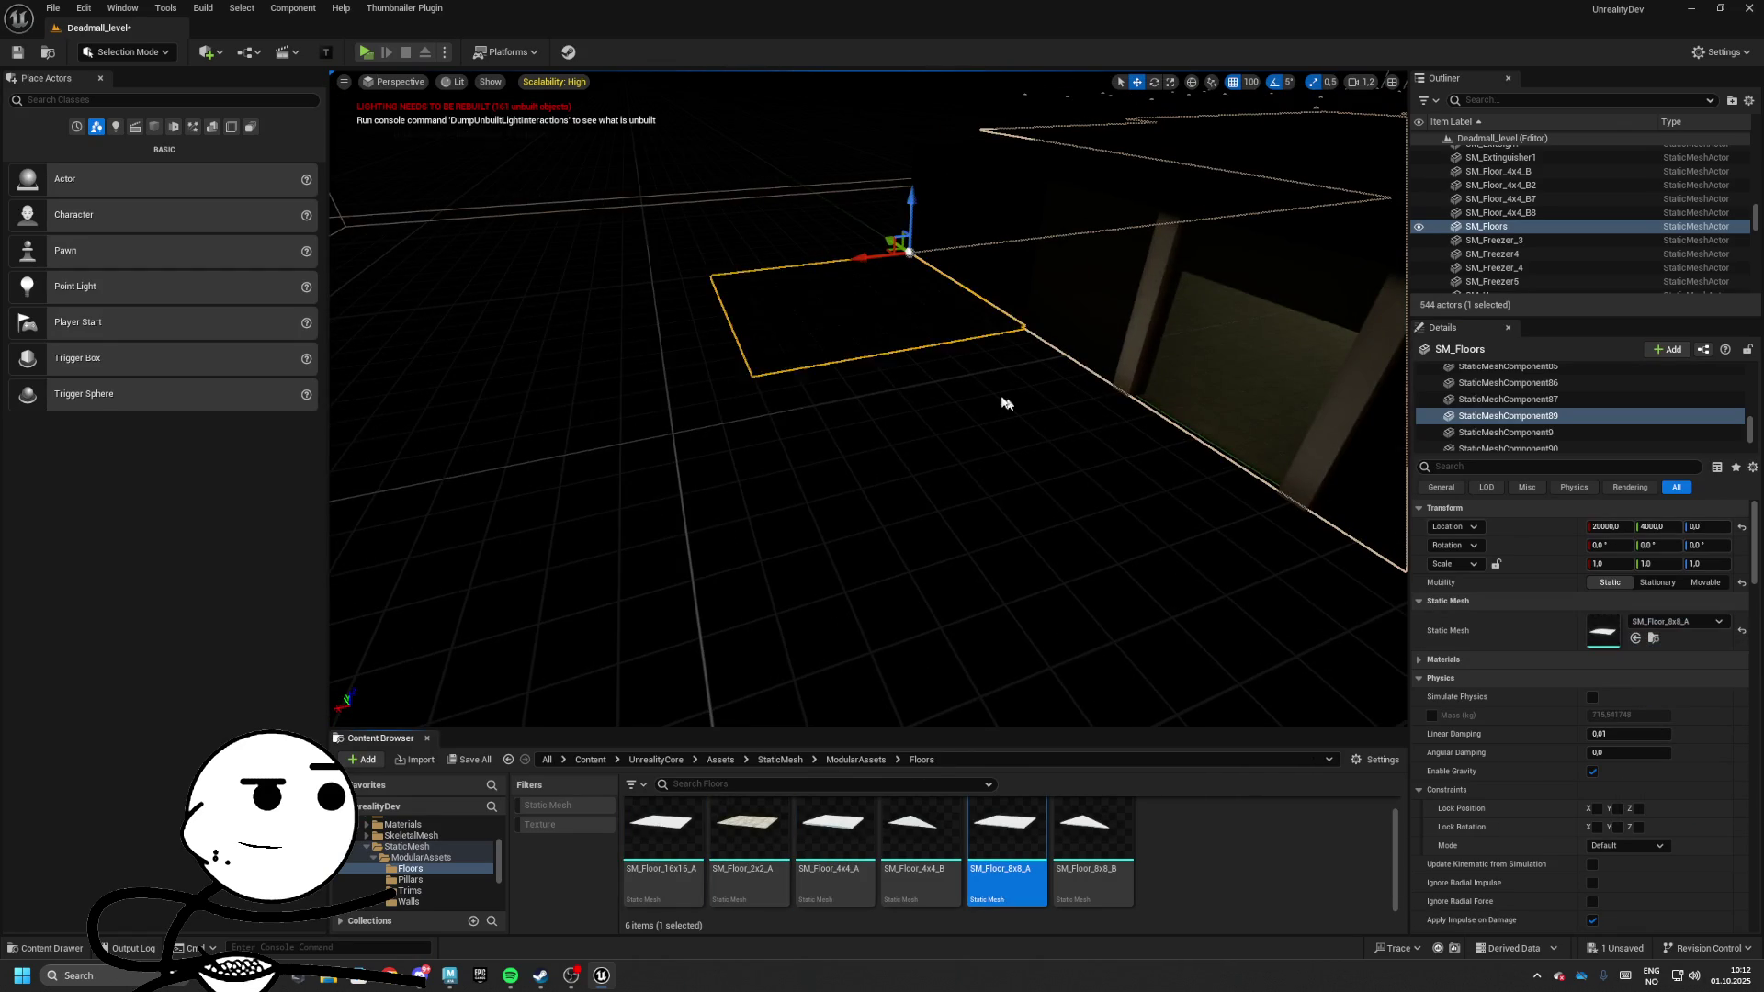
mouse_move(1004, 397)
mouse_down()
mouse_move(540, 363)
mouse_move(720, 367)
mouse_move(688, 354)
mouse_move(748, 307)
mouse_move(772, 341)
mouse_up()
Select the SM_Wall_8x4_A wall segments and rotate one wall 90 degrees about its corner
click(771, 341)
click(763, 372)
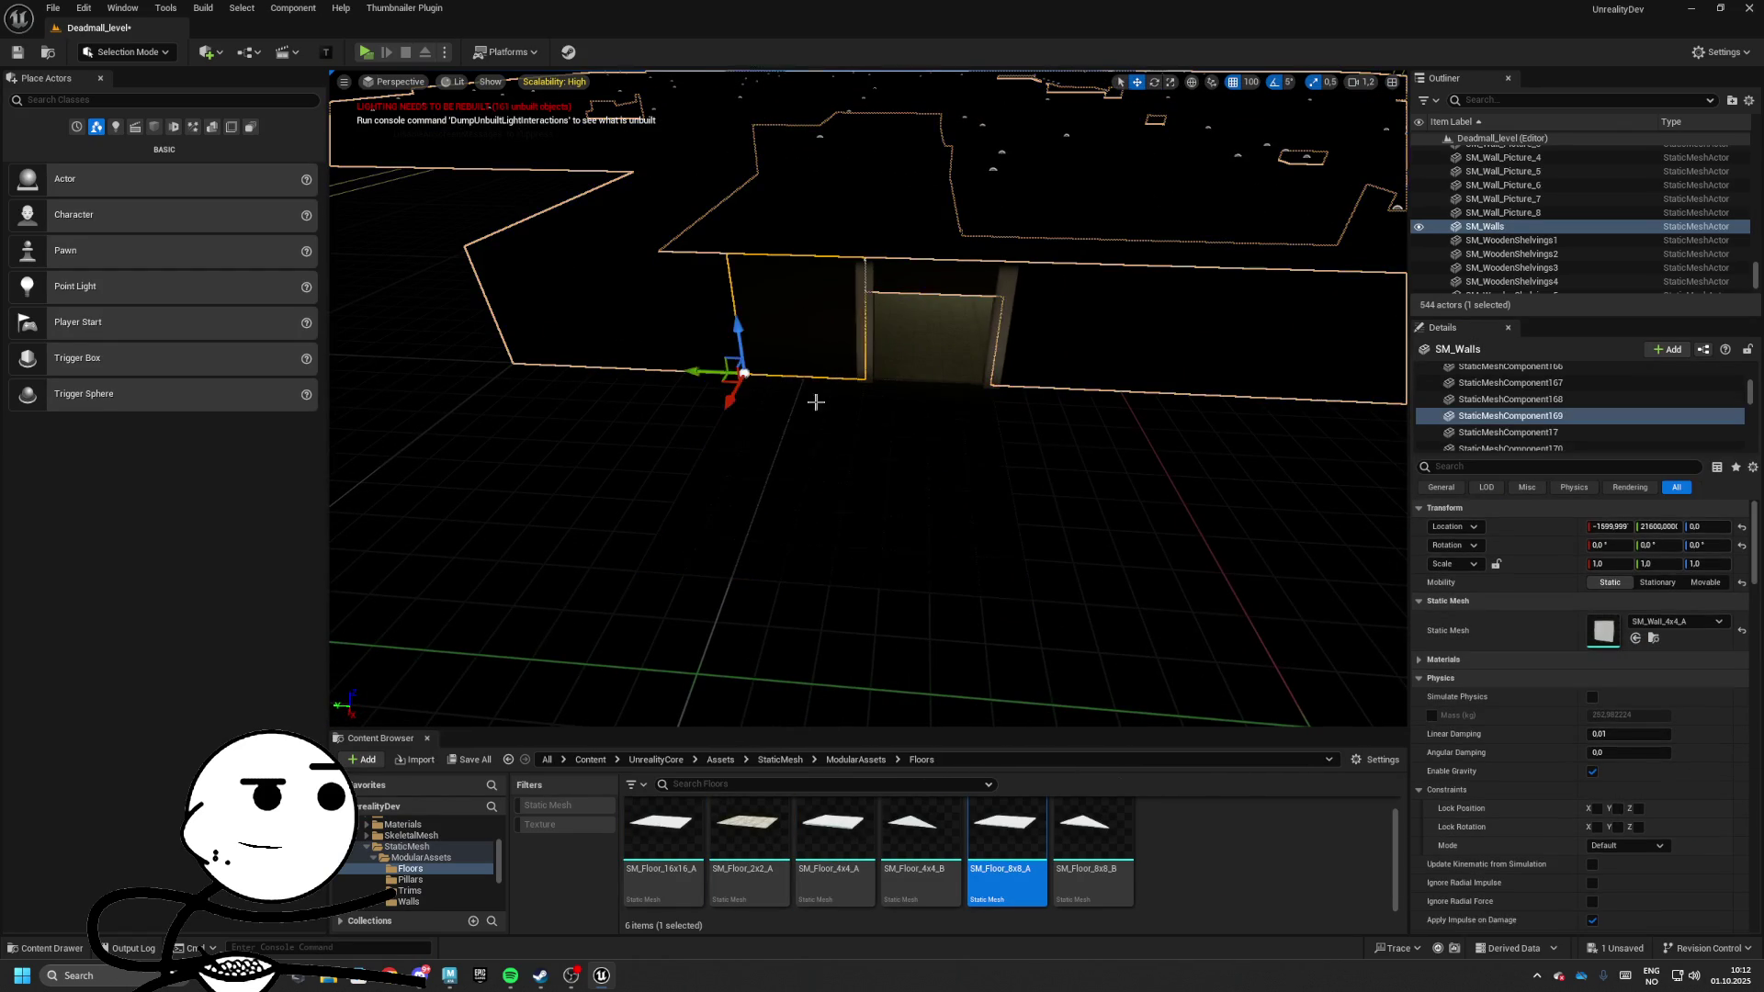
key(e)
click(669, 360)
click(628, 334)
key(w)
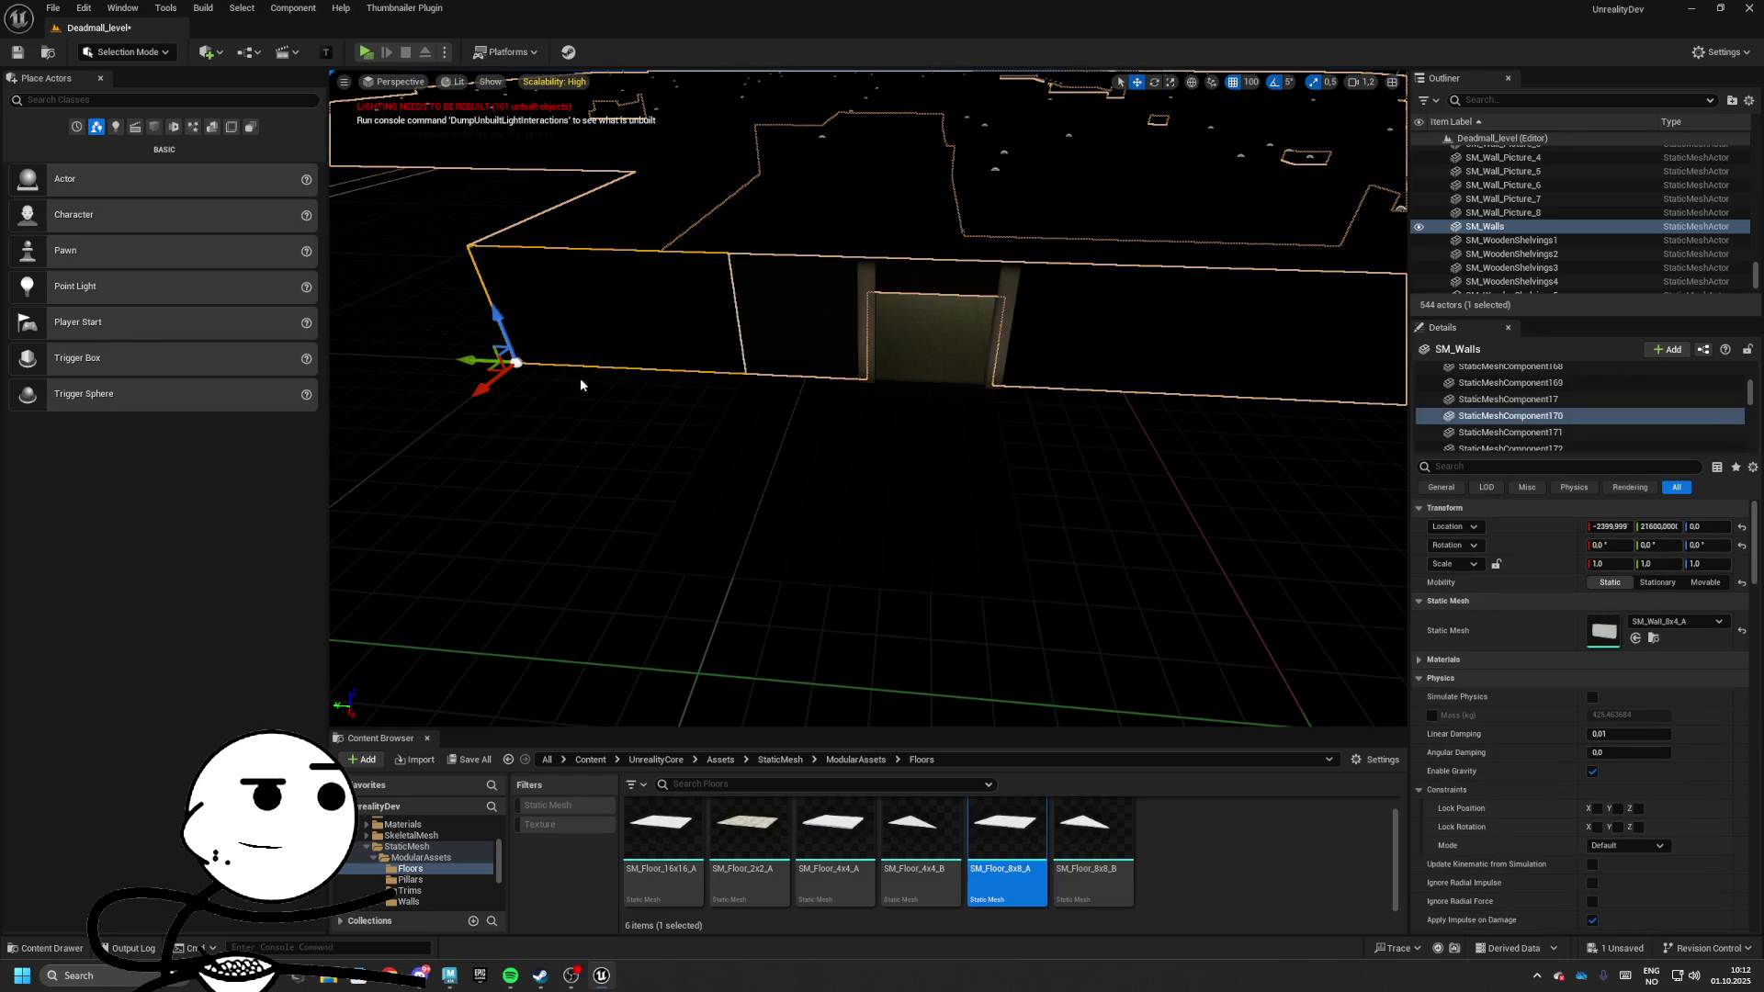
click(799, 331)
key(e)
mouse_move(726, 410)
mouse_down()
mouse_move(675, 404)
mouse_move(647, 431)
mouse_up()
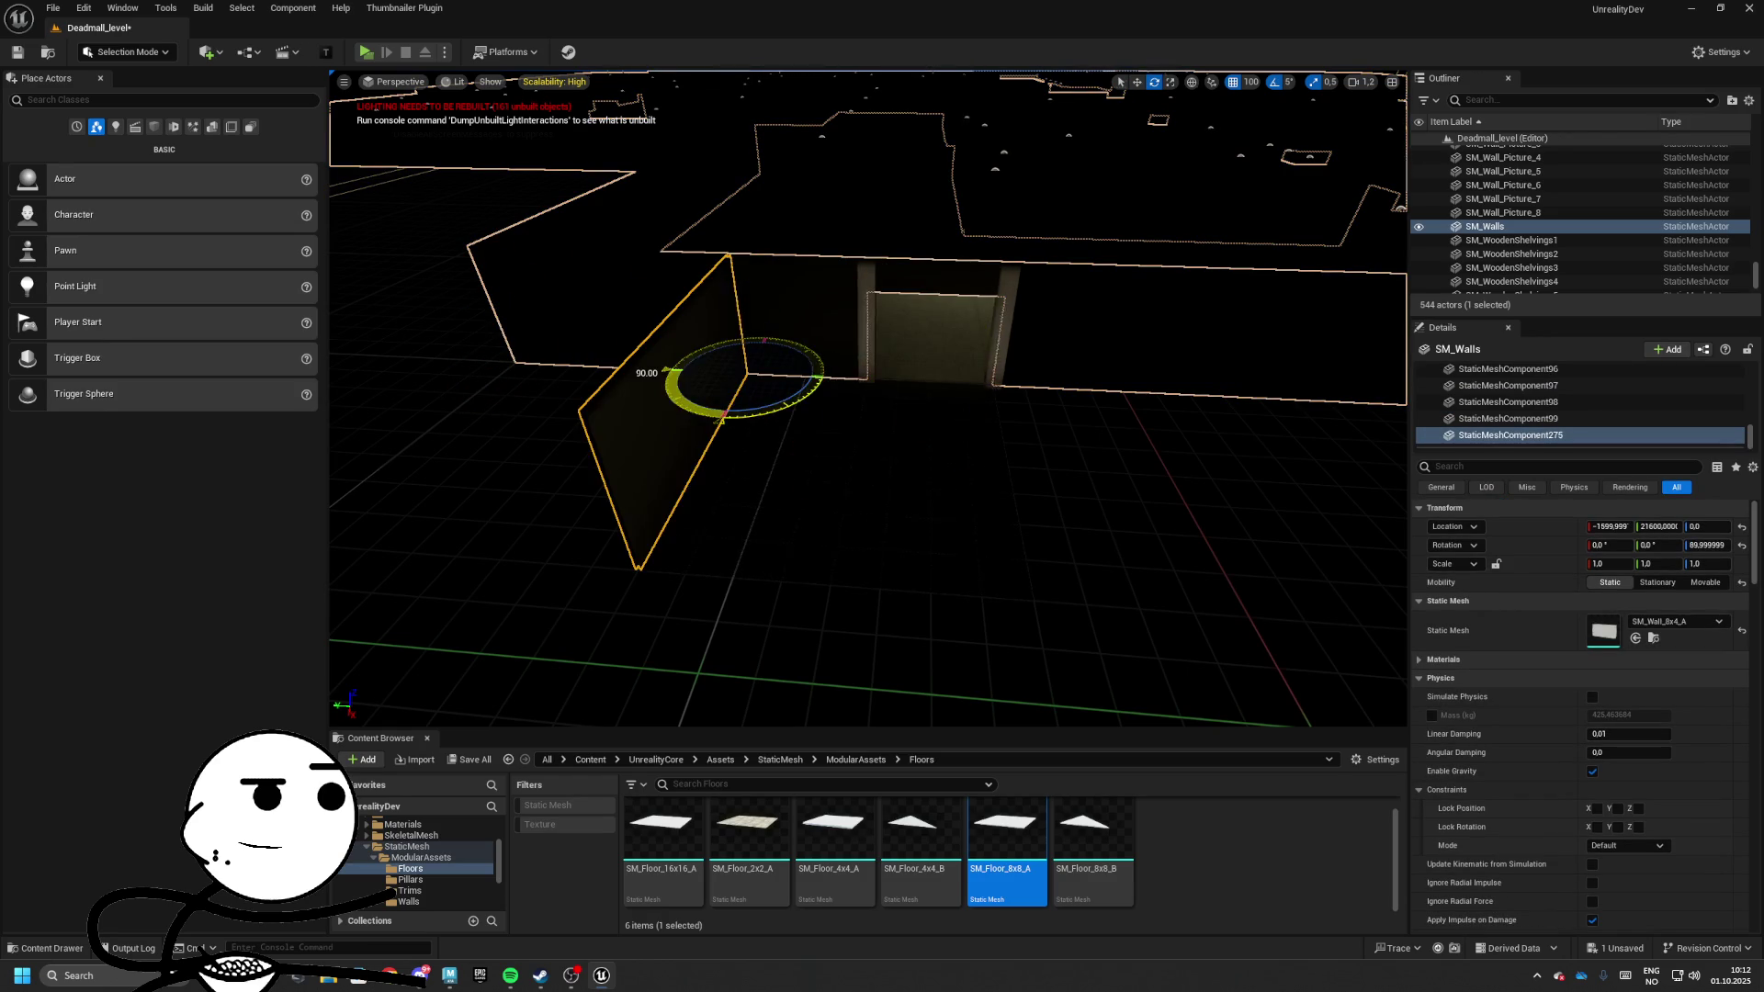
Alt-drag a copy of the wall, then move and rotate it into alignment
mouse_move(745, 401)
alt+mouse_down()
mouse_move(685, 582)
mouse_move(701, 598)
mouse_move(671, 626)
alt+mouse_up()
key(e)
key(w)
alt+drag(493, 547, 827, 563)
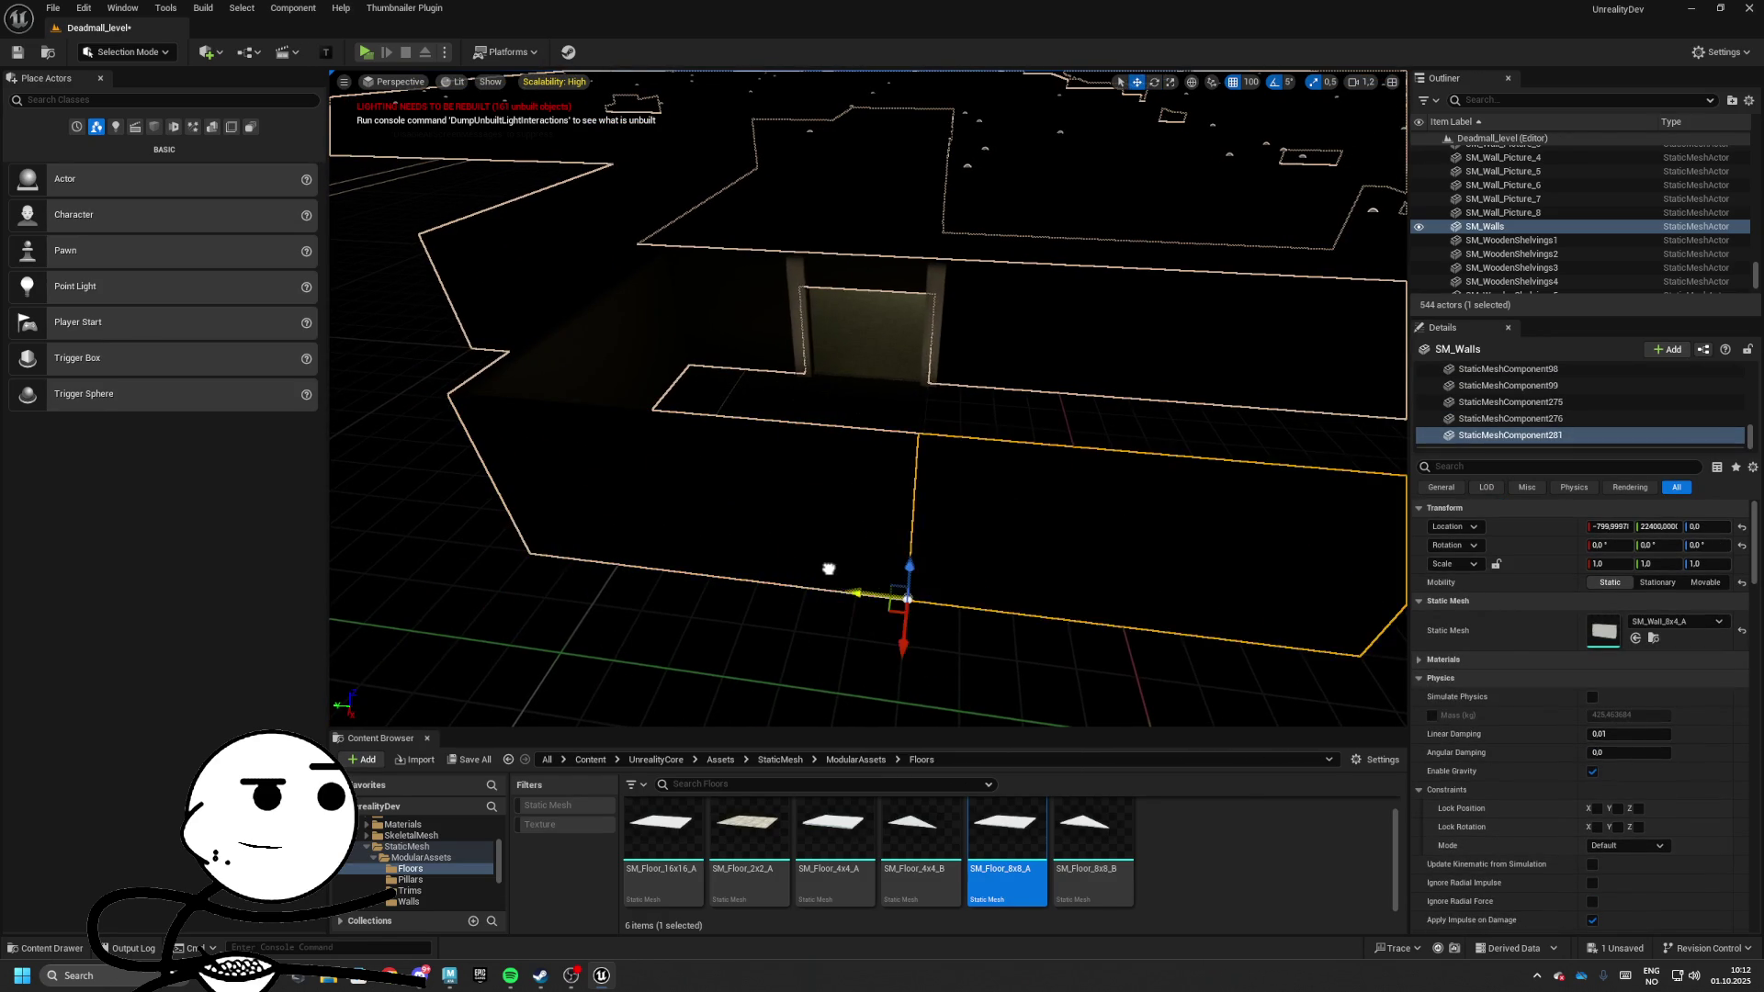
key(e)
drag(900, 675, 974, 643)
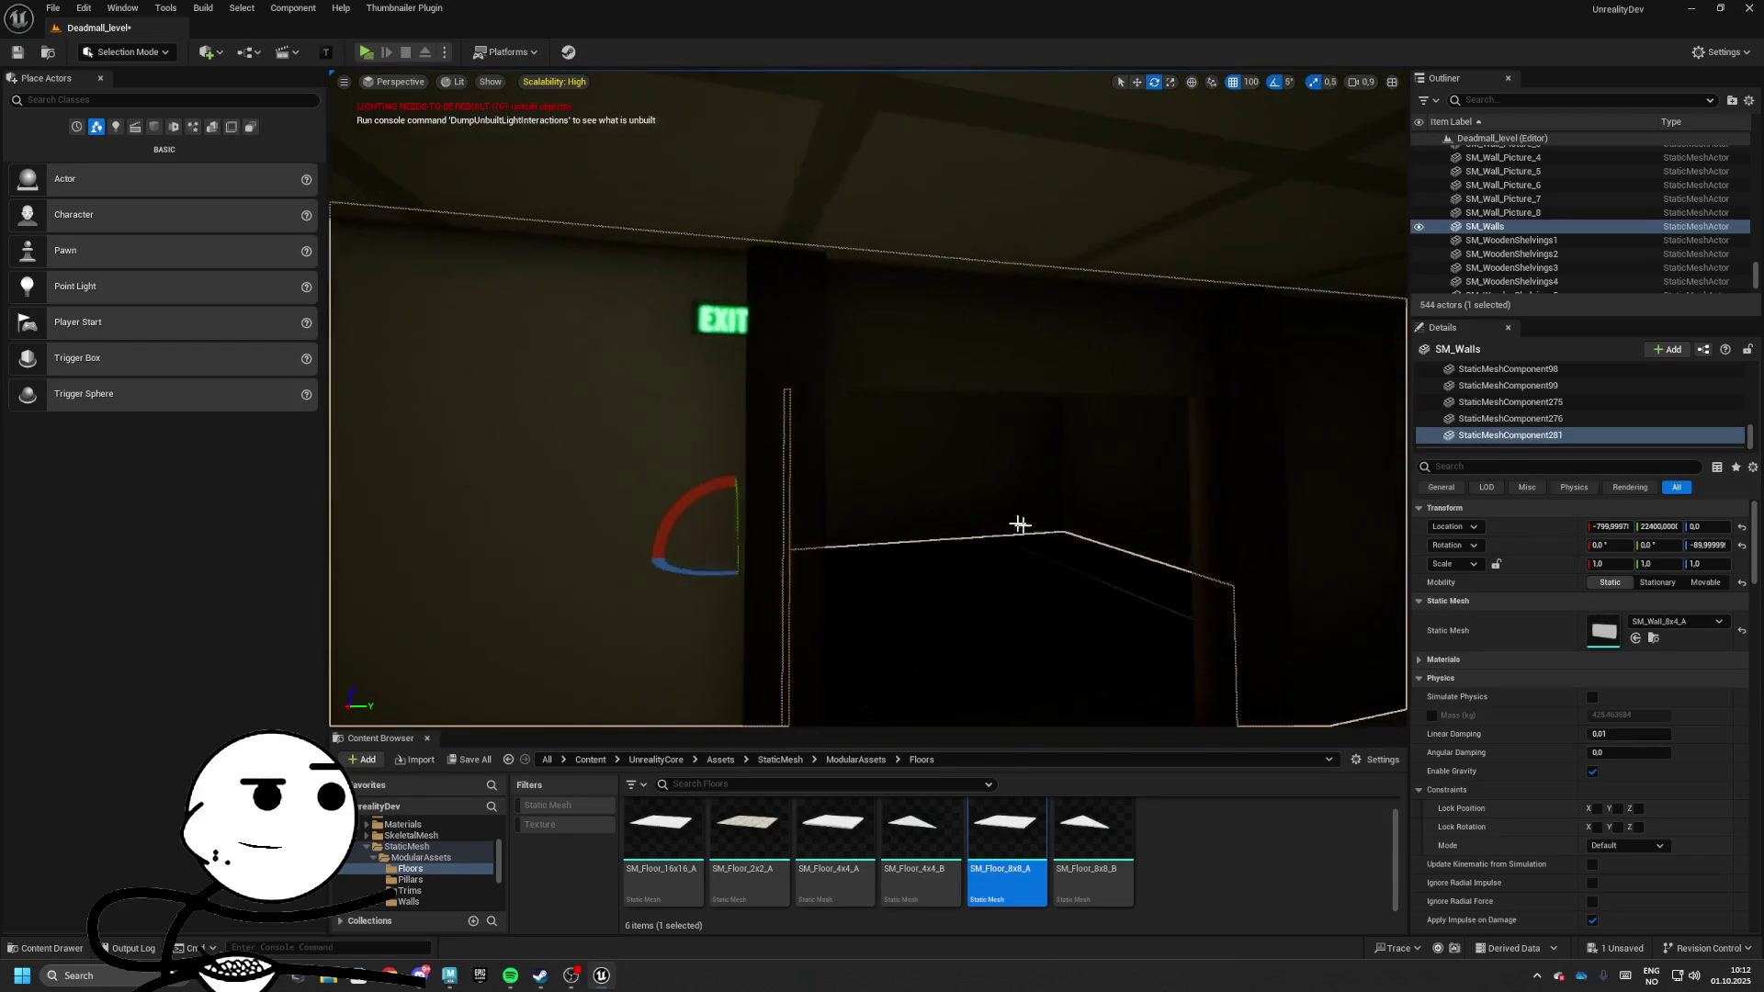
Slide the EXIT sign 50 units sideways with 50 grid snap, then reset snapping to 10
click(727, 316)
key(w)
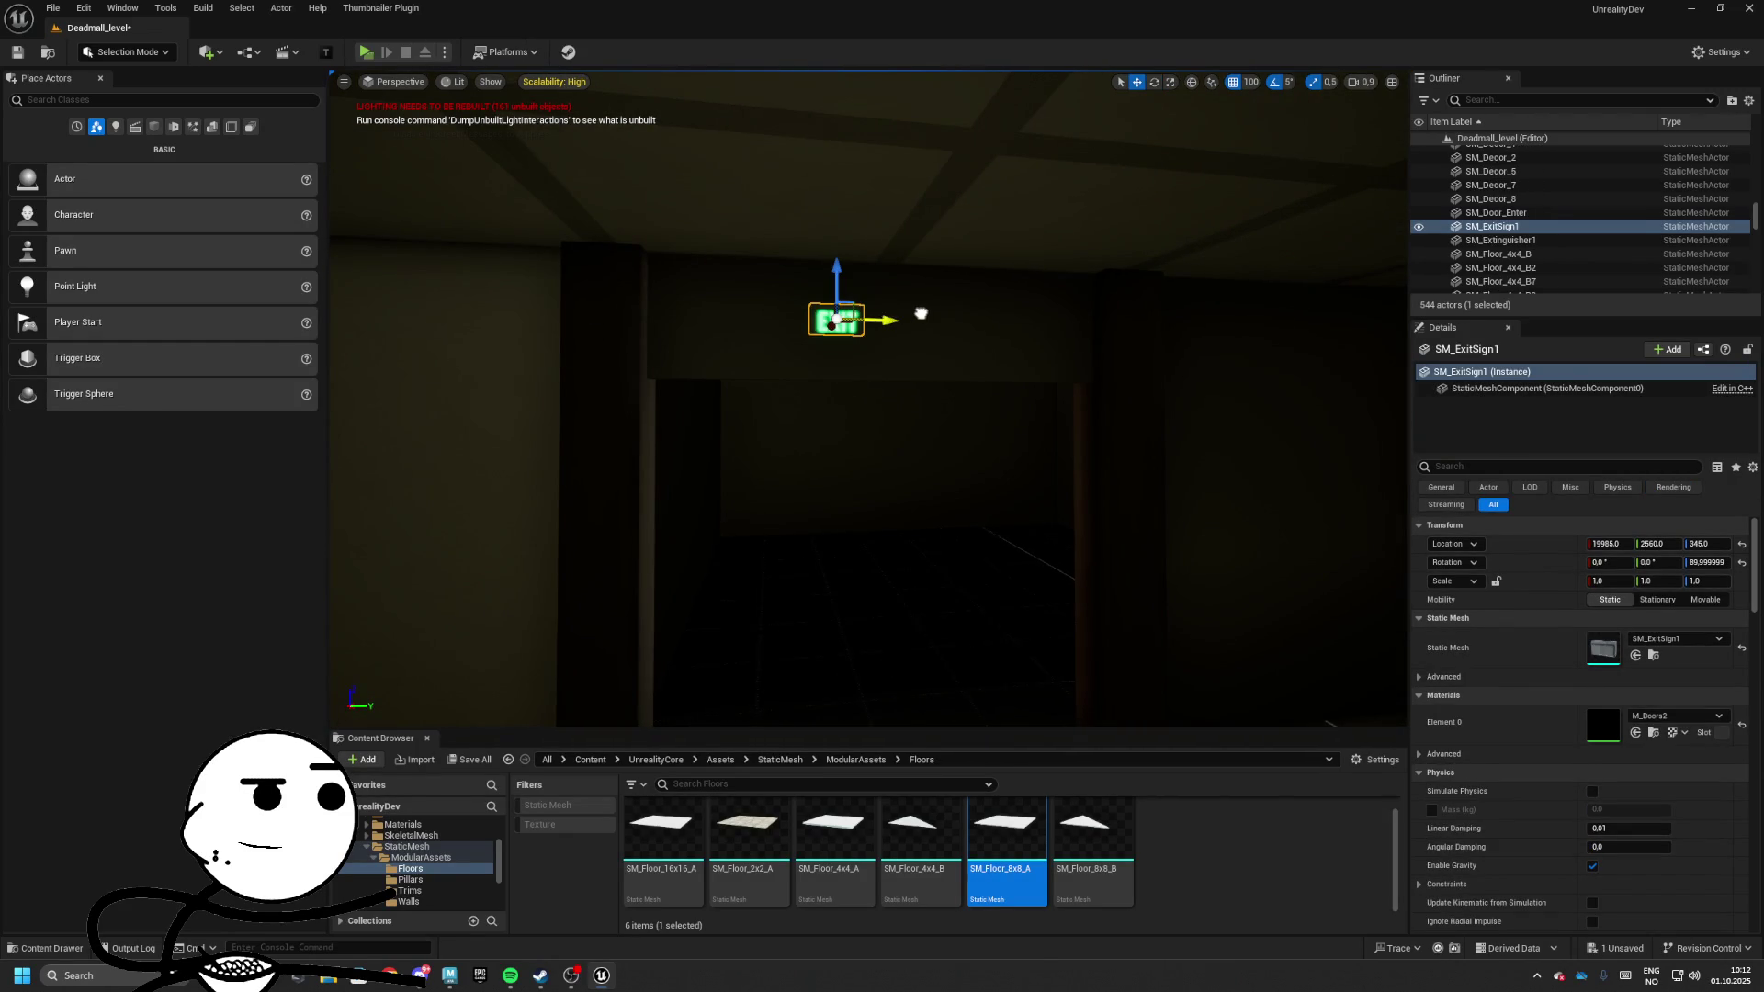
click(1249, 82)
click(1263, 158)
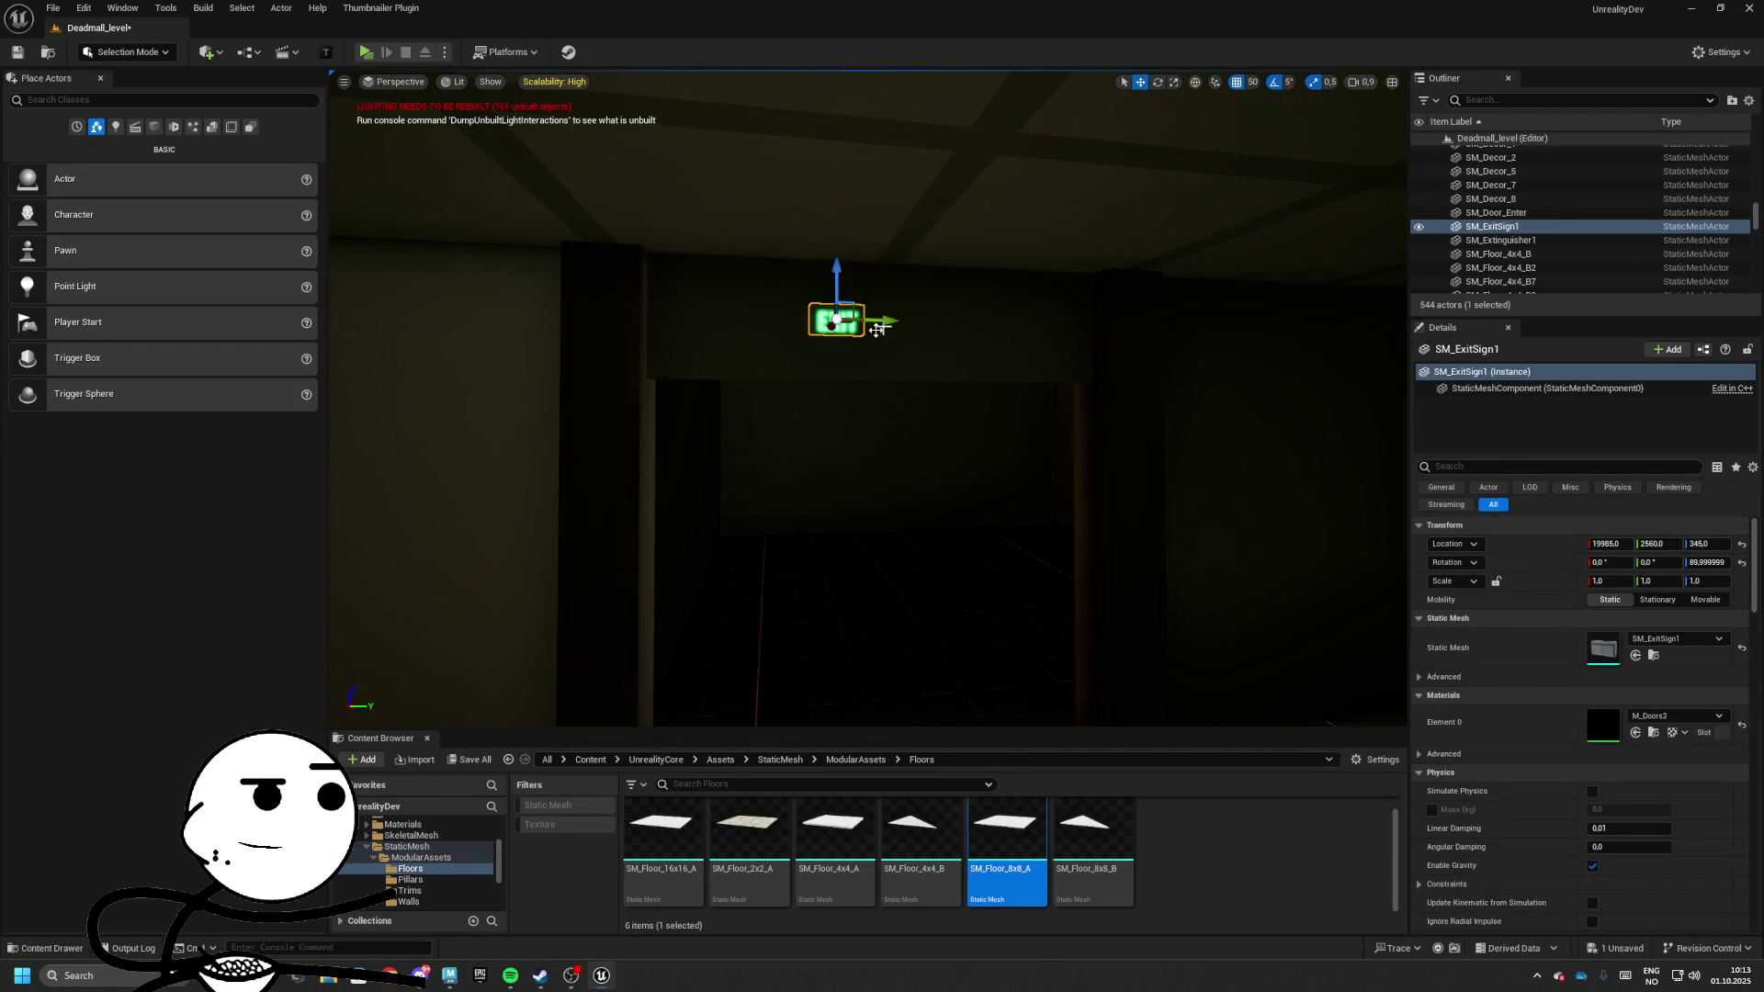
drag(961, 318, 1250, 107)
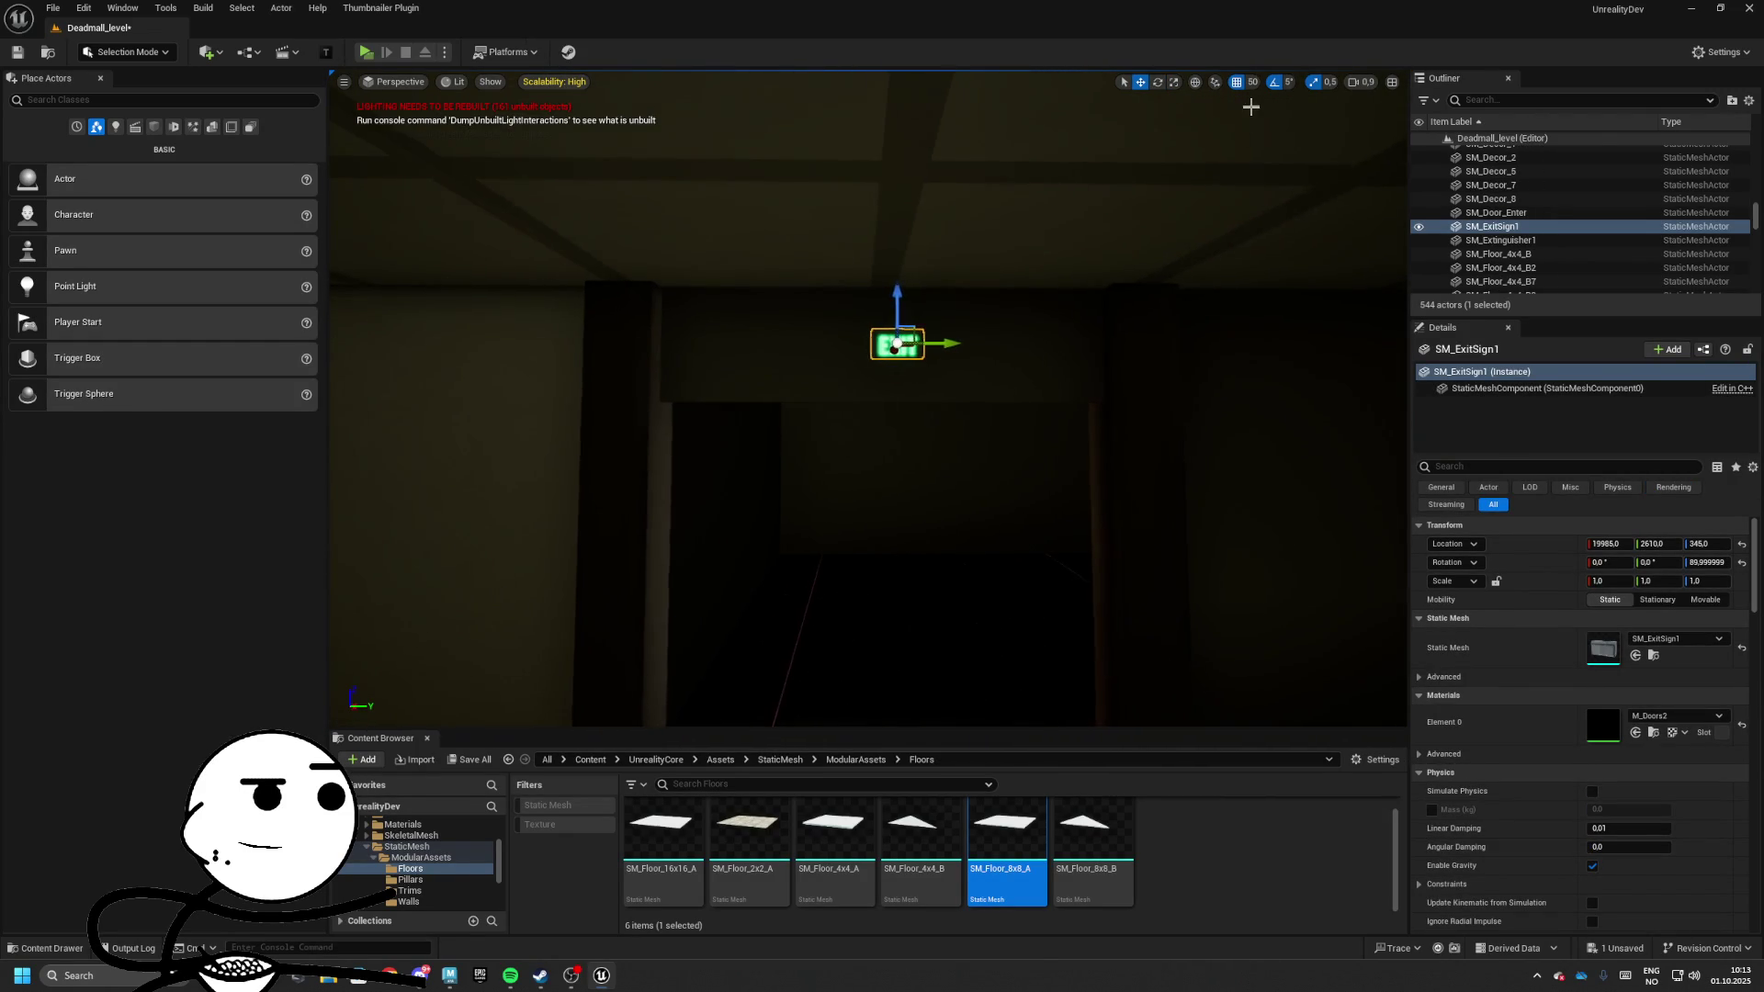
click(1284, 148)
Replace one SM_Ceiling panel's SM_Floor_16x16_A mesh with SM_Floor_8x8_A
mouse_move(939, 344)
mouse_down()
mouse_move(918, 276)
mouse_move(1021, 326)
mouse_move(1144, 292)
mouse_move(472, 256)
mouse_move(964, 276)
mouse_move(382, 288)
mouse_move(906, 270)
mouse_move(965, 358)
mouse_move(981, 319)
mouse_move(941, 299)
mouse_move(1194, 257)
mouse_up()
click(1031, 360)
click(791, 342)
drag(791, 343, 1318, 284)
click(1318, 283)
key(f)
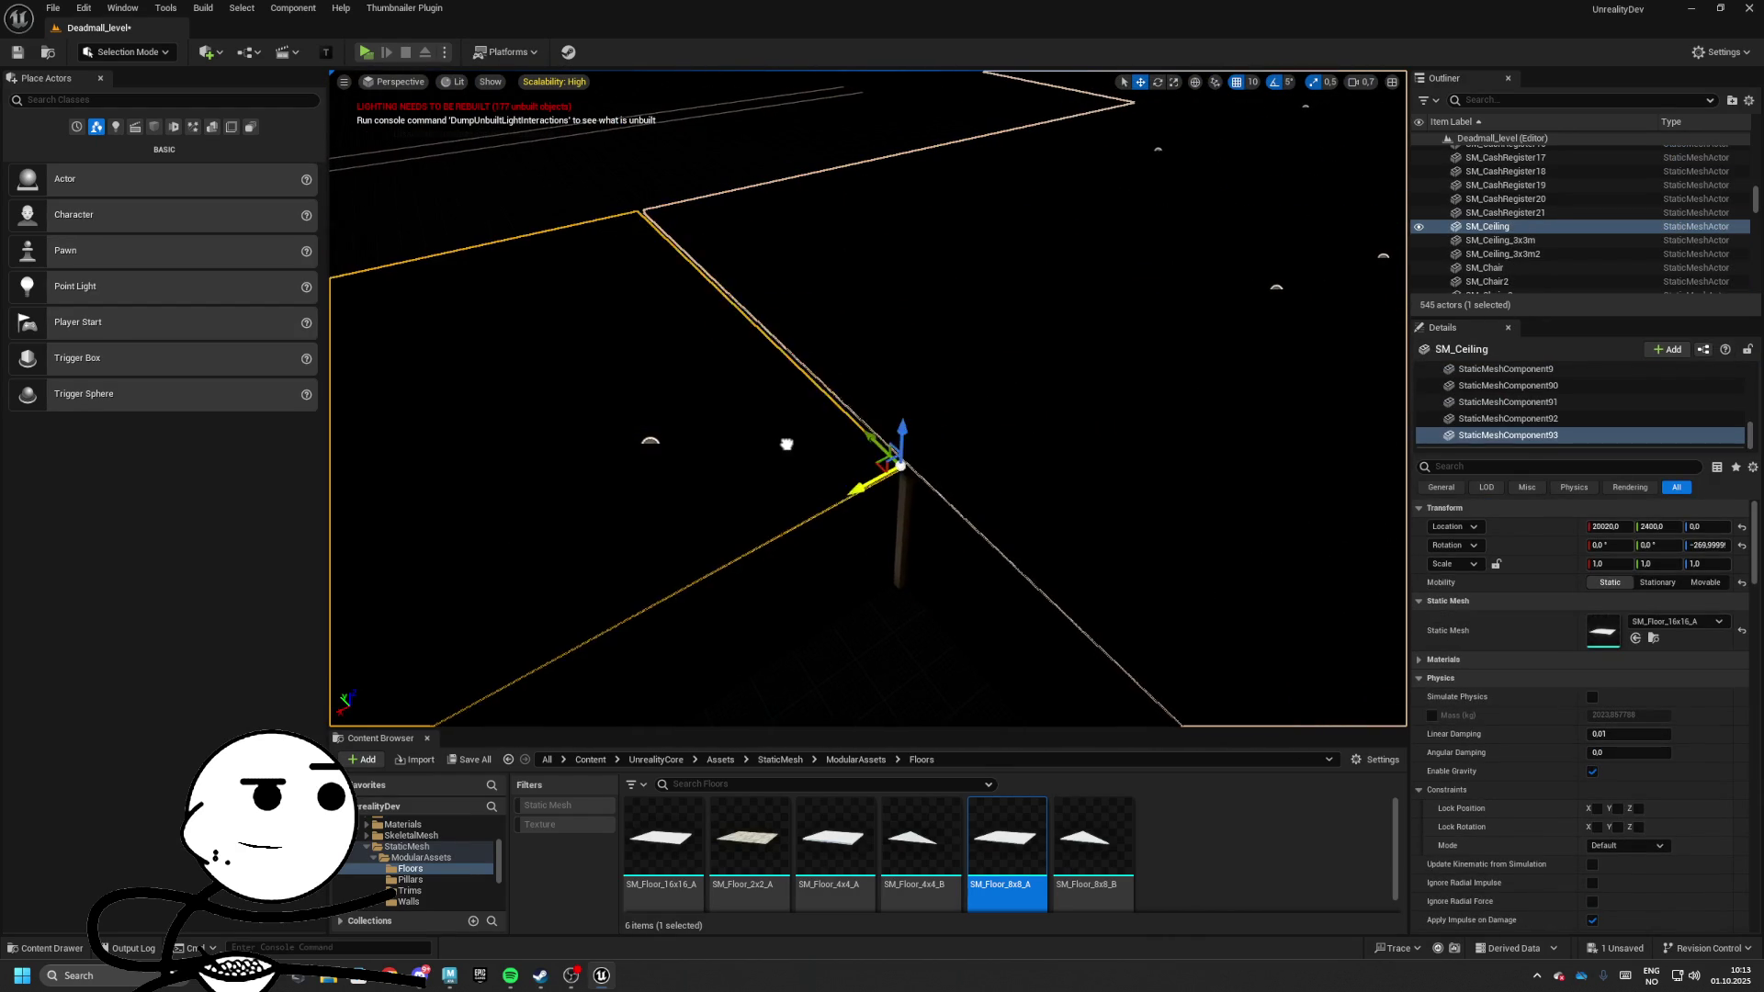
mouse_move(793, 443)
mouse_down()
mouse_move(726, 447)
mouse_move(830, 692)
mouse_up()
mouse_move(1006, 838)
mouse_down()
mouse_move(1240, 808)
mouse_move(1603, 630)
mouse_up()
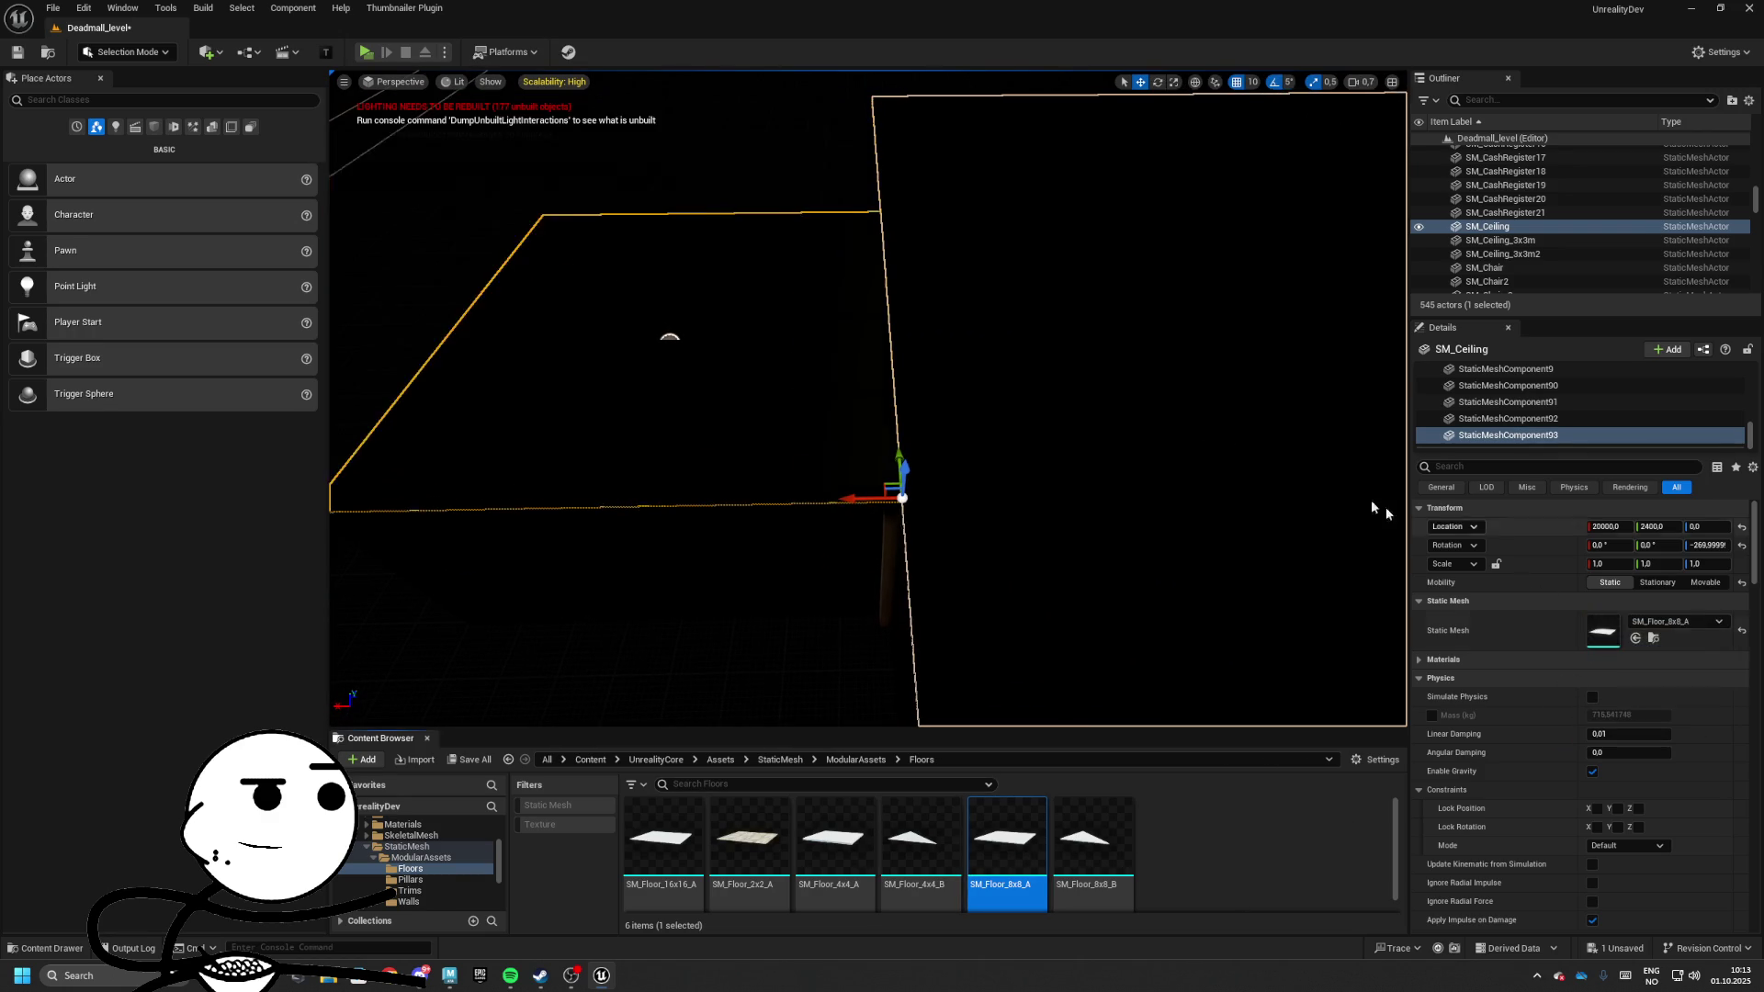
mouse_move(1371, 500)
mouse_down()
mouse_move(1286, 514)
mouse_move(1102, 441)
mouse_up()
text(tex)
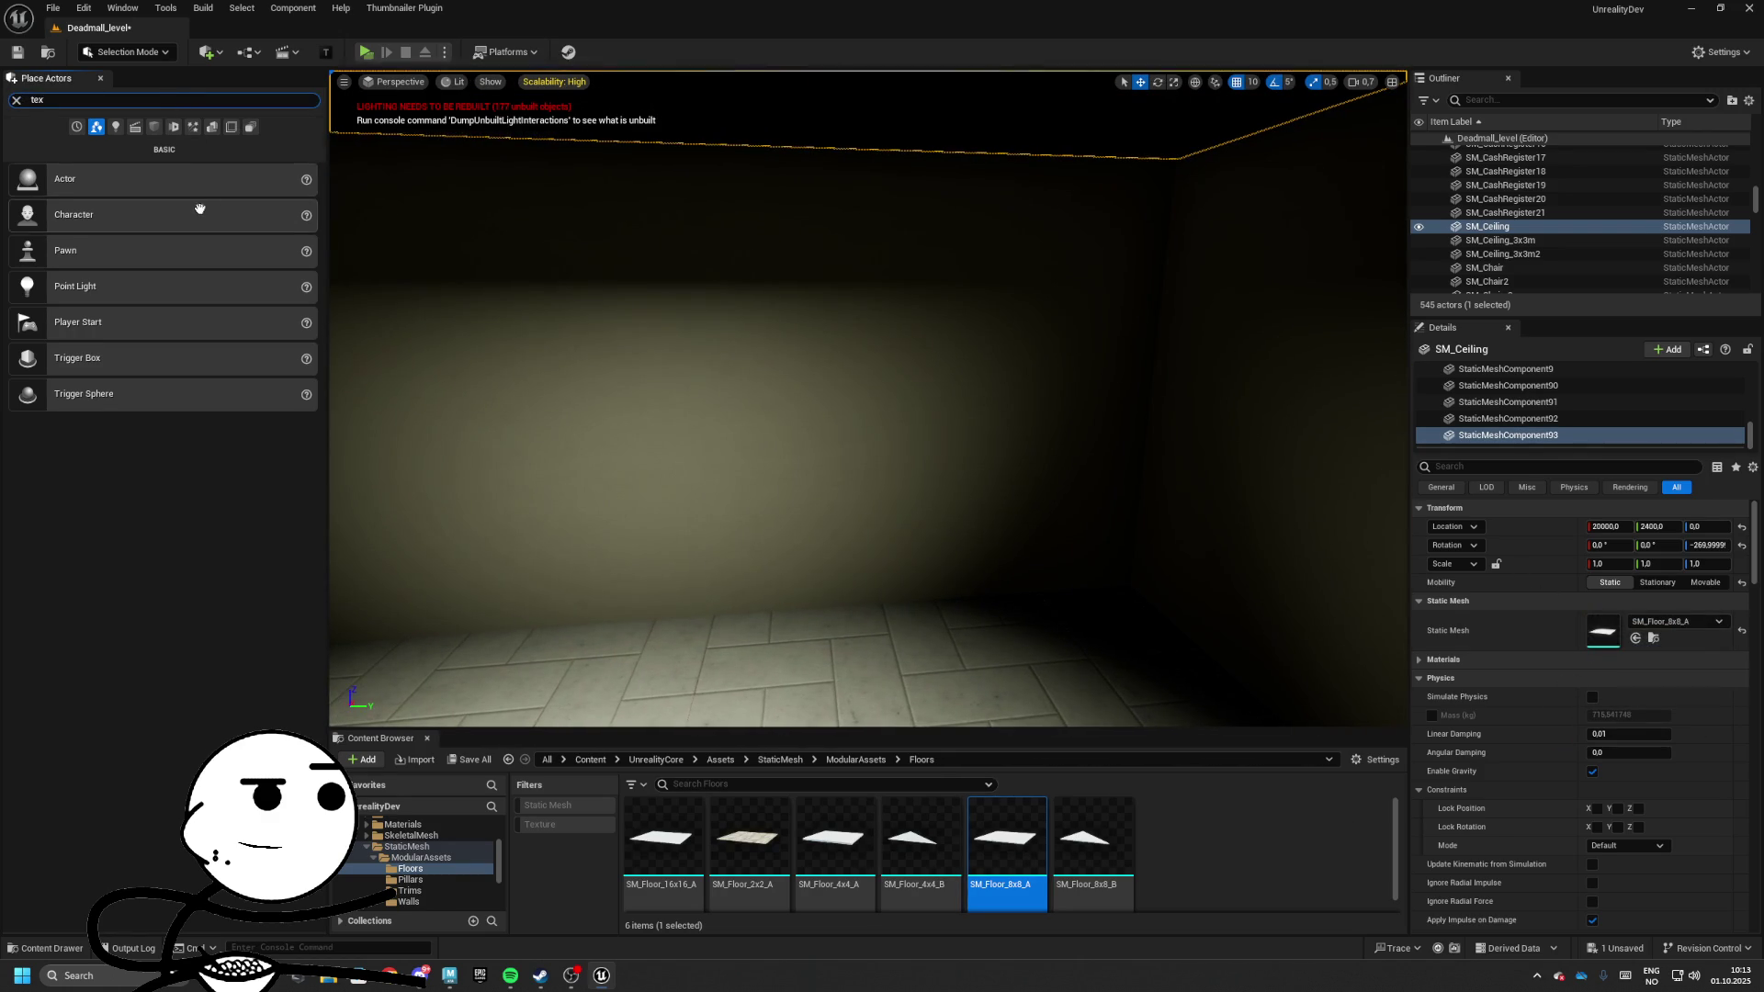
Place a Text Render Actor from Place Actors onto the dead-end room's corner wall
text(t)
drag(686, 260, 643, 262)
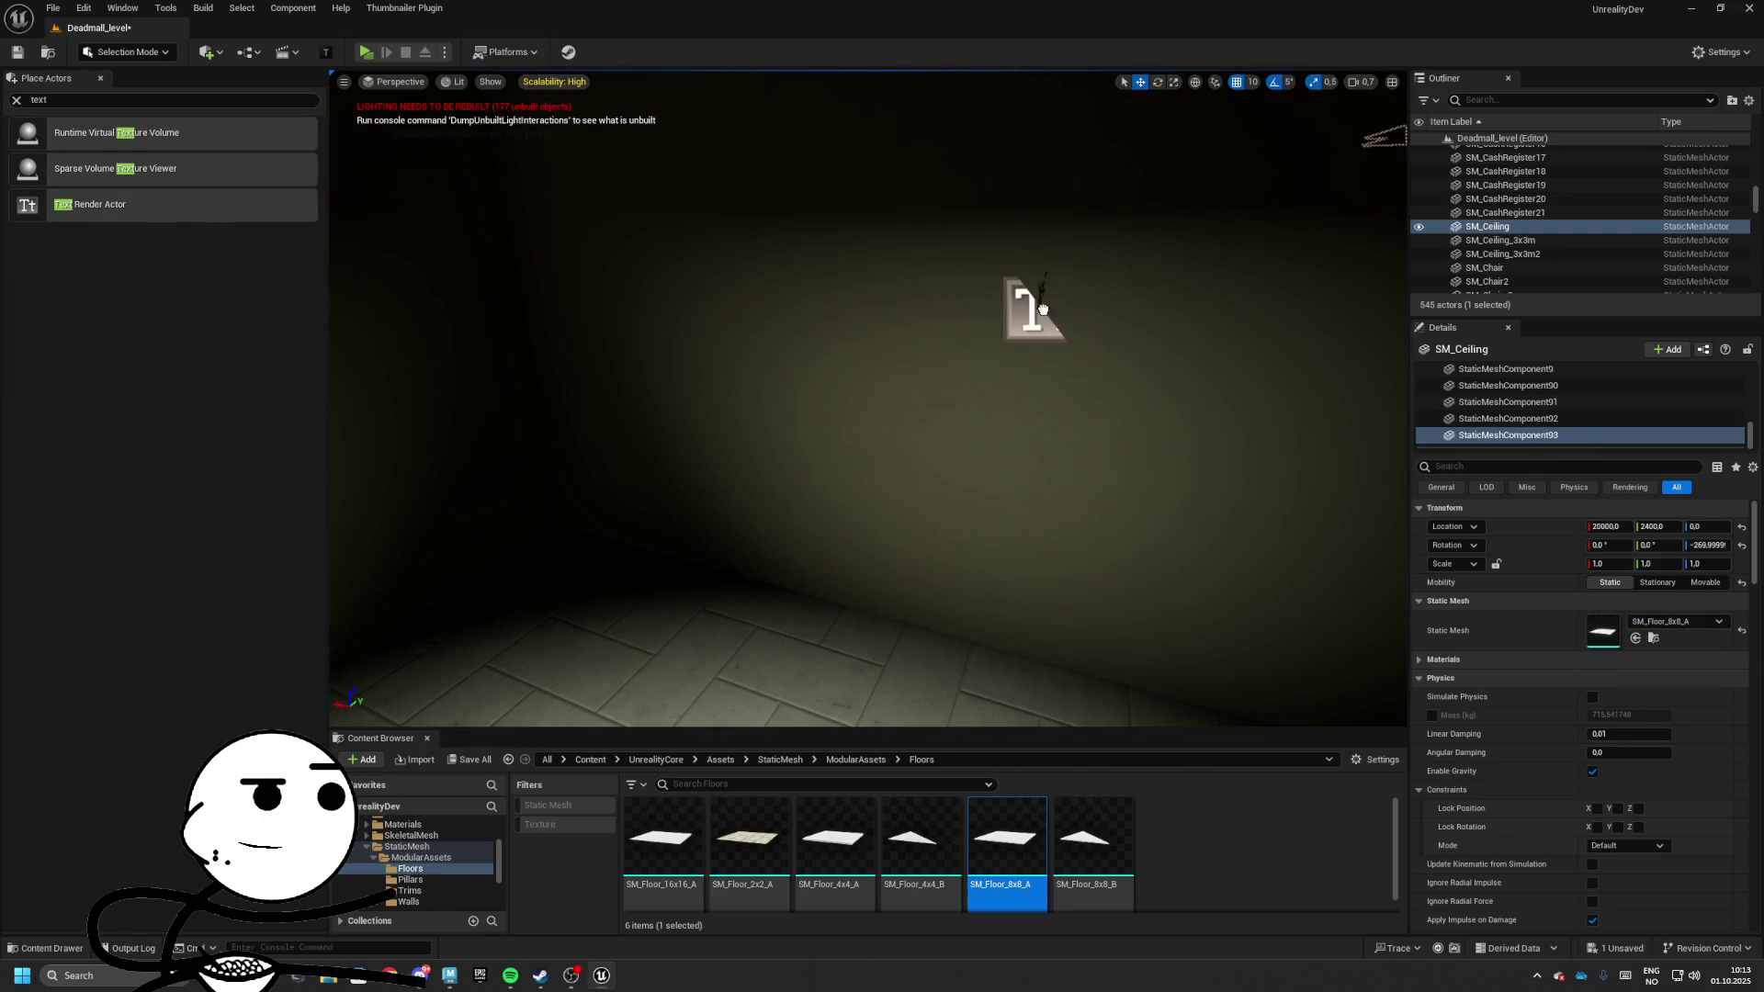
drag(1042, 309, 1034, 344)
key(e)
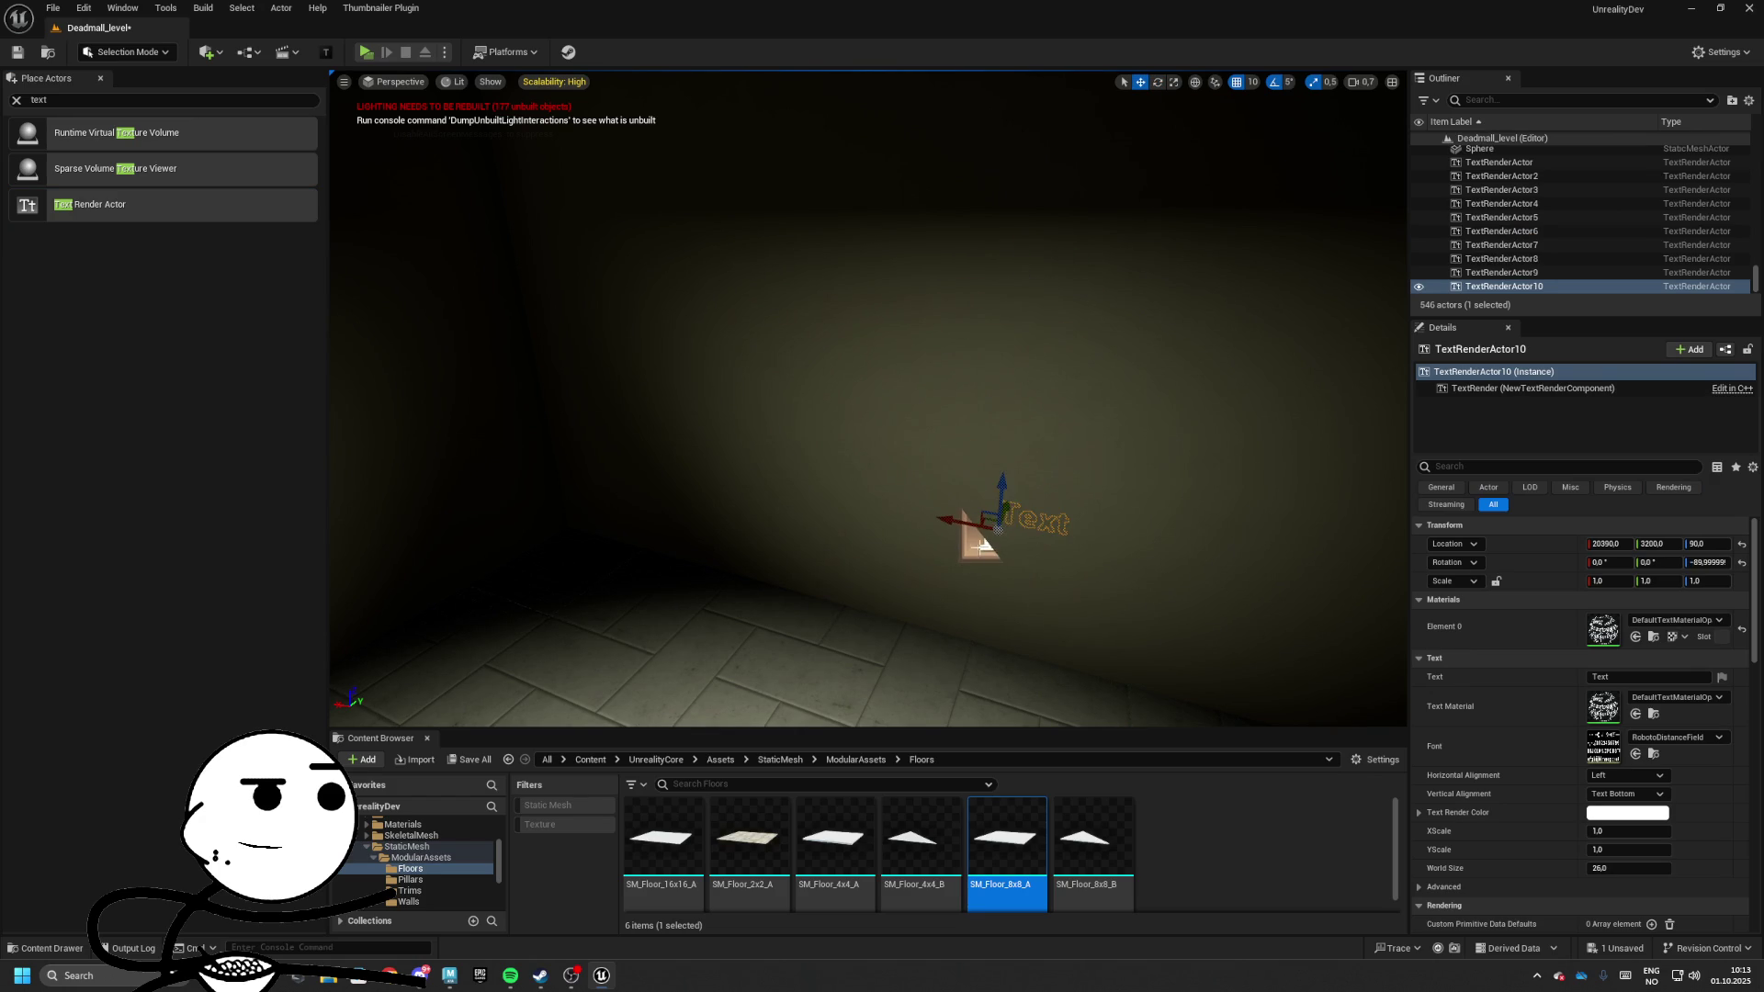
mouse_move(1007, 517)
mouse_down()
mouse_move(1065, 431)
mouse_move(1029, 450)
mouse_up()
Set the sign's Vertical Alignment to Text Center, then fly back toward the EXIT doorway
scroll(1625, 729, down, 3)
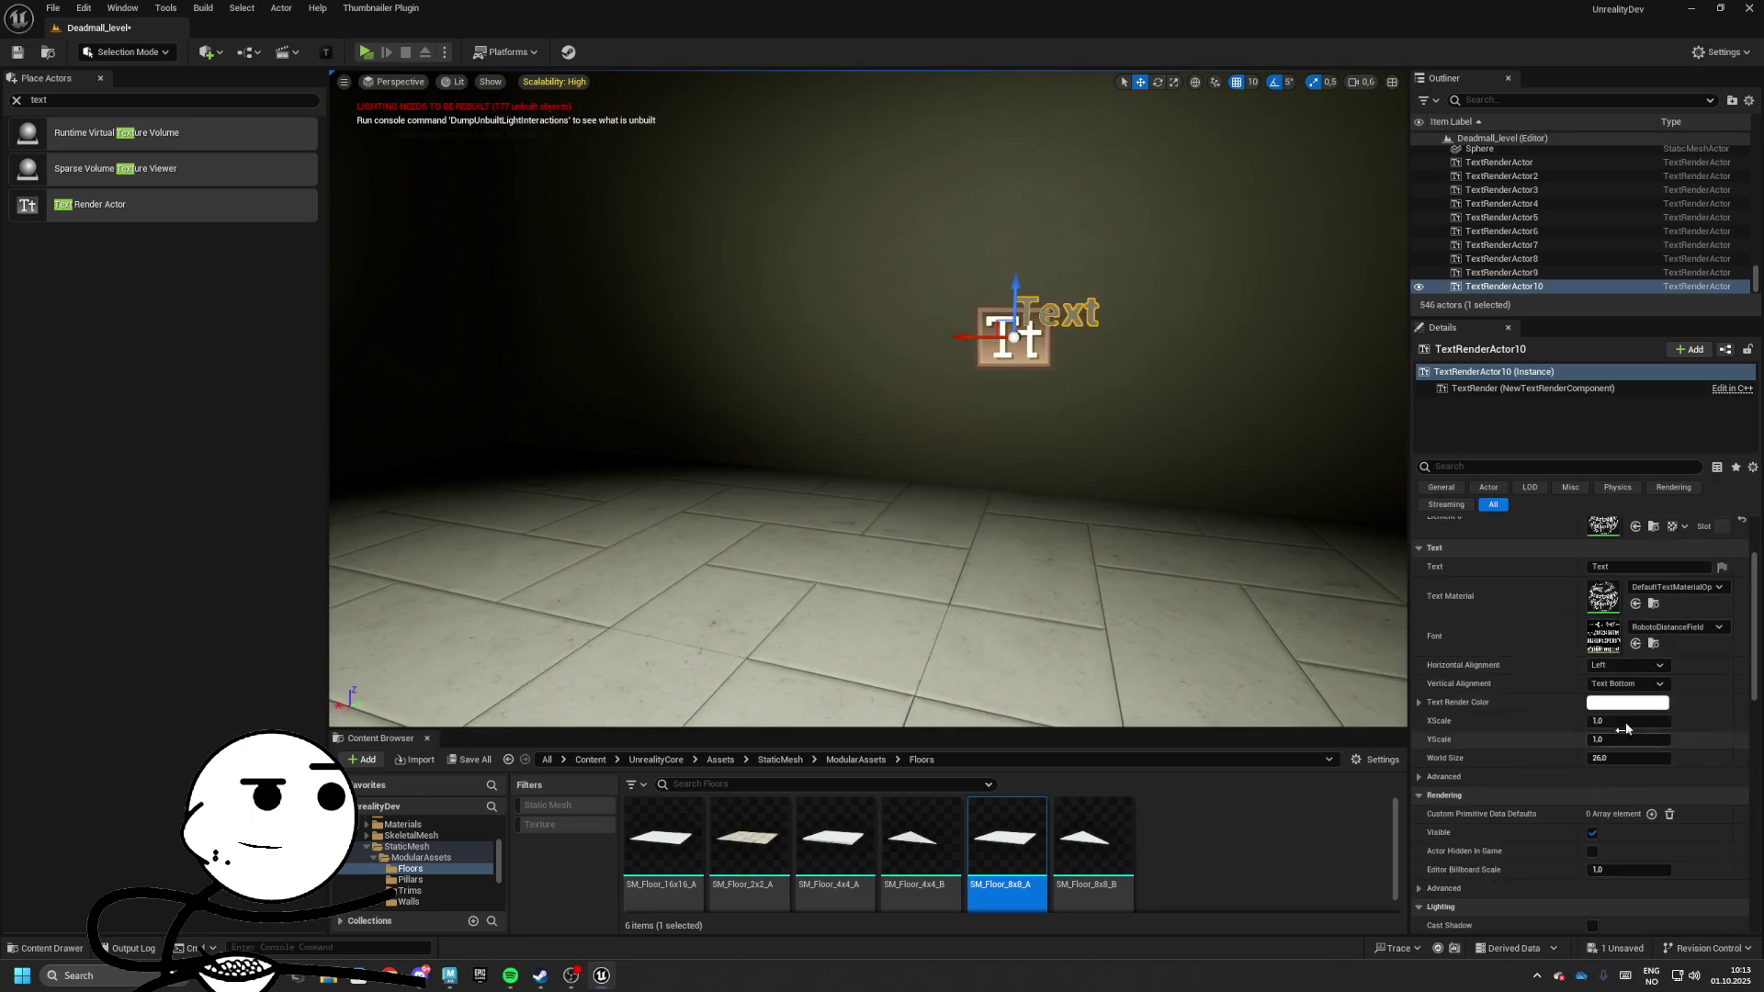
click(1621, 709)
scroll(1644, 617, up, 2)
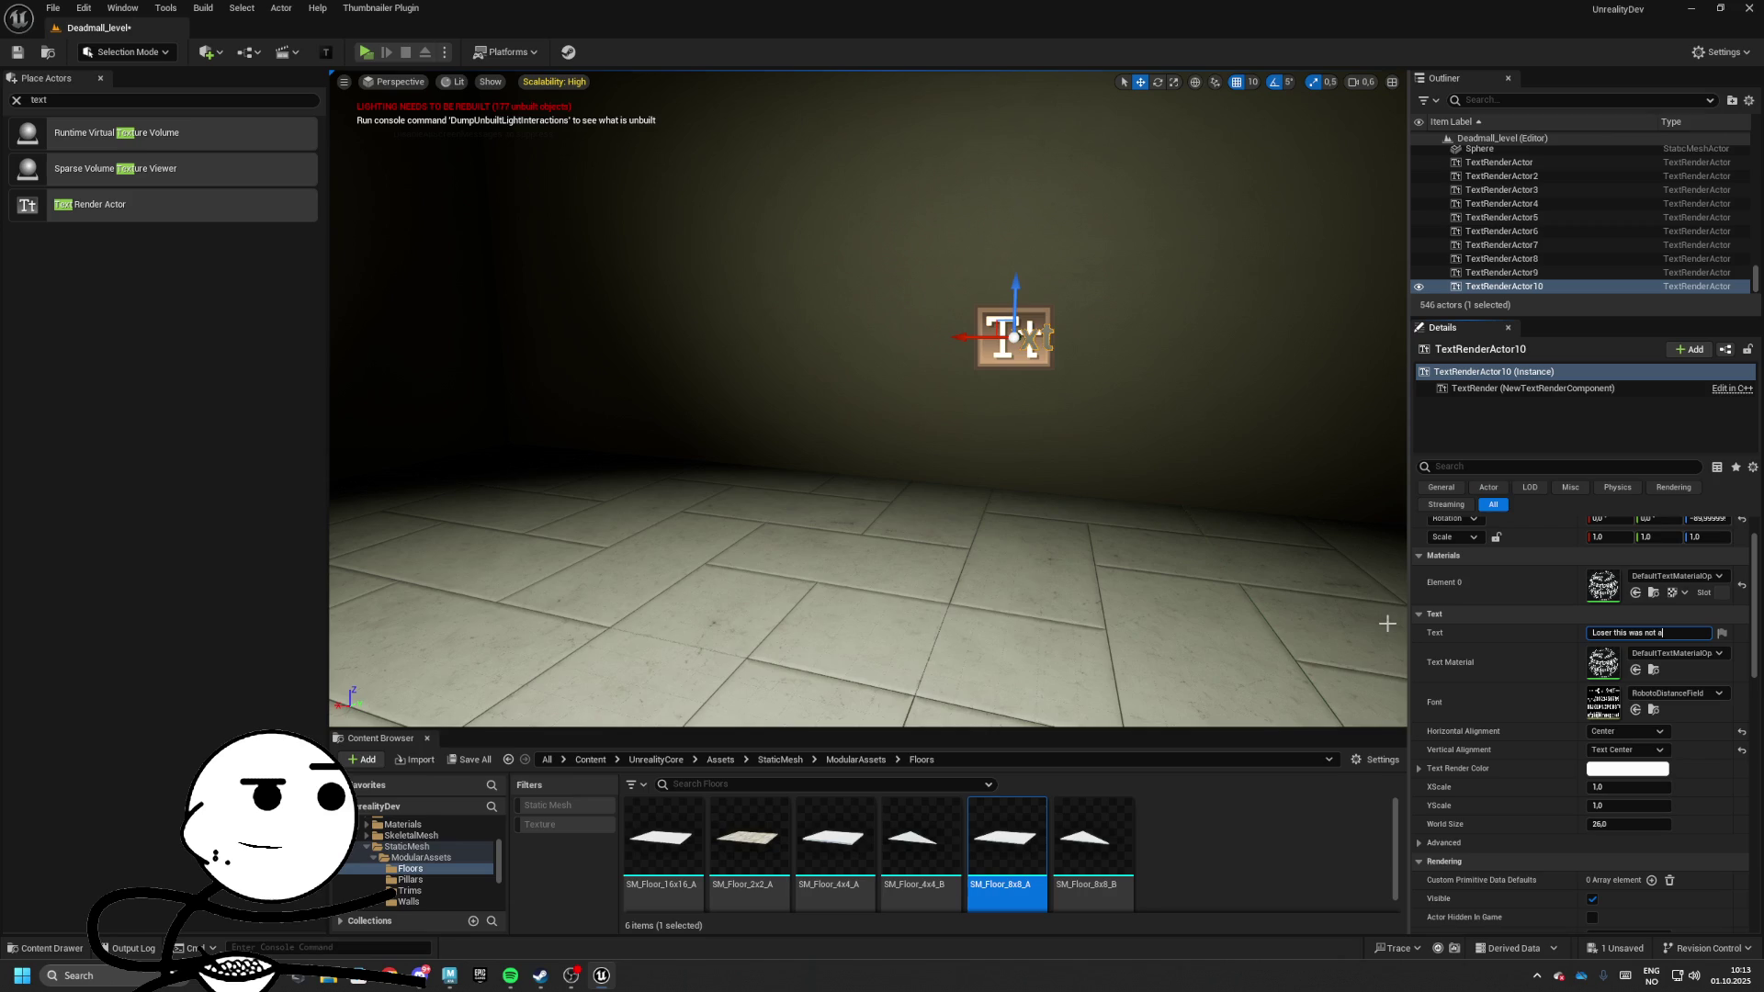
click(1055, 504)
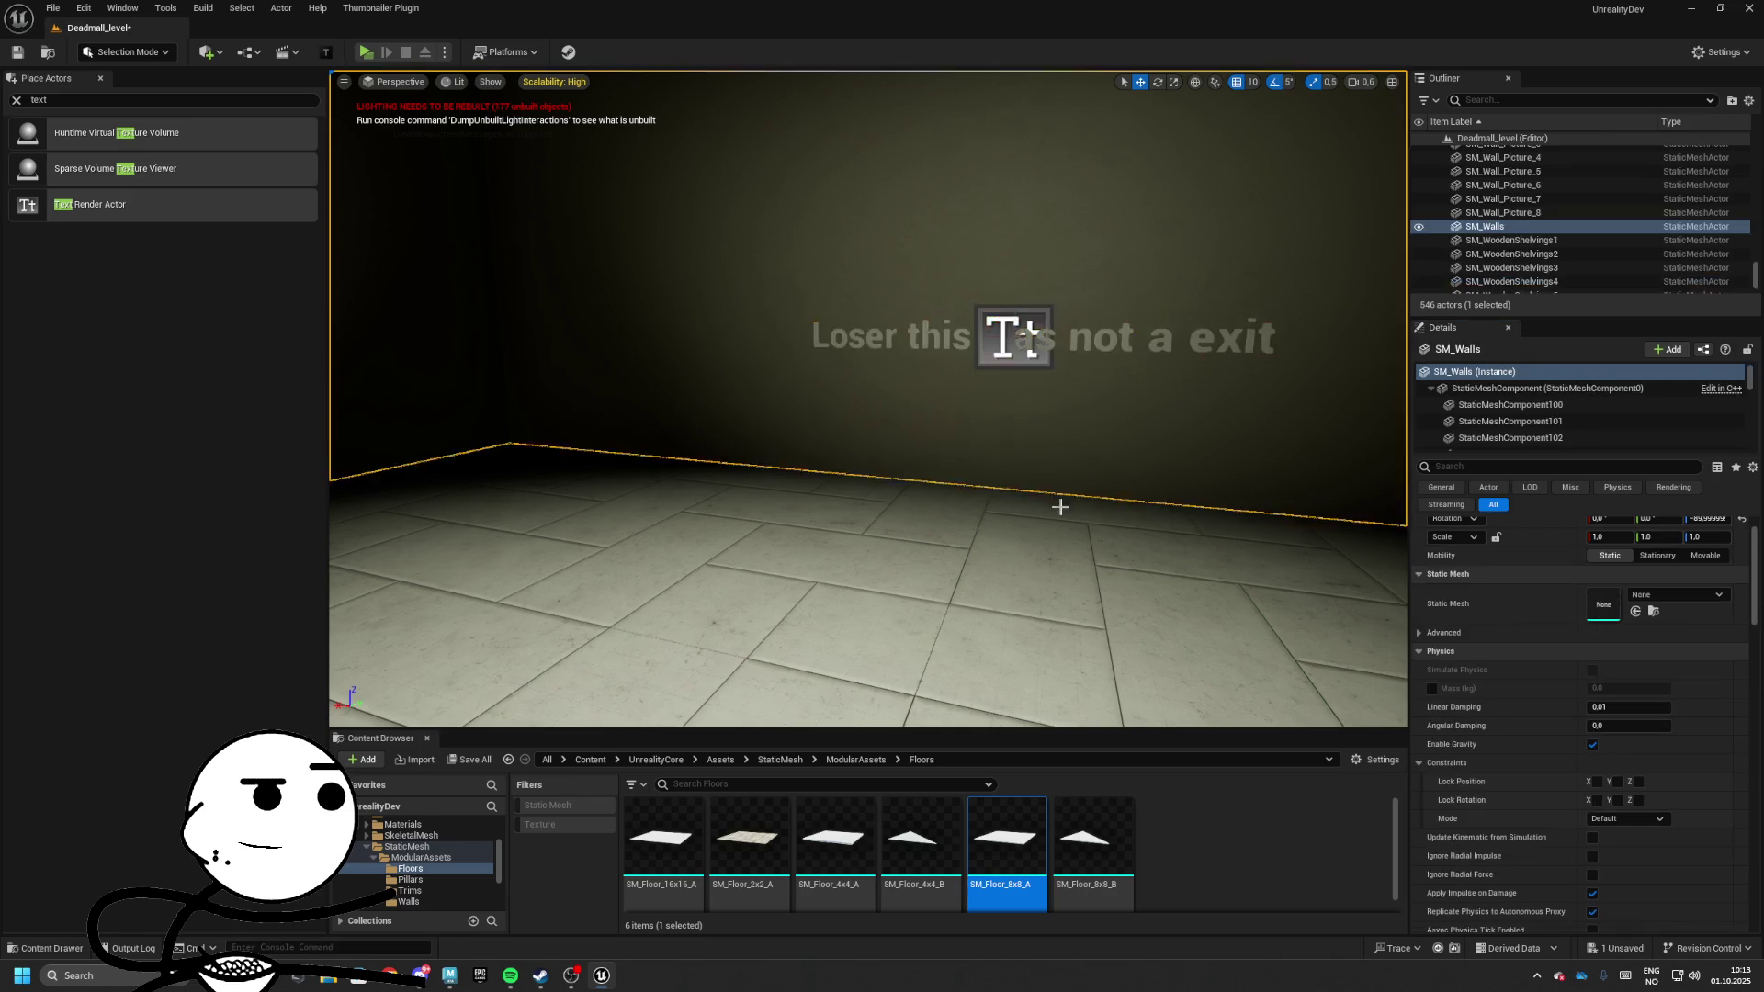
scroll(1056, 504, down, 10)
mouse_move(1056, 505)
mouse_down()
mouse_move(919, 505)
mouse_move(991, 504)
mouse_move(955, 504)
mouse_up()
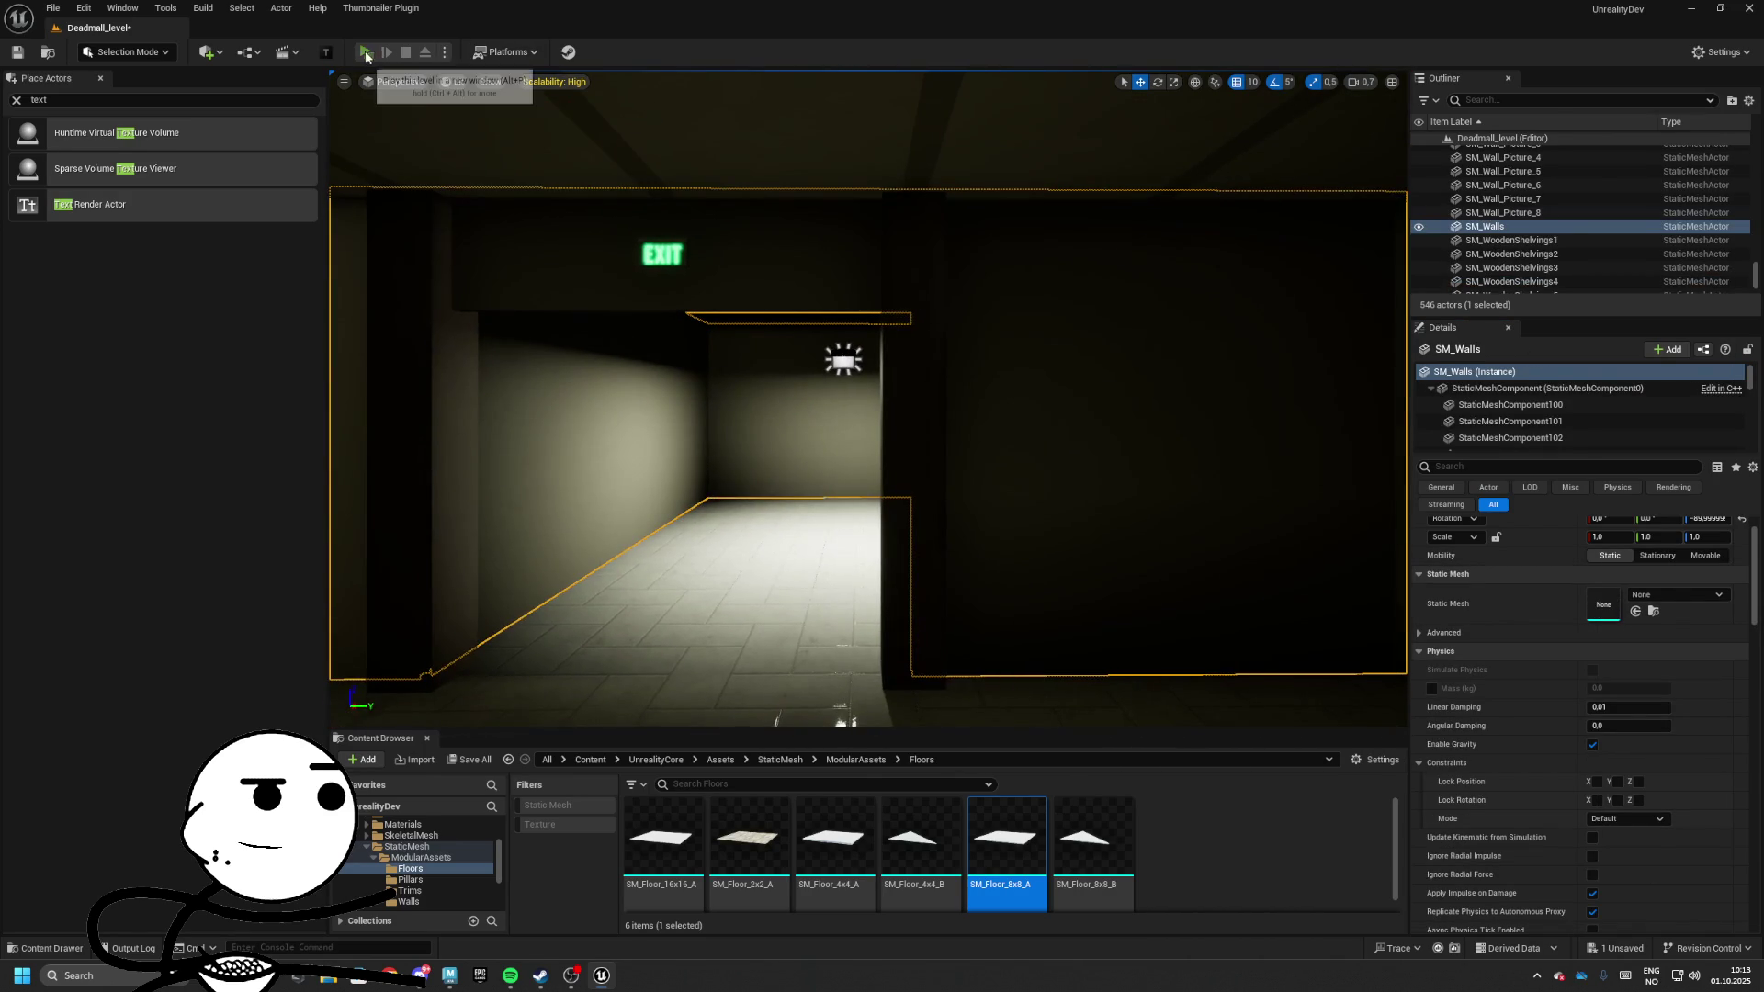
Play-test through the EXIT doorway, then edit the sign to 'Loser this is not a exit'
click(366, 53)
key(w)
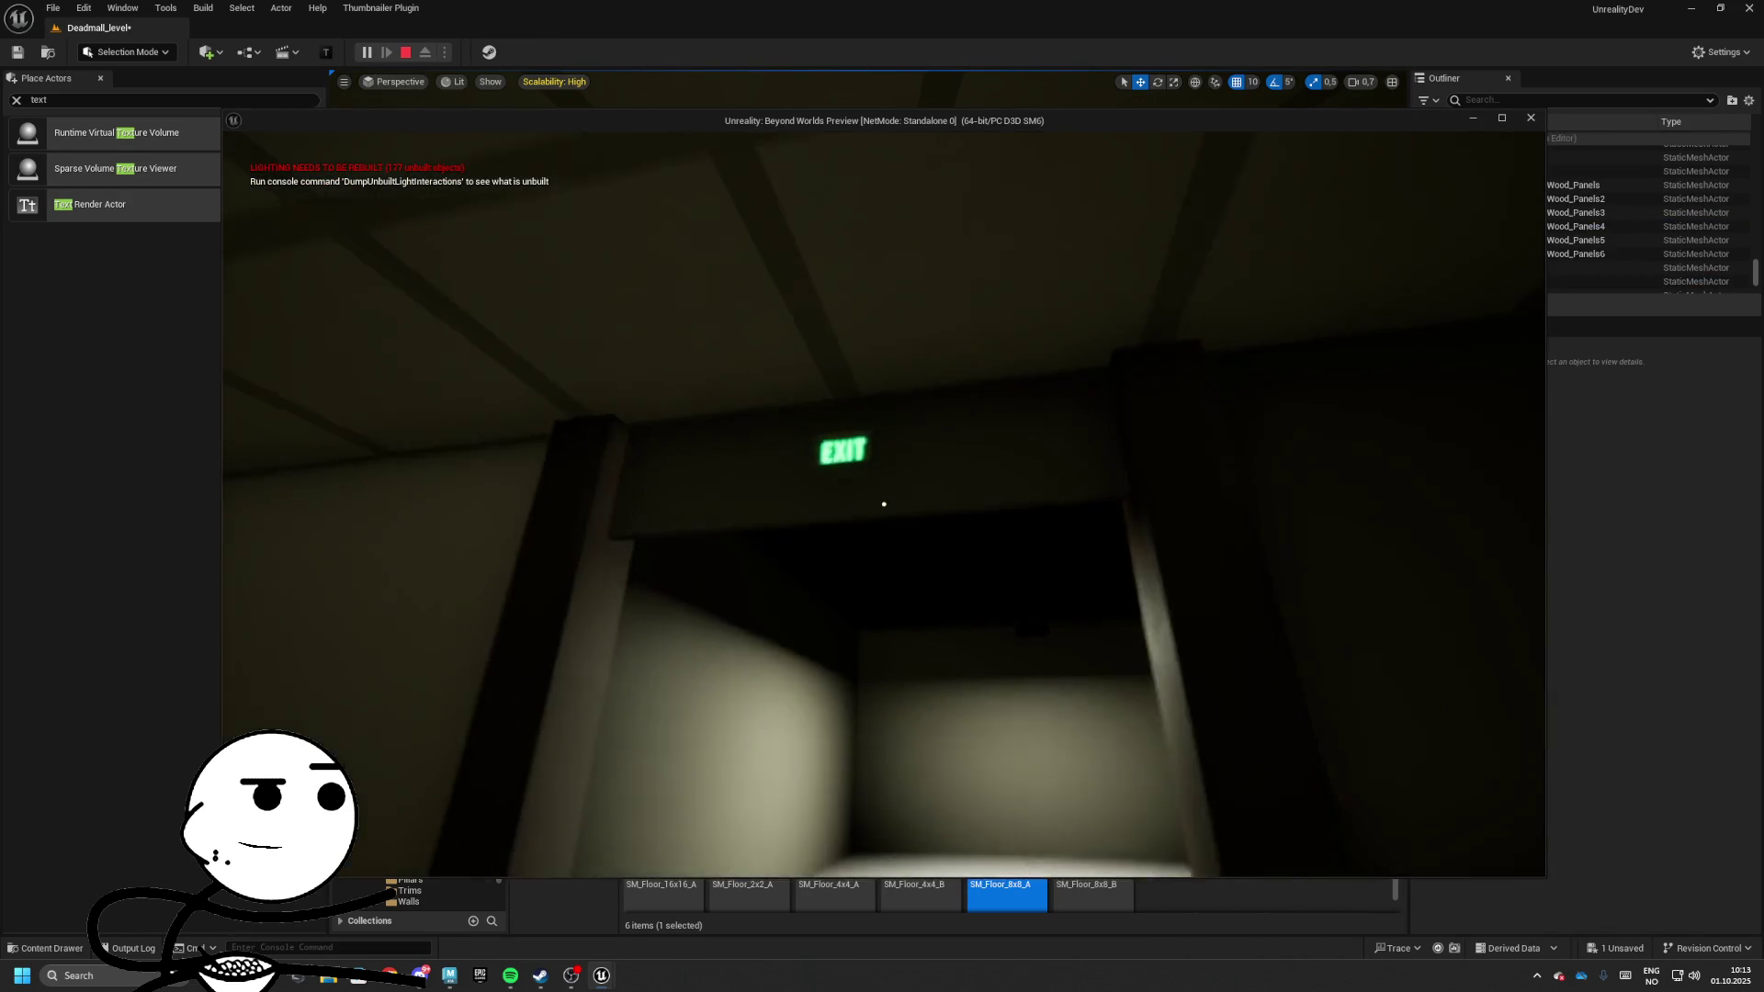
key(w)
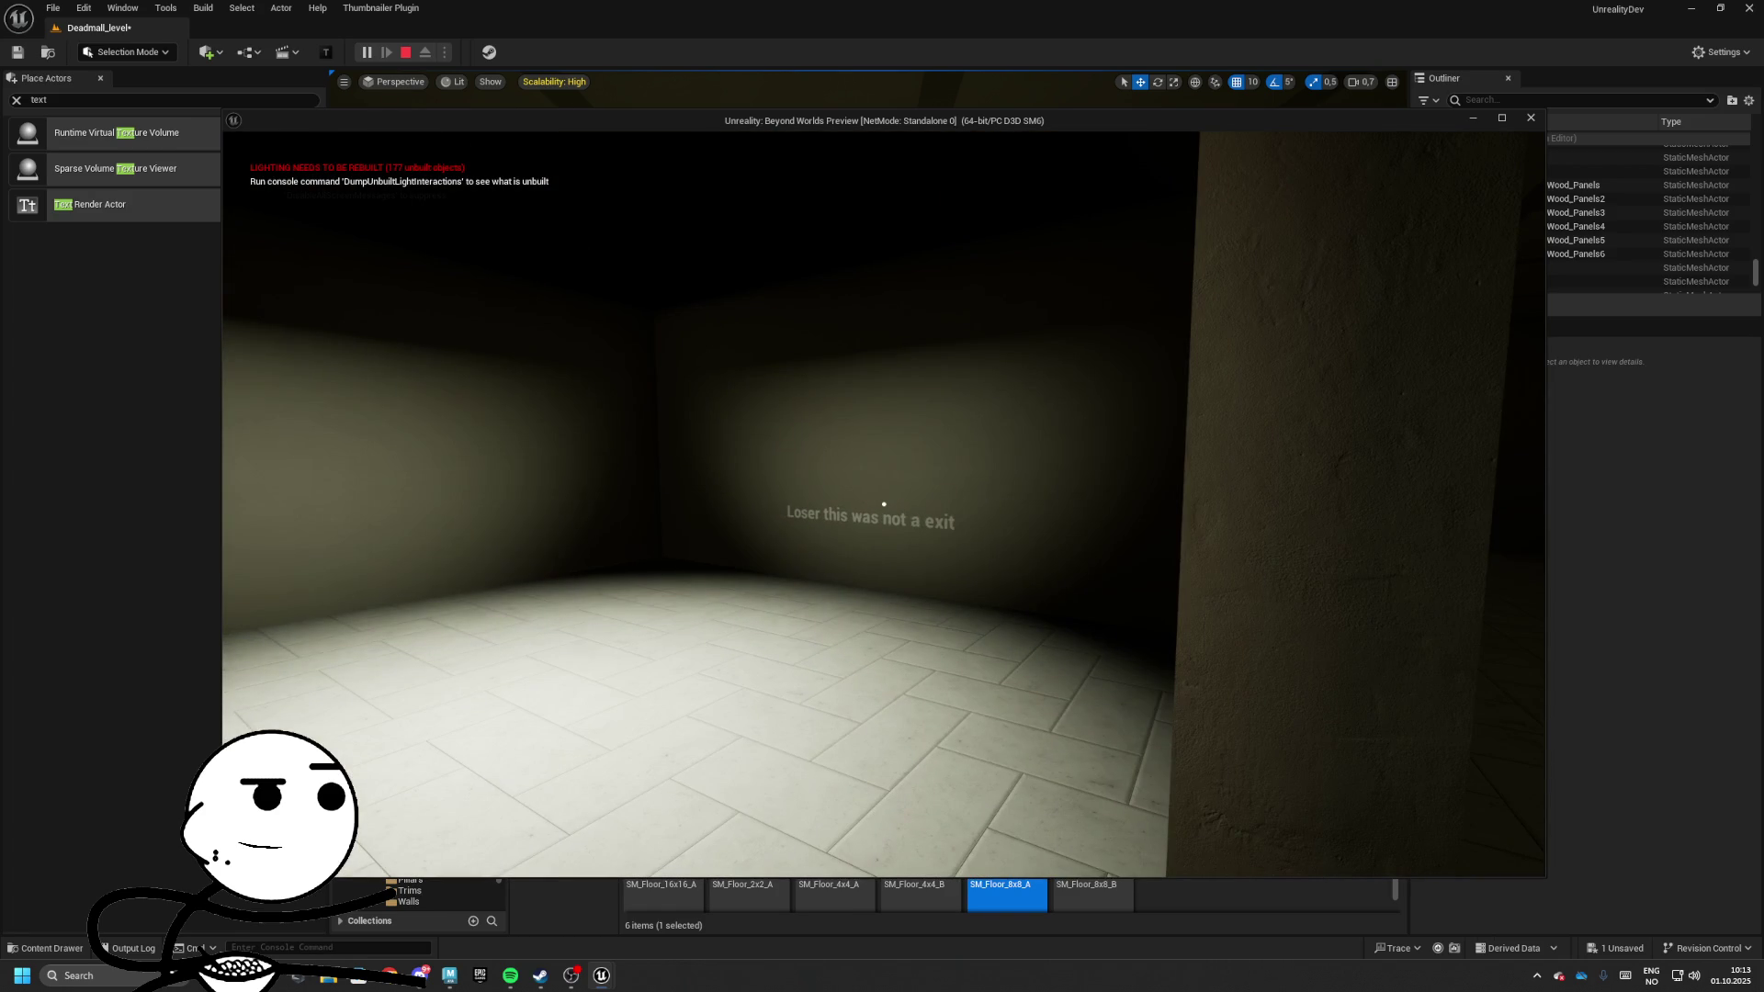
key(Escape)
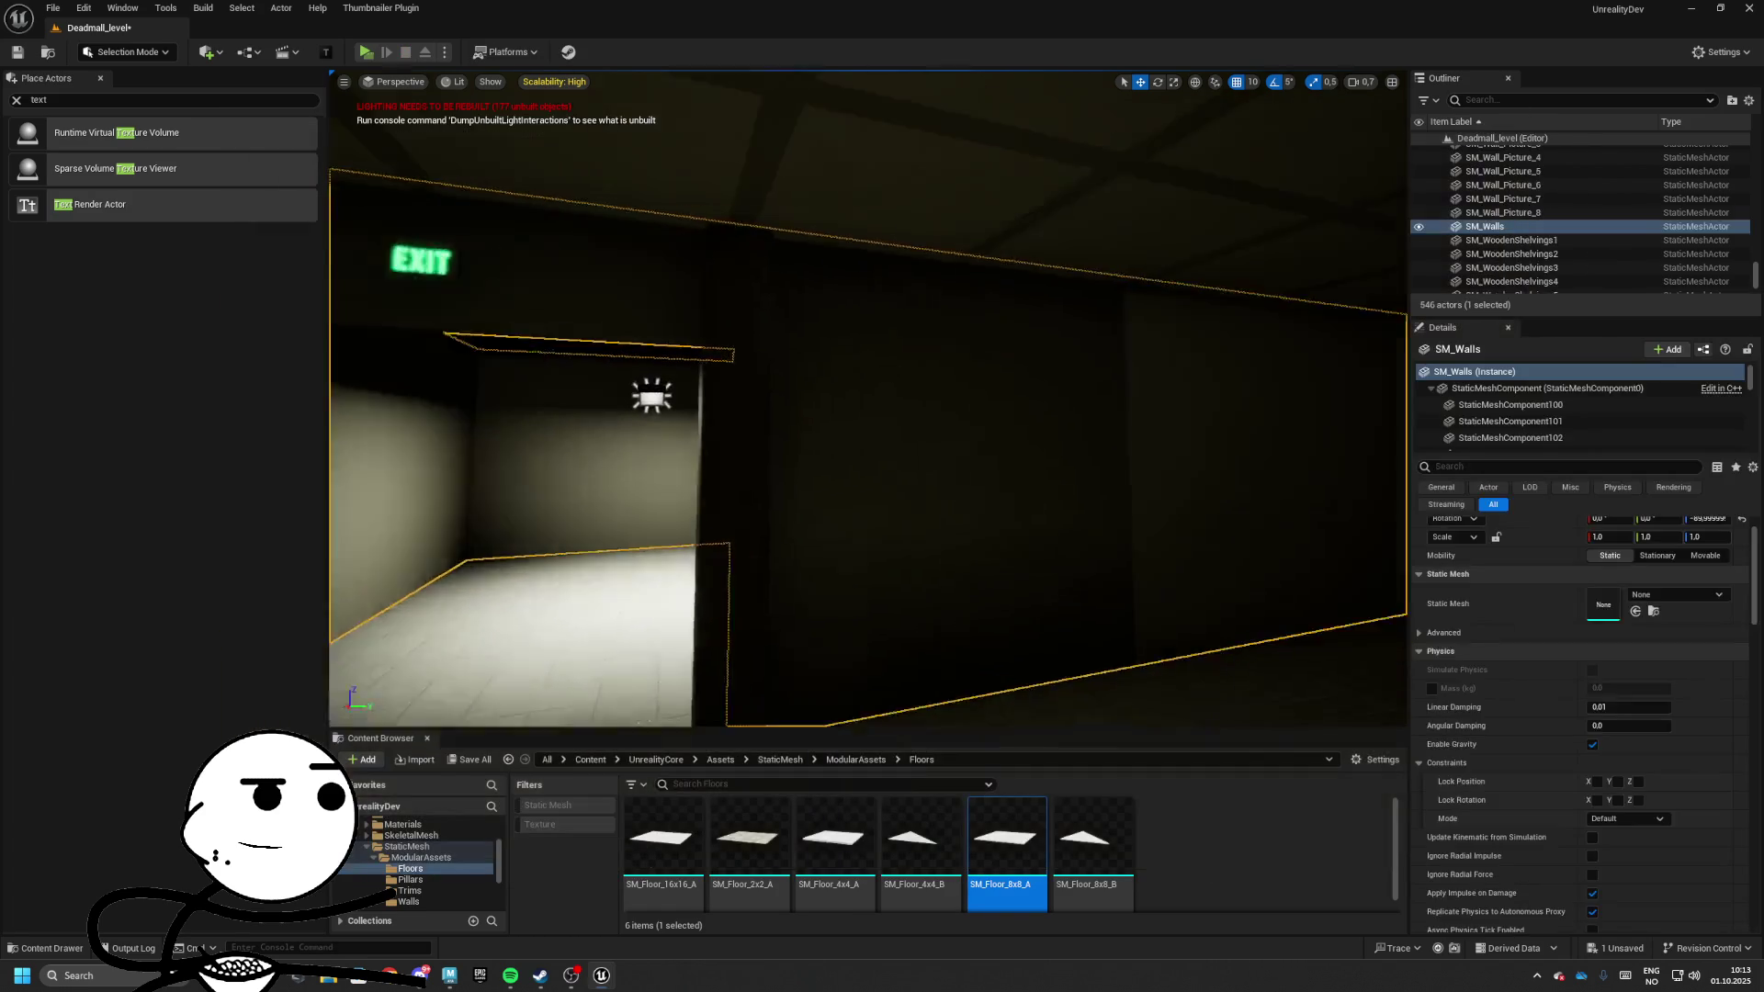
click(878, 527)
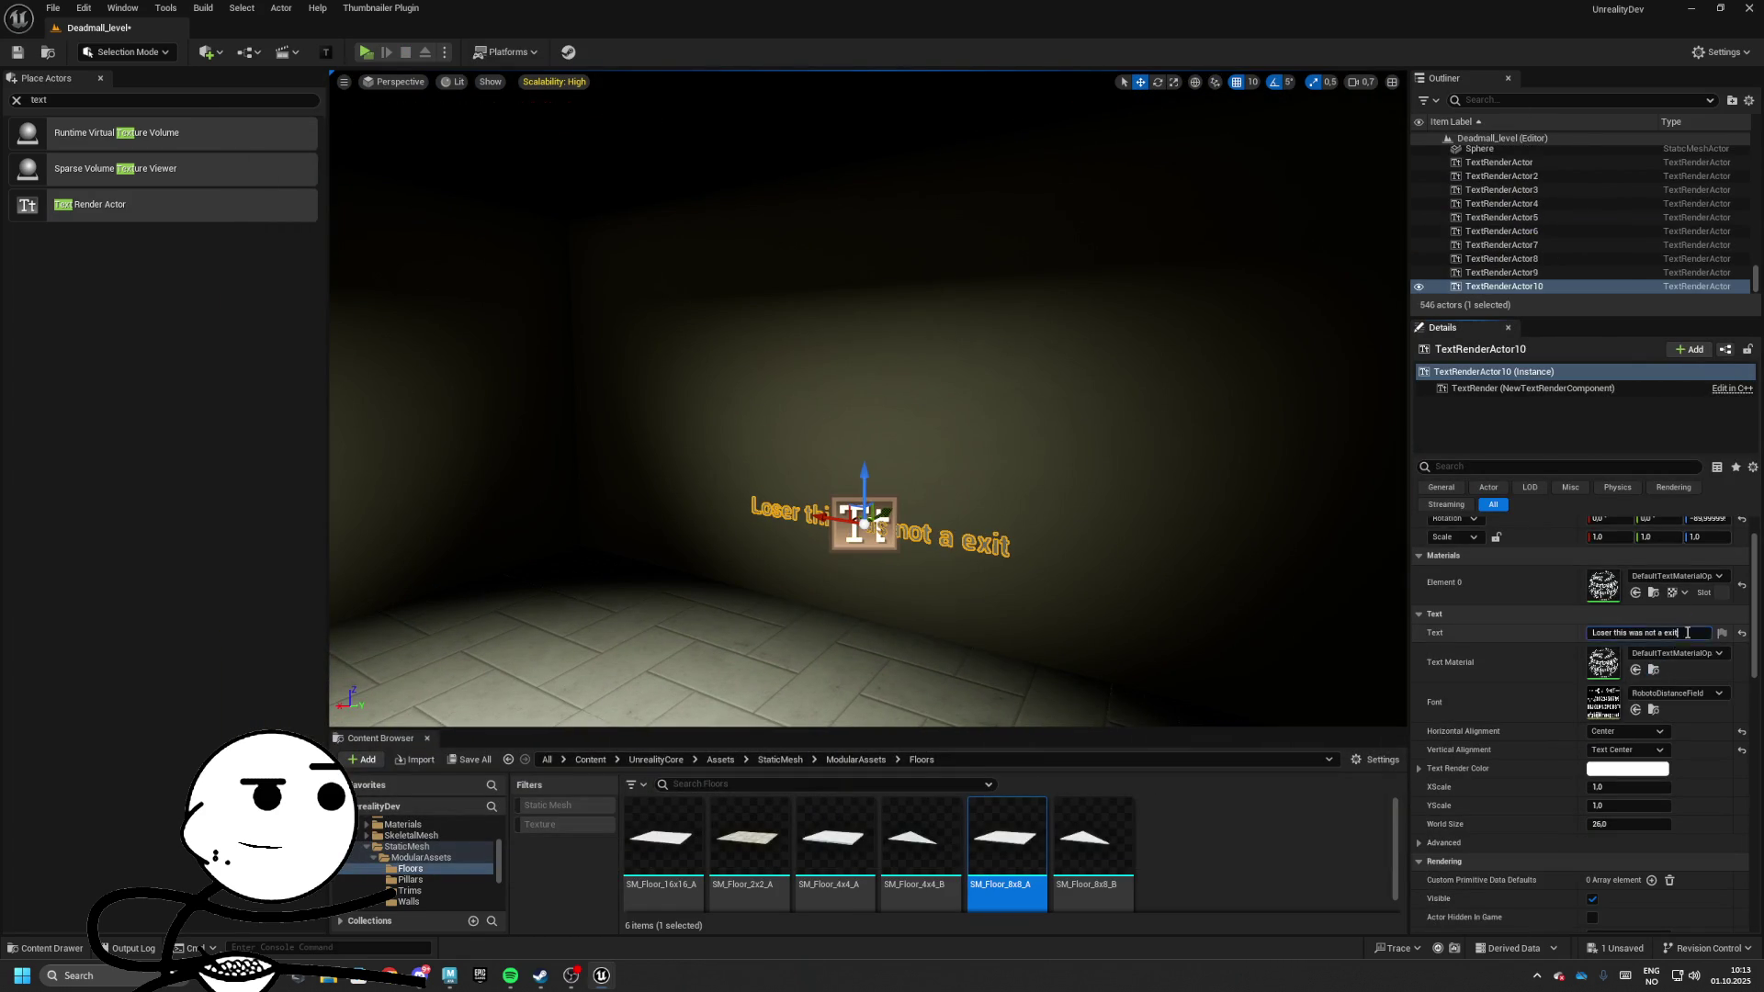
key(ctrl+shift+Left)
key(ctrl+shift+Left)
key(ctrl+shift+Left)
text(i)
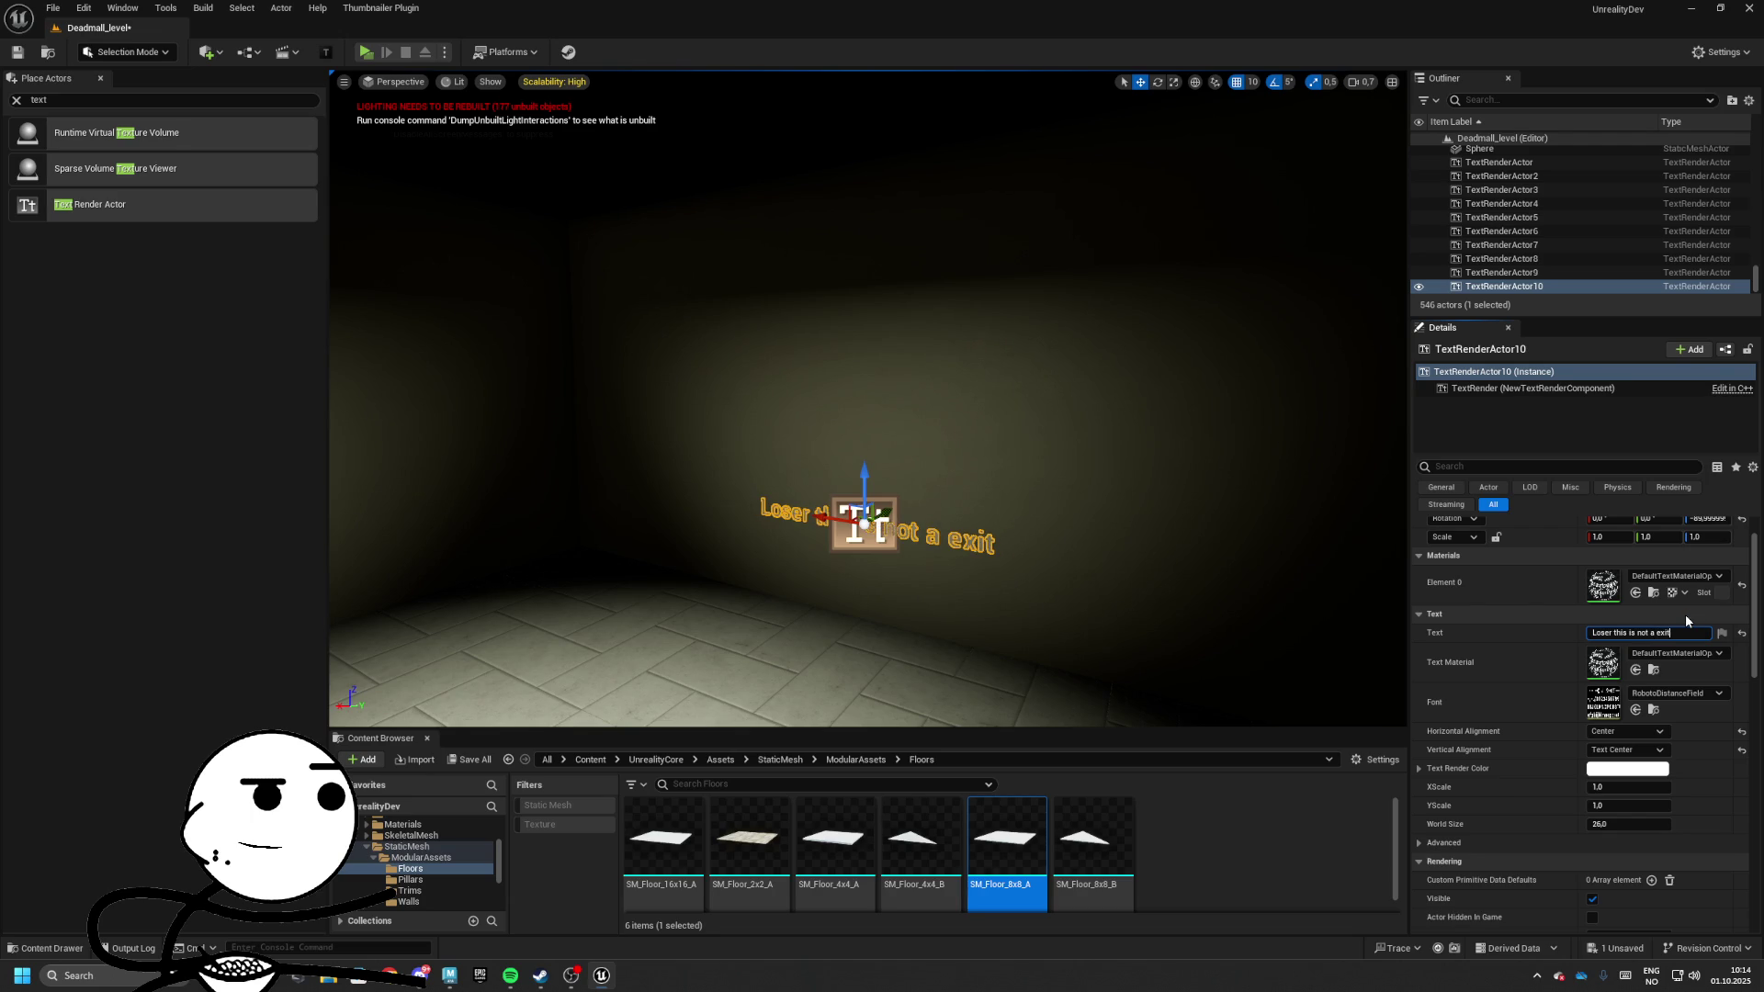
mouse_move(690, 237)
mouse_down()
mouse_move(643, 275)
mouse_move(690, 237)
mouse_up()
Play-test again, walking past the shopfronts and lounge to the central pillar
click(366, 53)
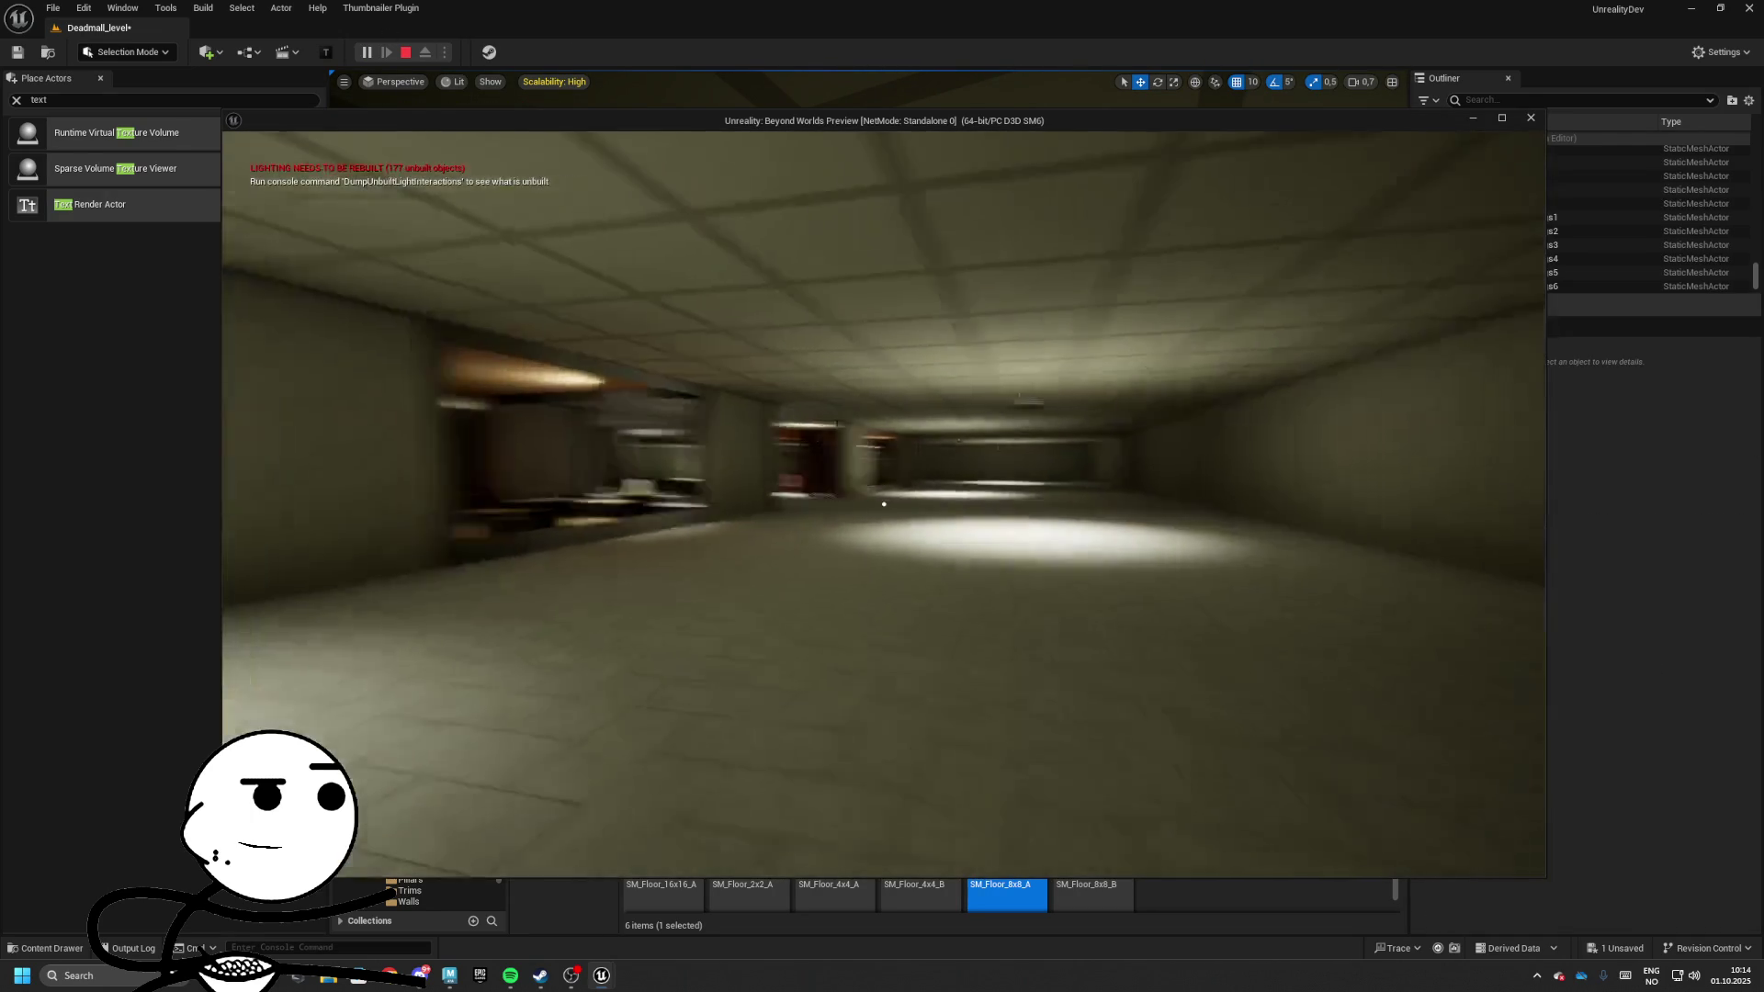
key(w)
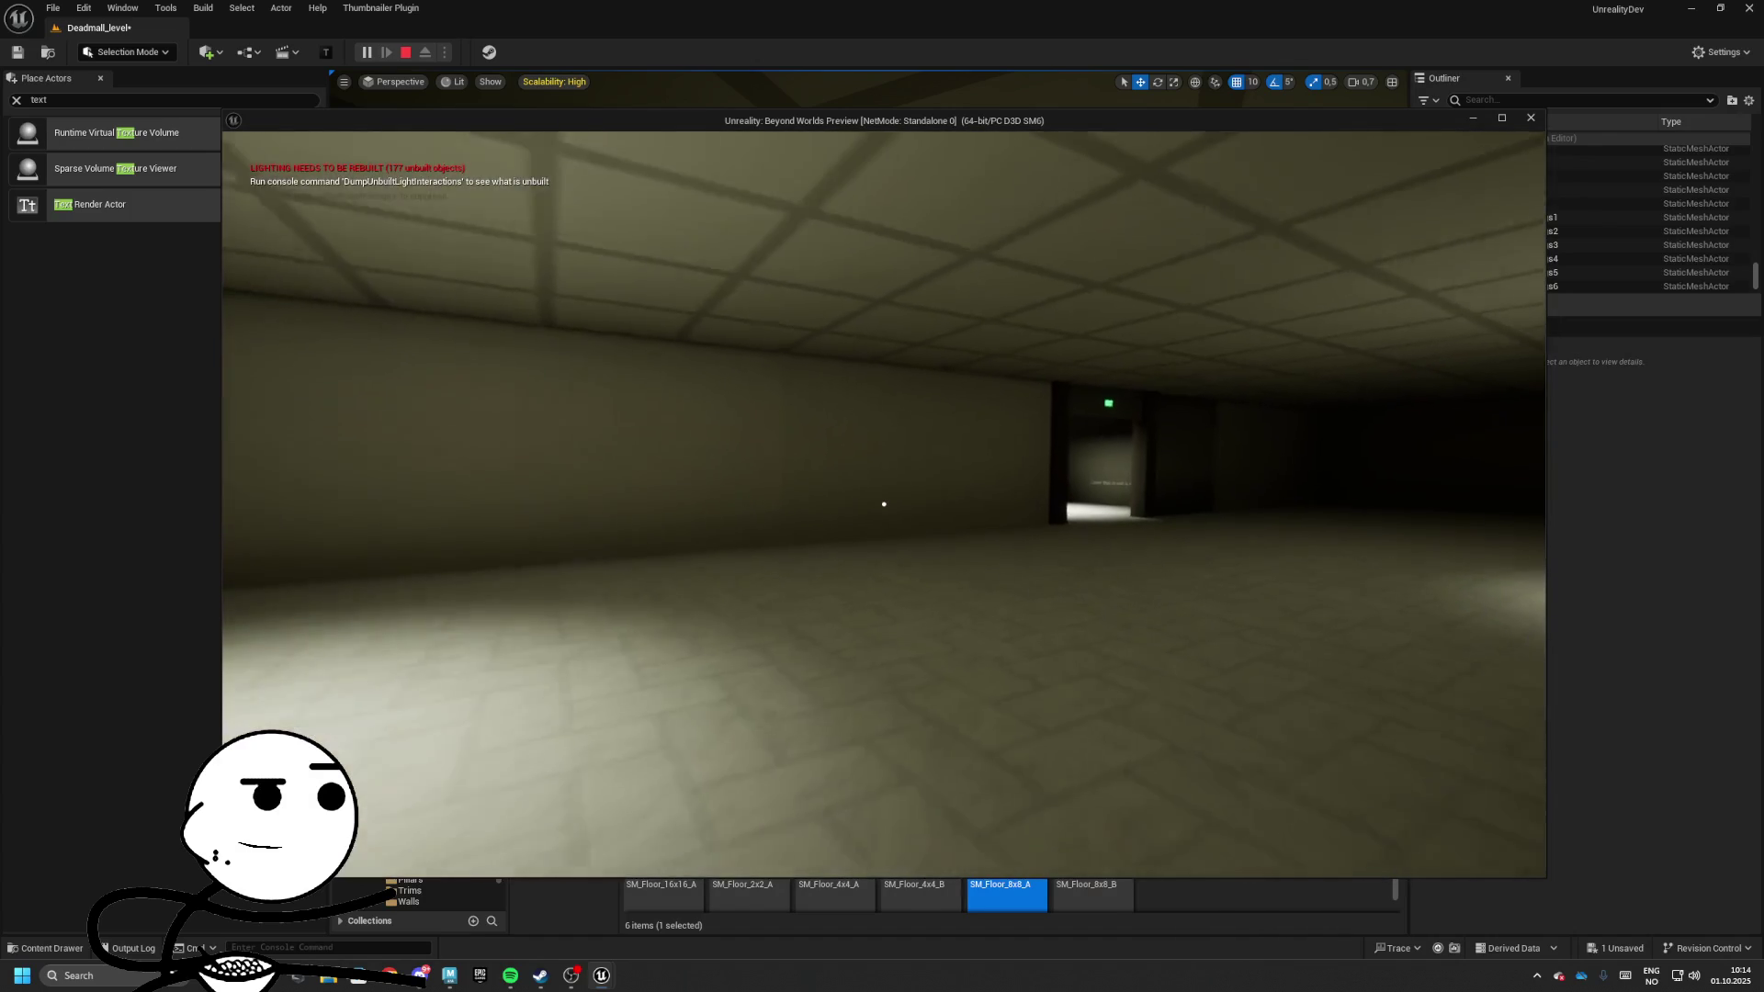
key(w)
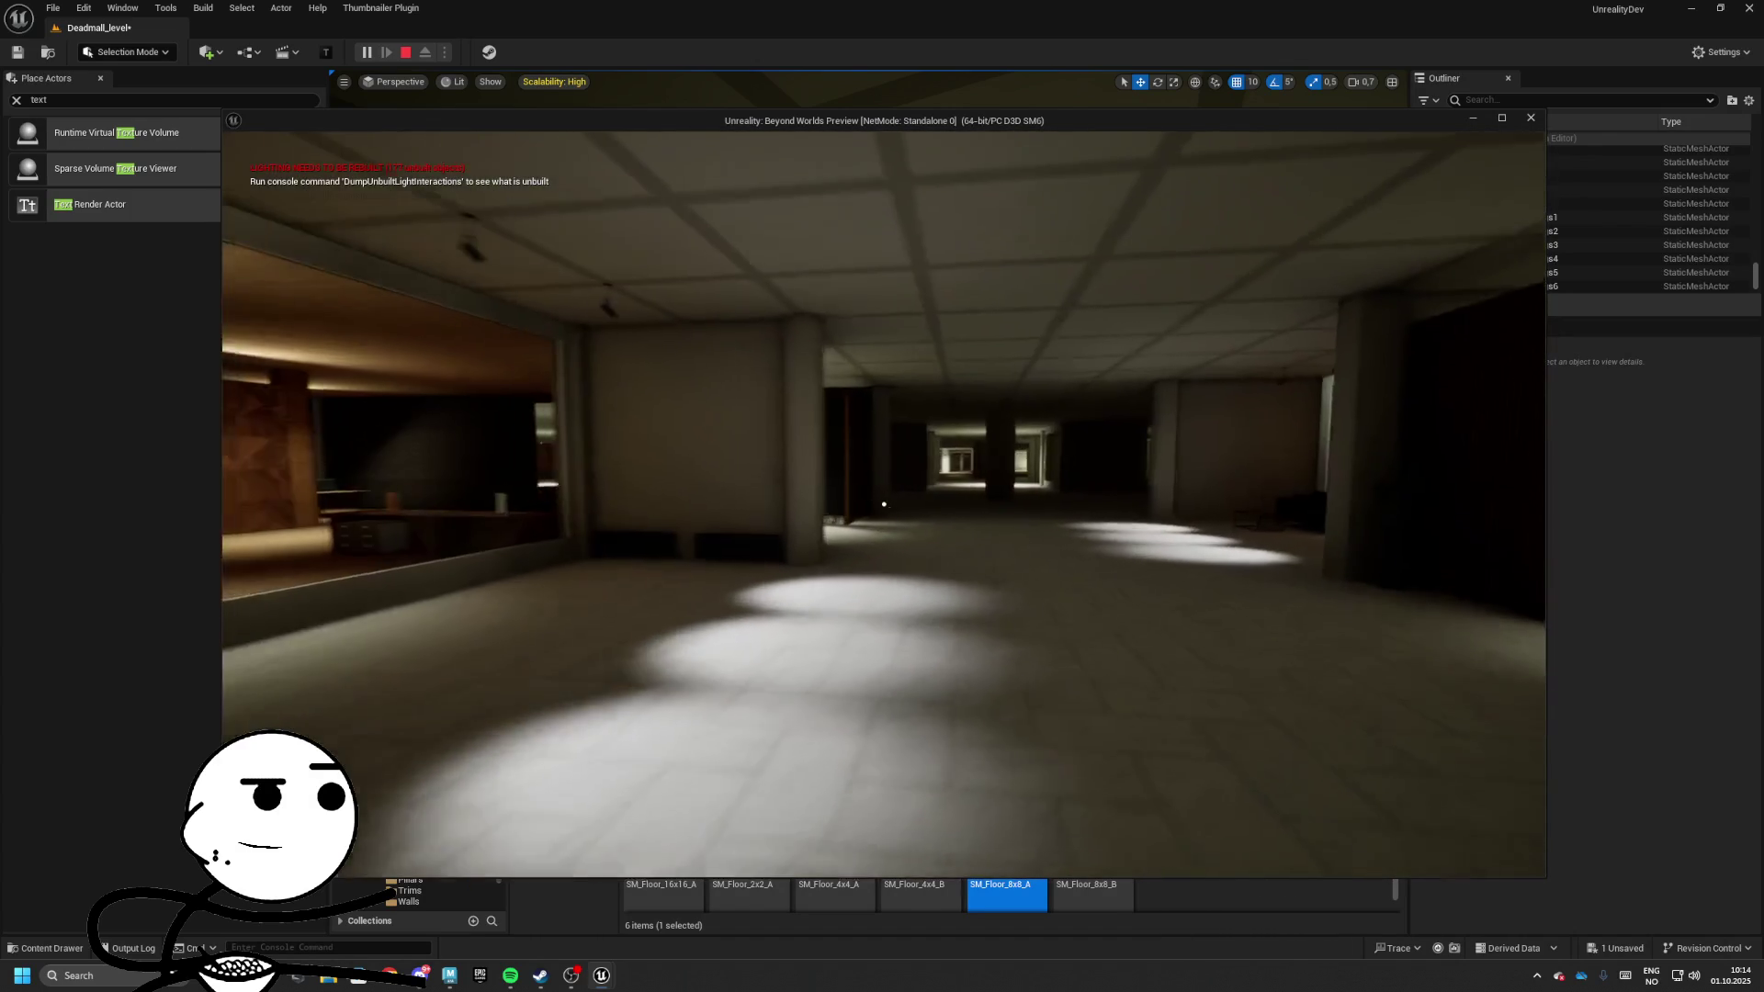
key(w)
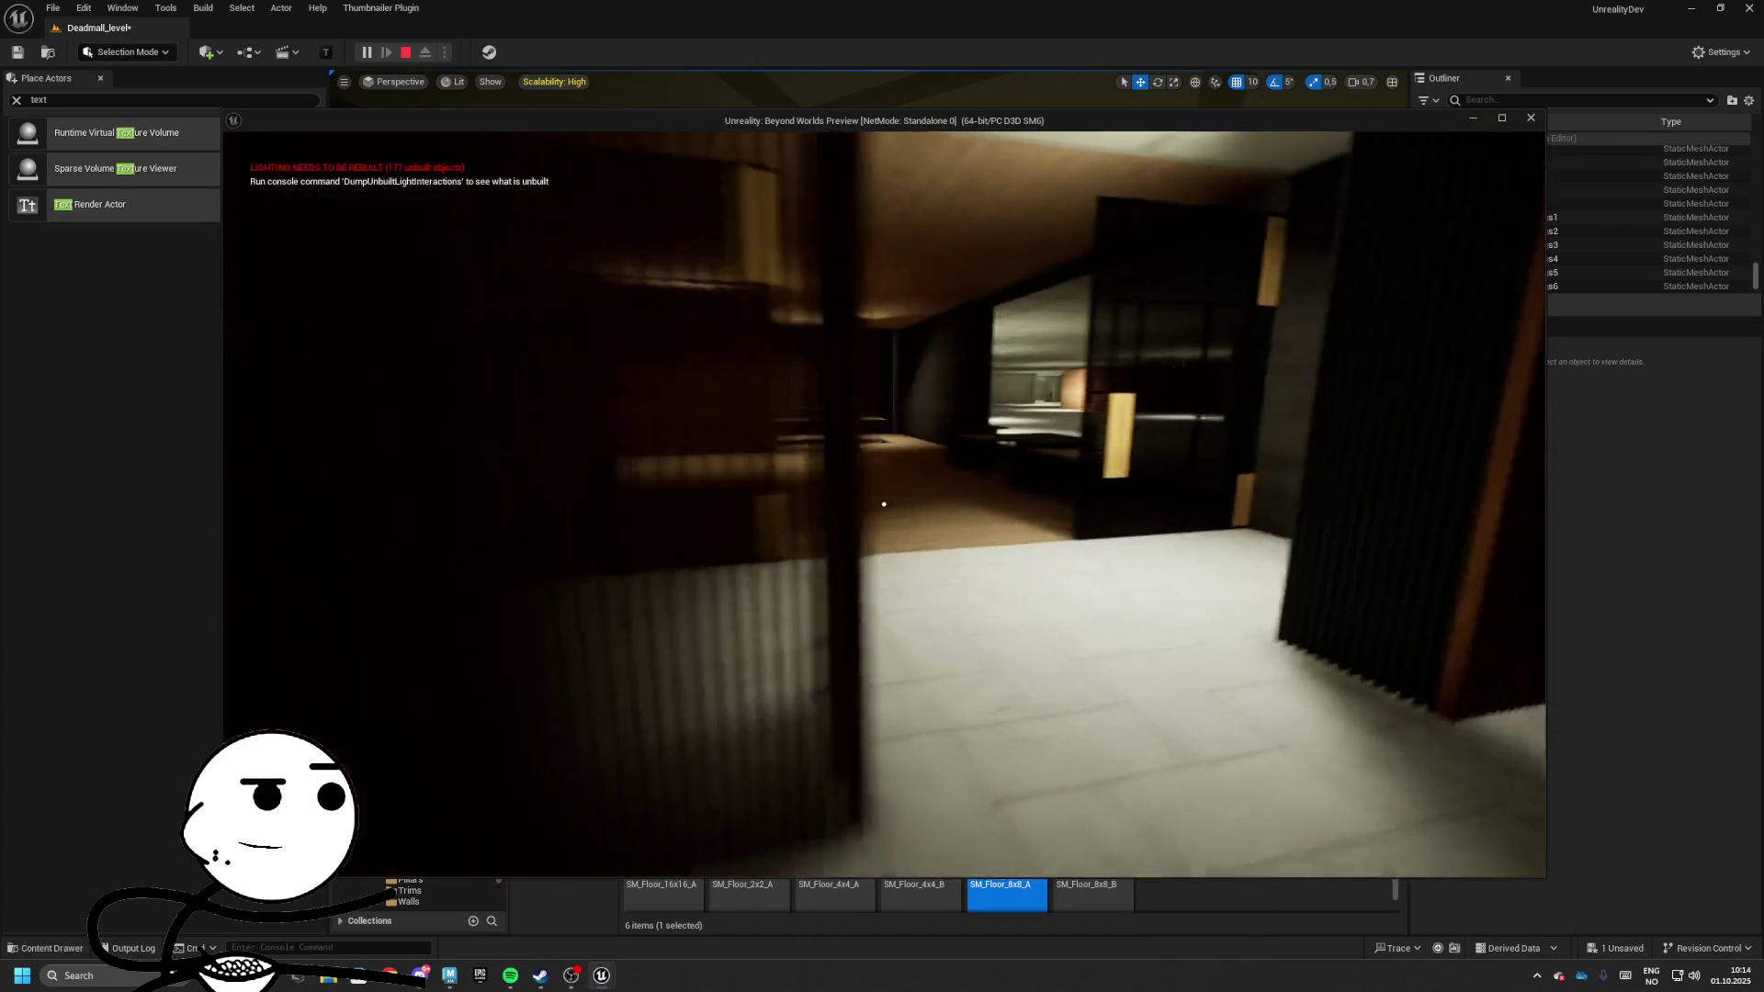
key(w)
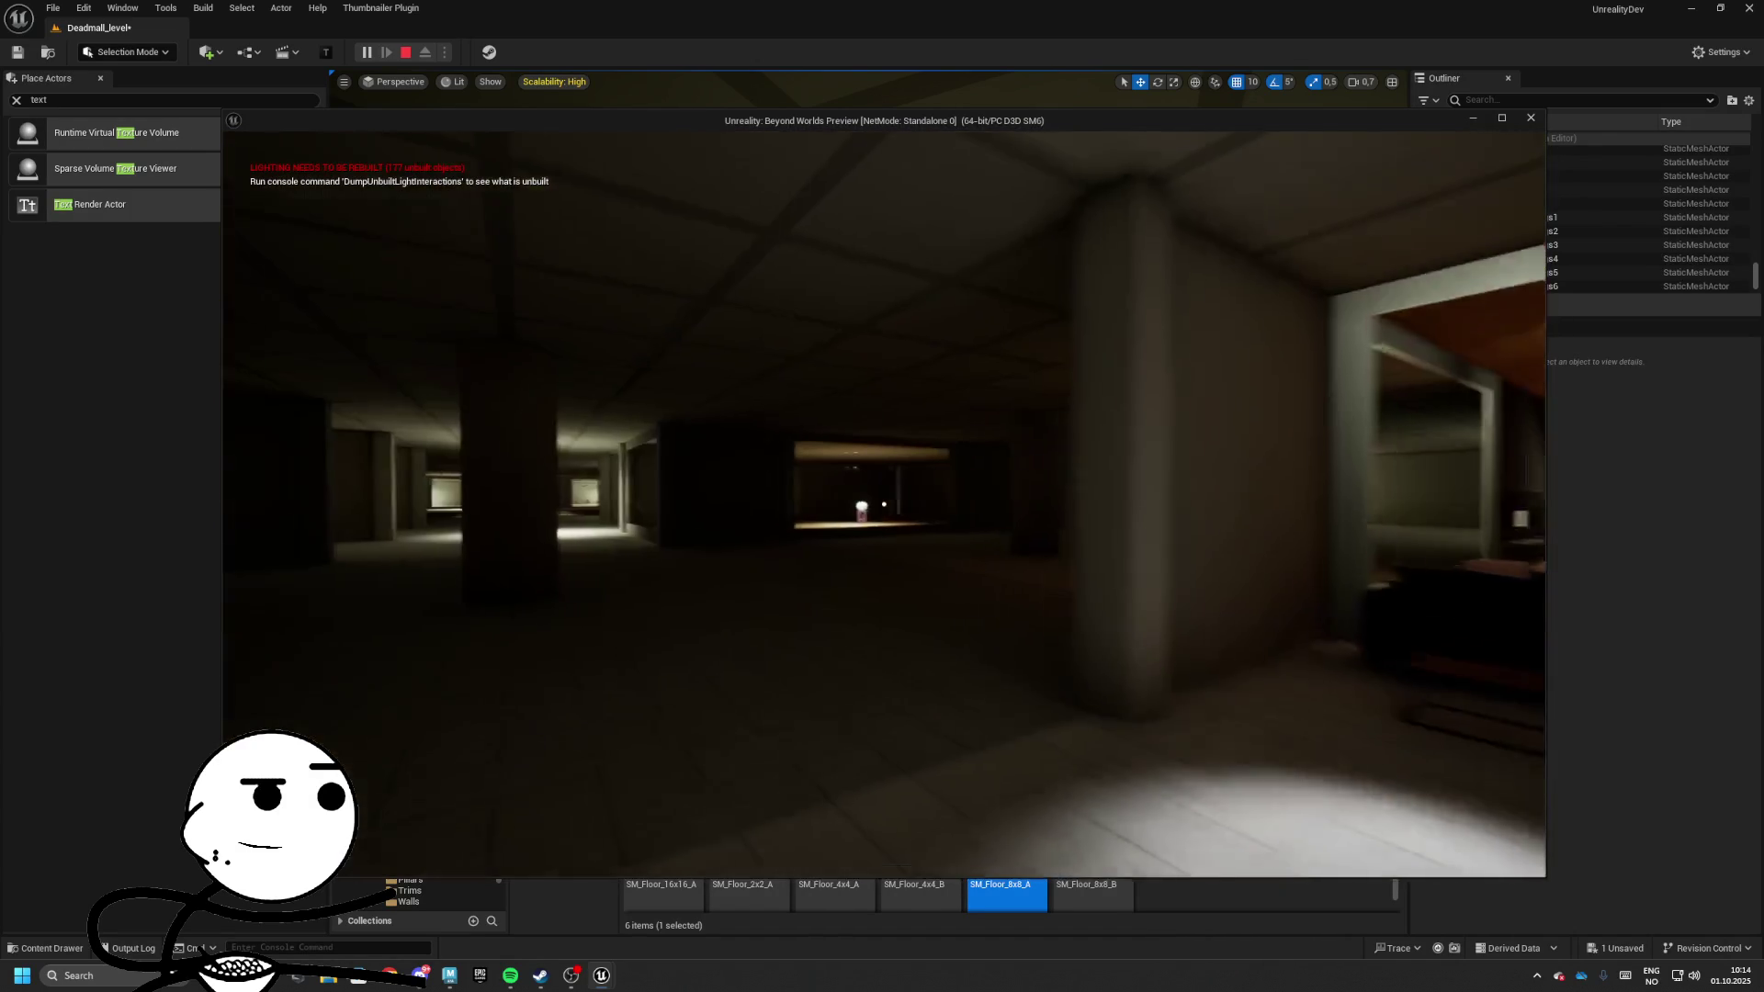
key(w)
key(Escape)
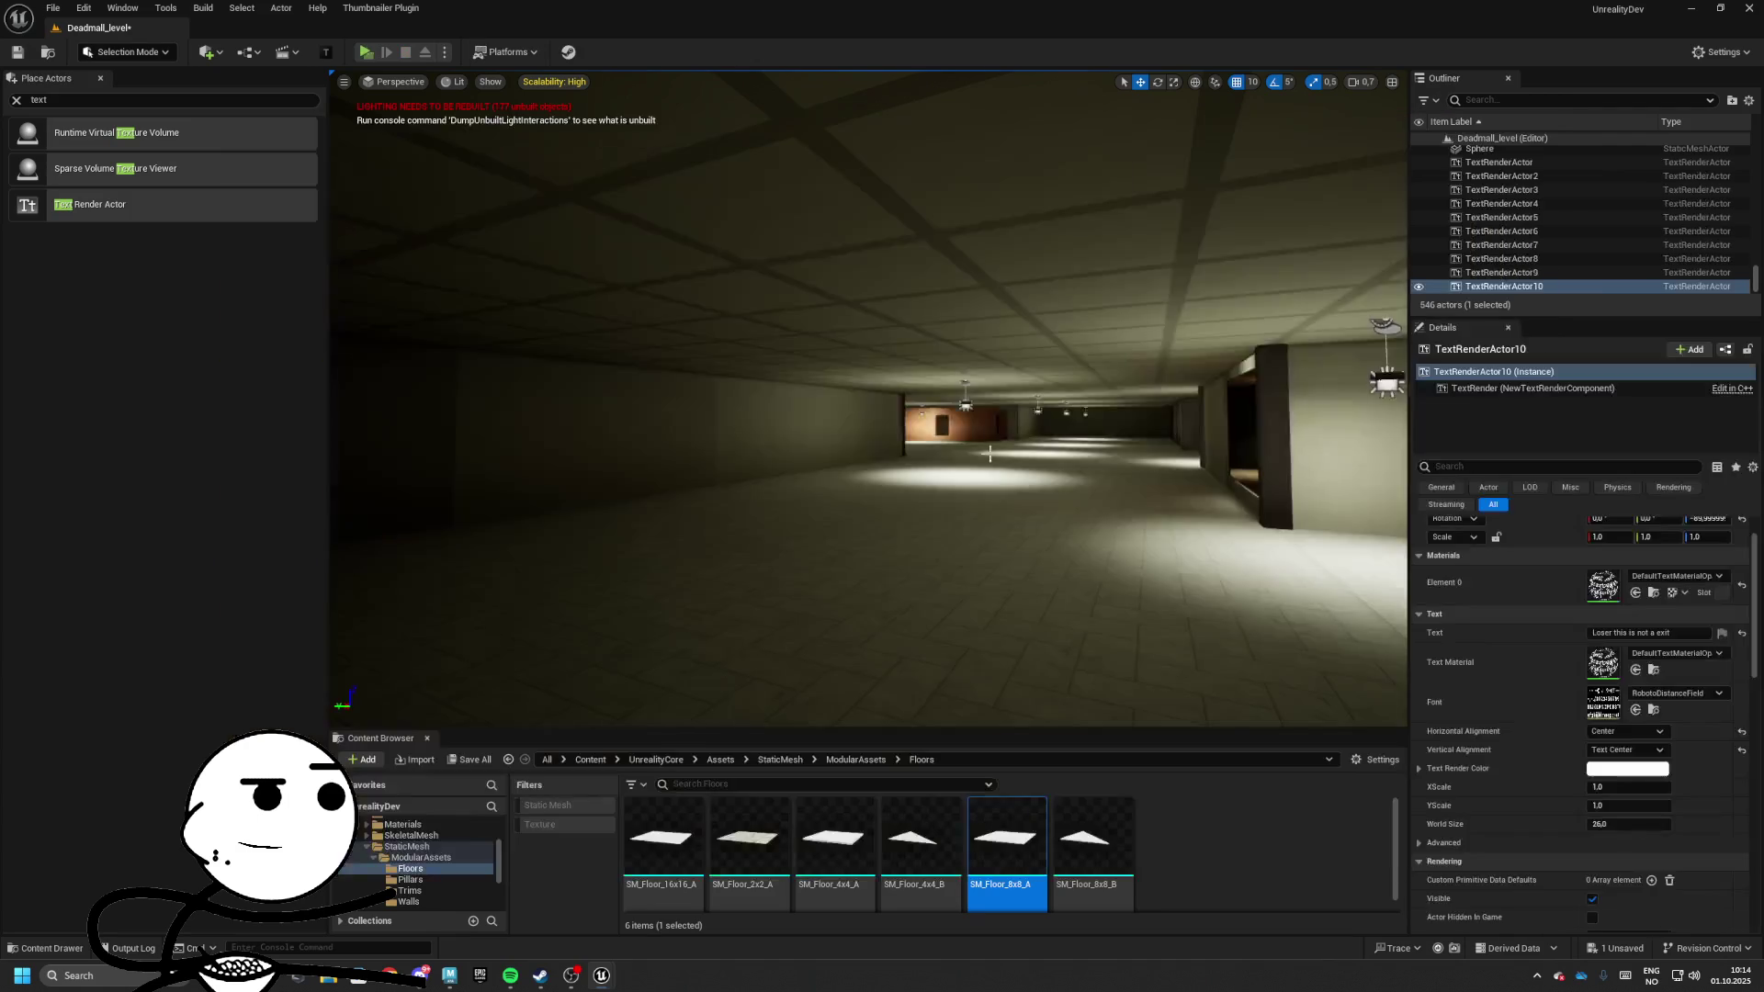
Fly the editor view through the mall hall toward the store with the bed prop
scroll(868, 397, up, 2)
key(w)
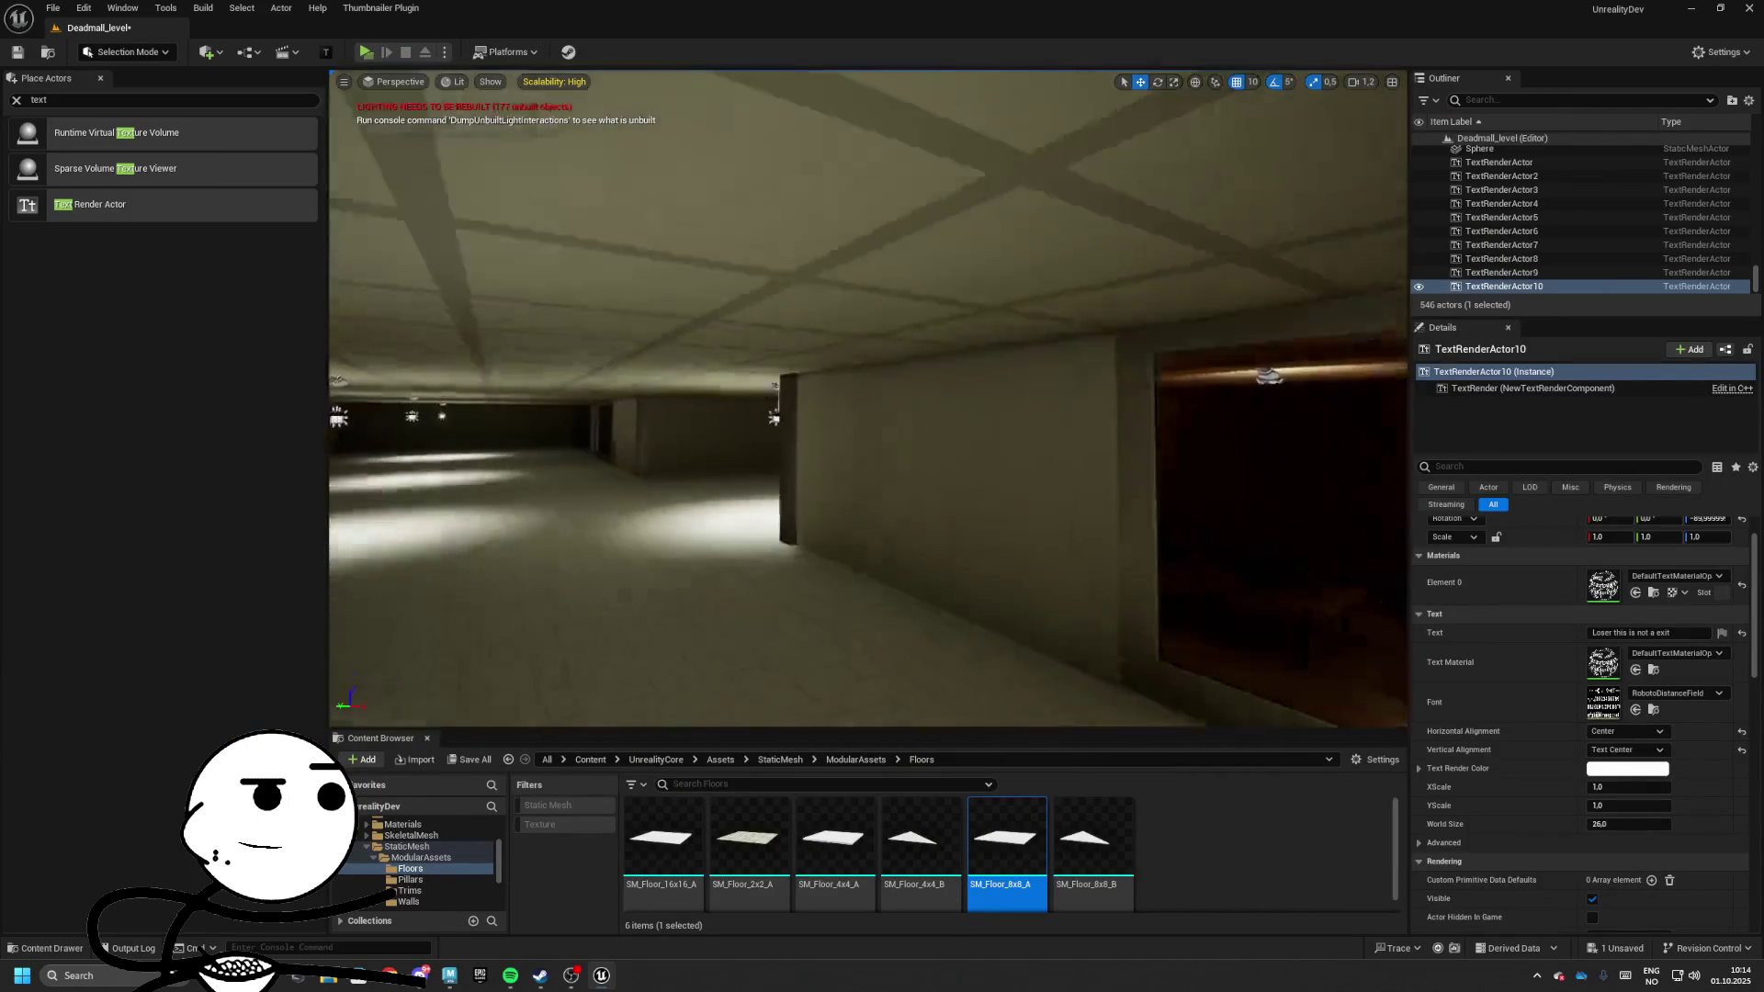
key(w)
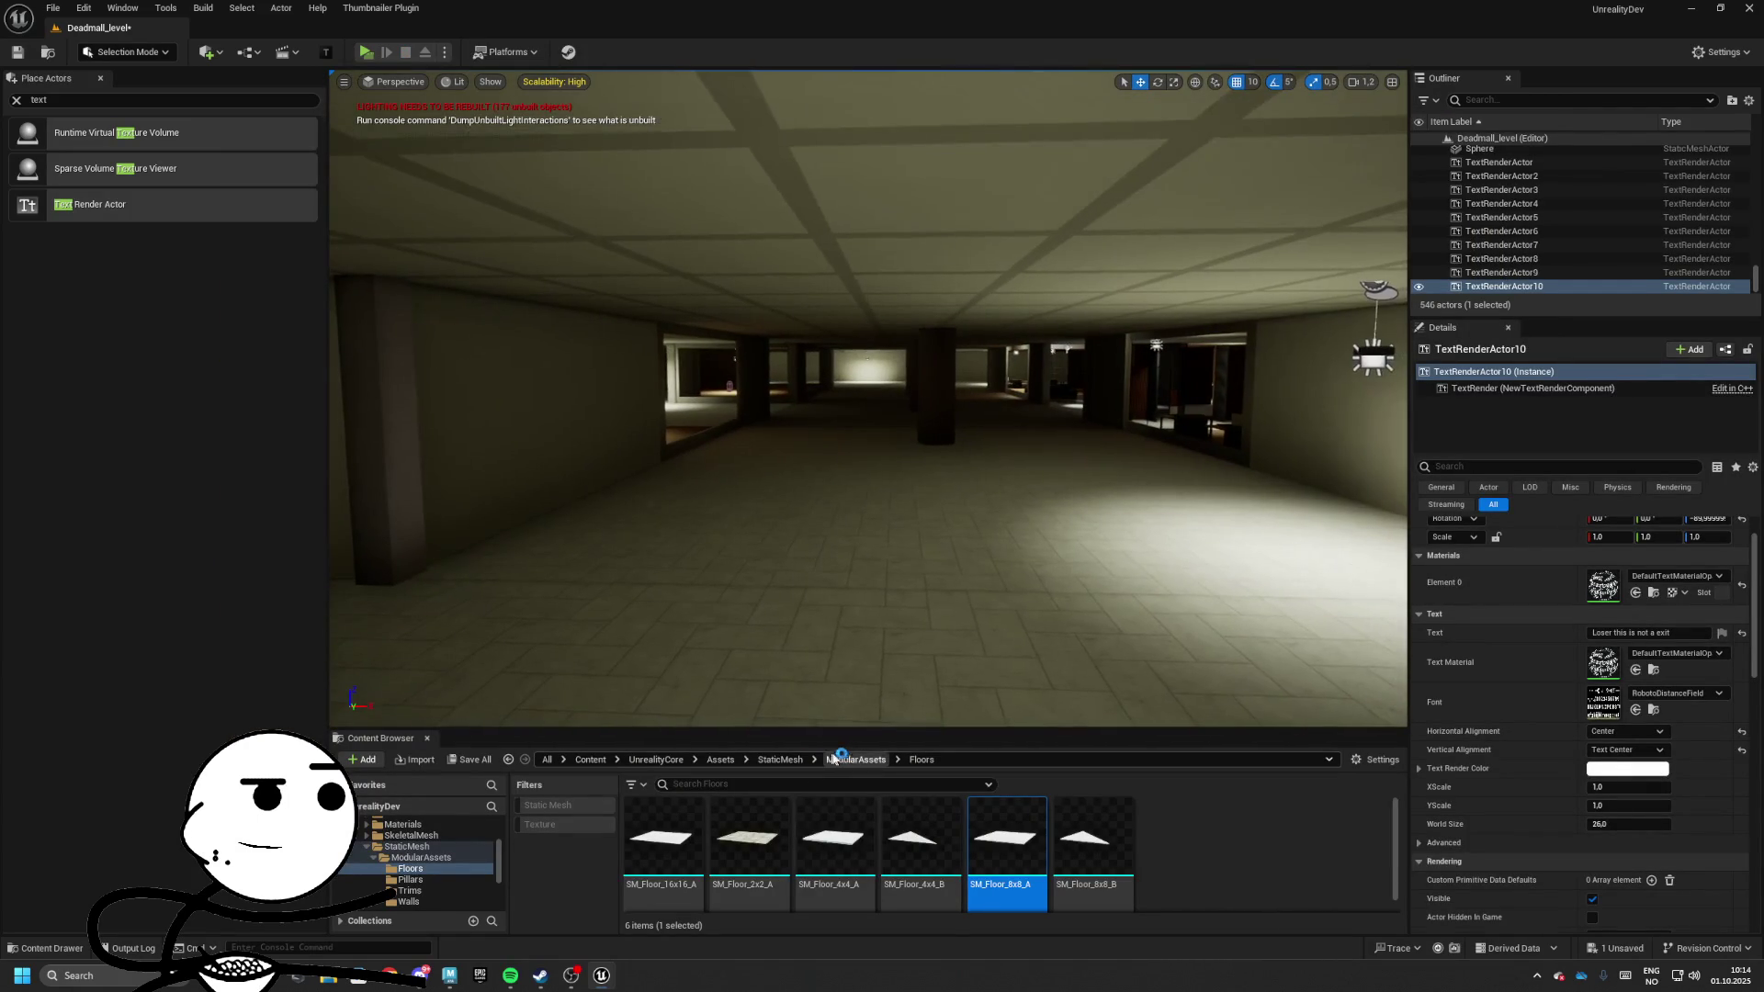
click(833, 759)
key(w)
click(855, 415)
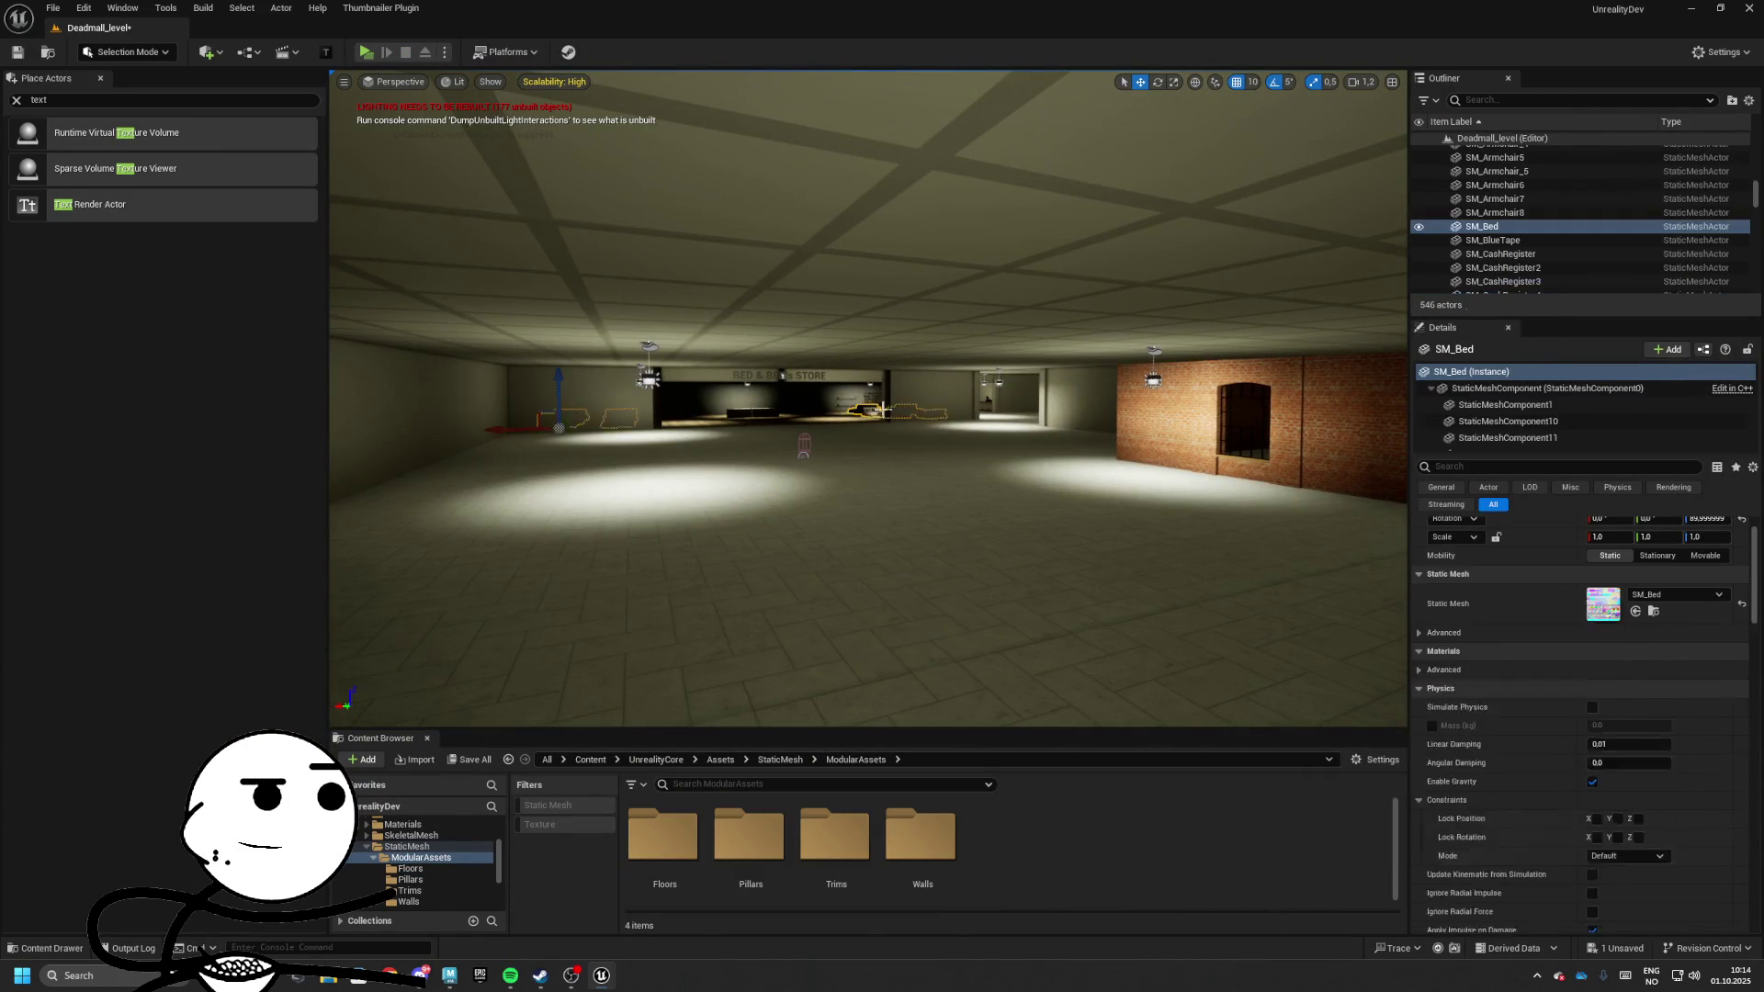
key(w)
Browse to SM_Pot2's mesh asset and enlarge the Content Browser's Plants folder view
click(917, 421)
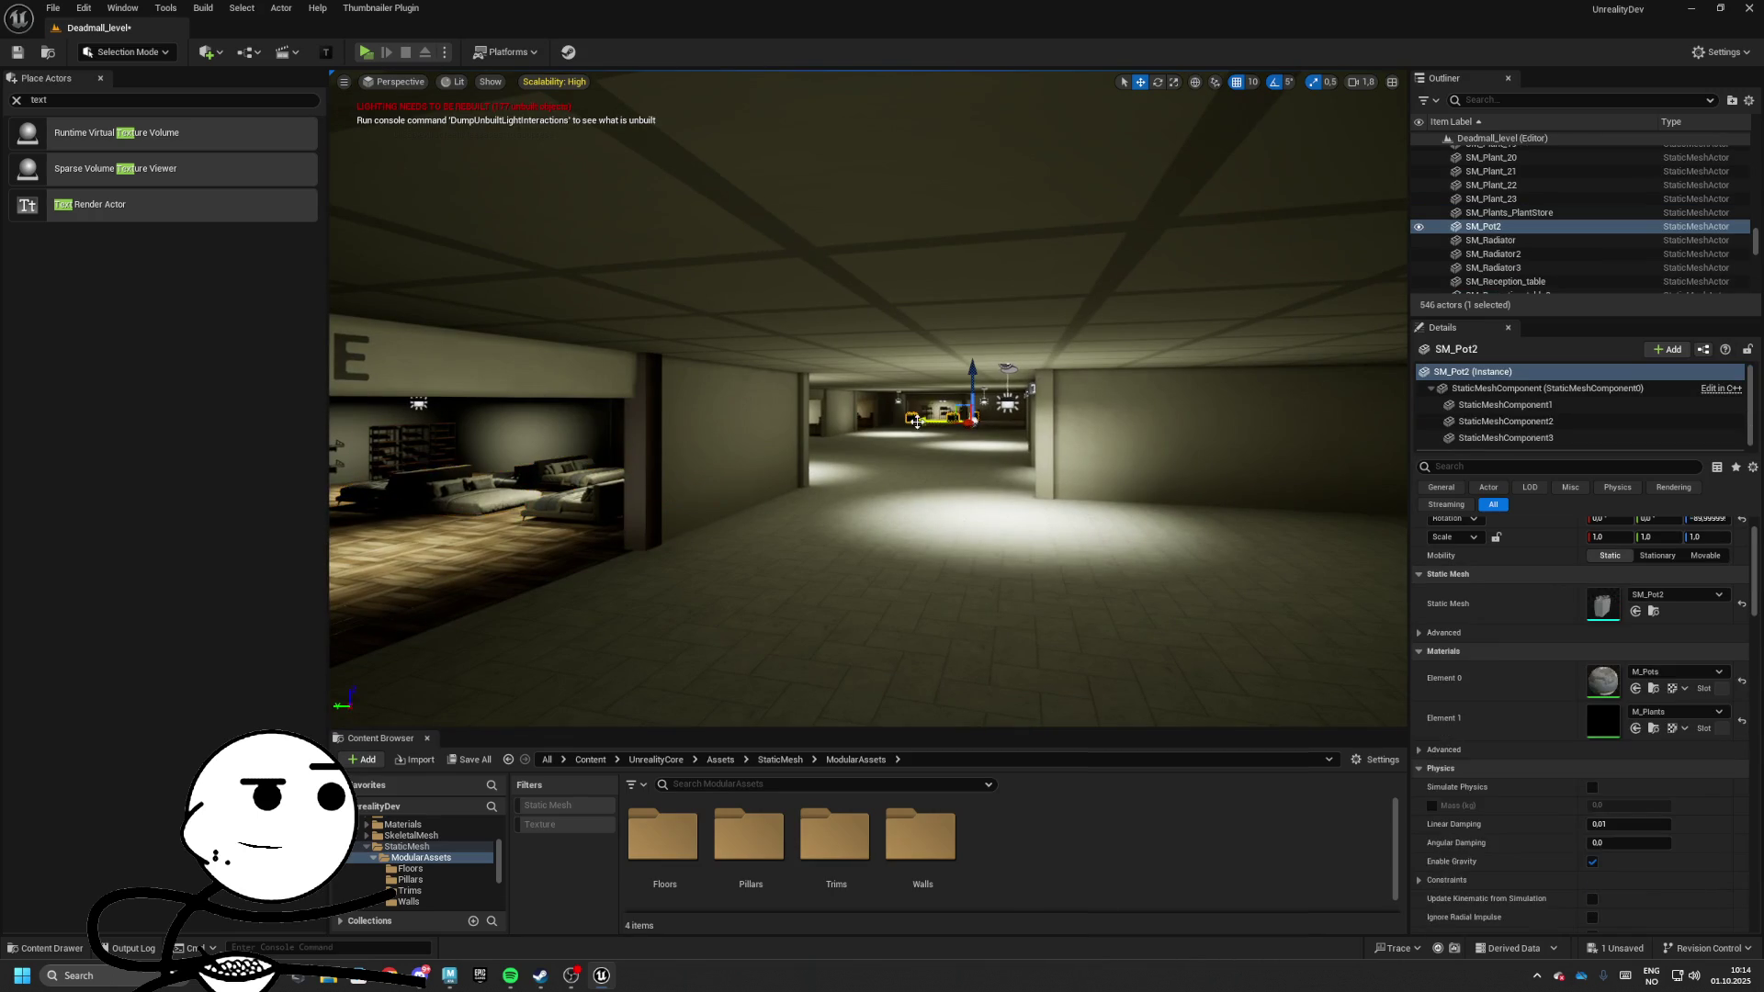
click(960, 418)
key(ctrl+b)
key(w)
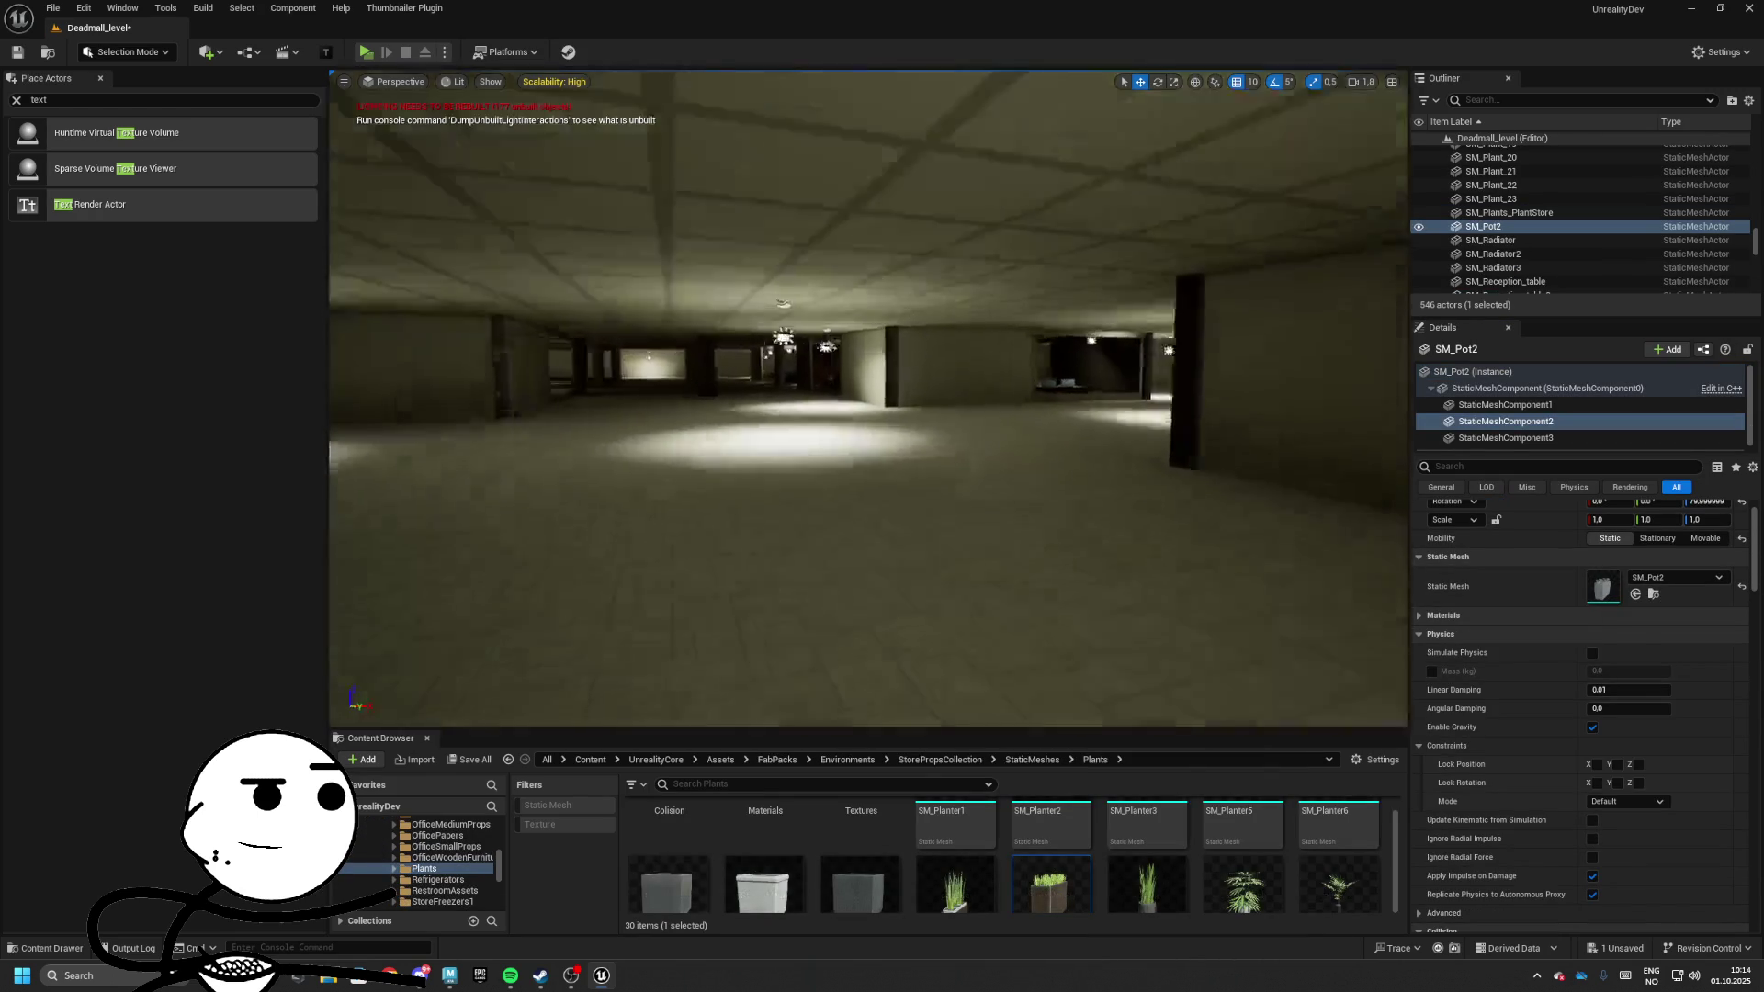
key(s)
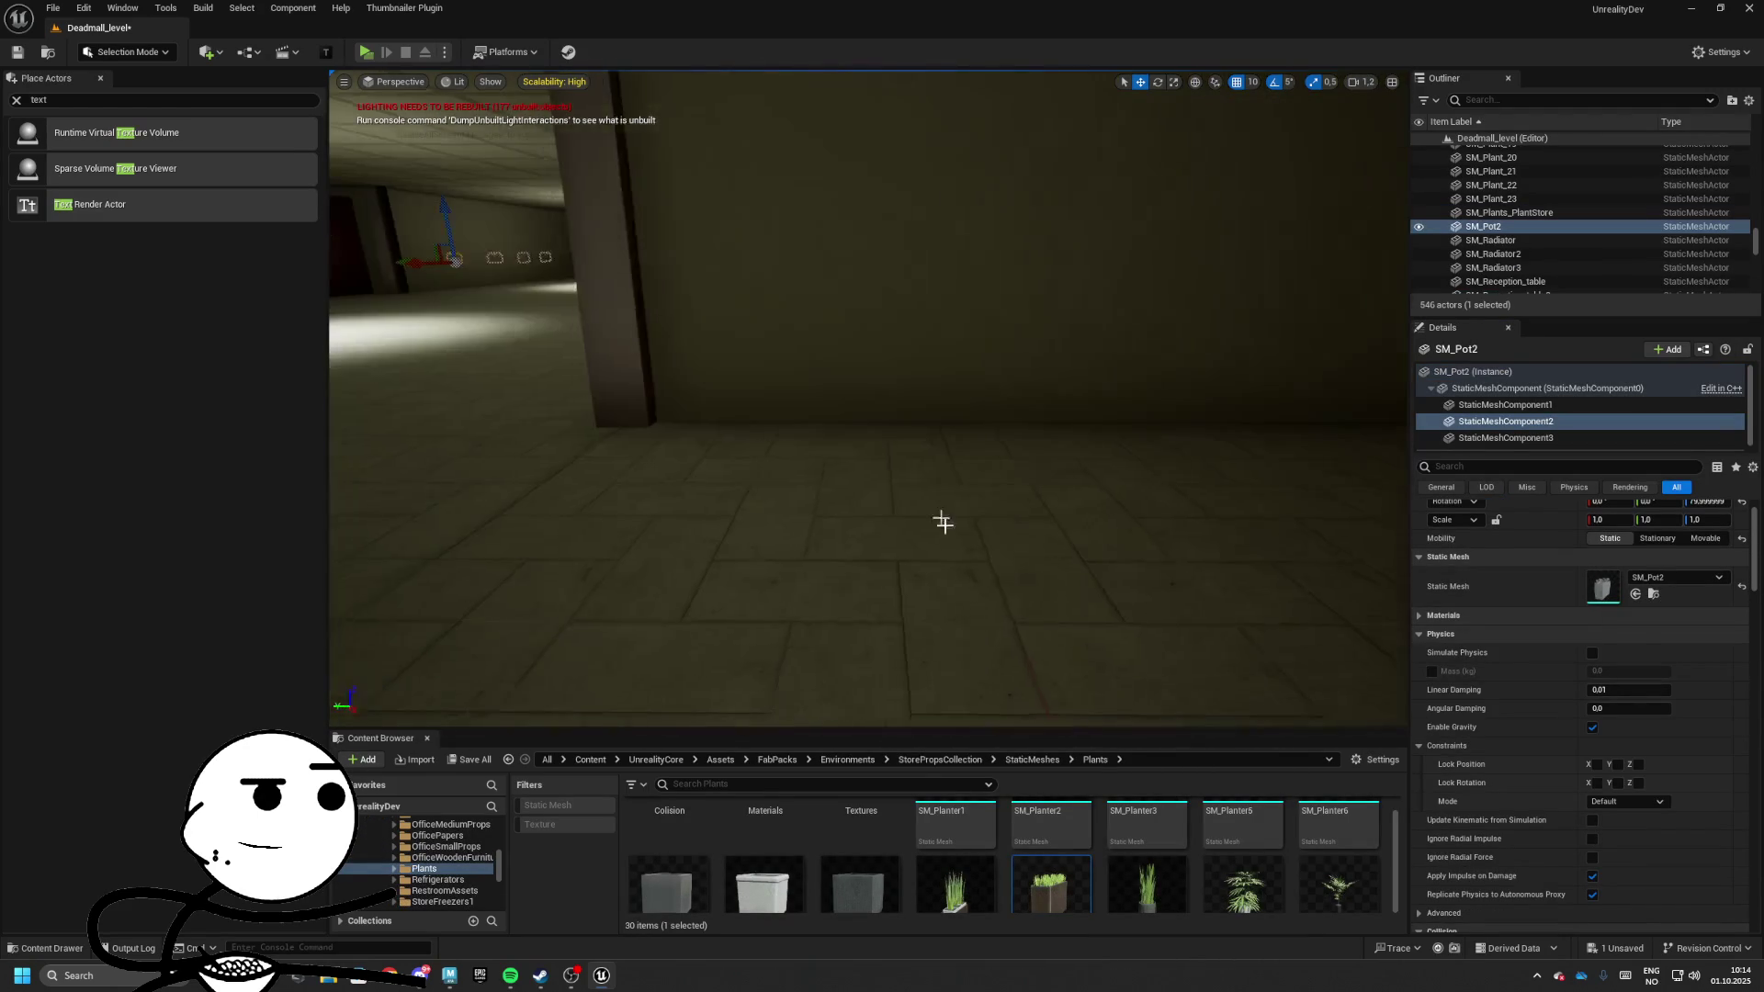
drag(1001, 727, 1001, 496)
scroll(887, 740, up, 1)
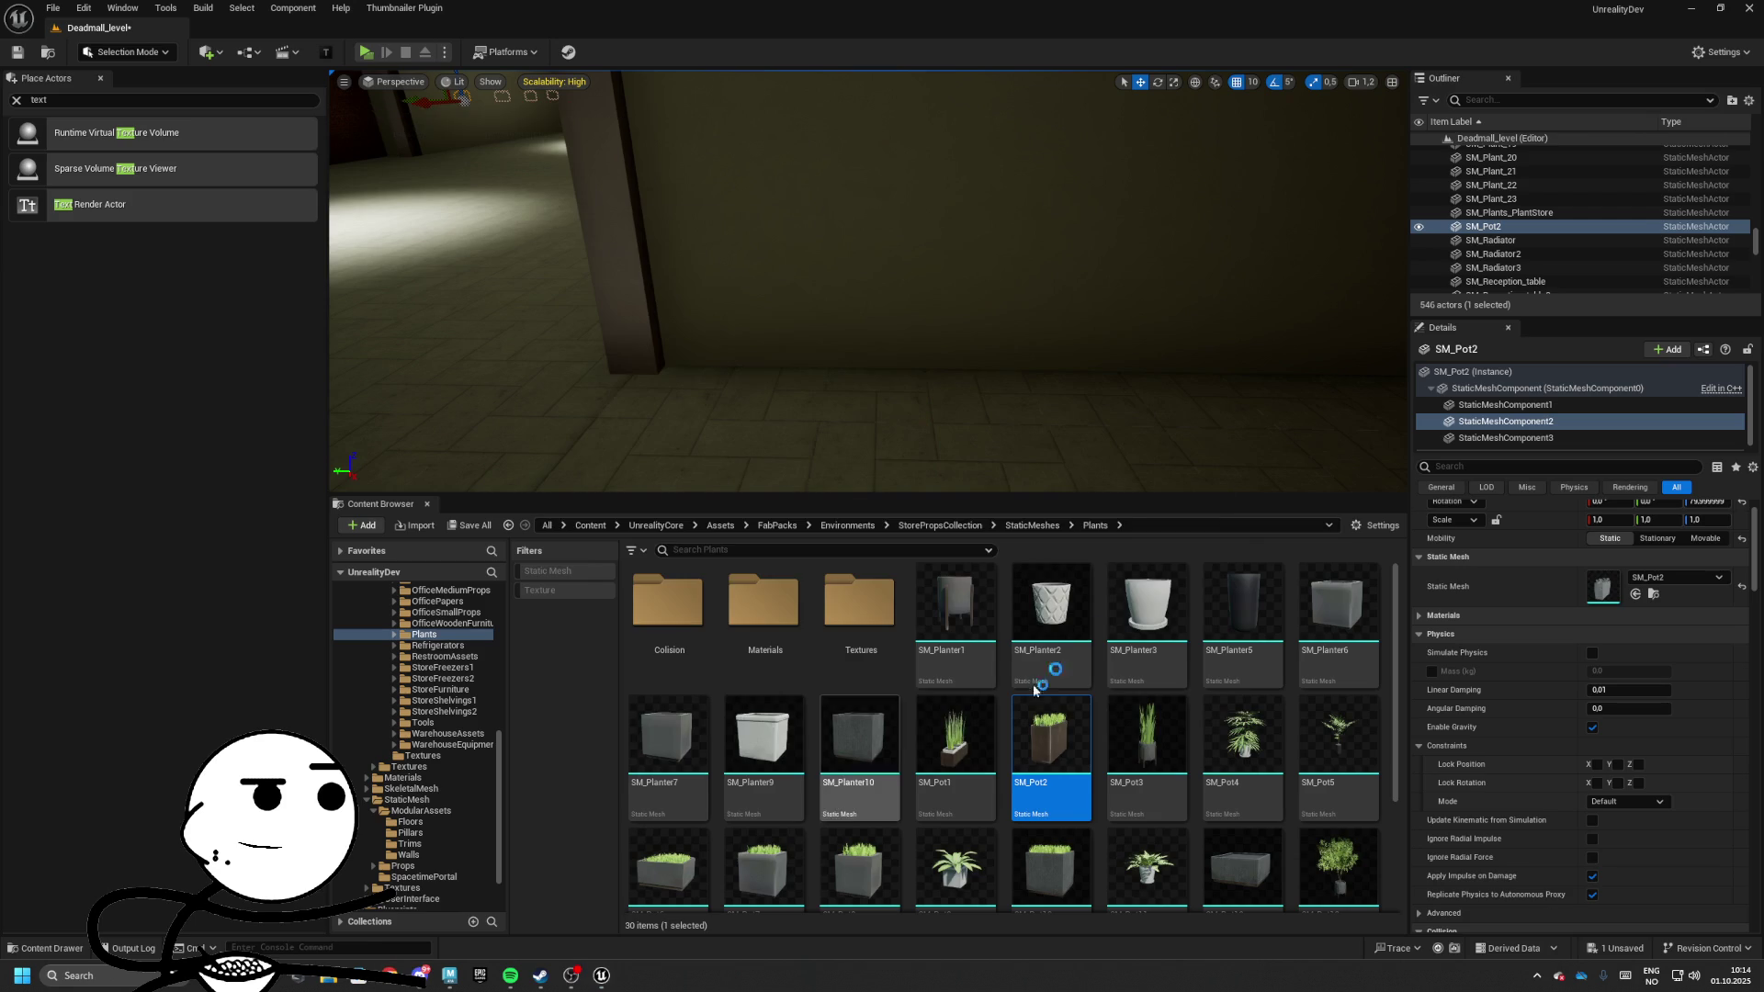
click(702, 552)
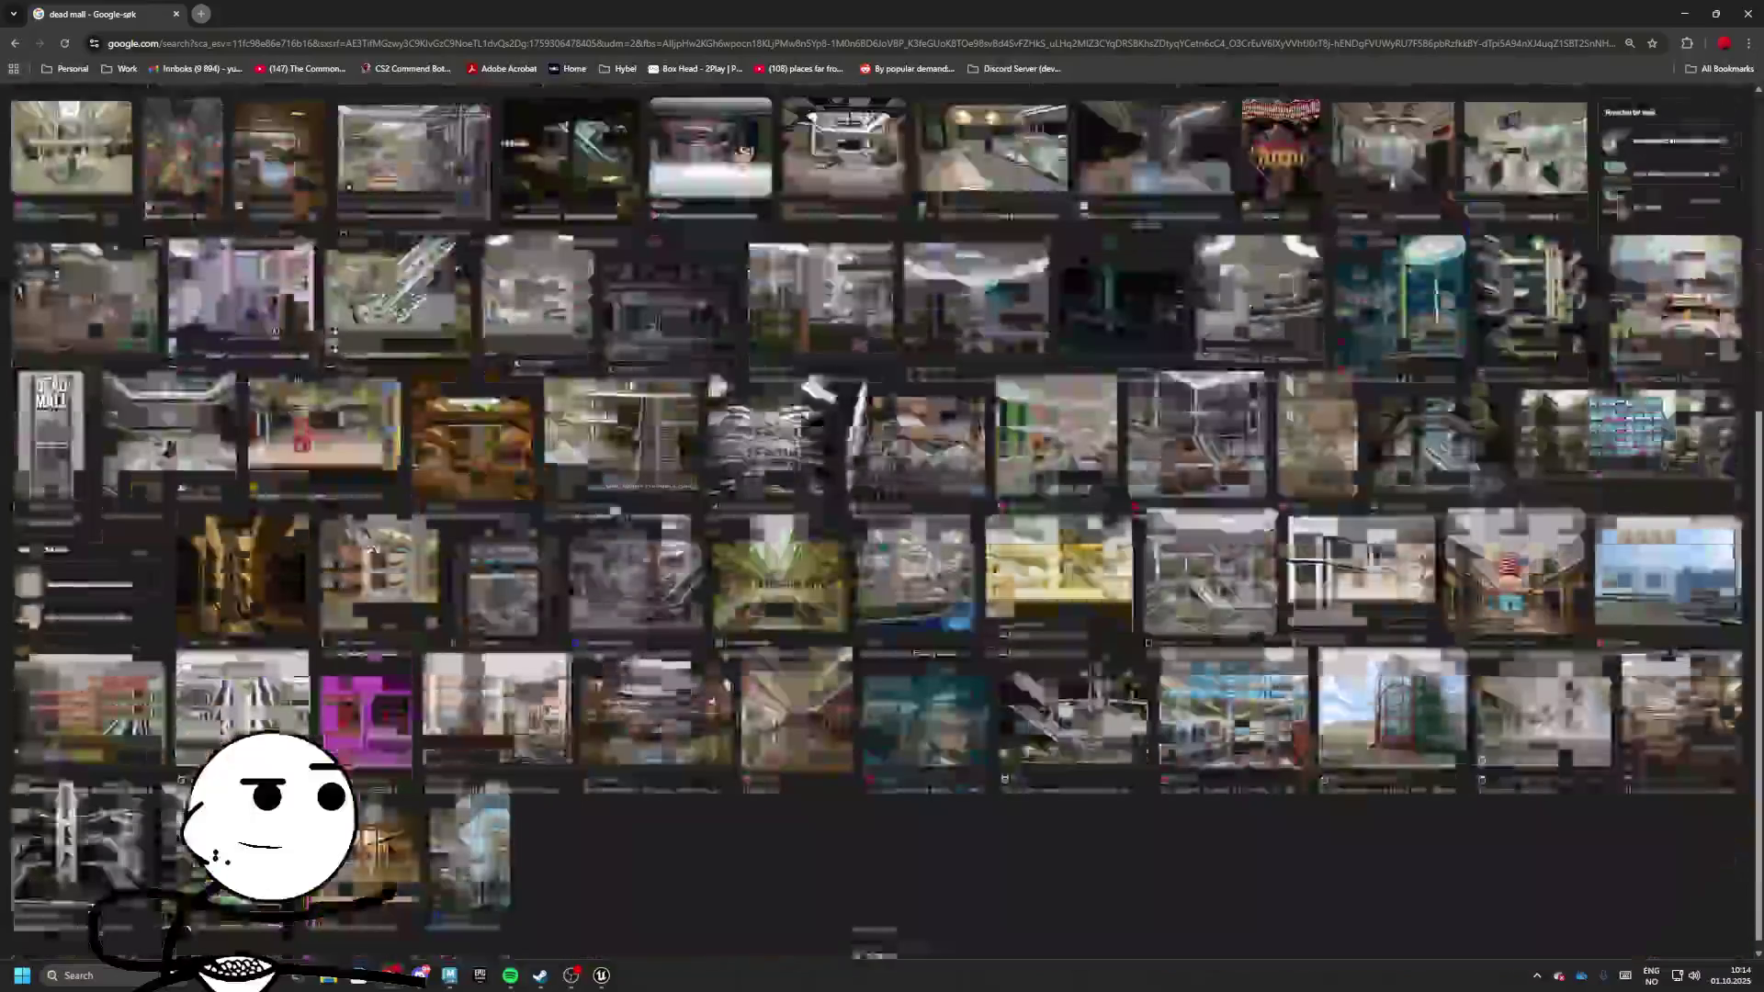
Preview the Capacious, Baltimore Fishbowl and abandoned mall interior photos among the dead mall results
scroll(558, 472, up, 1)
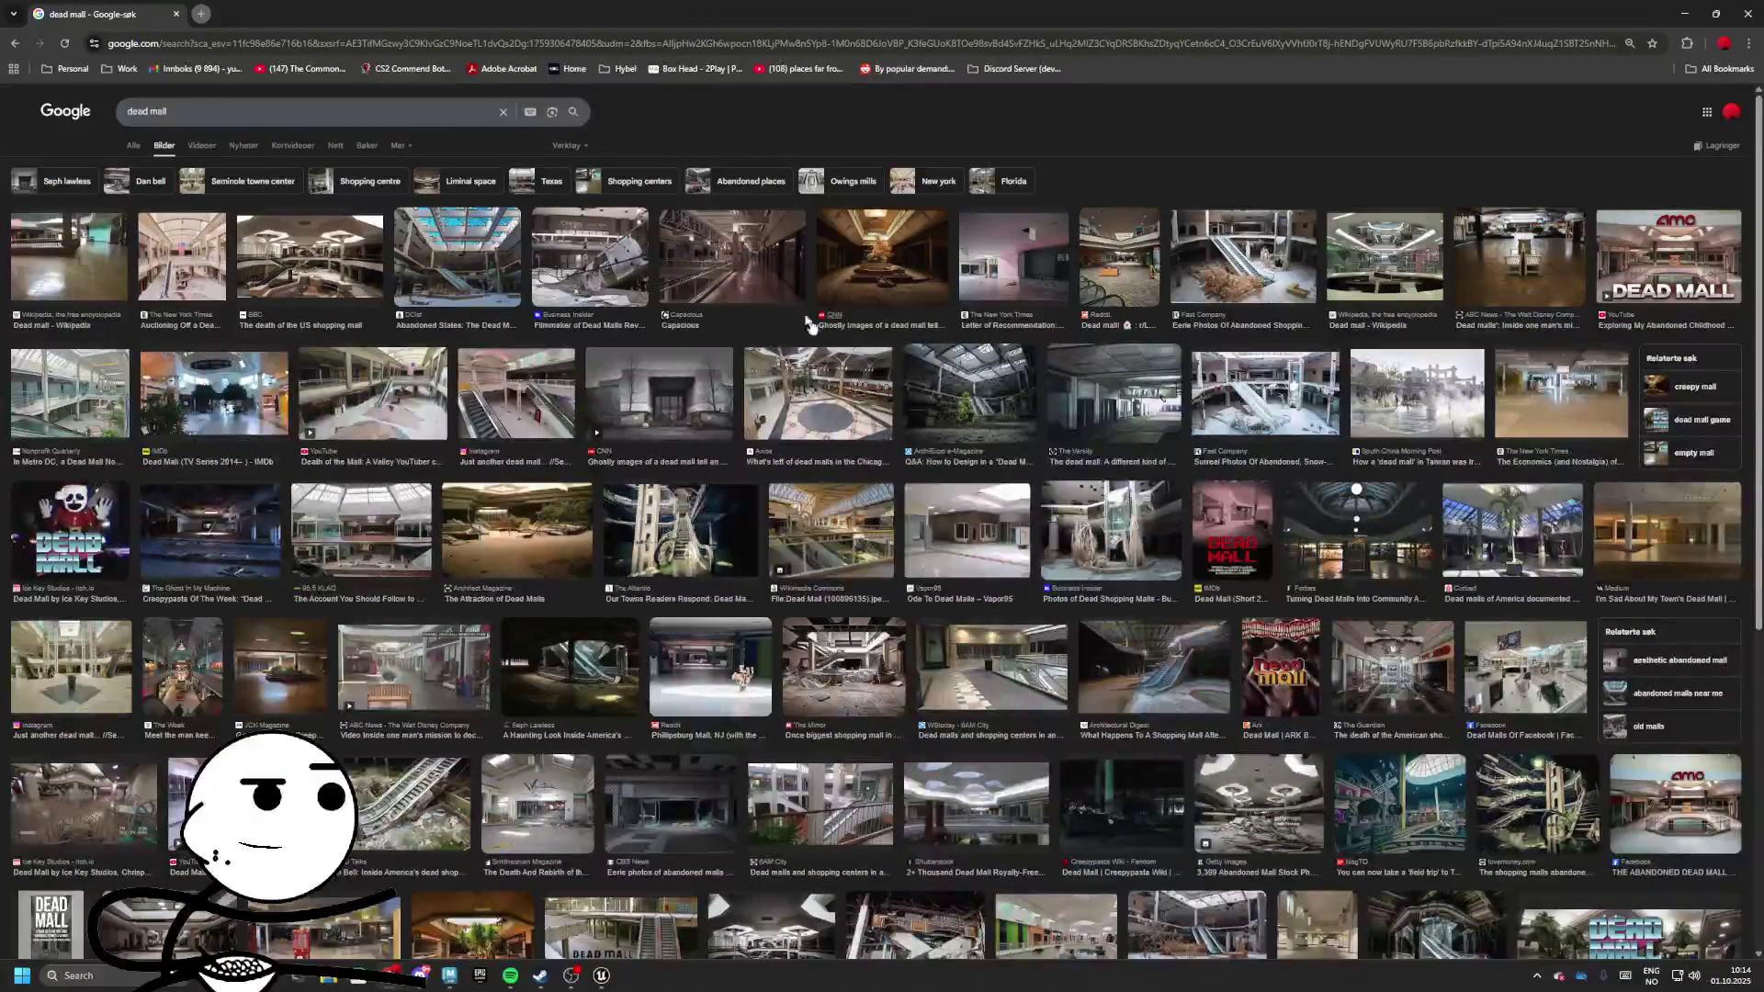
click(734, 255)
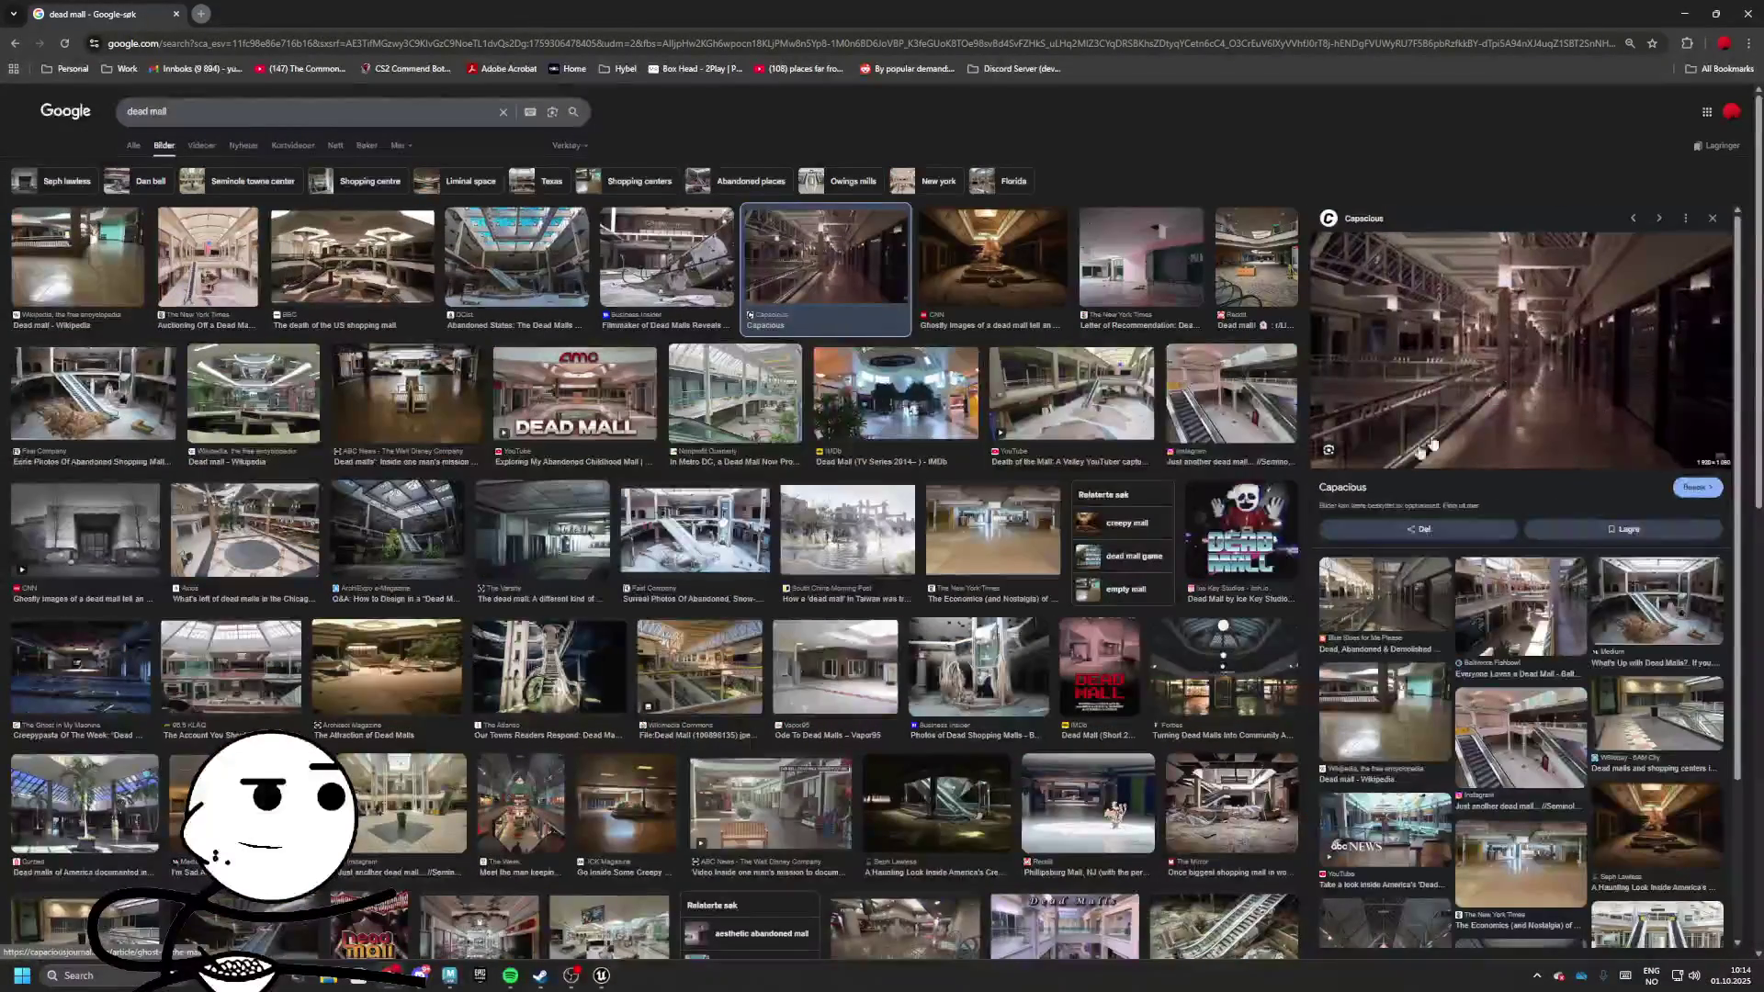
scroll(1428, 445, down, 2)
click(1520, 523)
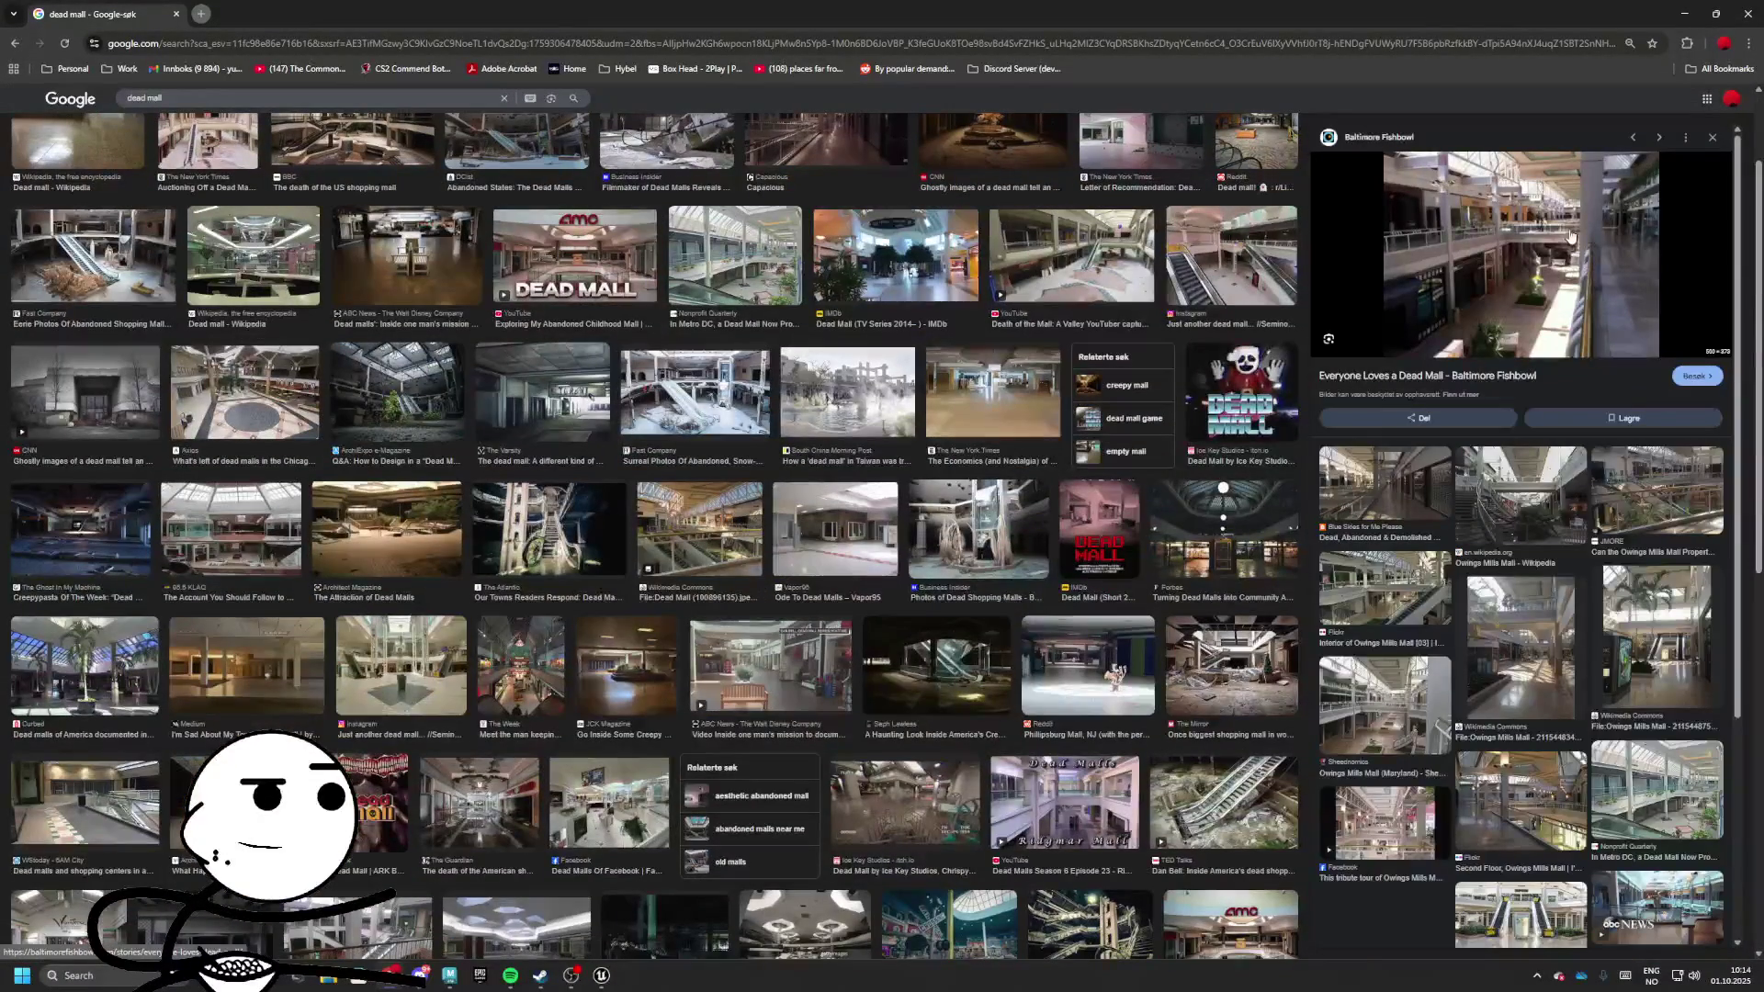
scroll(820, 383, down, 5)
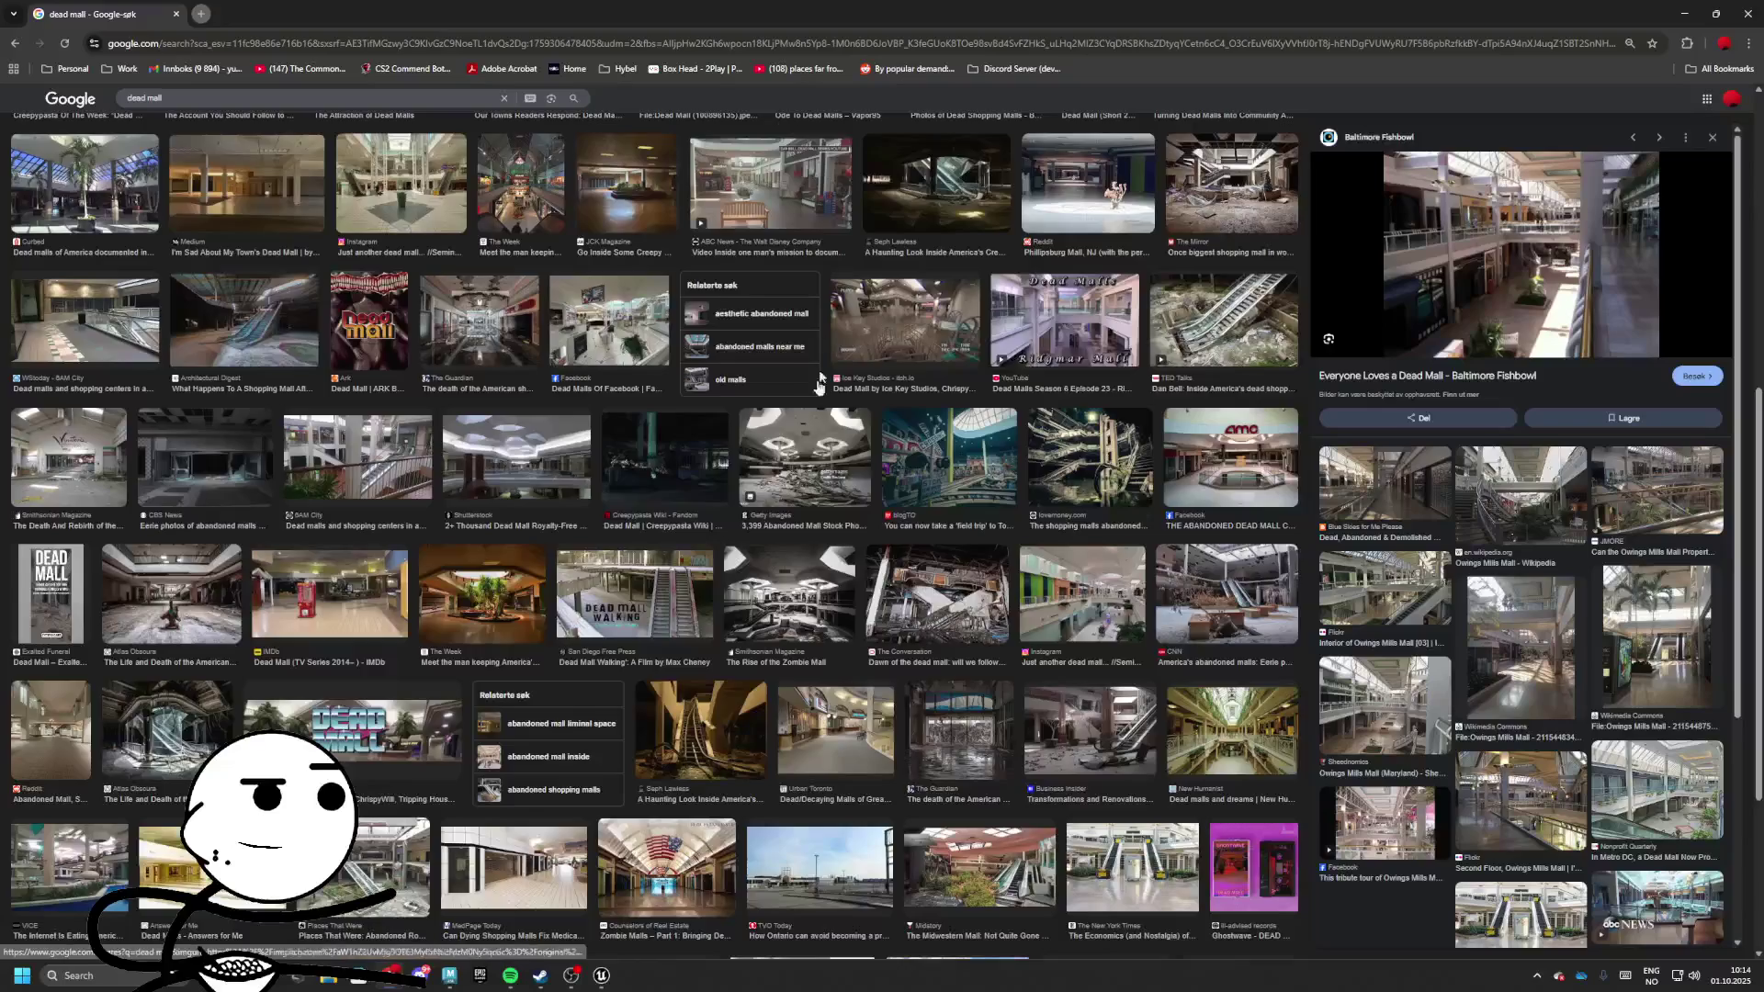
scroll(476, 393, down, 5)
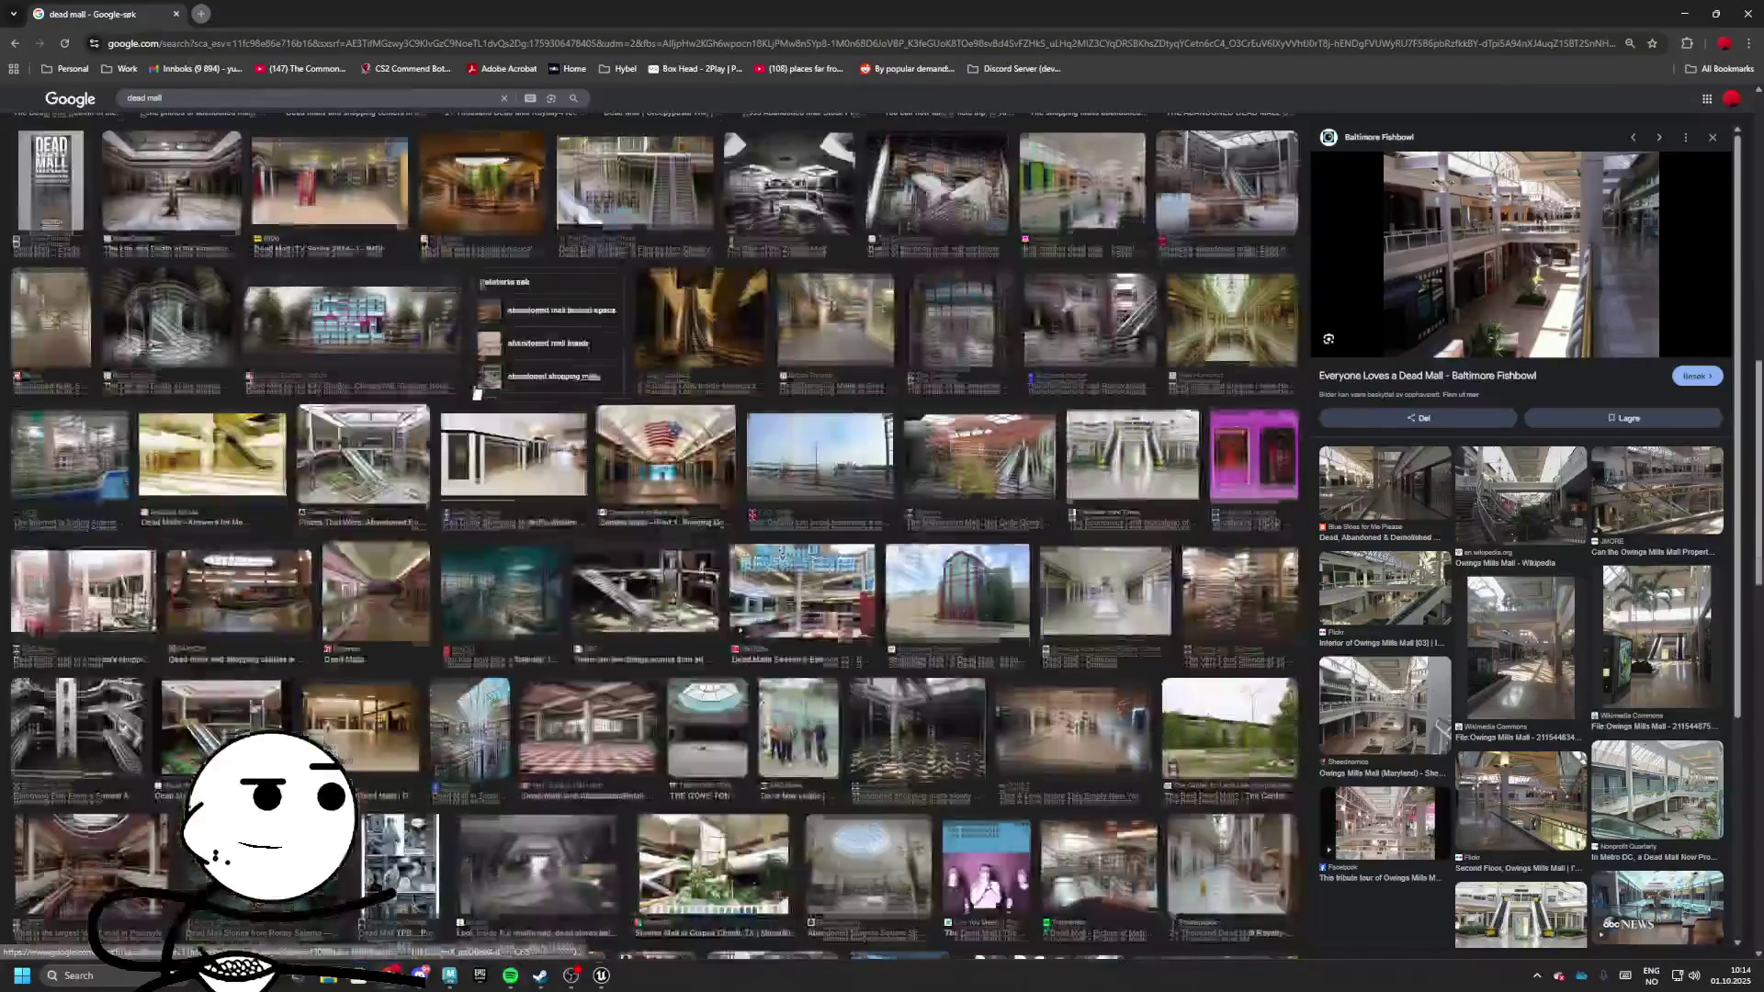
scroll(831, 490, down, 3)
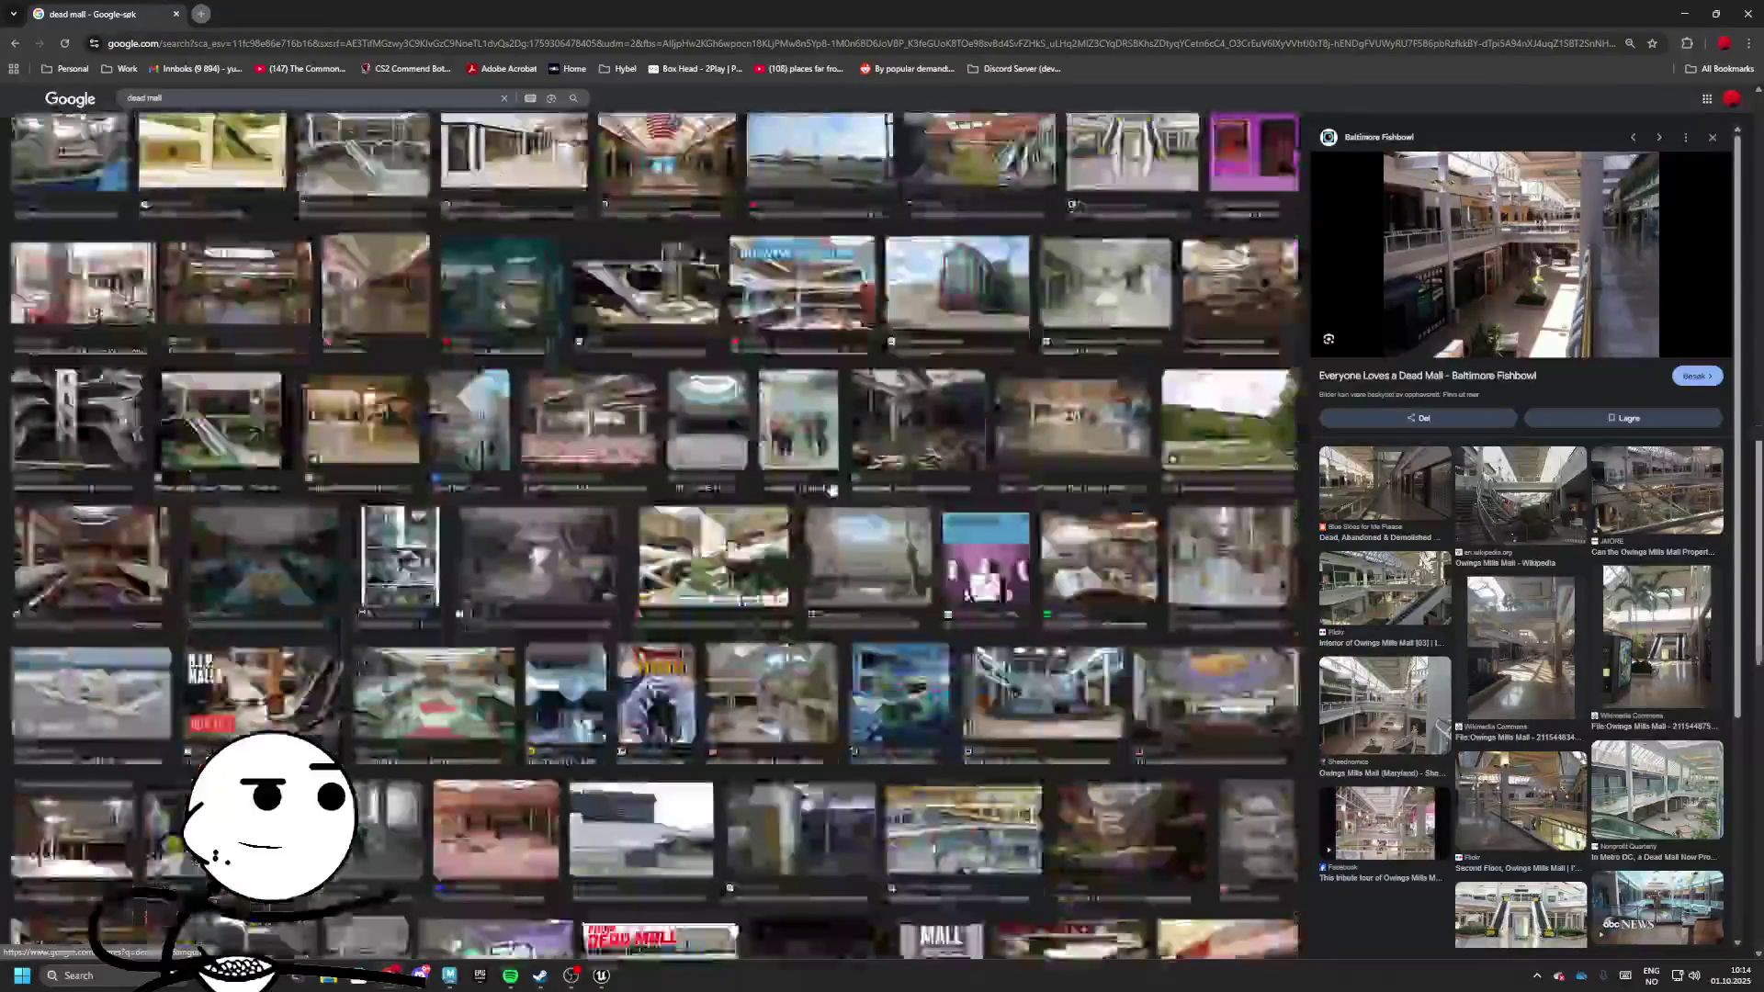
scroll(832, 489, down, 5)
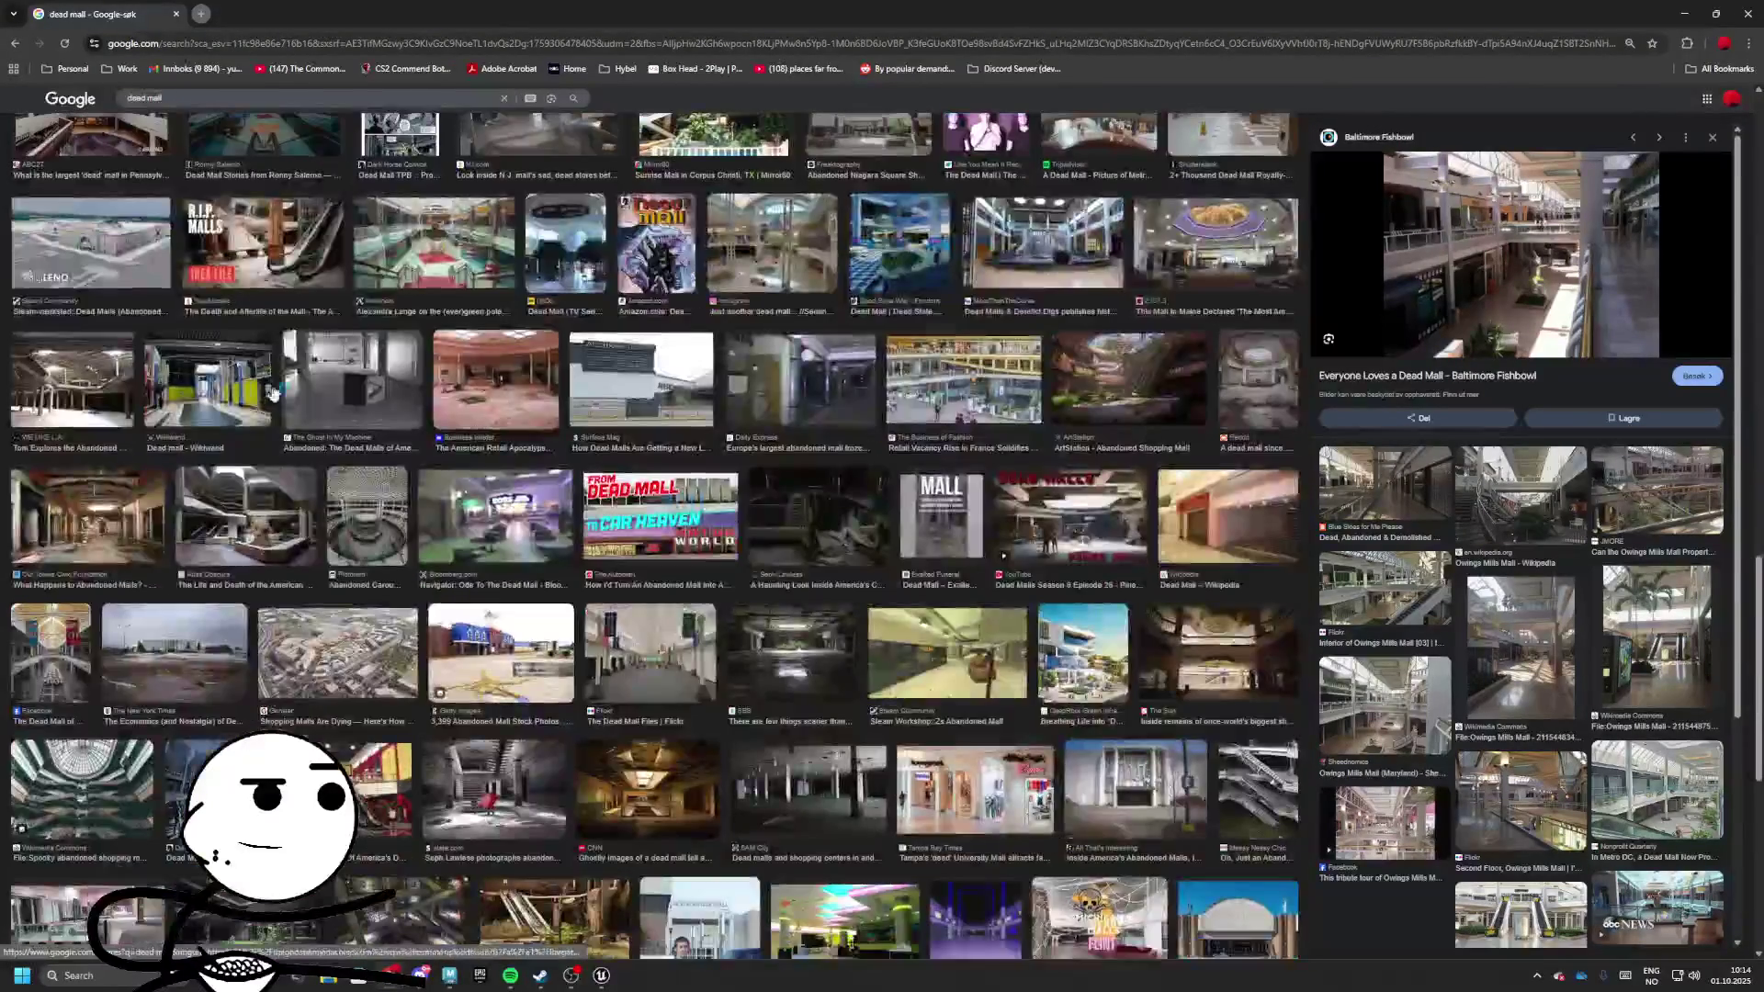
scroll(266, 377, down, 2)
click(77, 359)
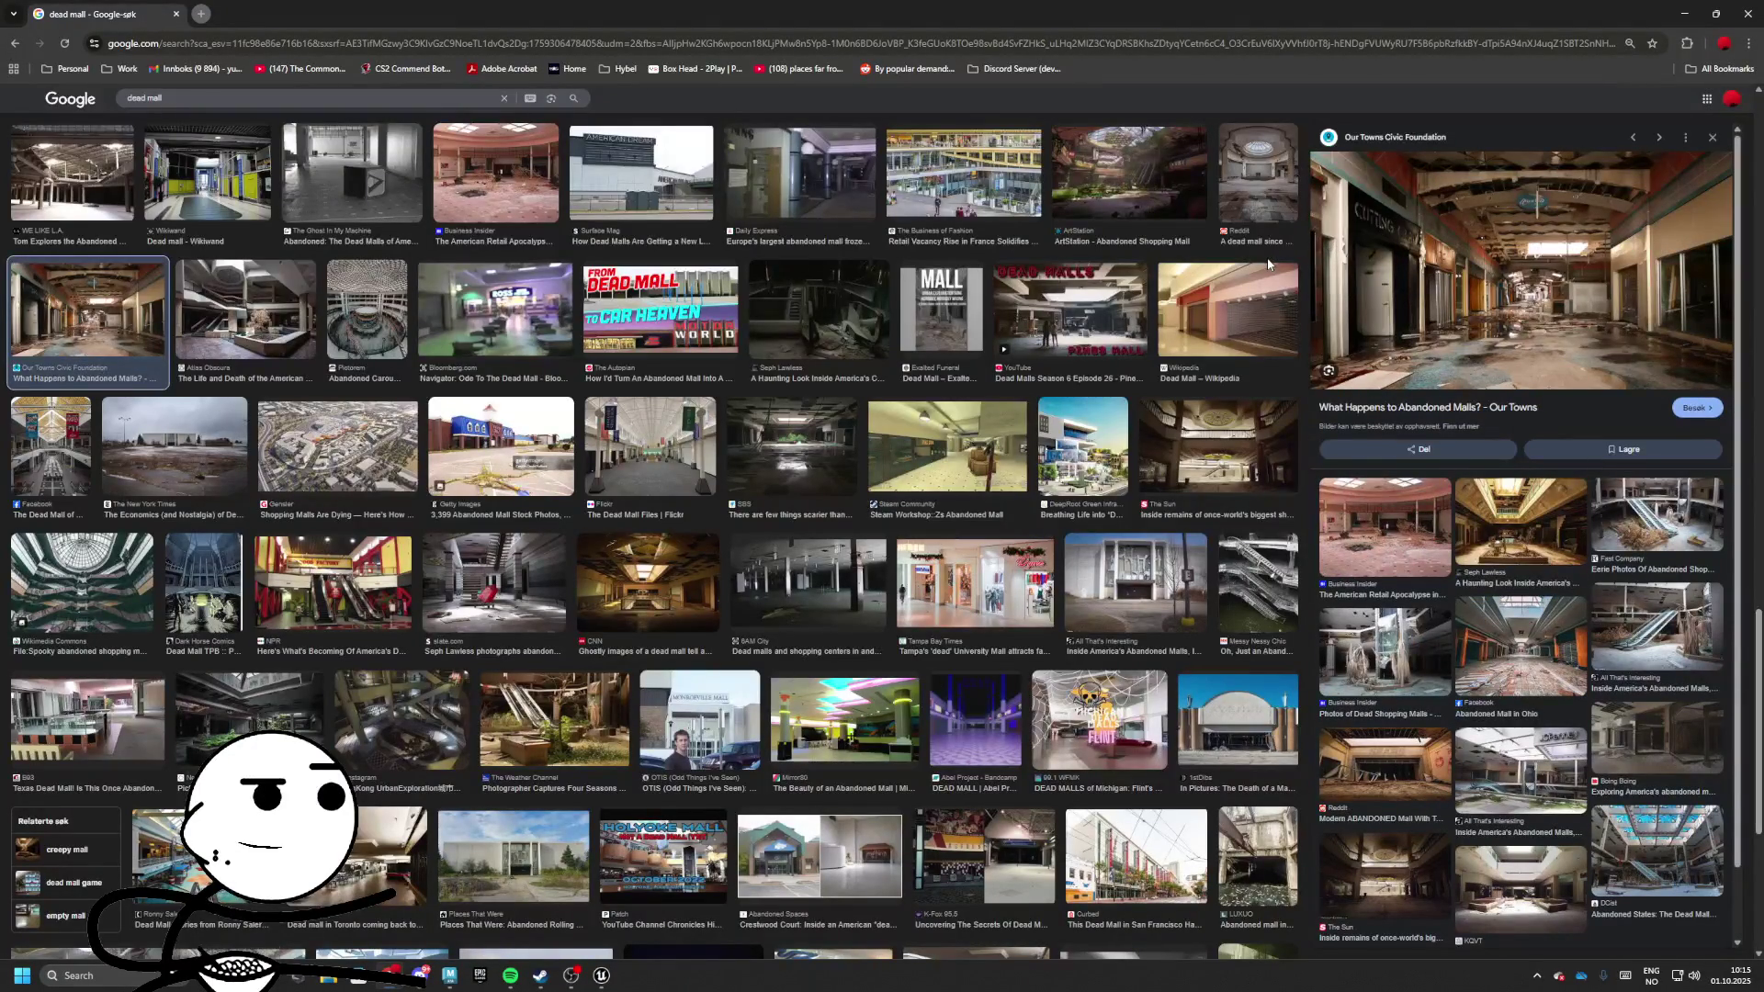
scroll(974, 709, down, 3)
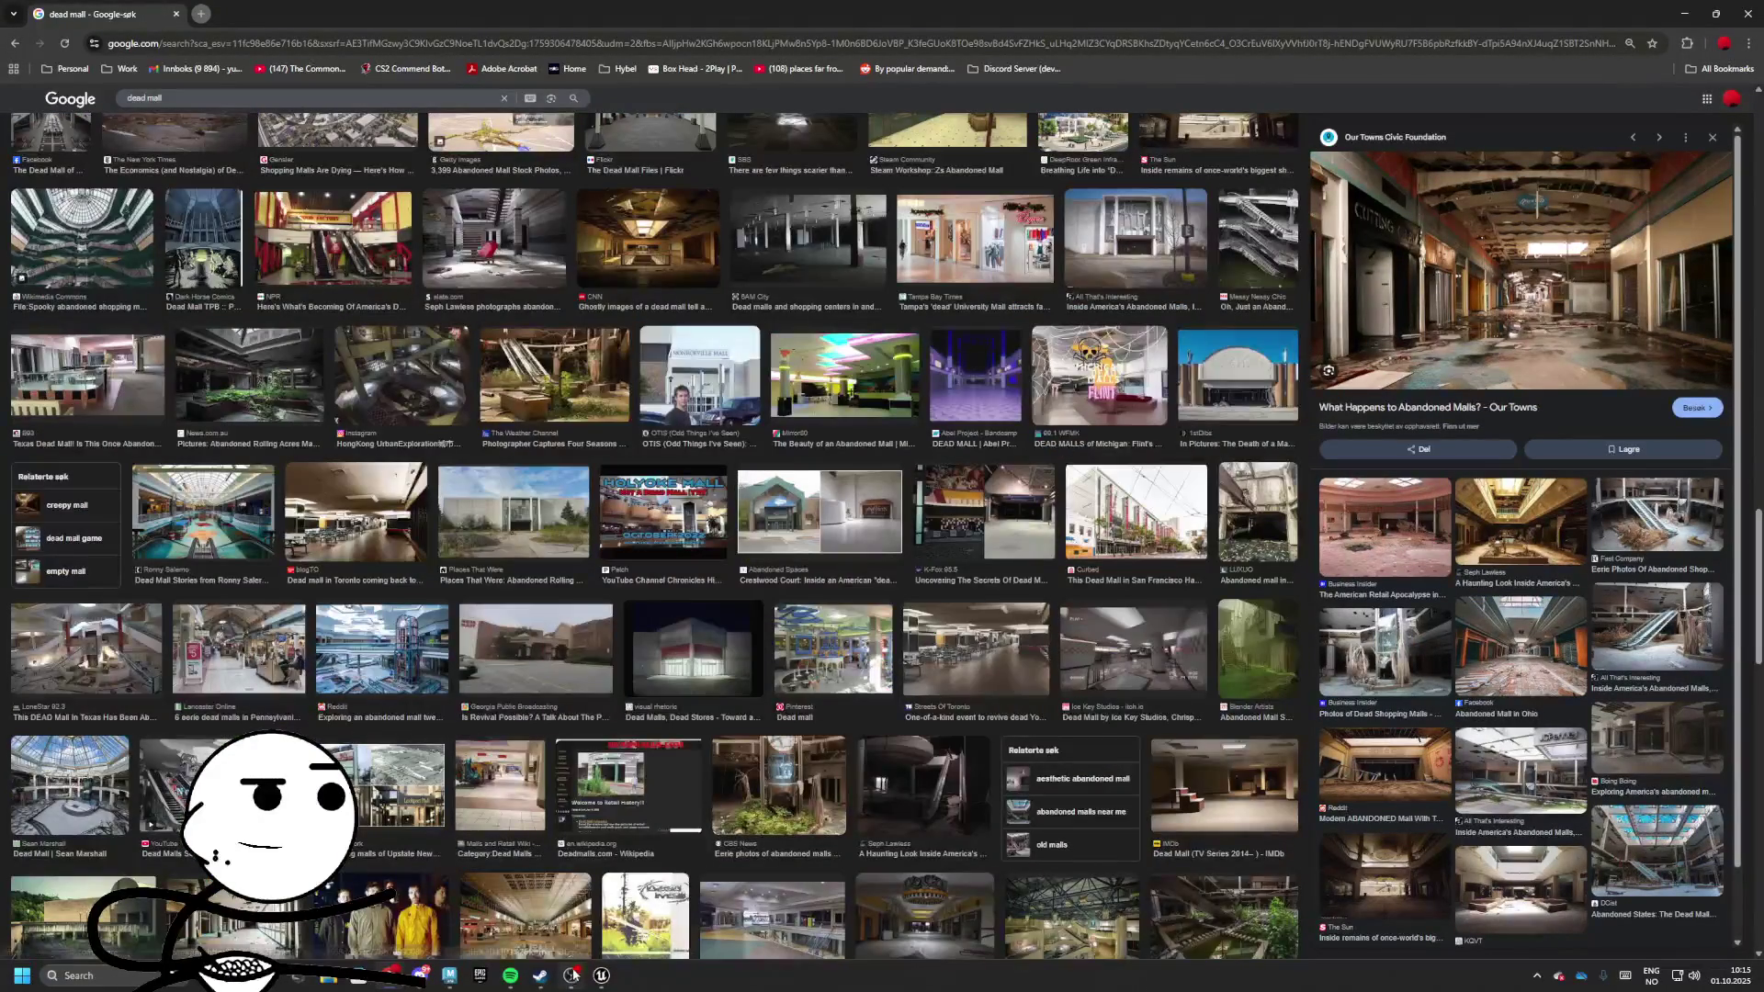
click(601, 975)
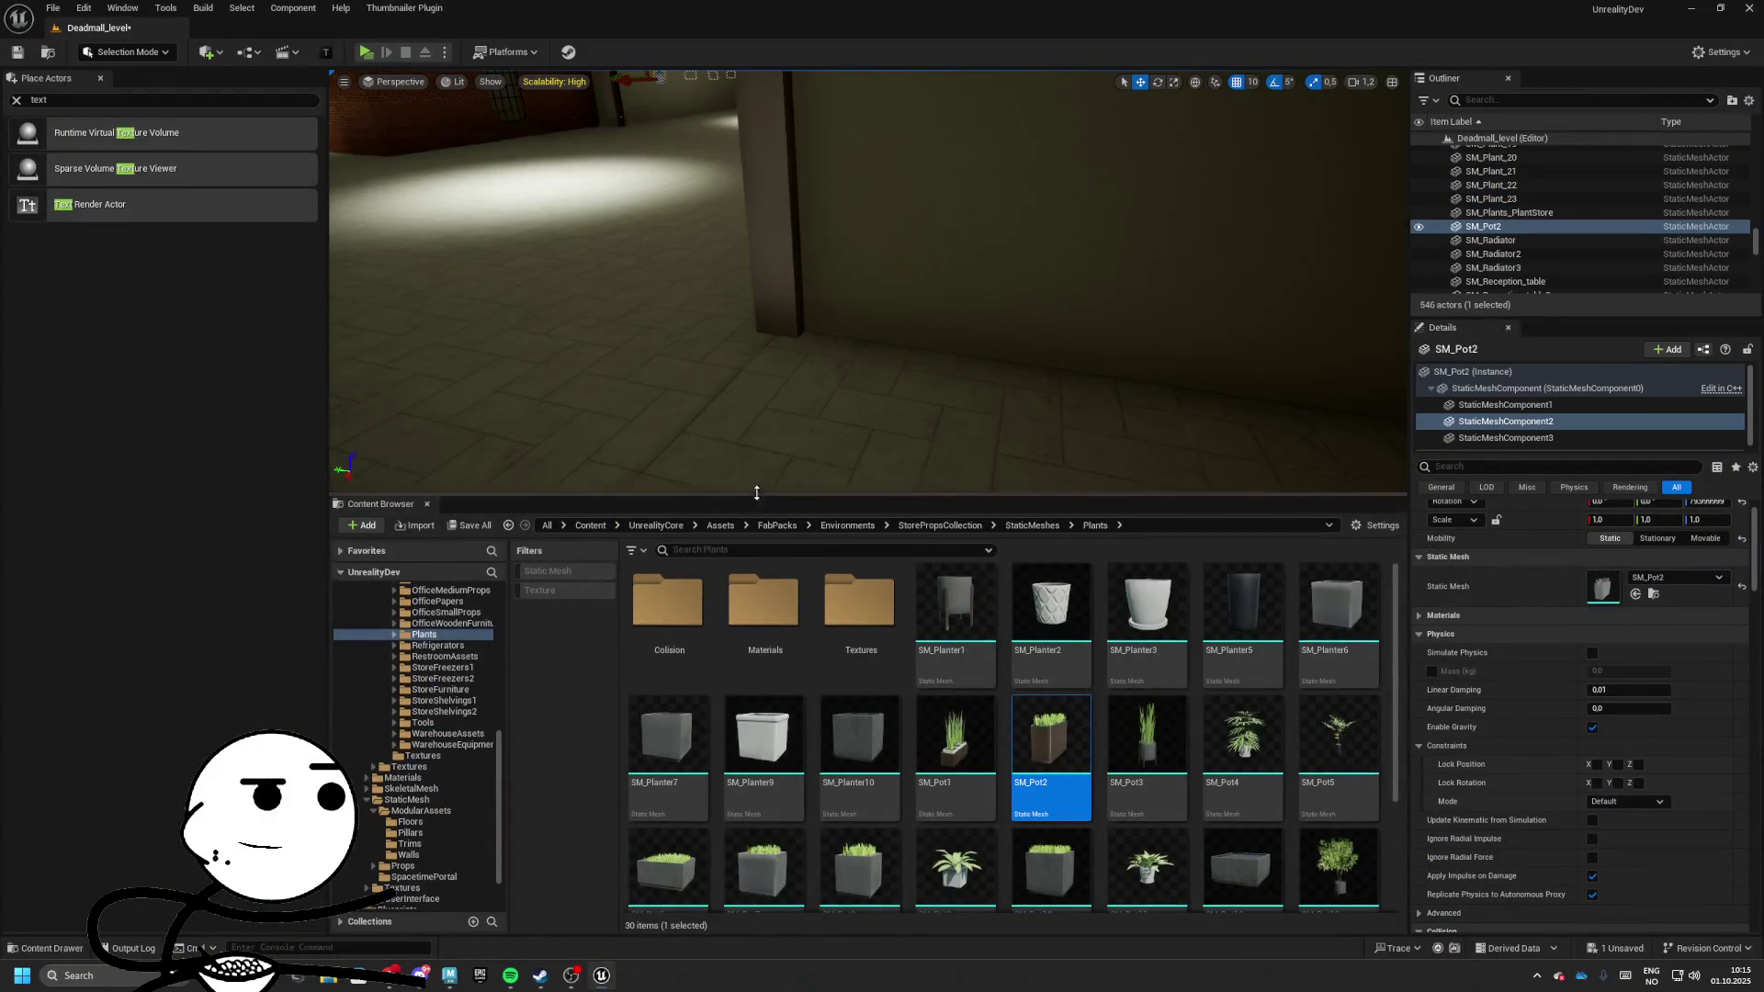
Shrink the Content Browser, fly to the STORE NAME storefront and select its SM_Trim_8x1_A beam
drag(755, 494, 755, 664)
key(w)
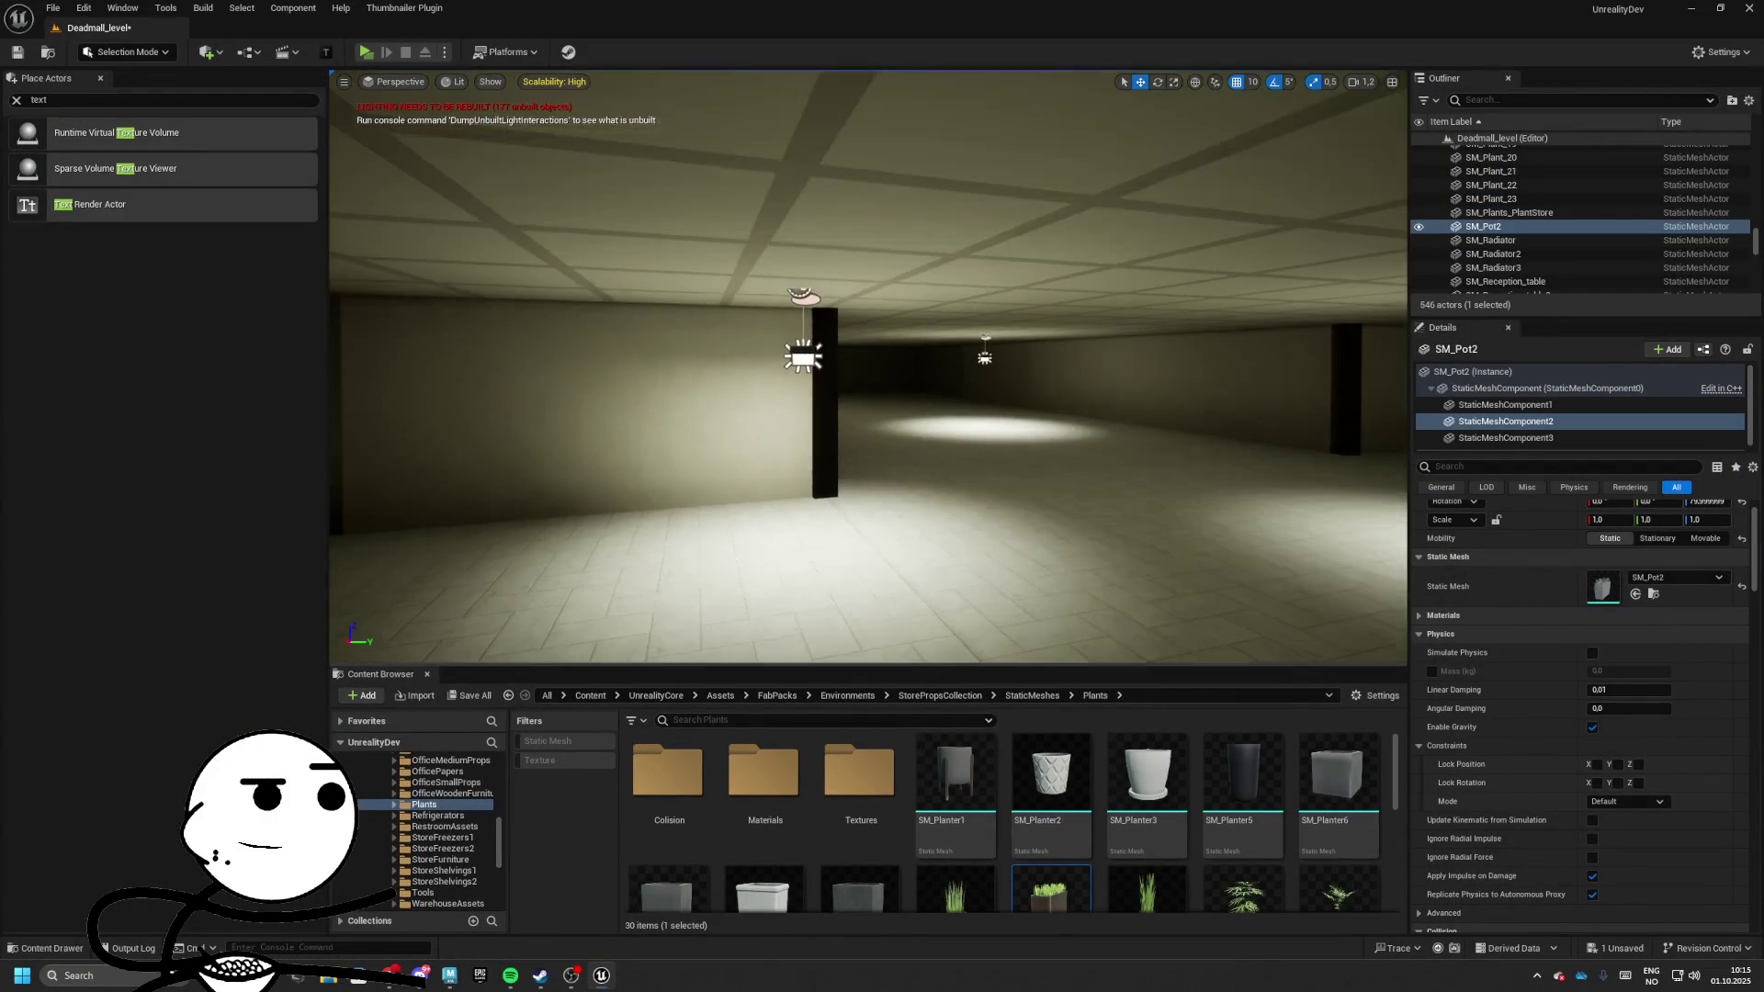
key(w)
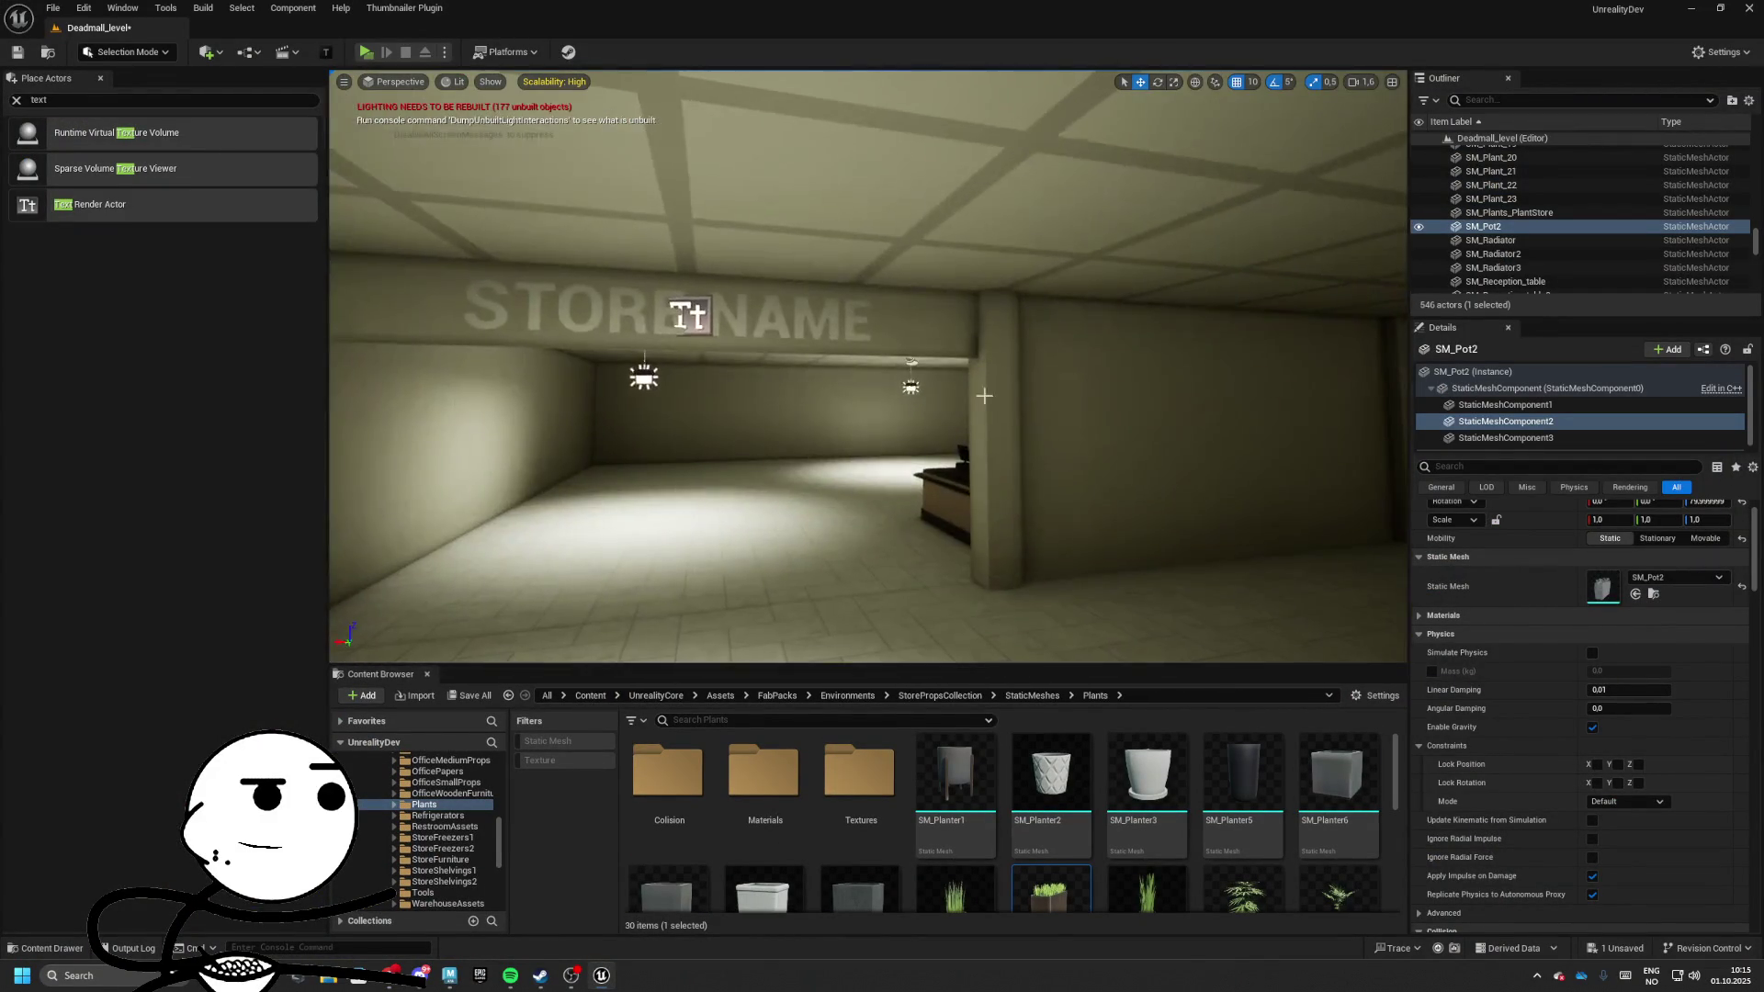
ctrl+click(983, 395)
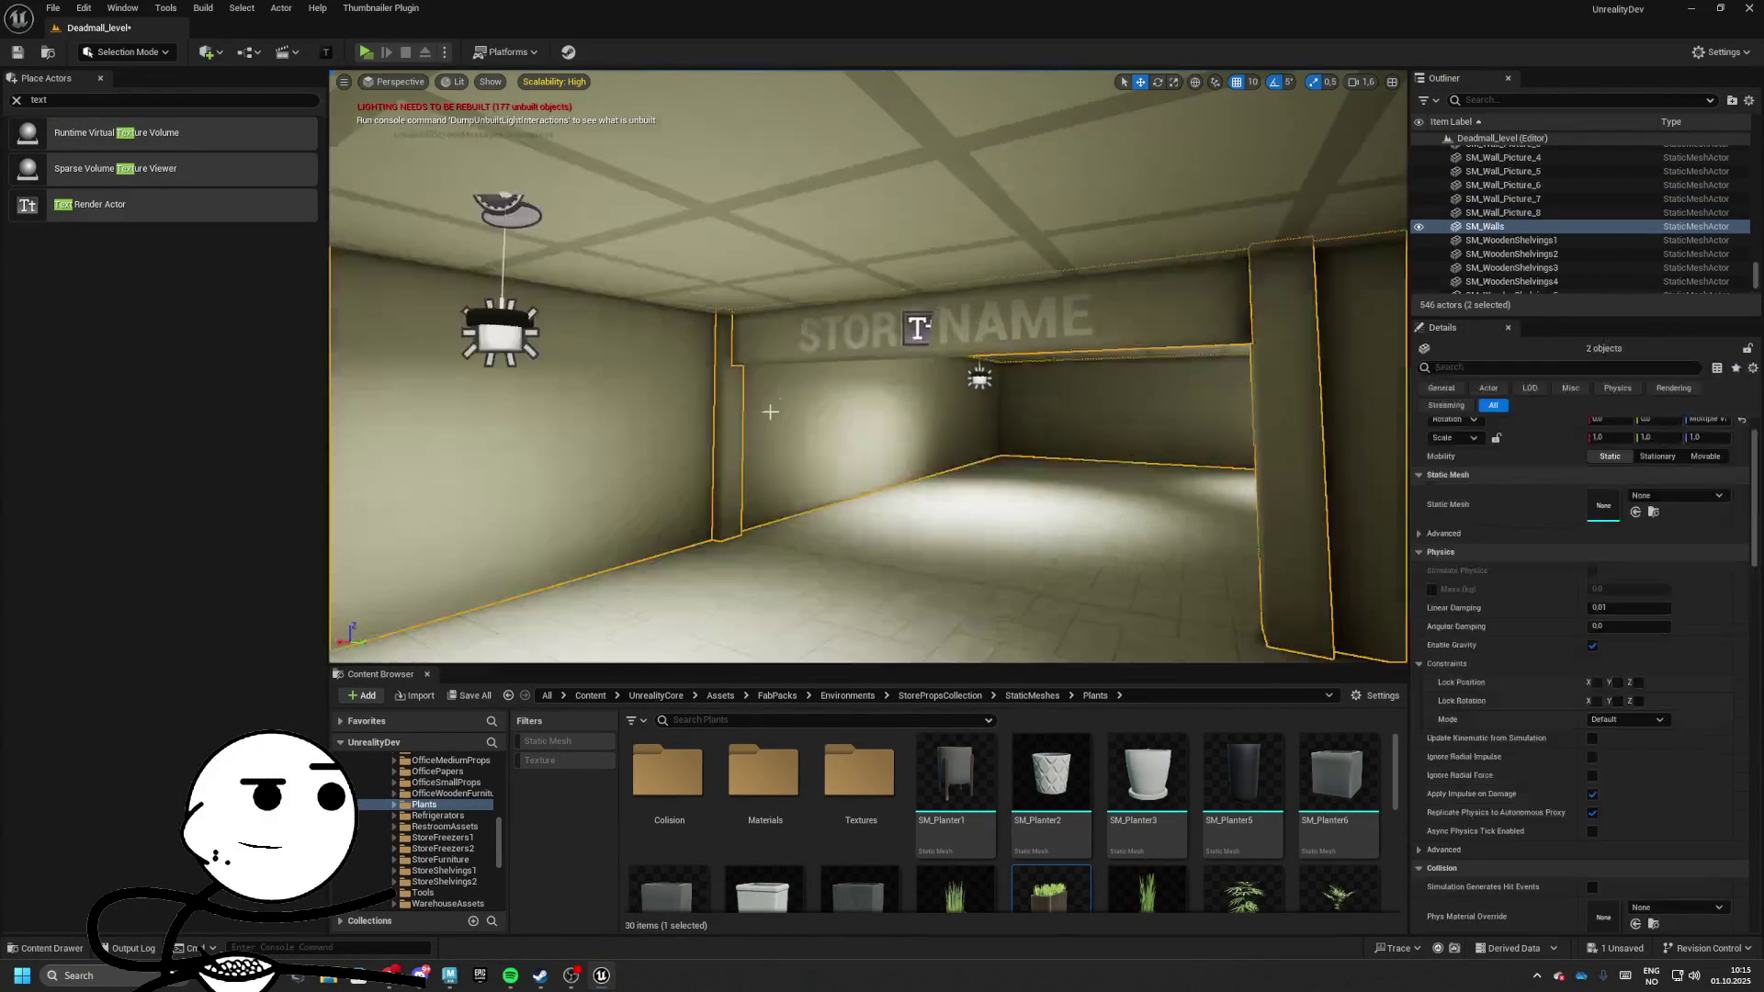
click(749, 398)
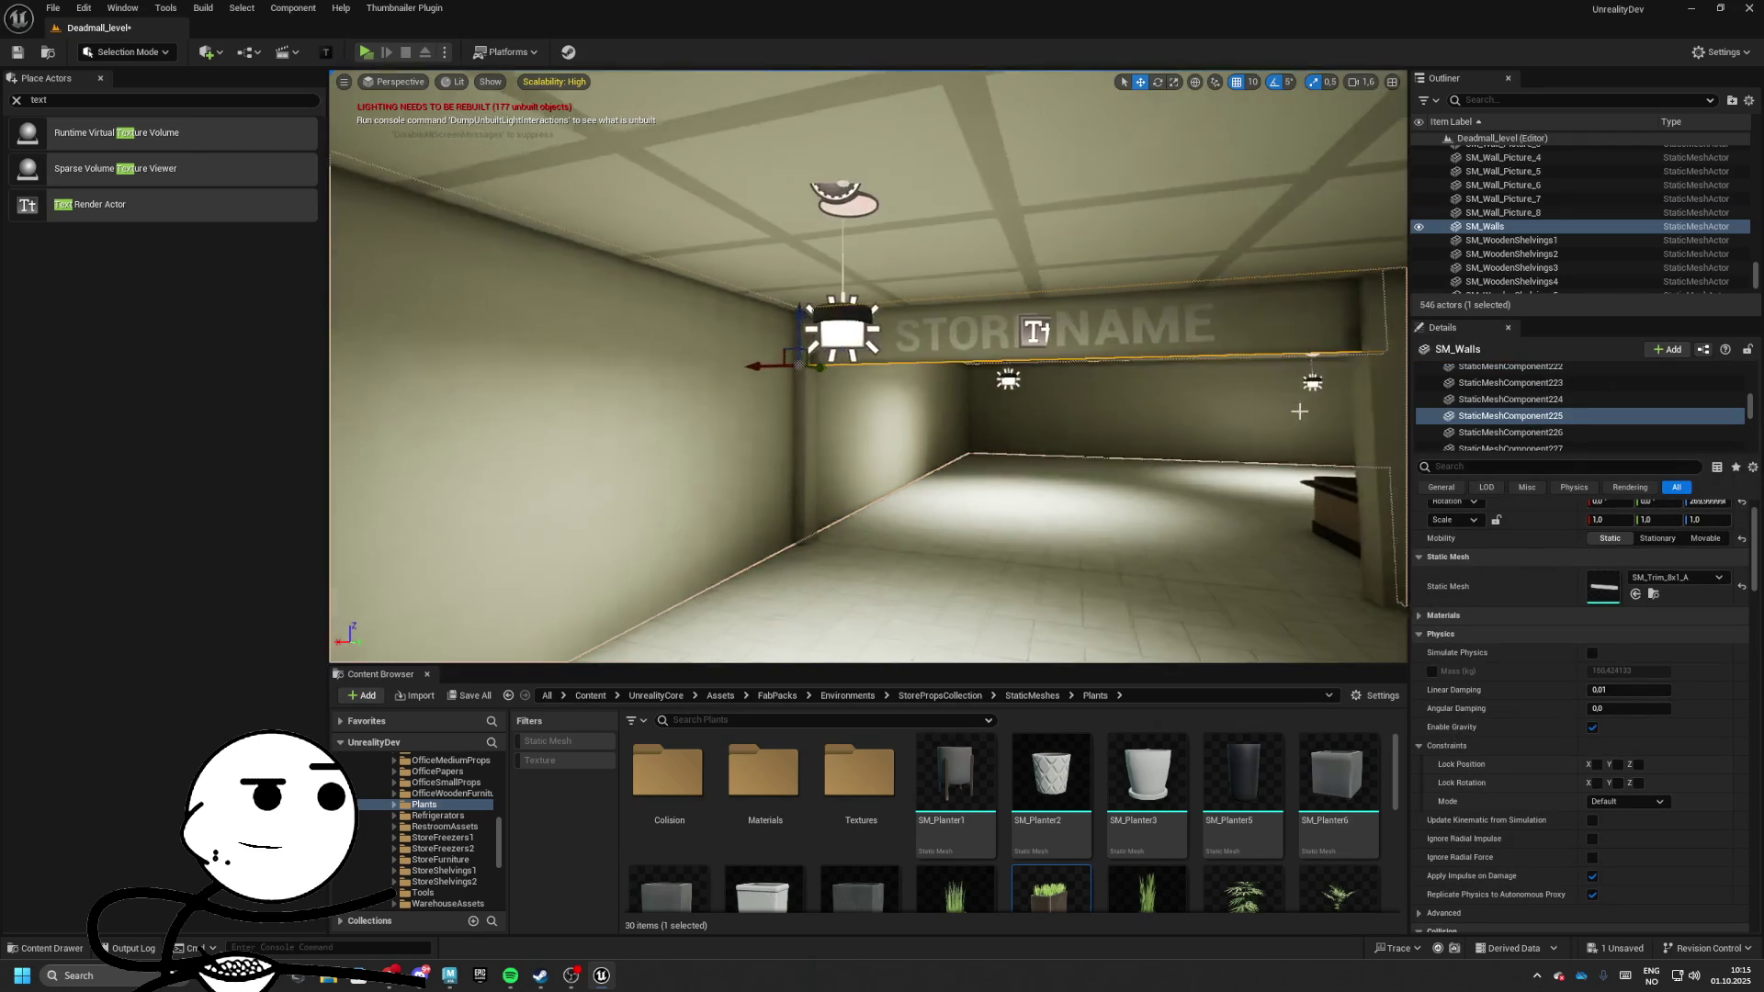
click(1681, 579)
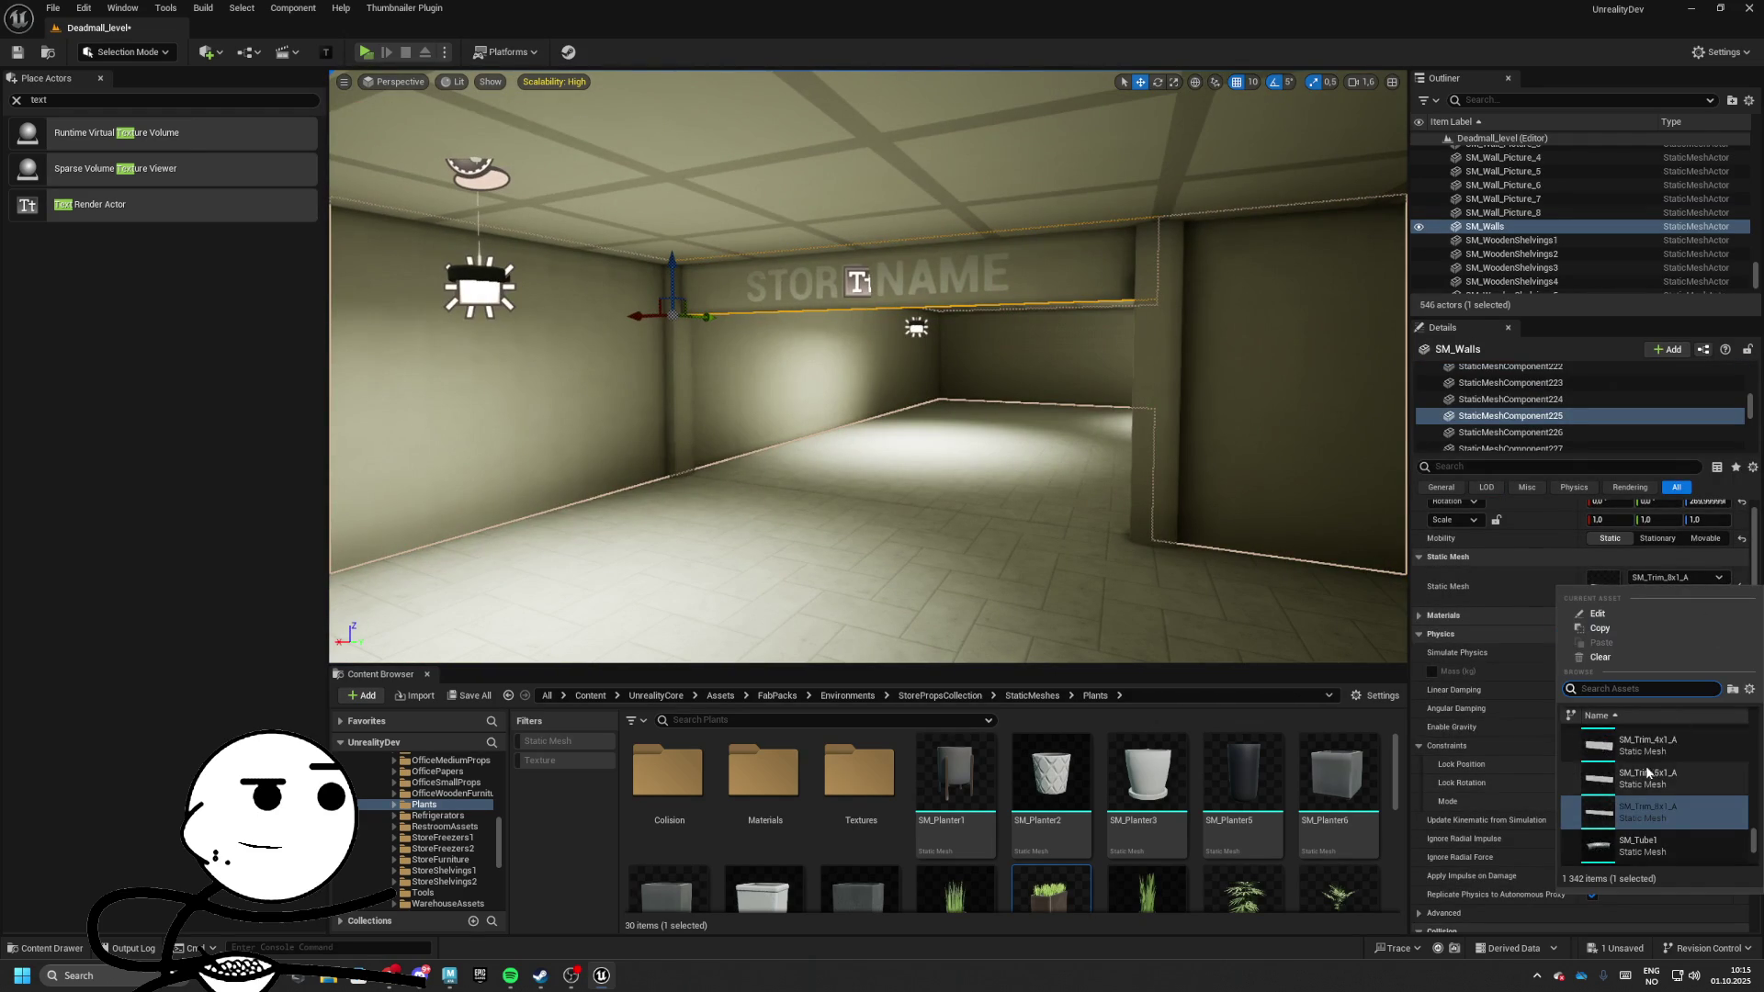
click(1603, 572)
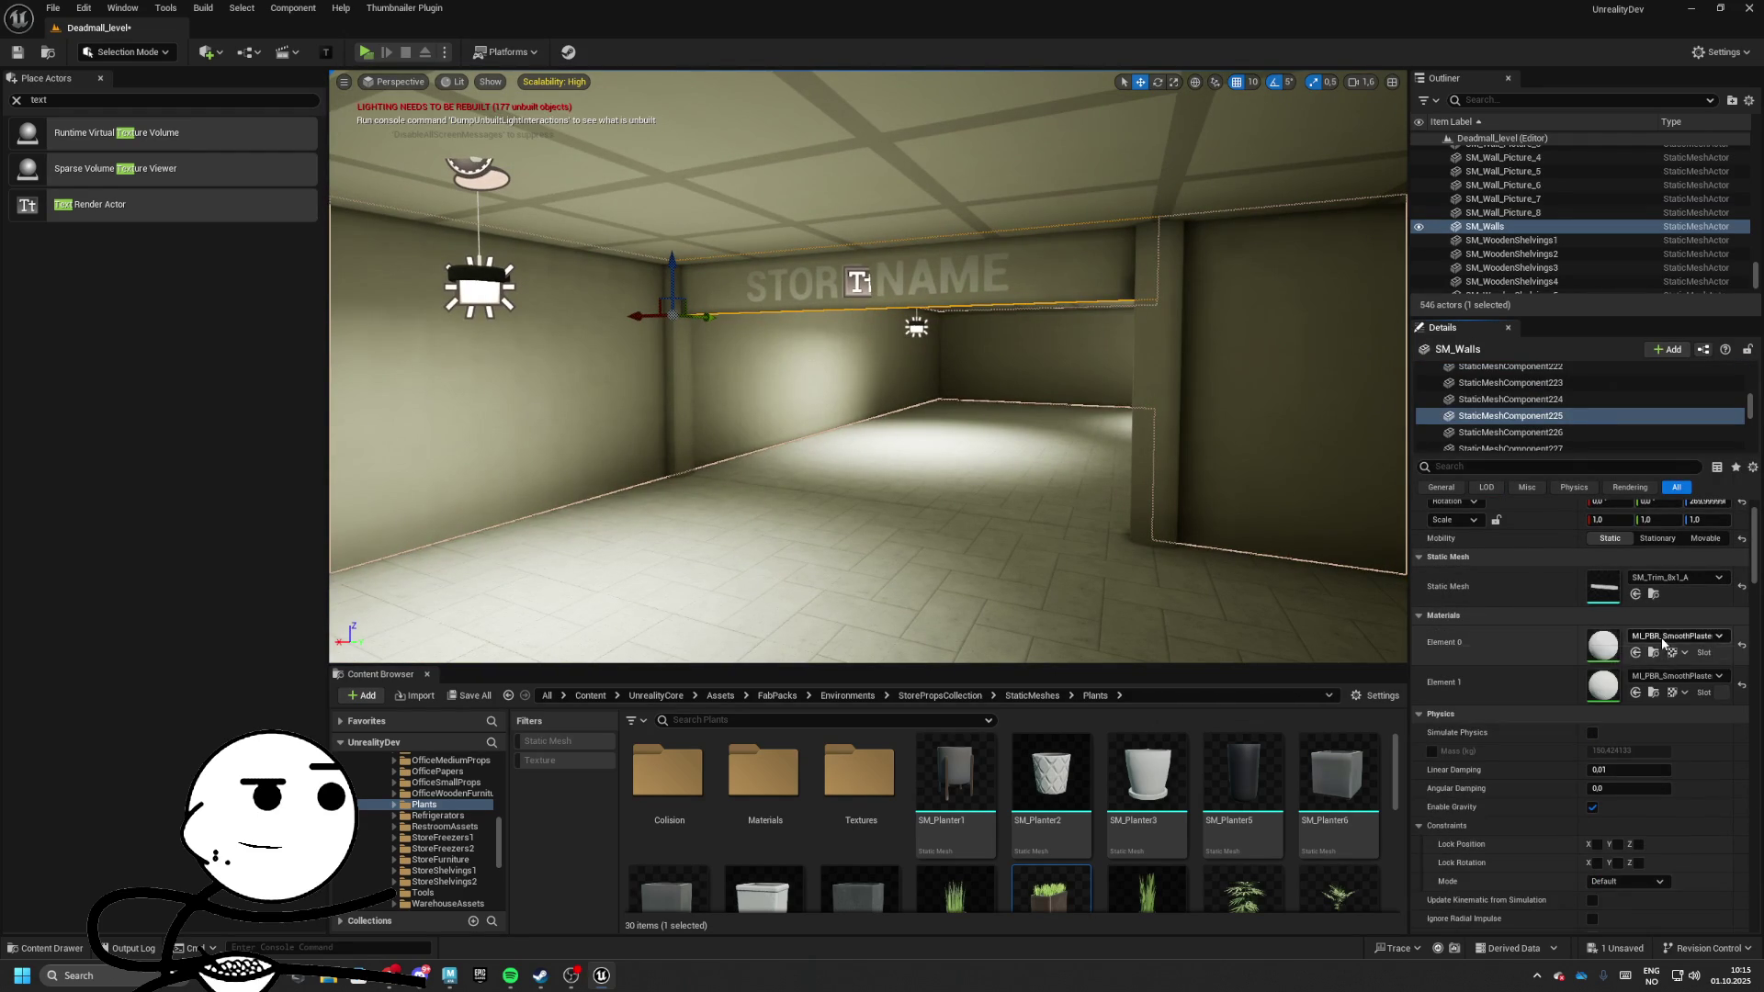
click(1667, 637)
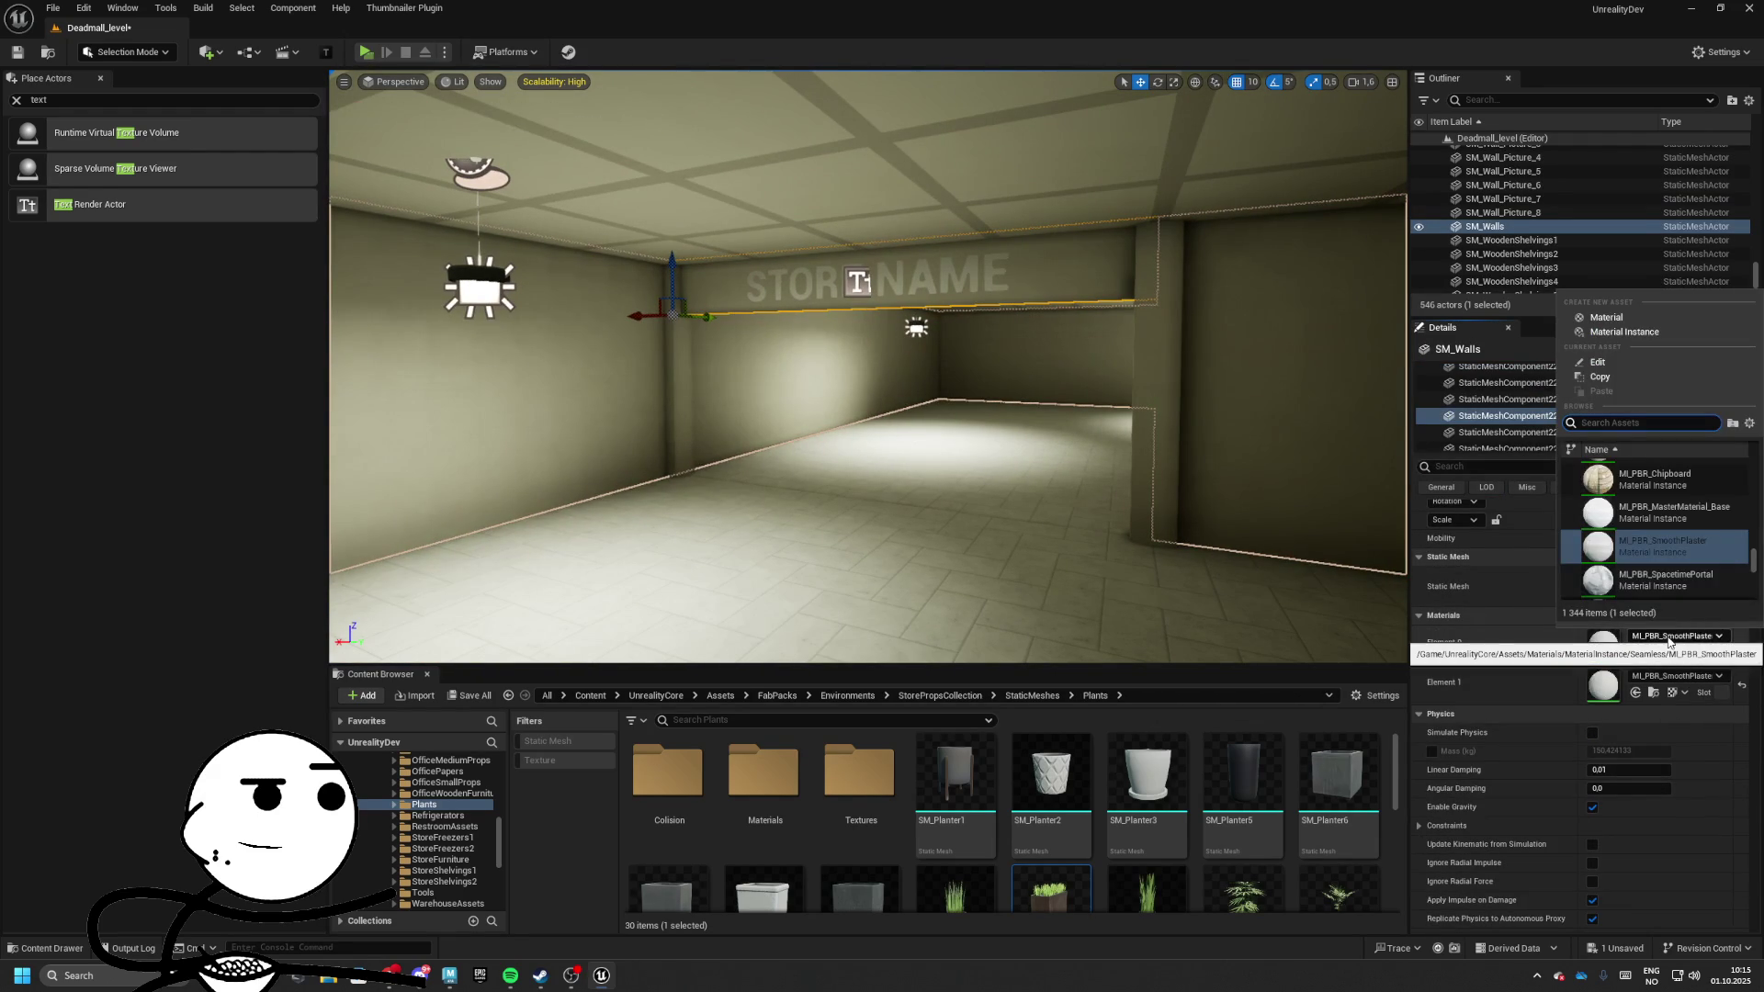
scroll(1657, 566, down, 3)
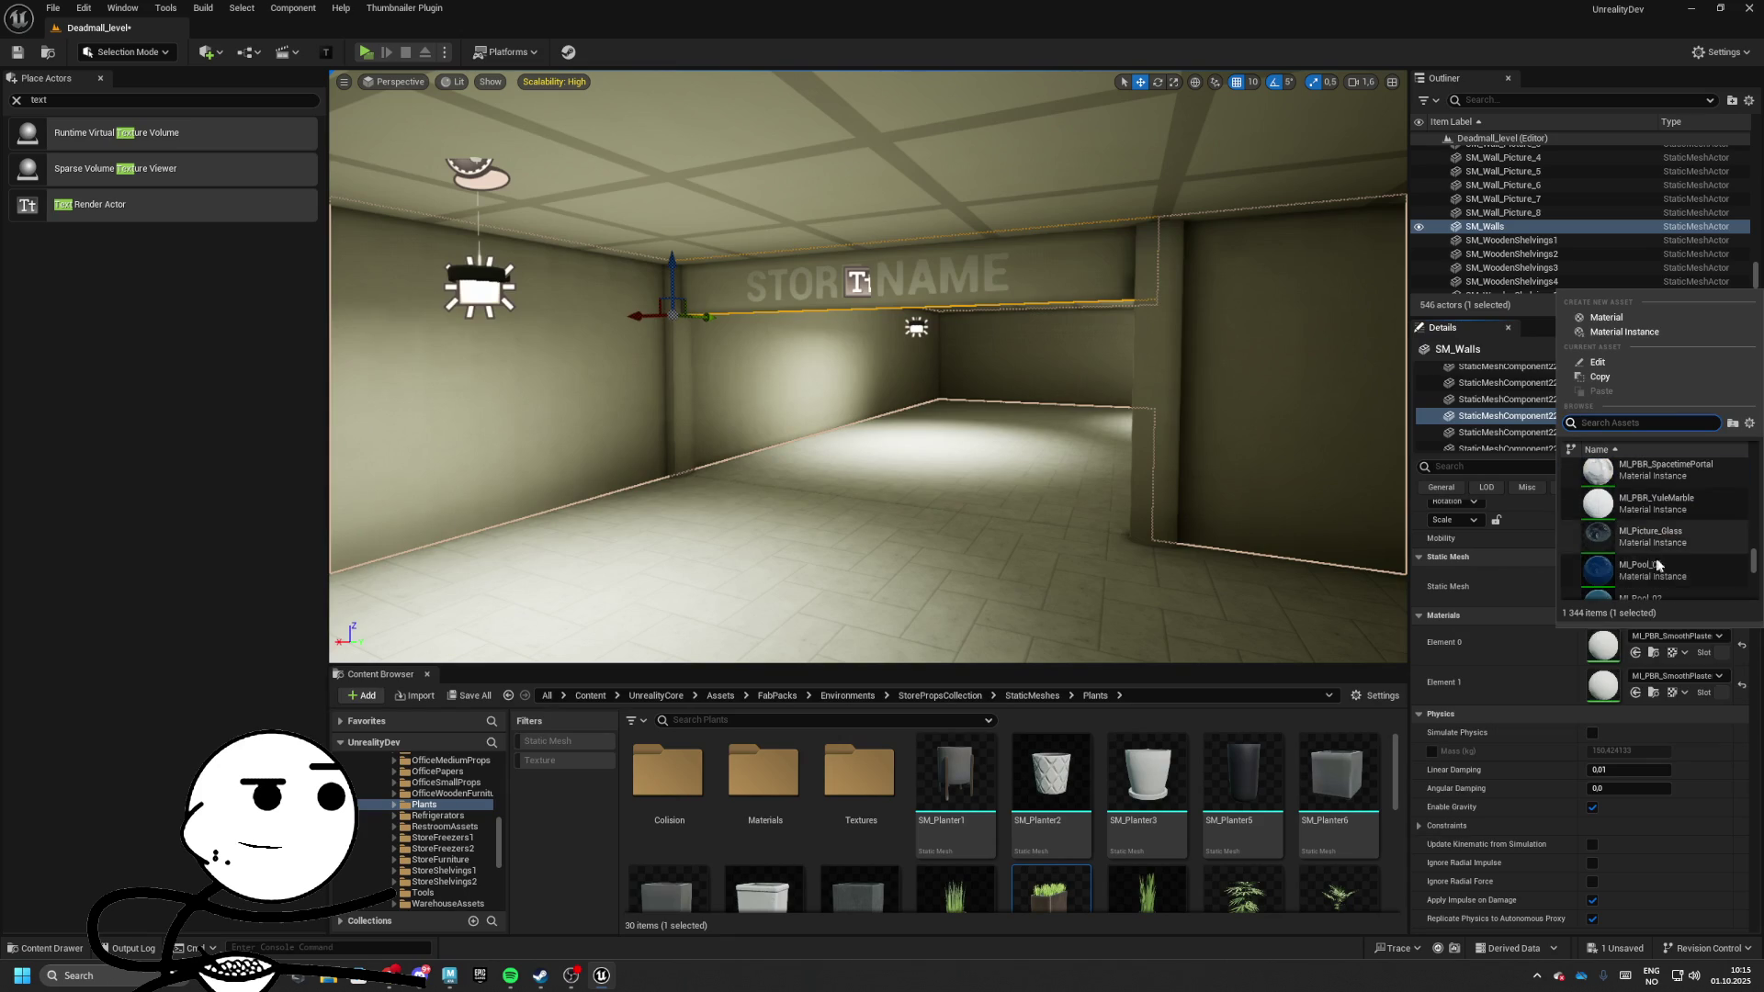
scroll(1658, 566, up, 5)
click(1658, 566)
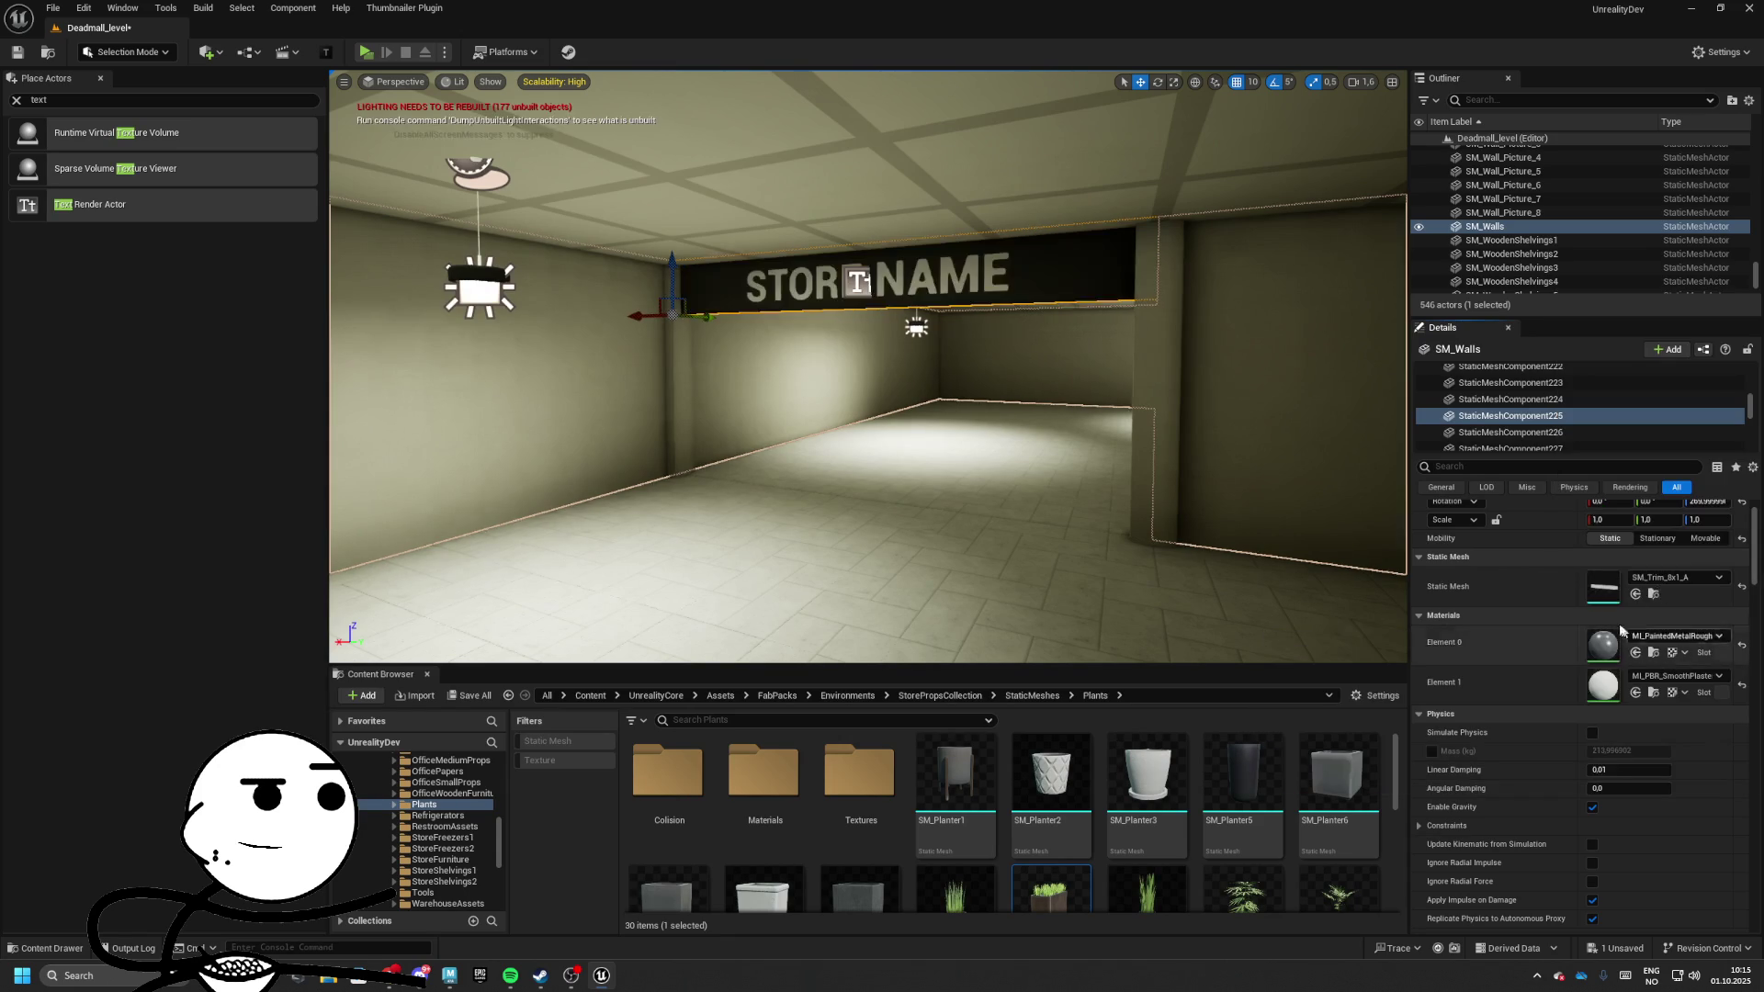
click(1674, 576)
click(1671, 635)
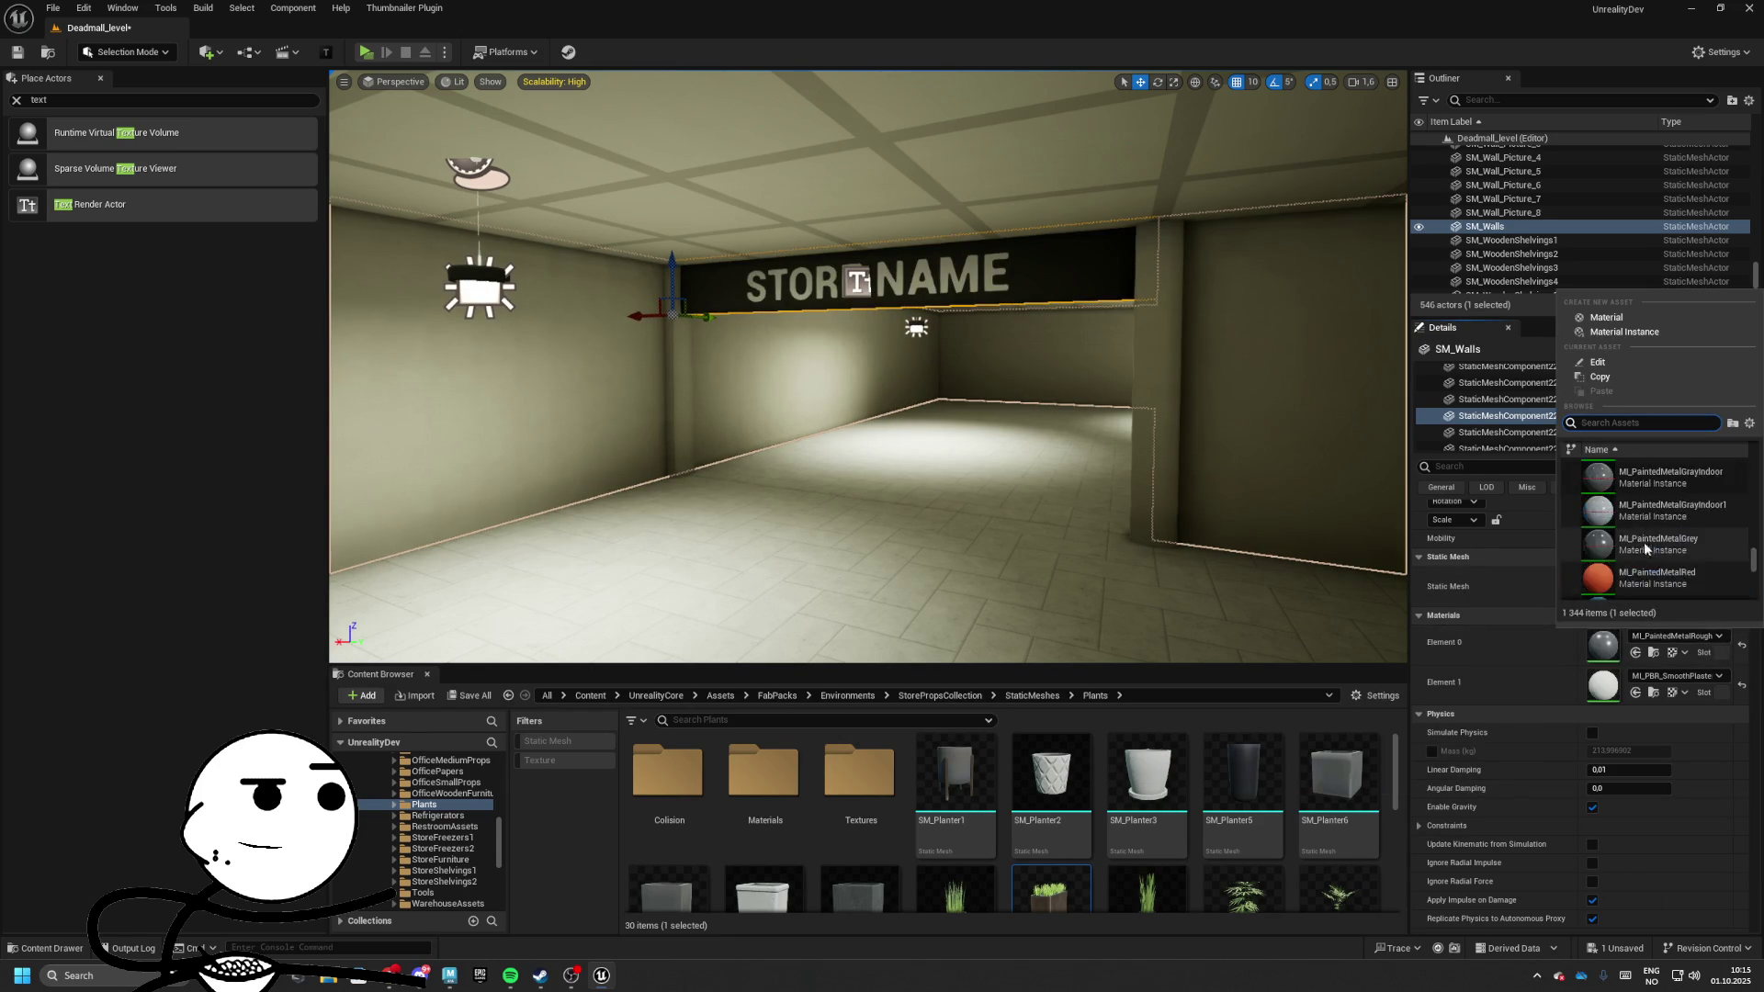
scroll(1644, 549, up, 10)
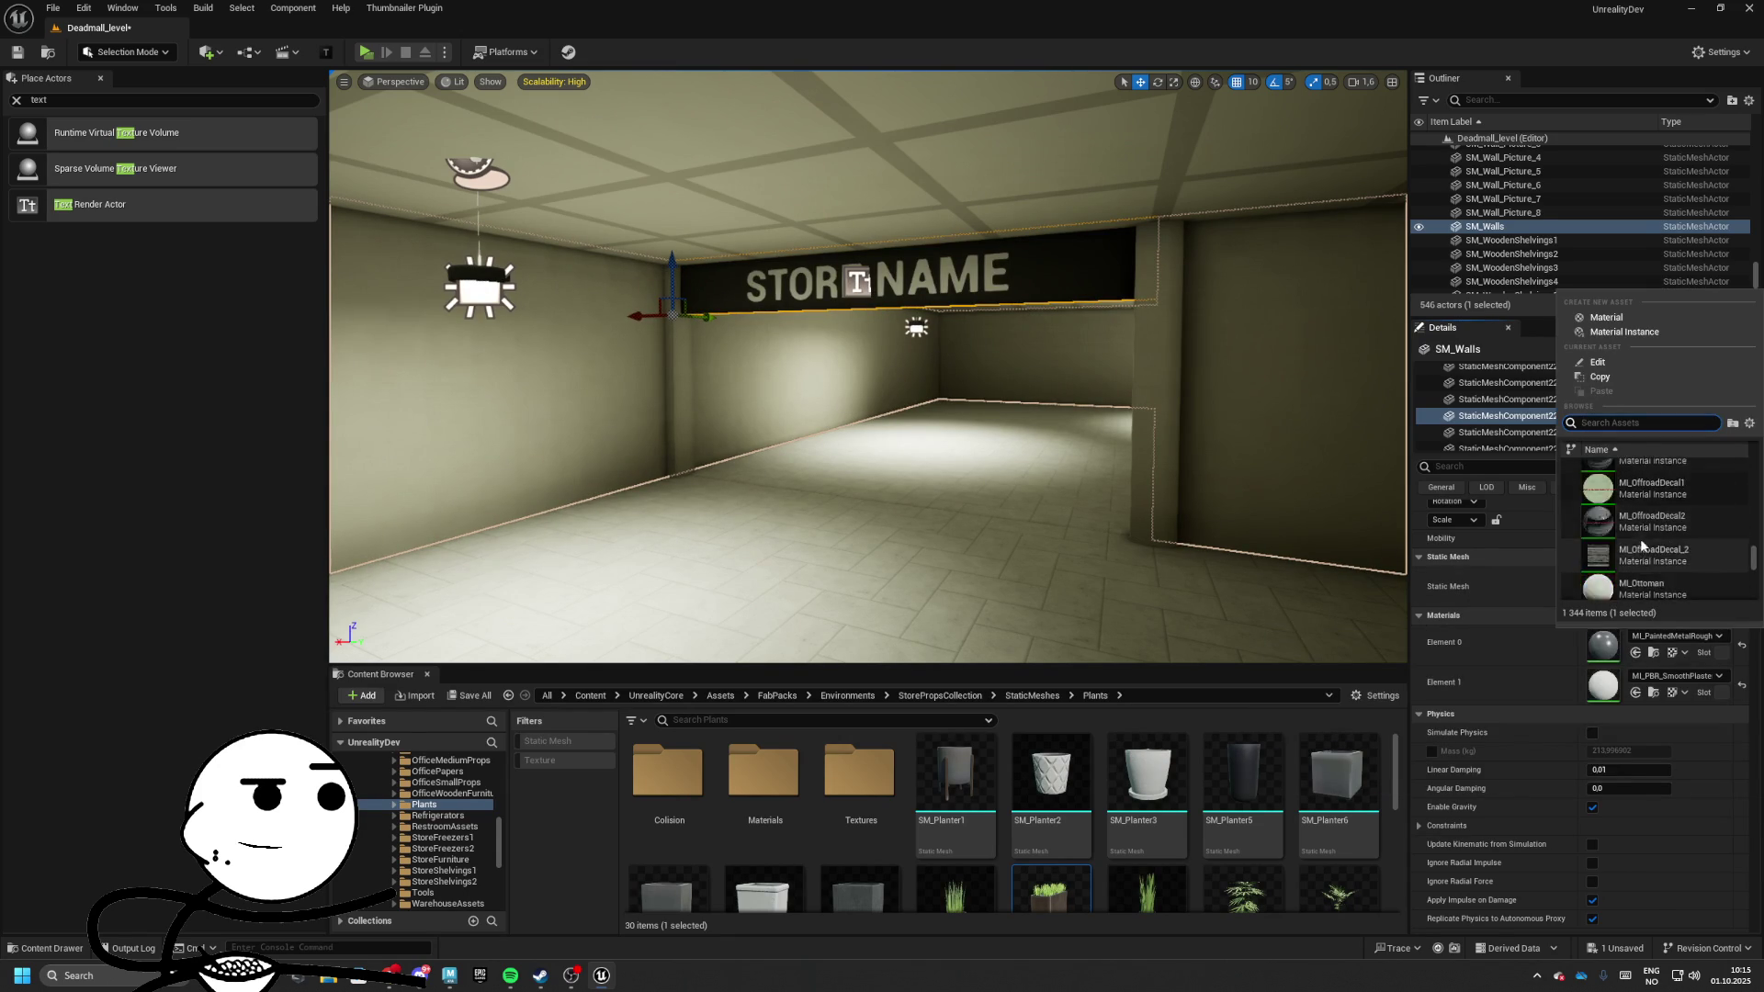
scroll(1639, 533, up, 5)
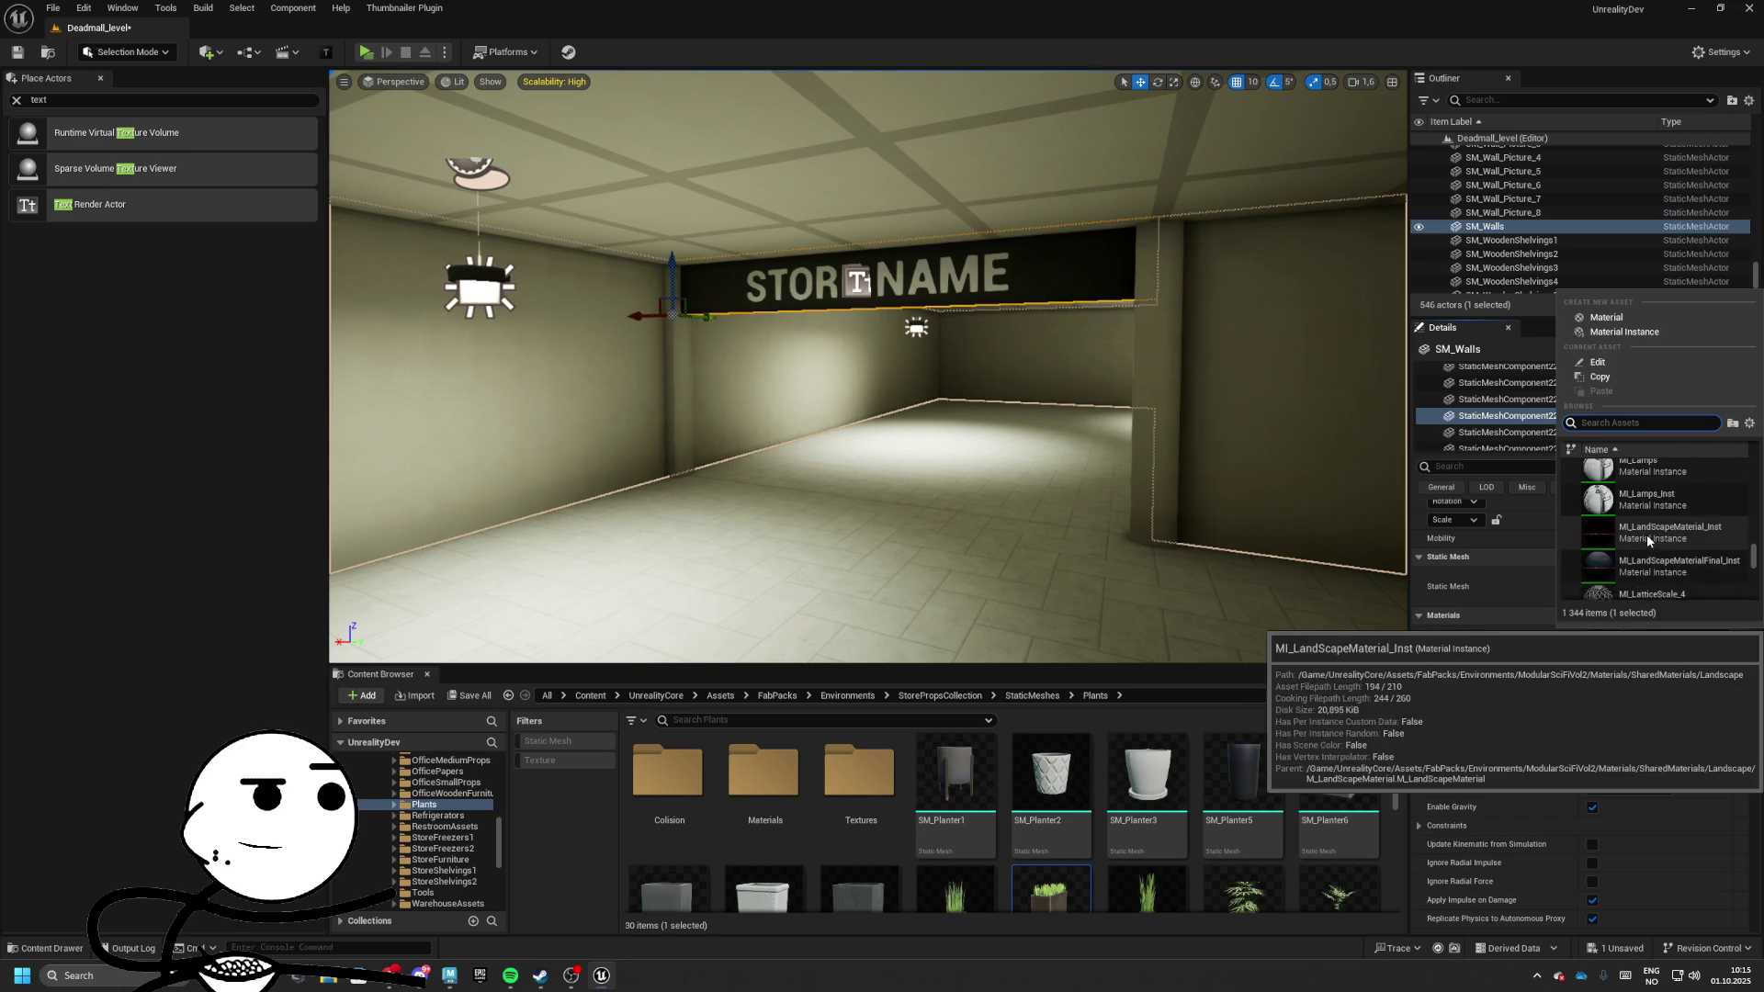
scroll(1621, 540, up, 3)
scroll(1623, 536, up, 3)
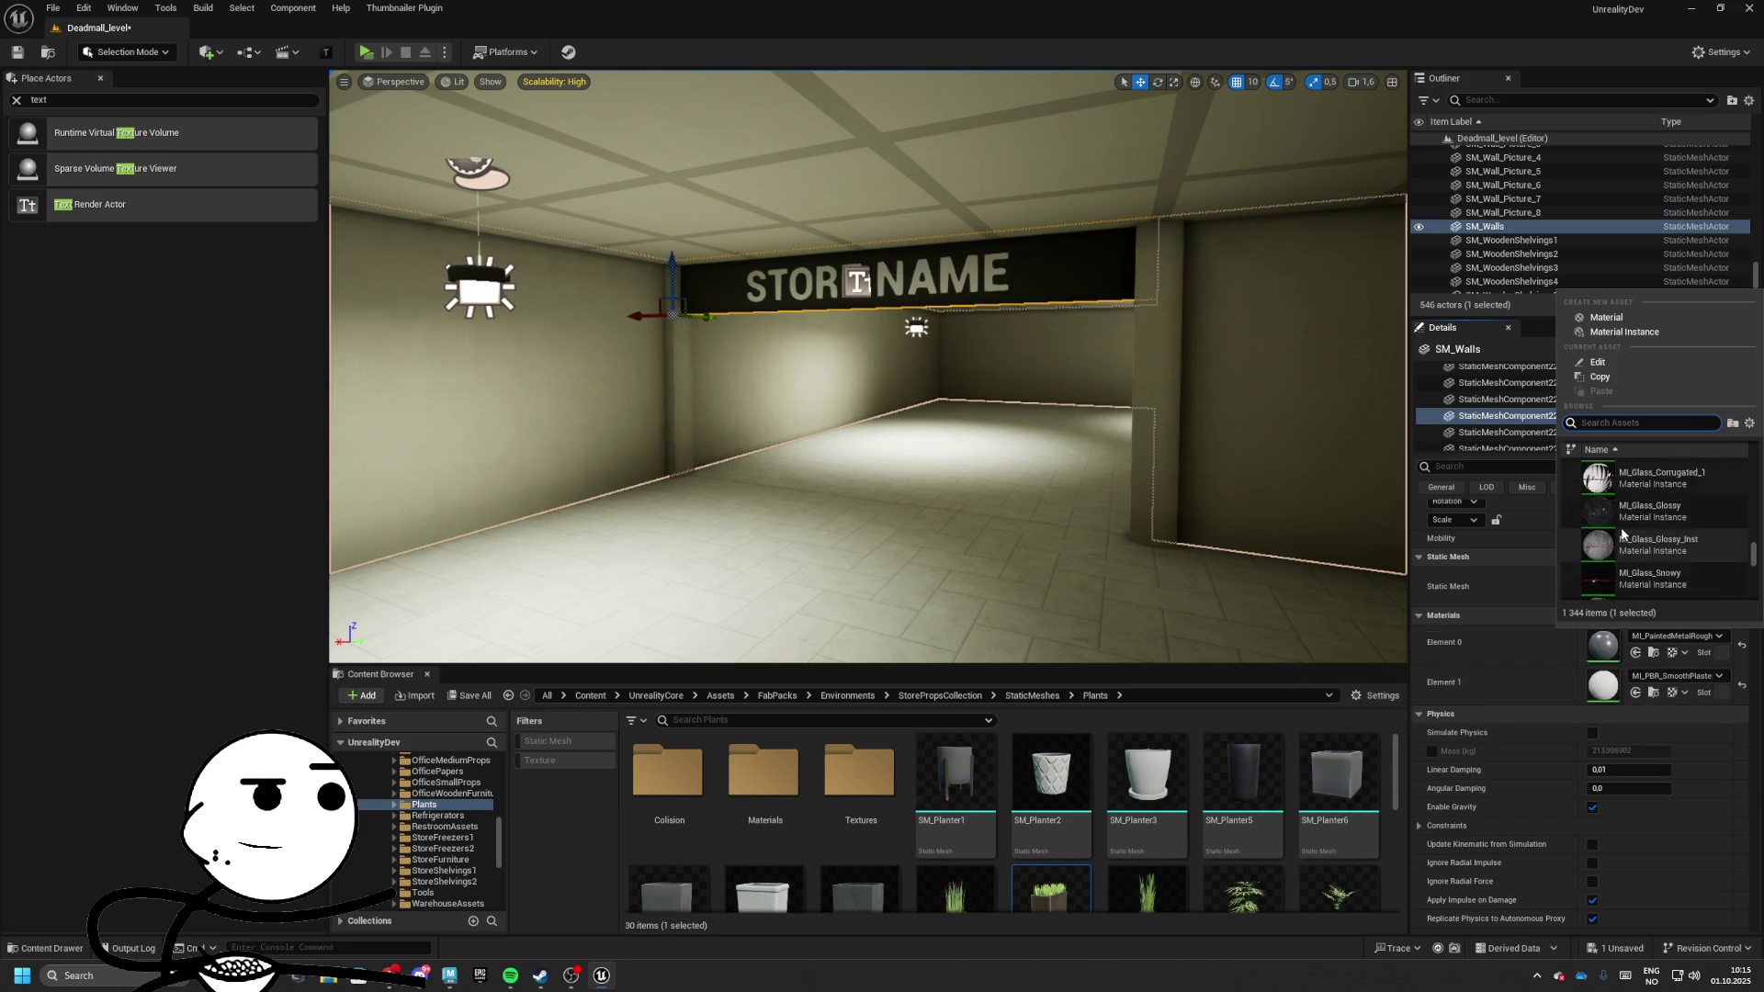
scroll(1615, 531, up, 3)
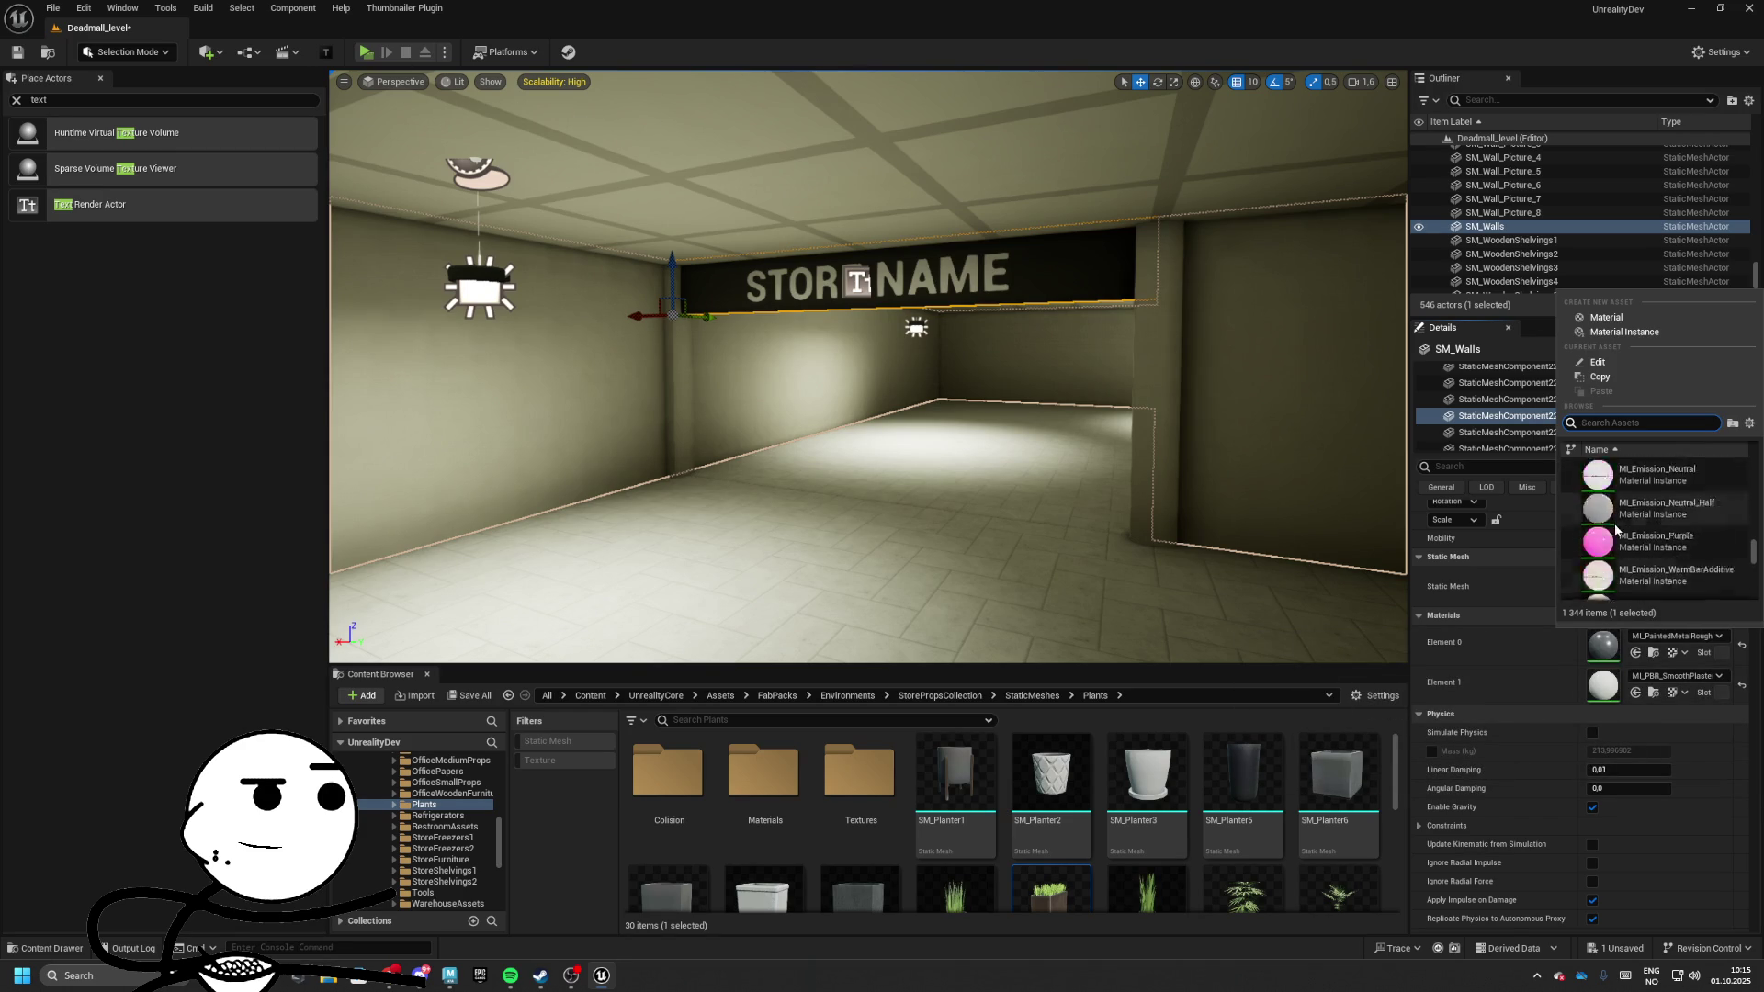
scroll(1678, 531, up, 5)
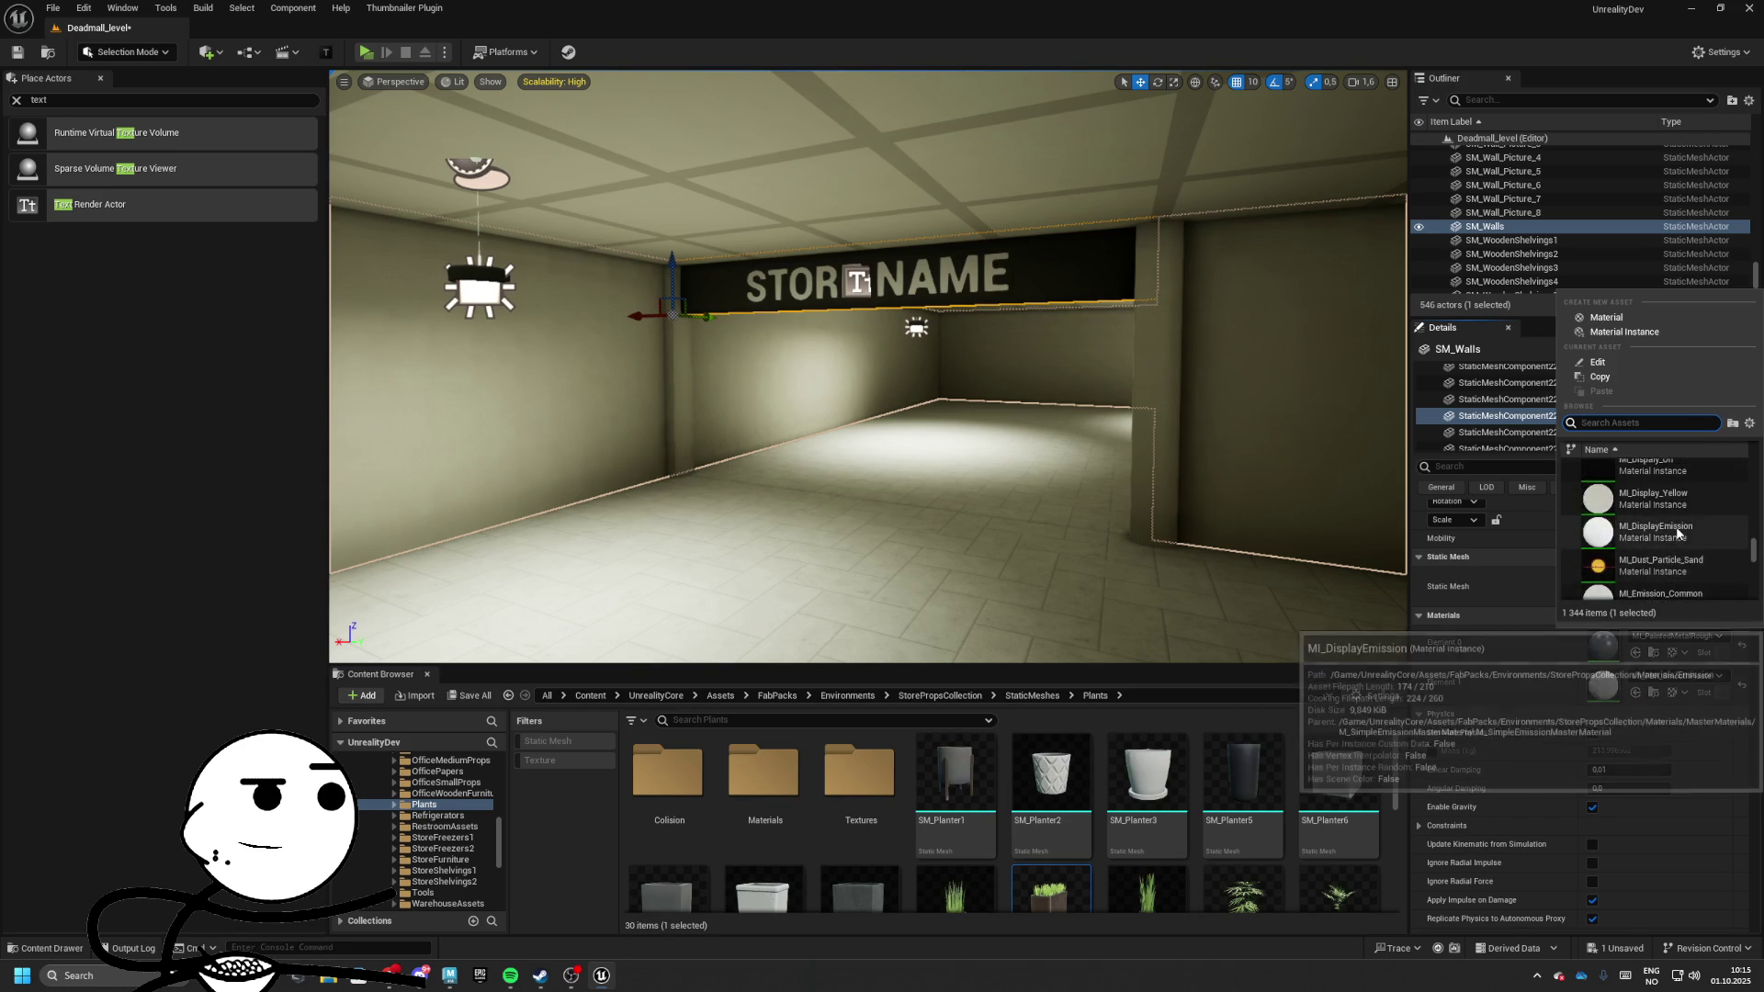
Open Environments > ArchVizInteriorVol2 > Materials and enlarge the thumbnail area
click(859, 781)
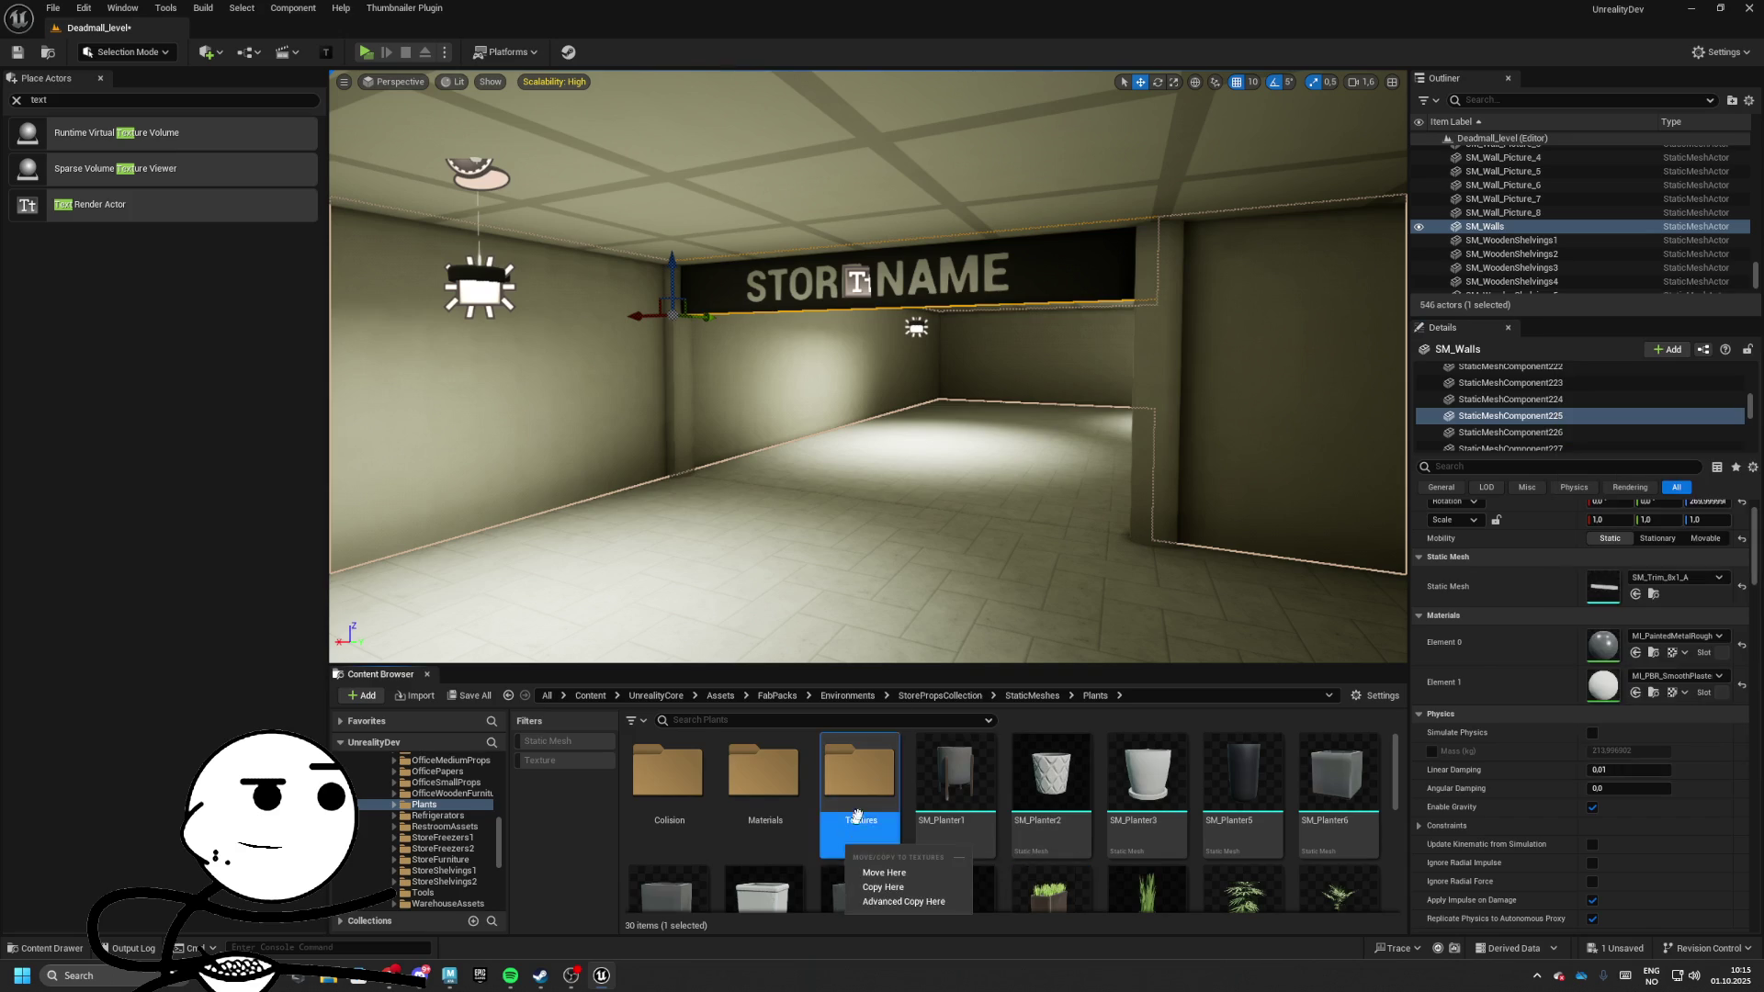
click(847, 695)
click(777, 695)
double_click(729, 808)
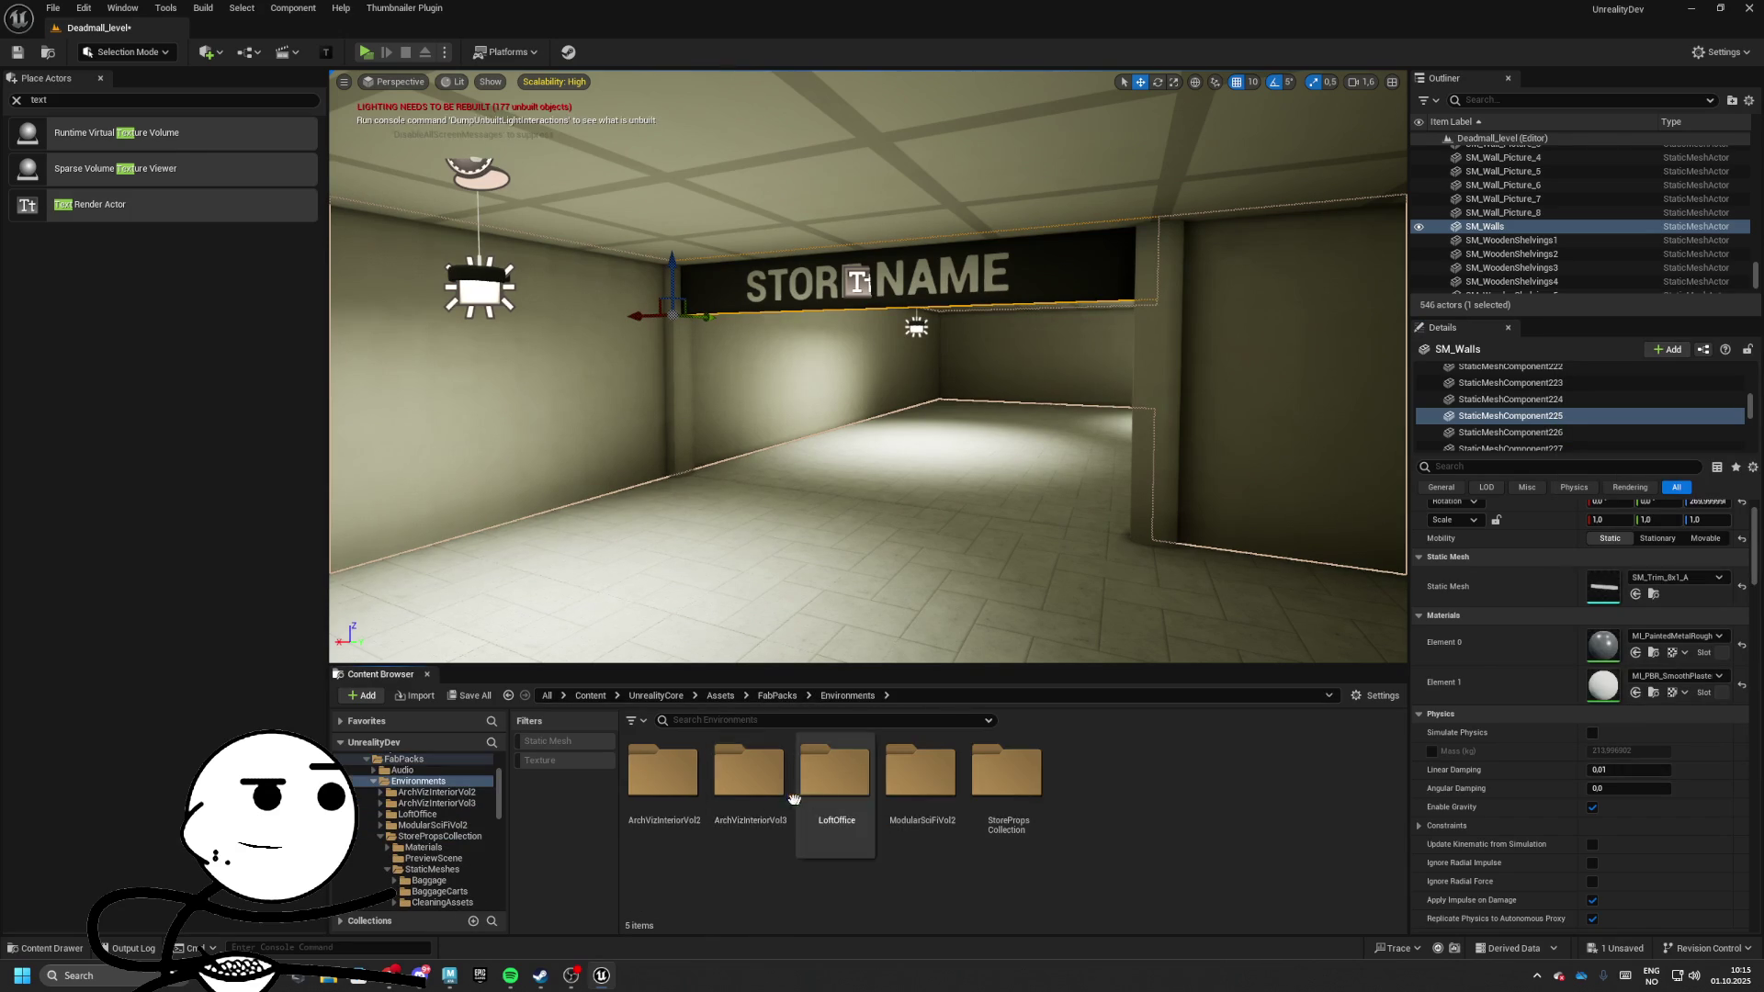
double_click(730, 795)
double_click(749, 772)
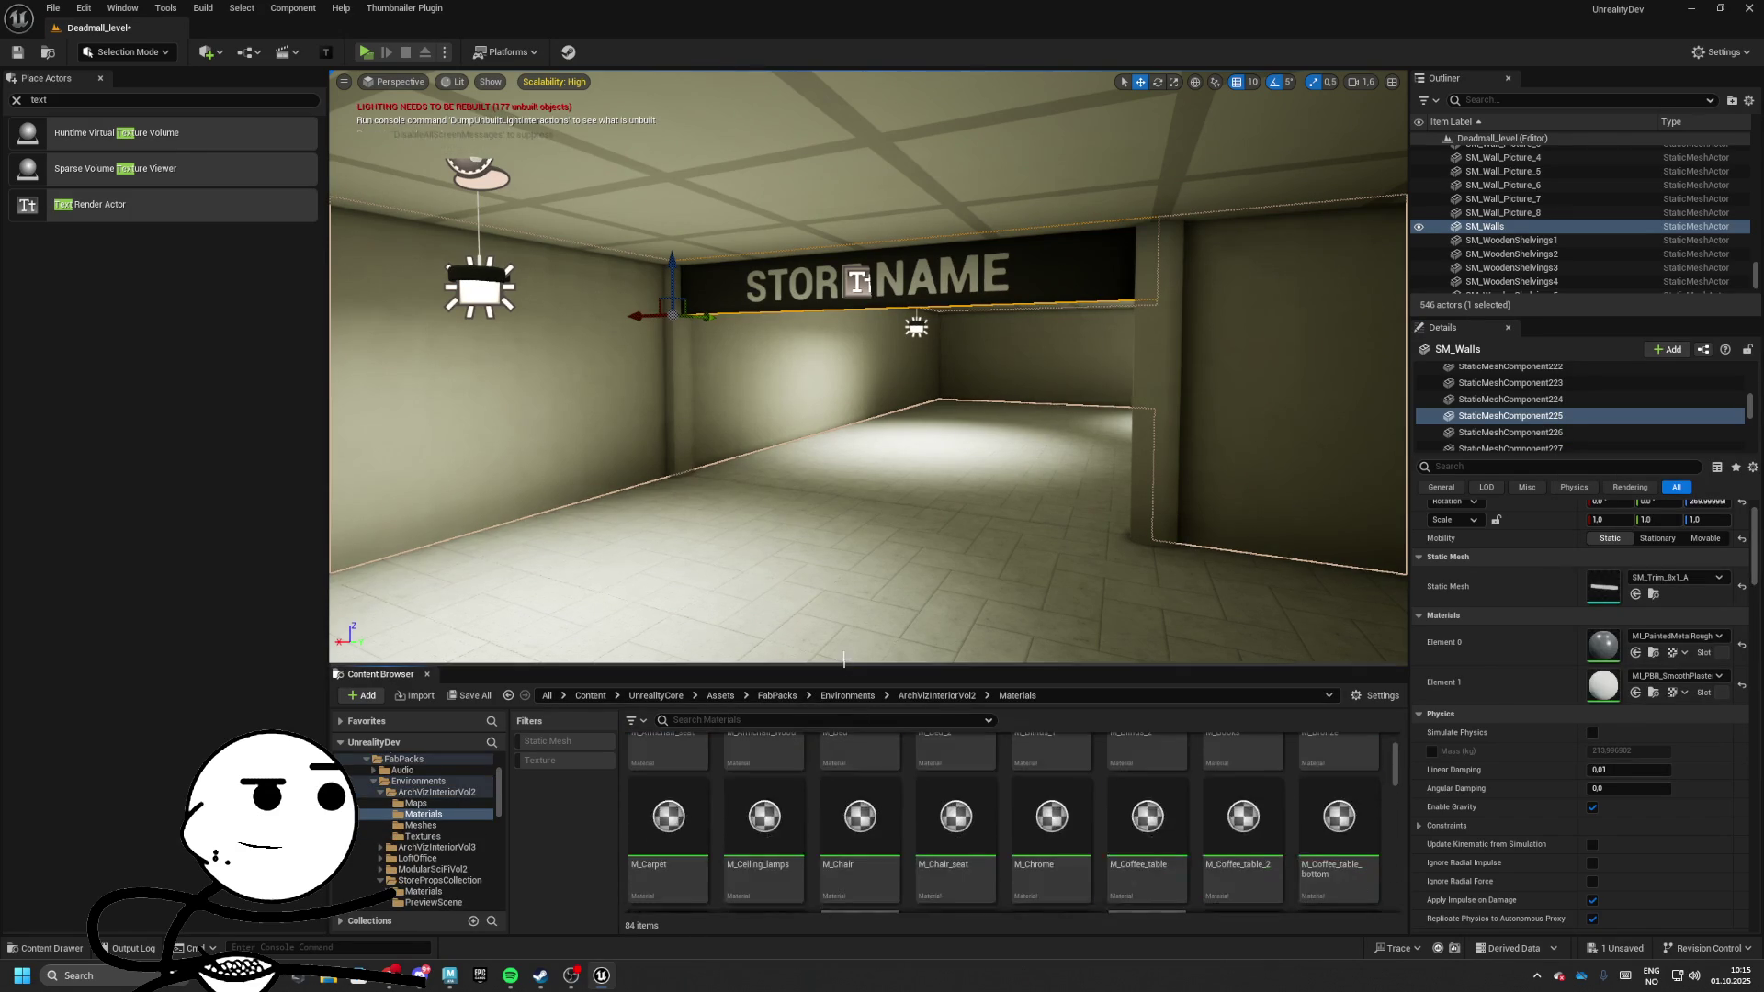
drag(841, 665, 845, 466)
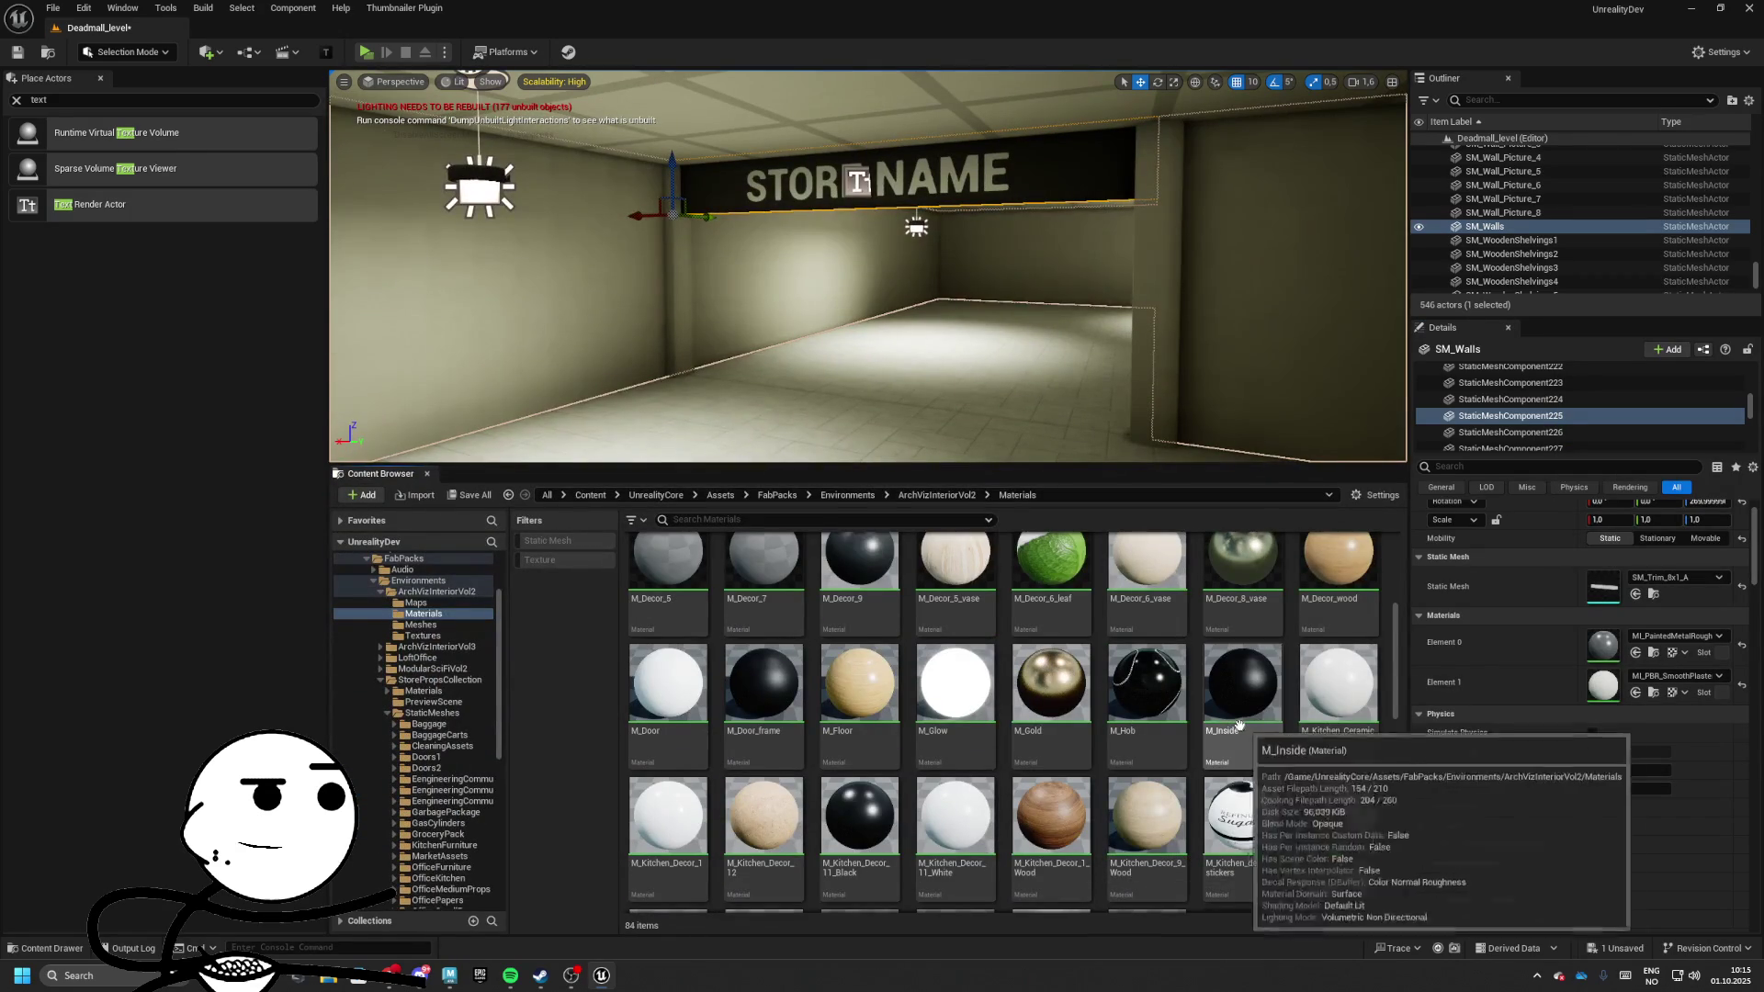
scroll(772, 687, up, 2)
Try M_Decor_9, M_Inside, M_Chair_seat and coffee table materials on the band's elements
drag(855, 696, 1610, 648)
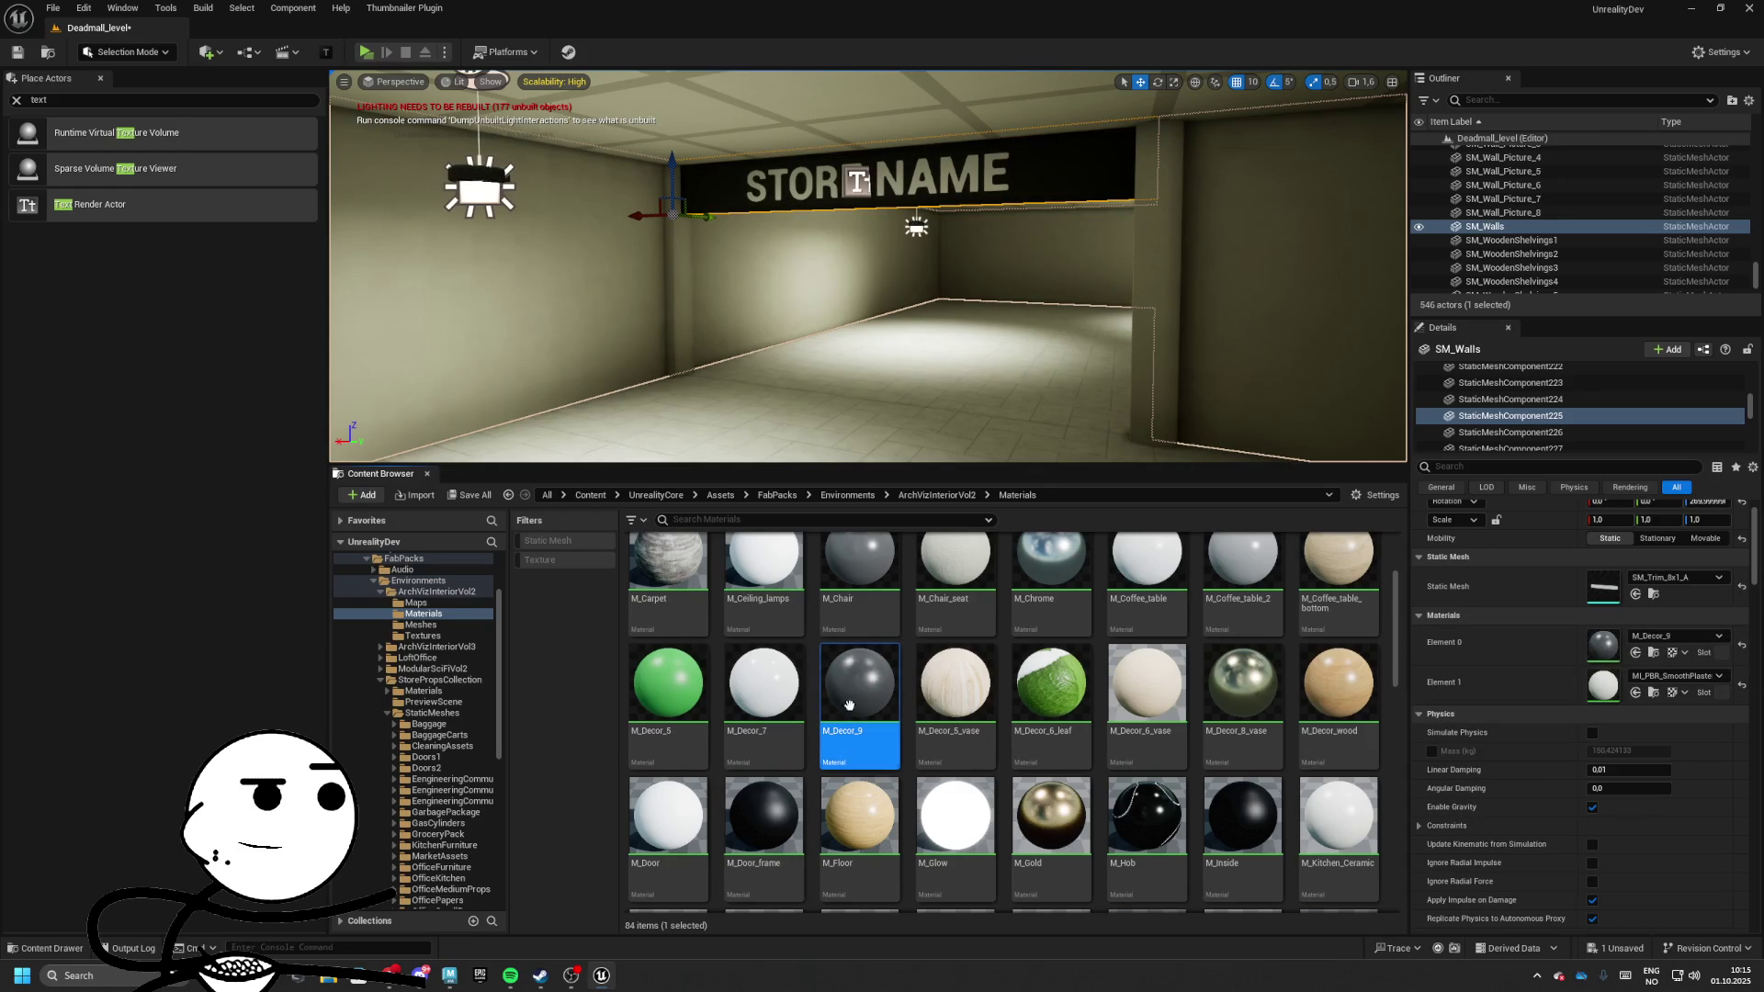
drag(849, 705, 1603, 684)
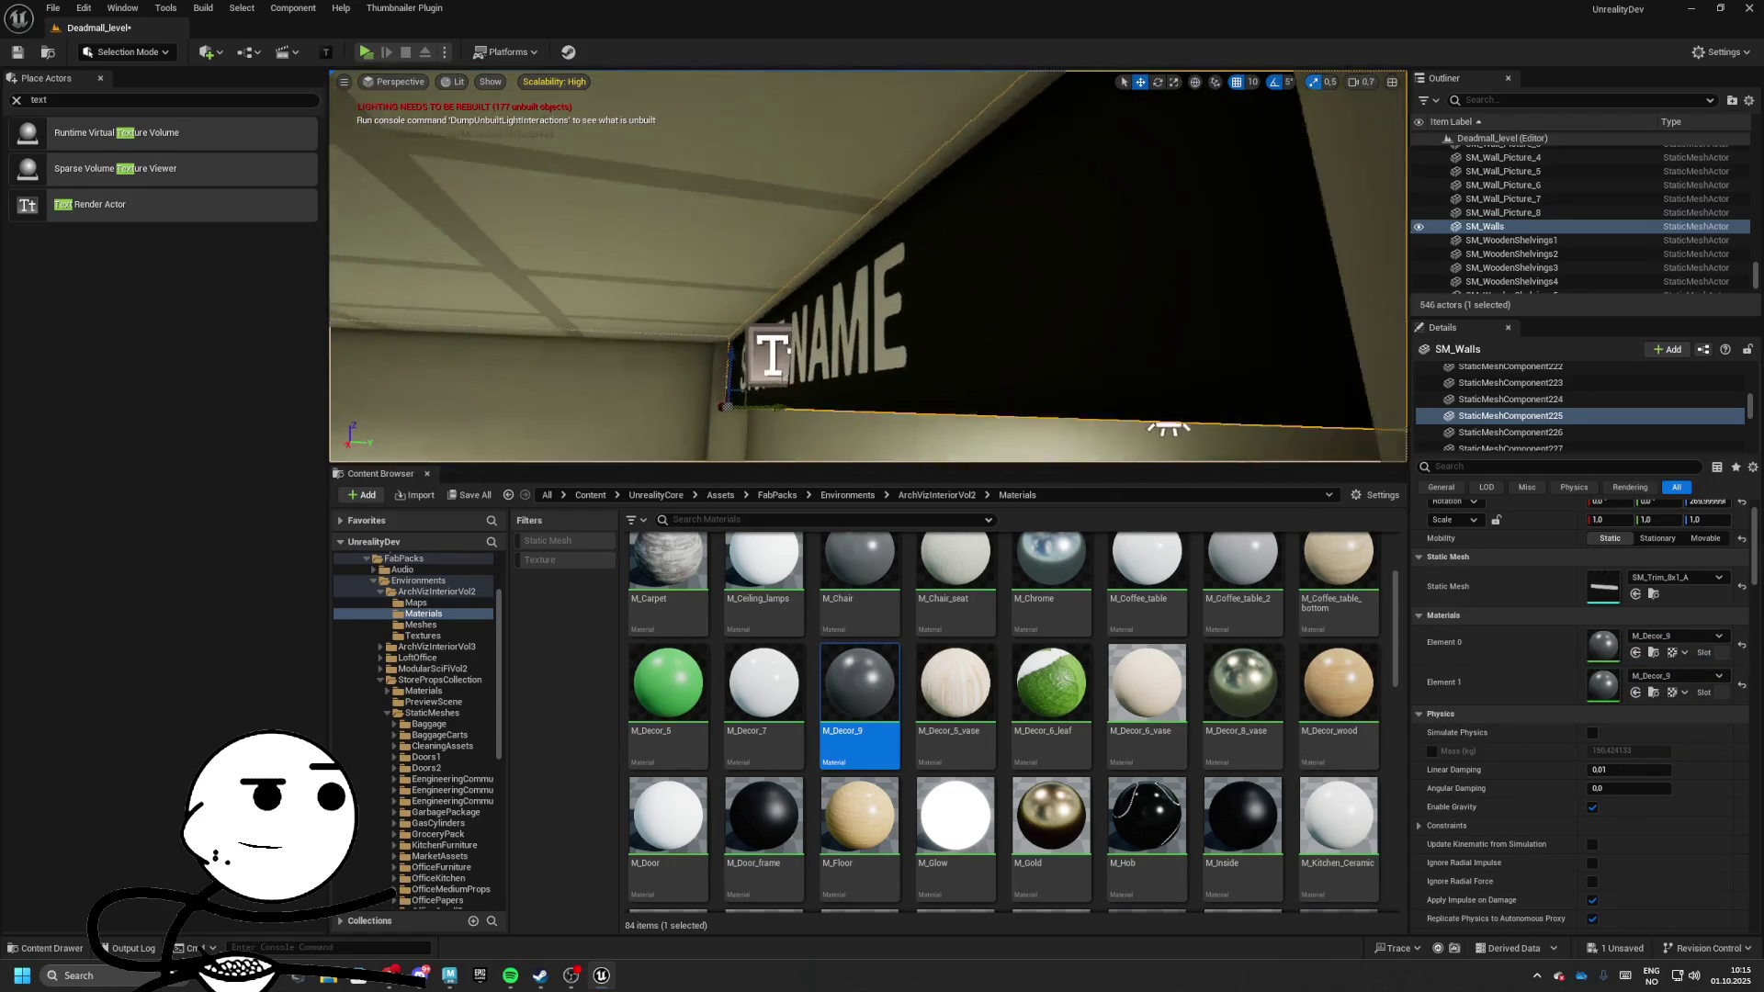
scroll(1249, 735, down, 2)
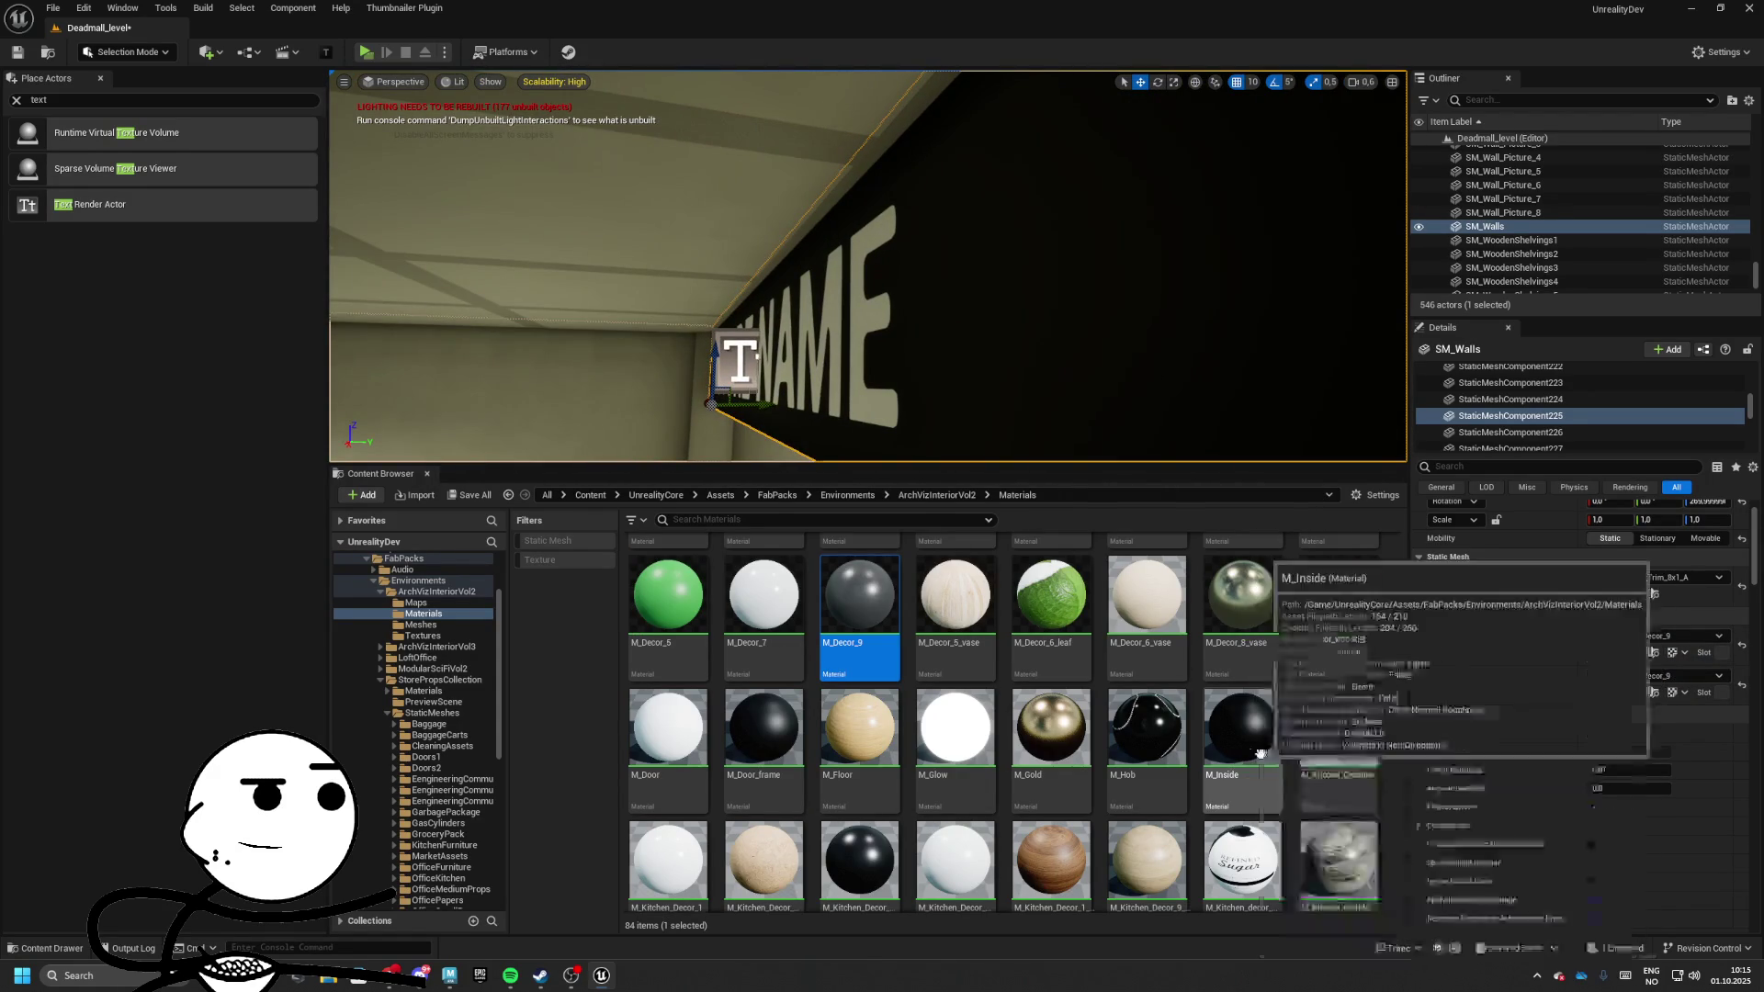
drag(1260, 753, 1602, 645)
drag(1236, 742, 1603, 685)
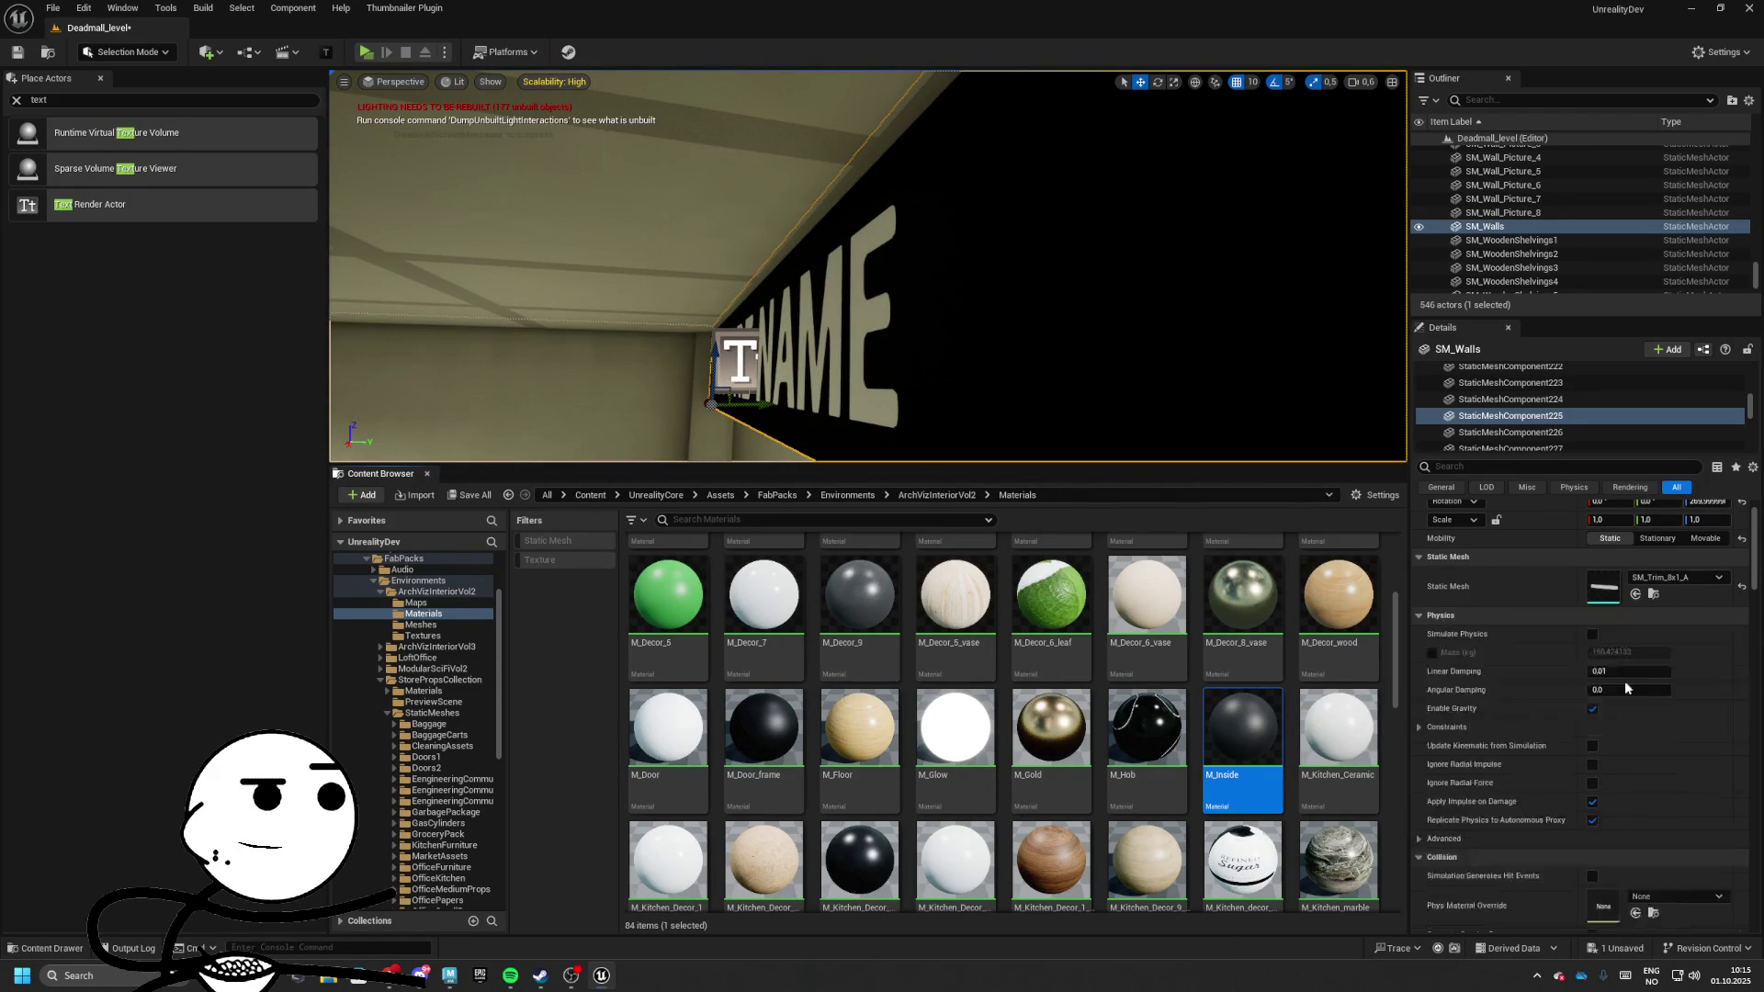
scroll(1010, 735, up, 3)
drag(859, 740, 997, 730)
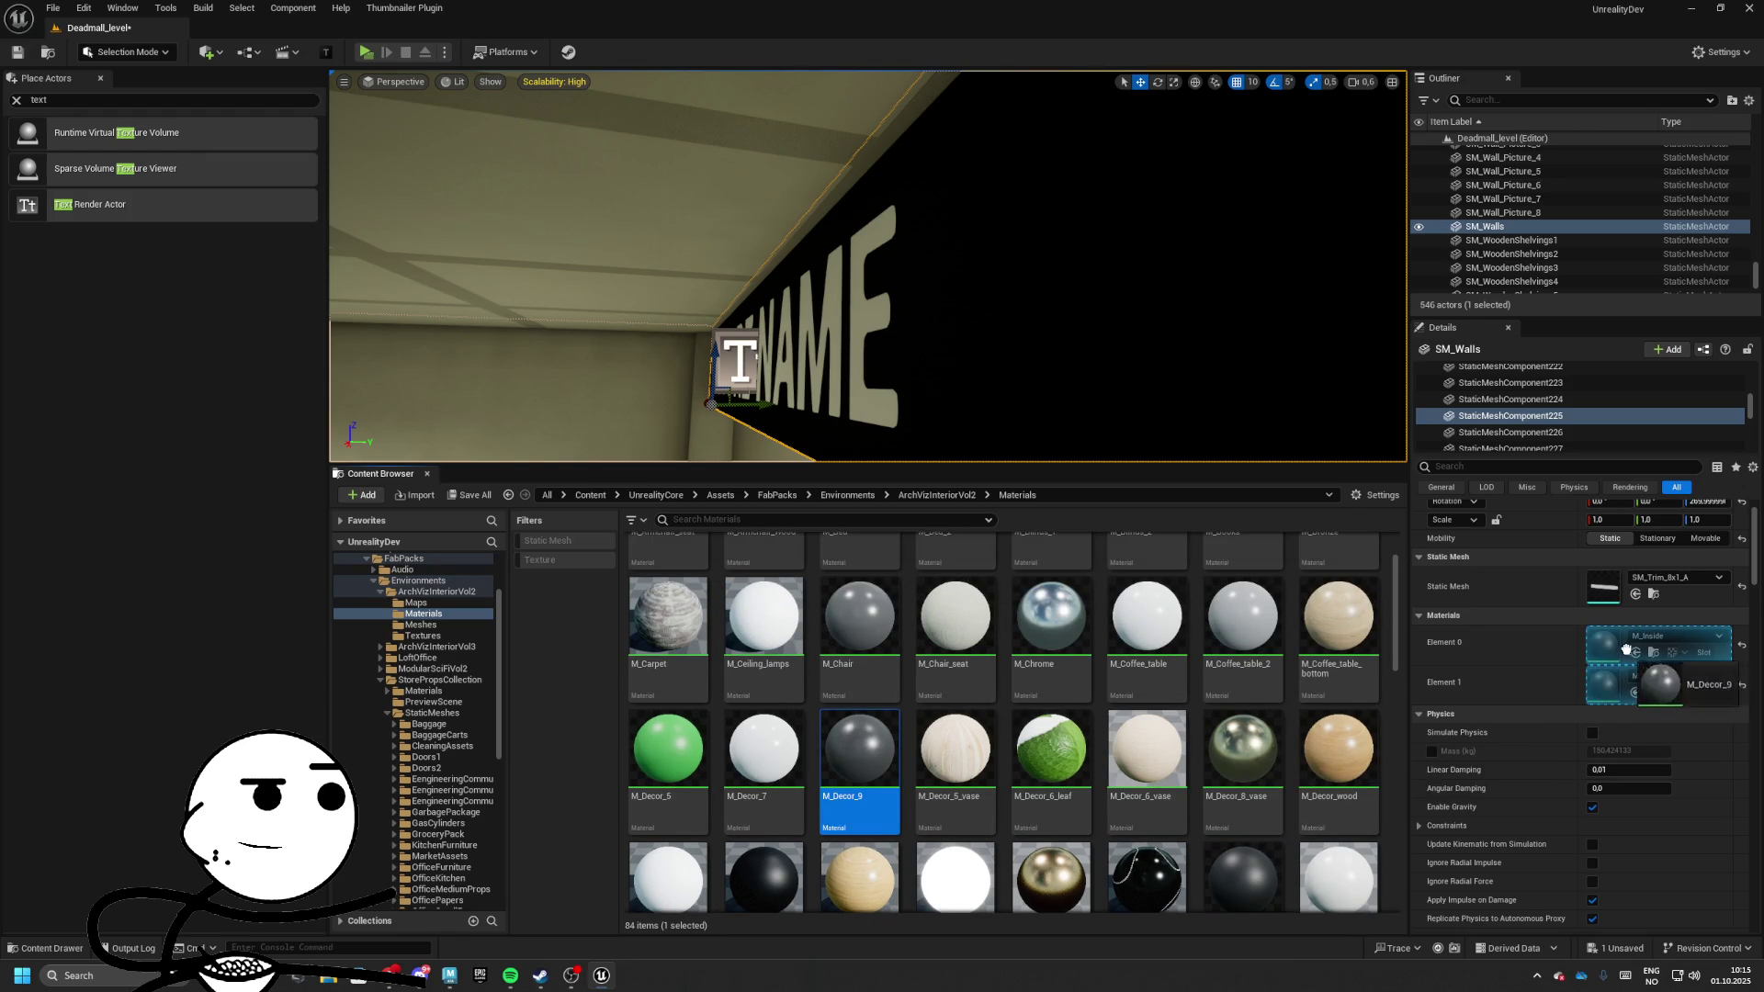
drag(1626, 650, 1603, 647)
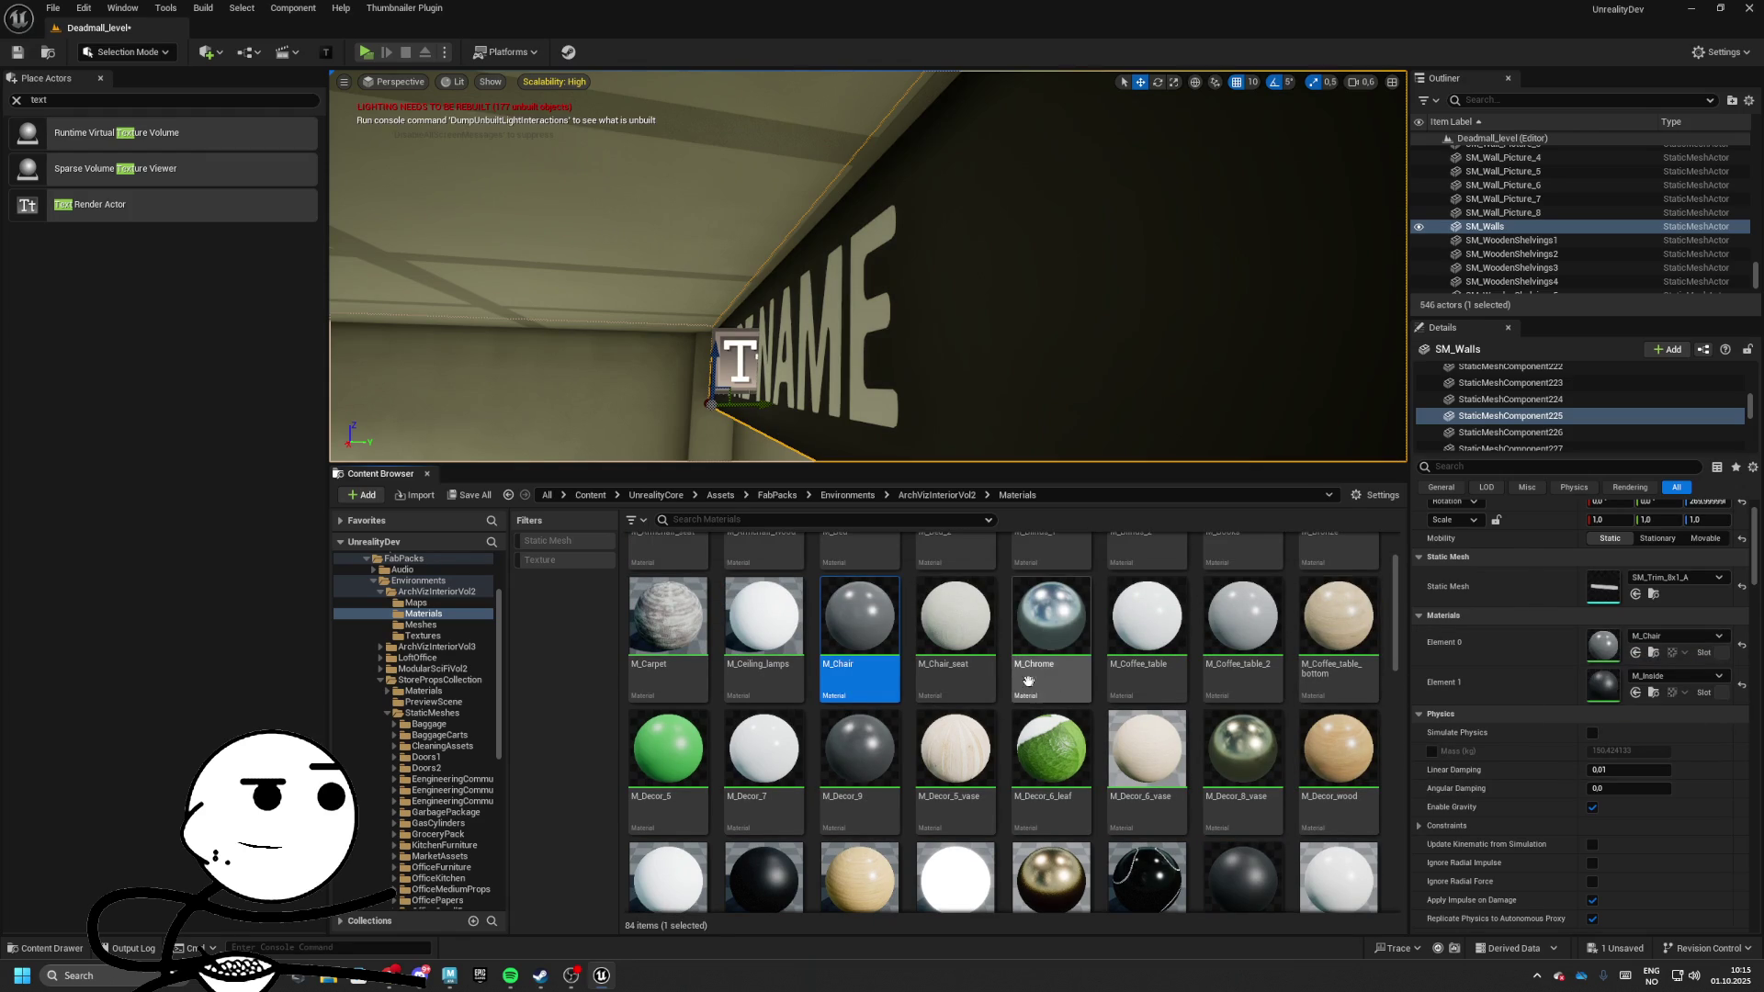
scroll(1047, 680, up, 2)
drag(955, 716, 1075, 698)
drag(1626, 654, 1626, 653)
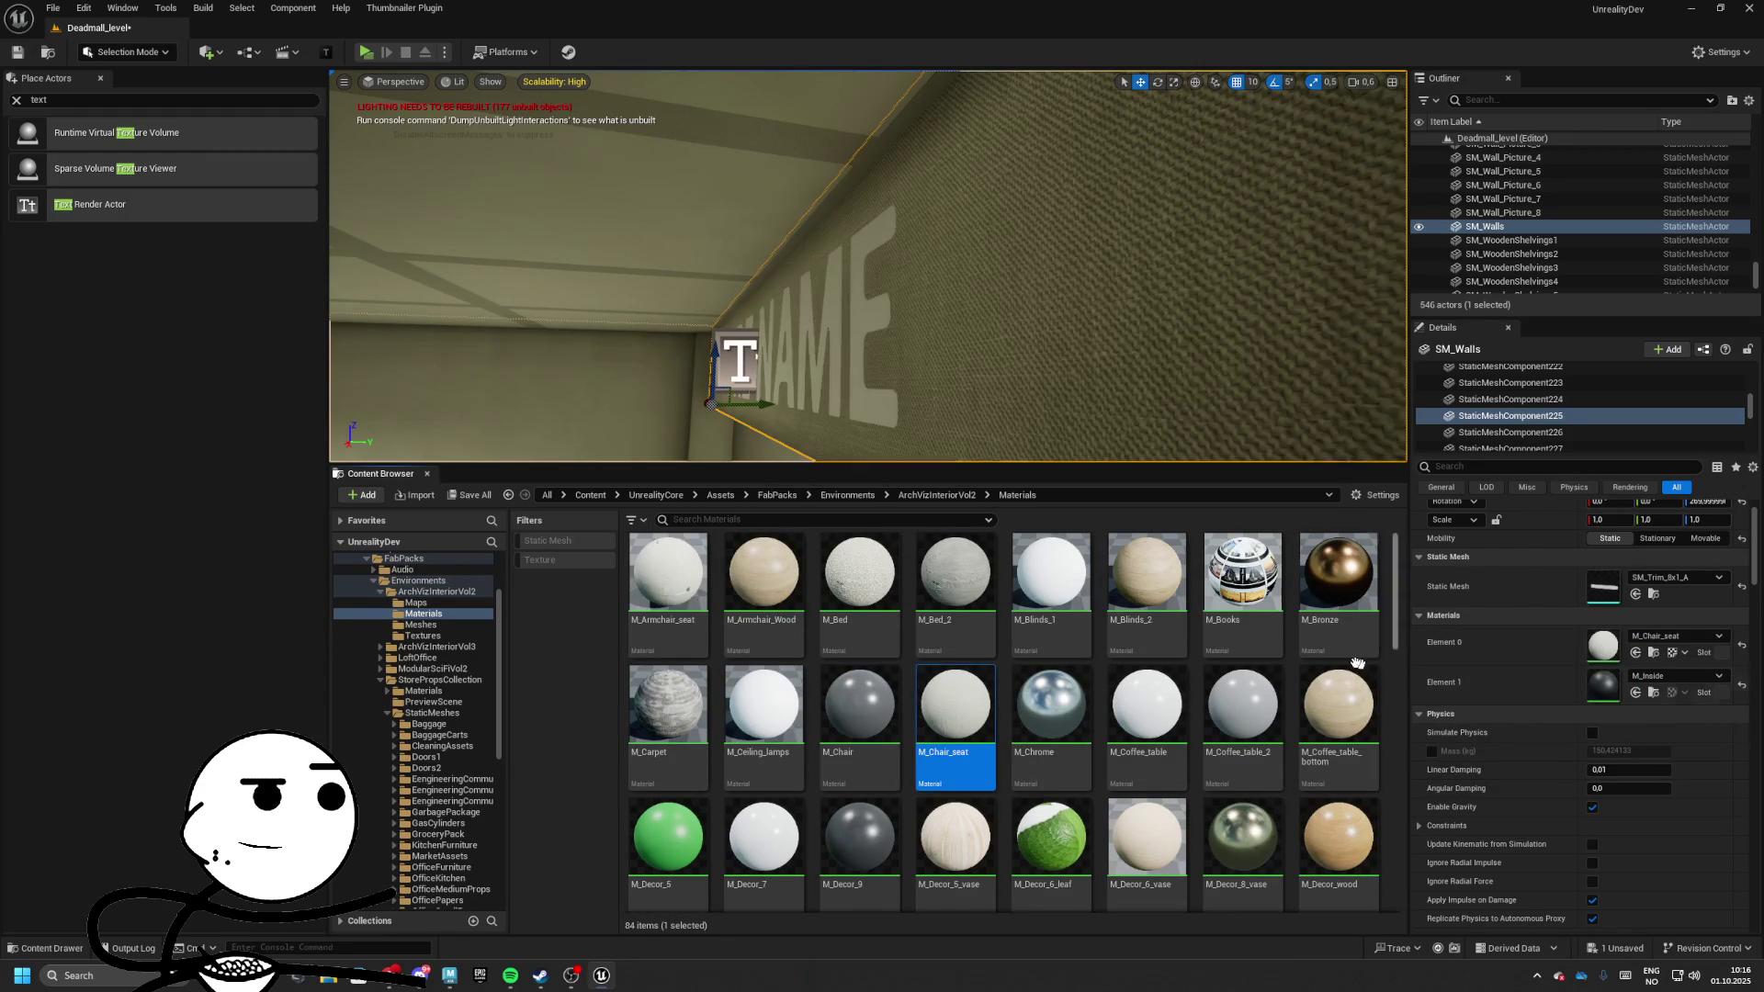
drag(1242, 705, 1612, 647)
drag(1338, 705, 1580, 652)
Frame the band and apply M_Carpet to Element 0 and Element 1
key(f)
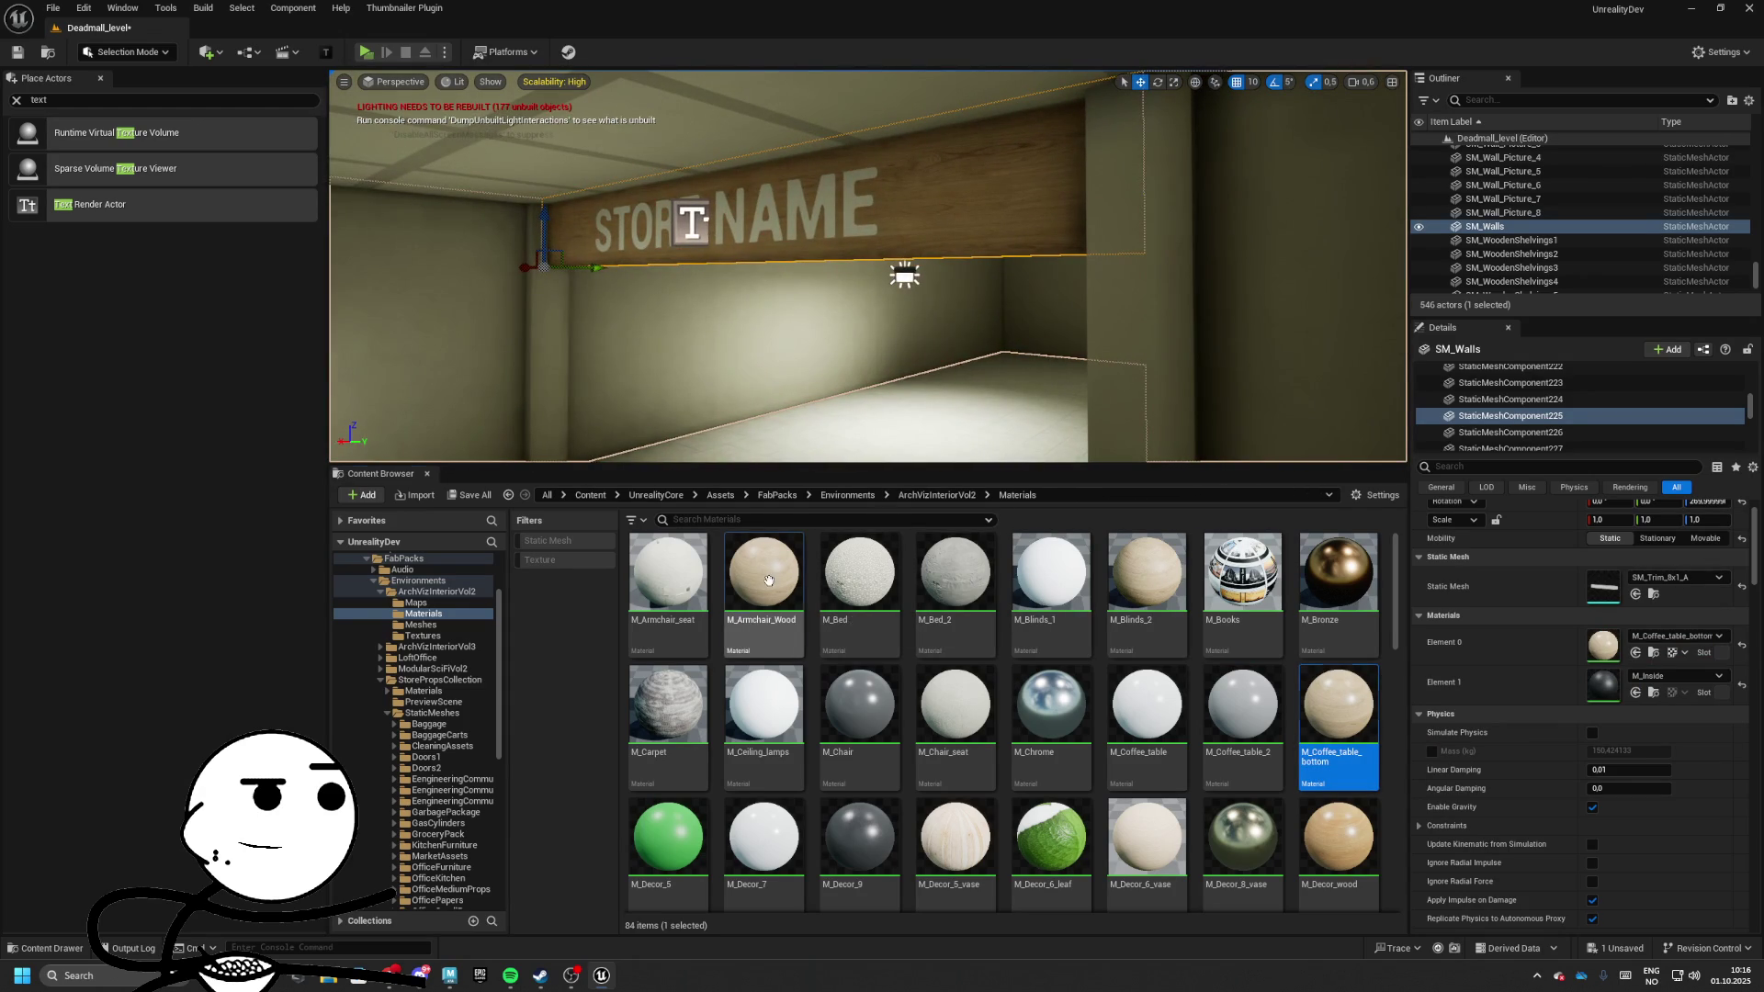
mouse_move(769, 579)
mouse_down()
mouse_move(956, 625)
mouse_move(698, 643)
mouse_up()
drag(667, 705, 1612, 648)
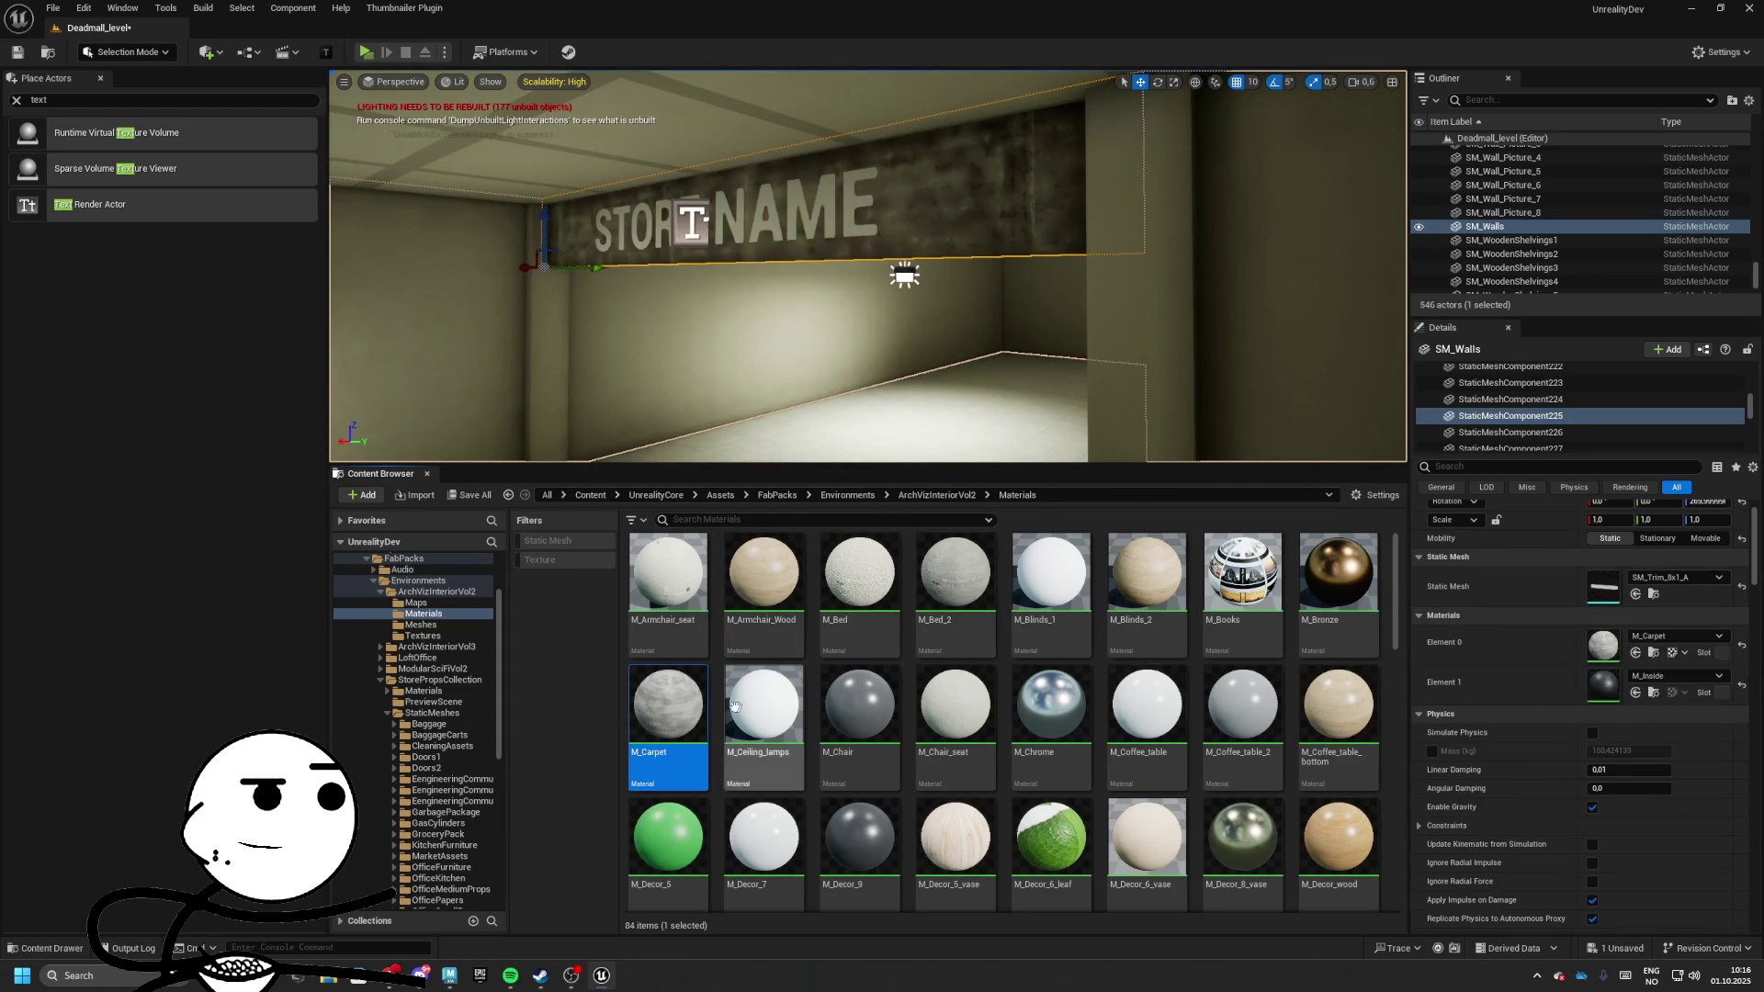
drag(735, 705, 1231, 725)
drag(1603, 685, 1604, 685)
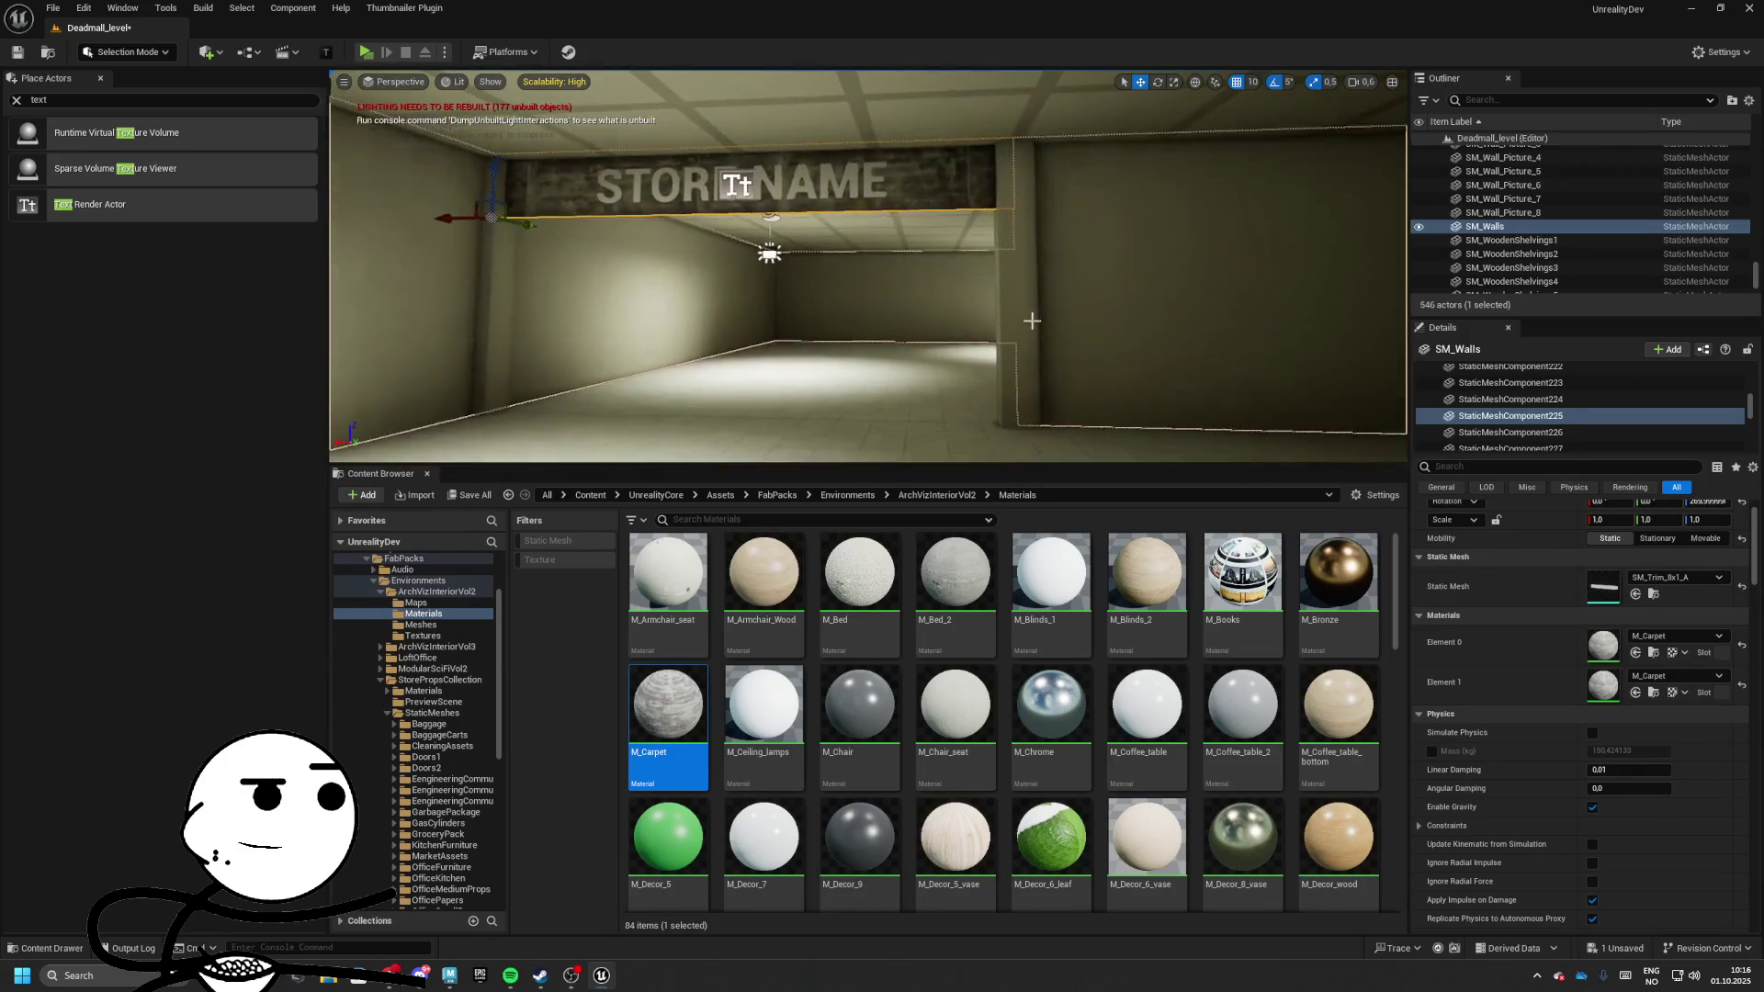
Select the left pillar's mesh and try M_Carpet and M_Inside on its material elements
click(512, 329)
click(485, 313)
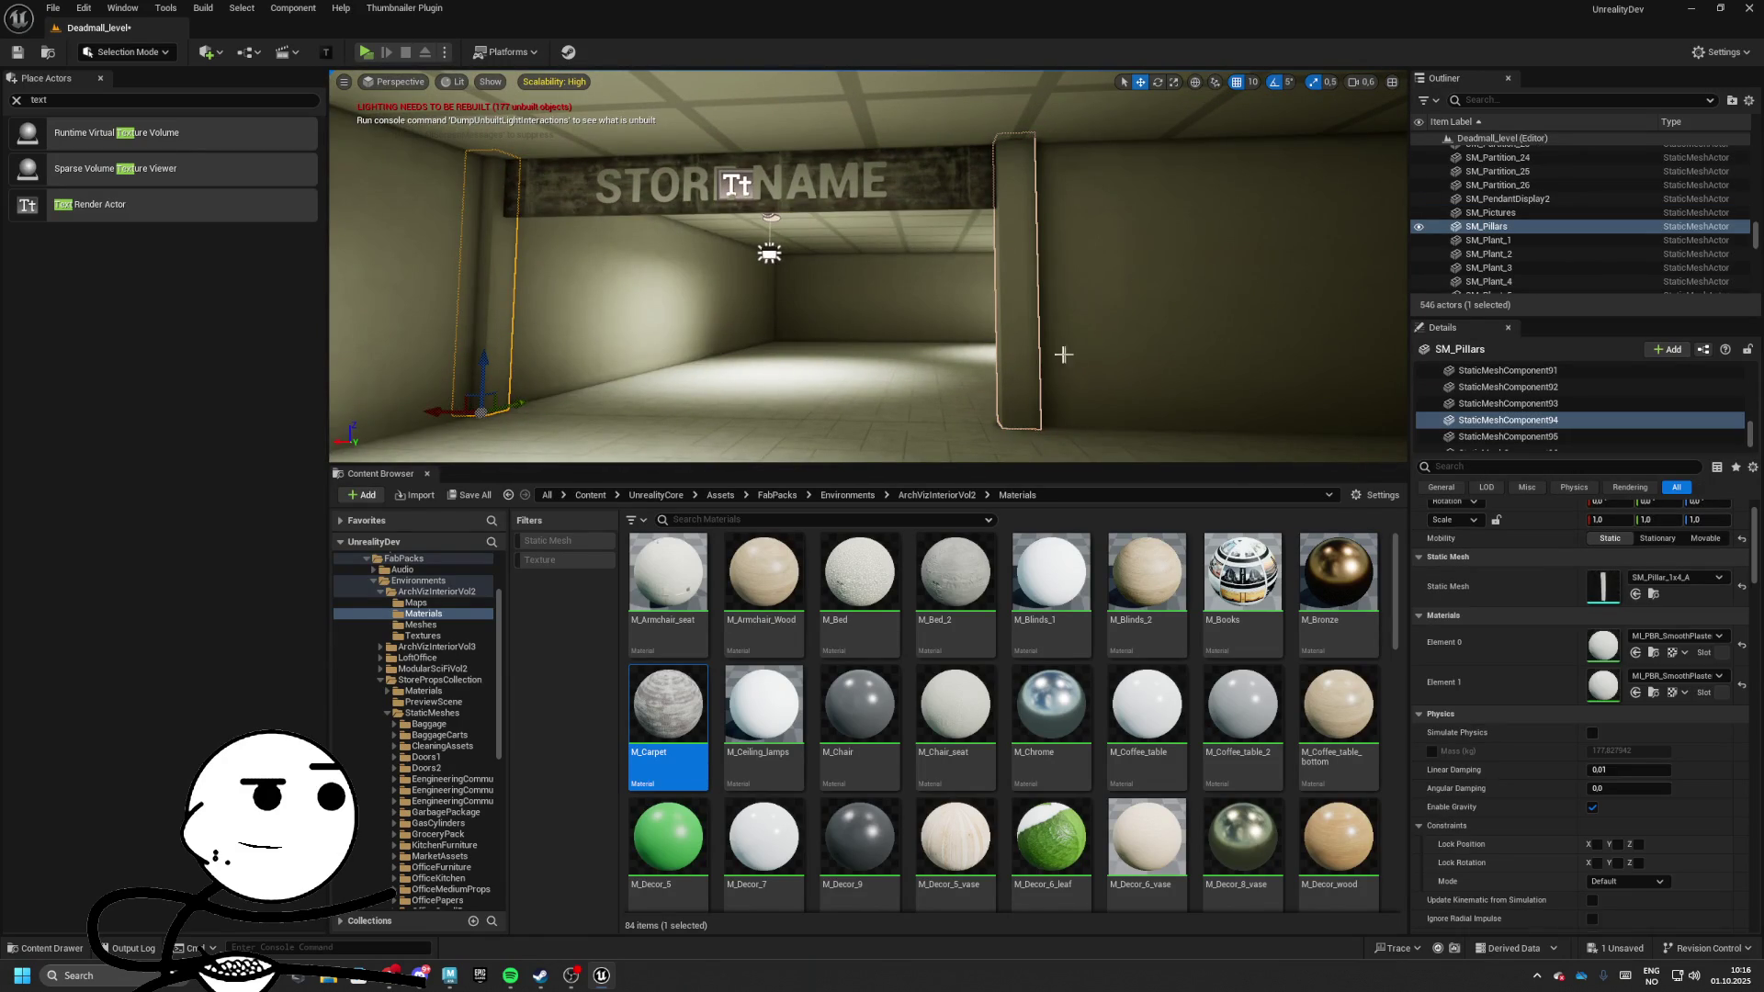
mouse_move(699, 740)
mouse_down()
mouse_move(1614, 642)
mouse_move(1010, 695)
mouse_up()
key(w)
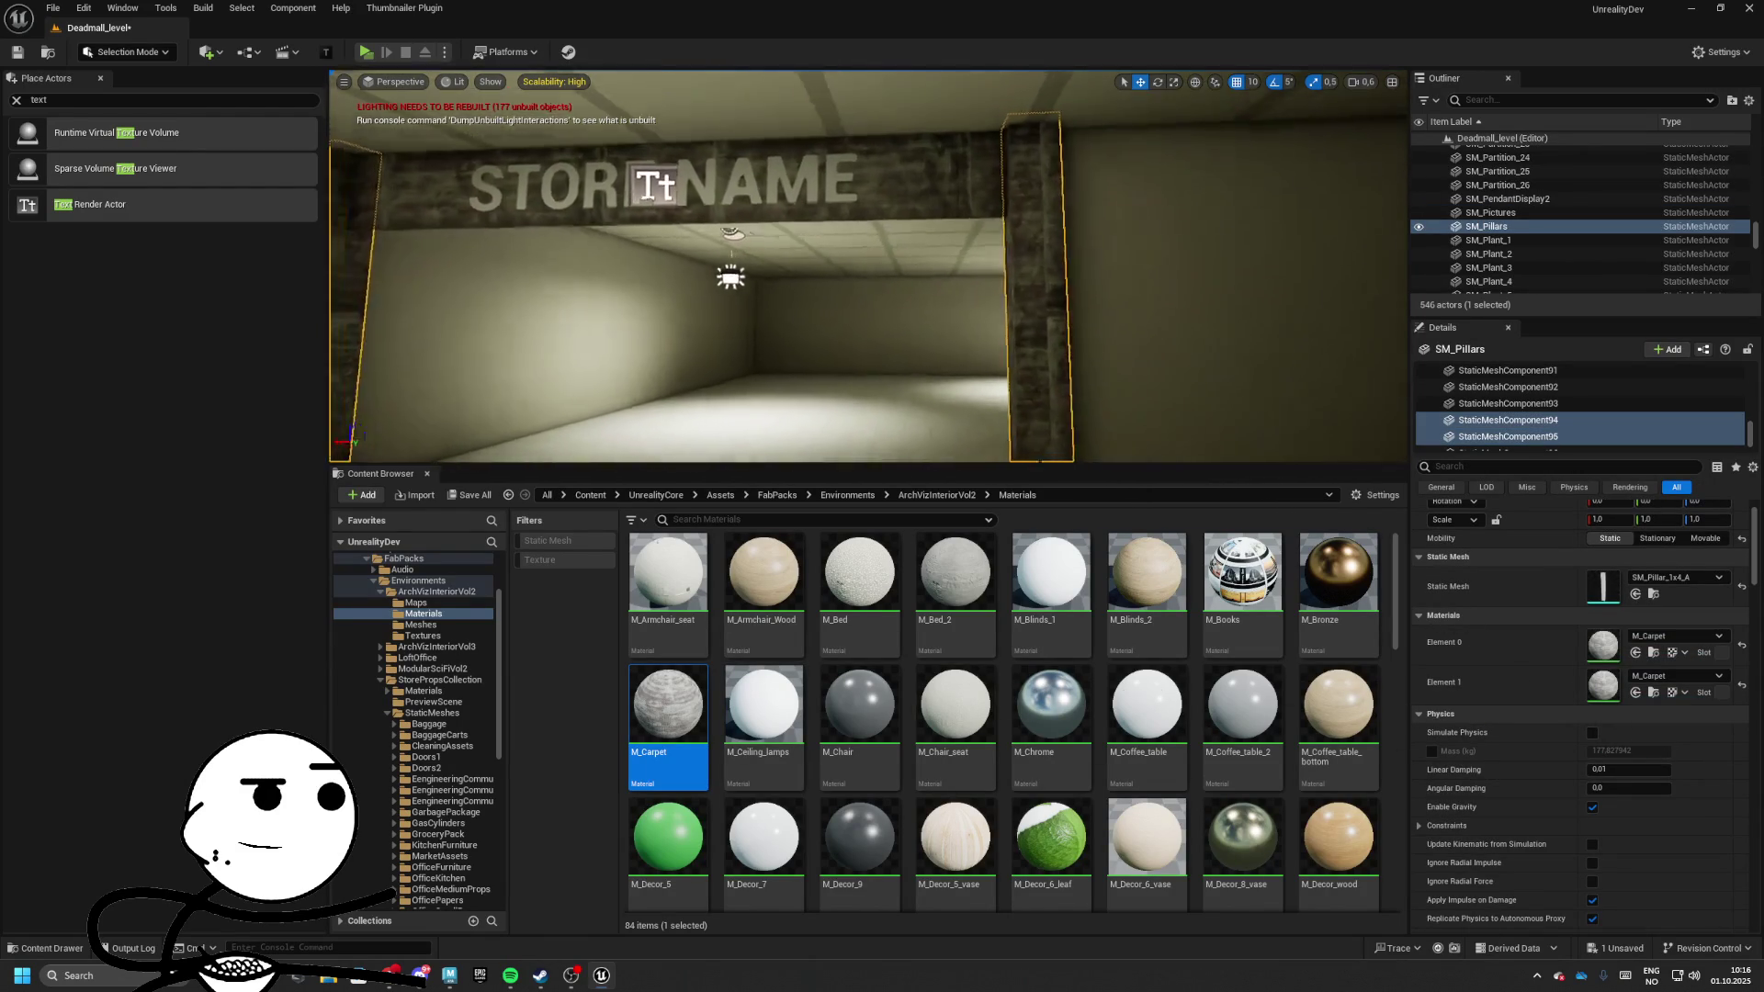
scroll(1233, 775, down, 2)
drag(1260, 832, 1282, 842)
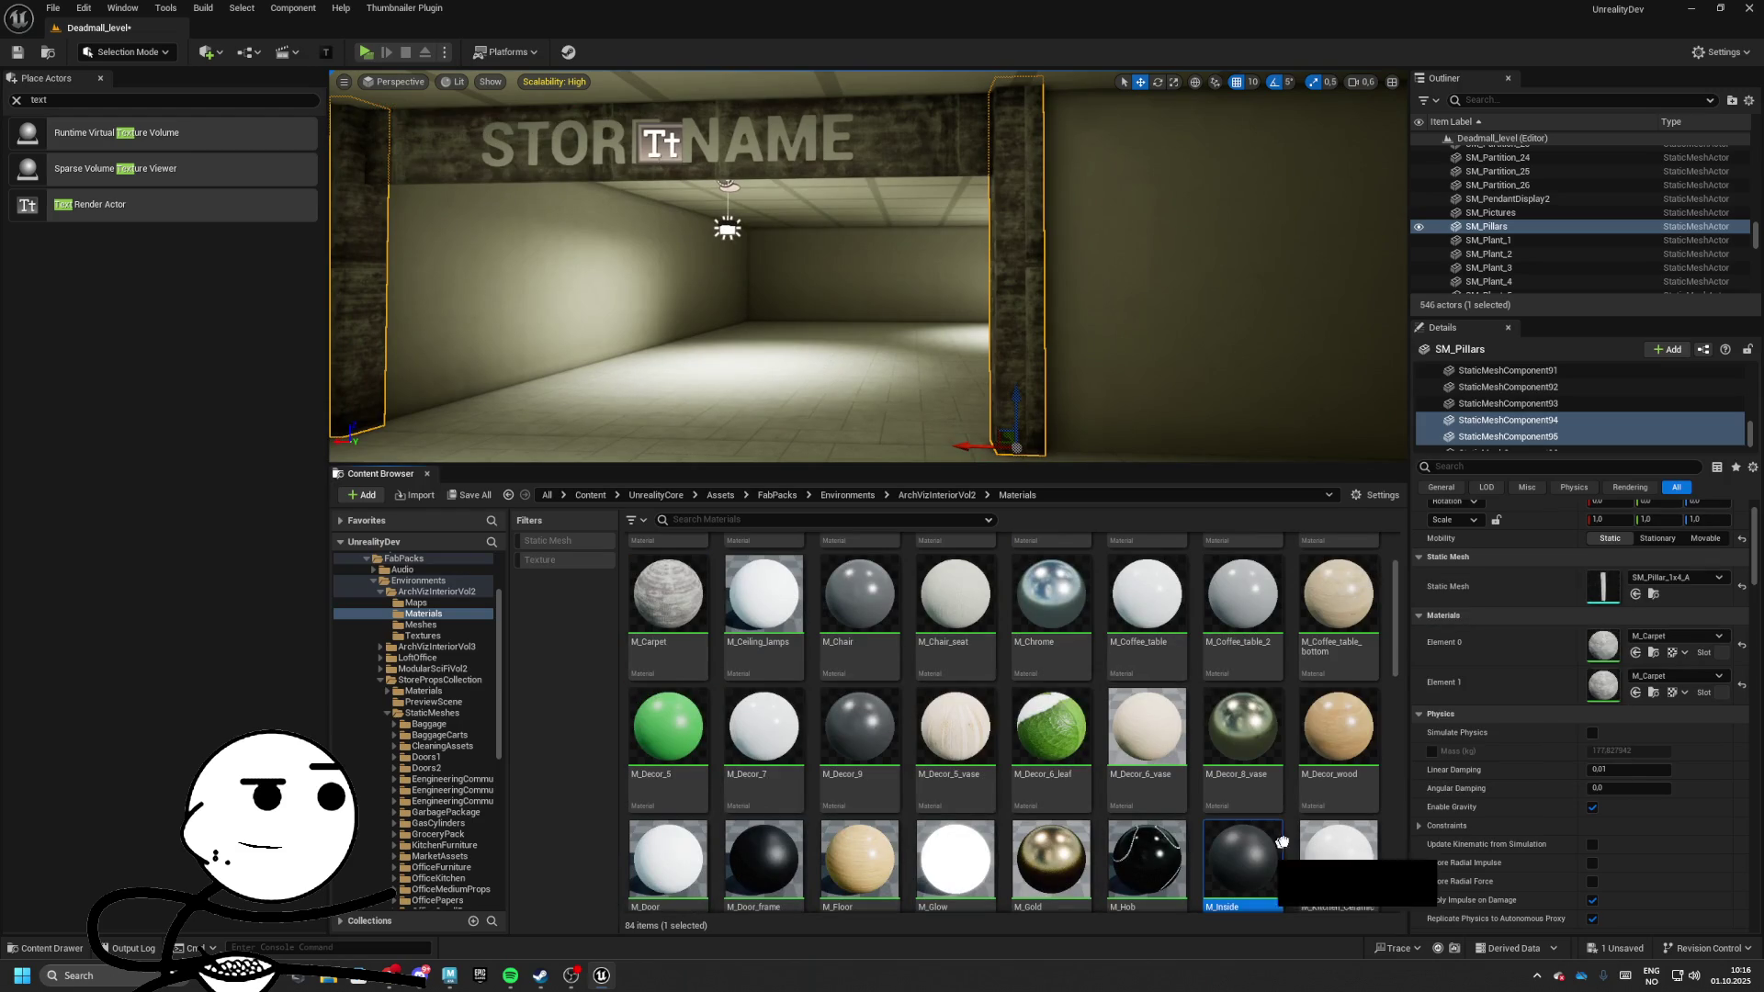
drag(1576, 693, 1571, 683)
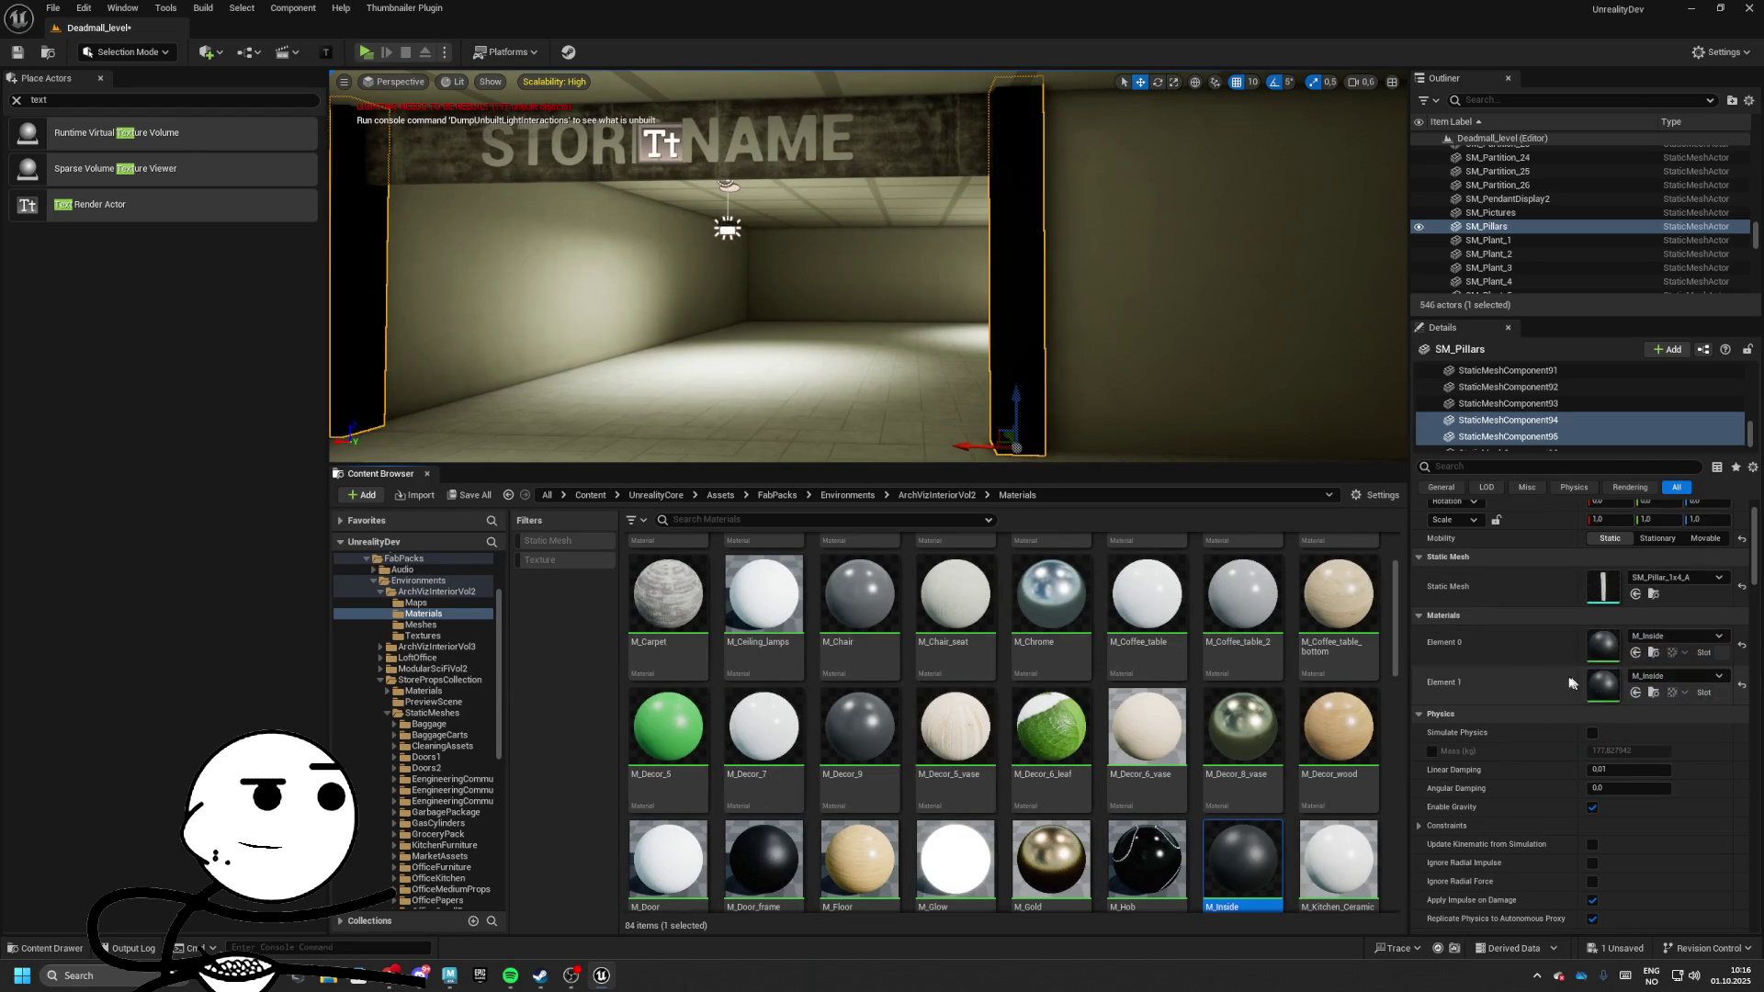
Give the pillar the M_Wall_Picture material on its element slots
scroll(899, 825, down, 5)
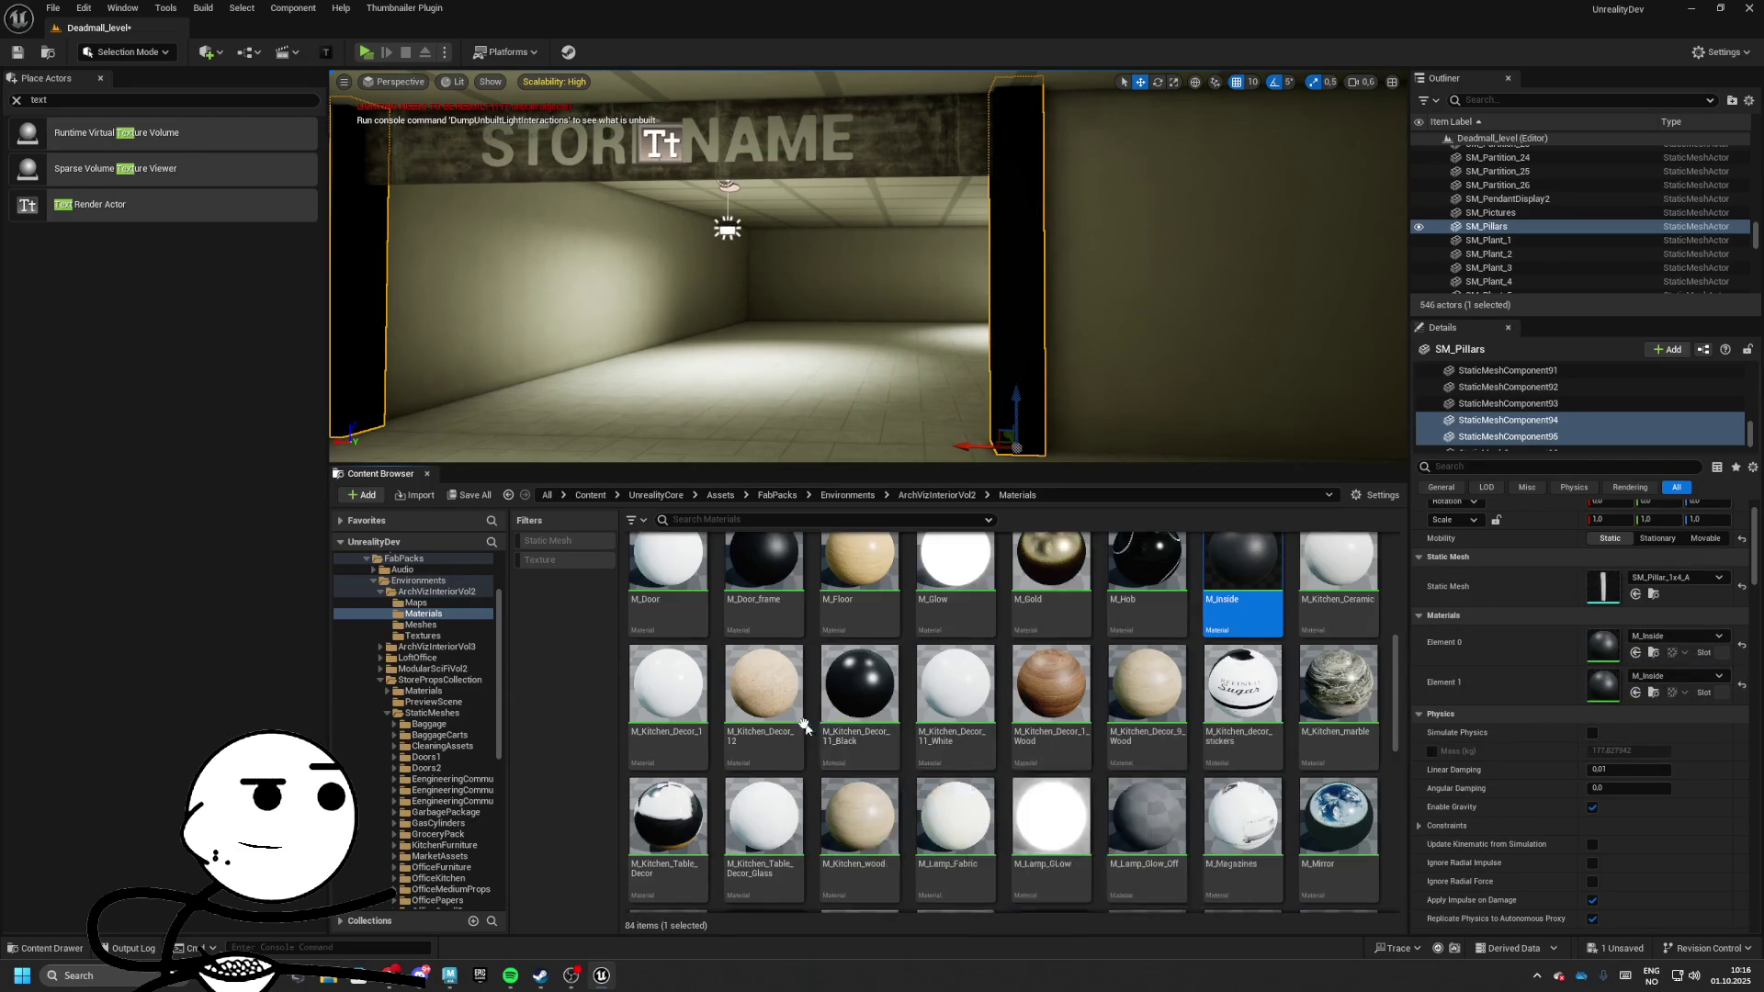
scroll(1007, 790, down, 3)
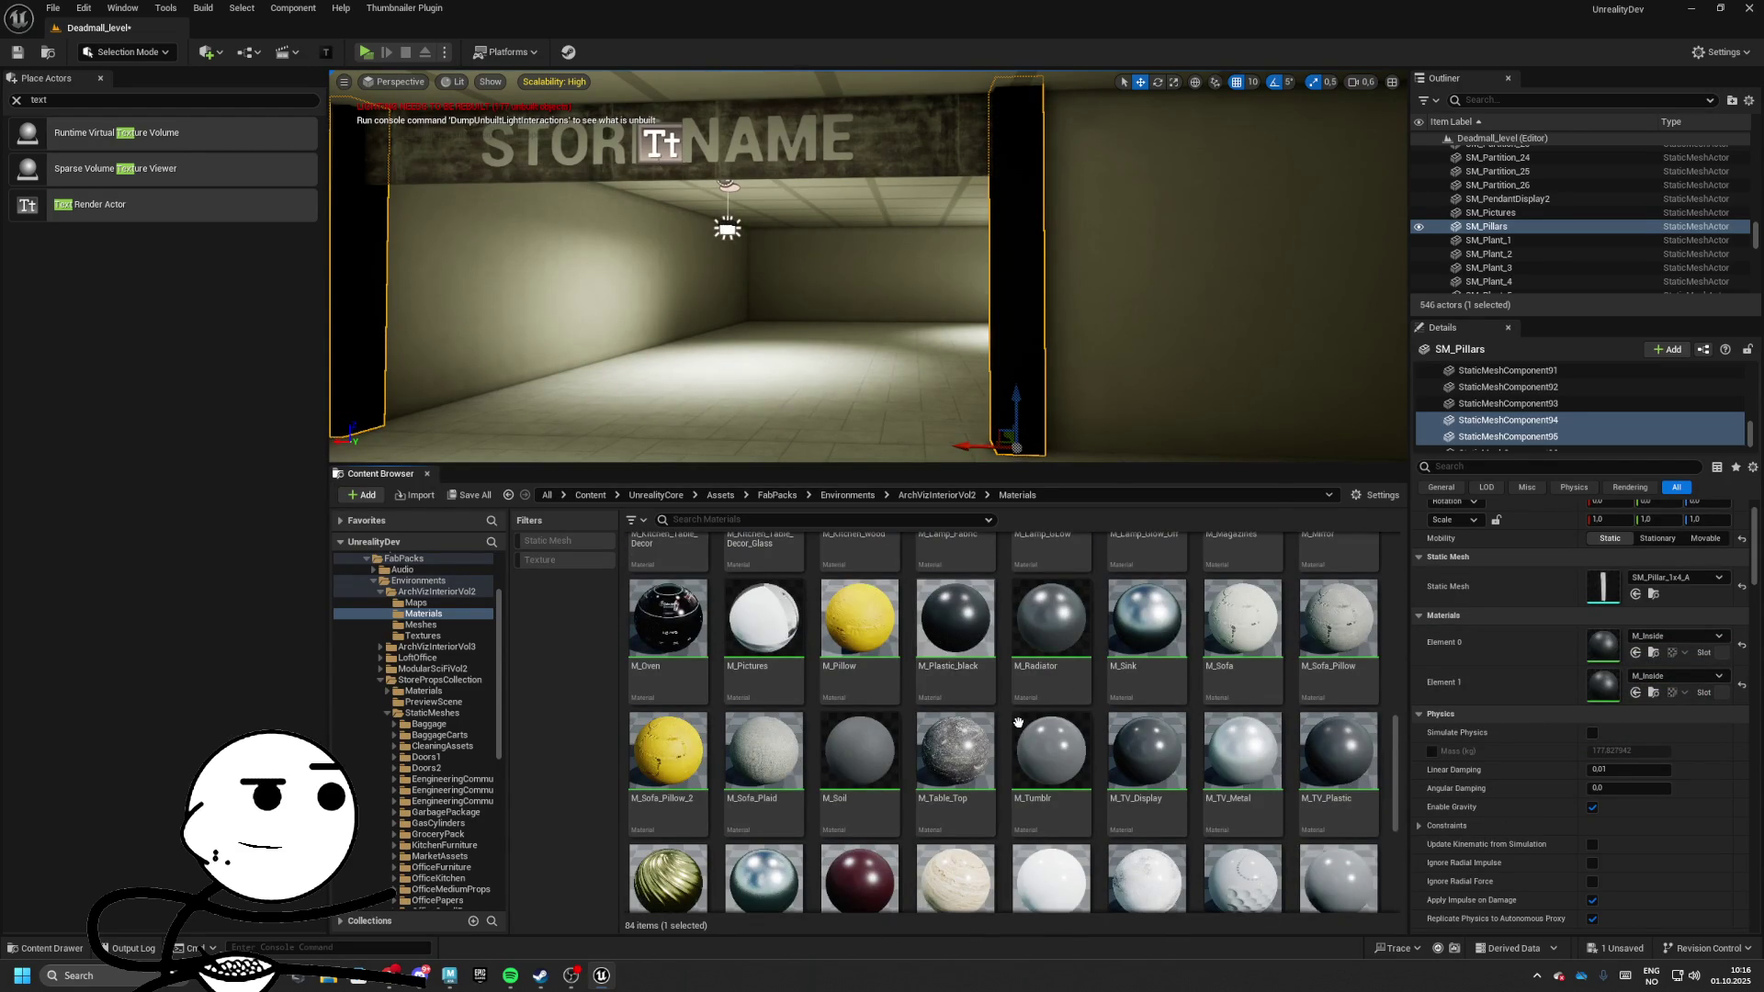
scroll(1017, 723, down, 2)
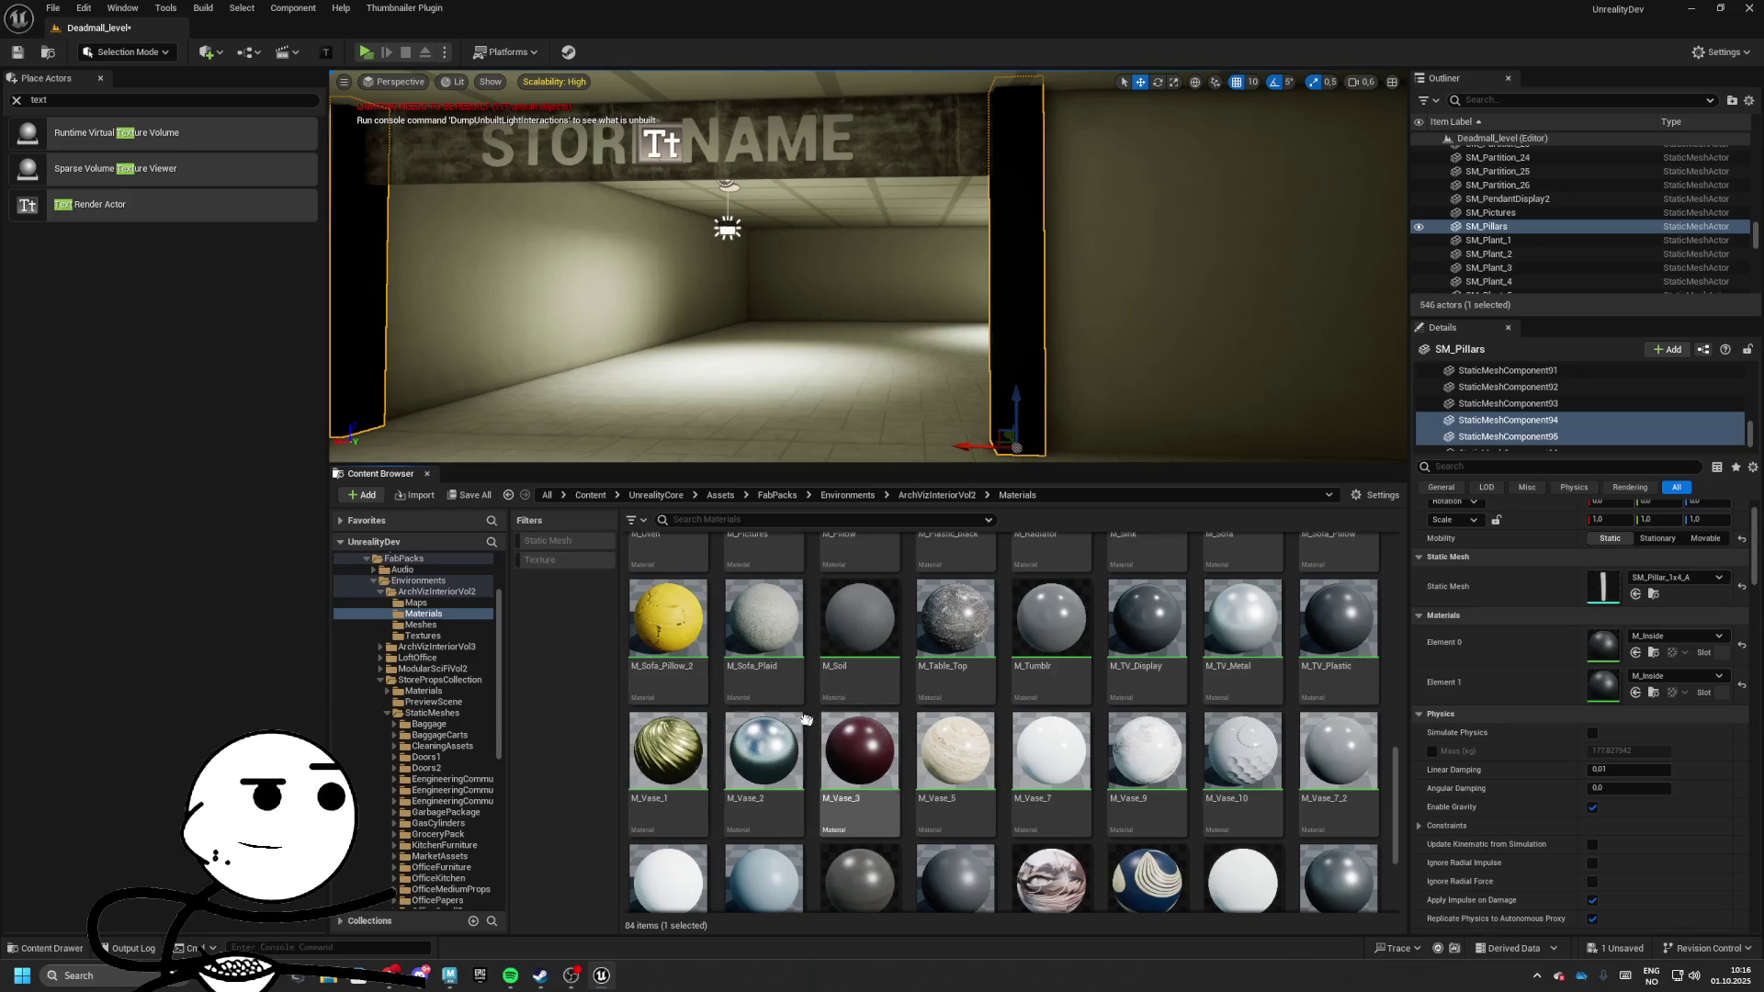
scroll(1229, 751, down, 3)
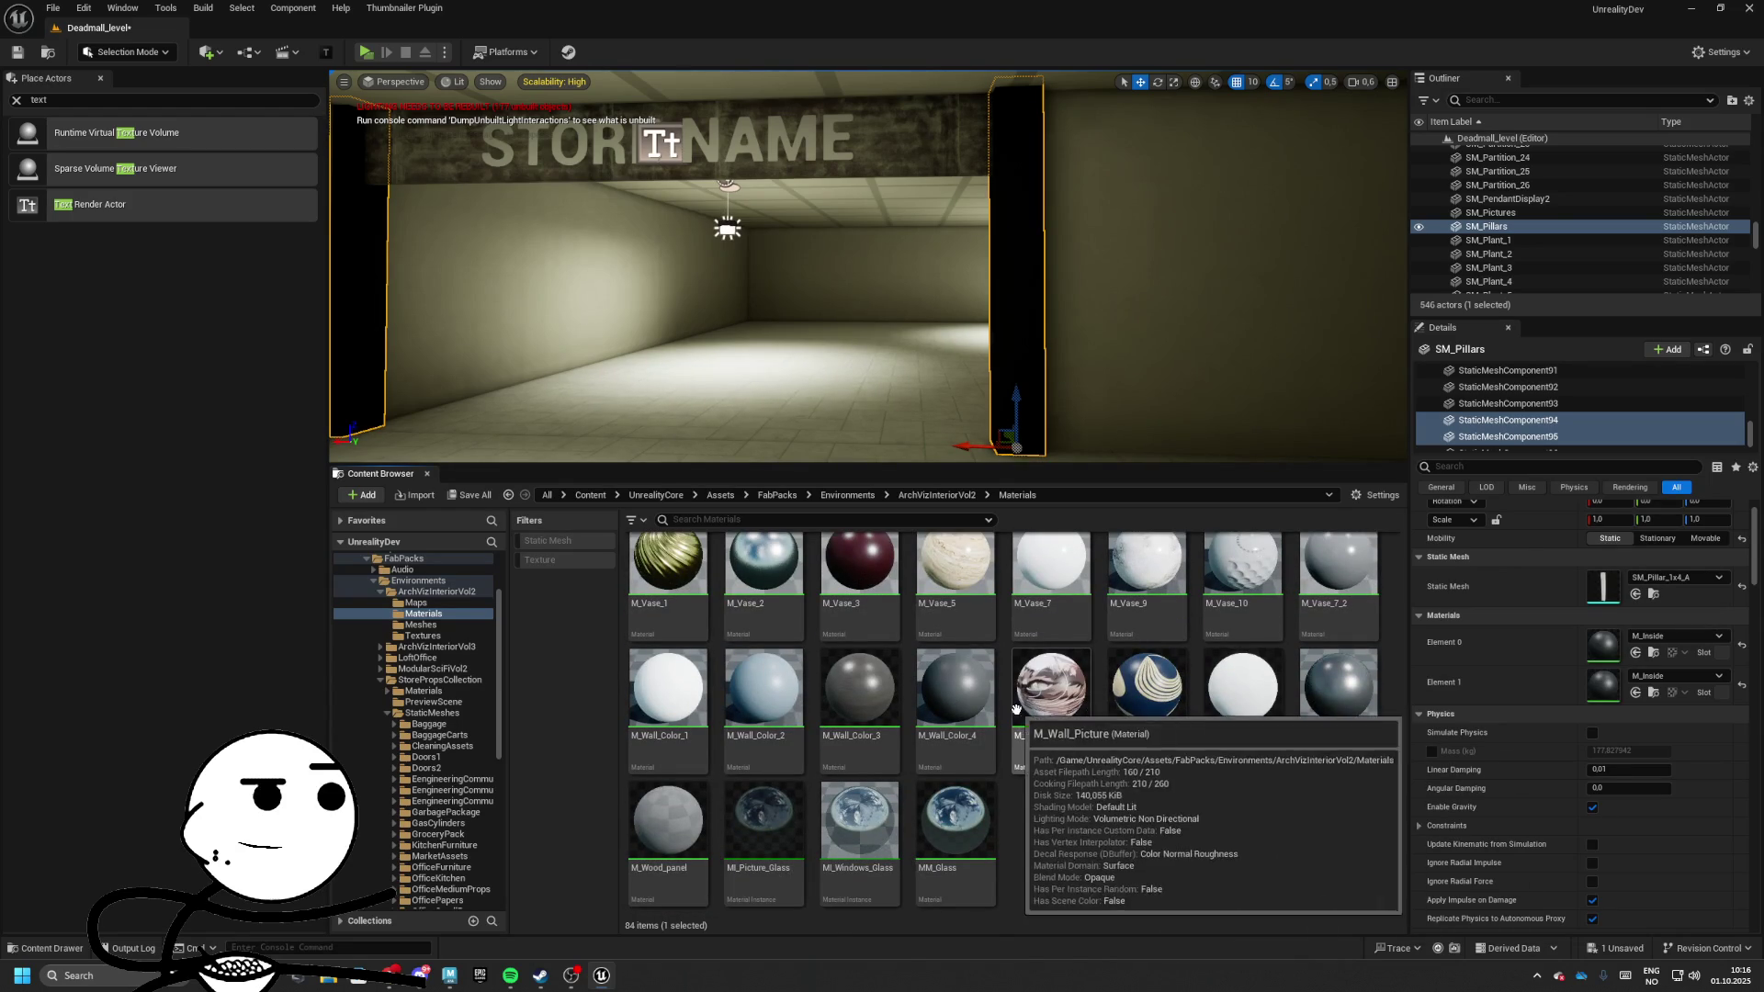
drag(1058, 712, 1583, 676)
drag(1051, 698, 1603, 687)
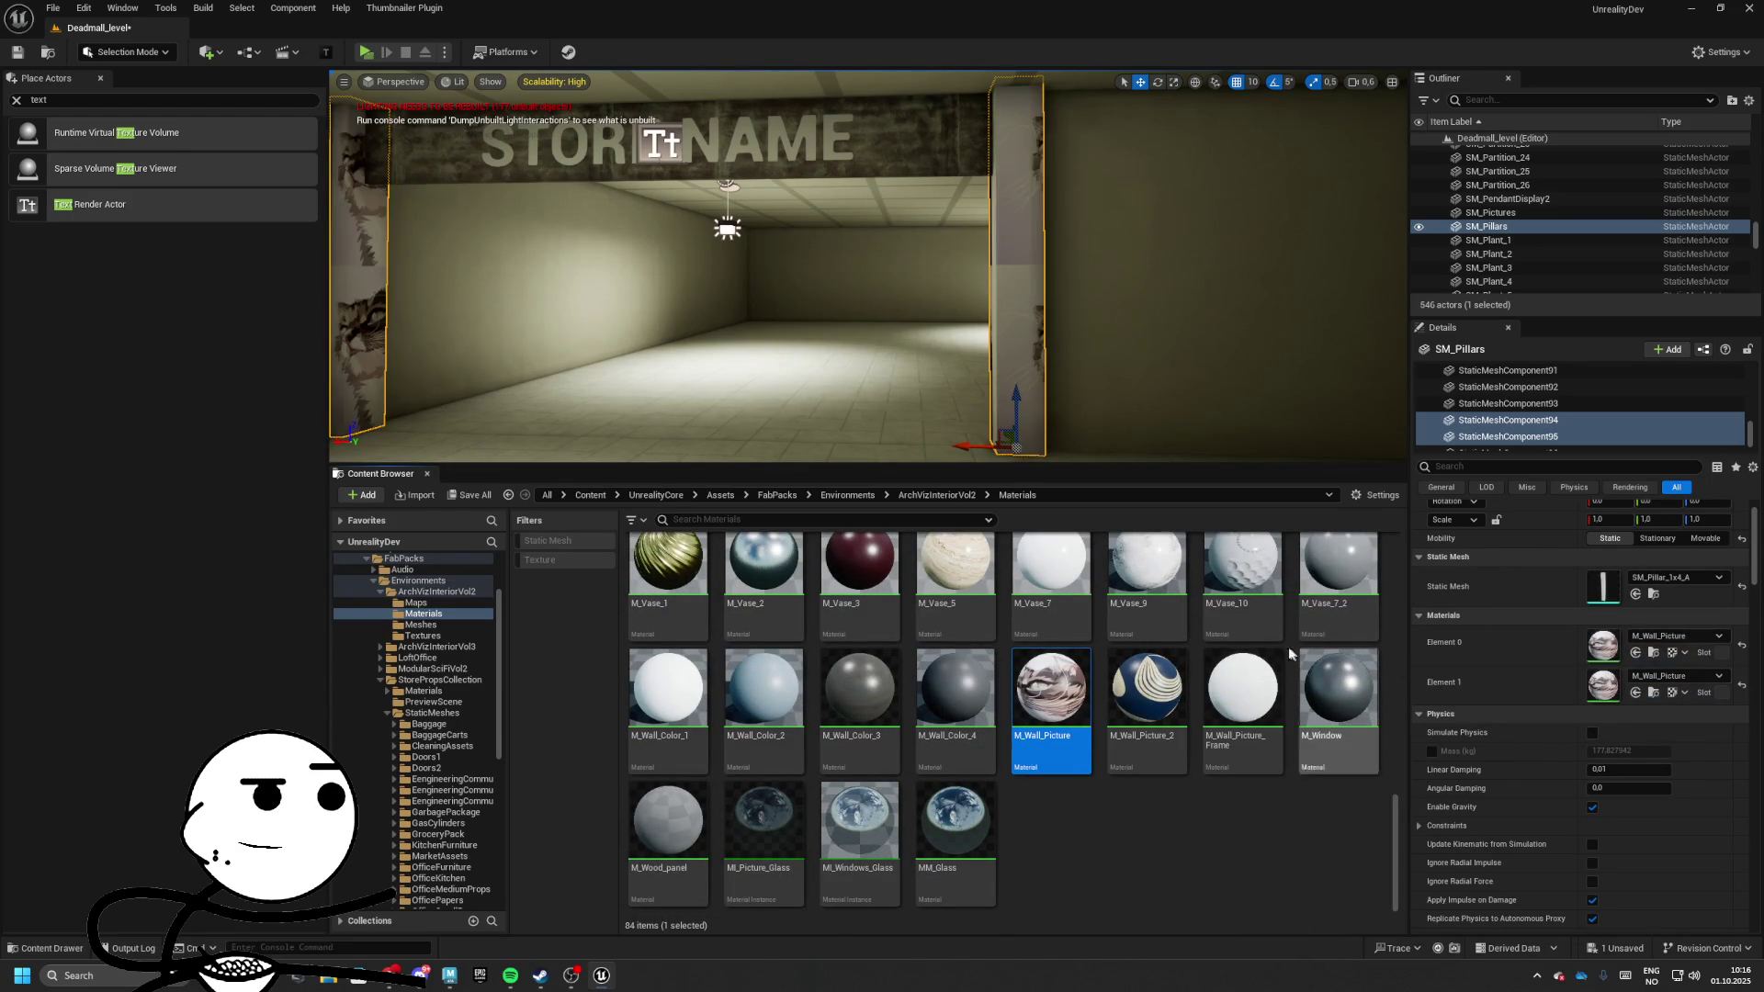
Apply M_Wall_Picture to Element 0 of the STORE NAME wall band
mouse_move(868, 276)
mouse_down()
mouse_move(905, 216)
mouse_move(914, 235)
mouse_up()
click(919, 248)
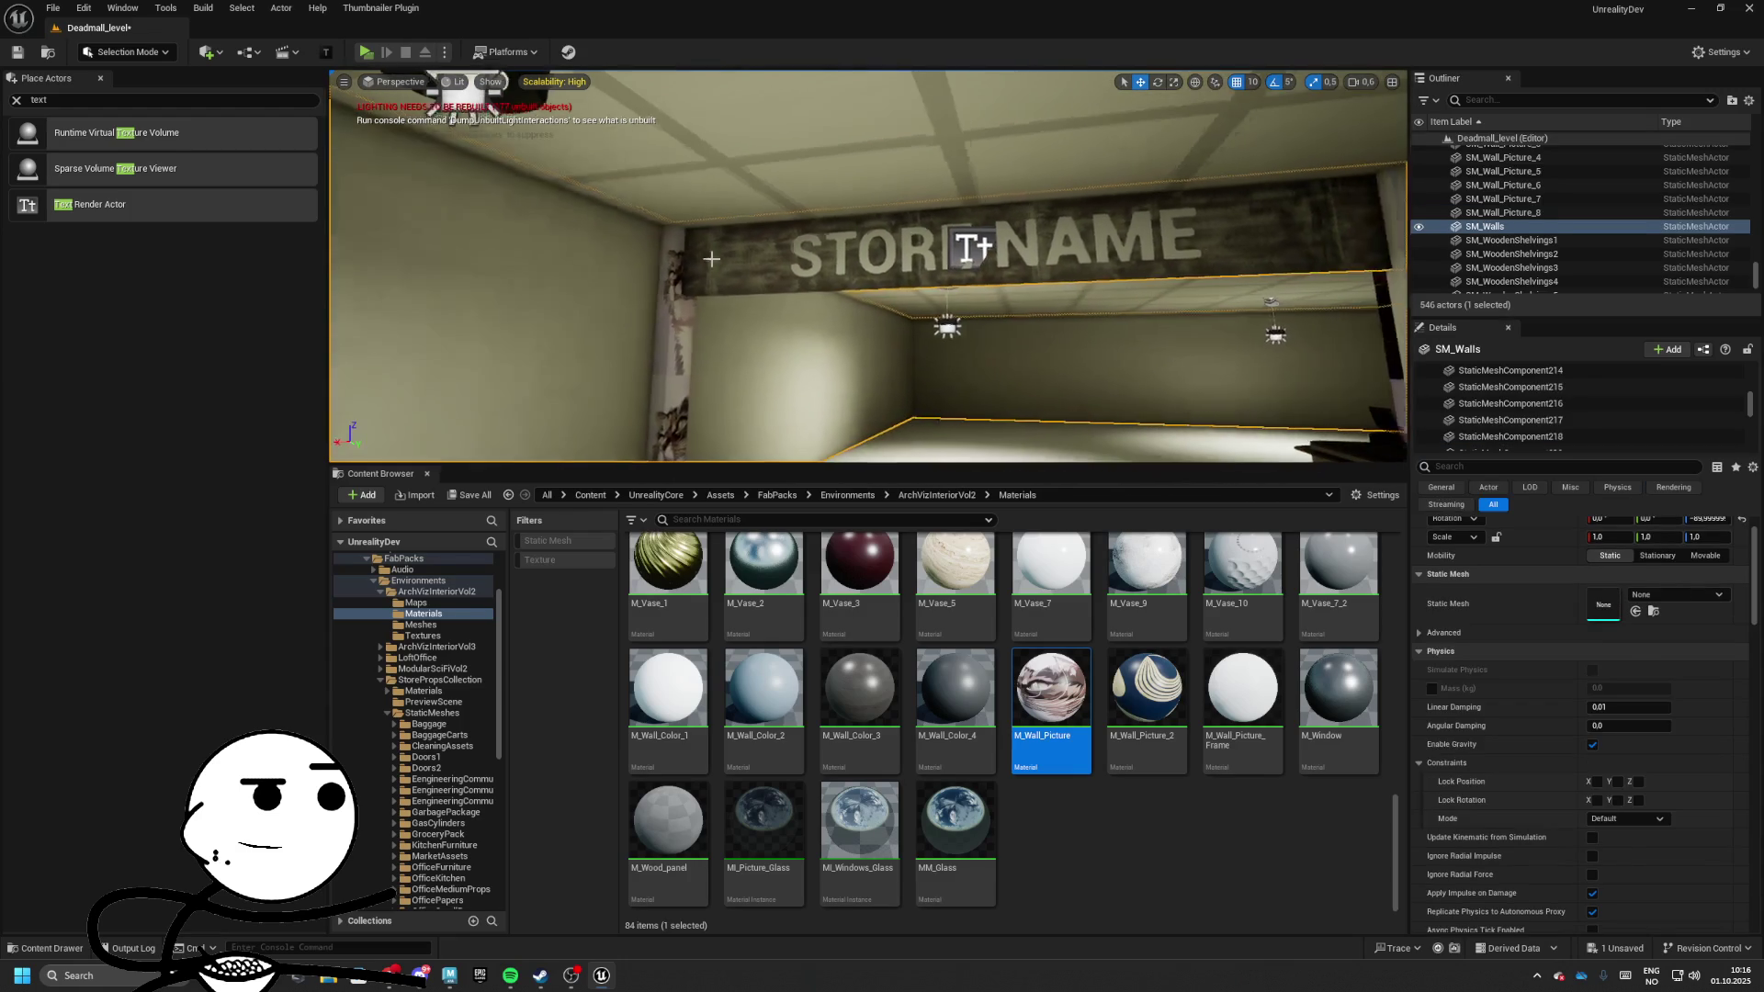
mouse_move(1068, 721)
mouse_down()
mouse_move(1621, 644)
mouse_move(1607, 684)
mouse_up()
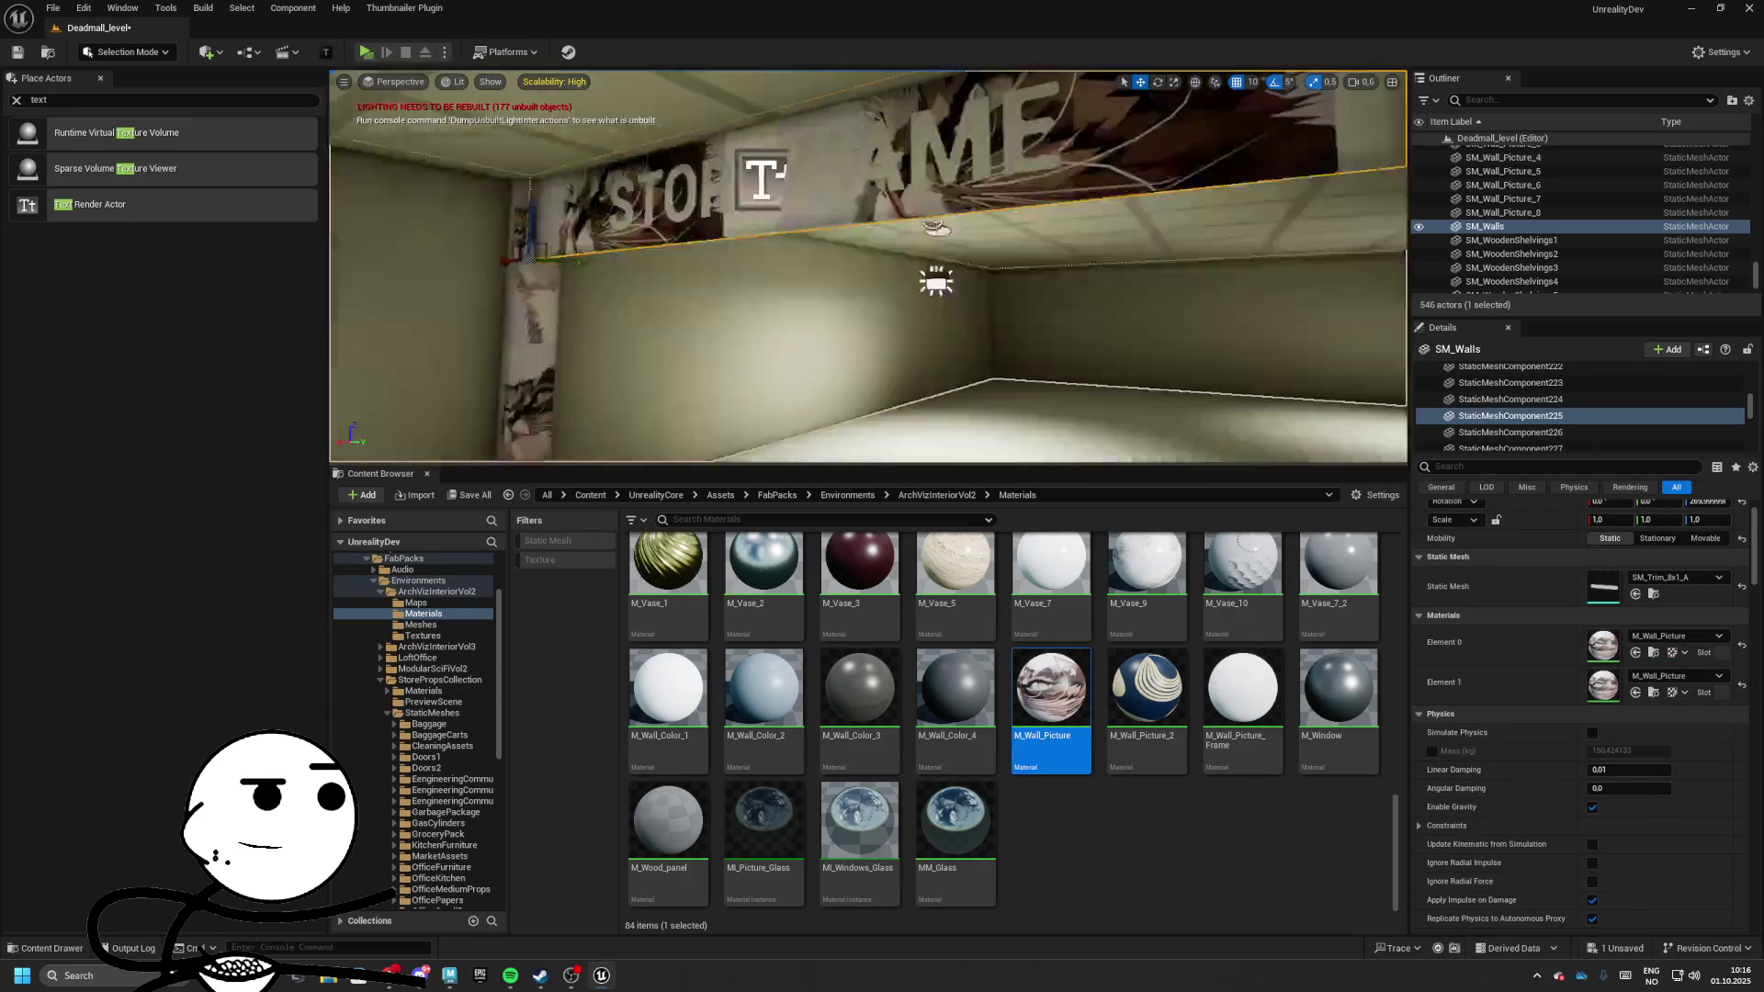
drag(738, 231, 759, 267)
Select the room's pillar pair and apply the M_Vase_5 material to them
click(1298, 316)
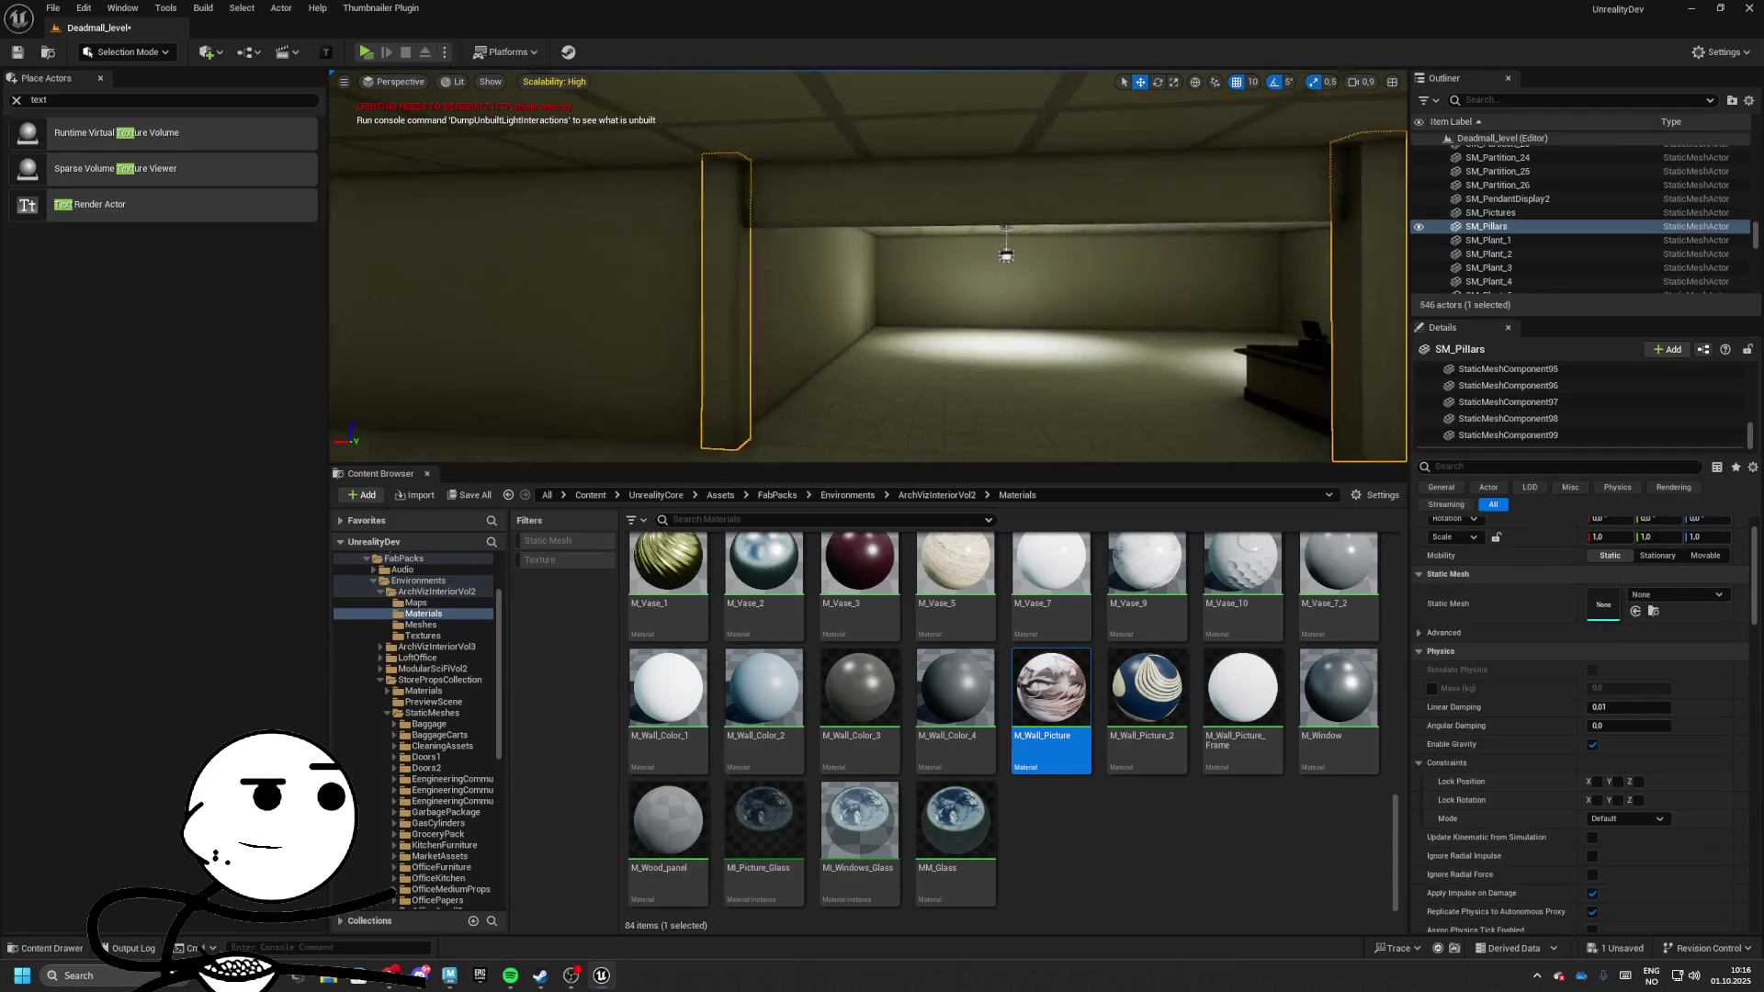
drag(1297, 317, 1298, 317)
scroll(1185, 570, up, 3)
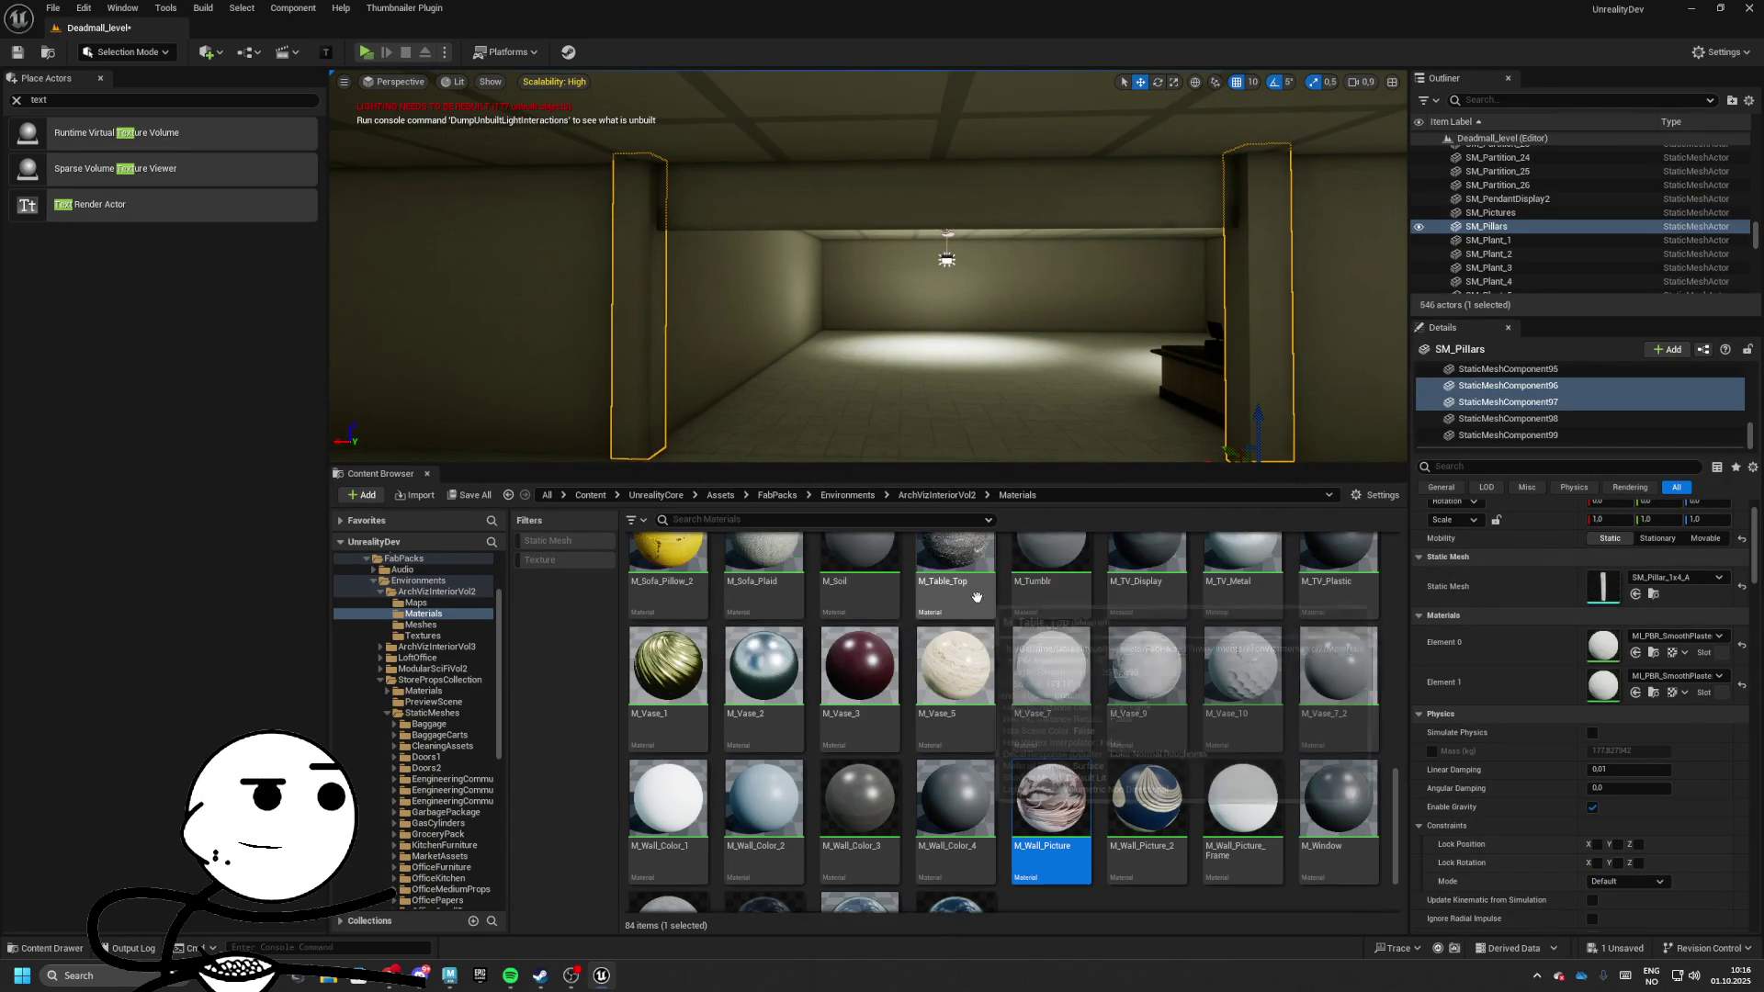
mouse_move(955, 707)
mouse_down()
mouse_move(1139, 735)
mouse_move(1641, 648)
mouse_up()
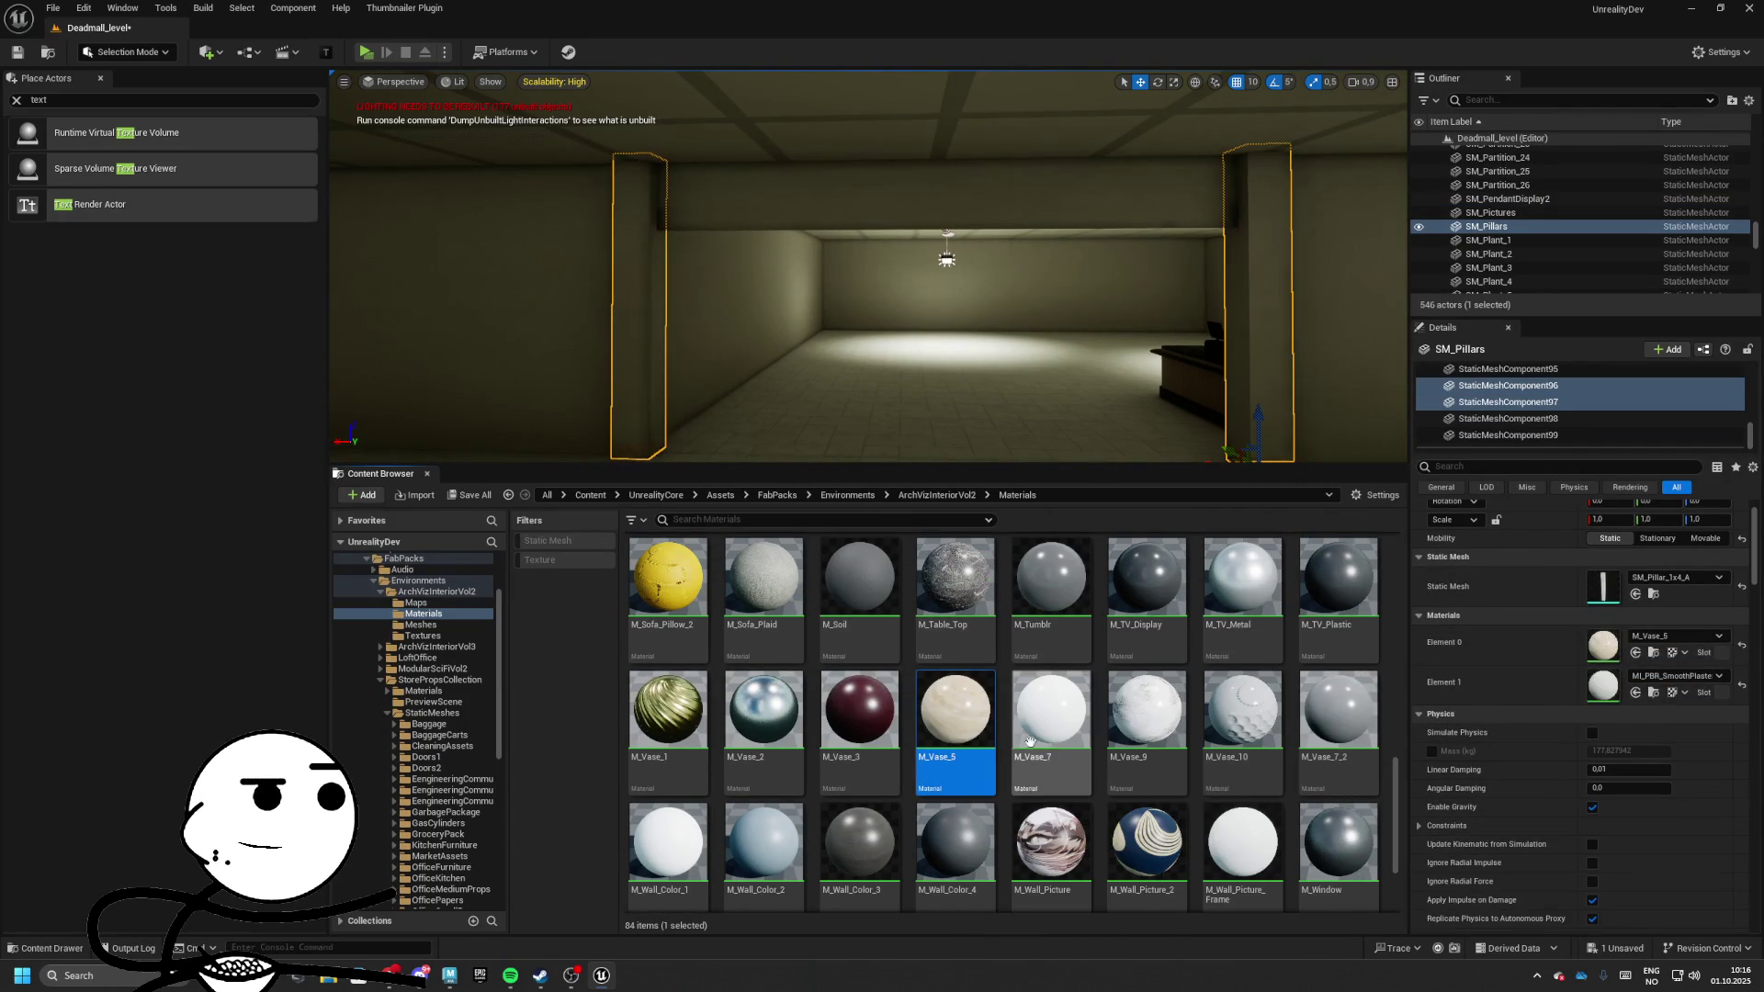
drag(1030, 740, 949, 704)
drag(1644, 675, 1644, 675)
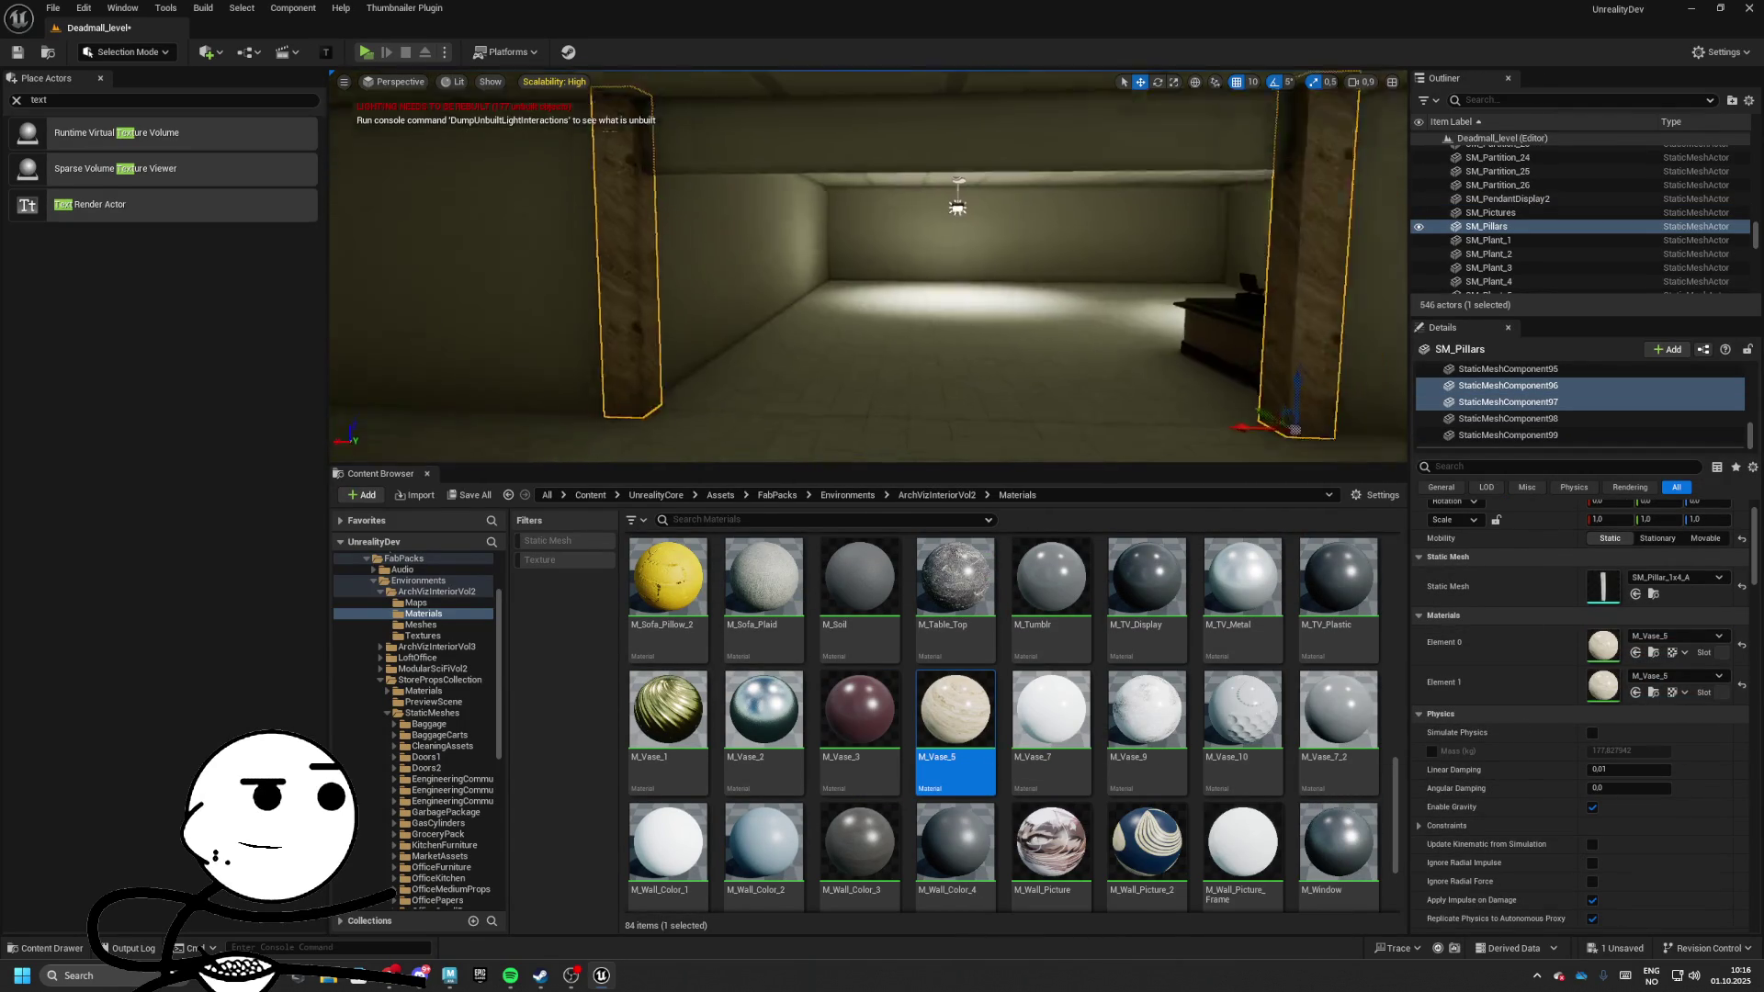
Try M_Table_Top on the wall trim above the room, then switch it to M_Vase_5
click(947, 163)
drag(955, 579, 1002, 685)
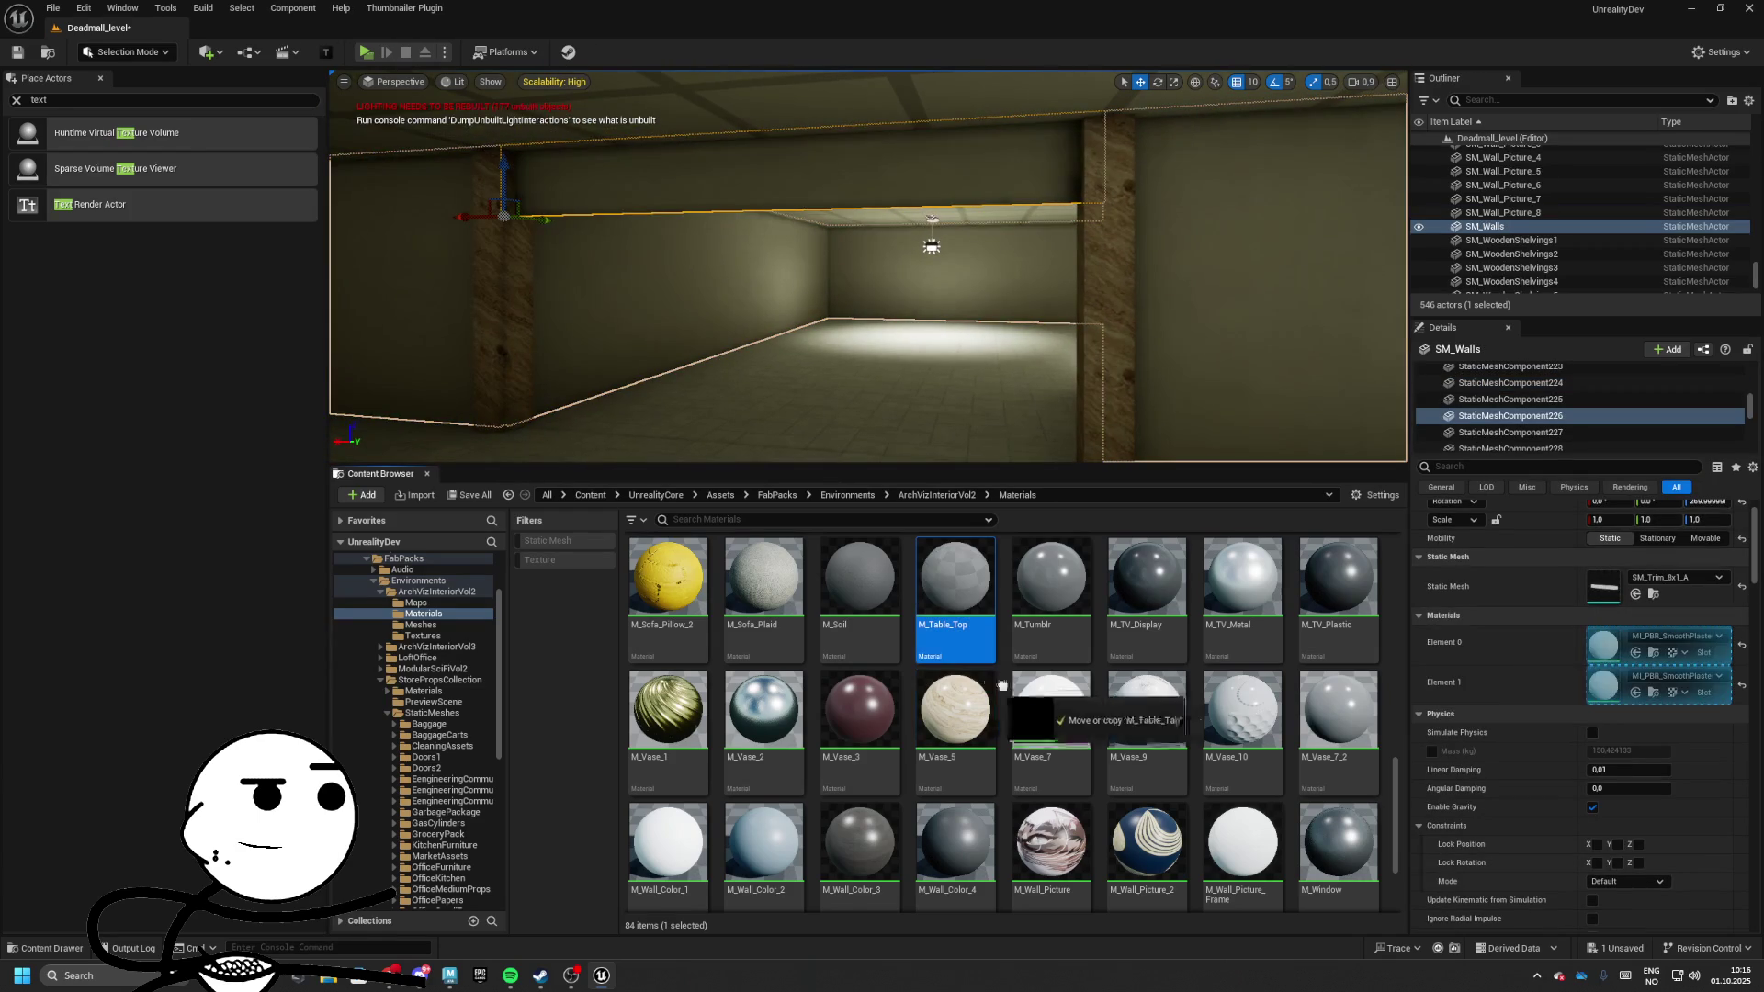
drag(1627, 653, 1626, 648)
drag(992, 707, 1603, 645)
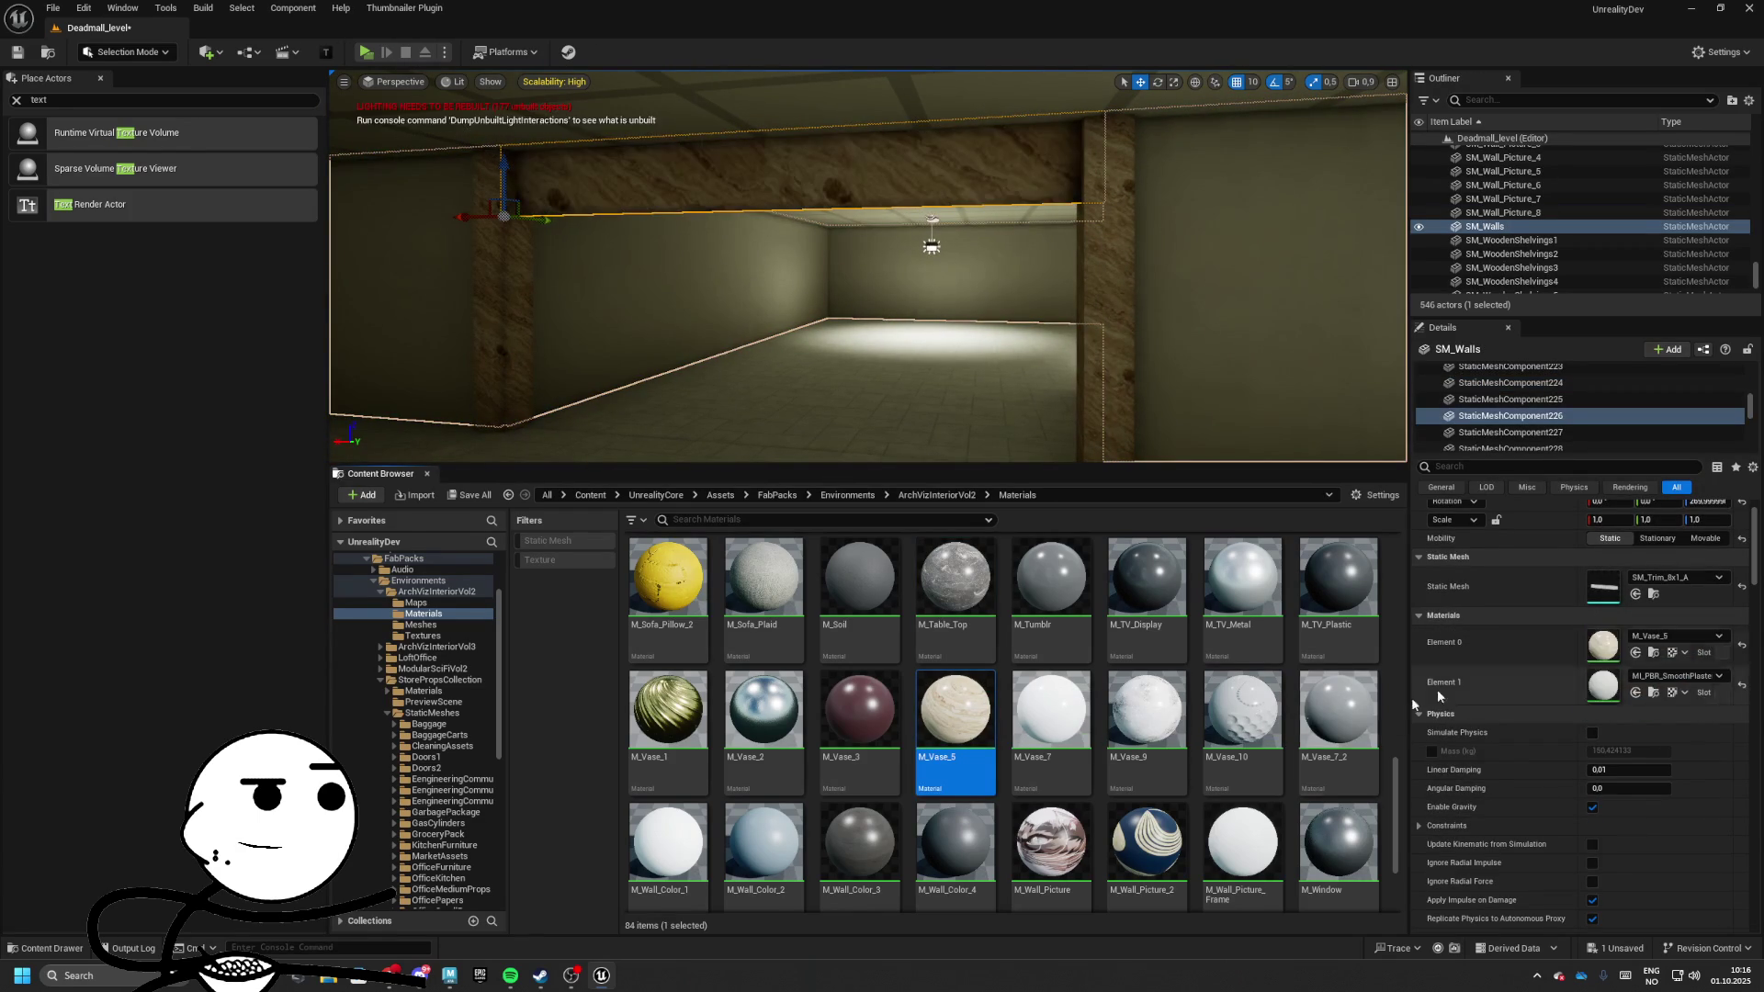
drag(1202, 423, 1202, 423)
scroll(918, 684, up, 2)
scroll(919, 684, up, 3)
mouse_move(859, 730)
mouse_down()
mouse_move(1396, 712)
mouse_move(1603, 646)
mouse_move(1608, 680)
mouse_up()
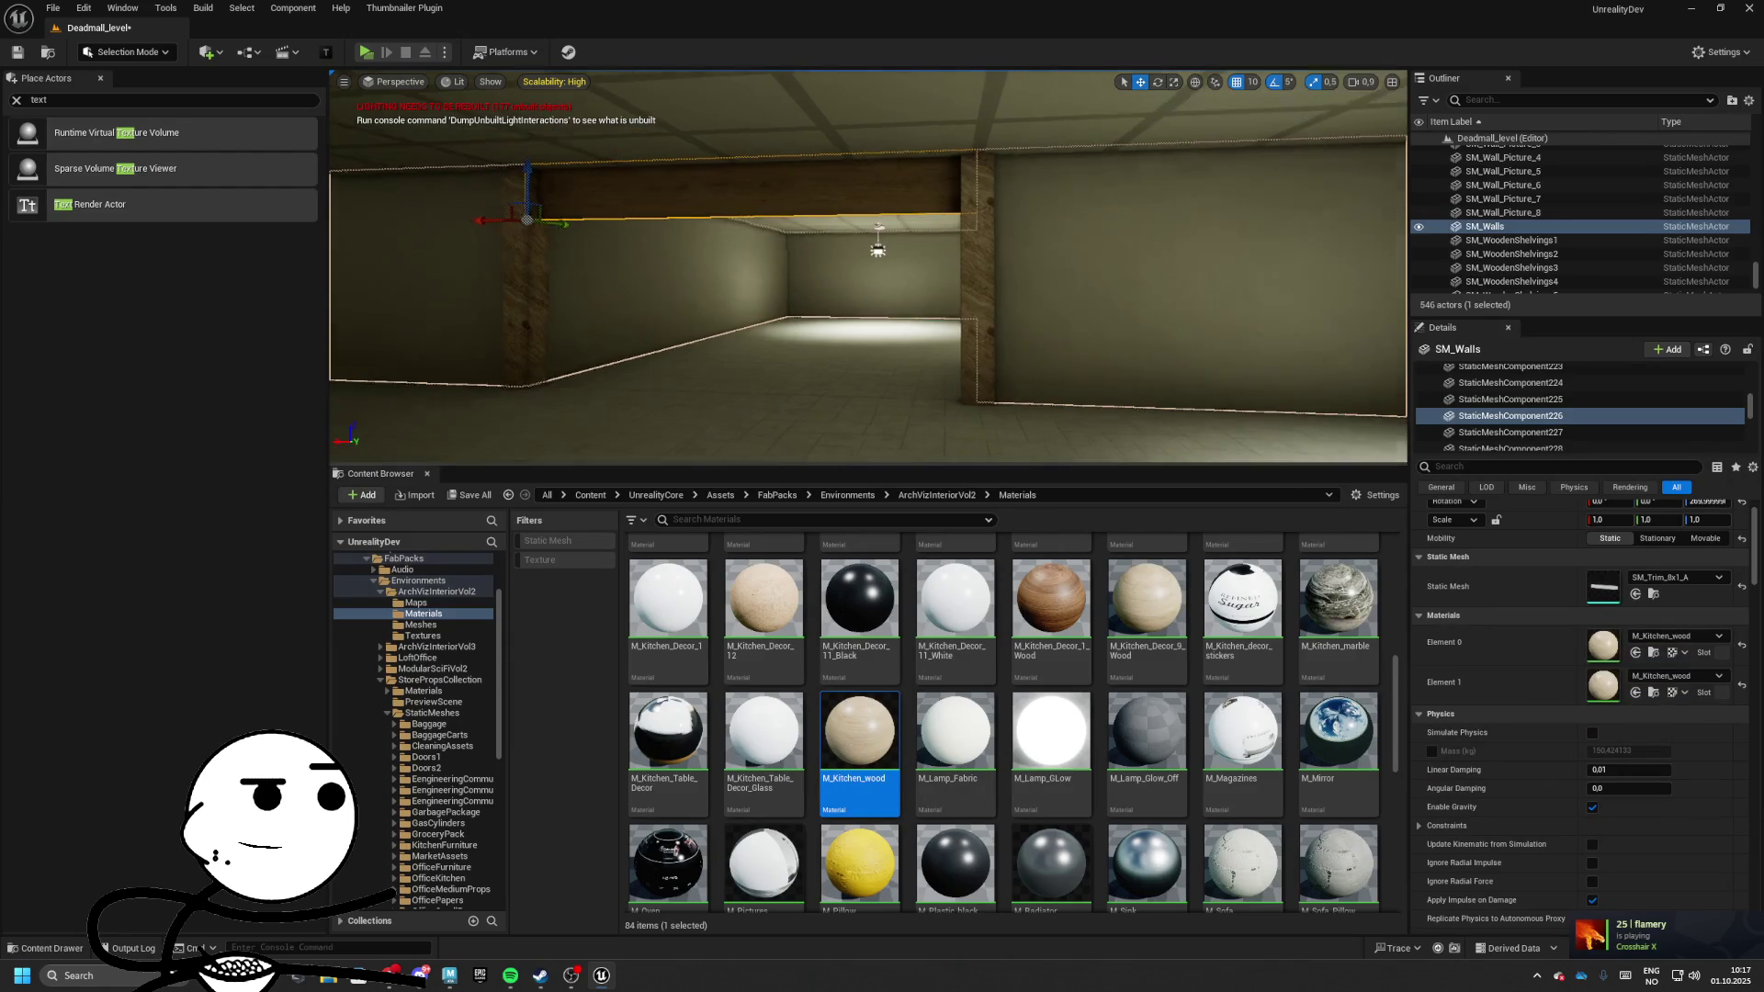
Give the pillars beside the doorway the M_Kitchen_wood material
click(973, 328)
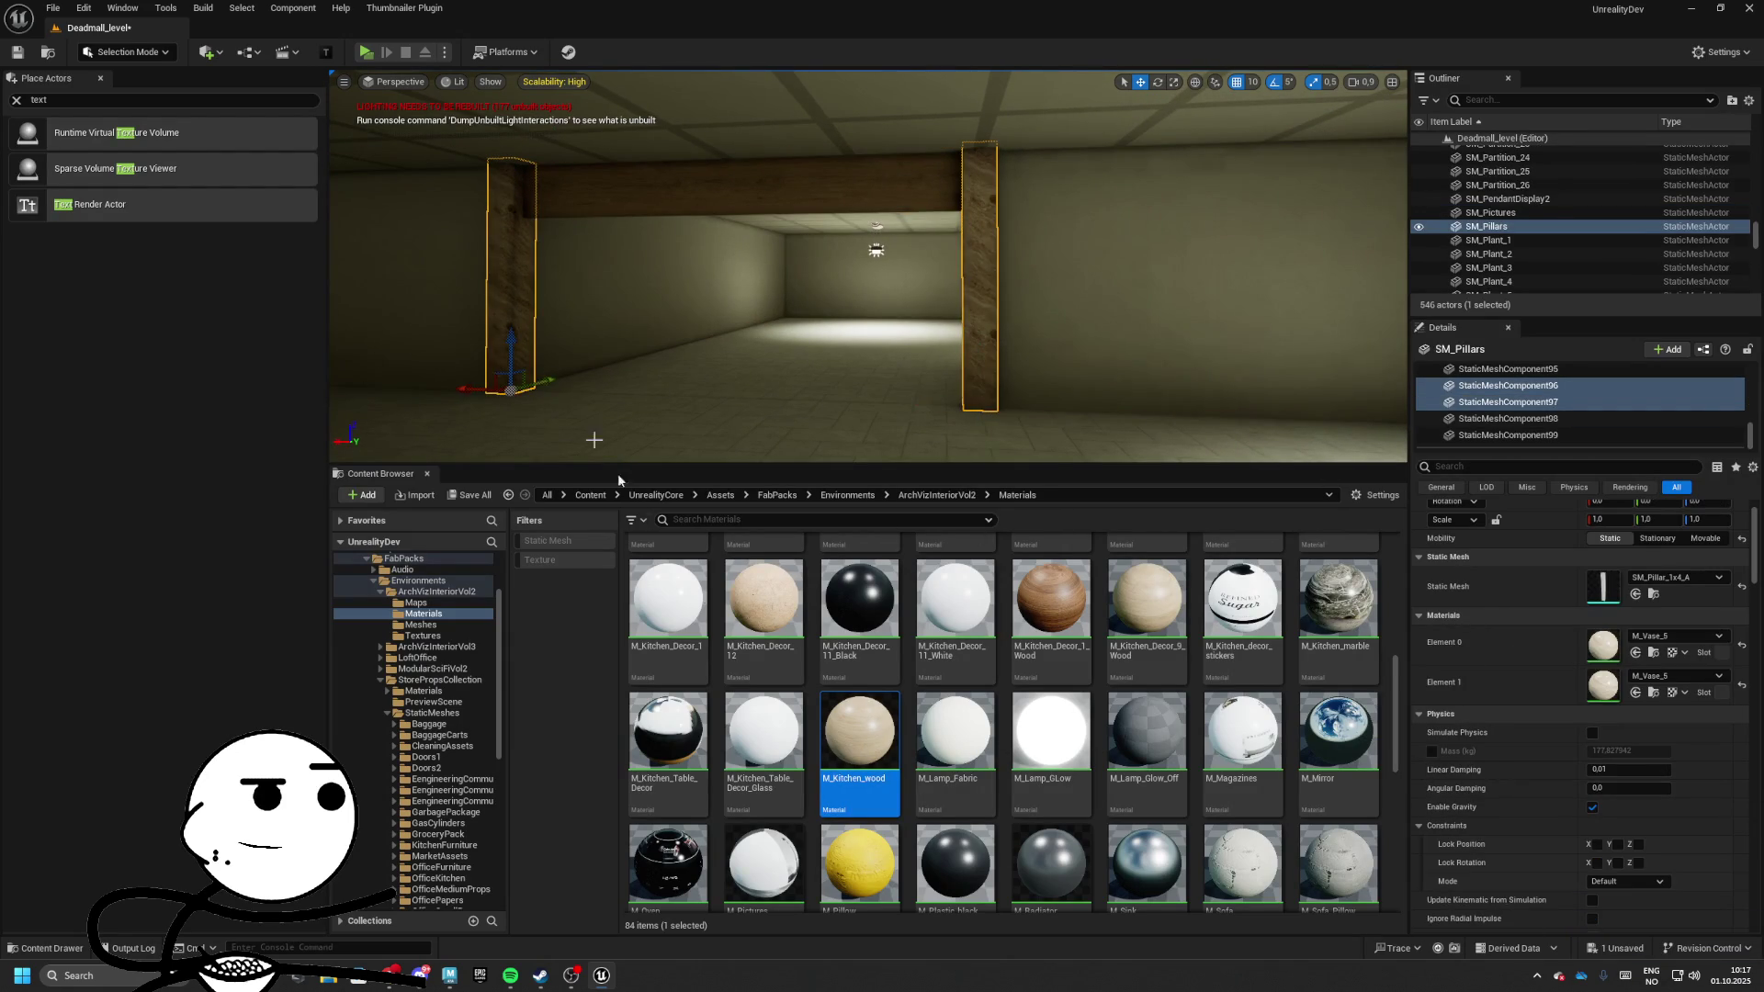
drag(907, 750, 1602, 684)
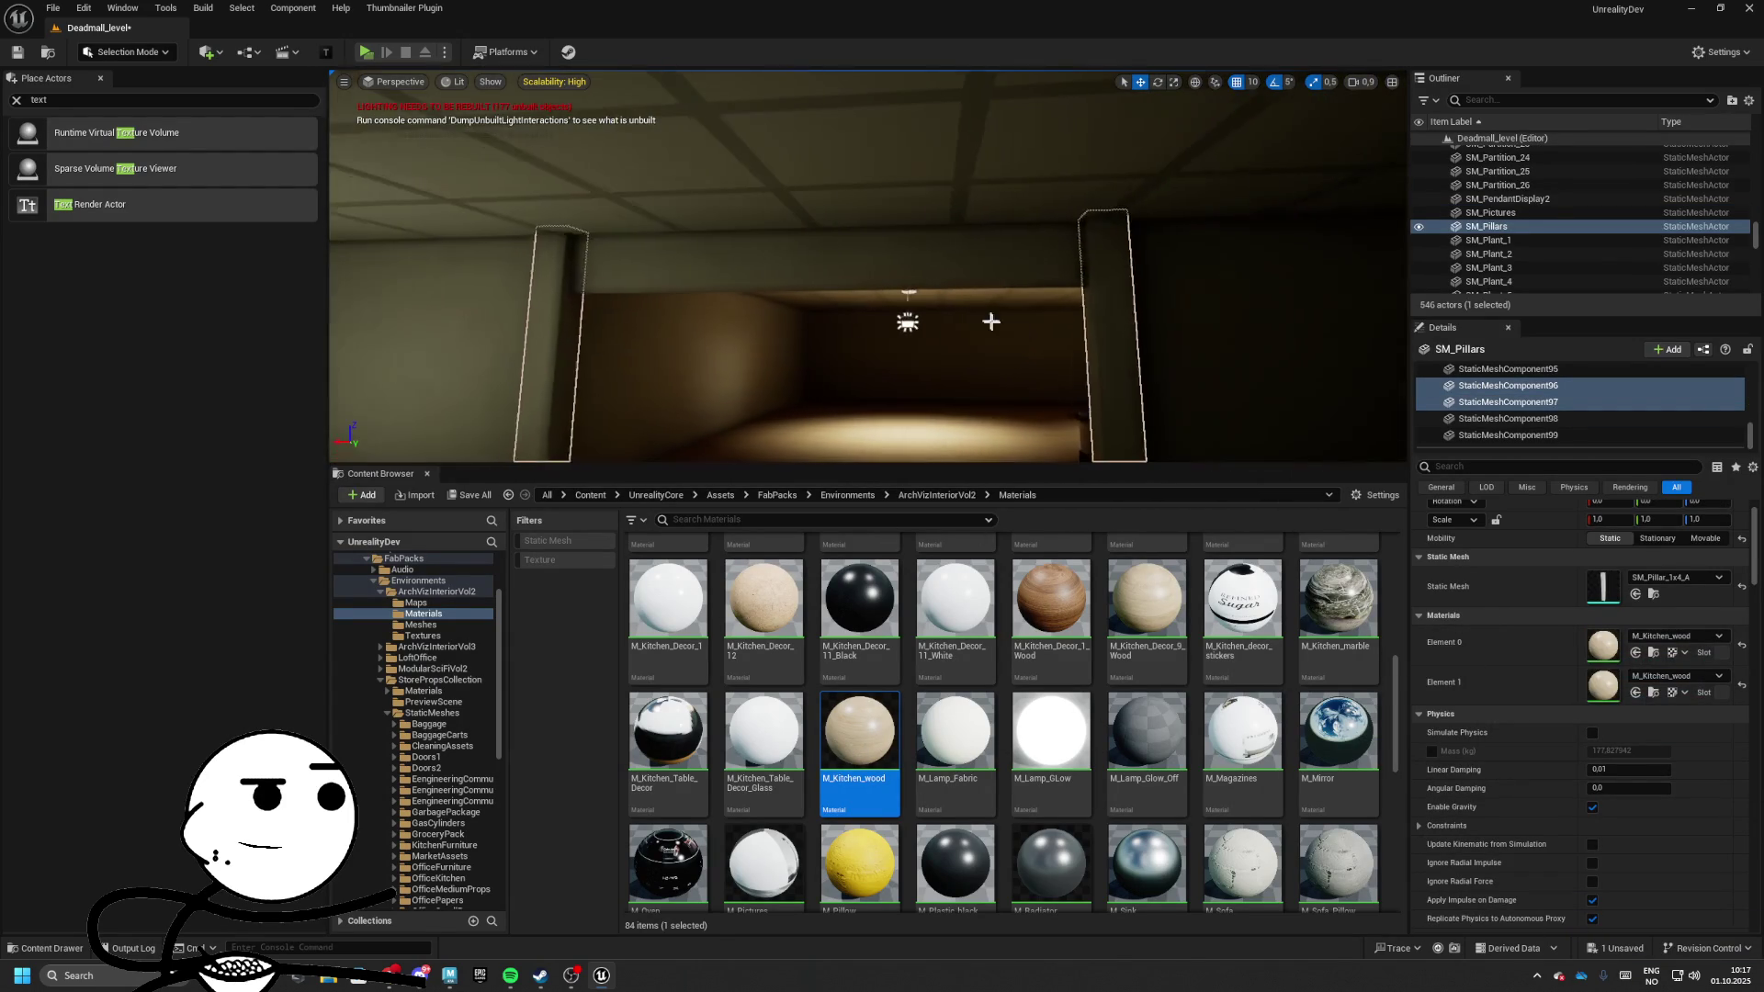
click(904, 263)
click(904, 262)
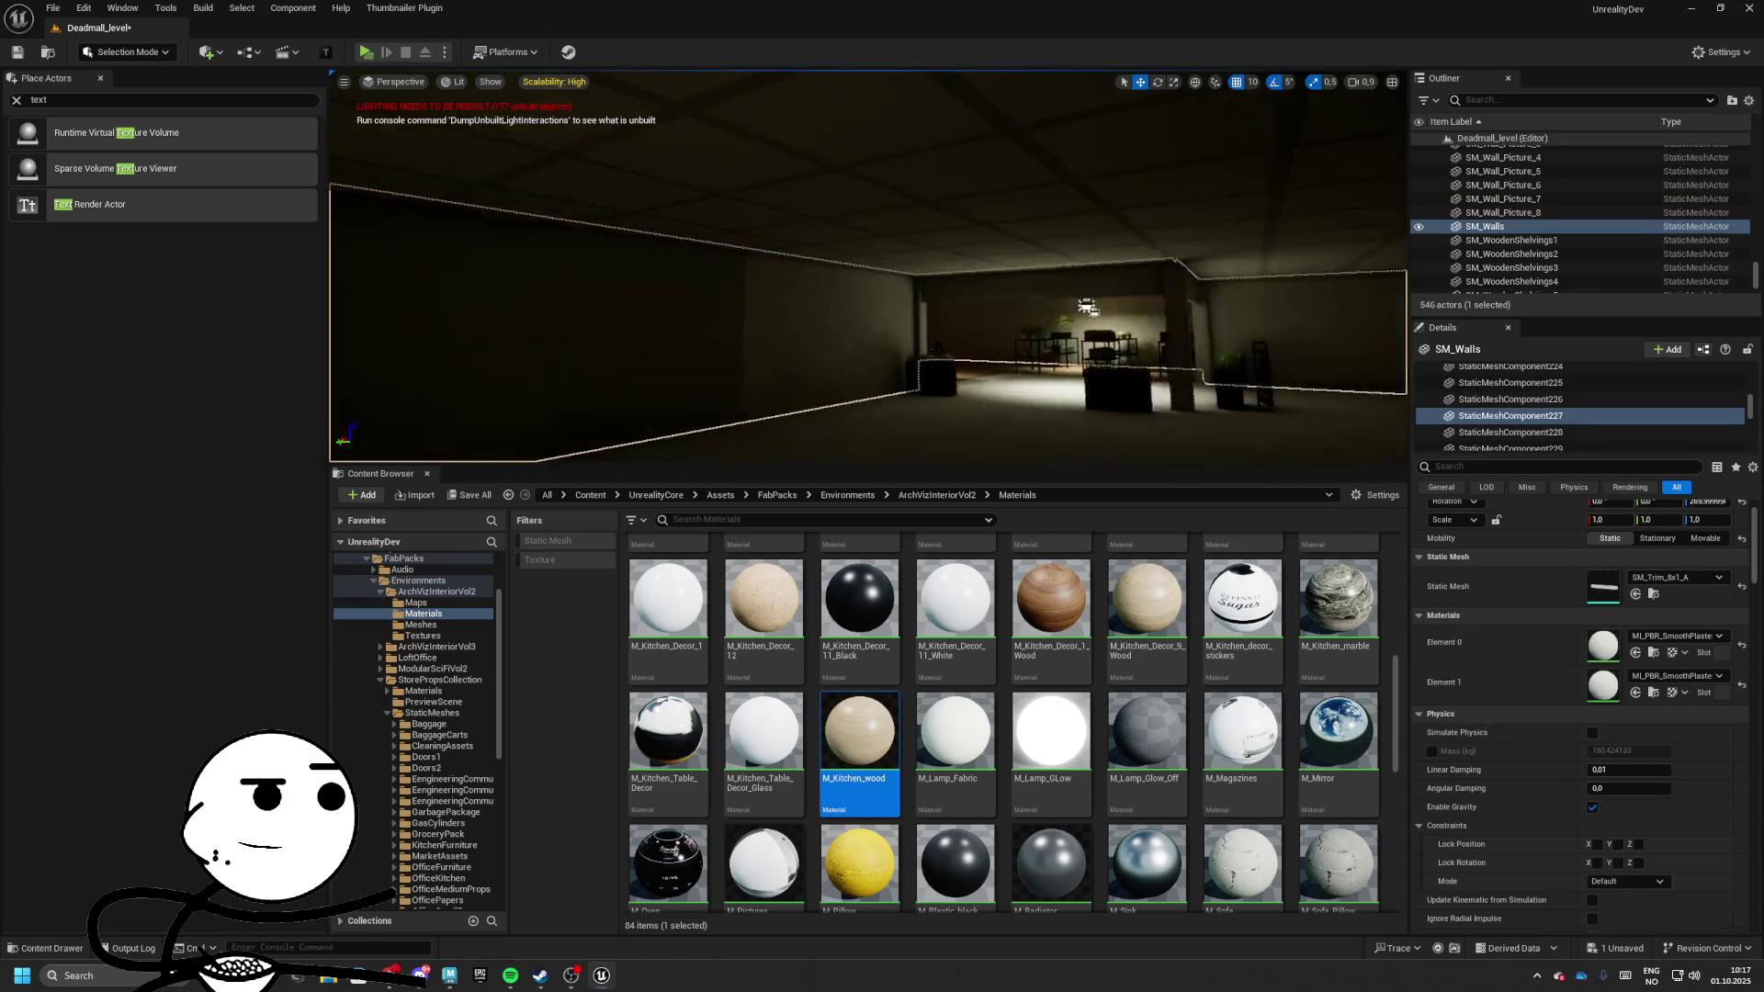
drag(630, 264, 631, 264)
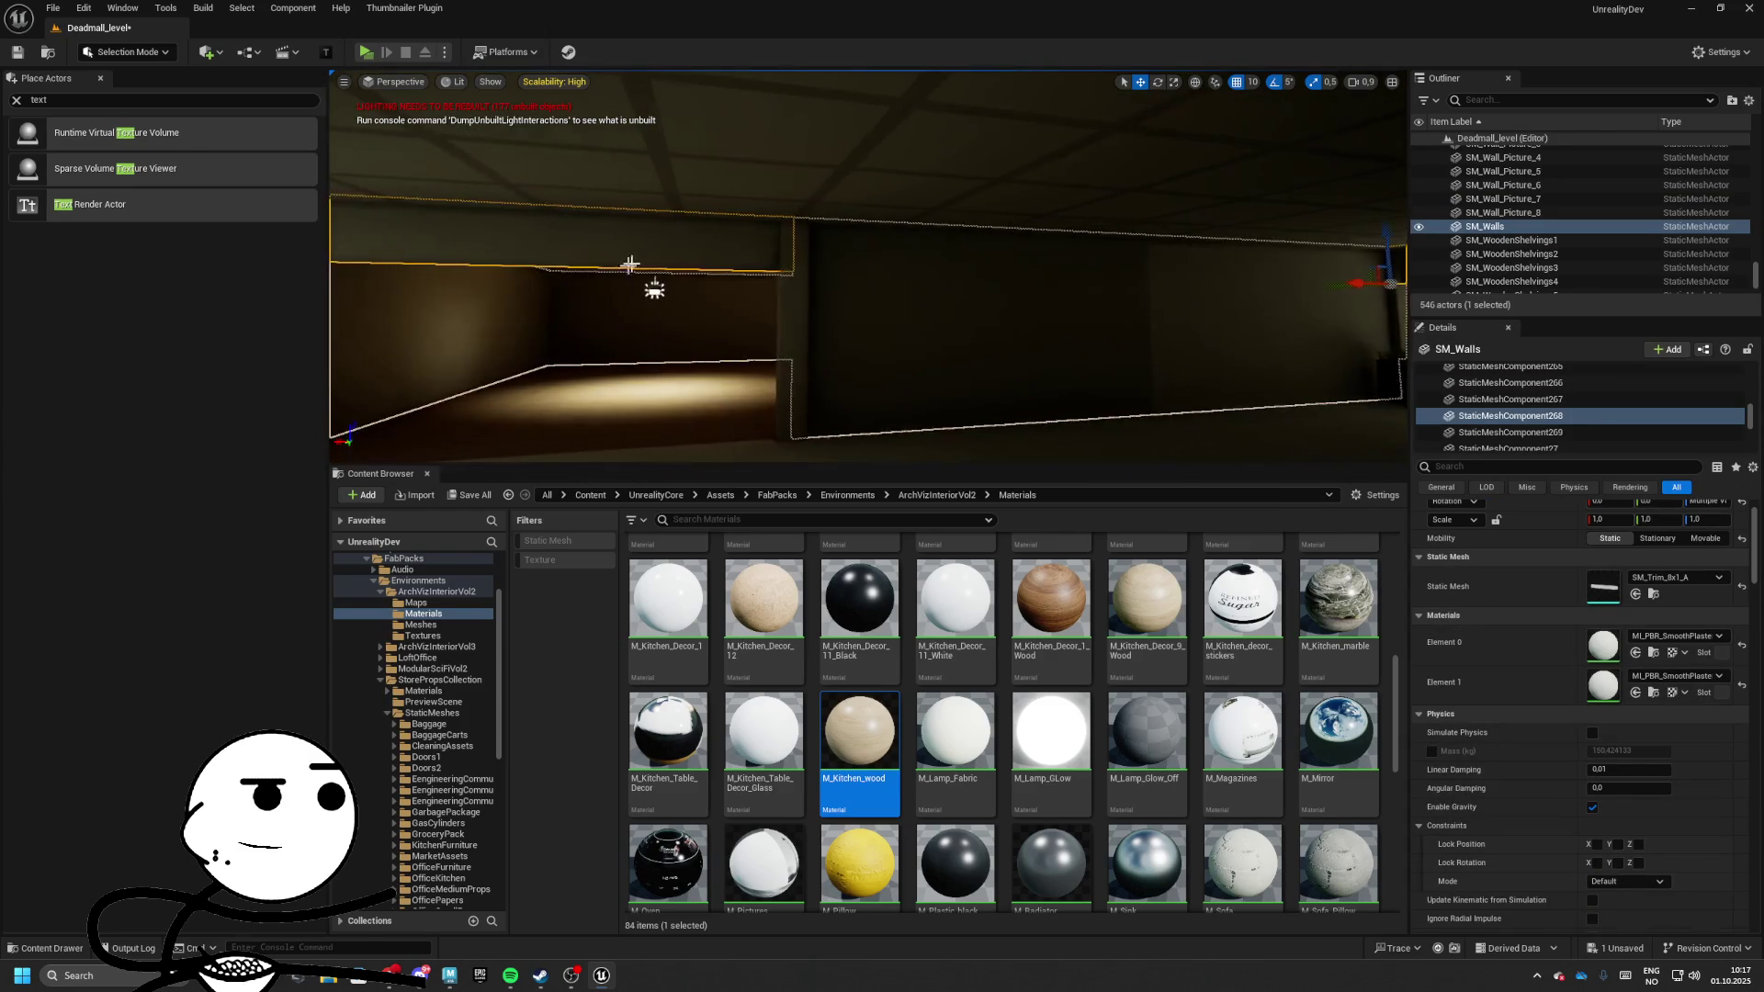
click(869, 301)
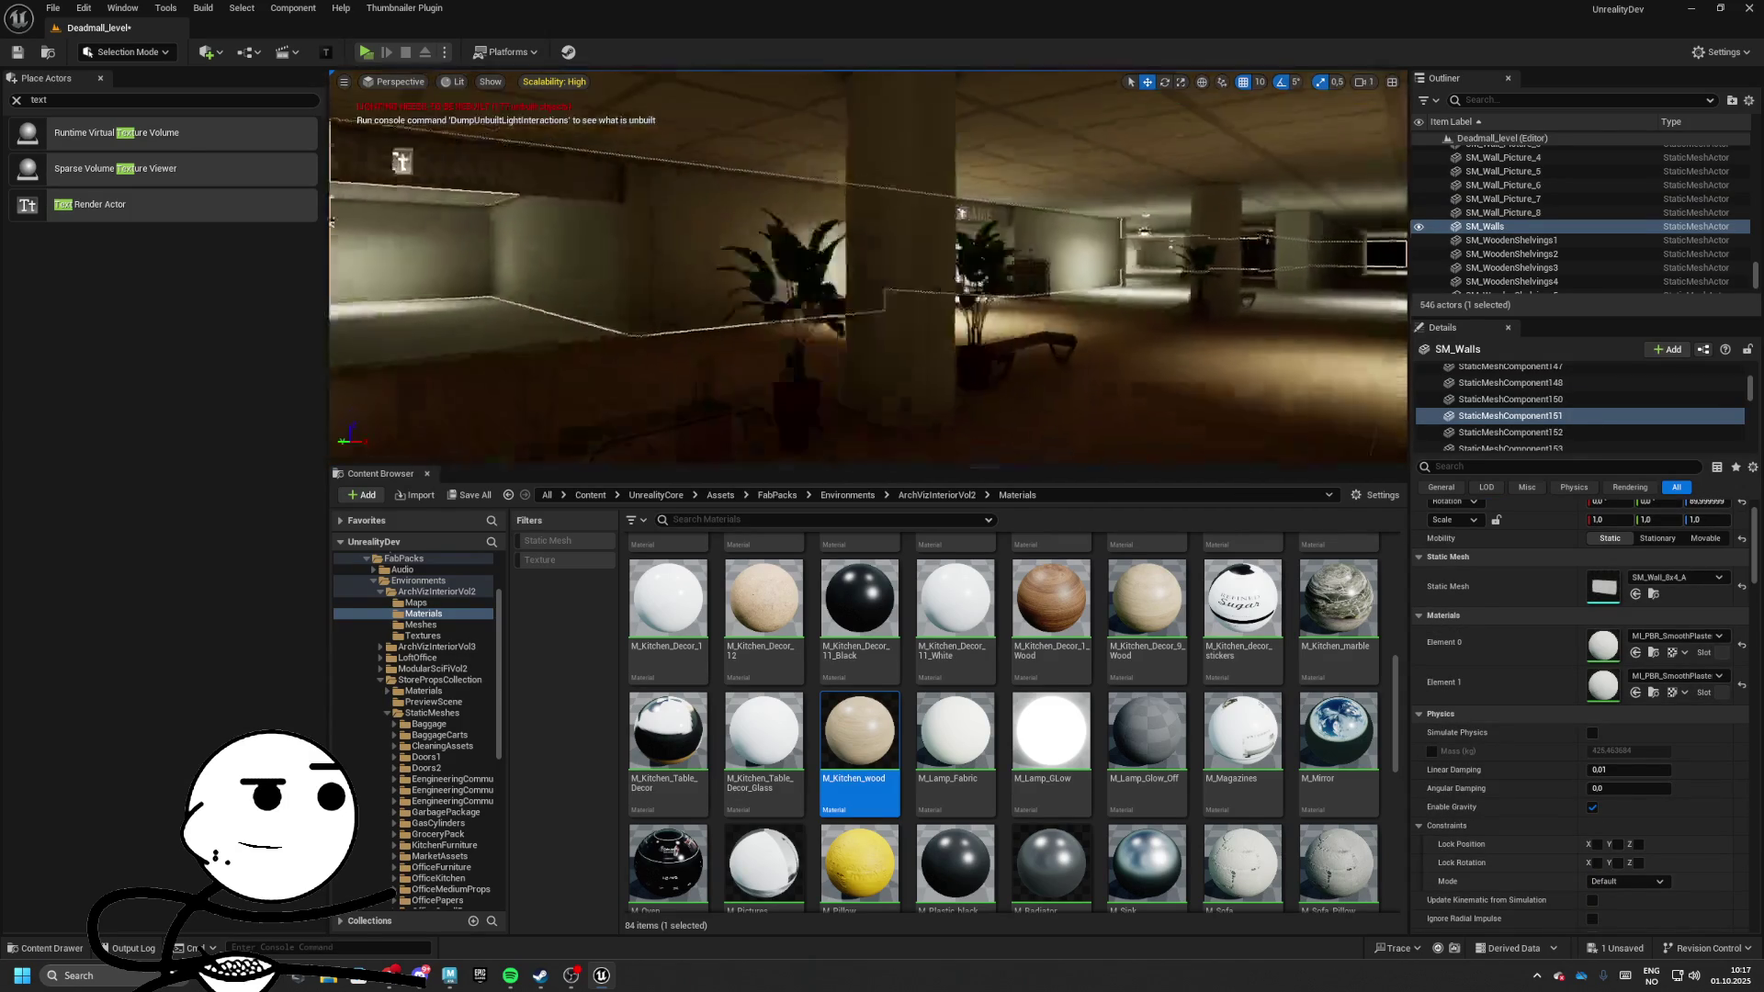
Give the Store Name room's pillar and sign trim the dark M_Decor_9 material
click(1241, 289)
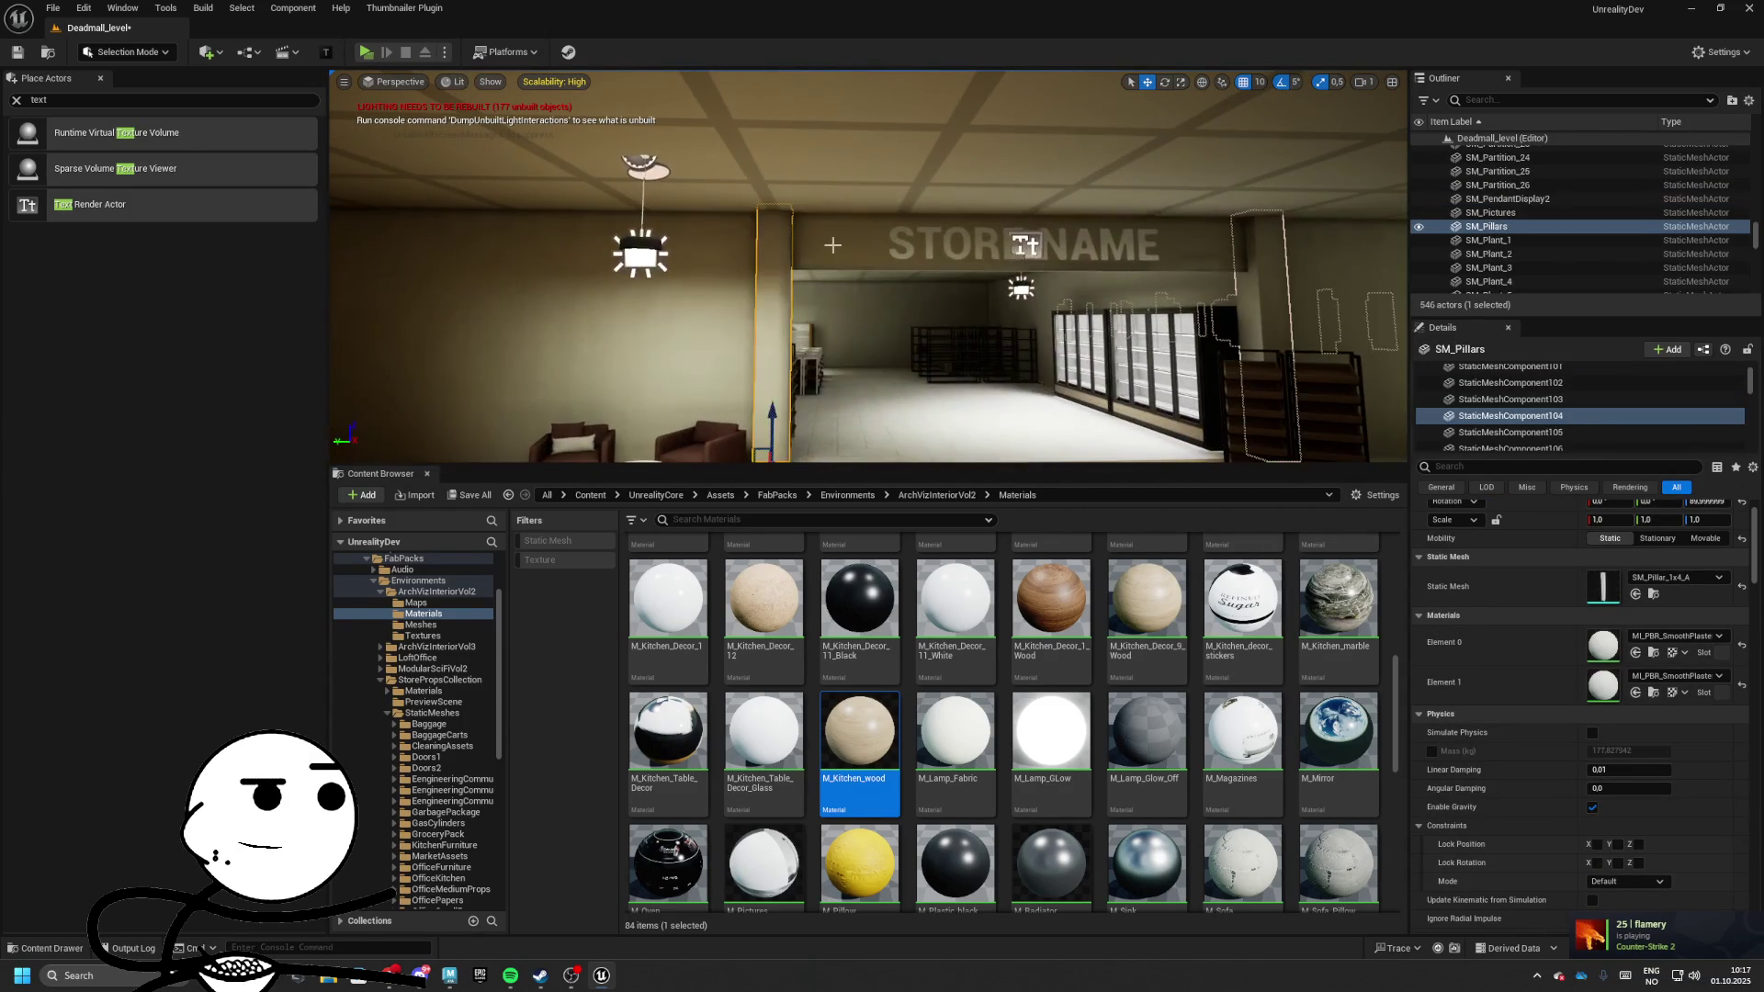
click(1265, 286)
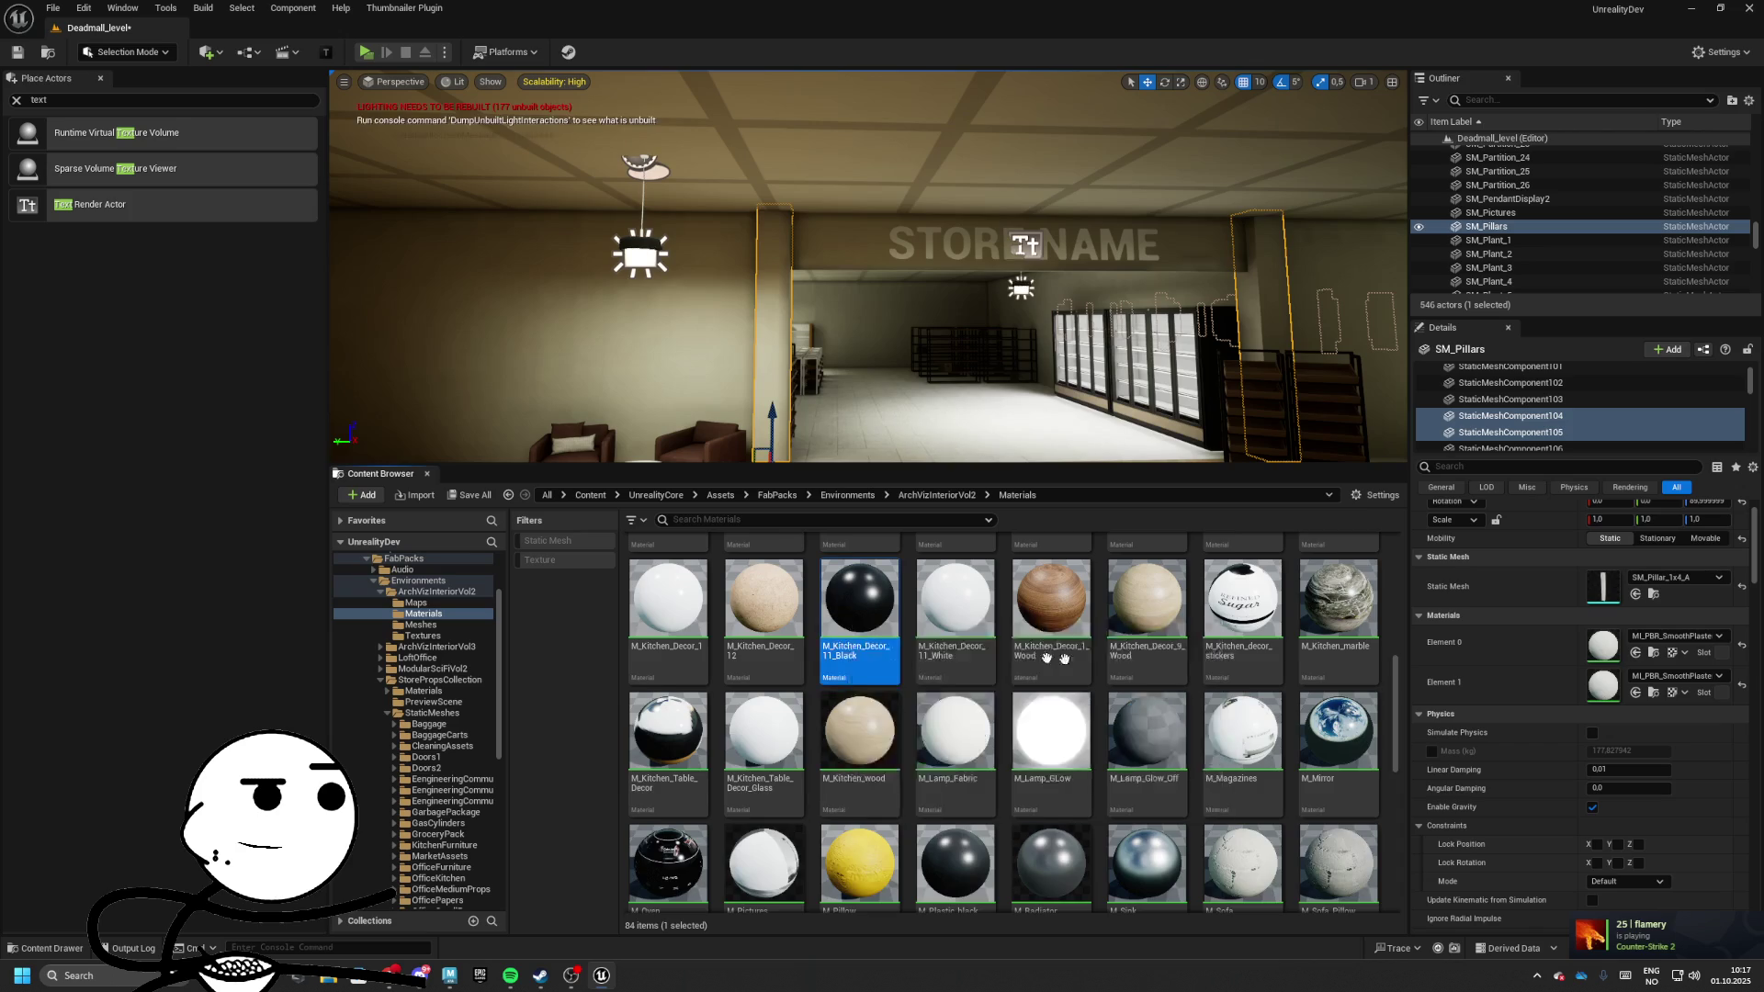
scroll(1218, 660, up, 3)
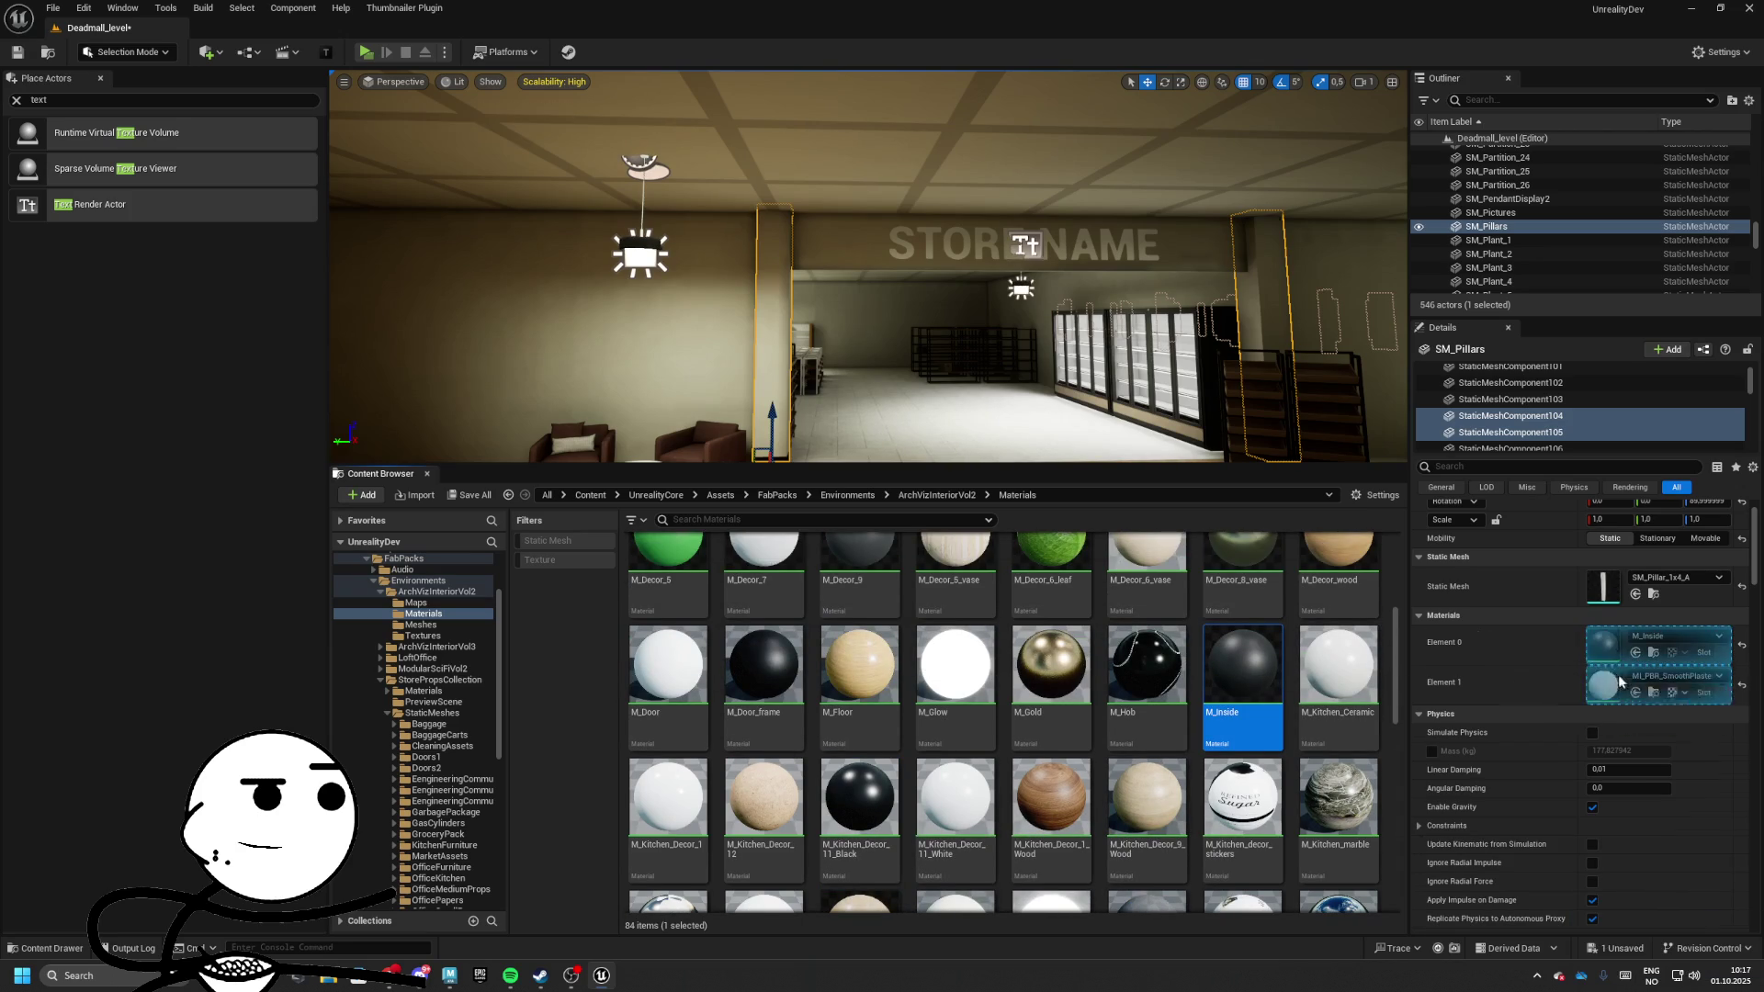
drag(1619, 681, 1619, 681)
scroll(1173, 691, up, 2)
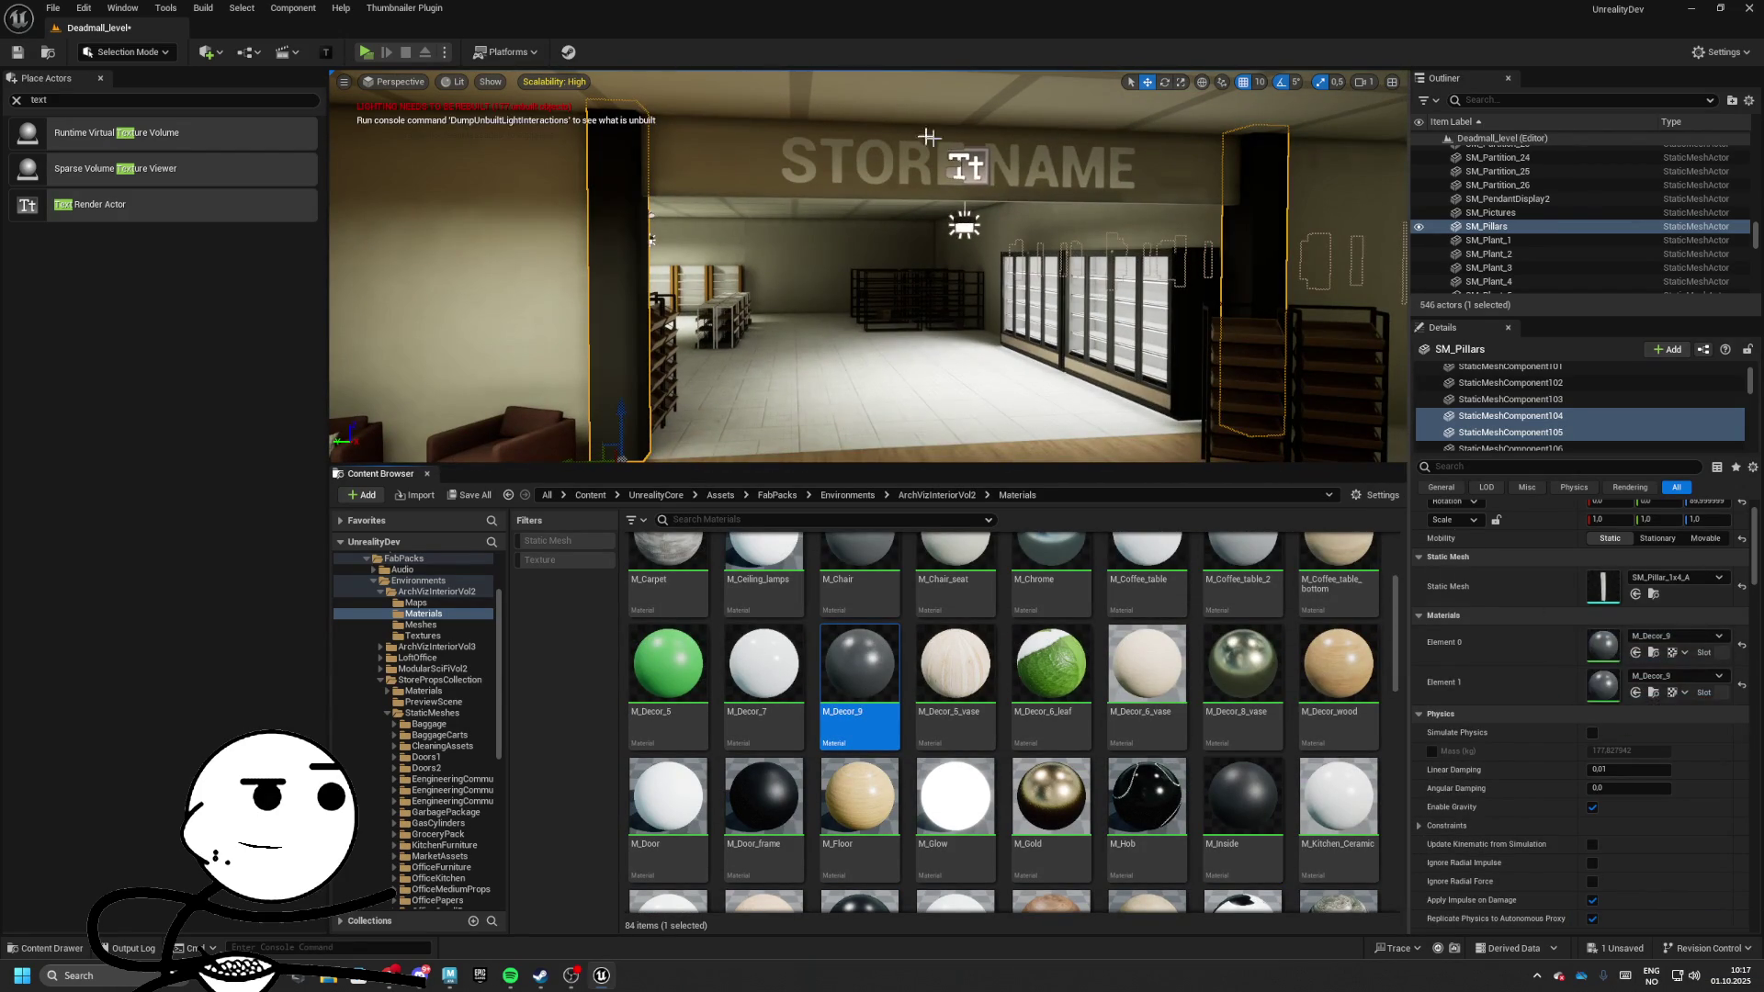
click(795, 312)
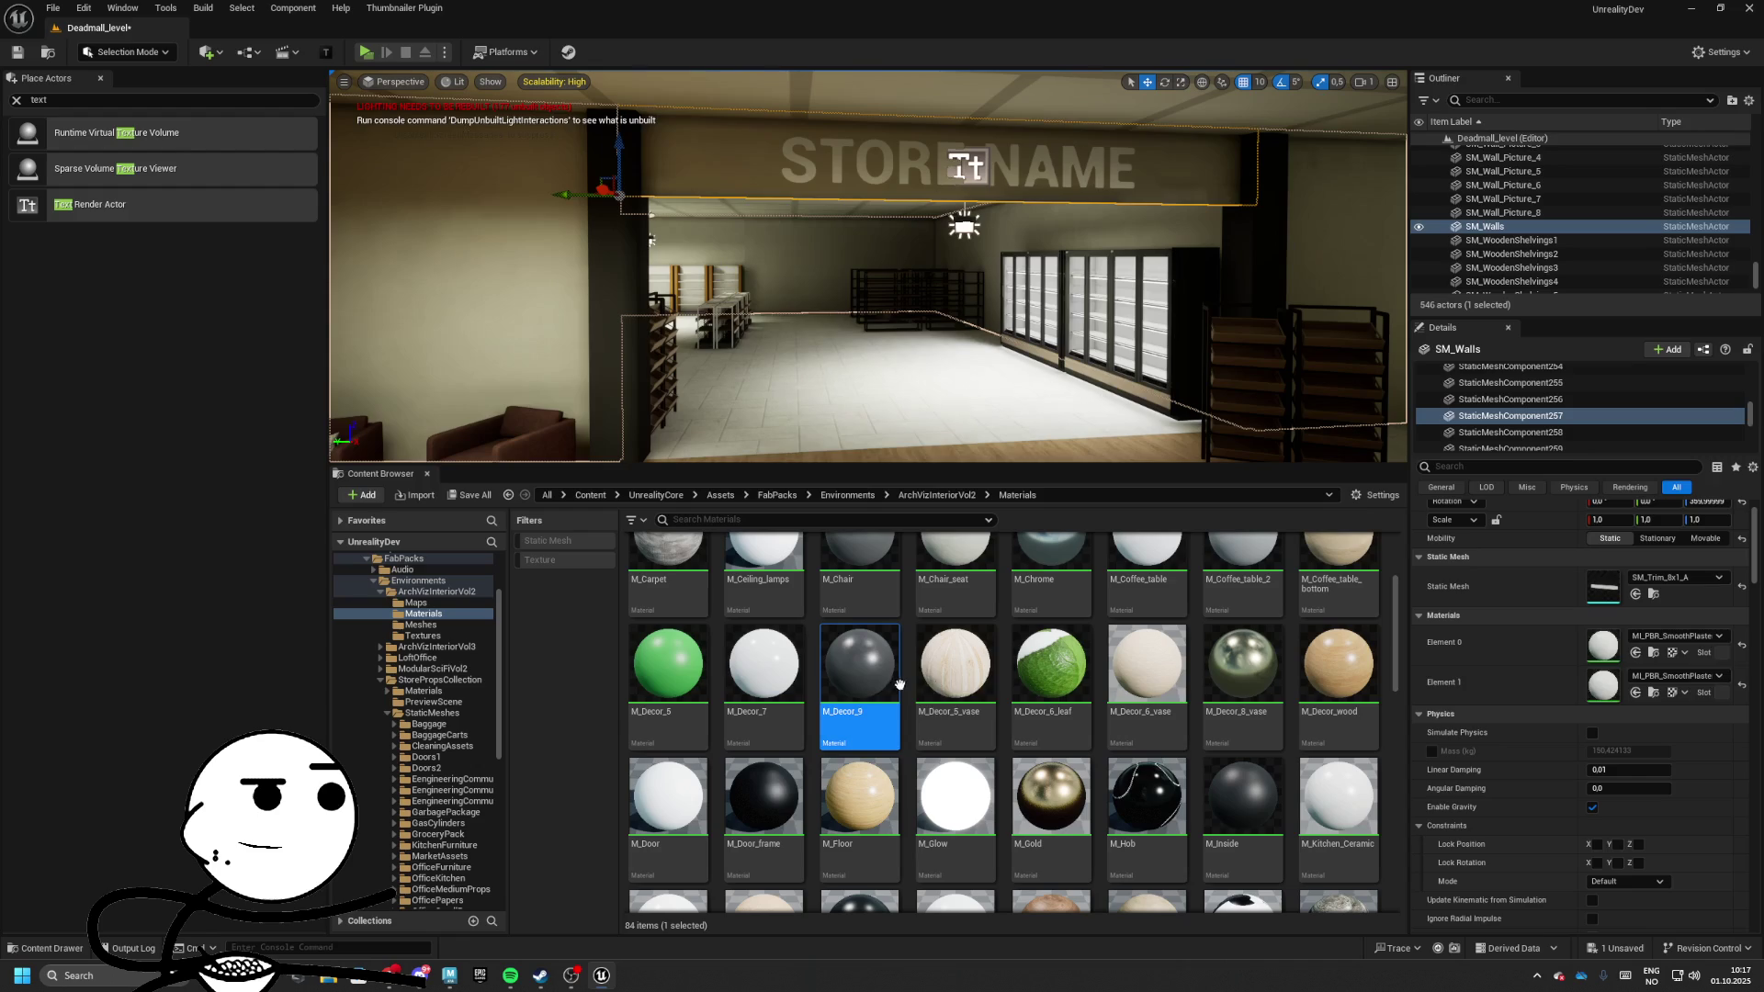
drag(1563, 651, 1618, 680)
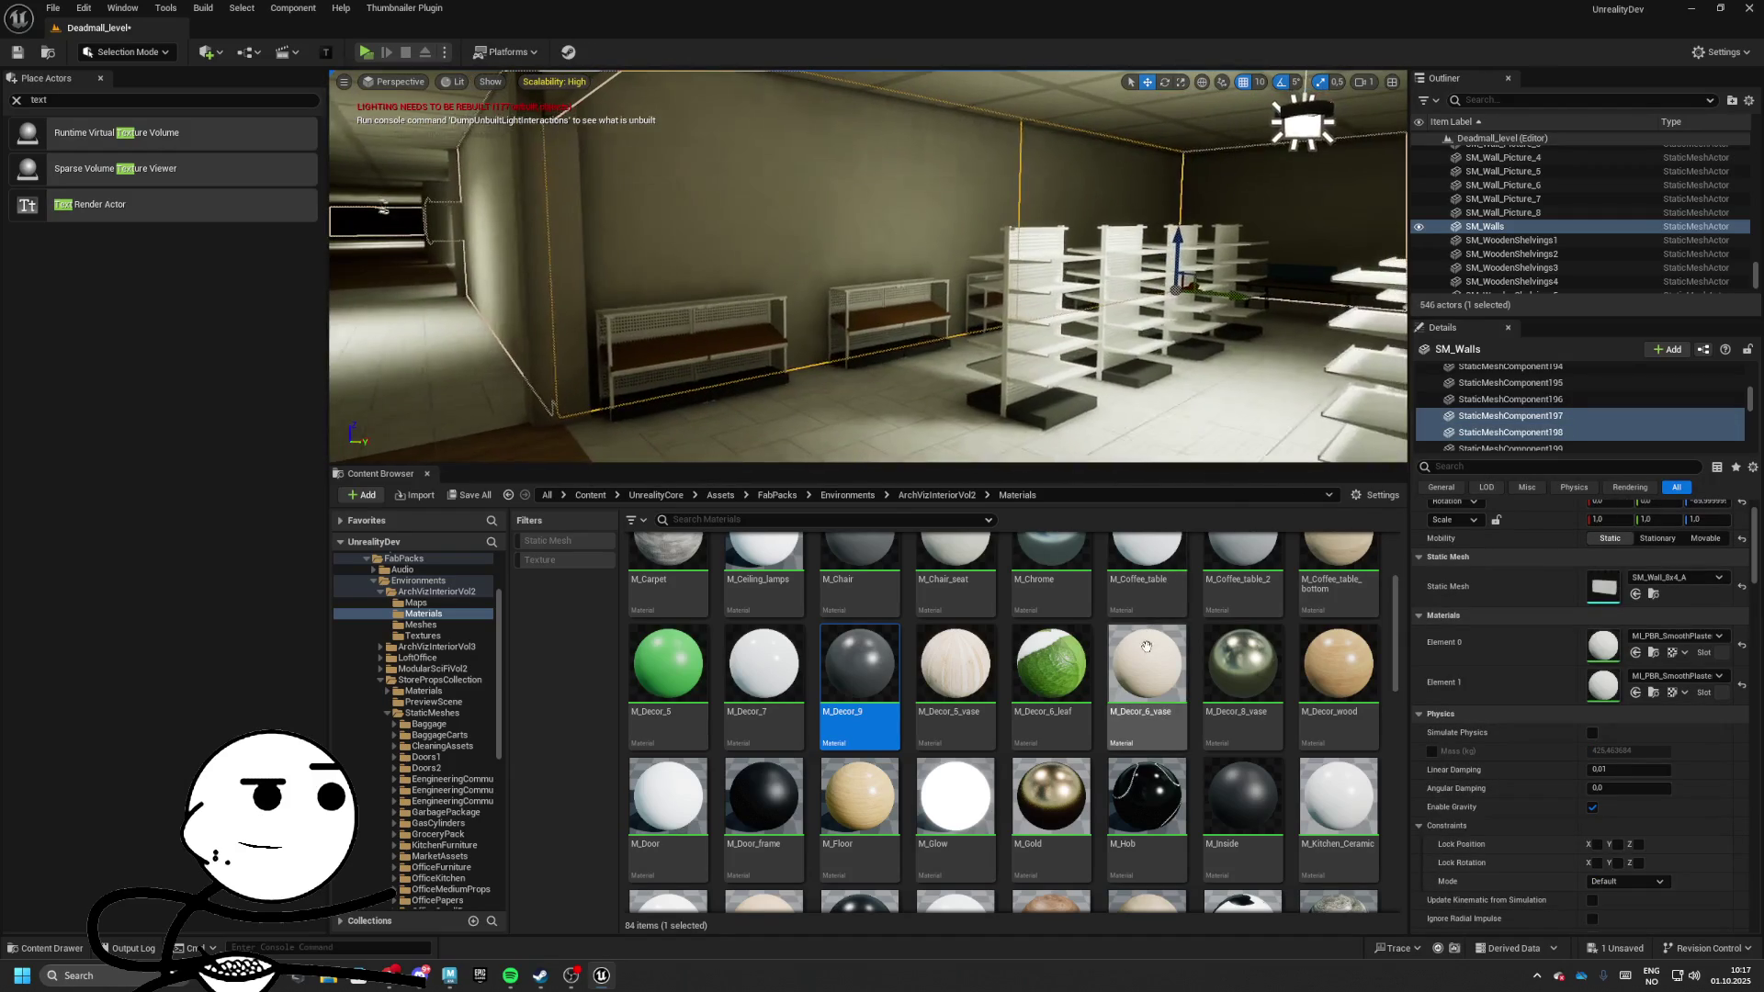
Try M_Decor_6_vase and M_Decor_wood on the shelf-room and office walls, undoing the changes
drag(1146, 646, 1602, 646)
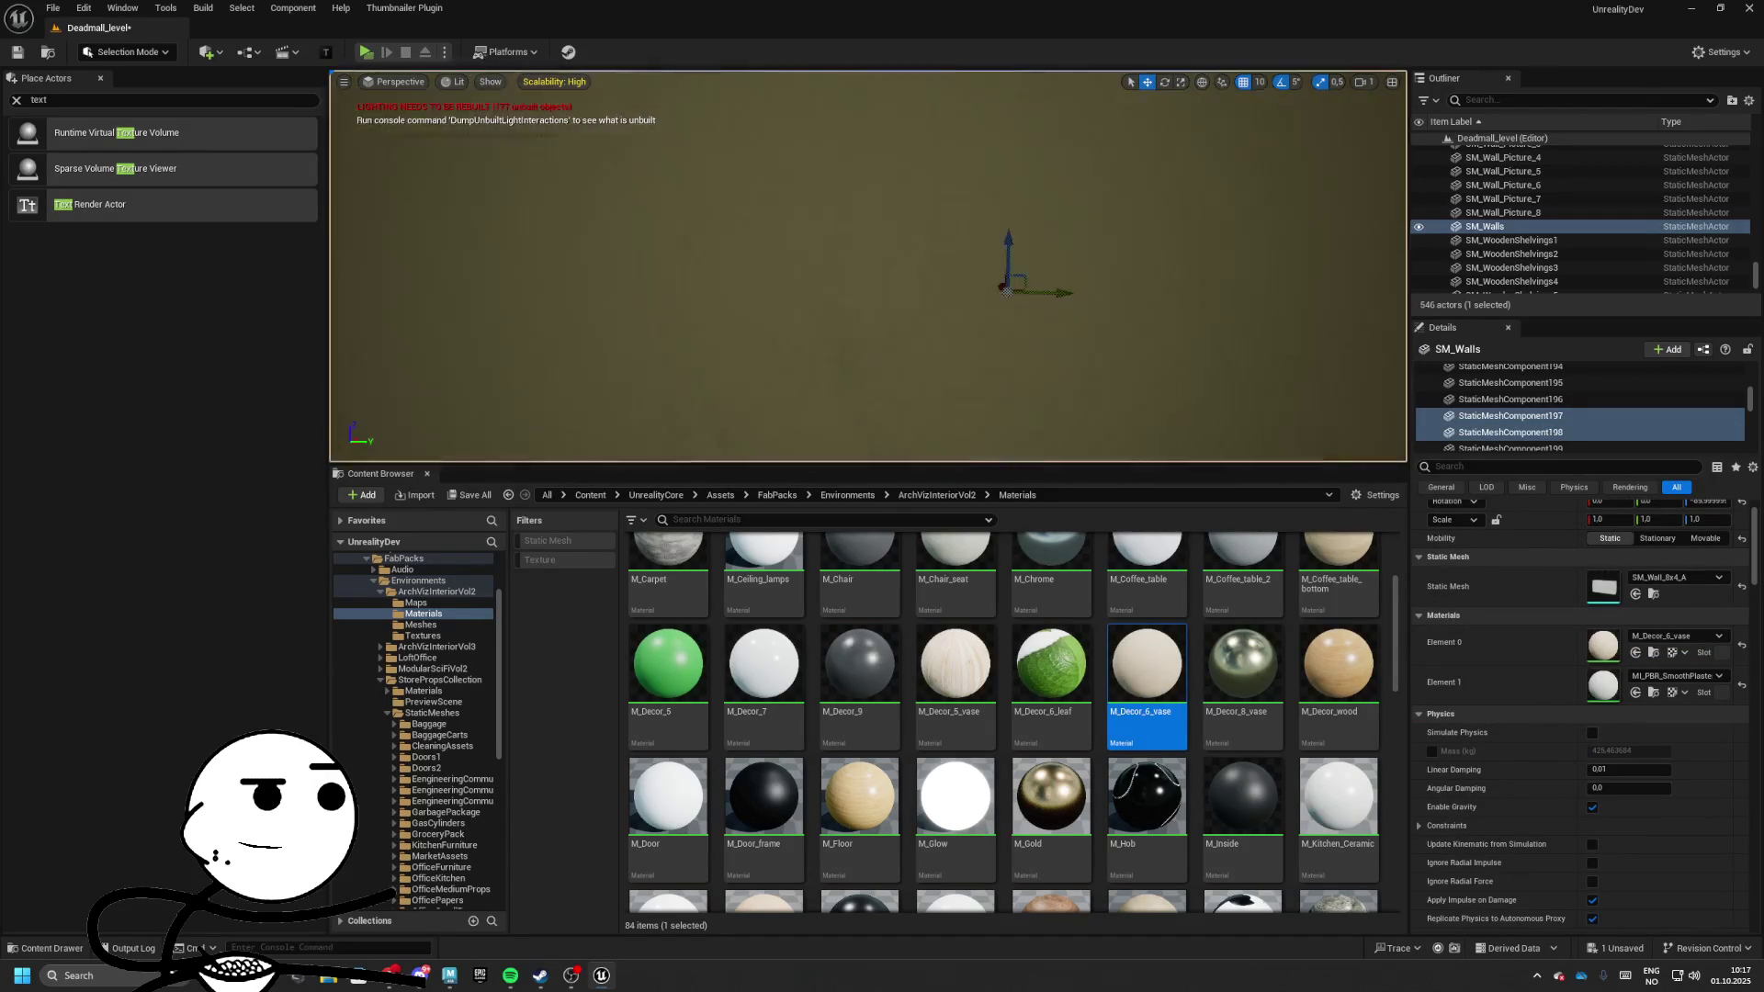
key(ctrl+z)
drag(1147, 663, 1598, 681)
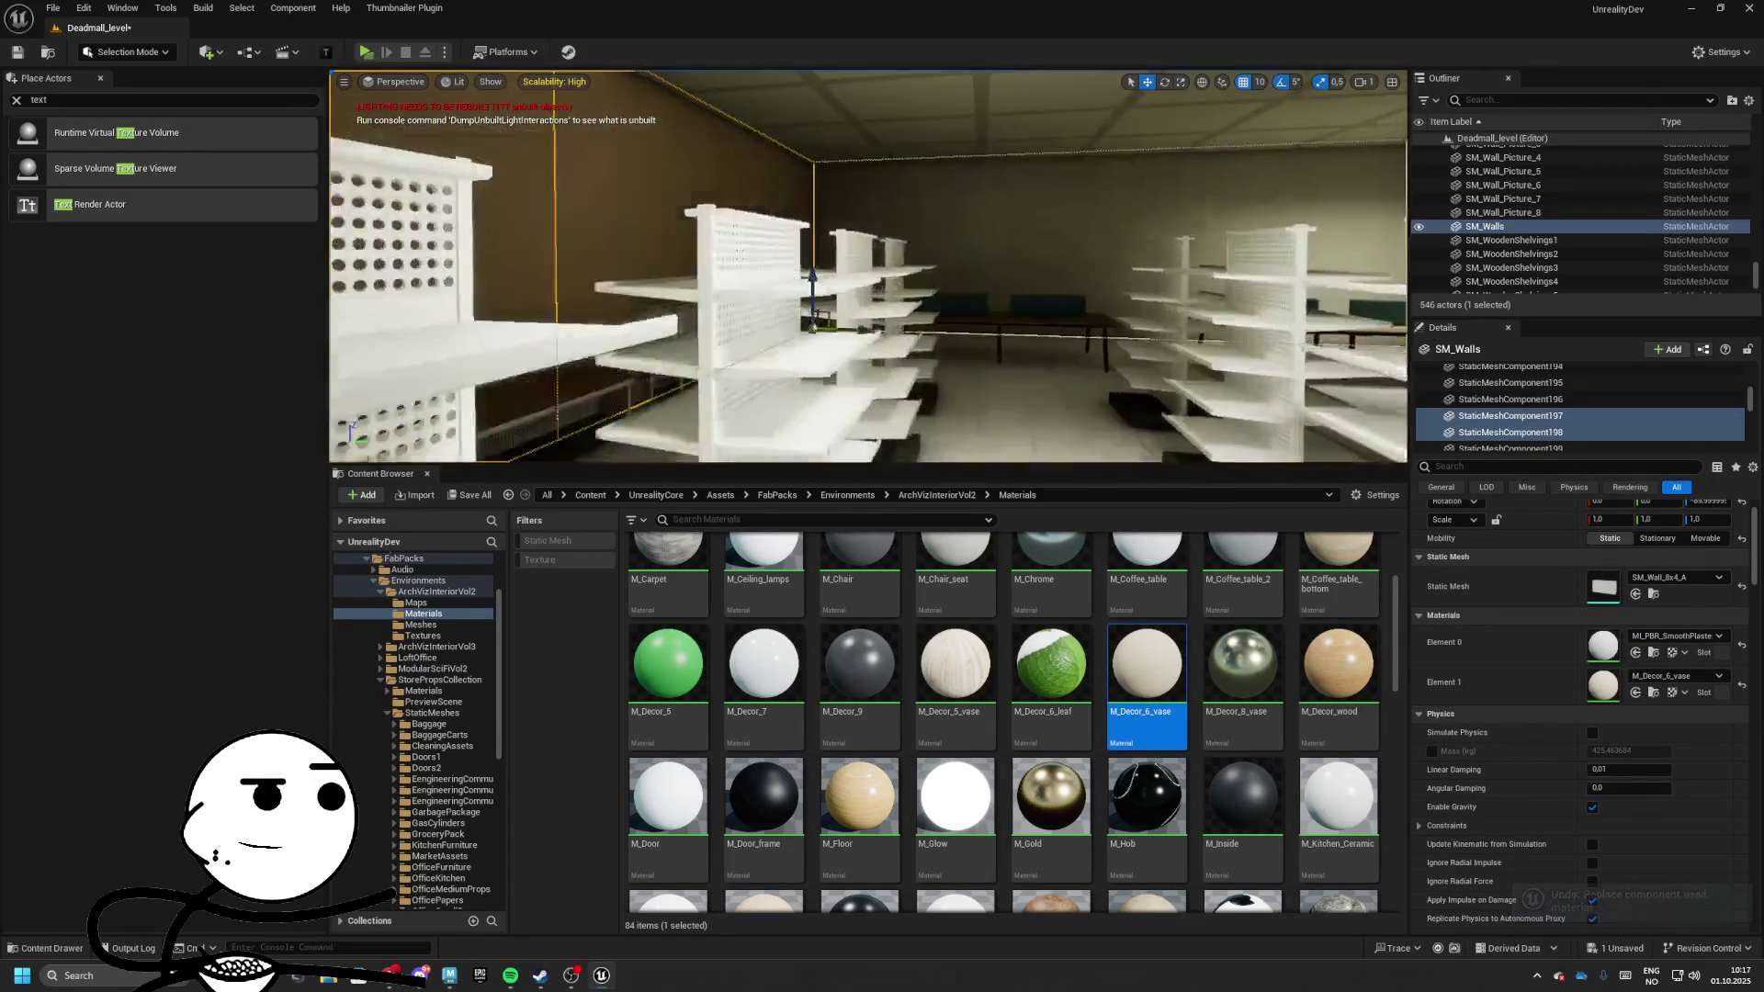
click(1069, 278)
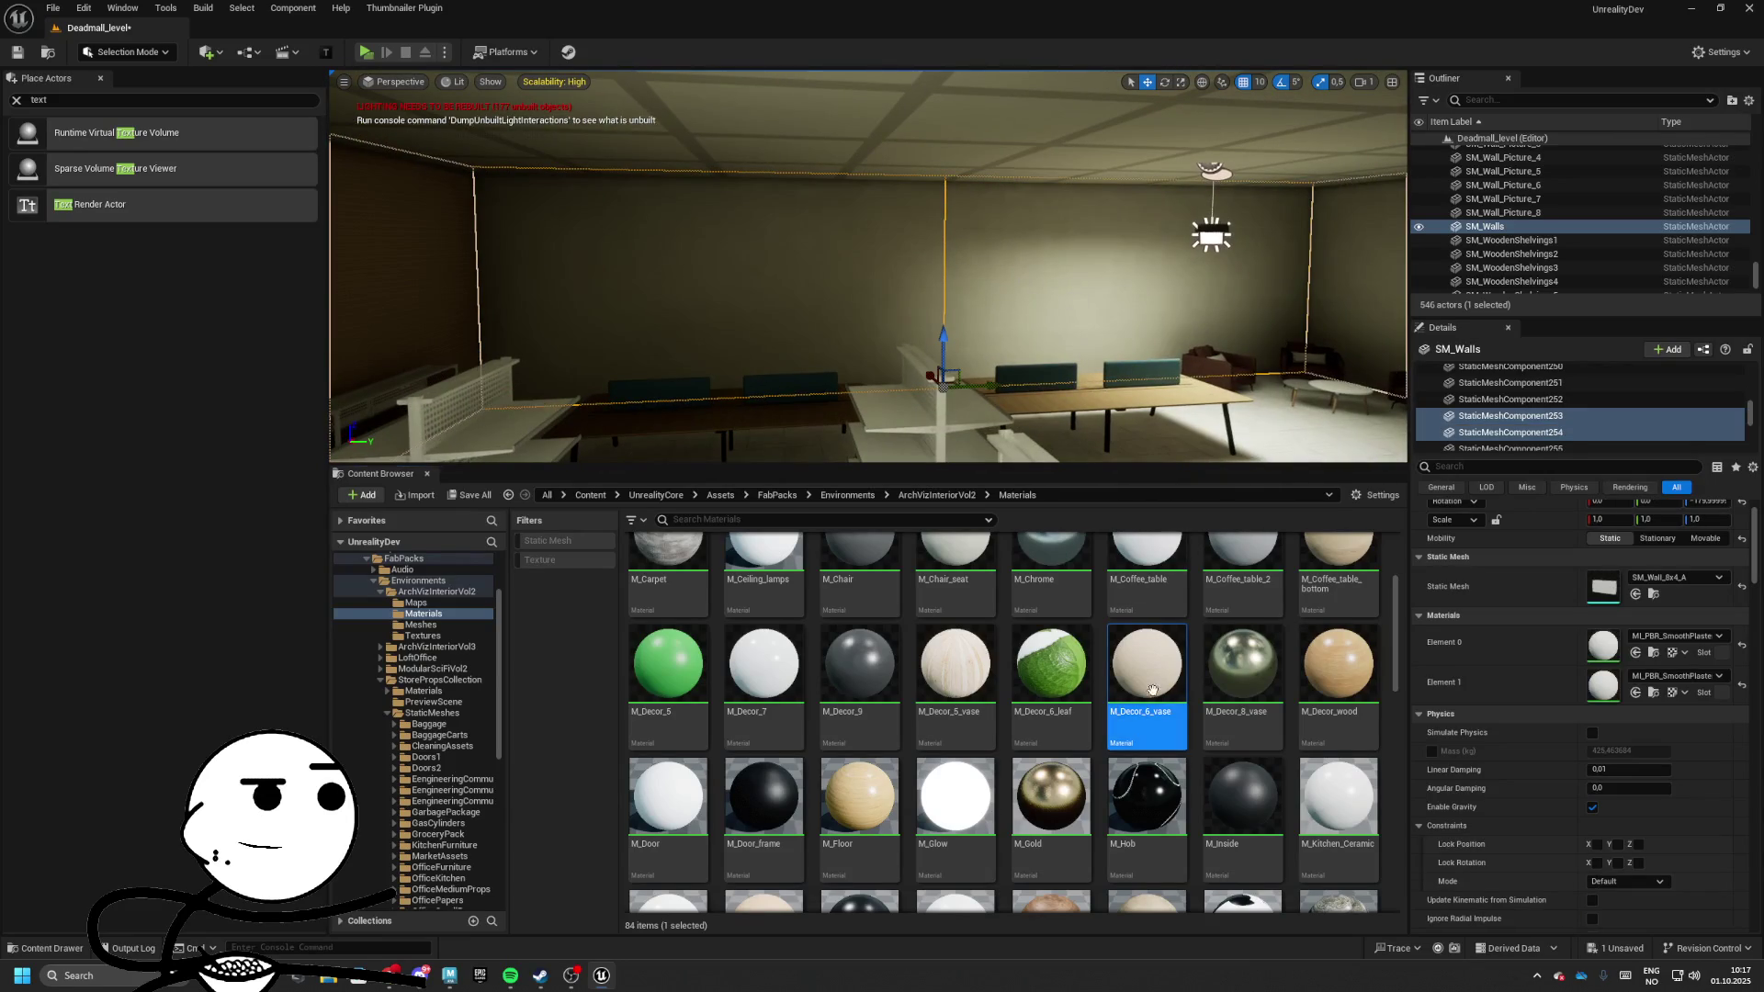
drag(1612, 679, 1612, 680)
key(ctrl+z)
drag(1338, 663, 1623, 638)
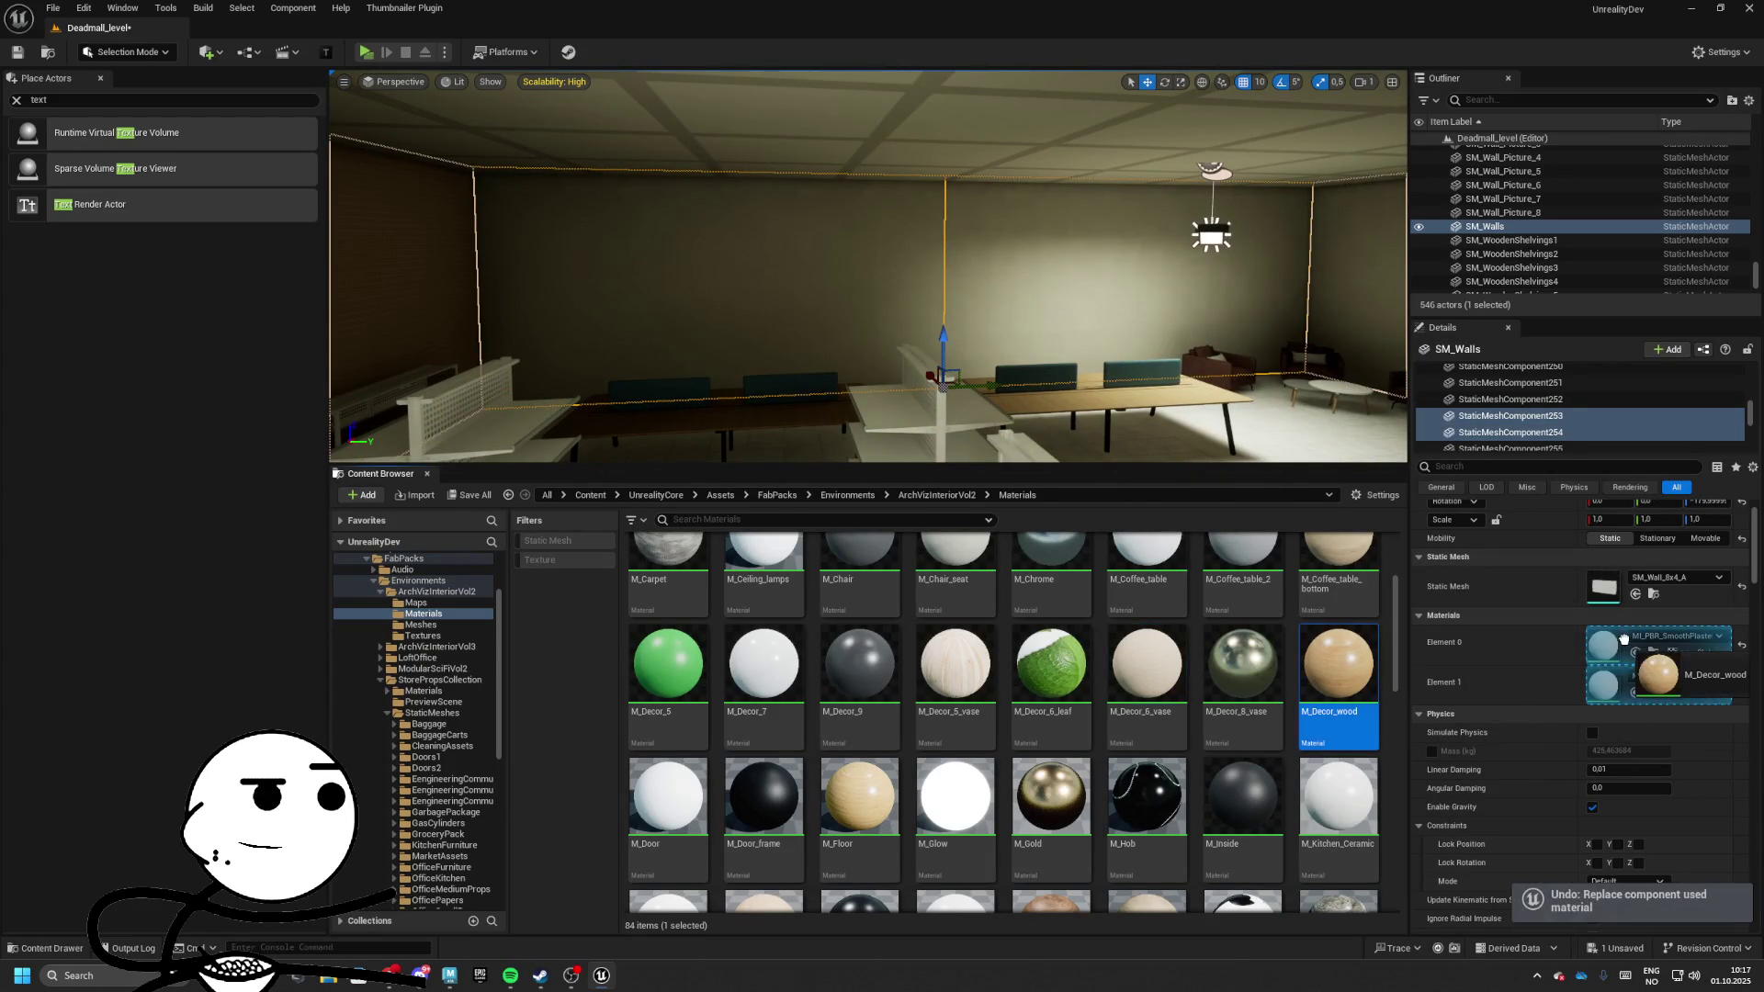
drag(1327, 677, 1146, 663)
drag(1146, 663, 1621, 660)
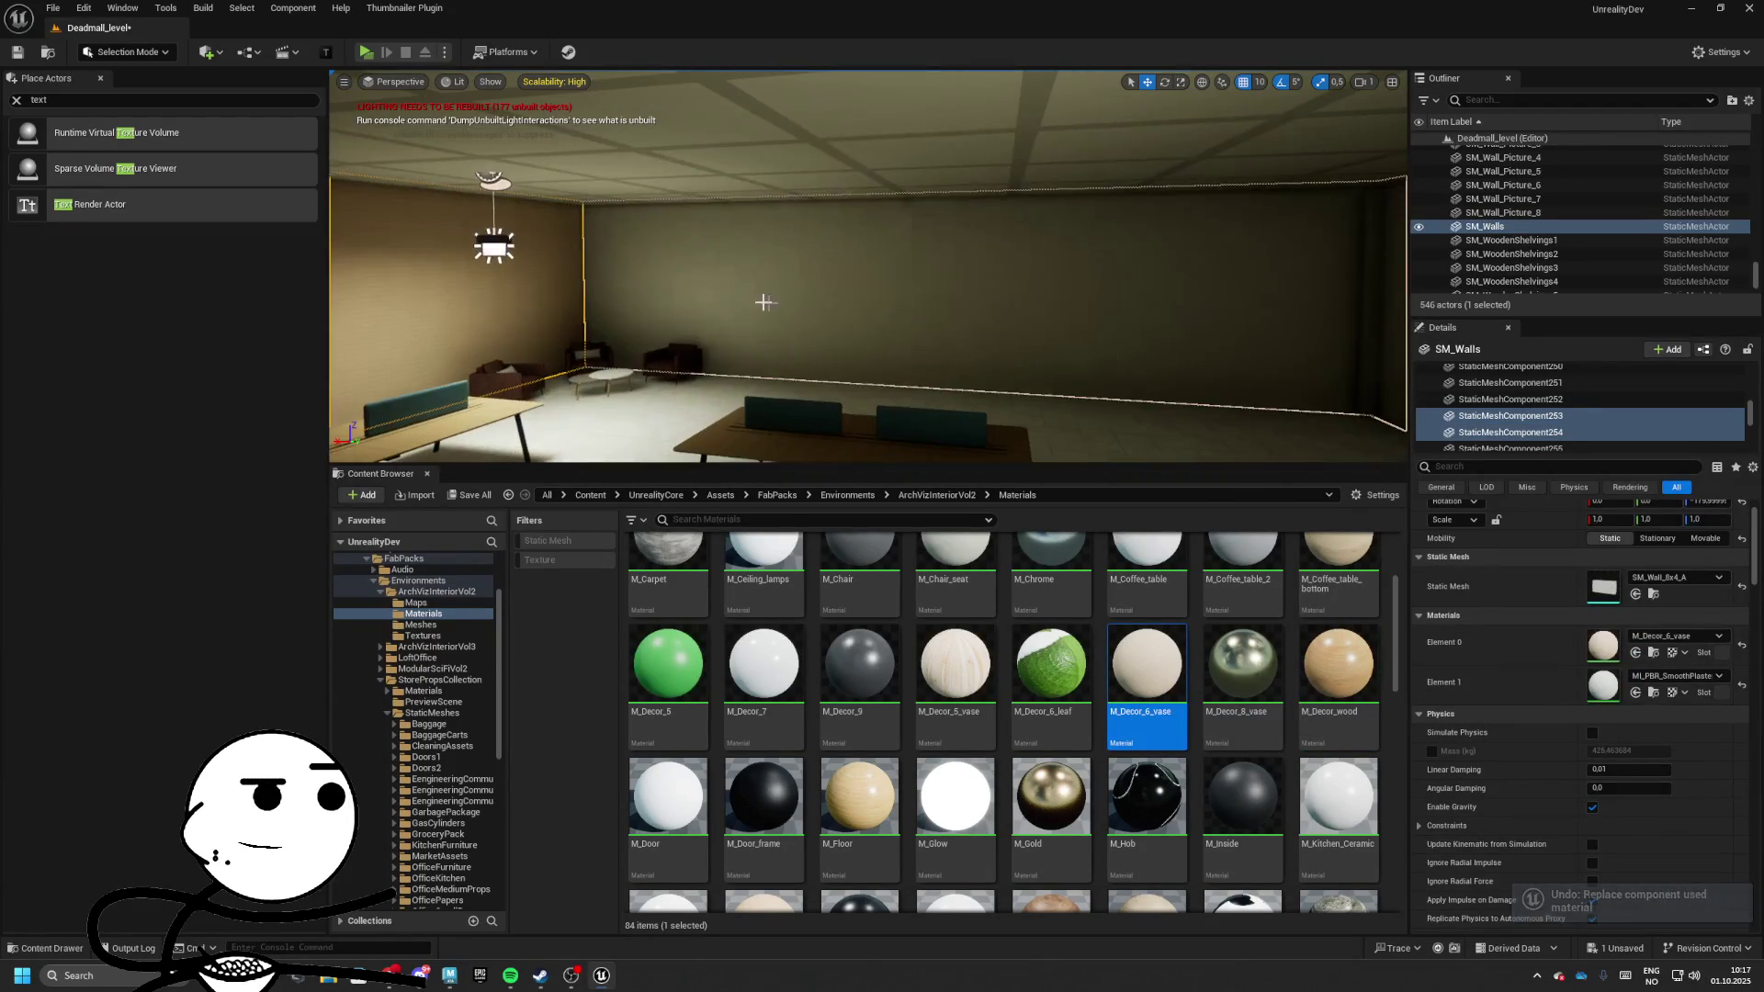
Test M_Decor_6_vase and M_Decor_wood on the corner wall, then undo the swap
click(1016, 301)
drag(1524, 625, 1616, 643)
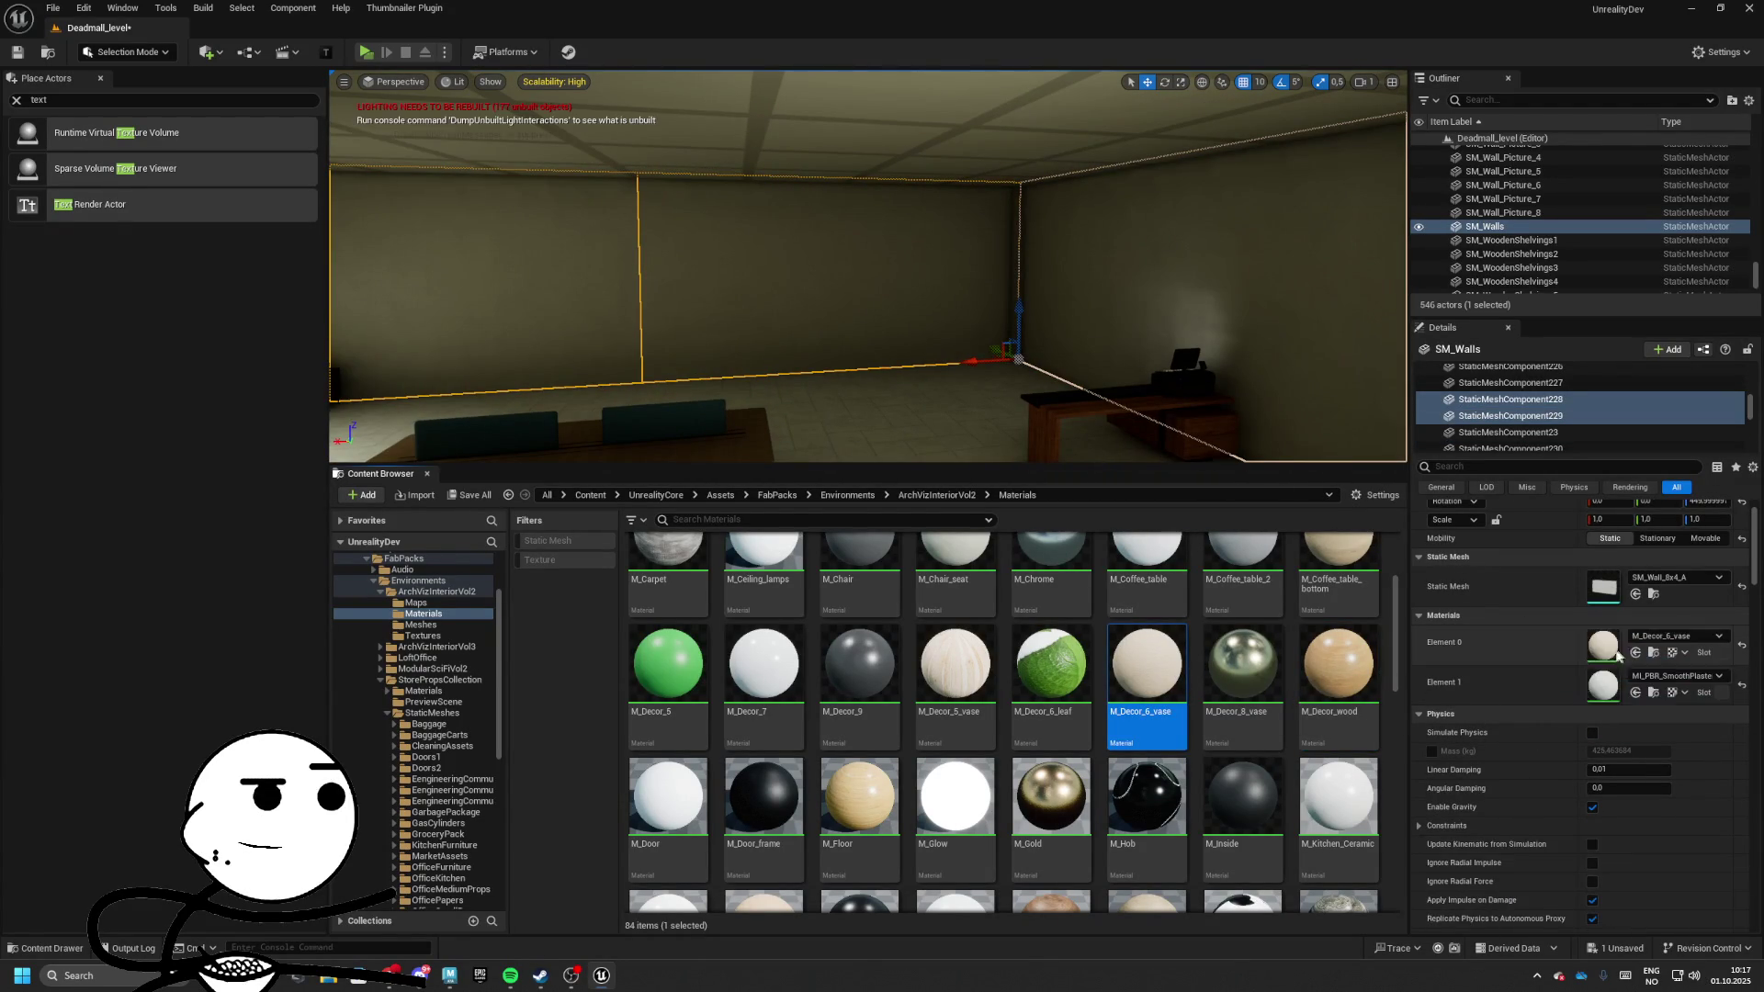
key(ctrl+z)
drag(1338, 664, 1640, 677)
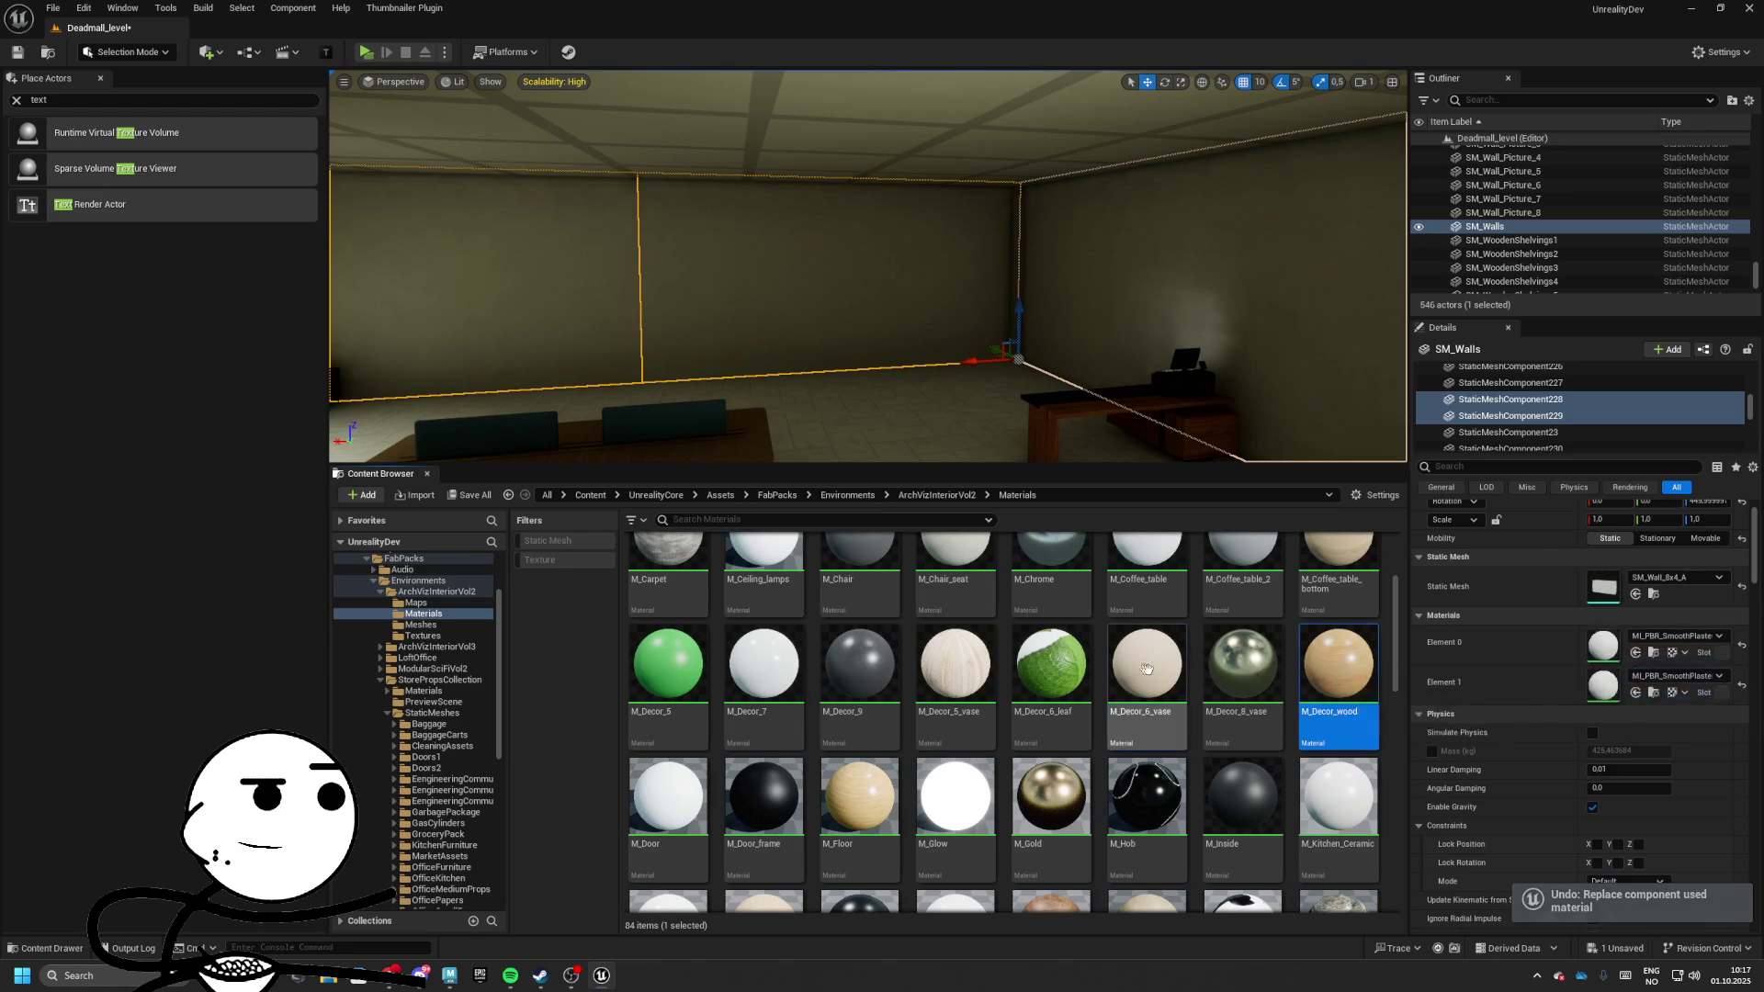
click(1144, 661)
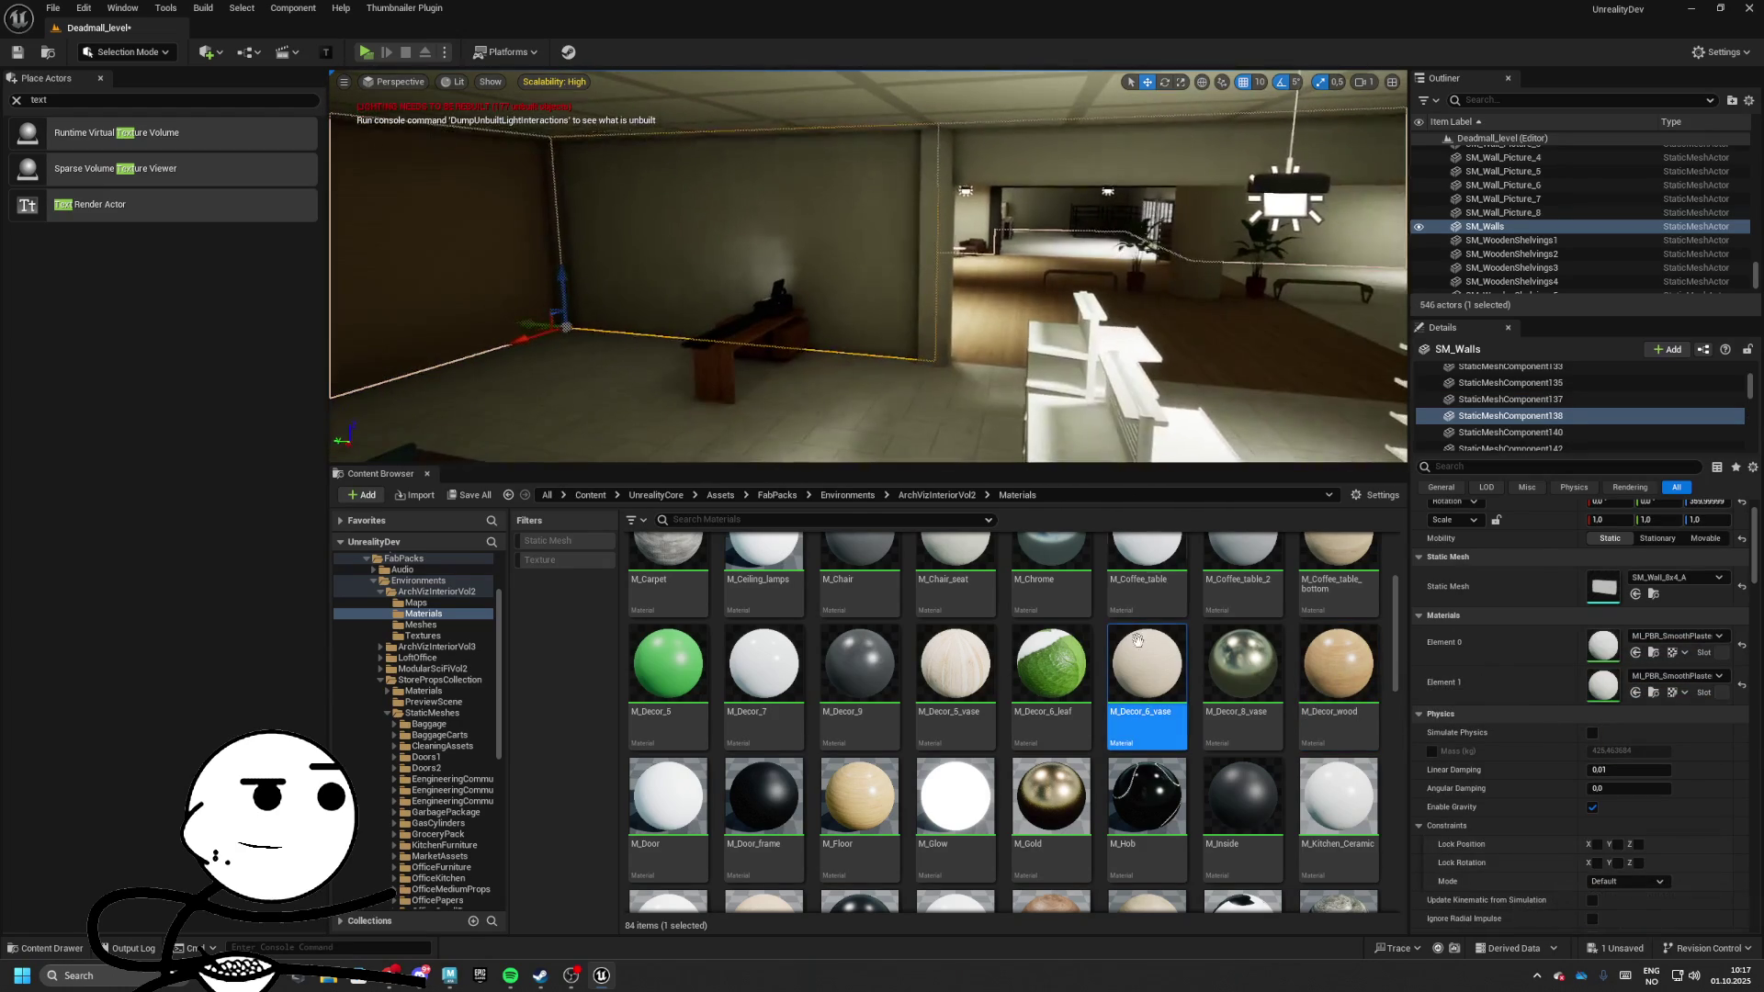
drag(1454, 700, 1611, 684)
key(ctrl+z)
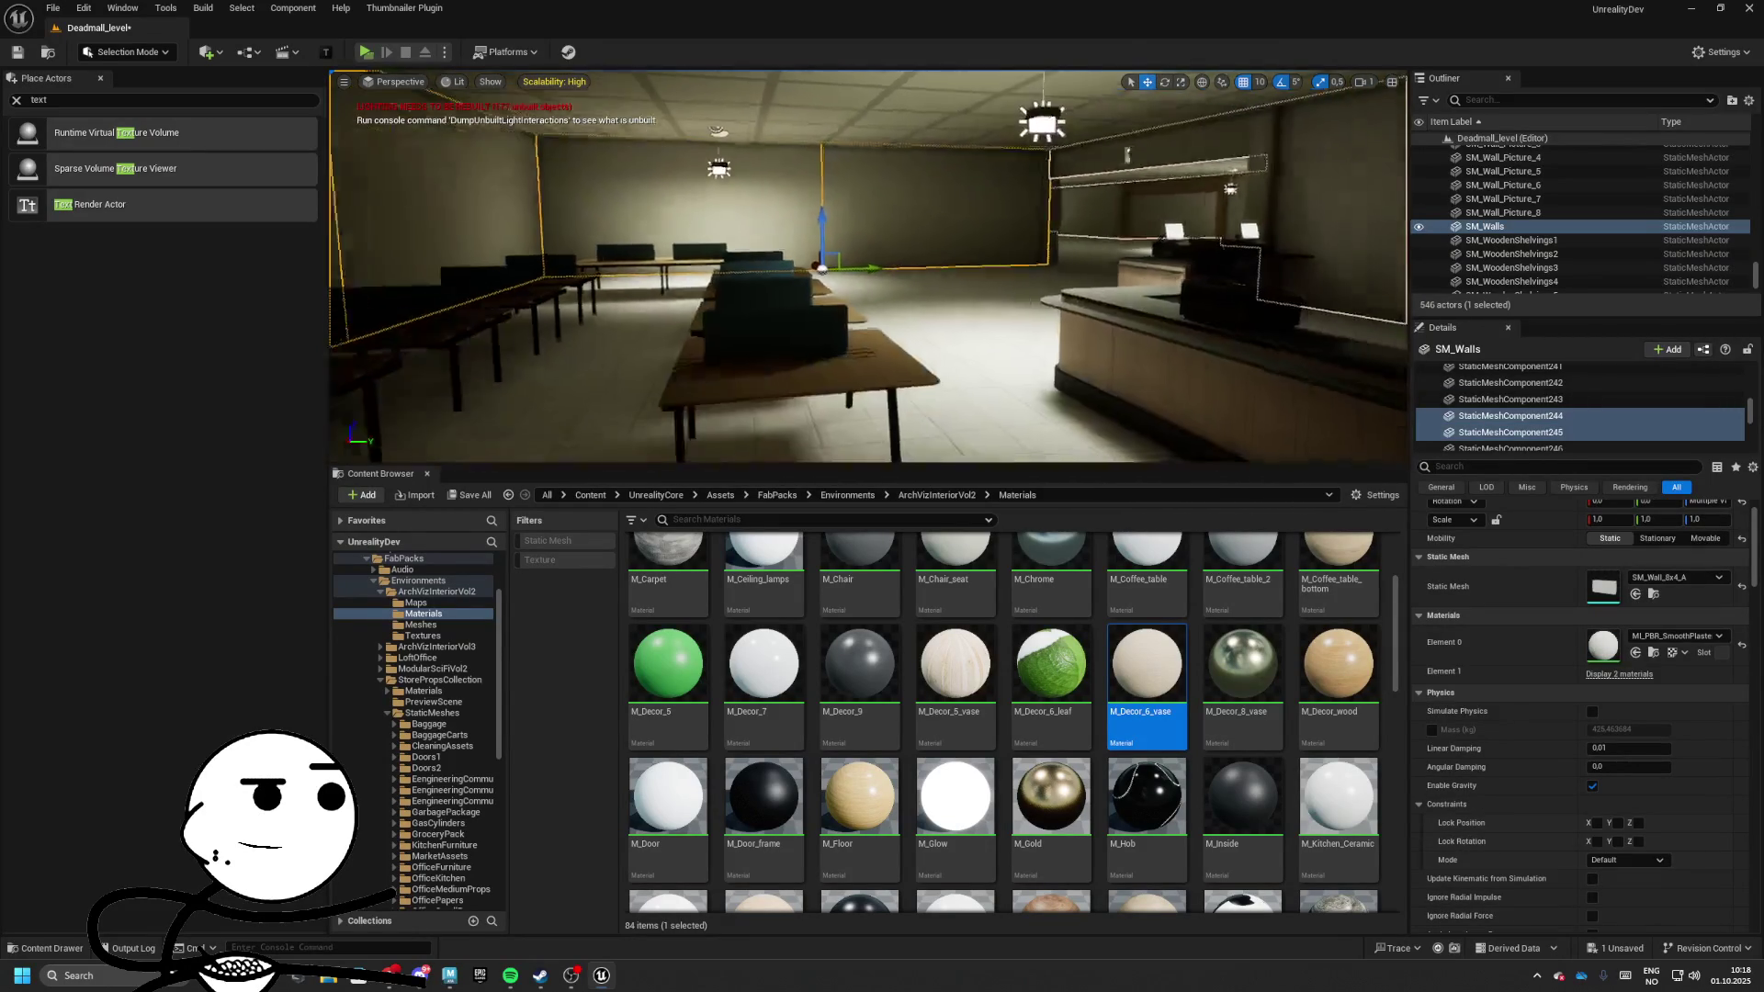
Apply the dark M_Decor_9 material to Element 0 of two wall sections
click(858, 661)
drag(859, 661, 1708, 671)
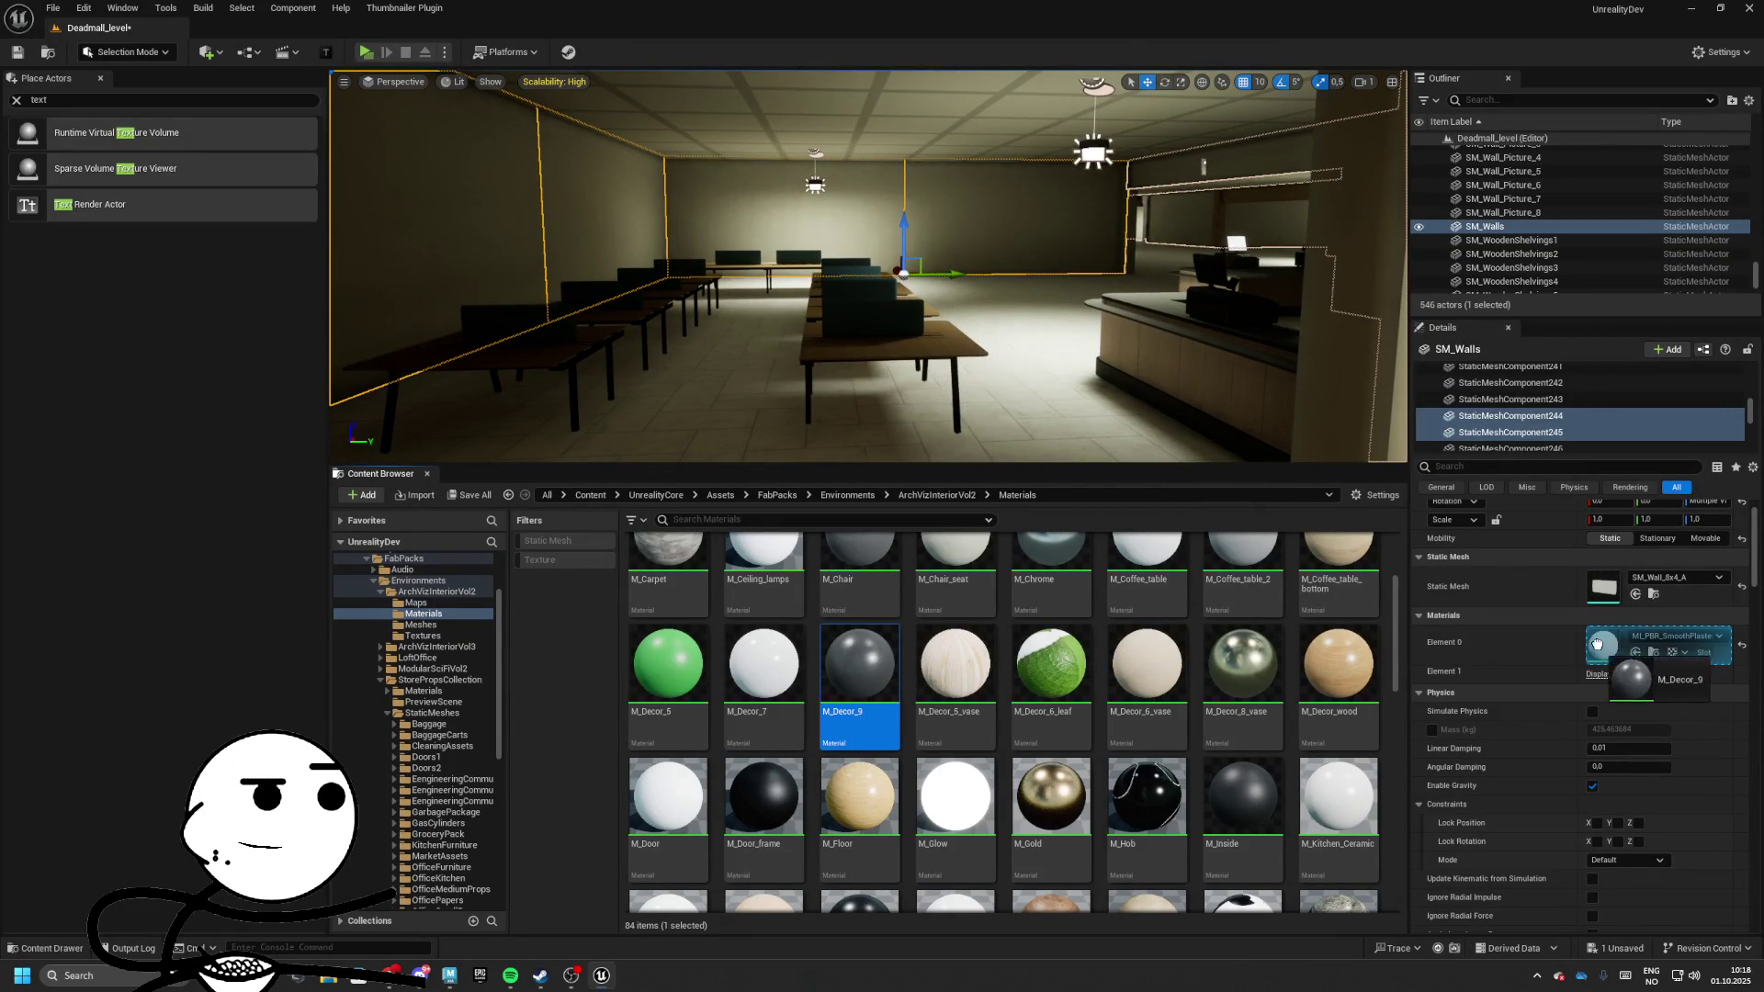
drag(1596, 644, 1597, 644)
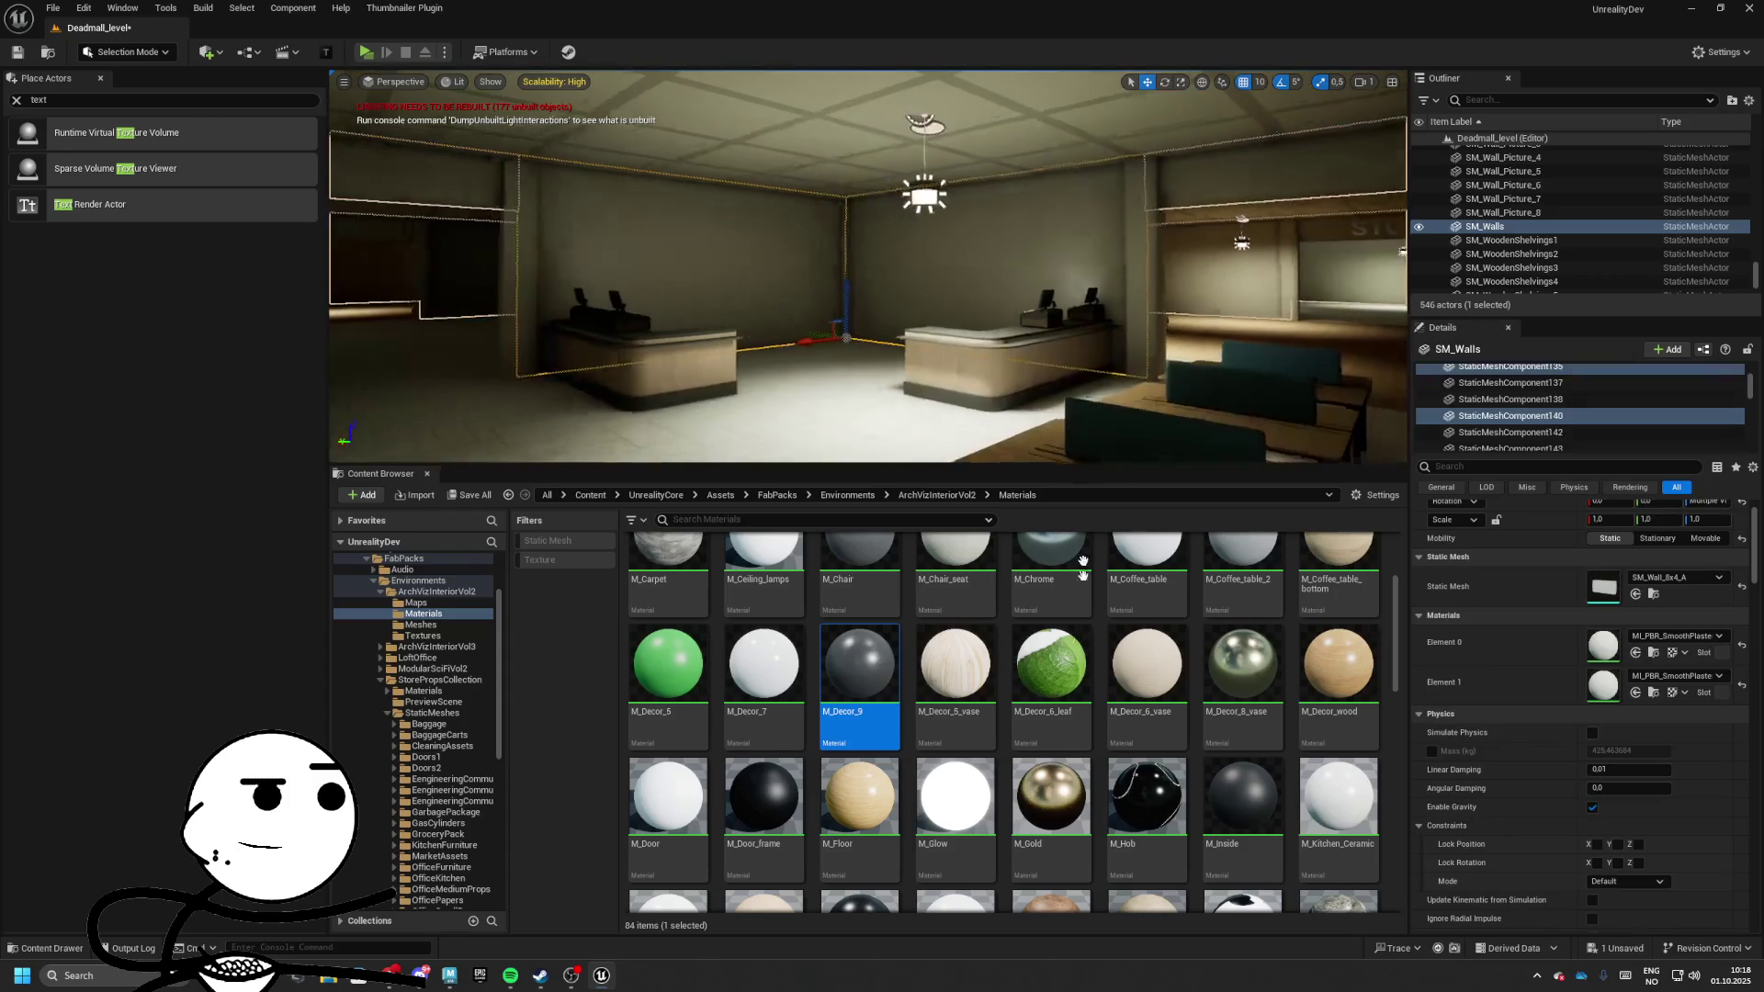
drag(1527, 688, 1603, 646)
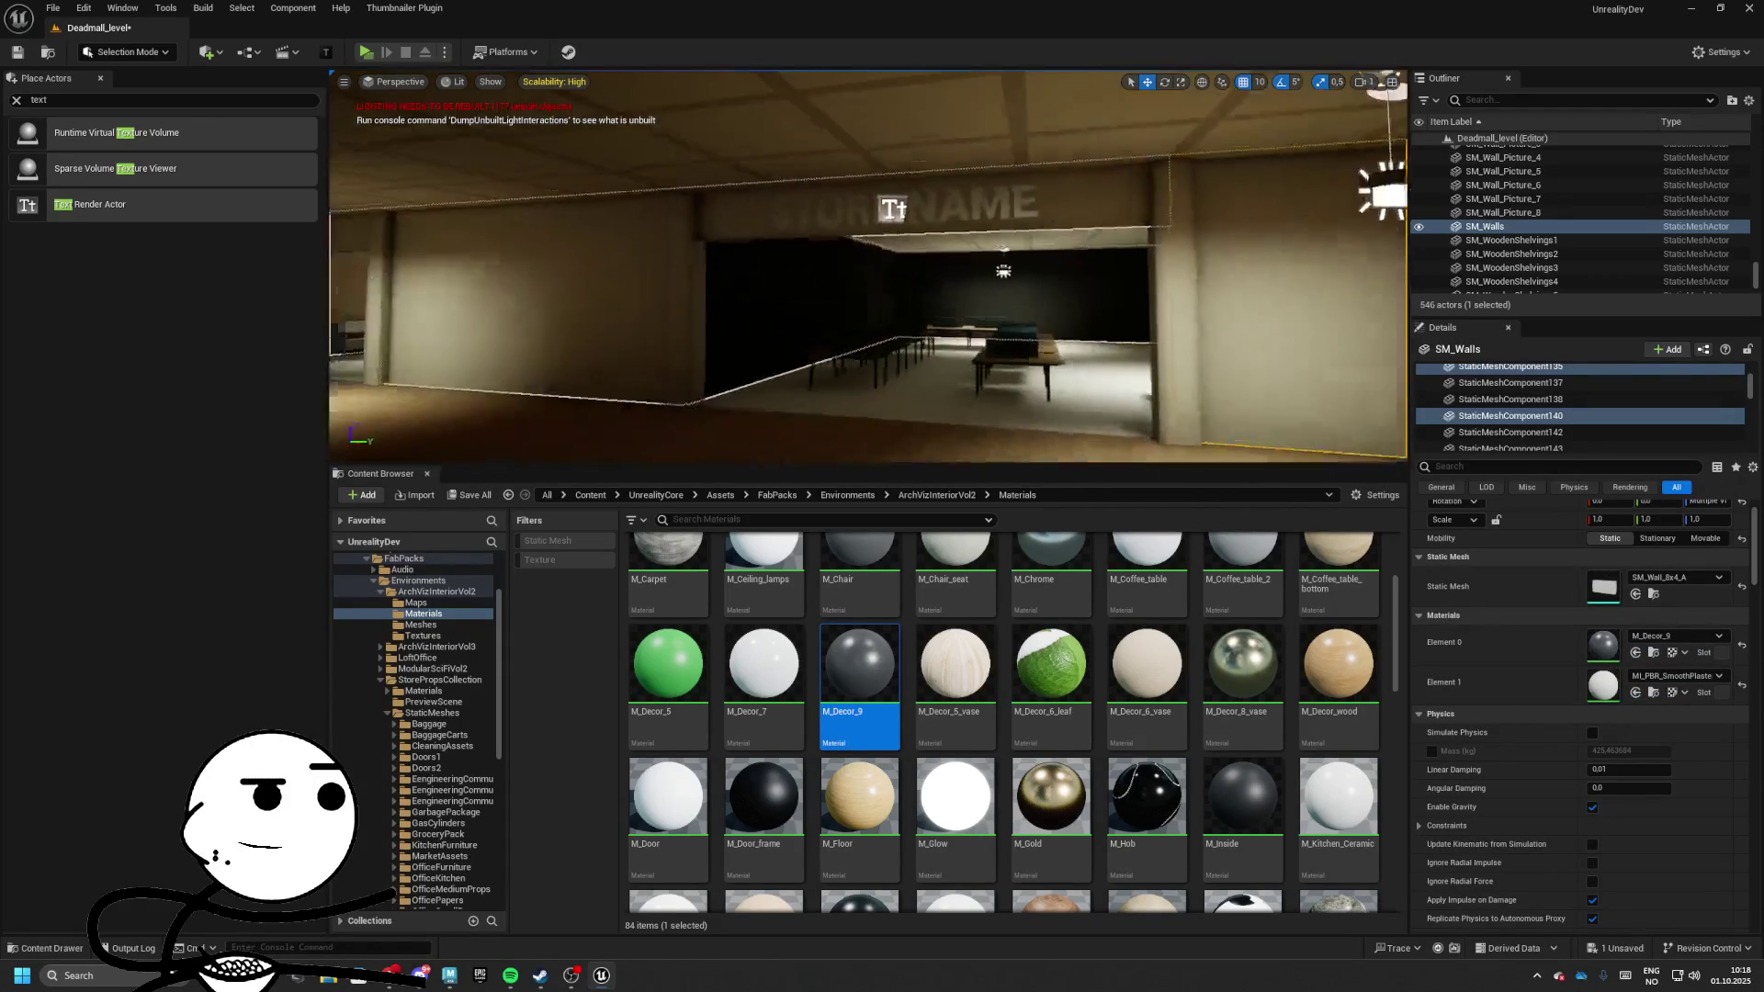
click(965, 276)
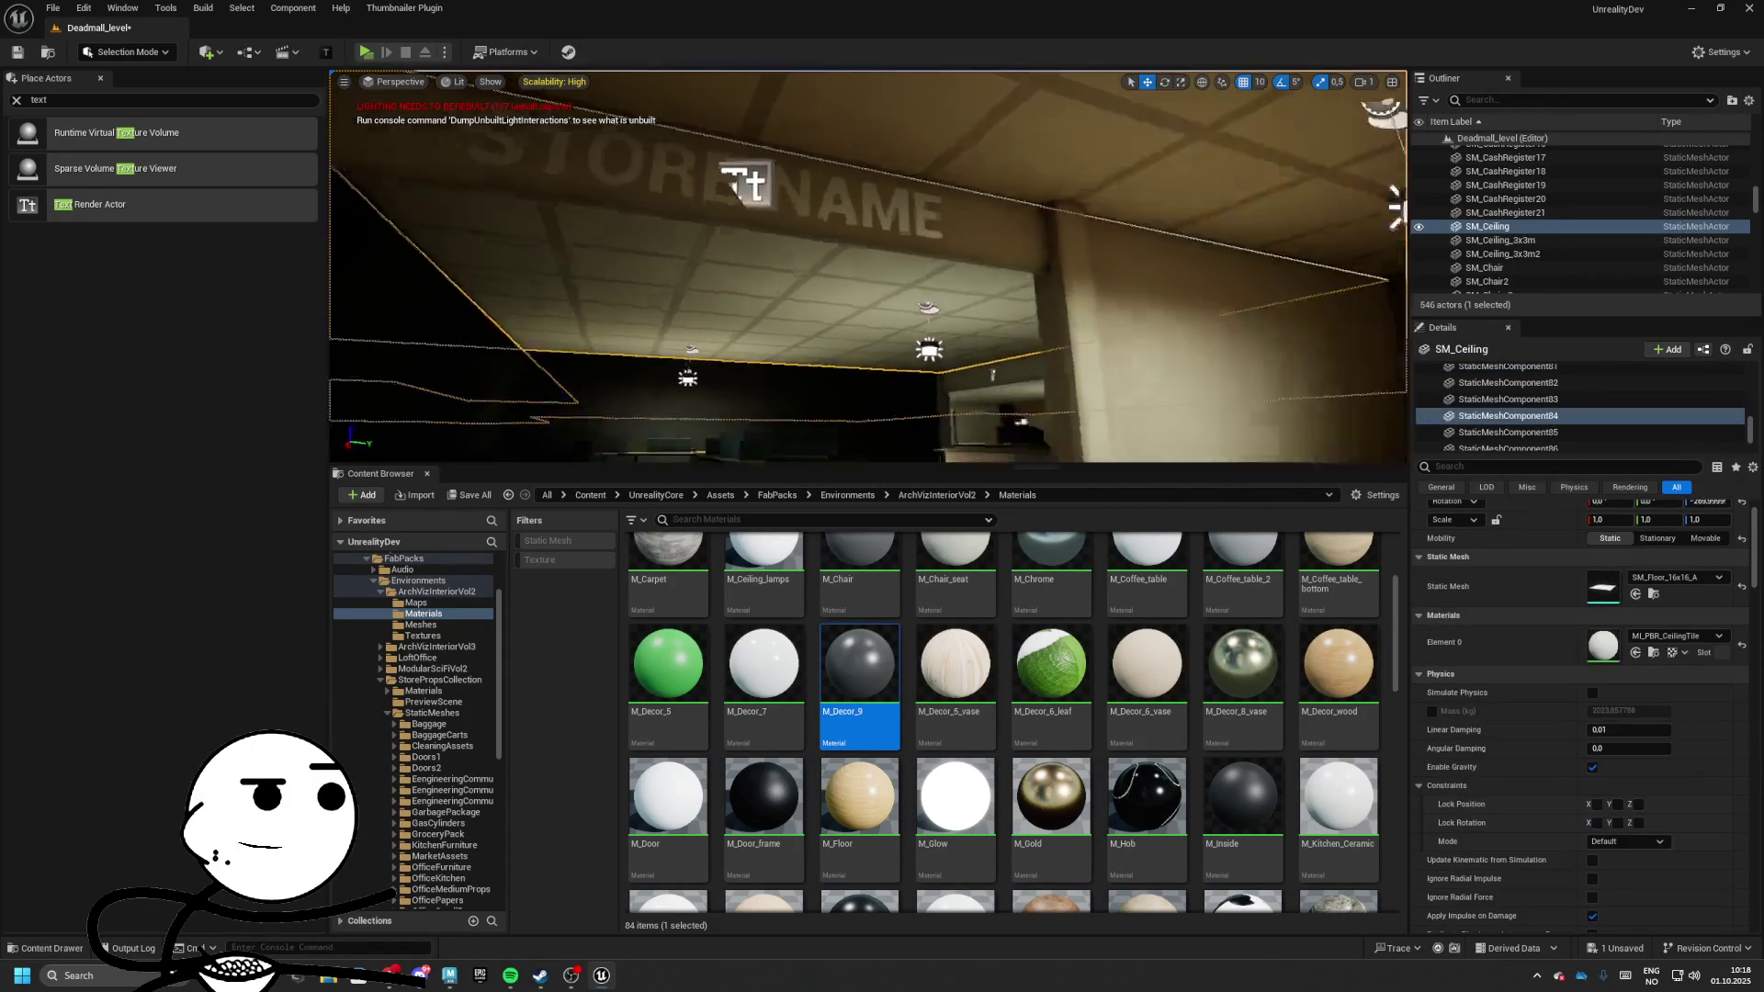
Give the ceiling M_Decor_5_vase and the floor M_Decor_wood
drag(955, 661, 1603, 646)
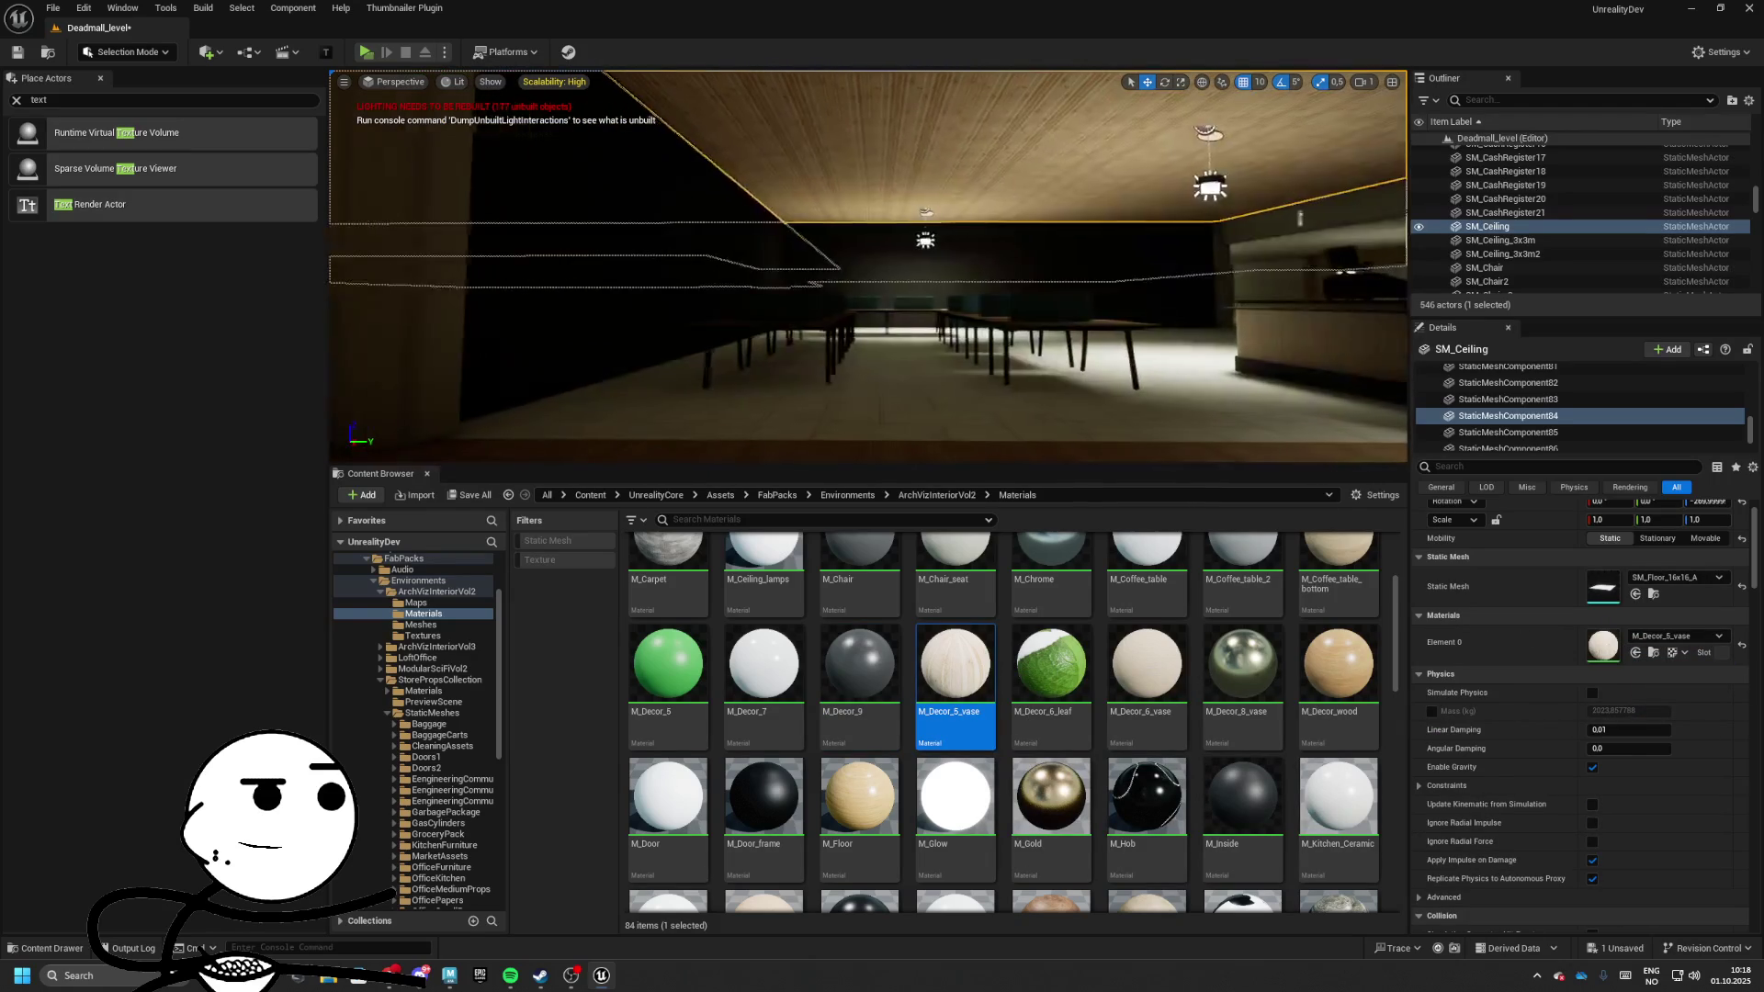
click(1055, 423)
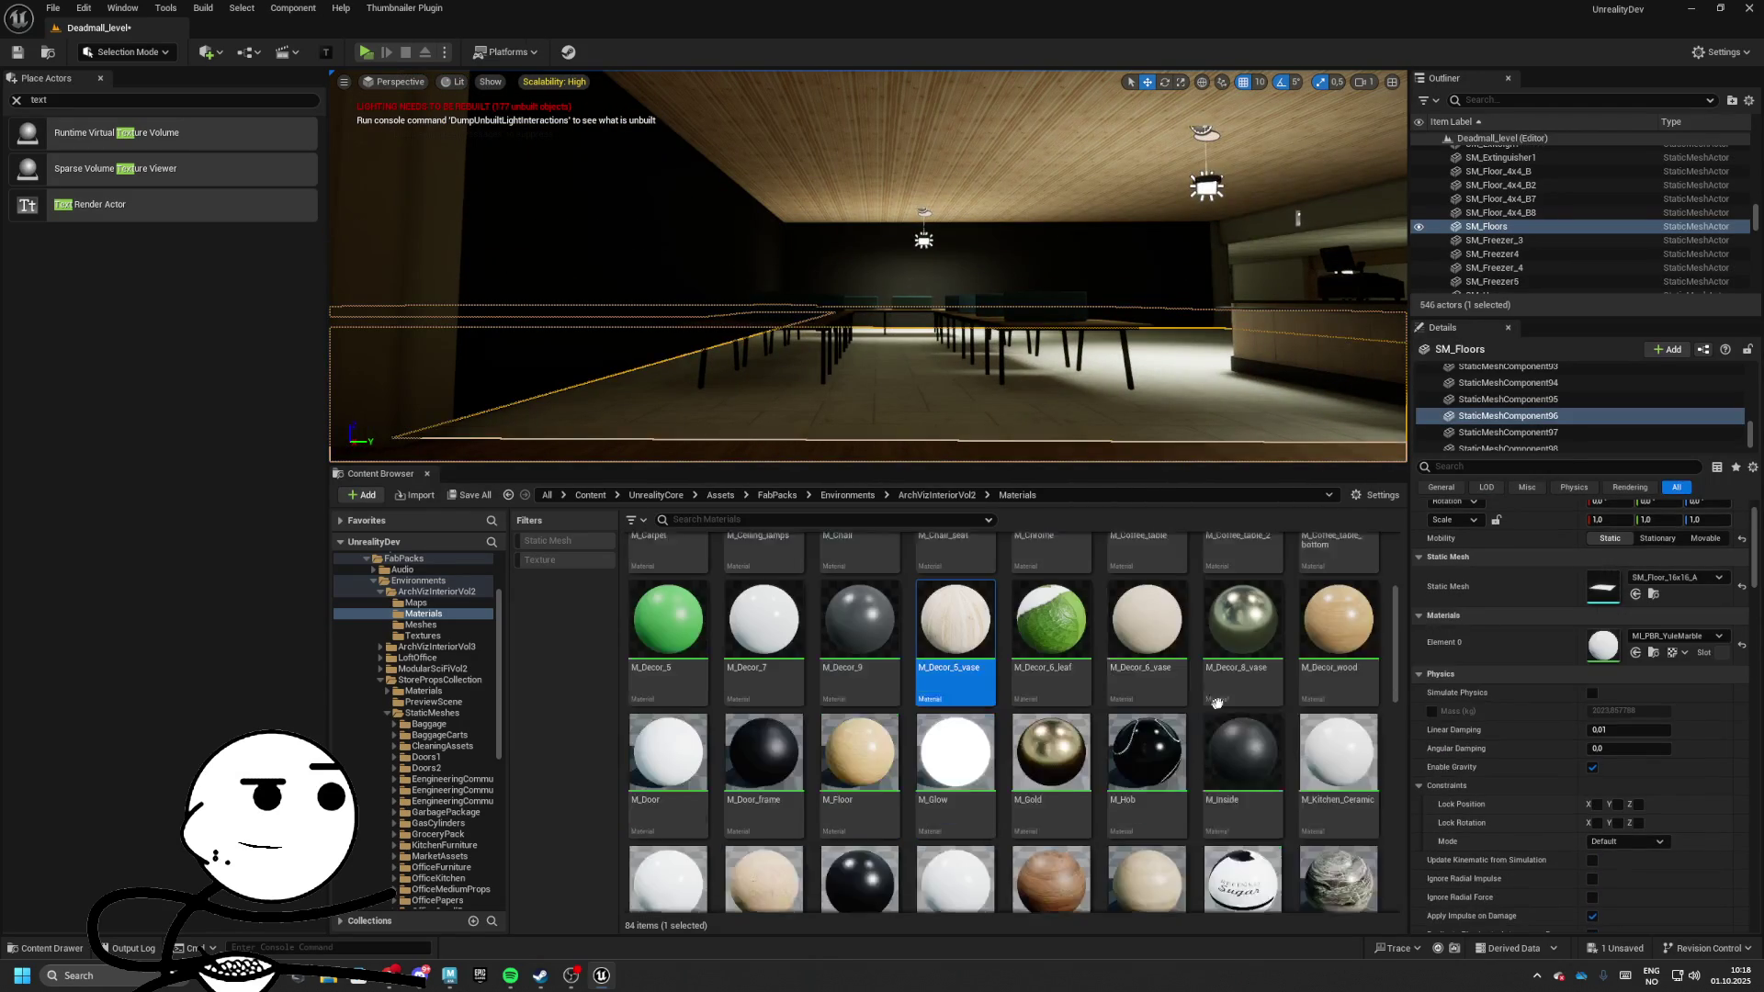
drag(1339, 685, 1603, 646)
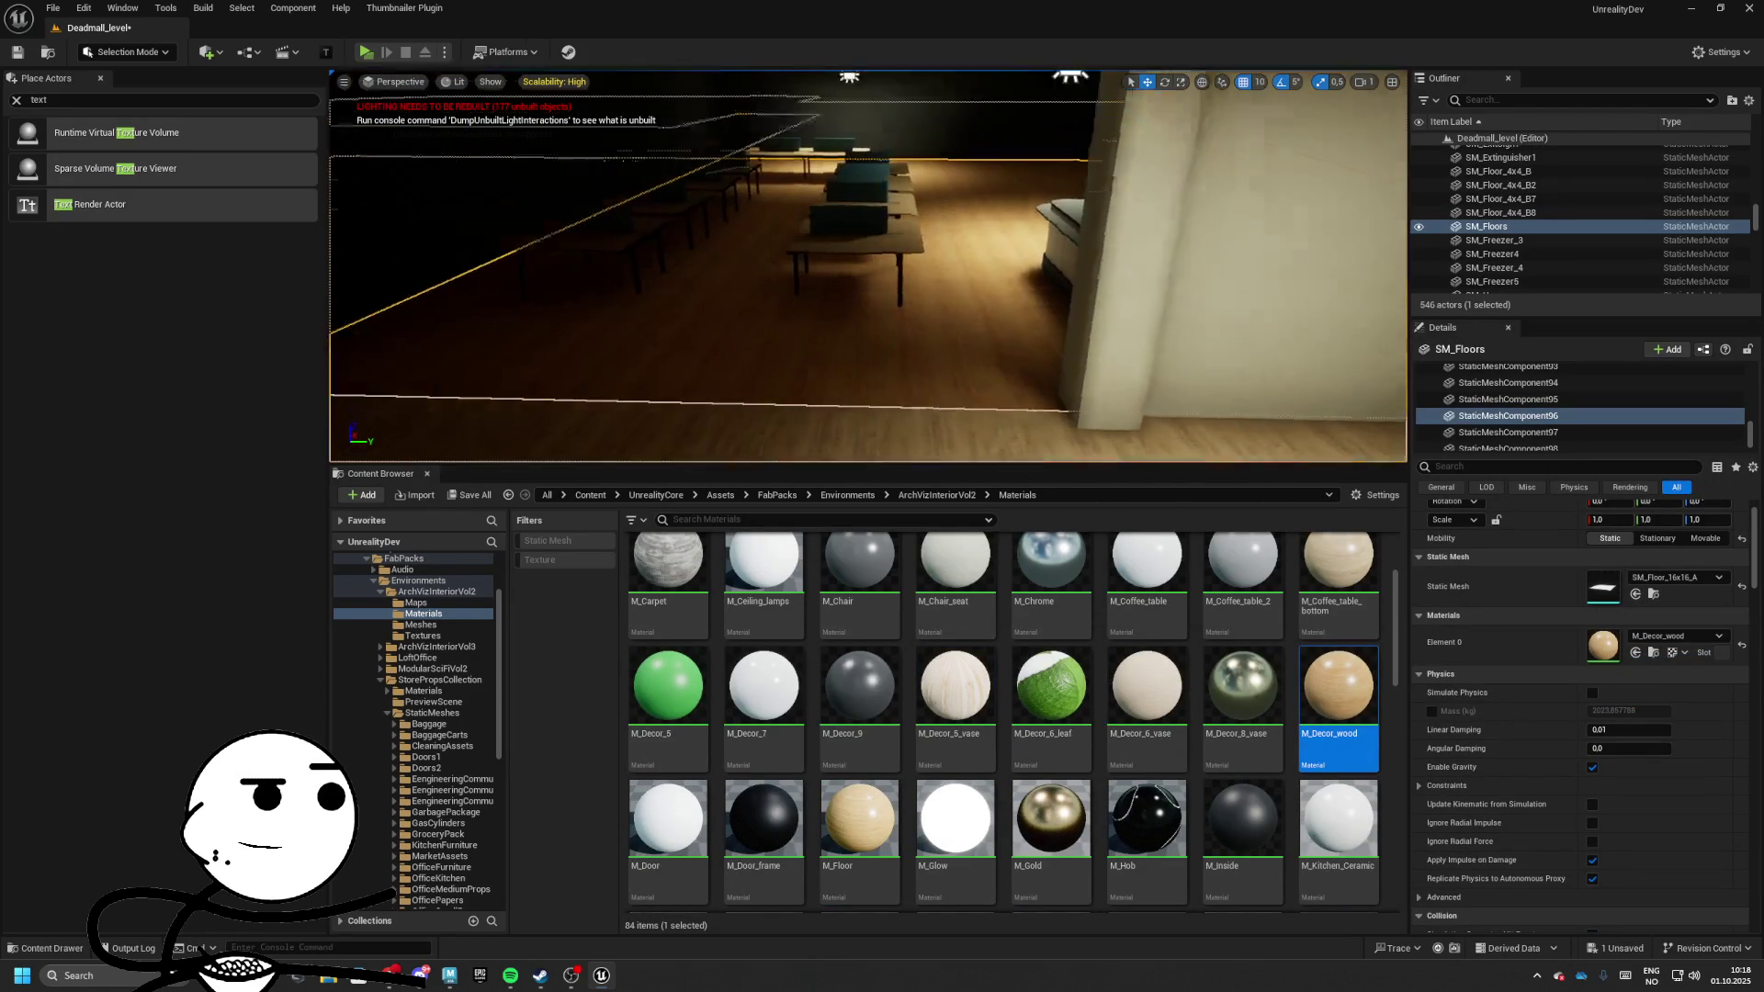
scroll(723, 684, up, 2)
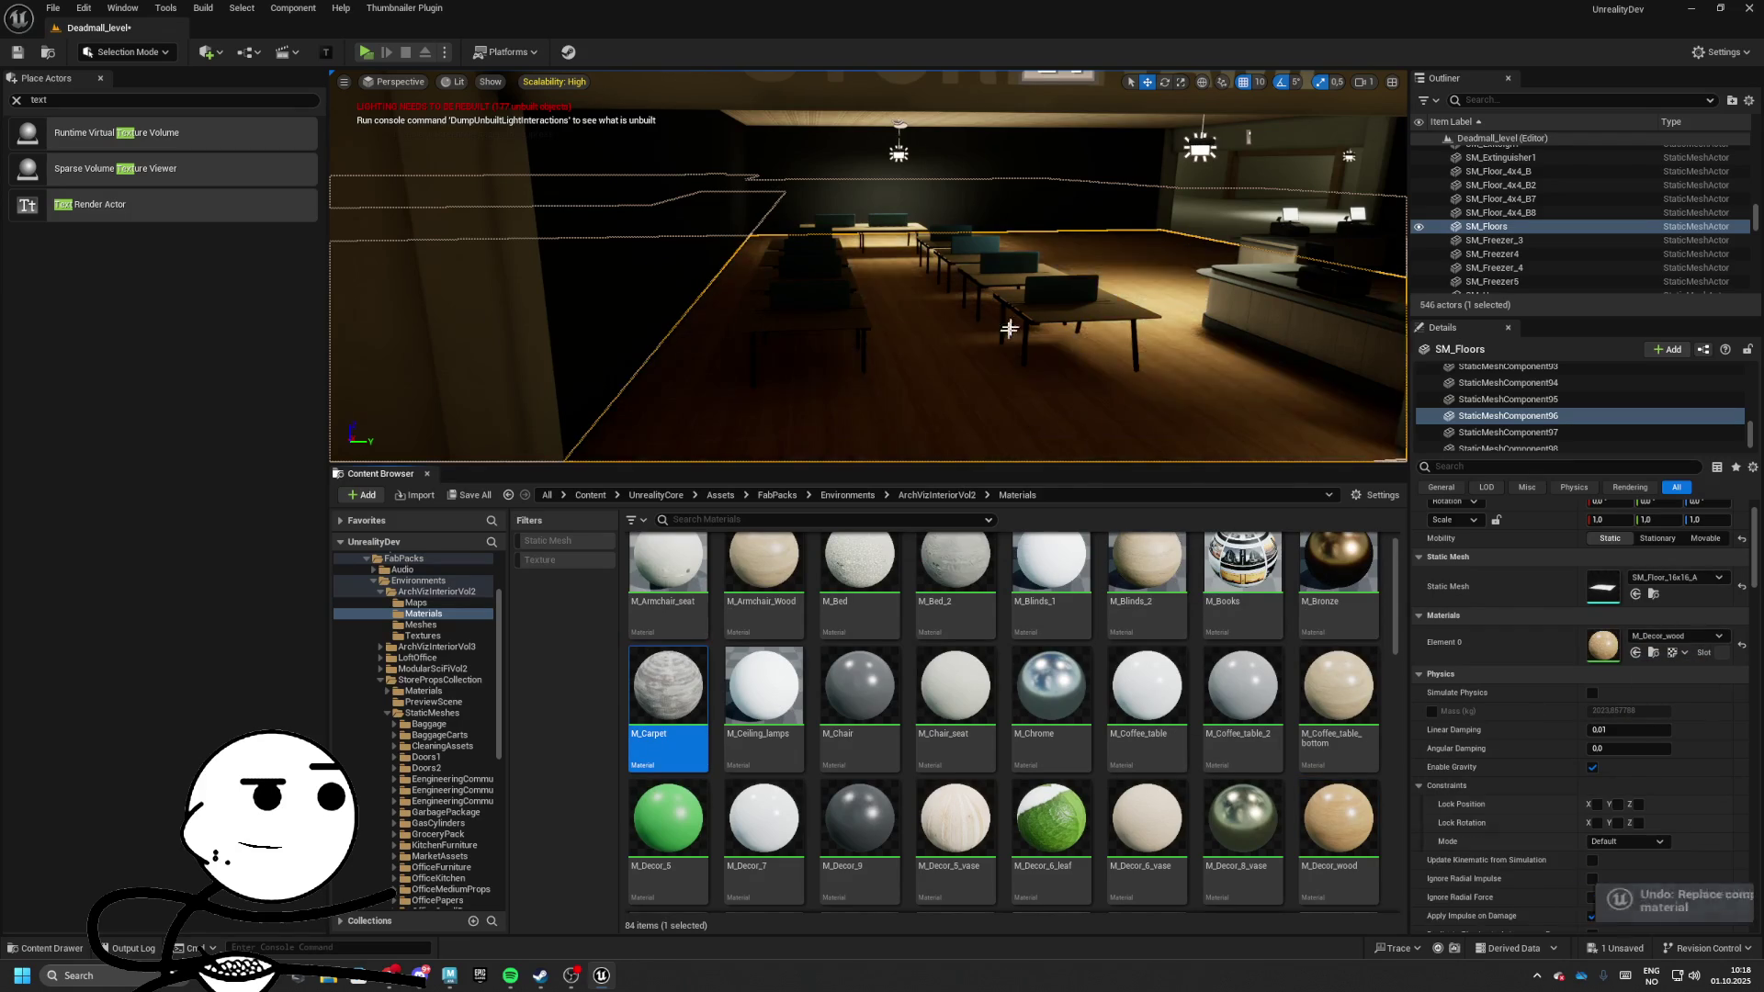
Apply M_Blinds_2 to Element 0 of the store's ceiling piece
click(826, 184)
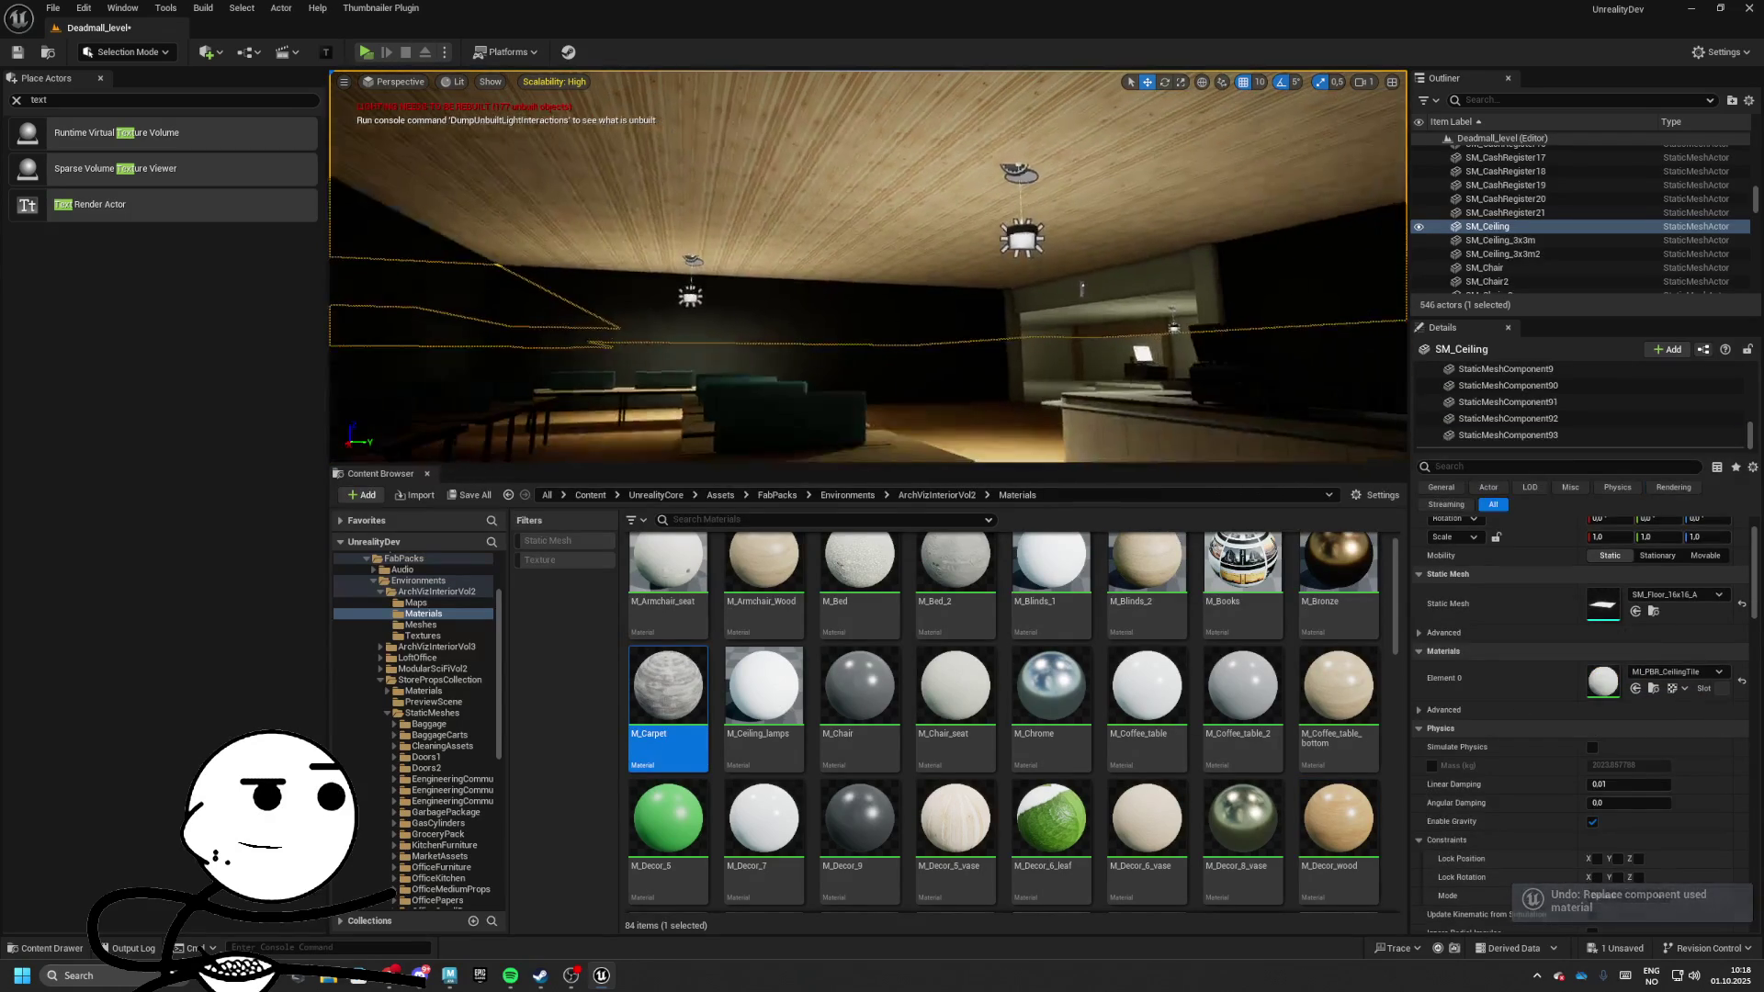
scroll(1144, 598, up, 1)
drag(1144, 598, 1221, 619)
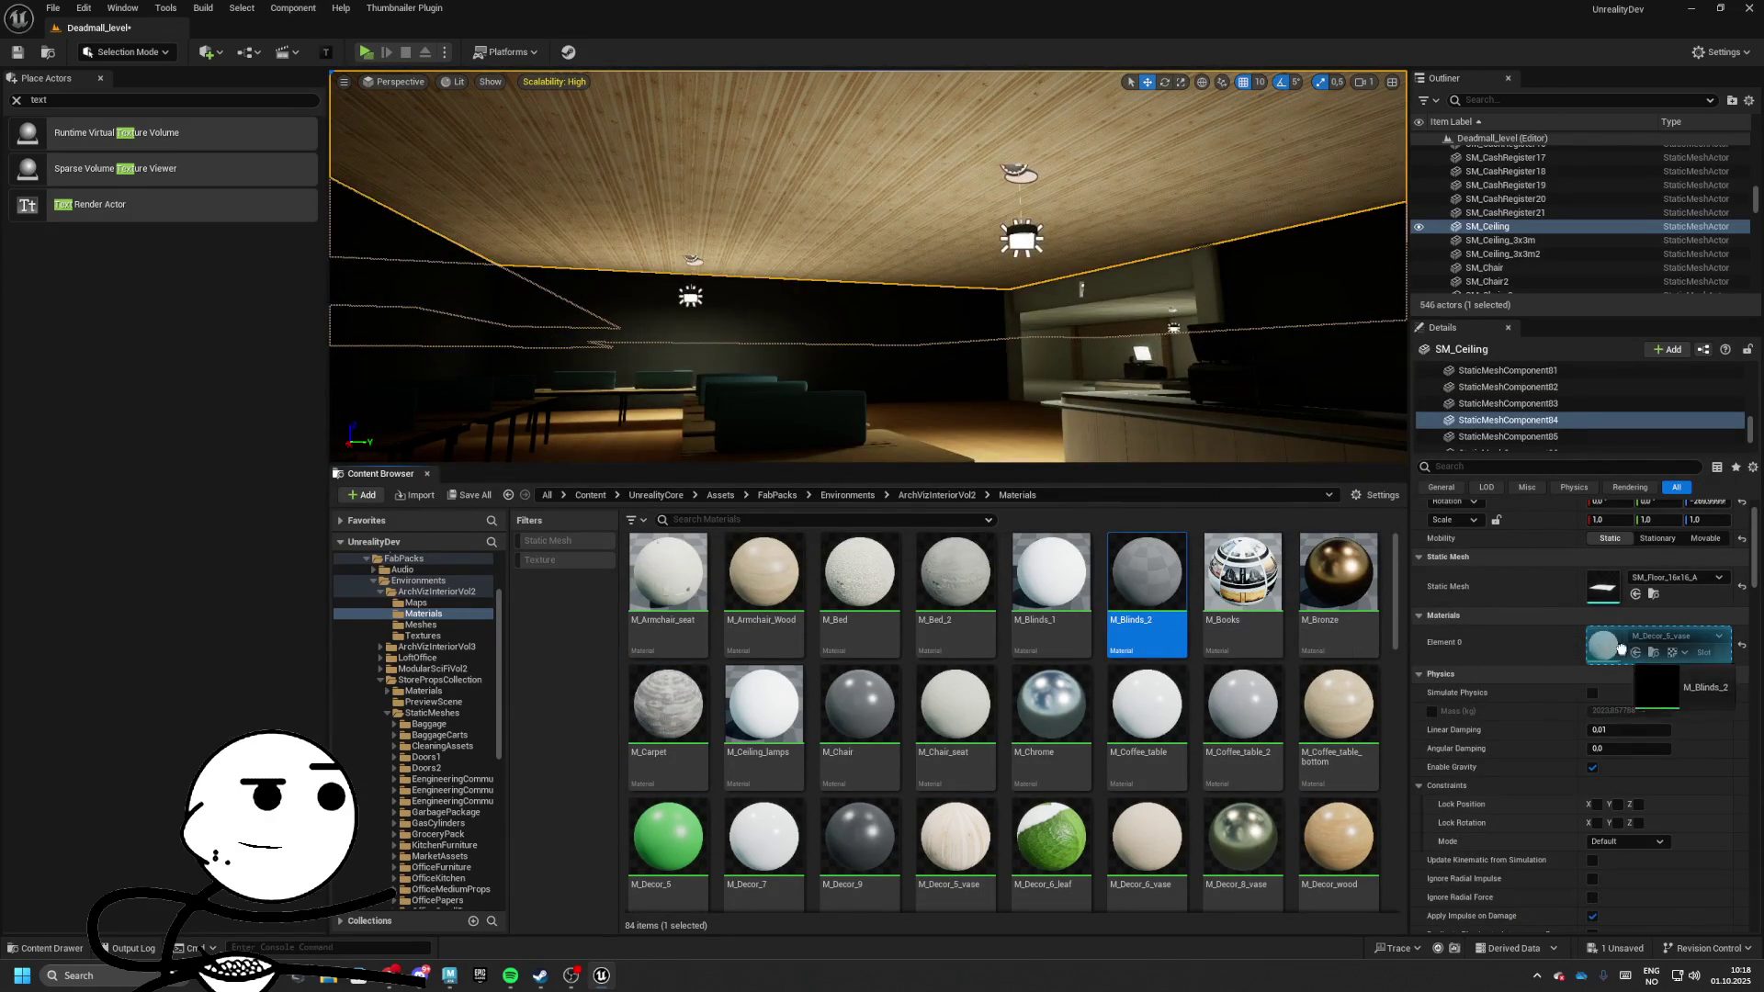
drag(1621, 648, 1621, 648)
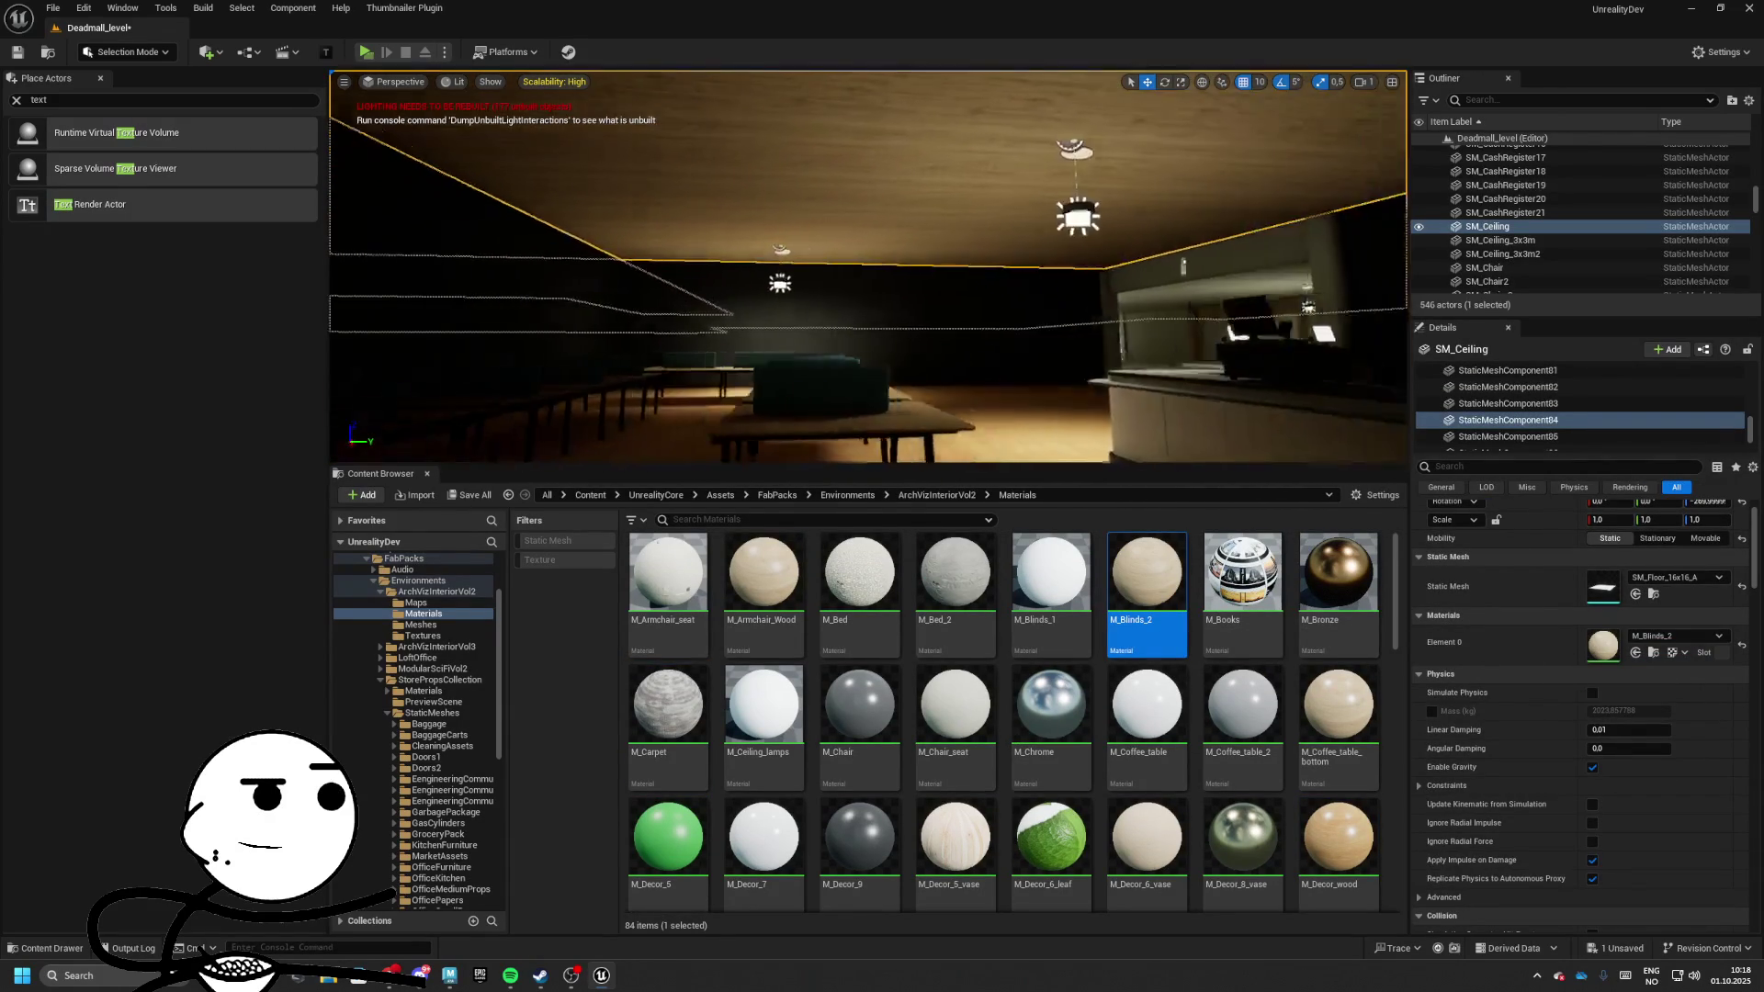
Run a standalone play preview, then open the floor's M_Decor_wood material
key(alt+p)
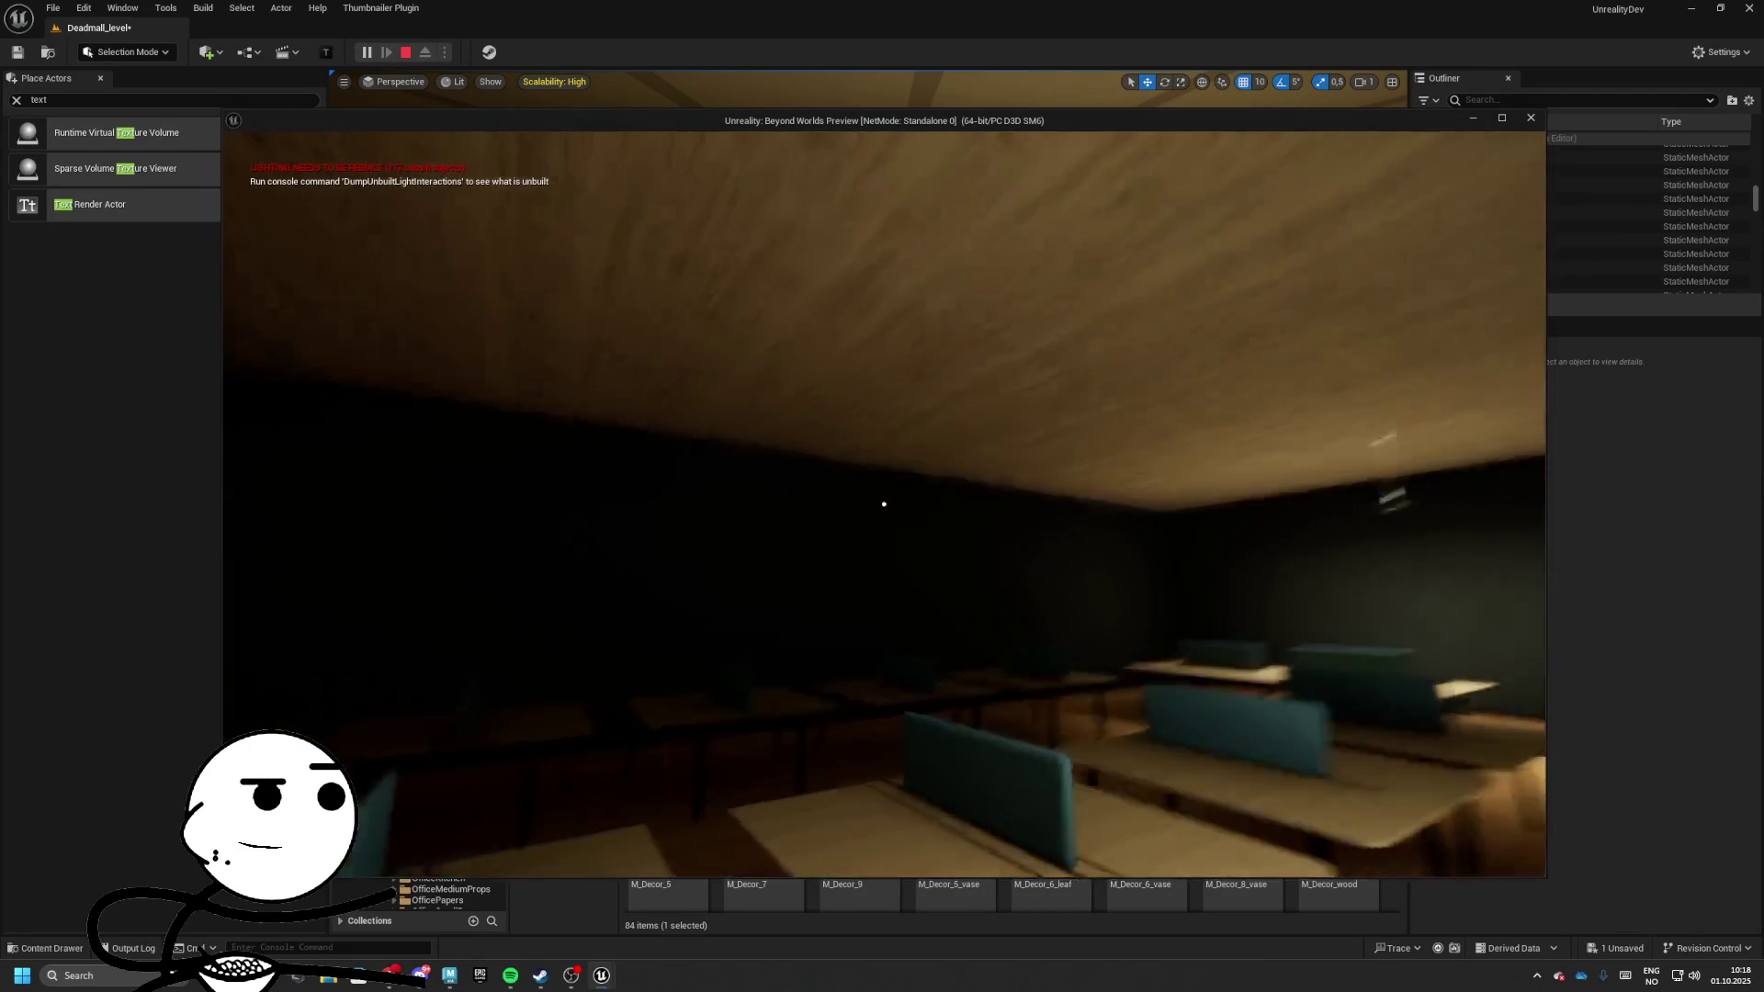
key(Escape)
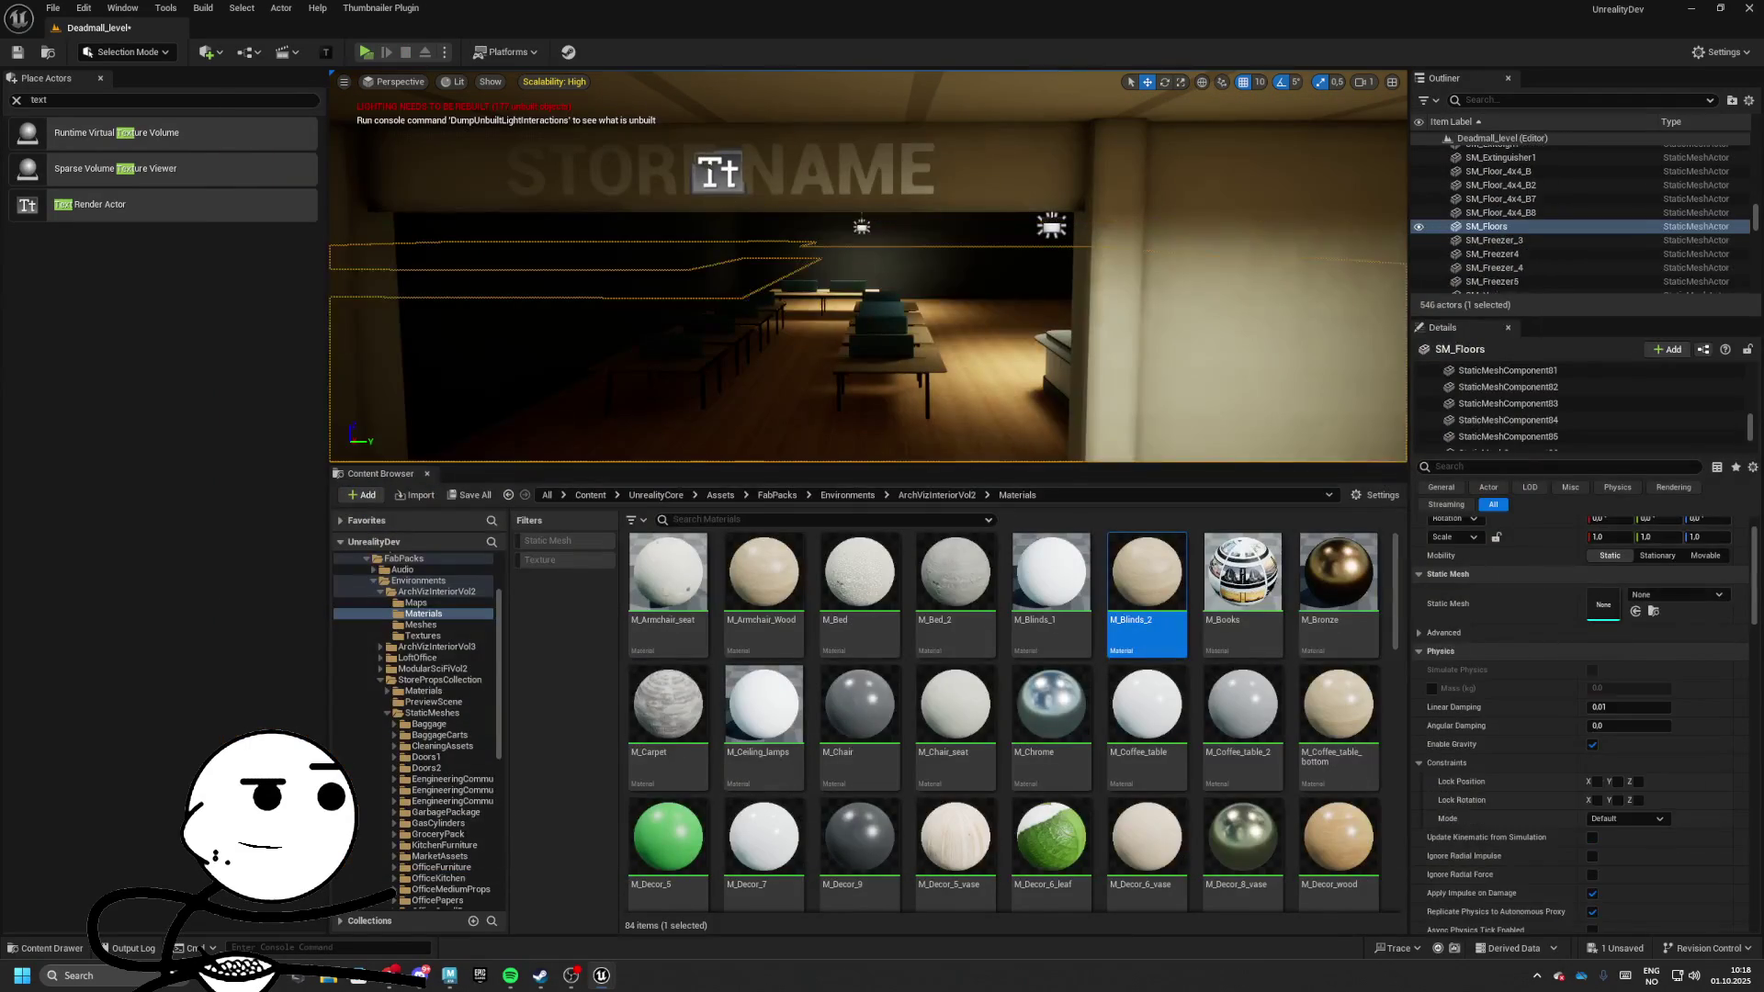
click(1660, 656)
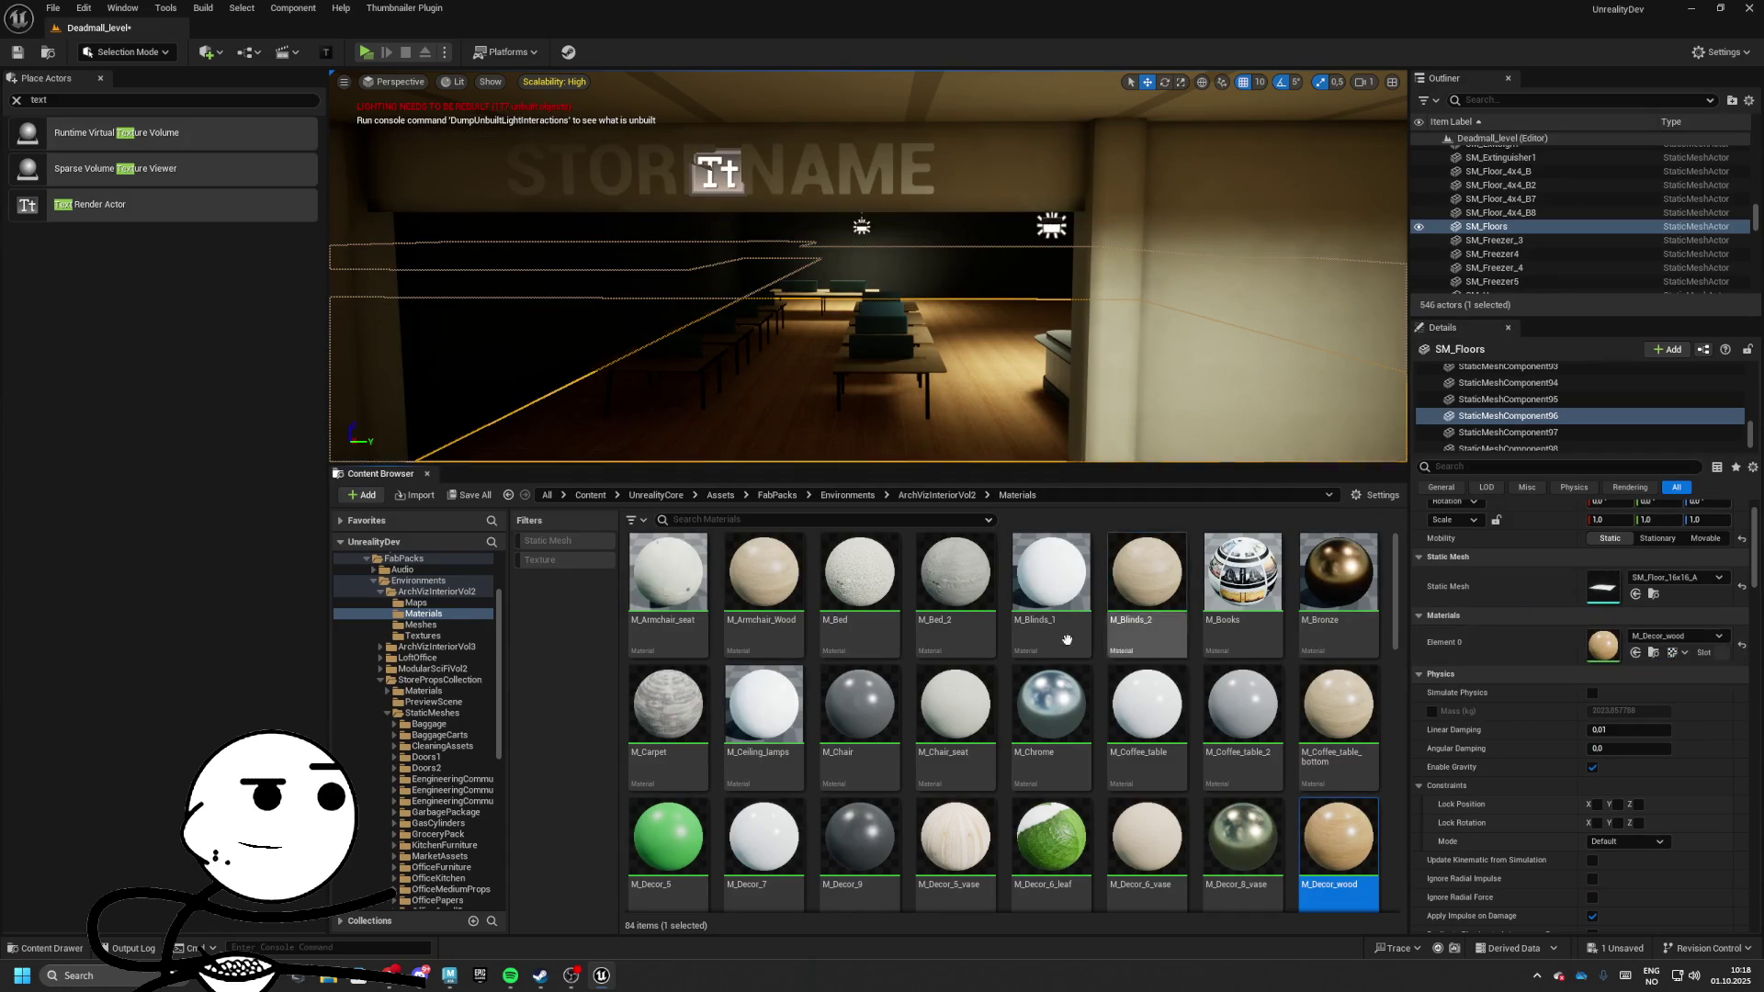
double_click(1344, 865)
Set M_Decor_wood's Phys Material to PM_Wood and close the material editor
scroll(431, 698, down, 5)
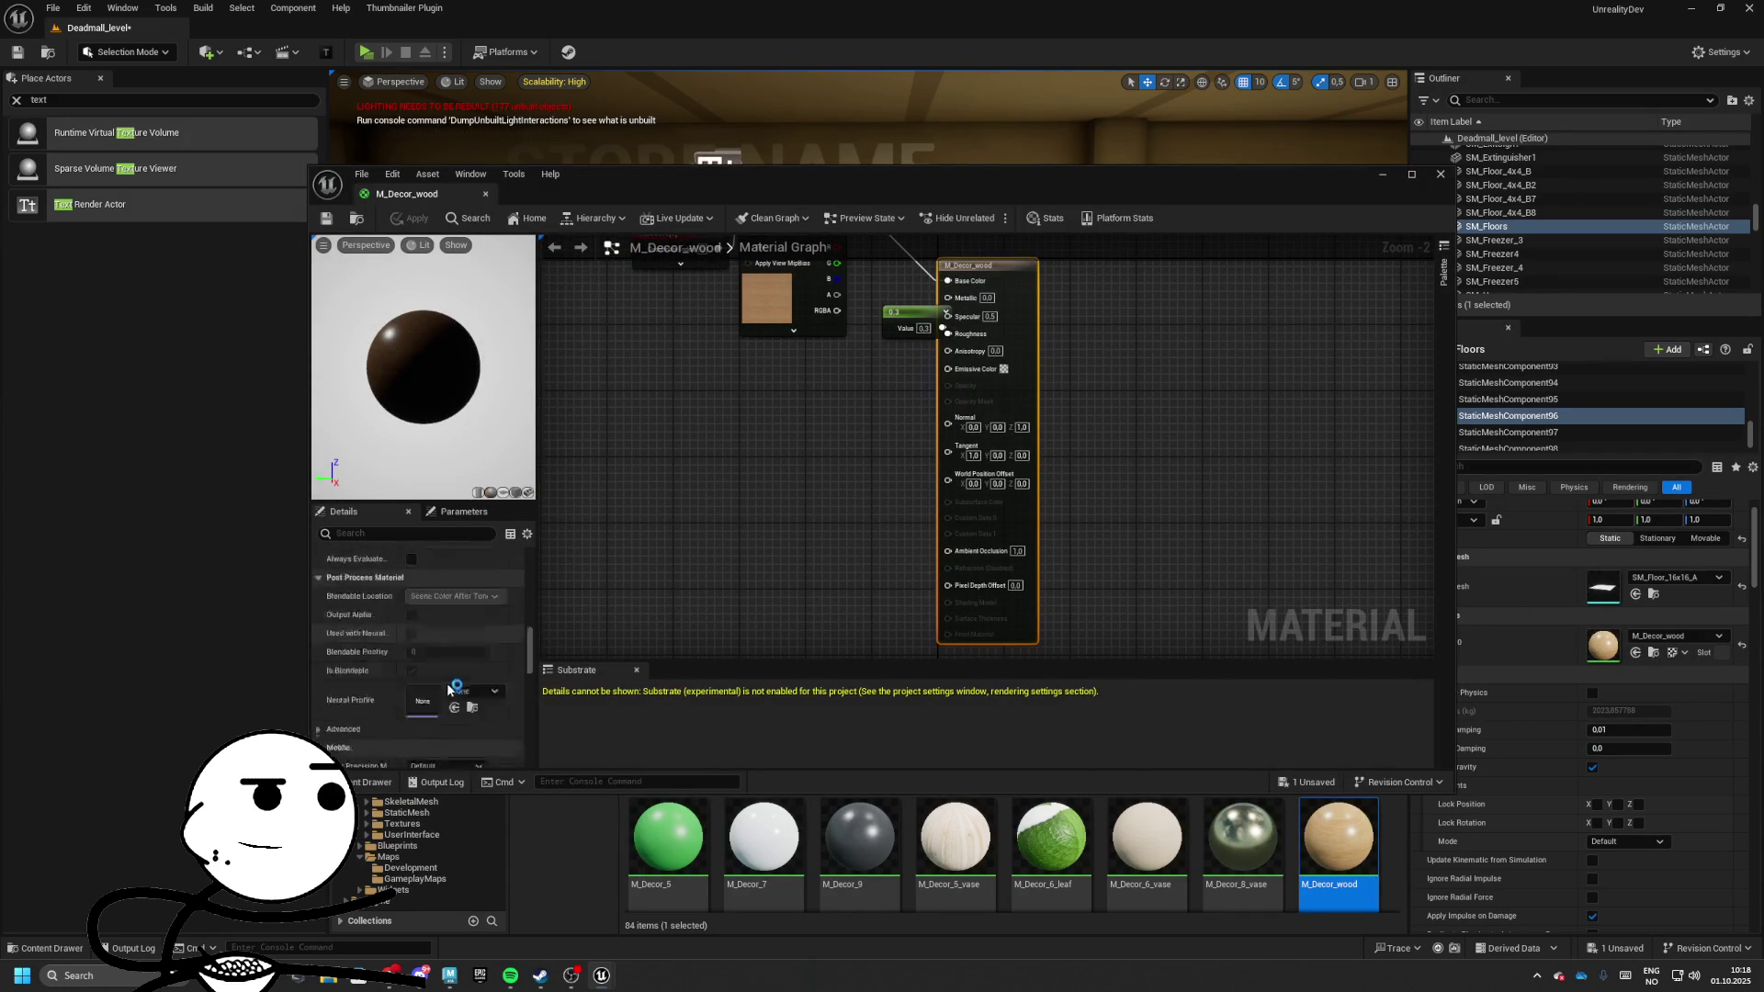
scroll(450, 685, down, 5)
click(471, 625)
text(wood)
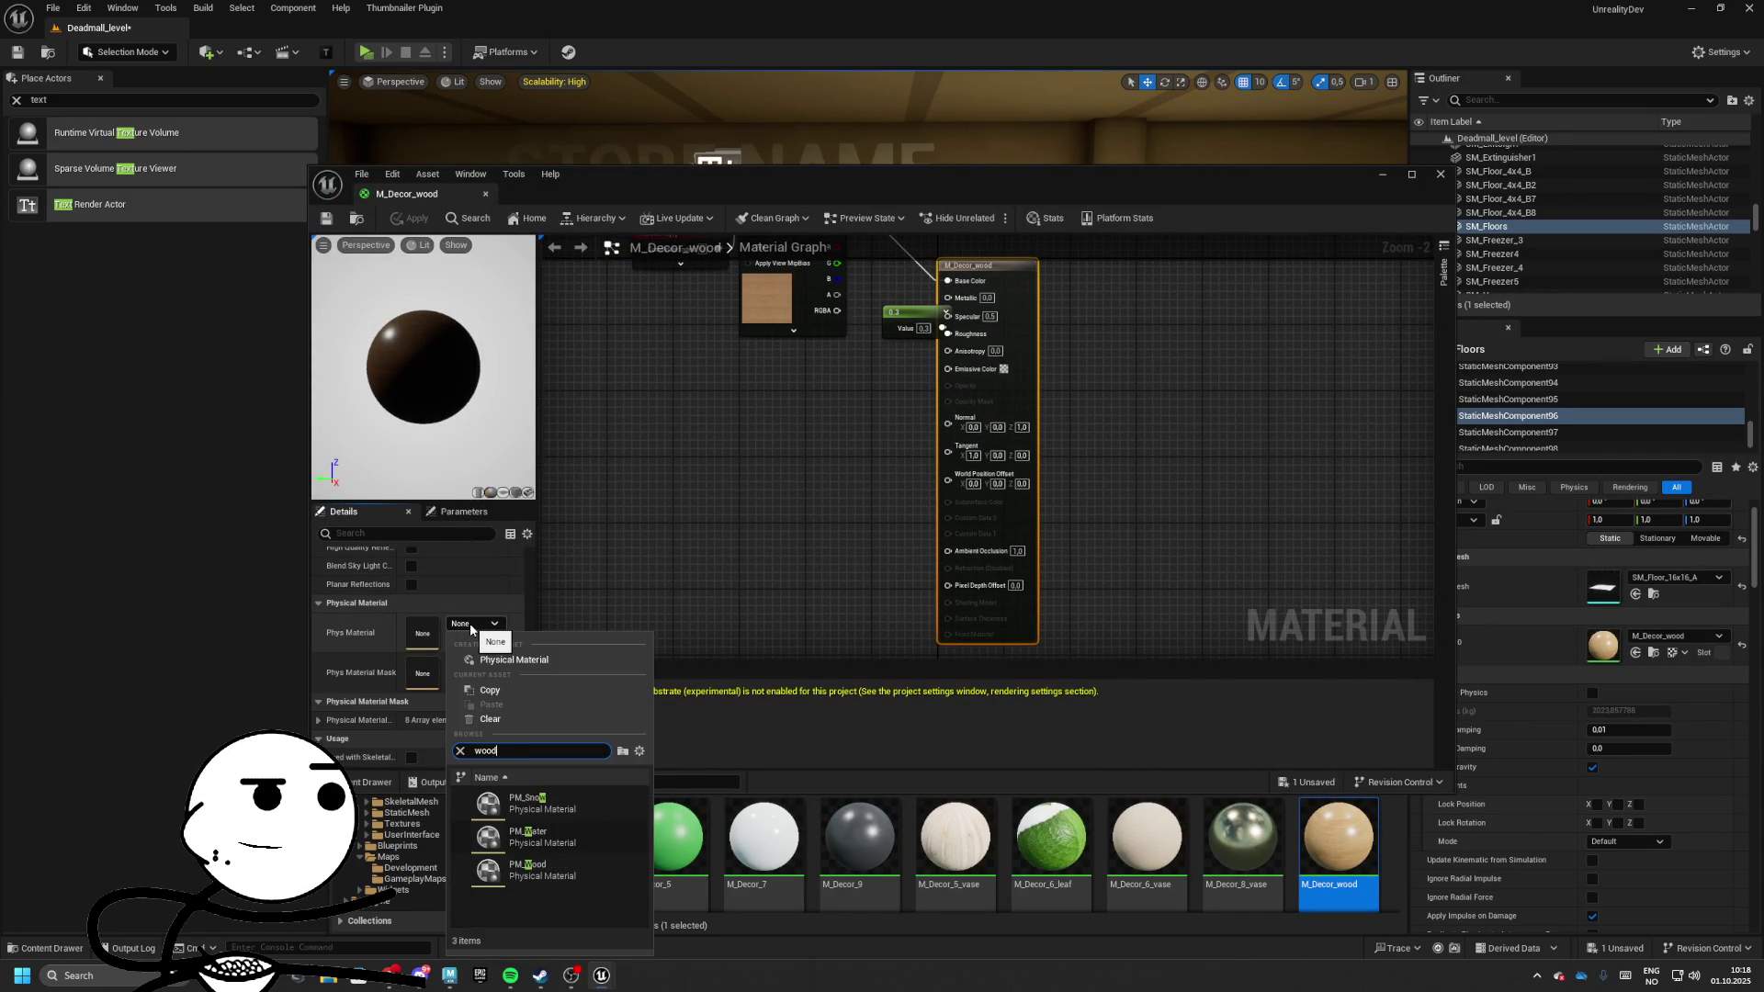
key(Return)
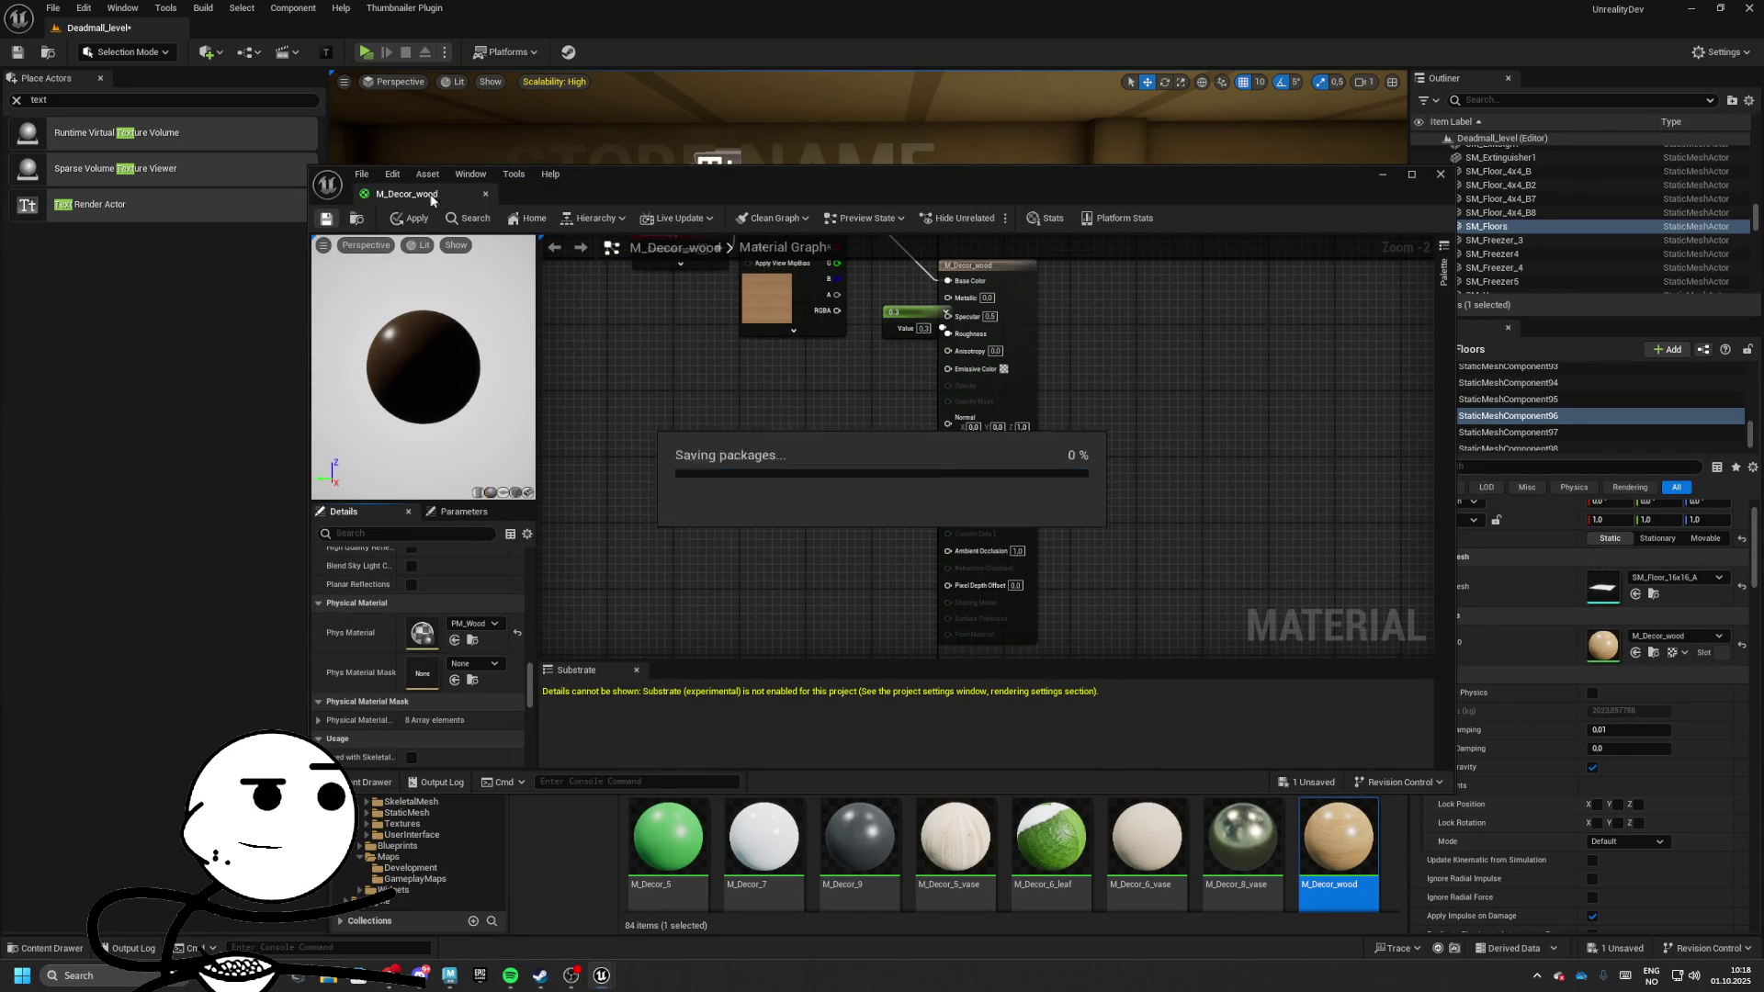
click(485, 194)
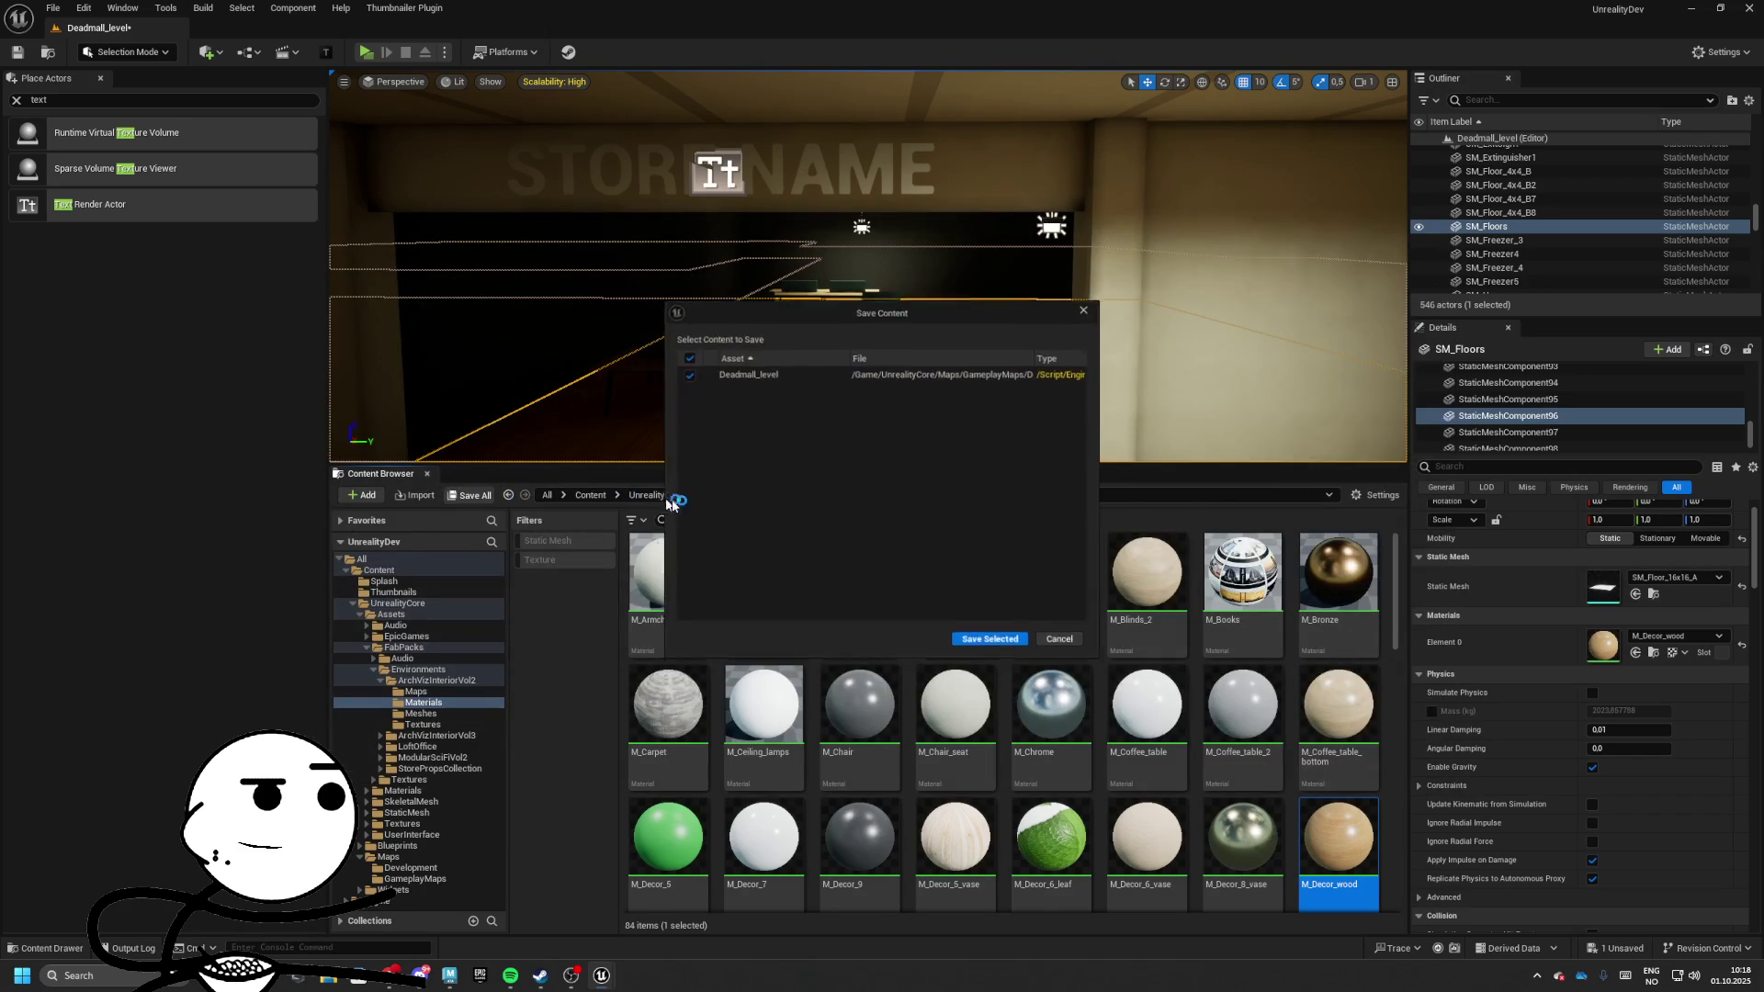
drag(848, 463, 849, 705)
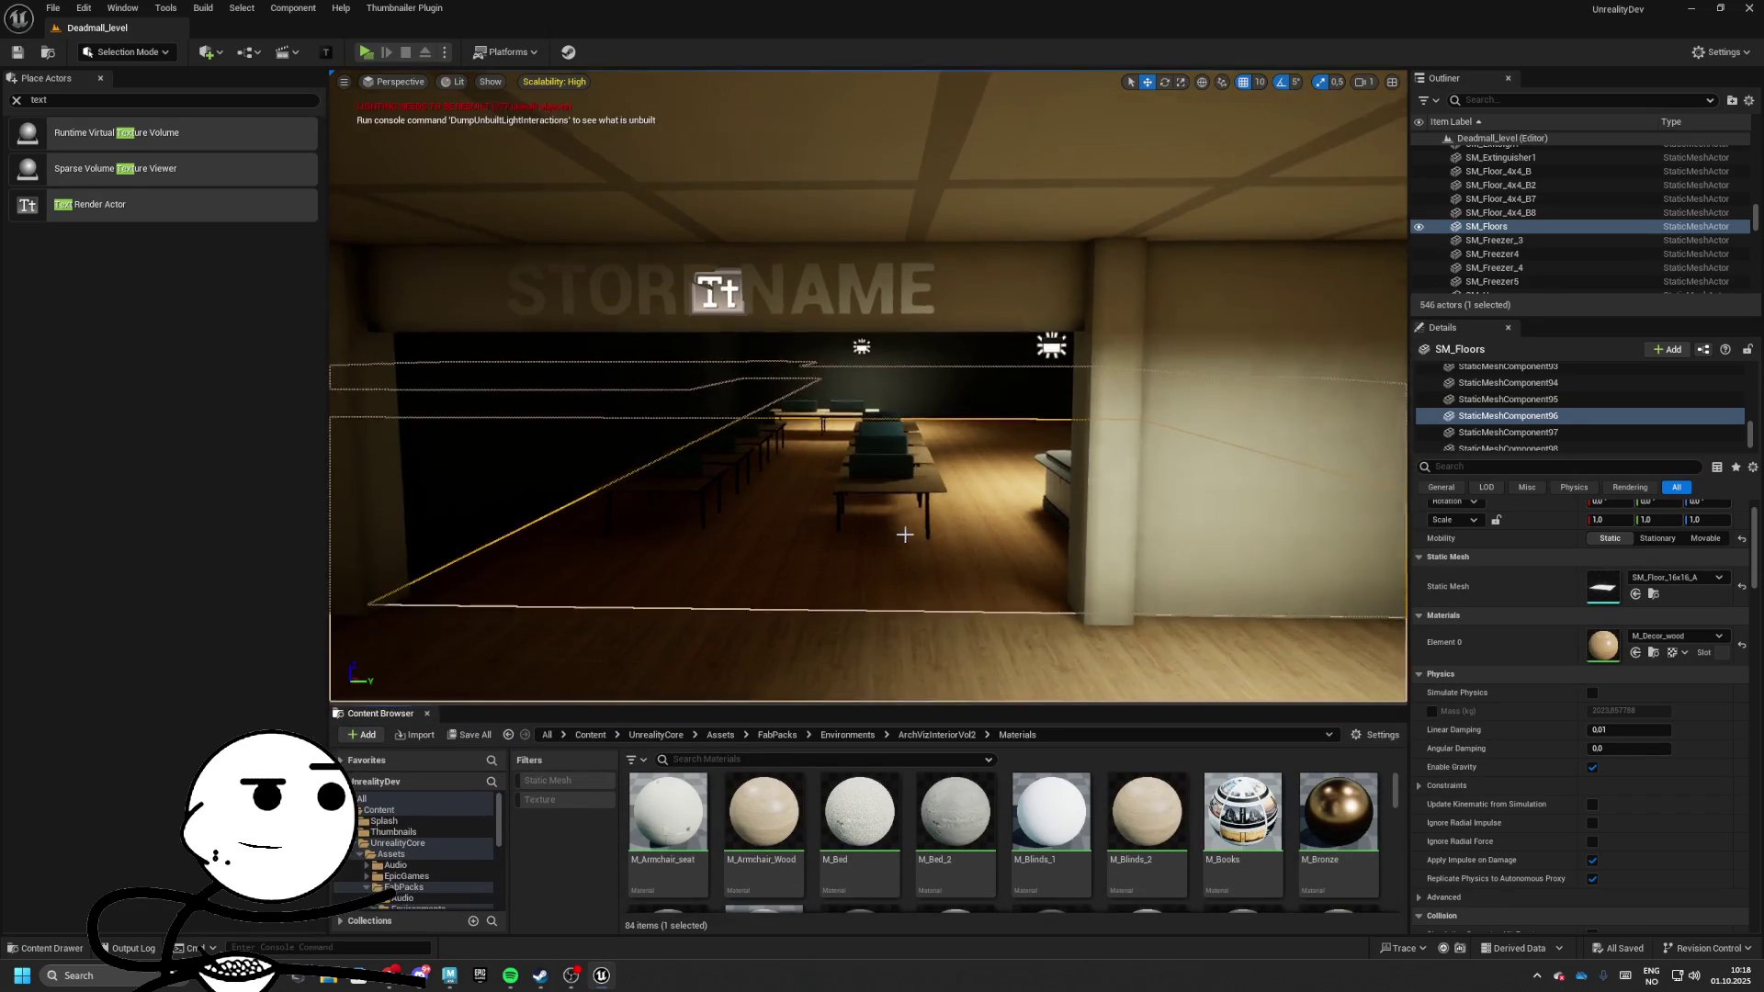
Fly into the columned hall, select a marble floor piece, and pick M_Armchair_Wood
key(w)
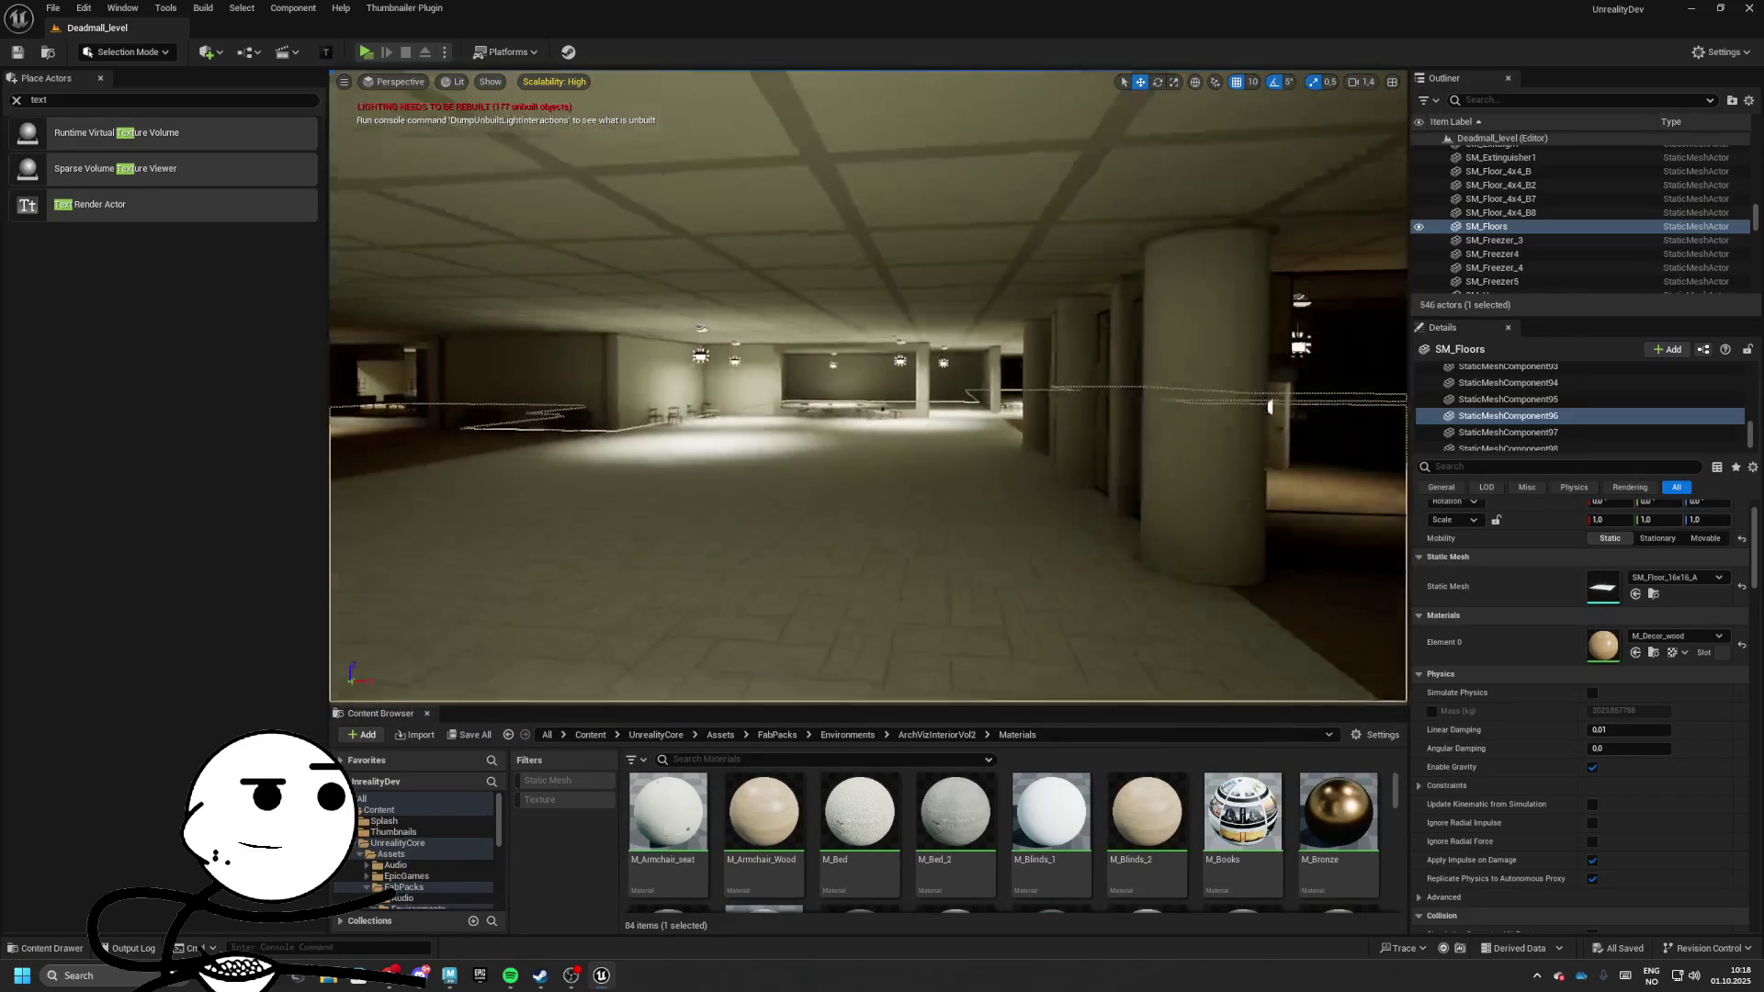
key(w)
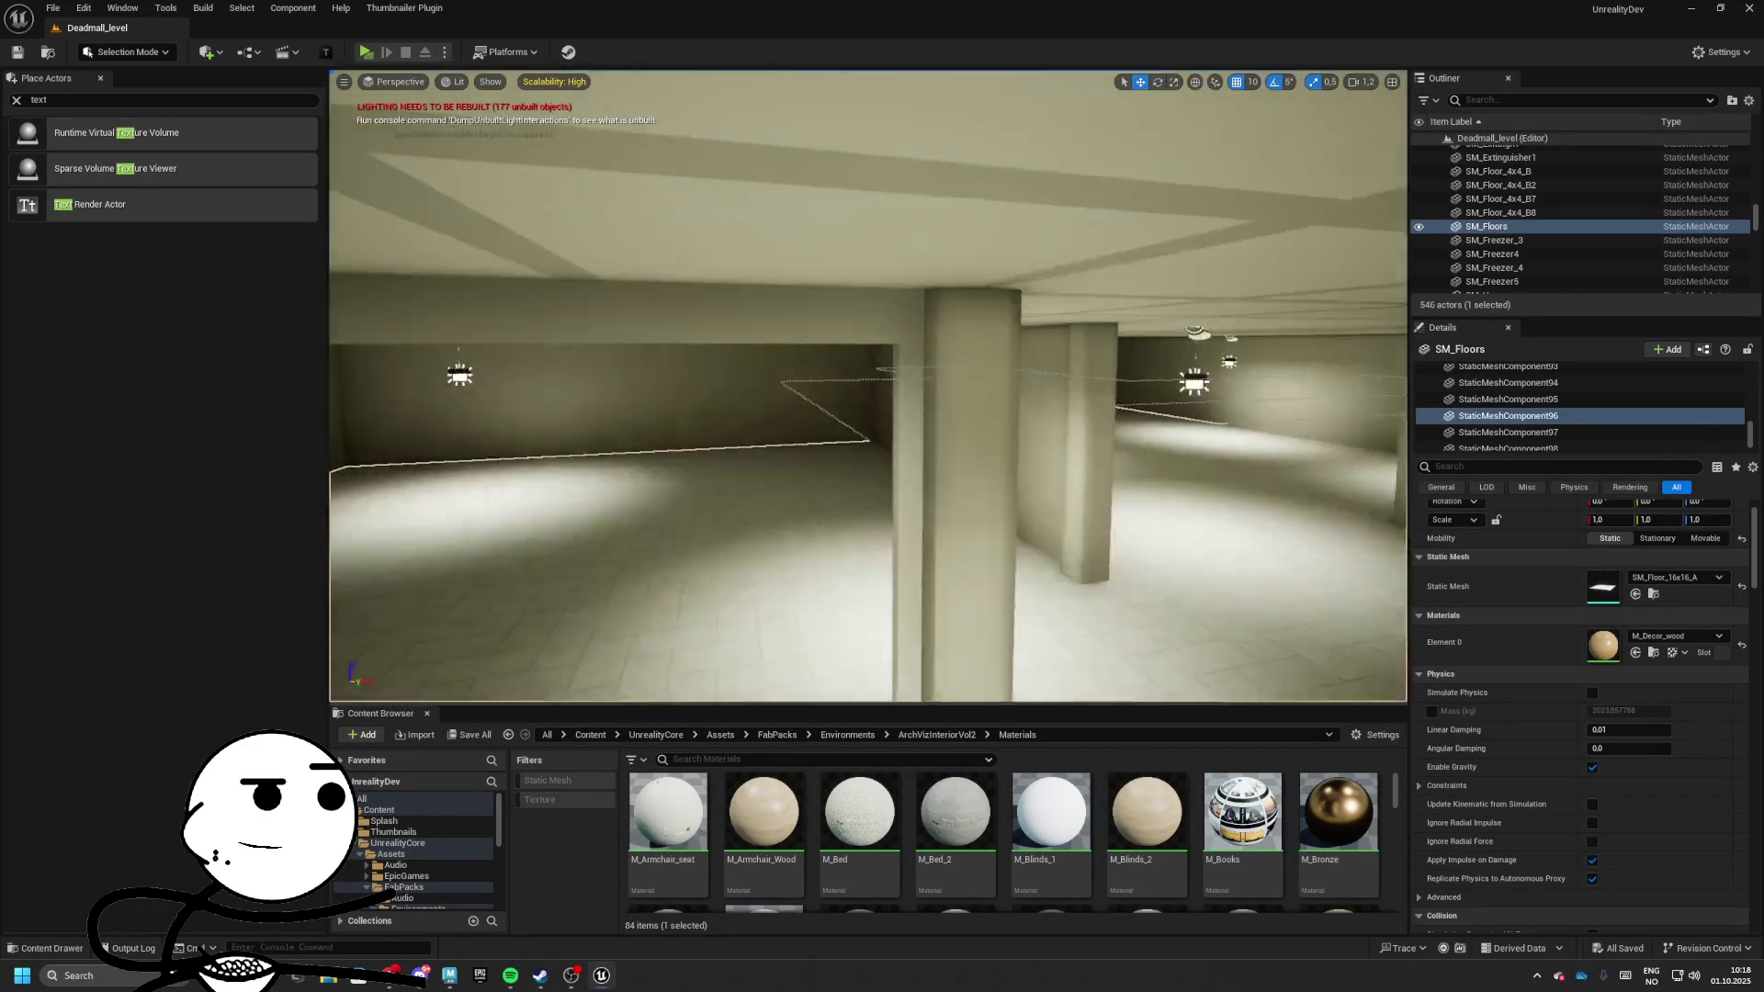
key(w)
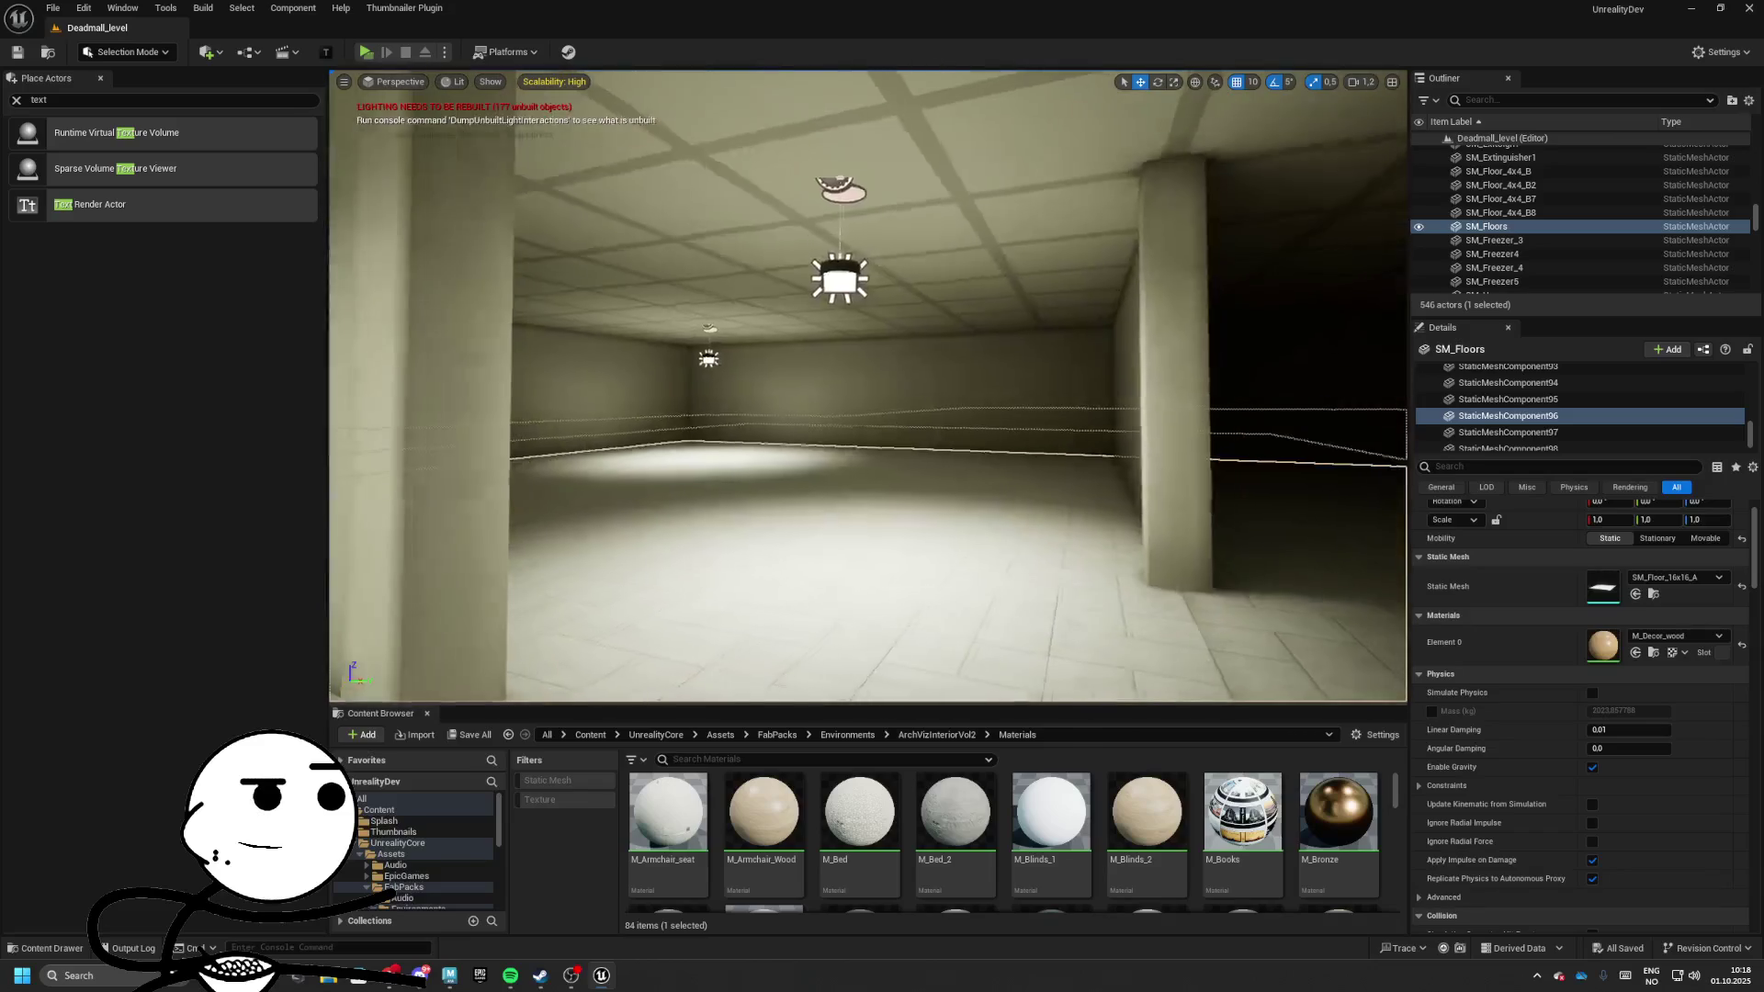
key(w)
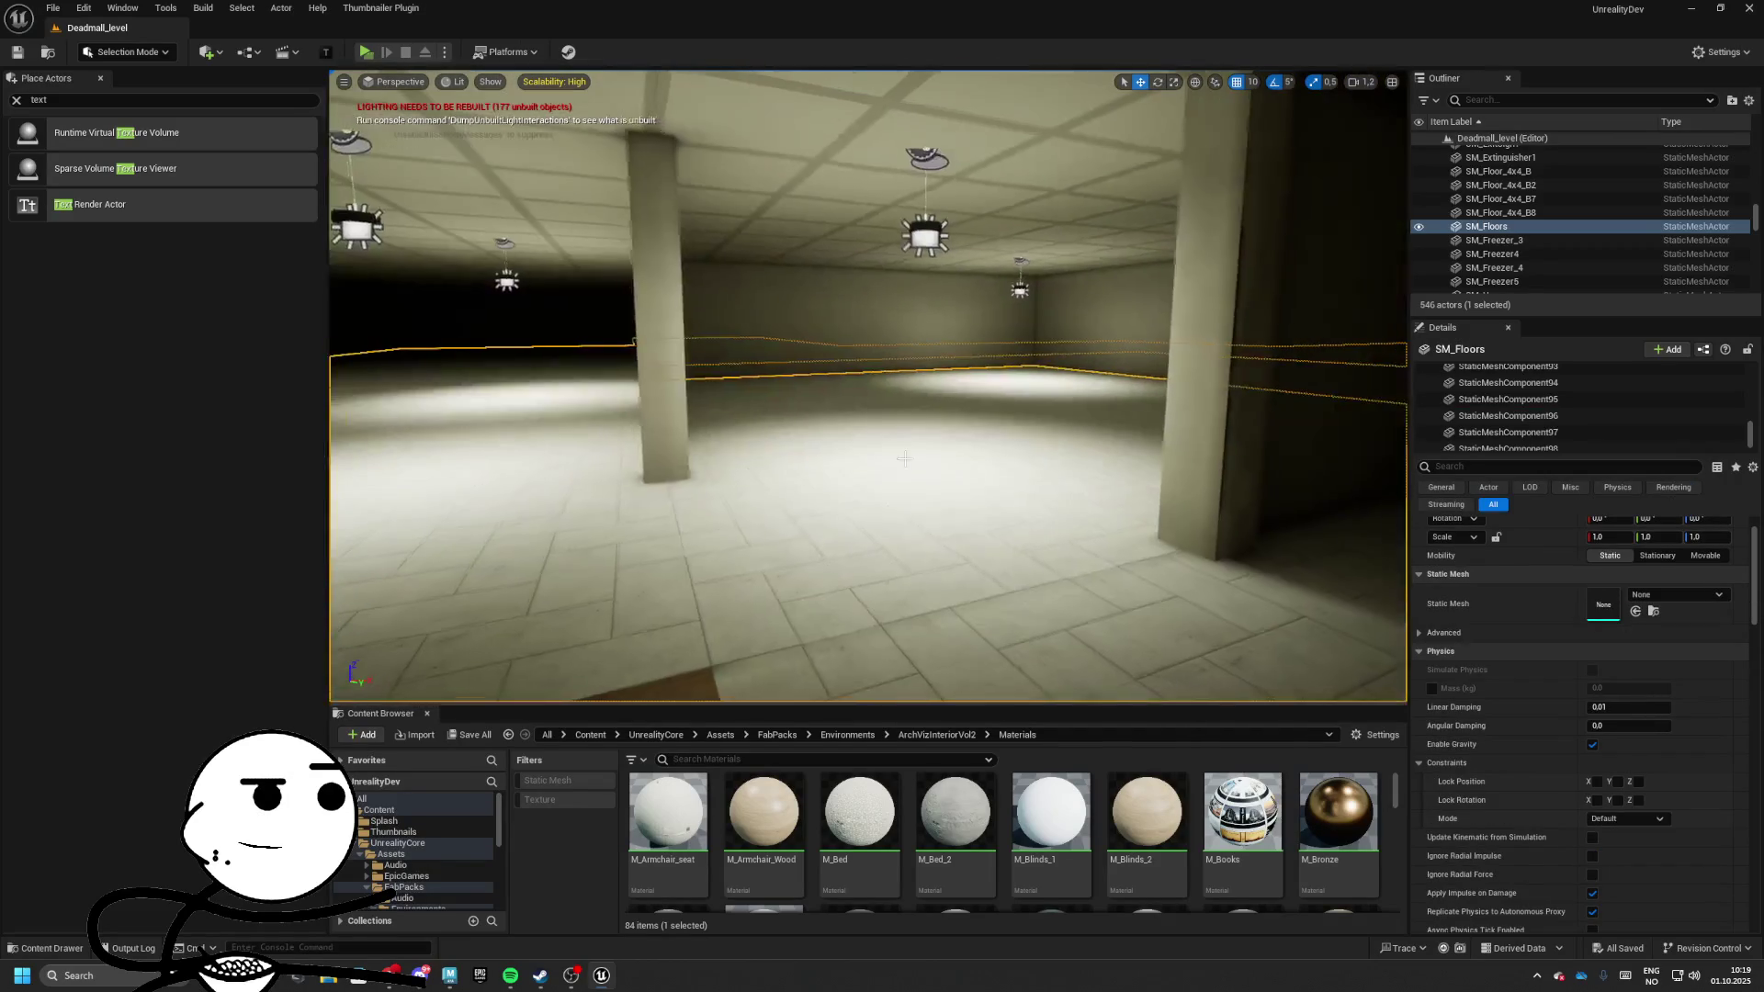
click(985, 493)
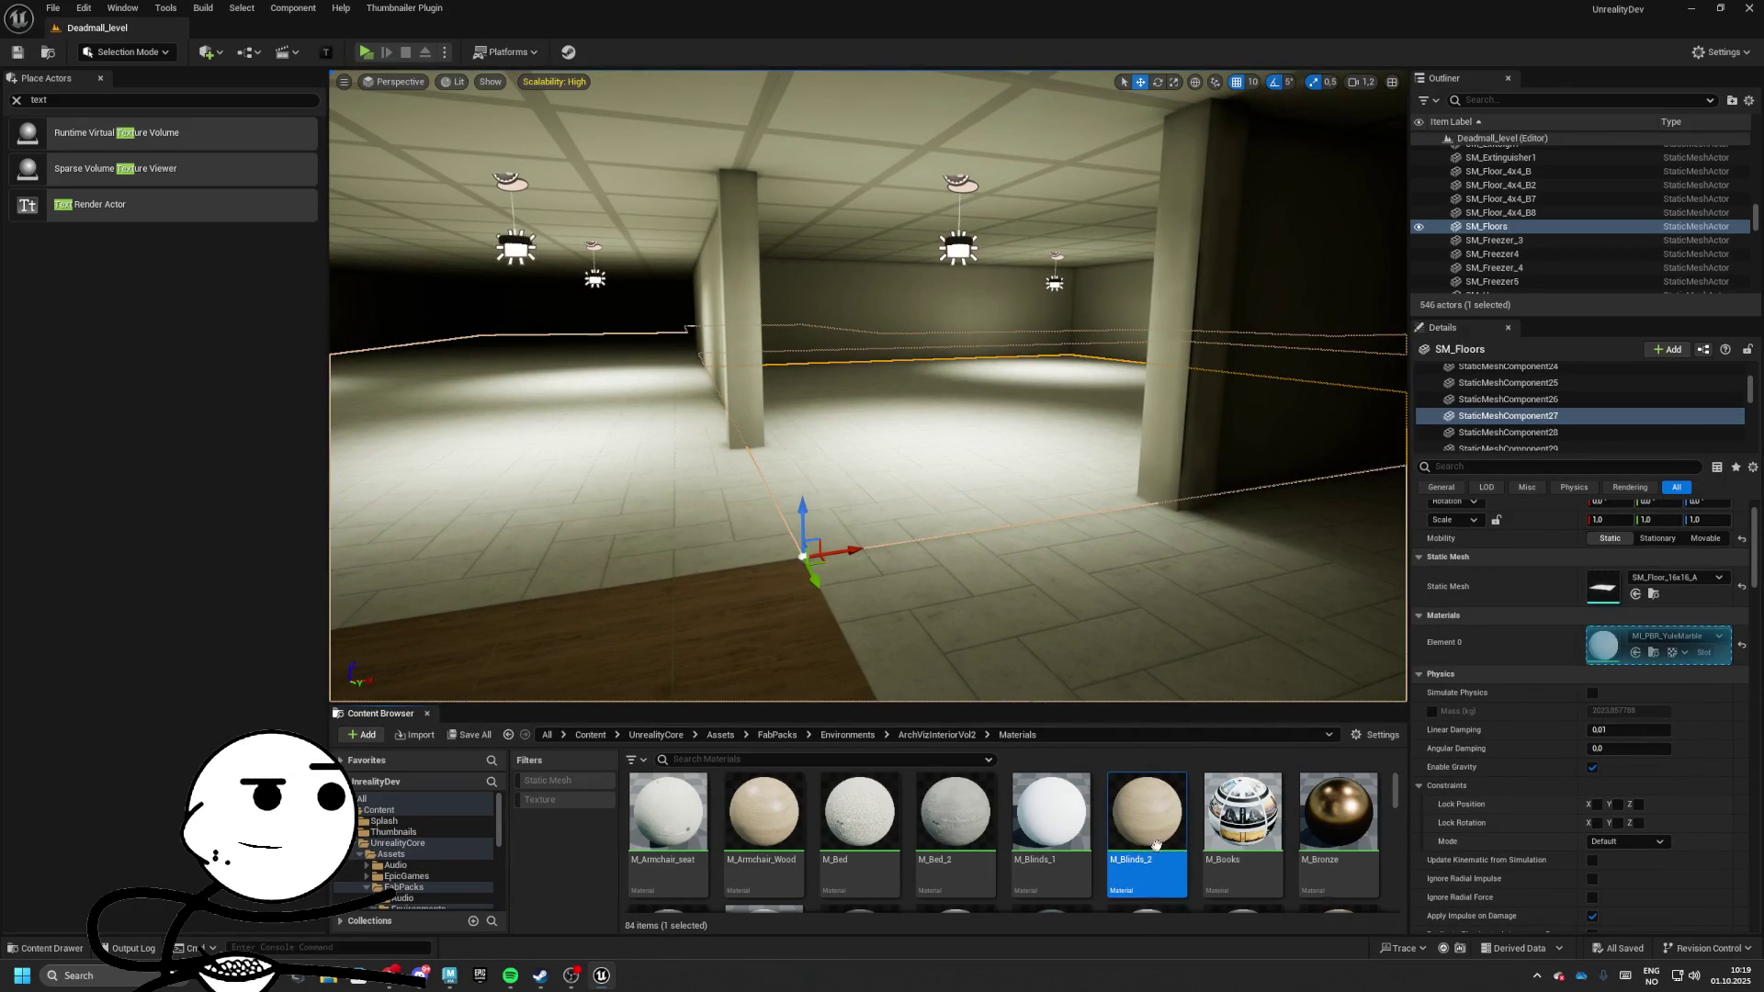
scroll(1157, 845, down, 3)
drag(1156, 844, 1169, 845)
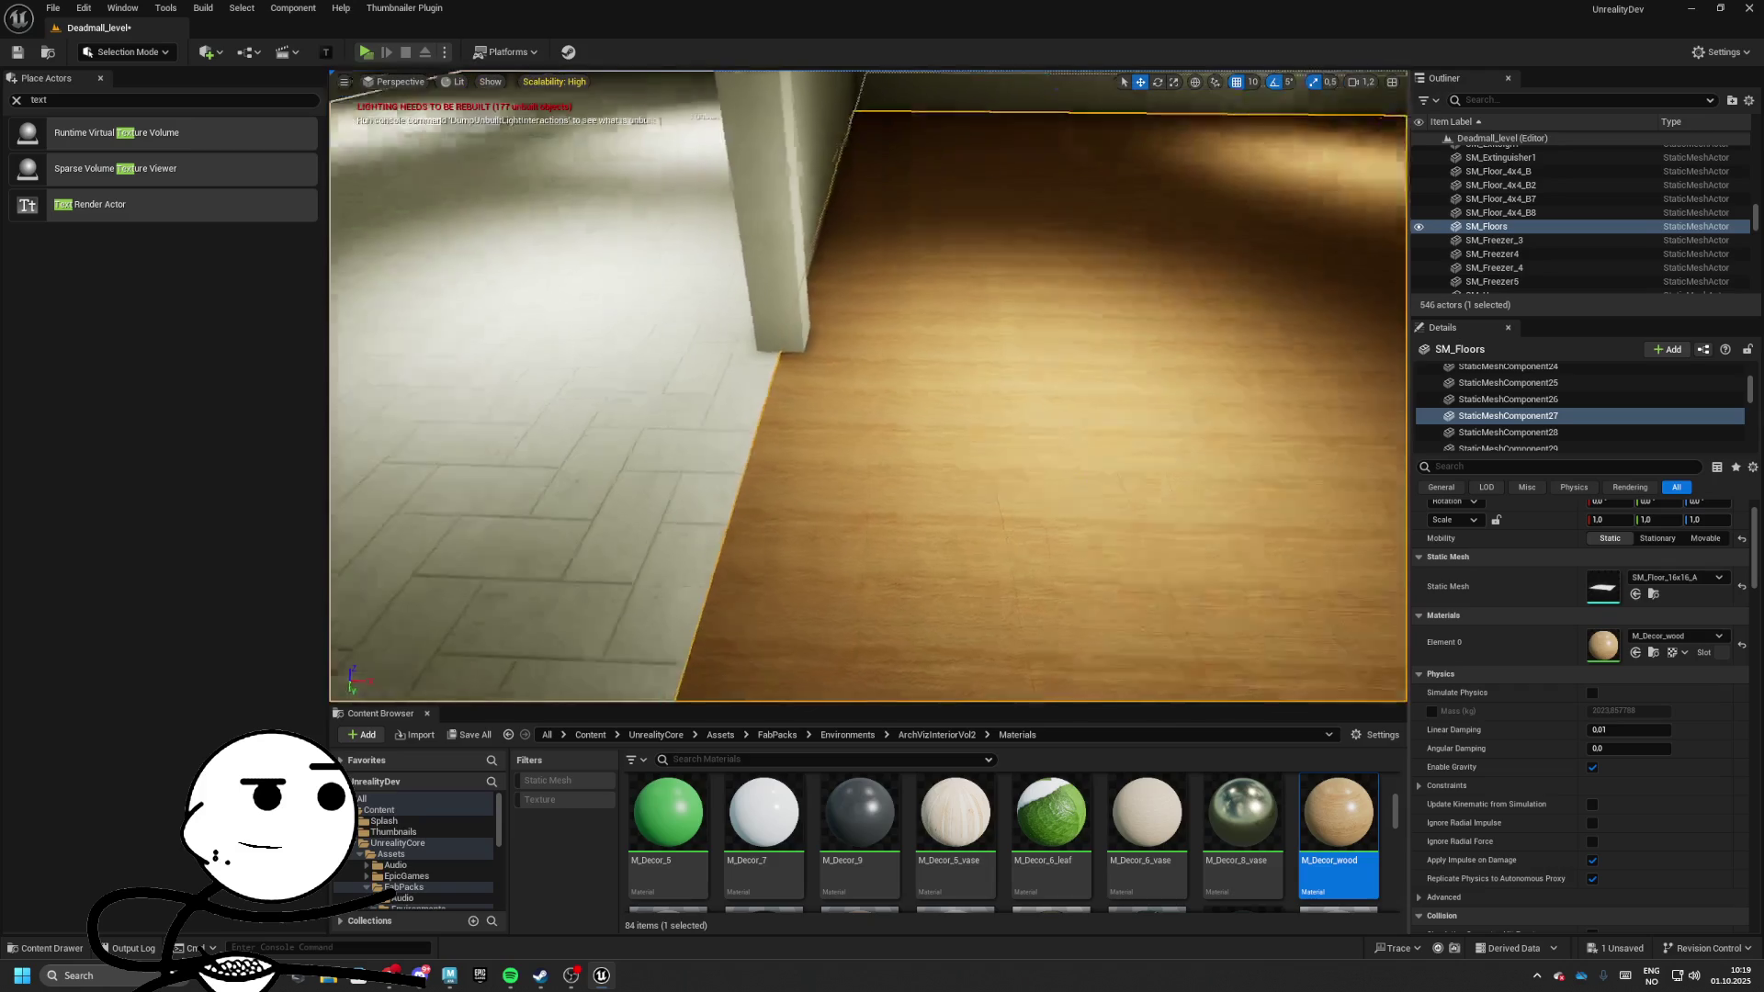
scroll(859, 827, up, 5)
click(762, 813)
scroll(859, 827, down, 1)
scroll(859, 826, up, 1)
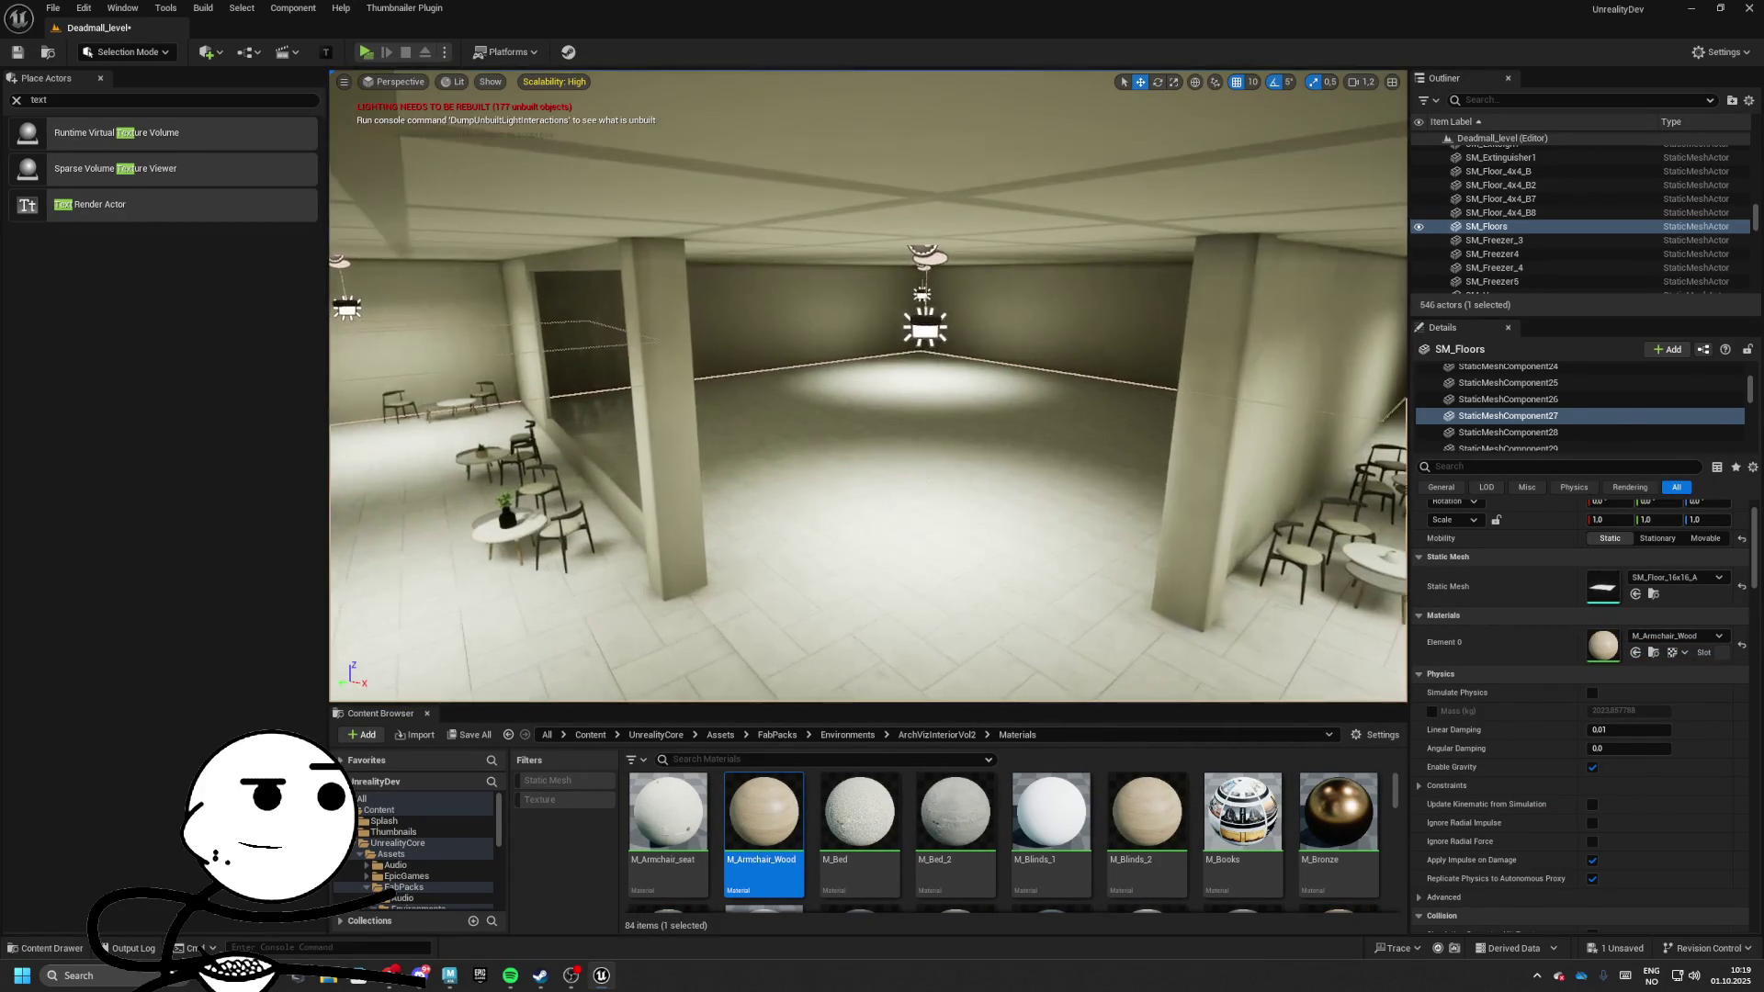
Apply M_Armchair_Wood to a single floor piece in the hall
click(882, 551)
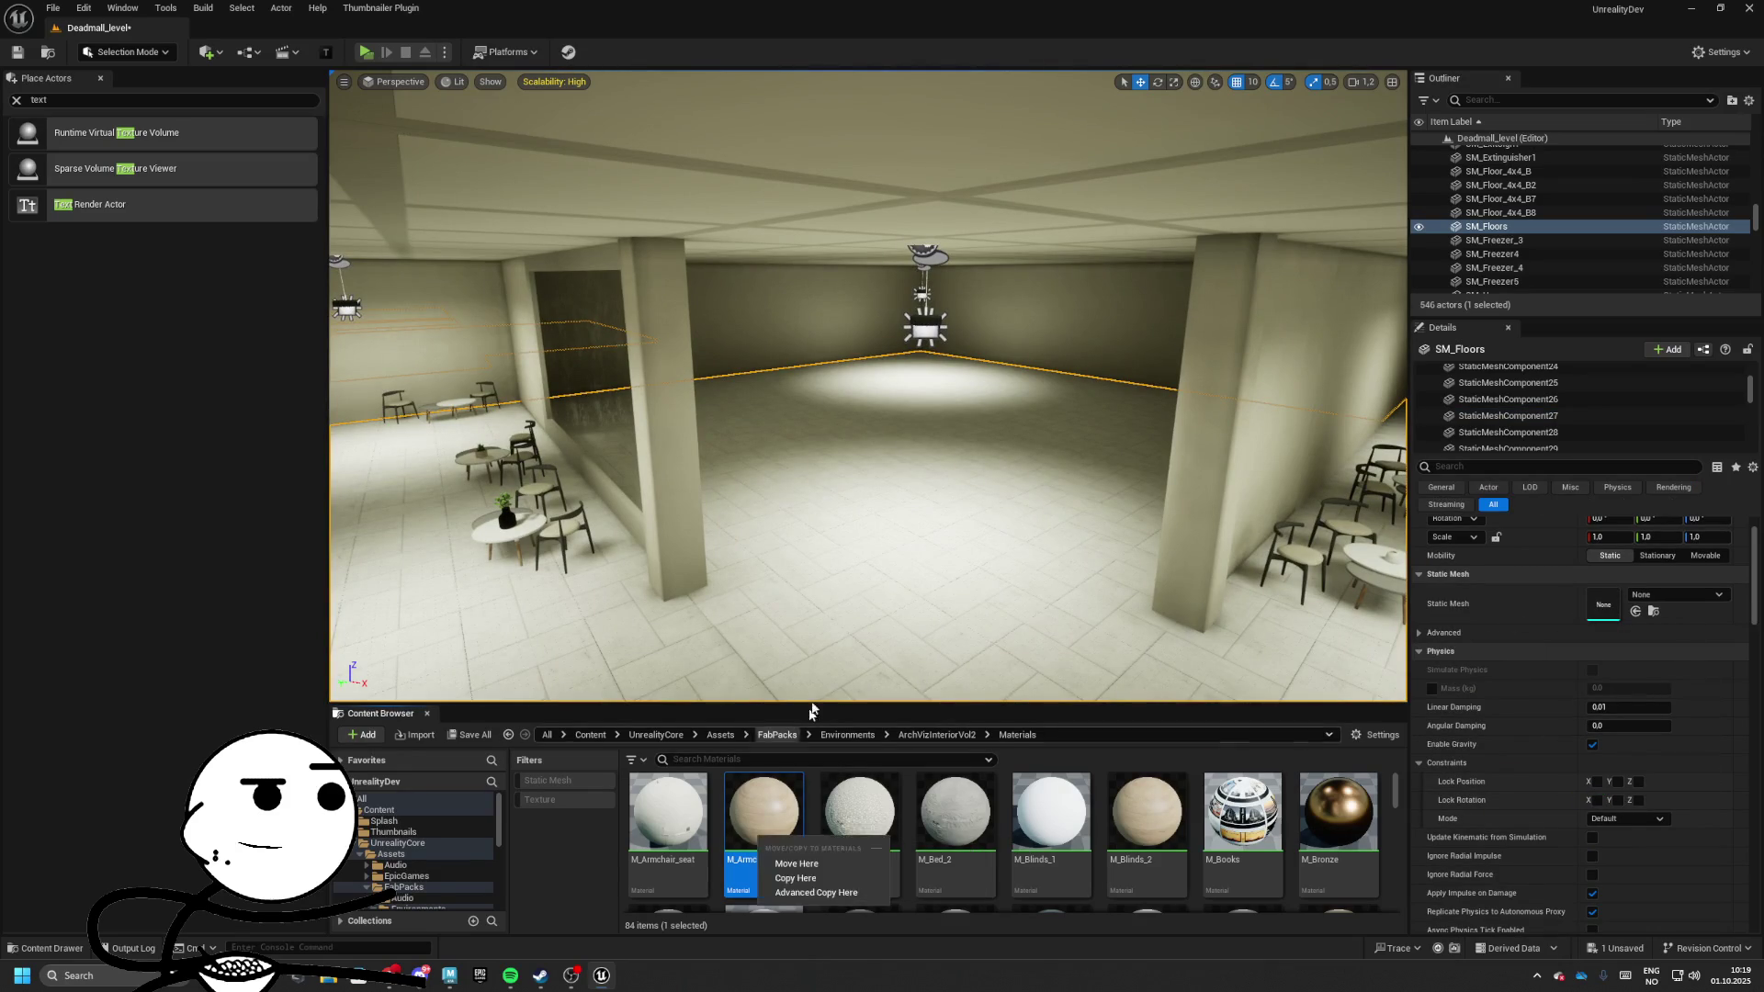
click(861, 577)
drag(769, 838, 864, 552)
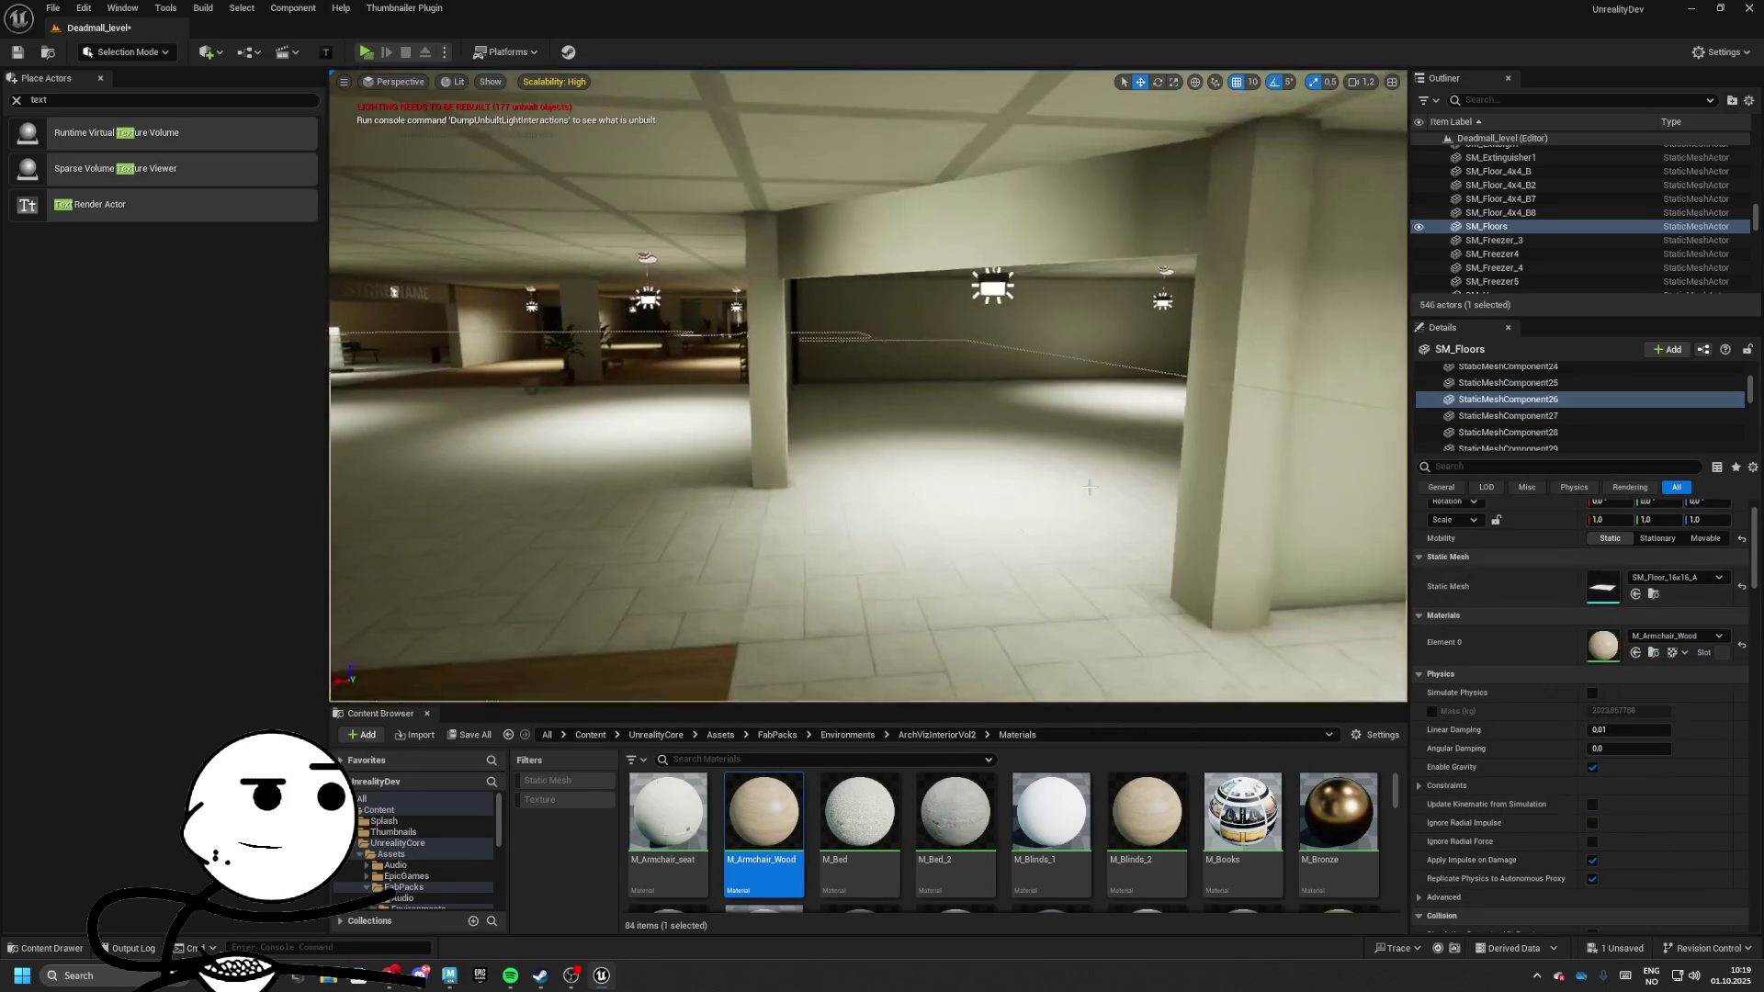
click(1014, 493)
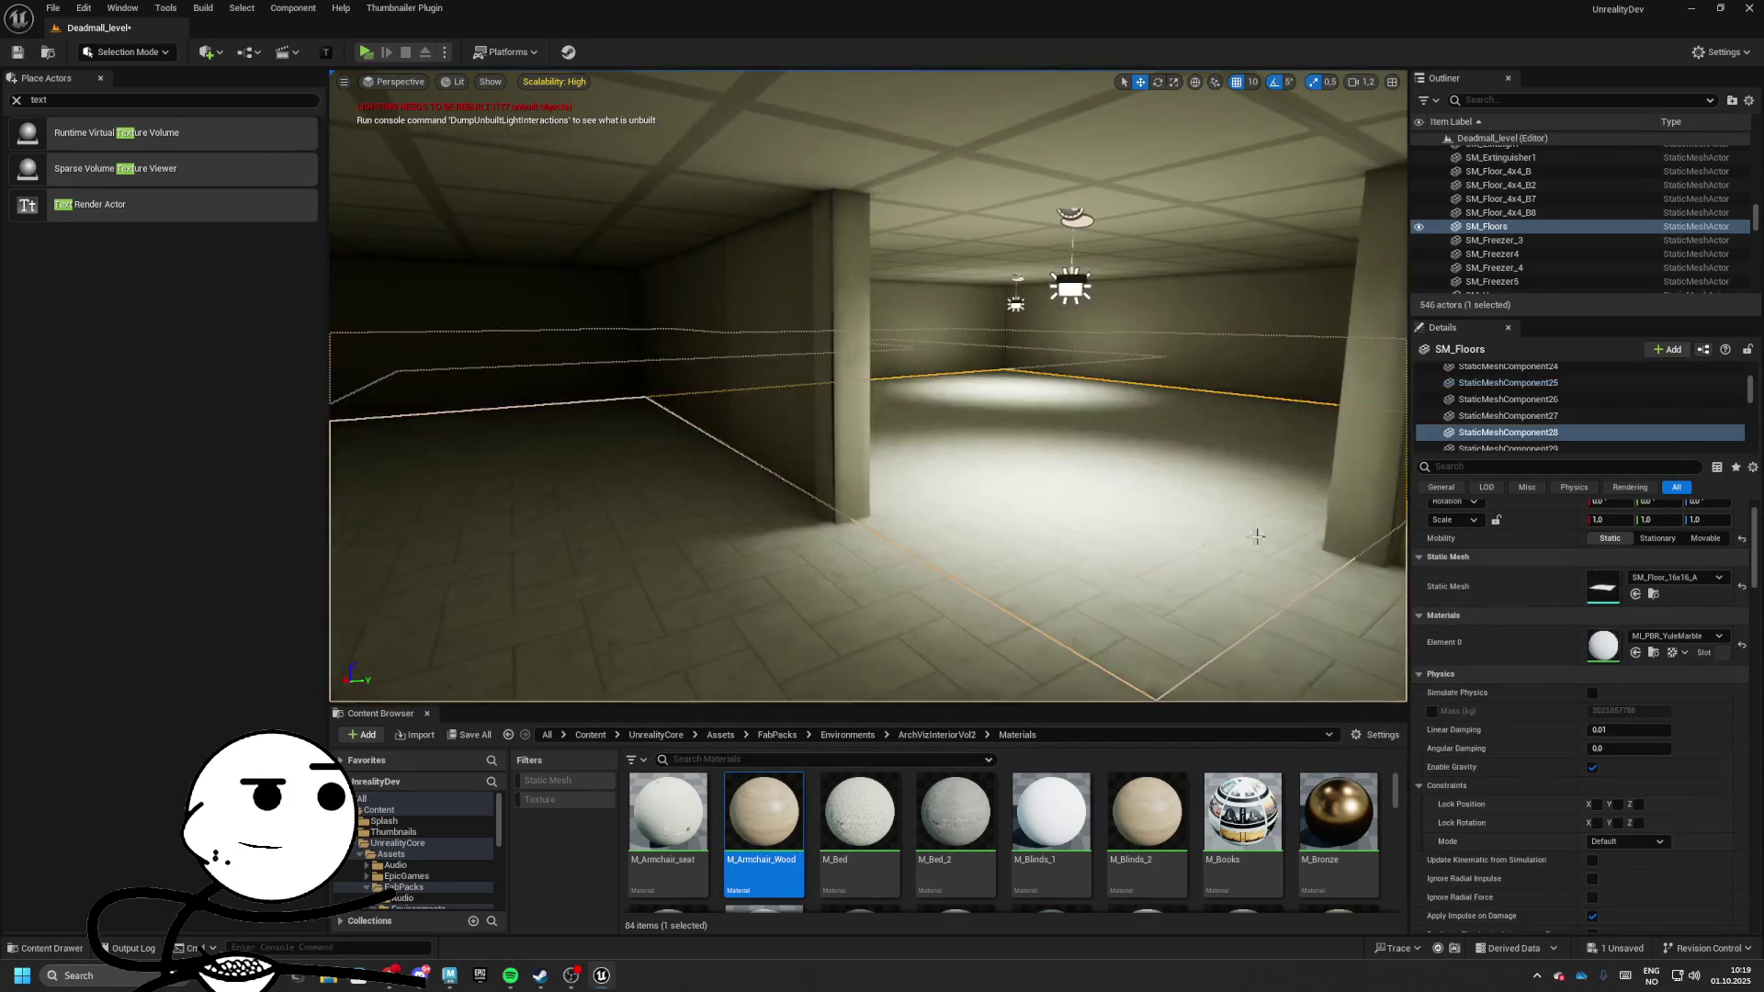
drag(781, 570, 758, 422)
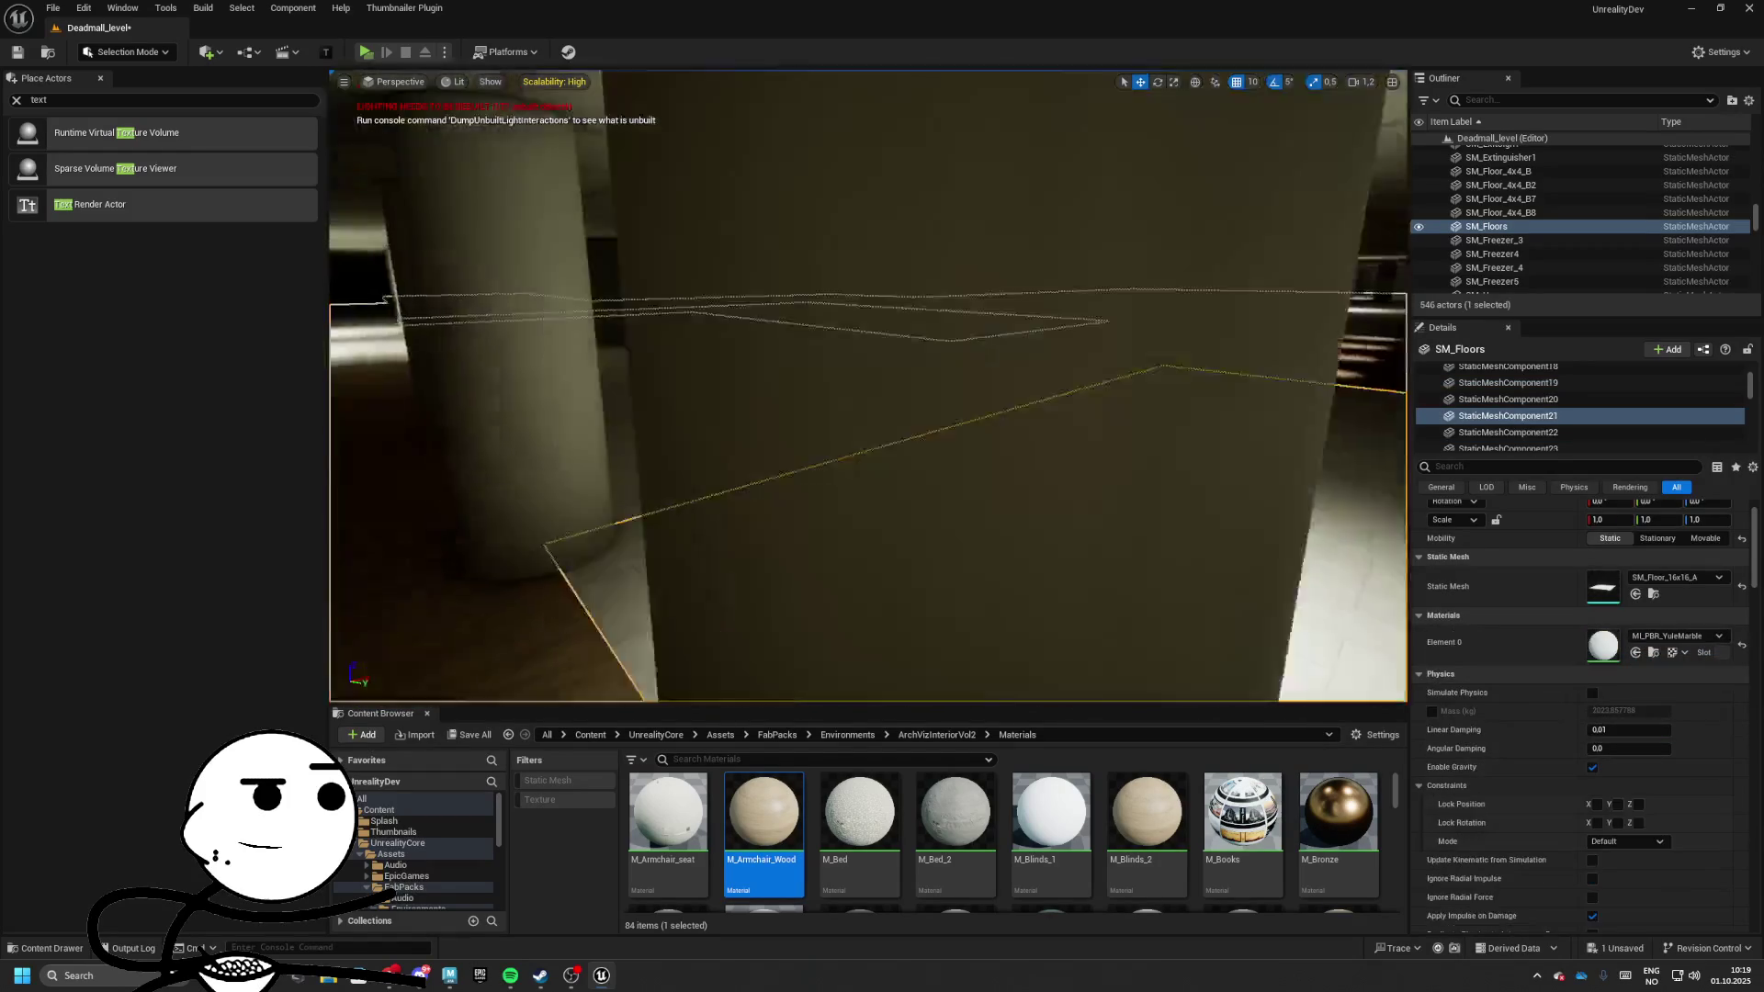
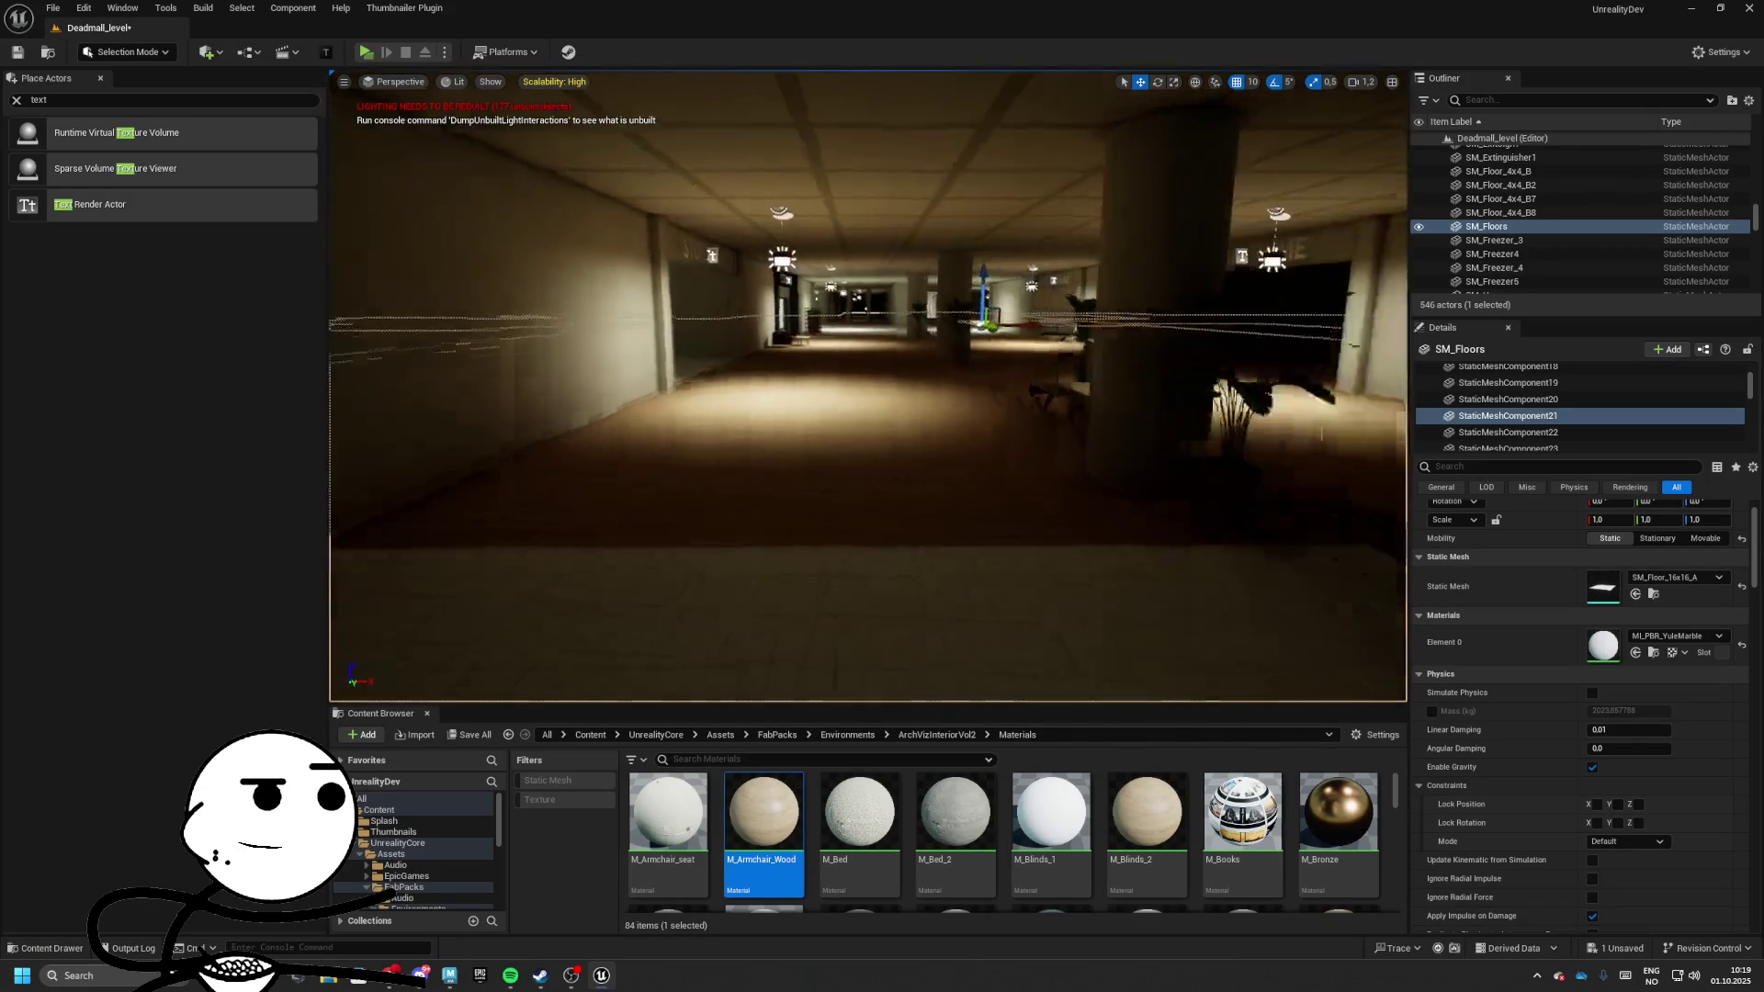
Select the coffee table and browse to its mesh asset in the ArchVizInteriorVol2 folder
scroll(923, 800, down, 1)
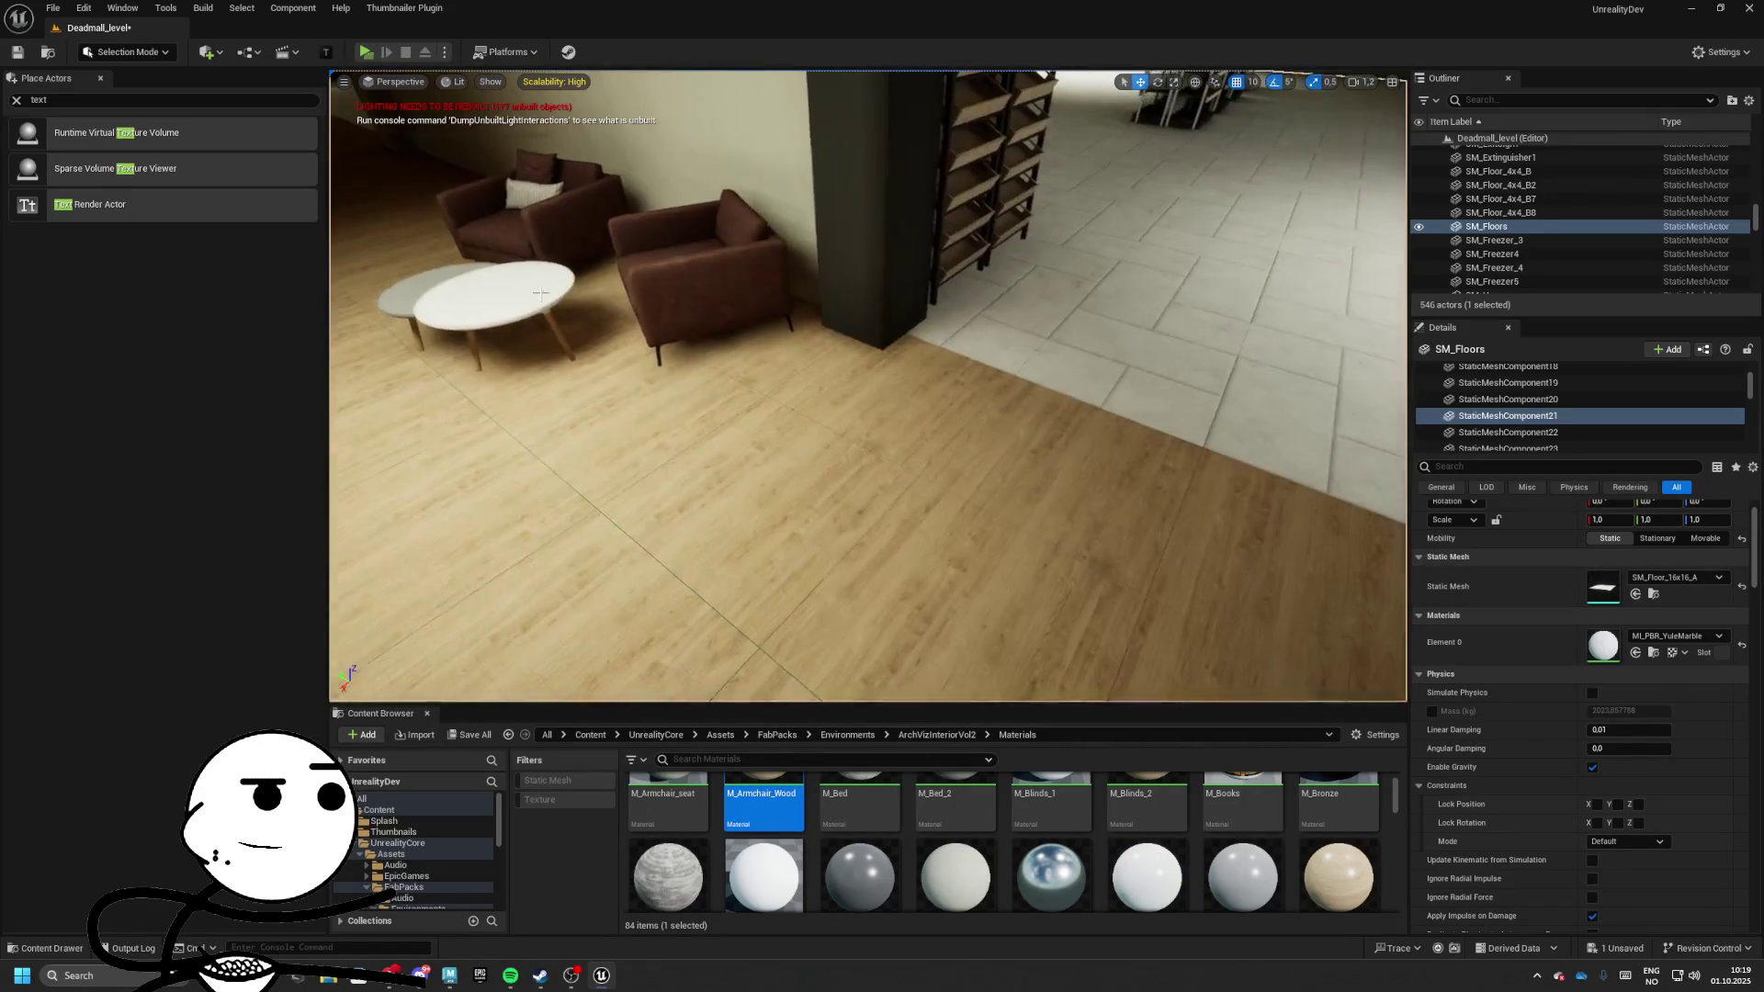
click(478, 303)
click(1652, 611)
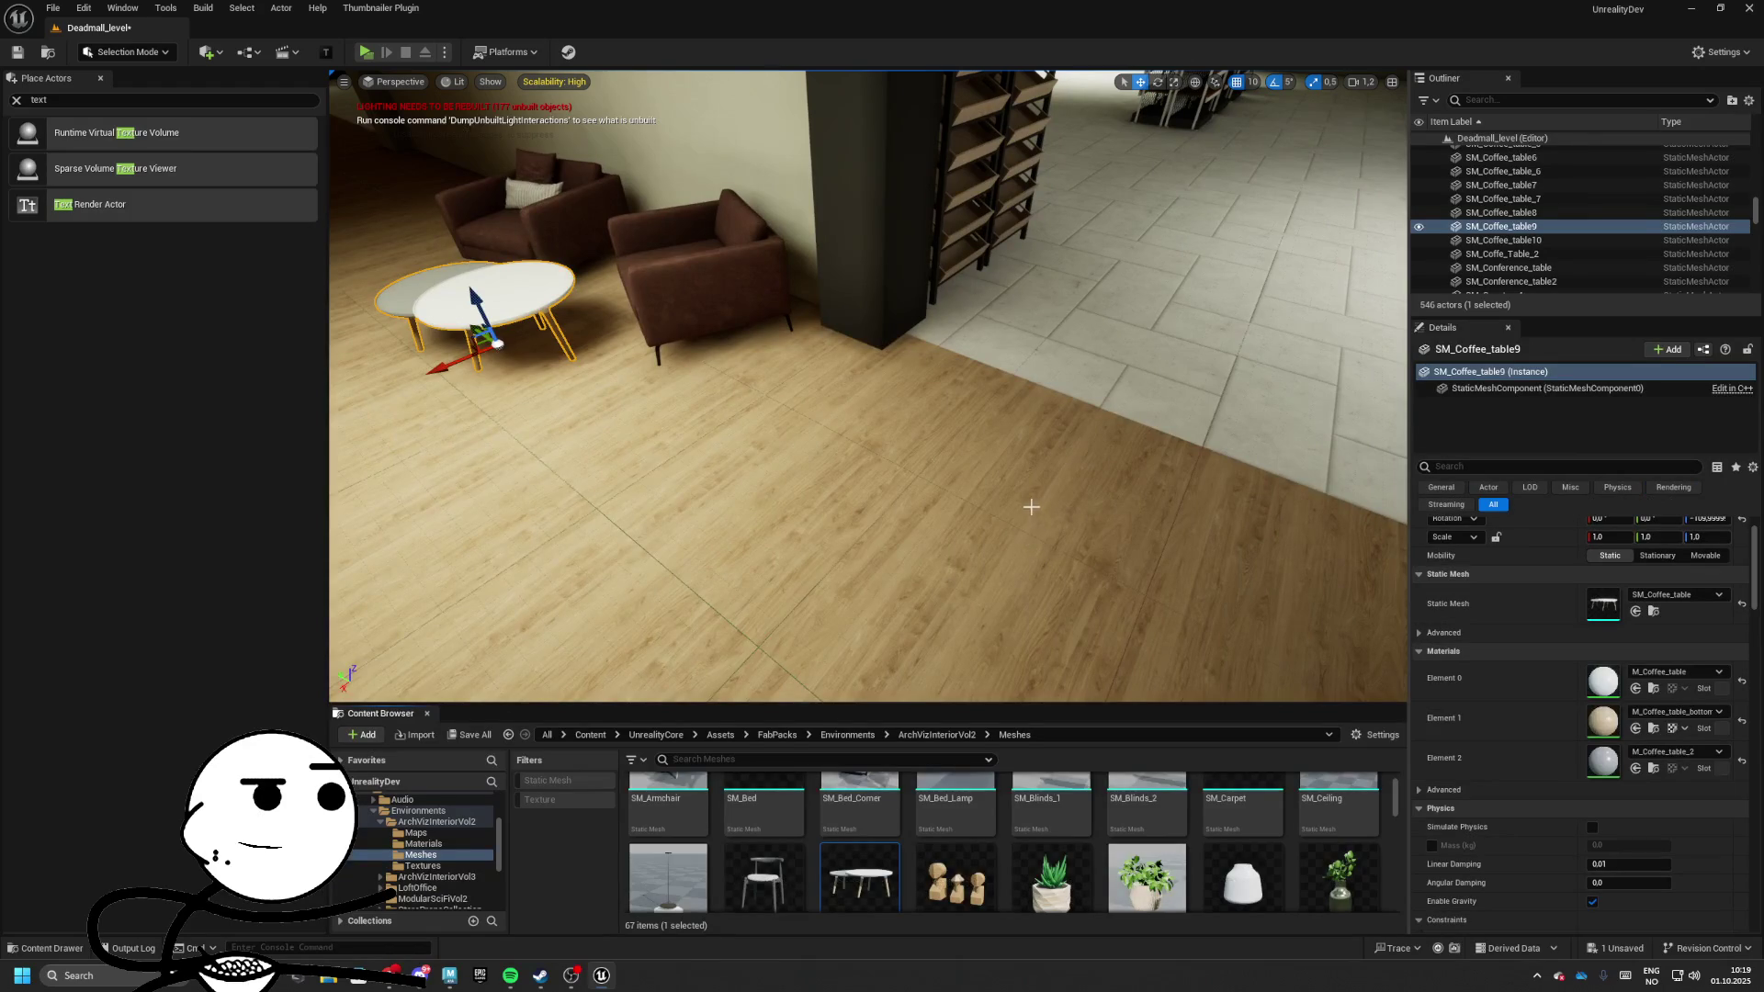
mouse_move(1129, 482)
mouse_down()
mouse_move(1121, 557)
mouse_move(901, 698)
mouse_move(909, 496)
mouse_up()
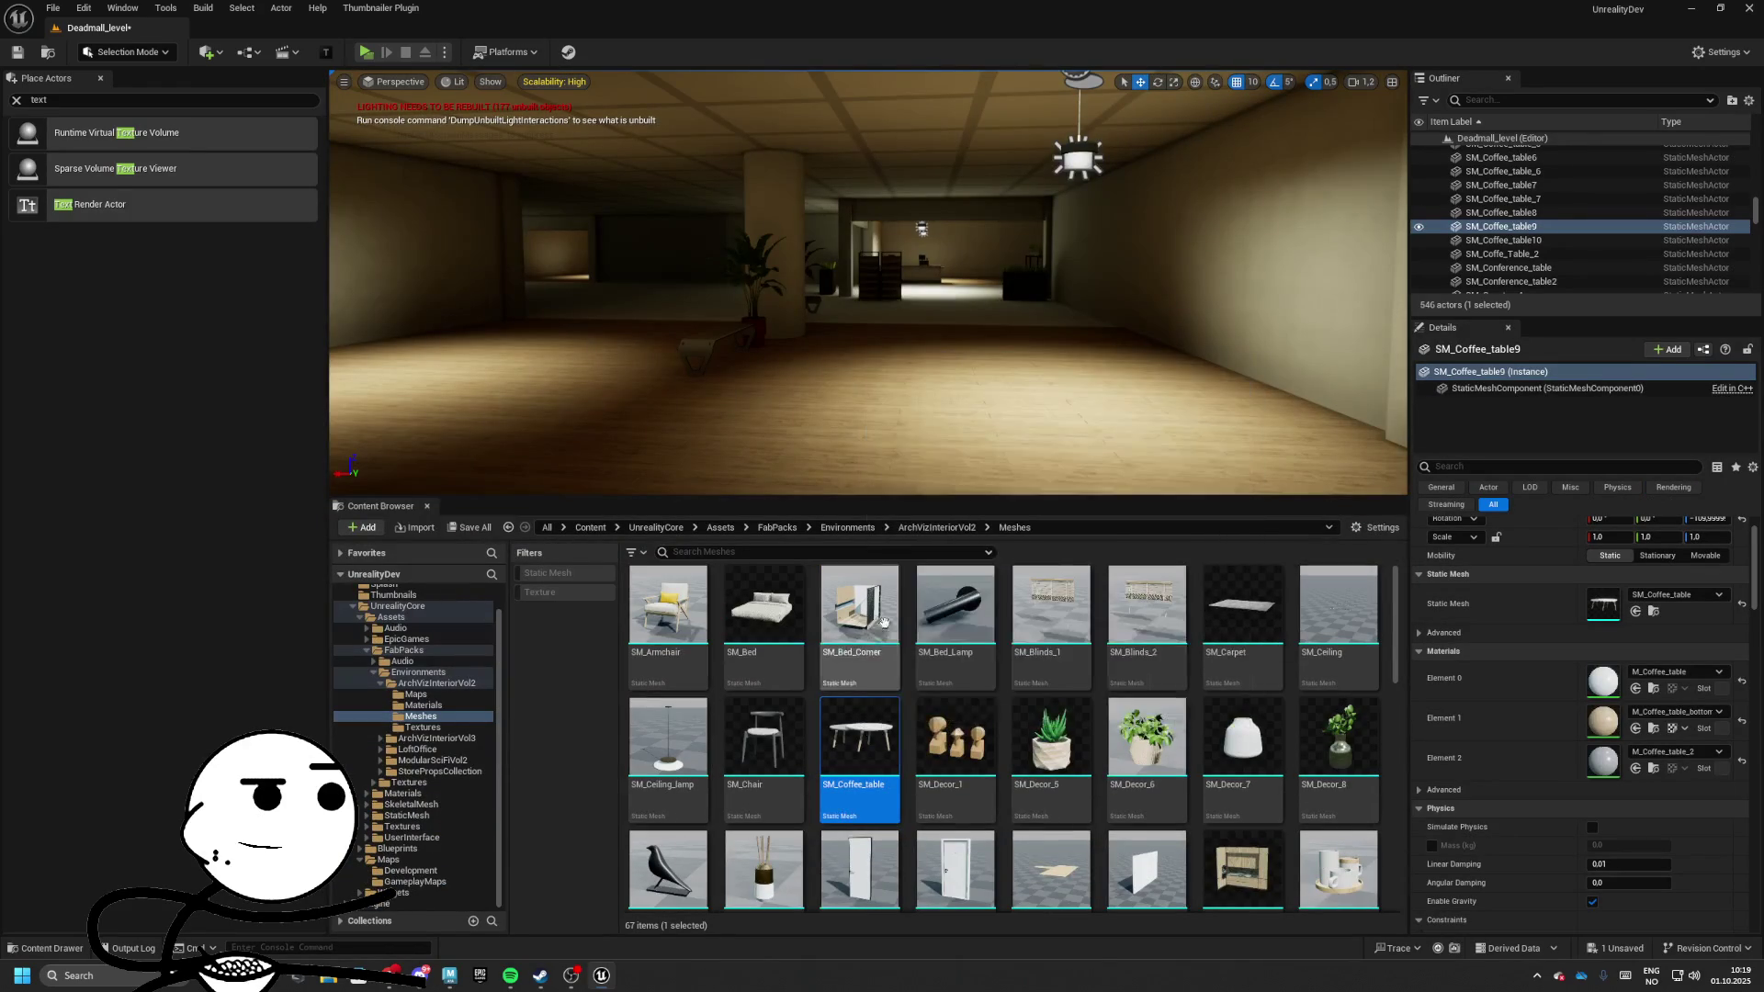
click(914, 530)
Search 'fence' across the Environments packs and place a fence piece by the corridor wall
text(nce)
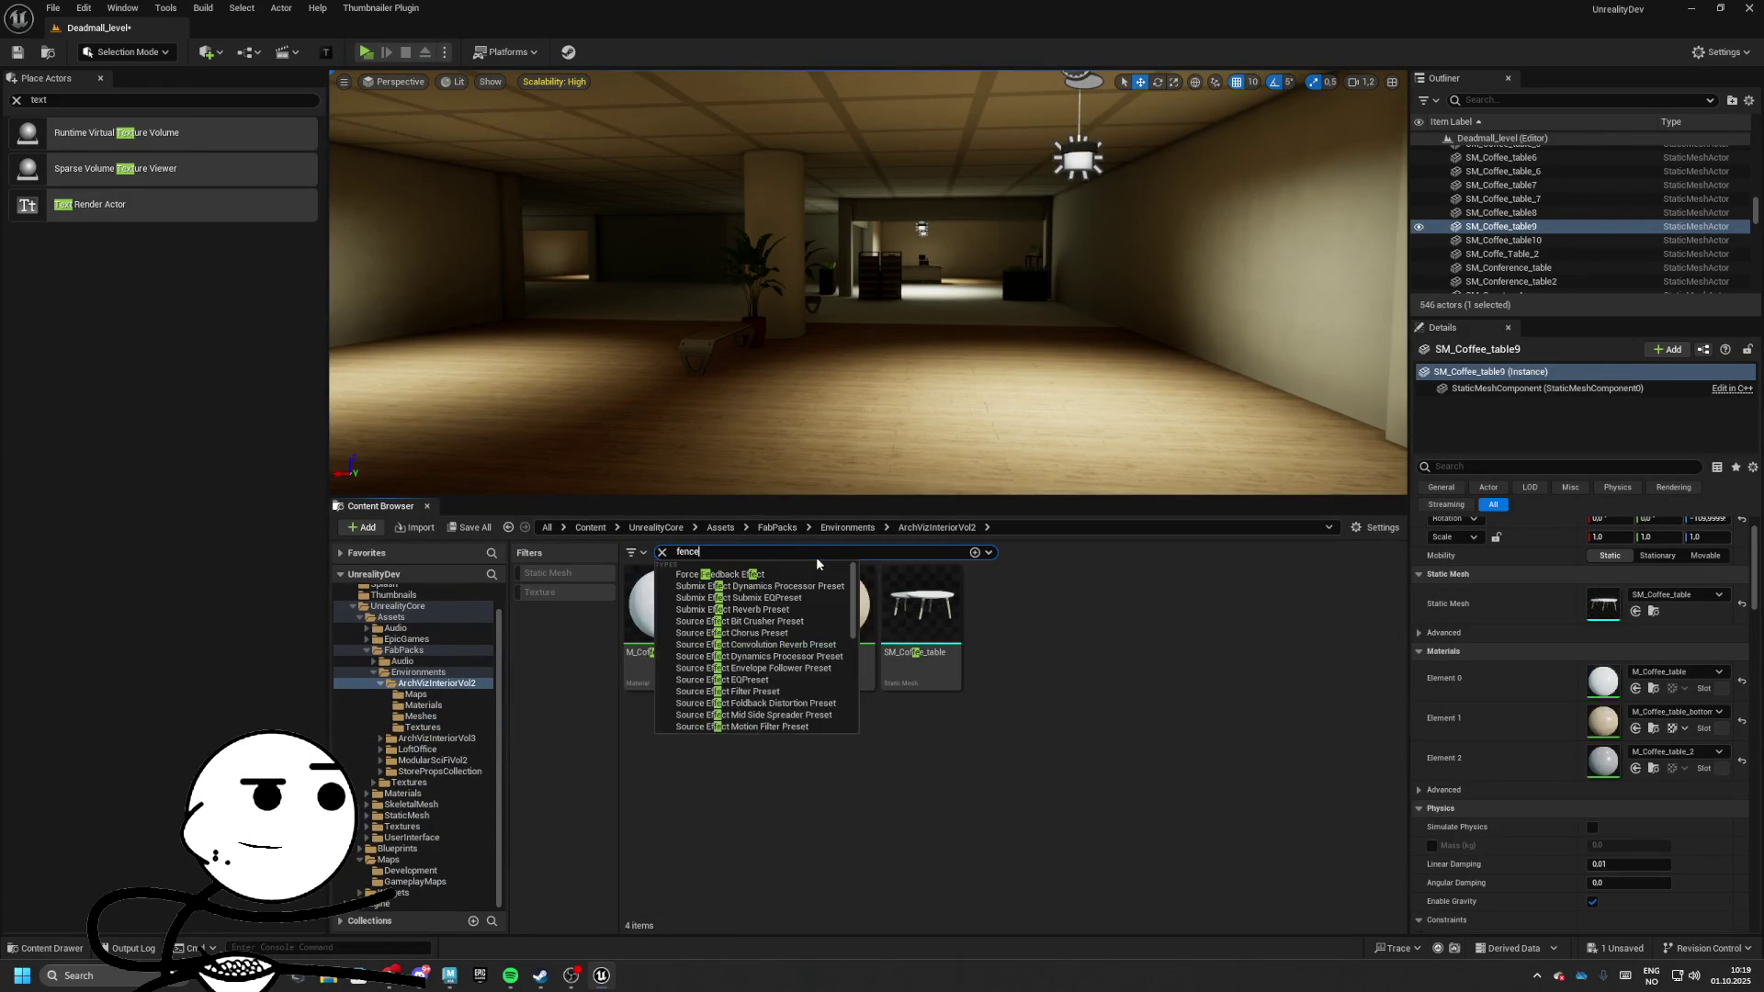
click(846, 527)
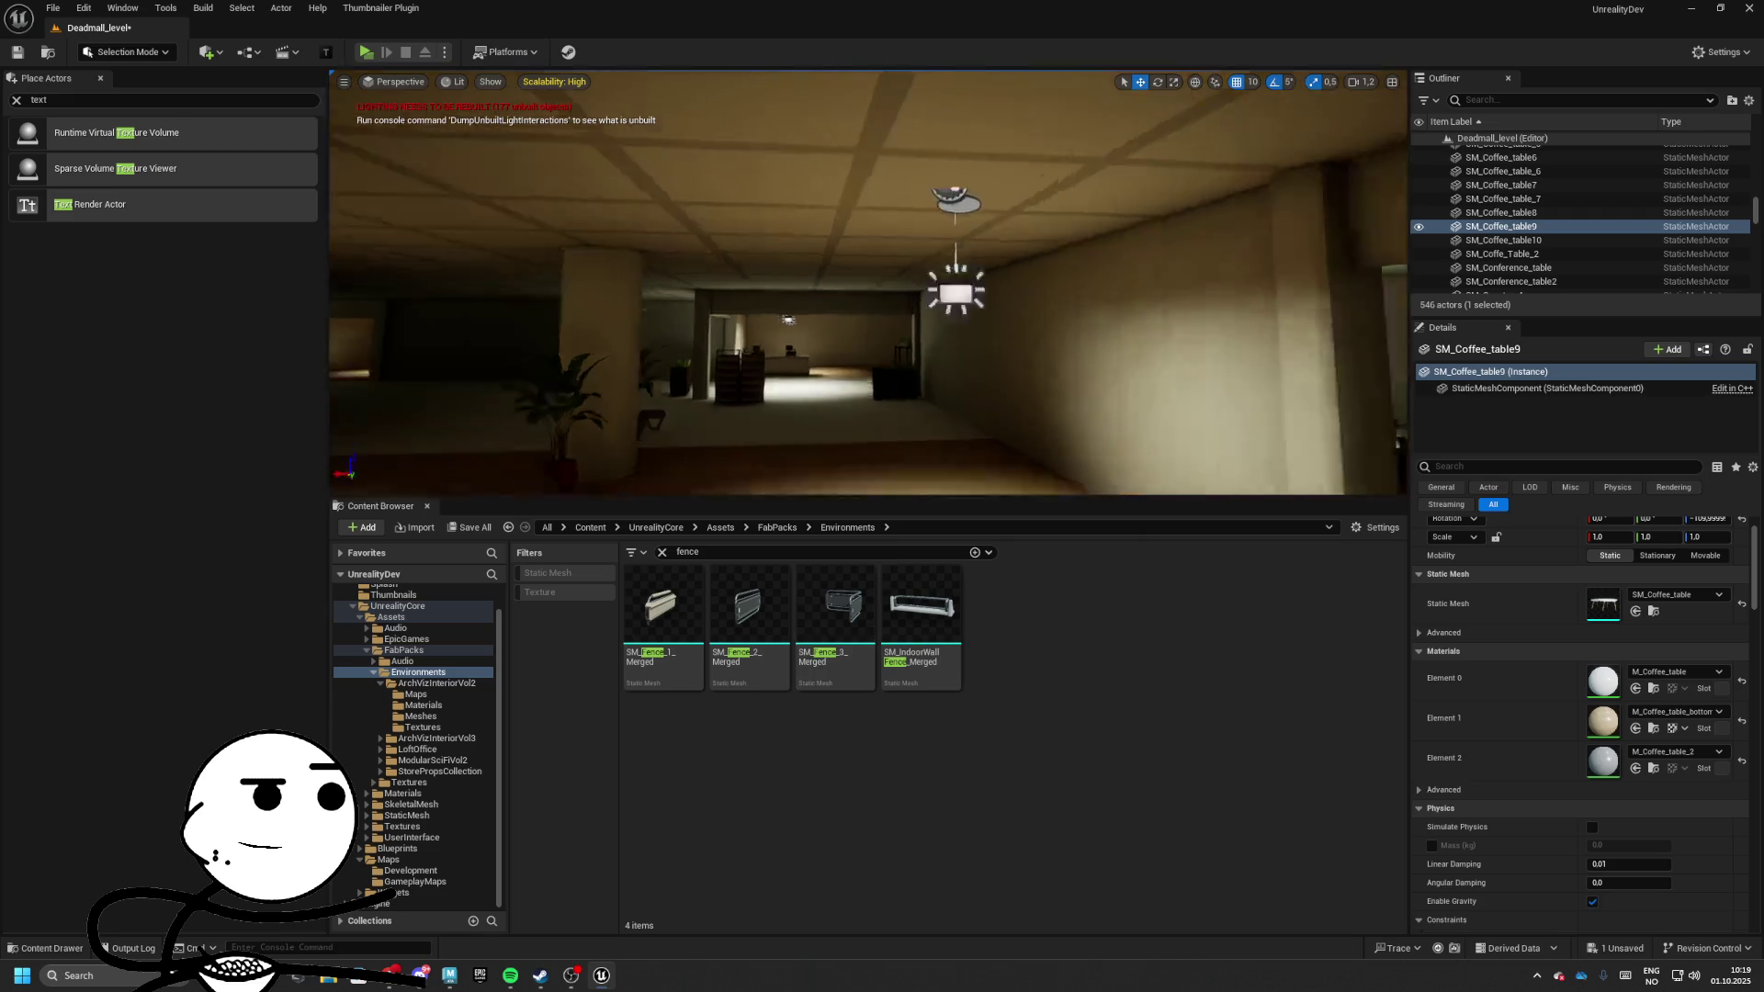
scroll(945, 433, up, 5)
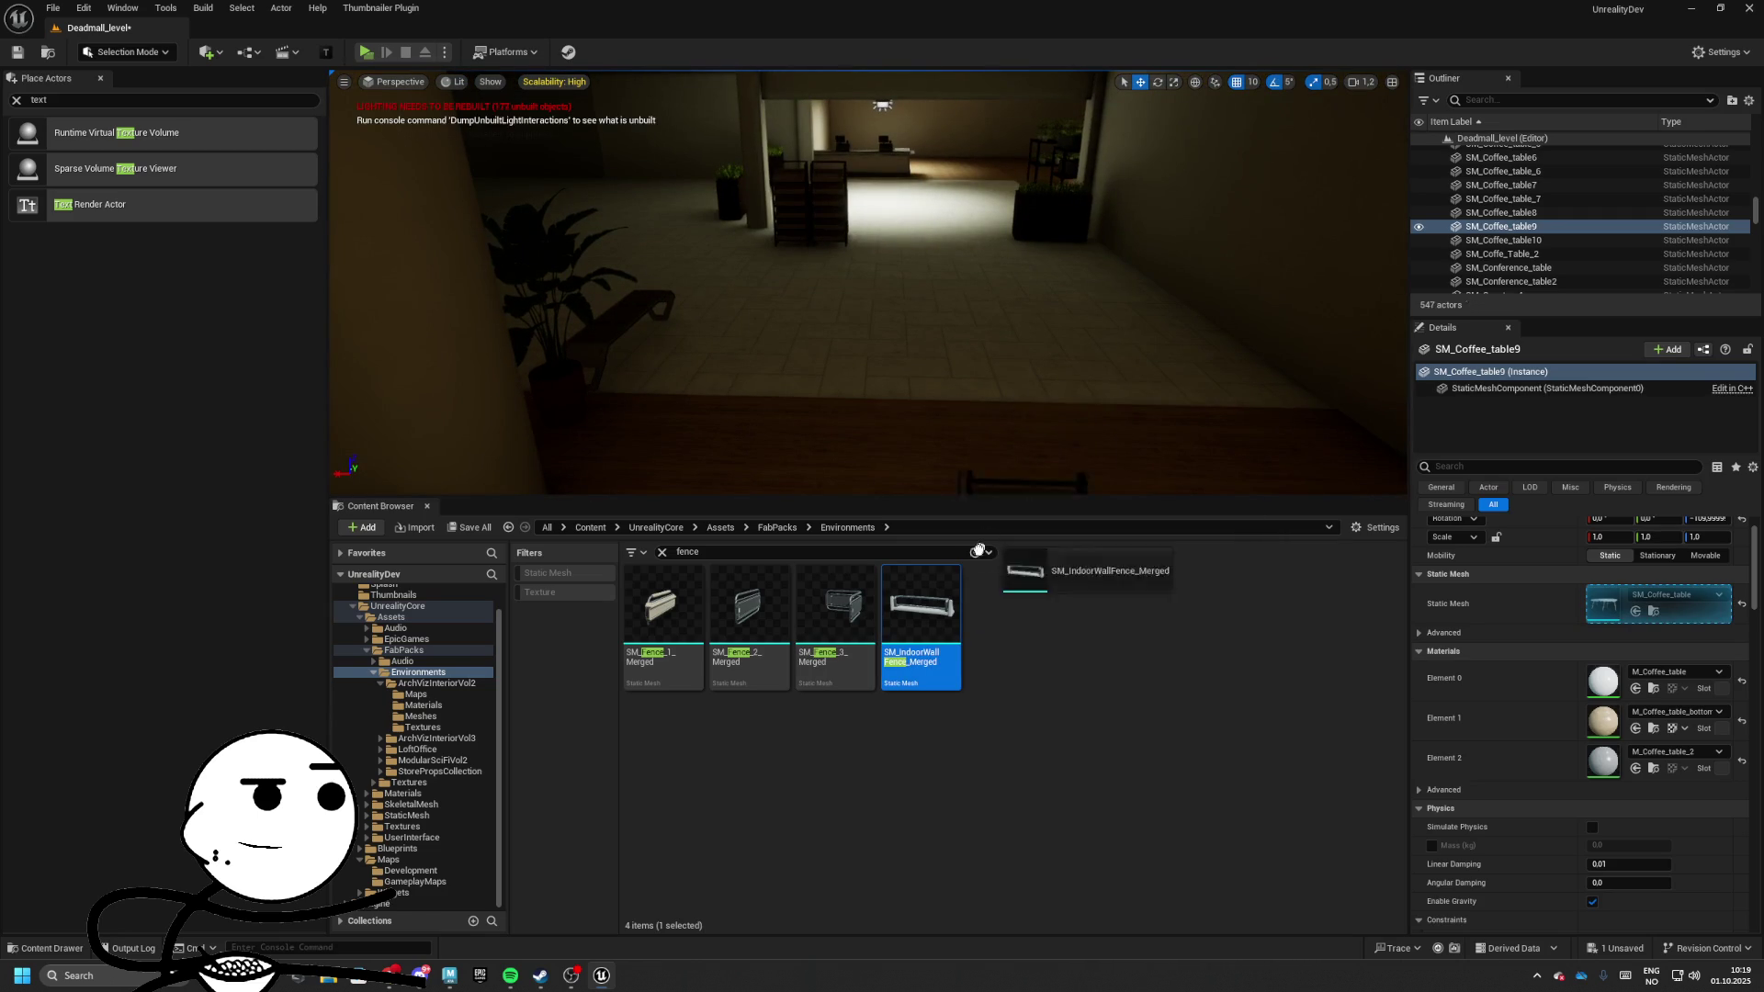
mouse_move(979, 549)
mouse_down()
mouse_move(984, 425)
mouse_move(918, 634)
mouse_up()
drag(841, 615, 865, 640)
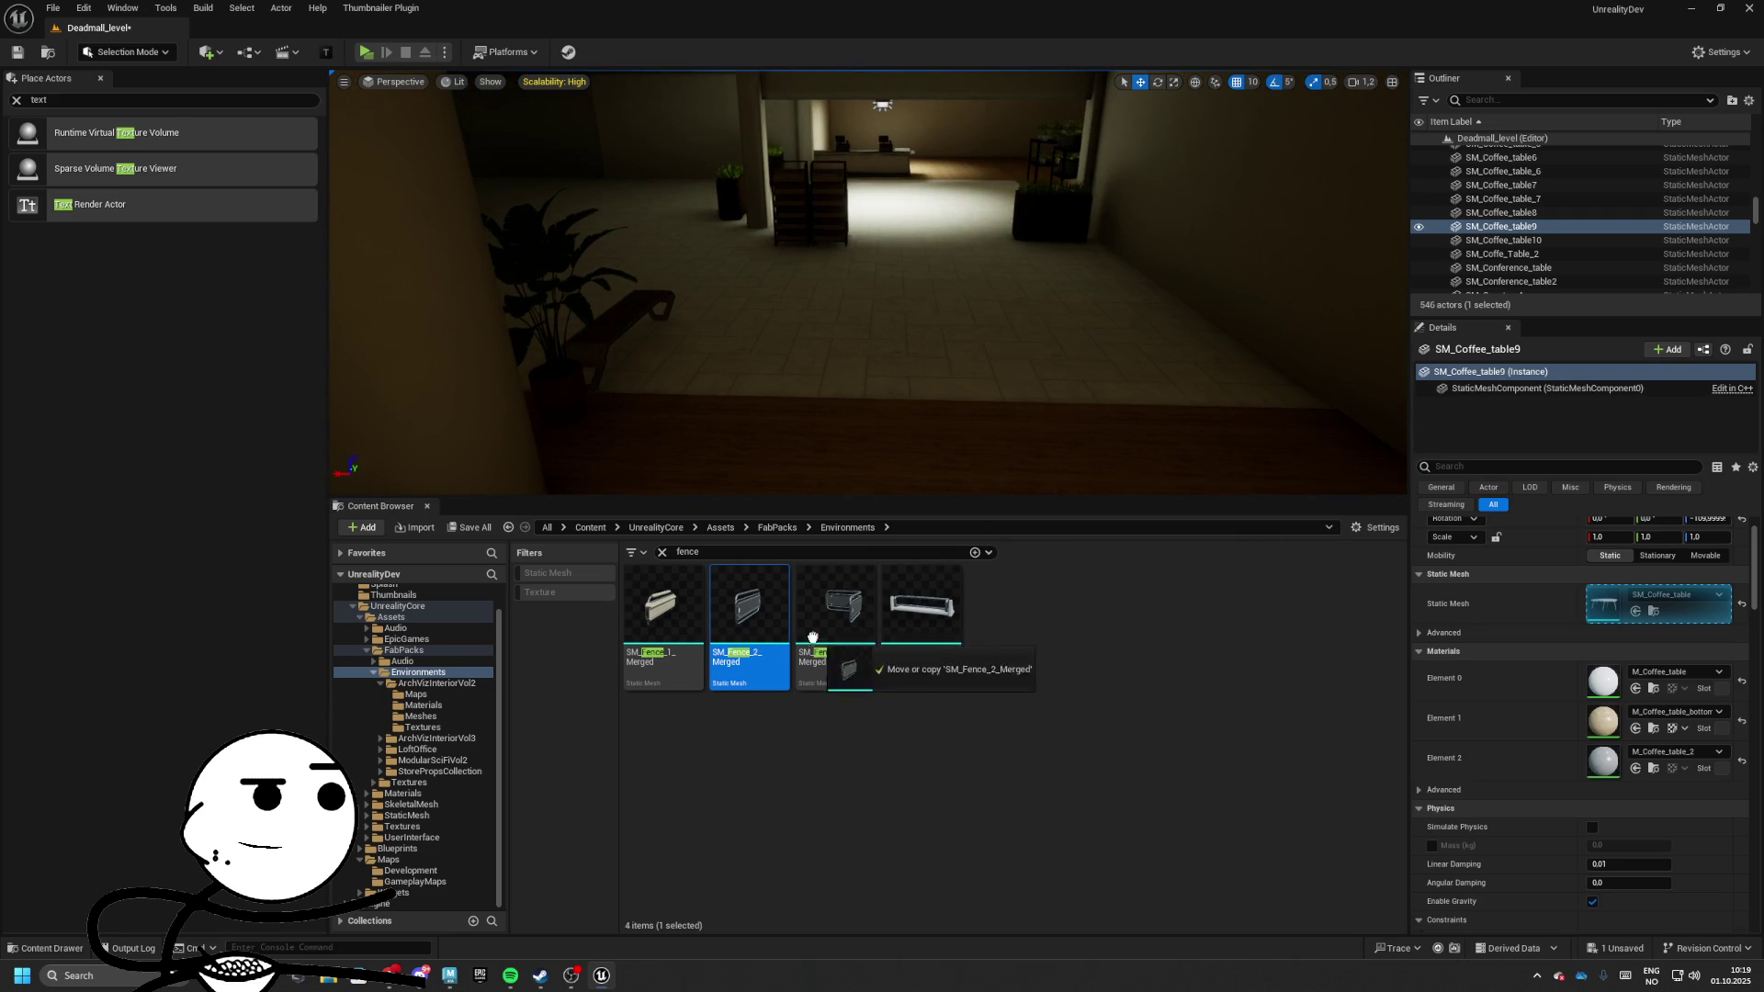
drag(689, 640, 689, 640)
Select the placed fence piece and delete it
mouse_move(868, 284)
mouse_down()
mouse_move(868, 229)
mouse_move(923, 280)
mouse_up()
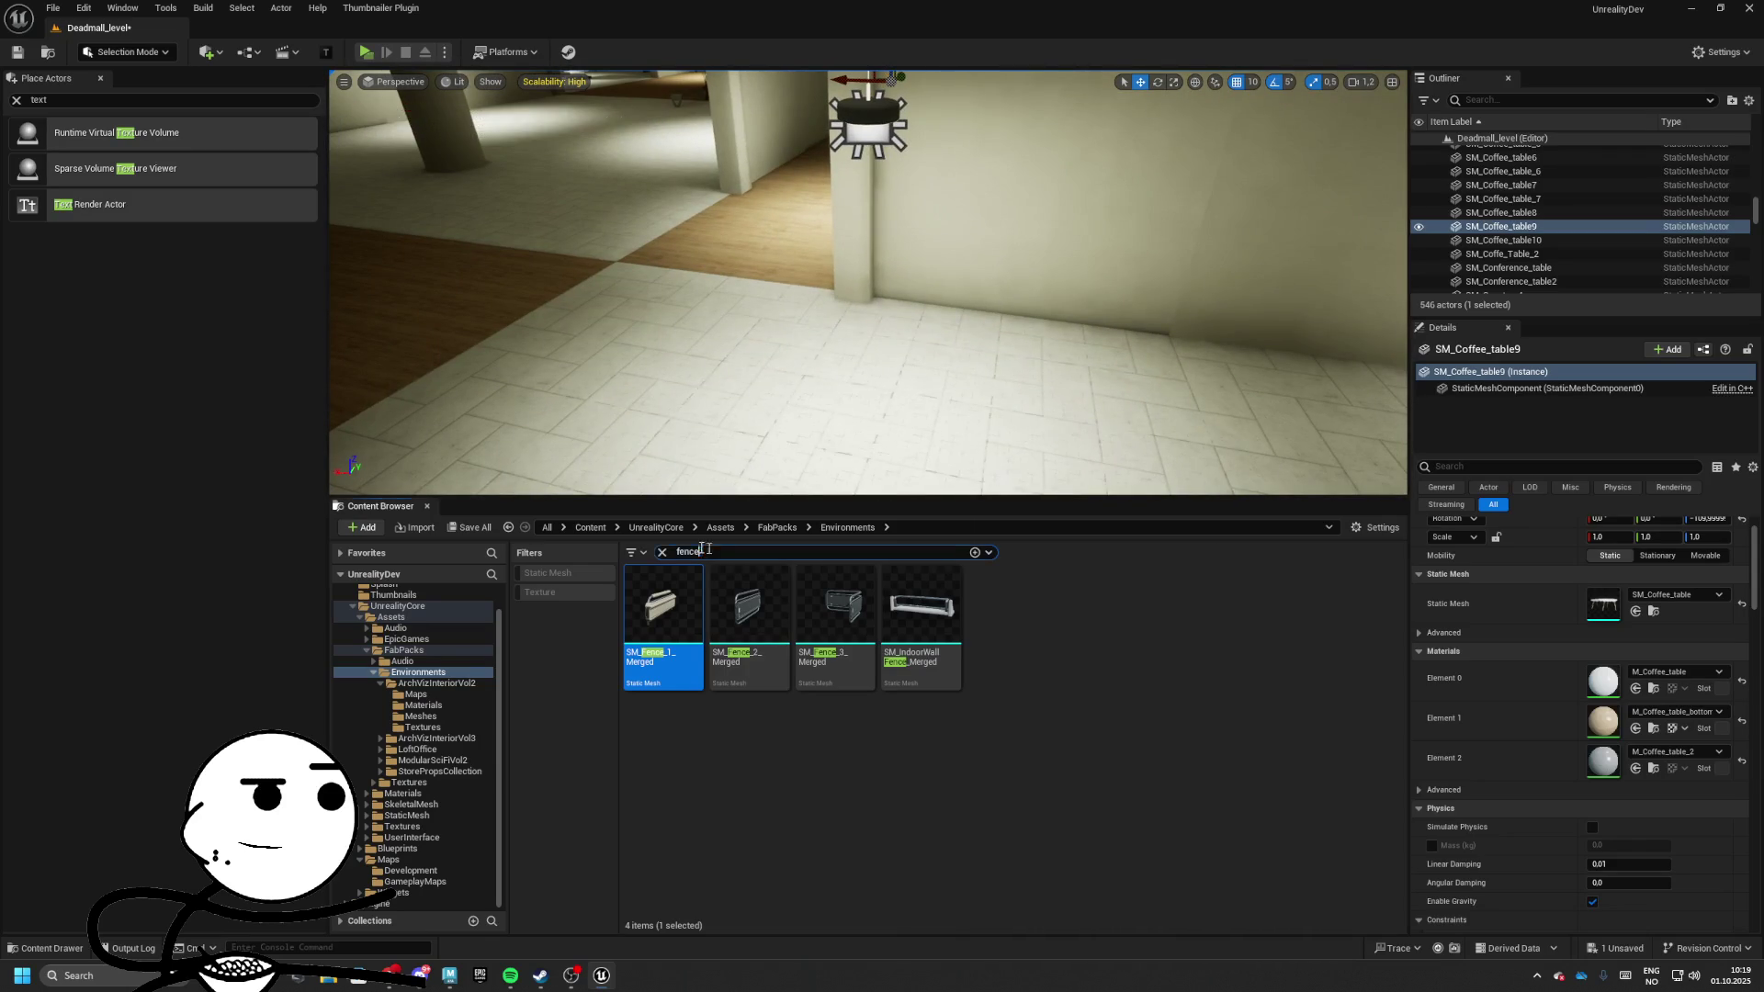
click(837, 343)
key(Delete)
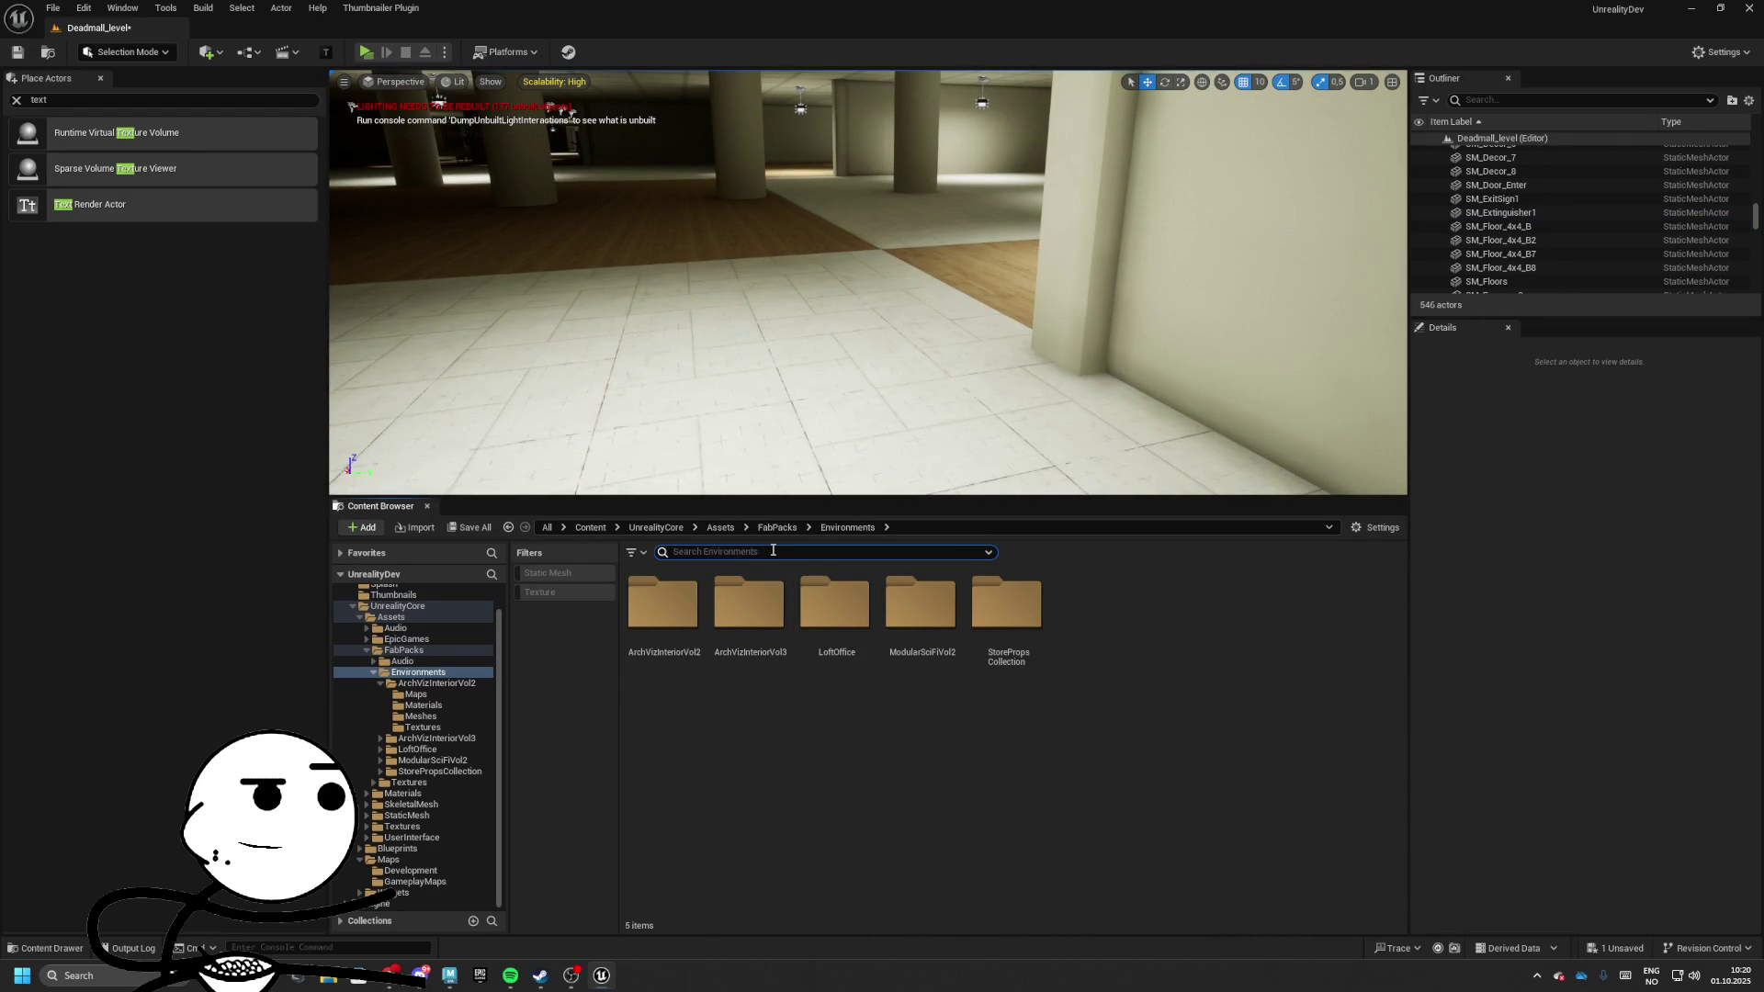
Search for 'chair' and place a round bar stool on the wooden floor by the lounge seating
text(chair)
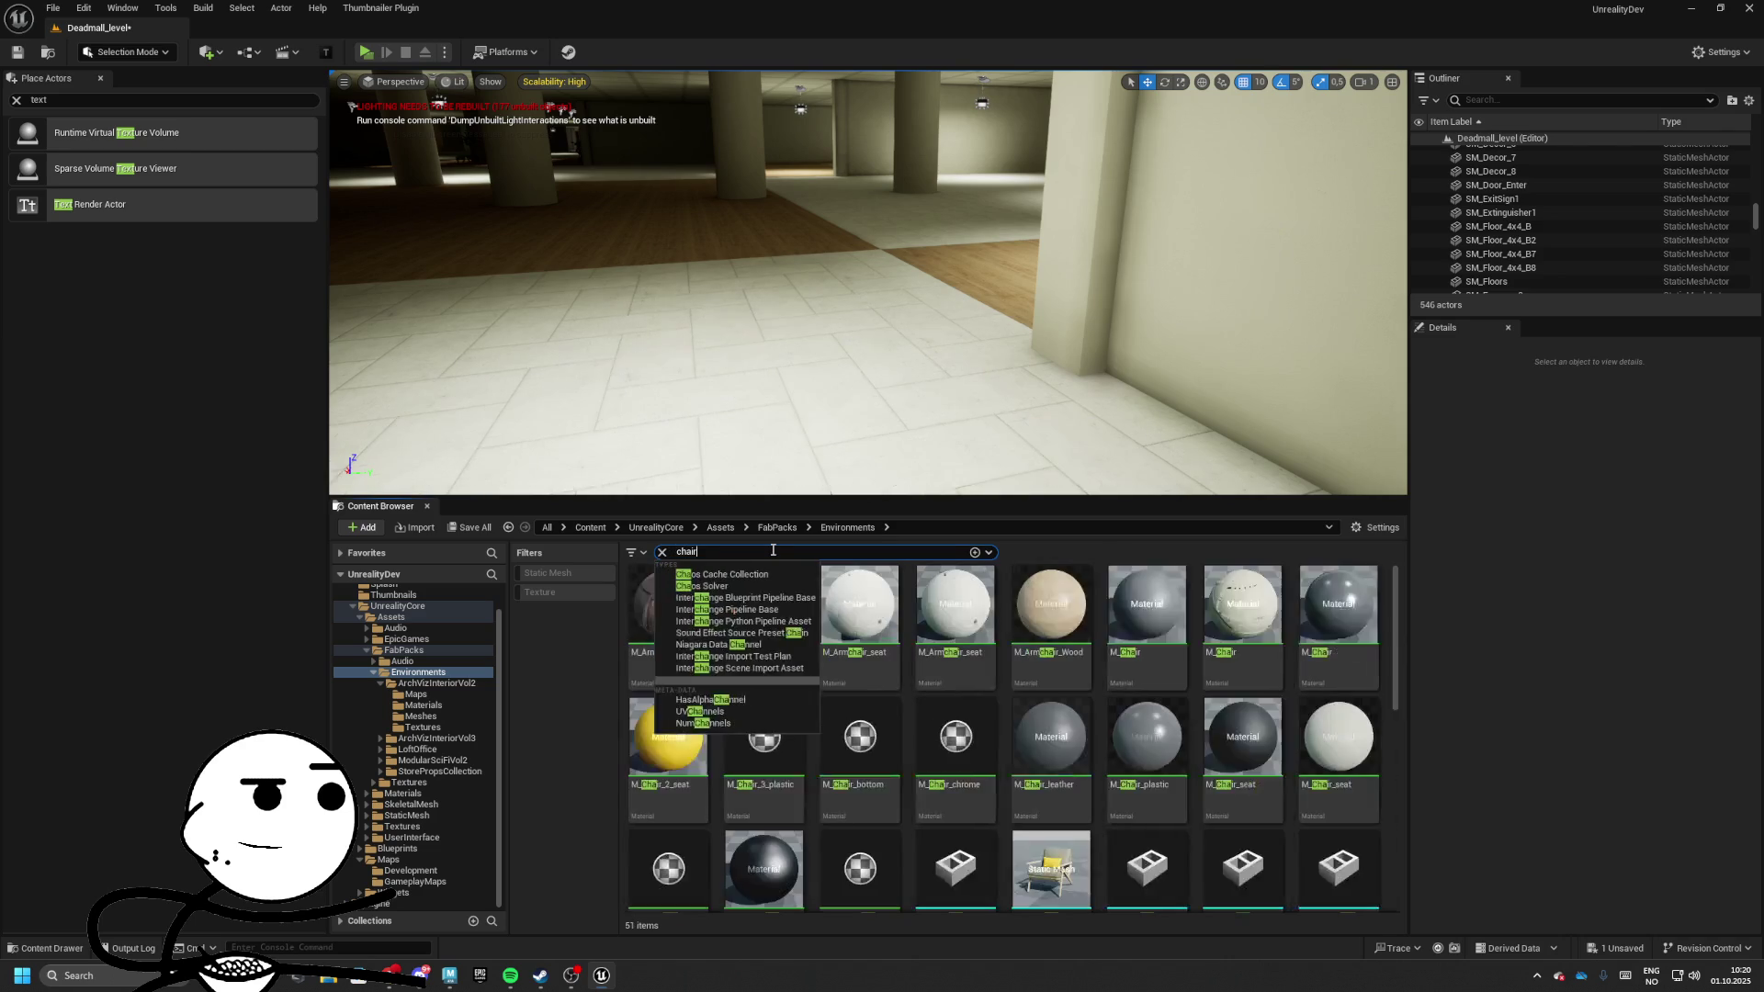
scroll(929, 721, down, 5)
scroll(929, 721, down, 2)
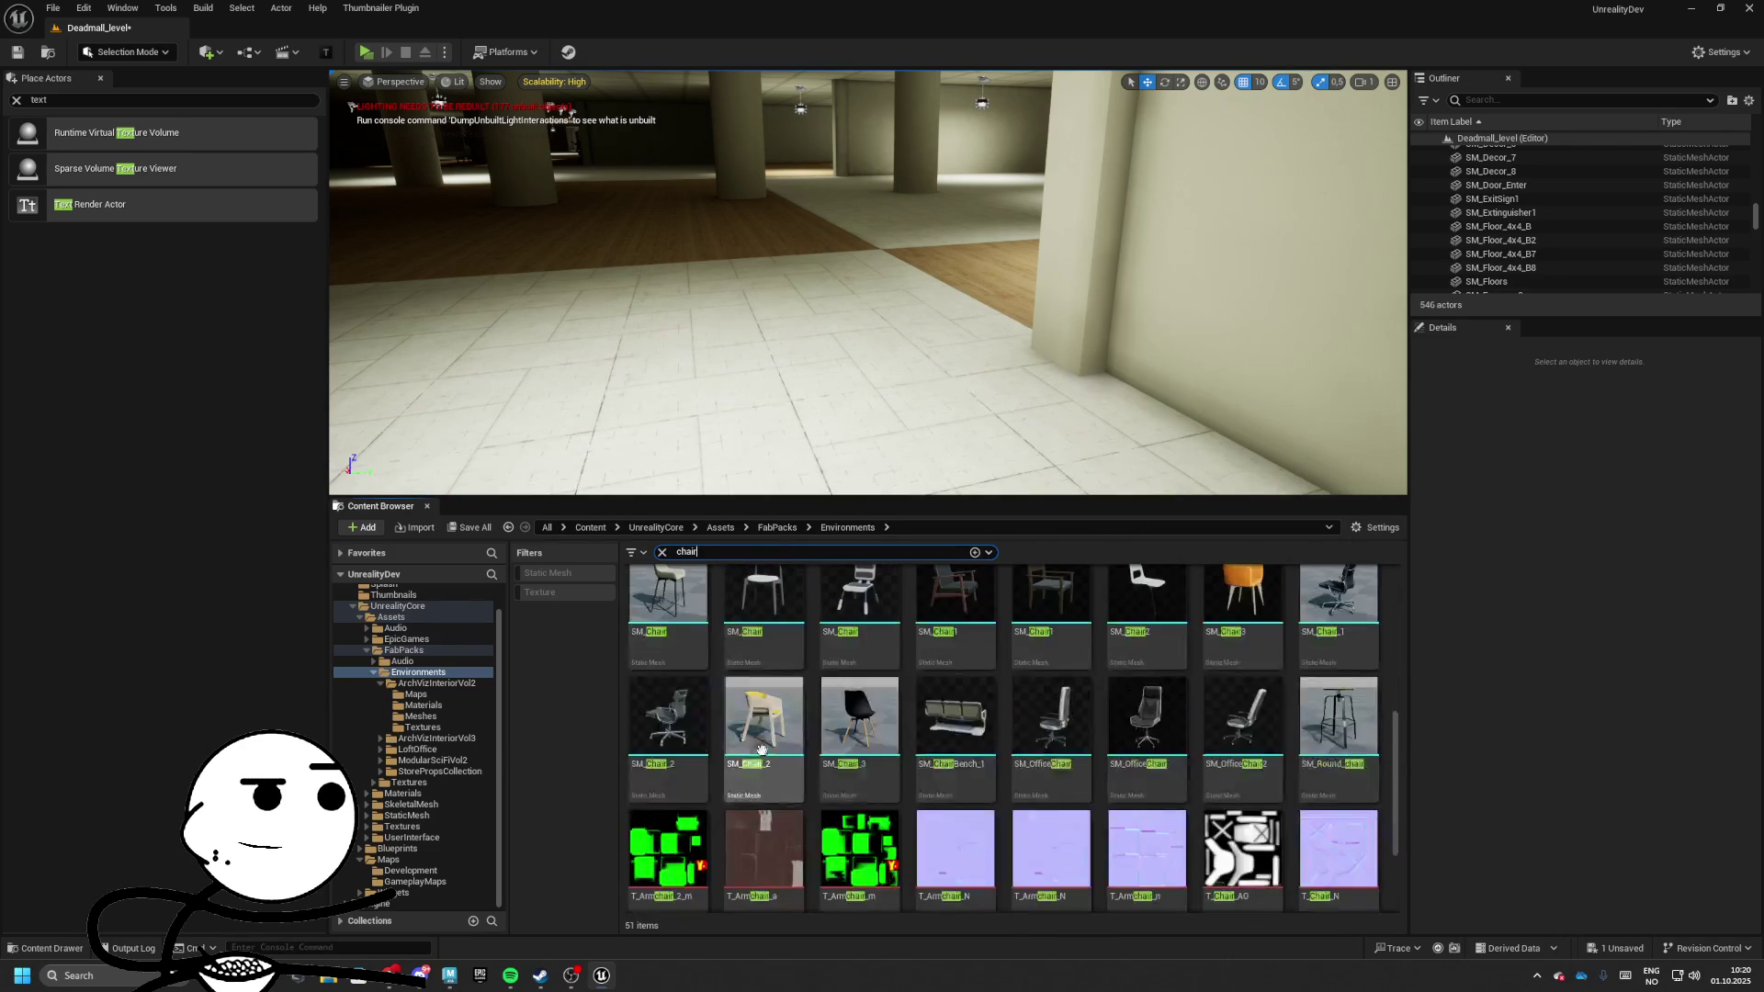
scroll(997, 741, down, 2)
scroll(1056, 726, up, 1)
scroll(1149, 707, down, 1)
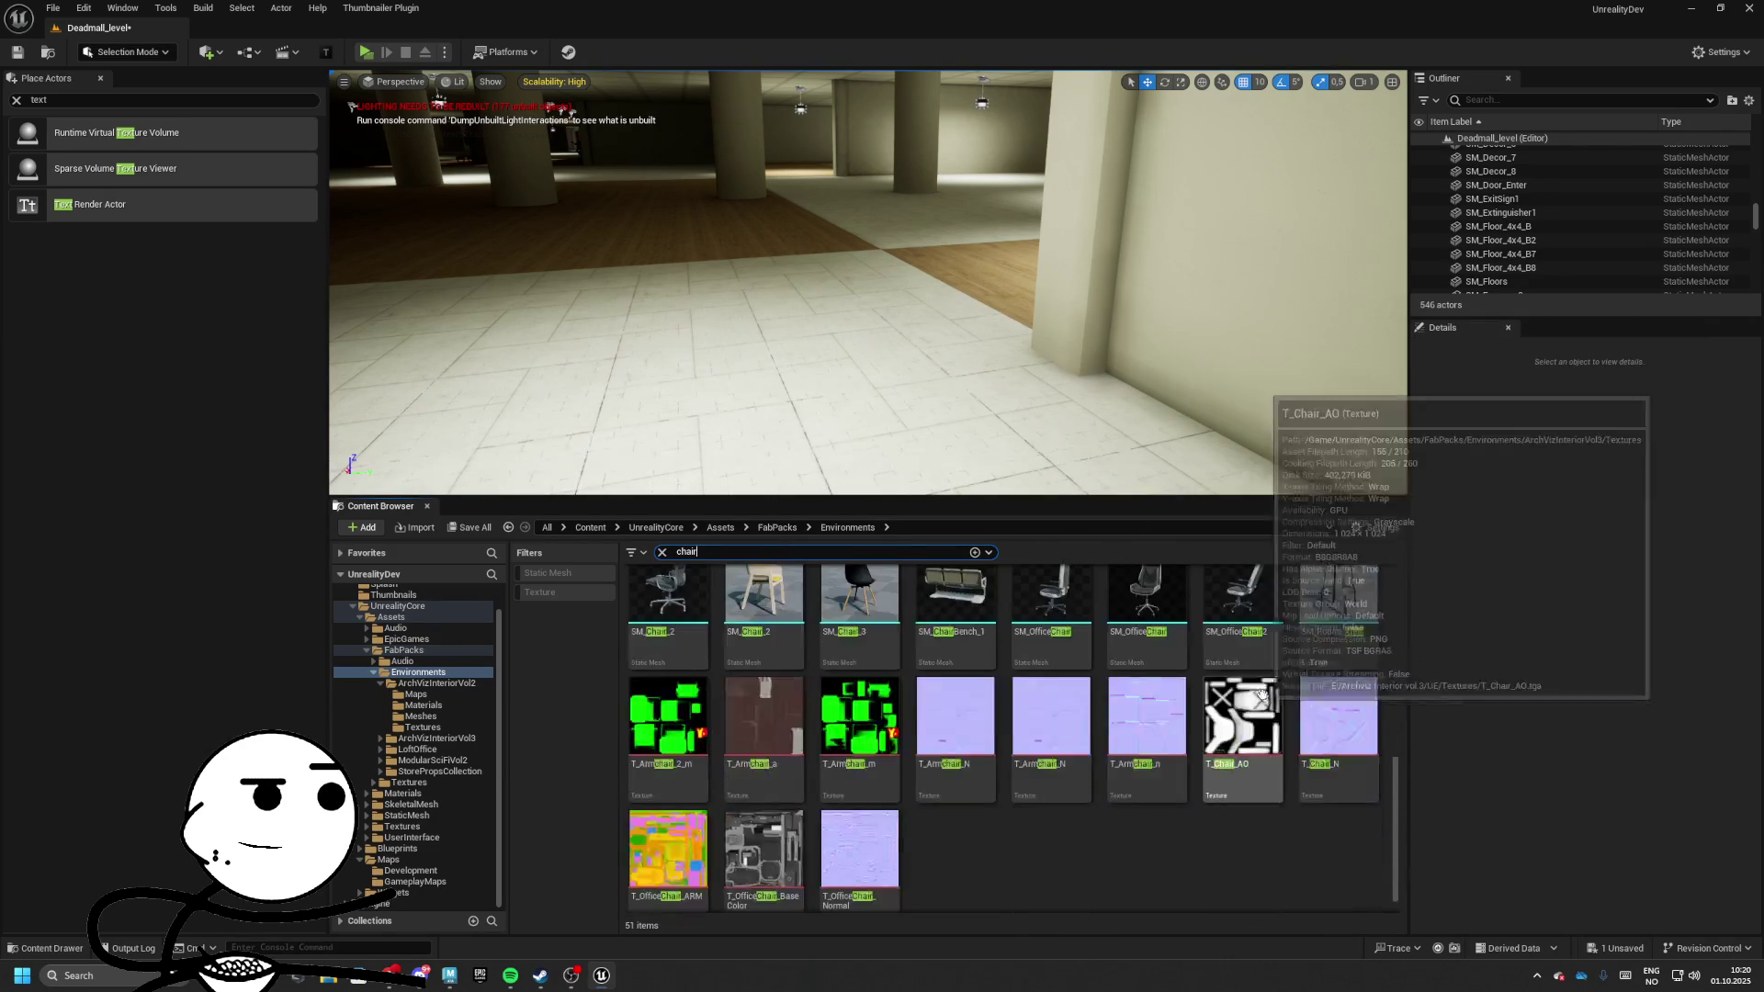
scroll(1181, 692, up, 1)
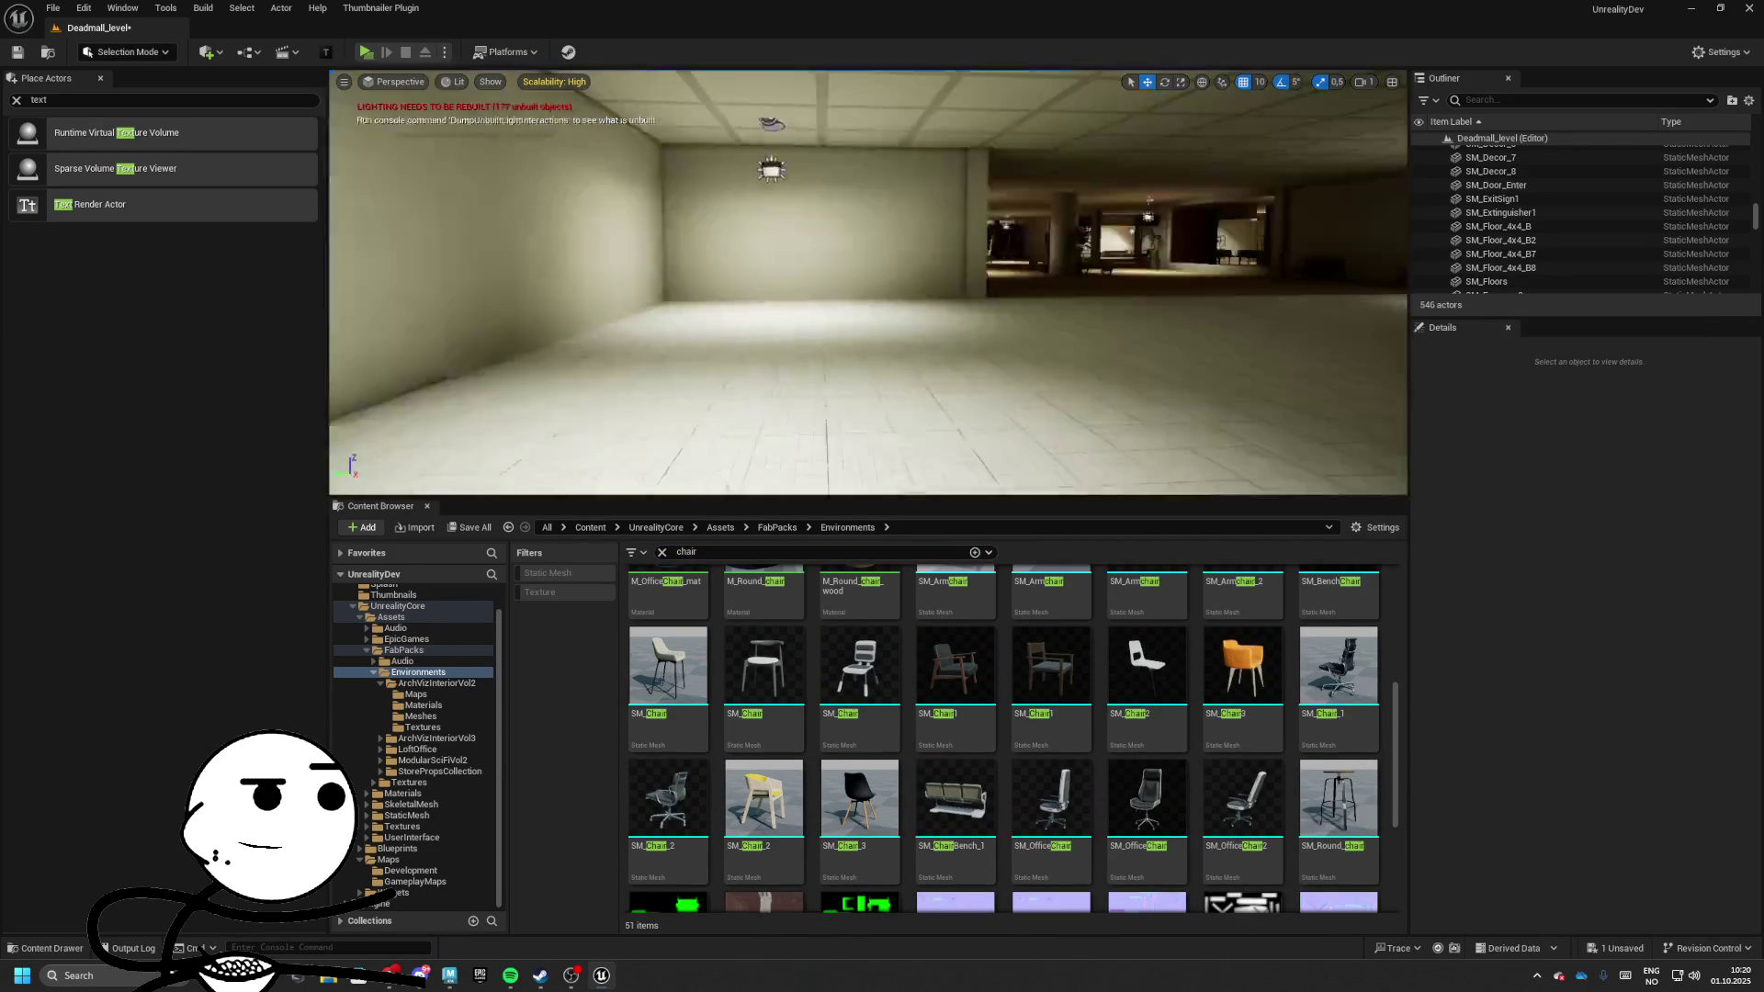
key(w)
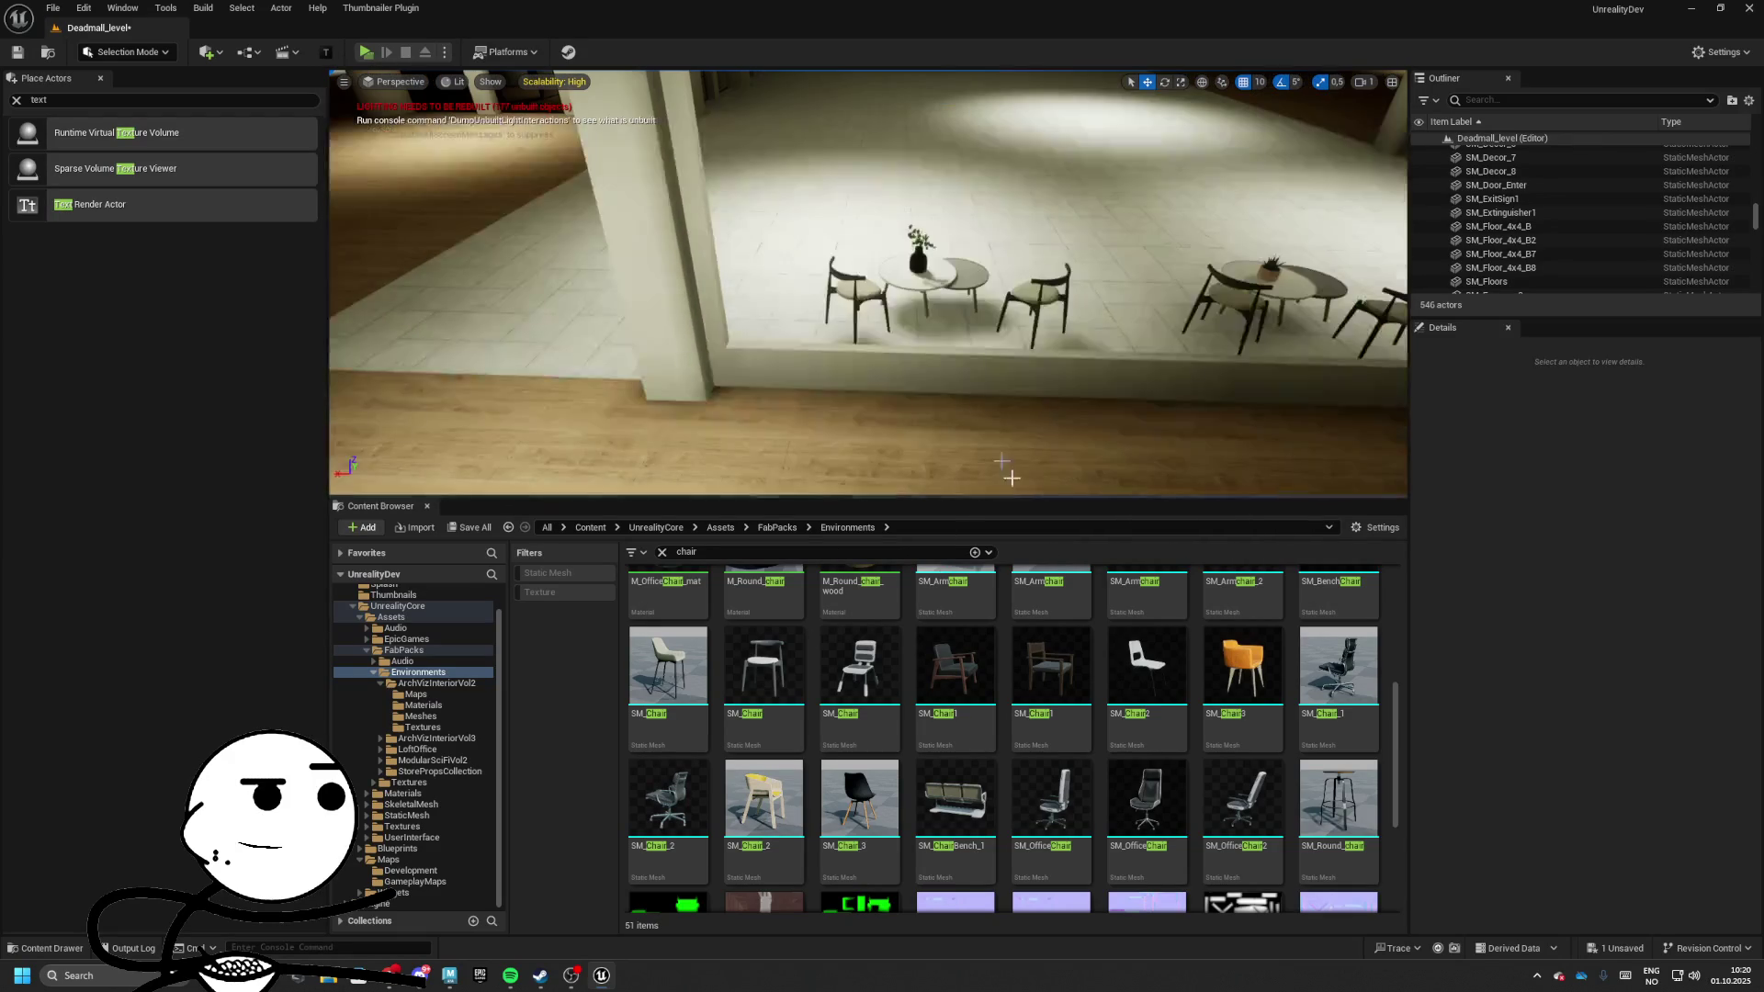
mouse_move(1339, 797)
mouse_down()
mouse_move(1073, 604)
mouse_move(804, 454)
mouse_up()
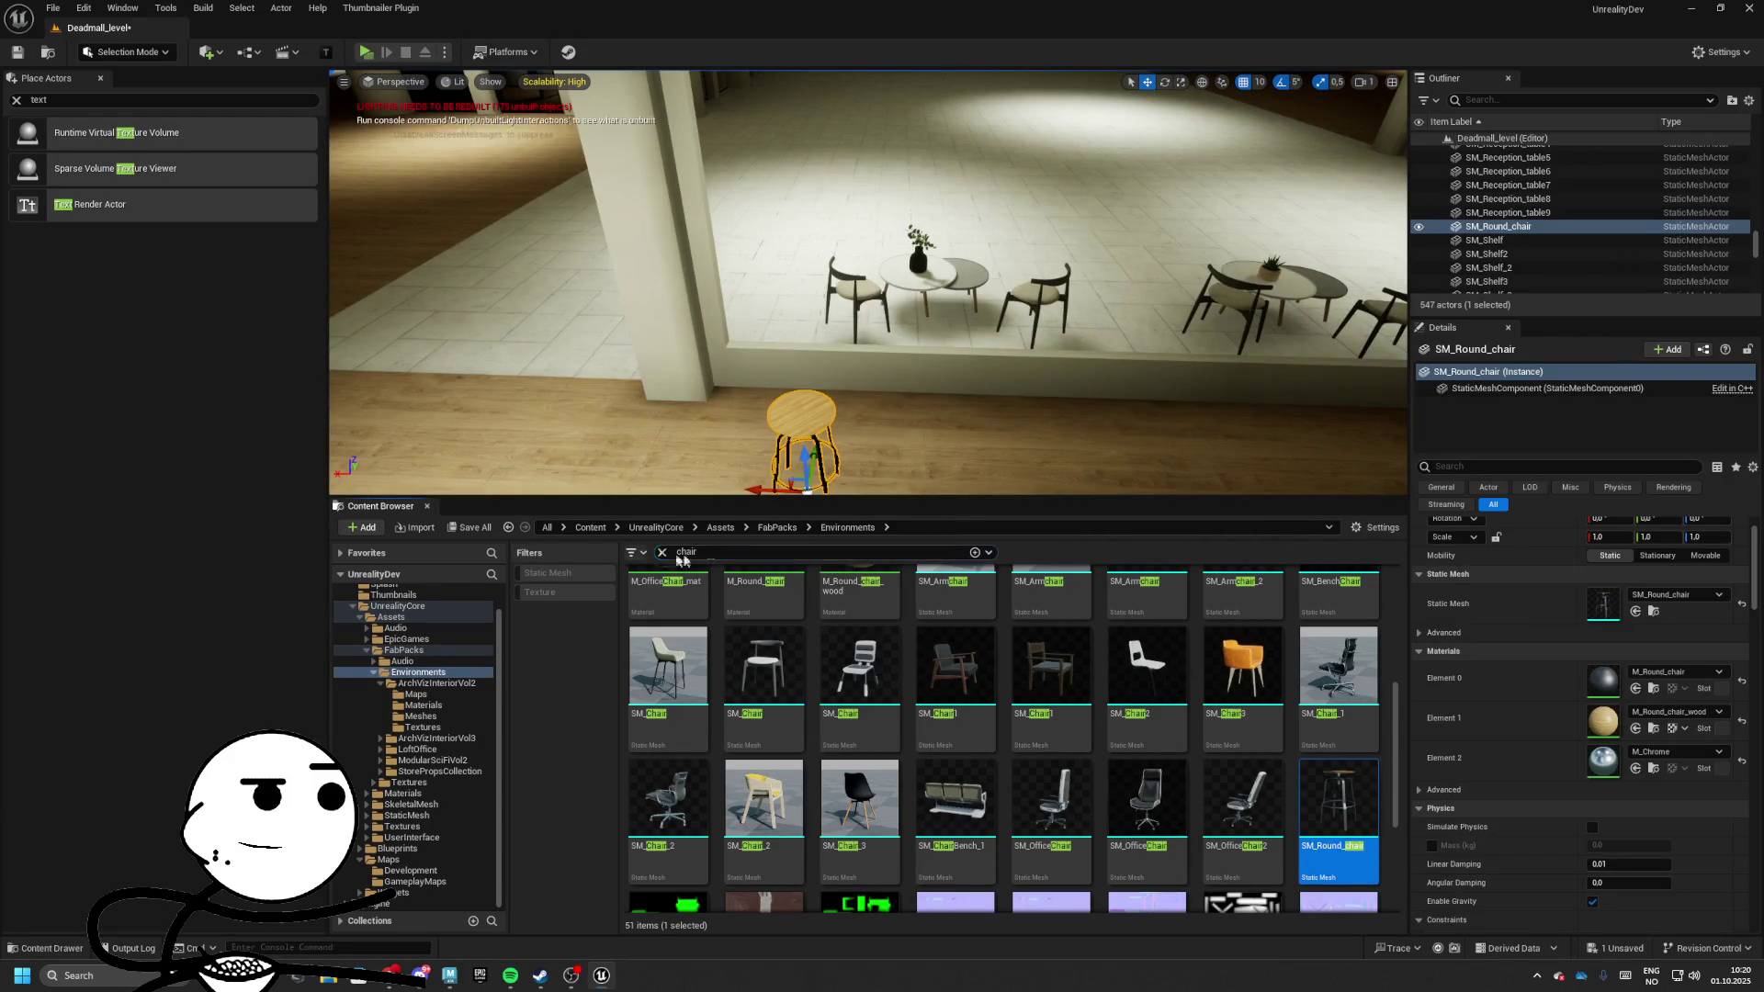
Search 'table', filter to Static Mesh, and preview several table meshes in the level
text(table)
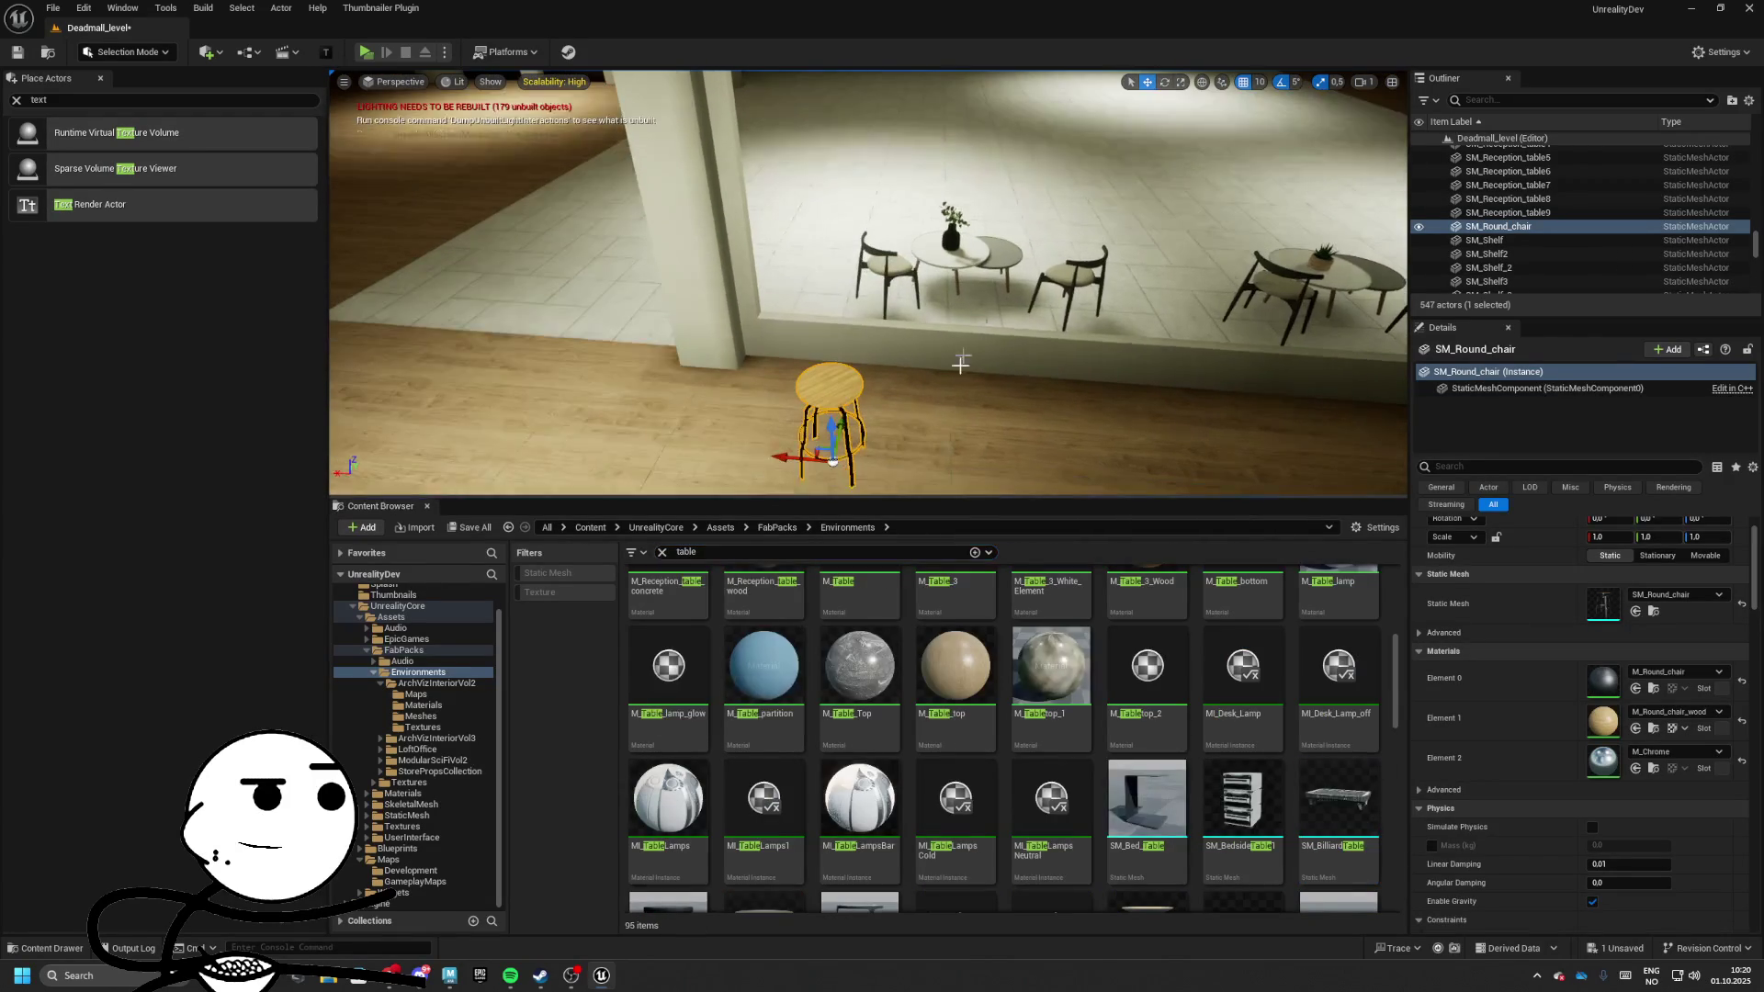
scroll(1038, 703, up, 2)
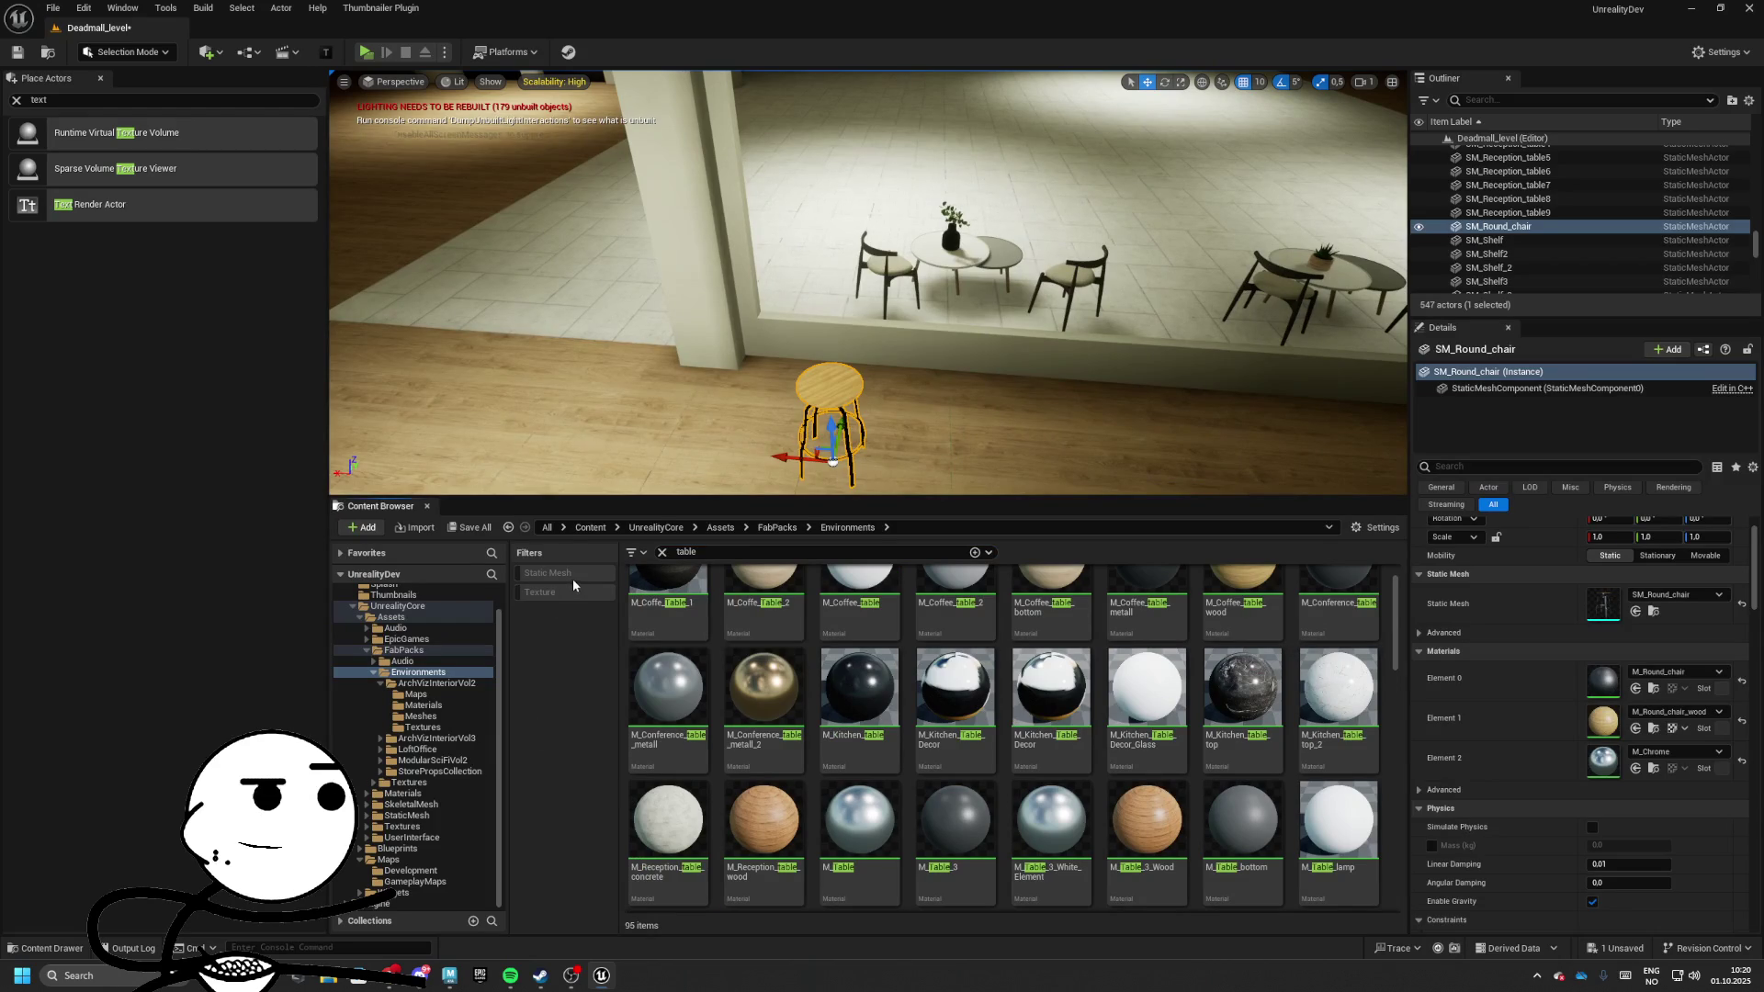
drag(708, 498, 634, 624)
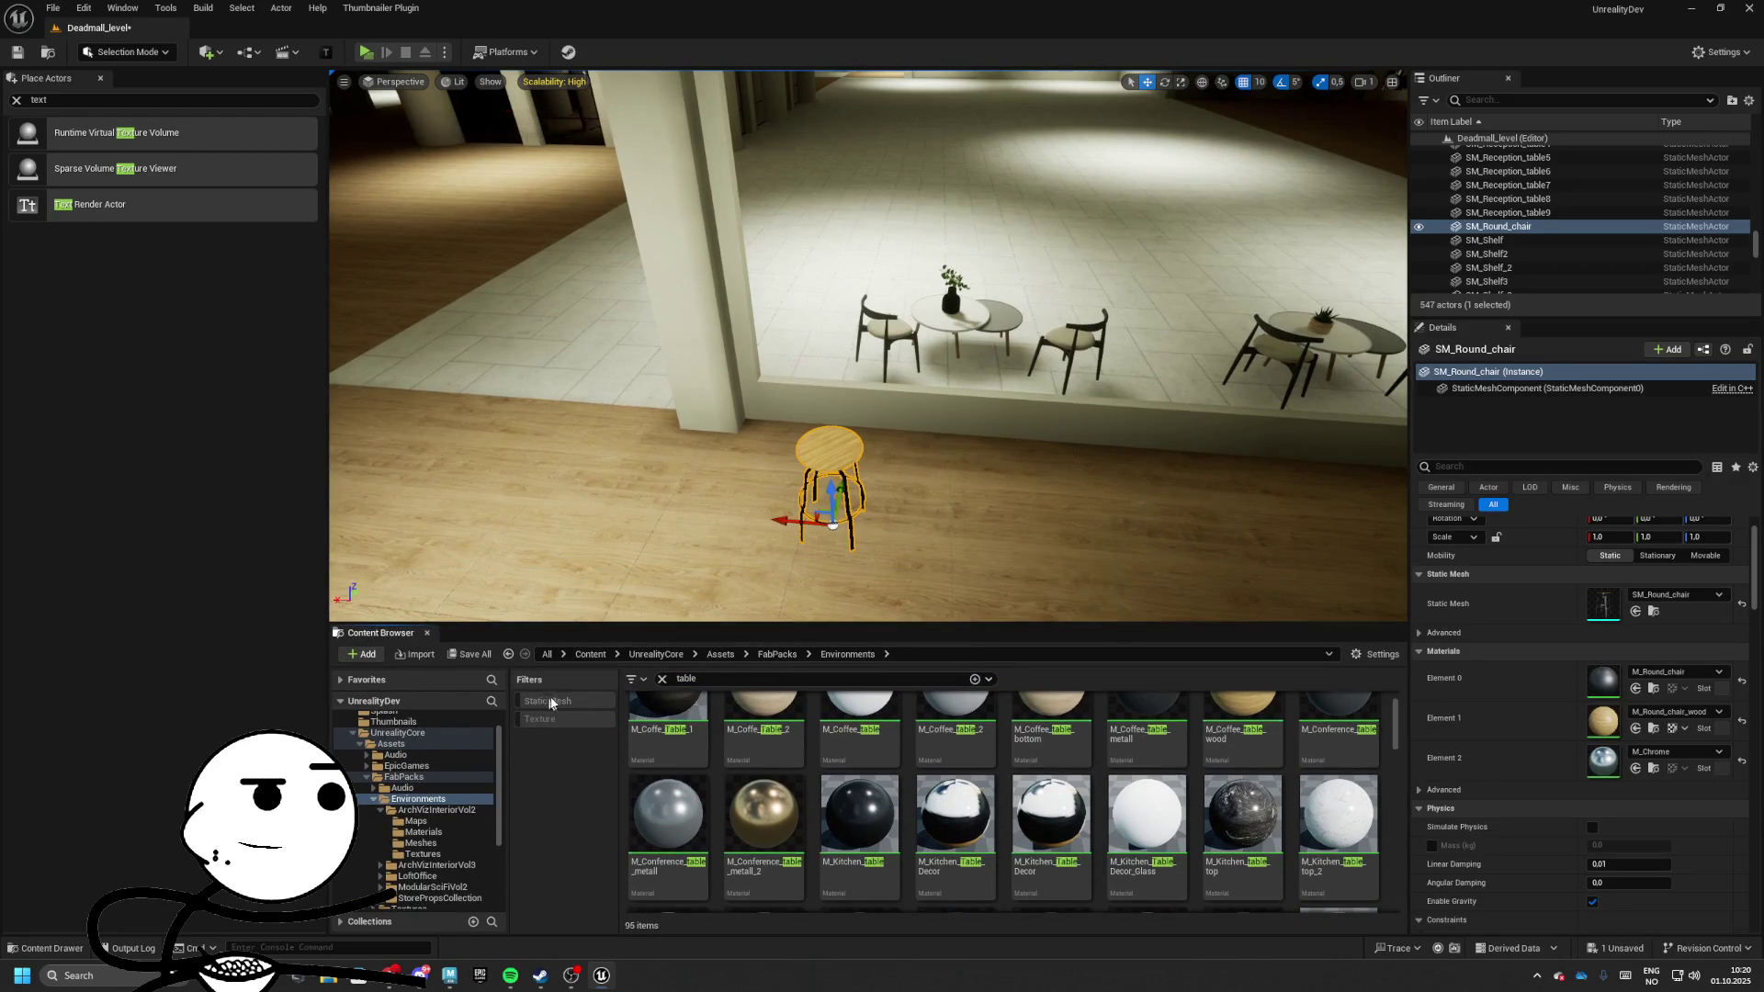
click(552, 702)
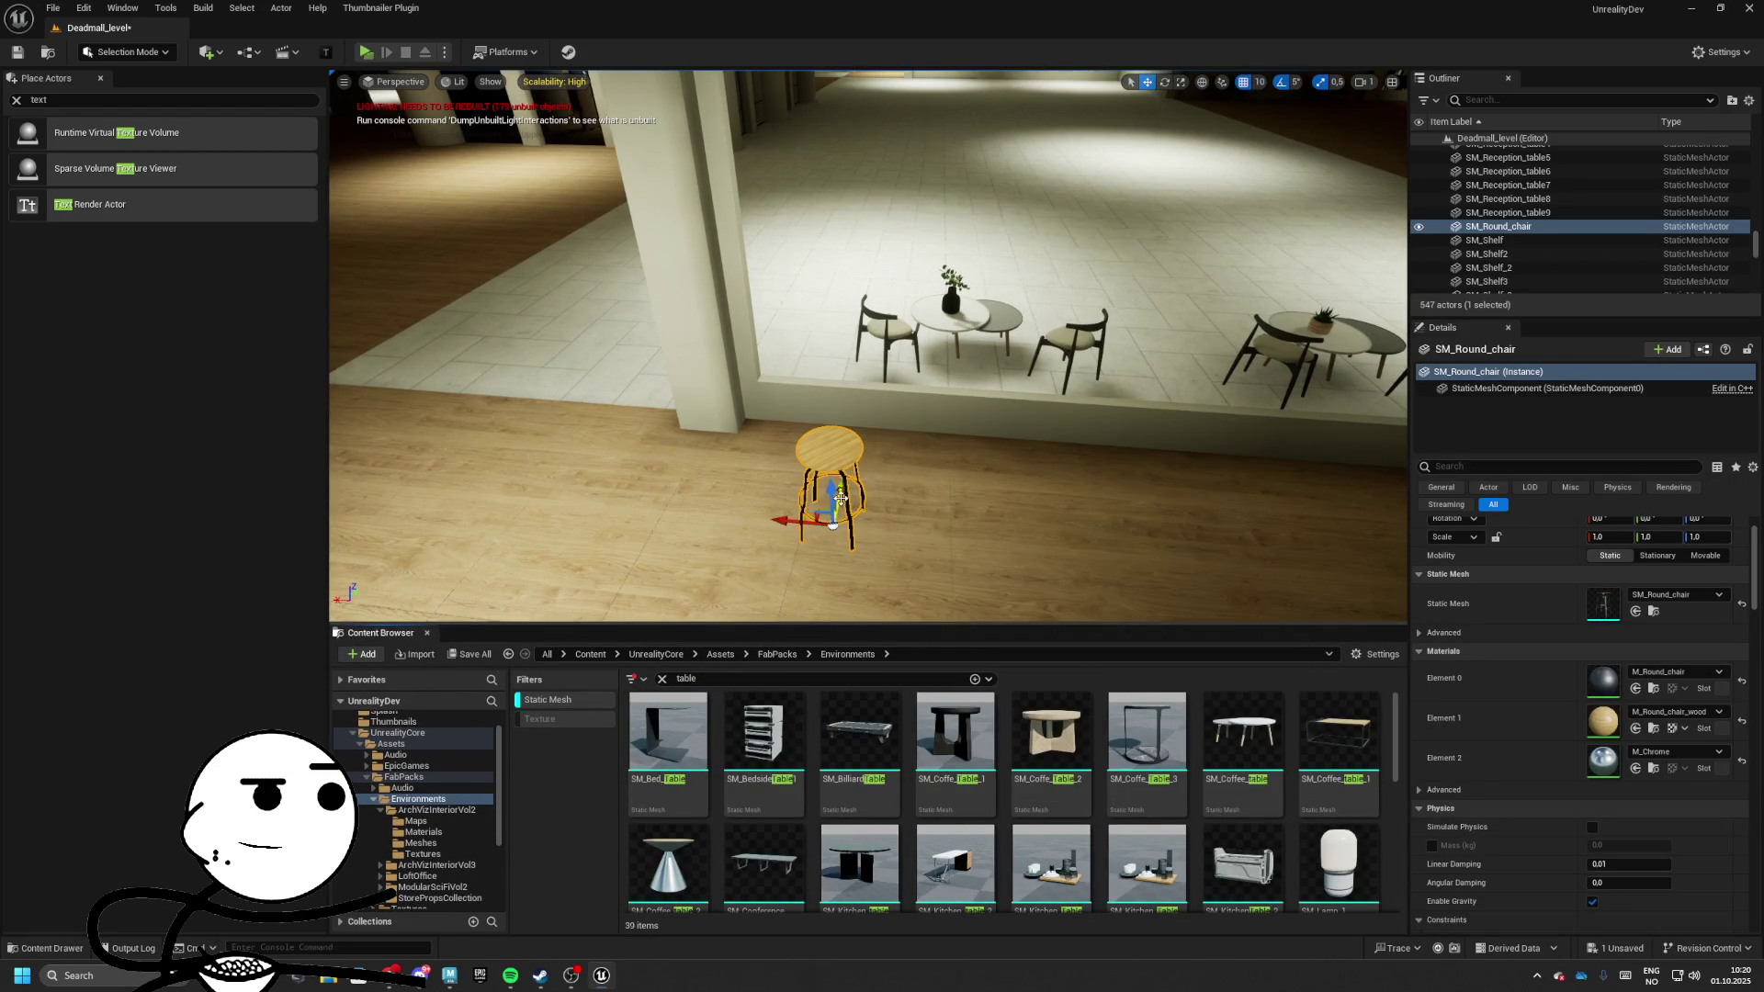
scroll(1338, 761, down, 3)
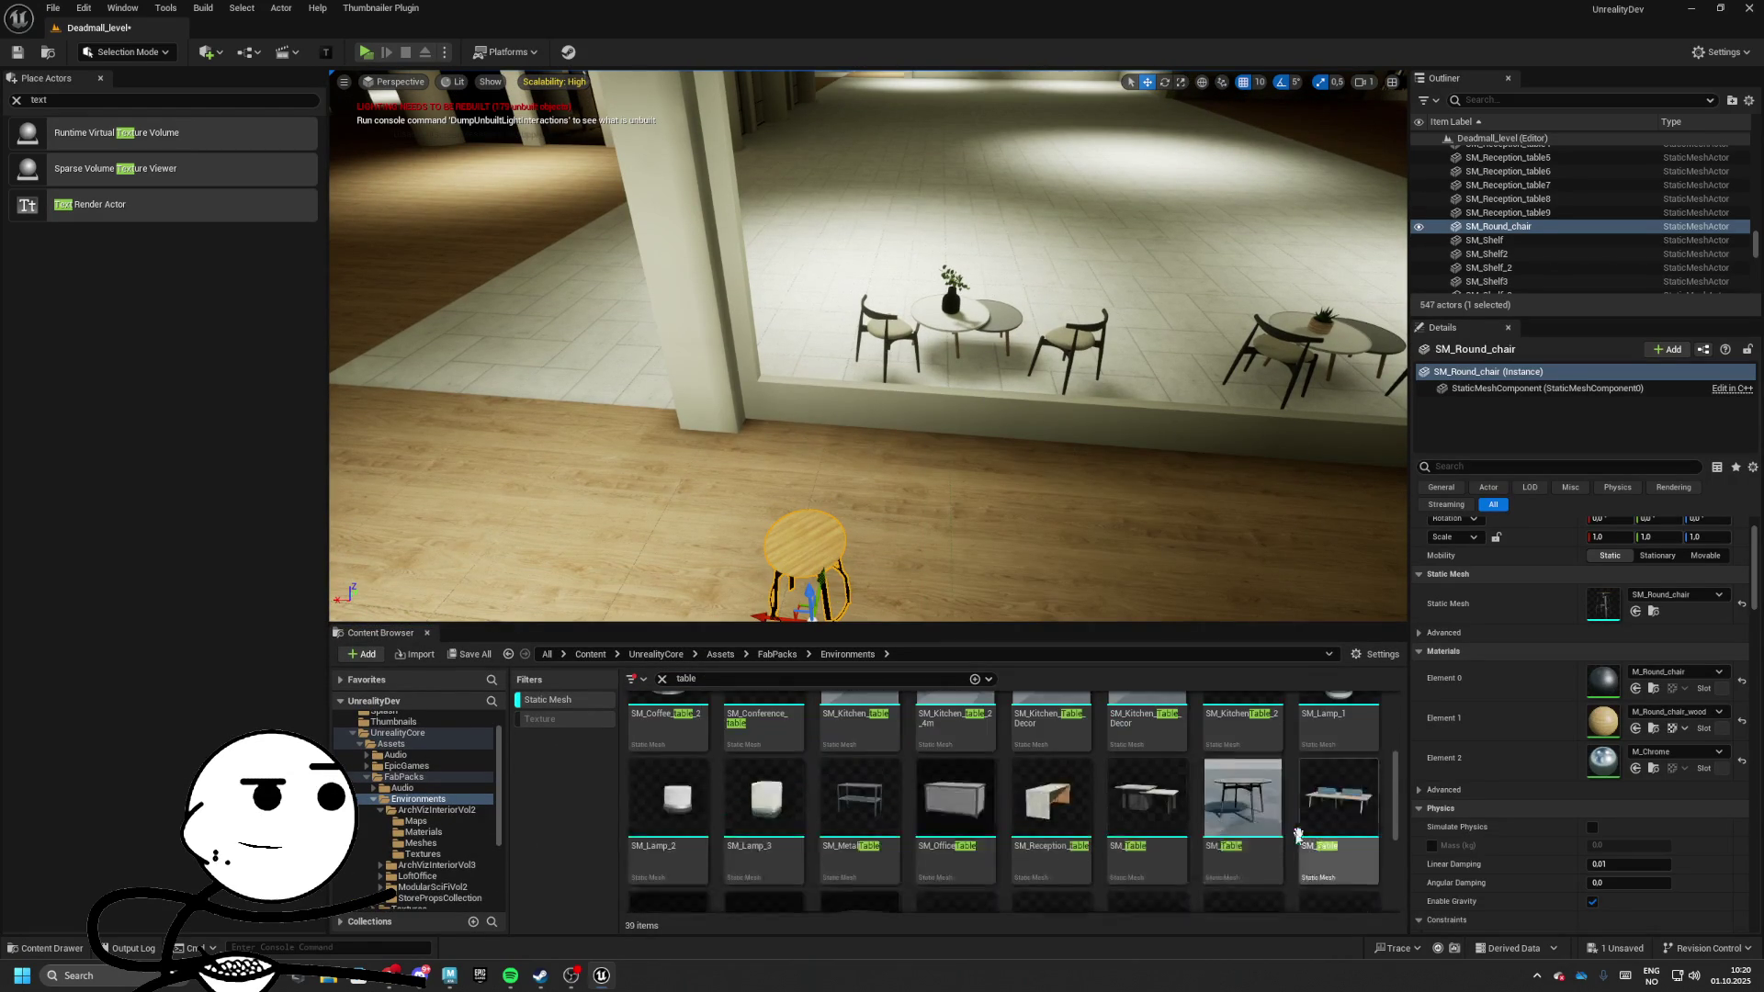
mouse_move(1146, 753)
mouse_down()
mouse_move(895, 478)
mouse_move(951, 496)
mouse_move(1278, 805)
mouse_up()
mouse_move(1057, 747)
mouse_down()
mouse_move(790, 486)
mouse_move(1103, 768)
mouse_up()
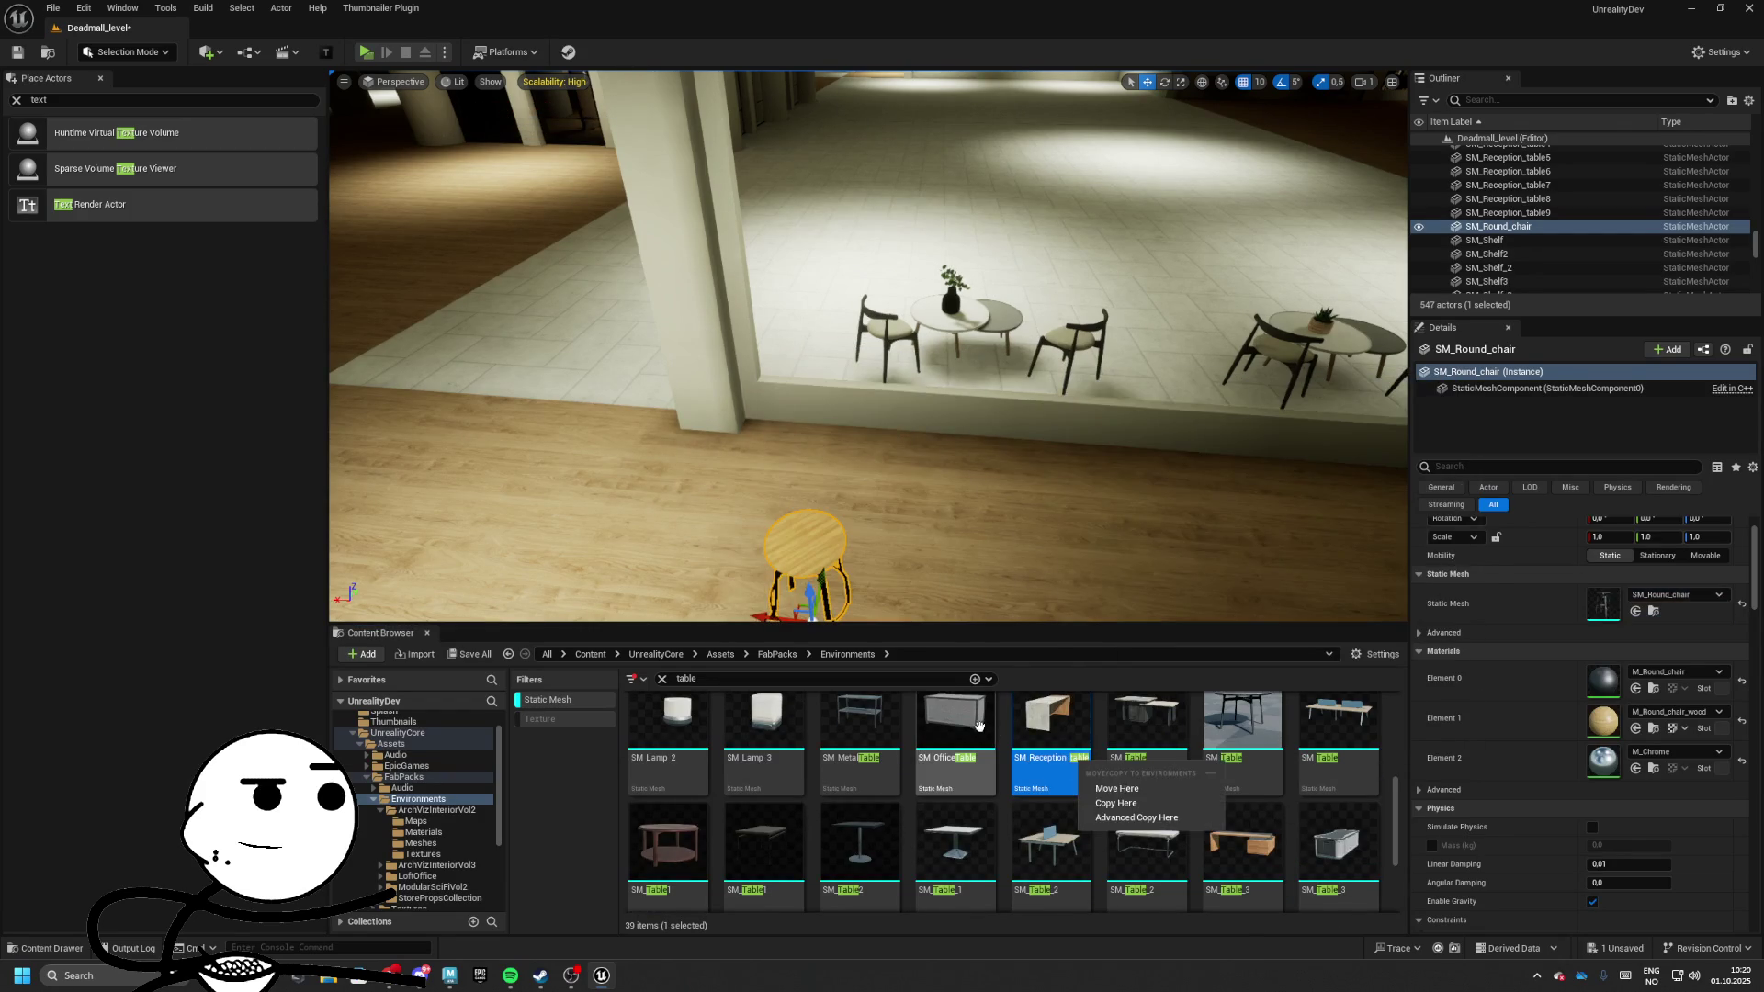
mouse_move(955, 726)
mouse_down()
mouse_move(867, 450)
mouse_move(972, 755)
mouse_up()
scroll(665, 766, down, 1)
click(665, 766)
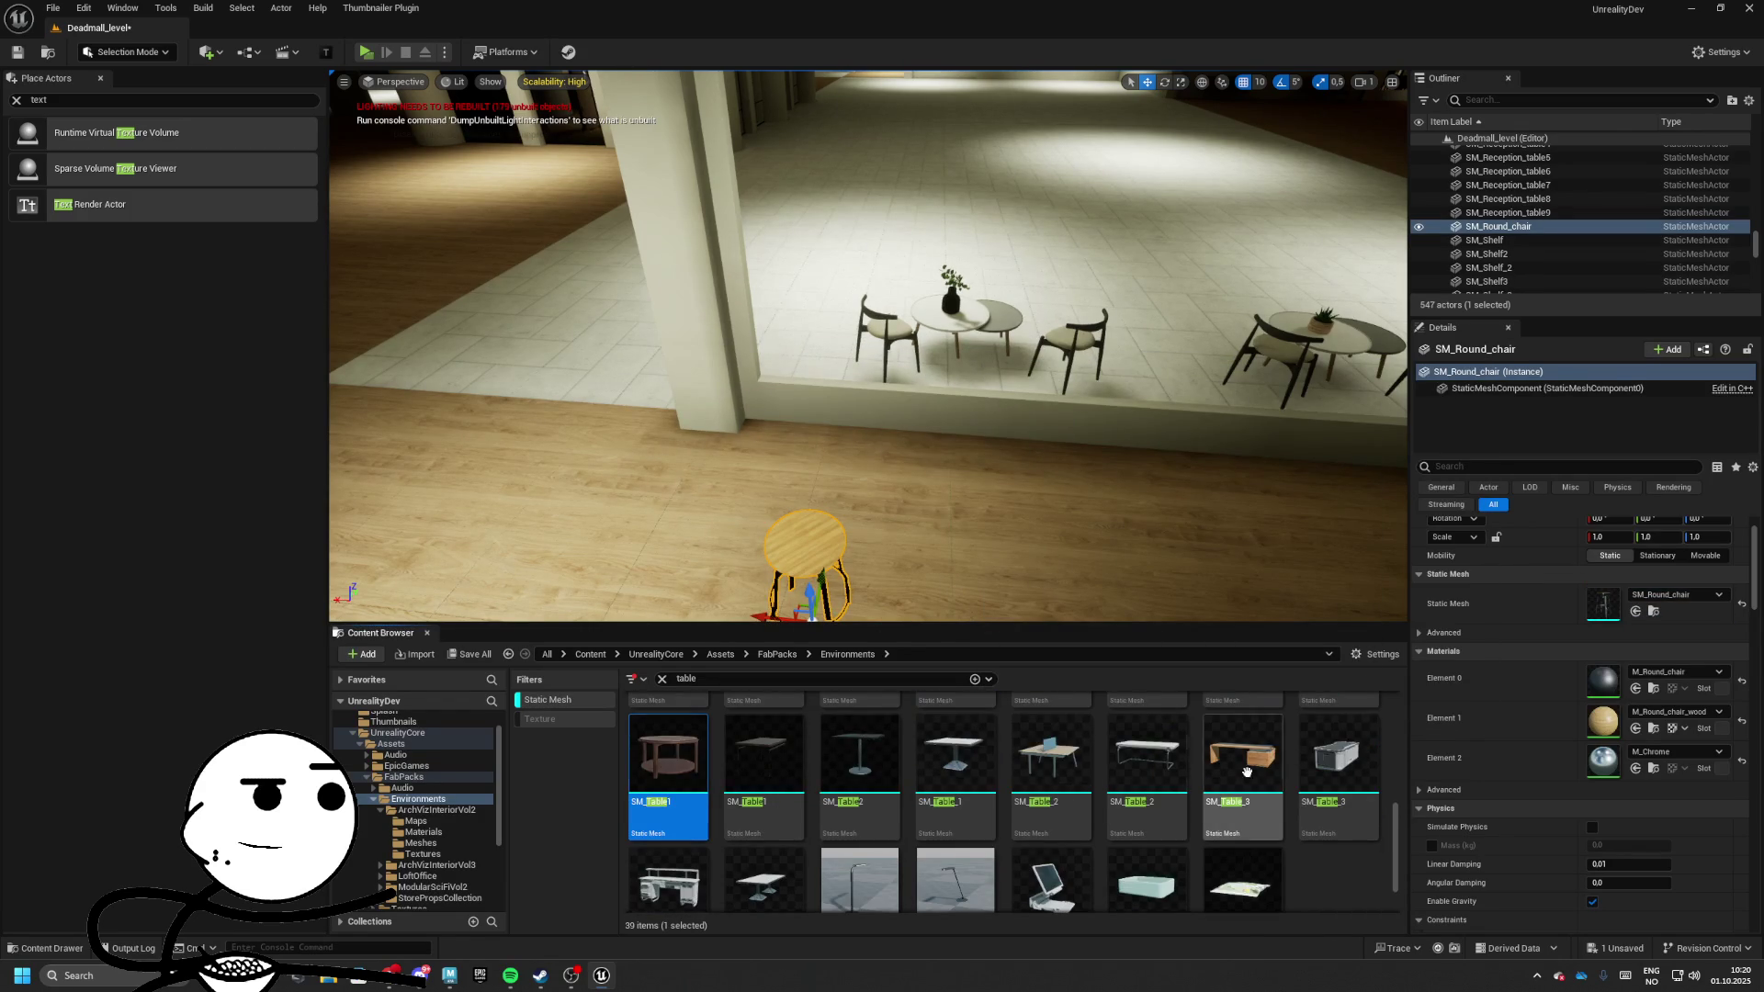
mouse_move(1246, 771)
mouse_down()
mouse_move(918, 514)
mouse_move(882, 510)
mouse_move(1325, 755)
mouse_move(983, 477)
mouse_move(1185, 790)
mouse_move(831, 538)
mouse_move(1112, 822)
mouse_up()
scroll(1010, 799, up, 1)
click(1146, 758)
Try a table next to the stool, rotated about 75 degrees, then delete it
mouse_move(806, 836)
mouse_down()
mouse_move(965, 552)
mouse_move(809, 459)
mouse_up()
key(e)
mouse_move(918, 459)
mouse_down()
mouse_move(882, 414)
mouse_move(838, 404)
mouse_up()
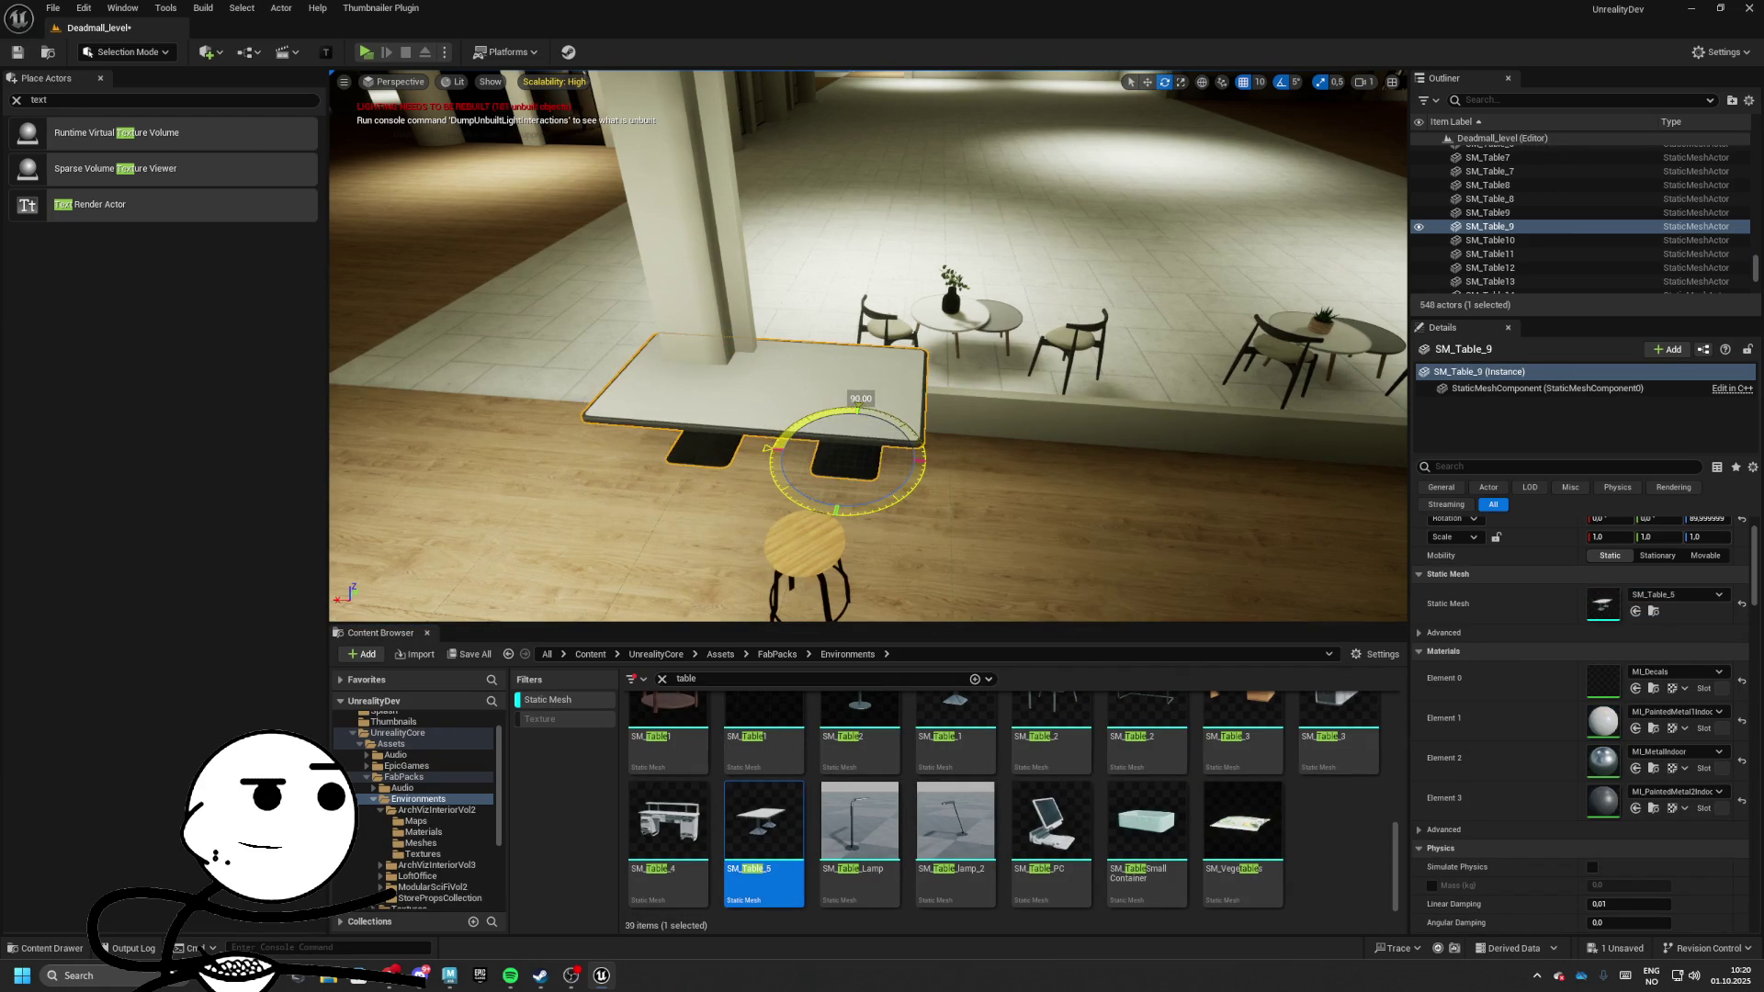
mouse_move(838, 447)
mouse_down()
mouse_move(790, 432)
mouse_move(808, 441)
mouse_up()
mouse_move(1200, 453)
mouse_down()
mouse_move(1148, 441)
mouse_move(1201, 453)
mouse_up()
drag(1097, 418, 955, 409)
key(Delete)
Try the long kitchen table near the stool, then undo it
scroll(1273, 769, up, 3)
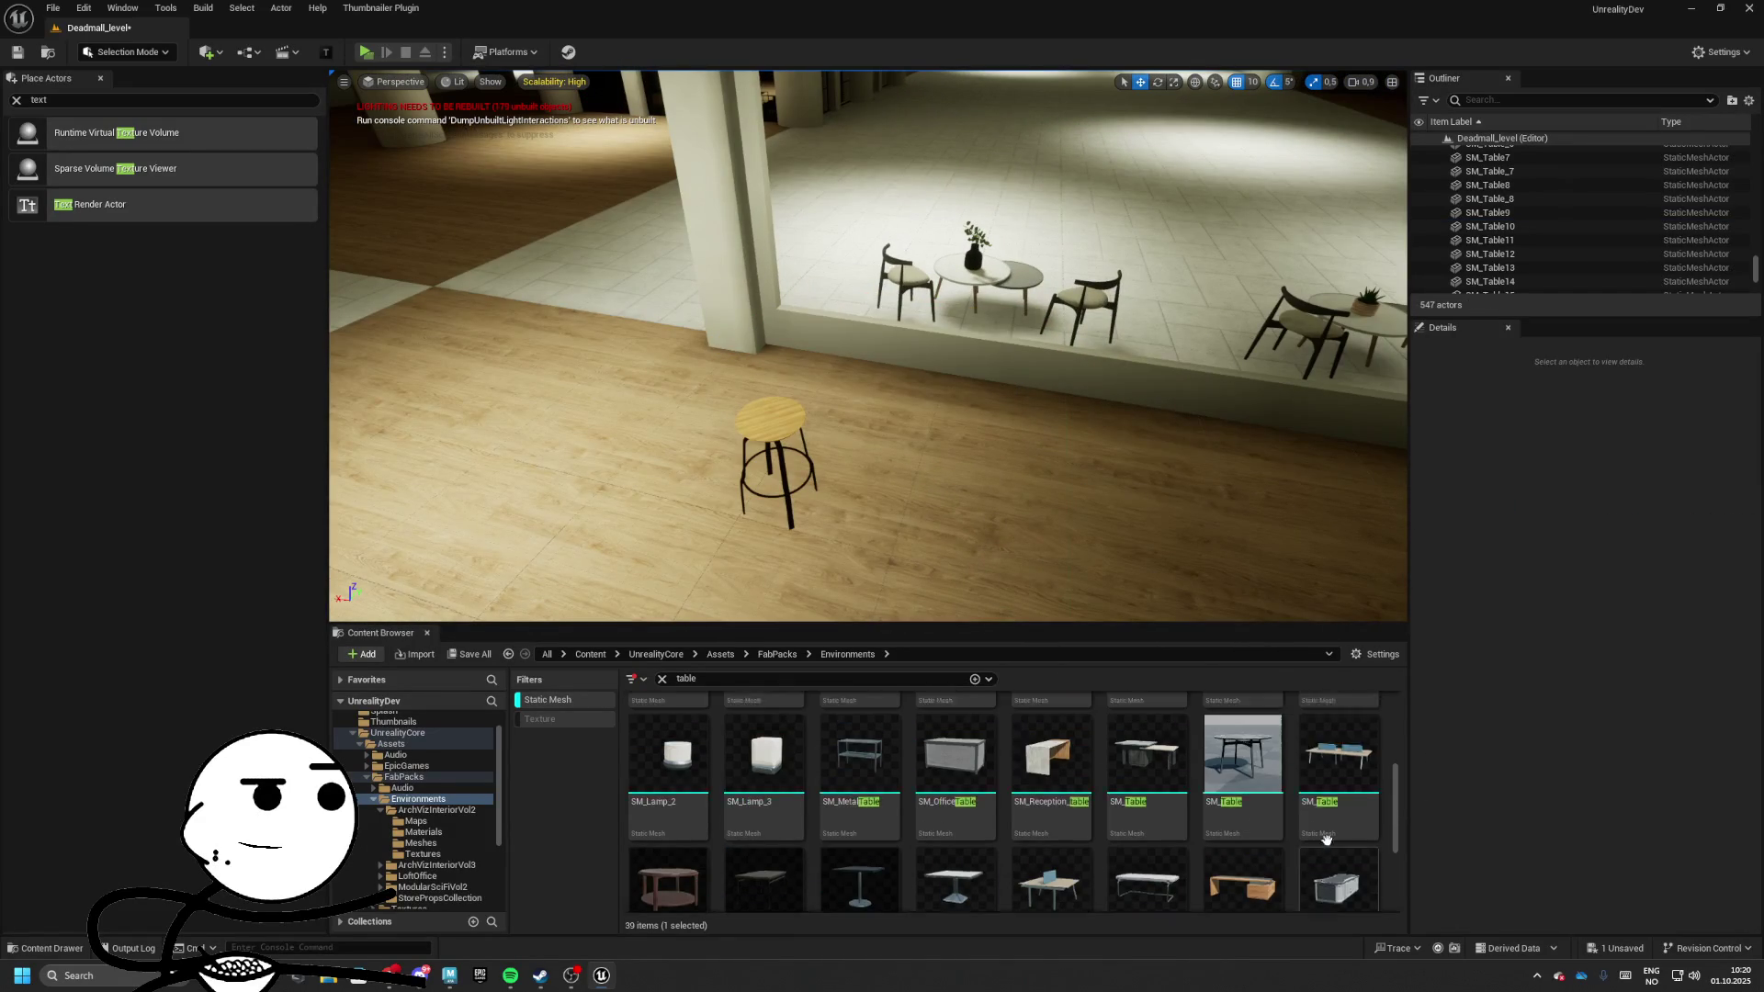
scroll(1231, 786, up, 1)
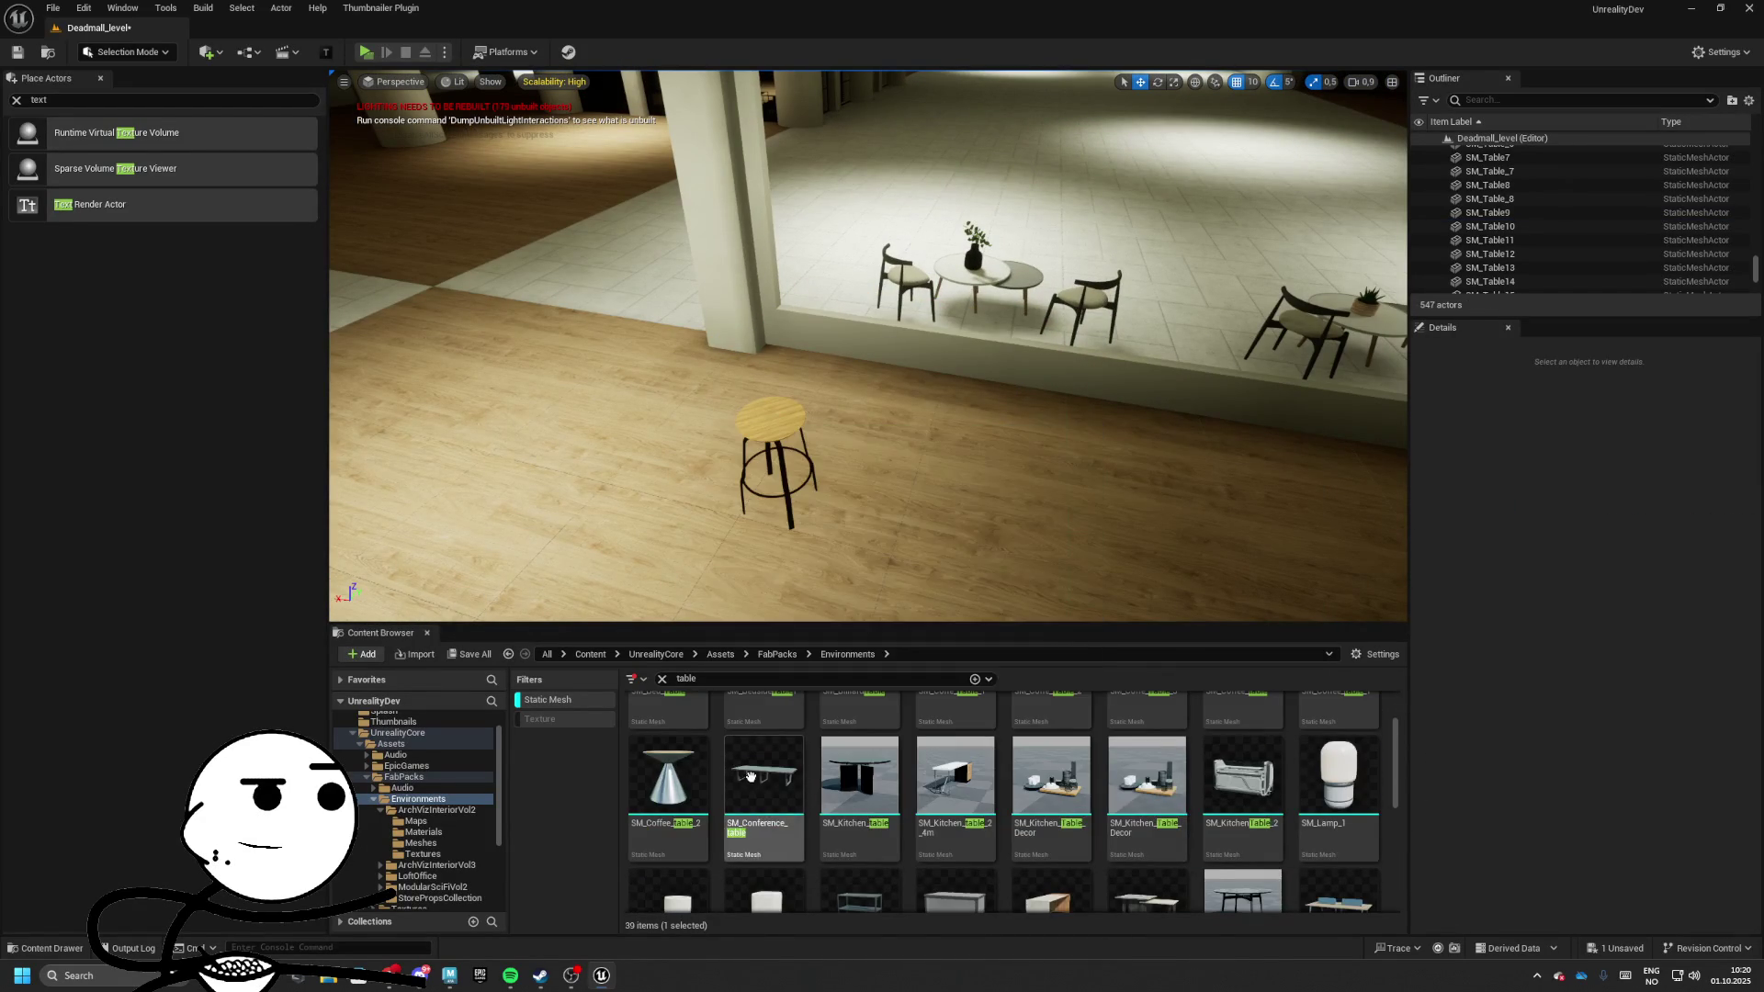
scroll(919, 762, down, 3)
scroll(992, 760, up, 2)
drag(992, 760, 852, 374)
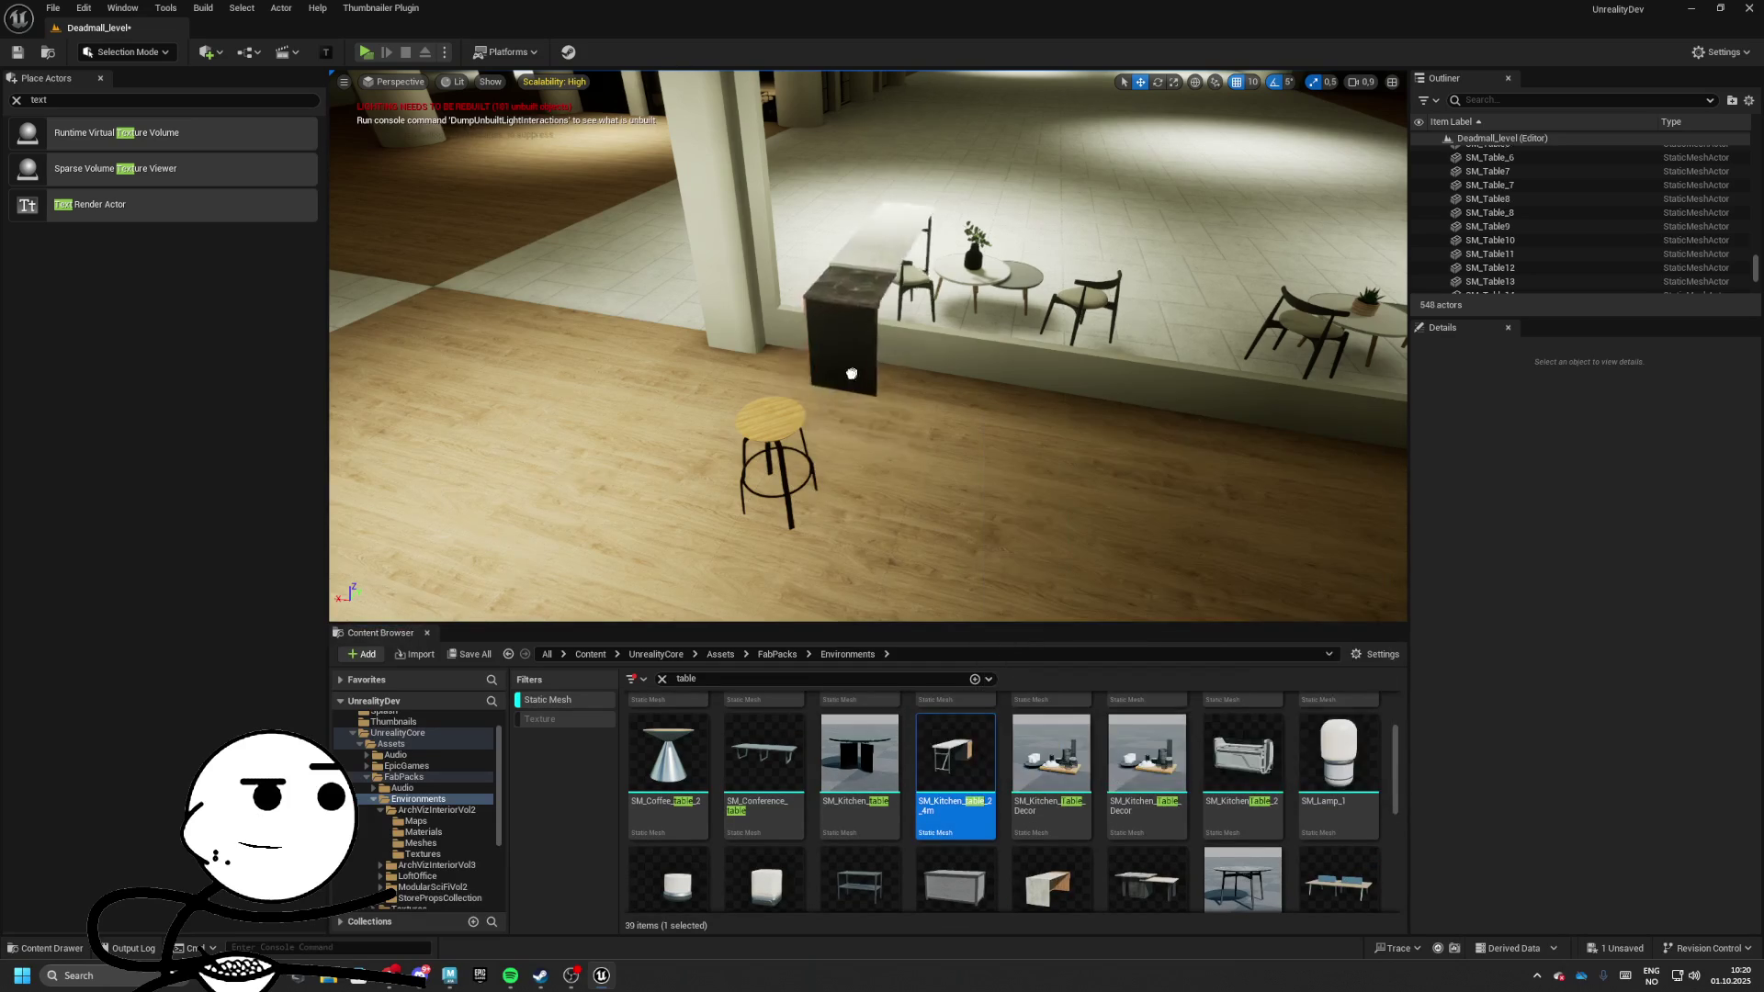
key(e)
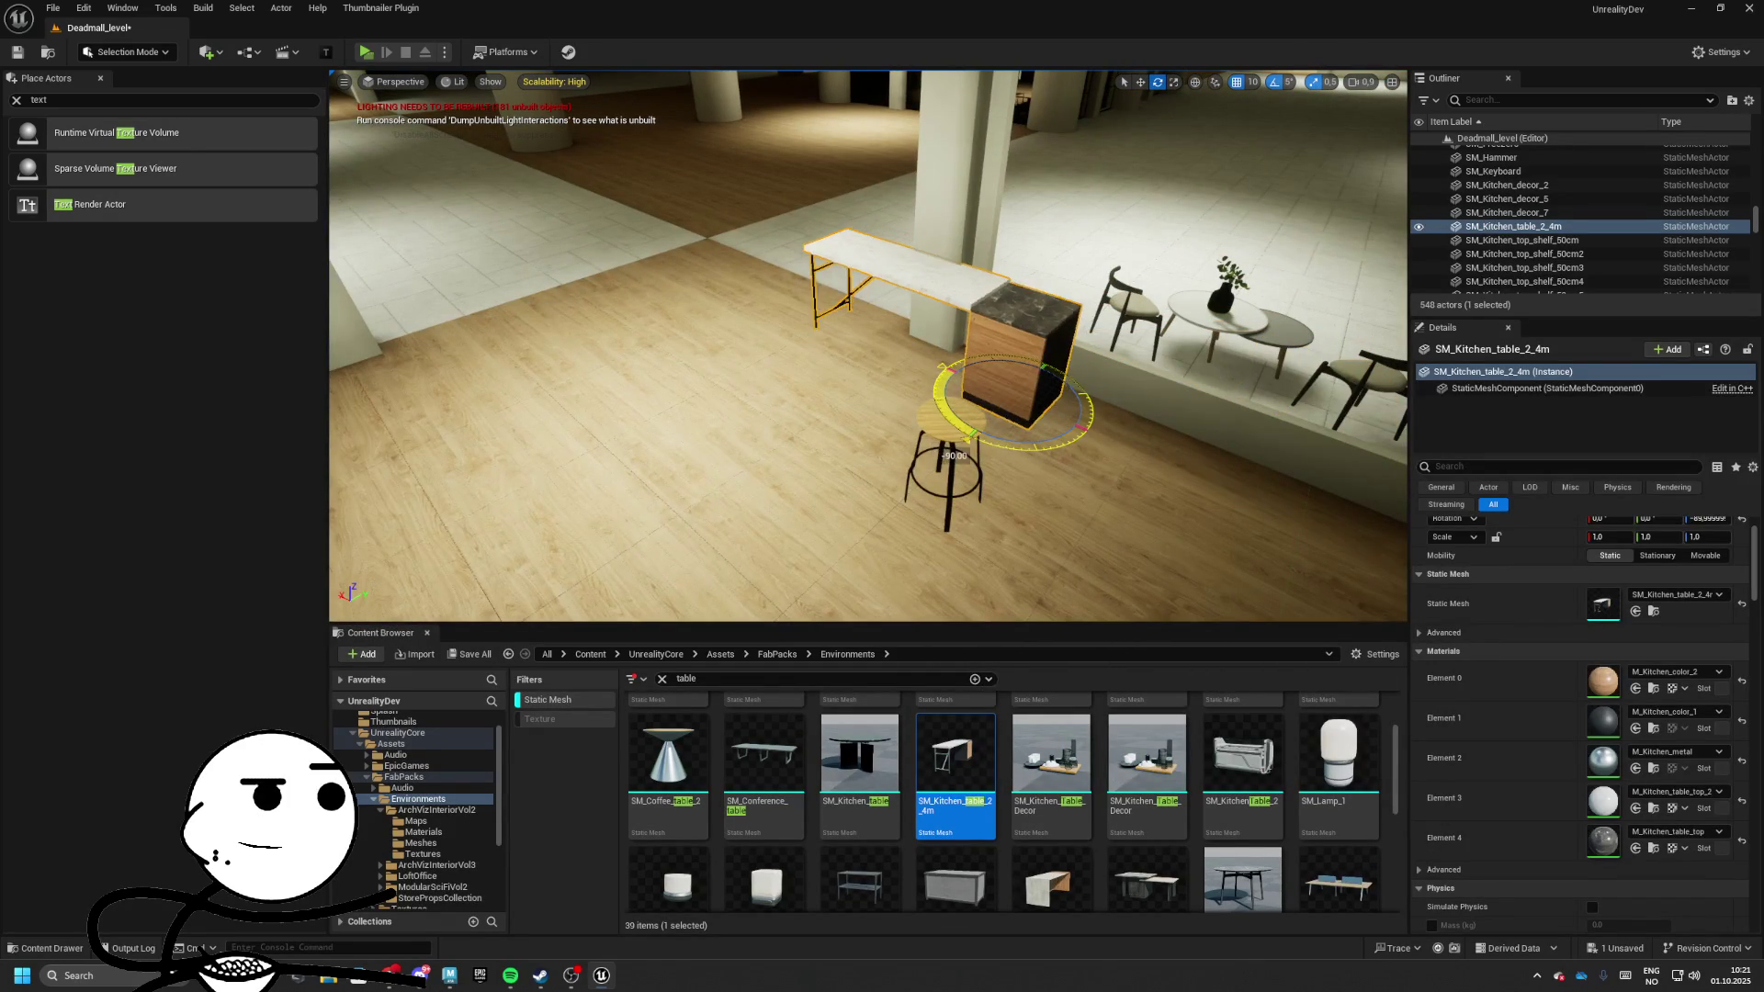
key(ctrl+z)
key(ctrl+z)
Place SM_Reception_table beside the stool, rotated -90 degrees
scroll(1066, 740, down, 1)
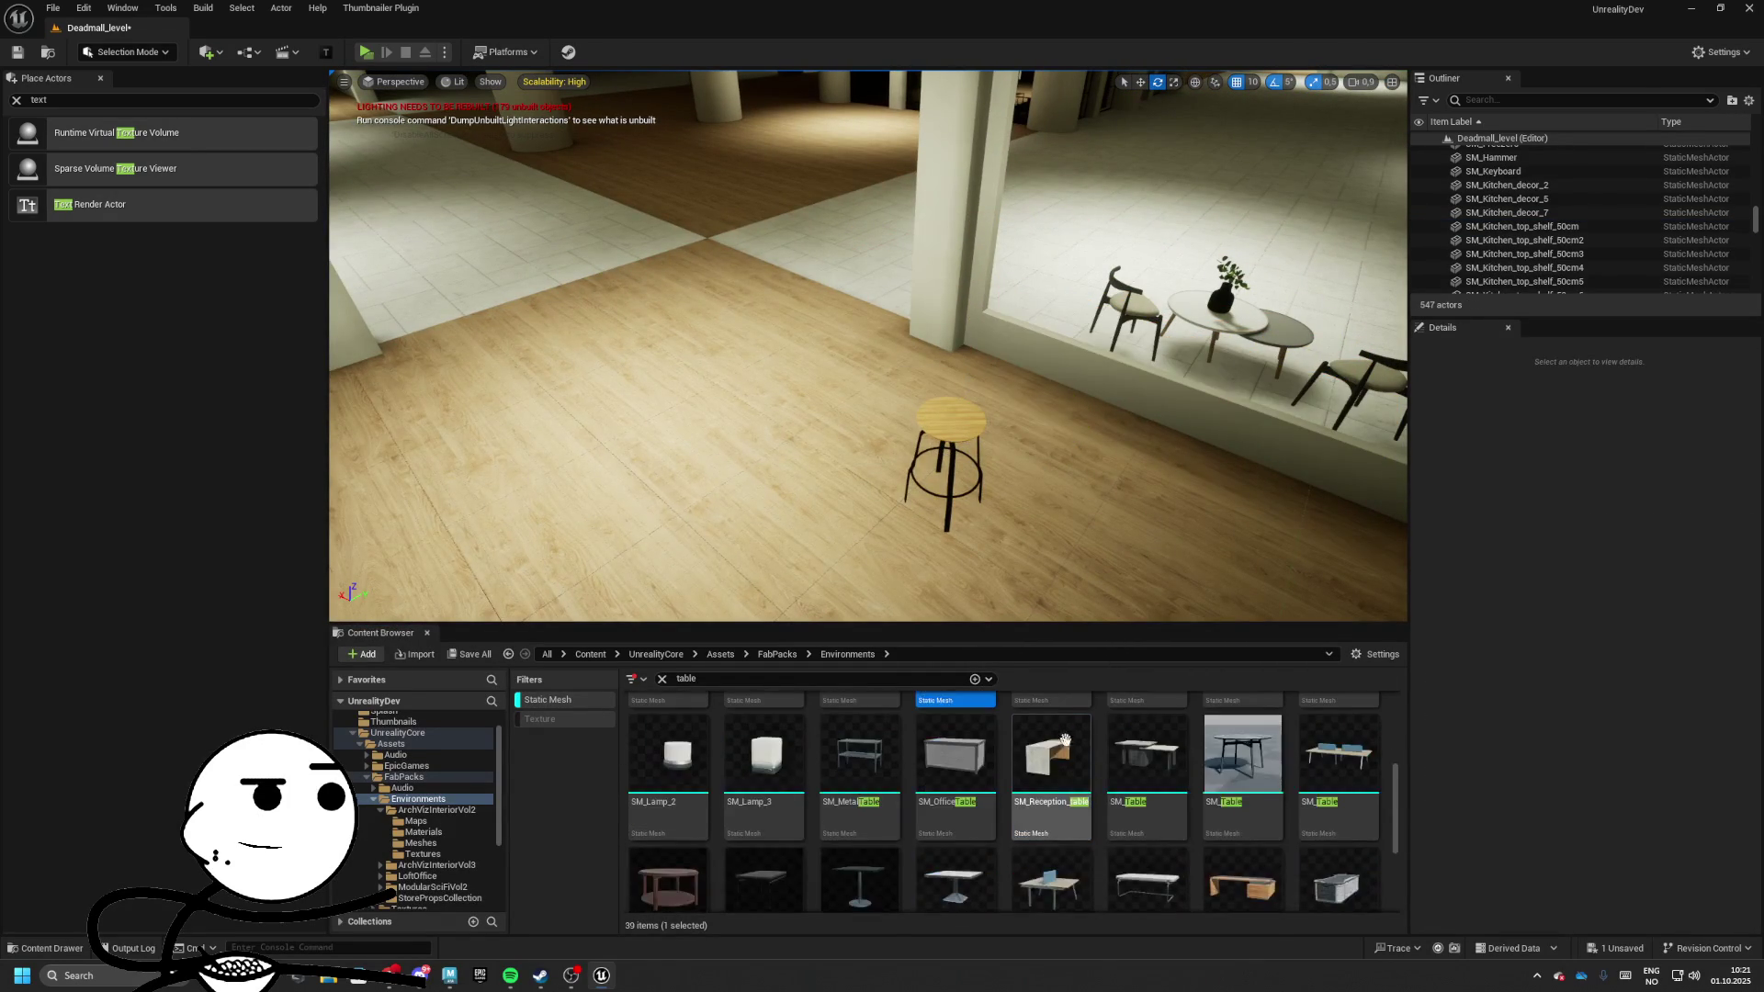
drag(1027, 414, 1027, 415)
drag(1065, 504, 1006, 496)
key(w)
scroll(912, 457, up, 3)
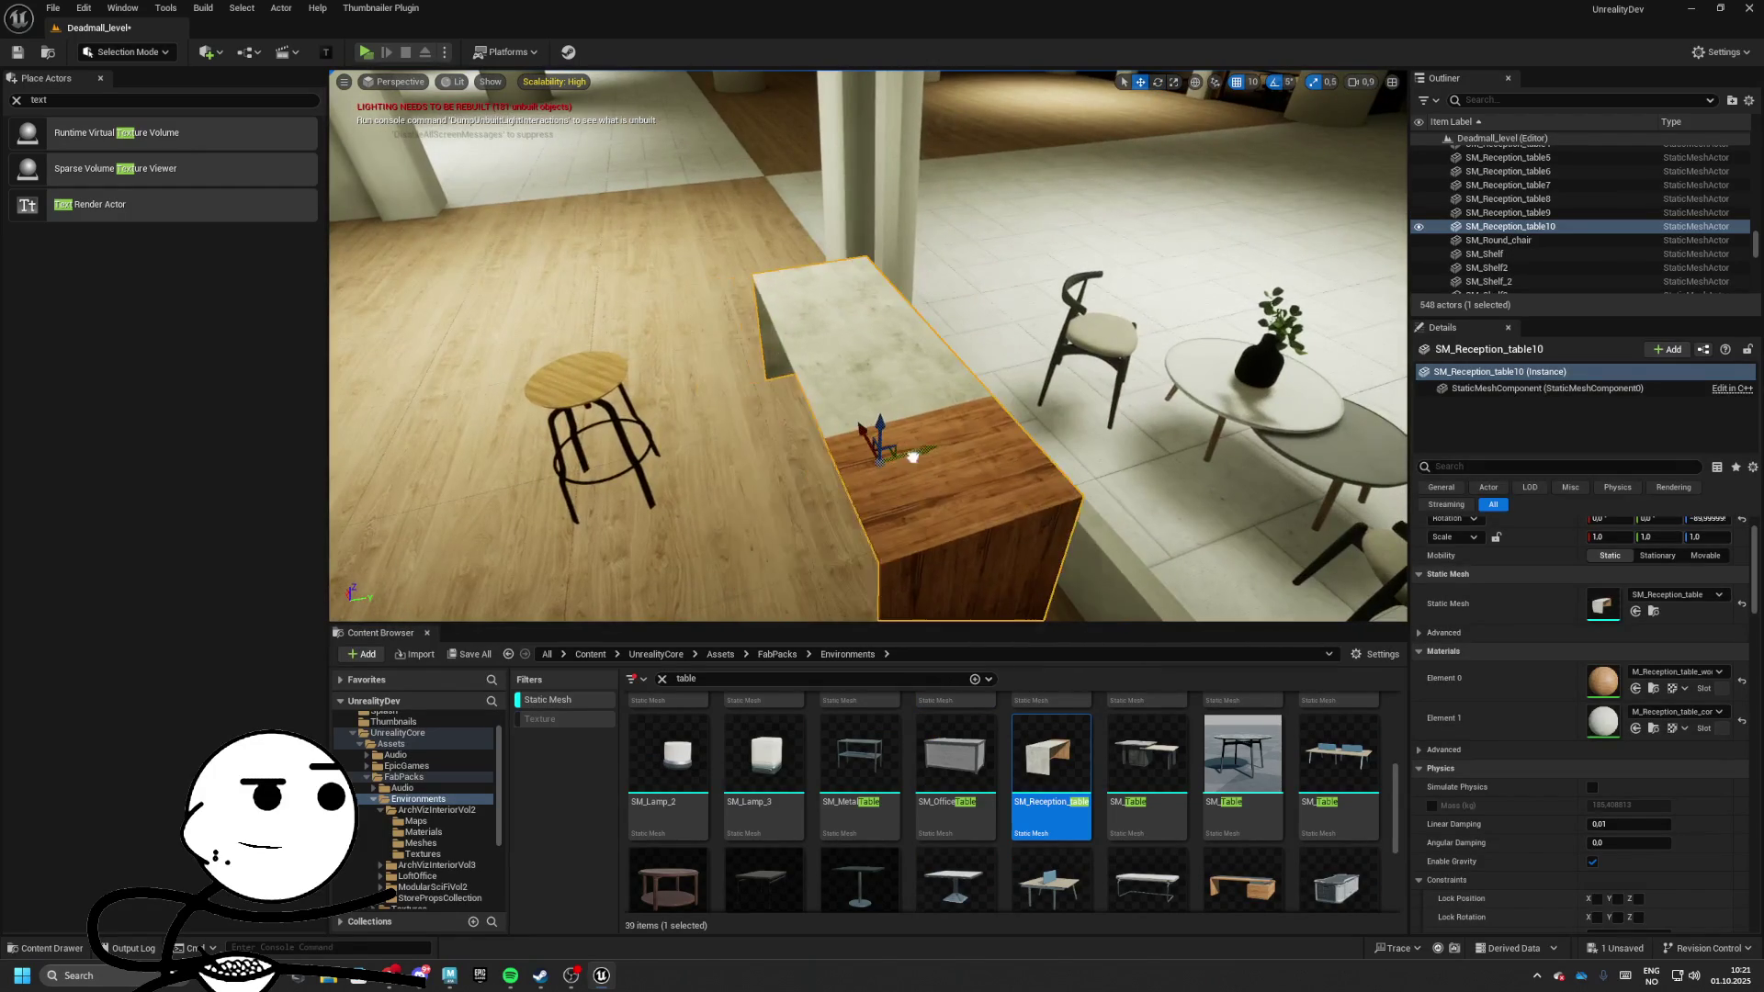
drag(931, 454, 979, 452)
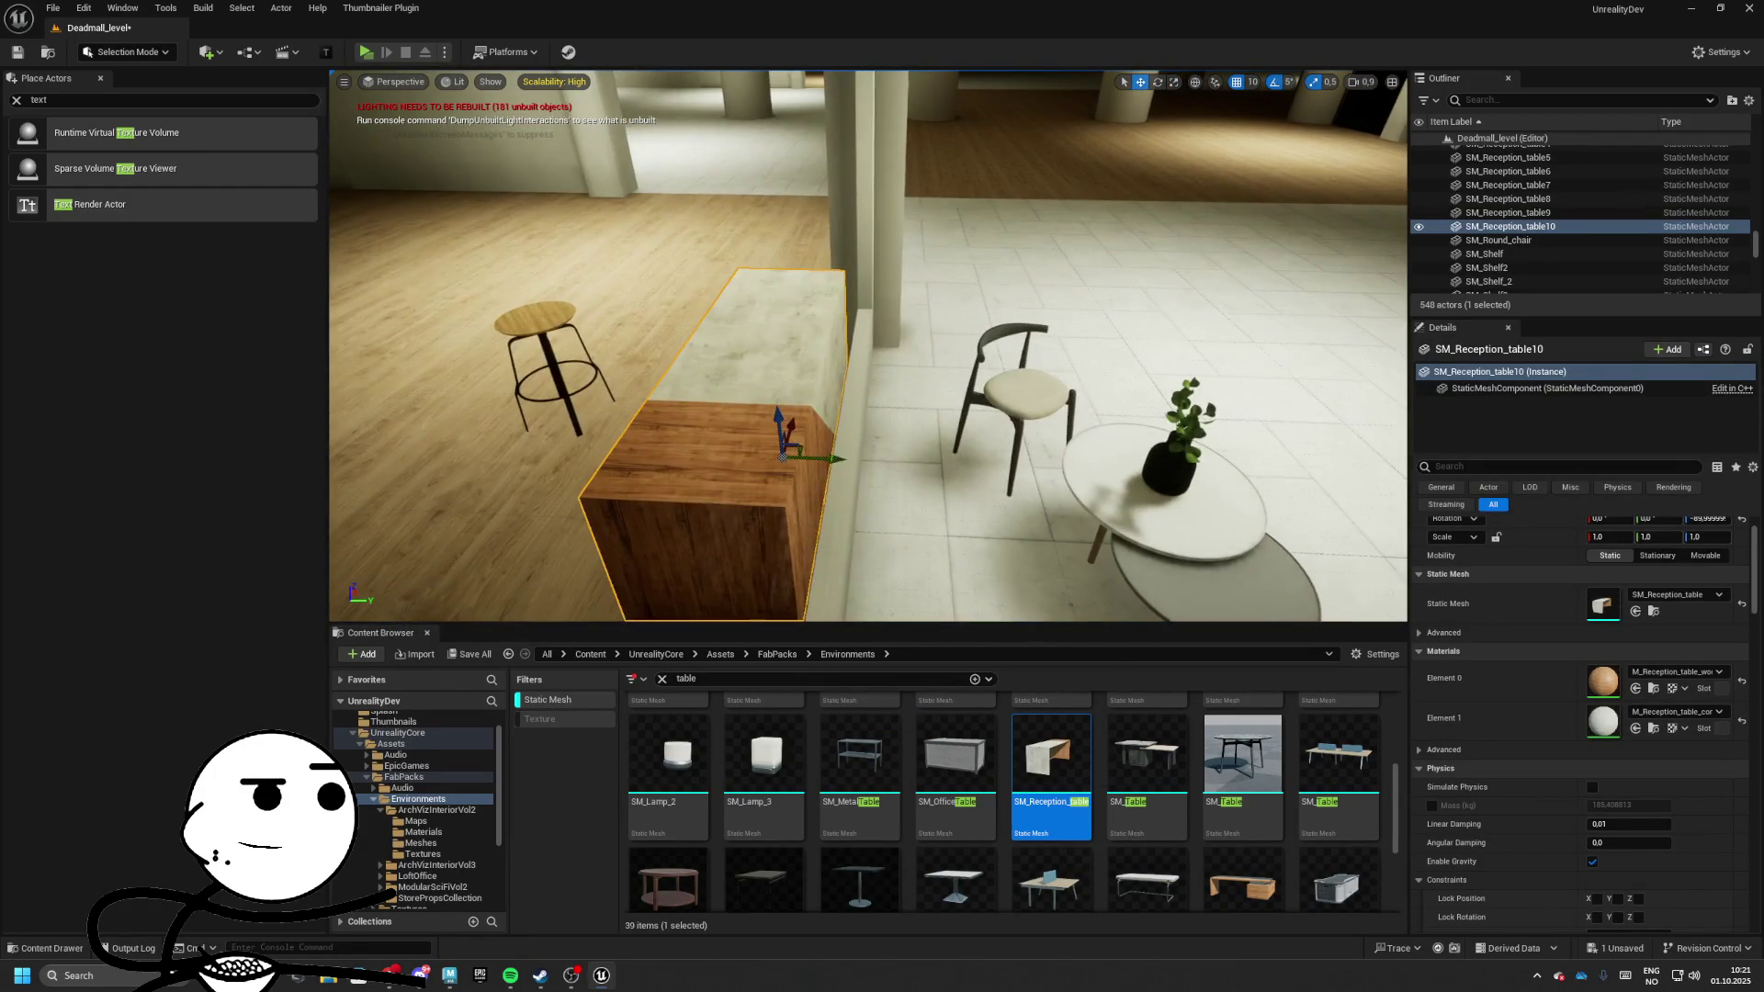
drag(780, 414, 739, 420)
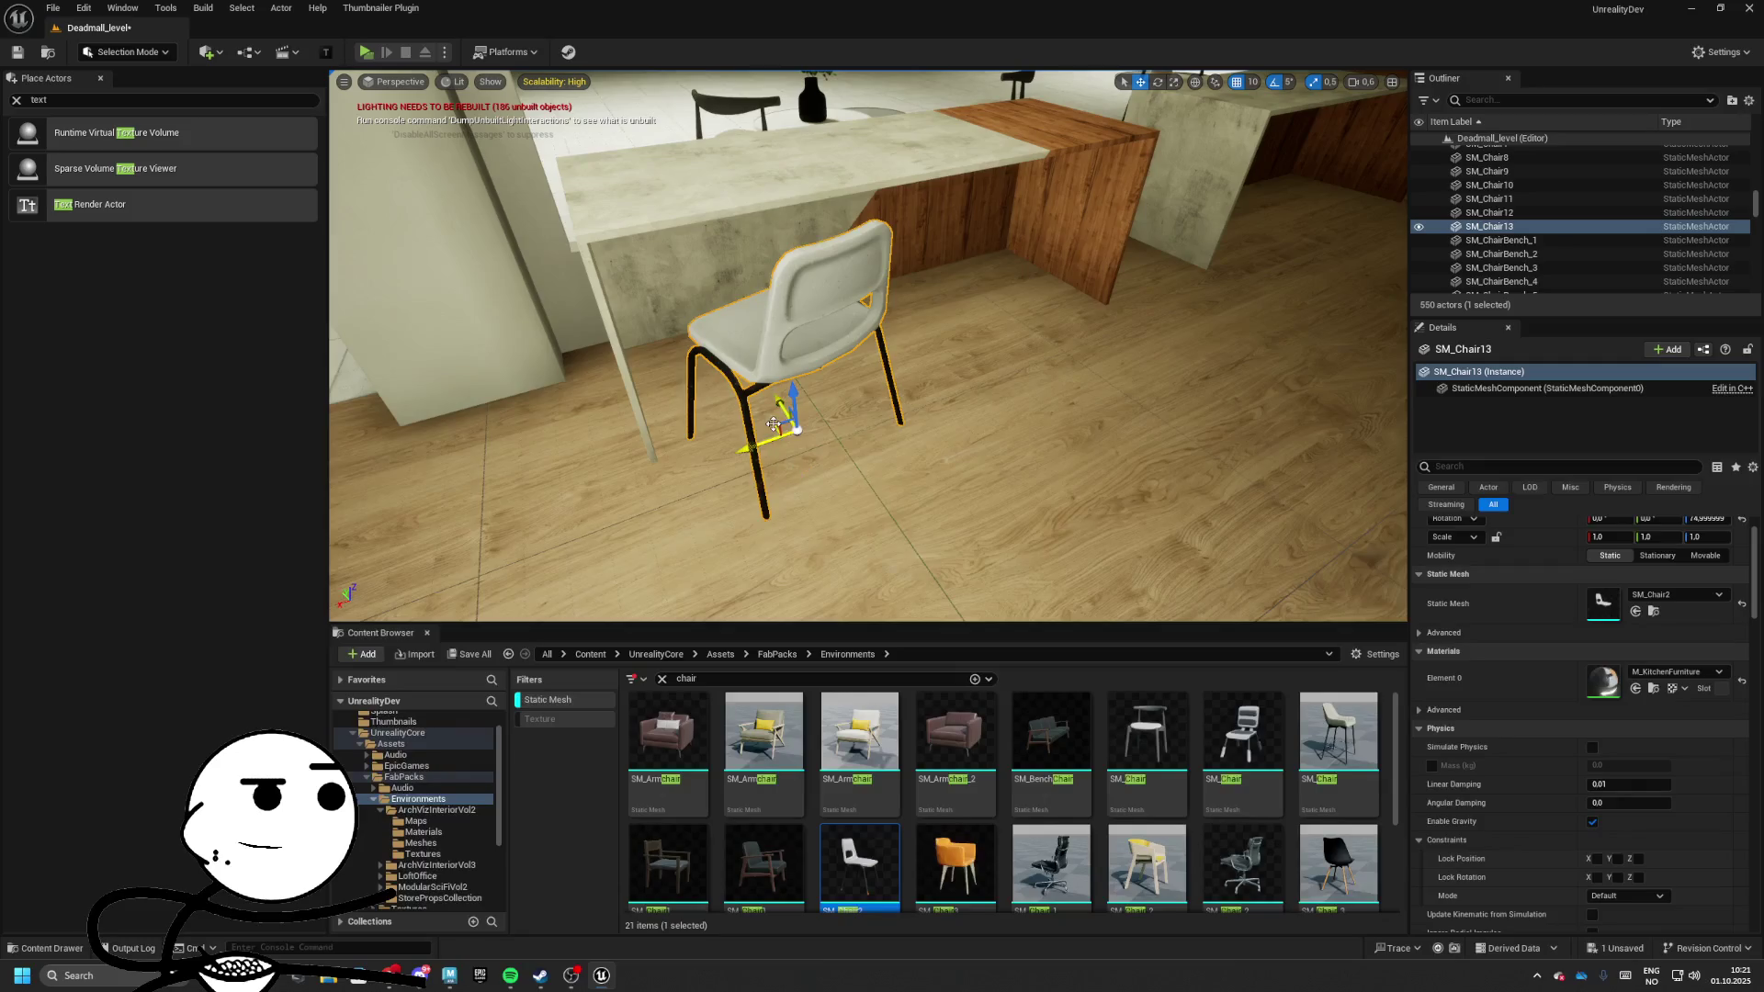
Duplicate the chair beside the original and select both chairs plus the reception tables
mouse_move(832, 455)
mouse_down()
mouse_move(822, 501)
mouse_move(907, 541)
mouse_up()
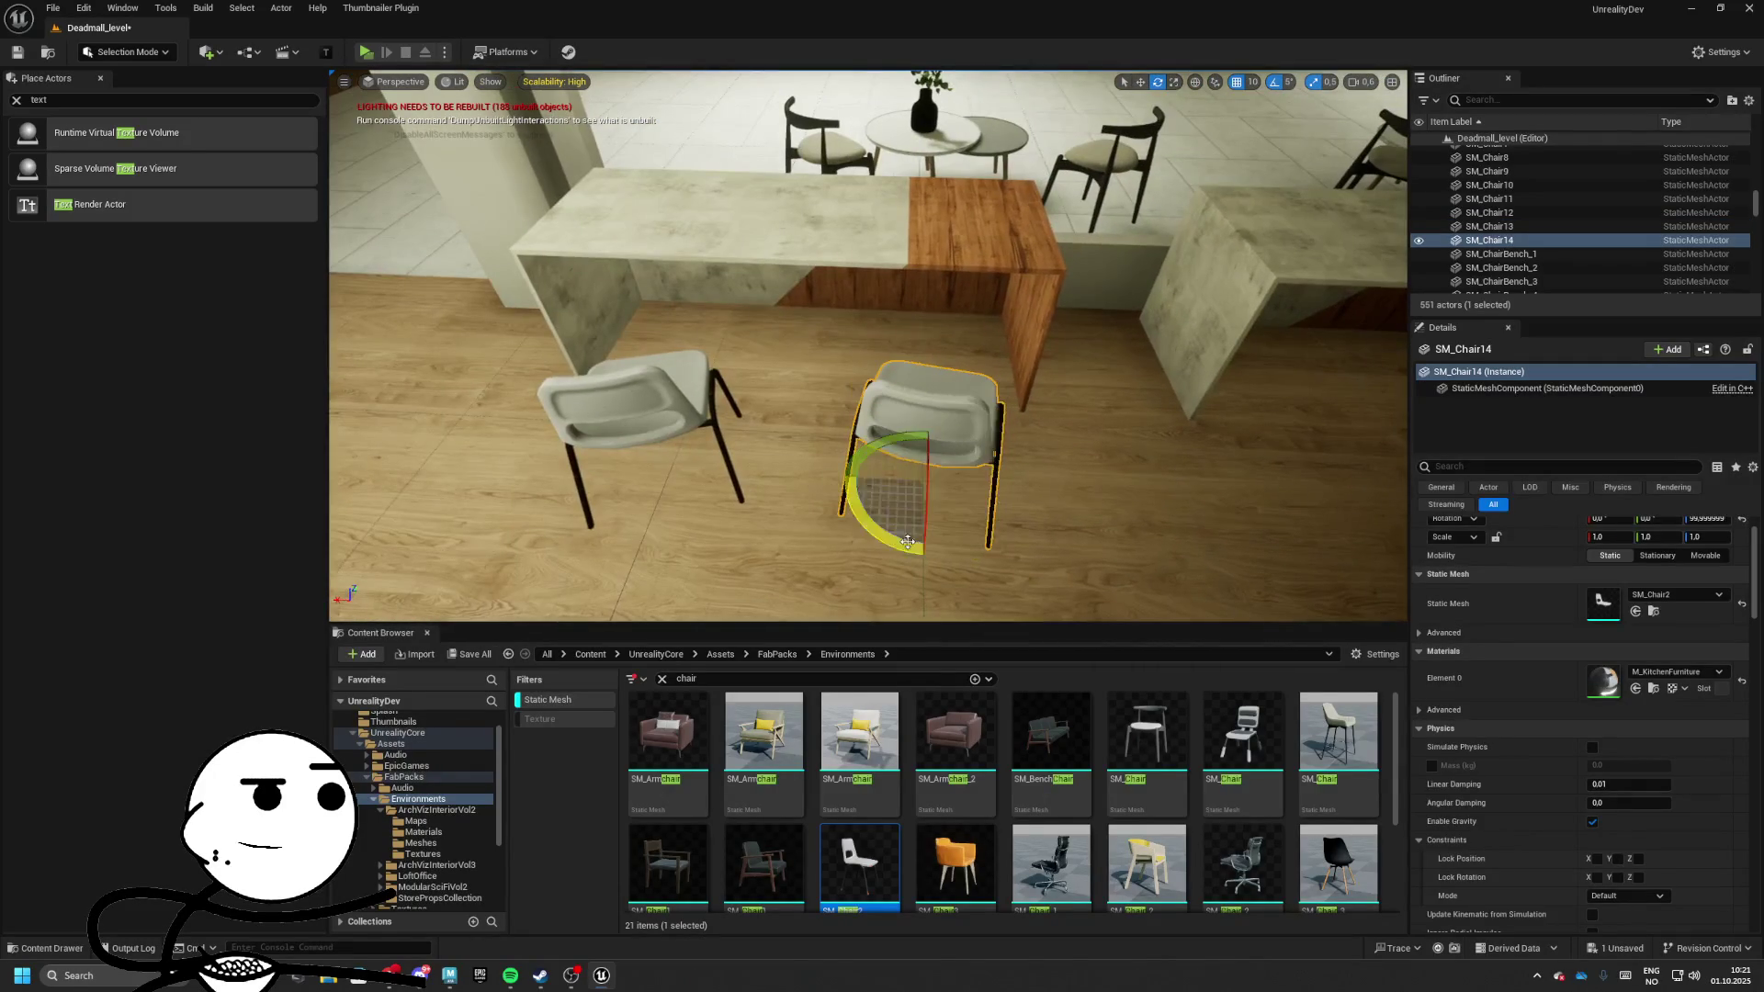
mouse_move(890, 470)
mouse_down()
mouse_move(1313, 487)
mouse_move(865, 497)
mouse_up()
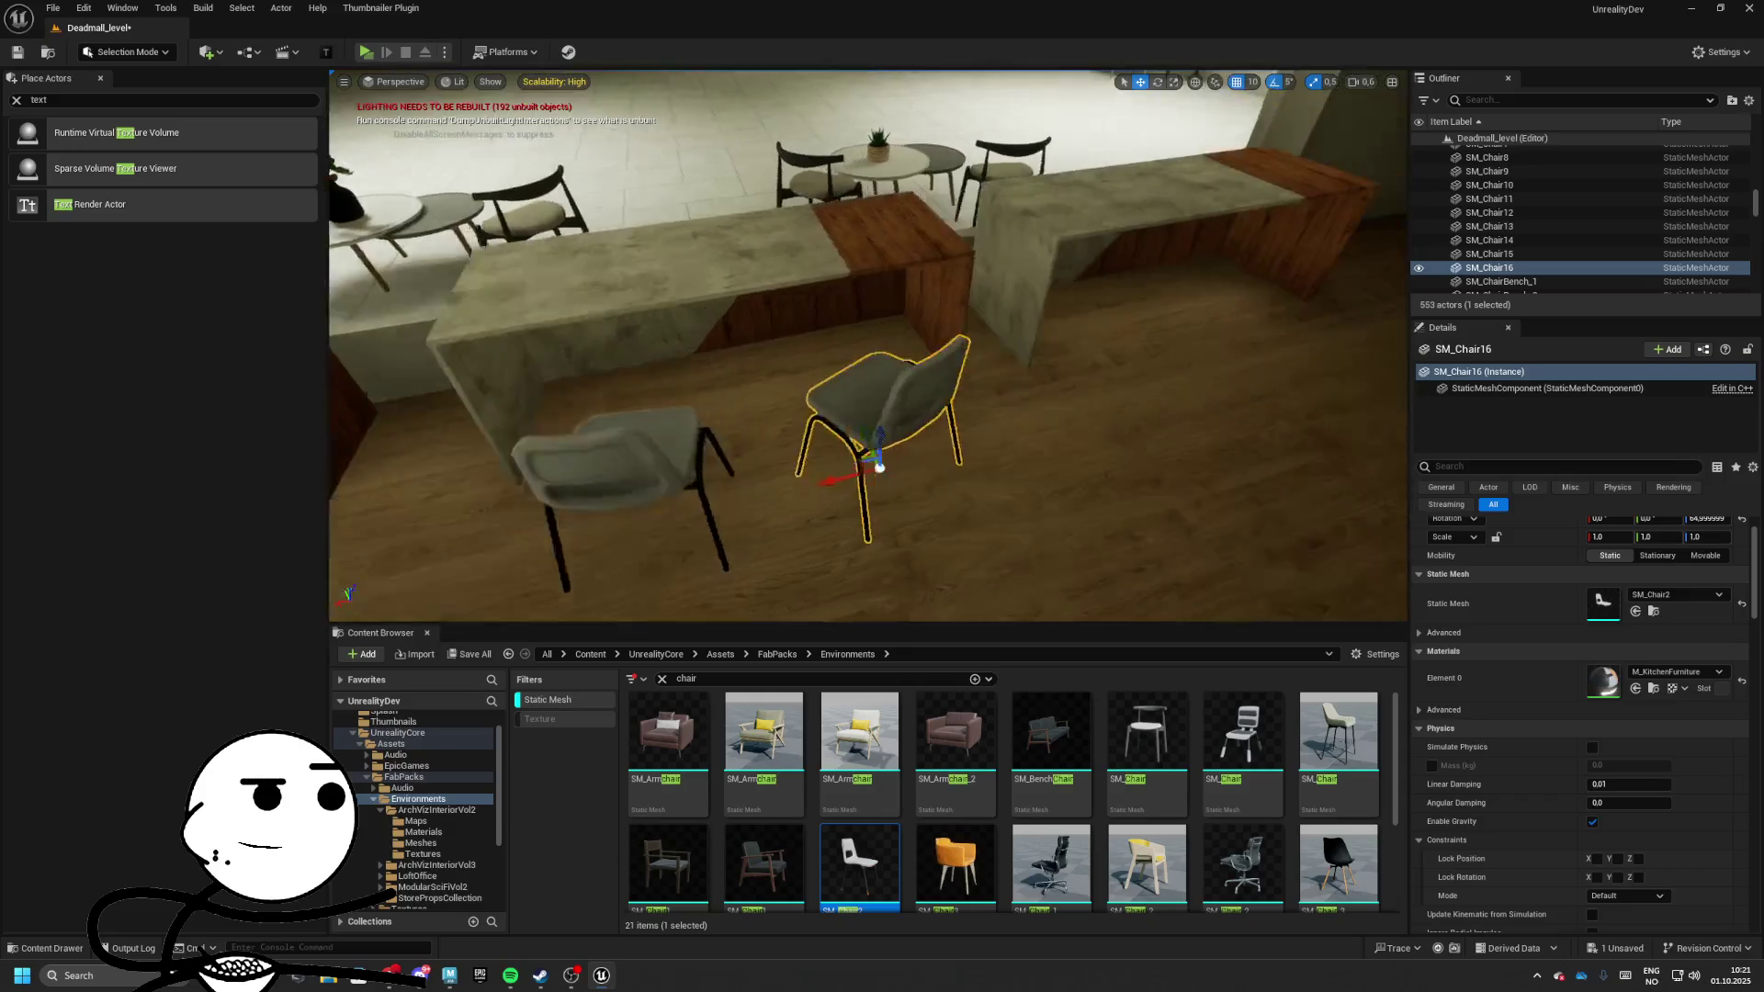
ctrl+click(601, 429)
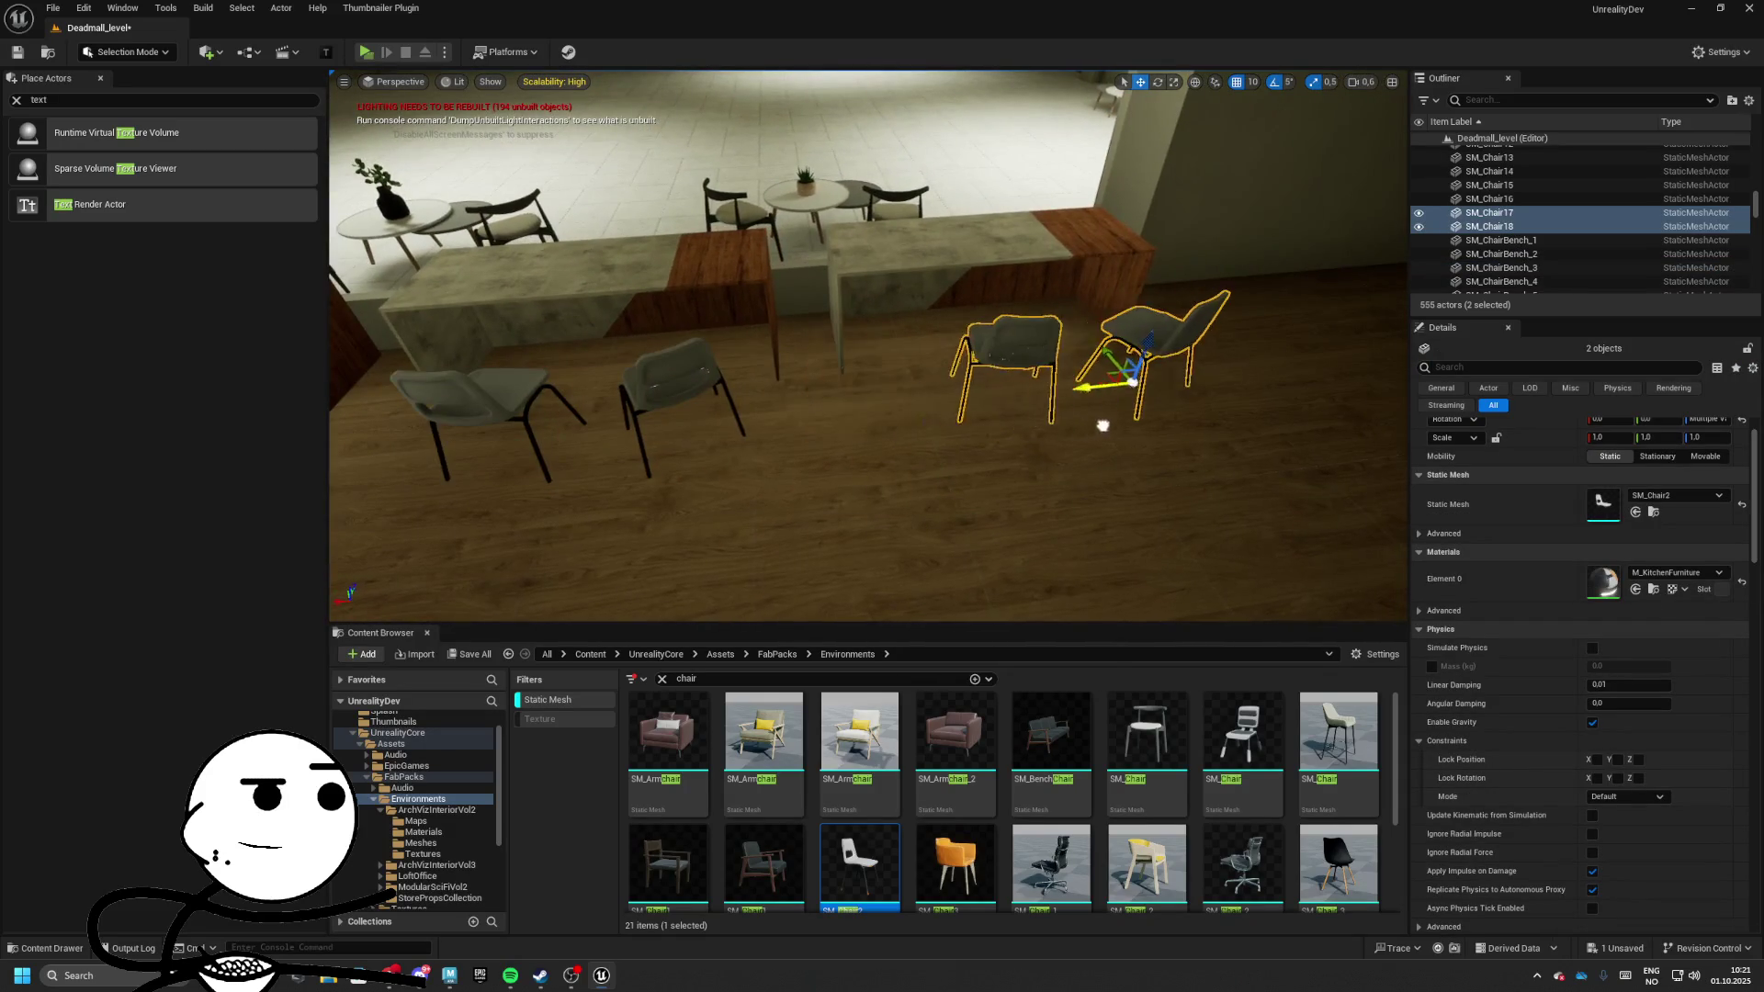
drag(1102, 426, 1082, 425)
mouse_move(1000, 282)
mouse_down()
mouse_move(563, 331)
mouse_move(563, 431)
mouse_up()
ctrl+click(563, 280)
Fly through the pillared hall to the dark room and place a new chair there
mouse_move(868, 346)
mouse_down()
mouse_move(826, 349)
mouse_move(927, 344)
mouse_move(937, 284)
mouse_move(973, 239)
mouse_up()
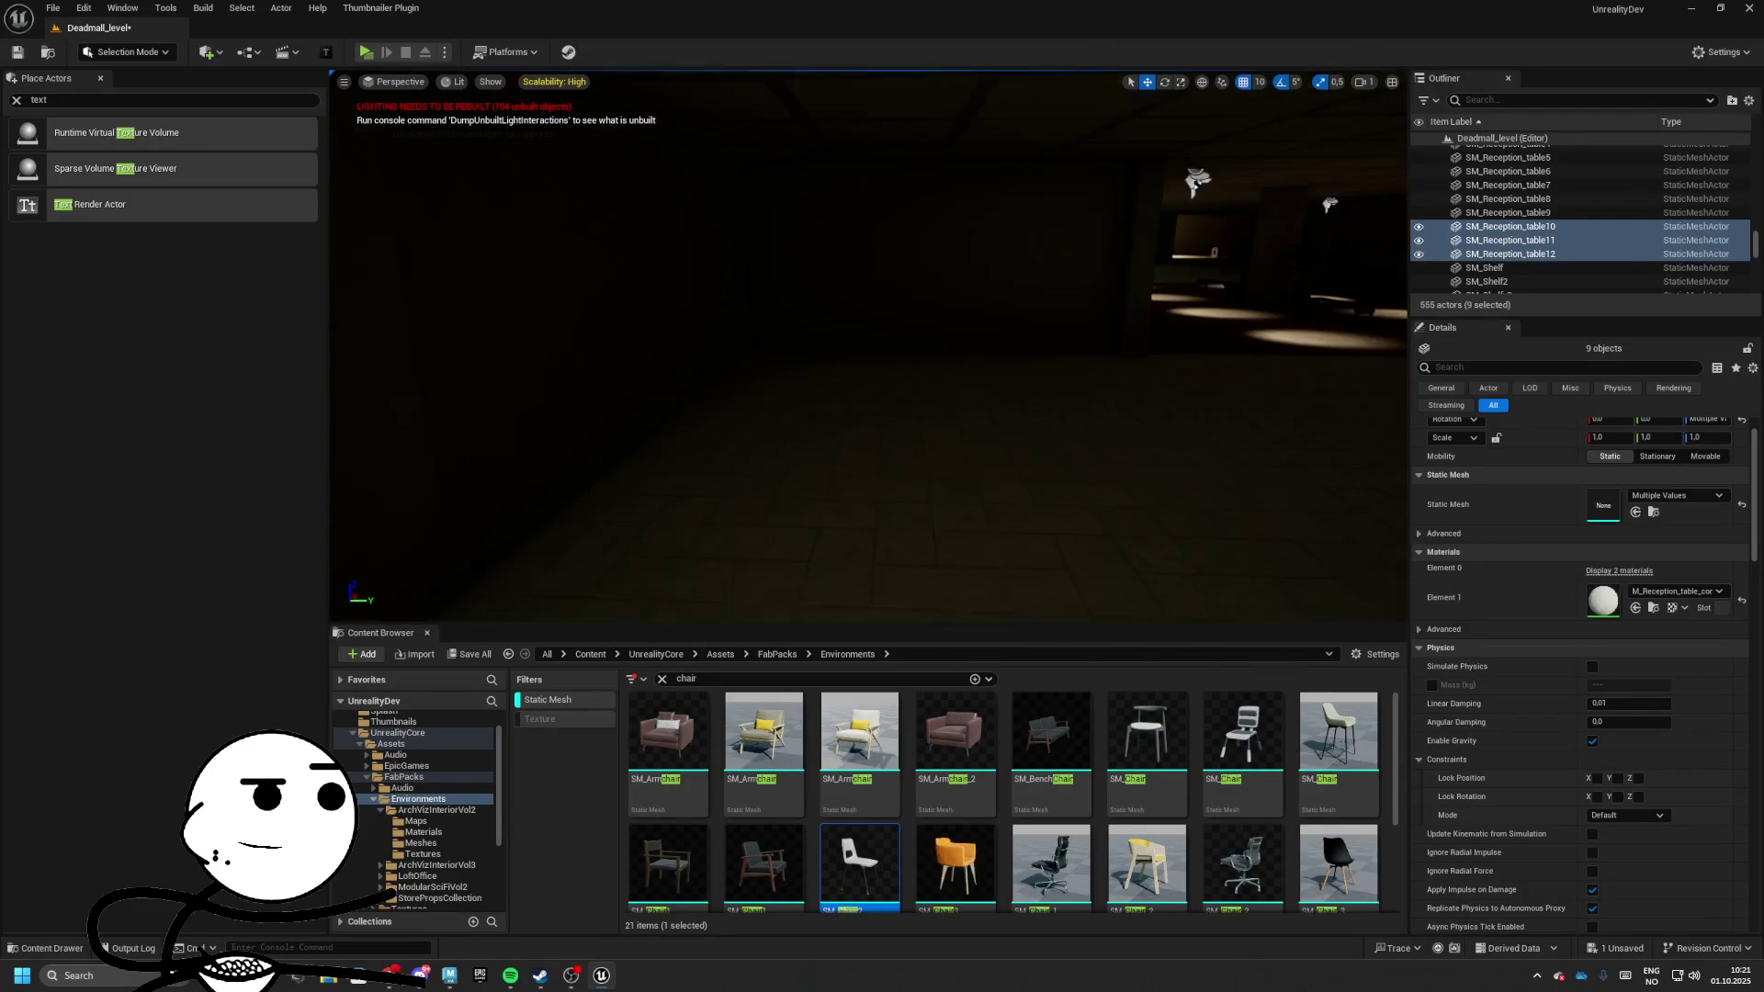
drag(926, 319, 873, 317)
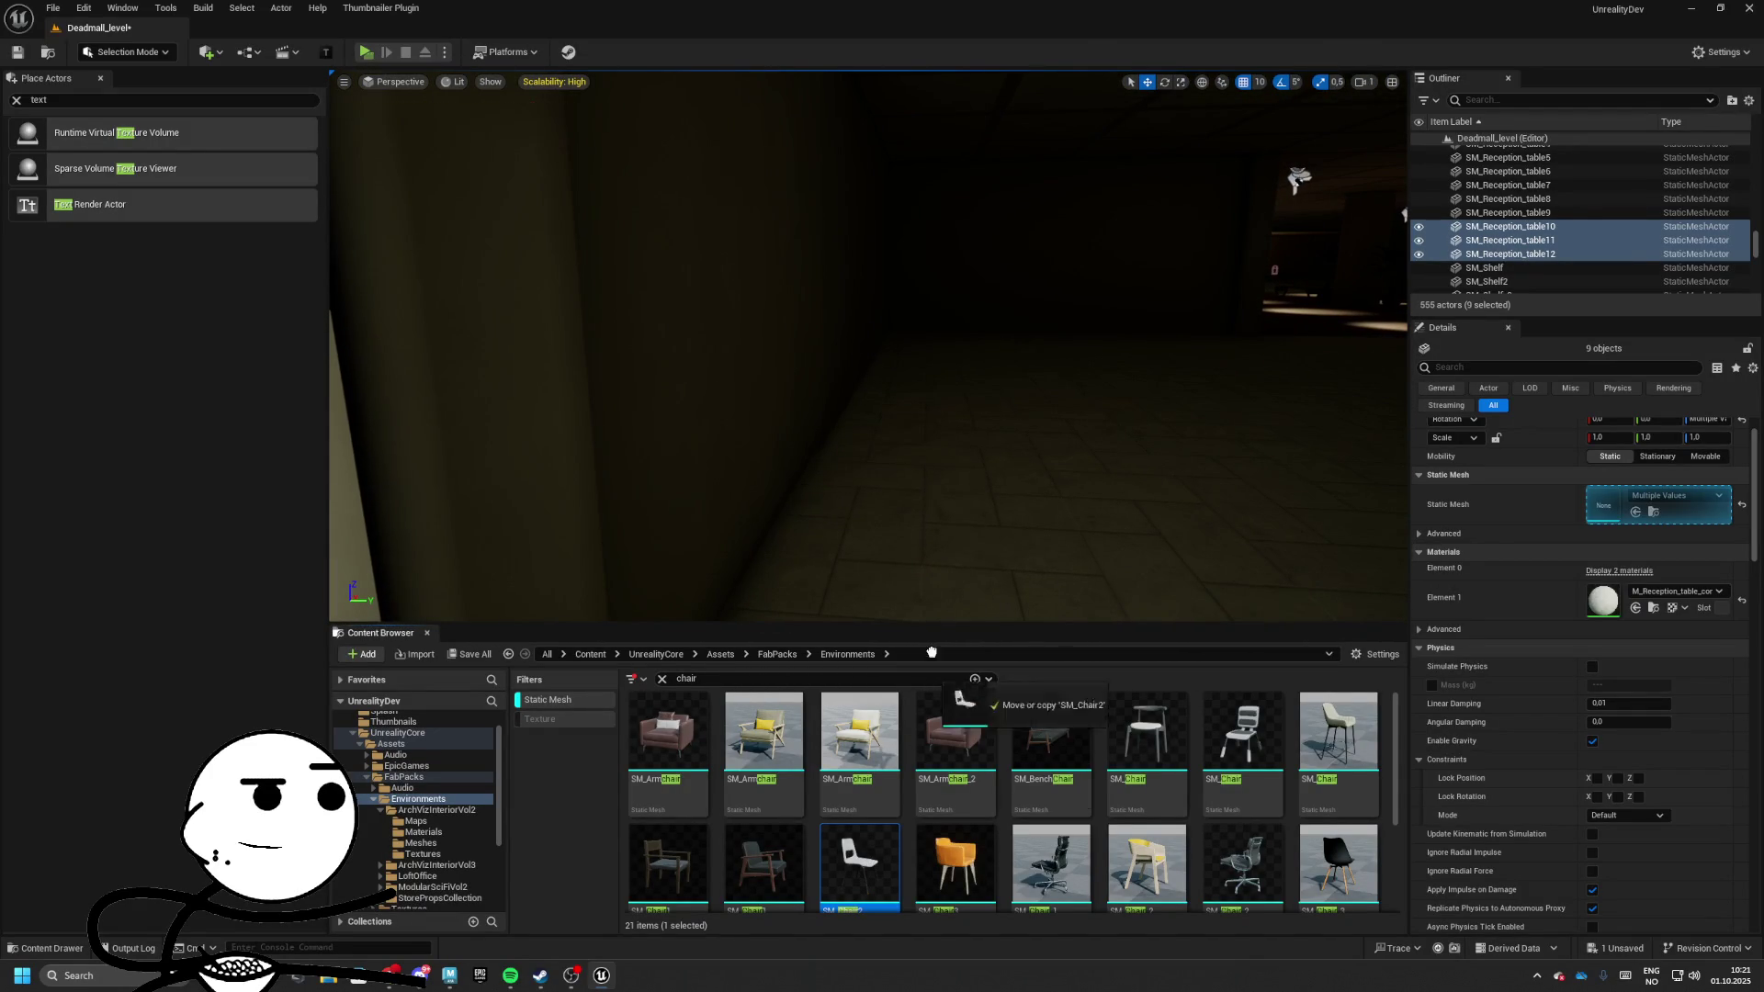
drag(822, 493, 825, 493)
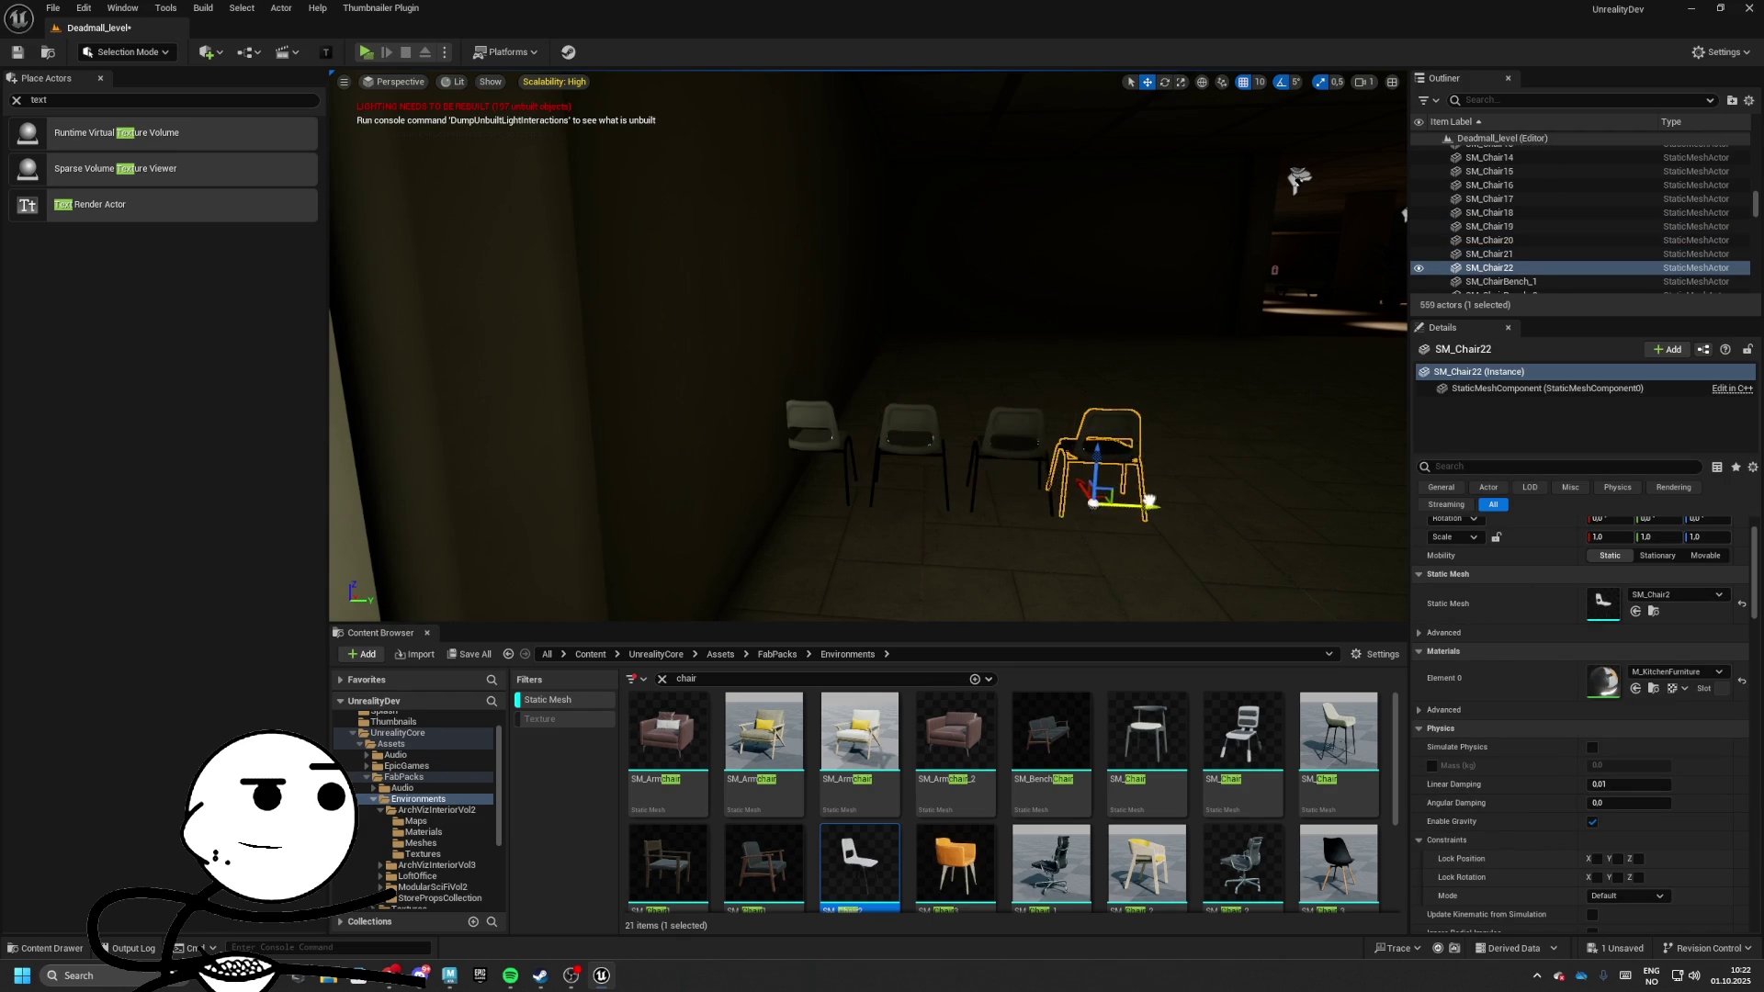
Duplicate the row of four chairs with Ctrl+D into several more rows
key(ctrl+d)
drag(919, 394, 851, 378)
key(ctrl+d)
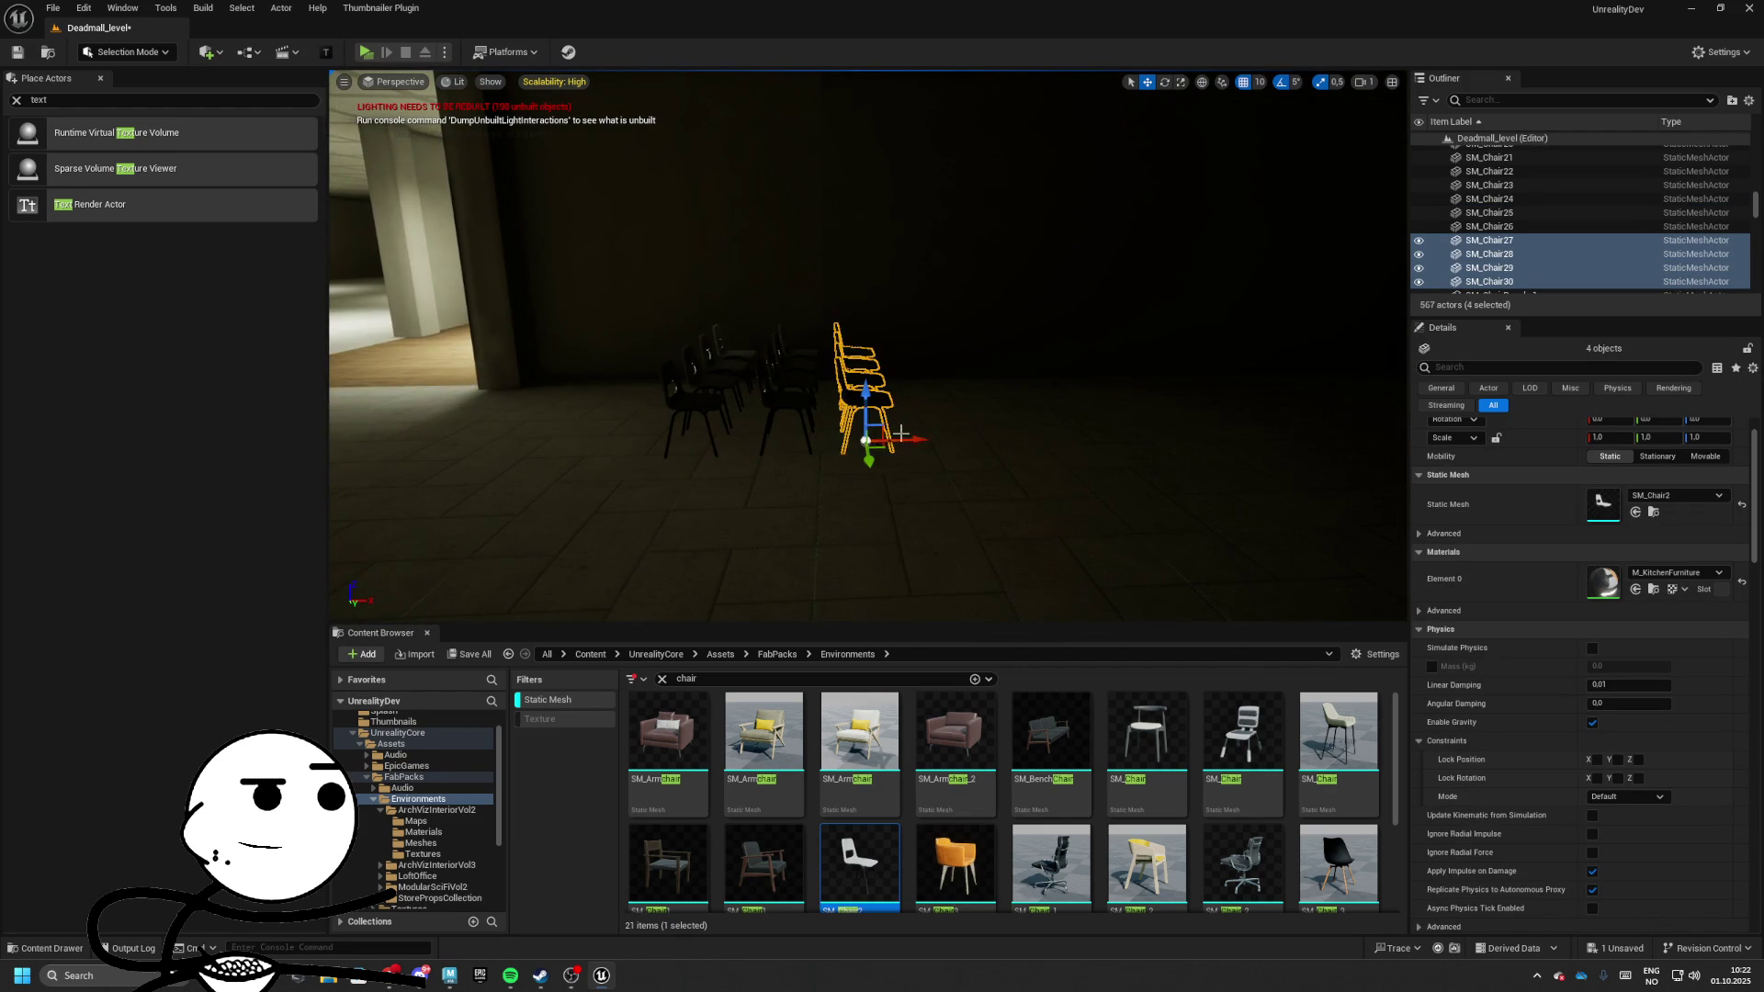
drag(900, 433, 845, 423)
key(ctrl+d)
key(f)
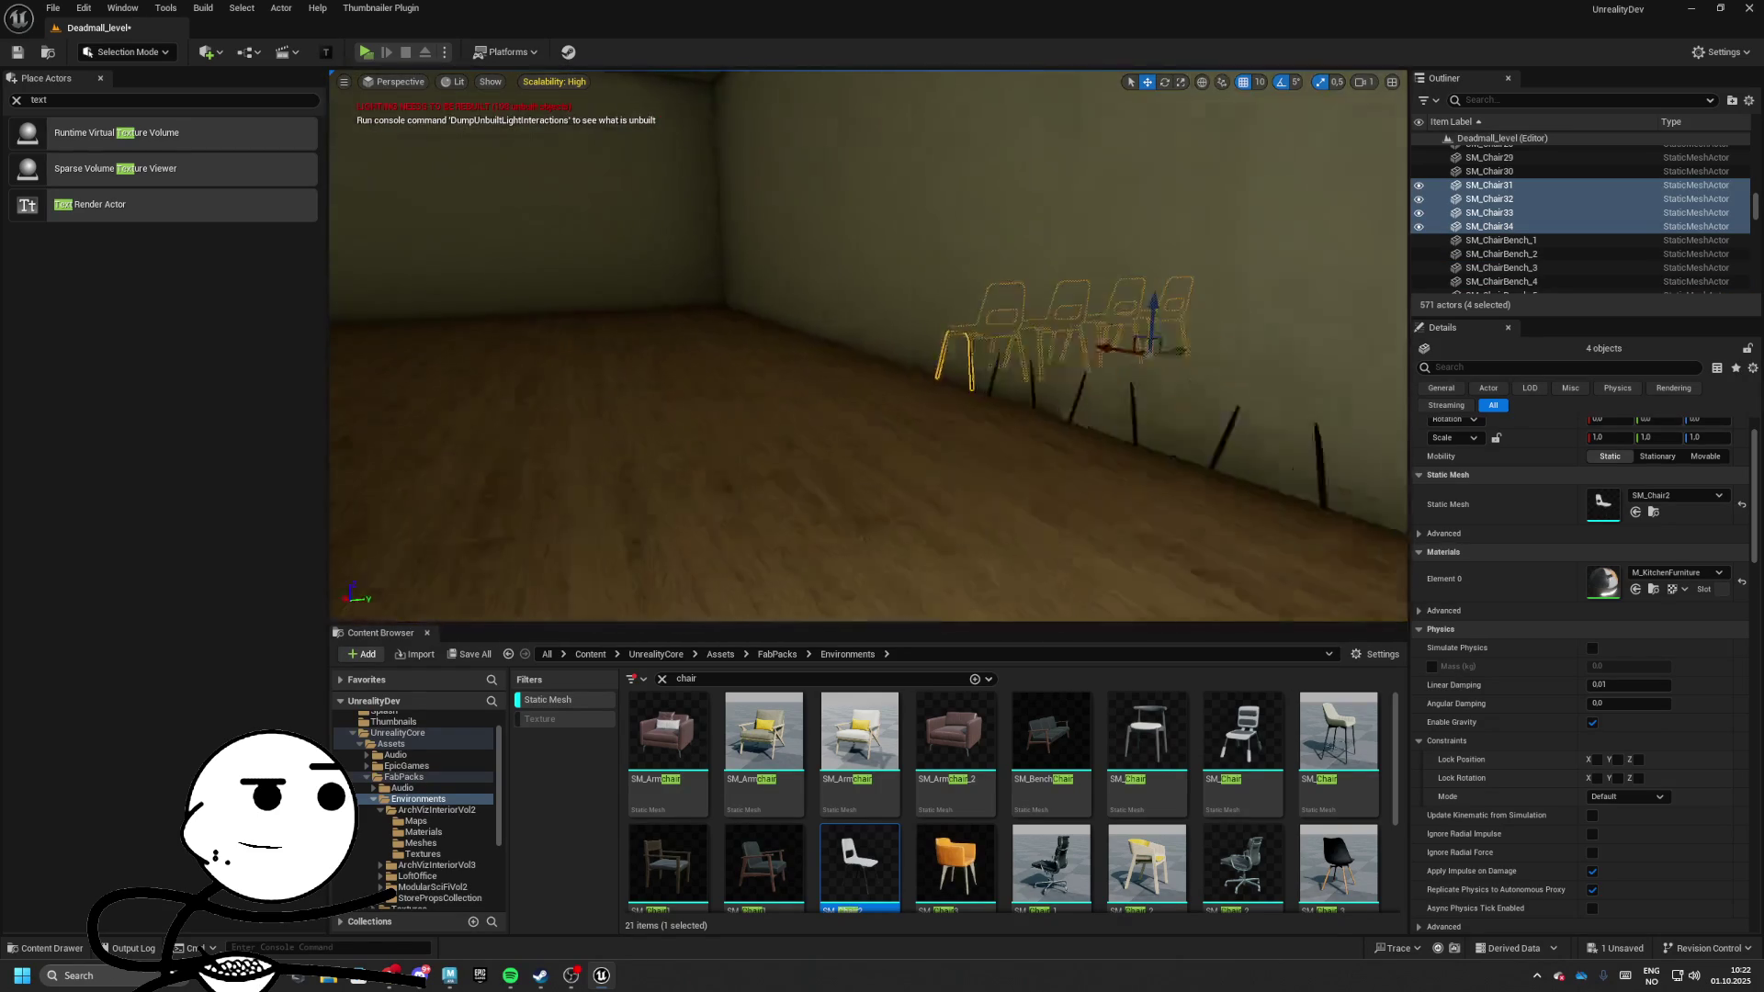
scroll(1006, 414, down, 5)
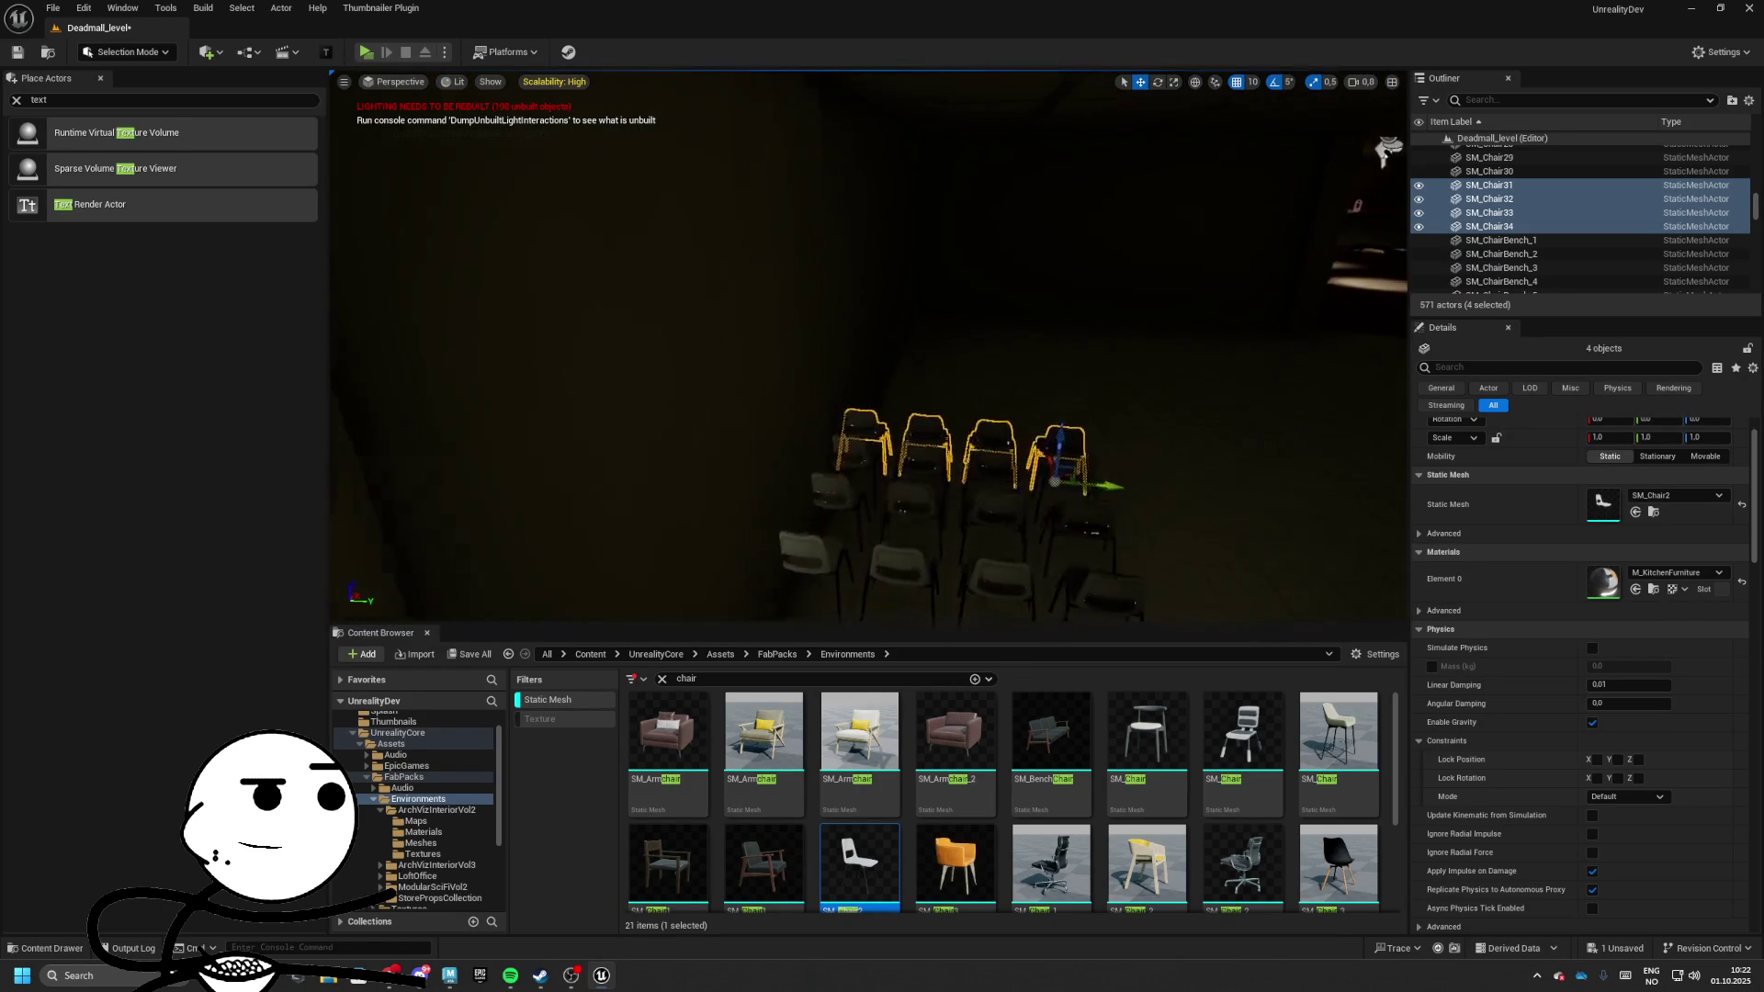
drag(764, 532, 1091, 498)
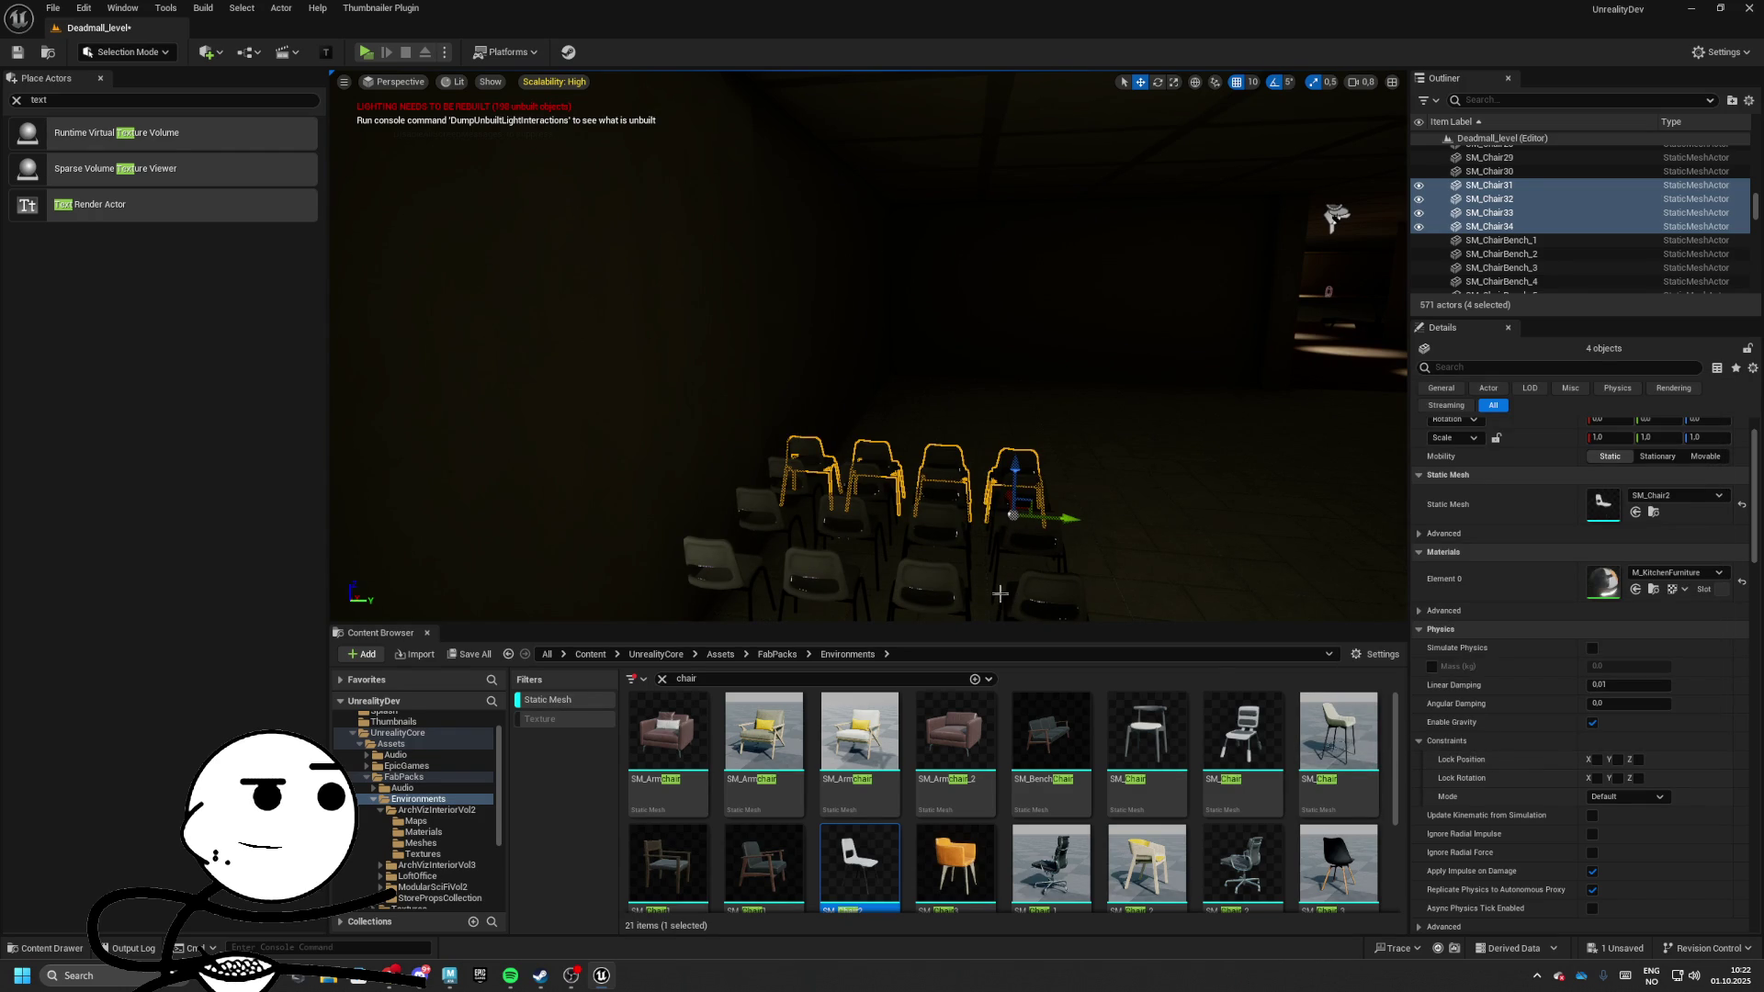
Select the whole block of plastic chairs in the Outliner and delete them
scroll(1034, 508, down, 3)
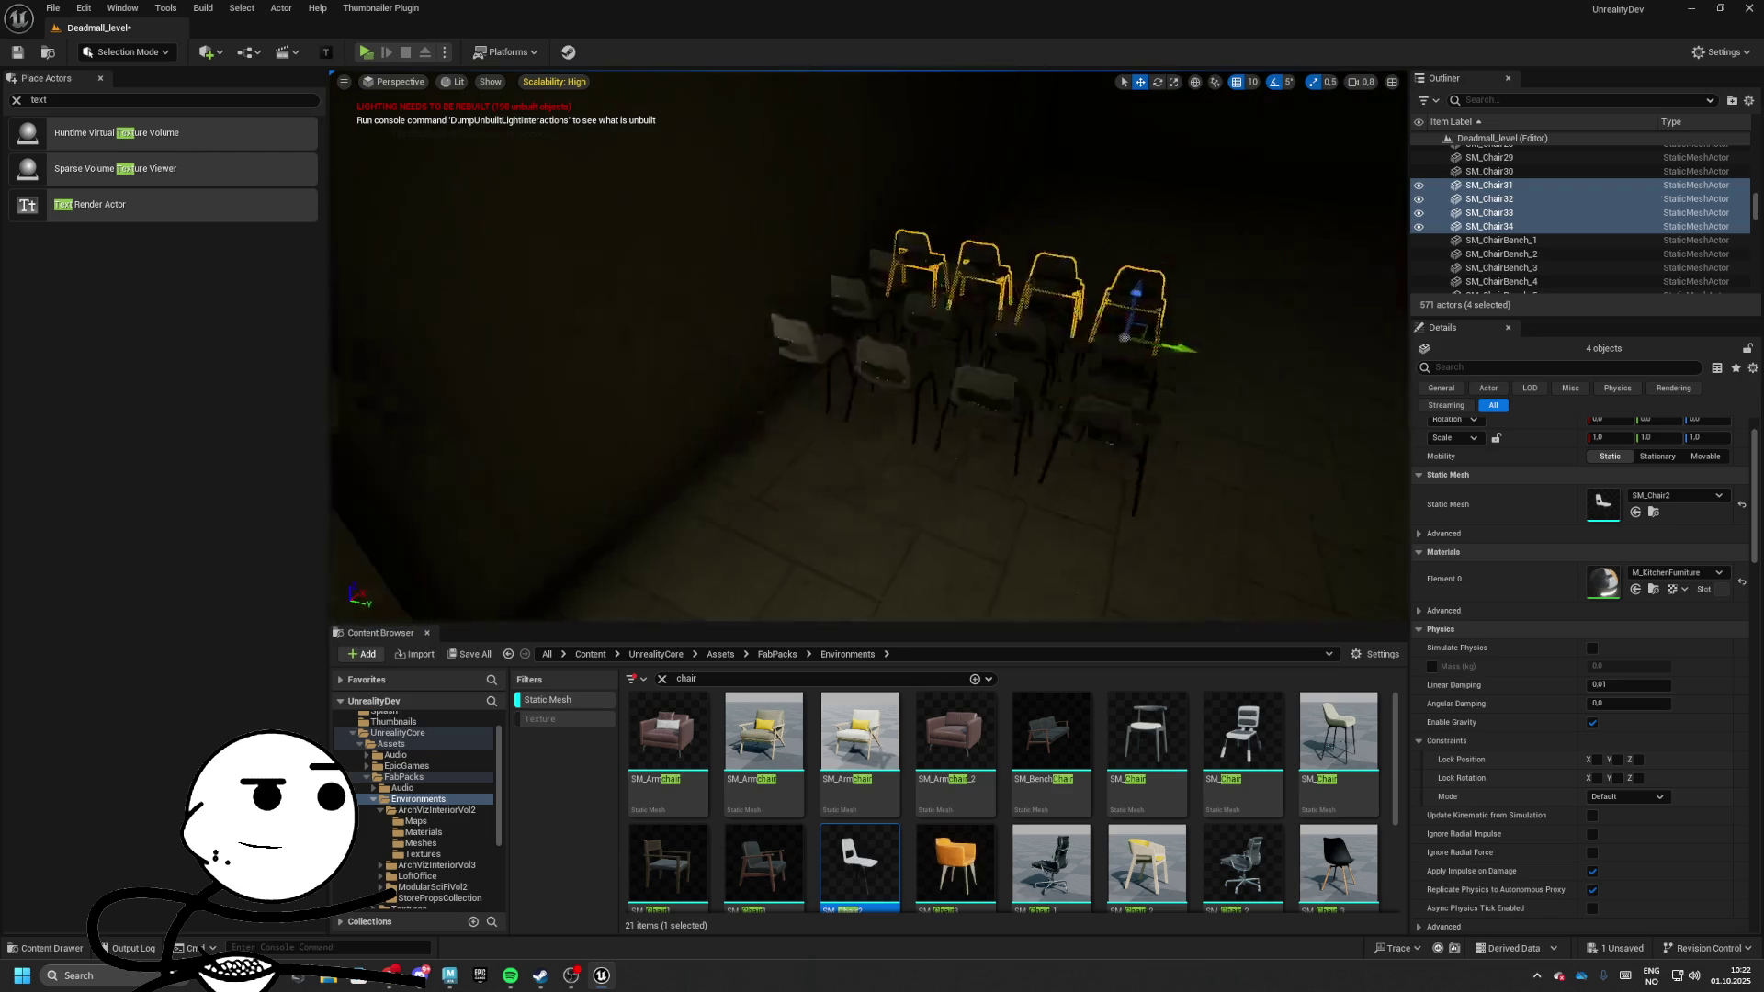
click(1506, 229)
scroll(1524, 220, up, 3)
shift+click(1499, 187)
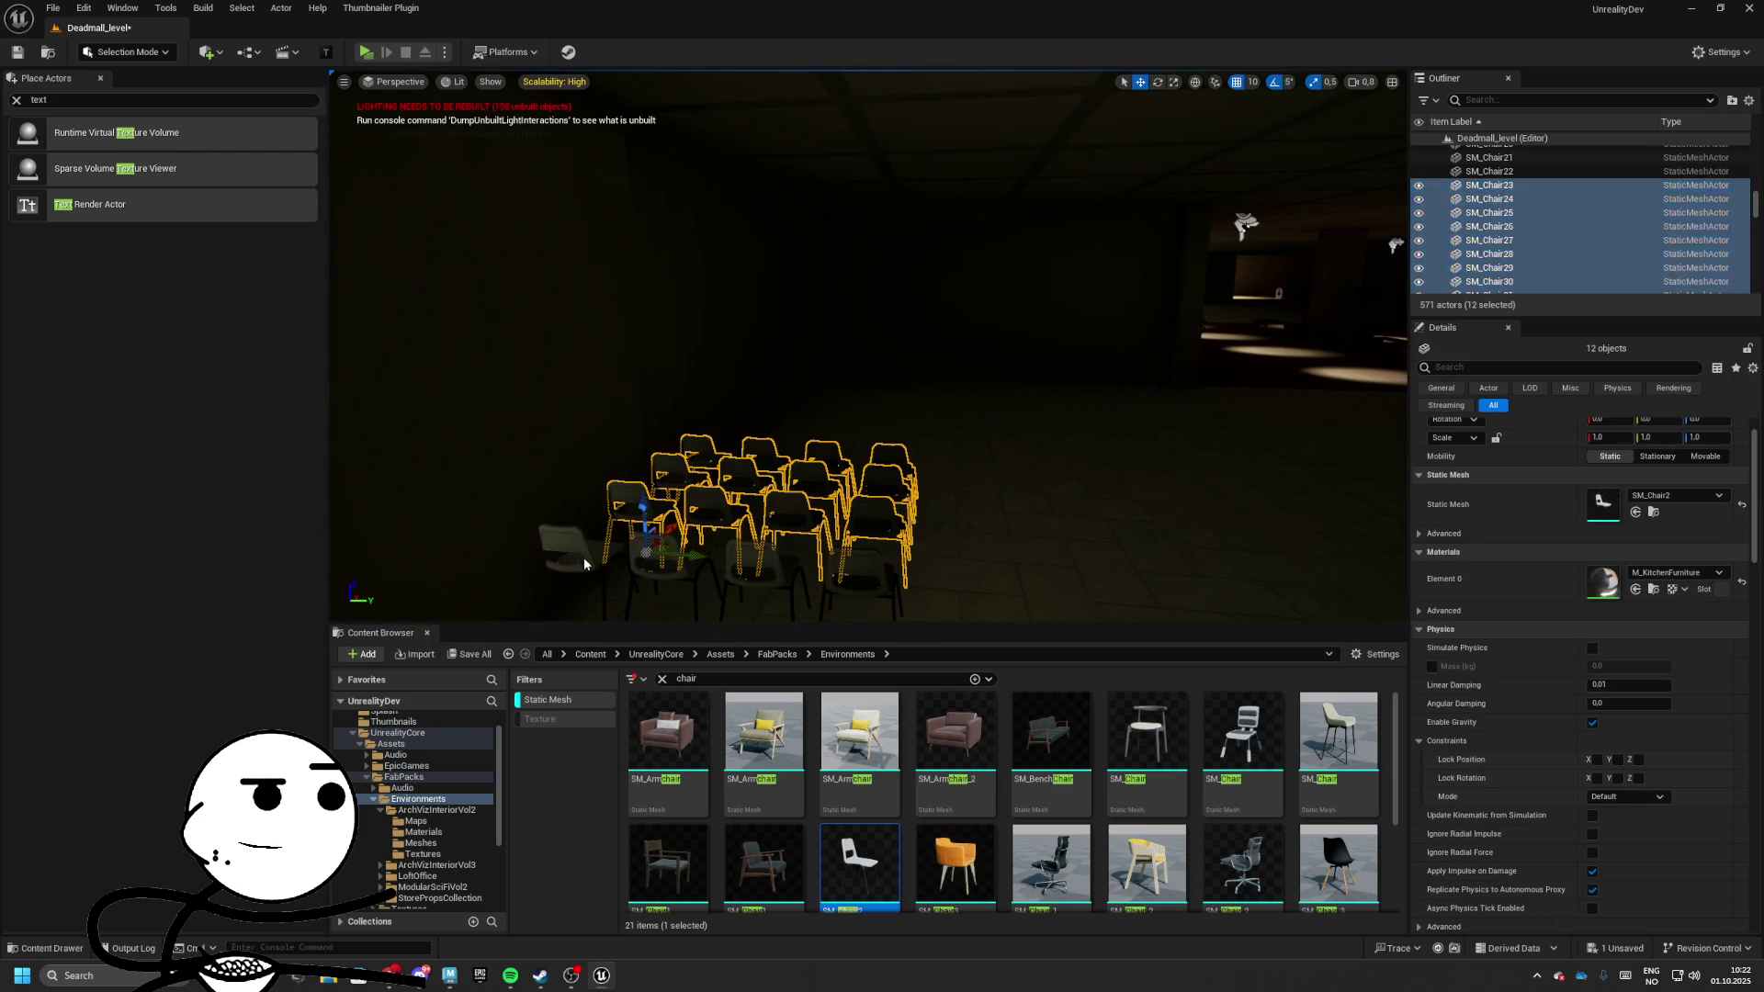
key(Delete)
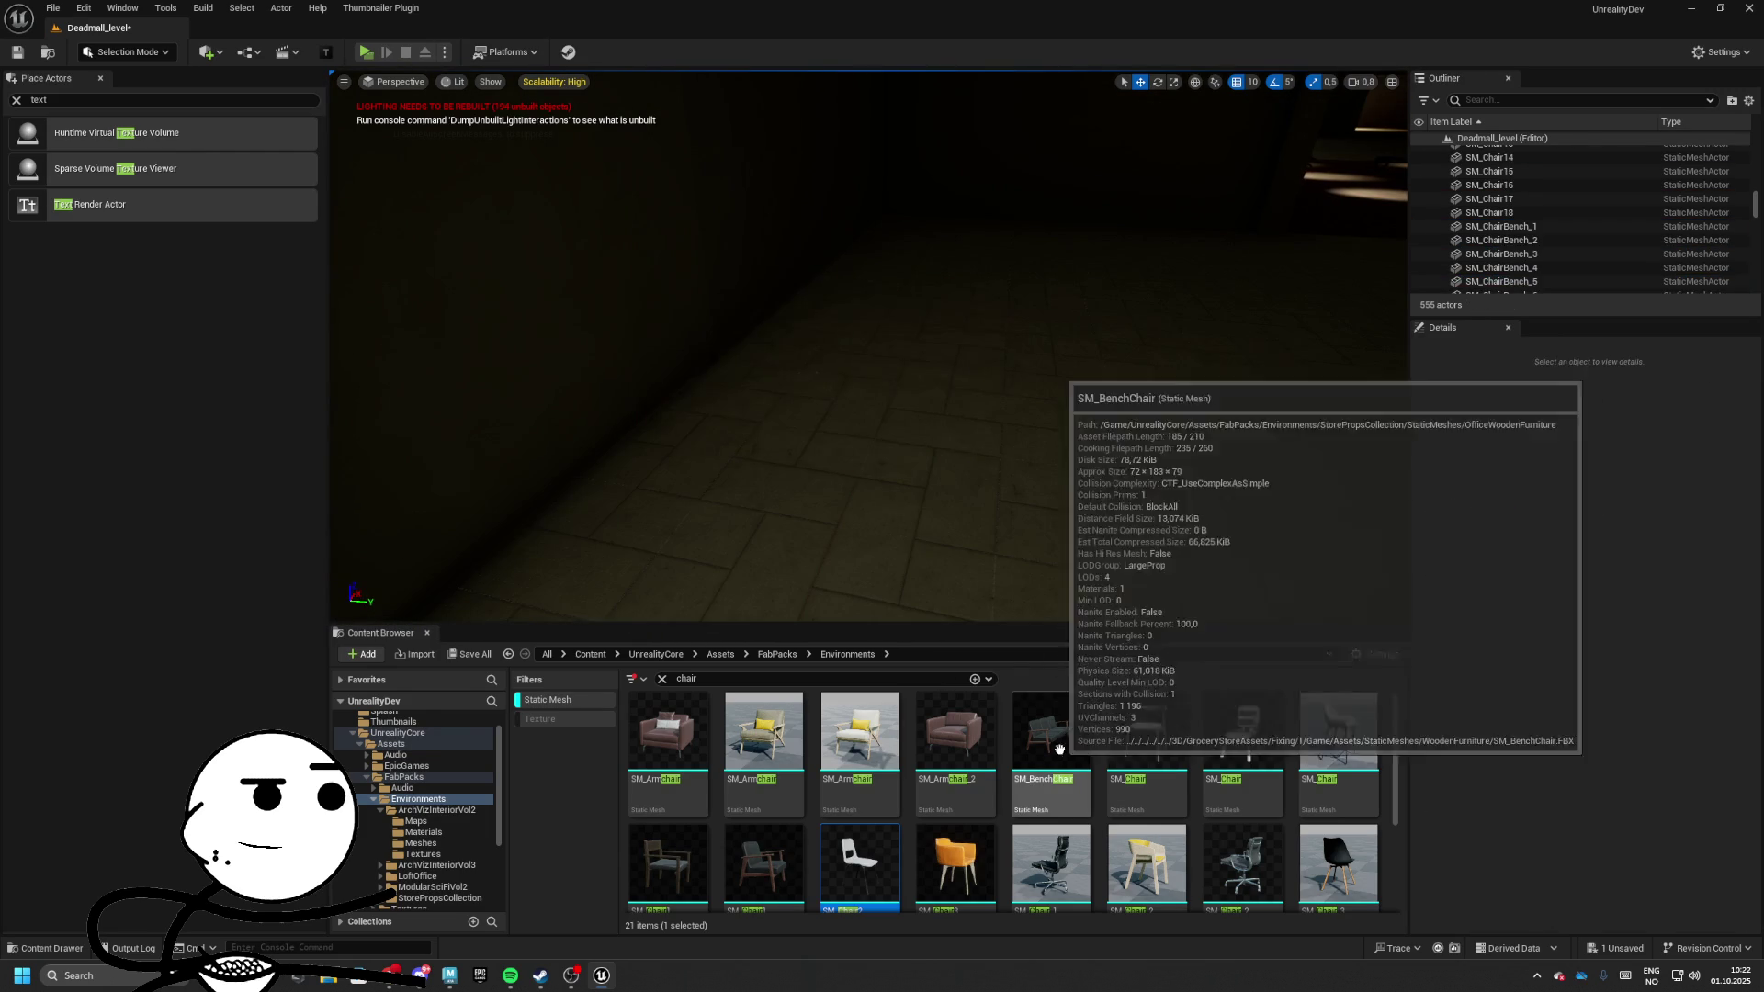
Place SM_BenchChair in the room, rotate it, Alt-drag copies along the line, and clear the search
click(1065, 709)
mouse_move(1065, 709)
mouse_down()
mouse_move(910, 477)
mouse_move(946, 492)
mouse_up()
key(e)
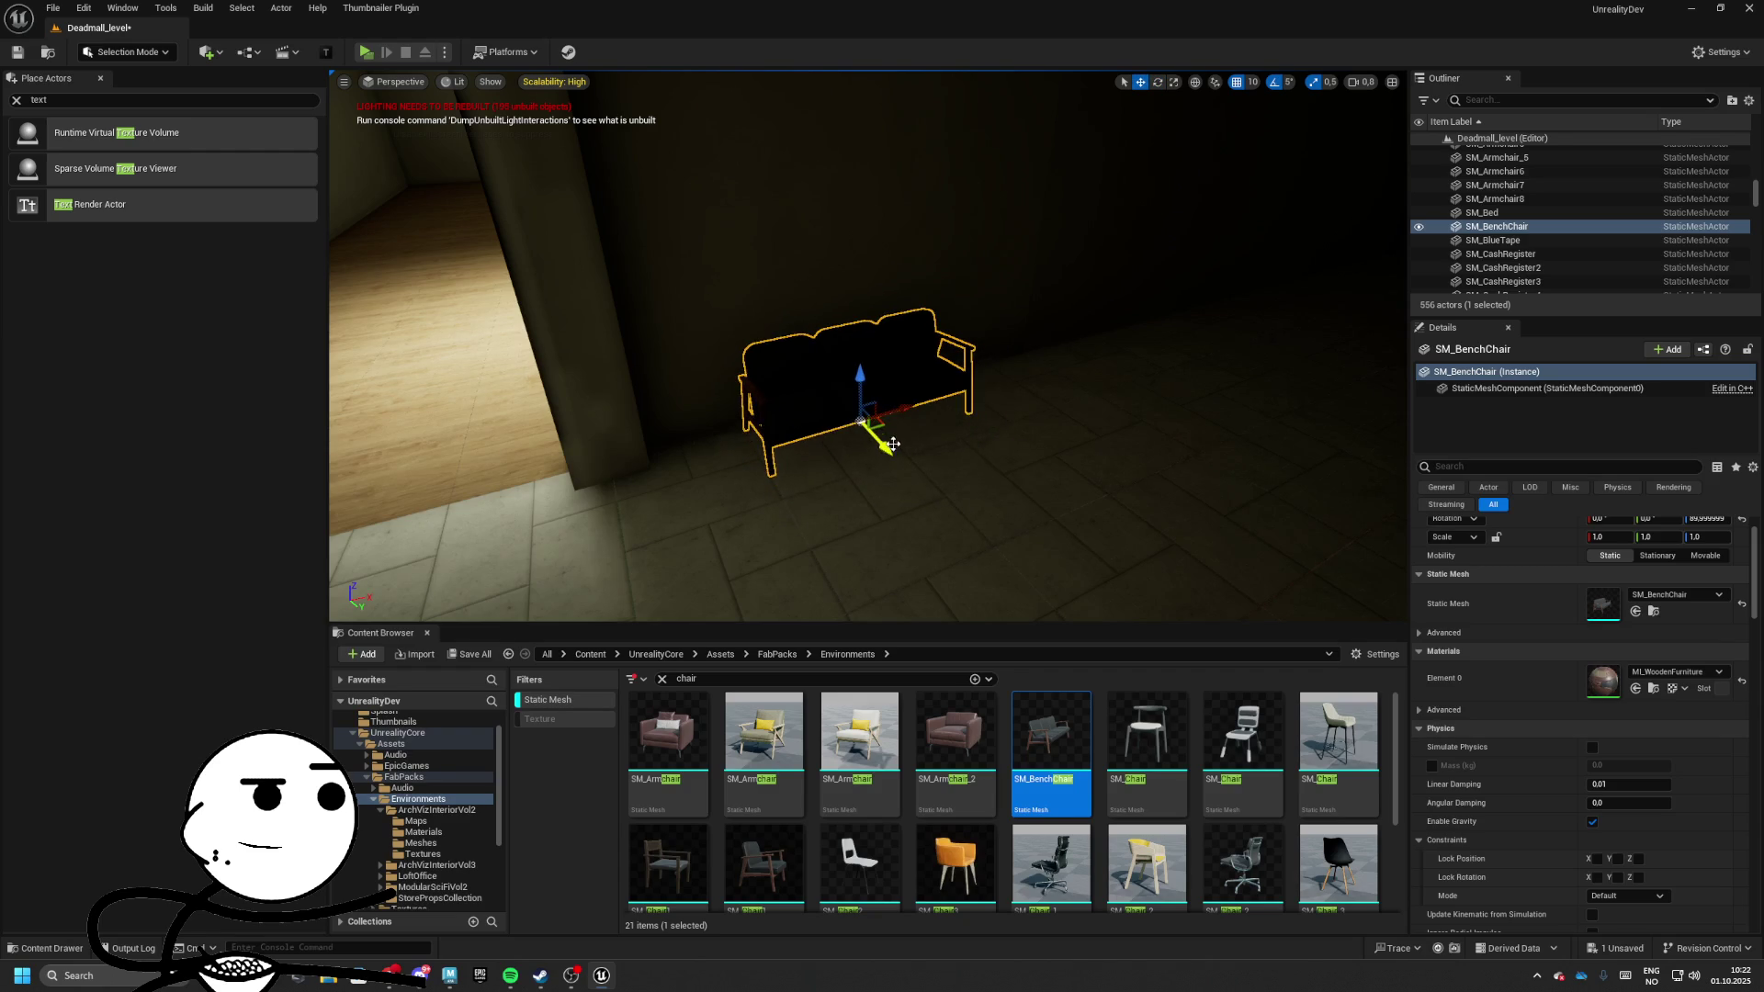
mouse_move(849, 410)
mouse_down()
mouse_move(868, 418)
mouse_move(886, 262)
mouse_move(831, 395)
mouse_move(1125, 390)
mouse_move(974, 396)
mouse_up()
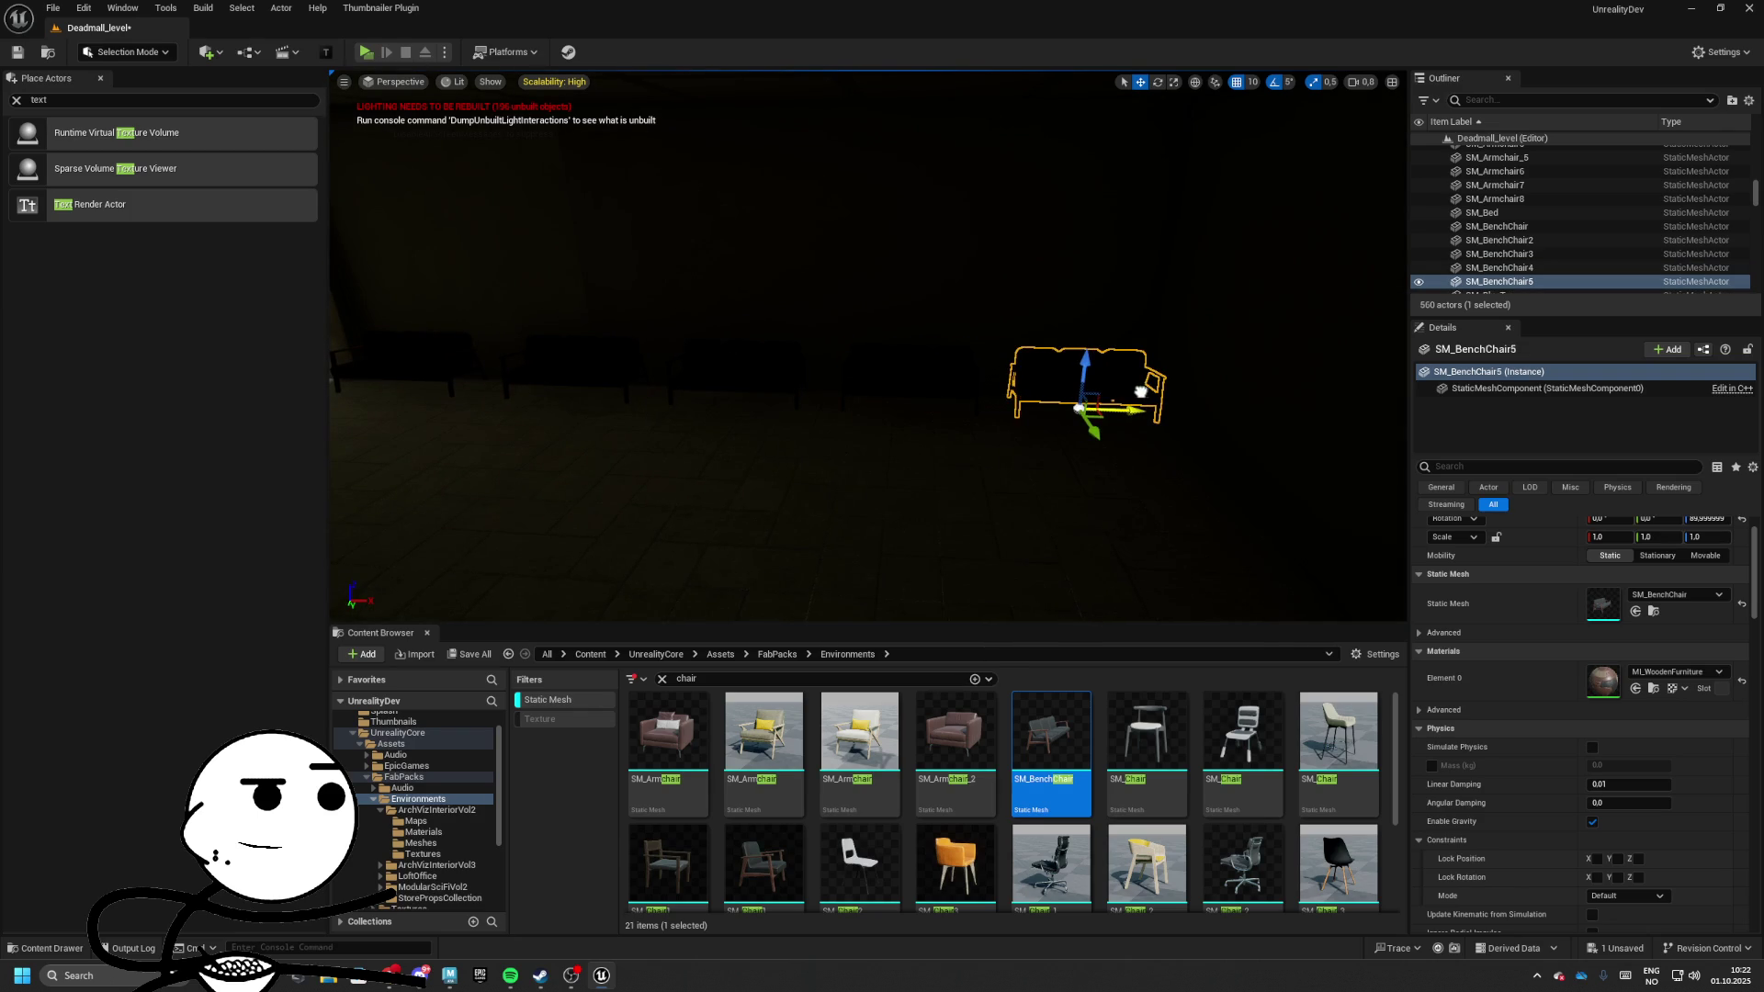
mouse_move(1082, 408)
mouse_down()
mouse_move(696, 346)
mouse_move(643, 358)
mouse_up()
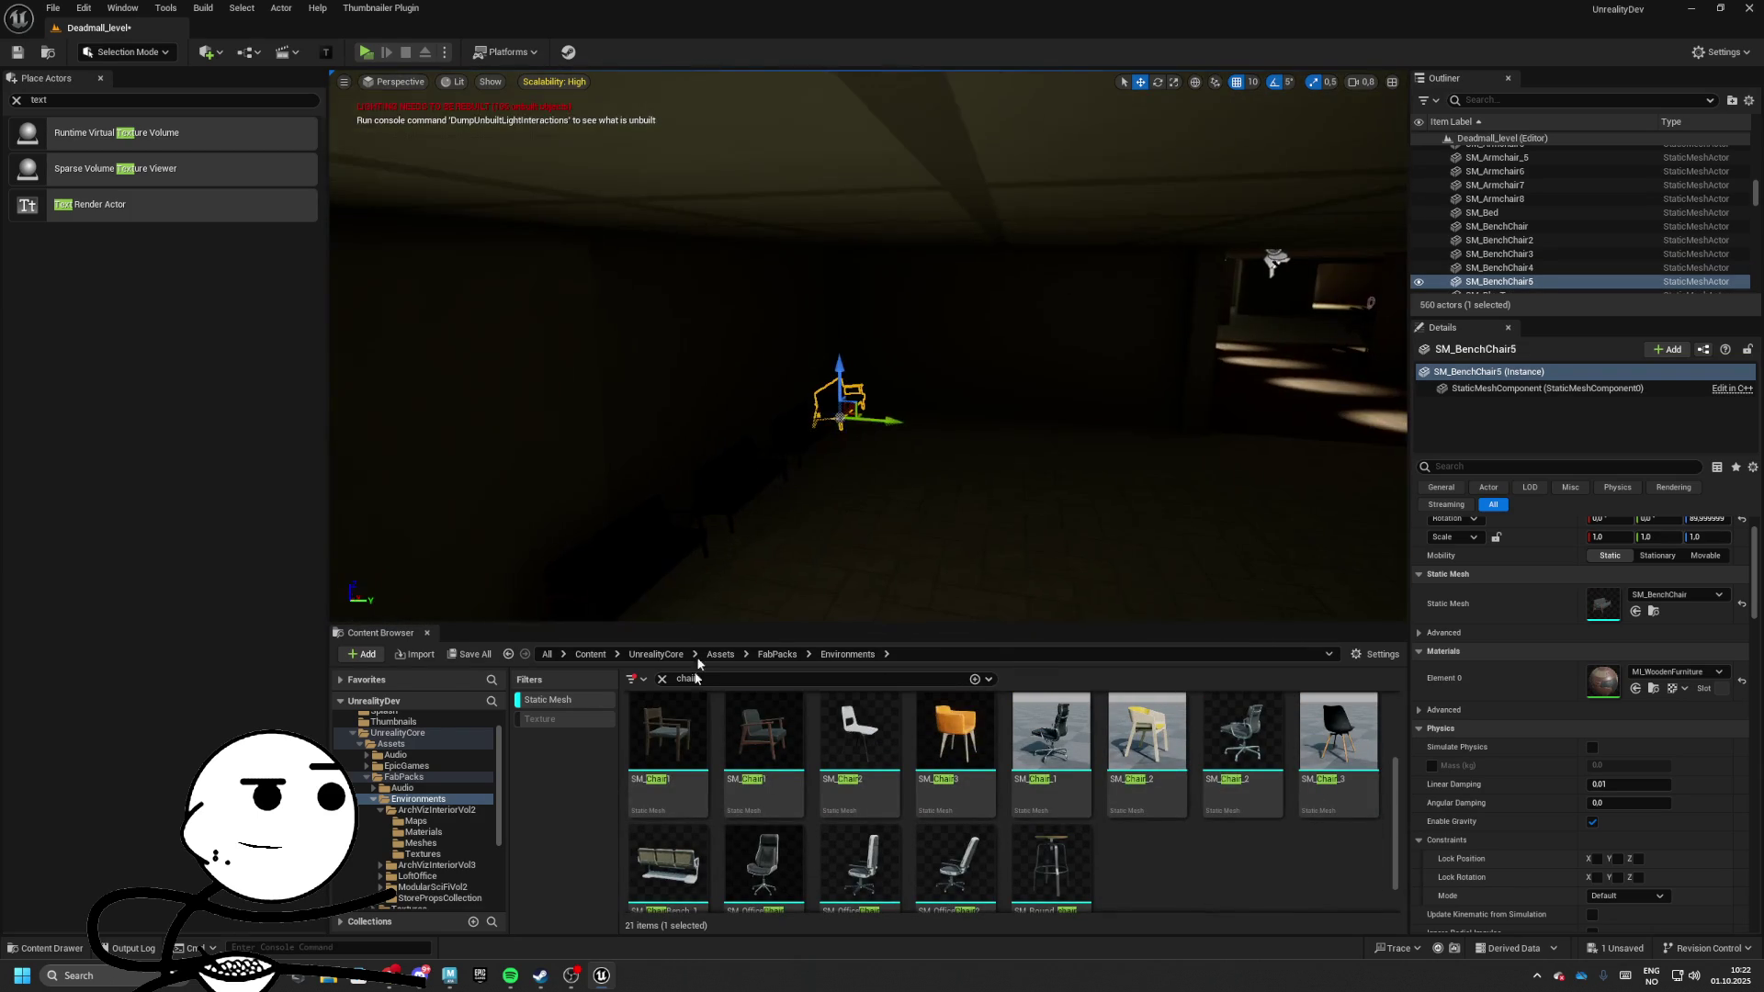
key(ctrl+b)
drag(882, 432, 924, 424)
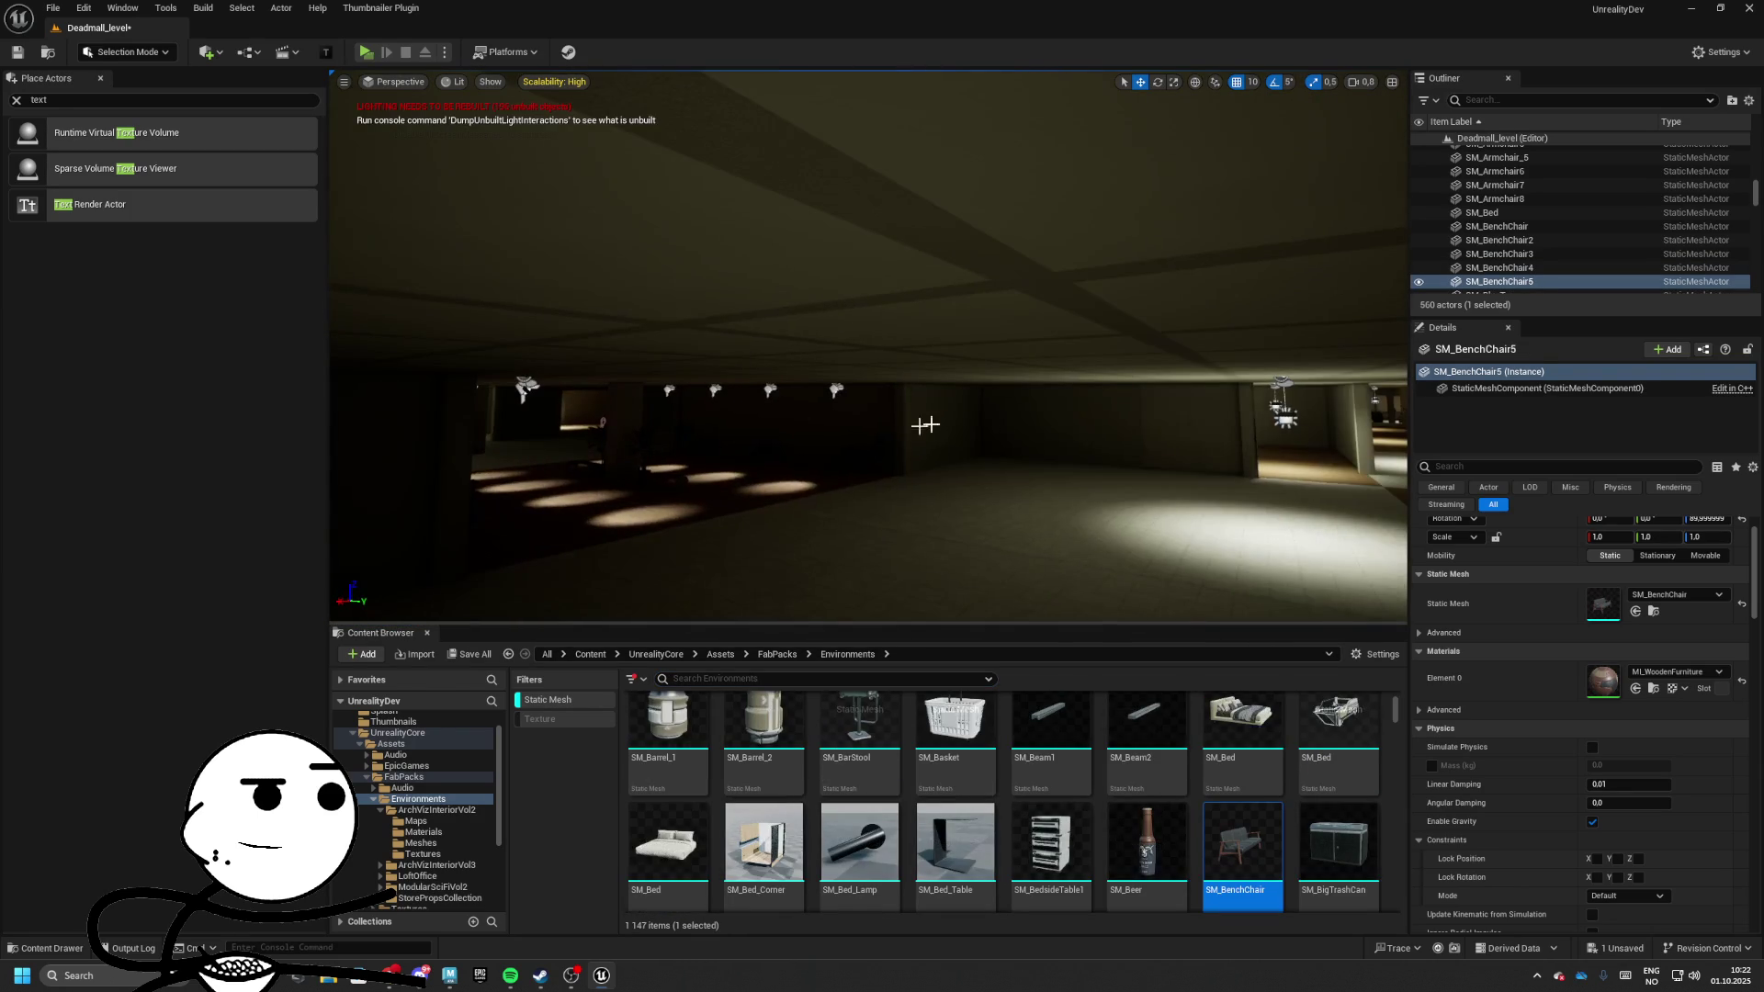
Select a BP_CeilingLight and open its blueprint, then return to Deadmall_level
click(1284, 404)
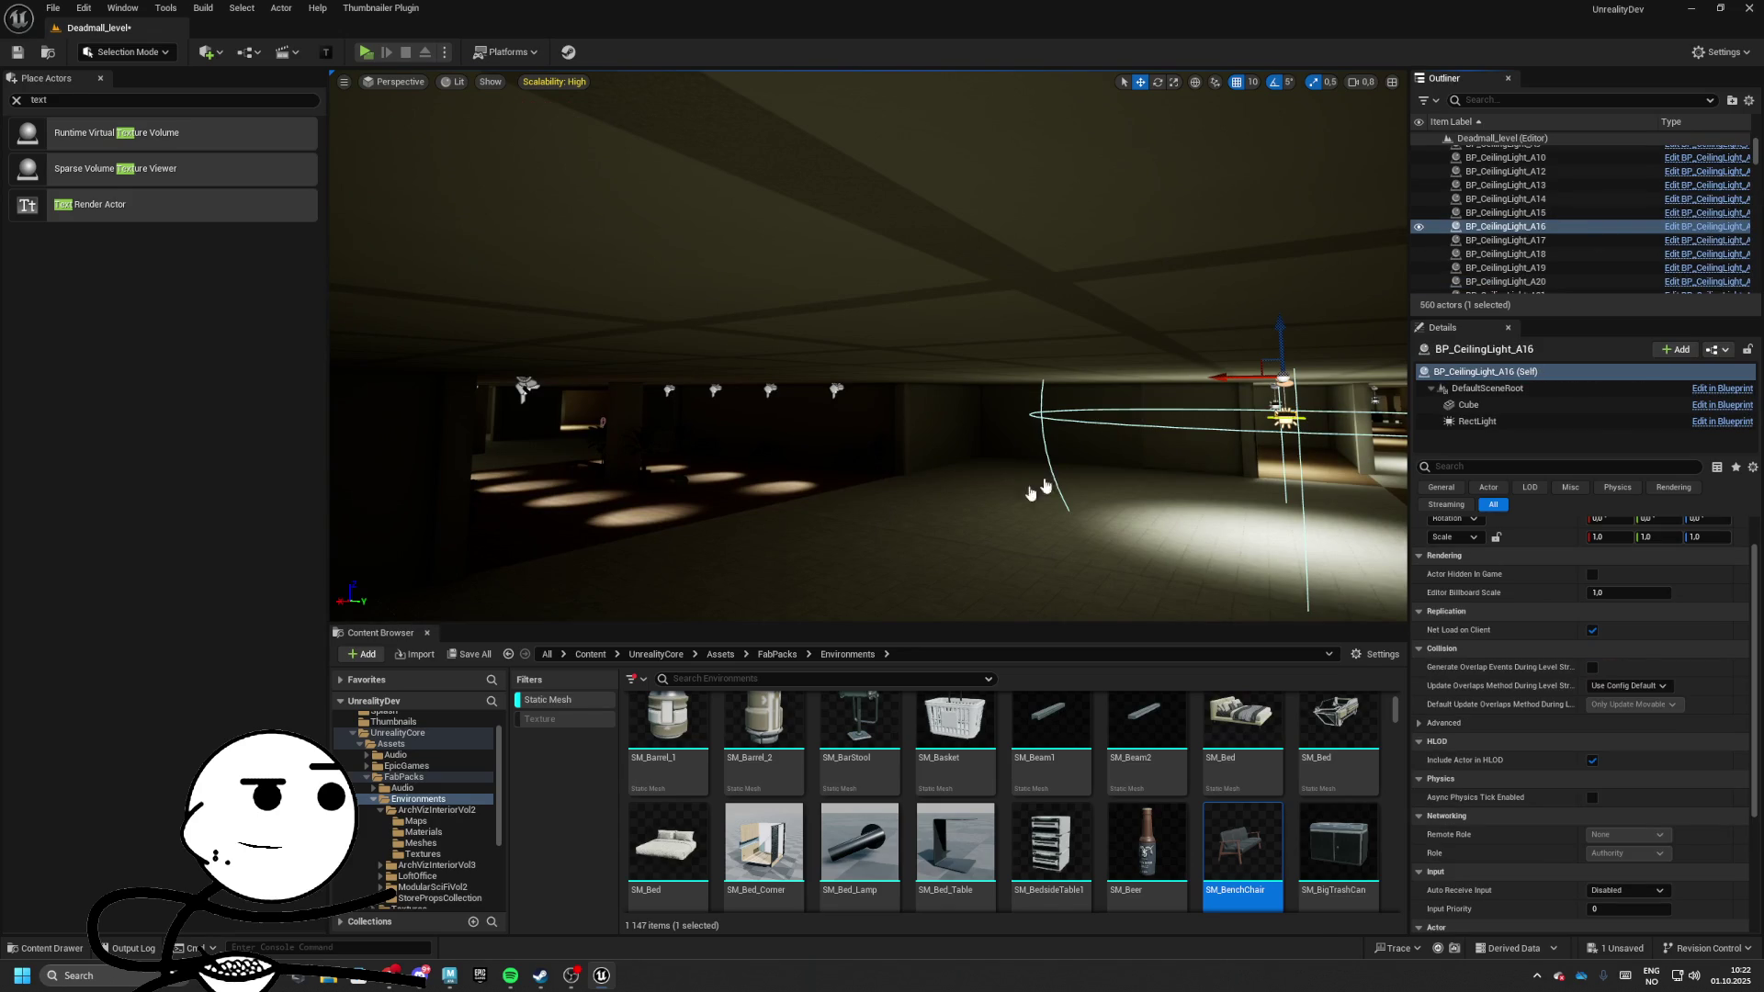
key(ctrl+e)
click(97, 28)
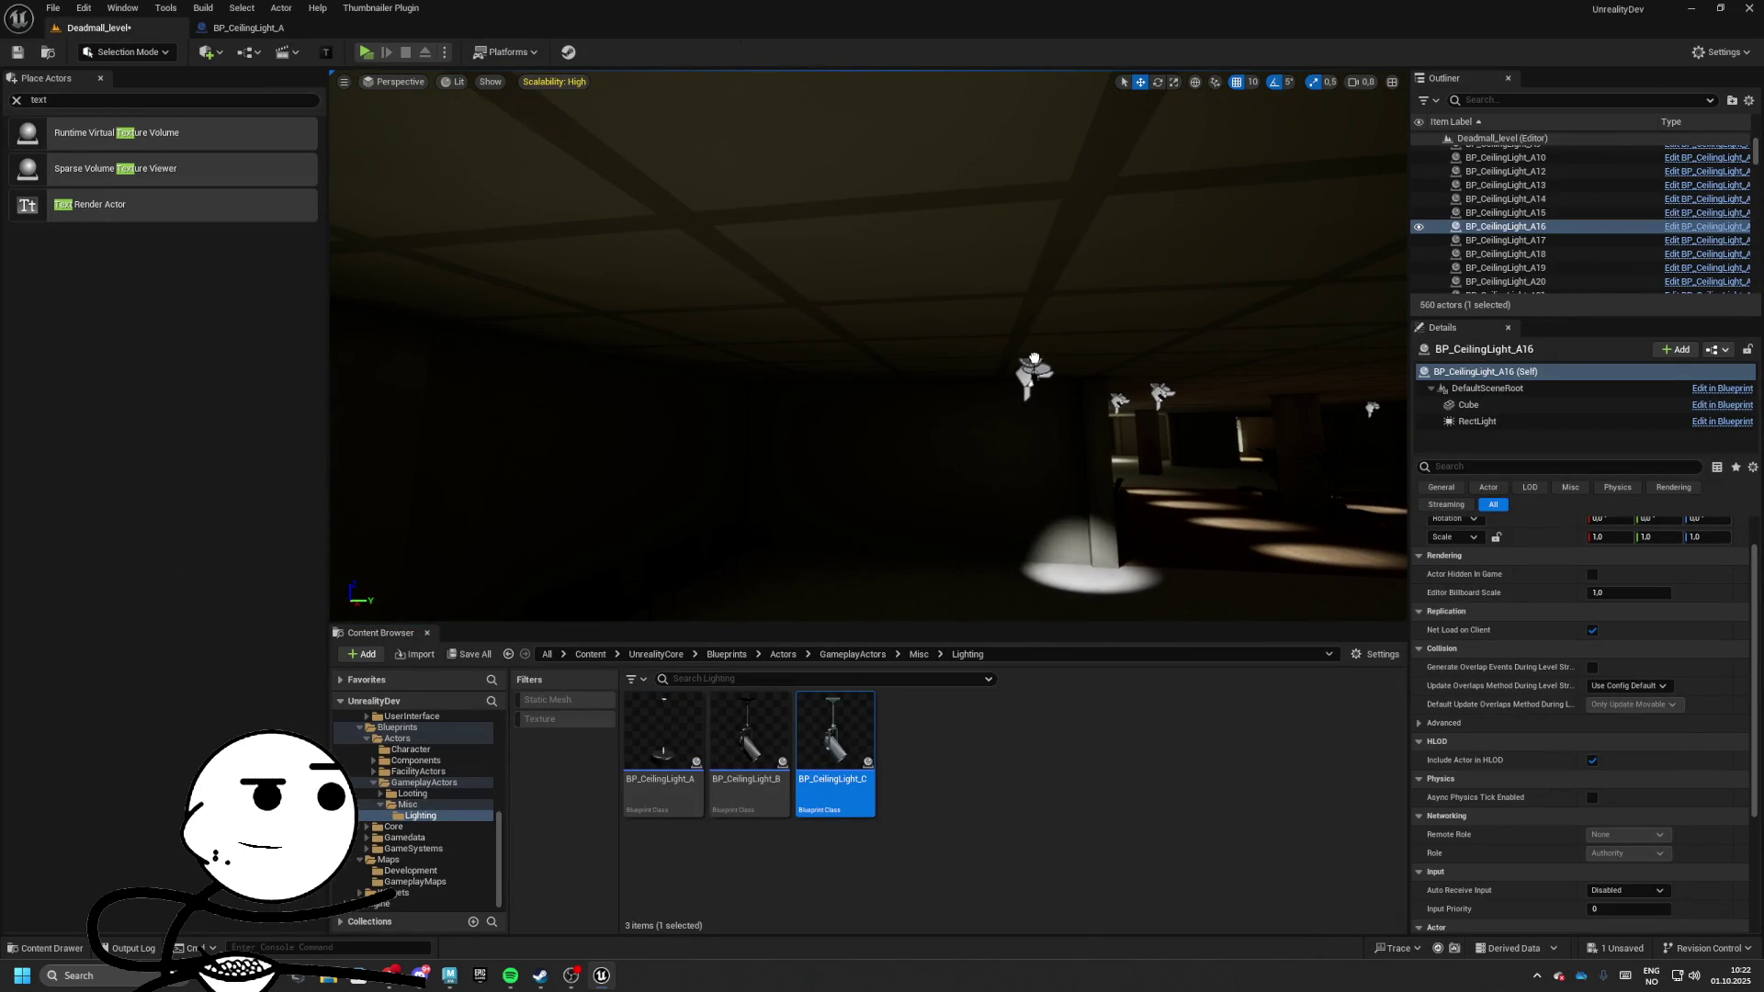
Aim the ceiling light downward, move it over the benches, and Alt-drag copies over each bench
mouse_move(1053, 368)
mouse_down()
mouse_move(1054, 233)
mouse_move(1204, 238)
mouse_up()
drag(1118, 191, 1348, 259)
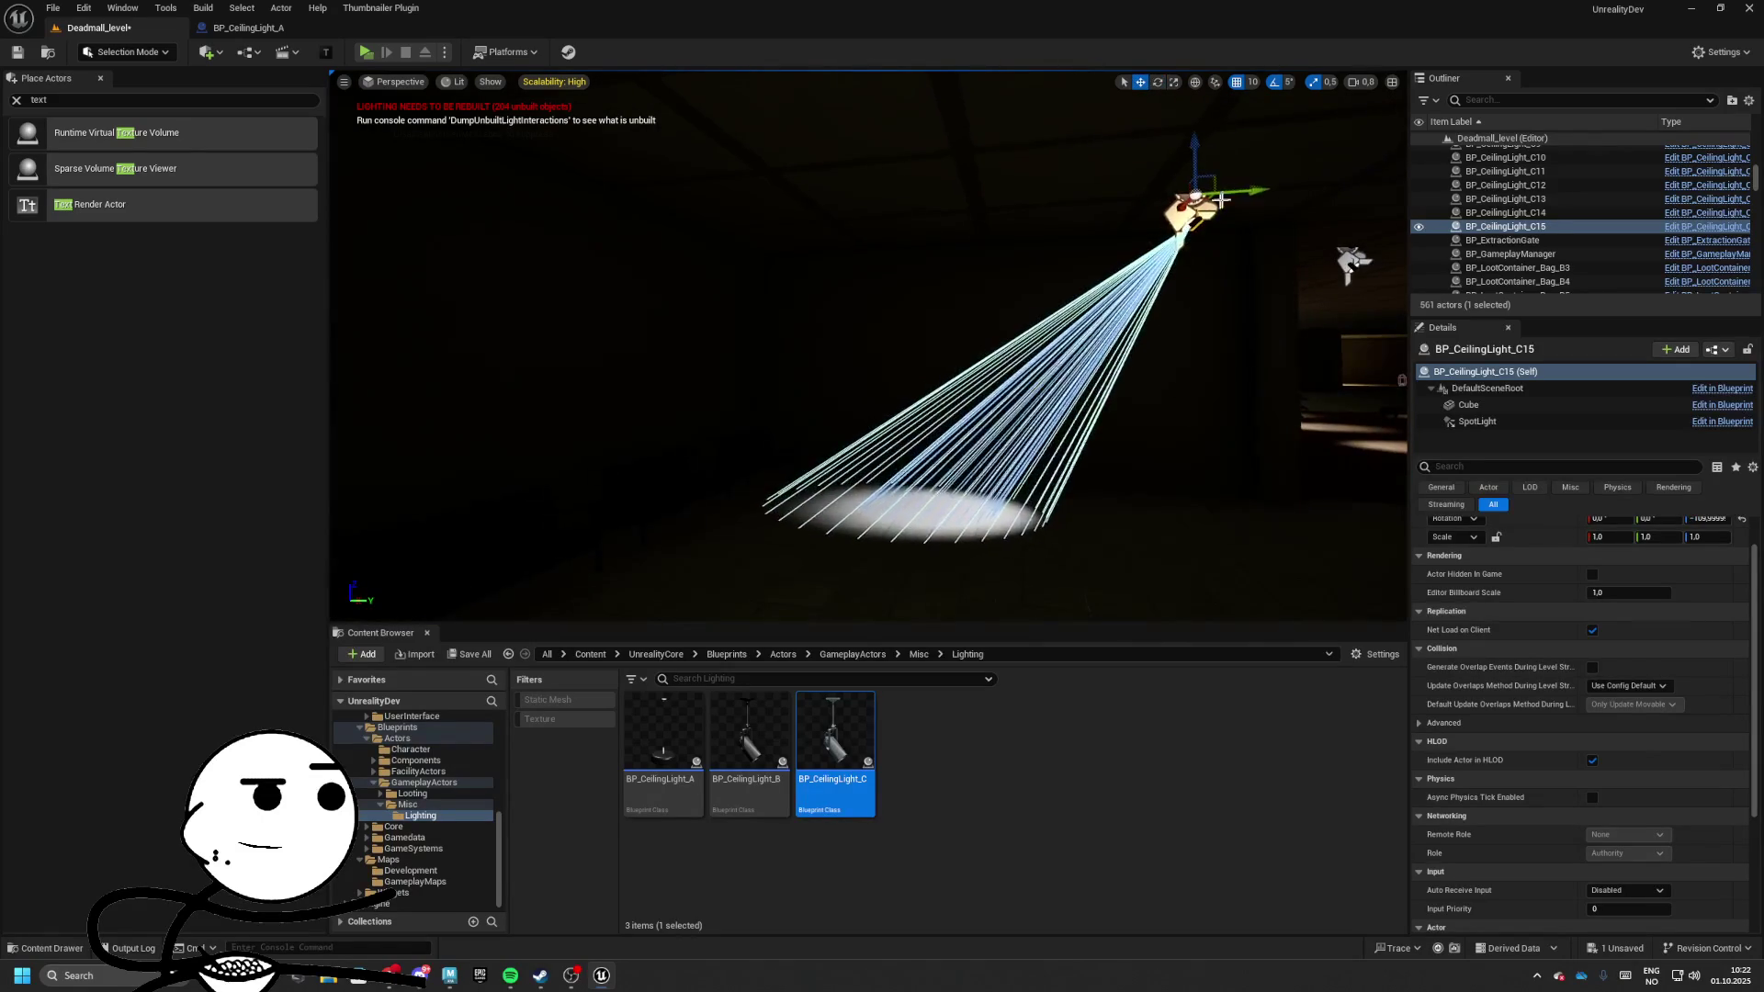
key(w)
mouse_move(1396, 195)
mouse_down()
mouse_move(987, 179)
mouse_move(1084, 154)
mouse_move(522, 137)
mouse_up()
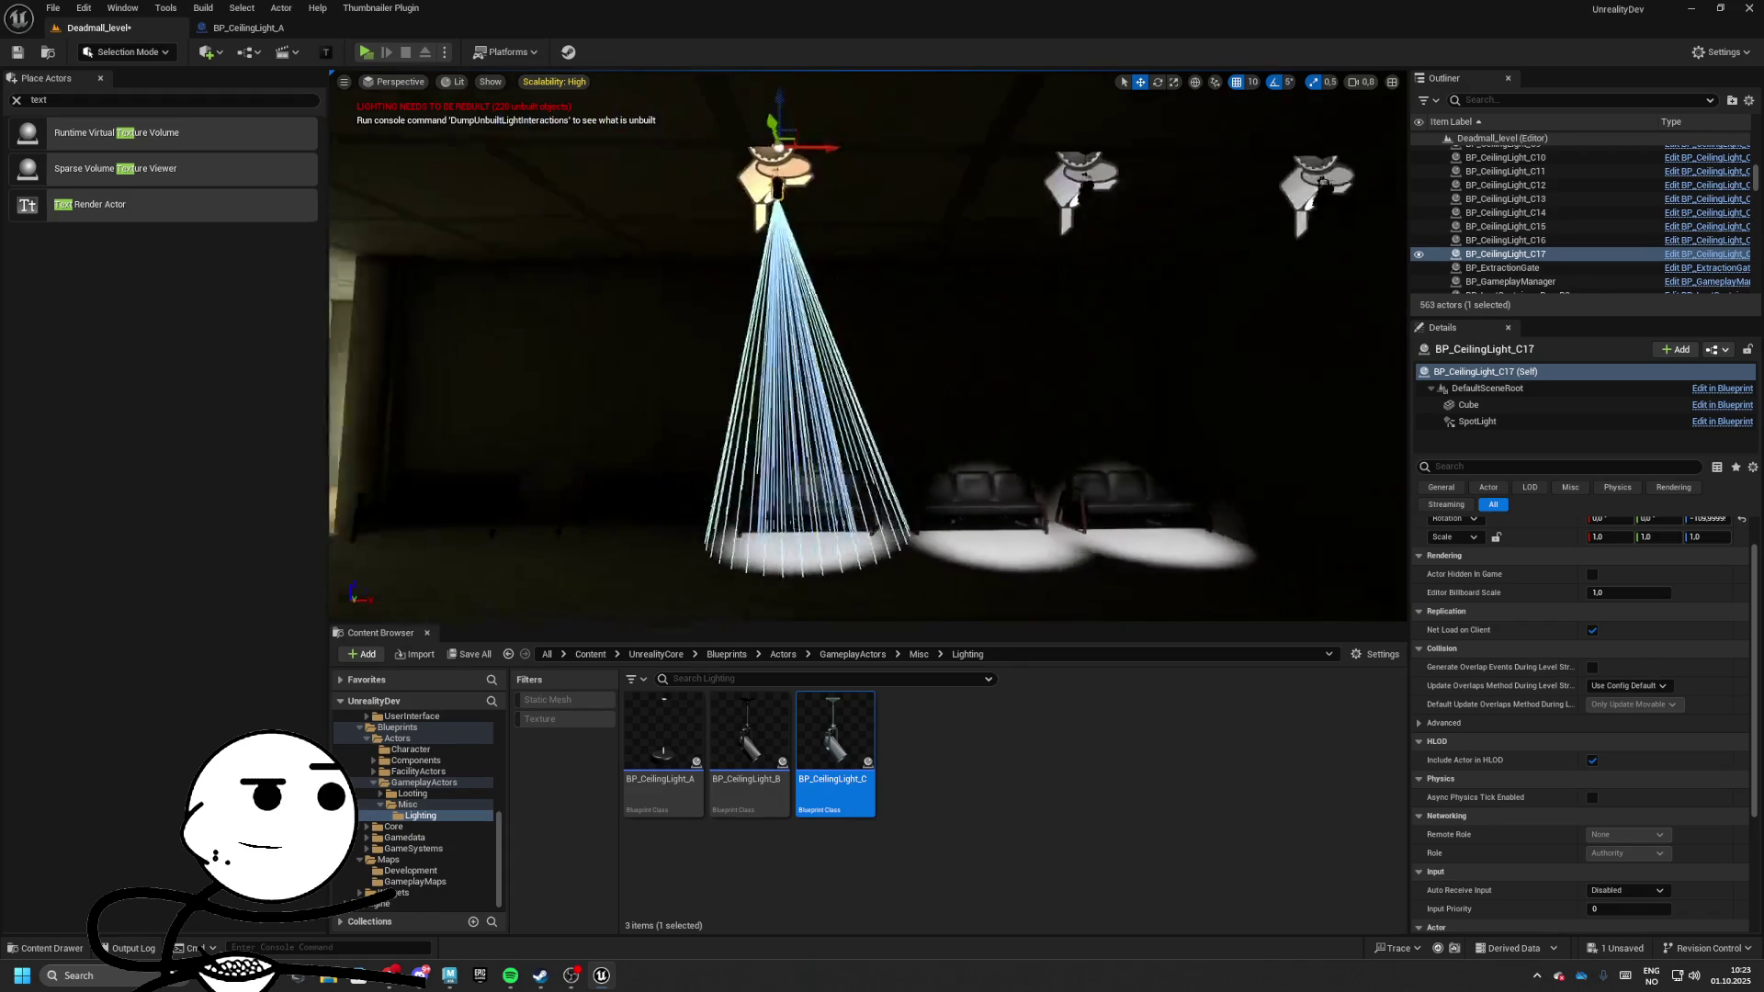
alt+drag(982, 170, 703, 165)
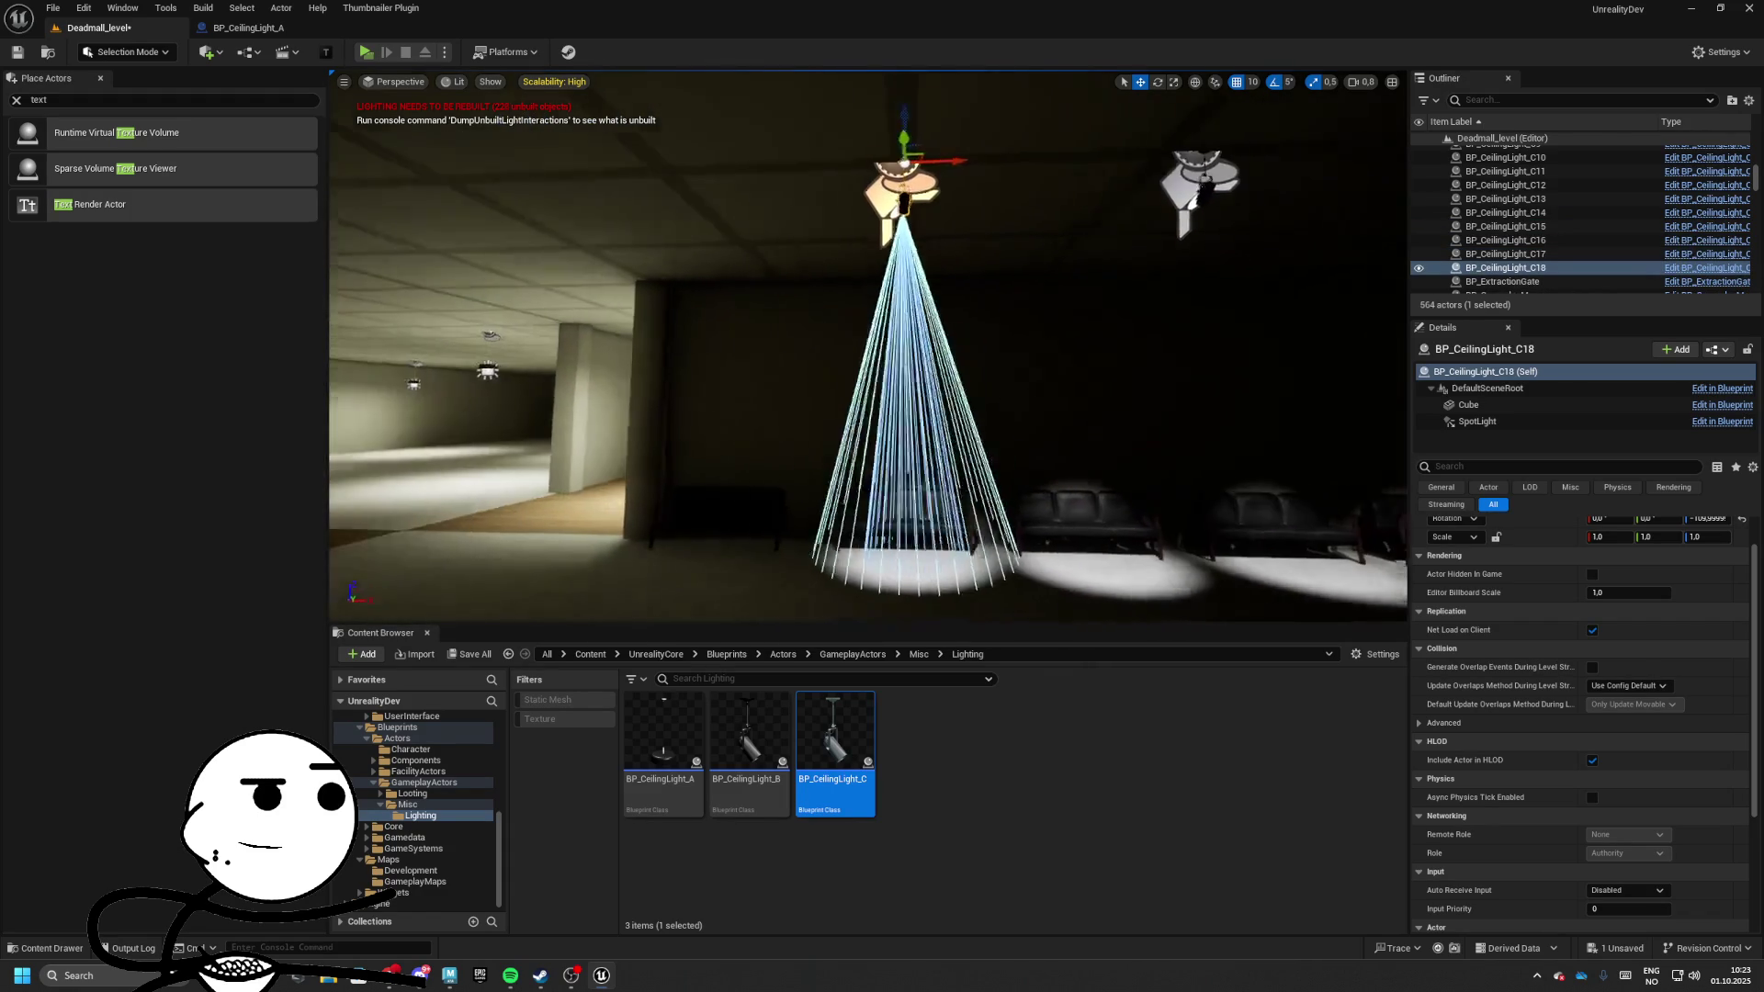
alt+drag(1038, 170, 731, 173)
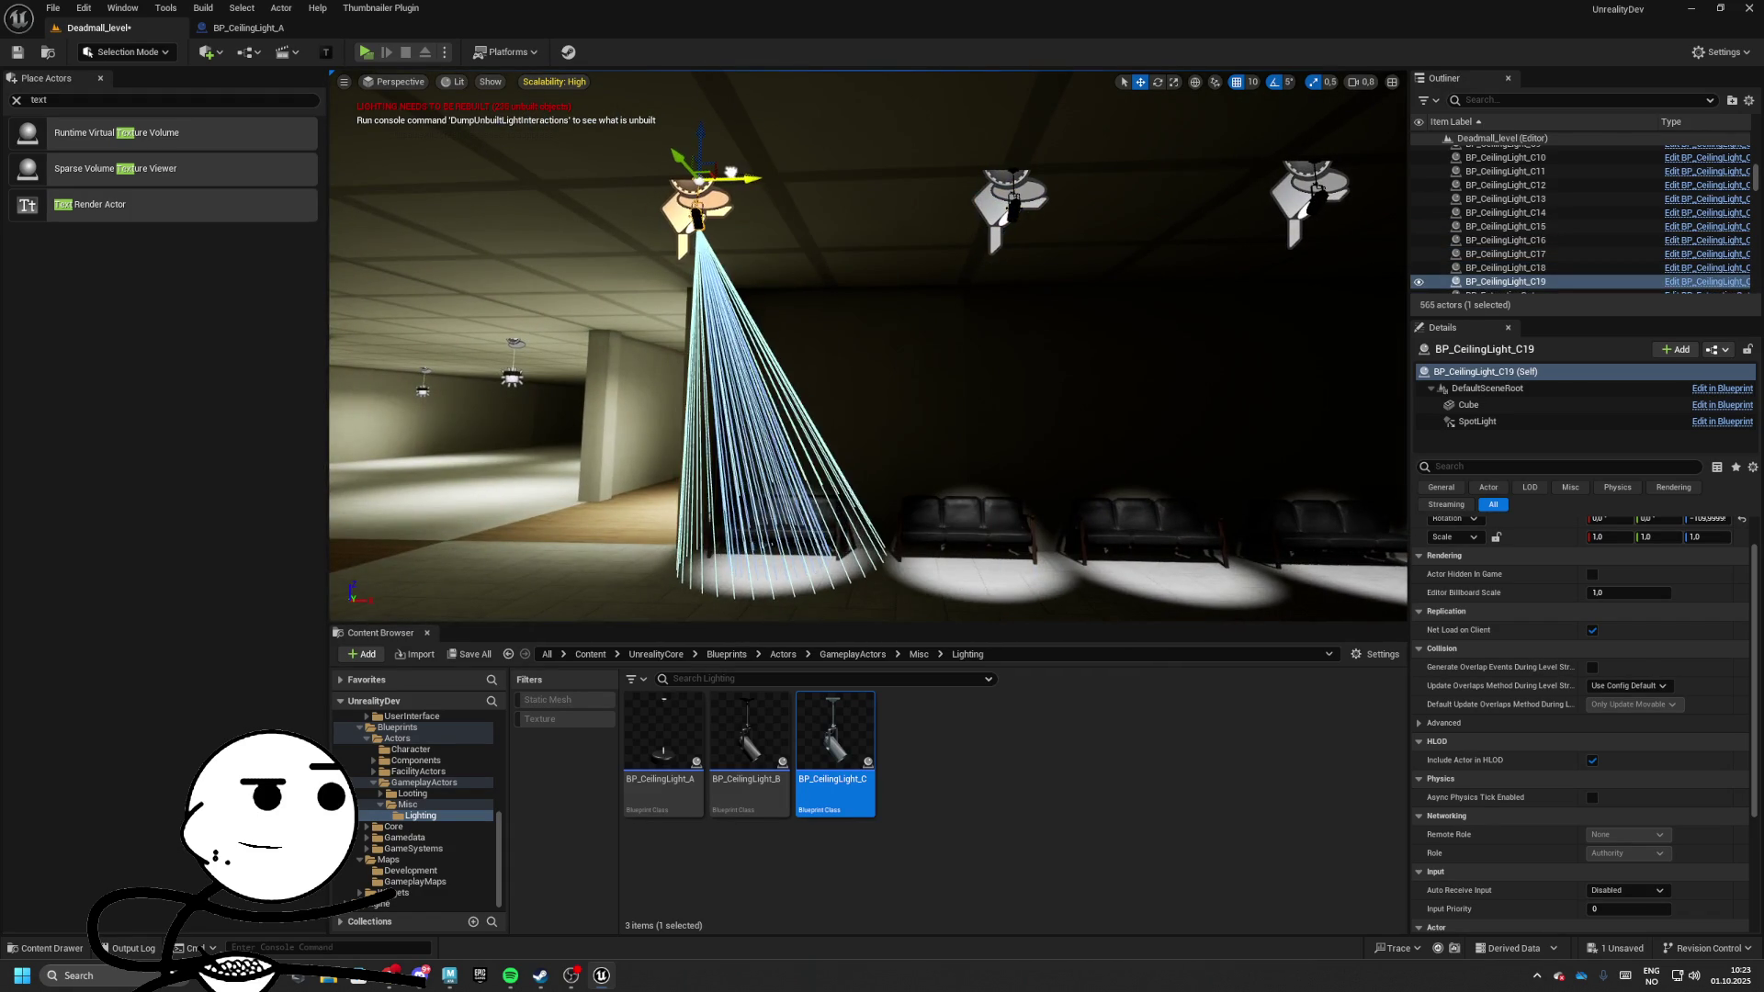
mouse_move(730, 275)
mouse_down()
mouse_move(680, 312)
mouse_move(703, 292)
mouse_up()
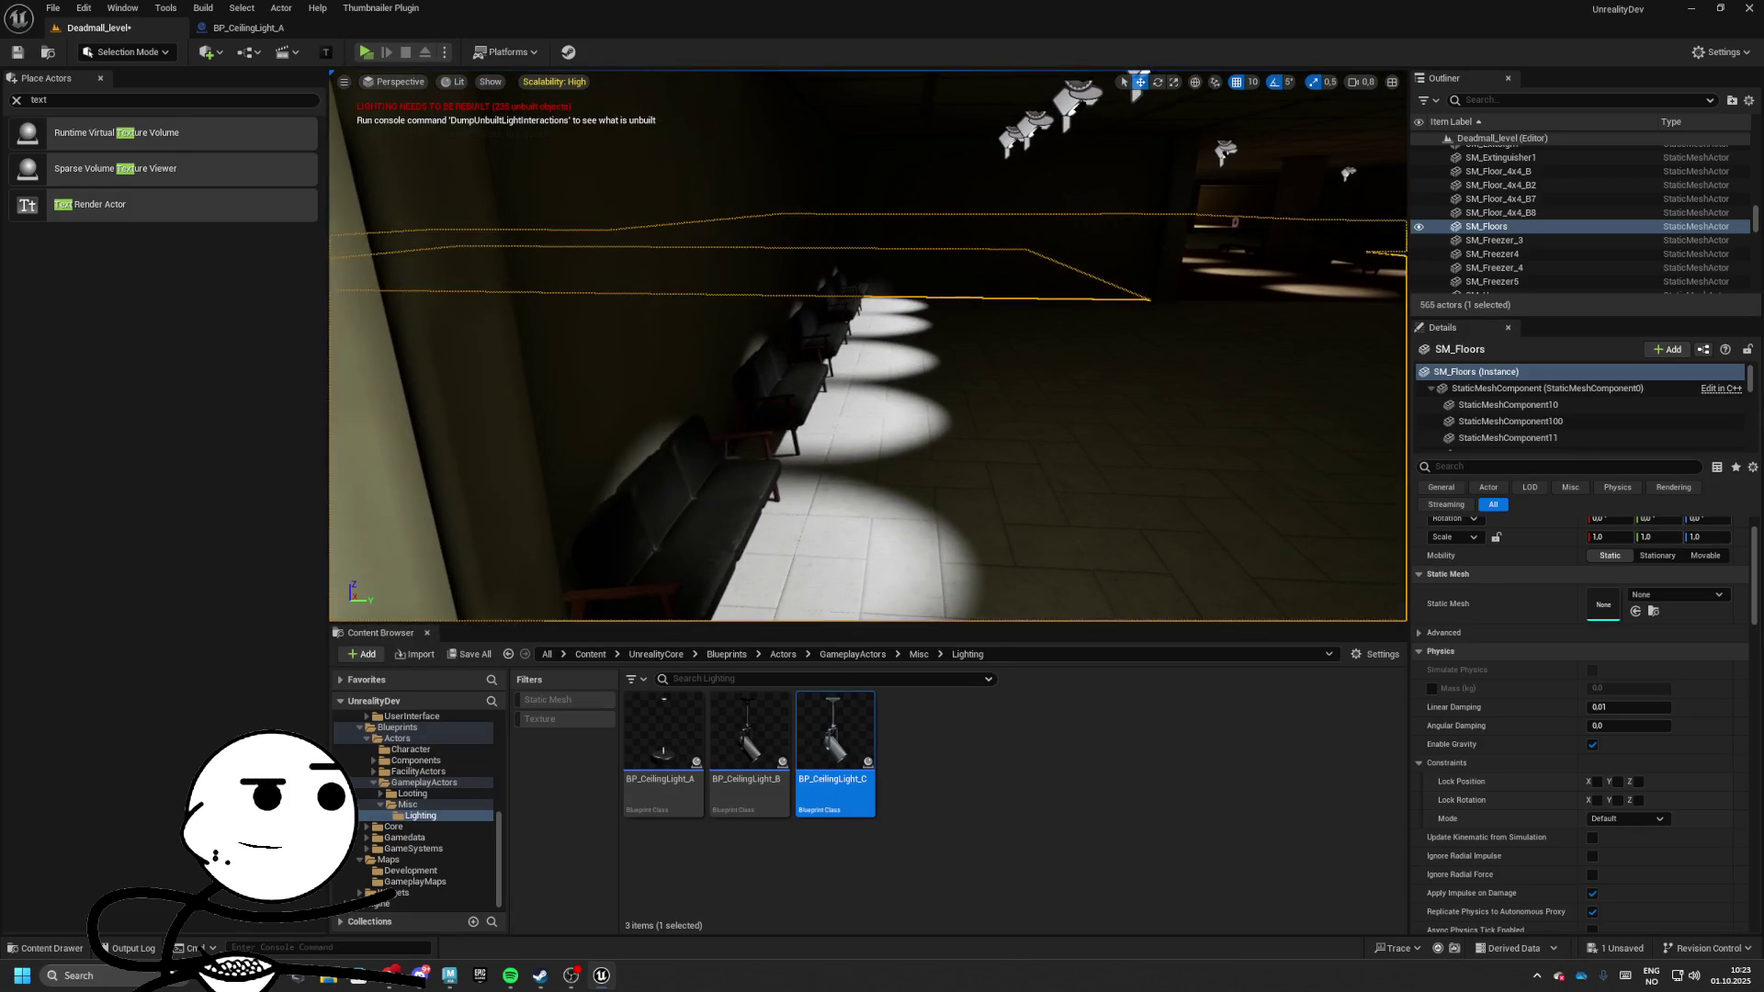
Place a round wooden SM_Table1 in front of a bench and duplicate it before the next one
click(679, 515)
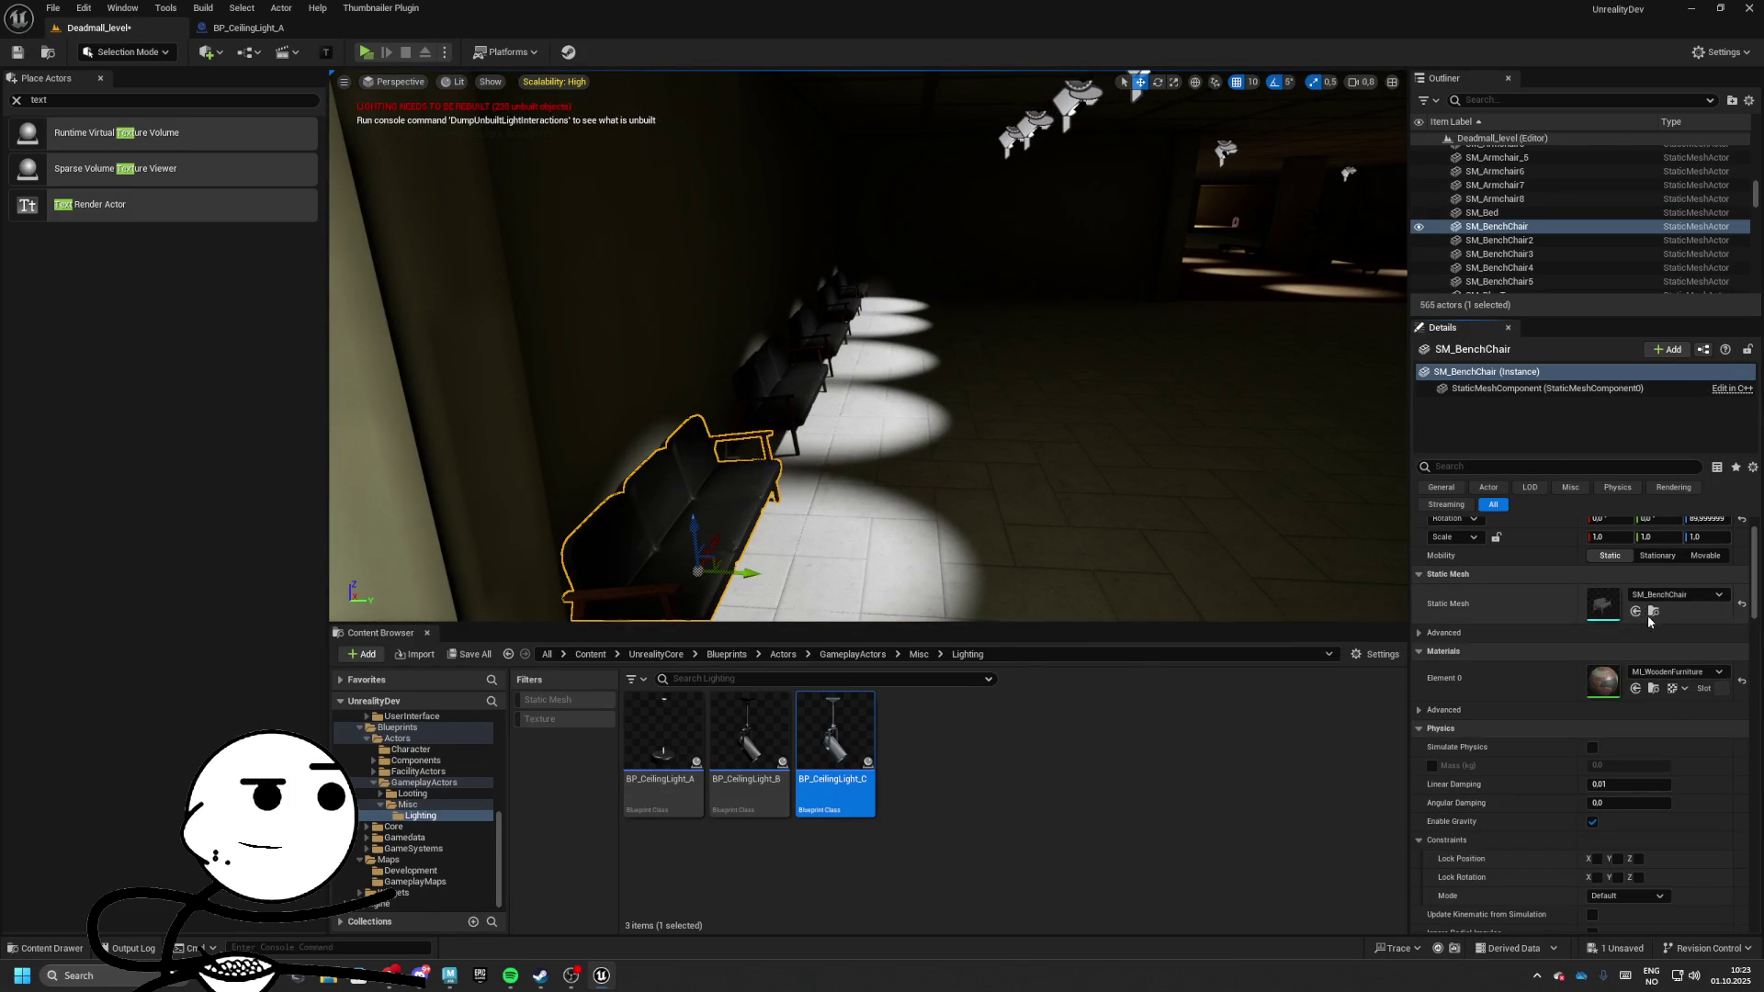
click(1651, 613)
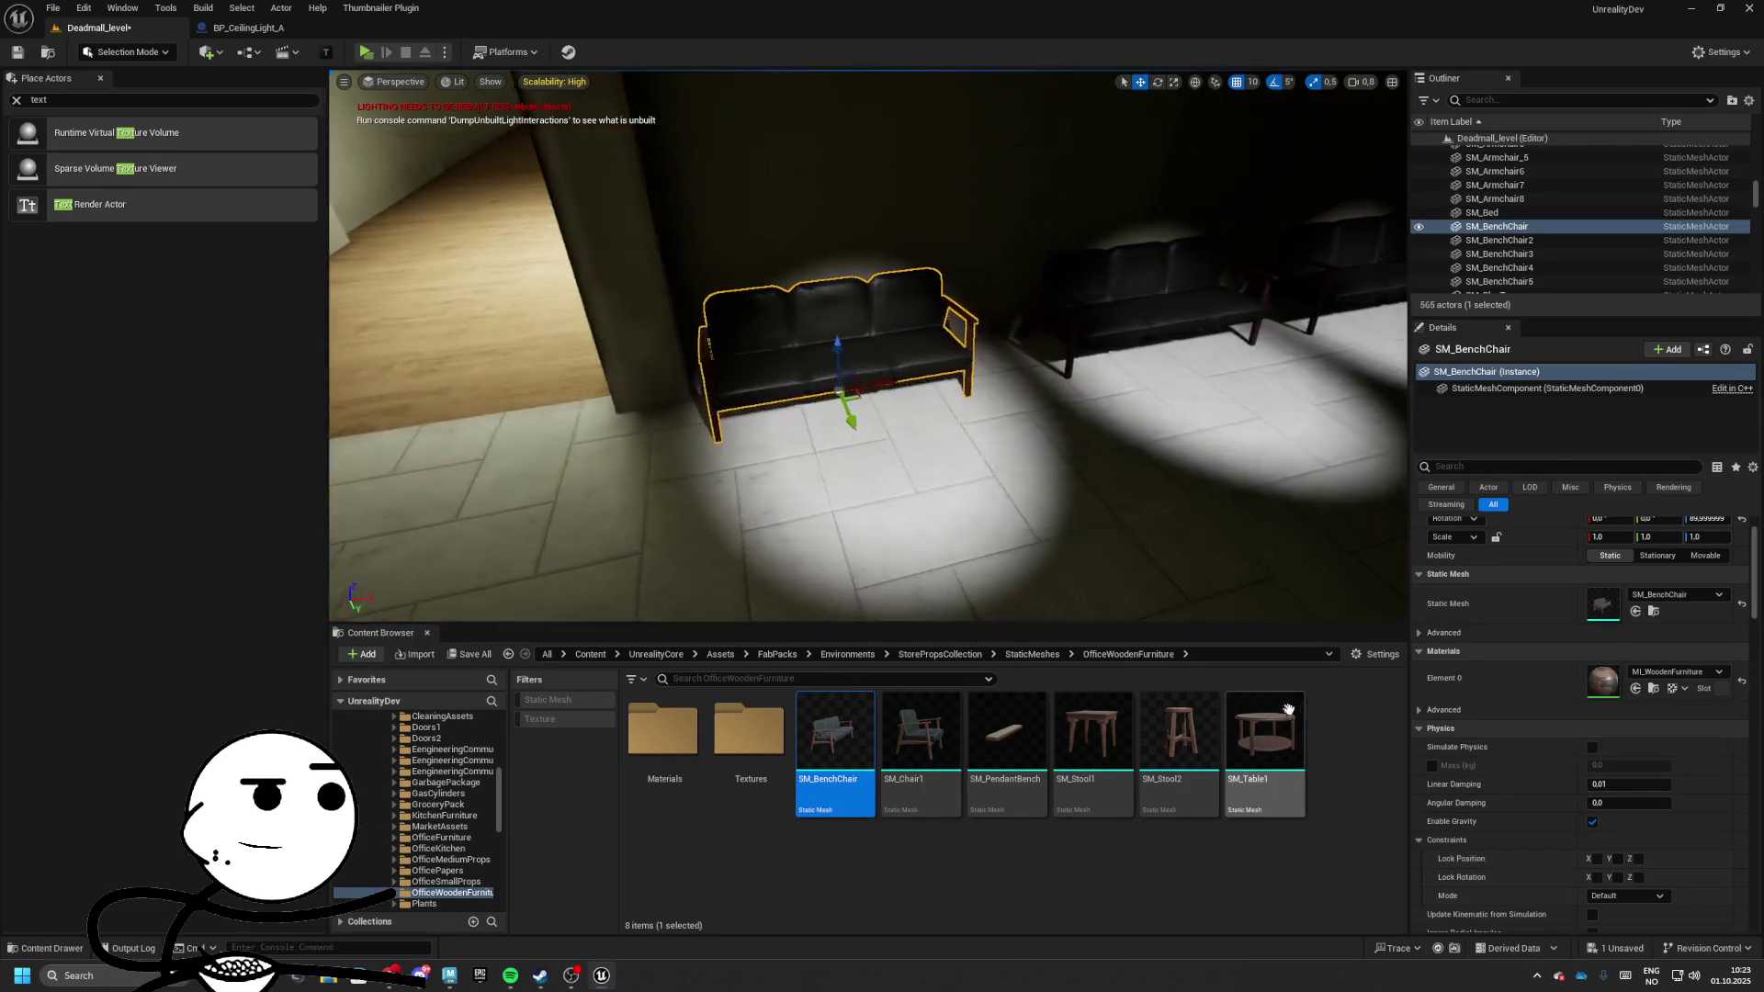
mouse_move(1264, 735)
mouse_down()
mouse_move(1088, 551)
mouse_move(675, 436)
mouse_move(723, 459)
mouse_up()
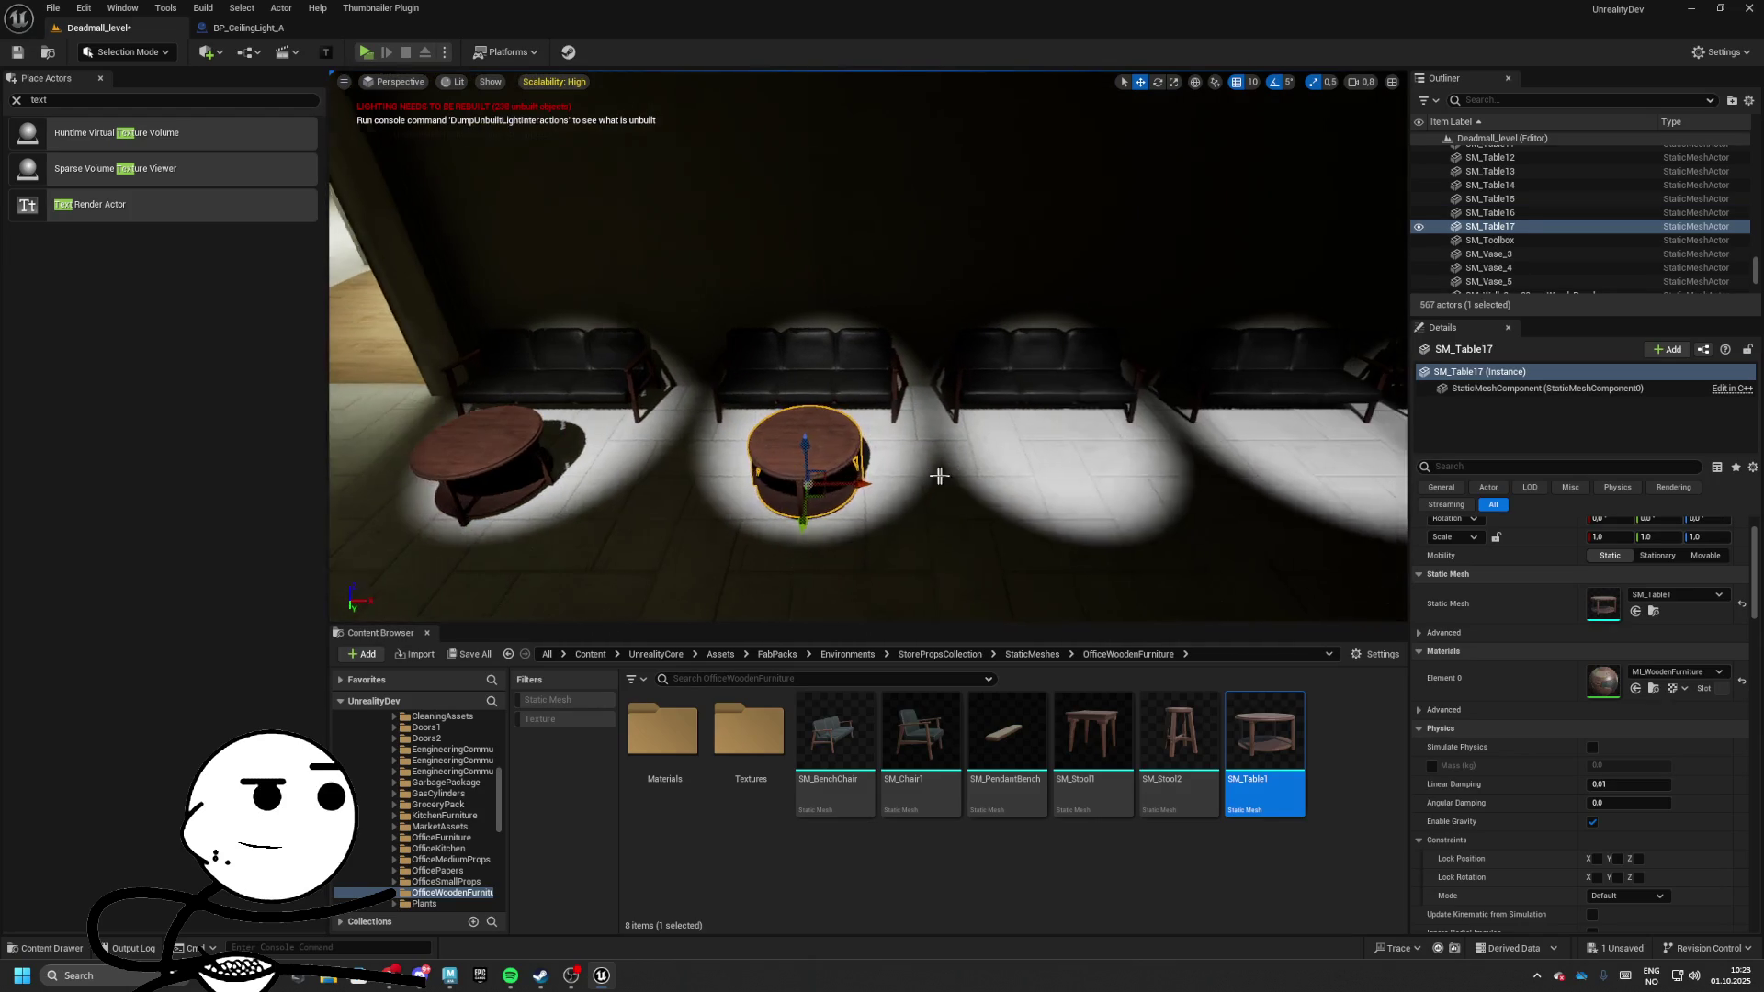
mouse_move(937, 472)
mouse_down()
mouse_move(1178, 474)
mouse_move(910, 464)
mouse_move(1124, 448)
mouse_up()
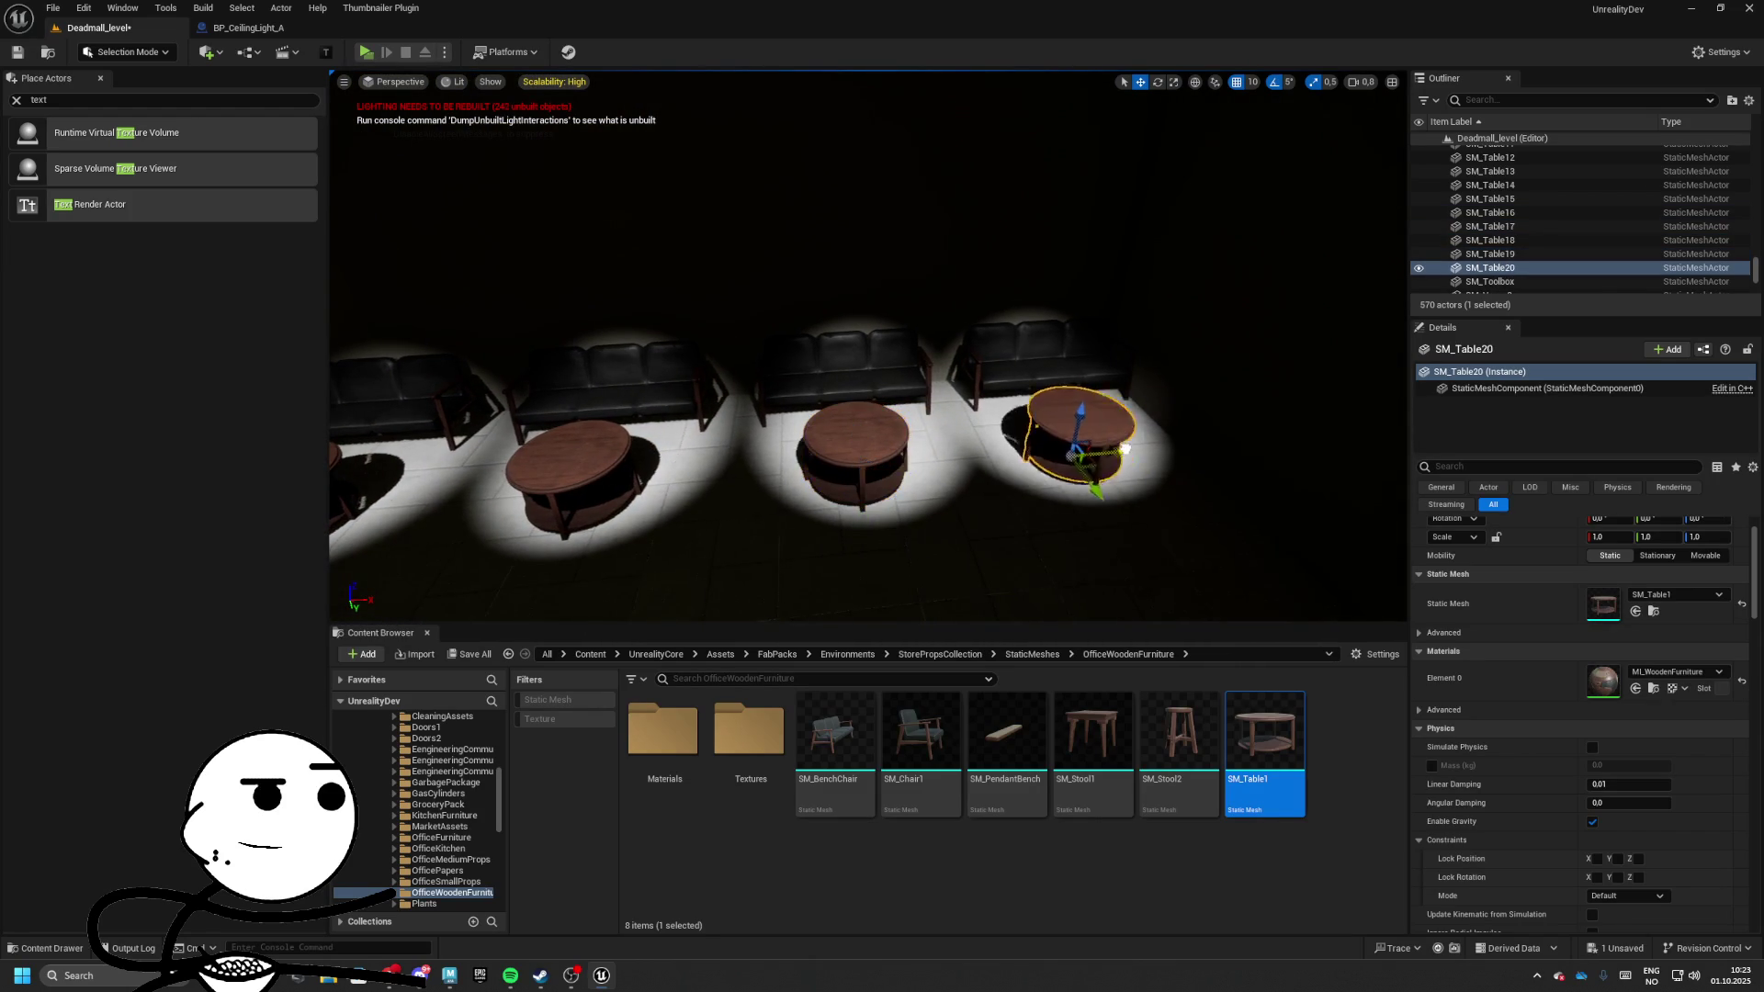
Set grid snap to 1, lower the middle table onto the floor, and reopen the snap sizes
click(866, 431)
key(e)
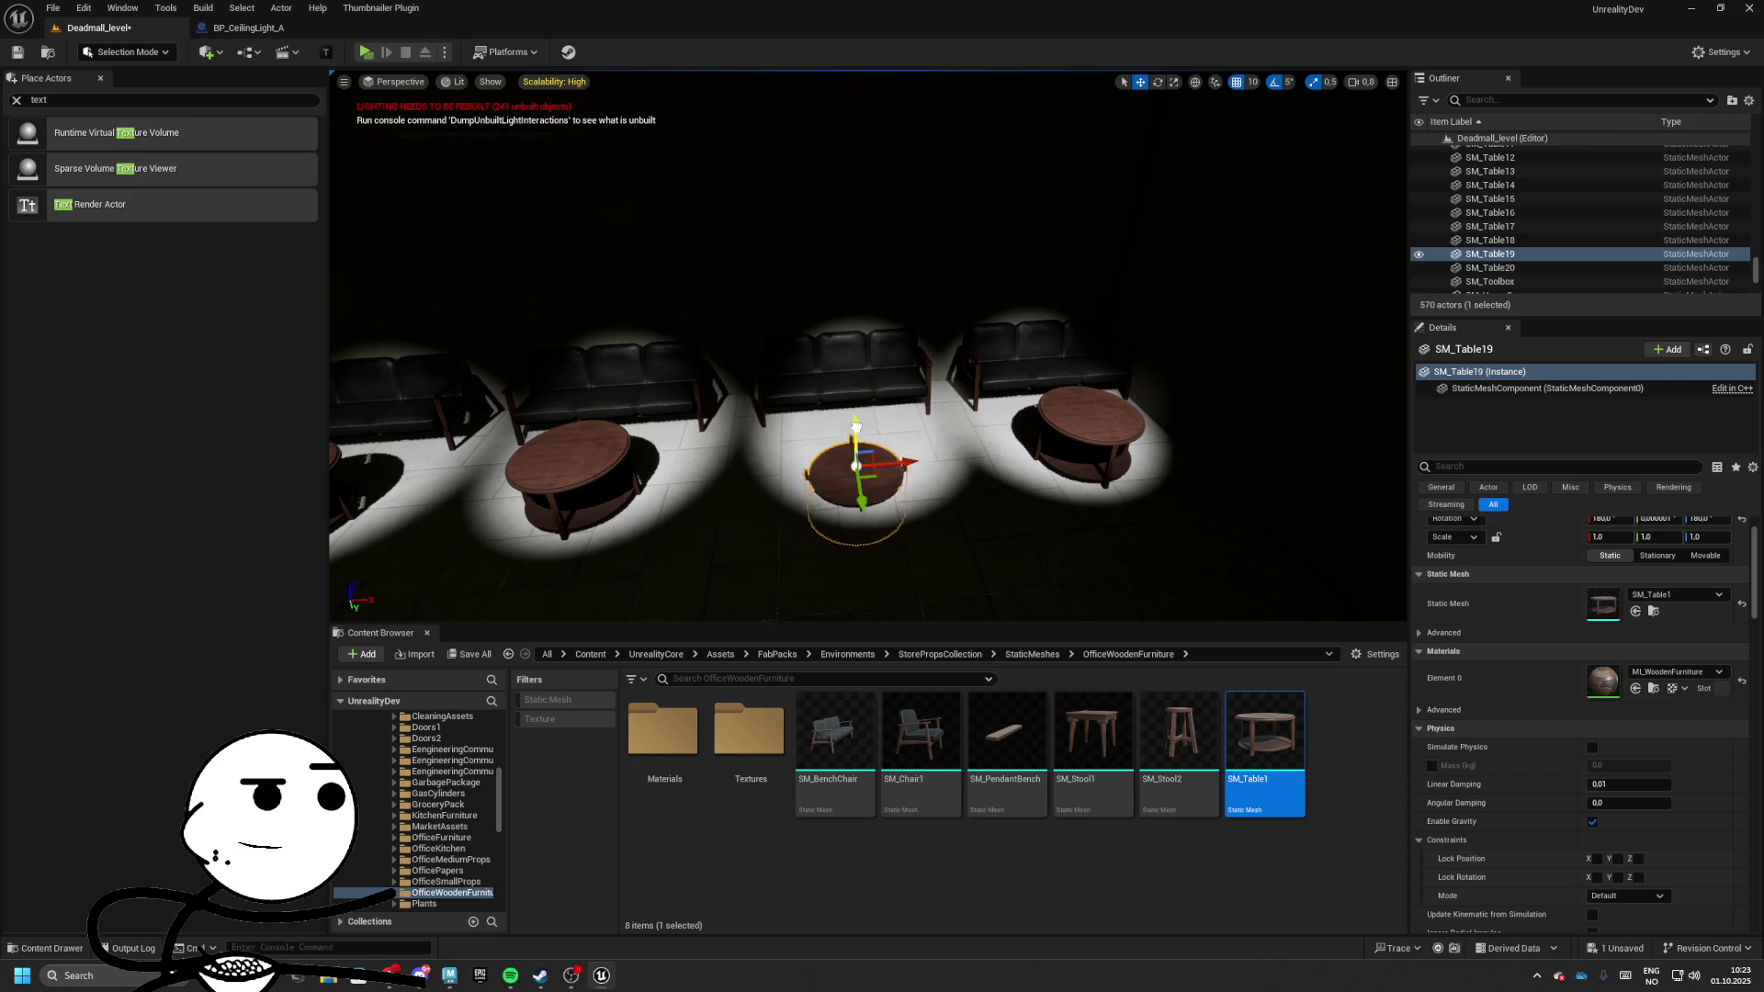
key(f)
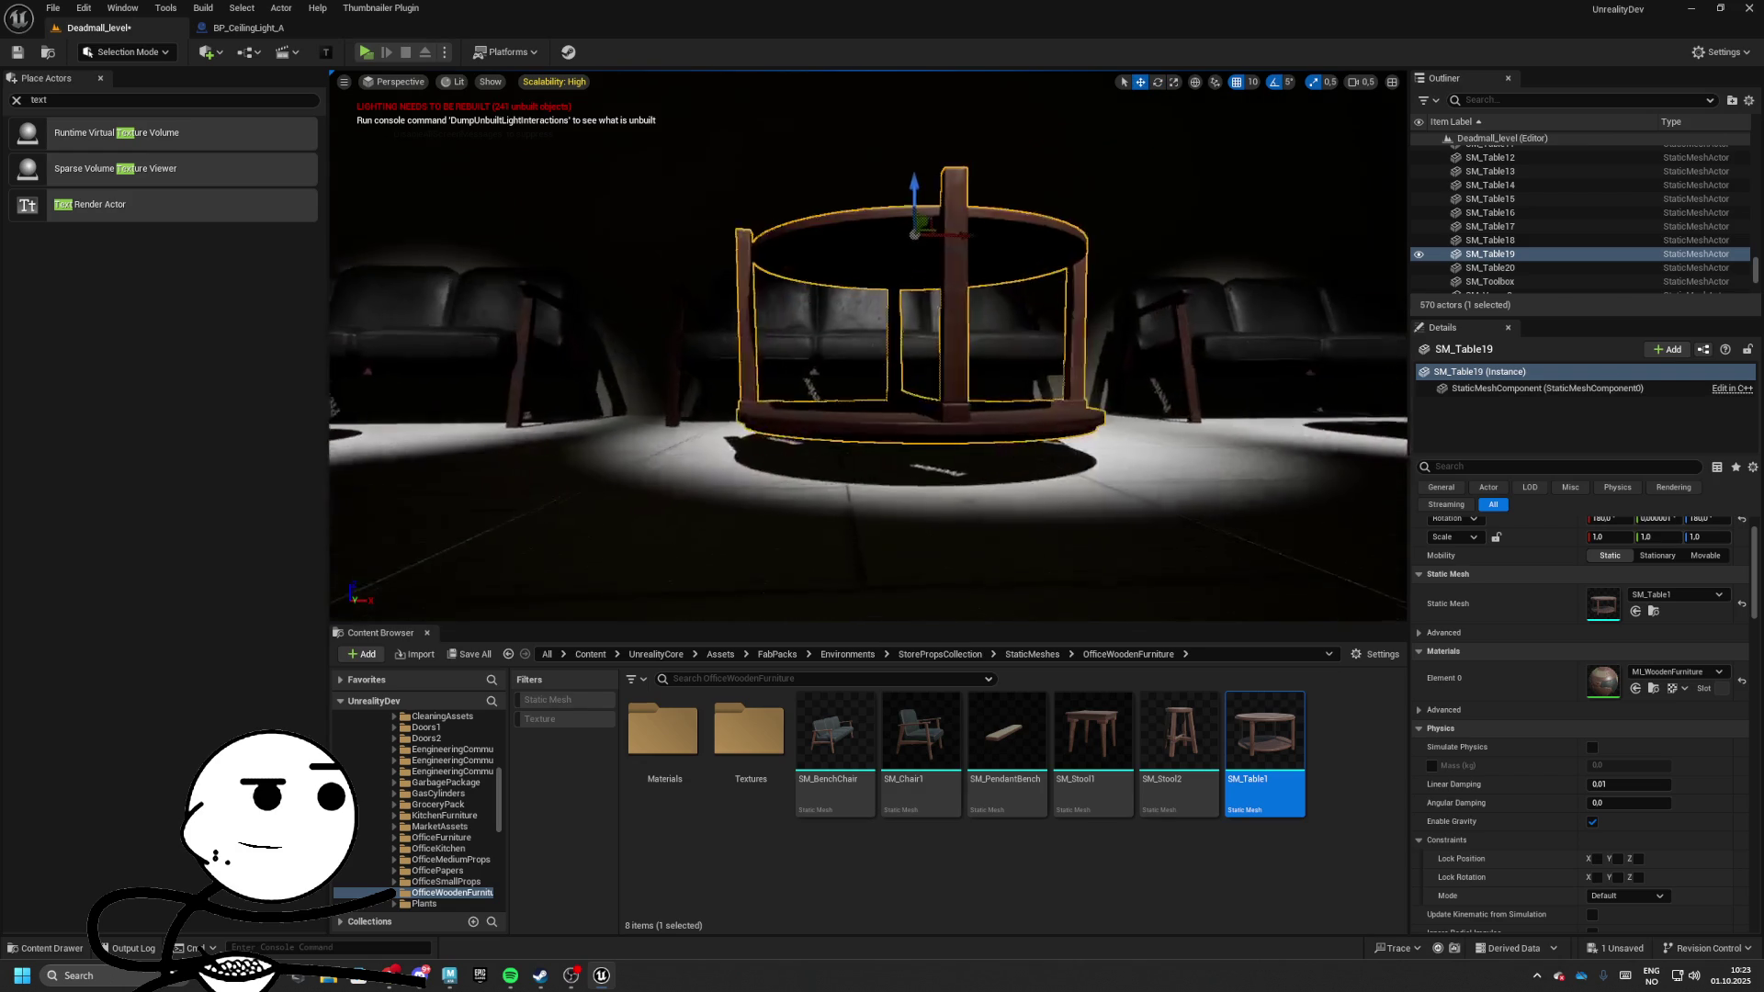
click(1249, 82)
click(1272, 106)
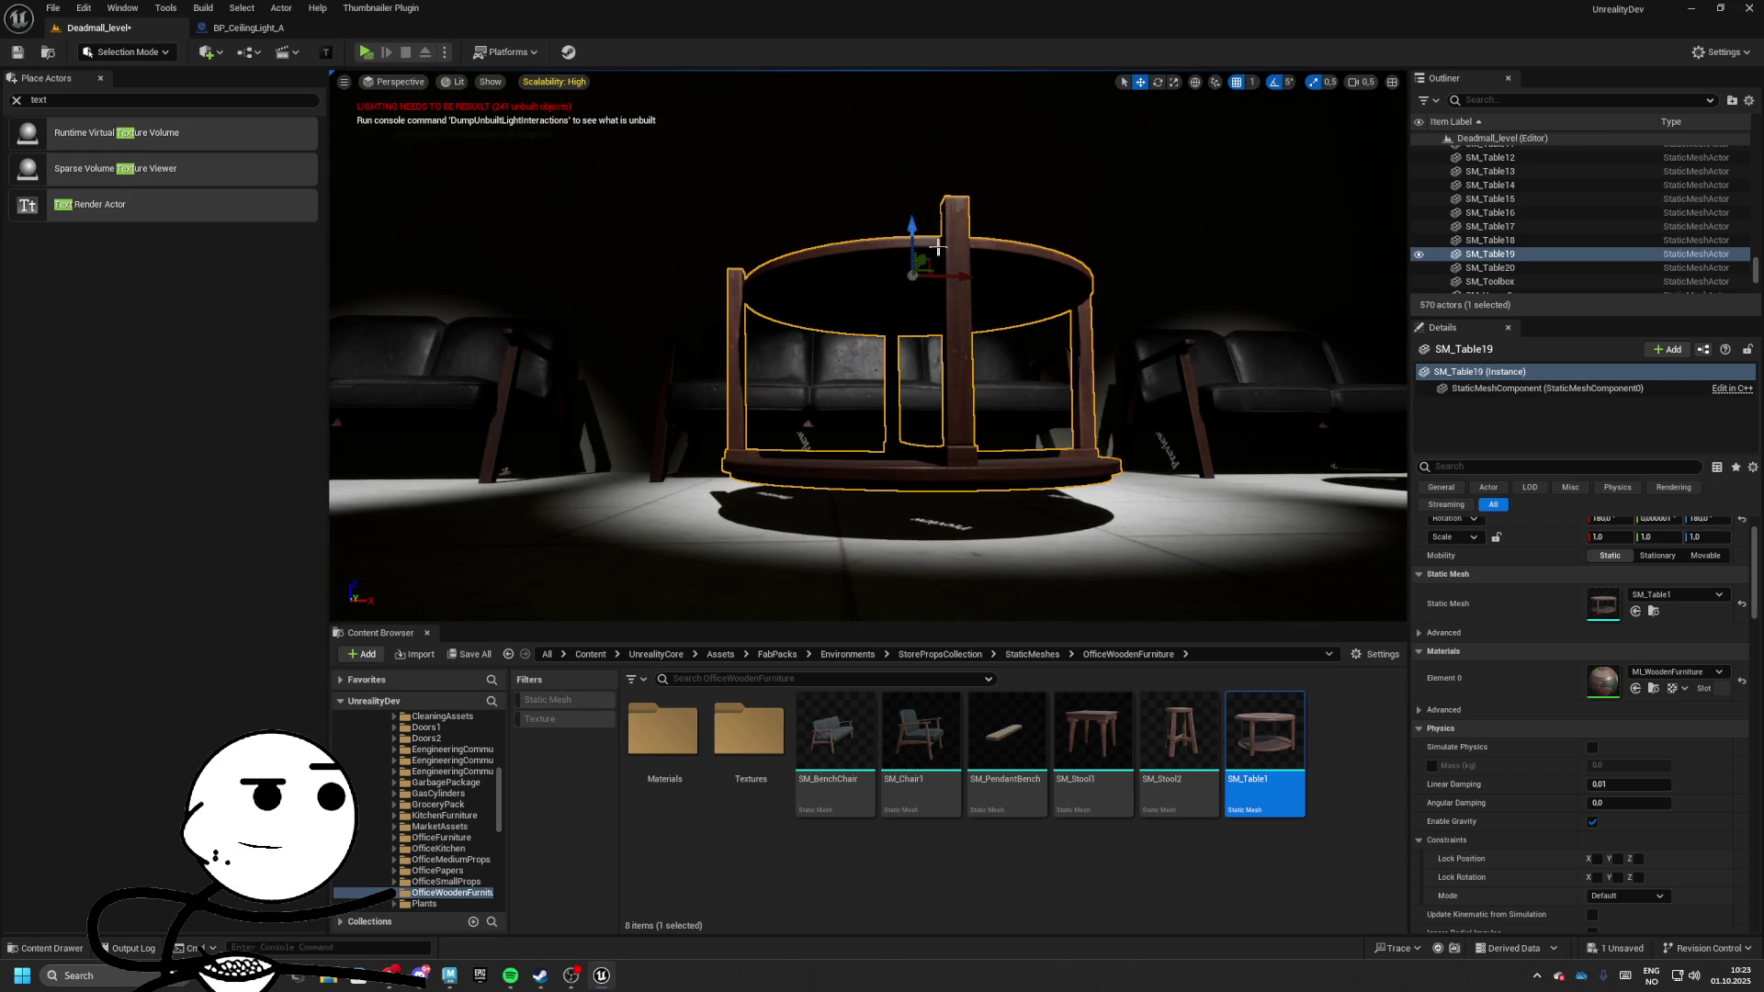
drag(911, 230, 908, 246)
scroll(908, 266, down, 5)
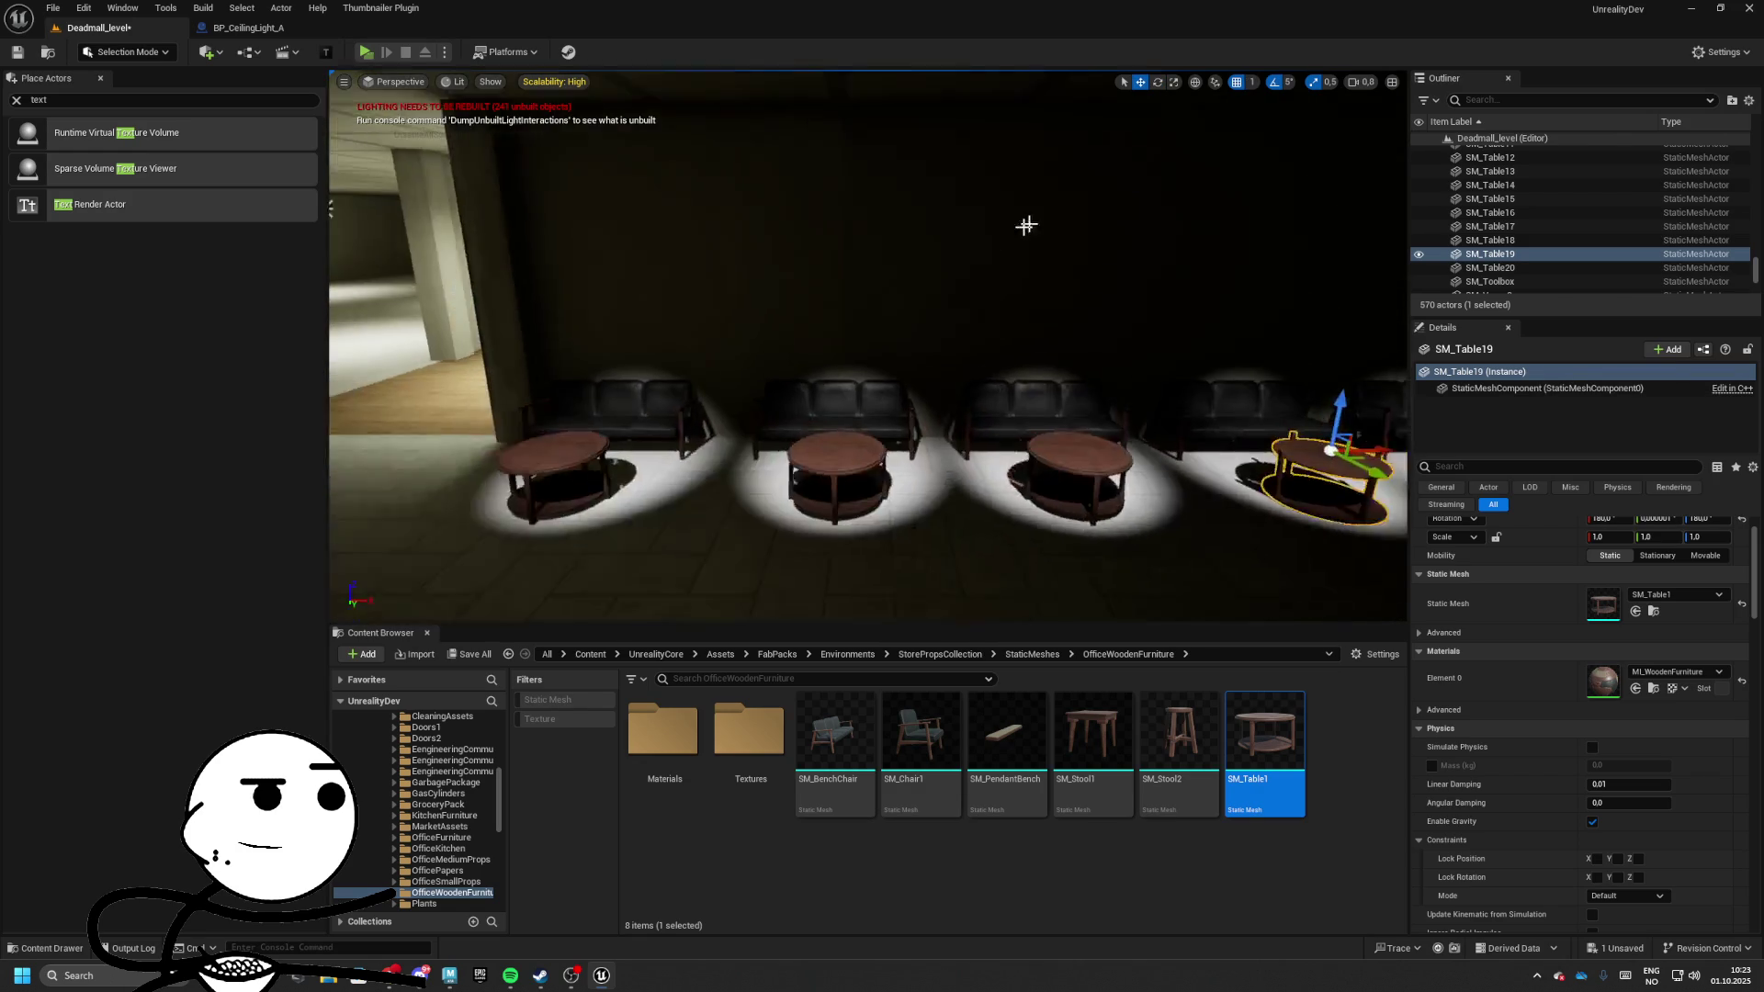
click(1249, 82)
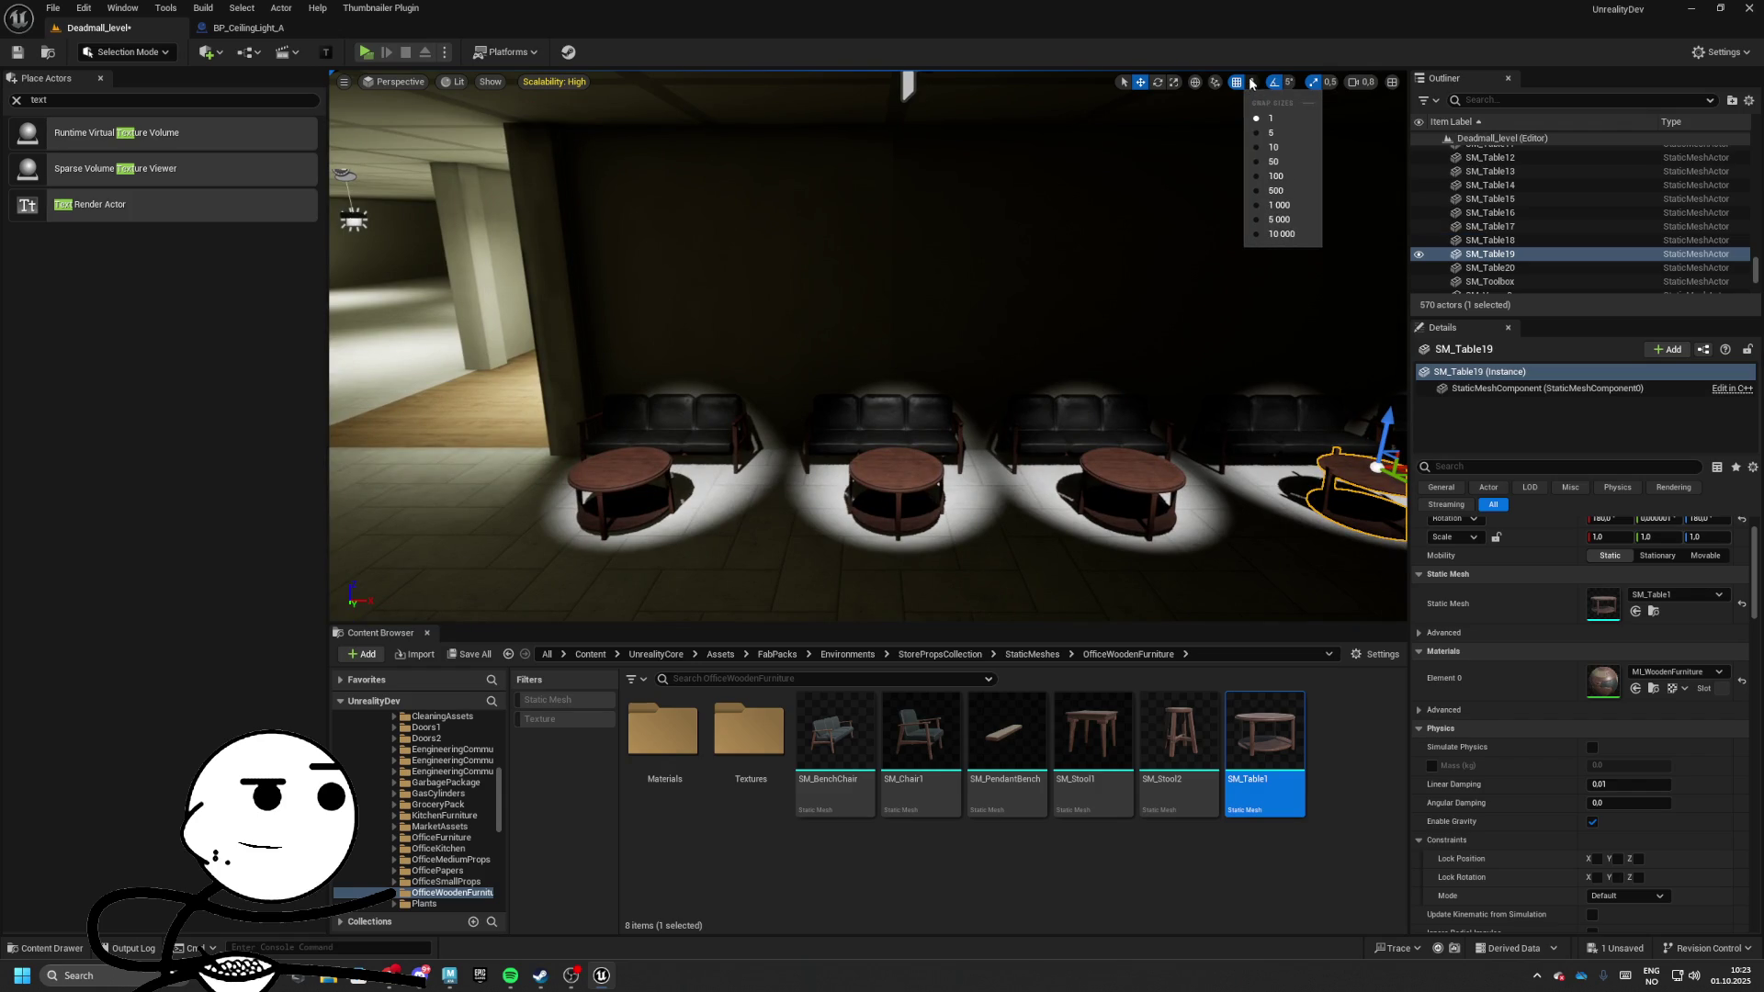
Set grid snap to 10 and Alt-drag a copy of a ceiling light along the ceiling
click(1272, 147)
mouse_move(1248, 114)
mouse_down()
mouse_move(1011, 257)
mouse_move(1341, 274)
mouse_move(896, 229)
mouse_up()
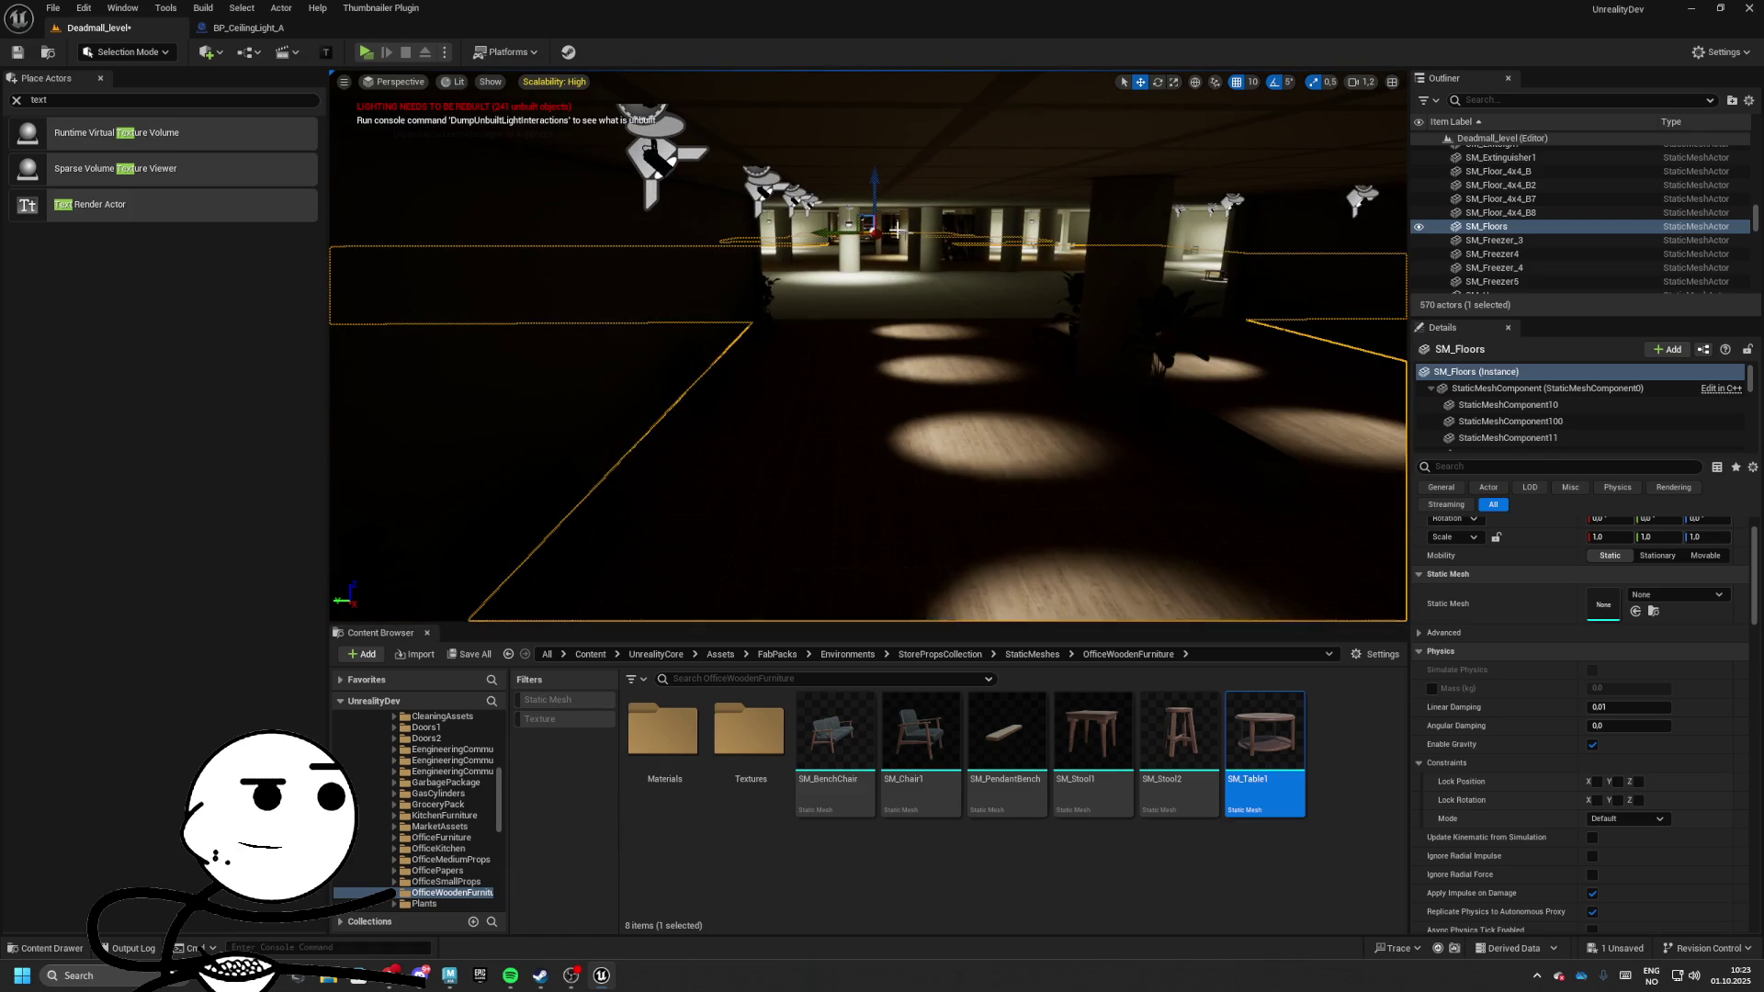
mouse_move(851, 584)
mouse_down()
mouse_move(937, 528)
mouse_move(873, 316)
mouse_move(883, 220)
mouse_move(863, 184)
mouse_up()
click(873, 316)
scroll(863, 184, down, 2)
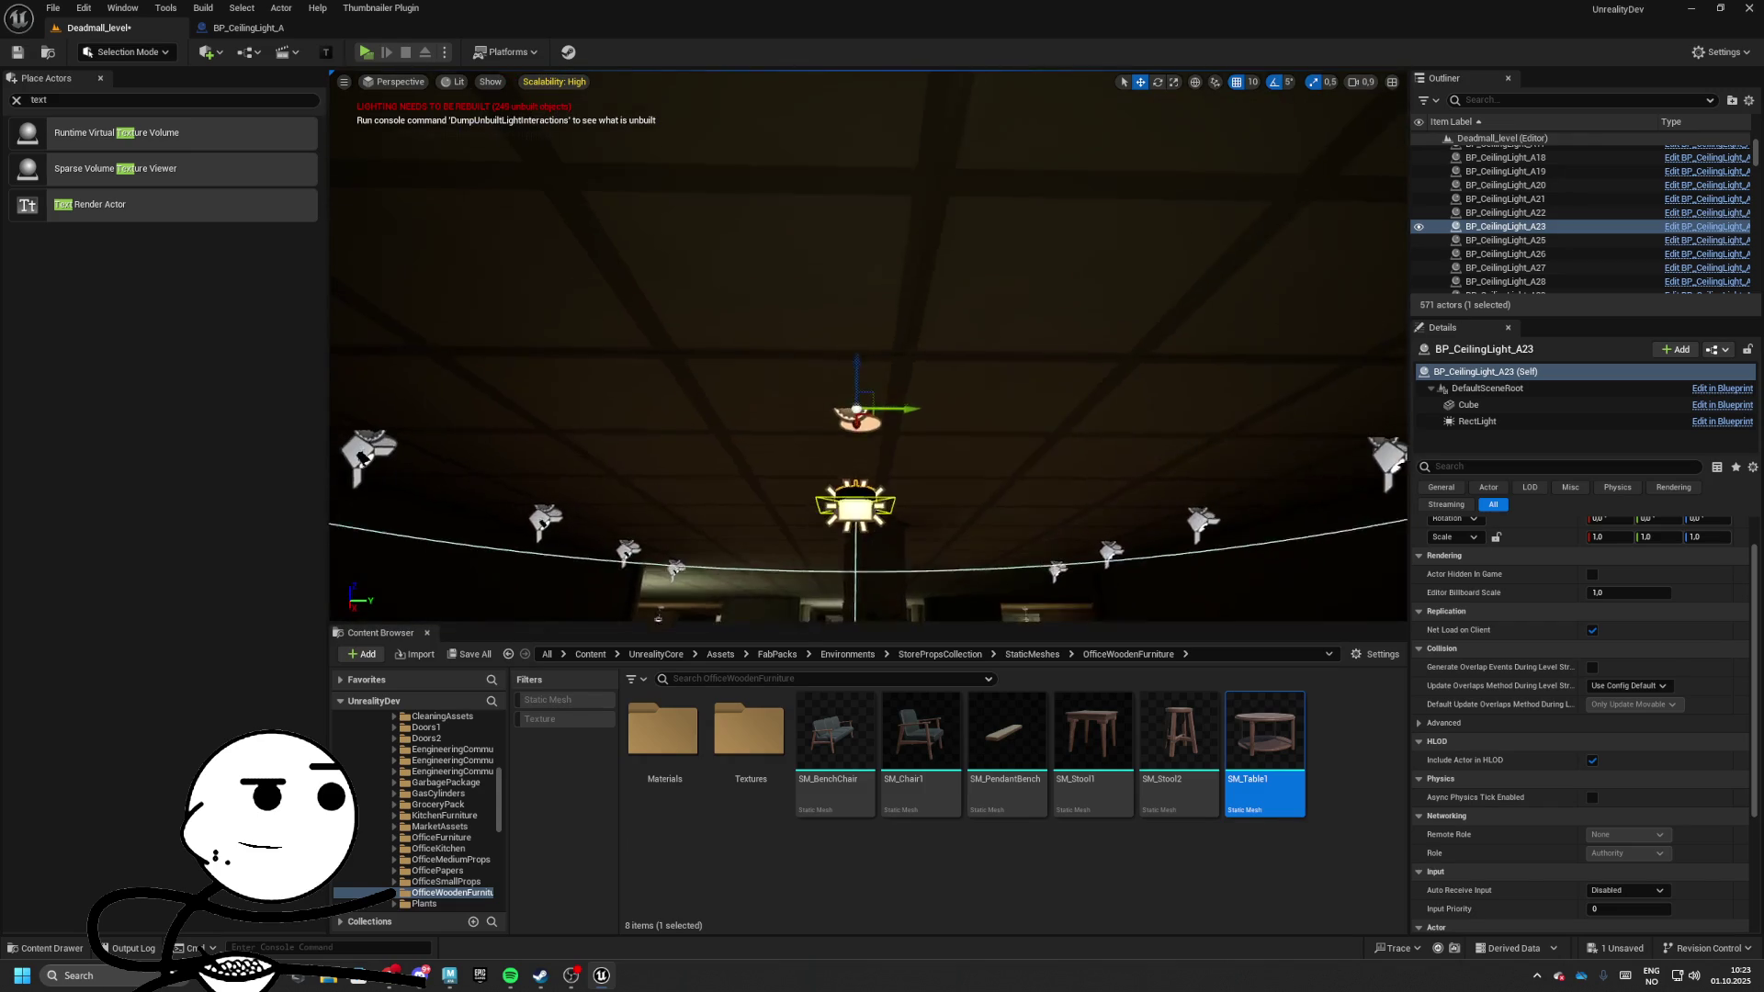
drag(864, 368, 836, 330)
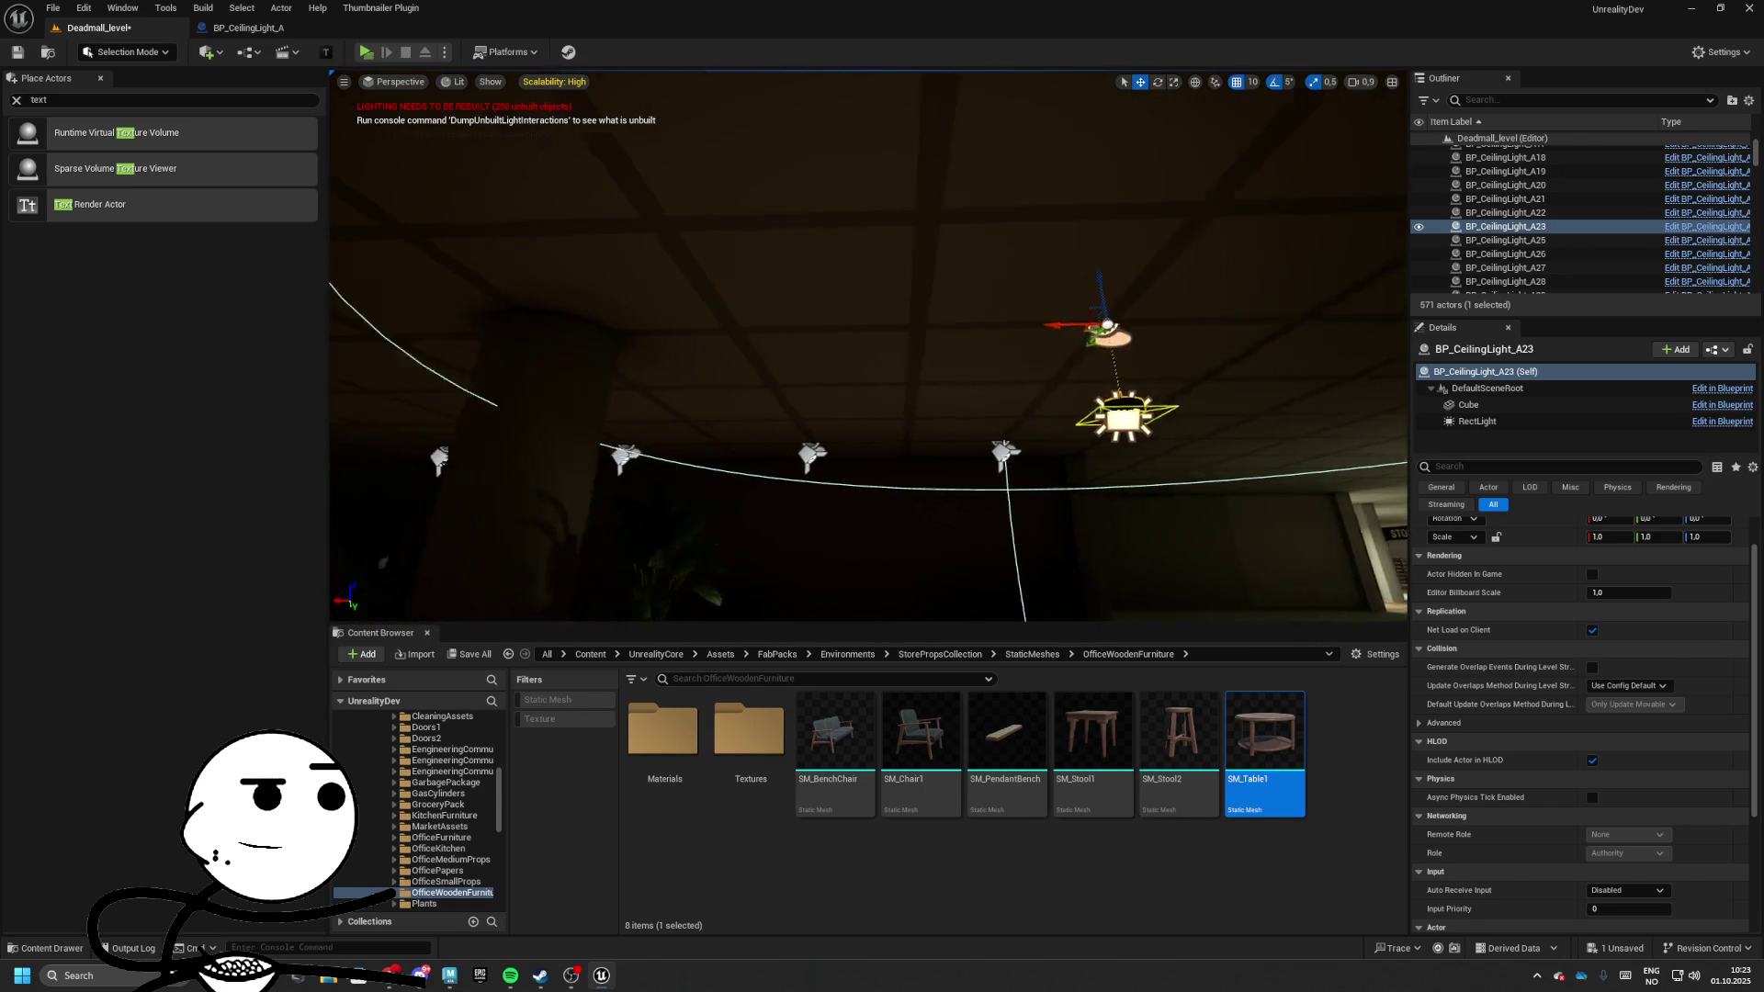
alt+drag(1364, 336, 593, 338)
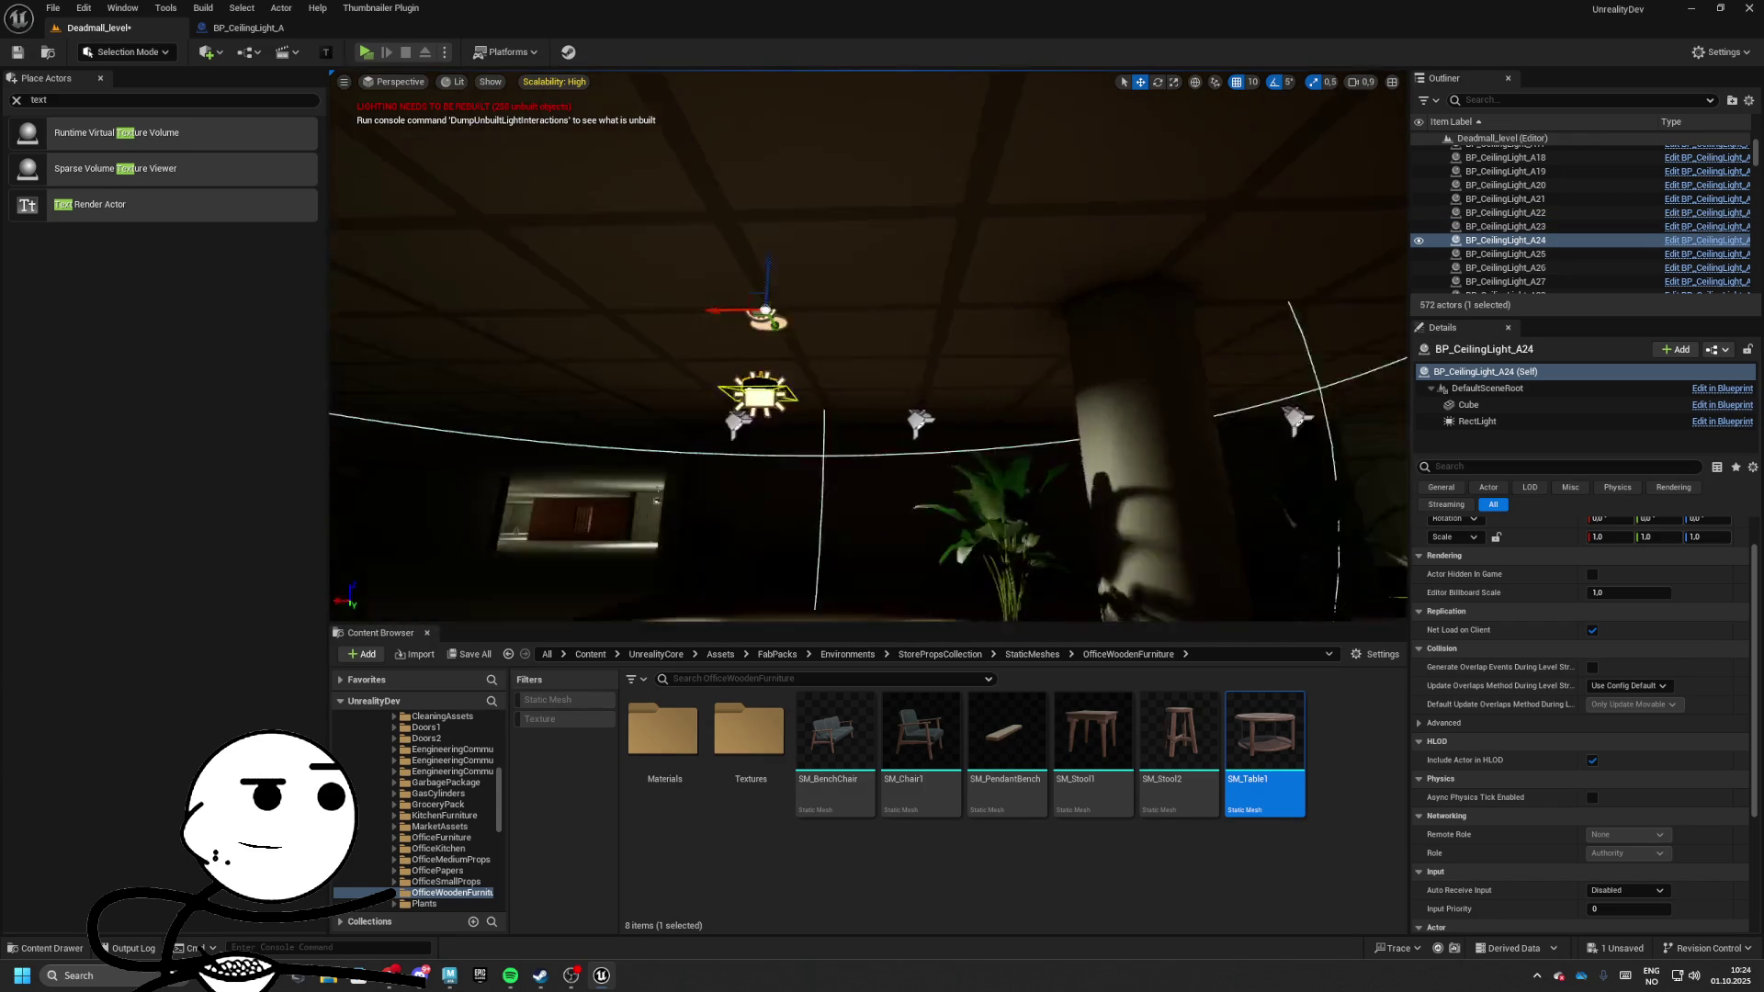
mouse_move(868, 367)
mouse_down()
mouse_move(762, 358)
mouse_move(753, 386)
mouse_move(733, 277)
mouse_move(1137, 362)
mouse_move(1036, 361)
mouse_up()
Select the SM_Floors floor mesh and then a single floor piece in the office
click(1035, 362)
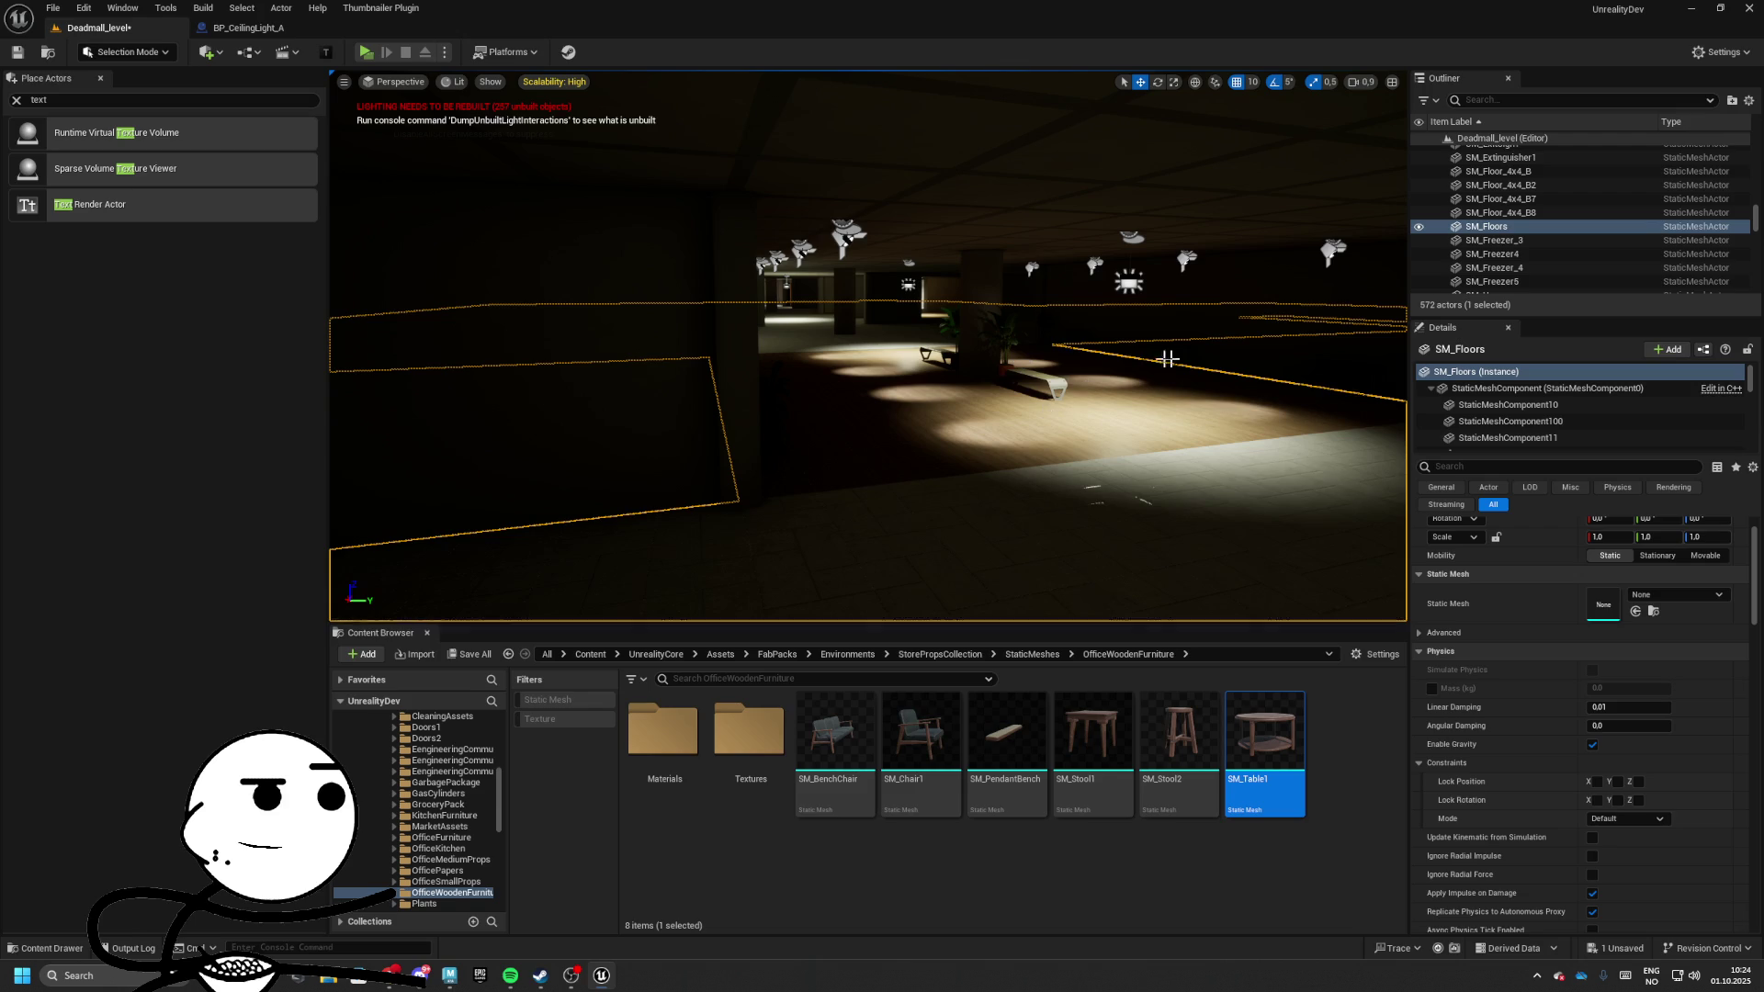
drag(765, 256, 643, 272)
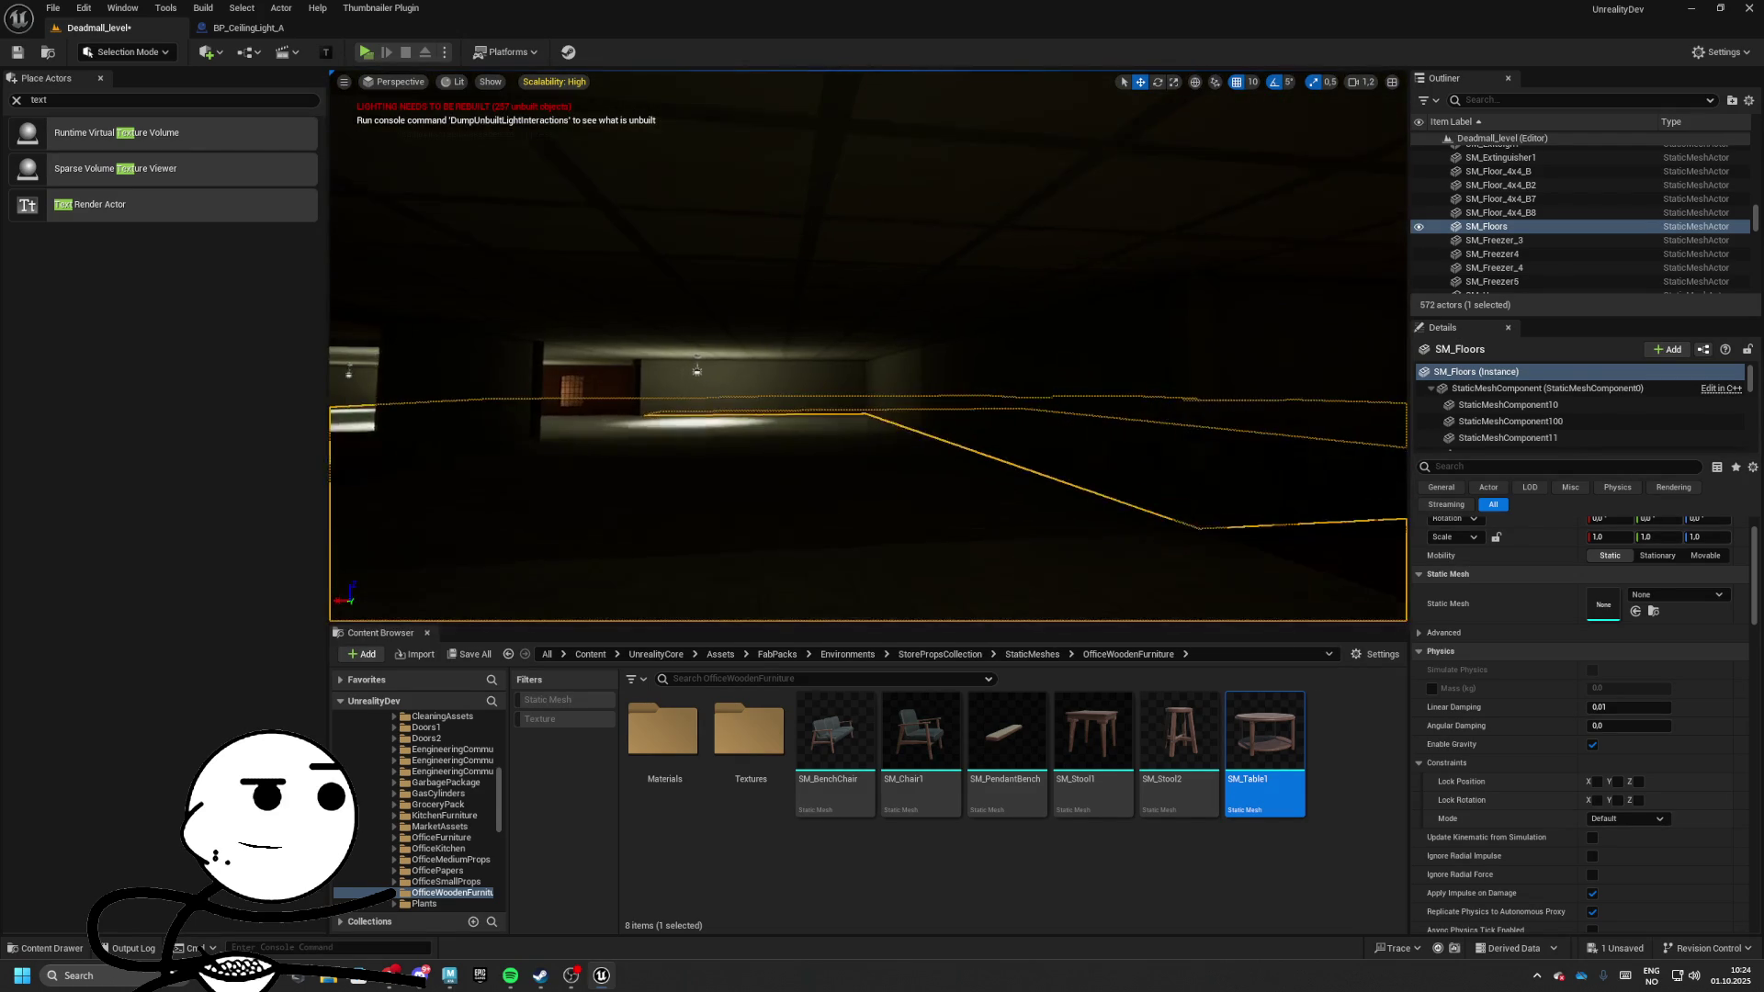
click(1288, 456)
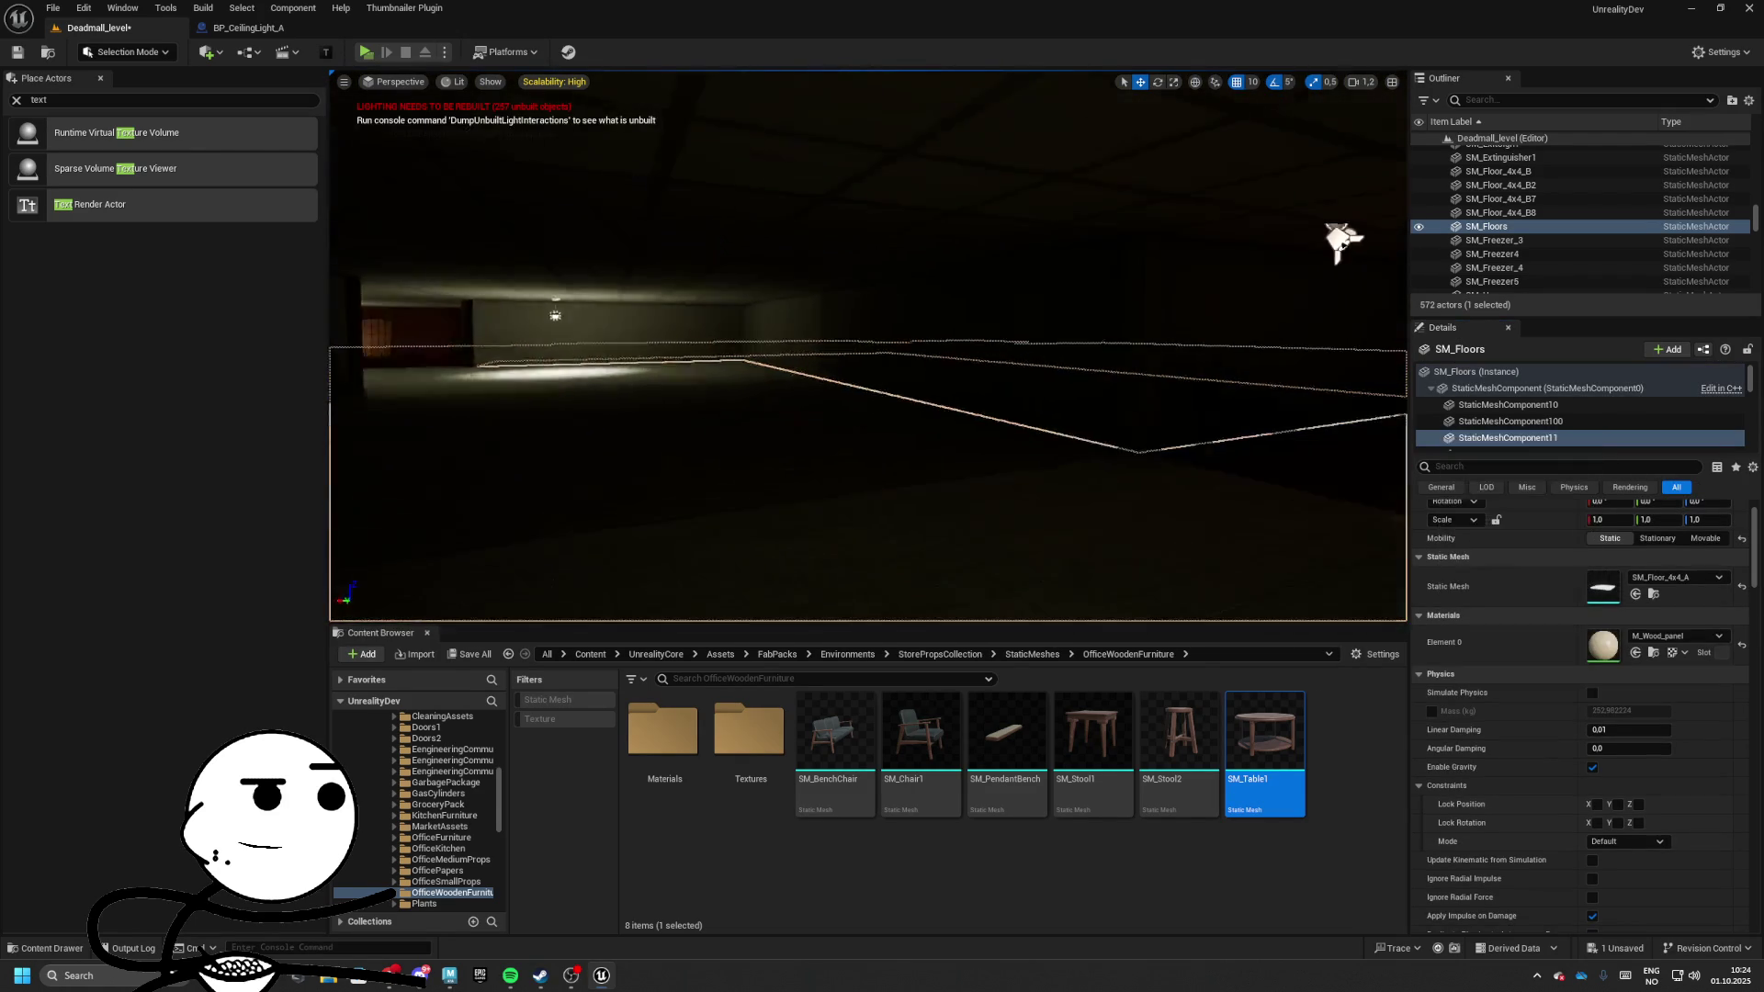
Switch the viewport to Unlit and delete a stray SM_PendantBench dropped into the level
click(456, 82)
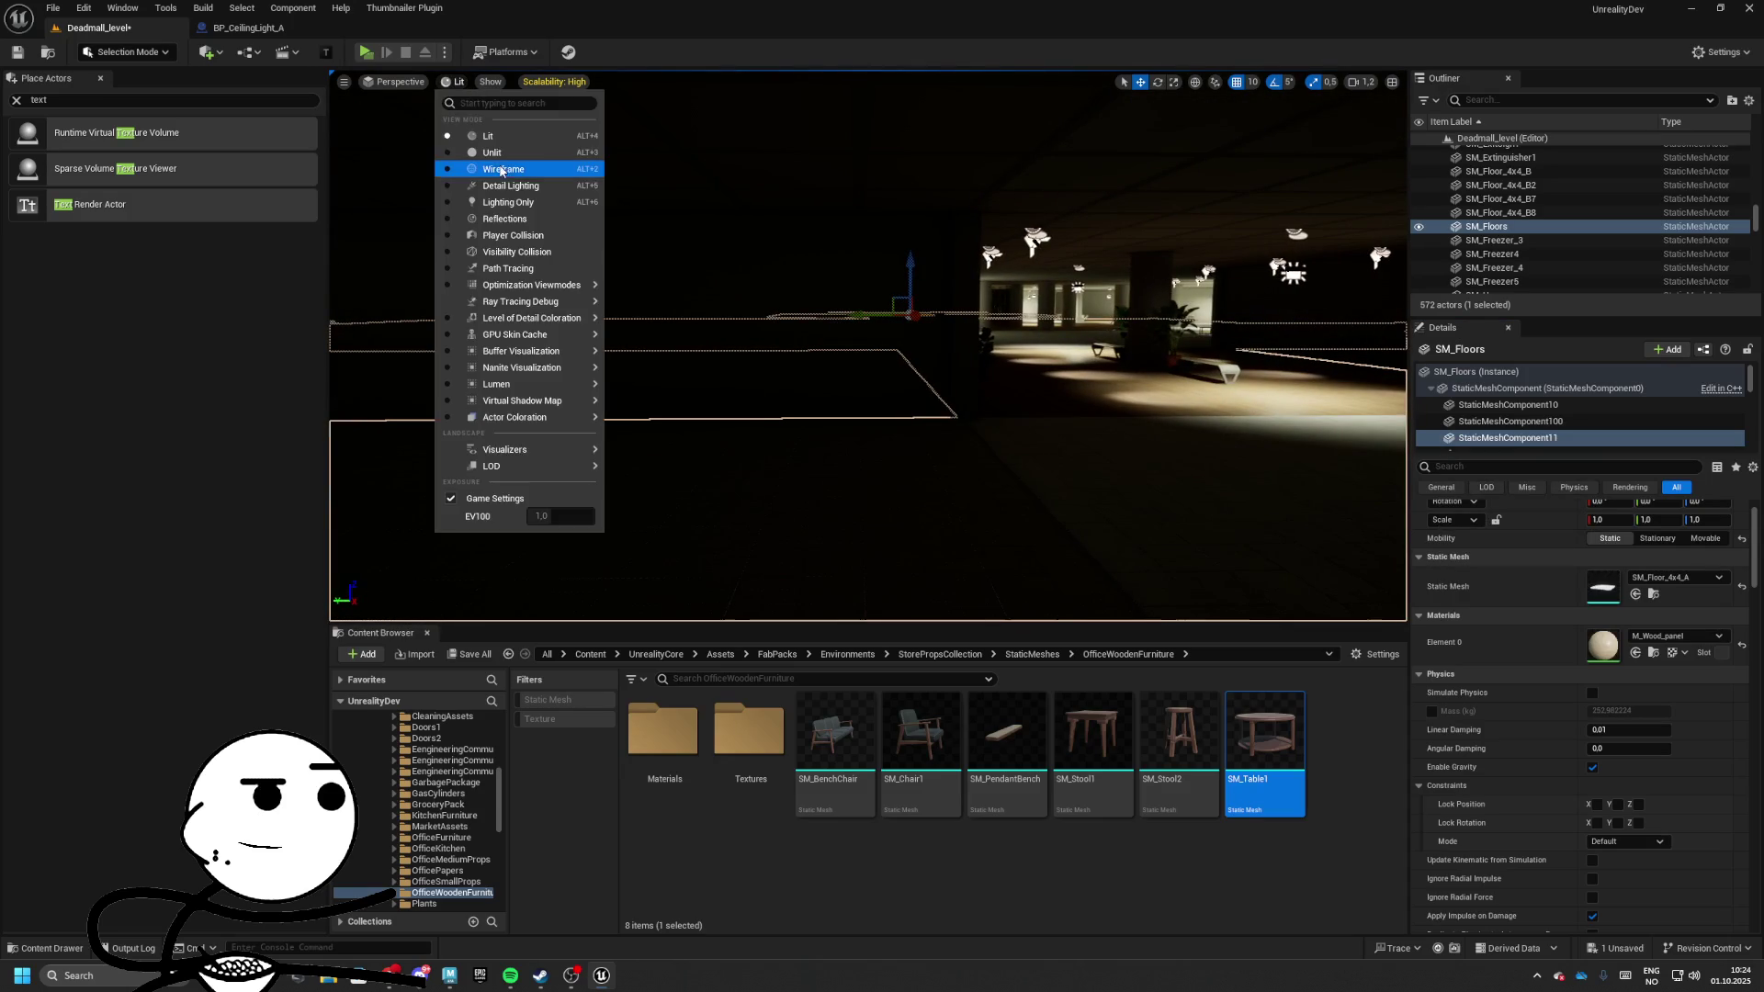
click(552, 169)
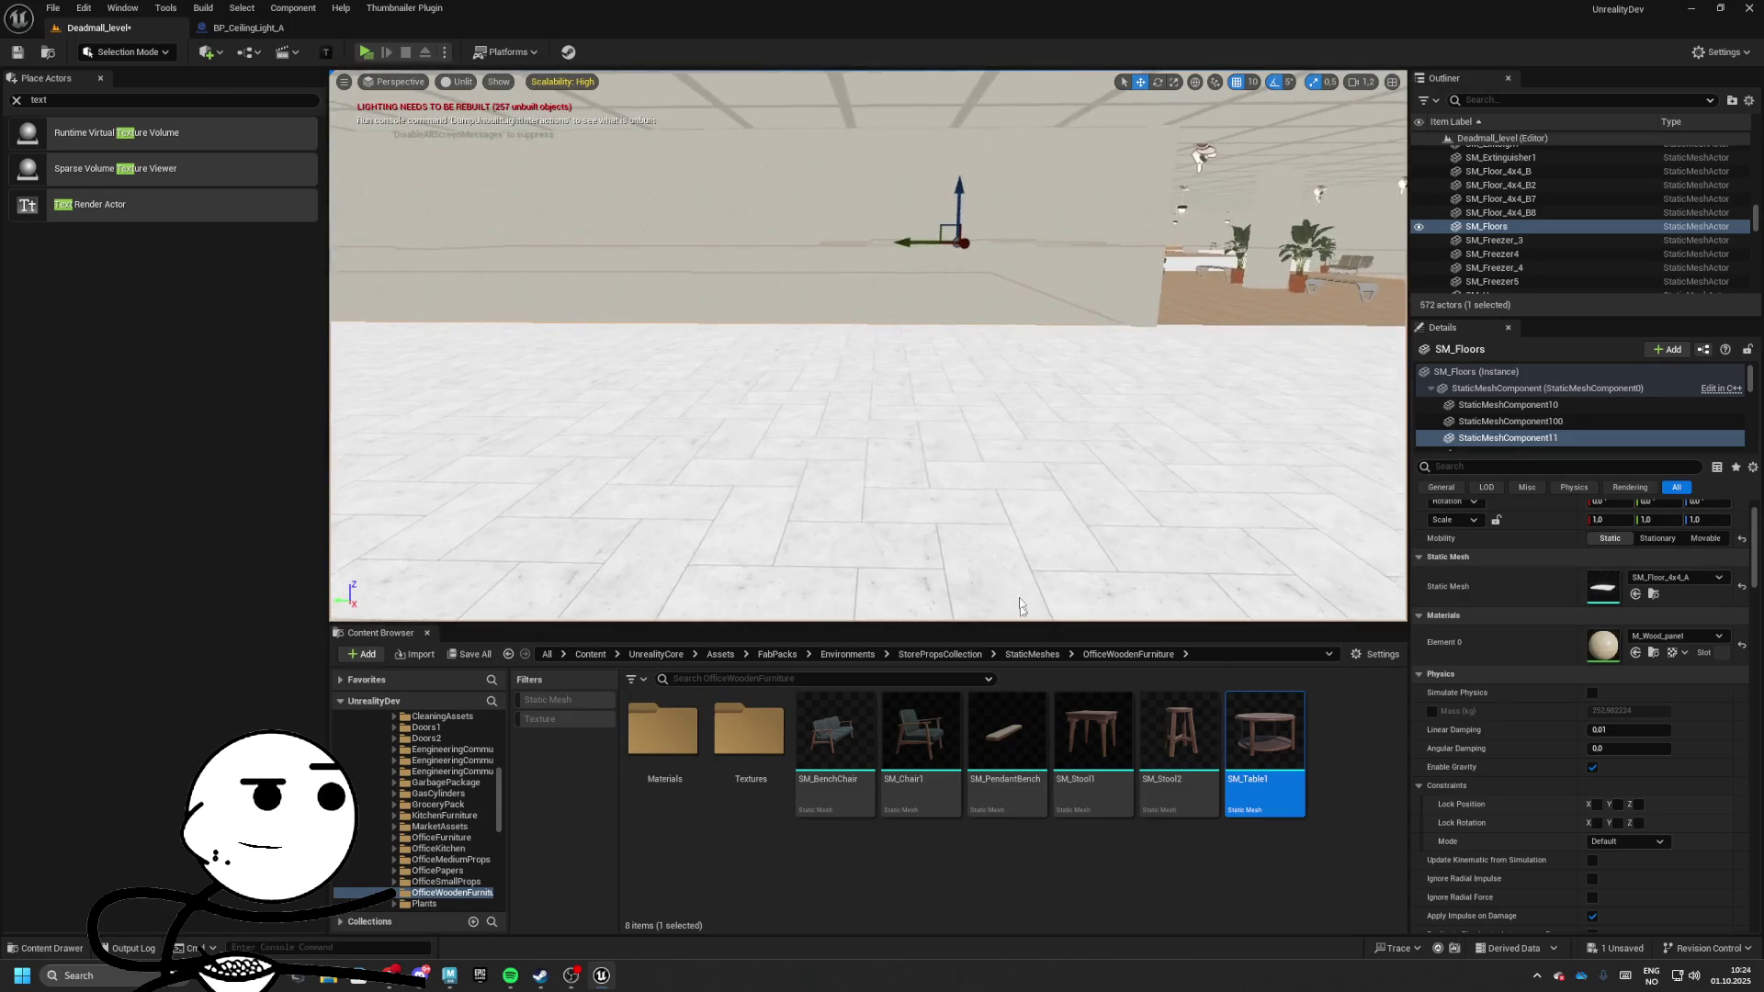
drag(1006, 735, 947, 506)
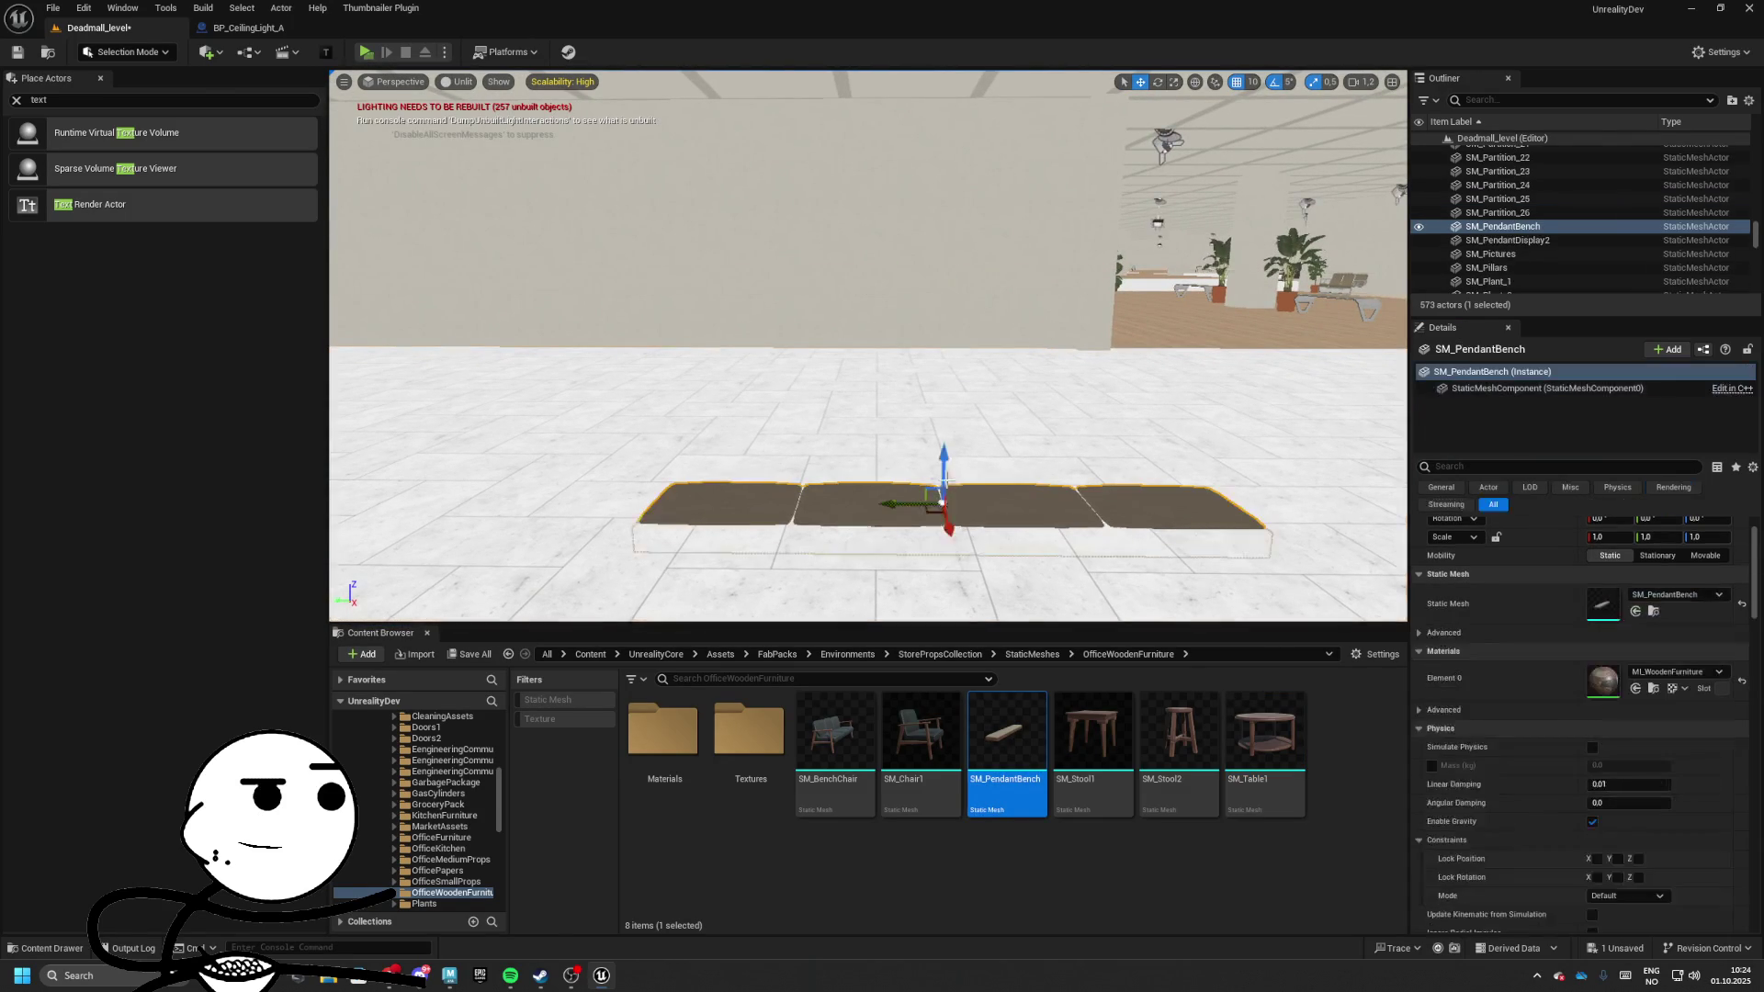
drag(946, 398, 975, 383)
key(Delete)
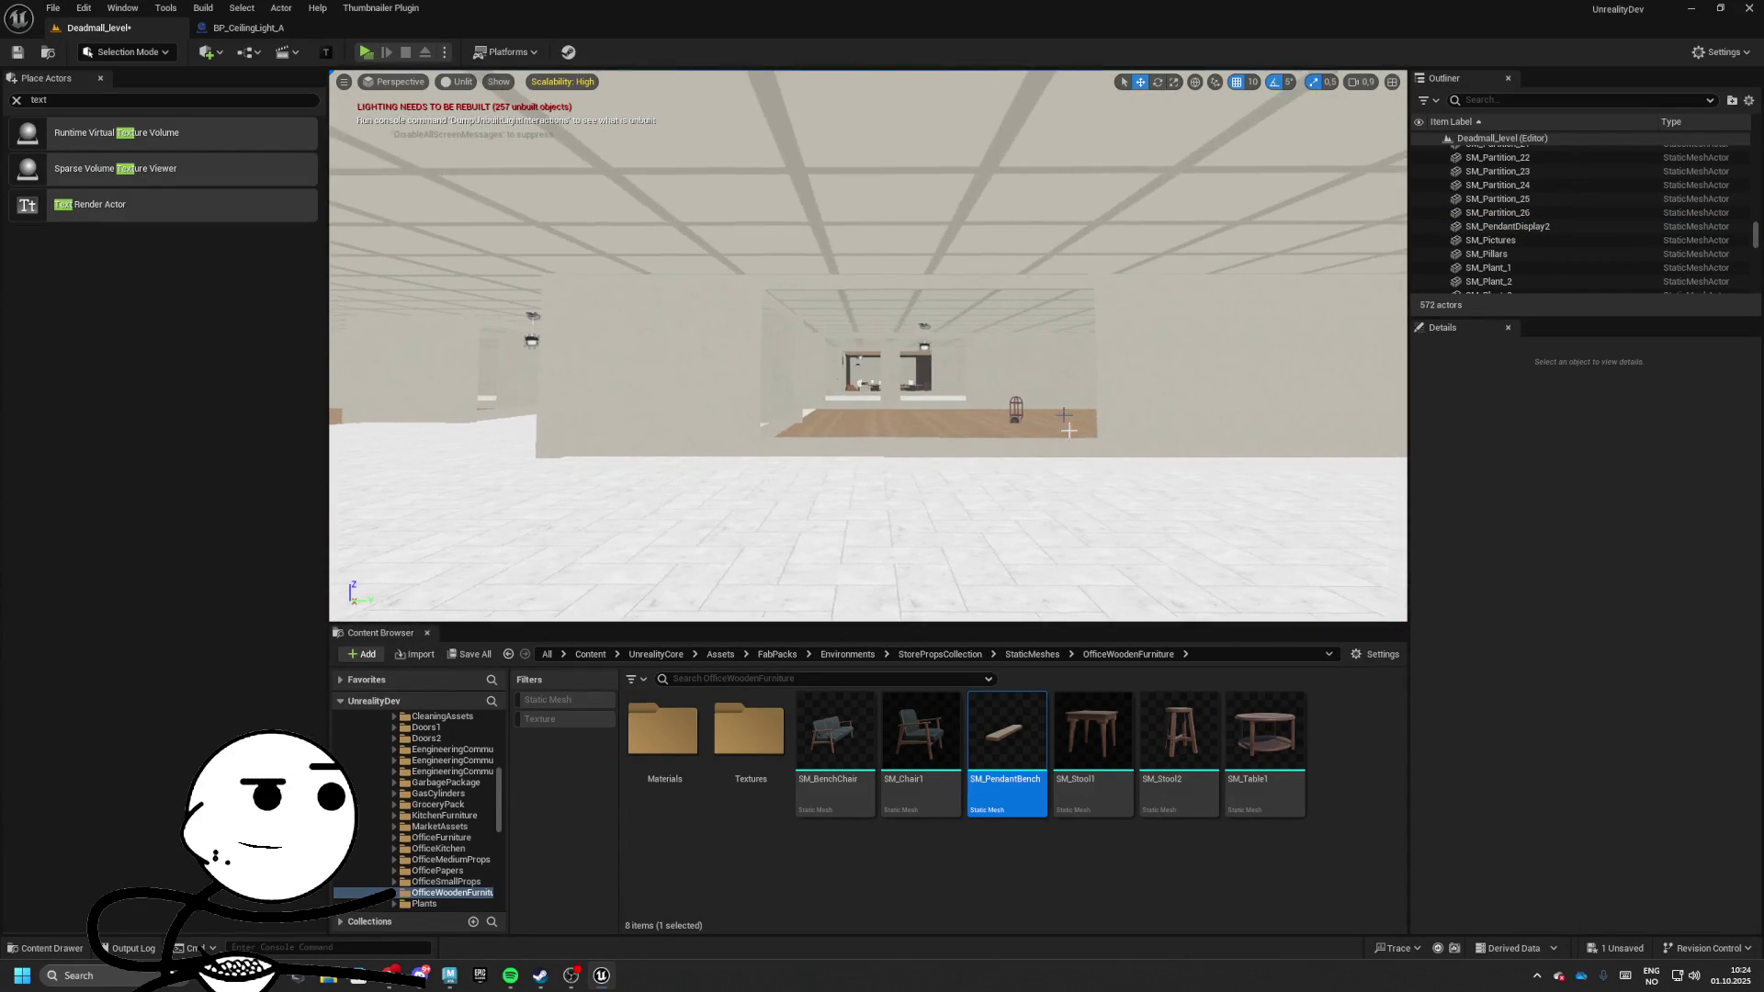
Place an SM_Pot2 planter from the StaticMeshes > Plants folder on the hall floor
click(810, 679)
click(1044, 659)
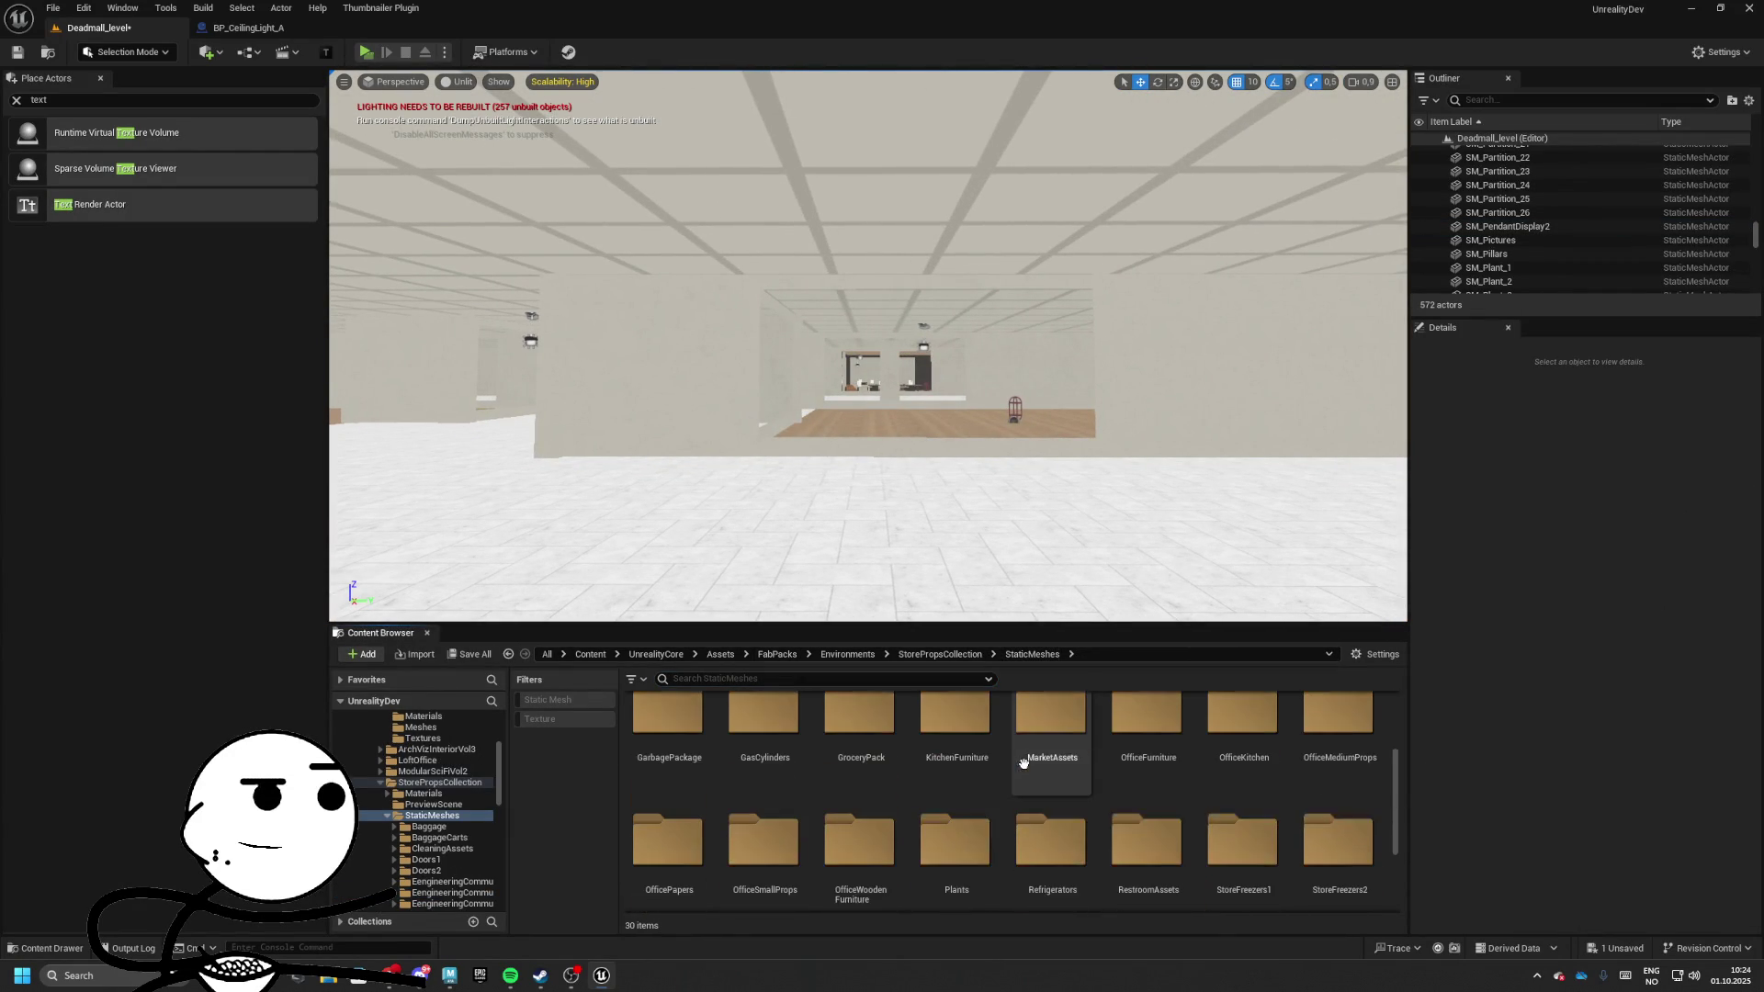
scroll(955, 812, down, 3)
double_click(955, 812)
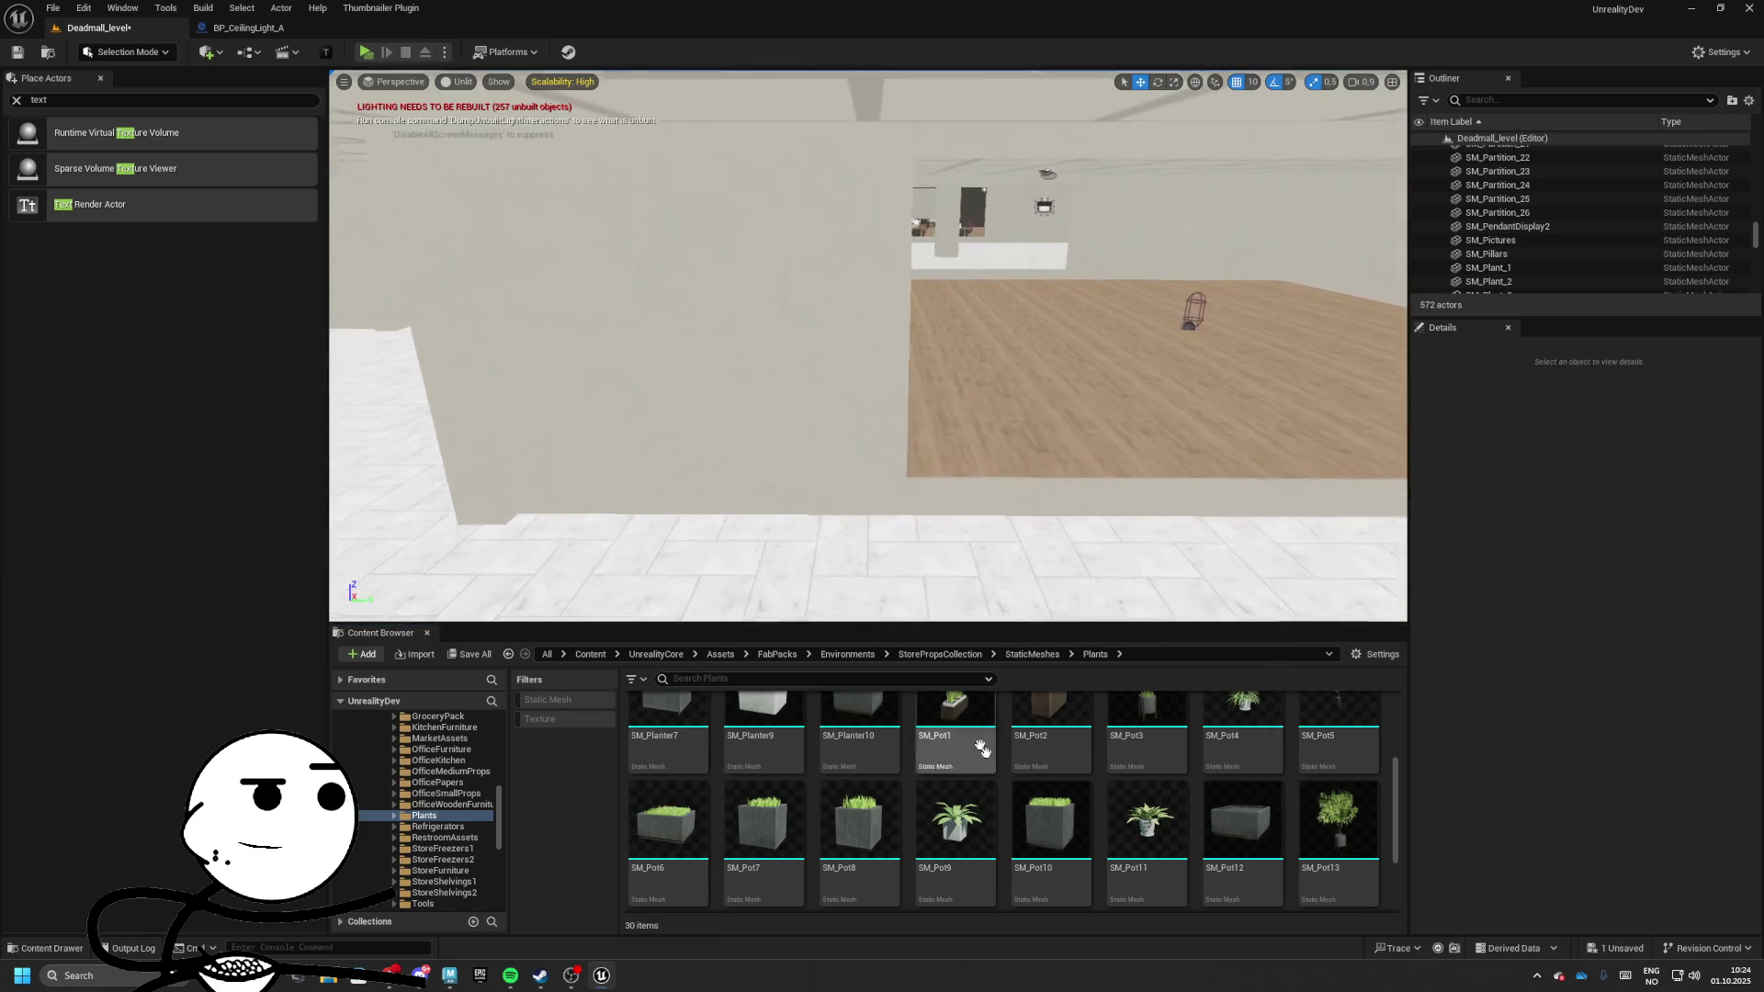
click(1050, 826)
drag(1050, 826, 738, 551)
mouse_move(611, 525)
mouse_down()
mouse_move(671, 509)
mouse_move(790, 524)
mouse_up()
drag(588, 432, 599, 425)
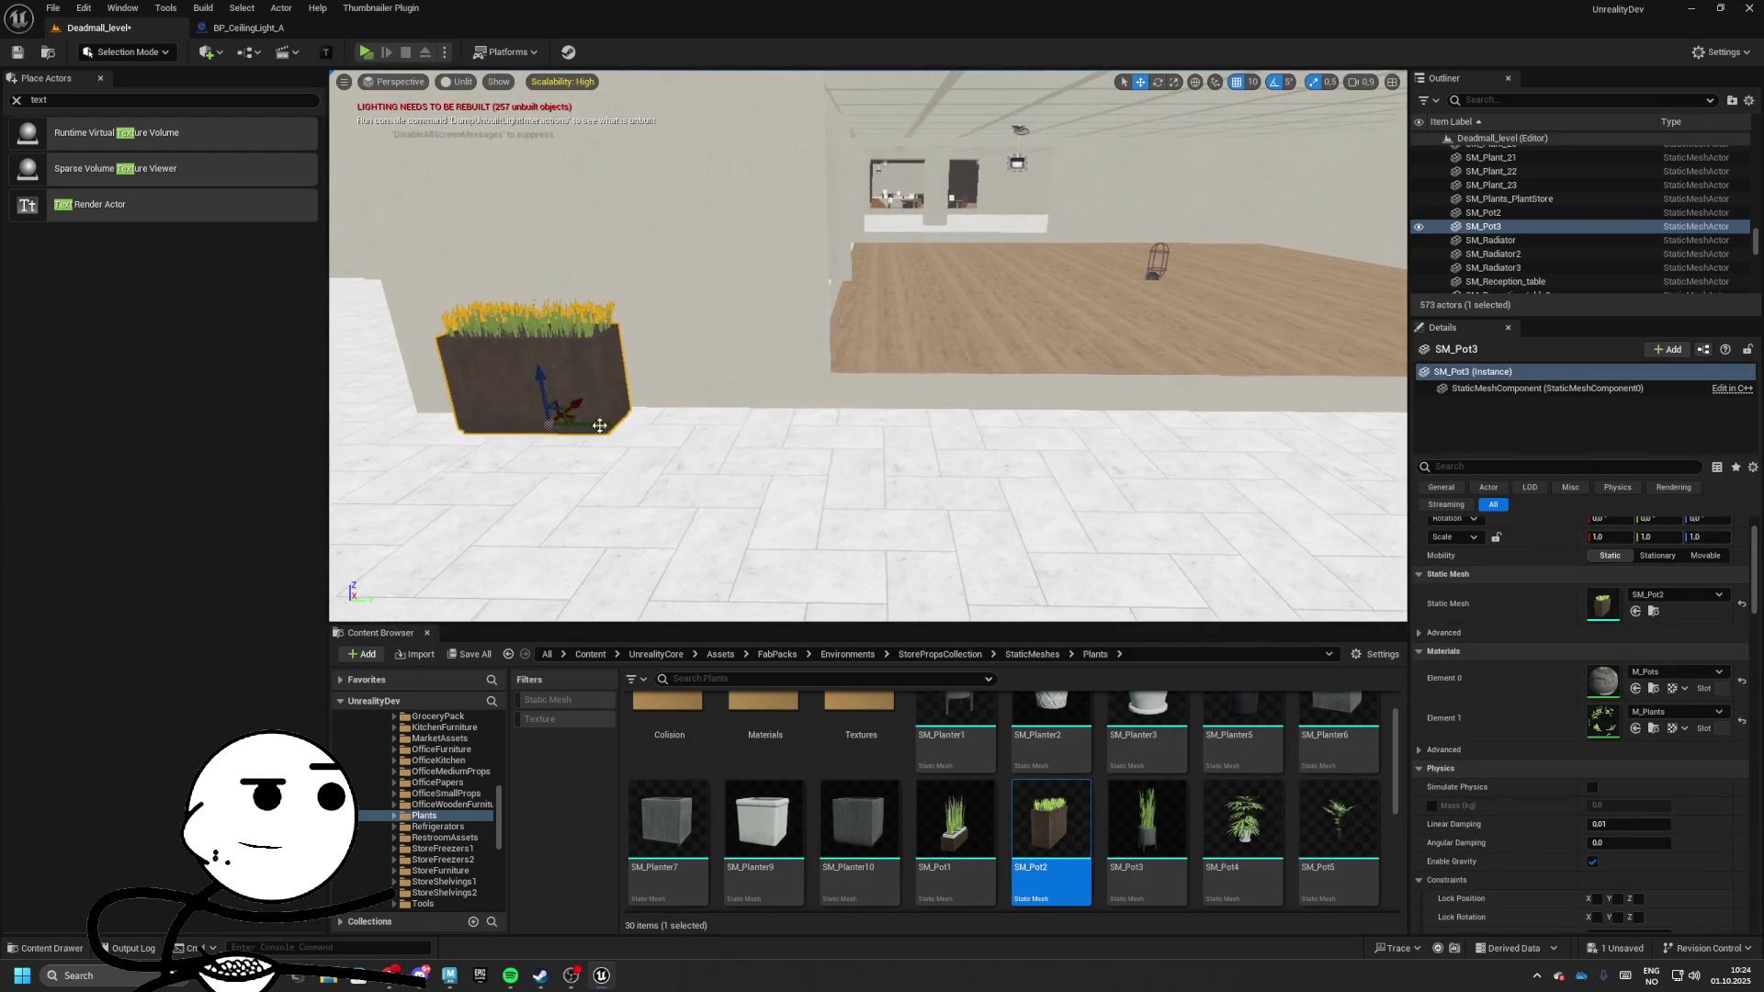
Alt-drag planter copies beside the original and along the wall
mouse_move(965, 425)
mouse_down()
mouse_move(787, 425)
mouse_move(1032, 413)
mouse_move(768, 448)
mouse_move(1066, 418)
mouse_move(901, 445)
mouse_move(992, 417)
mouse_move(835, 350)
mouse_up()
key(ctrl+z)
key(ctrl+z)
click(555, 351)
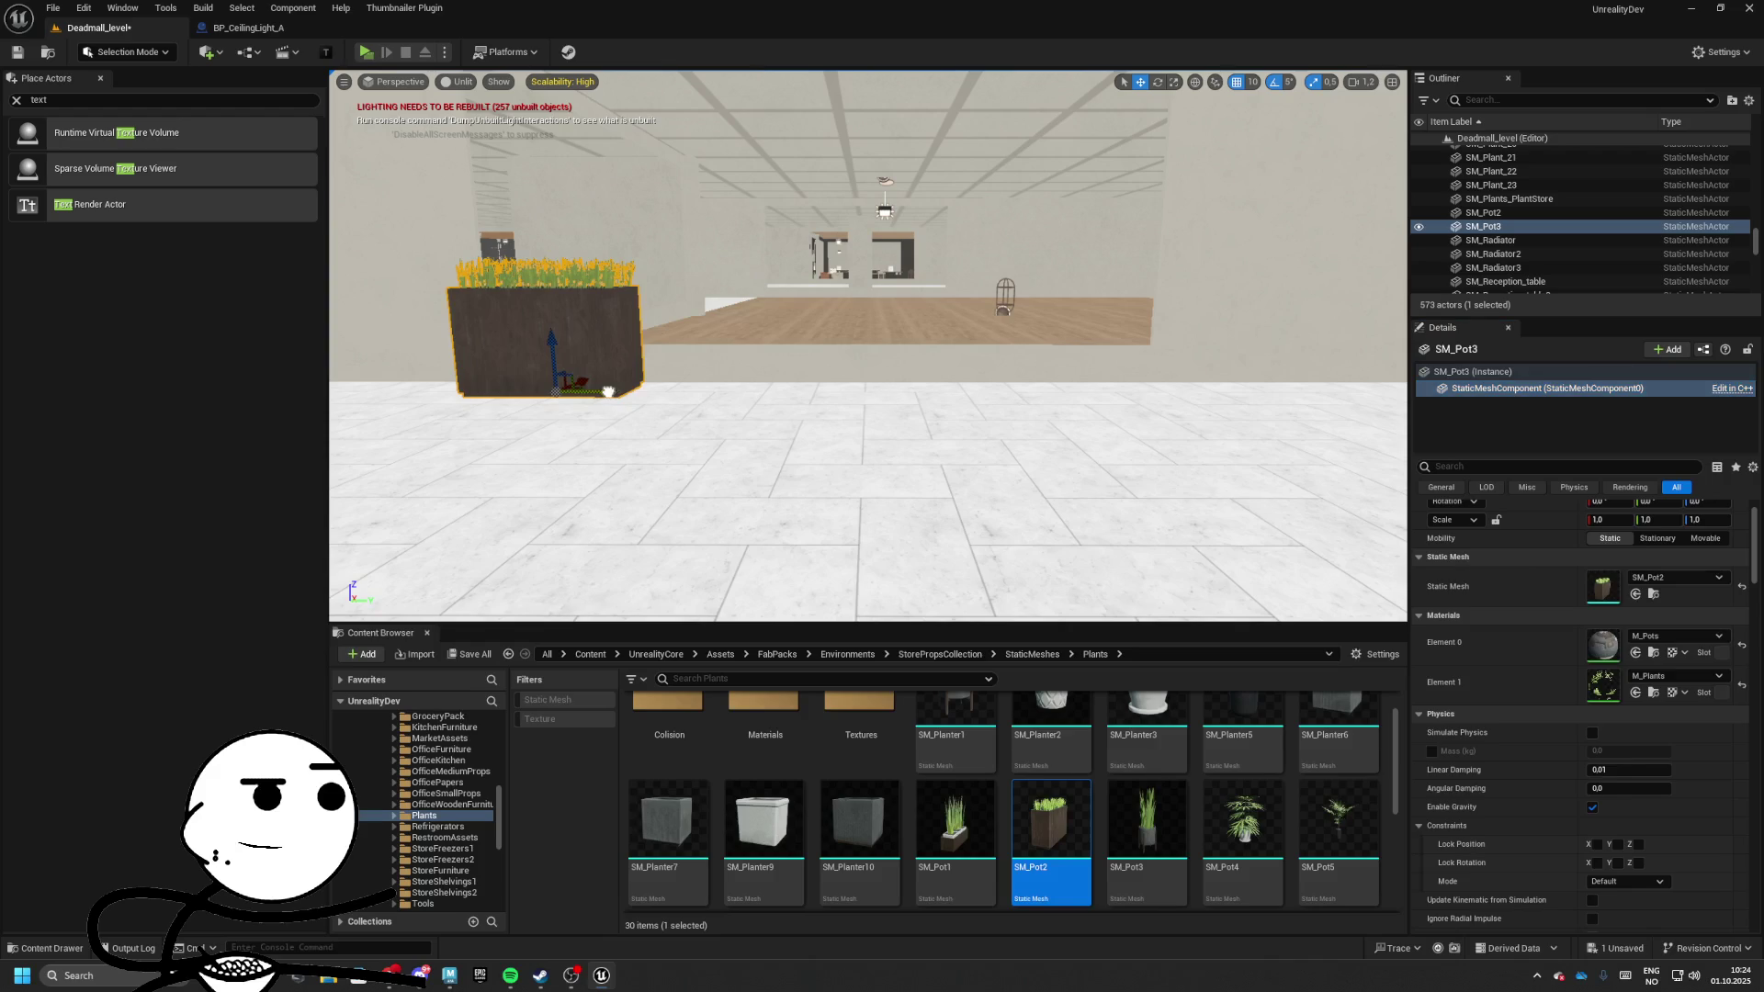
drag(608, 392, 1102, 382)
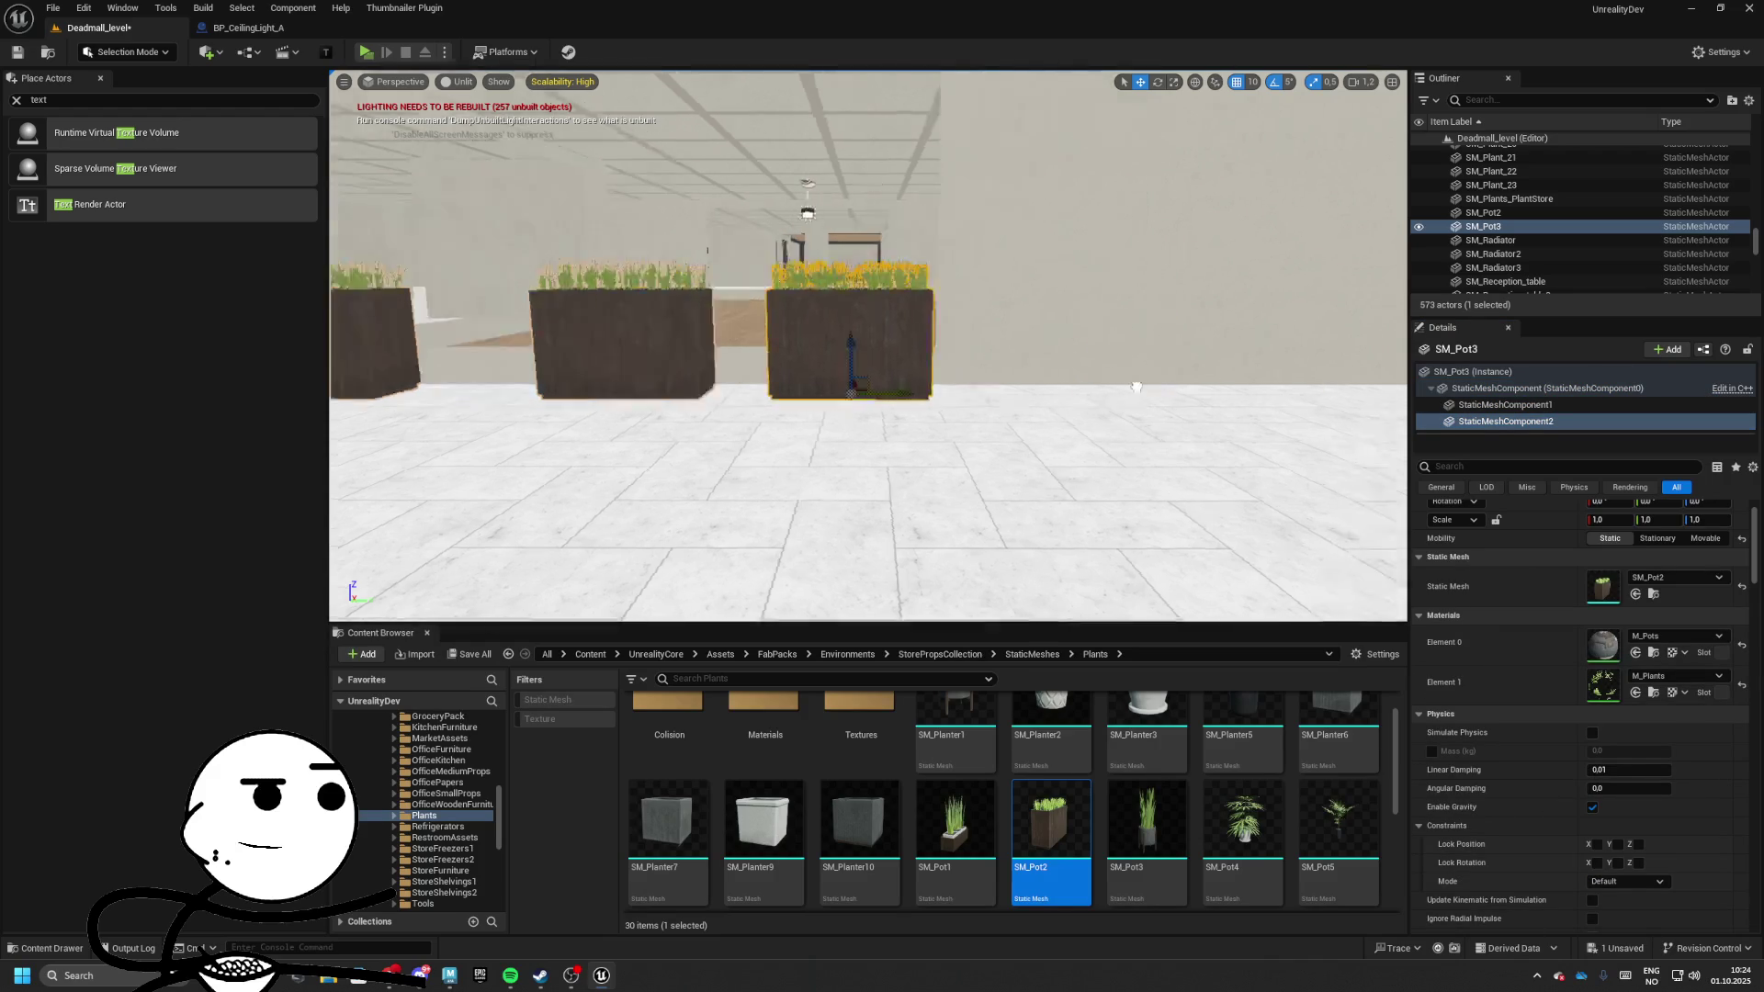
click(1001, 386)
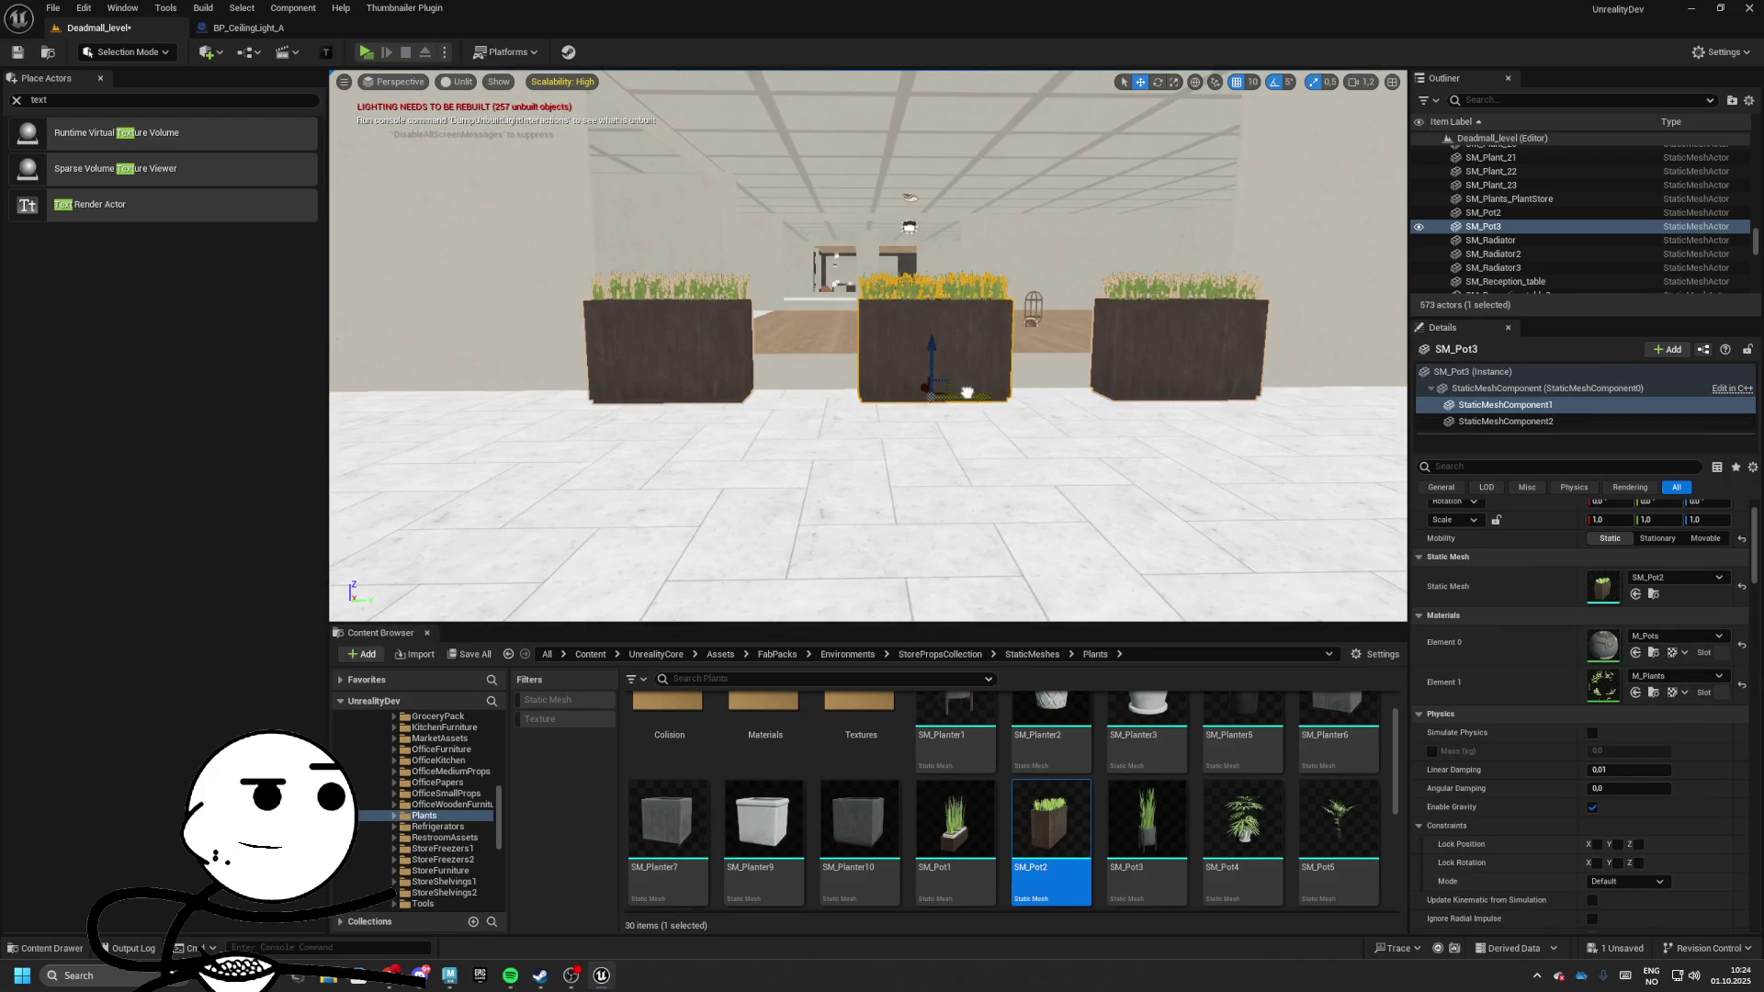
mouse_move(966, 394)
mouse_down()
mouse_move(739, 438)
mouse_move(1056, 556)
mouse_move(781, 450)
mouse_move(719, 447)
mouse_up()
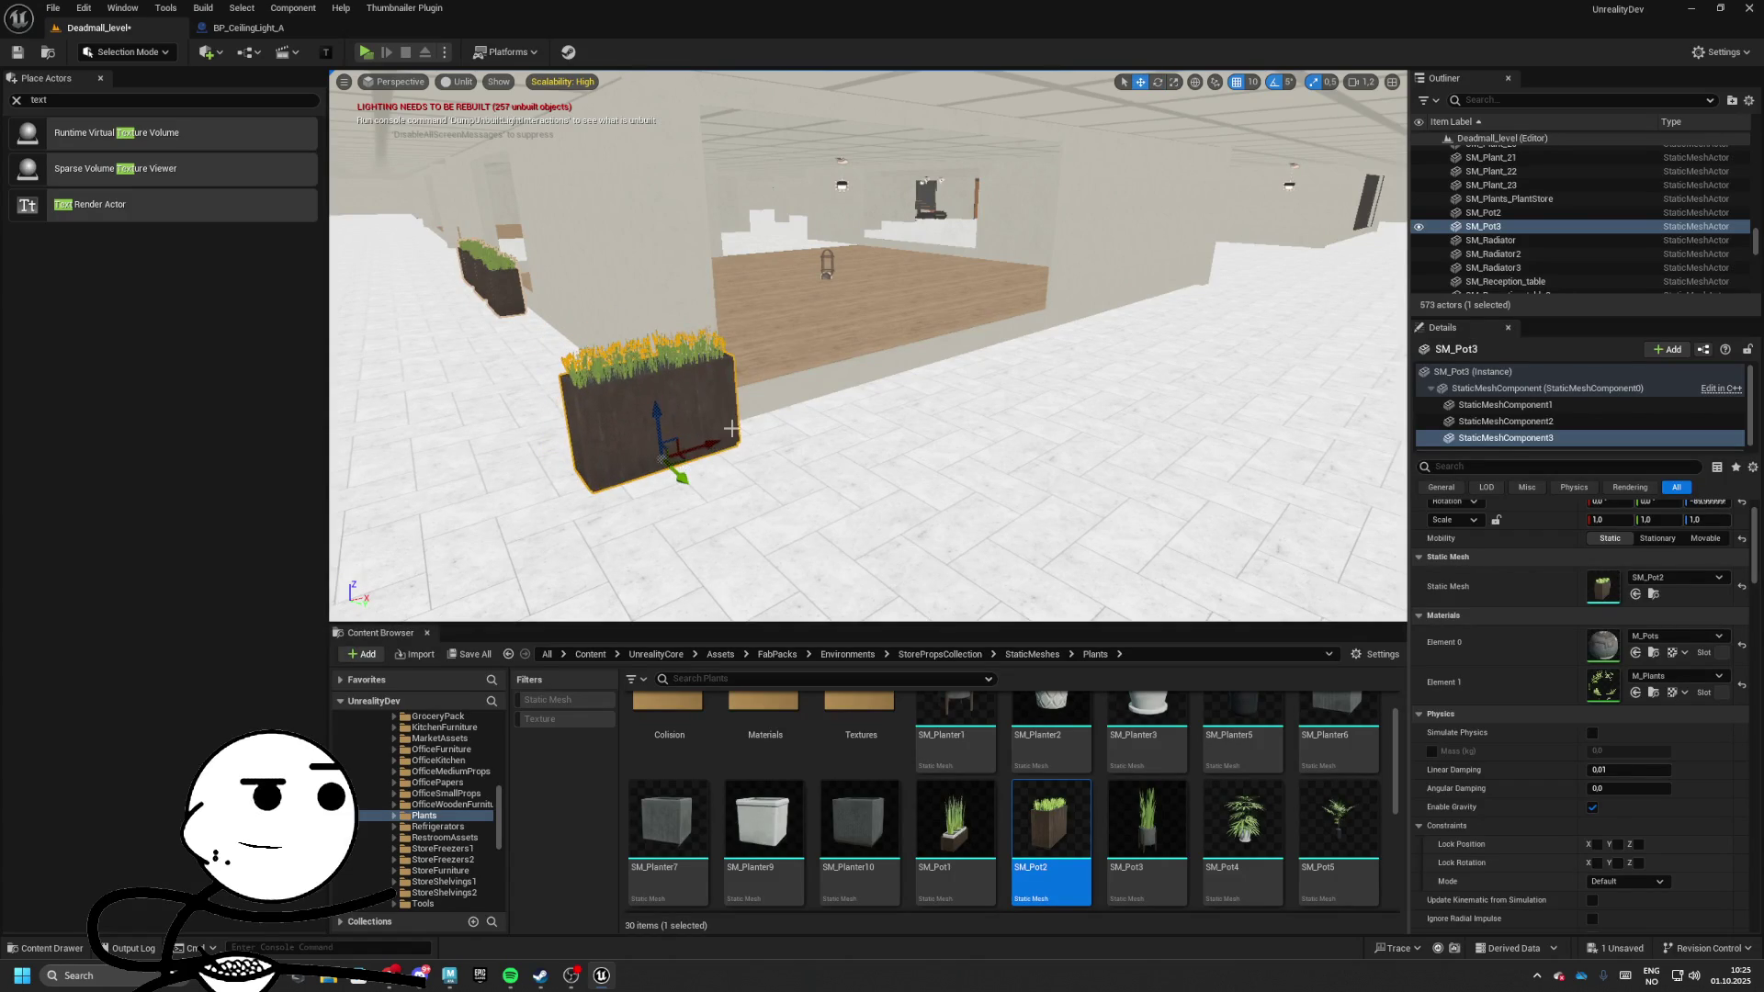
mouse_move(834, 415)
mouse_down()
mouse_move(990, 378)
mouse_move(968, 376)
mouse_move(959, 432)
mouse_move(959, 349)
mouse_move(854, 344)
mouse_move(918, 386)
mouse_up()
Add more planter copies in a row, in front of another wall and toward the centre
click(1295, 406)
drag(1295, 406, 1102, 413)
drag(911, 395, 911, 409)
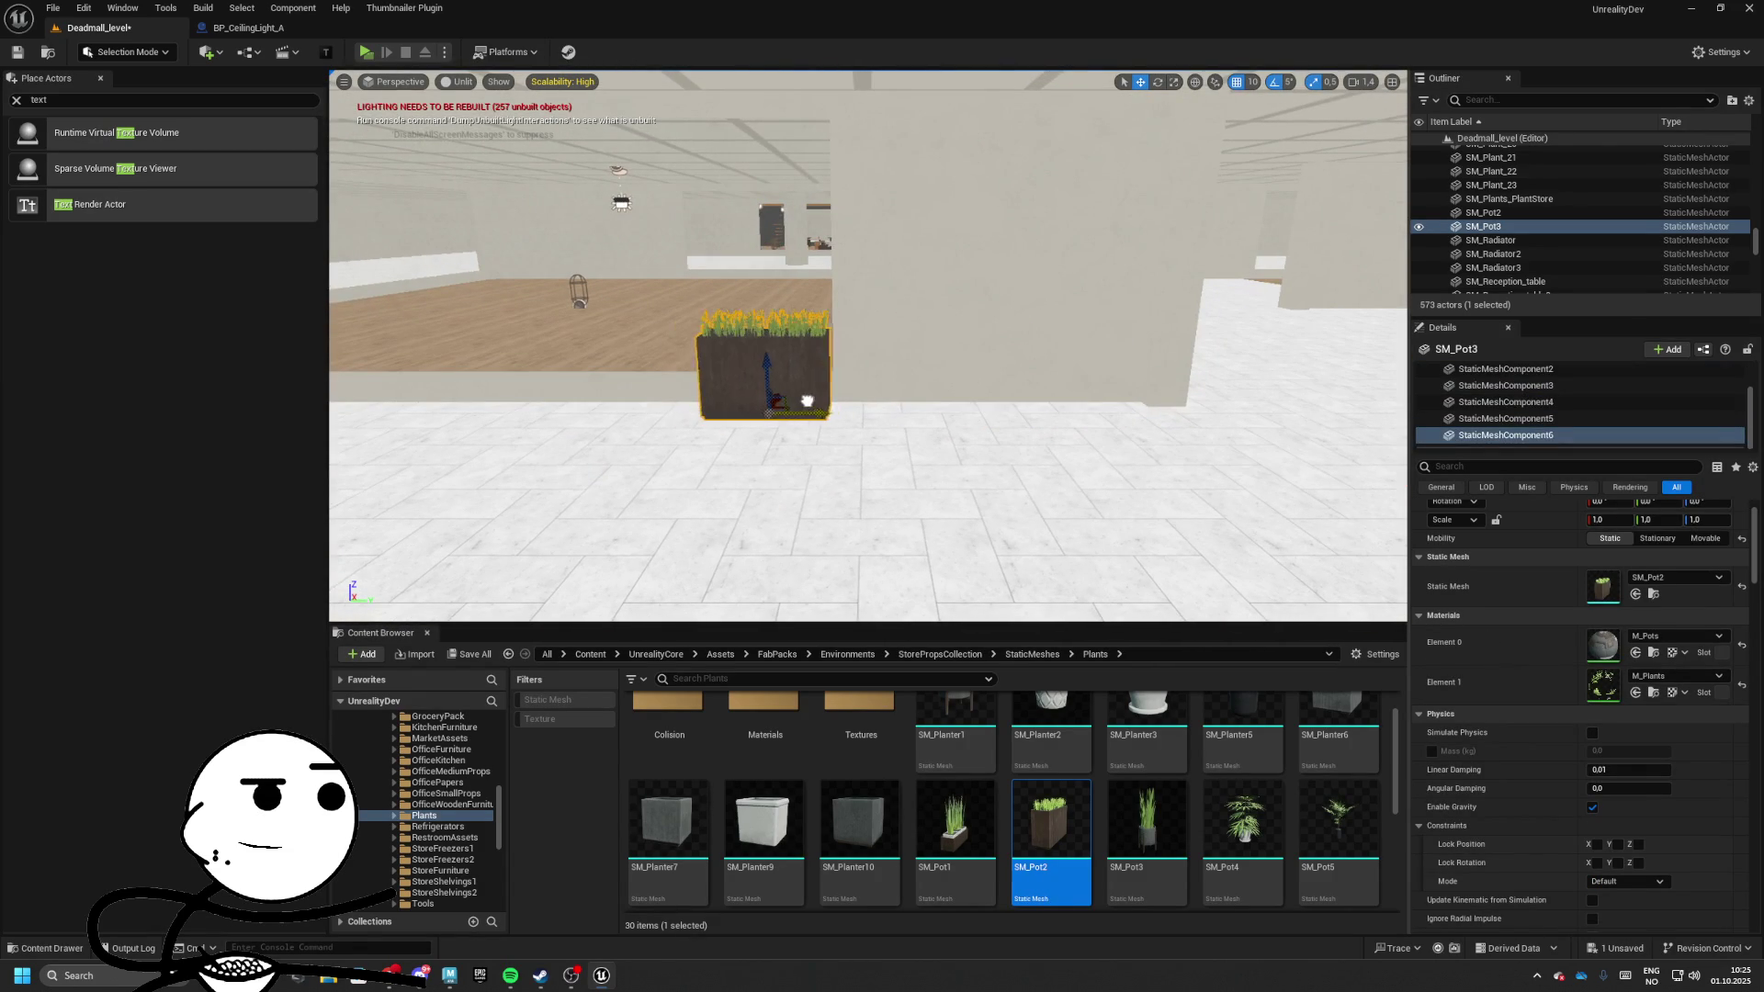
mouse_move(800, 400)
mouse_down()
mouse_move(1252, 405)
mouse_move(1263, 424)
mouse_up()
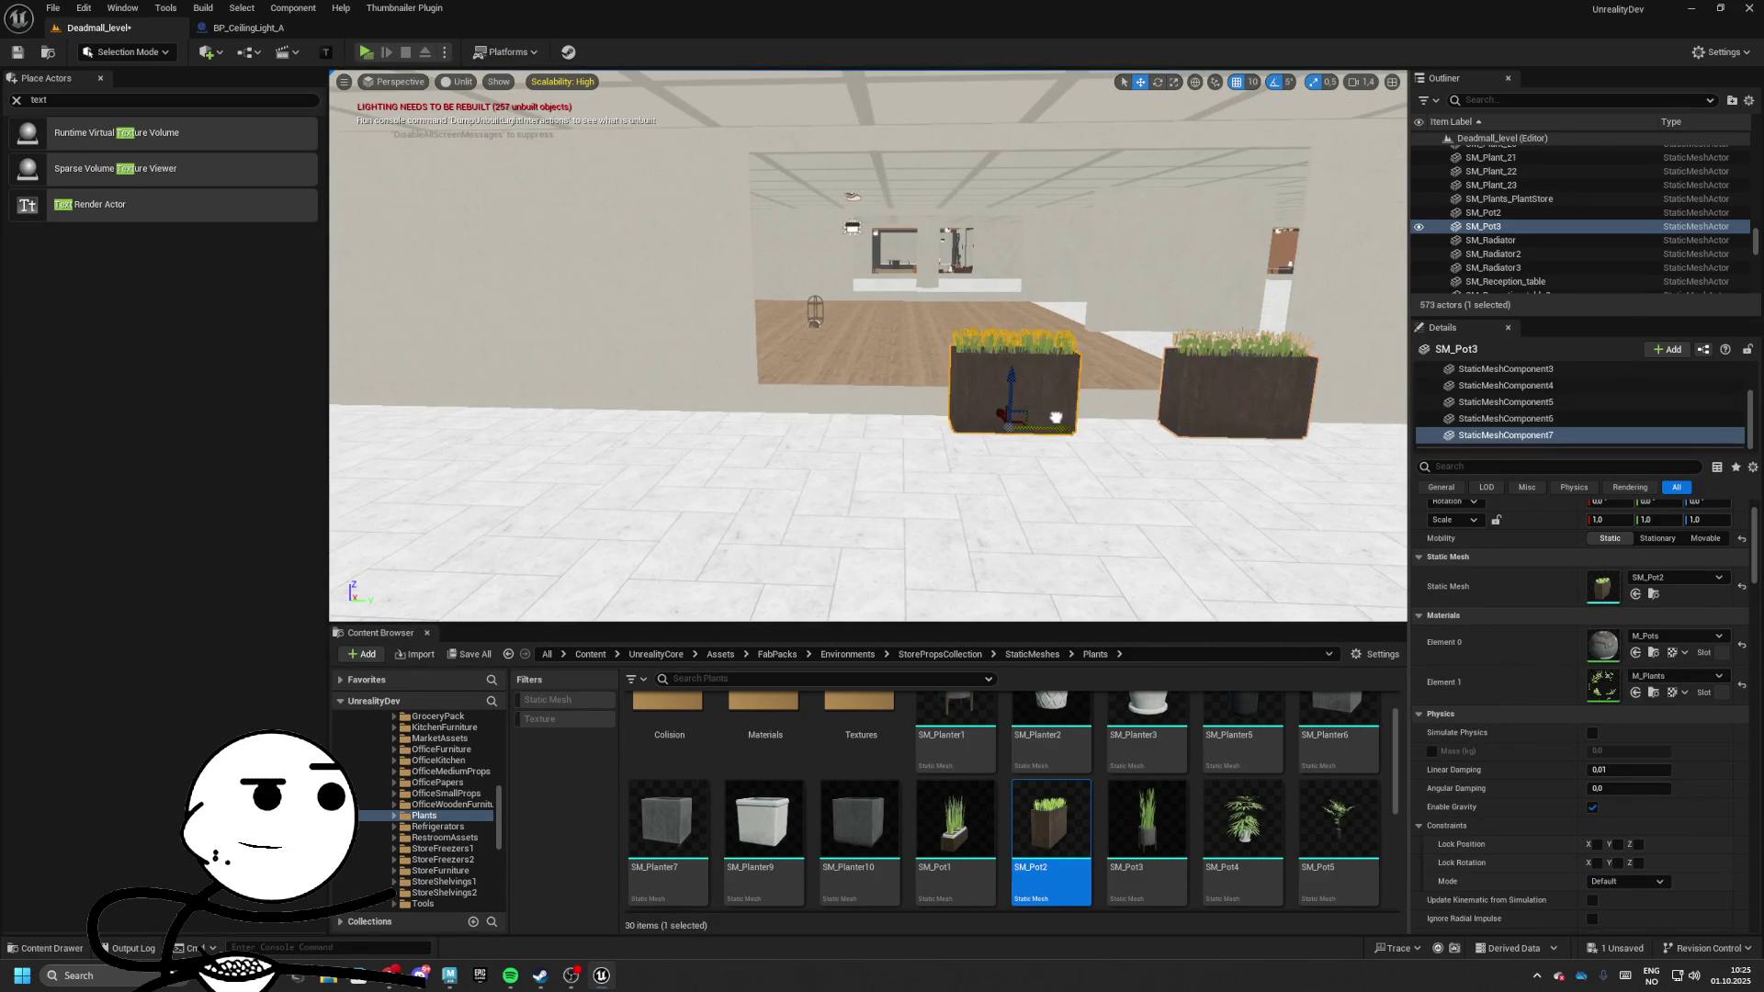
mouse_move(847, 423)
mouse_down()
mouse_move(903, 418)
mouse_move(619, 423)
mouse_move(973, 418)
mouse_move(643, 417)
mouse_up()
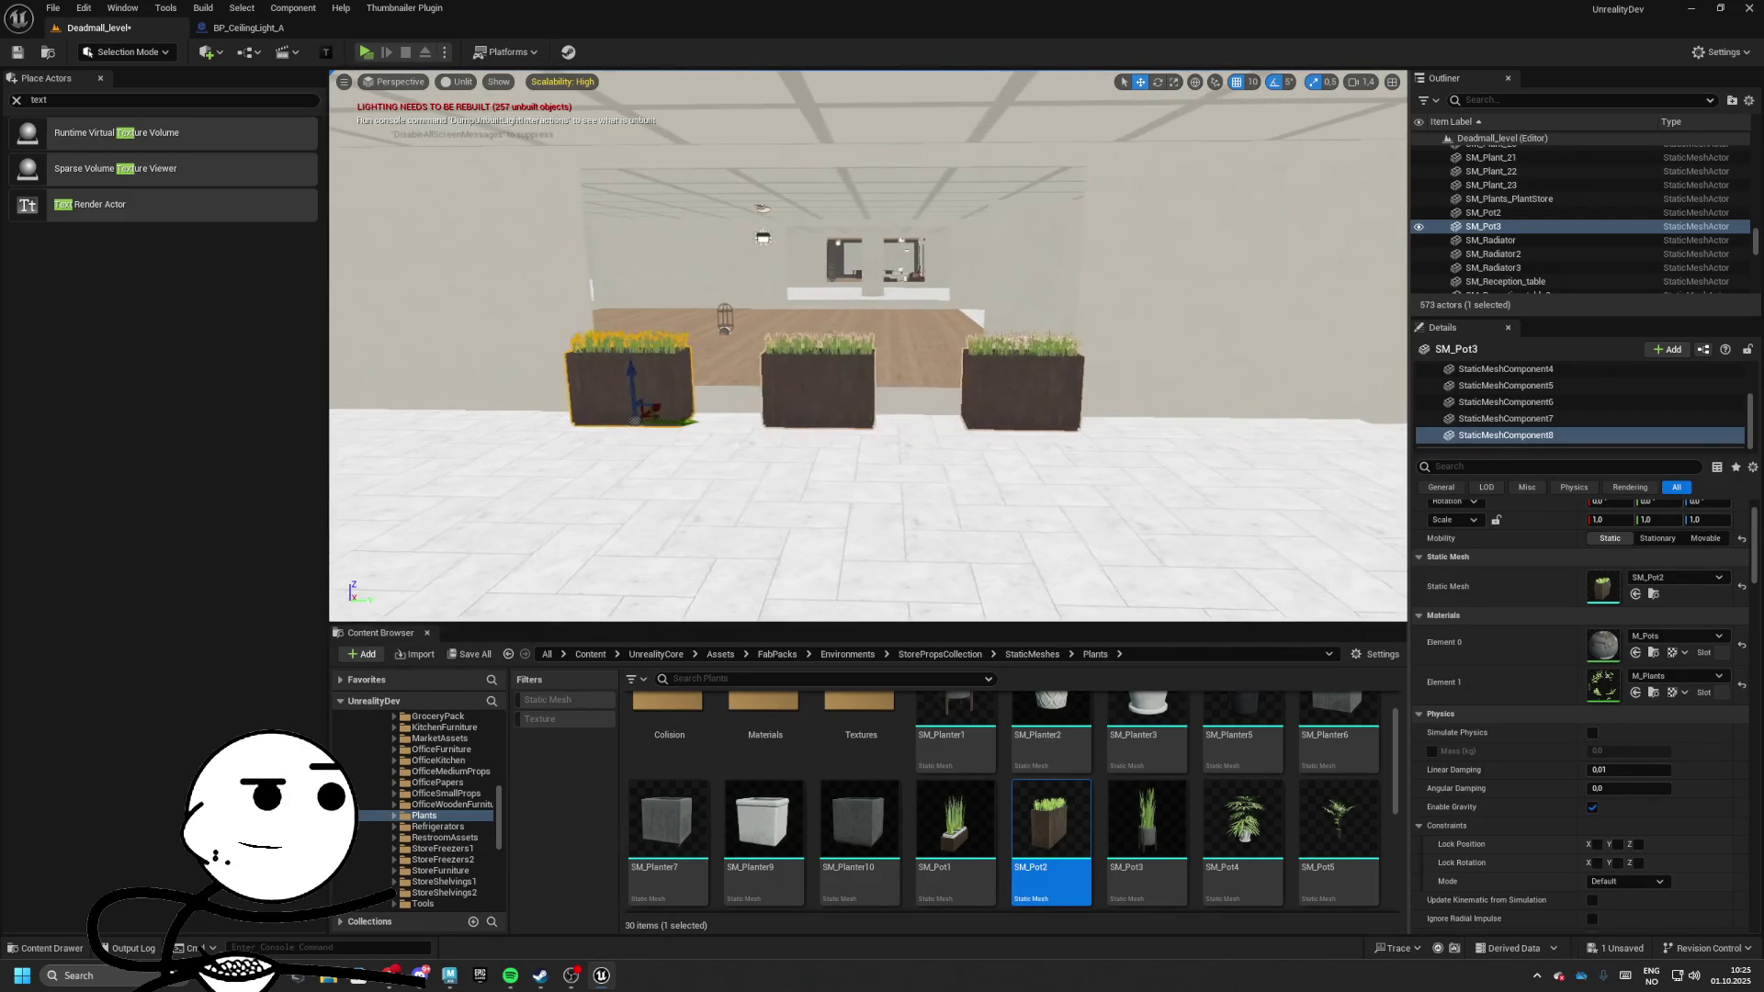
click(817, 386)
mouse_move(817, 386)
mouse_down()
mouse_move(735, 349)
mouse_move(1091, 382)
mouse_move(873, 439)
mouse_up()
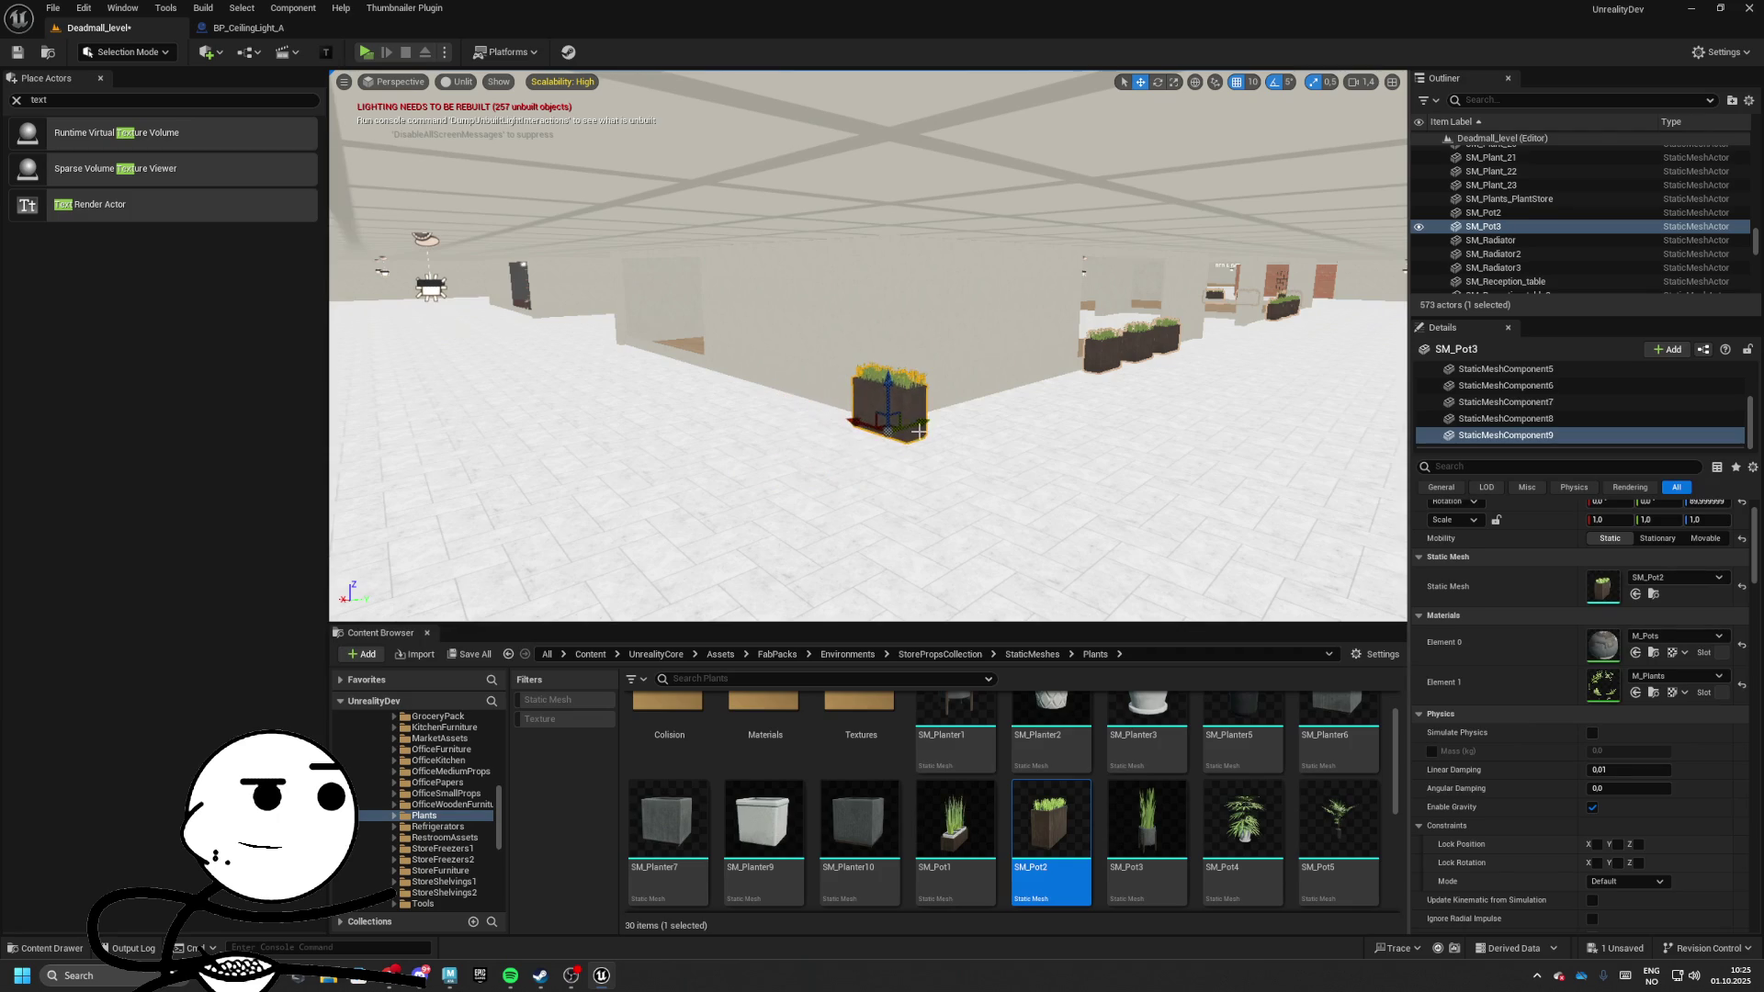
mouse_move(919, 431)
mouse_down()
mouse_move(1322, 422)
mouse_move(413, 434)
mouse_up()
mouse_move(1325, 418)
mouse_down()
mouse_move(638, 419)
mouse_move(643, 386)
mouse_move(744, 365)
mouse_up()
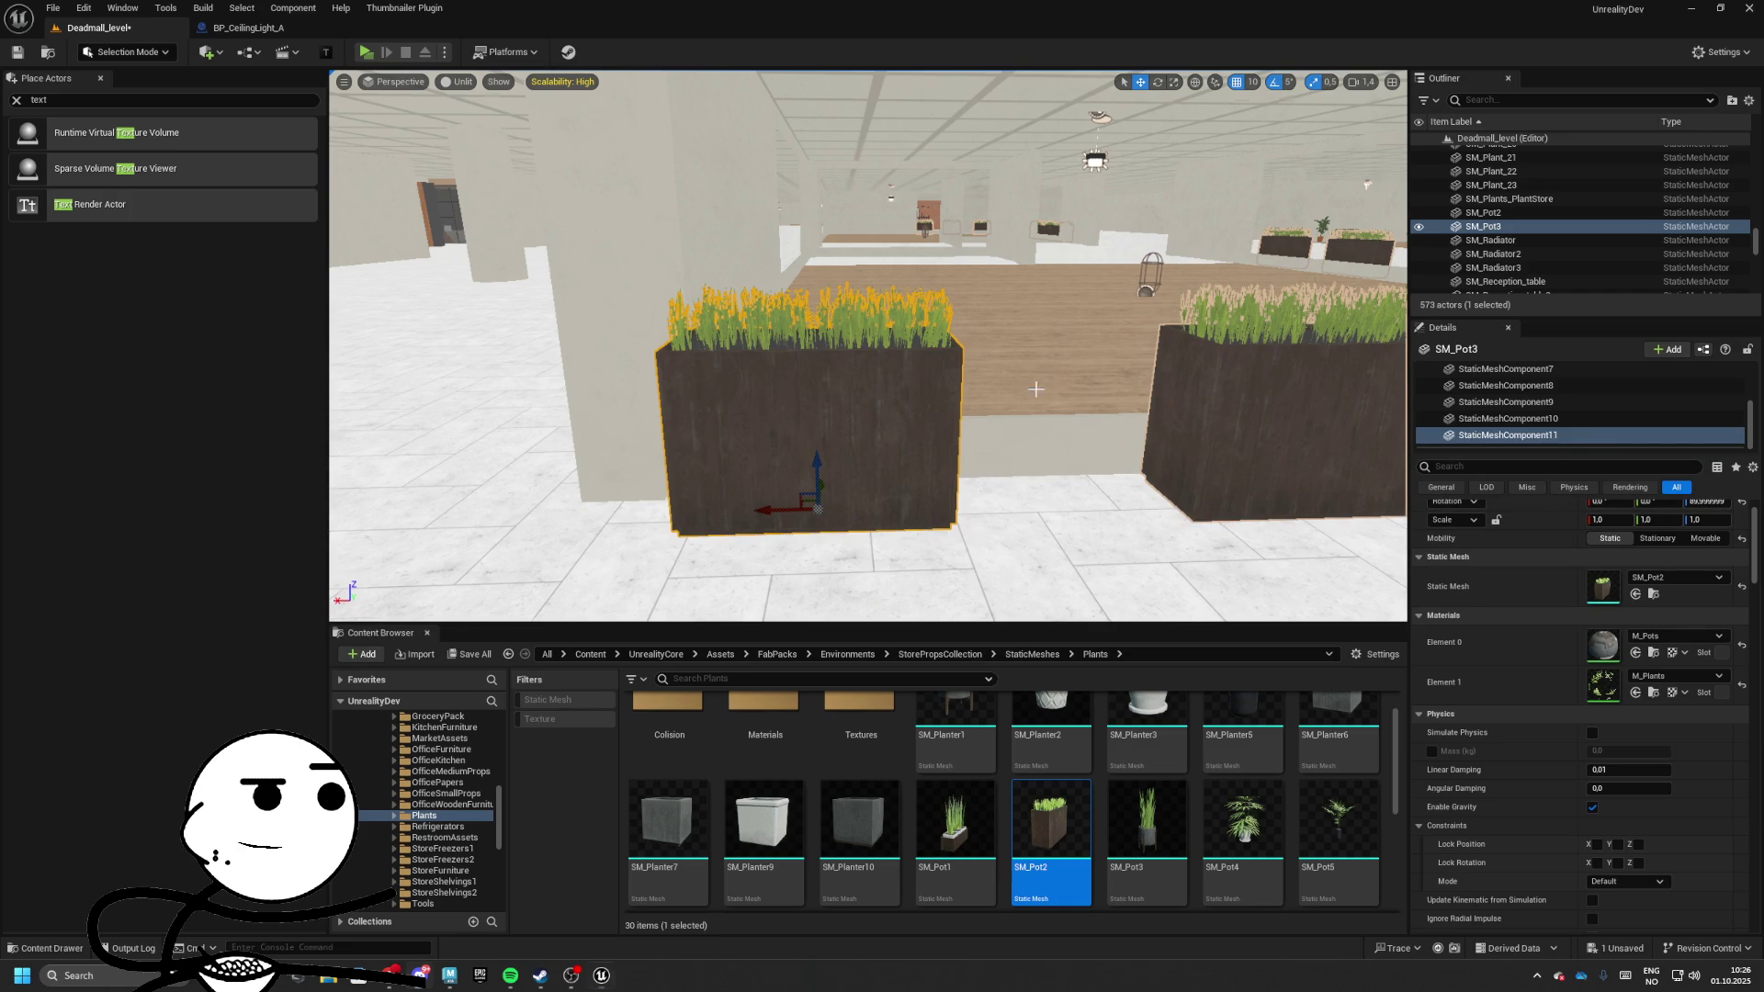
Switch the selected planter to rotate mode and inspect the planters across the hall
key(e)
mouse_move(1036, 390)
mouse_down()
mouse_move(1098, 439)
mouse_move(1093, 423)
mouse_move(727, 374)
mouse_up()
key(f)
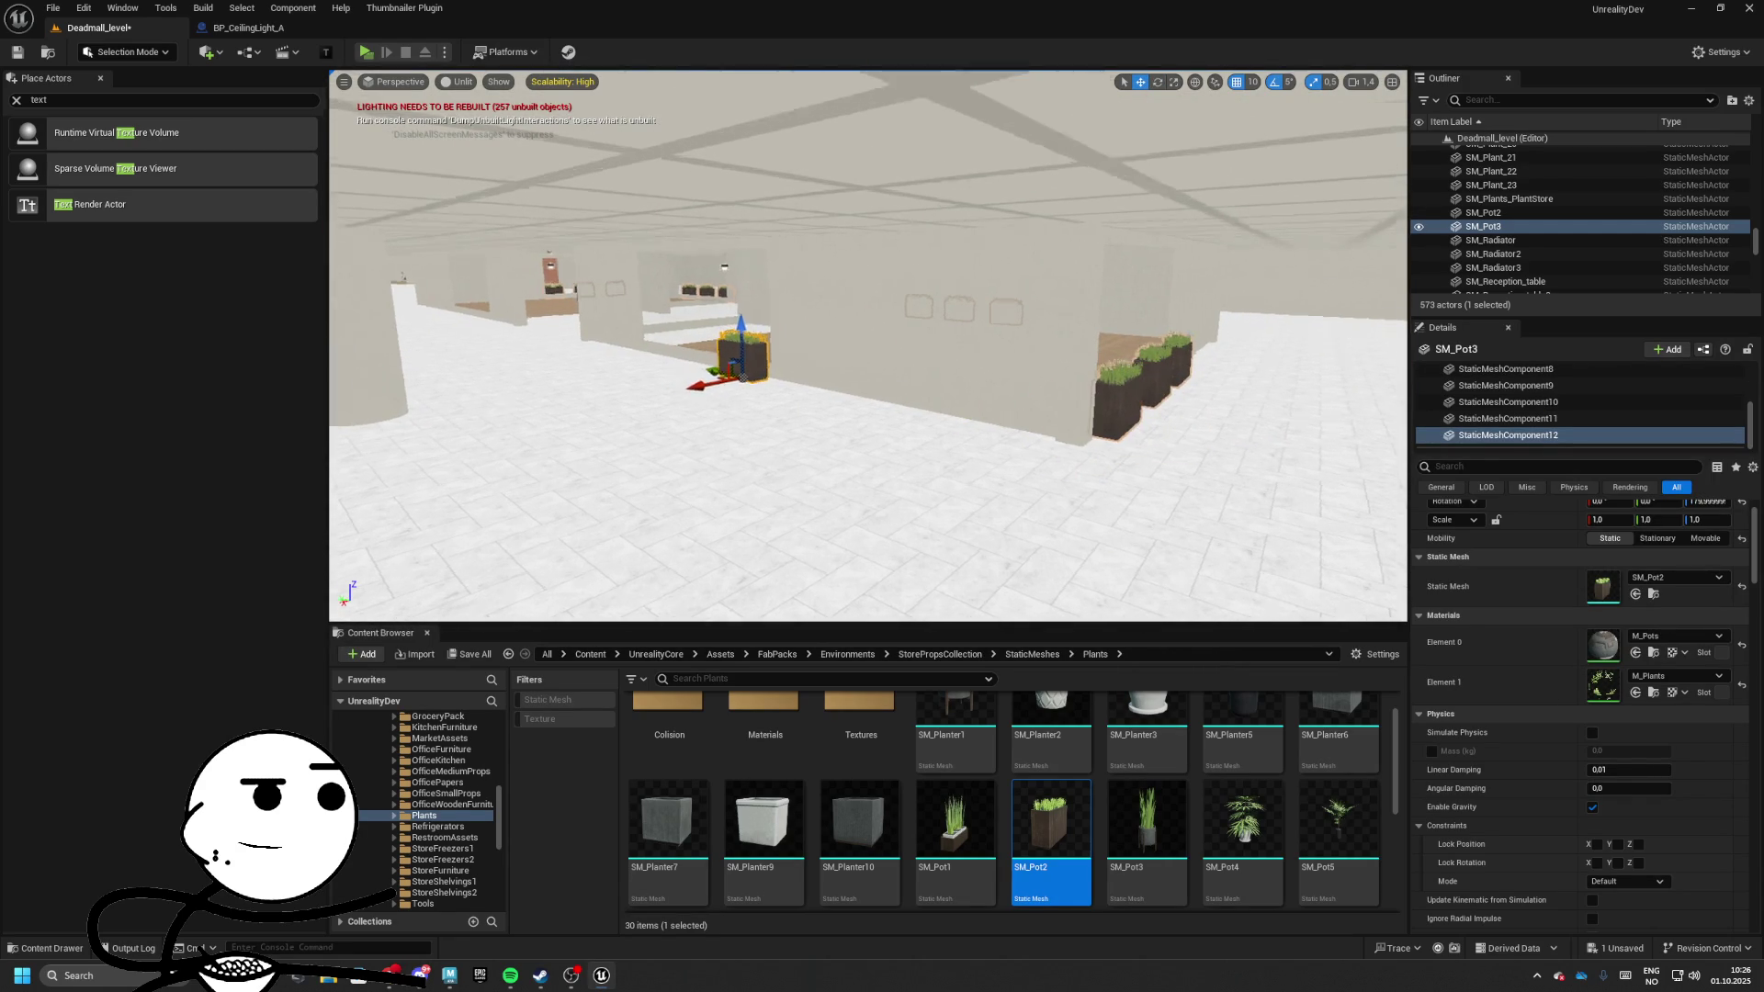
mouse_move(894, 478)
mouse_down()
mouse_move(697, 425)
mouse_move(807, 432)
mouse_move(569, 433)
mouse_move(854, 432)
mouse_move(831, 363)
mouse_move(1084, 386)
mouse_up()
drag(558, 387, 701, 386)
mouse_move(824, 478)
mouse_down()
mouse_move(669, 493)
mouse_move(866, 464)
mouse_move(683, 468)
mouse_move(680, 515)
mouse_move(735, 579)
mouse_up()
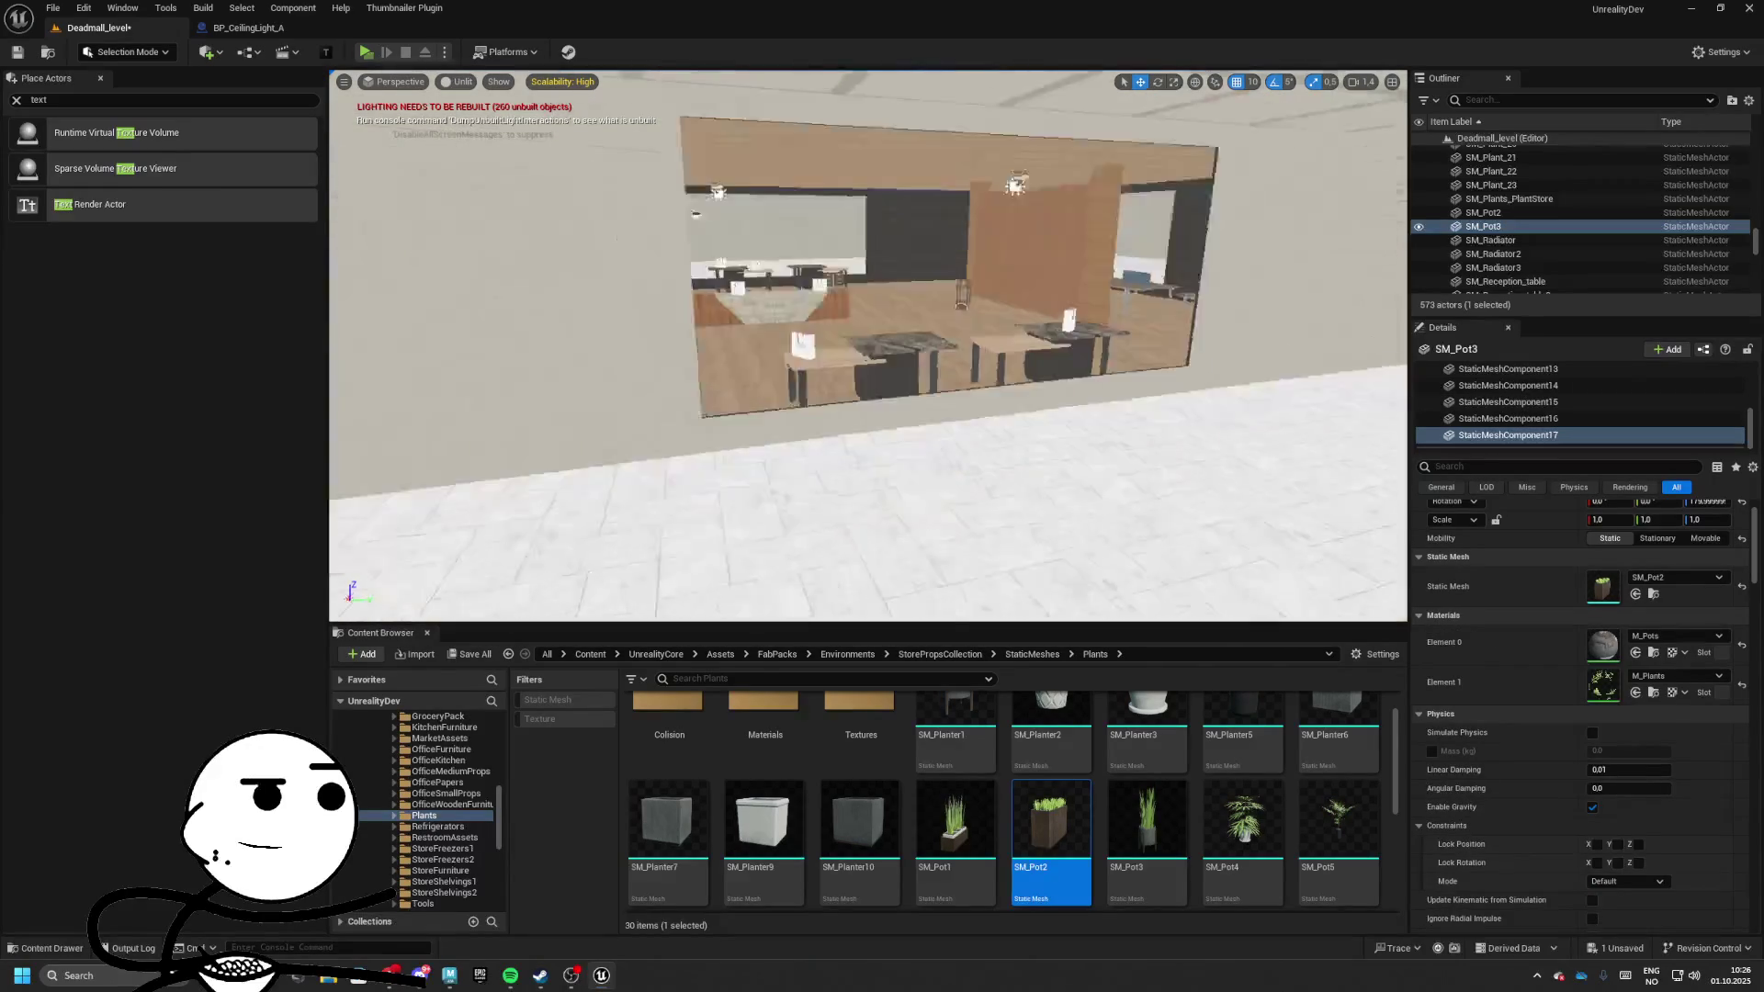
key(f)
mouse_move(919, 514)
mouse_down()
mouse_move(945, 523)
mouse_move(1071, 382)
mouse_move(564, 407)
mouse_up()
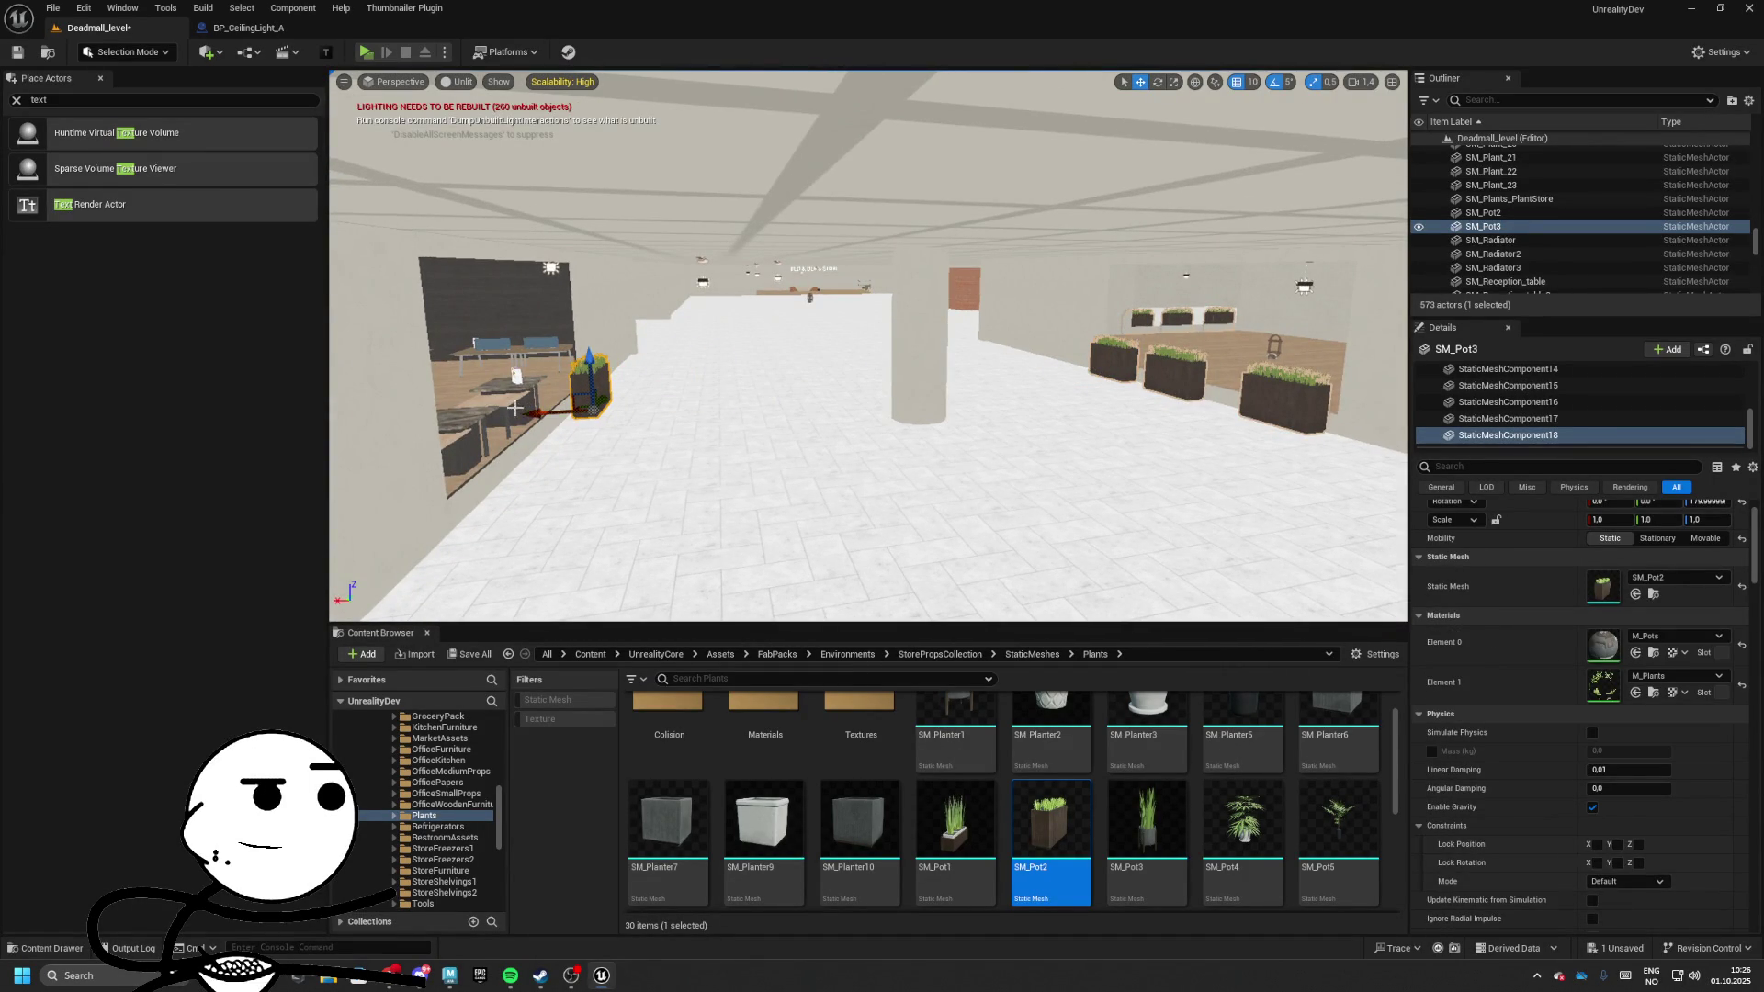
Swap the selected pot's Static Mesh to SM_Pot1, then SM_Pot10, and add a copy to the left
drag(964, 856, 1423, 612)
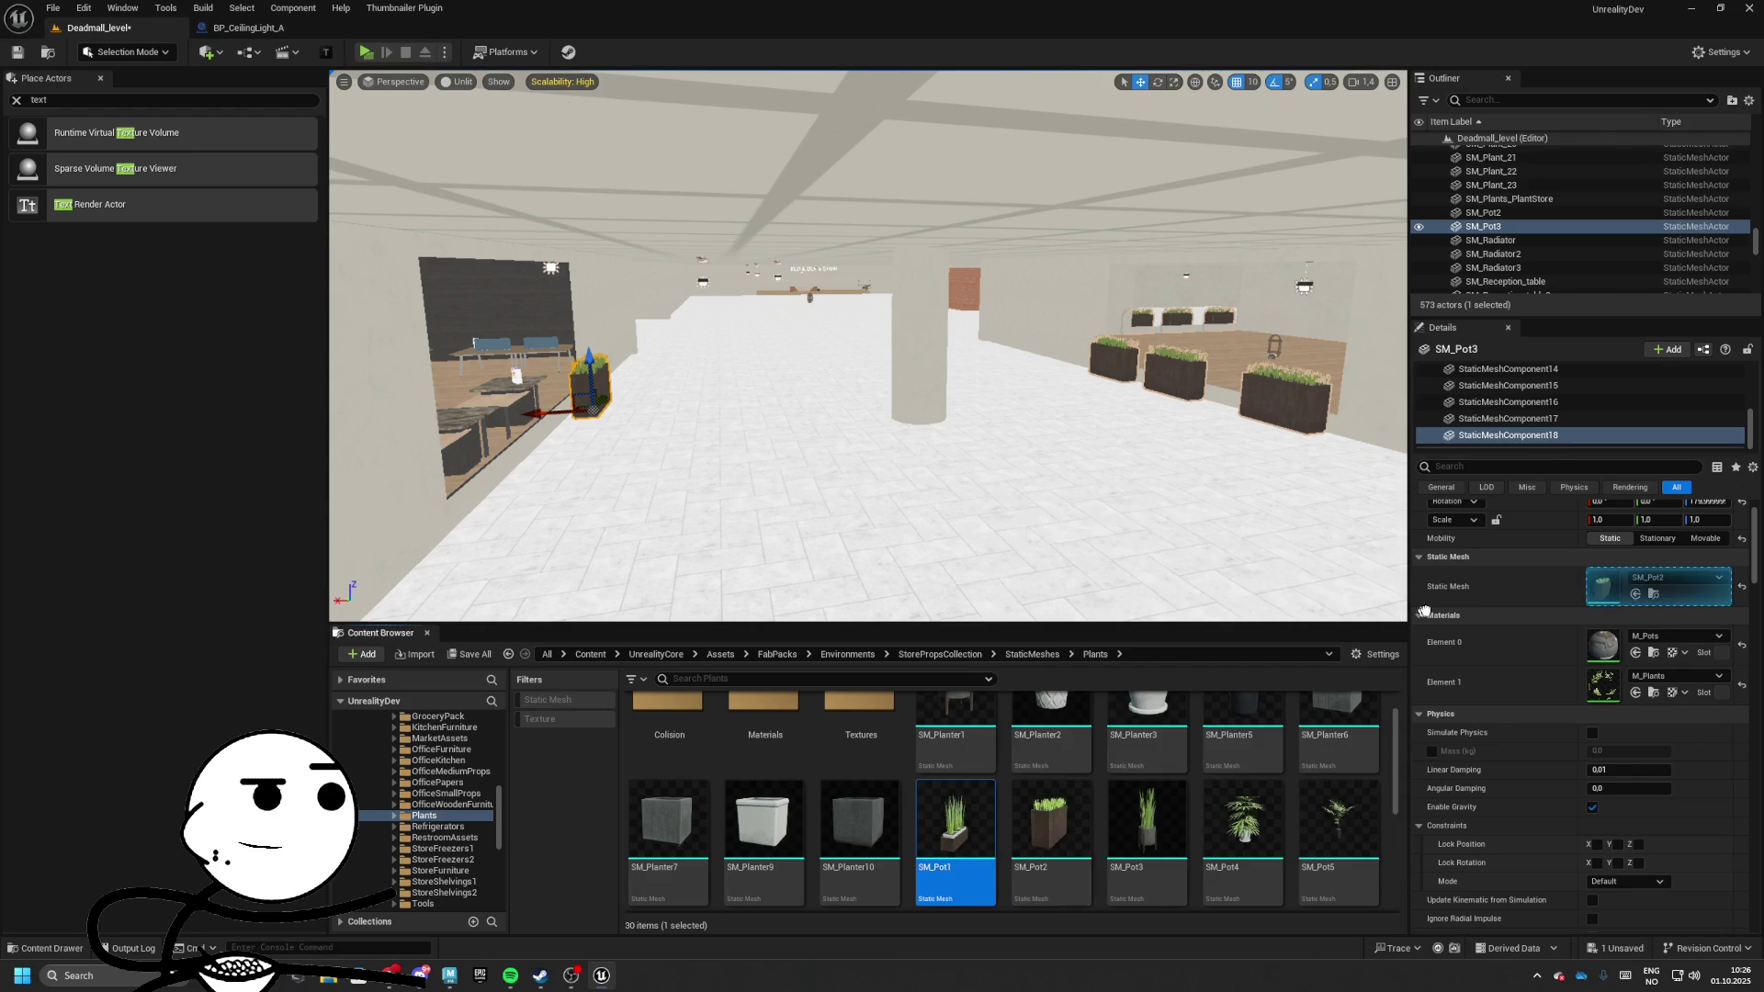
key(f)
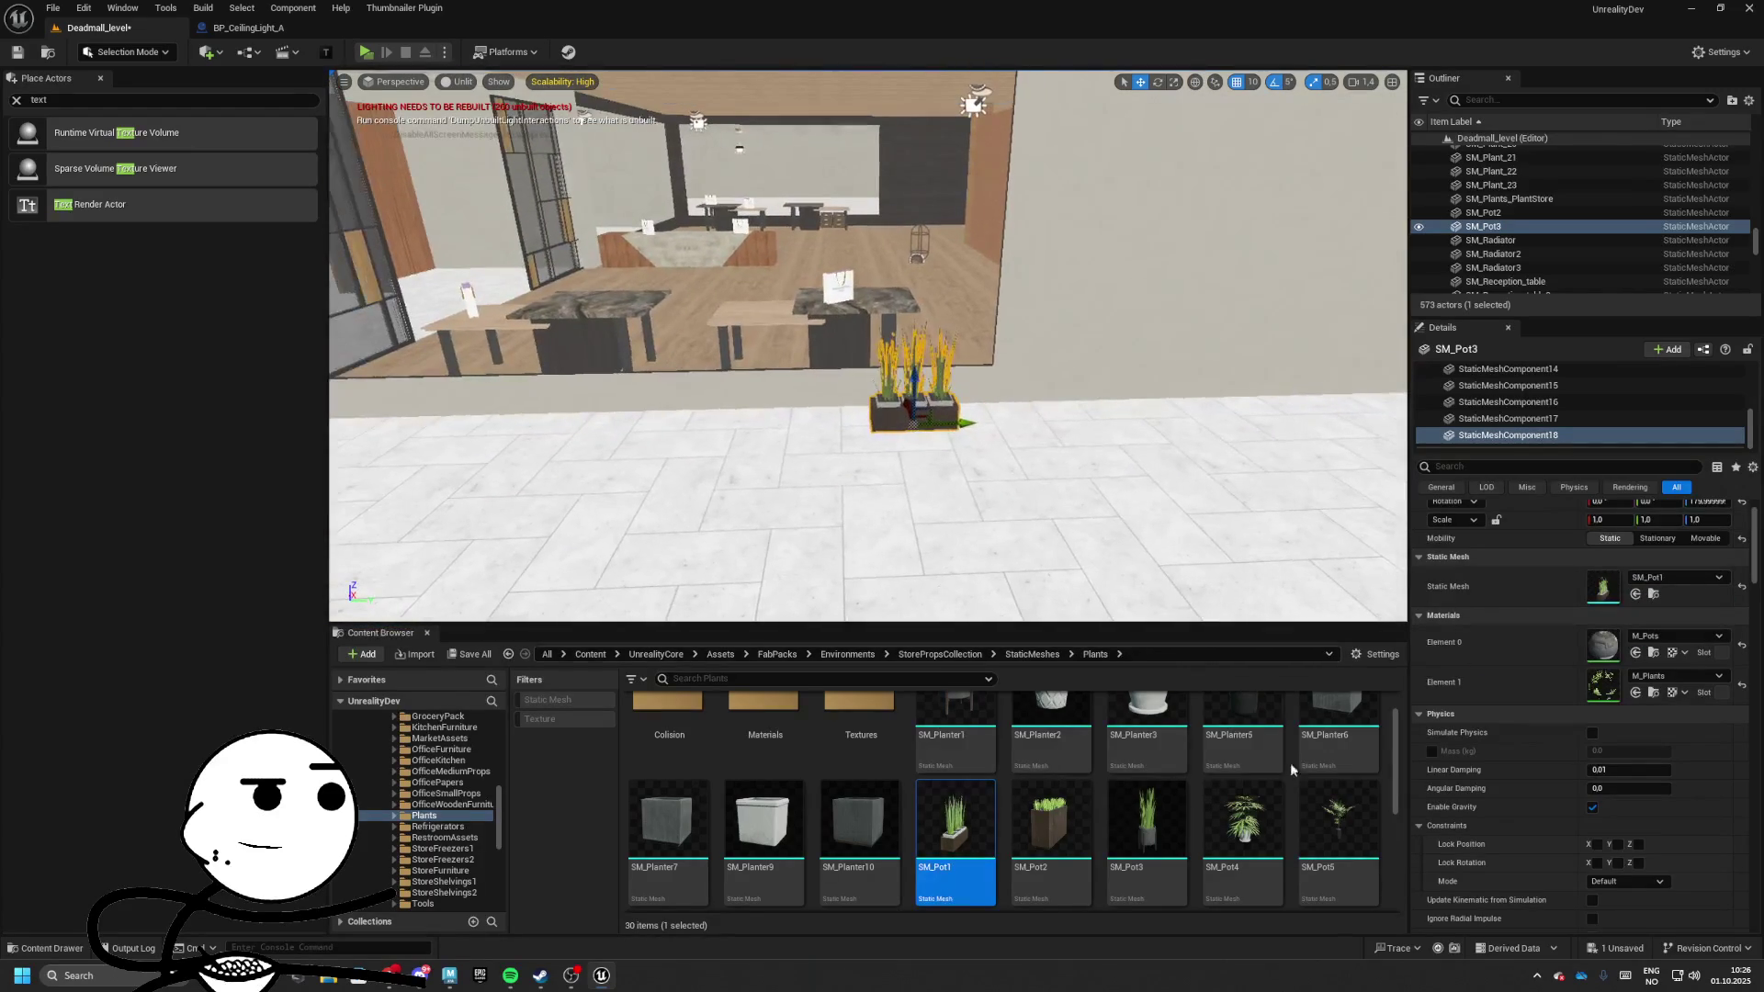
scroll(1319, 762, up, 1)
drag(1608, 586, 1608, 586)
scroll(828, 821, down, 2)
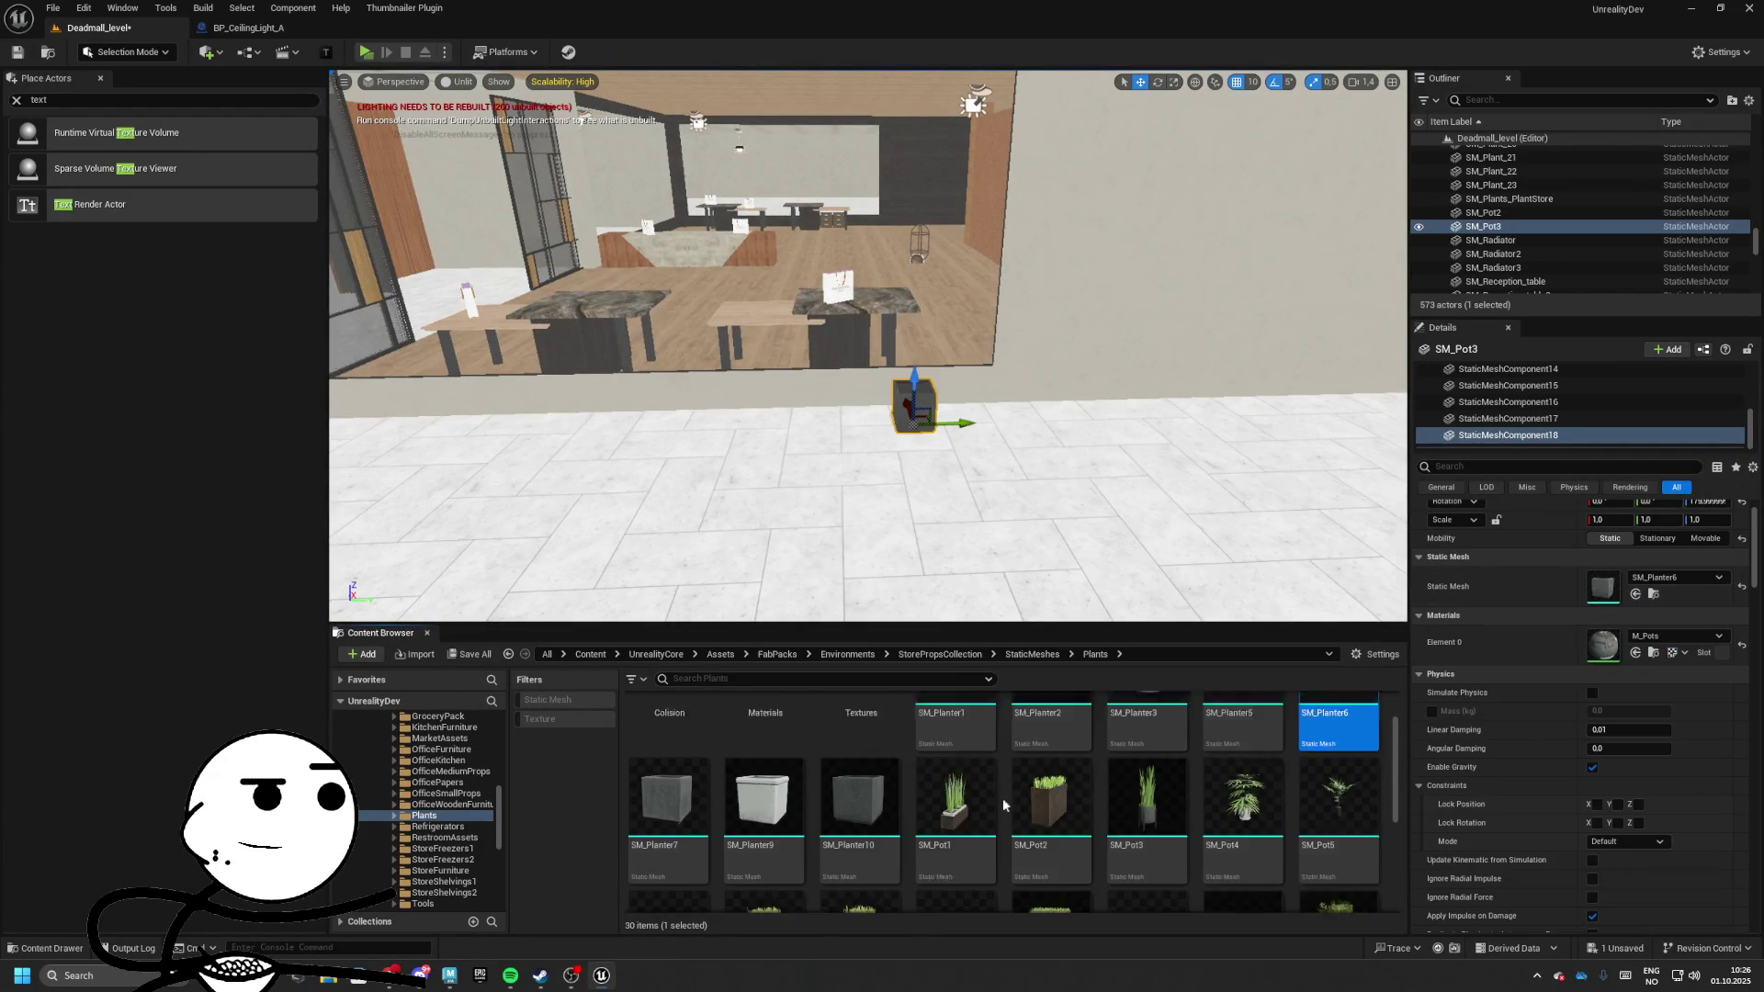
drag(1117, 786, 1529, 576)
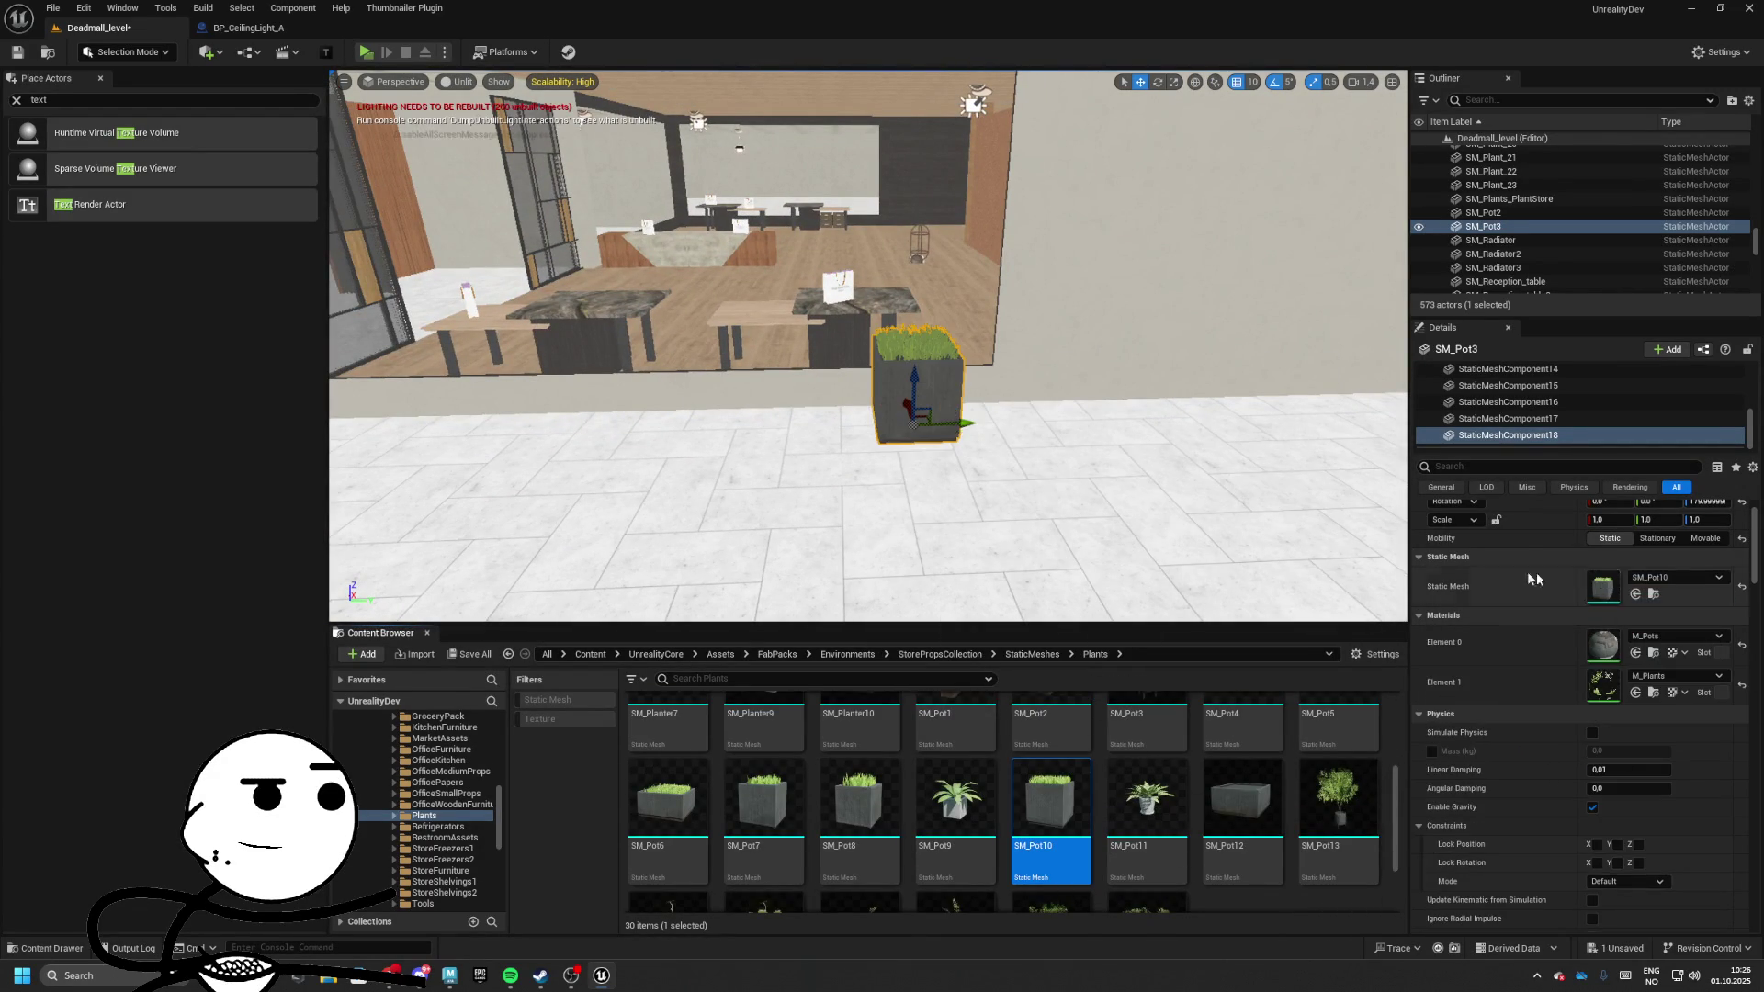
mouse_move(995, 427)
mouse_down()
mouse_move(1279, 432)
mouse_move(597, 450)
mouse_up()
Try SM_Pot2 and SM_Pot8 on the pots before settling on SM_Pot10
scroll(1010, 808, up, 3)
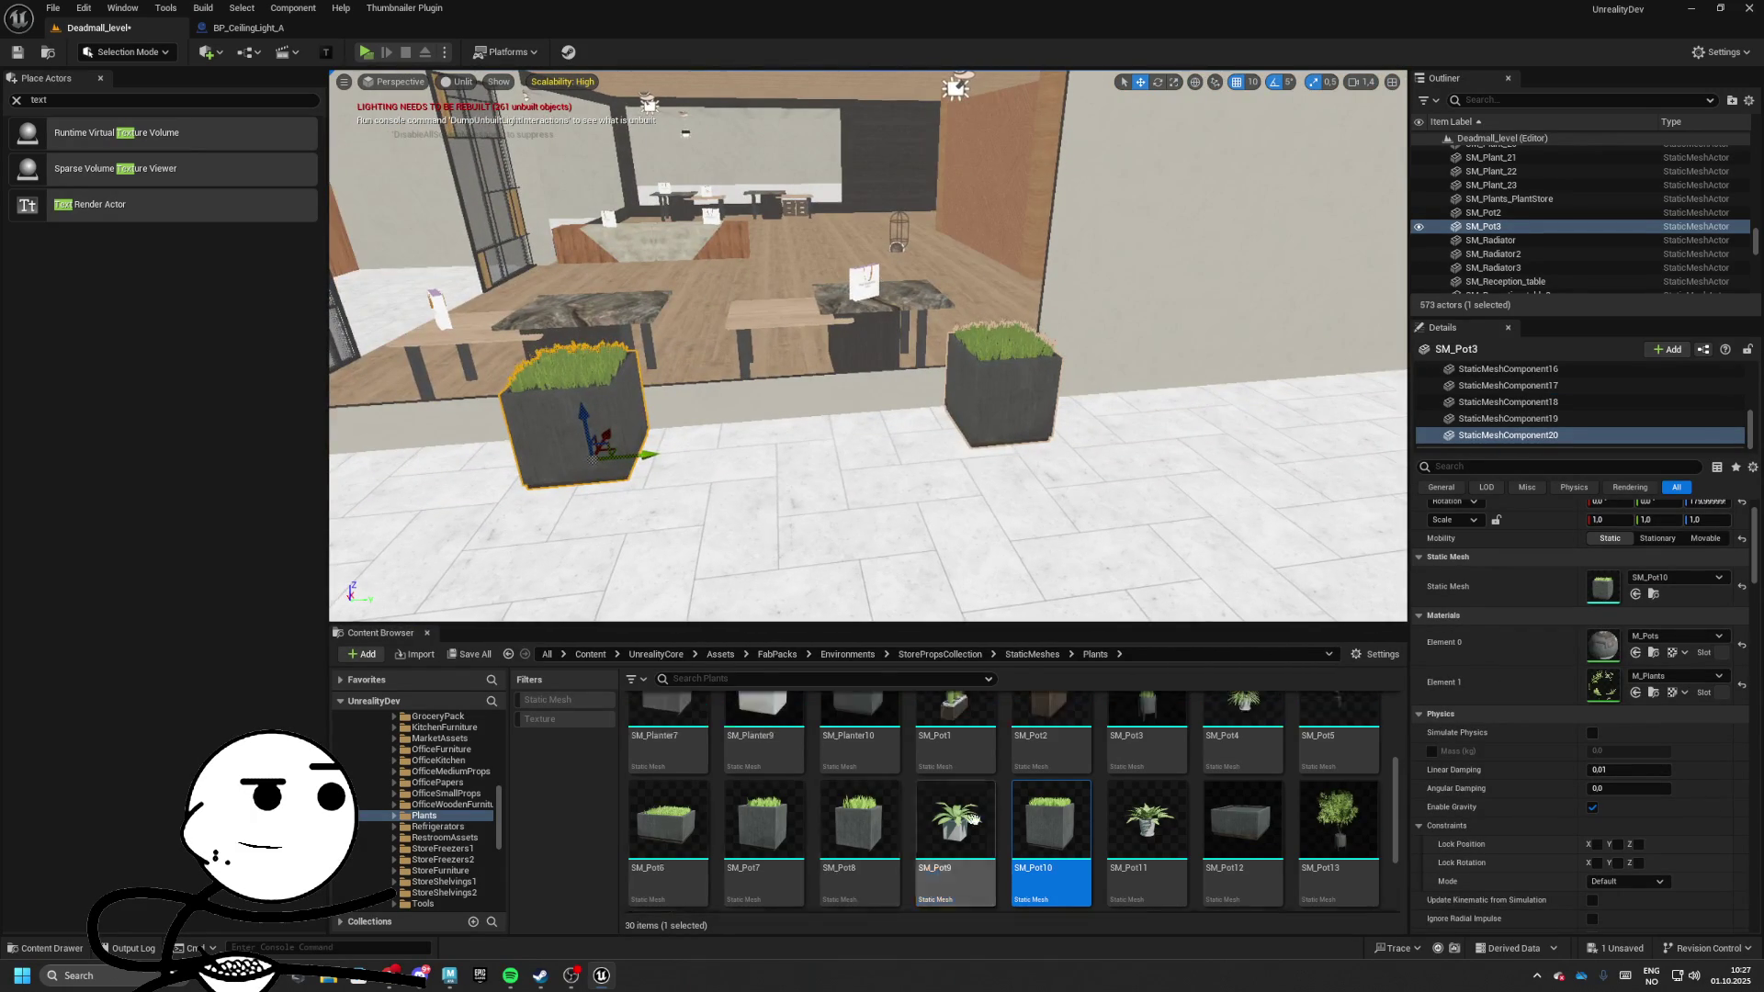
mouse_move(1051, 790)
mouse_down()
mouse_move(1425, 719)
mouse_move(1658, 586)
mouse_up()
mouse_move(588, 441)
mouse_down()
mouse_move(780, 434)
mouse_move(776, 395)
mouse_move(826, 459)
mouse_move(864, 441)
mouse_move(872, 404)
mouse_move(863, 464)
mouse_up()
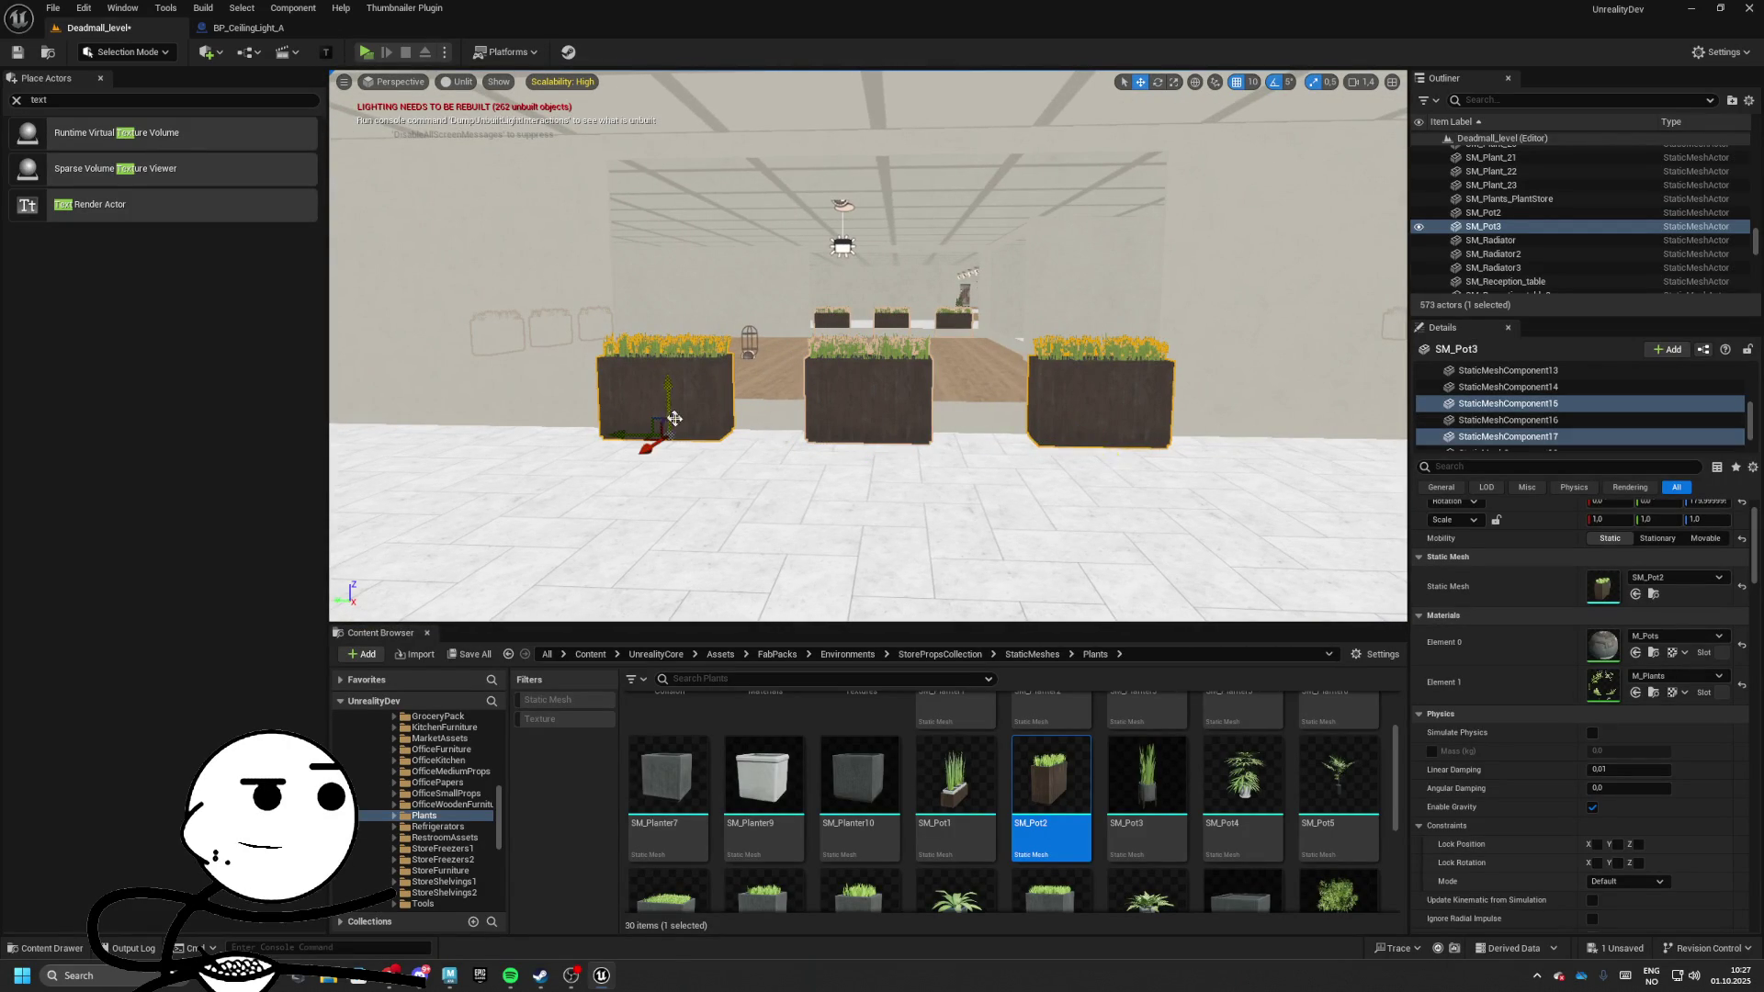
scroll(1148, 801, down, 2)
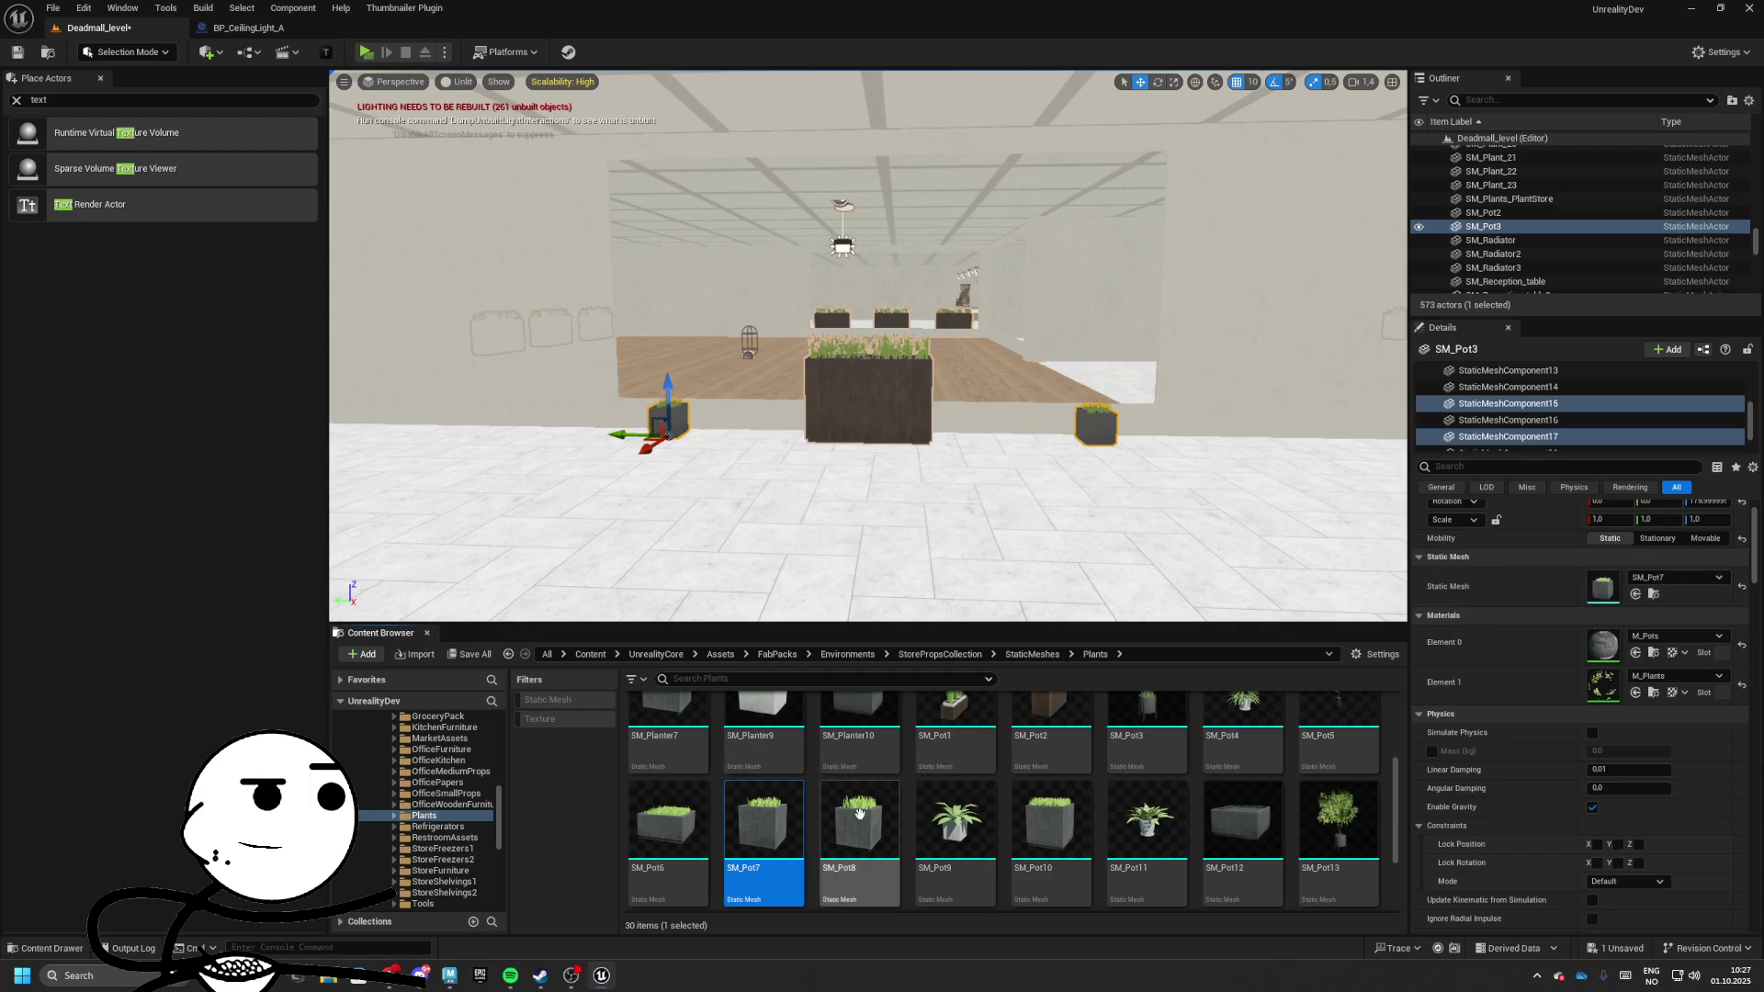
drag(859, 812, 1267, 765)
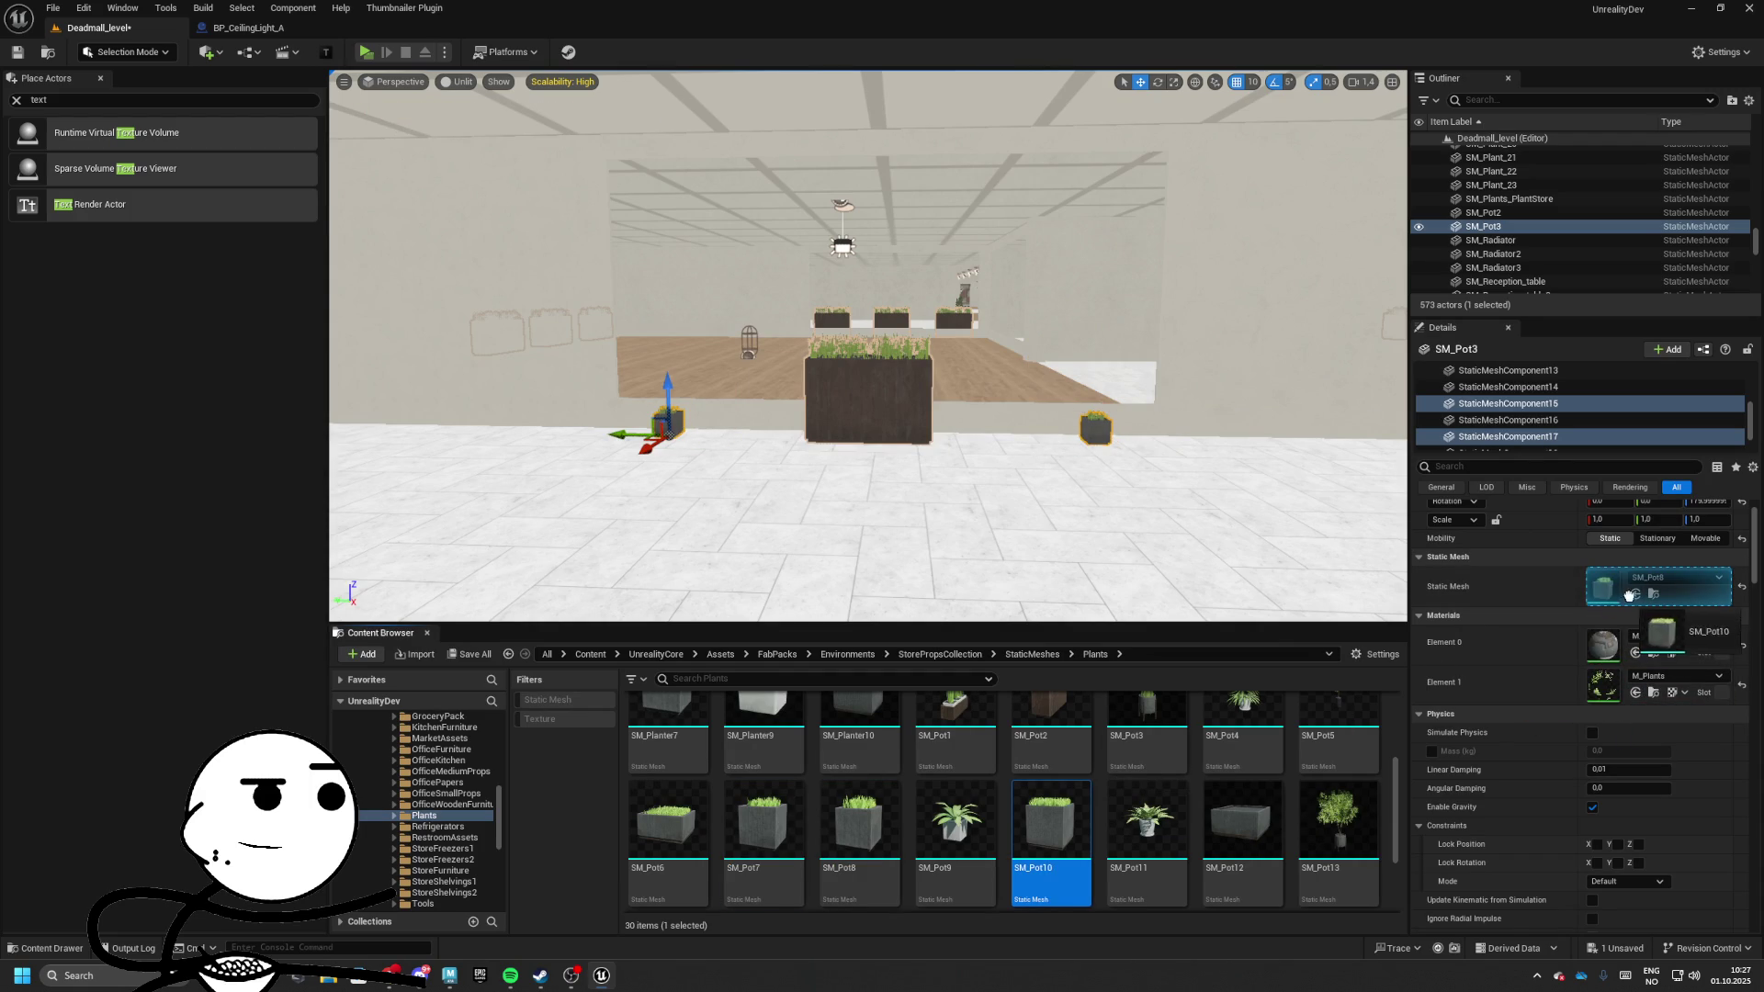
drag(1628, 595, 1628, 596)
mouse_move(868, 367)
mouse_down()
mouse_move(919, 367)
mouse_move(528, 423)
mouse_move(950, 419)
mouse_move(882, 420)
mouse_up()
Frame the three planters and fly up to the small pot beside them
key(e)
key(w)
key(f)
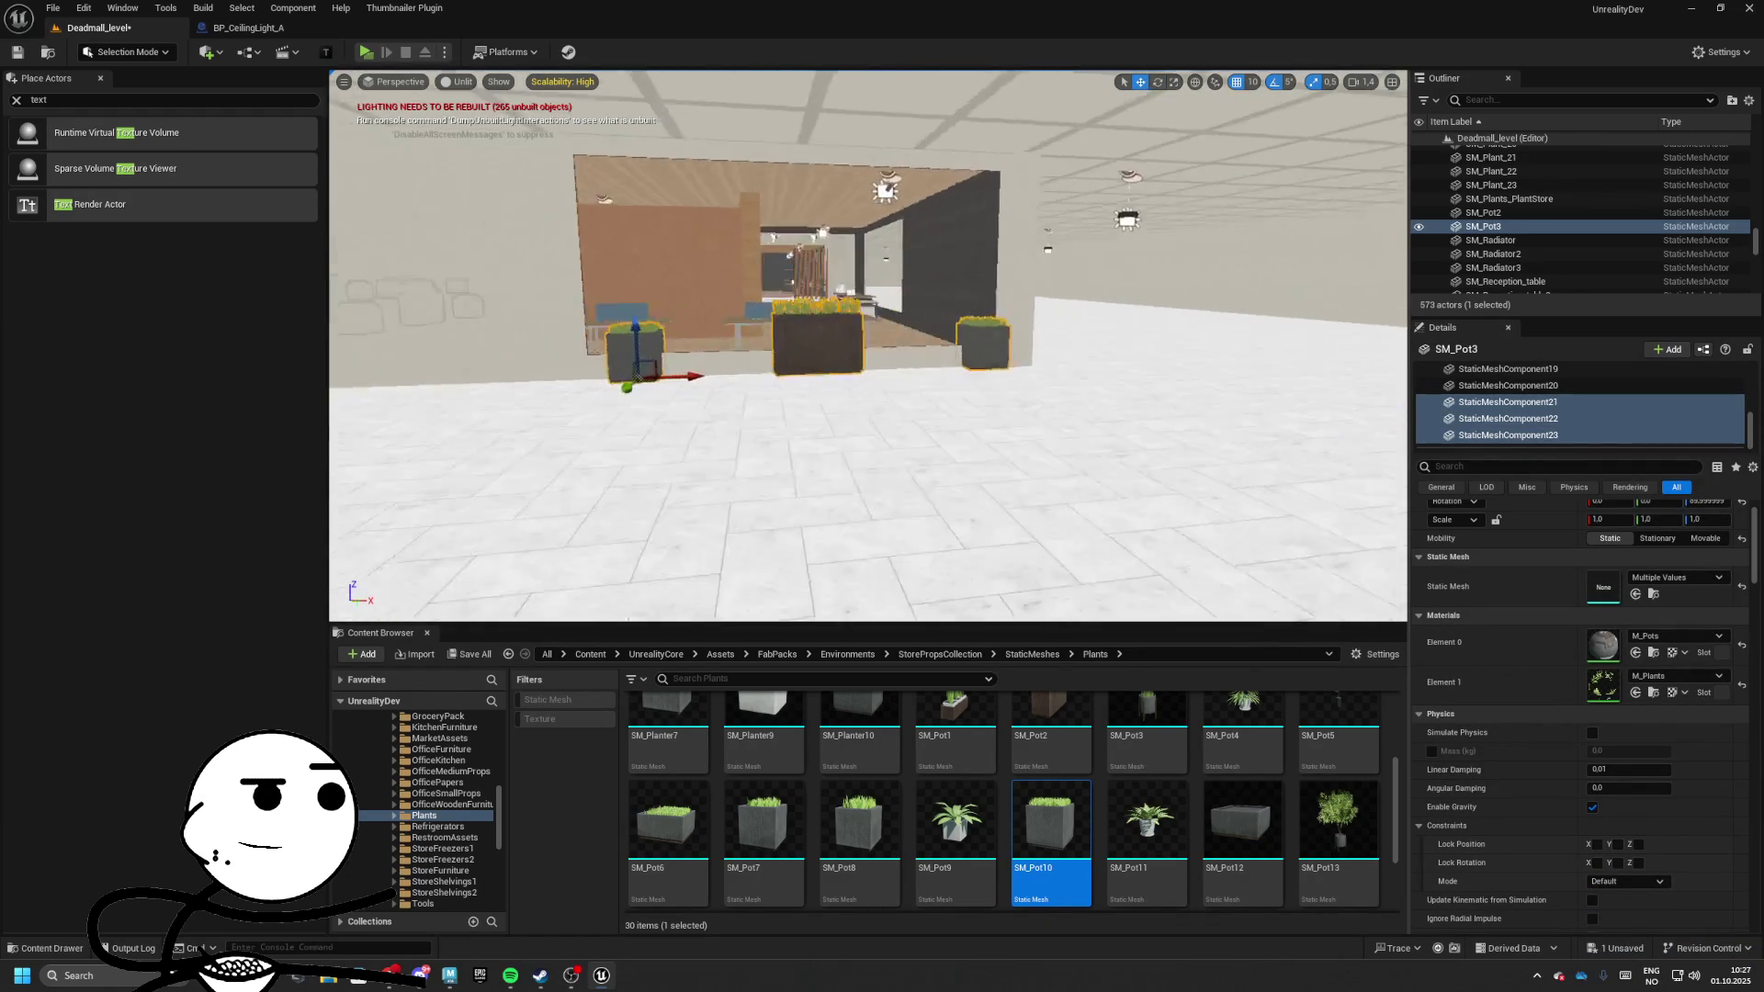
drag(752, 386, 698, 349)
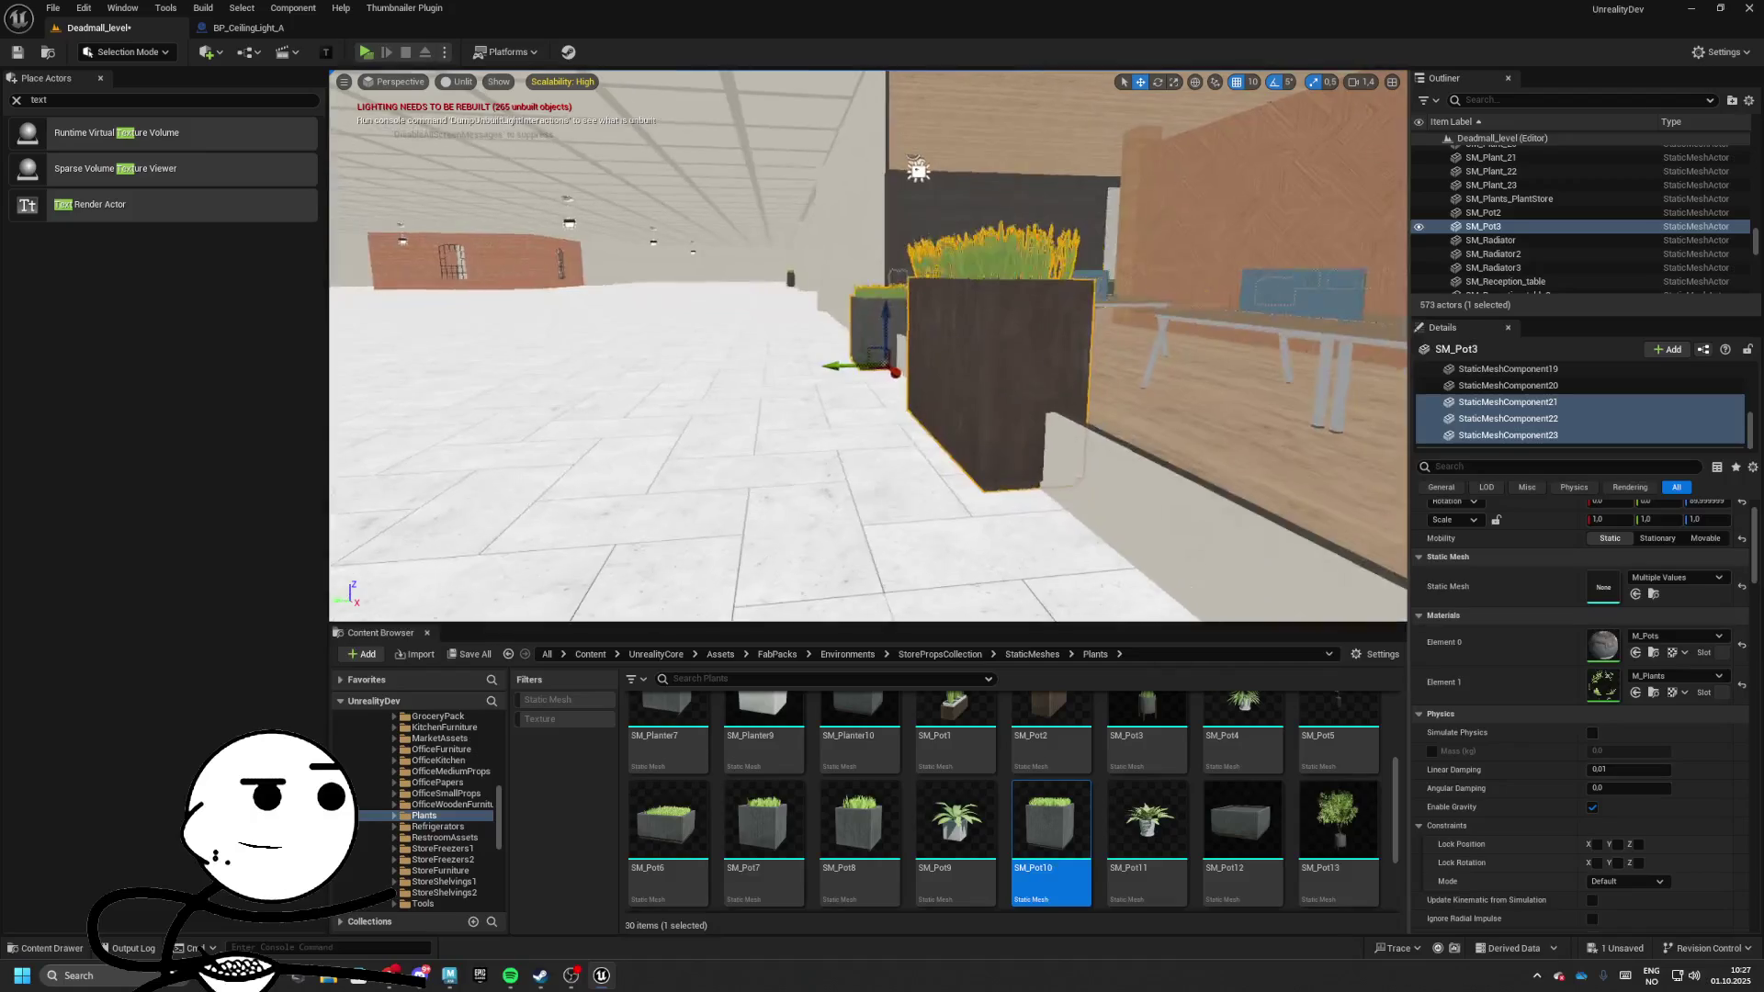
mouse_move(806, 368)
mouse_down()
mouse_move(845, 395)
mouse_move(799, 394)
mouse_up()
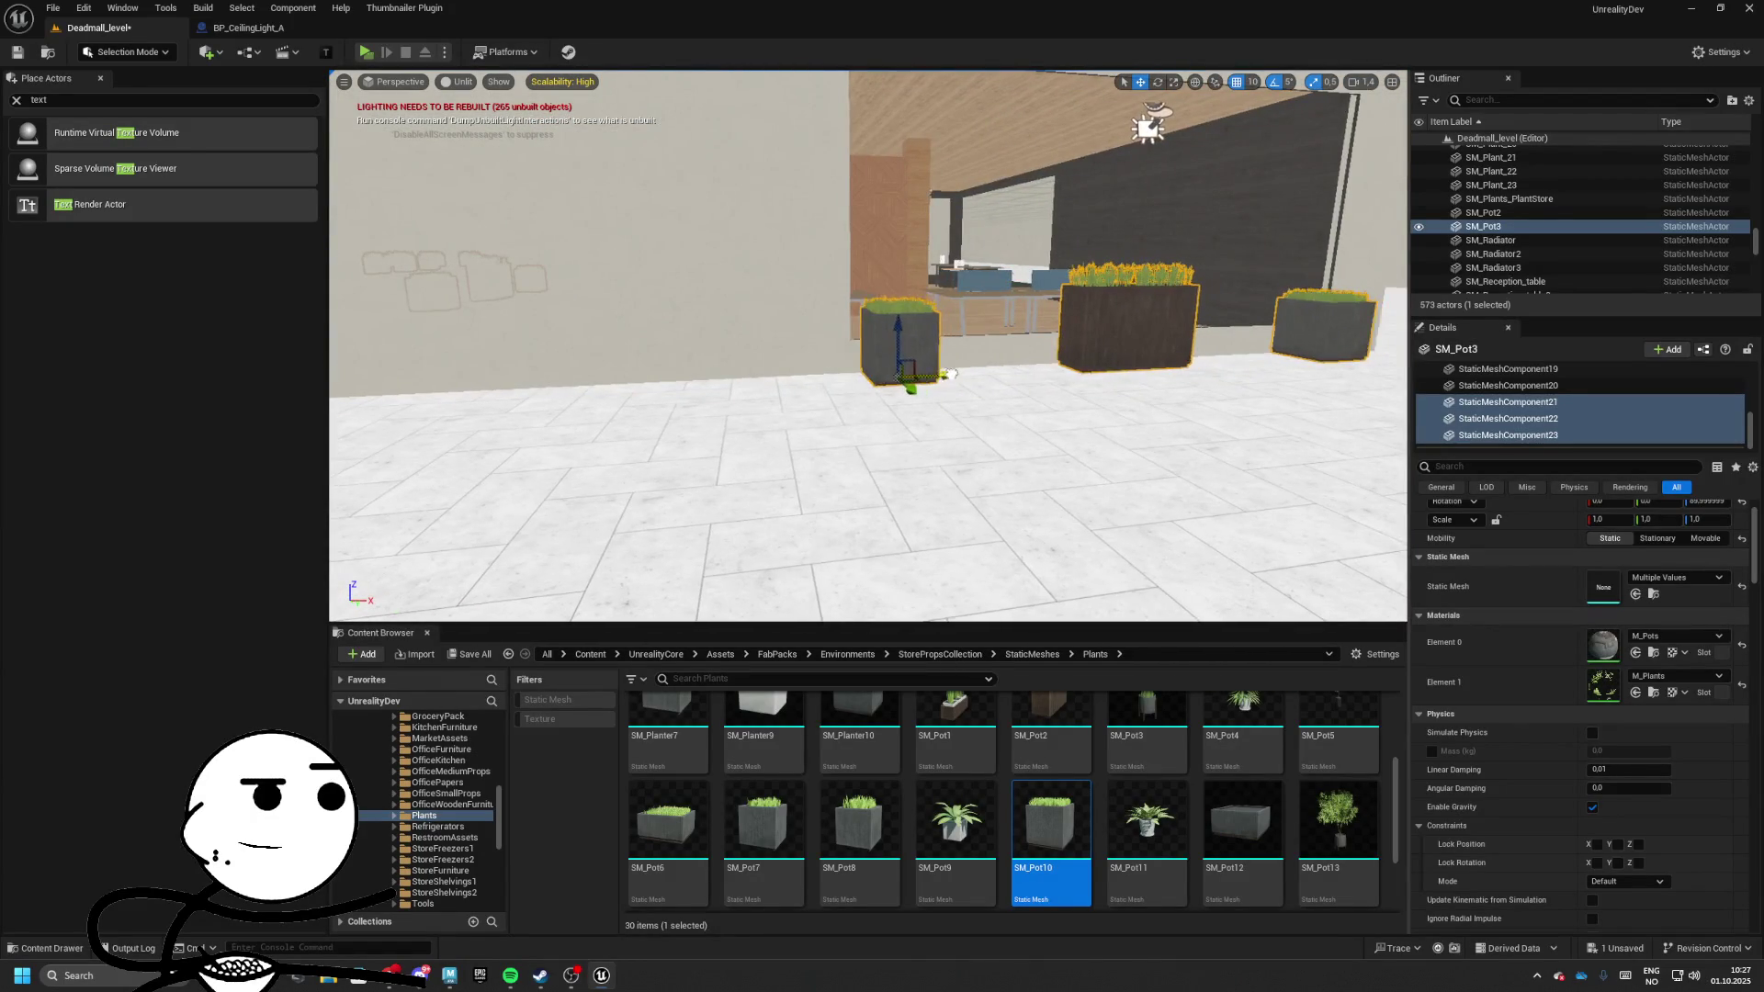
drag(950, 374, 940, 371)
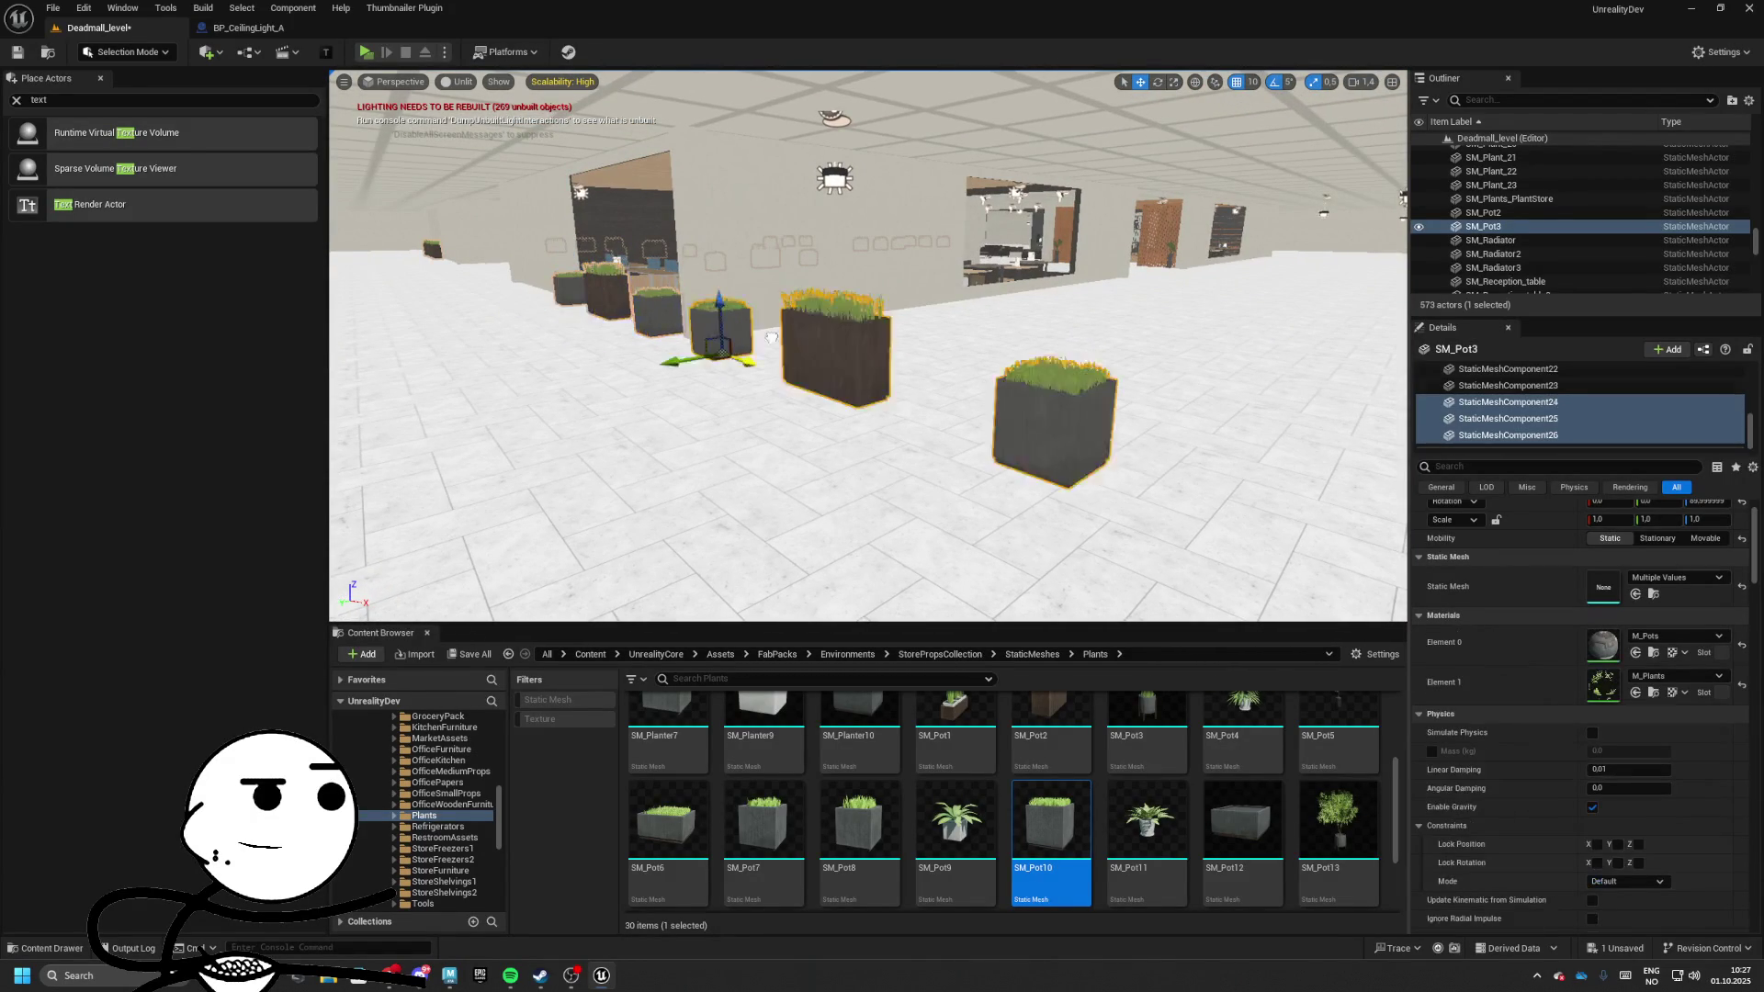
drag(741, 387, 750, 381)
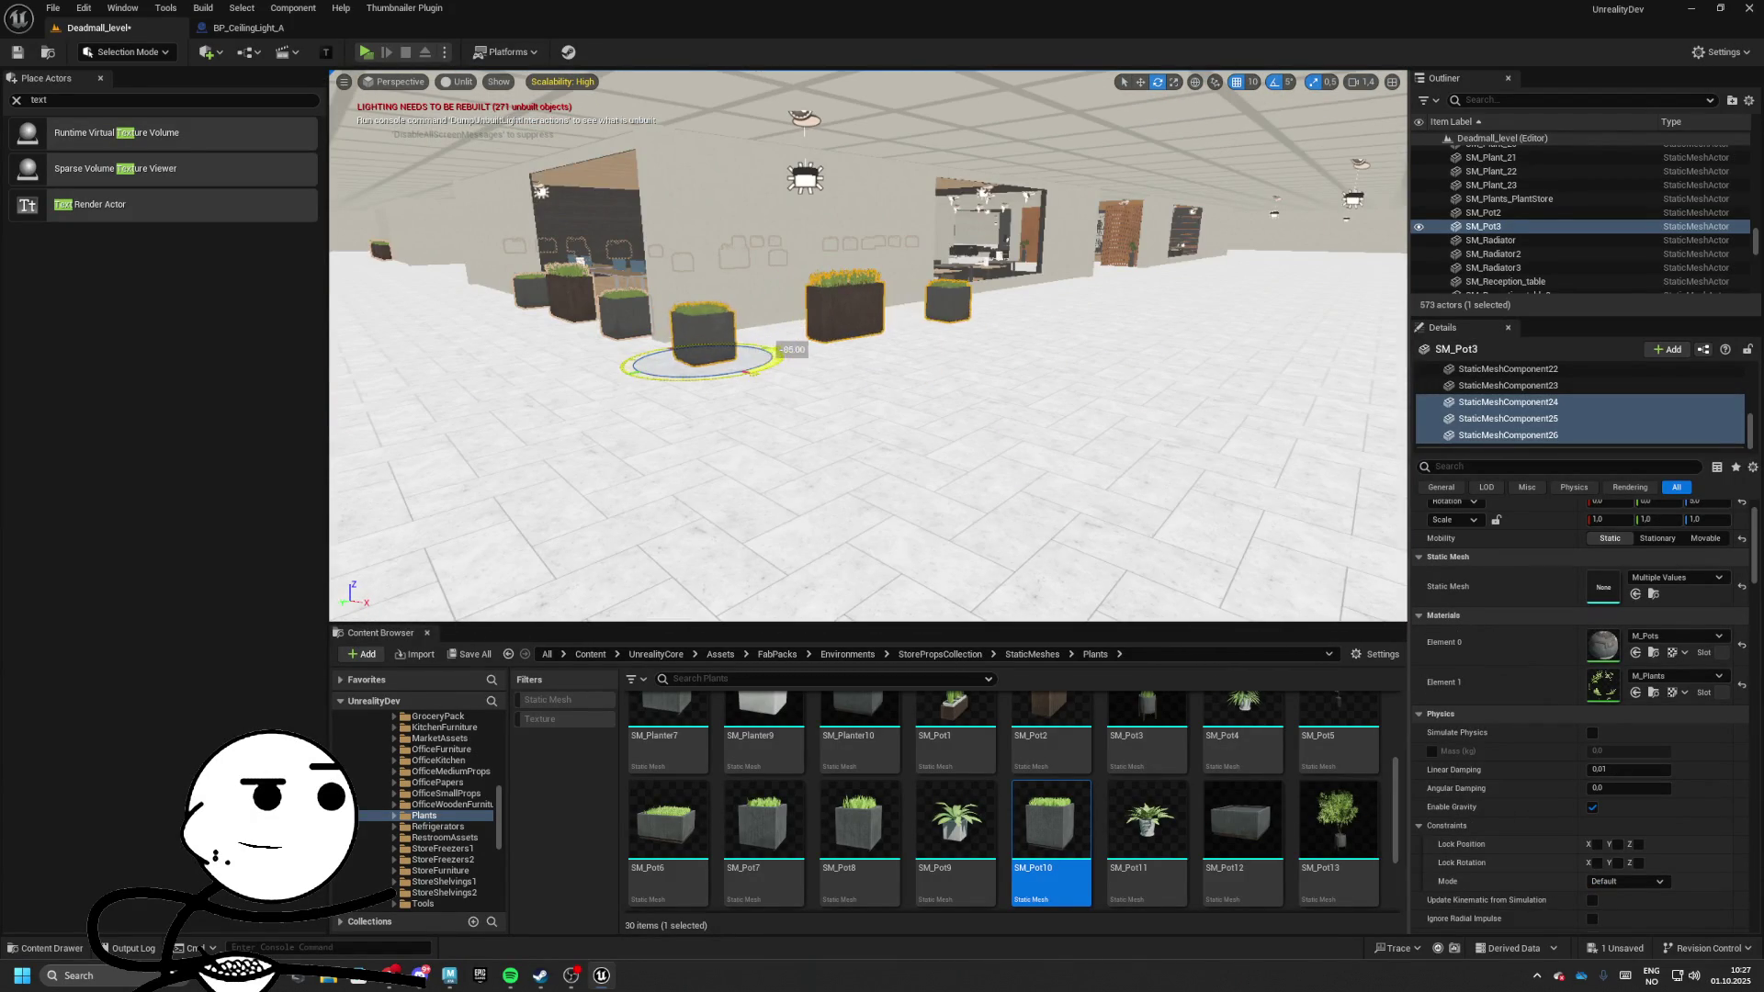
mouse_move(690, 512)
mouse_down()
mouse_move(690, 478)
mouse_move(690, 511)
mouse_move(390, 404)
mouse_up()
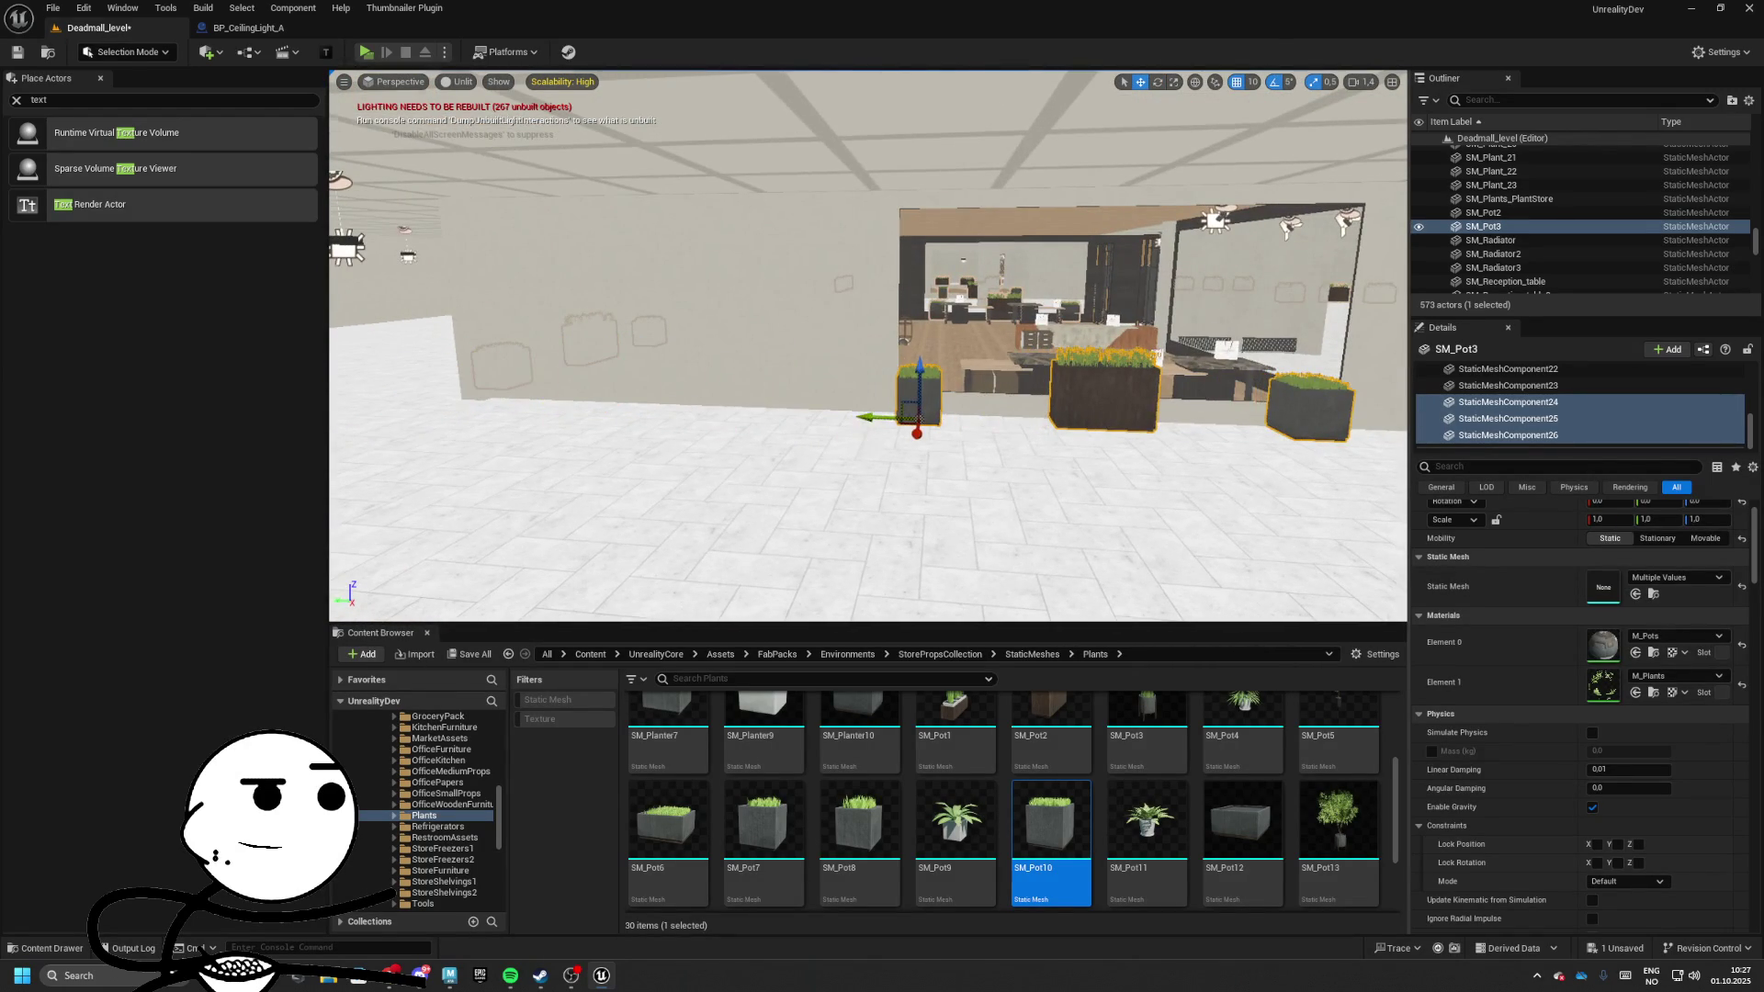
drag(732, 497, 411, 473)
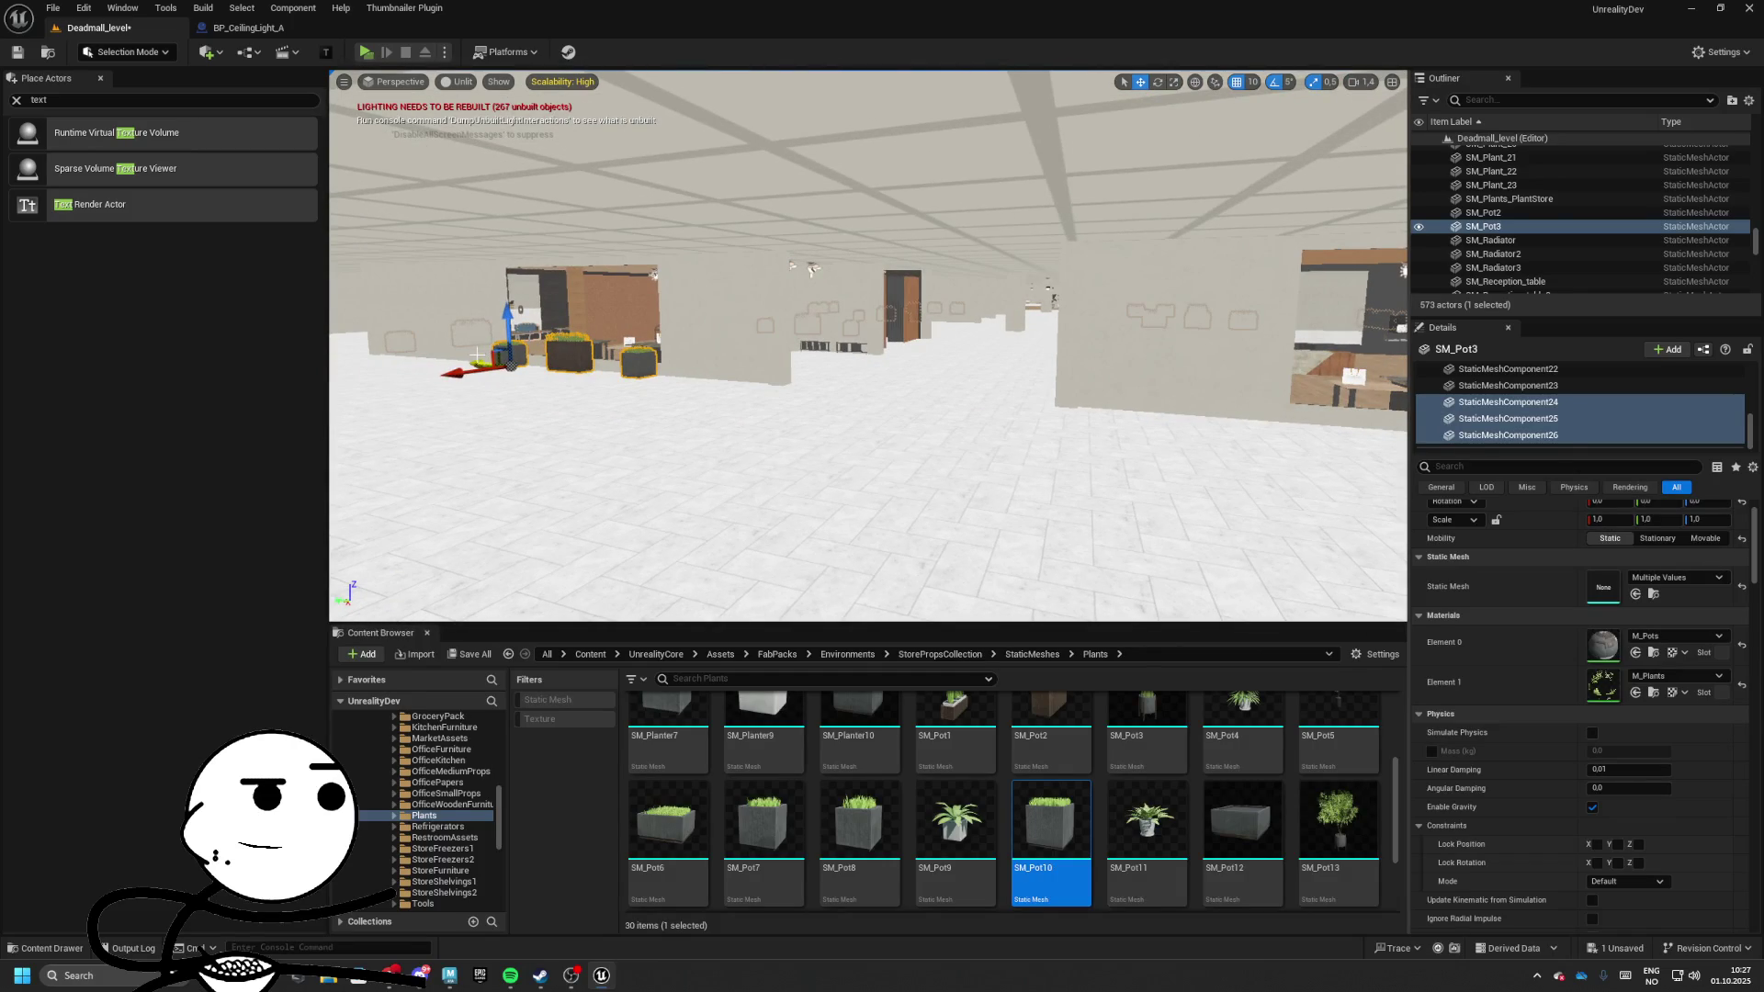
Duplicate the small SM_Pot10 pot twice with Ctrl+D and position the copies
key(ctrl+d)
mouse_move(1212, 434)
mouse_down()
mouse_move(800, 477)
mouse_move(599, 415)
mouse_move(1000, 446)
mouse_move(570, 403)
mouse_move(725, 395)
mouse_move(552, 350)
mouse_move(625, 312)
mouse_move(661, 248)
mouse_move(1101, 378)
mouse_move(1243, 328)
mouse_move(1394, 310)
mouse_move(1351, 265)
mouse_up()
key(ctrl+d)
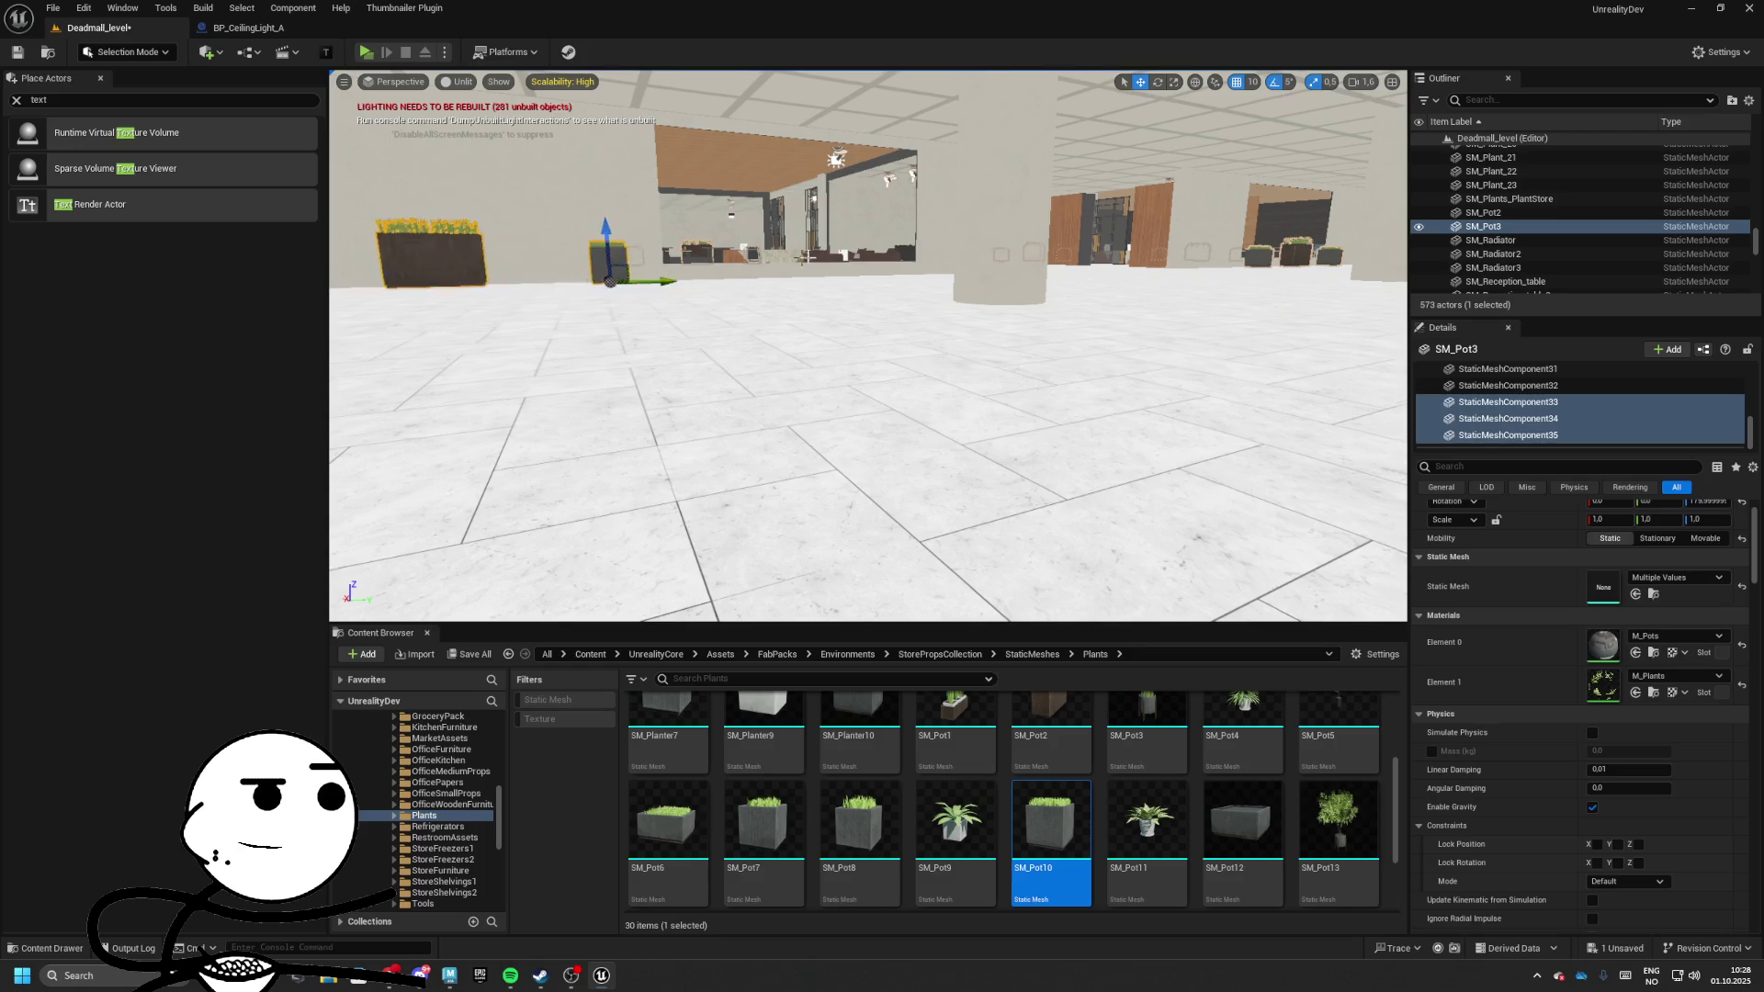
mouse_move(804, 257)
mouse_down()
mouse_move(649, 419)
mouse_move(1110, 469)
mouse_up()
drag(1258, 436, 1065, 340)
click(373, 53)
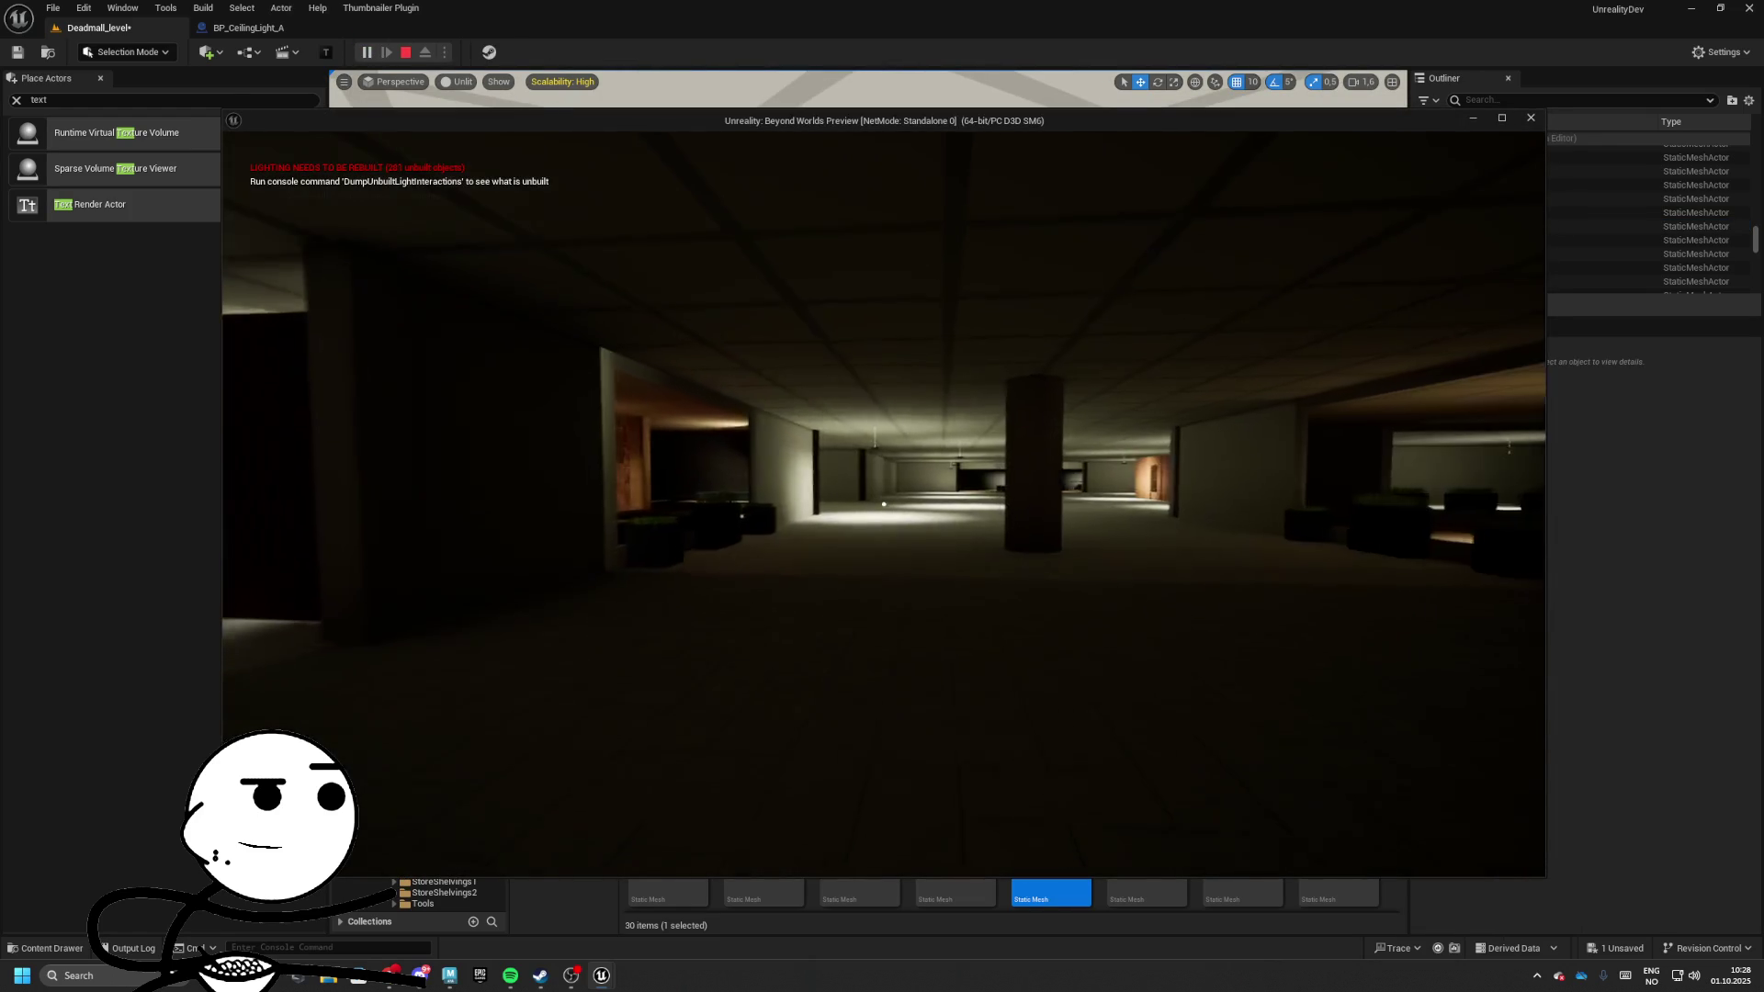
key(w)
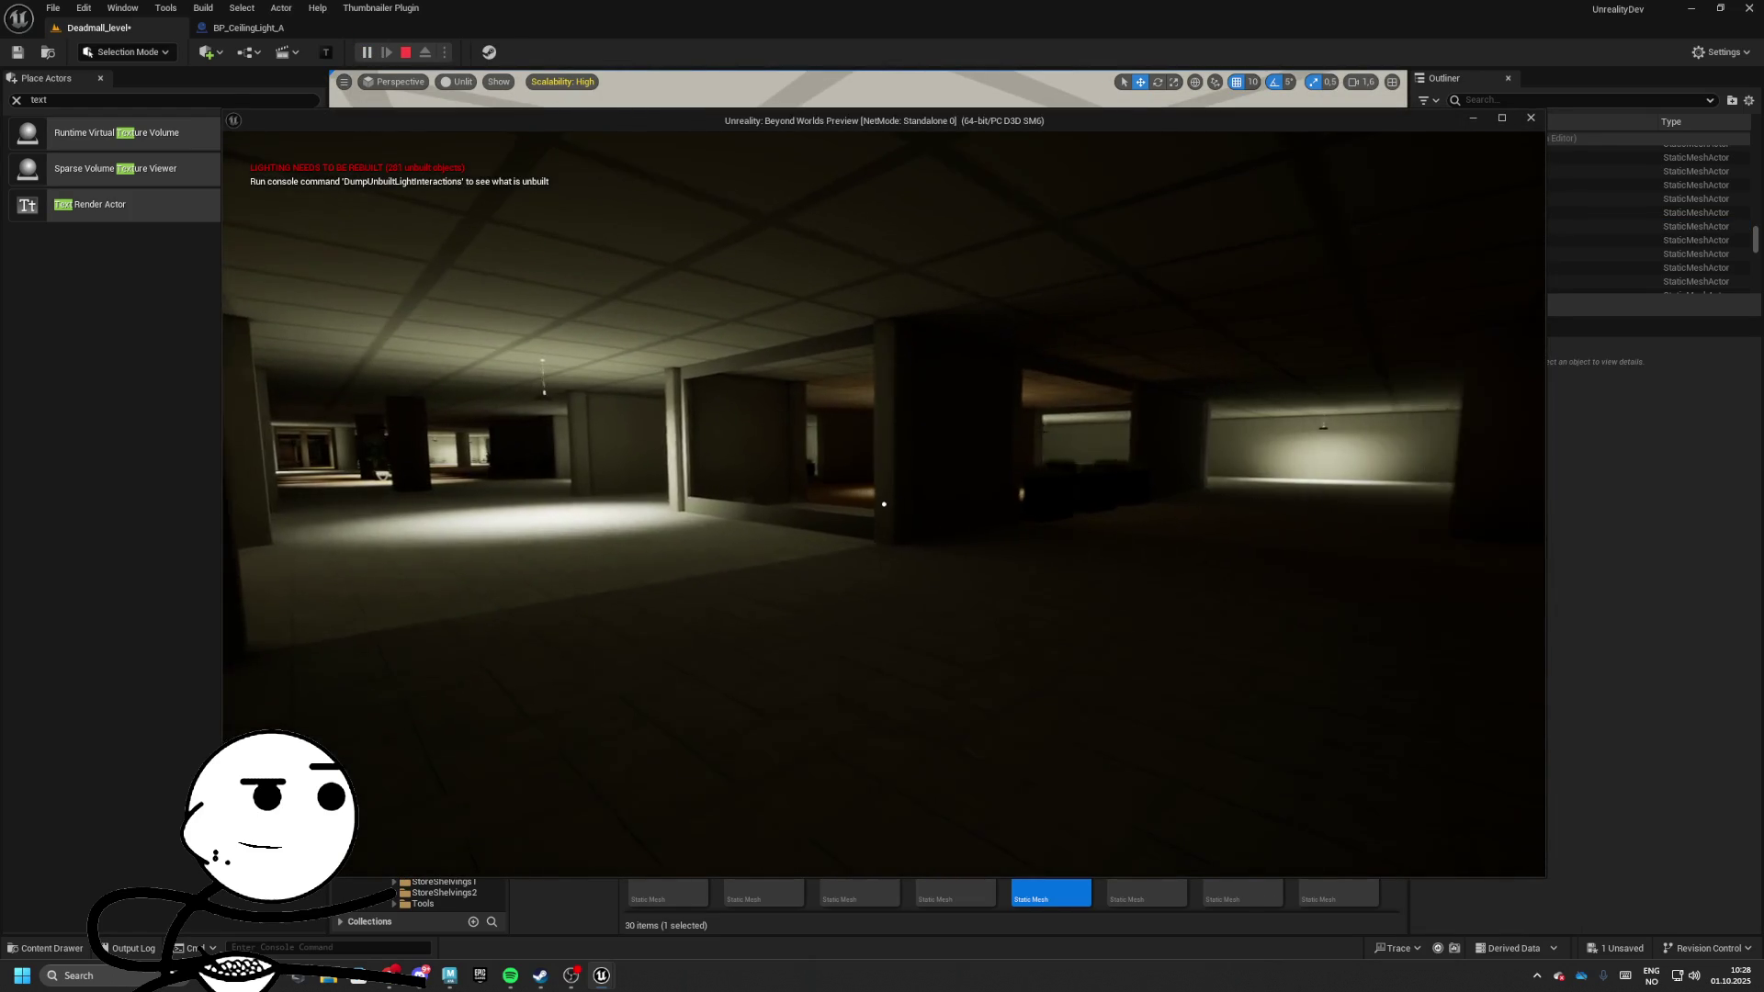
key(w)
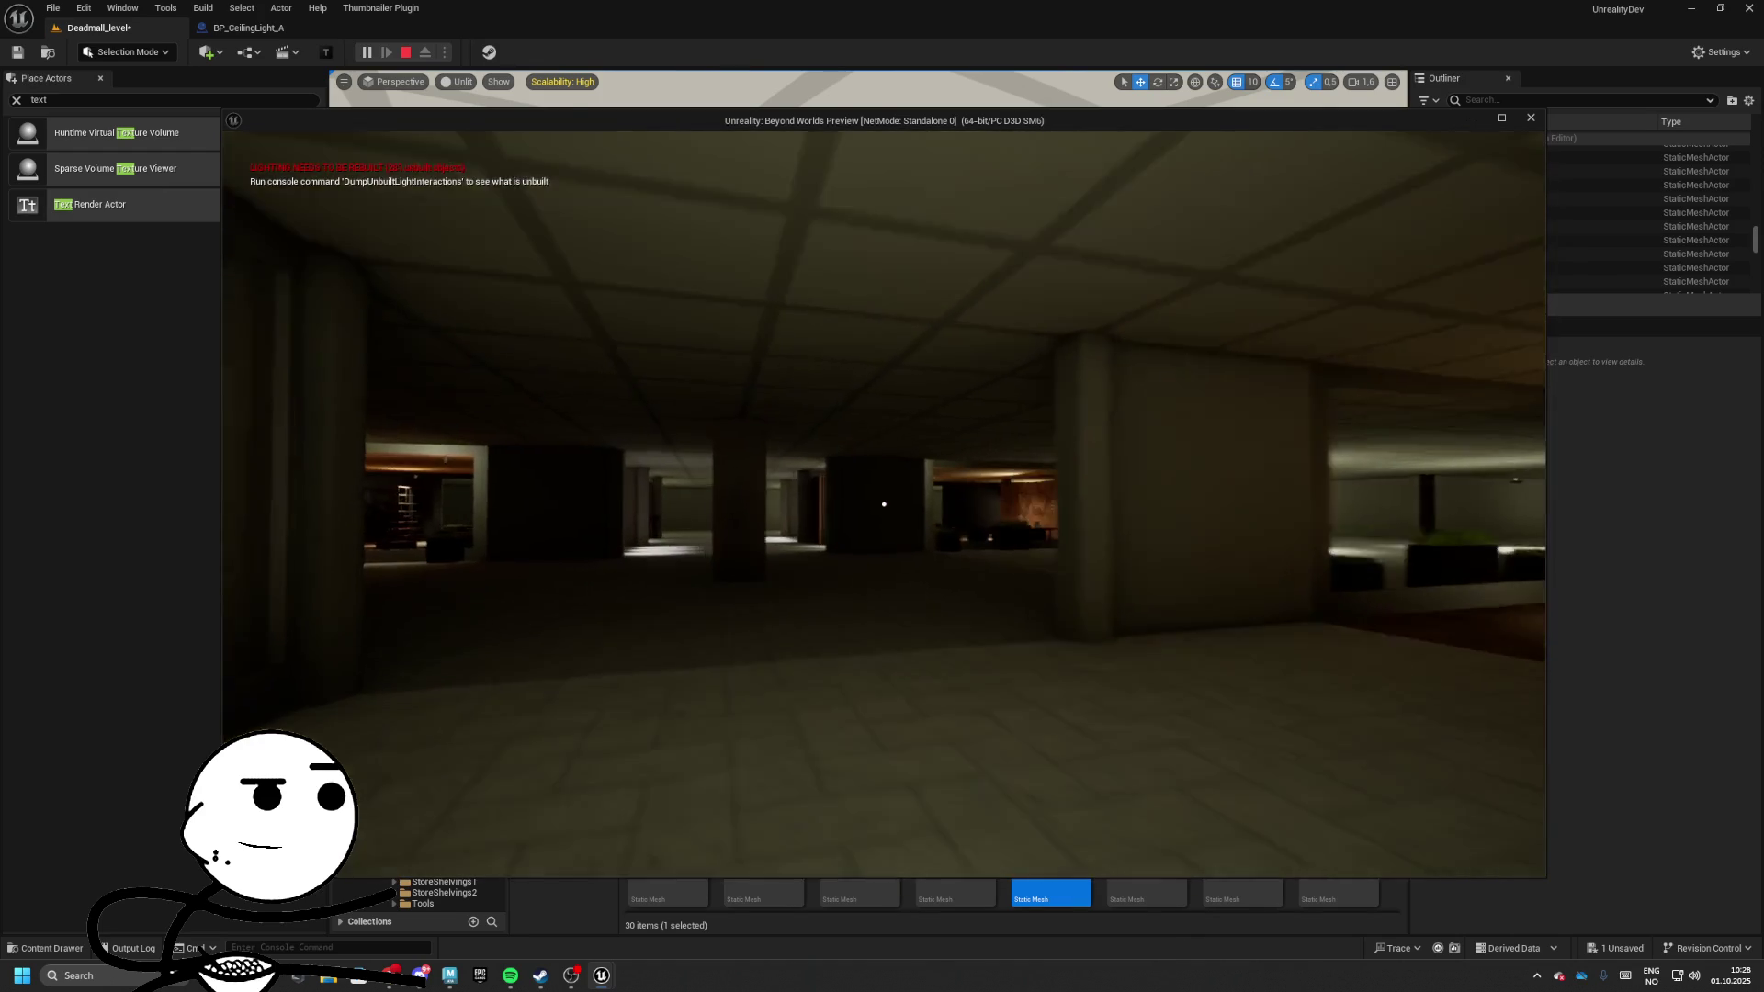
key(Escape)
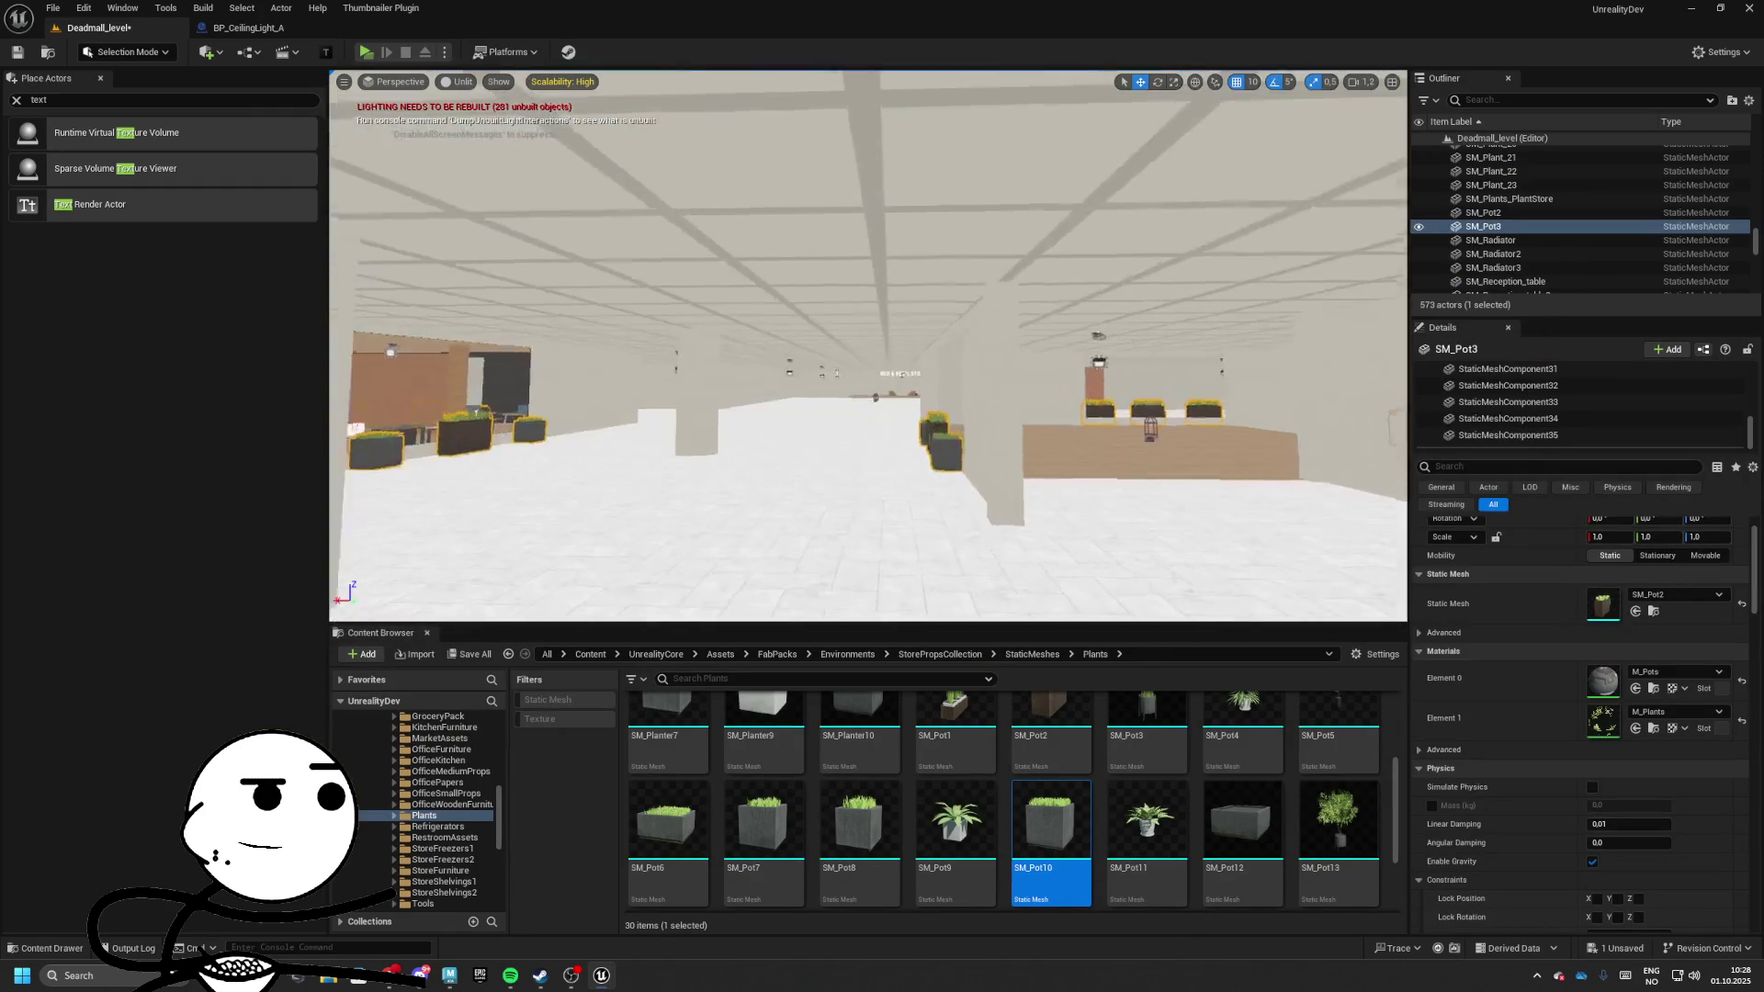
key(w)
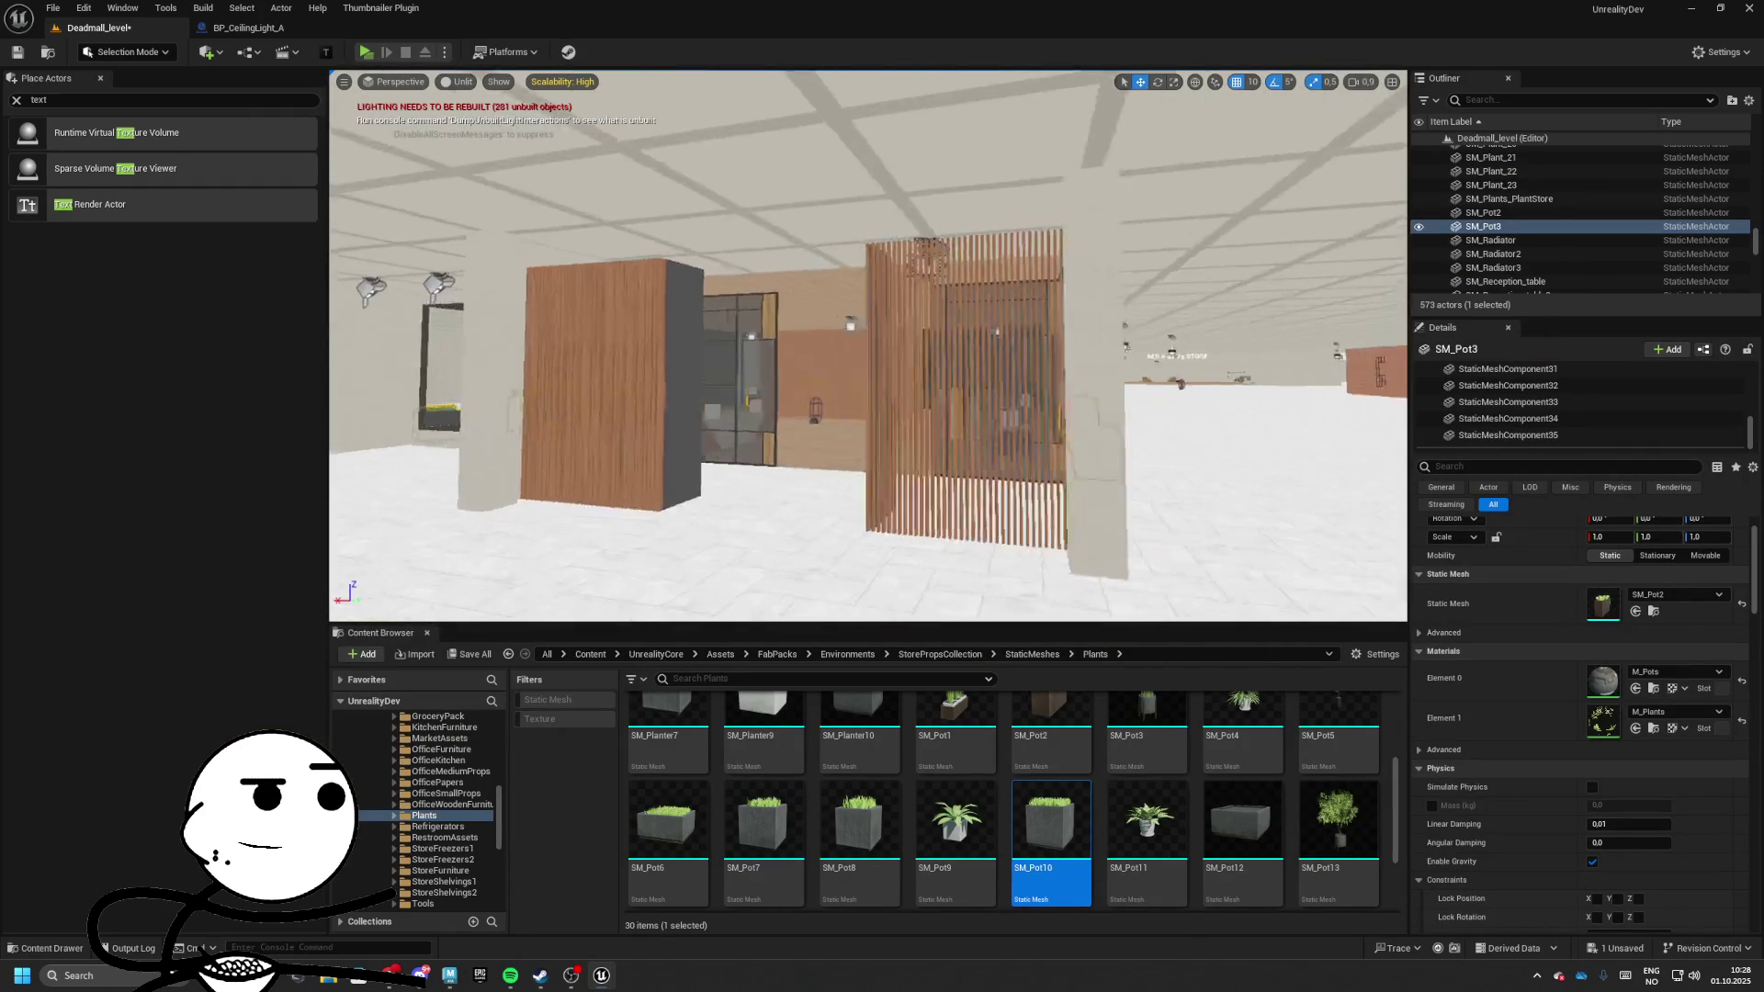
key(w)
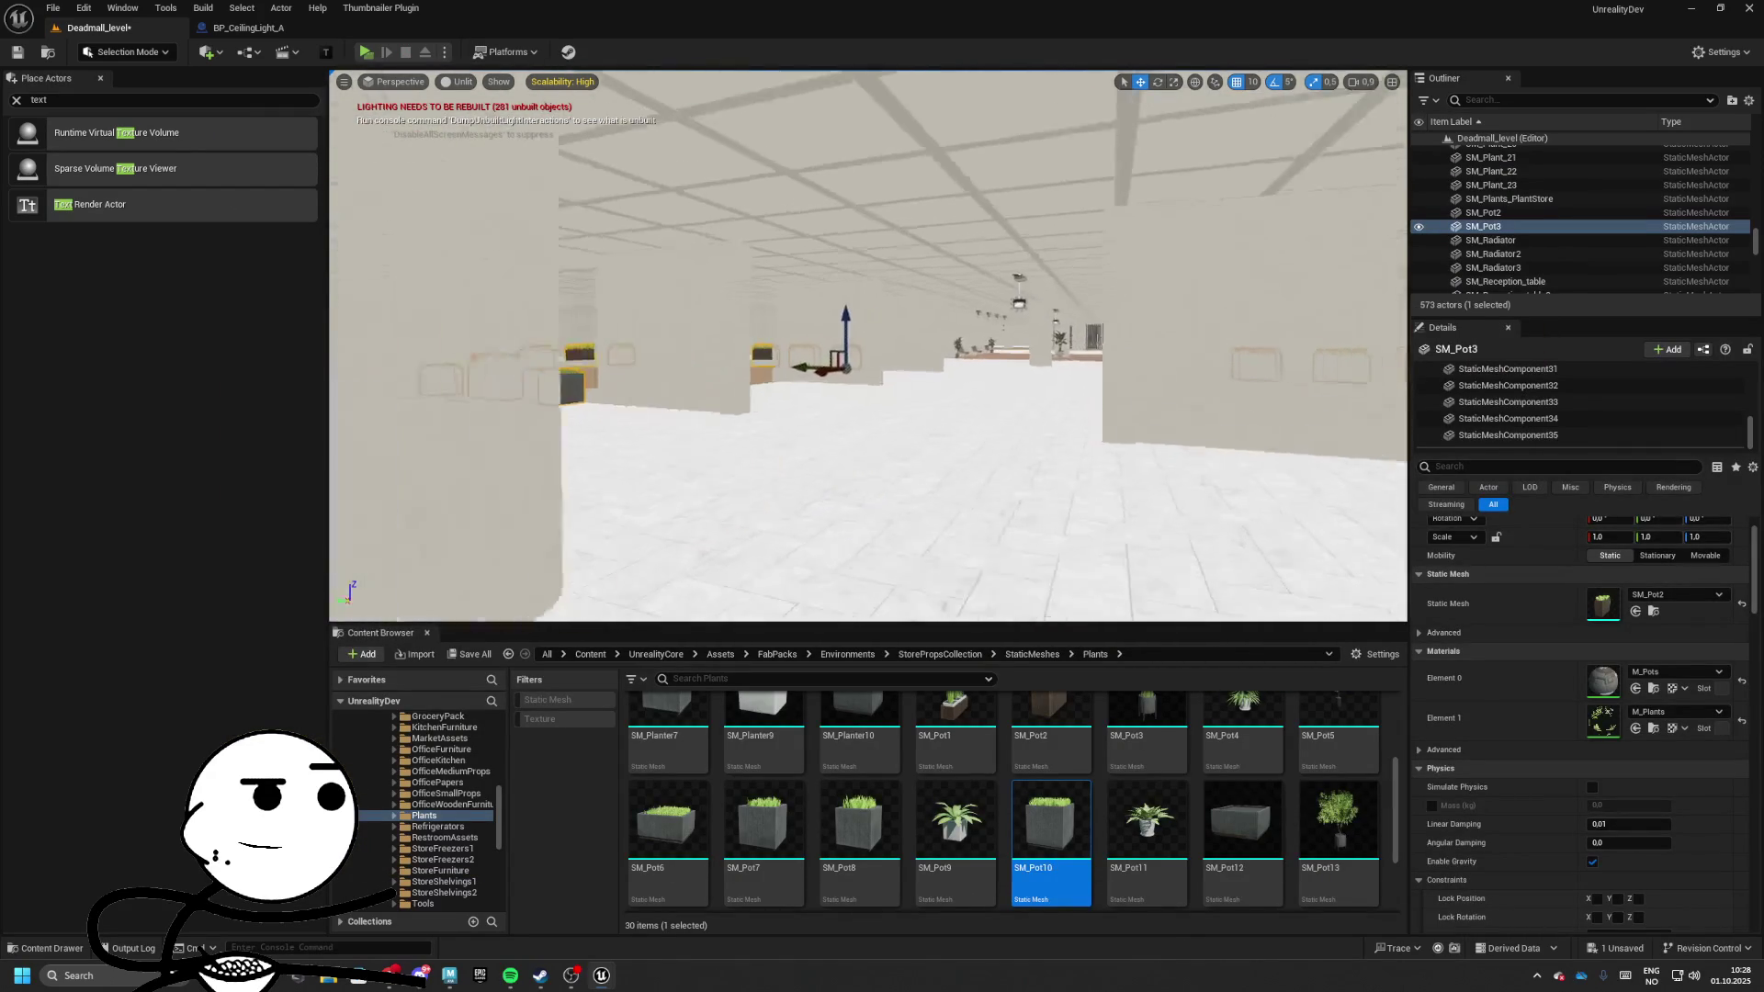
key(w)
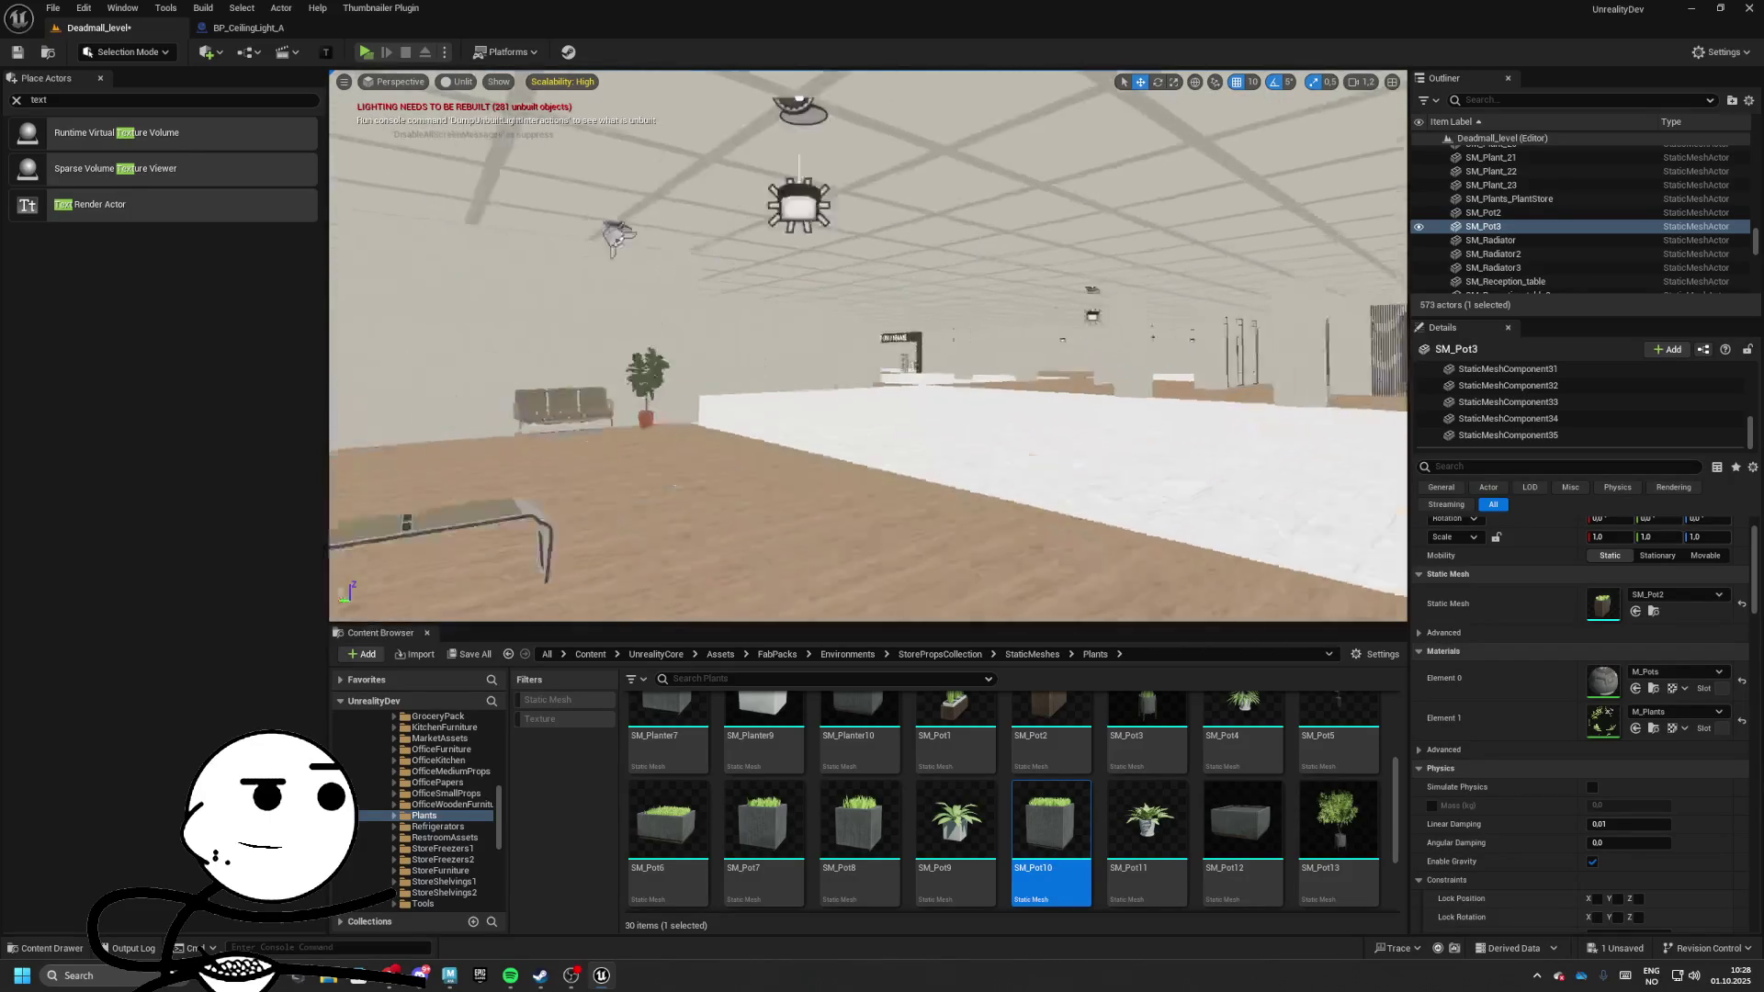
key(f)
key(w)
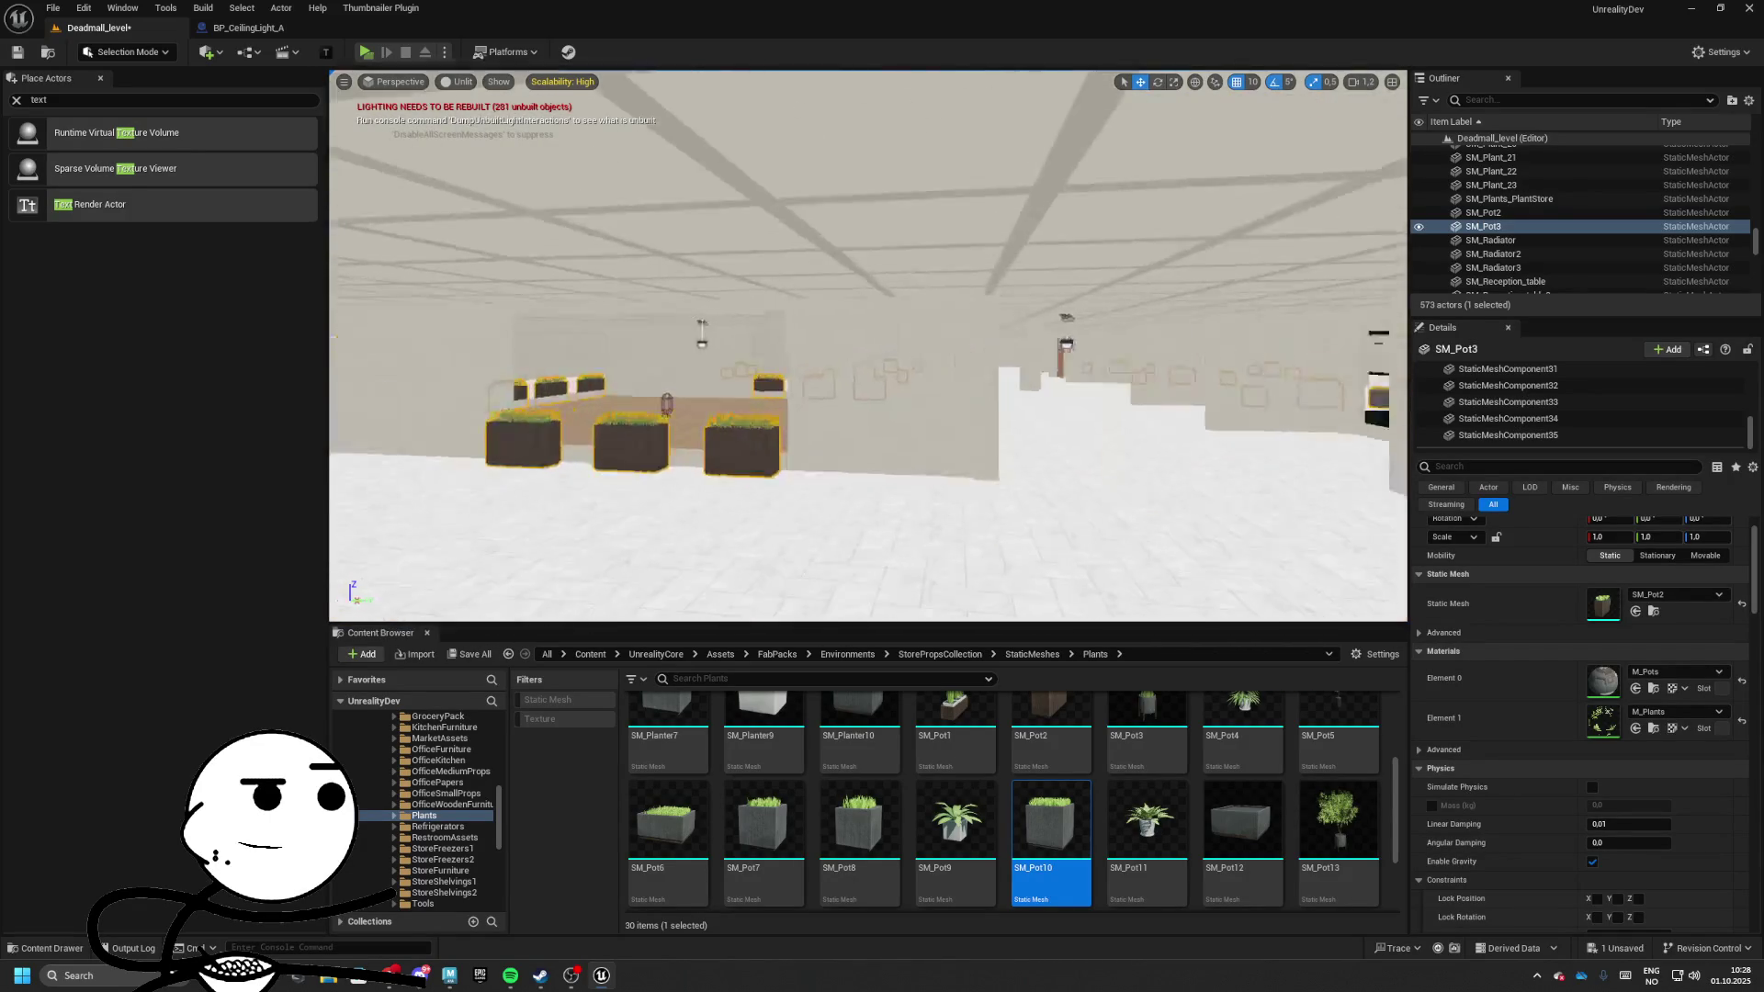
key(w)
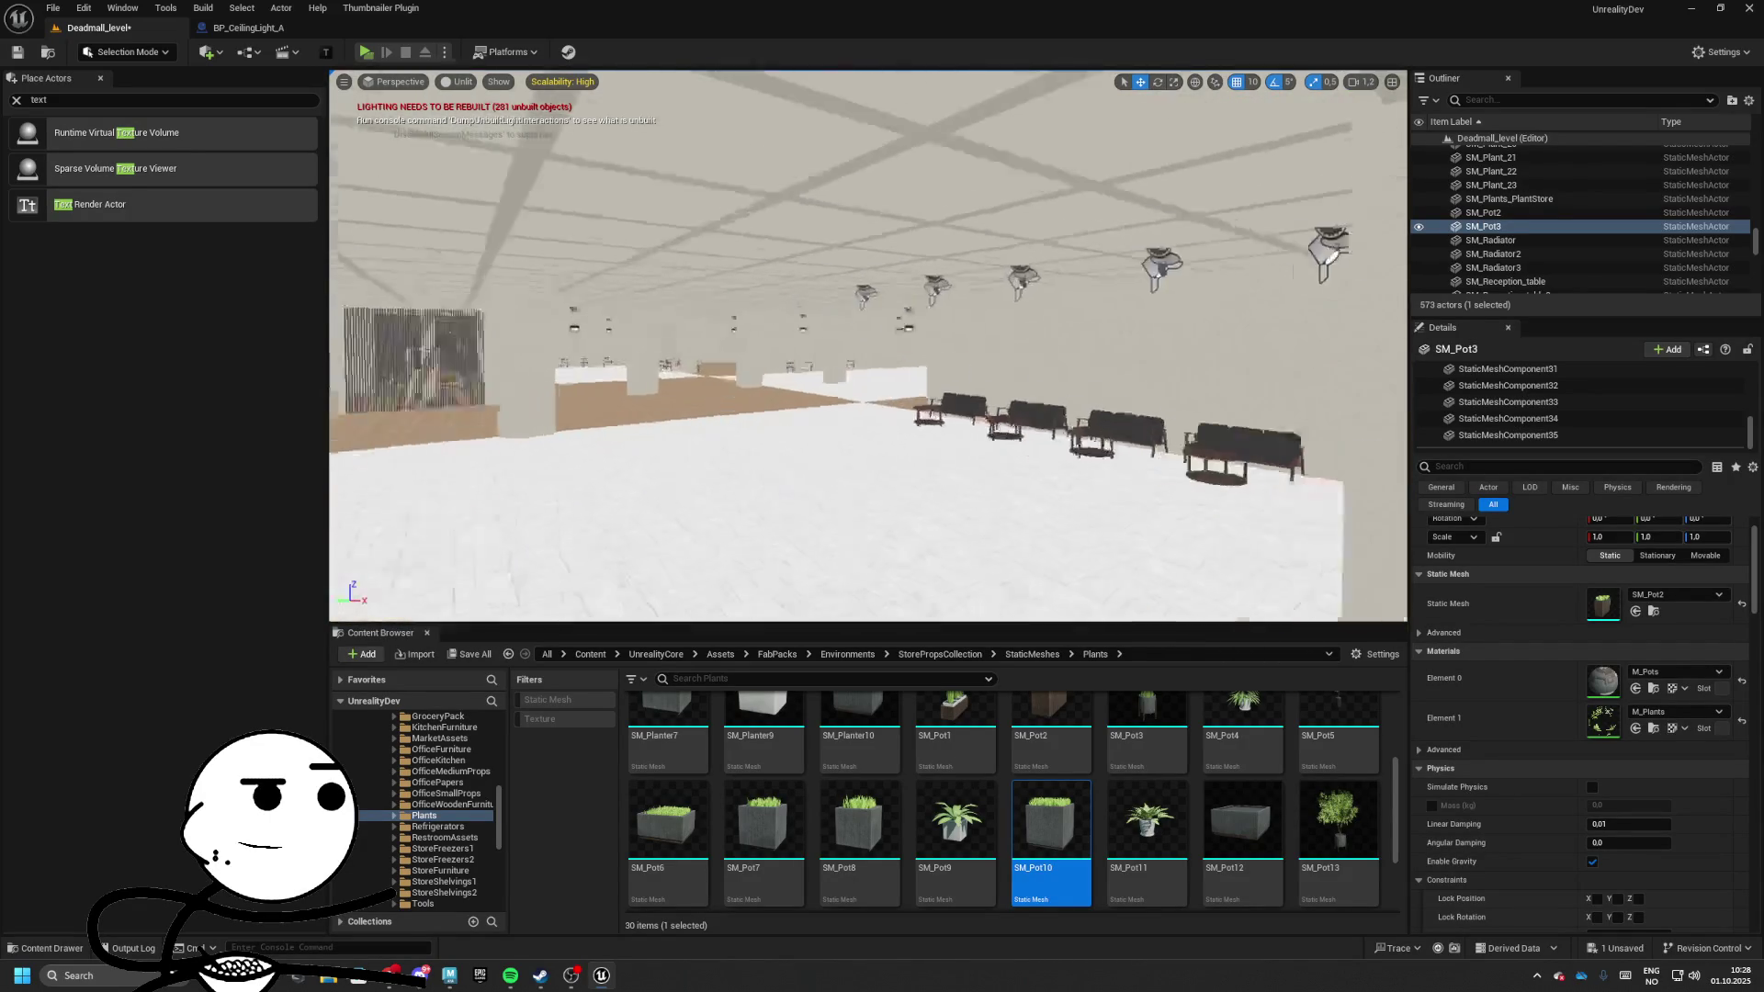
key(w)
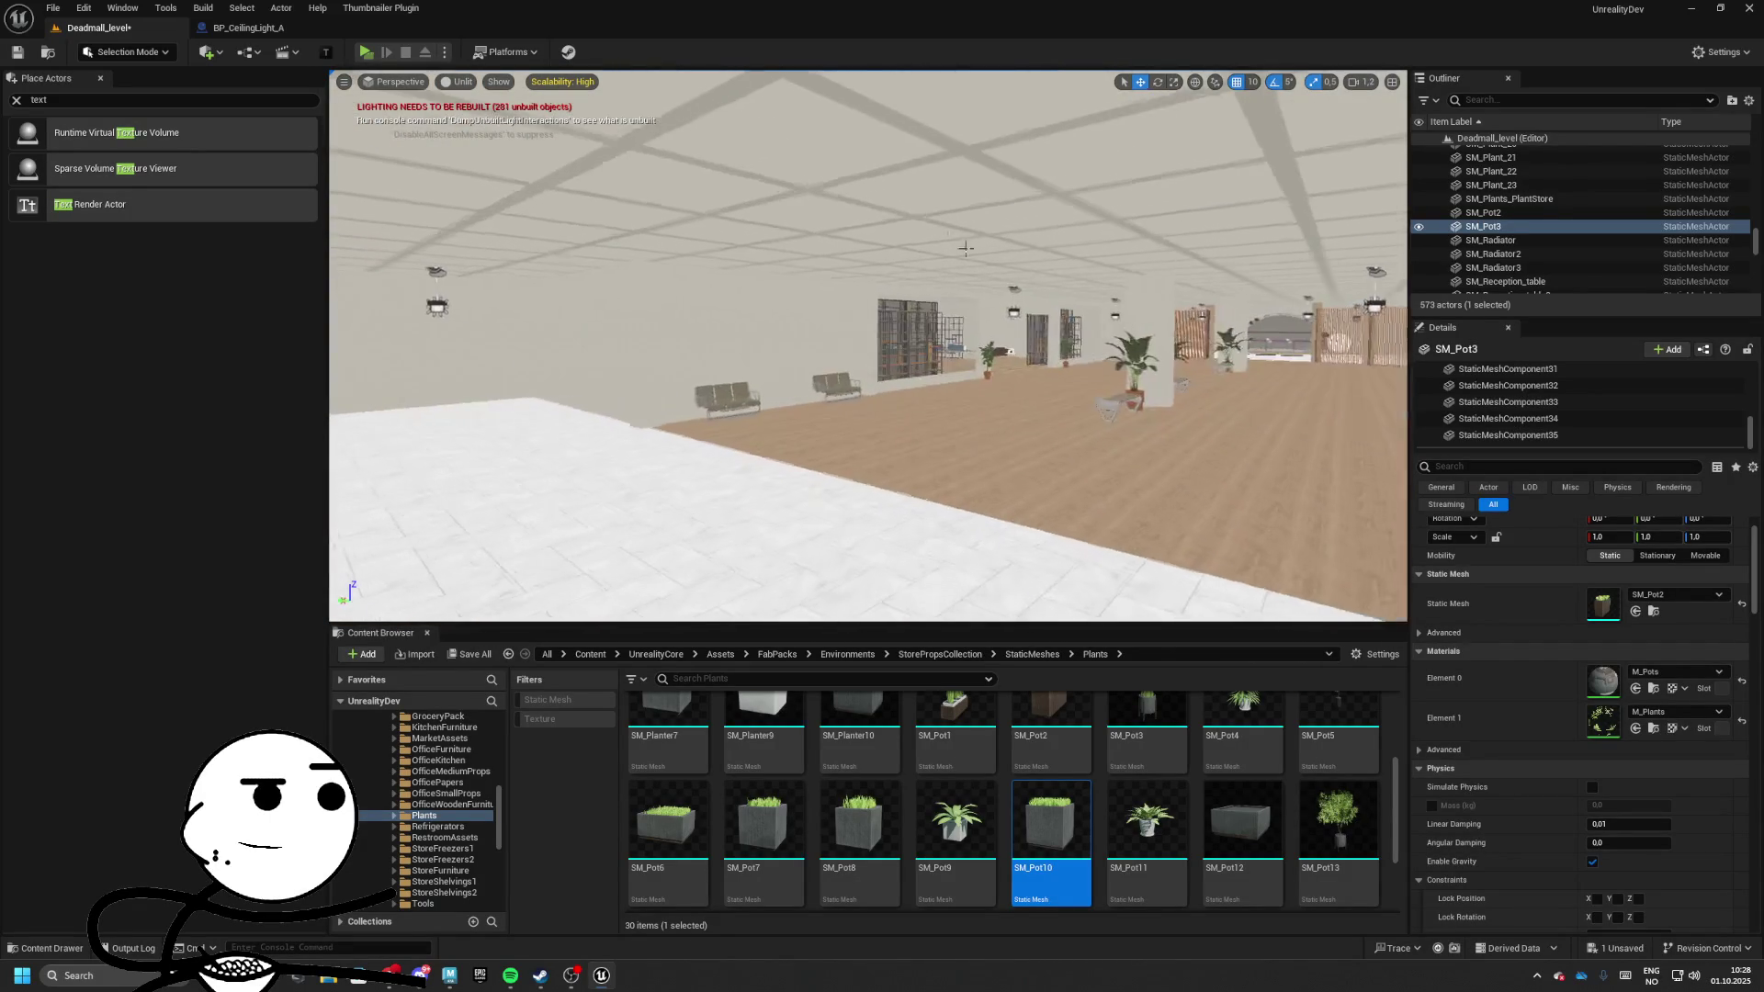
click(1001, 307)
key(w)
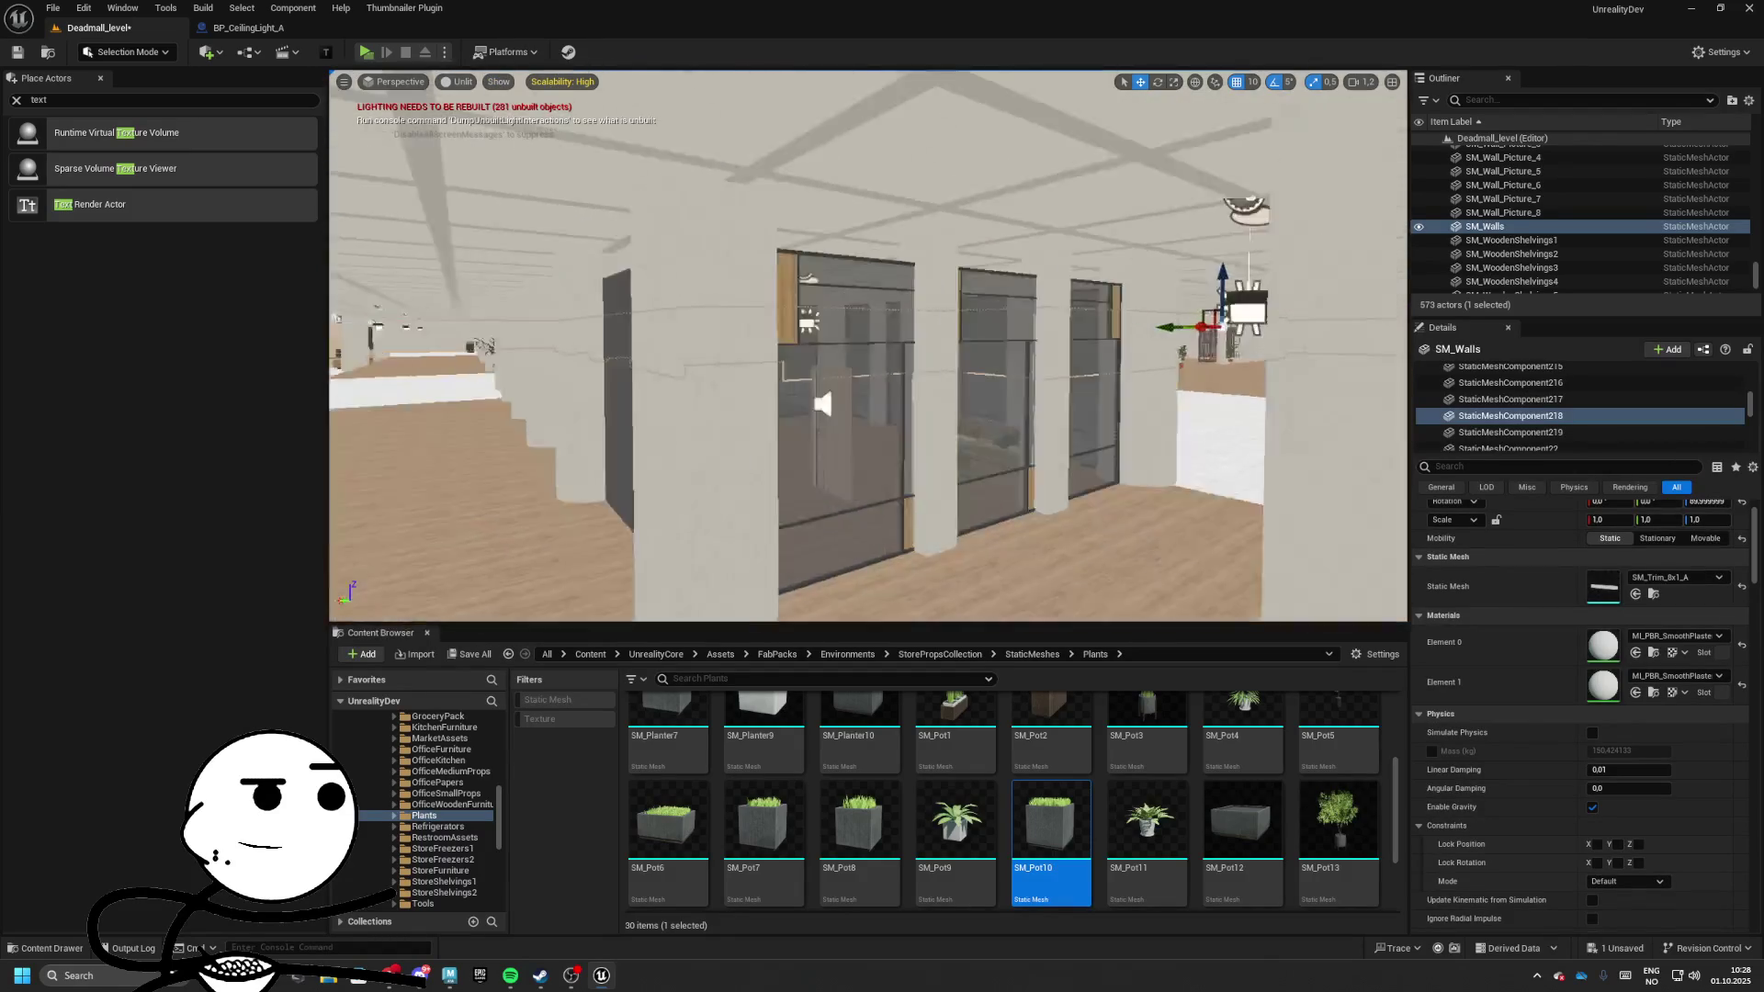
key(w)
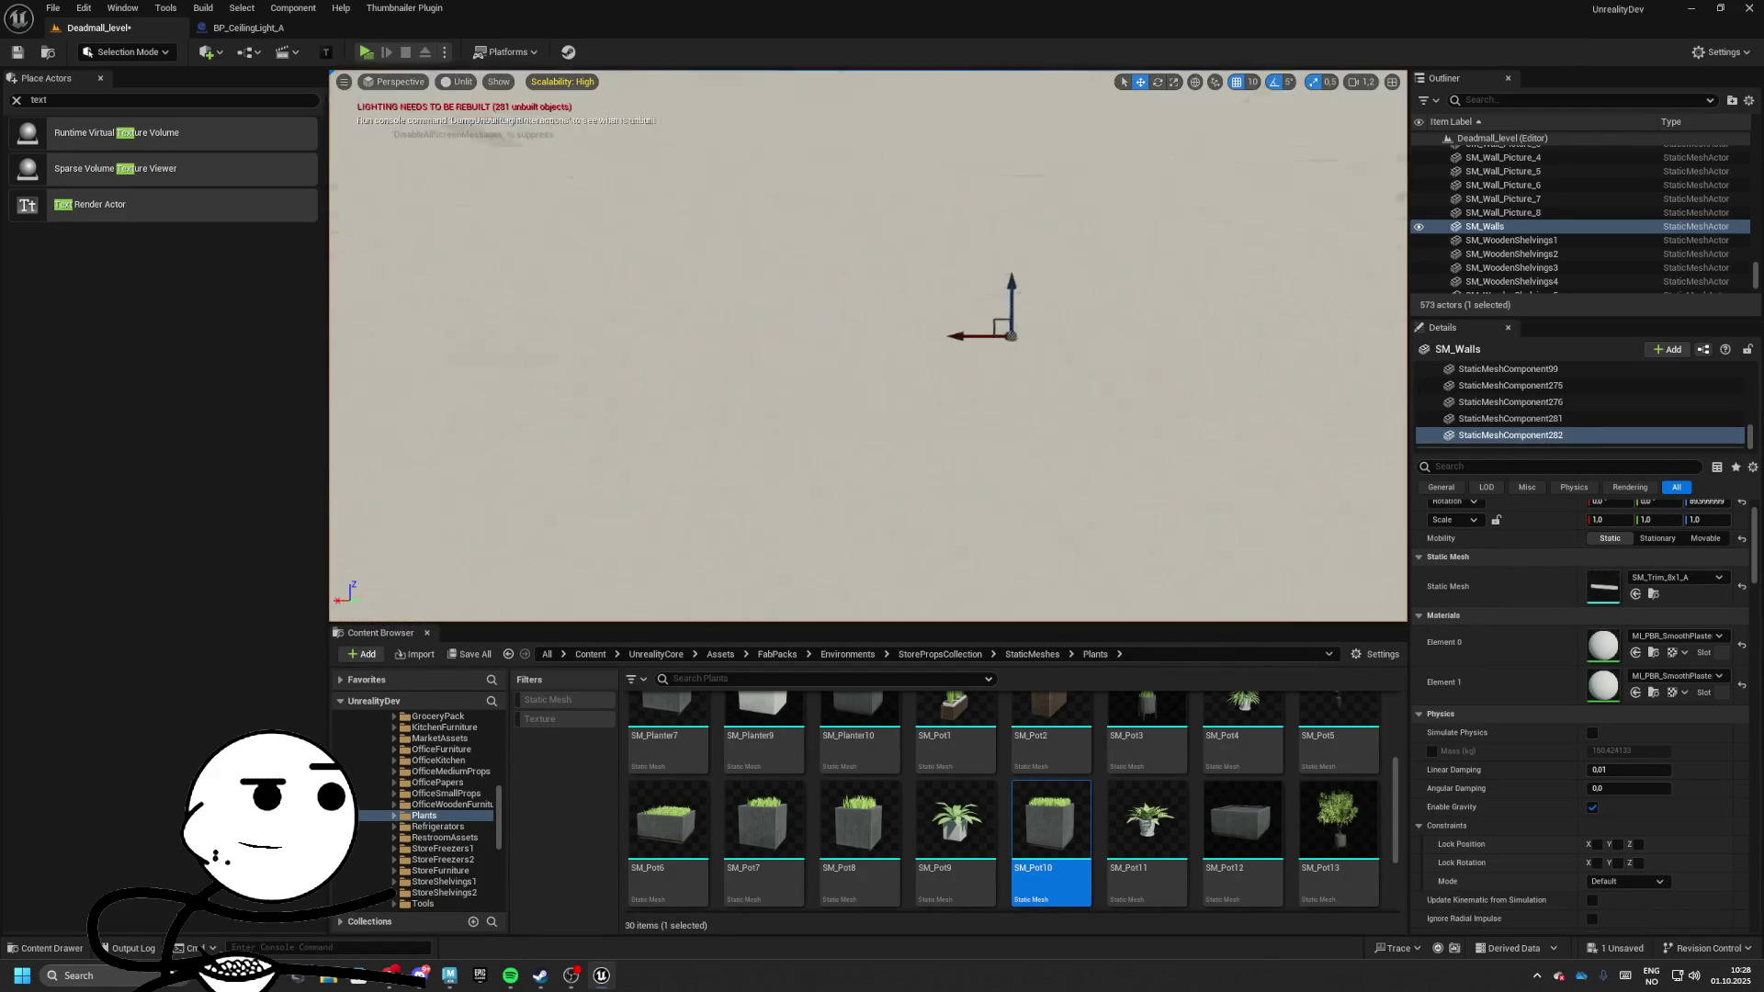
key(s)
key(ctrl+z)
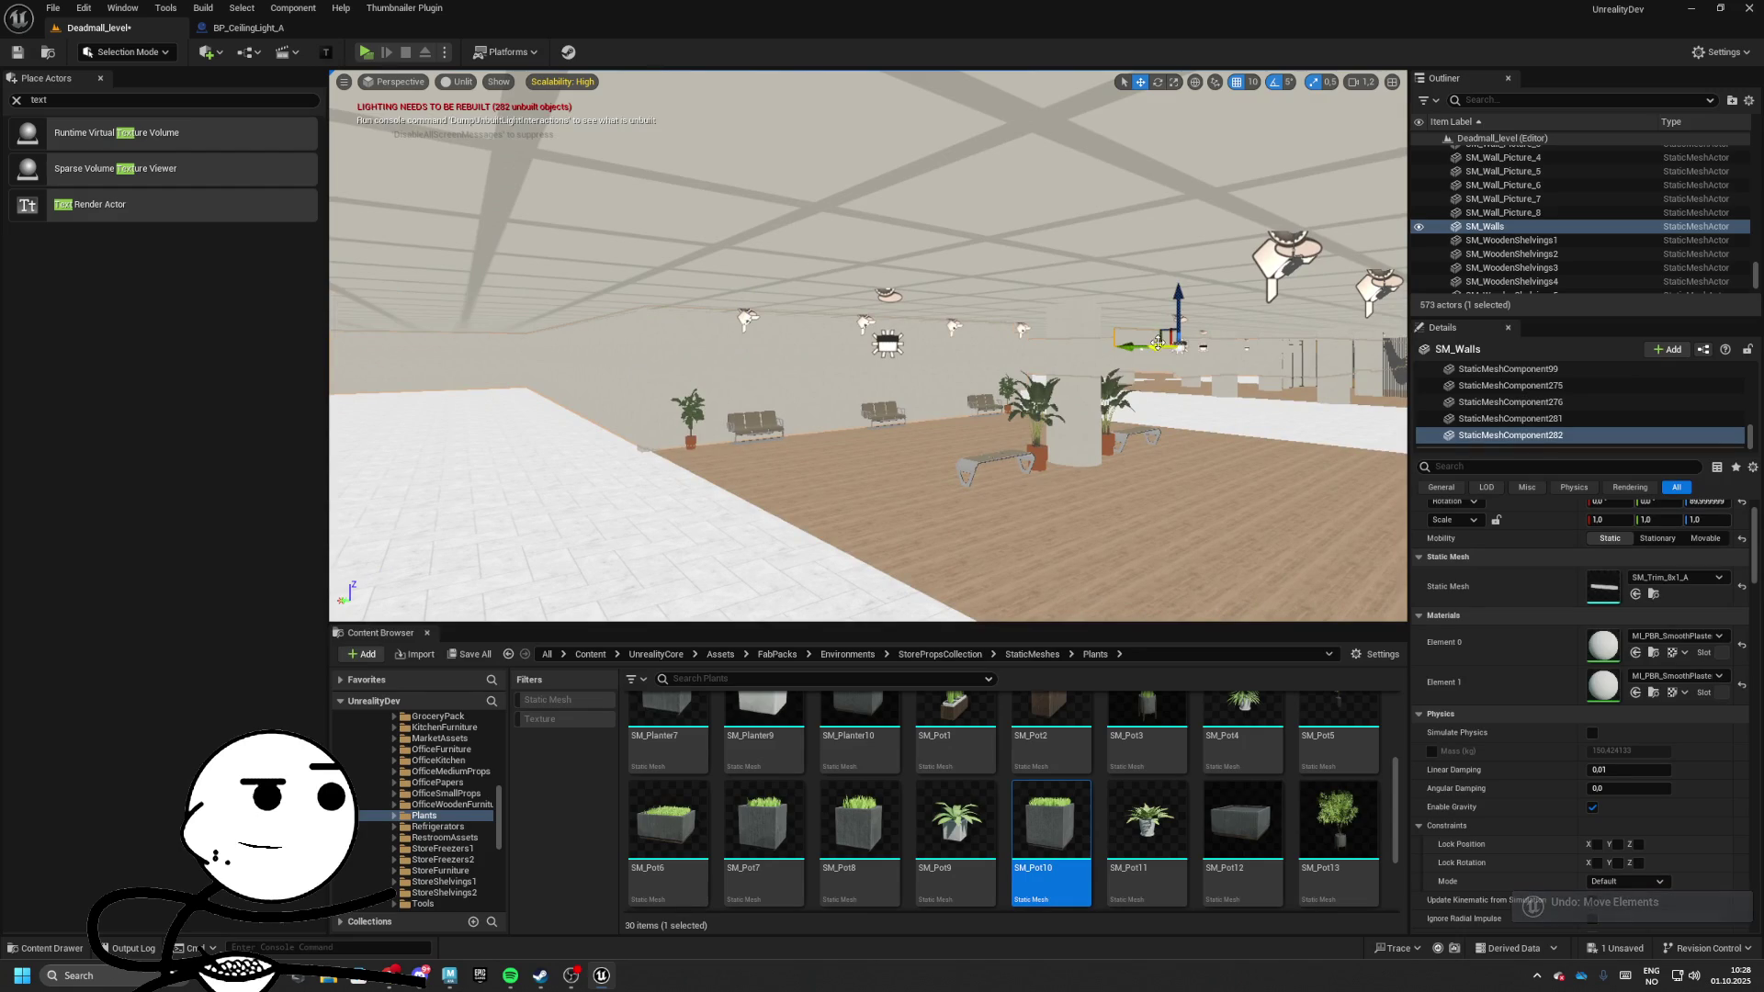
key(Left)
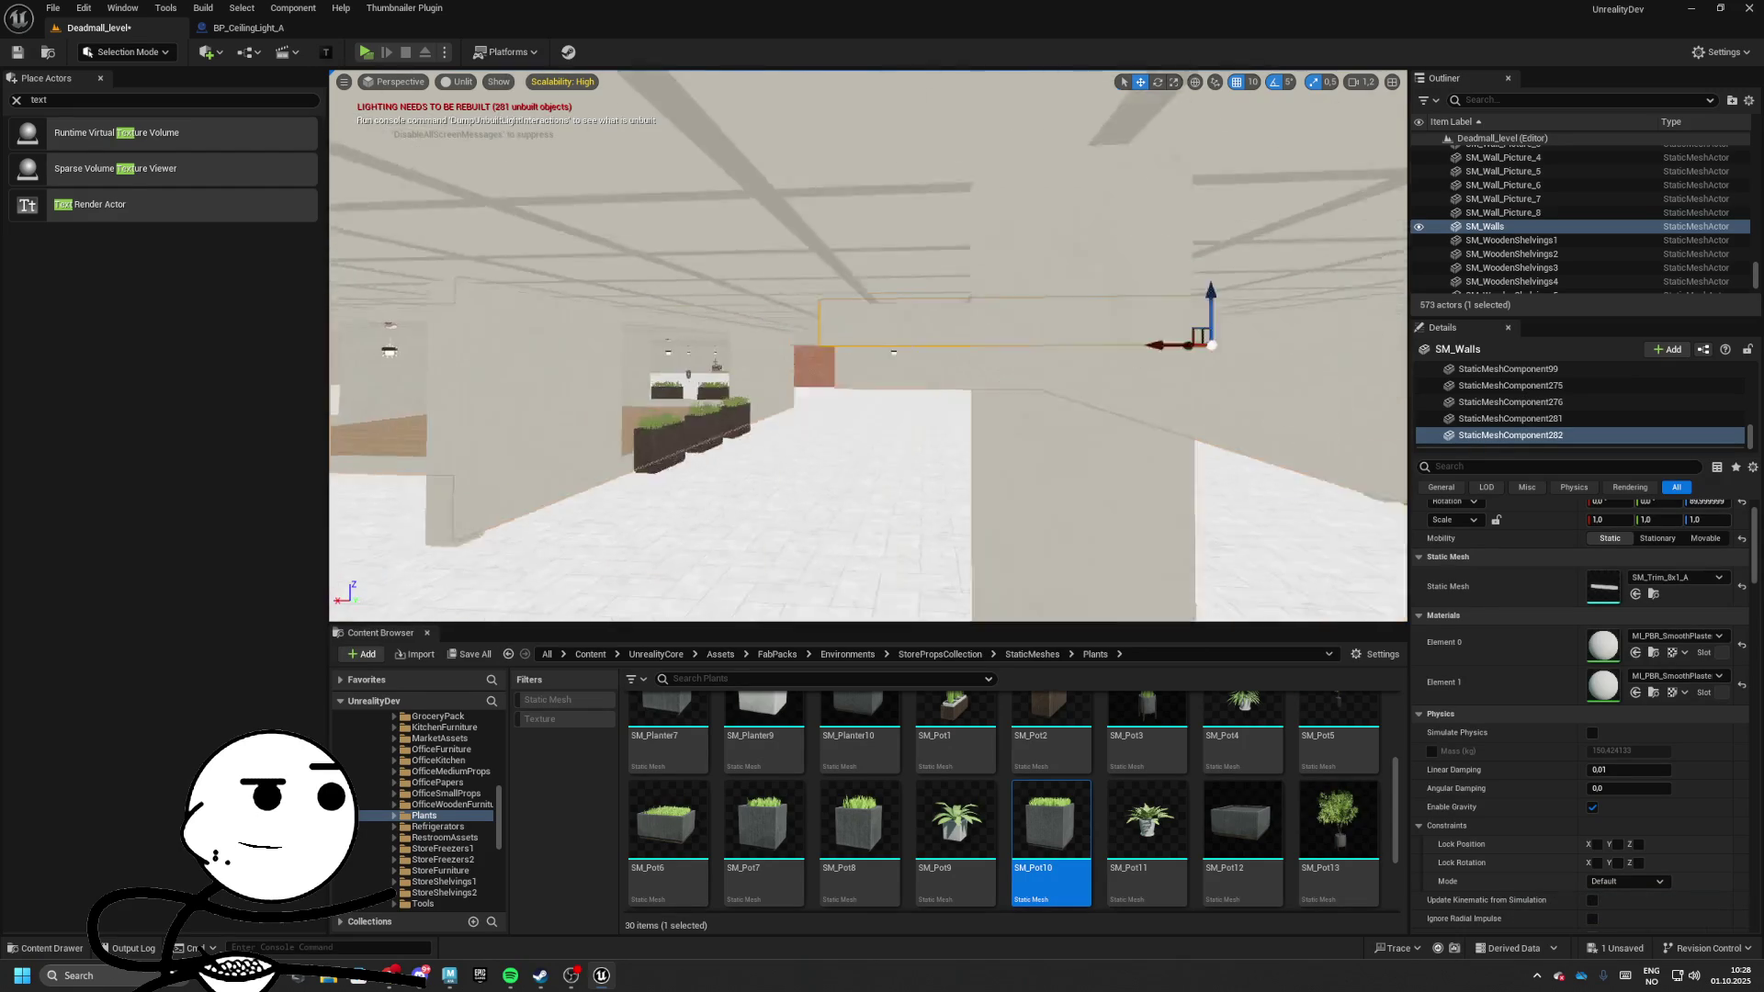
key(Up)
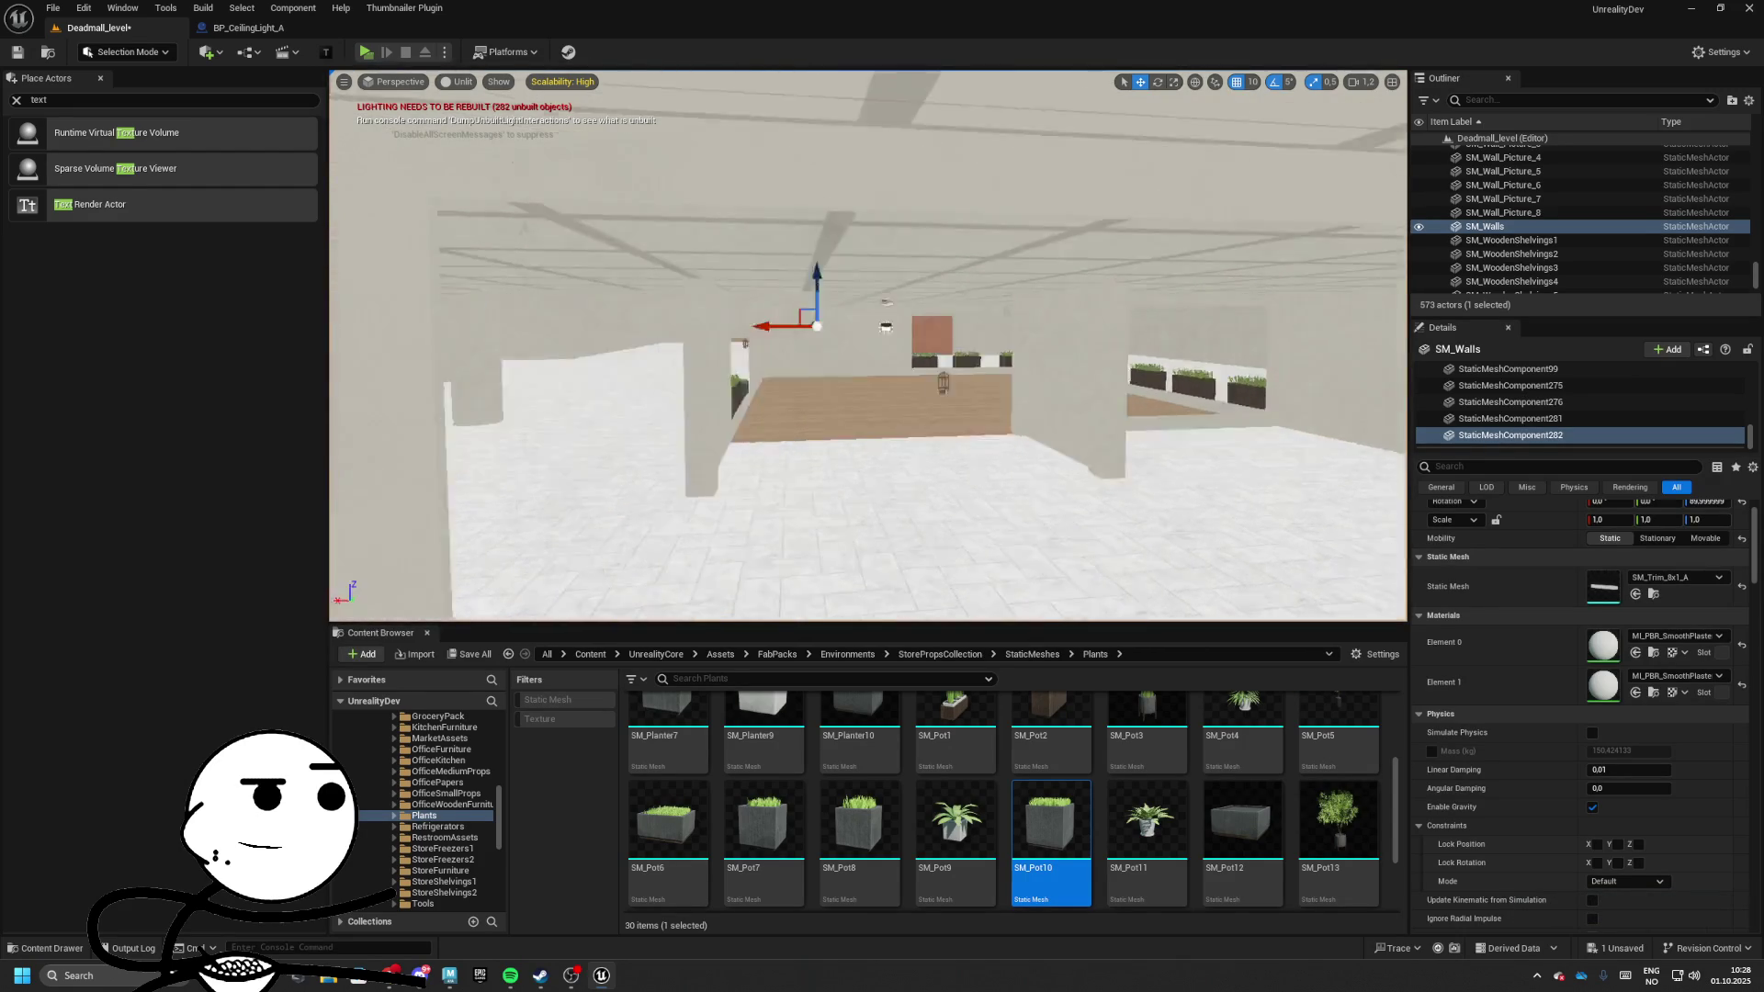
key(Up)
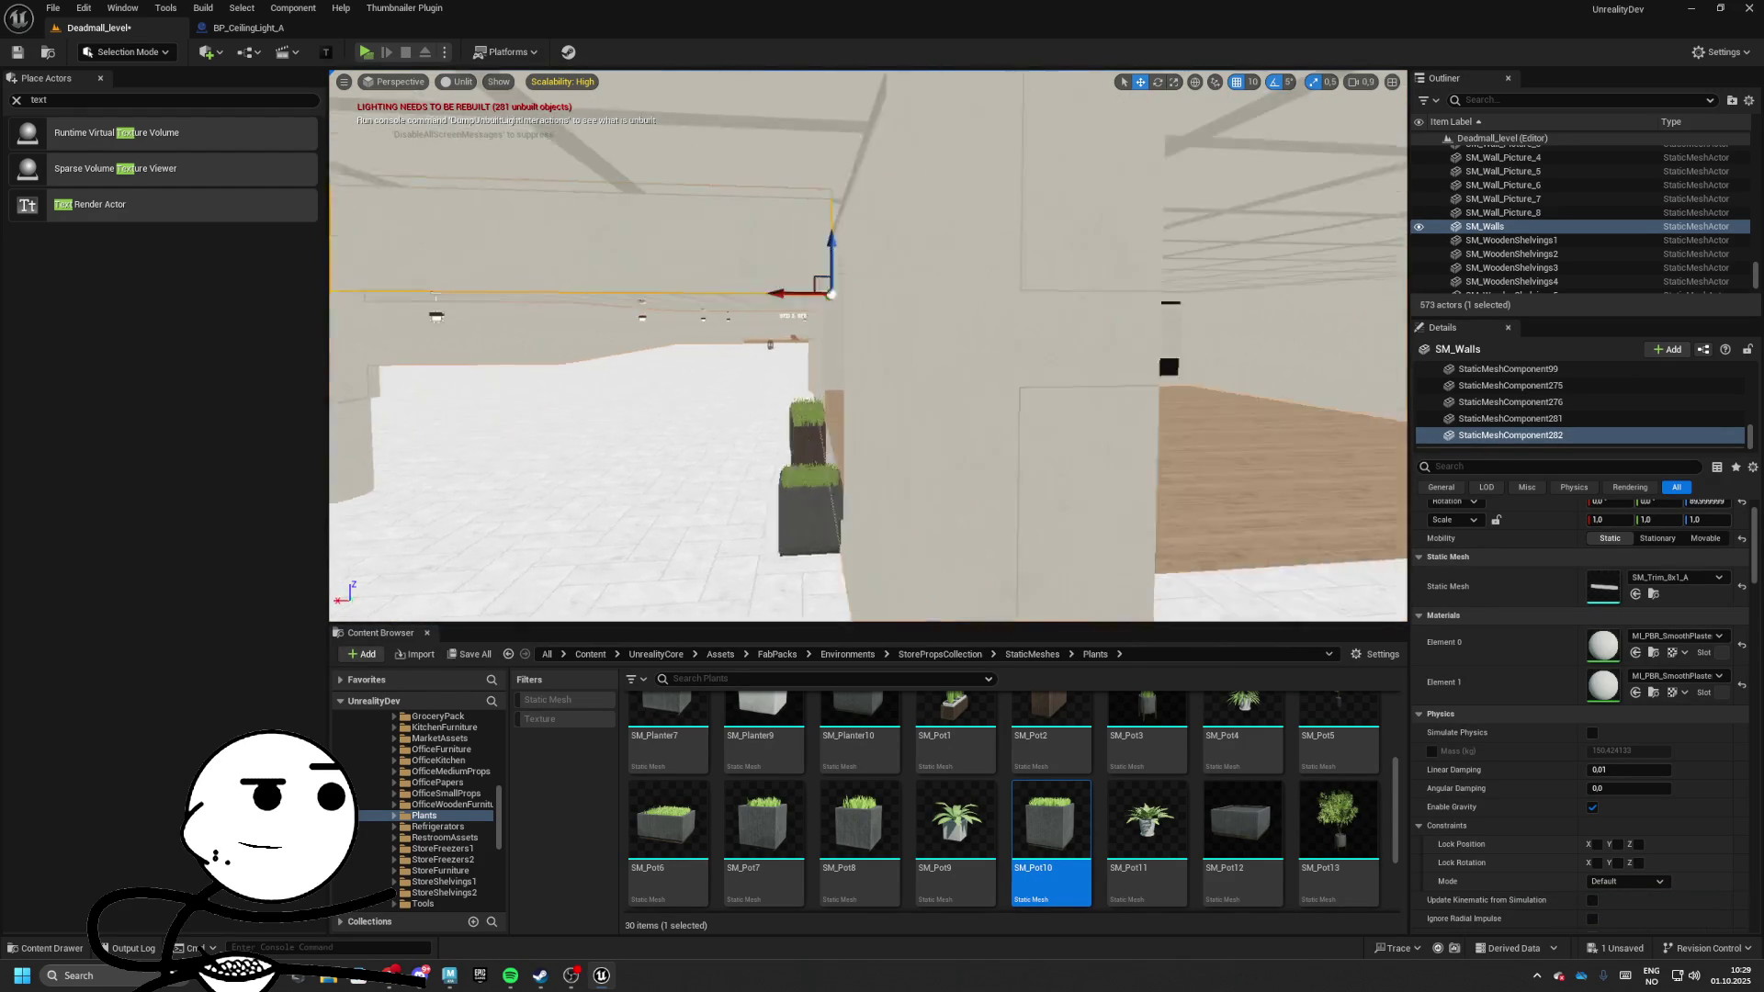
key(Right)
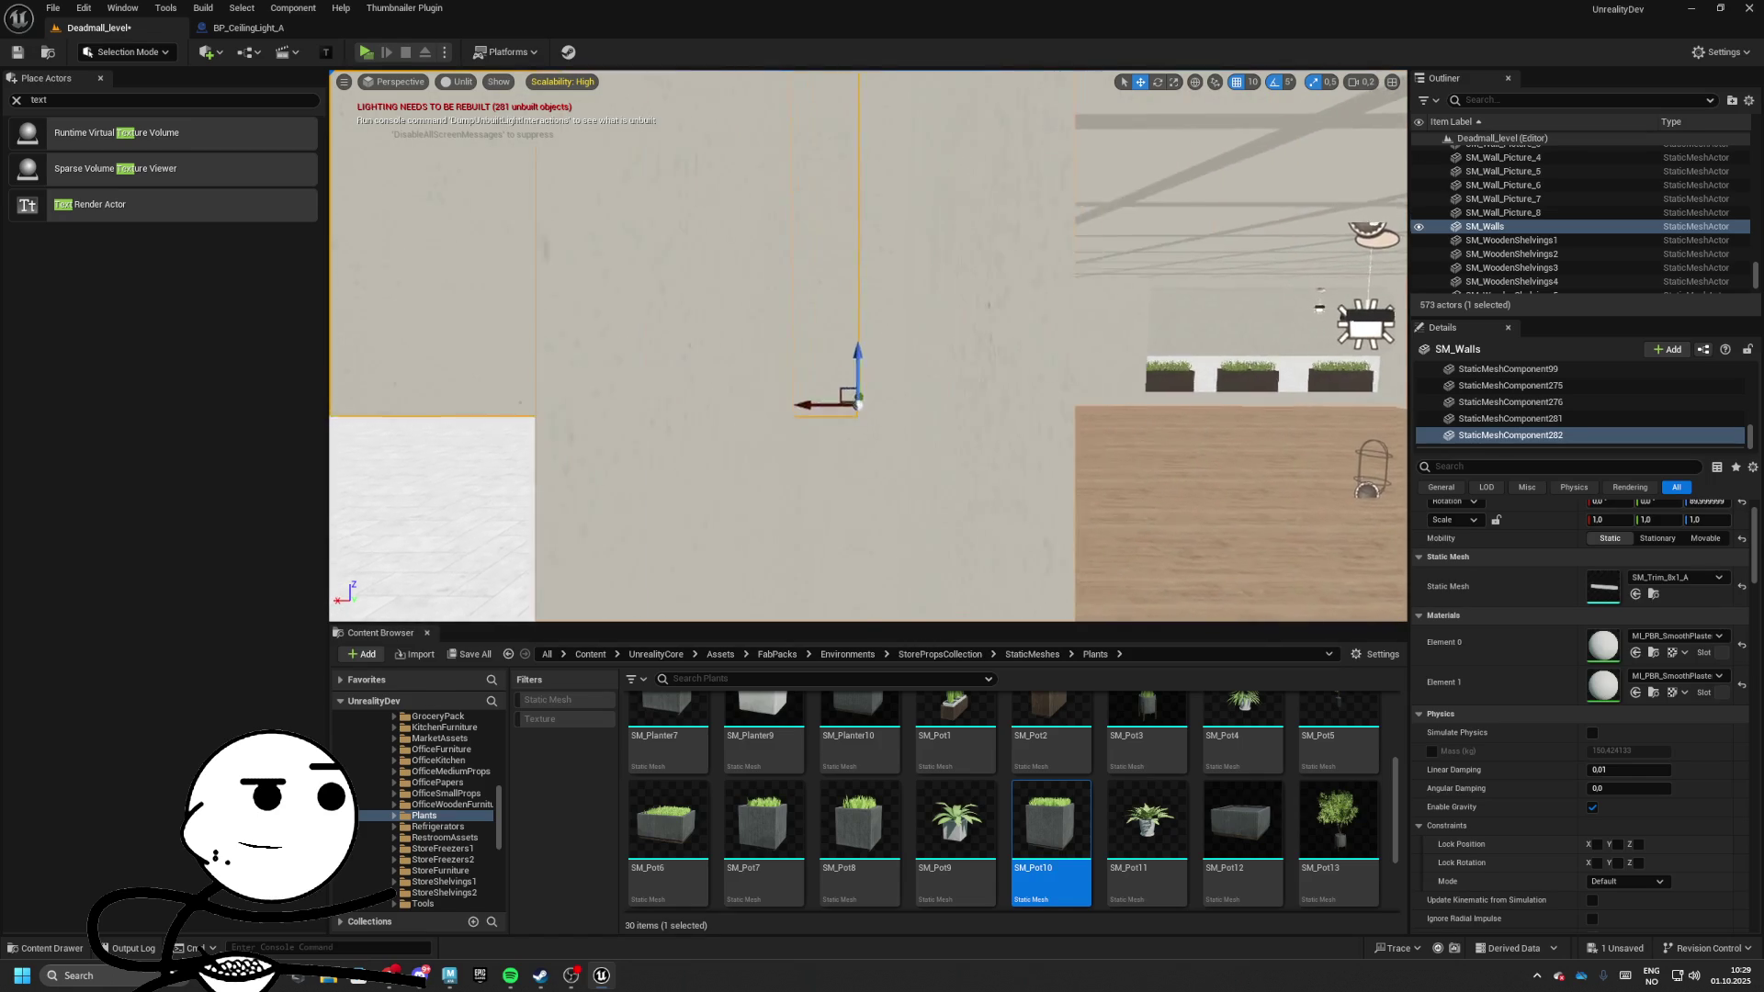
key(Down)
key(Up)
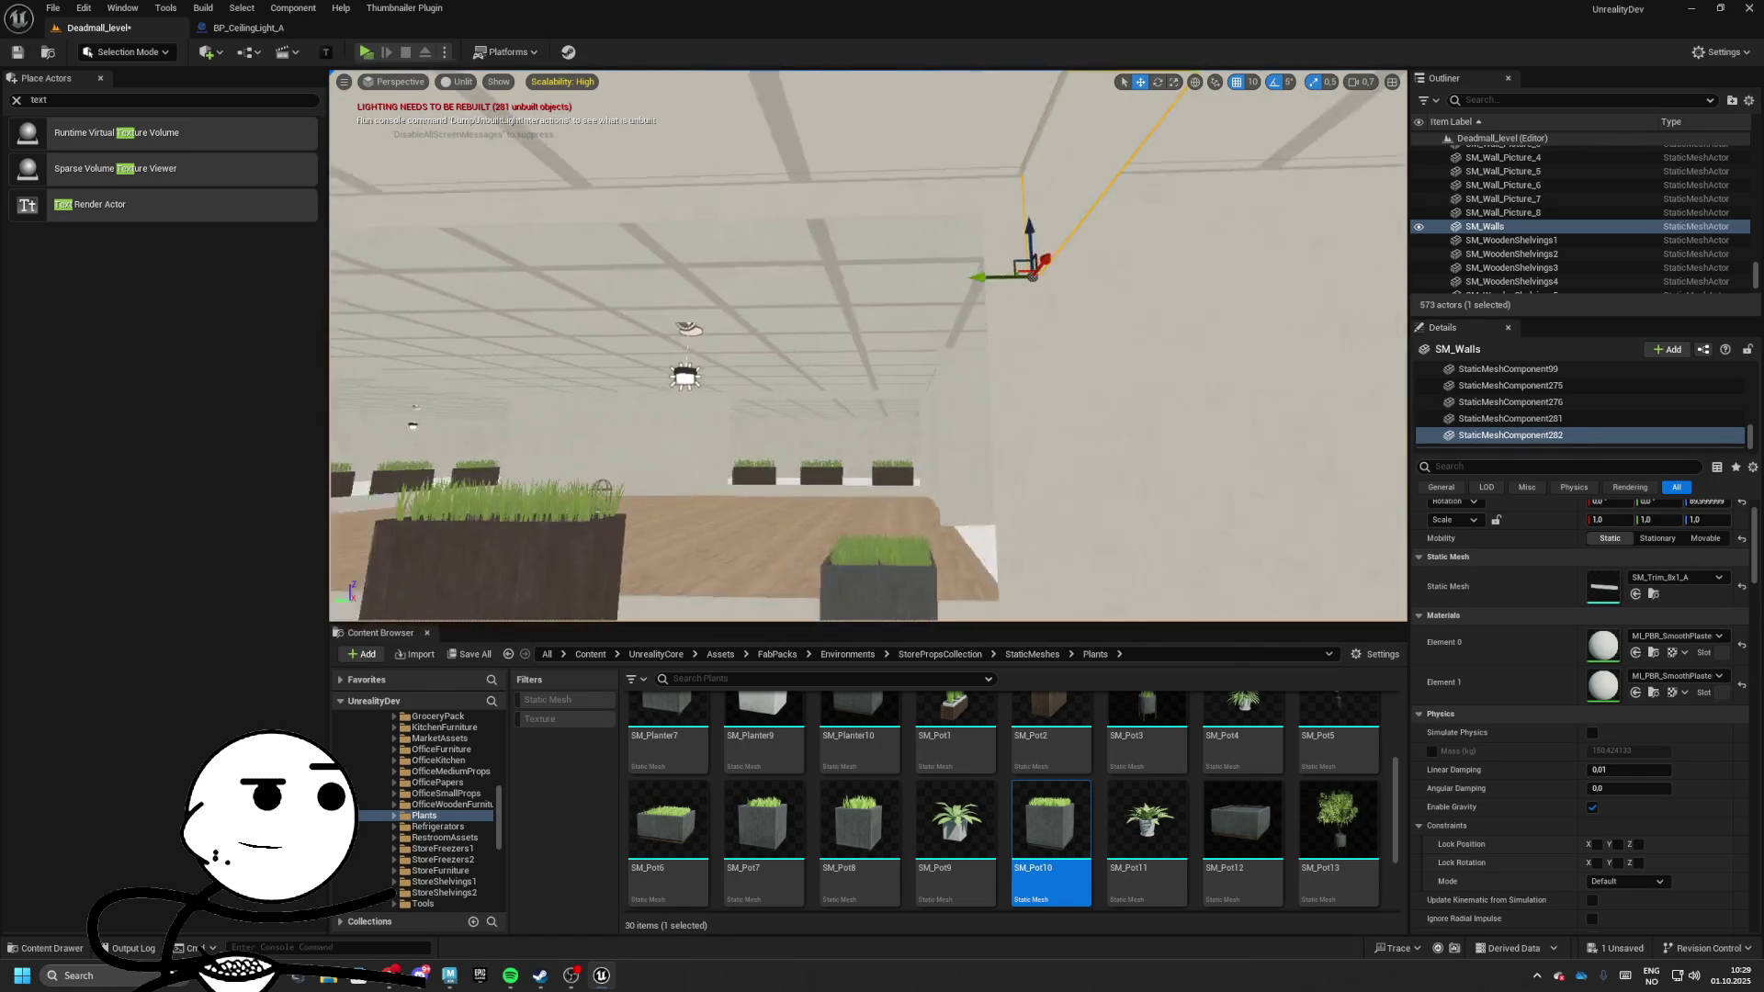
key(Right)
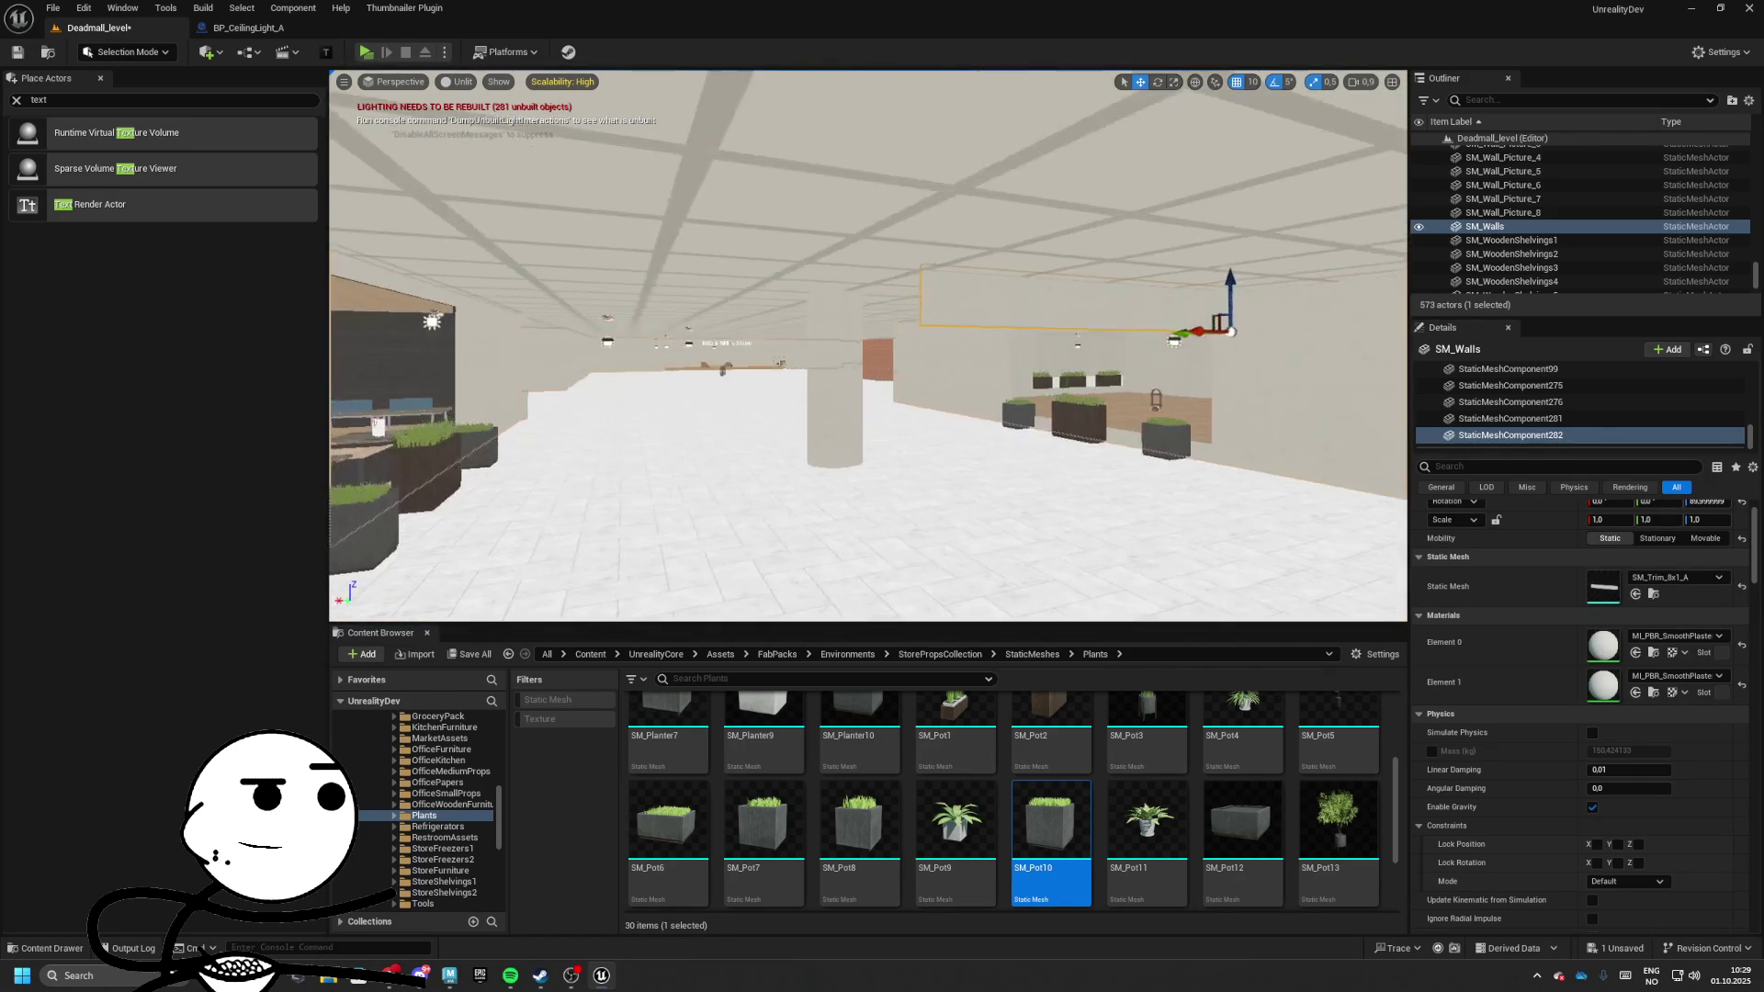
key(Left)
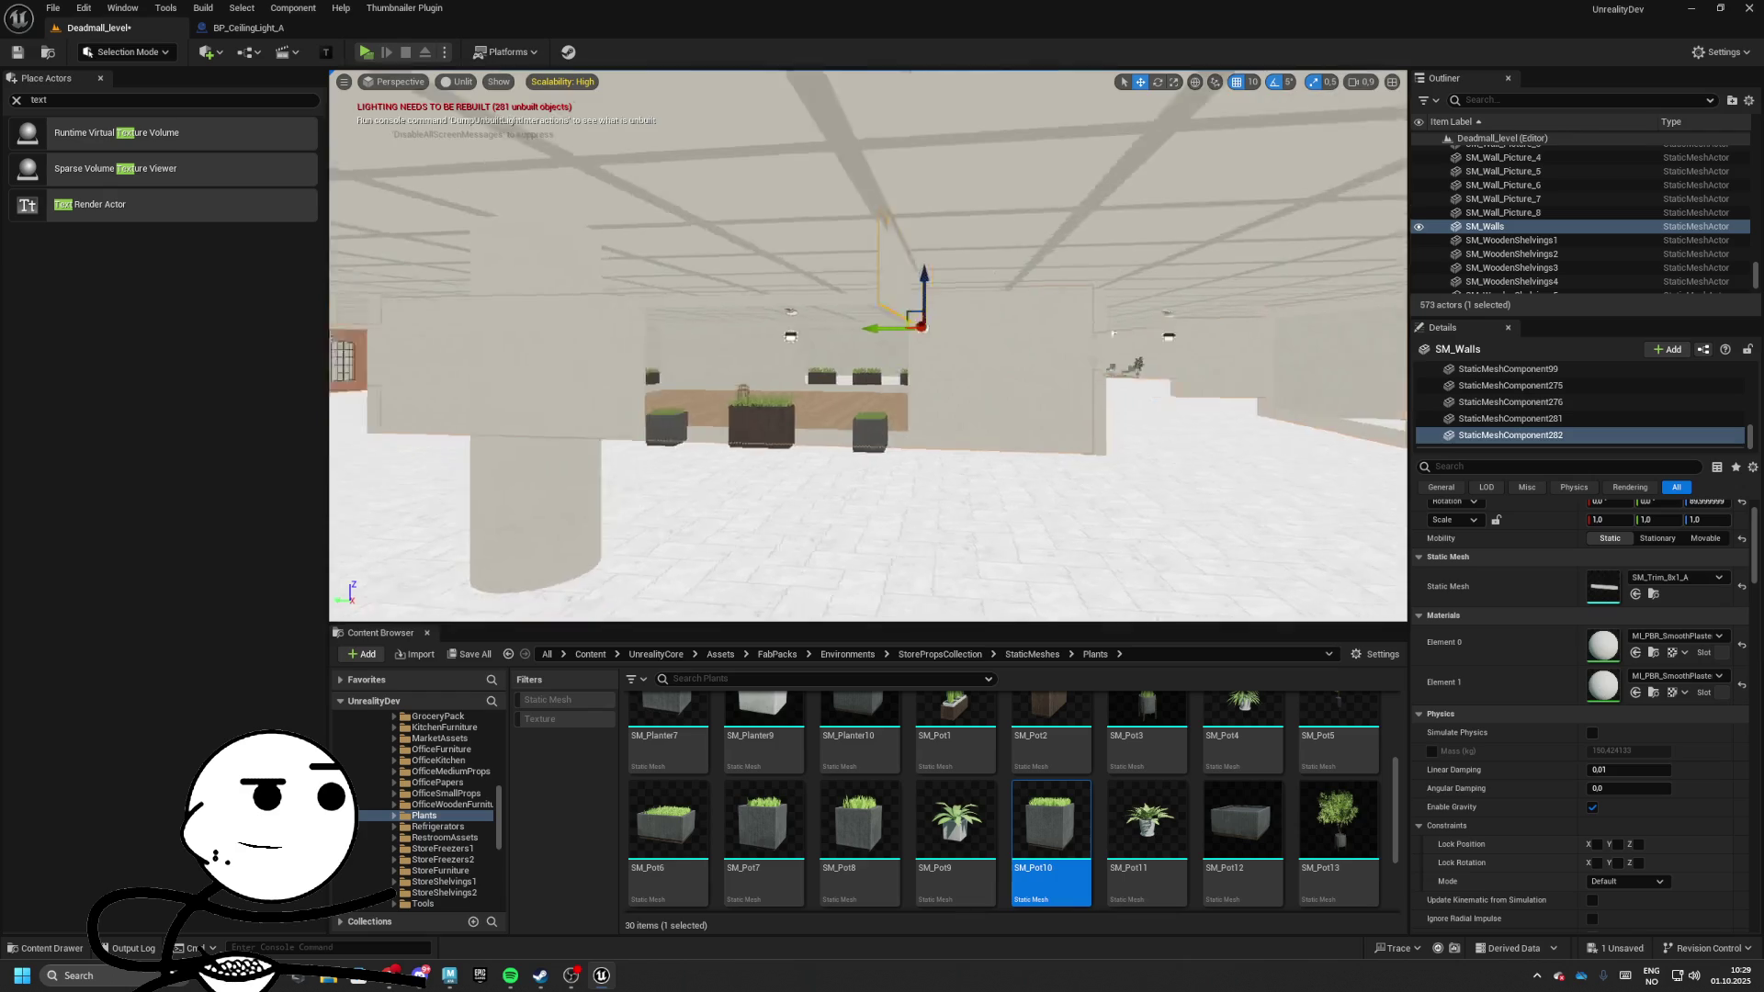
click(1276, 175)
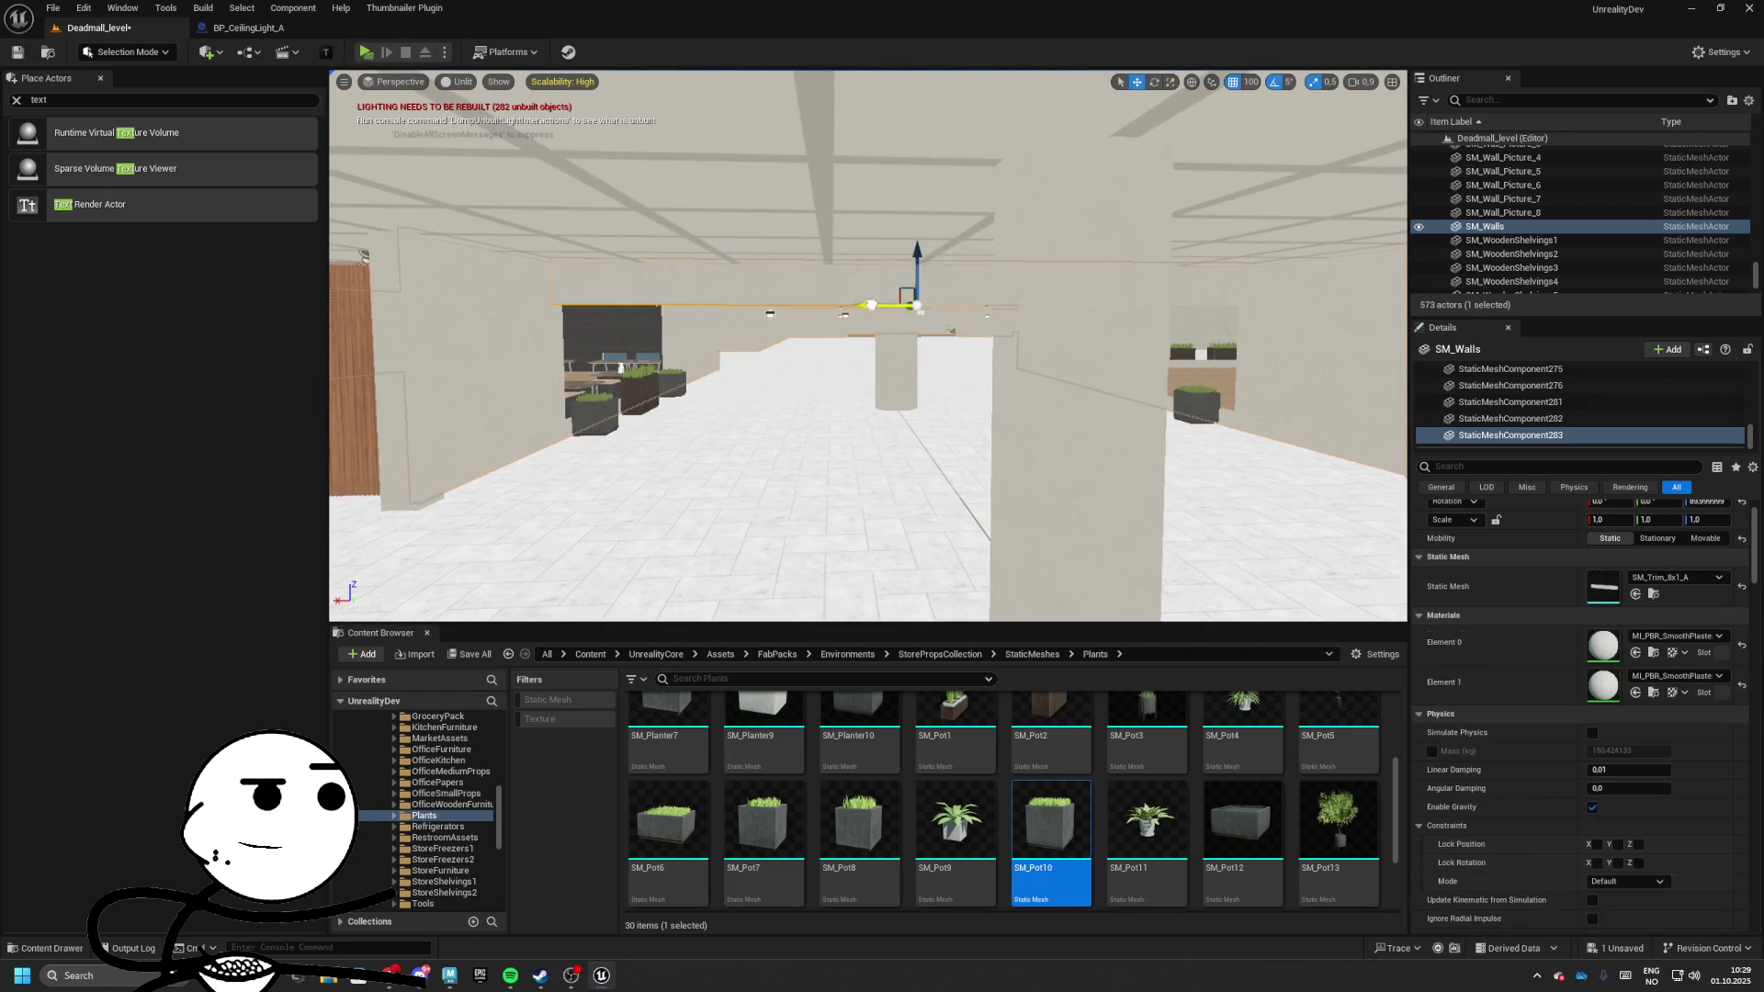
mouse_move(864, 306)
mouse_down()
mouse_move(1159, 280)
mouse_move(1196, 298)
mouse_up()
mouse_move(475, 268)
mouse_down()
mouse_move(1277, 261)
mouse_move(1102, 285)
mouse_move(1116, 280)
mouse_up()
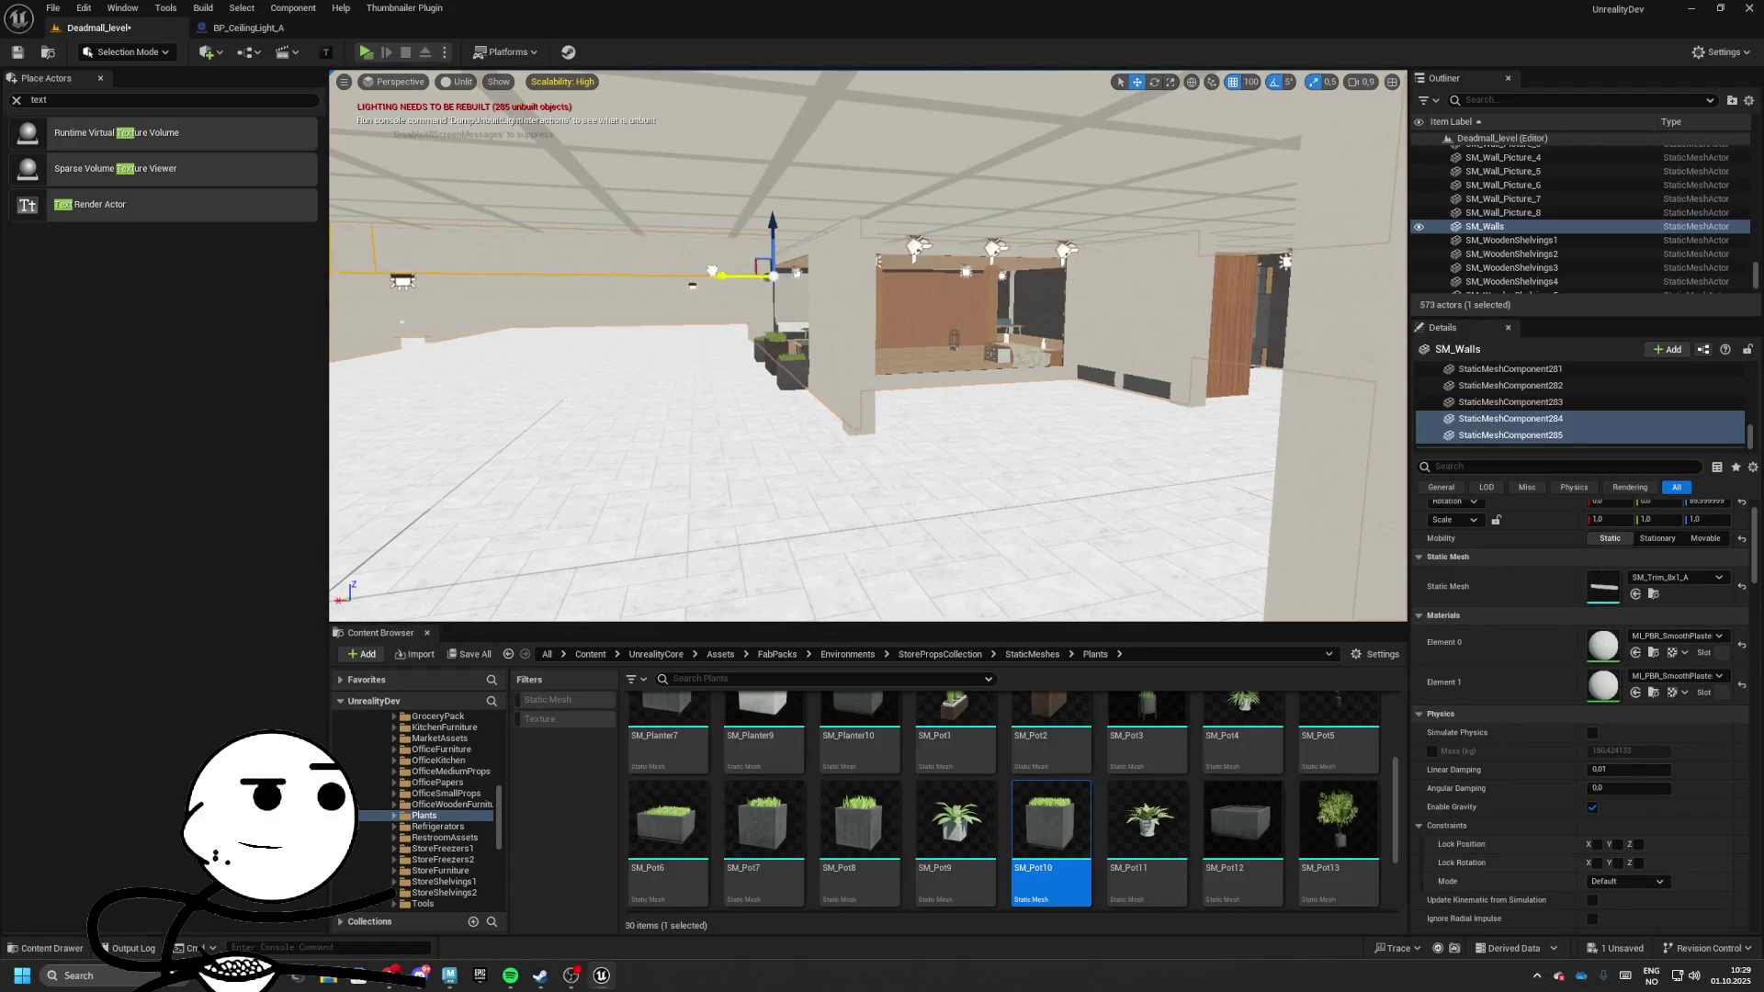
drag(612, 386, 612, 386)
click(905, 386)
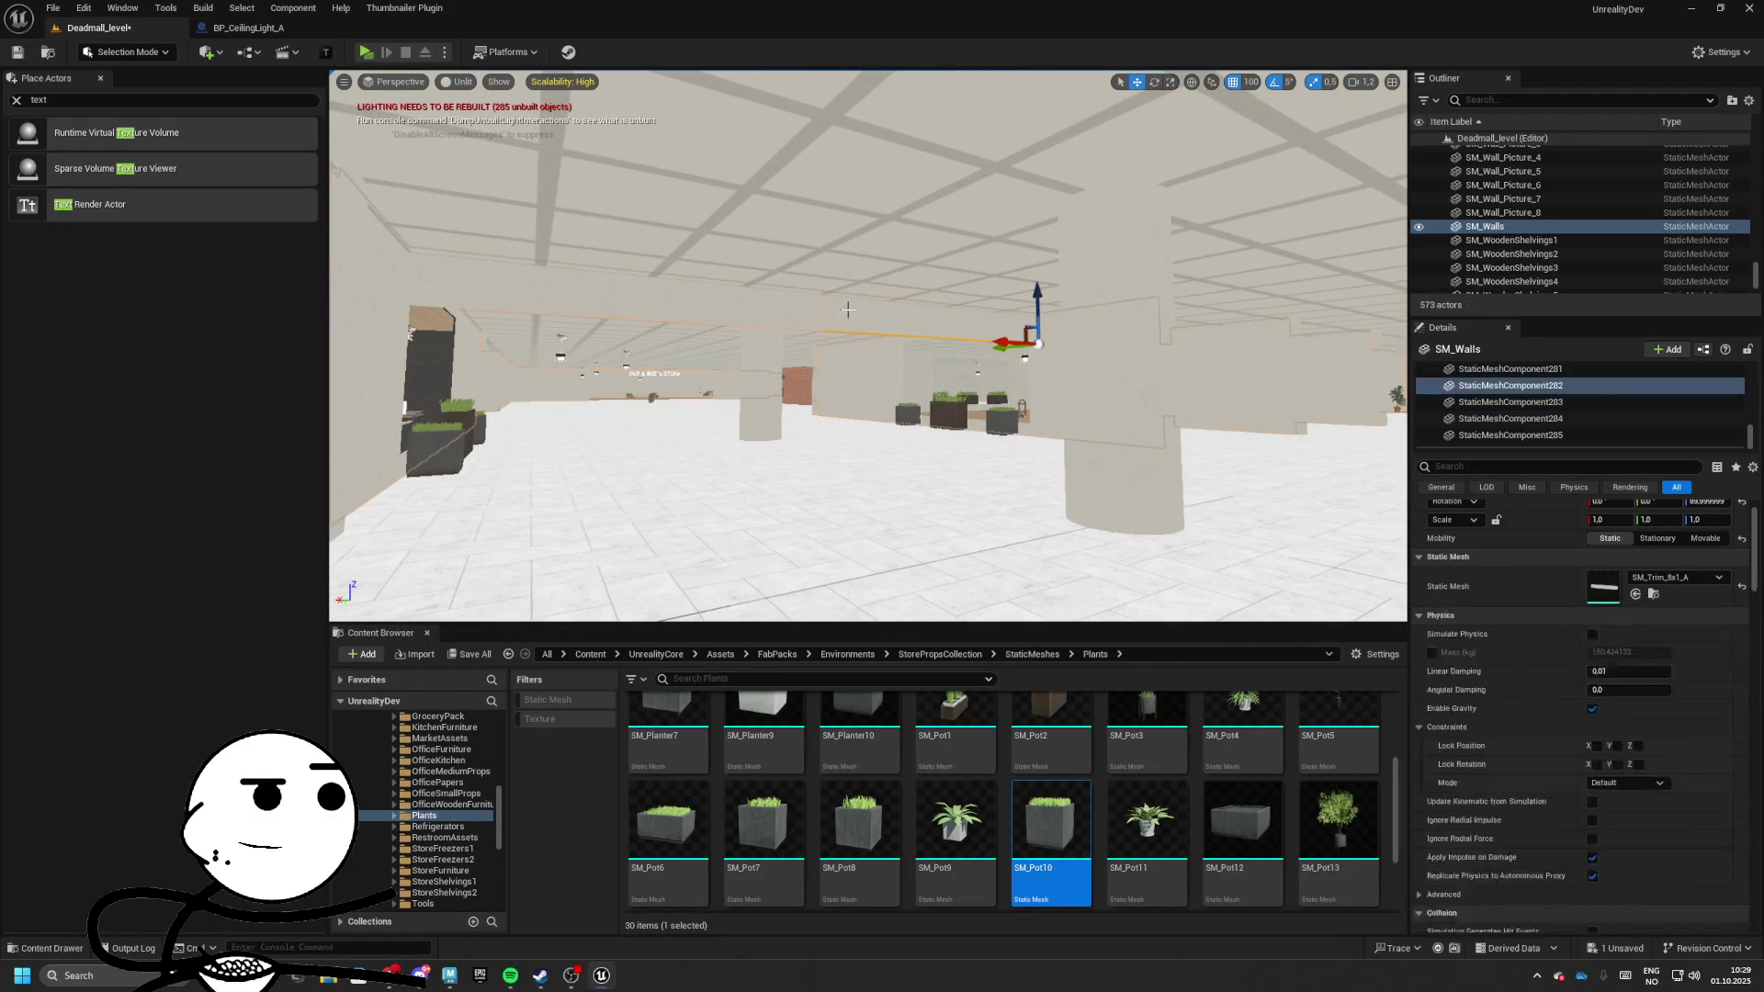
drag(757, 312, 757, 311)
drag(841, 236, 840, 237)
drag(977, 237, 787, 267)
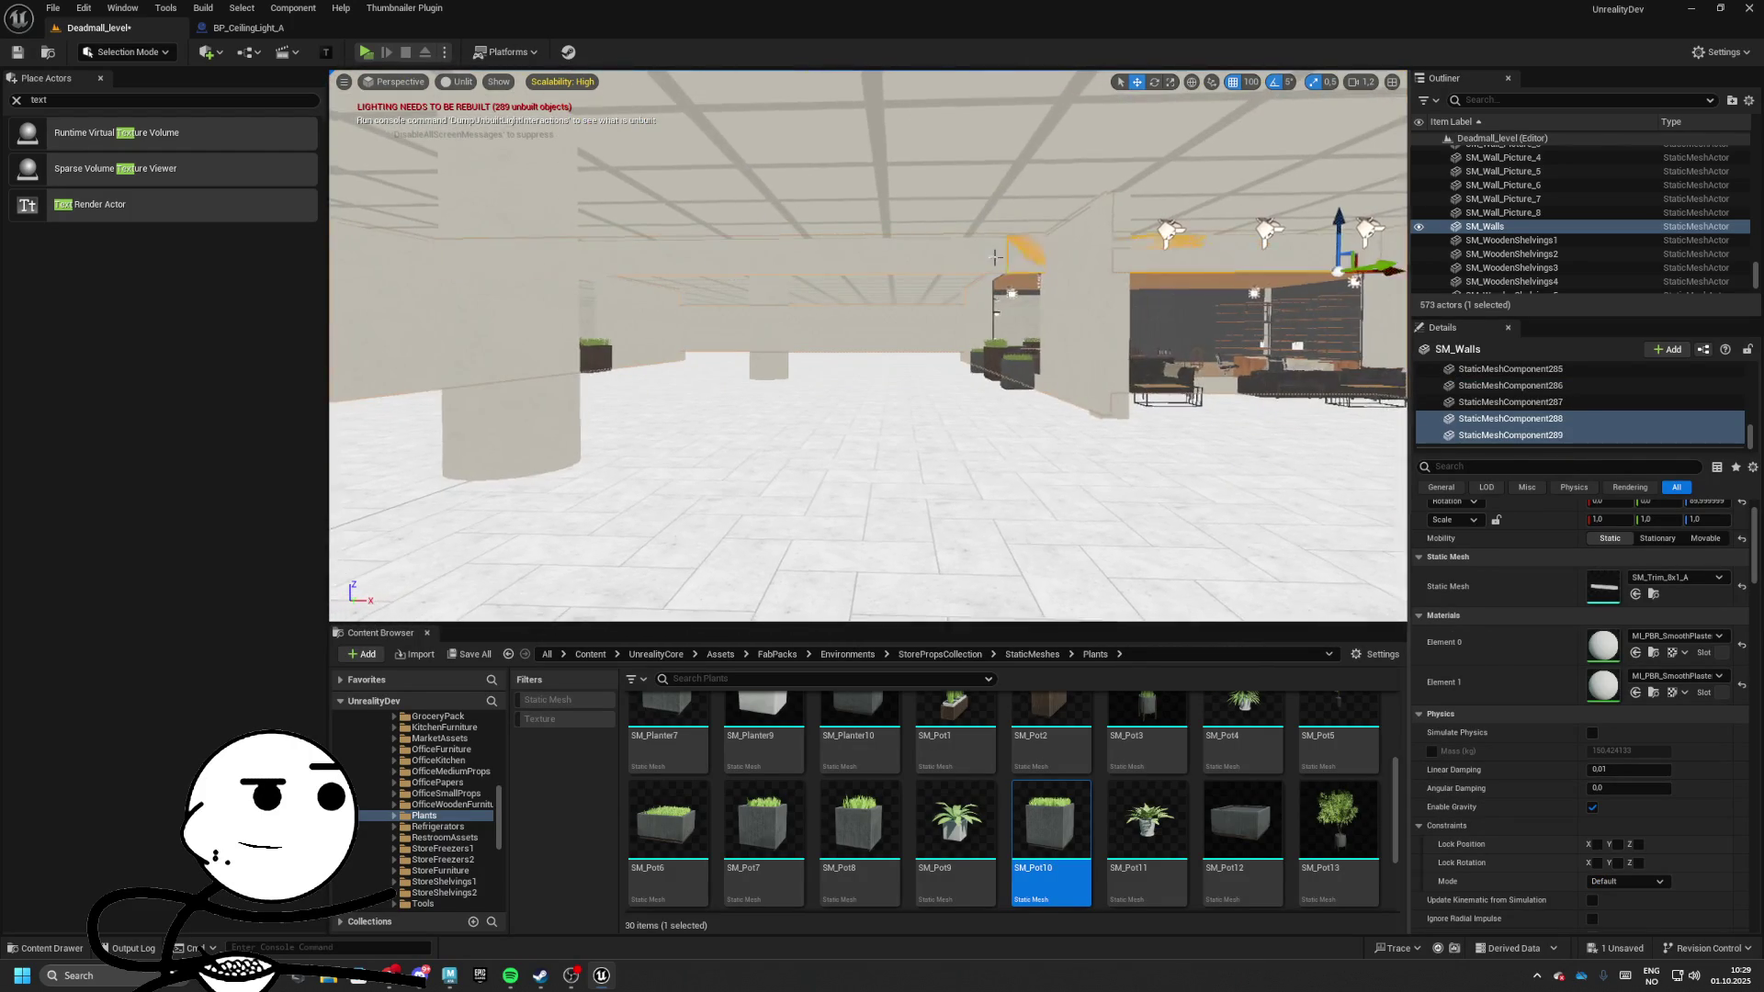
drag(994, 258, 993, 257)
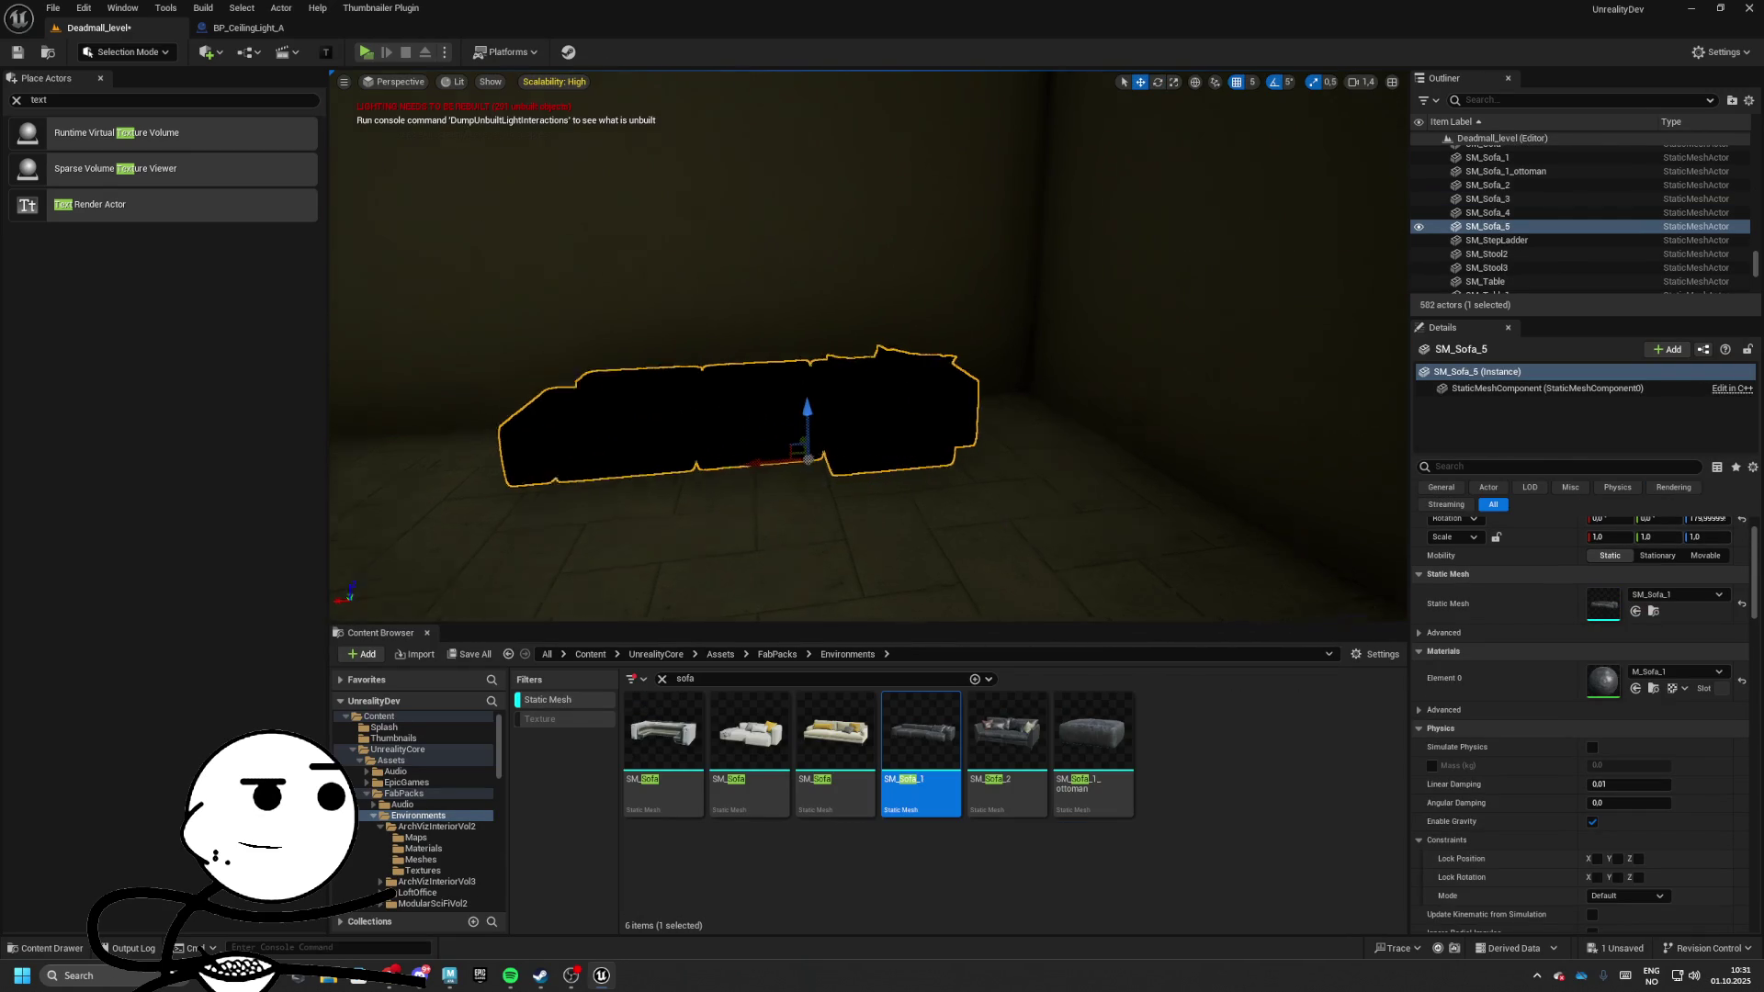
Delete the dark SM_Sofa_5 sofa from the corner room
drag(993, 257, 994, 257)
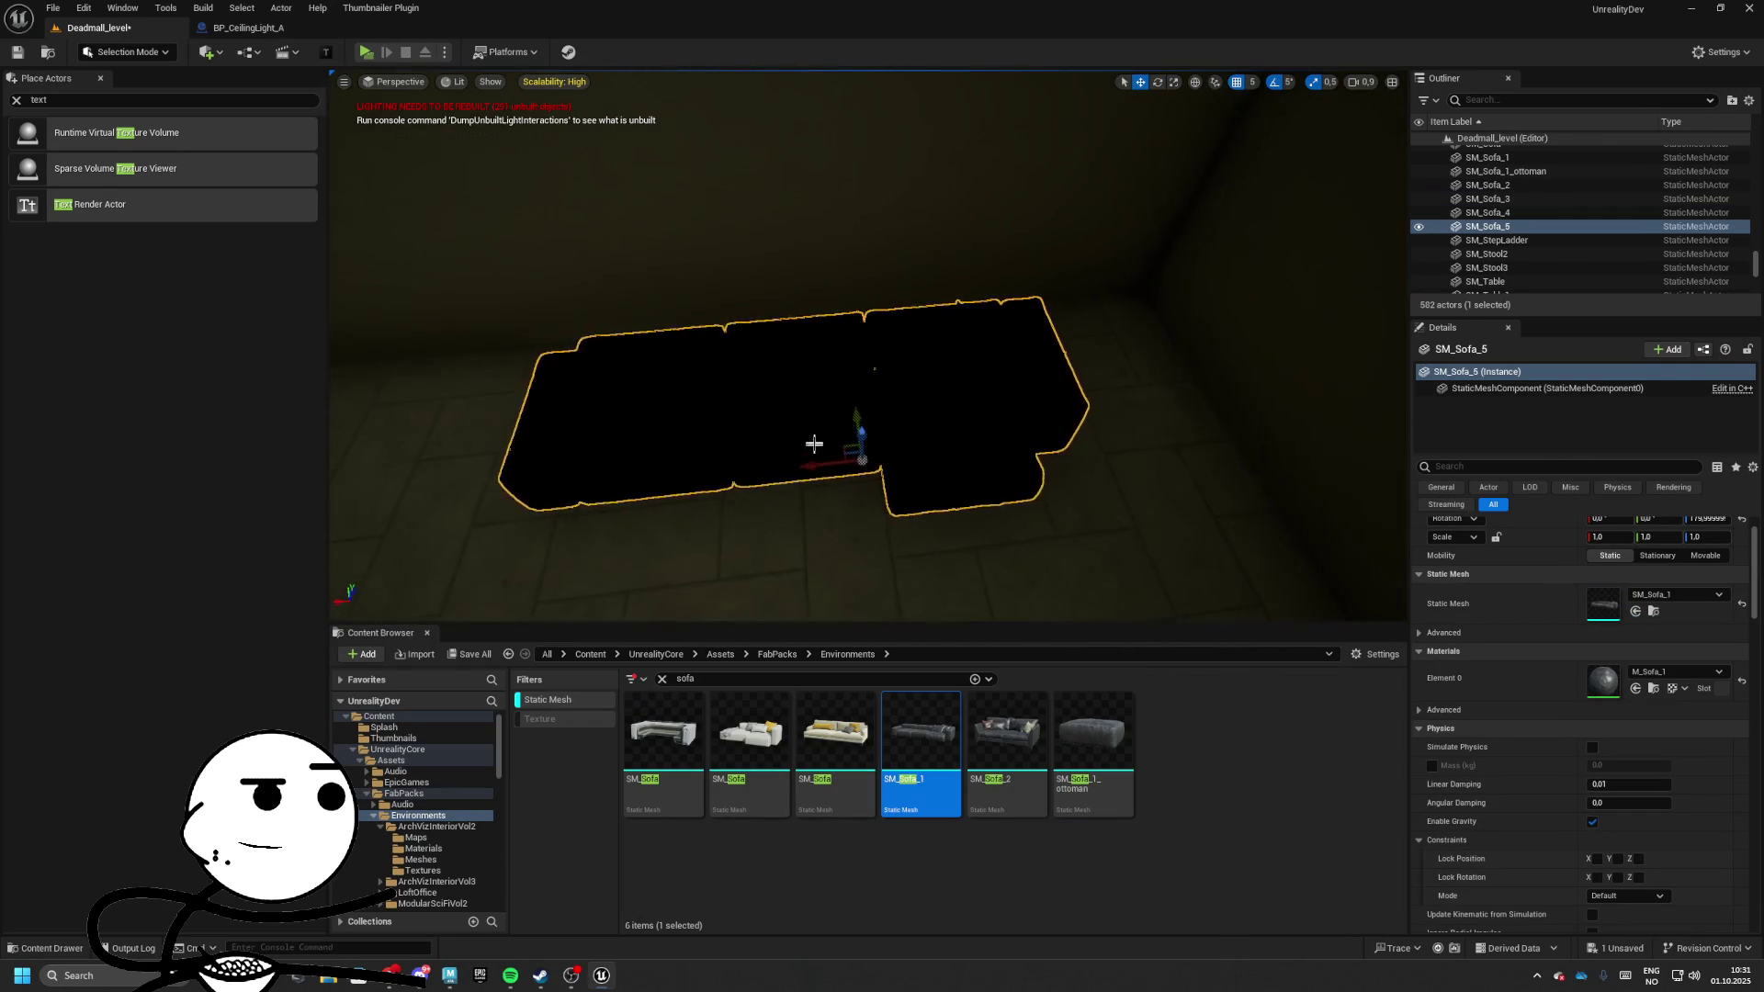
key(Delete)
mouse_move(944, 381)
mouse_down()
mouse_move(1036, 385)
mouse_move(1047, 366)
mouse_up()
Select the surrounding wall sections and a floor tile to inspect them
click(1036, 386)
click(1047, 366)
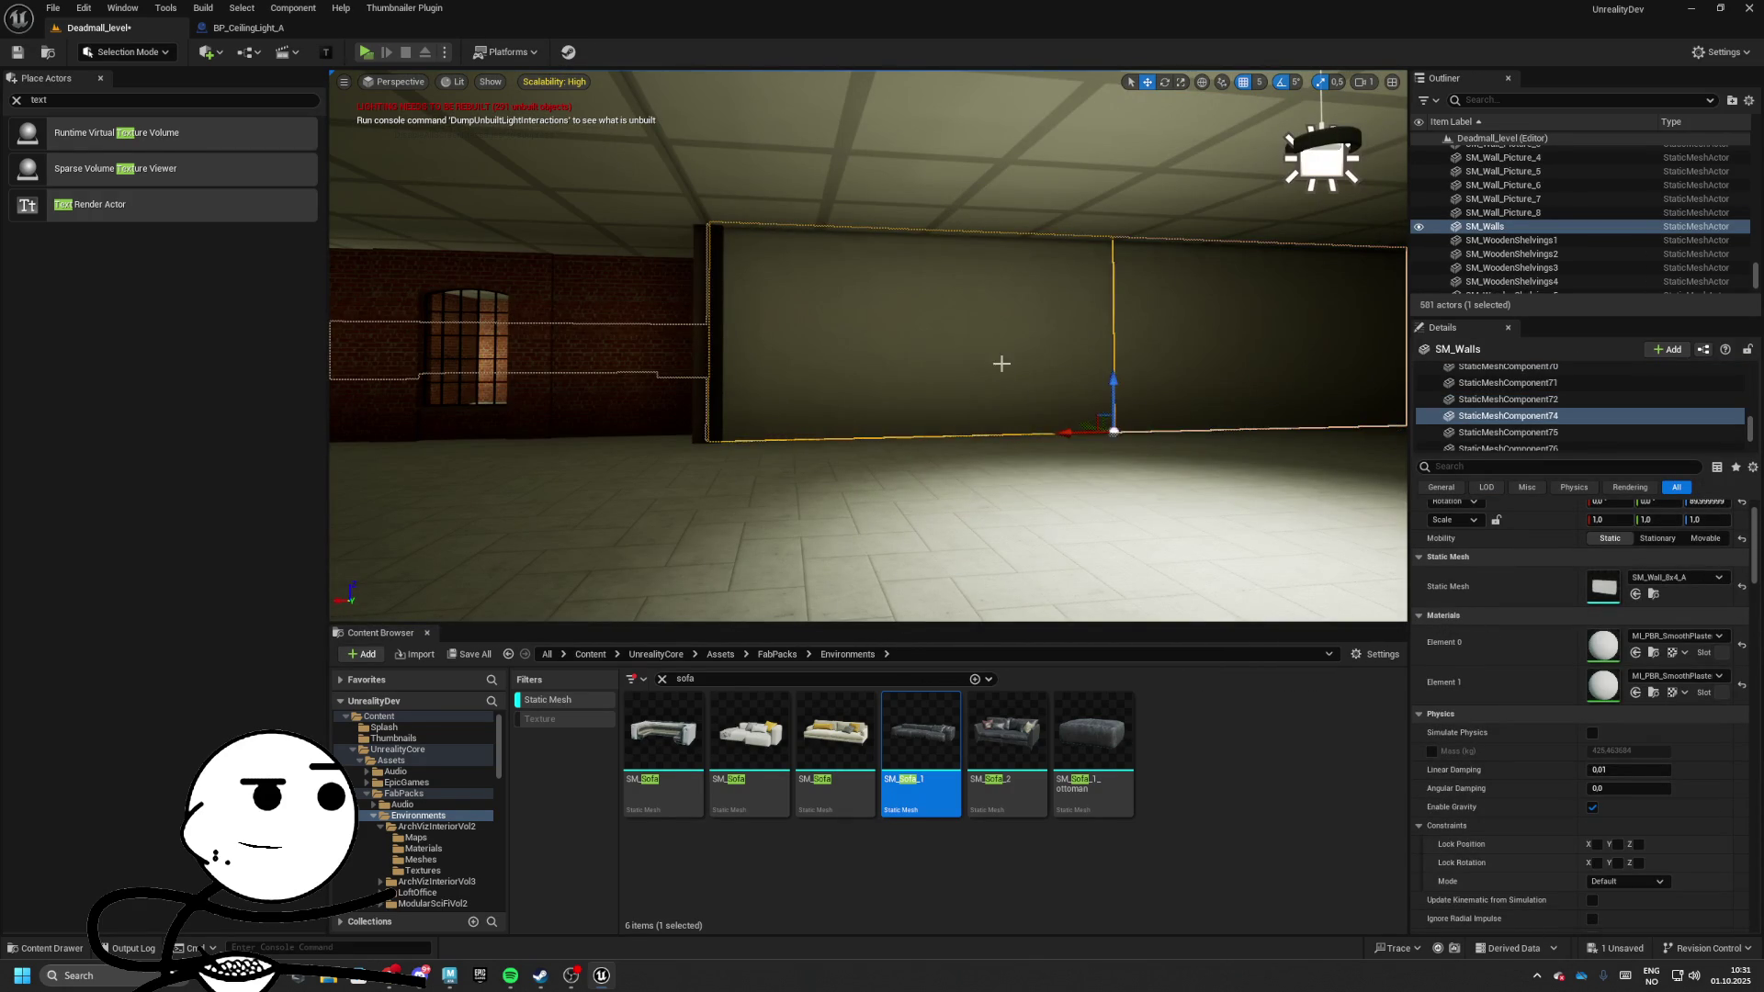
click(1001, 364)
click(1050, 436)
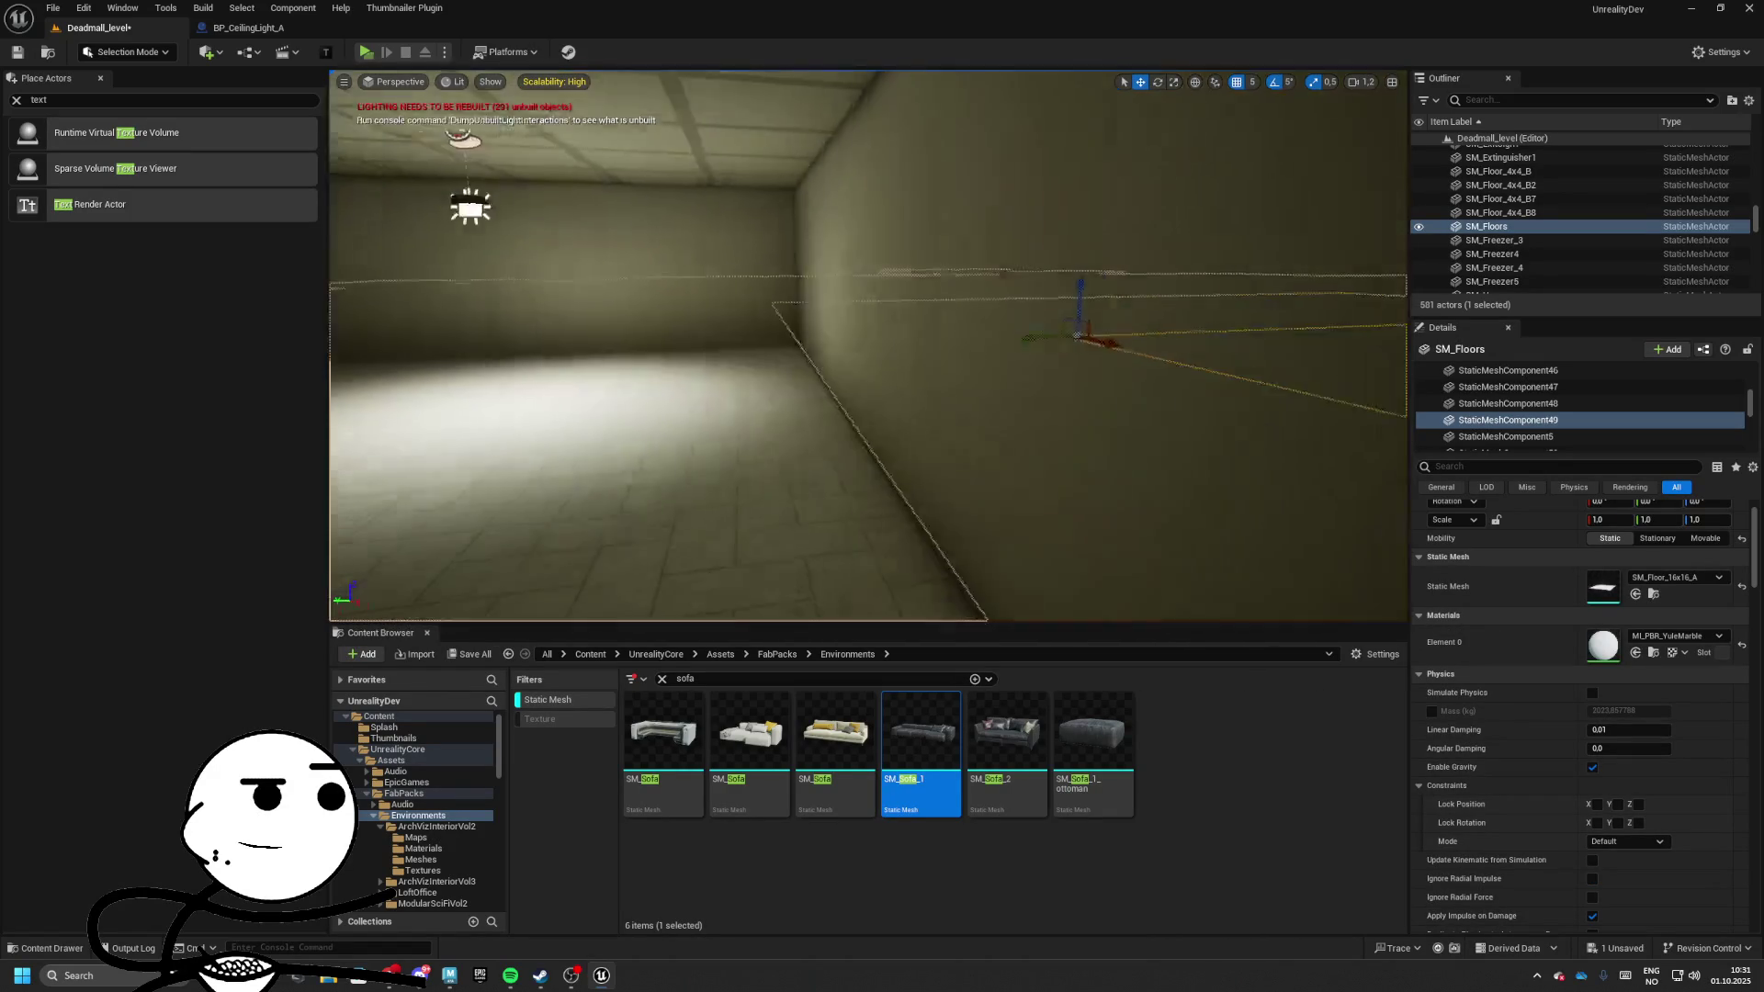
Pick a floor tile, undo an accidental move, and set the grid snap to 100
key(f)
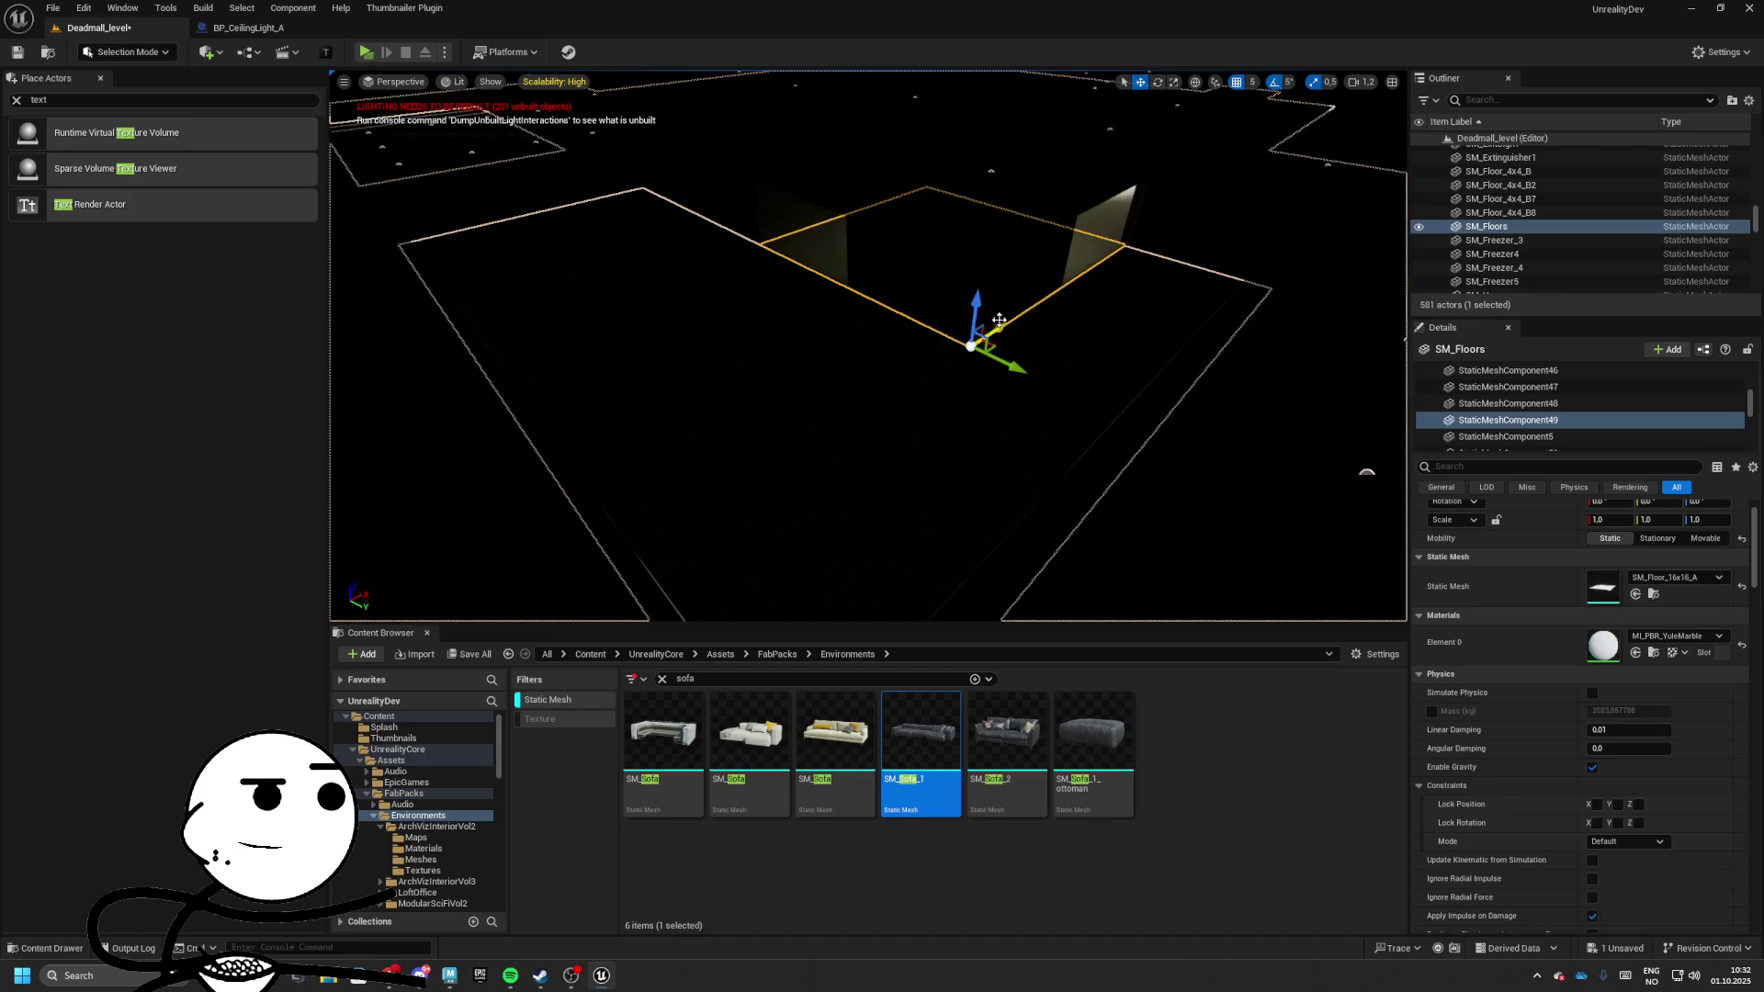
click(691, 436)
key(f)
key(ctrl+z)
click(1251, 83)
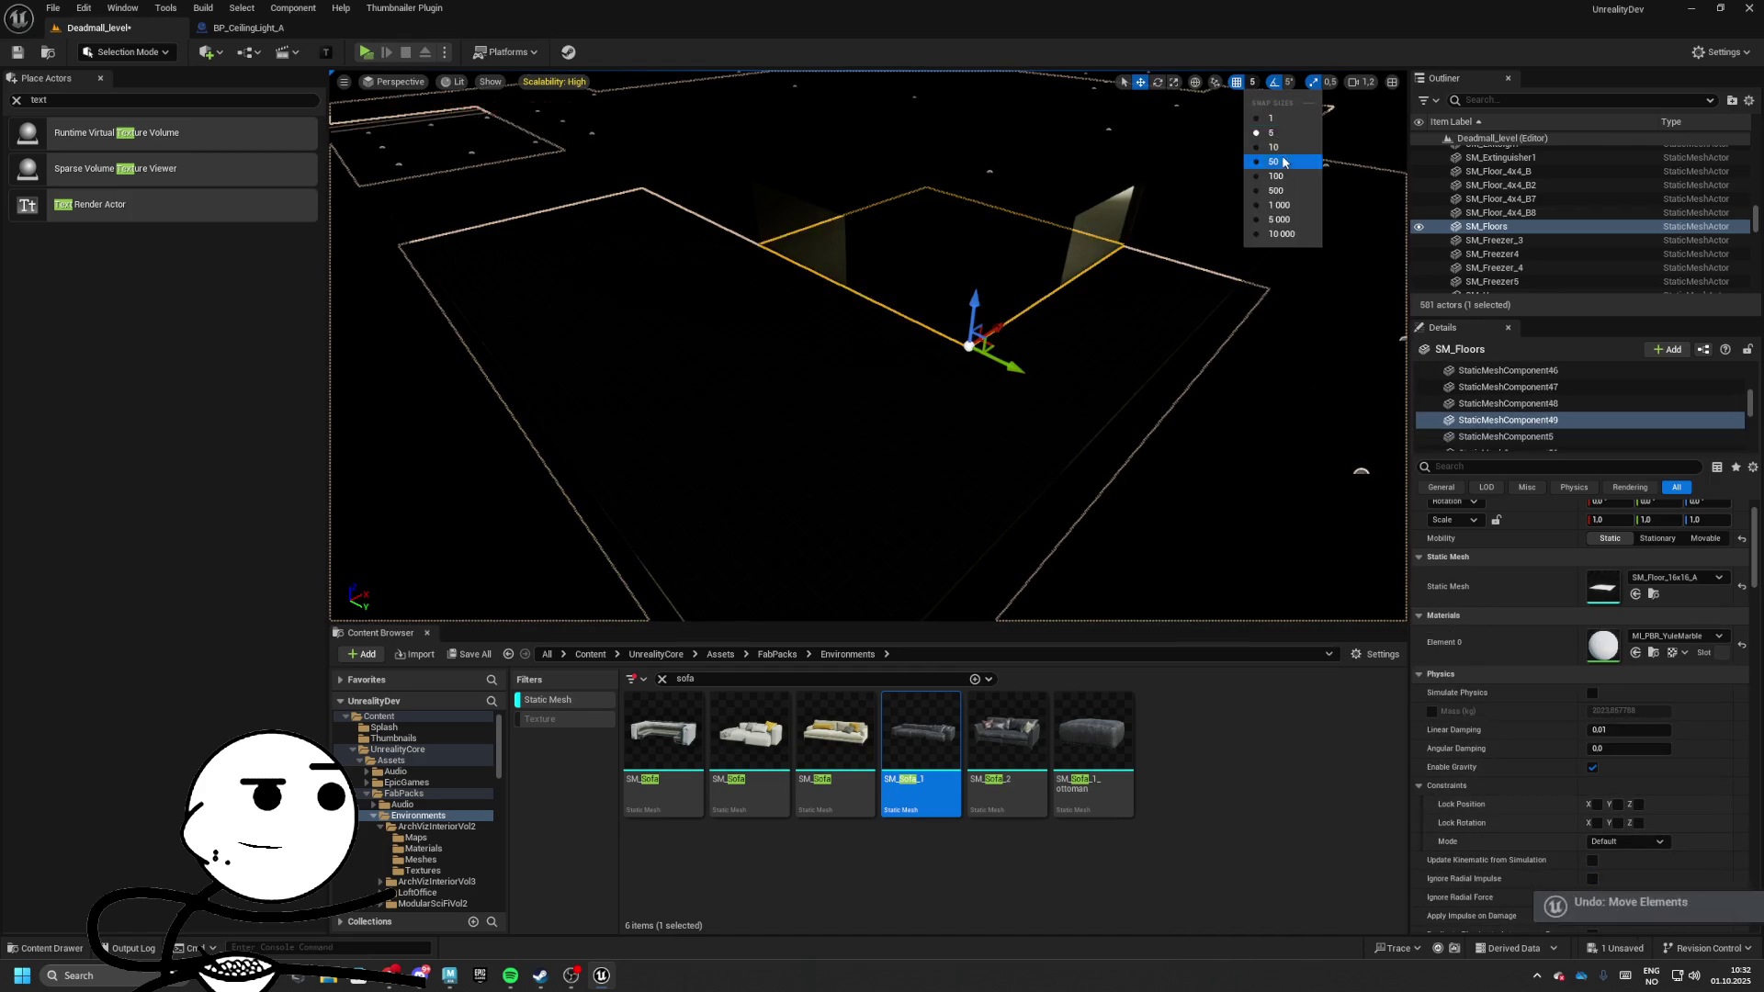
click(1256, 206)
Duplicate the floor tile, switch its mesh to SM_Floor_8x8_A, and place another copy
drag(991, 369, 946, 367)
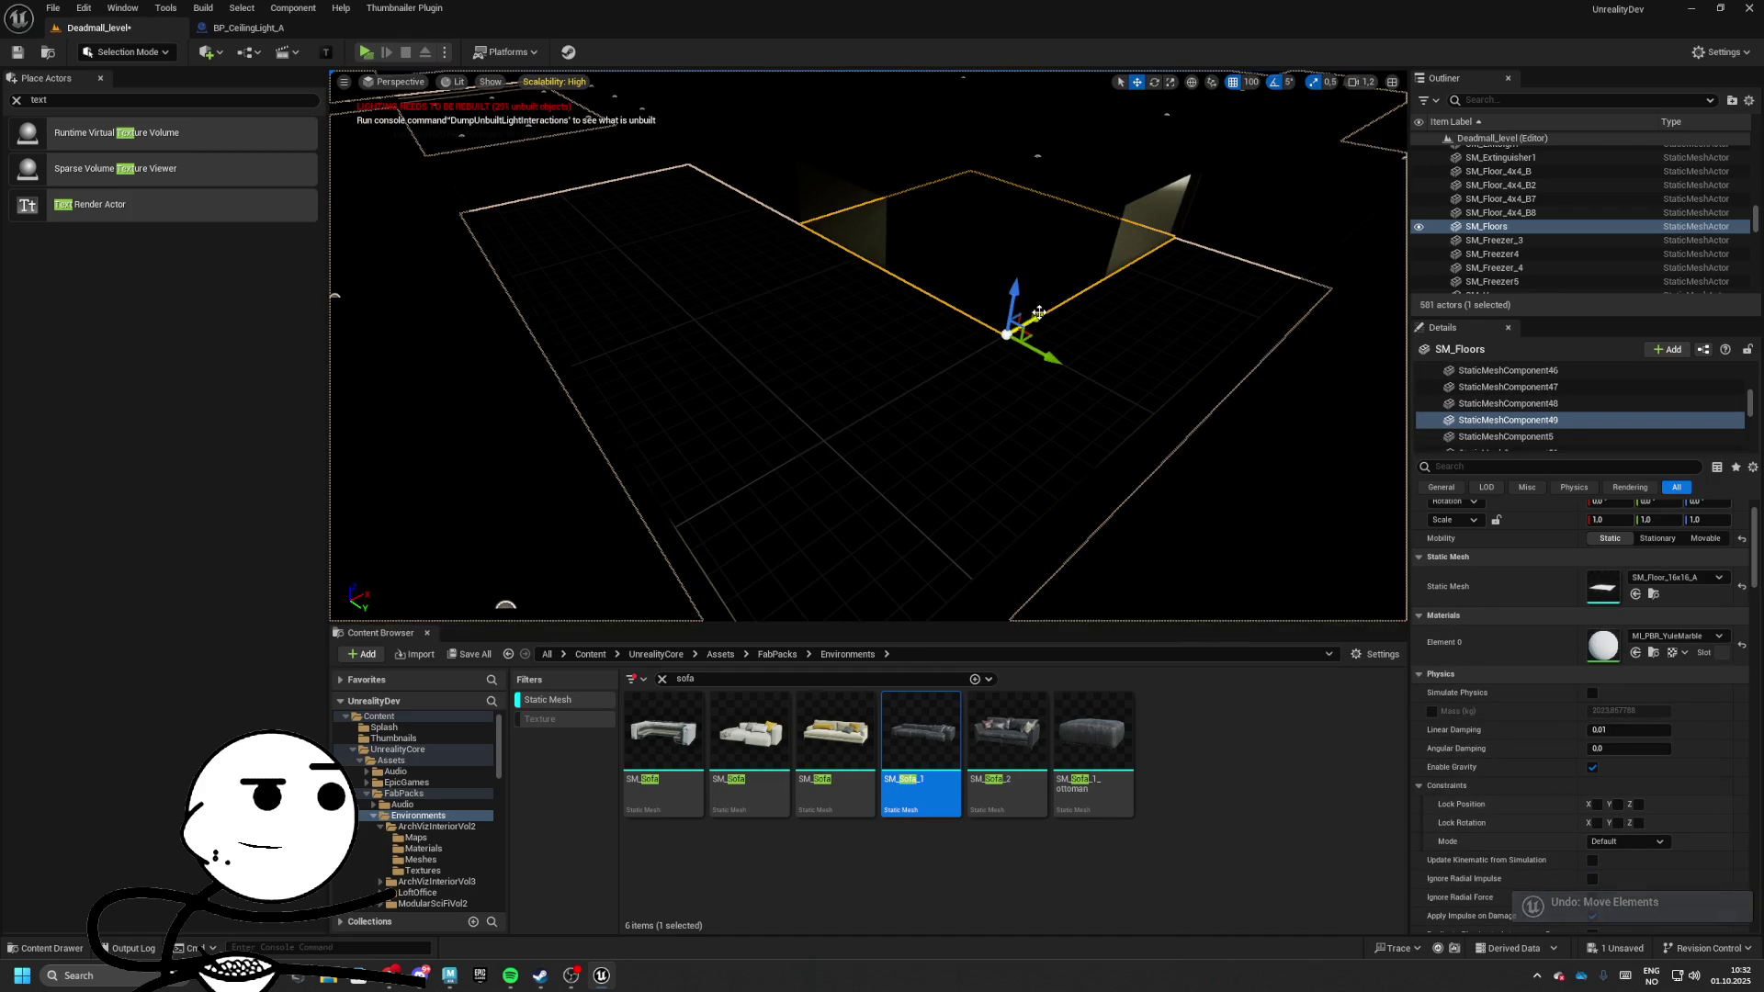
drag(1038, 313, 669, 425)
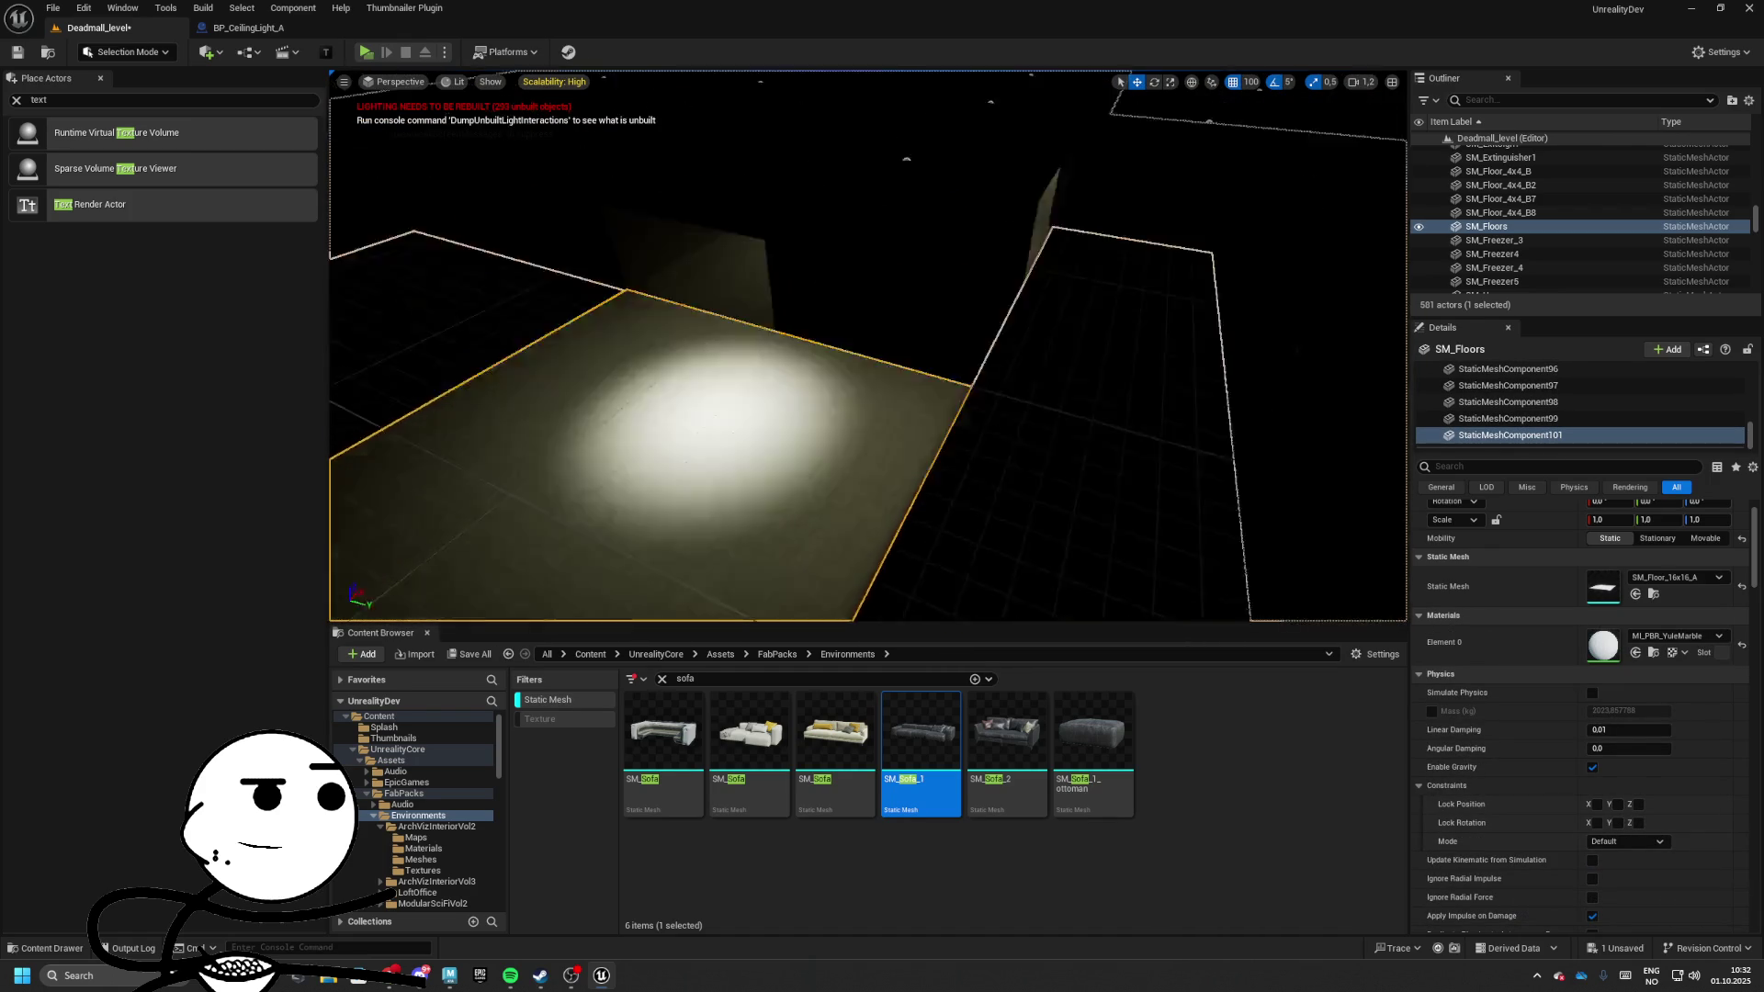
mouse_move(1267, 524)
mouse_down()
mouse_move(1194, 514)
mouse_move(1268, 523)
mouse_up()
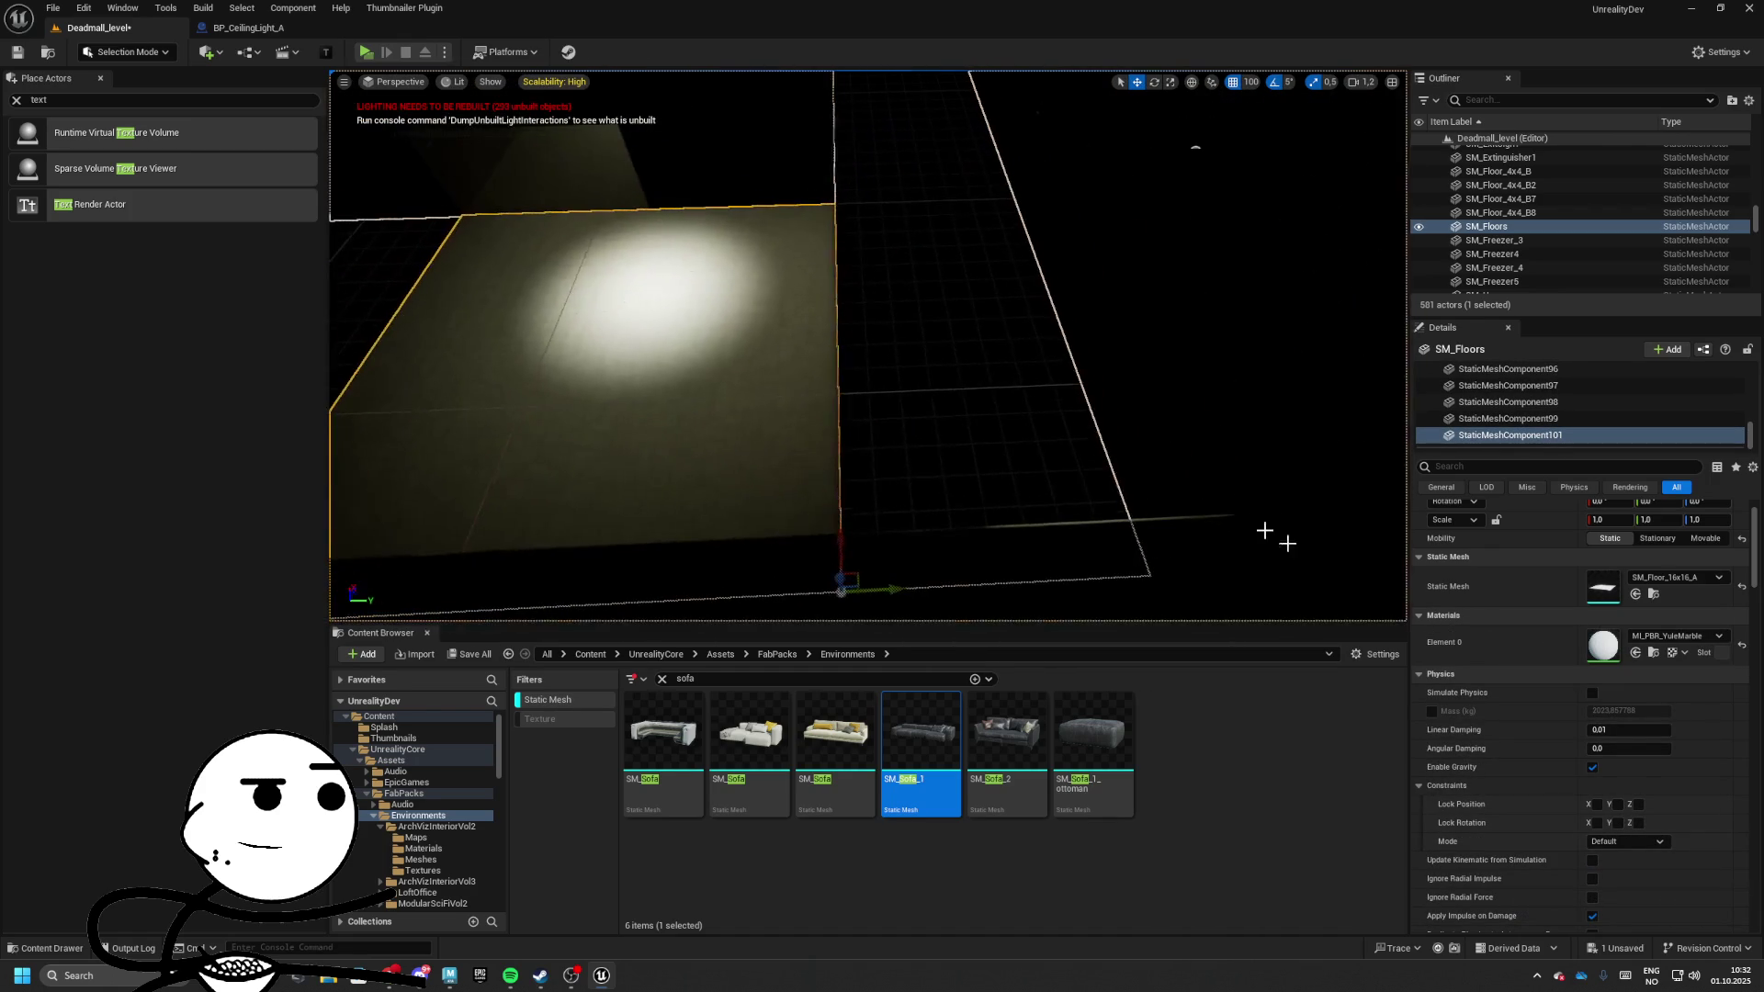
click(1654, 594)
mouse_move(919, 551)
mouse_down()
mouse_move(893, 478)
mouse_move(1123, 468)
mouse_up()
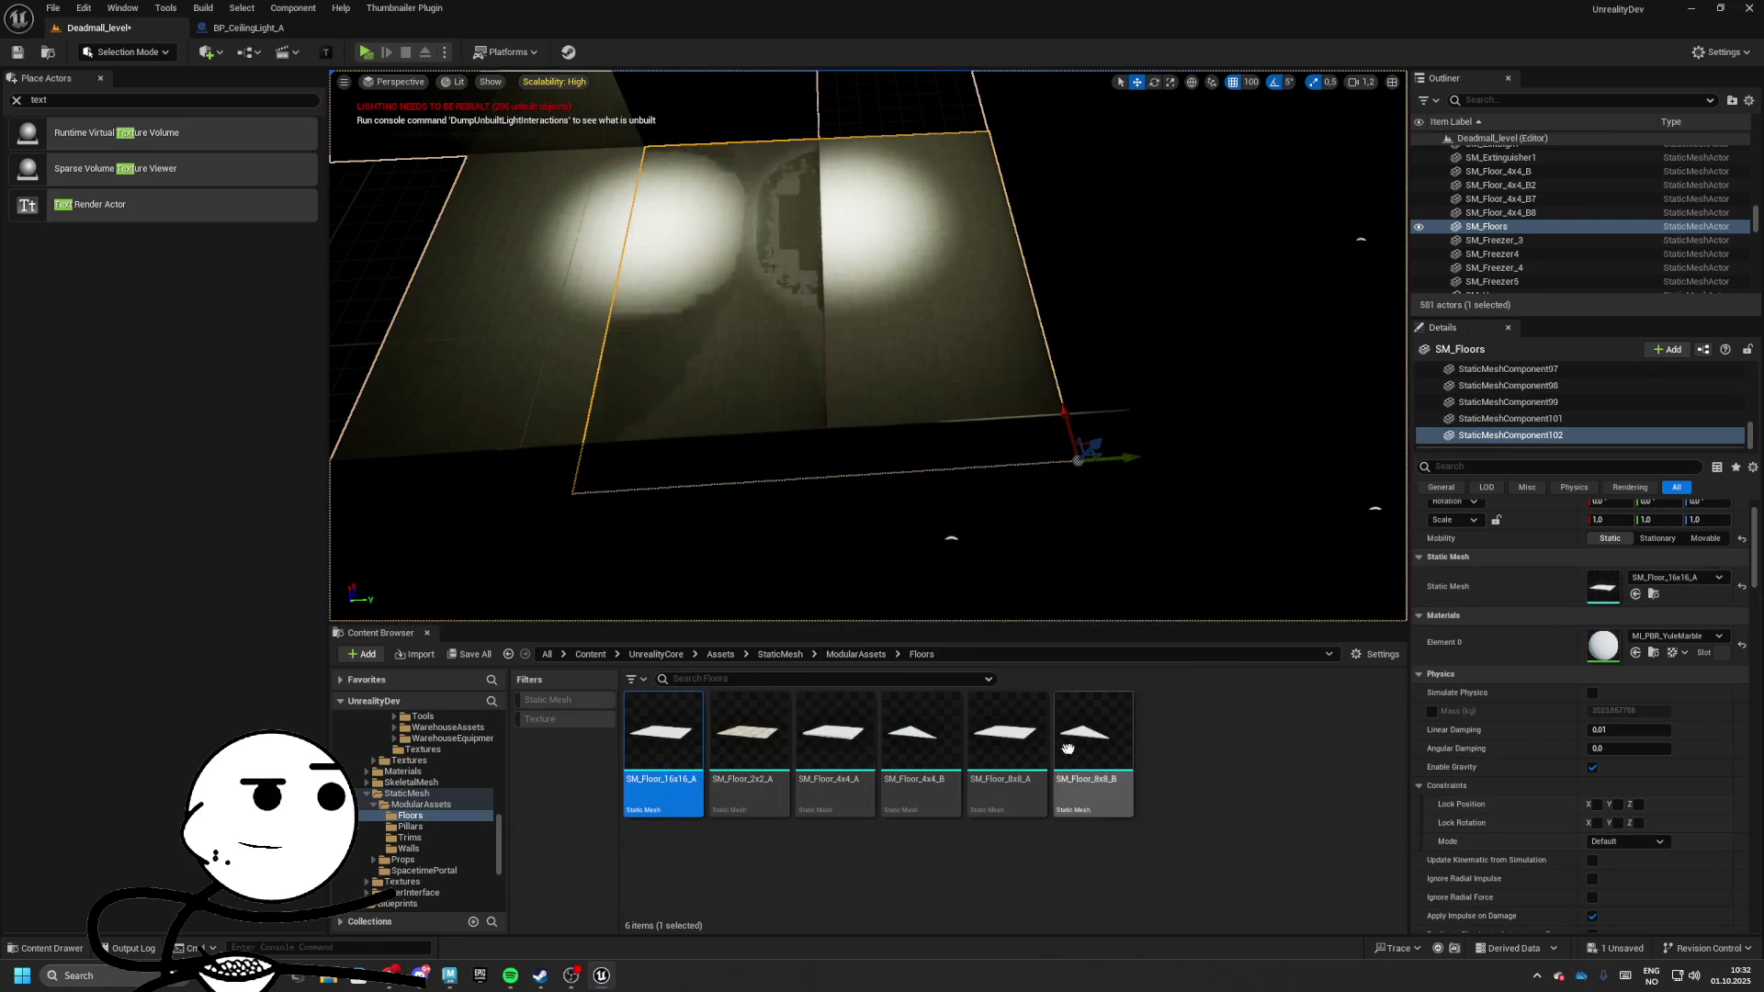
click(1006, 735)
click(1635, 595)
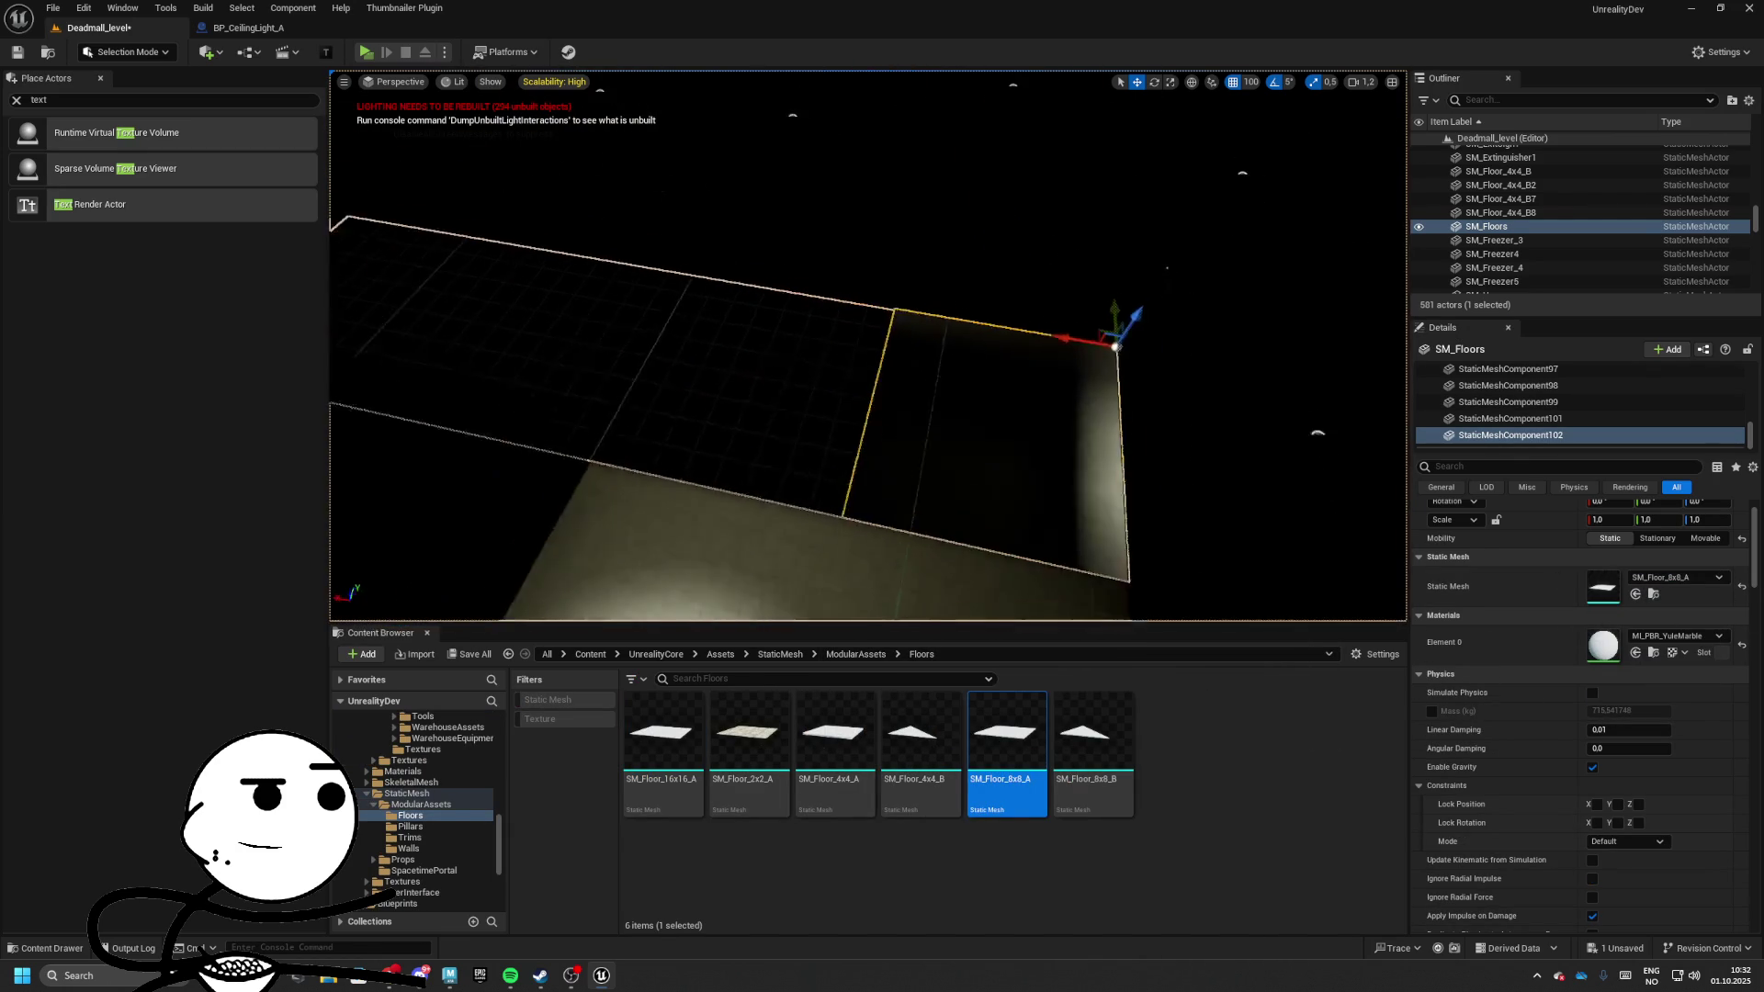
drag(1097, 335, 890, 317)
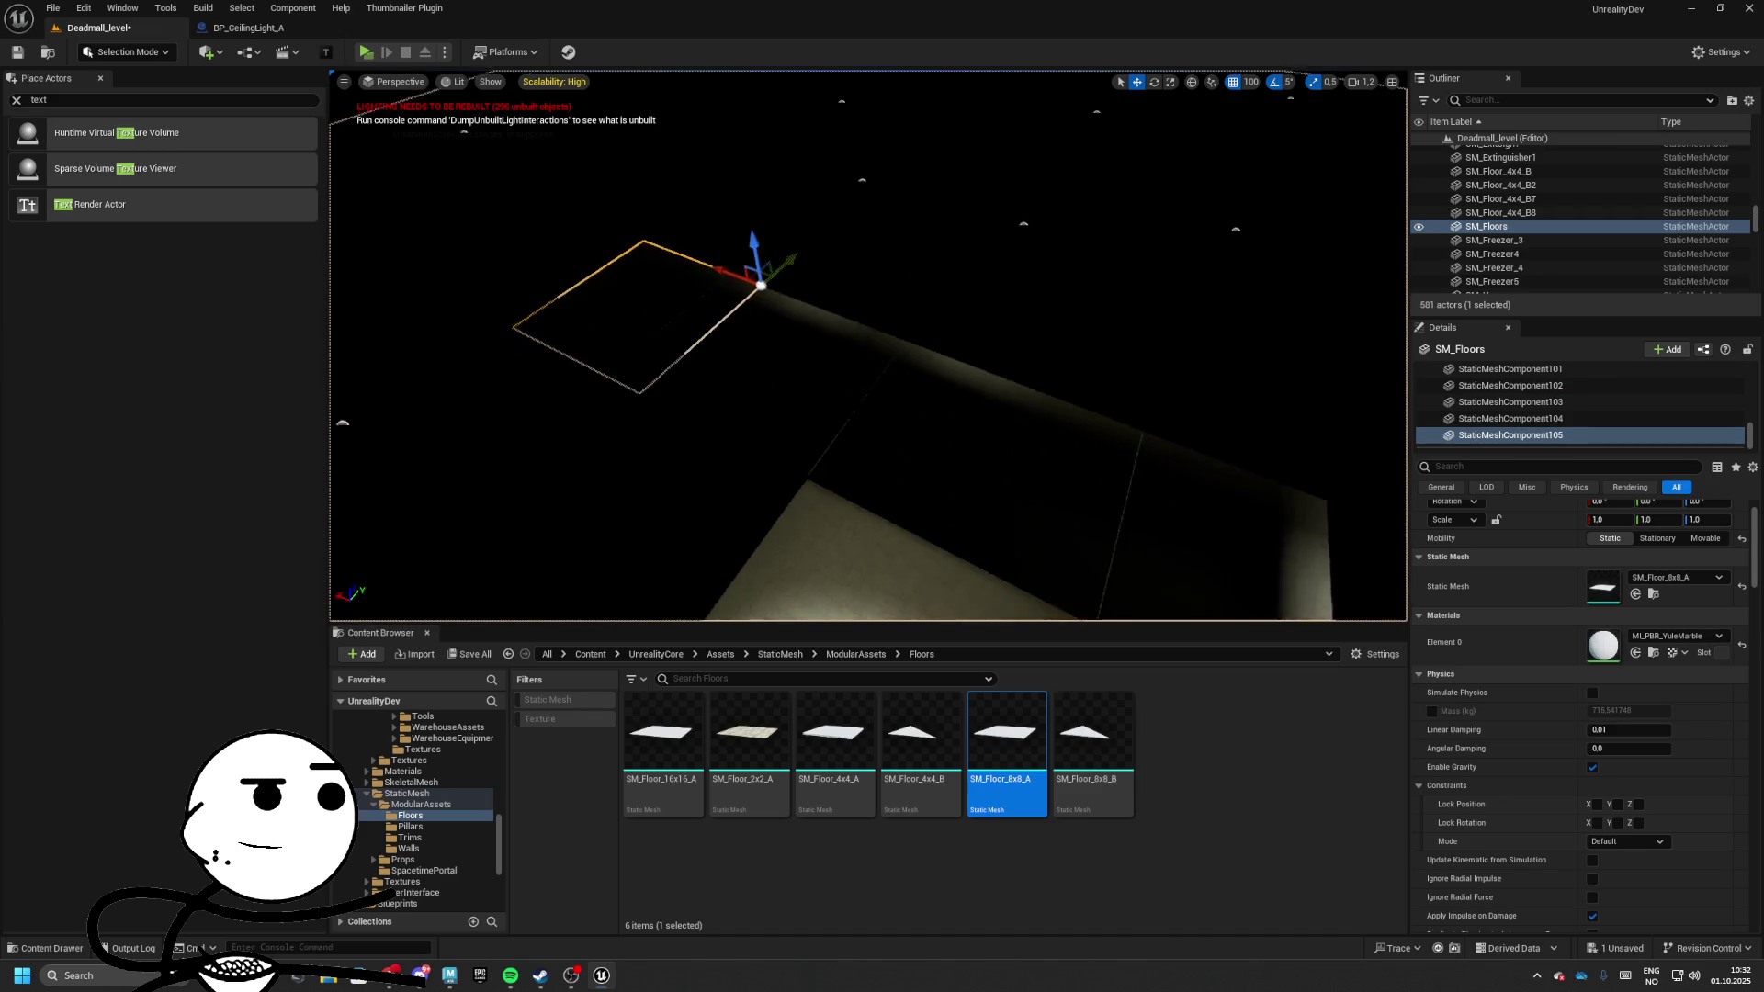
Bring an SM_Floor_8x8_A tile into the ceiling beside the existing ceiling slabs
click(854, 354)
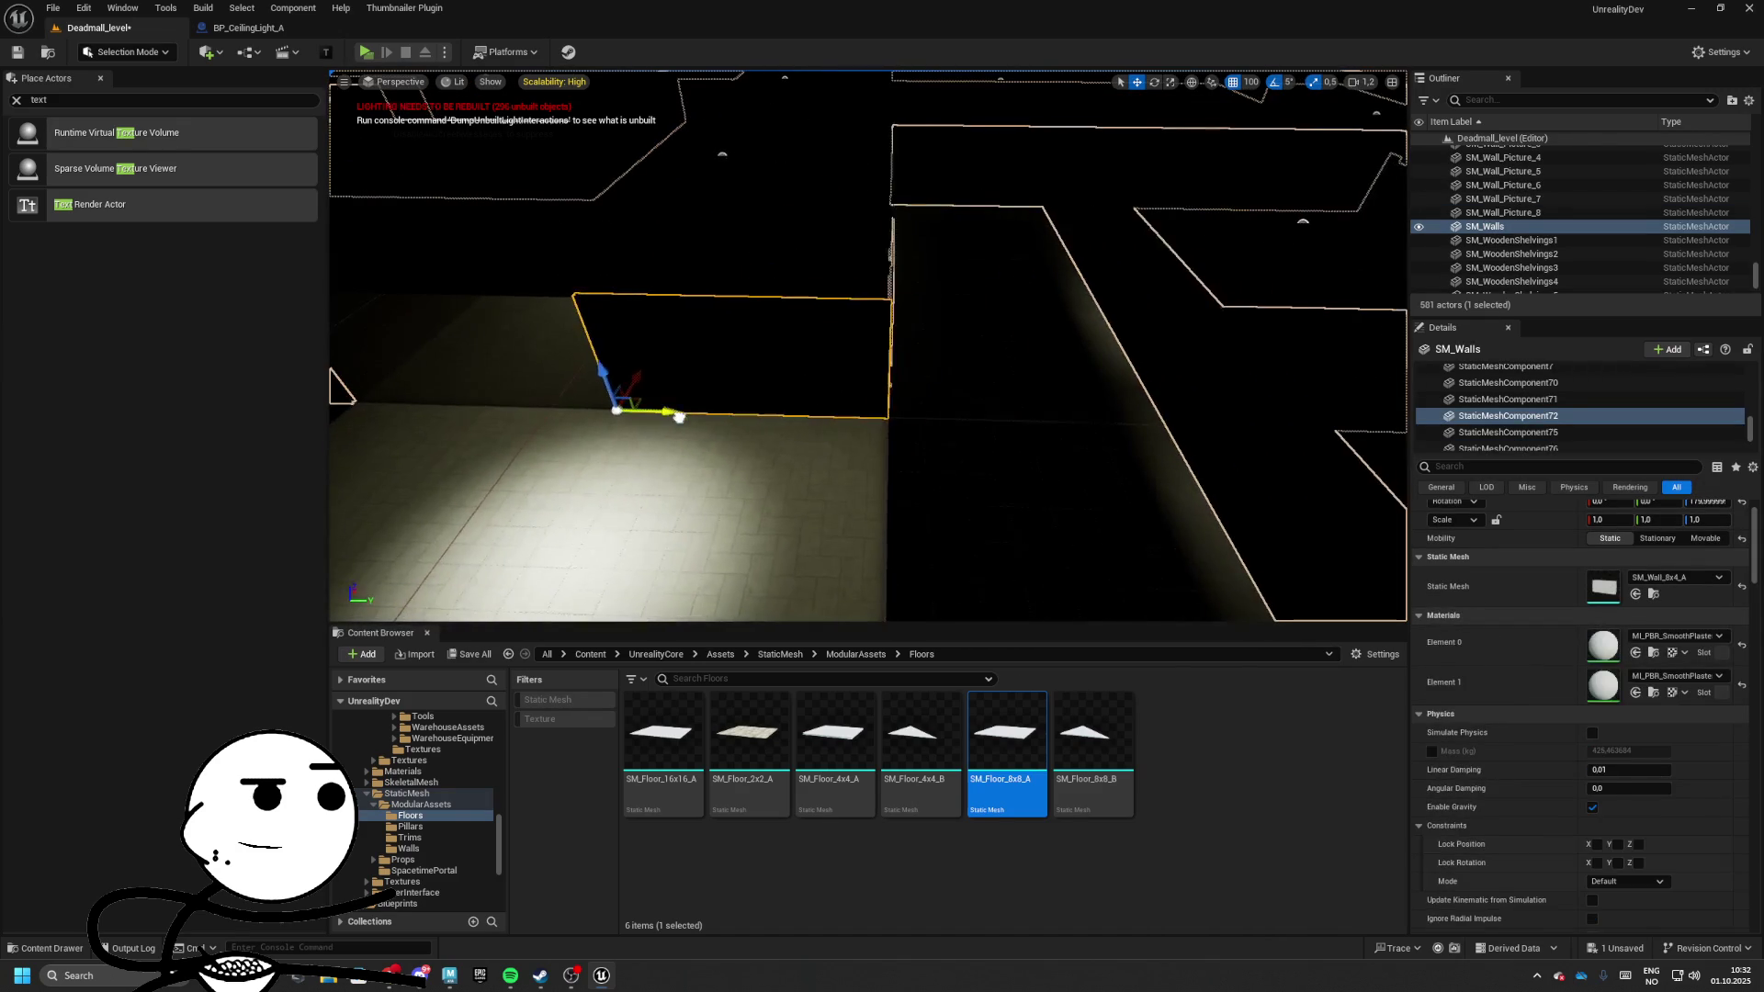
click(678, 406)
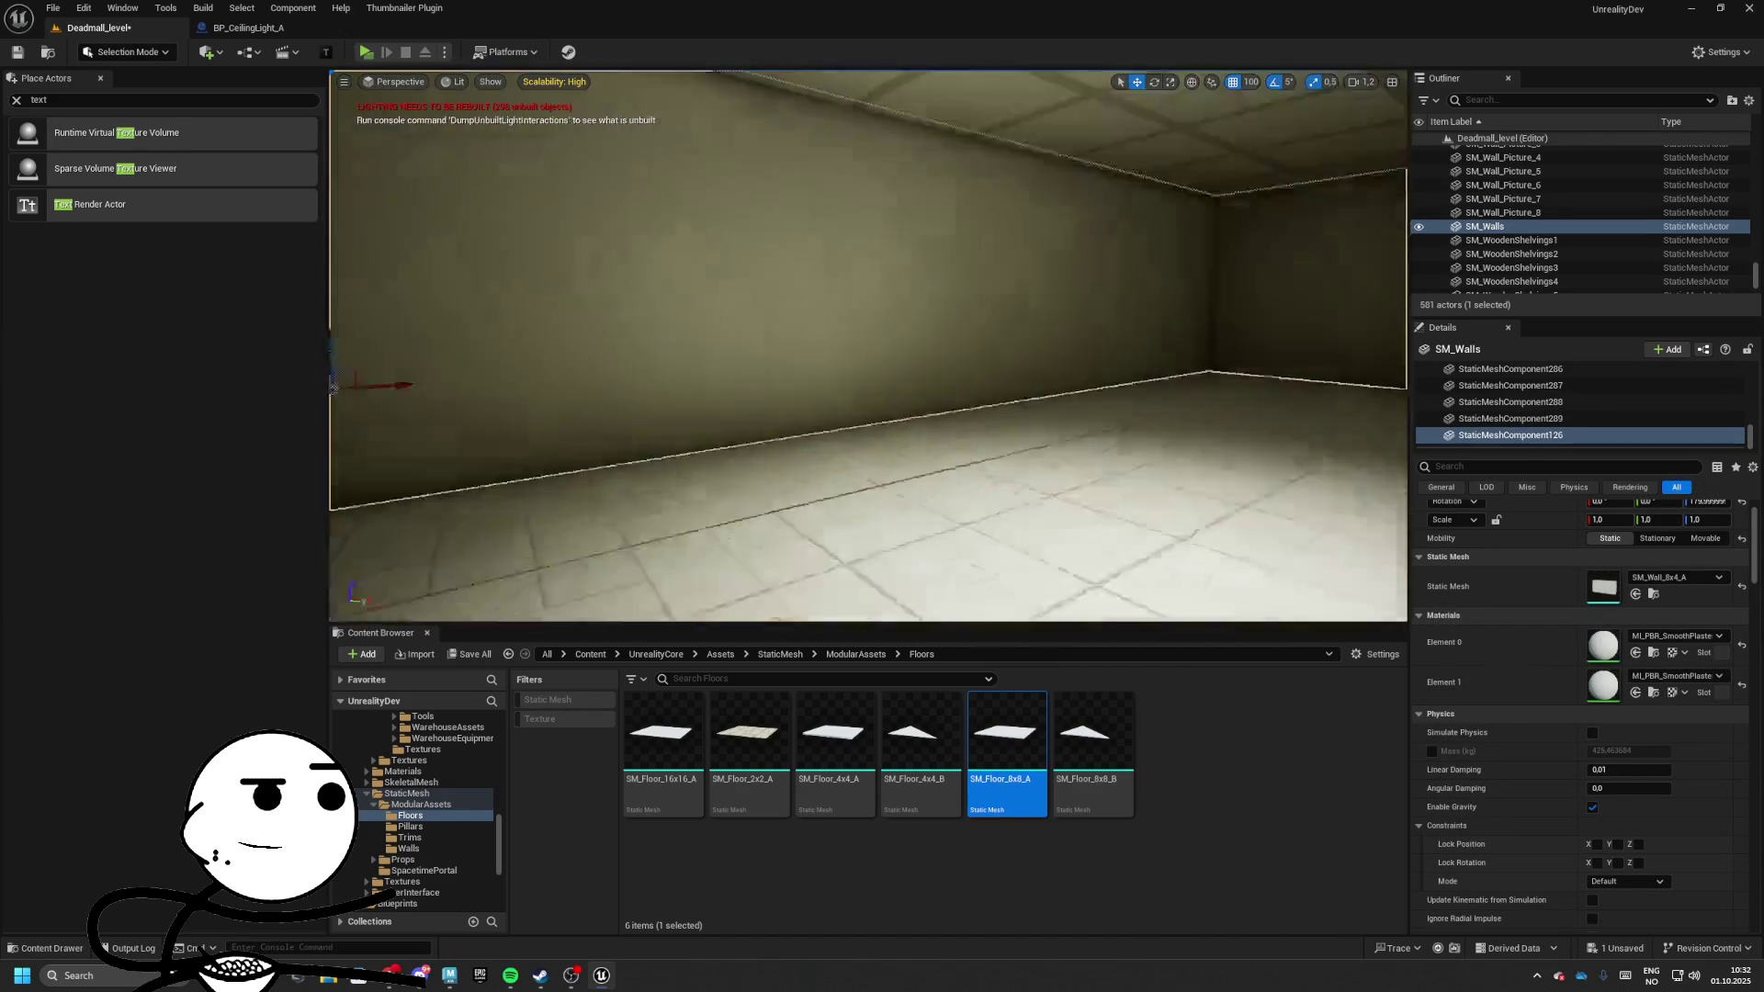
drag(333, 386, 332, 460)
click(1016, 367)
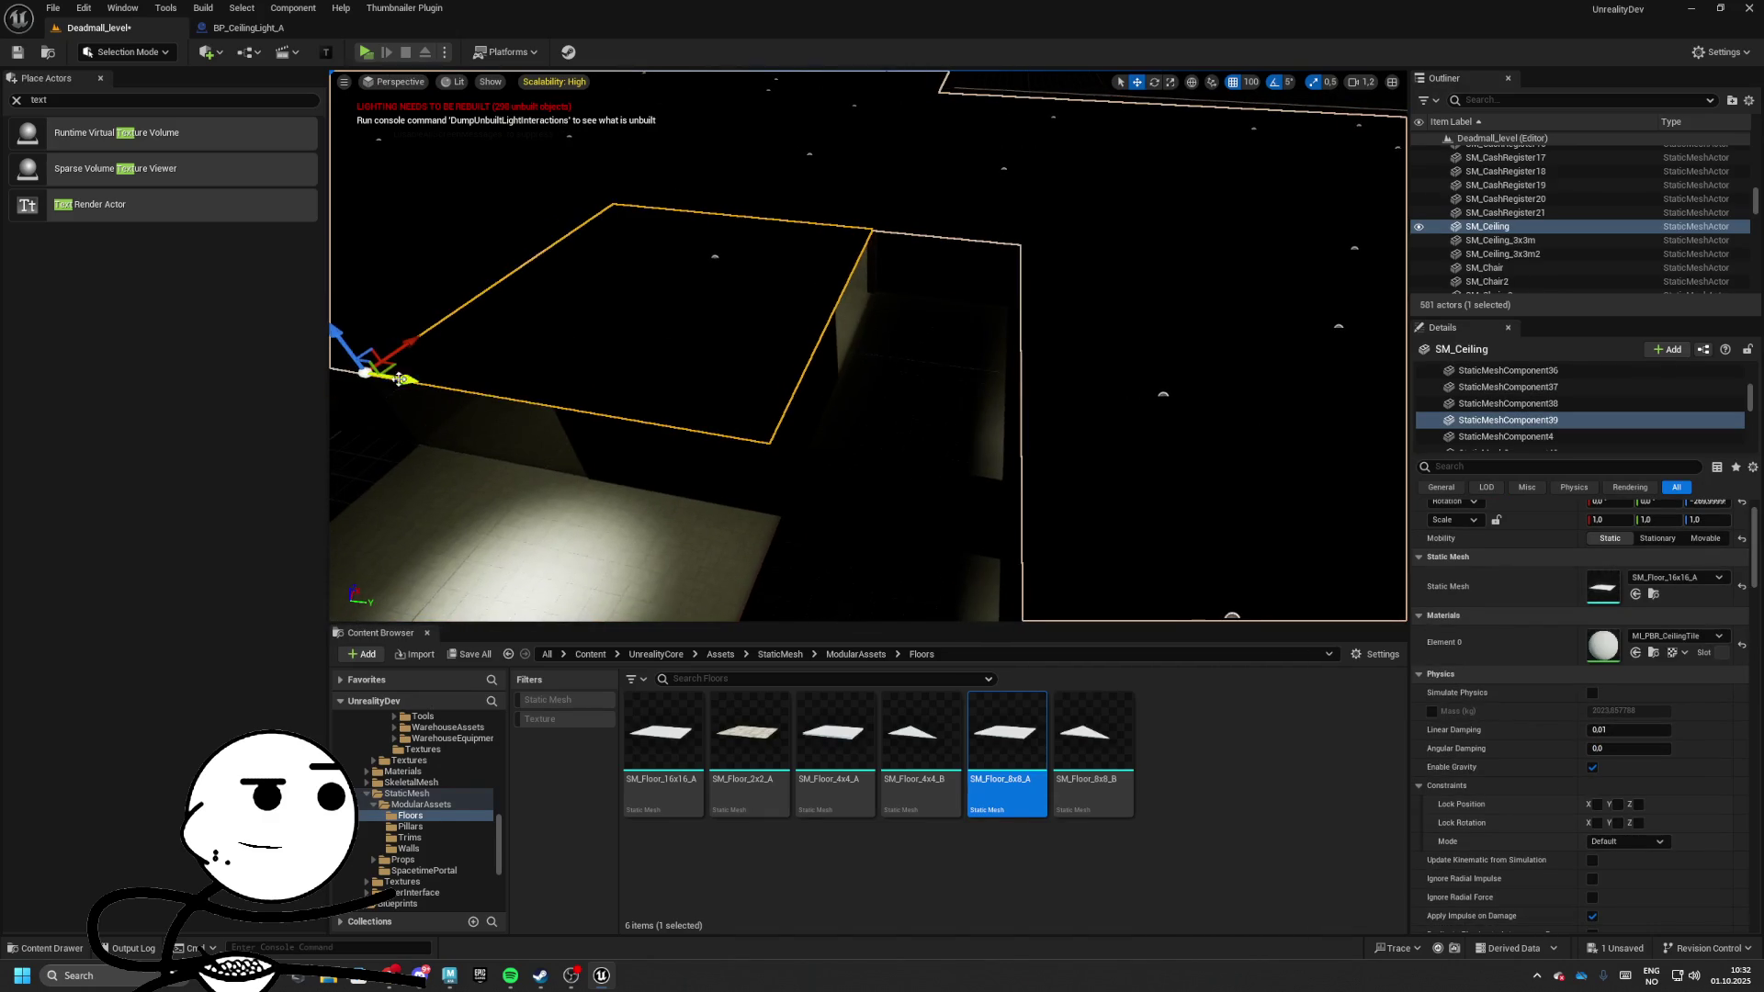
click(874, 382)
mouse_move(1006, 790)
mouse_down()
mouse_move(1171, 745)
mouse_move(1507, 435)
mouse_up()
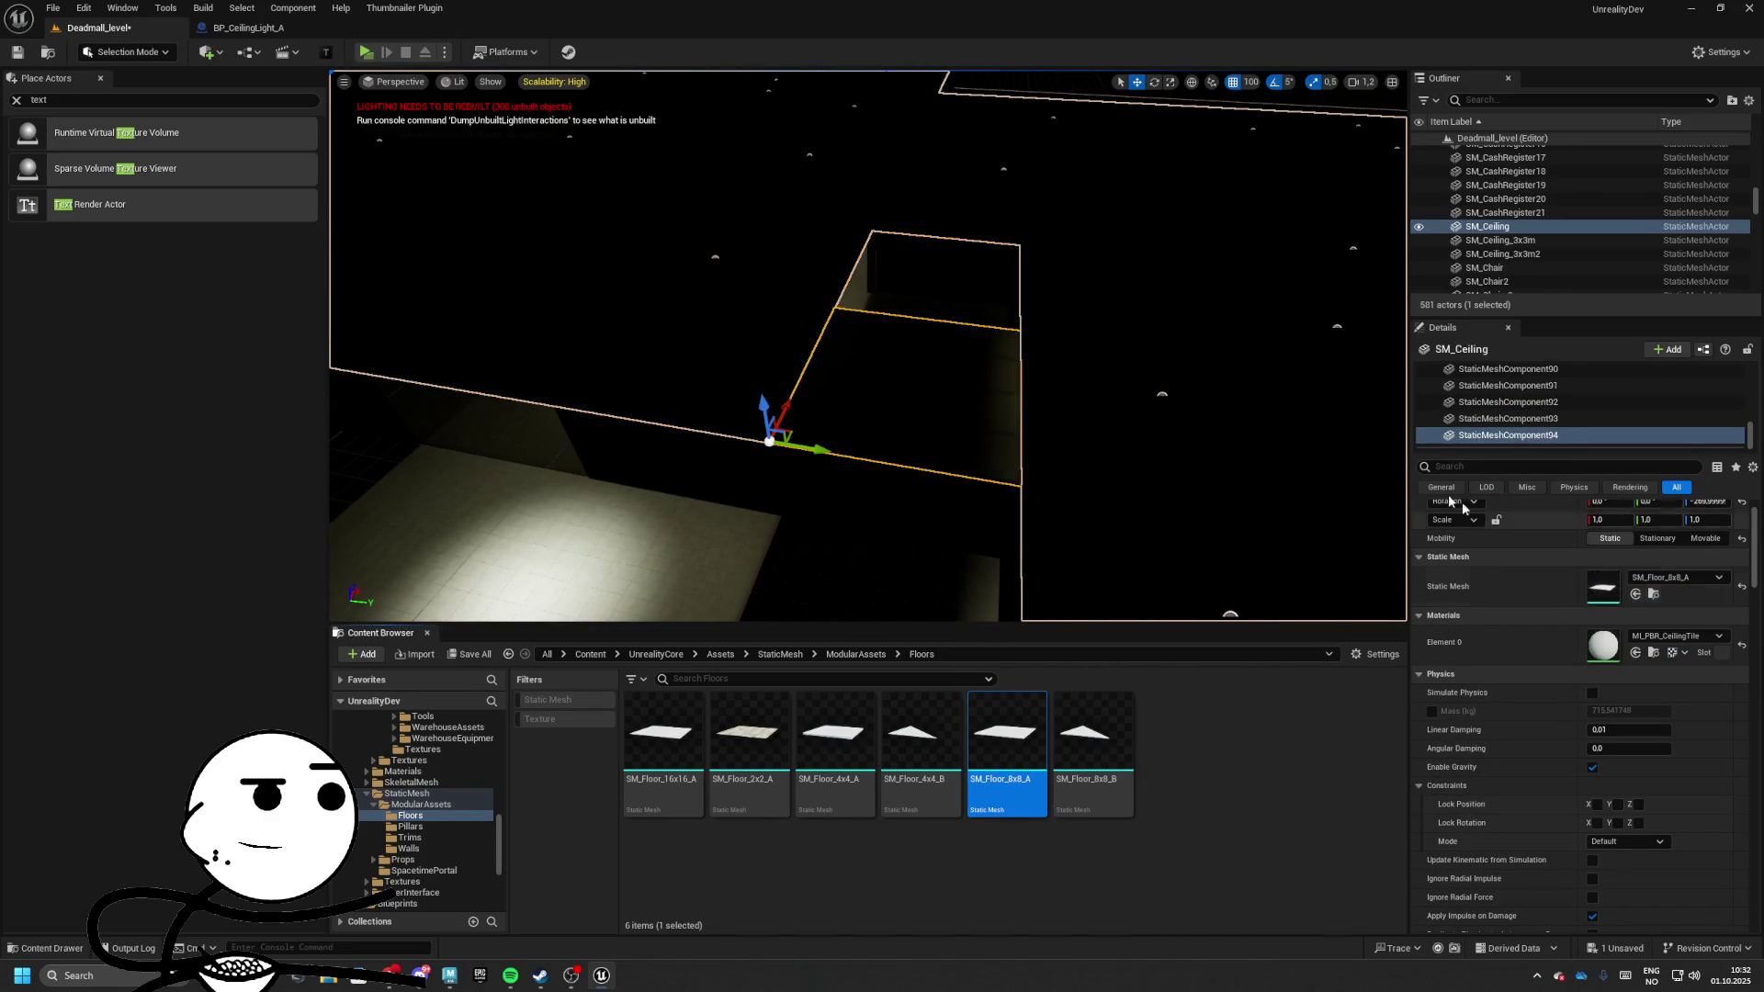
mouse_move(1055, 314)
mouse_down()
mouse_move(1070, 372)
mouse_move(826, 395)
mouse_up()
click(1051, 405)
Rotate the wall copy to -90 degrees
click(675, 397)
key(e)
drag(726, 368, 689, 336)
mouse_move(893, 376)
mouse_down()
mouse_move(928, 367)
mouse_move(928, 386)
mouse_move(665, 433)
mouse_up()
Duplicate the SM_Floor_8x8_A ceiling tile to fill the gap in the ceiling
click(928, 367)
click(929, 386)
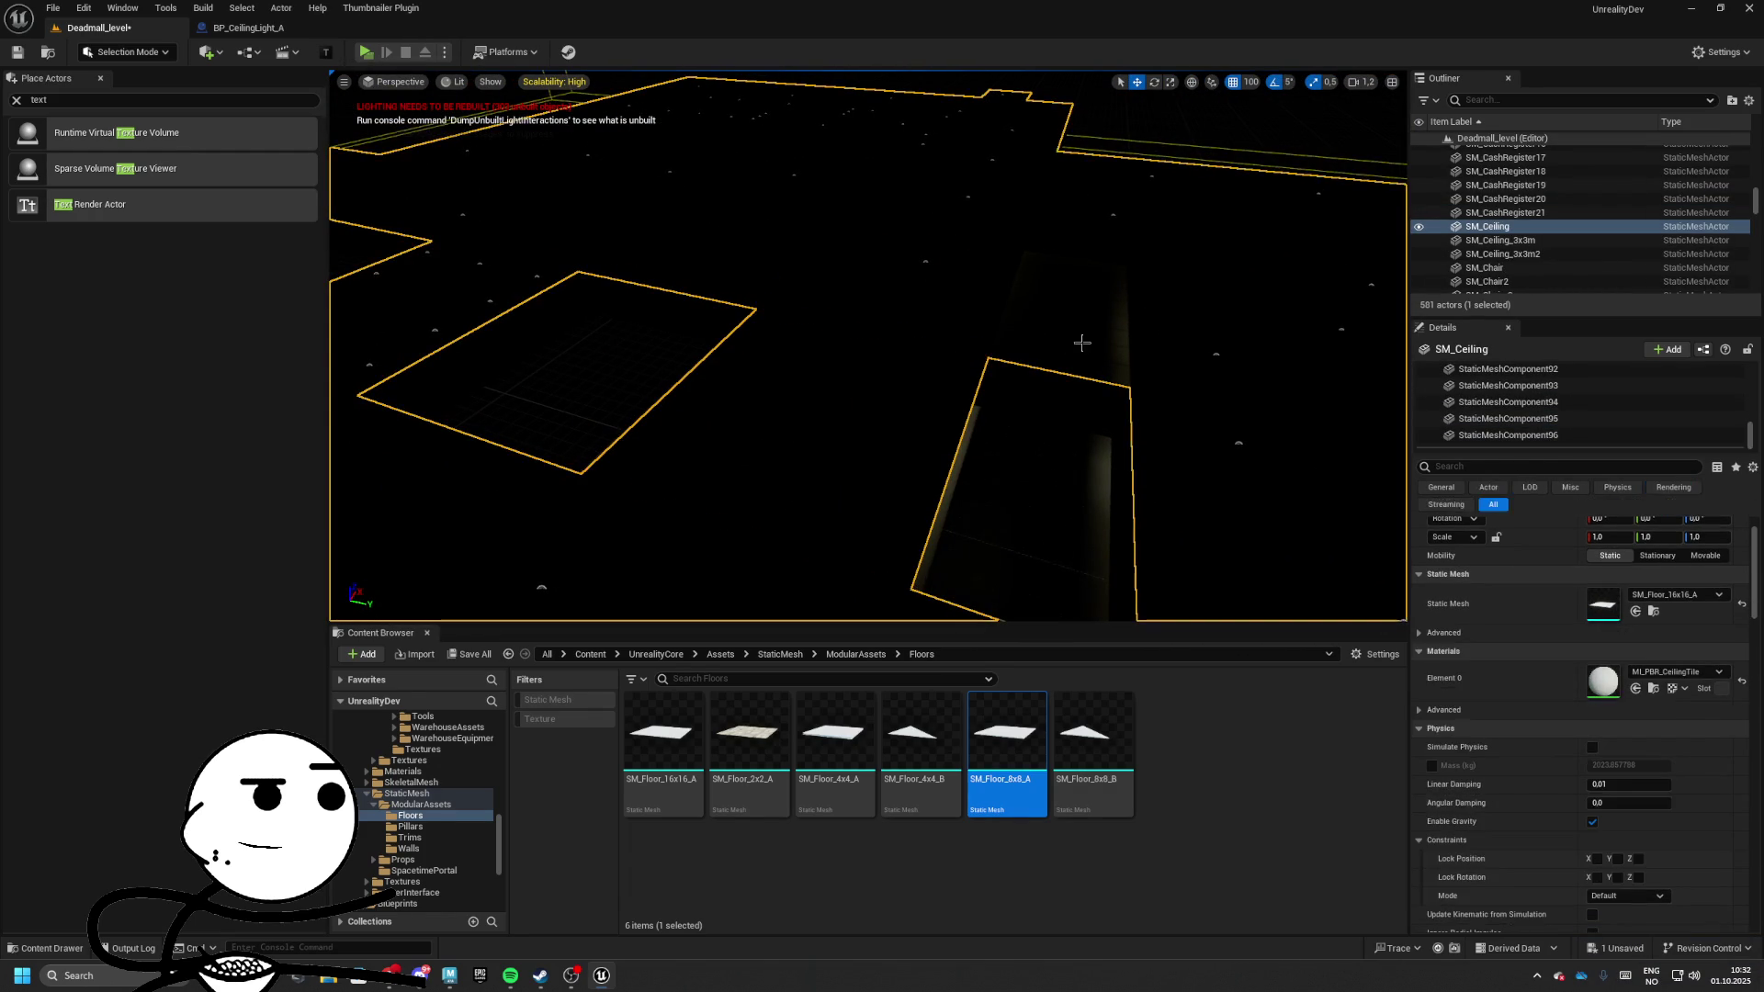
click(777, 310)
click(846, 412)
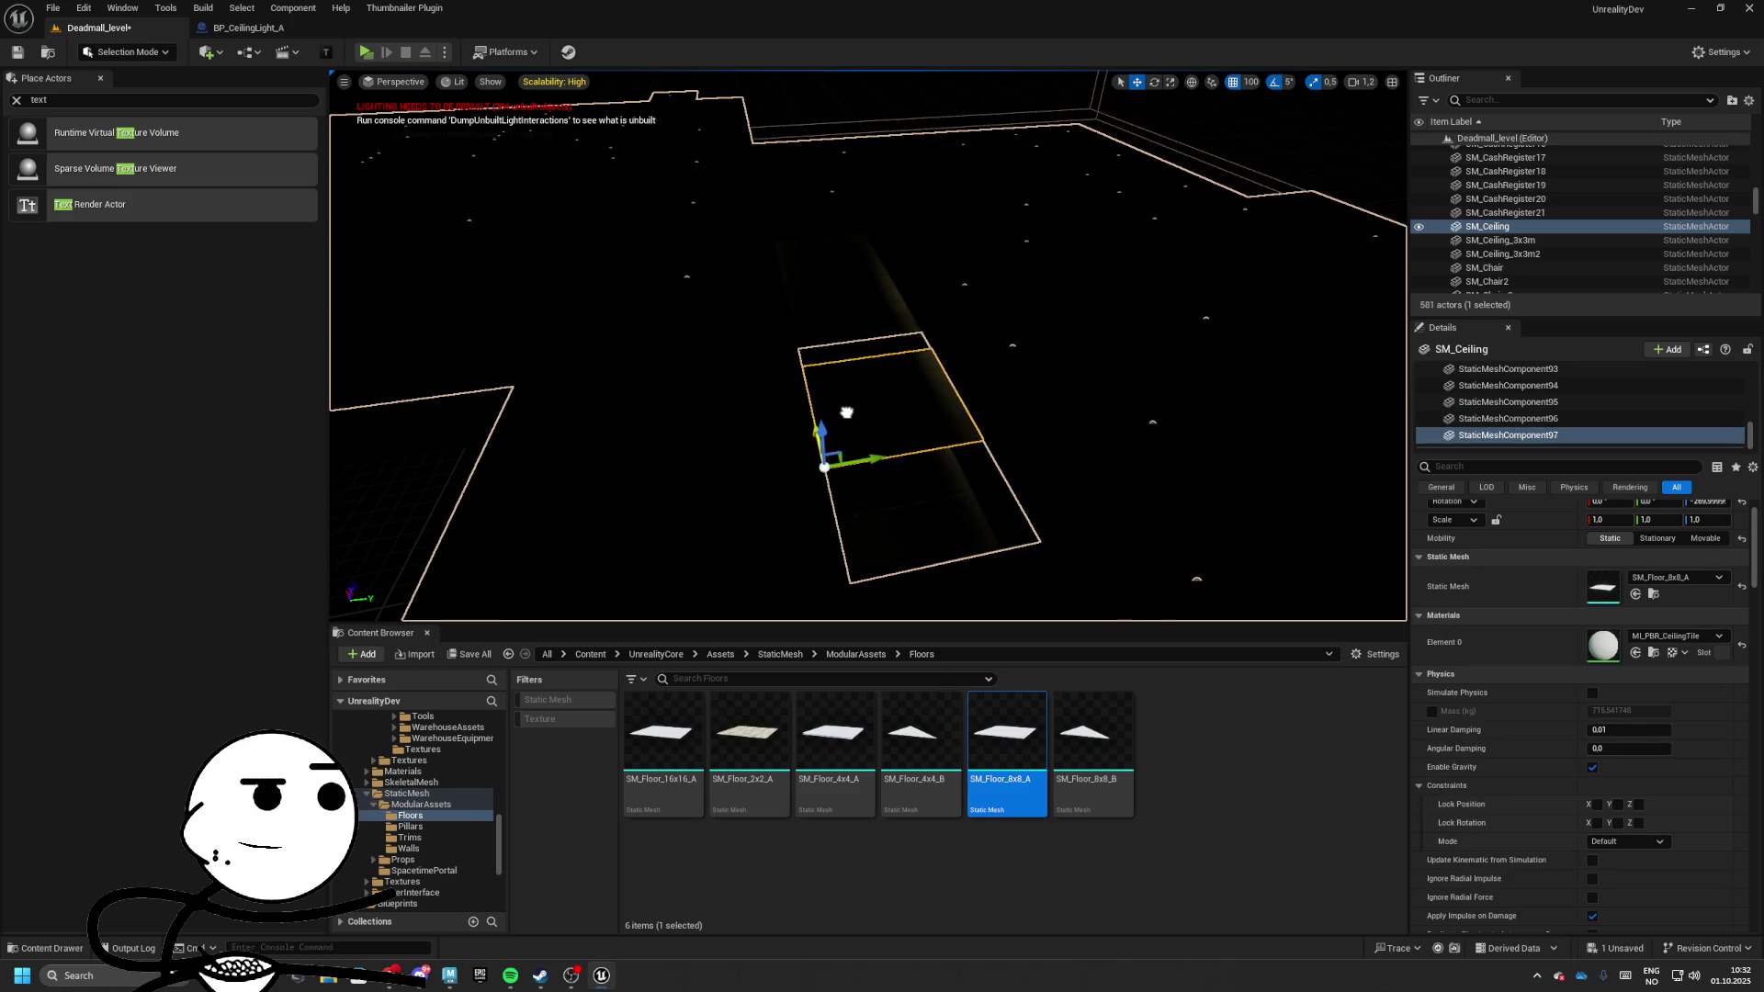
mouse_move(689, 393)
mouse_down()
mouse_move(831, 475)
mouse_move(753, 372)
mouse_move(725, 456)
mouse_up()
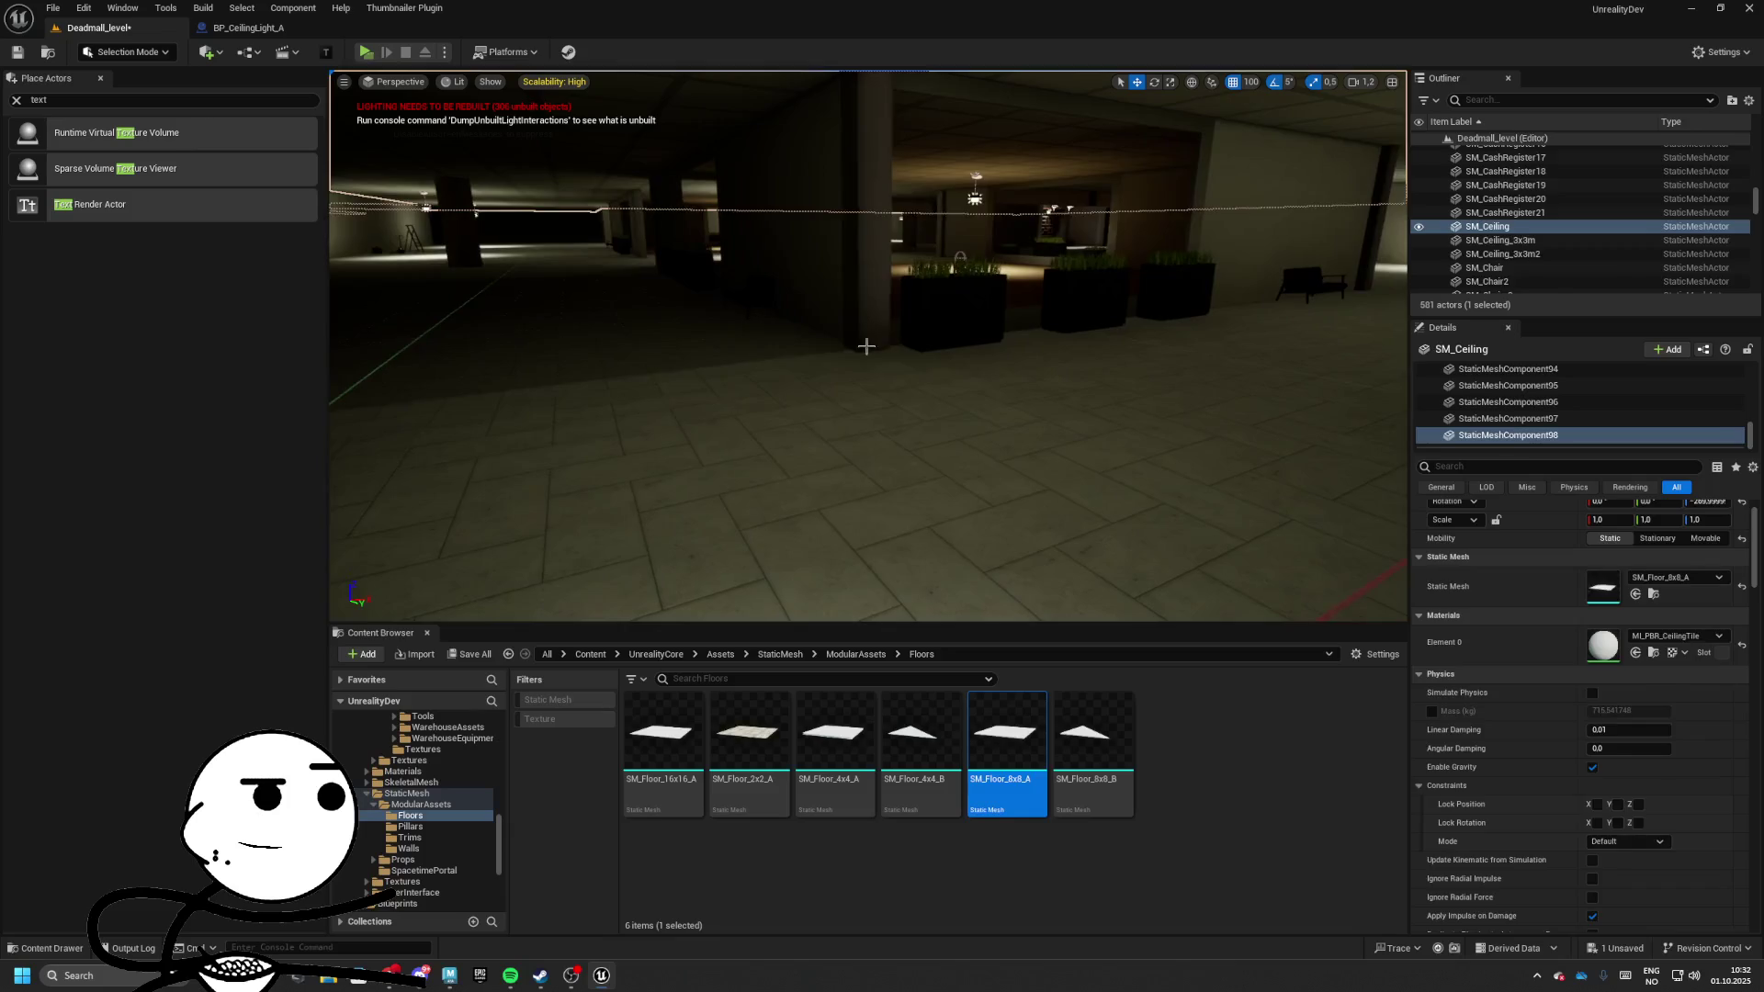
Duplicate the left pillar with Ctrl+D to add one further down the corridor
click(1272, 267)
click(414, 303)
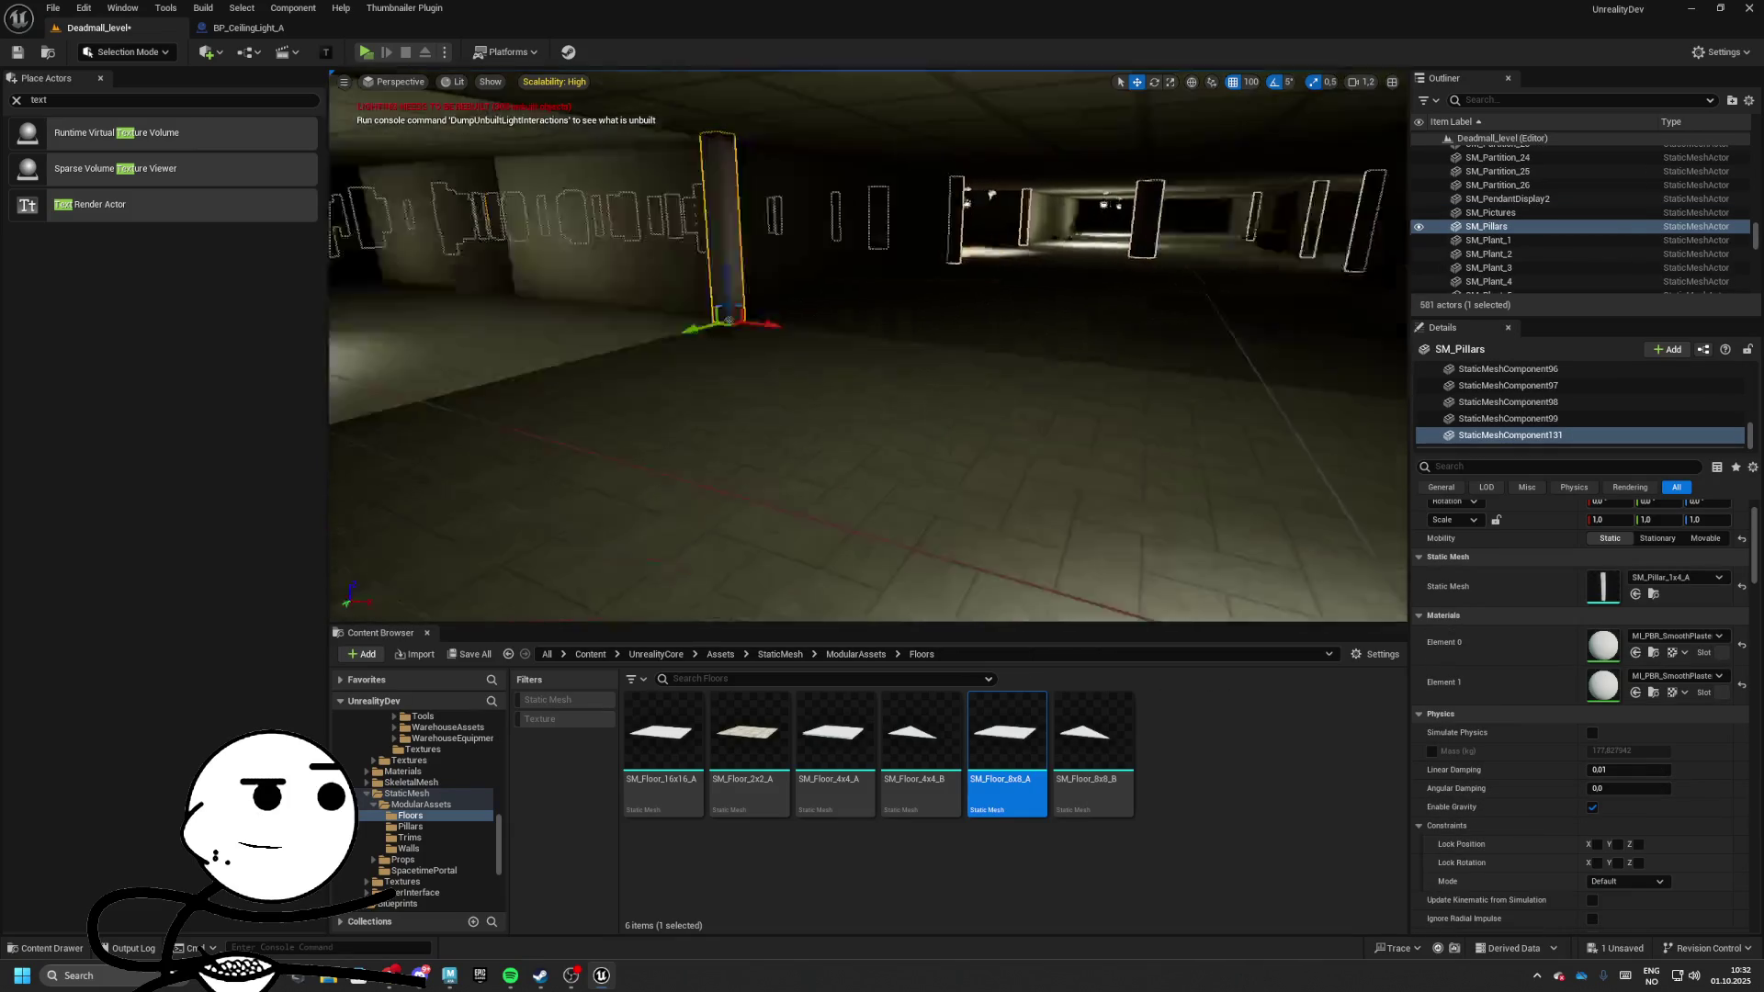
drag(1001, 344, 955, 344)
mouse_move(737, 342)
mouse_down()
mouse_move(673, 420)
mouse_move(1043, 393)
mouse_move(981, 509)
mouse_move(900, 514)
mouse_up()
key(ctrl+d)
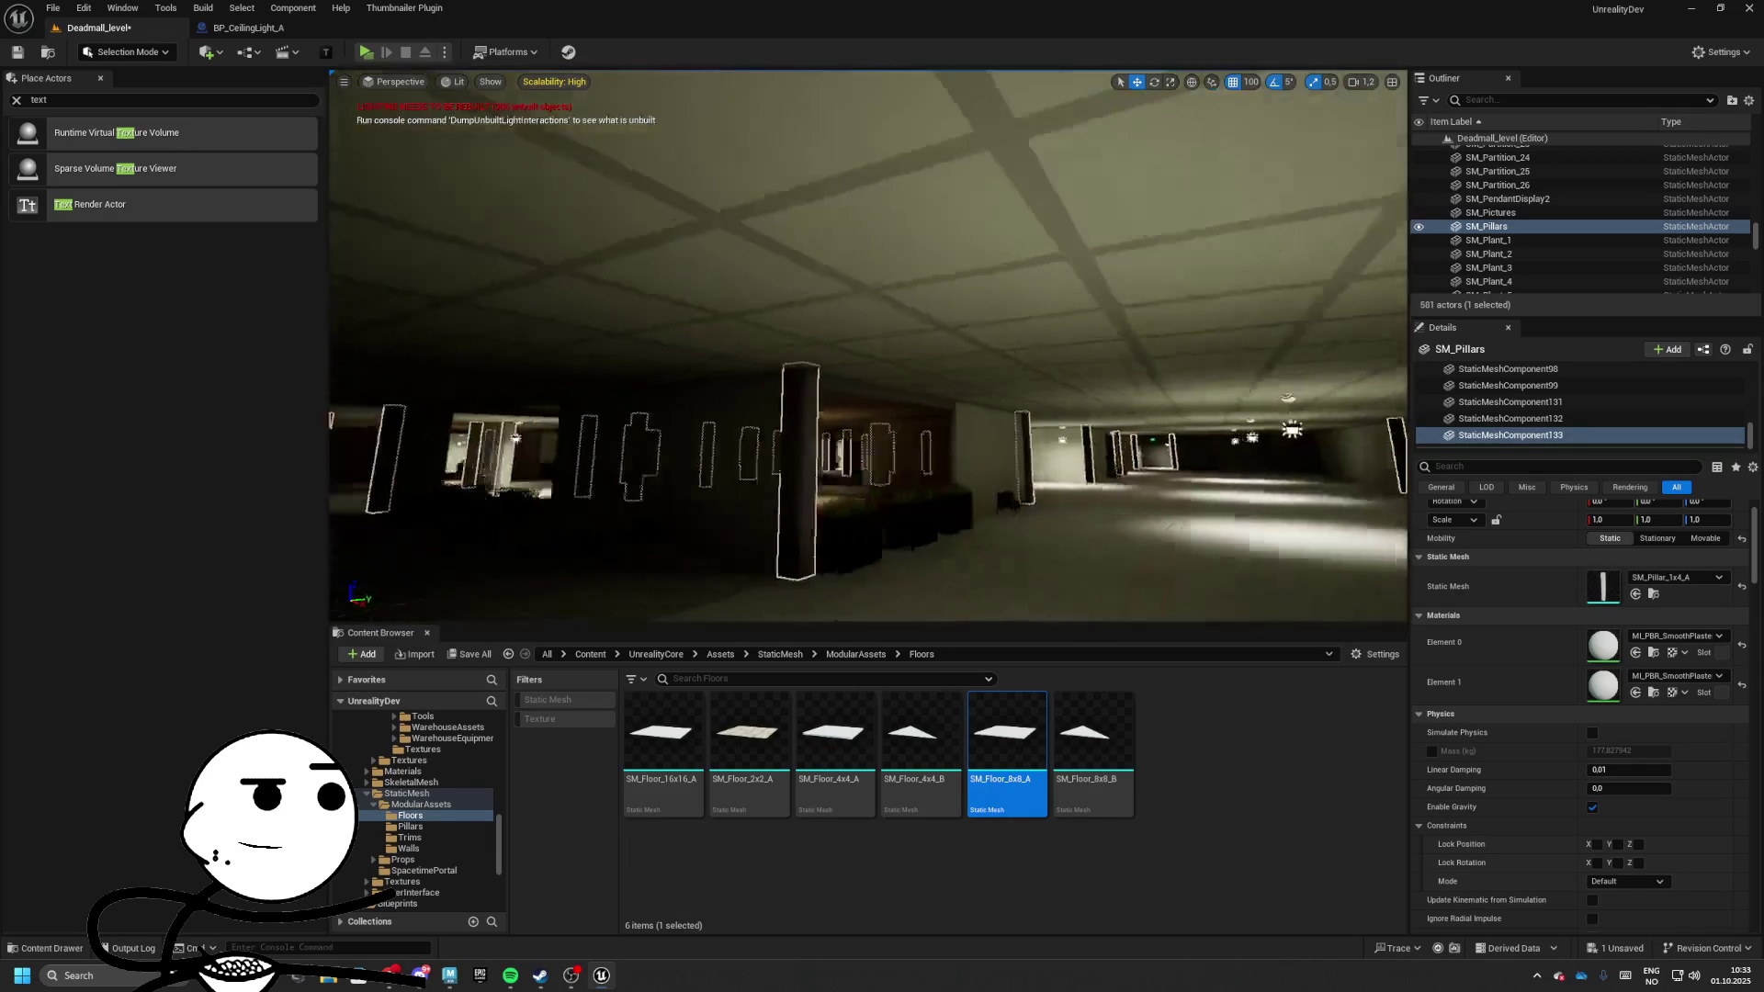
Copy a BP_CeilingLight along the ceiling and switch the viewport to Unlit
click(1073, 338)
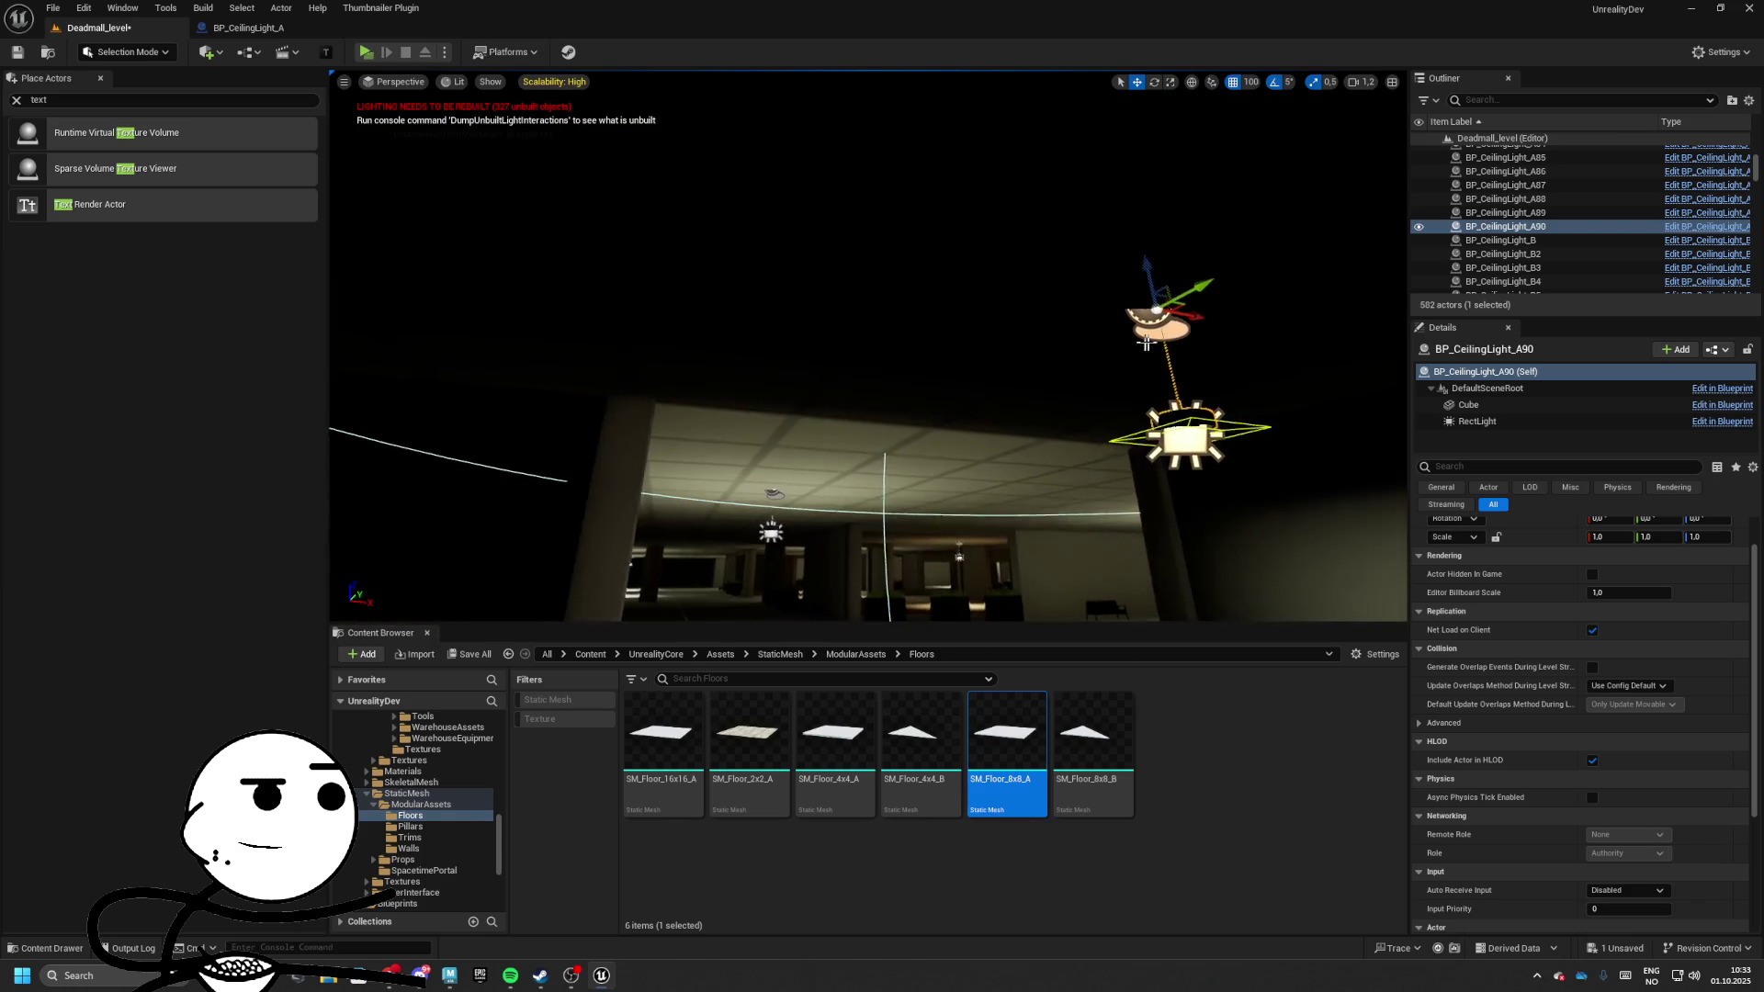
drag(1218, 319, 636, 246)
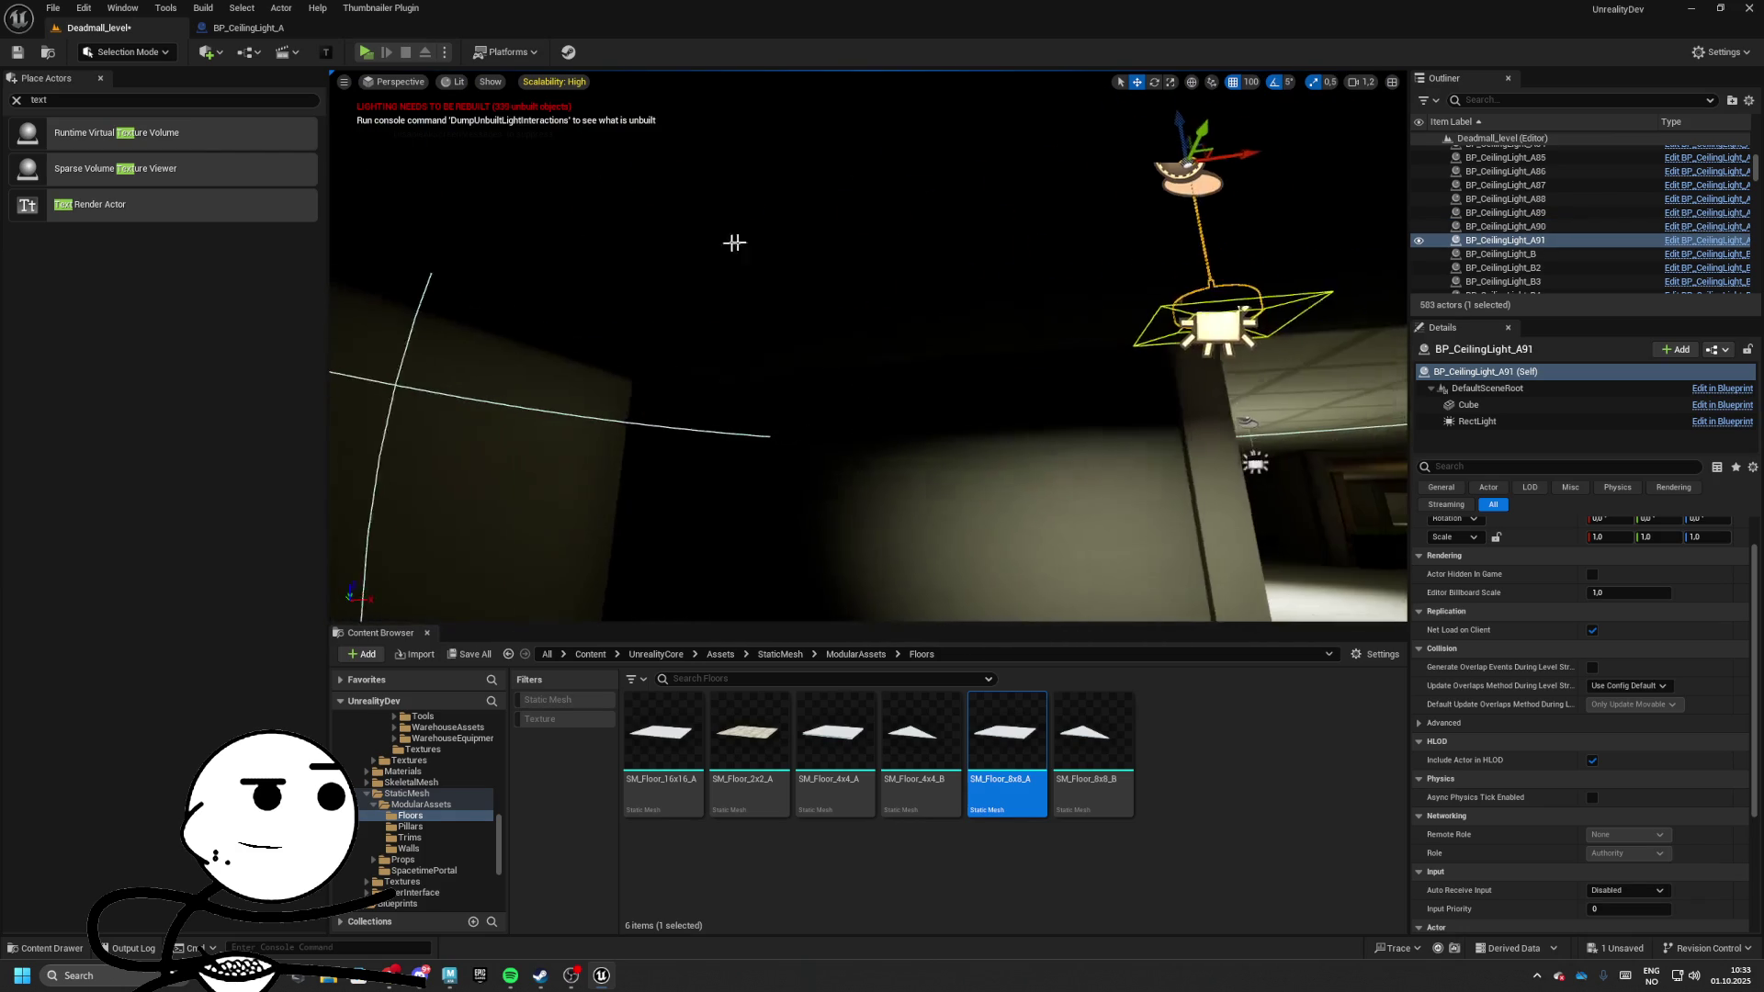
drag(1270, 172, 874, 209)
click(455, 82)
click(470, 157)
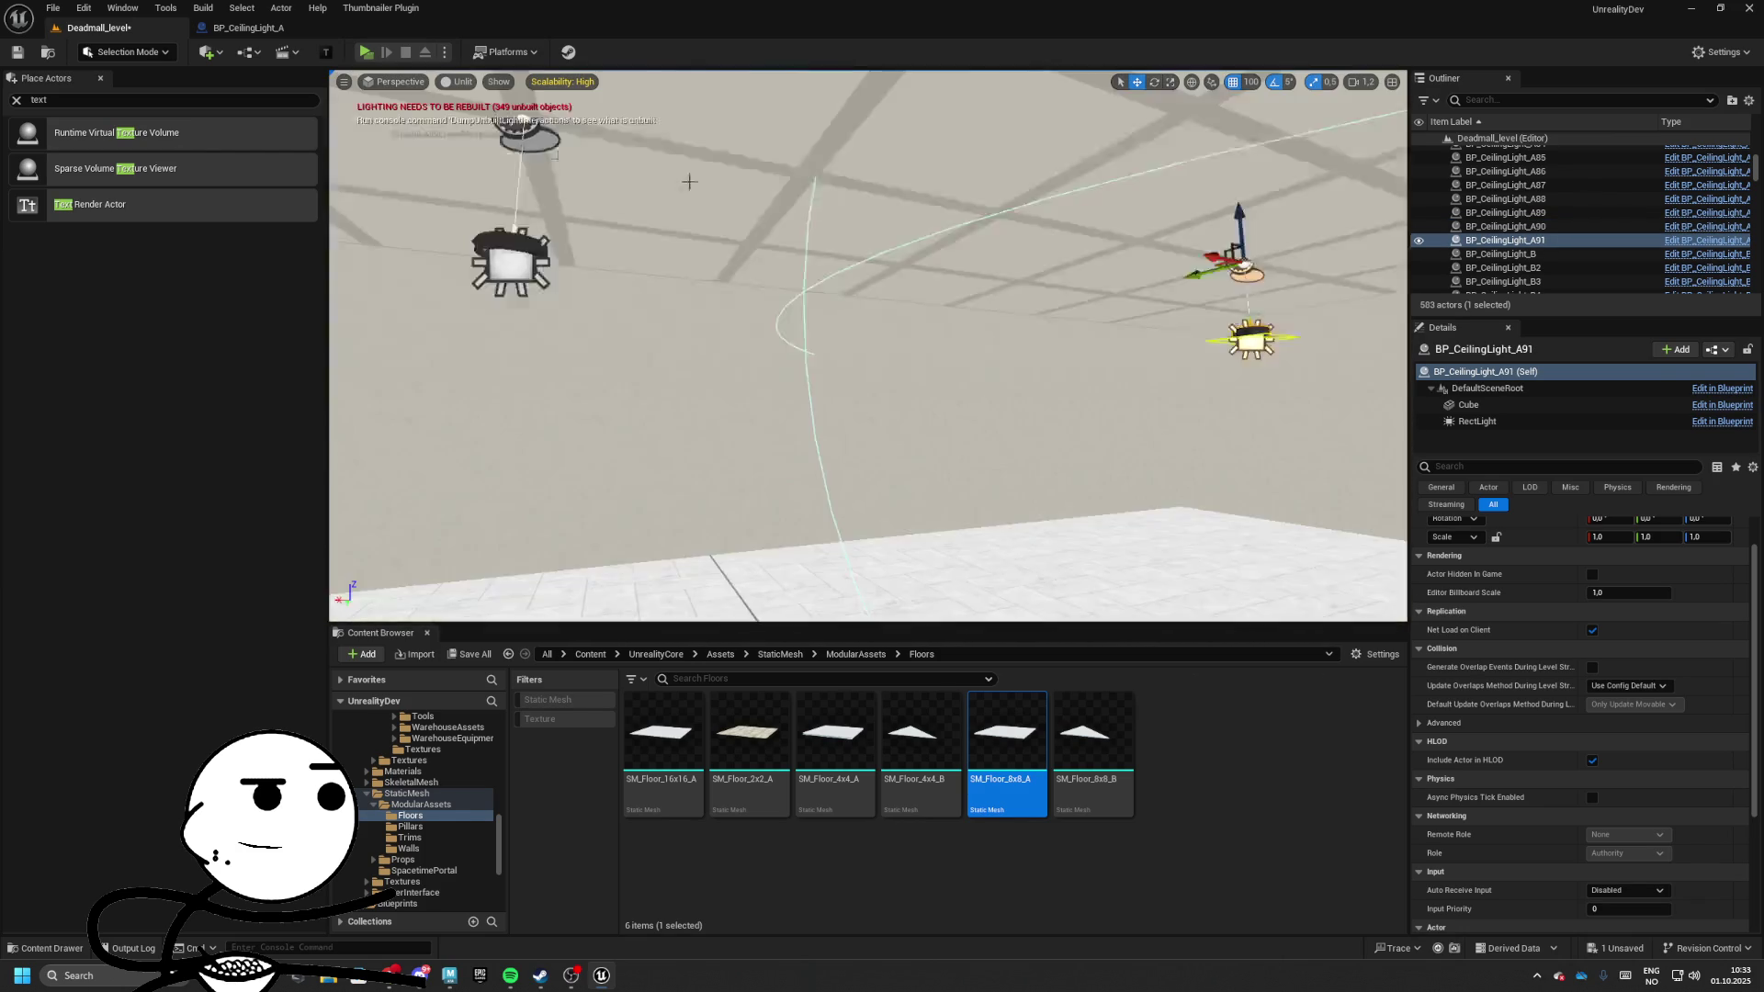
drag(868, 344, 868, 345)
drag(718, 316, 718, 316)
Add two more spaced ceiling light copies, ending with BP_CeilingLight_A93
mouse_move(597, 338)
mouse_down()
mouse_move(1169, 276)
mouse_move(698, 313)
mouse_move(679, 343)
mouse_up()
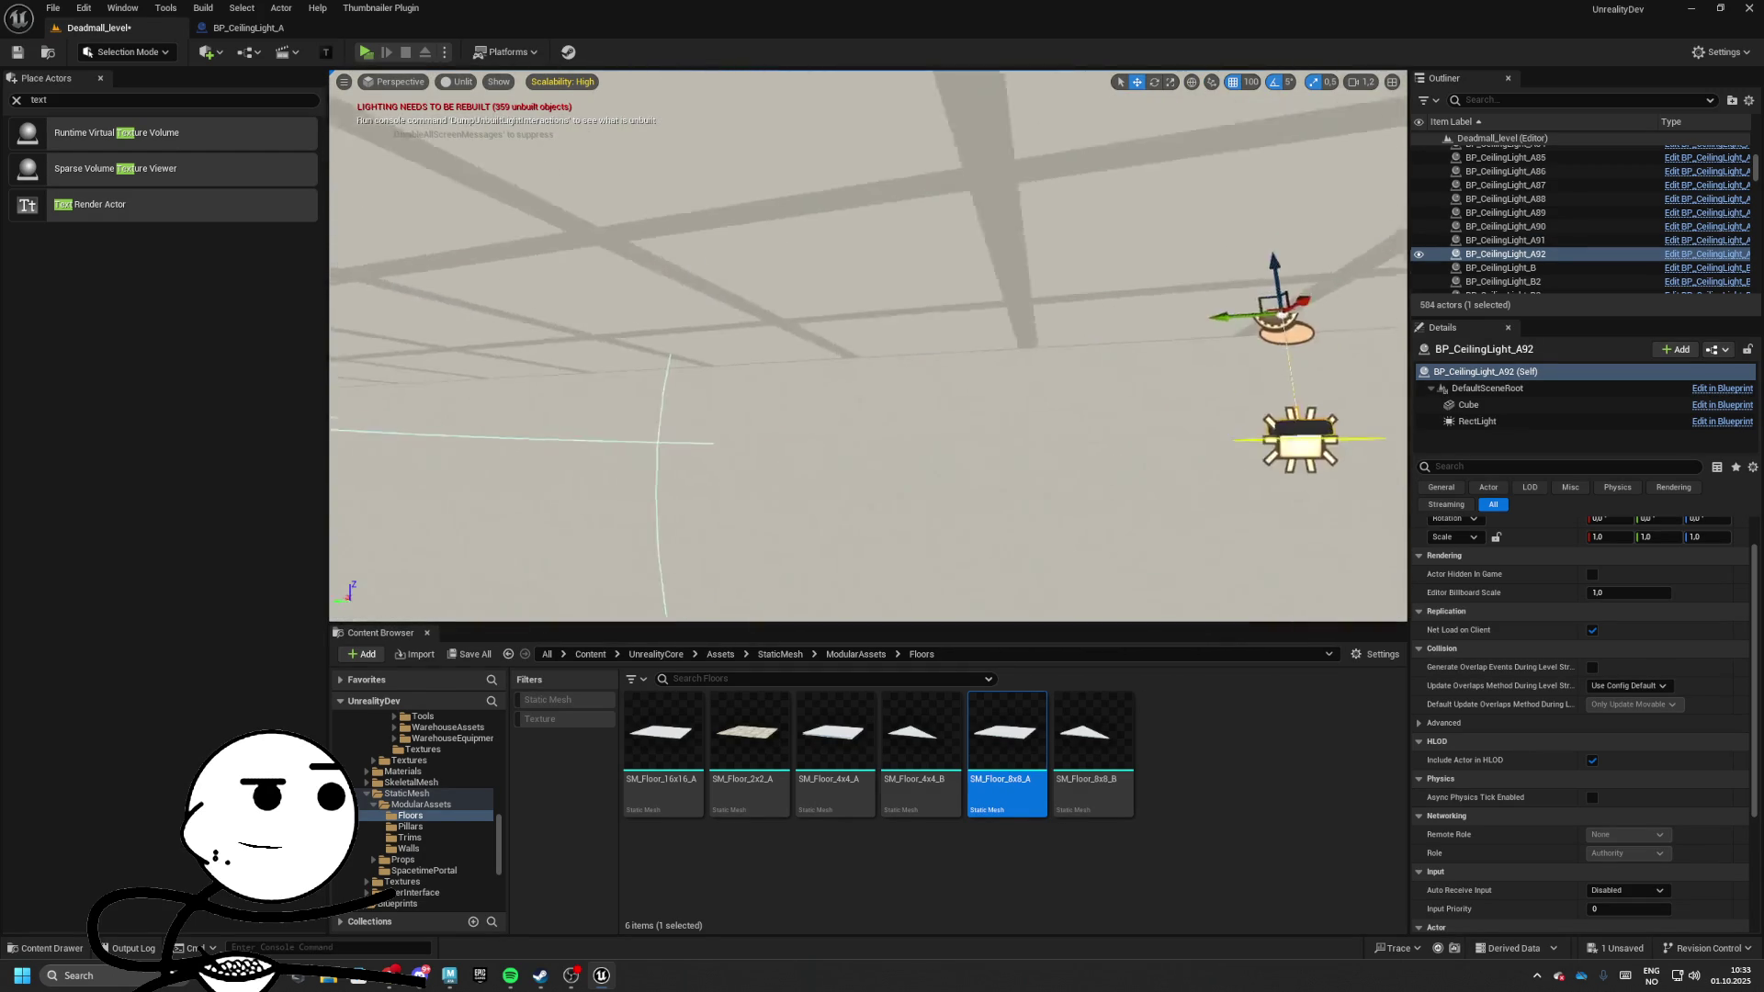
drag(763, 190, 764, 189)
scroll(838, 200, down, 3)
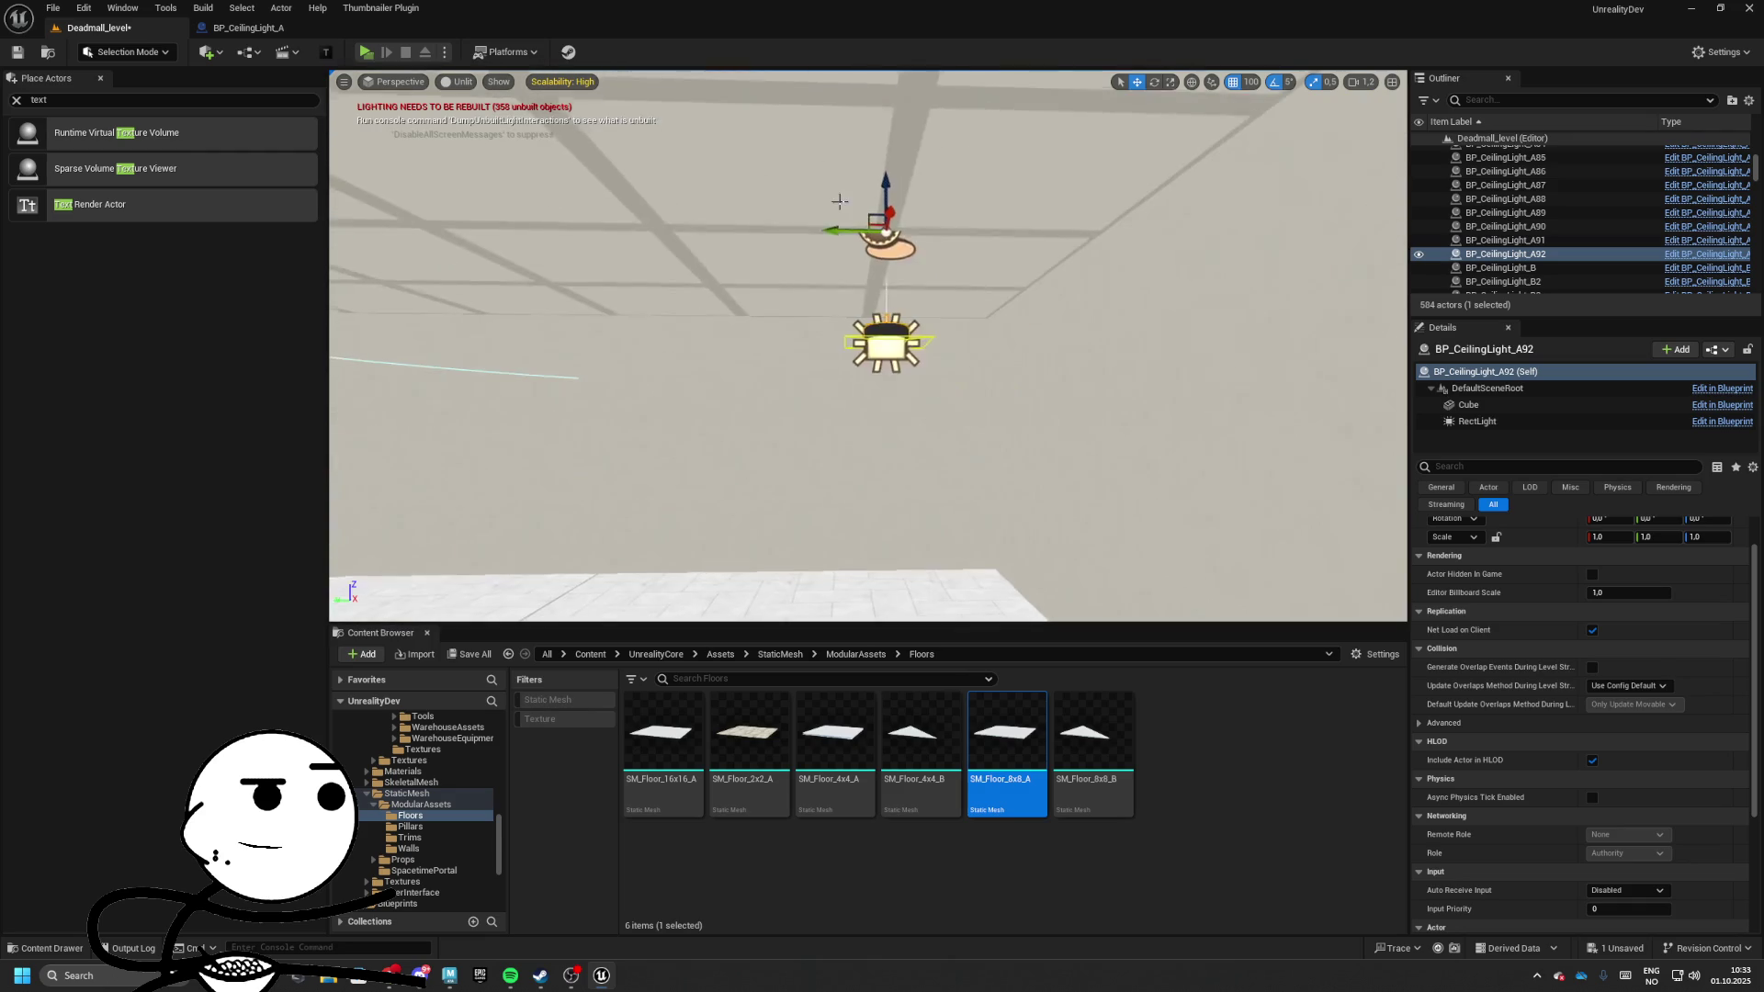
drag(630, 248, 920, 244)
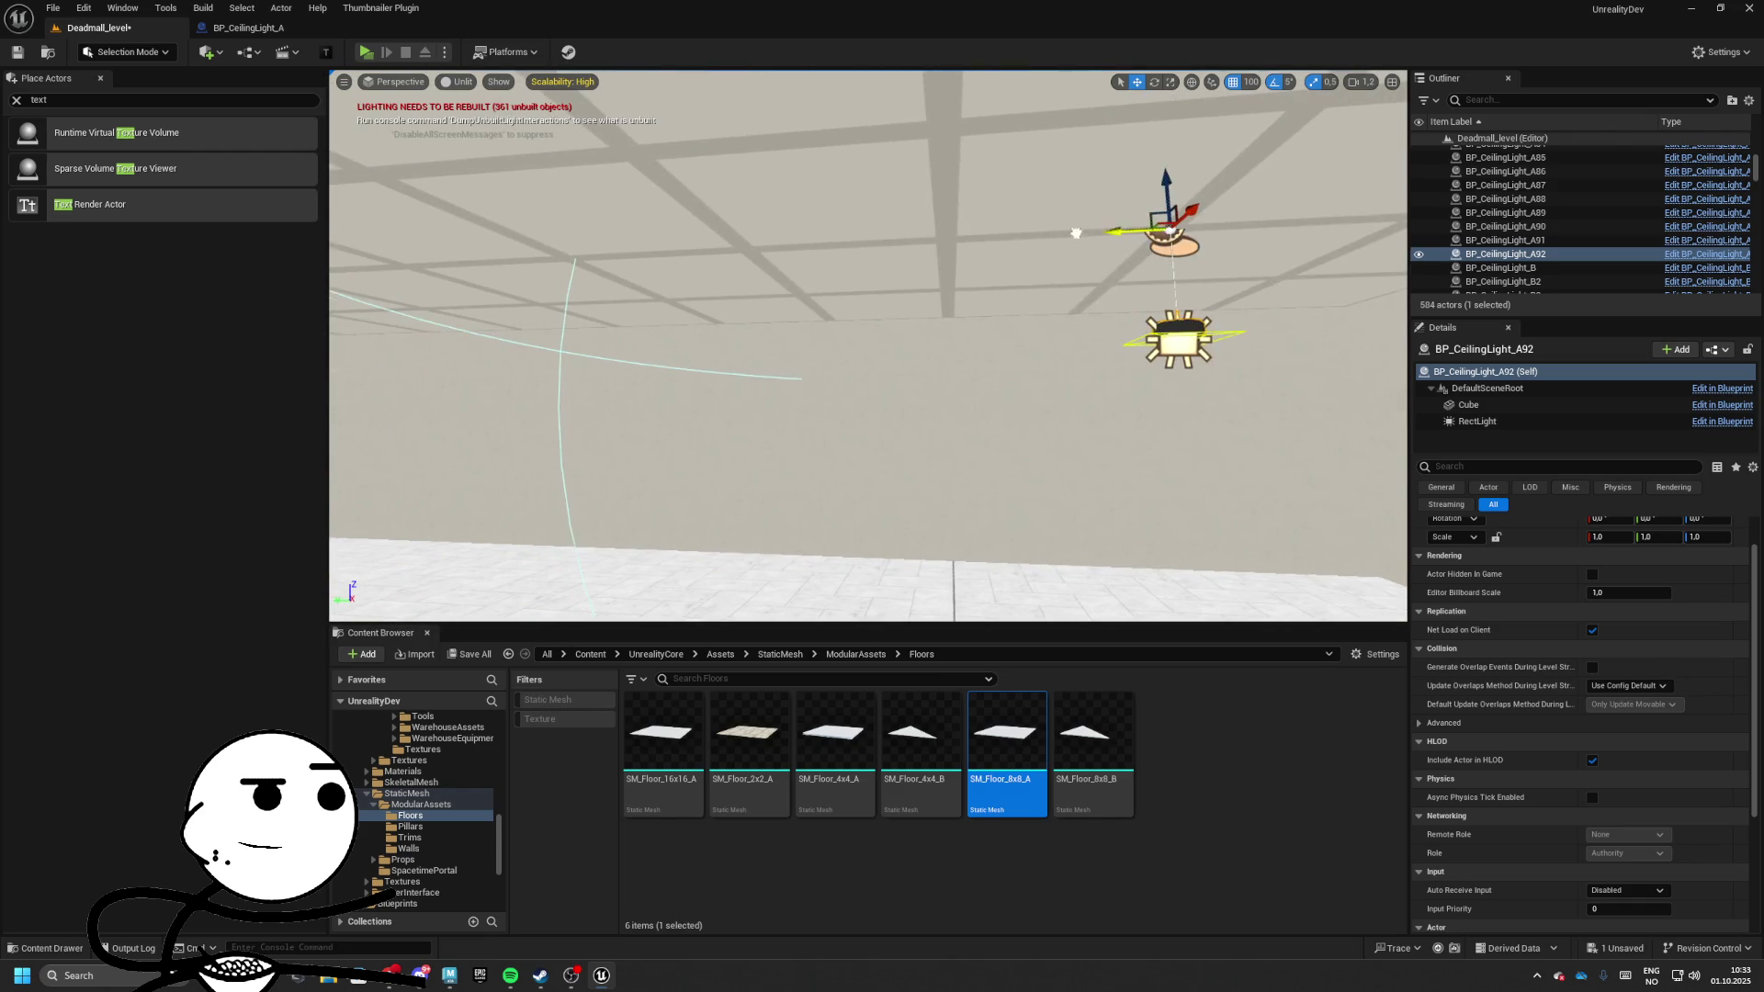
drag(1075, 233, 1179, 241)
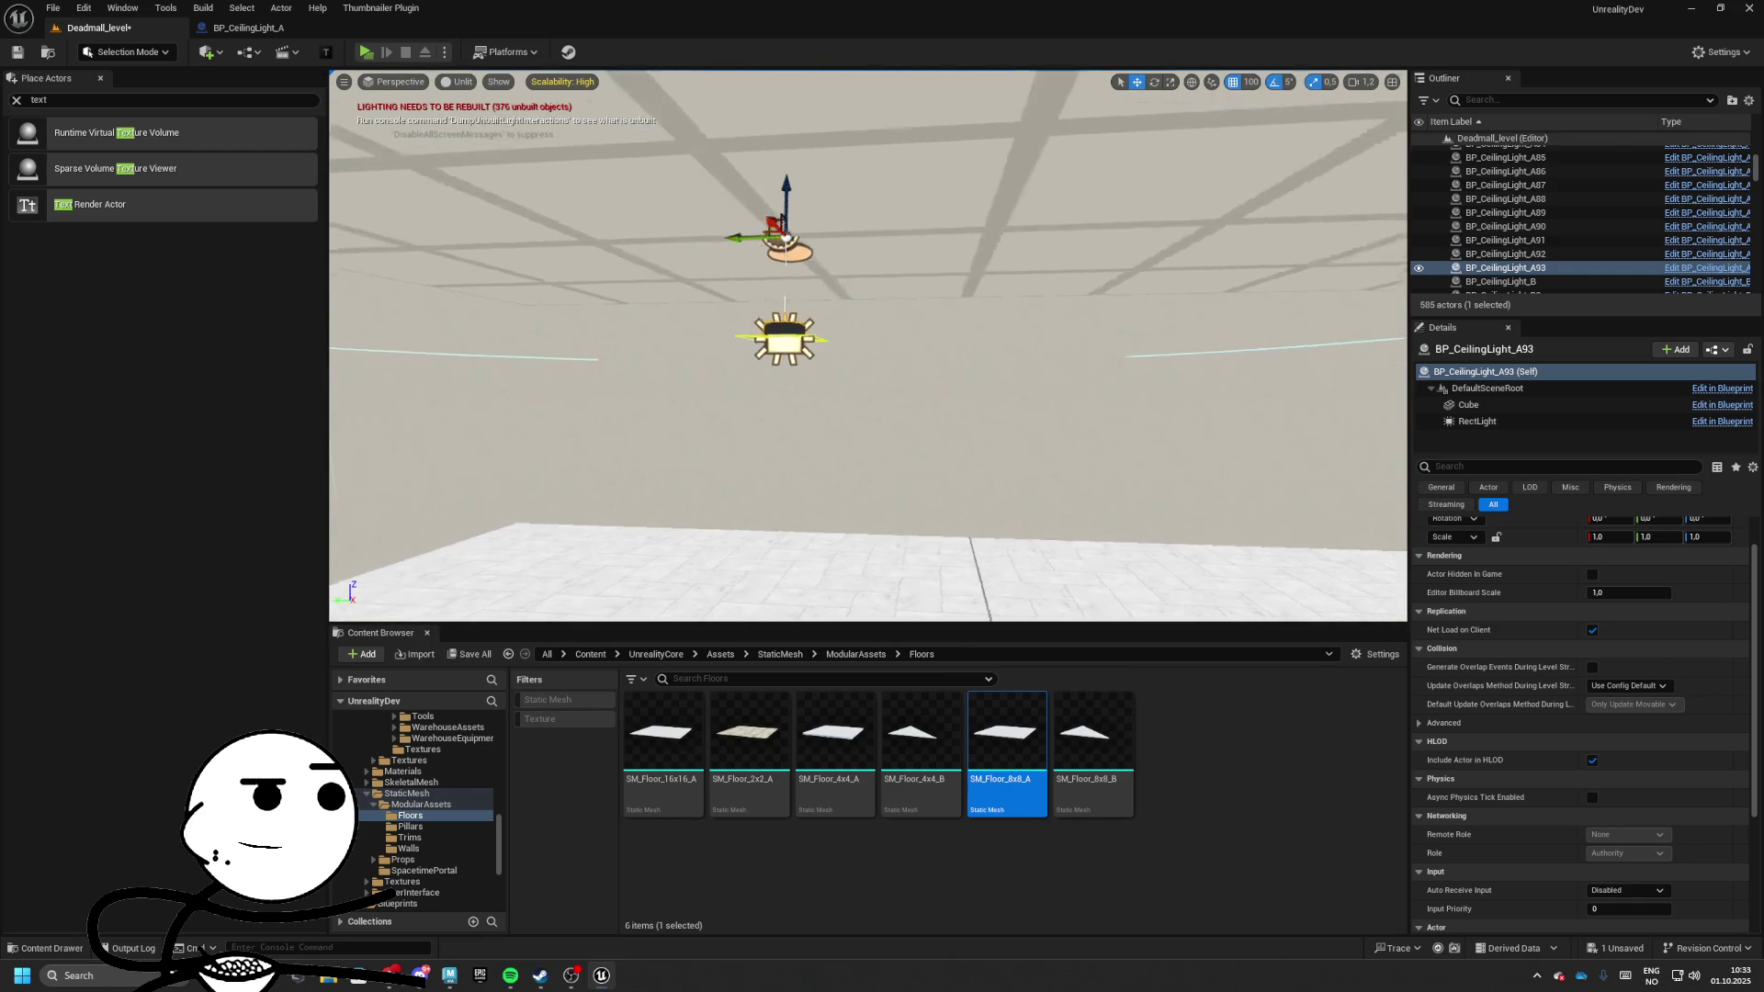
mouse_move(1066, 278)
mouse_down()
mouse_move(1084, 271)
mouse_move(666, 276)
mouse_move(942, 319)
mouse_move(974, 308)
mouse_move(882, 317)
mouse_move(959, 314)
mouse_move(913, 303)
mouse_up()
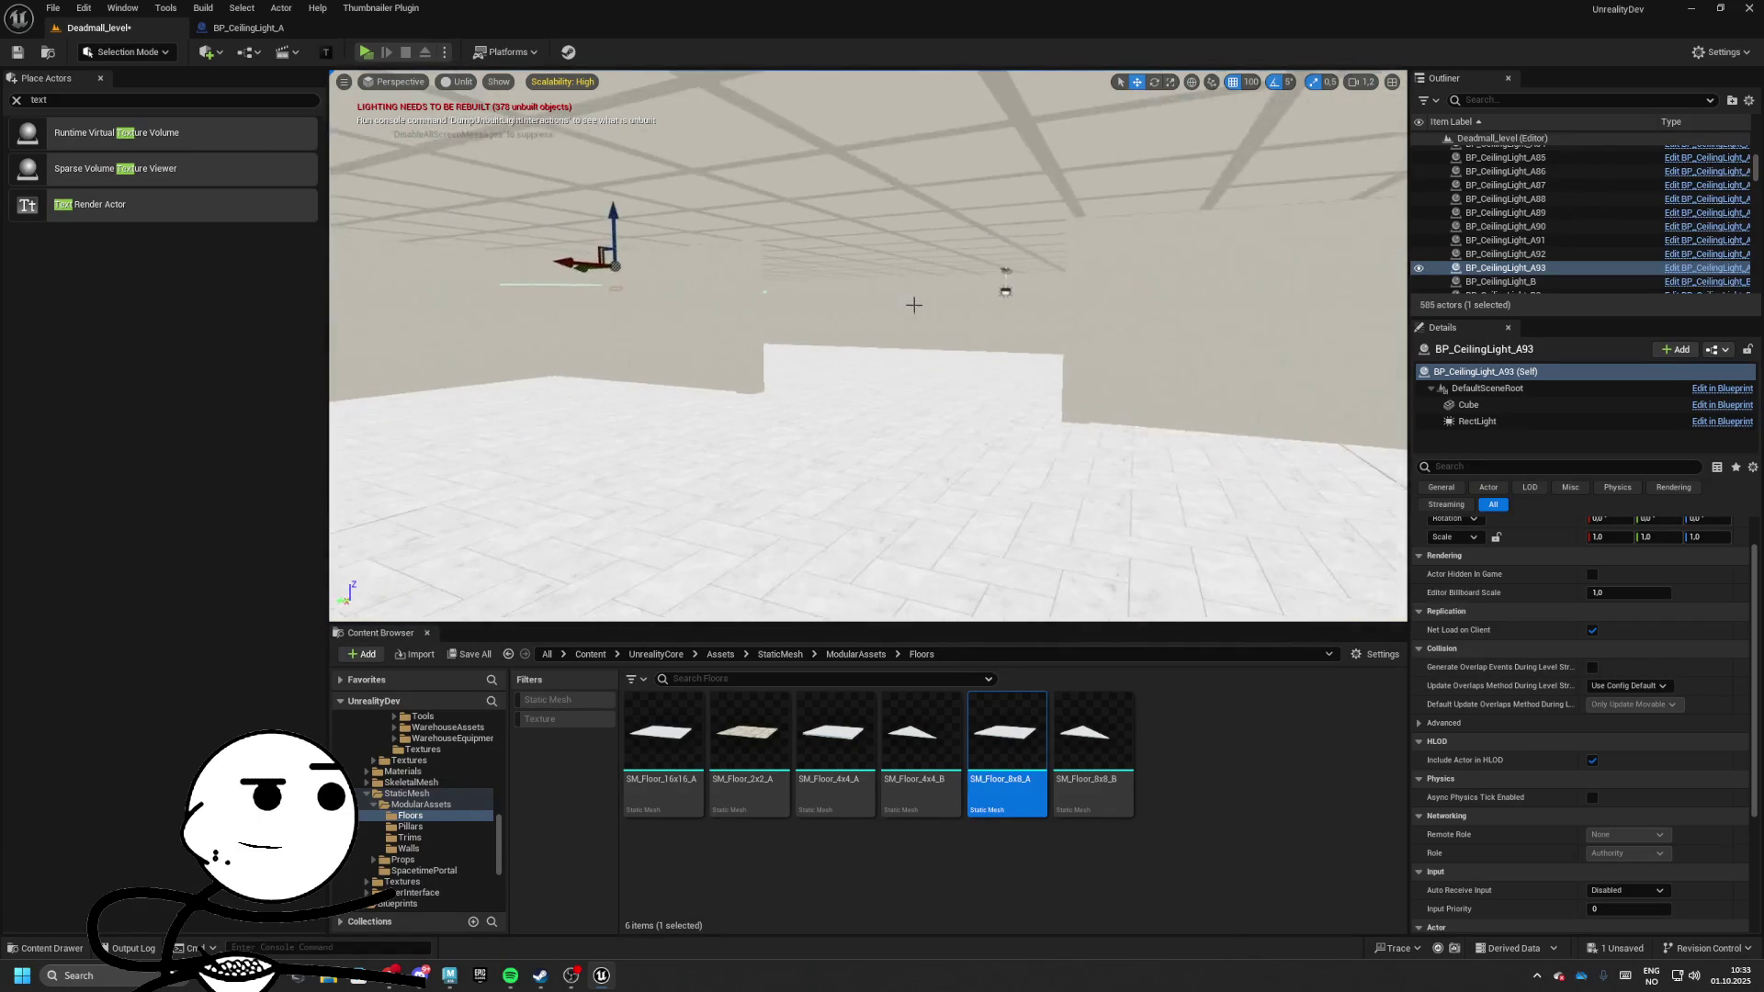
Return the viewport to Lit, fly into the dark pillared hall and select SM_Pillars
click(456, 82)
click(498, 133)
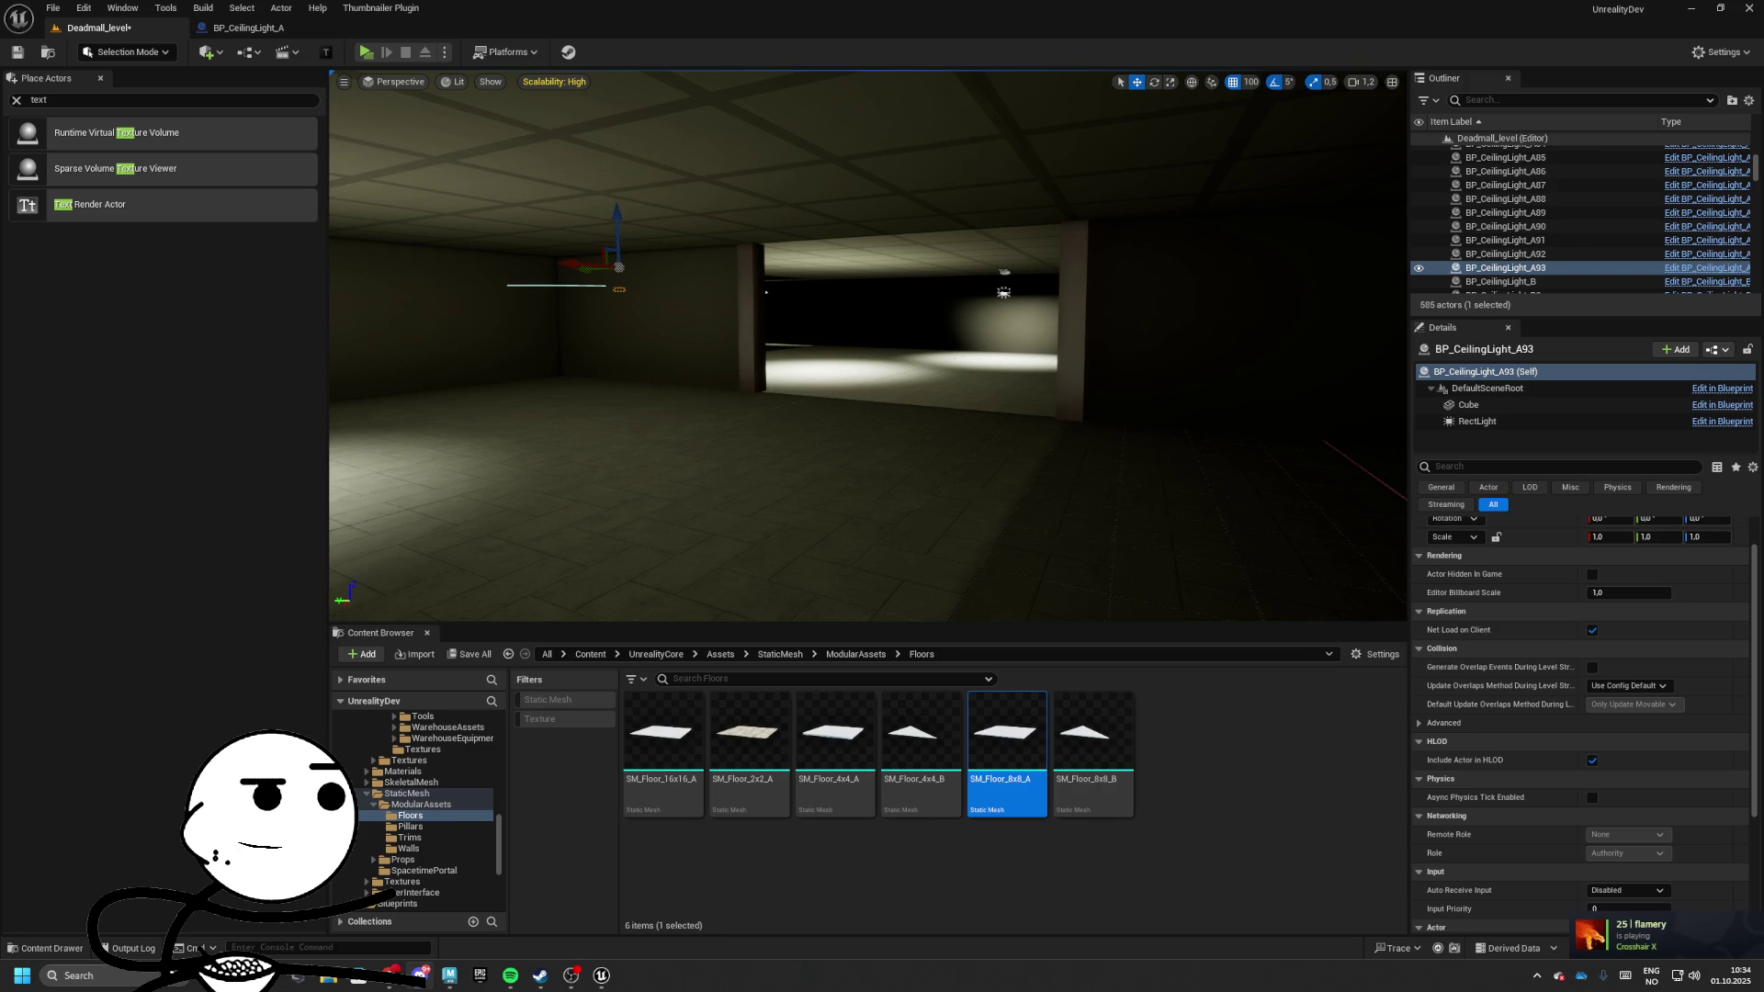
key(w)
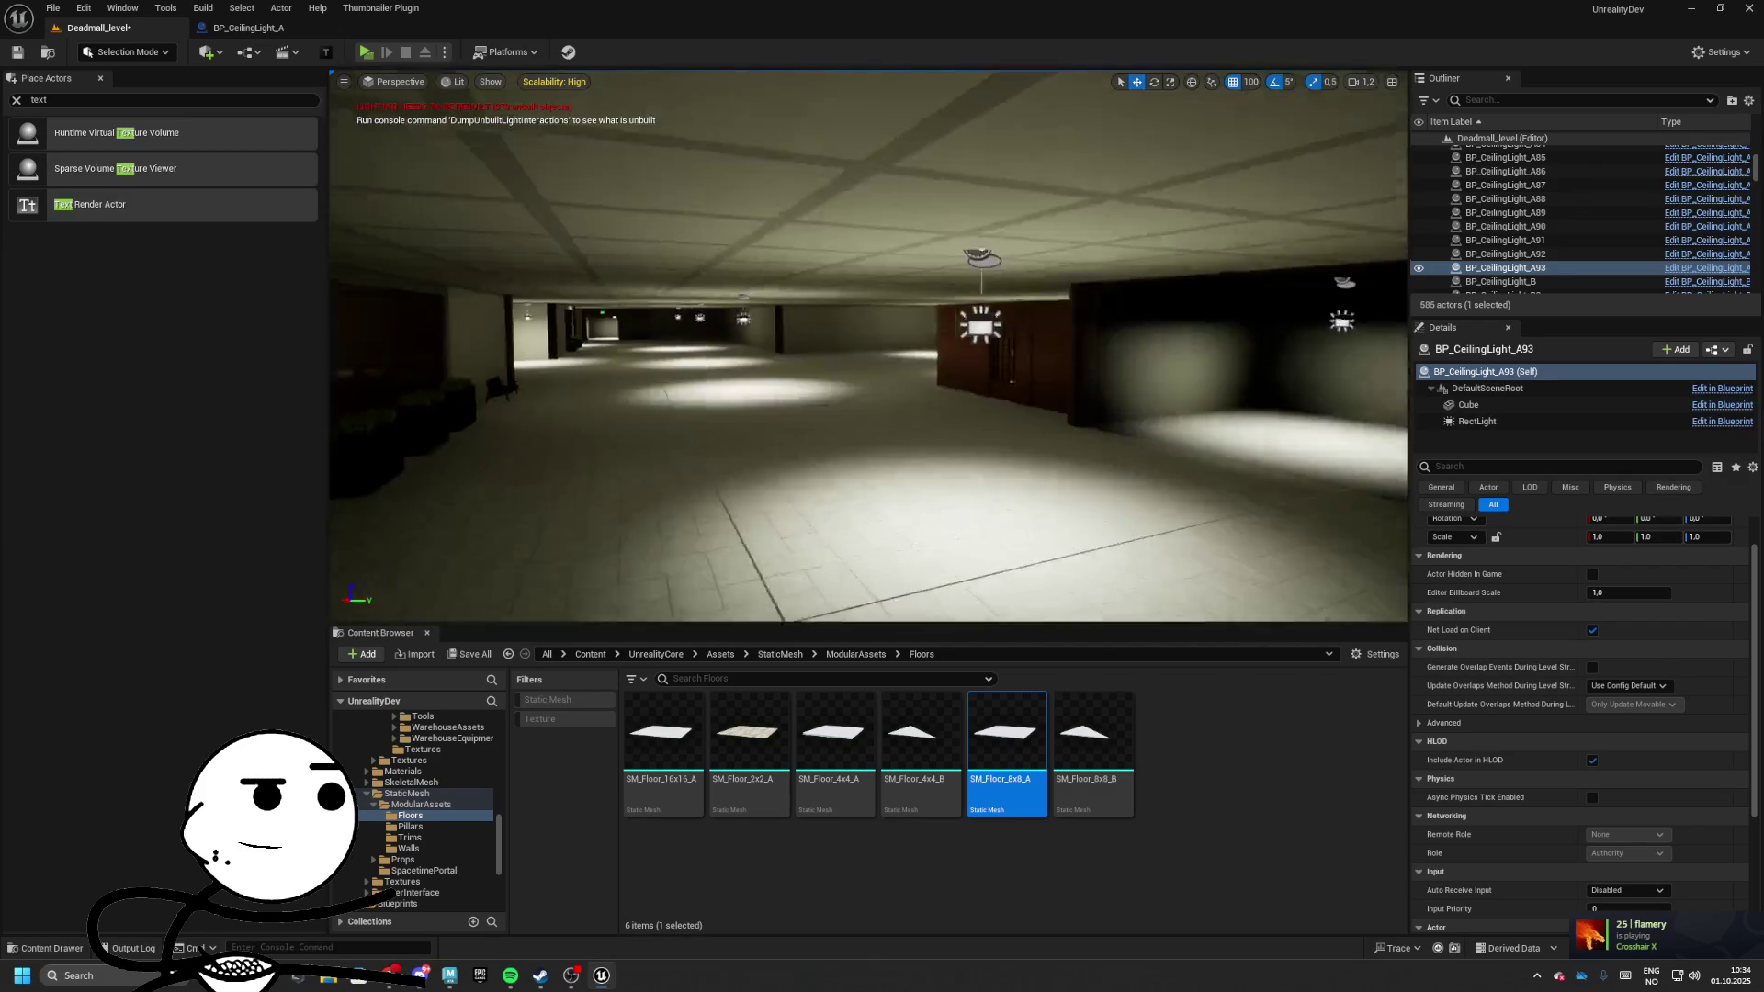
key(w)
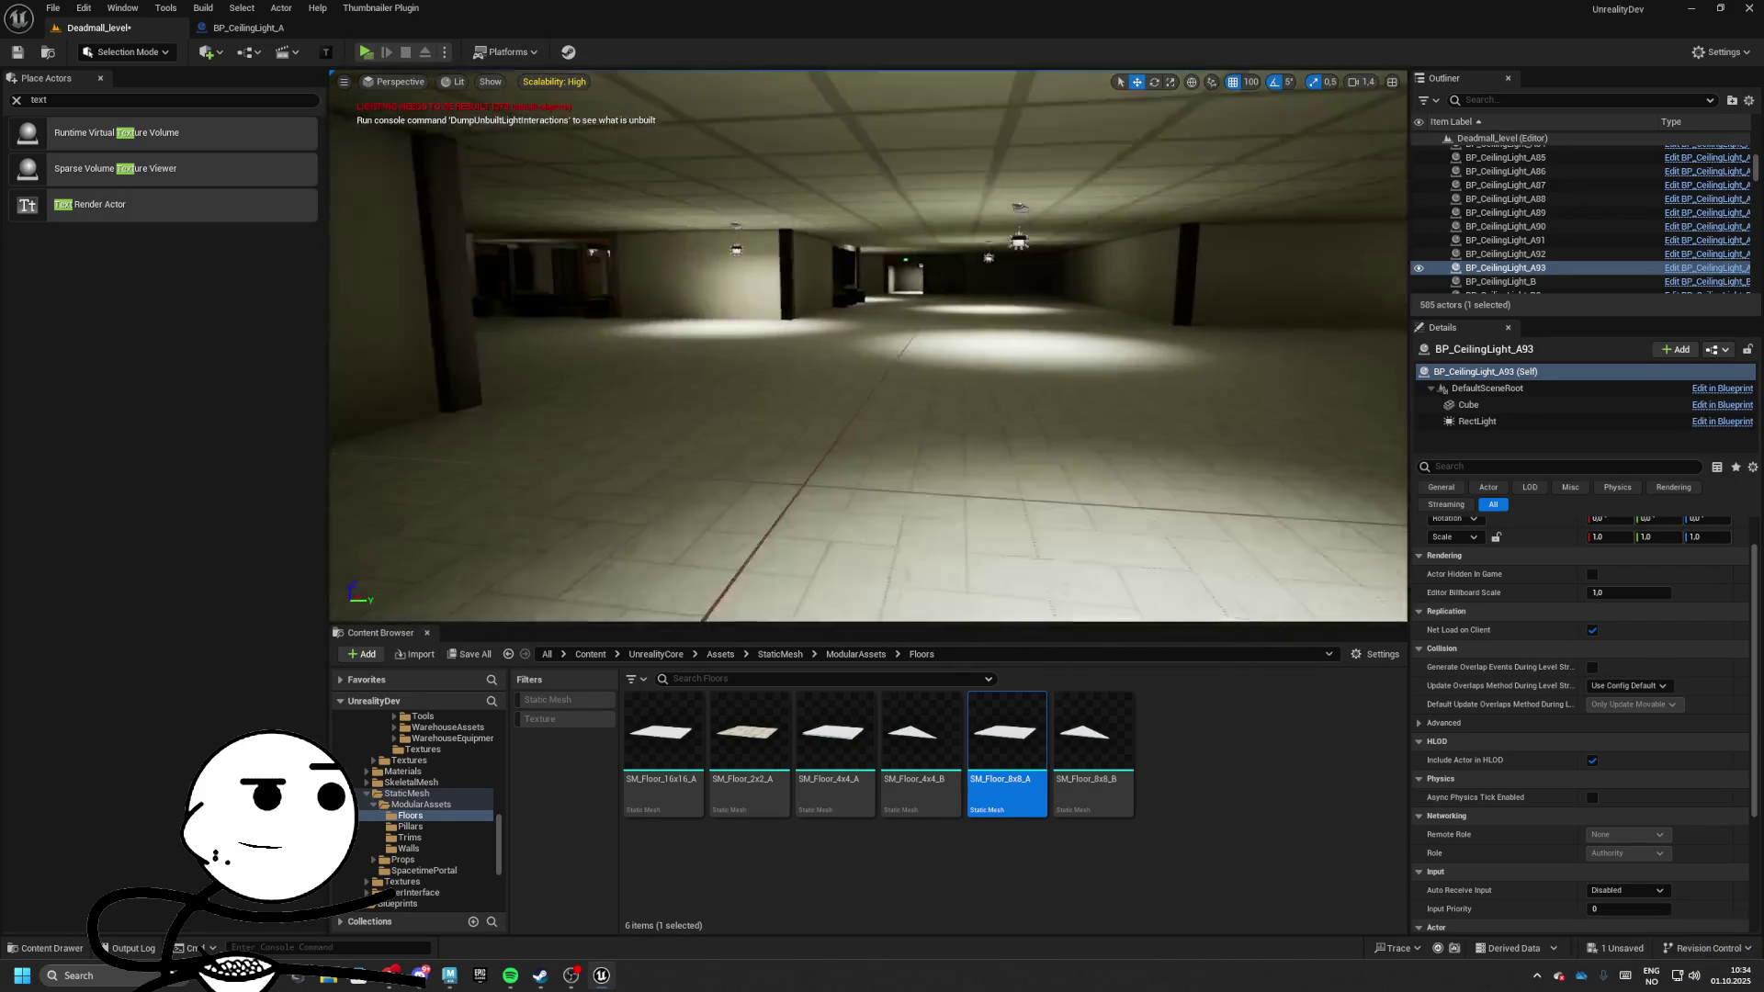
key(w)
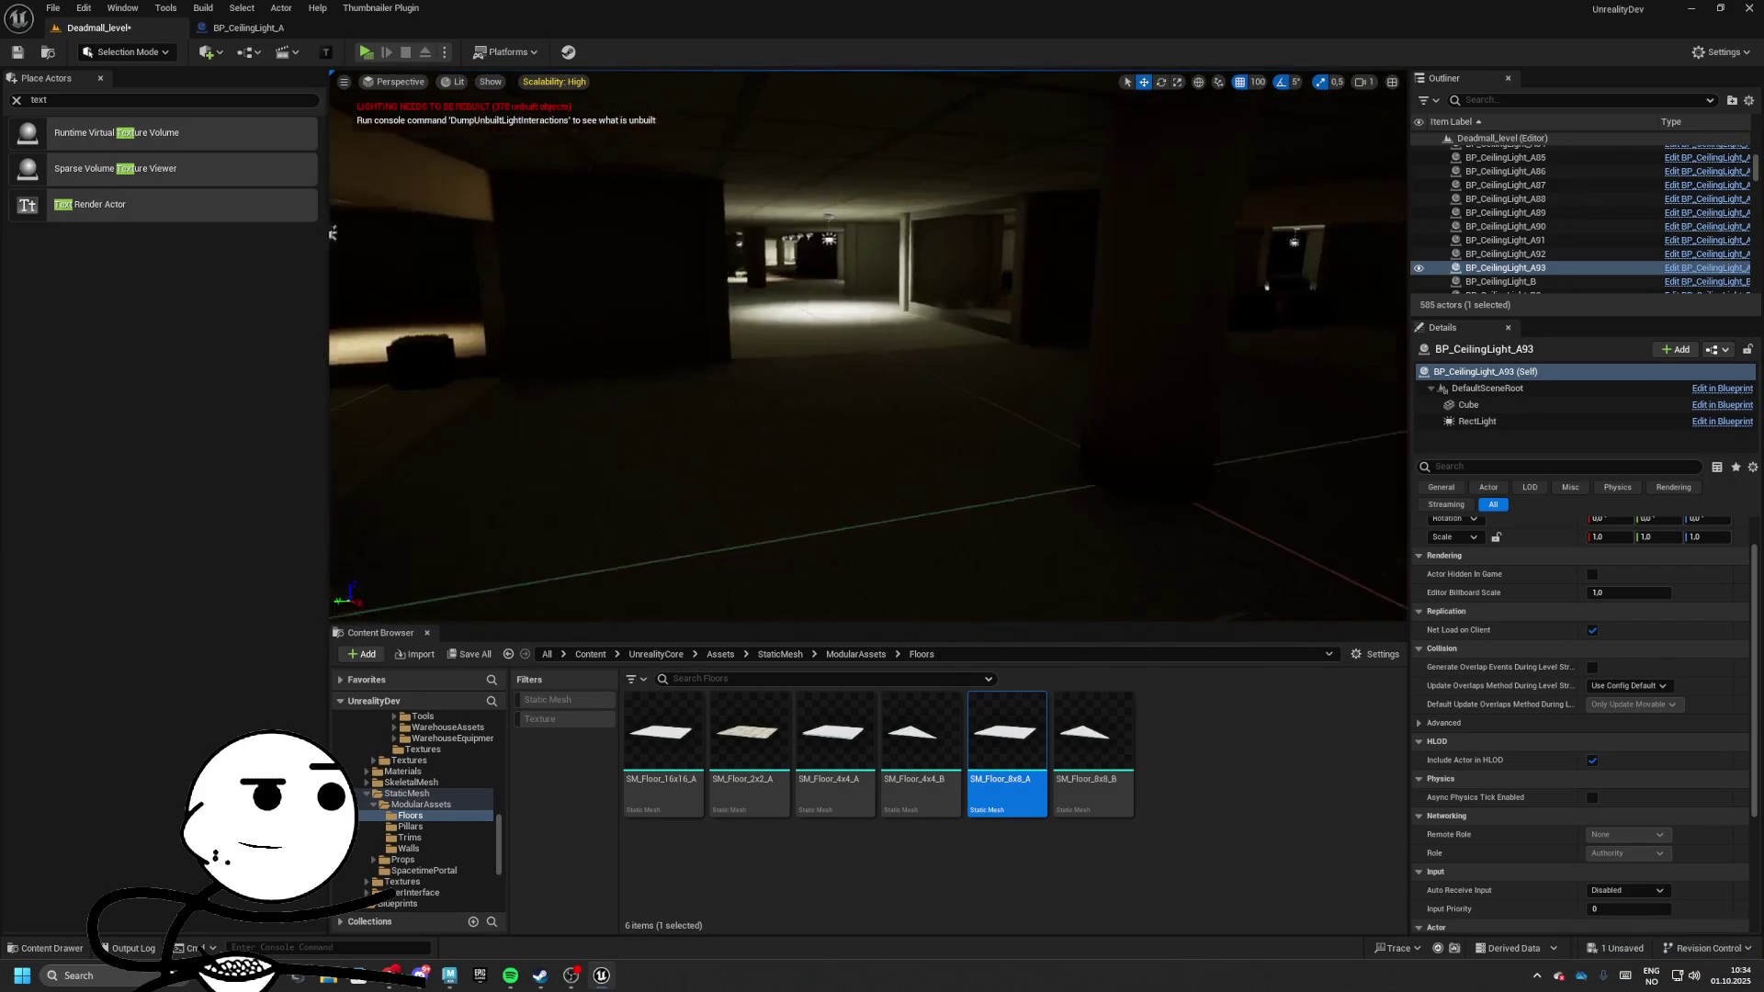
click(902, 387)
Select the hall floor and the potted plants to find their source meshes in the Content Browser
click(917, 449)
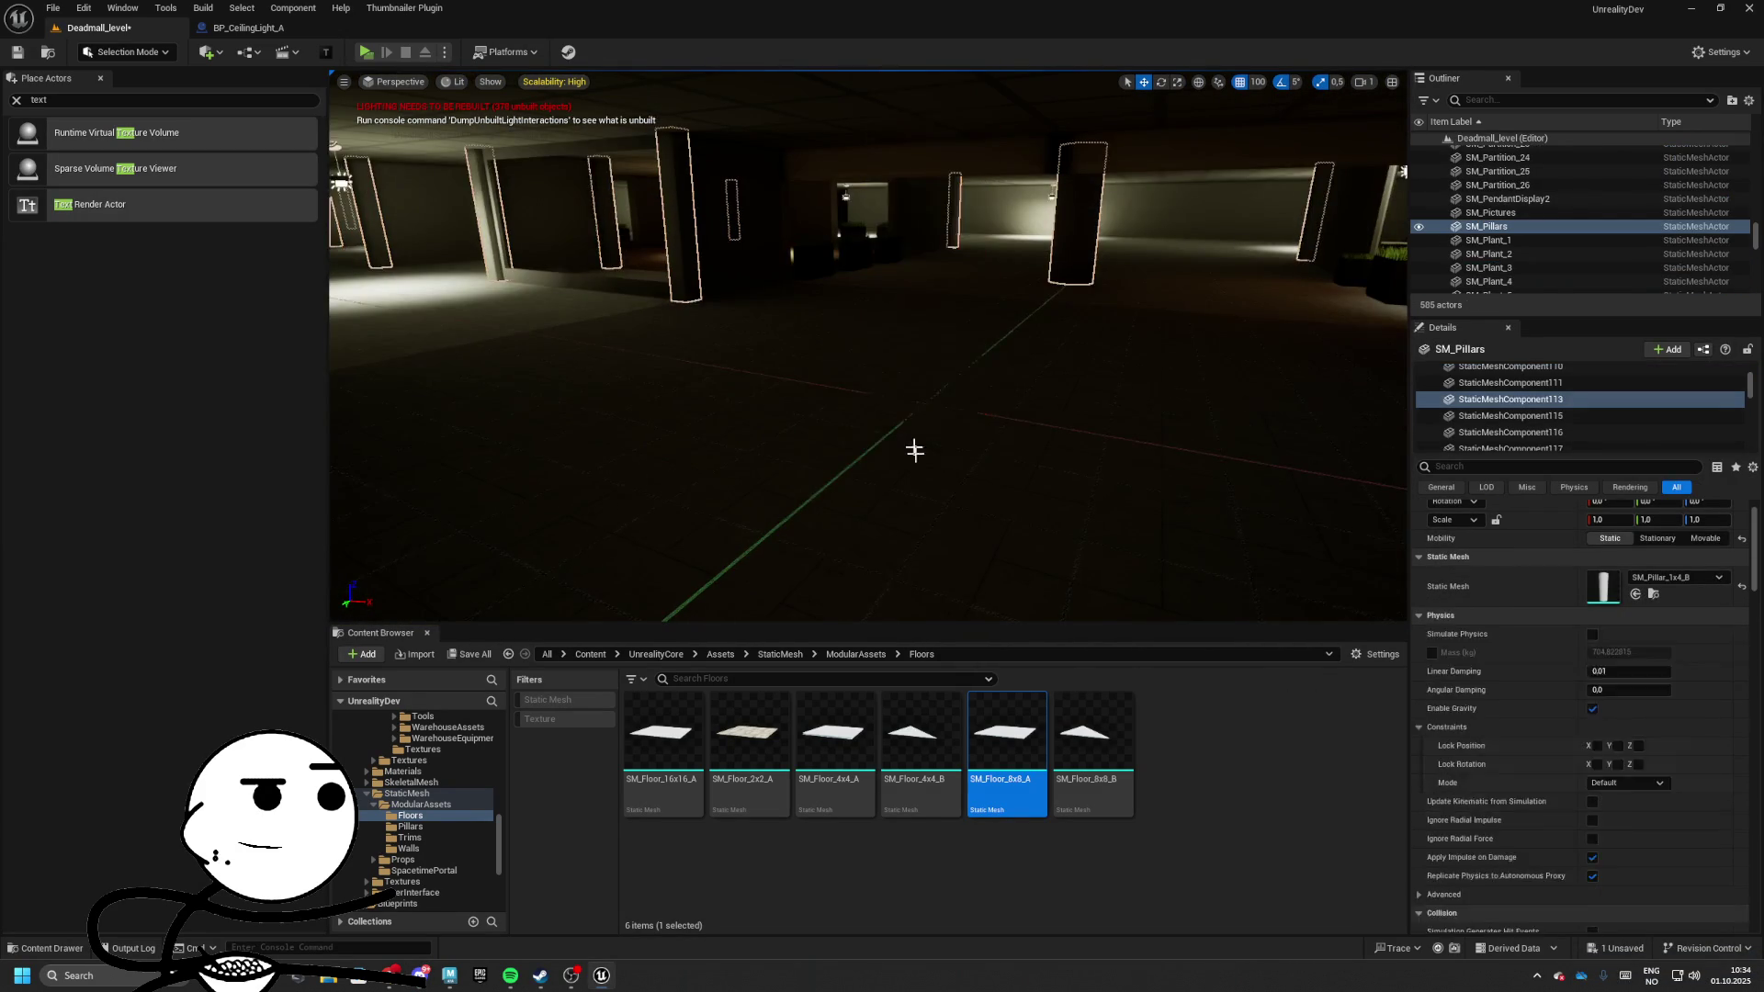
key(f)
drag(844, 357, 763, 480)
click(826, 659)
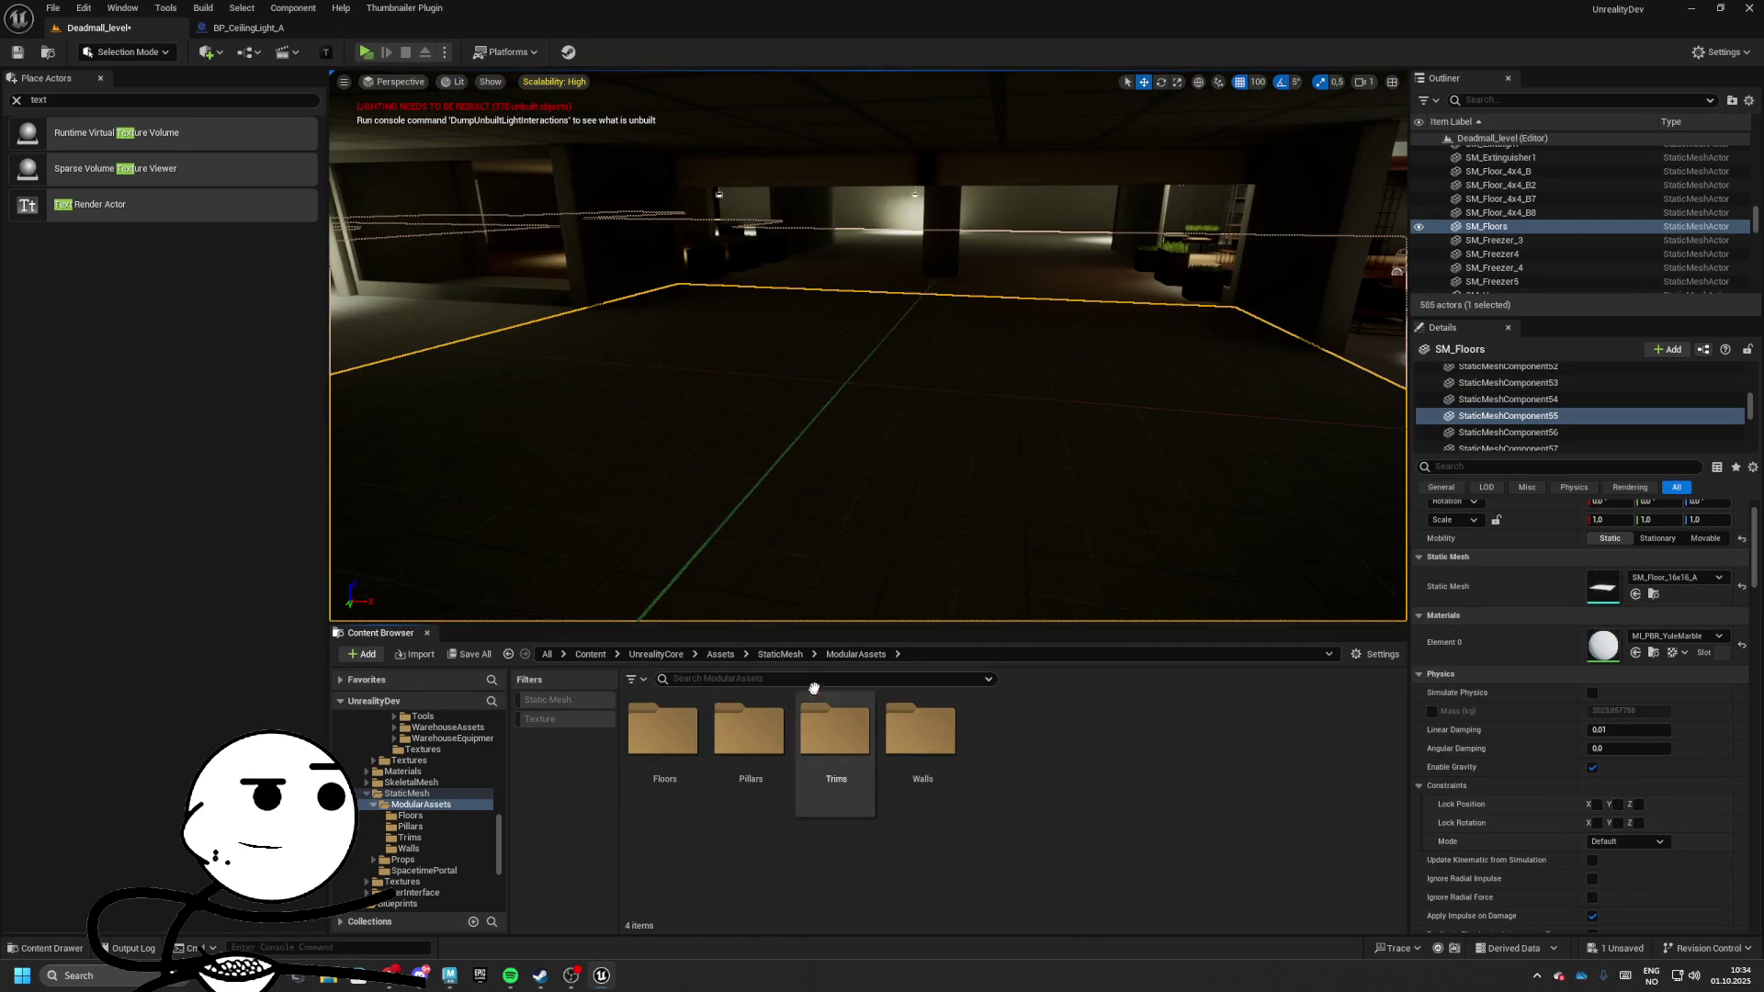
click(720, 271)
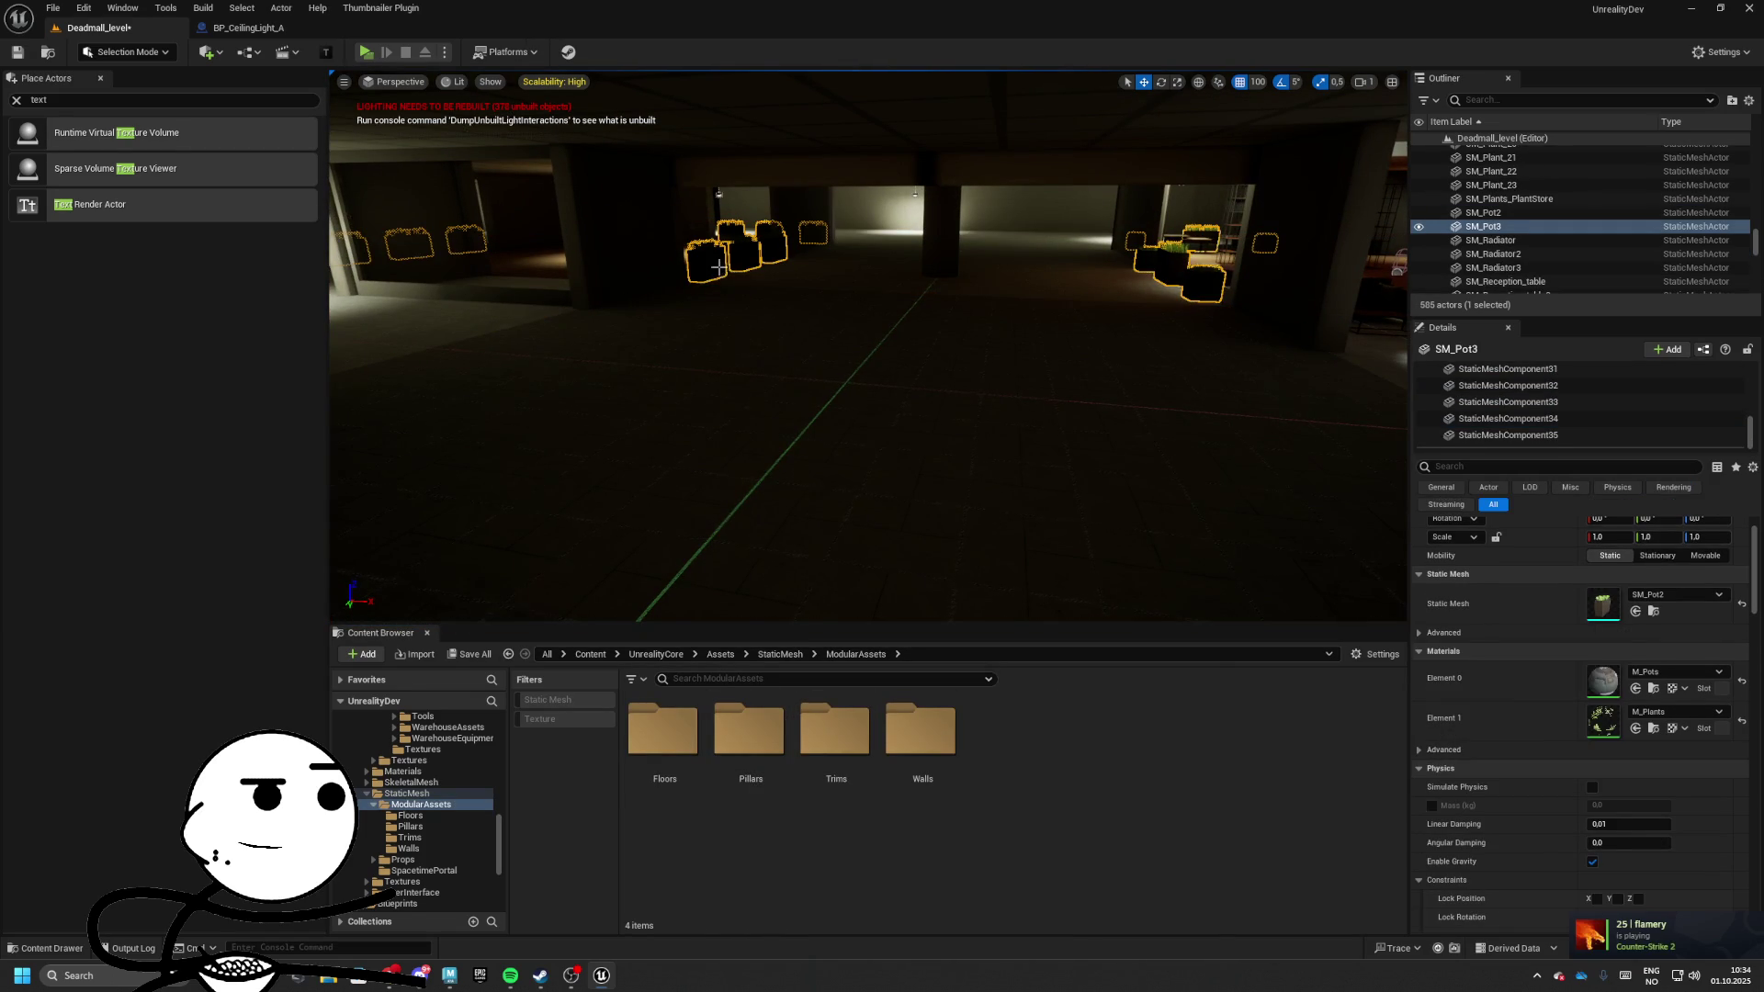
click(1653, 611)
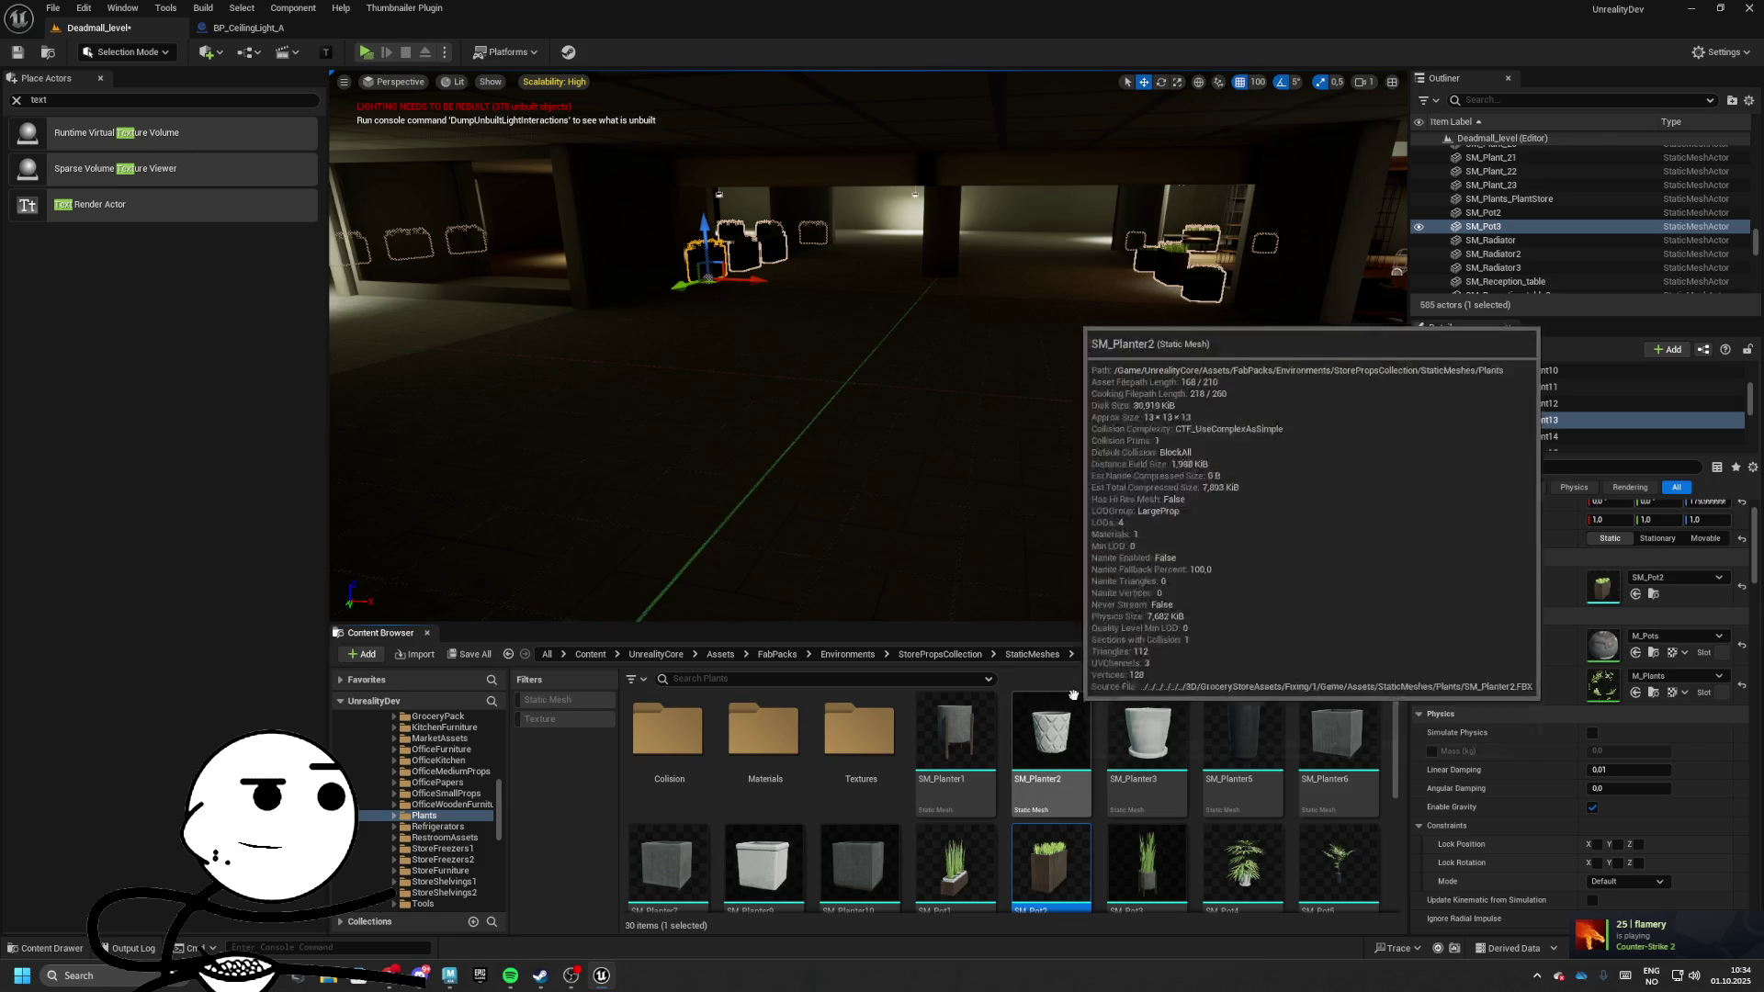
Browse StaticMeshes and CleaningAssets, then climb back up to the Environments folder
click(1032, 654)
double_click(857, 774)
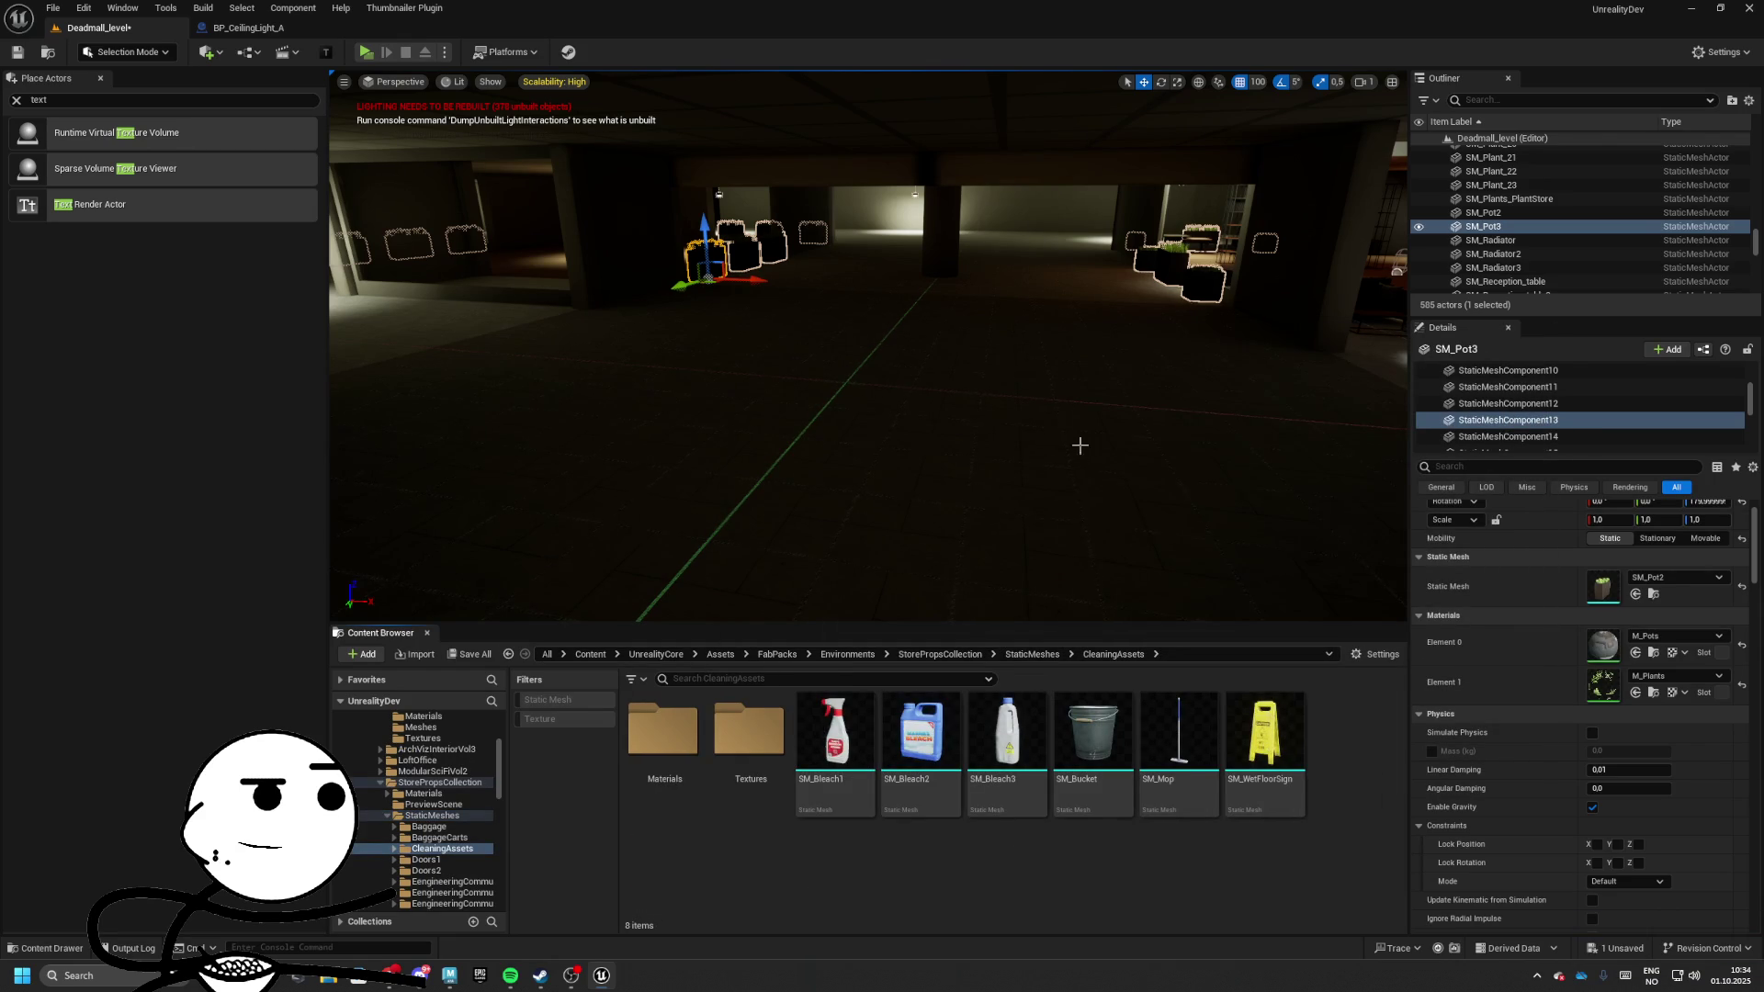
click(1019, 654)
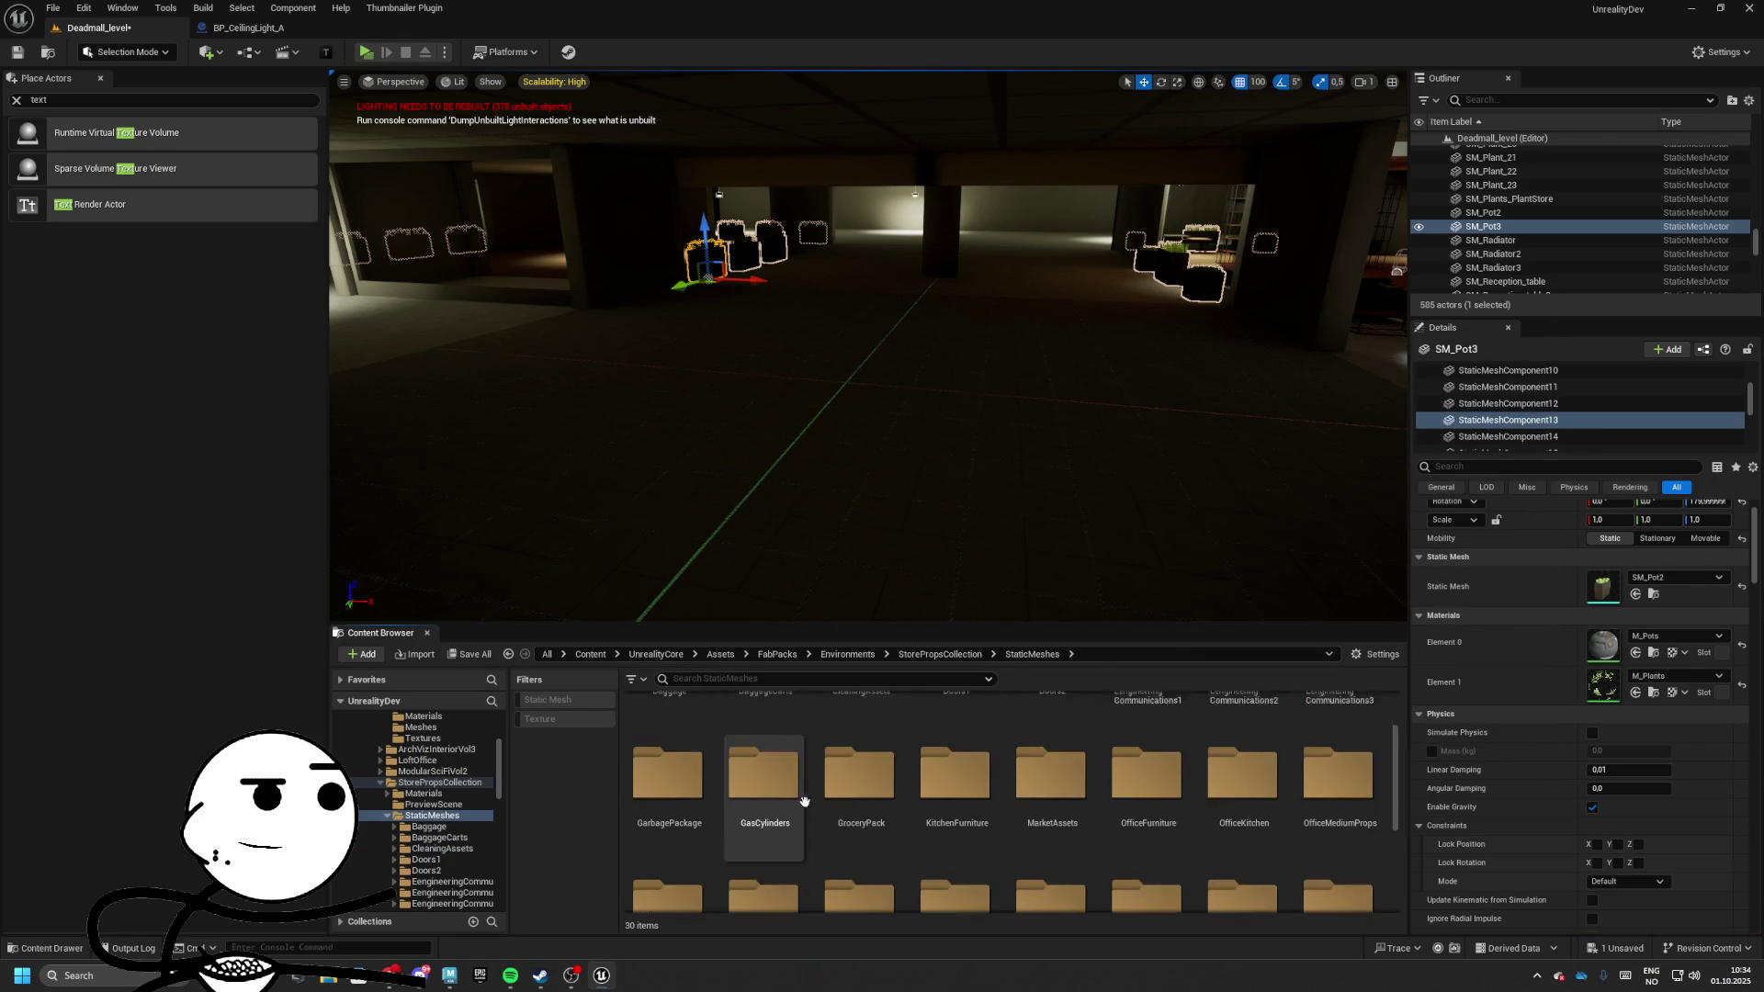
scroll(759, 826, down, 3)
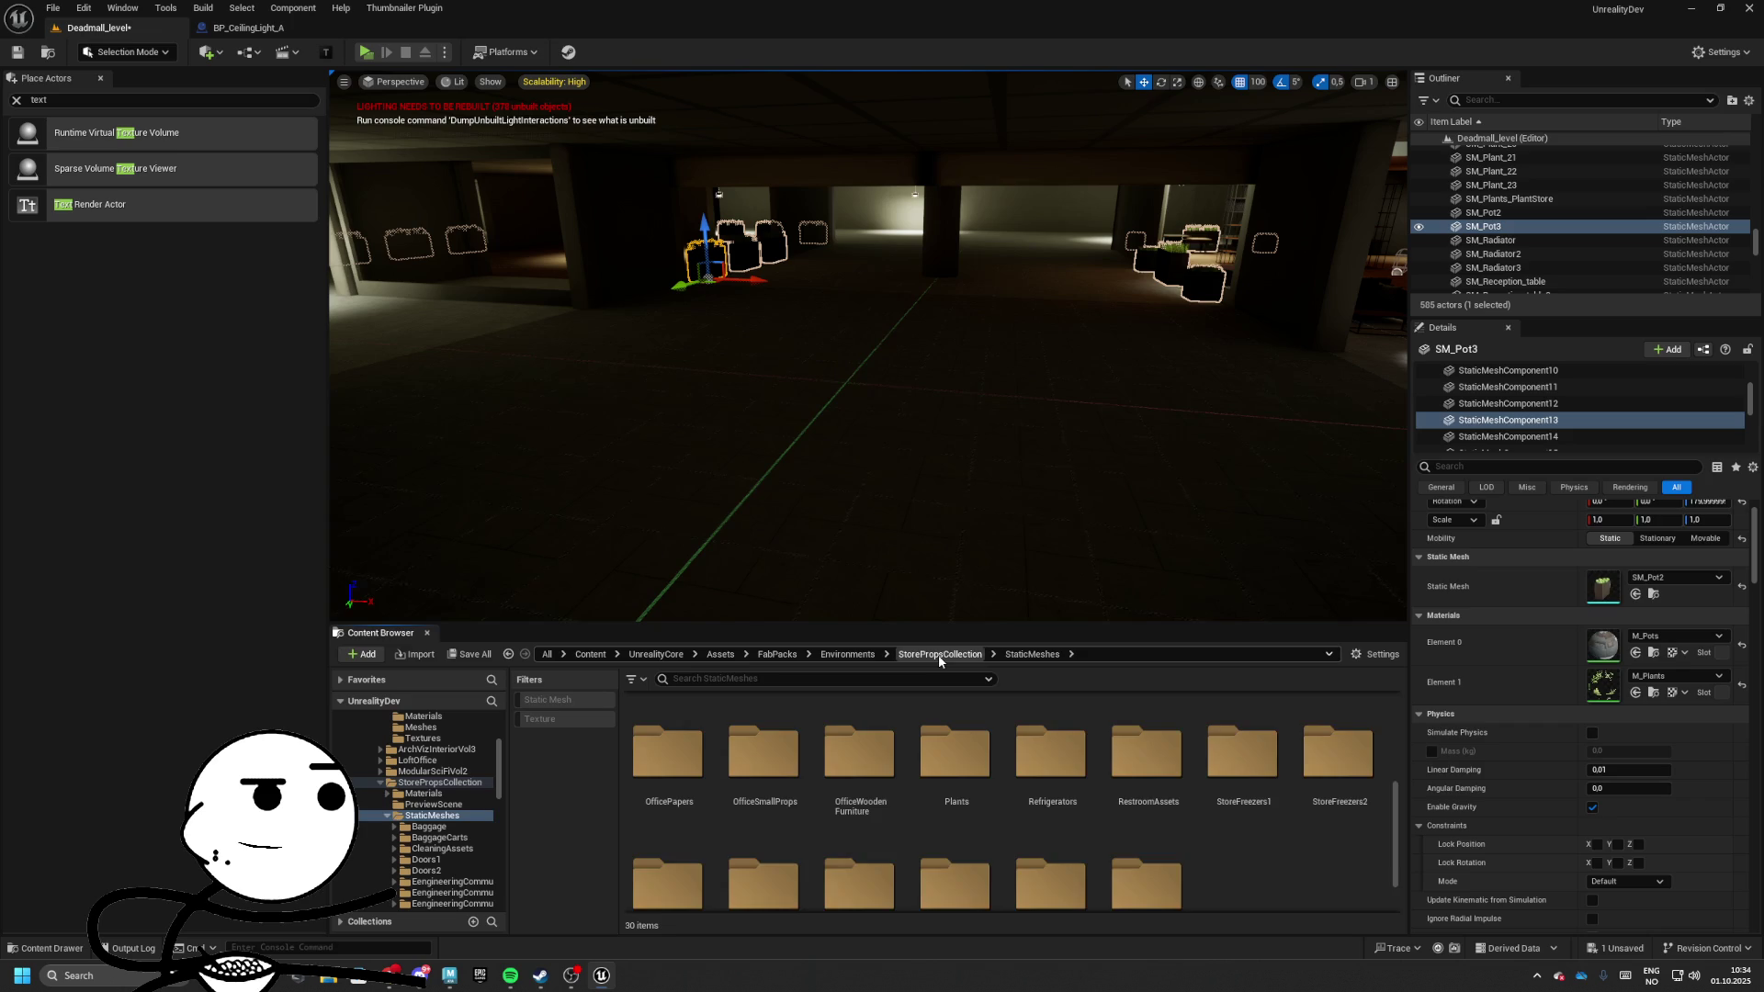
click(939, 654)
click(850, 653)
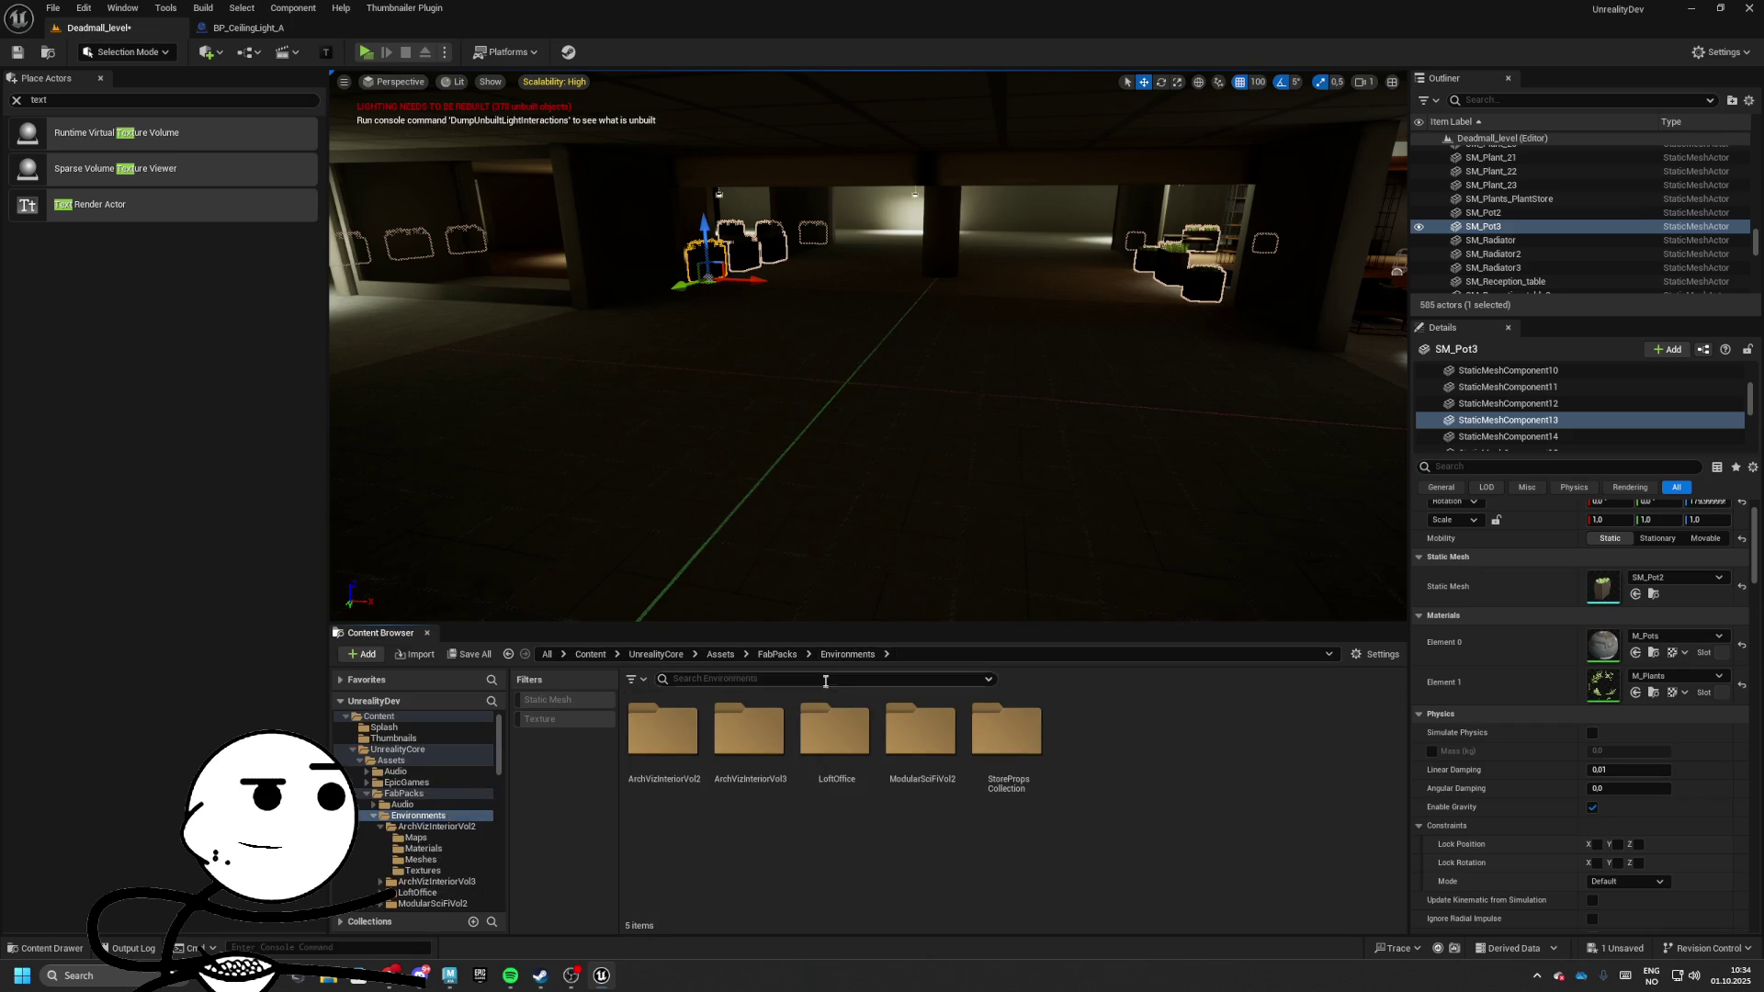
Look through ArchVizInteriorVol3's 84 meshes, then return to the Environments folder
double_click(749, 734)
double_click(838, 749)
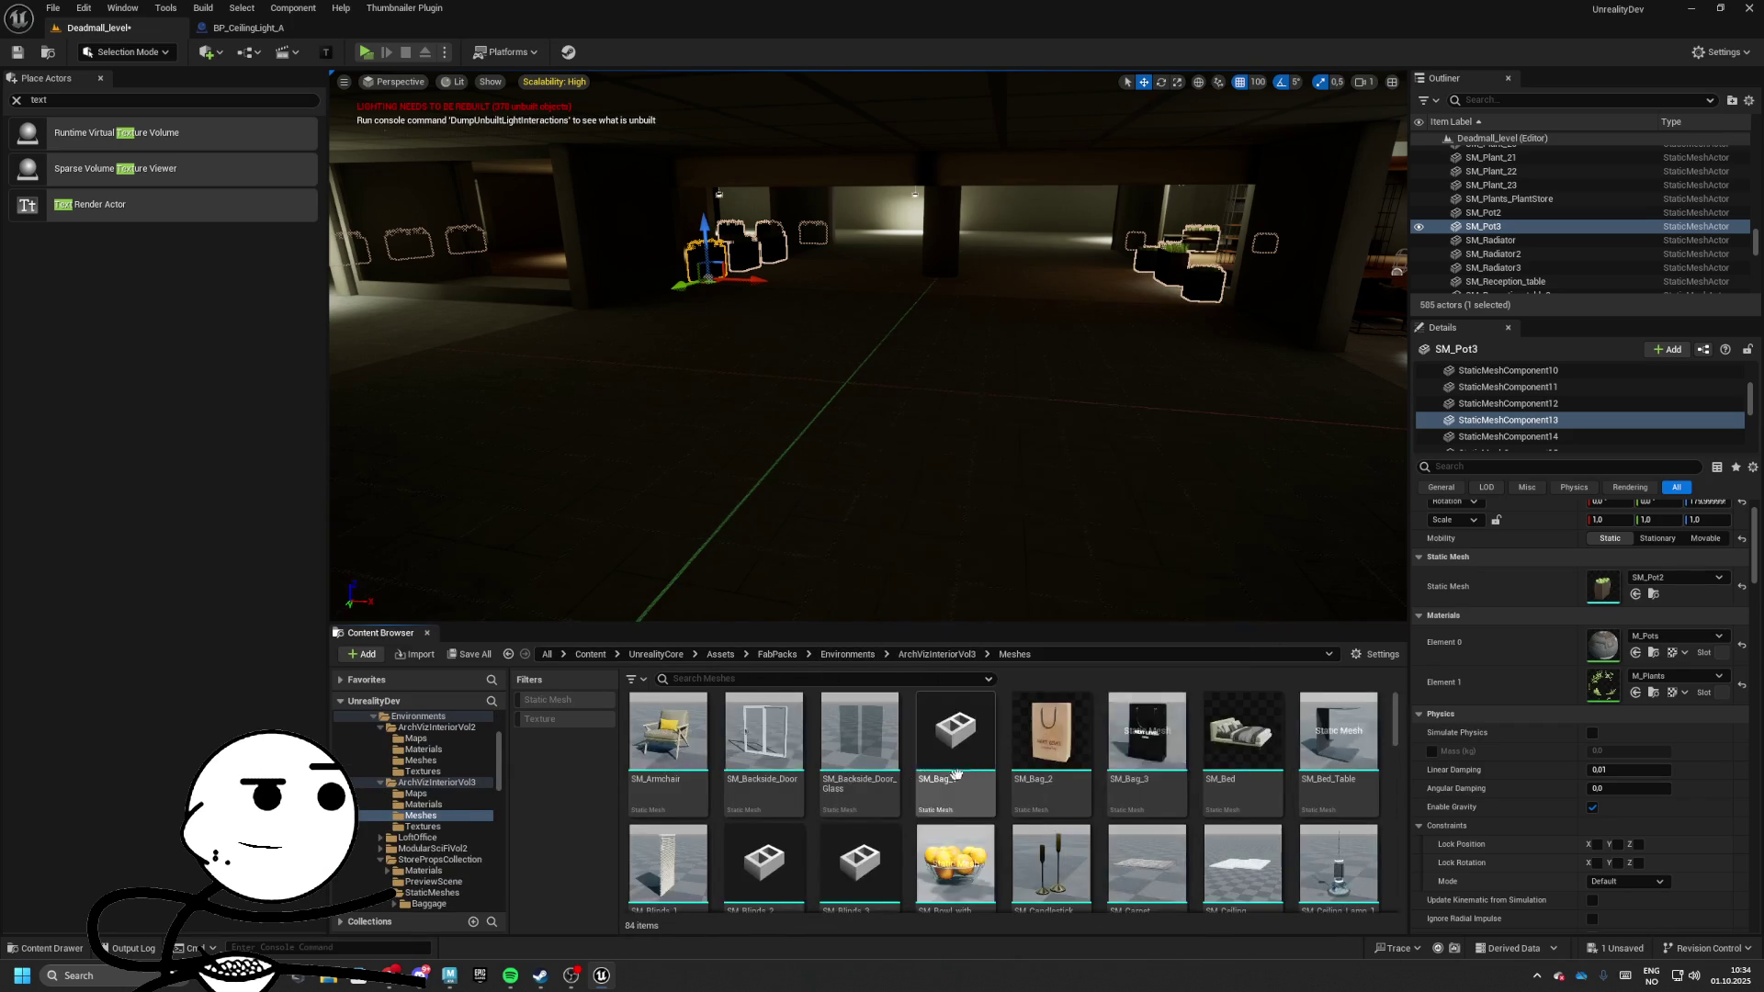
scroll(1105, 782, down, 2)
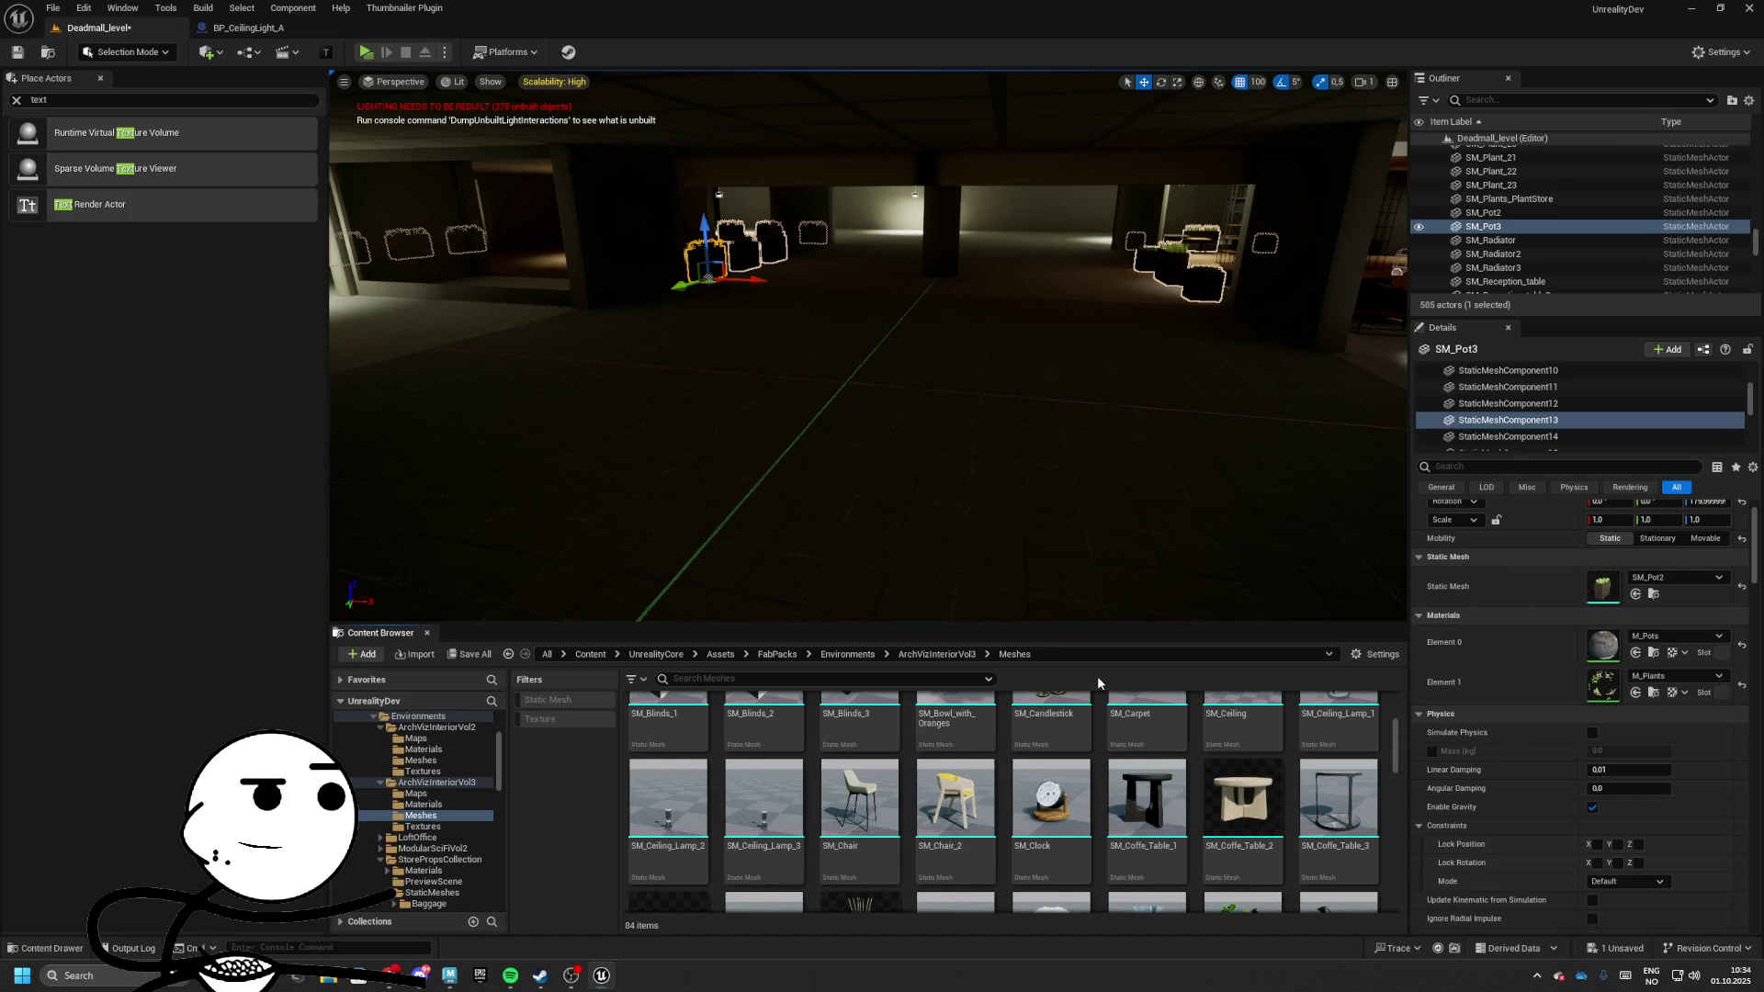
scroll(1020, 689, down, 2)
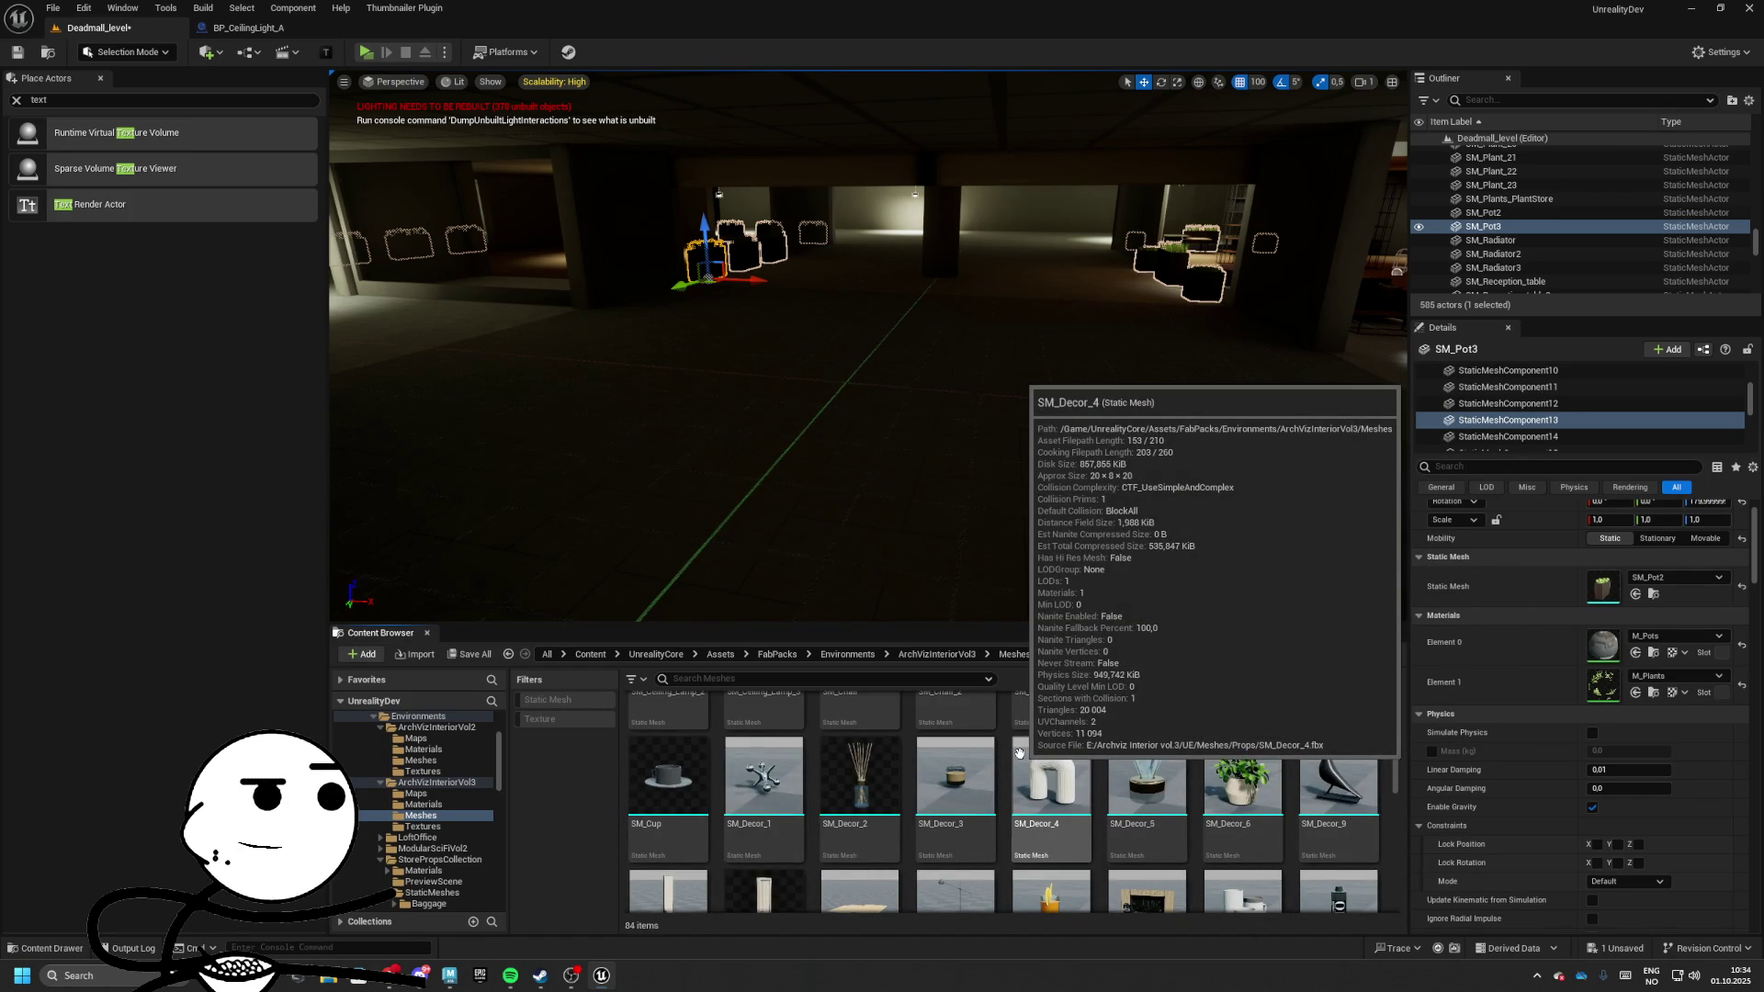
scroll(1206, 808, down, 4)
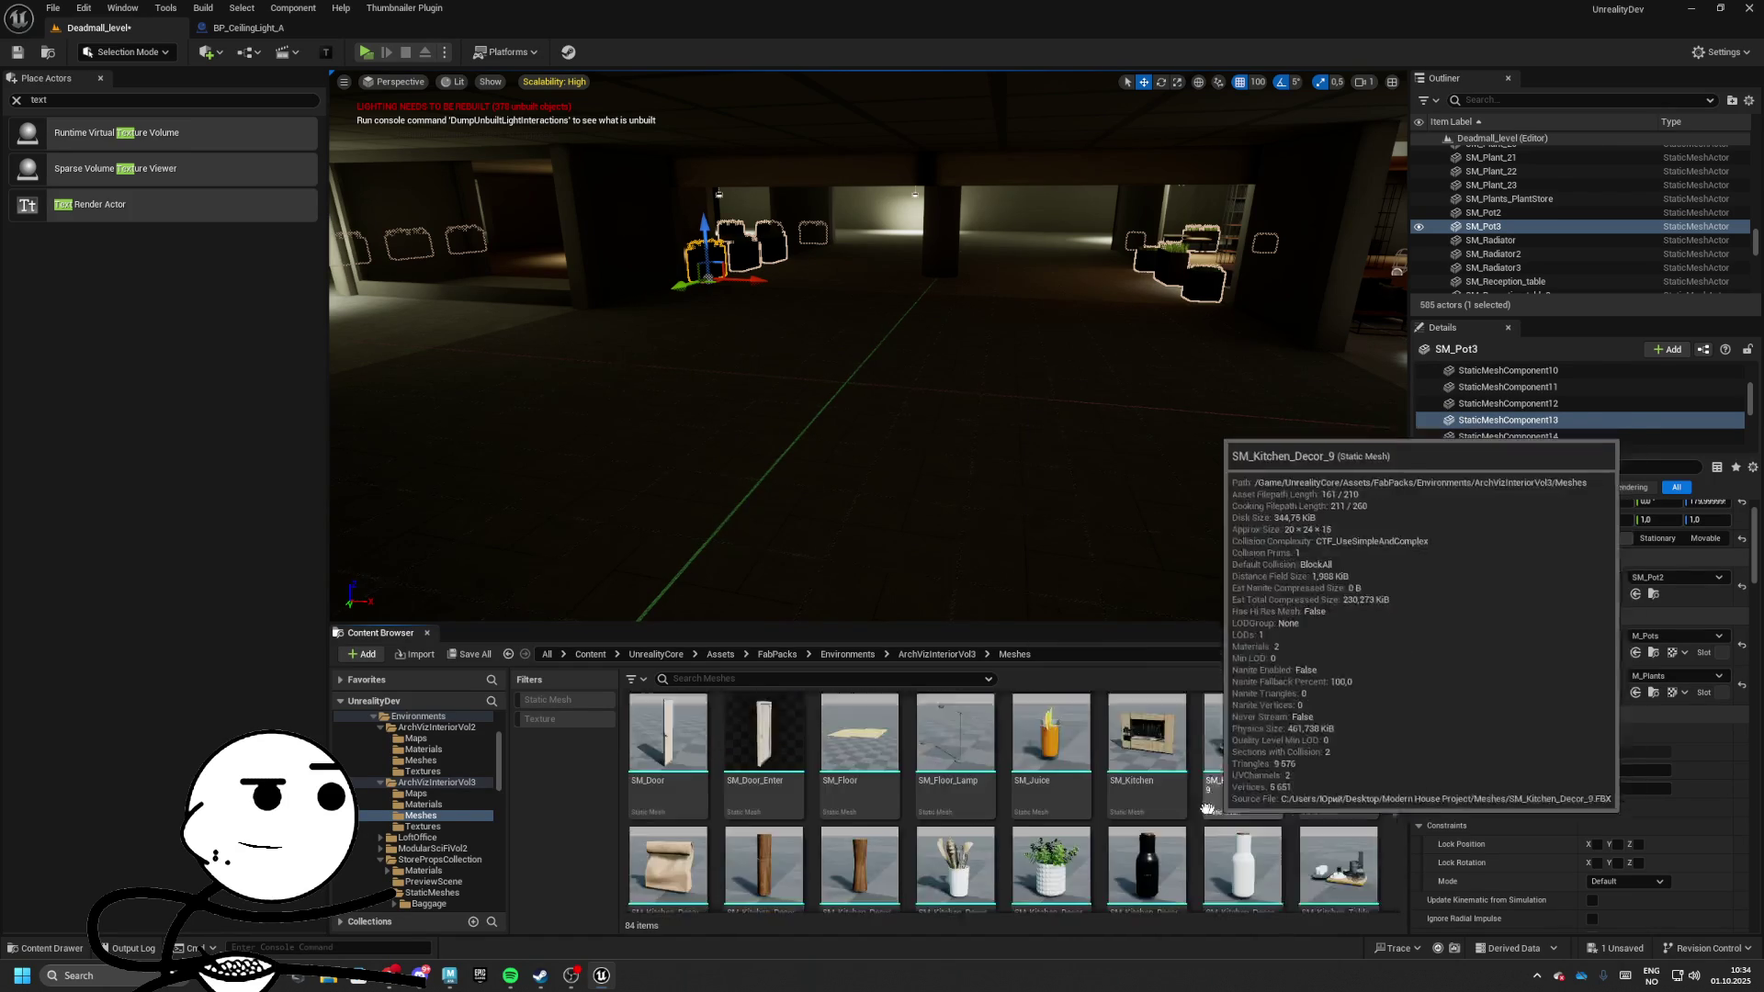
scroll(1206, 808, down, 10)
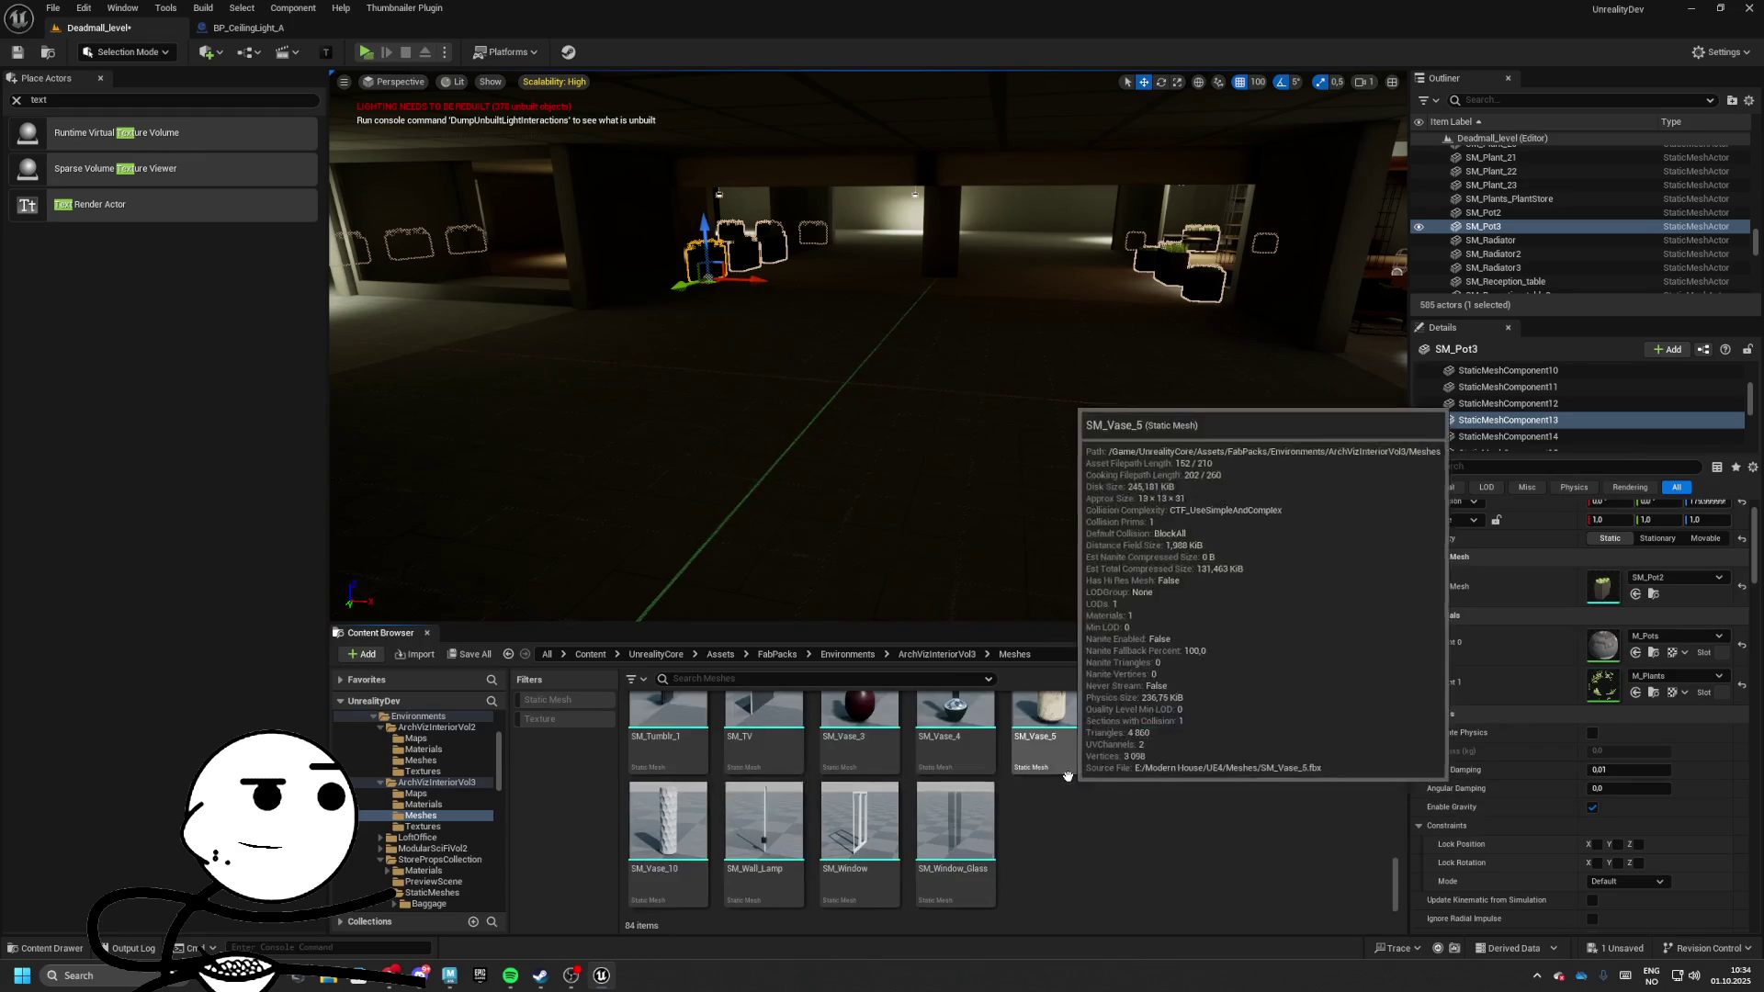
click(841, 654)
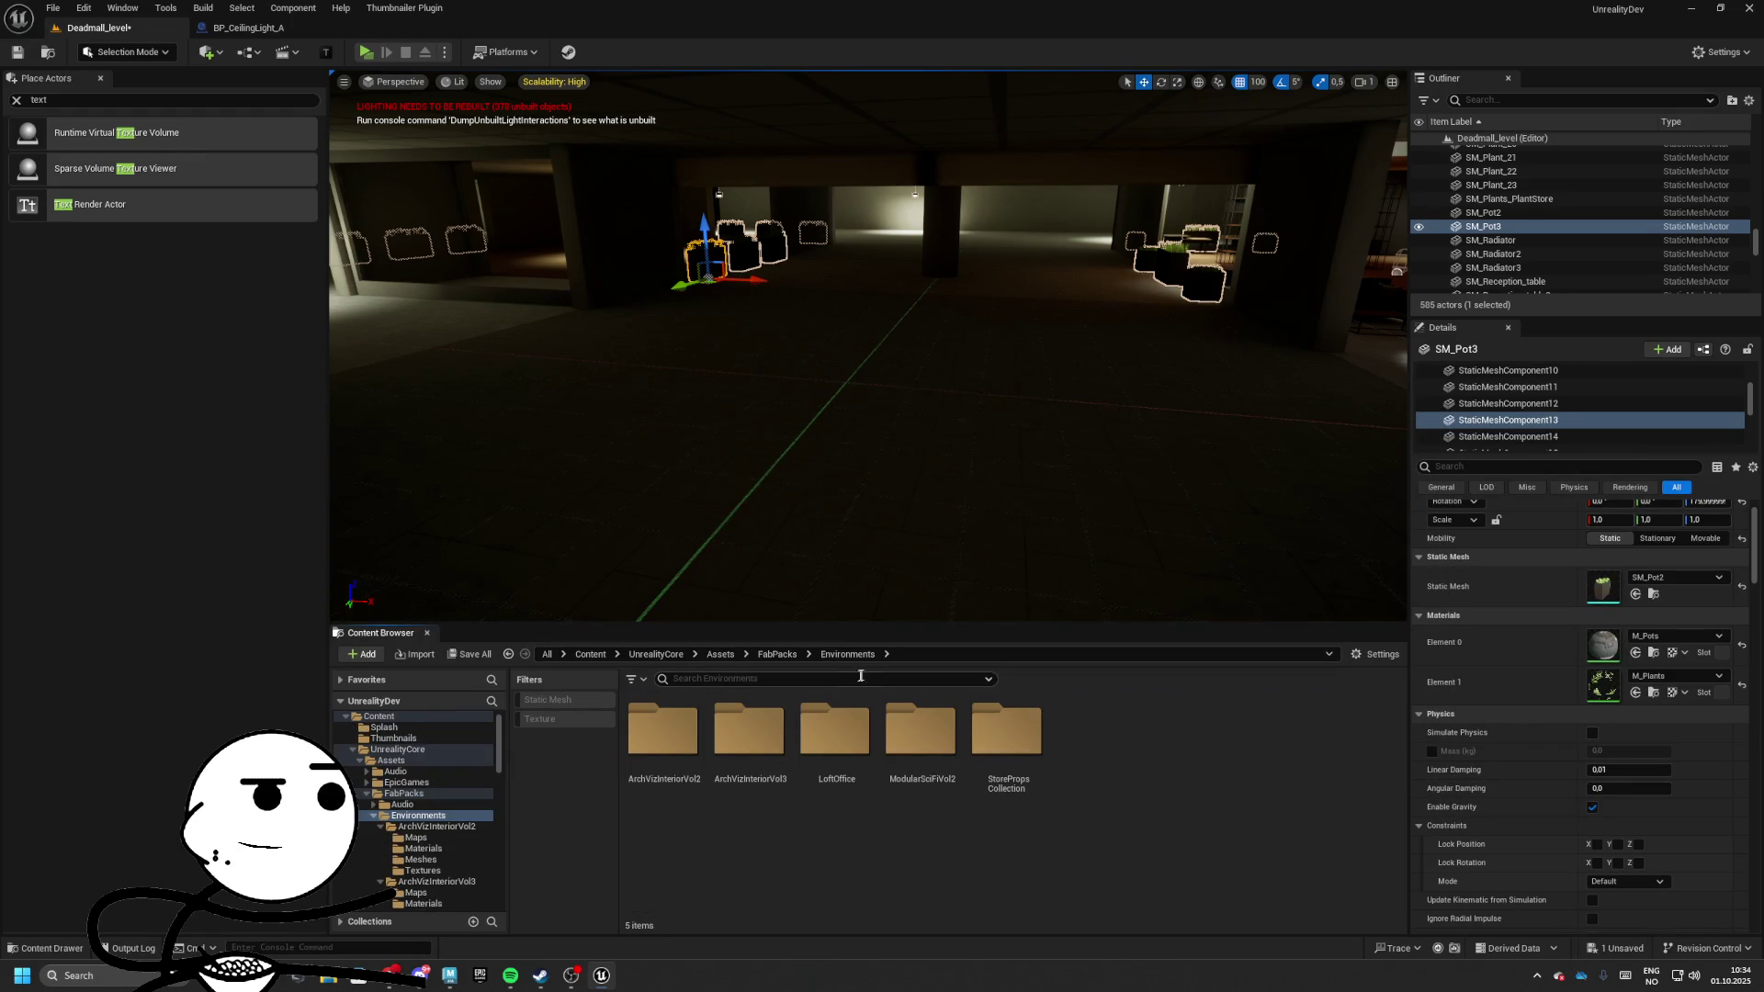
Search the assets for 'table', place SM_Kitchen_table in the hall, then delete it
click(814, 678)
text(table)
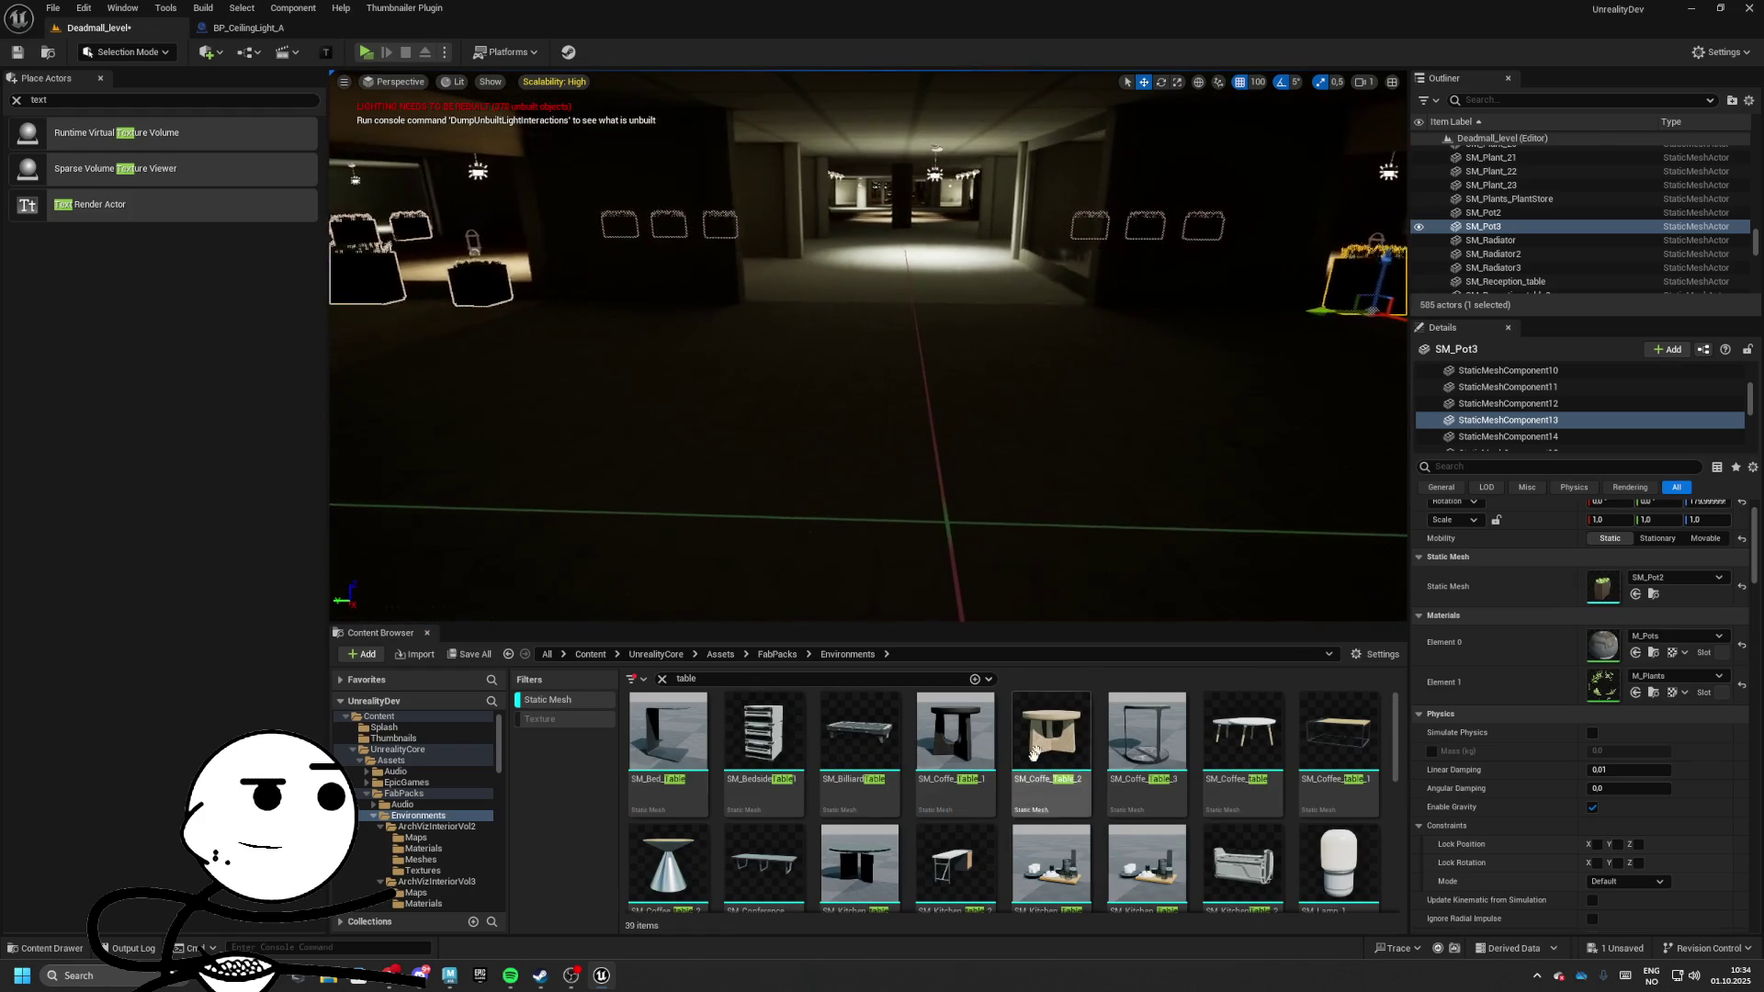
scroll(1005, 799, down, 2)
mouse_move(859, 762)
mouse_down()
mouse_move(959, 524)
mouse_move(1010, 551)
mouse_move(1039, 506)
mouse_up()
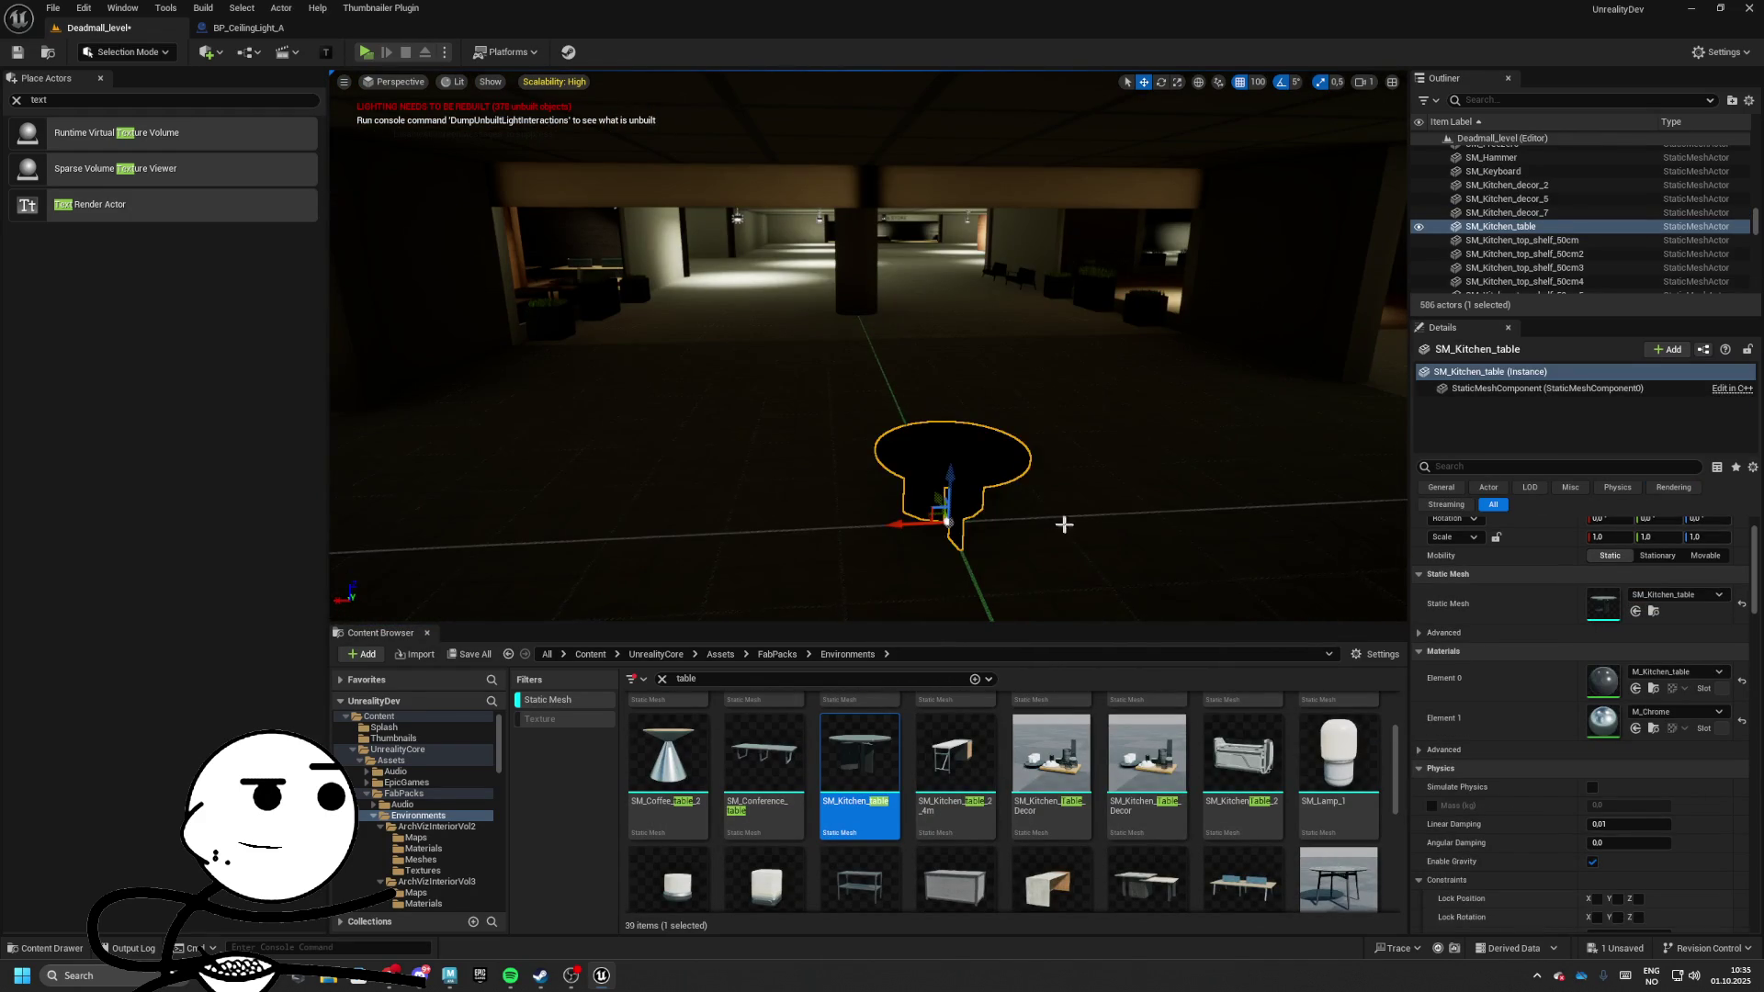
key(Delete)
Scroll through the table search results, then switch to the Epic Games Launcher
scroll(1111, 802, down, 3)
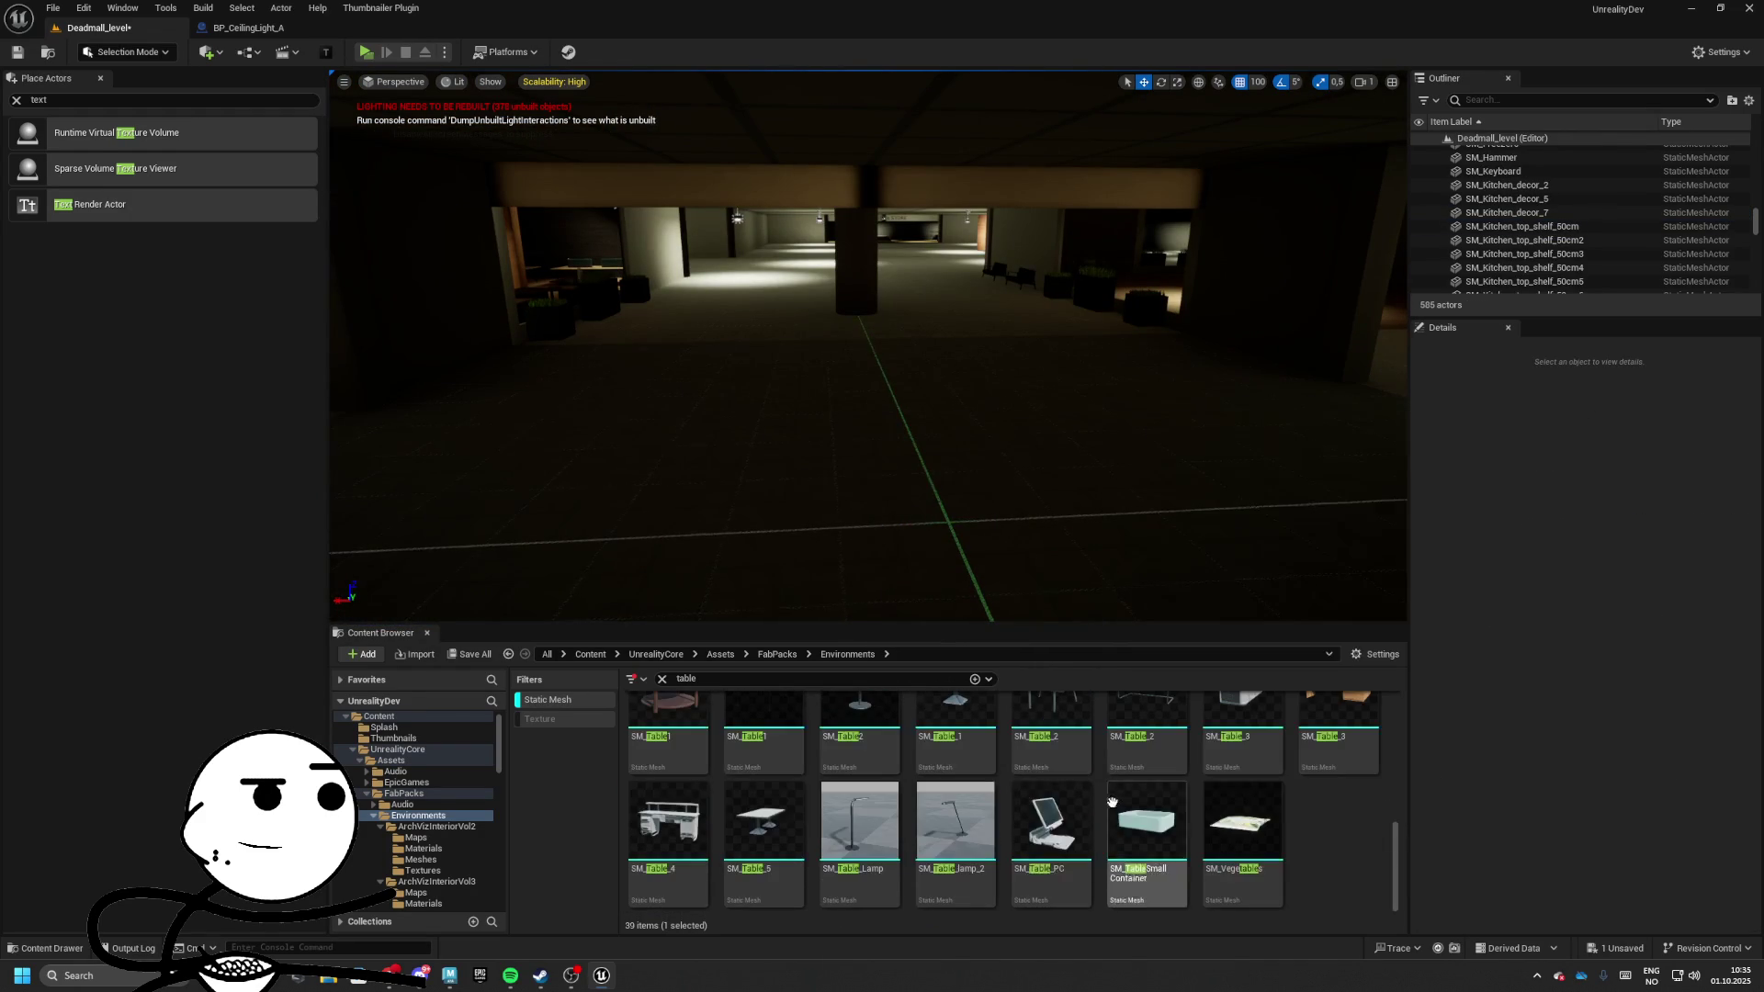
scroll(891, 818, up, 3)
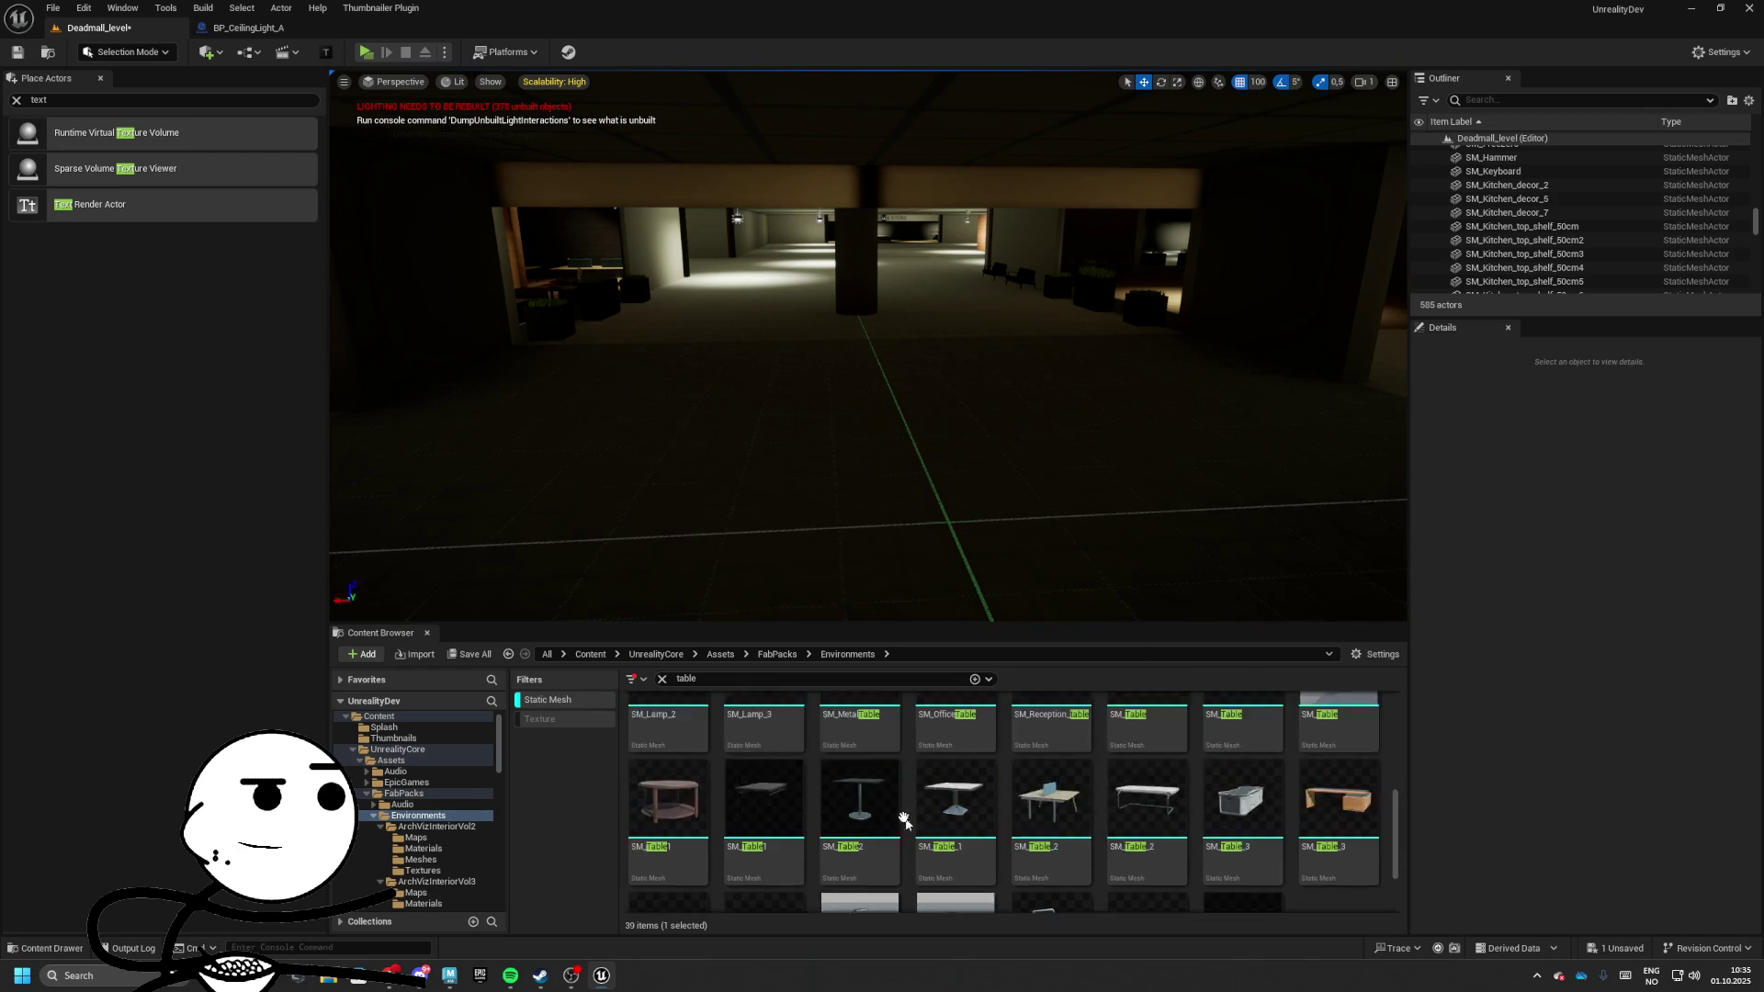
scroll(869, 827, up, 3)
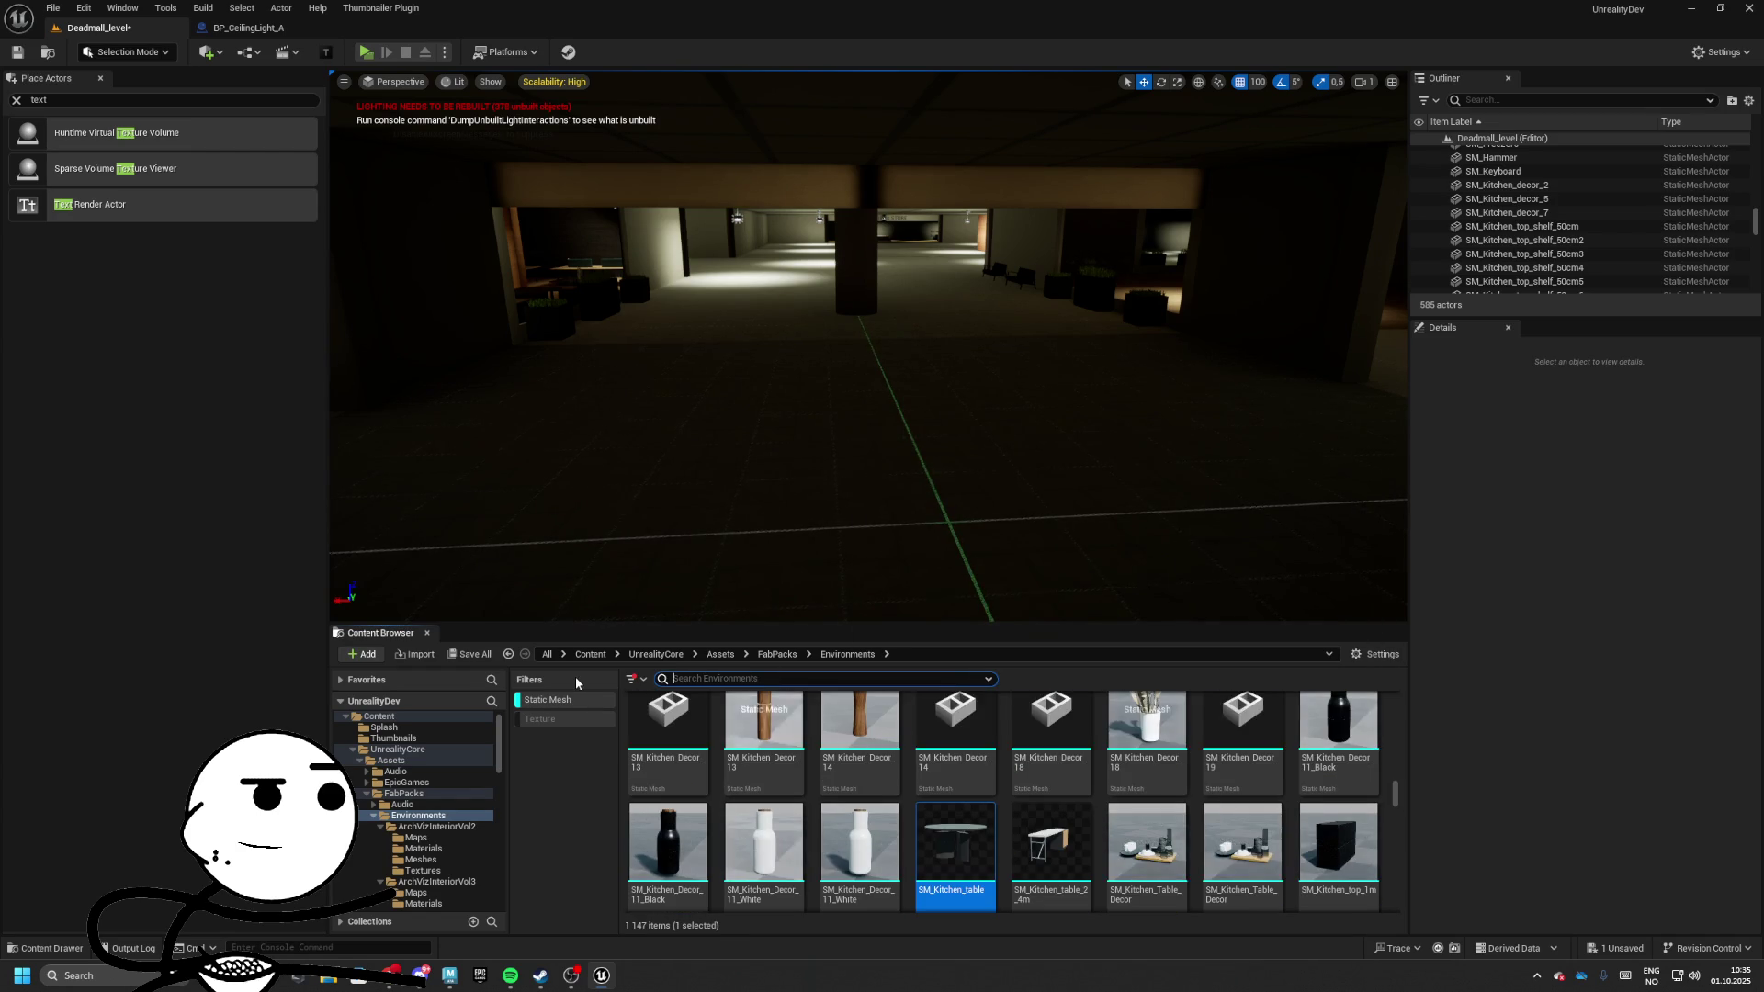
scroll(925, 770, up, 5)
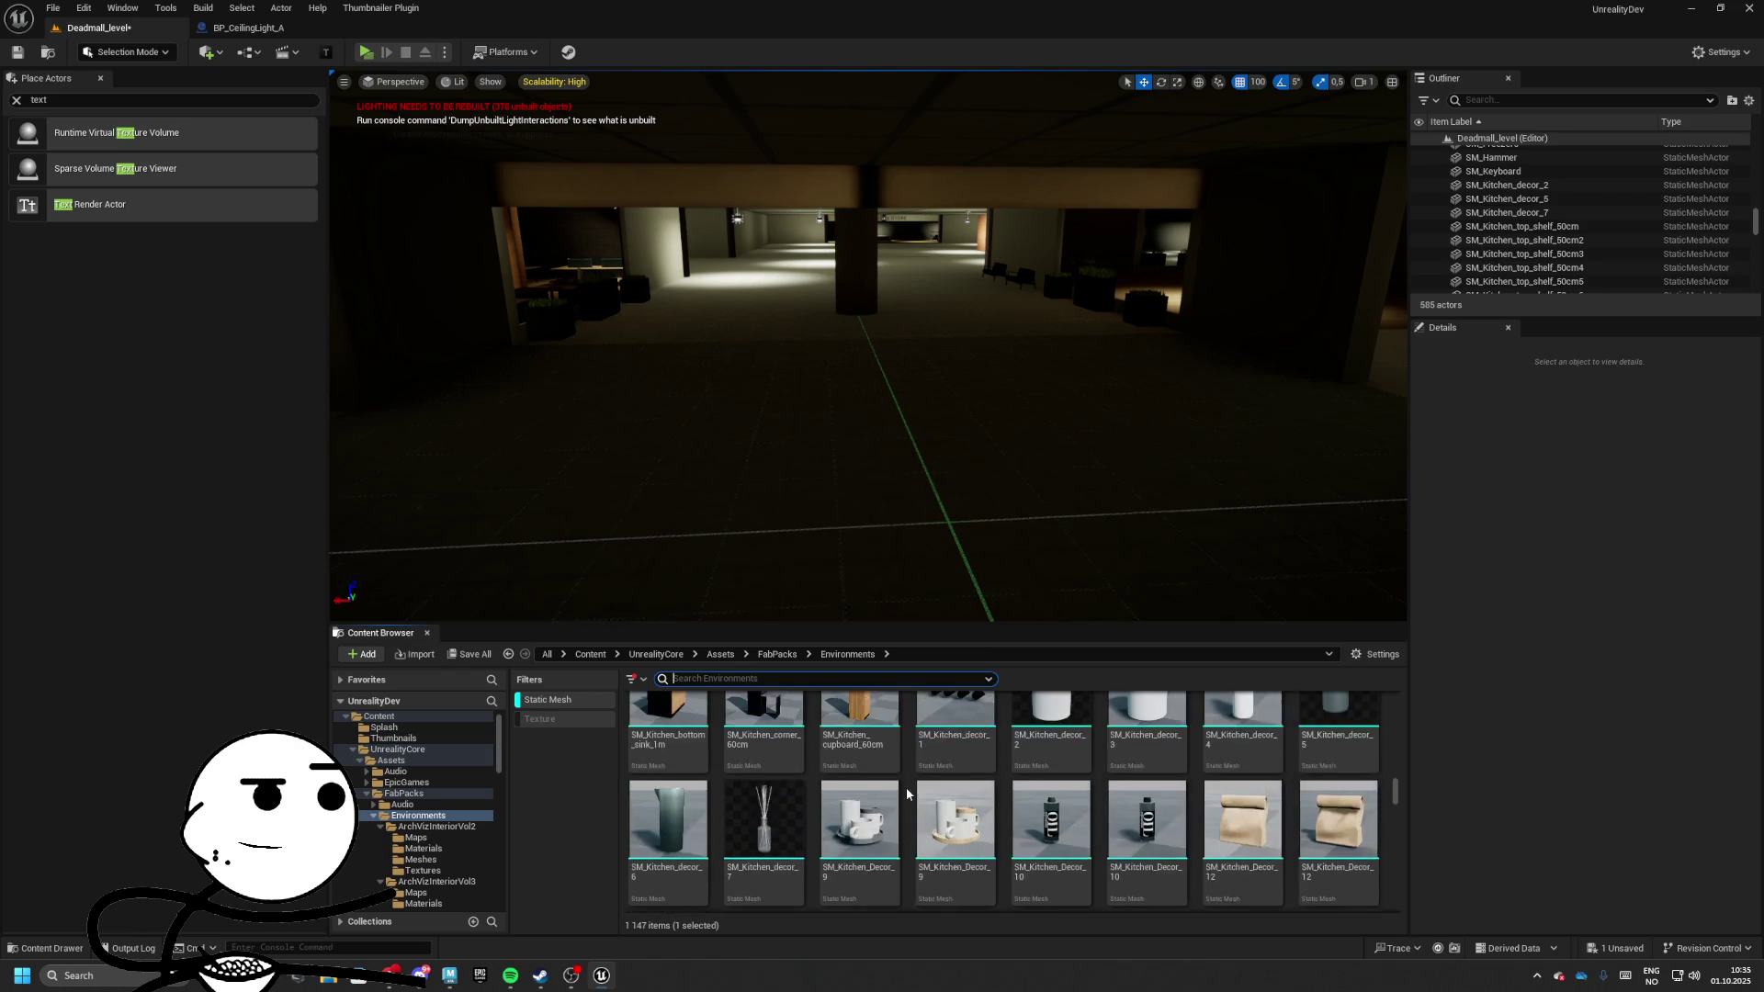
click(480, 976)
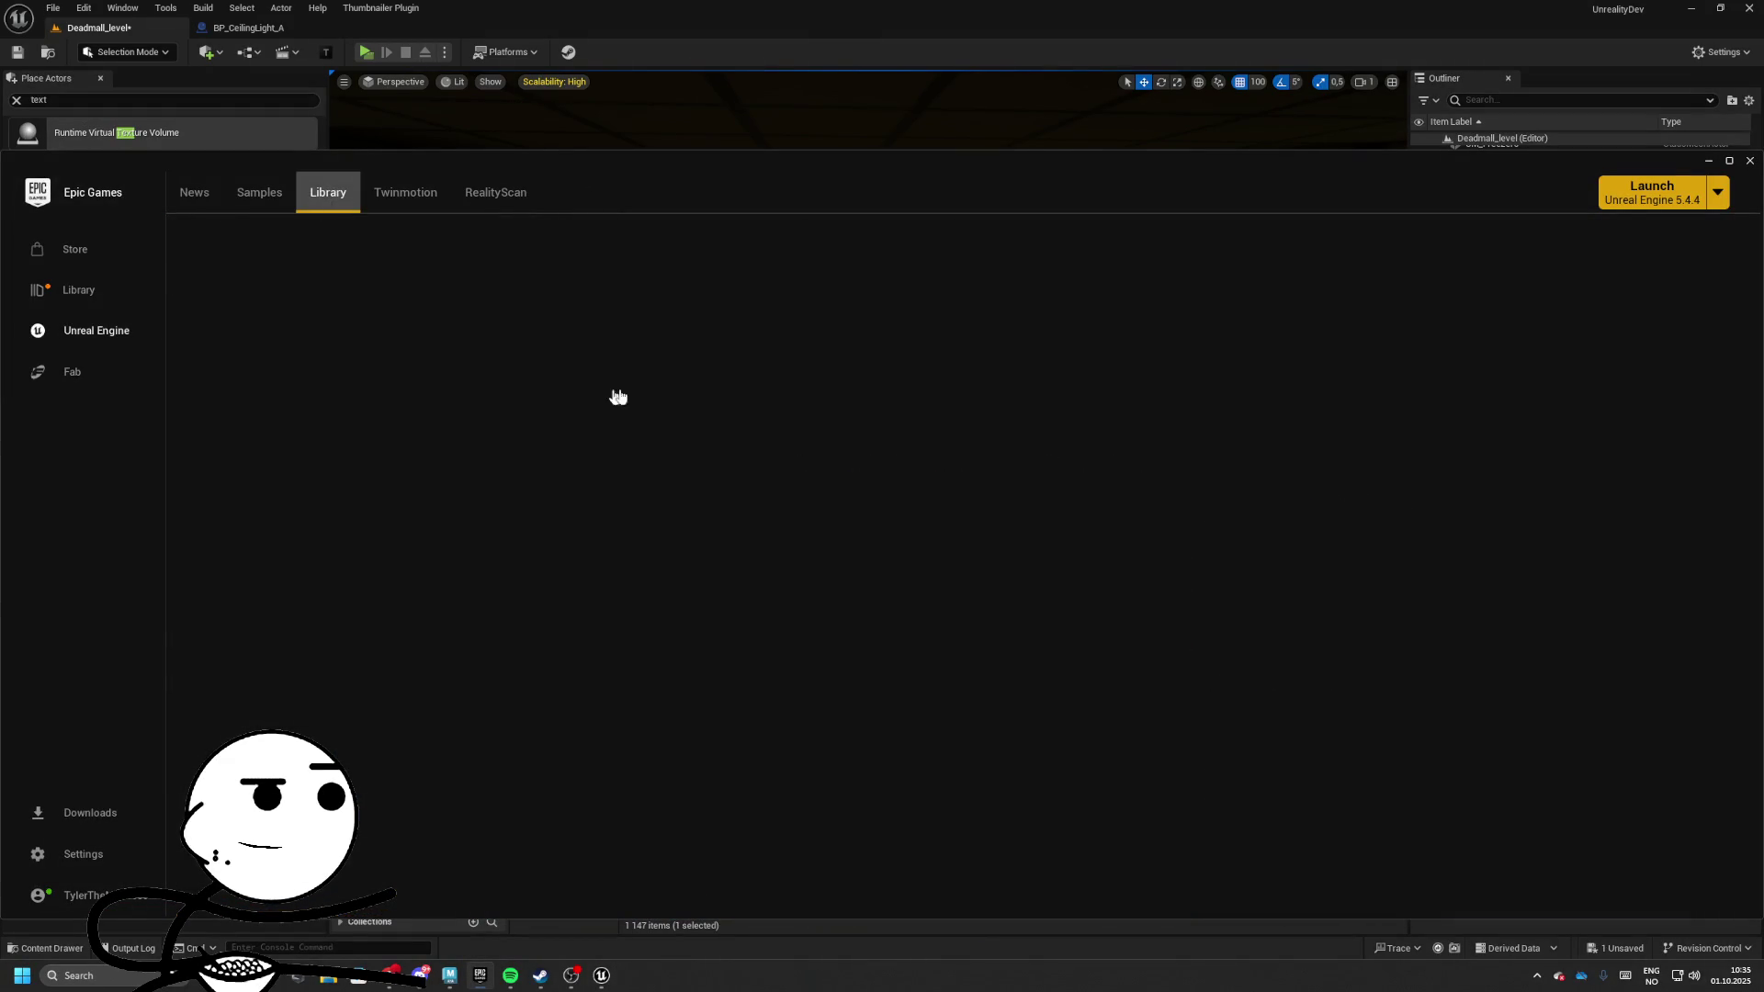
Search the Fab Library for 'monster' and 'creature', then clear the search term
scroll(858, 581, down, 2)
scroll(935, 588, down, 1)
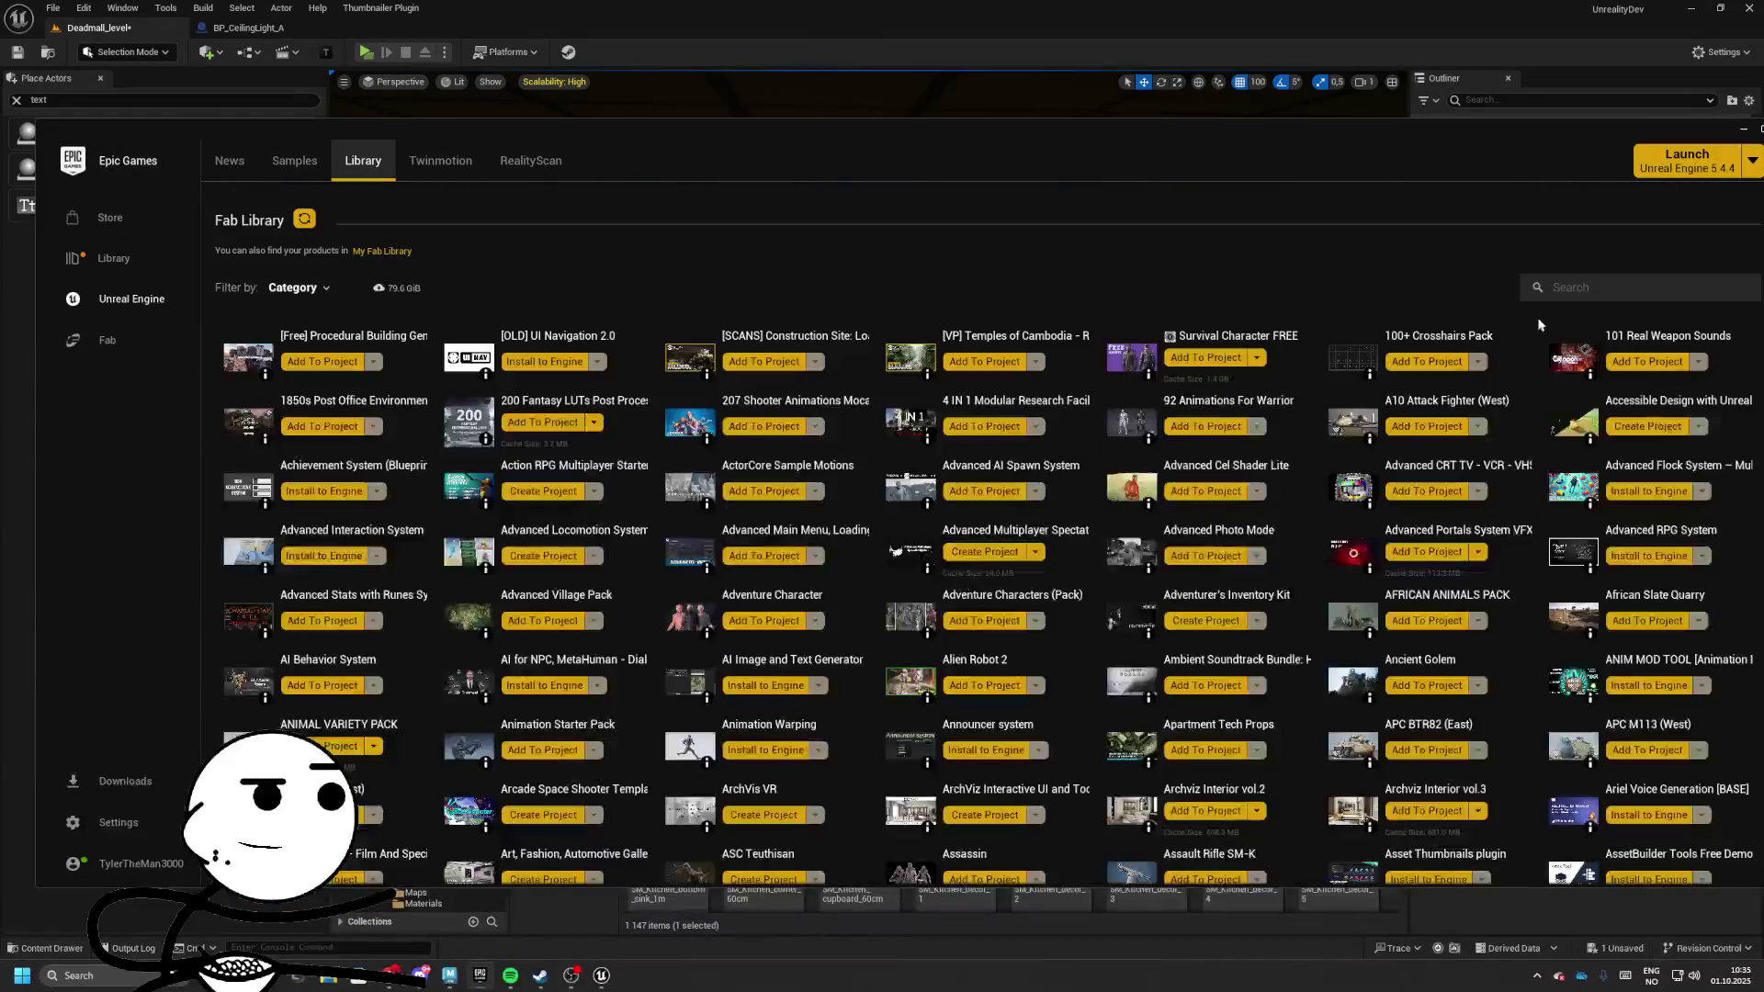
click(1608, 293)
text(er)
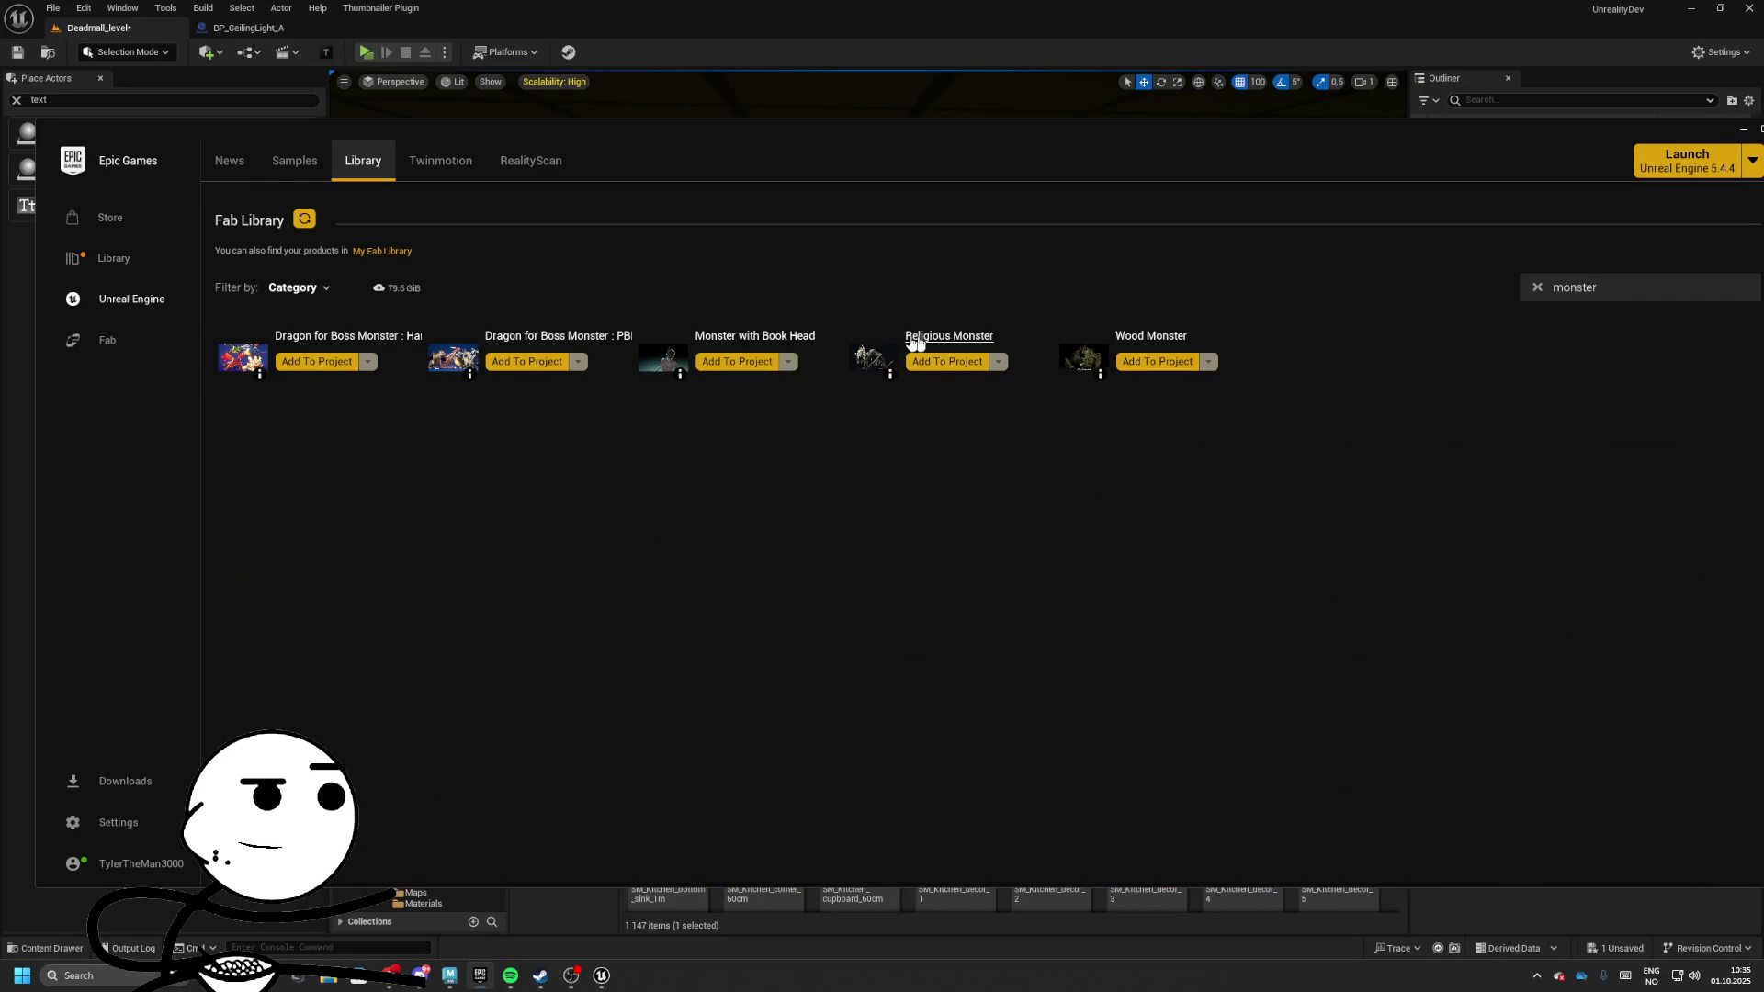
text(creature)
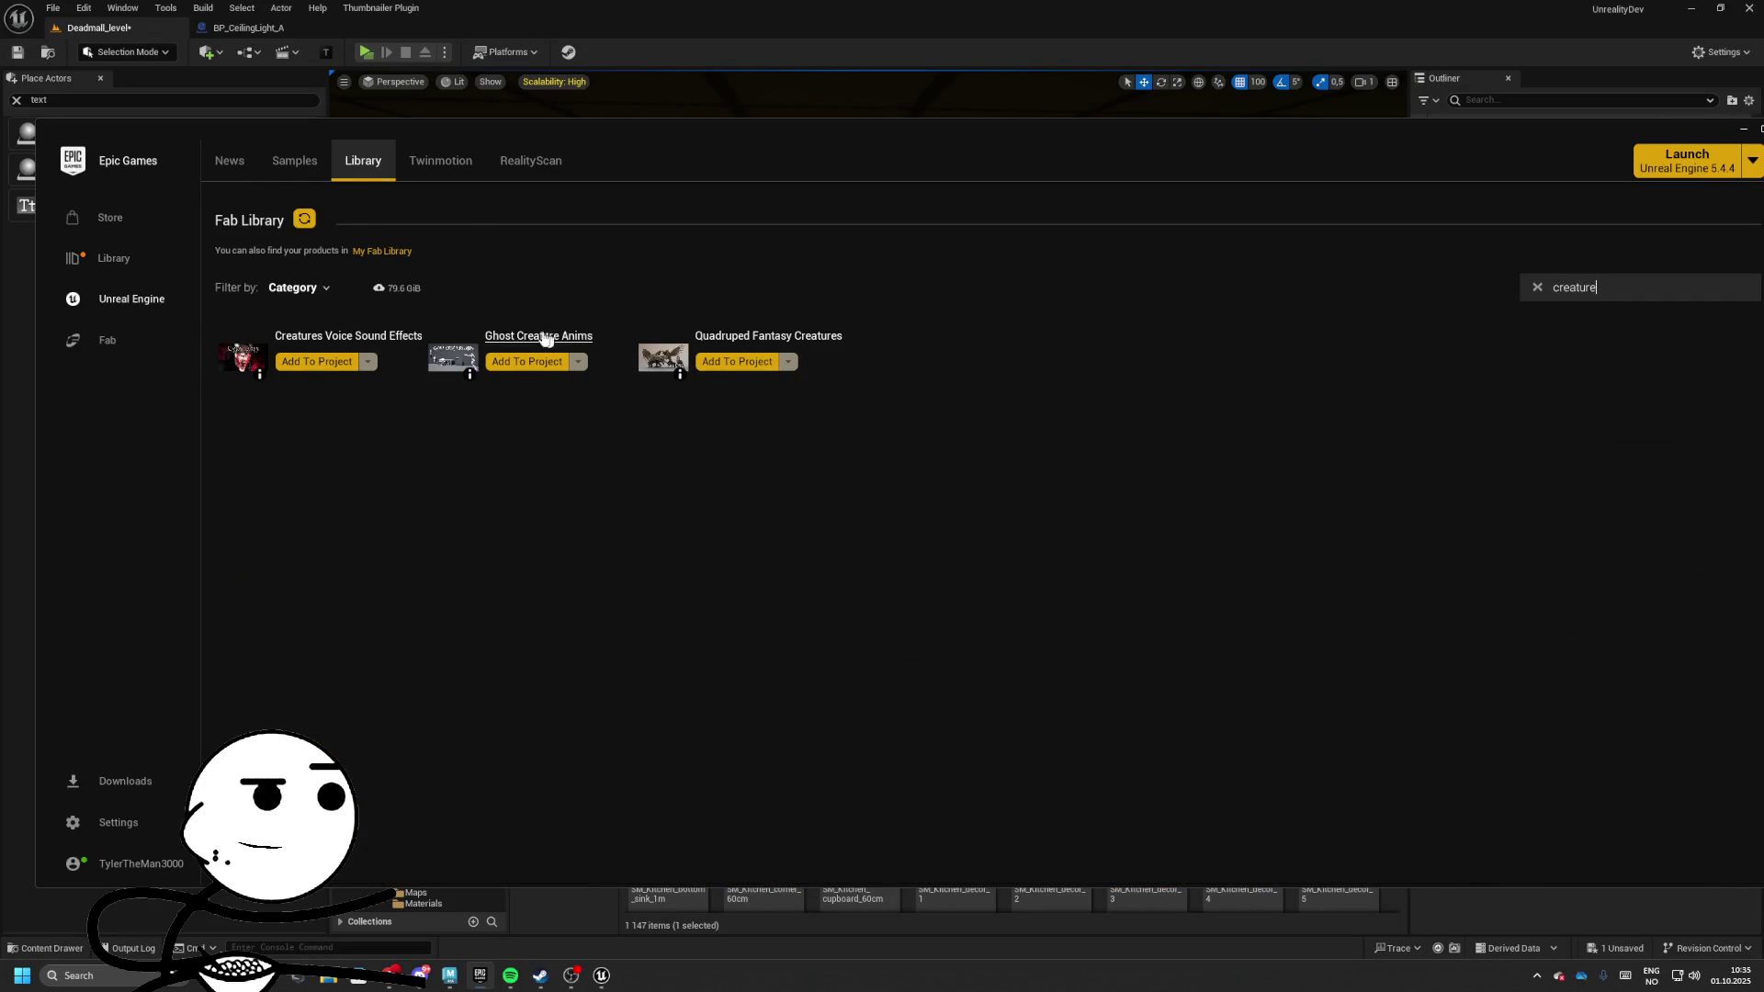
double_click(1610, 292)
key(BackSpace)
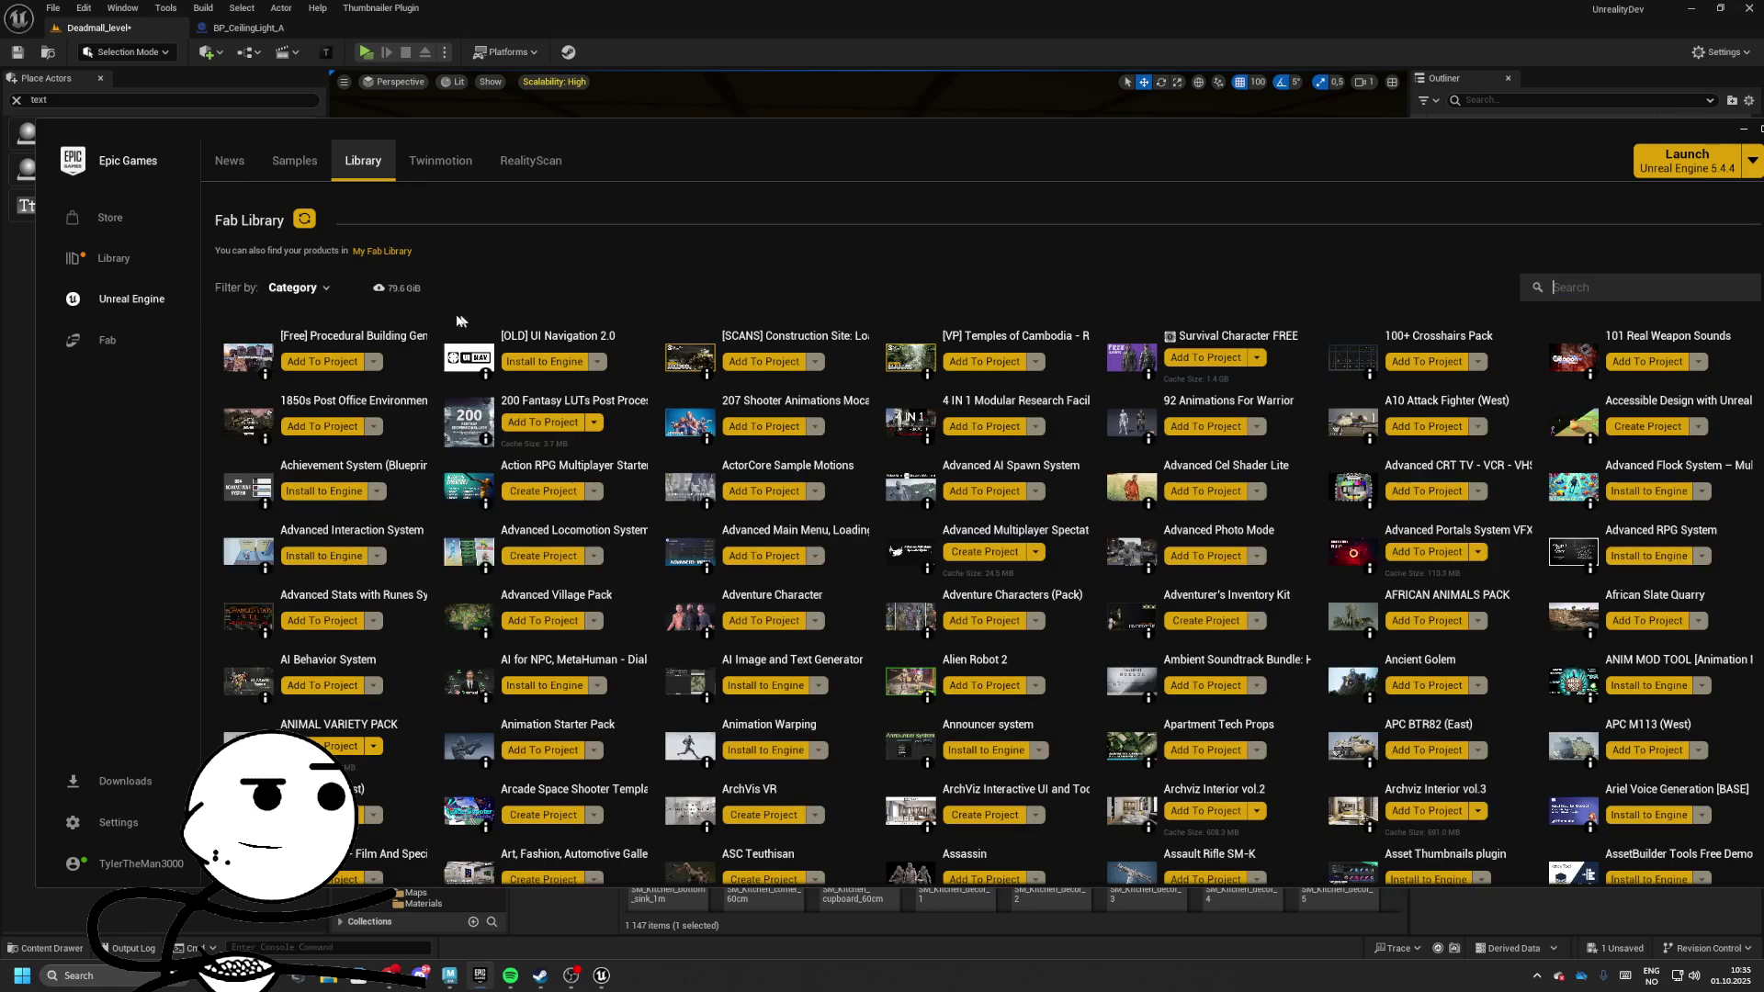
Filter the Fab Library to the Characters & Creatures and Creatures & Monsters categories
click(298, 288)
scroll(349, 450, down, 5)
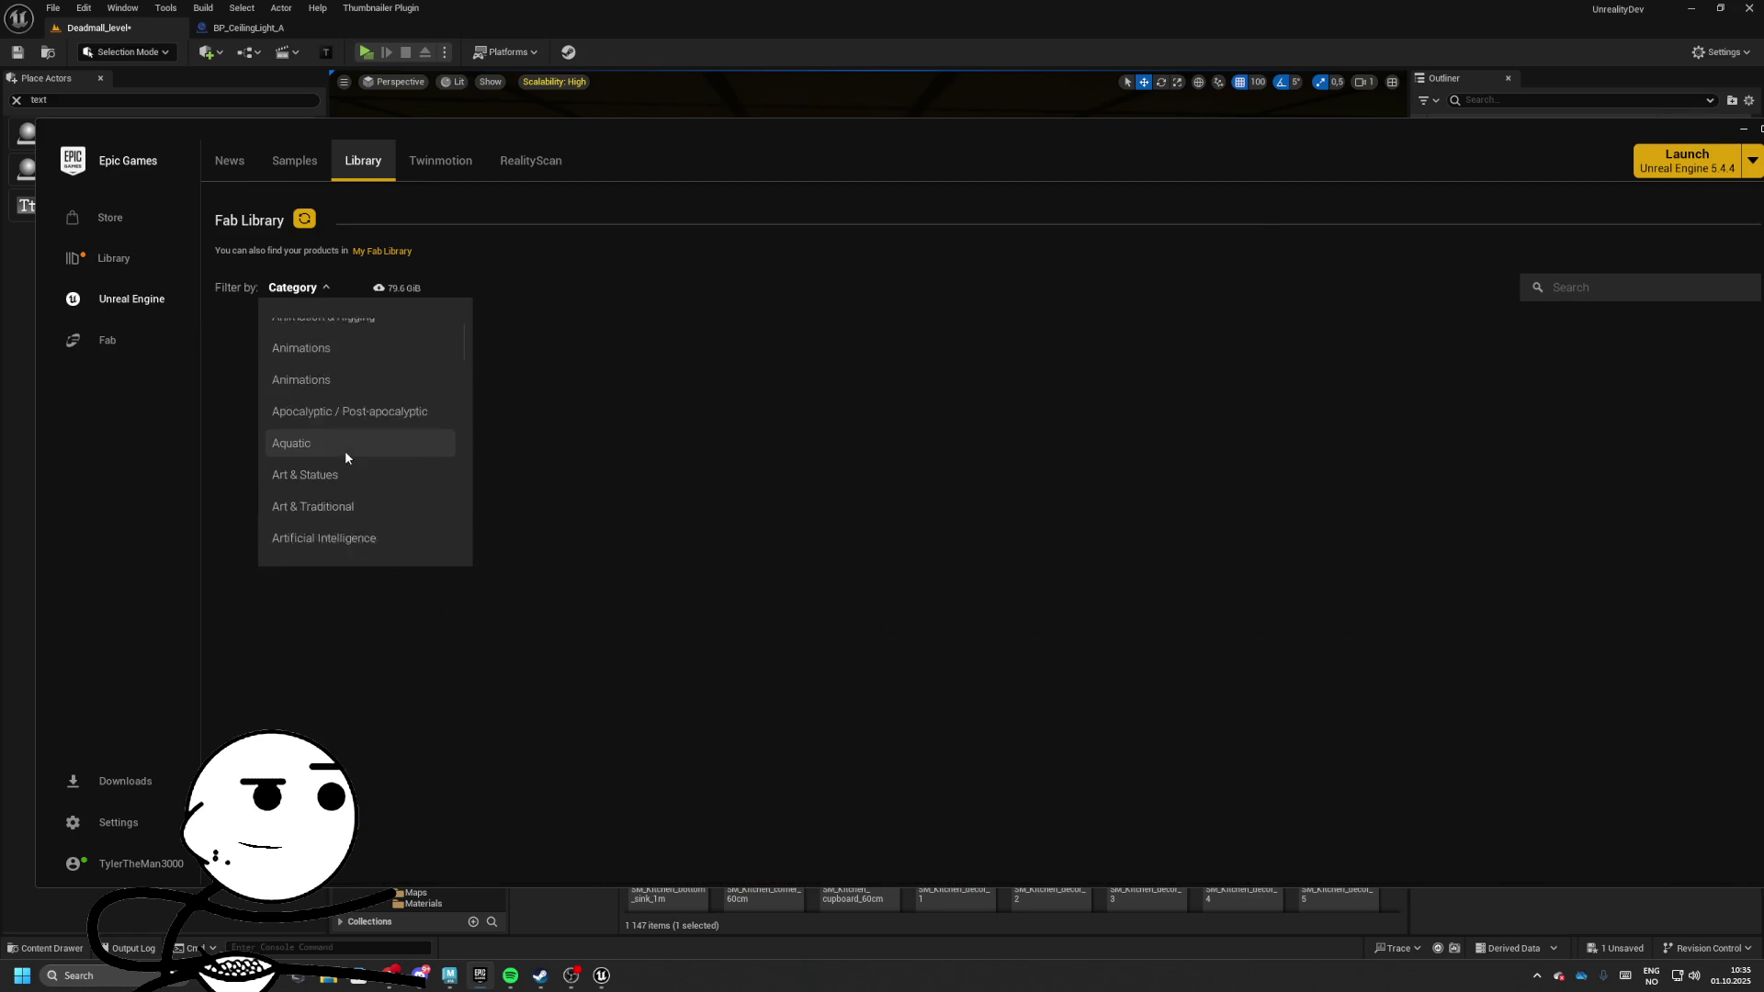
scroll(347, 455, down, 2)
click(334, 419)
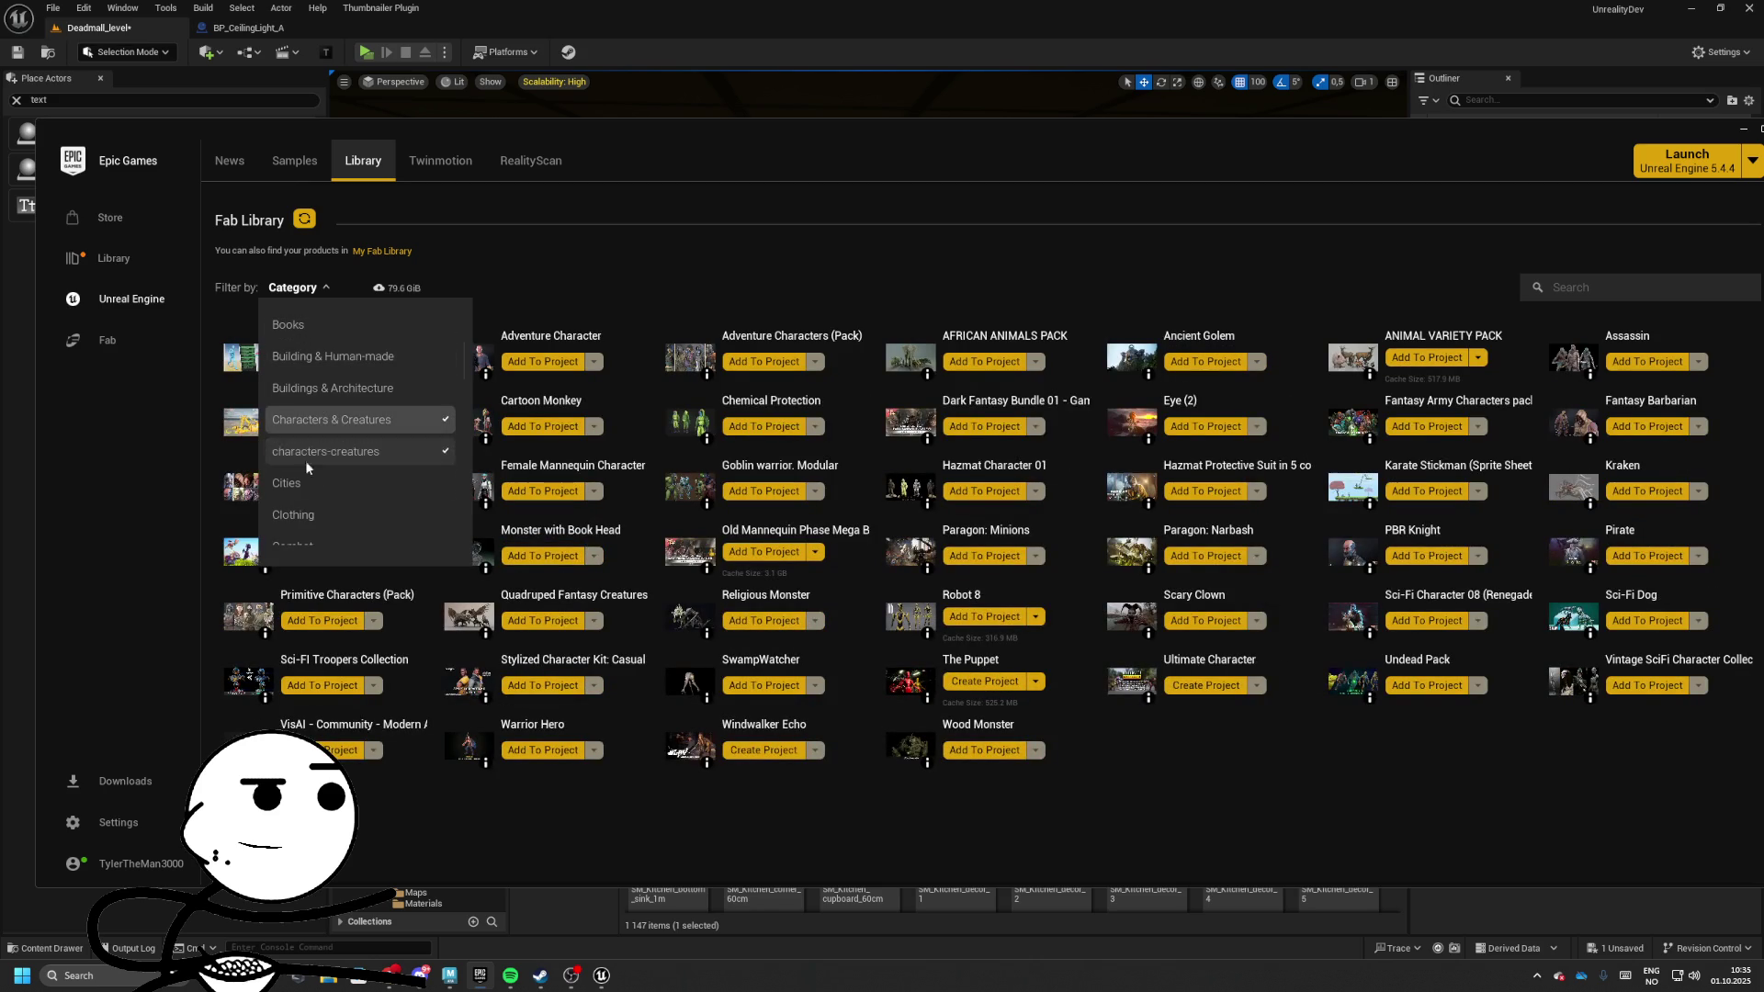
scroll(317, 482, down, 2)
scroll(324, 497, down, 3)
click(316, 449)
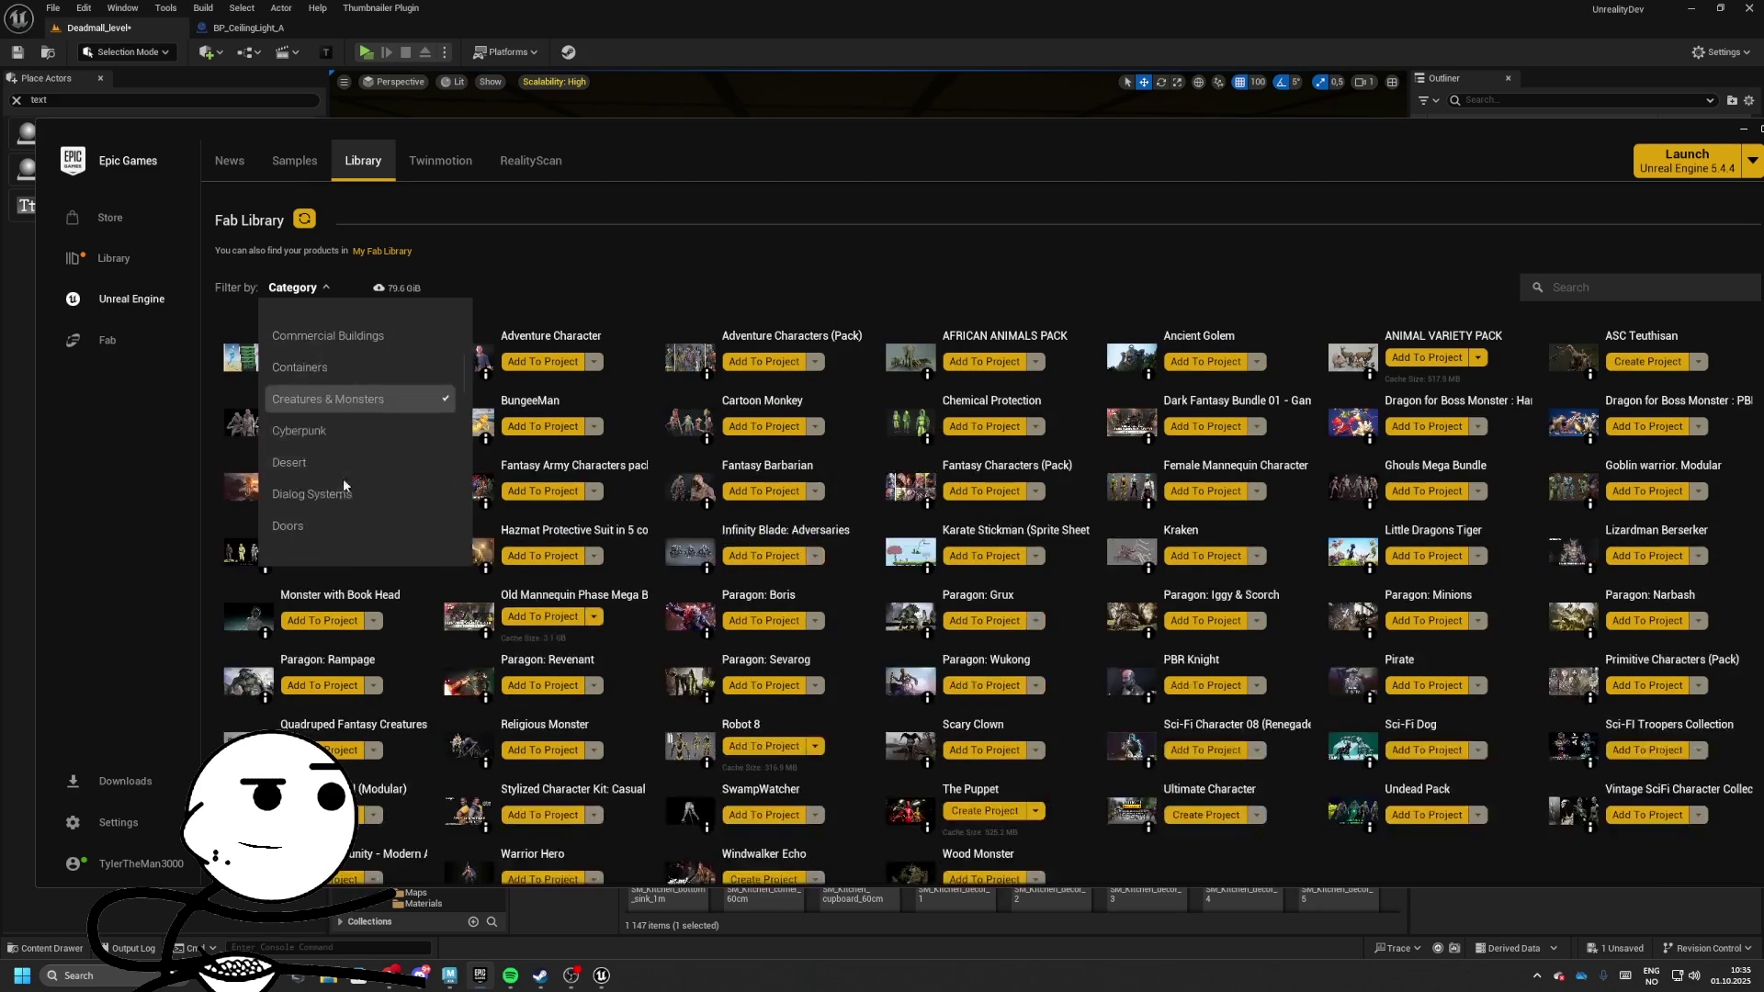
Close the category list and scroll through the owned character packs
scroll(344, 478, down, 2)
scroll(324, 490, down, 5)
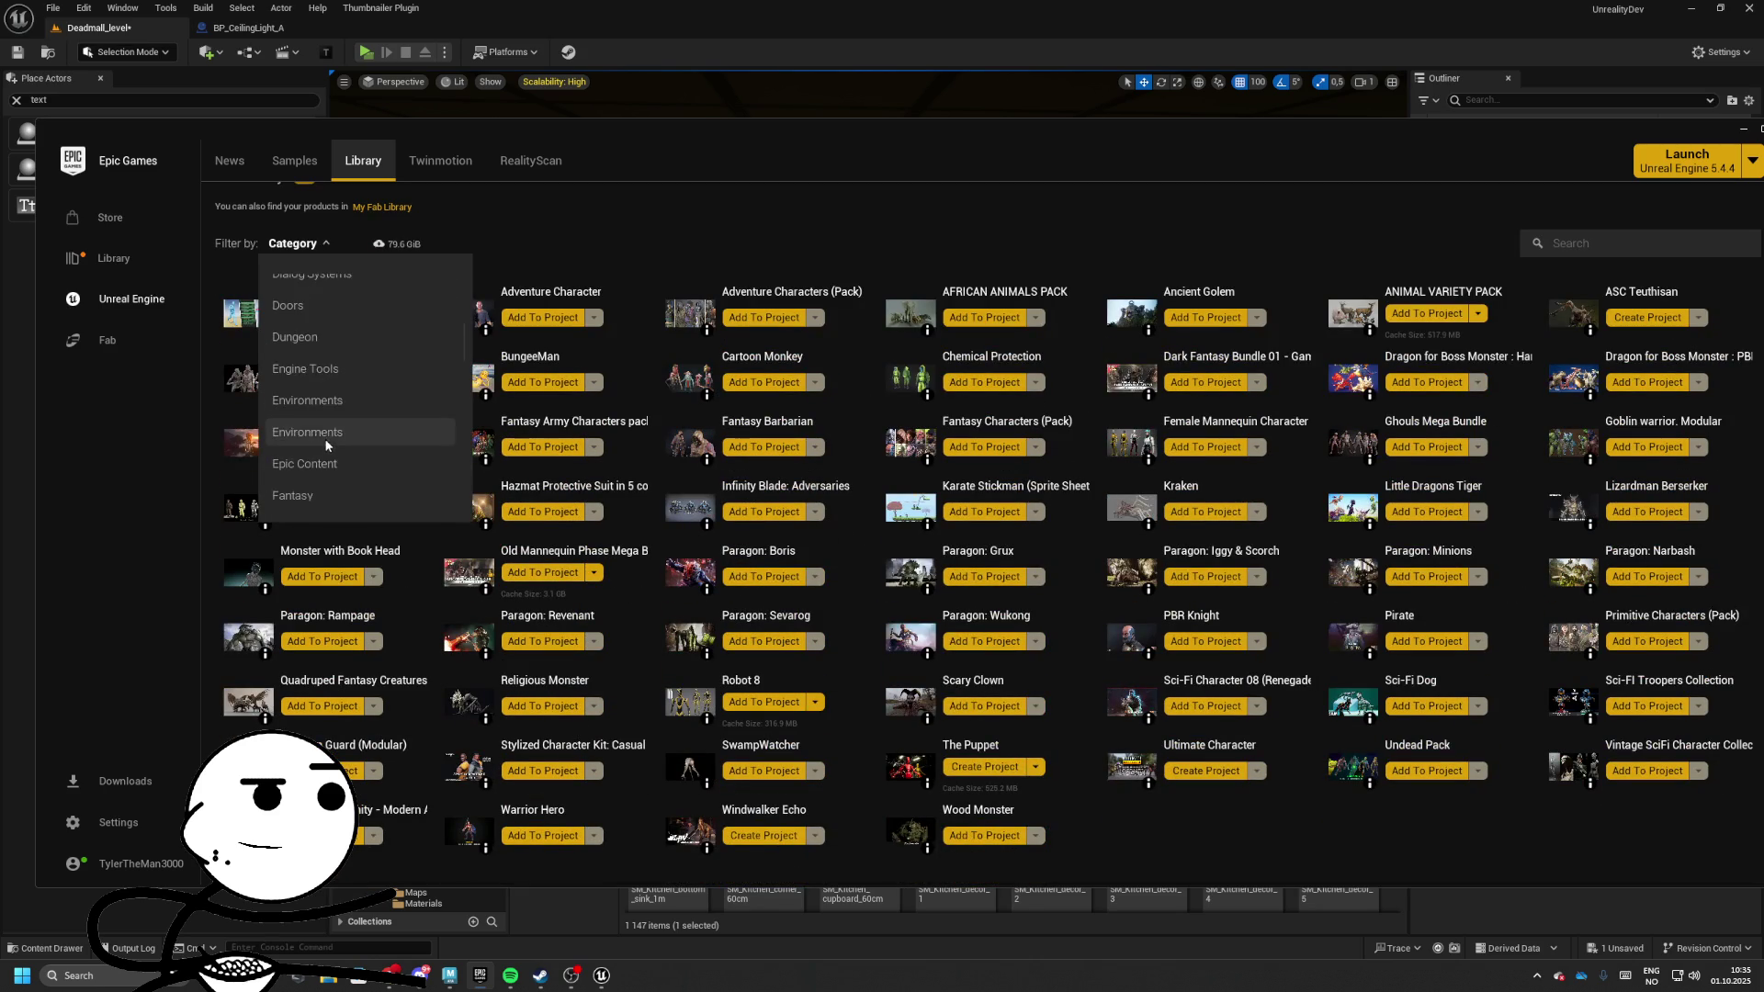
scroll(322, 444, down, 3)
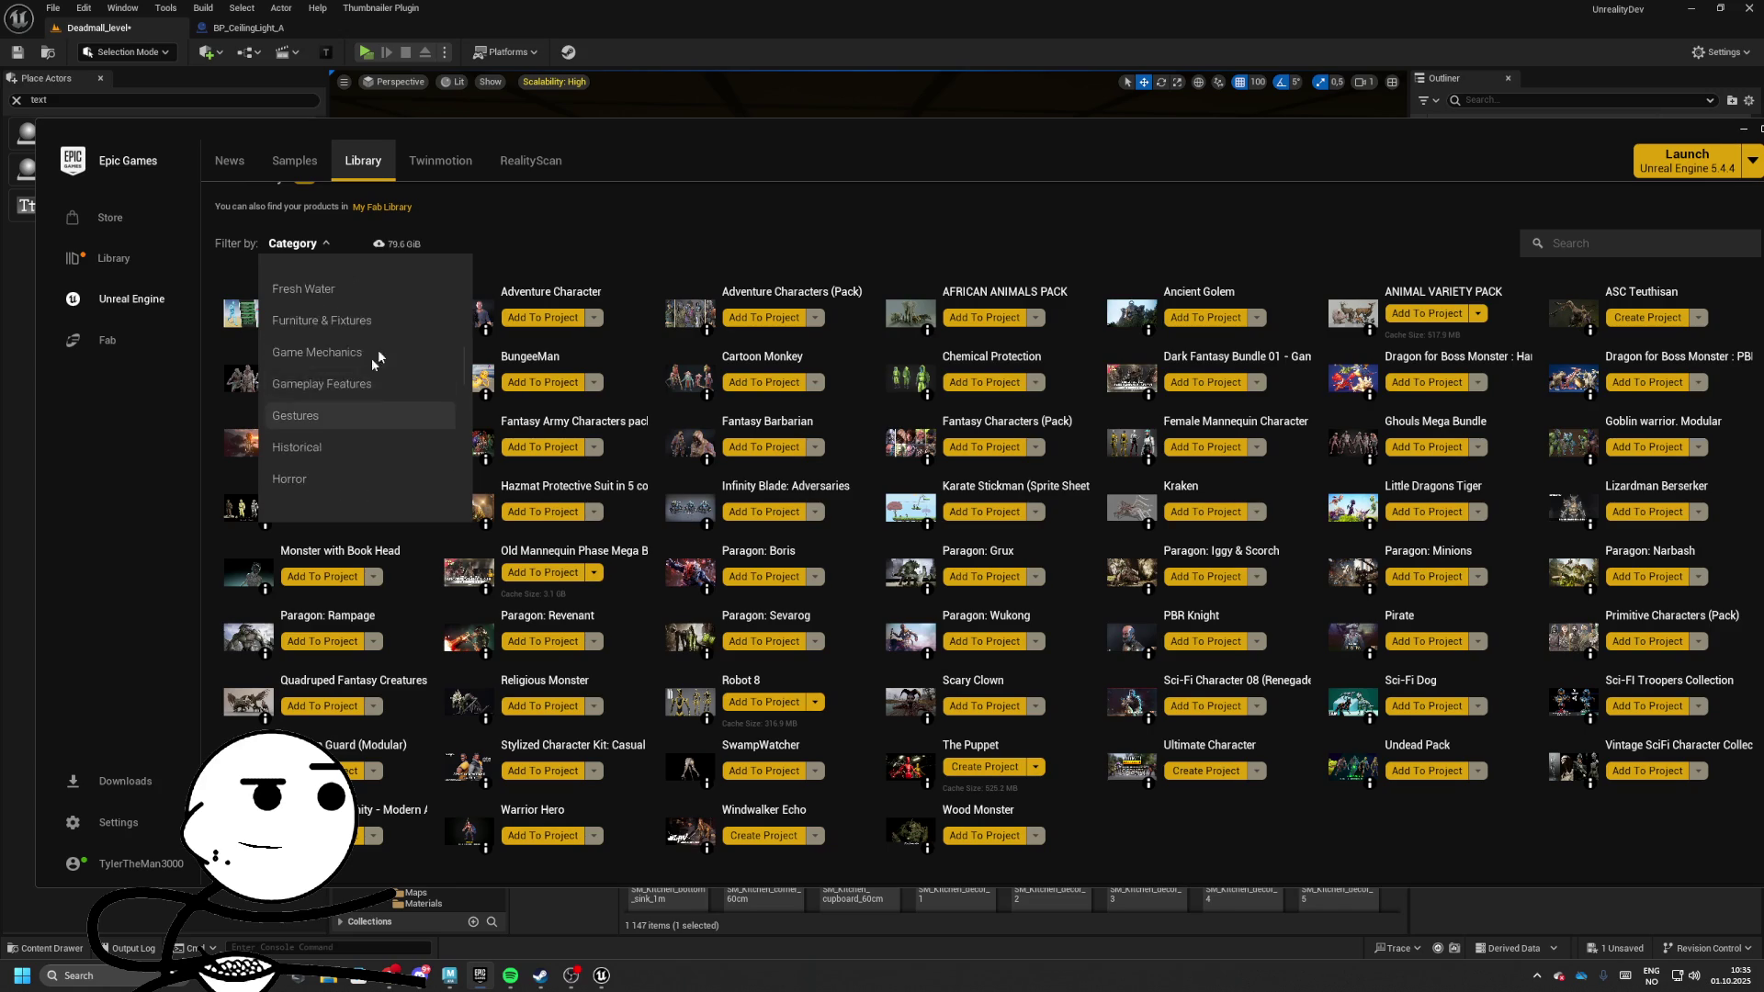
key(Escape)
scroll(351, 401, down, 1)
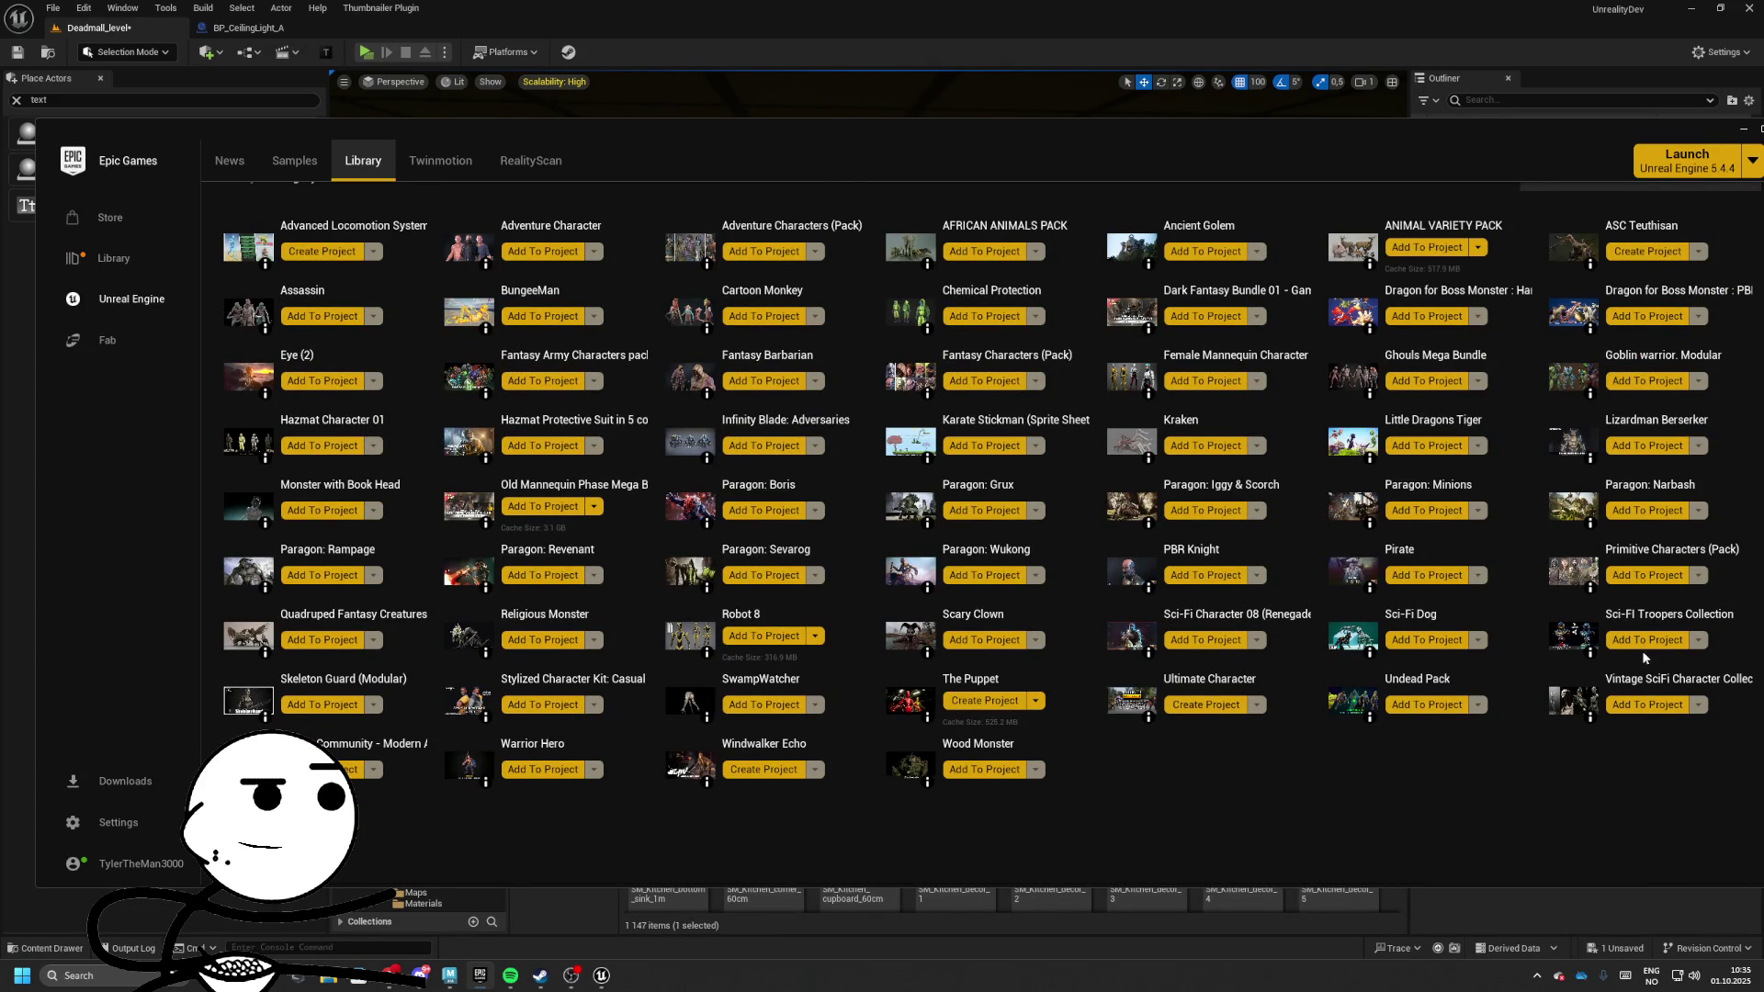
scroll(1639, 460, up, 2)
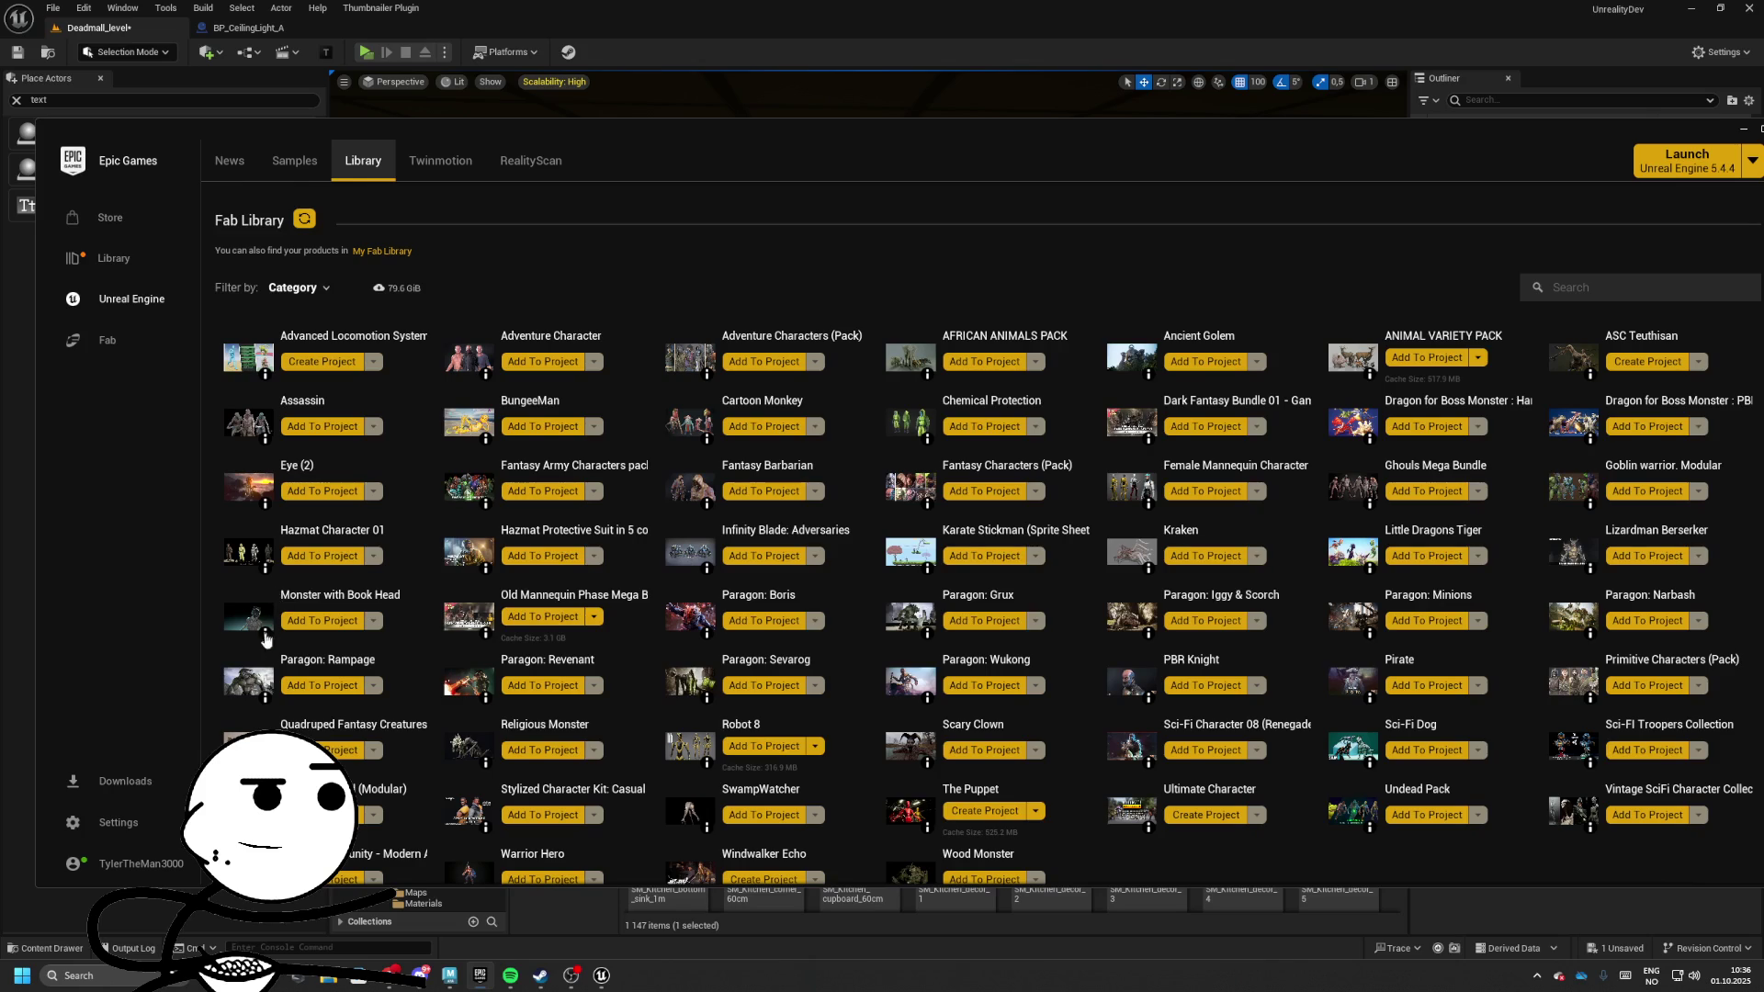
scroll(440, 647, down, 1)
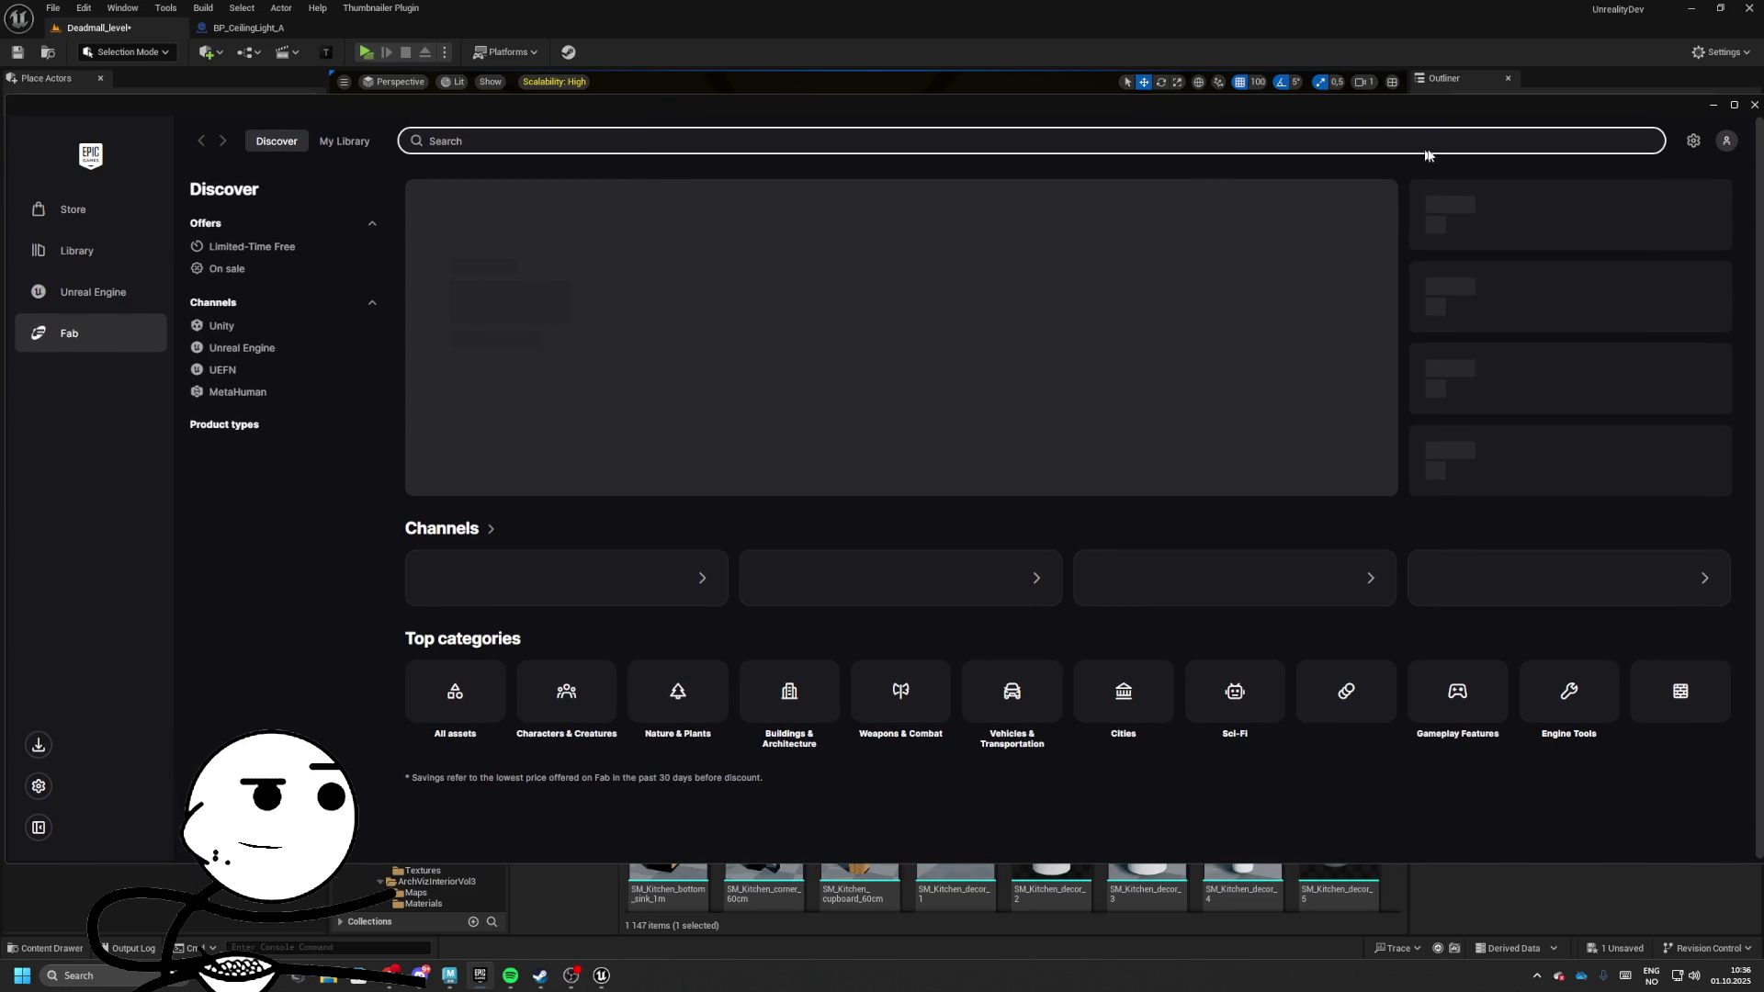
Back in the editor, create an AISystem folder inside GameSystems
click(1714, 106)
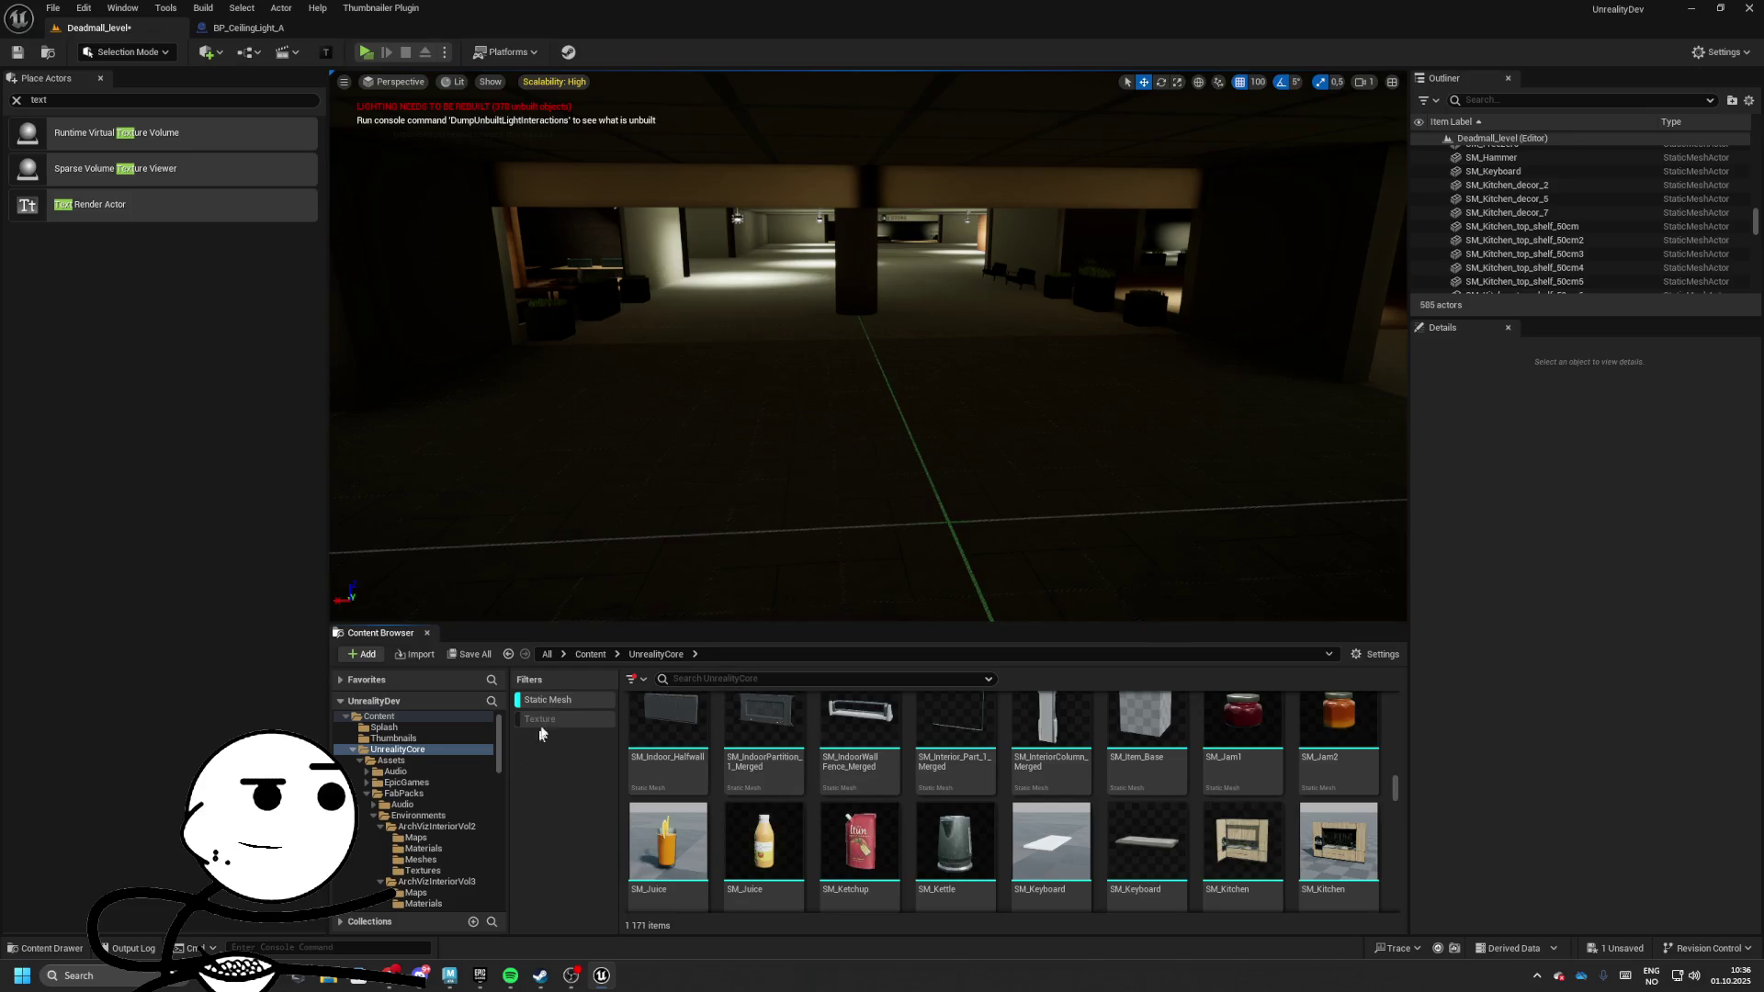
key(alt+Left)
double_click(919, 761)
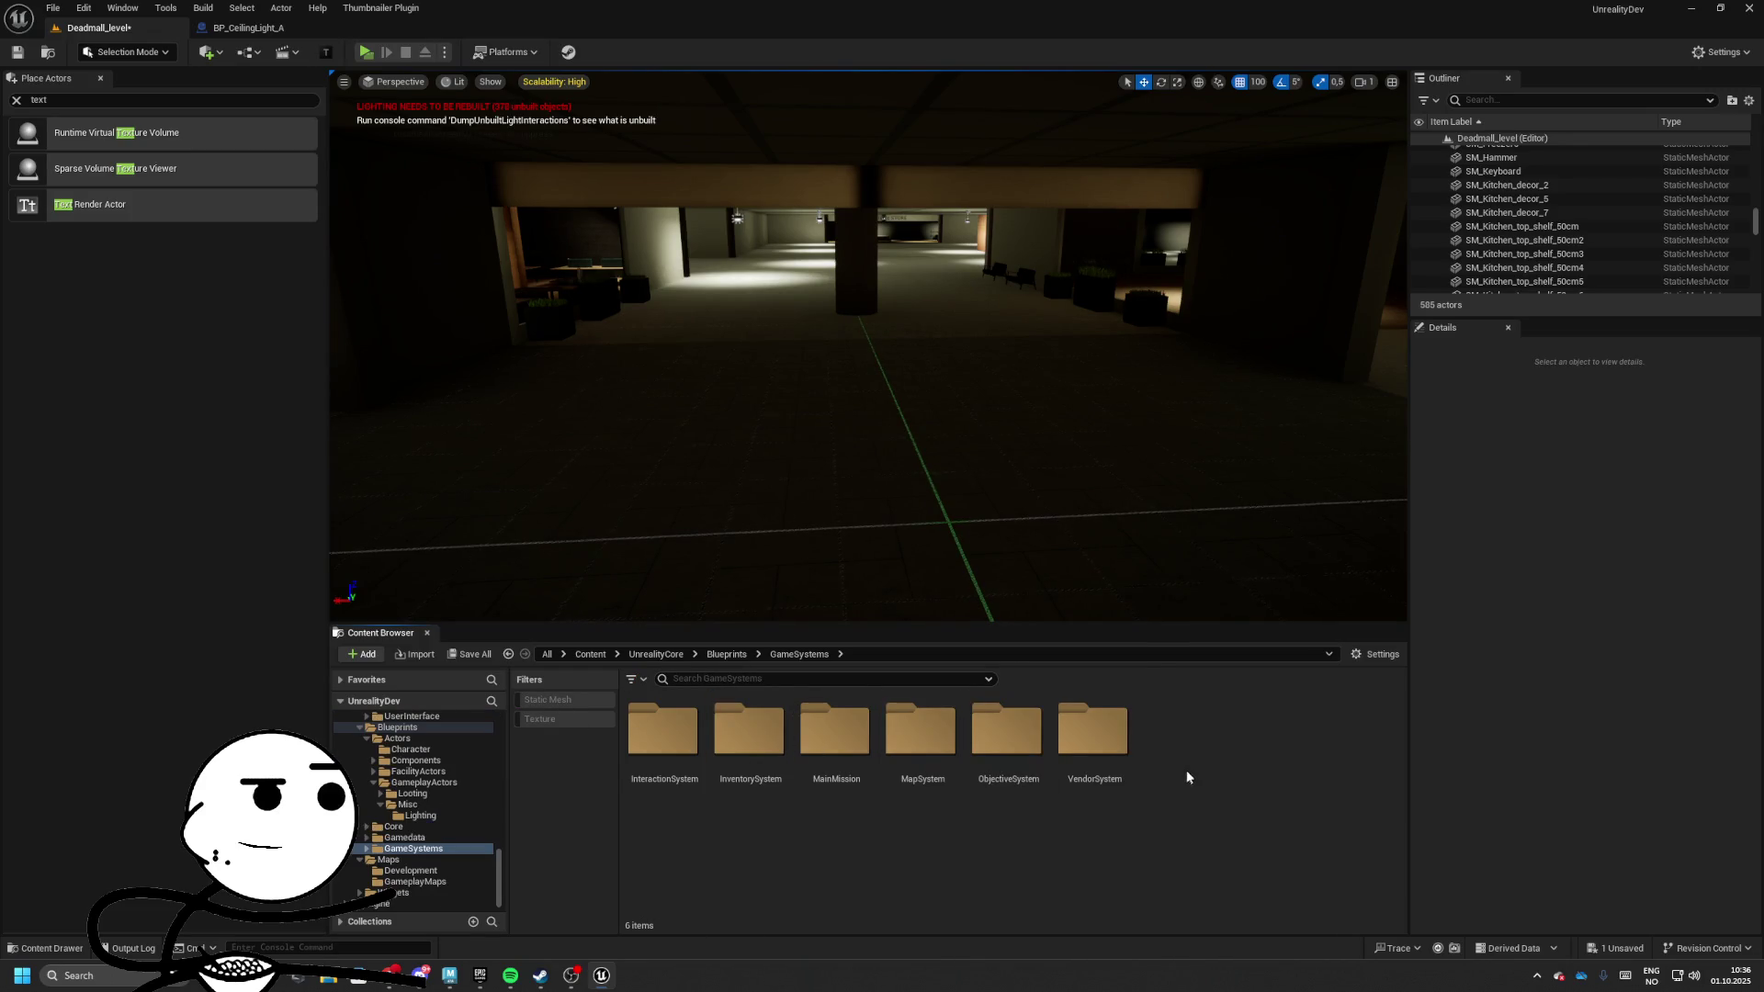
right_click(1189, 774)
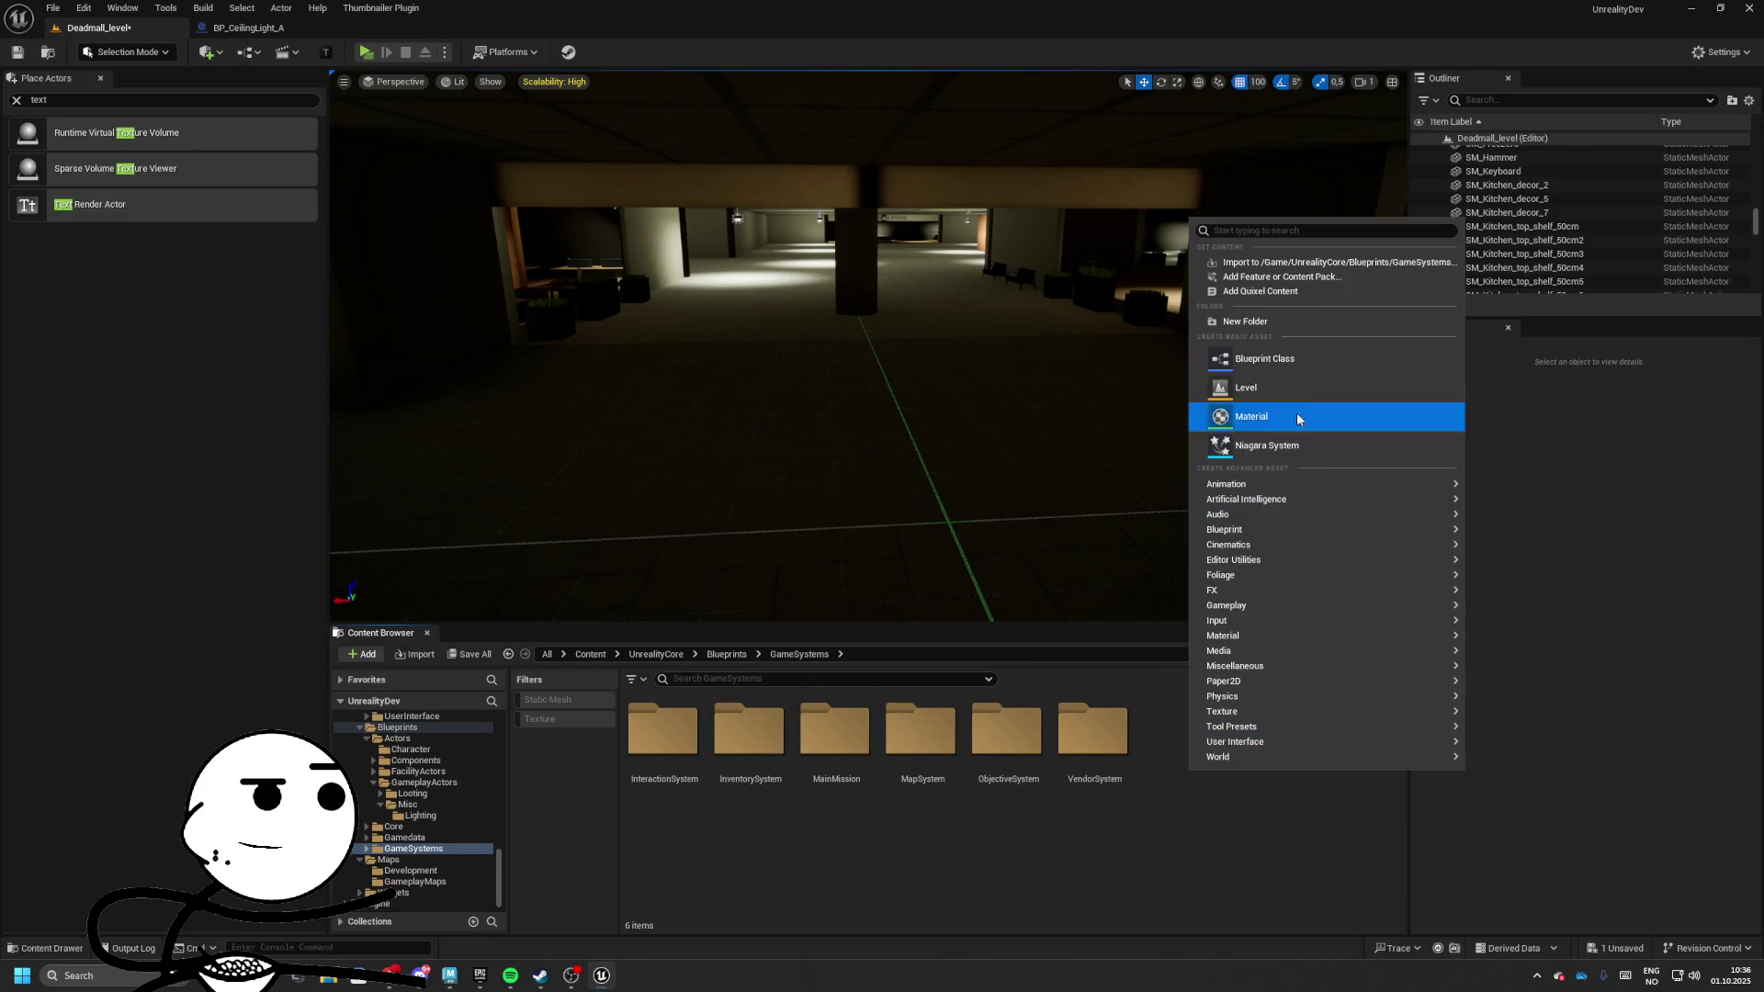
click(1249, 323)
text(AISystem)
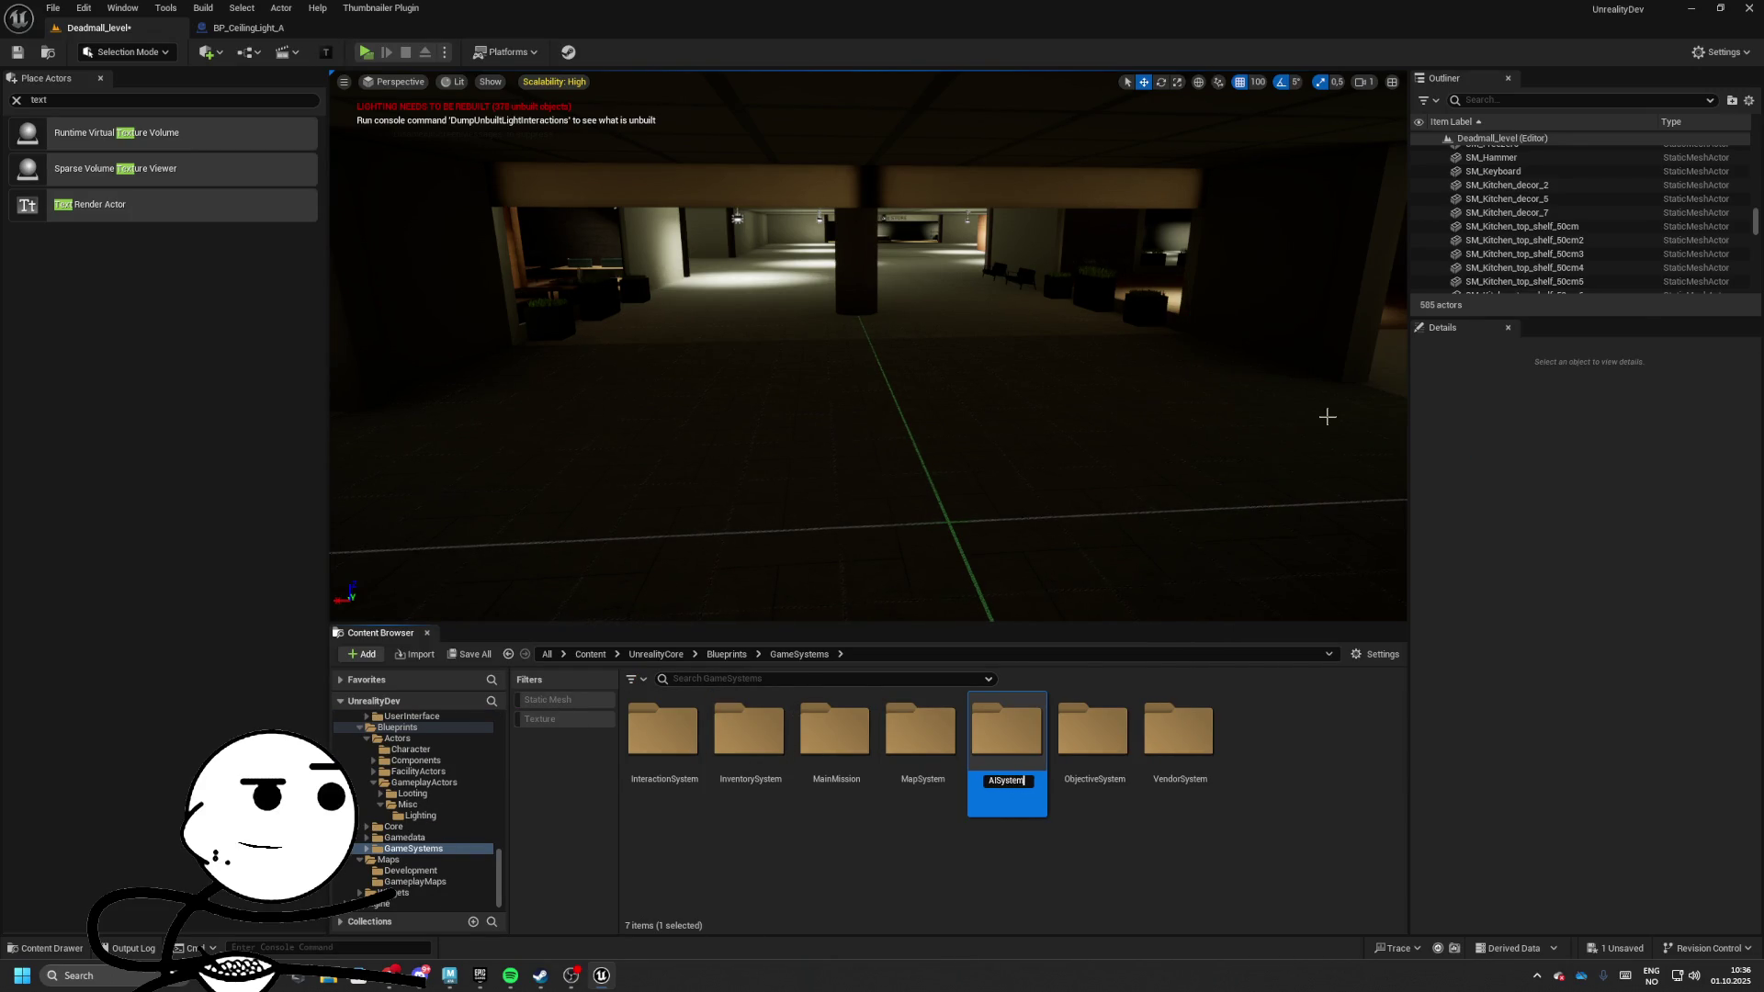
key(Return)
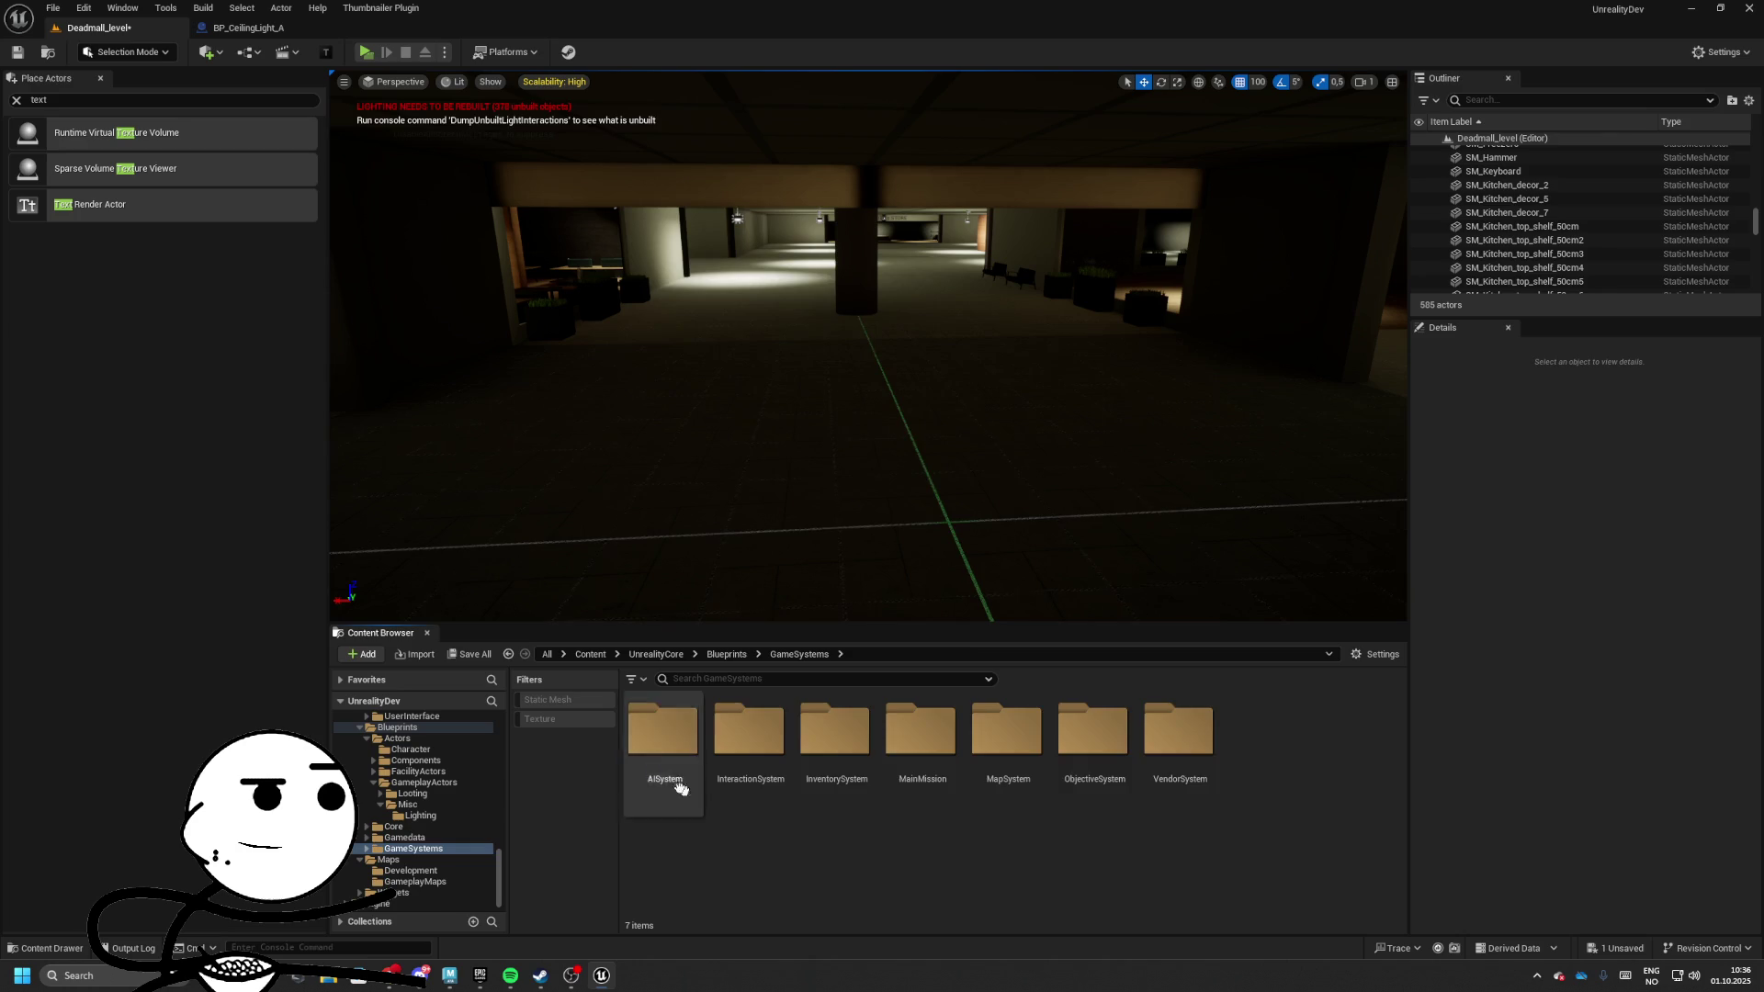
Create a Character blueprint named BP_EnemyBase_AI in AISystem, save all, and open it
double_click(677, 785)
right_click(657, 779)
click(730, 353)
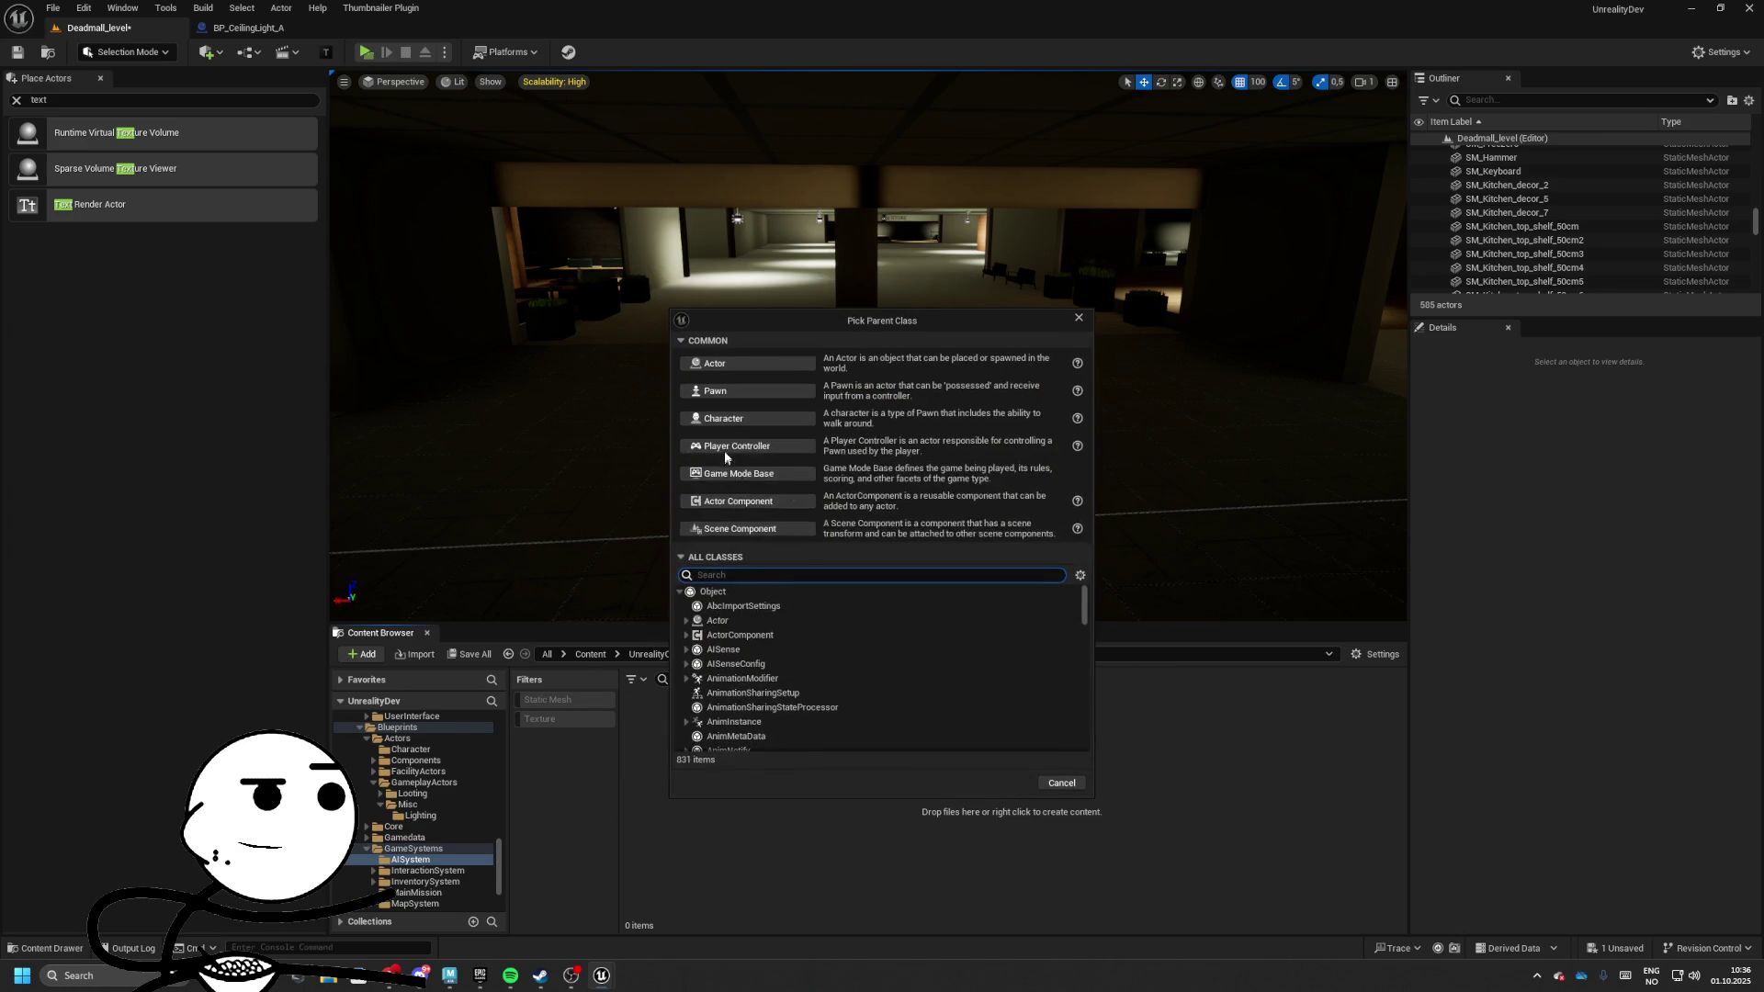
click(740, 427)
text(B)
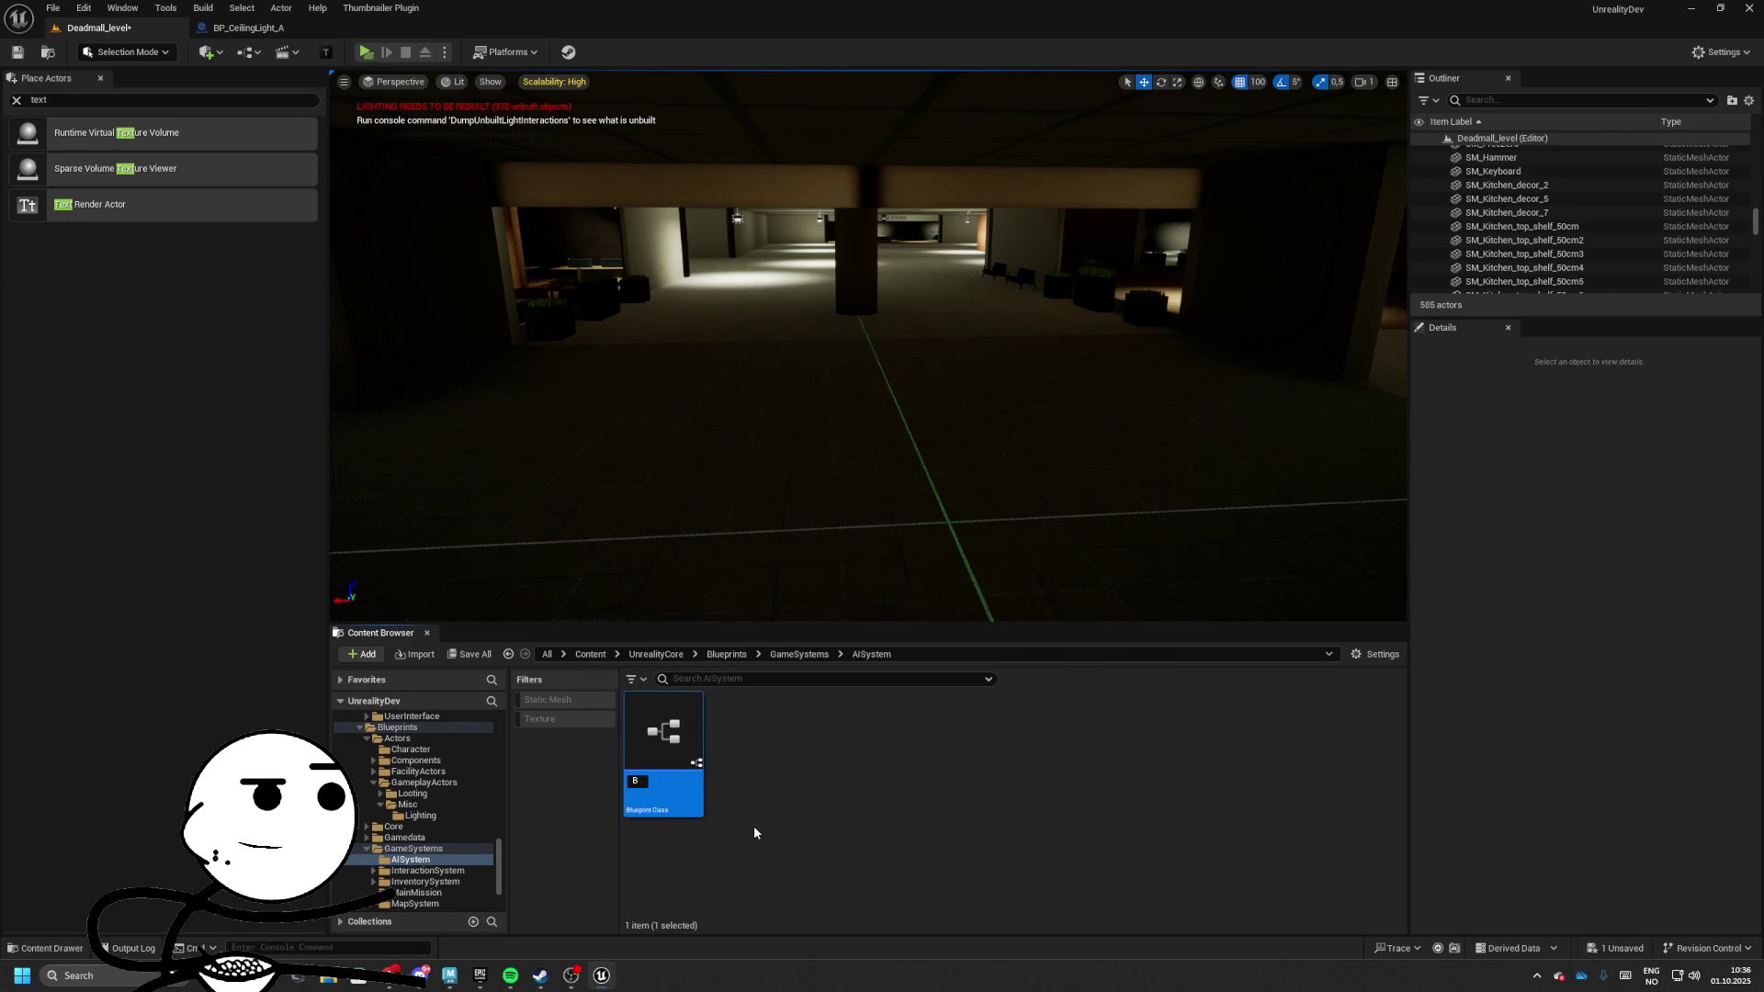
text(P_EnemyB)
text(ase_AI)
key(Return)
click(843, 827)
click(469, 654)
click(992, 643)
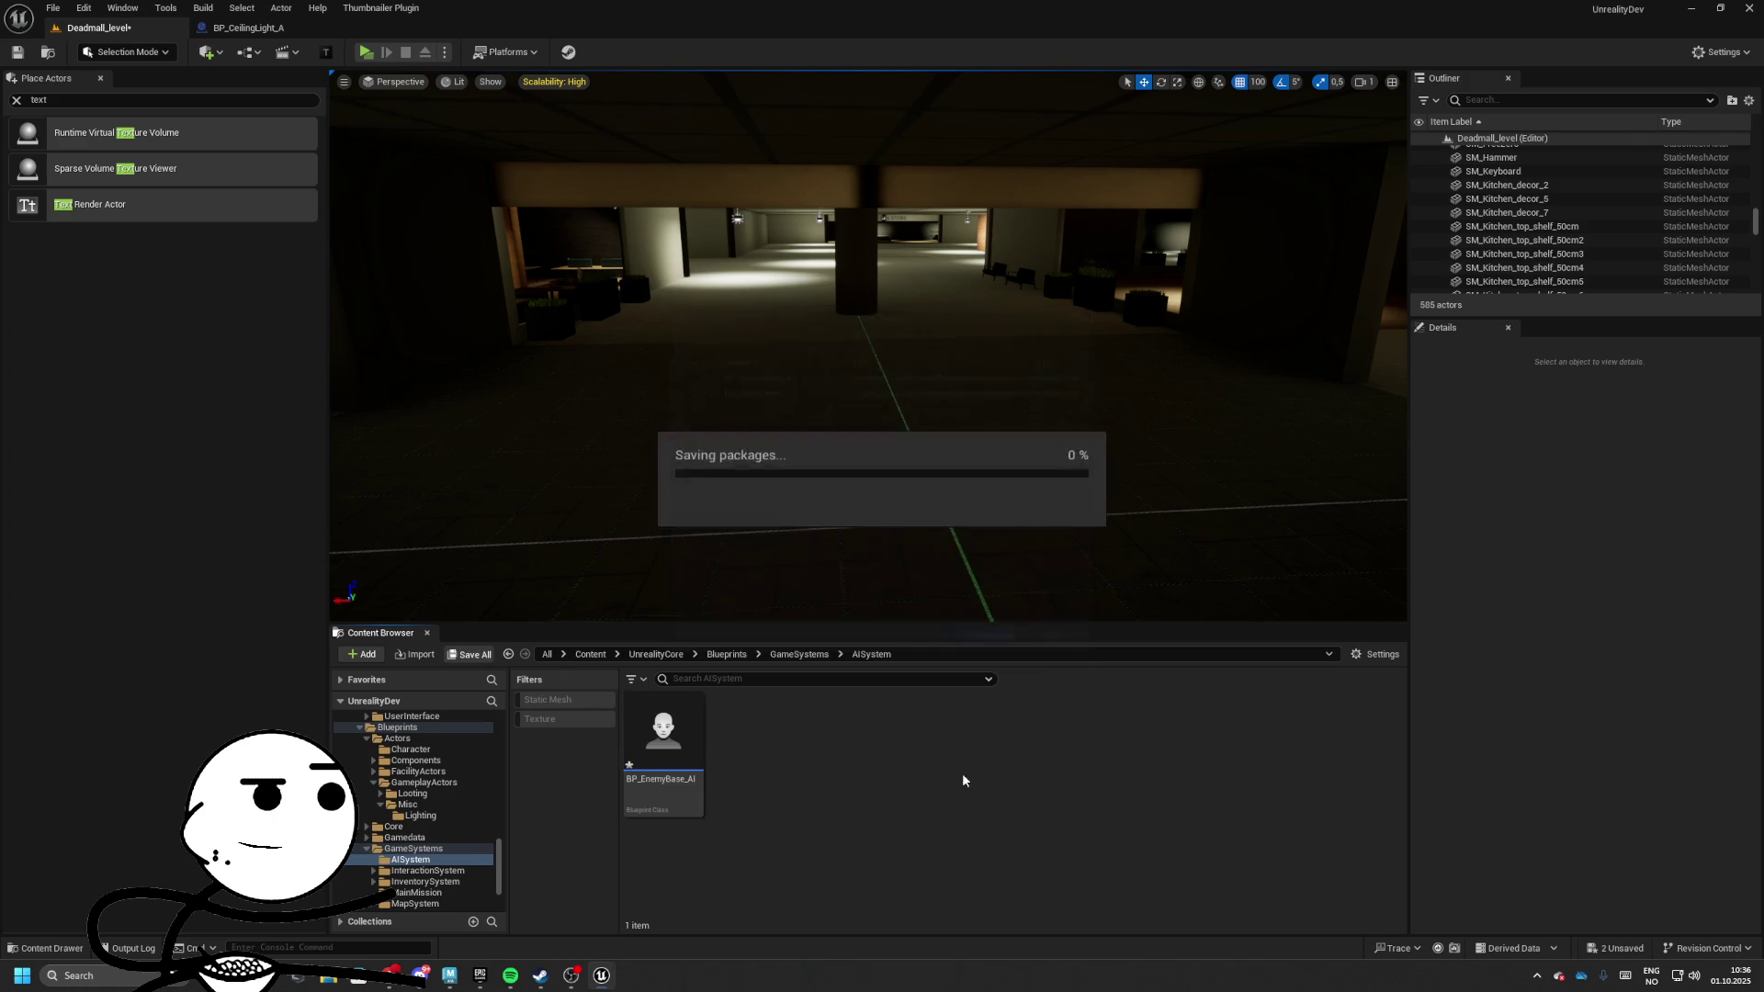
double_click(663, 735)
Give the Mesh component SKM_Manny_Simple and the ABP_Manny_C animation class
click(397, 336)
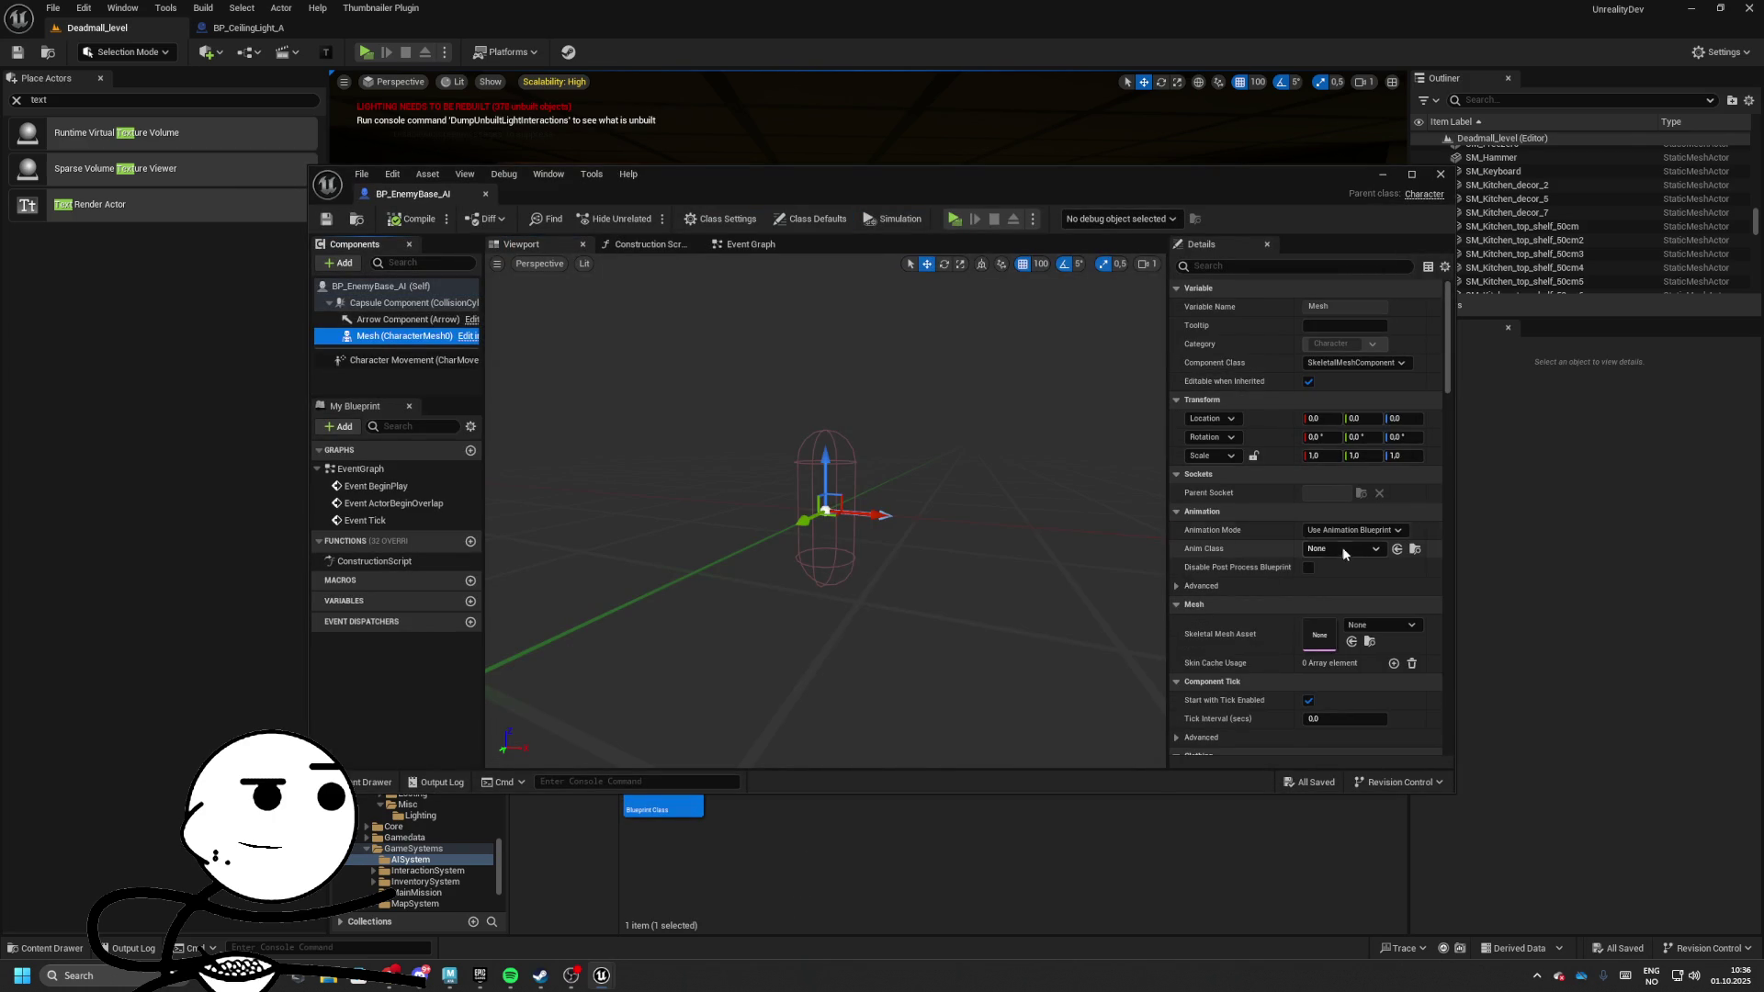
click(1361, 626)
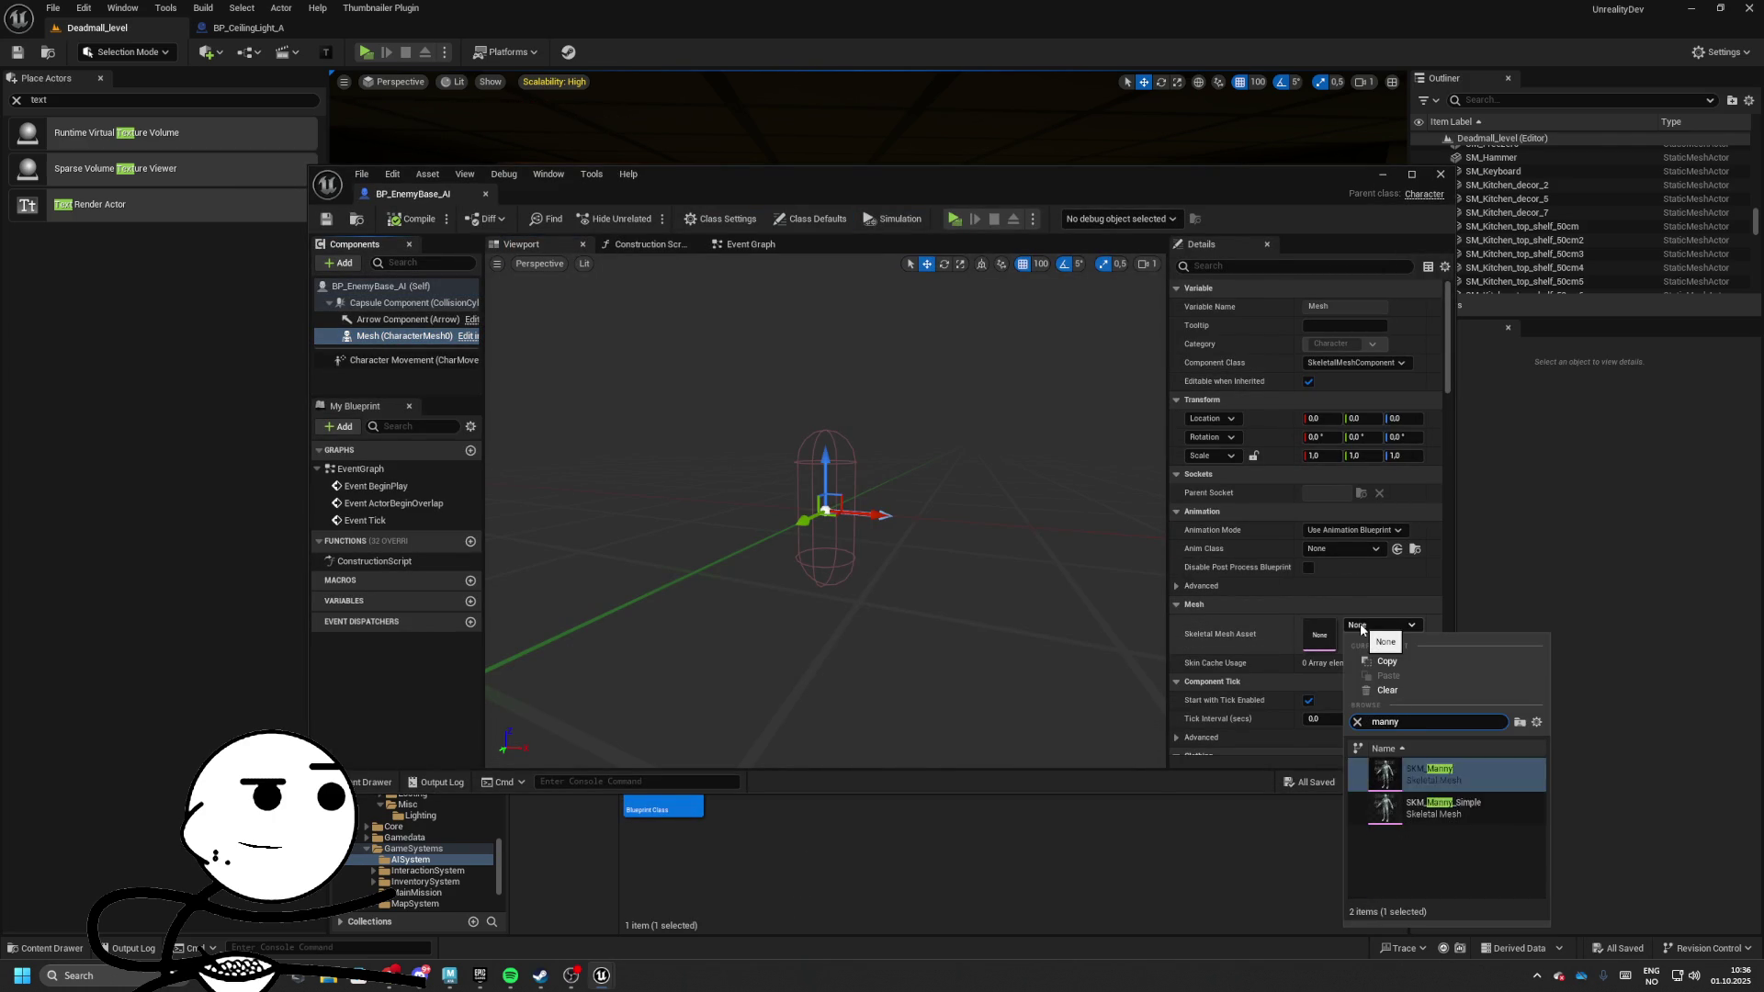
click(1432, 809)
click(1365, 549)
text(ma)
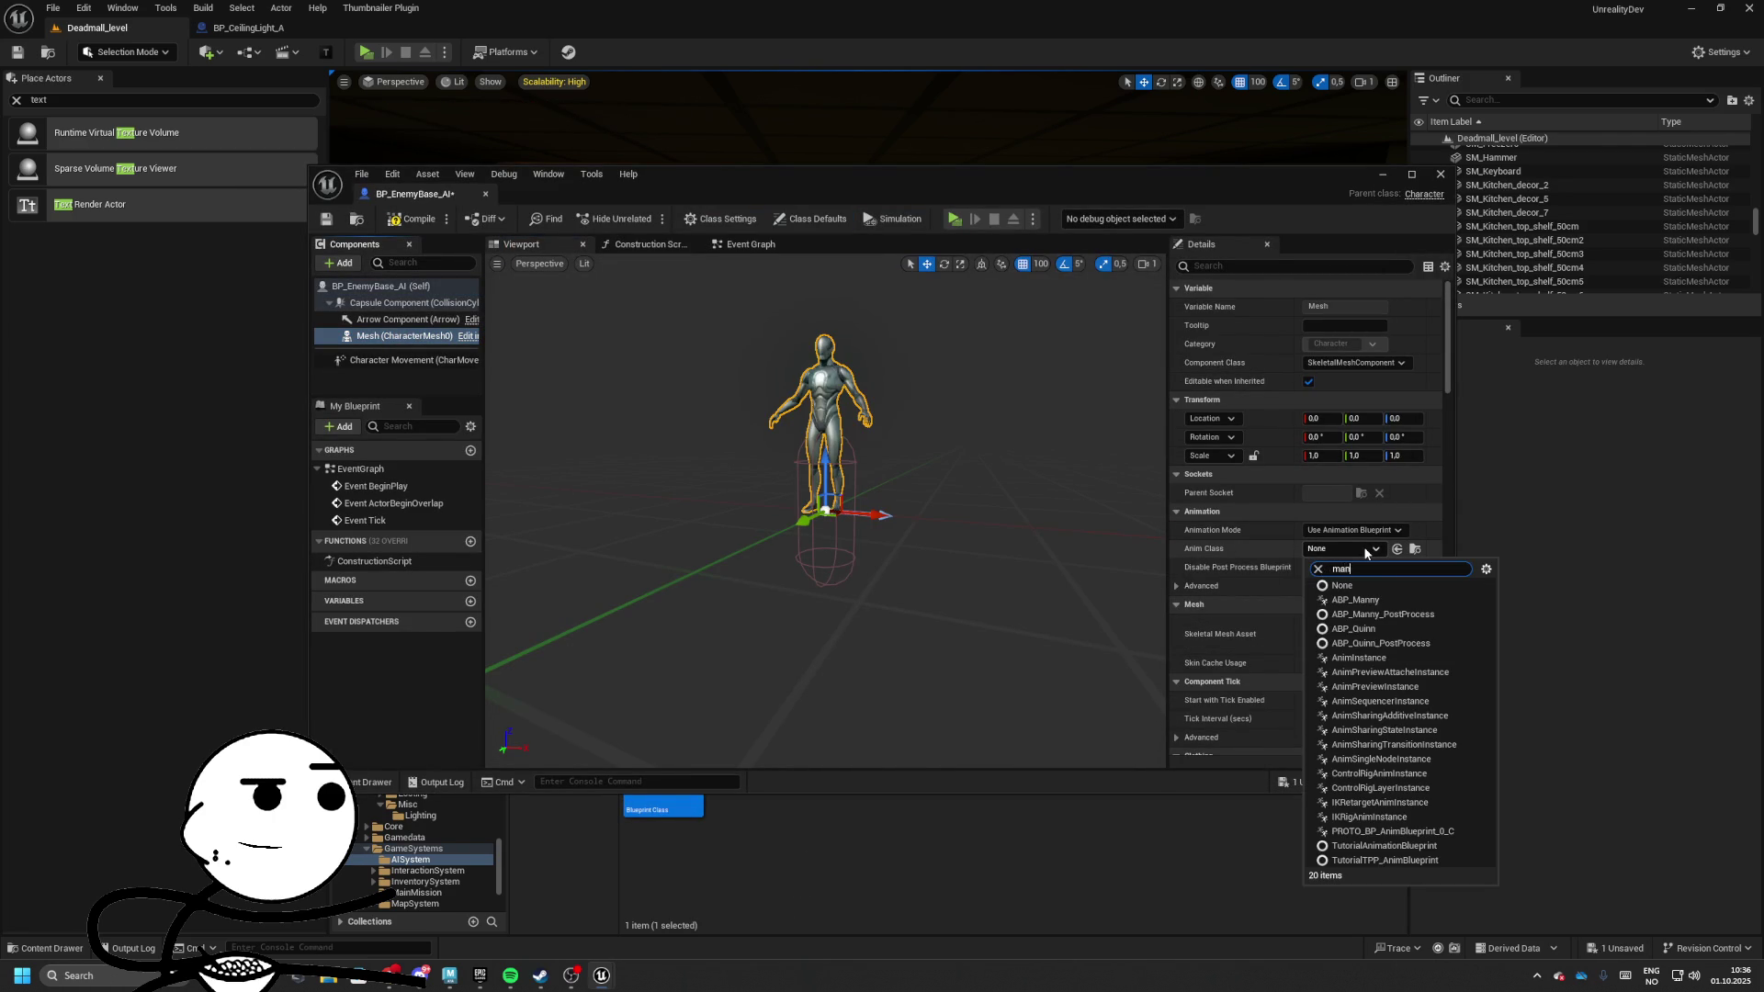
text(ny)
key(Return)
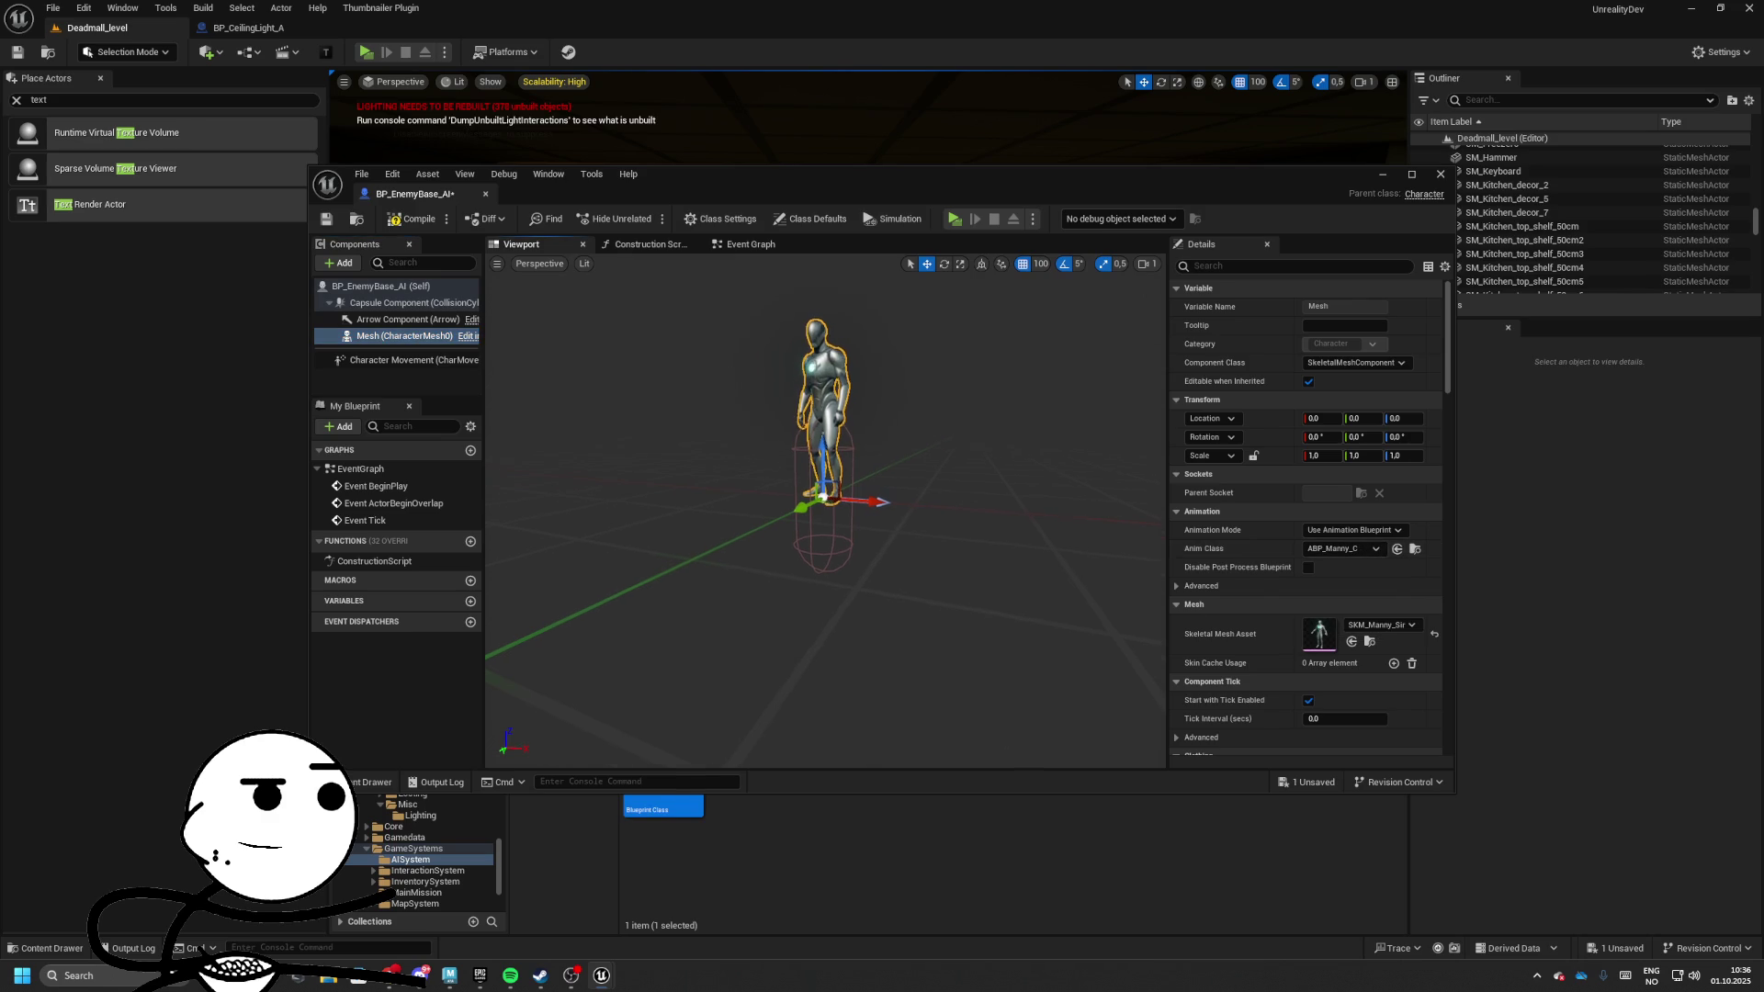
Offset the mesh to Z location -90 and rotate it -90° around Z
click(1403, 418)
text(-100)
key(Return)
key(e)
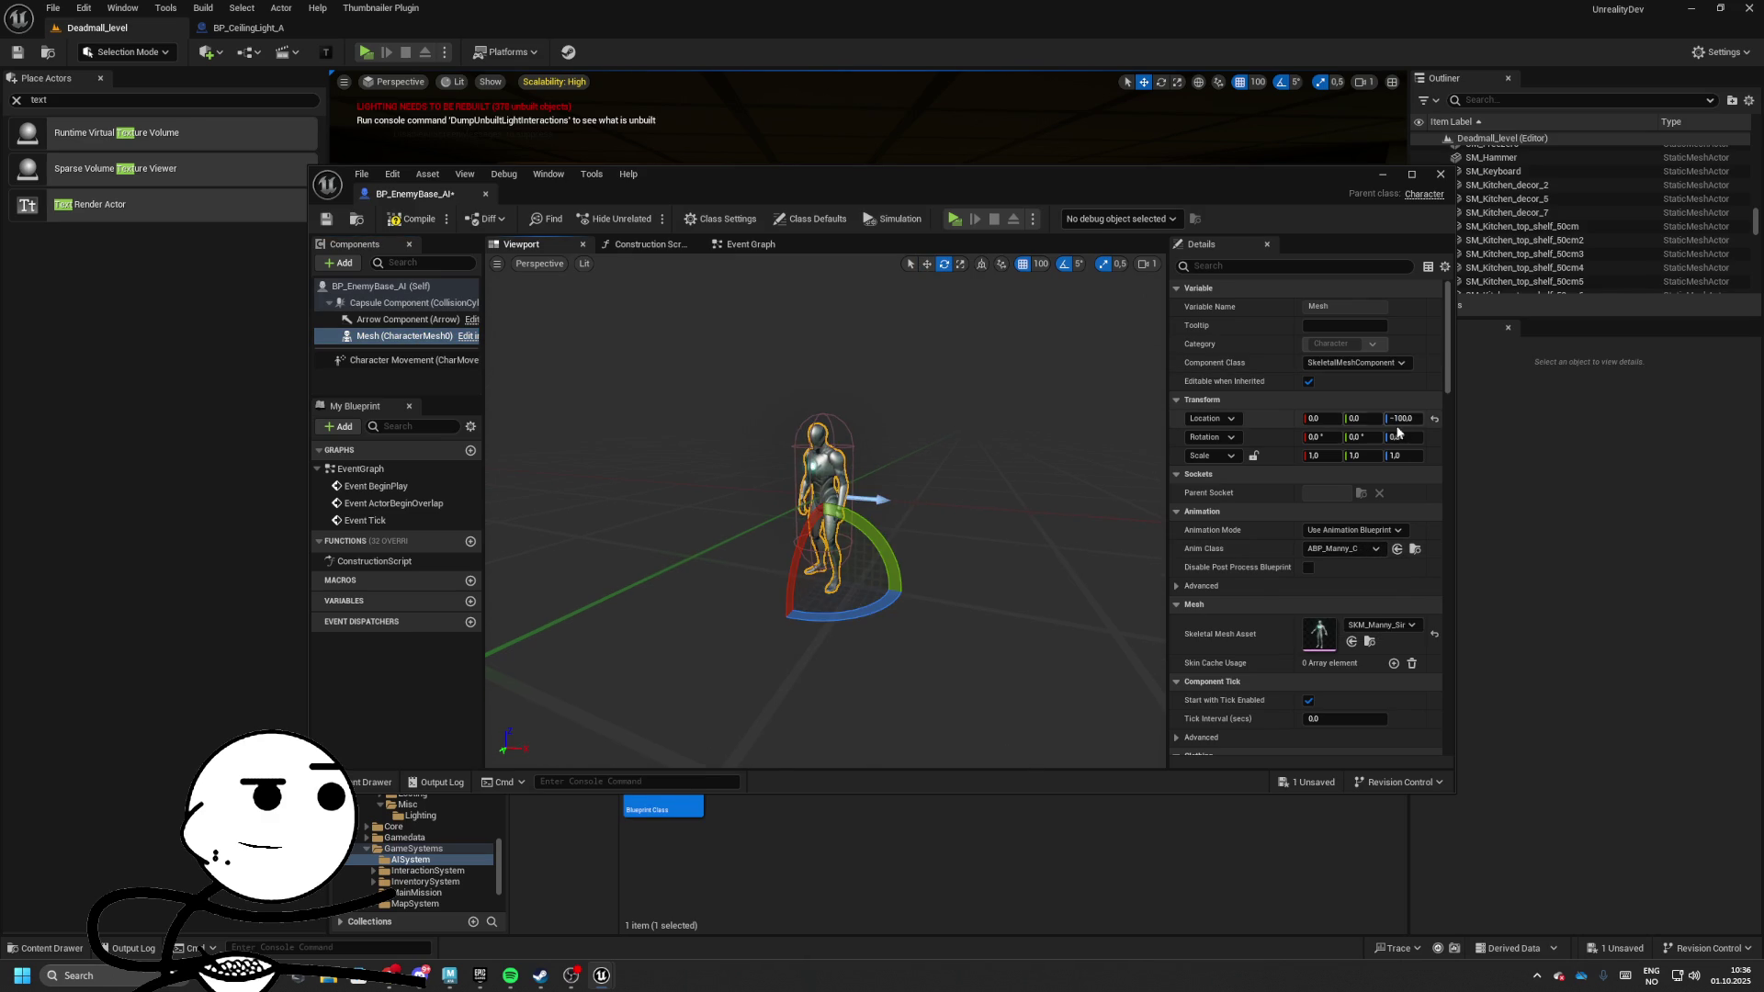
click(1402, 418)
text(-90)
key(Return)
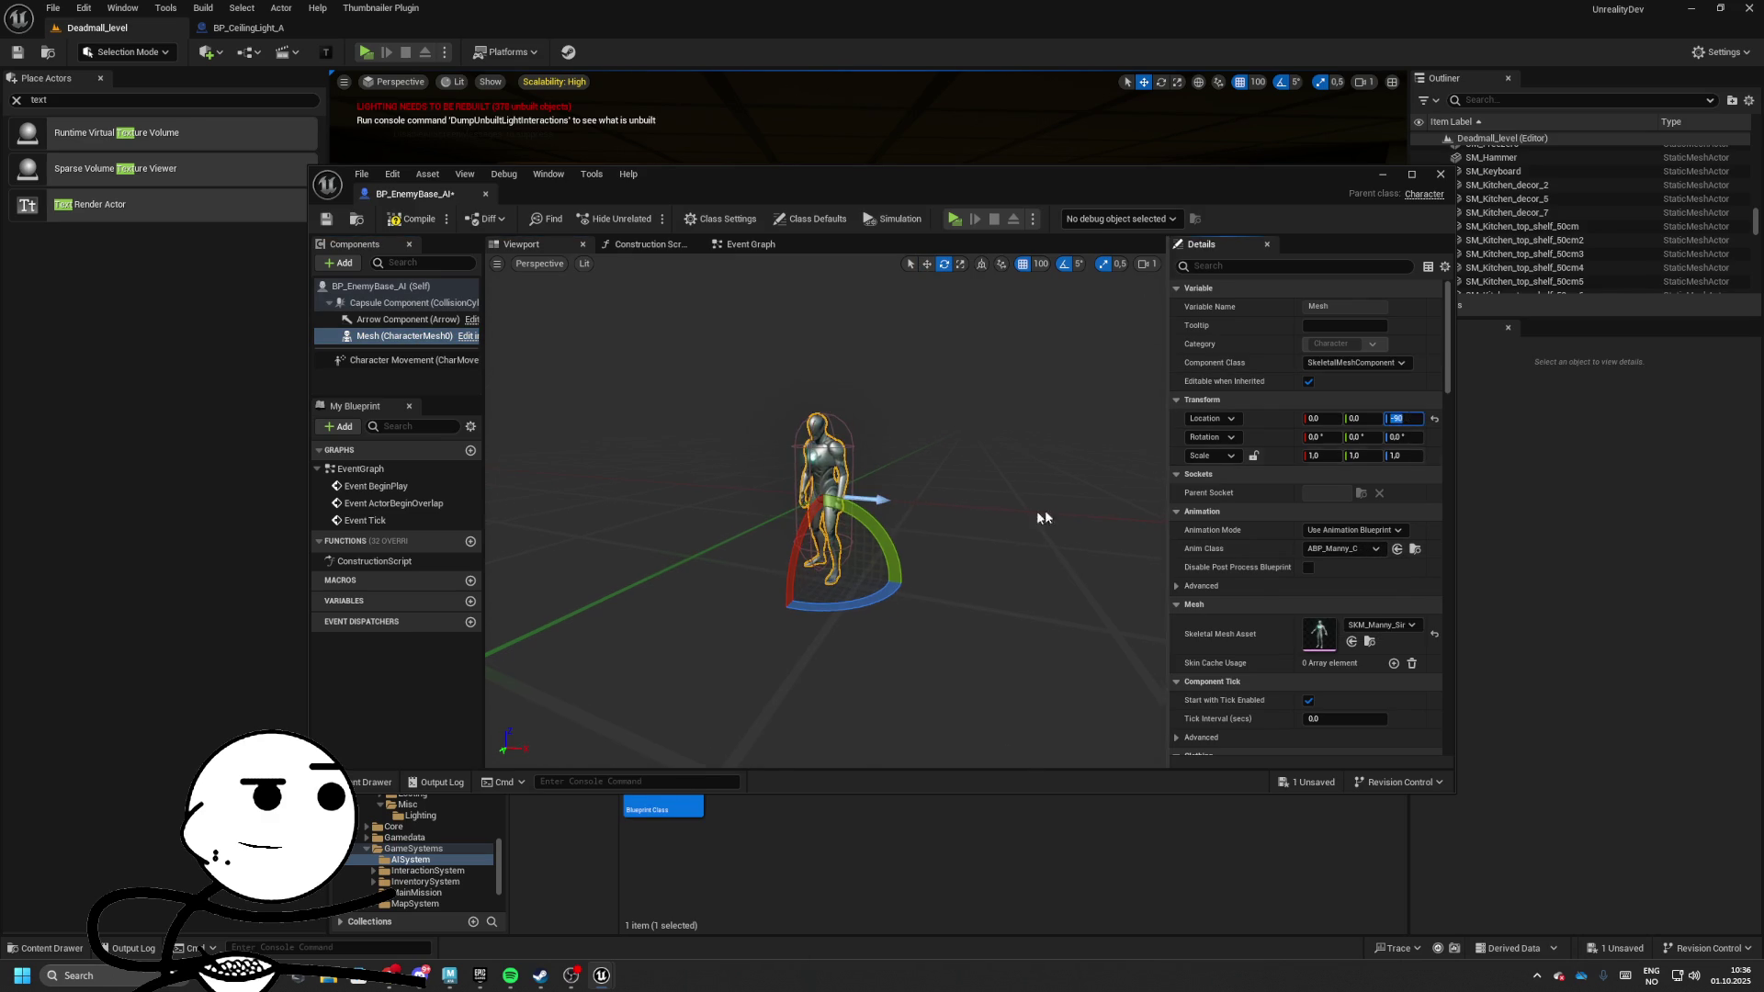
mouse_move(854, 608)
mouse_down()
mouse_move(910, 597)
mouse_move(927, 551)
mouse_up()
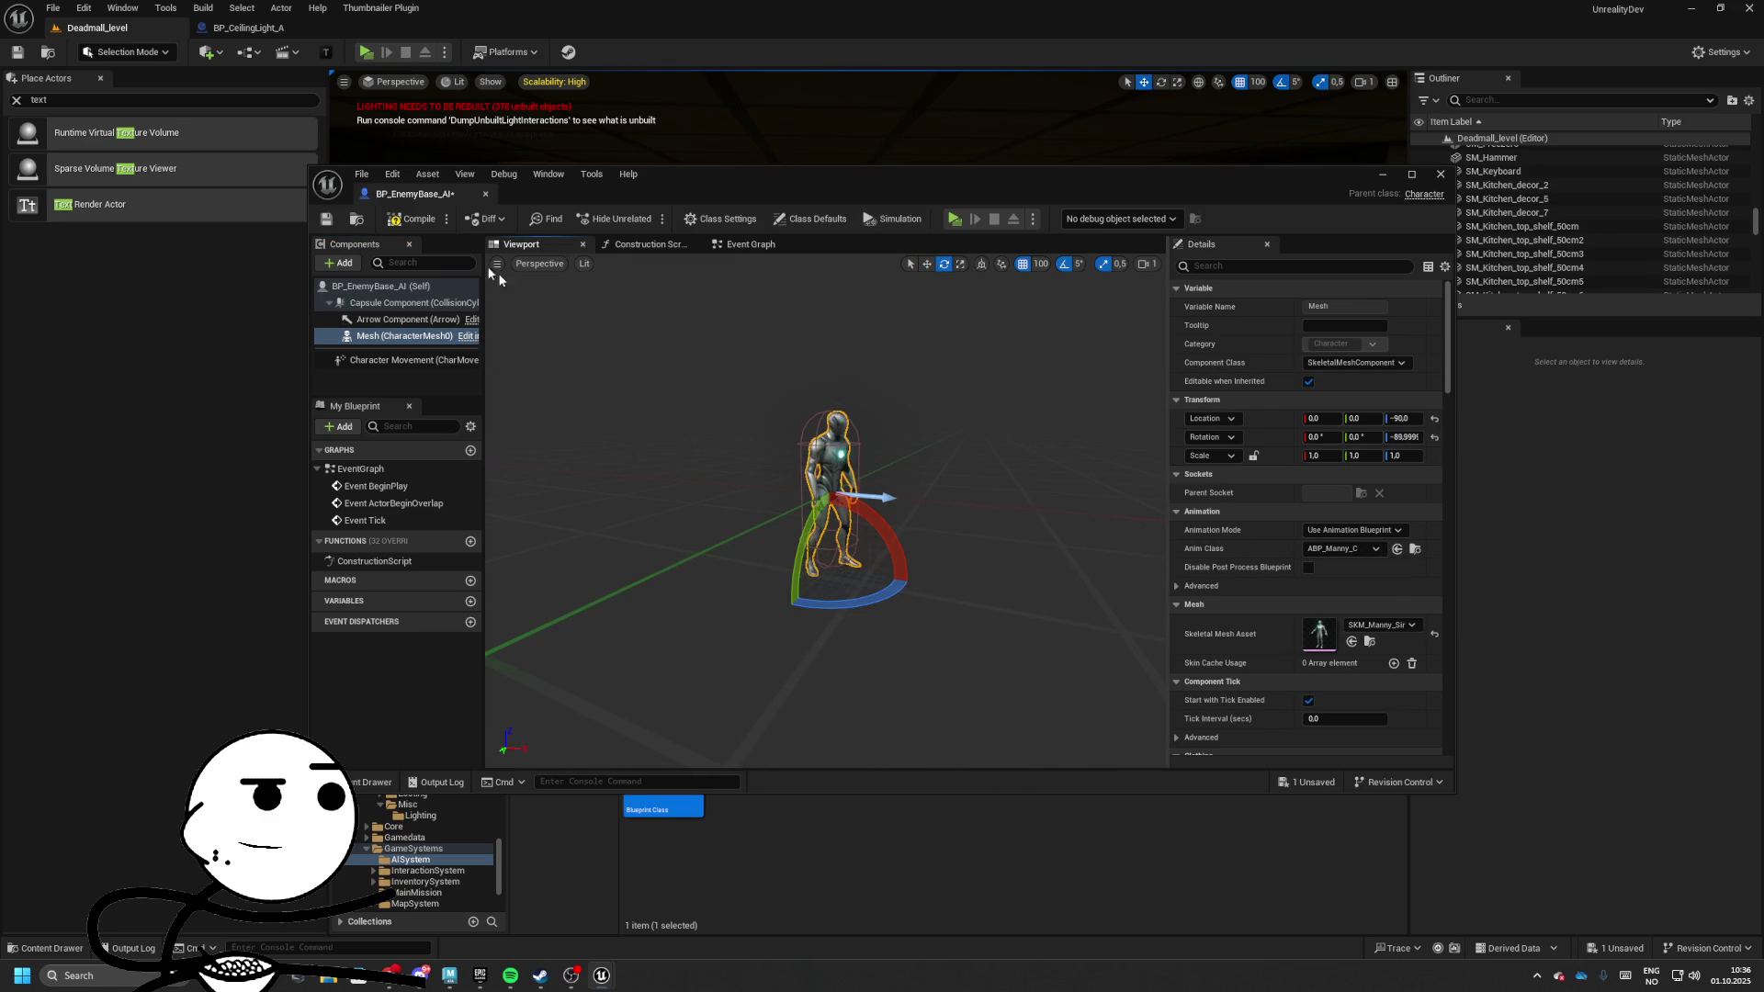
Delete all default Event Graph nodes and save BP_EnemyBase_AI
double_click(415, 194)
click(542, 81)
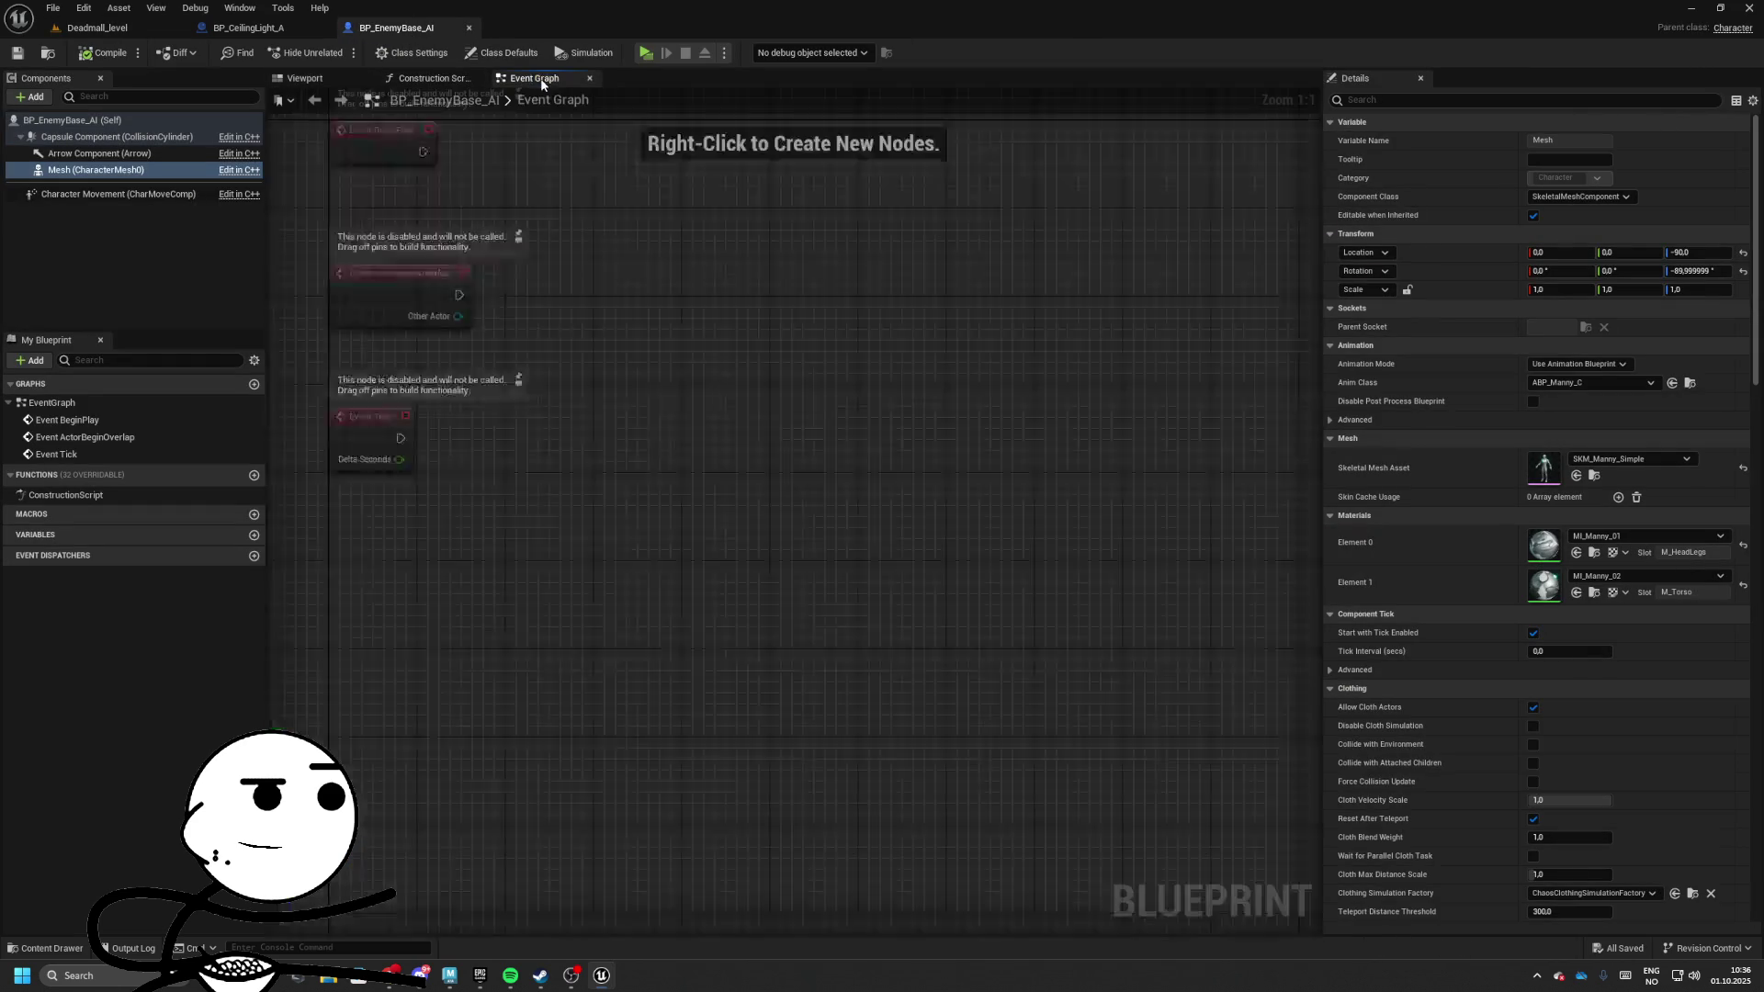
click(567, 405)
key(ctrl+a)
key(Delete)
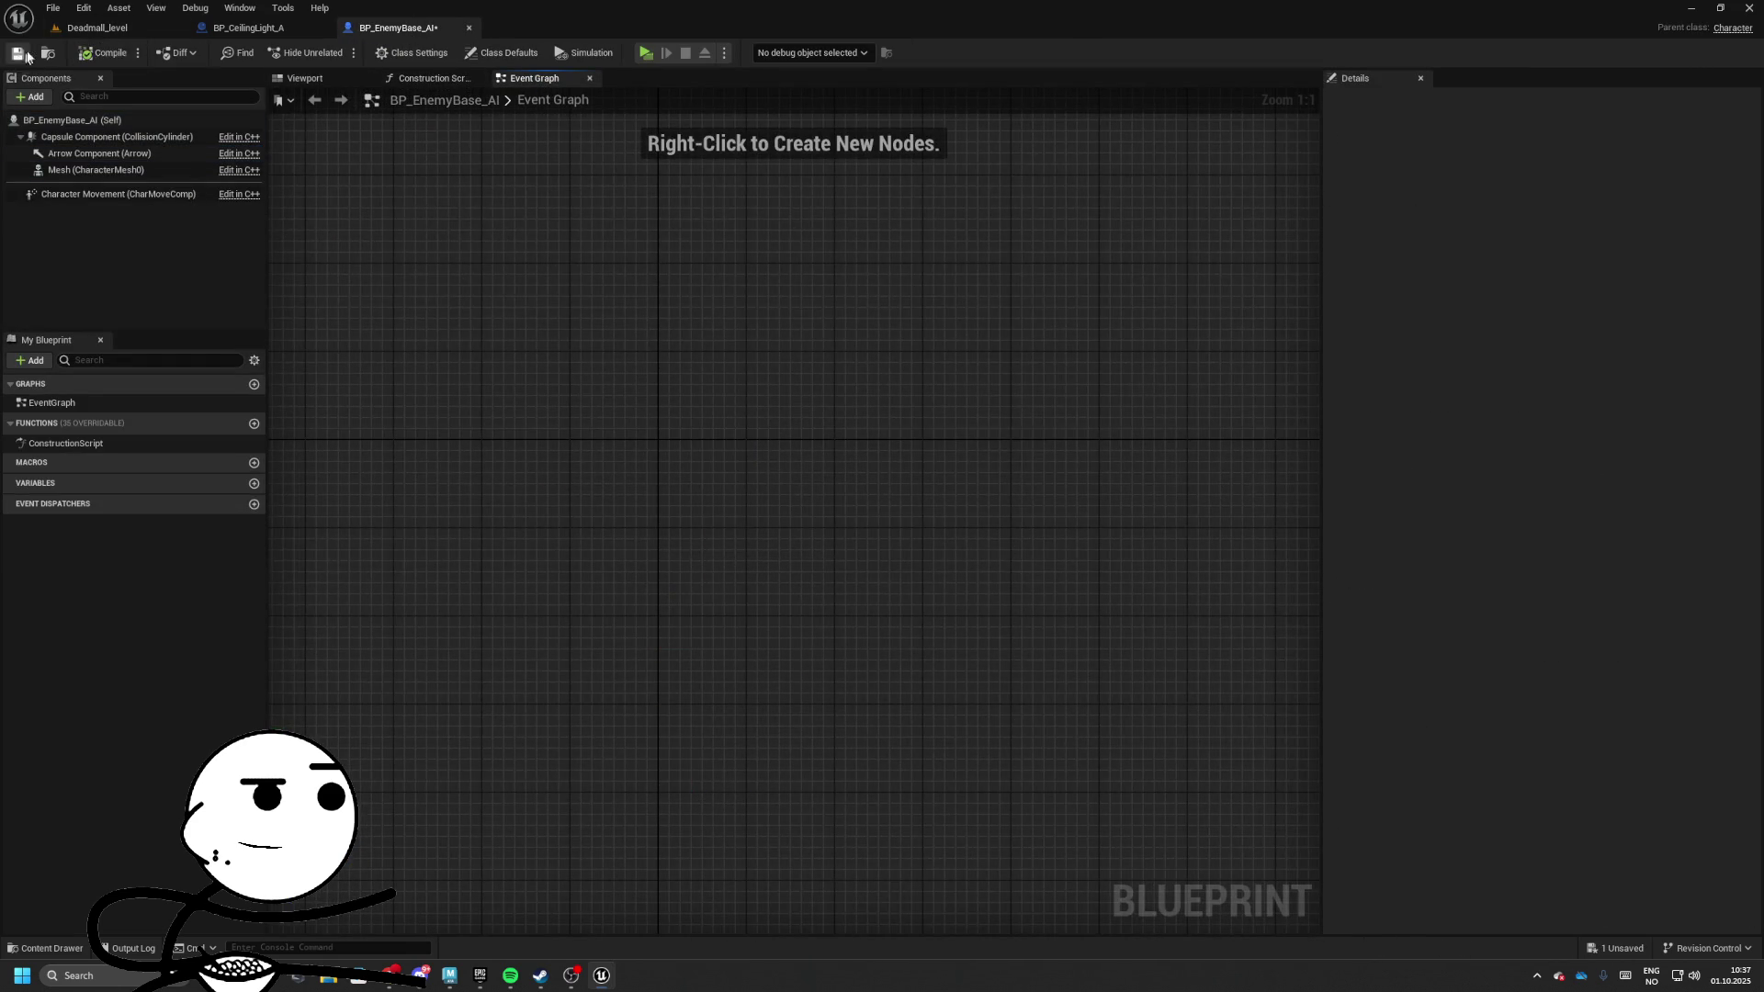
click(18, 52)
click(96, 27)
Create an AIController blueprint named BP_Enemy_Controller in AISystem and open it
right_click(739, 726)
mouse_move(793, 487)
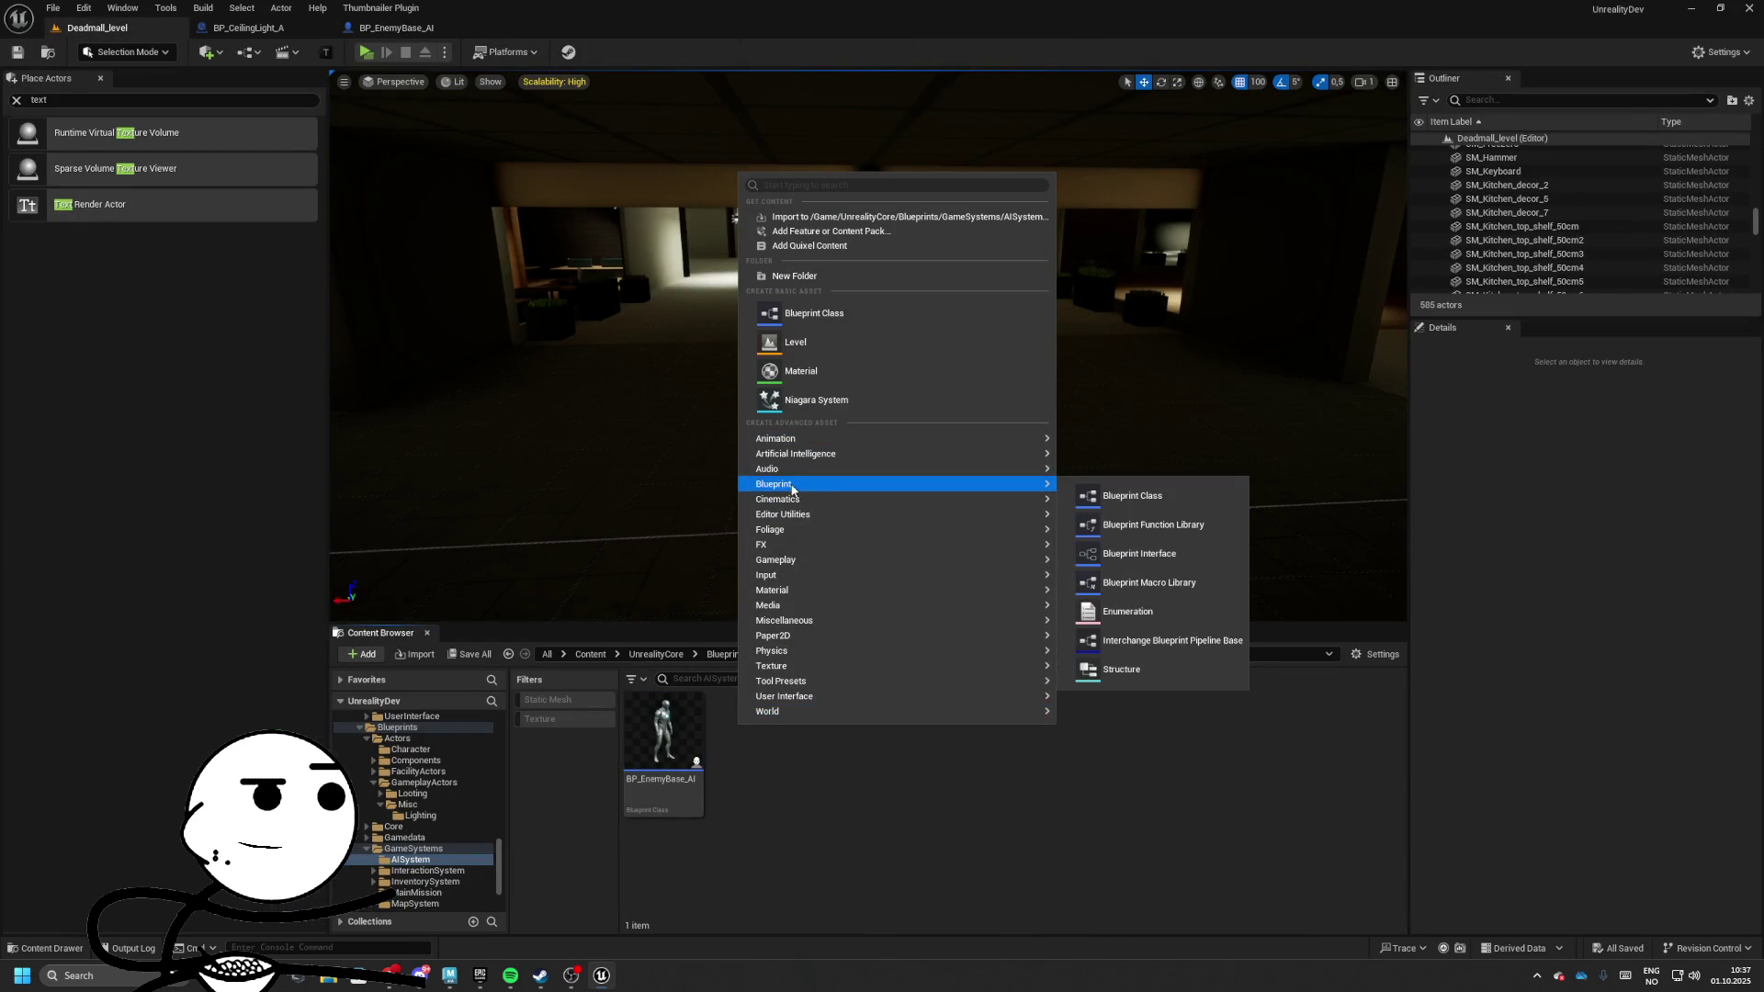
click(808, 313)
text(ai controller)
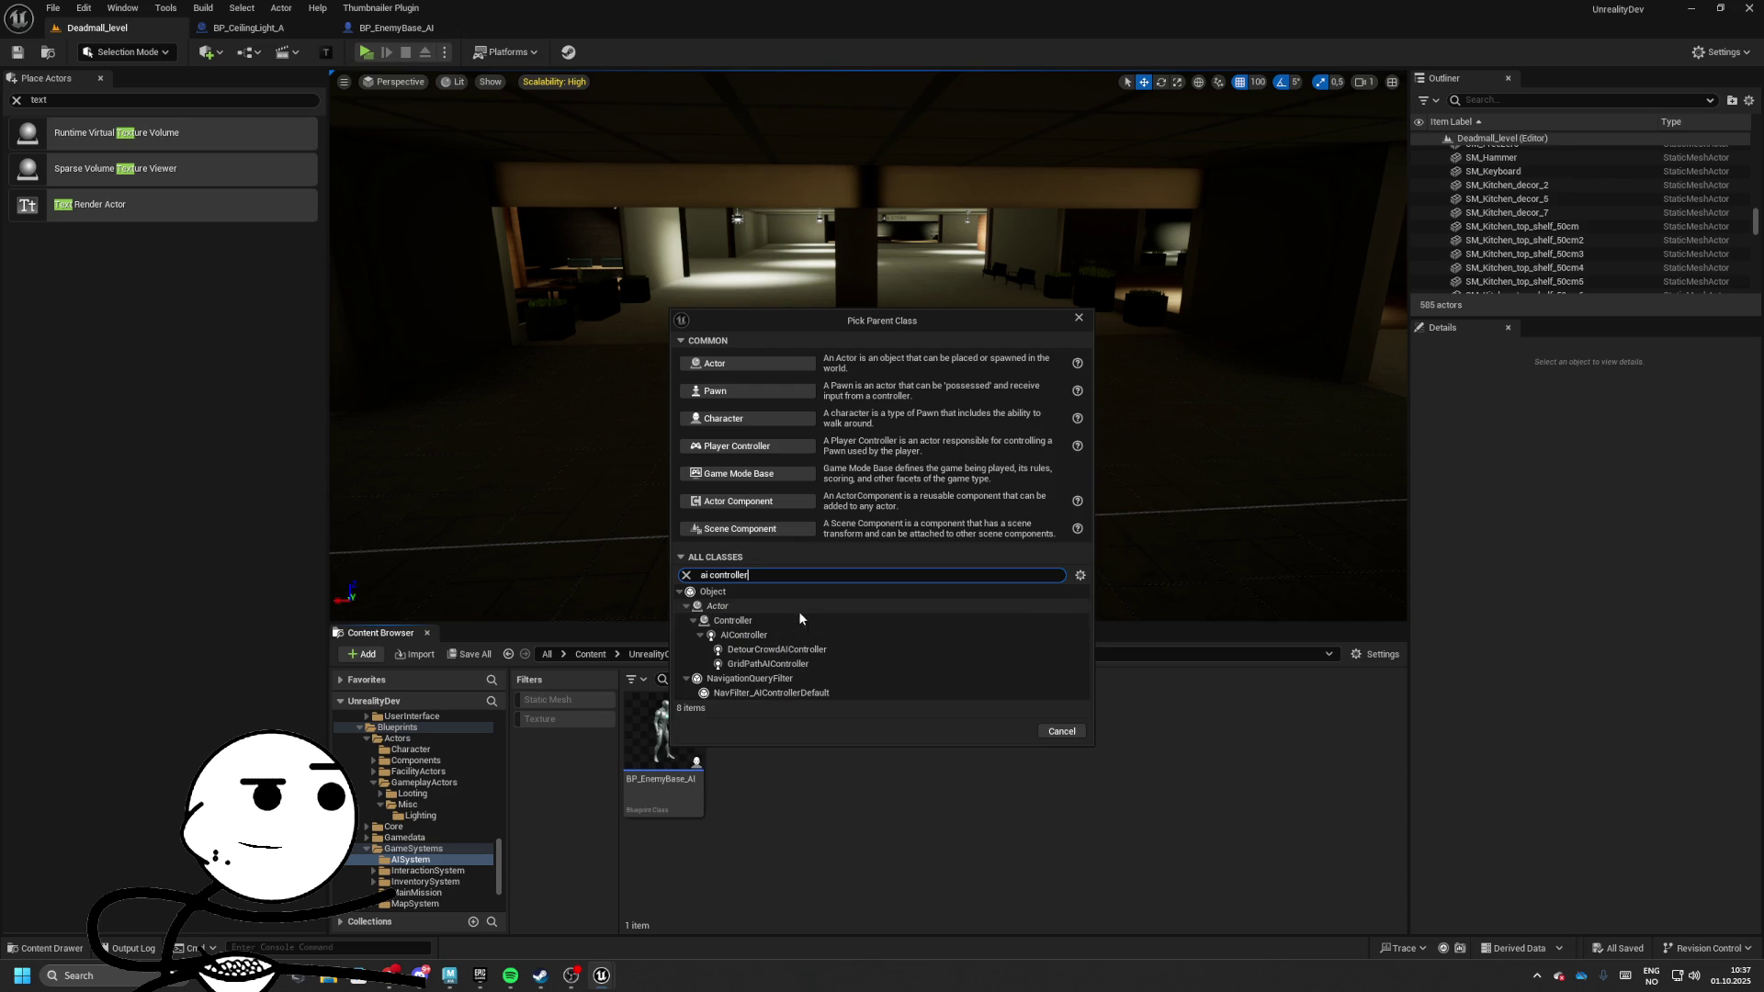
click(735, 631)
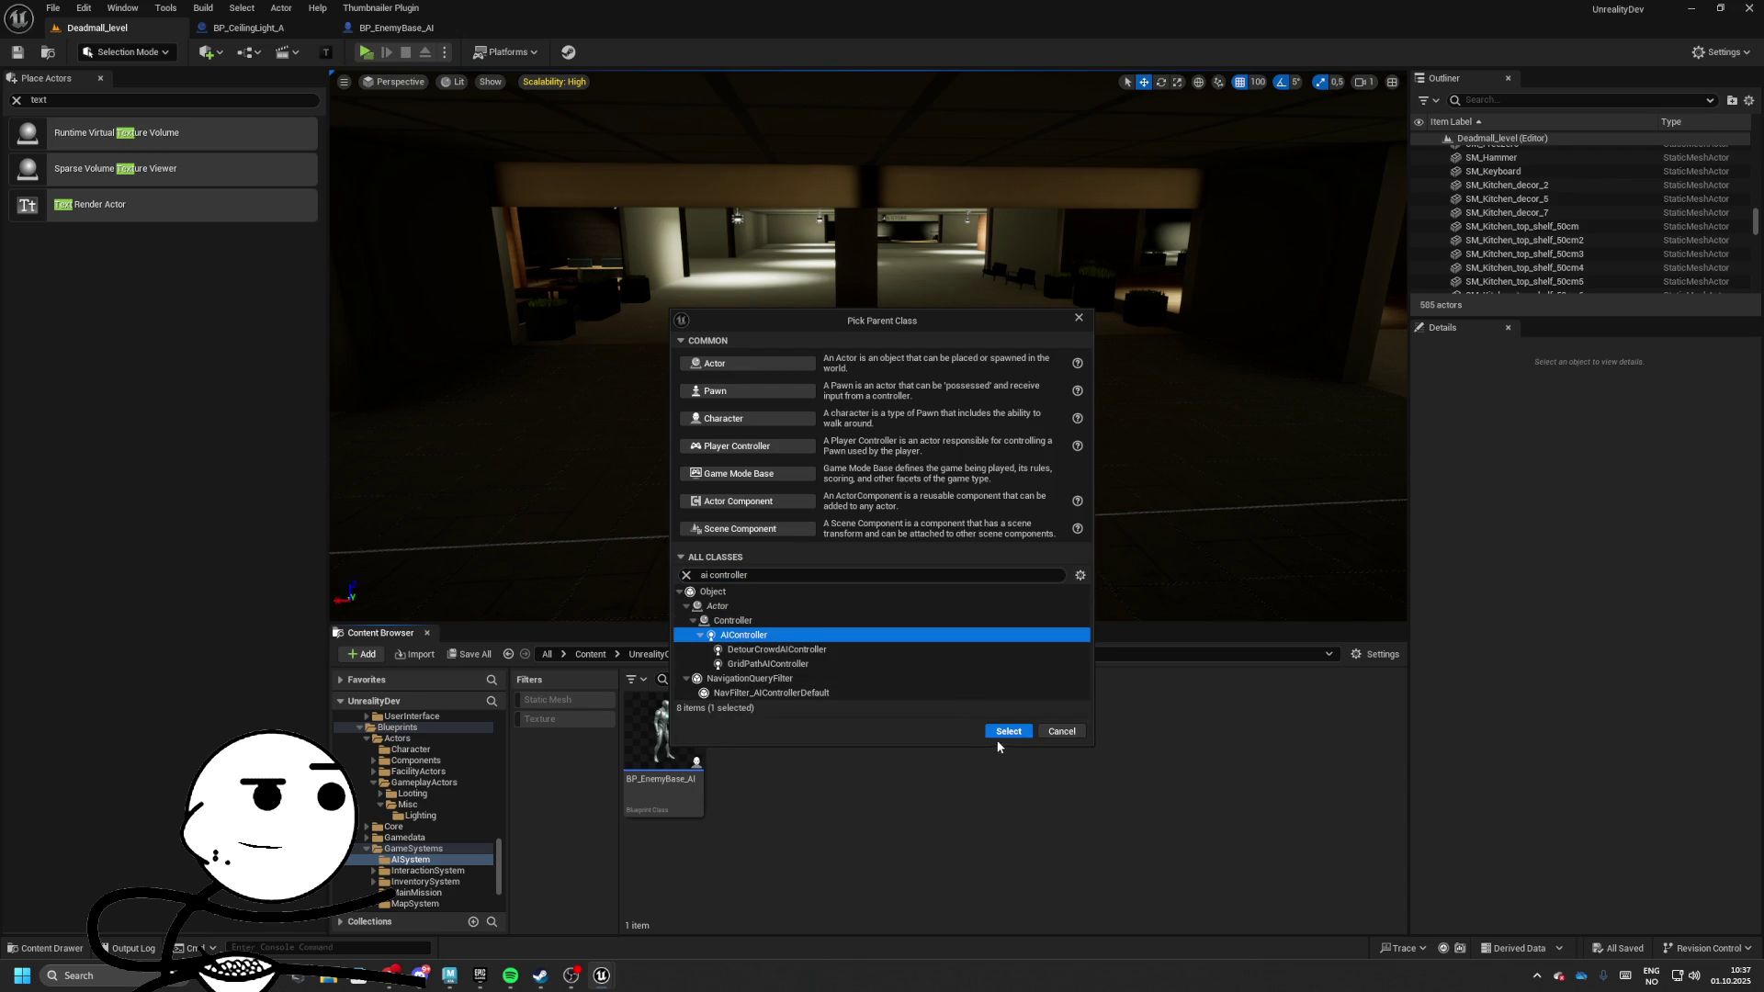
click(1006, 732)
text(BP_)
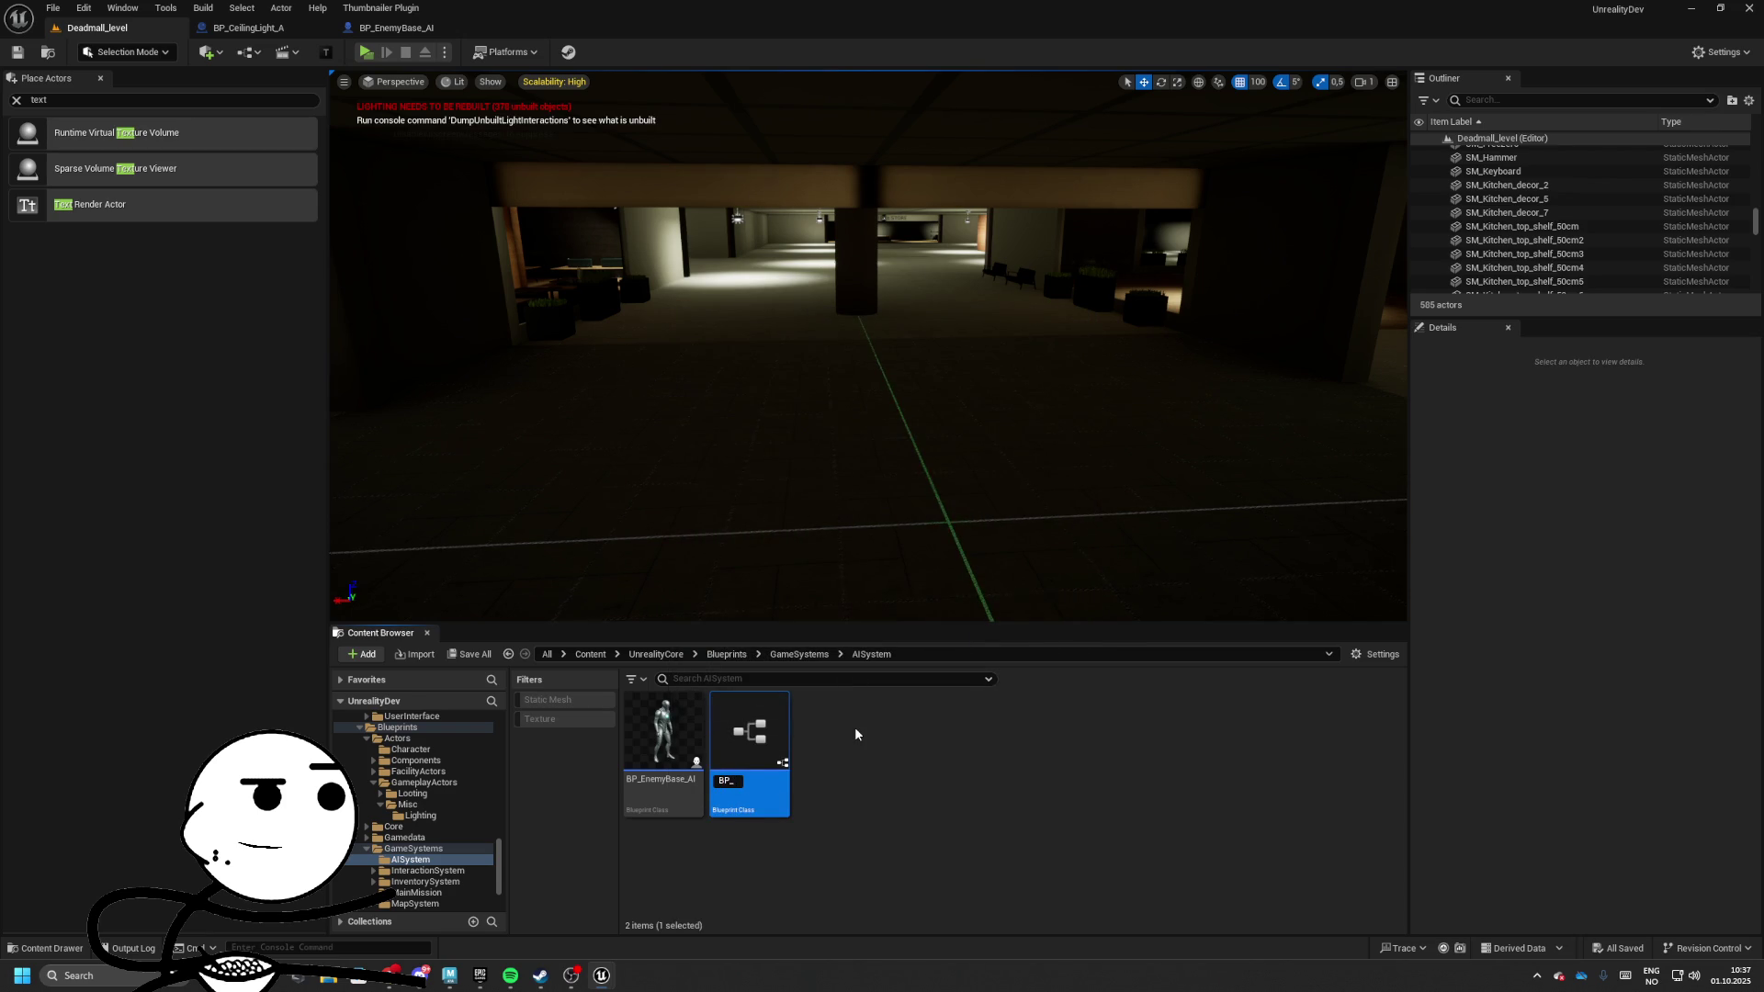
text(Ene)
text(my)
text(_C)
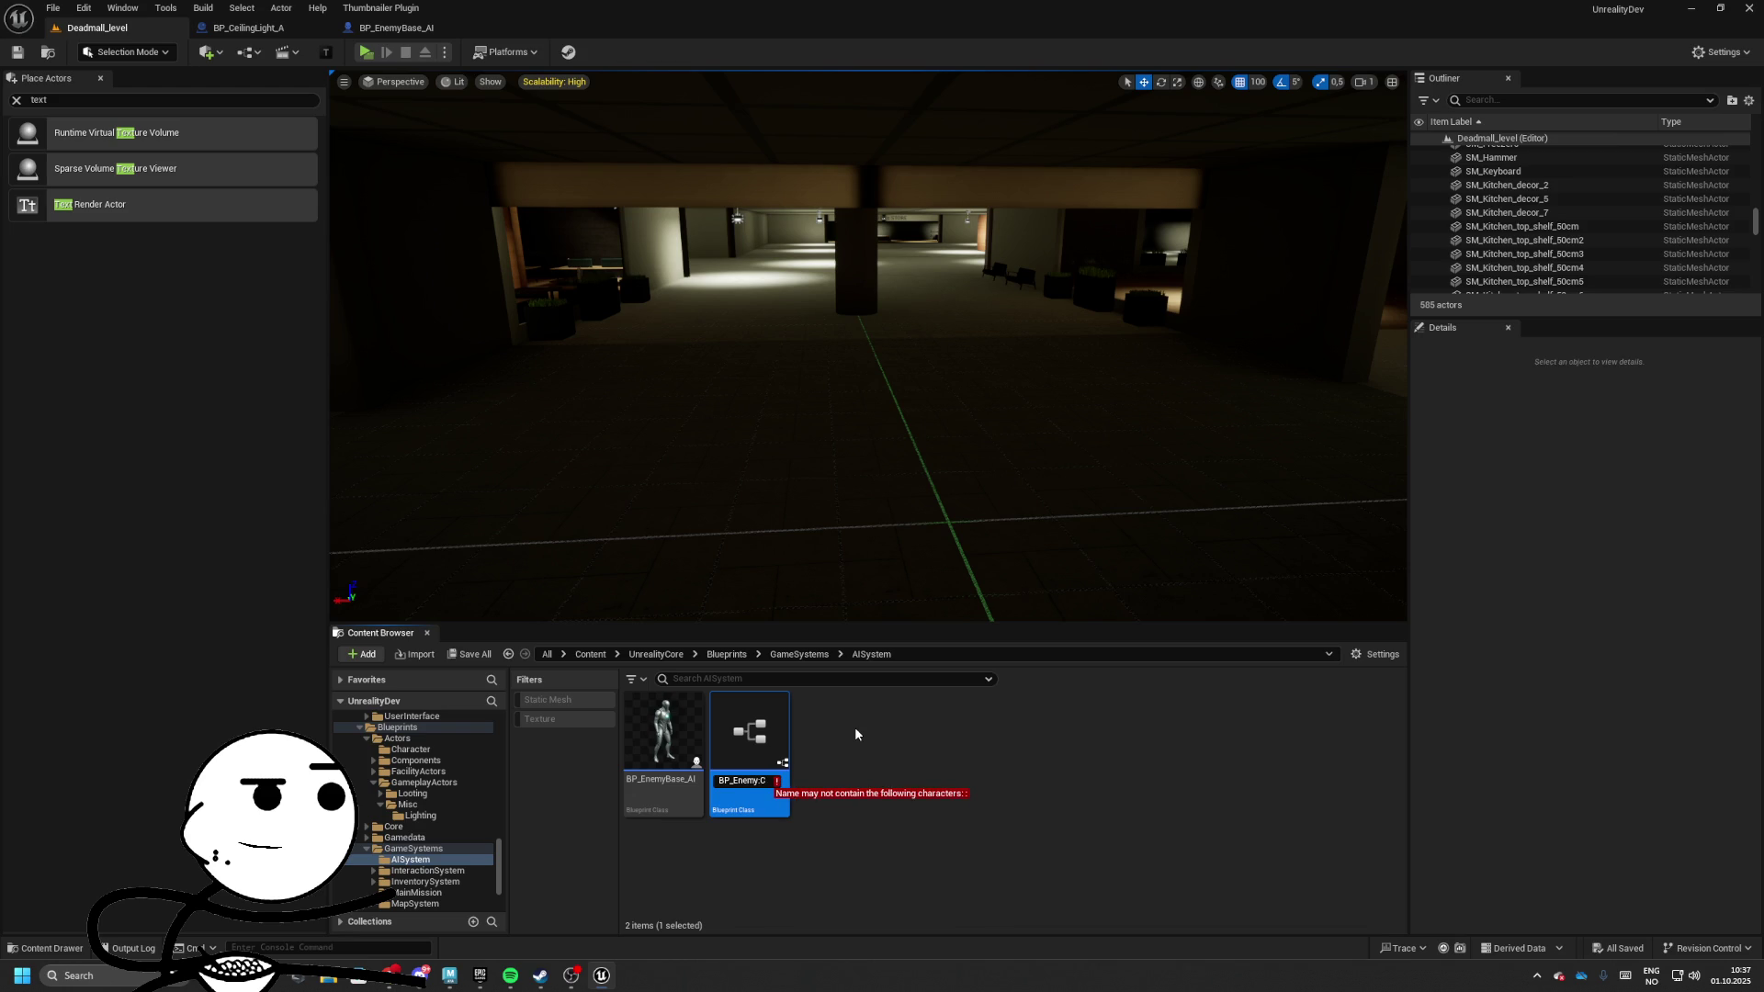
text(ontroller)
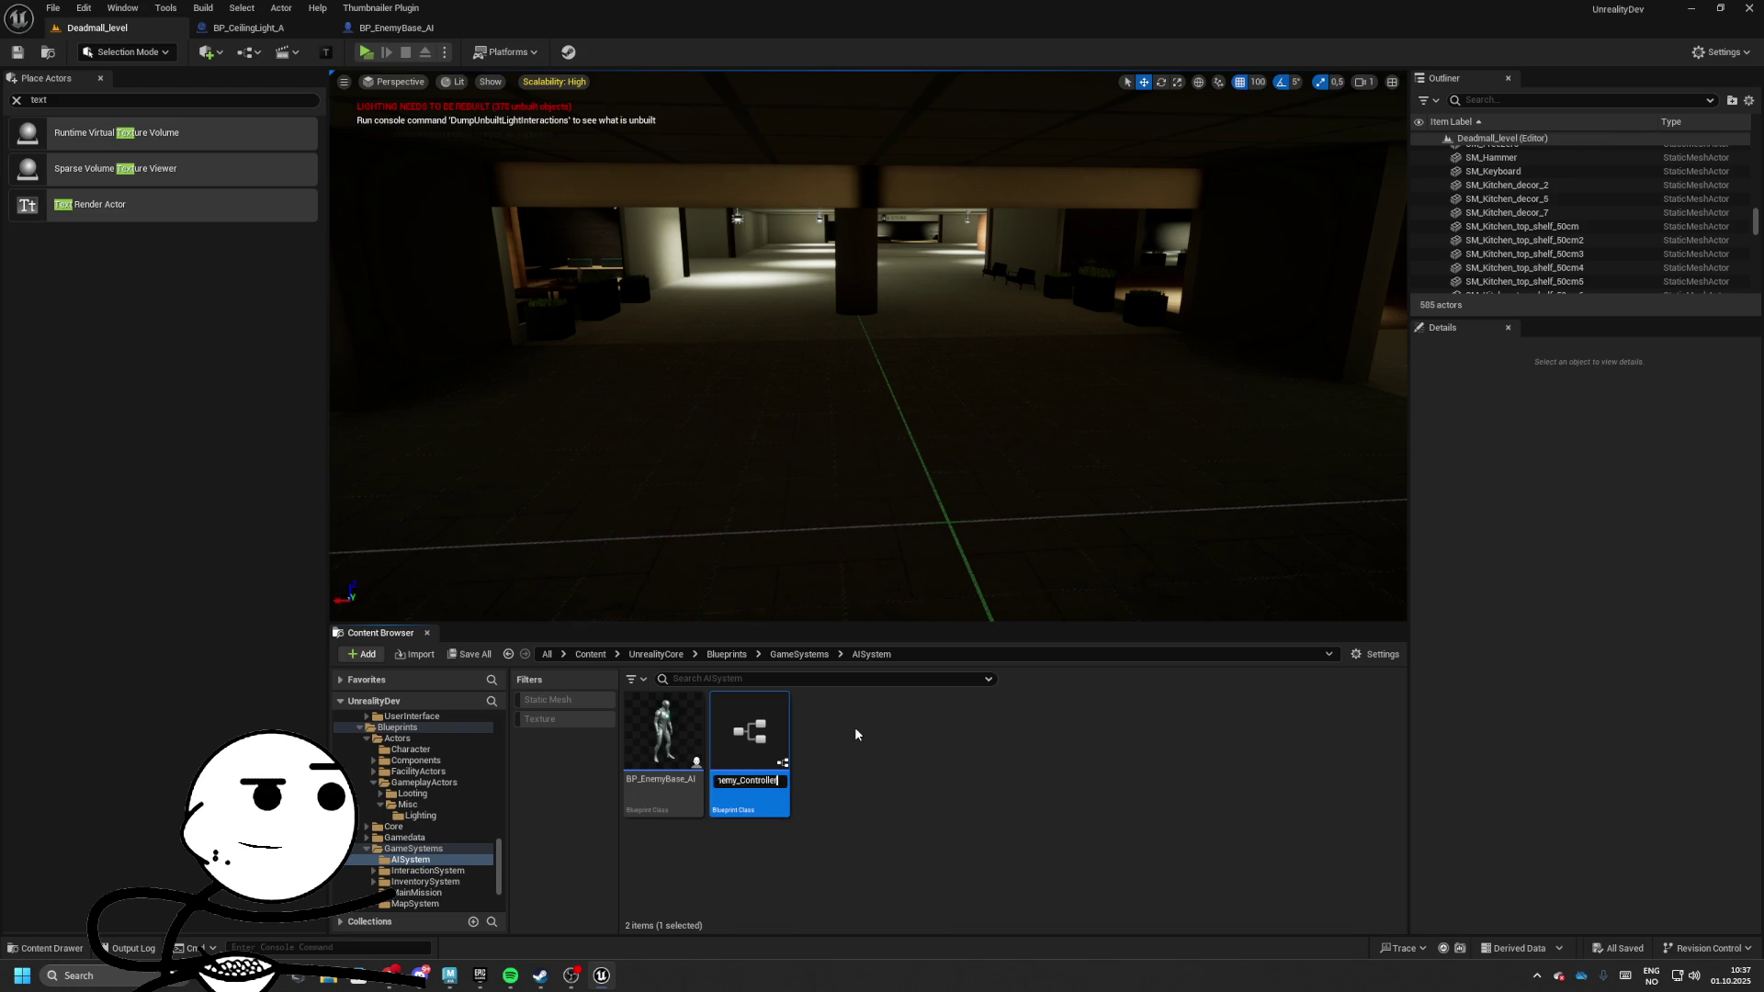
key(Return)
double_click(647, 750)
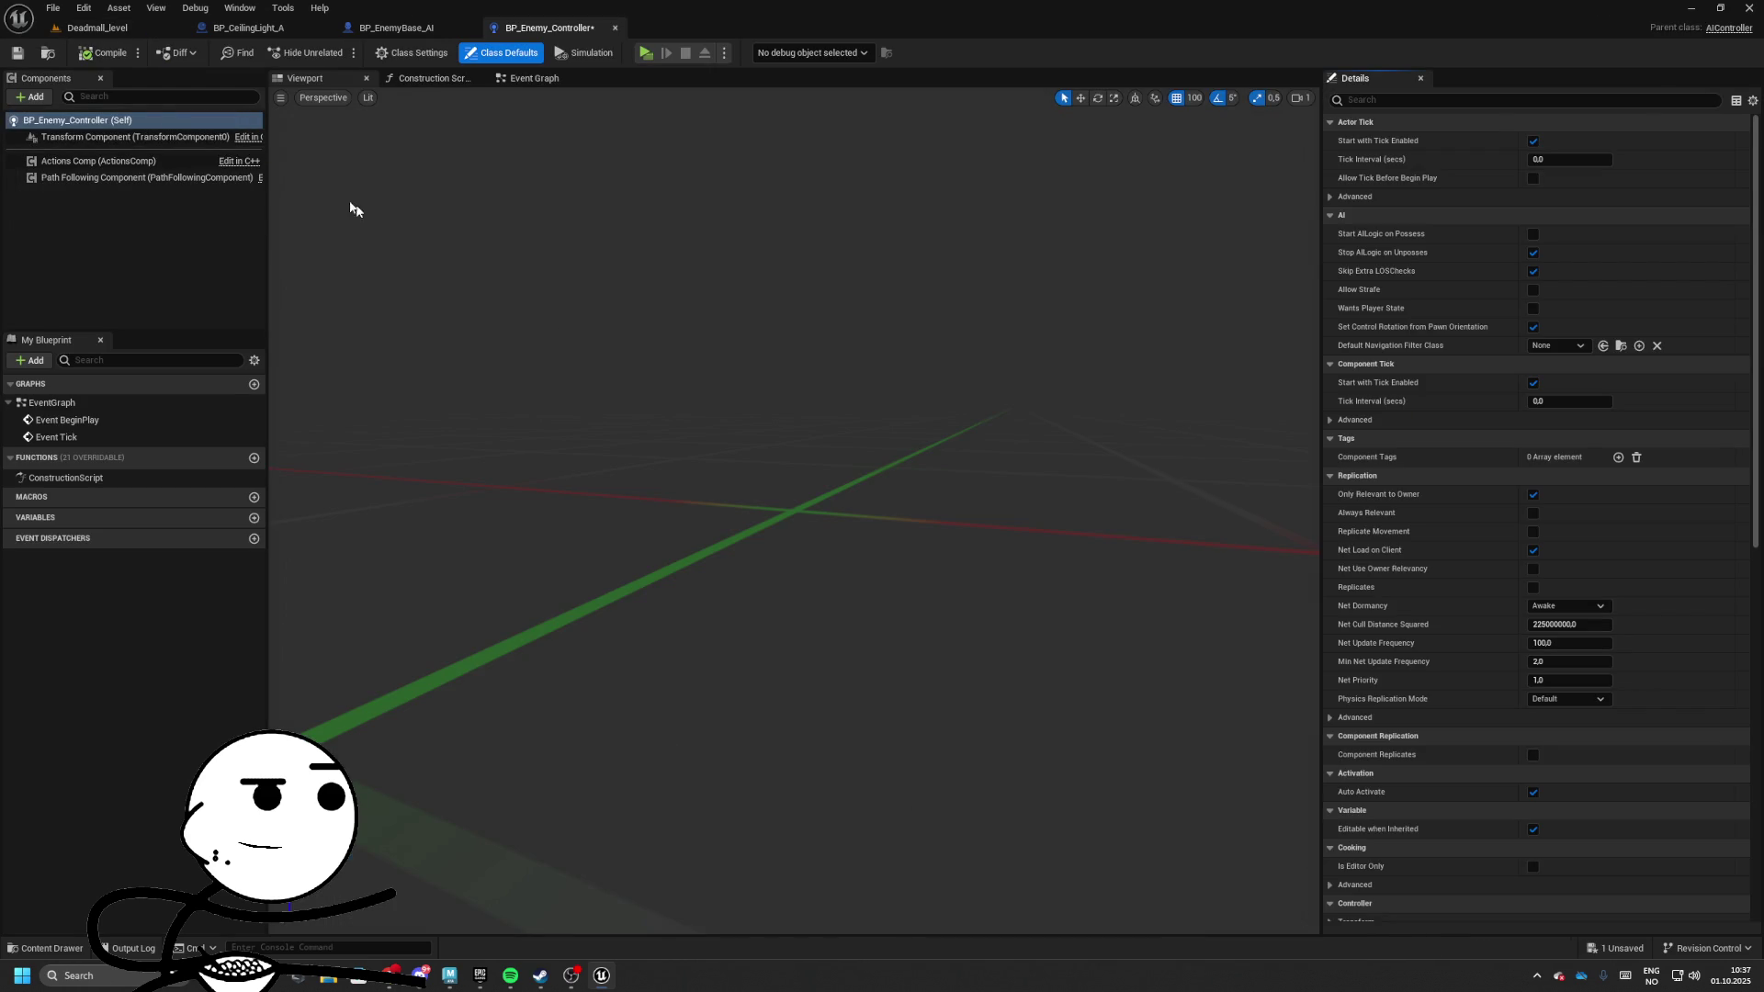
Rename the controller blueprint to BP_AICharacter_Controller
click(97, 28)
click(648, 780)
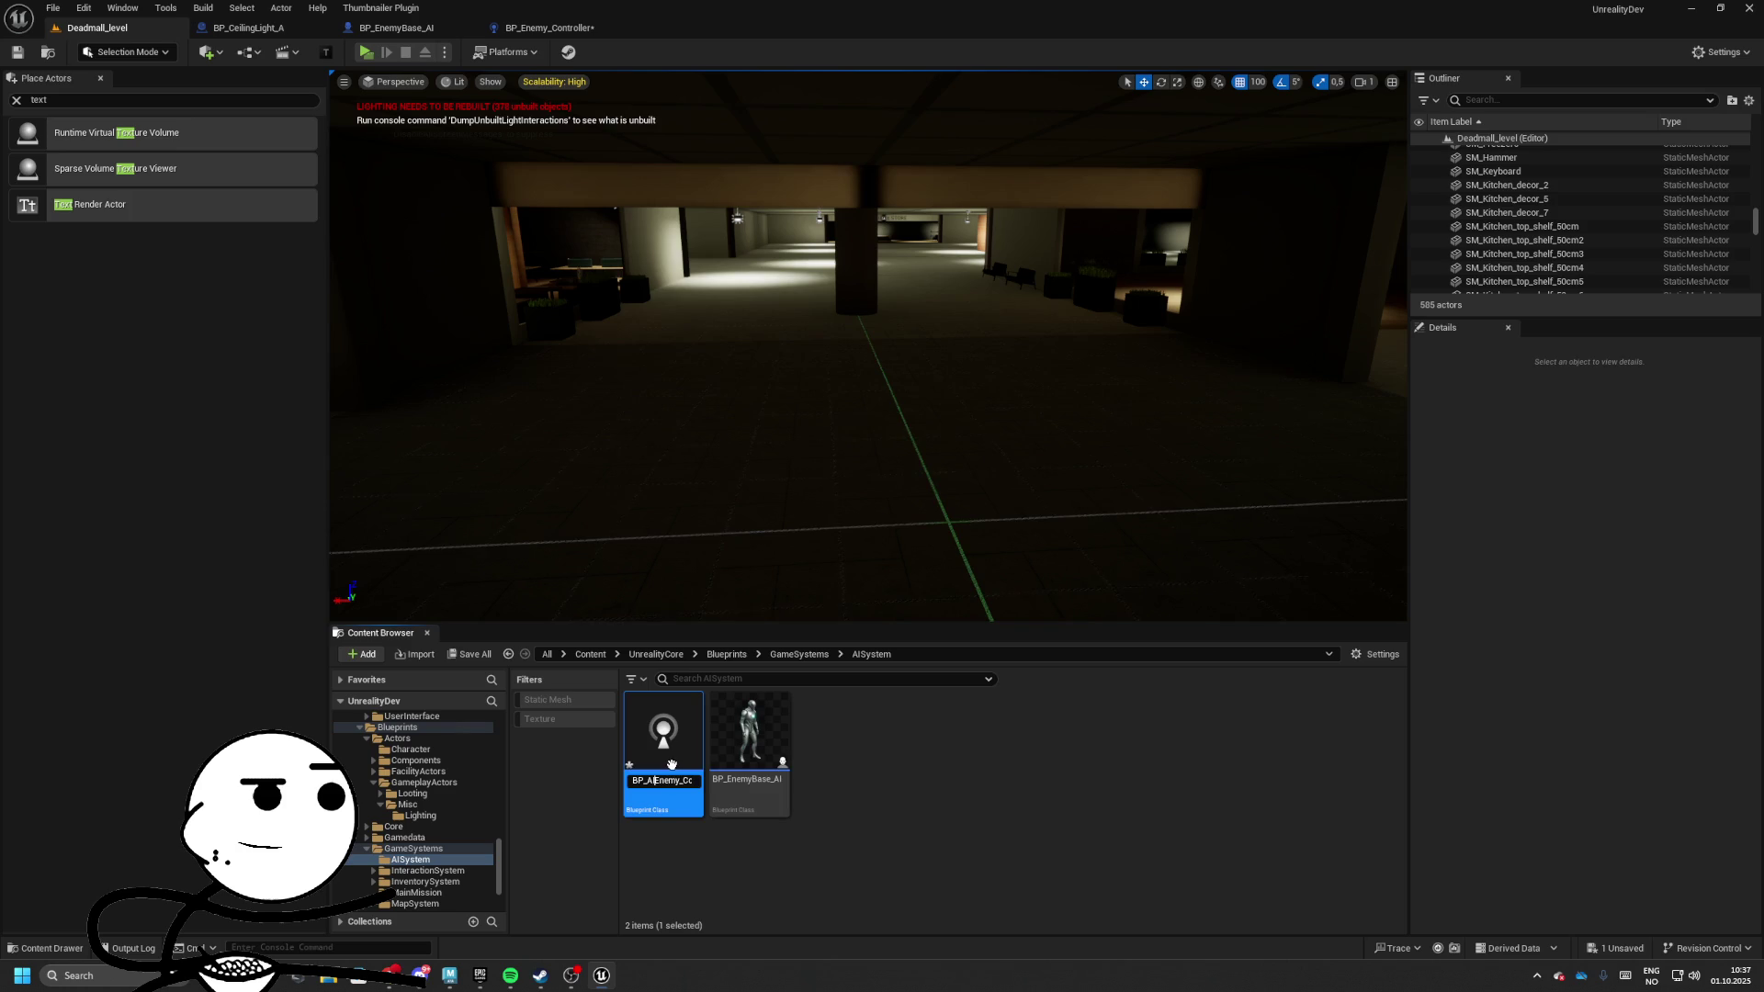
text(I)
key(Return)
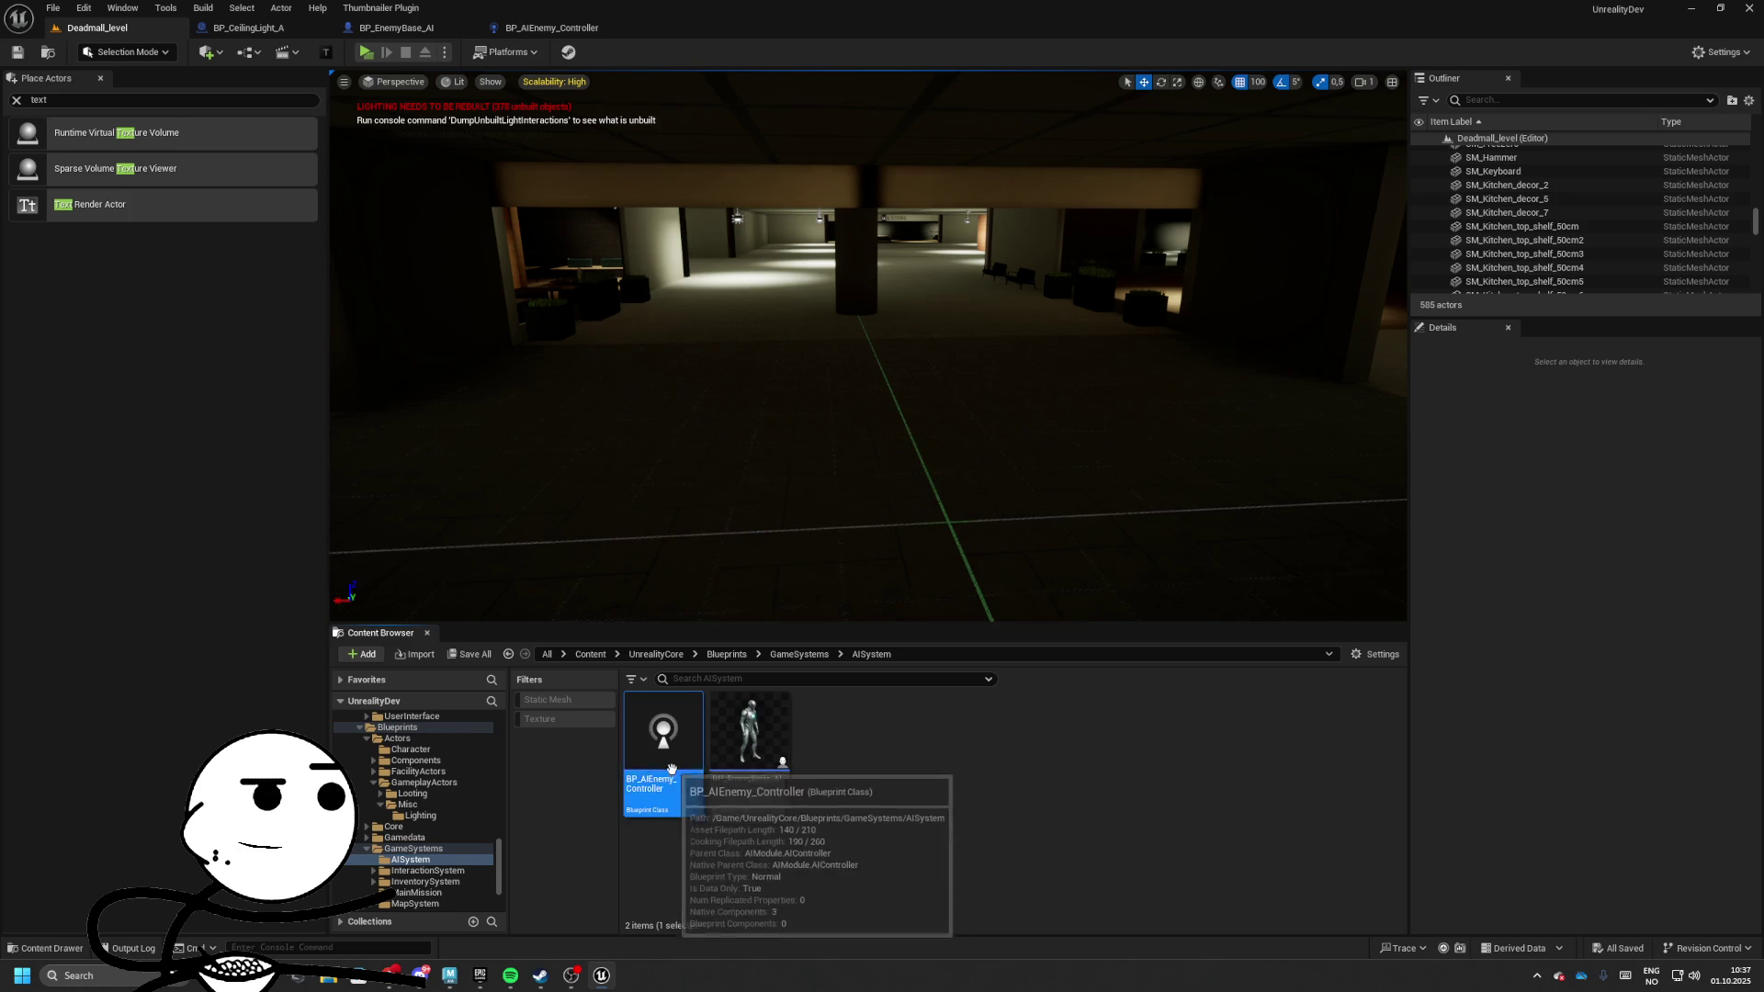
click(669, 779)
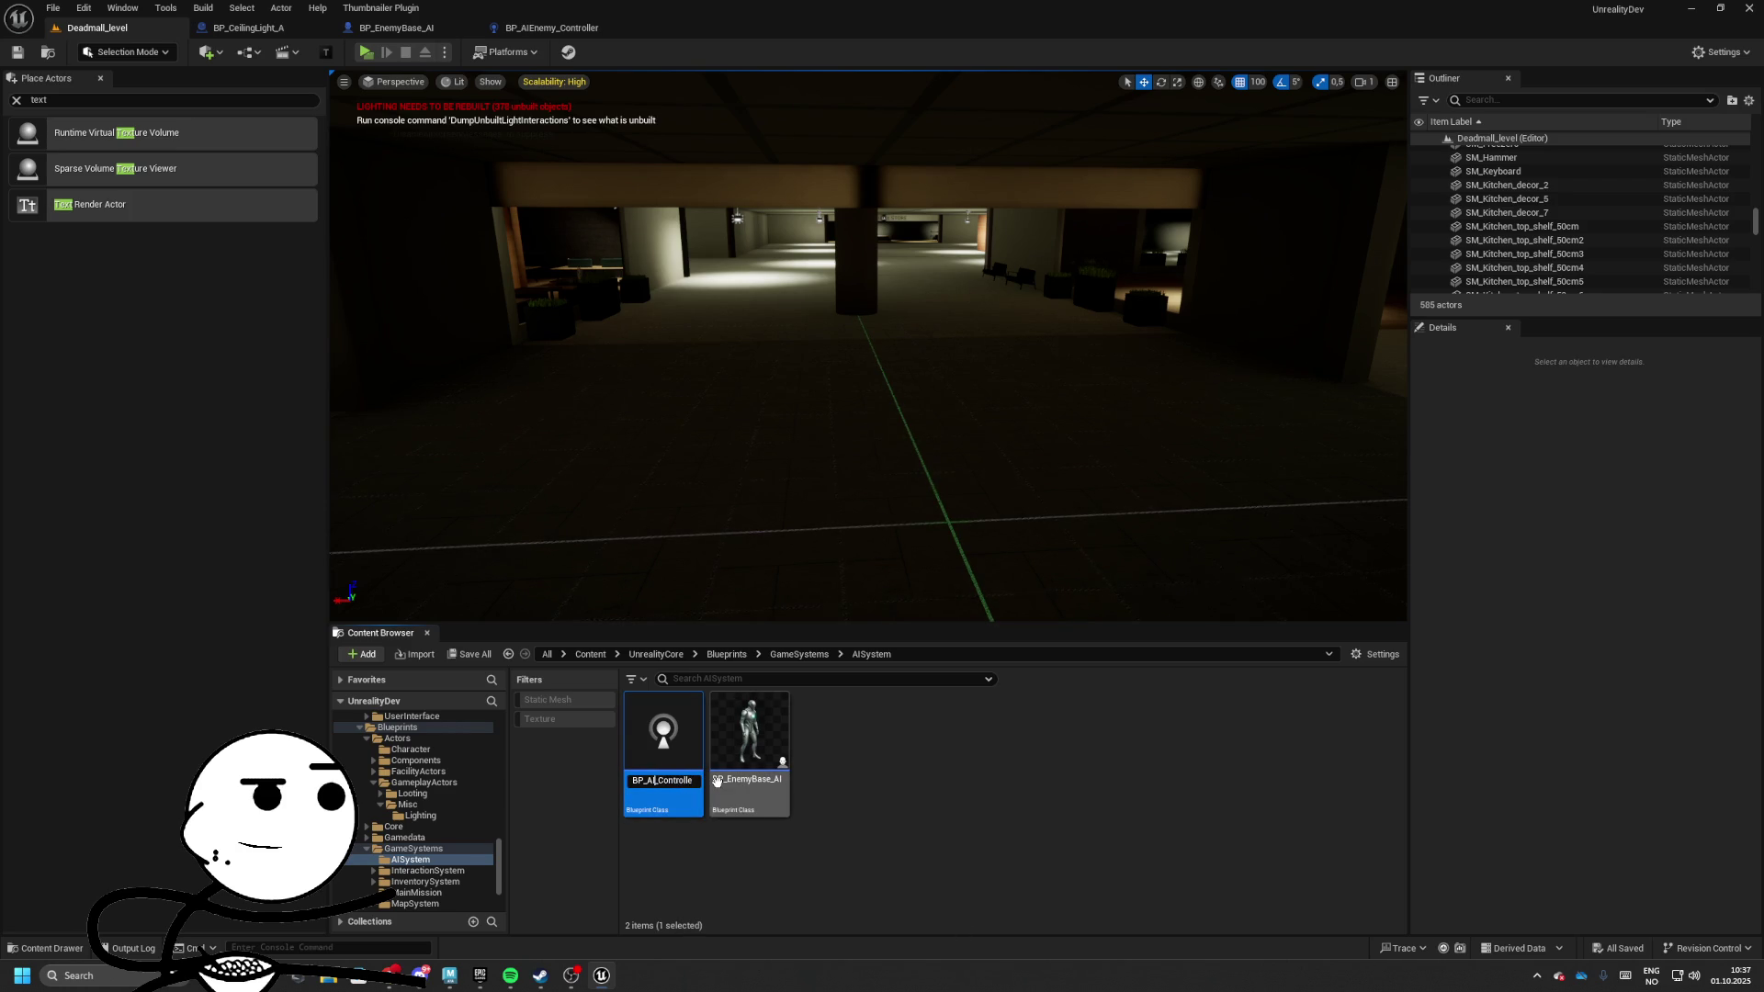
text(haracte)
key(Return)
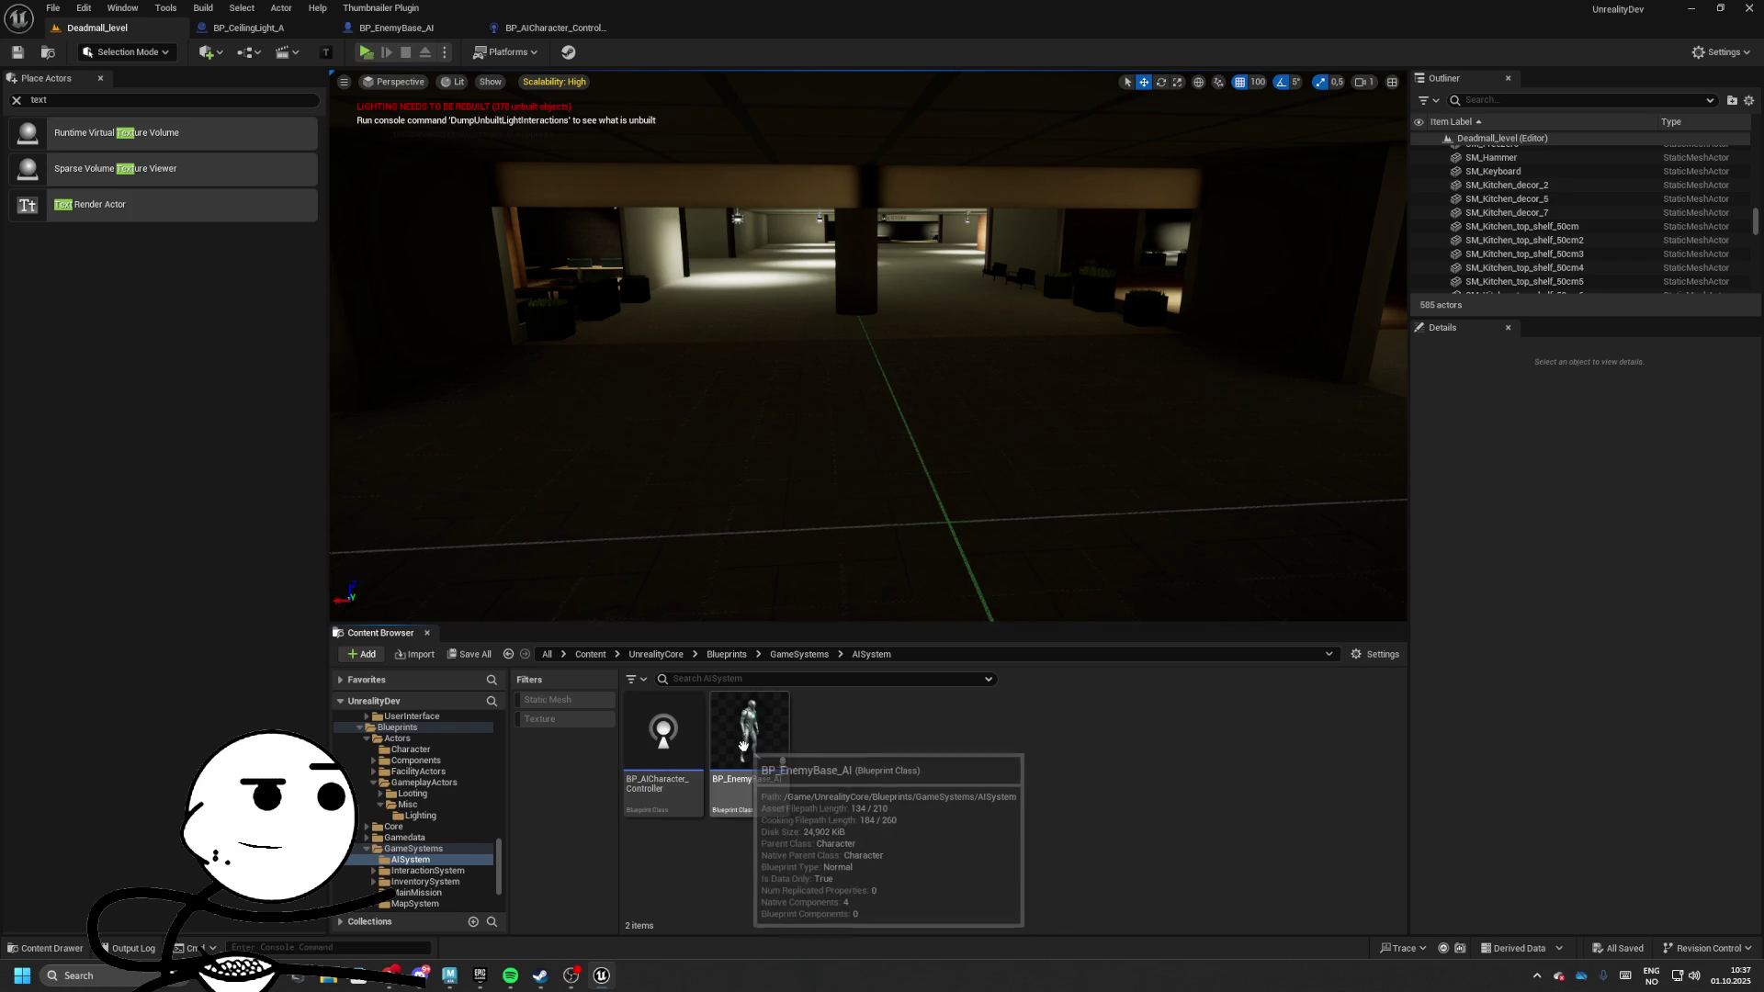
Create a BehaviorTree folder in AISystem and open it
right_click(861, 753)
click(935, 296)
text(Behavior)
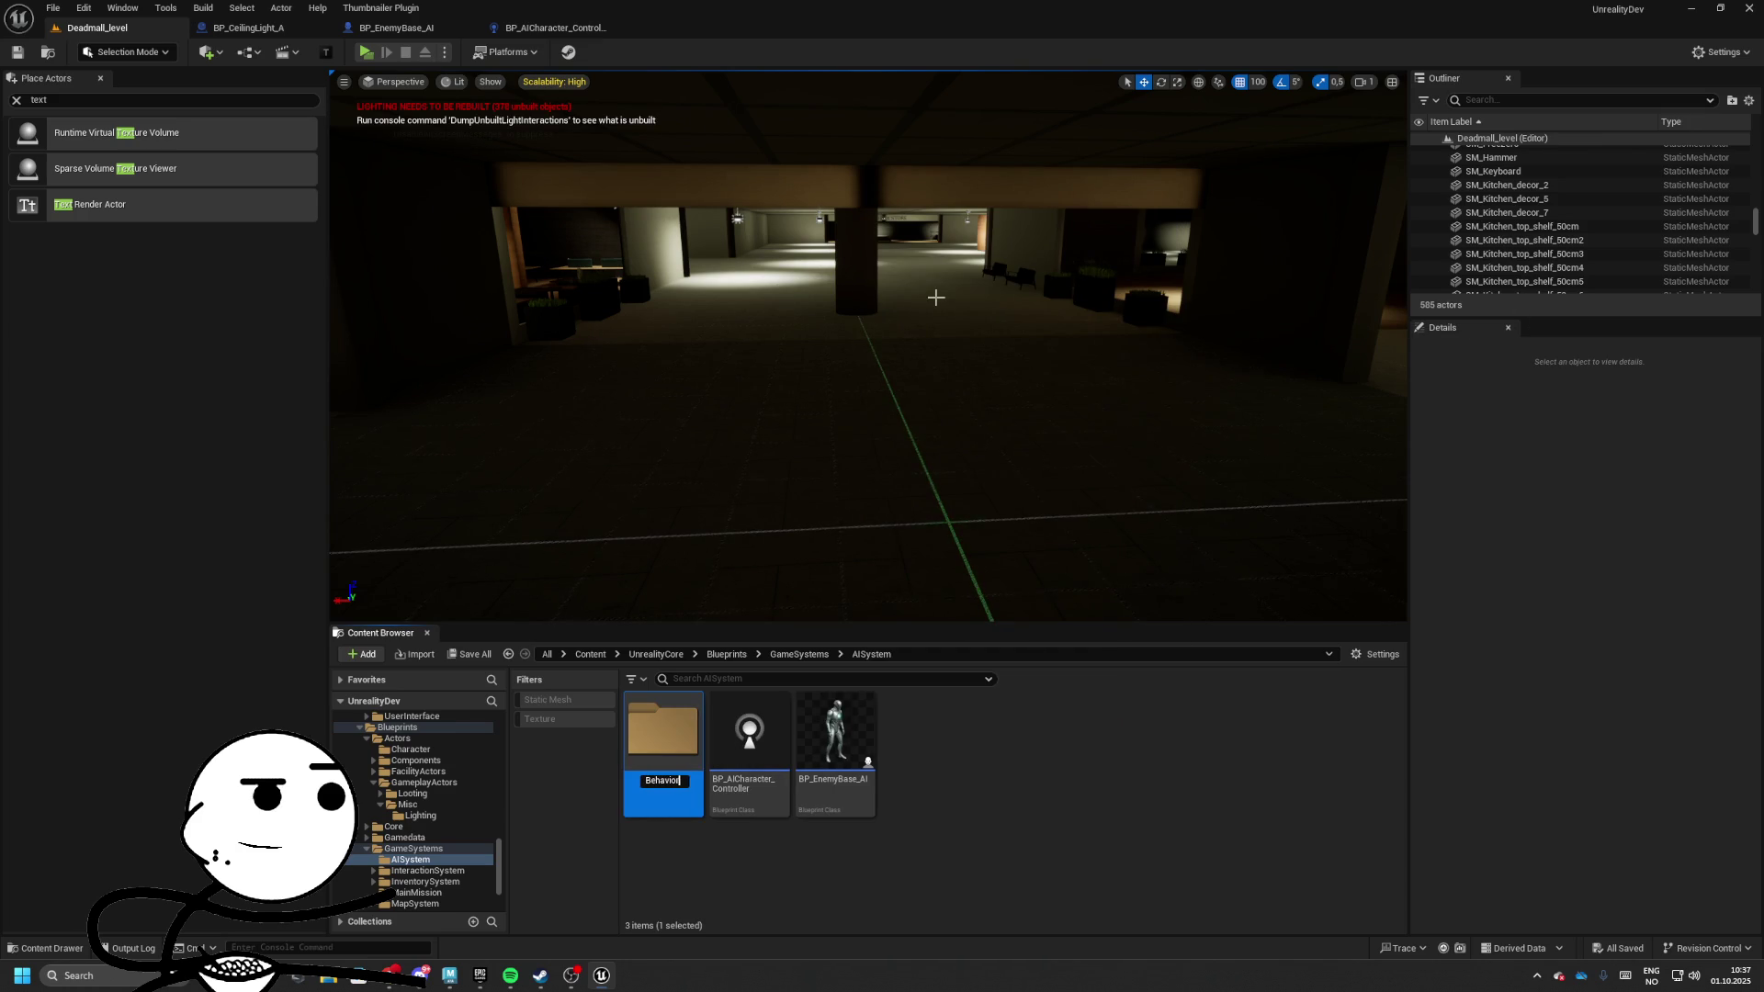
text(ee)
key(Return)
double_click(682, 801)
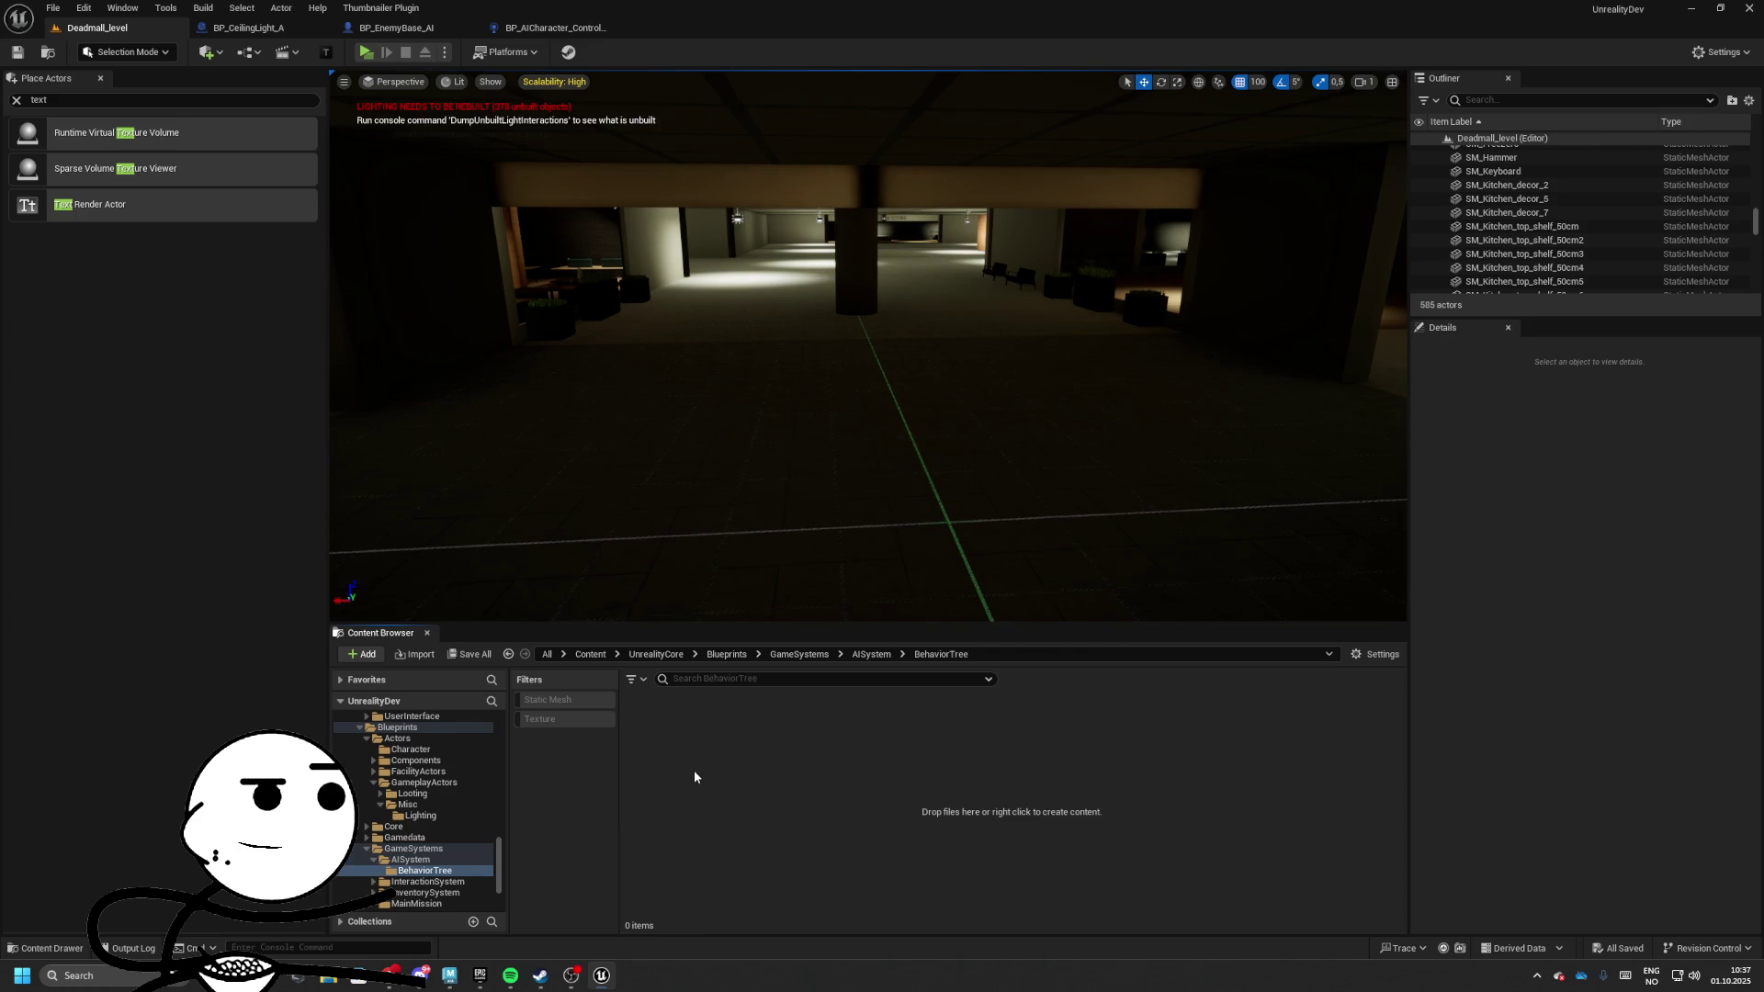
Add a Behavior Tree asset named BT_Enemy_Base
right_click(696, 774)
mouse_move(778, 500)
click(1139, 510)
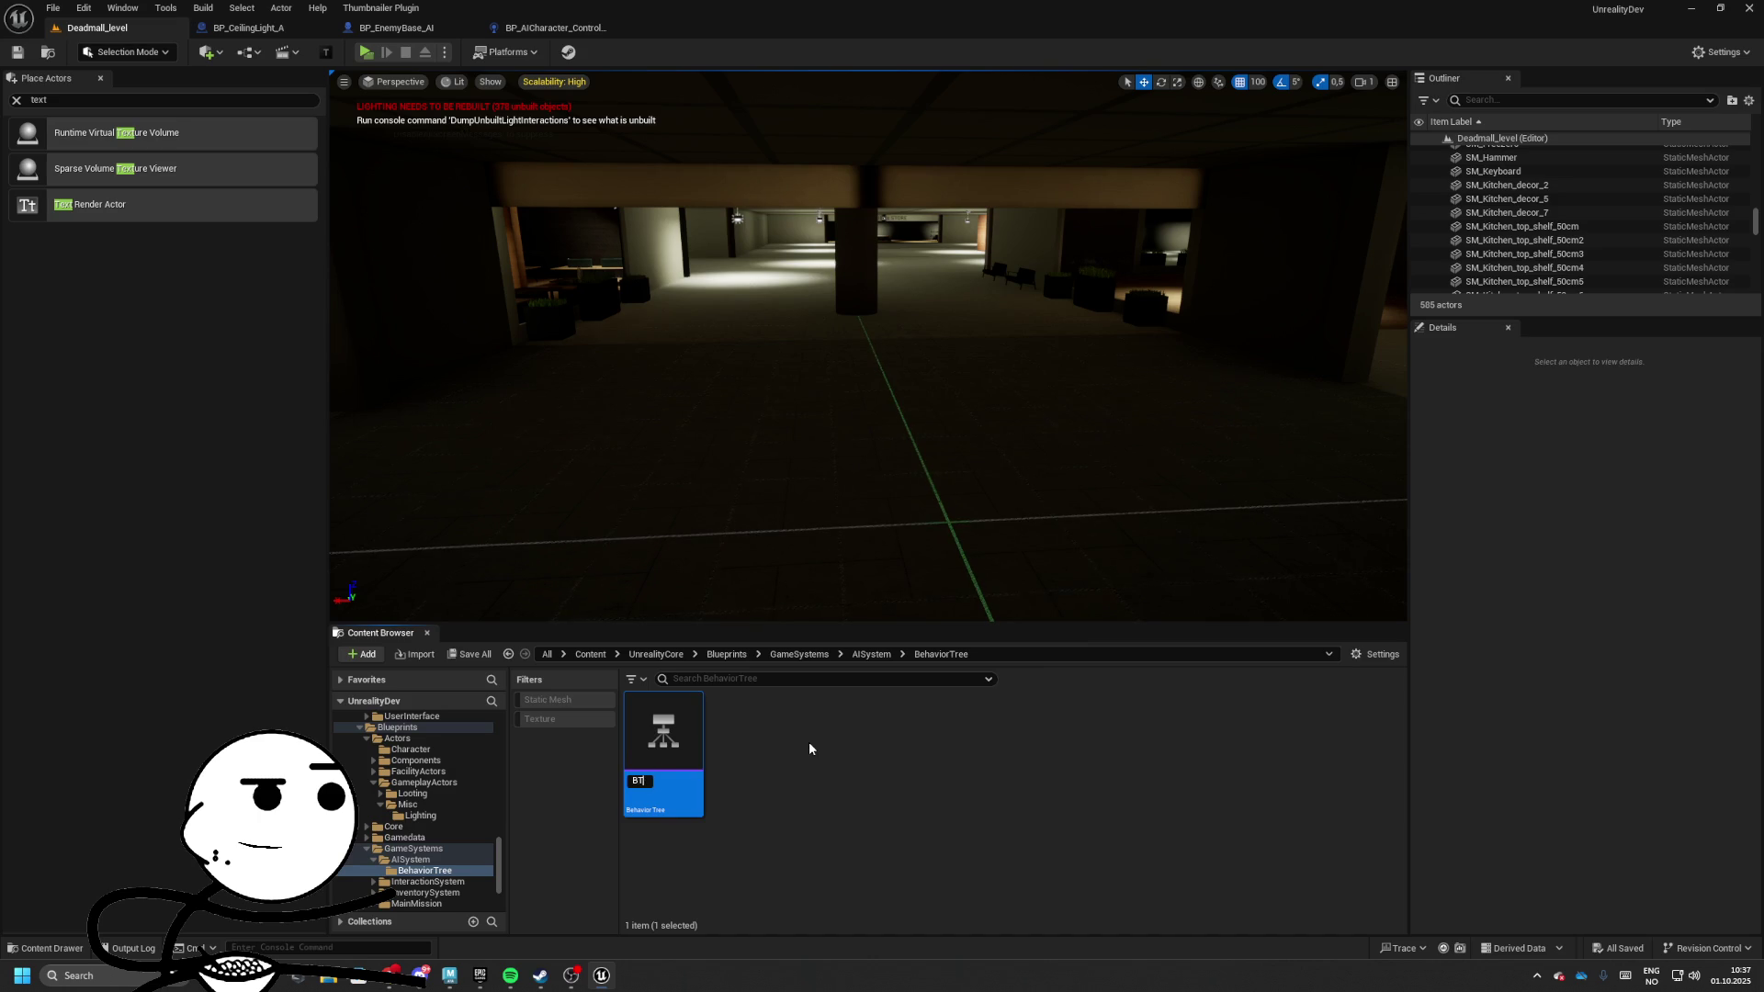
text(_Enemy_Base)
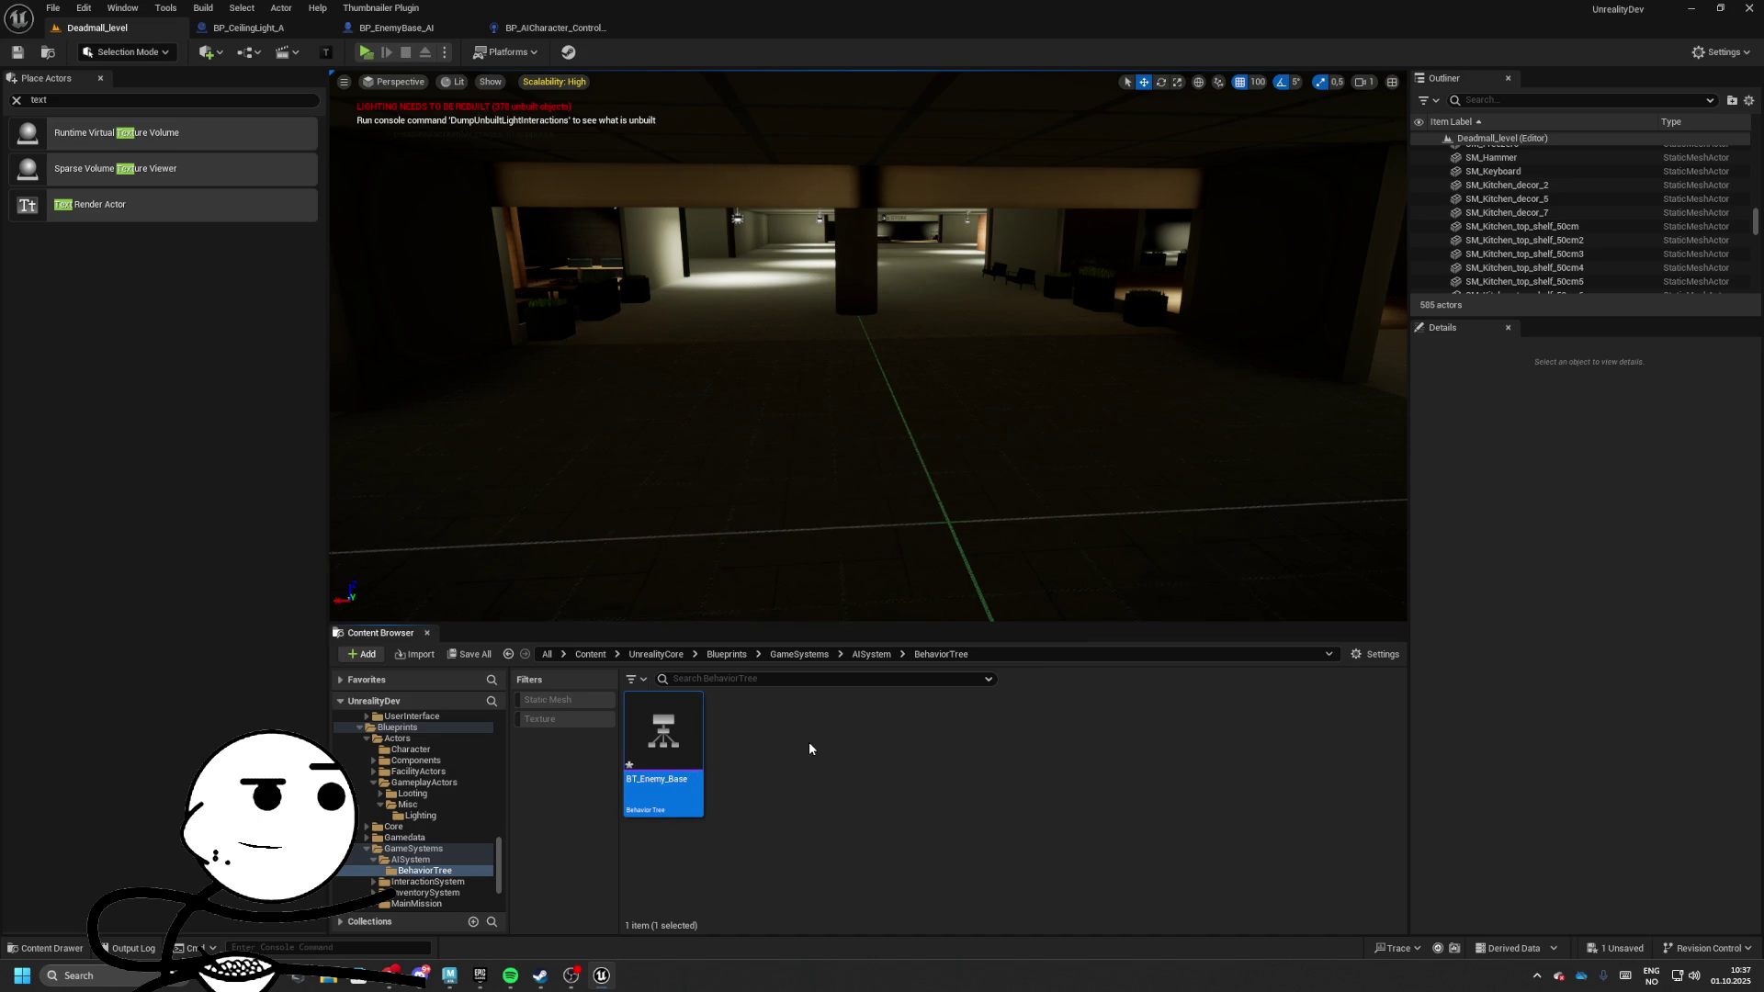
click(808, 730)
Add a Blackboard asset named BB_Enemy_Base
right_click(717, 811)
mouse_move(763, 569)
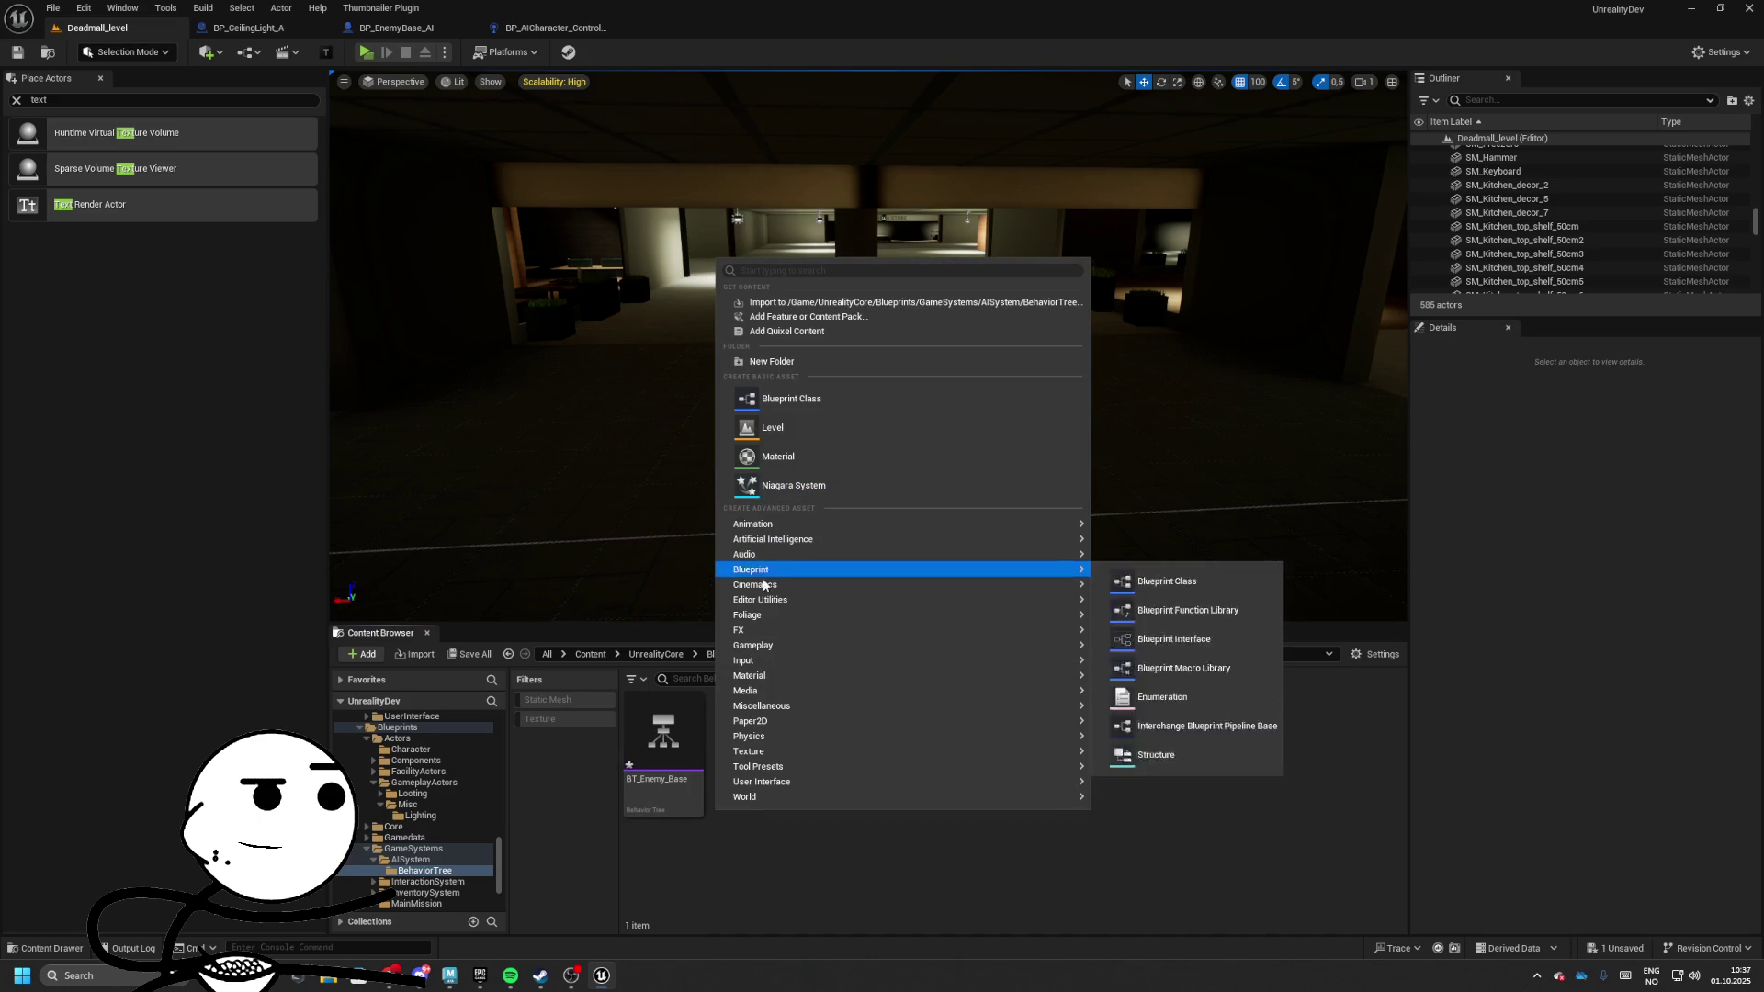
mouse_move(956, 543)
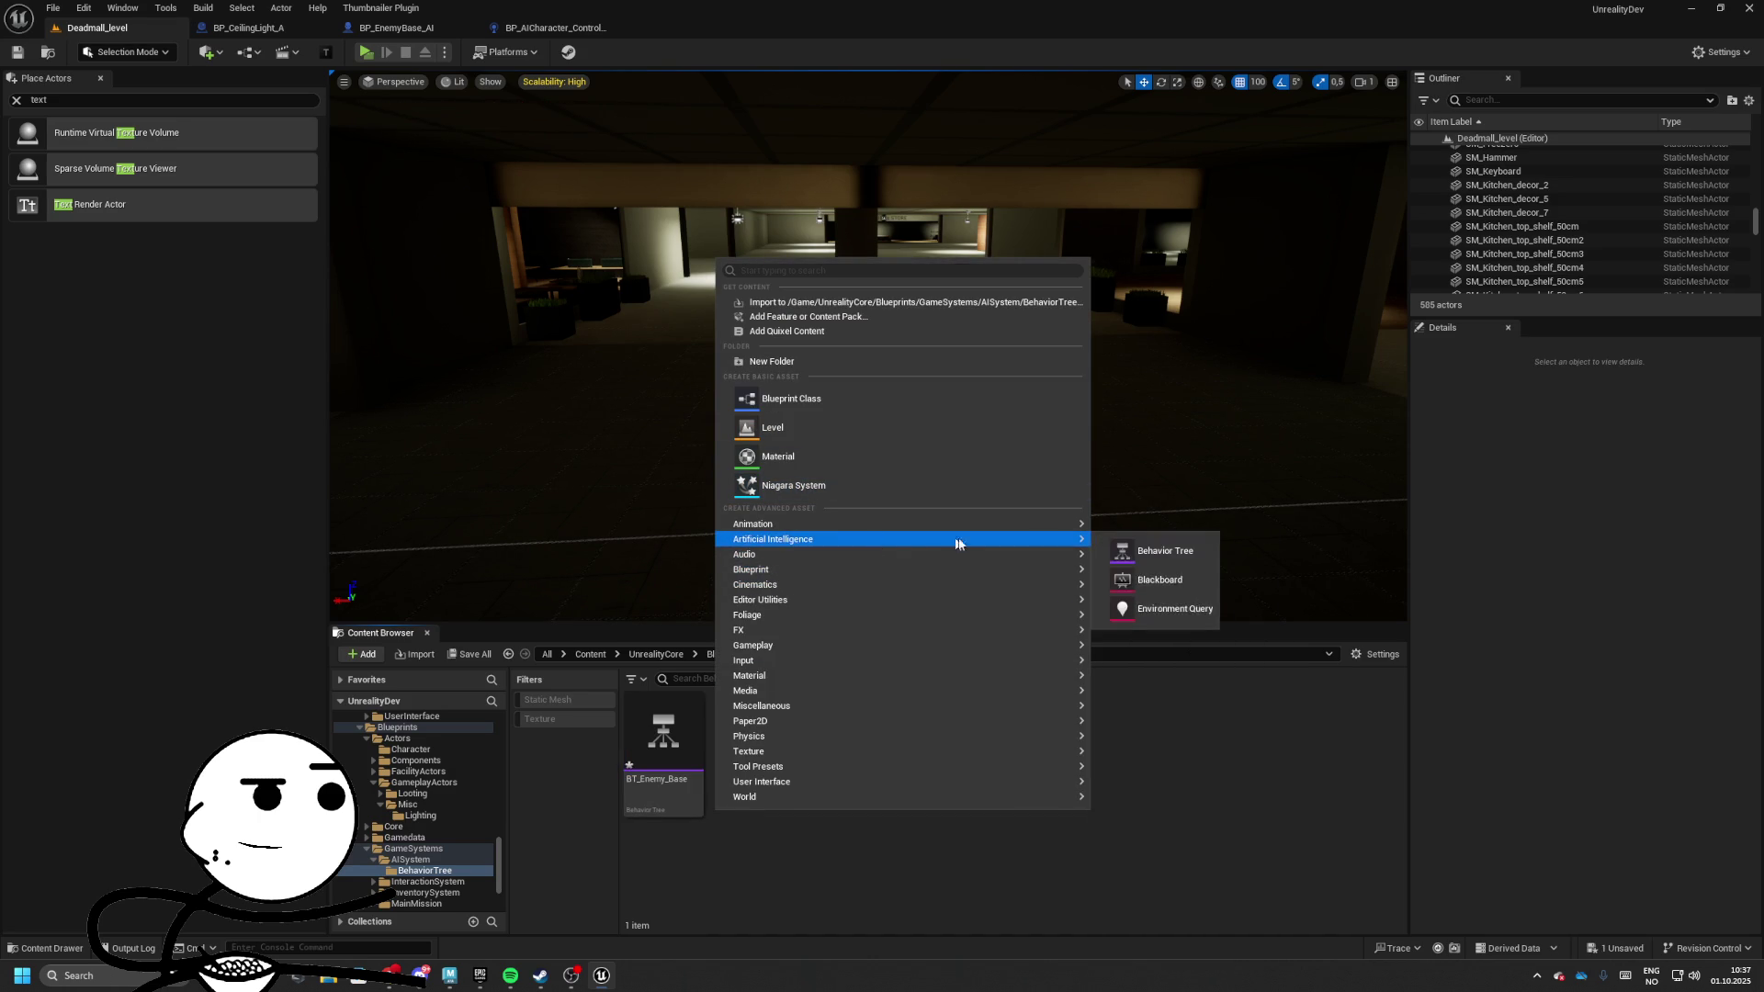
click(1162, 576)
text(BB_EnemyBase)
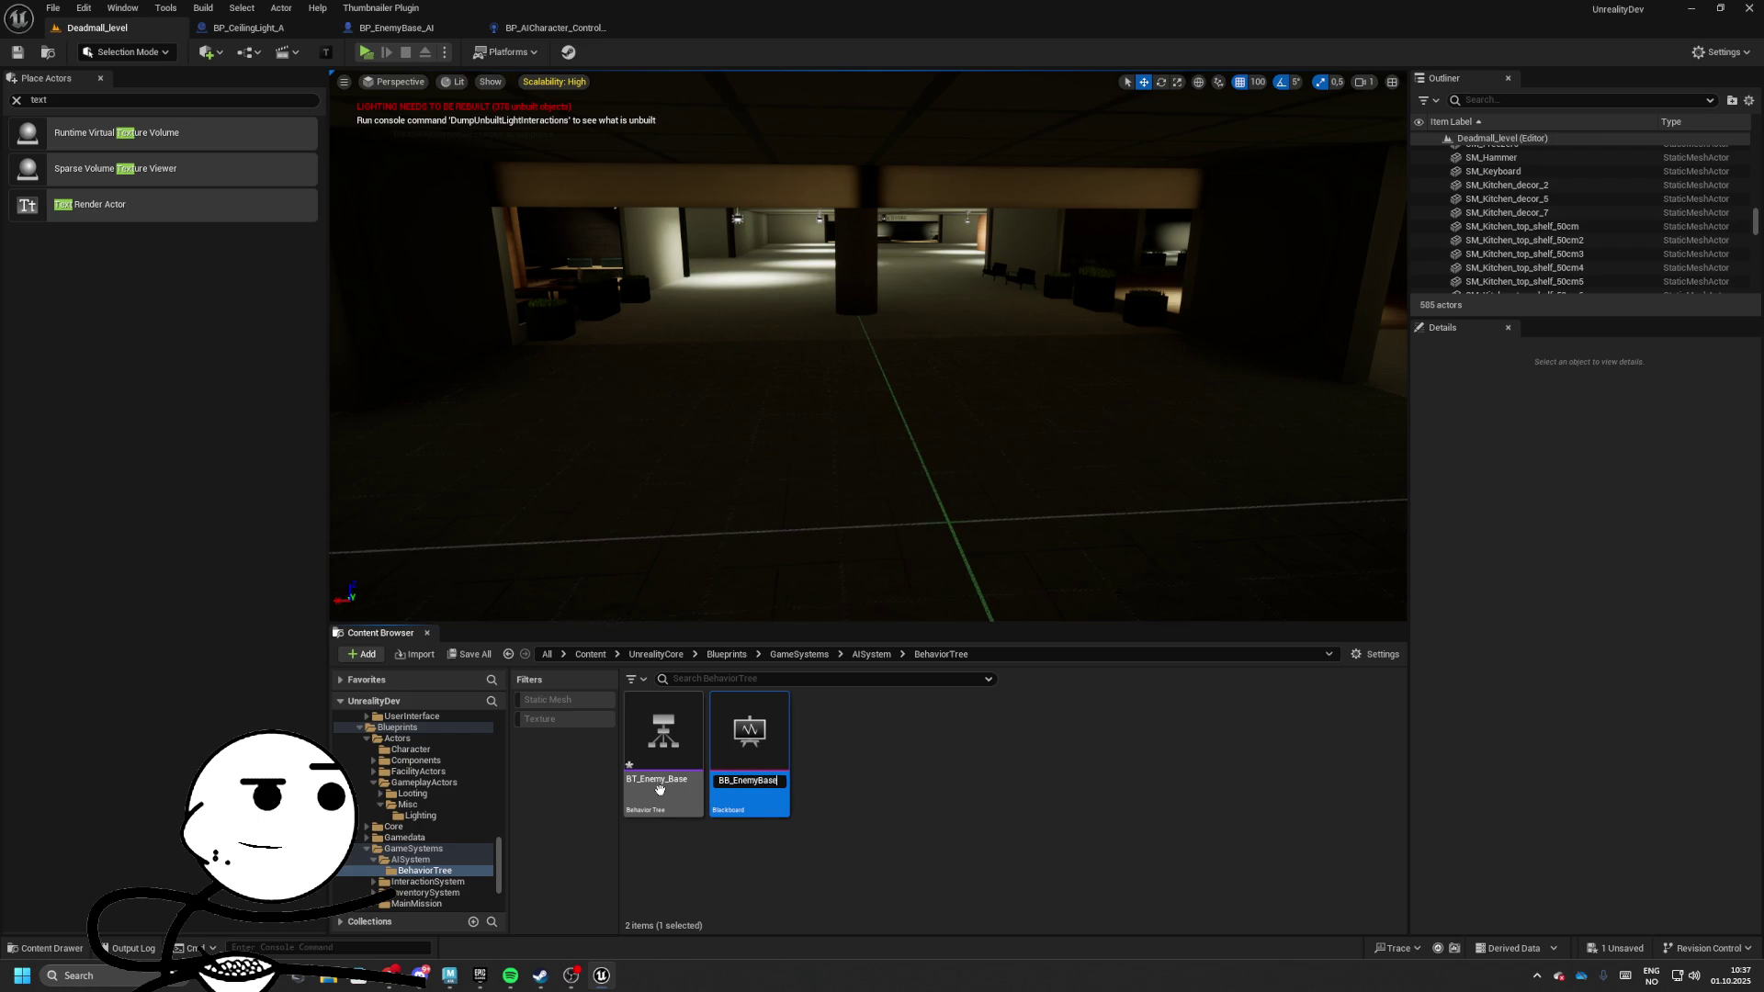
key(Return)
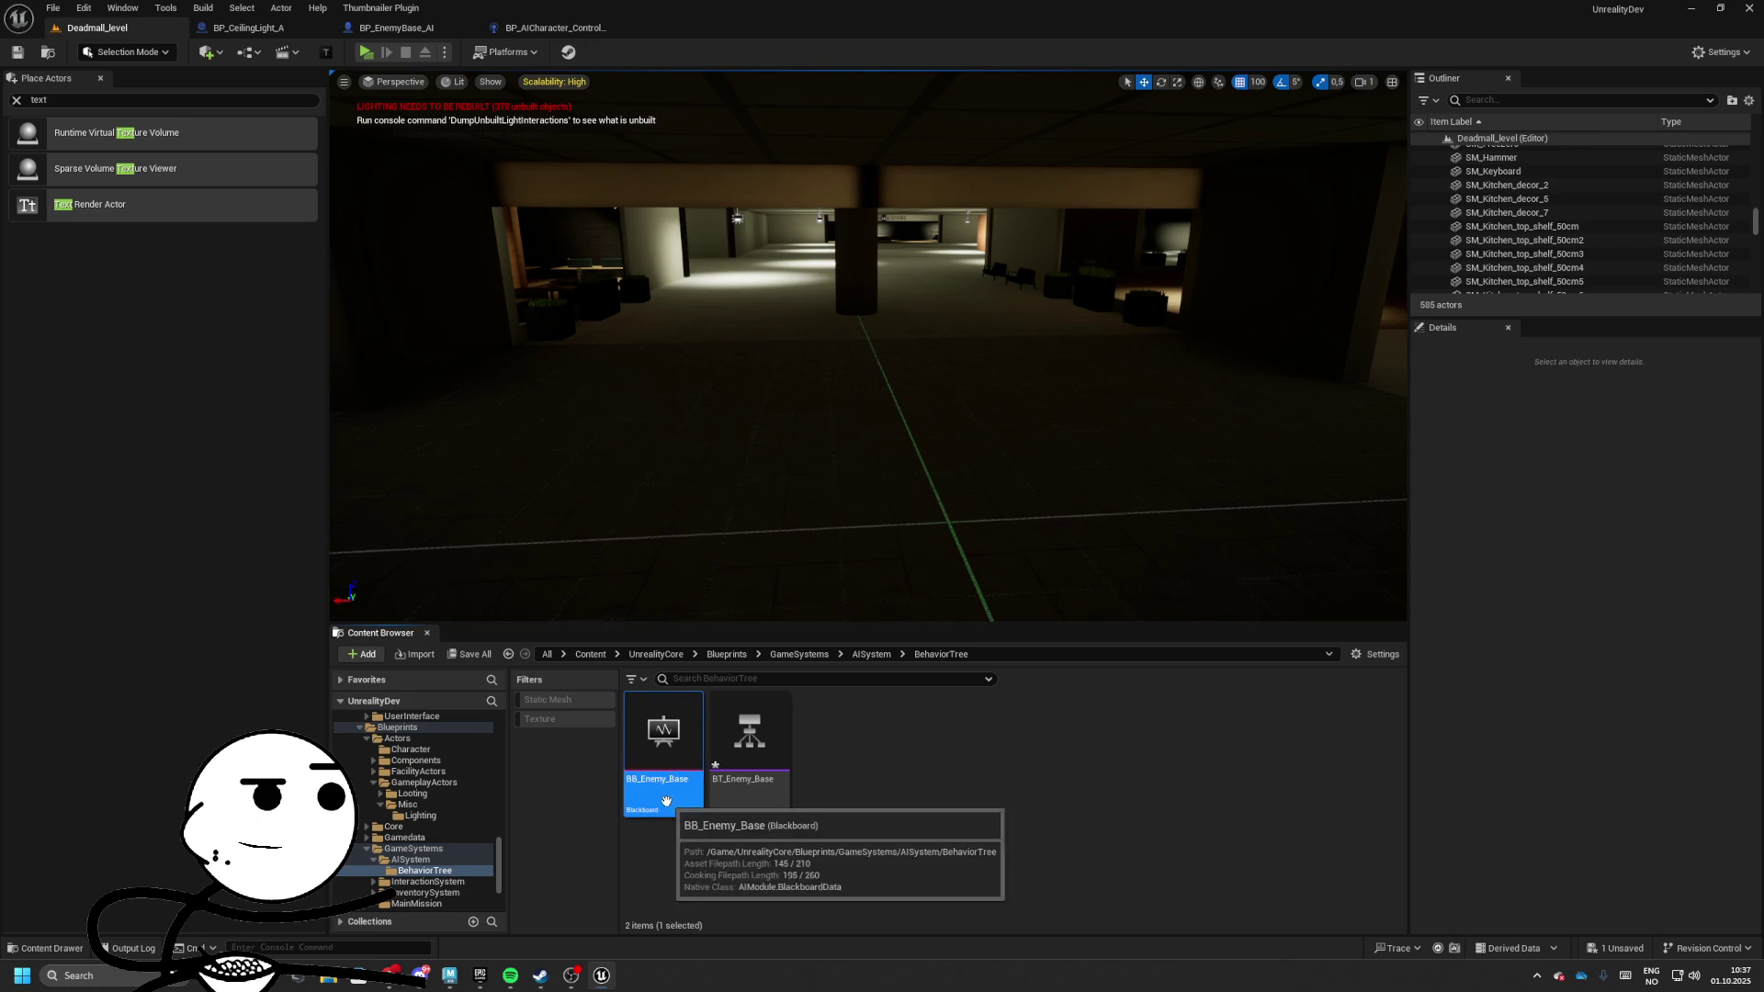
Open BB_Enemy_Base and add a Vector key named TargetLocation
double_click(749, 735)
click(1710, 51)
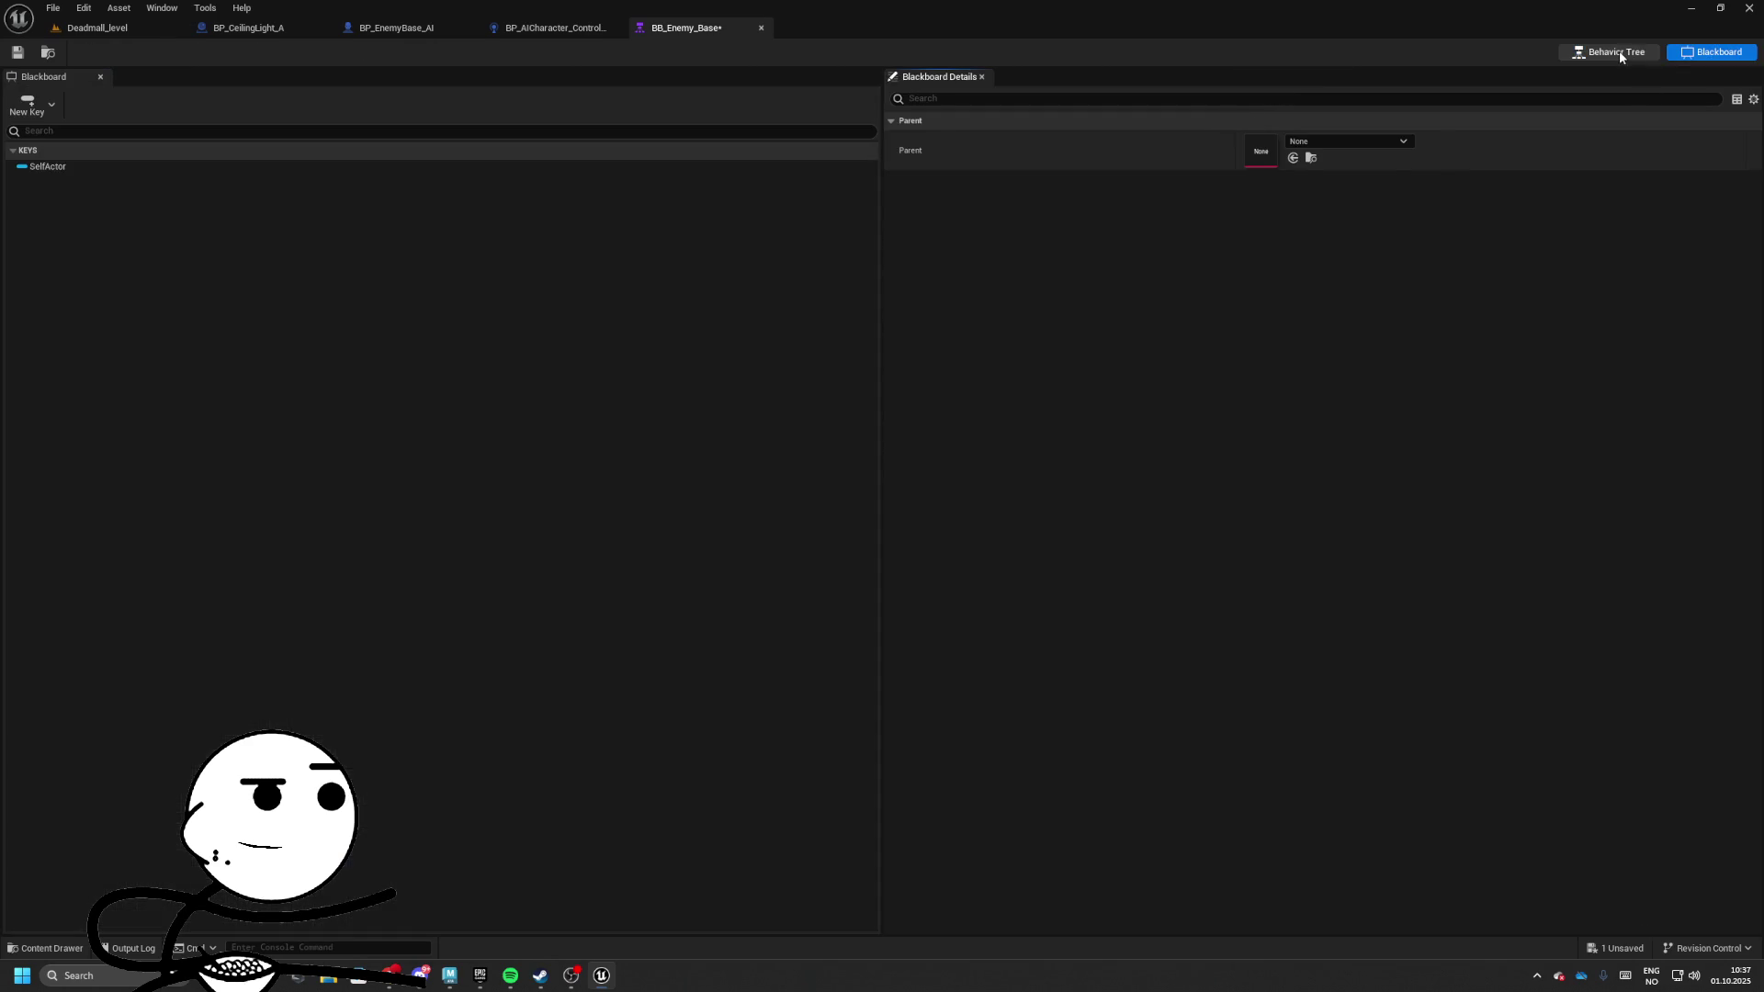
click(123, 167)
click(40, 109)
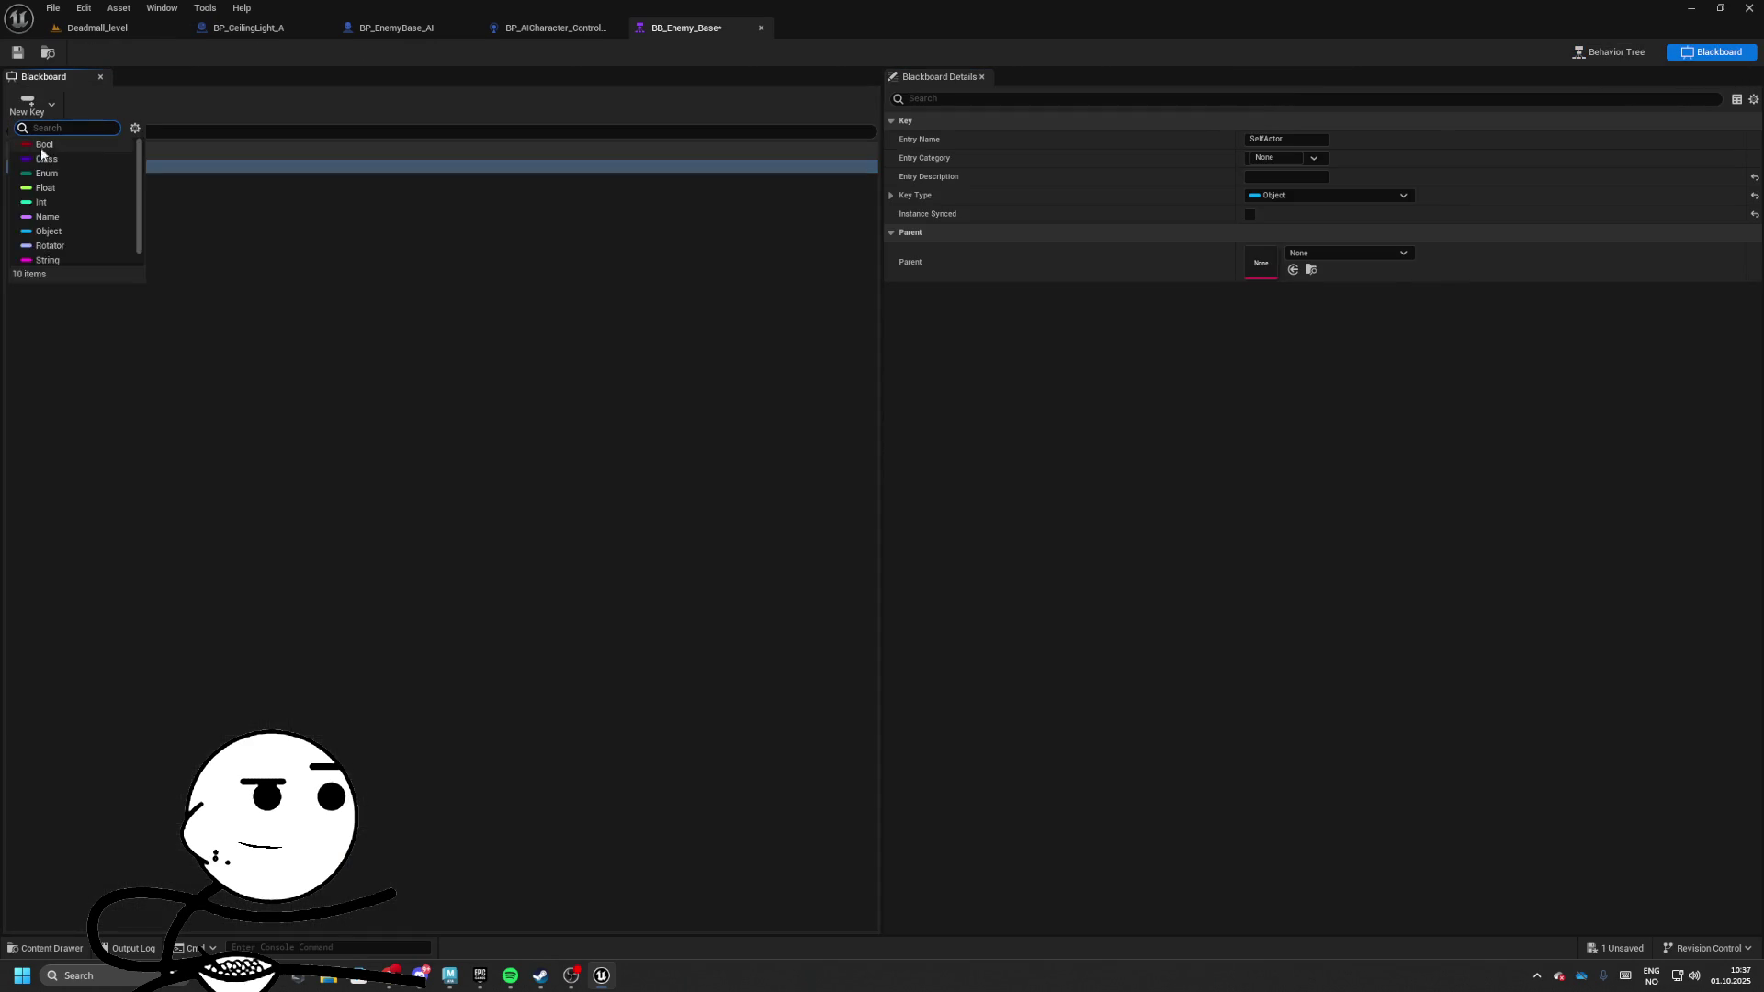
click(74, 211)
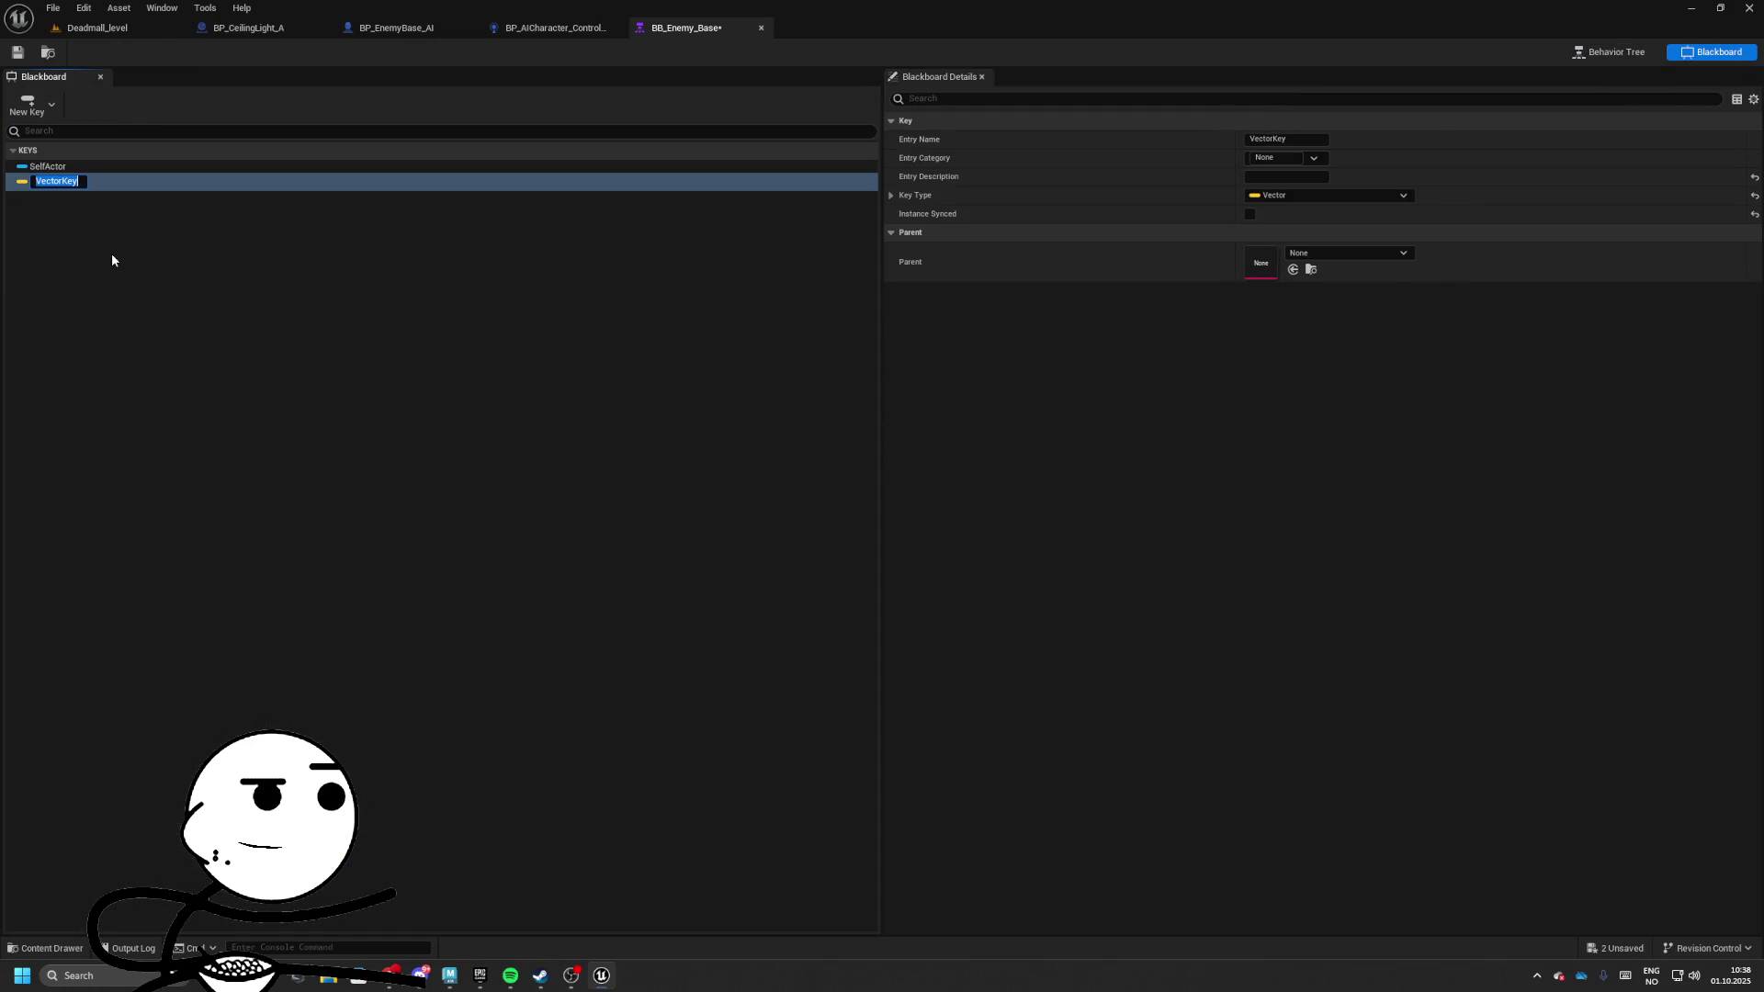
text(TargetLocatio)
text(n)
key(Return)
Add an Object key named TargetActor and save the blackboard
click(27, 103)
text(ac)
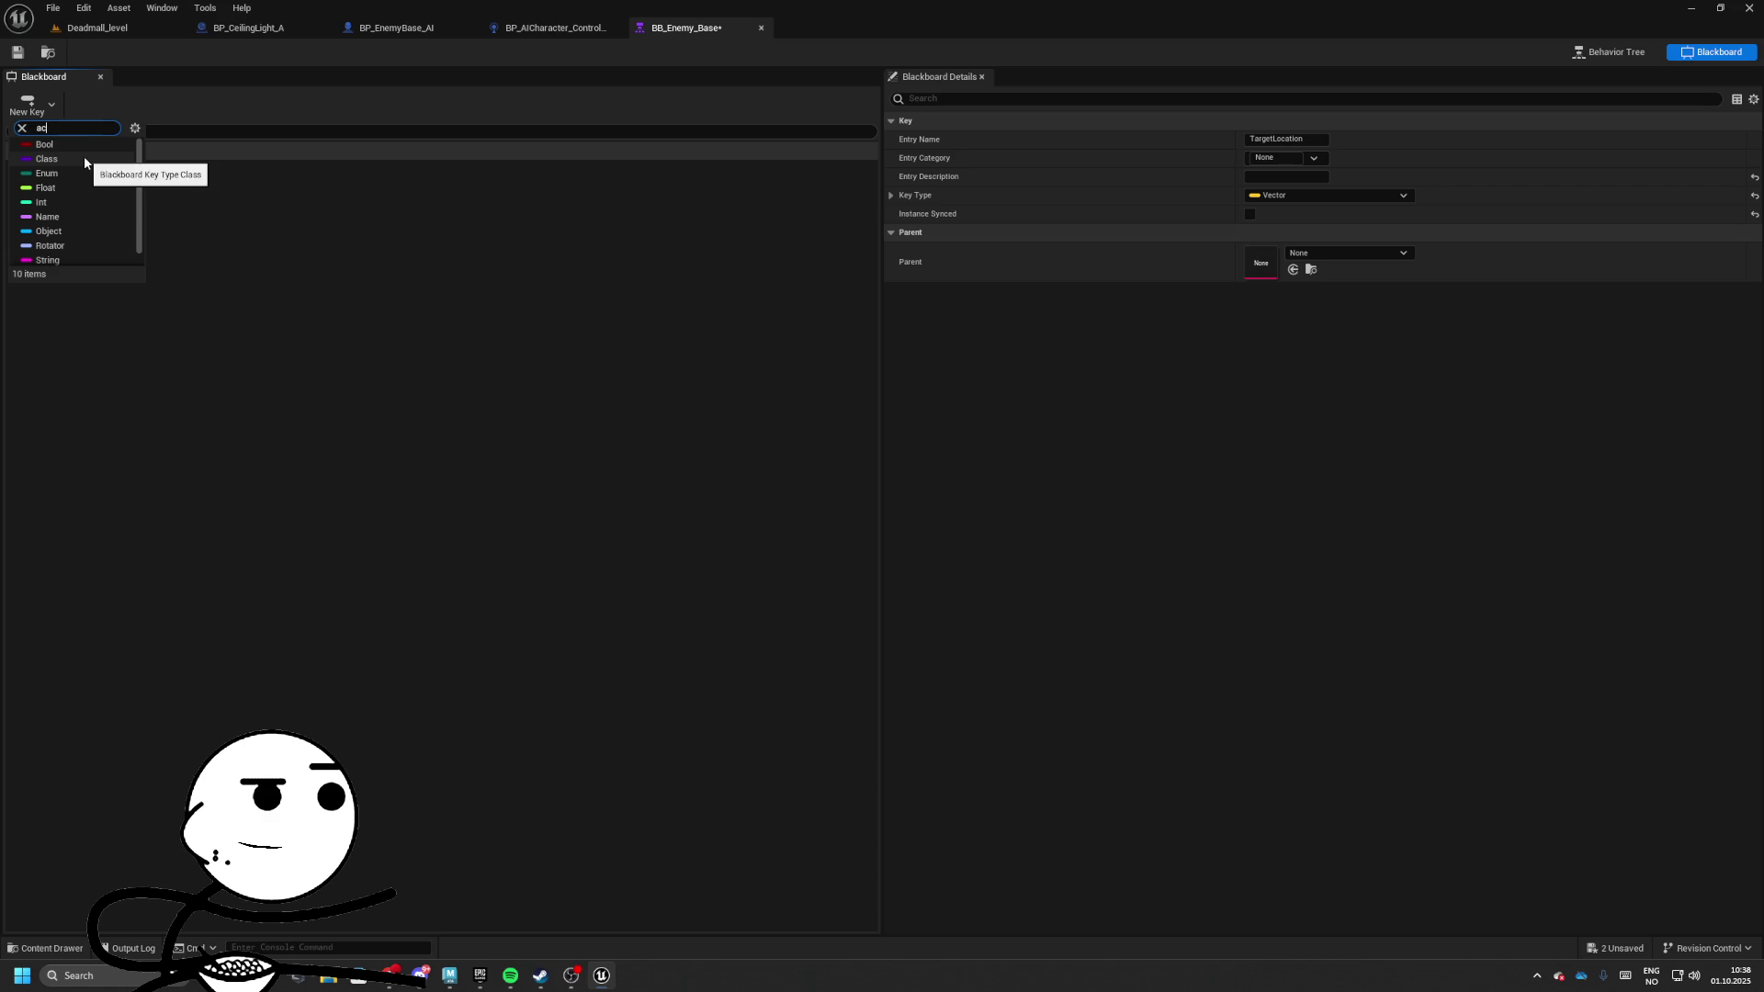
text(tor)
key(BackSpace)
key(BackSpace)
key(BackSpace)
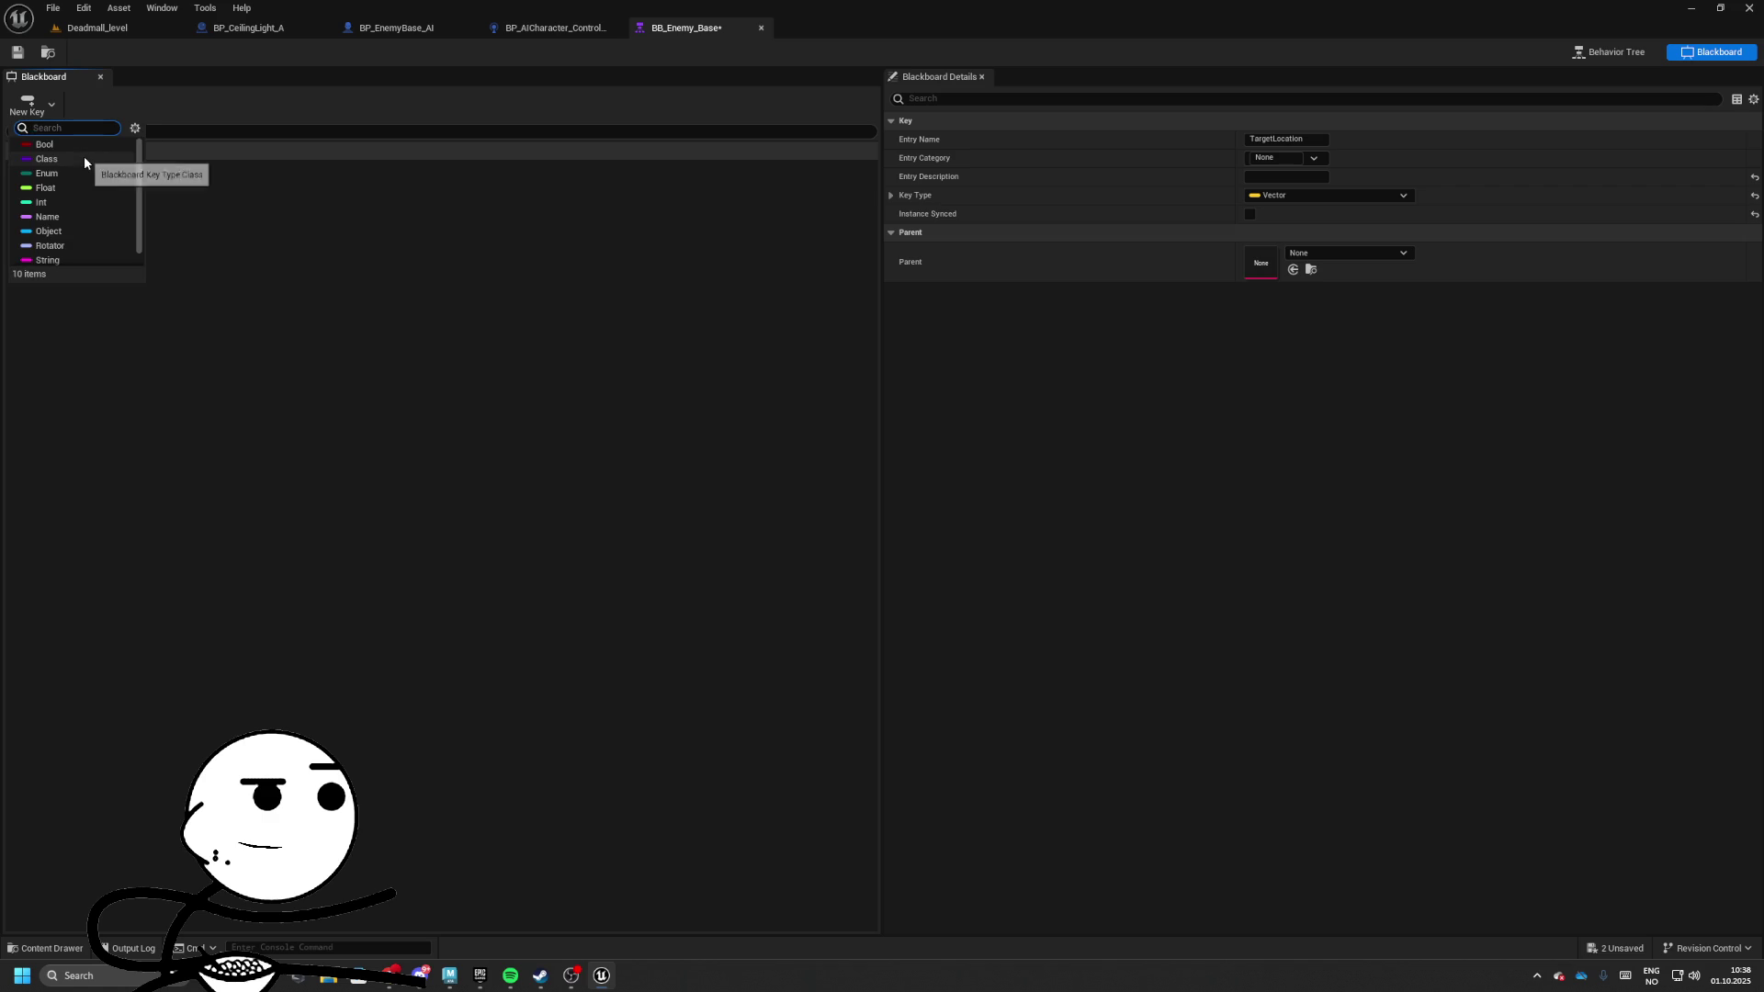
click(74, 215)
text(TargetActor)
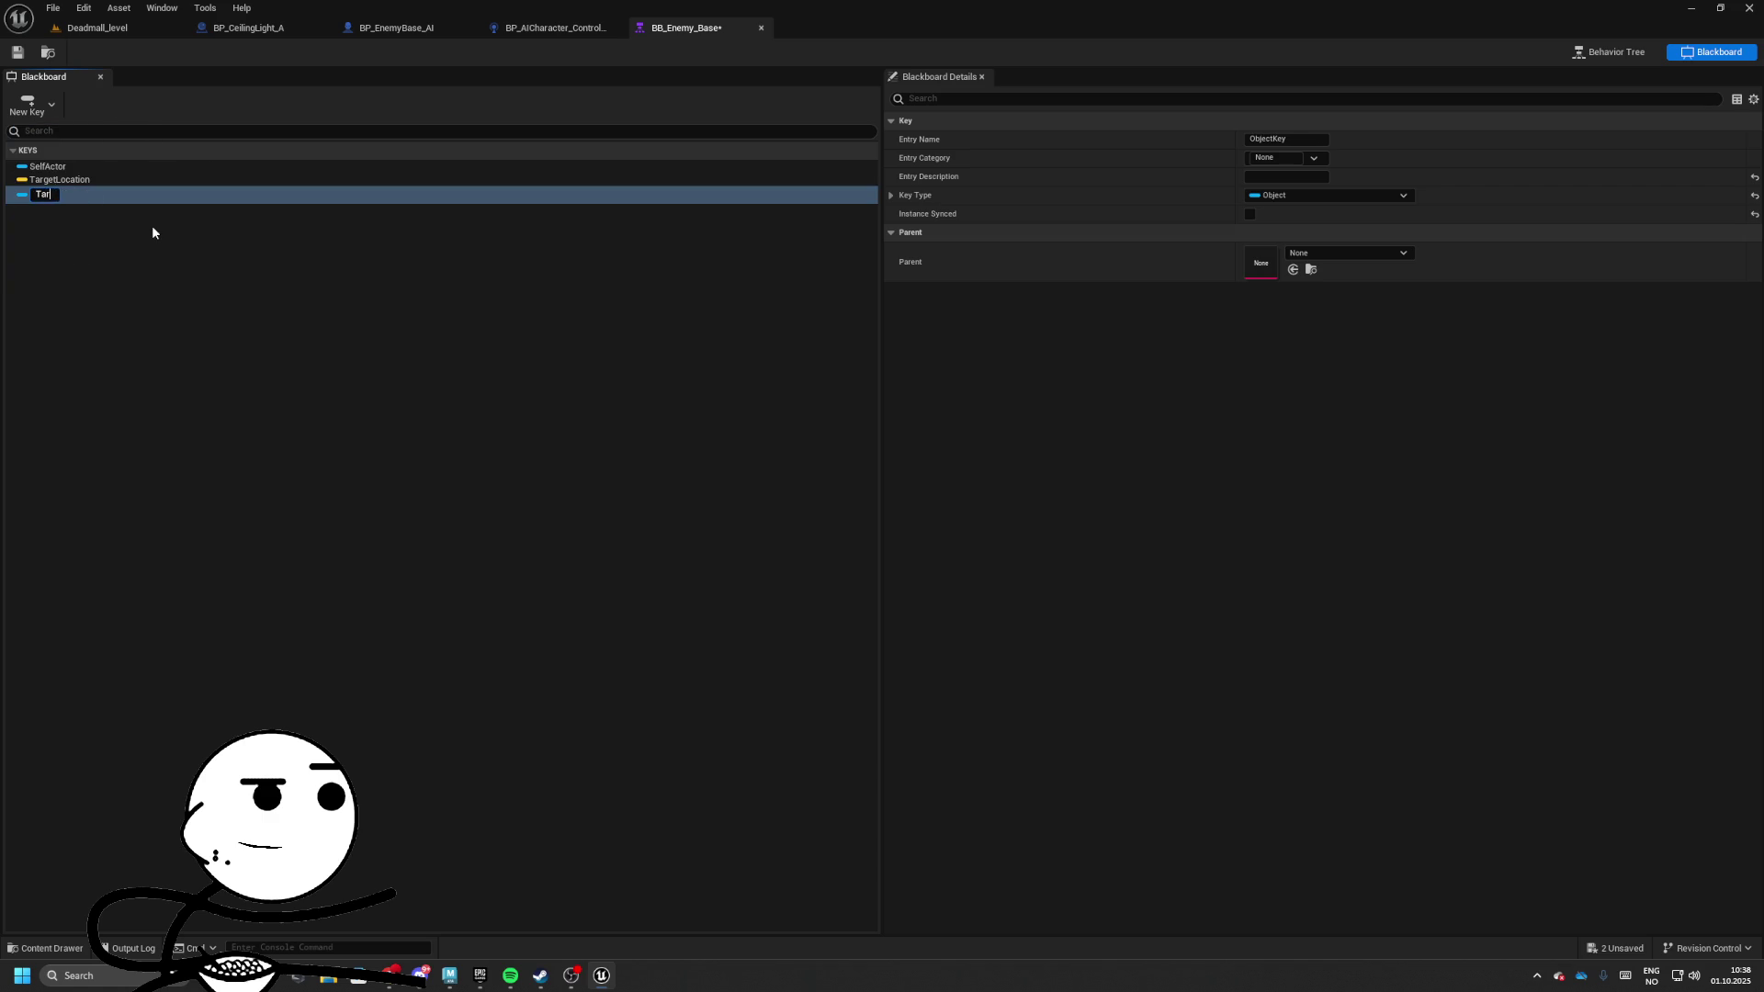
click(152, 233)
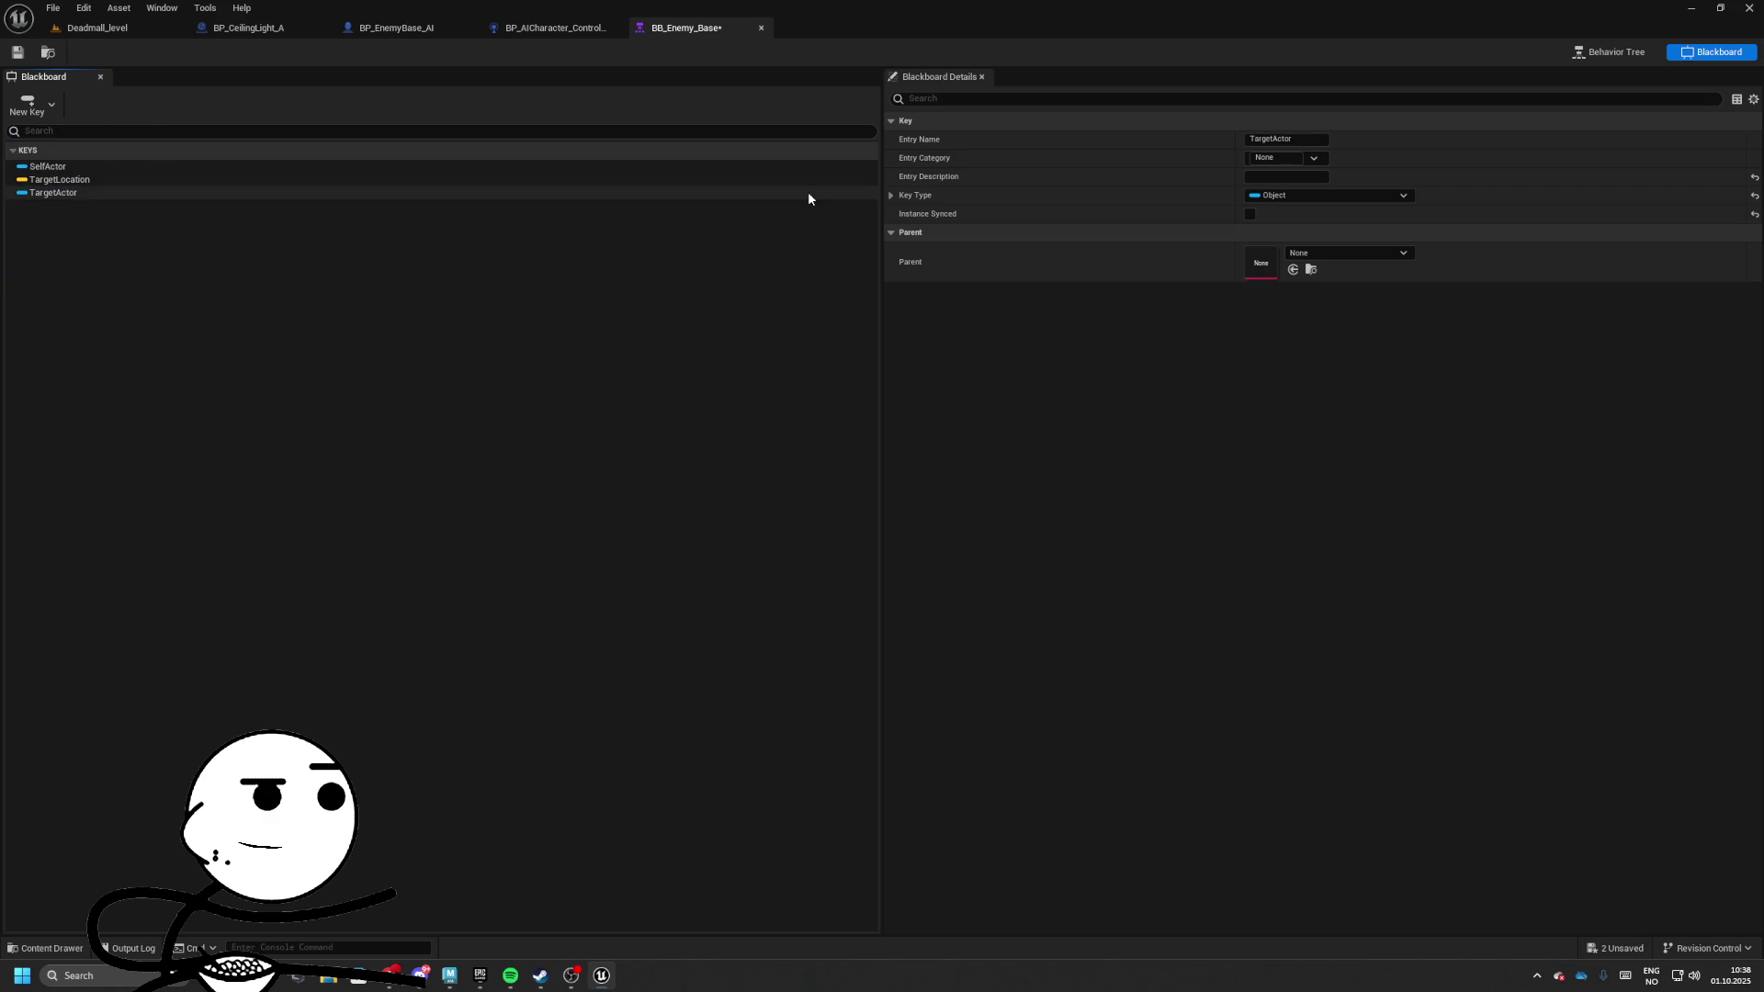
click(17, 52)
Connect a new Selector node under ROOT in the BT_Enemy_Base behavior tree
click(1607, 51)
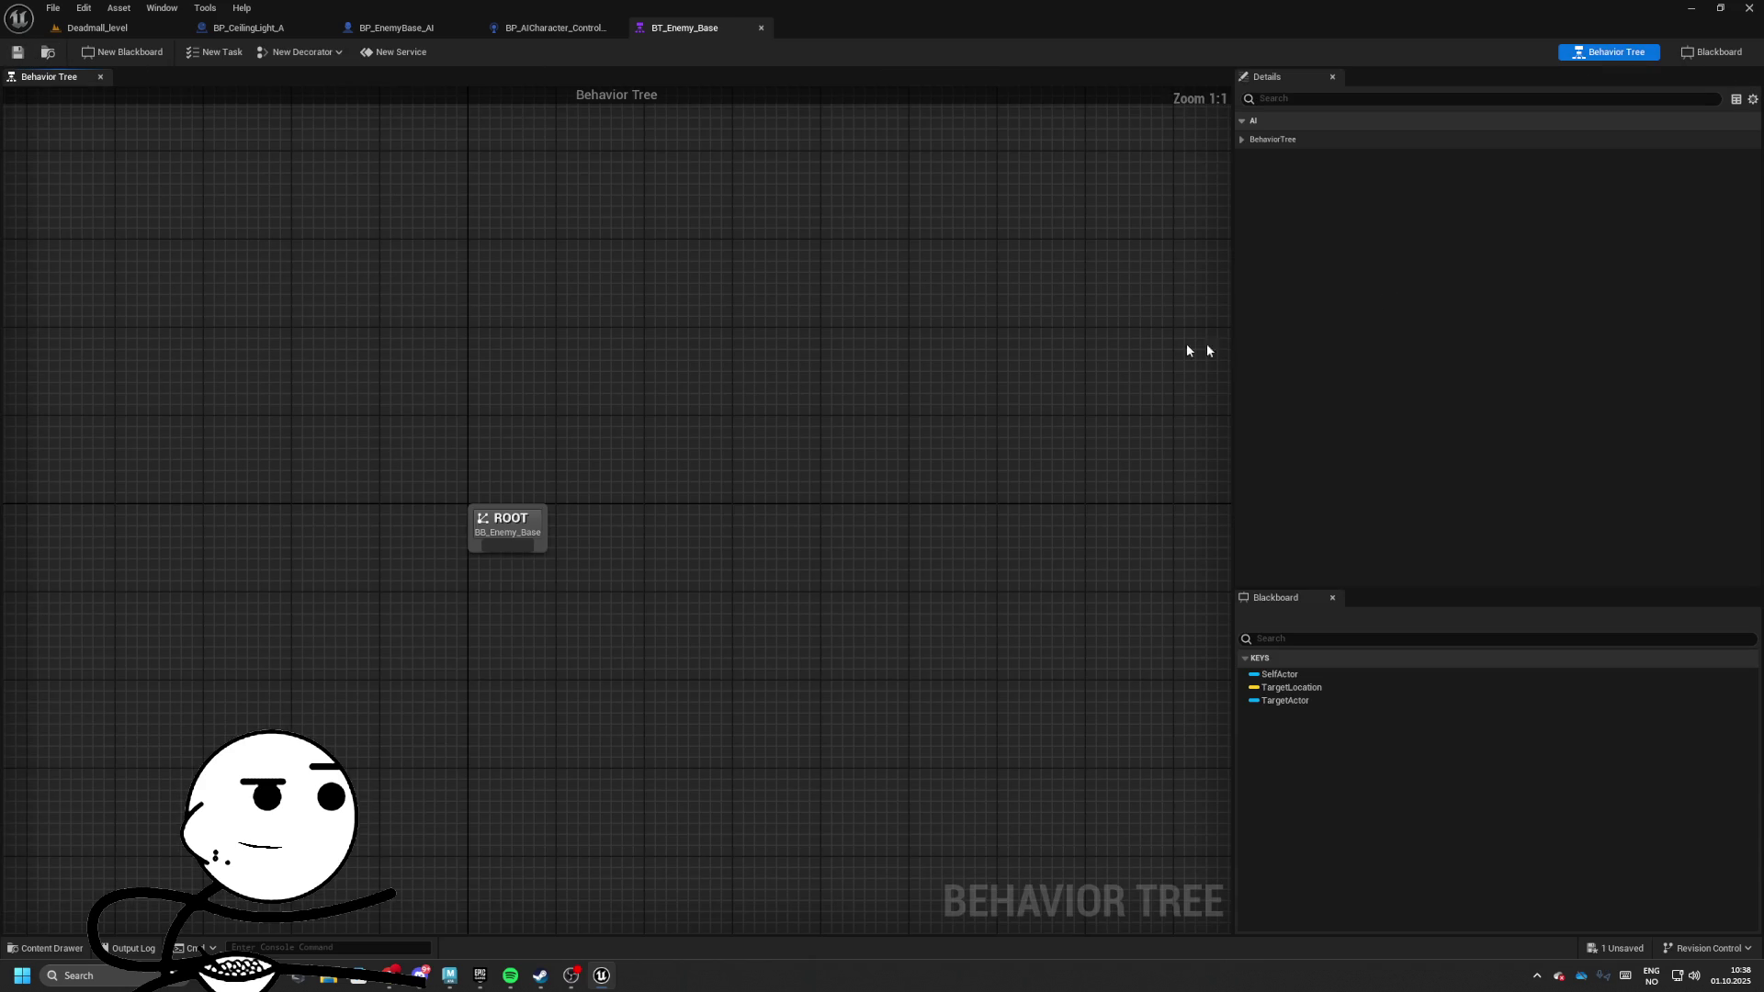
drag(676, 544, 610, 677)
drag(736, 459, 673, 595)
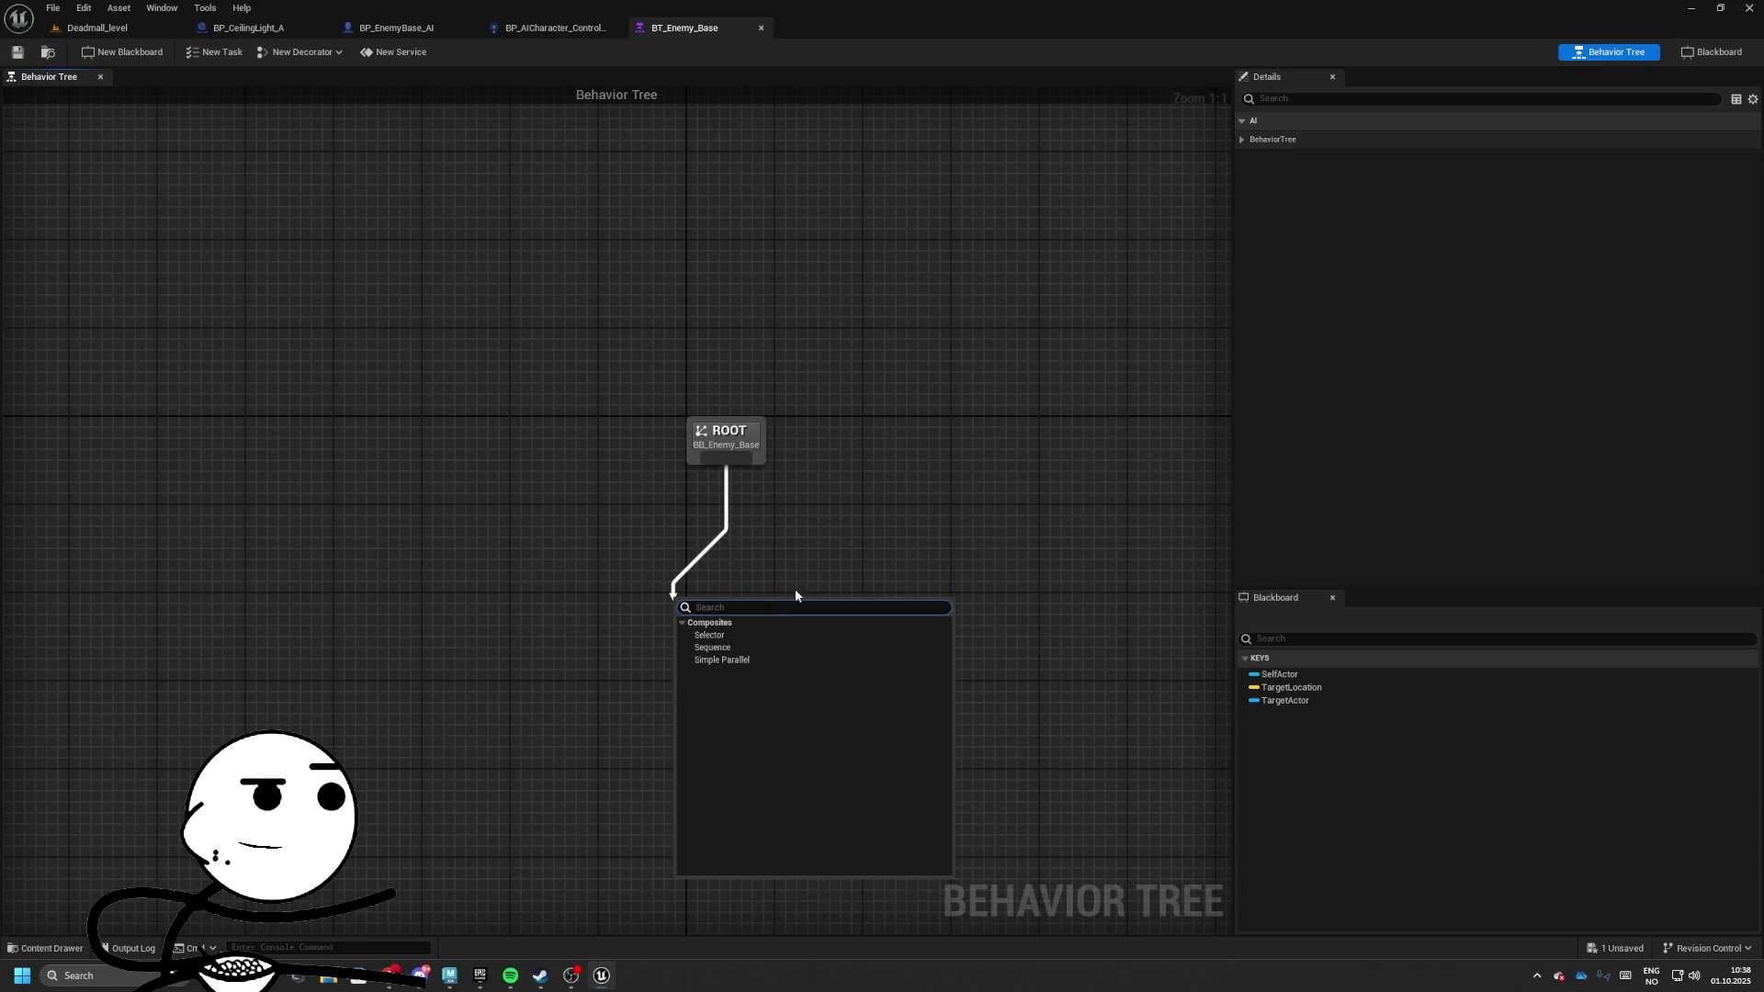
click(725, 635)
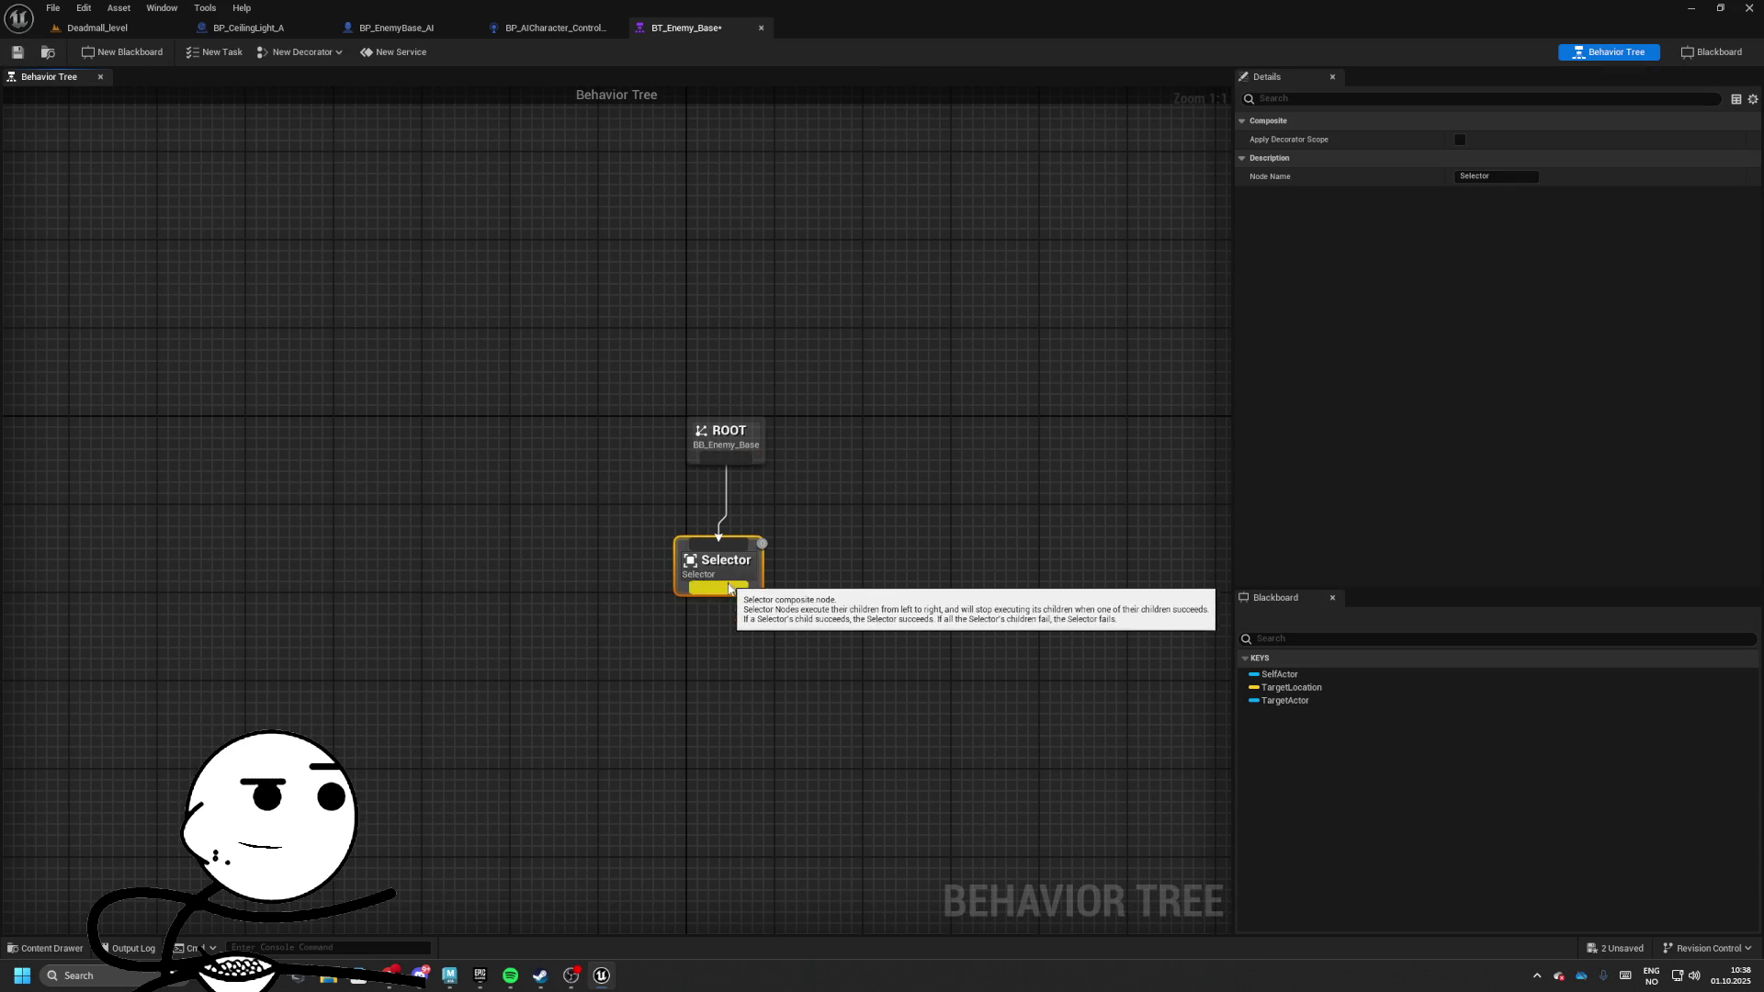
drag(718, 588, 558, 647)
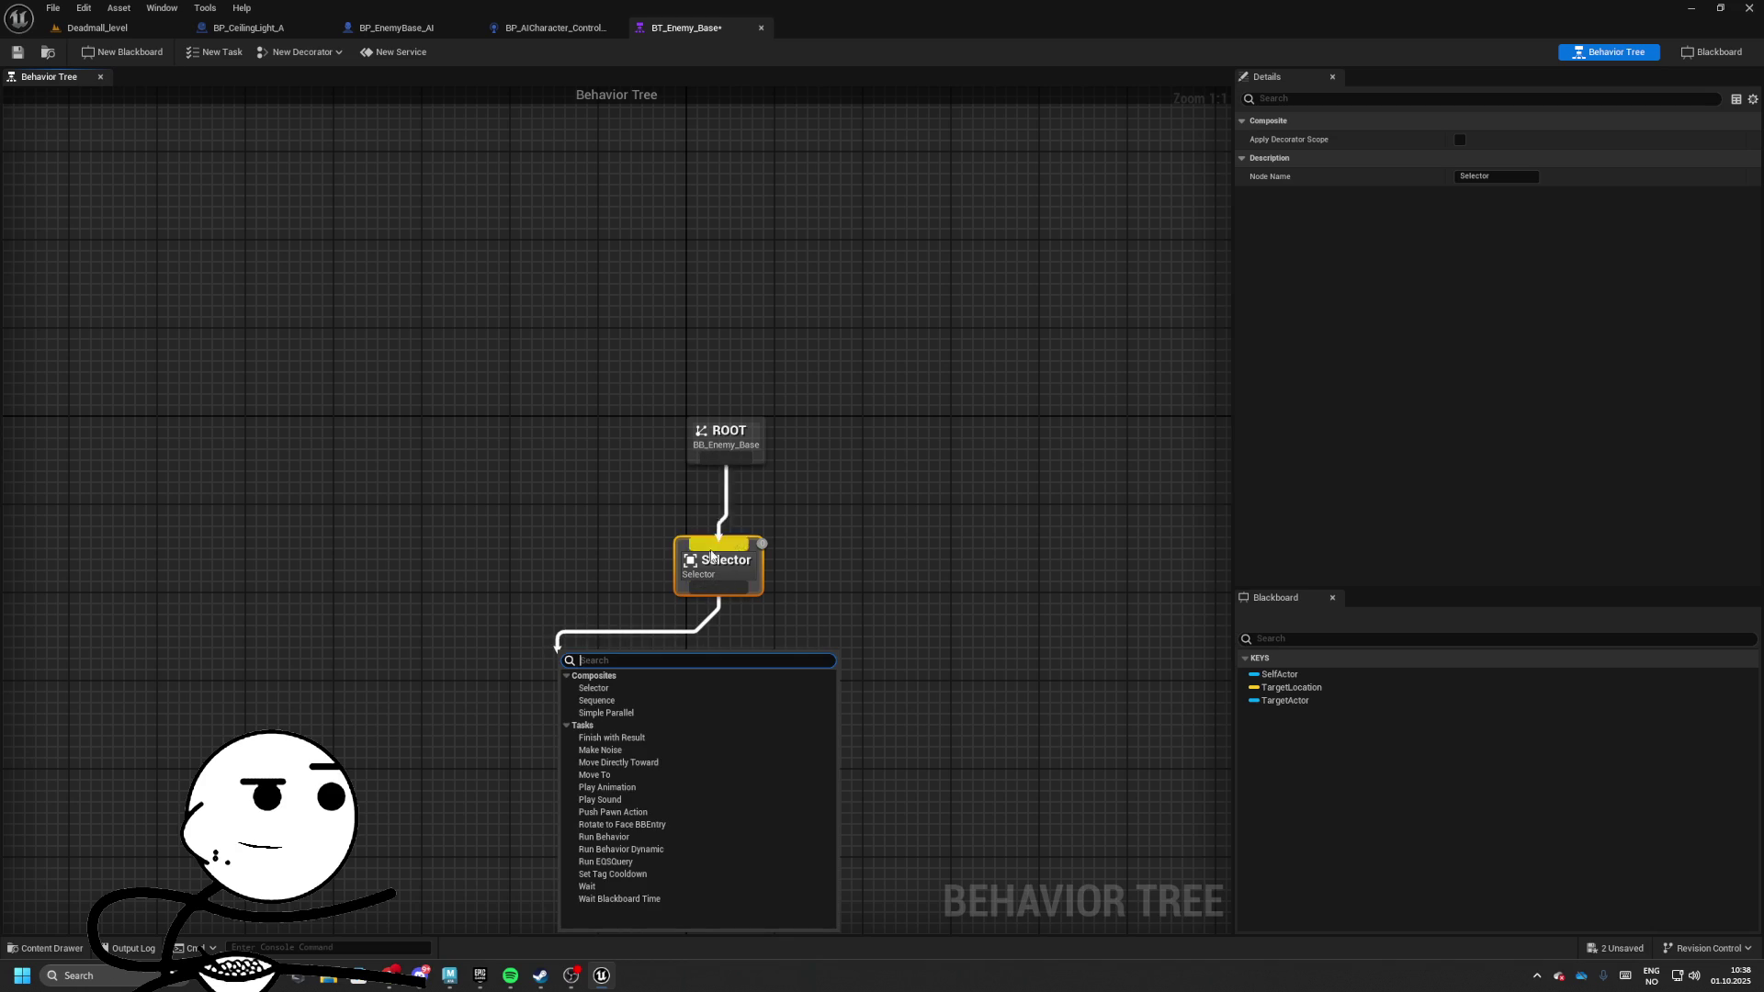
right_click(730, 562)
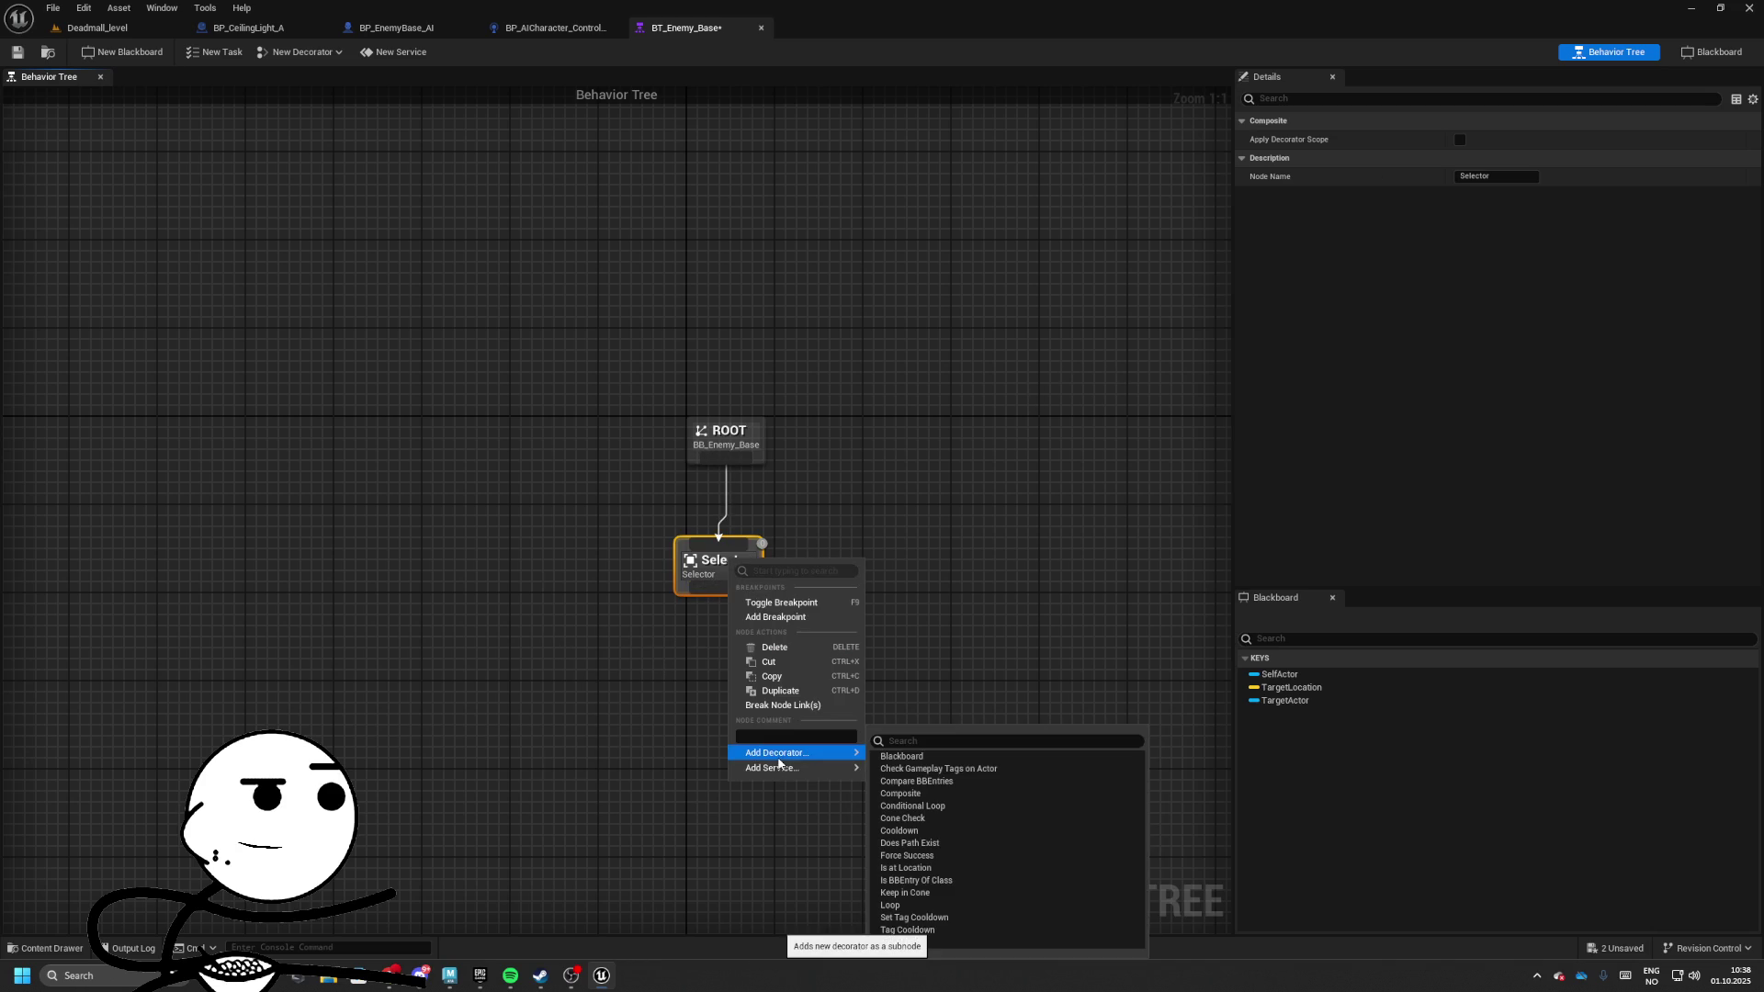
mouse_move(783, 769)
key(Escape)
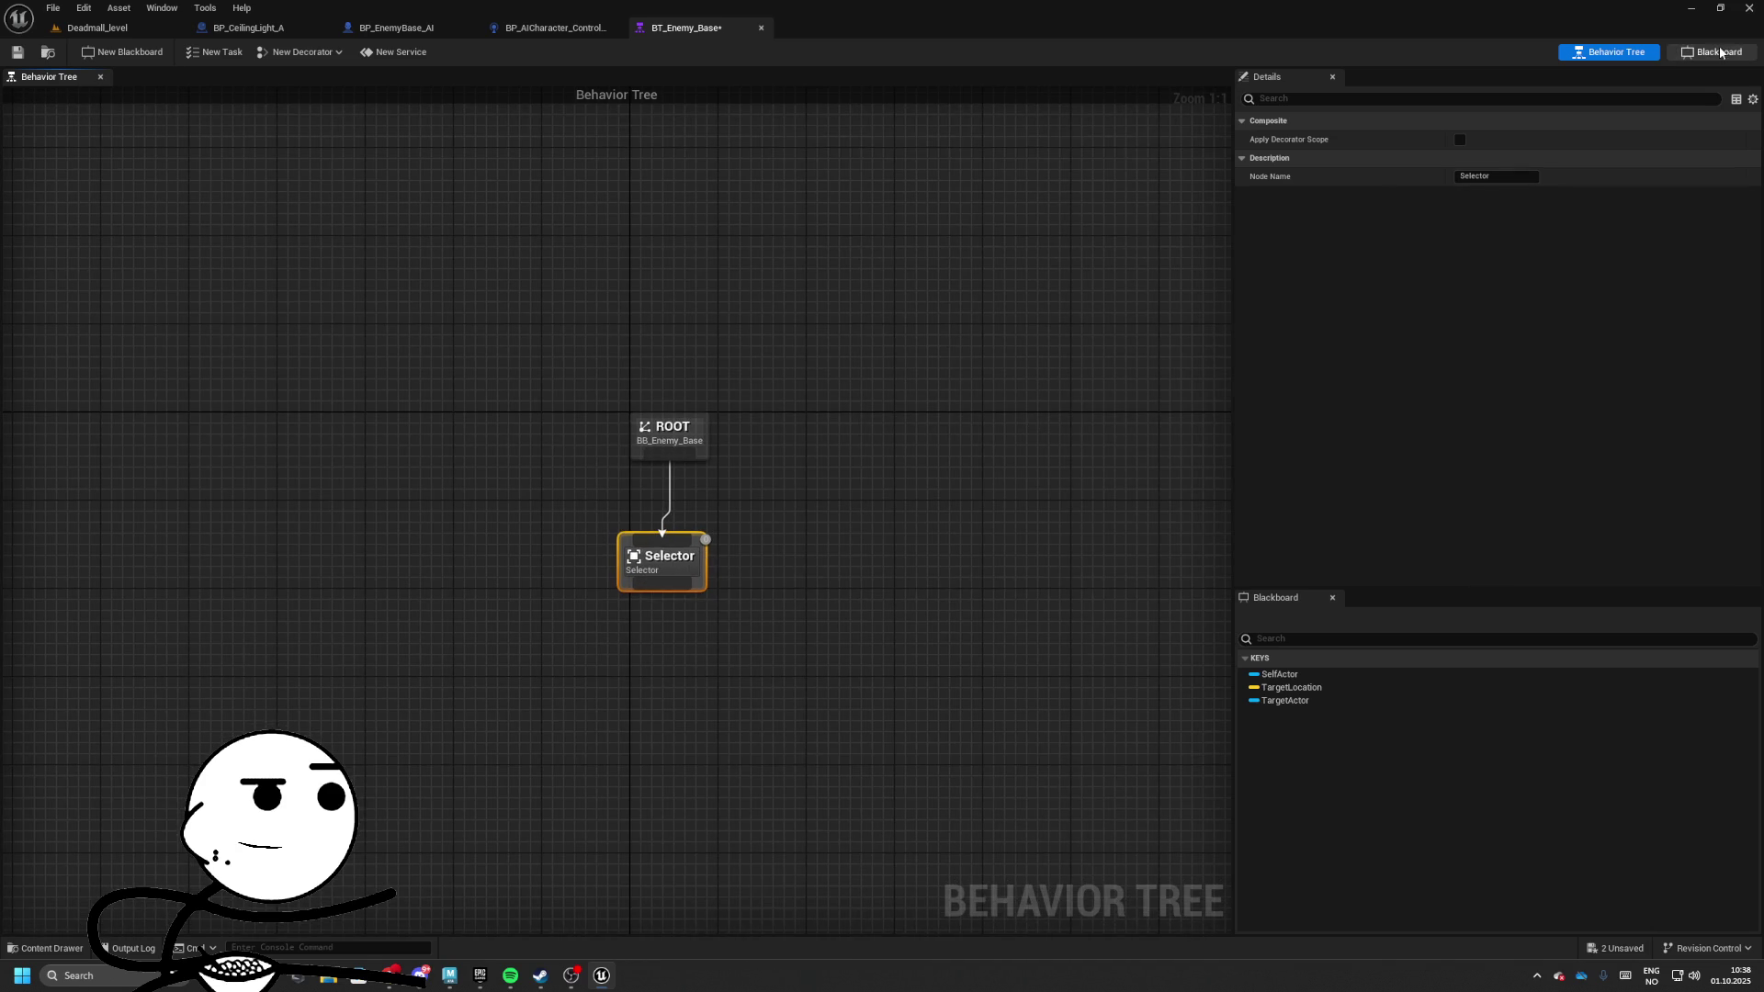
Add a Bool key named bCanSeePlayer to the blackboard
click(1711, 52)
click(27, 104)
click(124, 147)
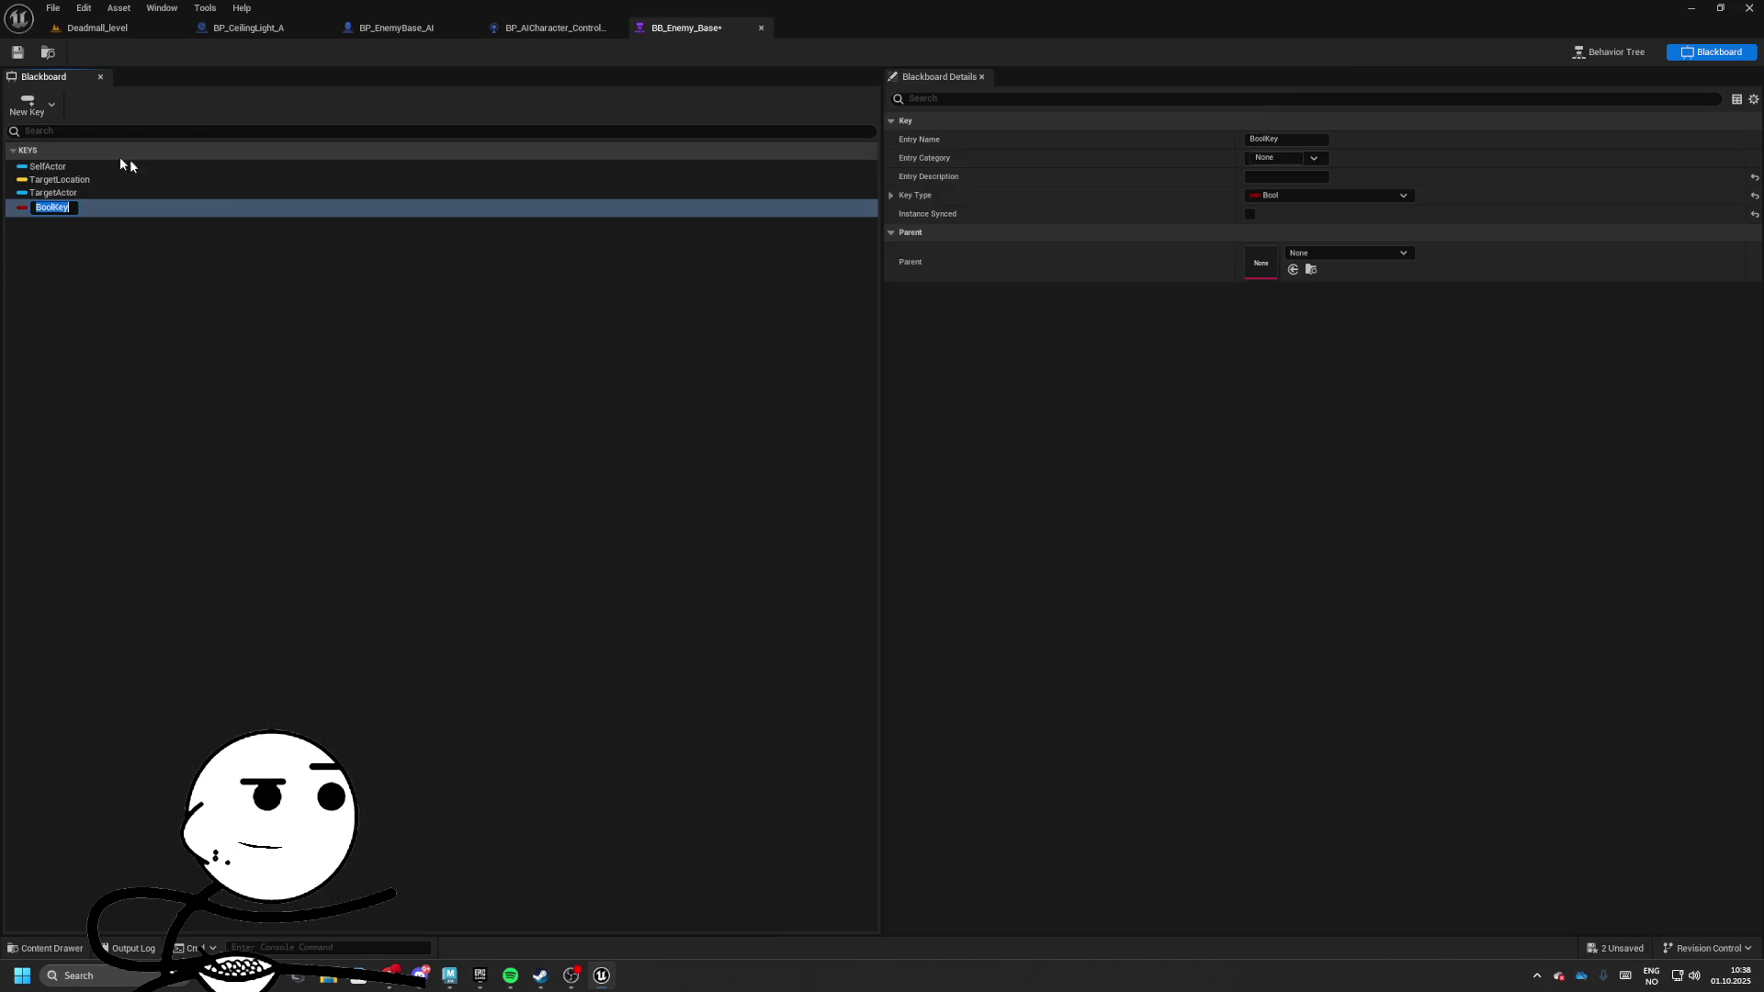
text(bCanSeePlayer)
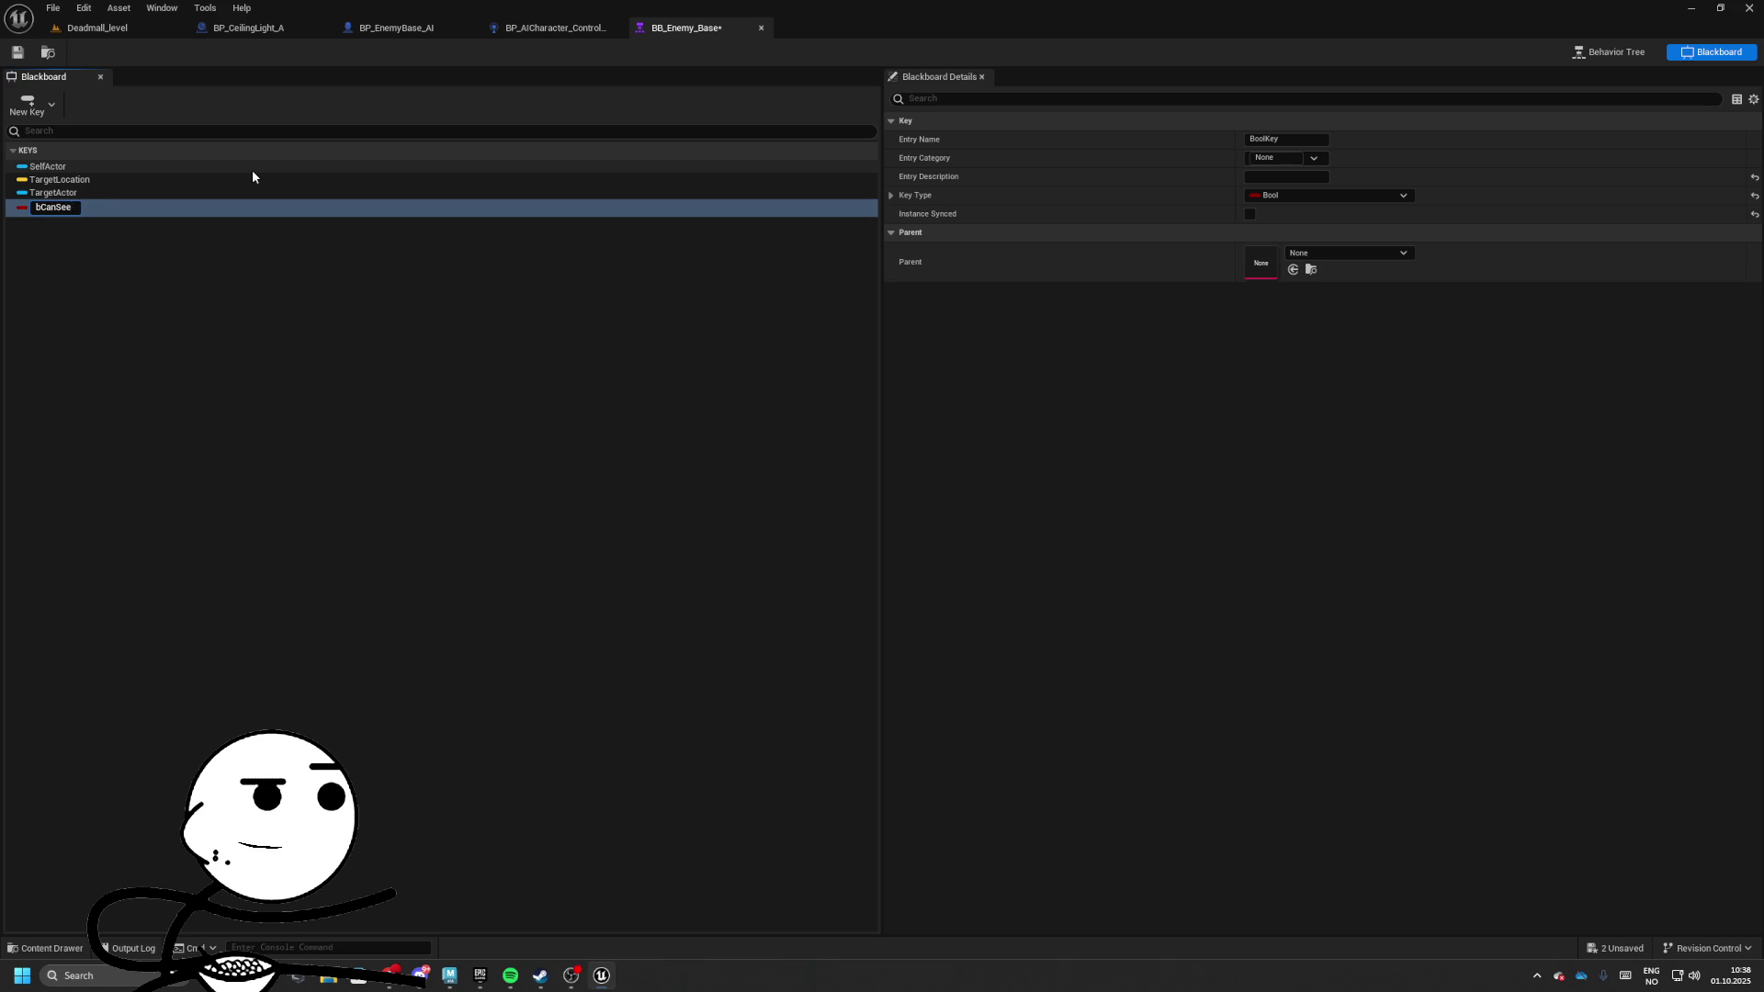
key(Return)
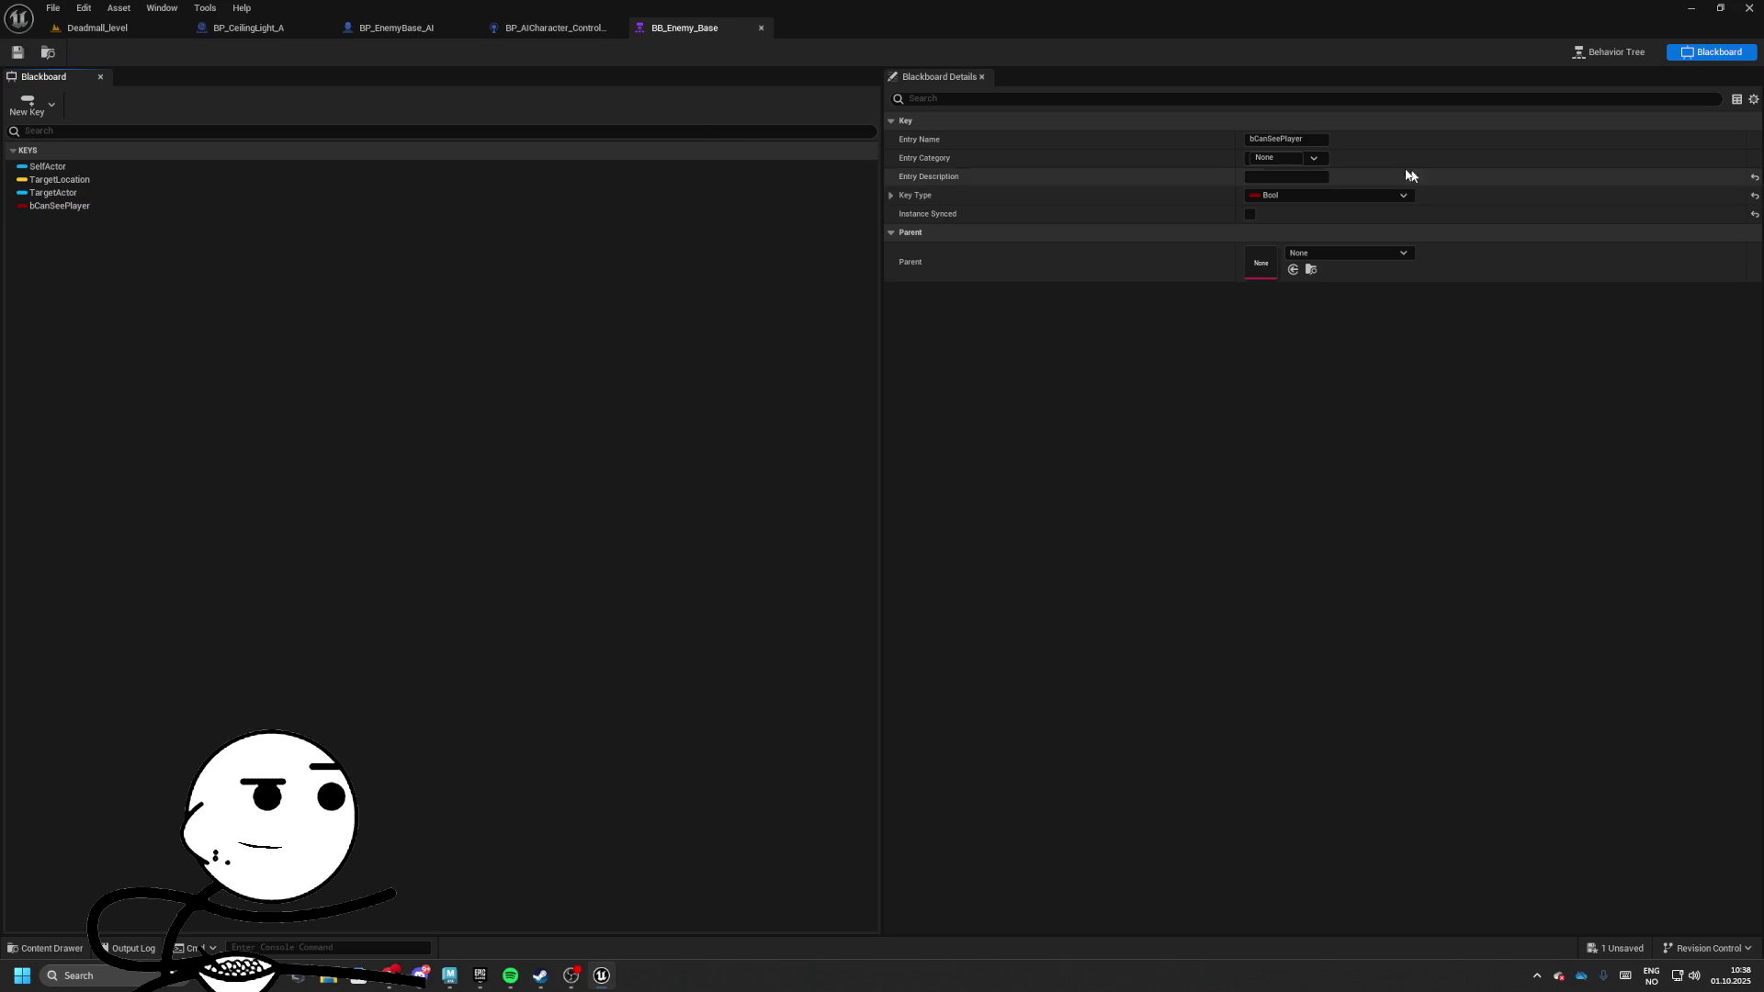
Back in the behavior tree, bring up the Selector node's menu to add a decorator
click(1609, 52)
right_click(663, 576)
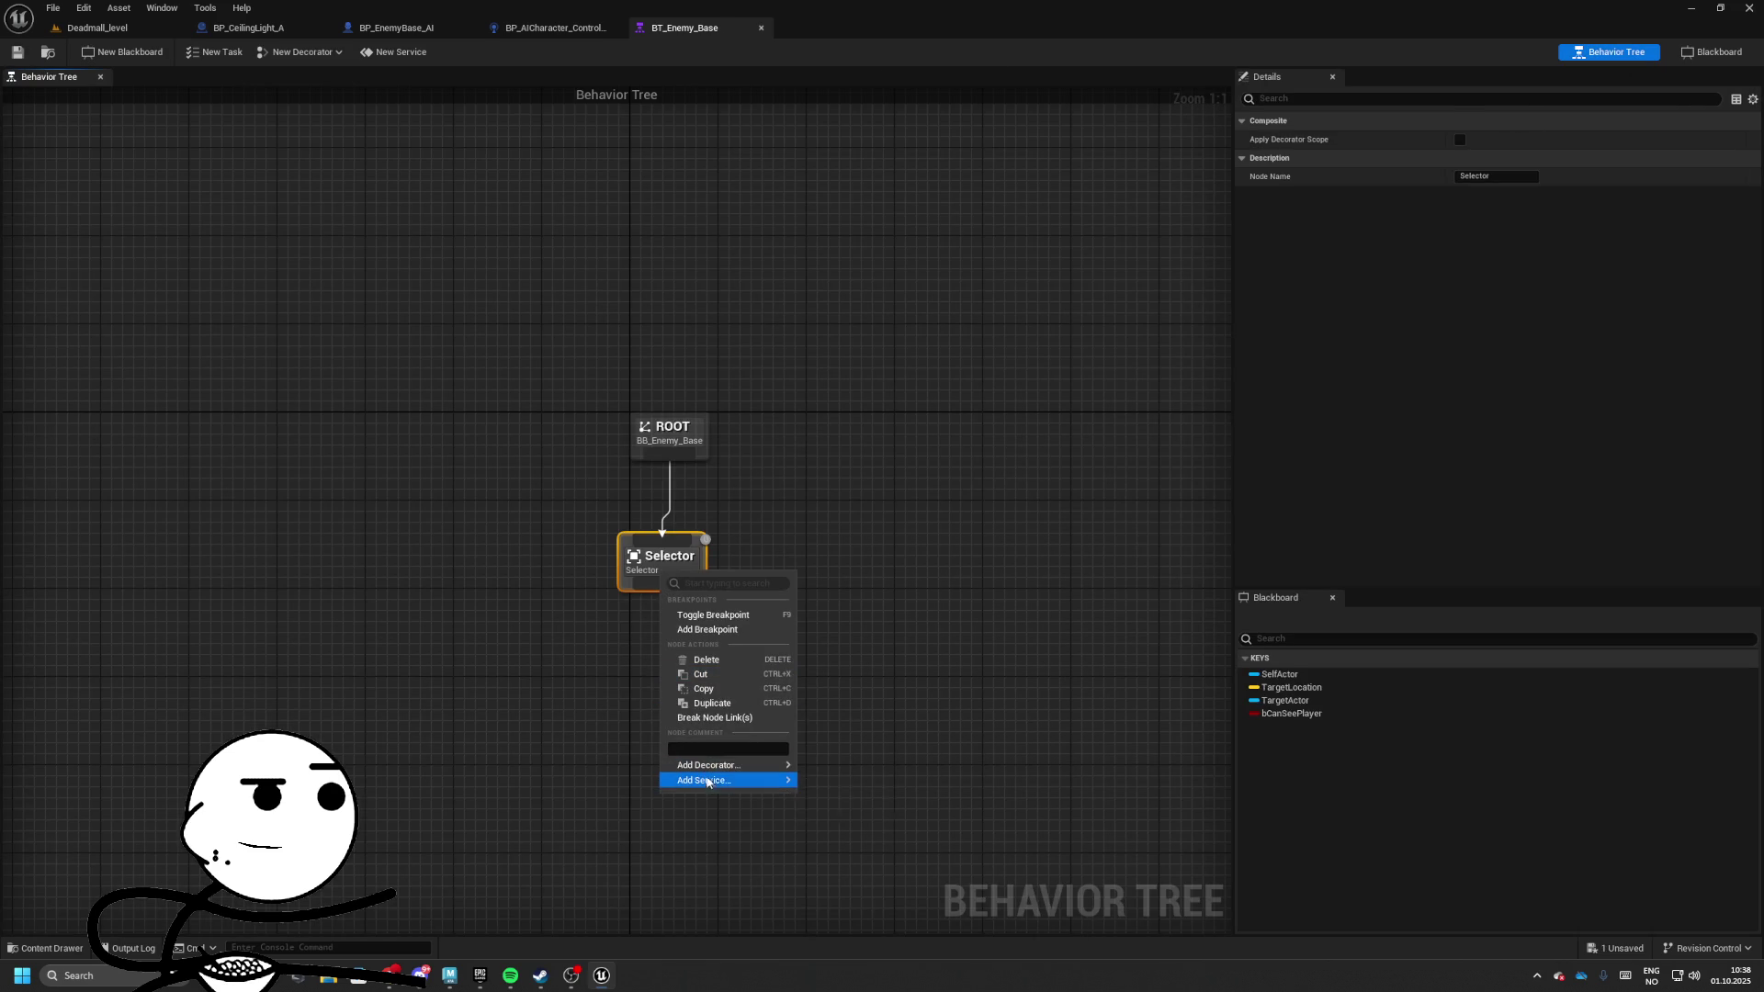
mouse_move(752, 764)
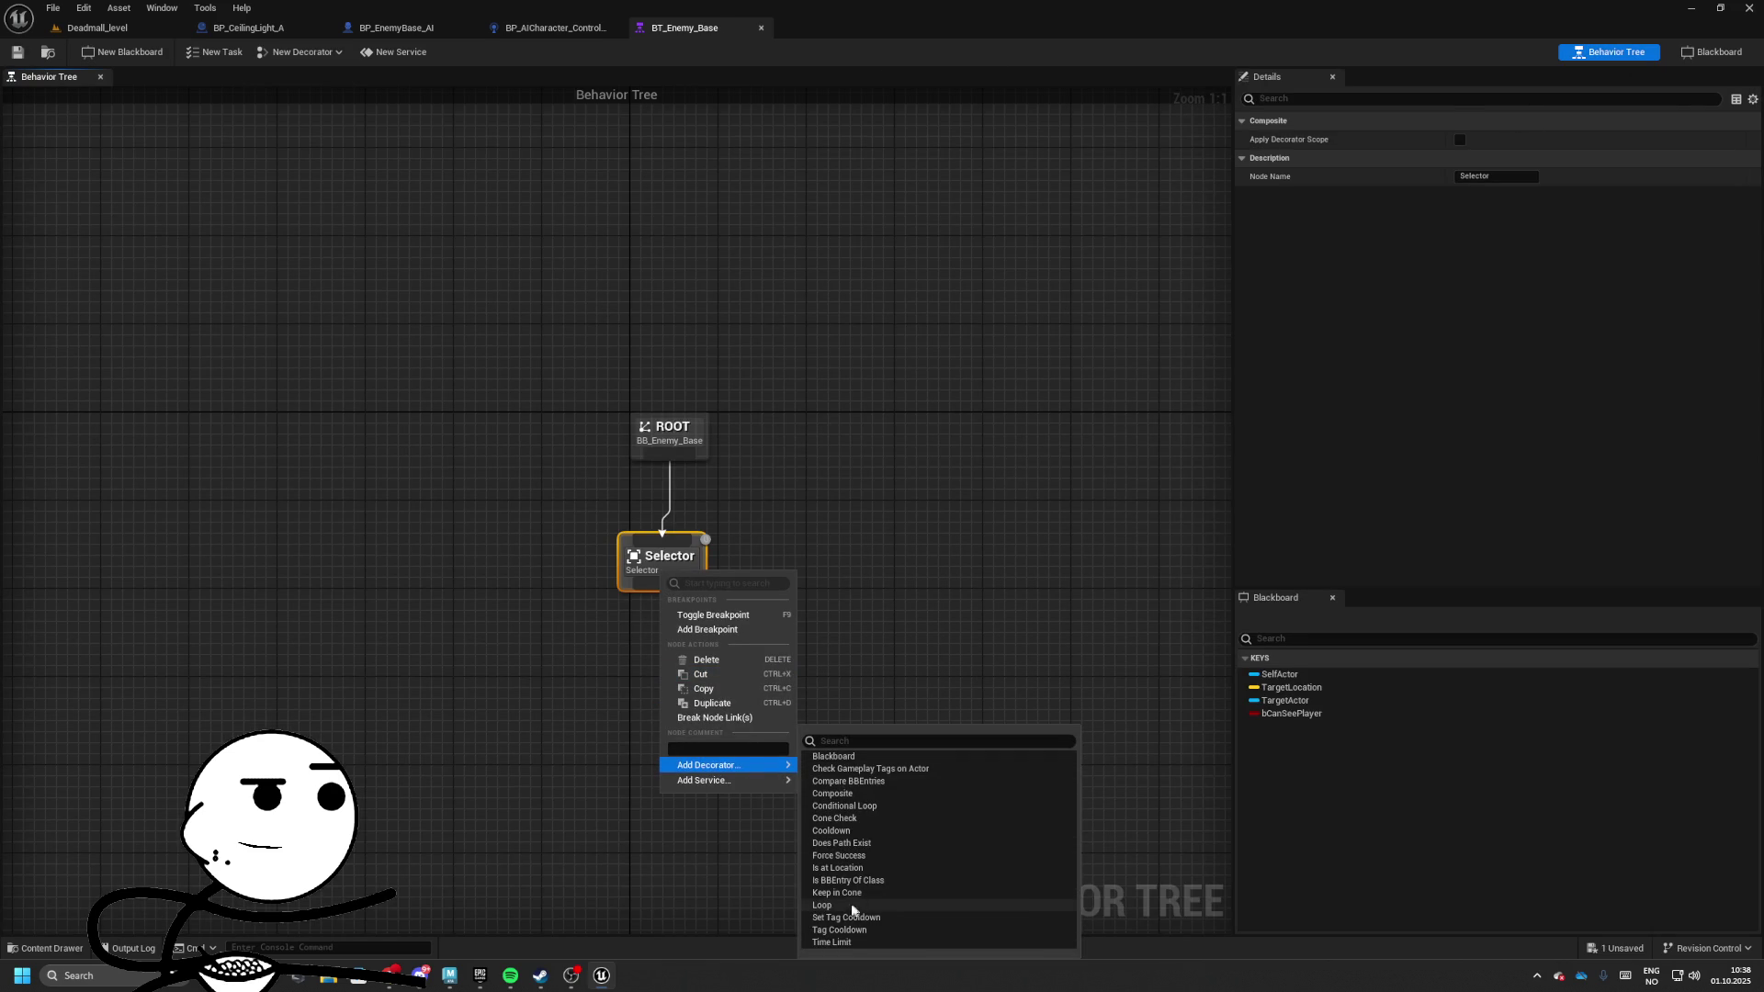
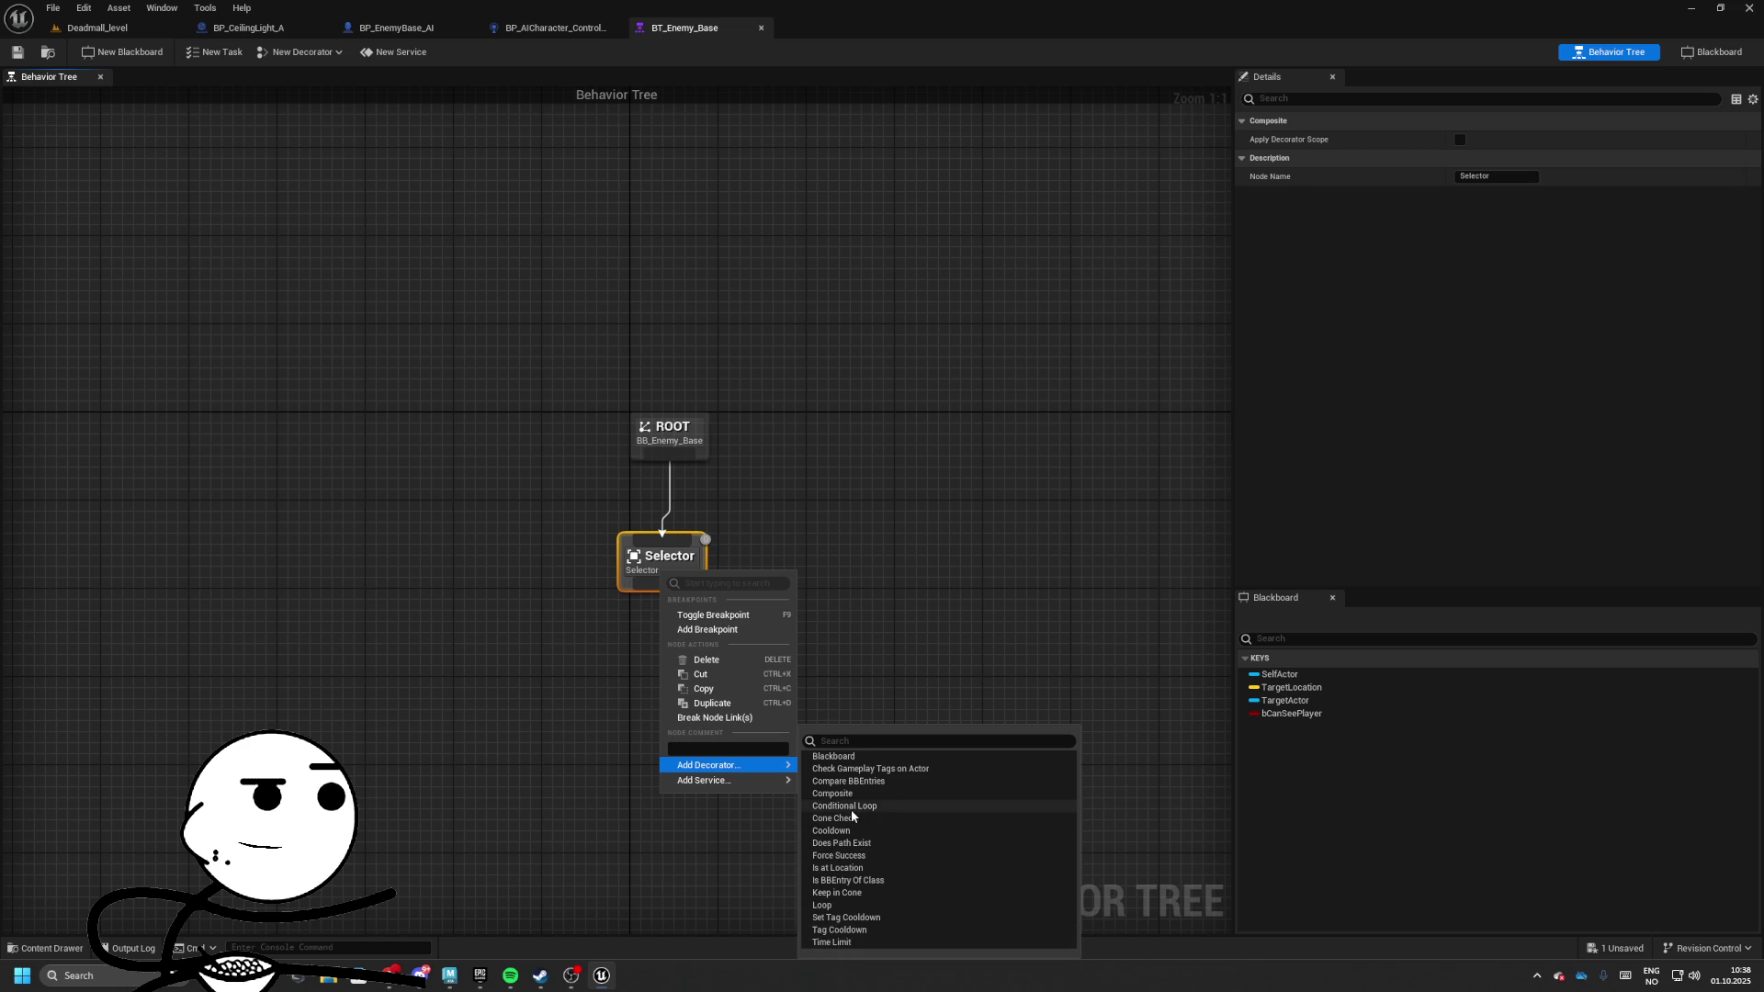
Close the open node menus and delete an accidentally added Sequence node
click(752, 540)
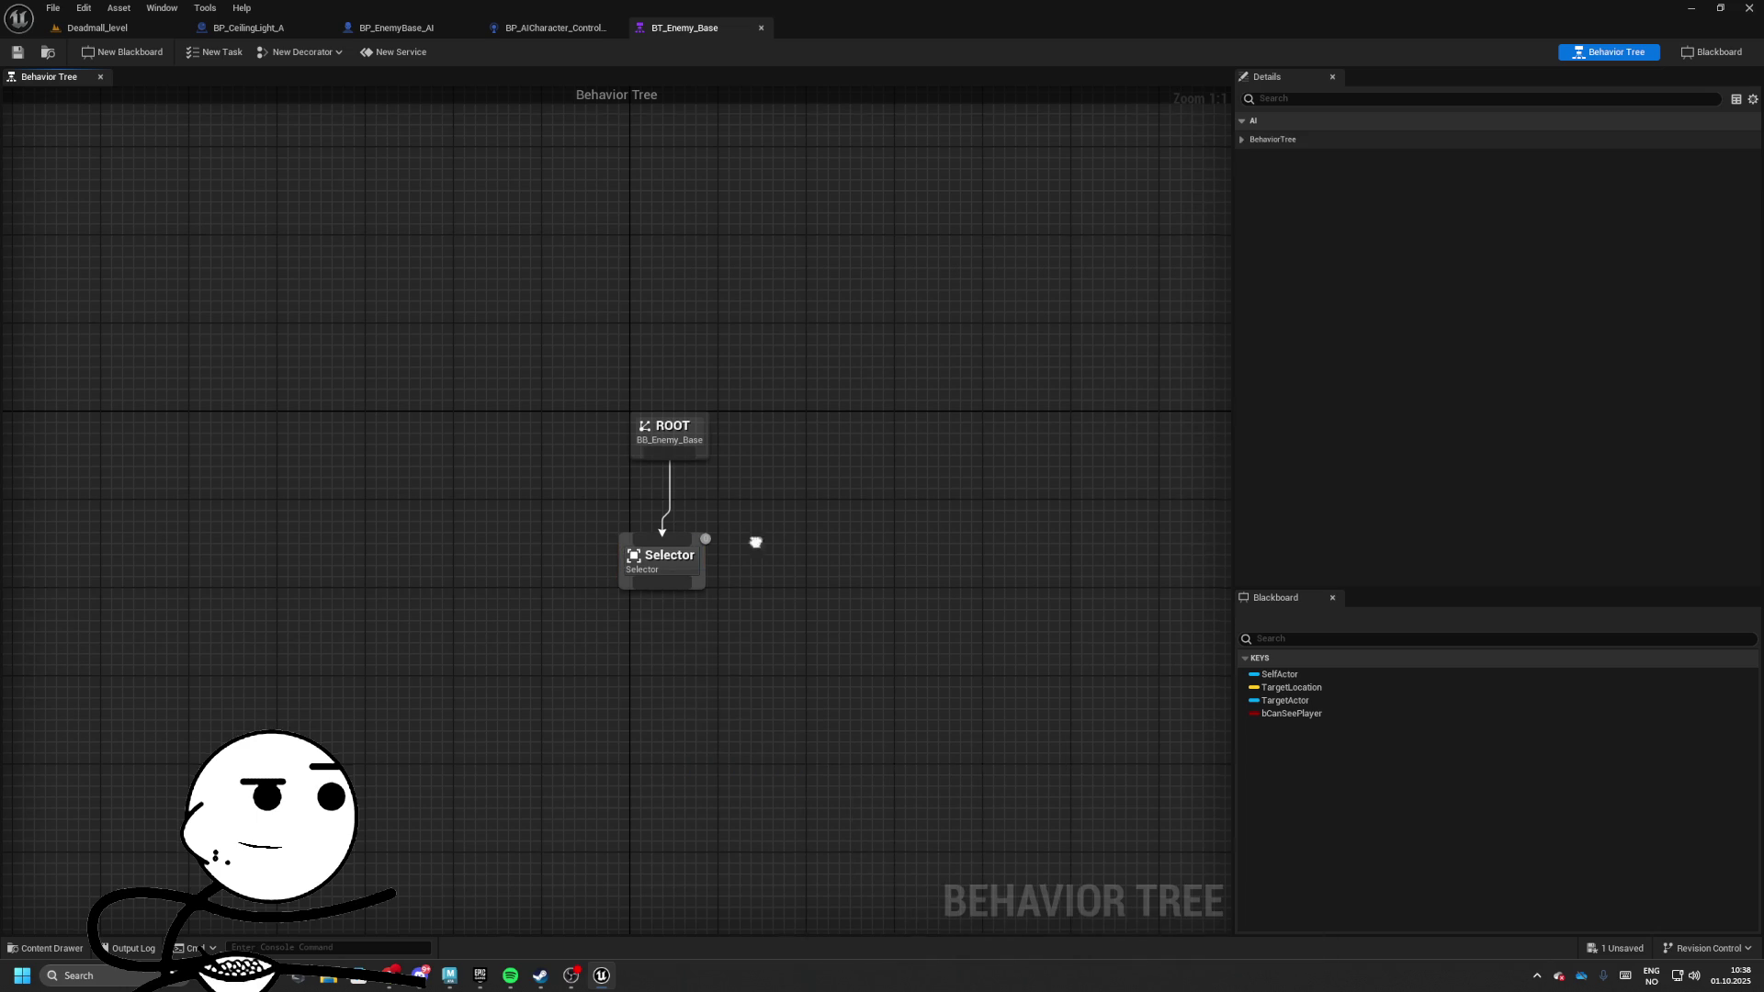
right_click(758, 544)
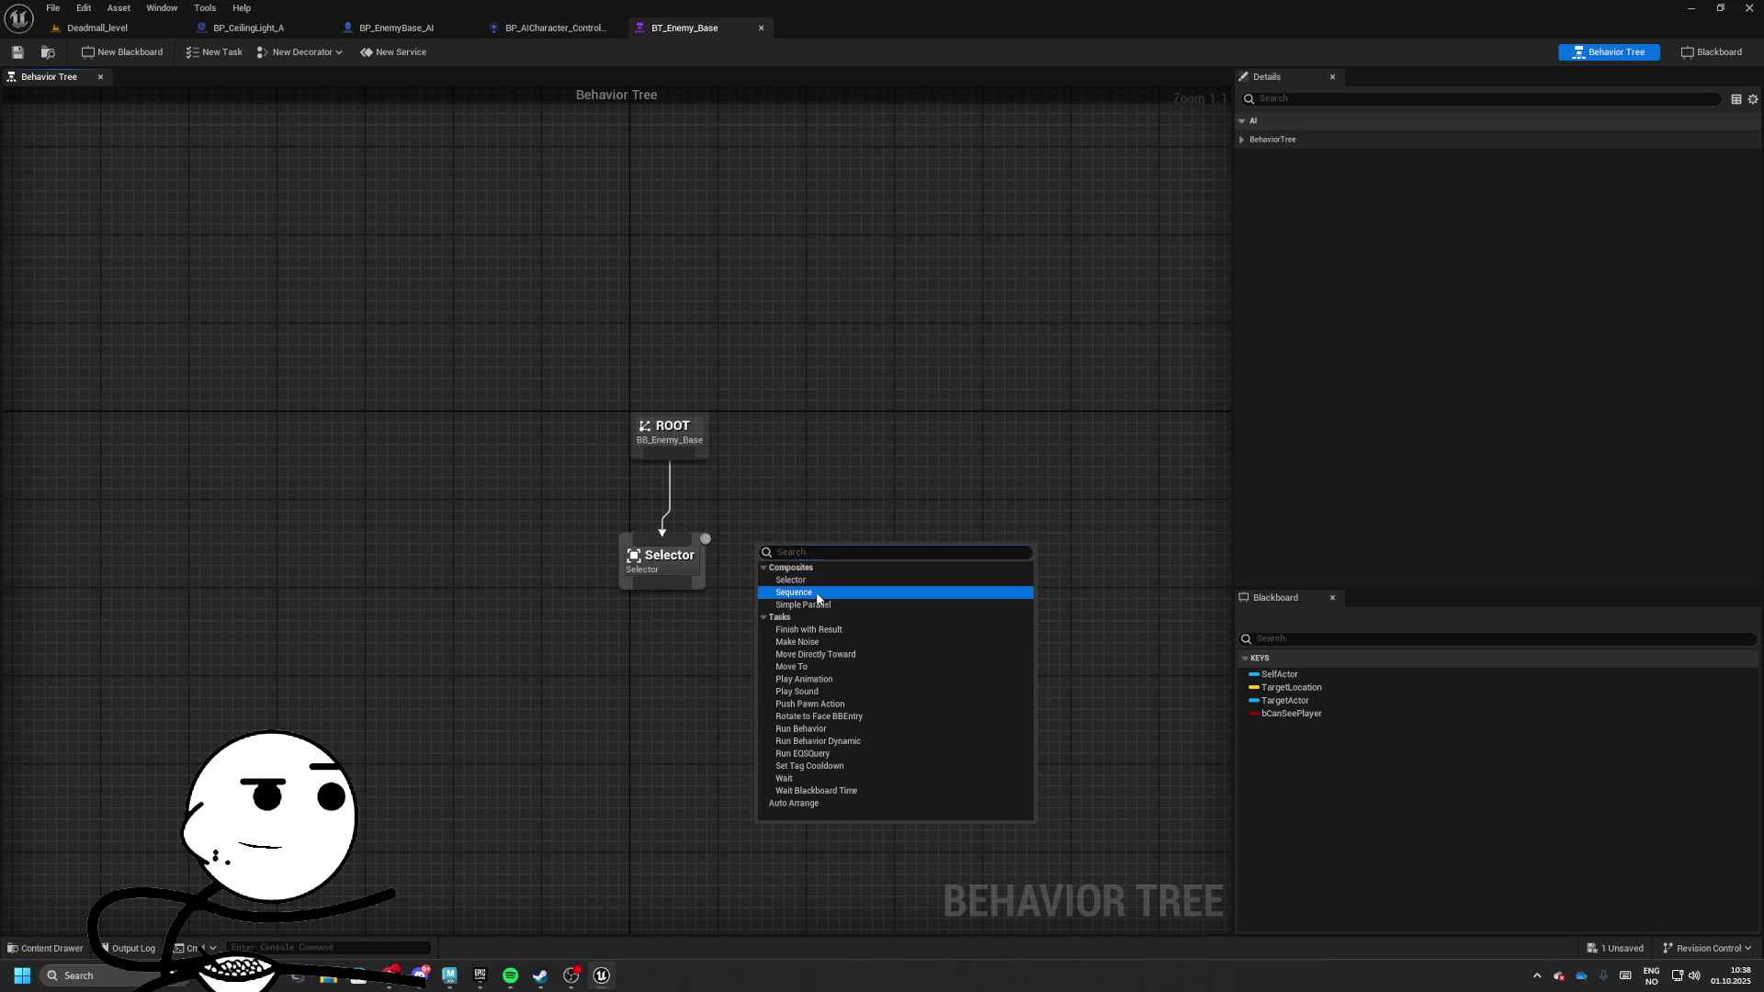
click(817, 592)
right_click(787, 552)
mouse_move(851, 746)
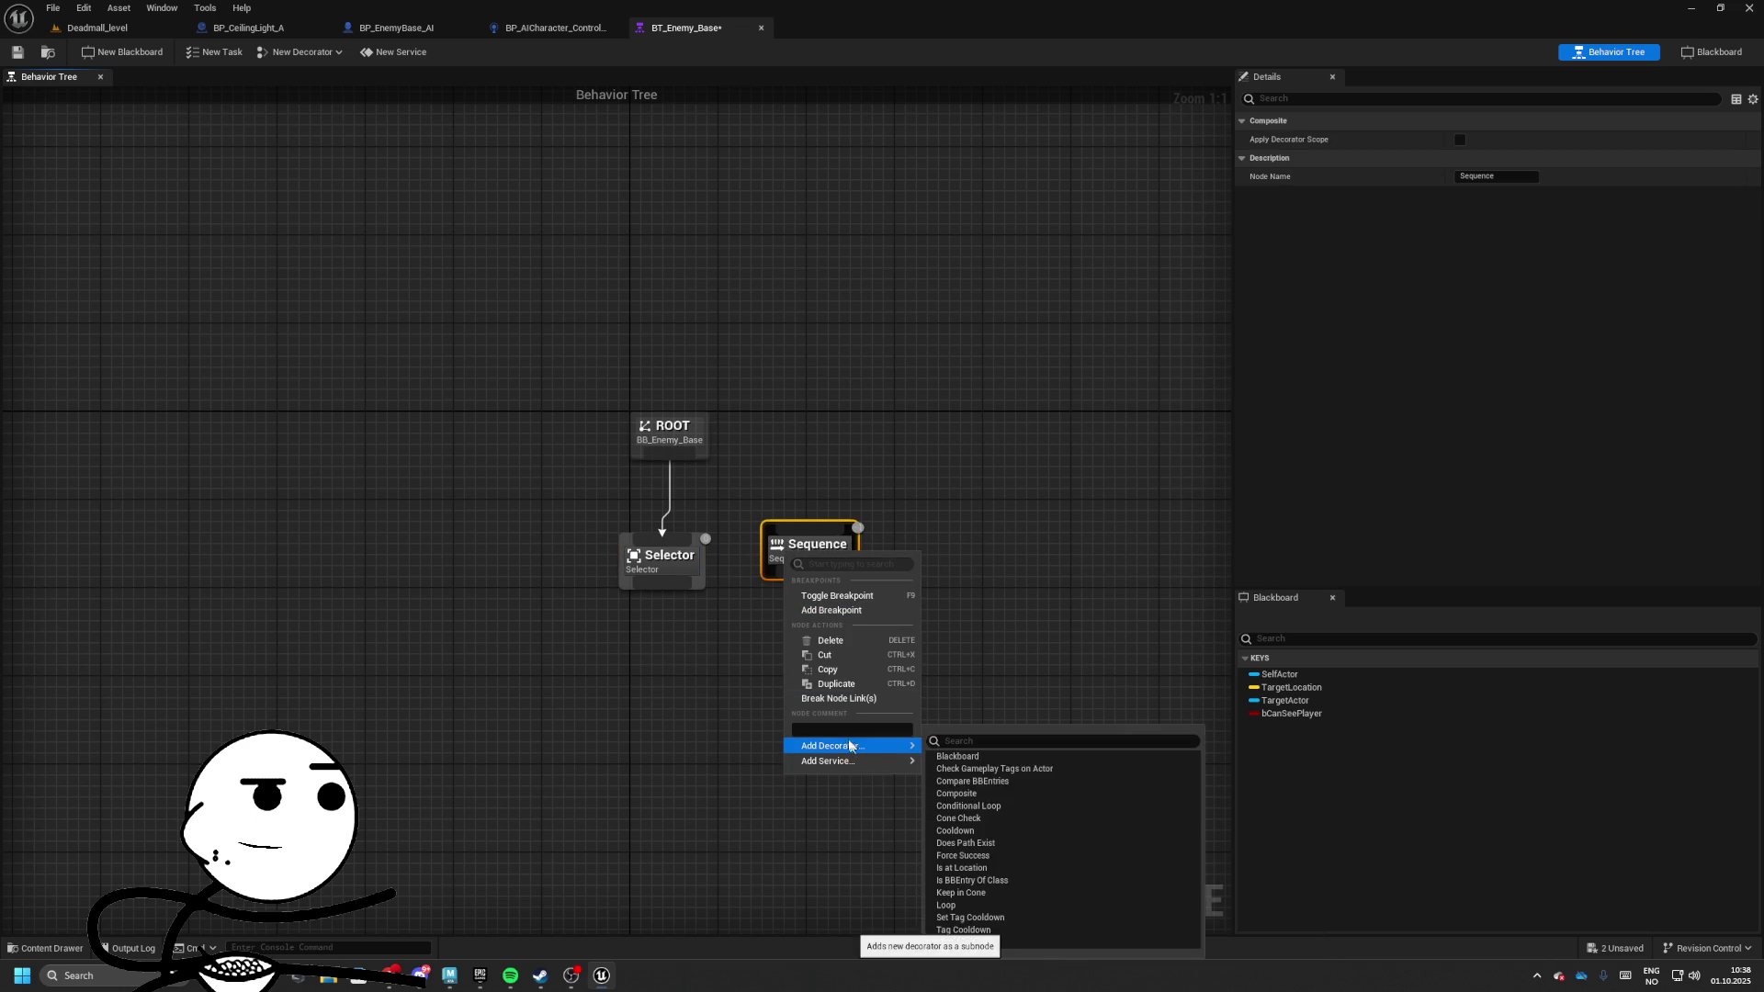
key(Escape)
key(Delete)
Add a Blackboard Based Condition to the Selector with Observer aborts Self and key bCanSeePlayer
right_click(678, 569)
mouse_move(781, 760)
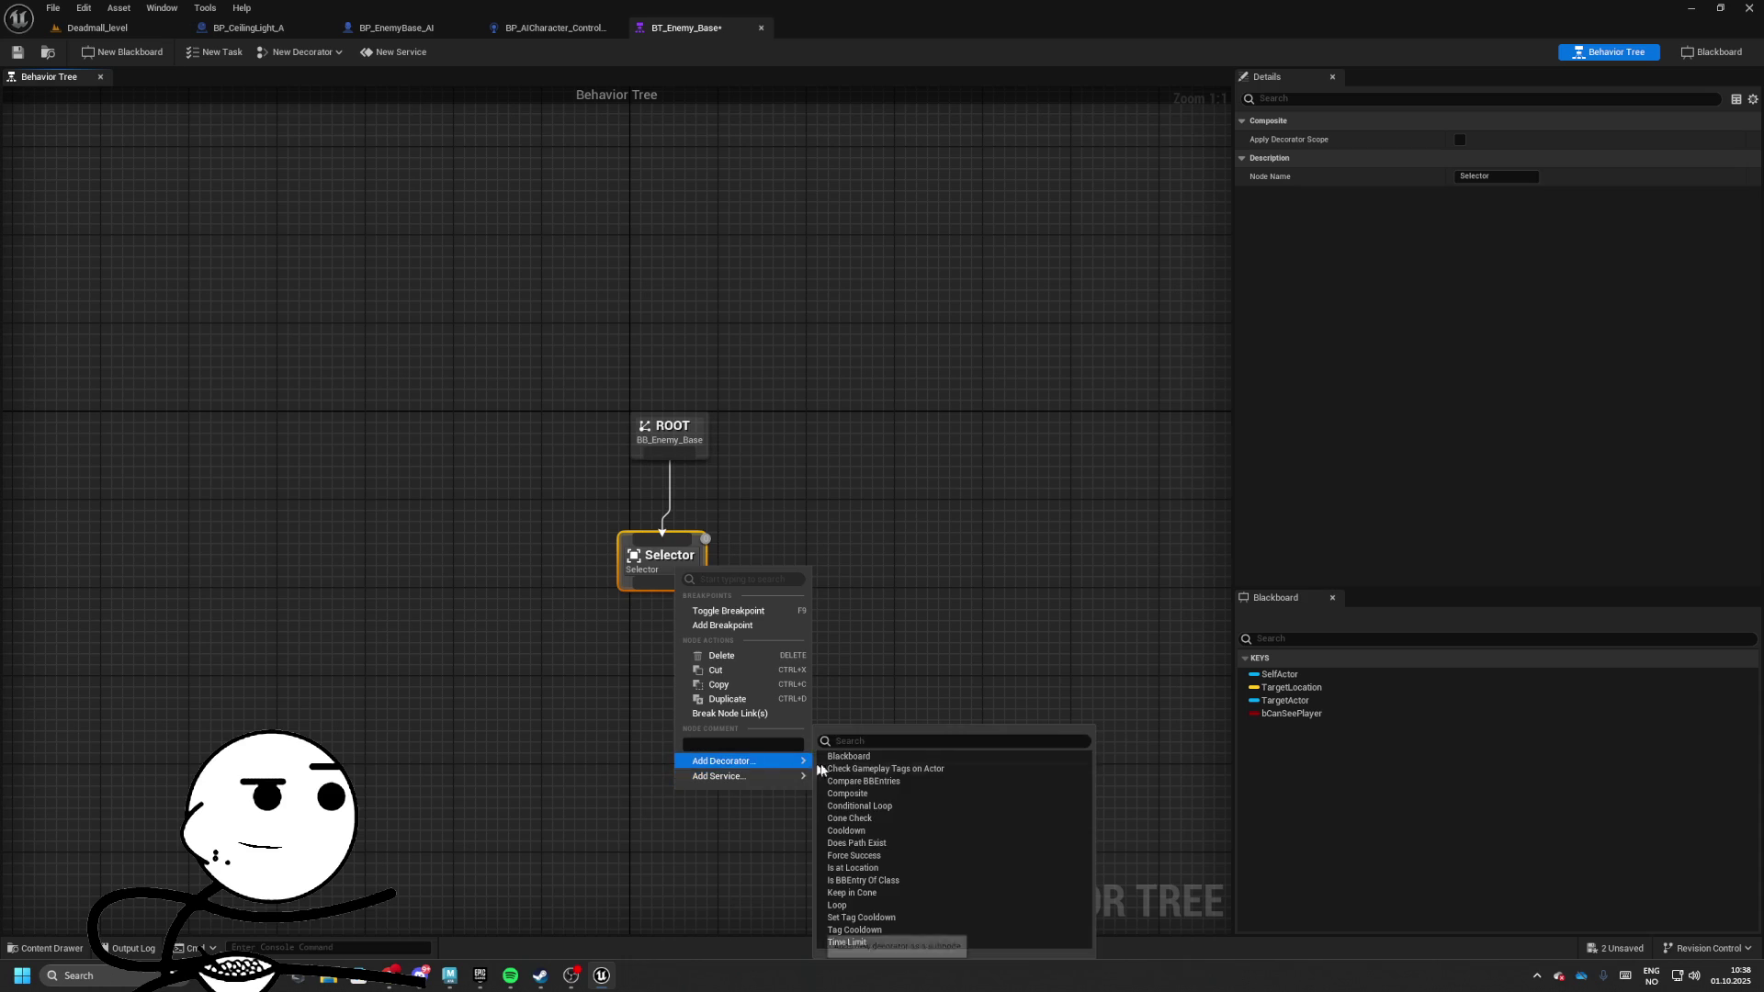
click(849, 756)
click(634, 556)
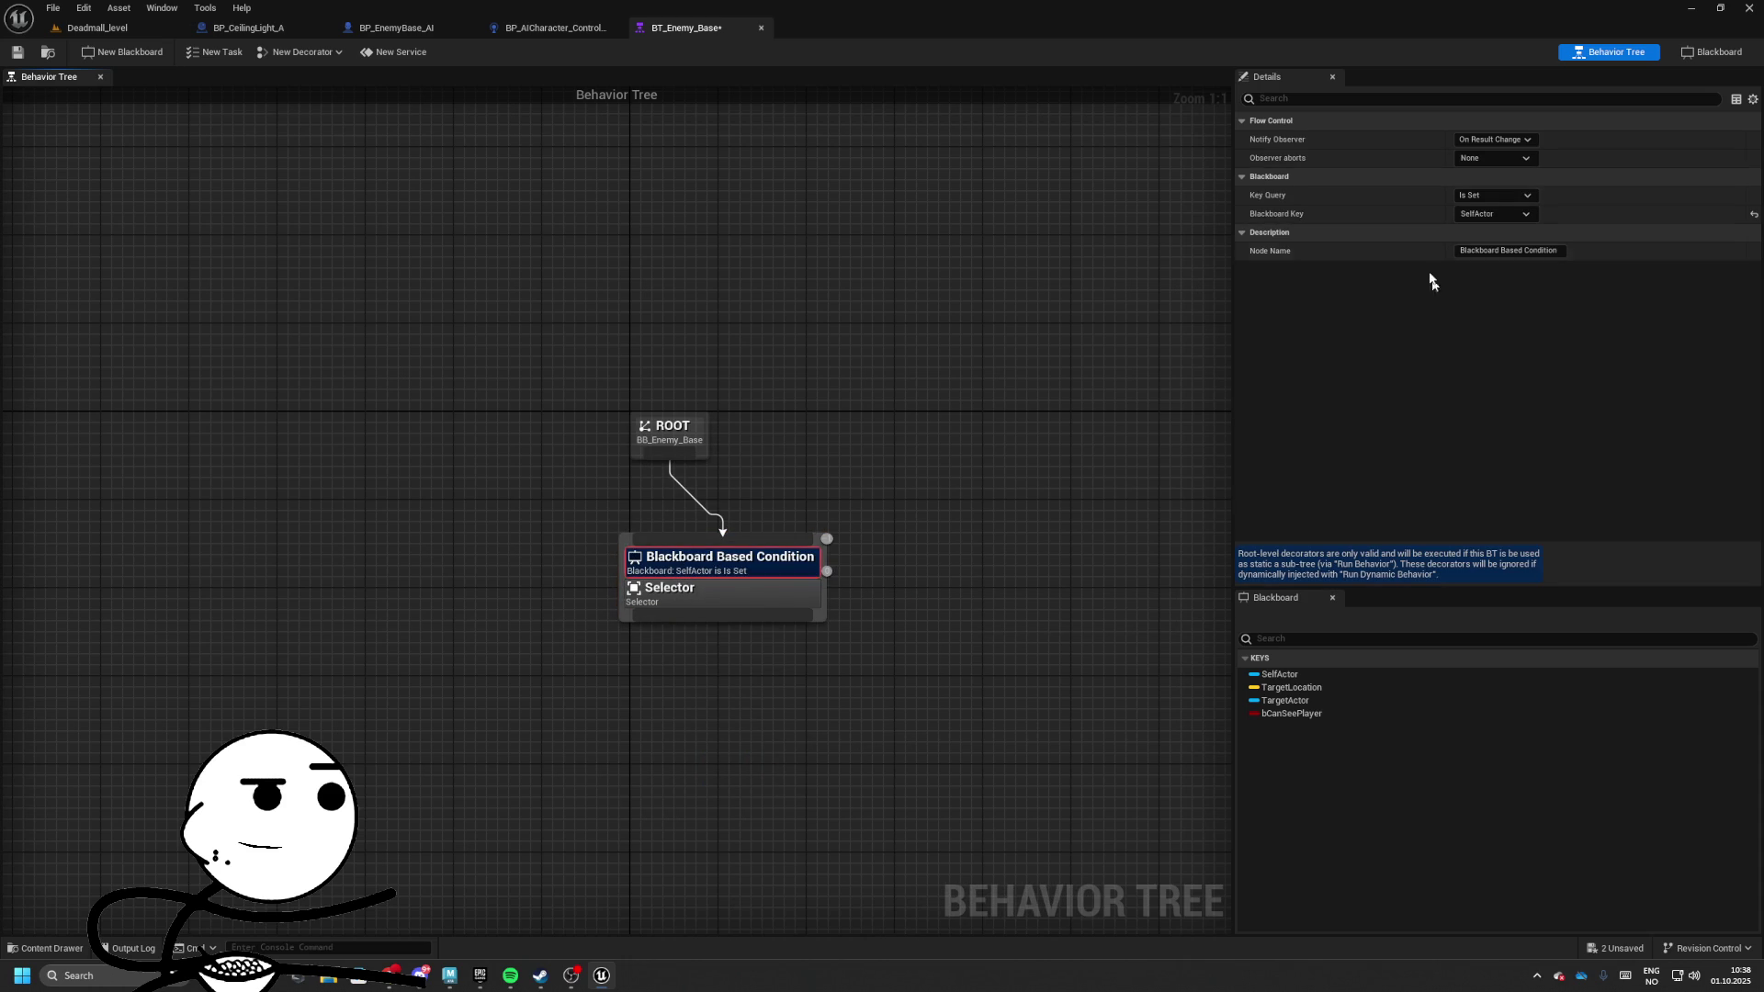
click(1479, 159)
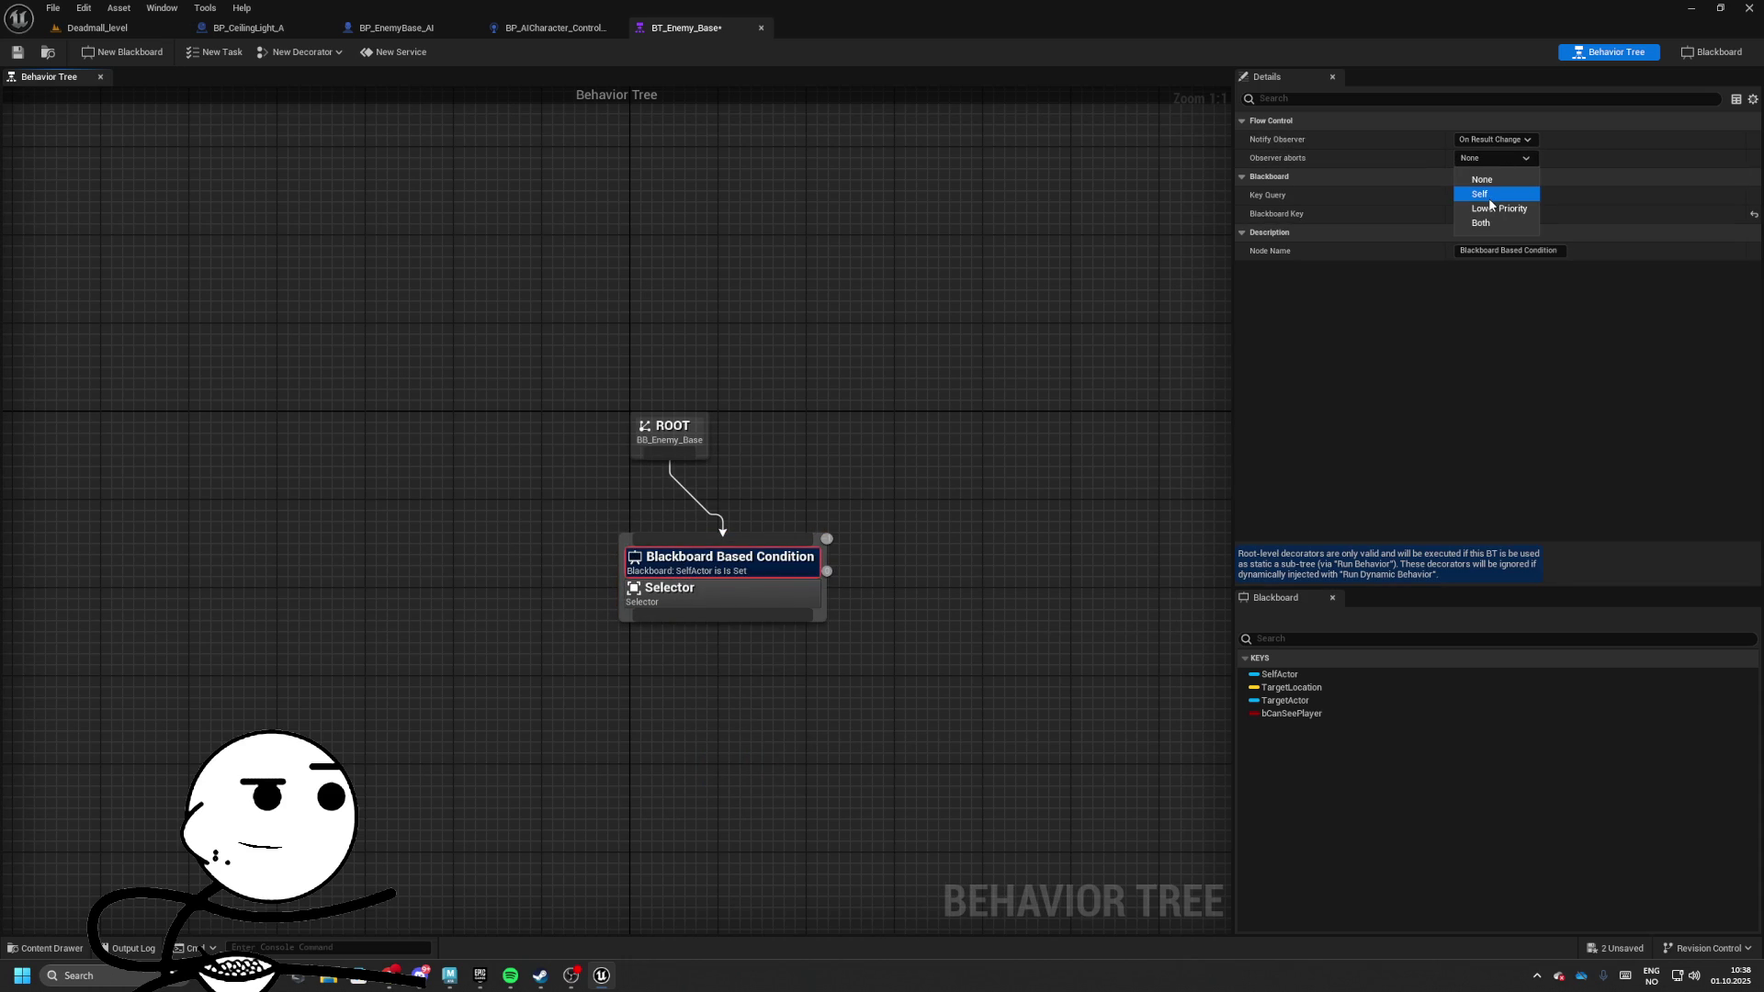
click(1481, 196)
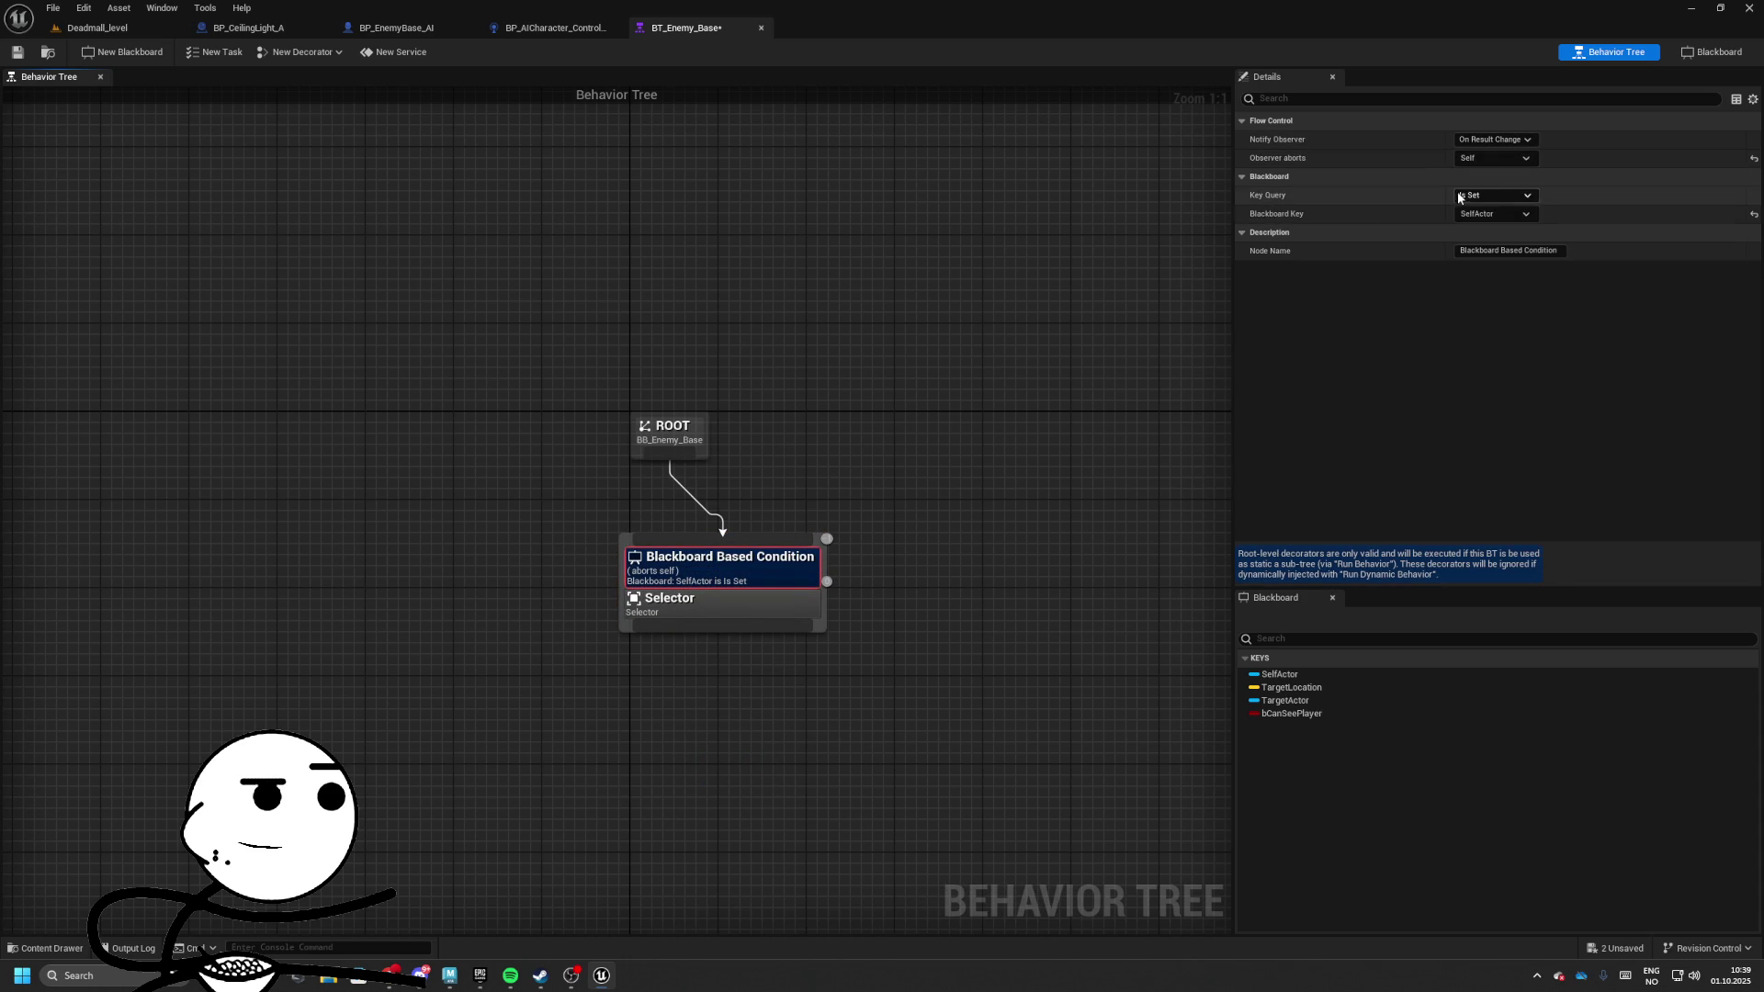
click(1479, 217)
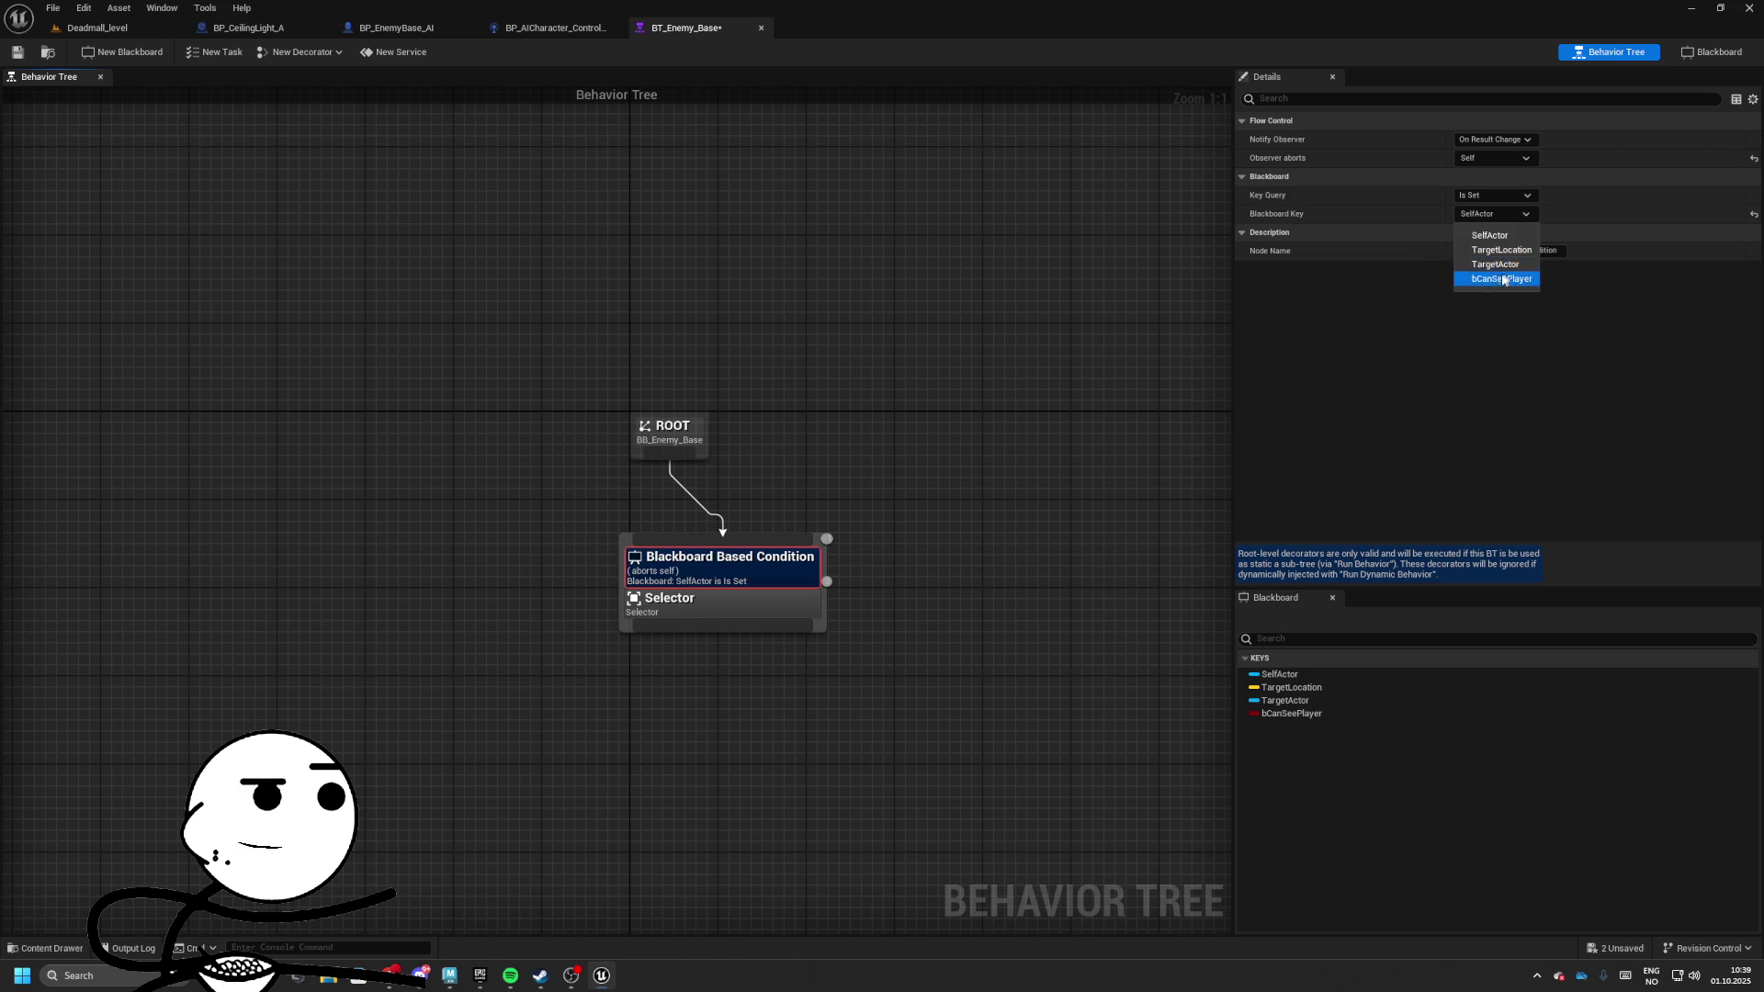
click(1503, 280)
Add a Sequence child under the Selector named ChasePlayer
mouse_move(829, 621)
mouse_down()
mouse_move(753, 607)
mouse_move(781, 611)
mouse_up()
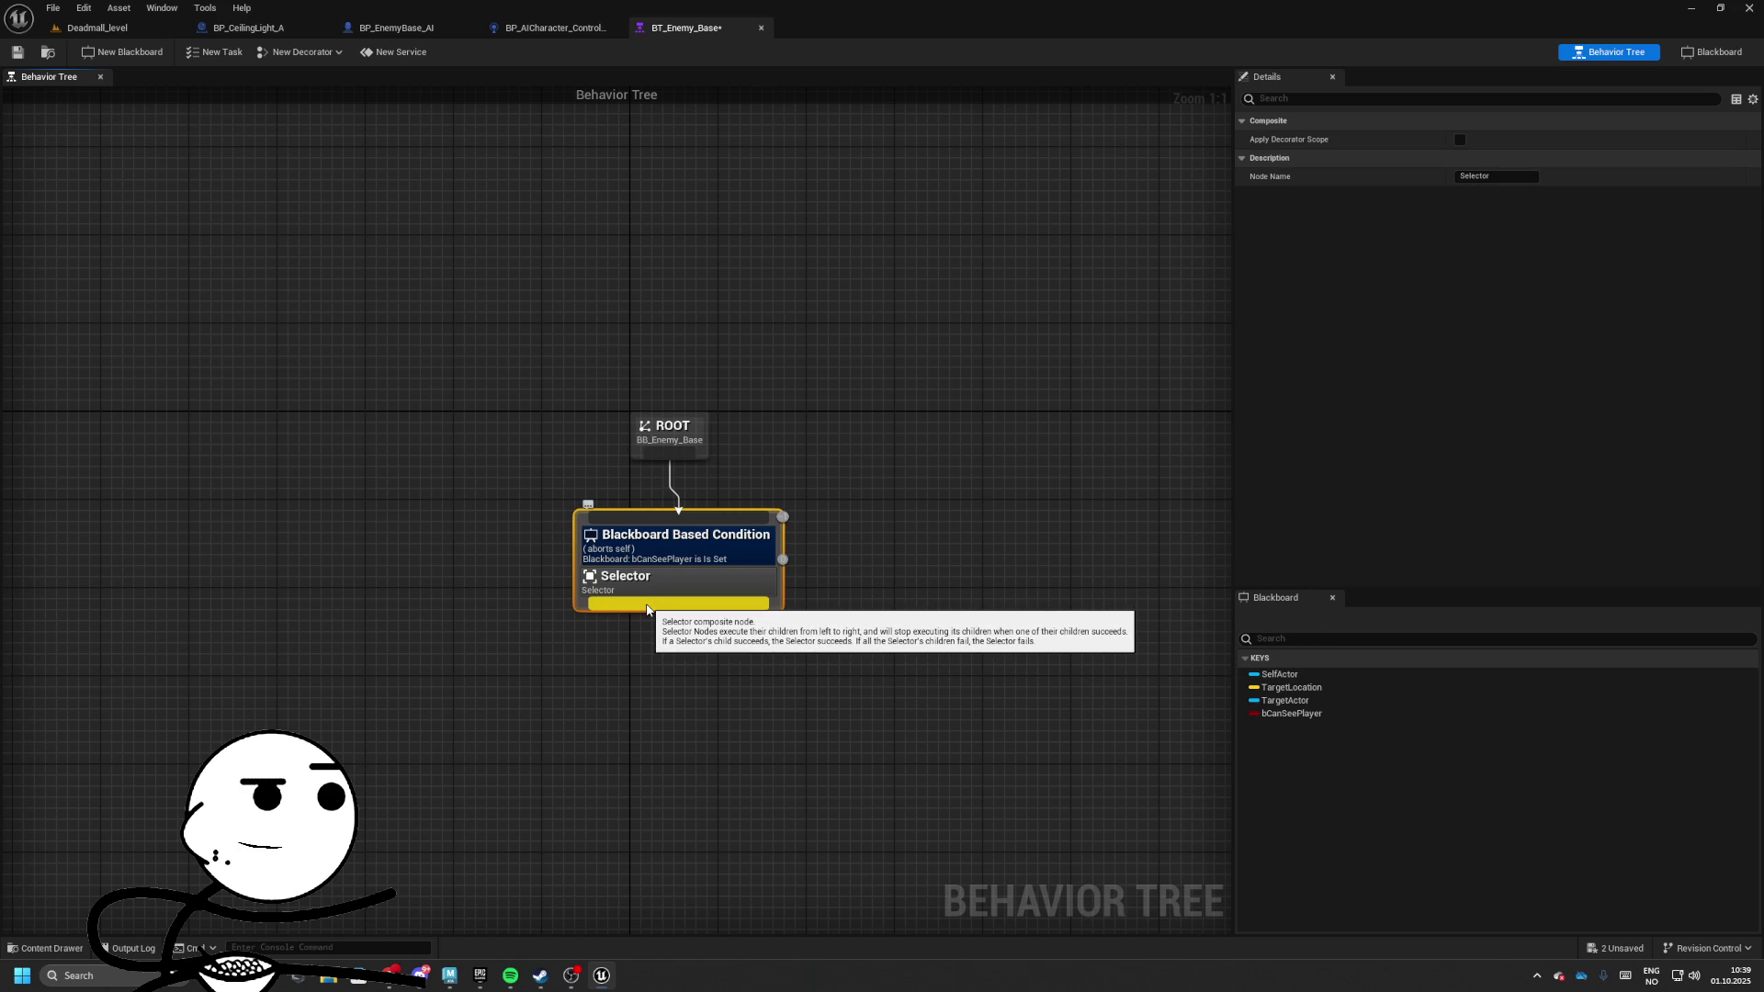
drag(646, 609, 340, 707)
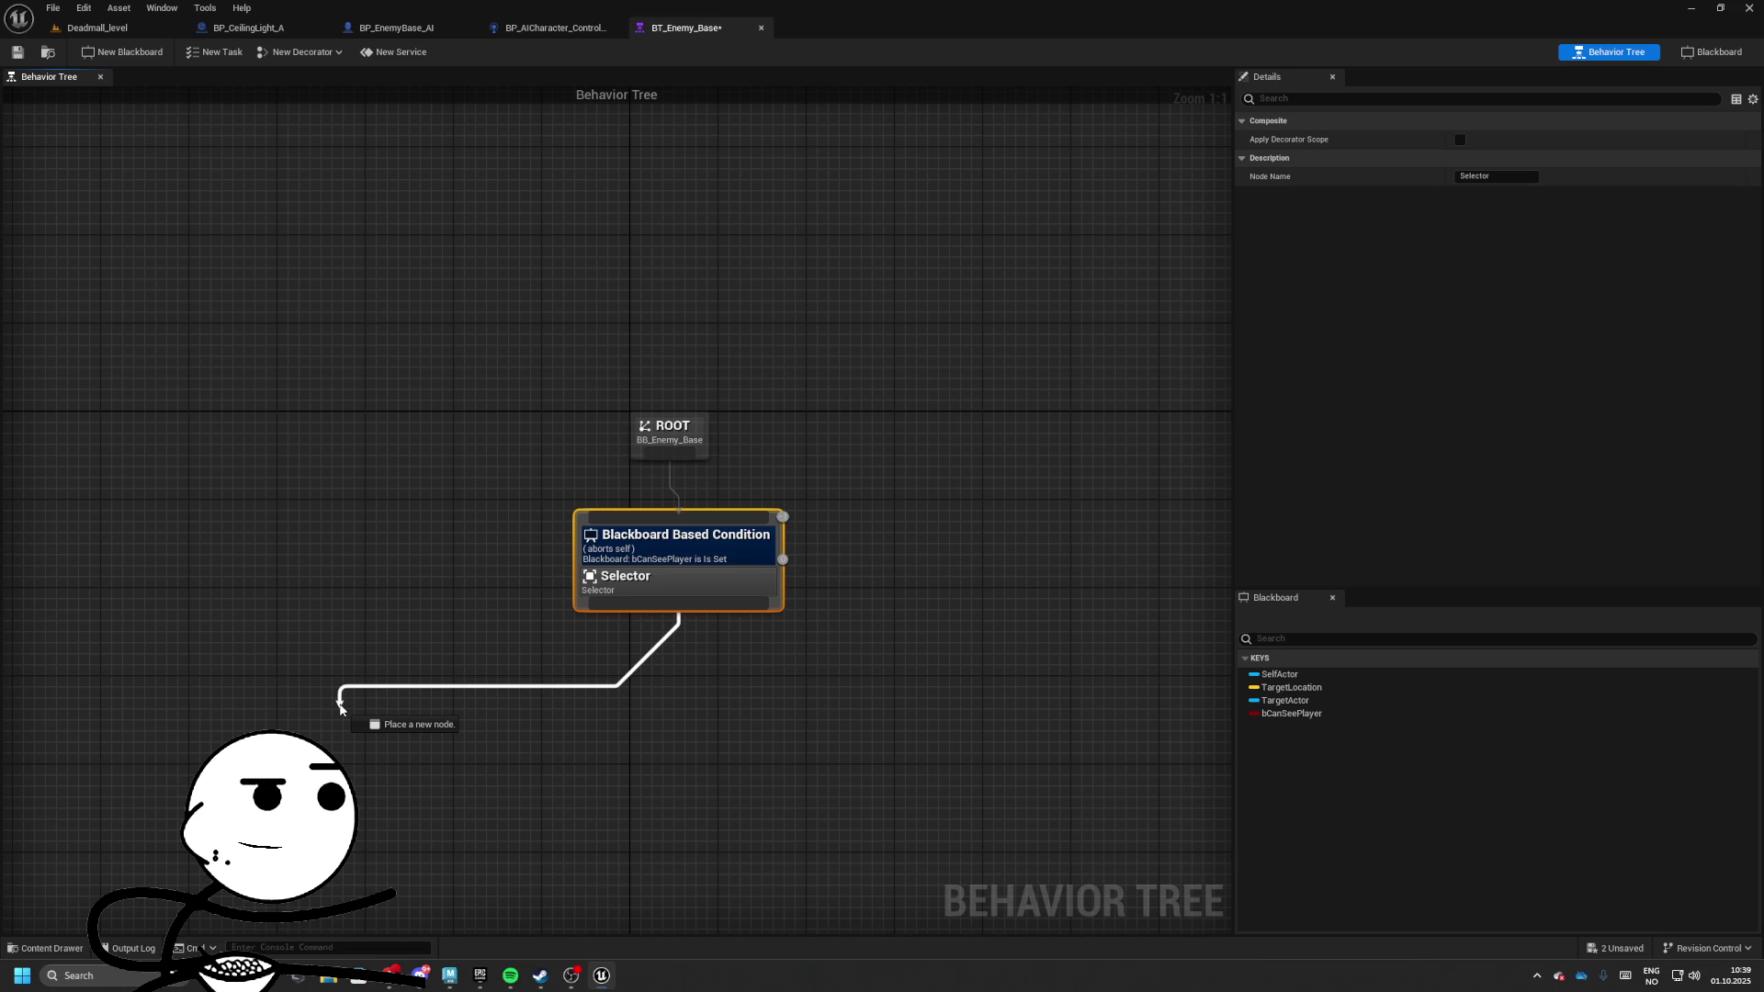
drag(373, 701, 374, 700)
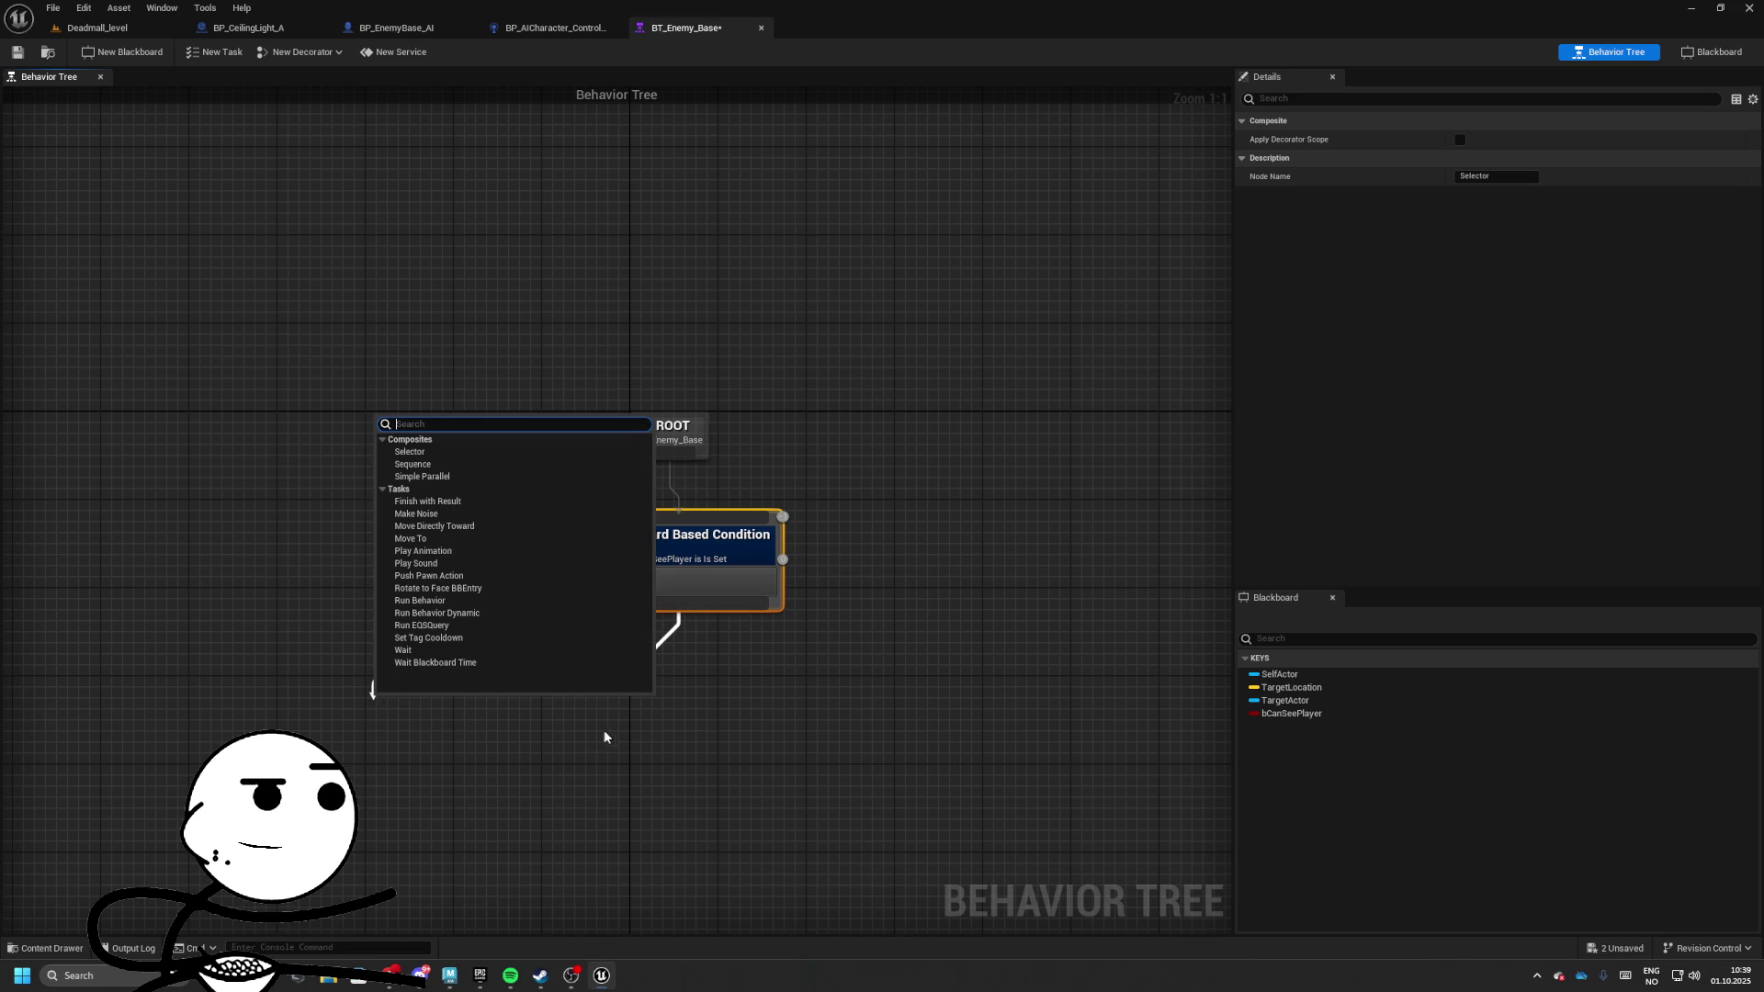
click(428, 464)
drag(384, 713, 395, 713)
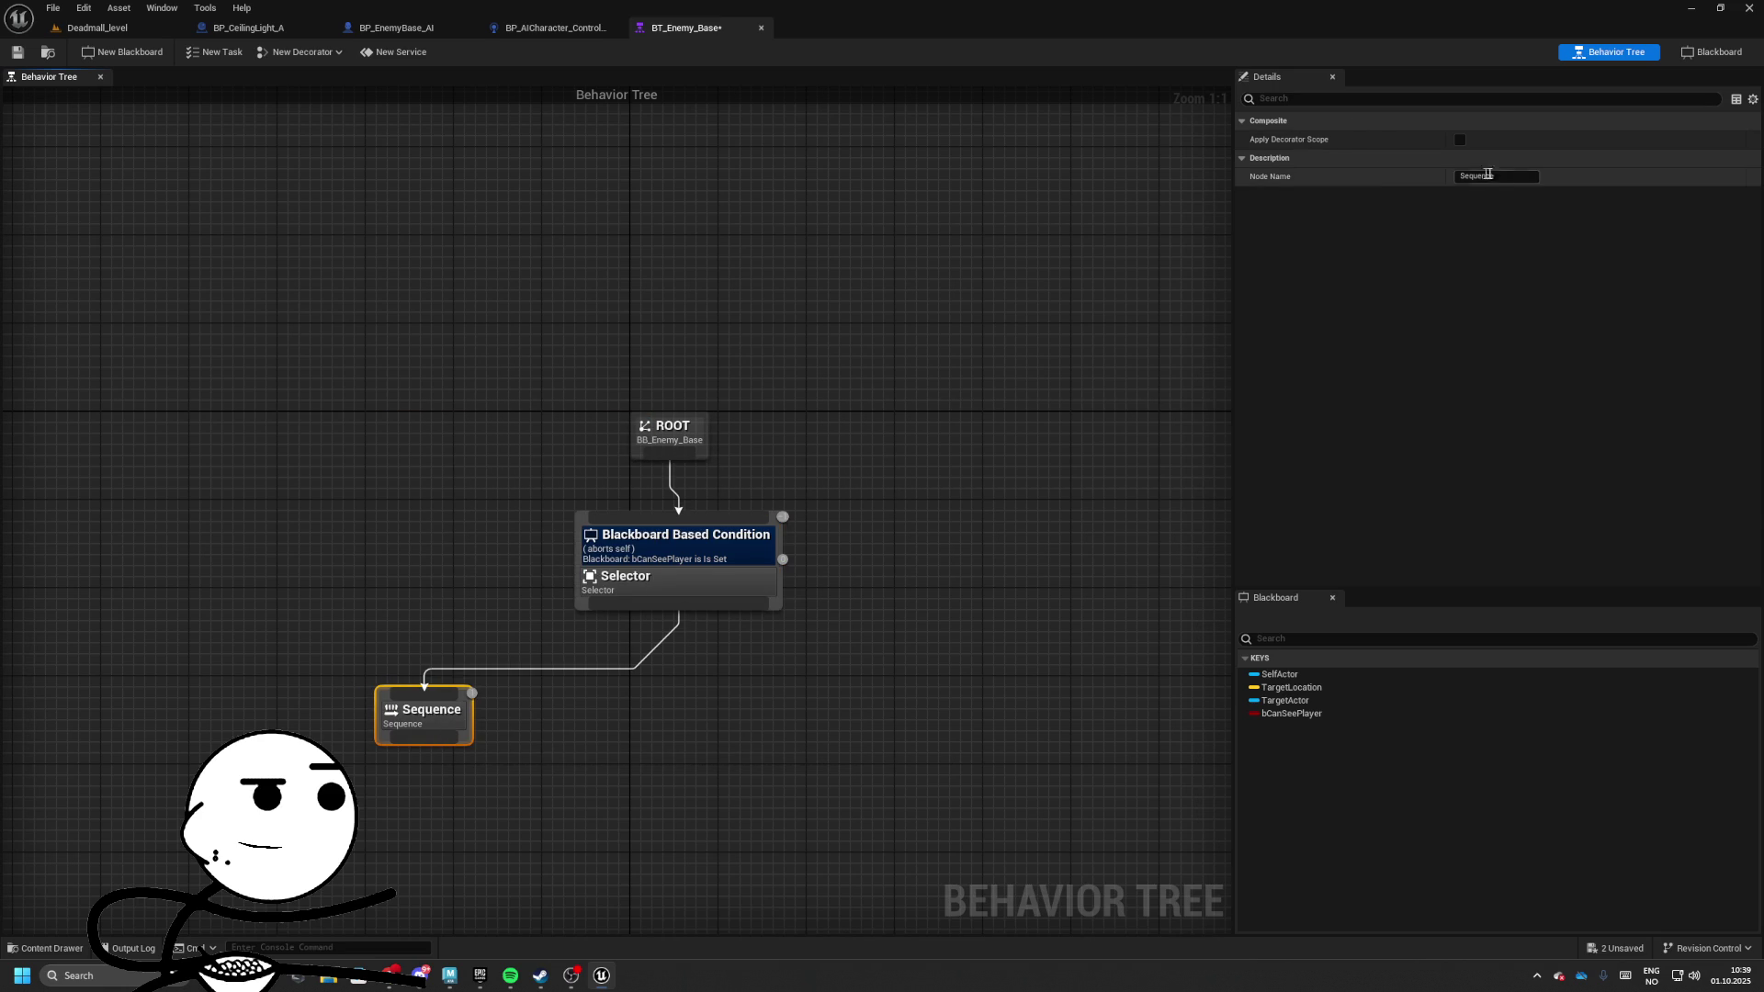
text(ChasePlayer)
key(Return)
Add a second Sequence to the right of ChasePlayer and name it WanderAround
drag(582, 494, 567, 435)
mouse_move(423, 657)
mouse_down()
mouse_move(365, 638)
mouse_move(393, 626)
mouse_up()
drag(650, 621, 675, 599)
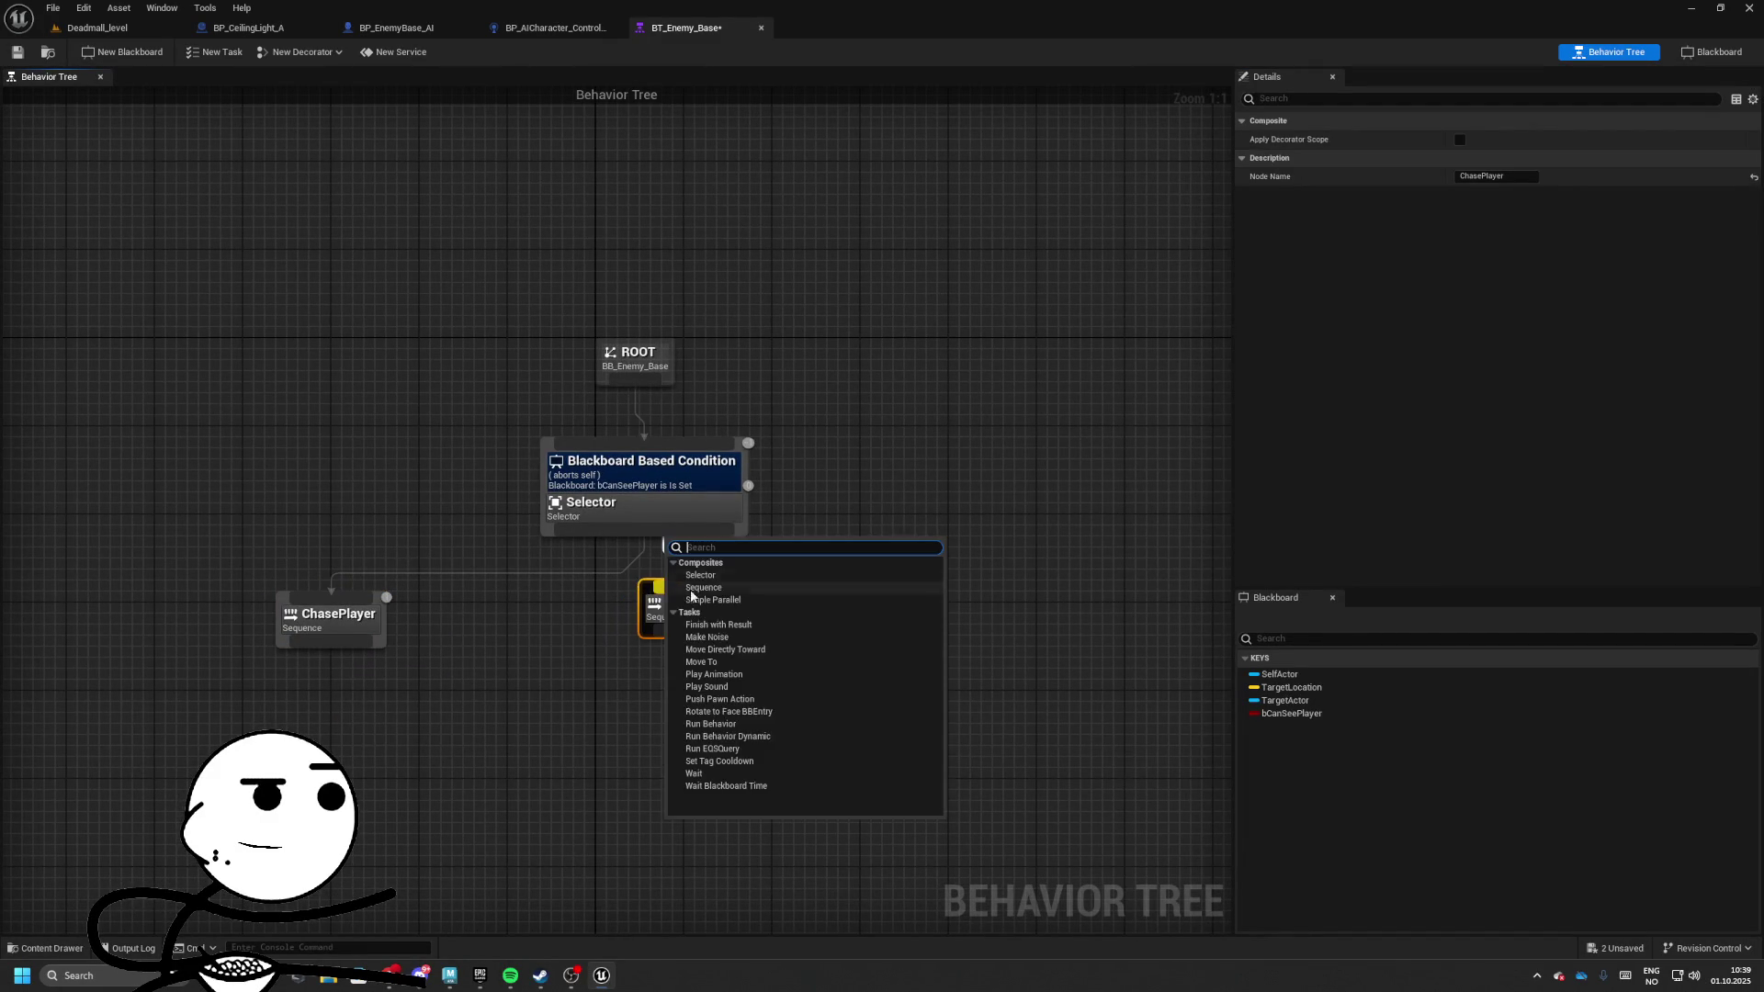
mouse_move(644, 540)
mouse_down()
mouse_move(691, 593)
mouse_move(867, 606)
mouse_up()
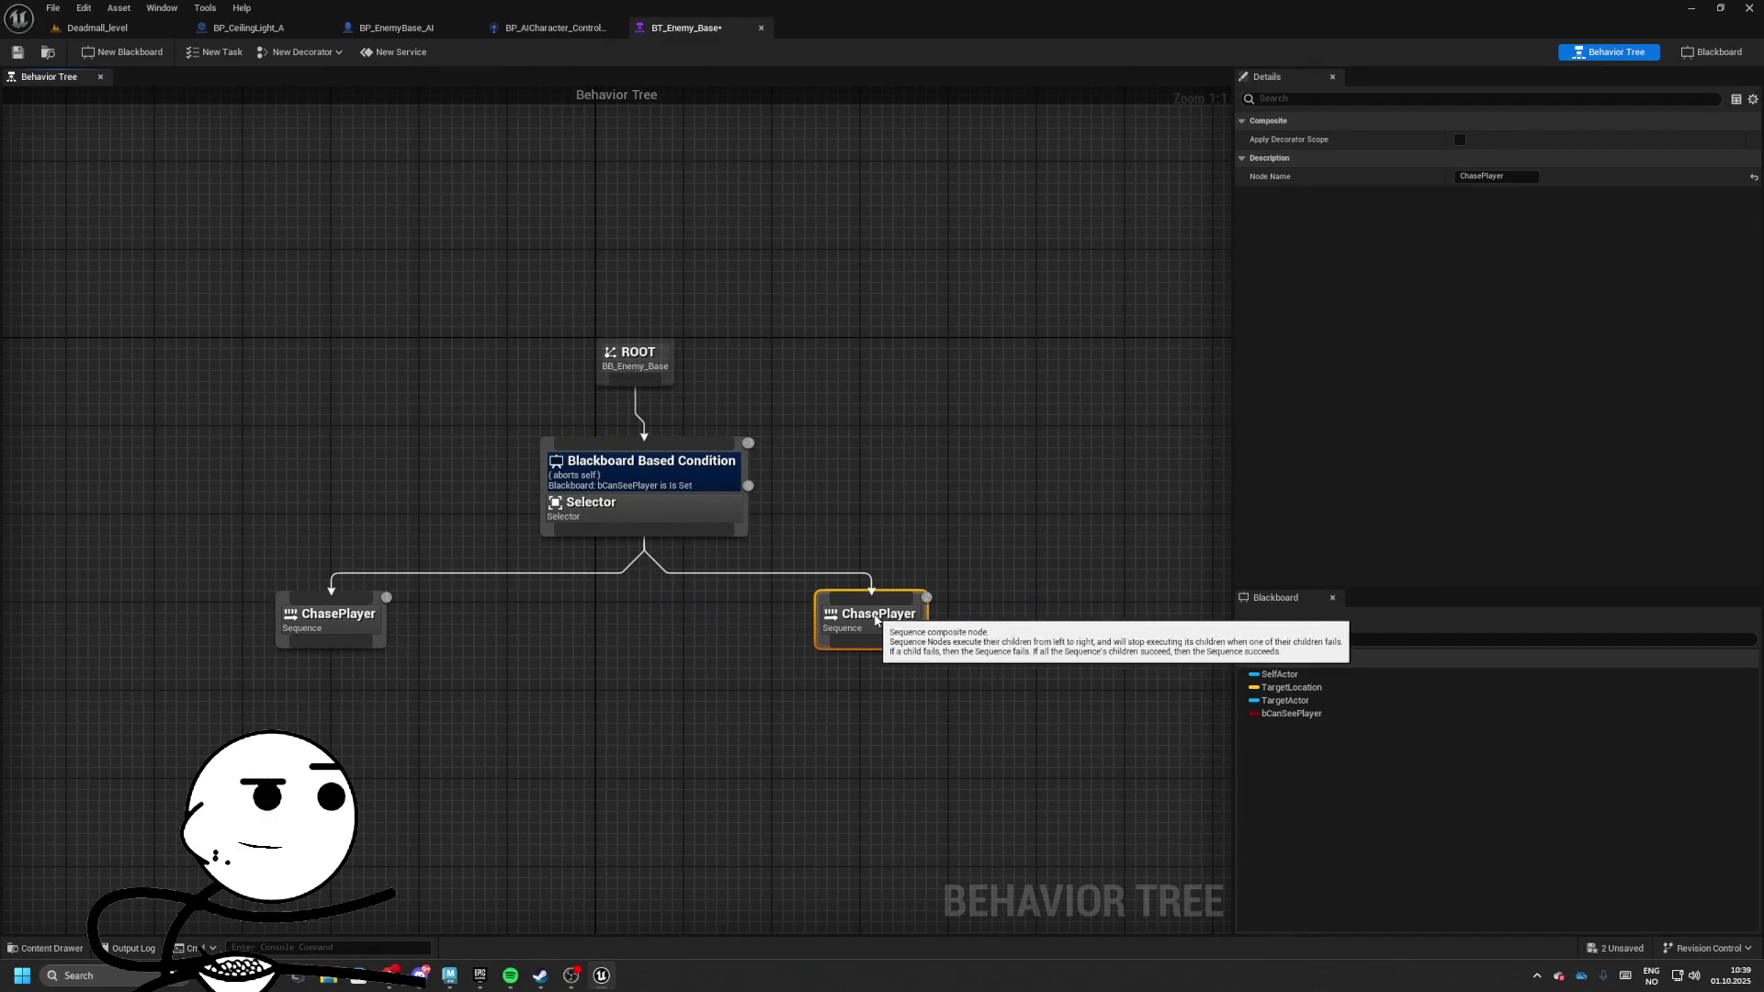
click(1460, 172)
text(Wan)
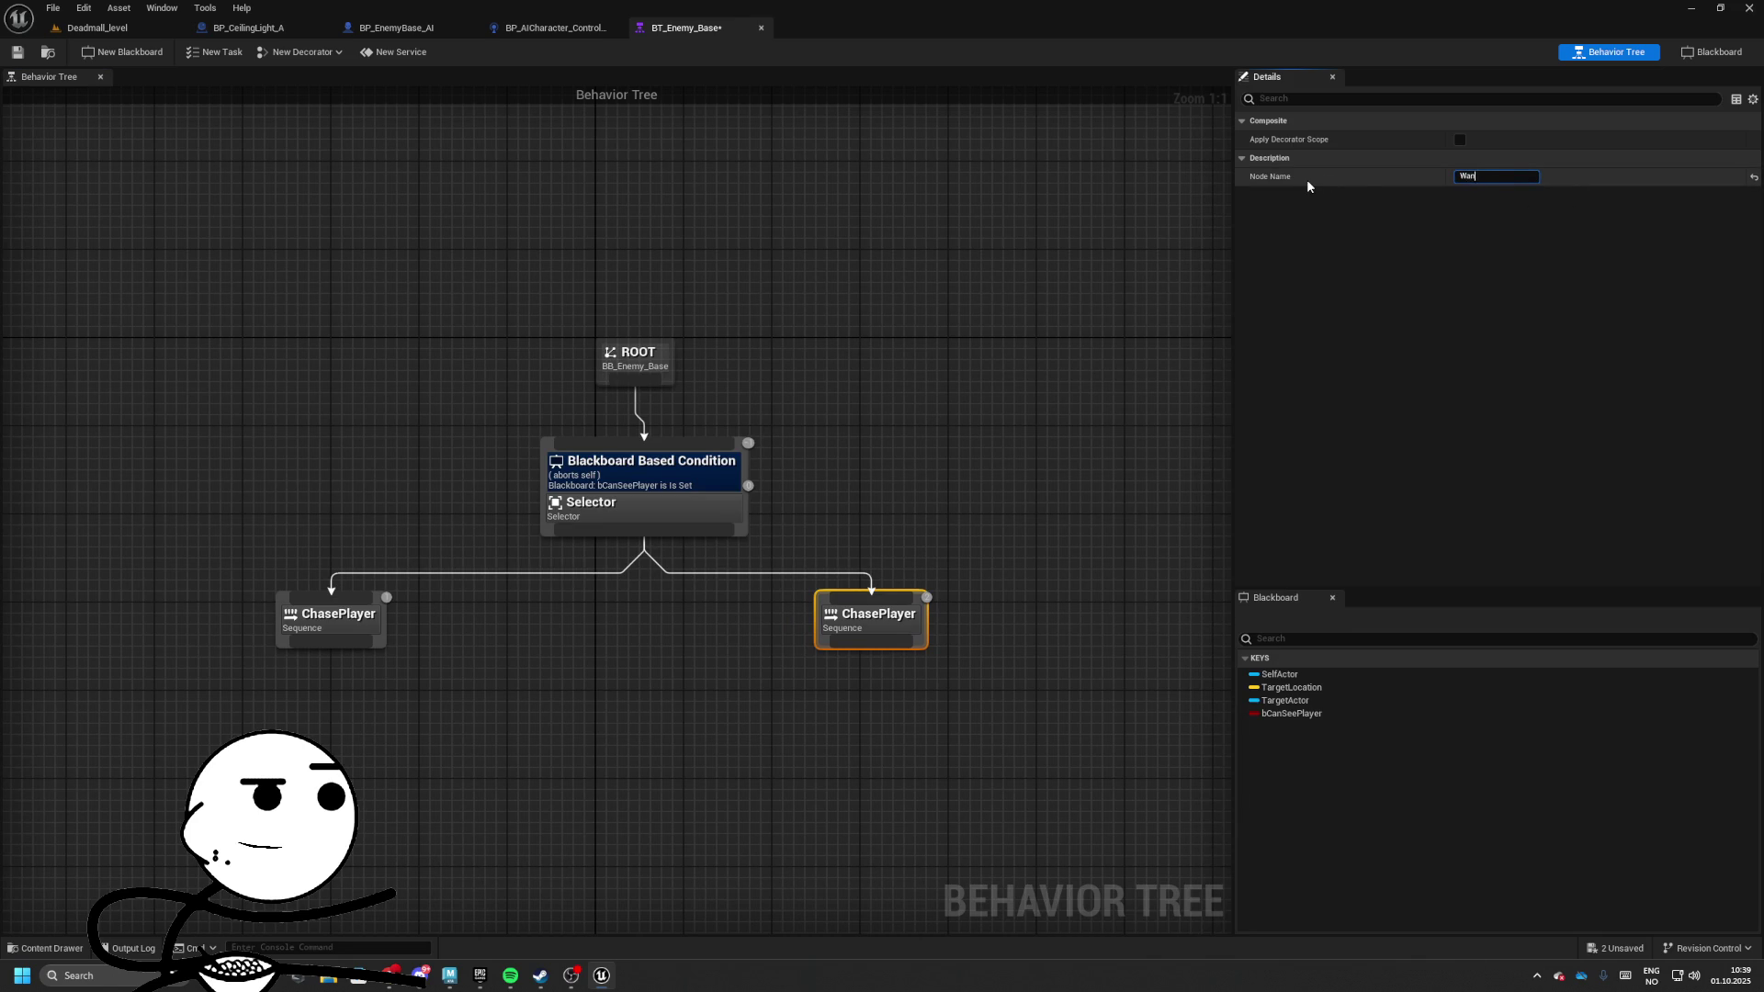
text(derAround)
key(Return)
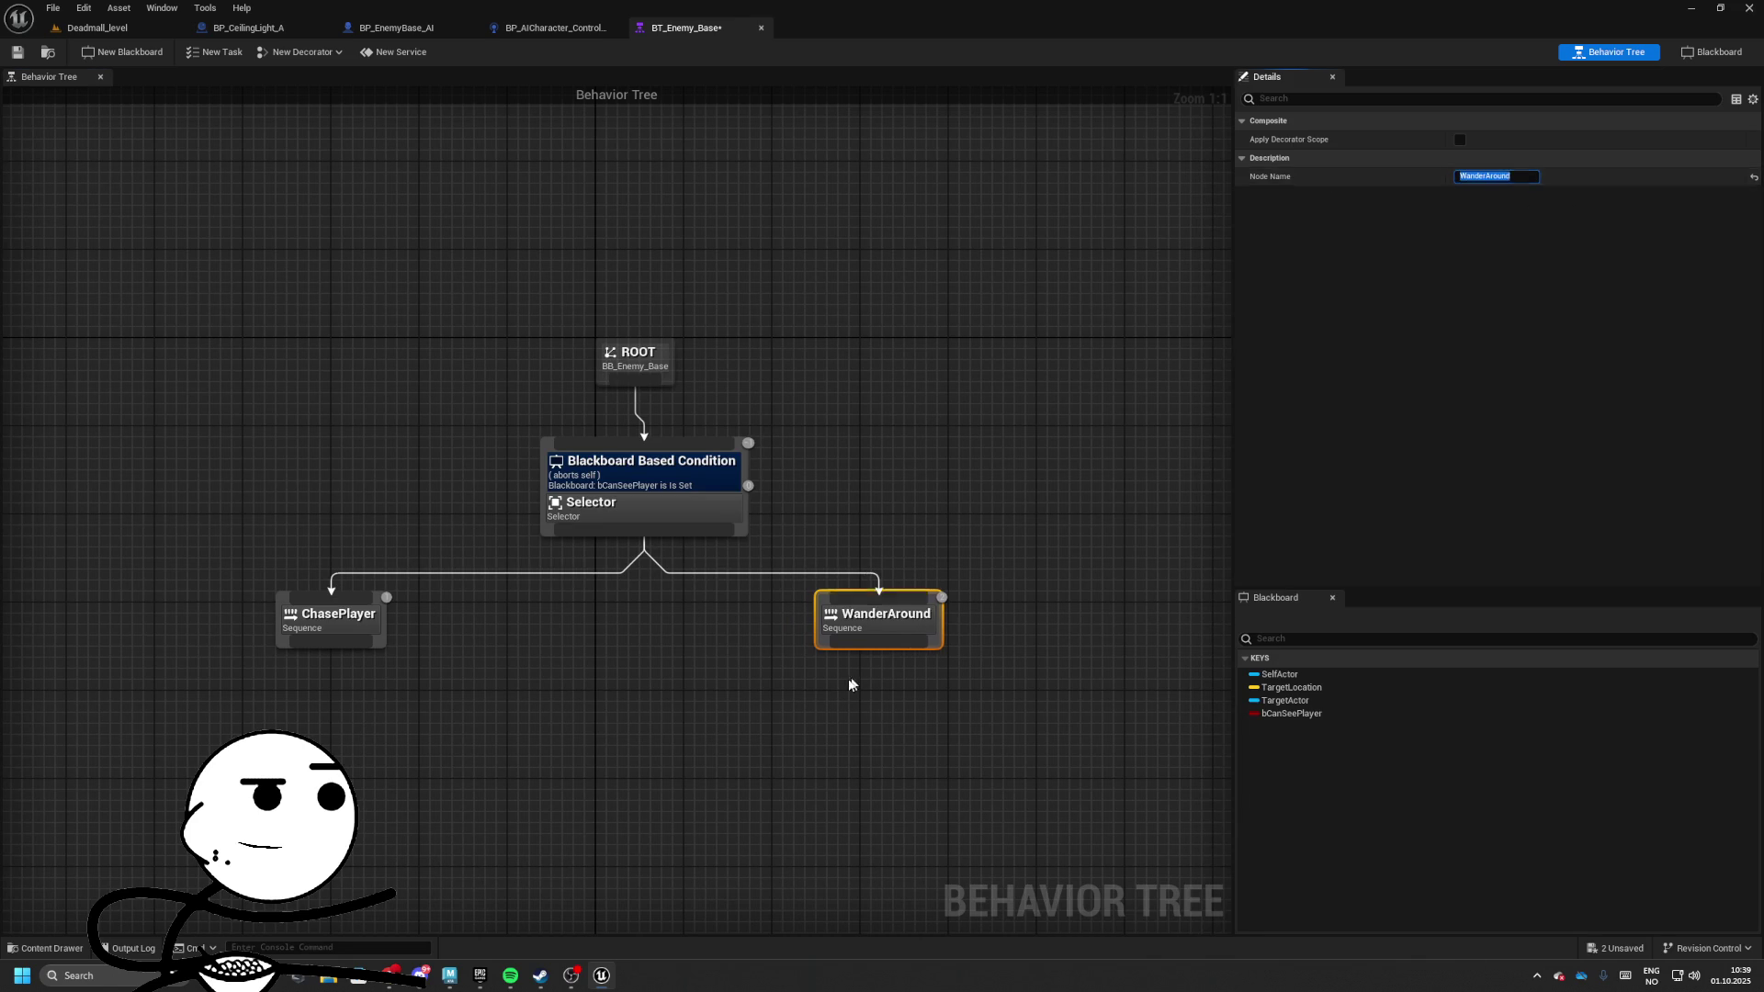
Try adding a Wait task under ChasePlayer, then undo it
click(851, 680)
drag(651, 535, 649, 570)
drag(598, 674, 598, 673)
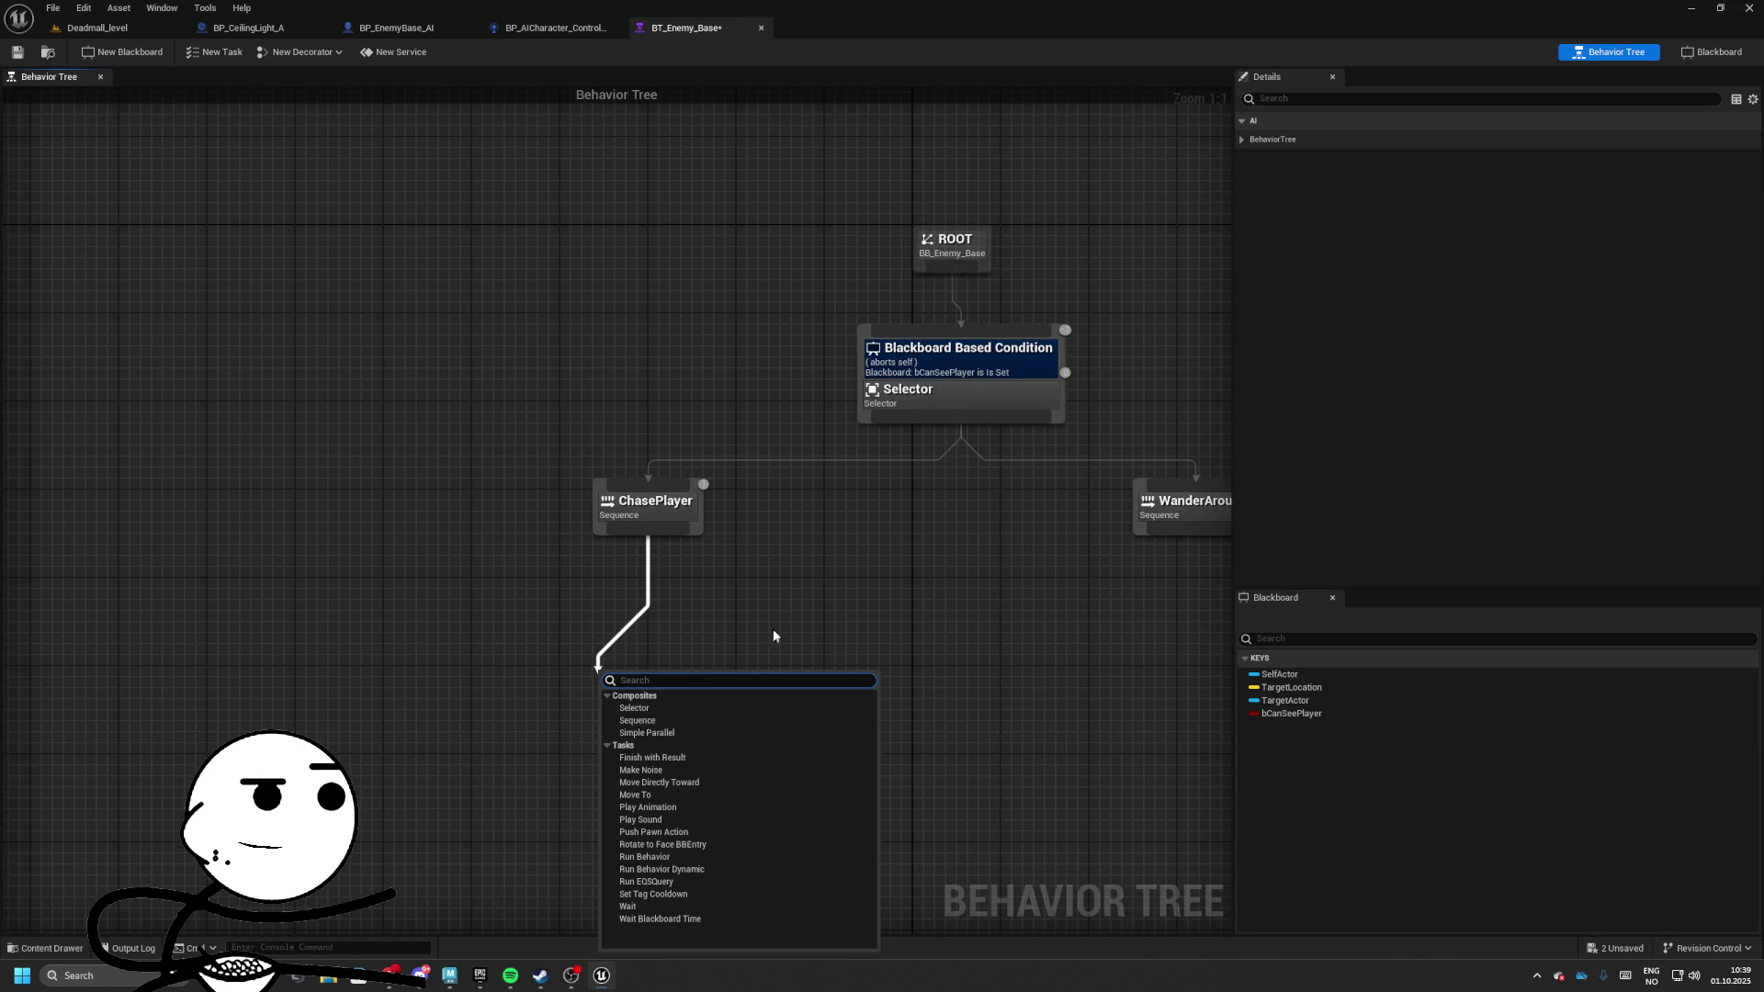
click(795, 576)
drag(443, 520, 601, 598)
text(wait)
key(Return)
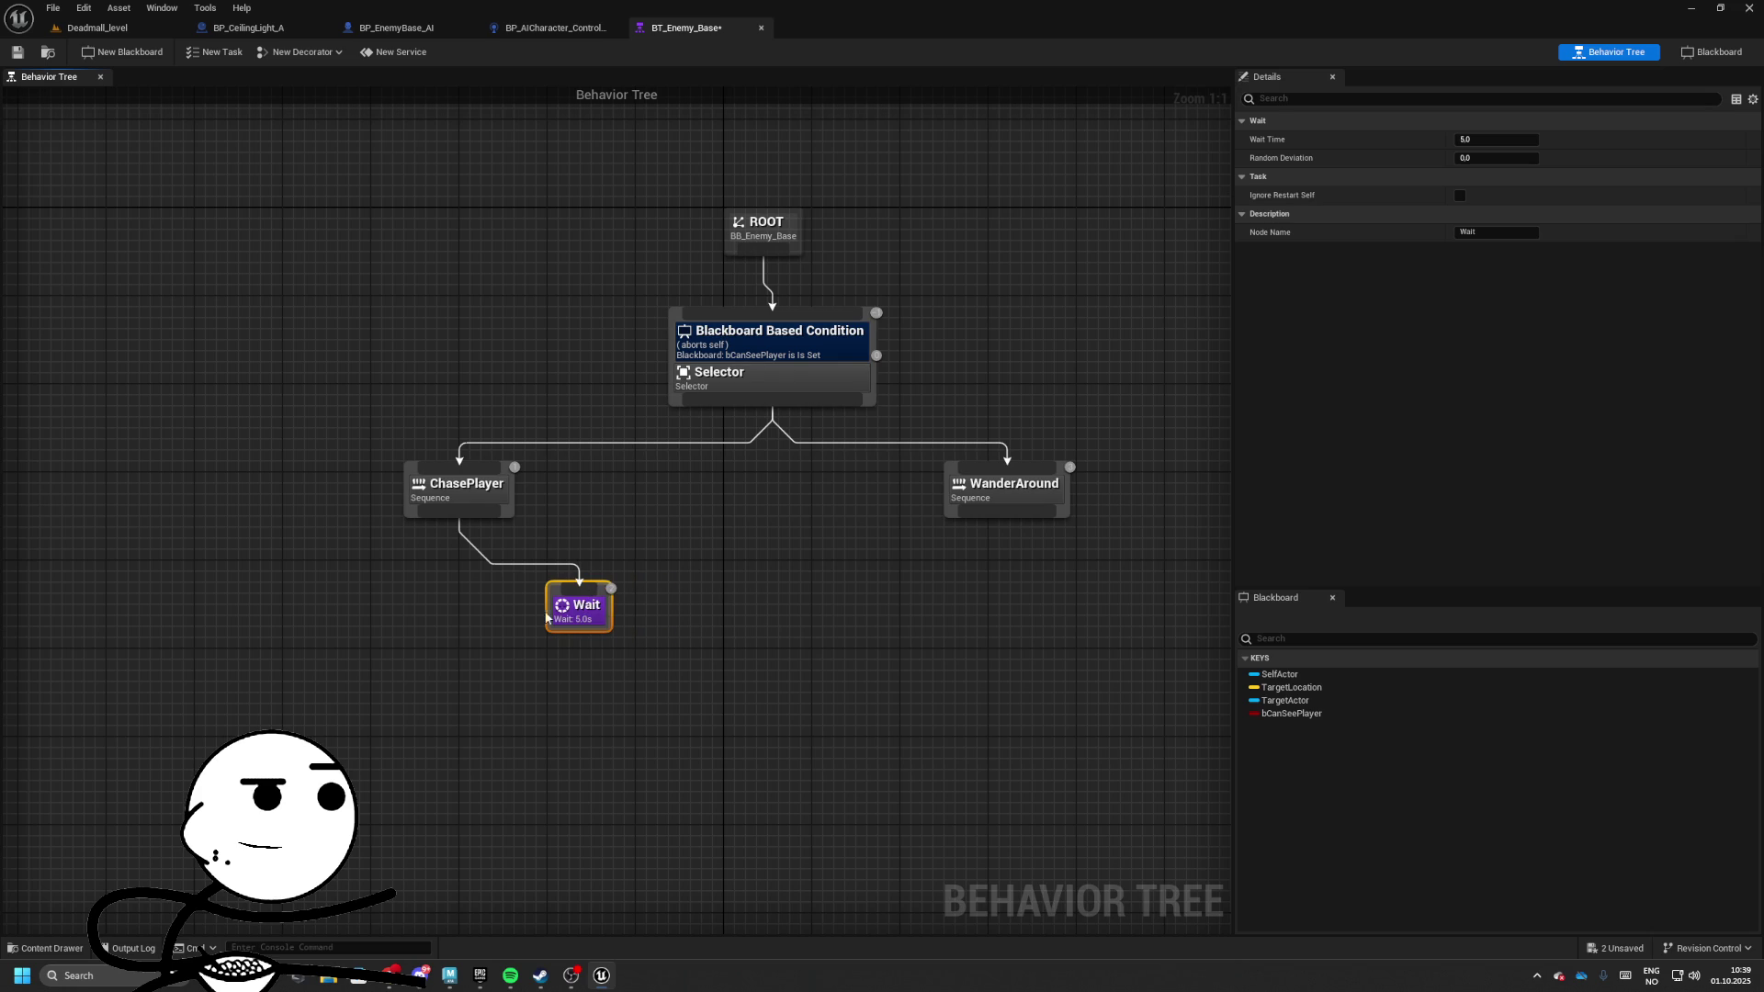
click(909, 610)
key(ctrl+z)
key(ctrl+z)
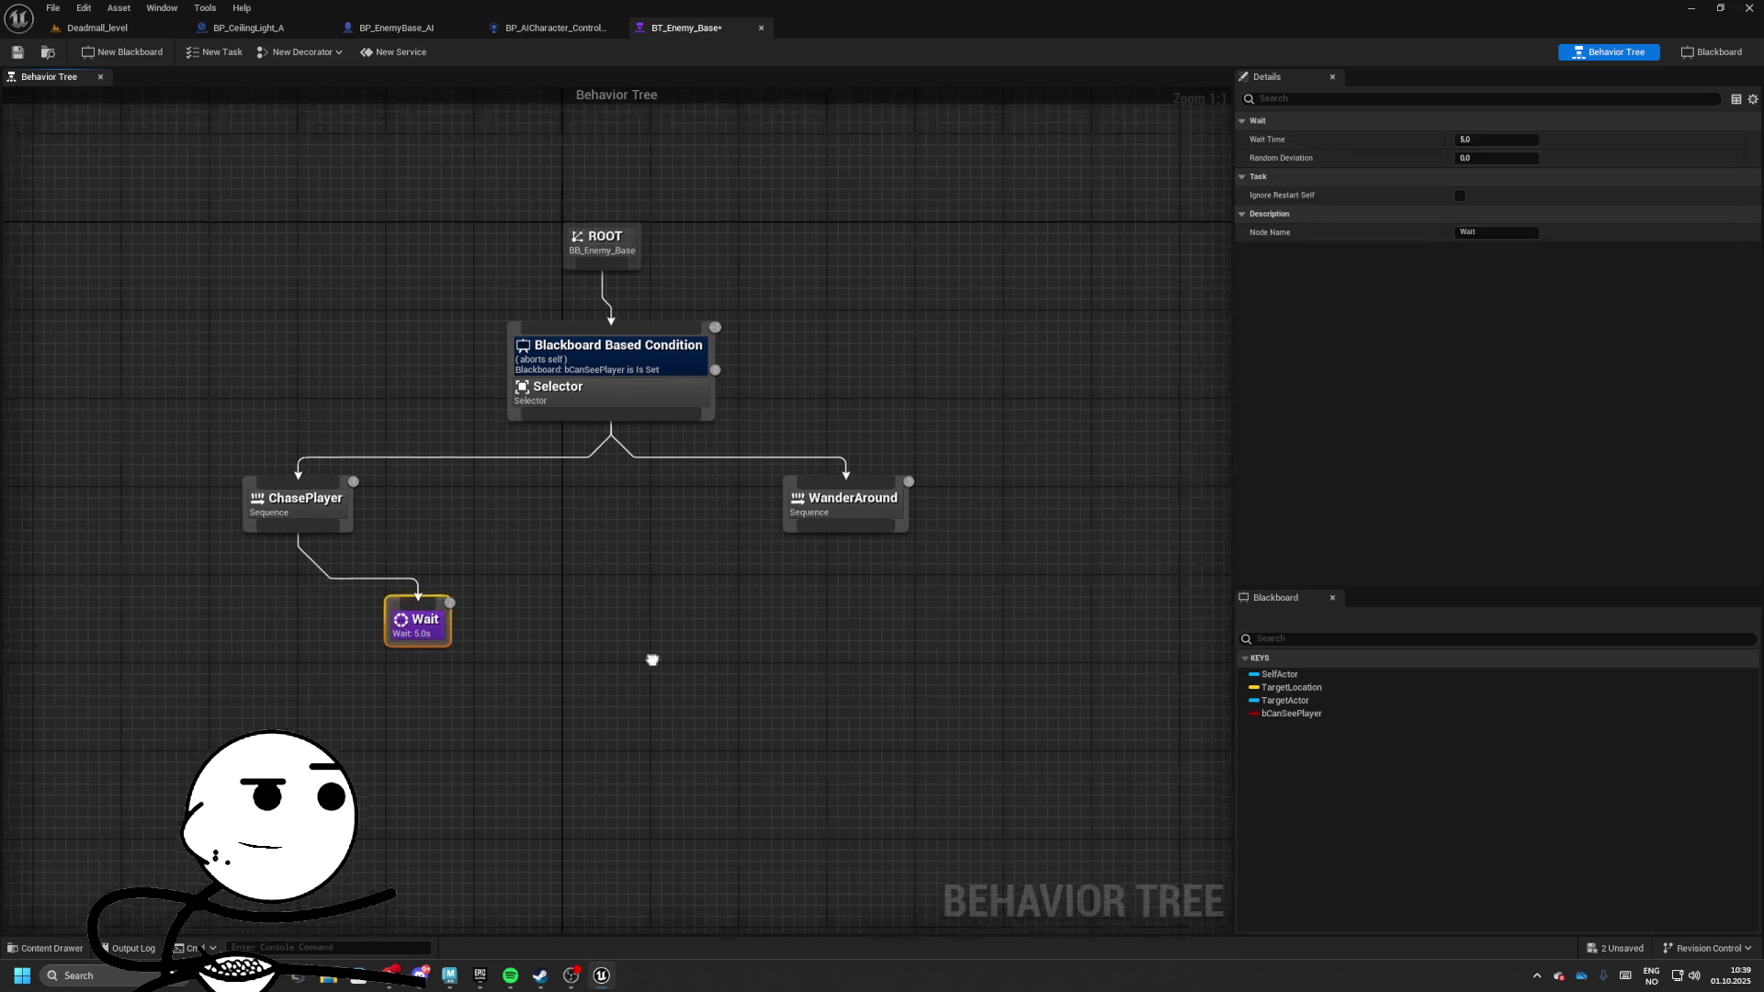
Add a Wait task under WanderAround with a random deviation of 1.0 seconds
drag(686, 526, 762, 608)
text(wait)
key(Return)
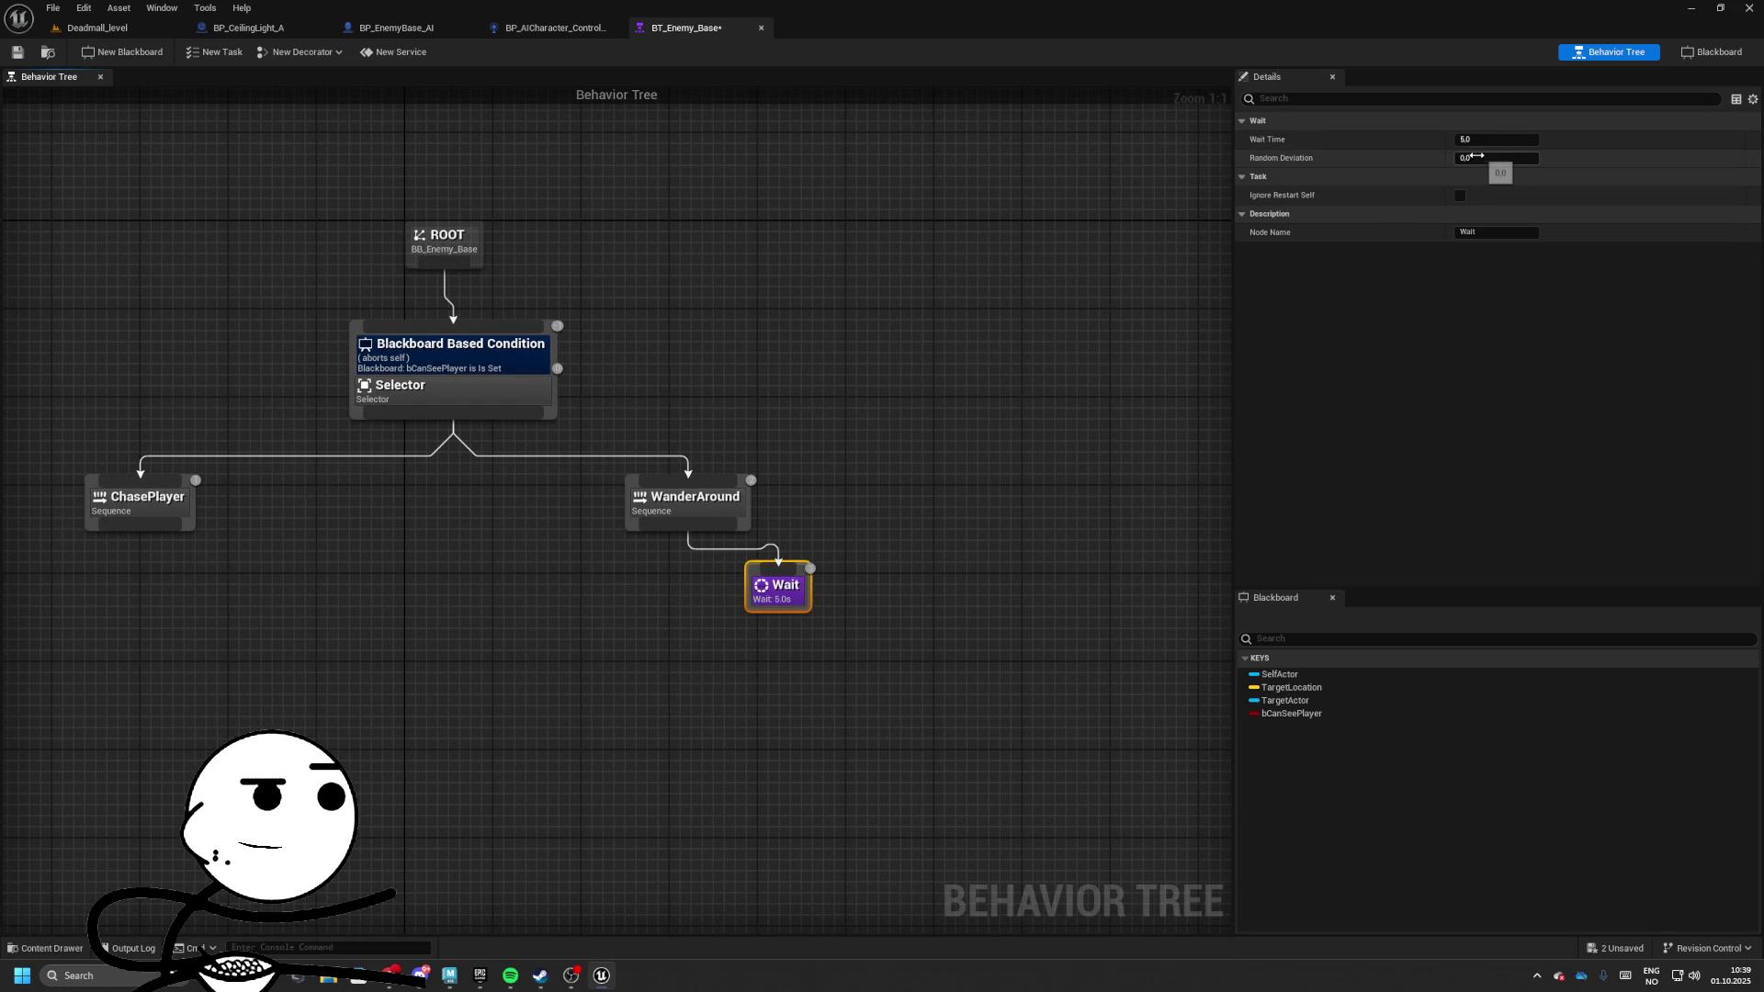
text(1)
key(Return)
drag(477, 415, 611, 404)
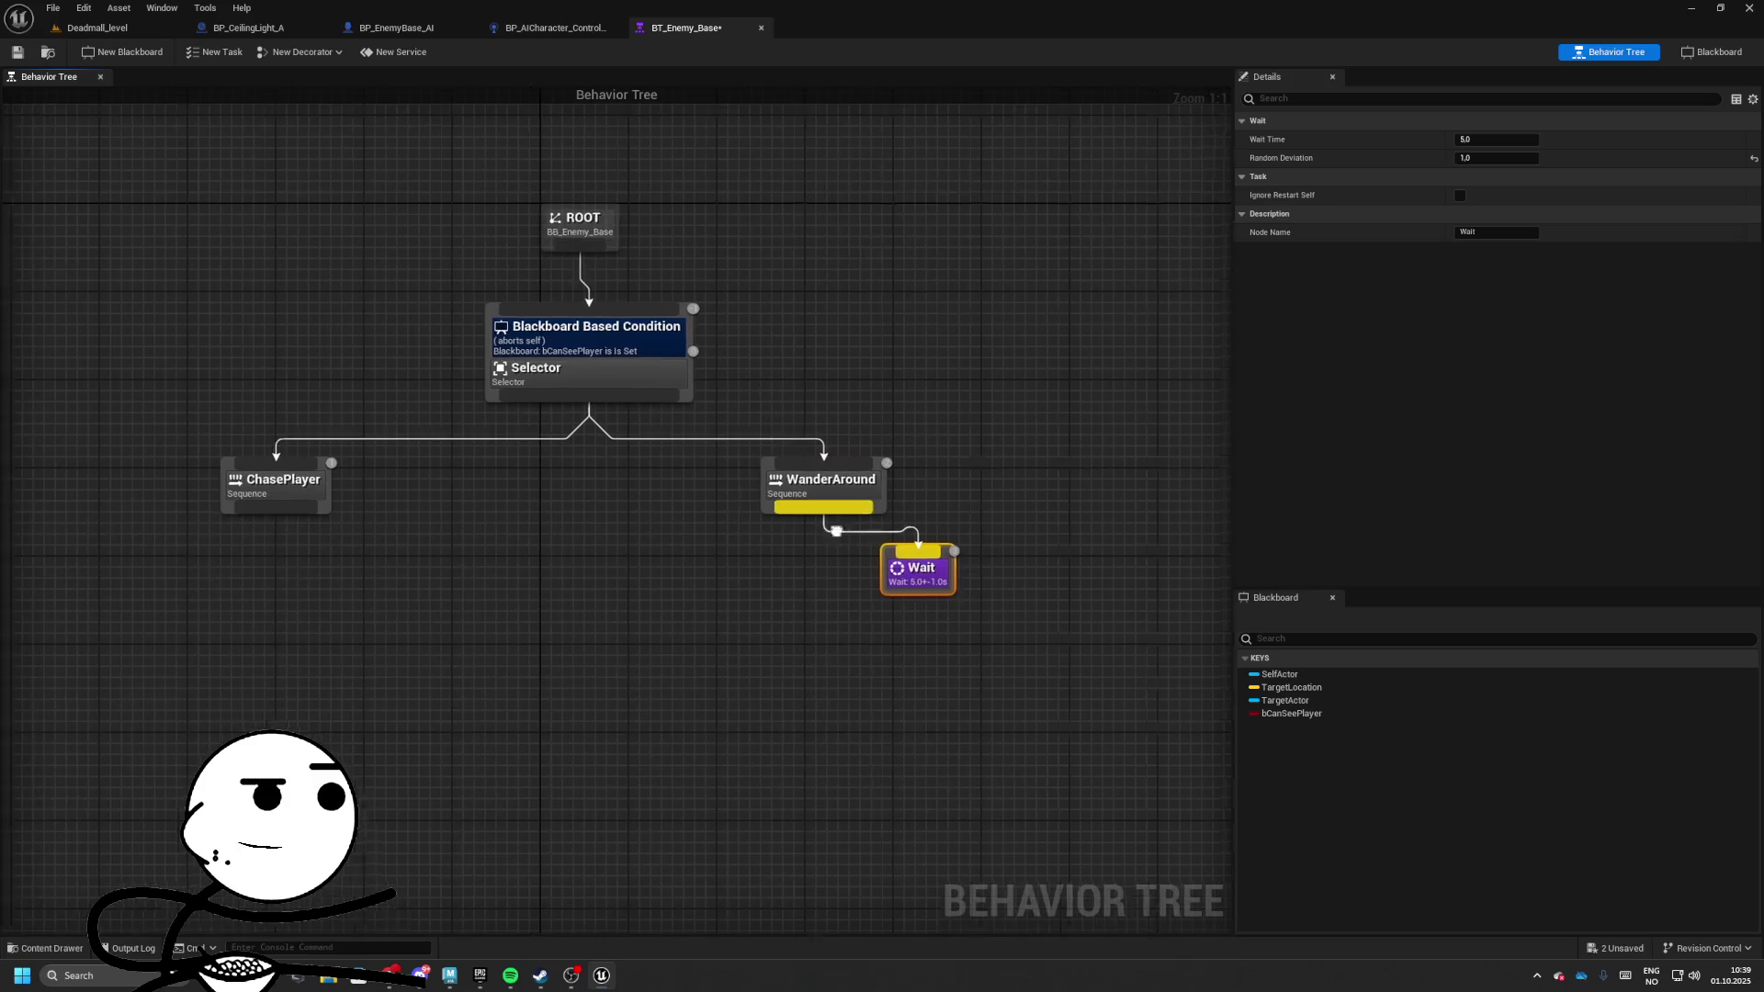
click(661, 602)
mouse_move(662, 603)
mouse_down()
mouse_move(743, 569)
mouse_move(566, 602)
mouse_move(751, 562)
mouse_up()
drag(541, 532, 529, 597)
click(674, 562)
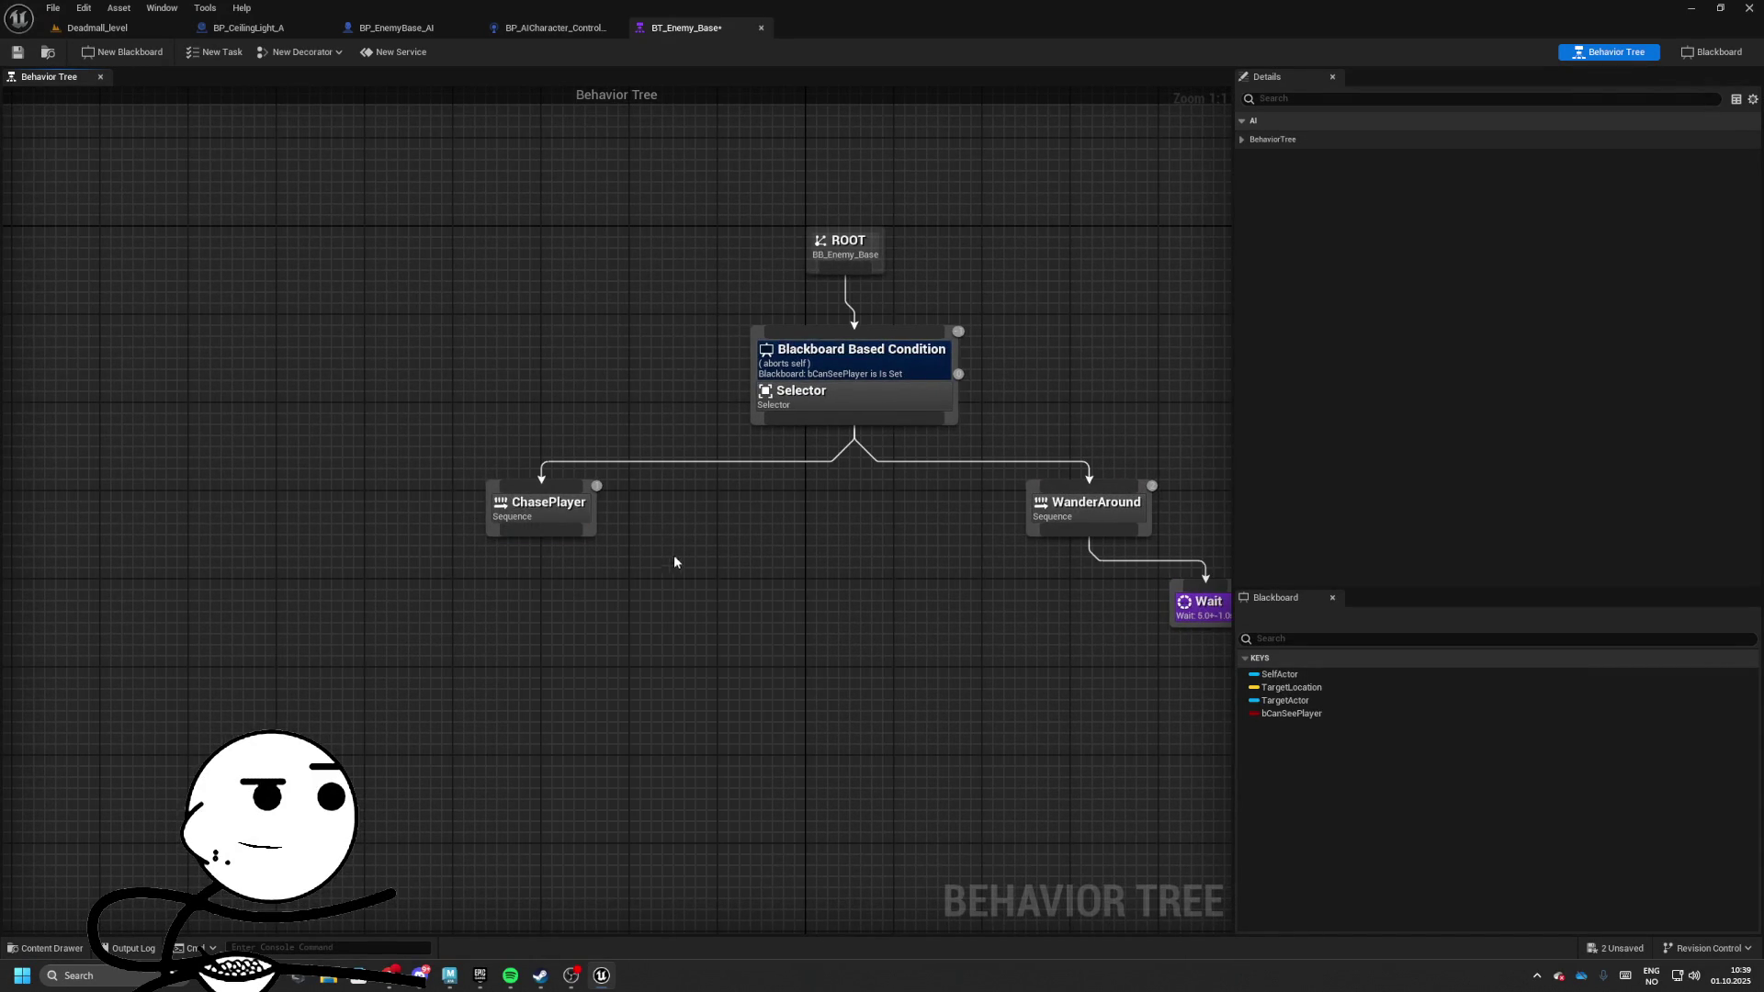
Save the behavior tree and open BP_AICharacter_Controller's Event Graph
click(17, 52)
click(92, 27)
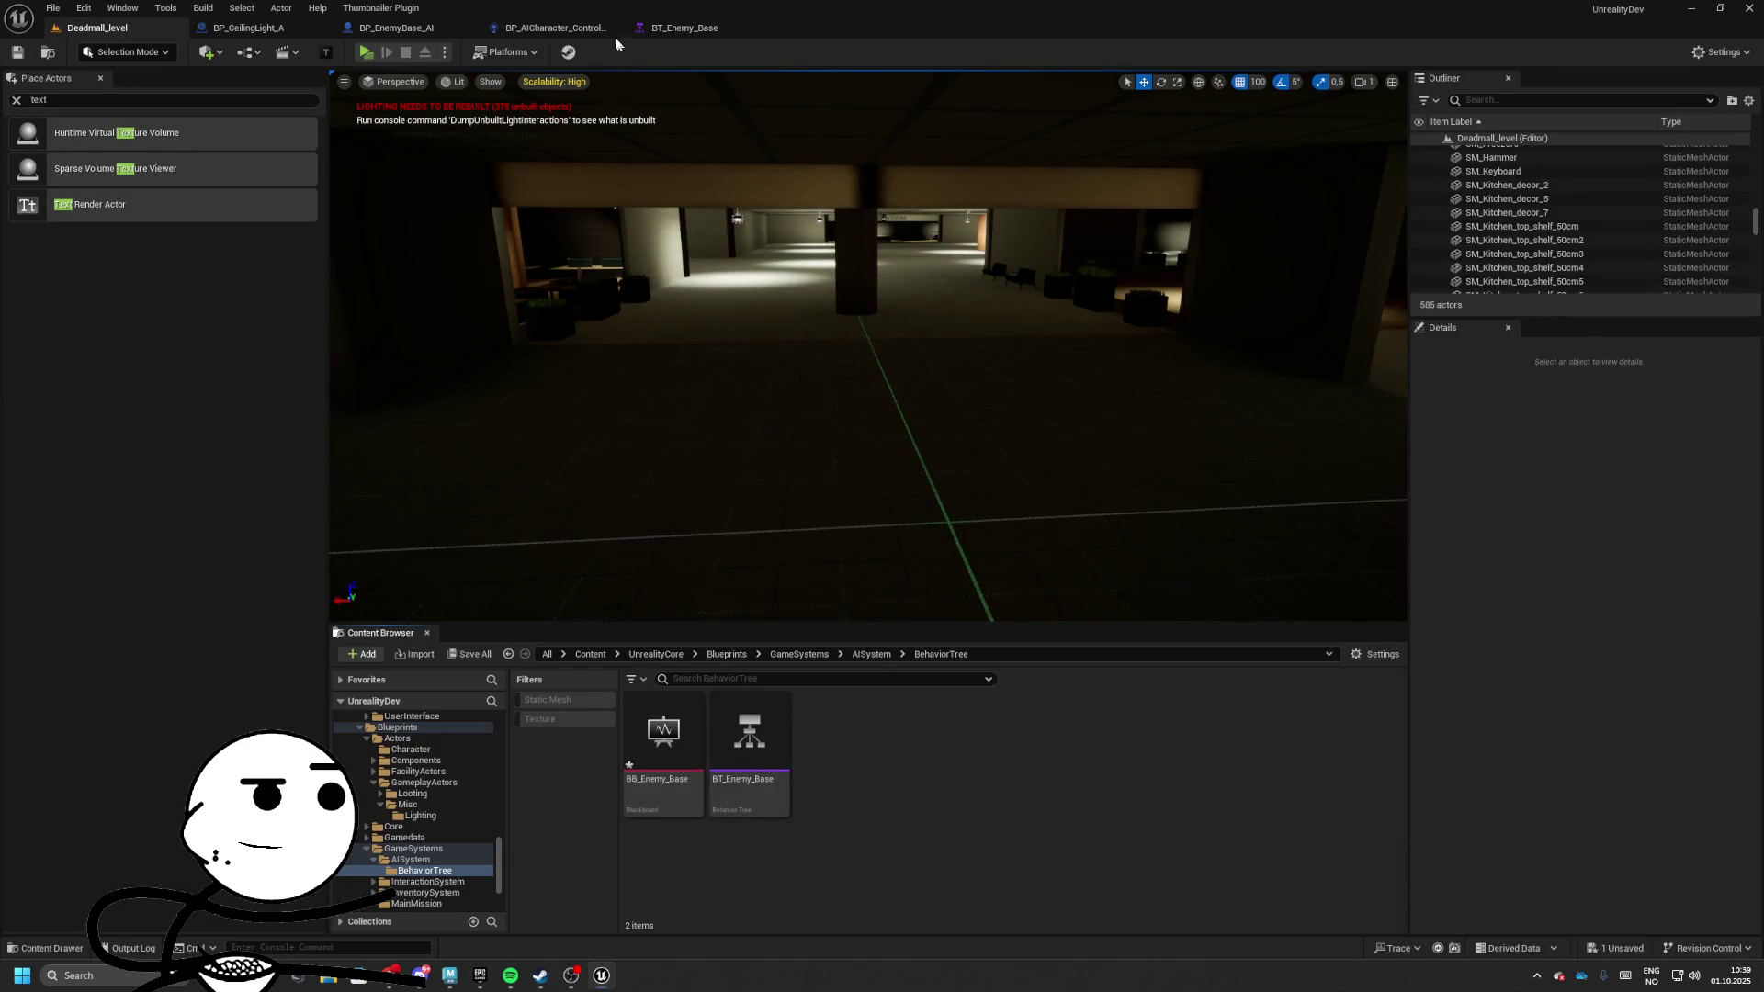
click(551, 28)
click(35, 96)
click(179, 216)
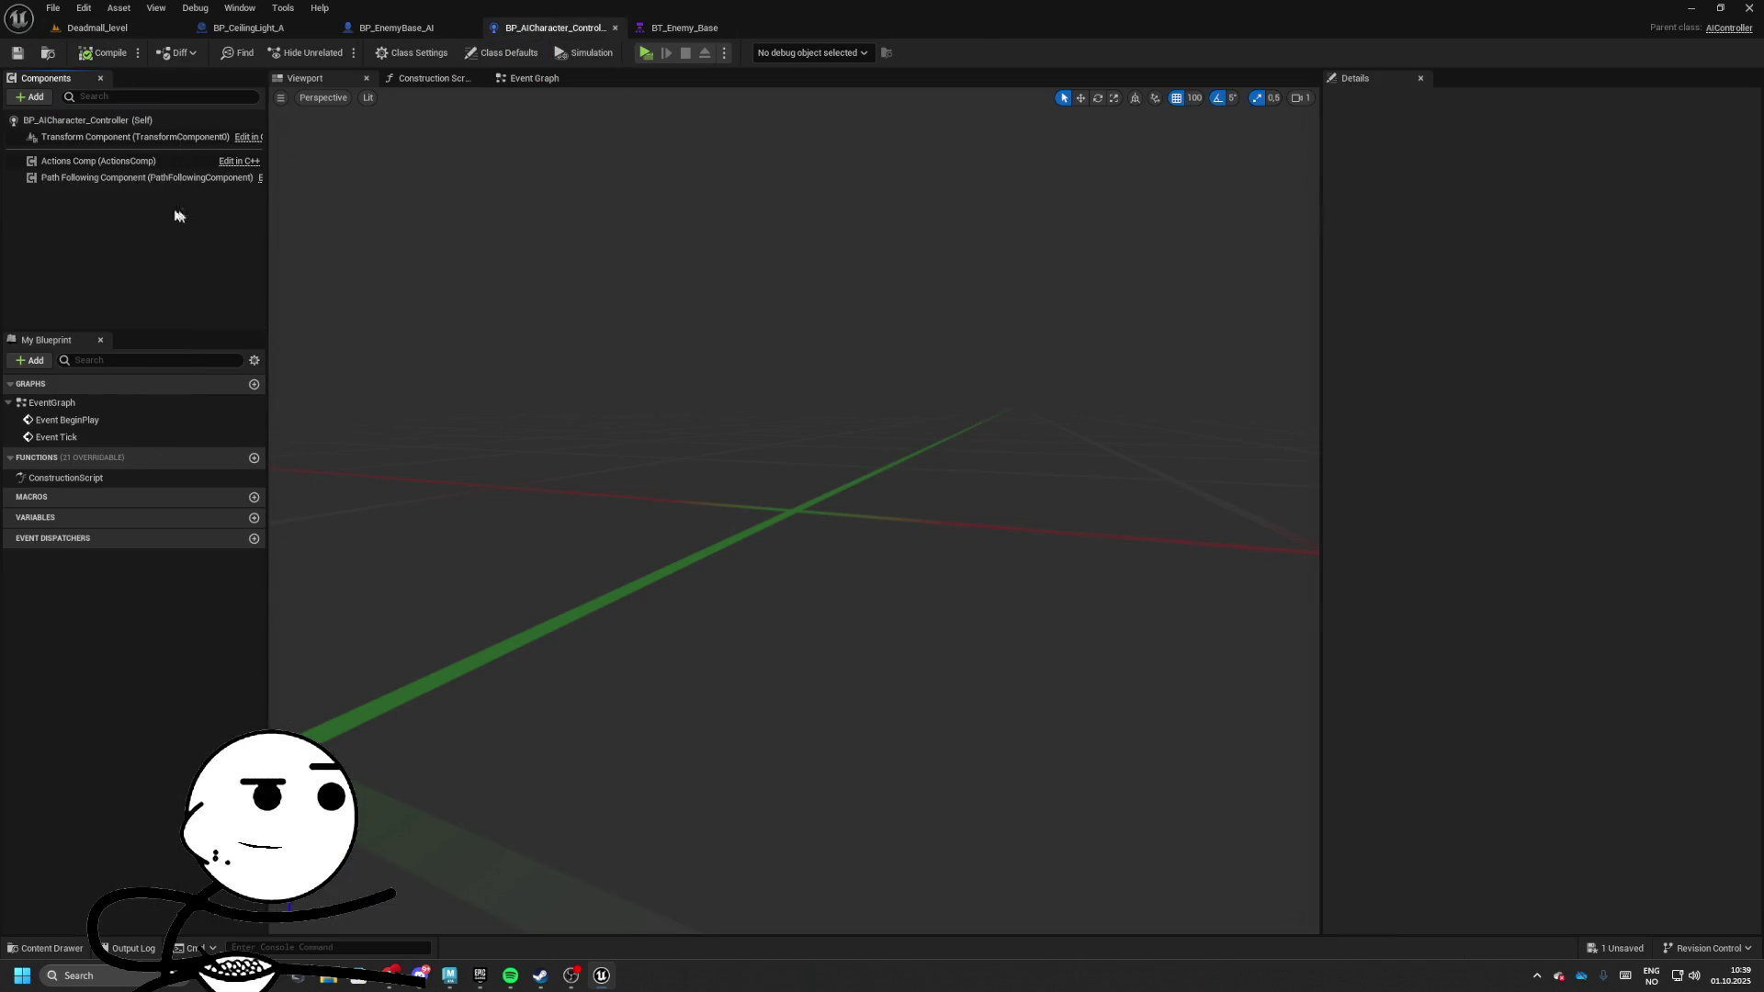
click(534, 78)
Delete Event Tick and run BT_Enemy_Base from Event BeginPlay via Run Behavior Tree
drag(563, 551, 682, 682)
key(Delete)
drag(622, 497, 709, 505)
text(run behavior tree)
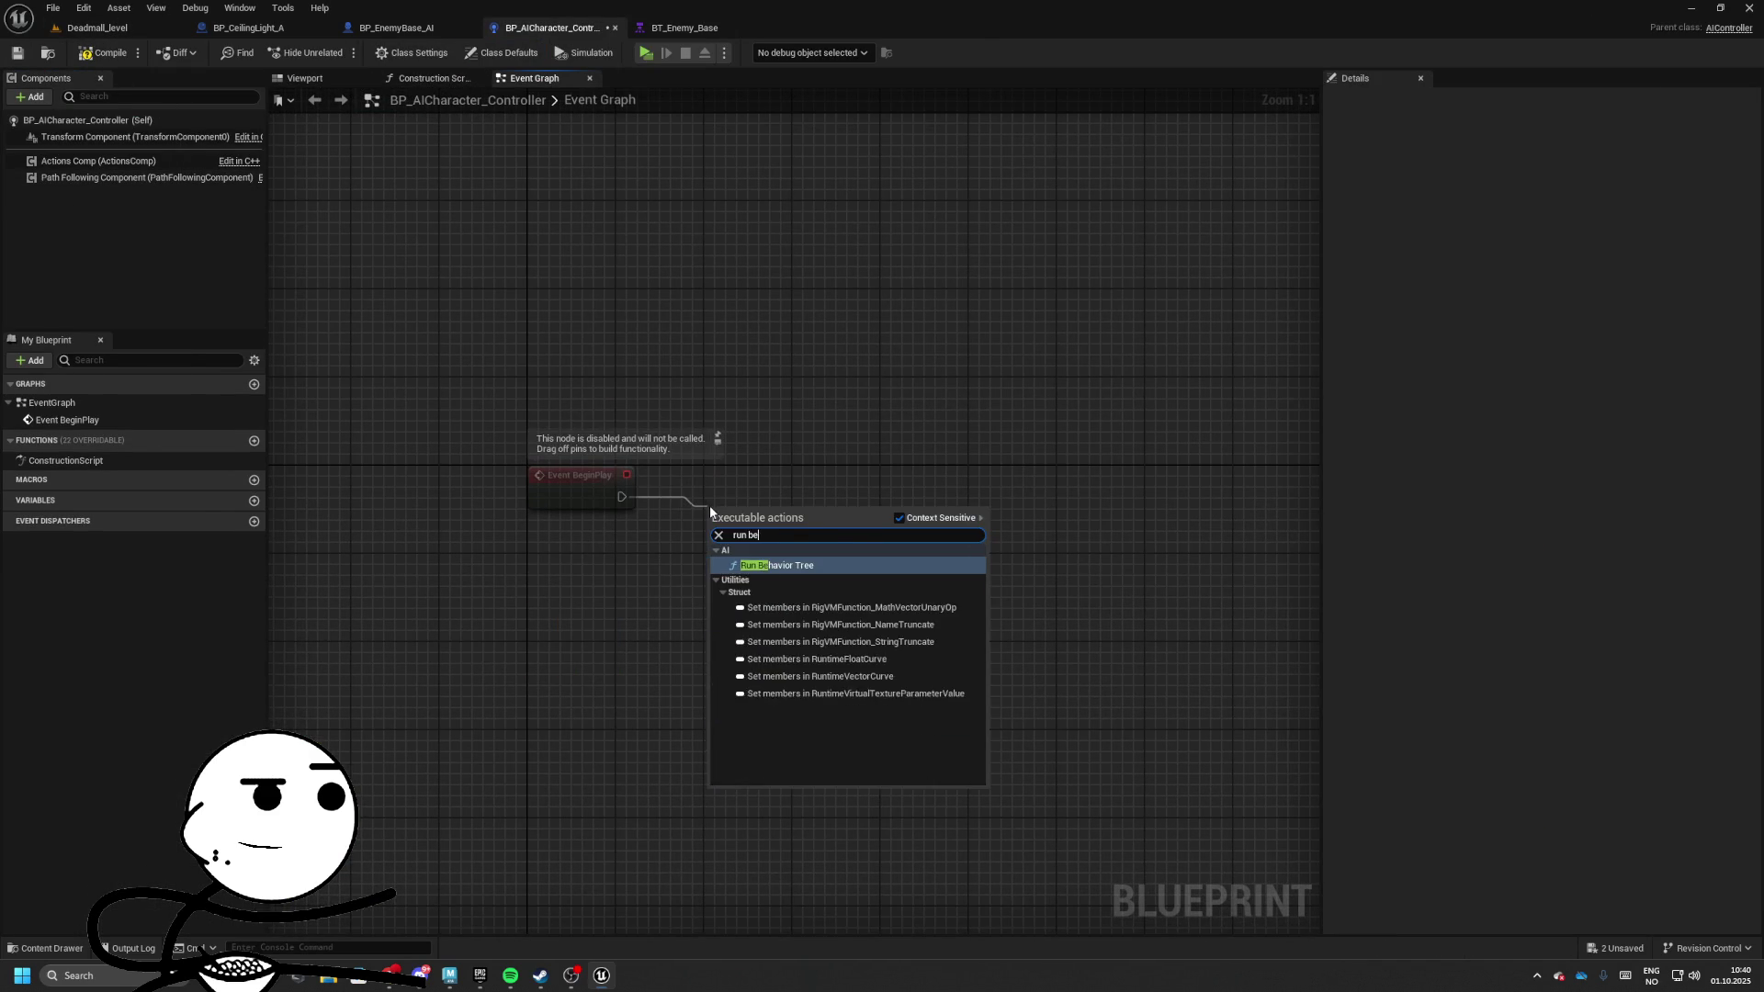
key(Return)
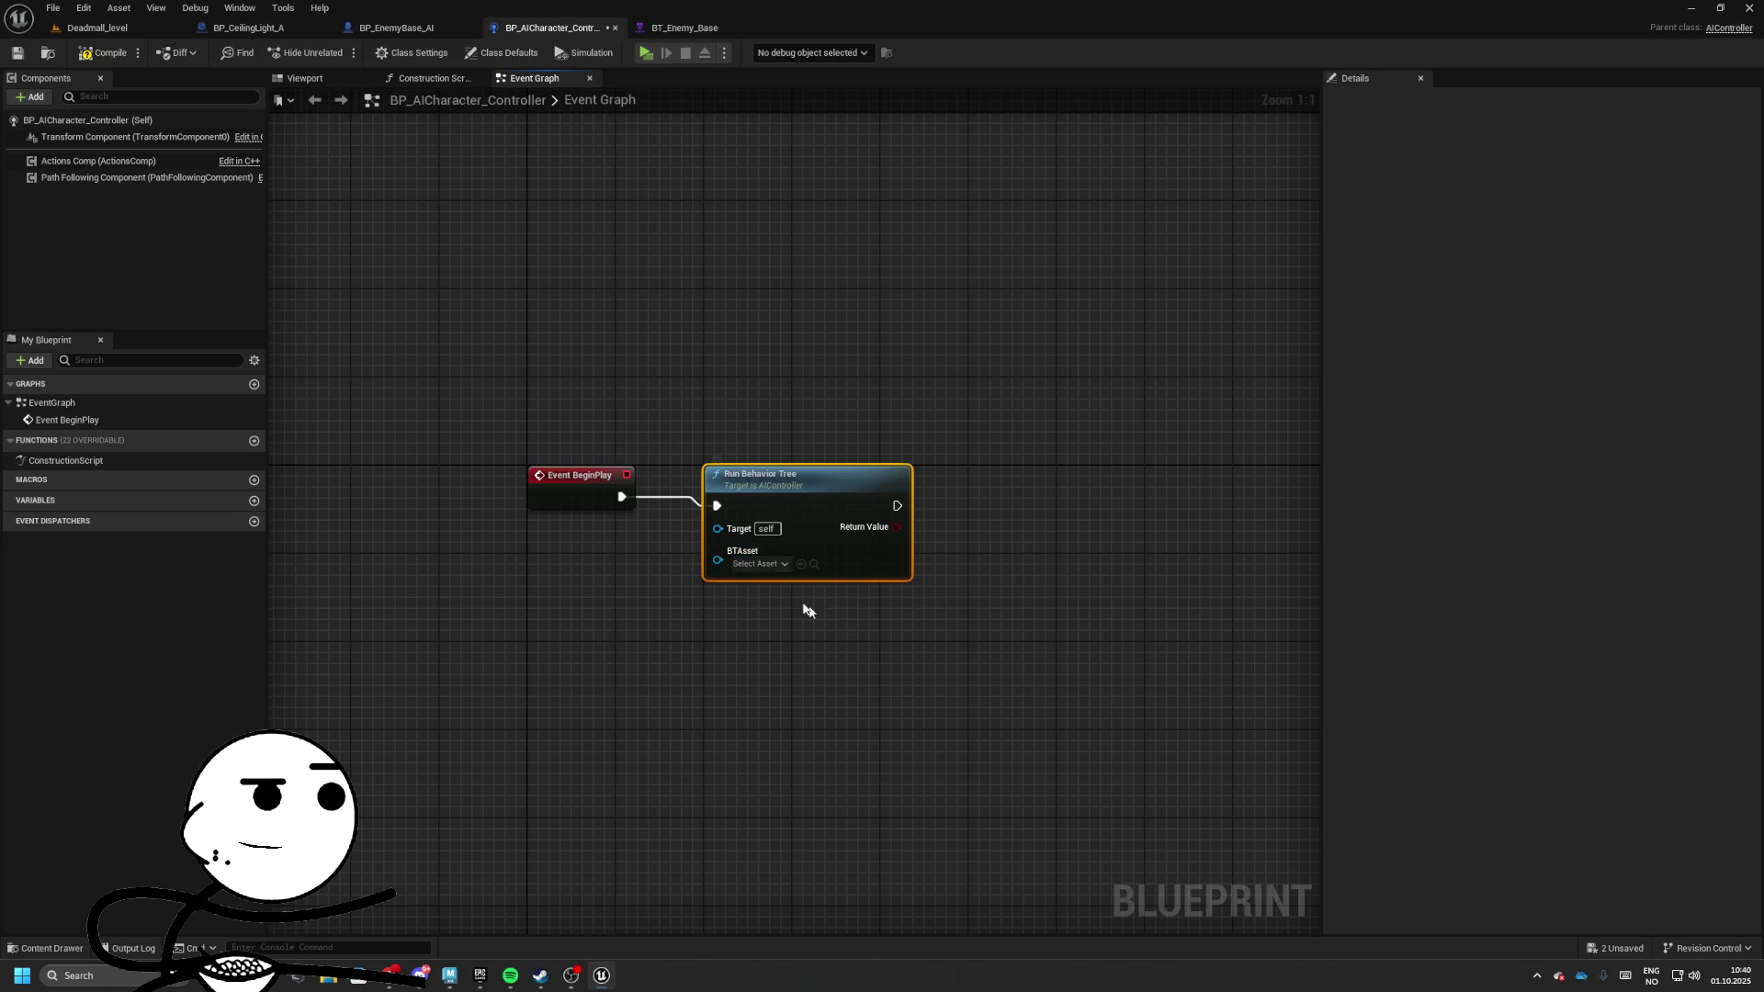
click(759, 574)
click(809, 657)
Wrap the BeginPlay and Run Behavior Tree nodes in a comment titled [Event Begin]
drag(505, 336, 956, 562)
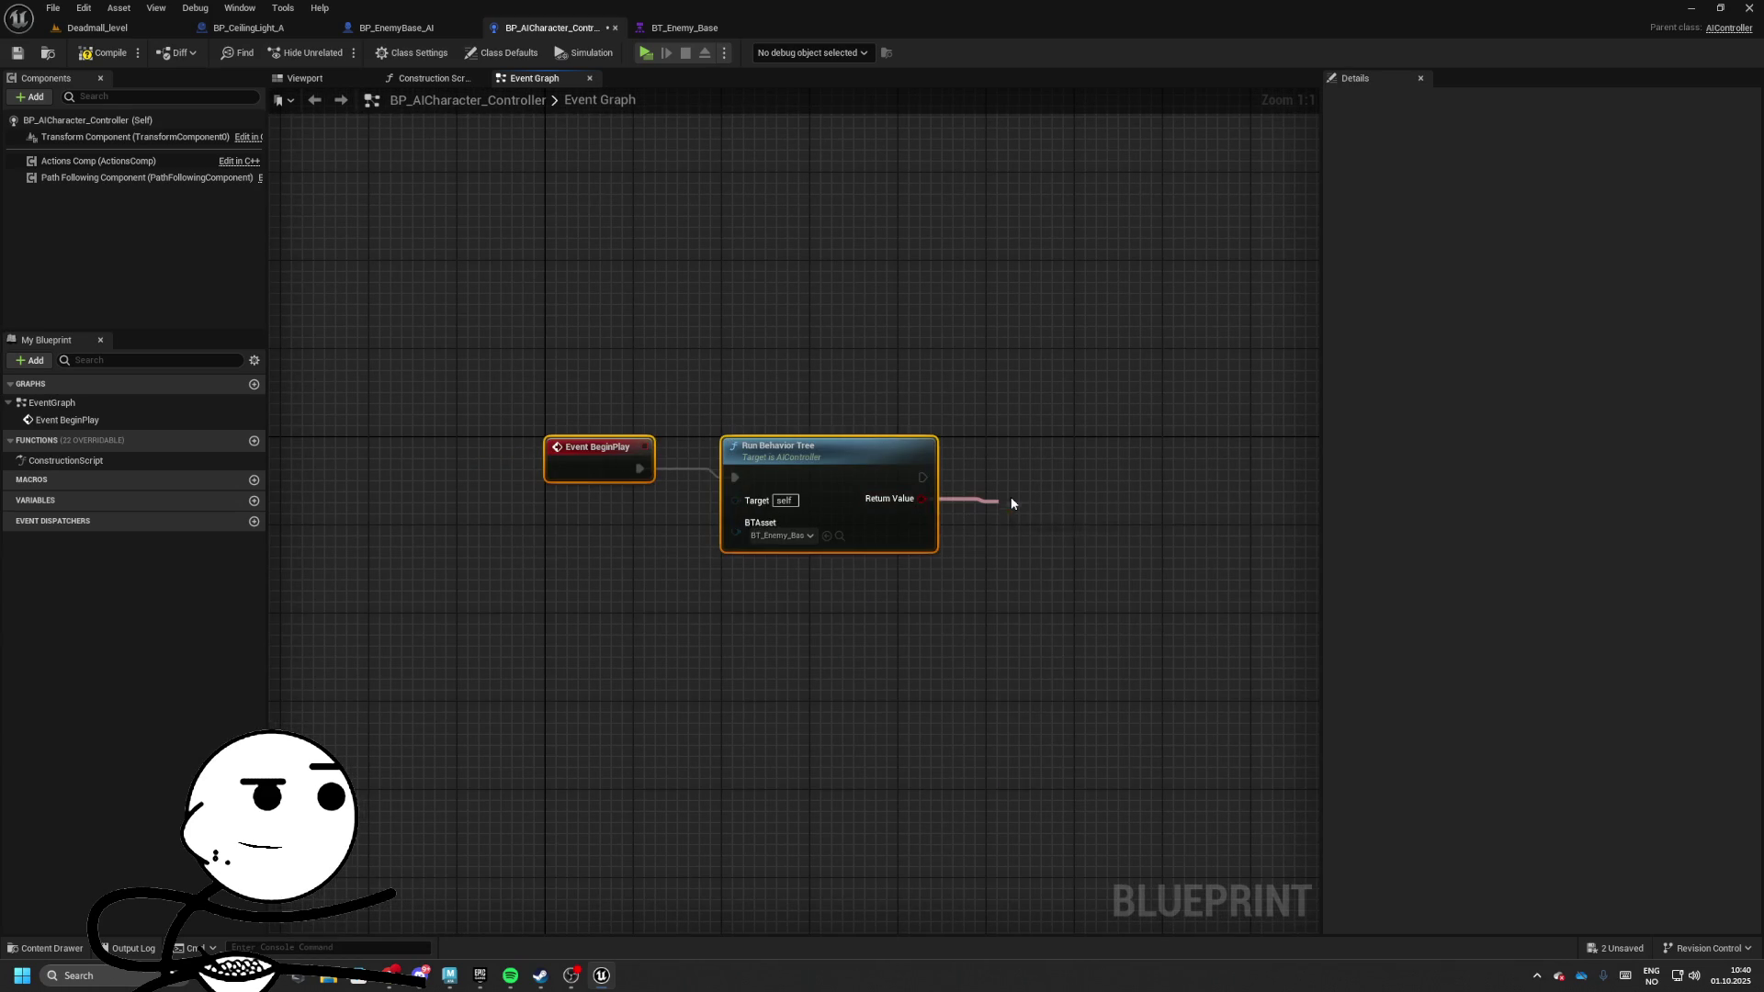
drag(1011, 503, 1012, 504)
key(Escape)
key(c)
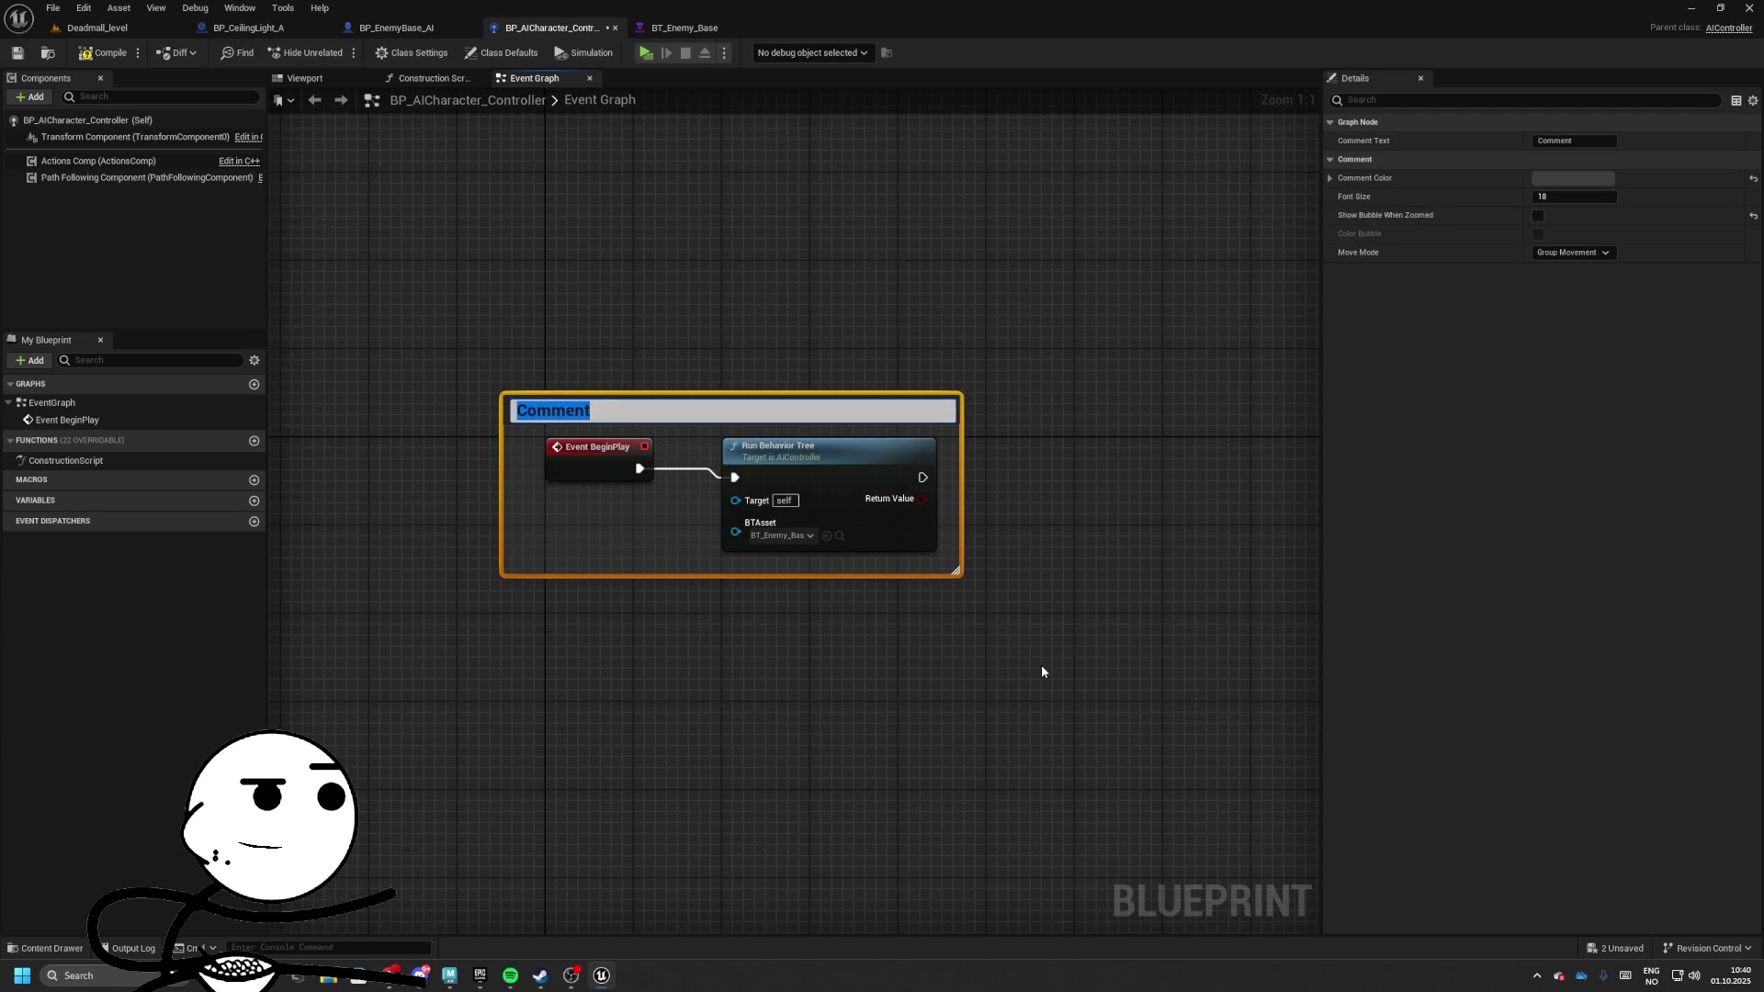
text(])
key(Return)
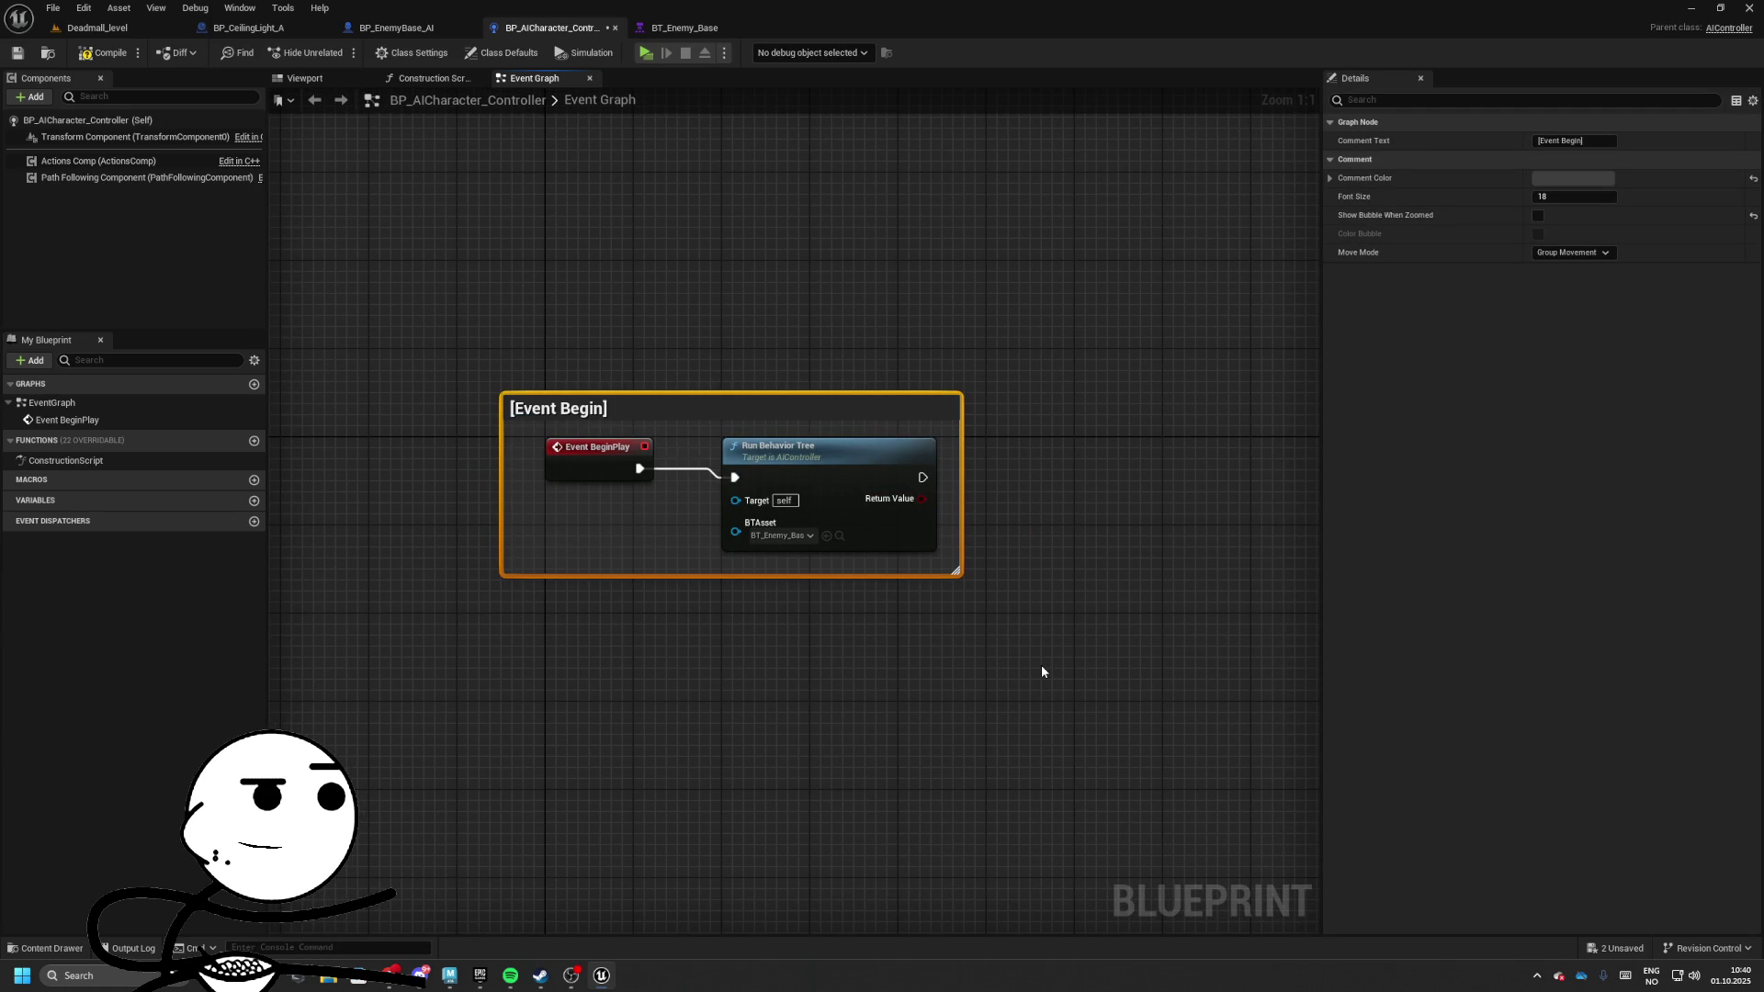
drag(573, 450, 639, 494)
click(733, 397)
Add a Pawn Sensing component to the controller and review its settings
drag(733, 398, 461, 338)
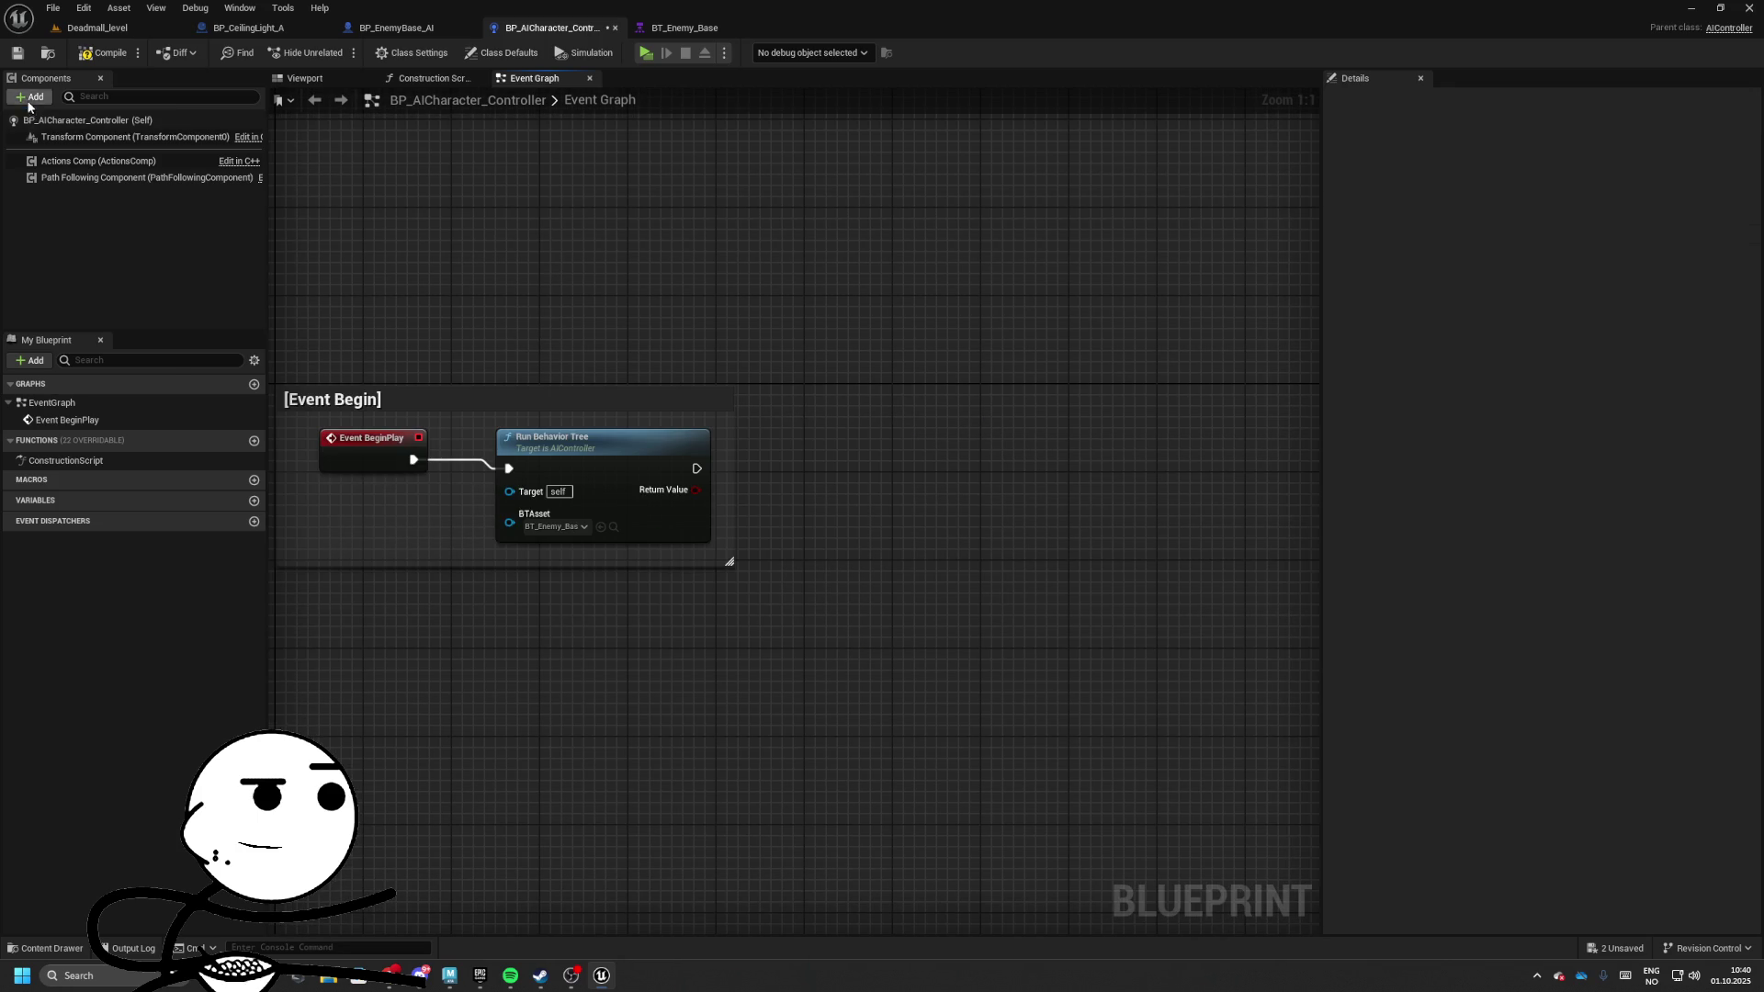
click(31, 97)
text(pawn)
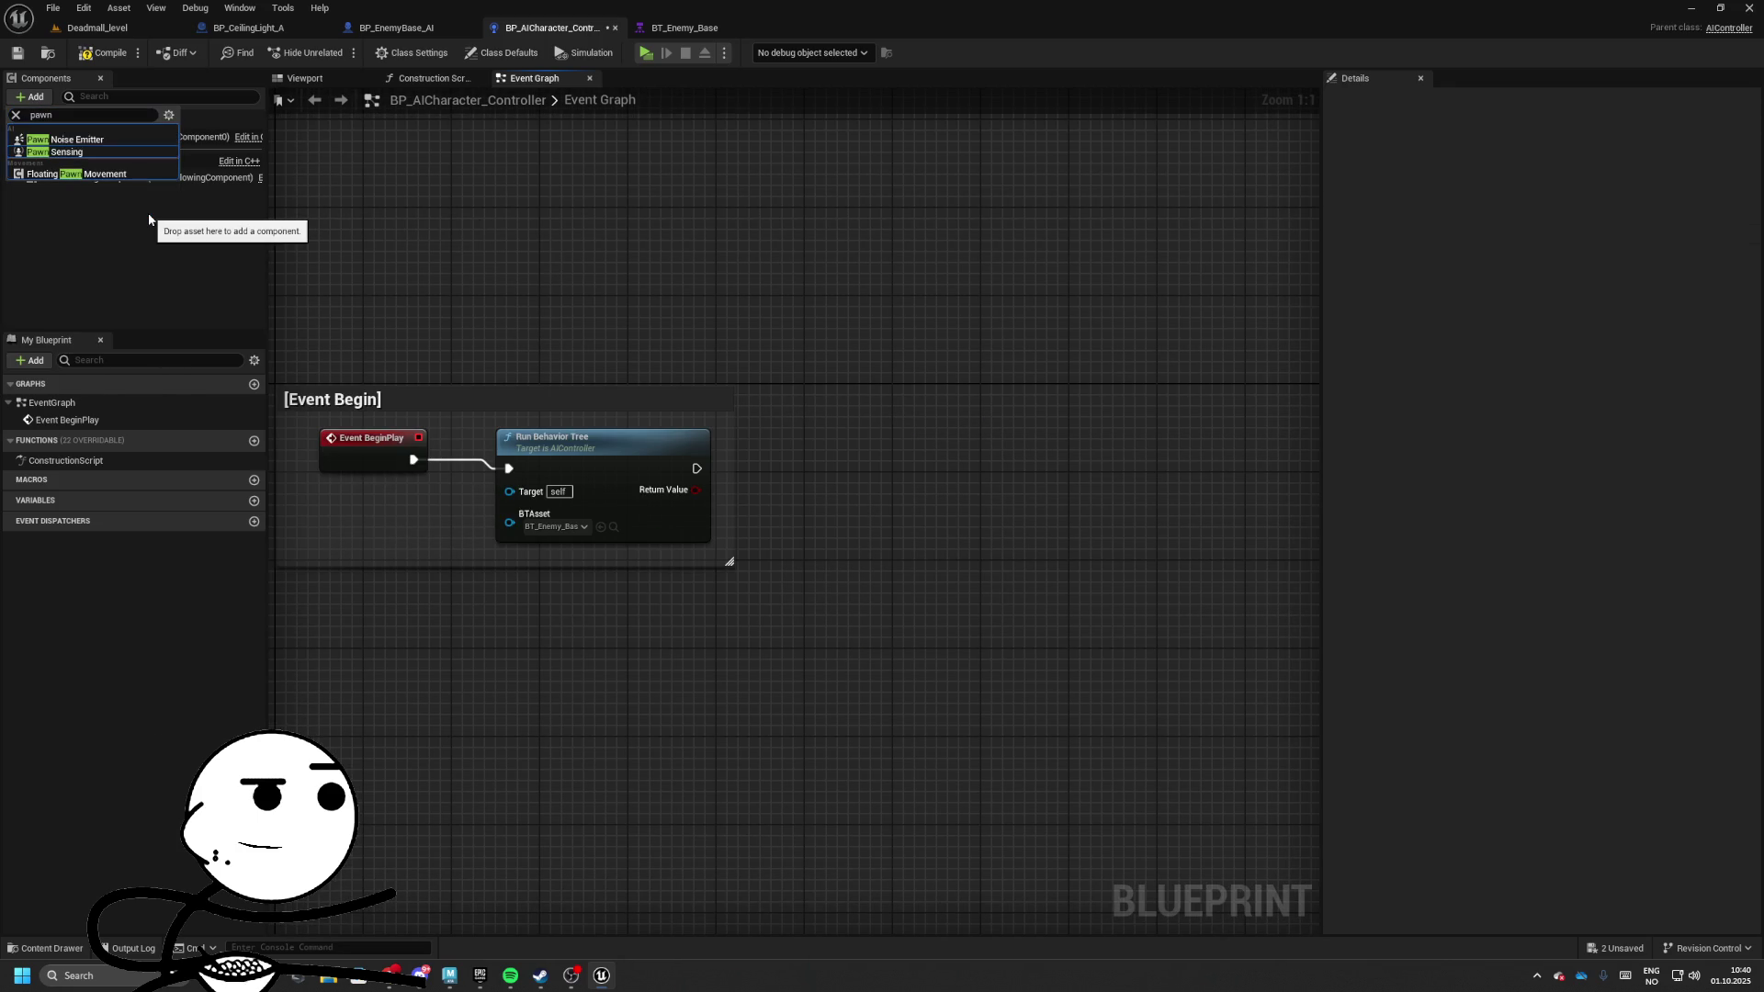
click(147, 152)
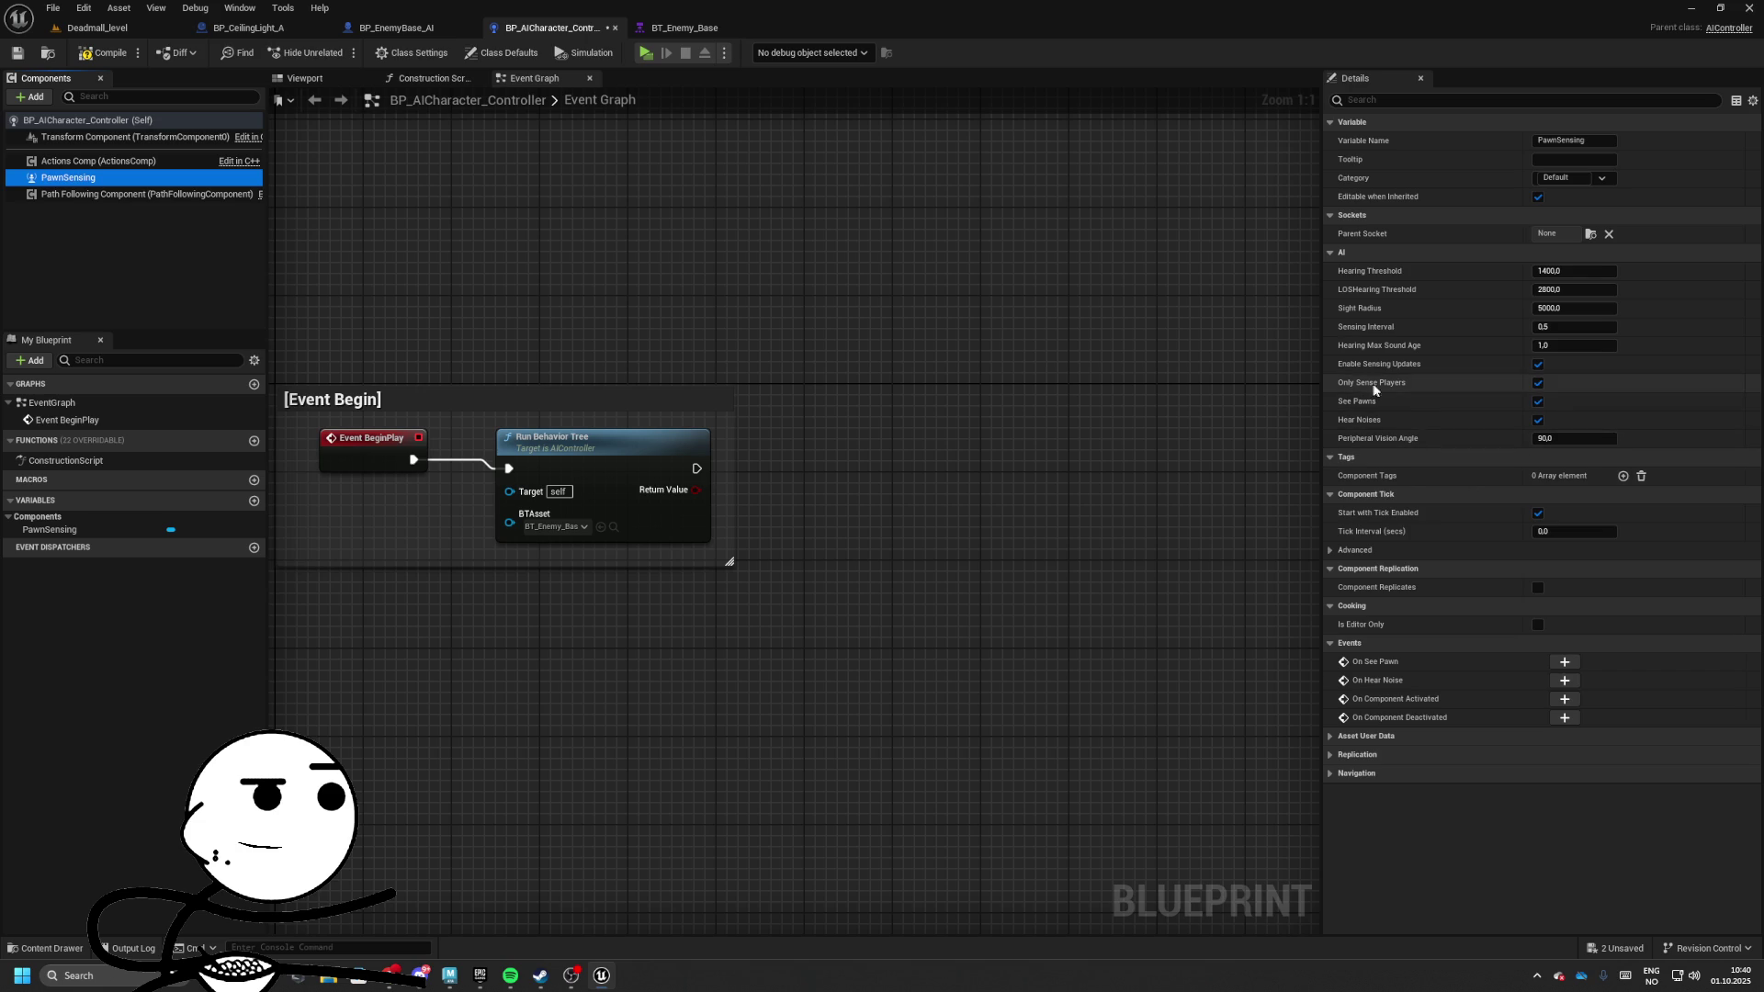
click(79, 180)
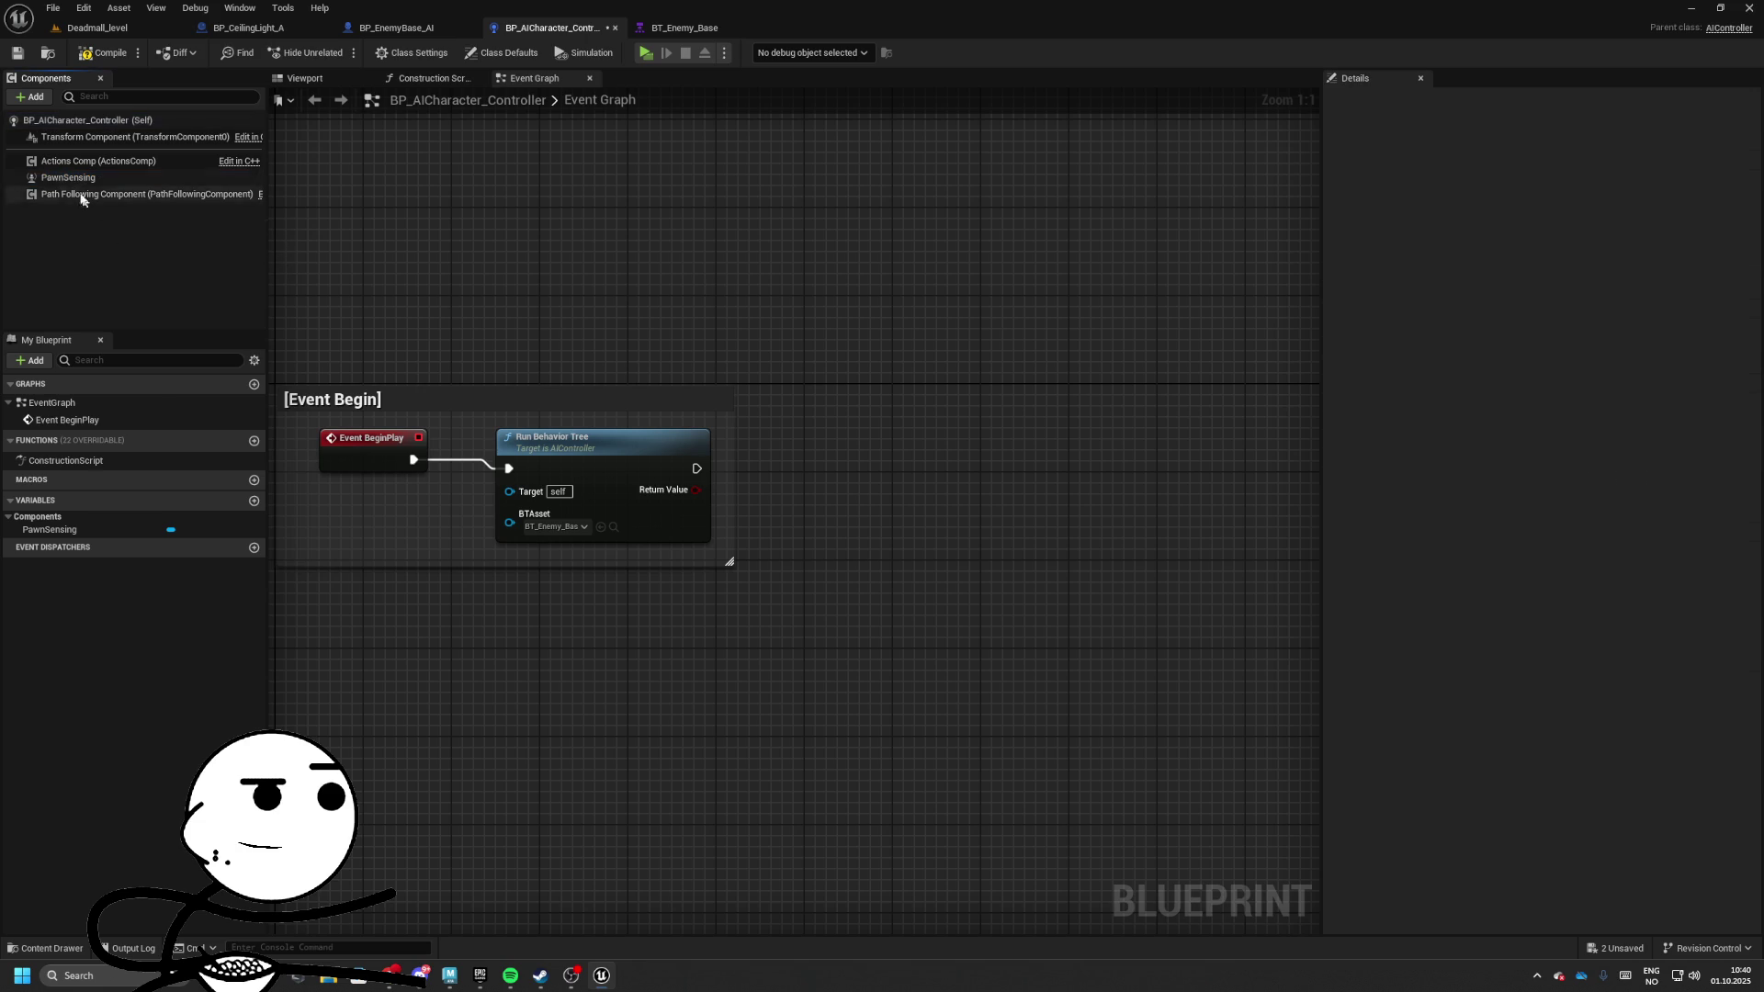
Add an AIPerception component with dominant sense AISense_Sight and one AI Sight config entry
click(32, 97)
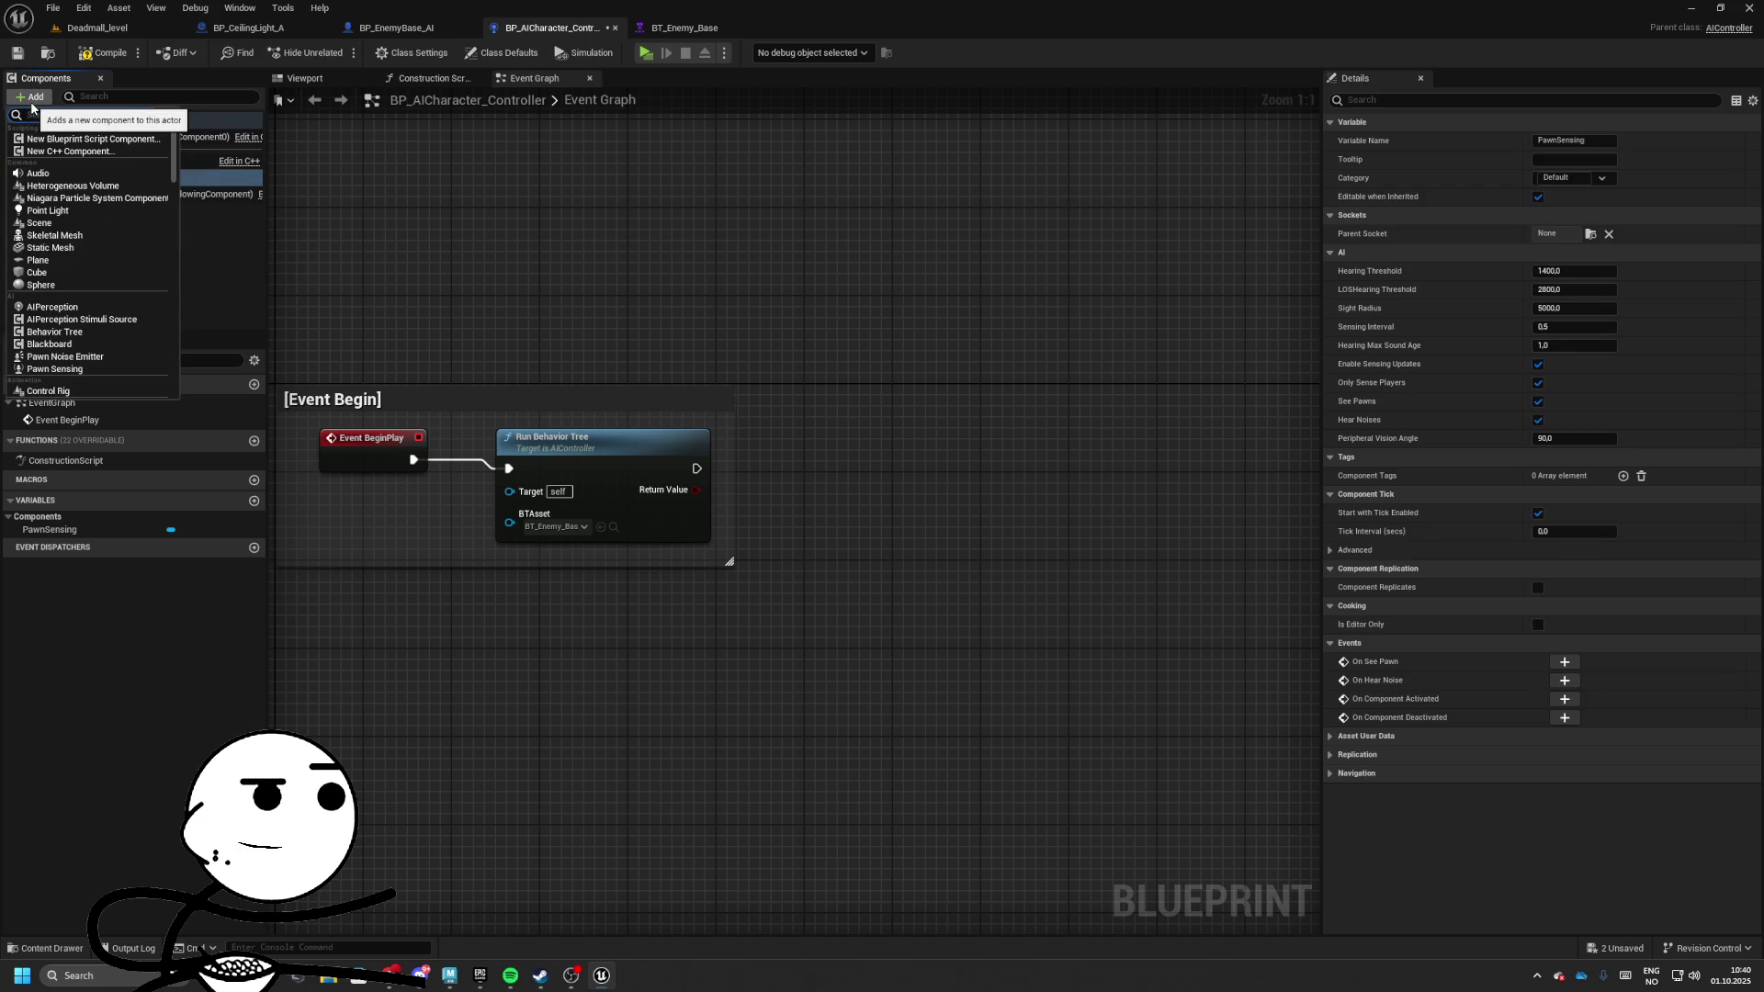
text(aiper)
click(109, 138)
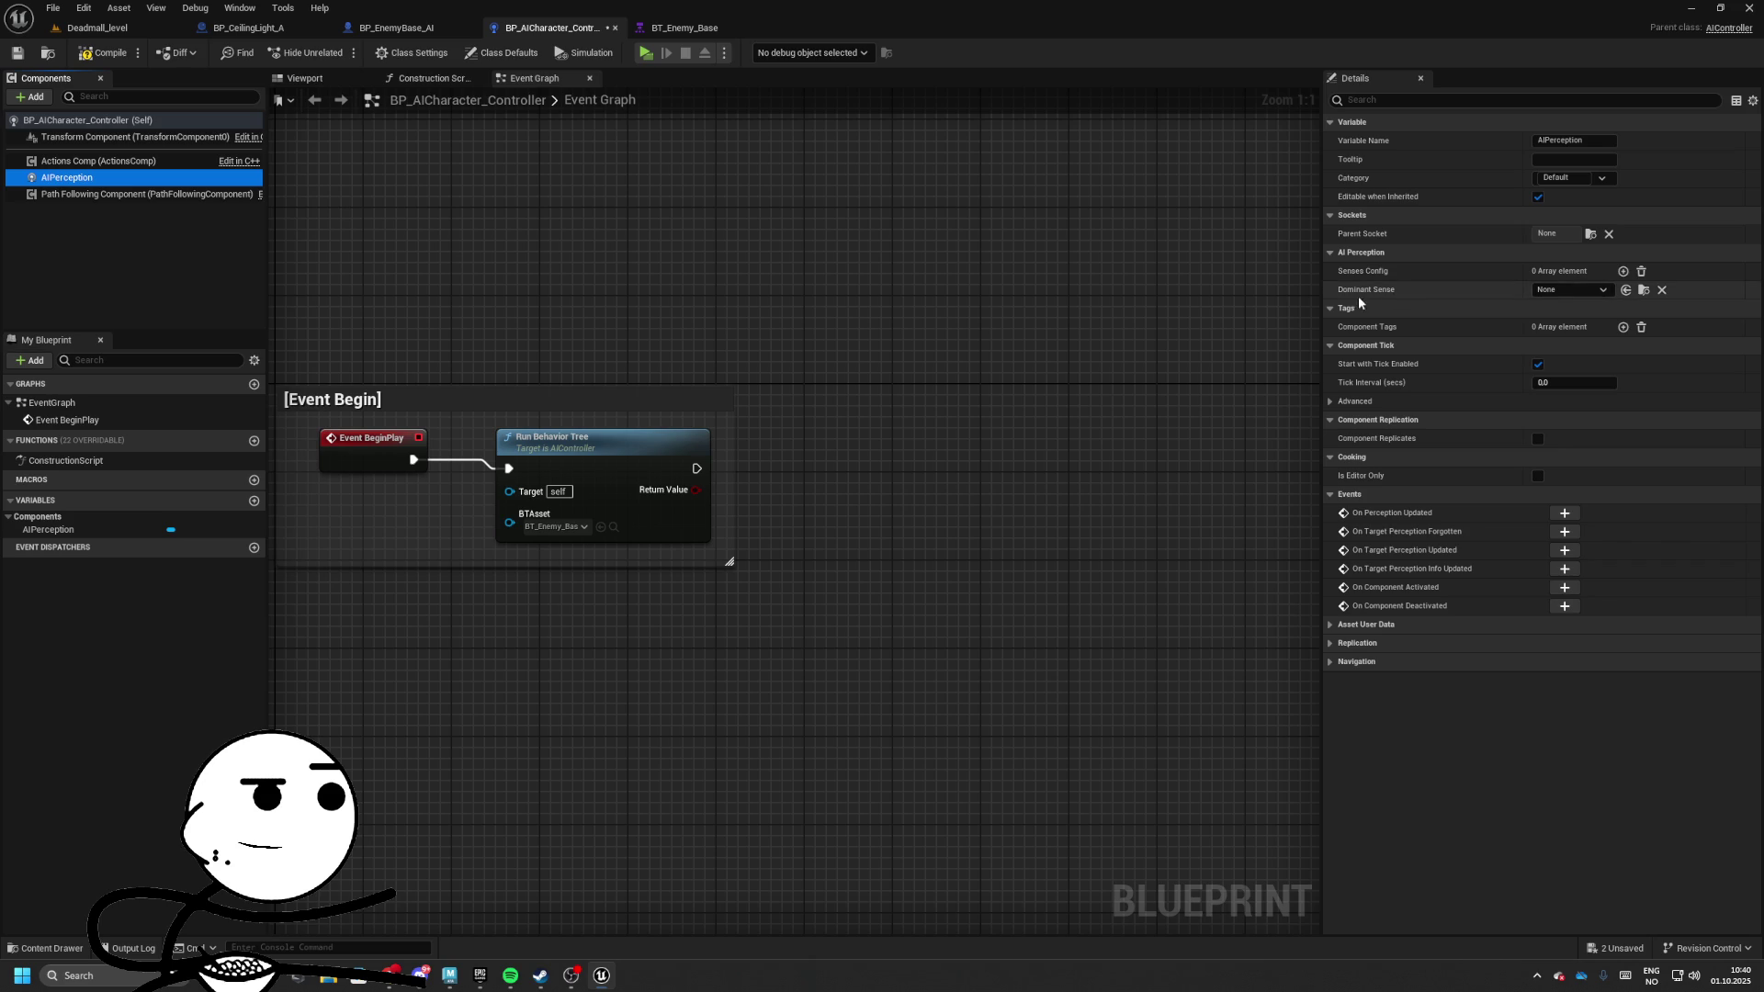
click(1566, 290)
click(1571, 382)
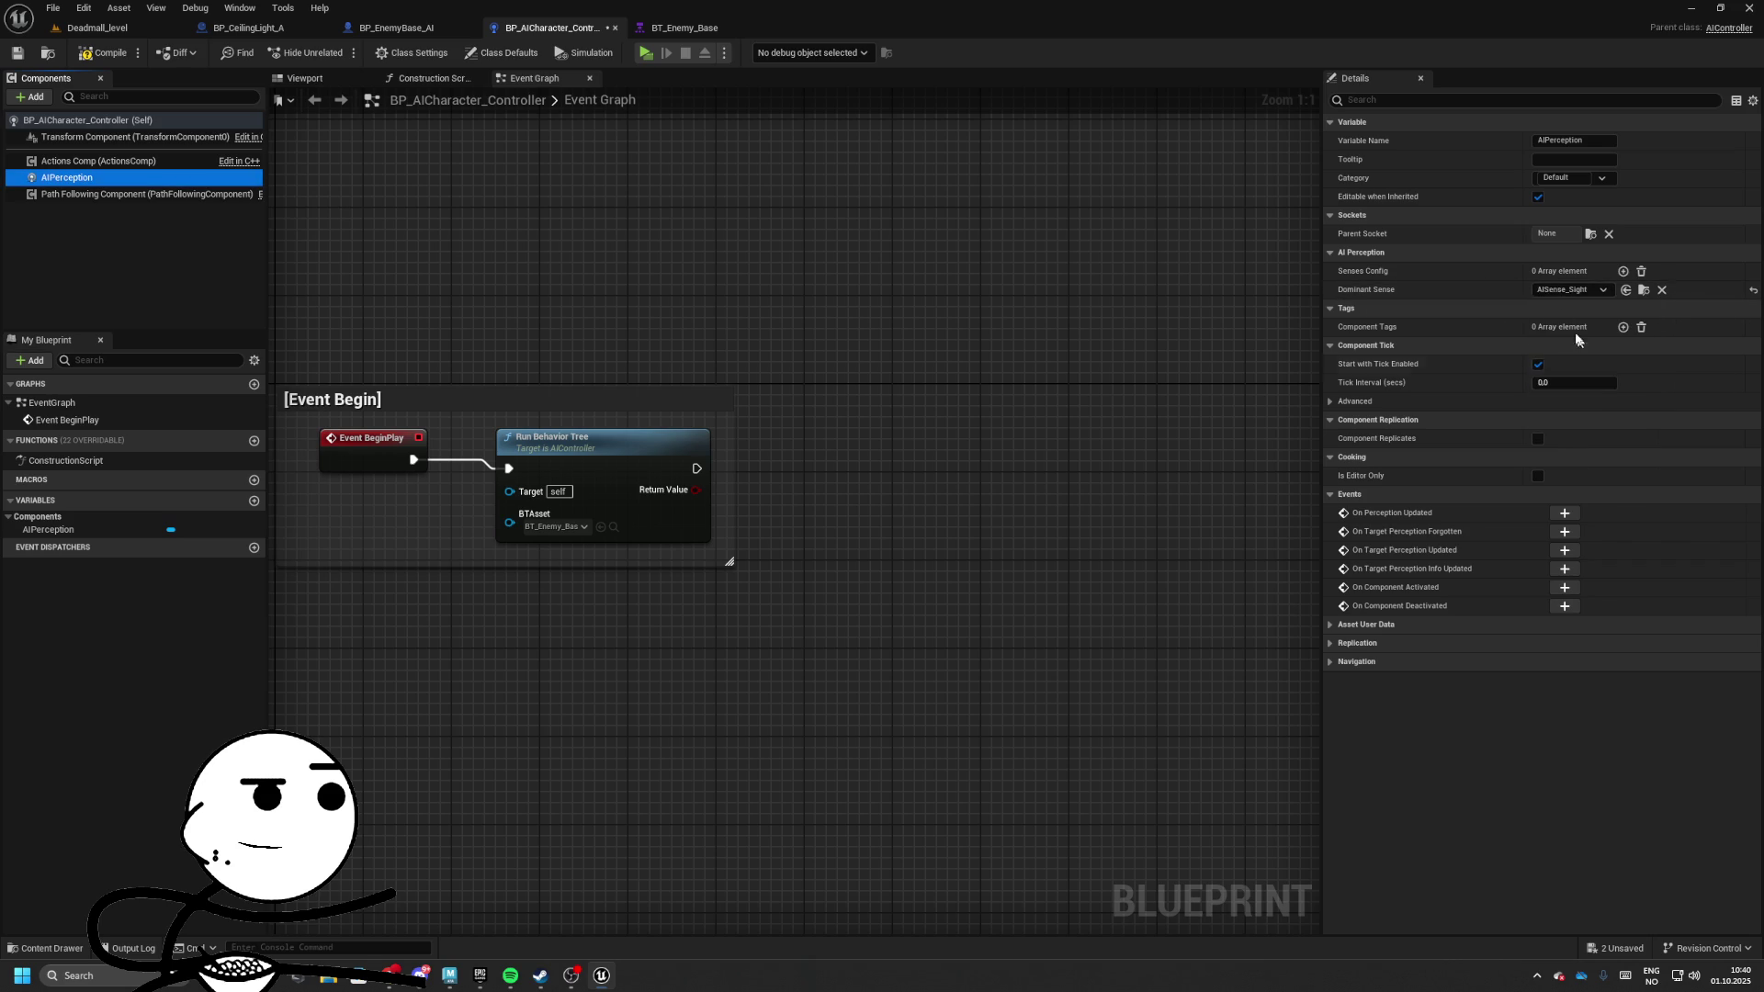
click(1622, 271)
click(1567, 290)
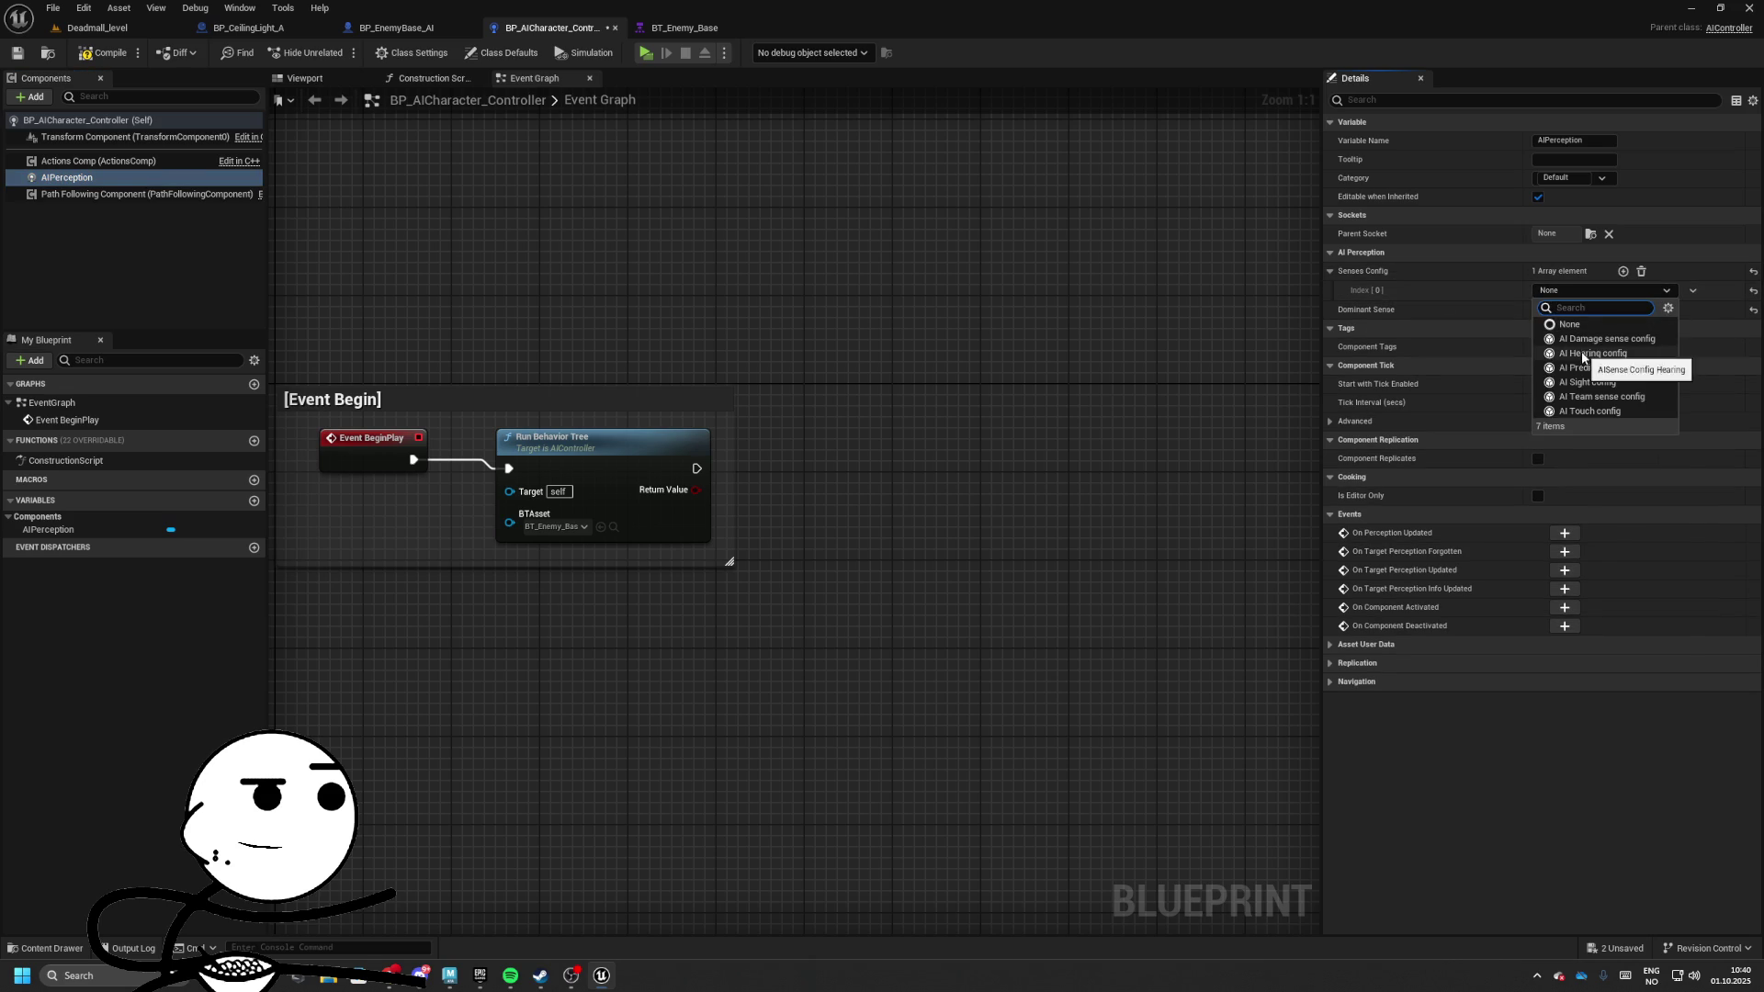
click(1590, 384)
click(1346, 291)
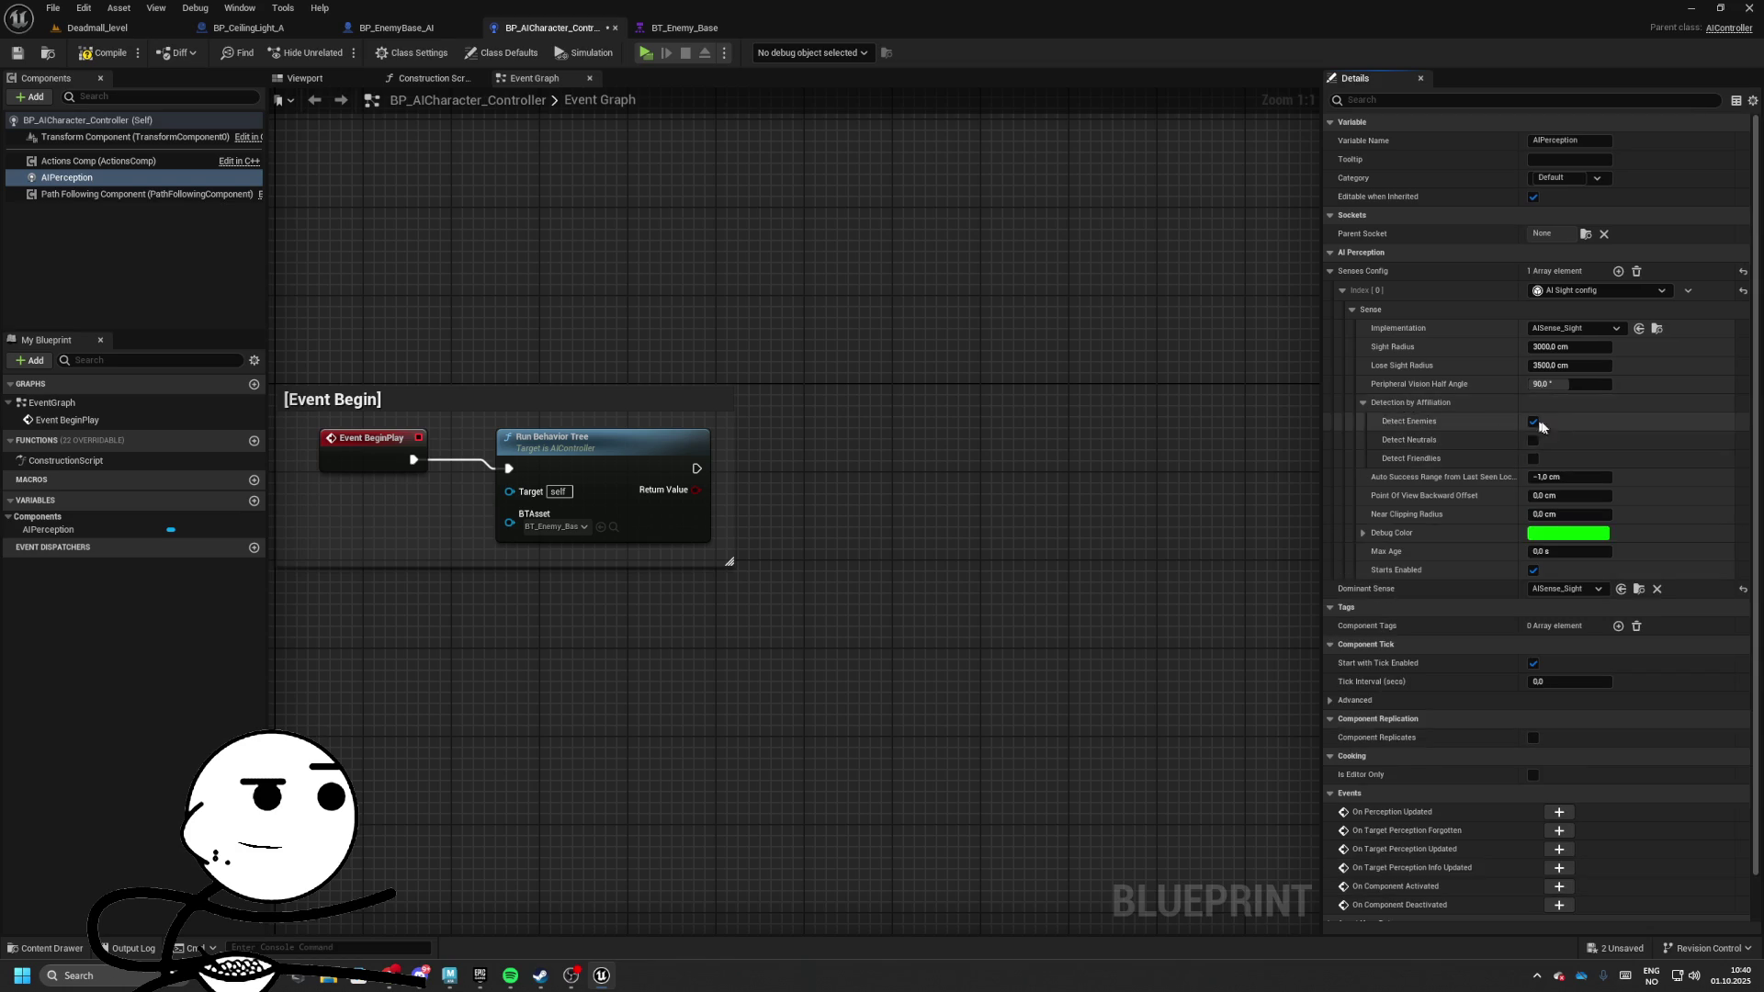
Add an On Perception Updated event node below the Event Begin comment
drag(813, 481, 1025, 414)
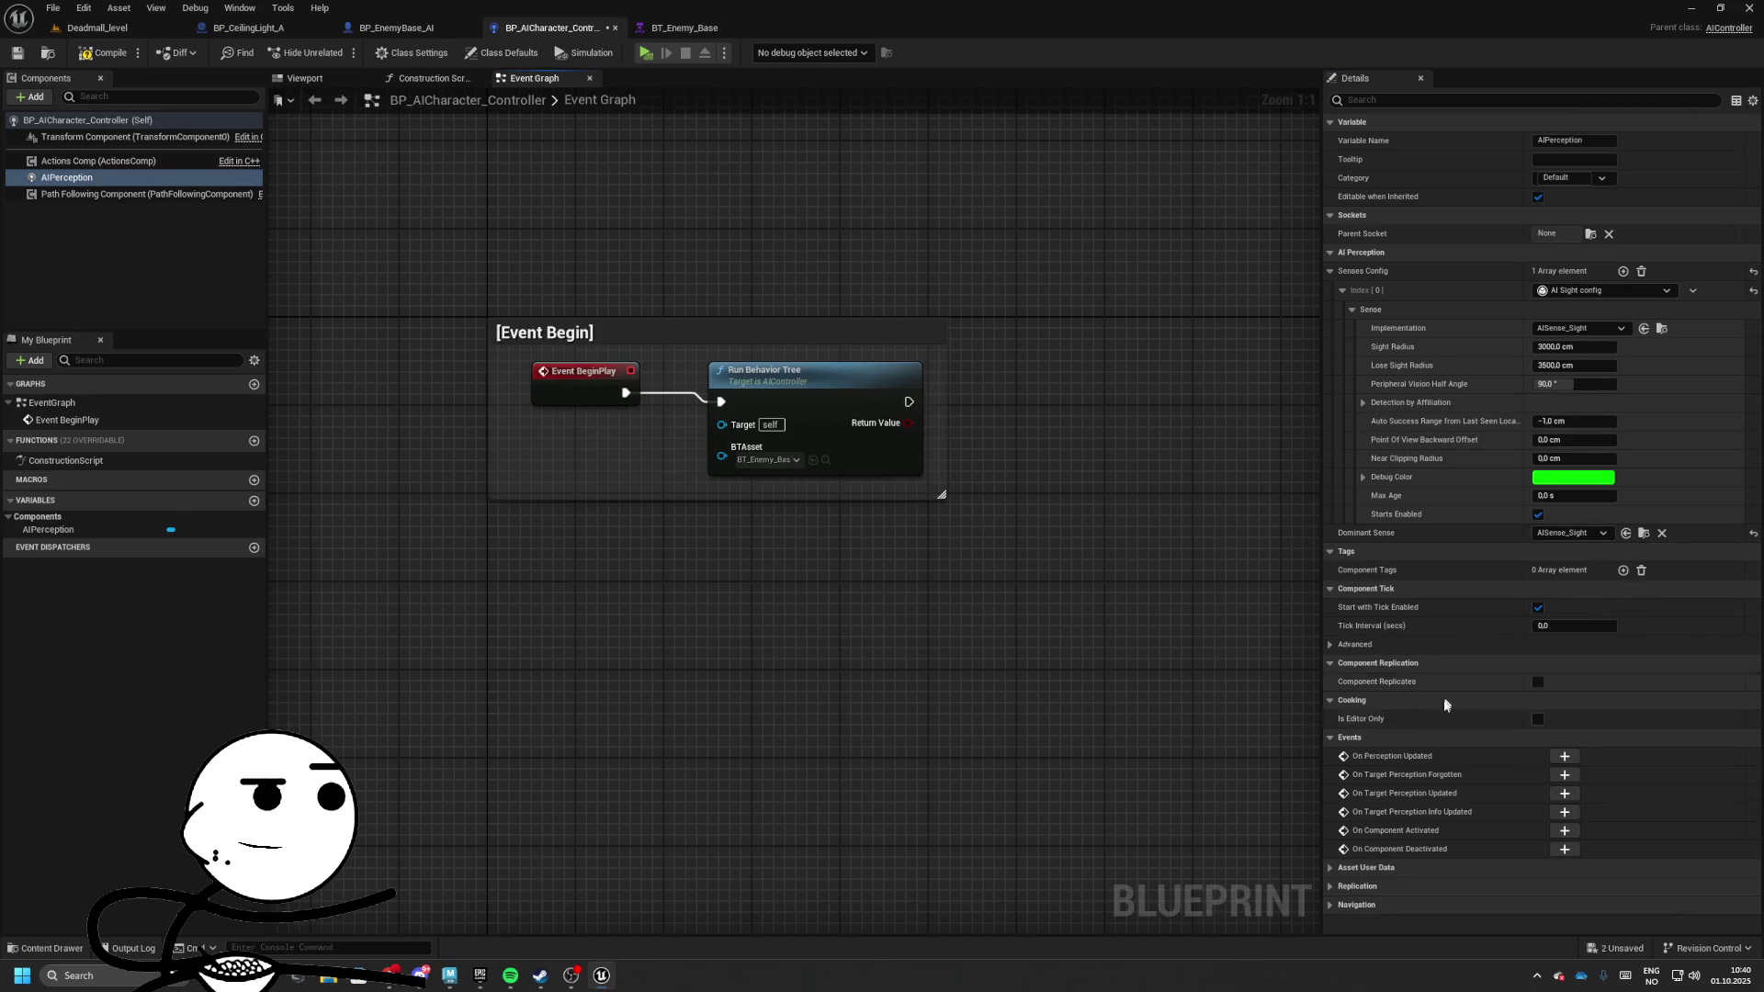
click(1564, 756)
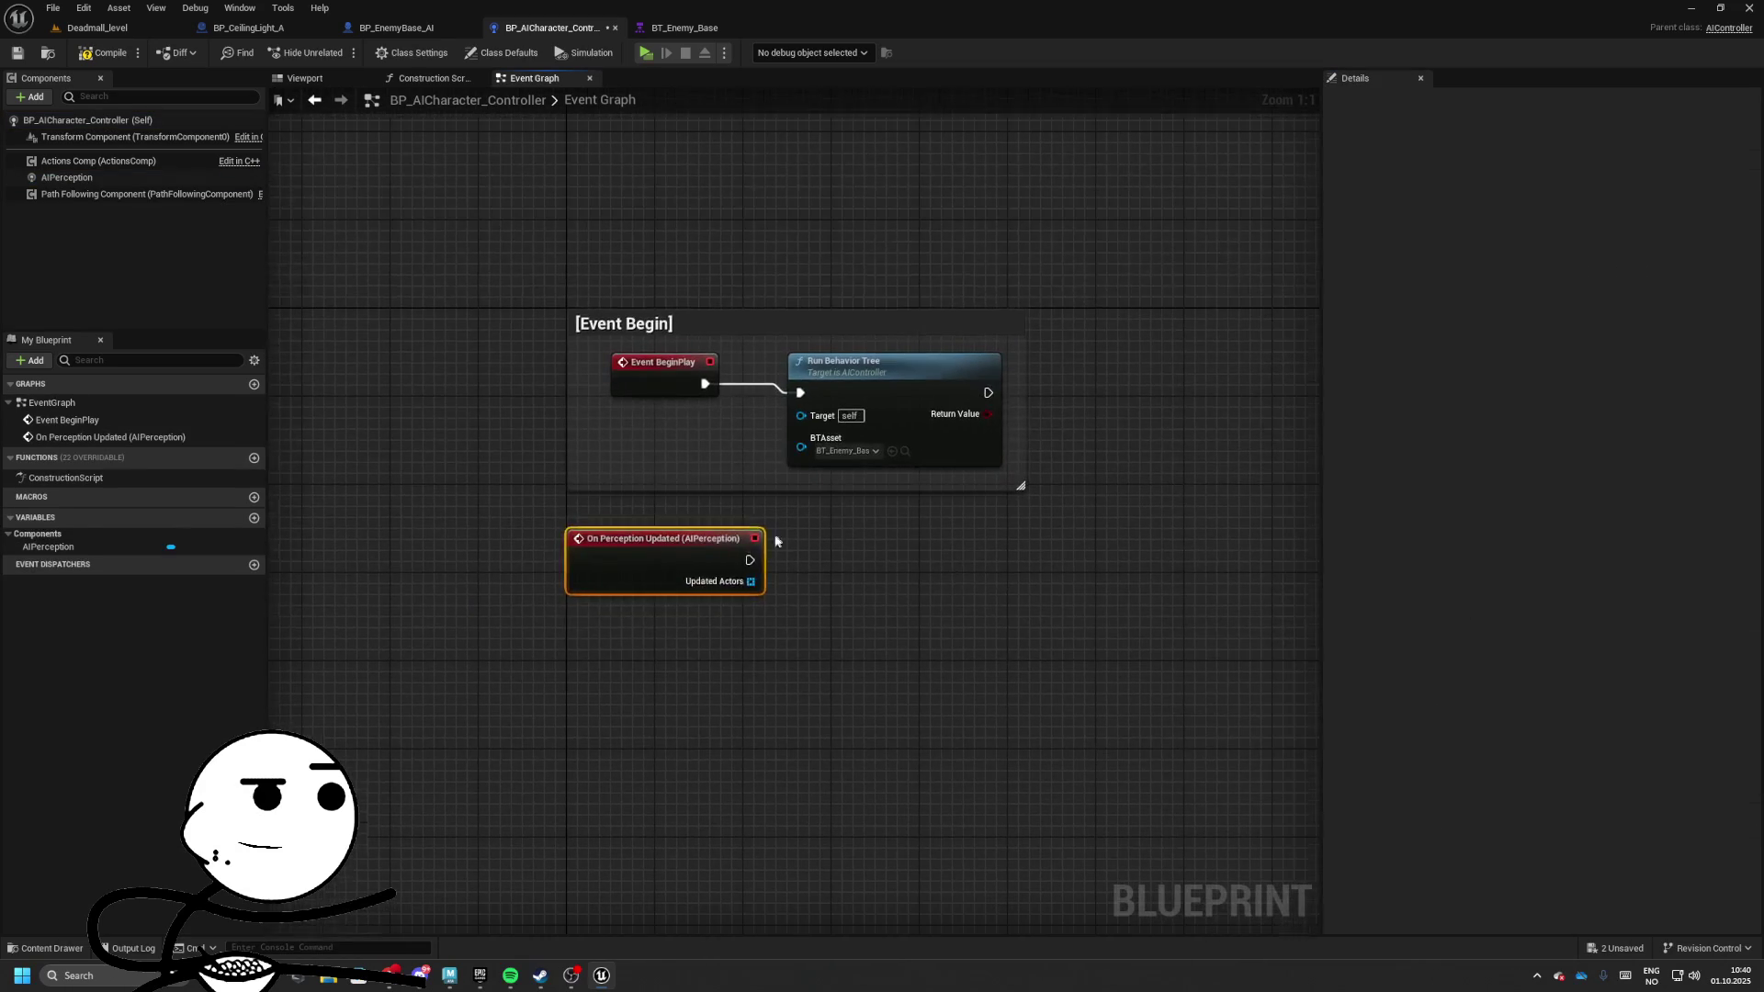
mouse_move(670, 532)
mouse_down()
mouse_move(676, 599)
mouse_move(932, 628)
mouse_up()
key(Escape)
Replace the On Perception Updated node with an On Target Perception Updated event
key(Delete)
click(66, 178)
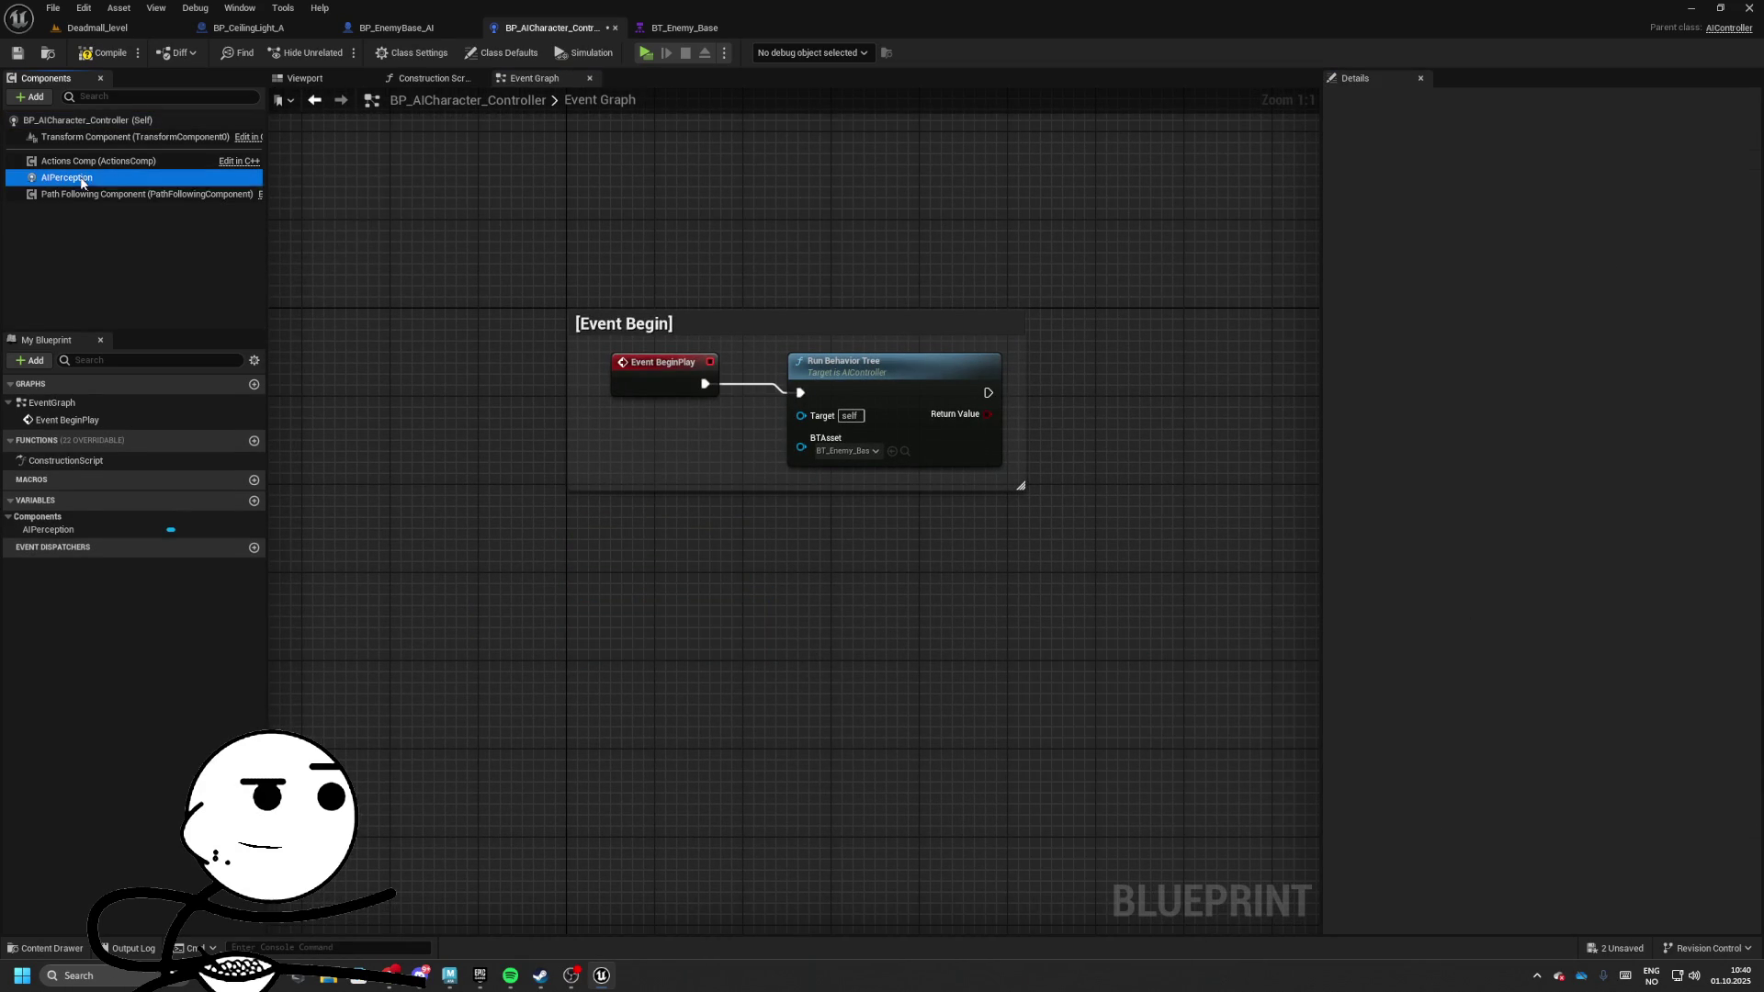
click(1564, 756)
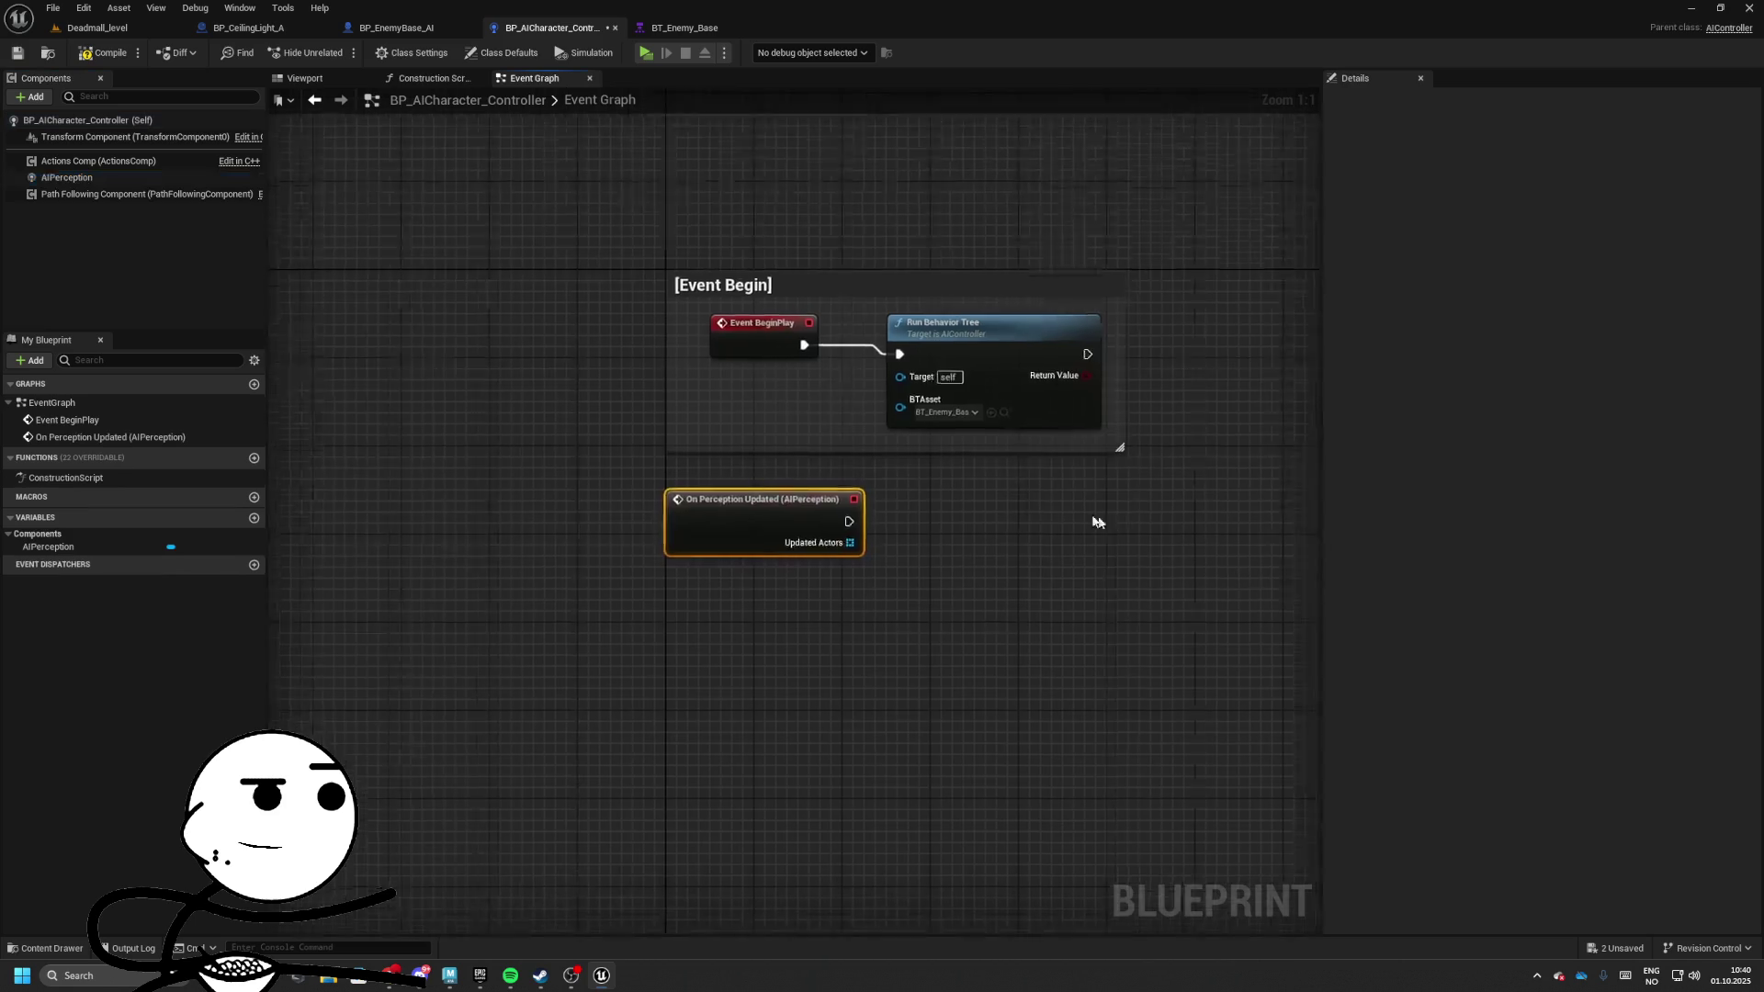
drag(617, 501, 715, 548)
key(Delete)
click(66, 178)
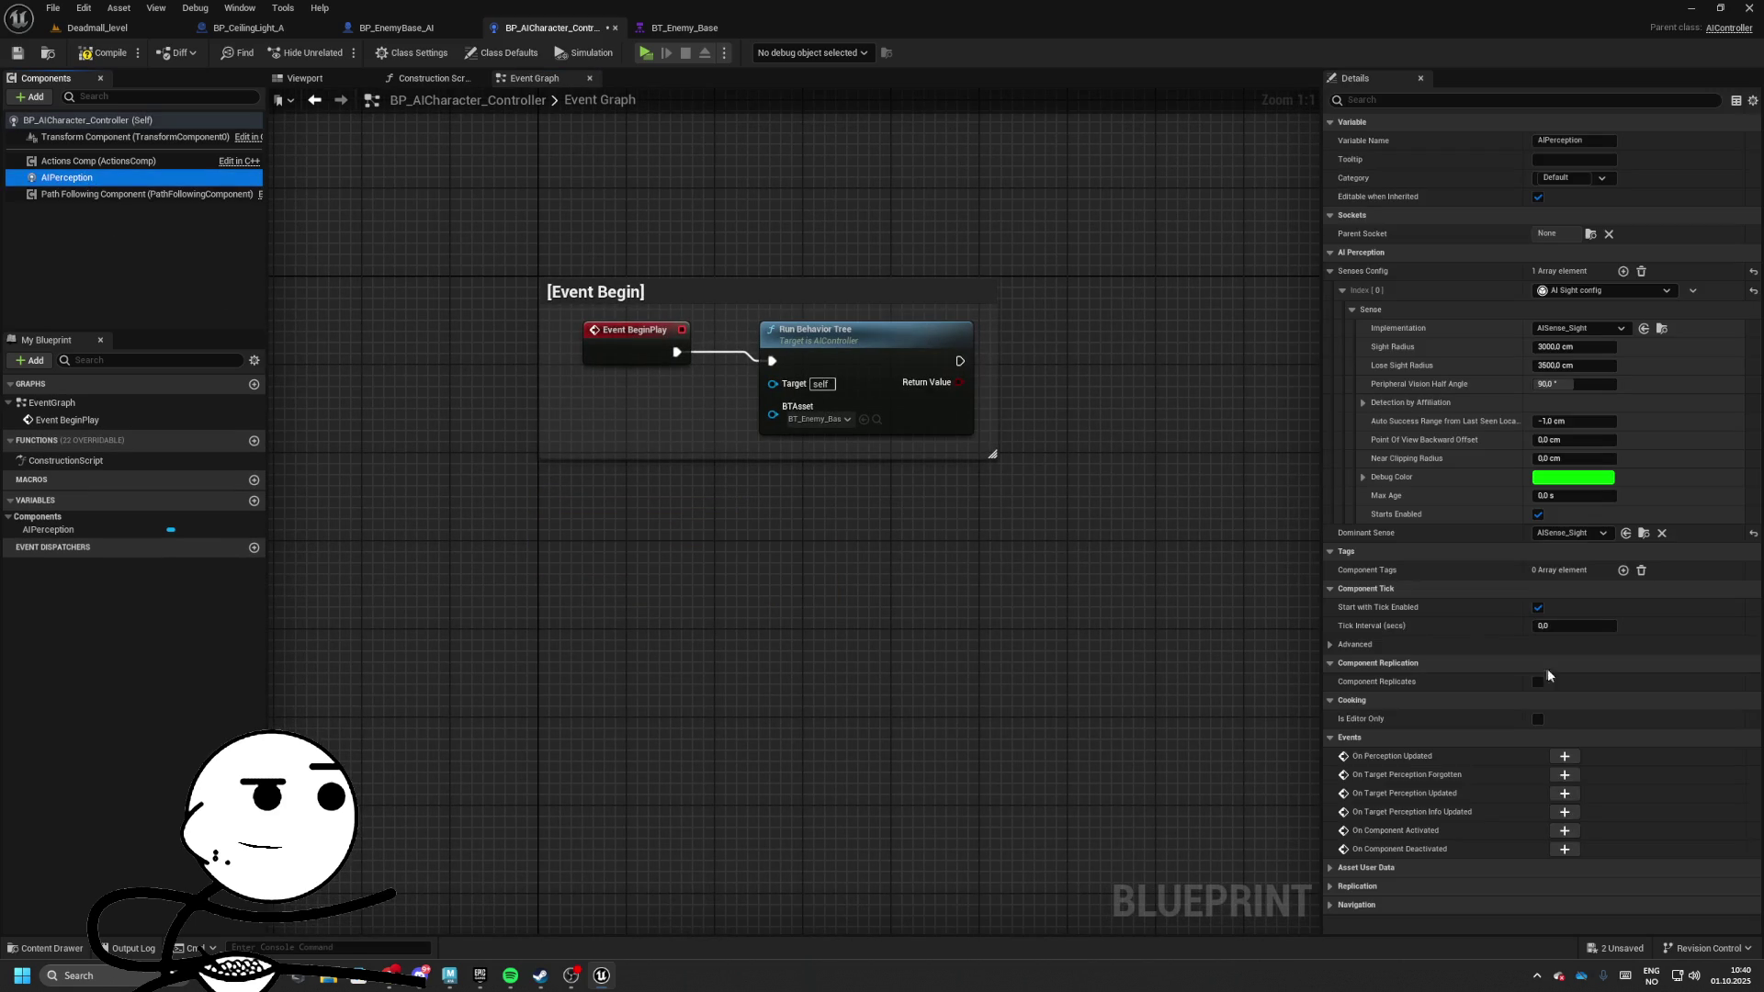
click(1564, 792)
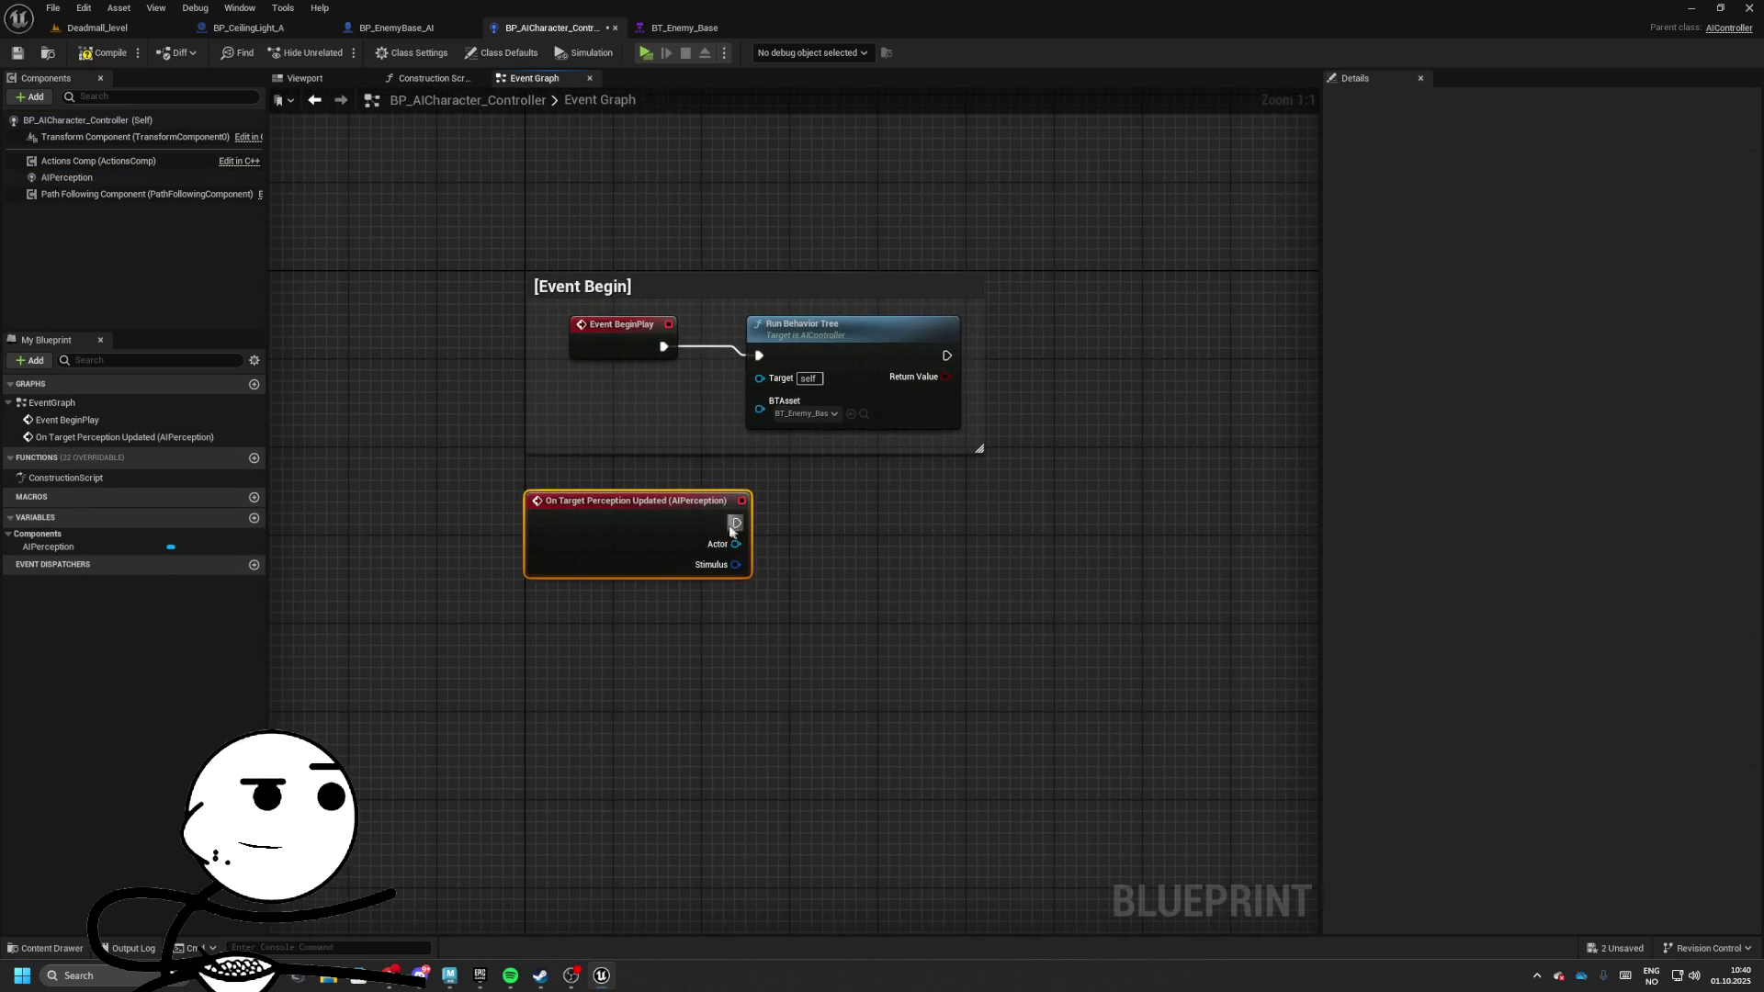
Wire the perception event to a Print String node printing "I see you"
drag(735, 523, 1008, 532)
text(print)
key(Return)
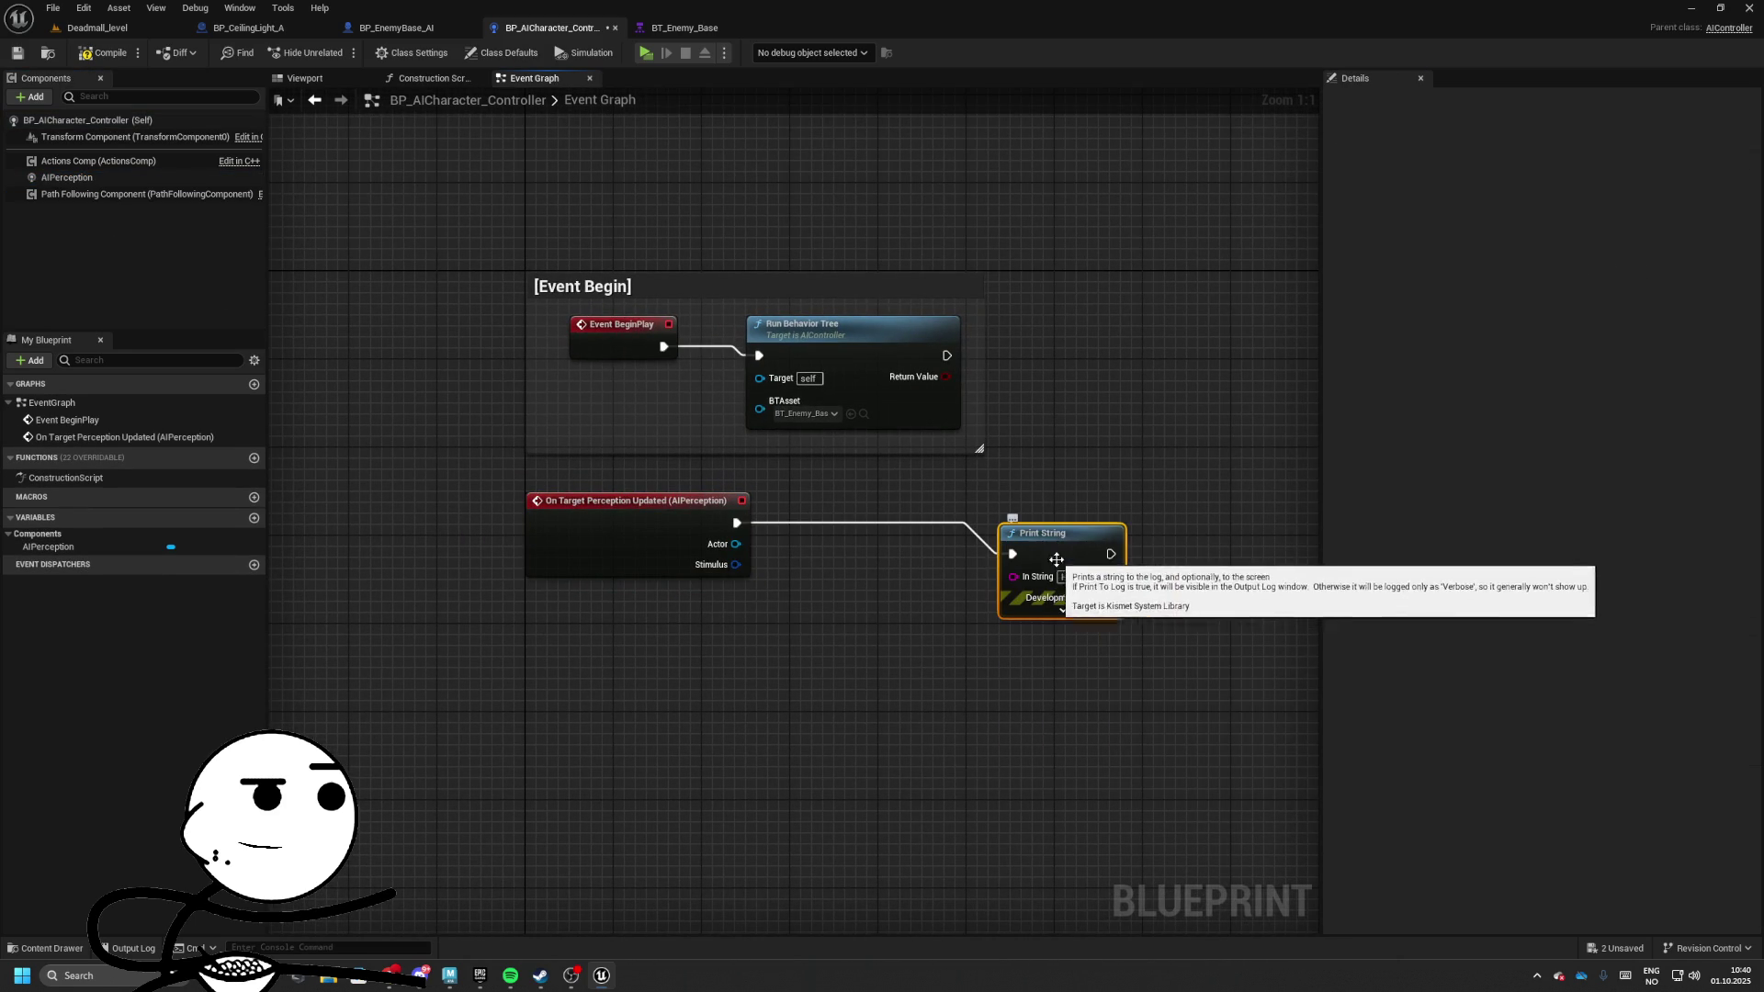
text(e you)
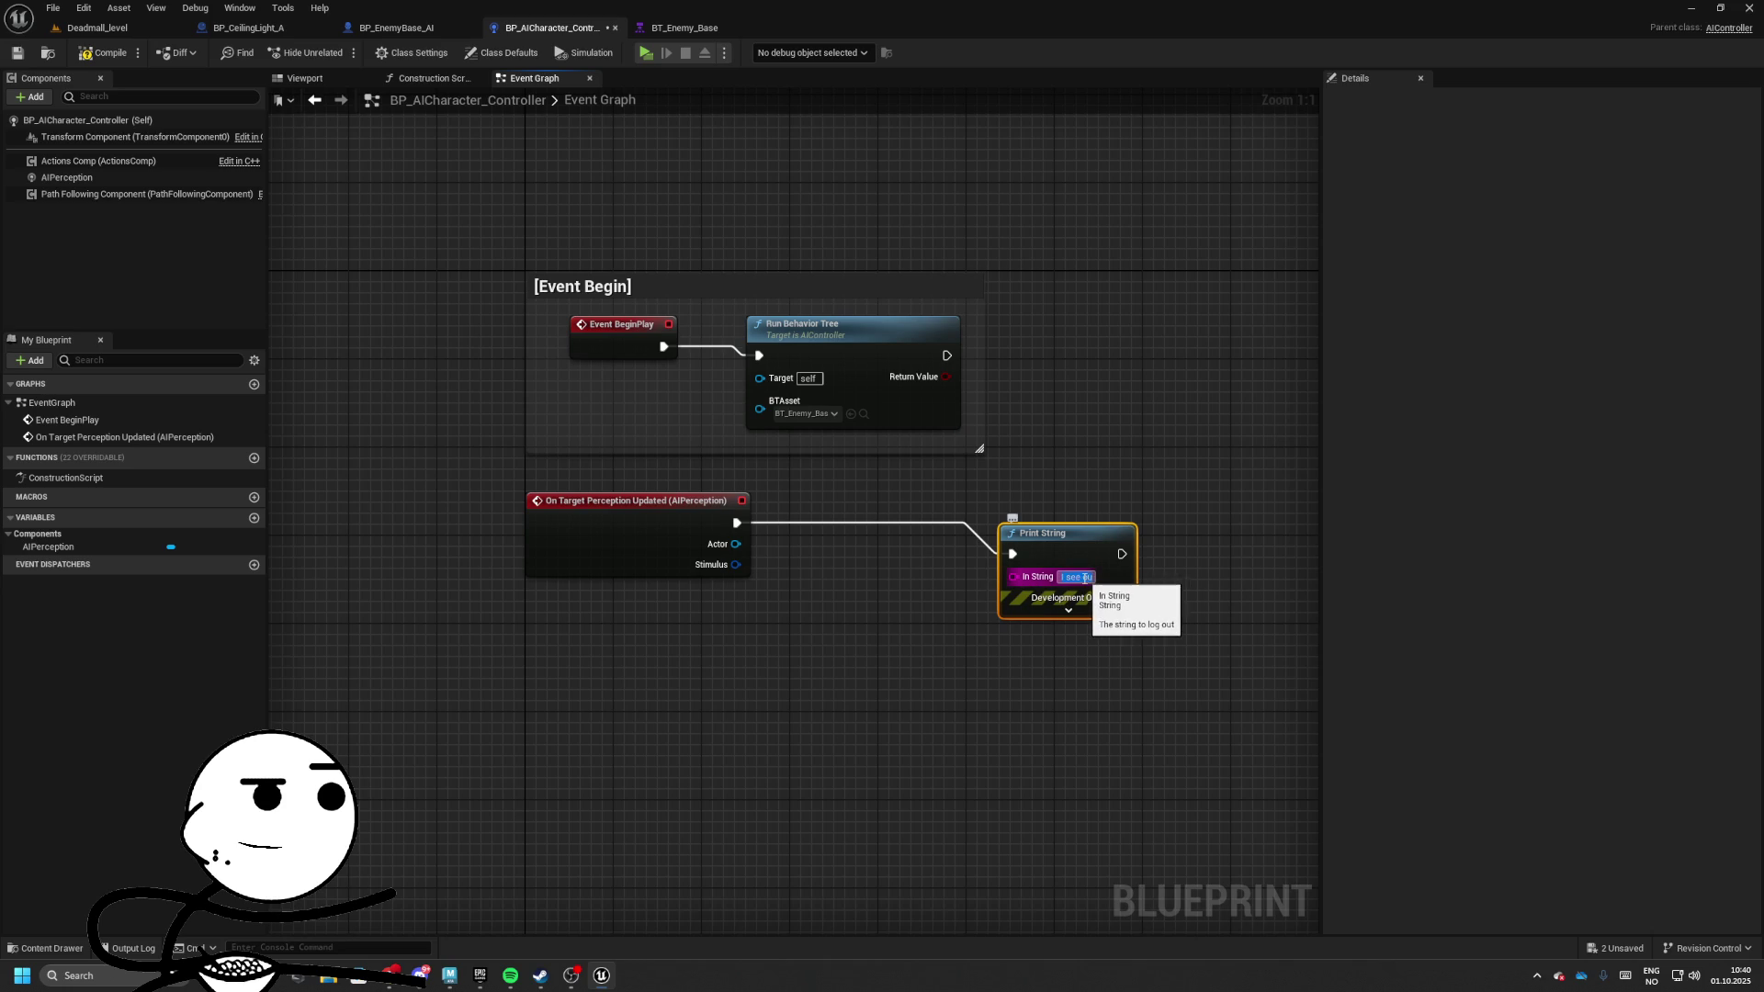
key(Return)
drag(1047, 533, 1179, 522)
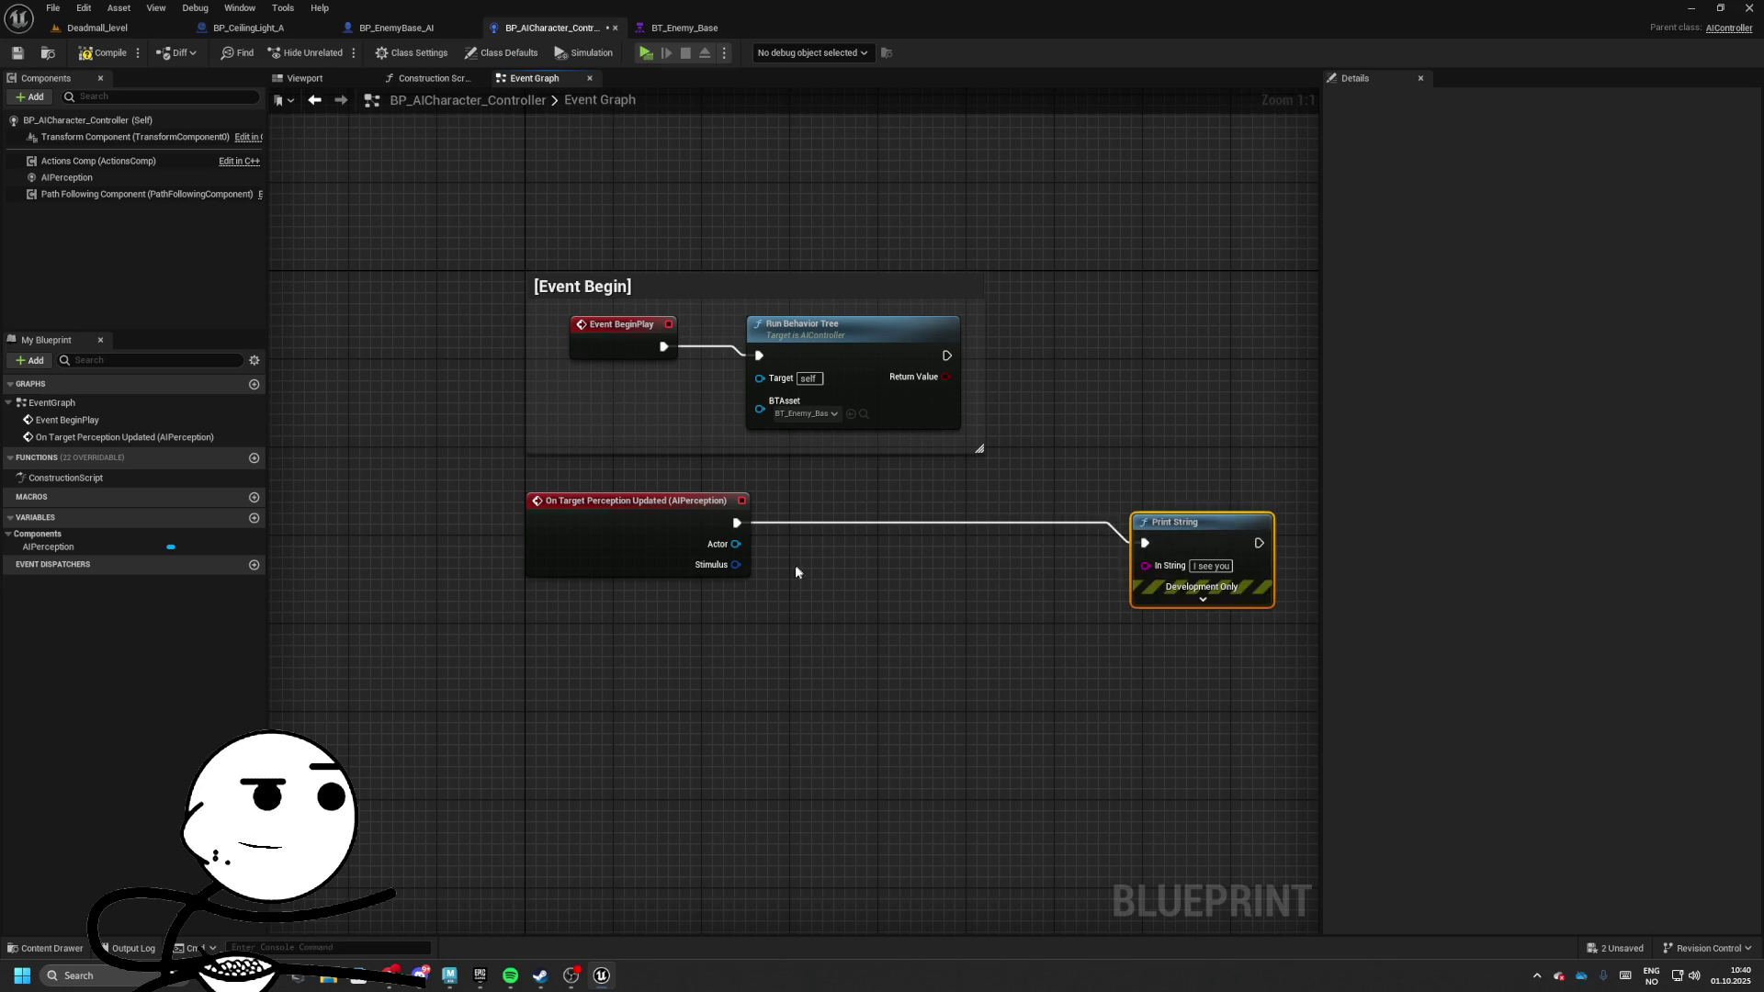
drag(665, 510, 858, 540)
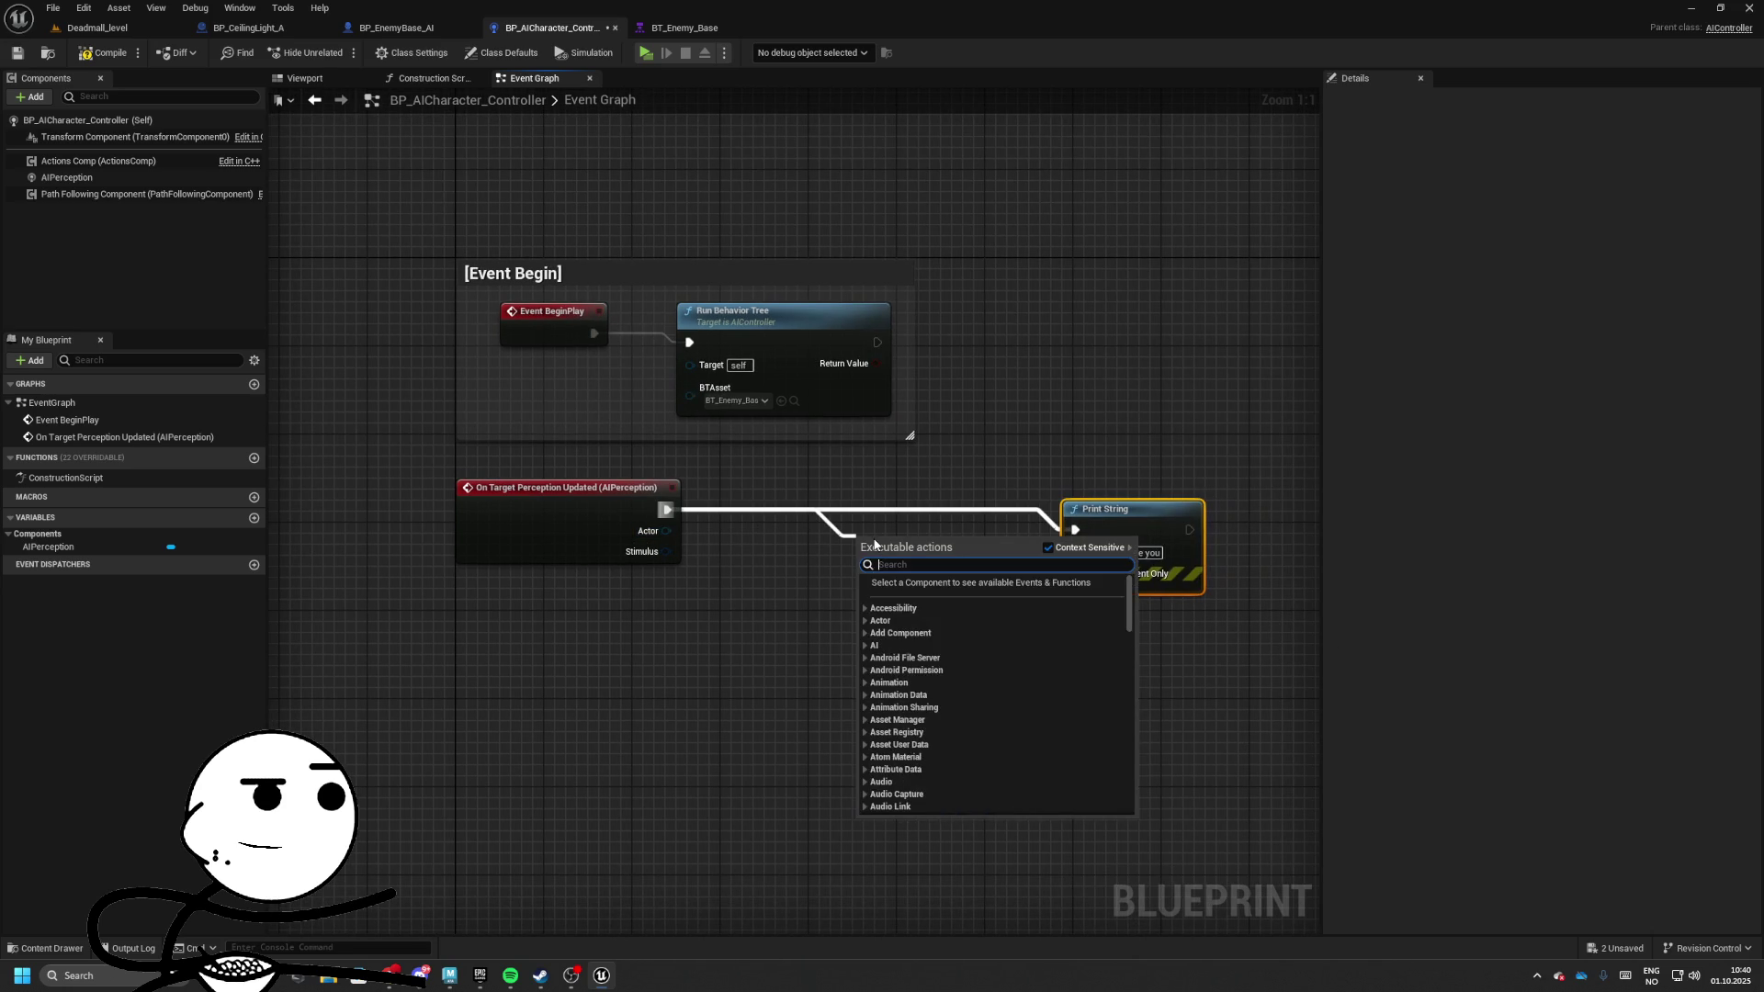
key(Escape)
Cast the event's Actor to BP_Unreality_Char before the Print String node
drag(666, 531, 774, 531)
text(cast to cha)
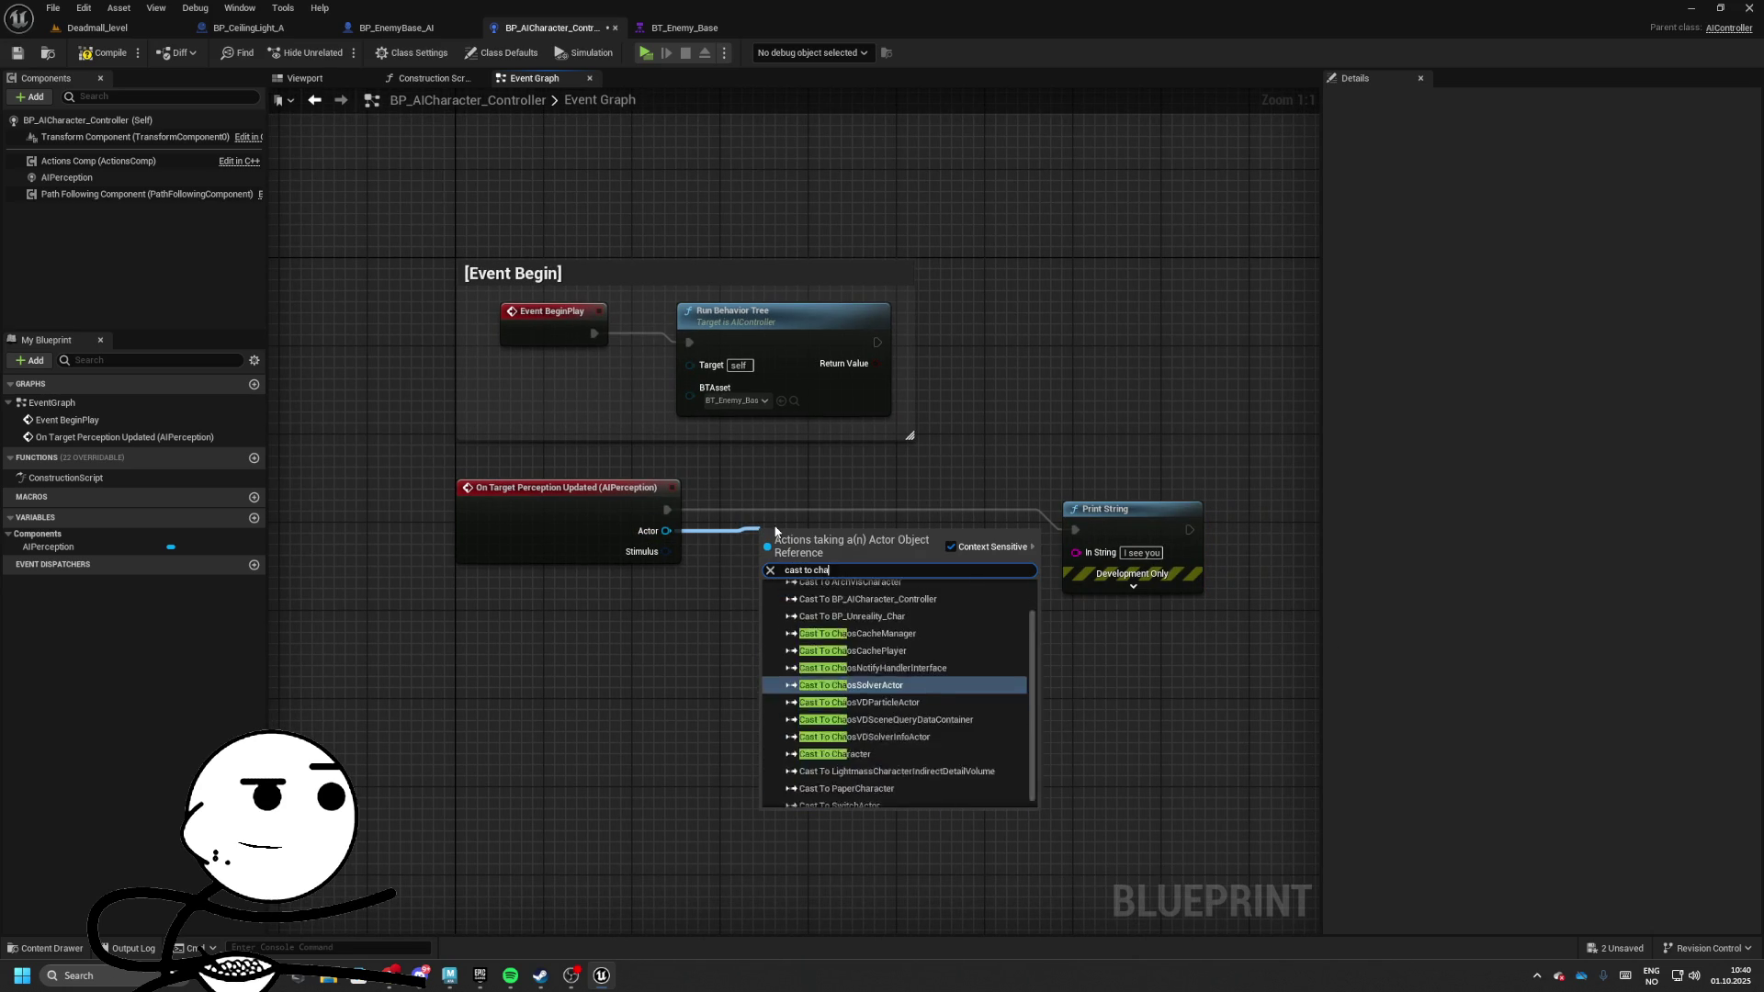
text(r)
key(BackSpace)
key(BackSpace)
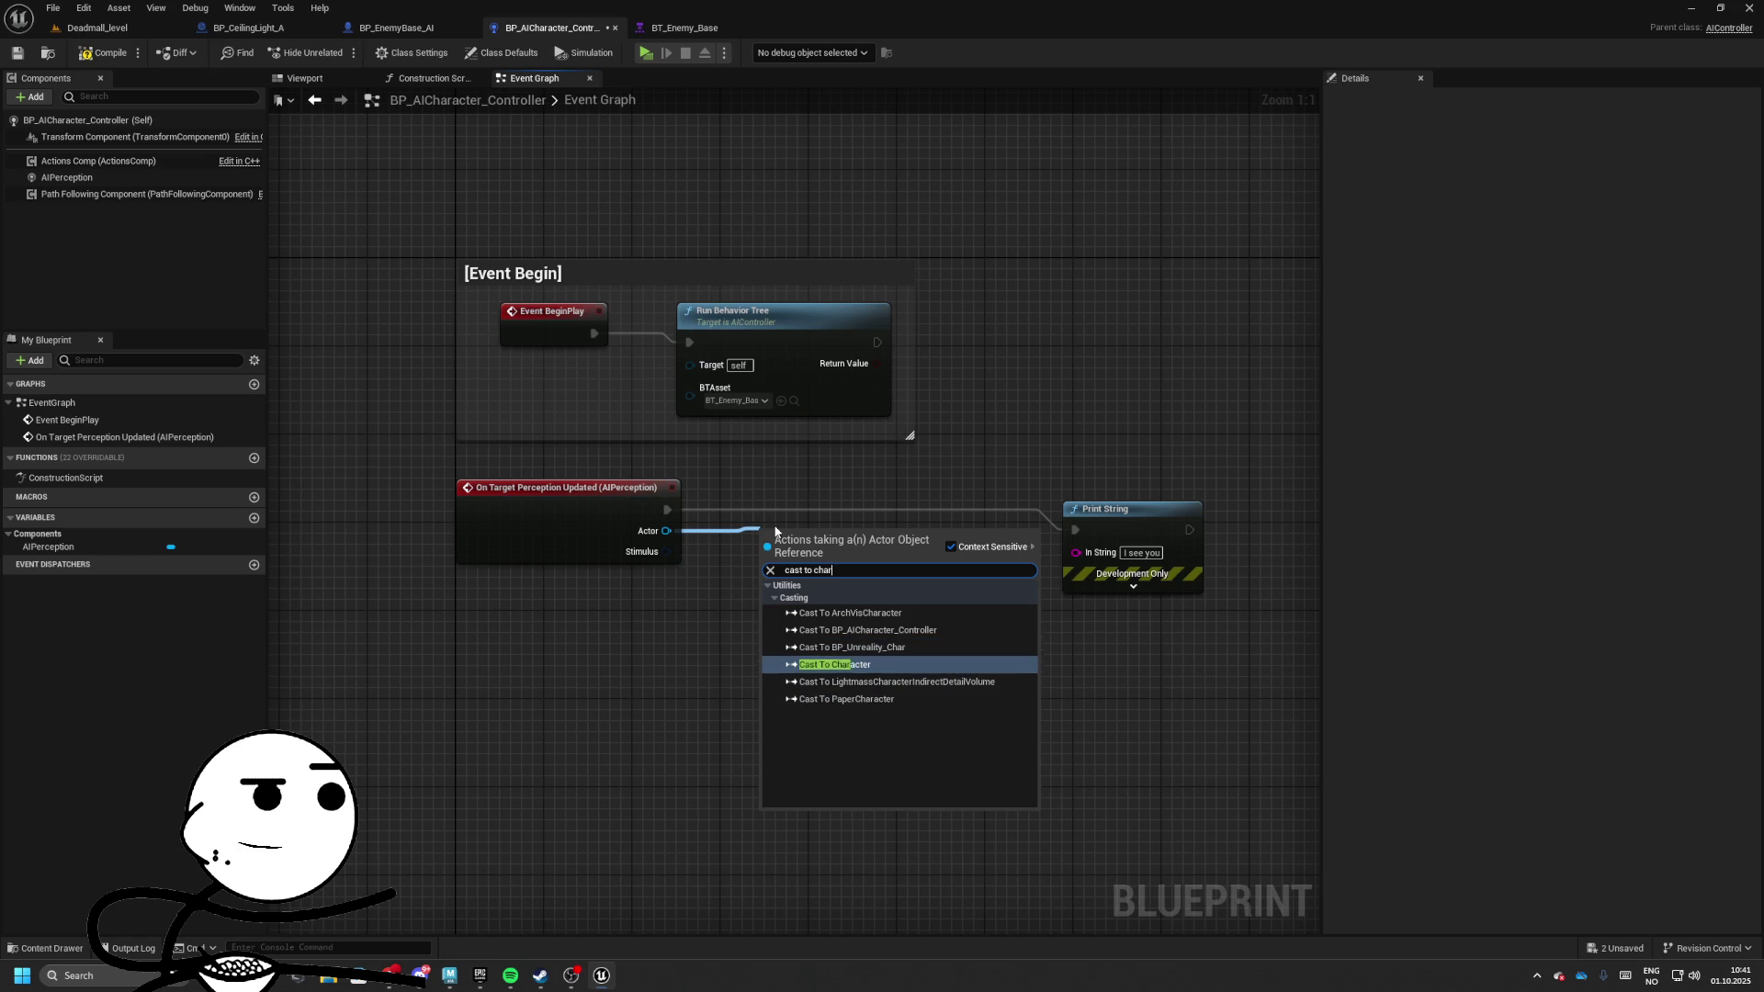
text(r)
key(Up)
key(Return)
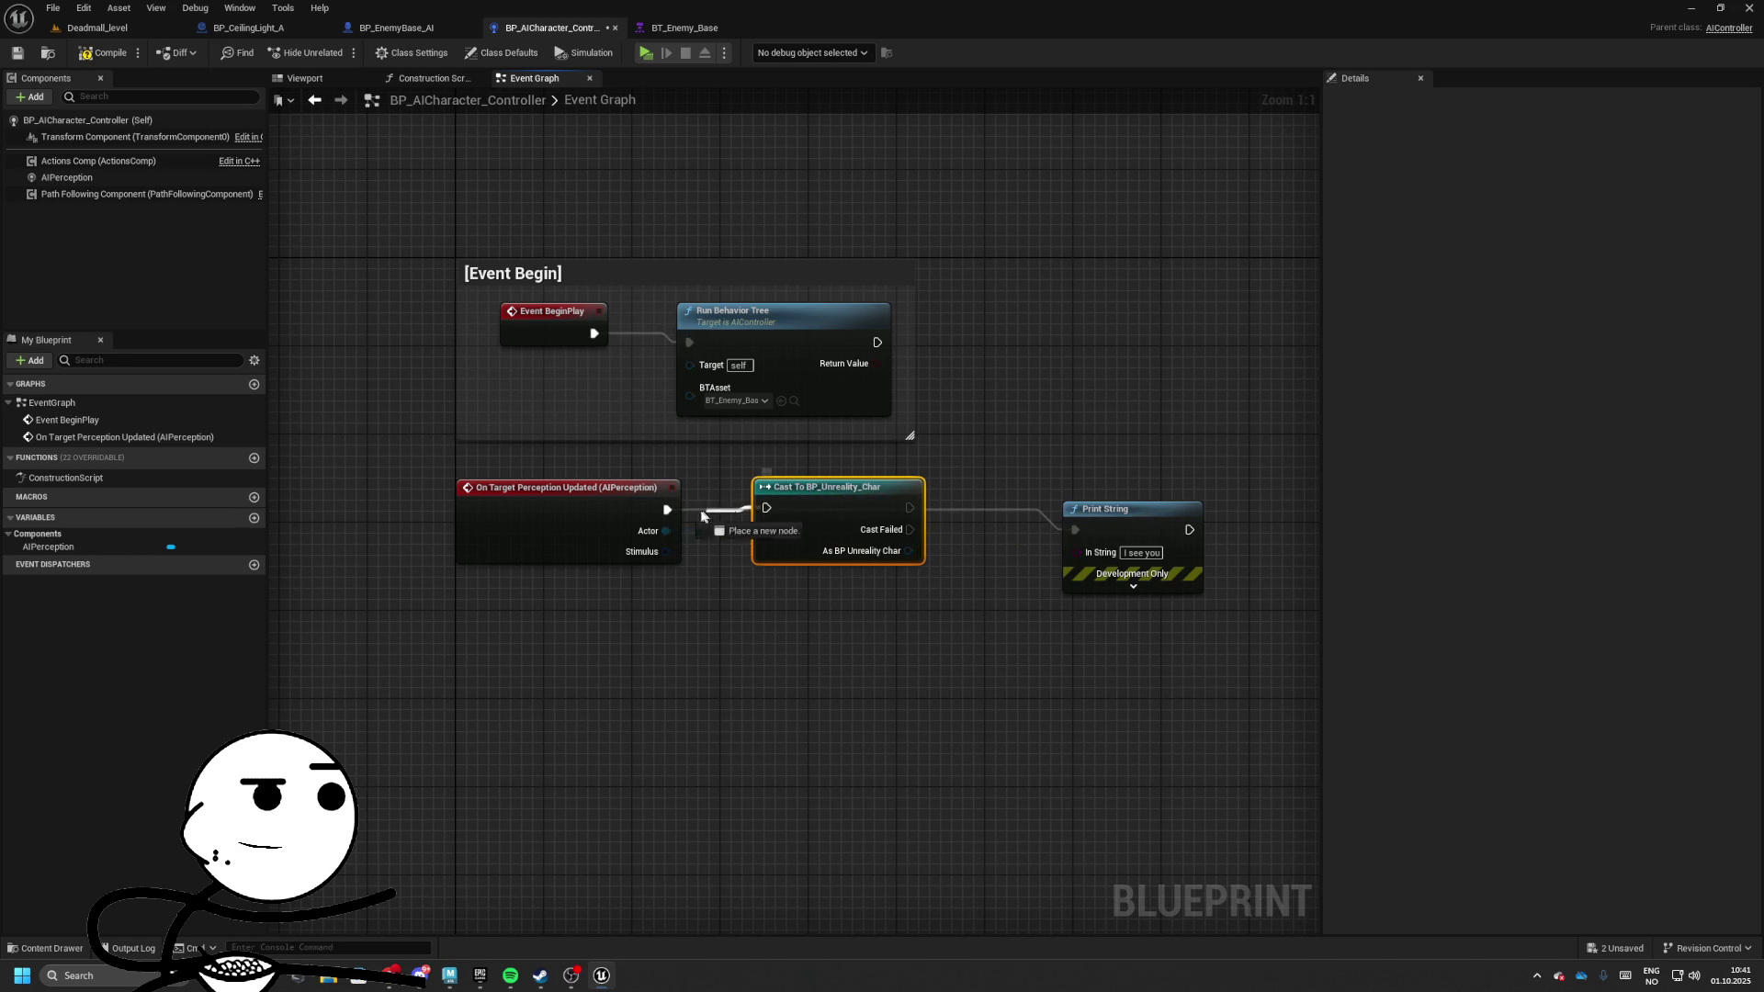
drag(1073, 533, 996, 511)
mouse_move(466, 491)
mouse_down()
mouse_move(907, 575)
mouse_move(519, 490)
mouse_up()
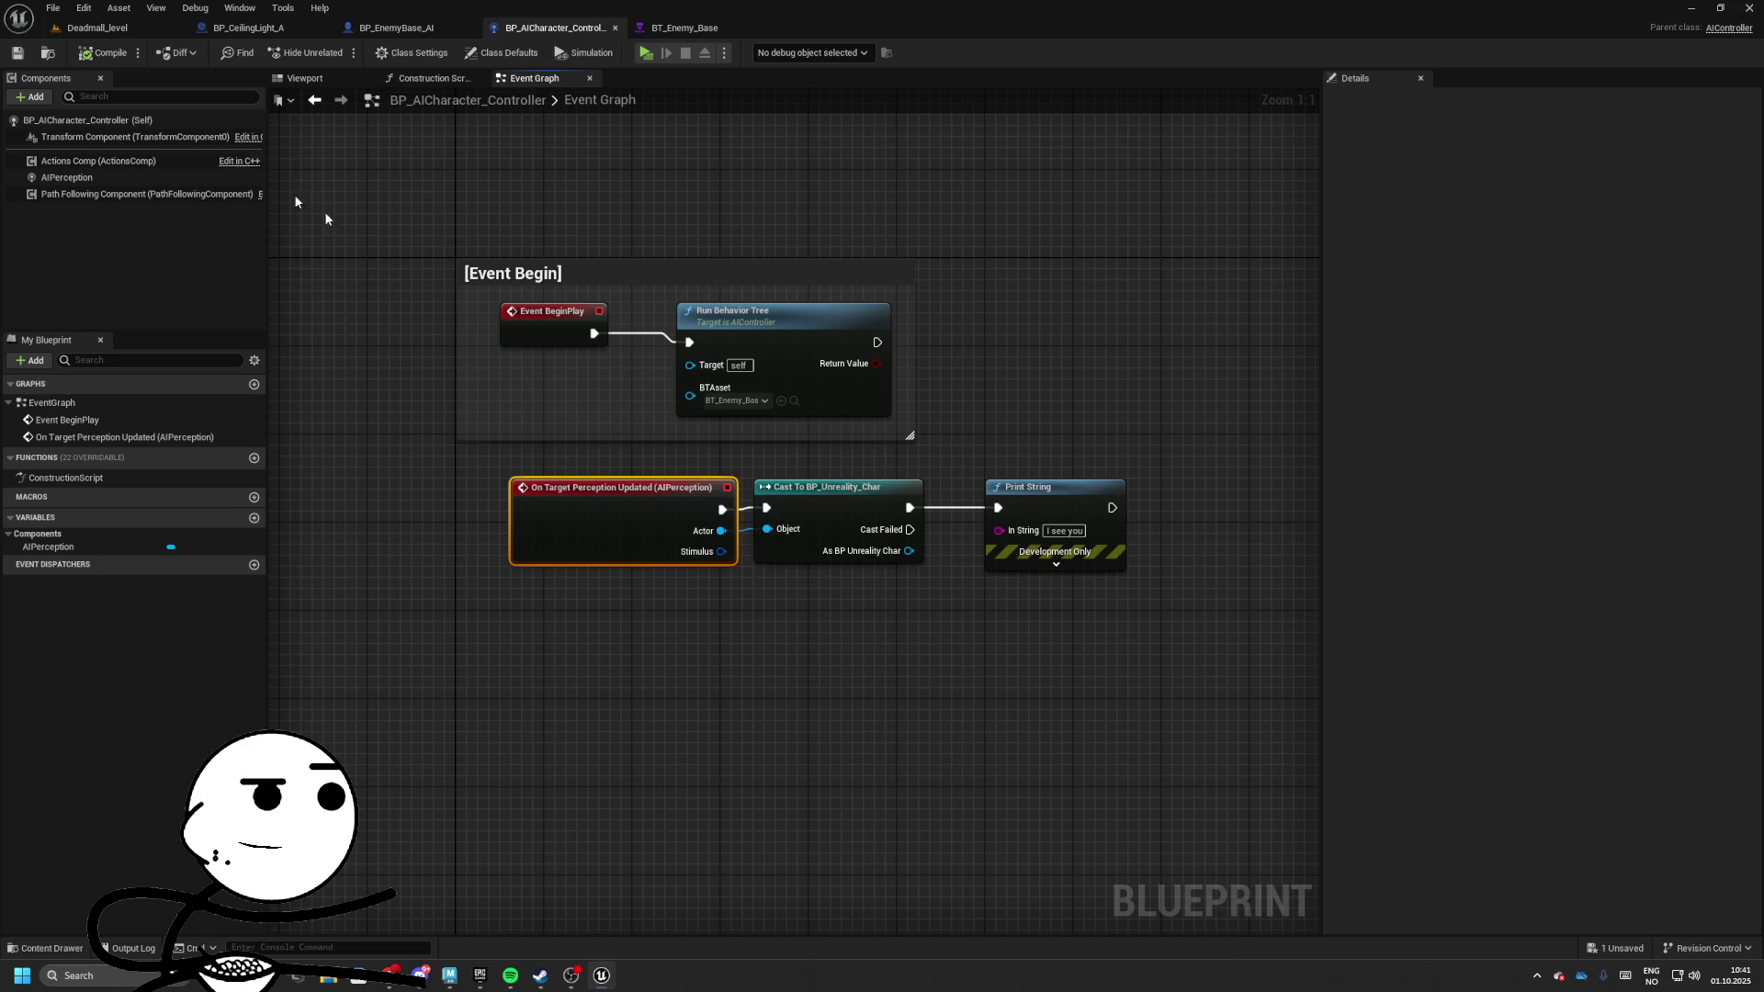
click(122, 30)
Set BP_EnemyBase_AI's AI Controller Class to BP_AICharacter_Controller and save it
click(404, 29)
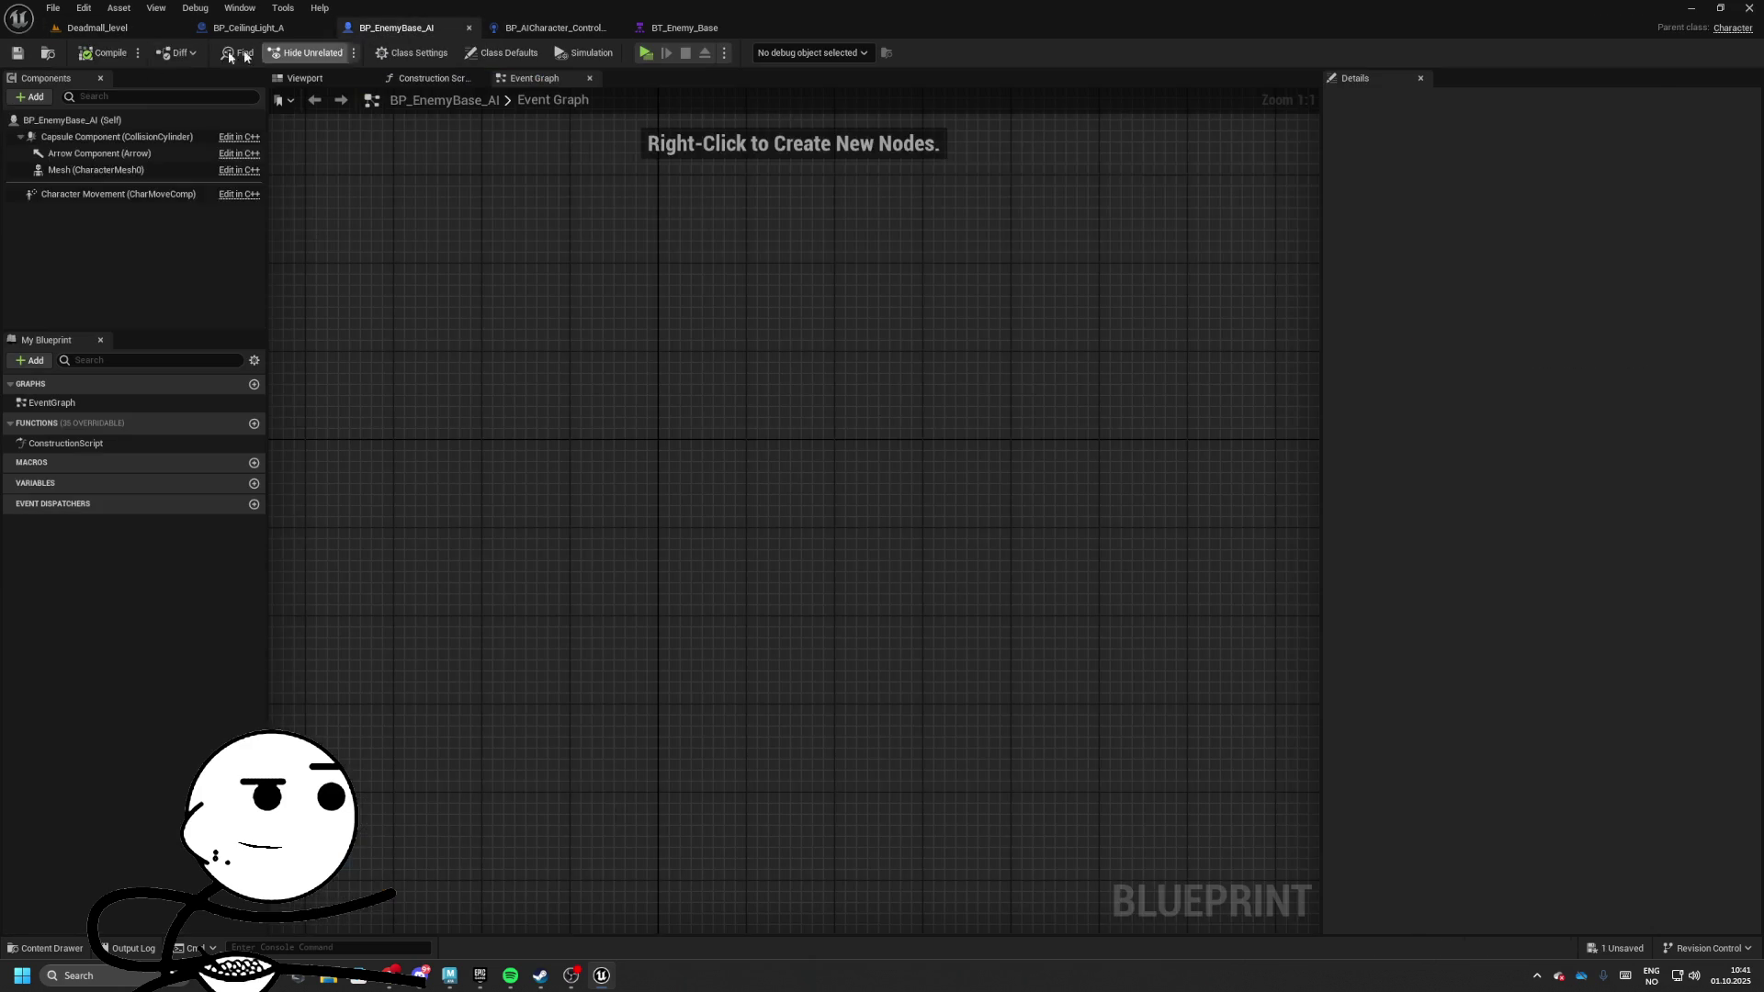
click(78, 121)
scroll(1553, 754, down, 15)
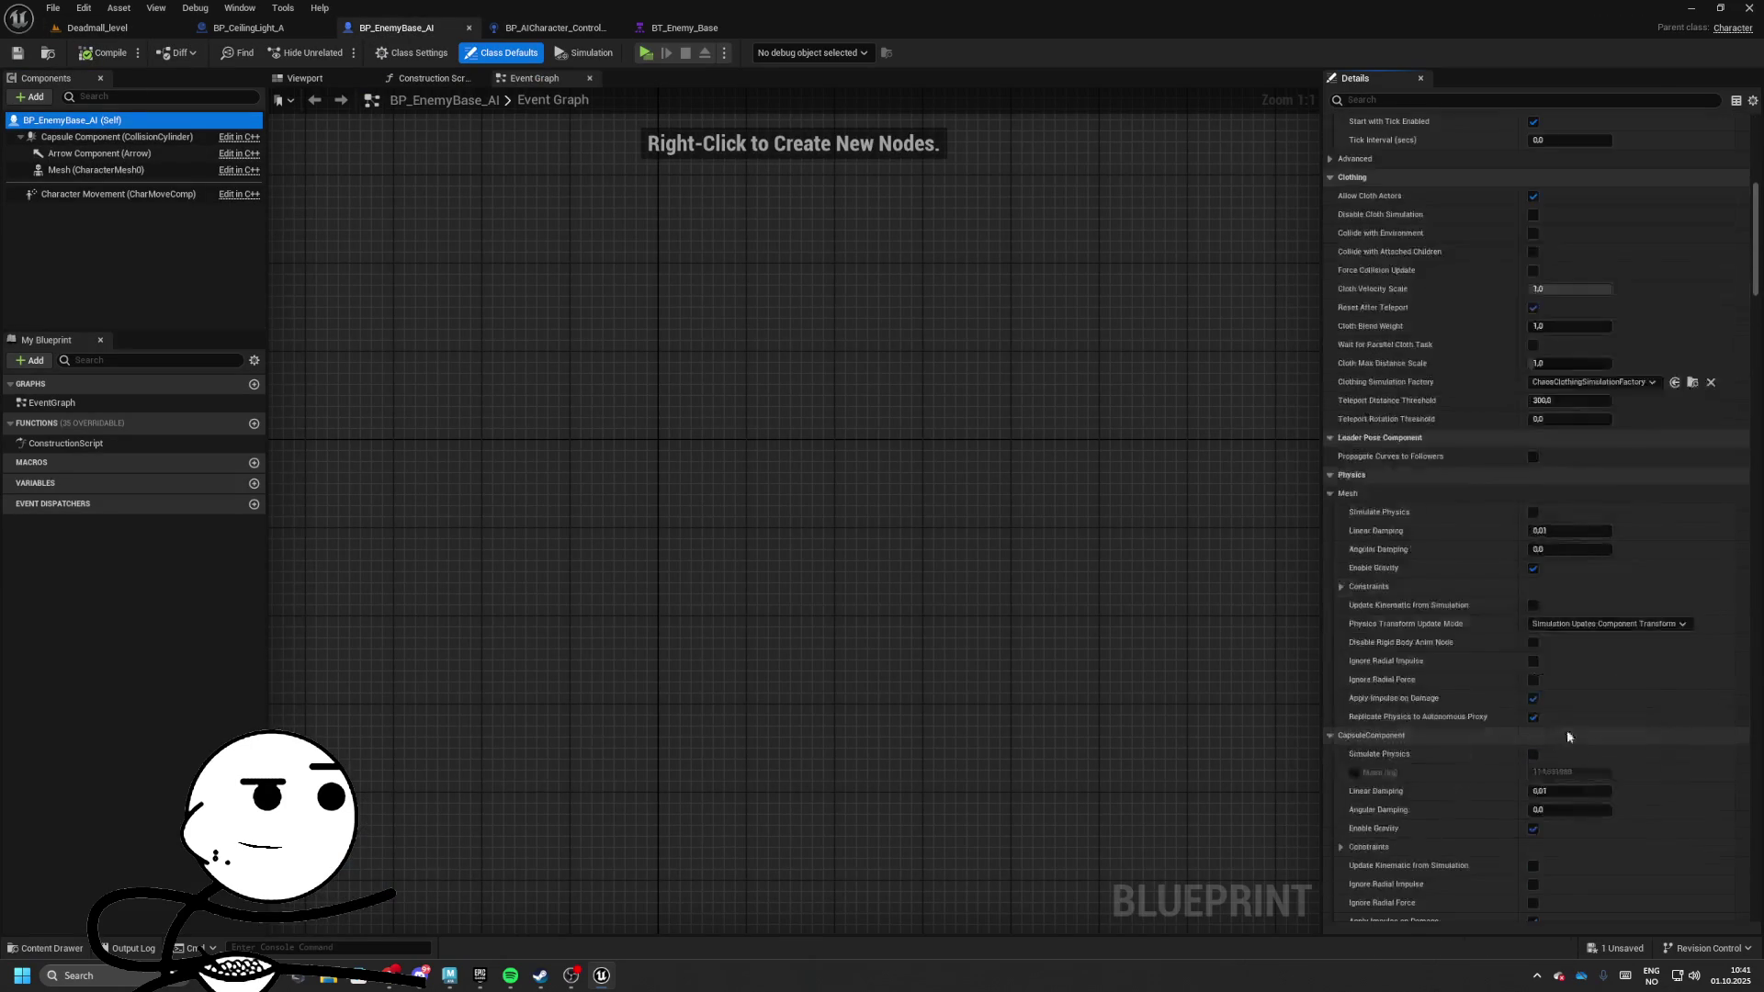
scroll(1554, 759, down, 10)
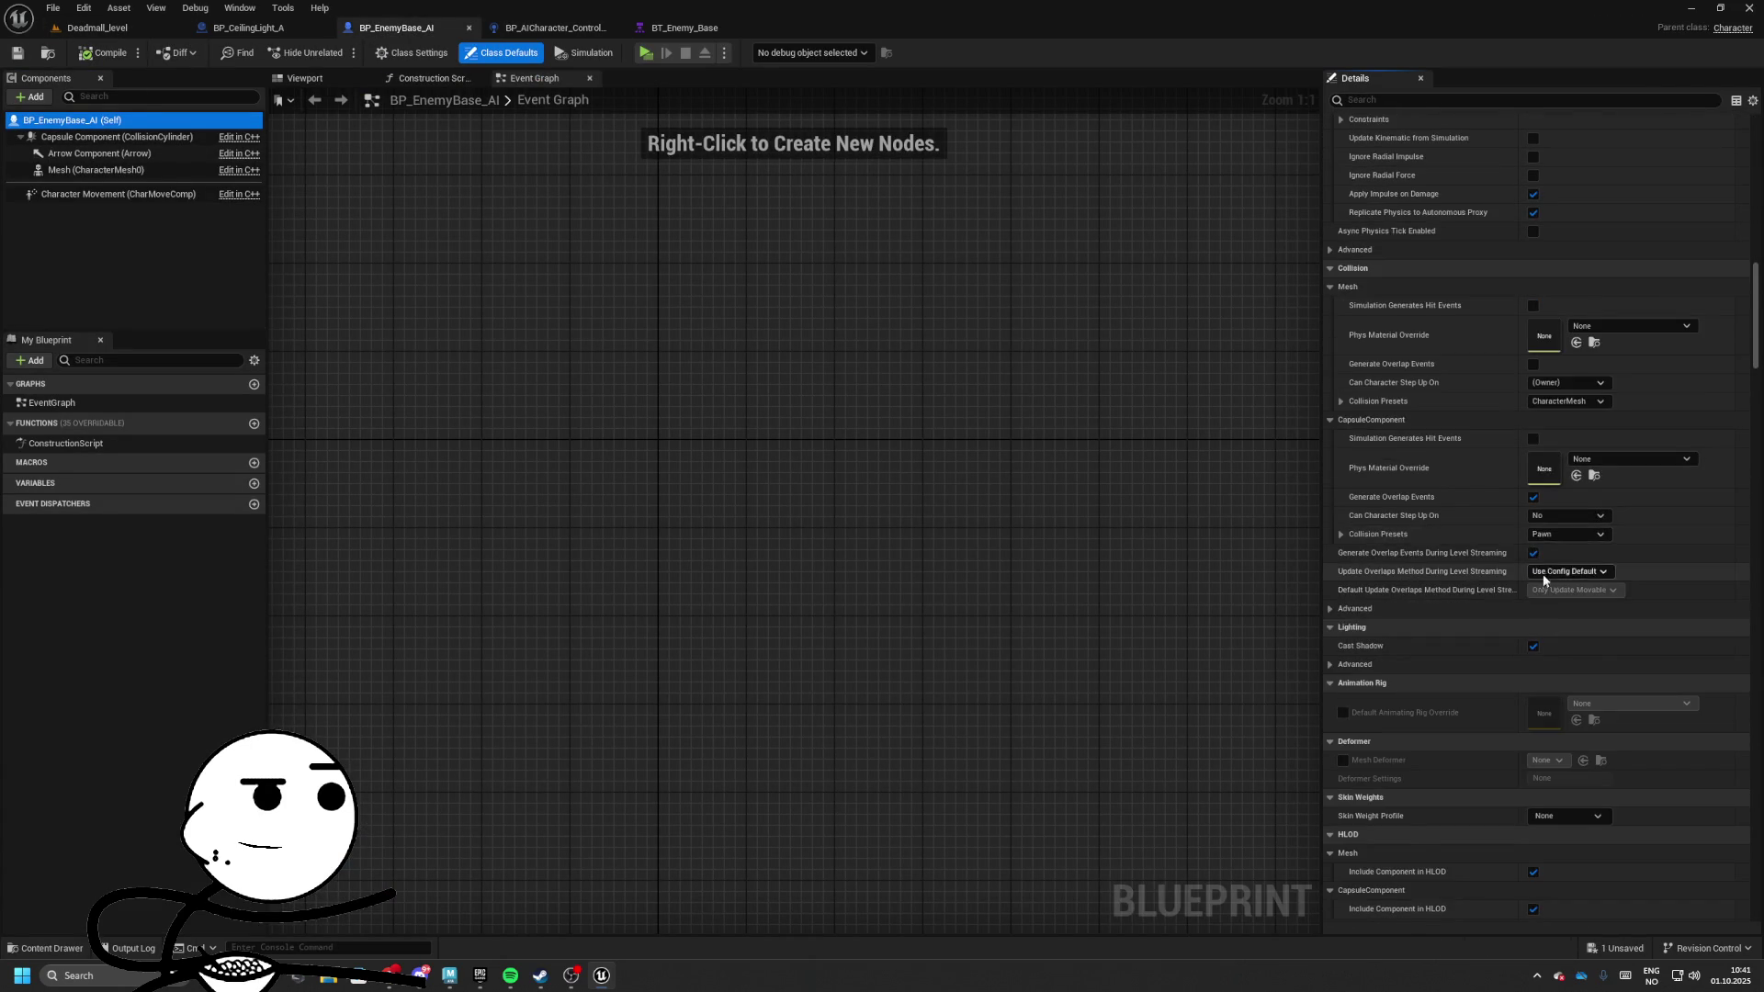
scroll(1579, 744, down, 20)
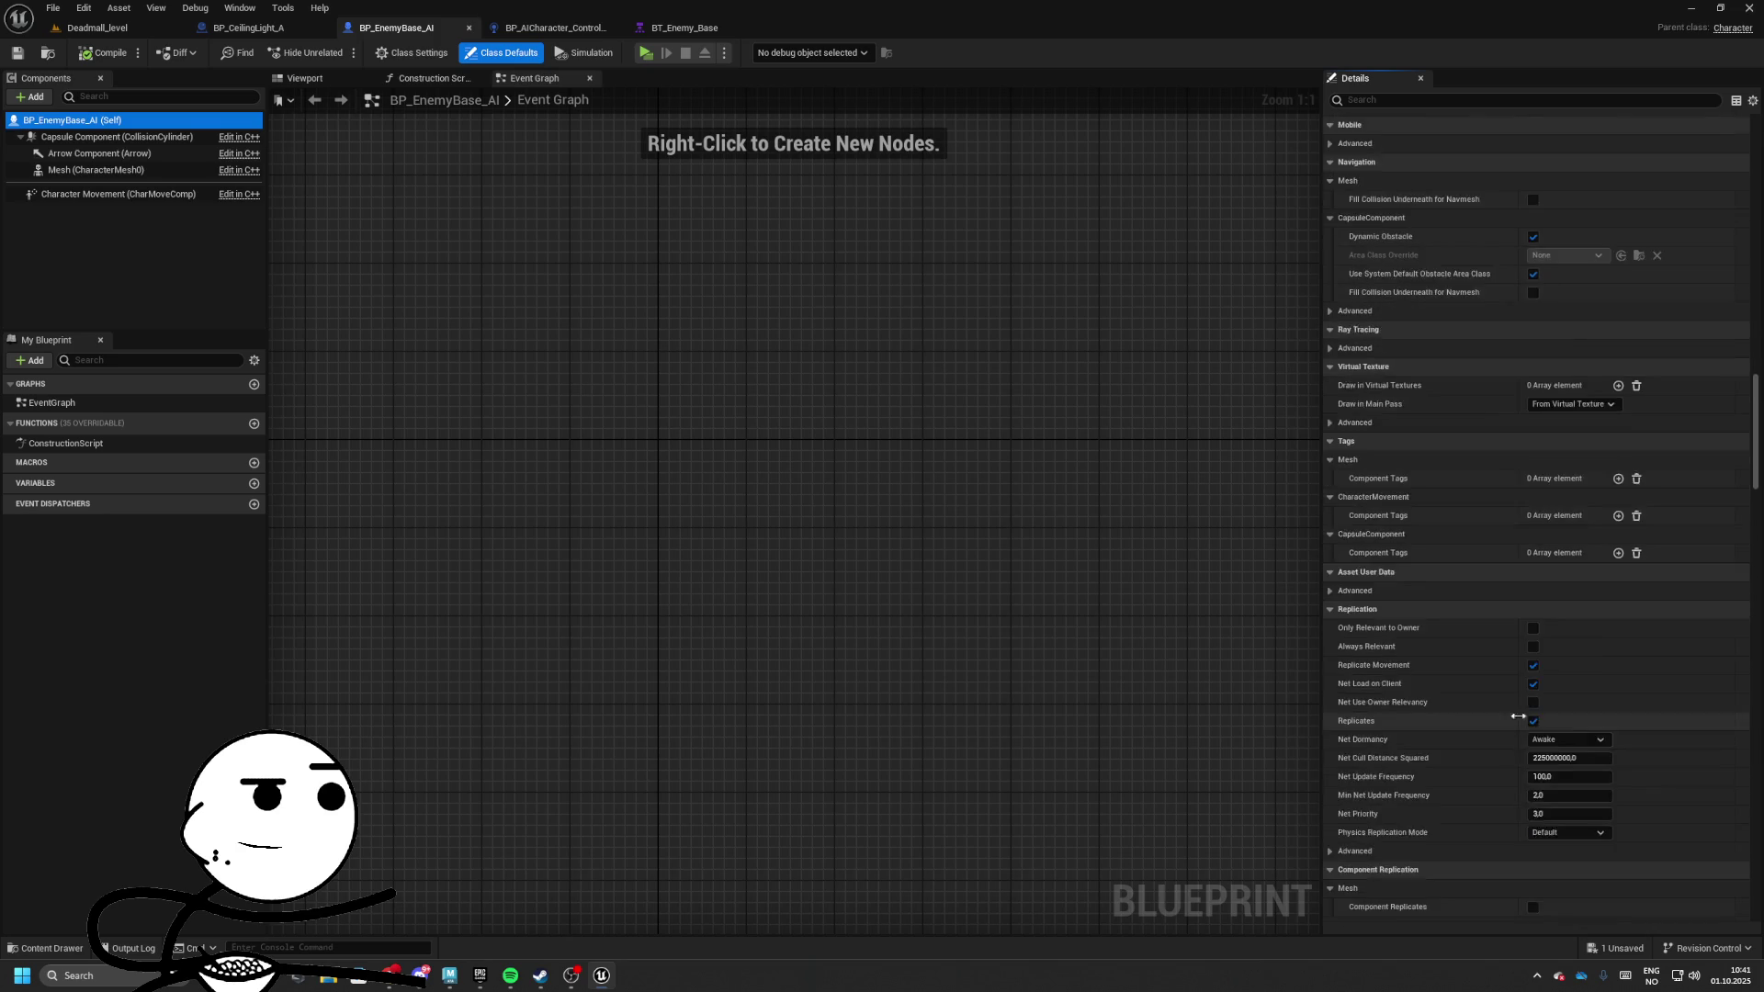
scroll(1555, 722, down, 20)
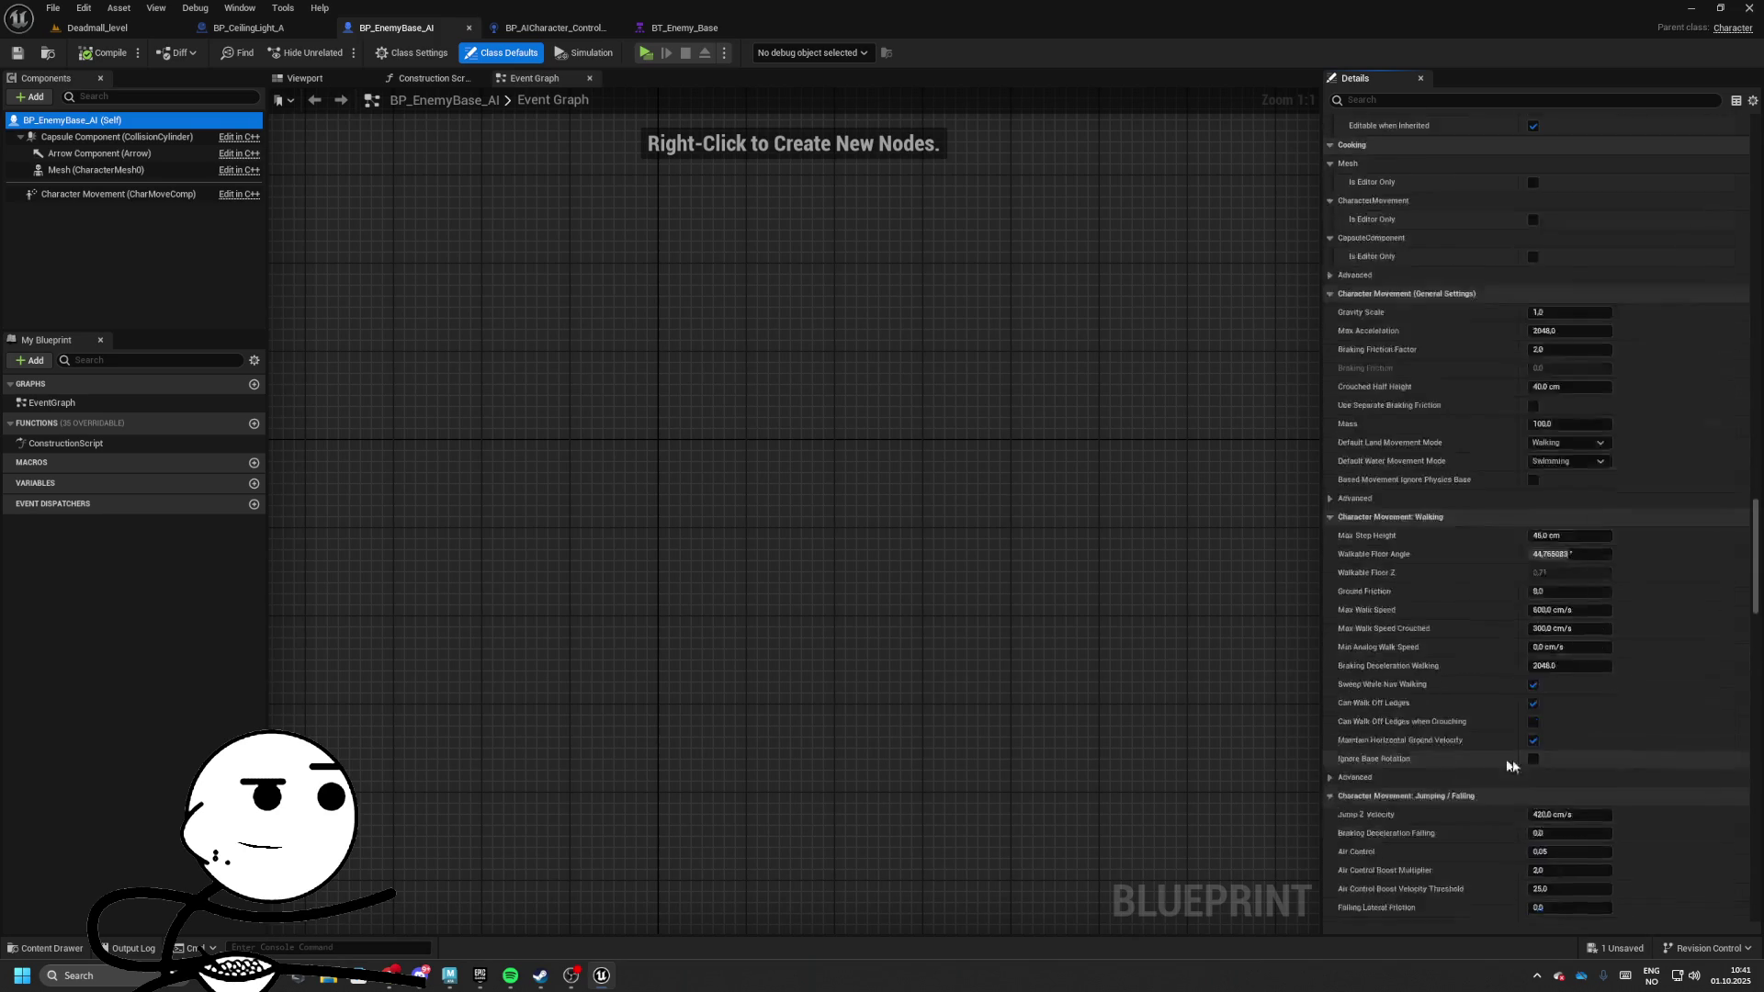
scroll(1547, 726, down, 20)
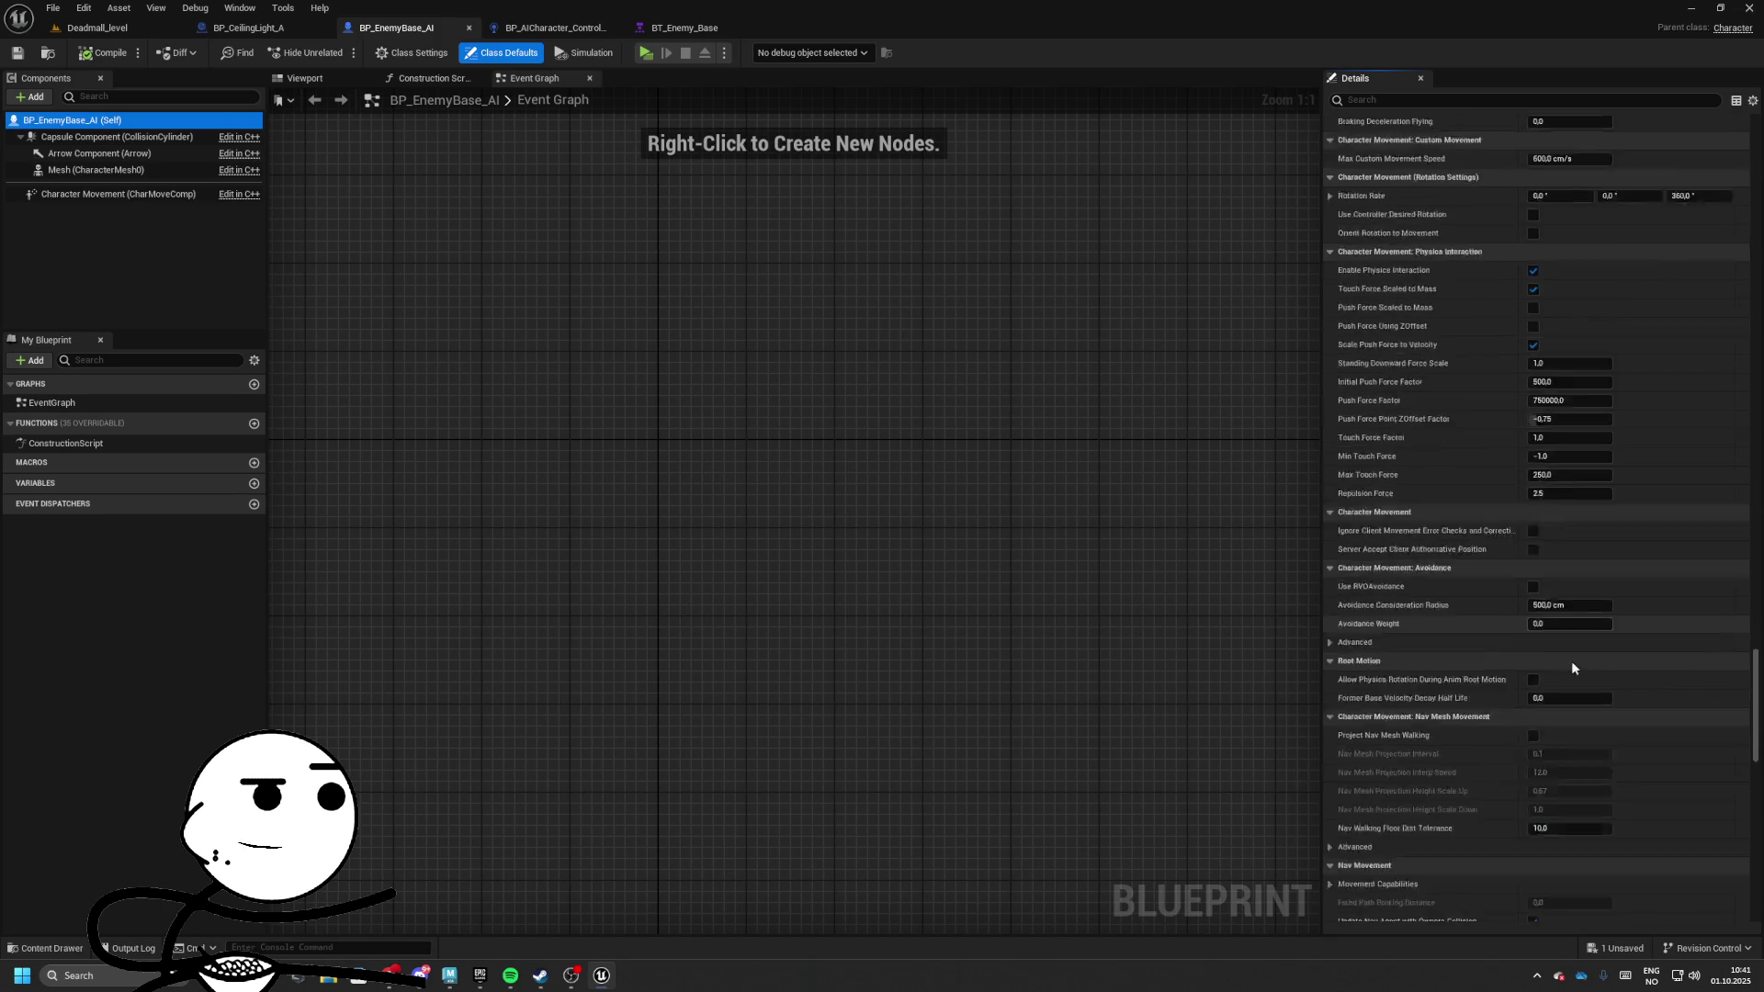
scroll(1552, 716, down, 5)
click(1566, 665)
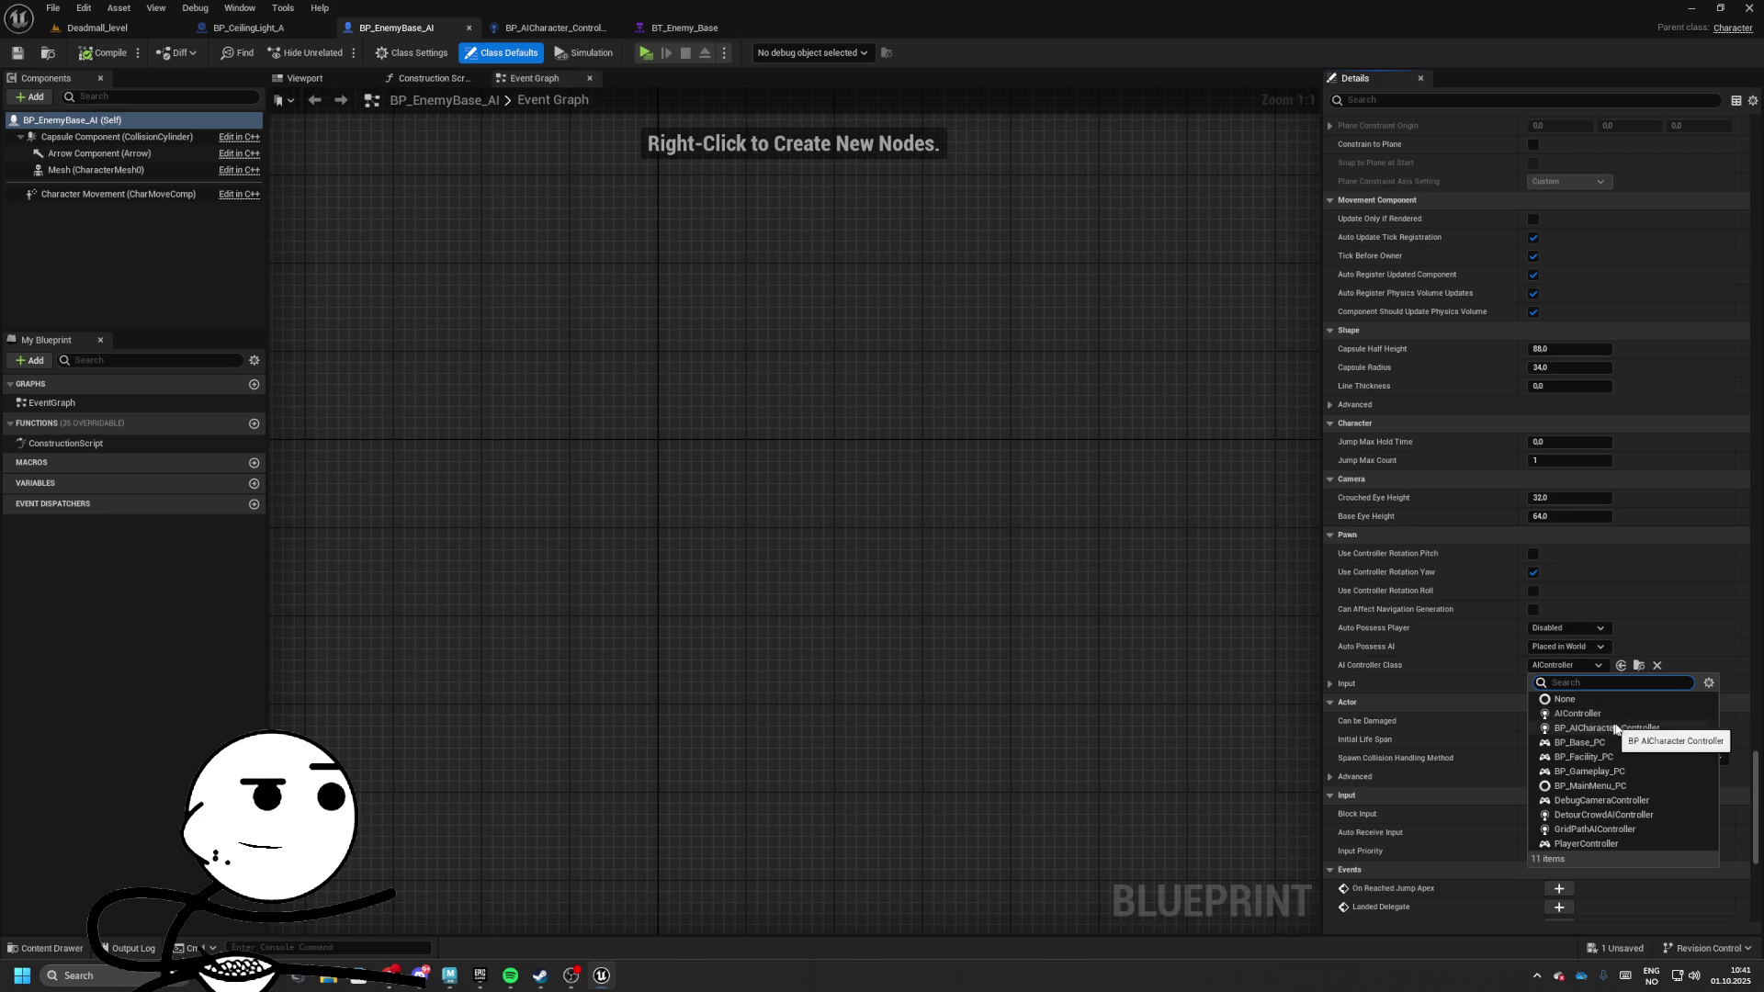
click(1606, 727)
key(ctrl+s)
Place a BP_EnemyBase_AI enemy in Deadmall_level and run a quick playtest
click(99, 27)
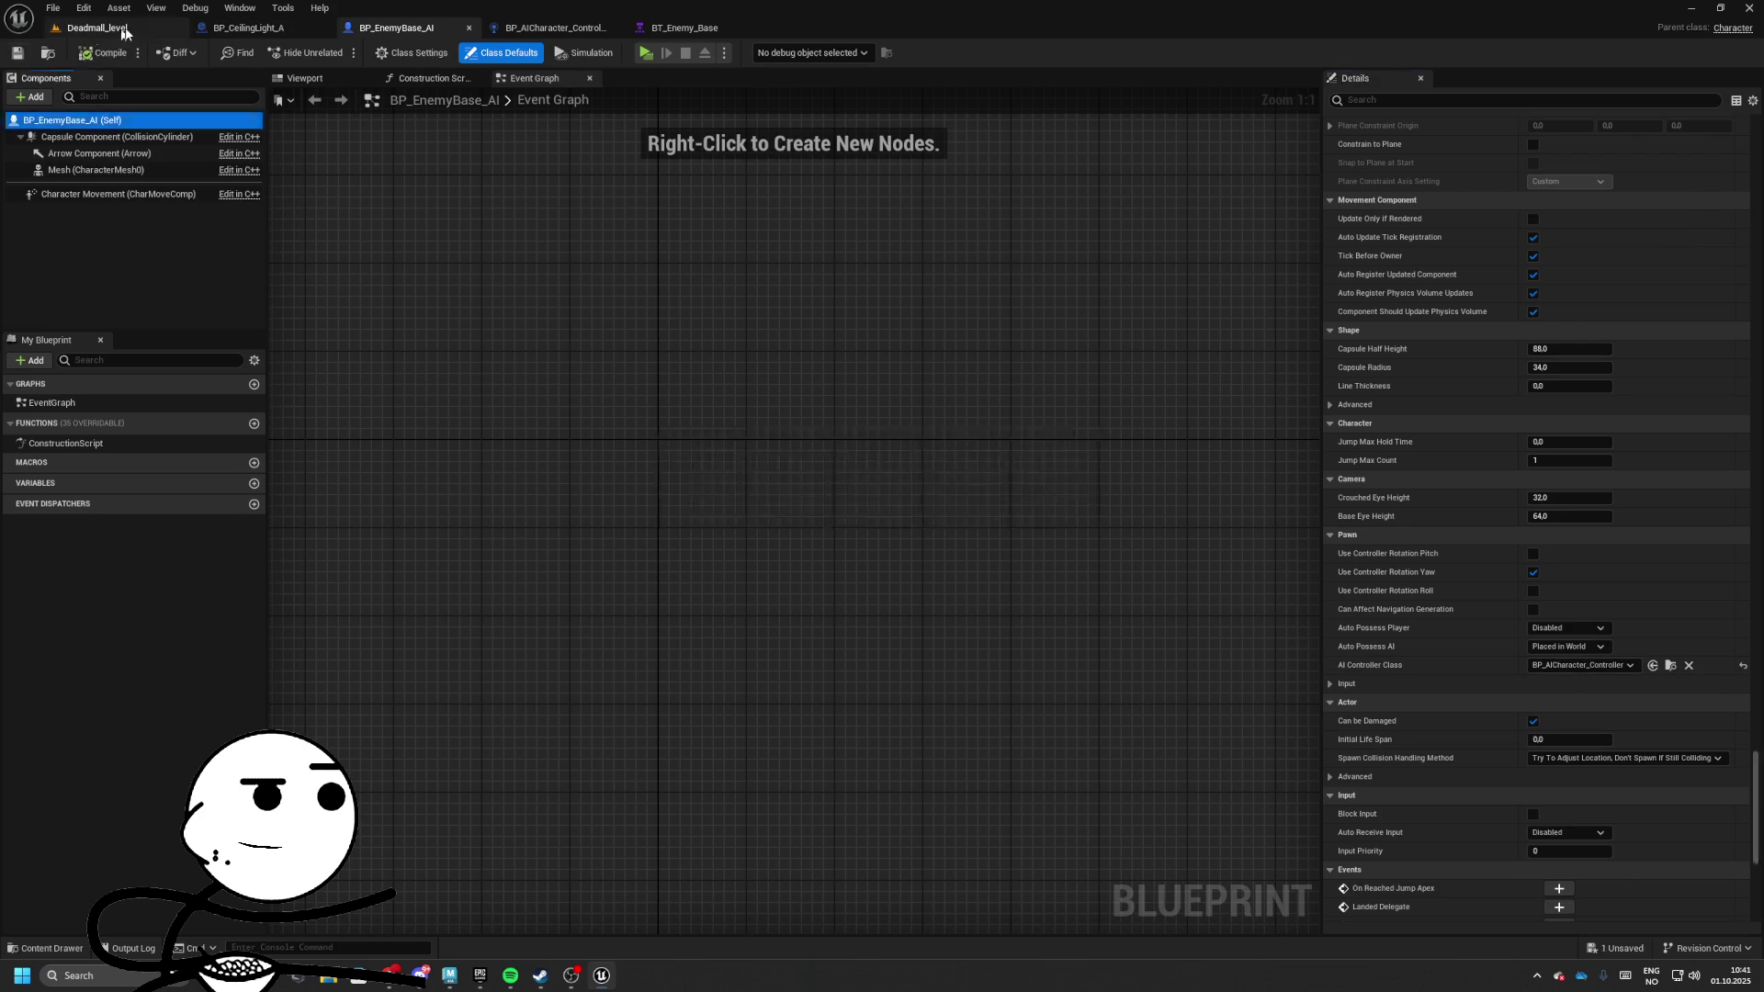
click(551, 28)
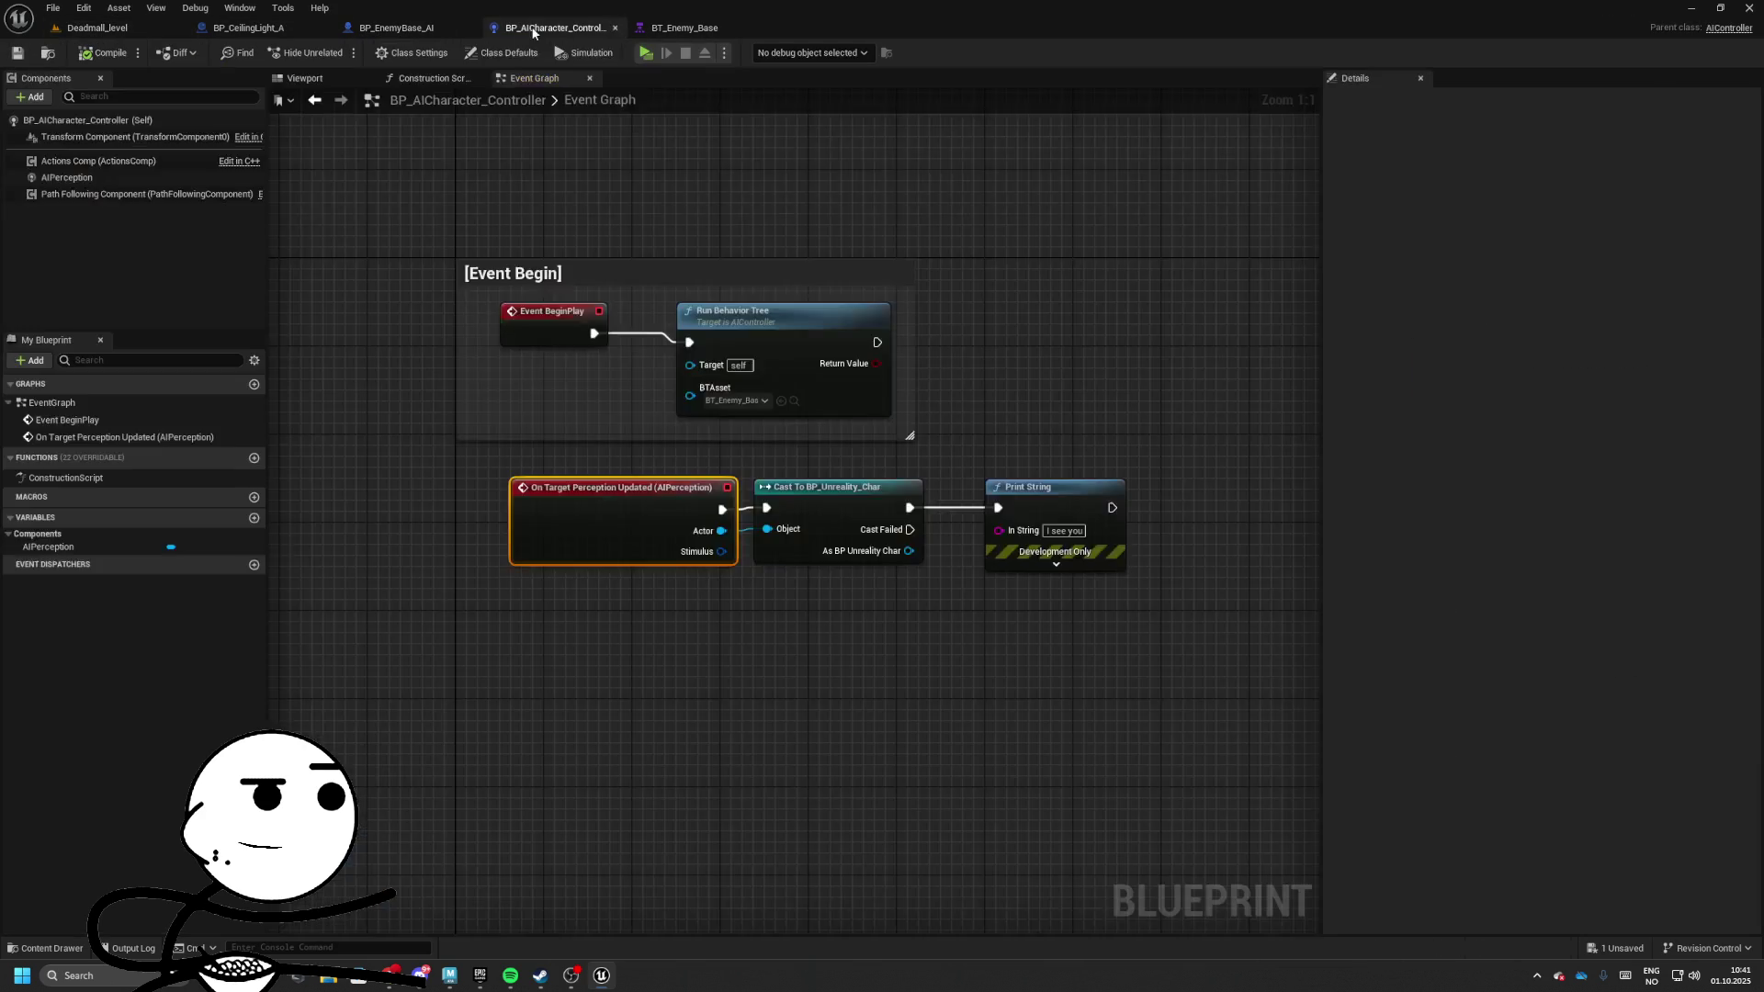
click(397, 27)
click(47, 52)
drag(854, 734, 899, 404)
click(366, 53)
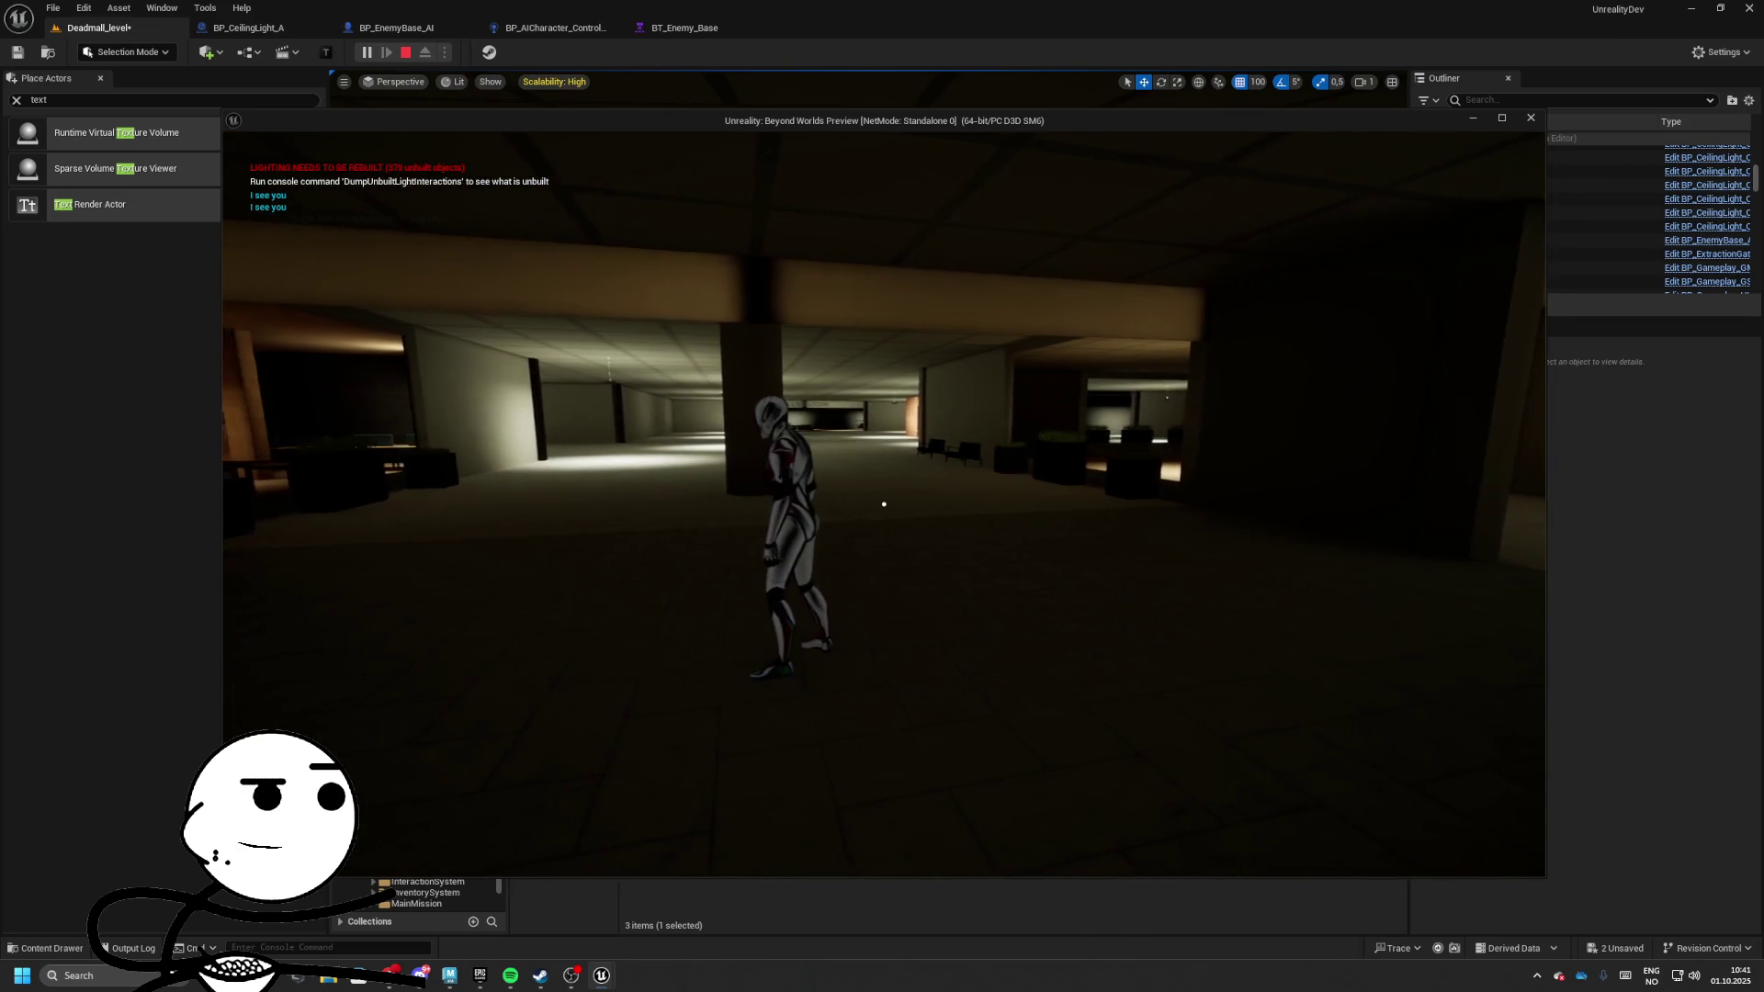
key(Escape)
click(684, 27)
Set the AIPerception sight sense's Max Age to 0.1 s
click(532, 29)
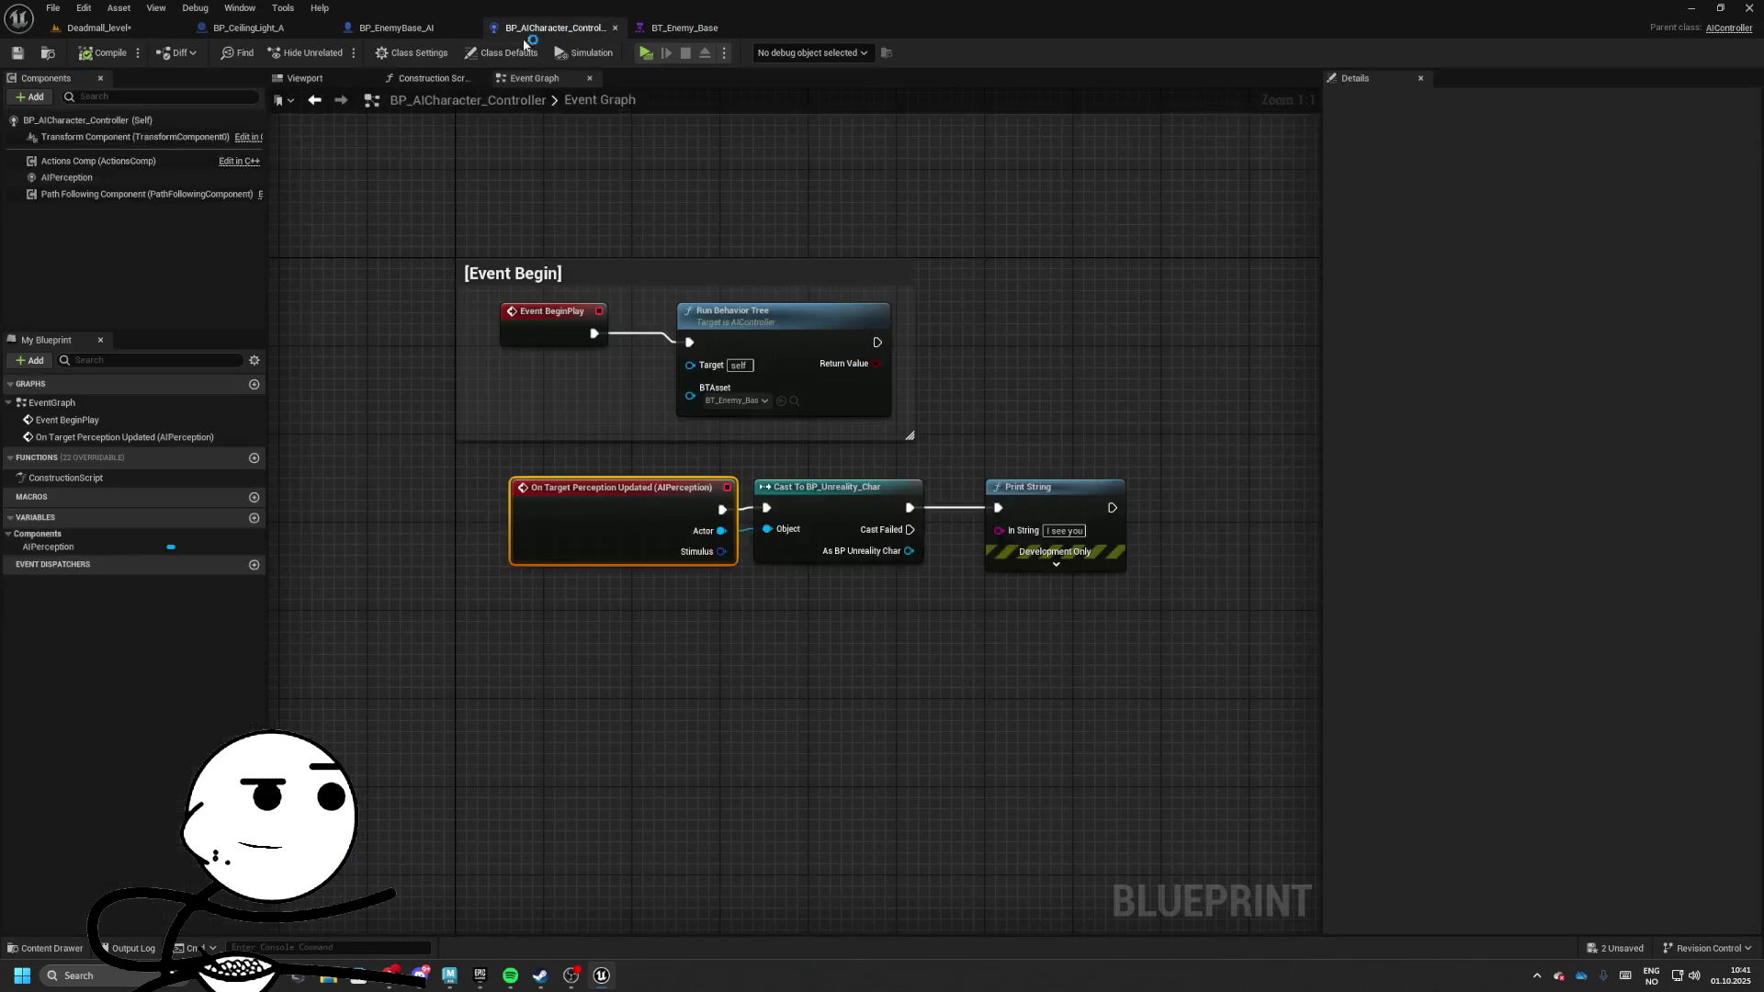
drag(657, 592, 927, 471)
drag(735, 488, 758, 489)
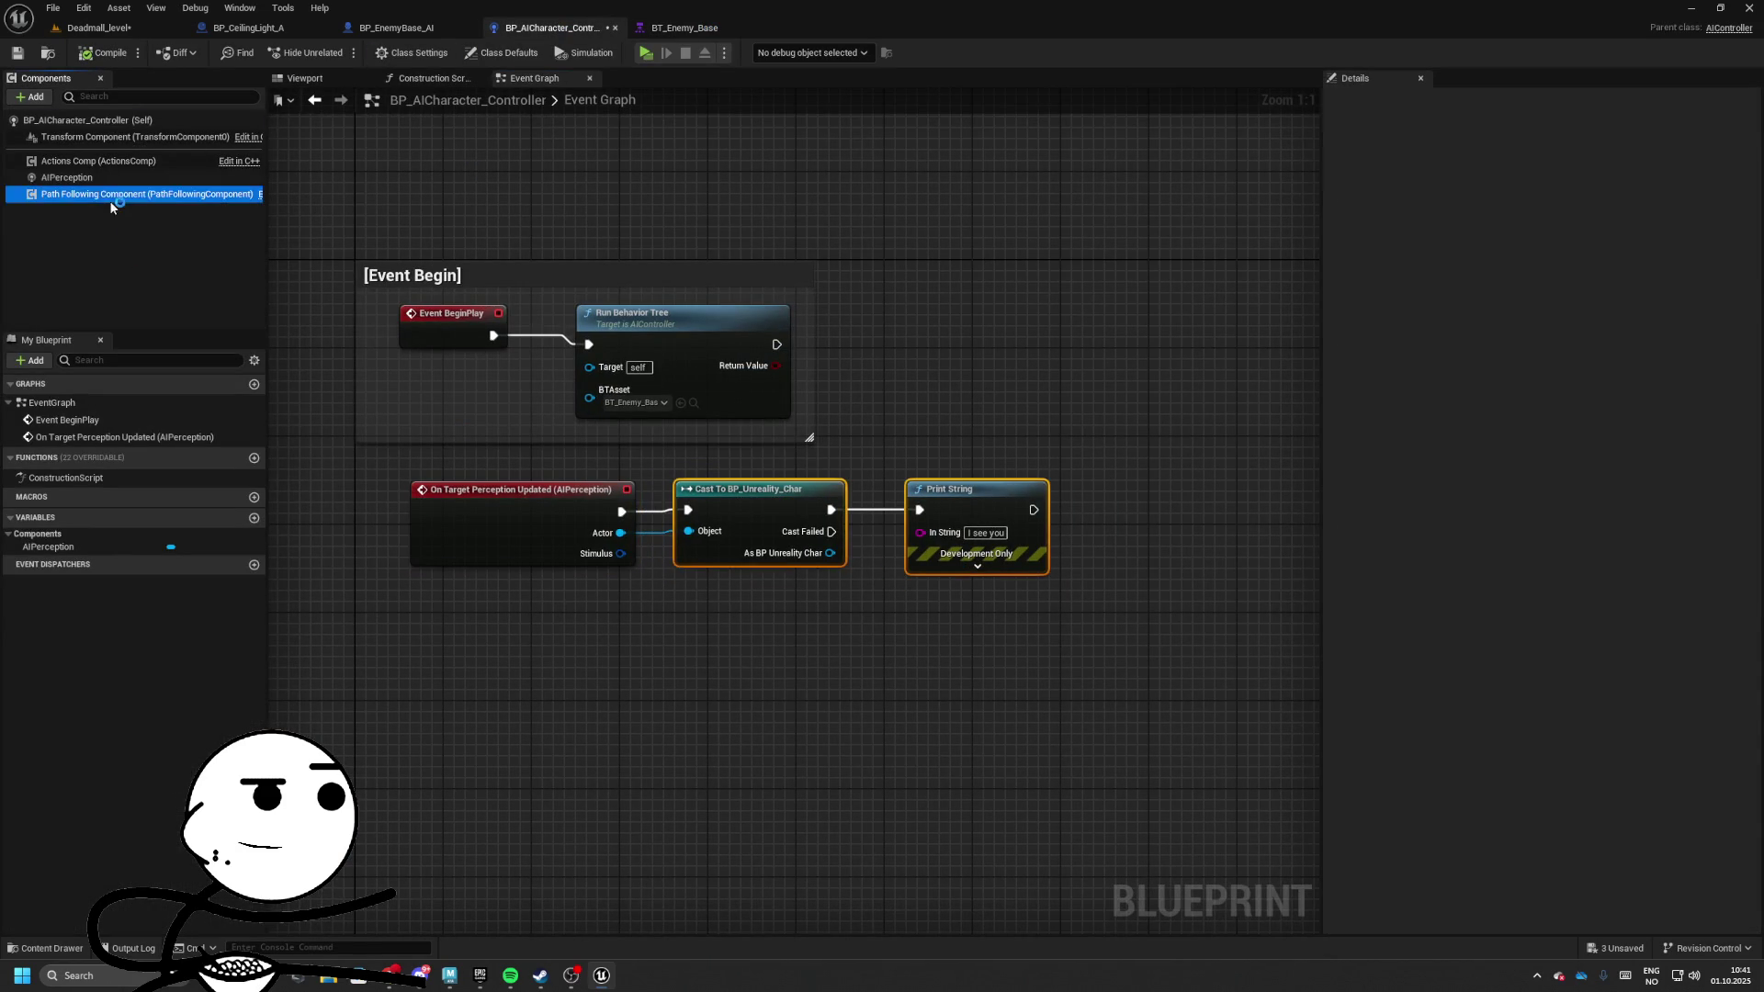
click(66, 178)
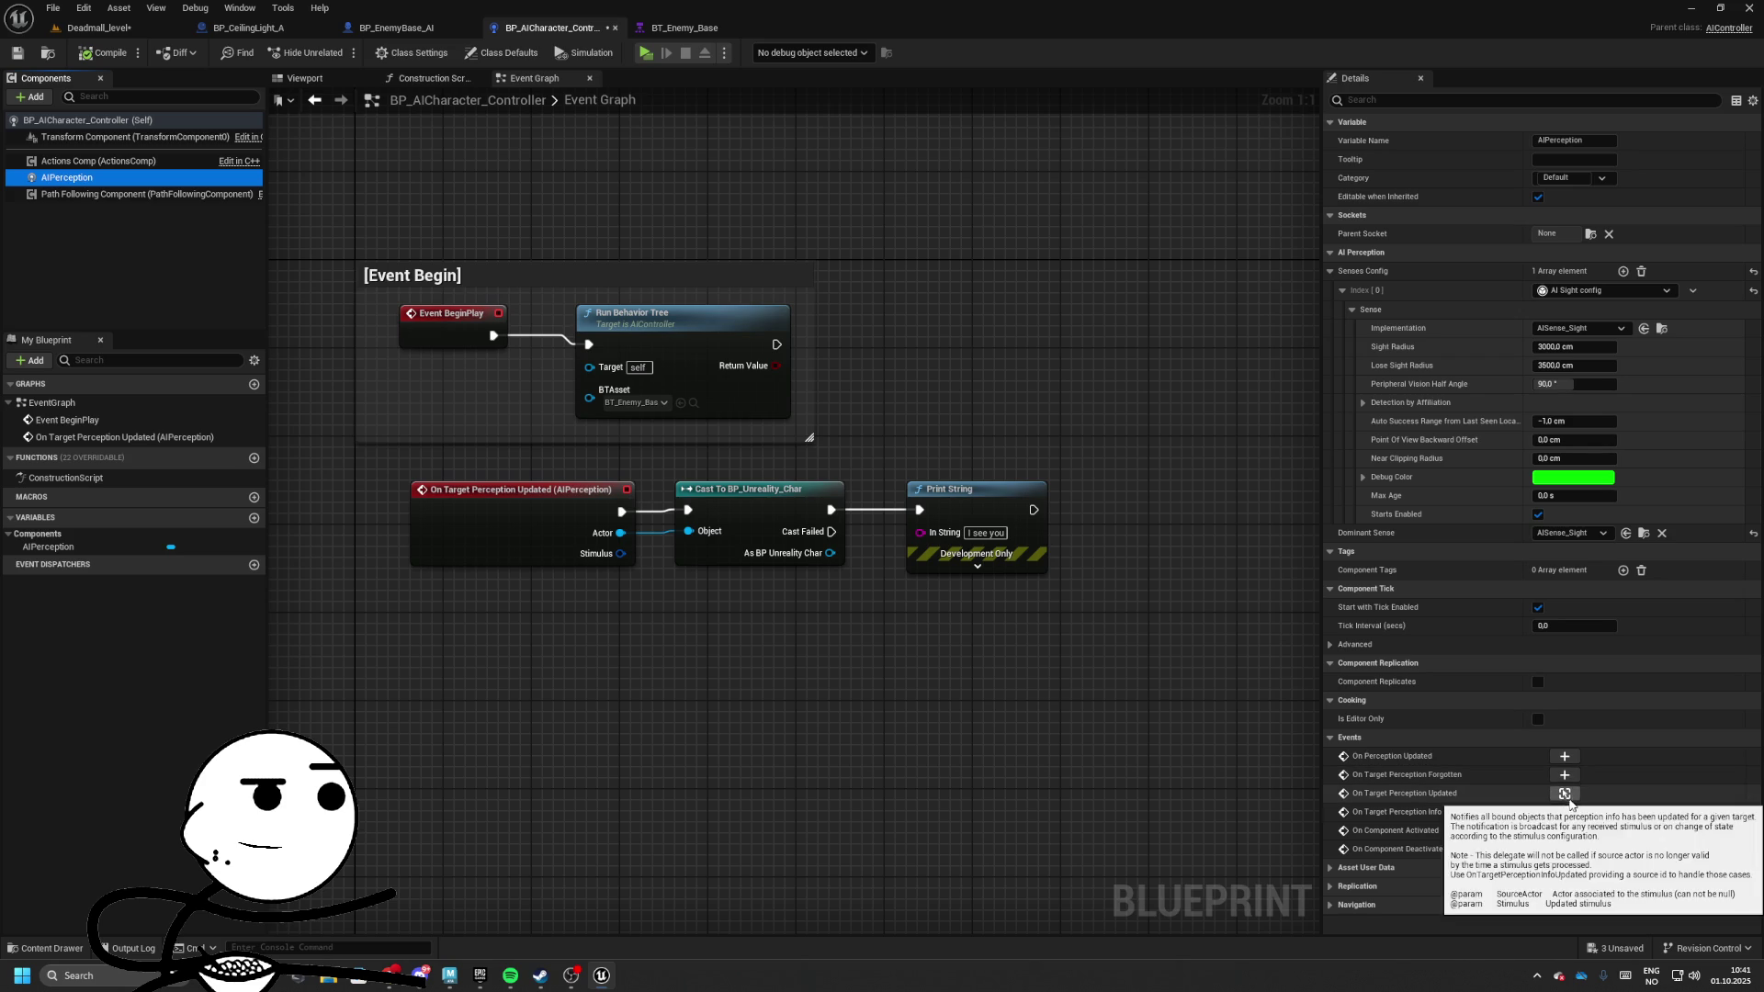
click(1556, 501)
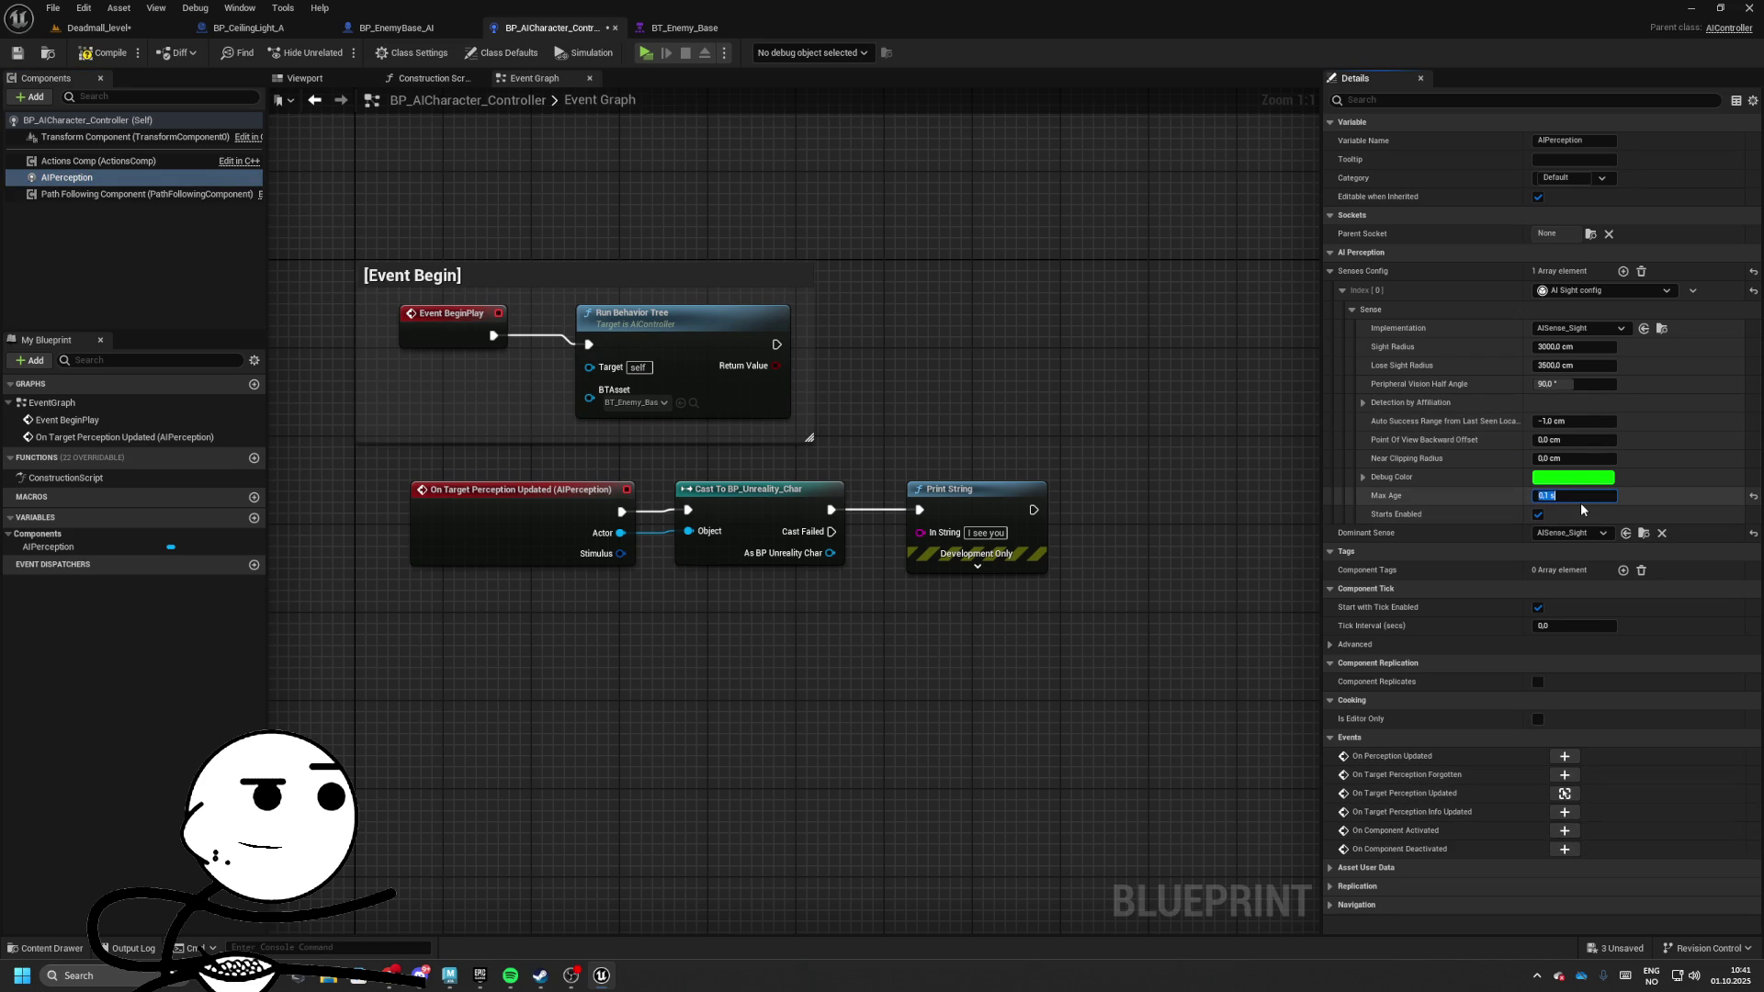
click(1439, 445)
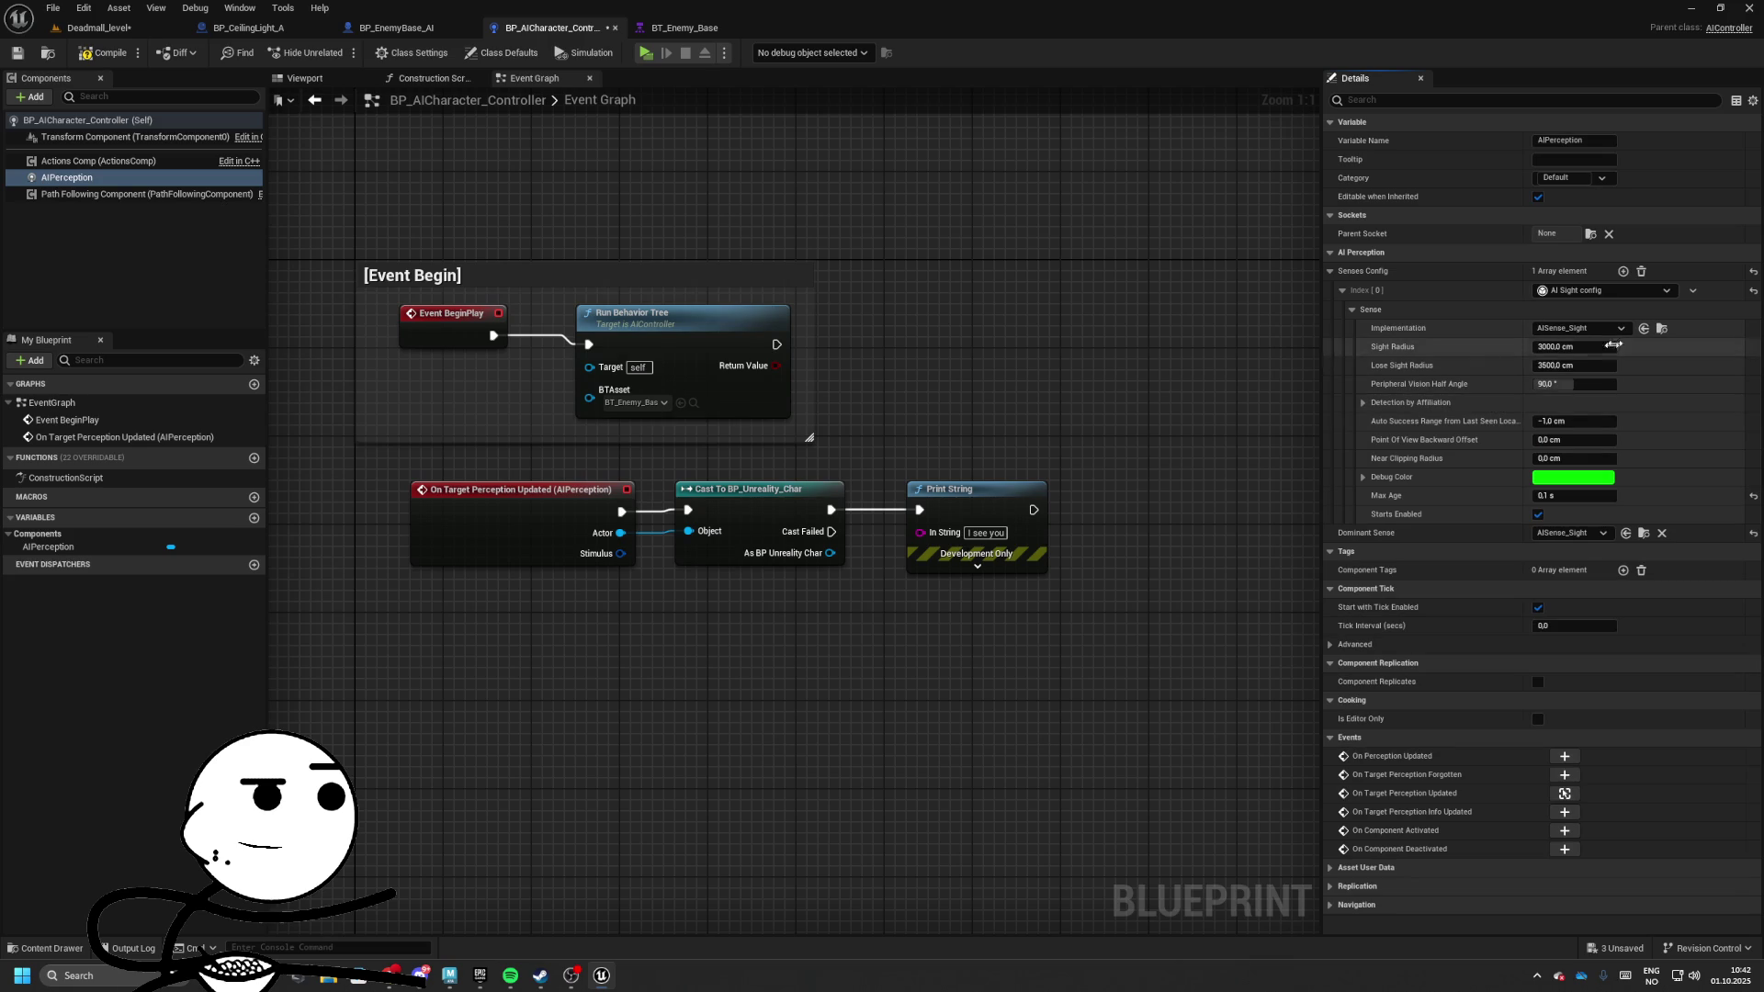
Playtest the level, walking the player down the corridor toward the enemy
click(96, 27)
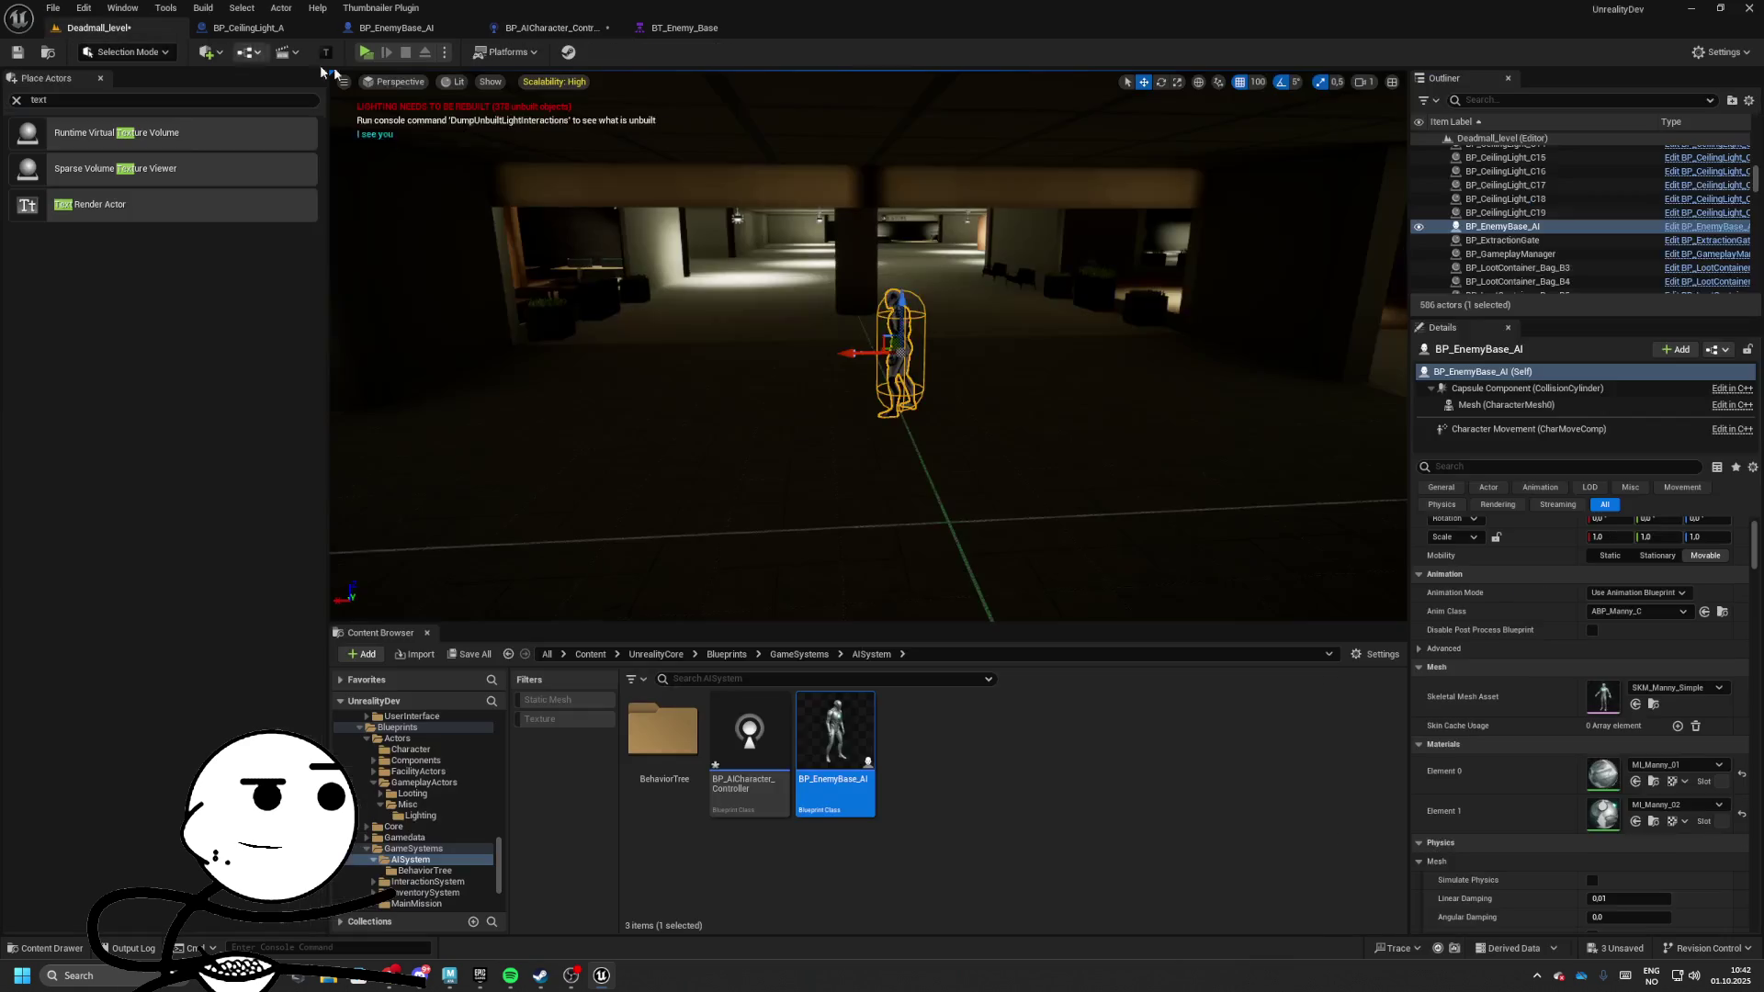
key(alt+p)
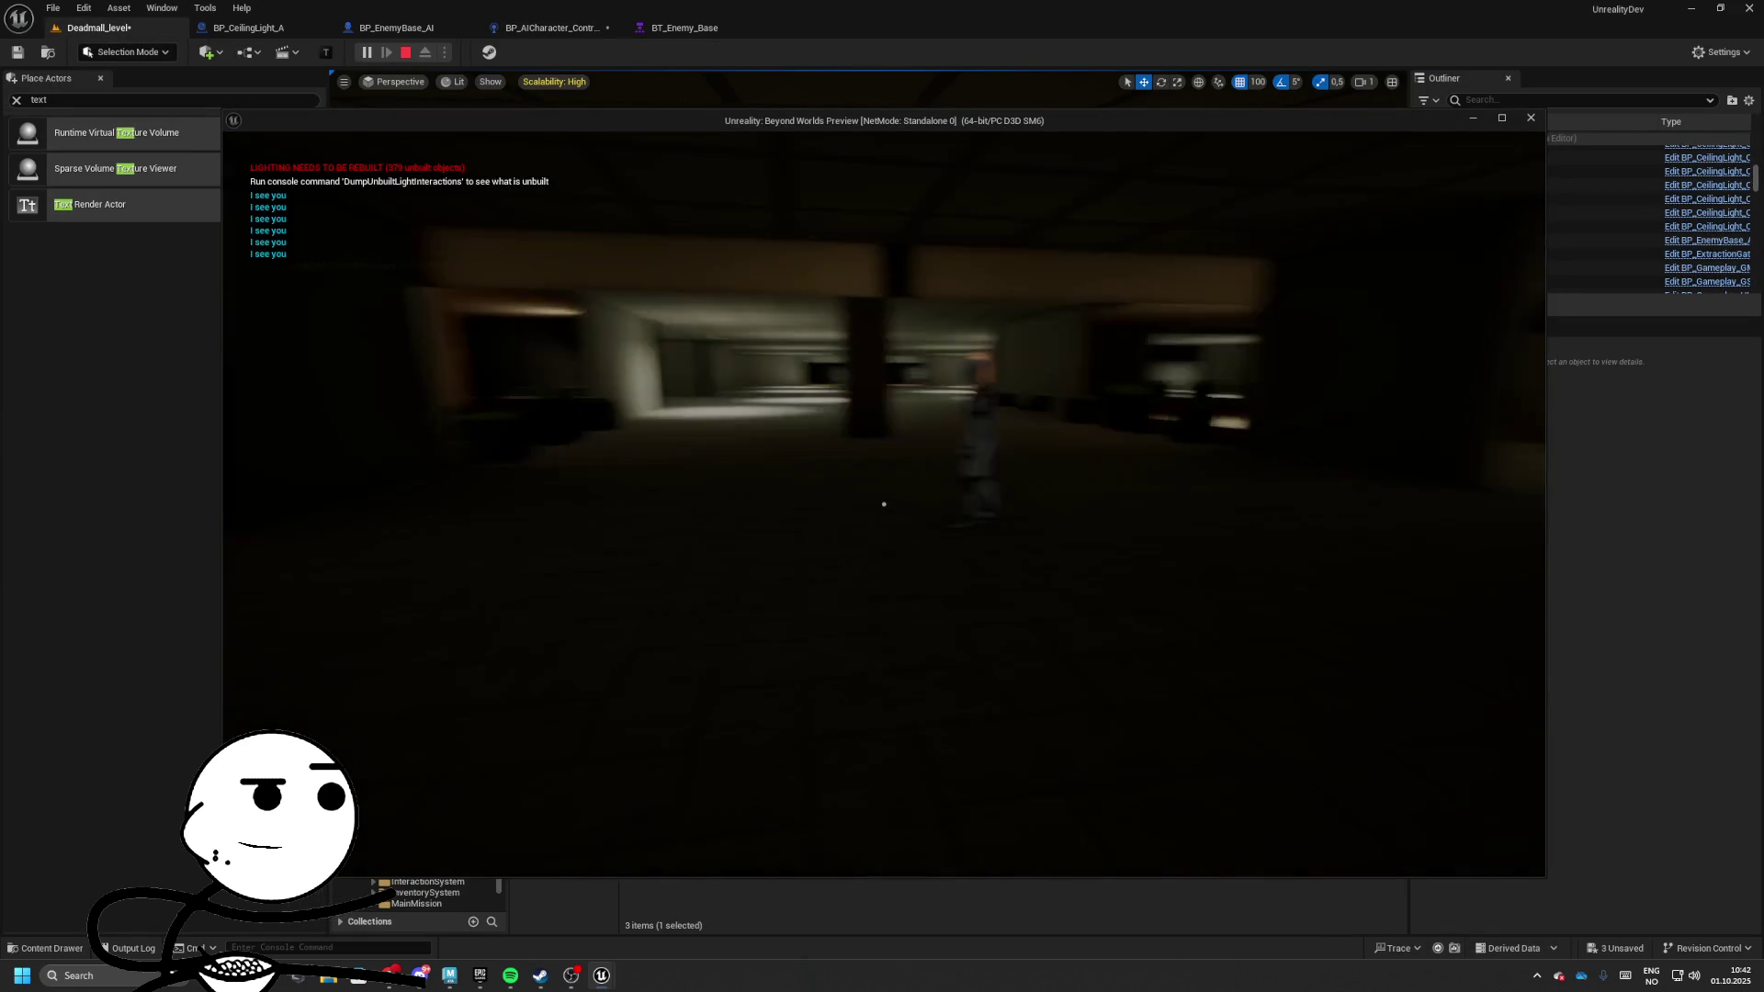
key(w)
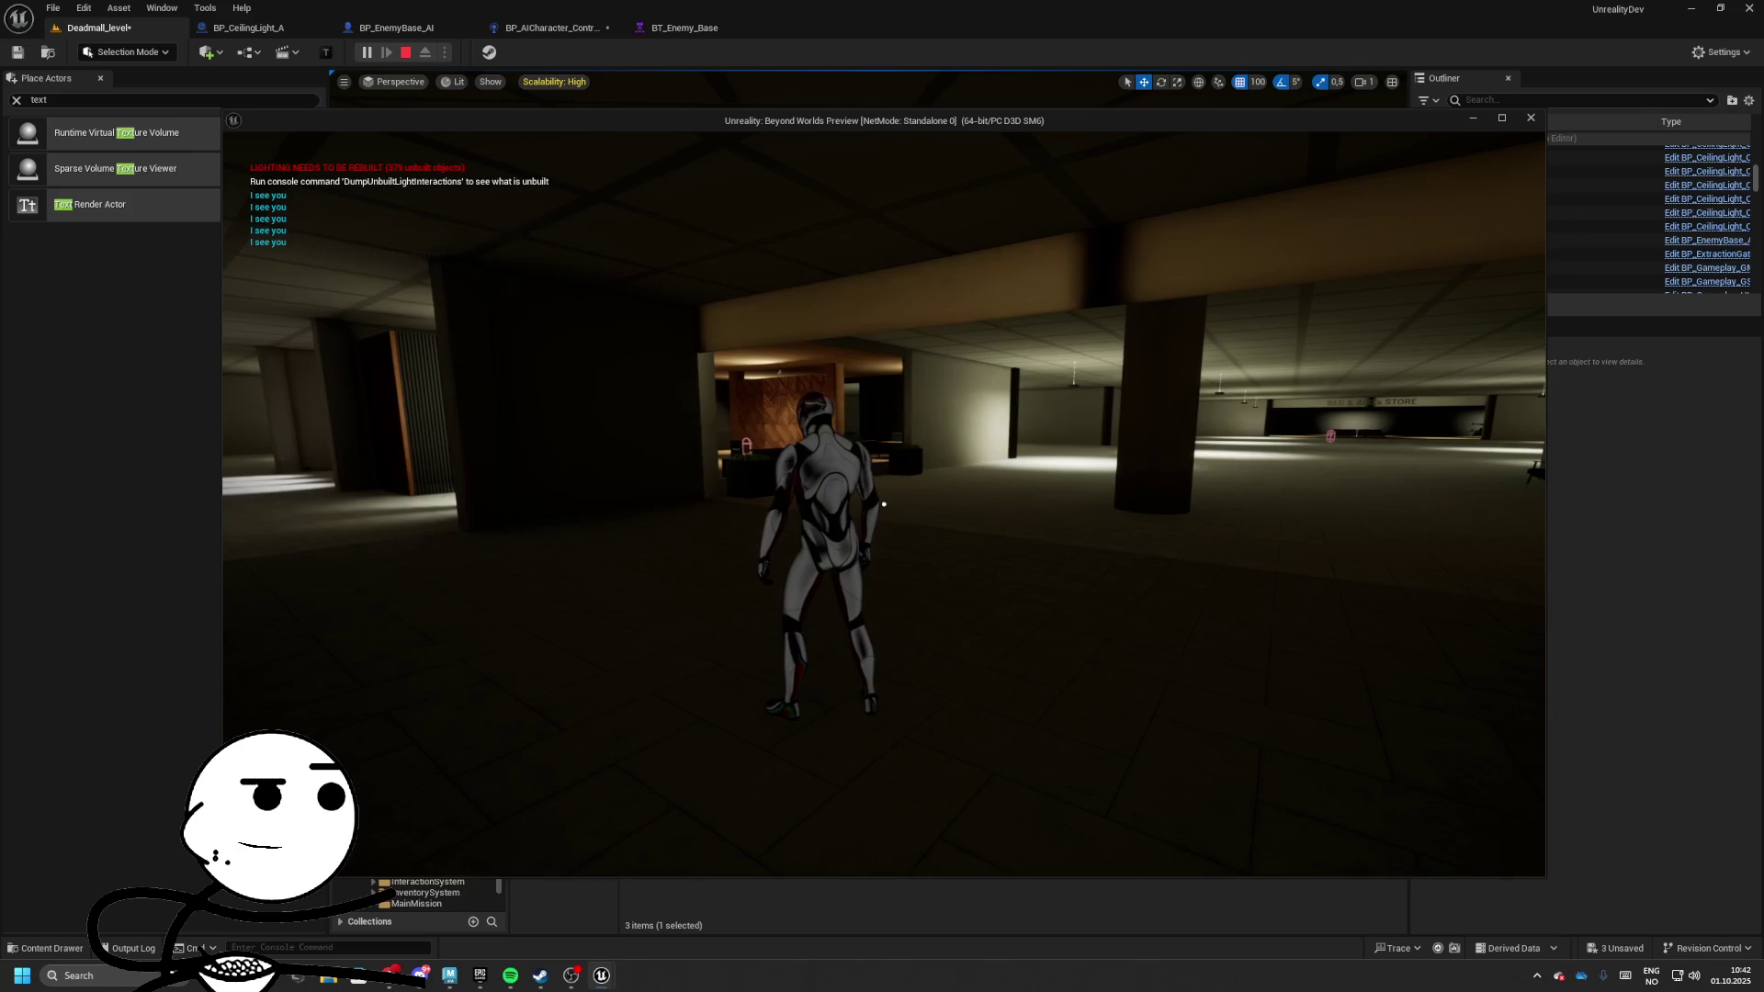
key(Escape)
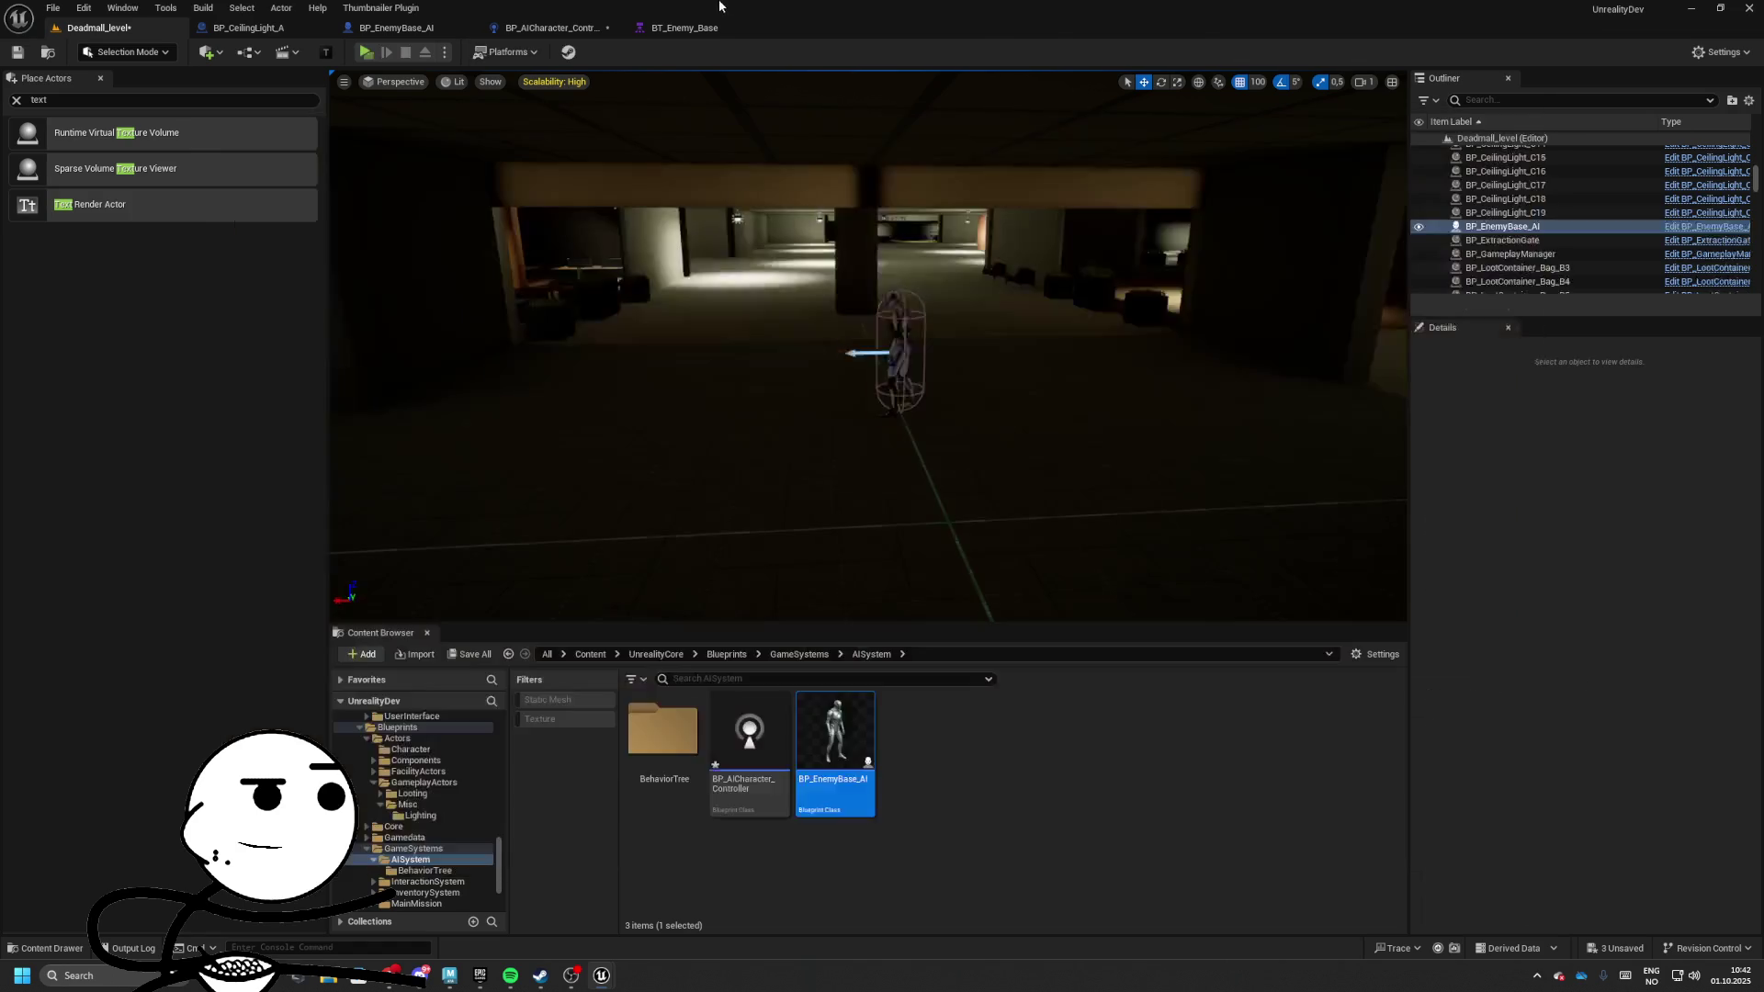
click(685, 28)
Add a Move To task under ChasePlayer with its Blackboard Key set to TargetLocation
drag(569, 478, 492, 547)
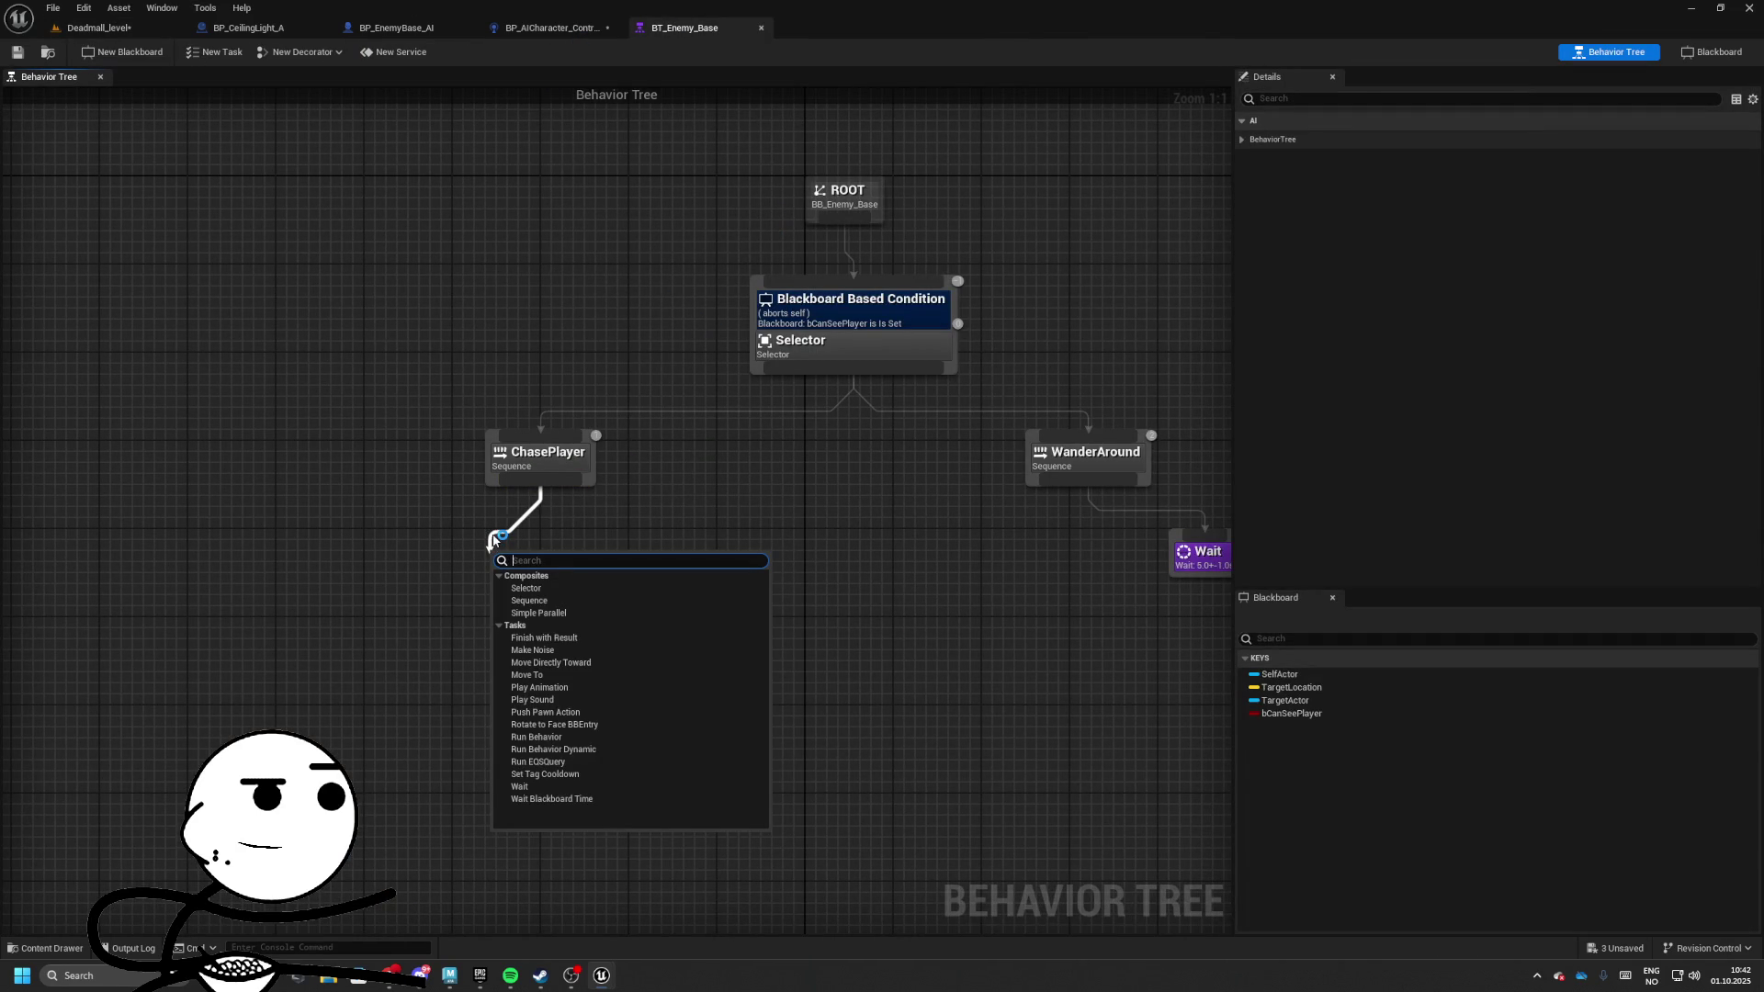
text(move to)
key(Return)
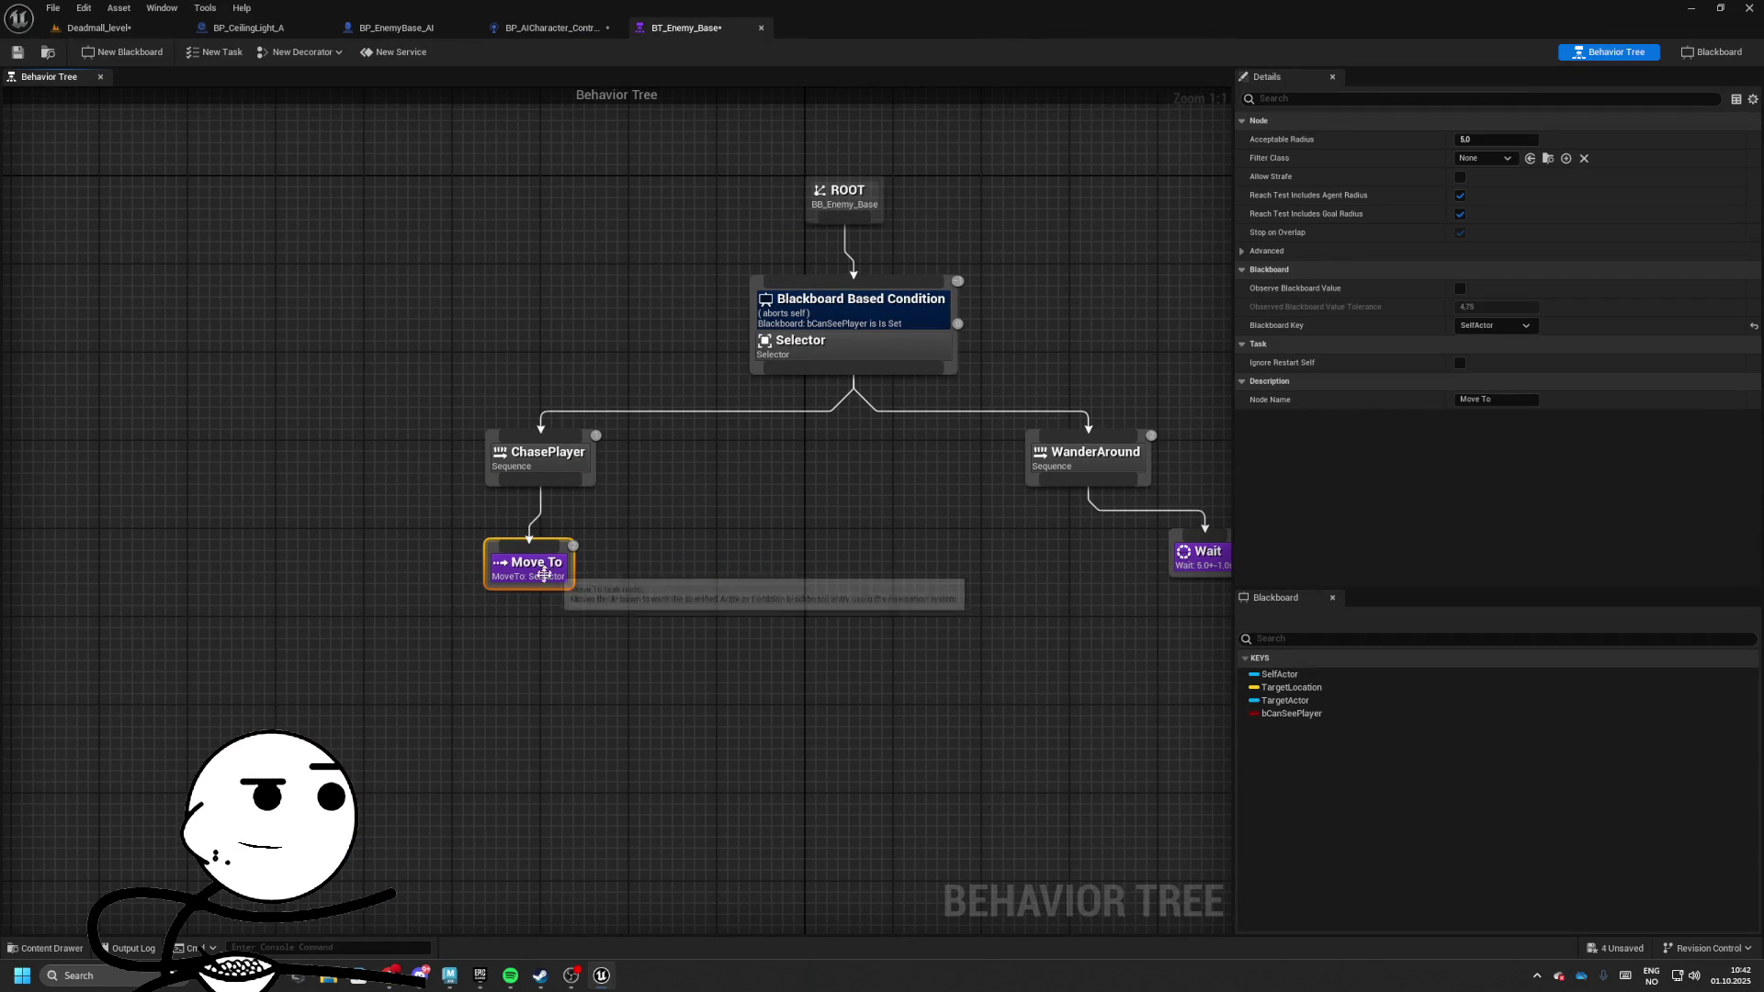
click(1492, 325)
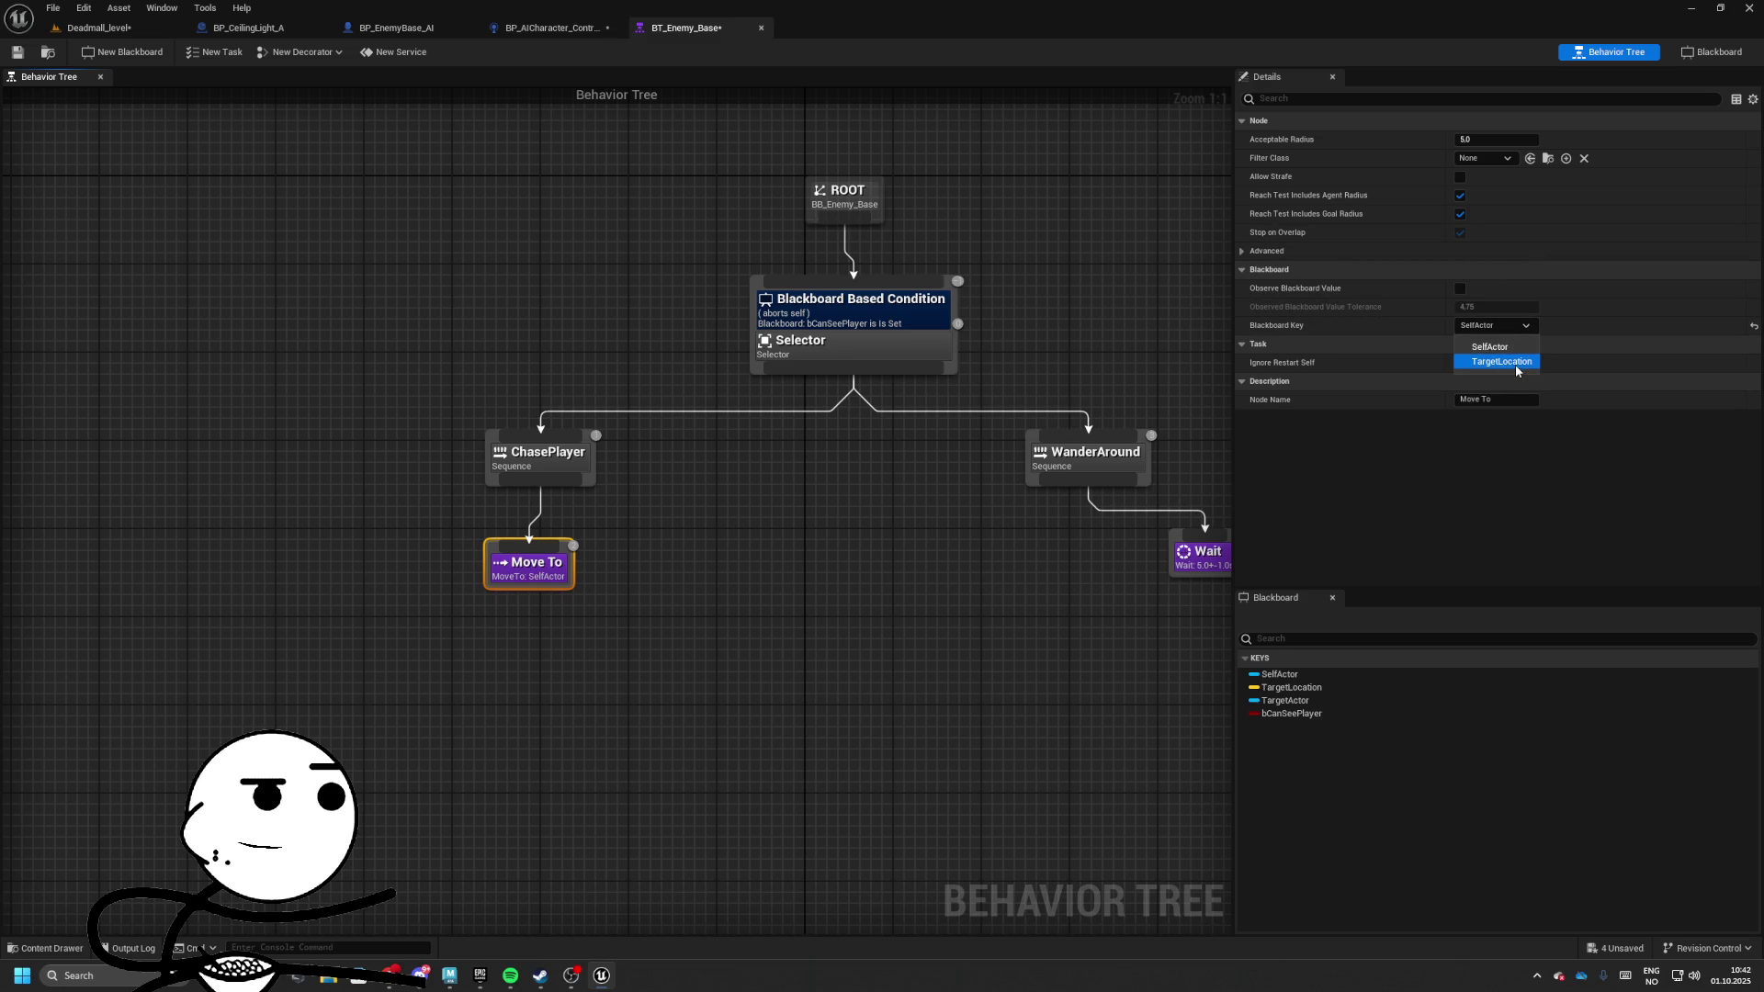
click(1514, 364)
Leave the filter class as None, set Acceptable Radius to 32, and return to the controller's event graph
click(1490, 162)
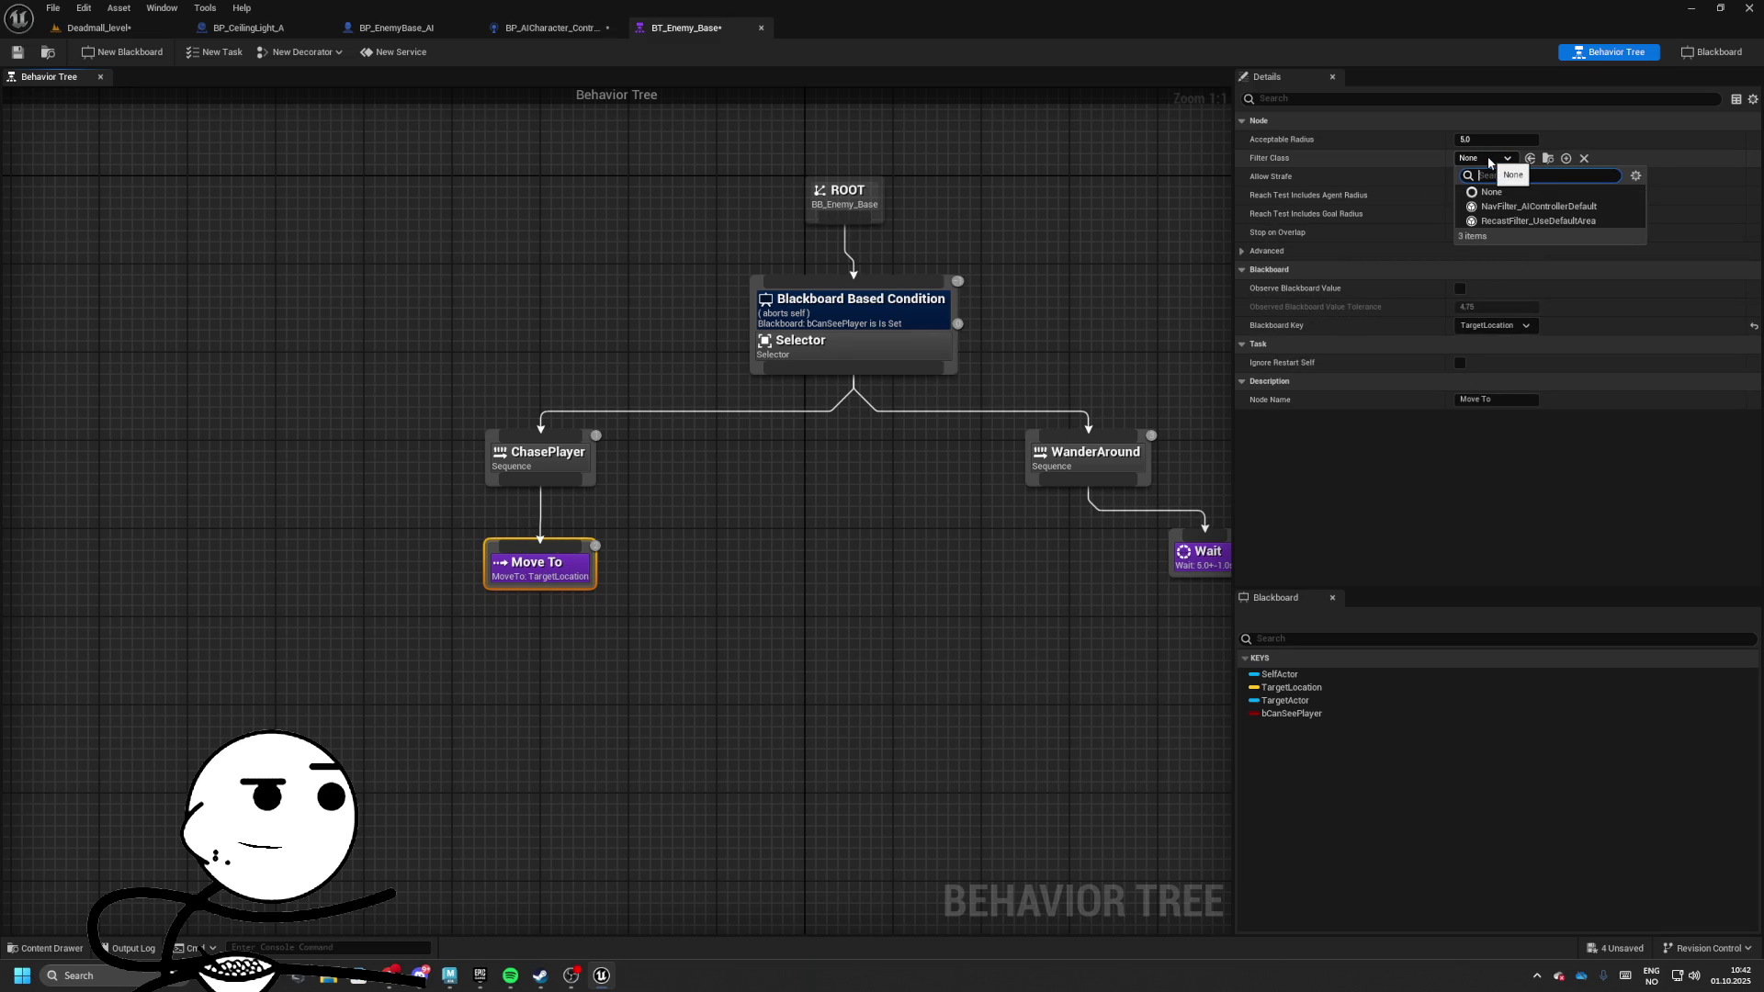
click(1403, 143)
text(32)
key(Return)
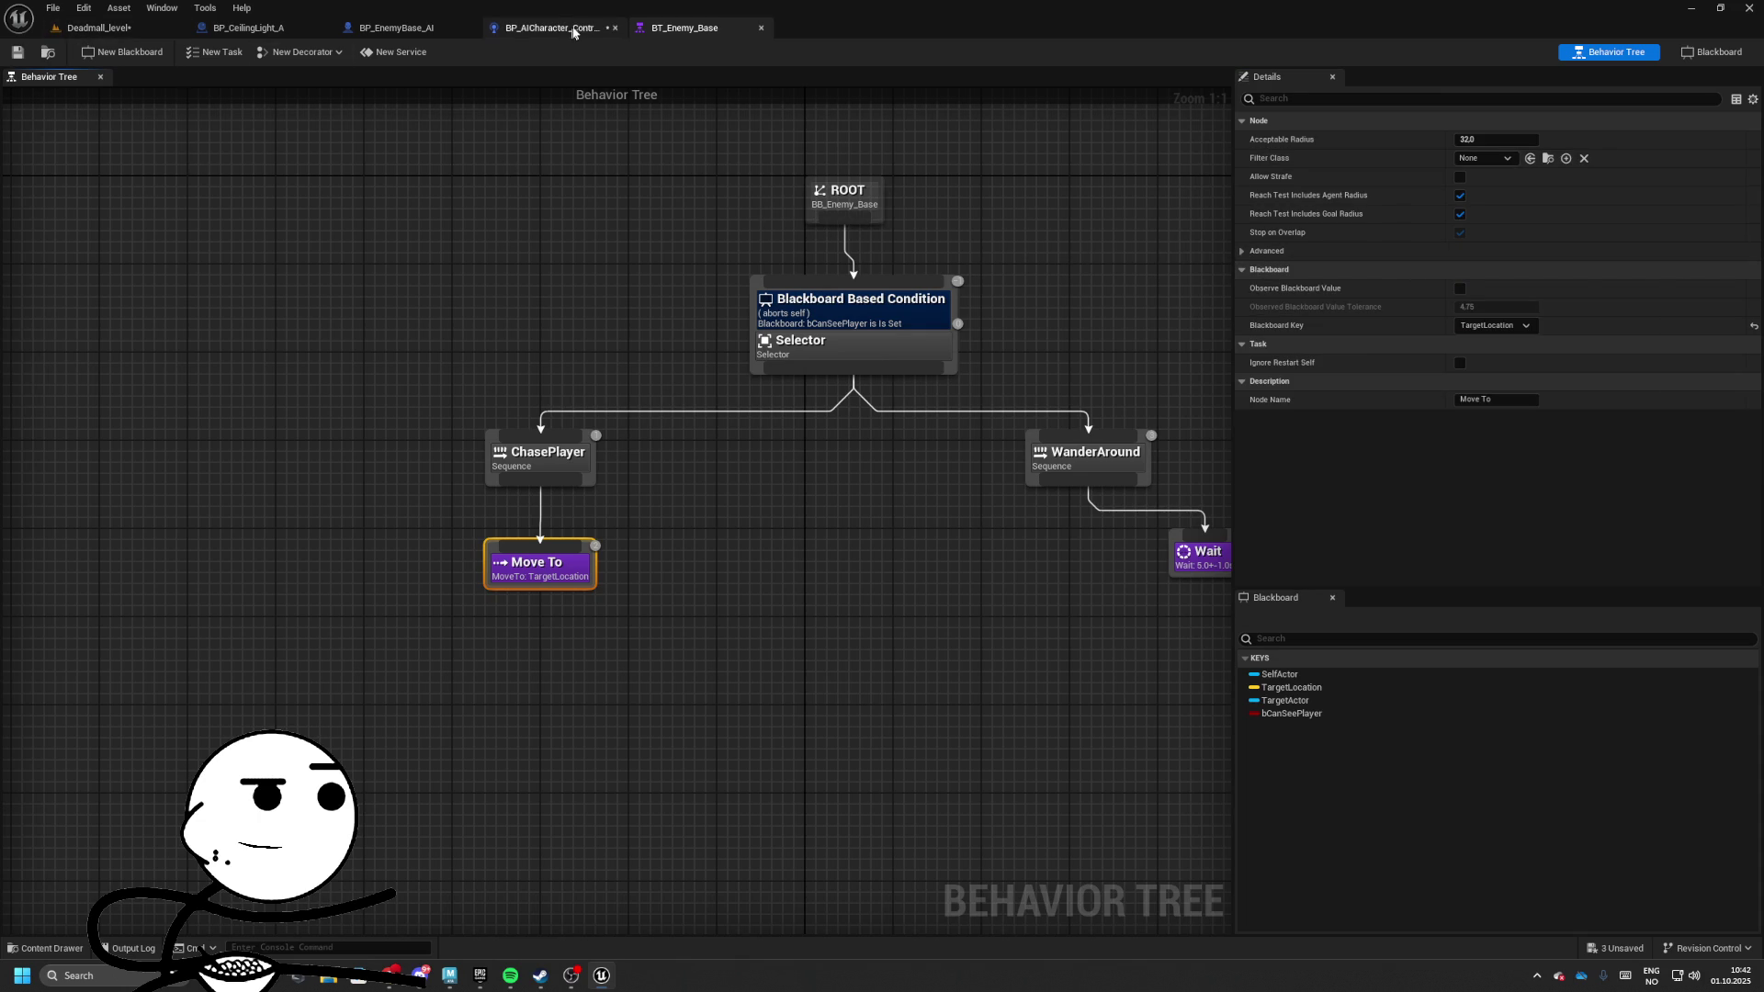
click(578, 31)
scroll(623, 513, up, 2)
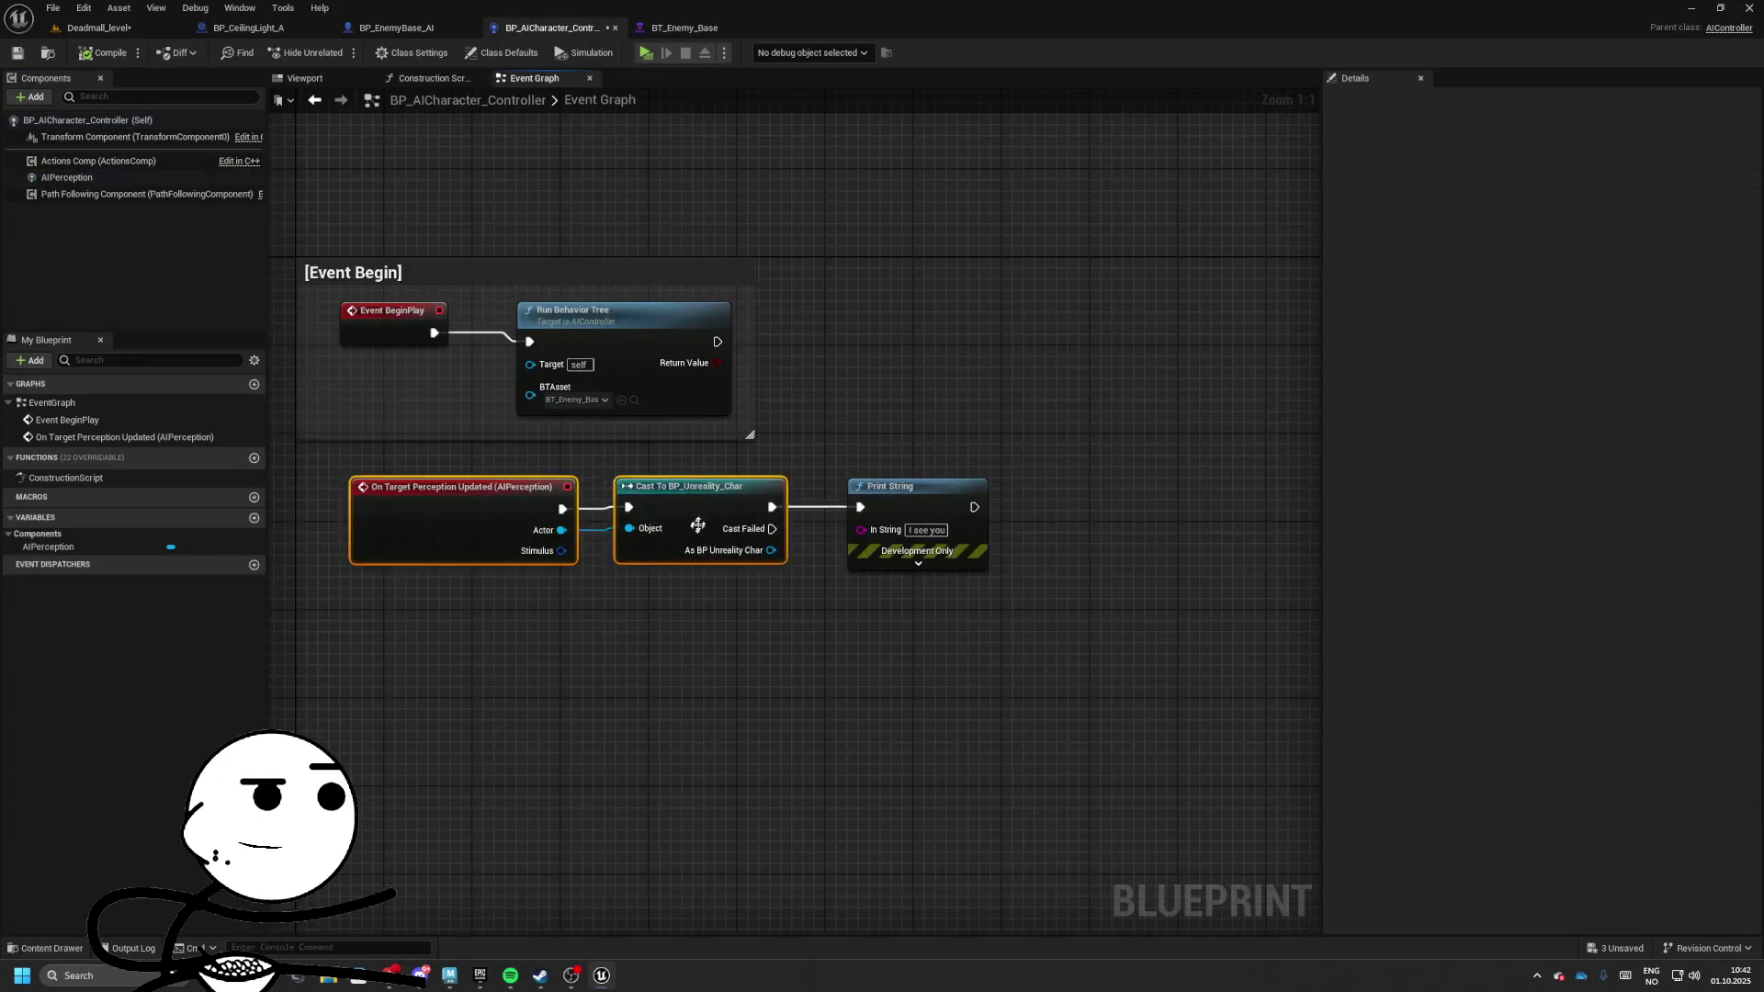
Delete the Print String node after the perception cast
drag(745, 444, 955, 545)
key(Delete)
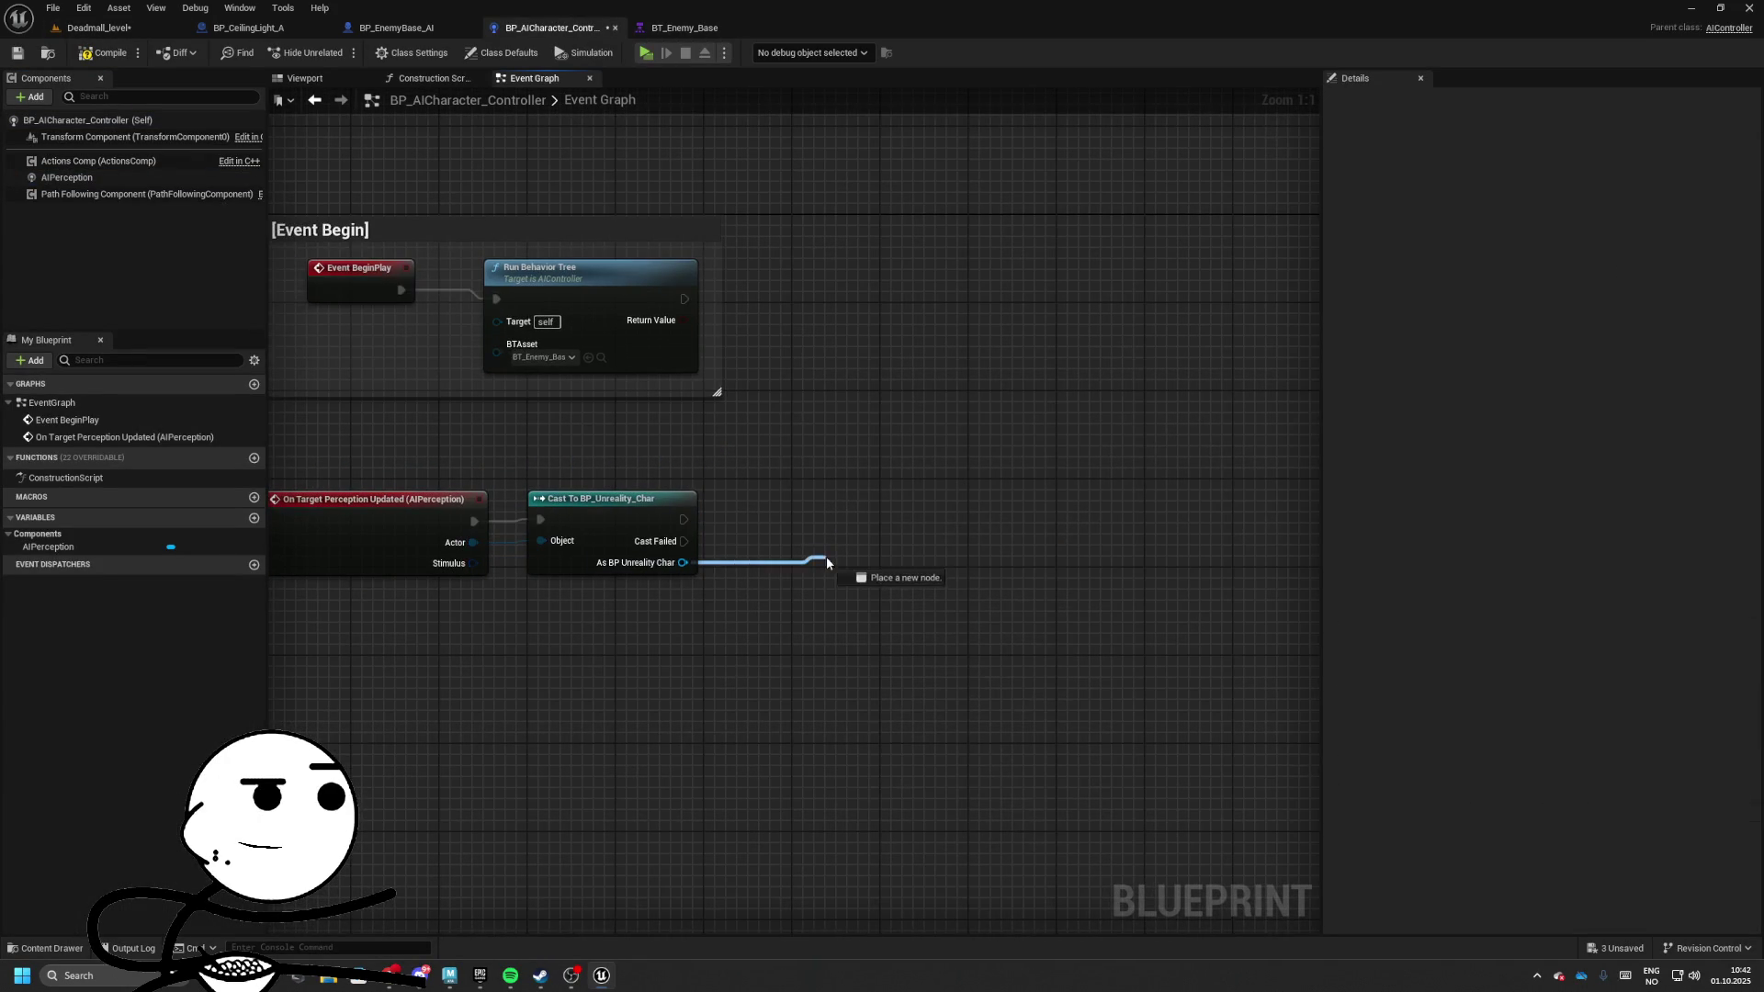
drag(826, 562, 827, 562)
click(760, 508)
drag(55, 177, 745, 618)
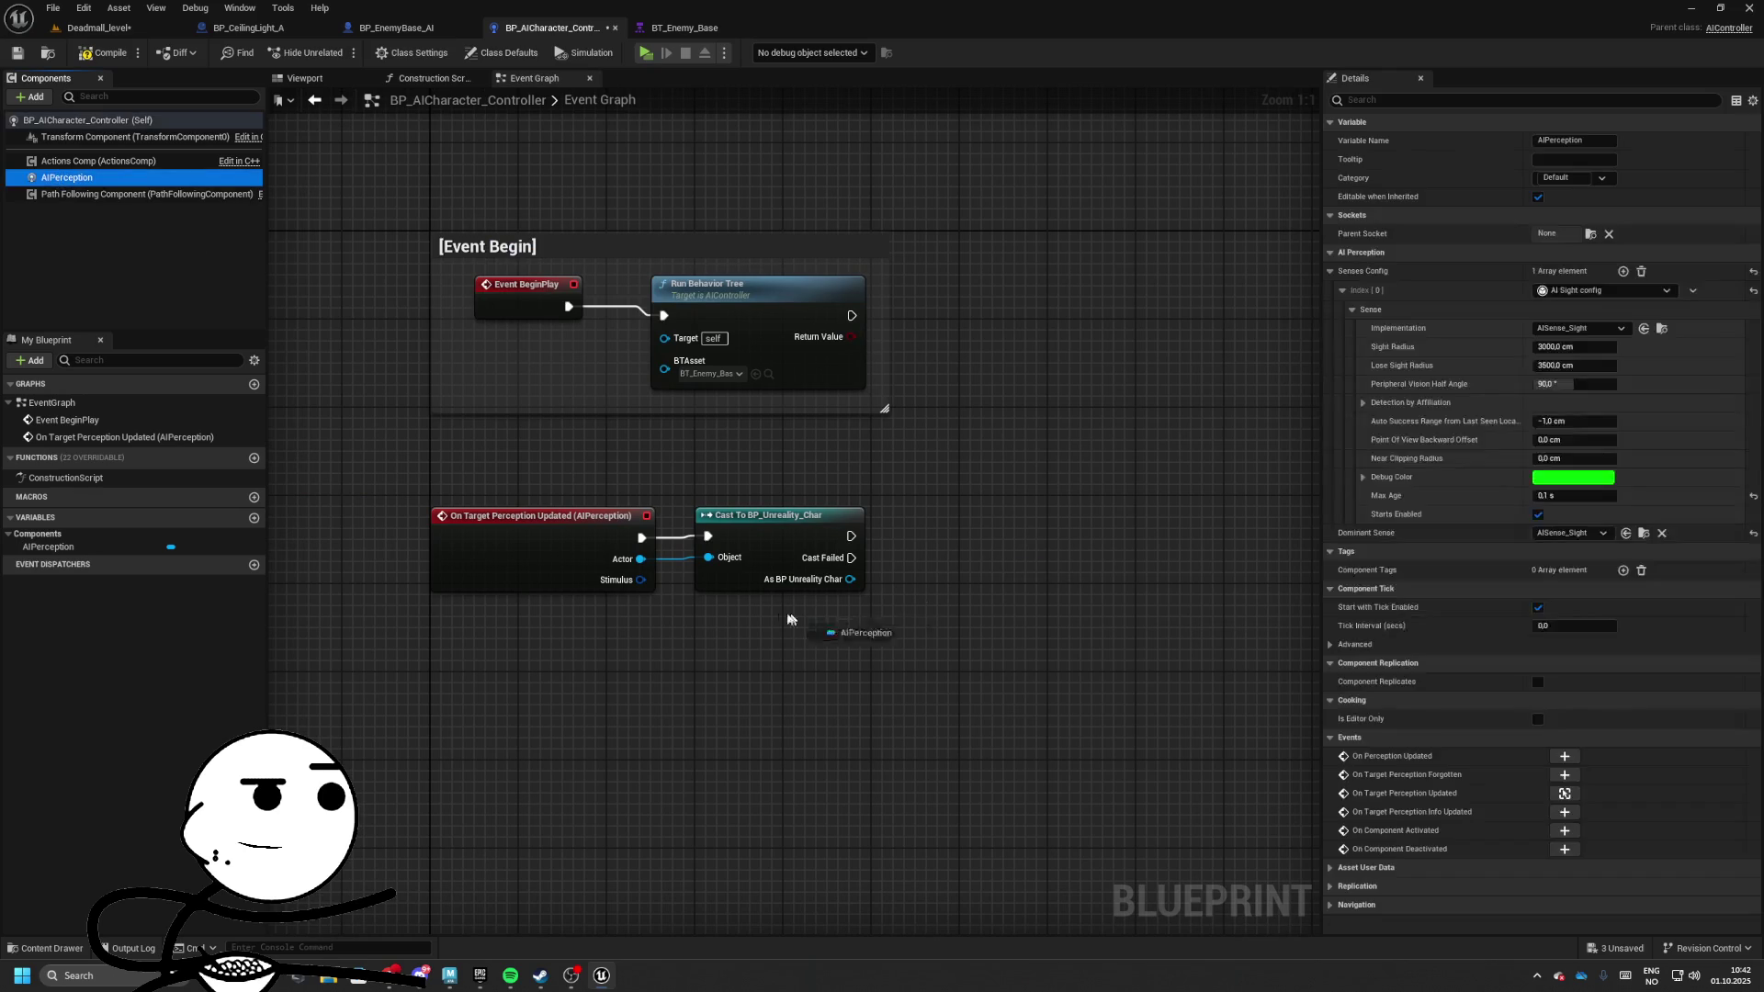
key(Delete)
Add Get Blackboard feeding a Set Value as Bool node, run from the cast's success
right_click(759, 651)
text(get black)
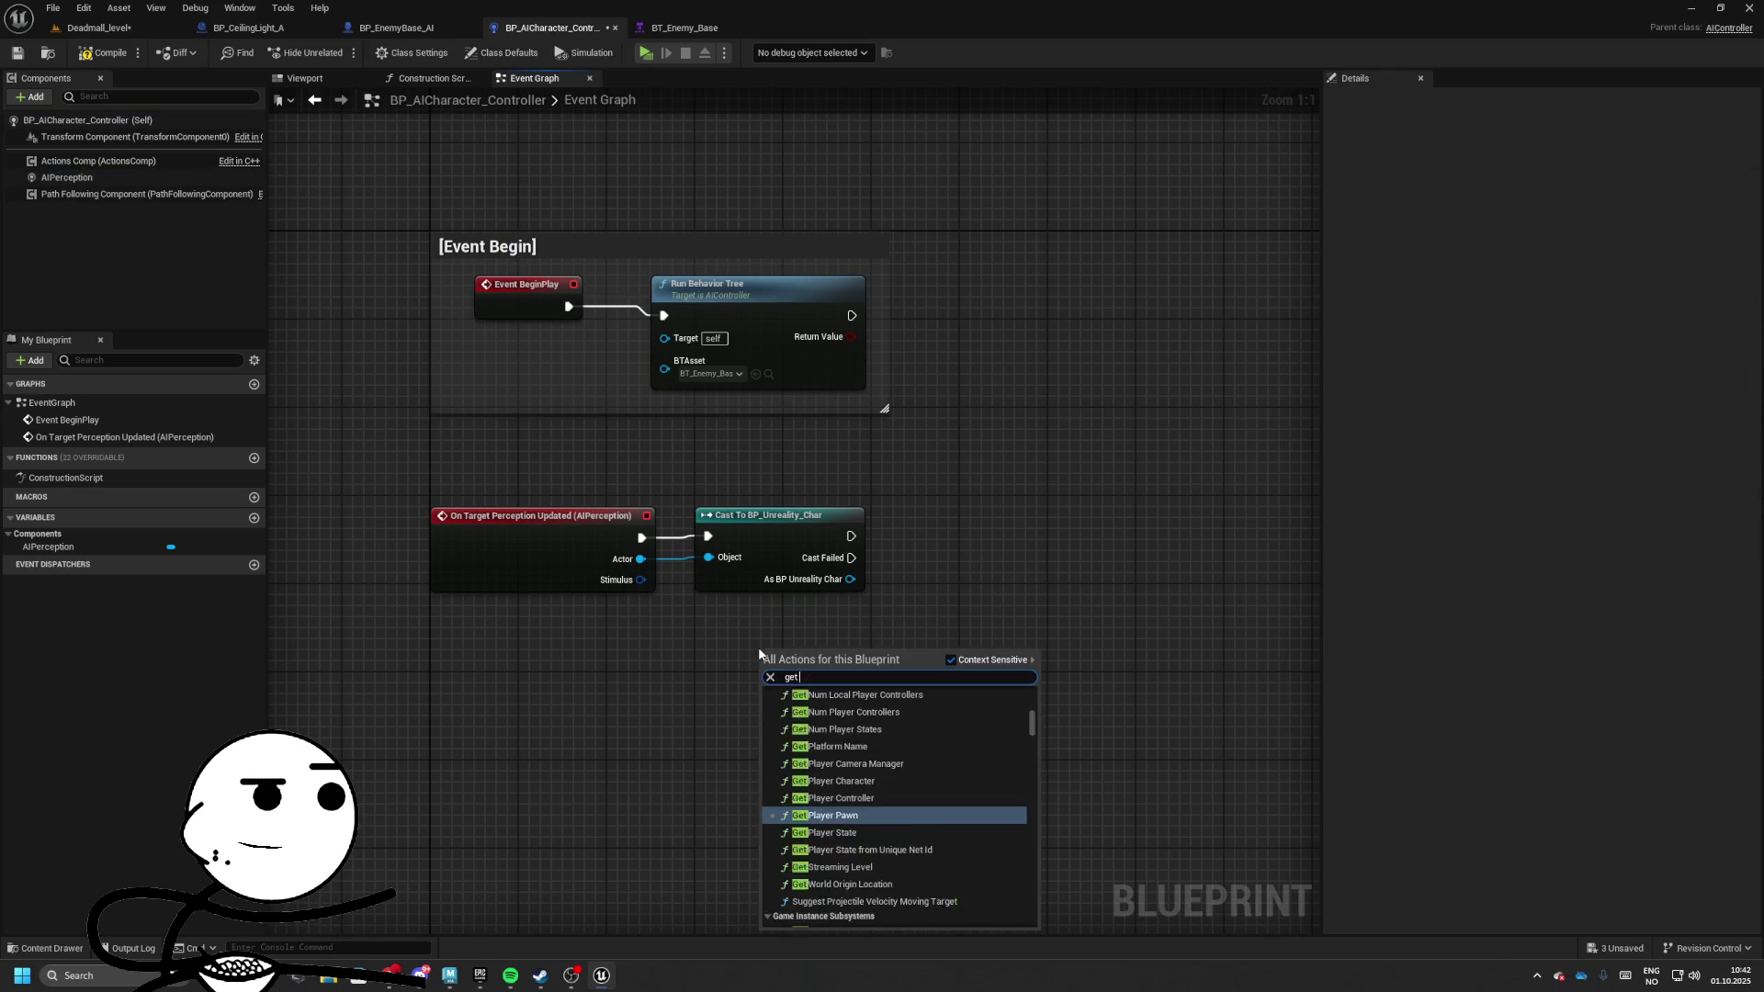
key(Return)
mouse_move(903, 667)
mouse_down()
mouse_move(1016, 633)
mouse_move(1053, 599)
mouse_up()
text(set v)
key(Up)
key(Up)
key(Up)
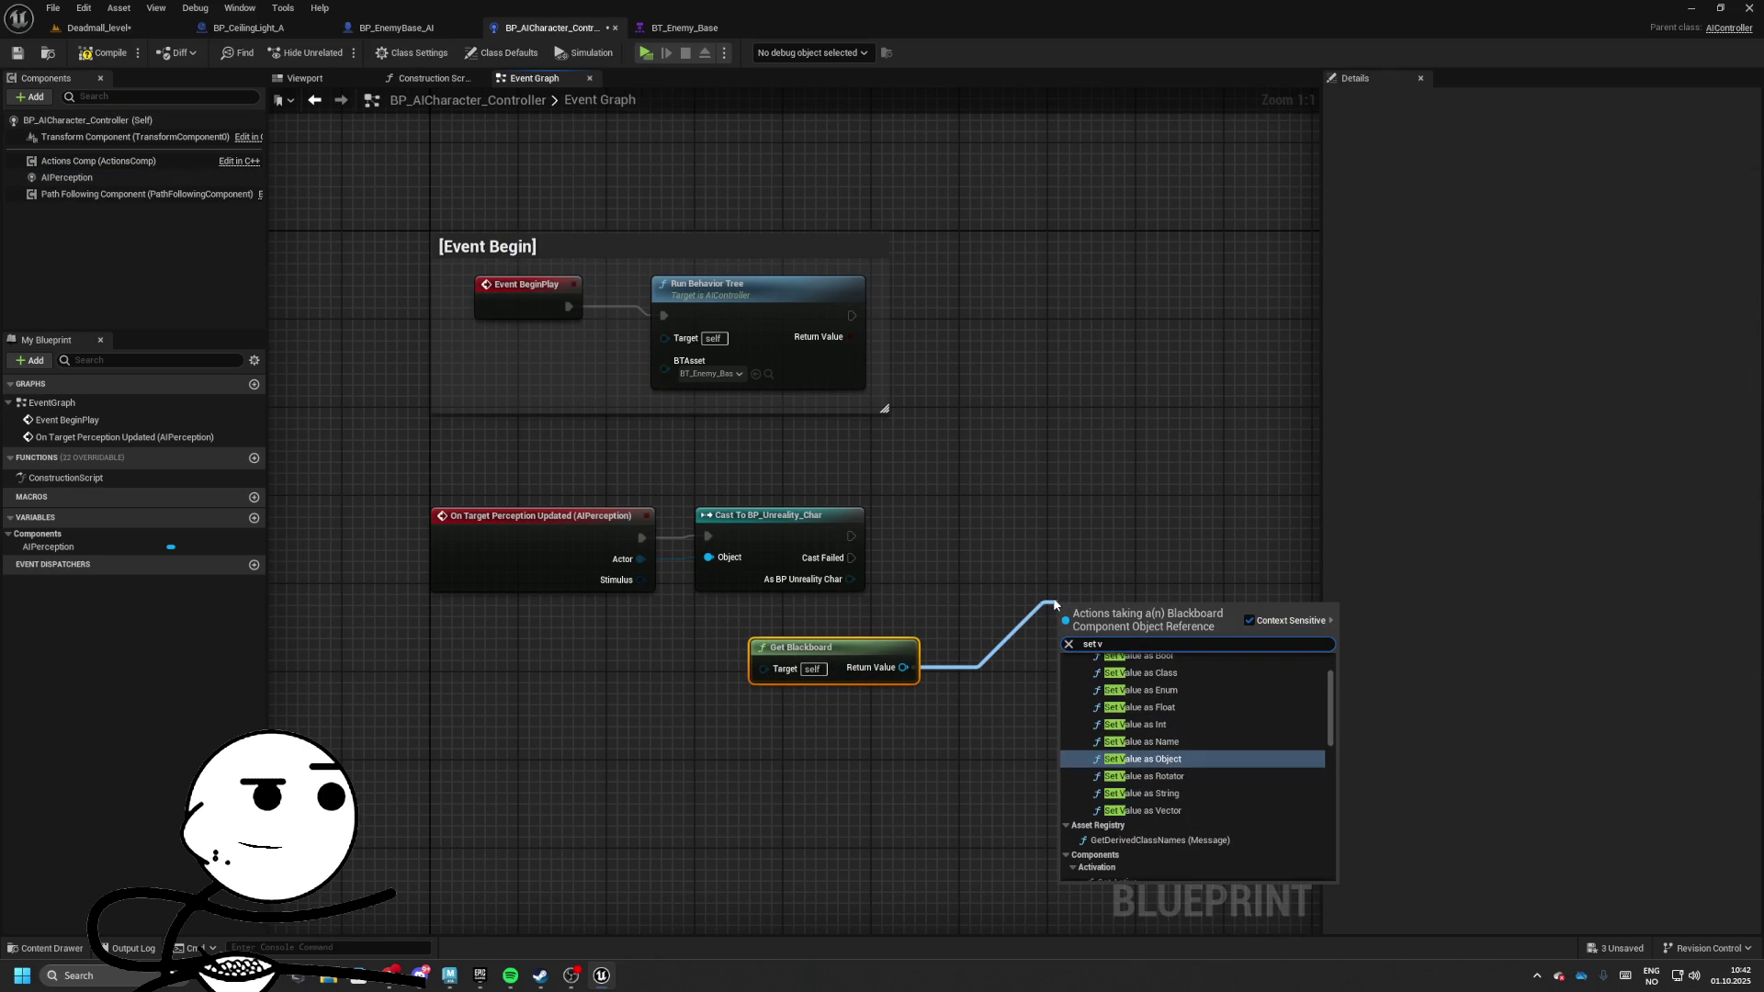
key(Return)
drag(1057, 605, 1084, 489)
drag(1083, 524, 905, 546)
drag(1179, 512, 1211, 522)
Feed a Make Literal Name 'bCanSeePlayer' into Key Name and check Bool Value
drag(1116, 578, 1032, 649)
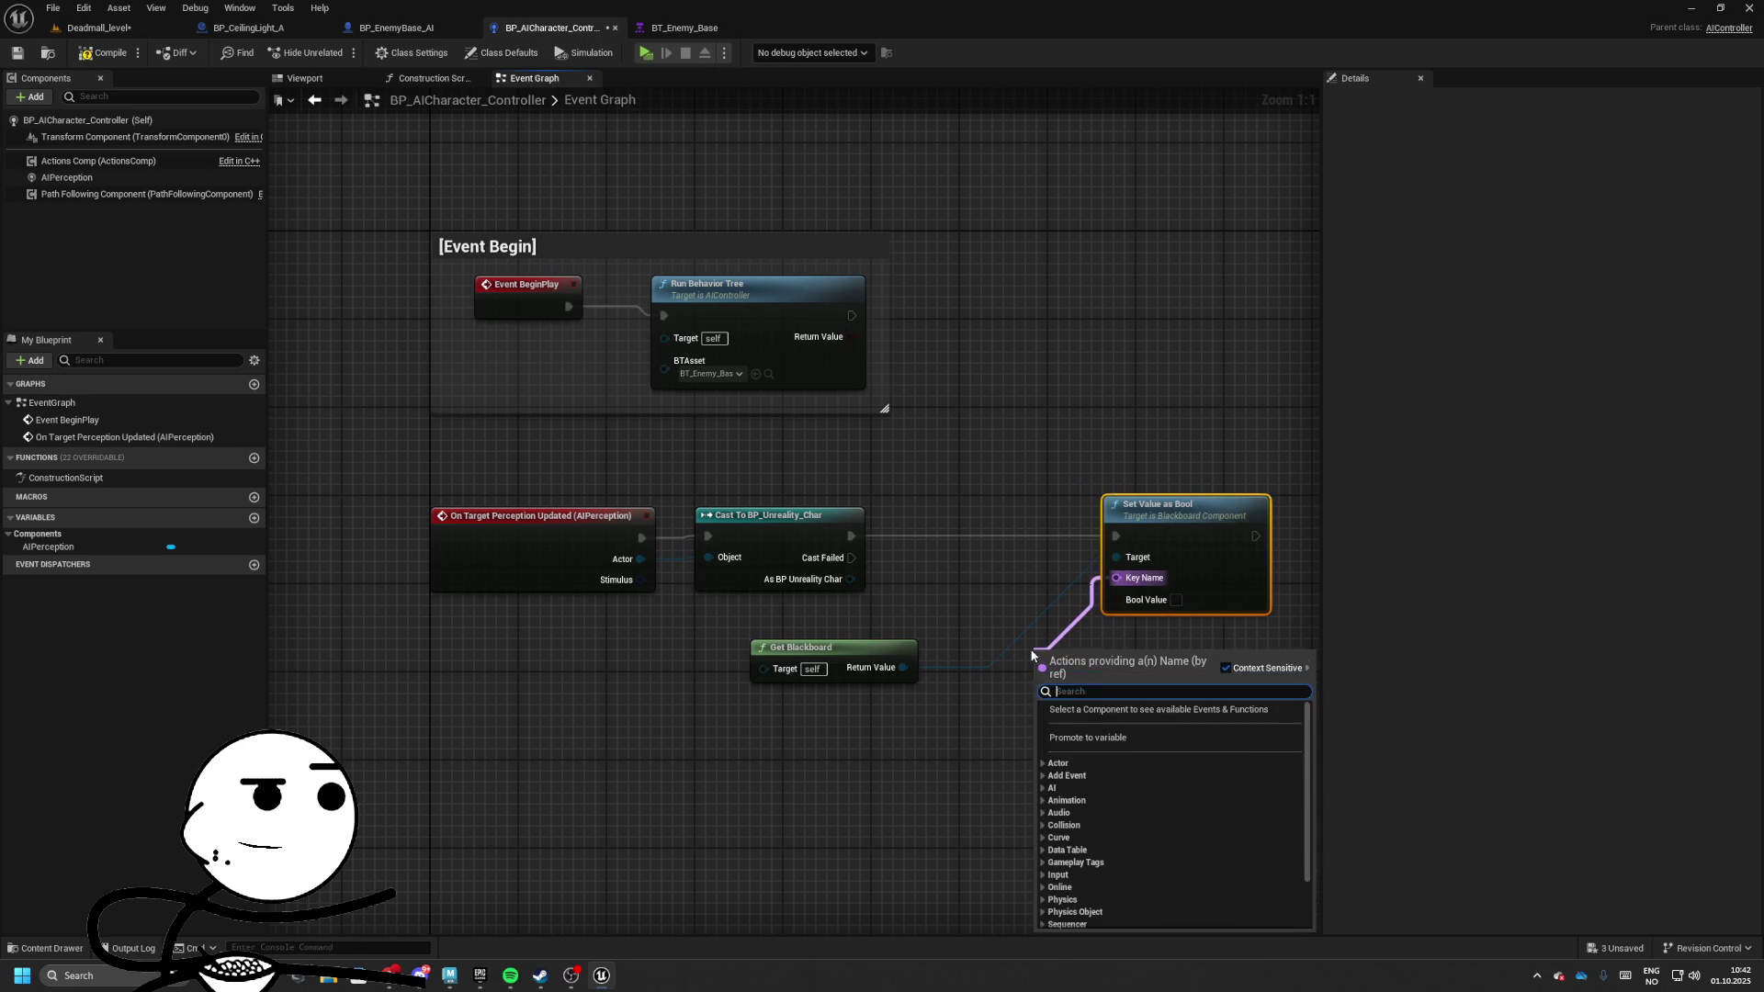
text(make literal name)
key(Return)
drag(1162, 679, 919, 734)
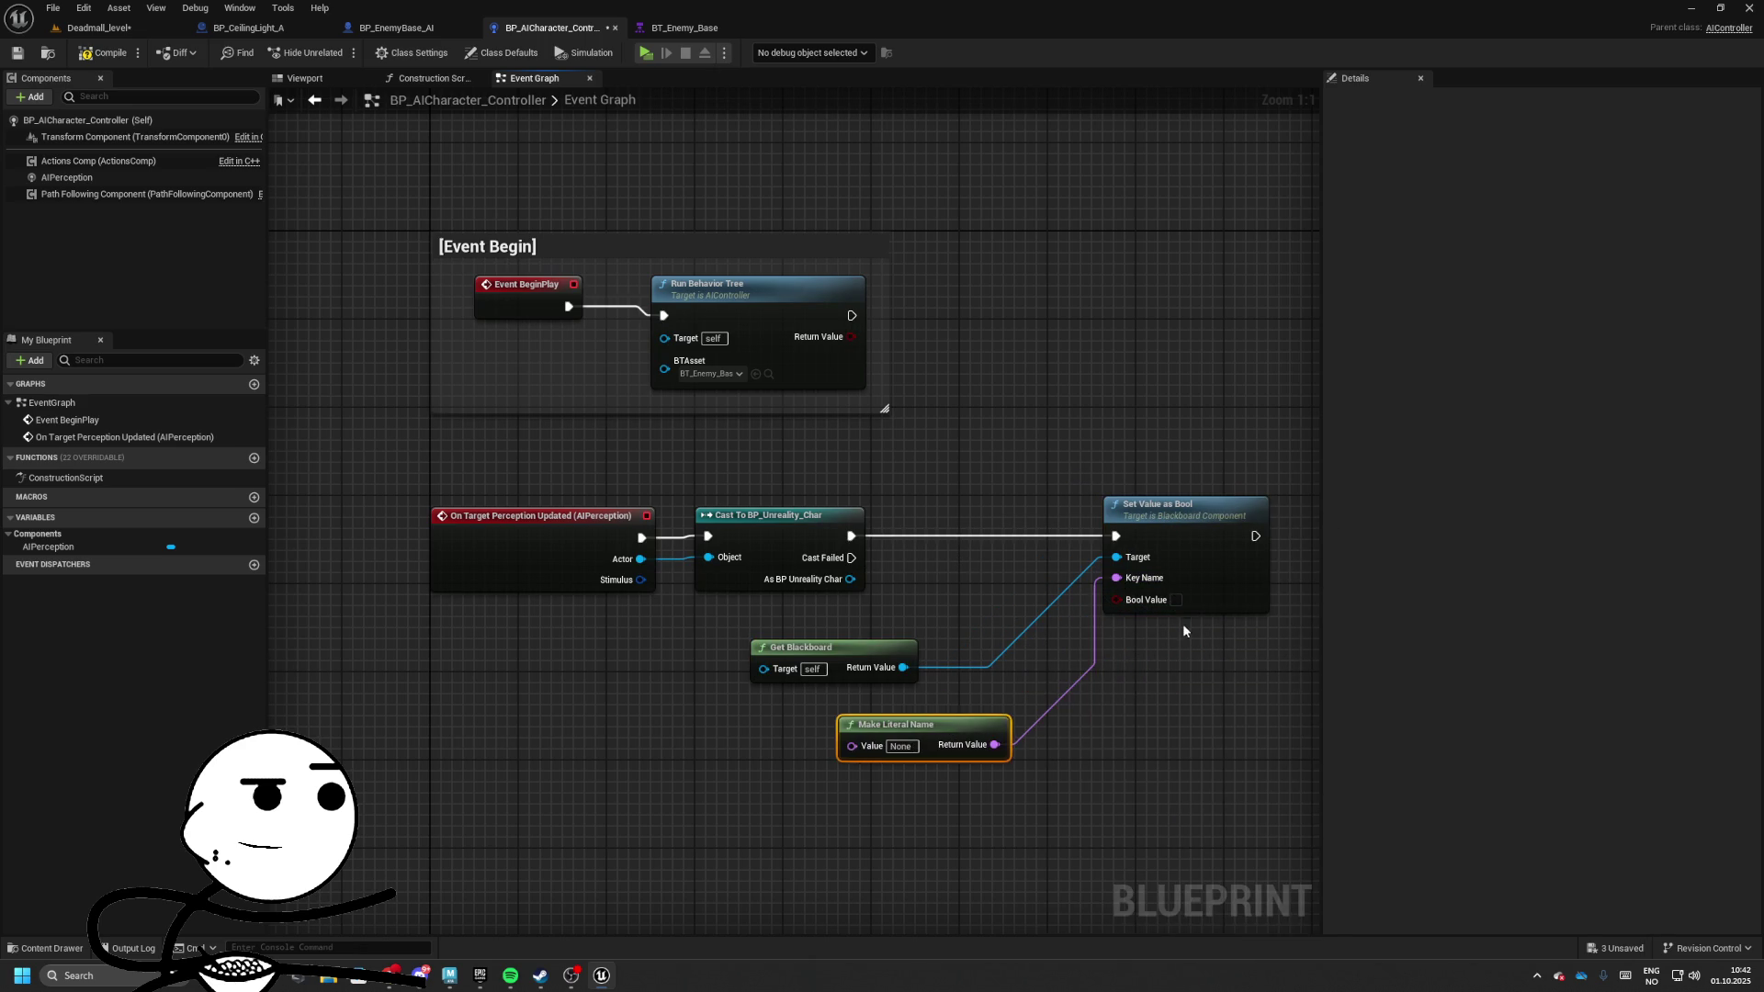
click(1175, 600)
text(anSeePlayer)
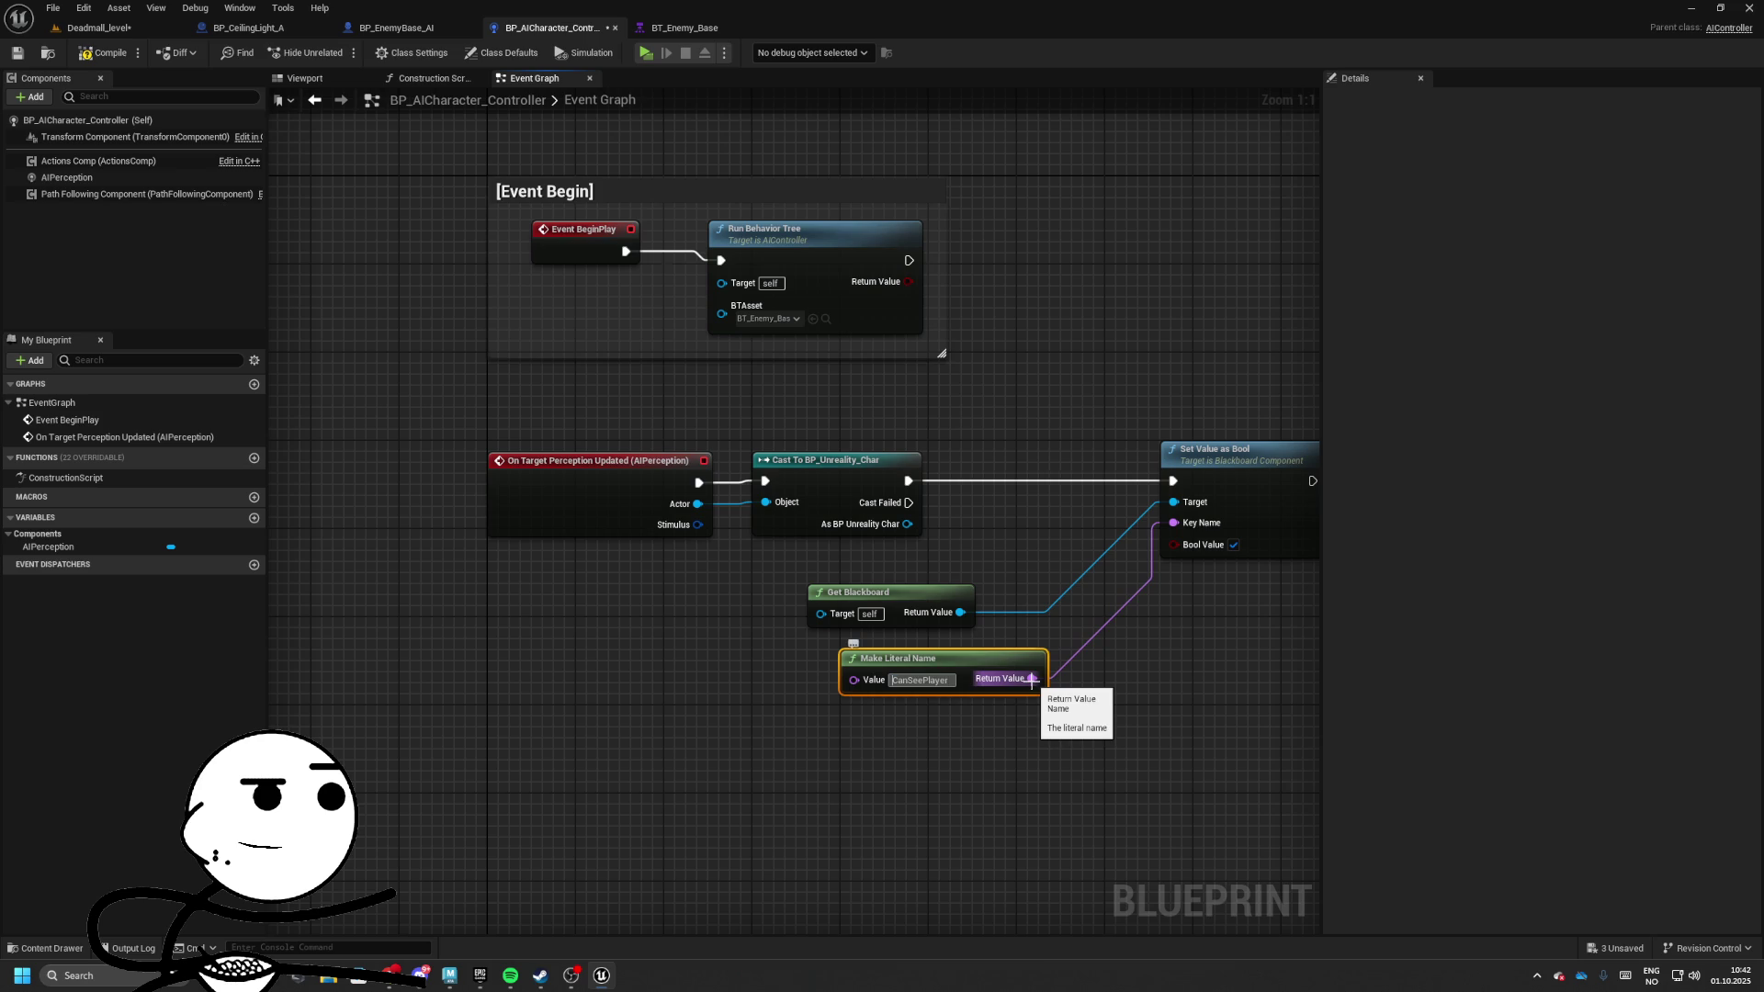
Arrange the nodes and insert a Sequence node after the cast
drag(900, 658, 782, 631)
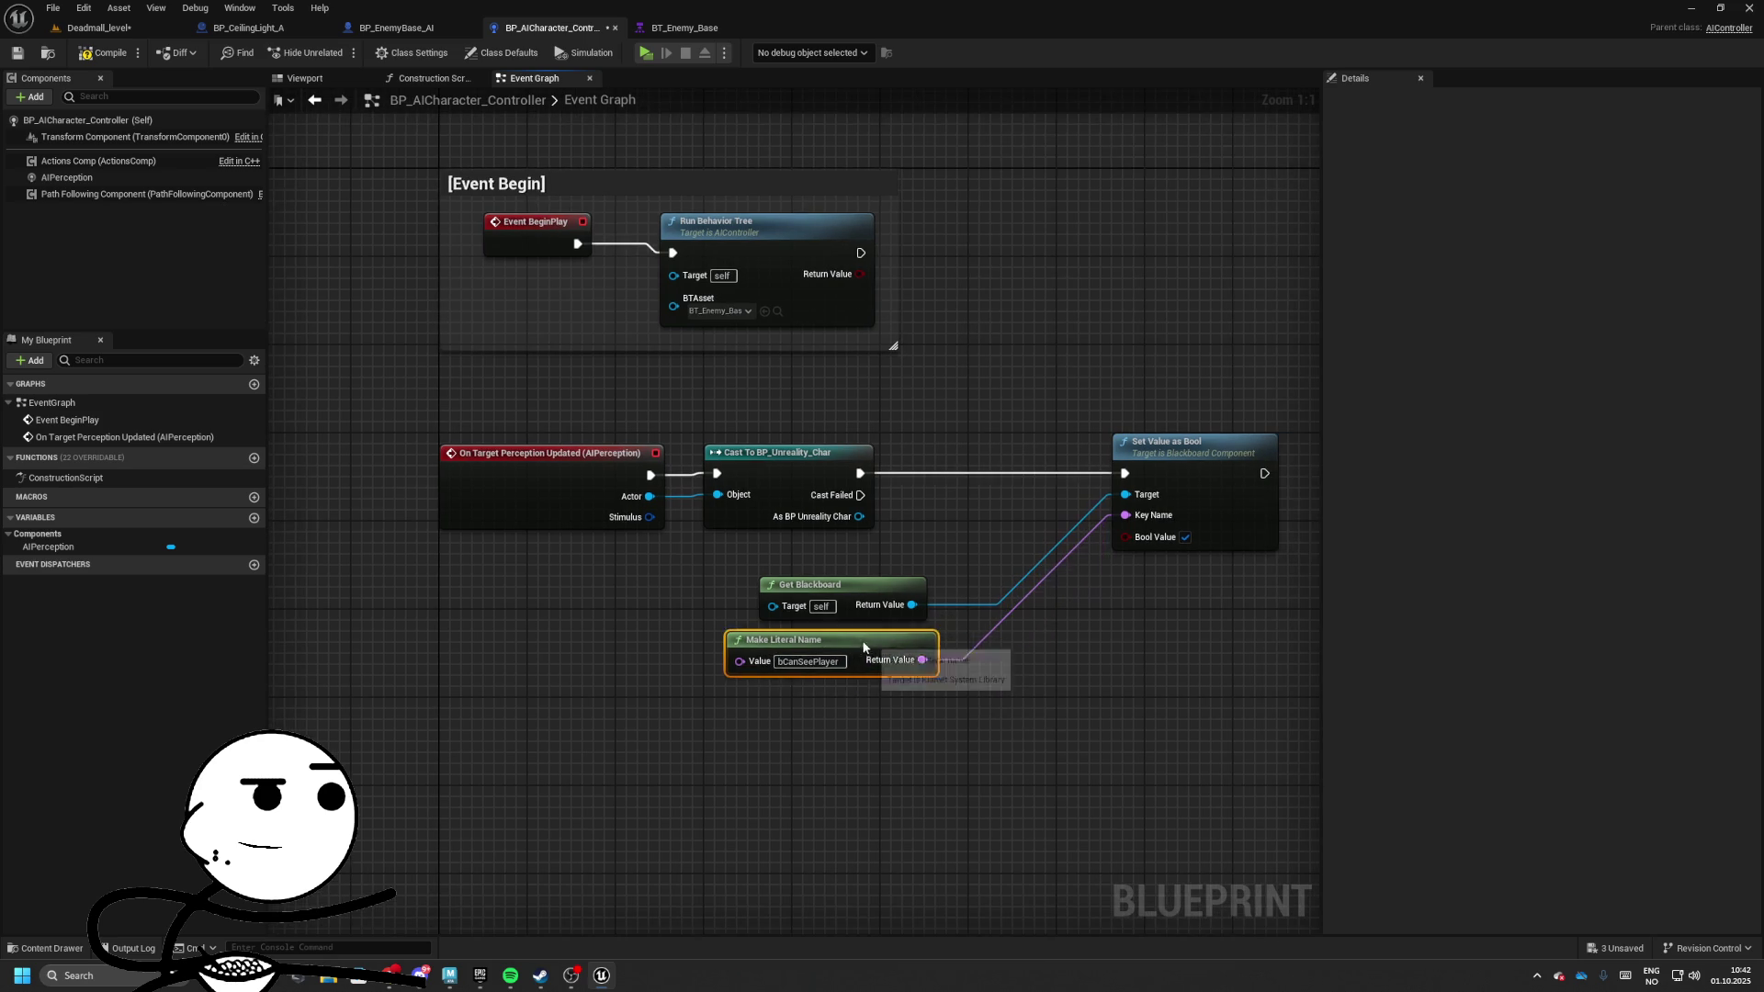
mouse_move(707, 578)
mouse_down()
mouse_move(1220, 768)
mouse_move(1213, 685)
mouse_up()
drag(1083, 449, 1179, 449)
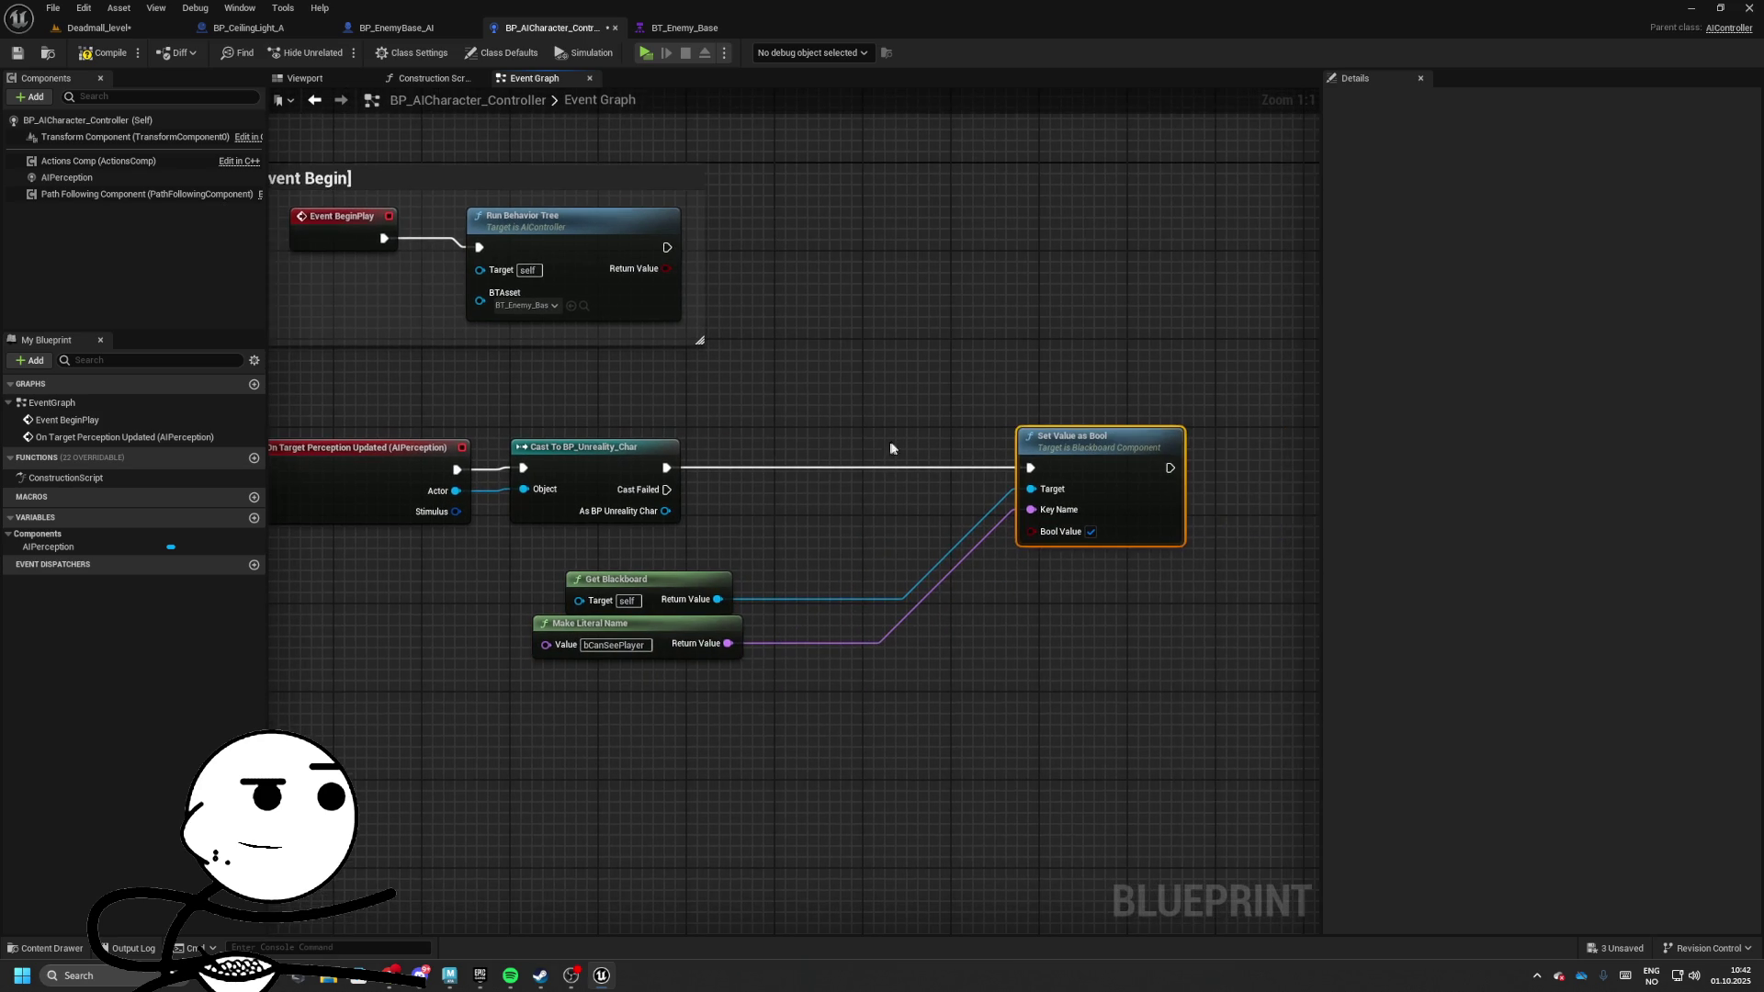
click(813, 450)
drag(820, 467, 812, 472)
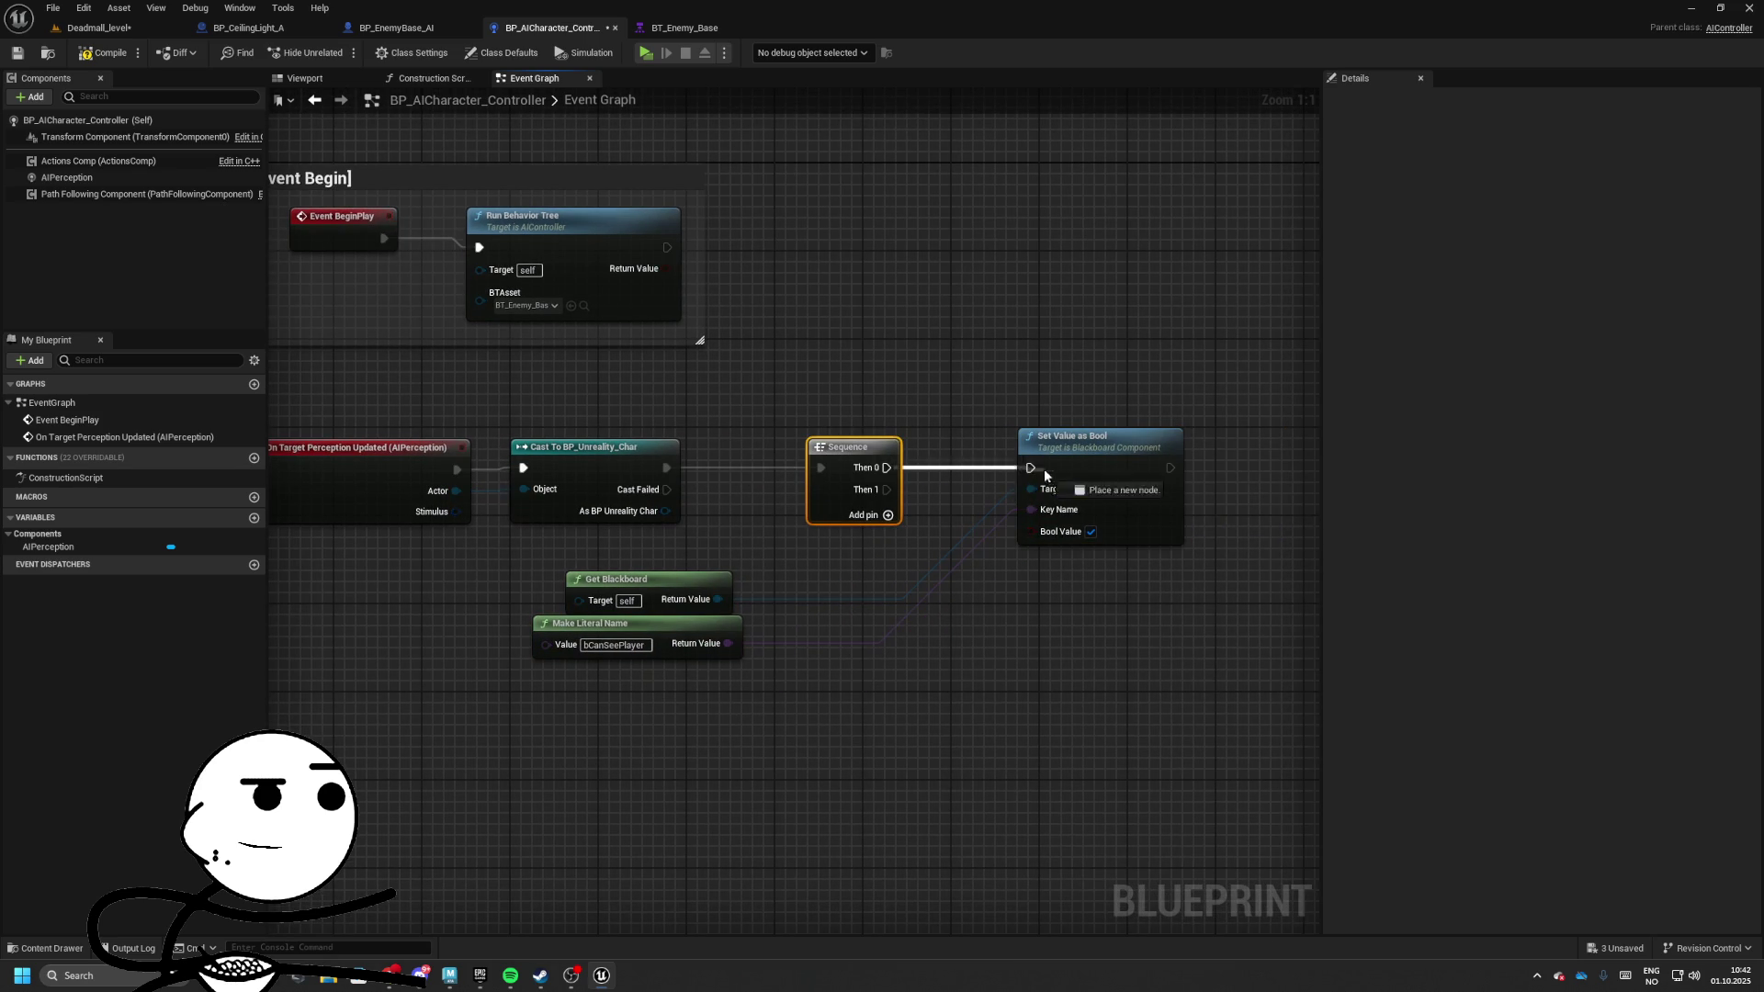
Connect Sequence Then 0 to Set Value as Bool and add a Retriggerable Delay from Then 1
drag(1046, 476, 1030, 473)
drag(887, 488, 1051, 643)
text(retrig)
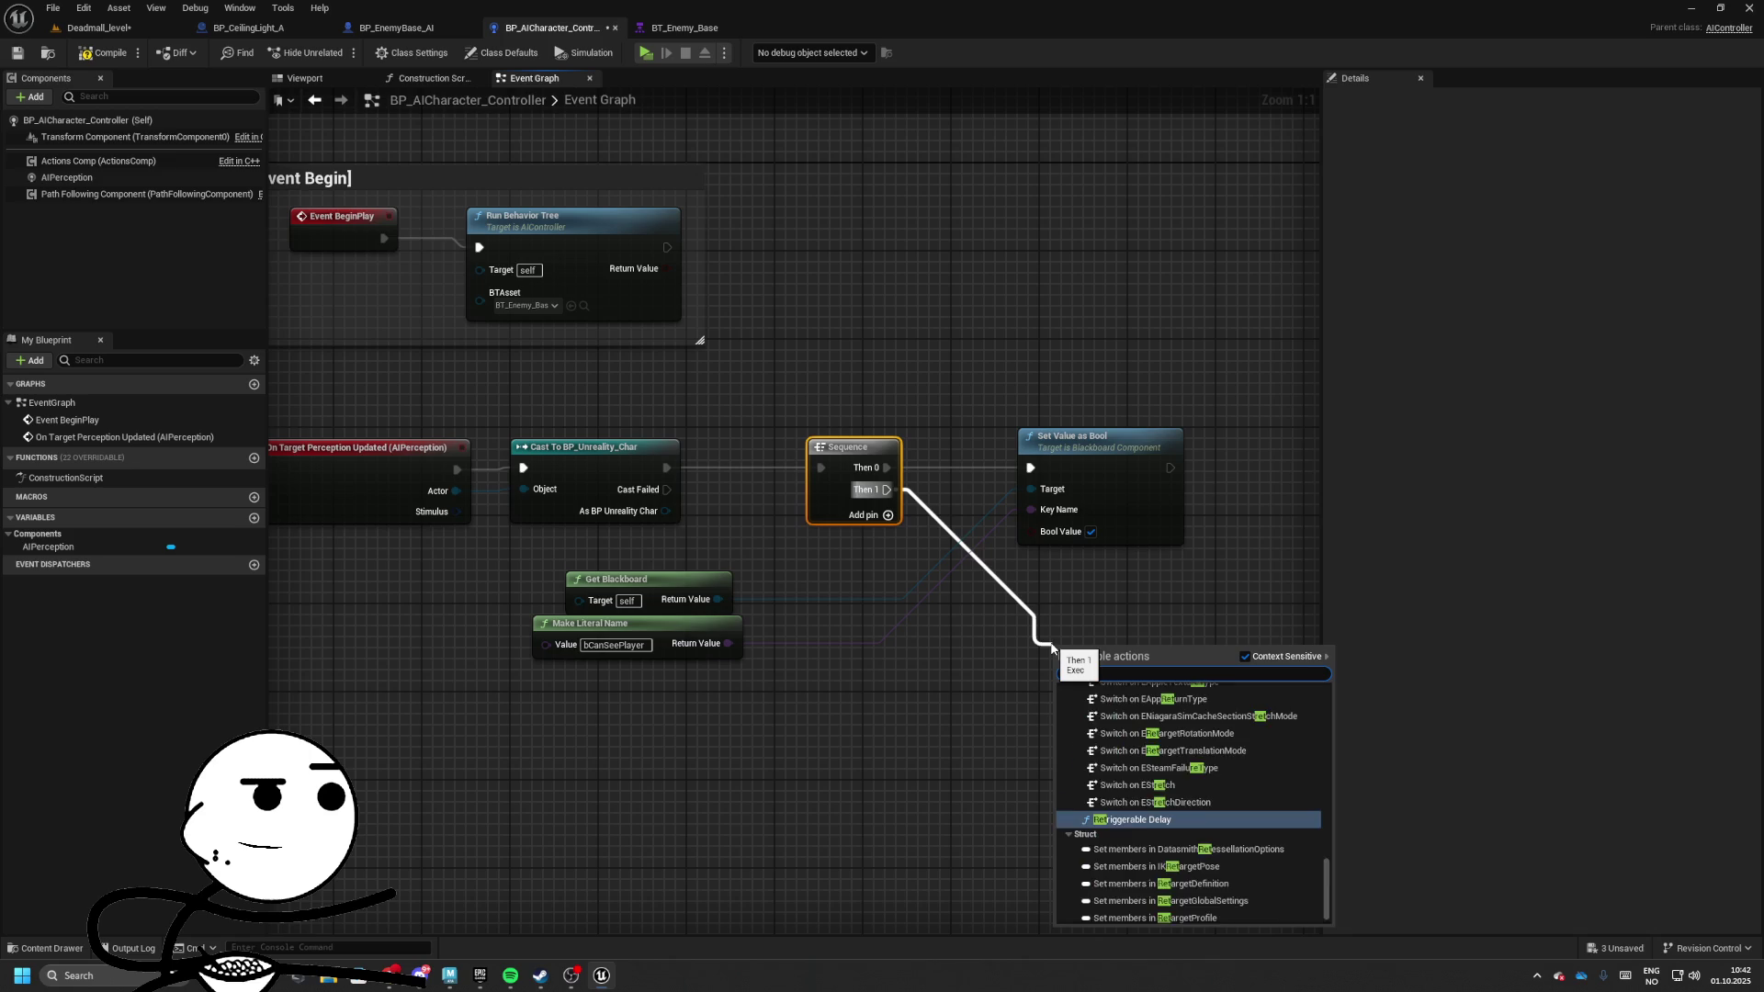
key(Return)
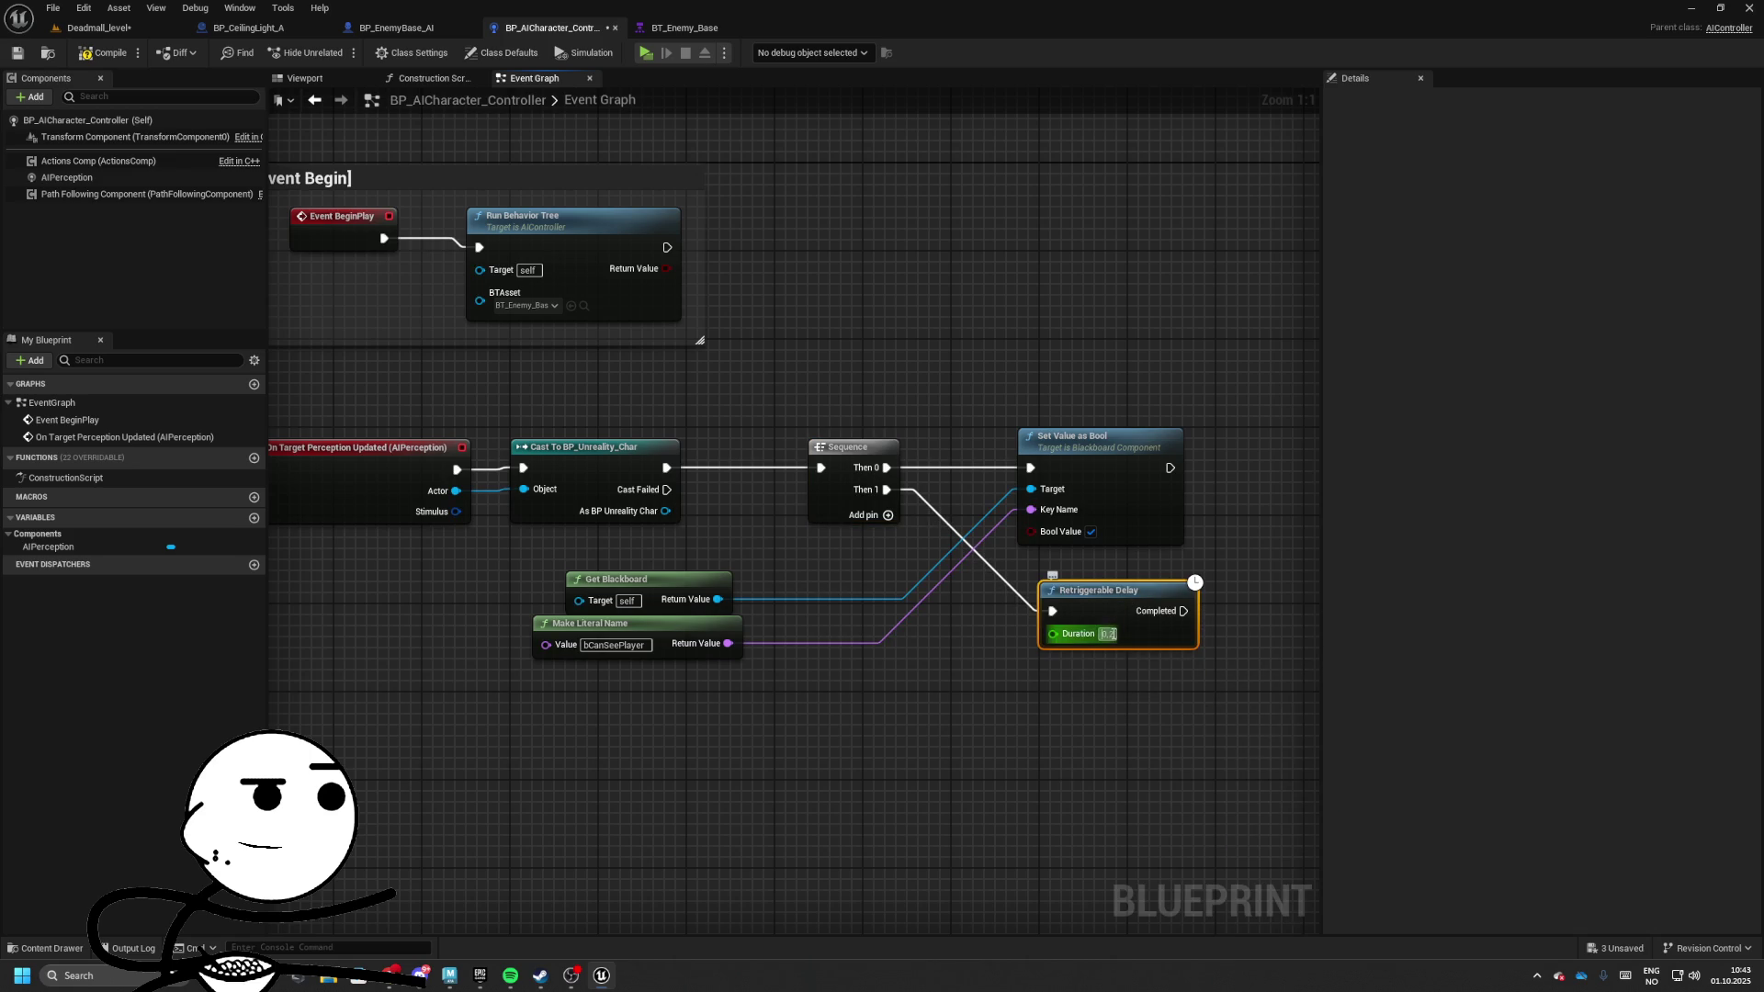
Paste a second Set Value as Bool and run the delay's Completed into it
drag(1056, 662, 924, 644)
mouse_move(643, 666)
mouse_down()
mouse_move(422, 551)
mouse_move(570, 539)
mouse_up()
click(955, 418)
key(ctrl+c)
key(ctrl+v)
drag(1050, 593, 1173, 593)
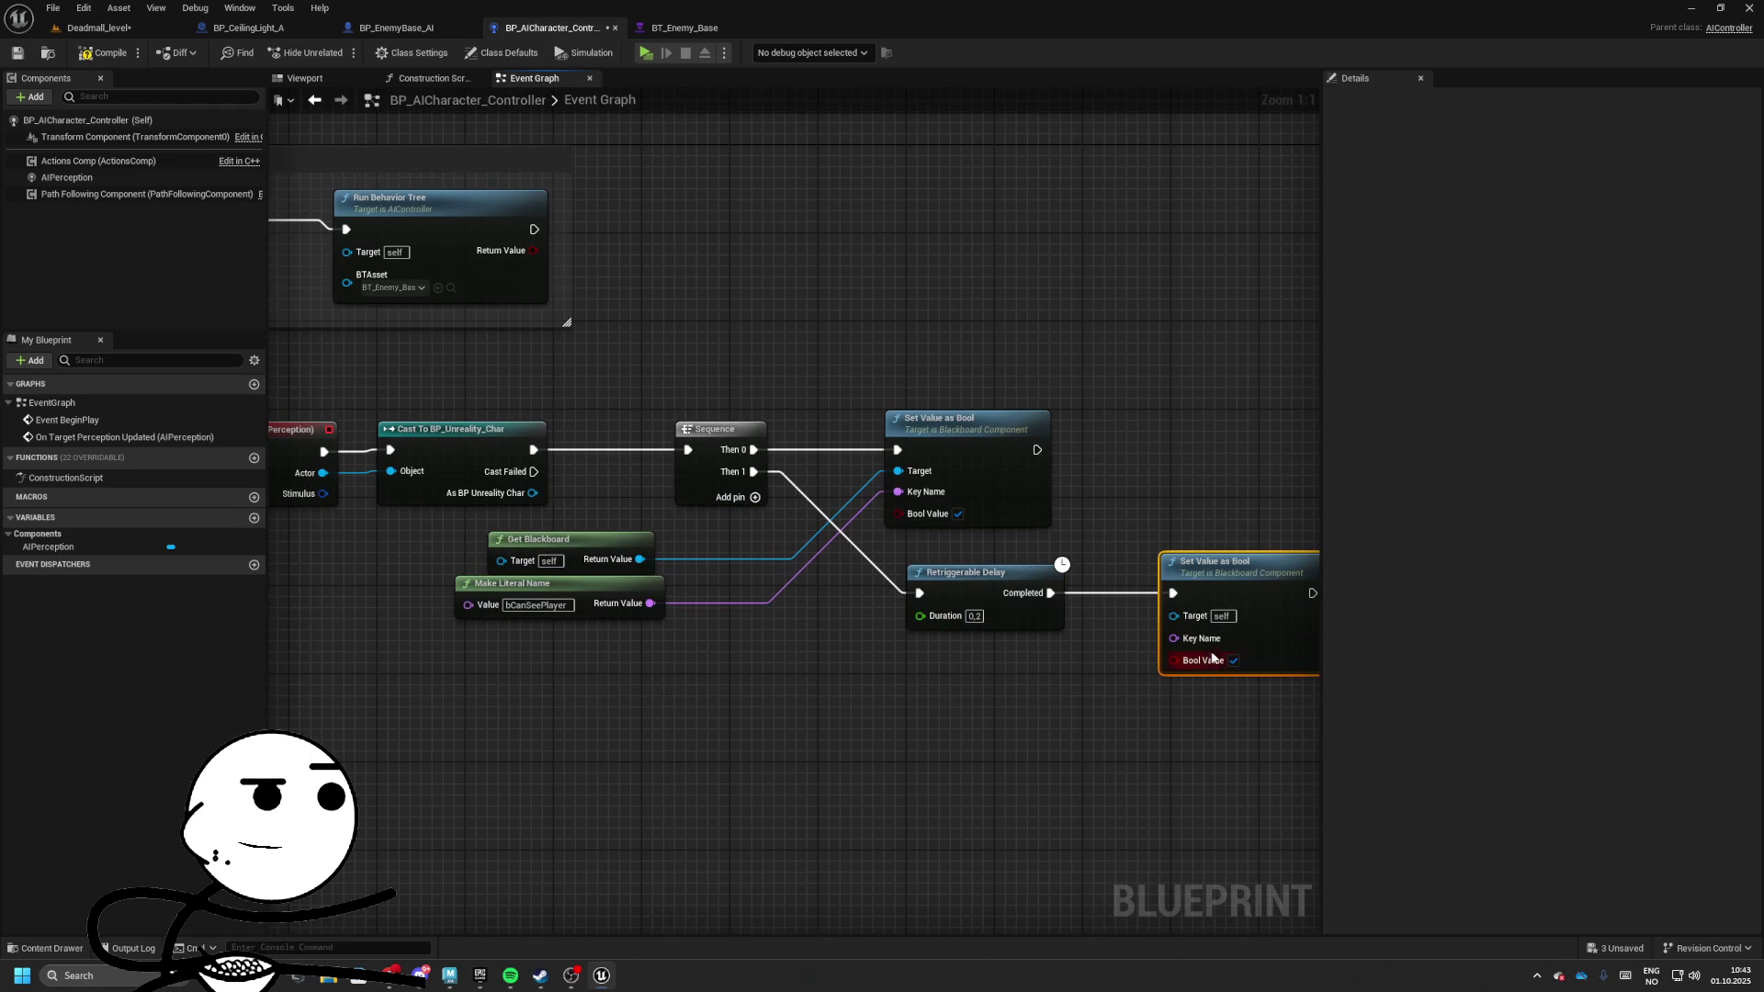
Wire copied Get Blackboard and bCanSeePlayer name nodes into the second setter's Target and Key Name
drag(668, 528, 409, 621)
key(ctrl+c)
key(ctrl+v)
mouse_move(1036, 680)
mouse_down()
mouse_move(1148, 657)
mouse_move(1173, 614)
mouse_move(1047, 725)
mouse_move(711, 630)
mouse_up()
click(887, 514)
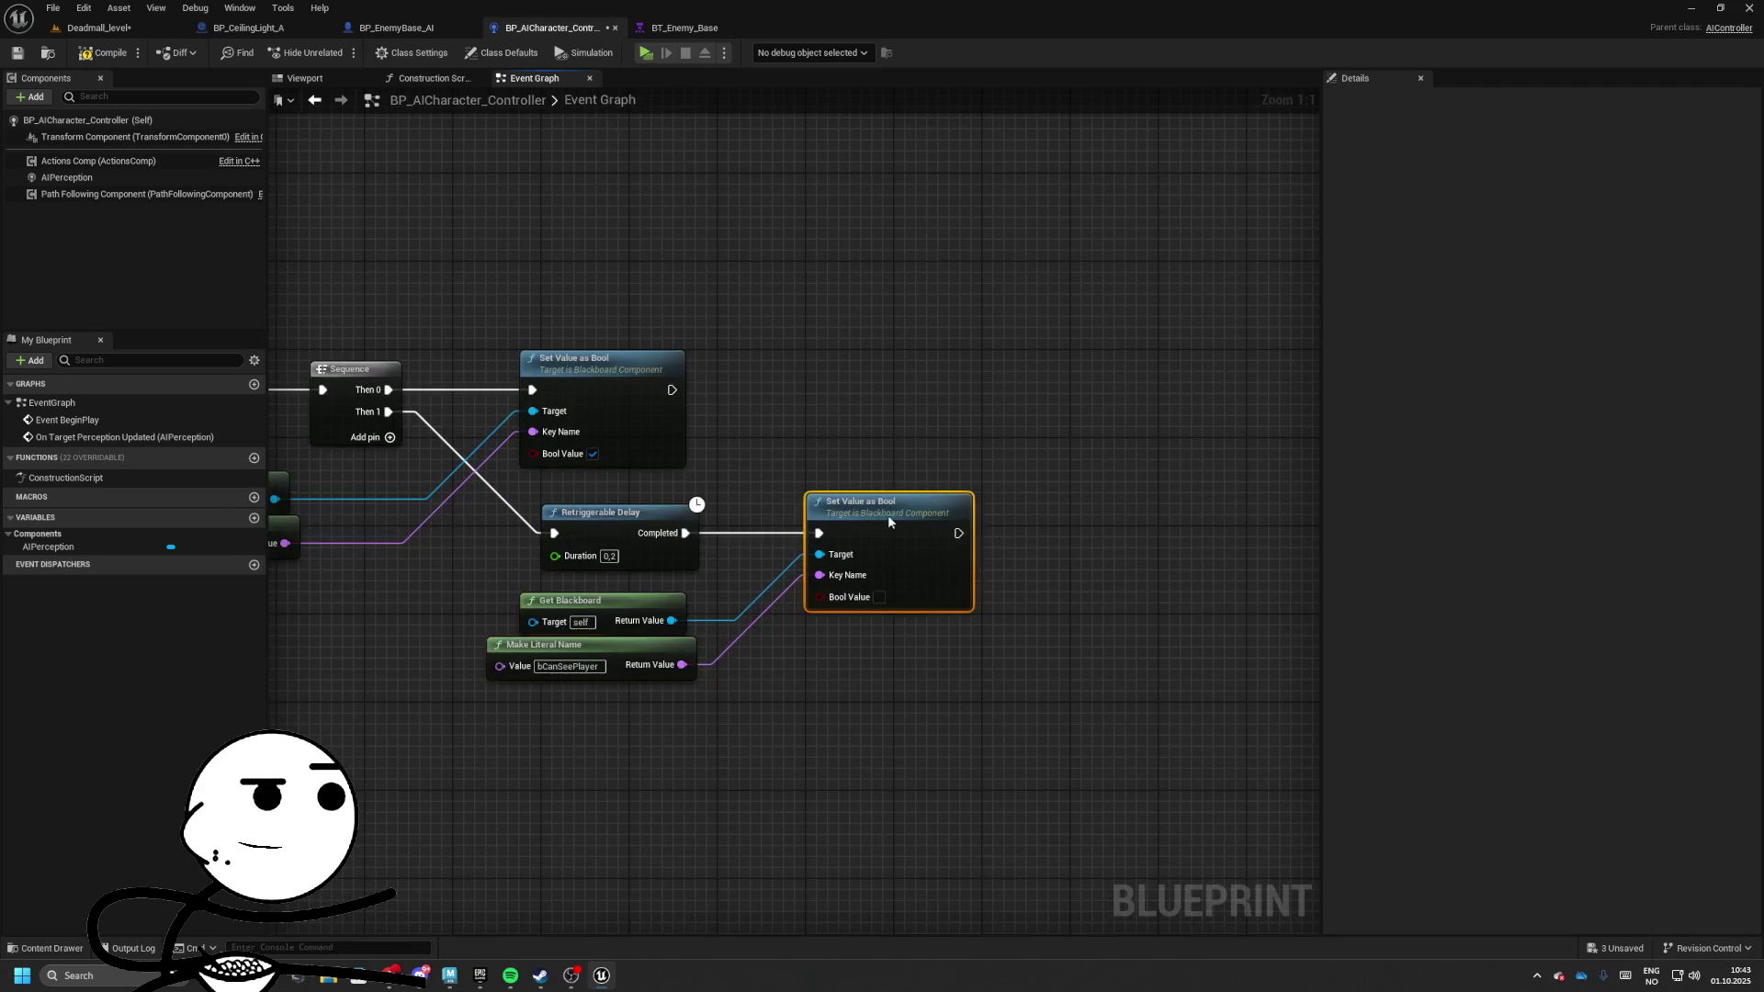
mouse_move(759, 421)
mouse_down()
mouse_move(780, 427)
mouse_move(811, 395)
mouse_up()
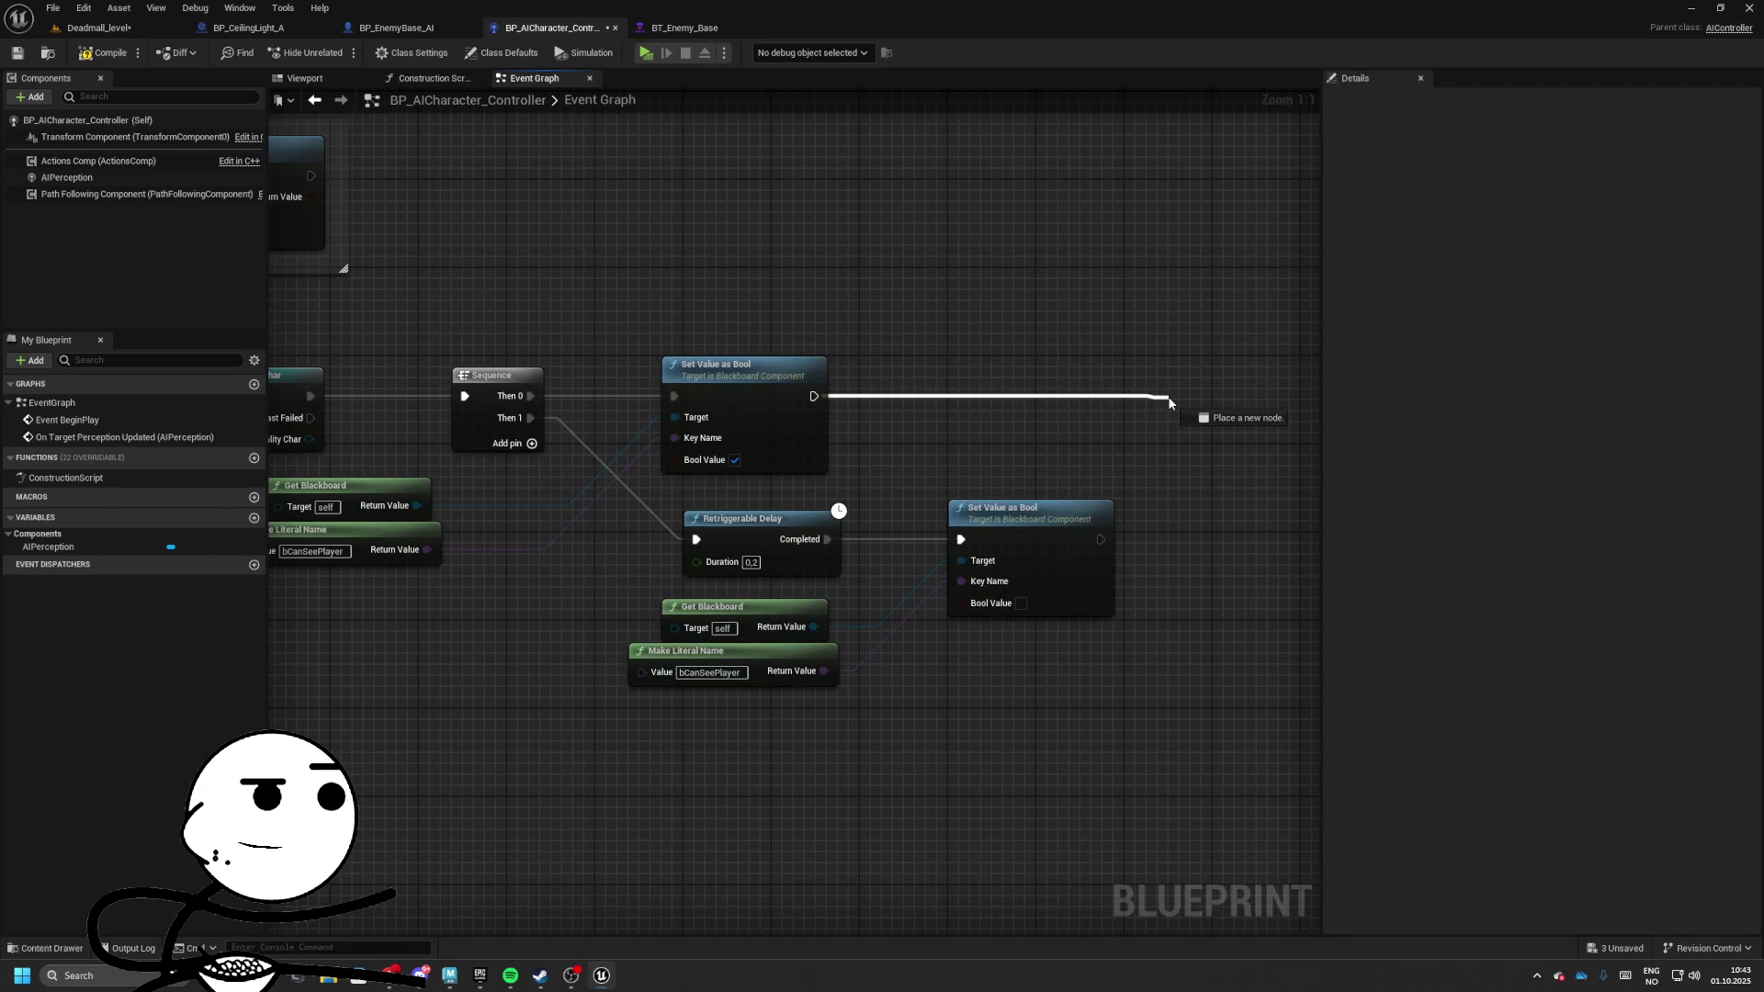
Paste a test duplicate of Set Value as Bool, then delete it
drag(1172, 395, 1194, 391)
click(643, 364)
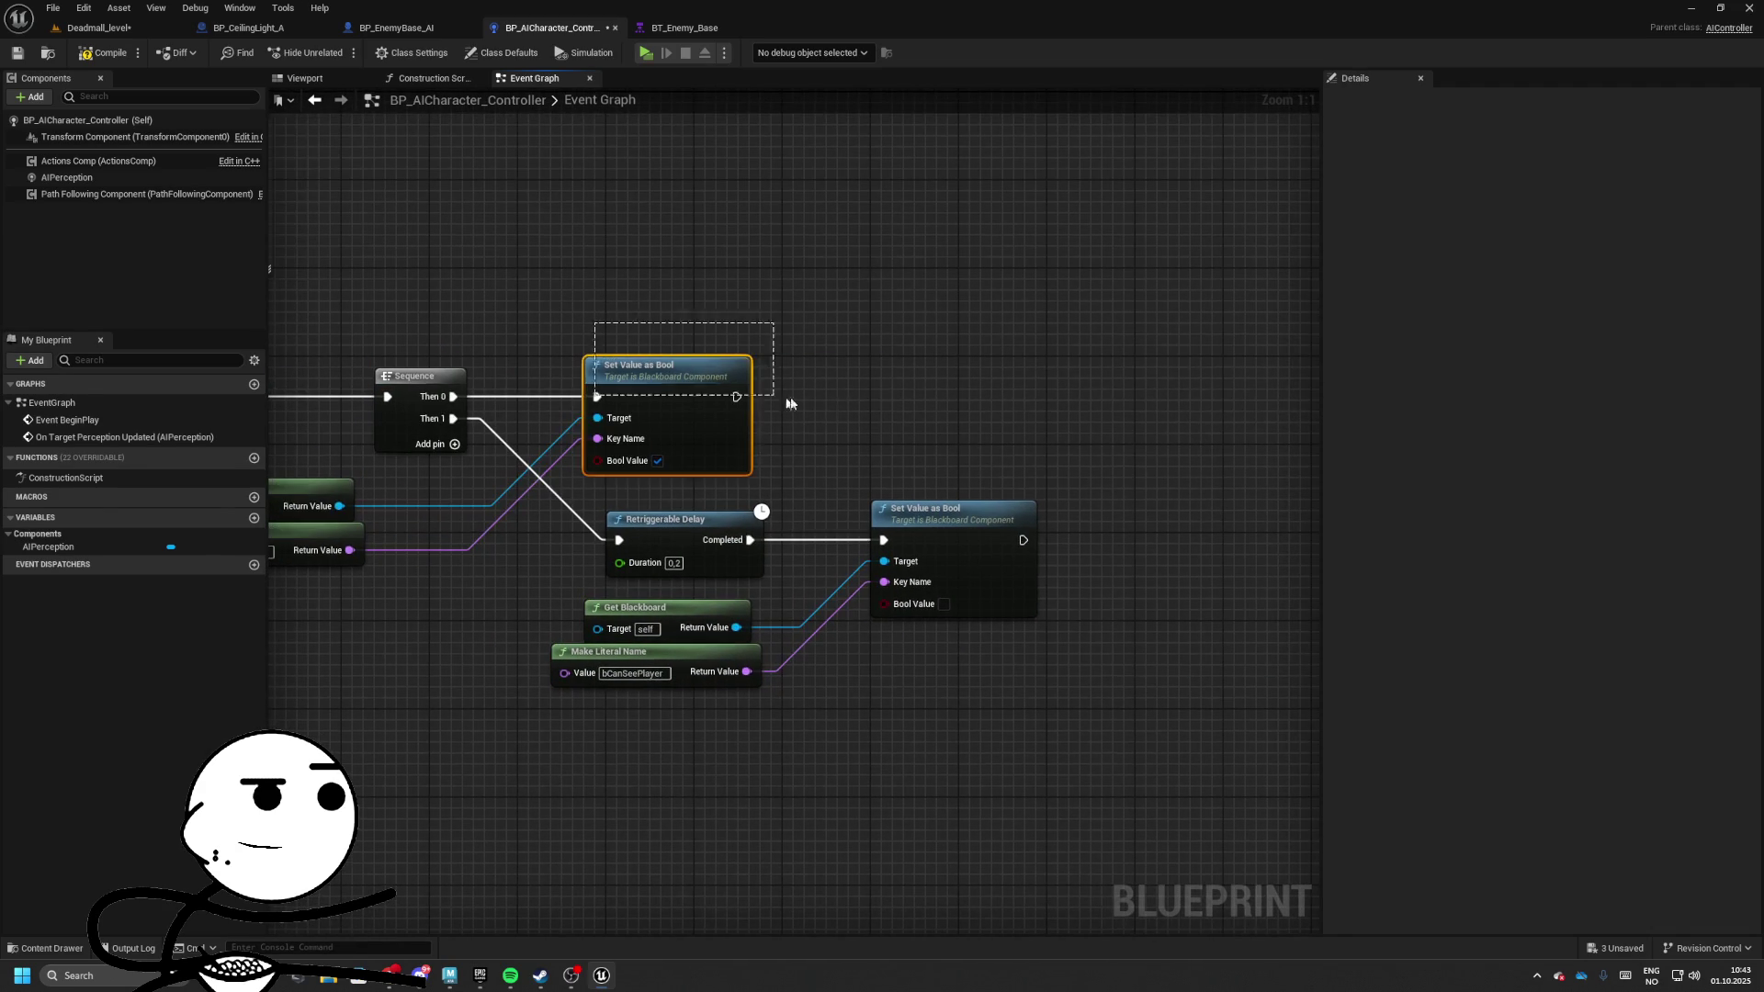
key(ctrl+c)
key(ctrl+v)
mouse_move(1082, 407)
mouse_down()
mouse_move(741, 402)
mouse_move(1148, 400)
mouse_up()
key(Delete)
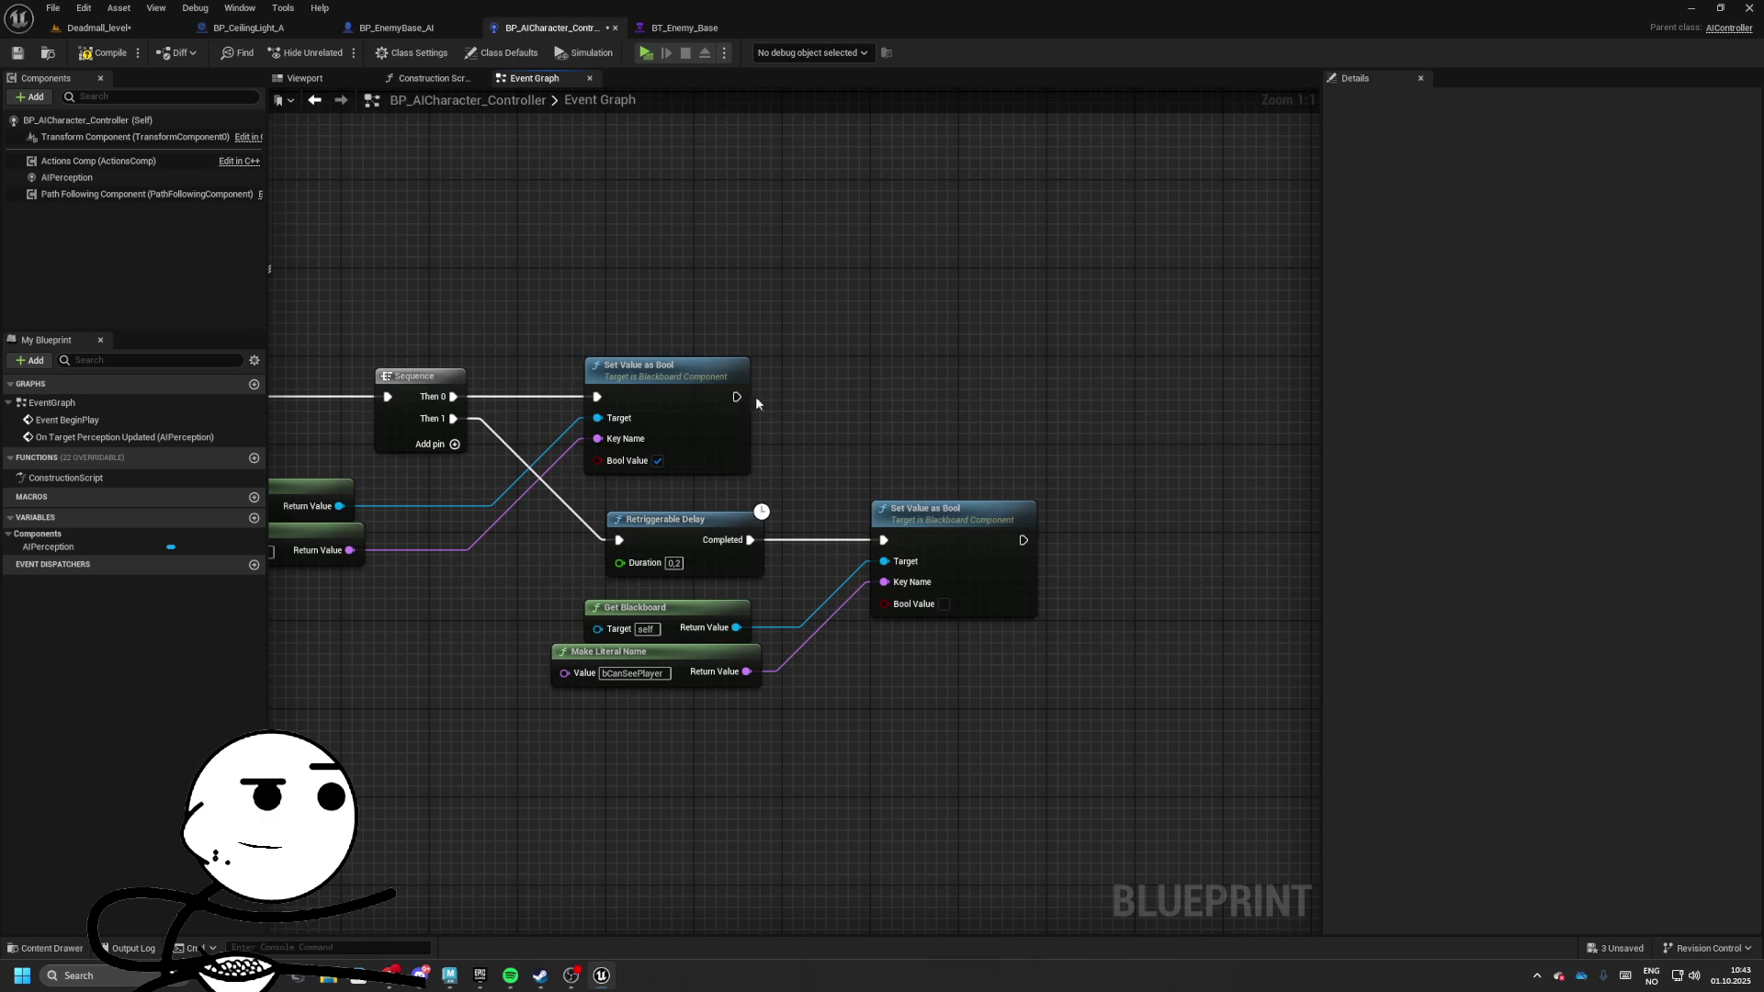
drag(364, 496, 501, 499)
Paste blackboard and key-name nodes at the top and chain a Set Value as Vector after Set Value as Bool
key(ctrl+c)
key(ctrl+v)
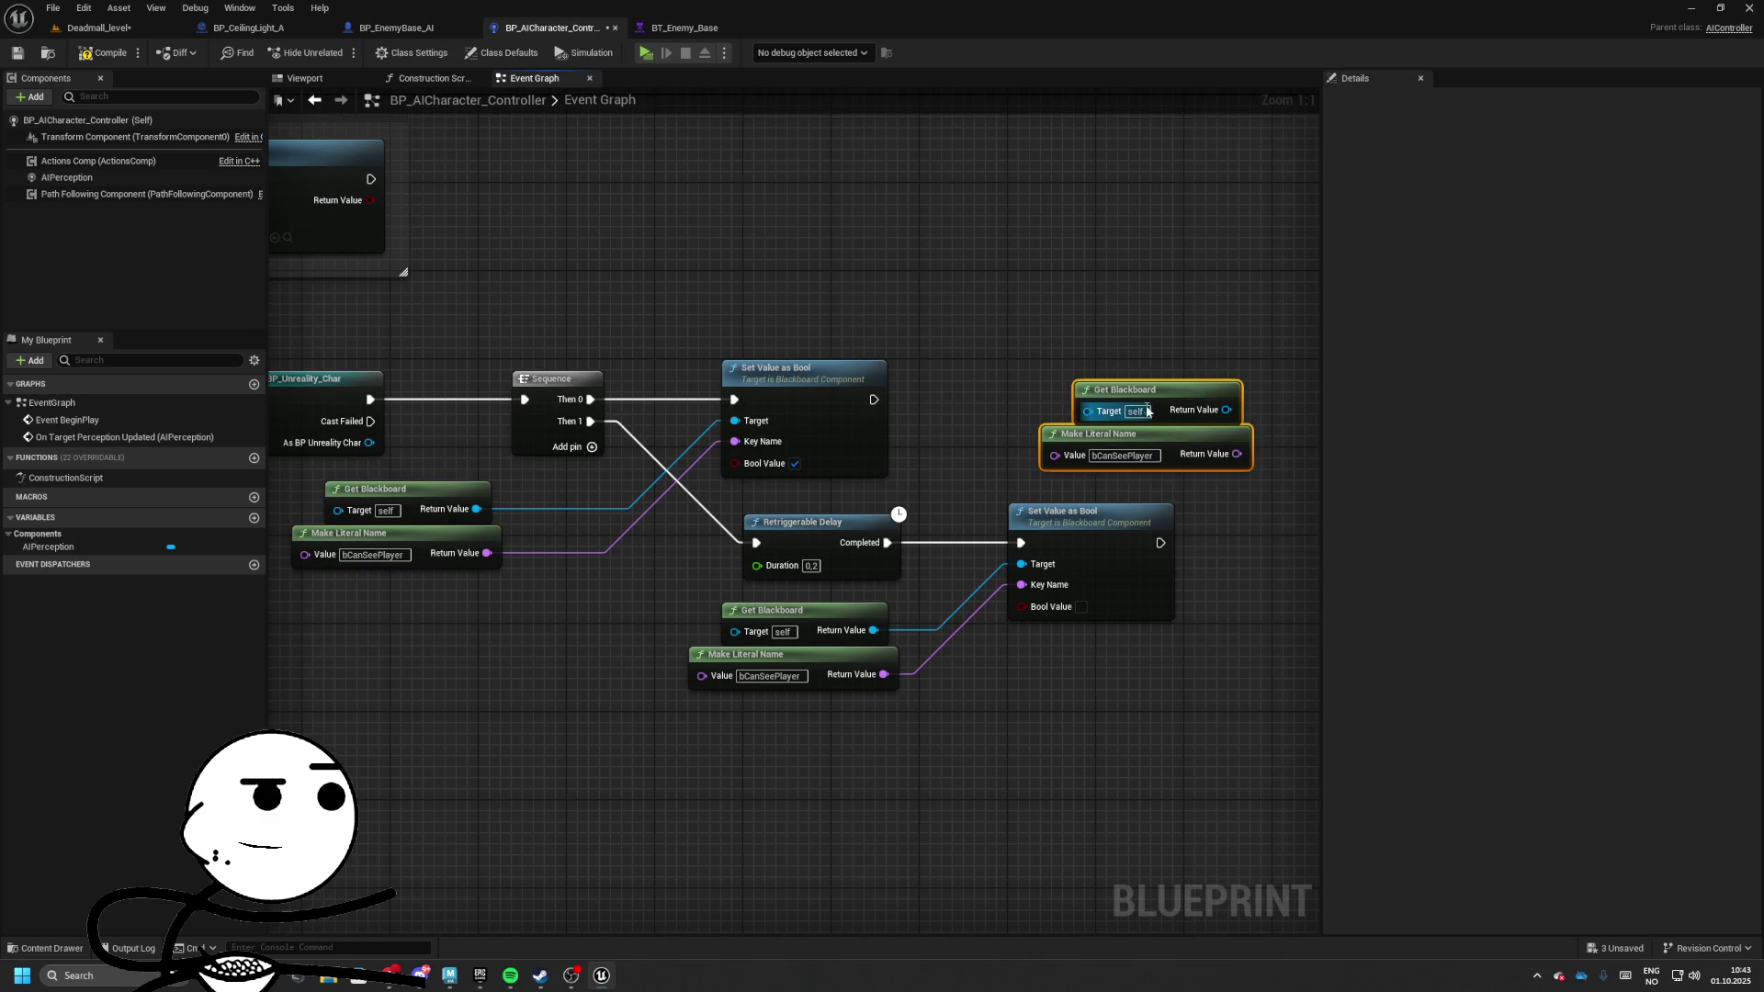
mouse_move(1121, 385)
mouse_down()
mouse_move(955, 234)
mouse_move(816, 224)
mouse_up()
drag(918, 245, 1093, 312)
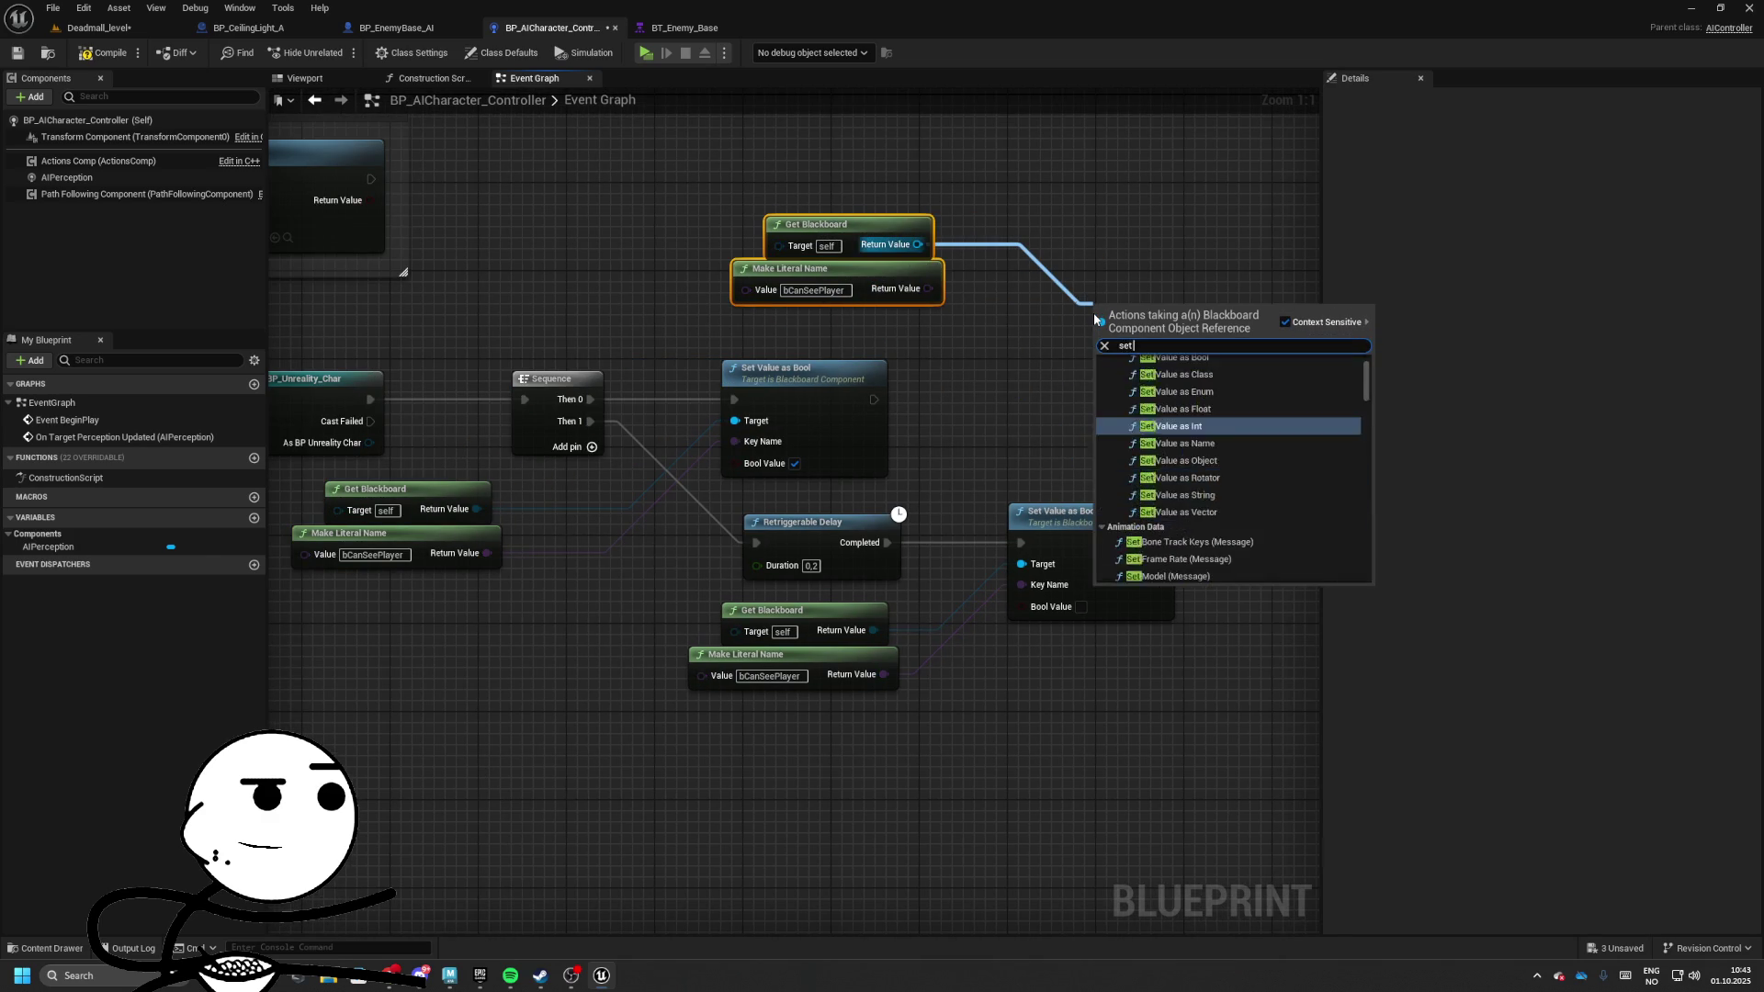
text(set ata)
key(BackSpace)
key(BackSpace)
key(BackSpace)
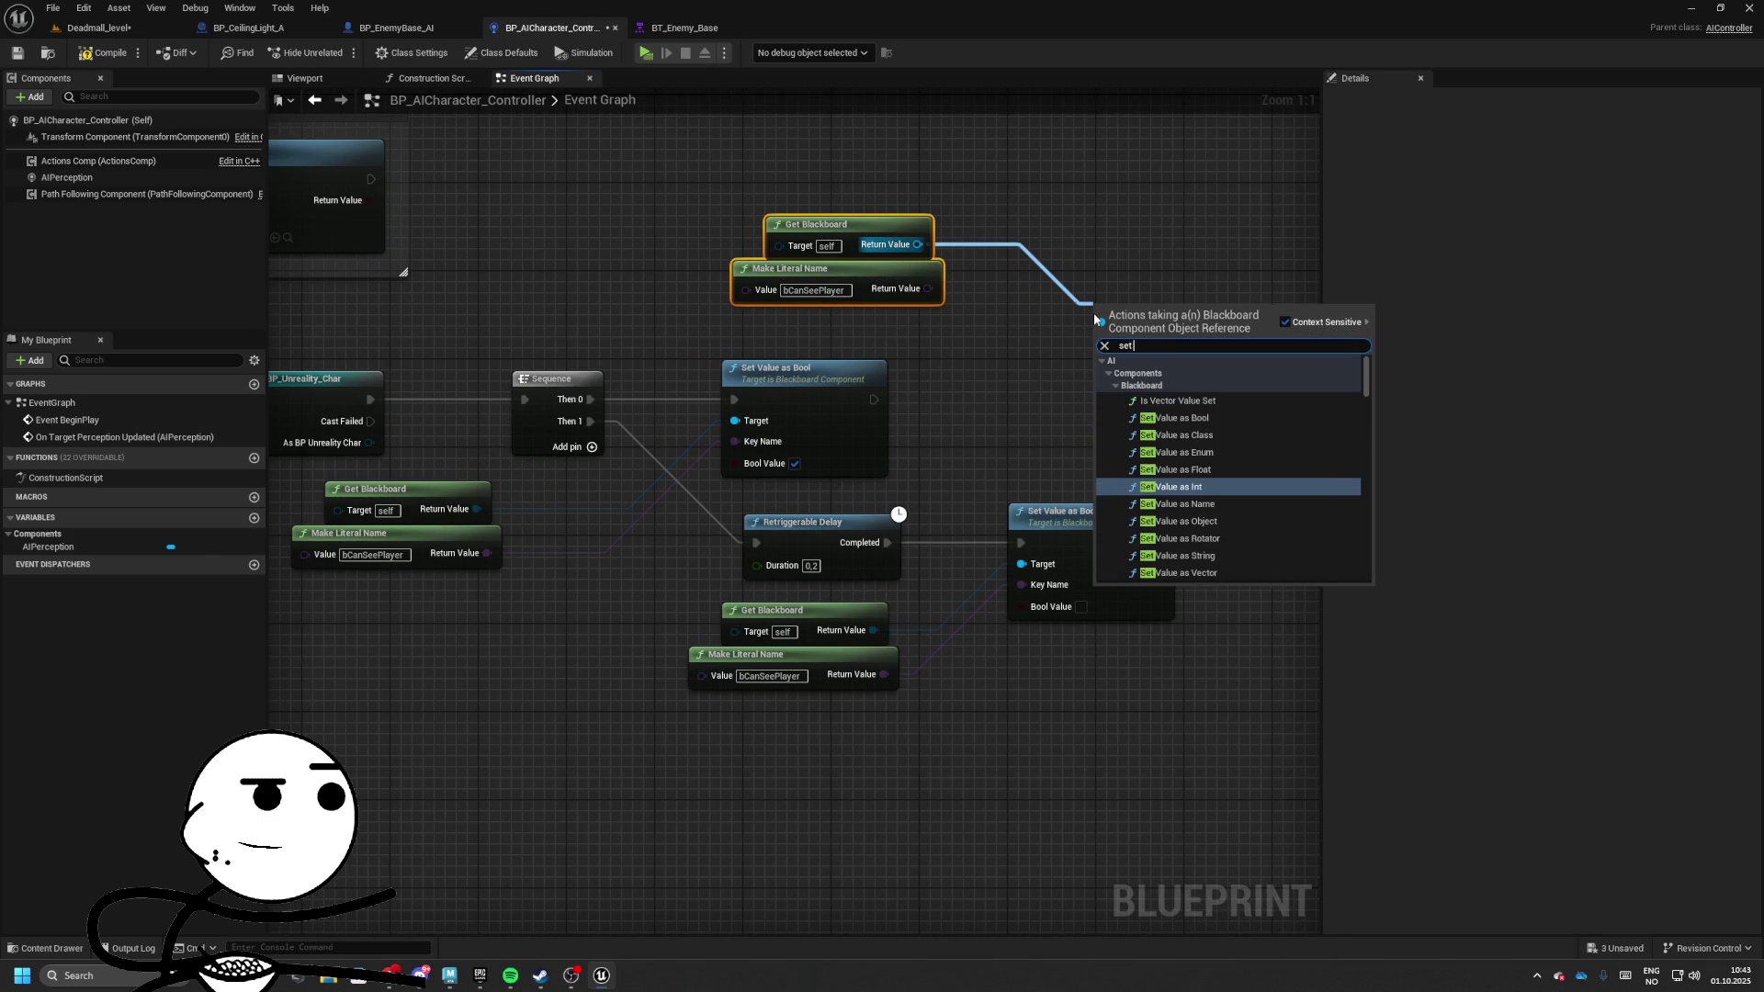
key(Down)
key(Down)
key(Down)
key(Return)
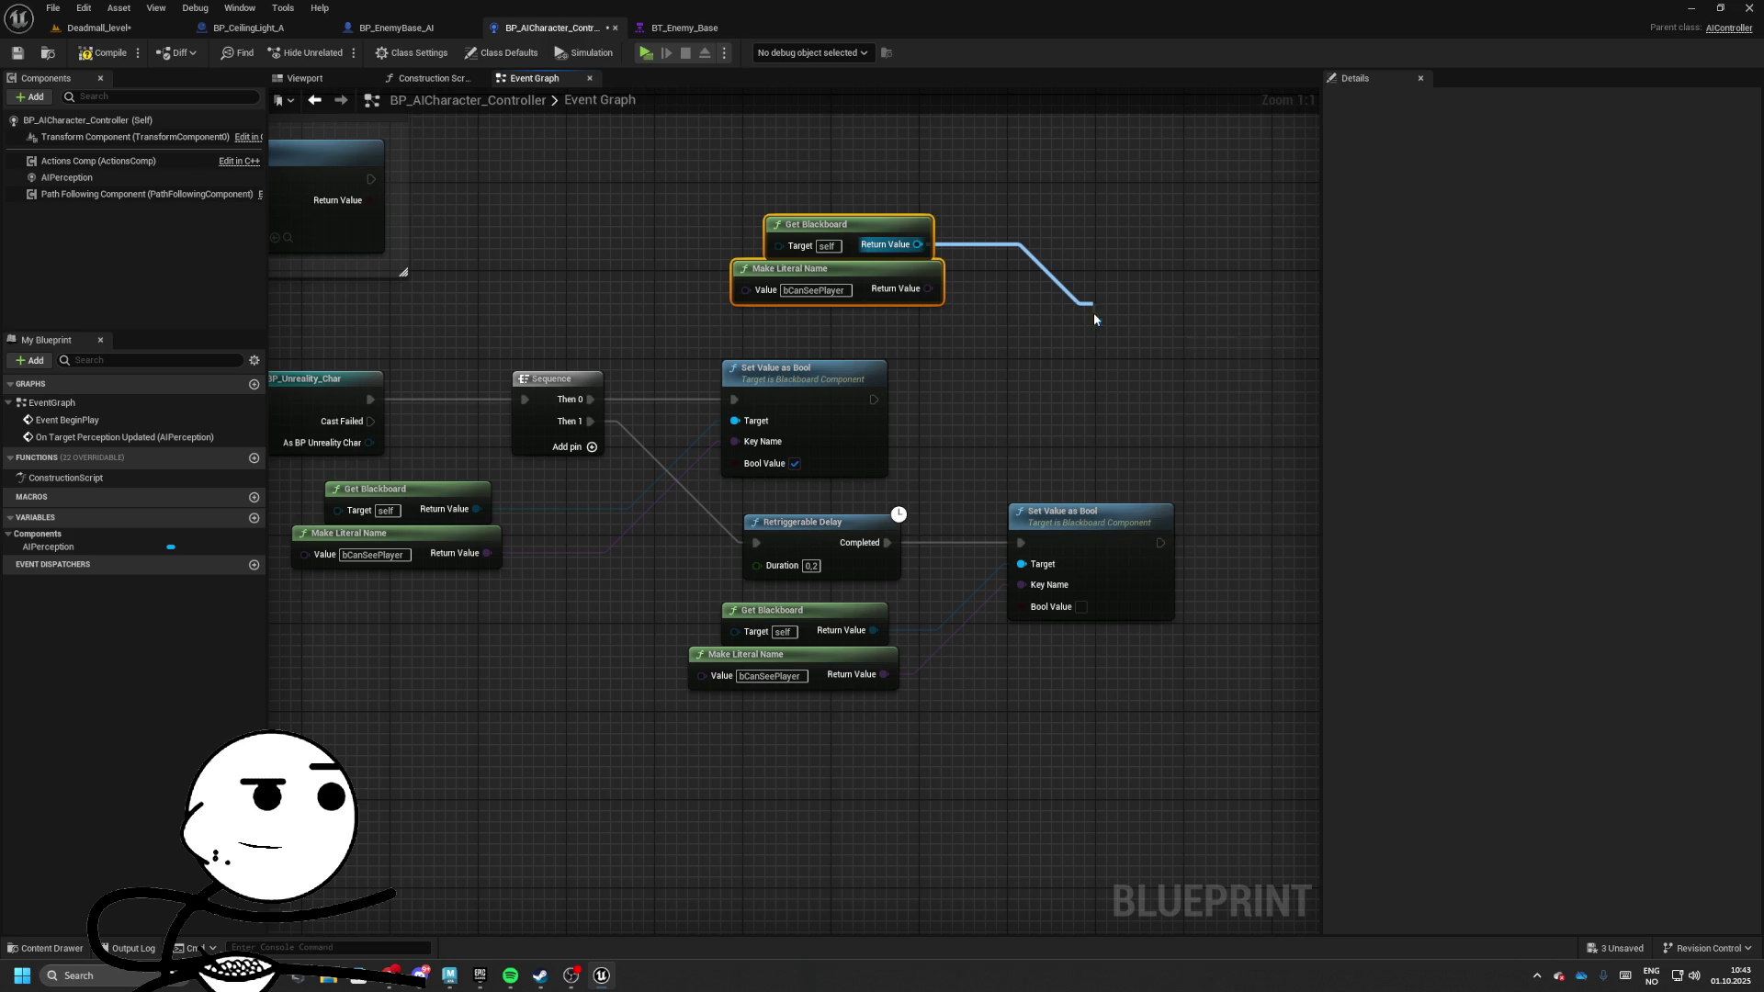
mouse_move(1098, 344)
mouse_down()
mouse_move(1032, 382)
mouse_move(874, 400)
mouse_up()
drag(1194, 317, 1184, 372)
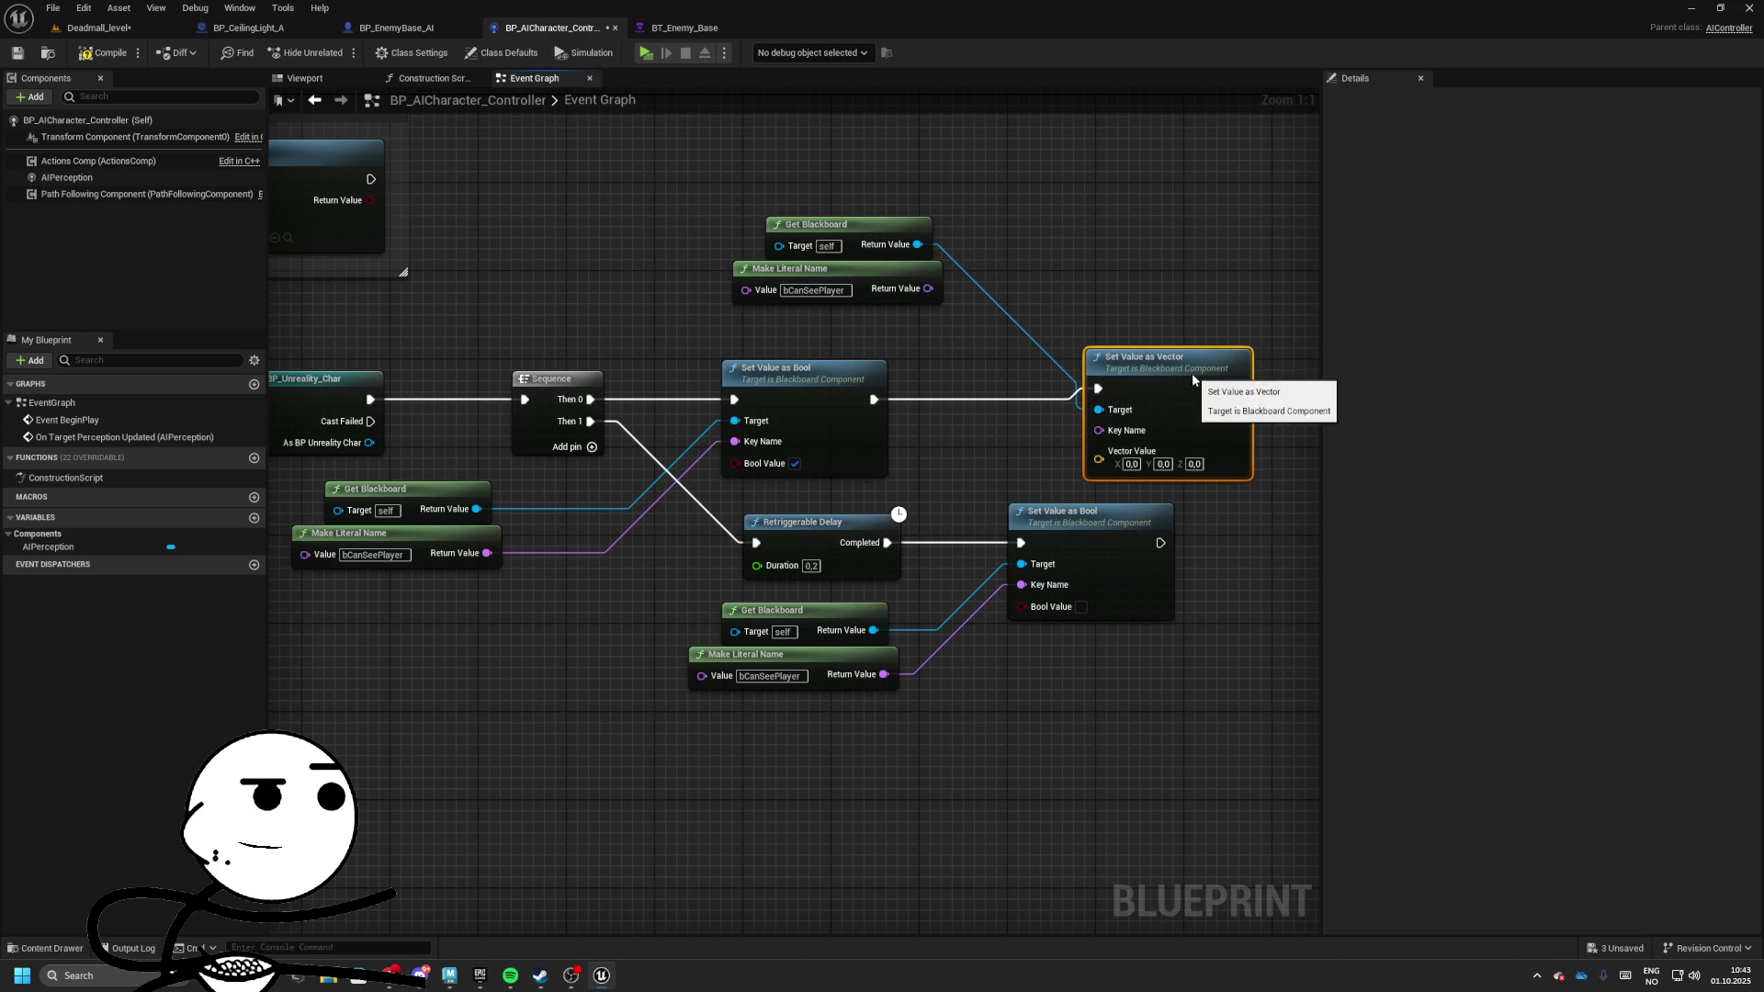
Feed the cast character's Get Actor Location into Vector Value and wire the top key name
drag(368, 443, 908, 480)
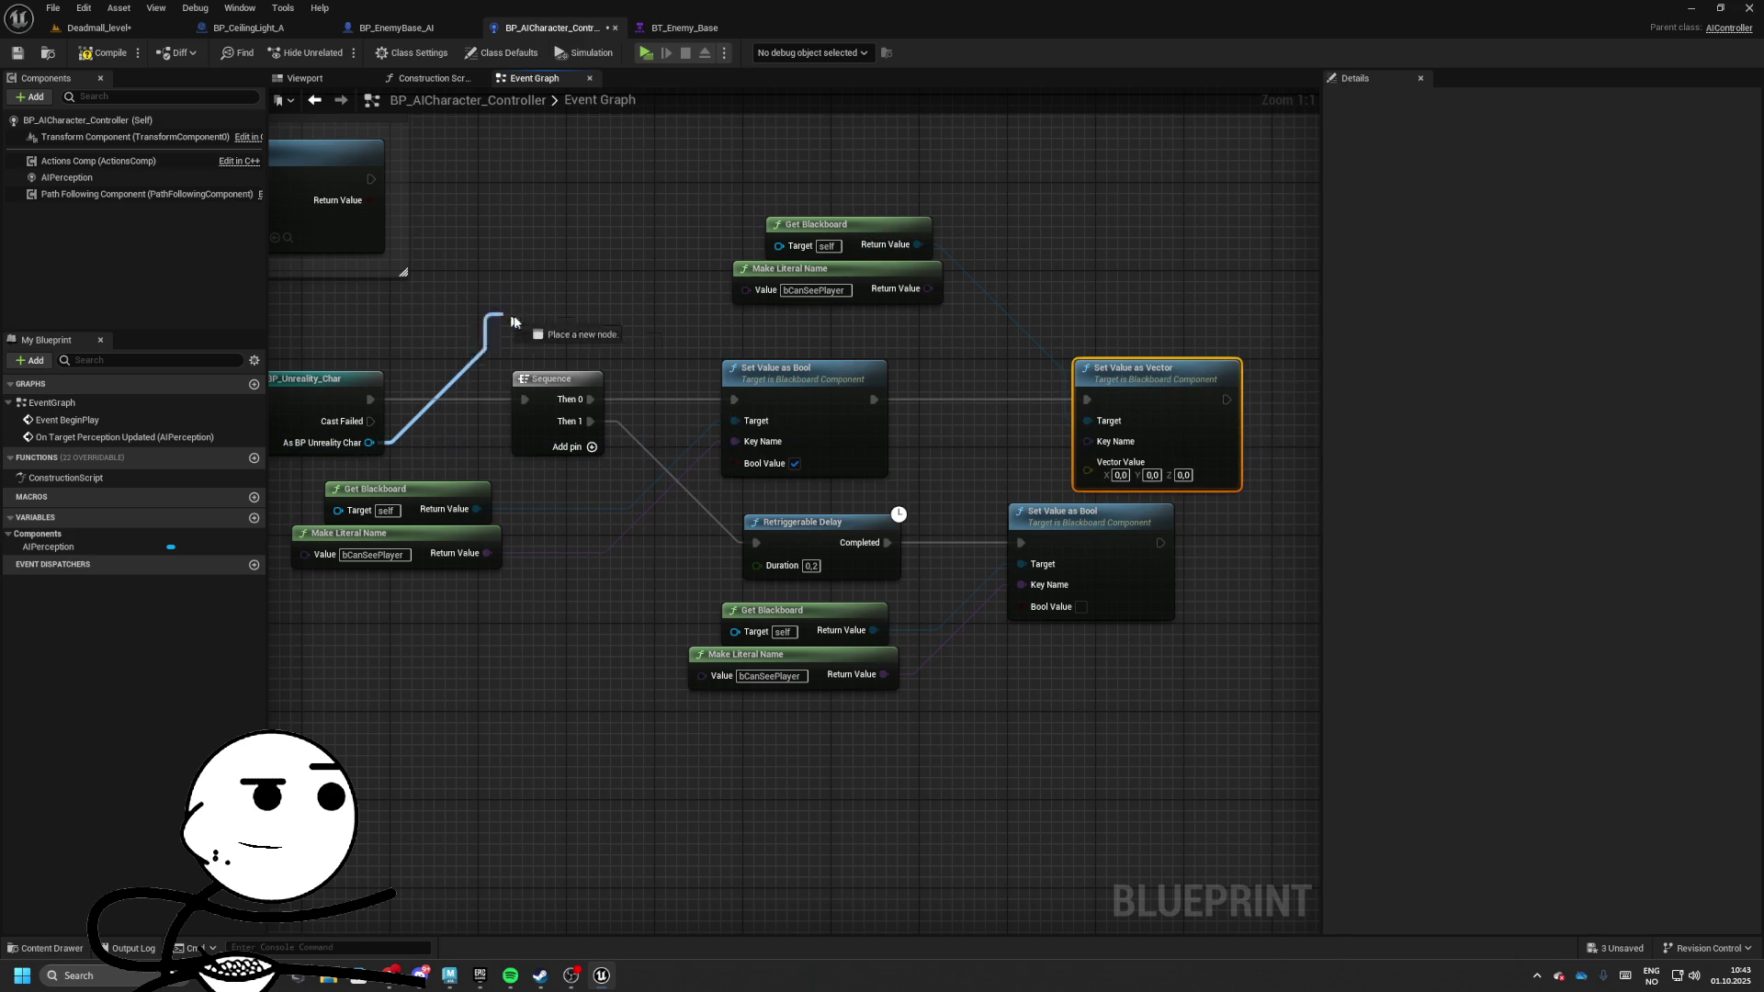
mouse_move(512, 321)
mouse_down()
mouse_move(560, 322)
mouse_move(517, 299)
mouse_up()
text(get actor location)
key(Return)
drag(638, 332, 1102, 472)
drag(912, 303, 1071, 456)
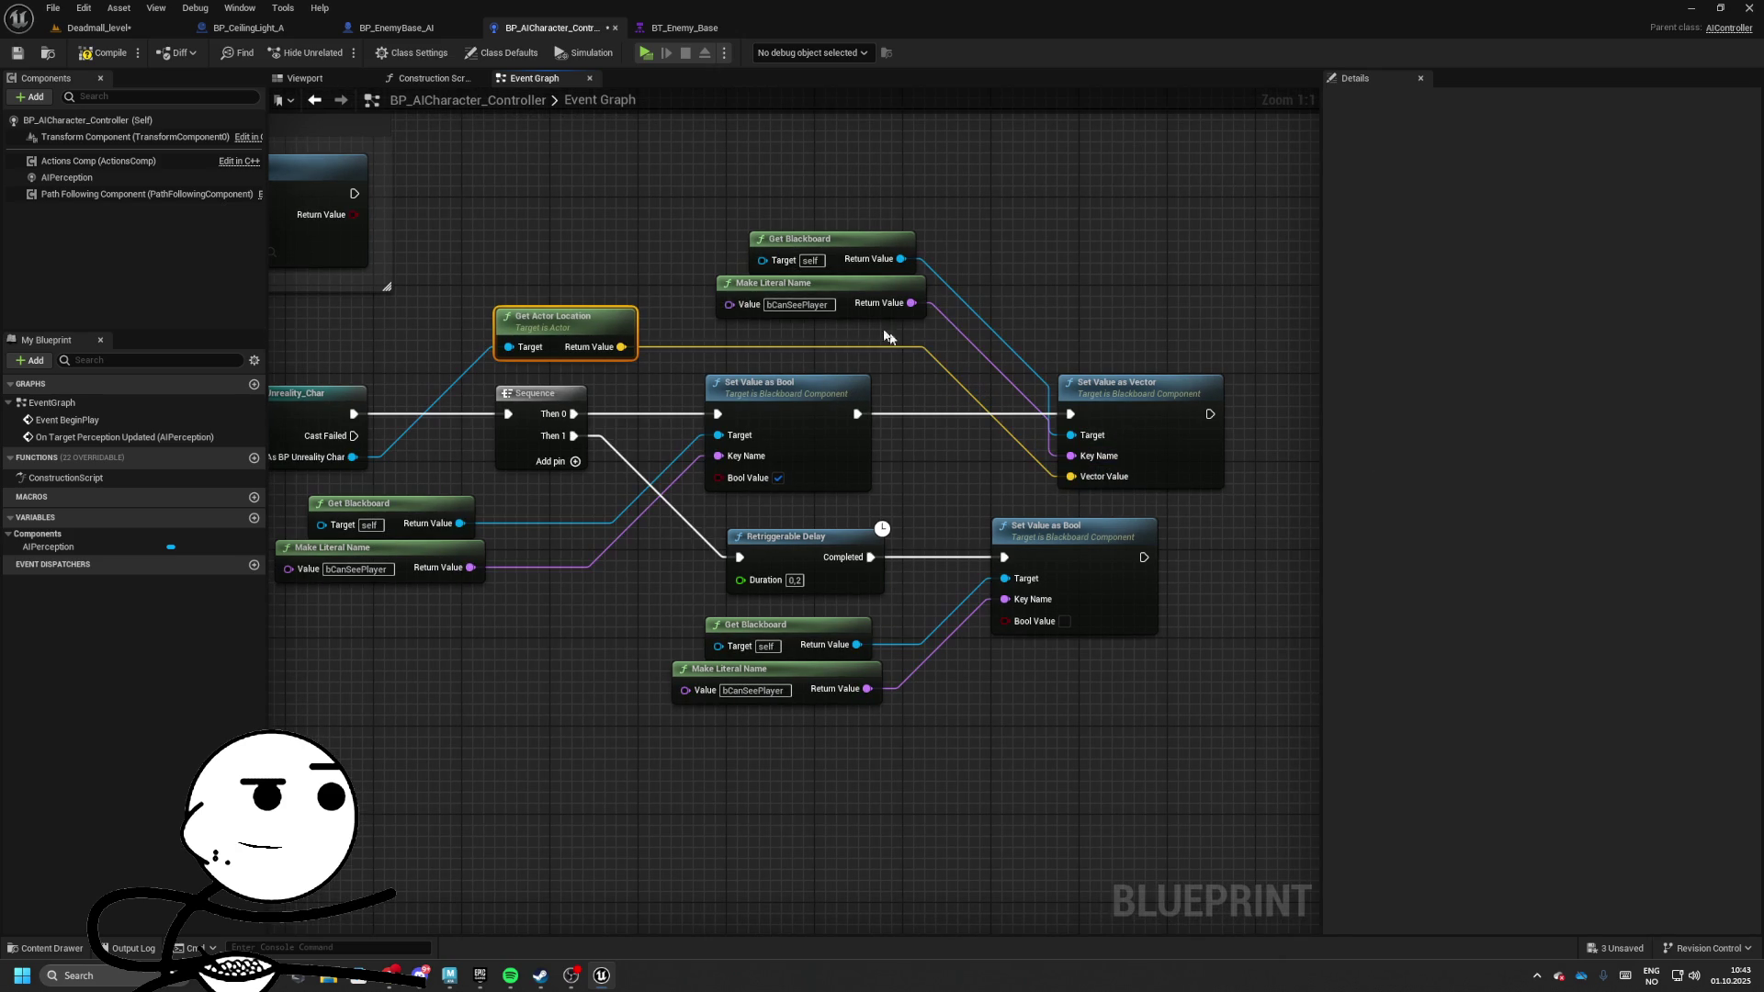
Set the vector key name to TargetLocation and start a play test in Deadmall_level
click(795, 304)
text(TargetLocation)
click(96, 28)
key(alt+p)
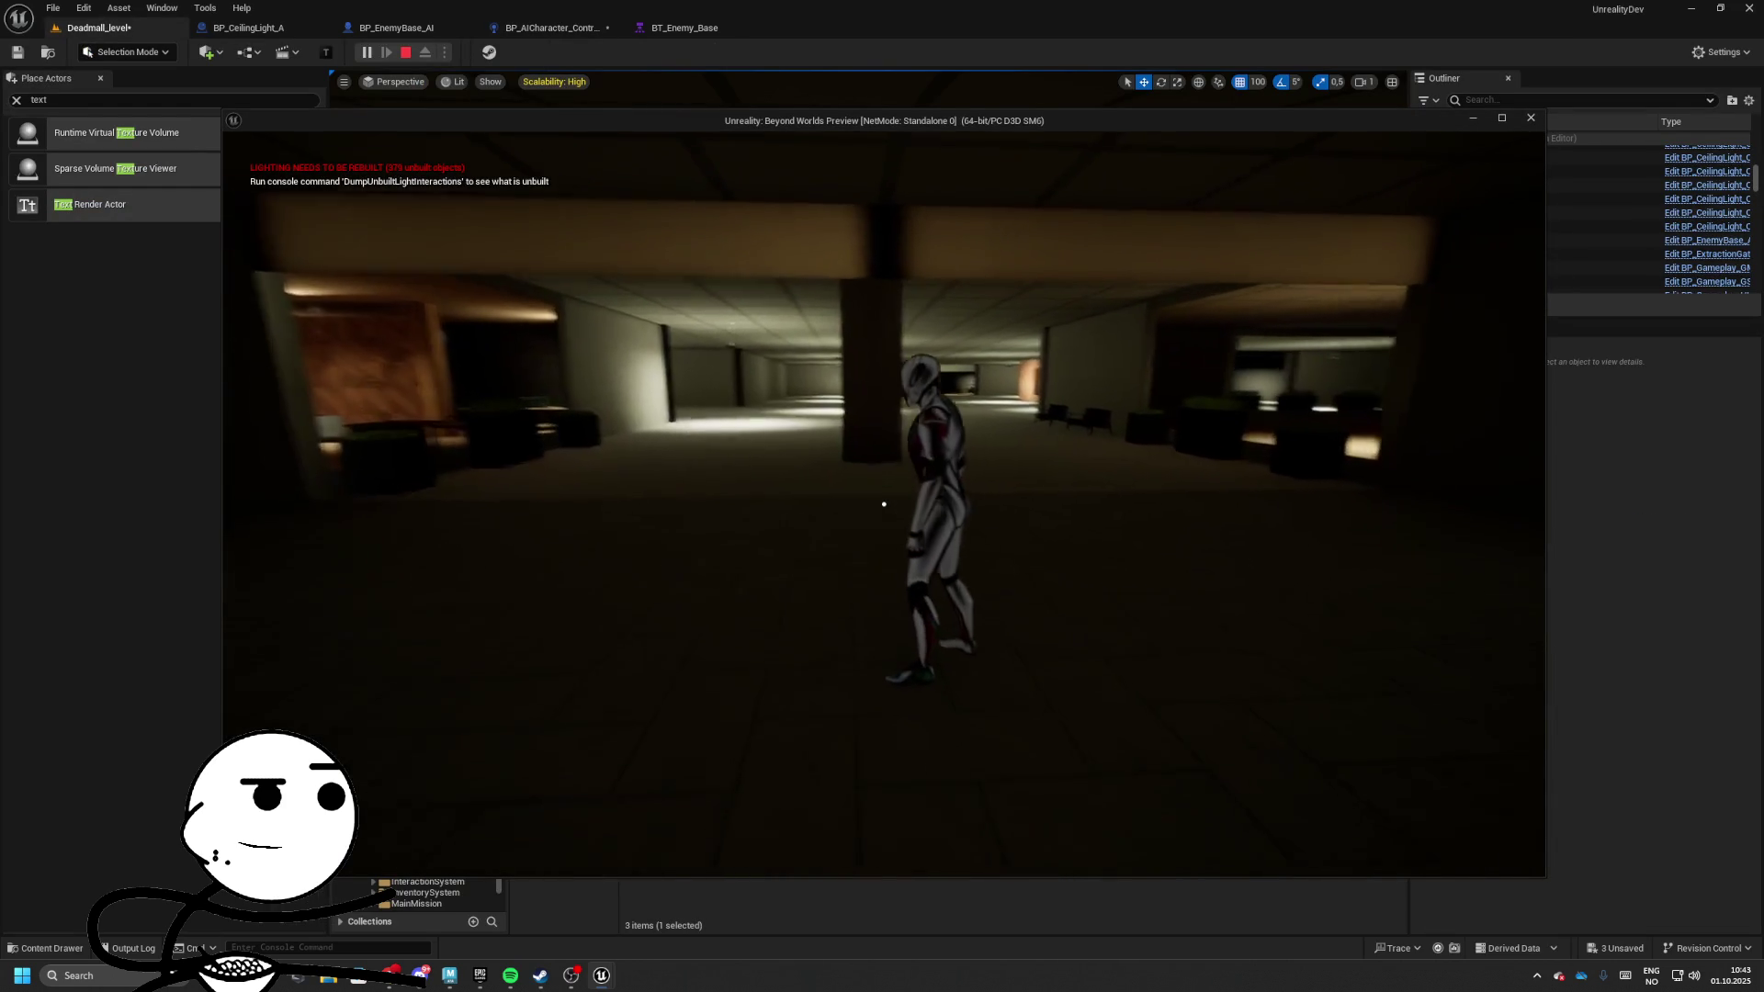
Place a Nav Mesh Bounds Volume in the level scaled to 500, 500, 500
key(Escape)
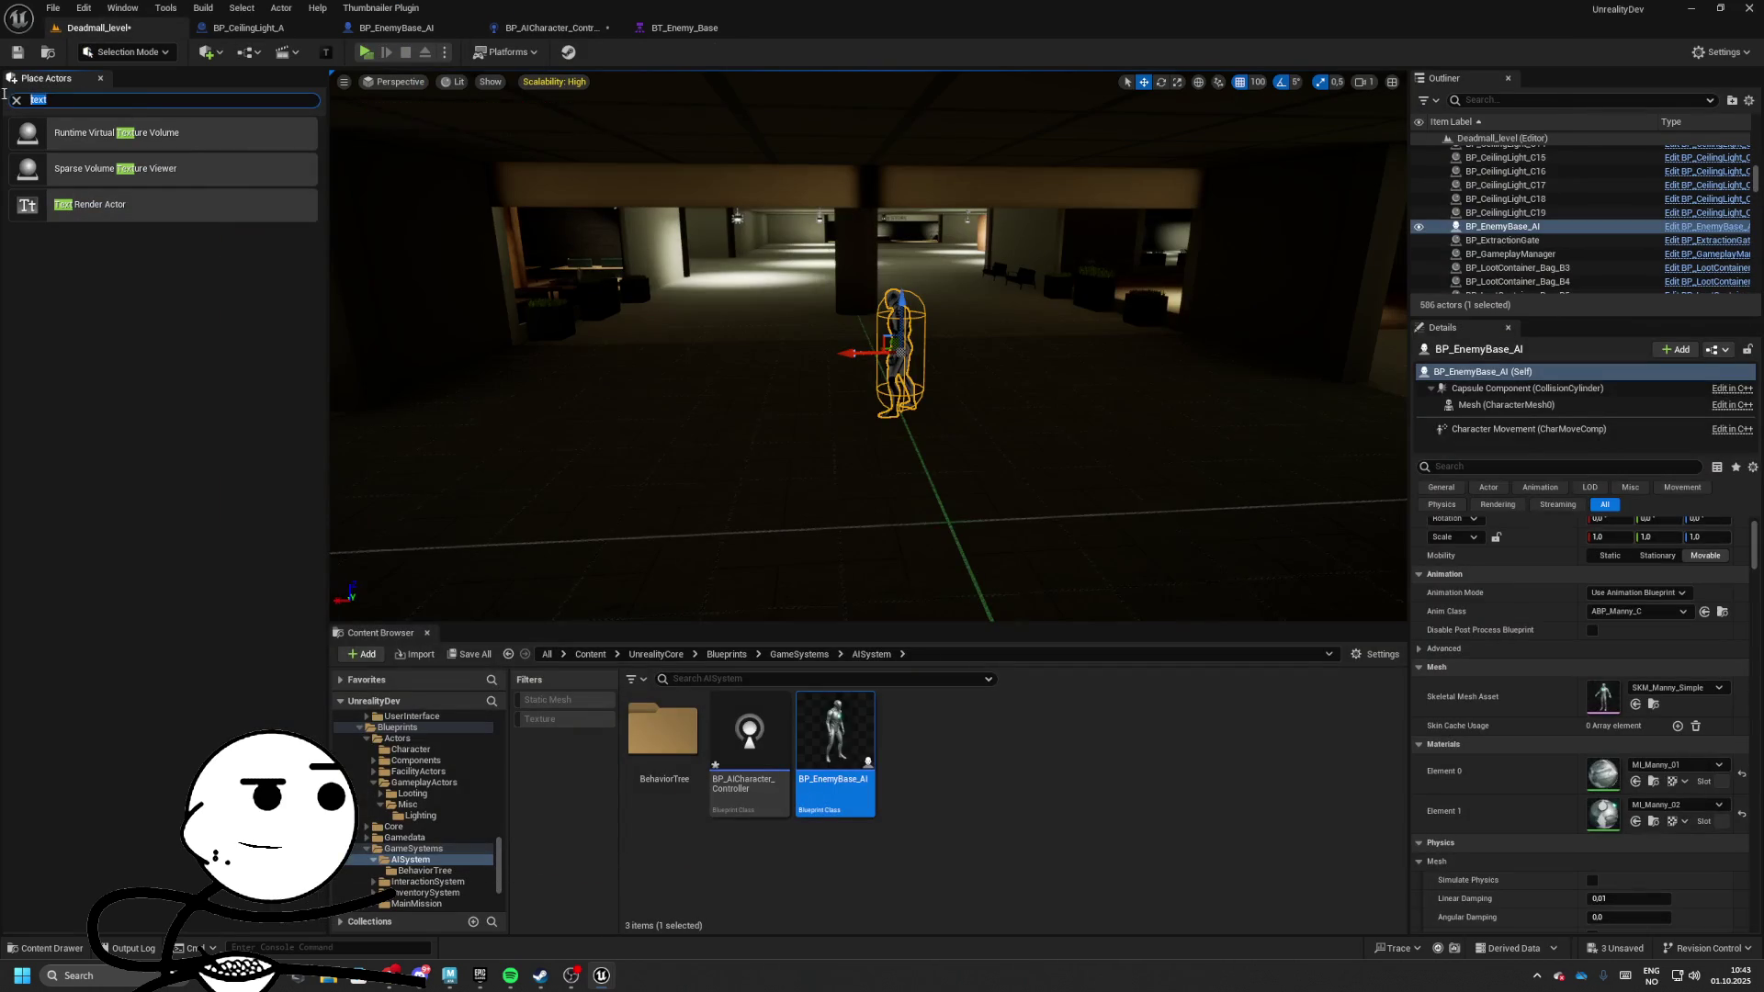
text(mesh)
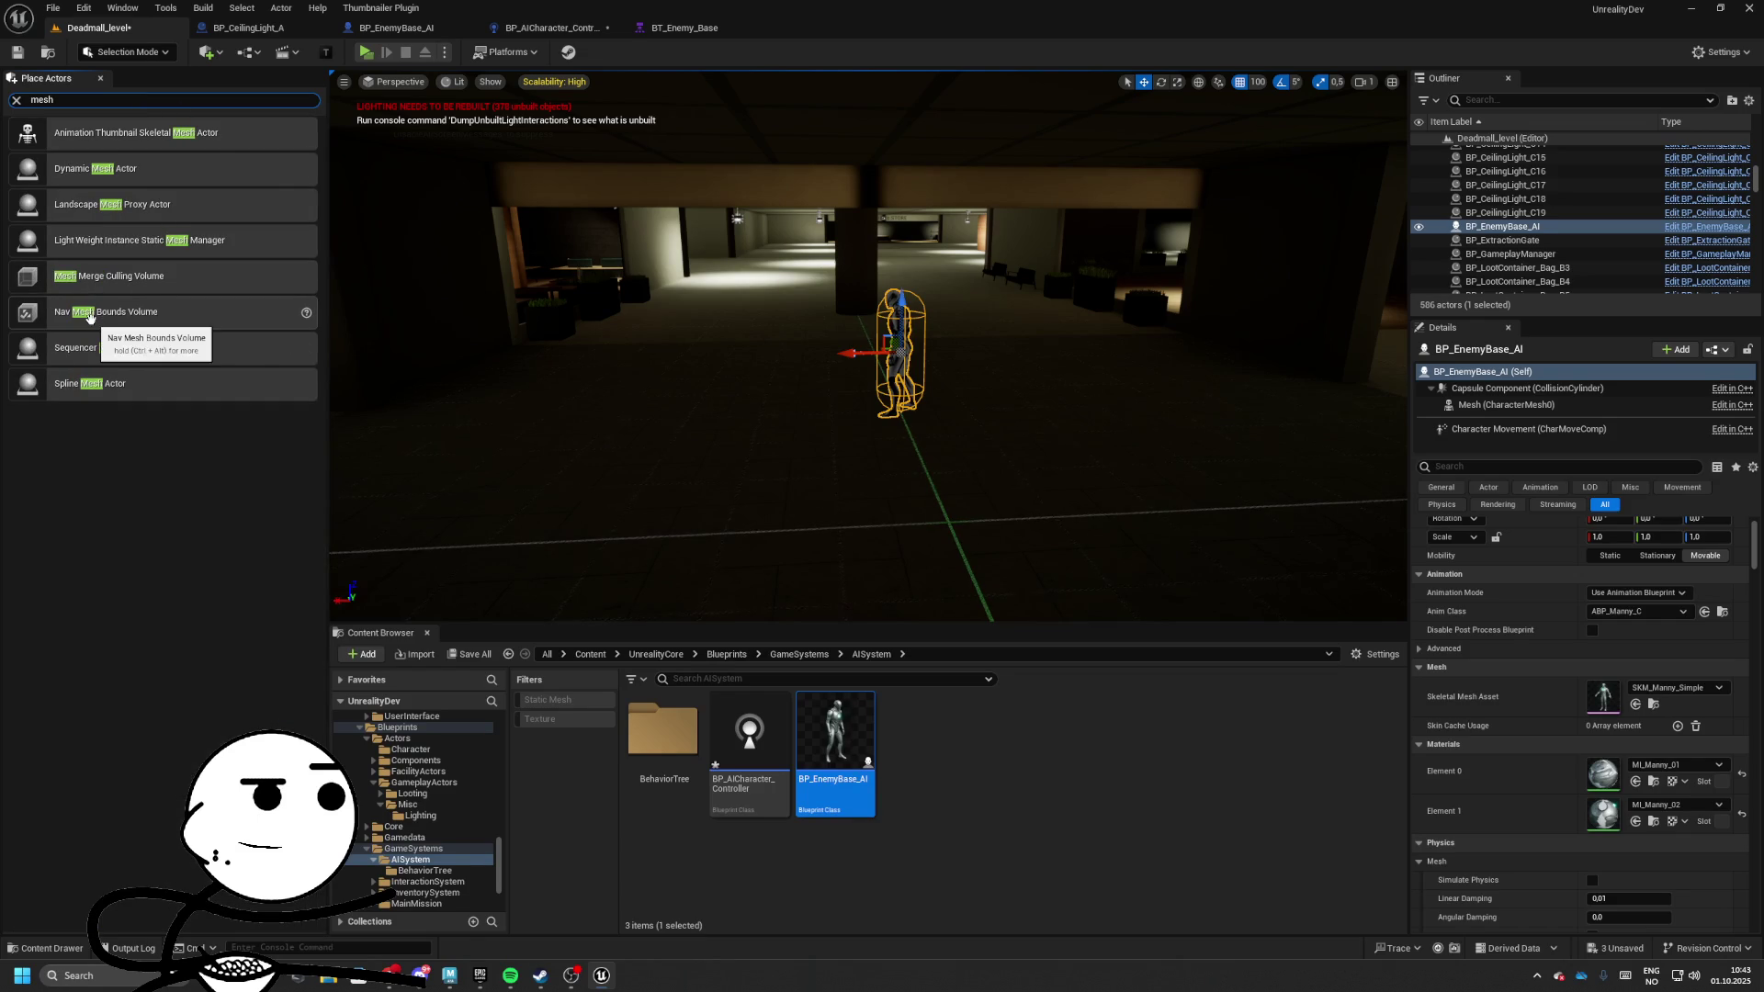
drag(89, 316, 687, 415)
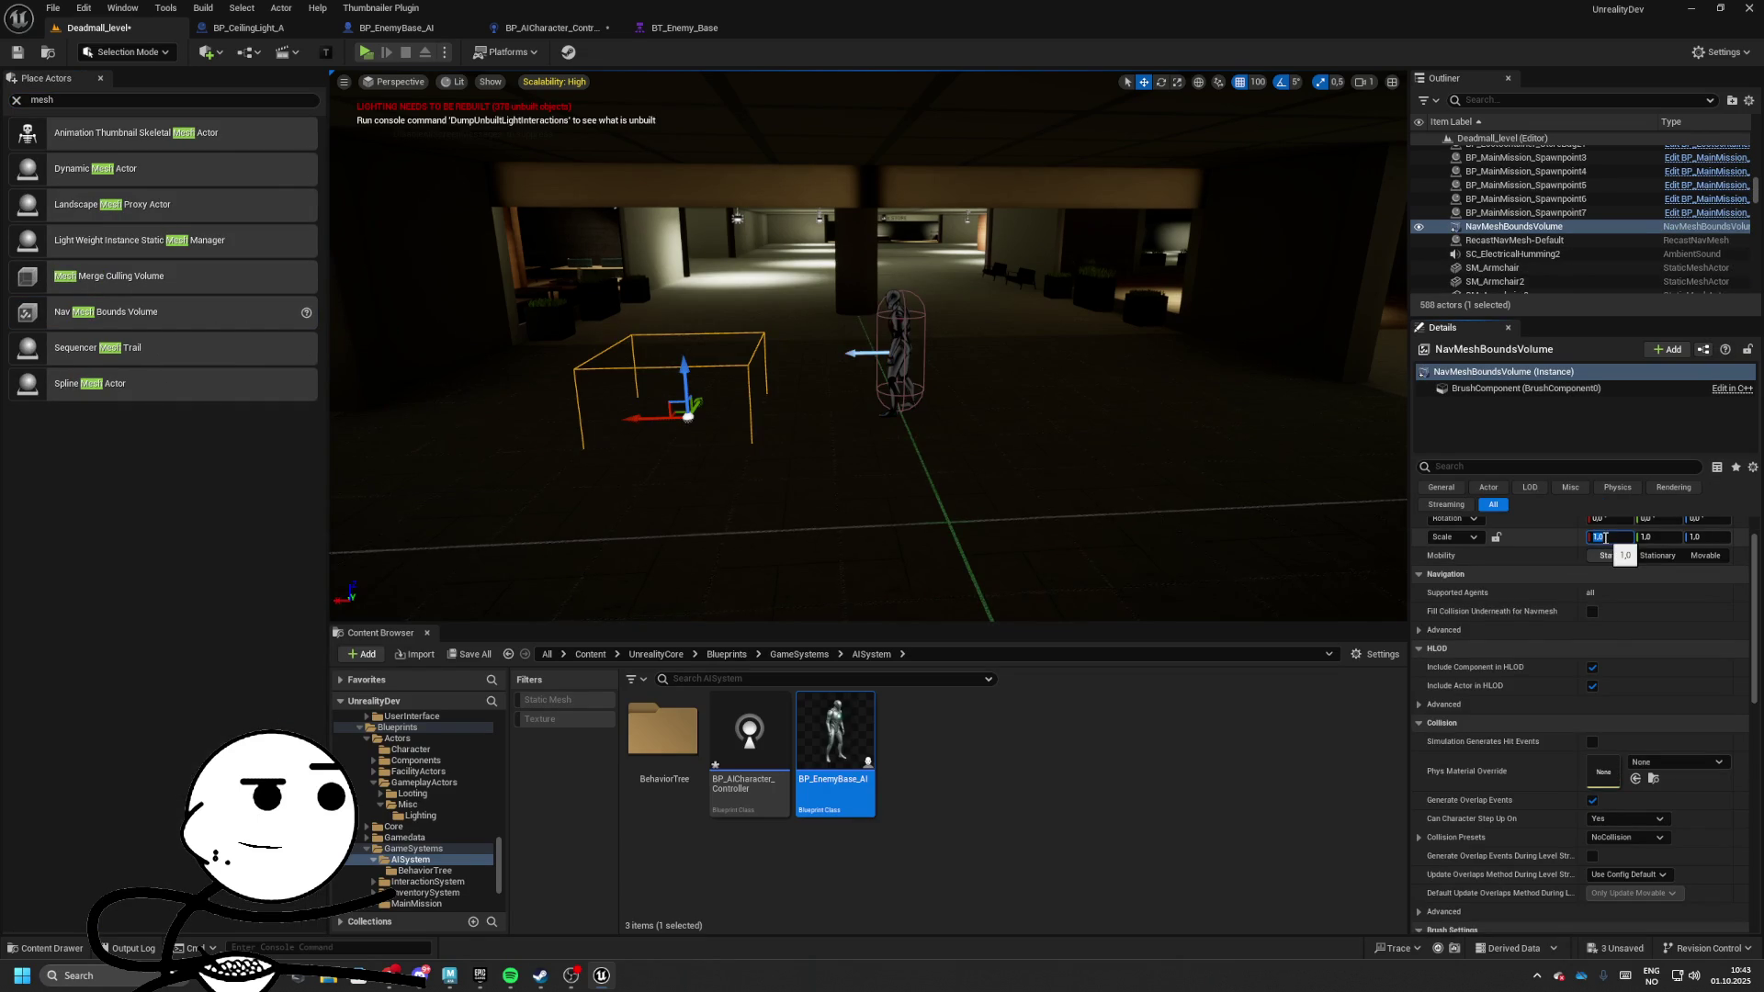
text(500)
key(Tab)
text(50)
key(Return)
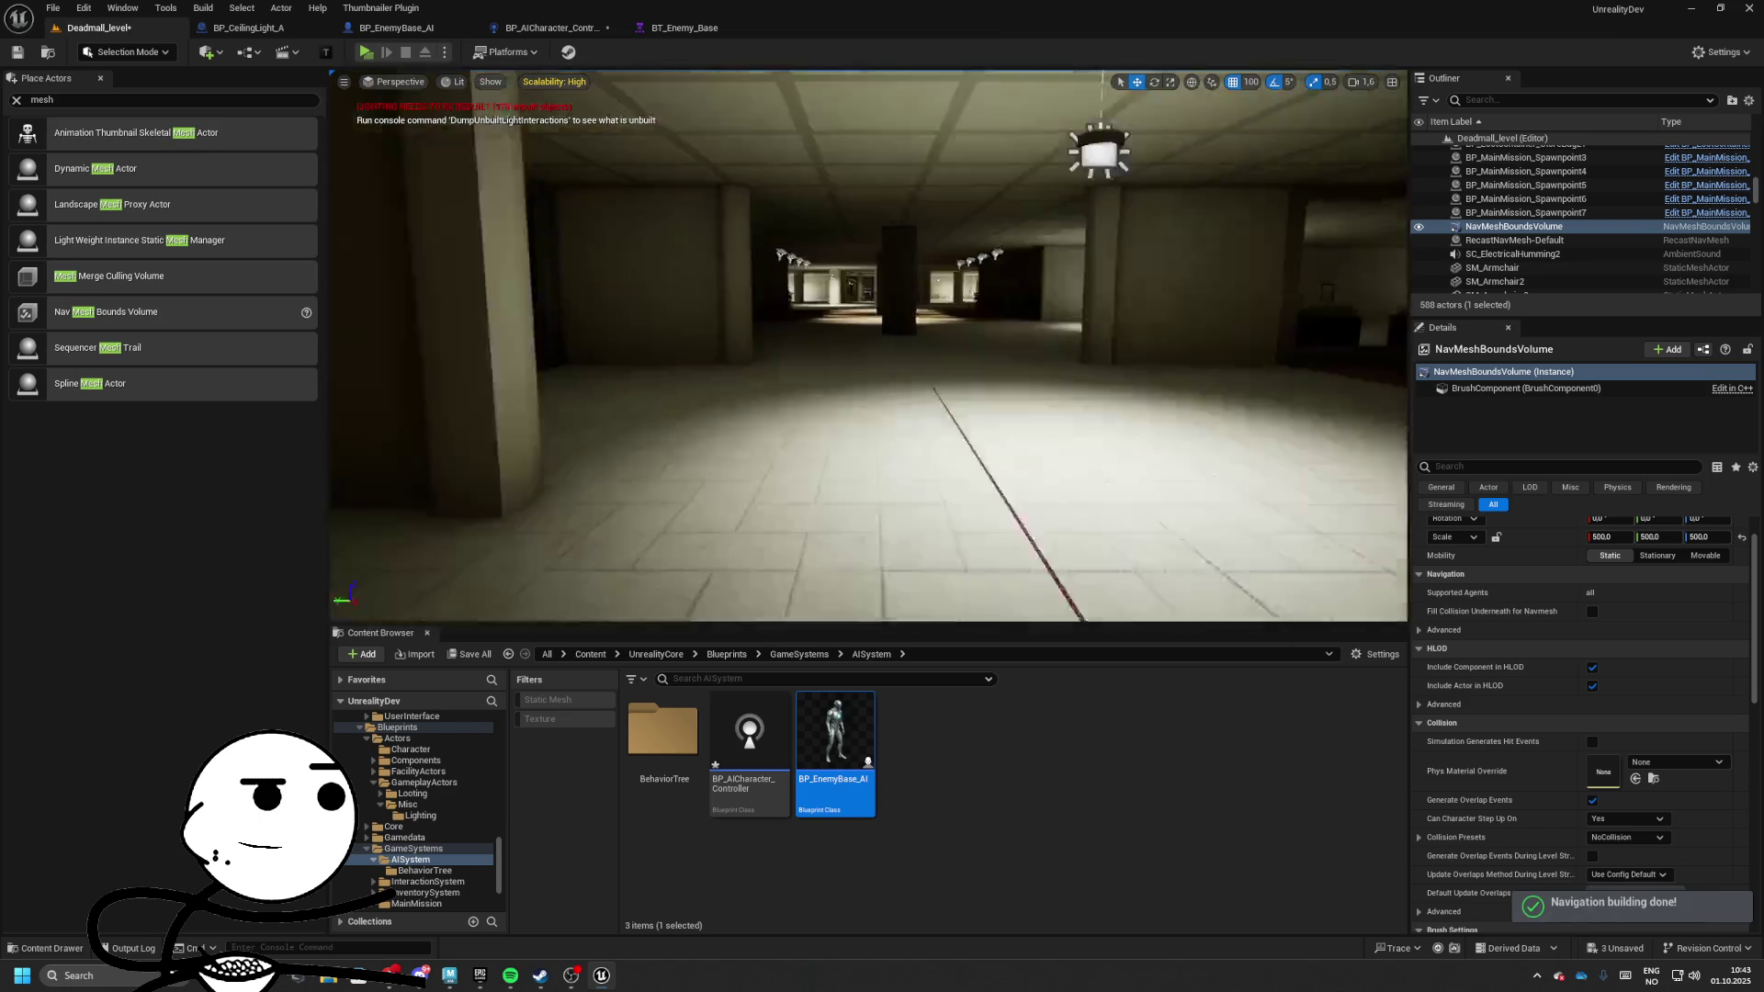
Fly to the AI character, run another play test, and return to the controller's Event Graph
mouse_move(805, 418)
mouse_down()
mouse_move(822, 386)
mouse_move(831, 399)
mouse_move(790, 418)
mouse_up()
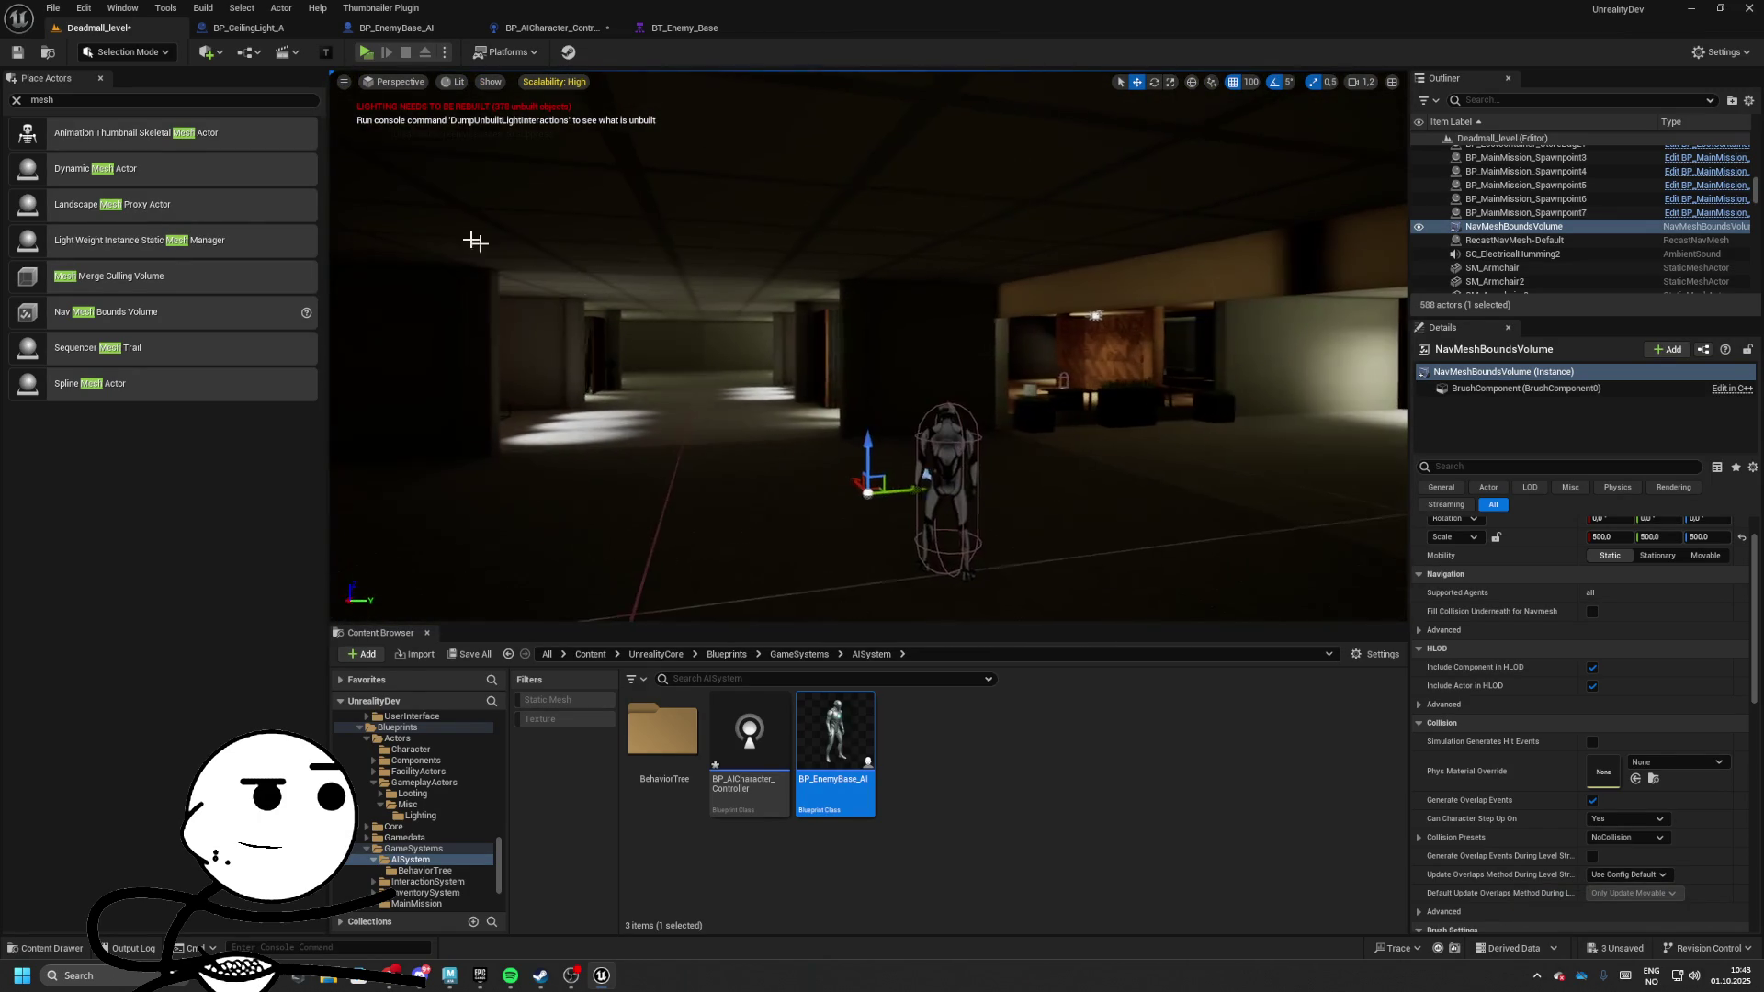
key(alt+p)
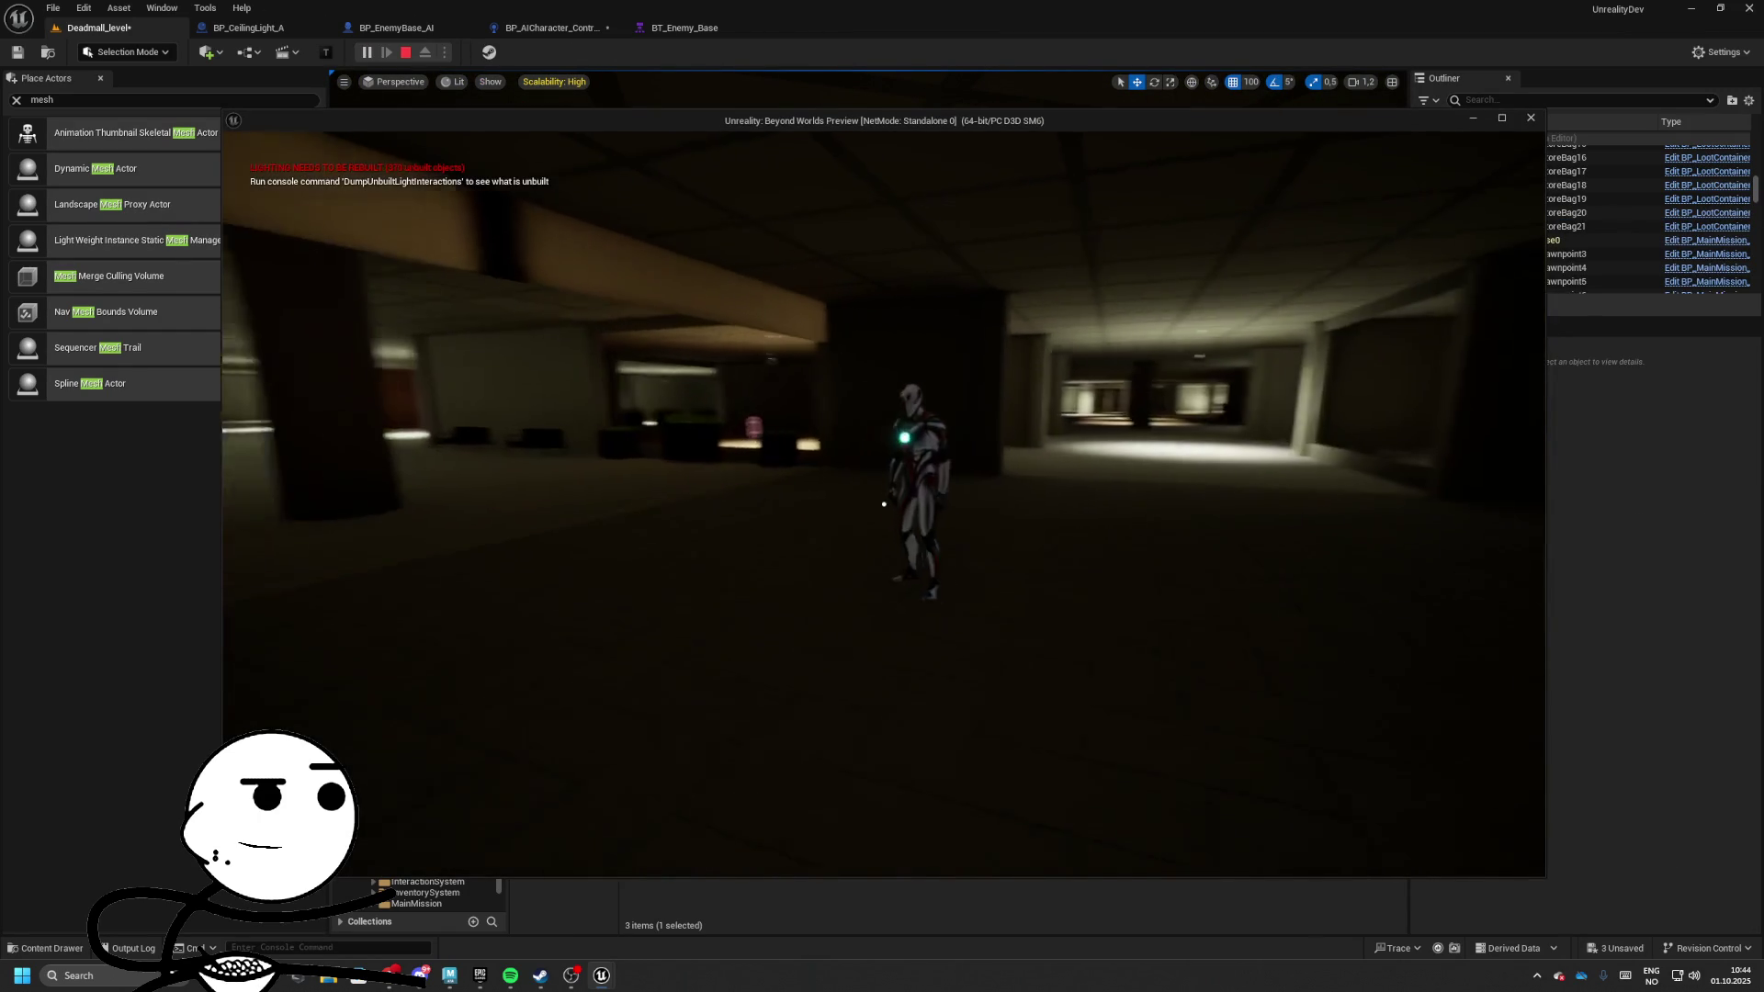
key(Escape)
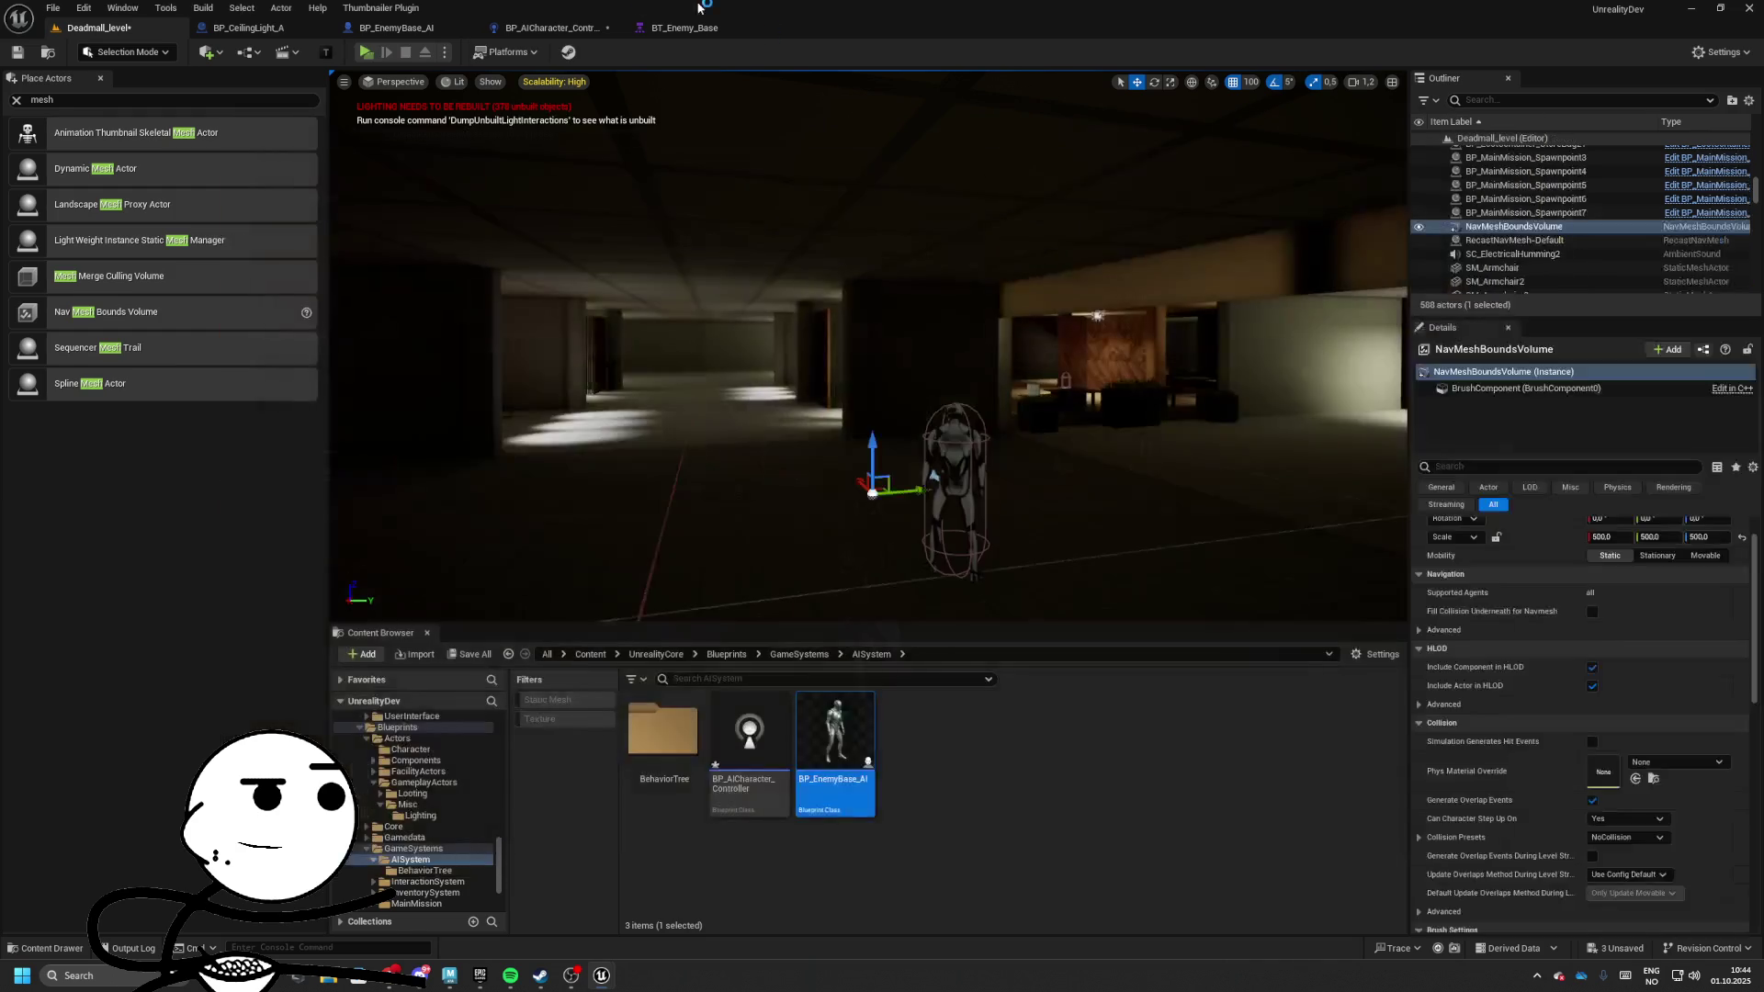
click(685, 28)
click(551, 28)
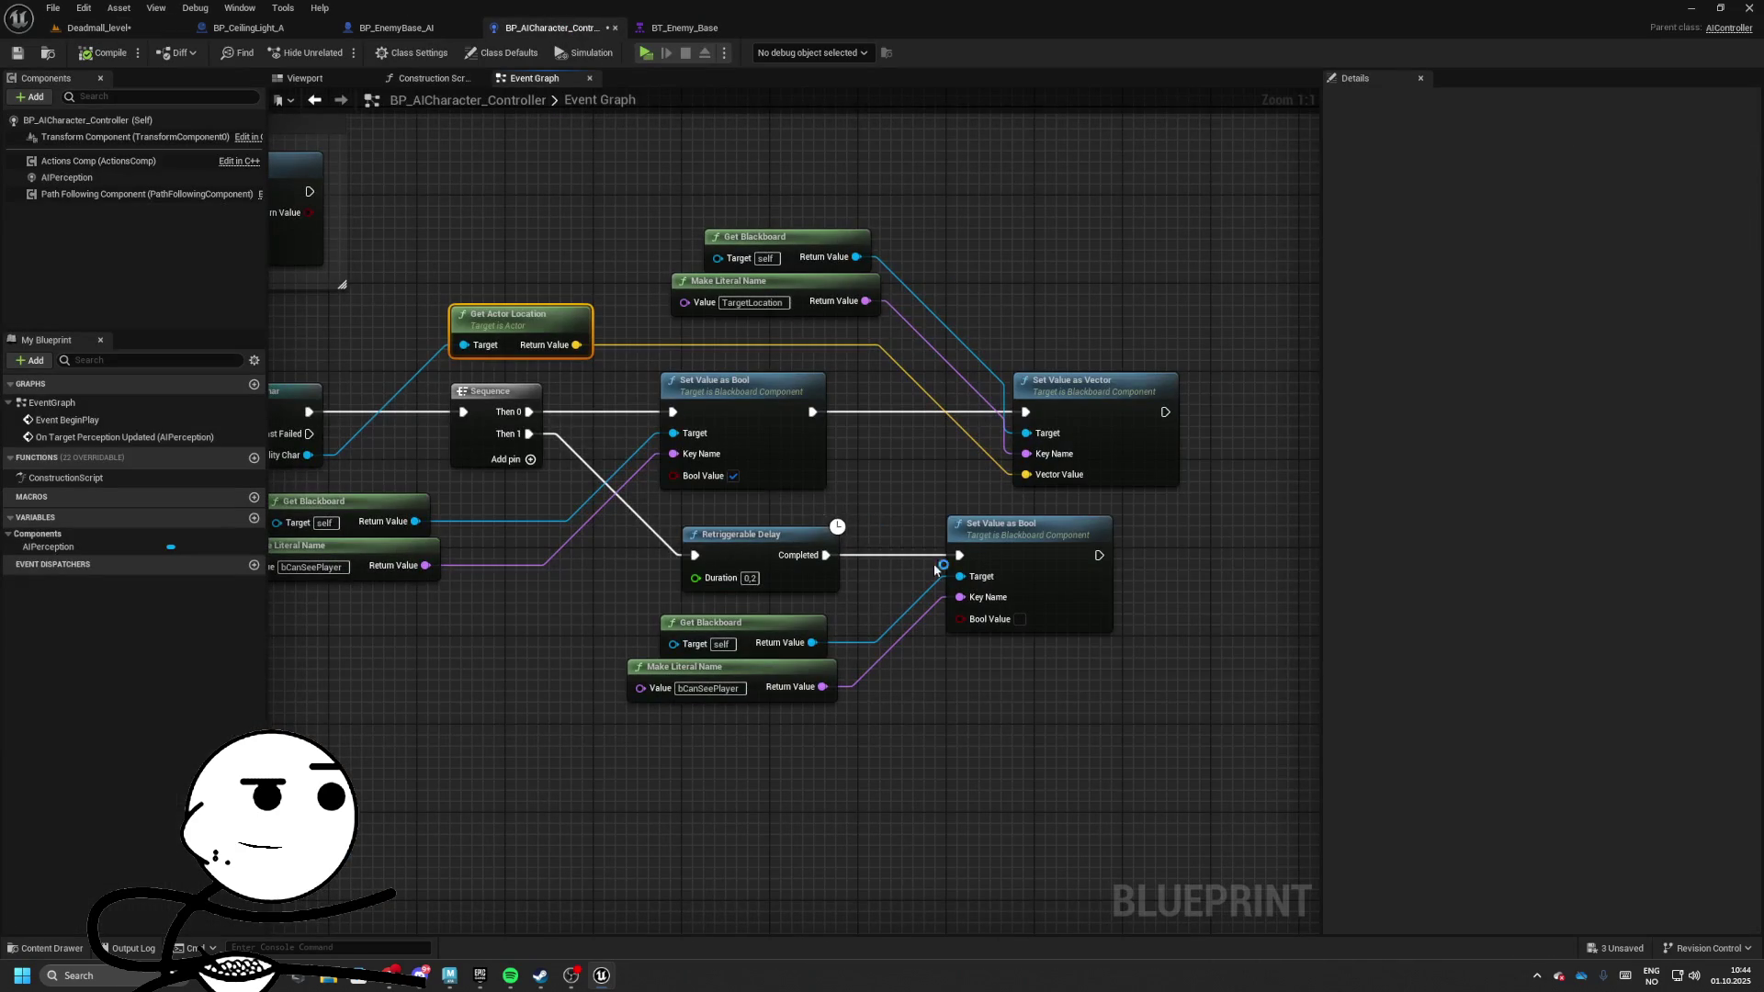
In BT_Enemy_Base, inspect the Blackboard Based Condition decorator on the Selector
mouse_move(910, 445)
mouse_down()
mouse_move(1083, 430)
mouse_move(1042, 472)
mouse_up()
click(680, 28)
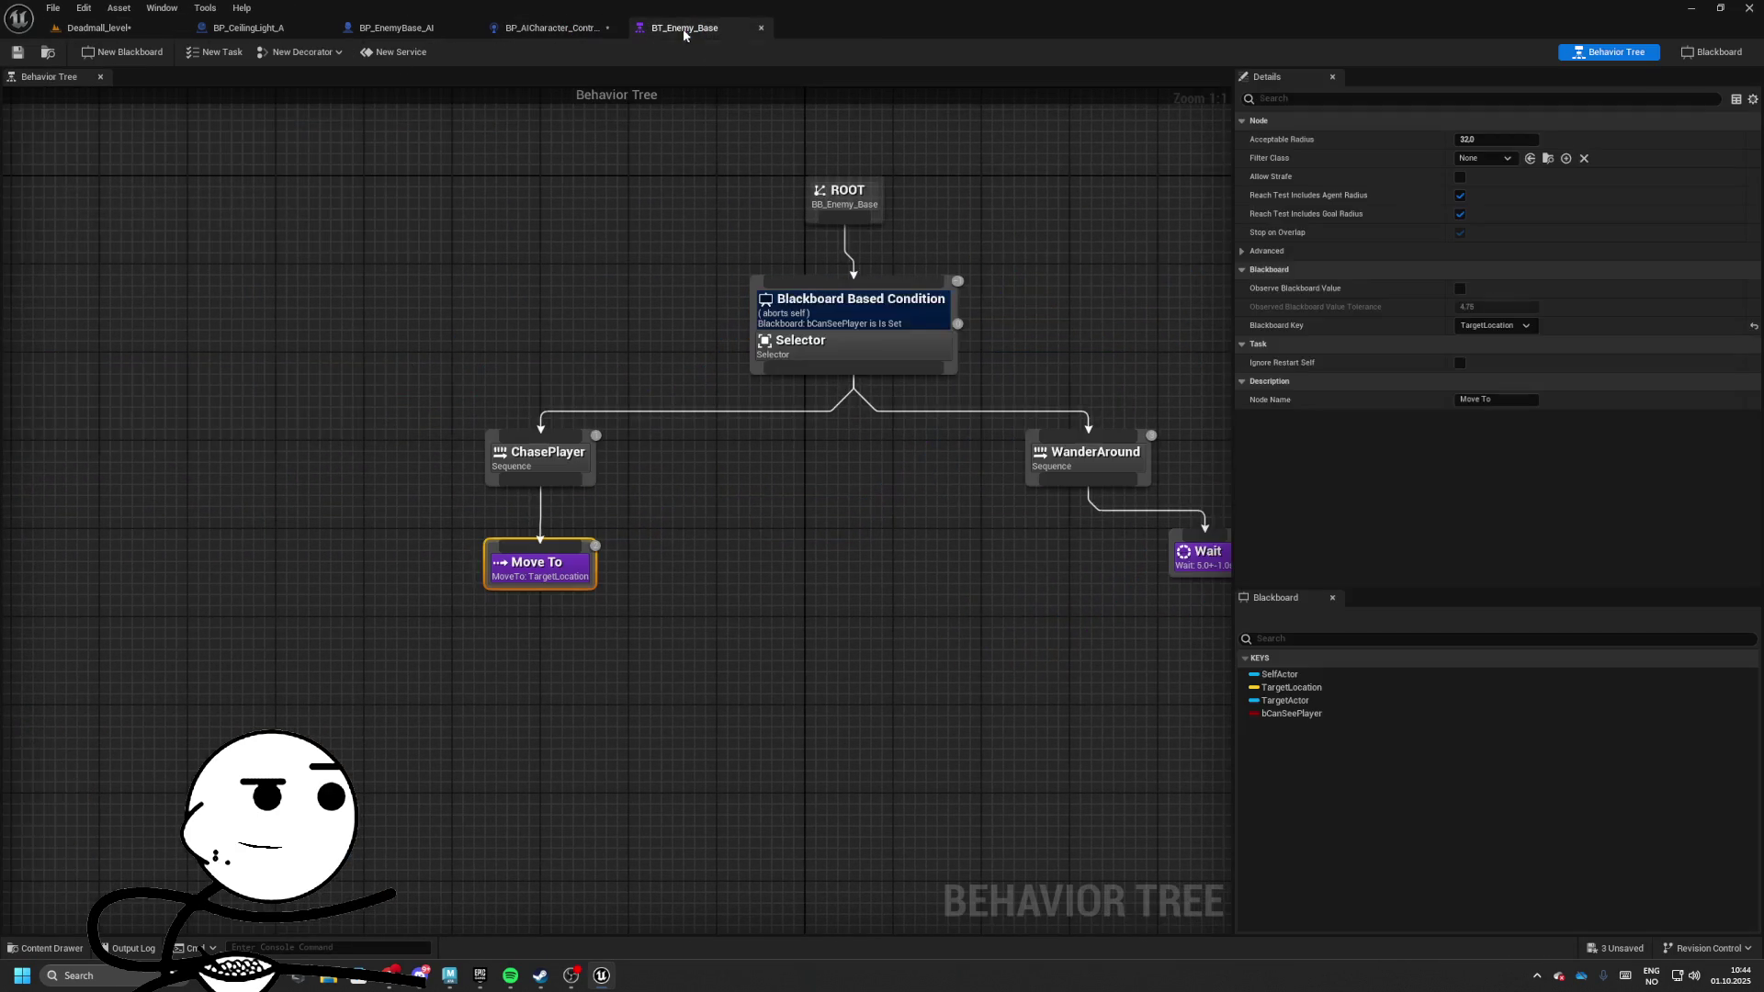
click(794, 302)
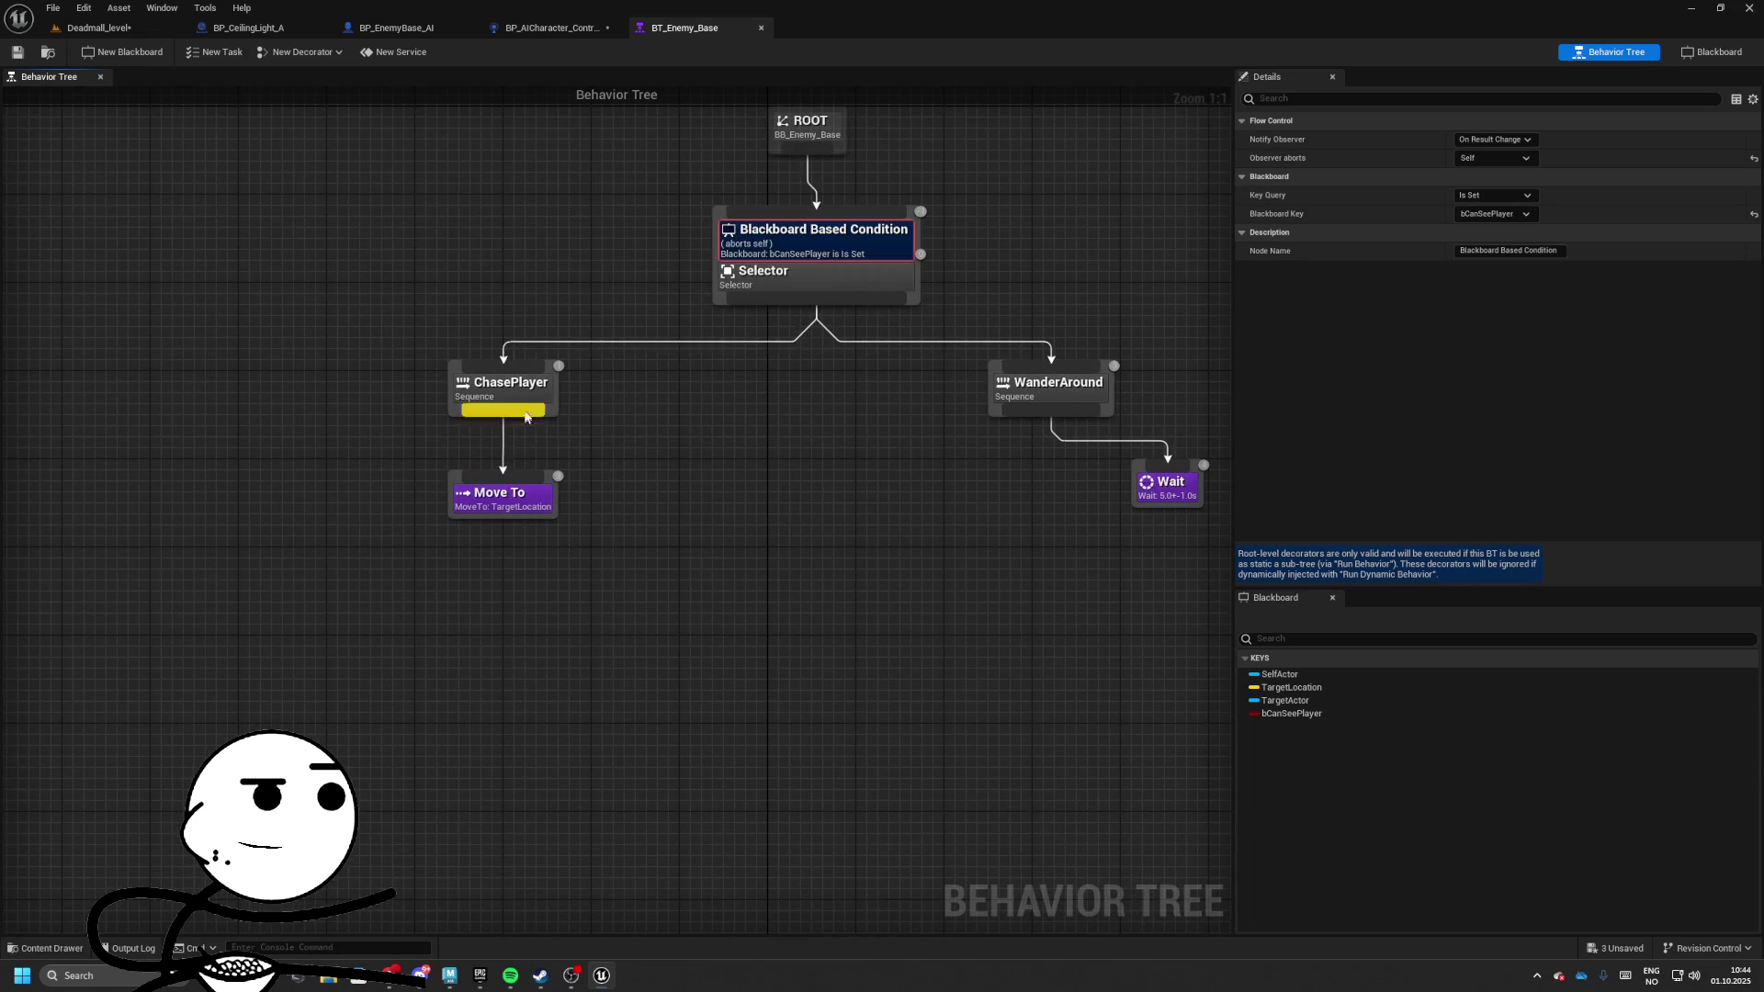
drag(503, 415, 625, 479)
text(print)
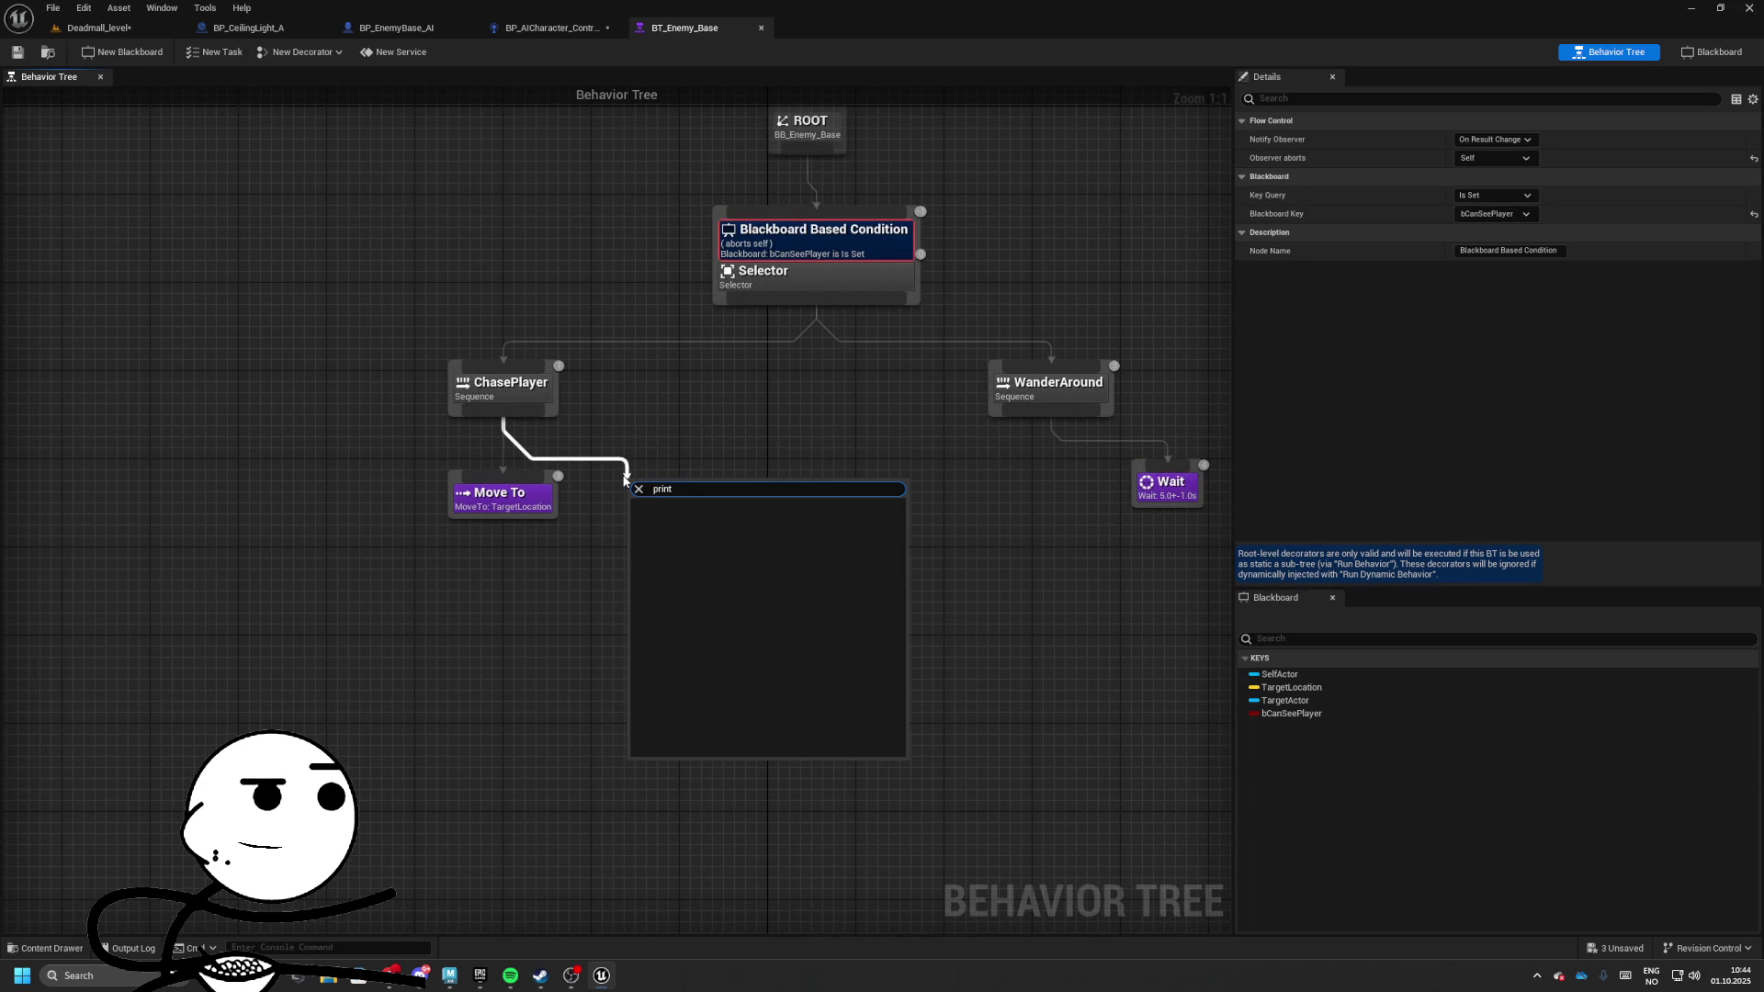
click(626, 478)
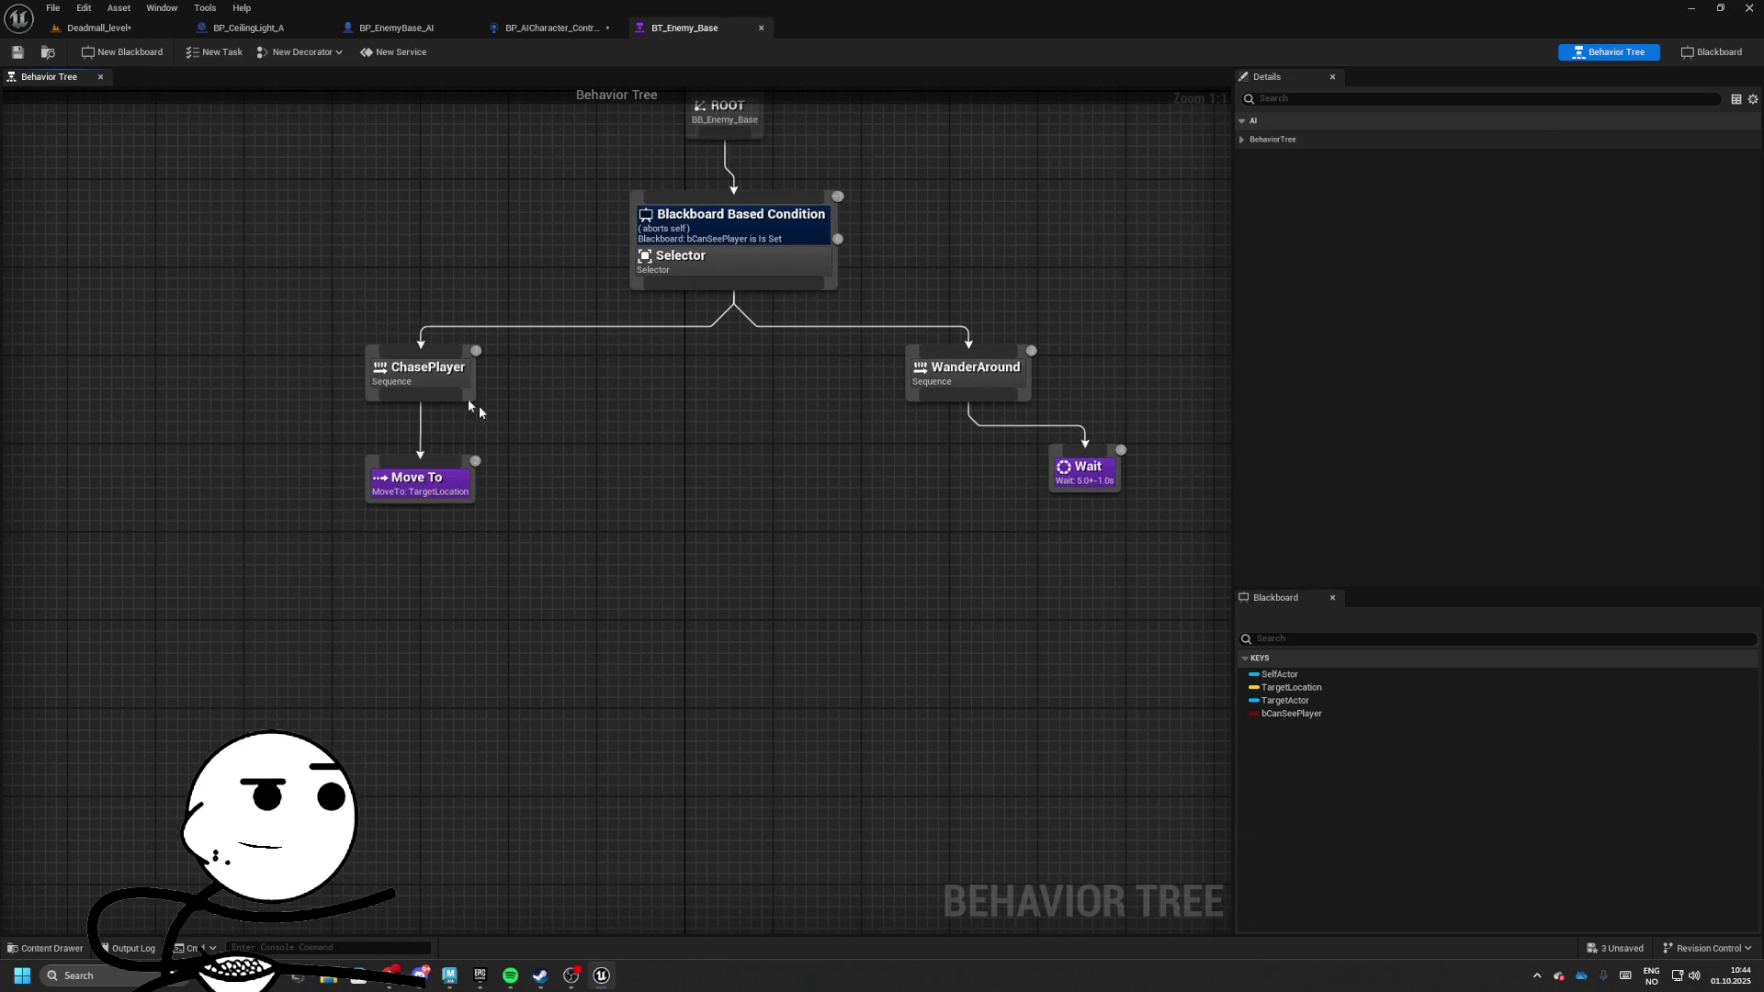
Move WanderAround with Wait to the left and ChasePlayer with Move To to the right
mouse_move(472, 394)
mouse_down()
mouse_move(452, 401)
mouse_move(694, 564)
mouse_move(960, 608)
mouse_up()
drag(828, 340, 1125, 496)
drag(965, 368, 414, 357)
drag(708, 511, 992, 744)
drag(928, 578, 1071, 402)
click(691, 372)
click(533, 457)
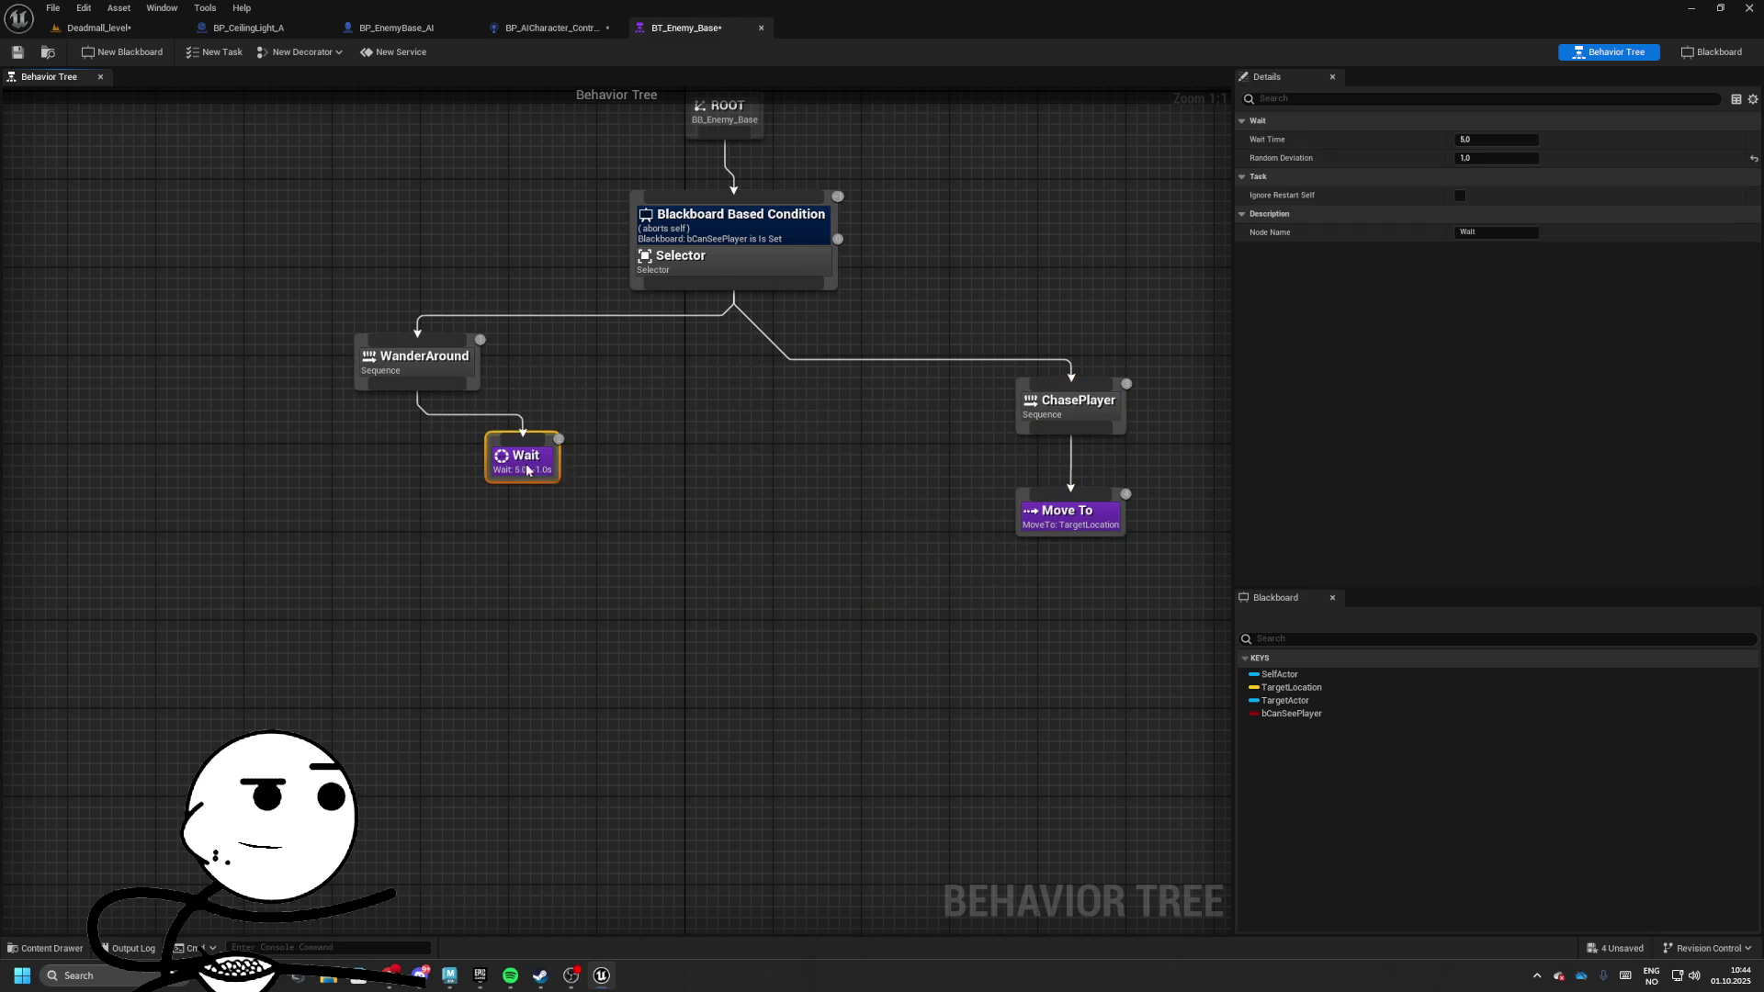
drag(533, 457, 418, 456)
mouse_move(257, 316)
mouse_down()
mouse_move(363, 413)
mouse_move(368, 487)
mouse_up()
drag(418, 363, 465, 402)
drag(499, 263, 96, 110)
Save the behavior tree and run a quick play test in Deadmall_level
key(ctrl+s)
click(84, 27)
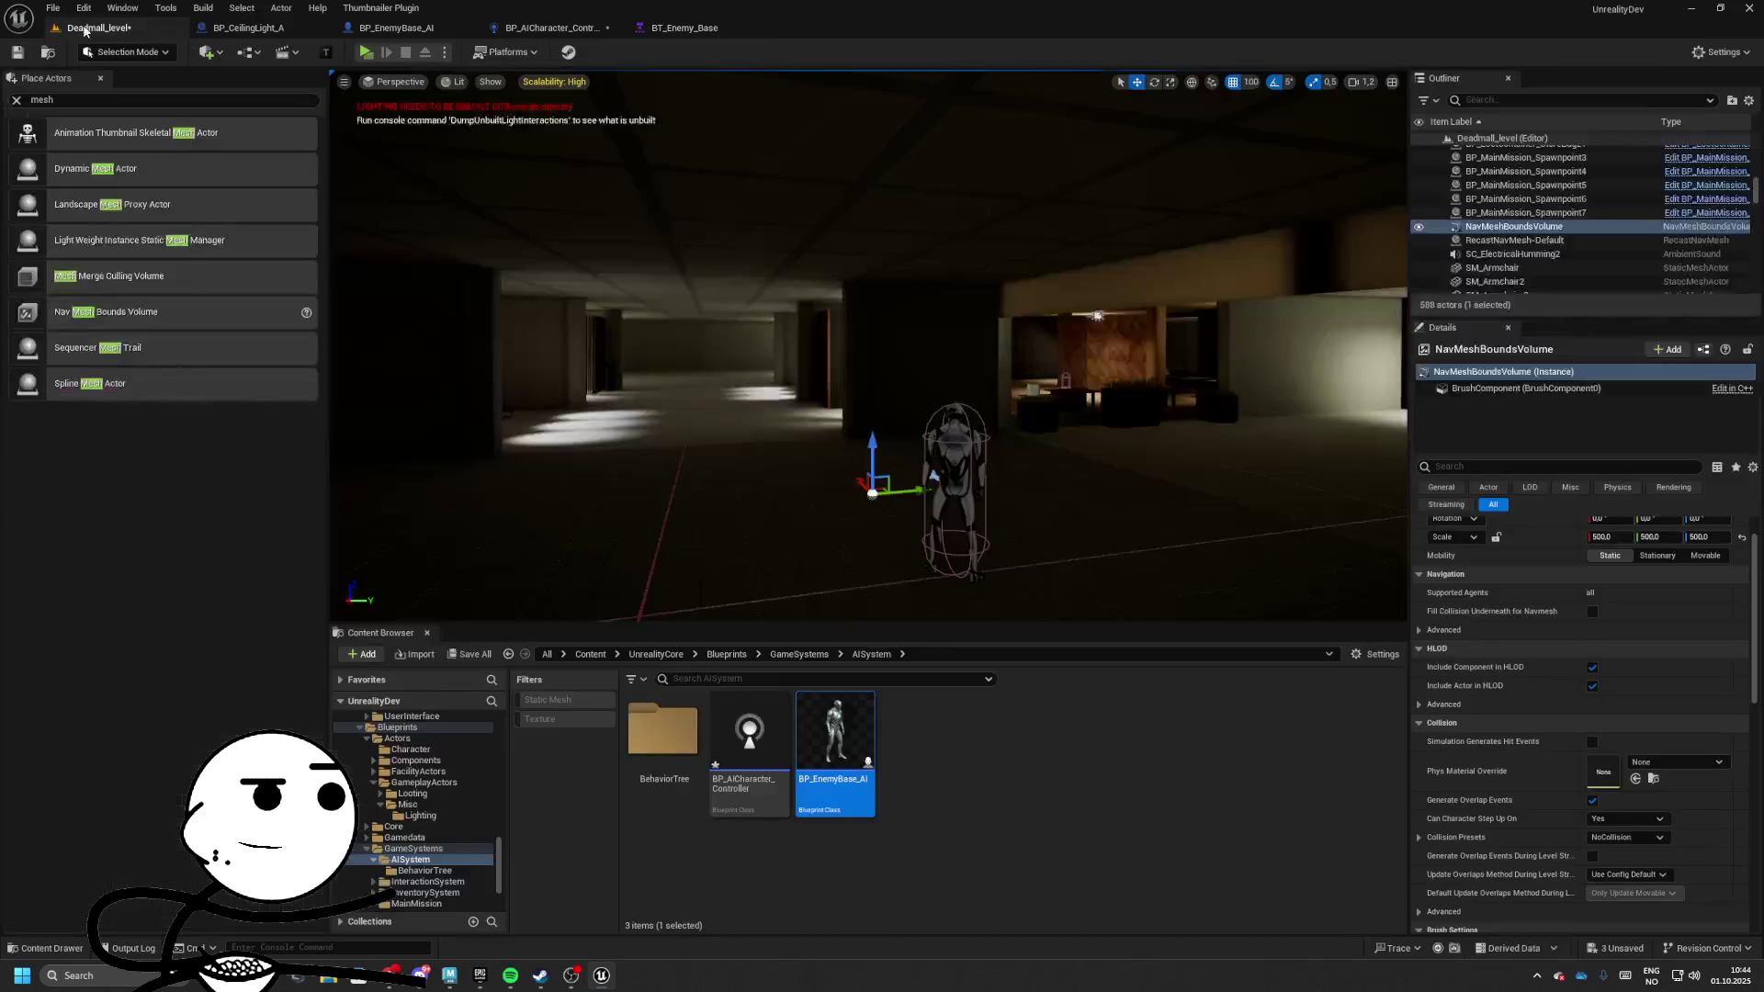
click(367, 52)
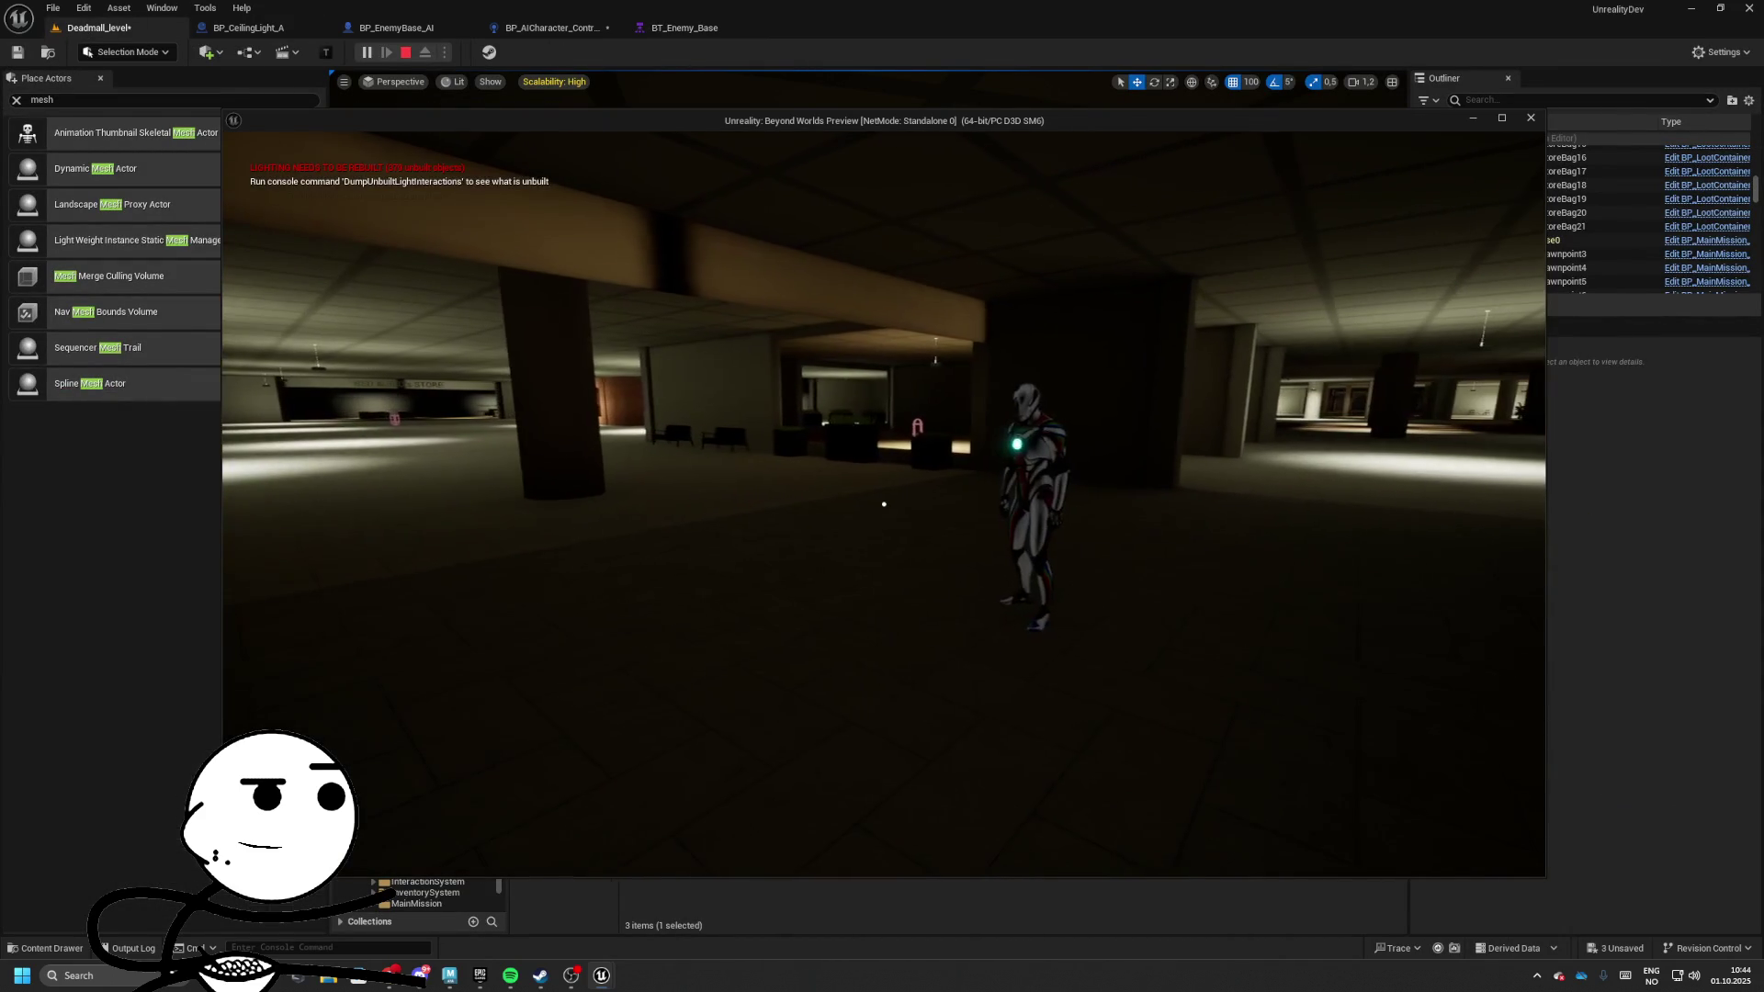
key(Escape)
Delete the Wait task under WanderAround and save BT_Enemy_Base
click(684, 27)
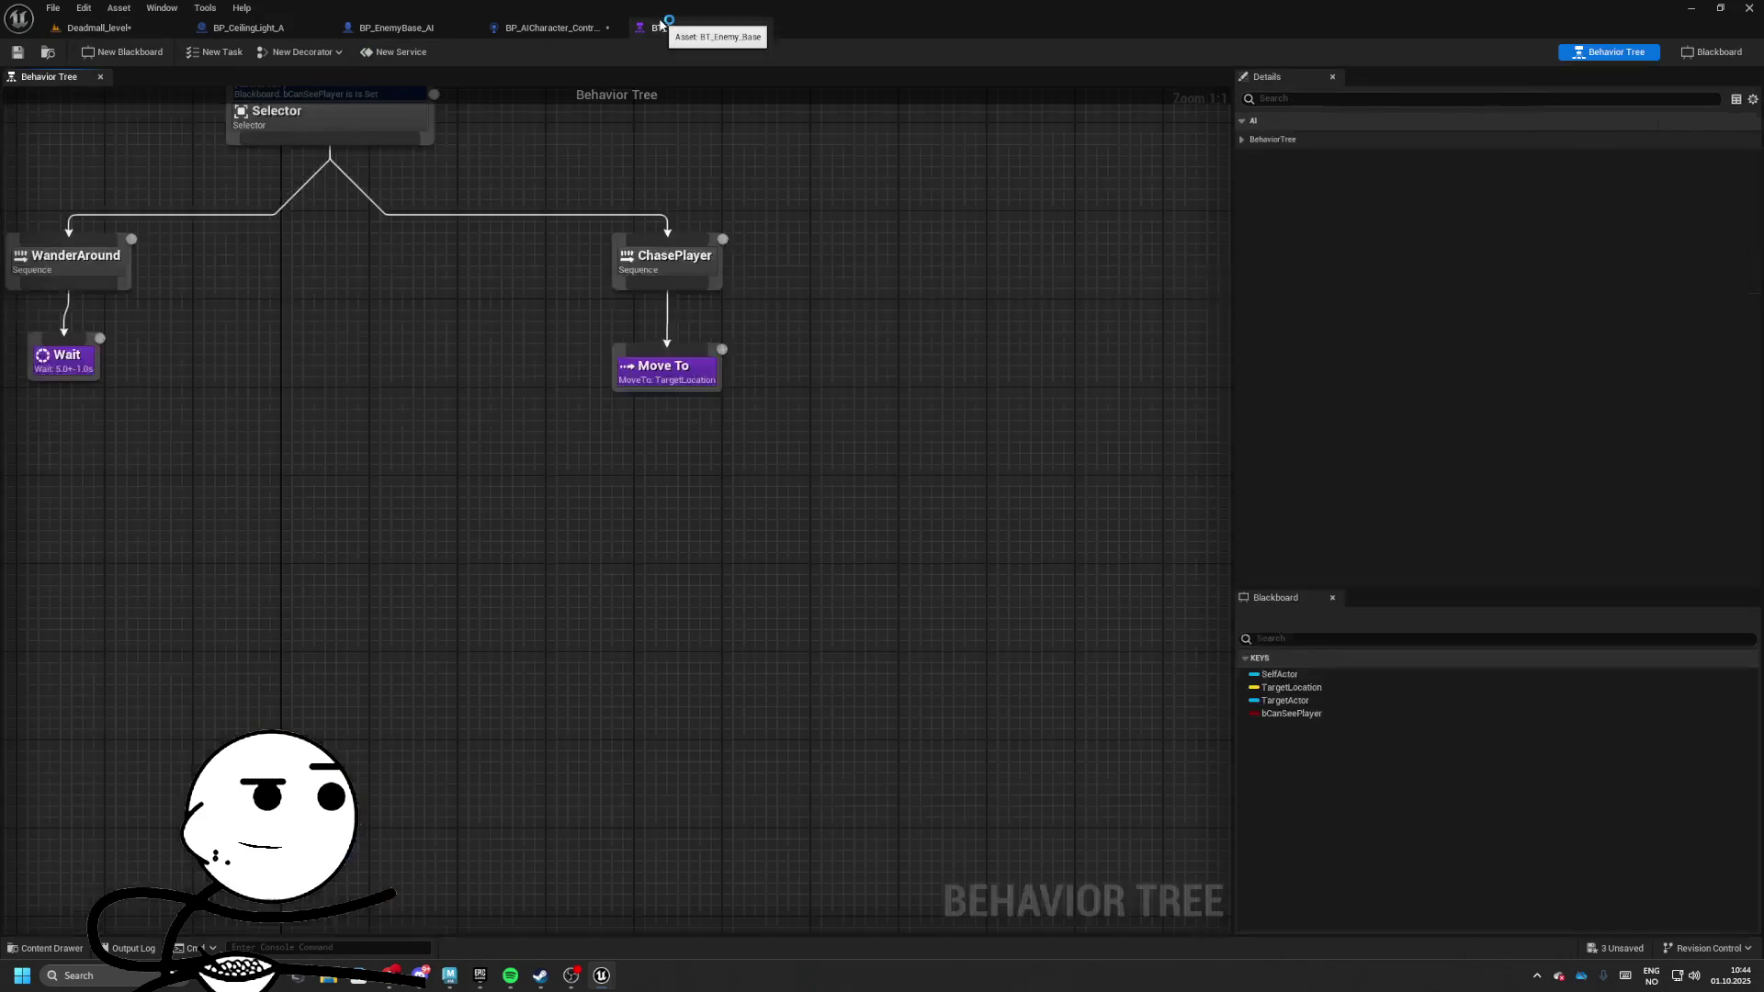
scroll(434, 395, up, 3)
click(363, 411)
key(Delete)
key(ctrl+s)
click(94, 30)
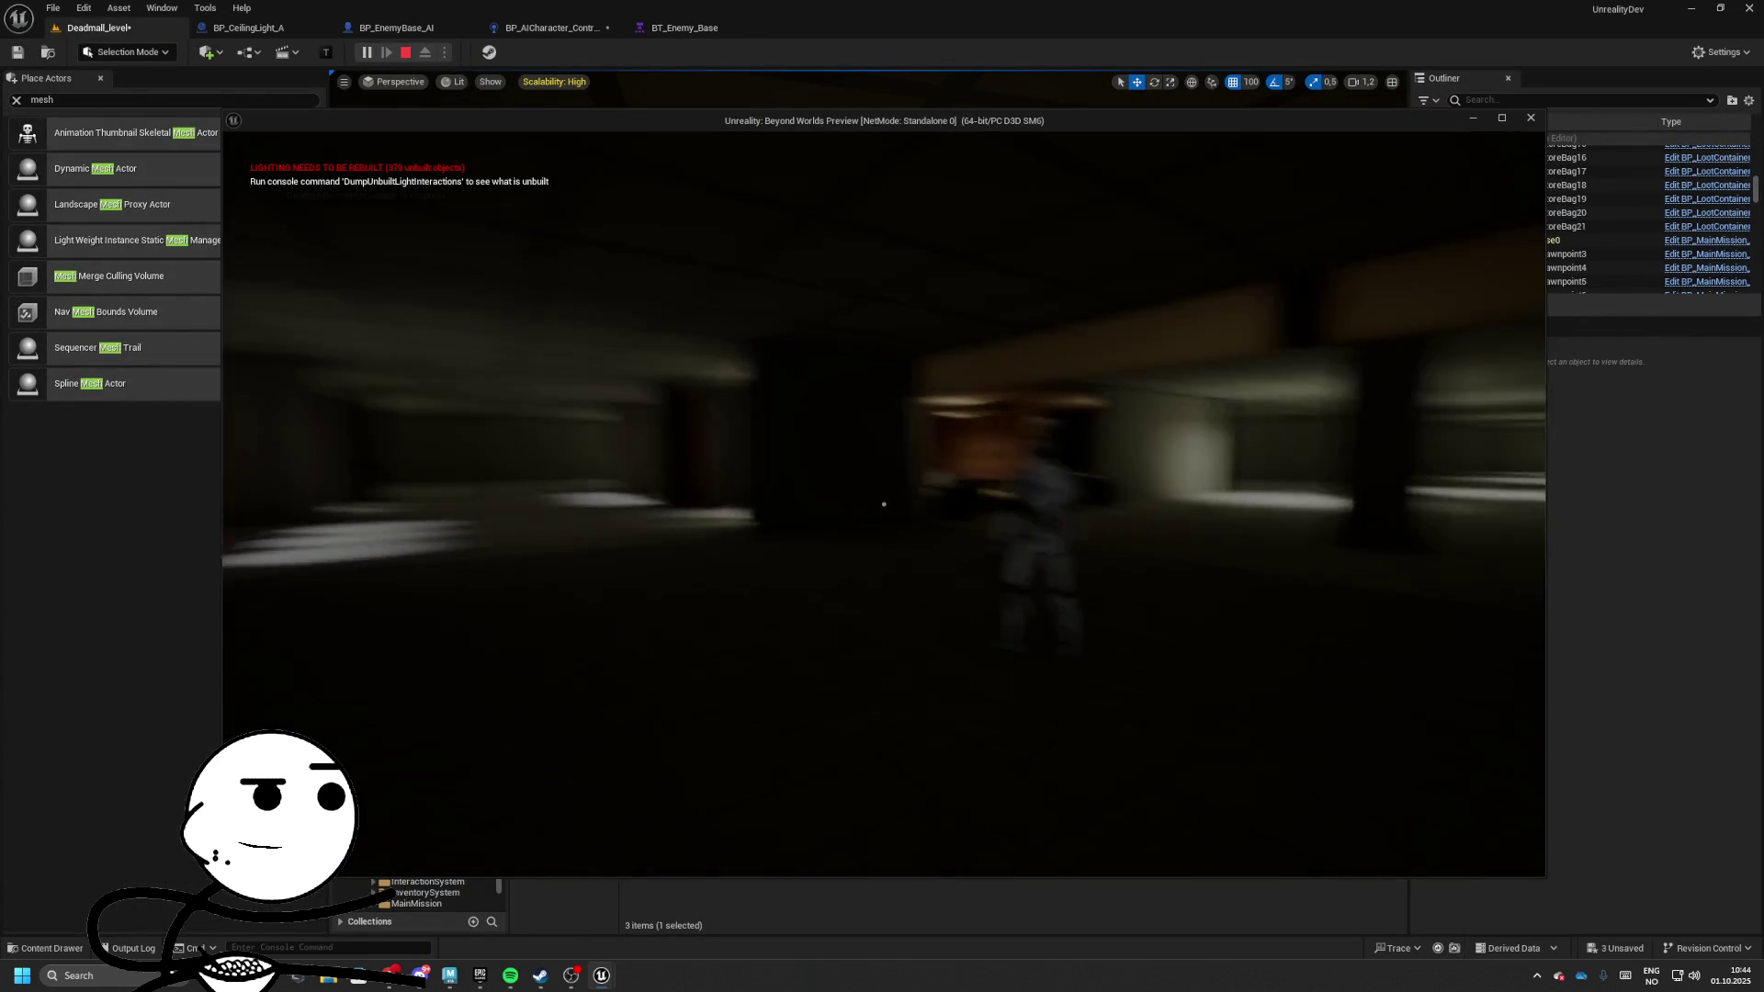
Stop the play test and select the Move To task to view its settings
key(Escape)
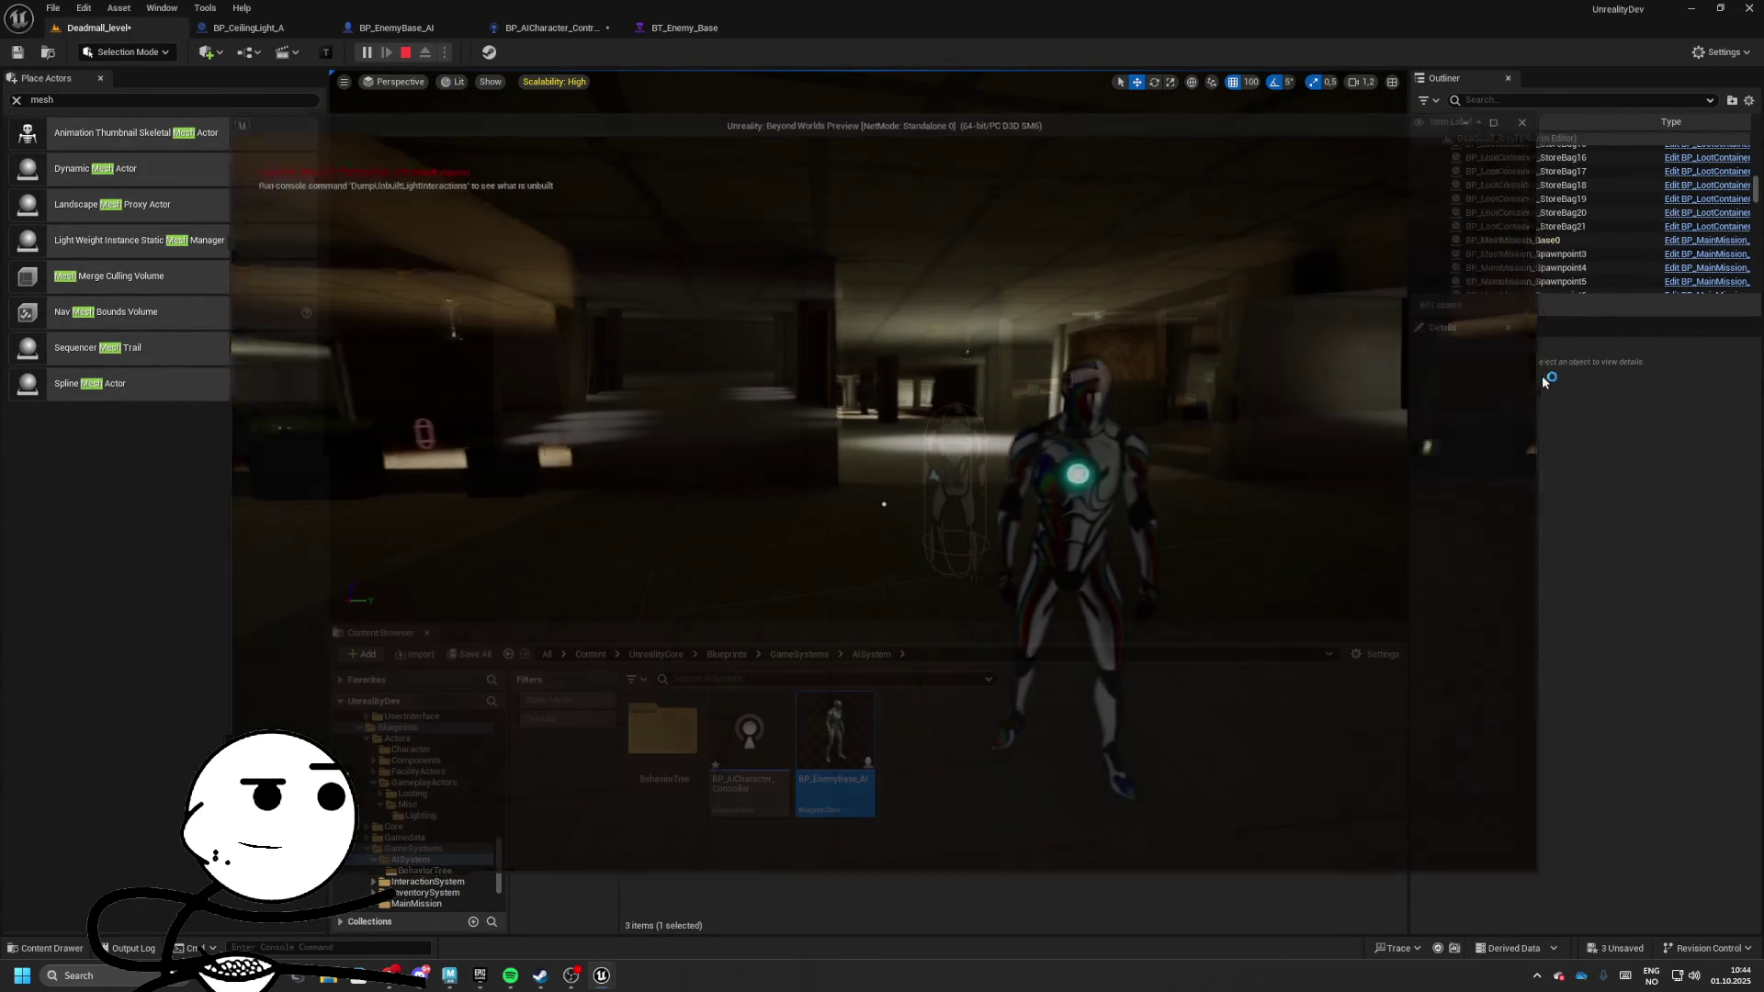
click(556, 27)
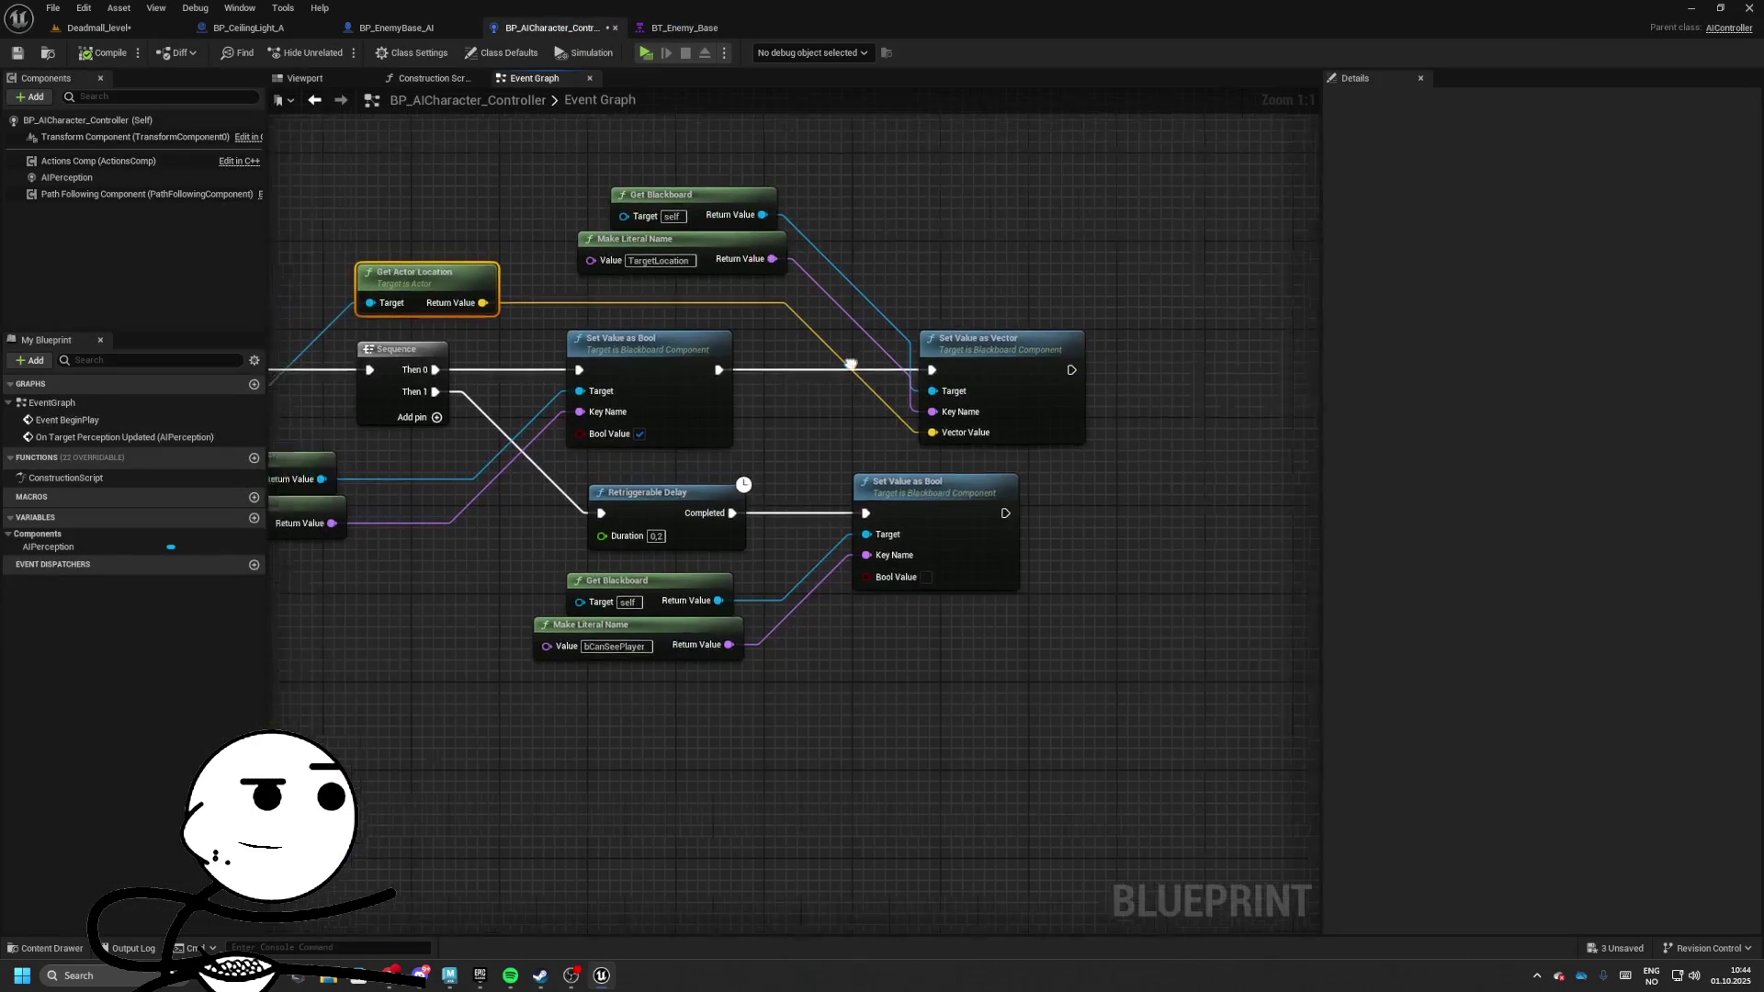
click(685, 27)
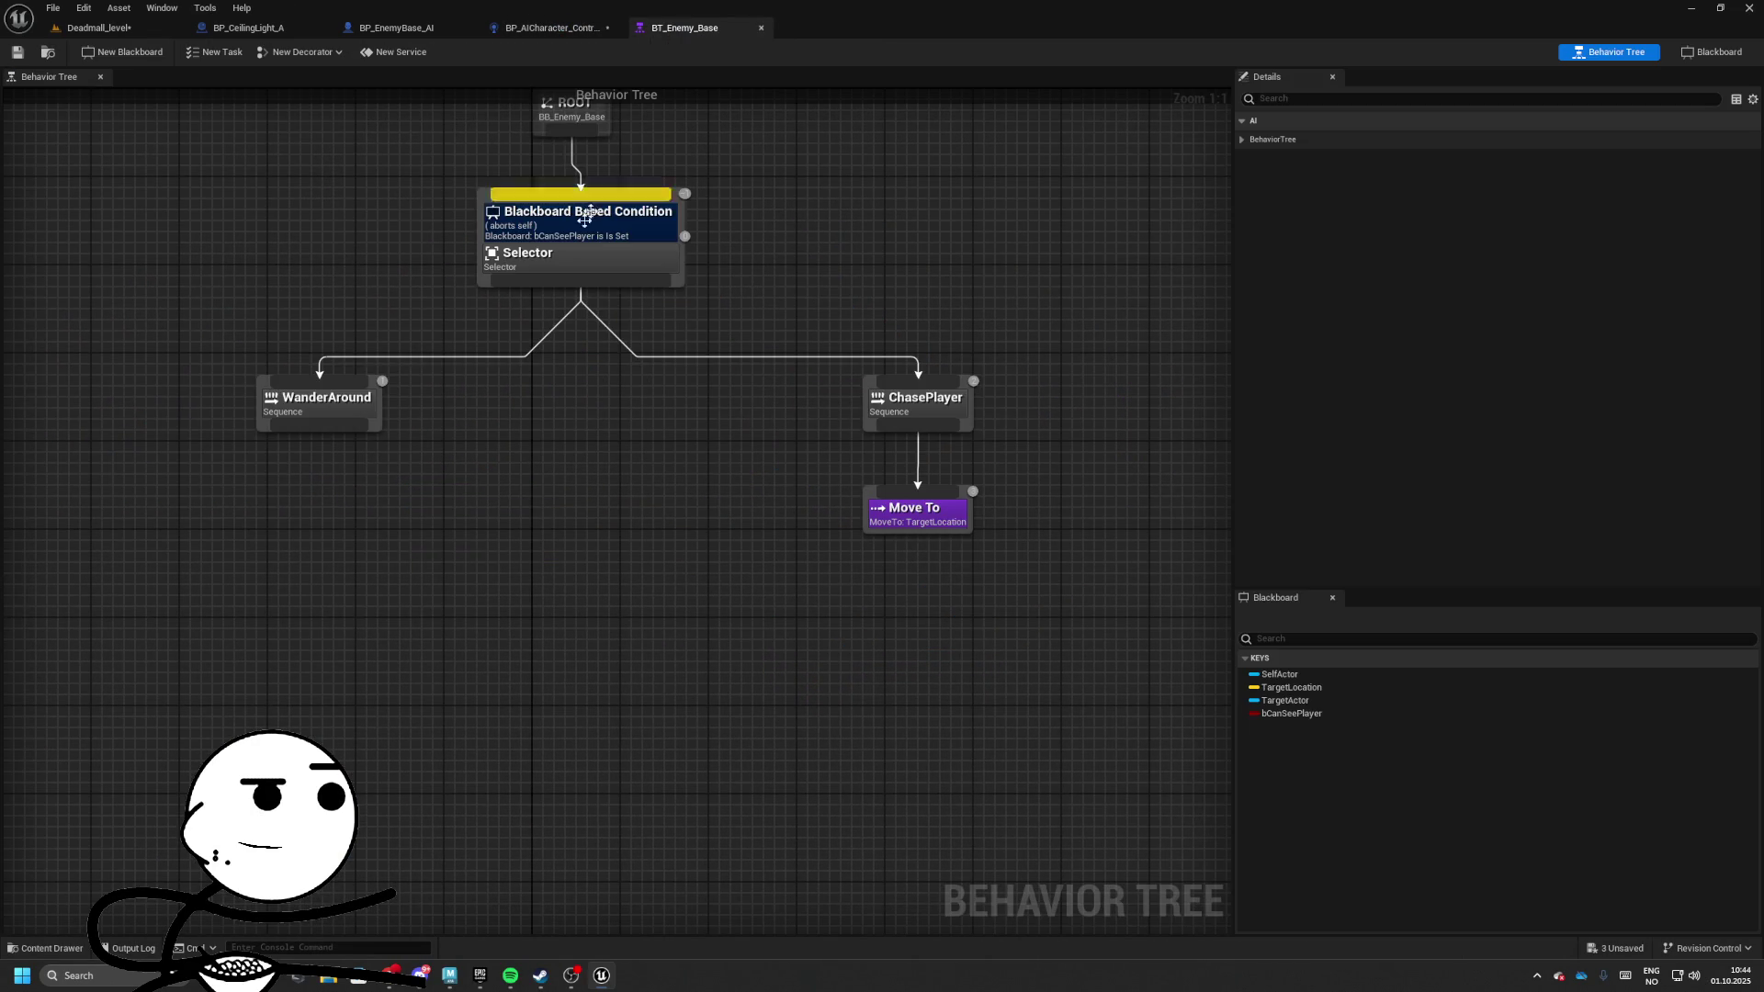
click(912, 505)
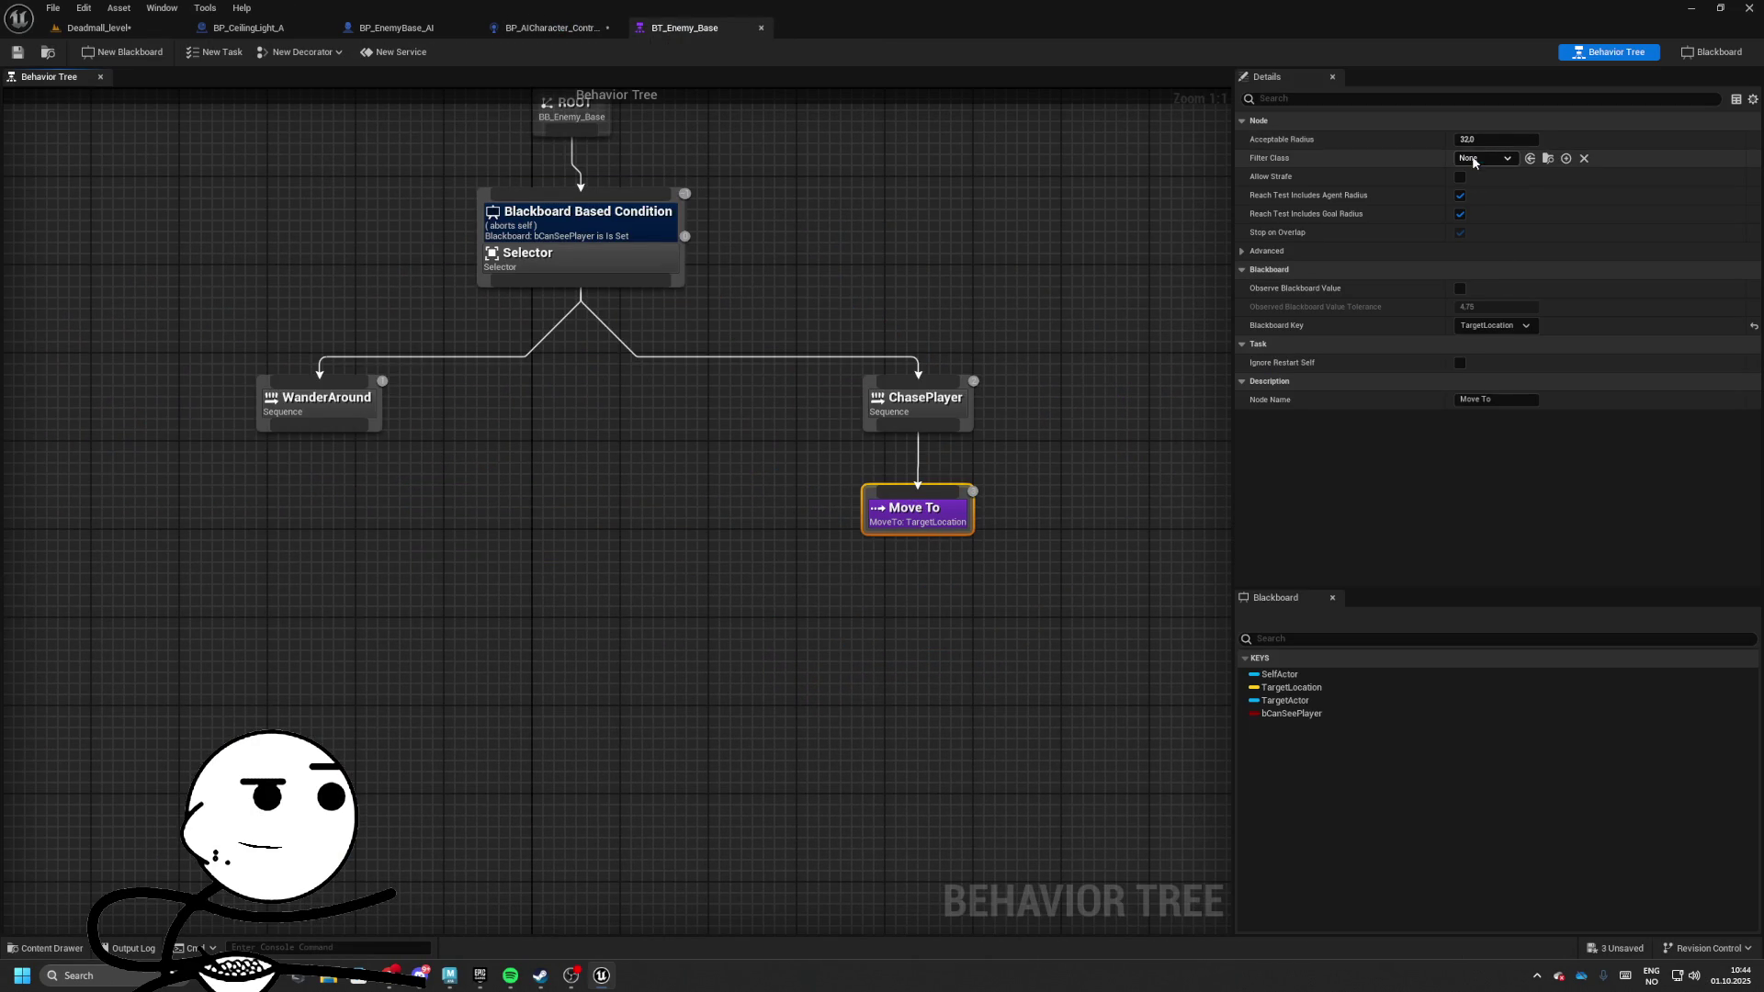
Enable Allow Partial Path in the Move To task's advanced options
click(1264, 250)
click(1459, 270)
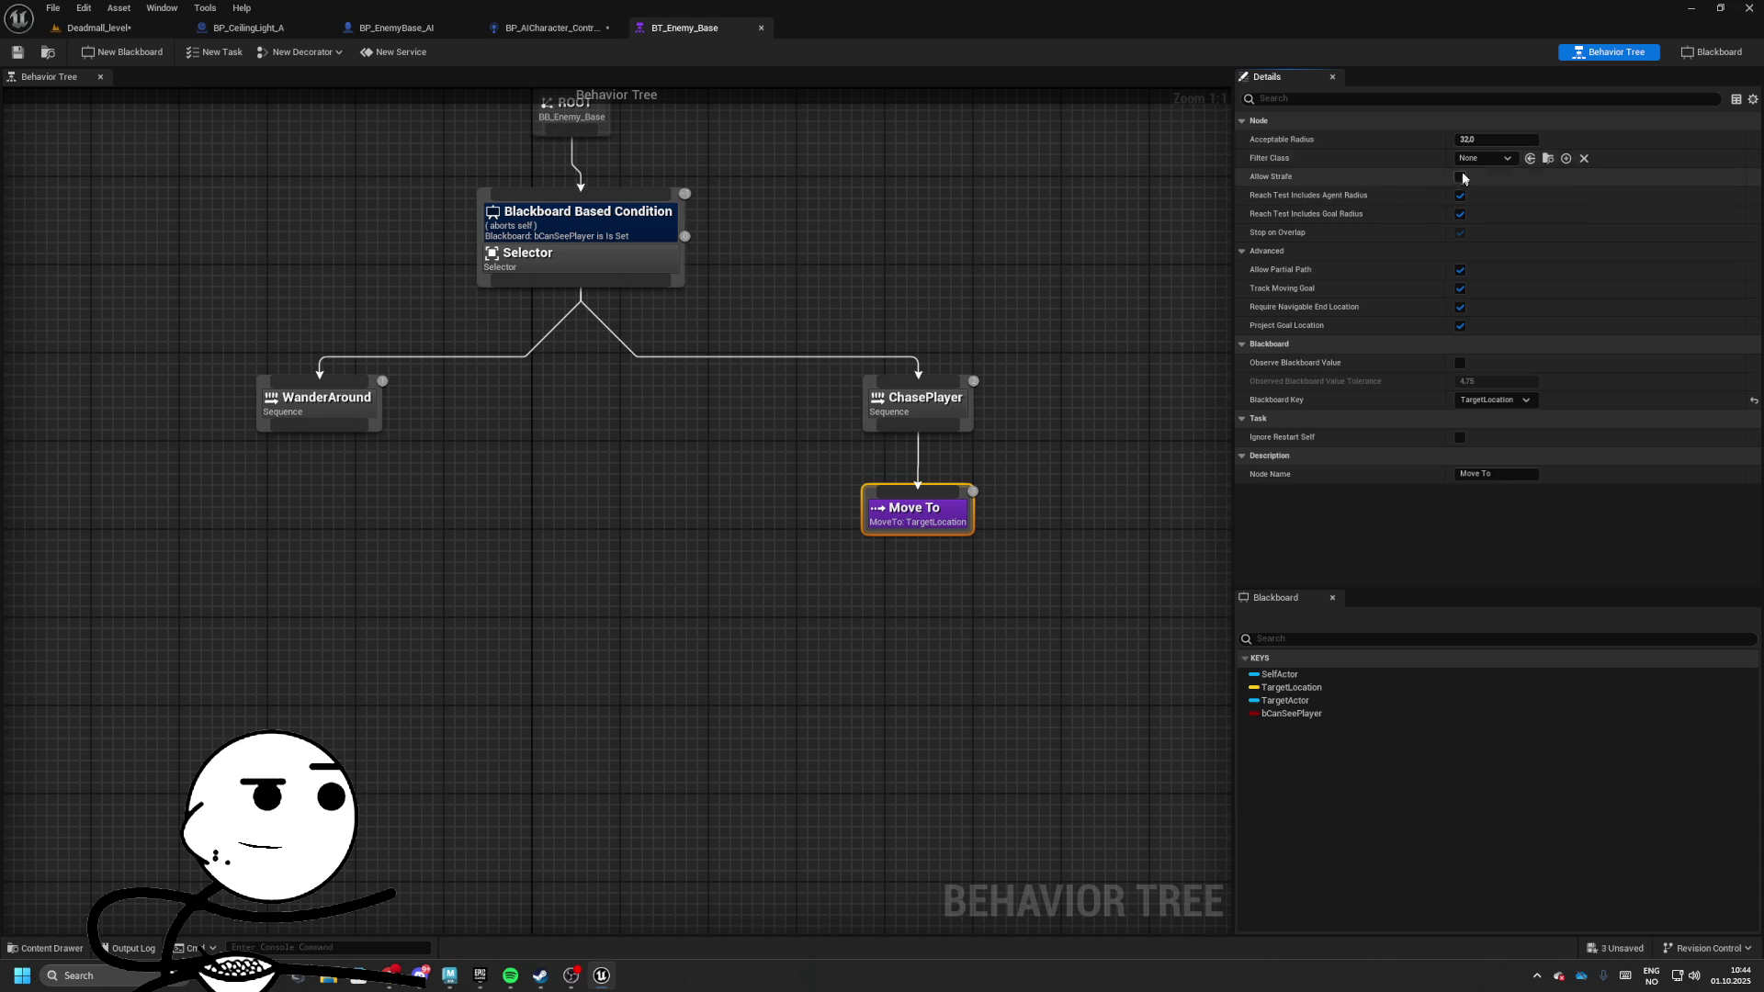
drag(999, 512, 939, 468)
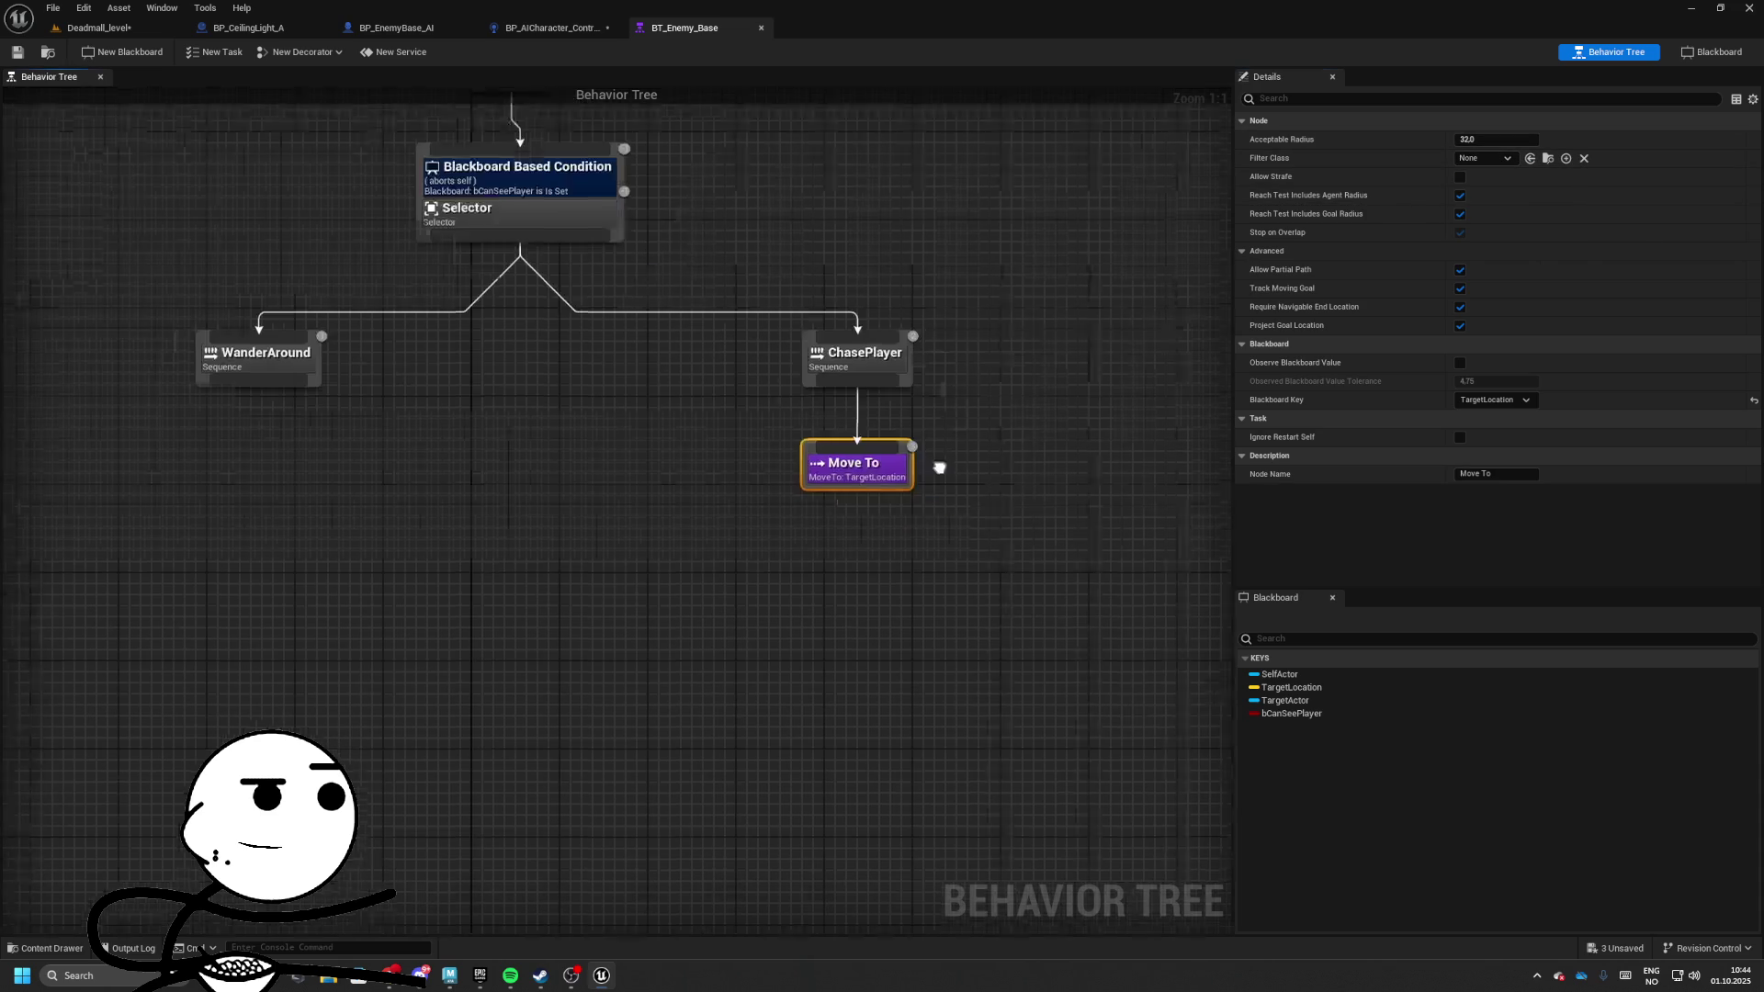
click(846, 462)
key(Home)
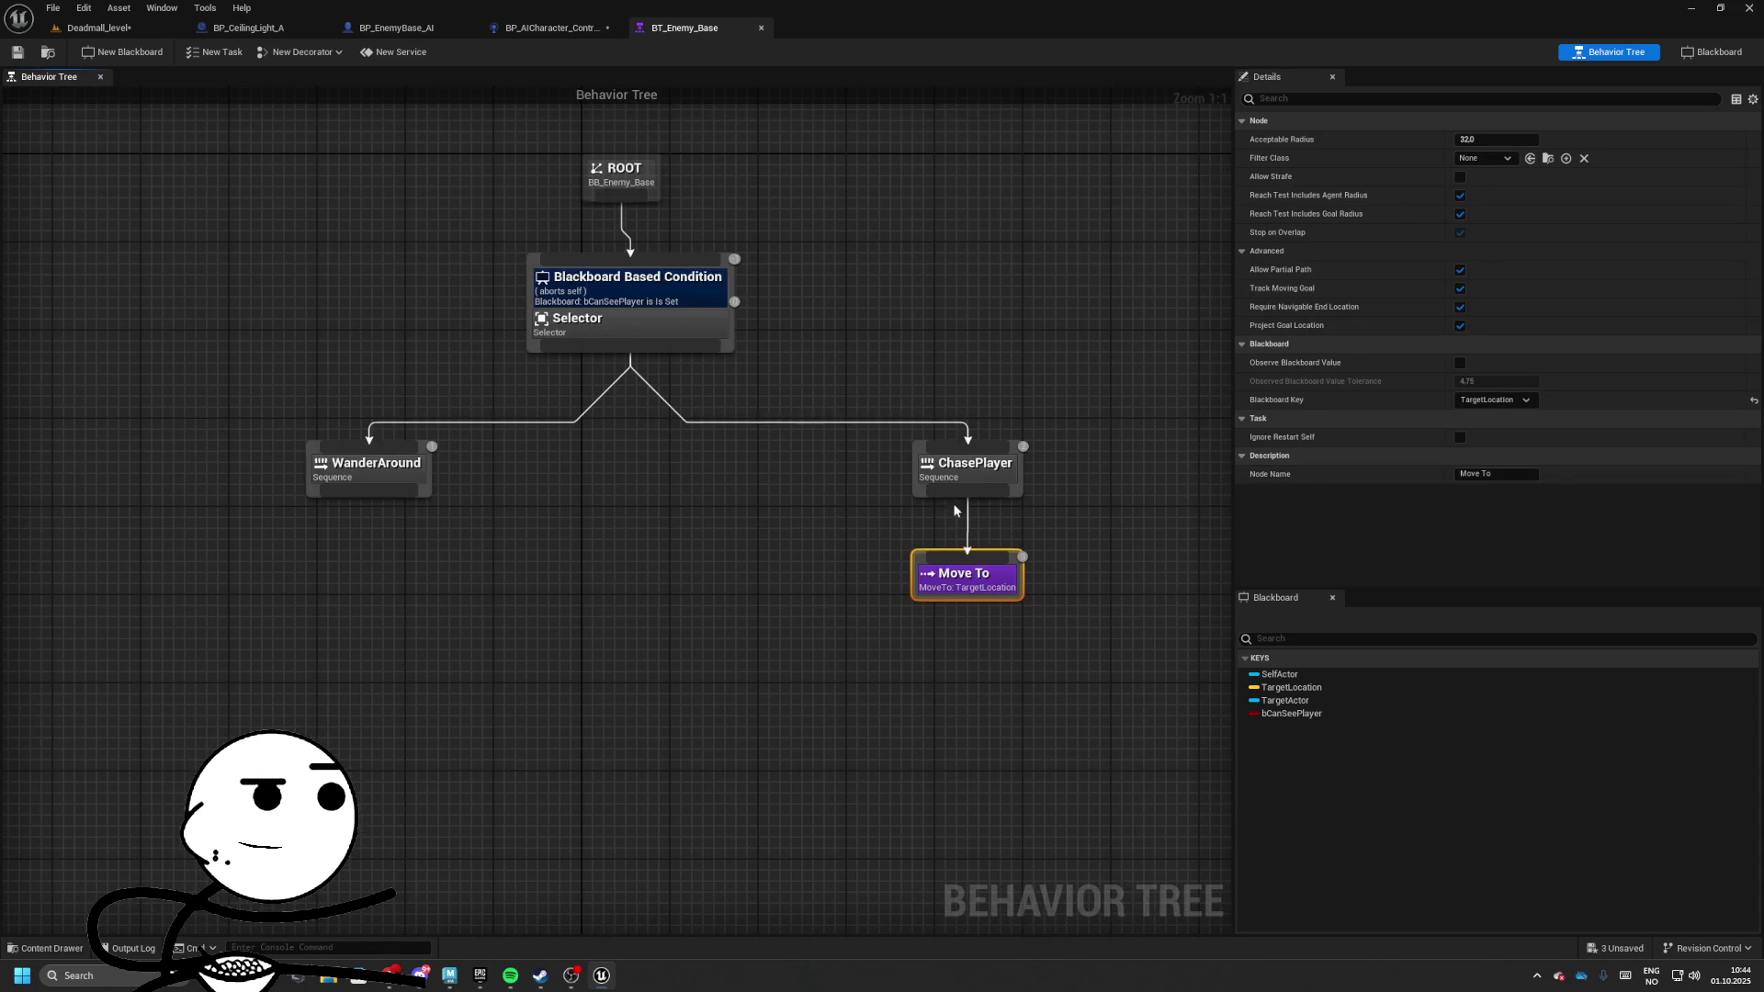
Set the bCanSeePlayer condition's Observer aborts to Both and save the behavior tree
click(960, 469)
click(726, 354)
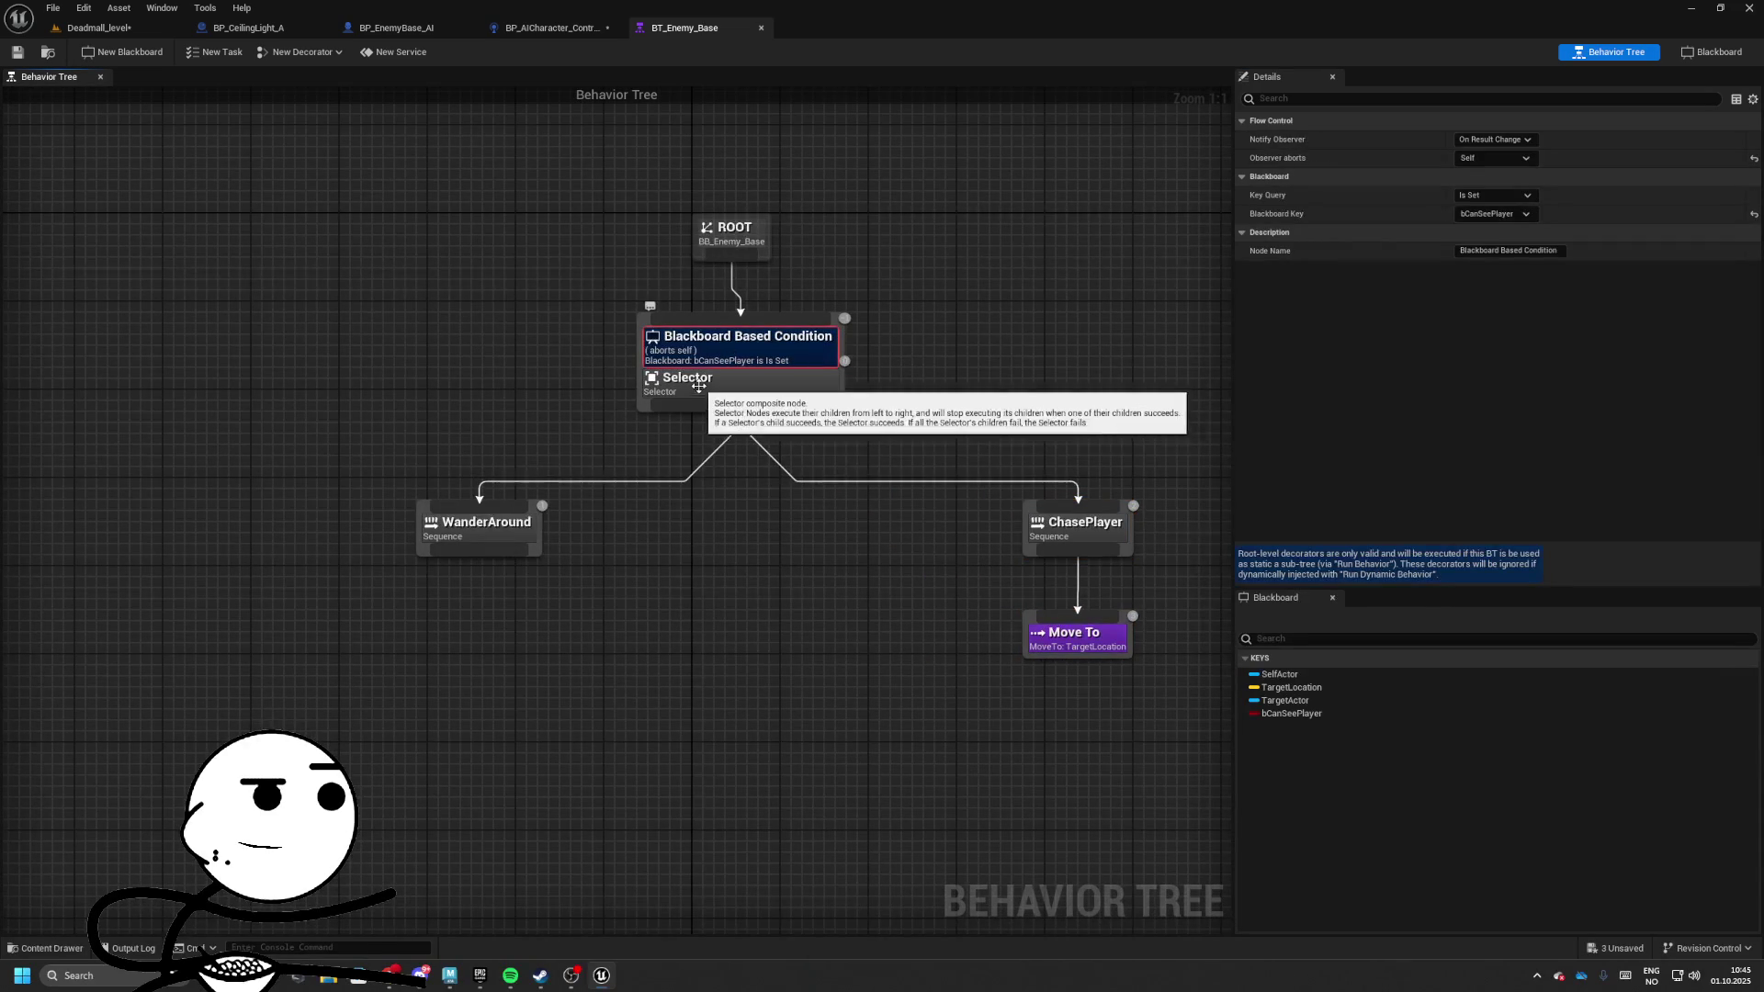
click(1079, 528)
right_click(766, 359)
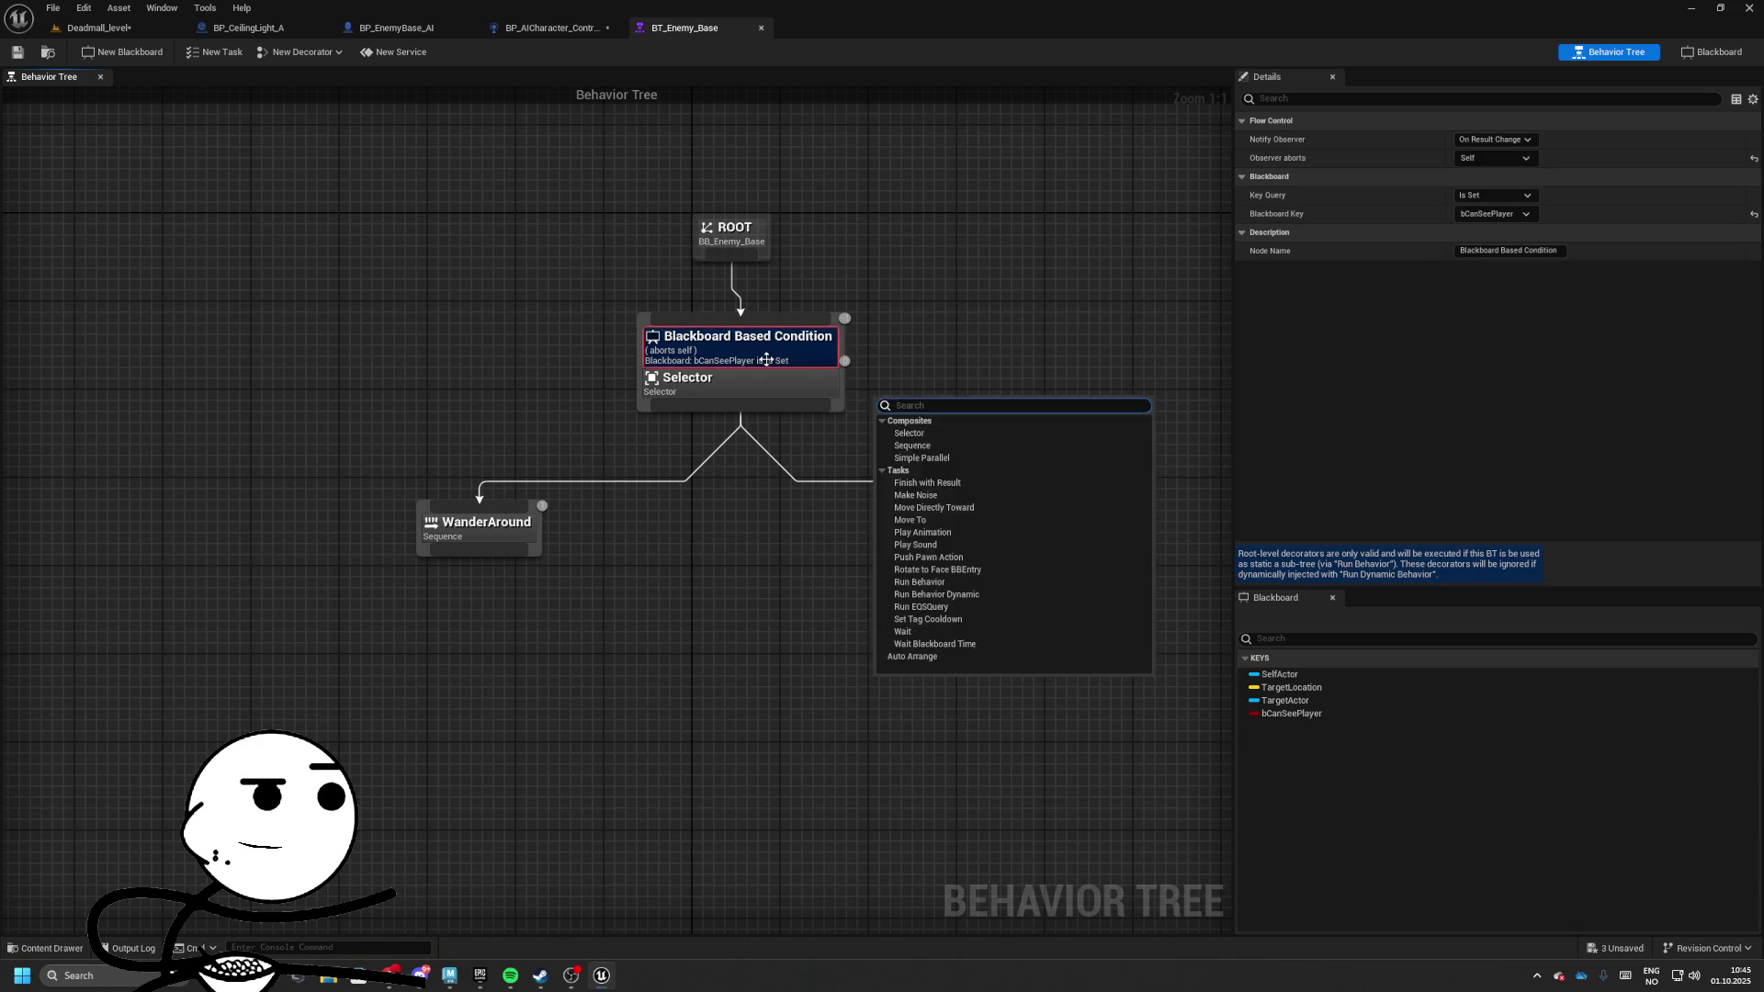
key(Escape)
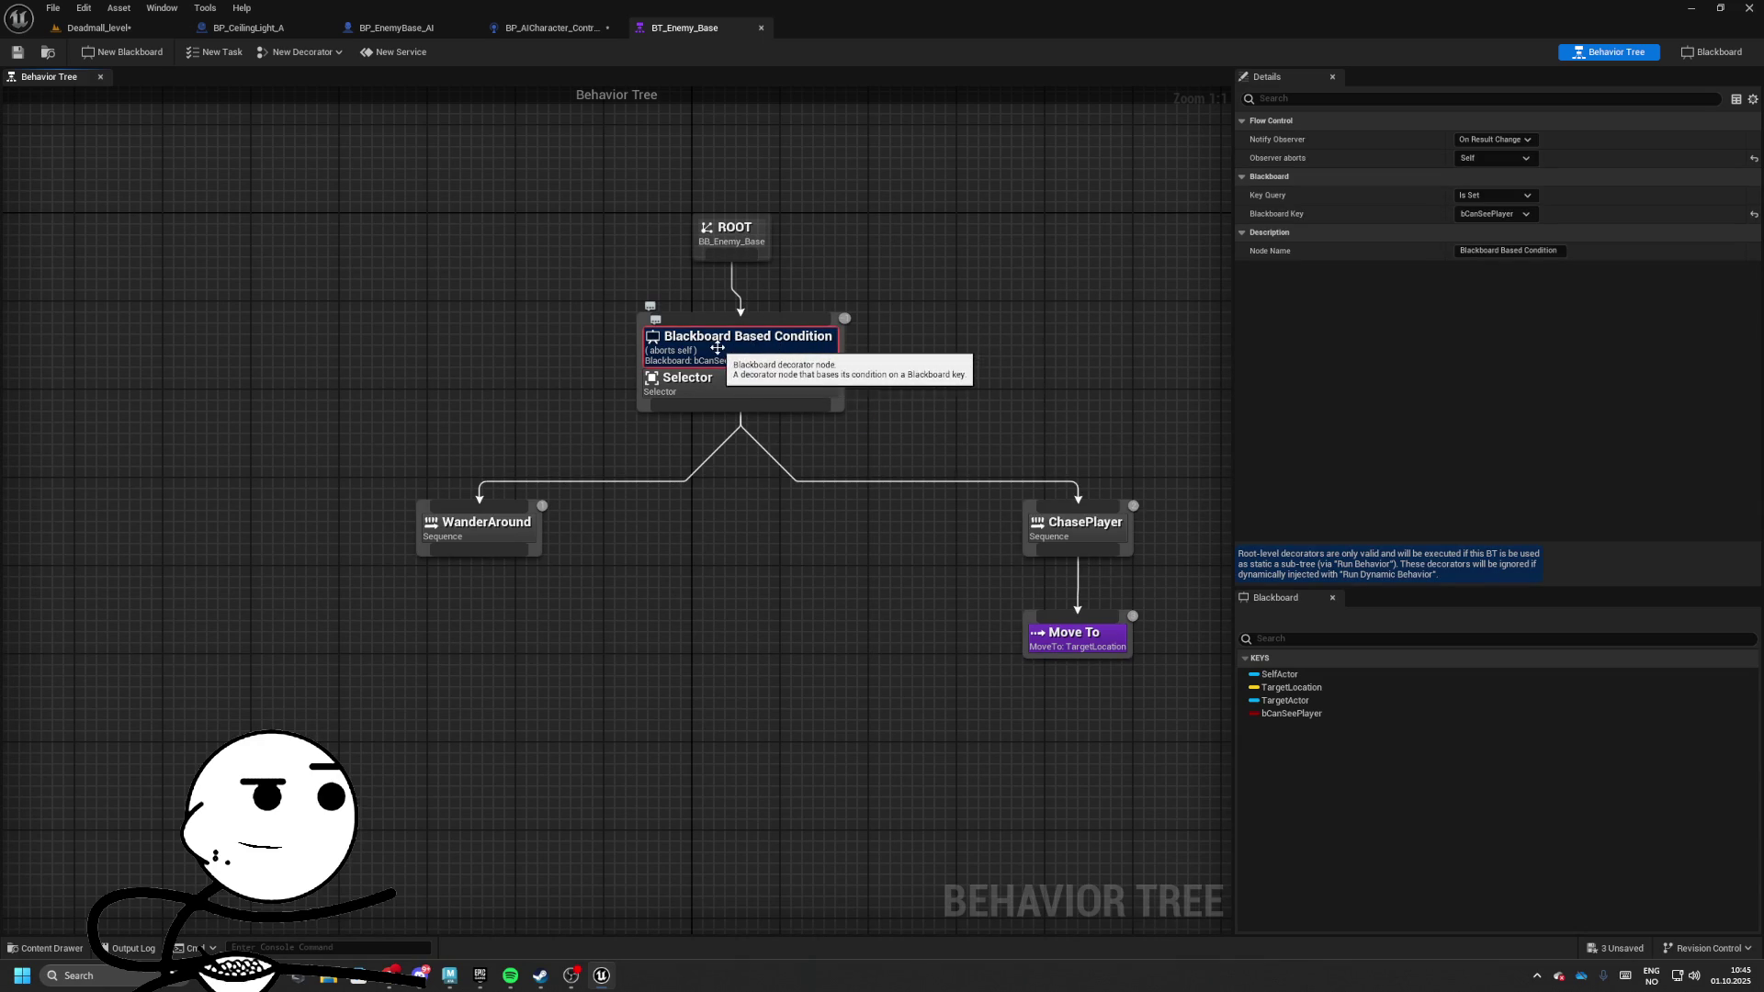
click(1495, 195)
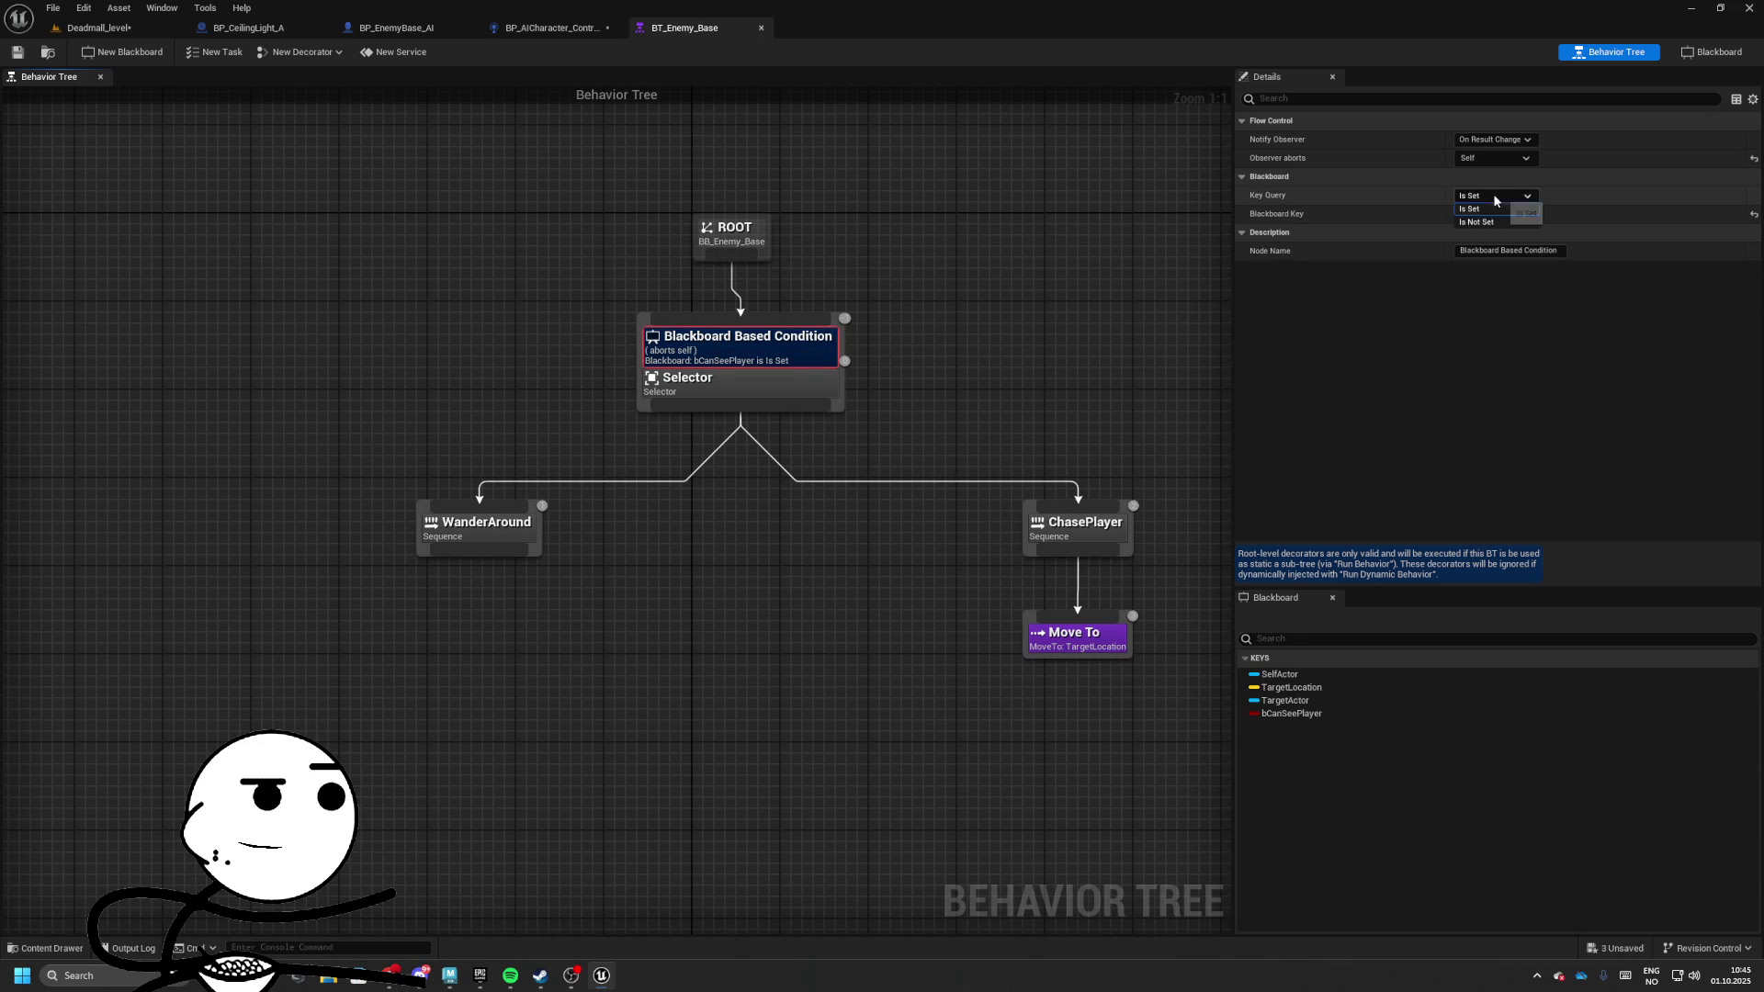
click(1479, 208)
click(1493, 158)
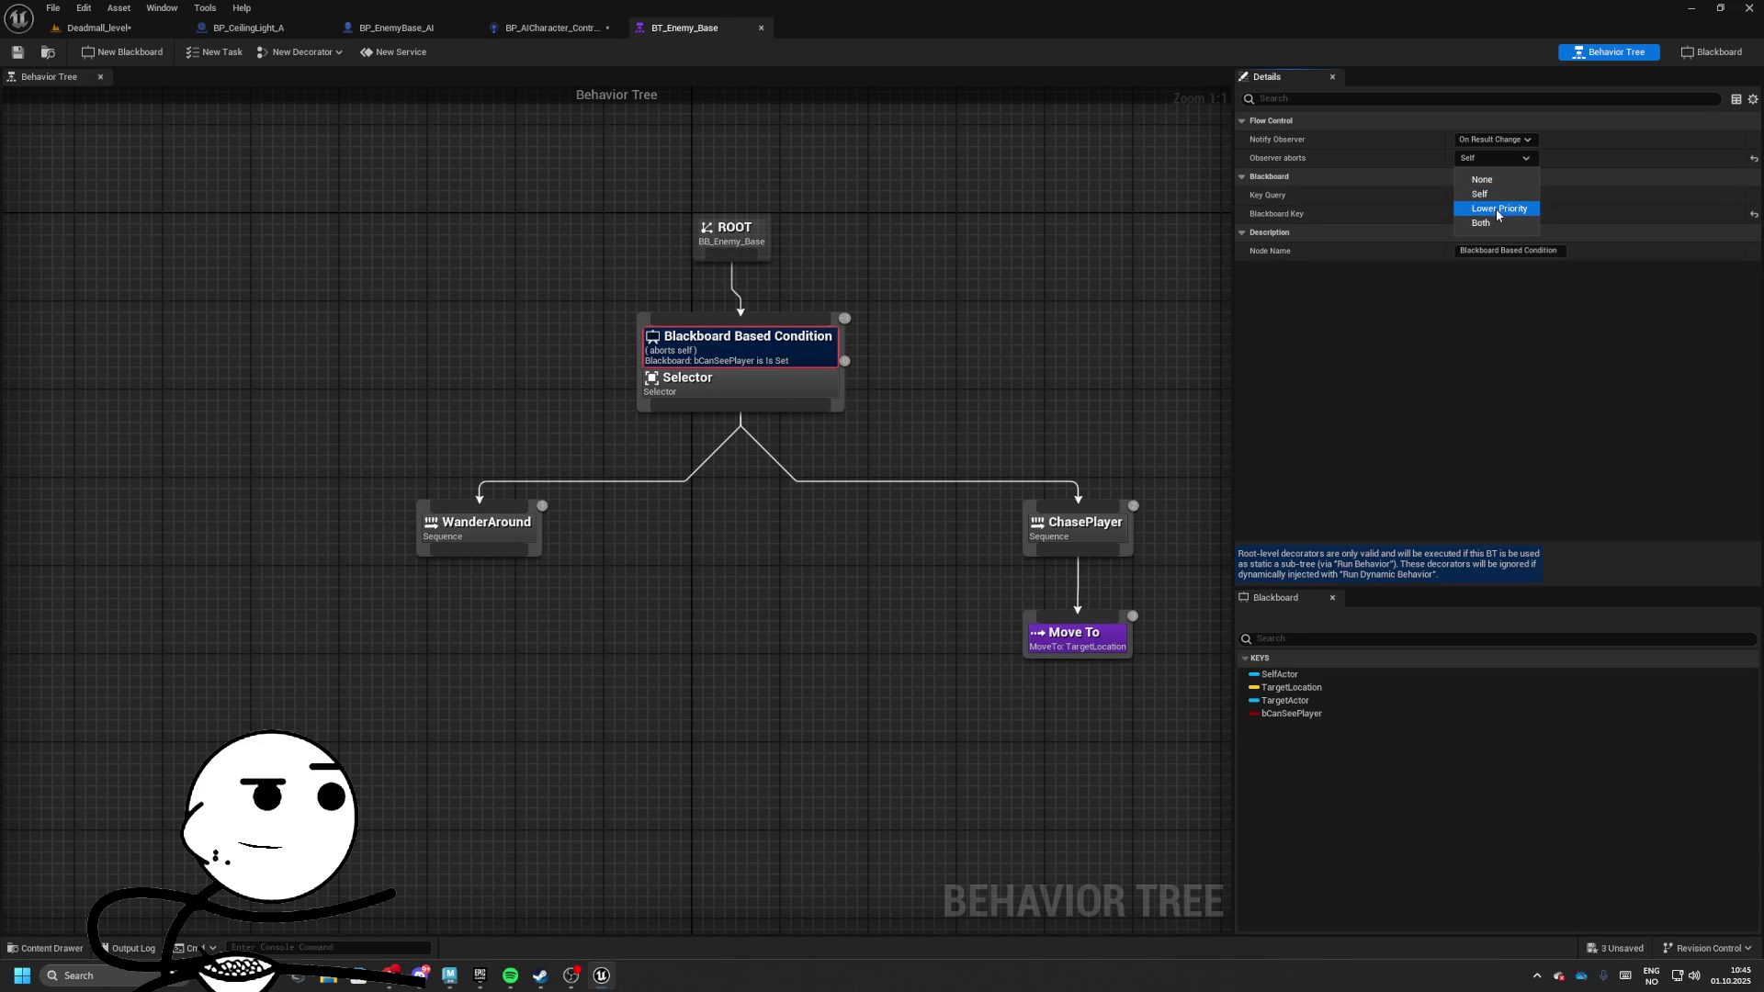
click(1493, 225)
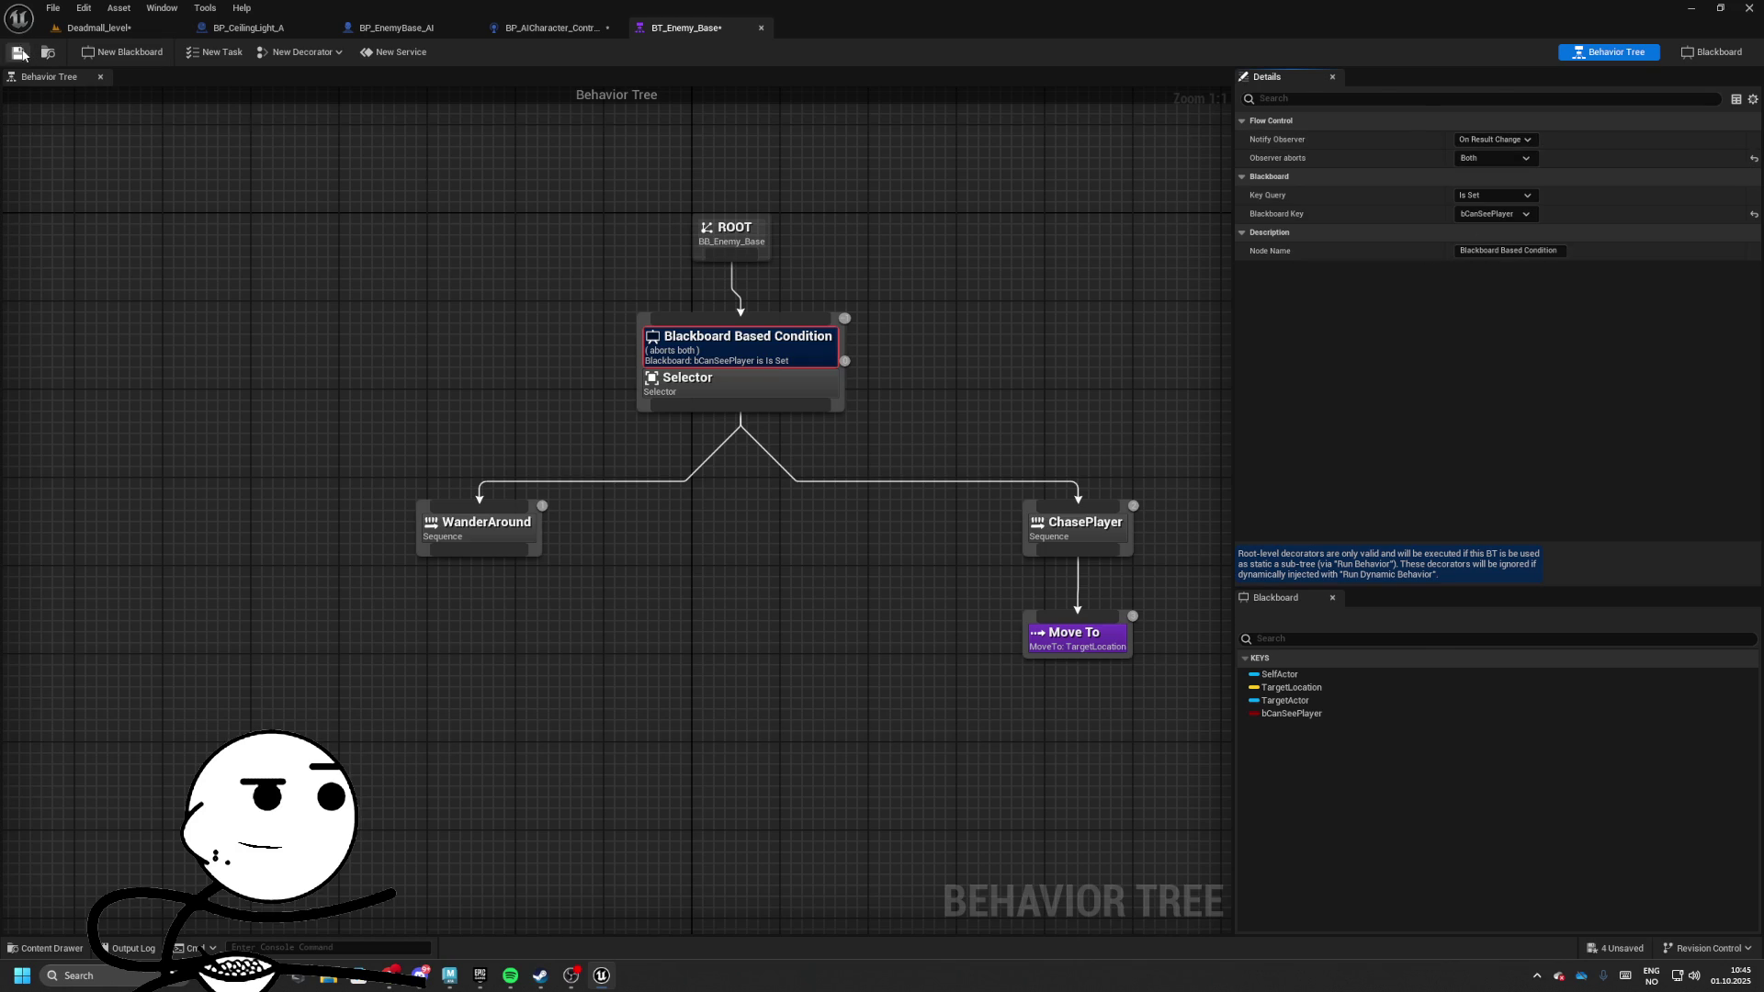
click(19, 53)
click(97, 27)
Playtest the level, then return to the BT_Enemy_Base behavior tree
key(alt+p)
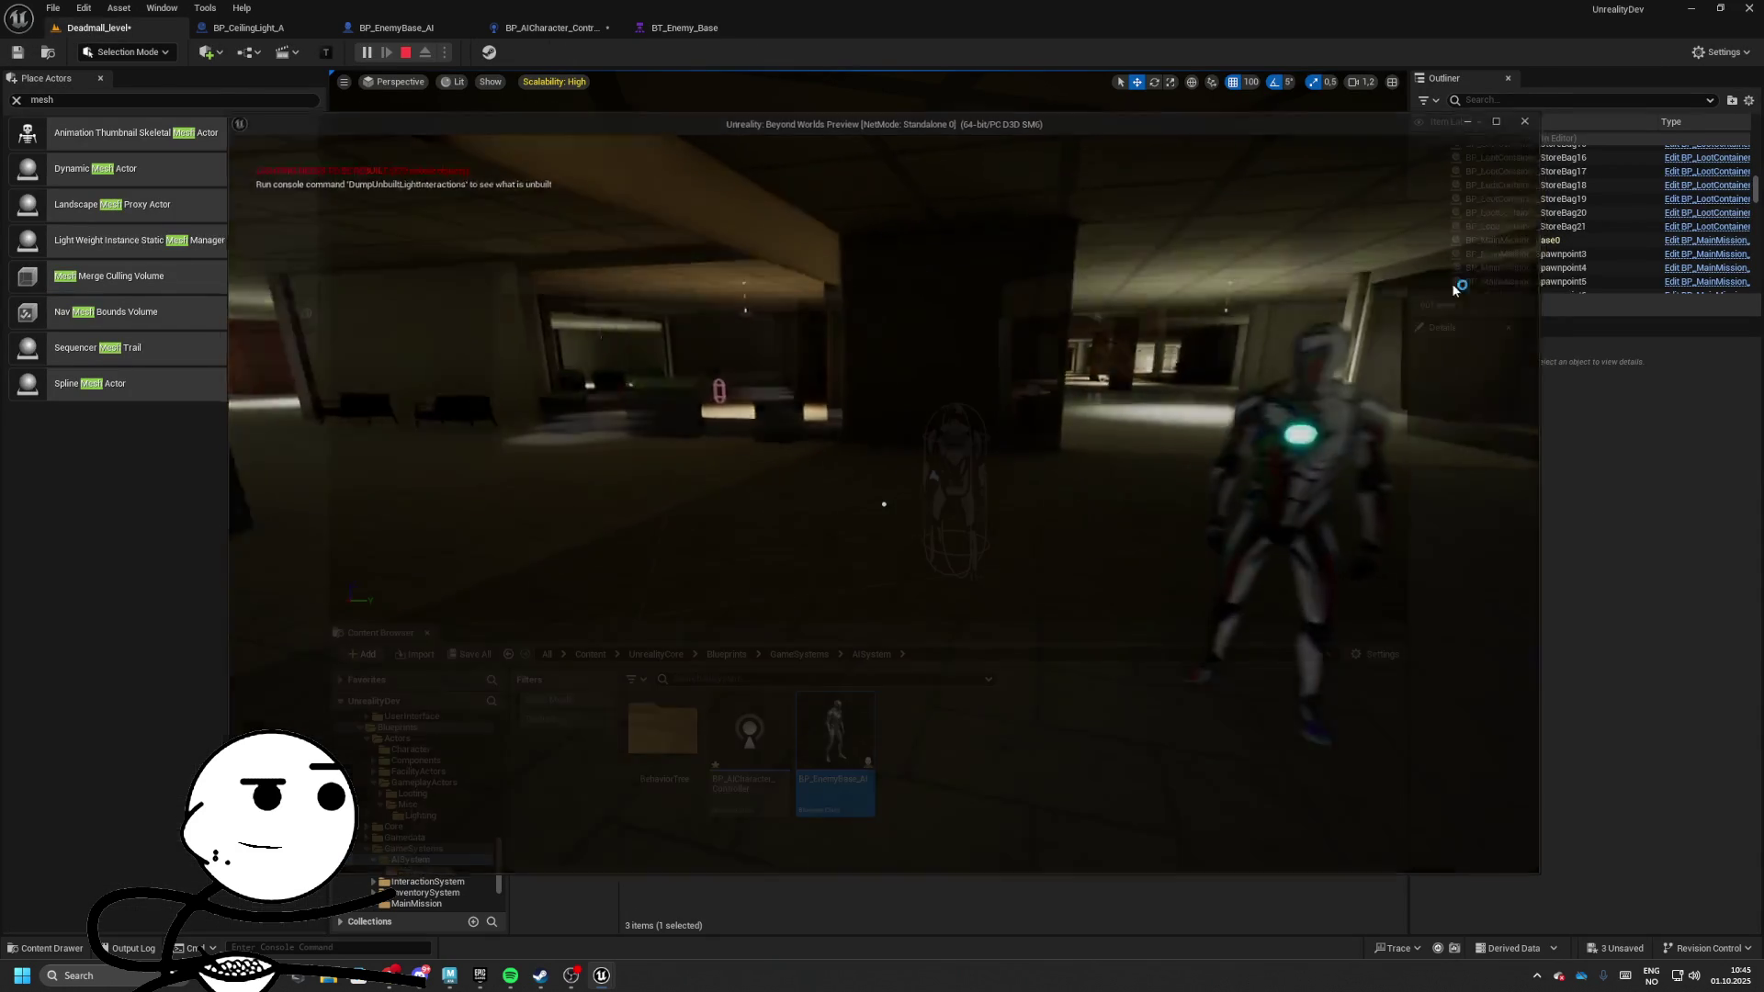
key(Escape)
click(551, 28)
click(684, 27)
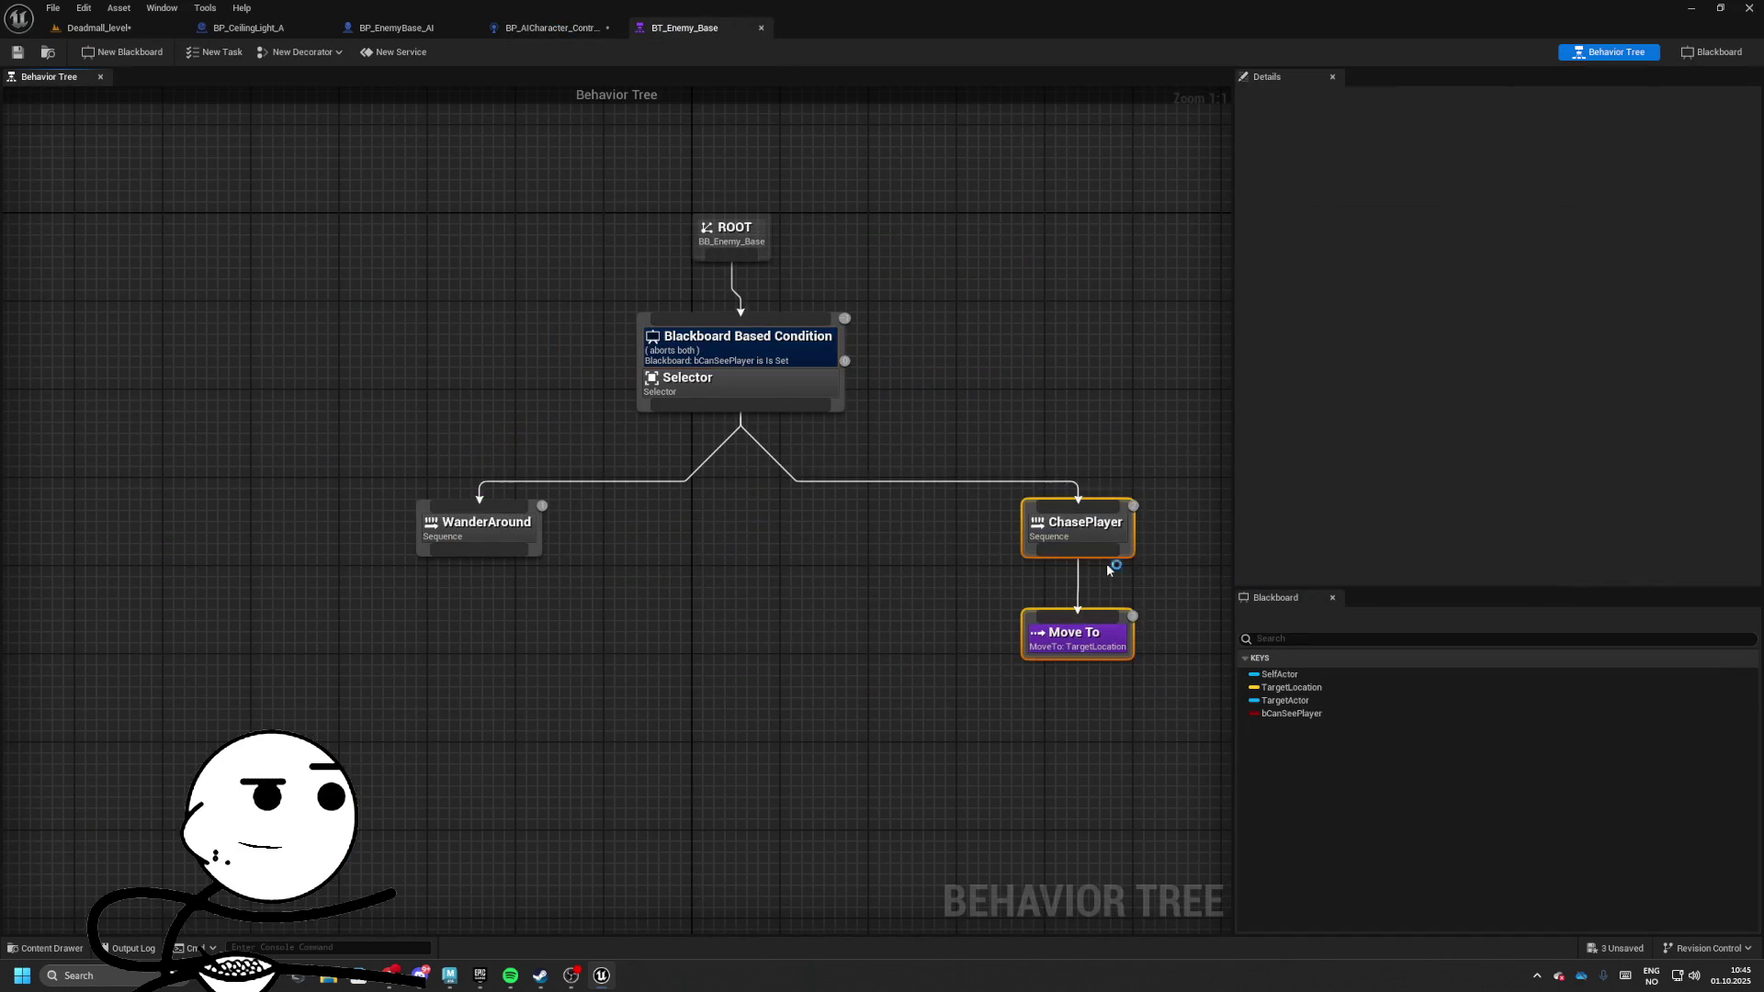
Save BT_Enemy_Base and playtest the level again to check the enemy chase
drag(1095, 527, 268, 472)
click(19, 53)
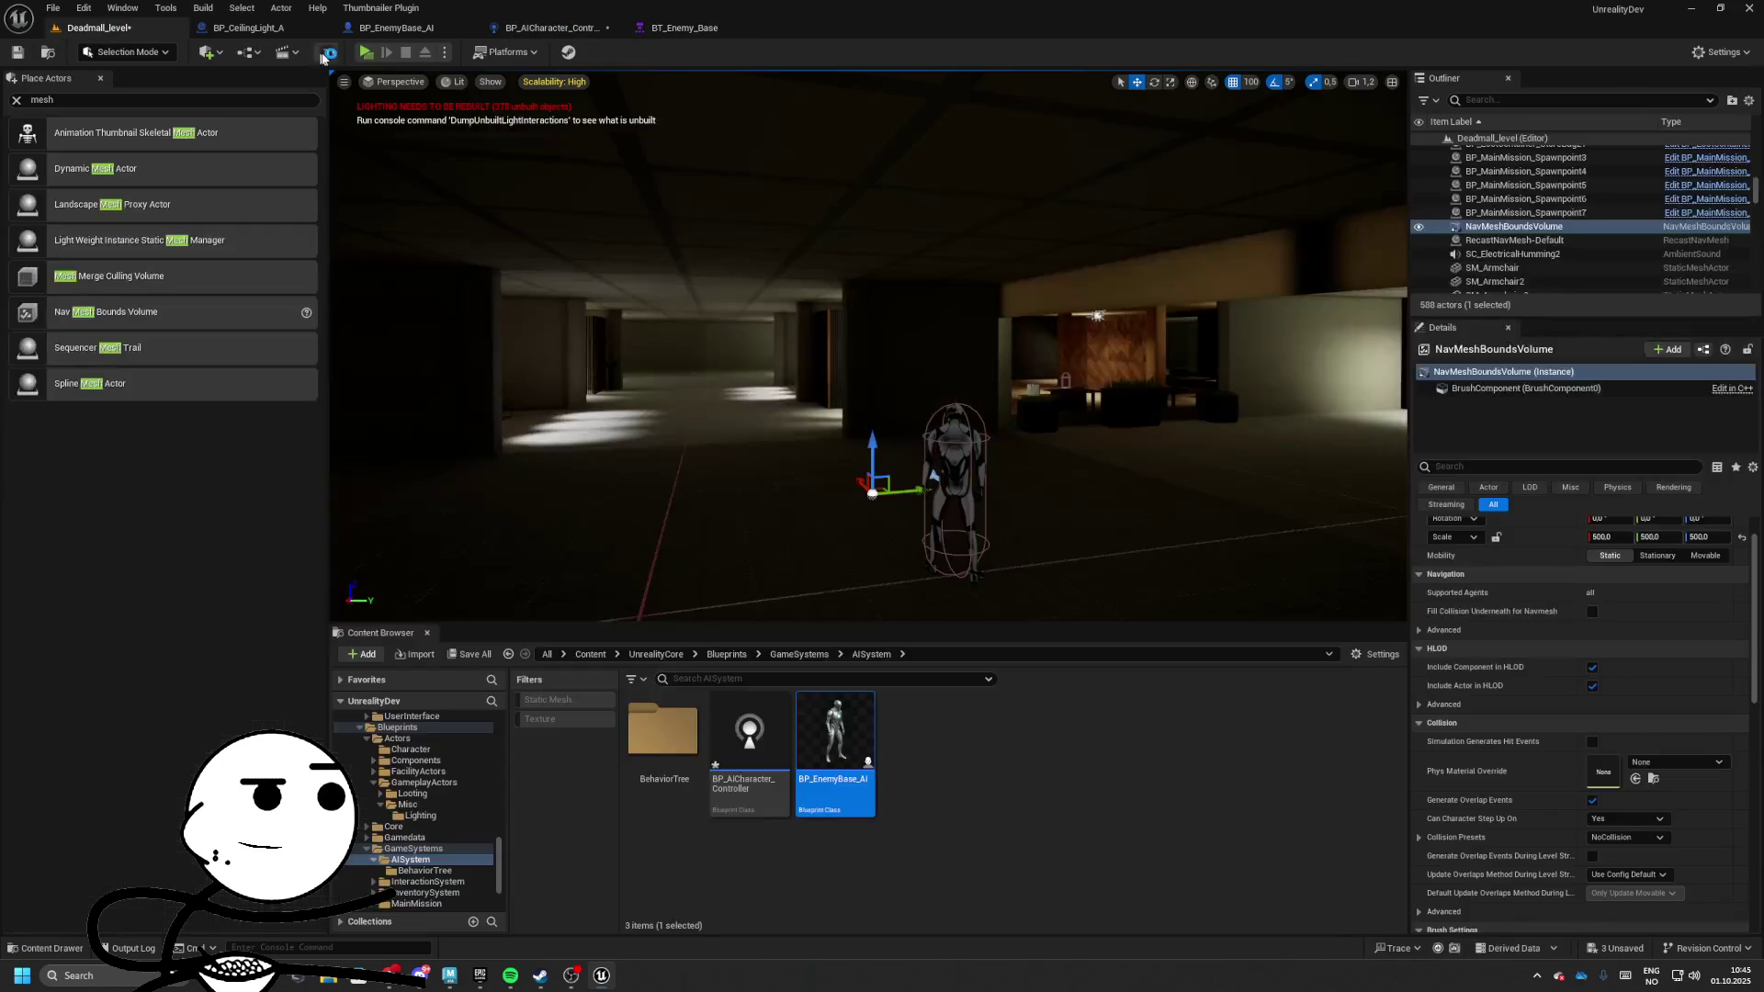
key(alt+p)
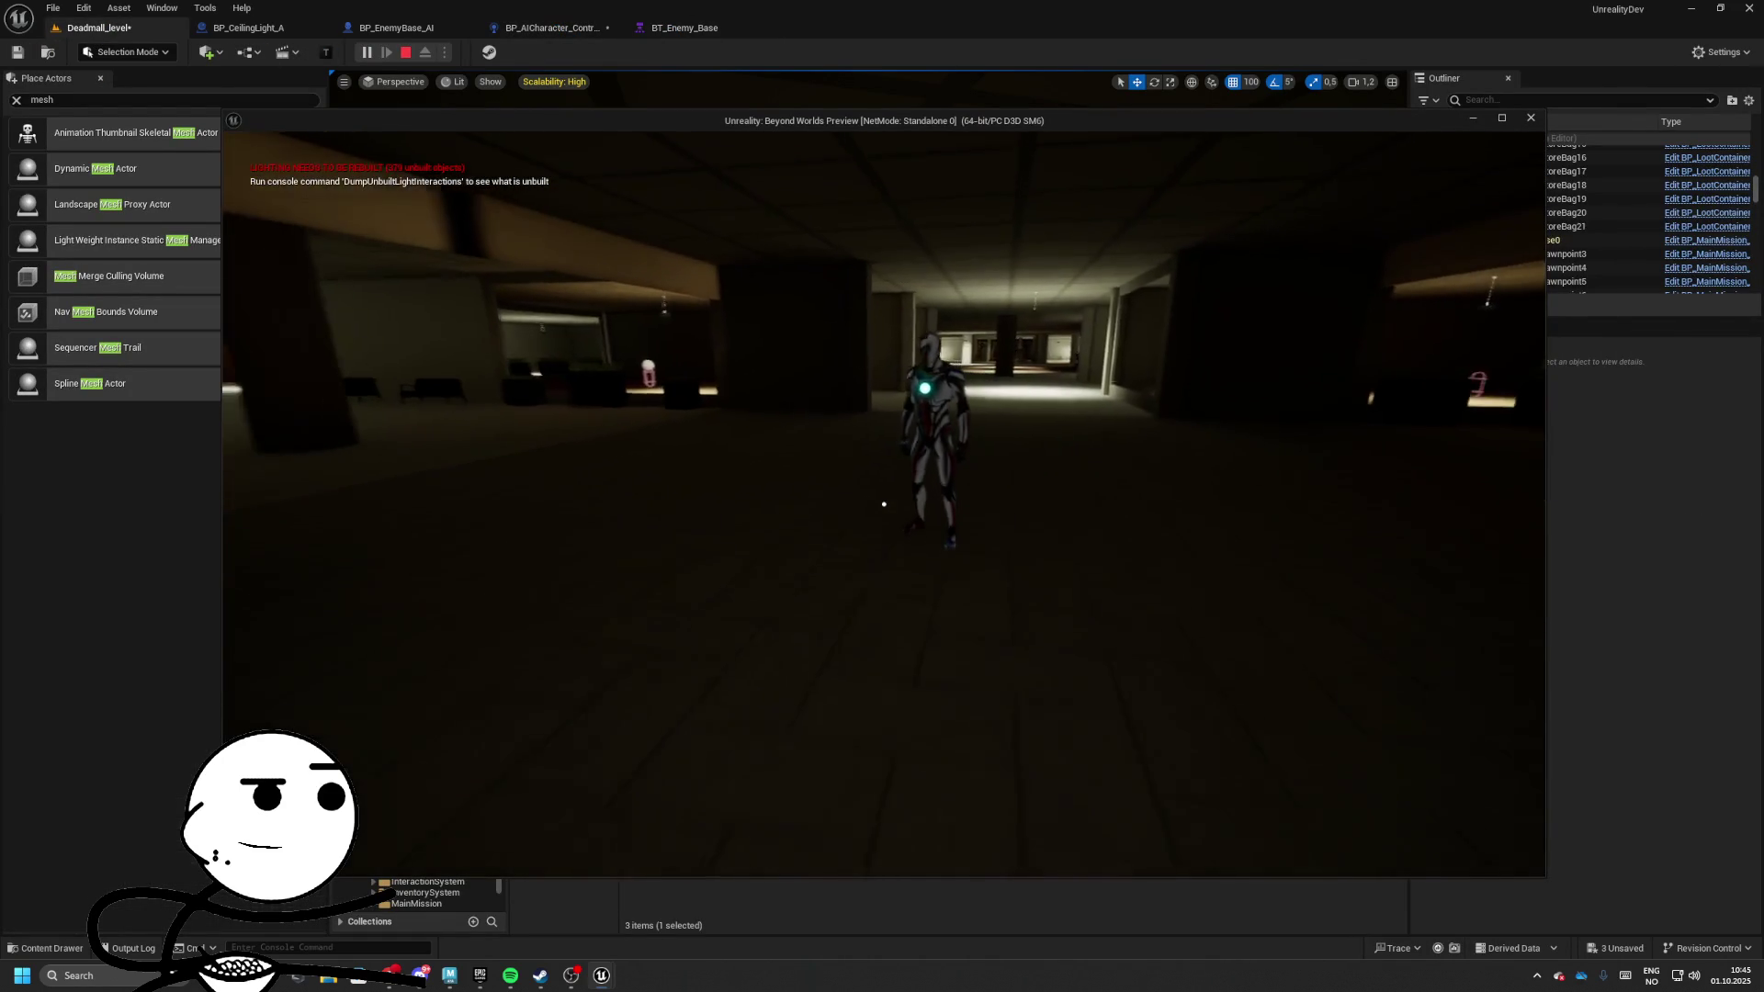
key(Escape)
click(684, 28)
Locate the enemy mesh's ABP_Manny animation blueprint asset in the Content Browser
click(551, 28)
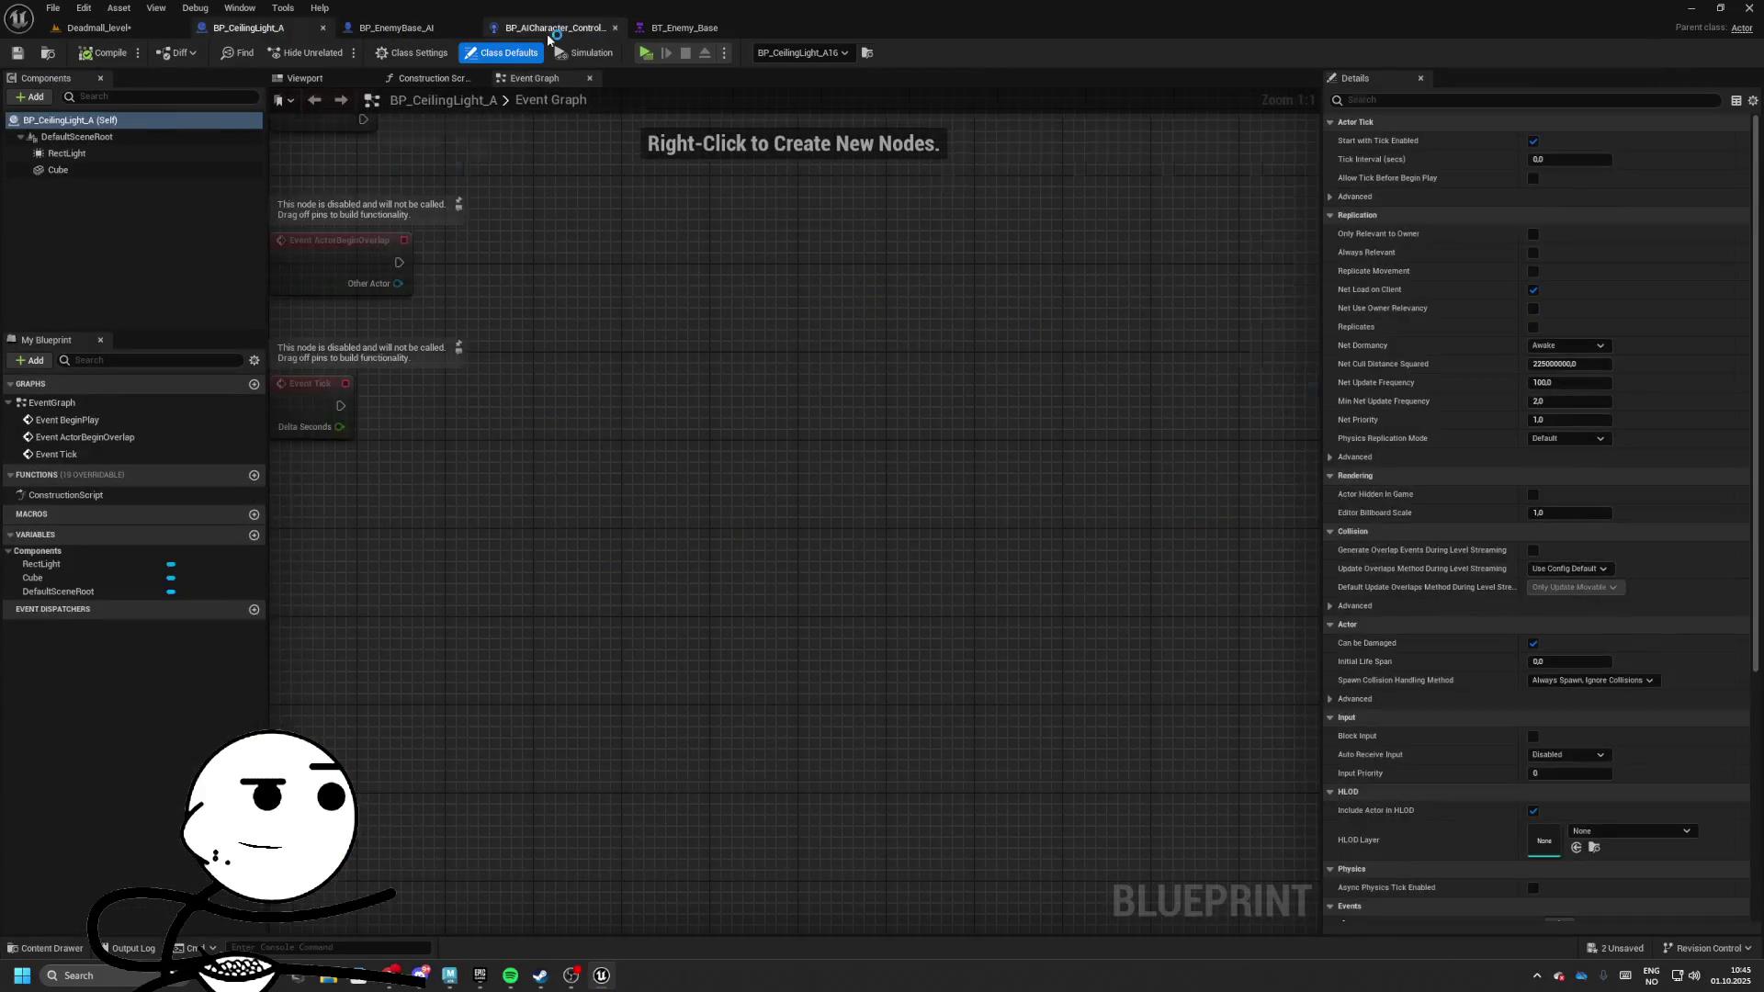
click(684, 28)
click(396, 27)
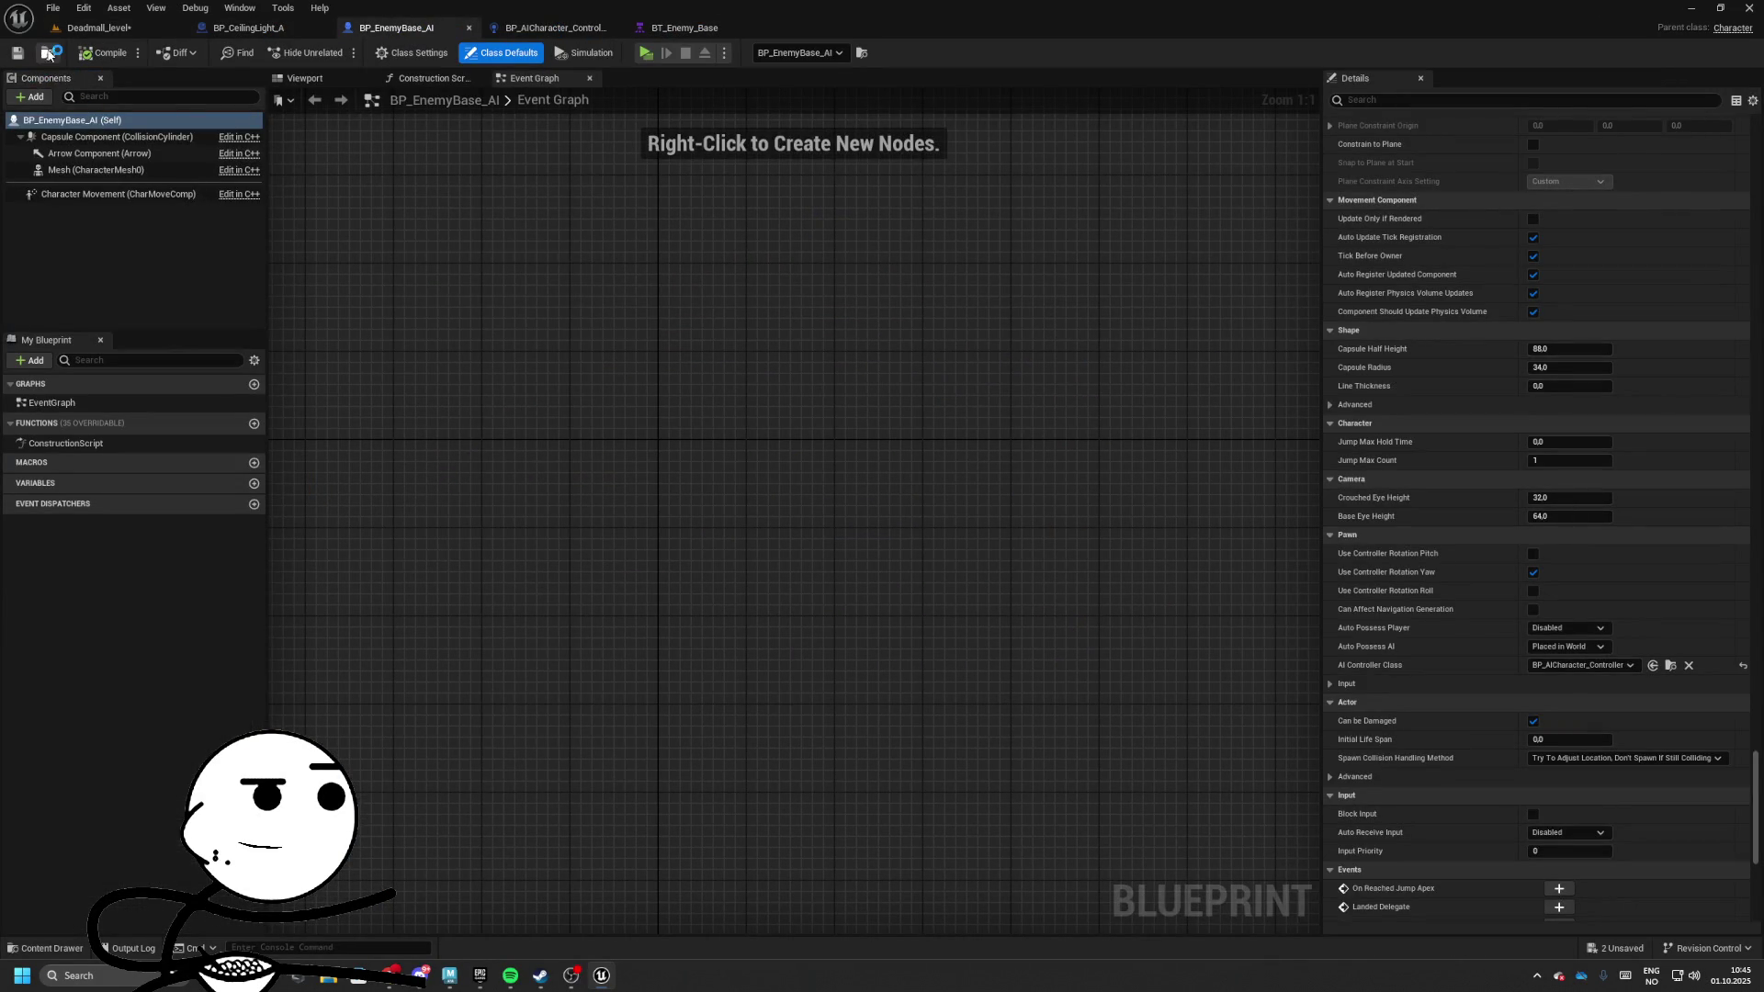
click(82, 175)
scroll(1515, 294, down, 10)
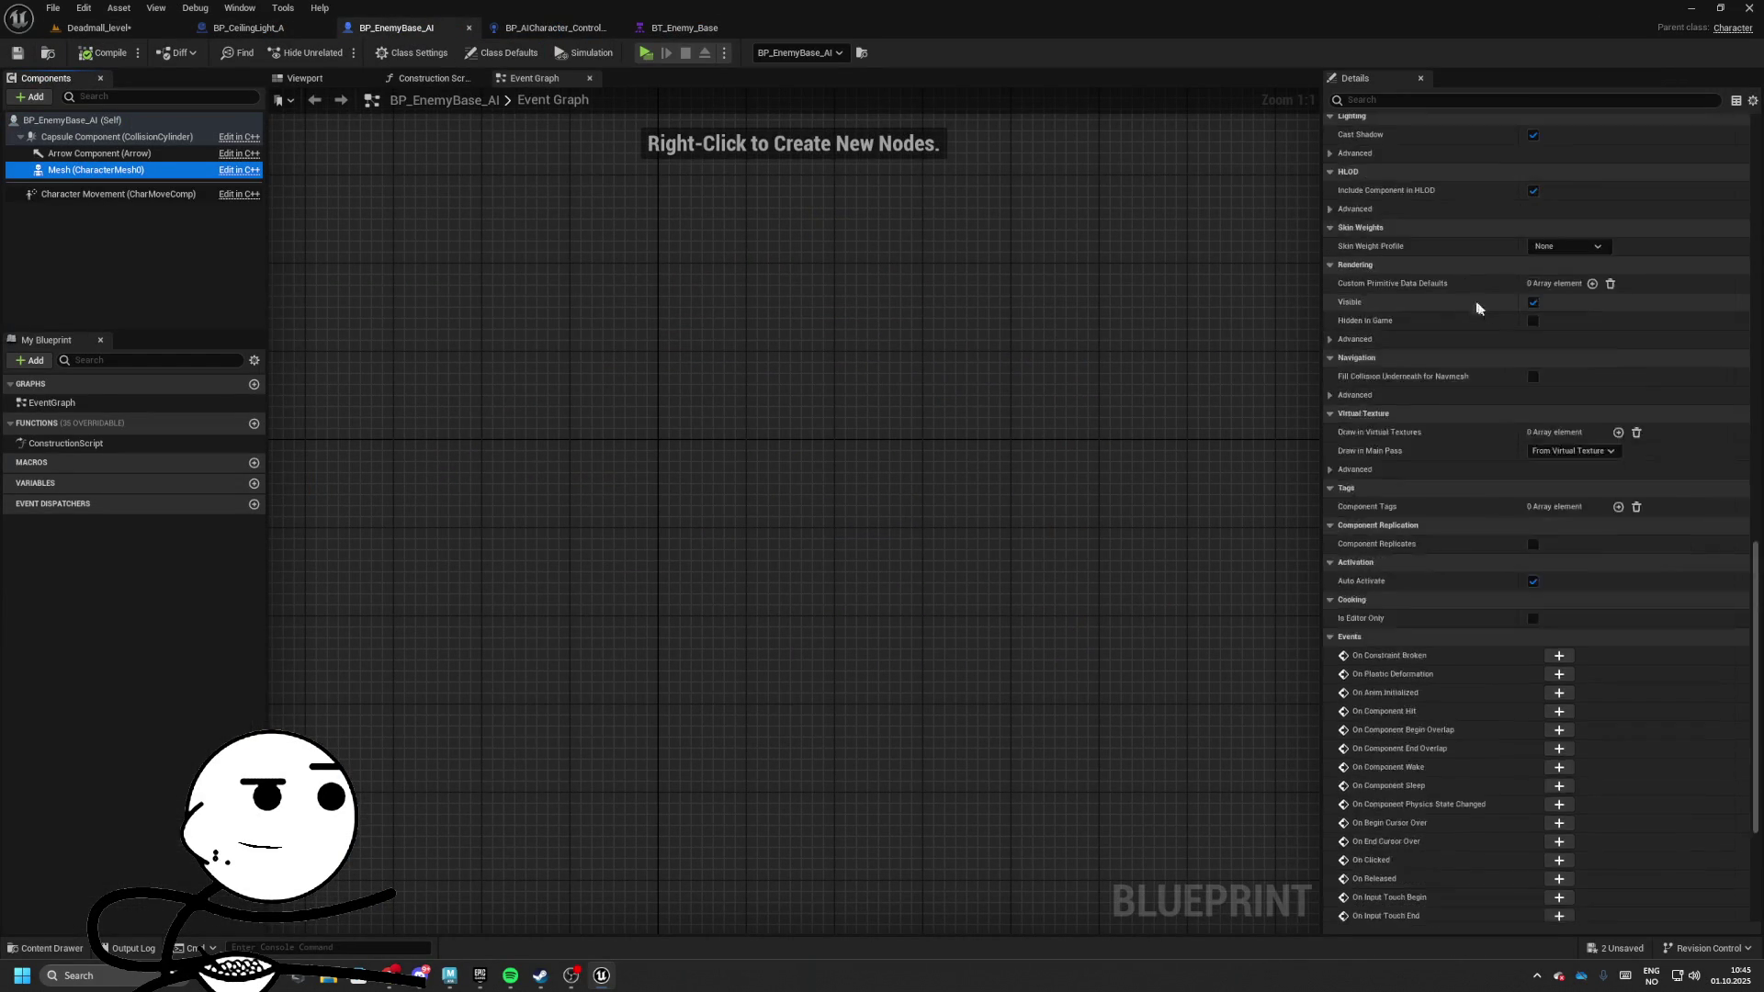
scroll(1520, 306, up, 15)
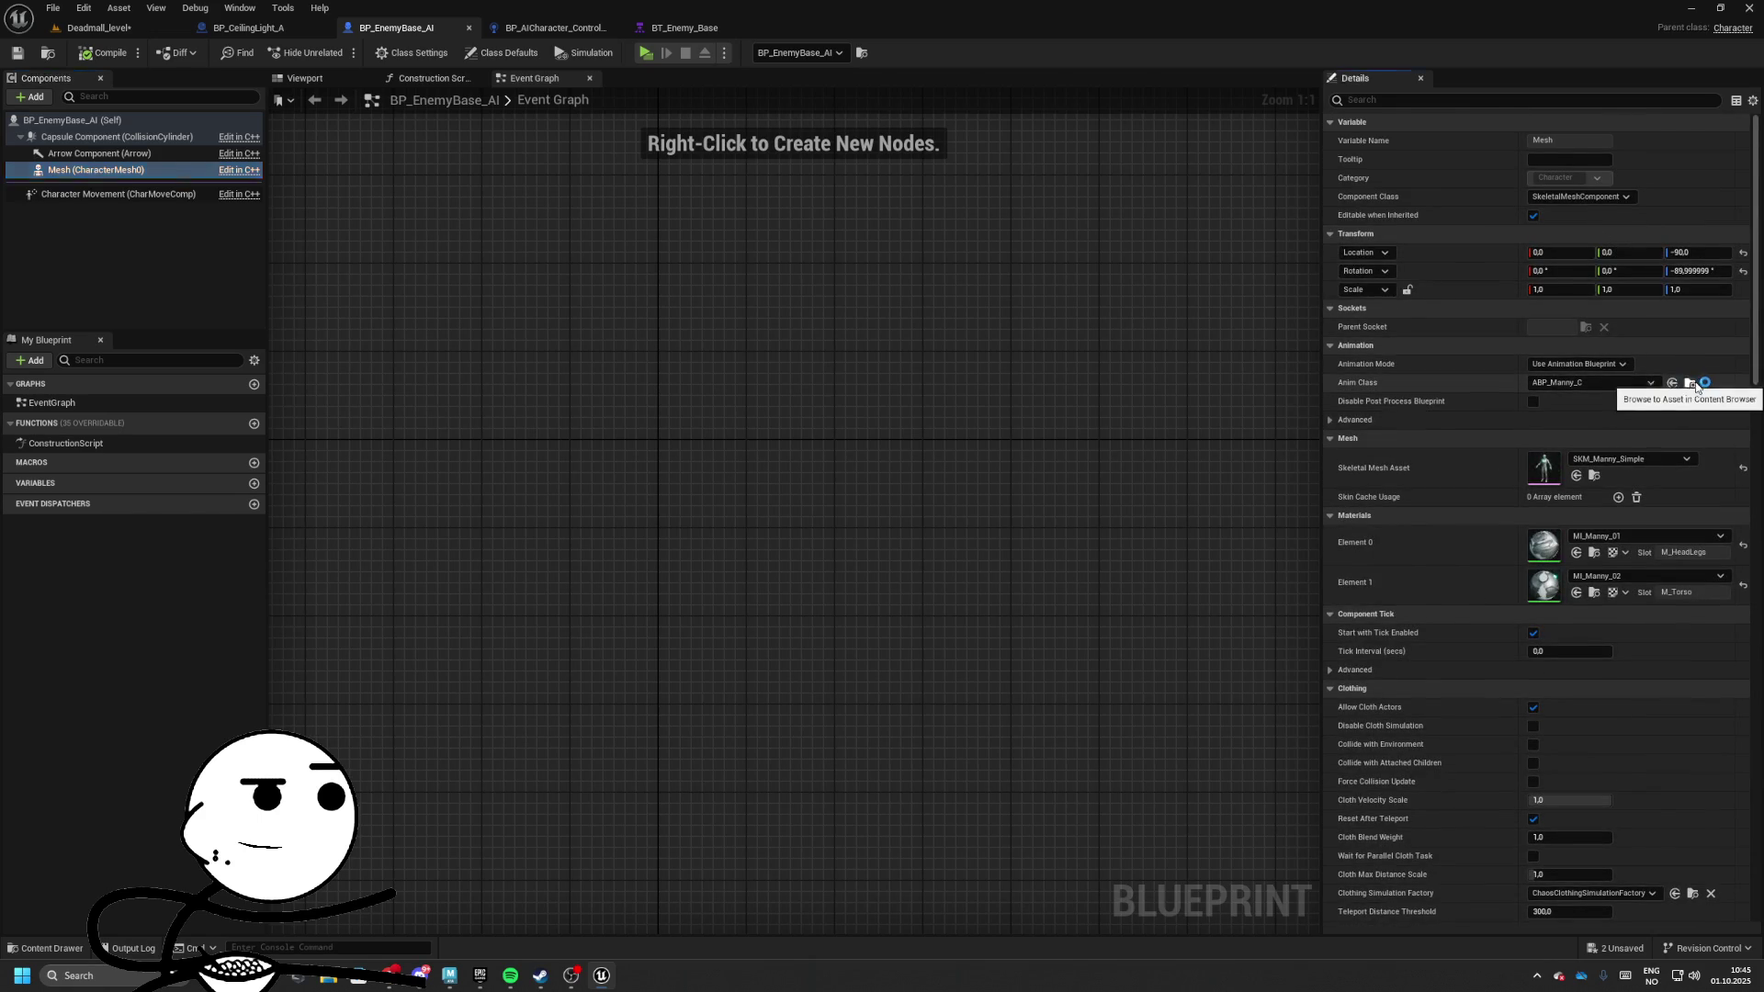
click(1689, 383)
Duplicate ABP_Manny as ABP_Enemy_Manny and open it
right_click(832, 734)
click(910, 489)
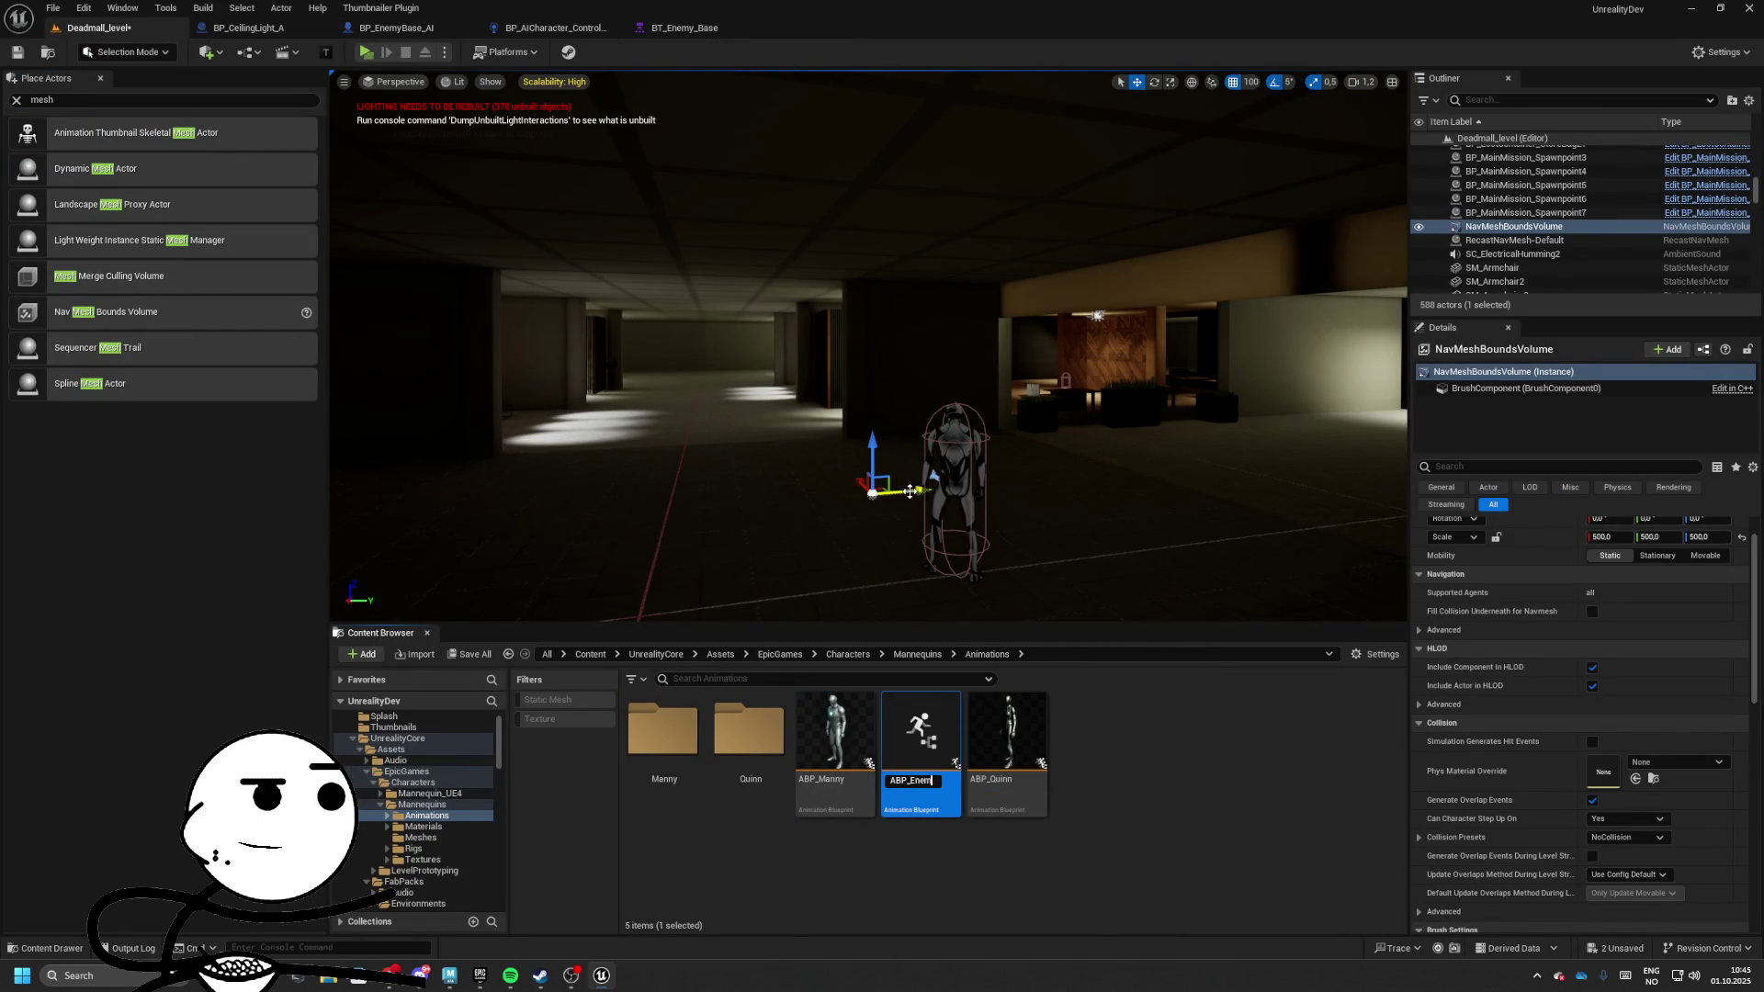
key(Return)
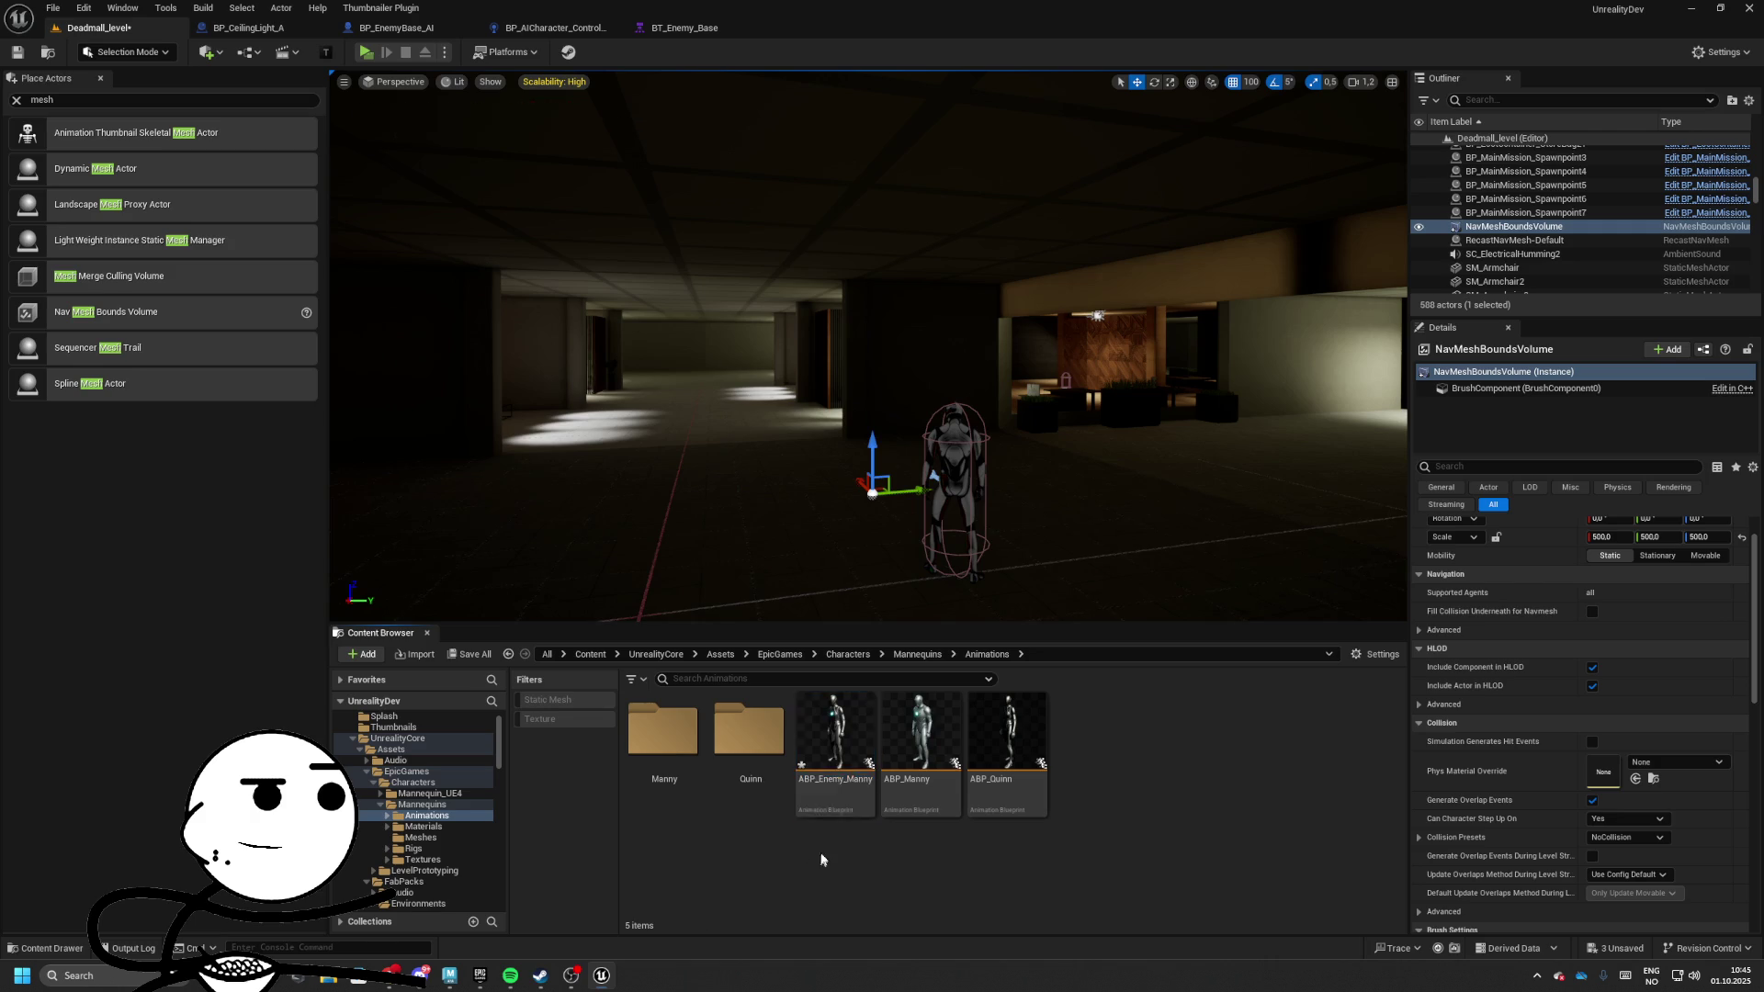
double_click(834, 735)
Delete the footstep nodes from Get Controller through Play Sound 2D
scroll(850, 352, up, 5)
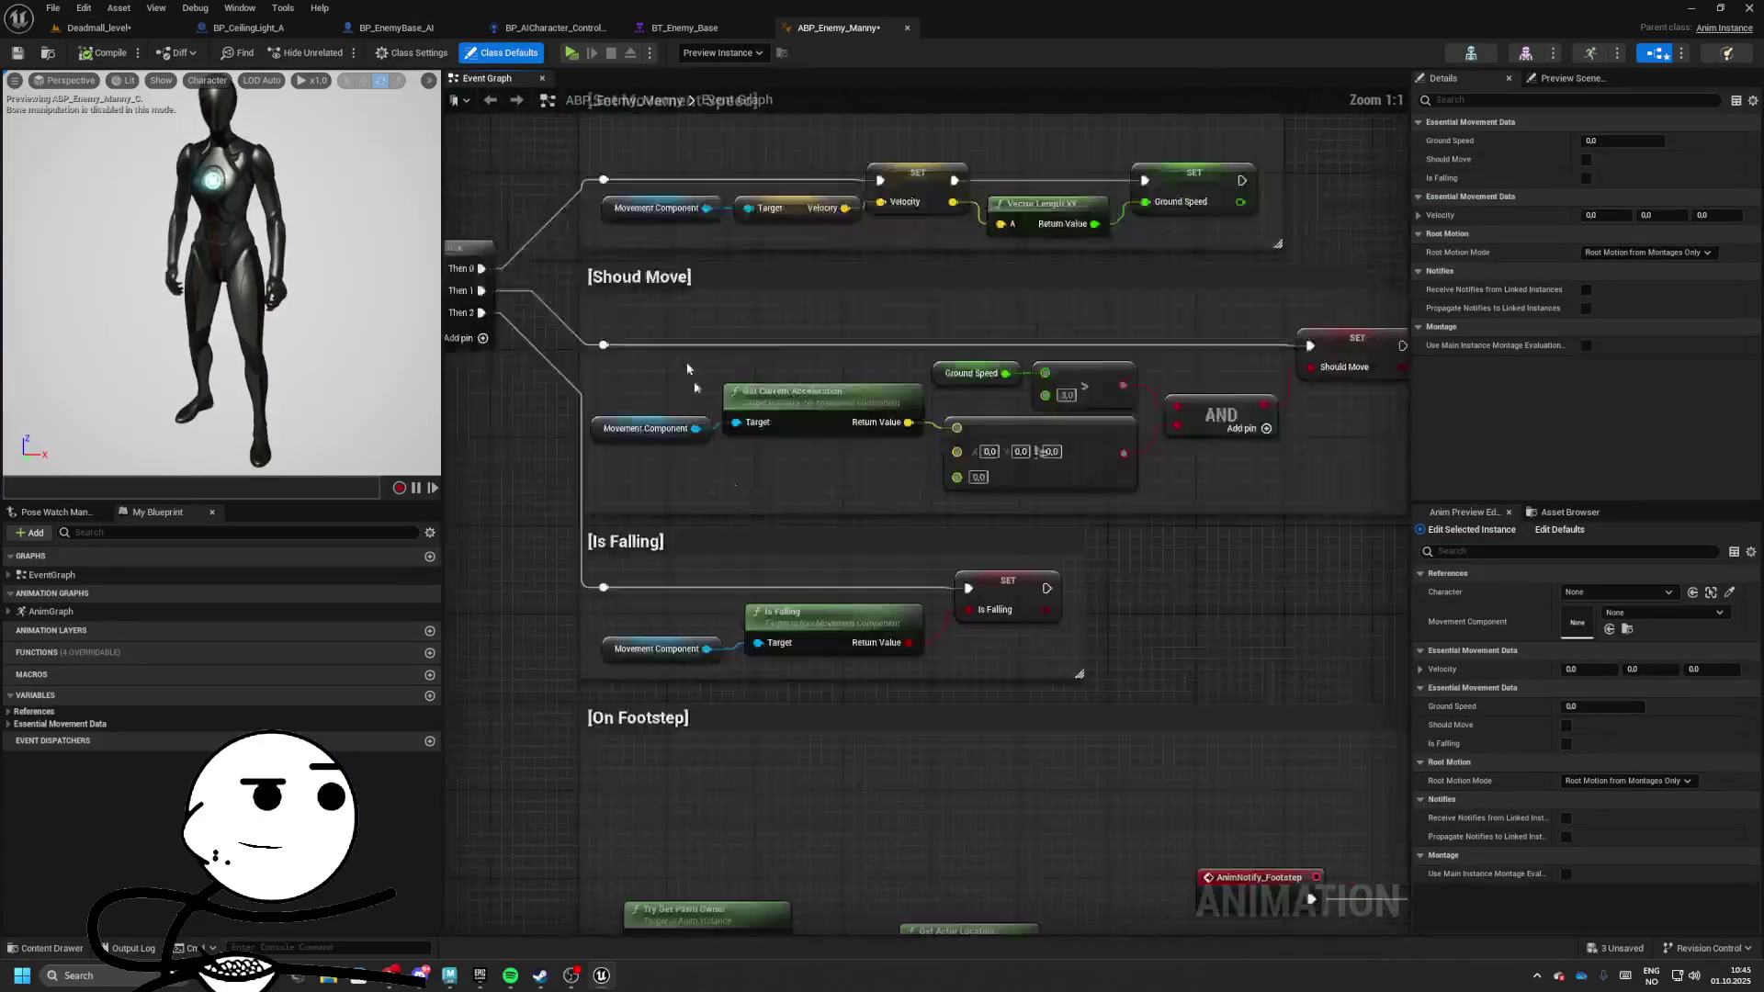
scroll(656, 422, down, 4)
scroll(657, 422, up, 3)
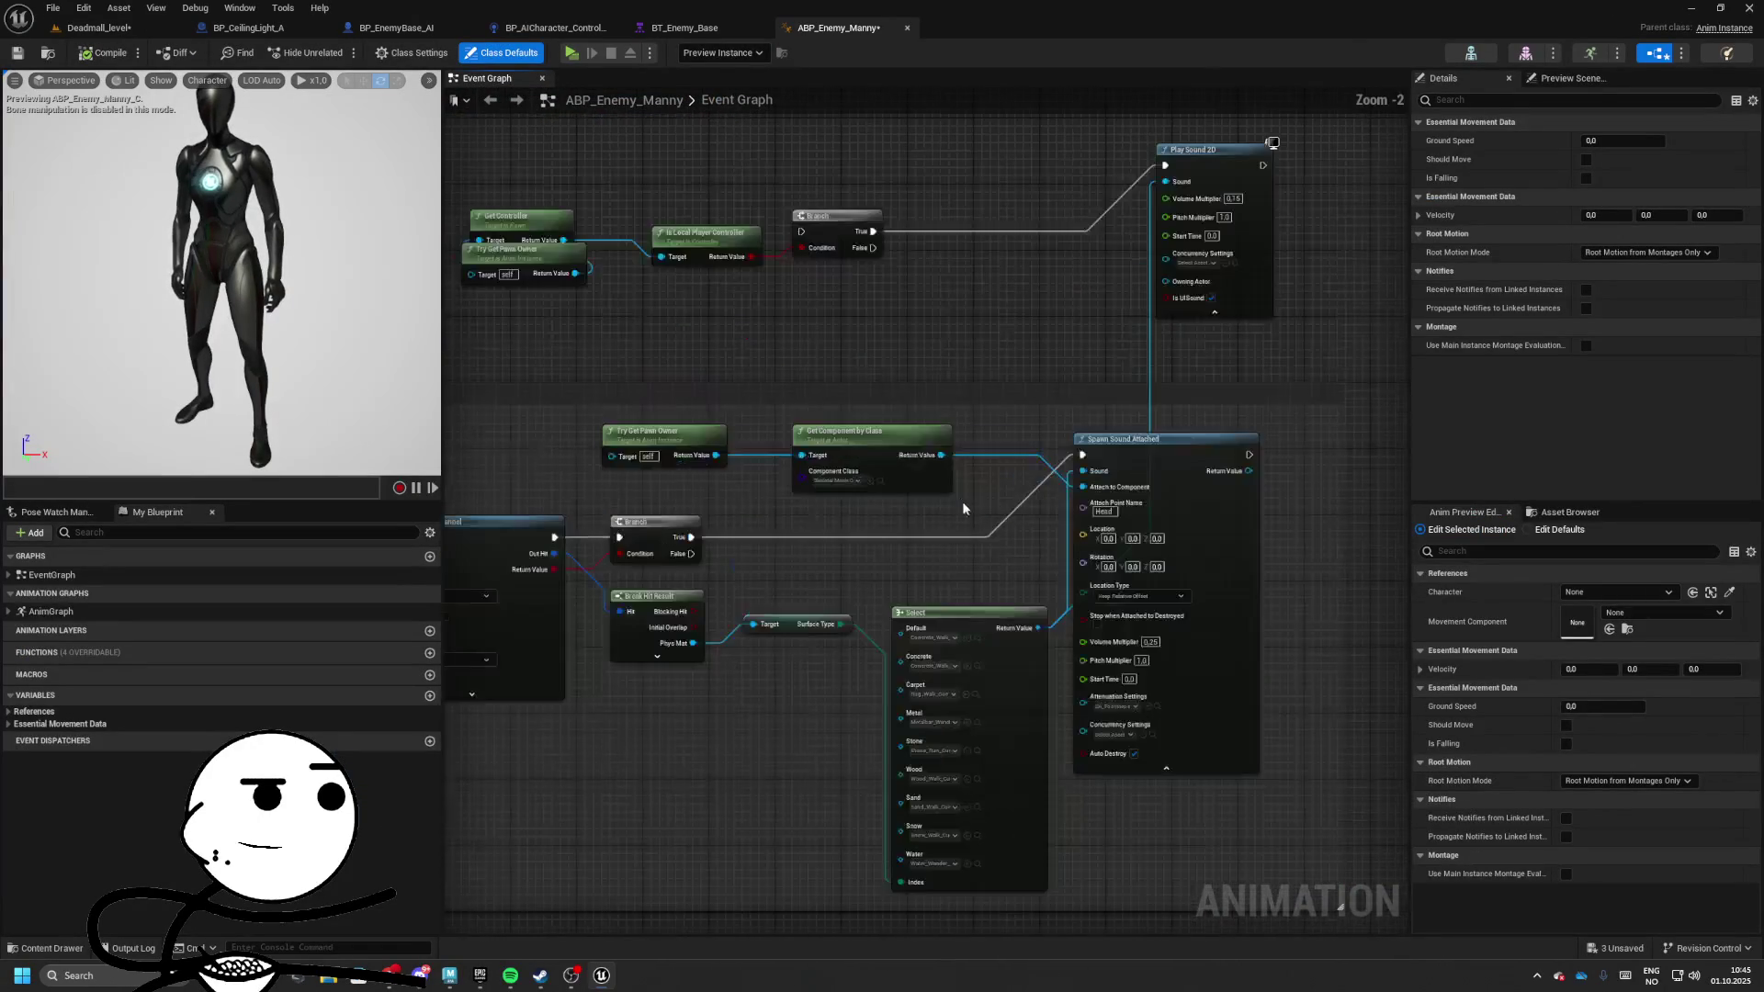
drag(586, 216, 1328, 435)
key(Delete)
Review ABP_Enemy_Manny's remaining movement logic, then return to the AI controller graph
scroll(1122, 431, down, 3)
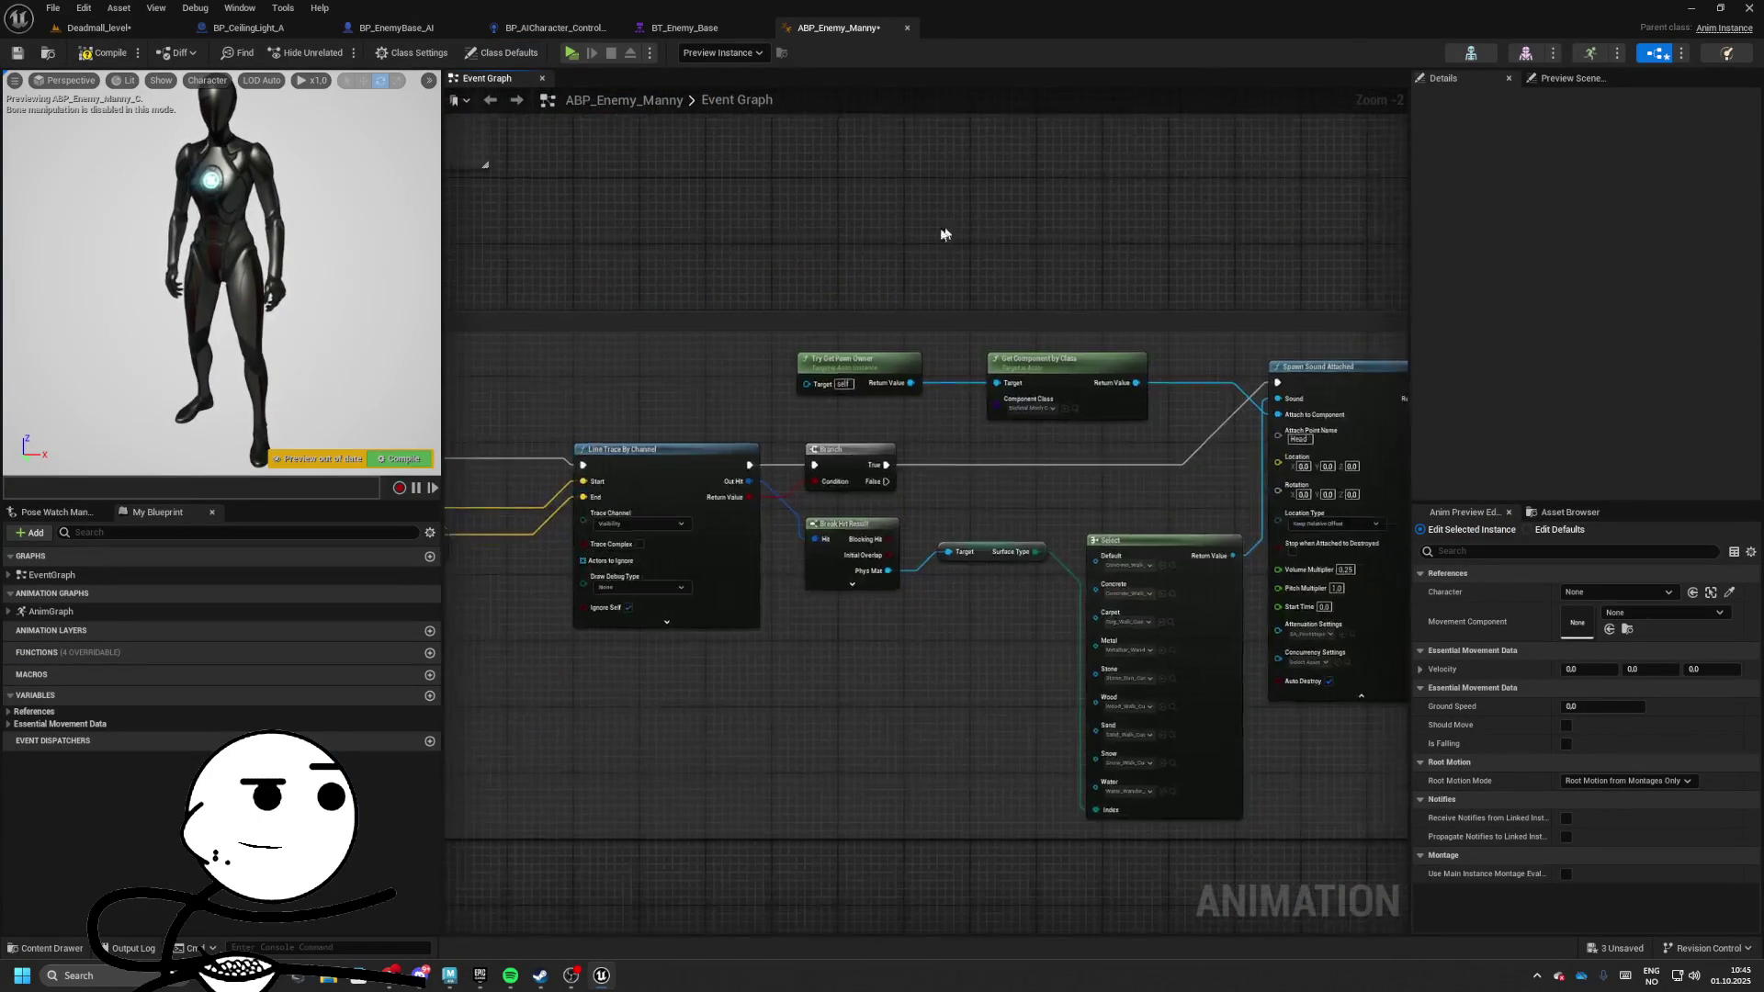
scroll(779, 306, up, 3)
mouse_move(779, 306)
mouse_down()
mouse_move(808, 285)
mouse_move(793, 467)
mouse_up()
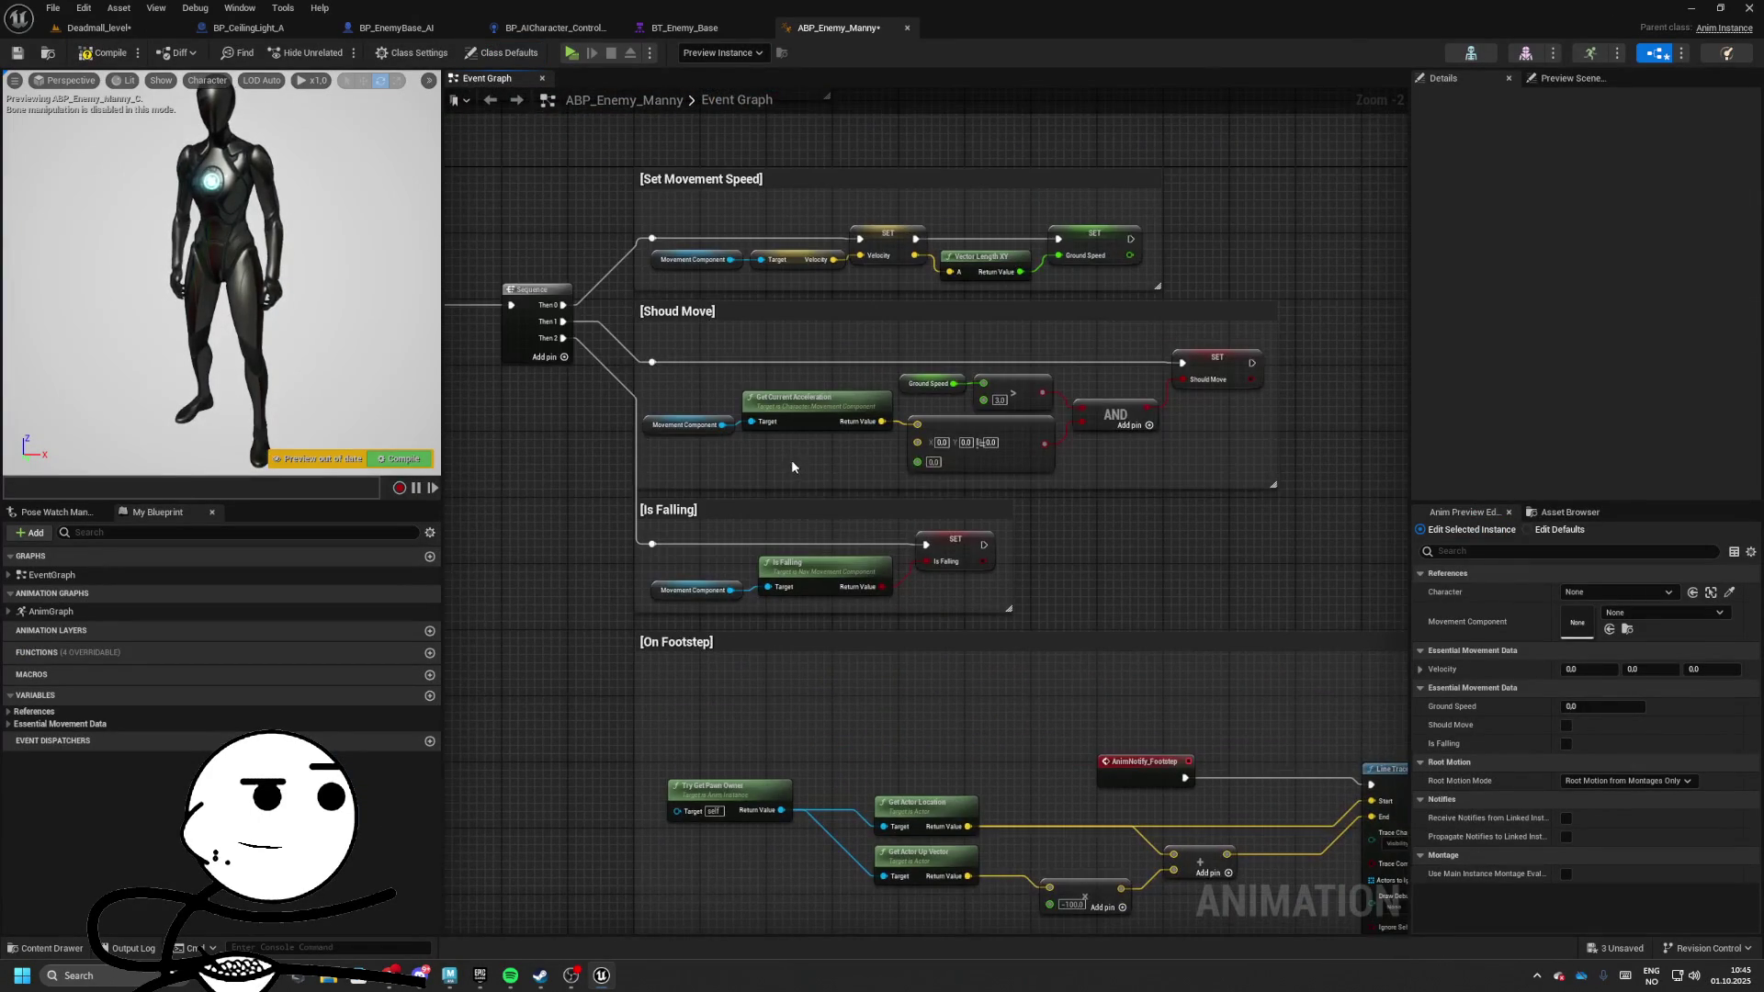
mouse_move(728, 375)
mouse_down()
mouse_move(808, 441)
mouse_move(882, 570)
mouse_move(847, 421)
mouse_move(794, 460)
mouse_up()
scroll(799, 455, down, 2)
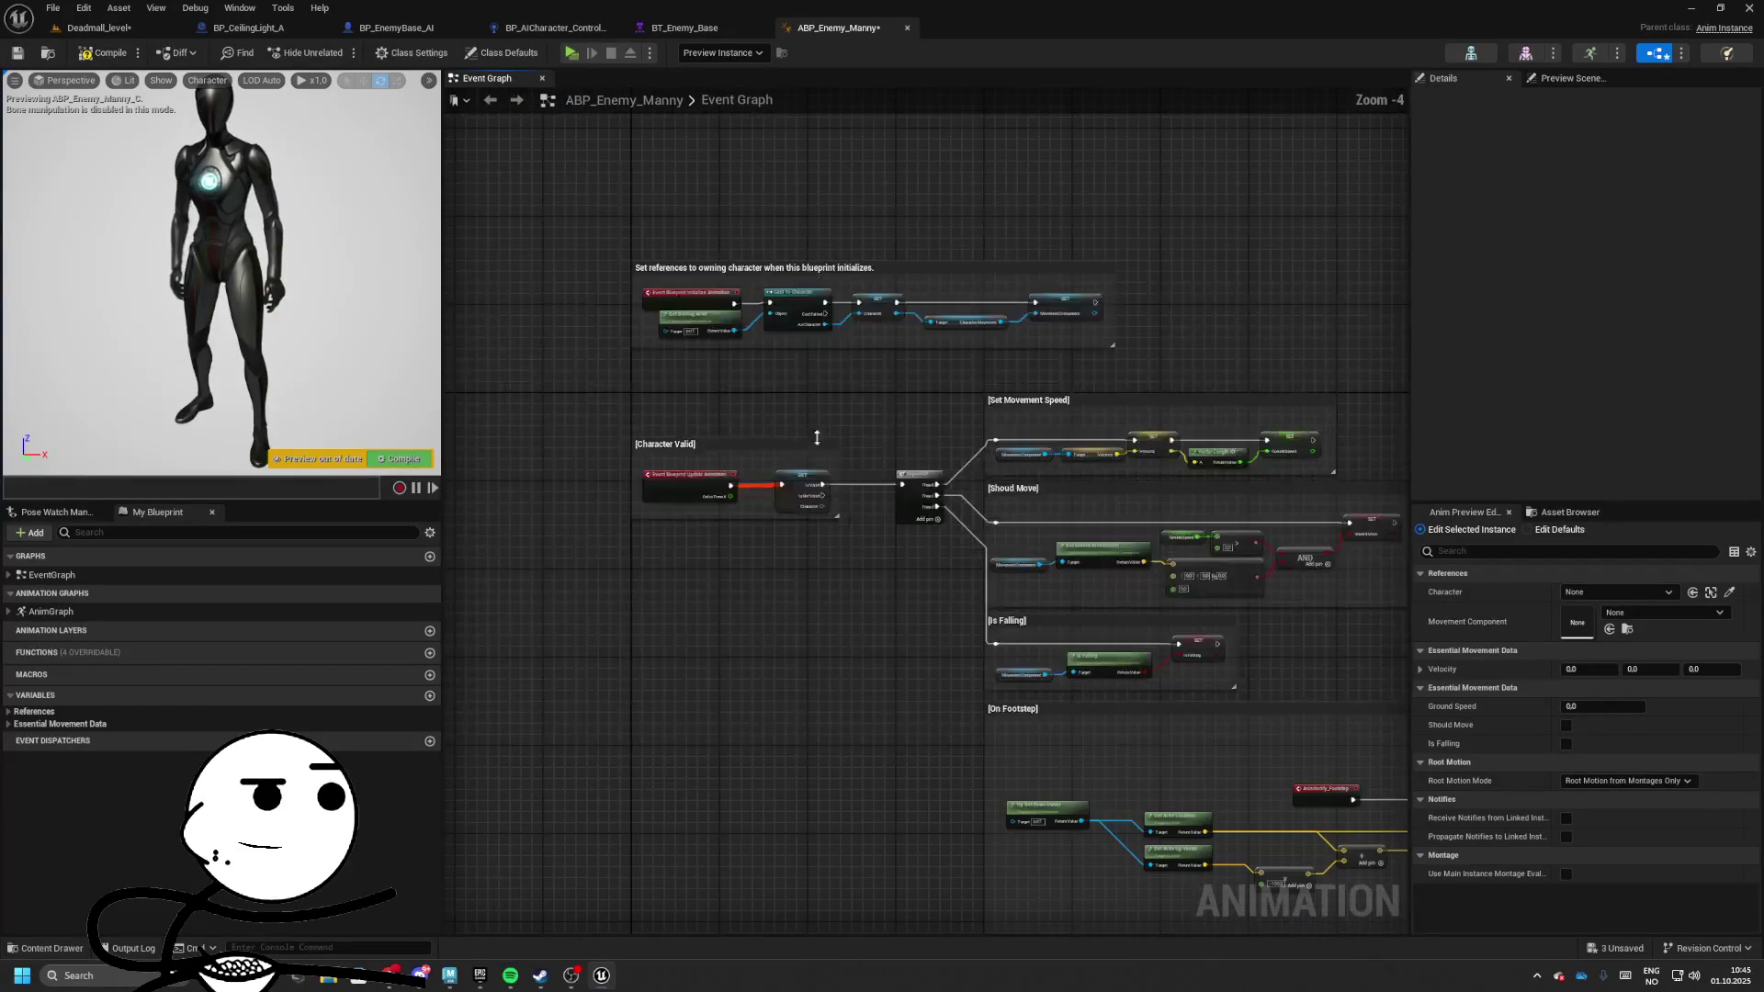
drag(608, 378, 582, 382)
drag(810, 433, 752, 420)
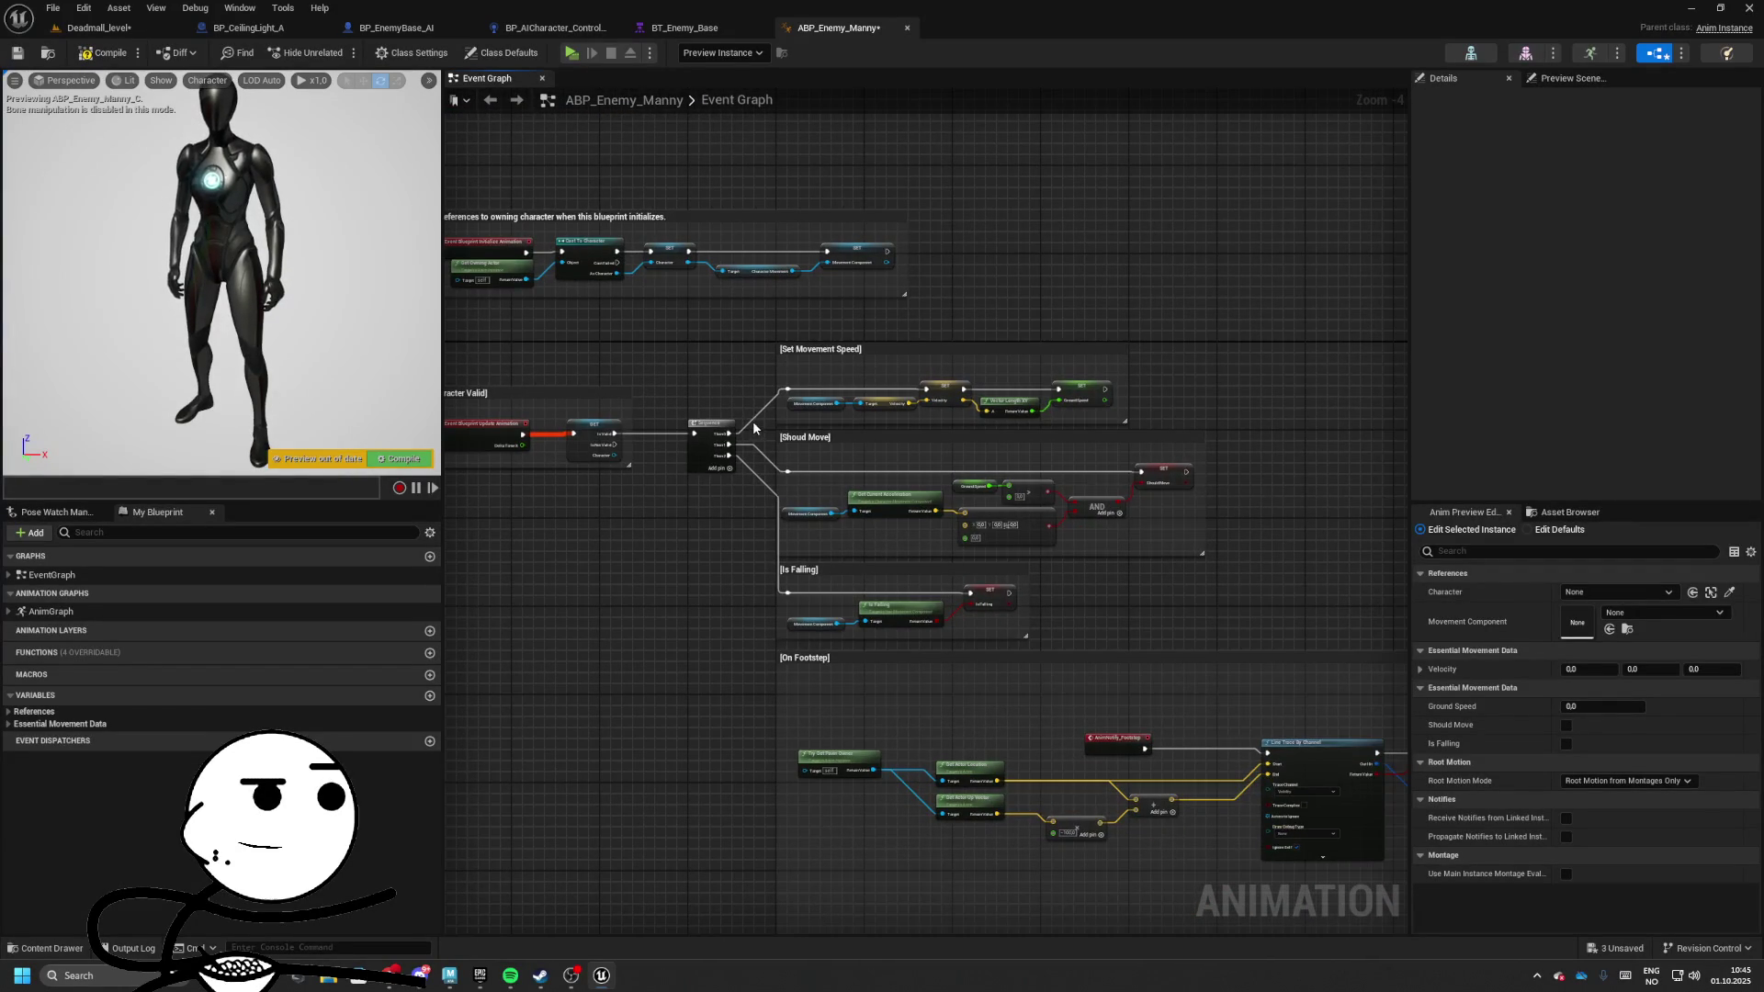
scroll(752, 421, up, 4)
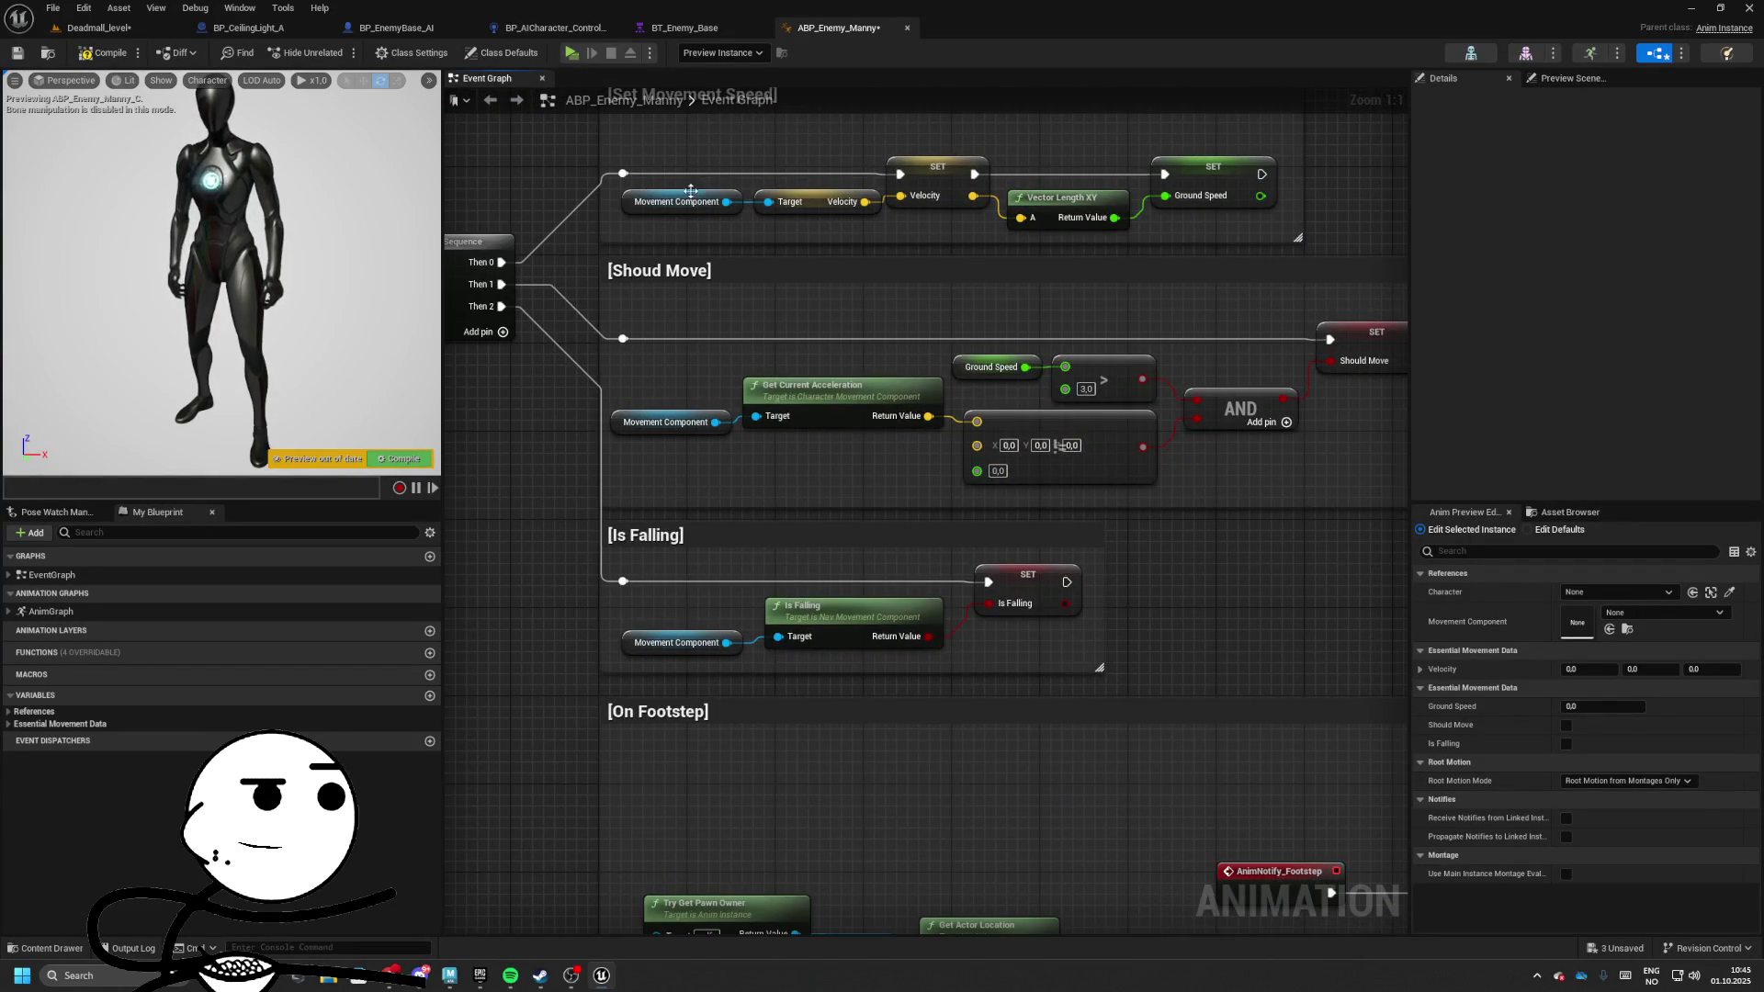
click(687, 33)
click(560, 33)
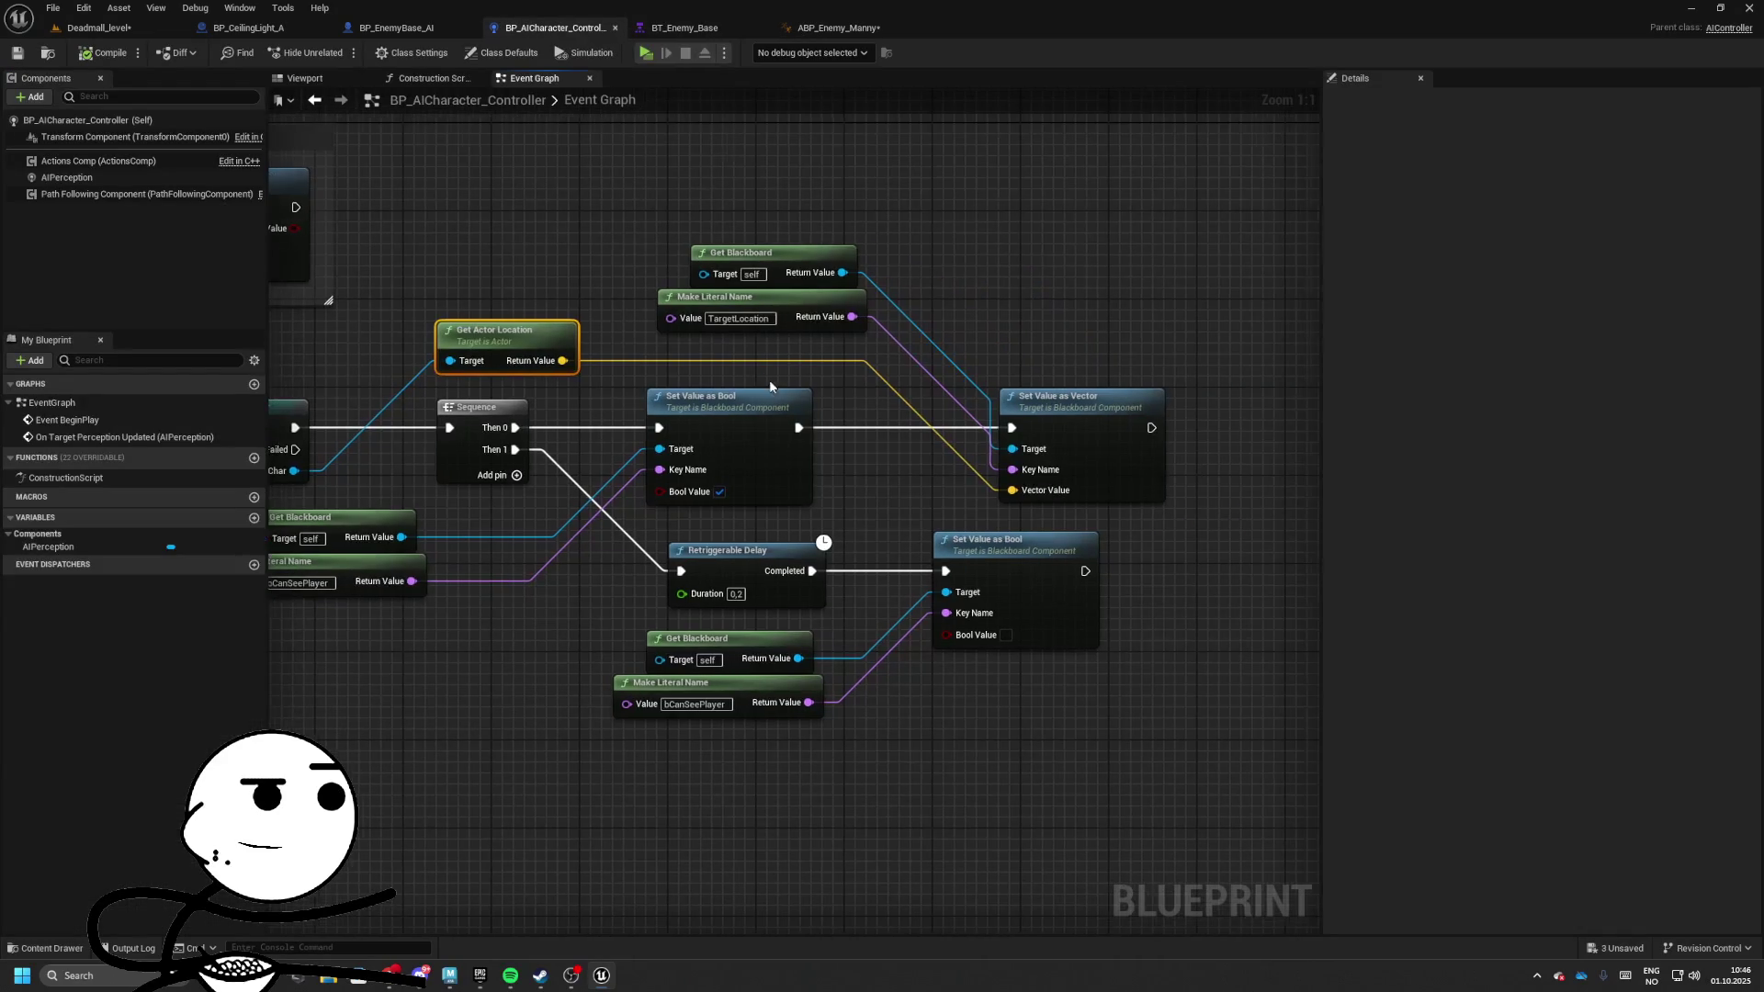
Set the enemy's character movement so it turns toward its movement direction
mouse_move(1015, 460)
mouse_down()
mouse_move(866, 409)
mouse_move(995, 377)
mouse_move(925, 349)
mouse_up()
click(1056, 335)
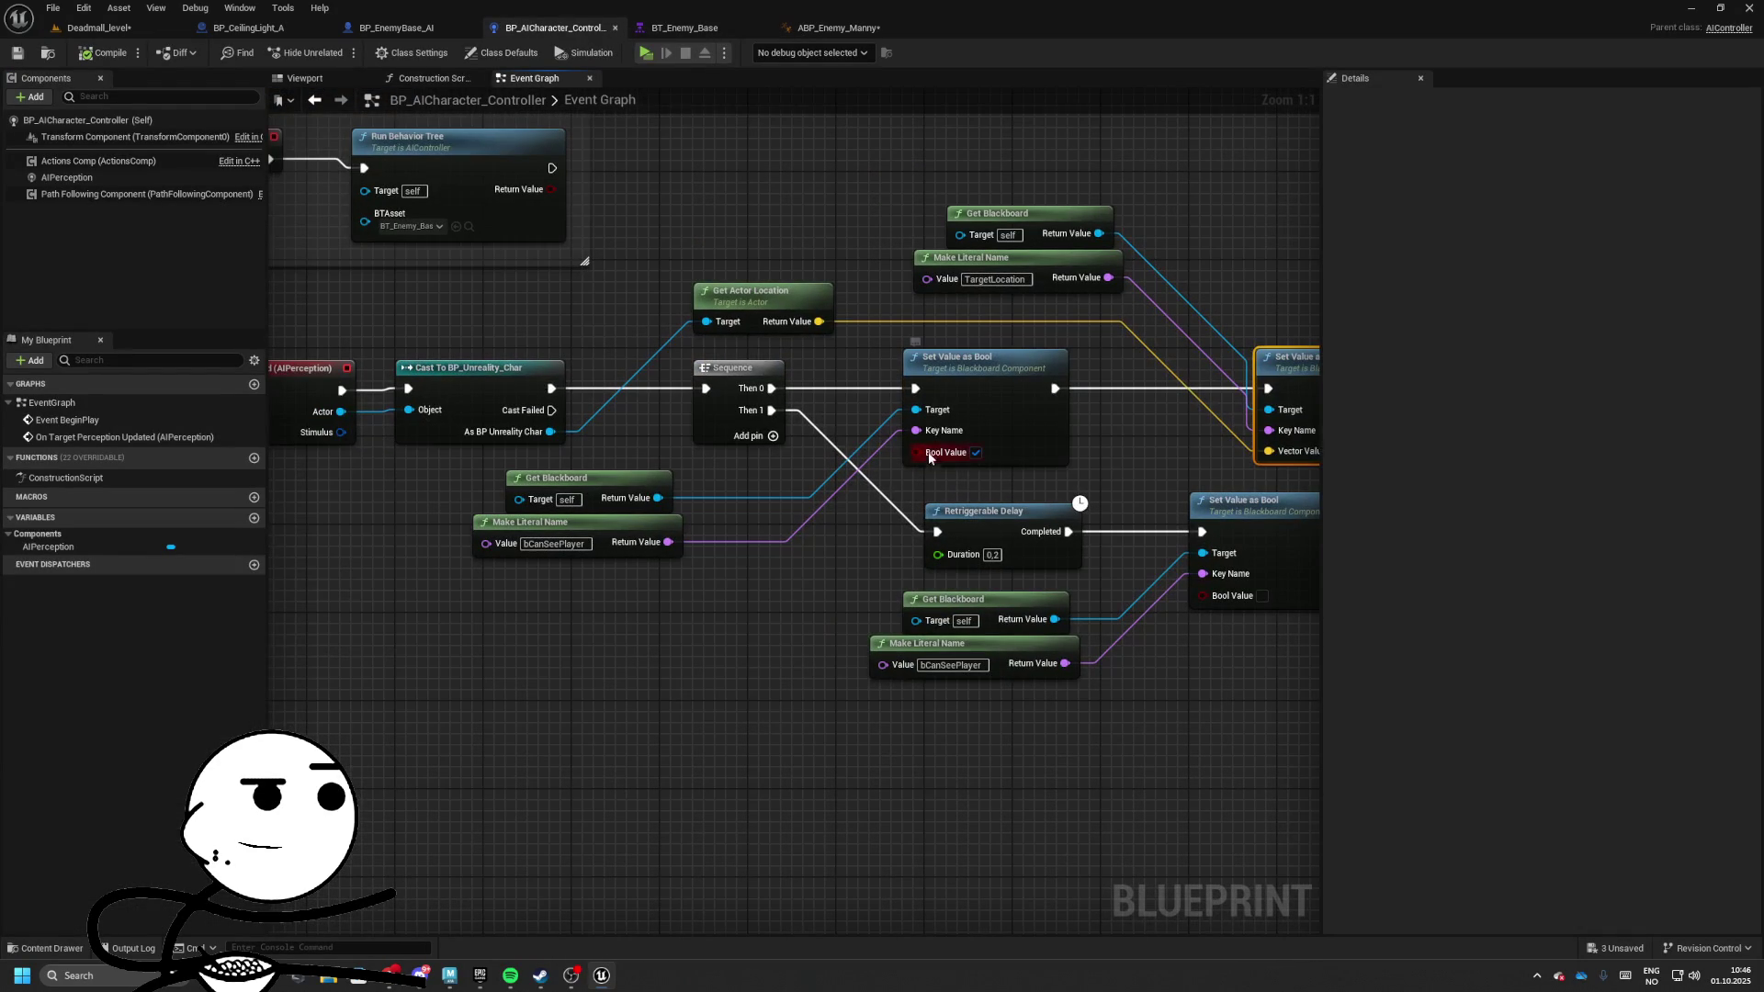
click(396, 27)
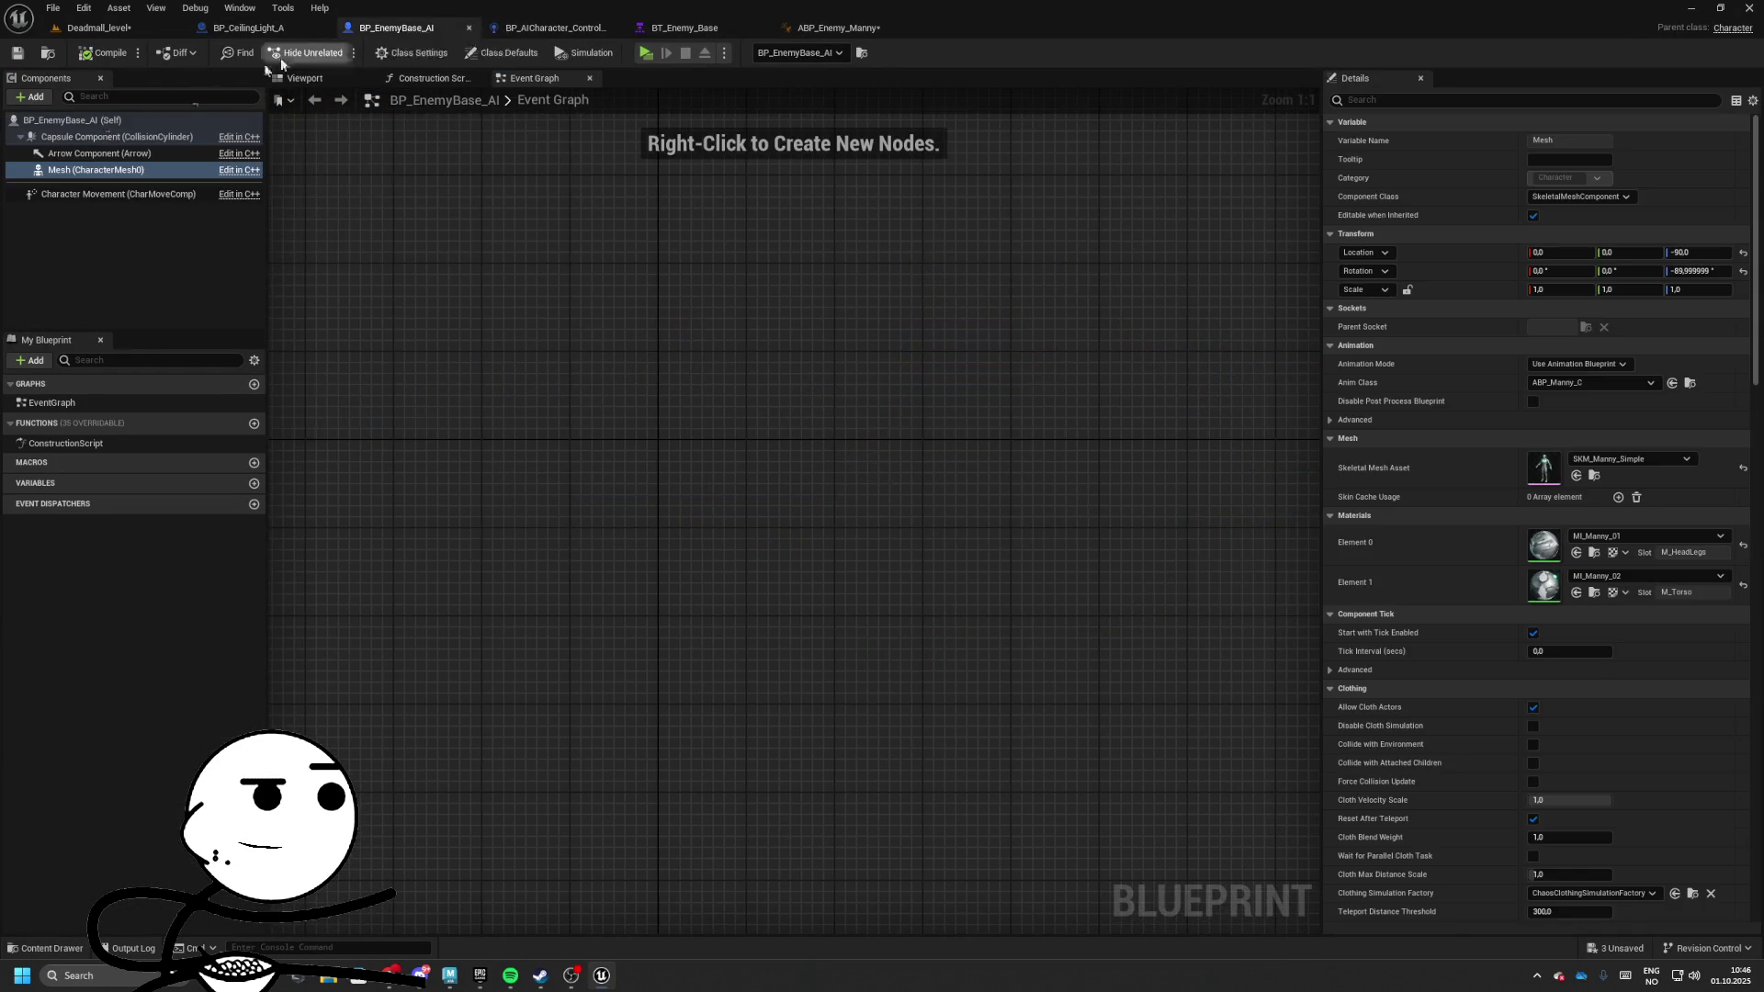
click(90, 193)
scroll(1525, 606, down, 15)
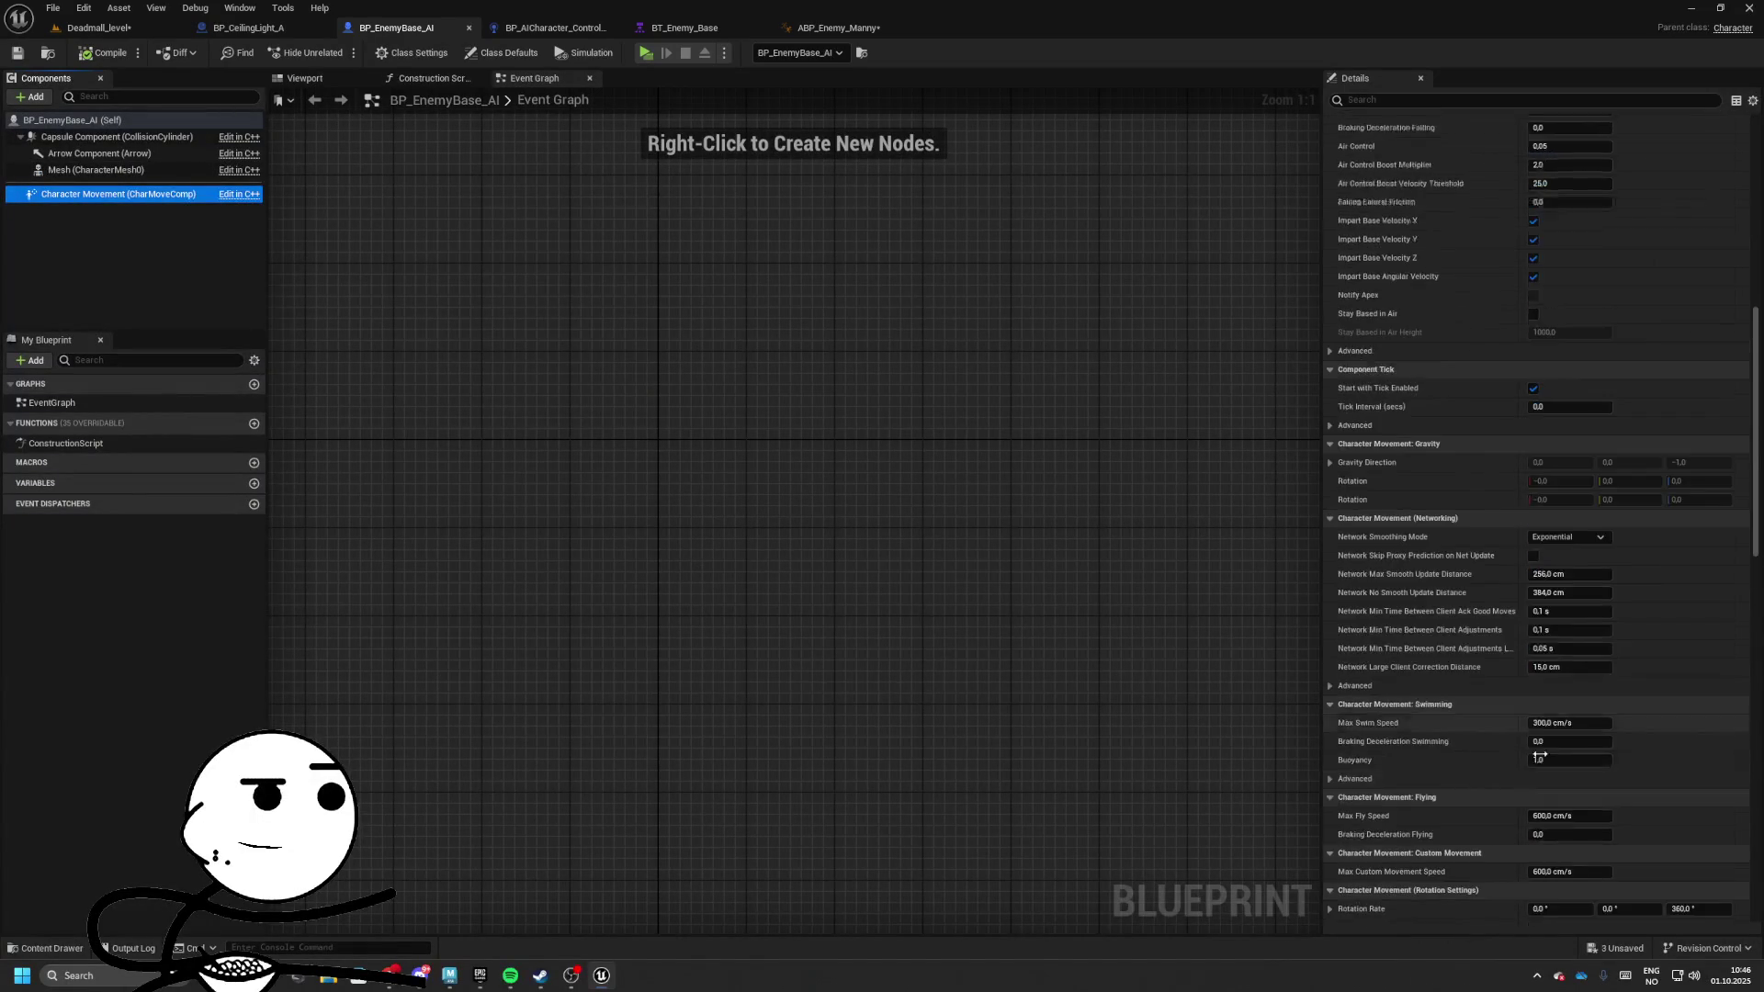
click(1532, 593)
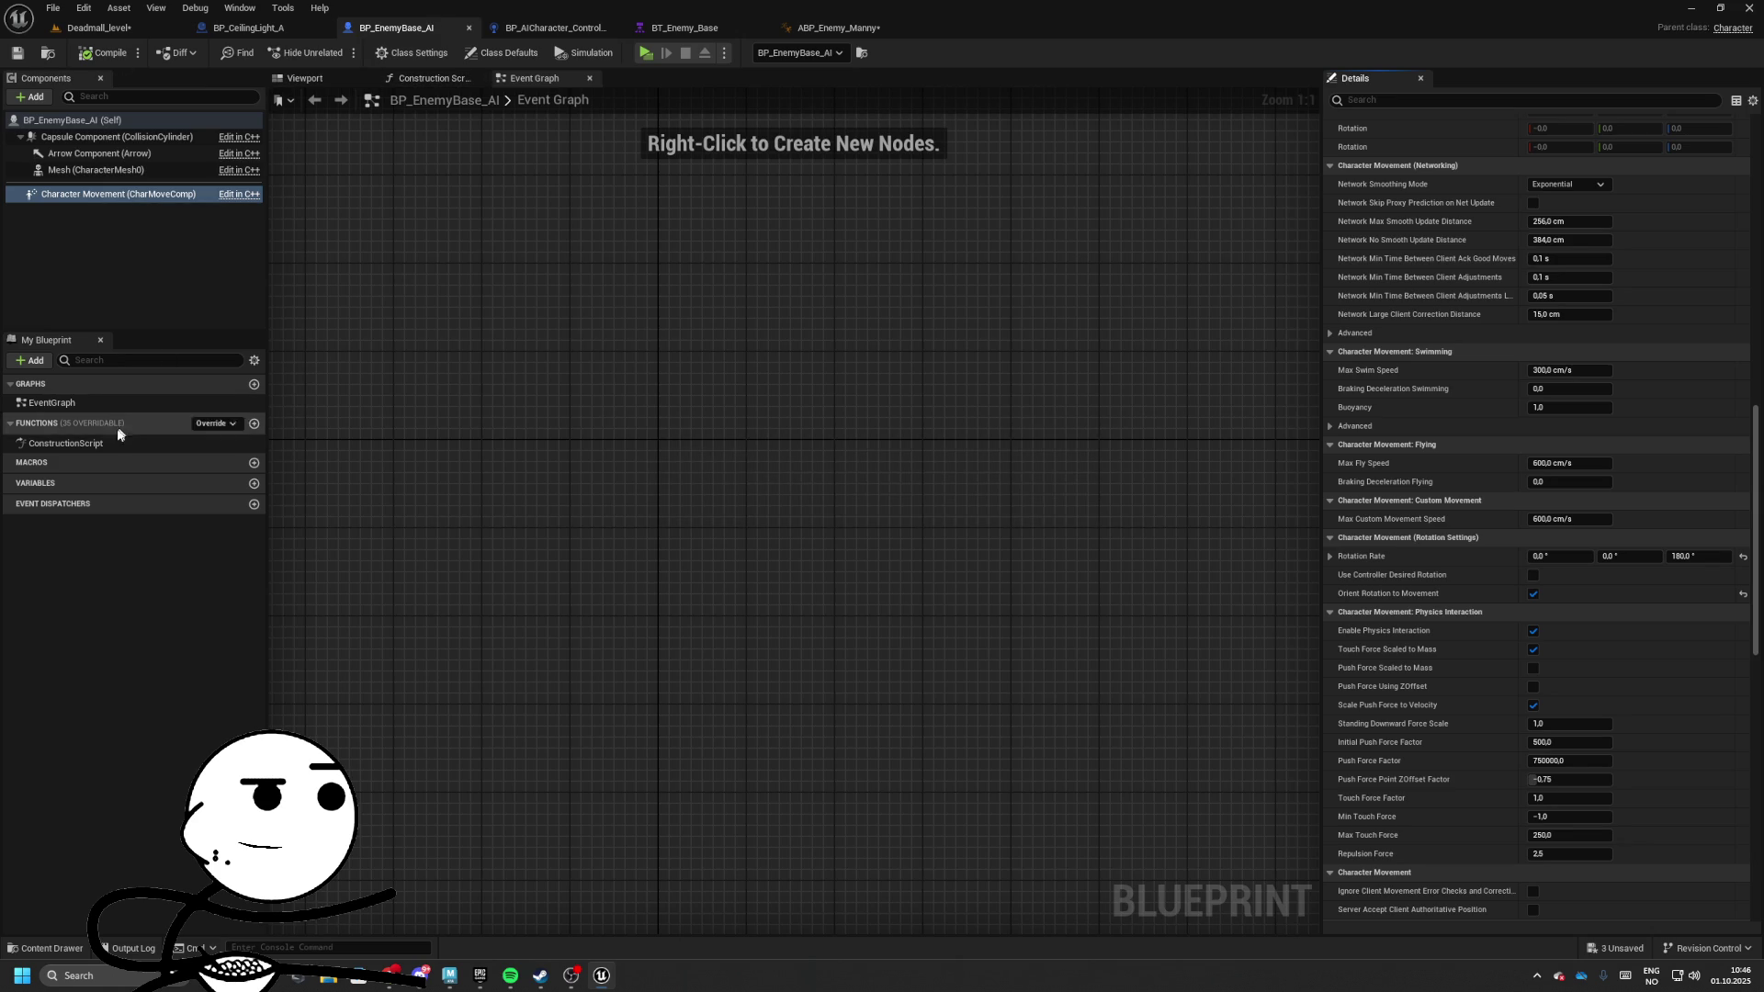
Set Max Walk Speed to 300 and compile the enemy blueprint
scroll(1580, 740, down, 5)
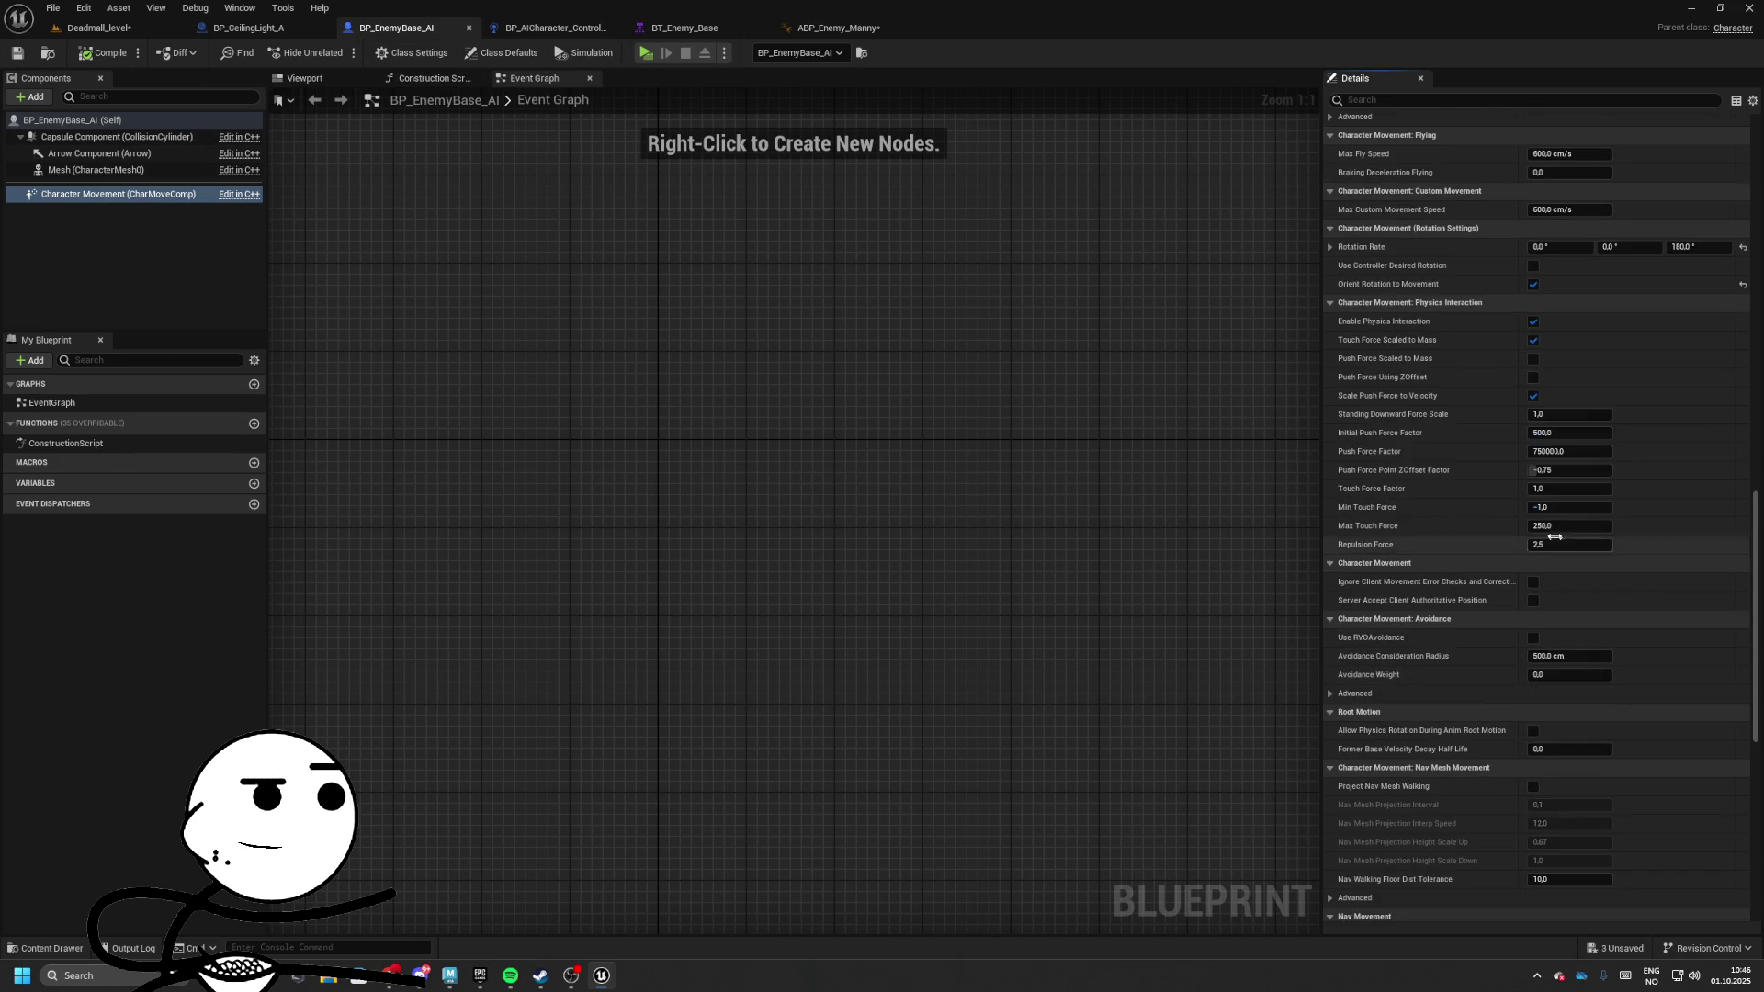
scroll(1589, 621, up, 5)
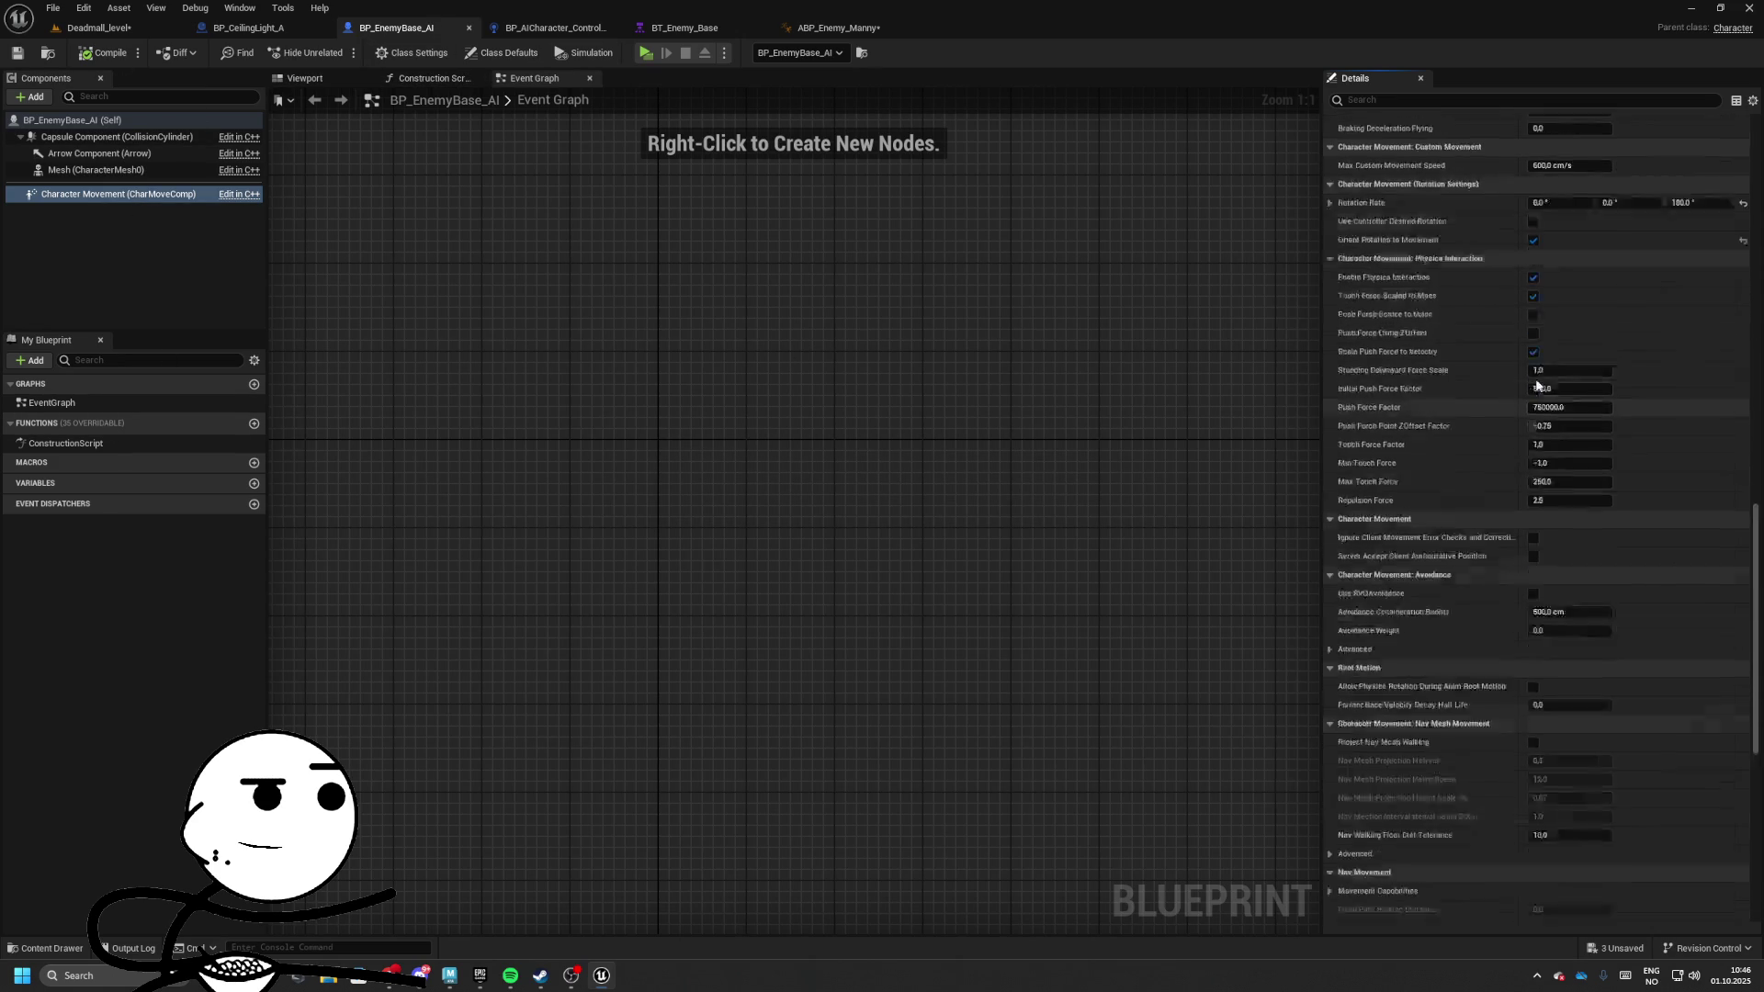
scroll(1571, 333, up, 12)
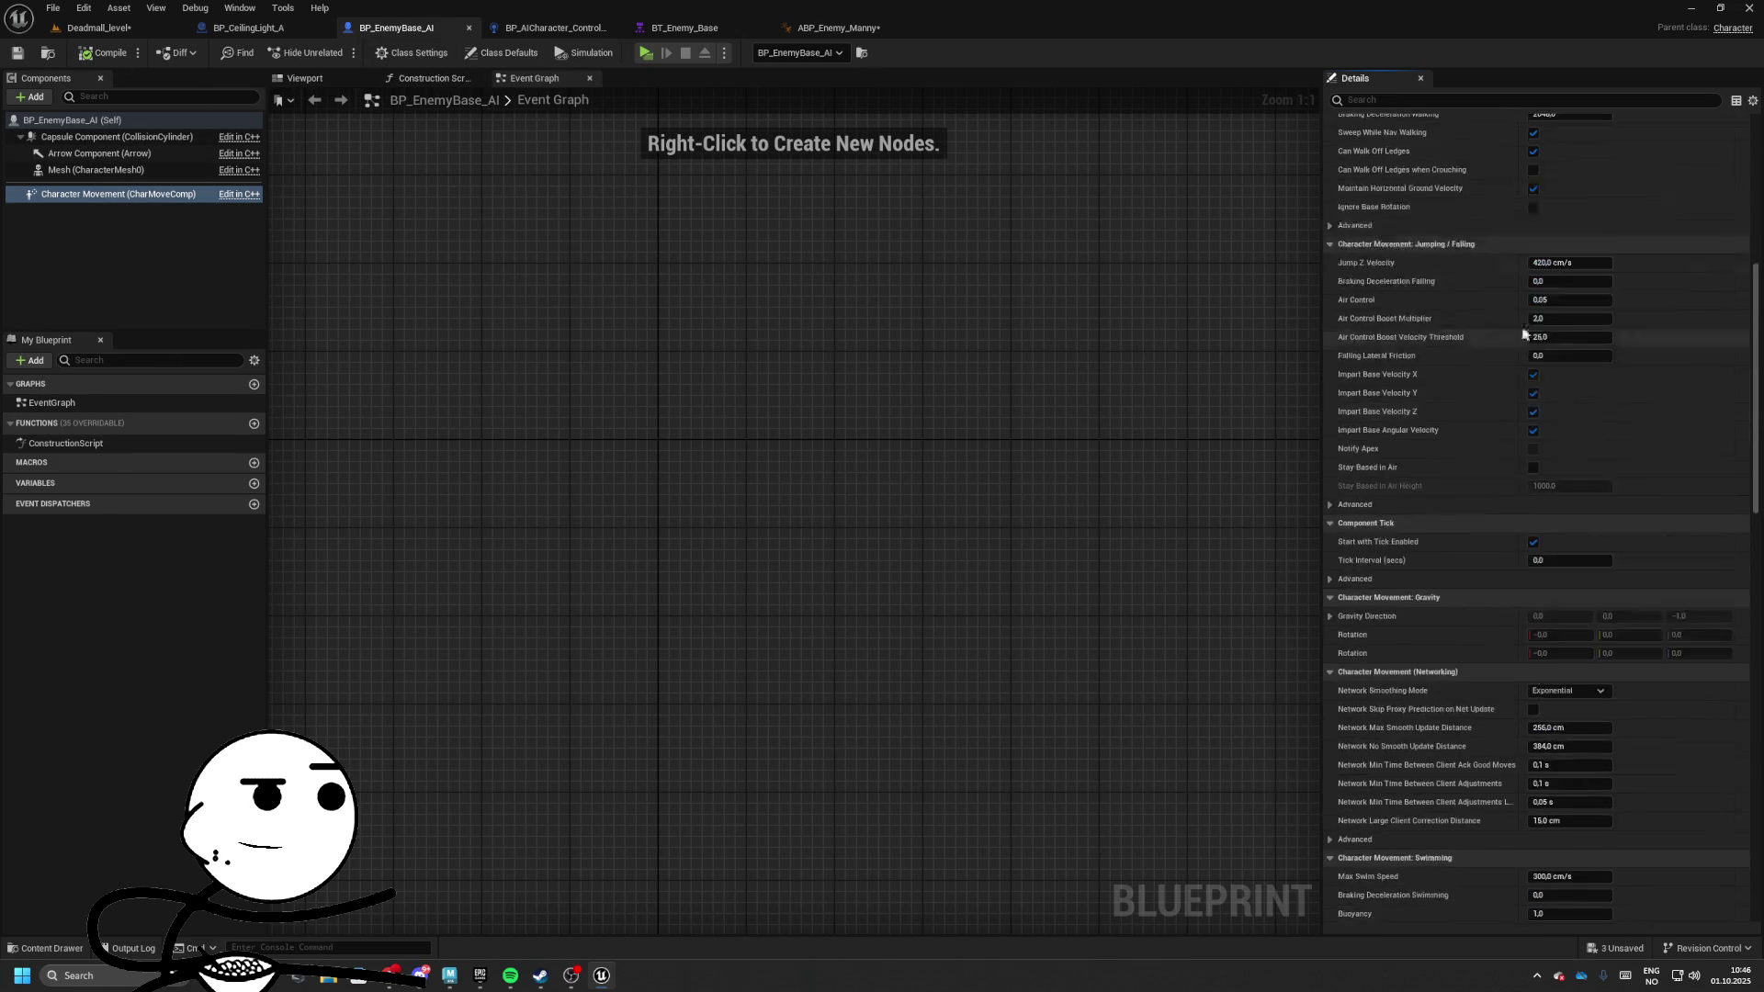
click(1591, 303)
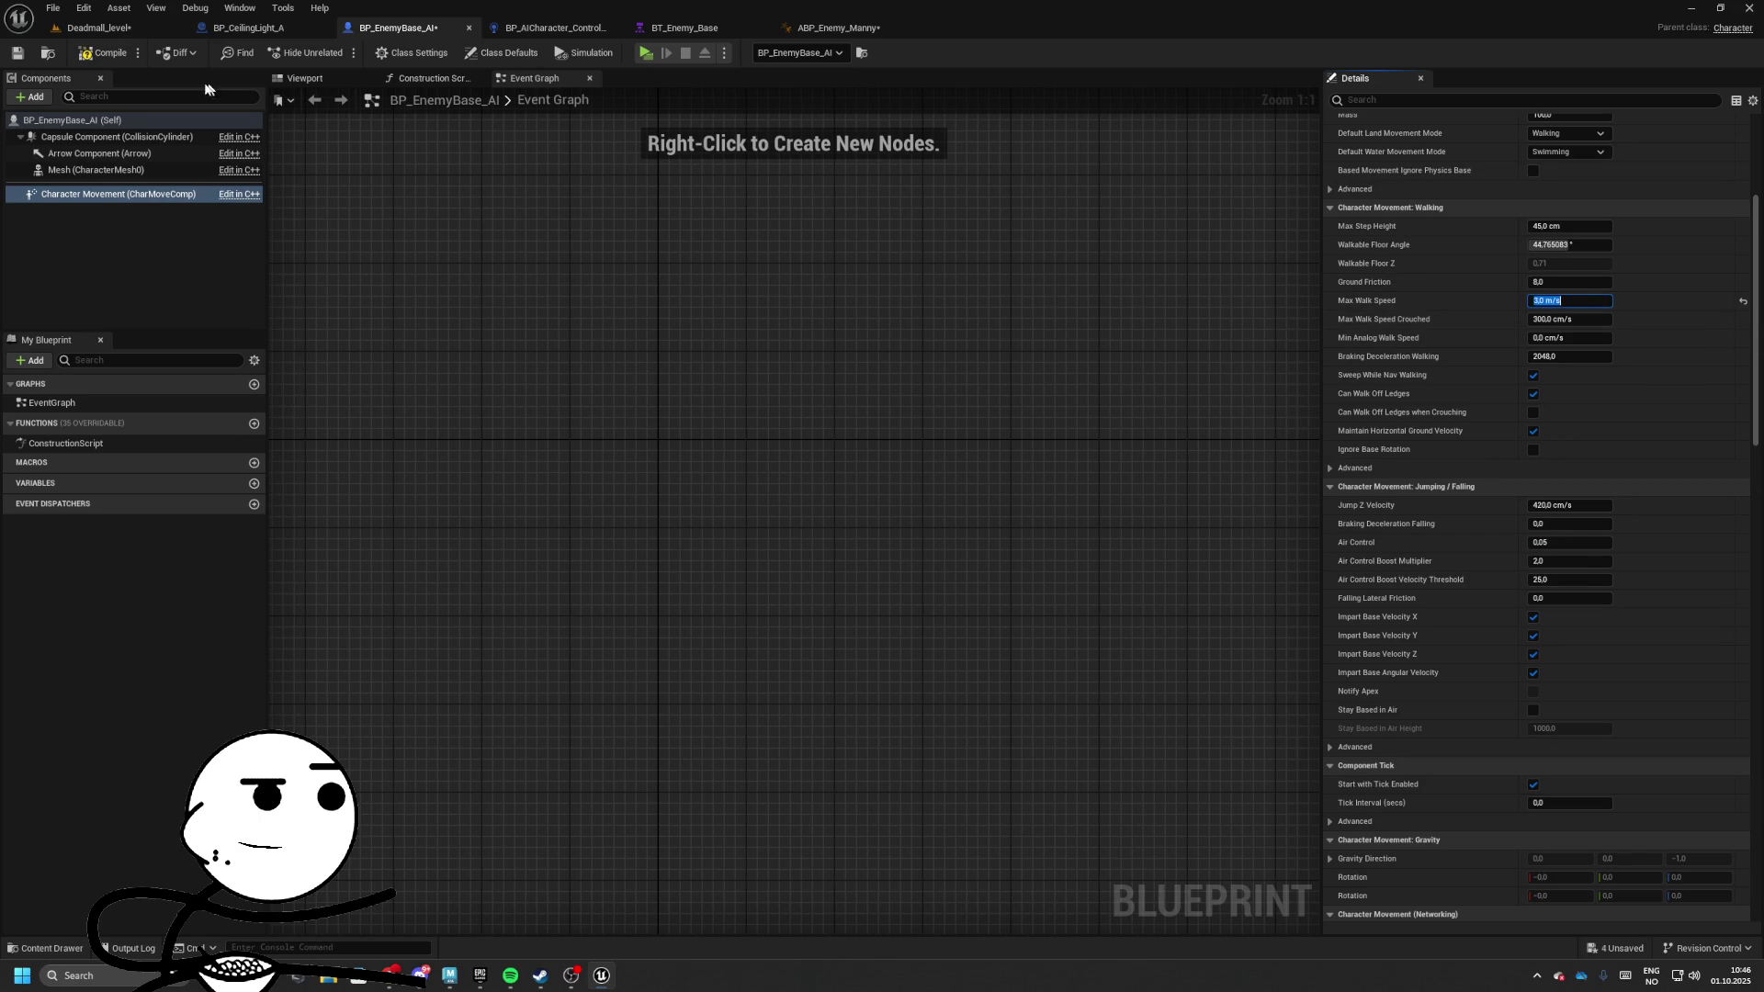
key(Return)
click(81, 56)
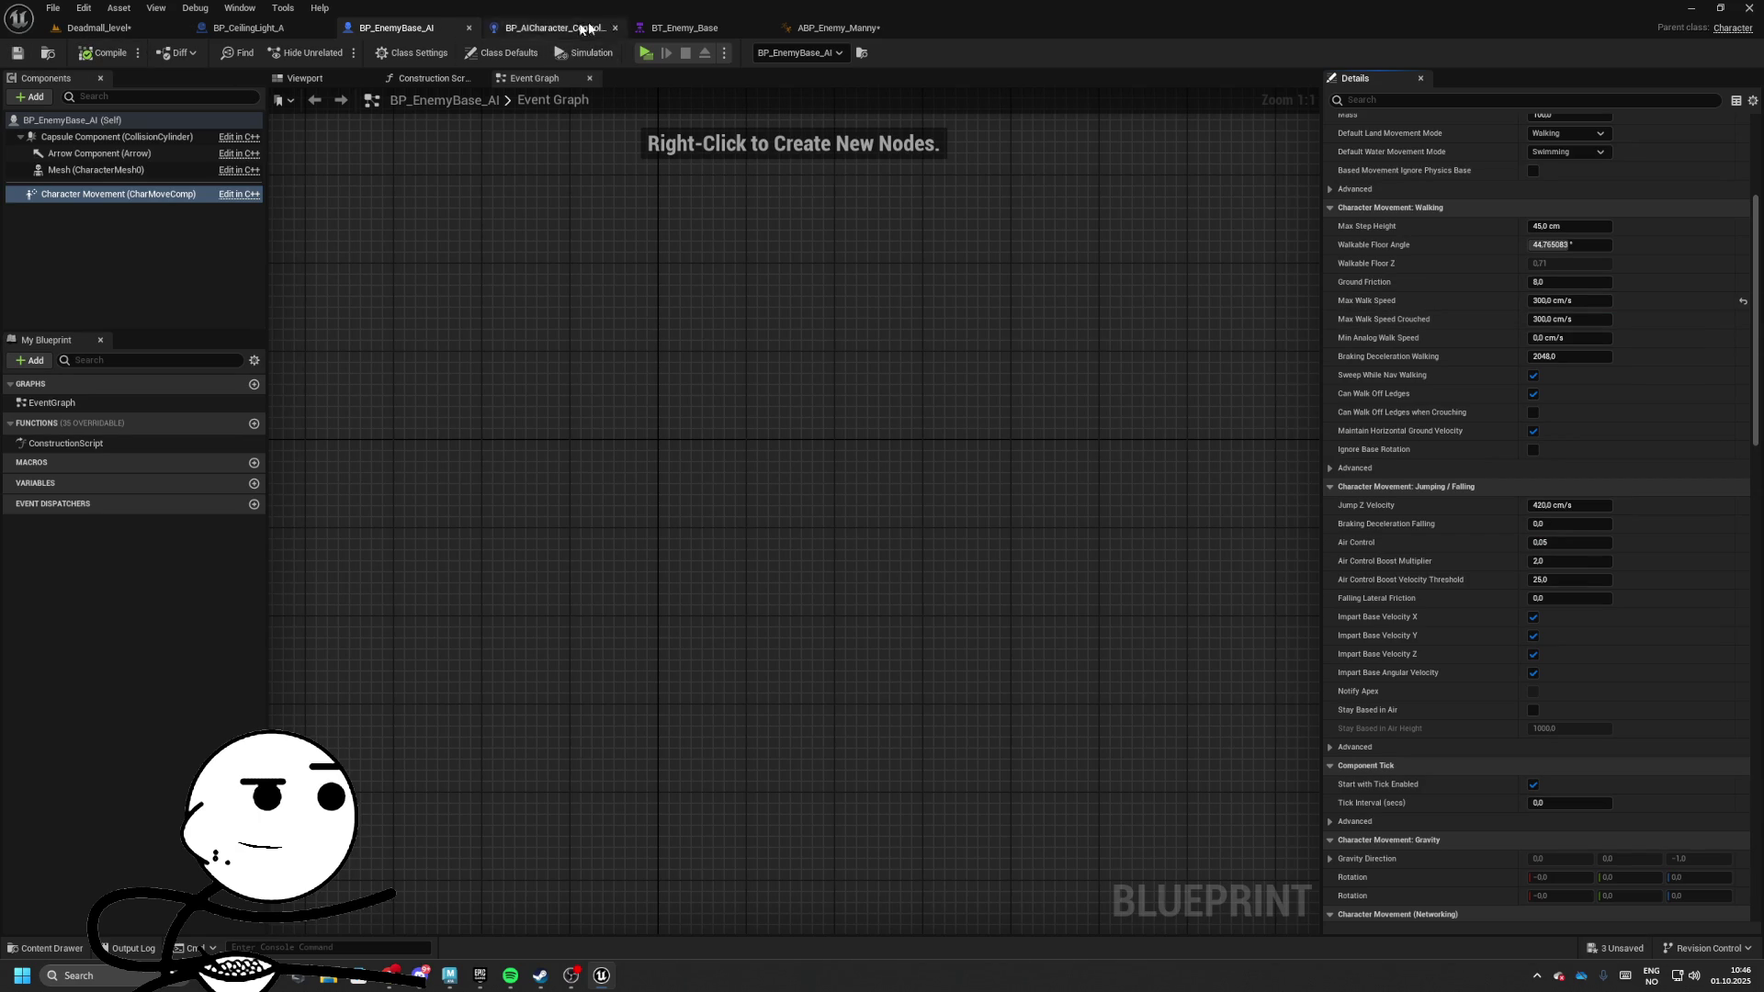
click(512, 29)
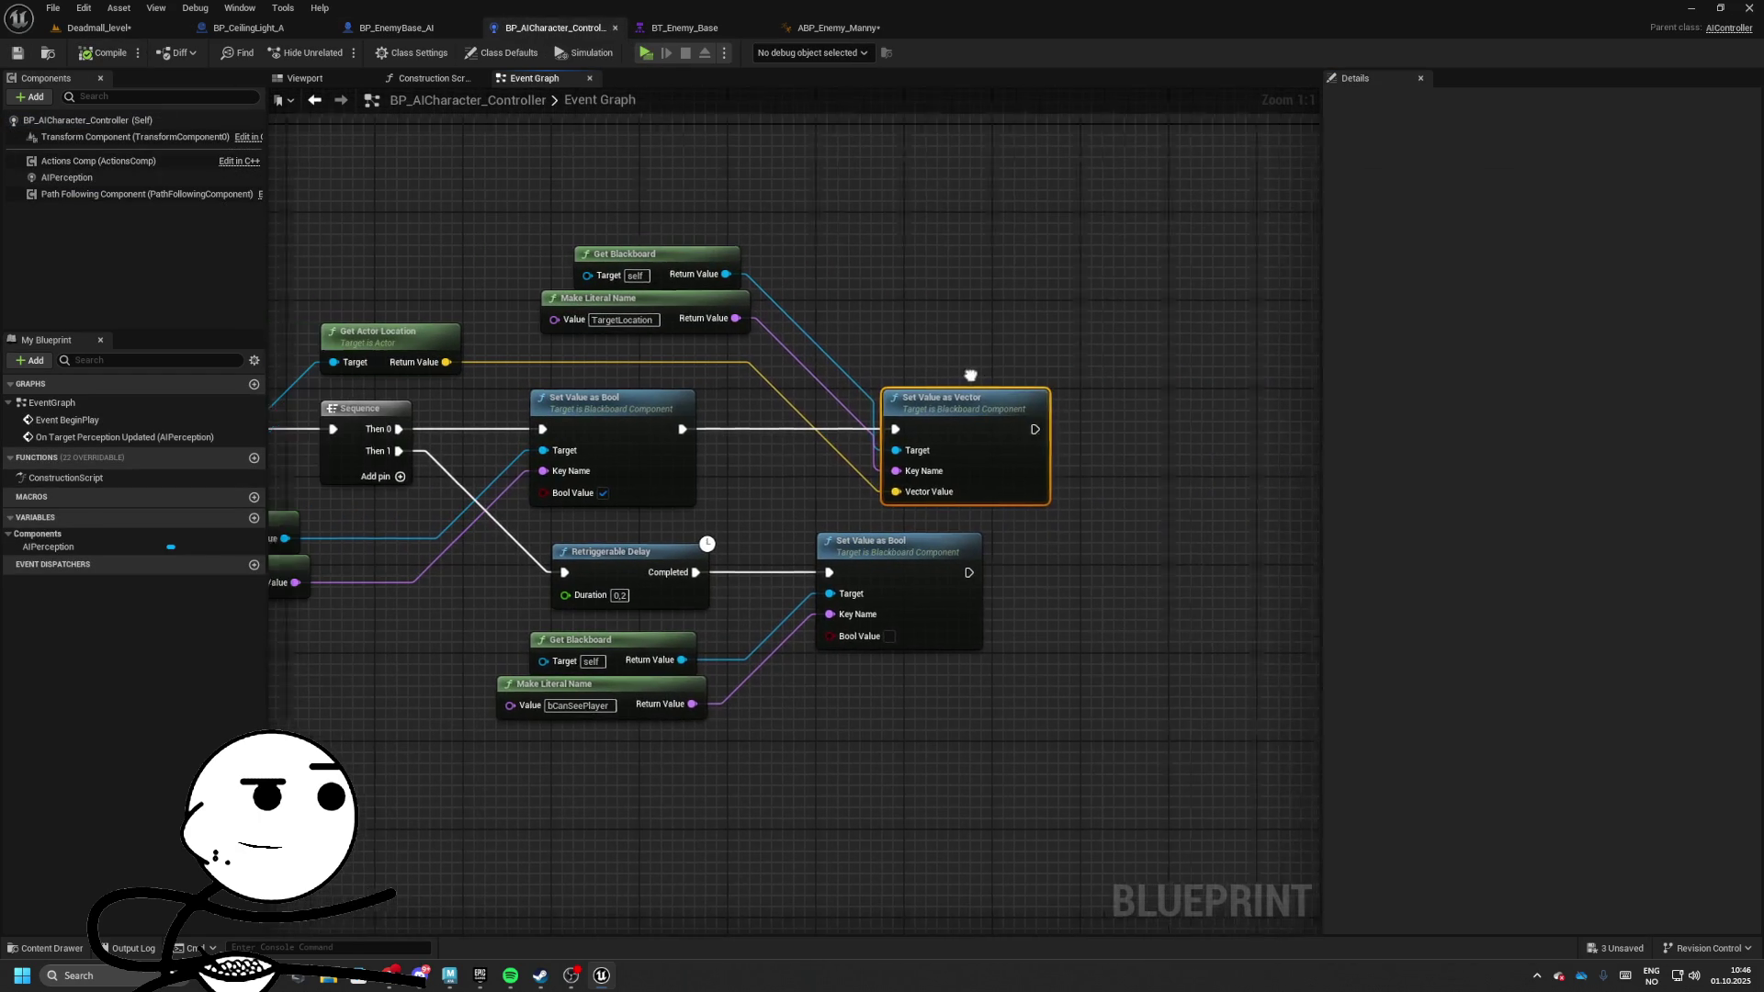
Replace Set Value as Vector with Set Value as Object, wiring the sensed actor and key name
key(Delete)
drag(766, 271, 897, 359)
text(se)
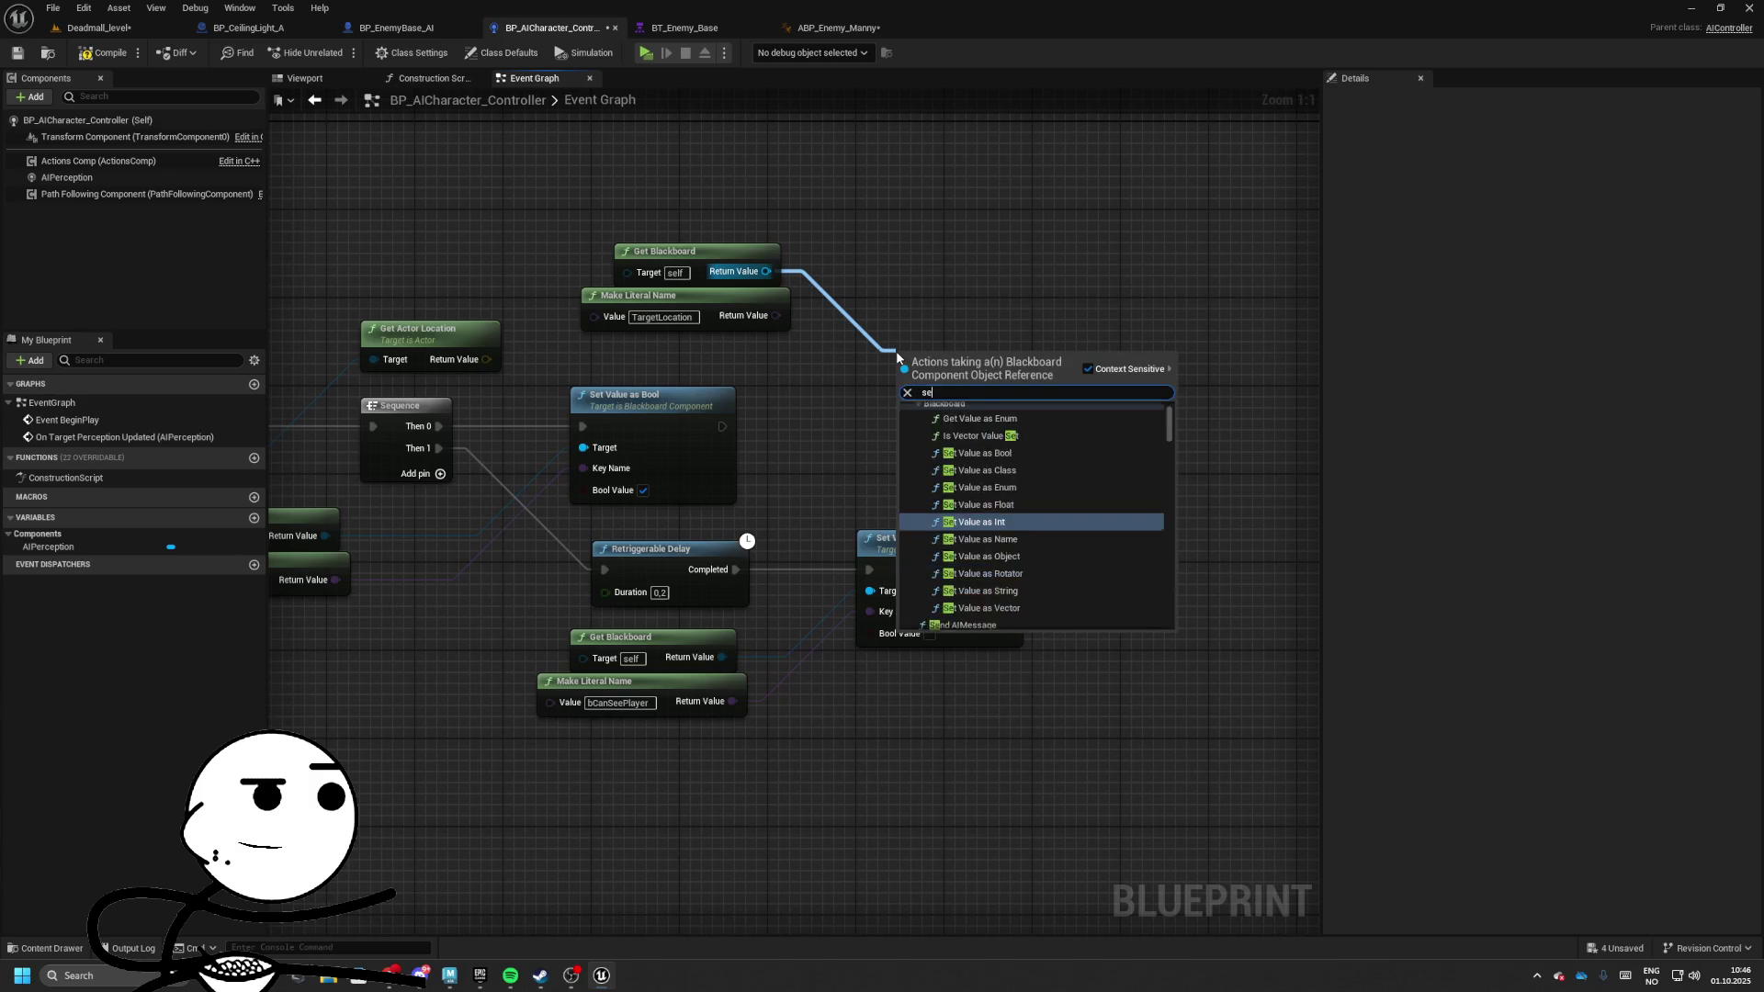
text(t ob)
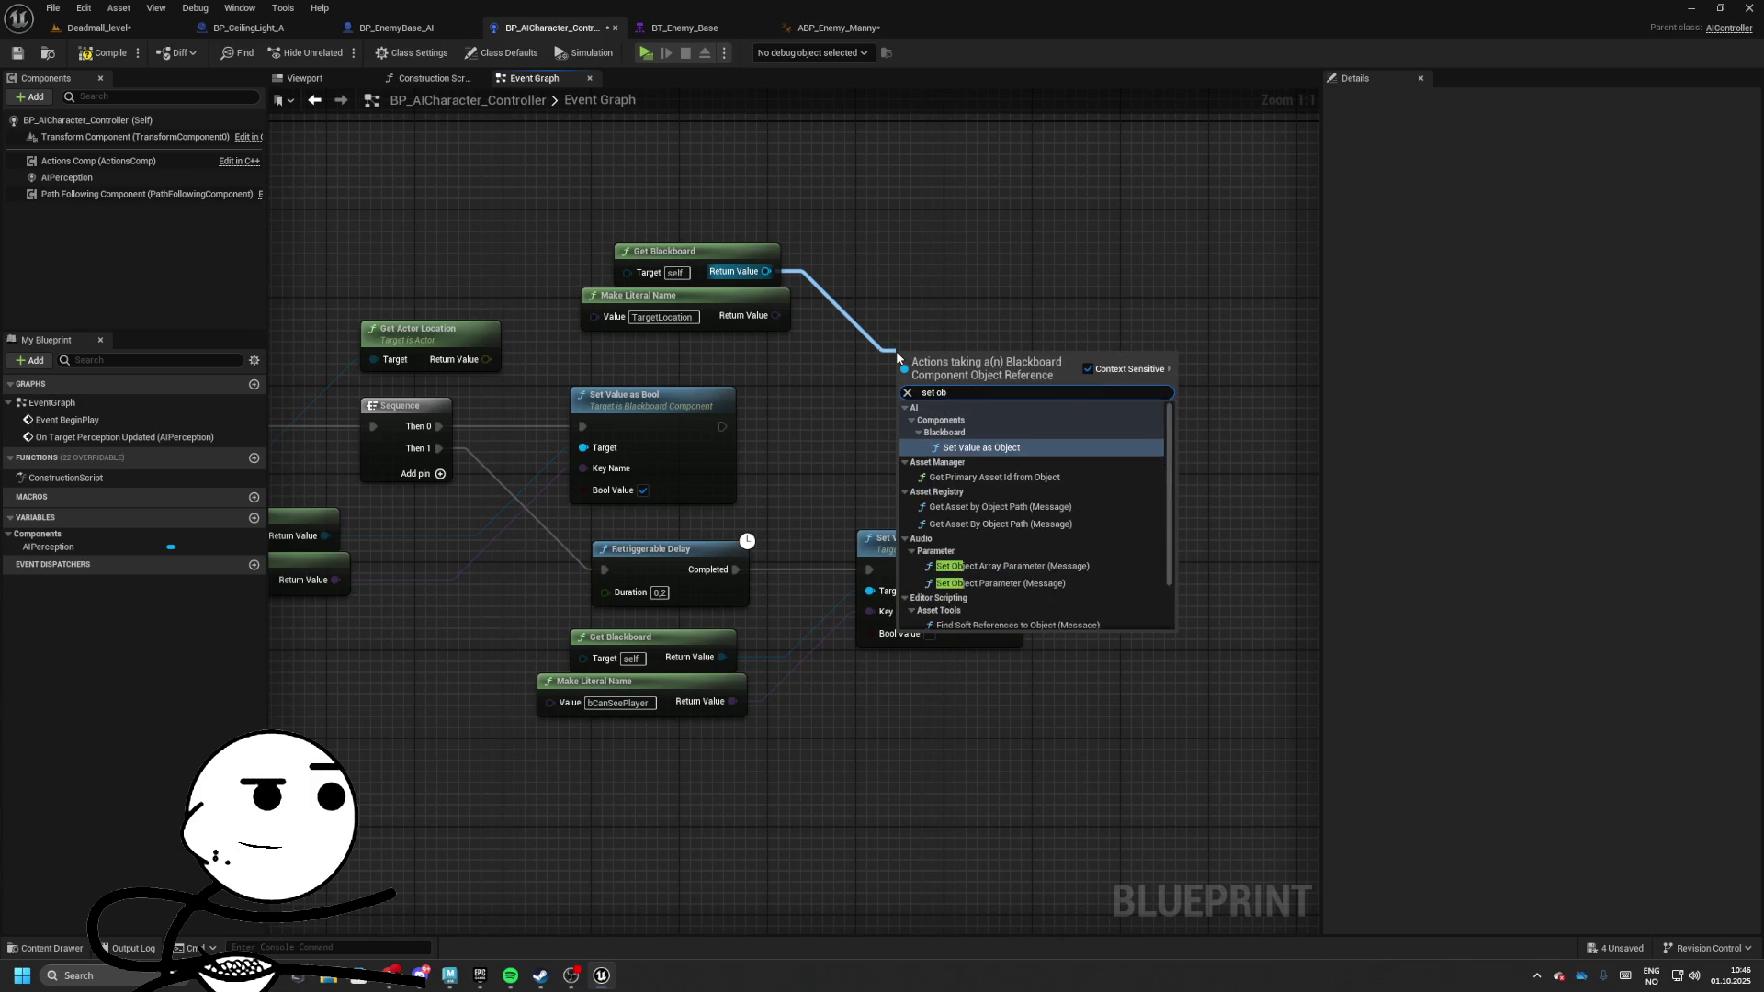
key(Return)
mouse_move(903, 419)
mouse_down()
mouse_move(322, 521)
mouse_move(760, 472)
mouse_up()
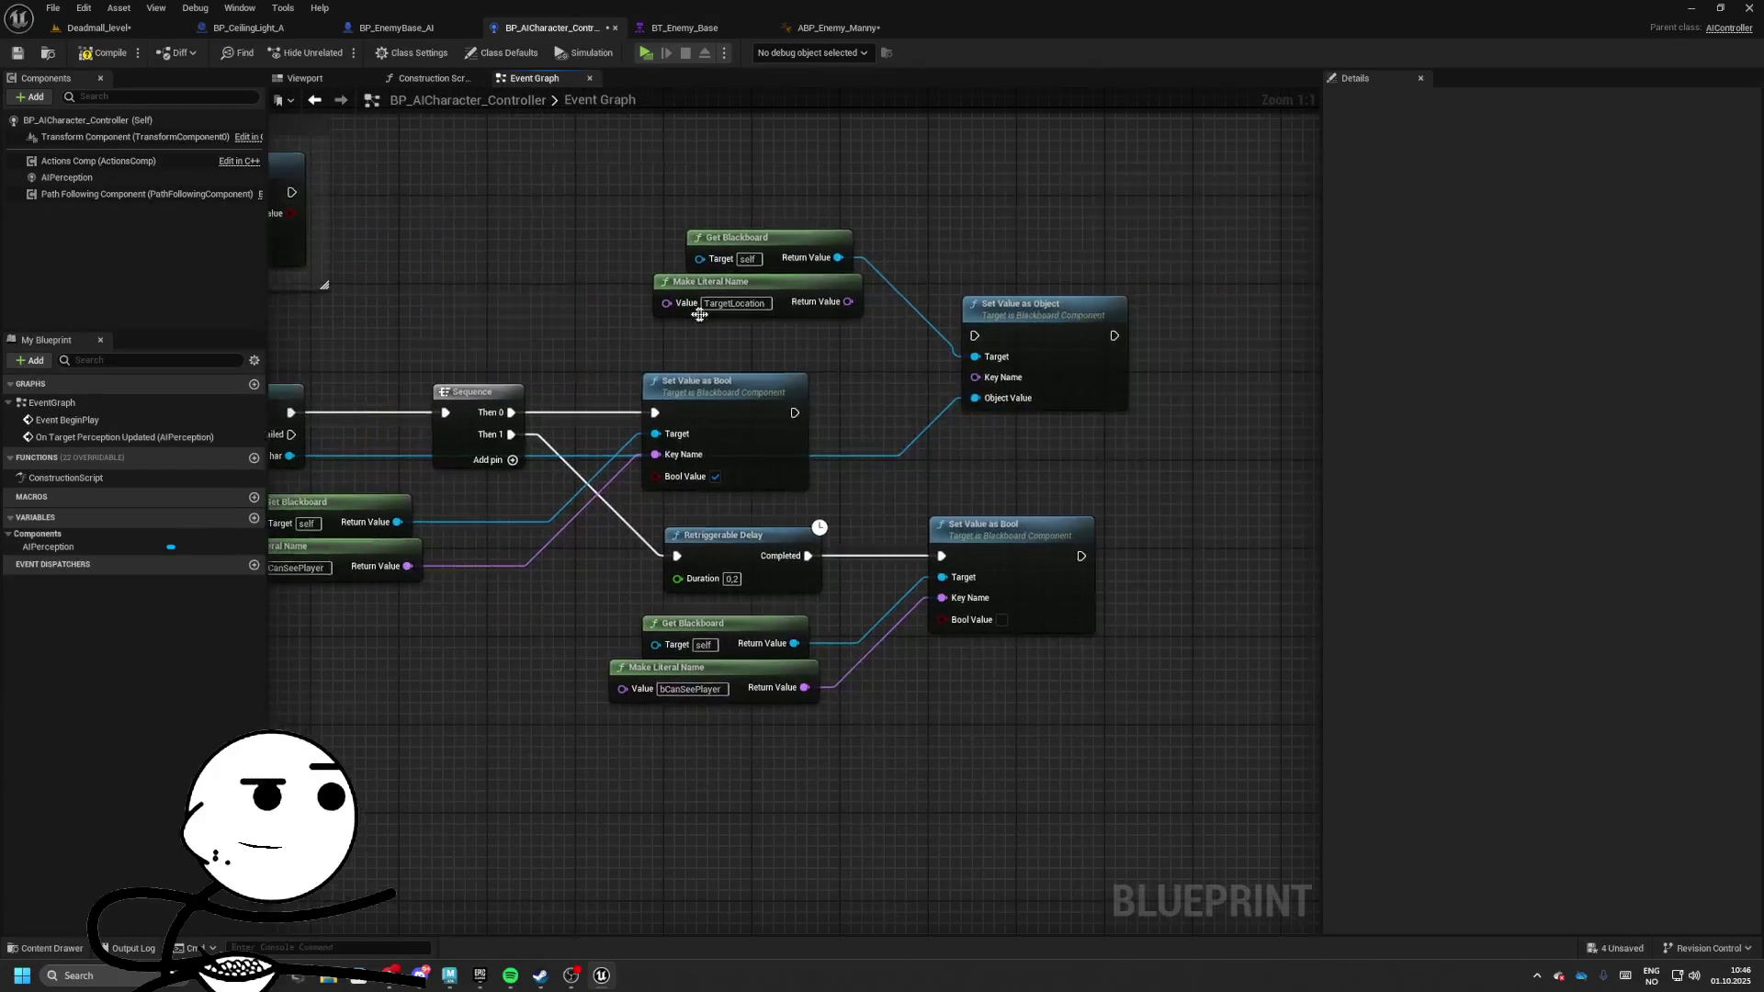
drag(847, 301, 975, 377)
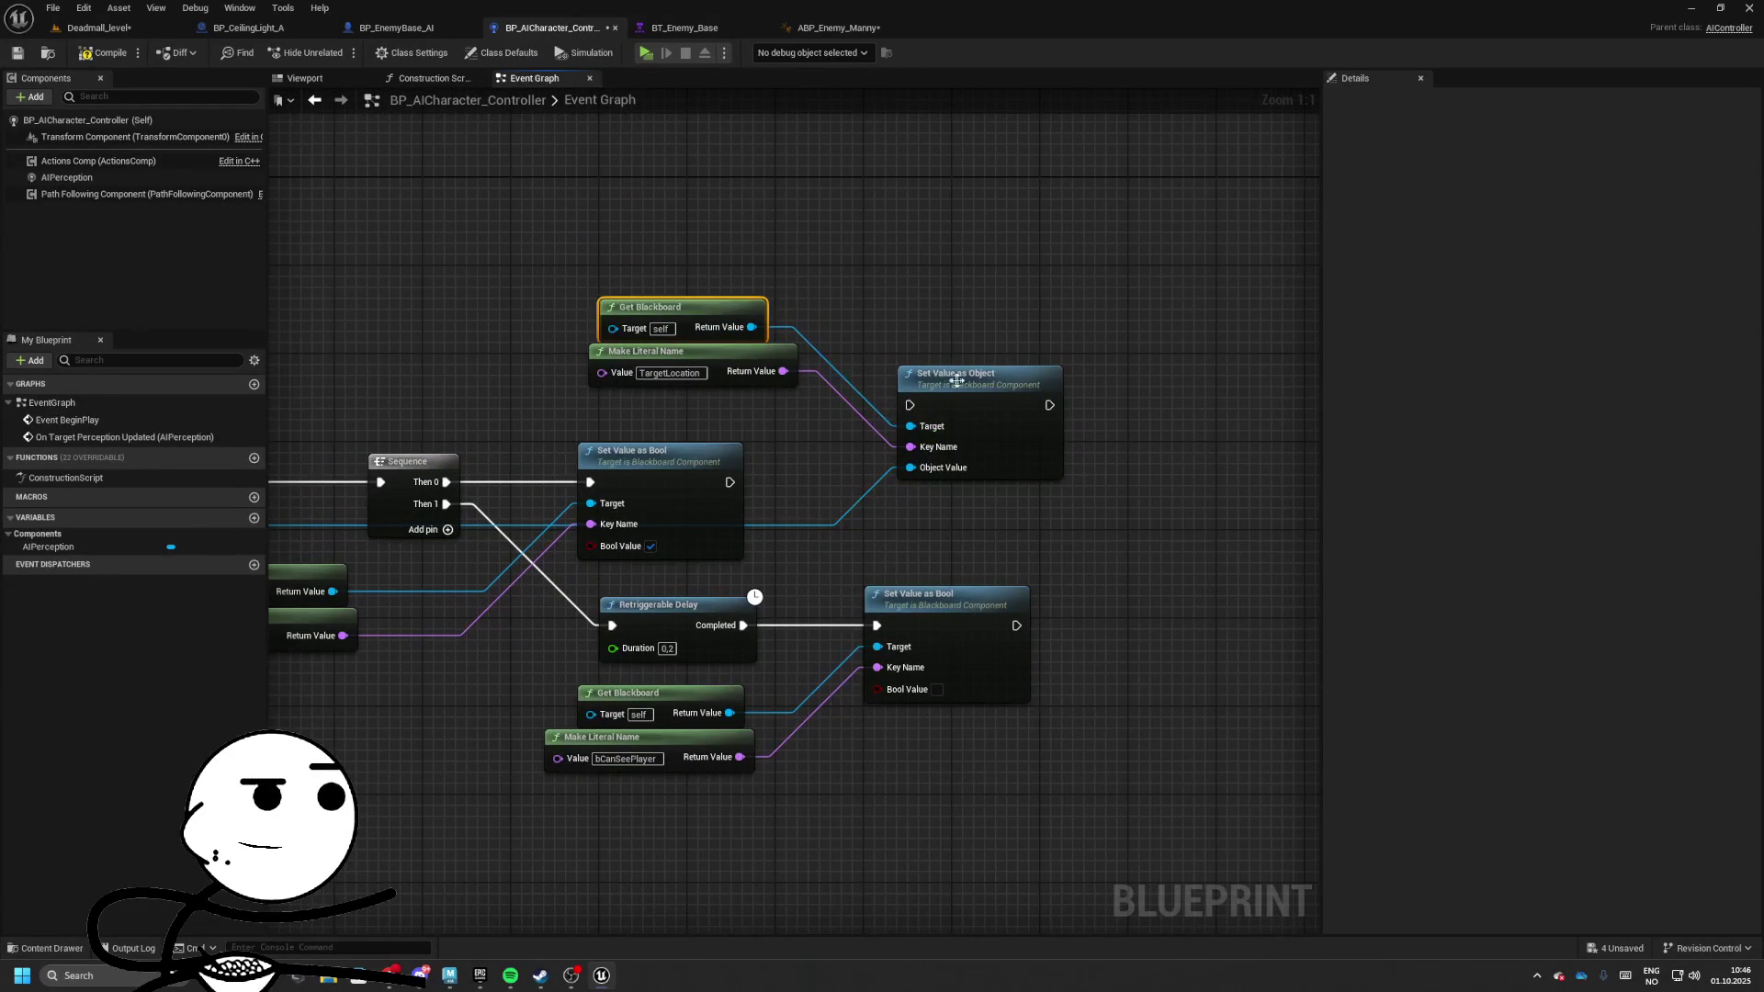
Set the key name to TargetActor and run Set Value as Object after Set Value as Bool
click(956, 380)
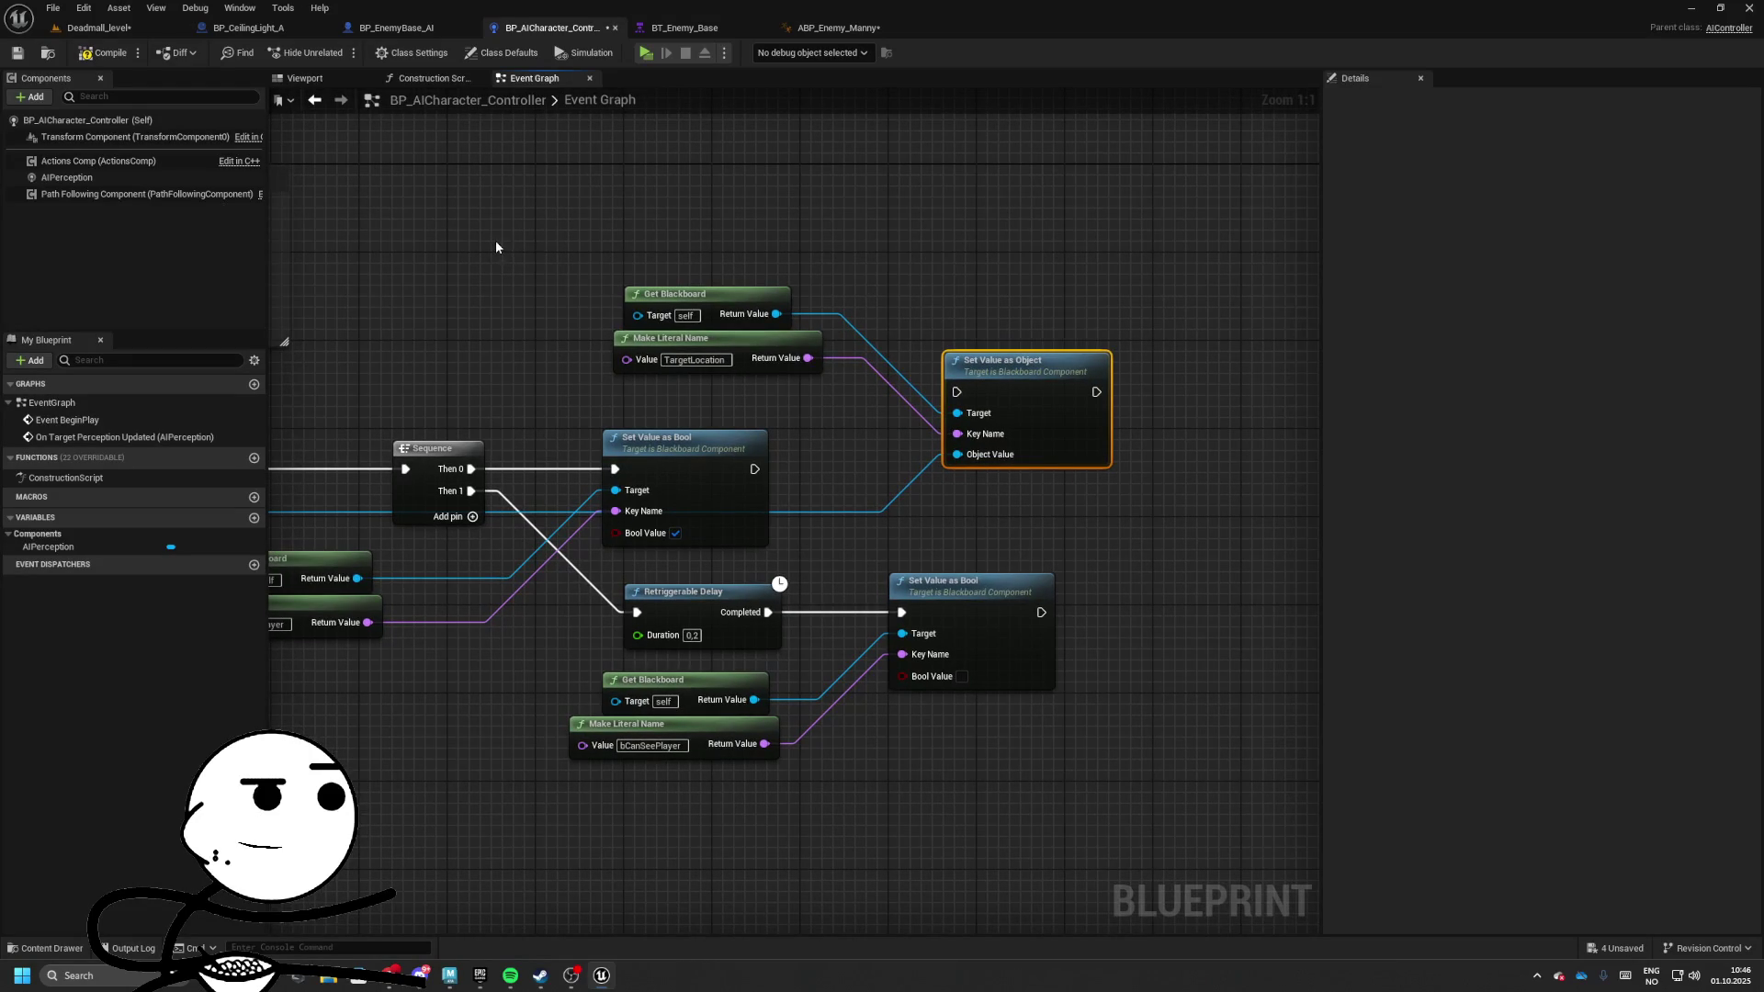
click(694, 360)
text(TargetActor)
key(Return)
drag(957, 391, 753, 469)
drag(898, 382, 886, 426)
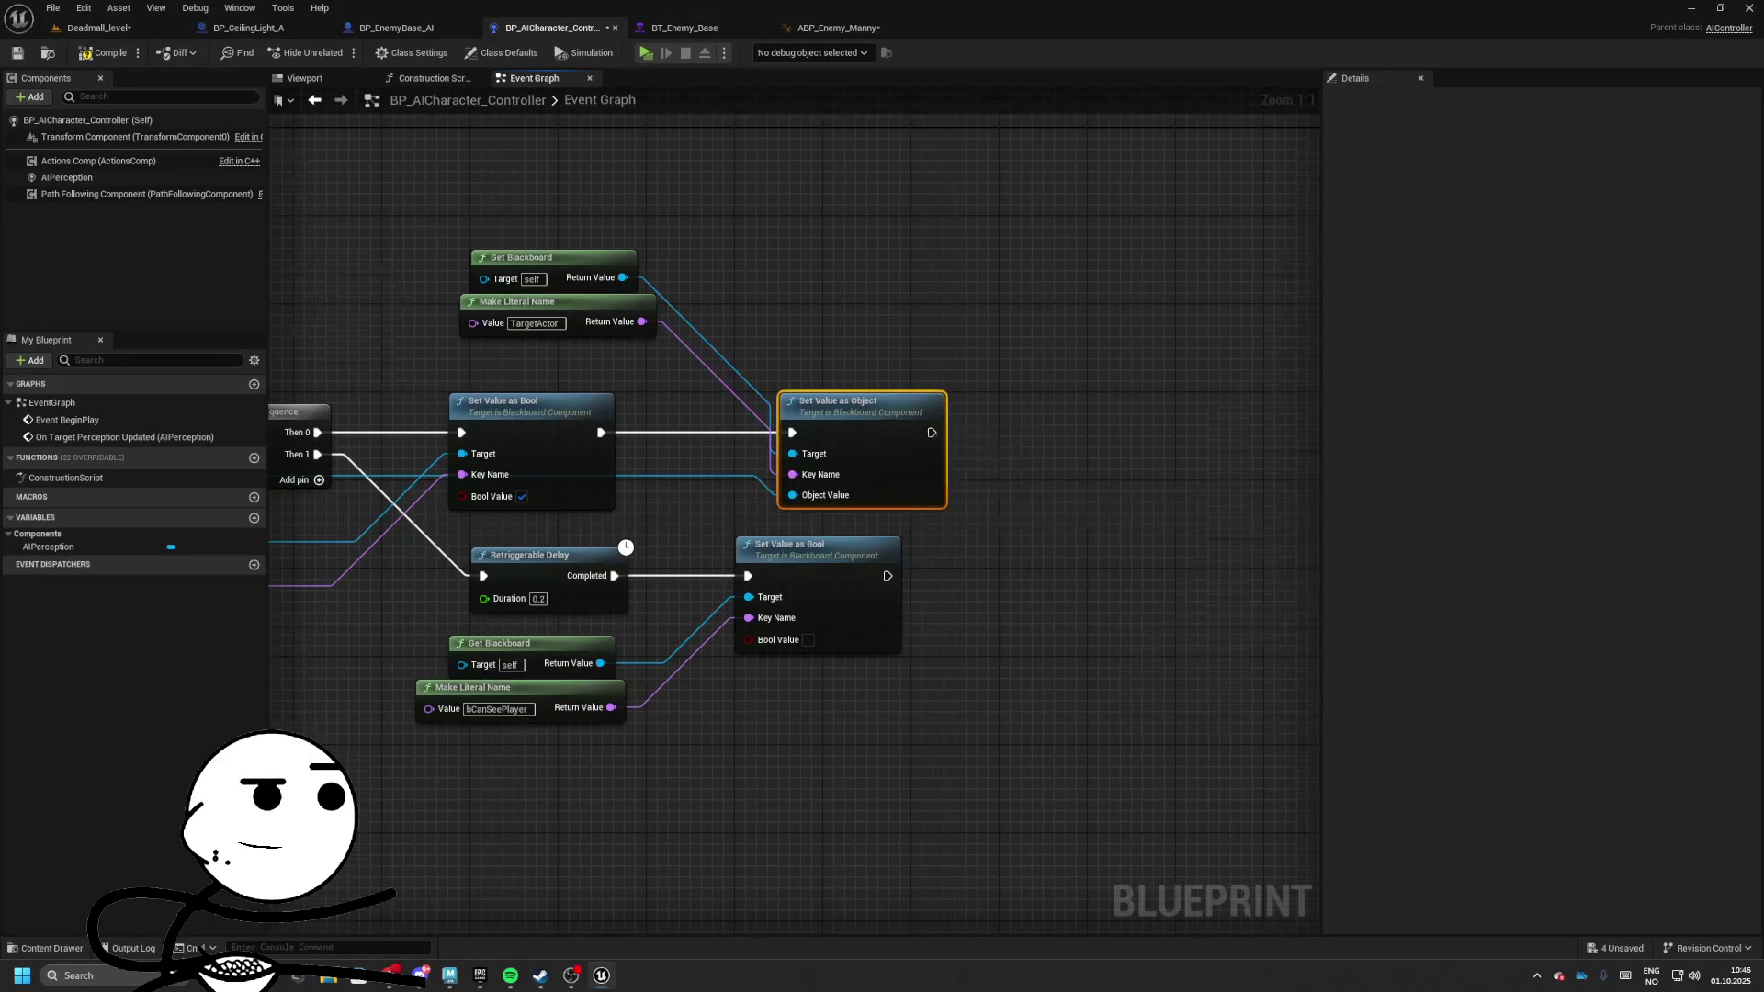
Reposition the lower Set Value as Bool node and paste a duplicate of it
drag(859, 505, 901, 501)
mouse_move(450, 411)
mouse_down()
mouse_move(491, 338)
mouse_move(603, 343)
mouse_move(613, 387)
mouse_move(342, 350)
mouse_up()
key(ctrl+c)
key(ctrl+v)
Copy the Get Blackboard and TargetActor key name pair down to the delayed-reset branch
drag(913, 487, 1005, 488)
mouse_move(400, 137)
mouse_down()
mouse_move(647, 282)
mouse_move(683, 221)
mouse_up()
key(ctrl+c)
key(ctrl+v)
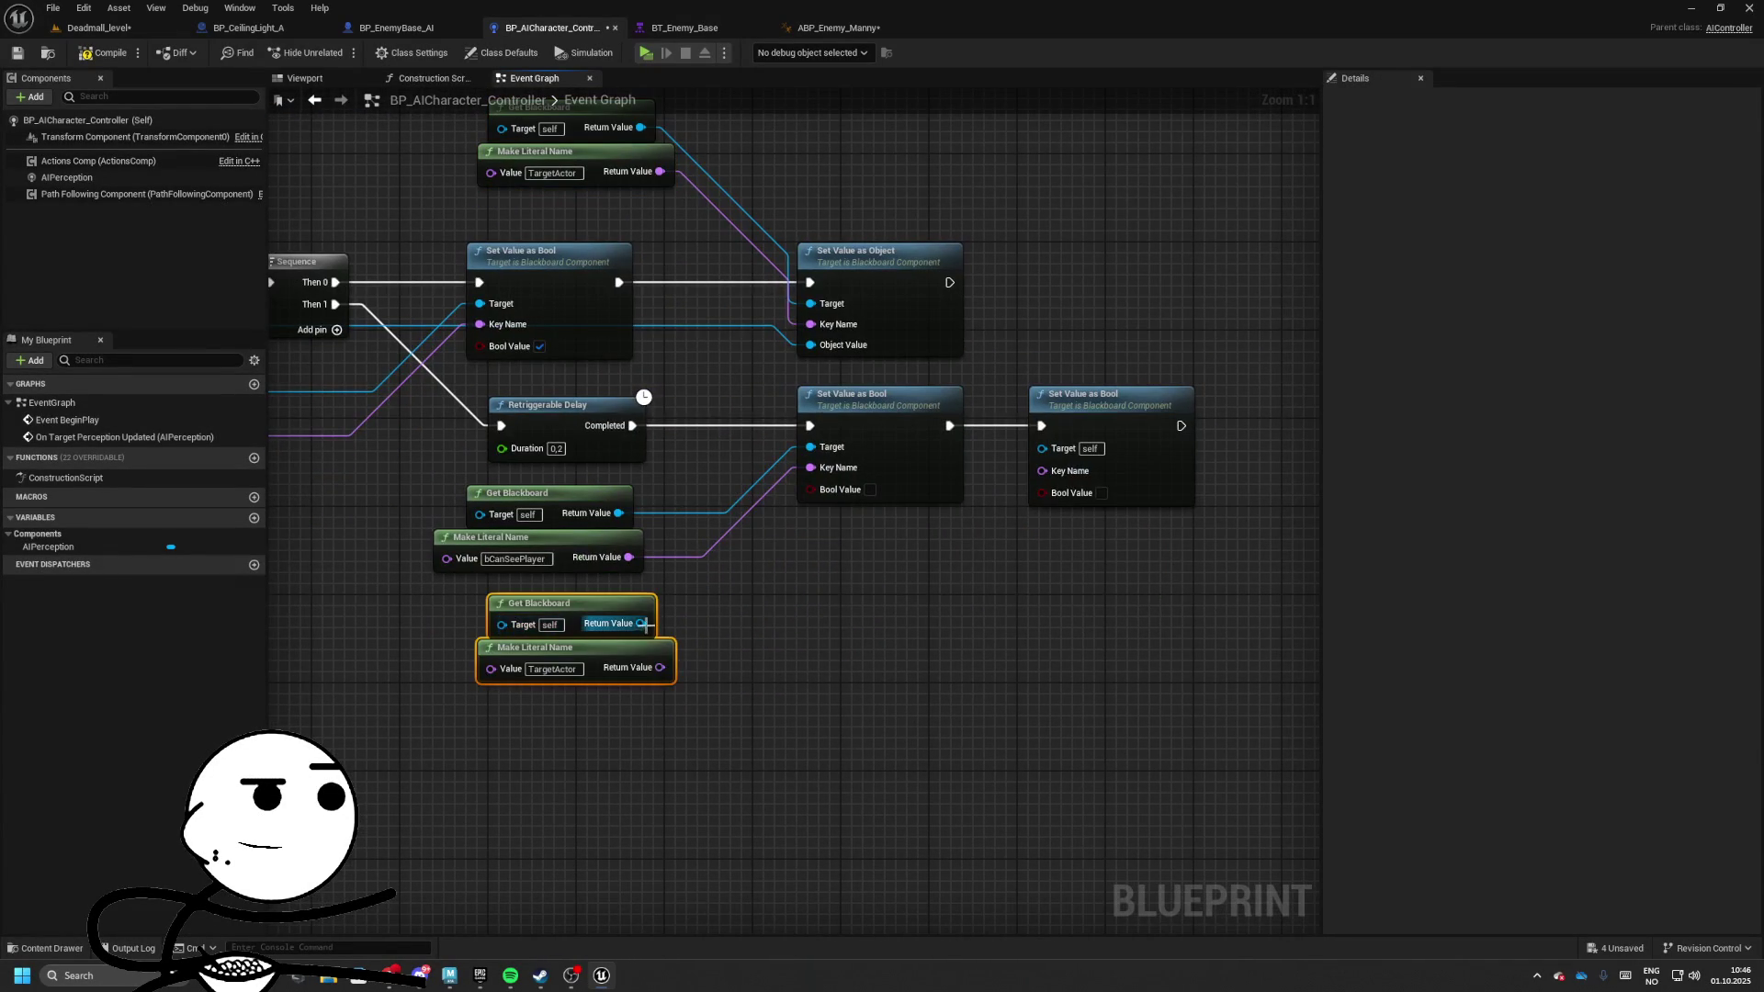
mouse_move(640, 623)
mouse_down()
mouse_move(984, 524)
mouse_move(1040, 446)
mouse_up()
mouse_move(660, 666)
mouse_down()
mouse_move(949, 542)
mouse_move(1042, 468)
mouse_up()
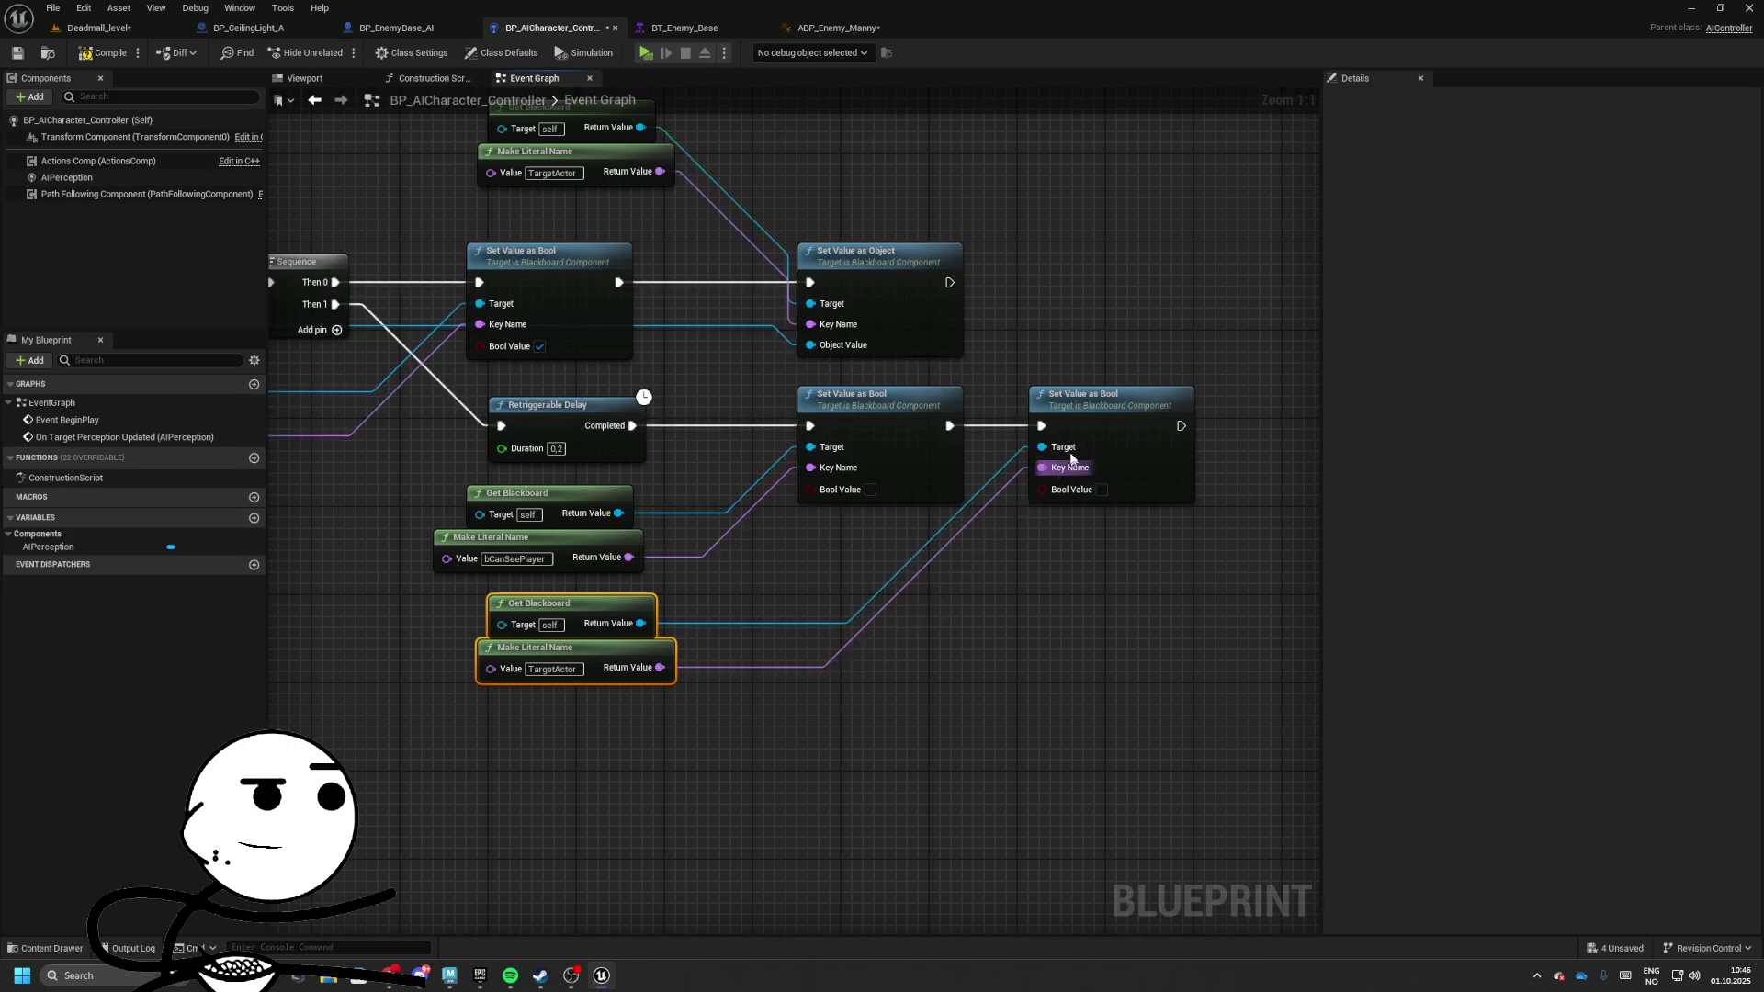
click(1112, 486)
drag(1210, 505, 1135, 531)
key(Delete)
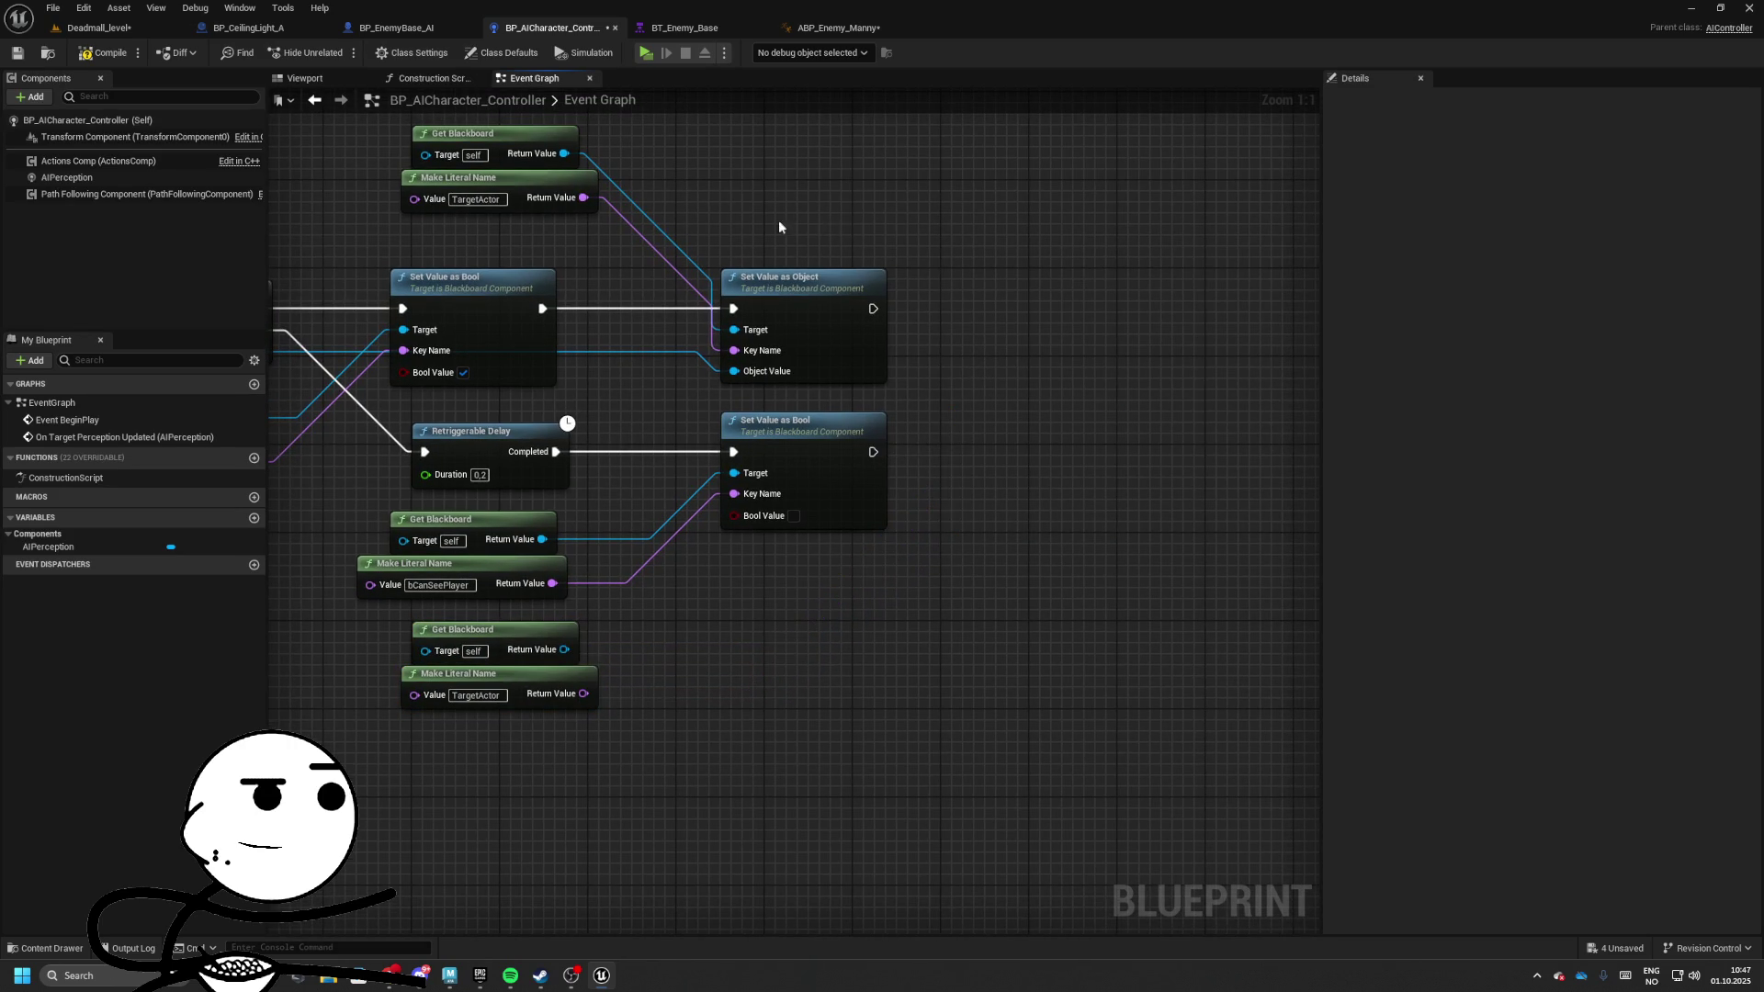
Add a Clear Value node for the TargetActor key after the lower Set Value as Bool
key(ctrl+c)
key(ctrl+v)
drag(975, 451, 873, 452)
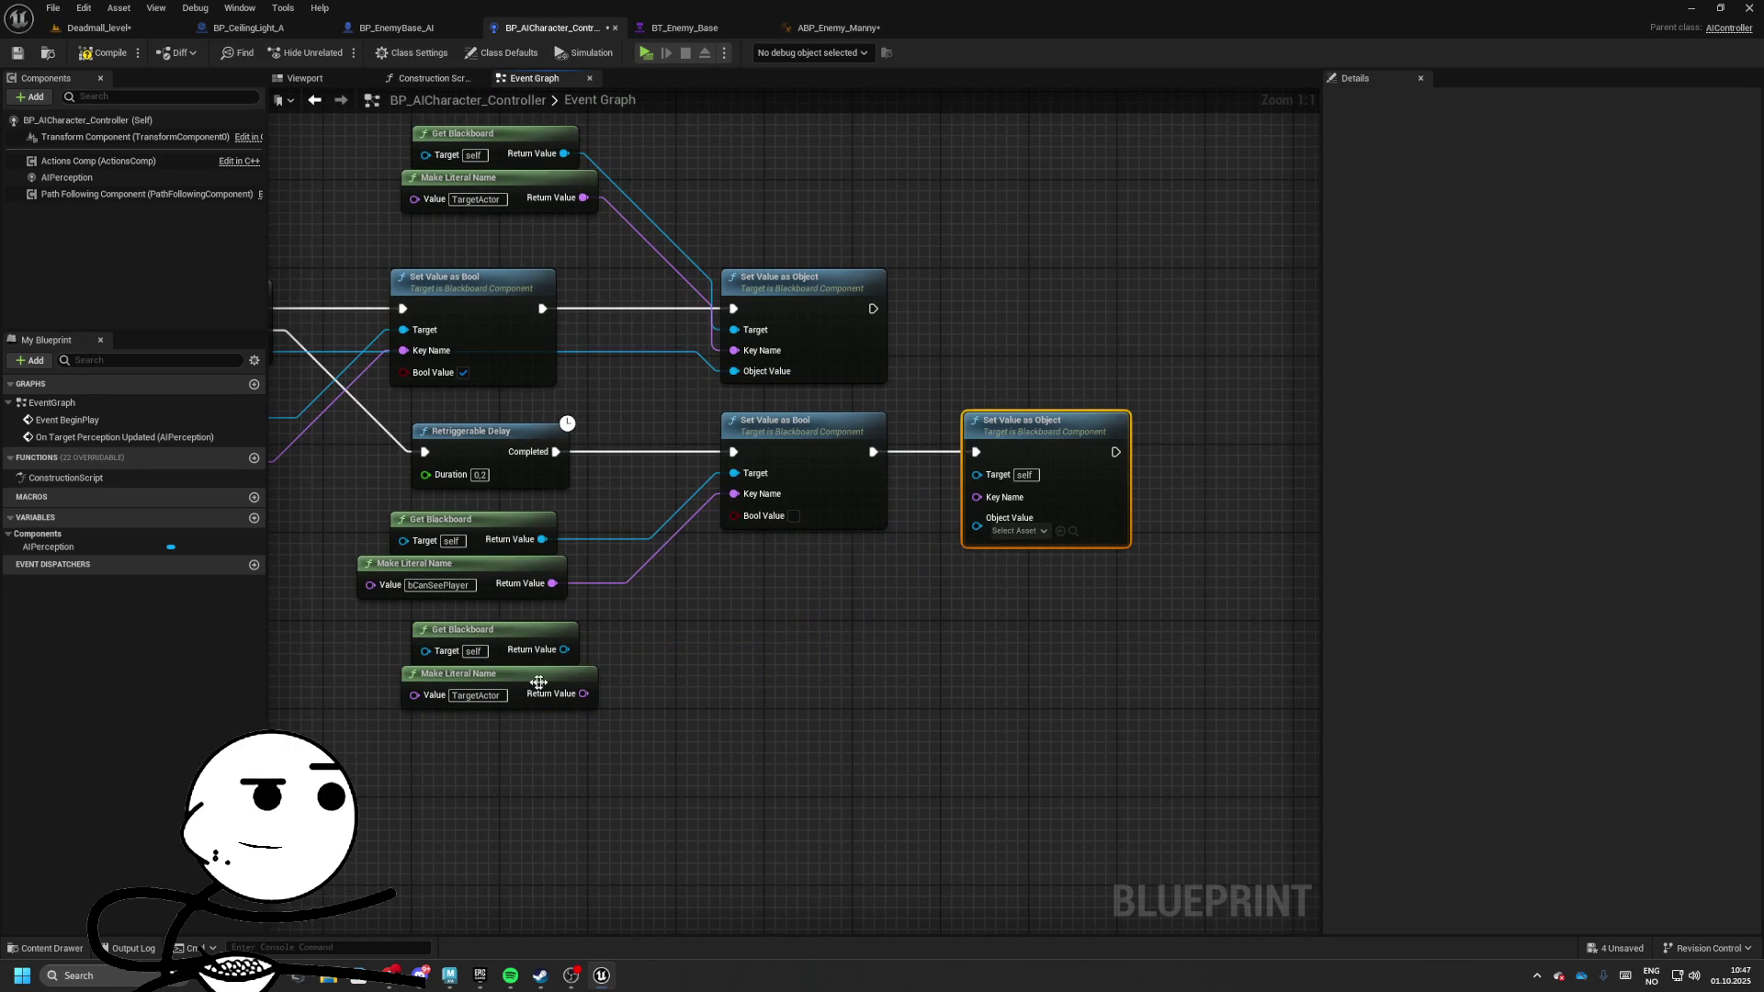
drag(548, 655, 842, 590)
text(clear)
key(Return)
drag(822, 658, 576, 703)
mouse_move(882, 585)
mouse_down()
mouse_move(960, 579)
mouse_move(1036, 442)
mouse_move(891, 472)
mouse_move(872, 451)
mouse_up()
click(1020, 420)
key(Delete)
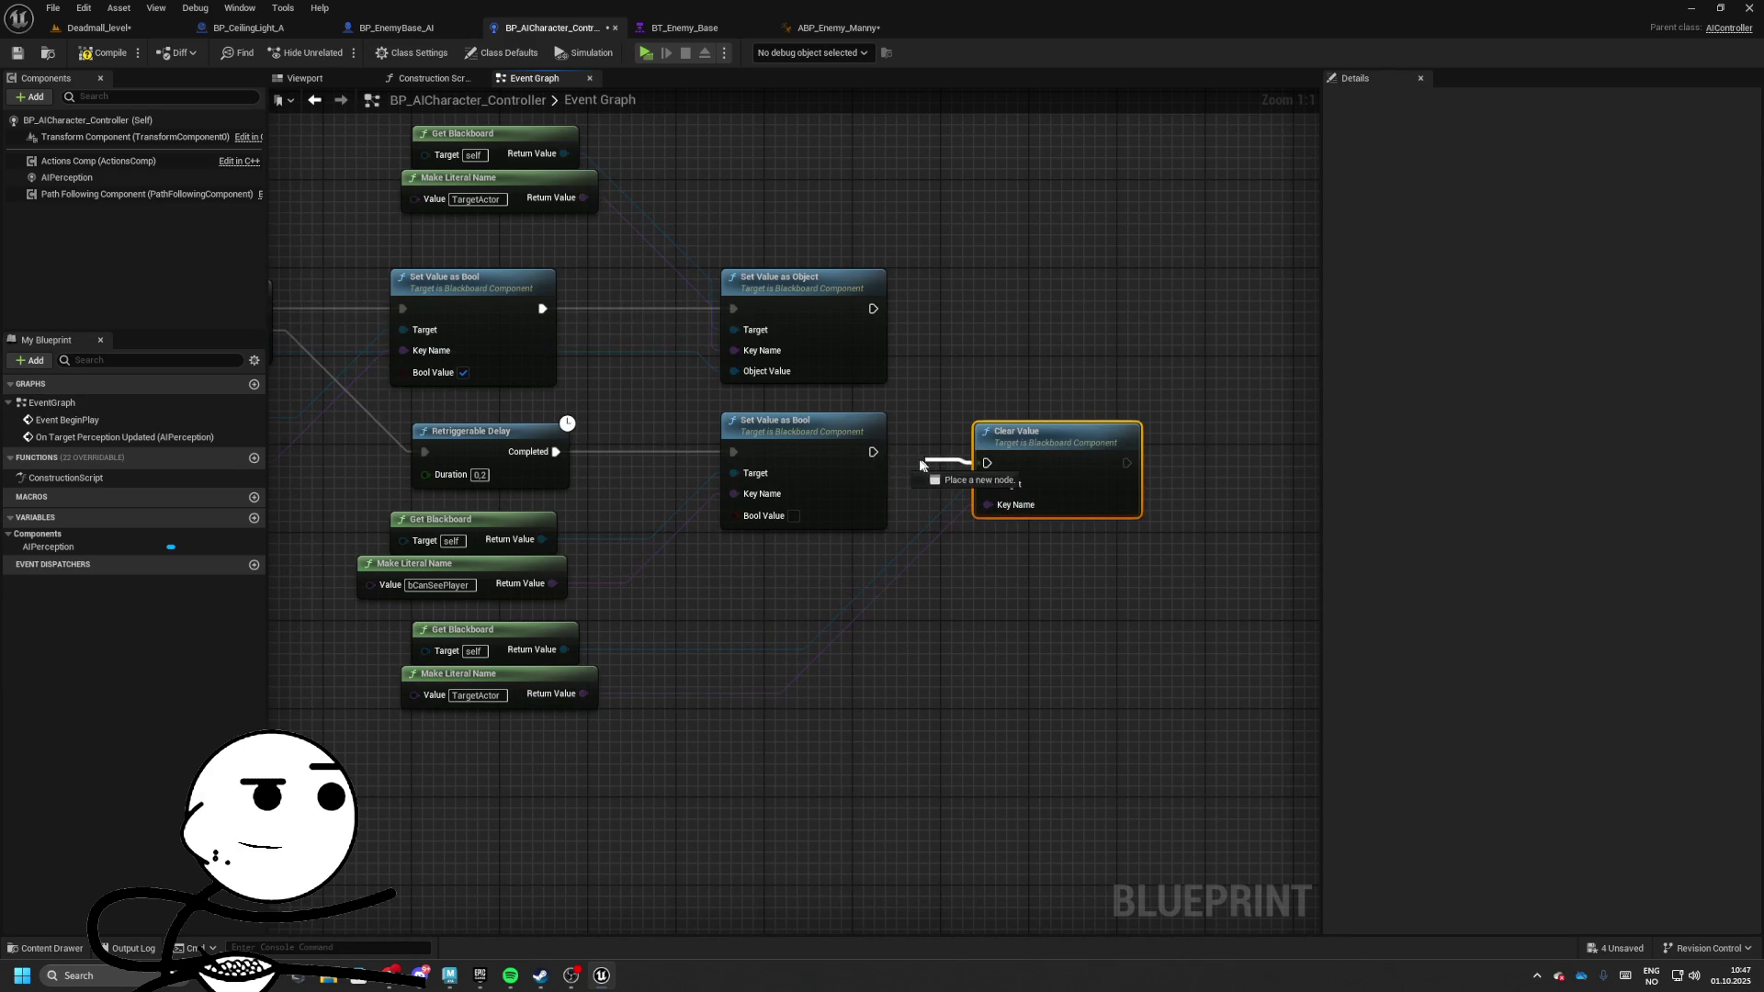
Playtest the level, then return to the enemy behavior tree
click(95, 32)
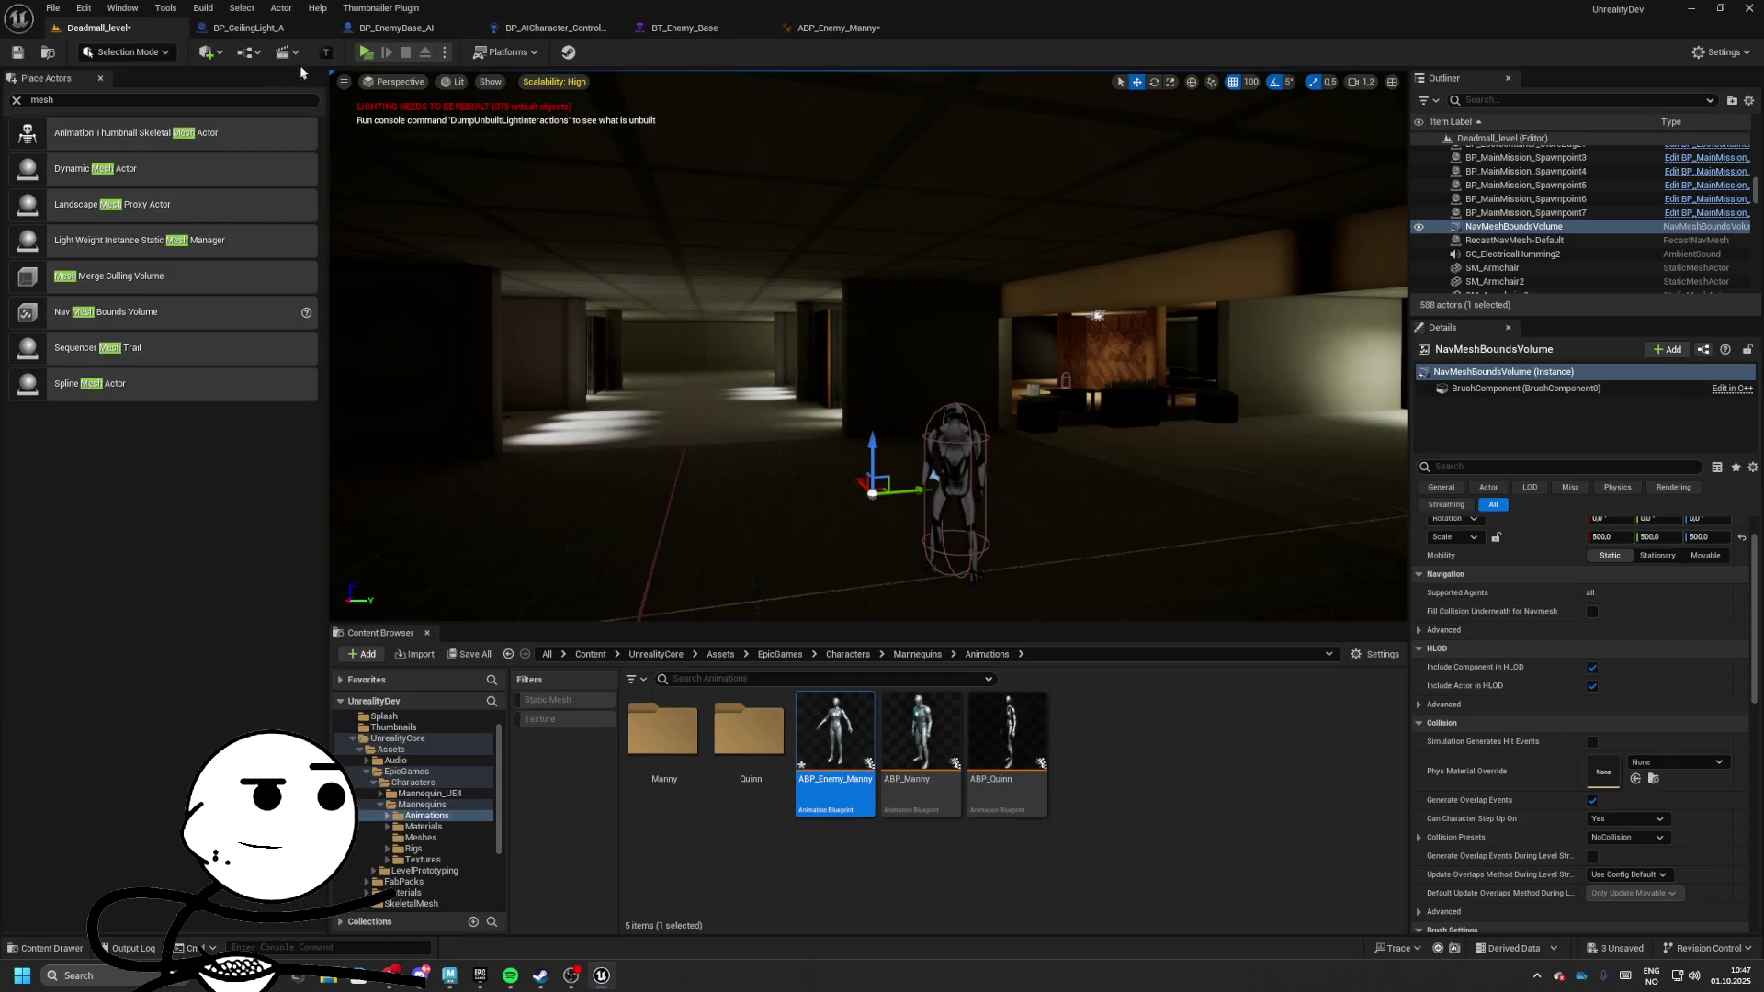
key(alt+p)
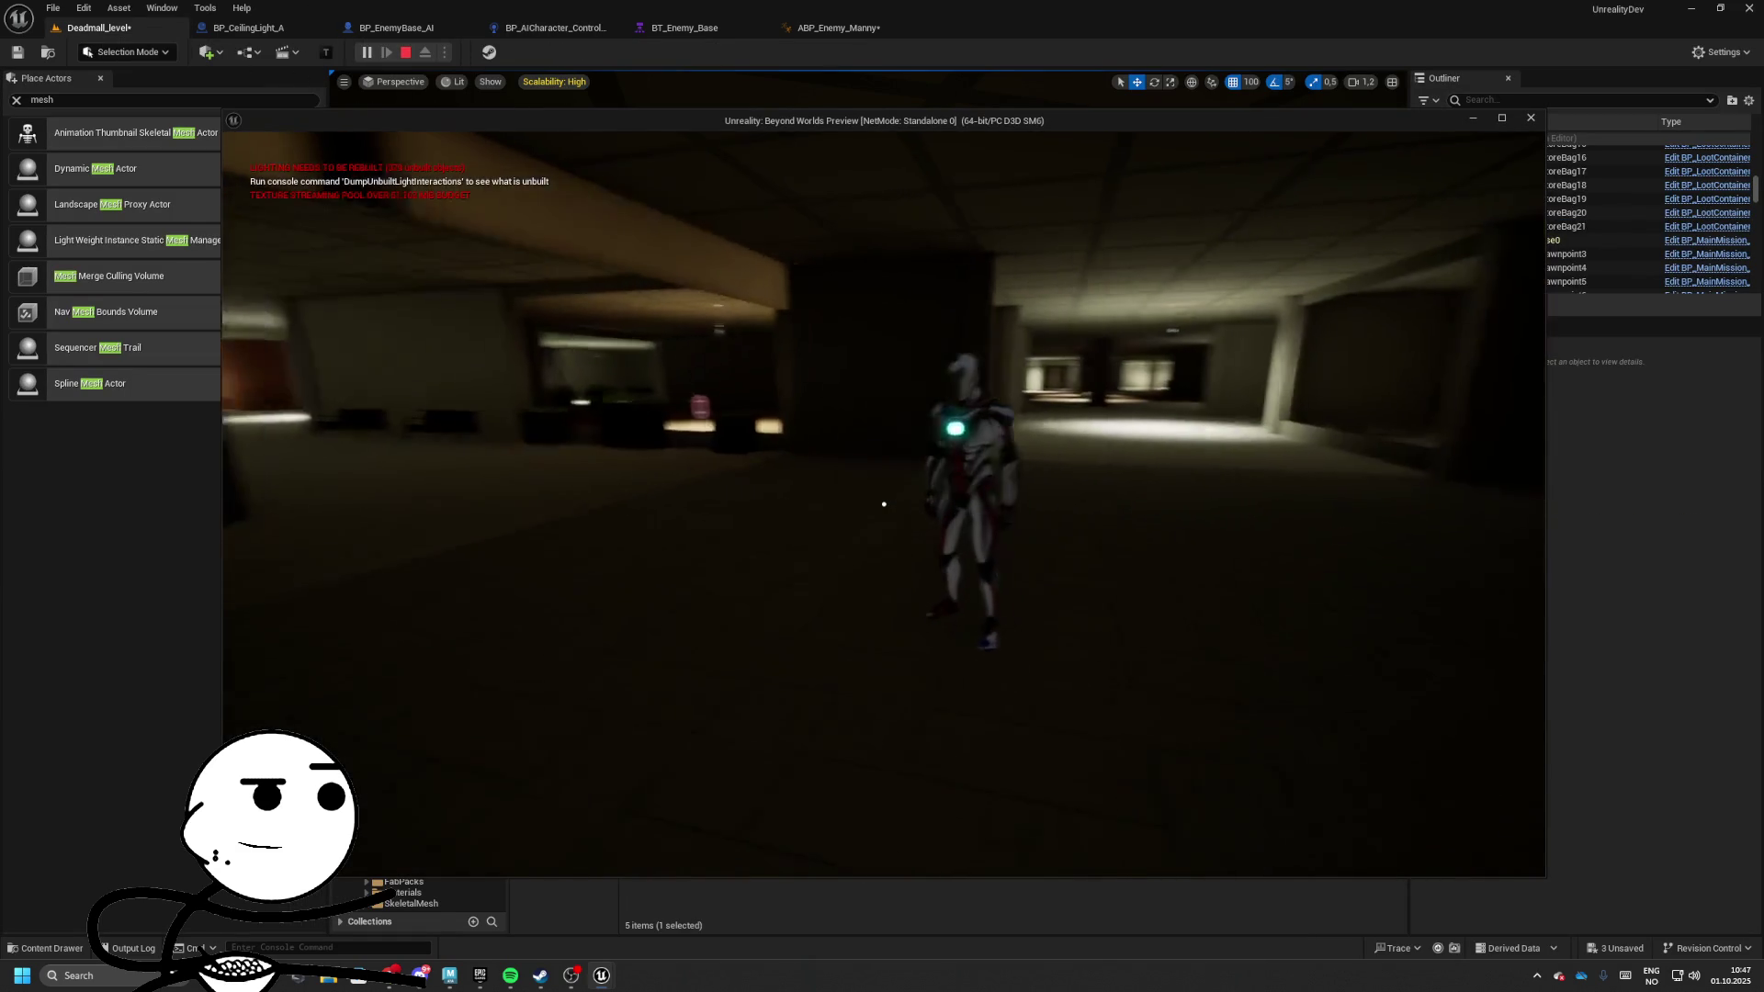
key(Escape)
click(839, 27)
Place WanderAround right of the Selector and ChasePlayer with Move To beneath it
click(684, 28)
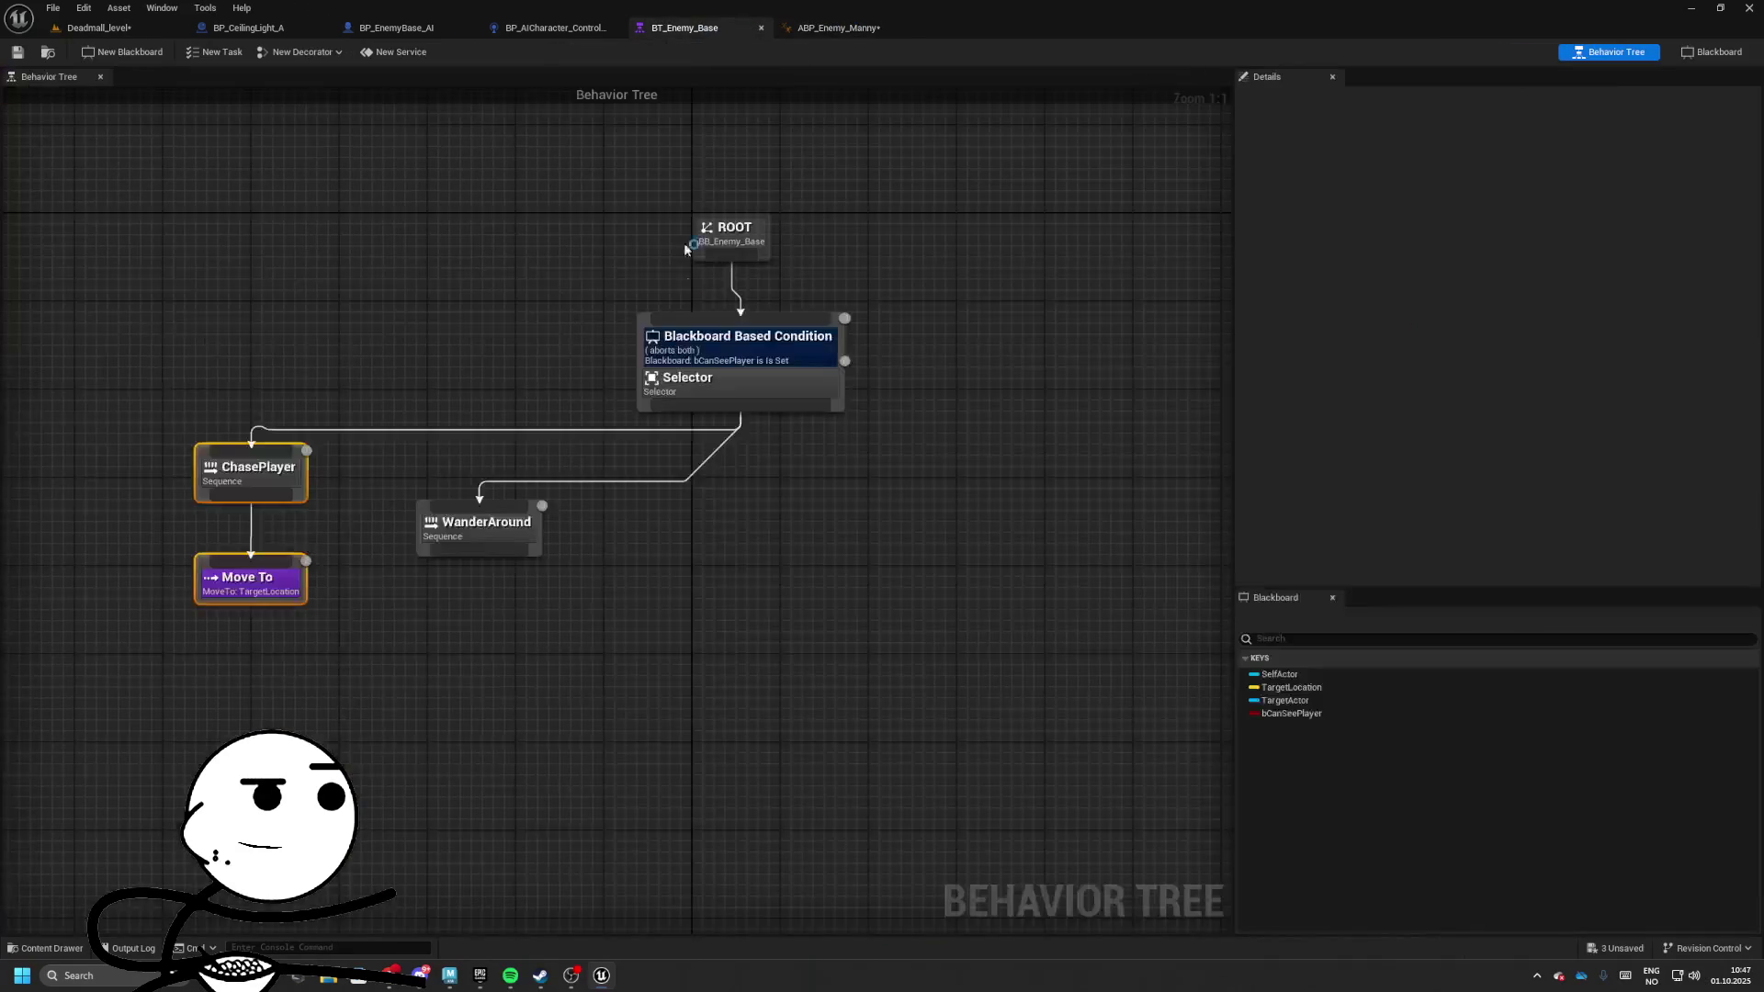
drag(449, 521, 951, 522)
drag(184, 432, 321, 616)
drag(339, 468, 773, 559)
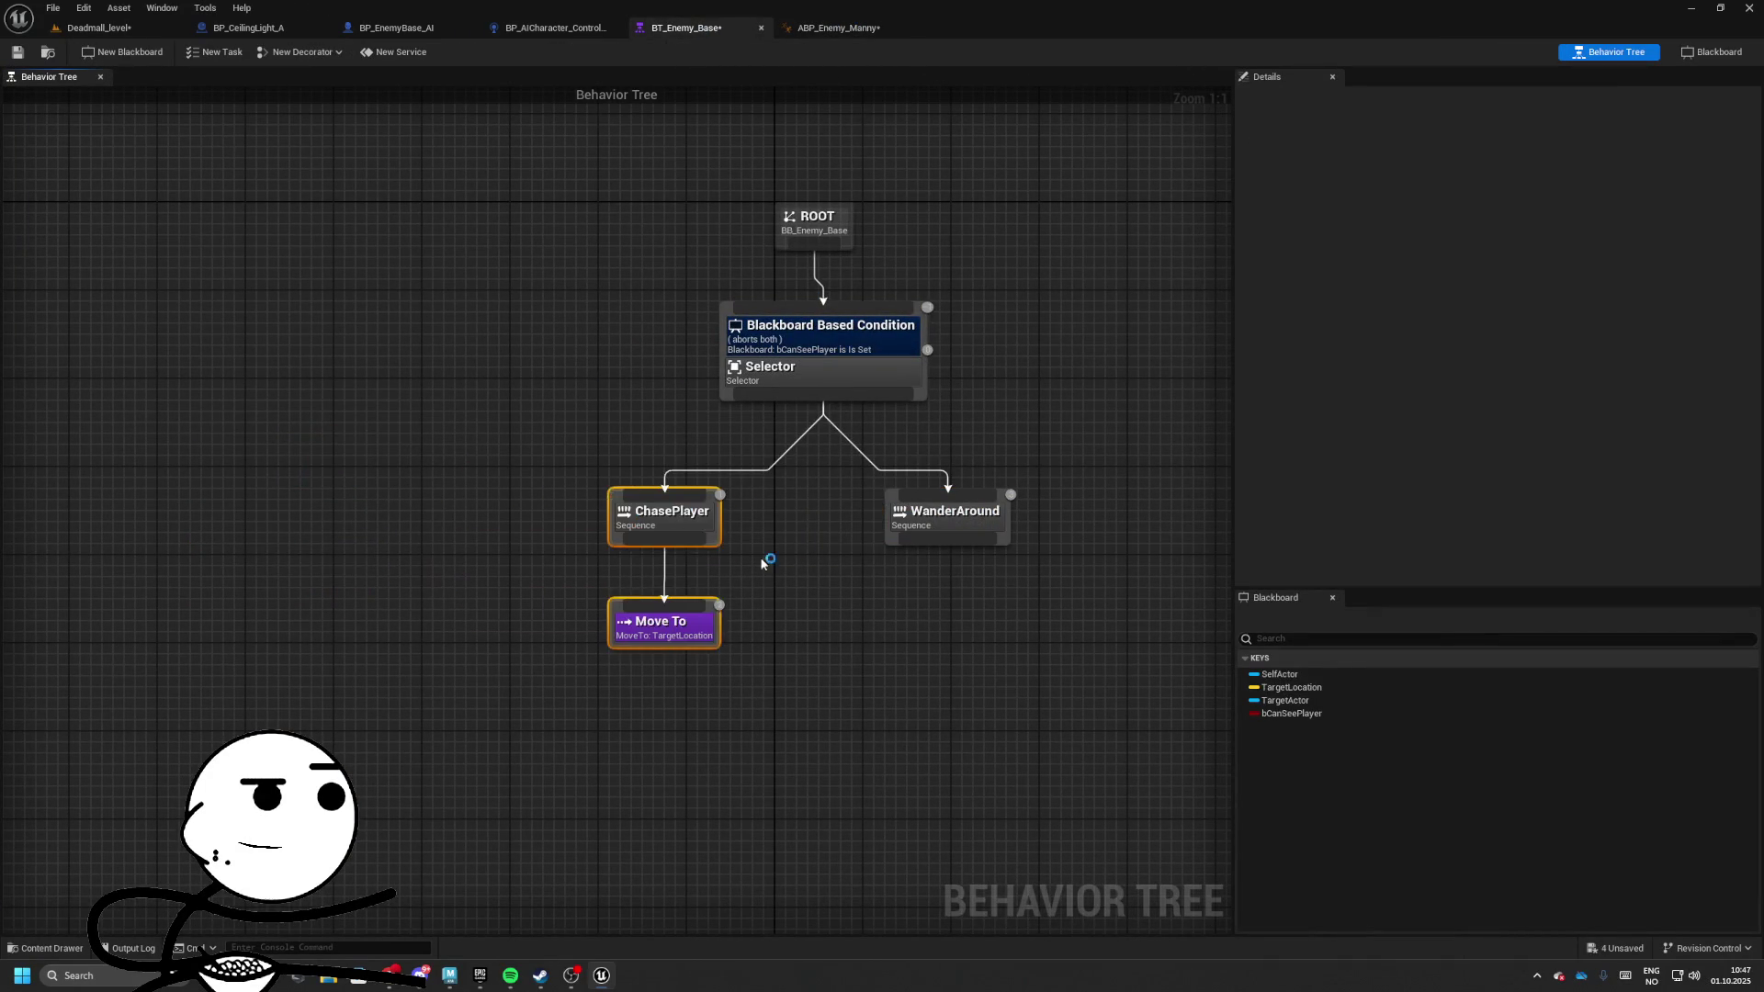
click(680, 625)
click(1517, 399)
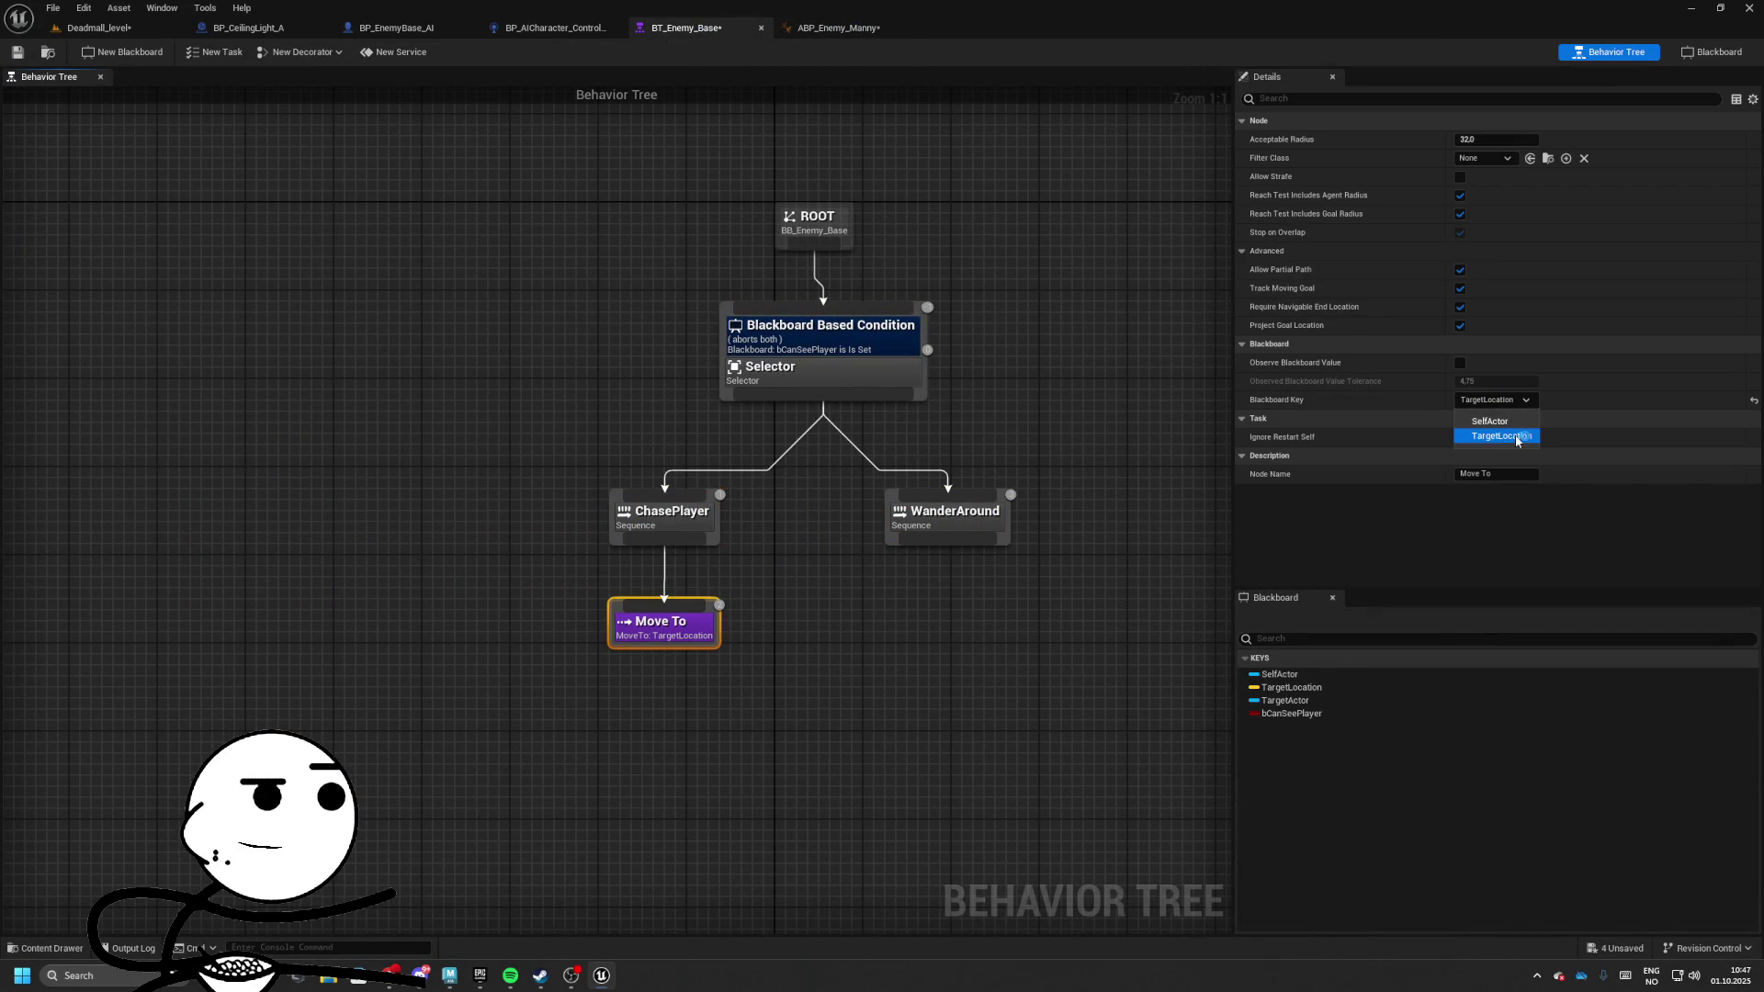
drag(1103, 303, 866, 284)
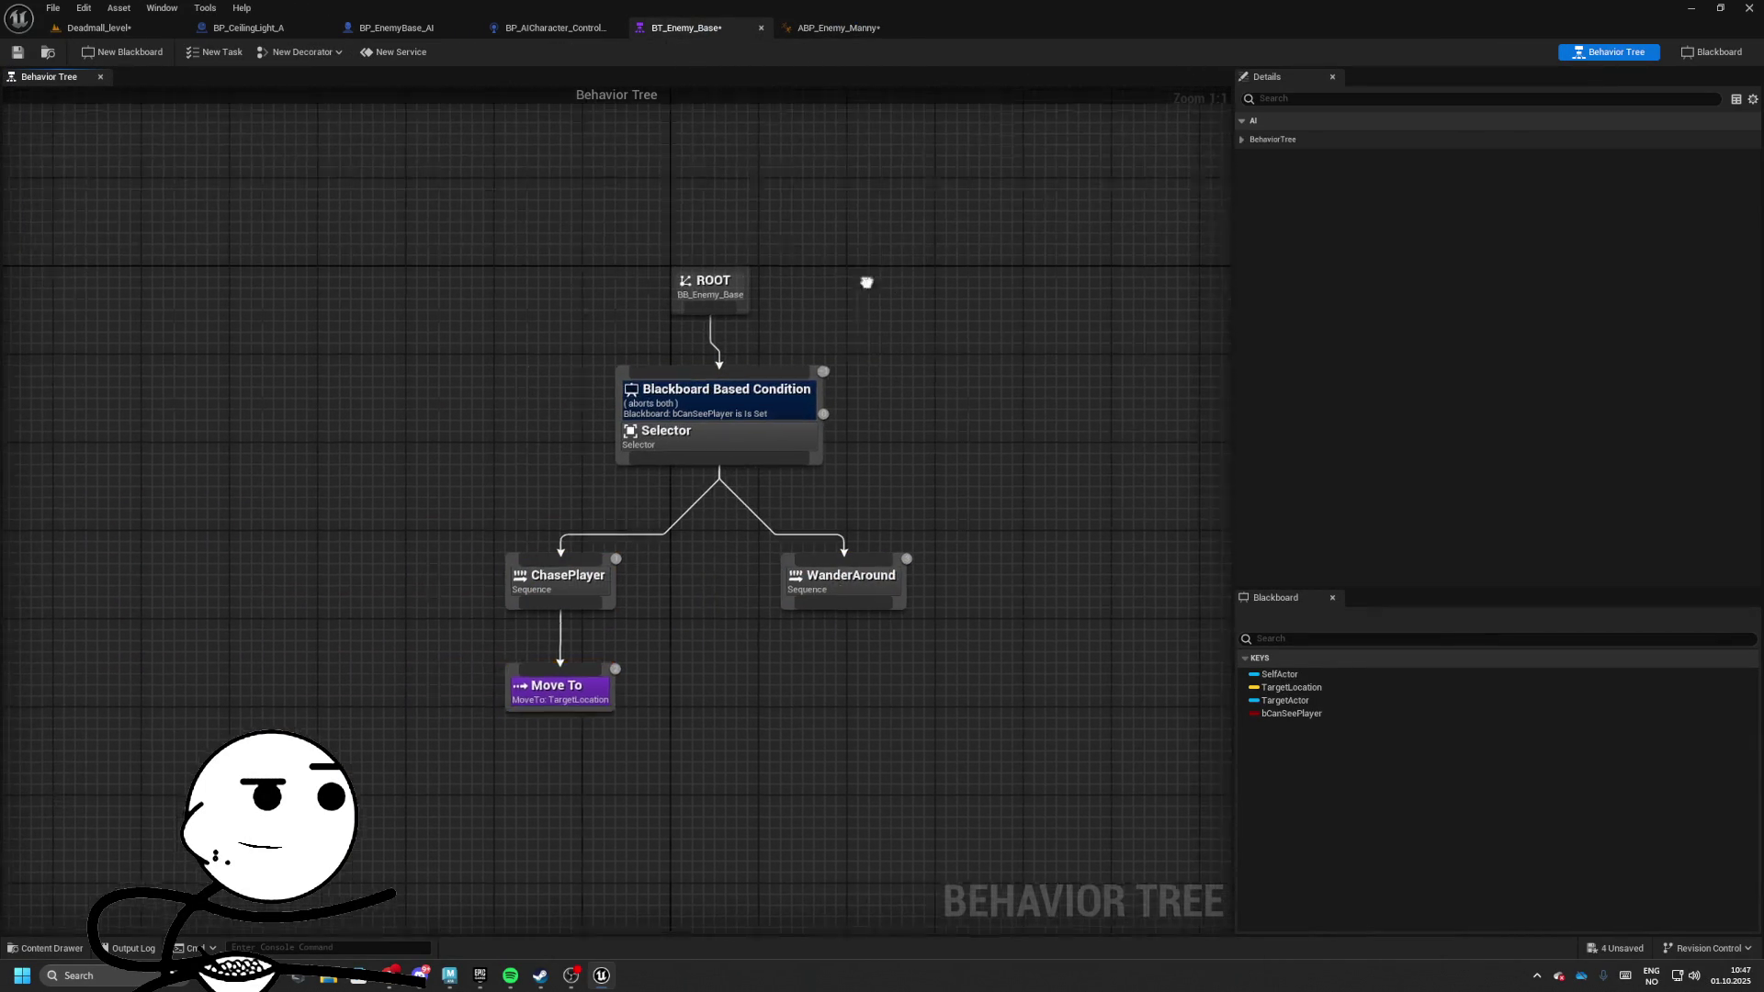
Create a new blueprint task and a Tasks folder to save it in
click(303, 51)
click(214, 51)
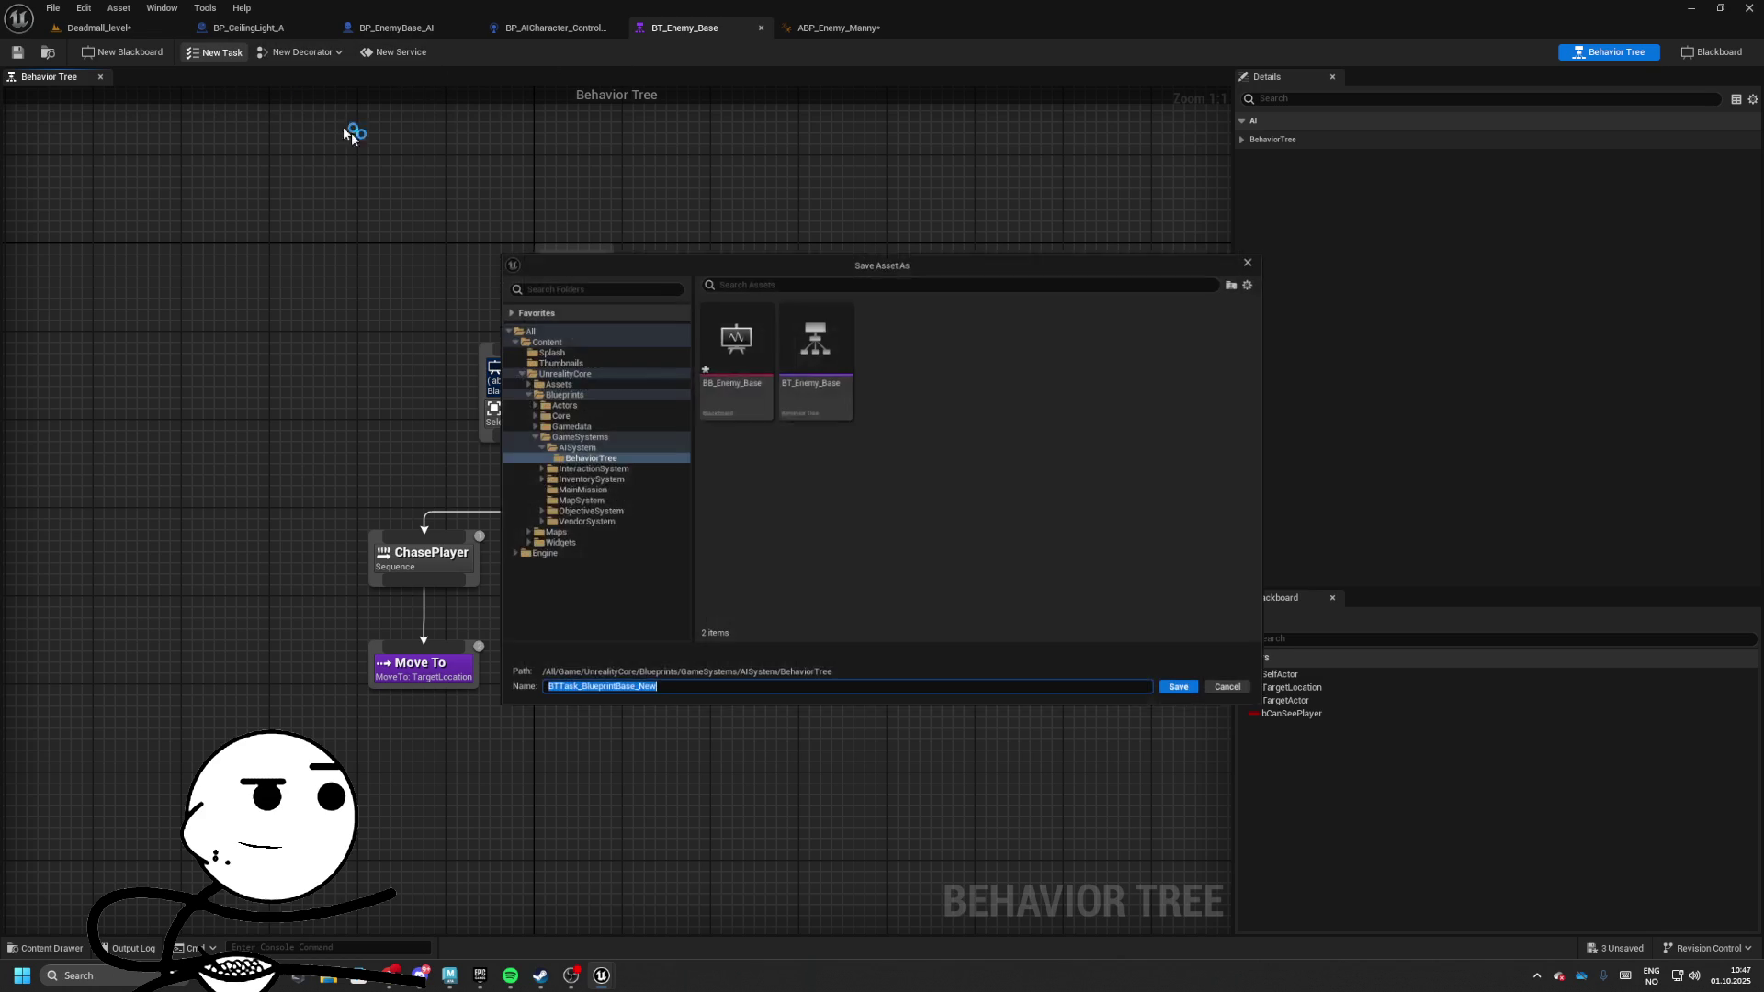
right_click(923, 385)
click(974, 406)
text(T)
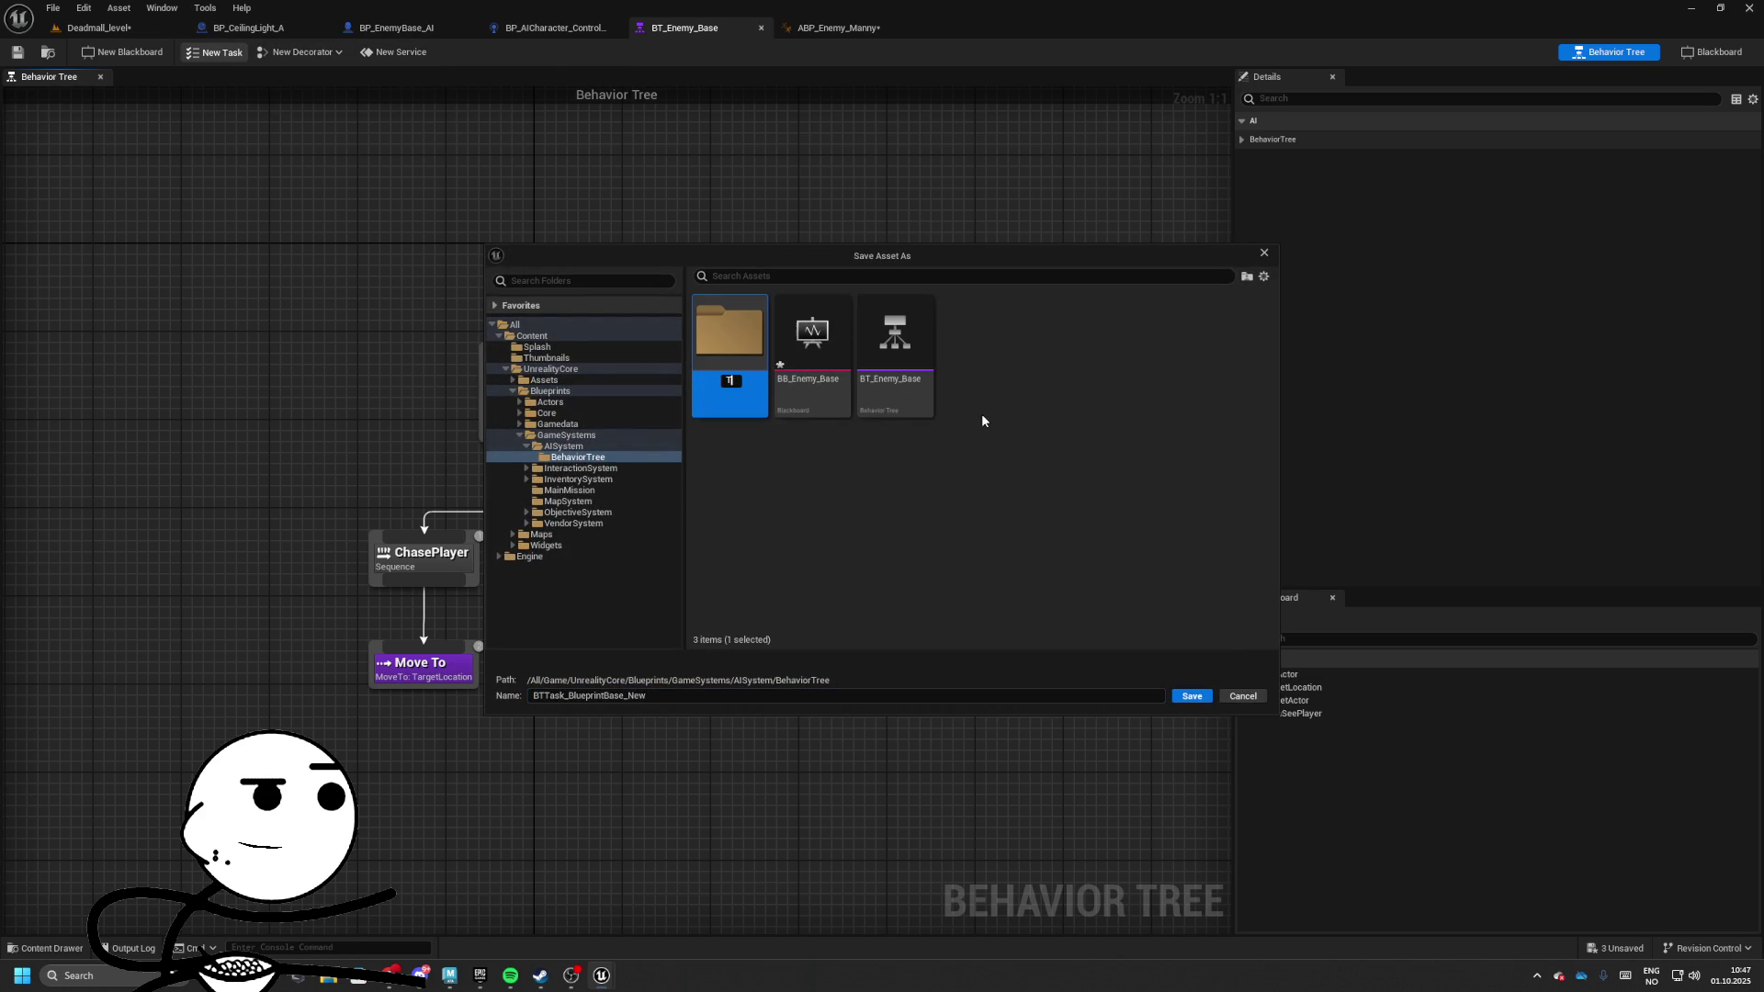
text(asks)
key(Return)
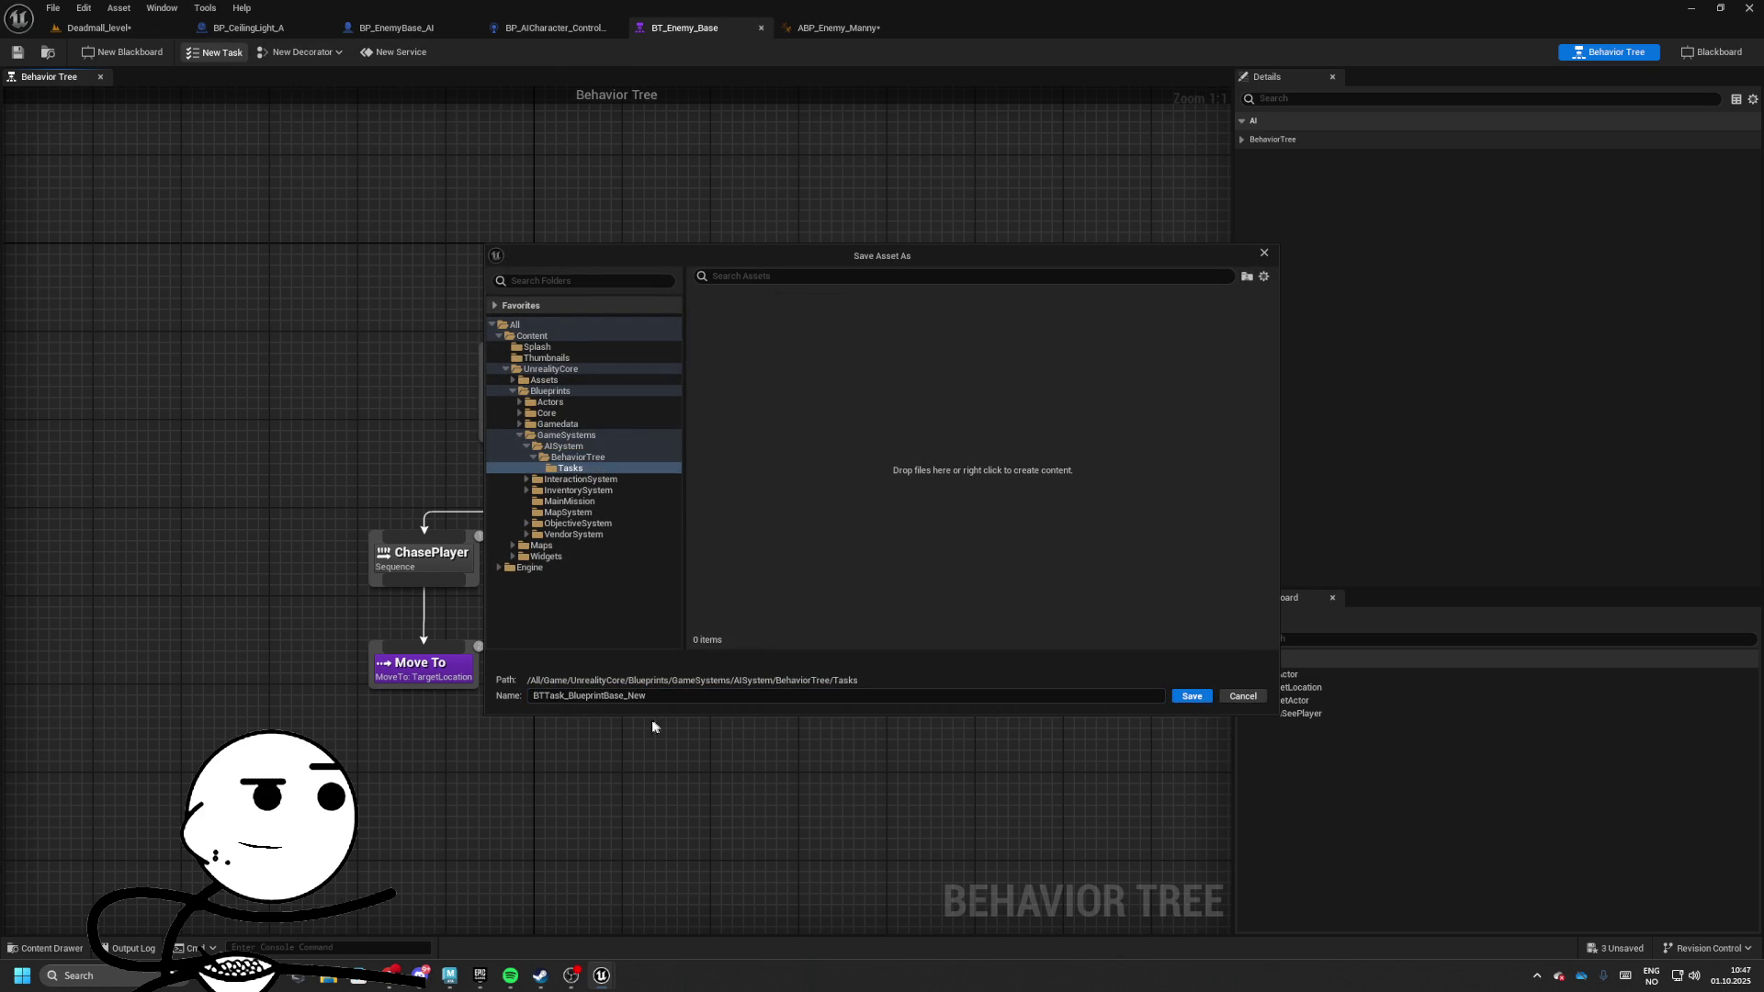
Start renaming the new task asset to BTTask_MoveToActor
drag(648, 695, 569, 696)
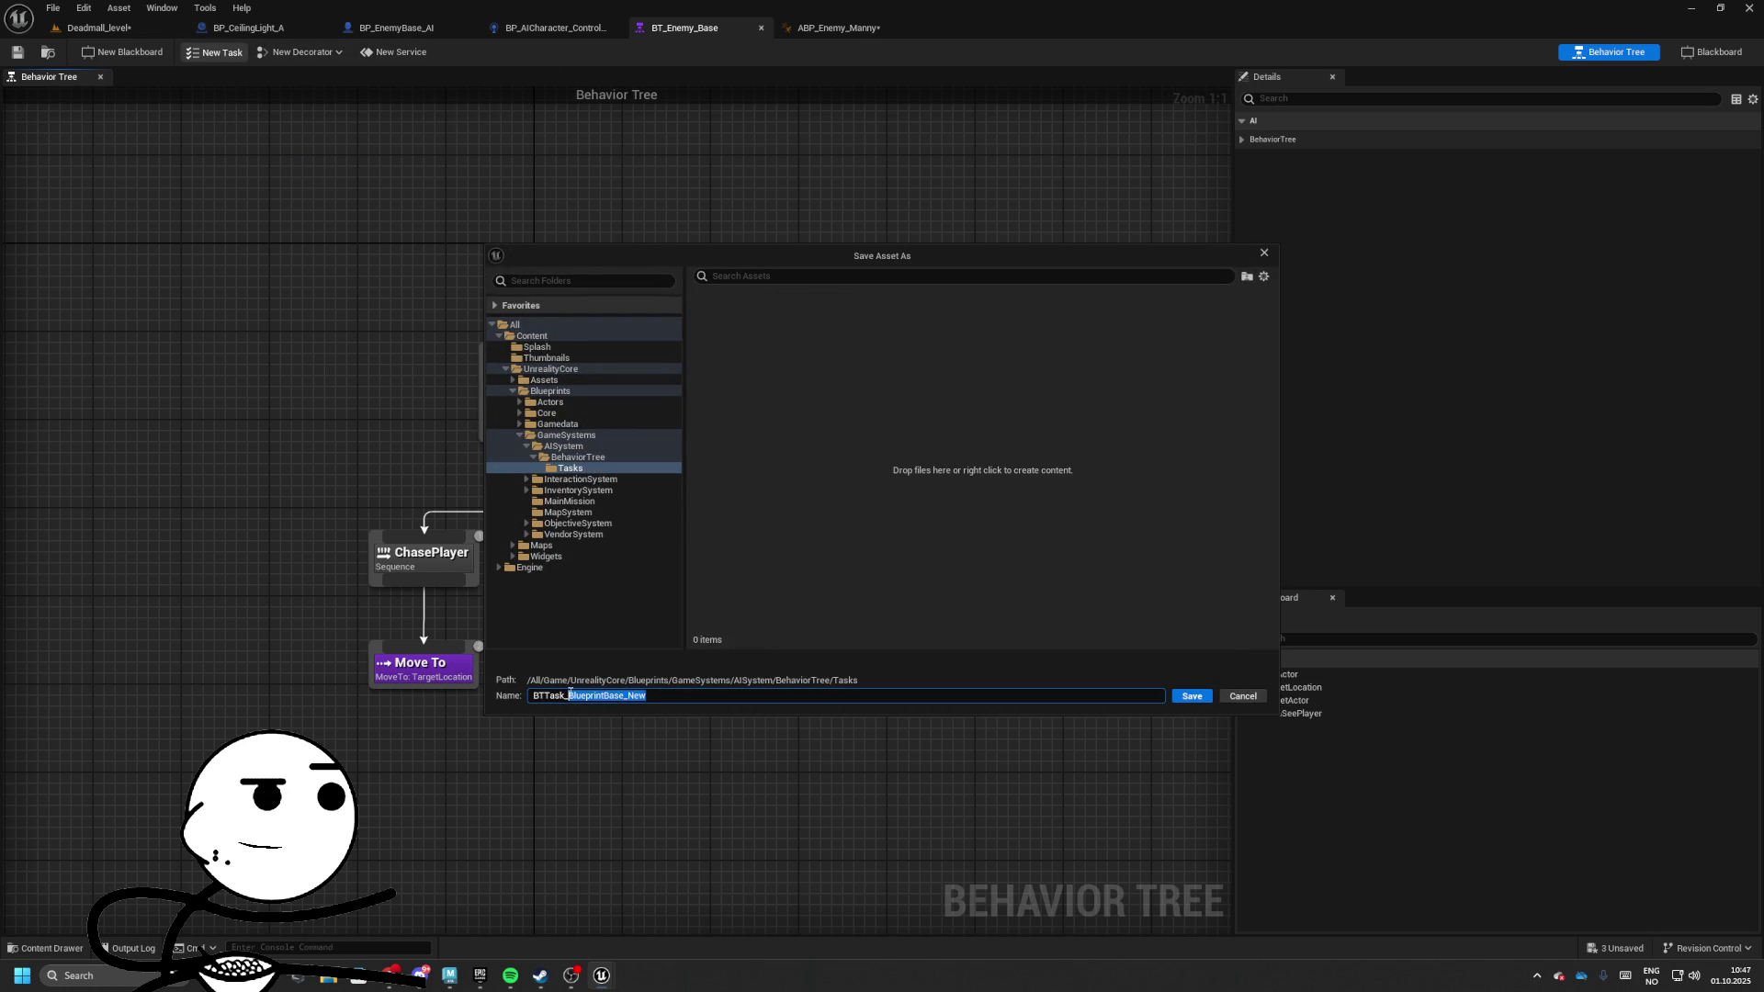
key(BackSpace)
text(Mov)
key(BackSpace)
key(BackSpace)
Save the task as BTTask_MoveToActor and add the Receive Execute event
text(veToActor)
key(Return)
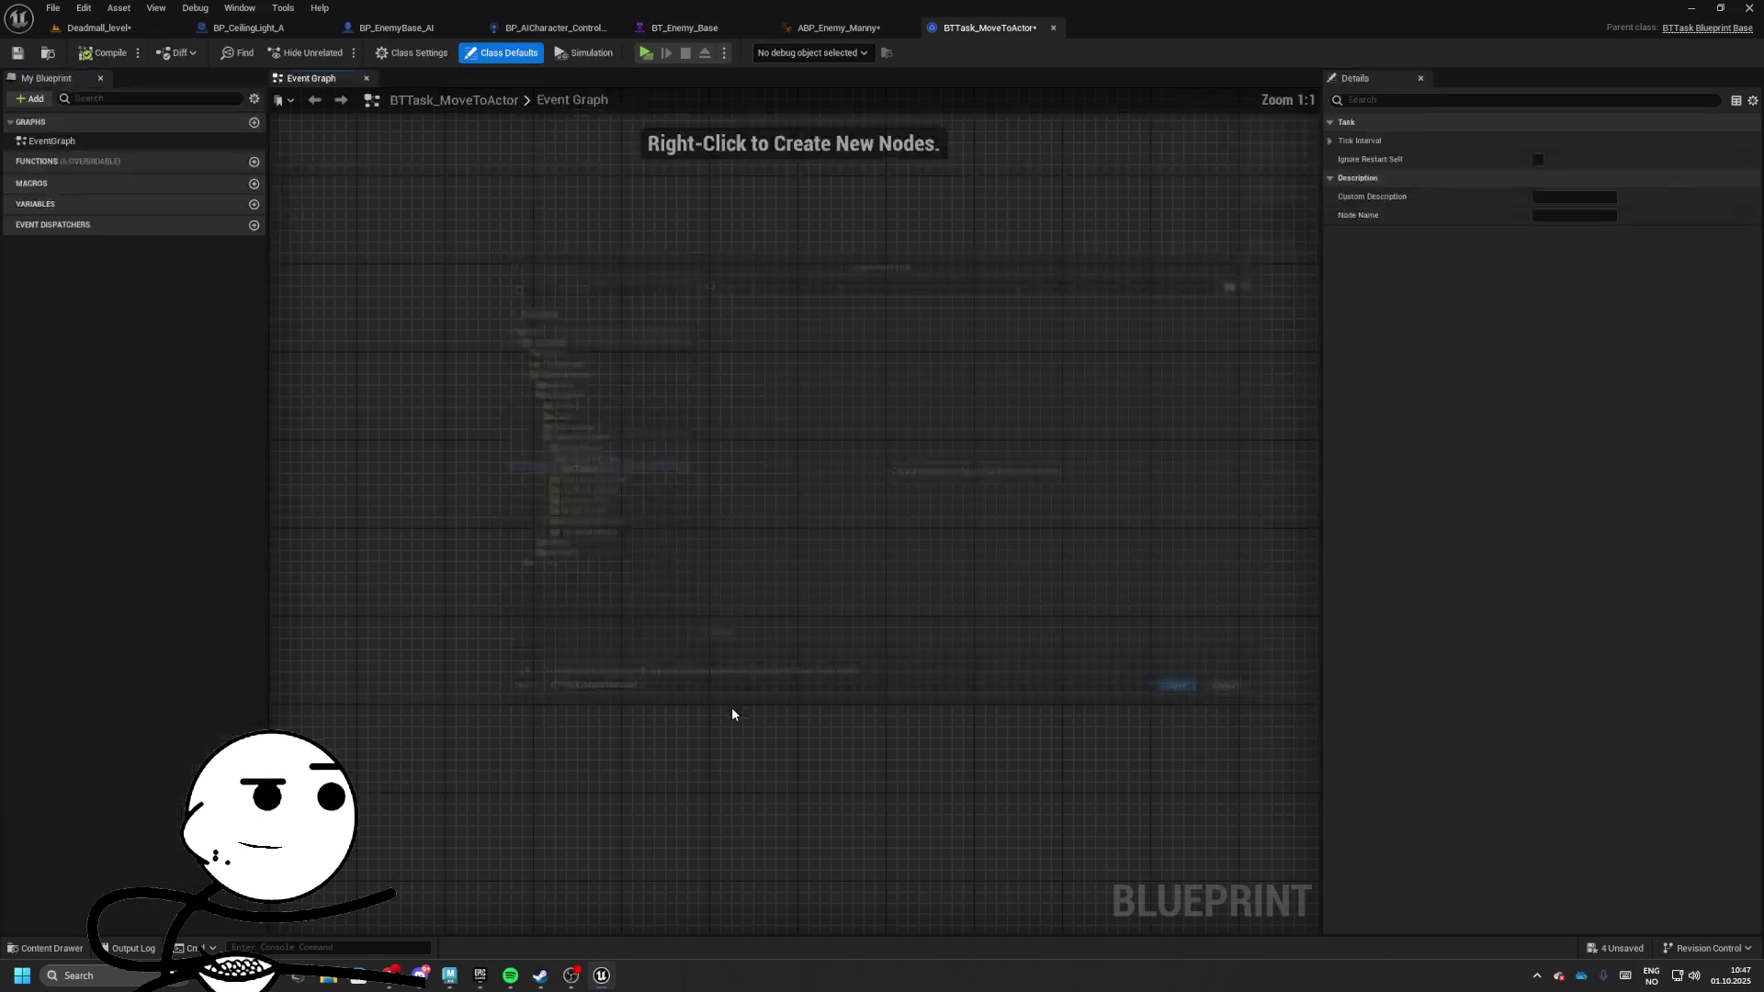
click(215, 161)
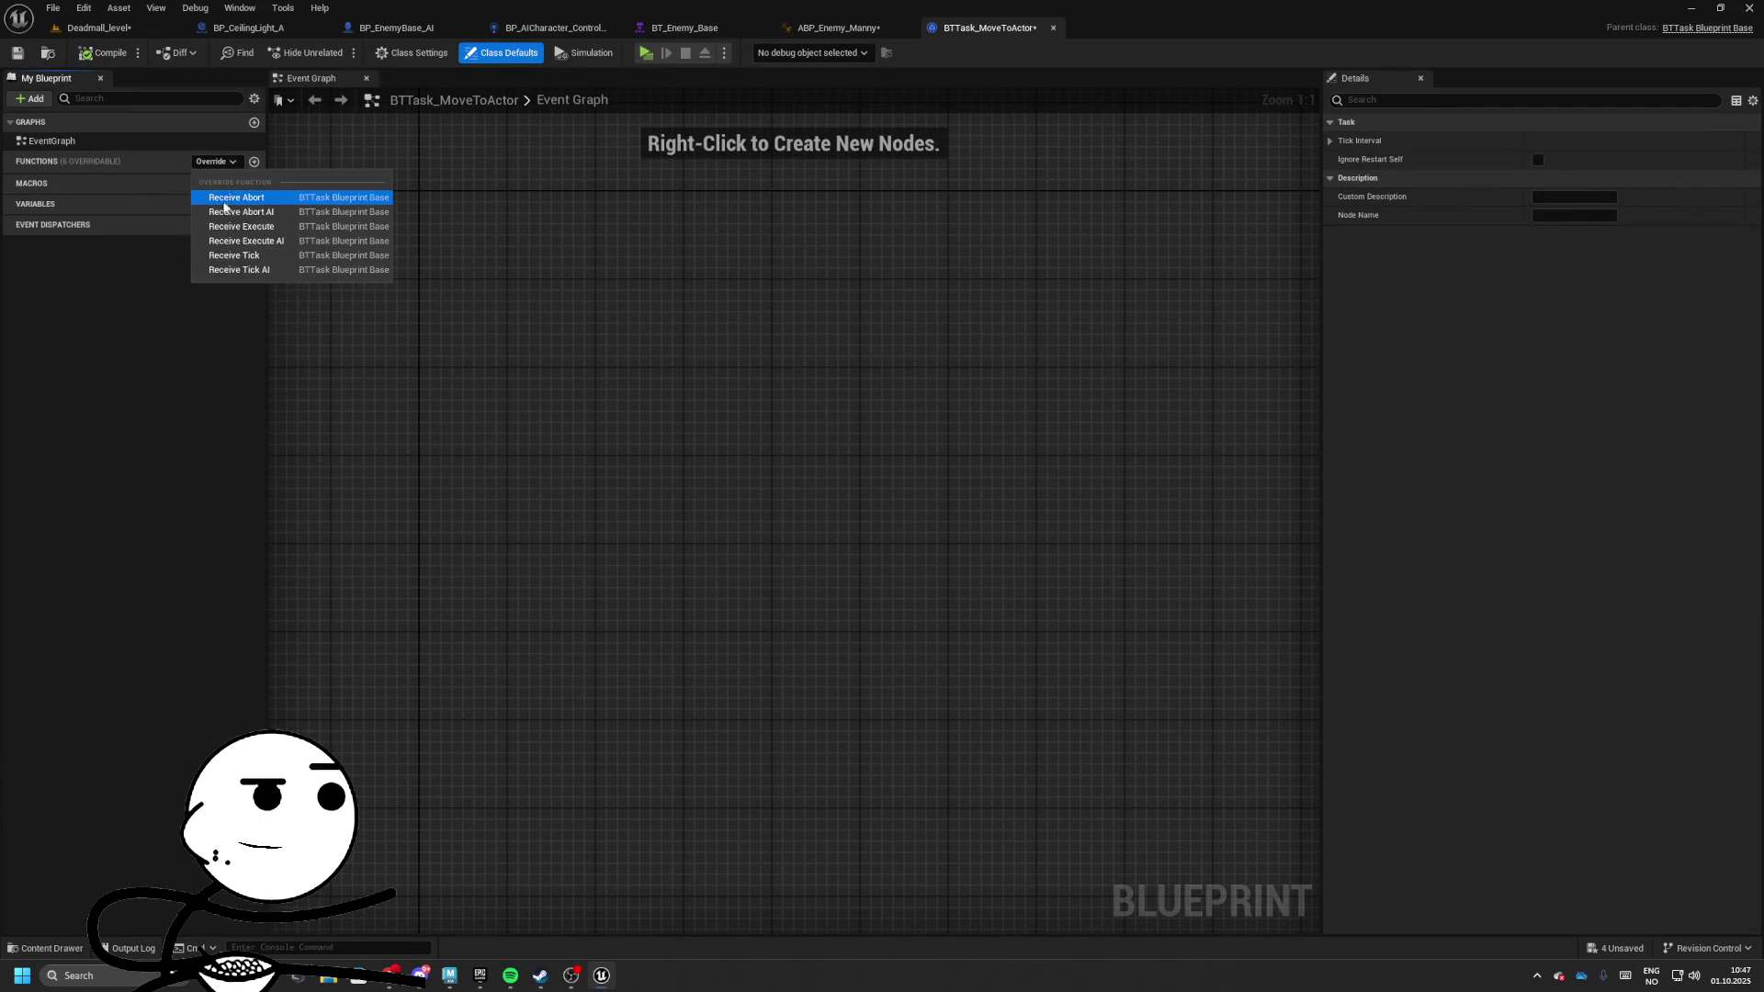
click(283, 234)
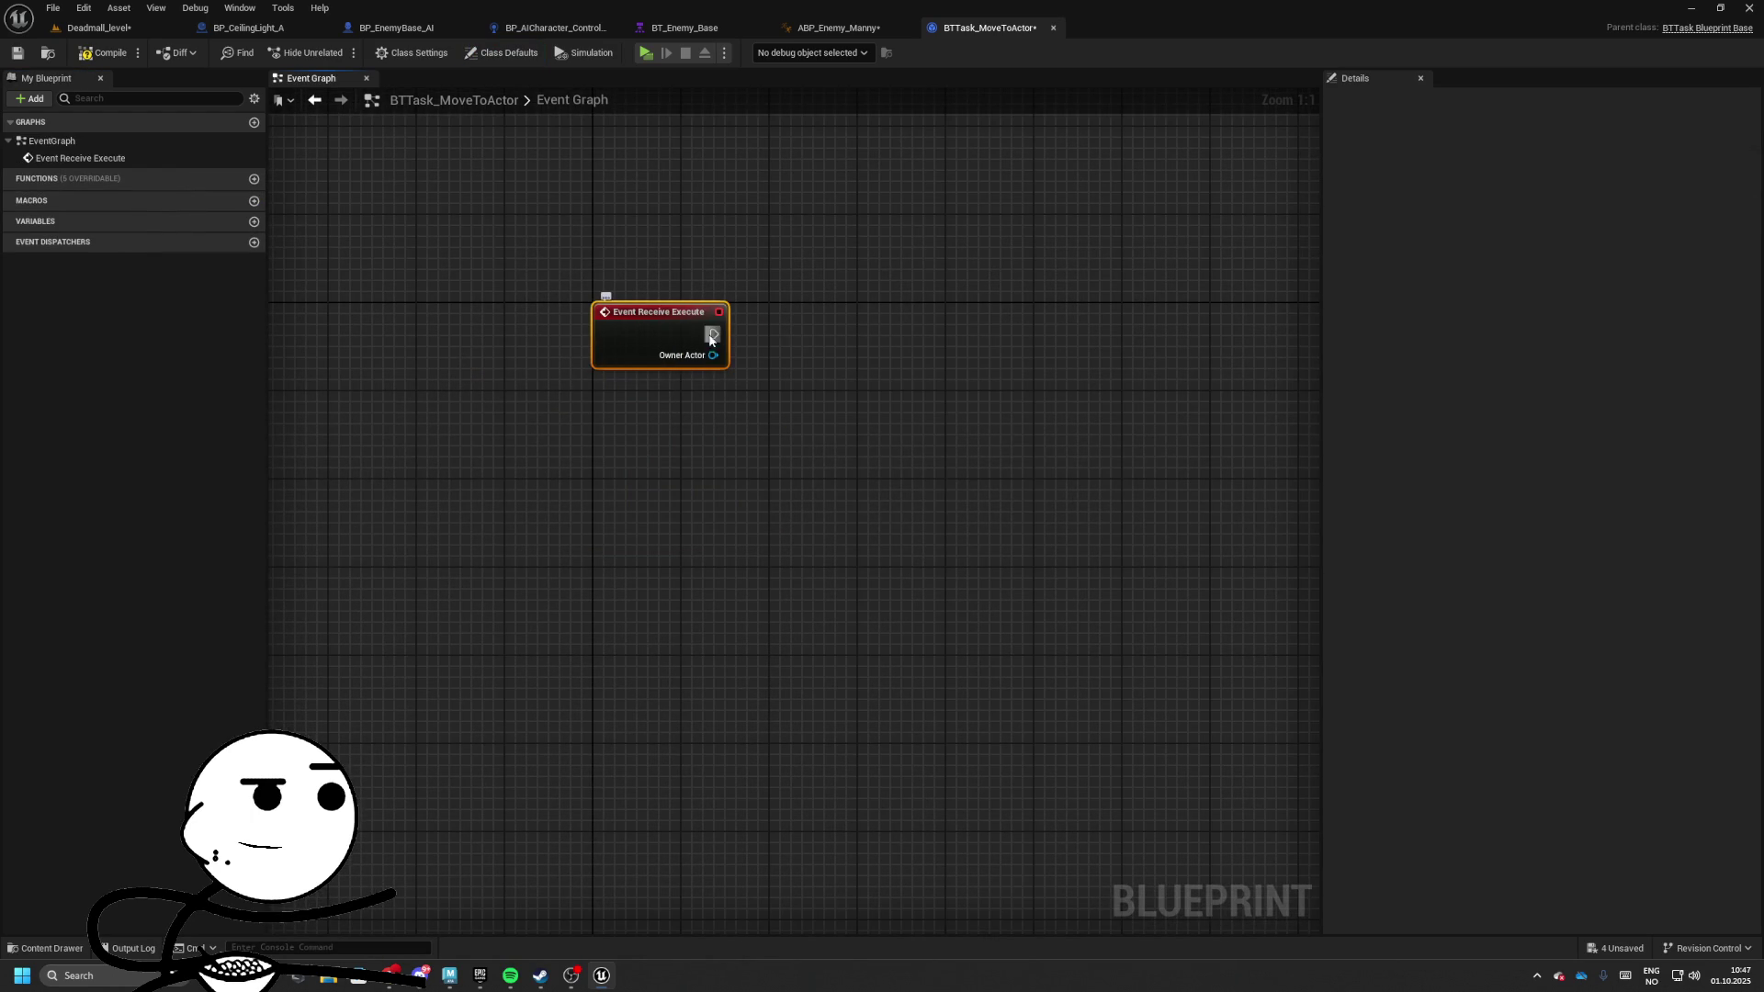
Add a Simple Move to Actor node pulled from Owner Actor
drag(928, 303, 791, 374)
right_click(883, 410)
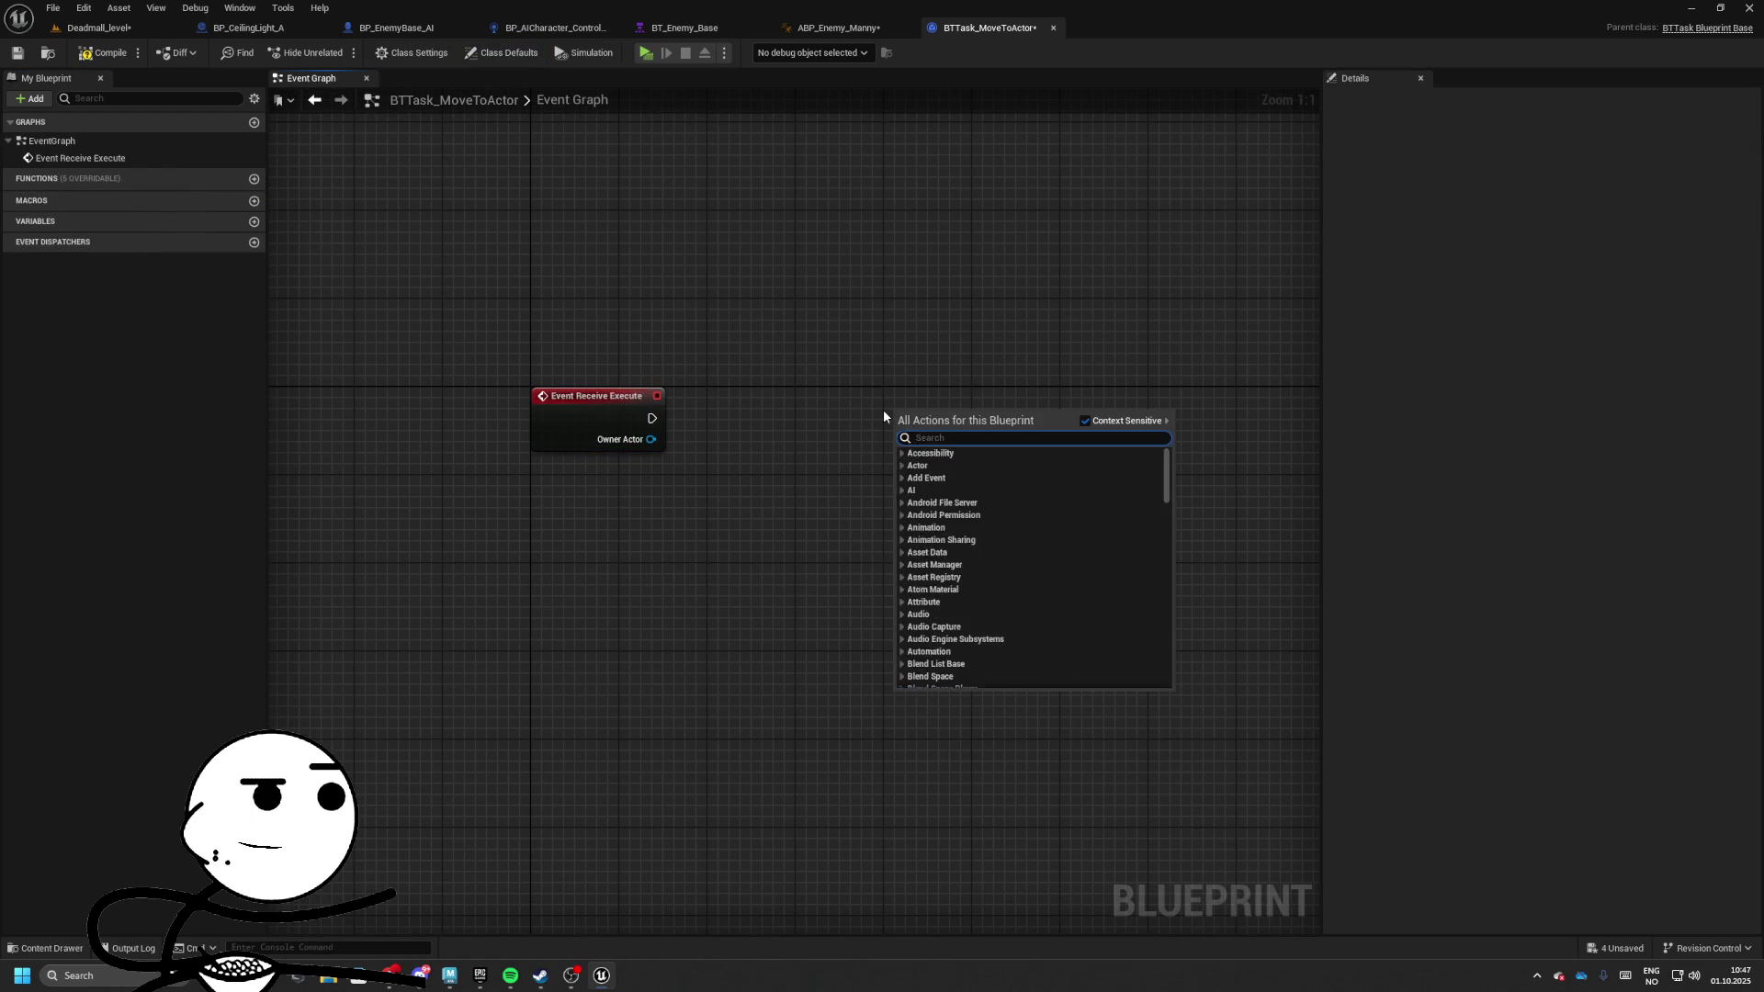
text(suvv)
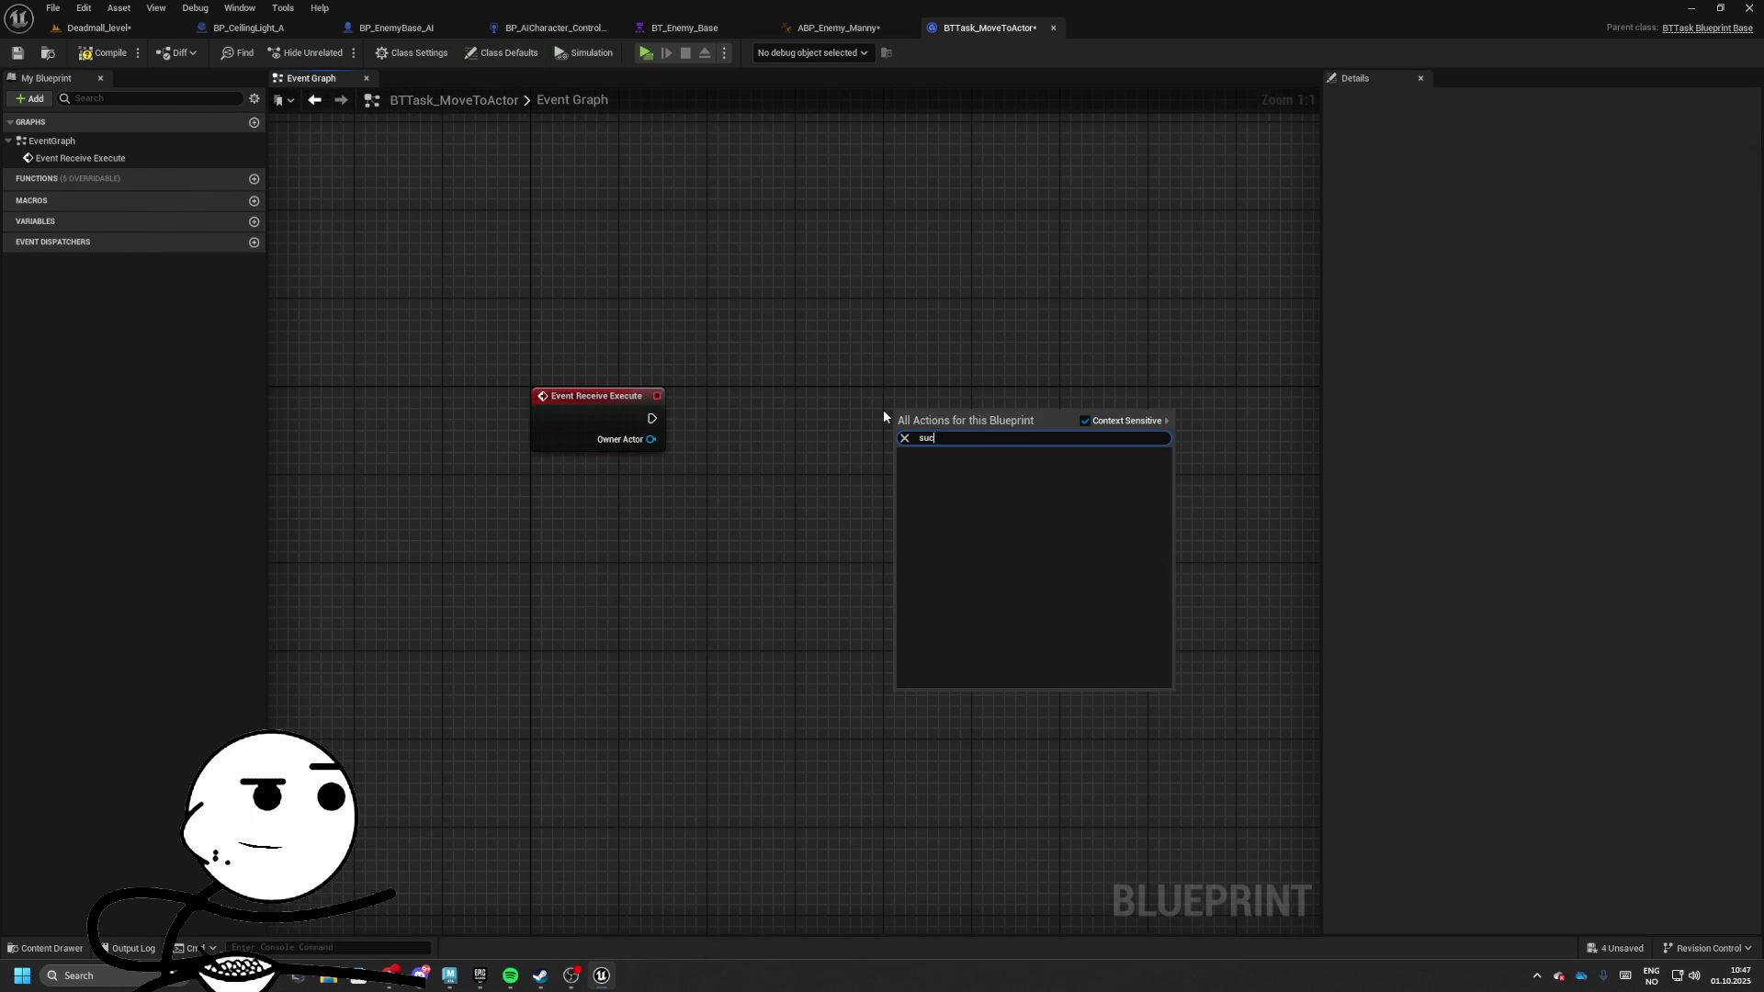
key(BackSpace)
key(Escape)
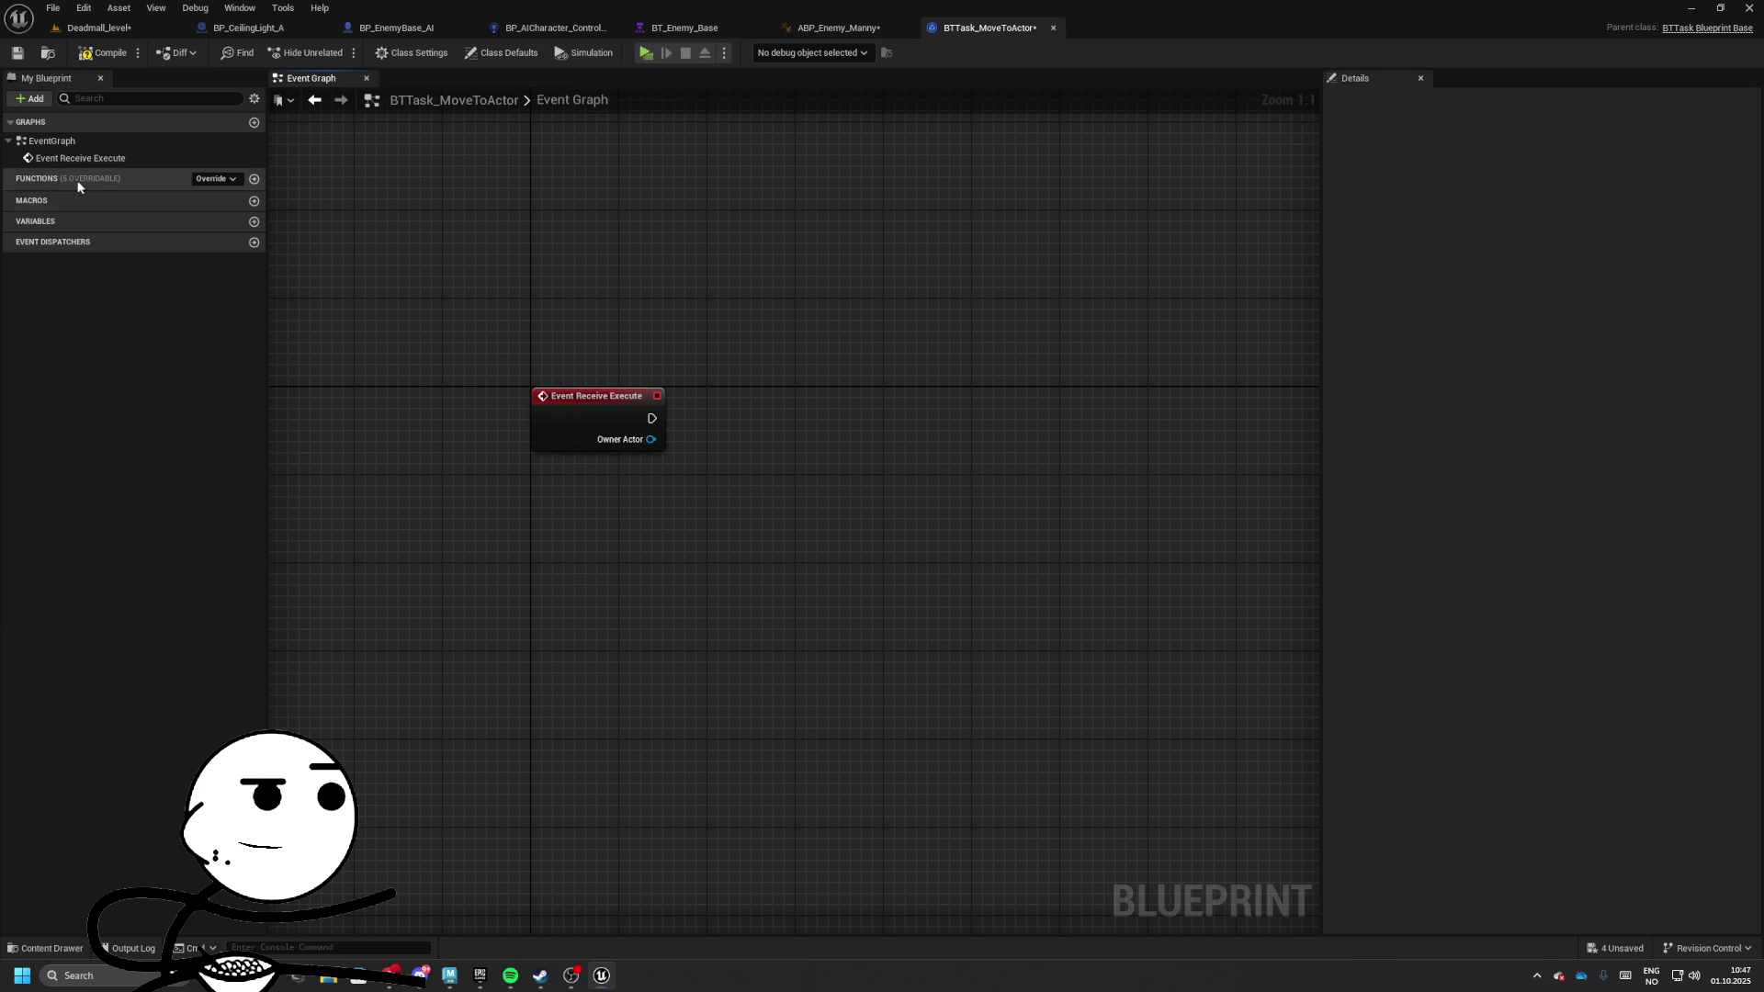
click(214, 178)
key(Escape)
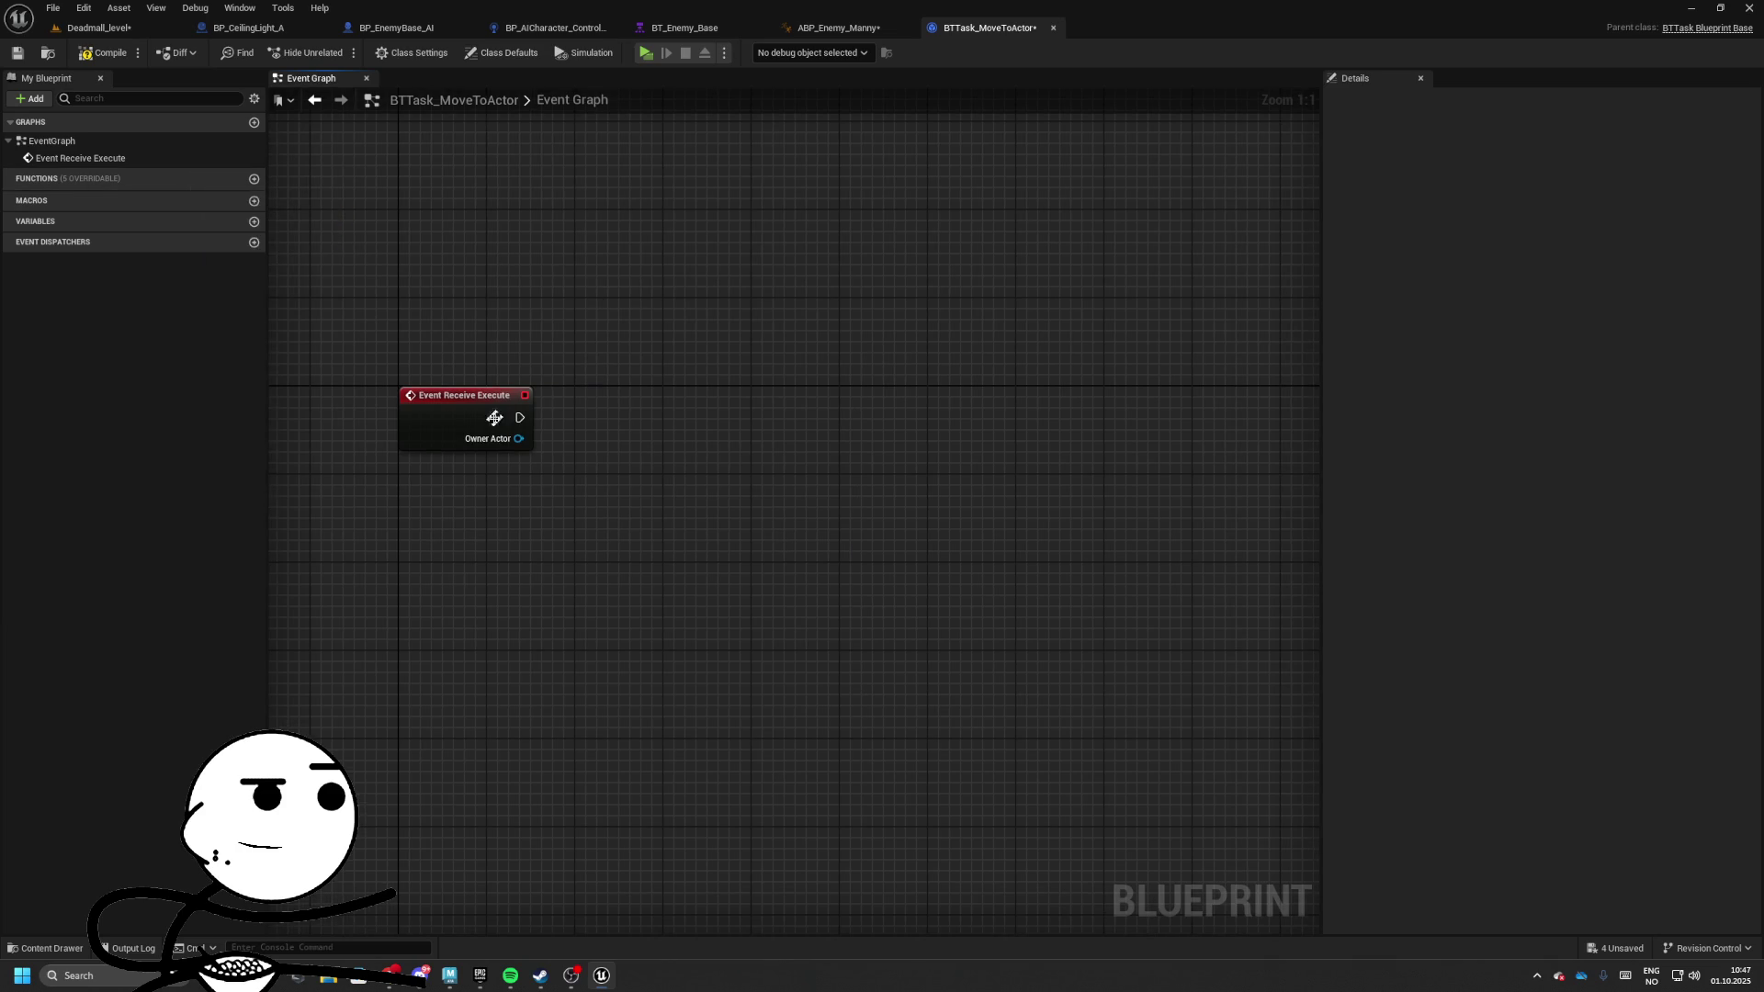
drag(634, 449, 632, 450)
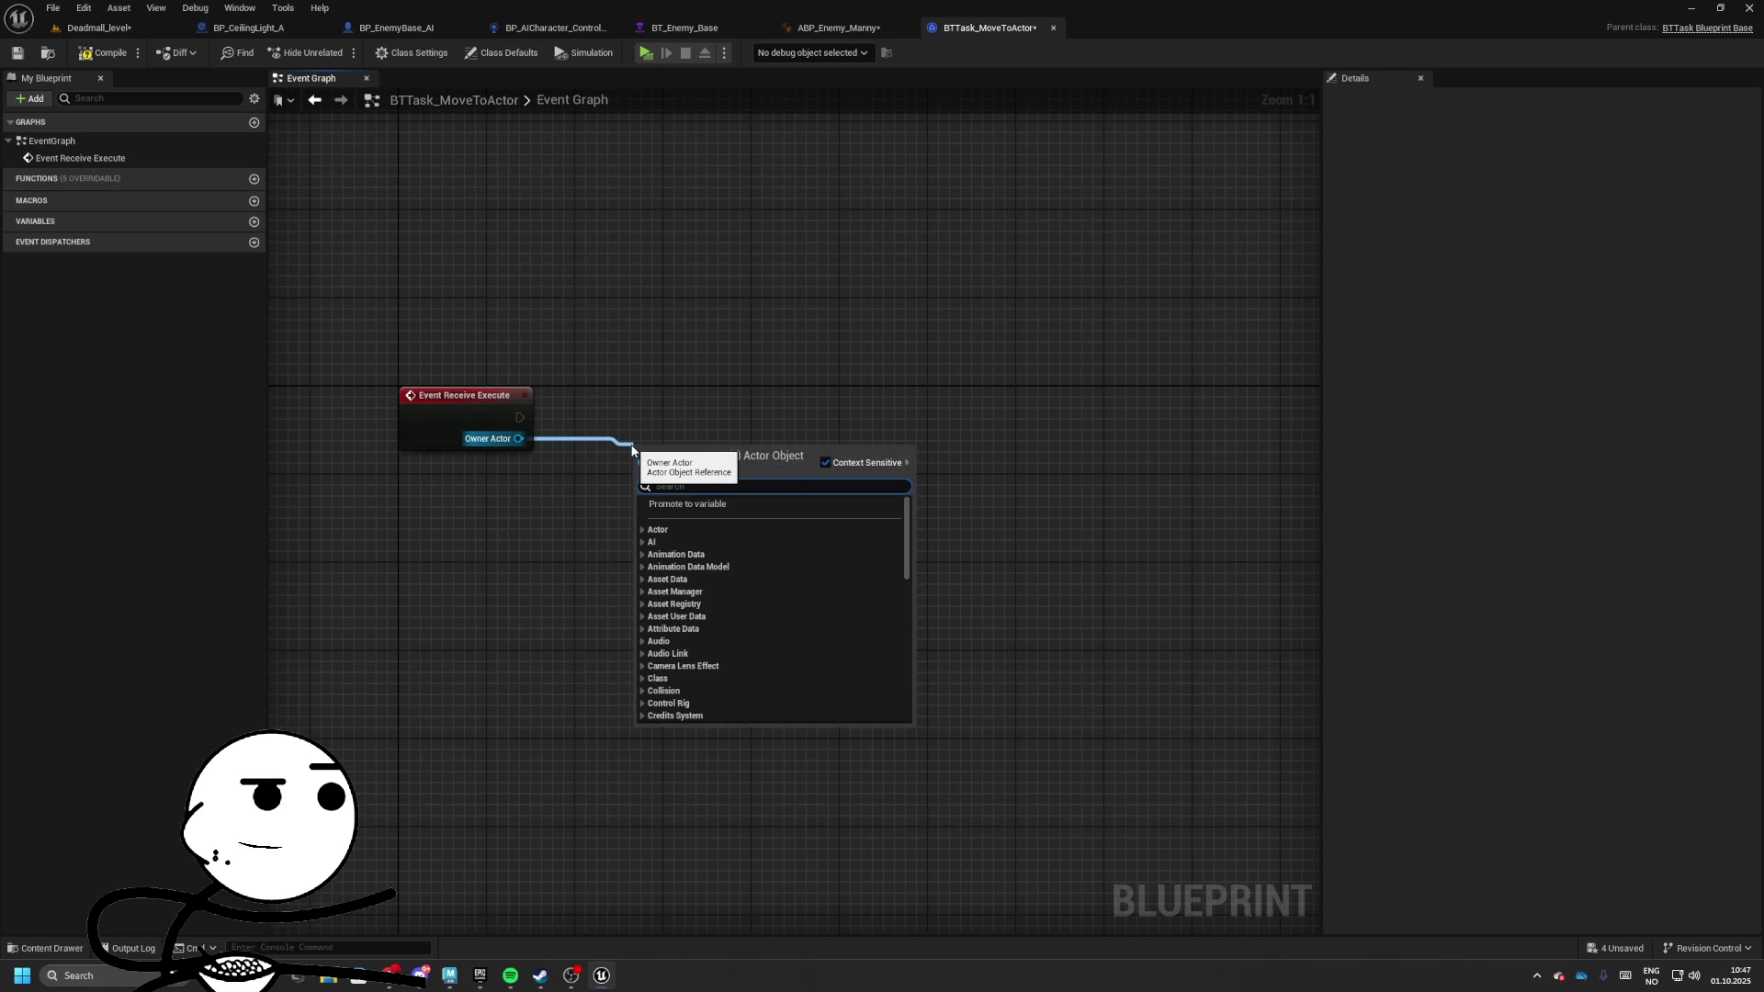
text(move to actor)
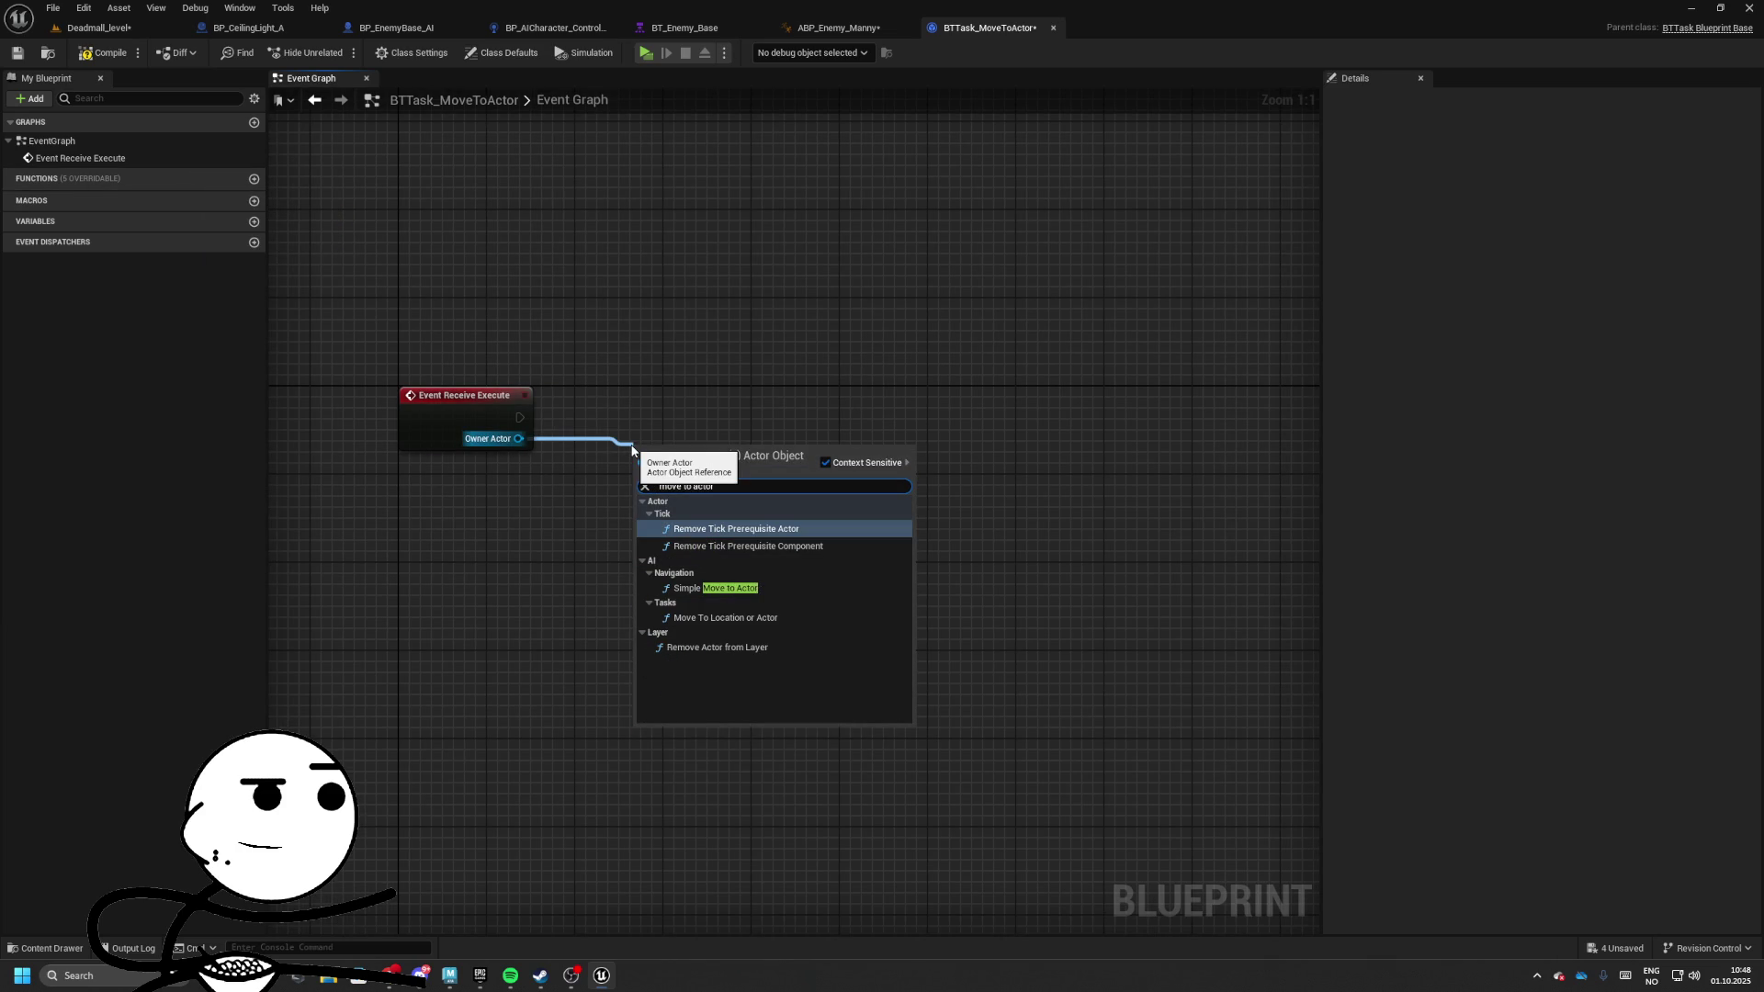
key(Down)
key(Down)
key(Return)
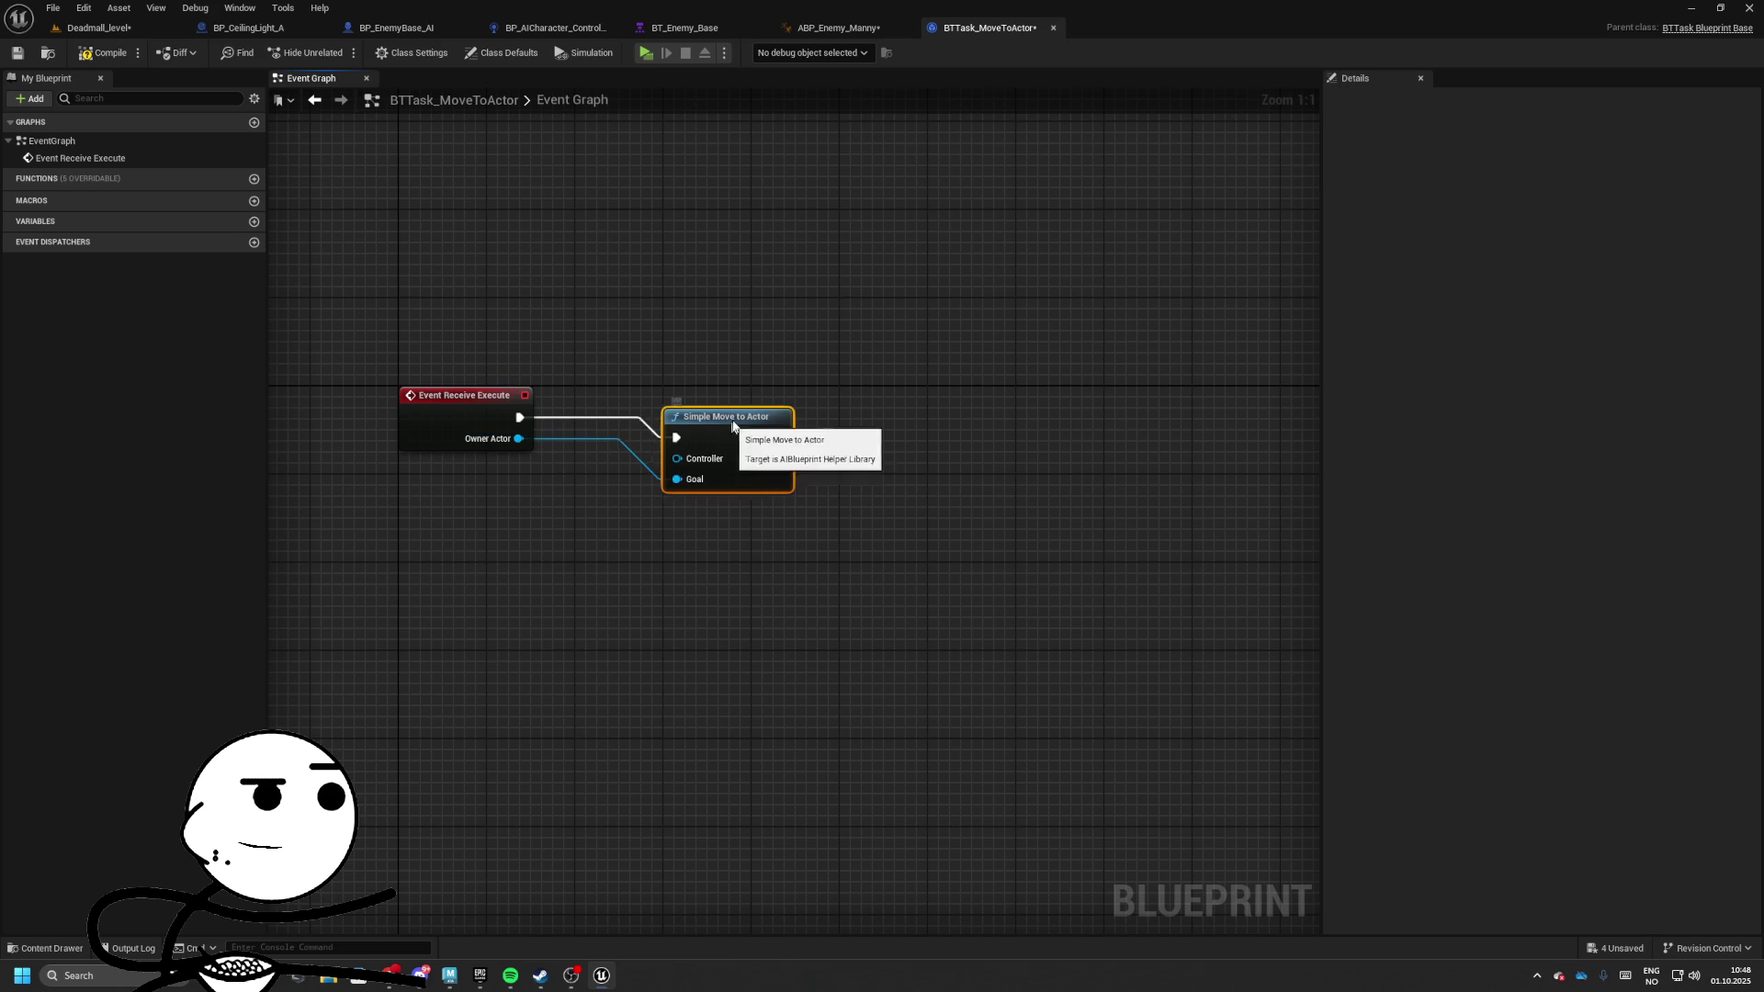
Feed Get AIController on Owner Actor into Simple Move to Actor's Controller input
drag(754, 447, 585, 463)
key(Escape)
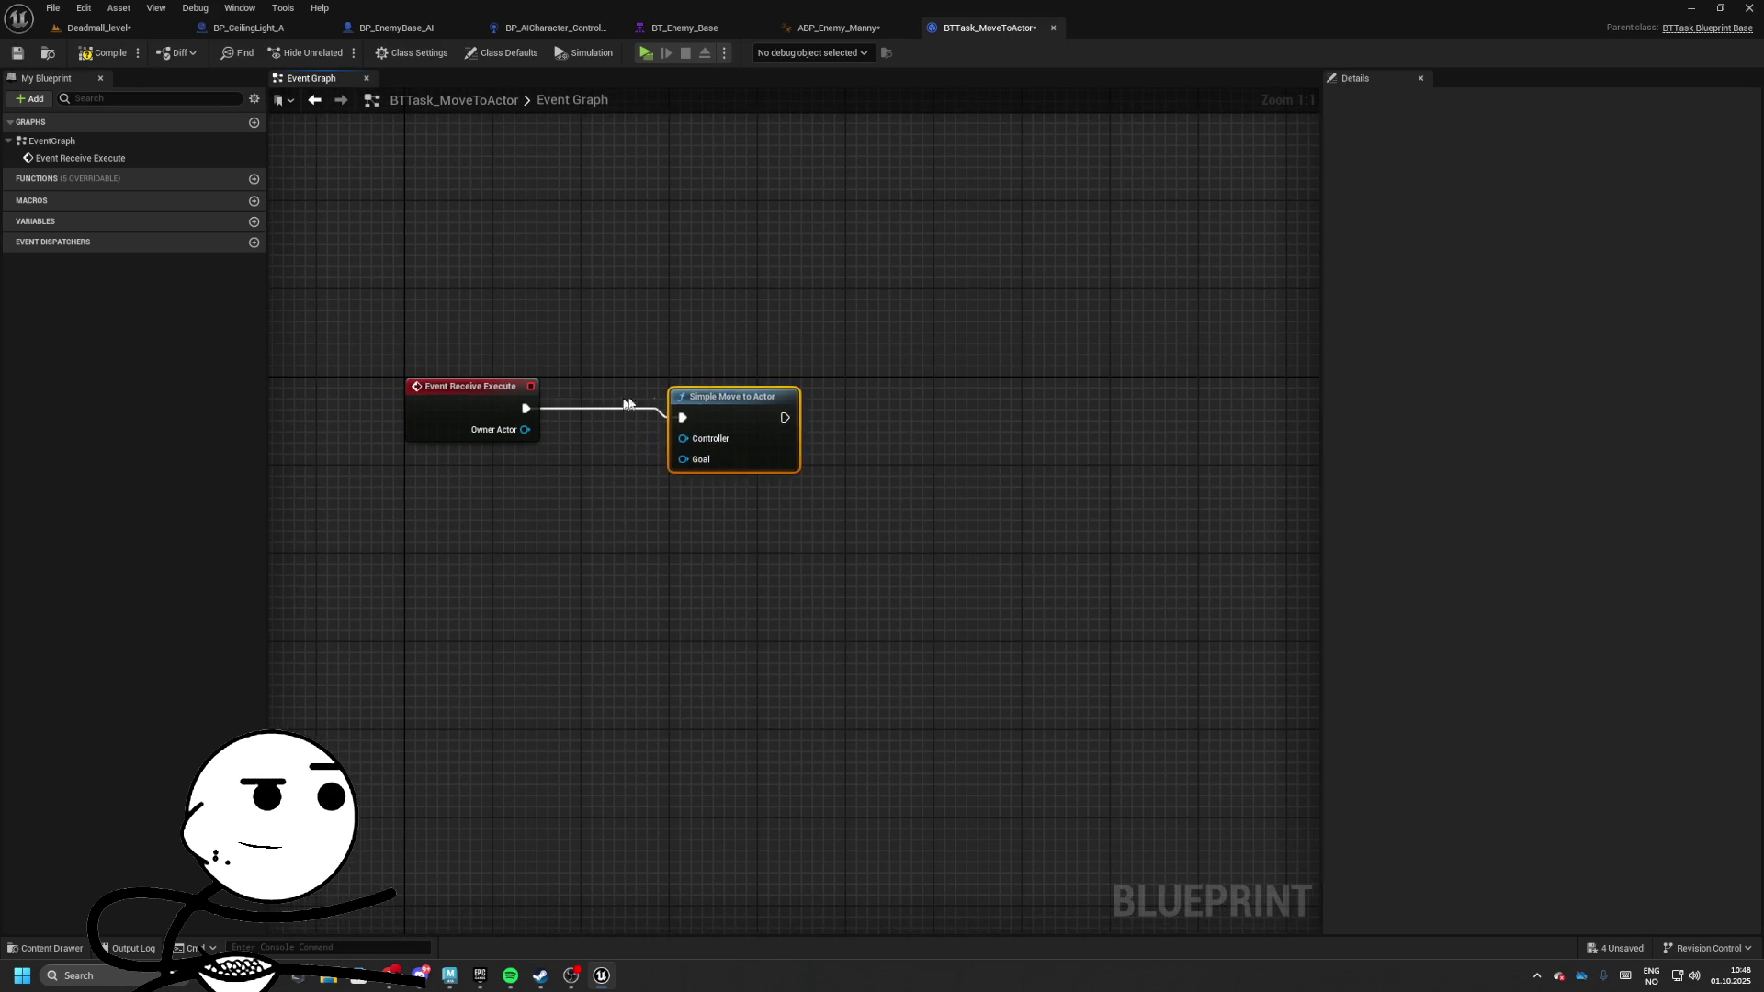
drag(673, 427, 850, 427)
drag(623, 449, 623, 449)
text(get aicontroller)
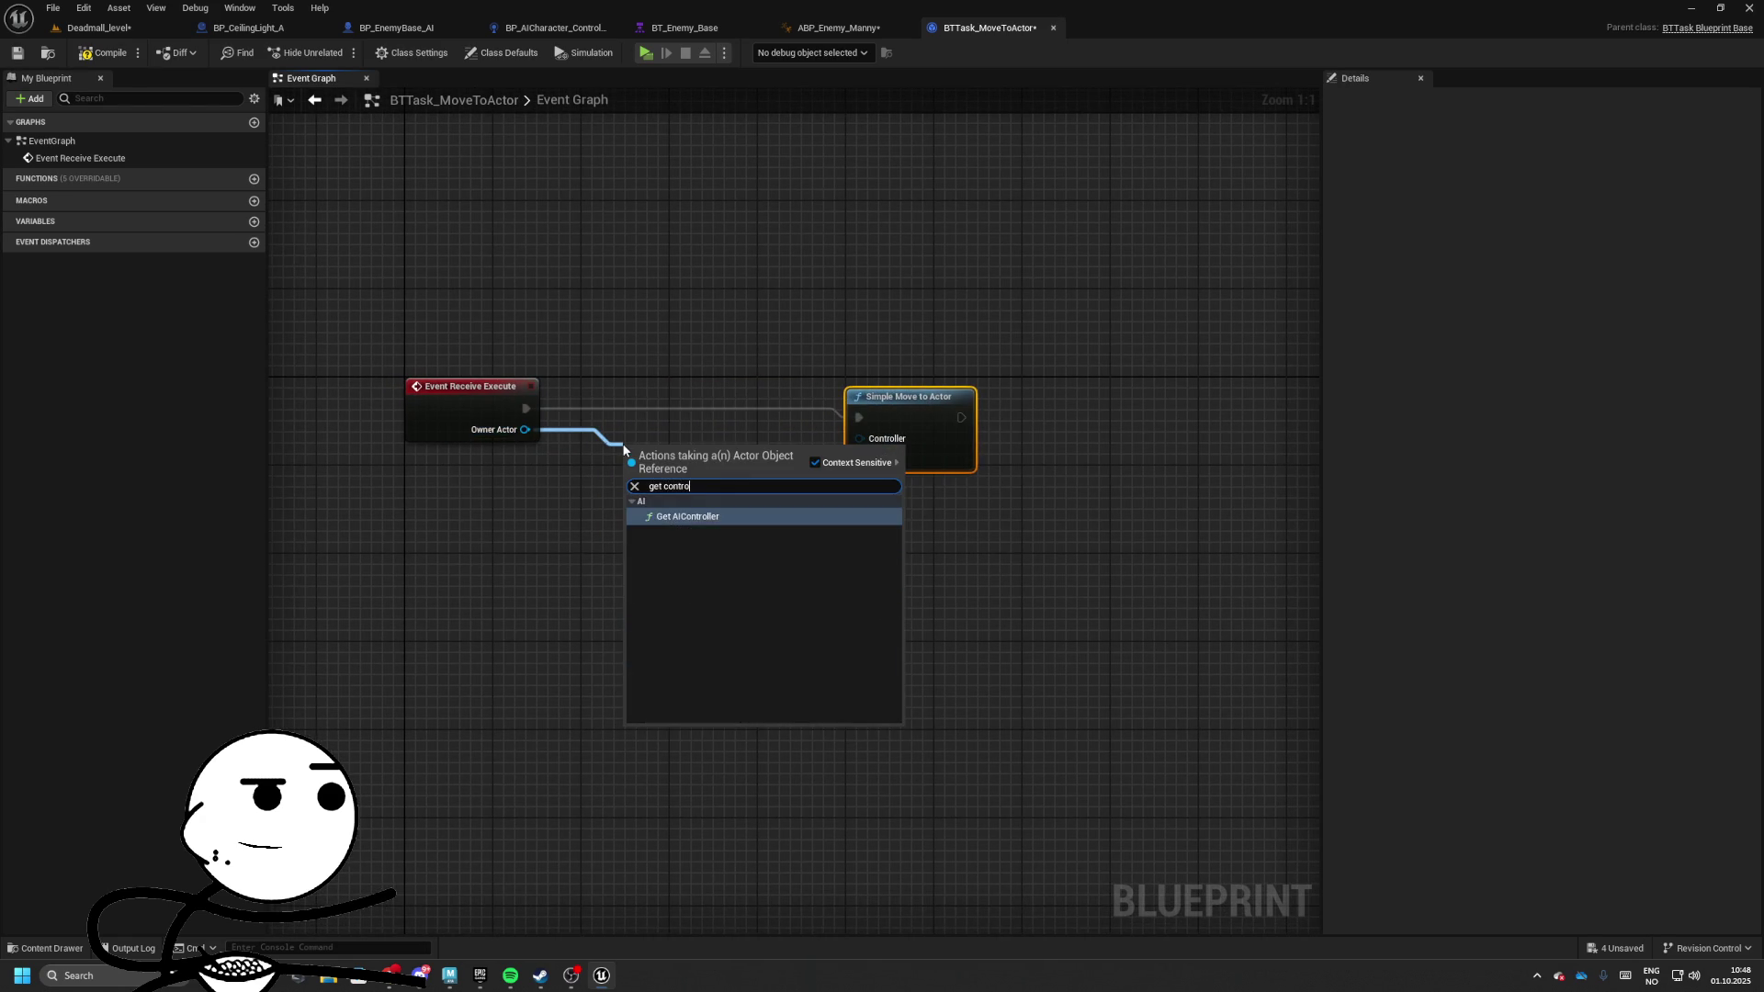
key(Return)
mouse_move(773, 471)
mouse_down()
mouse_move(931, 417)
mouse_move(999, 417)
mouse_up()
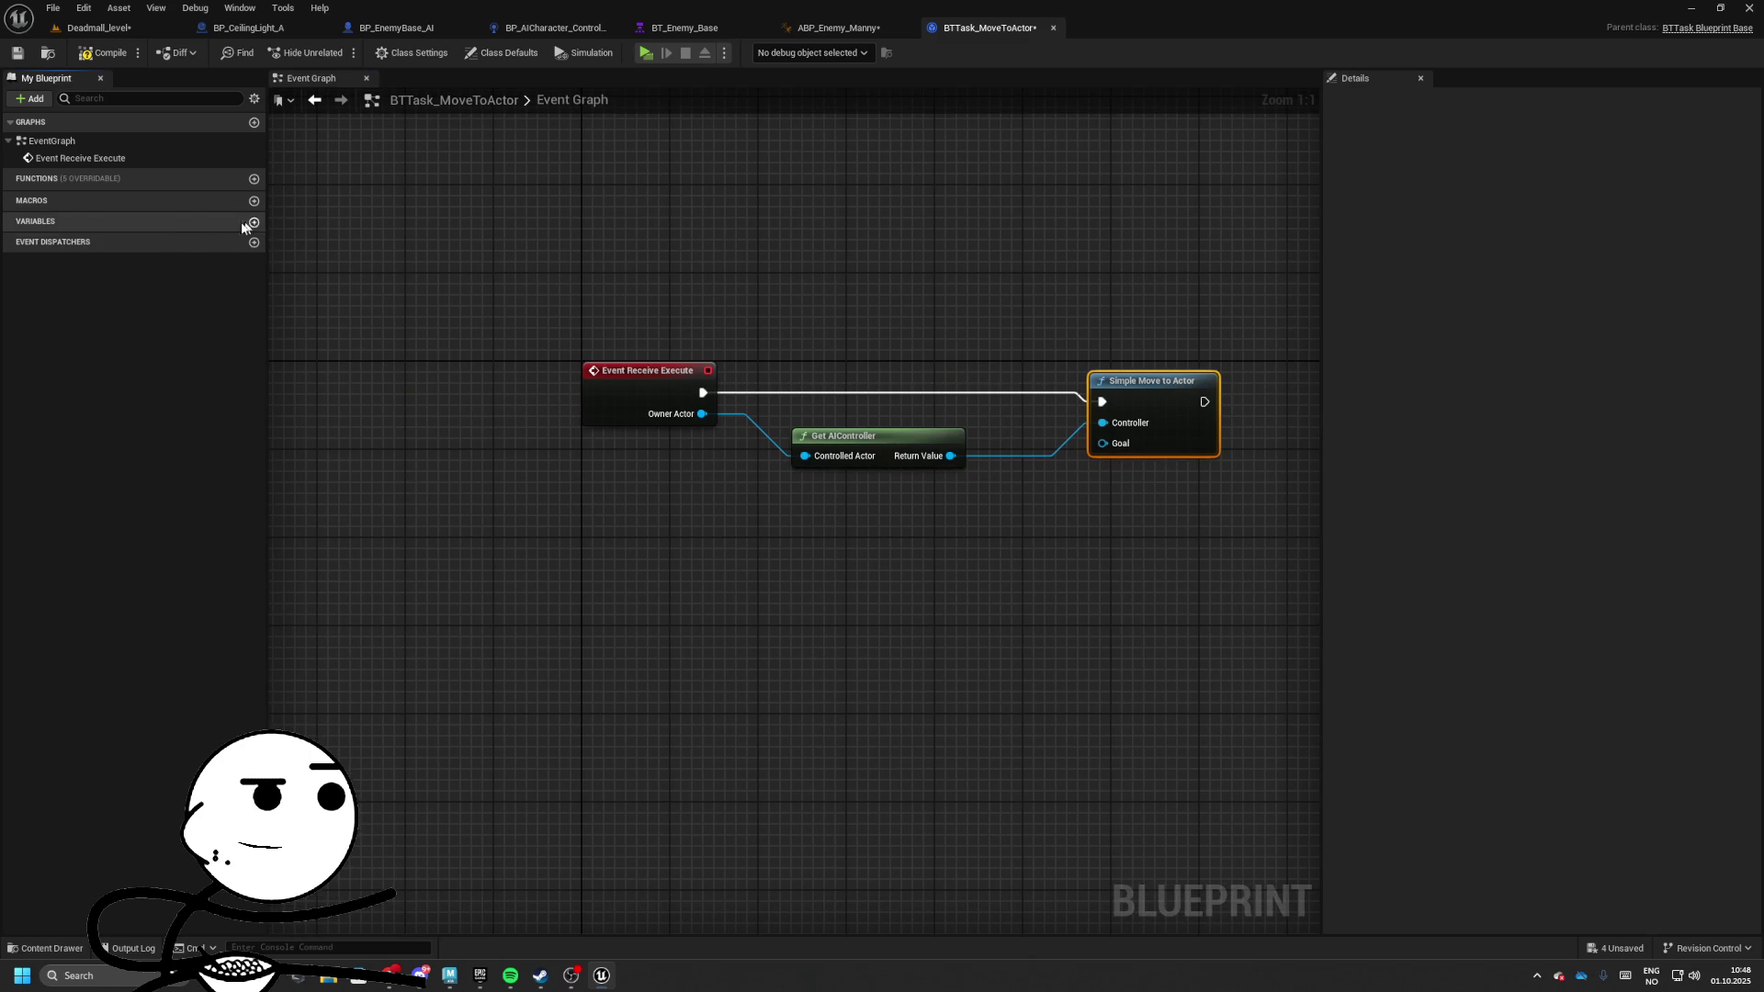
Add a new variable to the task blueprint and name it TargetActor
click(253, 221)
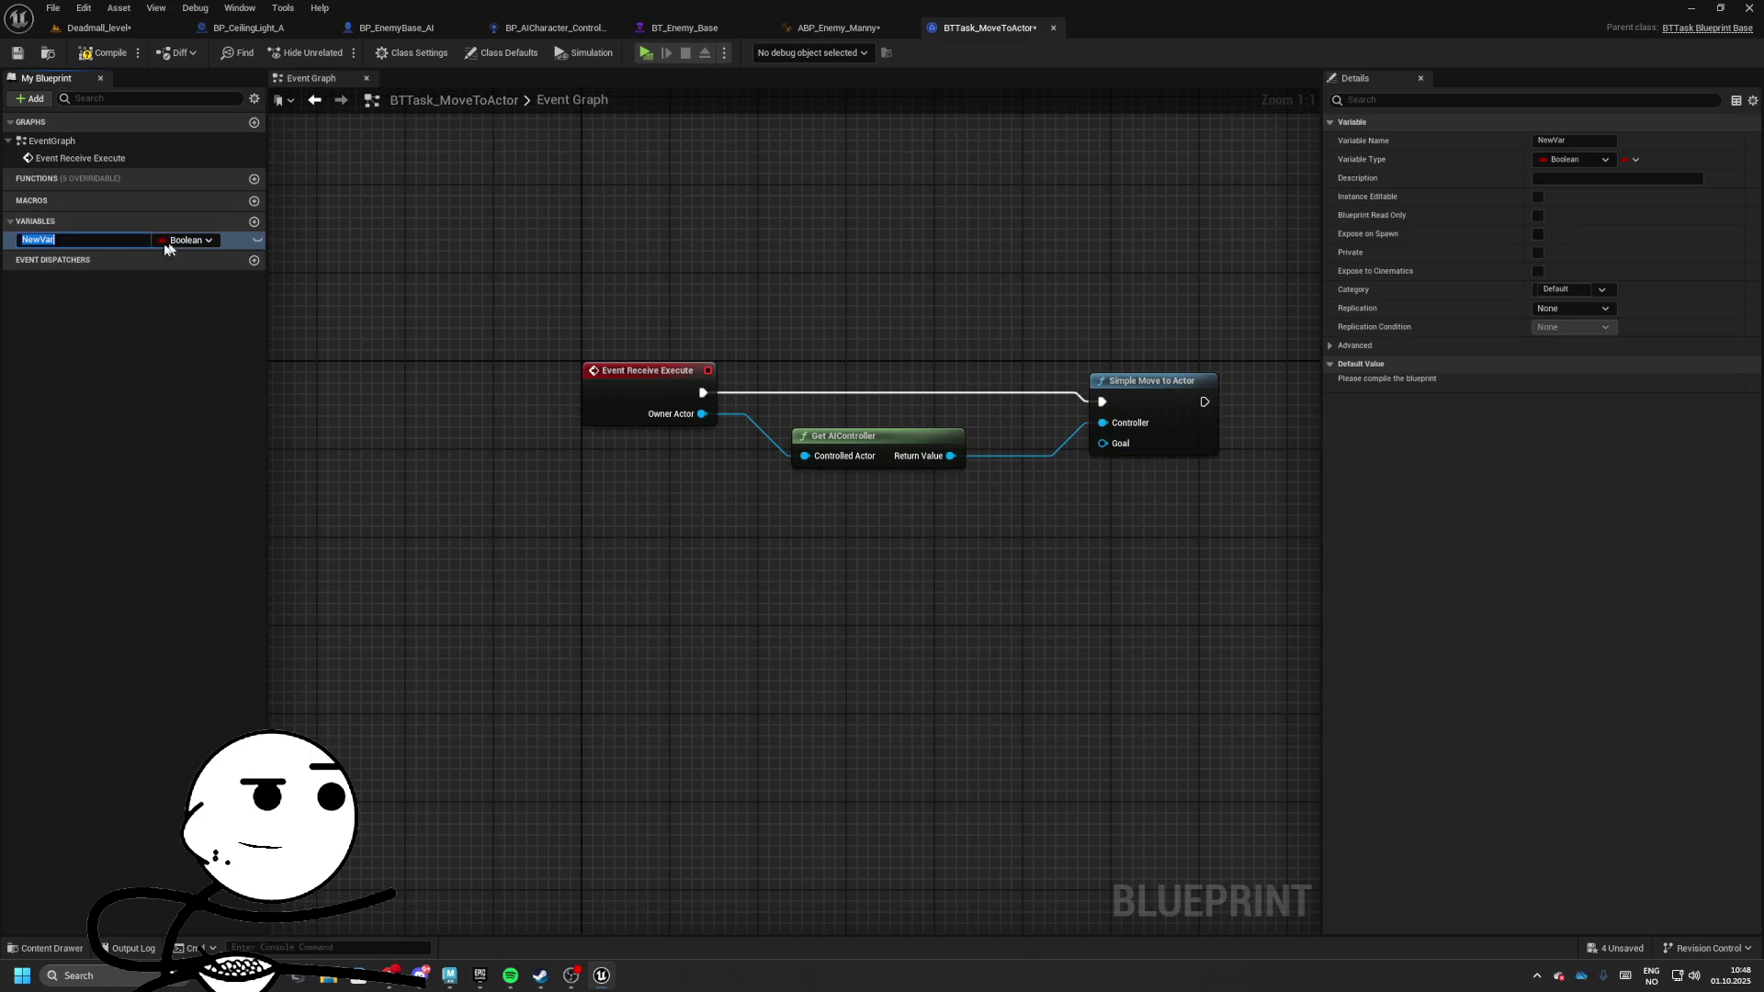
key(BackSpace)
key(BackSpace)
text(TargetACto)
text(tor)
key(Return)
Set TargetActor's type to Object, make it instance editable, and compile
click(256, 240)
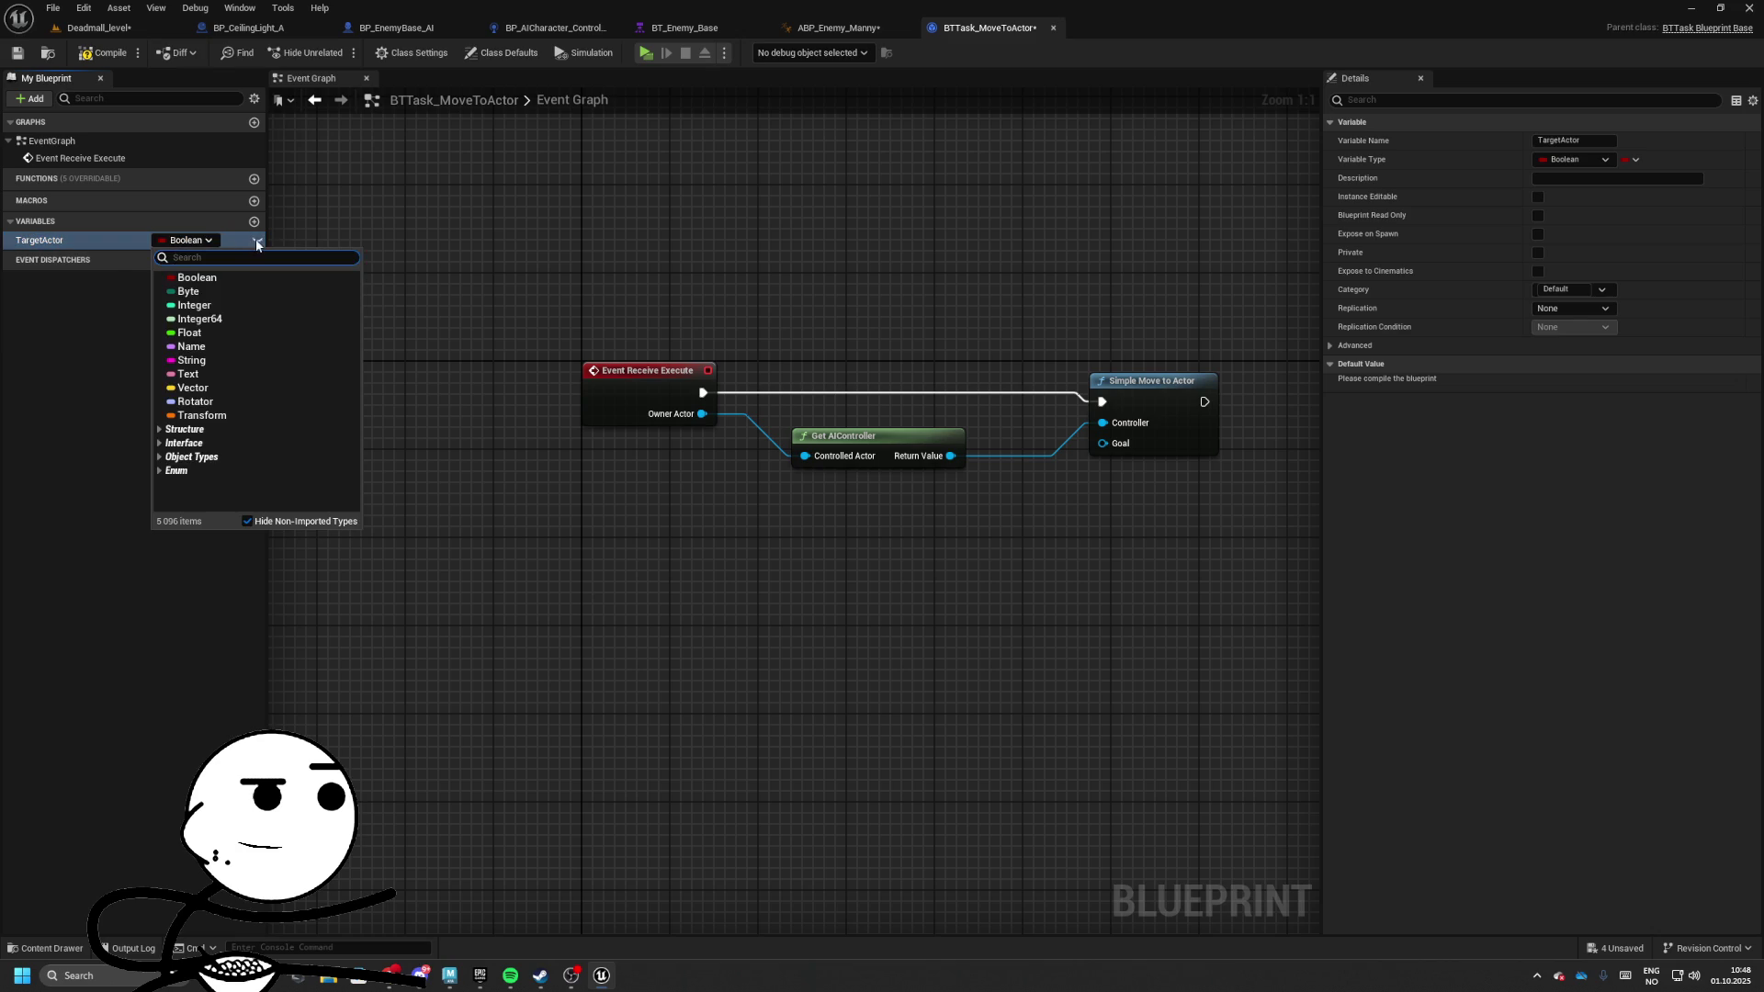
text(objec)
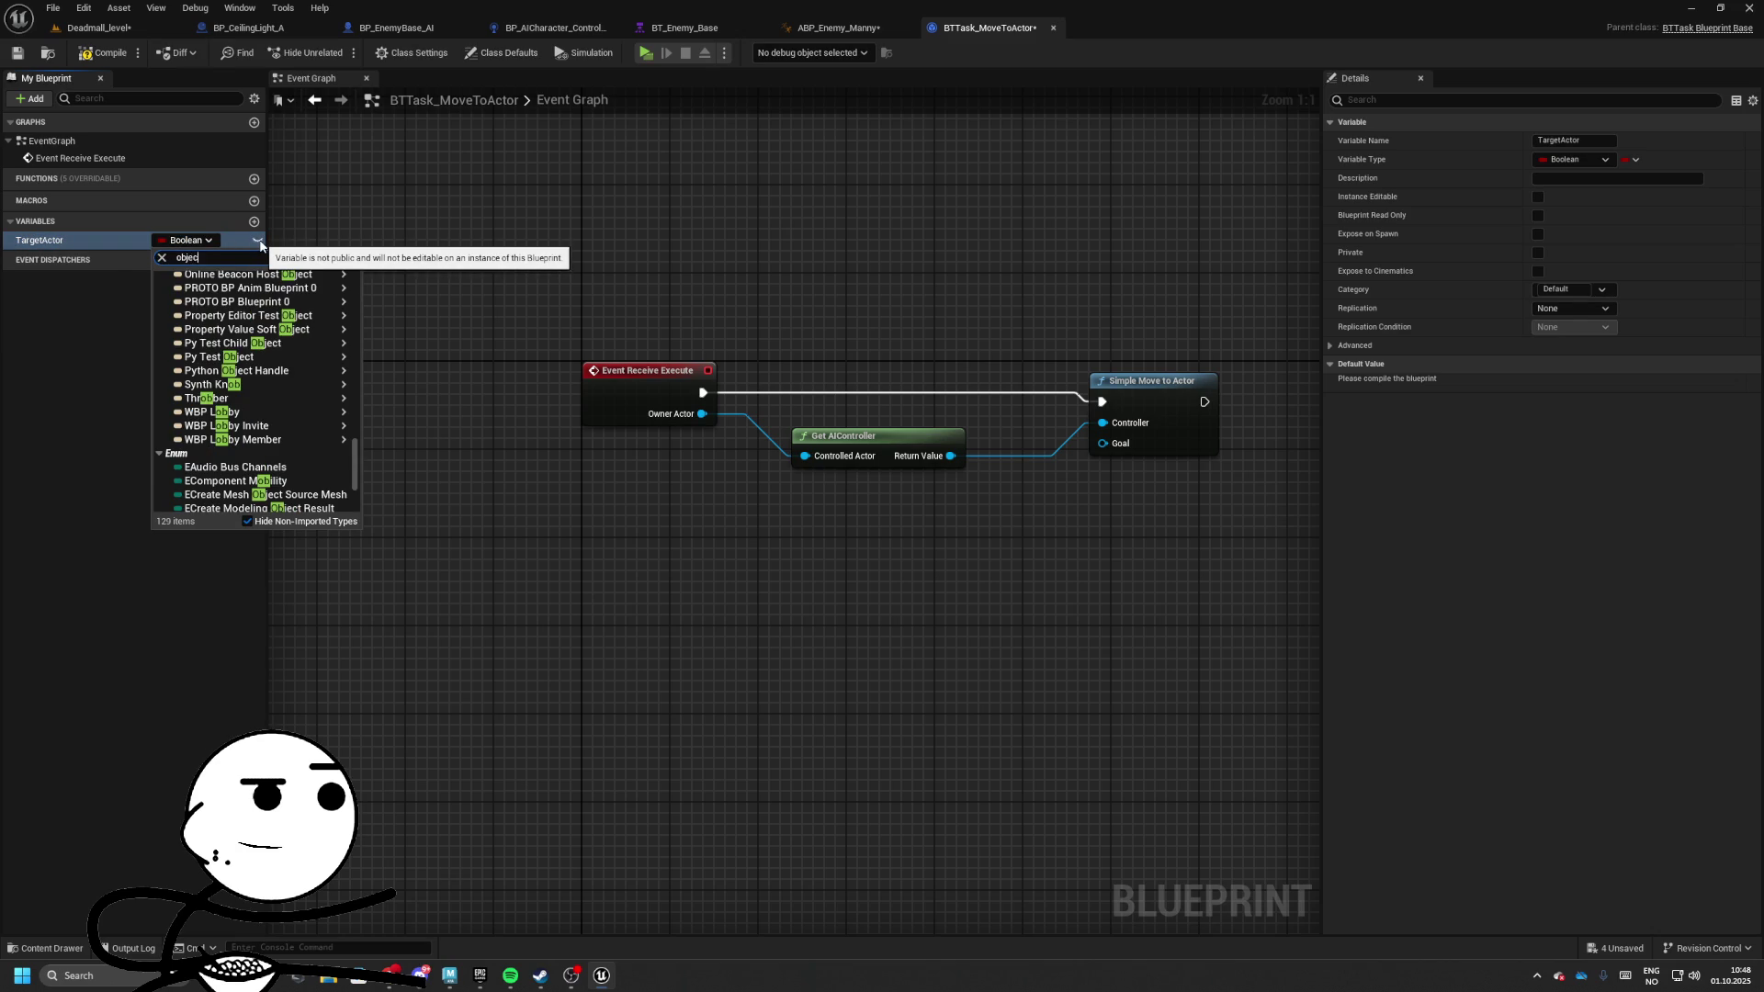
text(t)
mouse_move(230, 394)
click(395, 394)
click(257, 239)
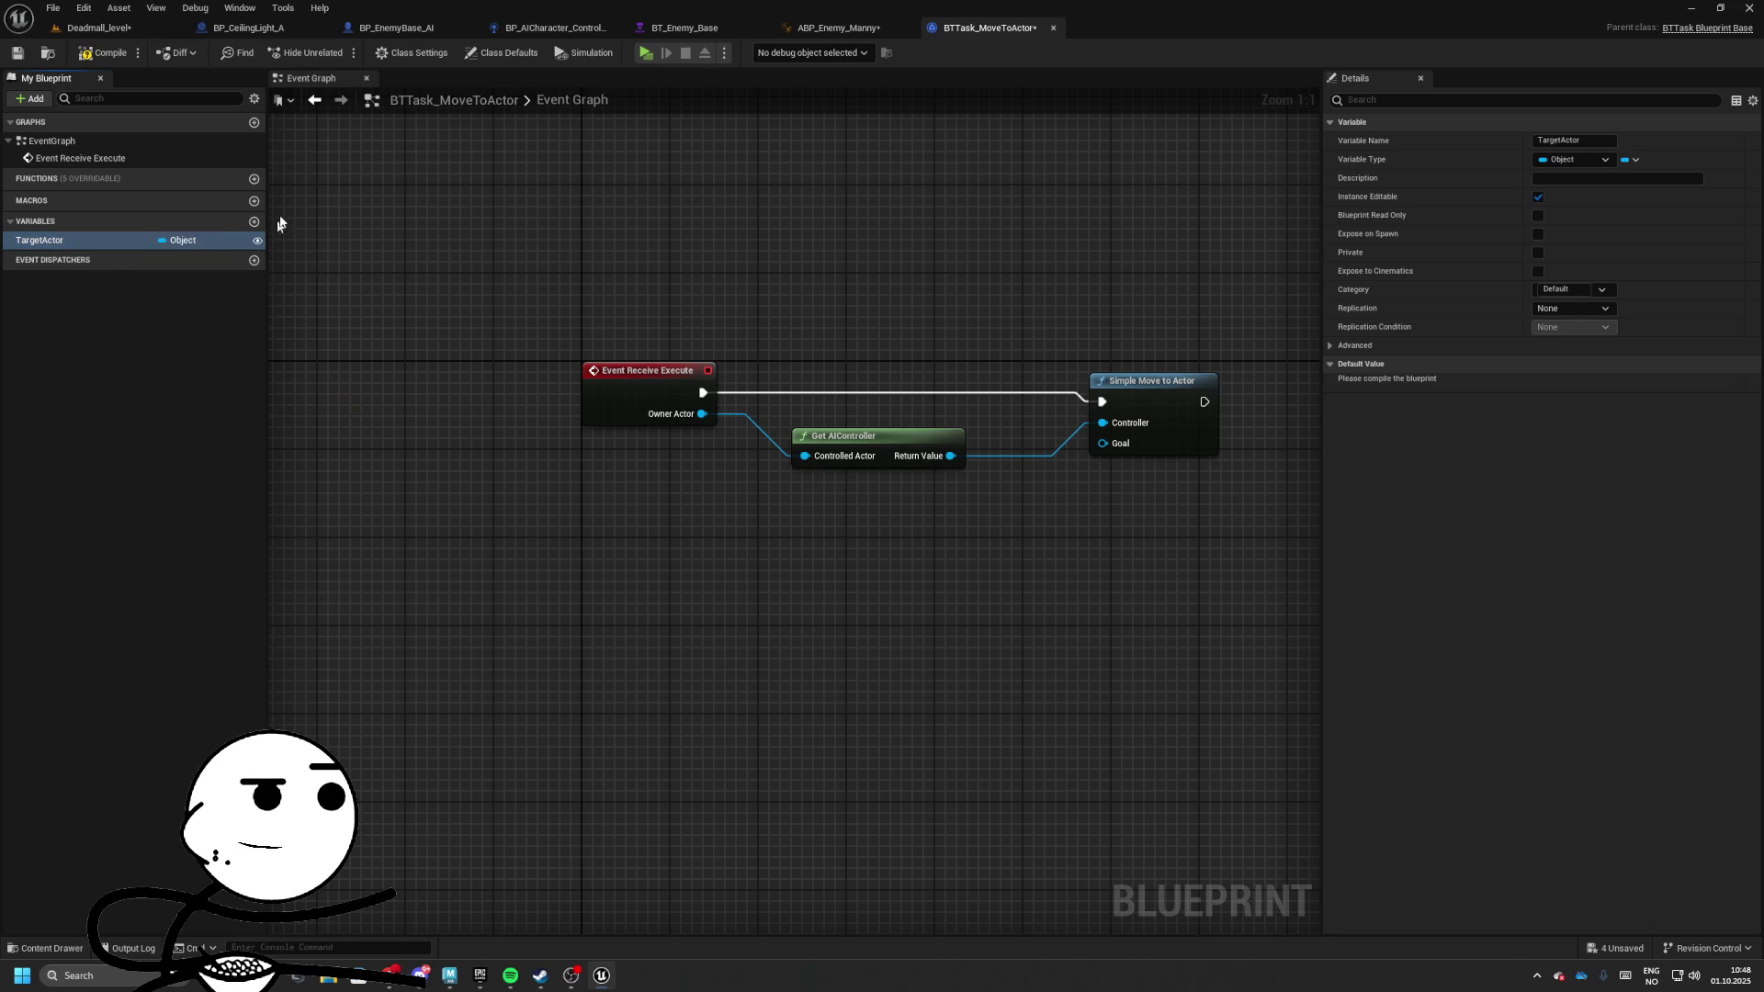
click(104, 52)
Place a TargetActor getter in the graph and change its type to Actor Object Reference
mouse_move(138, 240)
mouse_down()
mouse_move(194, 281)
mouse_move(753, 514)
mouse_move(671, 555)
mouse_up()
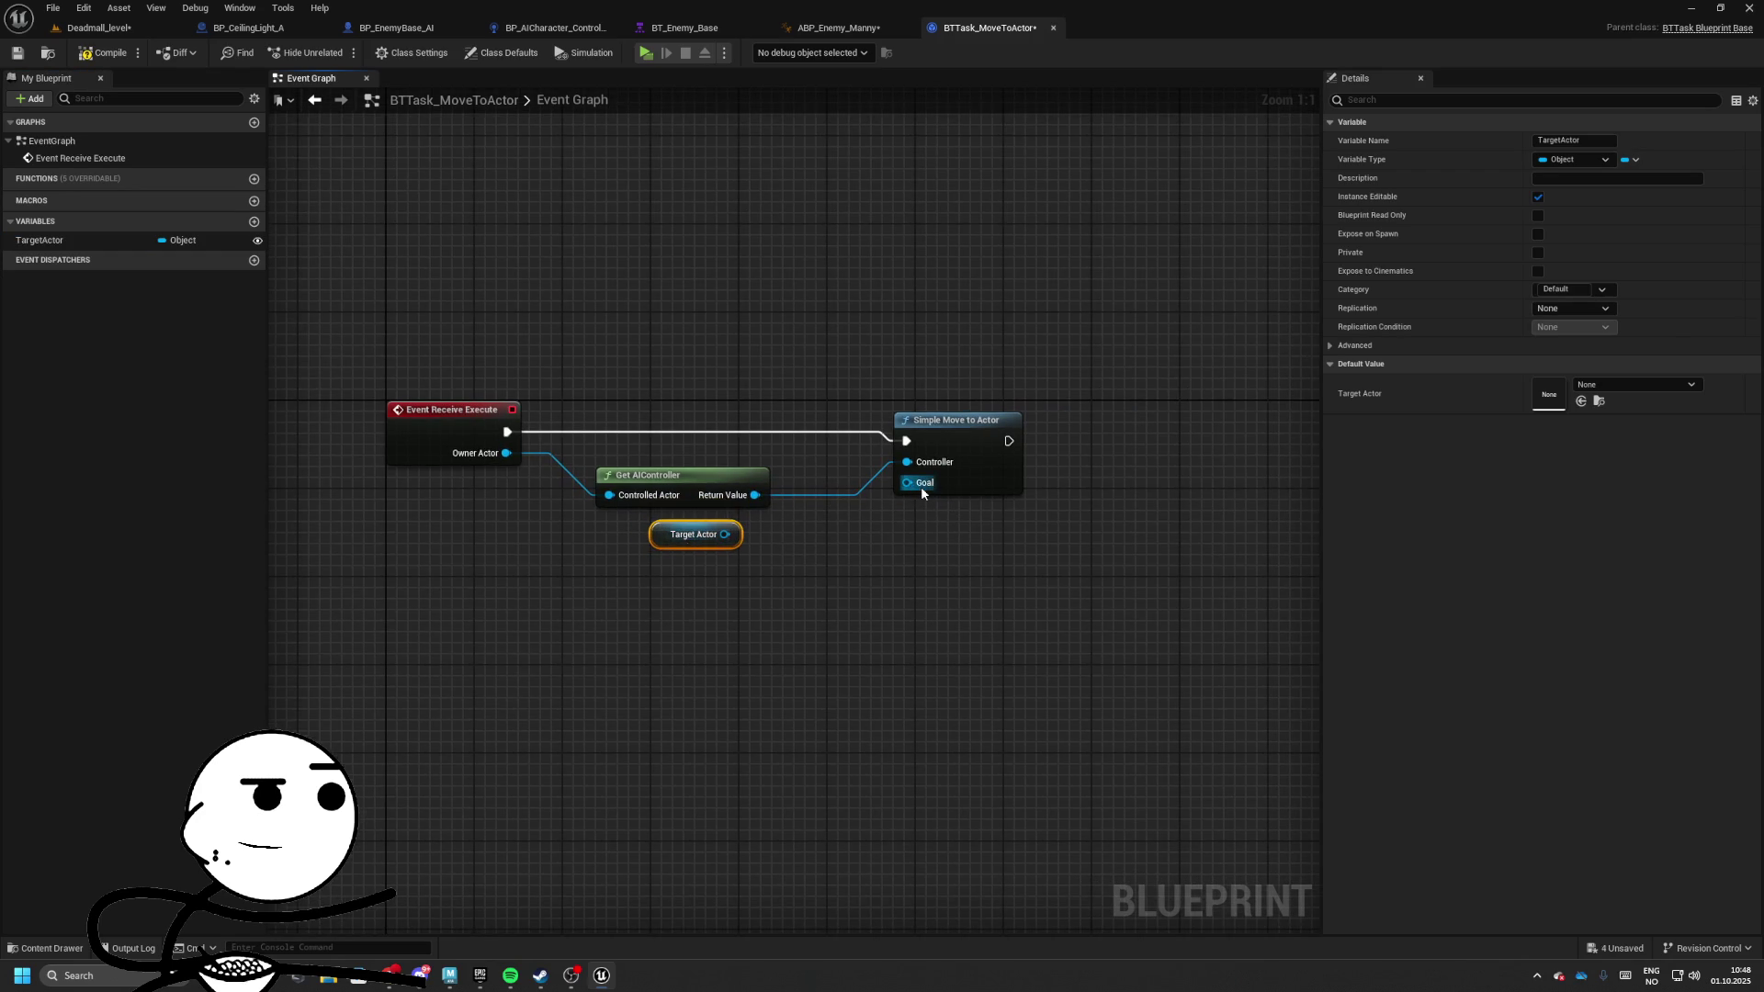
click(163, 244)
text(actor)
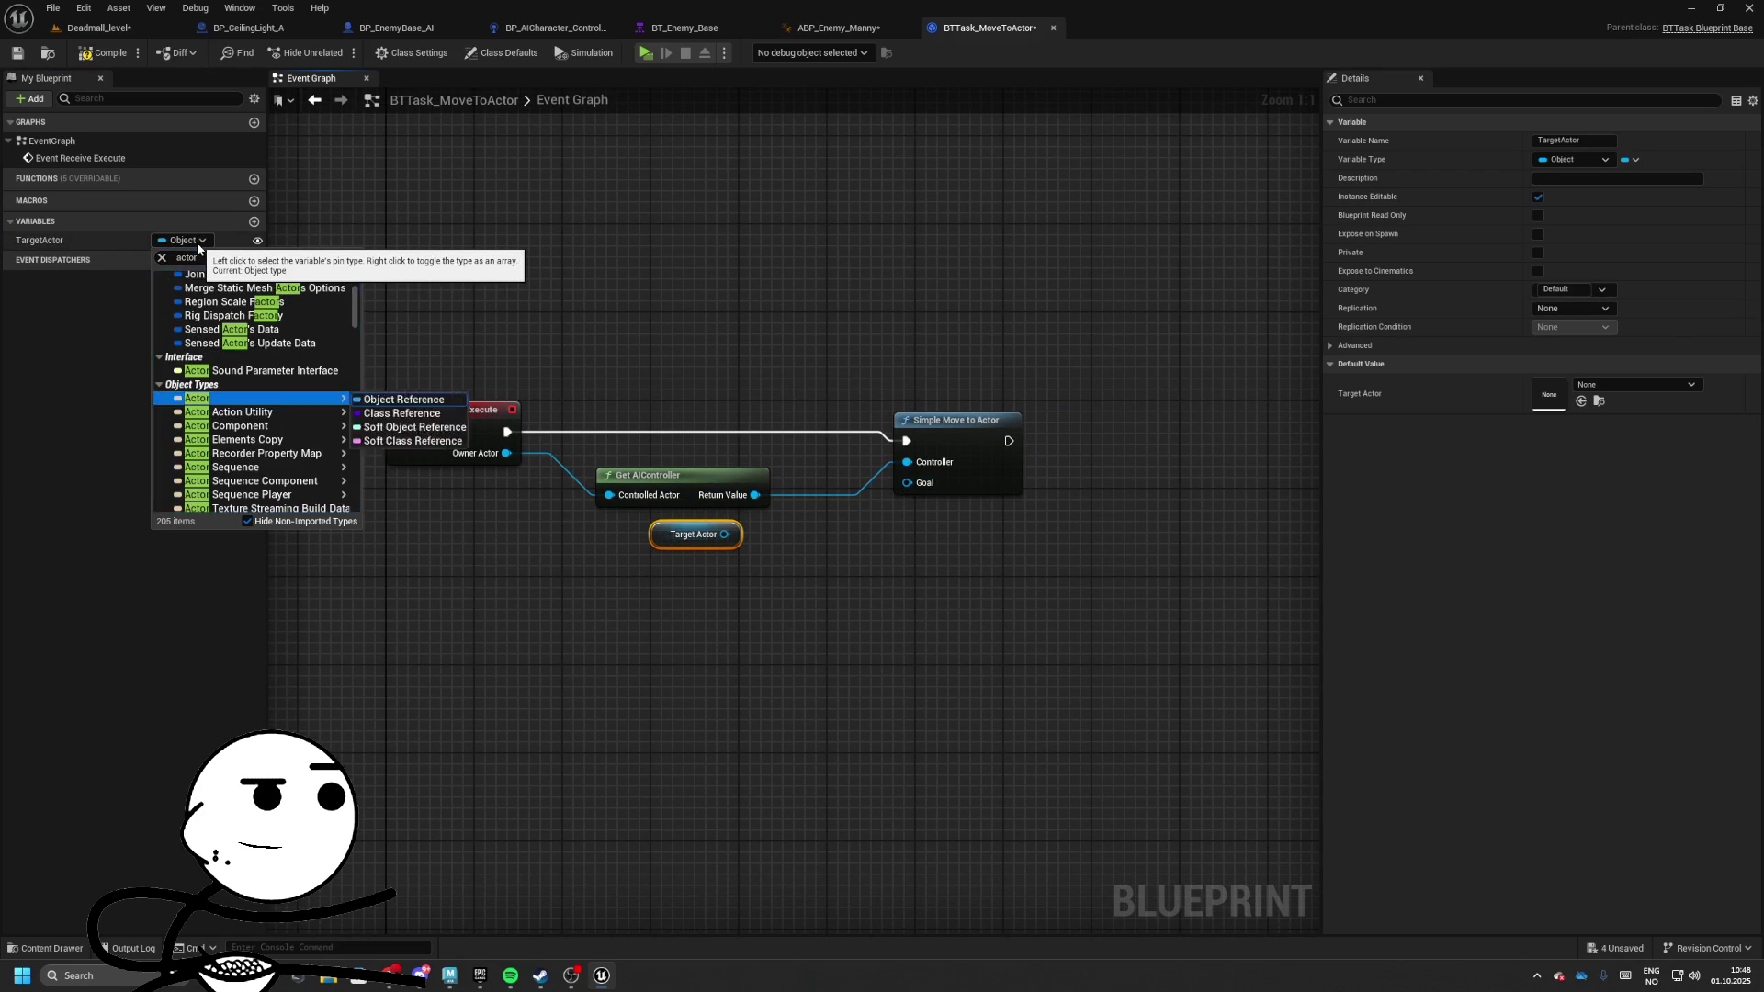
key(Return)
click(960, 511)
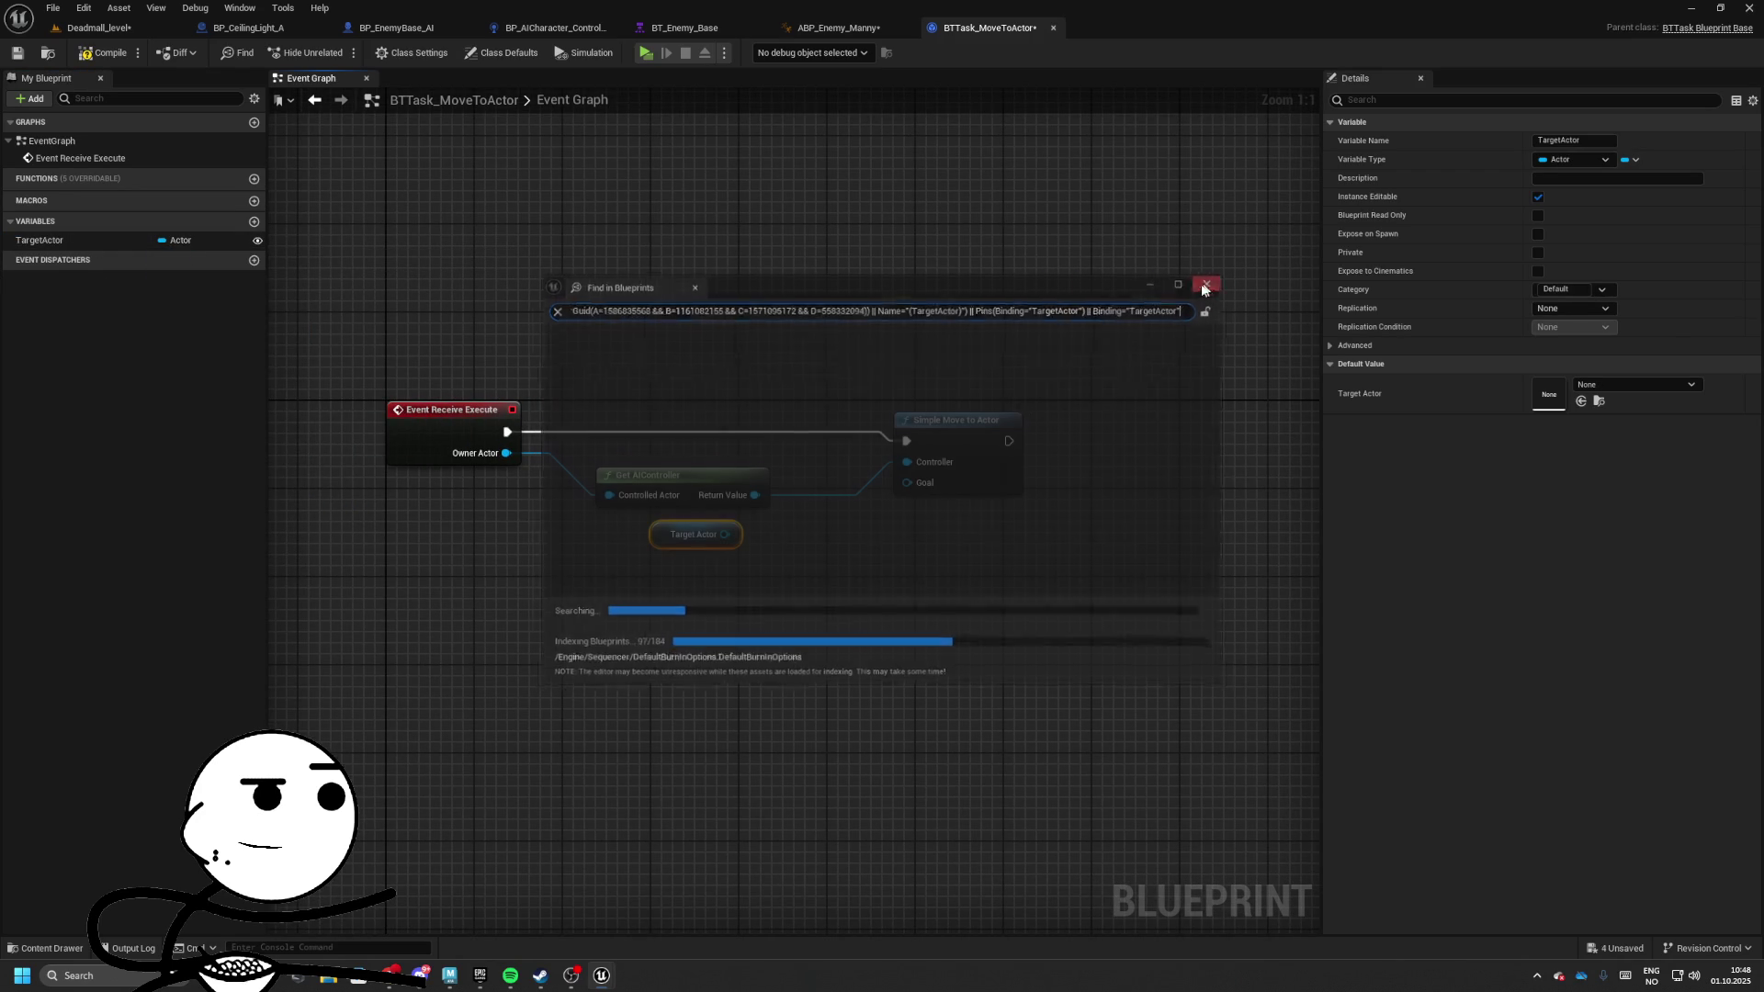
Wire TargetActor into Simple Move to Actor's Goal, compile, and return to ABP_Enemy_Manny
mouse_move(724, 534)
mouse_down()
mouse_move(939, 490)
mouse_move(721, 538)
mouse_move(485, 430)
mouse_up()
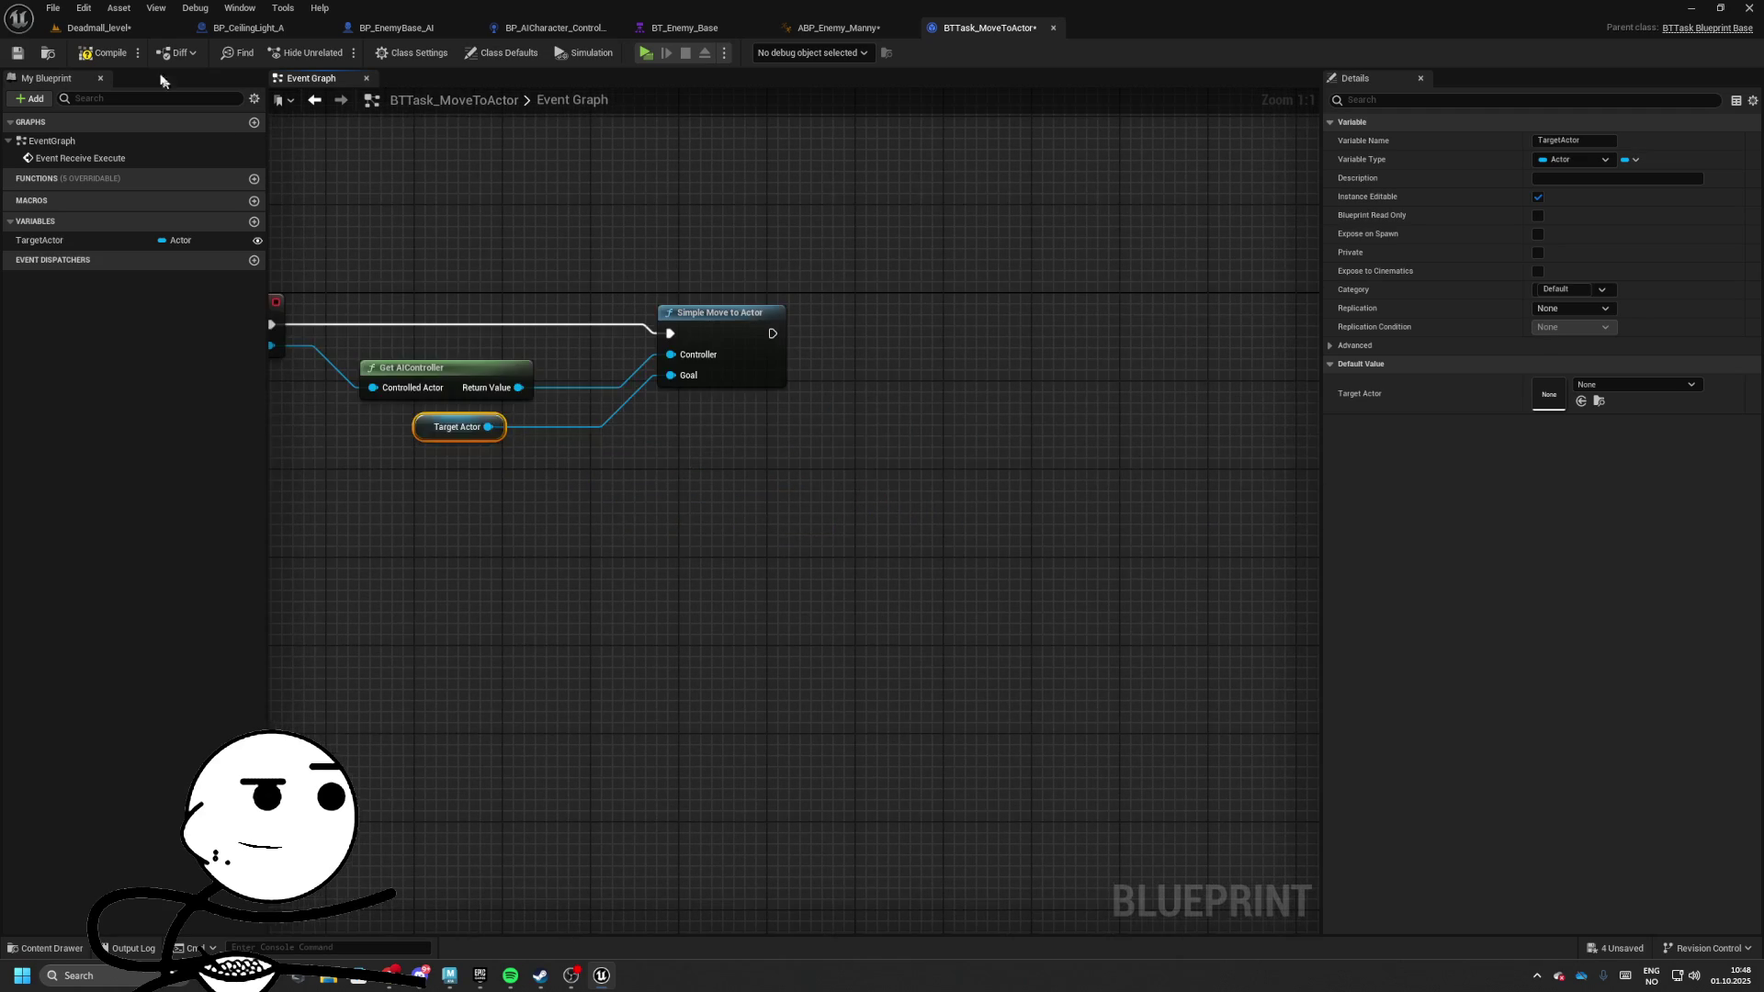
click(101, 55)
click(810, 29)
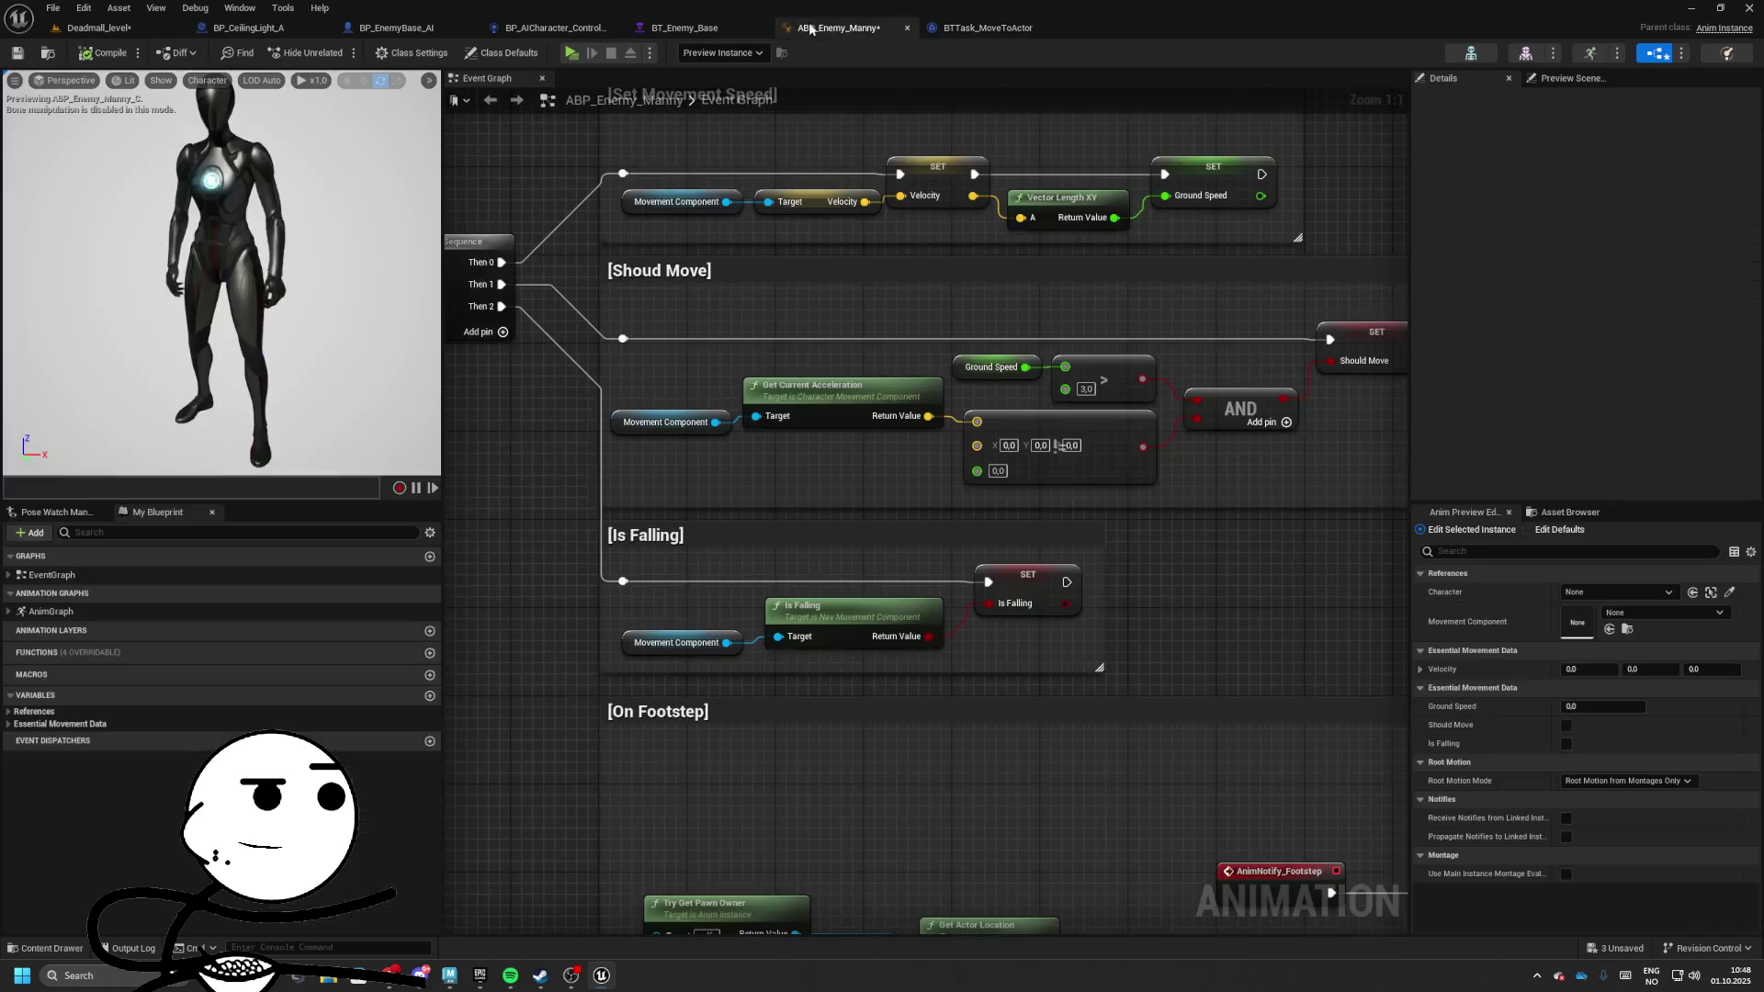
Save ABP_Enemy_Manny, then replace the Move To task under ChasePlayer with BTTask_MoveToActor
click(11, 54)
click(640, 30)
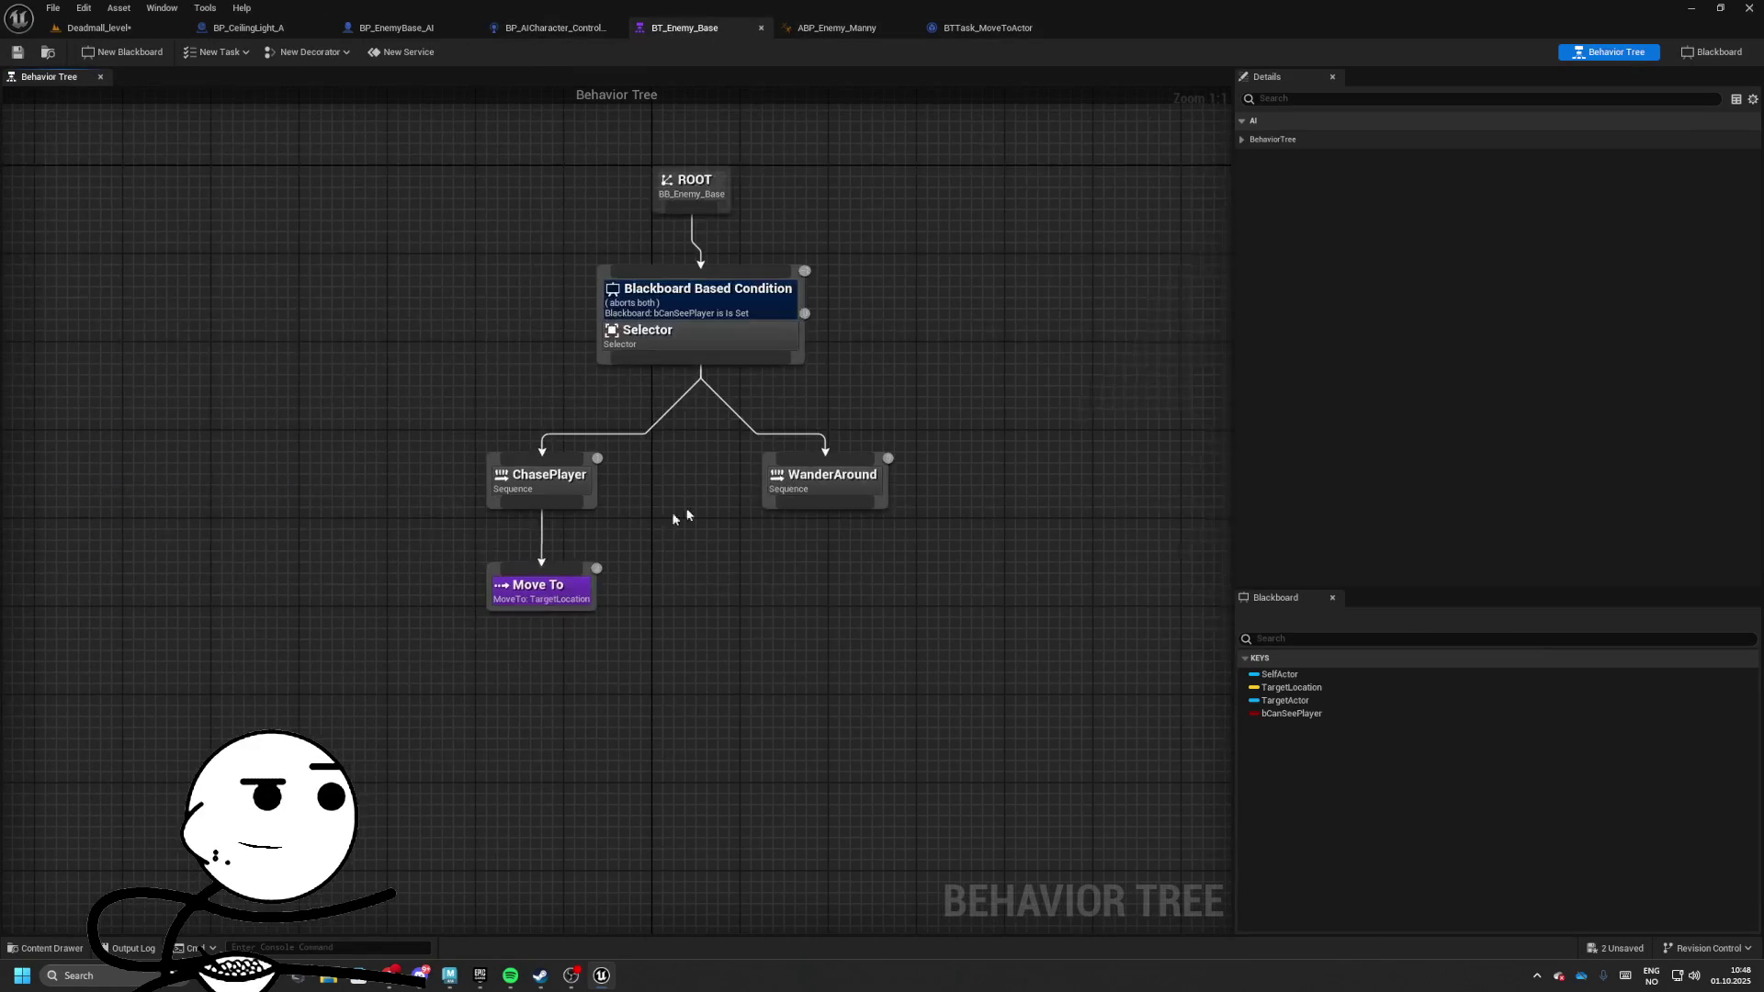
click(424, 662)
mouse_move(424, 588)
mouse_down()
mouse_move(651, 544)
mouse_move(642, 618)
mouse_up()
key(Delete)
text(move to a)
key(Return)
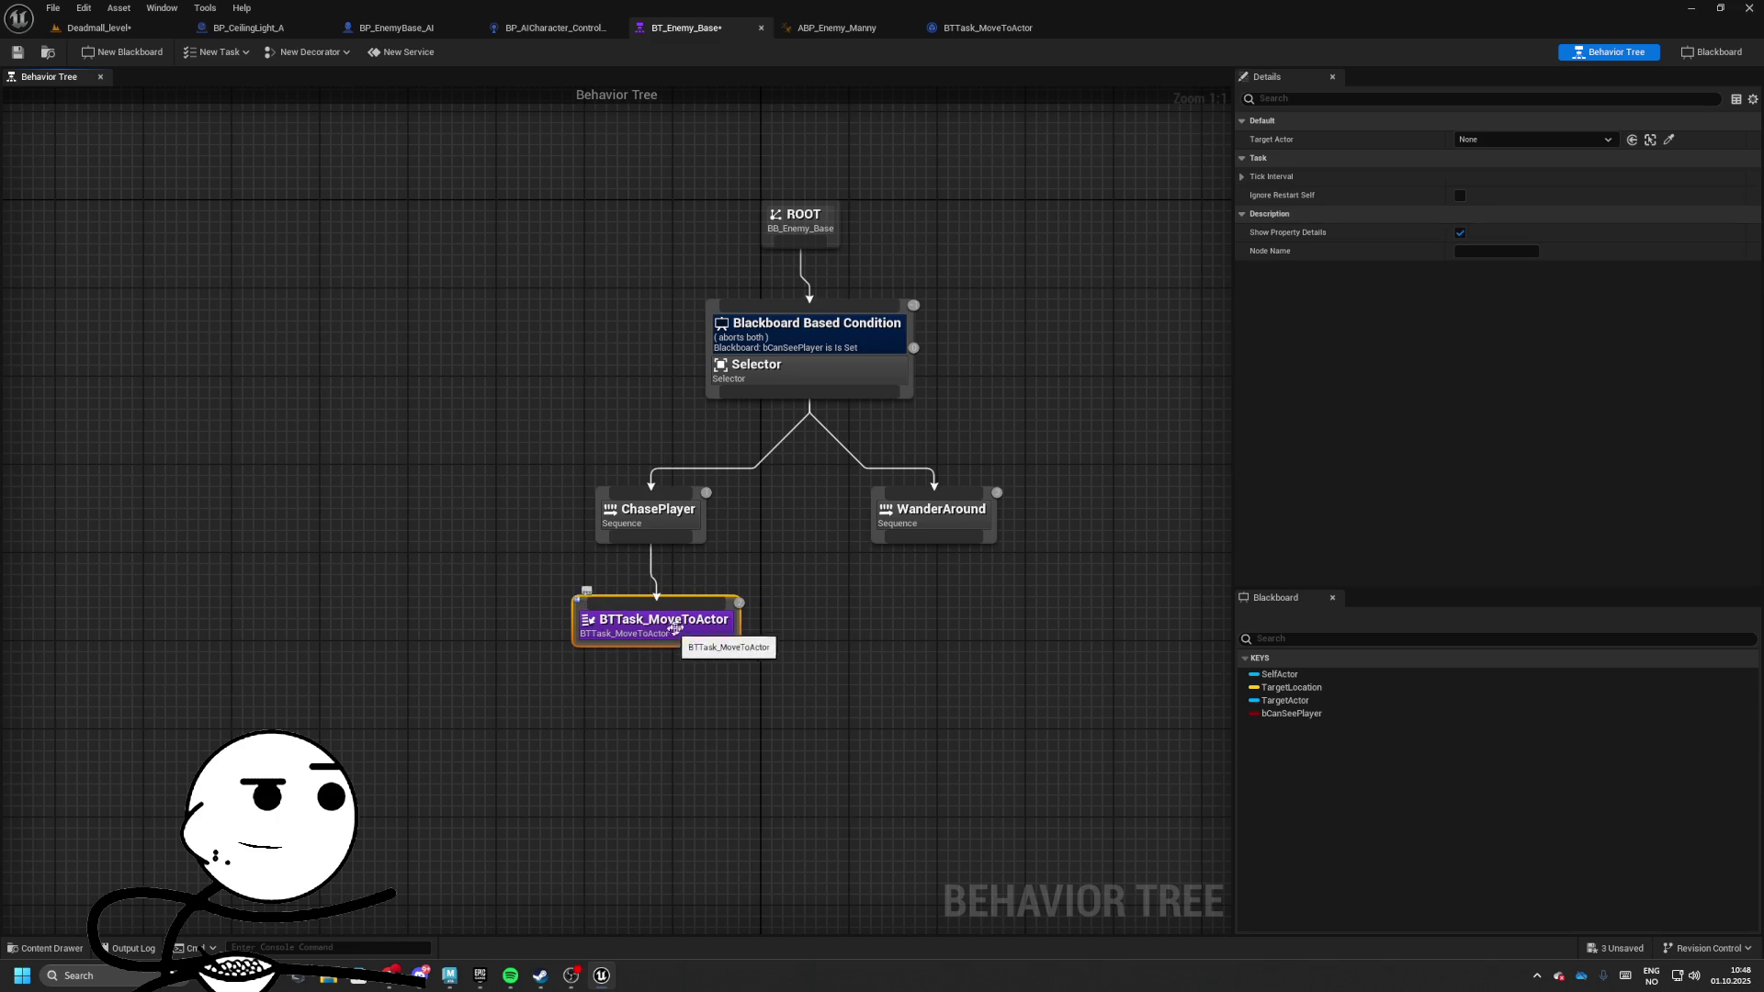
Check the task's Target Actor setting, leave it at None, and nudge the node under ChasePlayer
click(1529, 139)
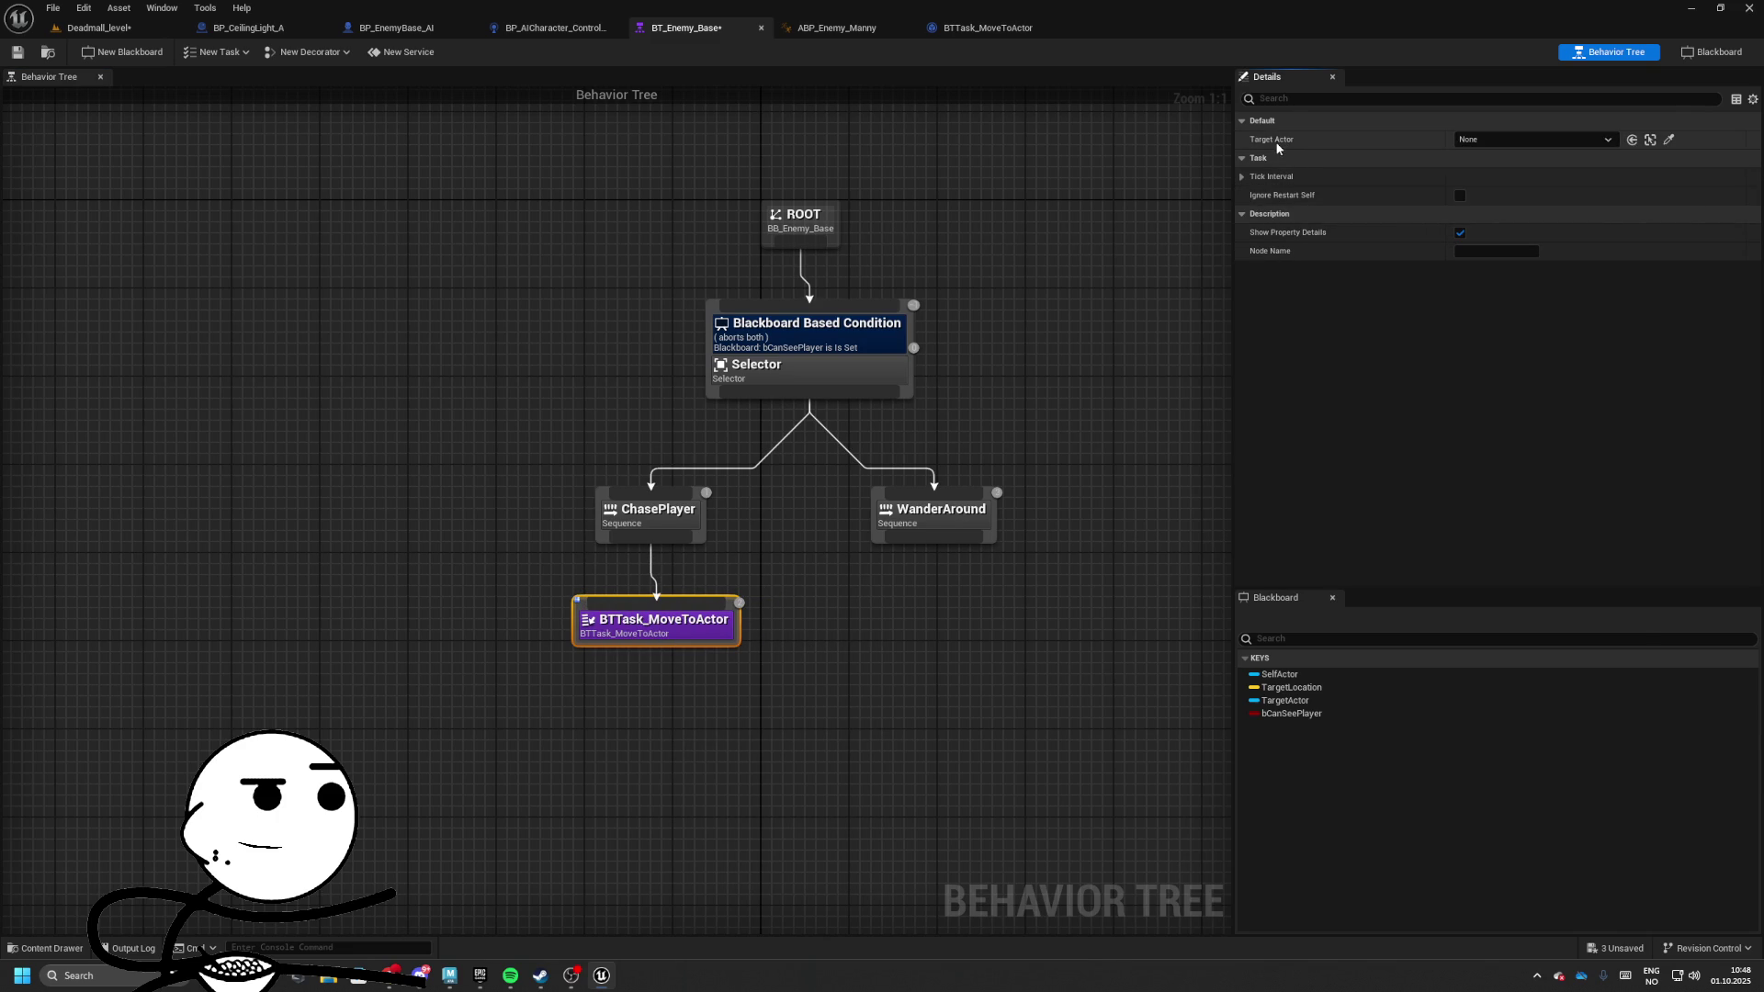
click(1513, 142)
click(1520, 136)
drag(714, 596, 692, 606)
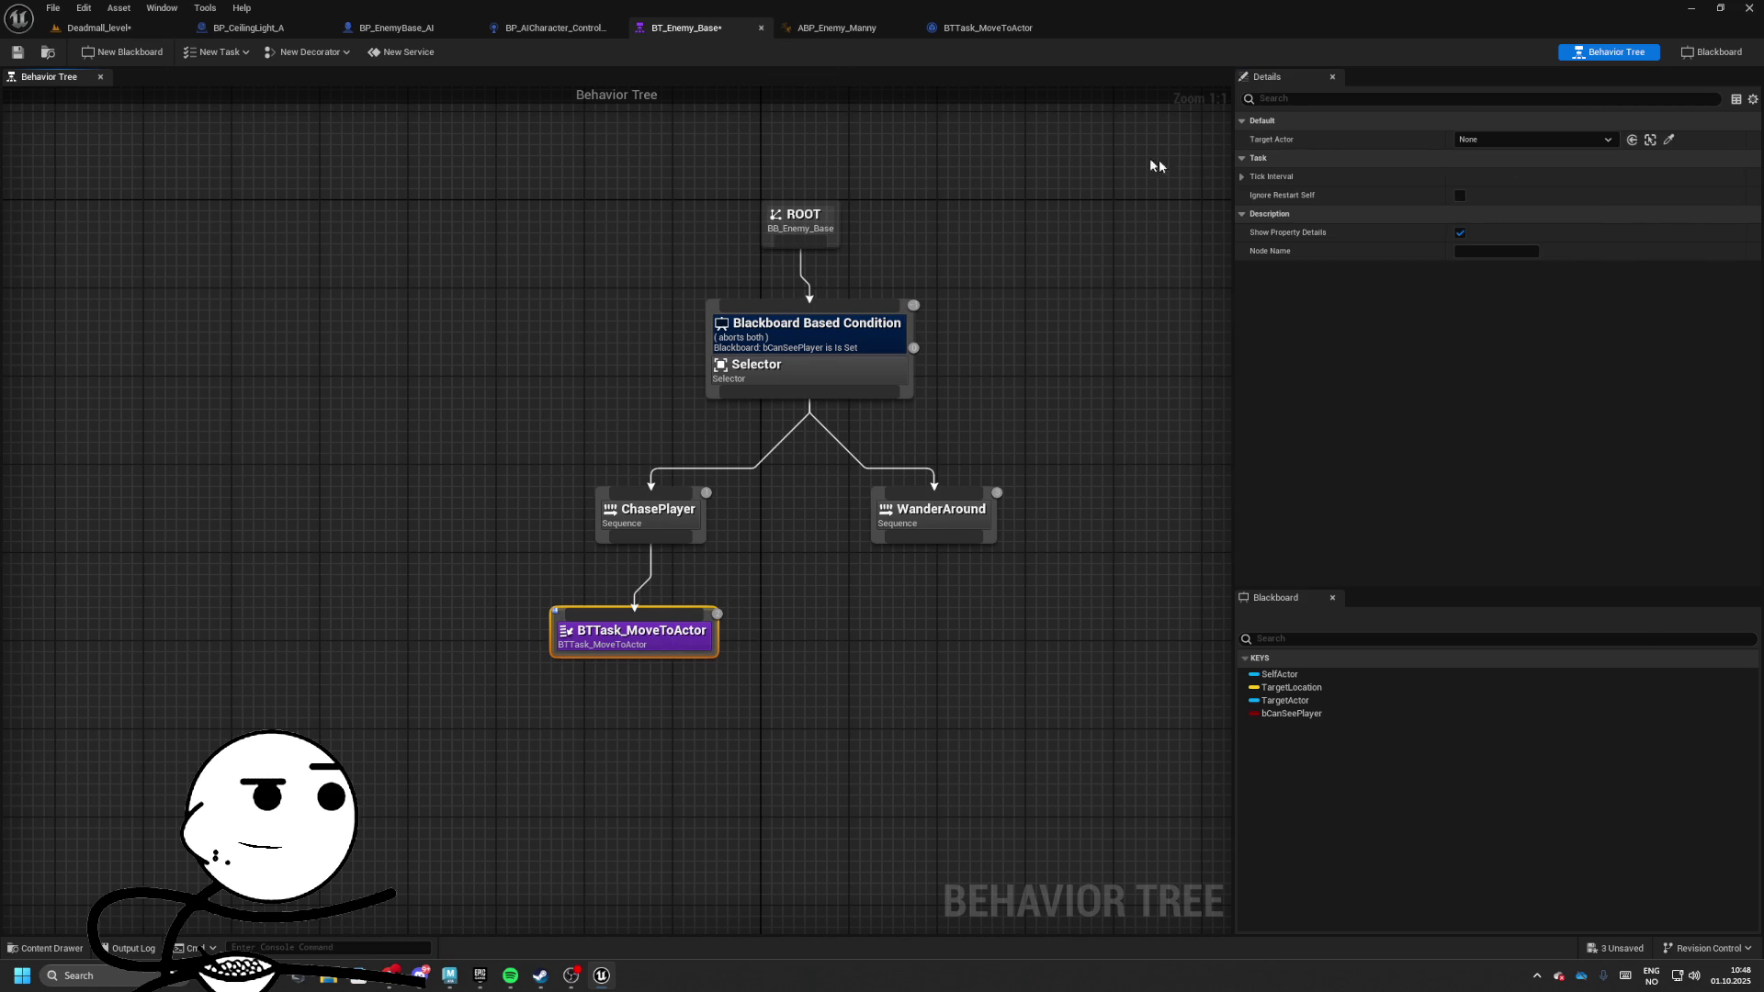
Delete the Target Actor getter node from the BTTask_MoveToActor event graph
click(987, 28)
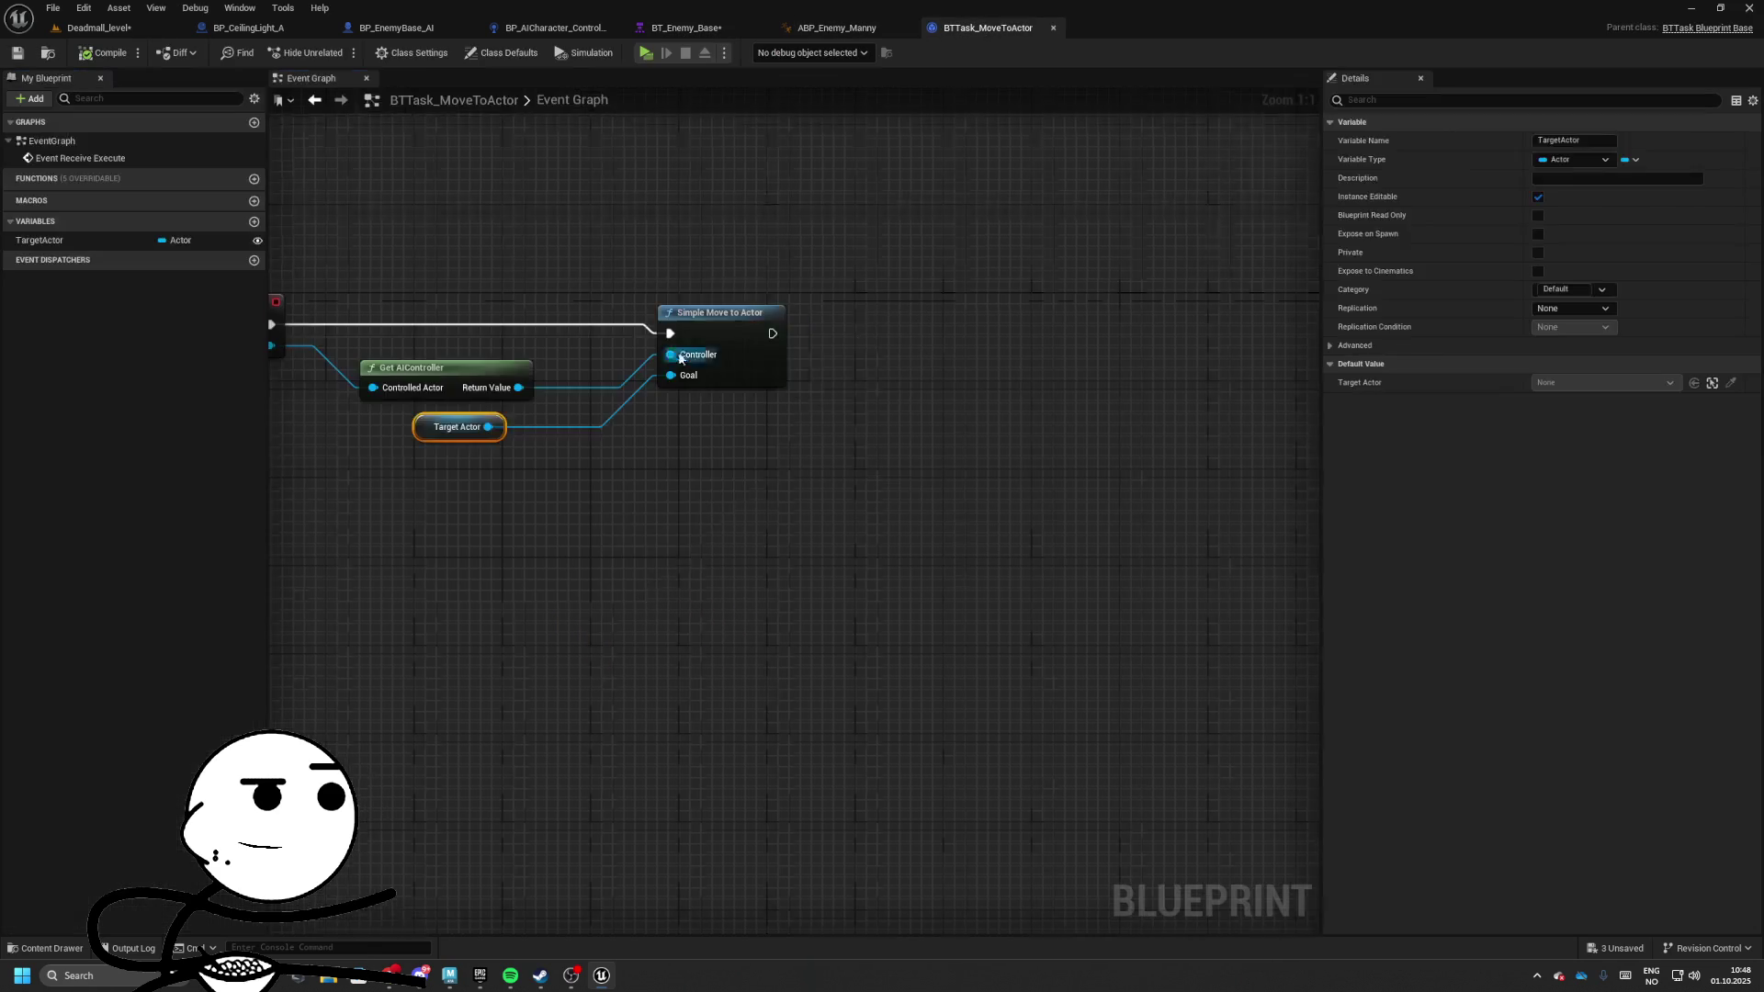
click(739, 551)
key(Delete)
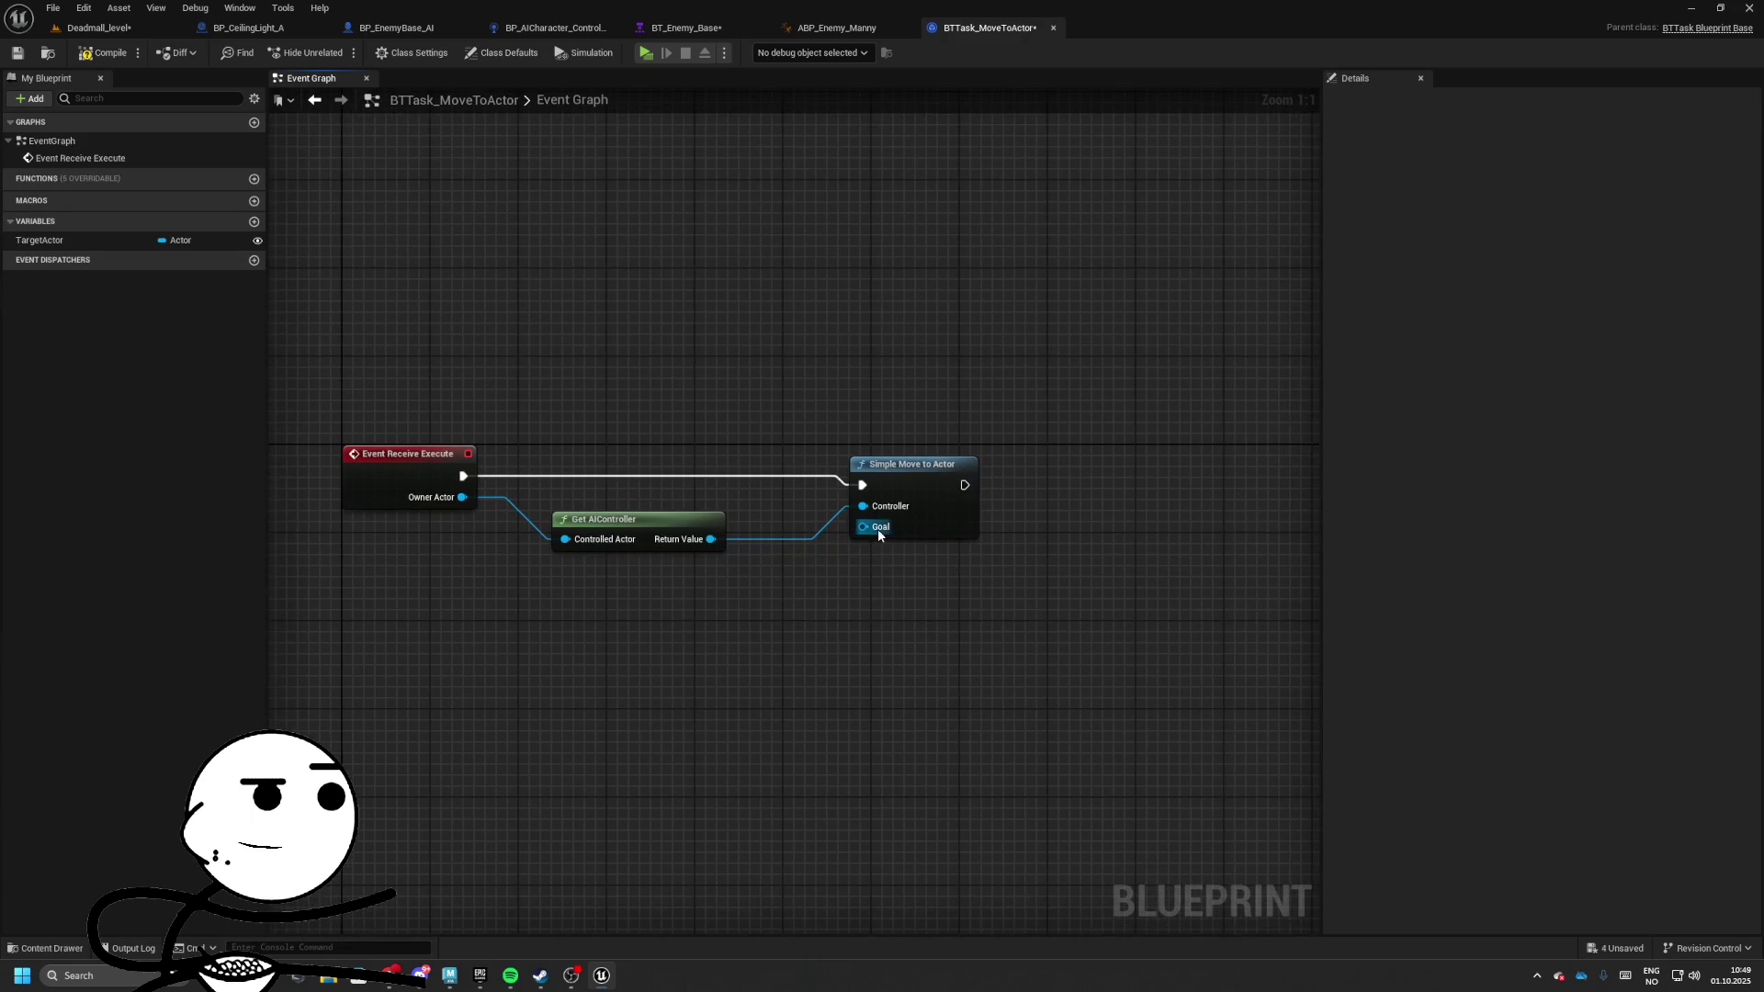
drag(666, 506, 675, 496)
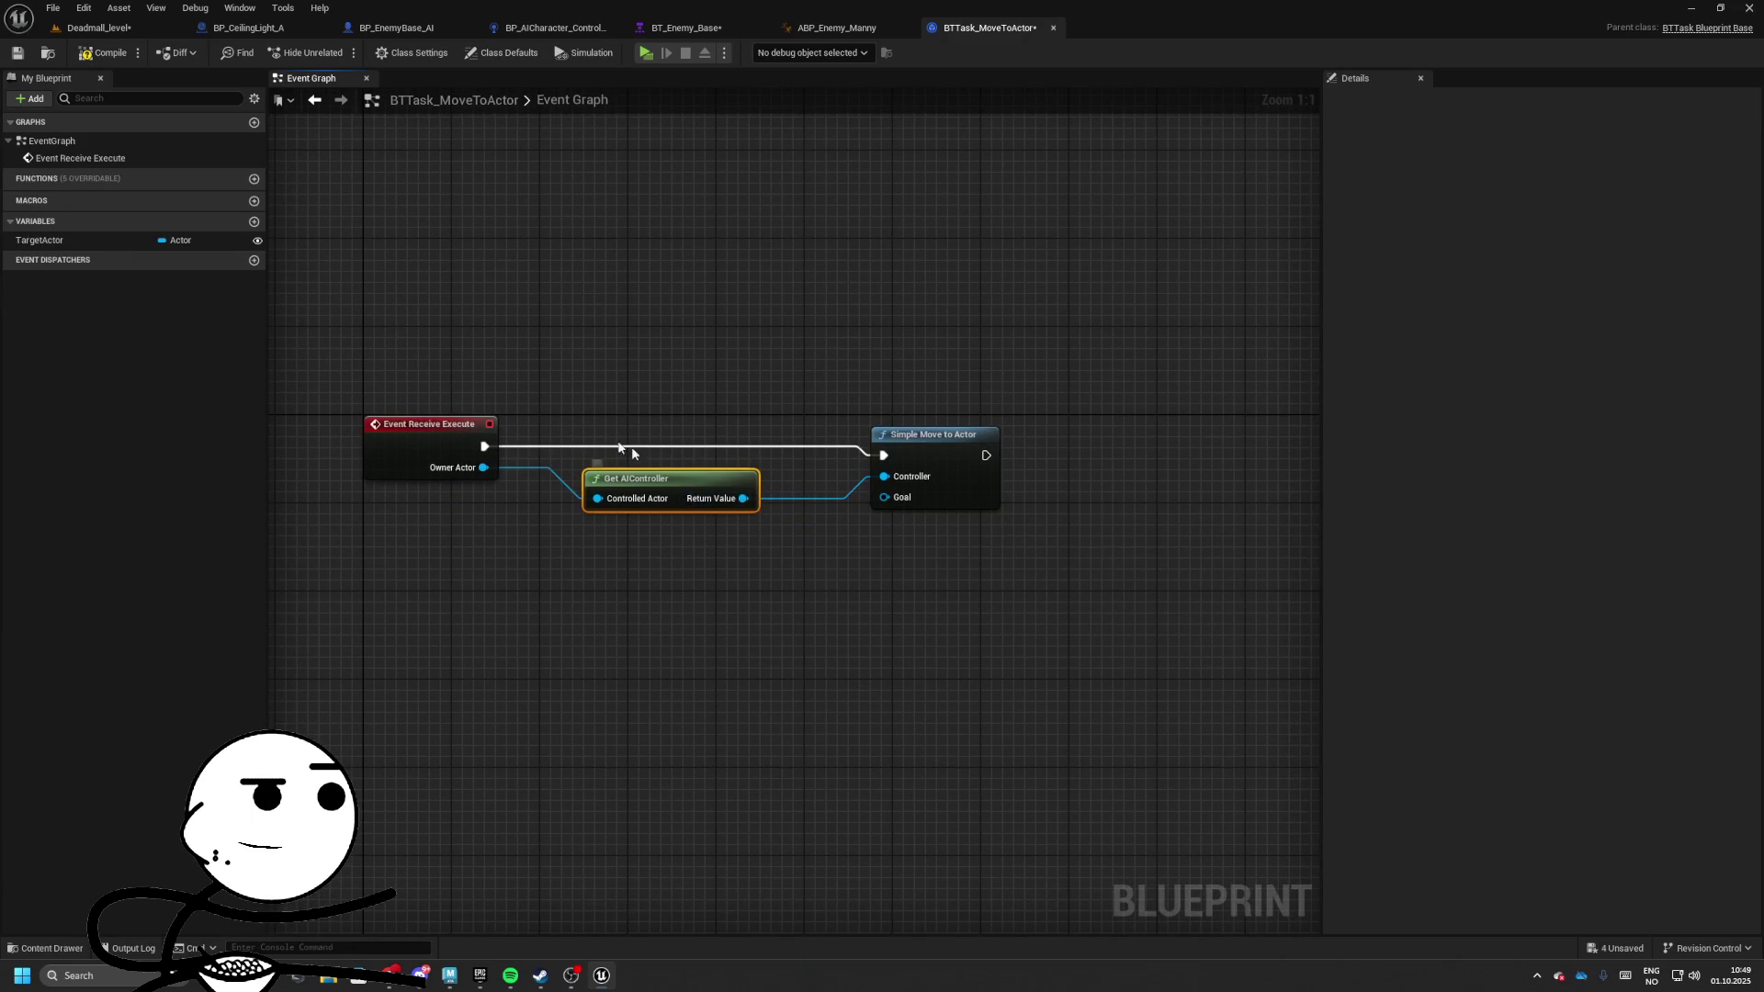
Try changing TargetActor's container and variable type, then undo with Ctrl+Z
click(55, 240)
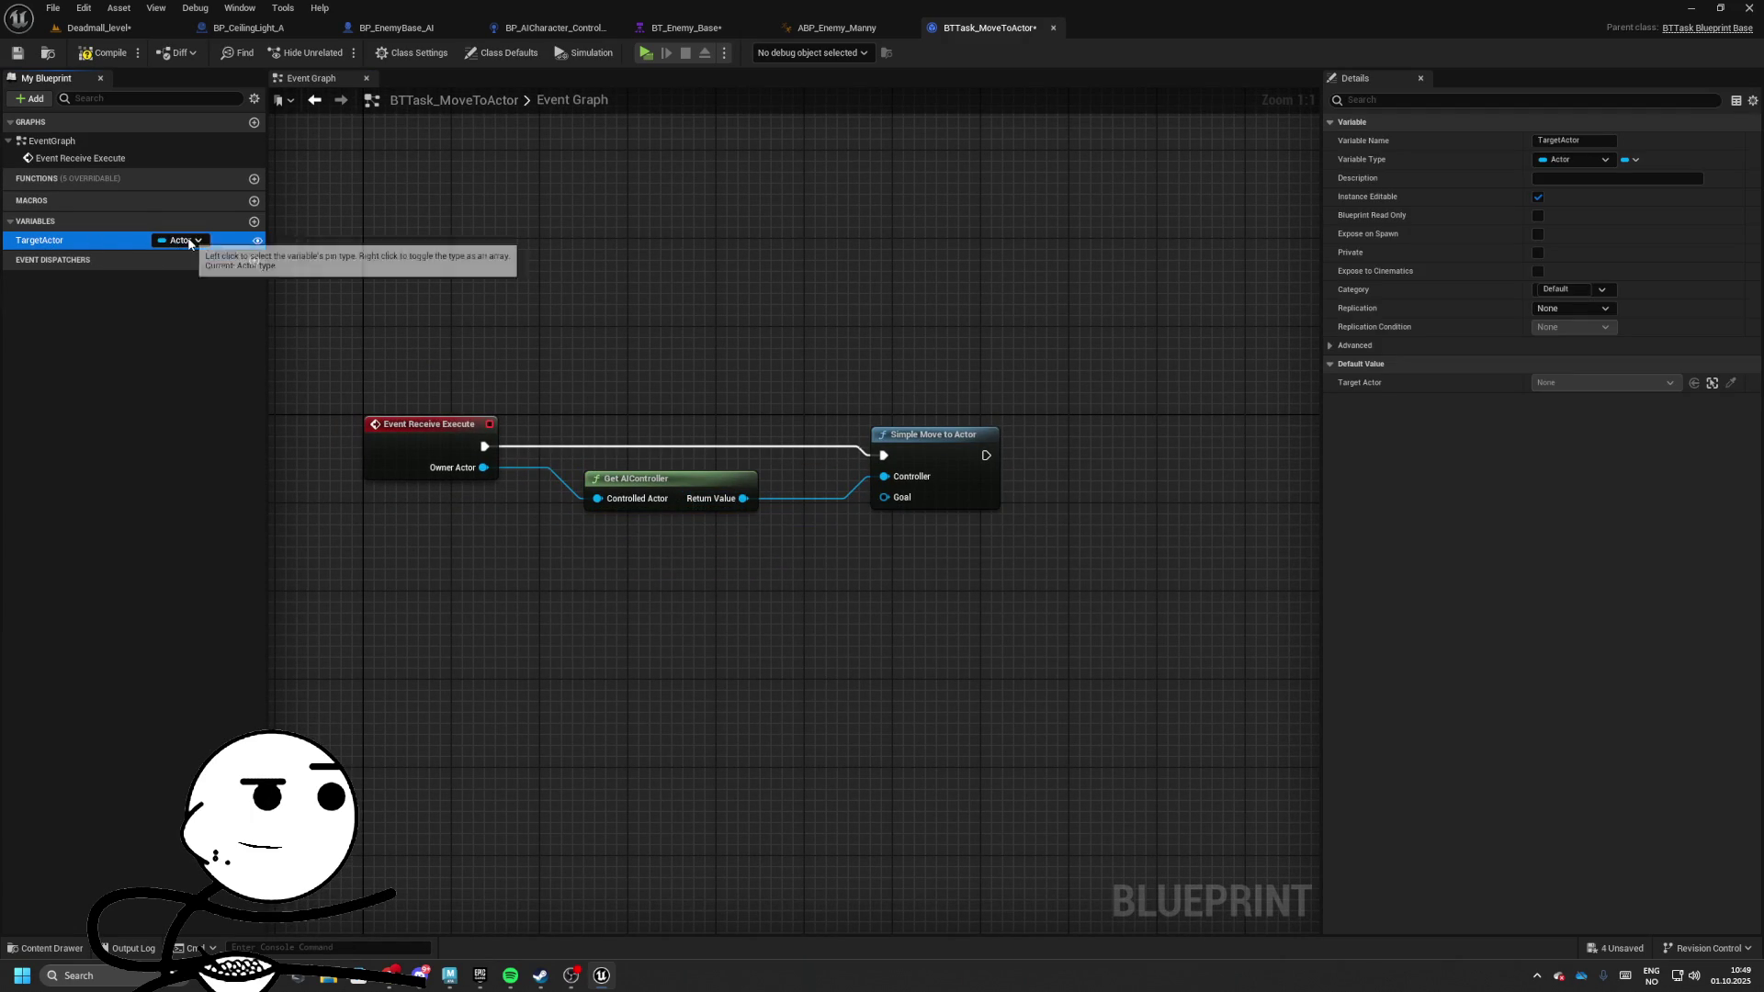
click(1631, 160)
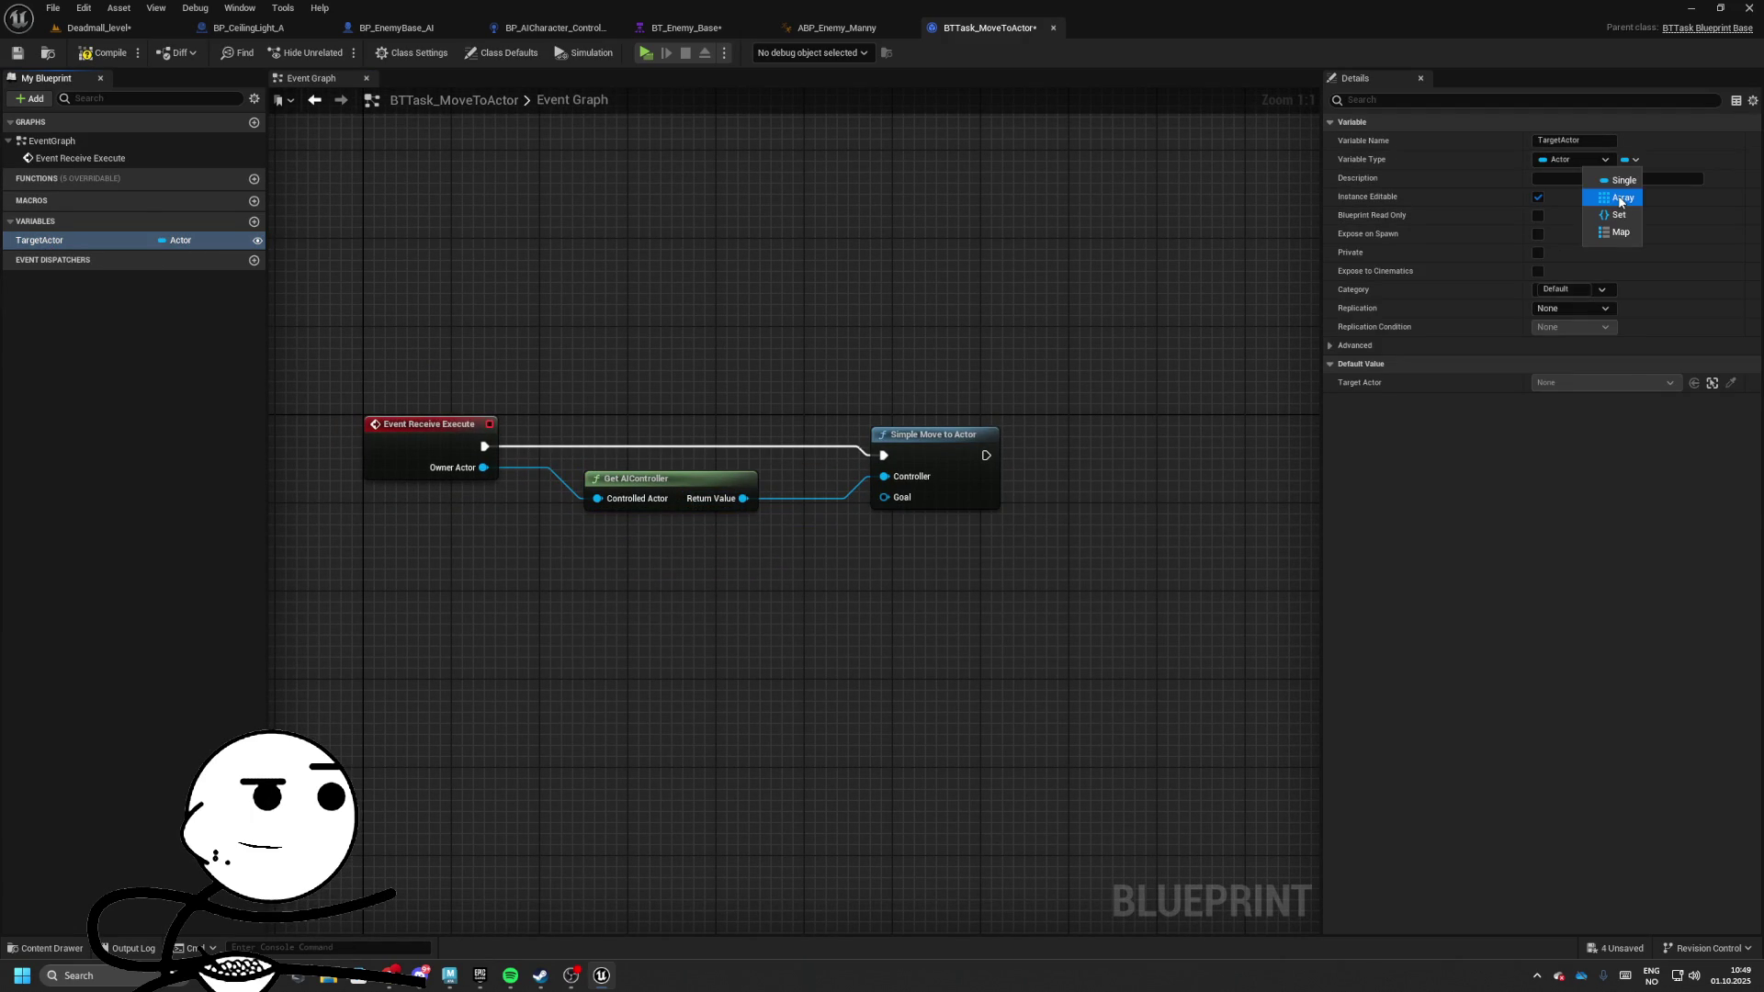
click(1662, 160)
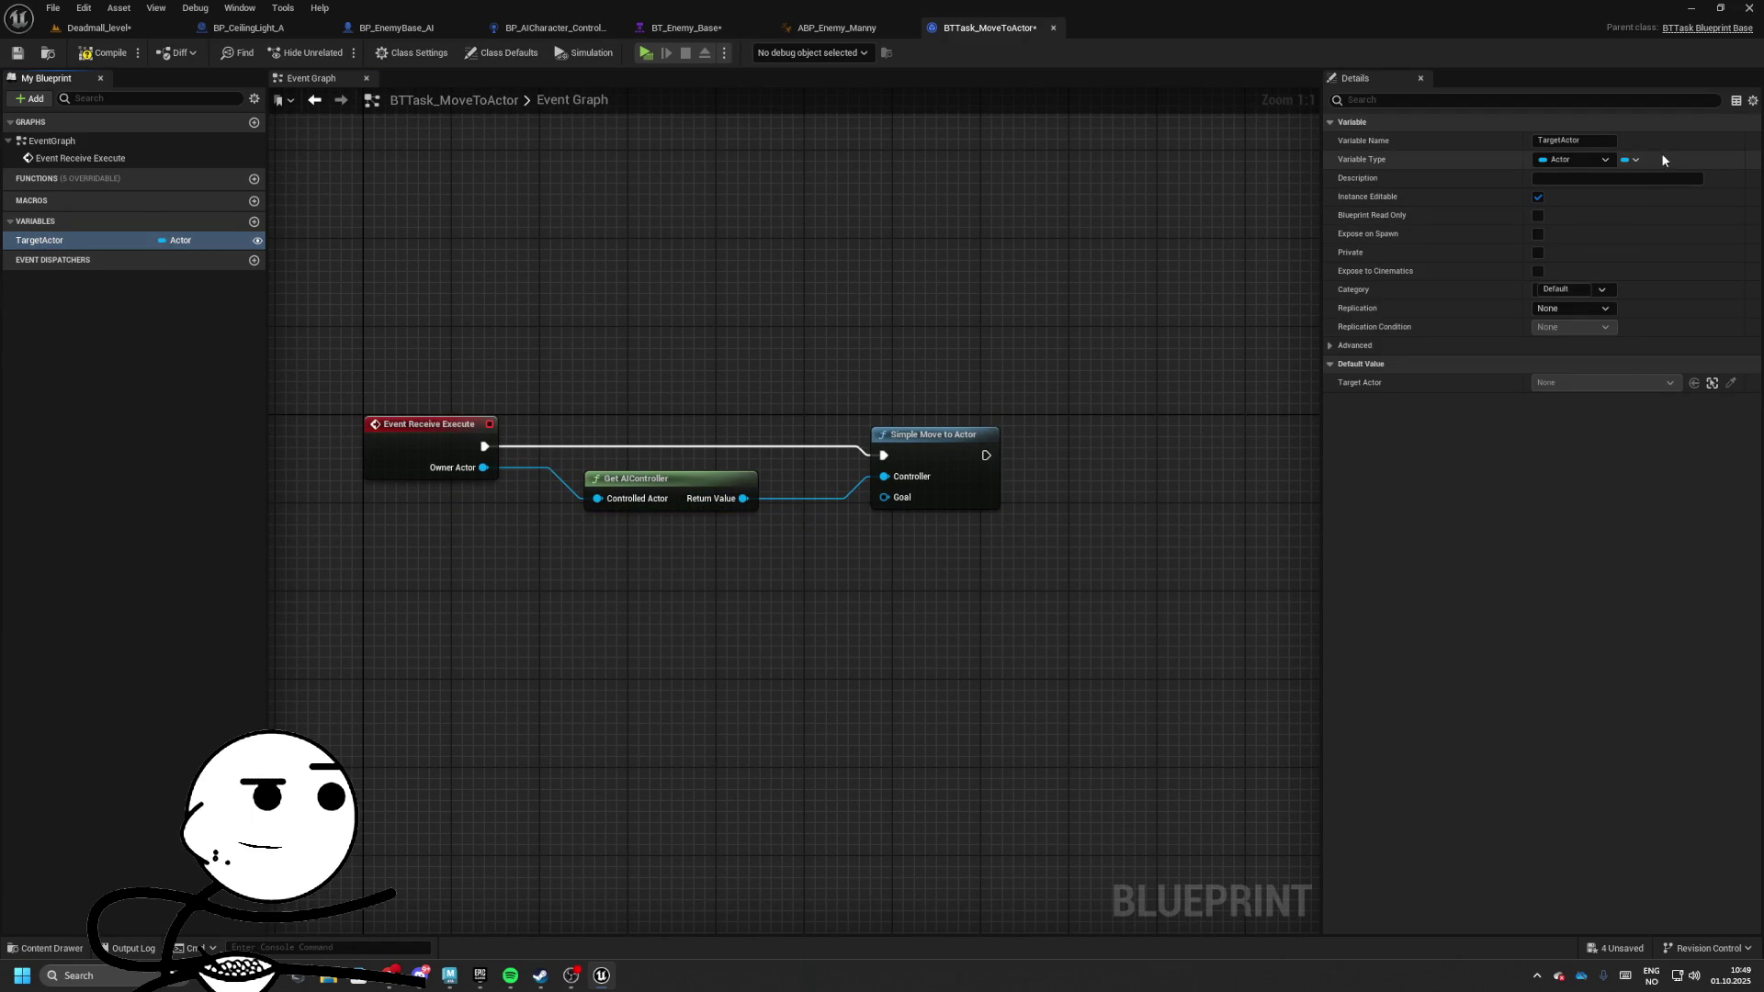
click(166, 242)
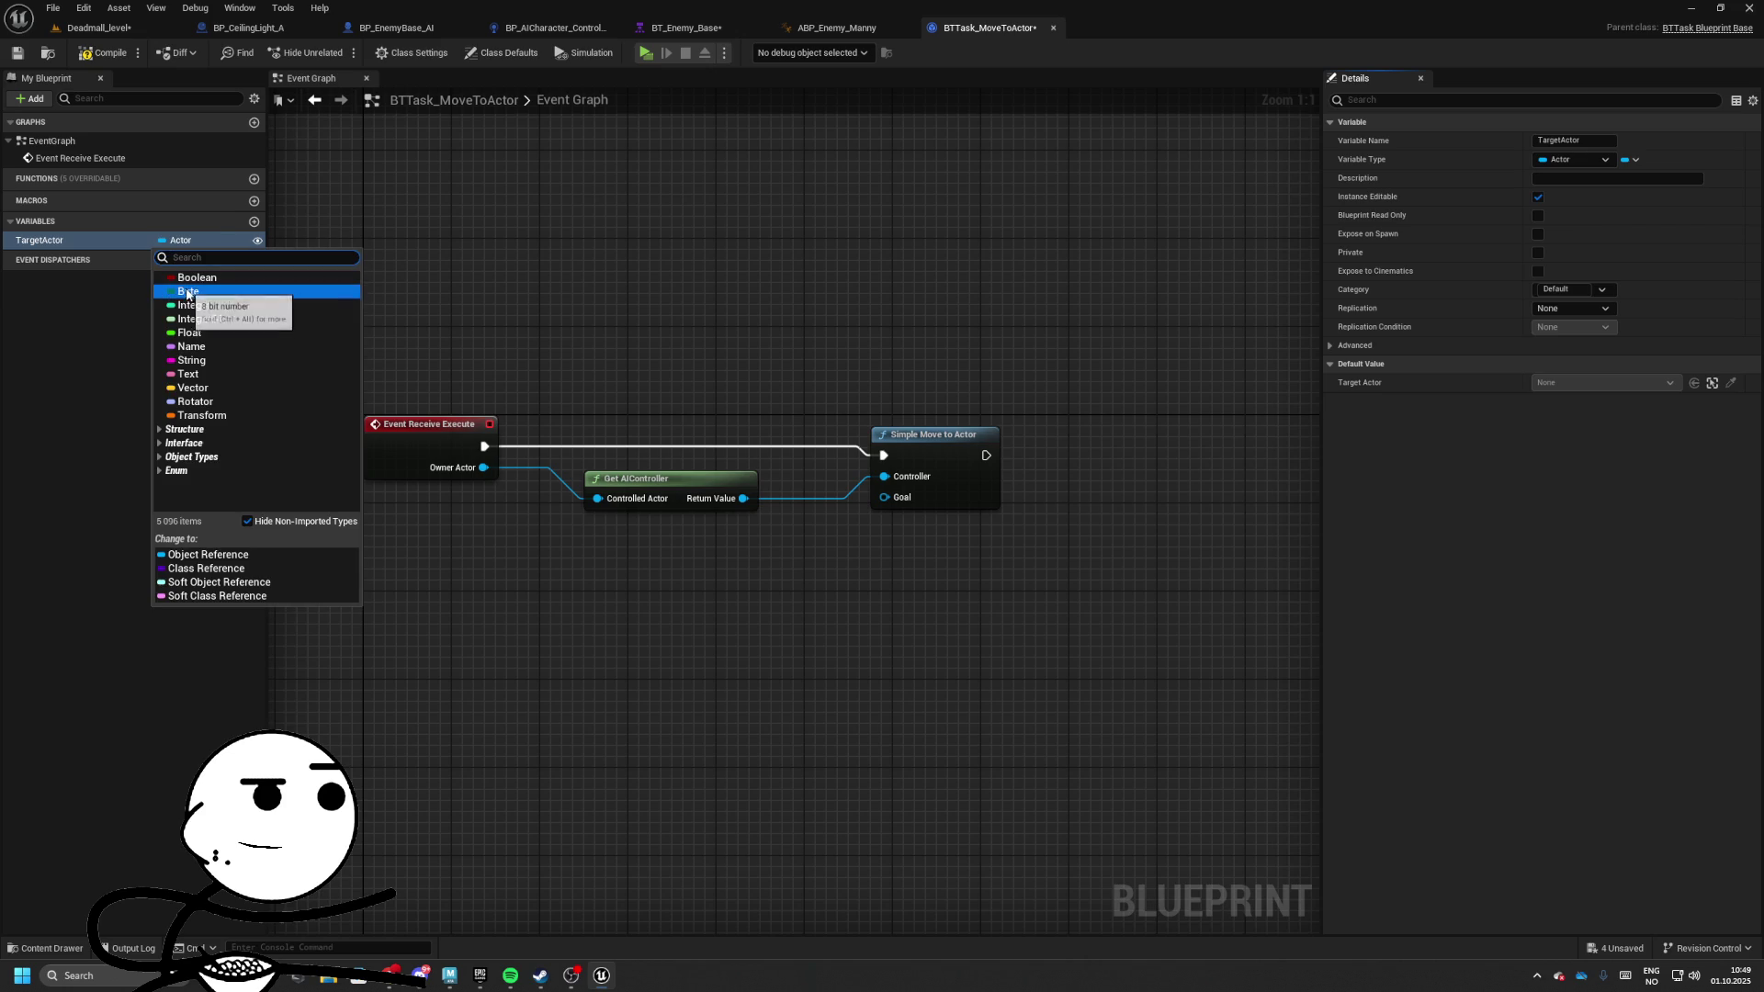
click(215, 569)
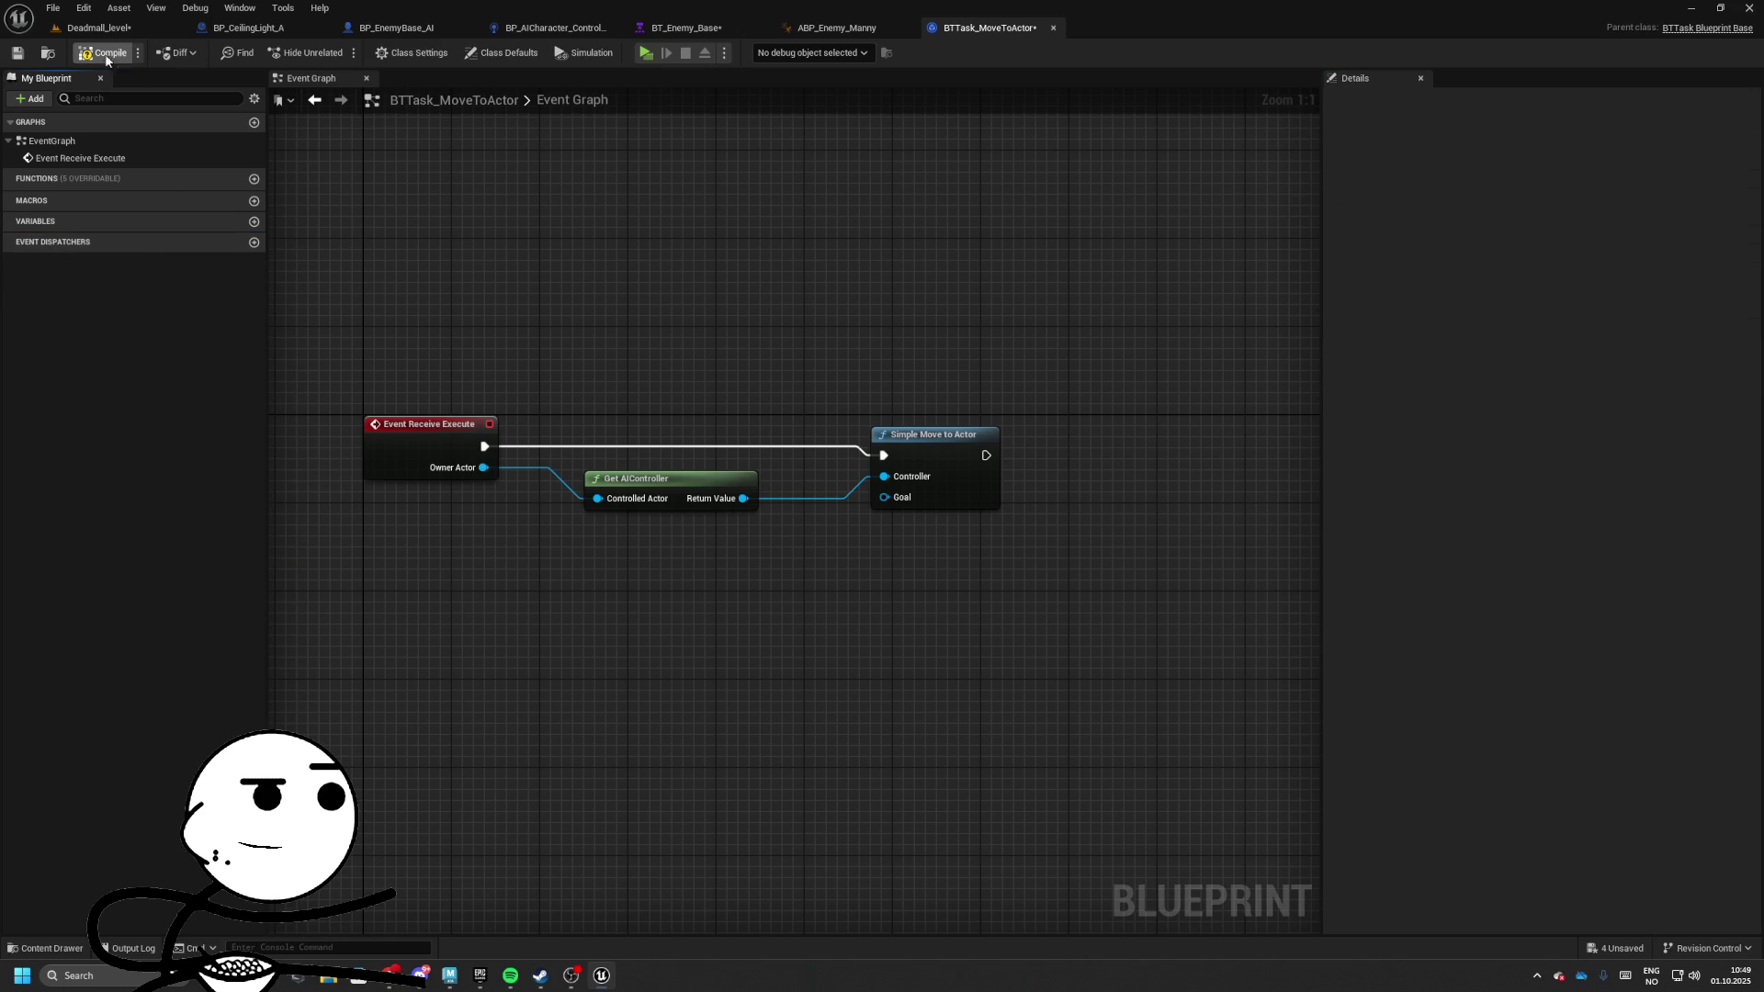
drag(436, 124, 555, 168)
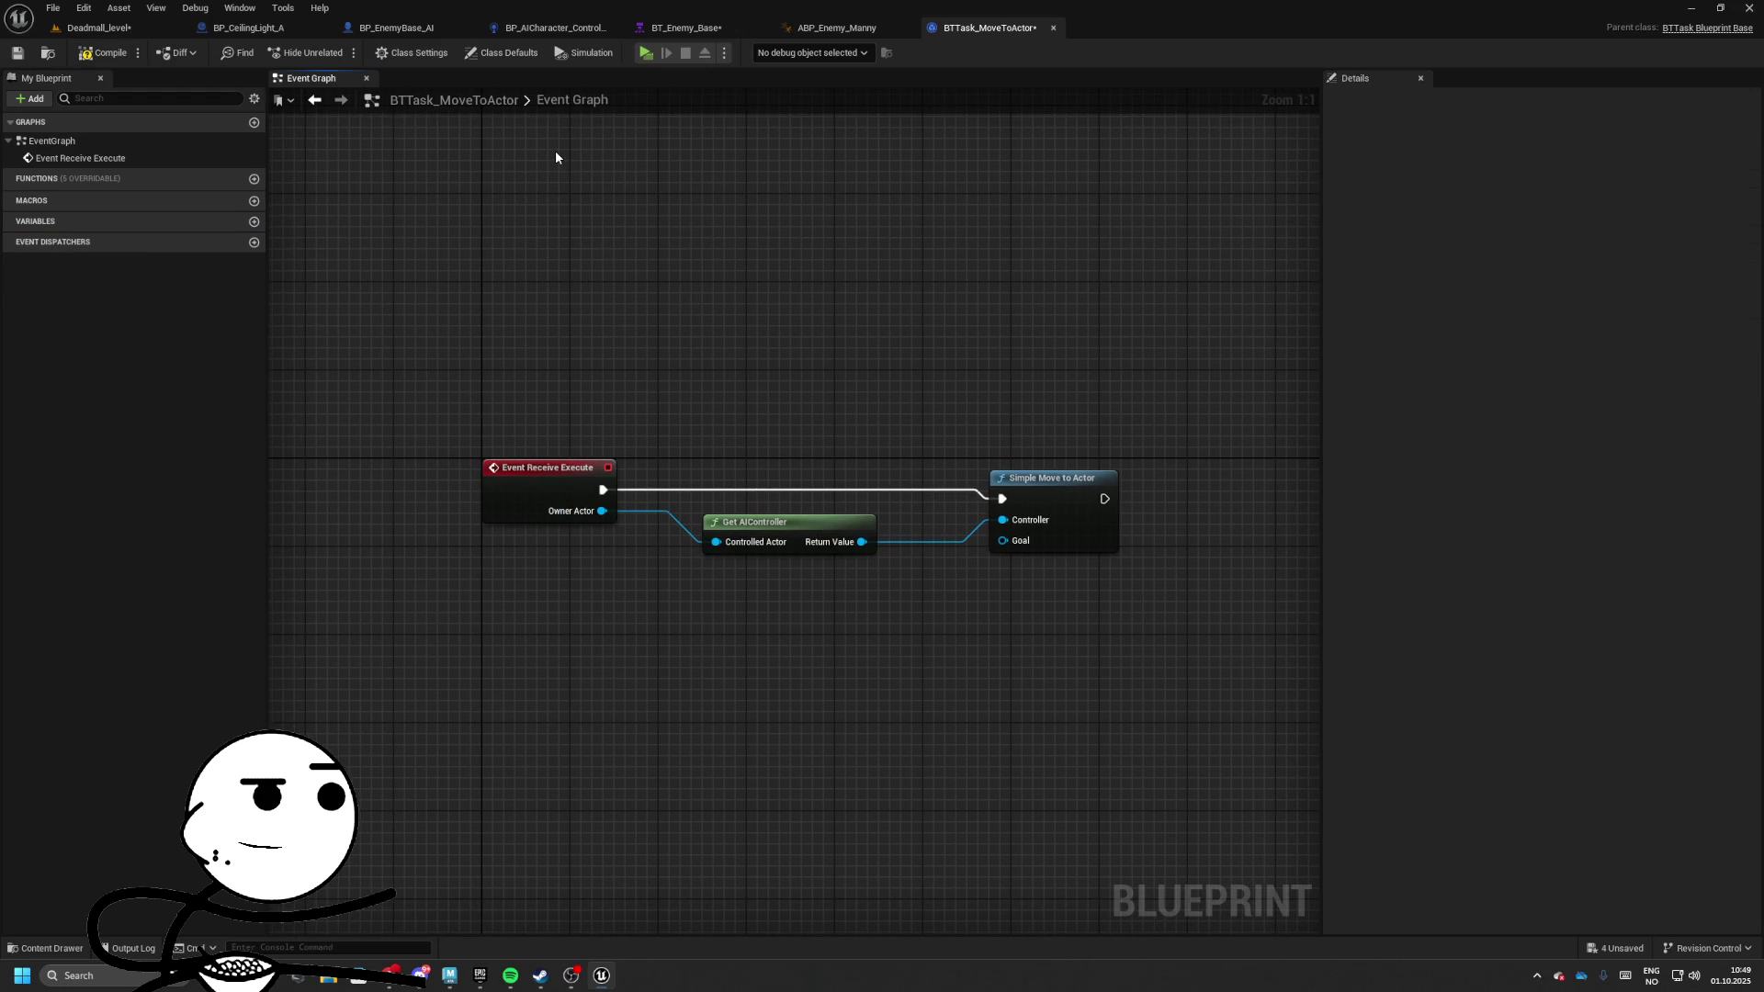
key(ctrl+z)
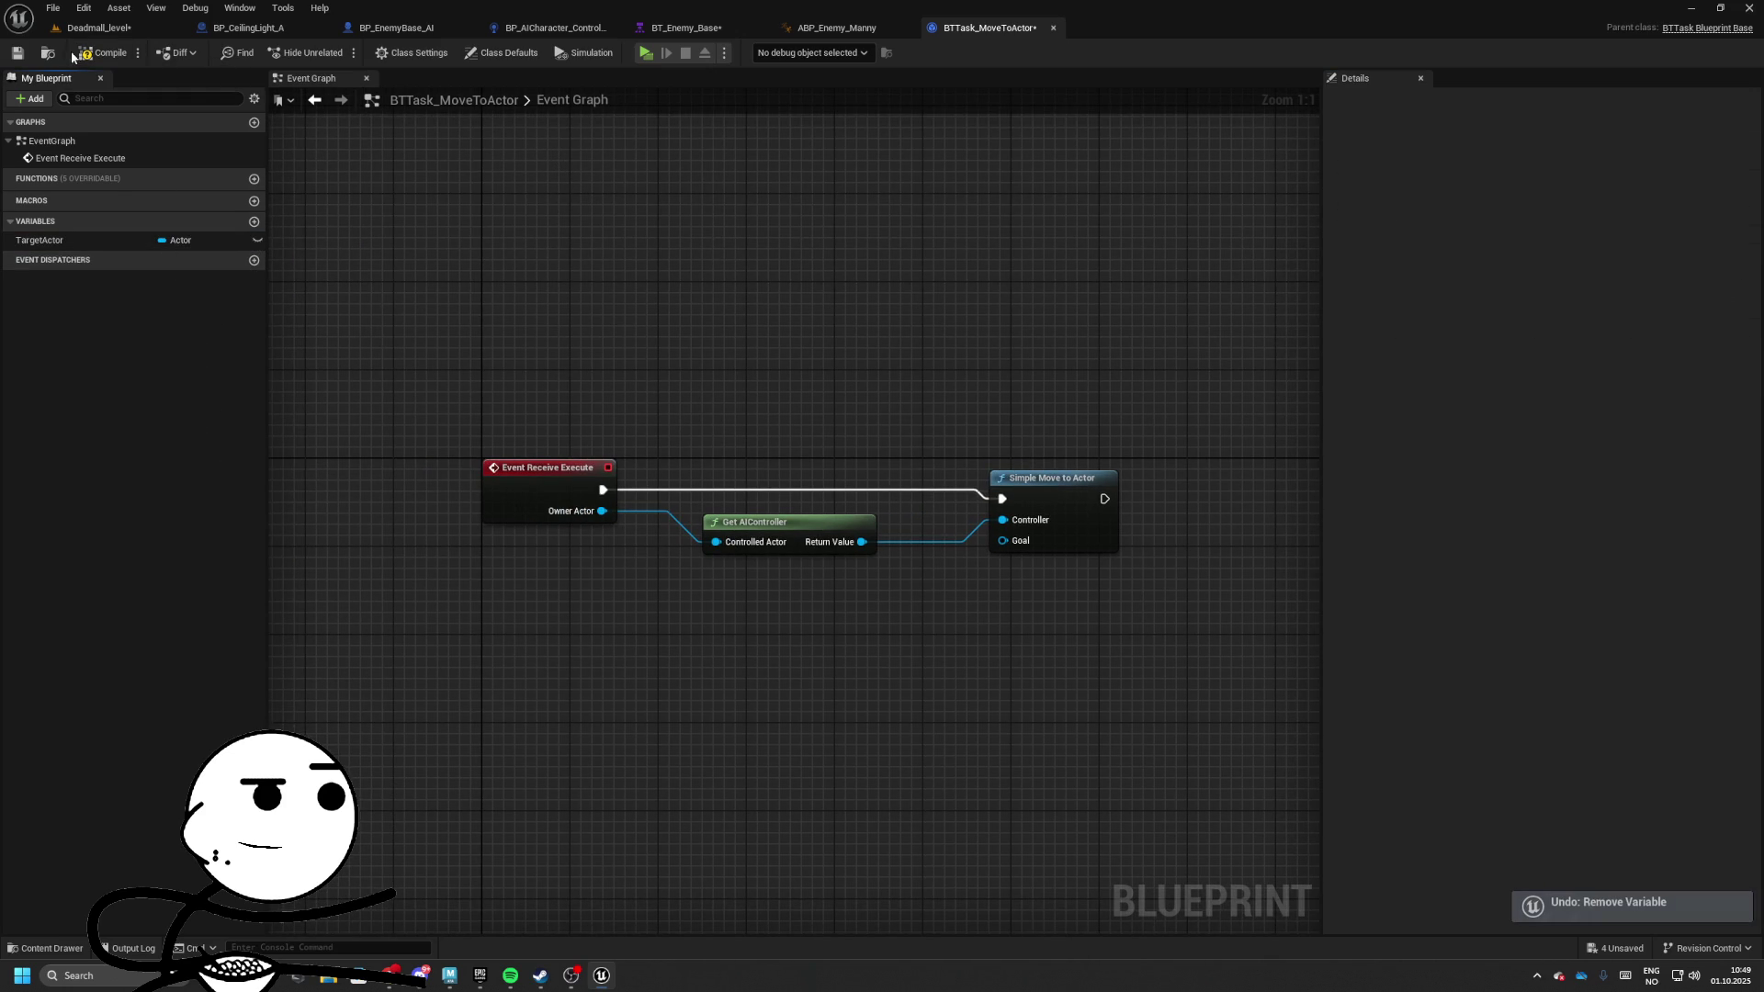
Inspect BTTask_MoveToActor's properties in BT_Enemy_Base, then add a new variable to the task blueprint
click(689, 27)
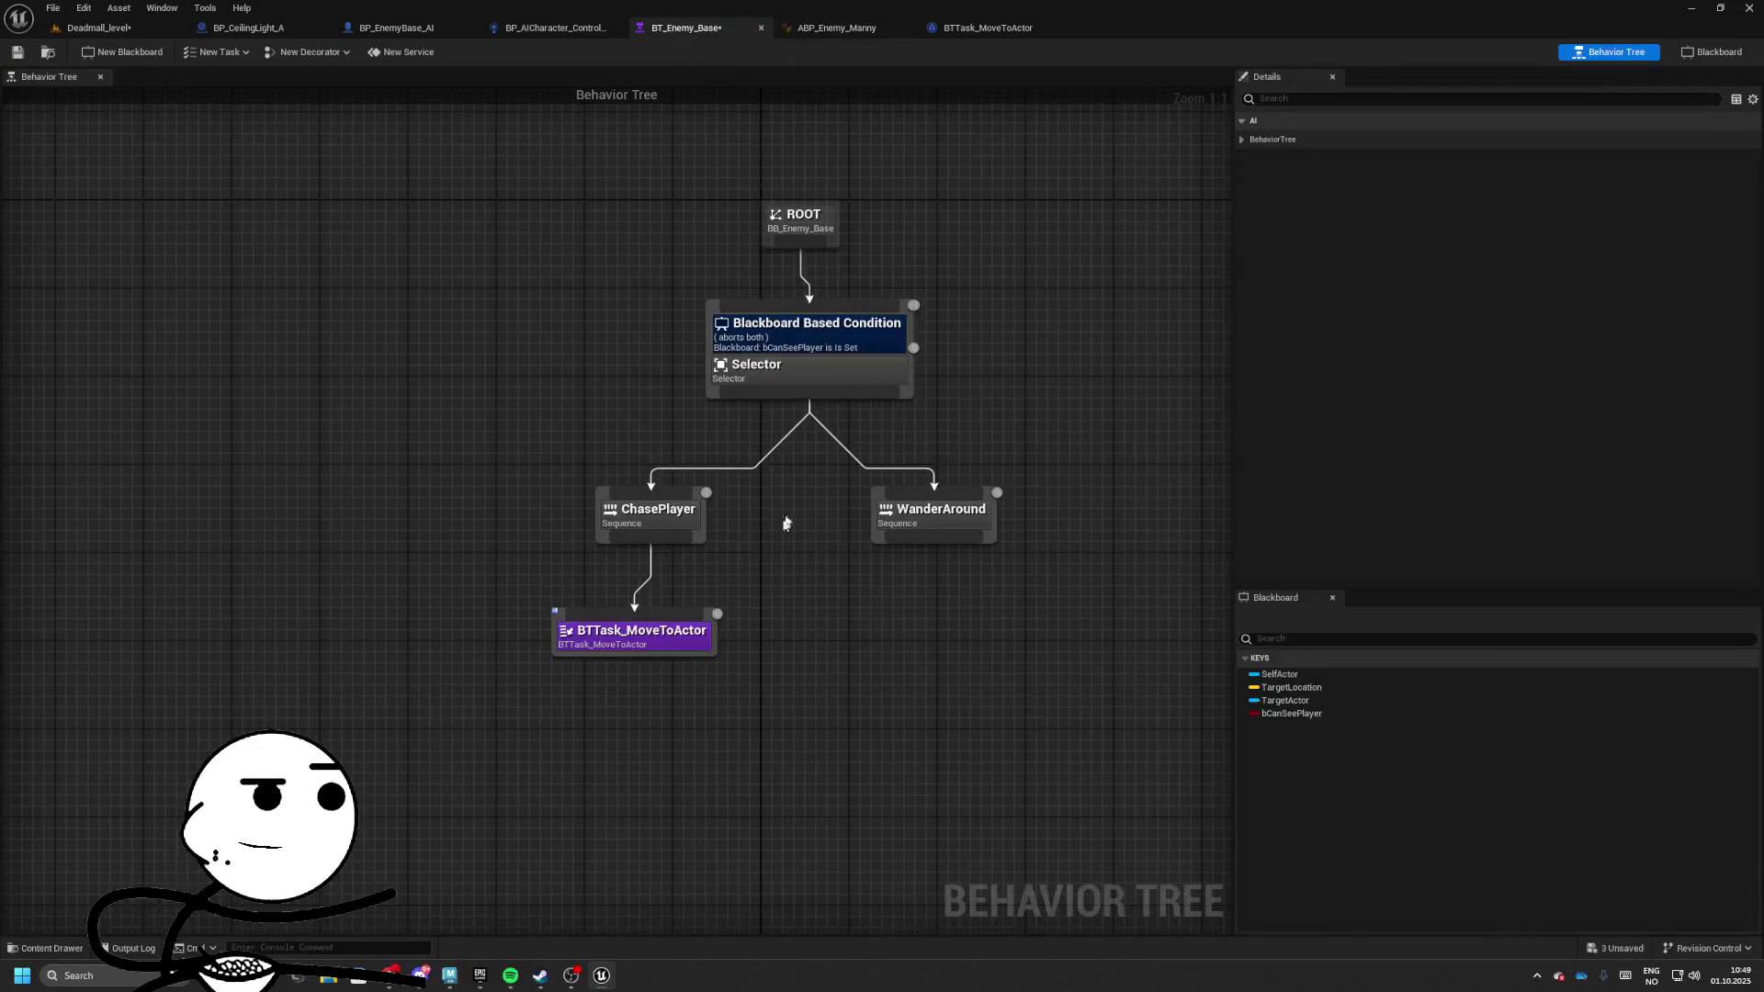
click(643, 634)
click(1242, 140)
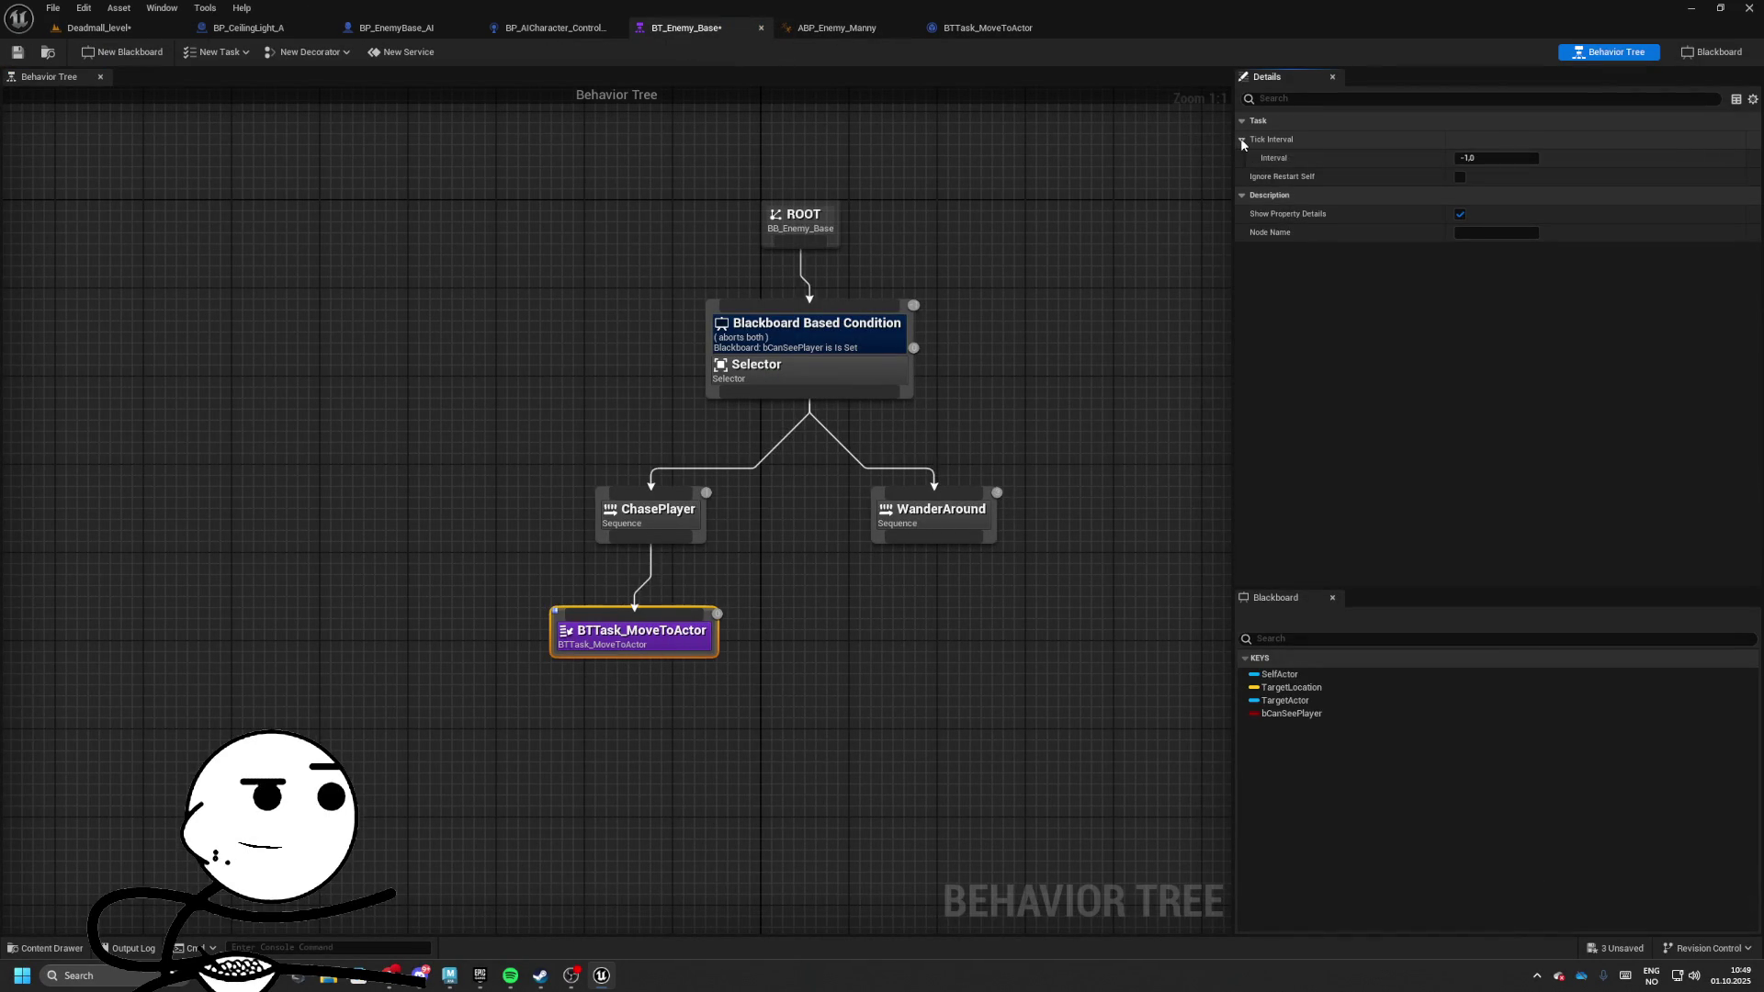
click(1242, 141)
click(975, 29)
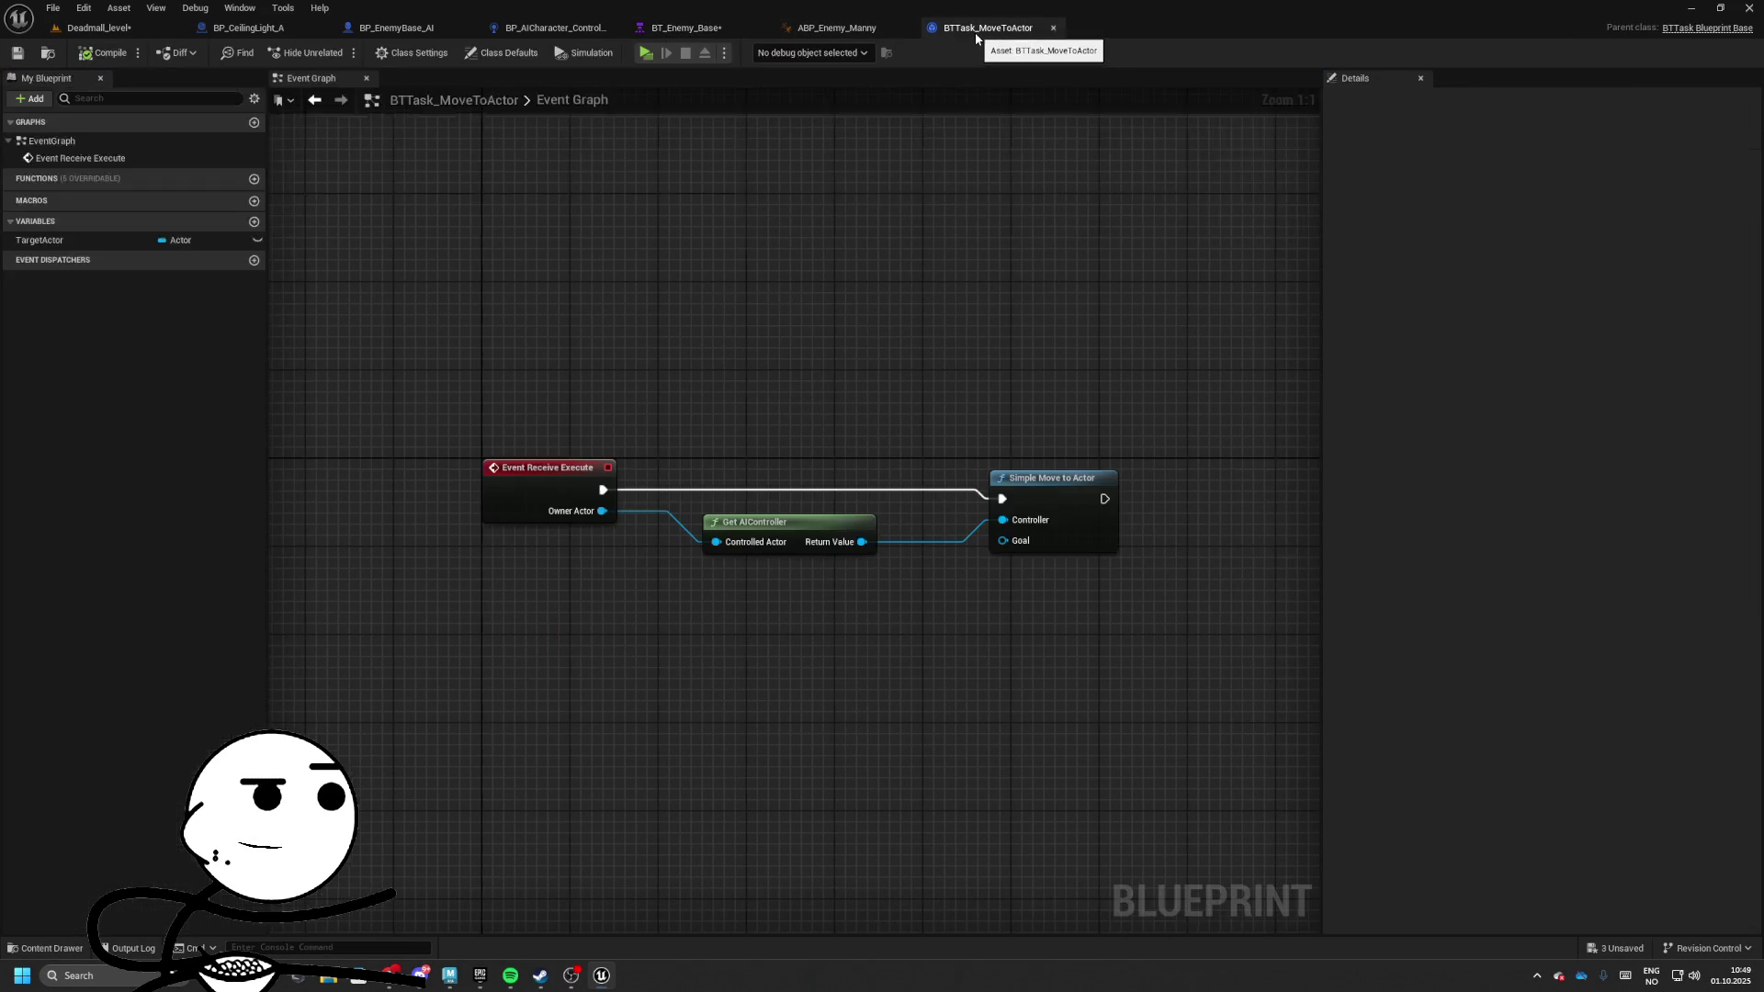
click(254, 221)
text(BlackboardKey)
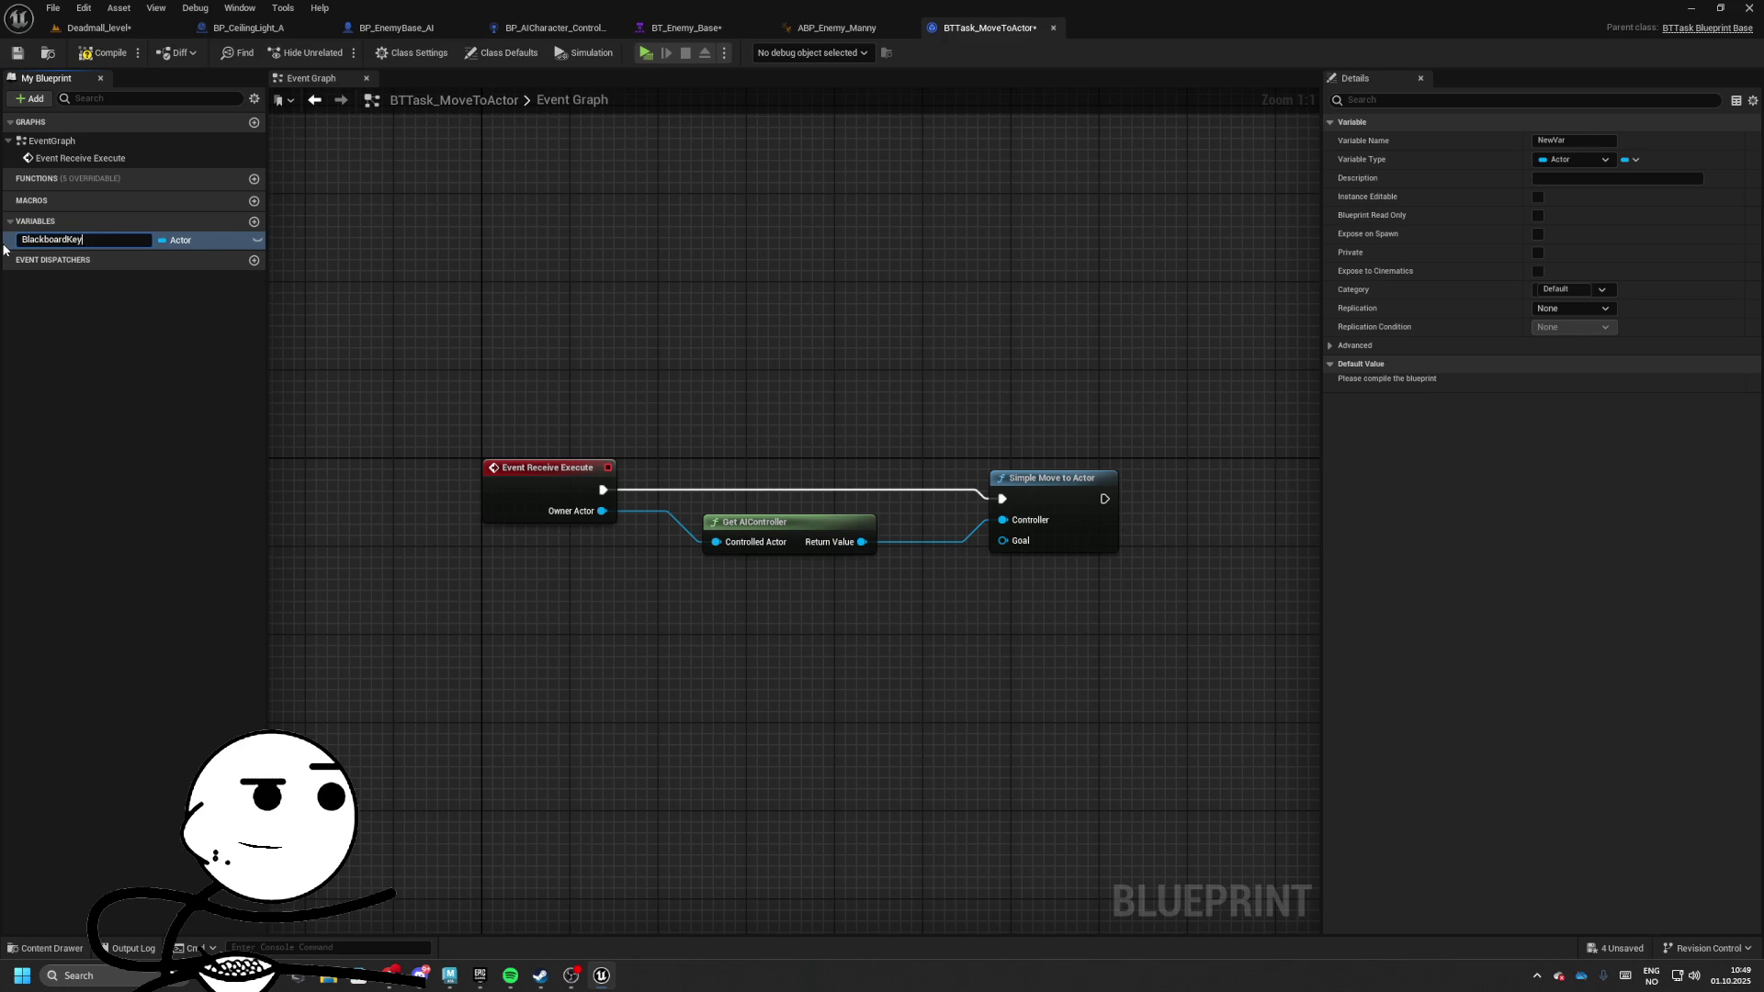
Make BlackboardKey a Blackboard Key Selector and place its getter in the graph
click(180, 240)
text(blackboa)
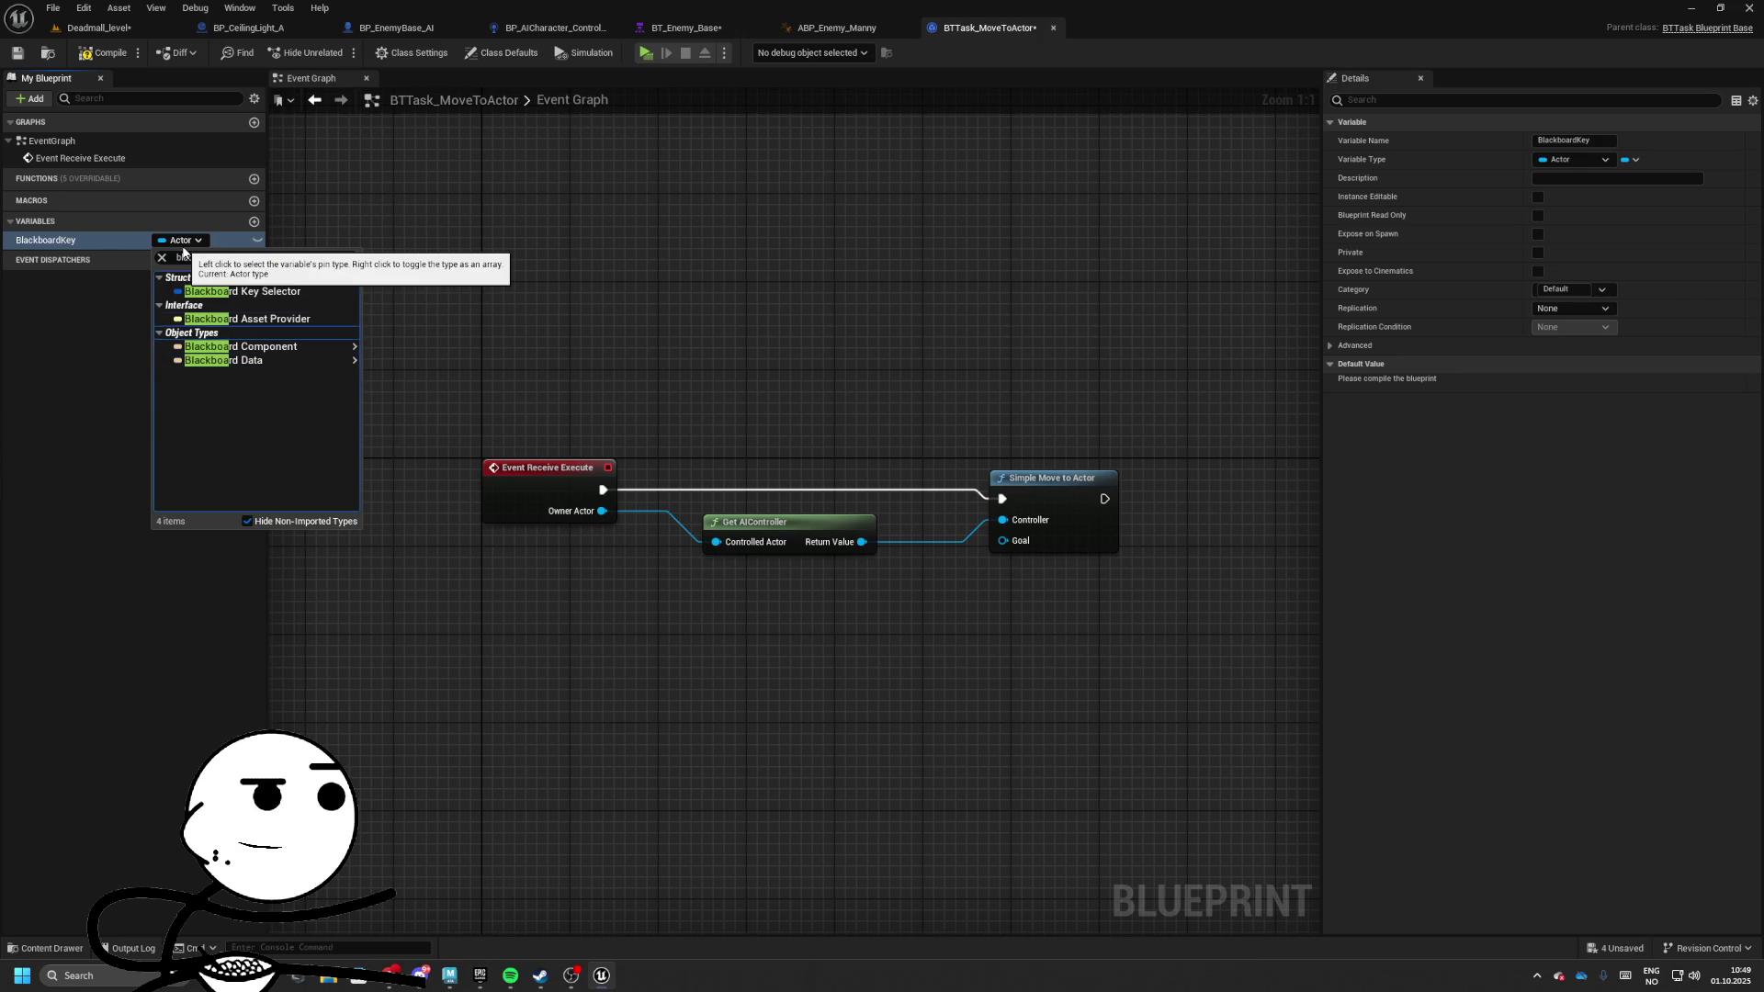
key(Return)
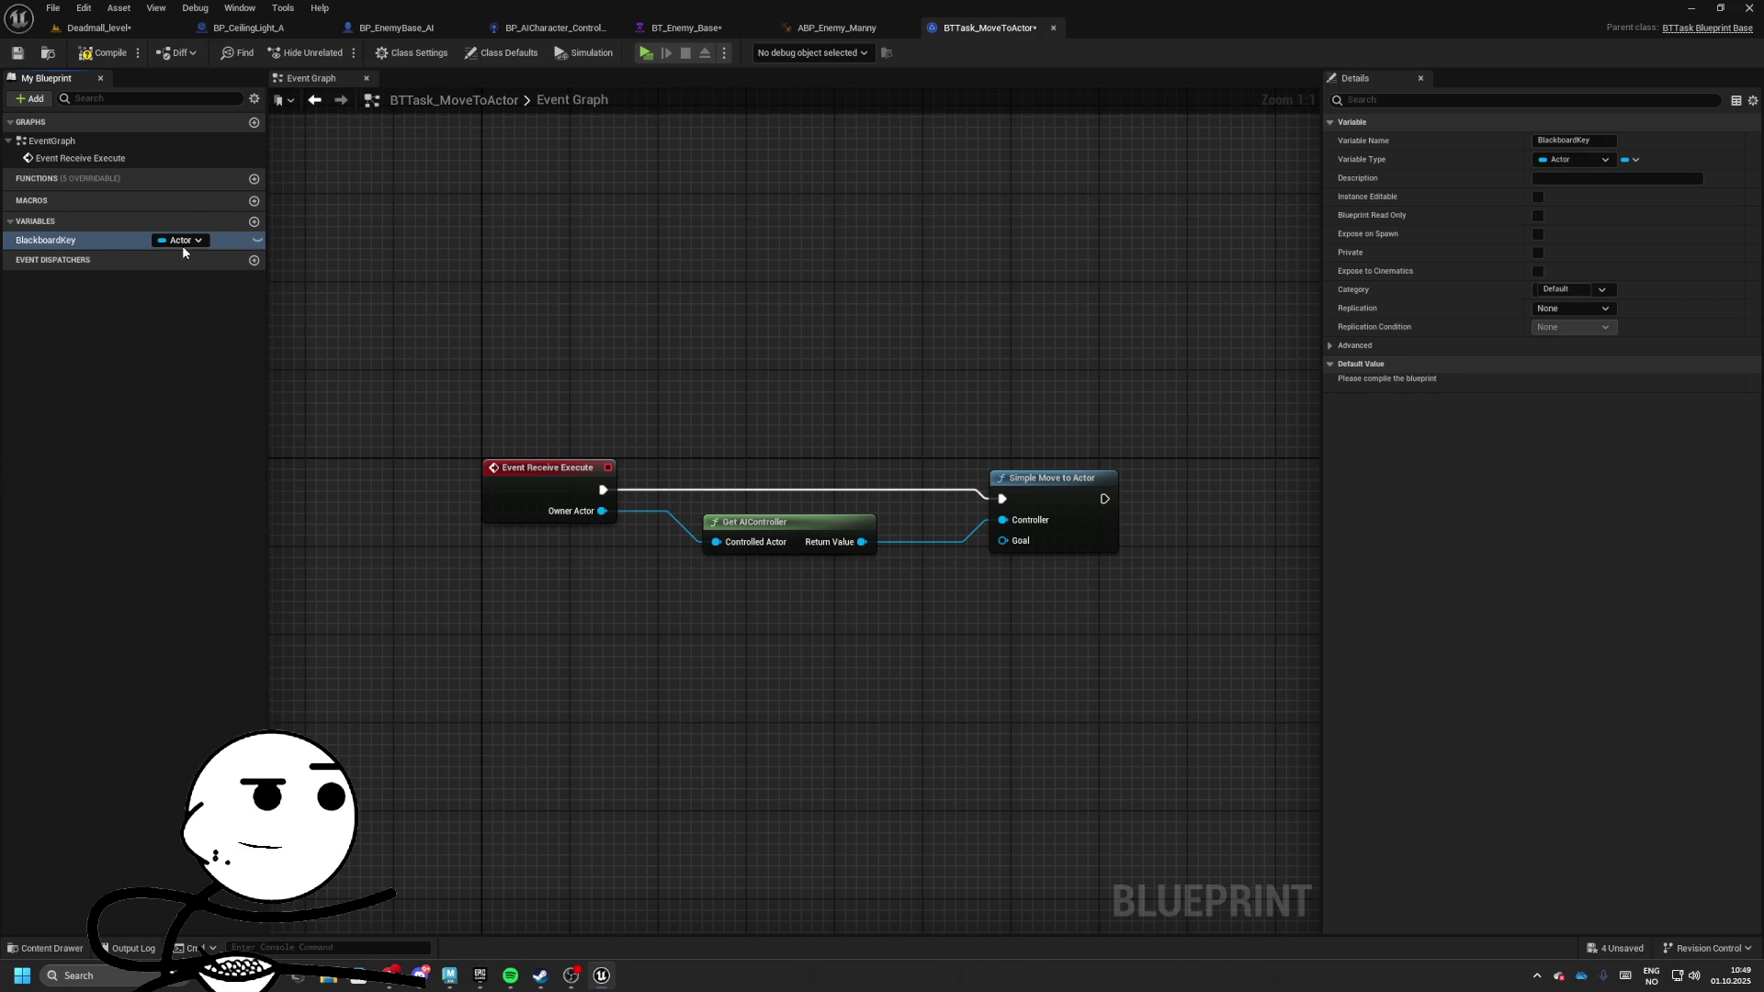
click(152, 329)
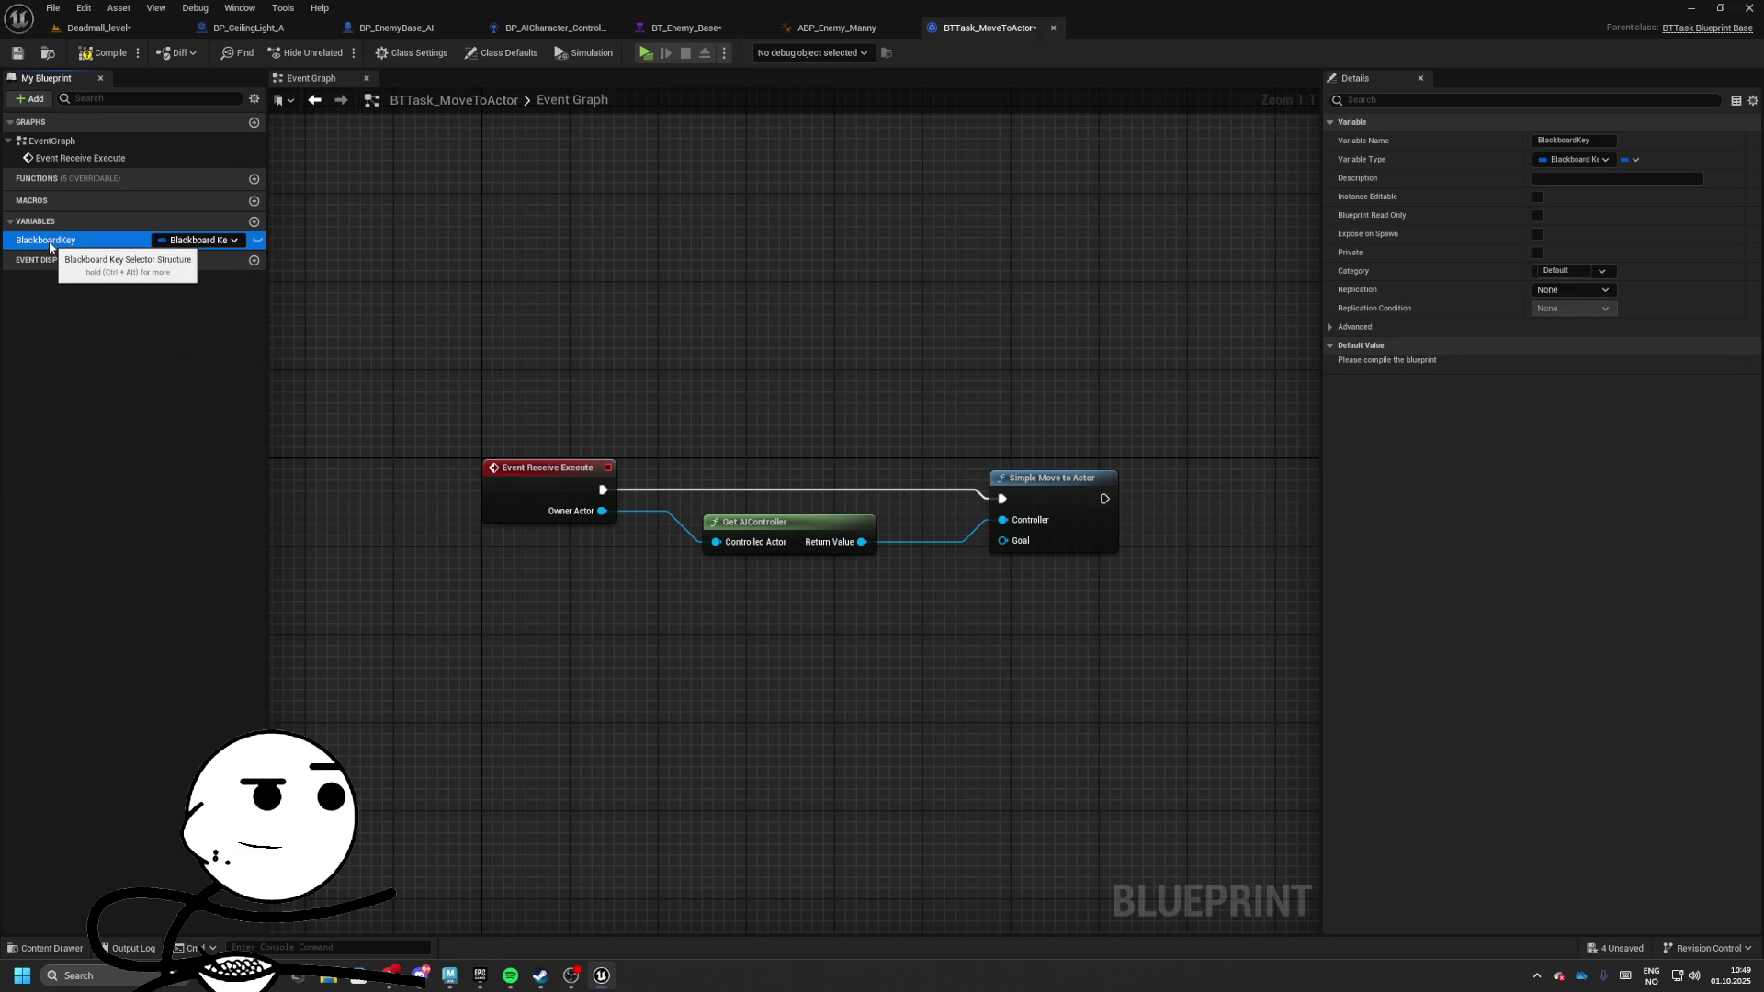
mouse_move(54, 248)
mouse_down()
mouse_move(422, 454)
mouse_move(464, 595)
mouse_up()
Feed BlackboardKey through Get Blackboard Value as Actor into the move Goal, then open BT_Enemy_Base
drag(540, 602, 621, 609)
text(get)
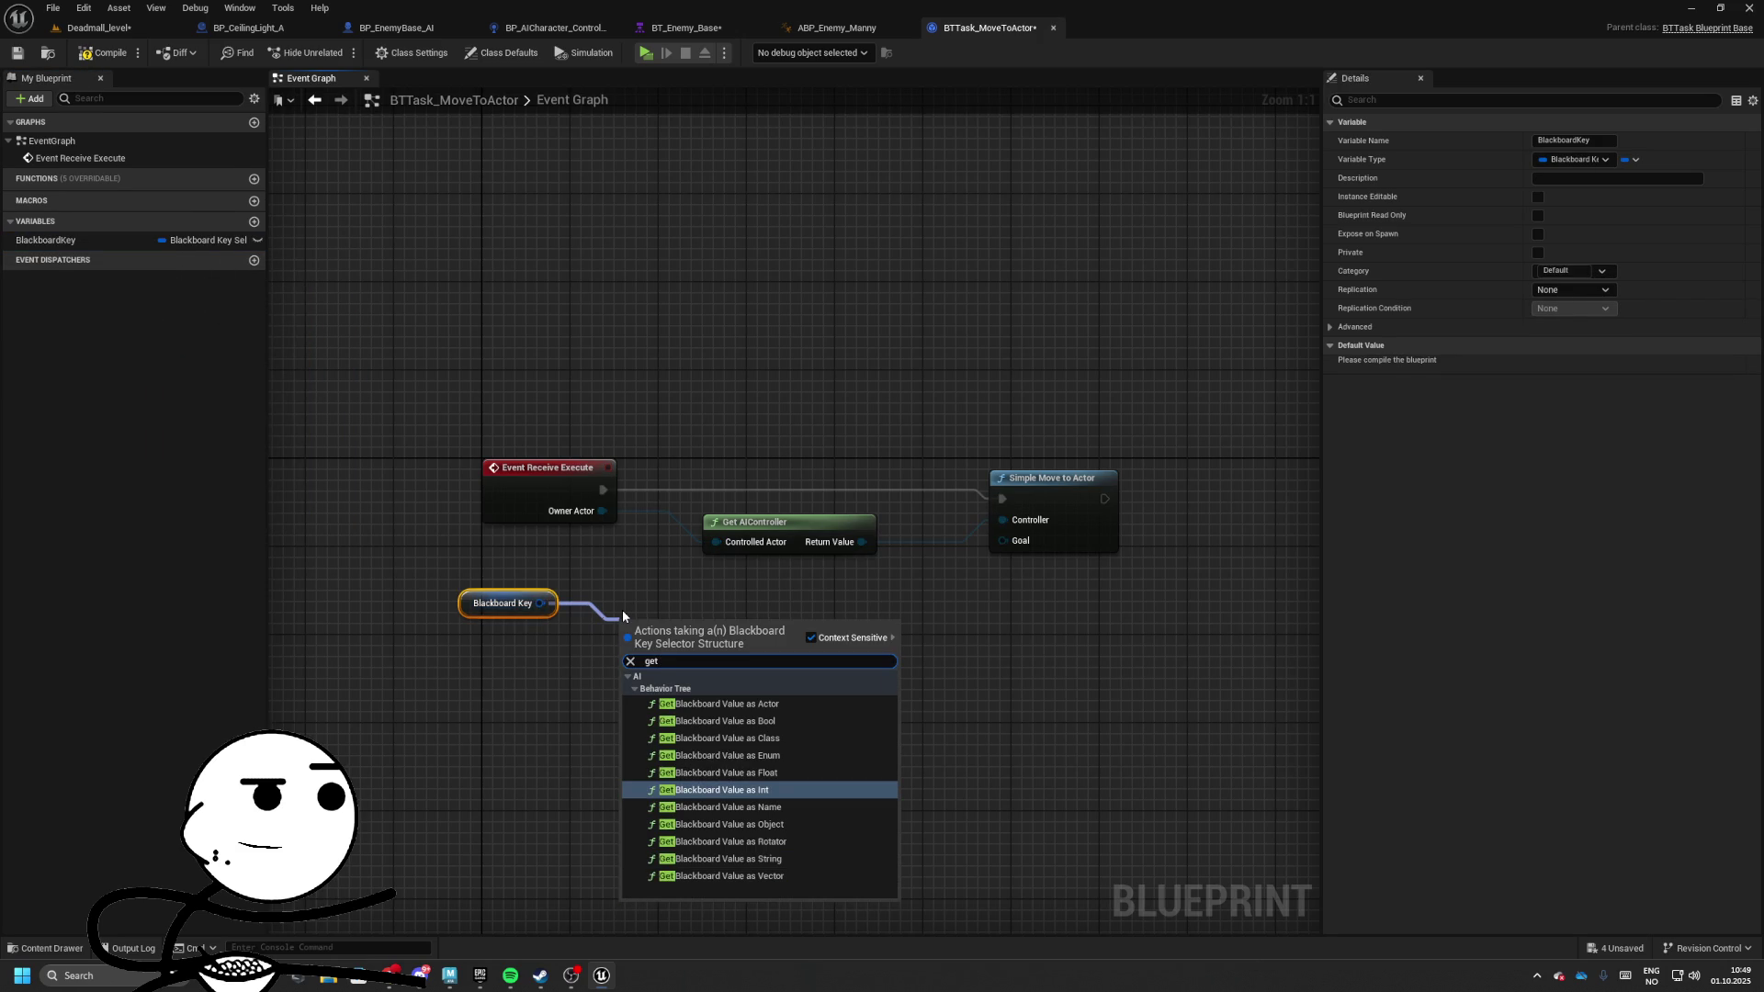
key(Up)
key(Up)
key(Up)
key(Return)
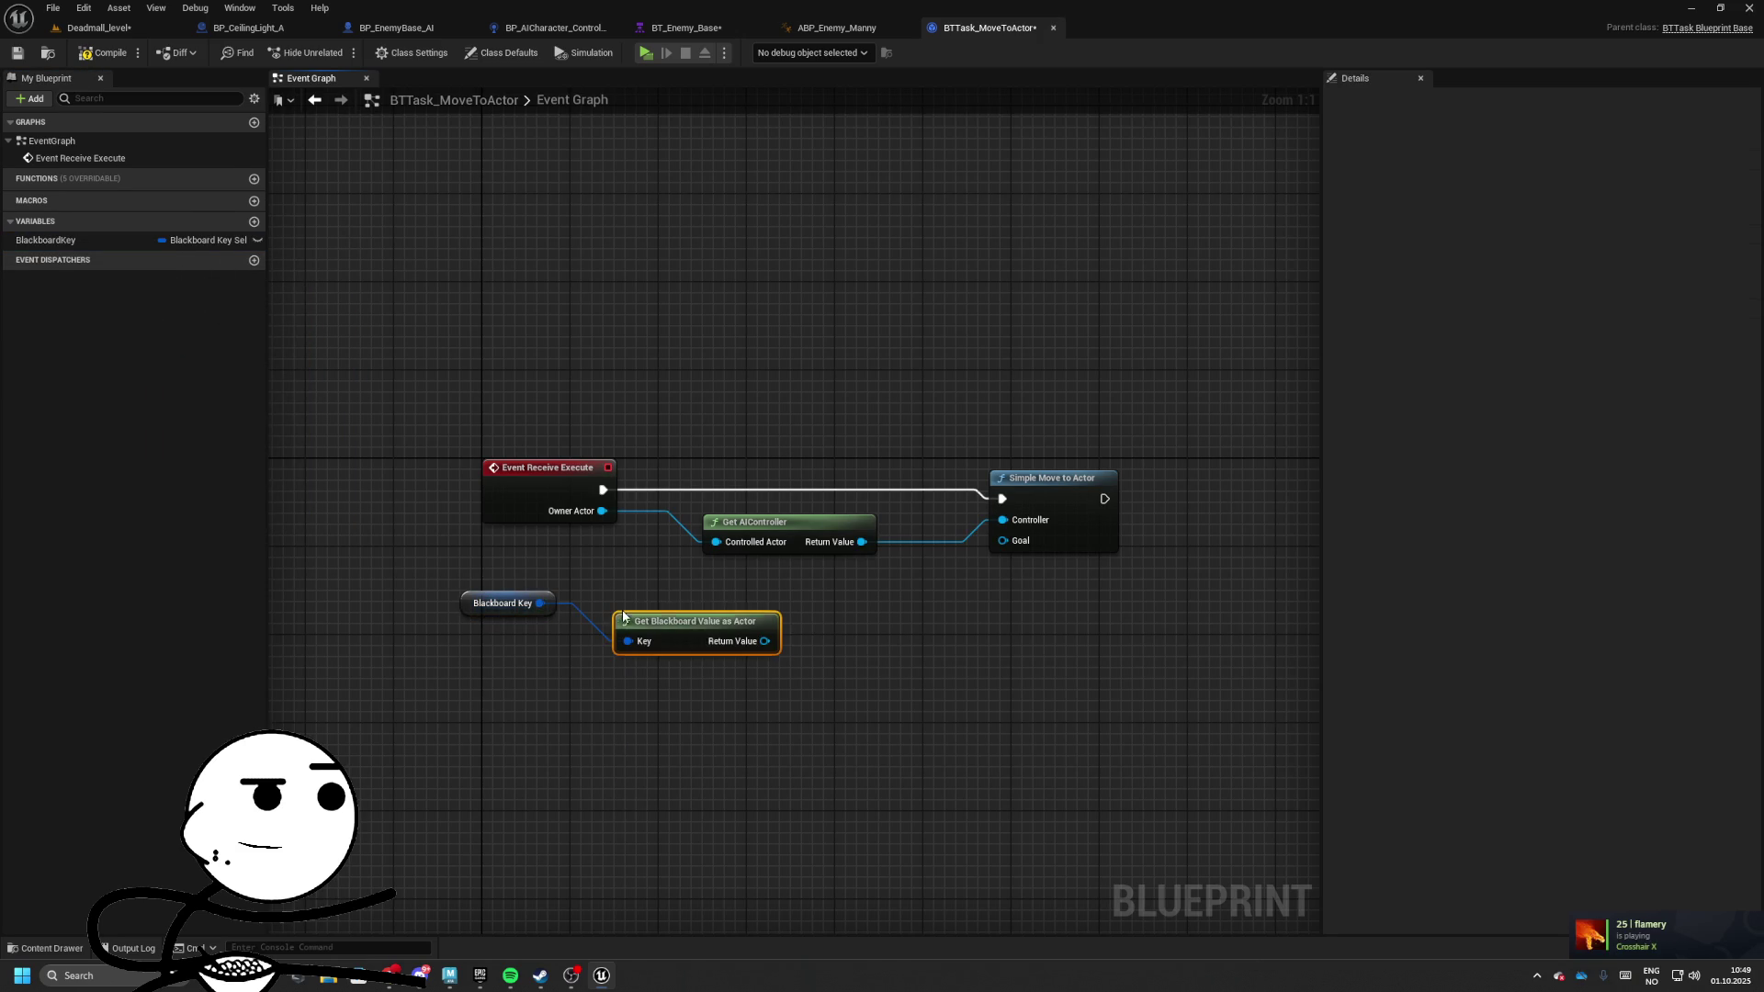
drag(623, 614, 634, 580)
drag(775, 608, 1010, 541)
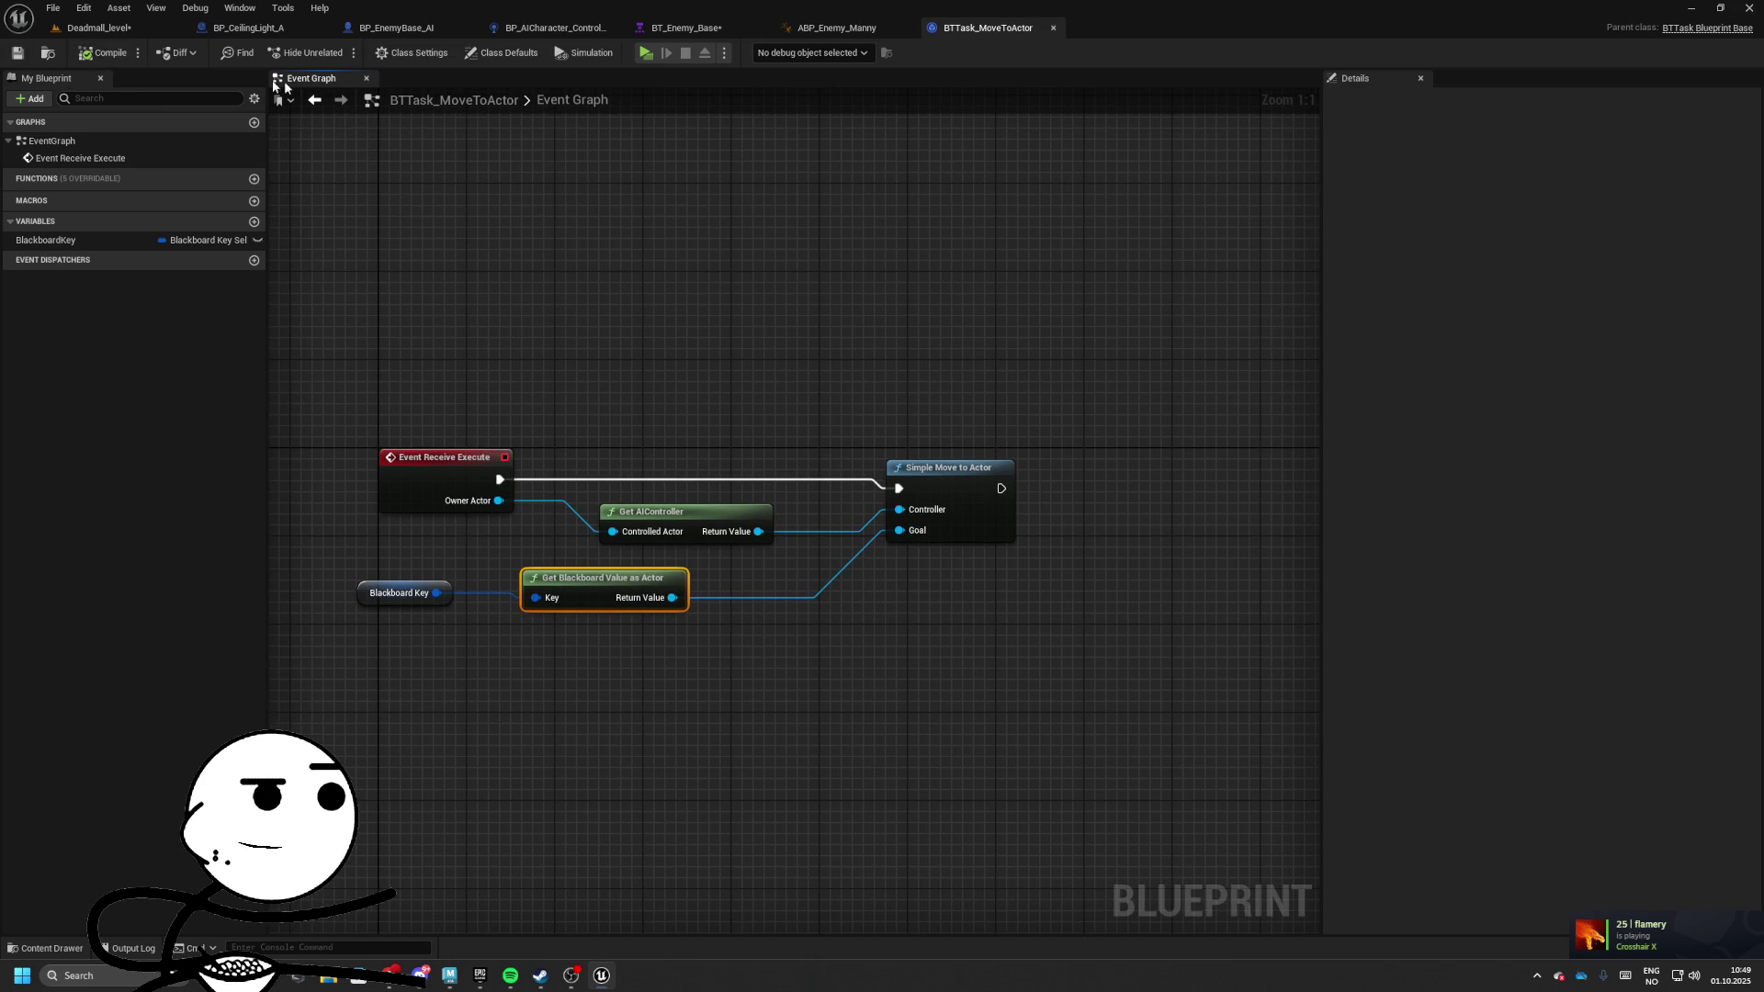
click(831, 28)
click(686, 27)
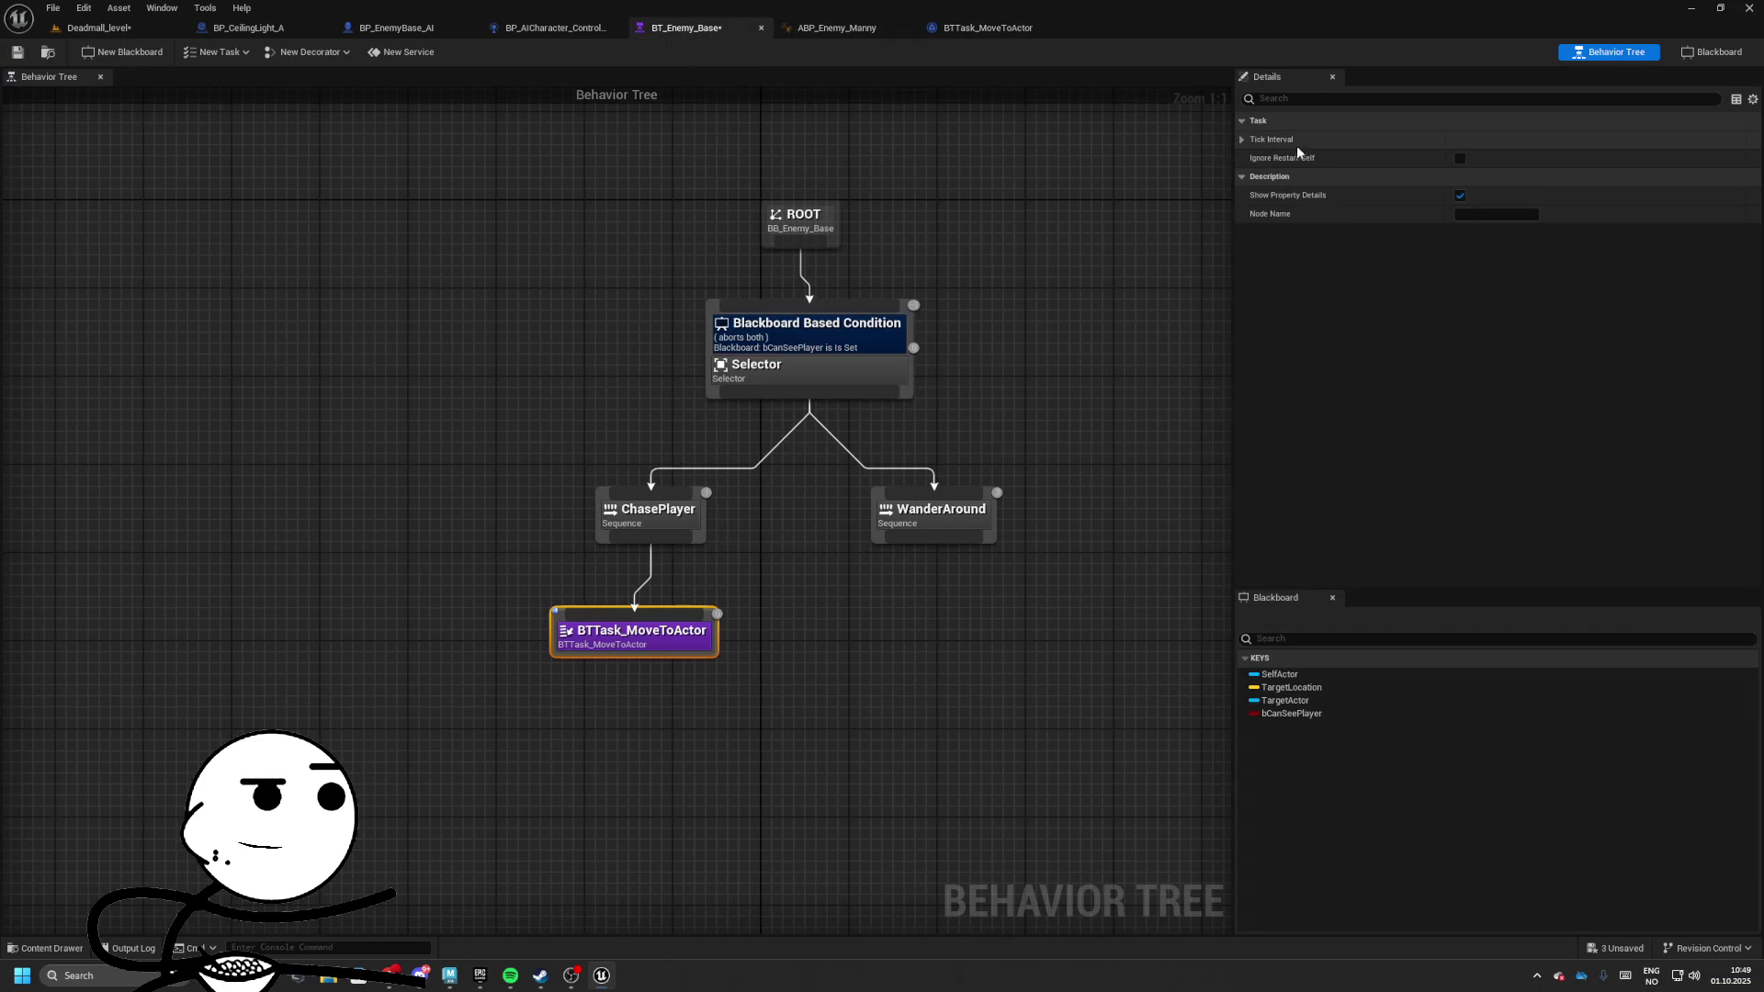
Save the BTTask_MoveToActor task blueprint
click(973, 27)
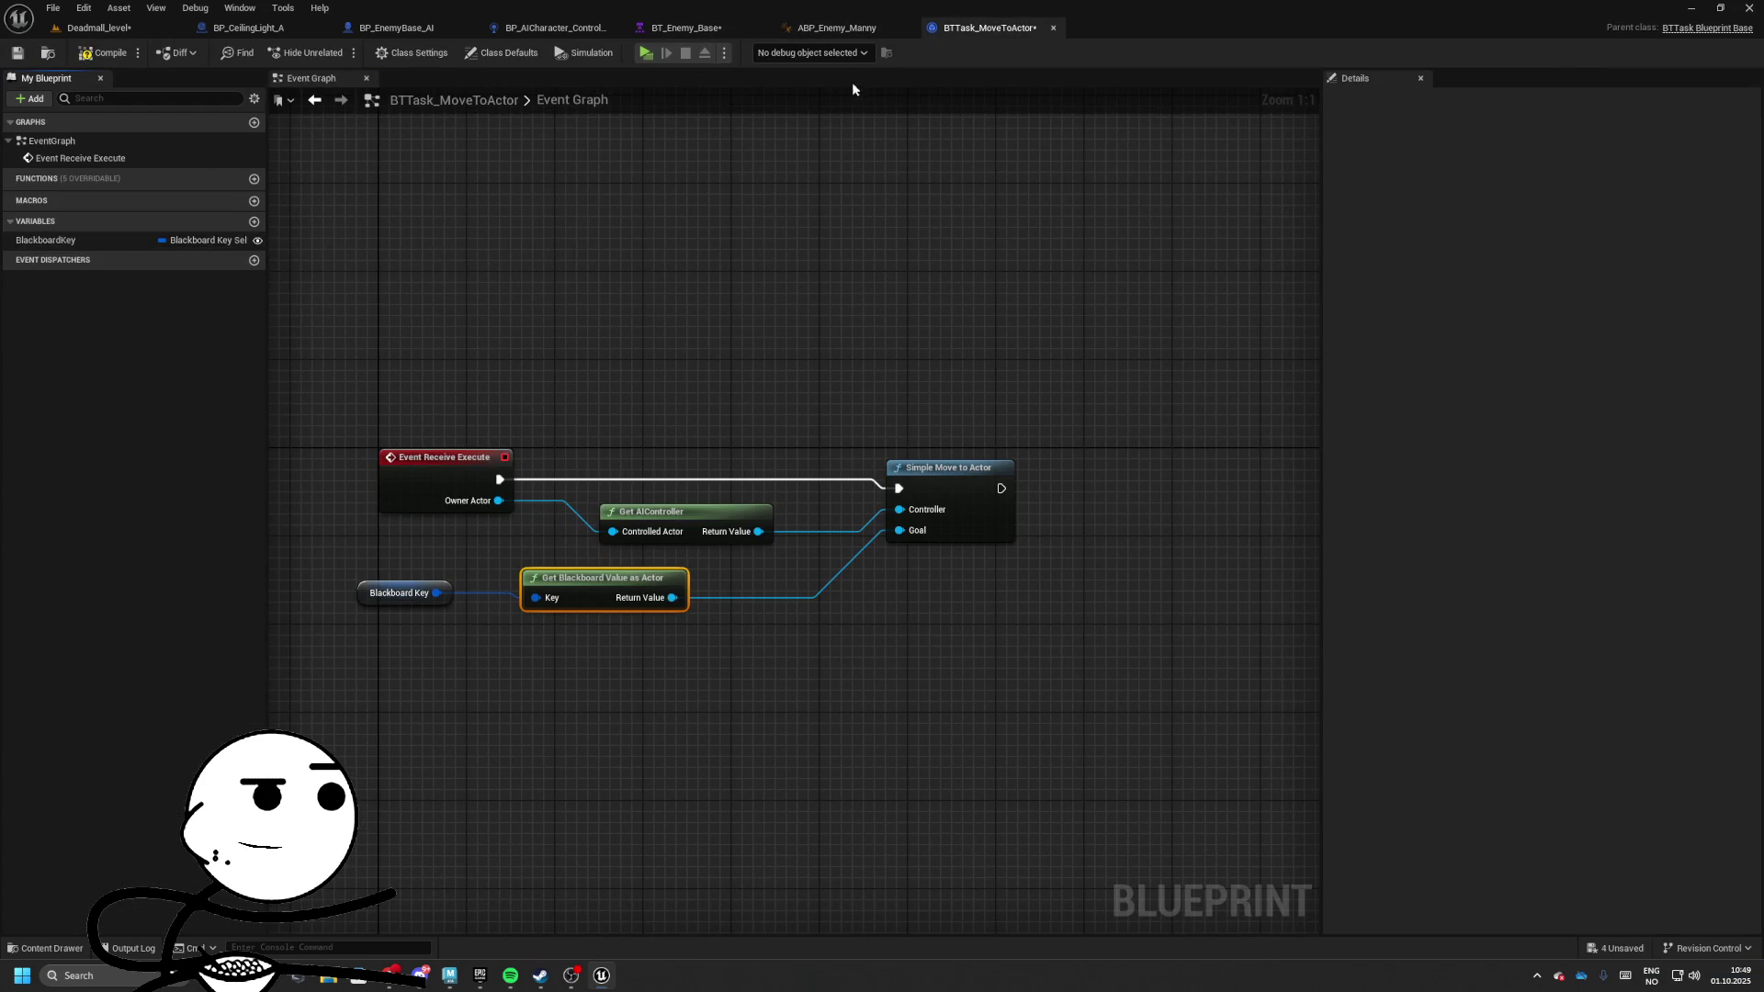
click(831, 28)
click(686, 28)
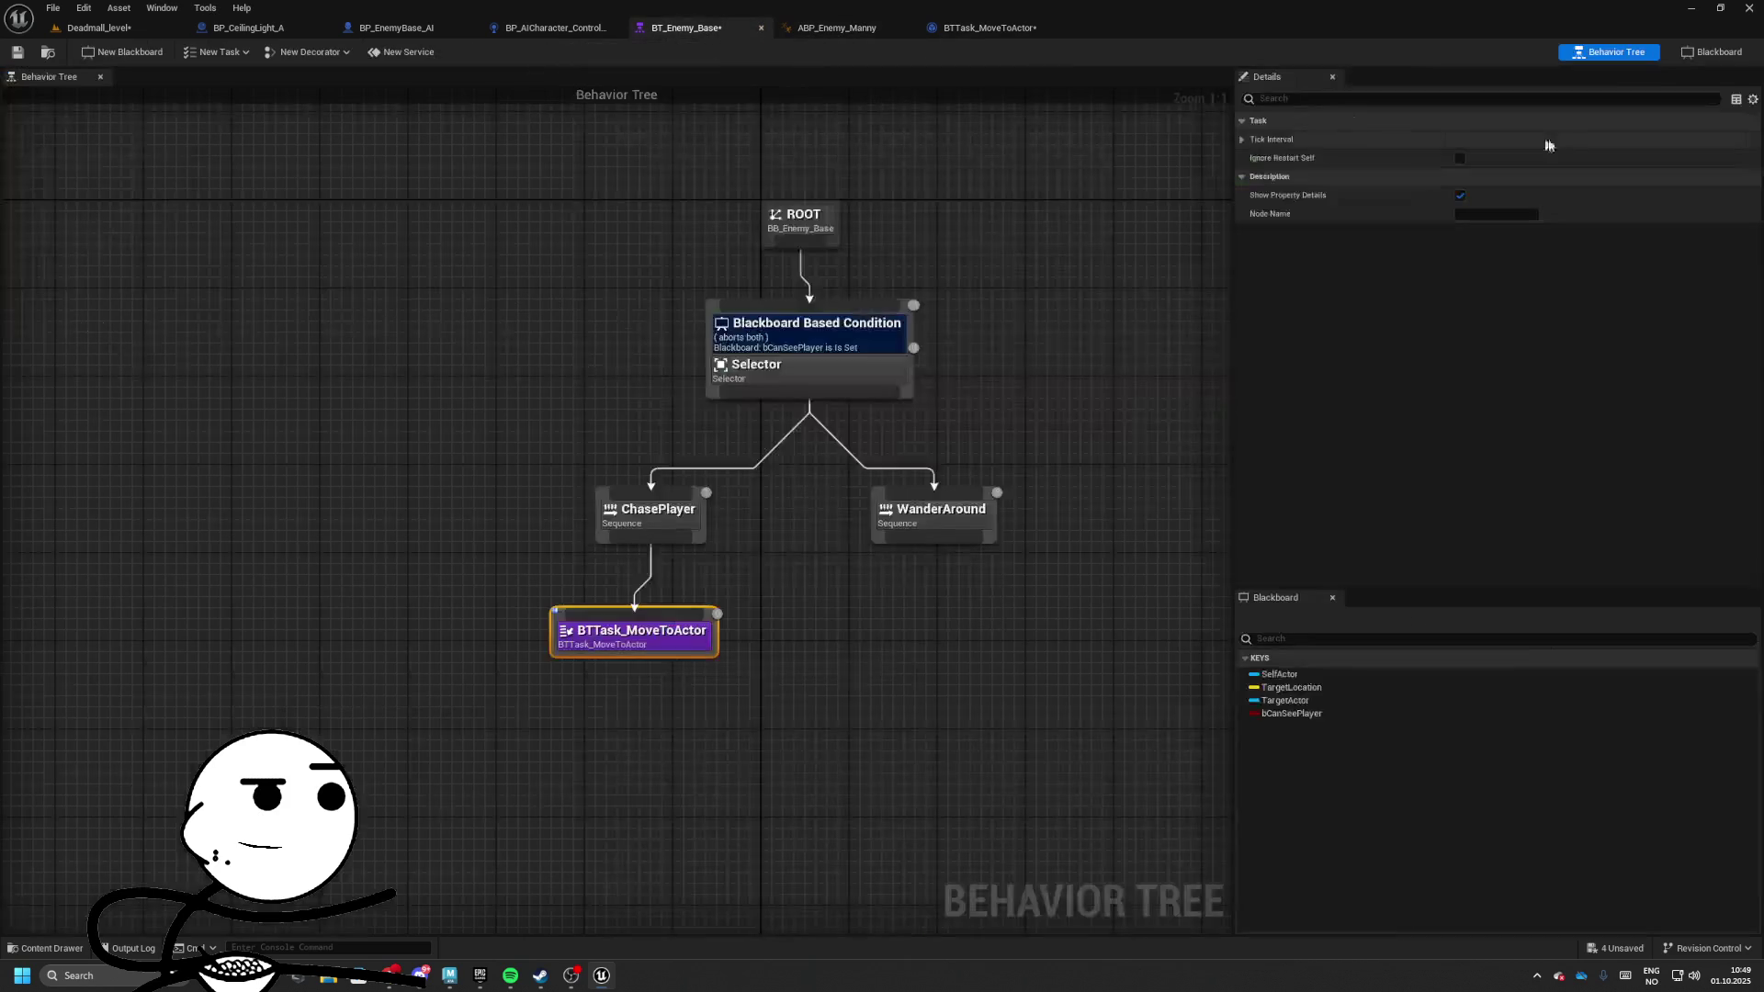
click(692, 634)
click(973, 28)
click(17, 52)
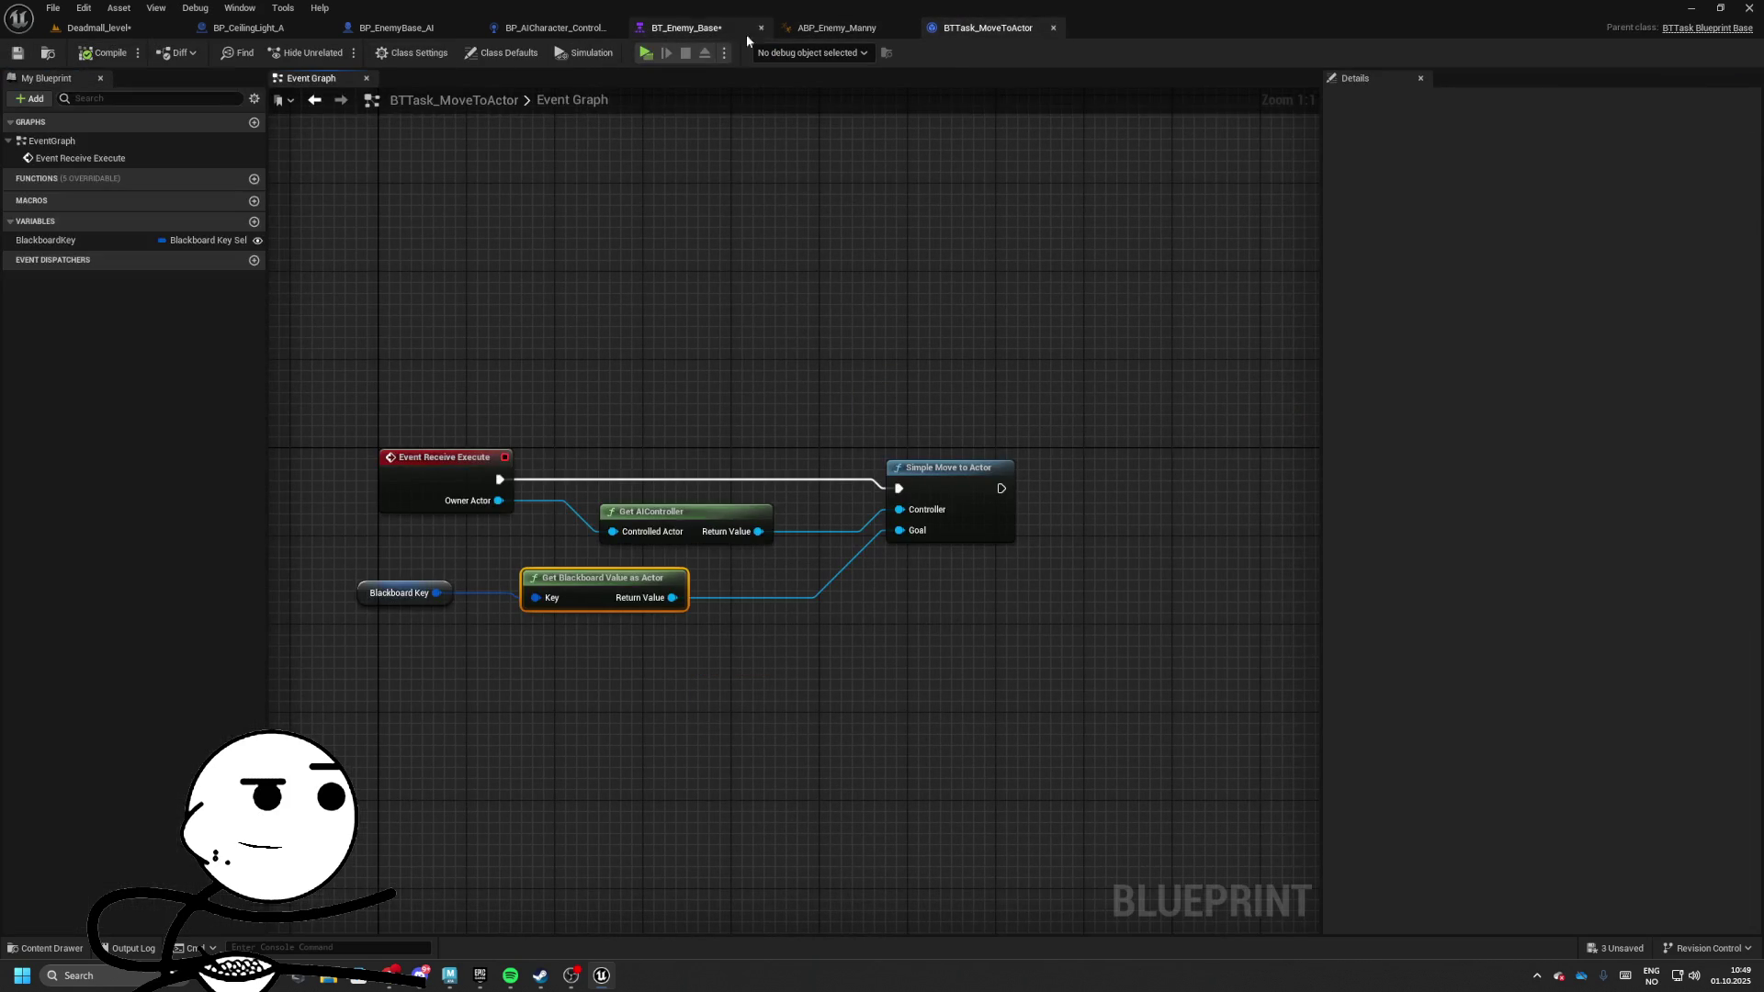
Set the task's Blackboard Key to TargetActor, save BT_Enemy_Base, and start a standalone play test
click(686, 28)
click(1494, 139)
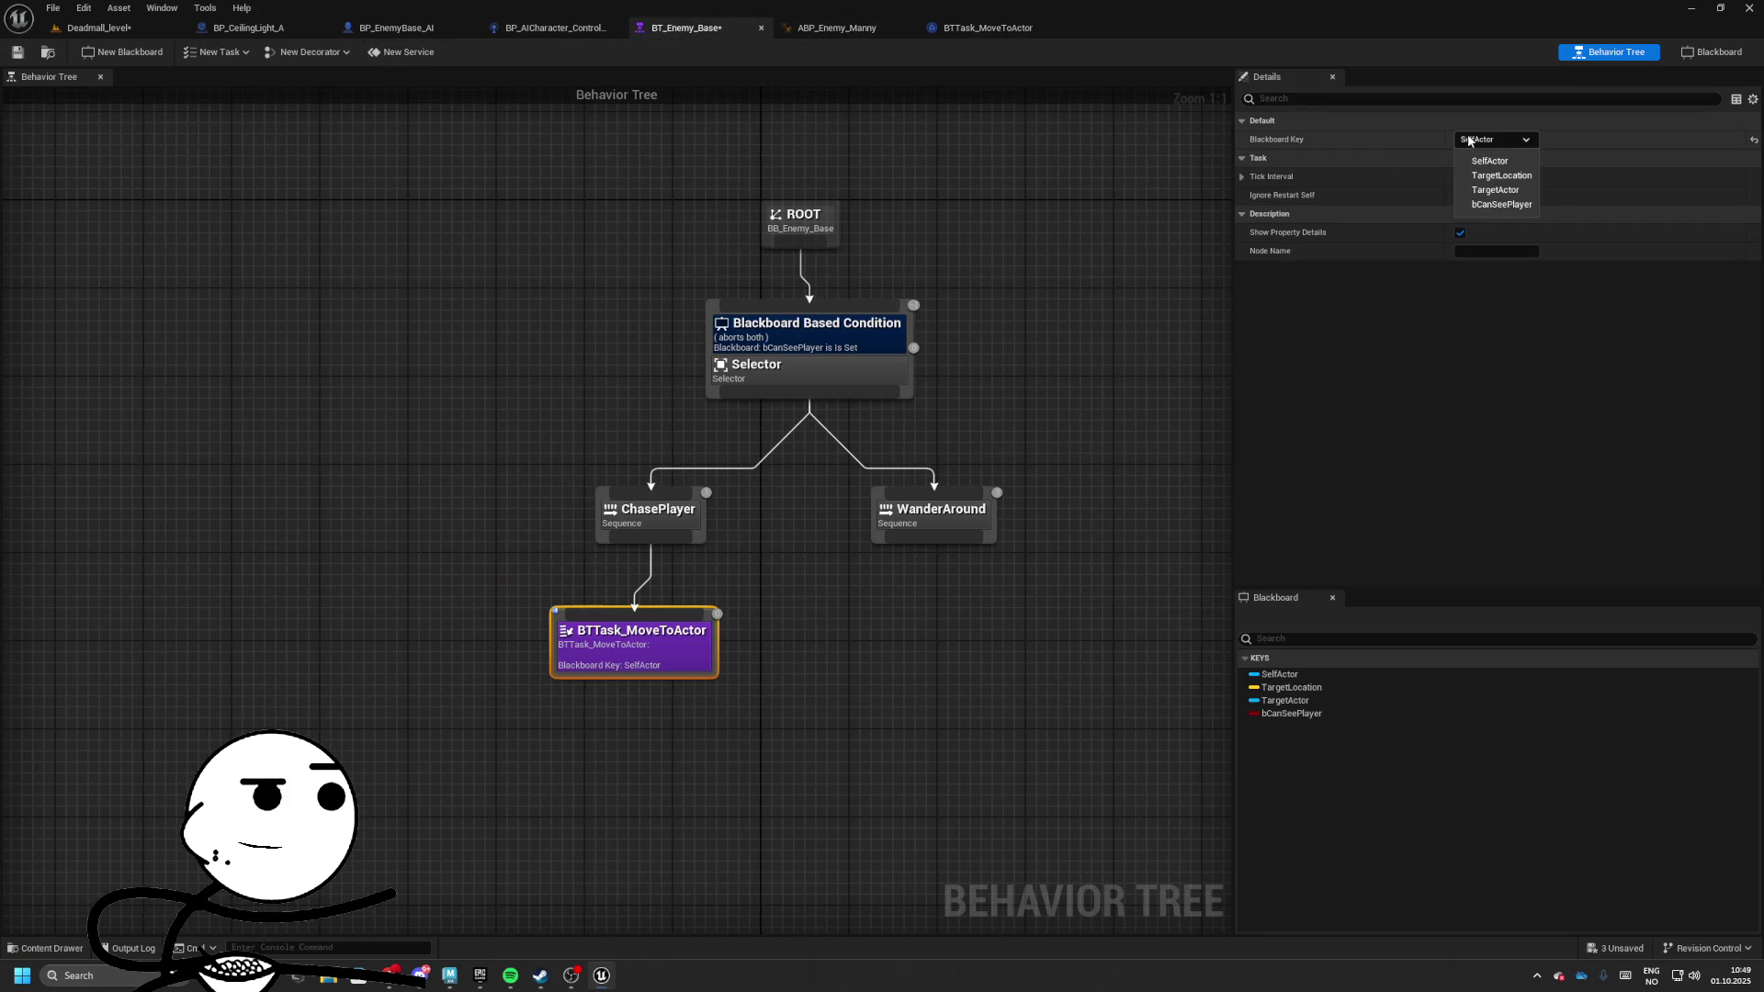
click(1495, 190)
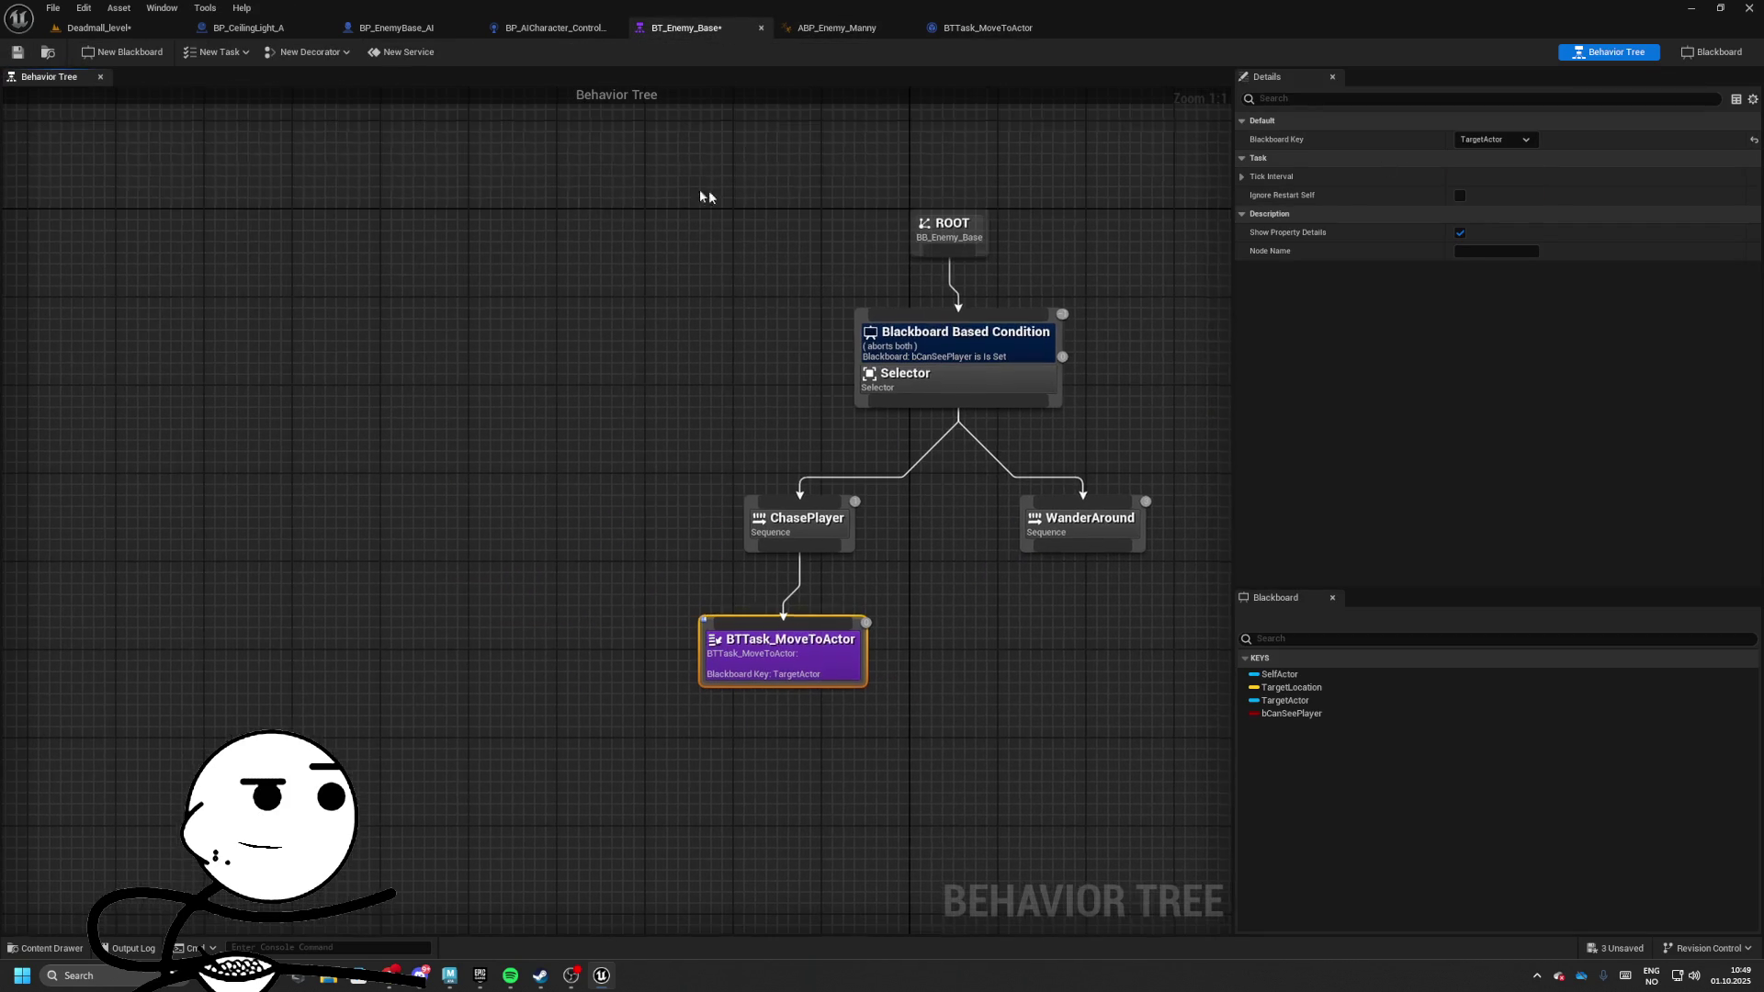
click(17, 52)
click(92, 28)
click(367, 52)
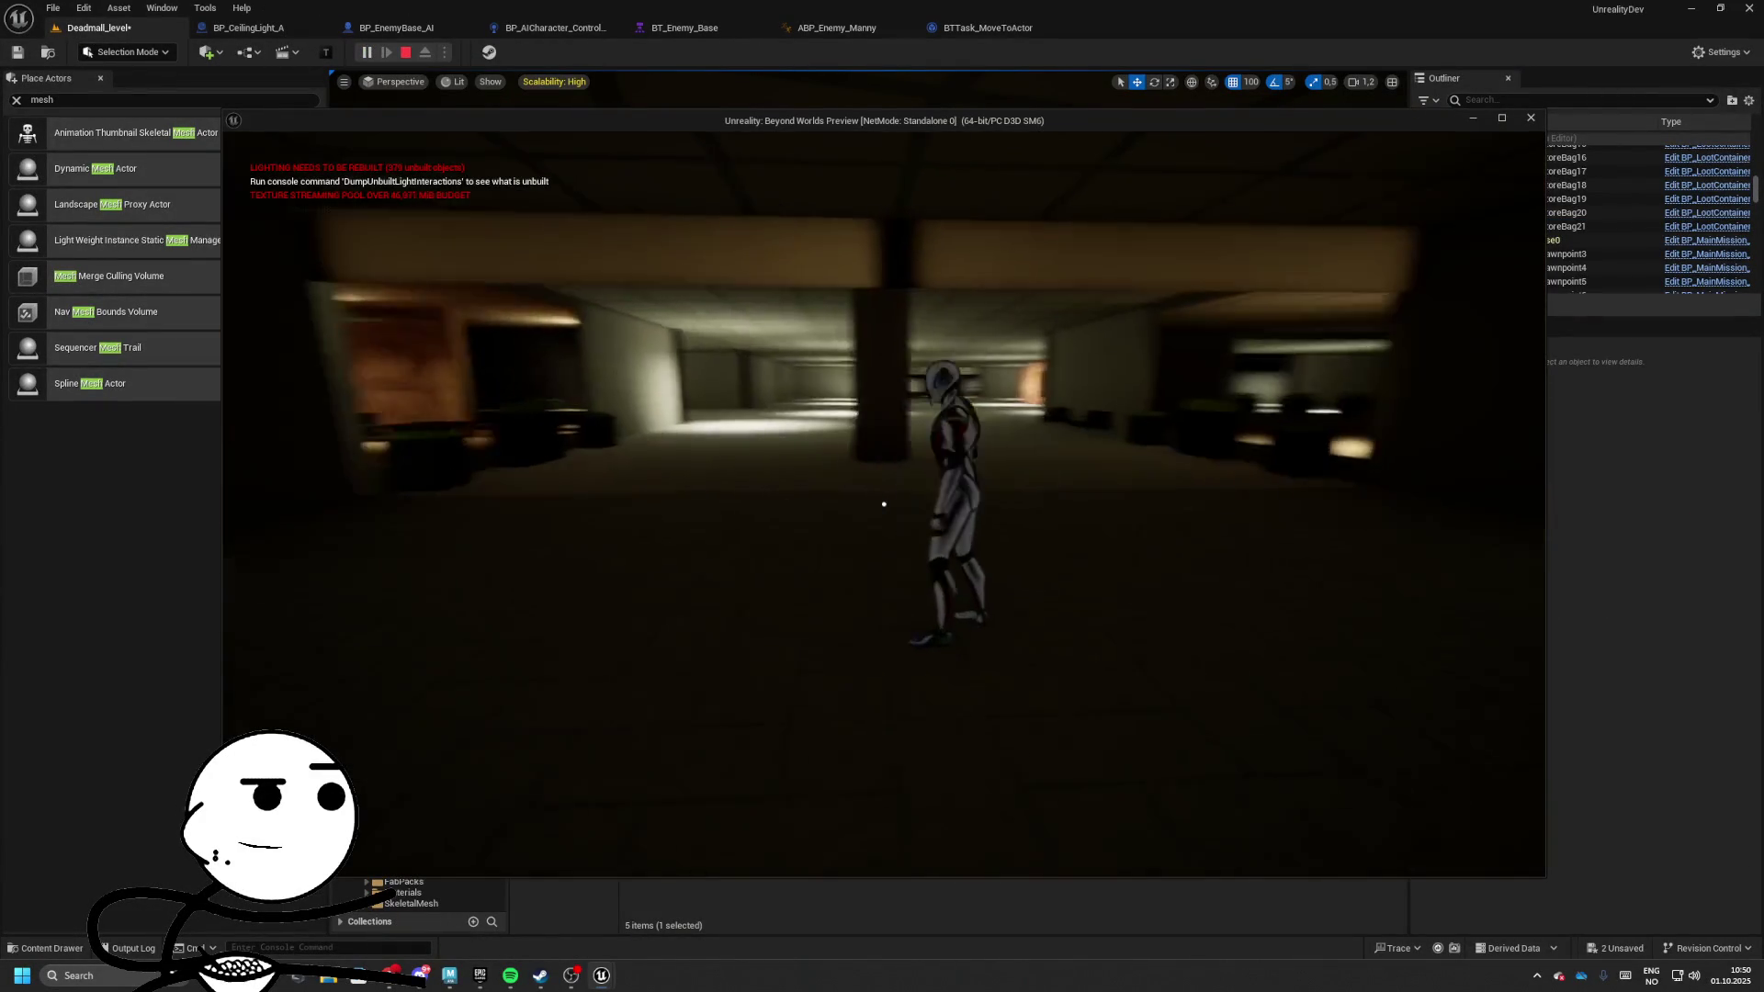
Stop the play test and rearrange the tree, moving ChasePlayer right of WanderAround
key(Escape)
click(981, 27)
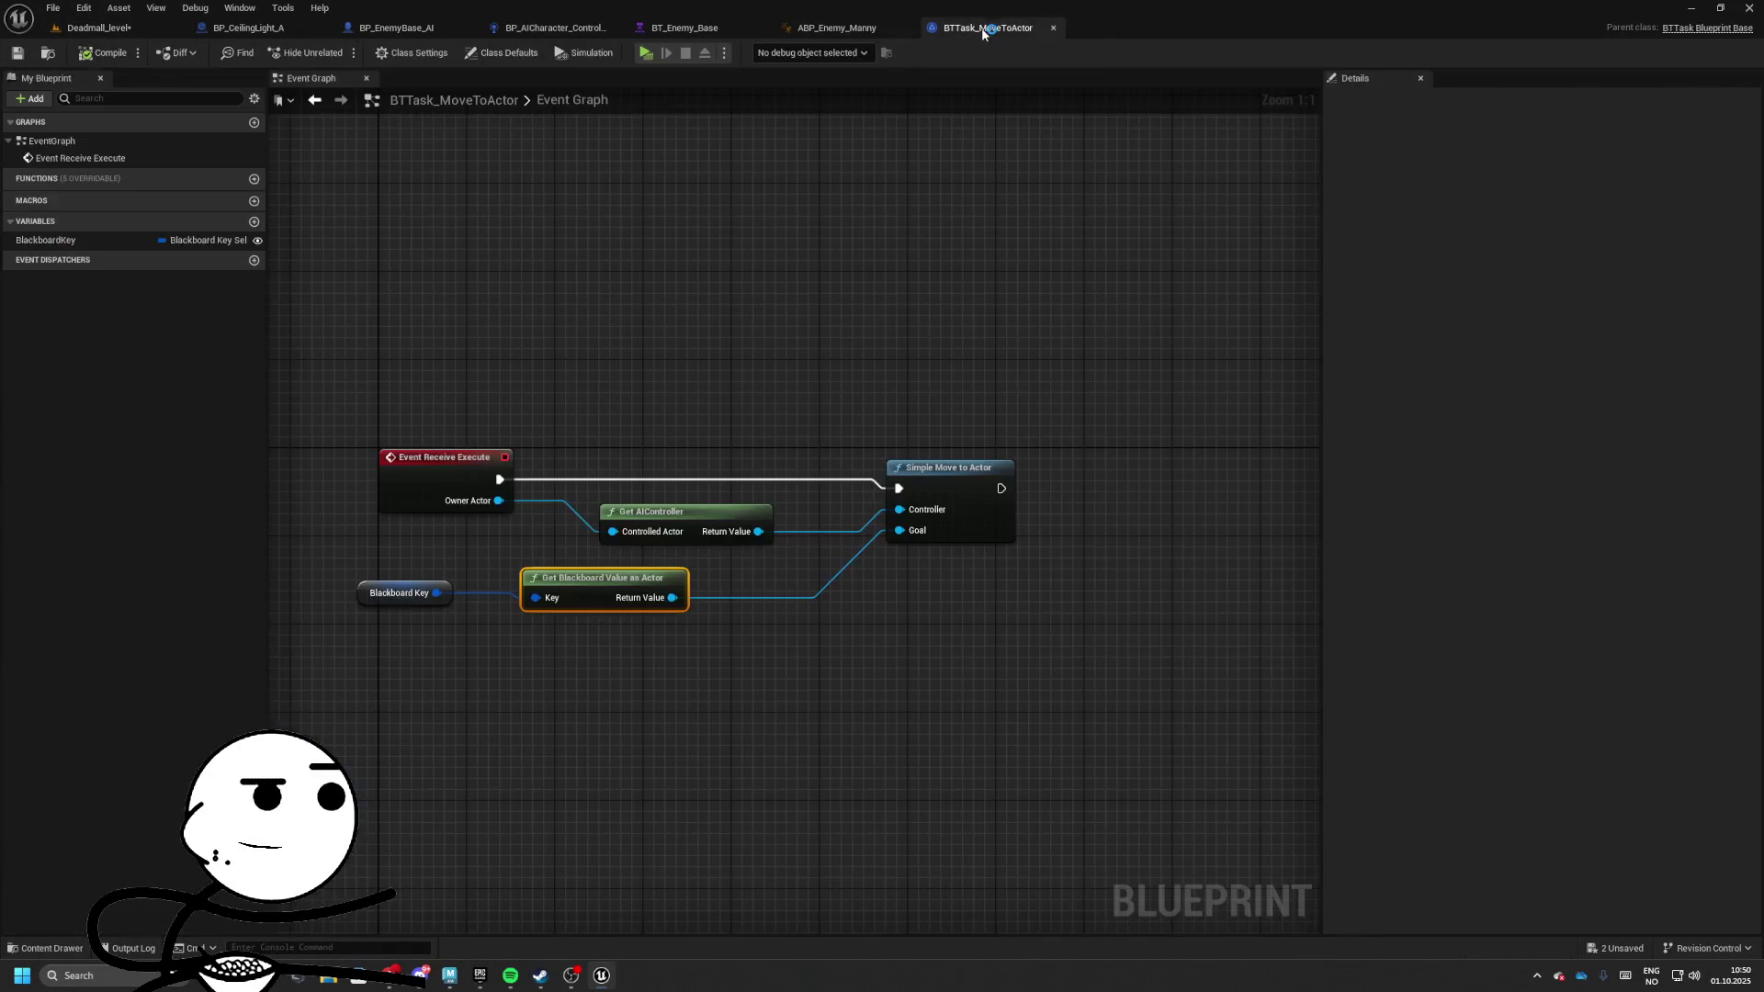
click(684, 27)
click(591, 30)
click(685, 27)
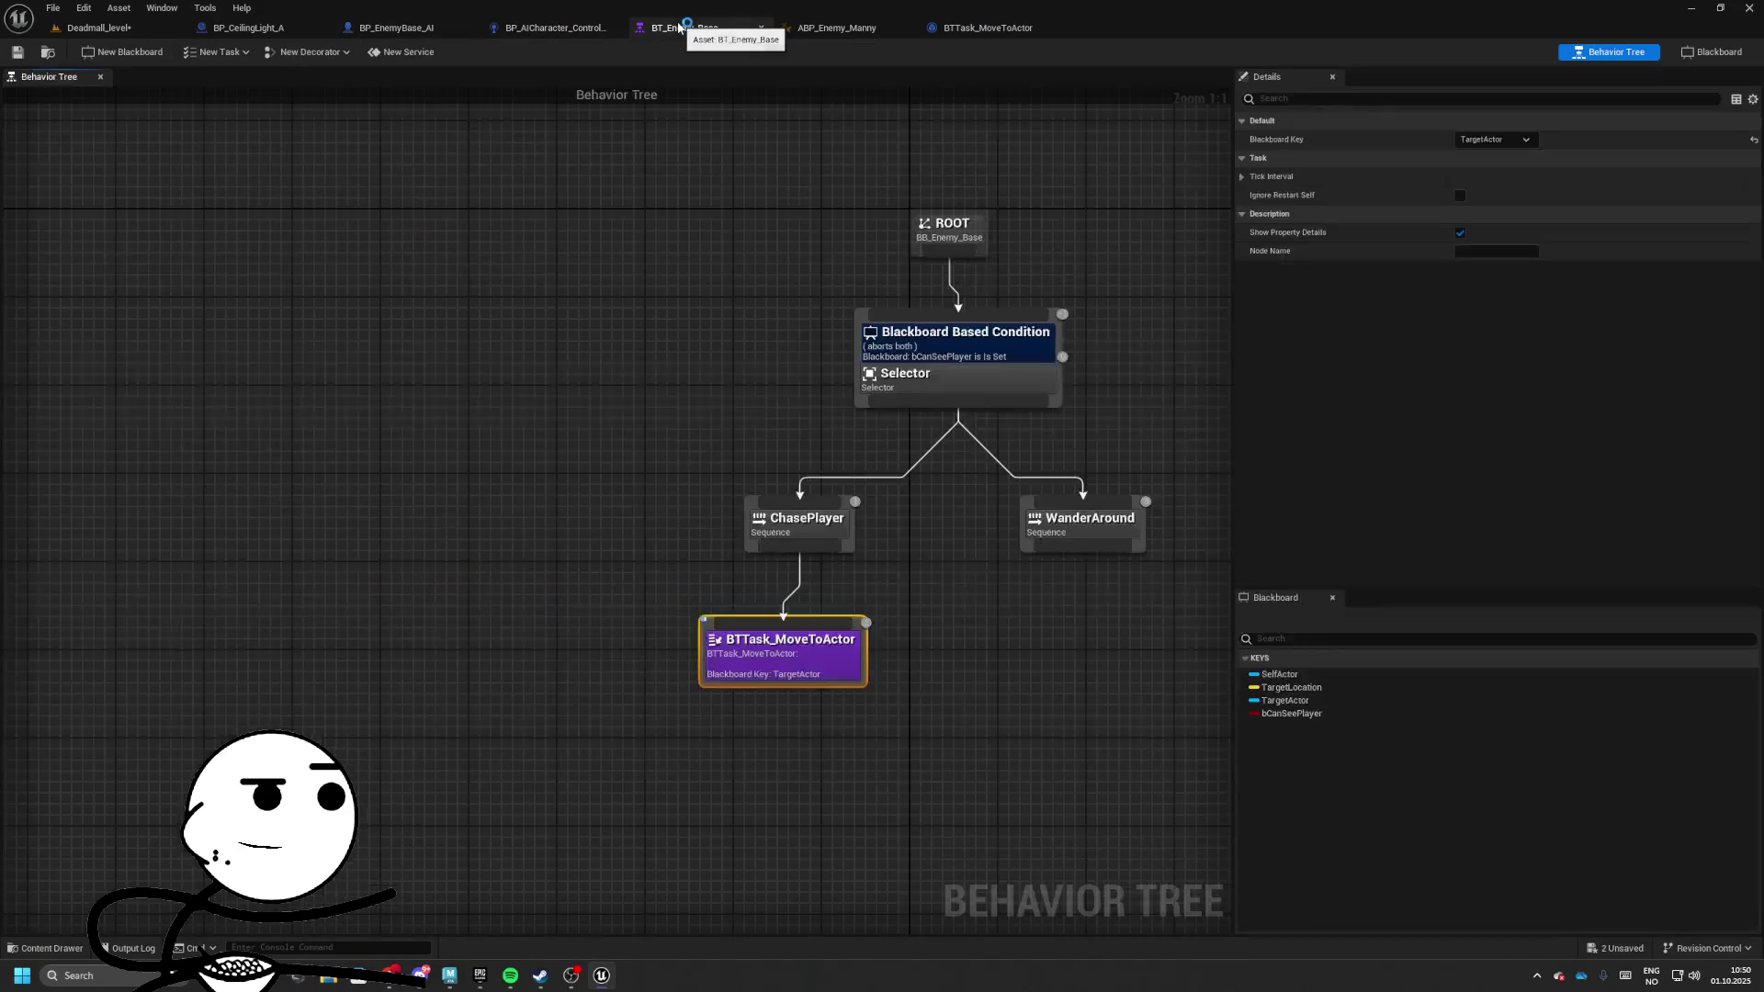
click(956, 336)
drag(571, 504, 802, 725)
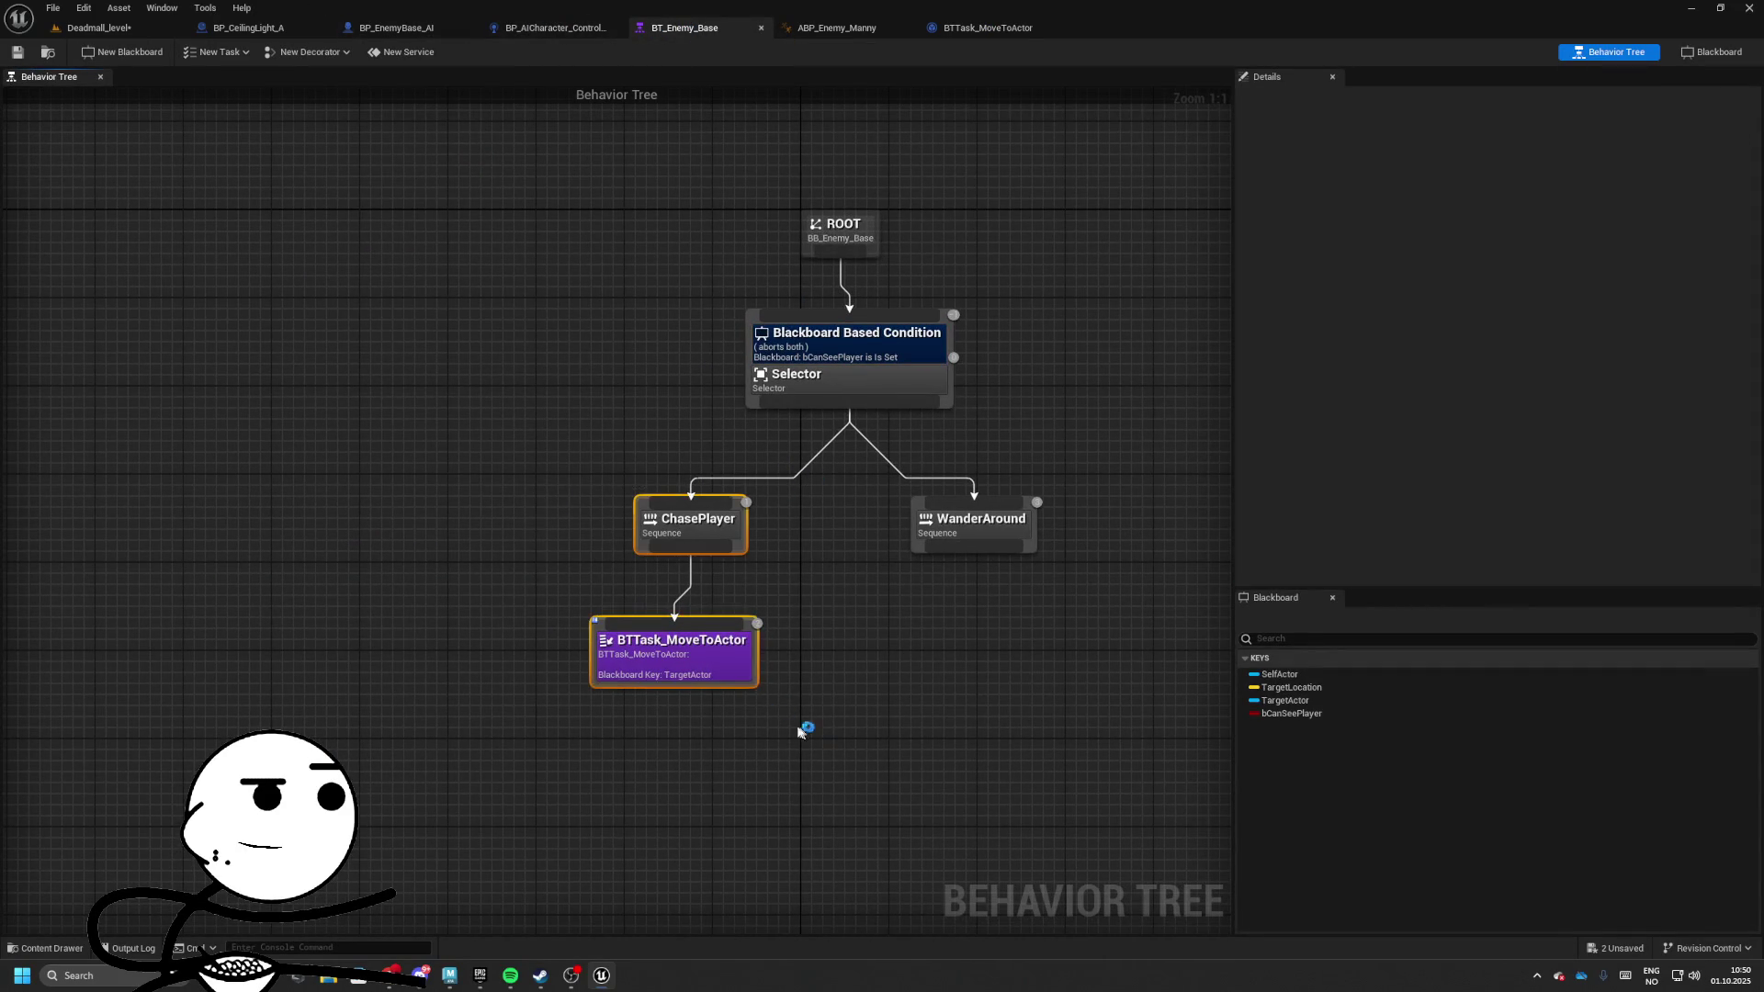
mouse_move(678, 650)
mouse_down()
mouse_move(849, 666)
mouse_move(1143, 639)
mouse_up()
drag(944, 550, 614, 549)
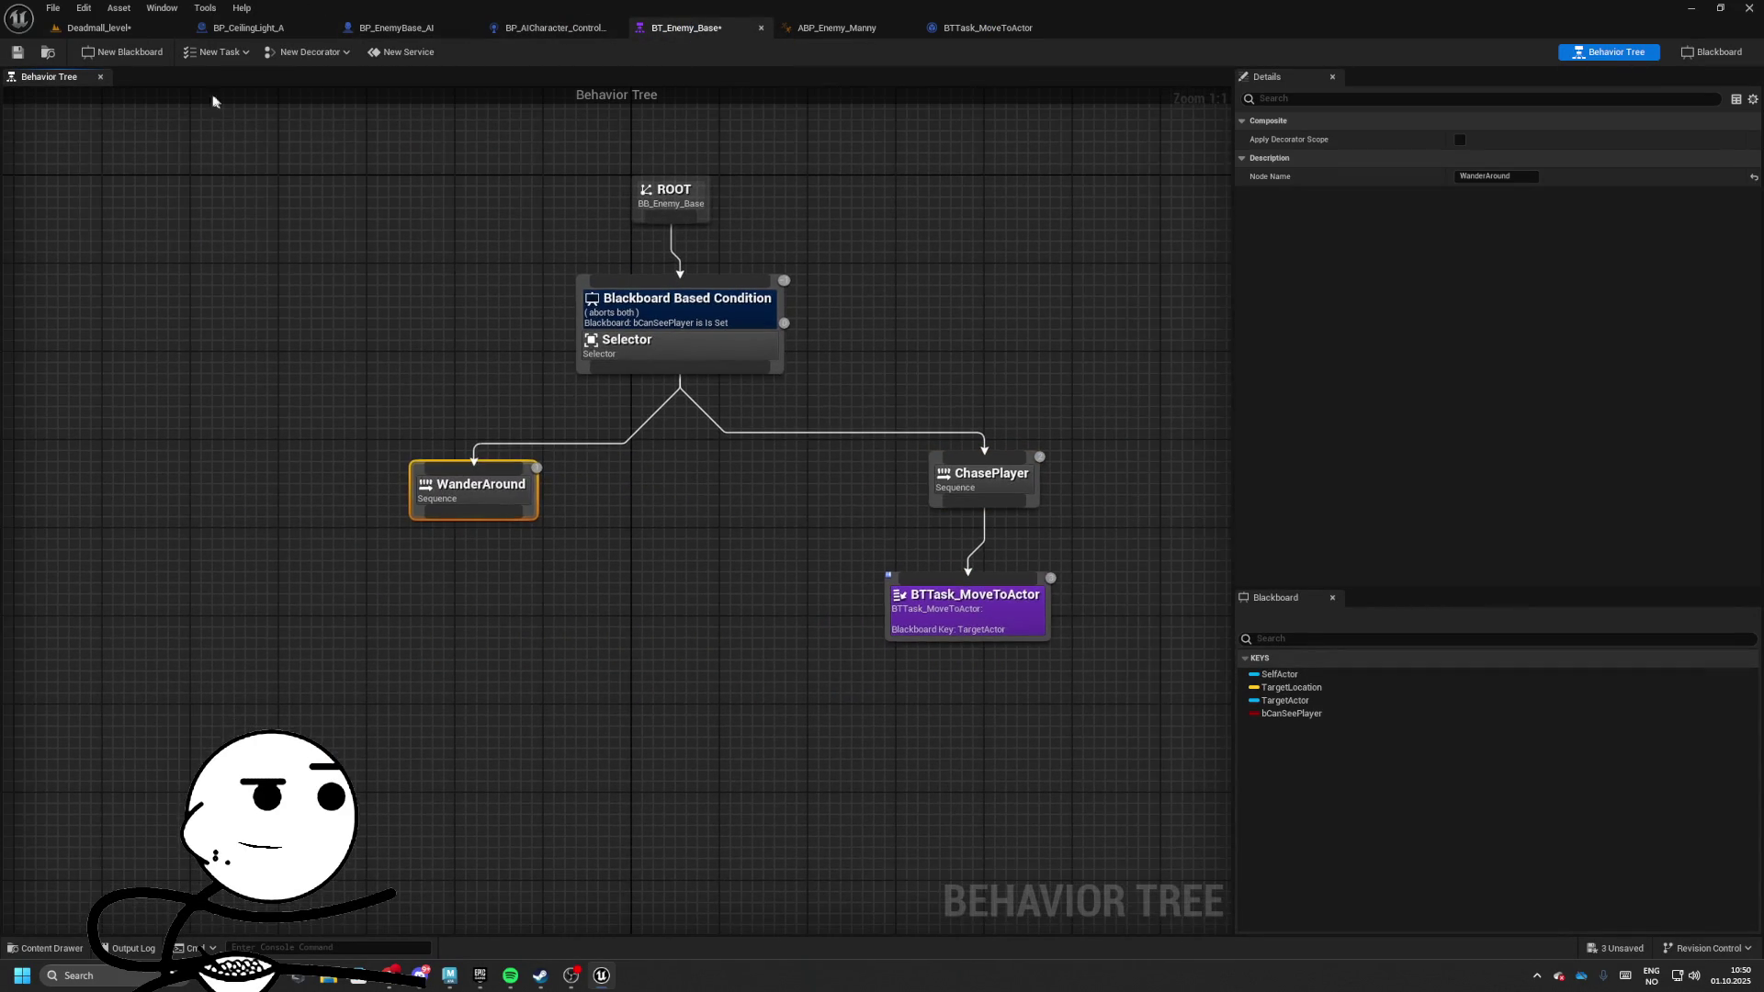
Run another standalone play test from Deadmall_level, then stop it and return to BT_Enemy_Base
click(98, 28)
click(366, 52)
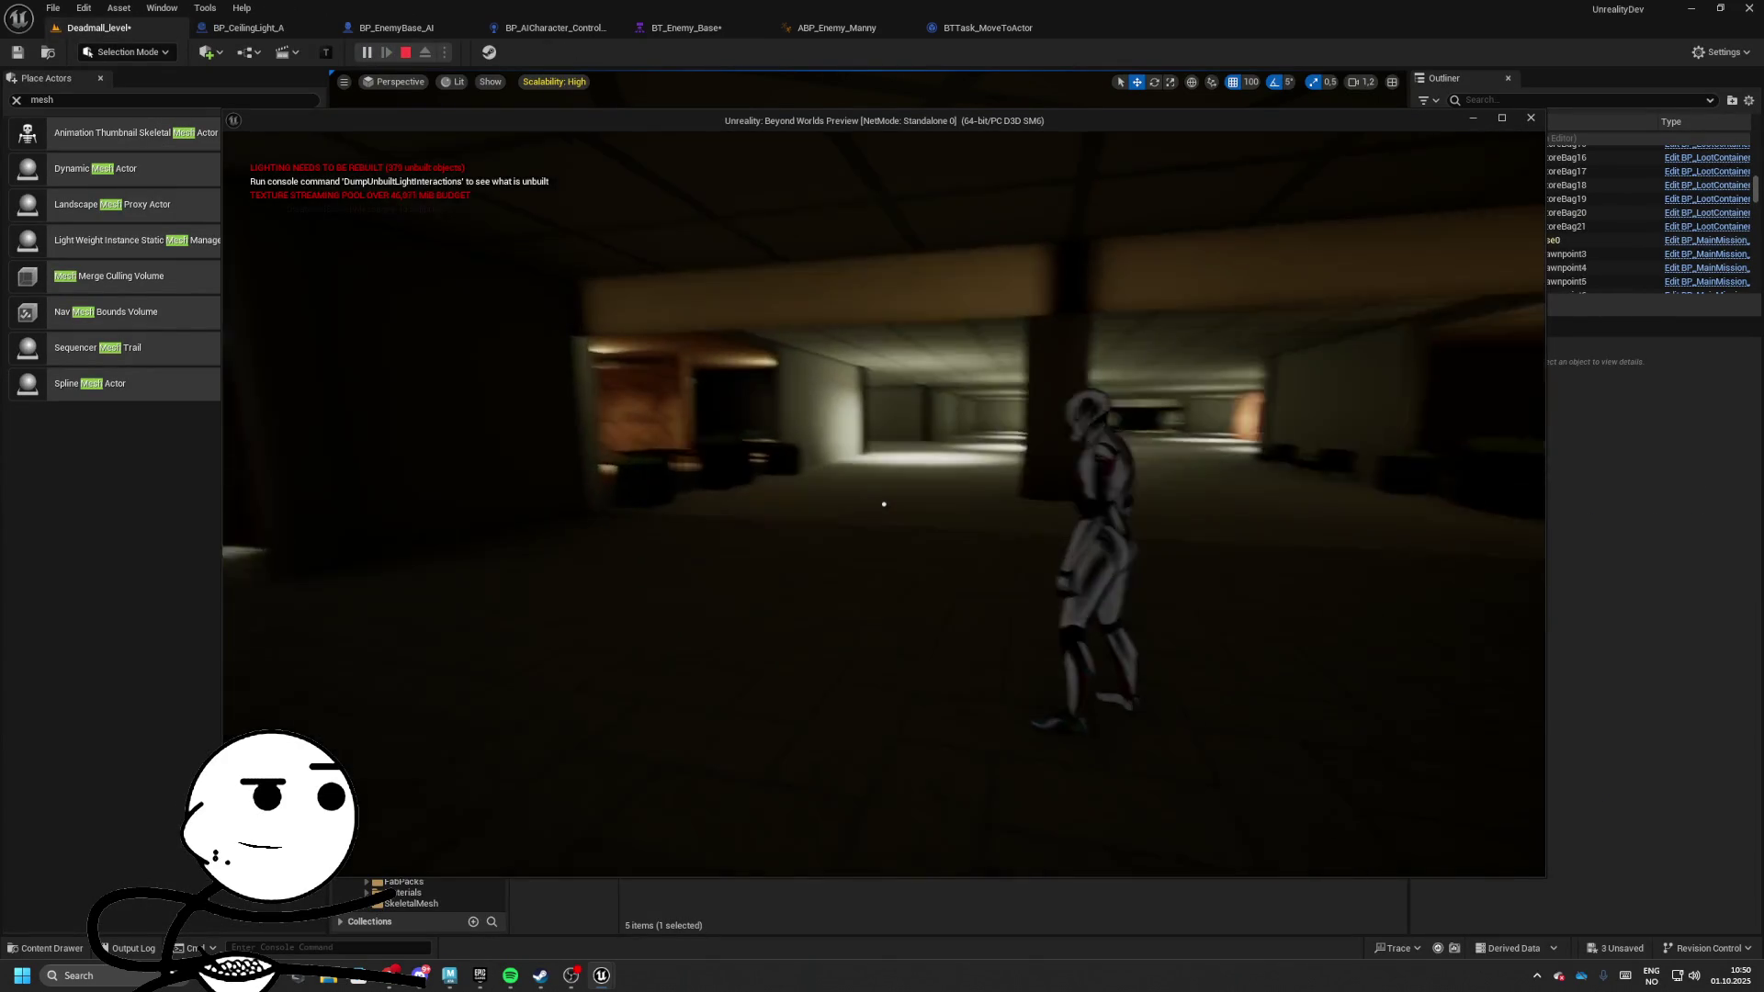
key(Escape)
click(987, 27)
click(837, 27)
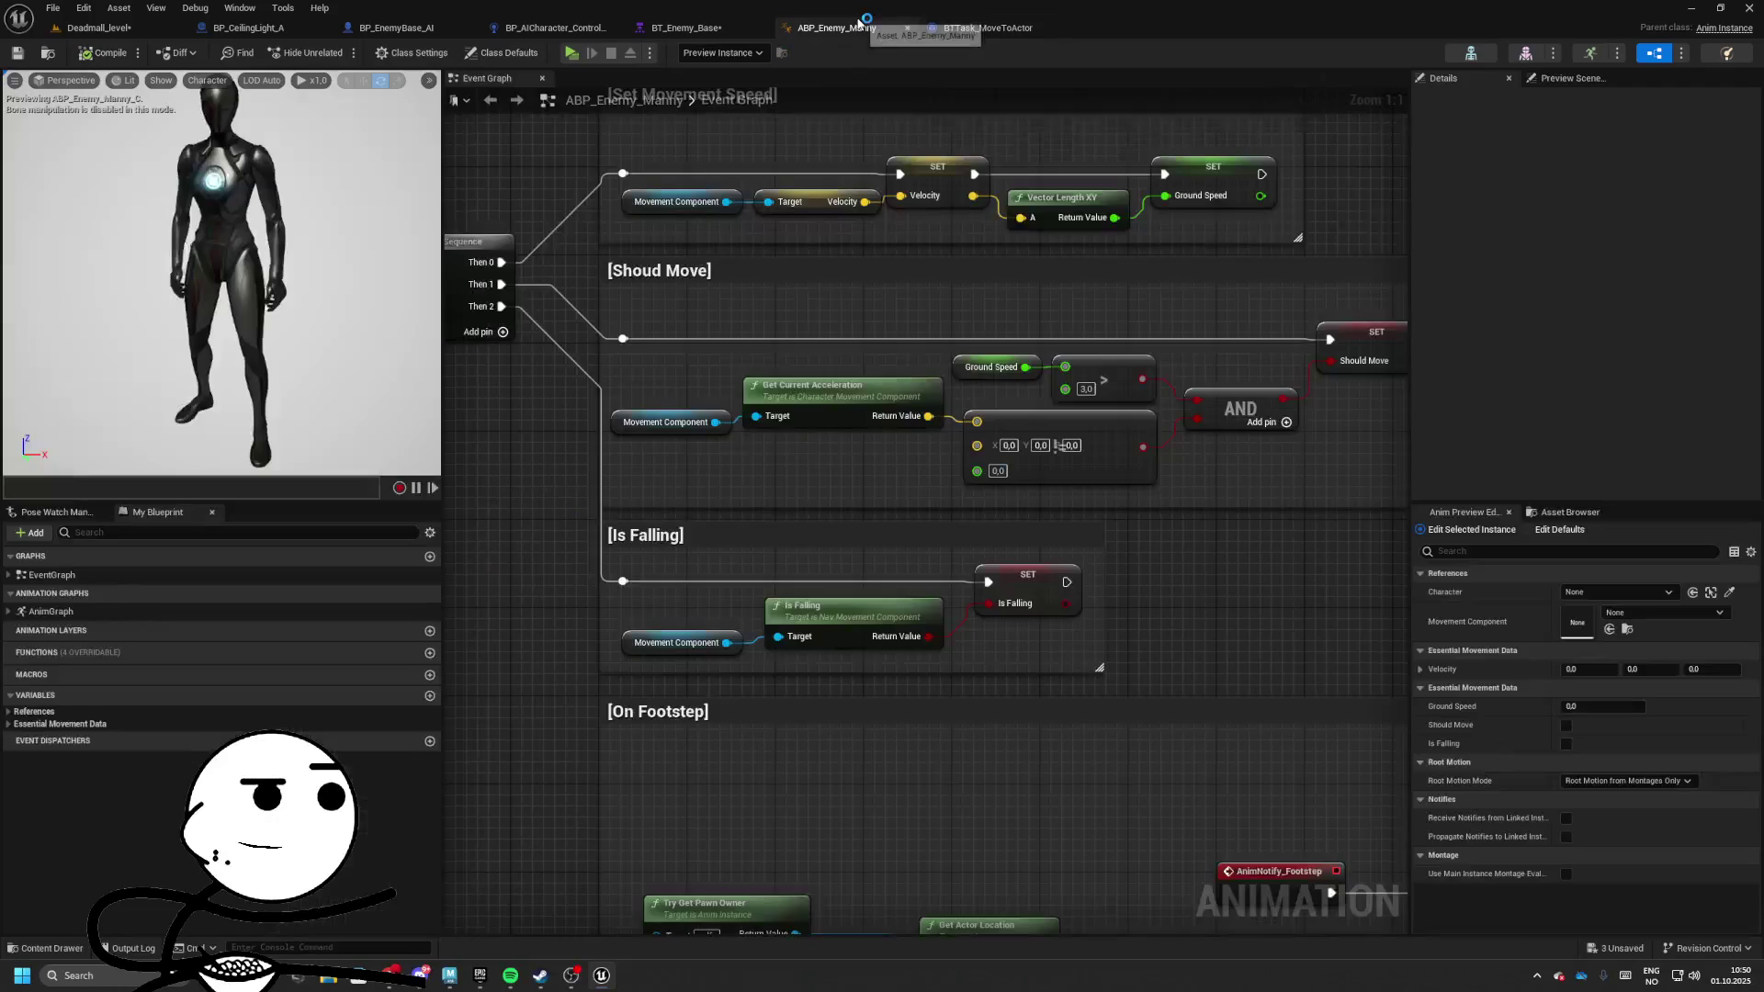
click(686, 27)
Delete the Blackboard Based Condition decorator and the WanderAround sequence
click(787, 398)
key(Delete)
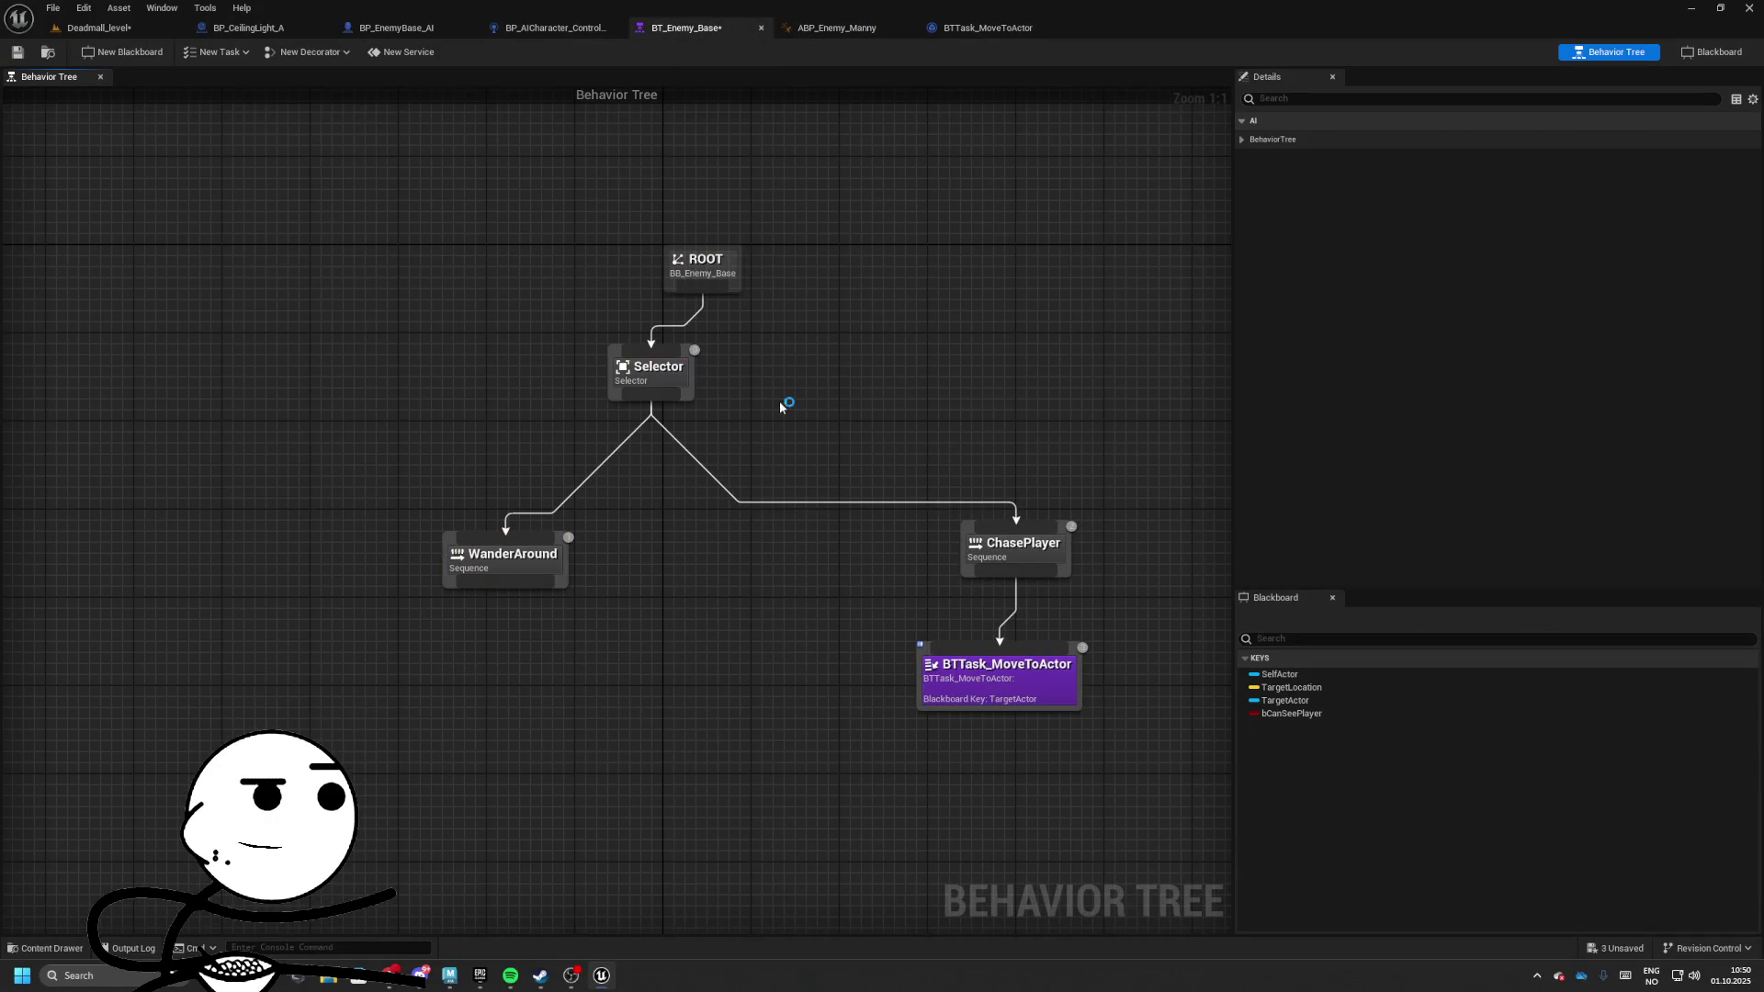
click(514, 551)
key(Delete)
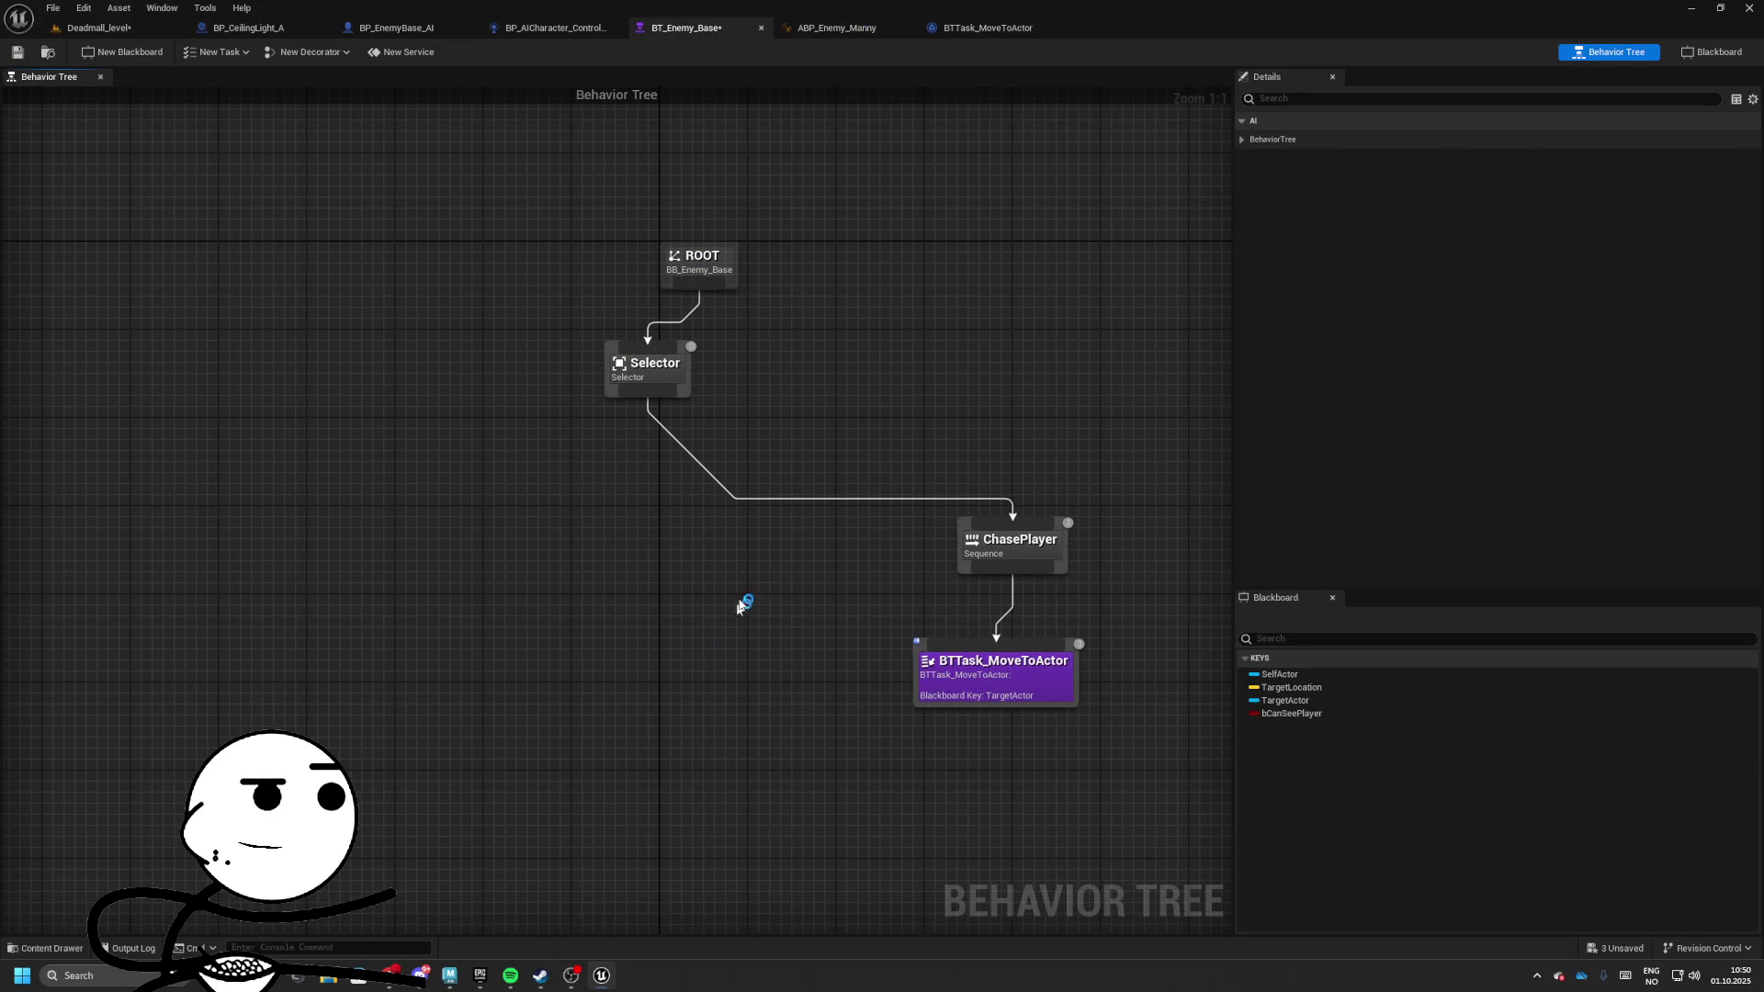
Move the ChasePlayer branch directly under Selector, save the tree, and return to Deadmall_level
drag(873, 447, 1114, 689)
drag(1023, 551, 680, 496)
click(675, 390)
key(ctrl+a)
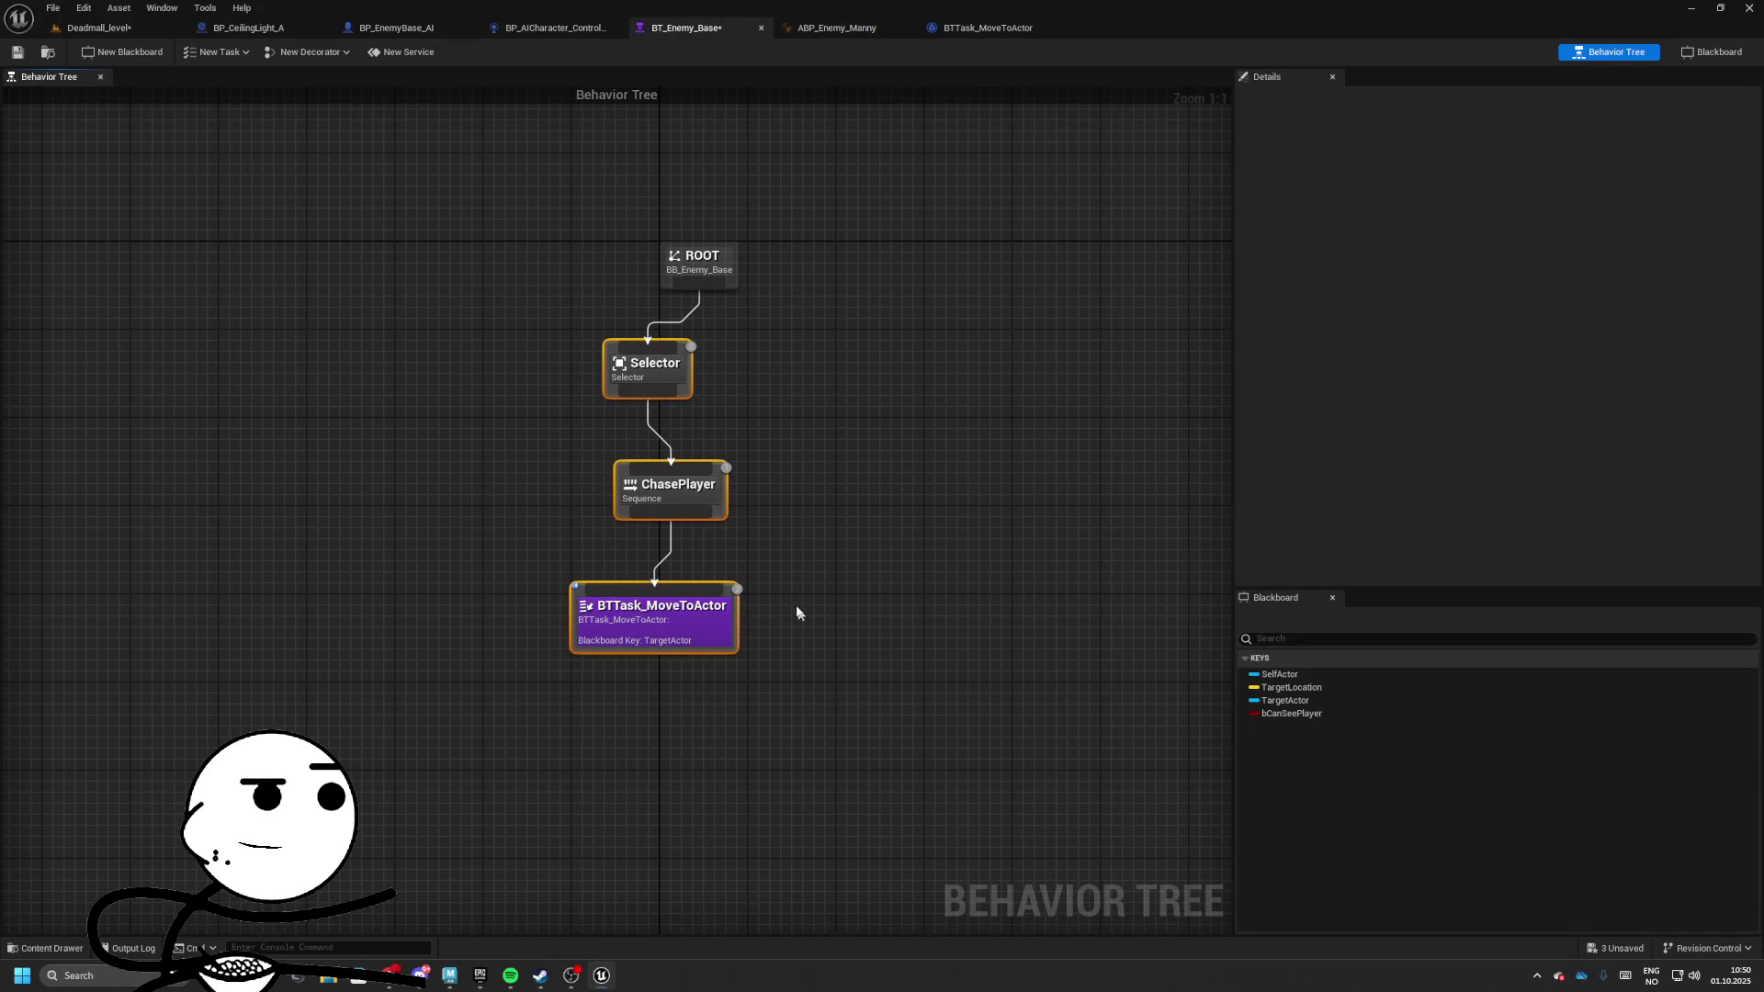
right_click(746, 419)
key(Escape)
click(17, 52)
click(98, 28)
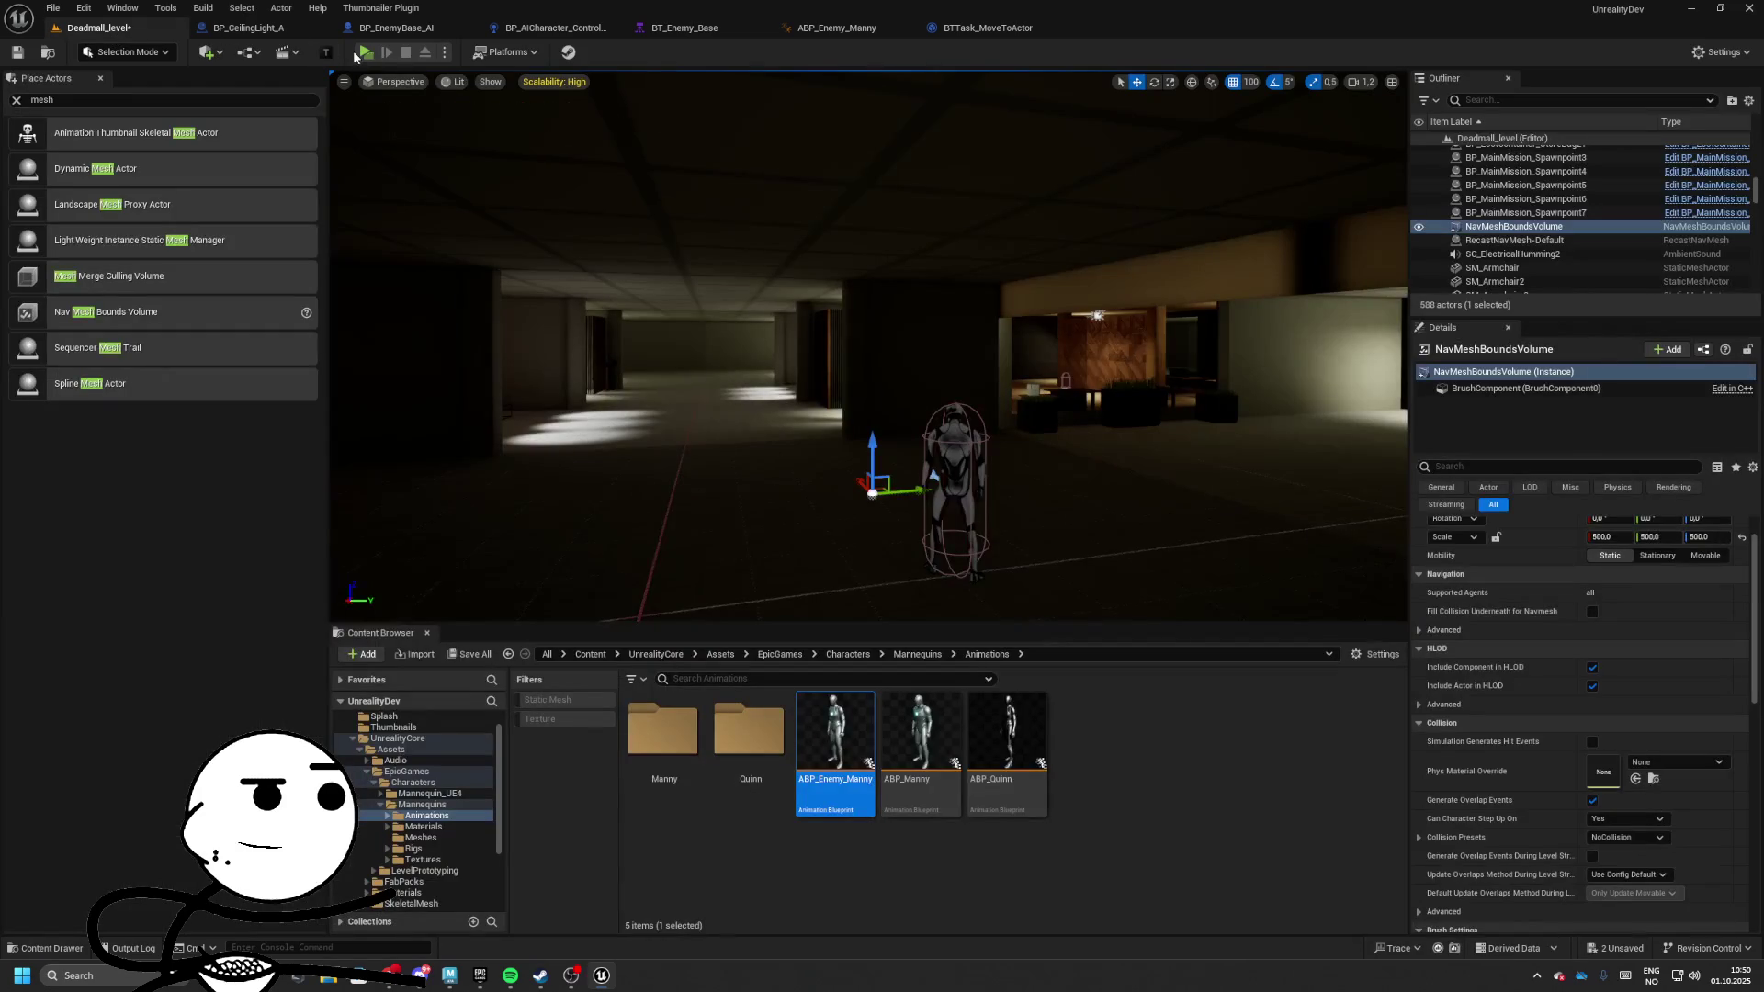